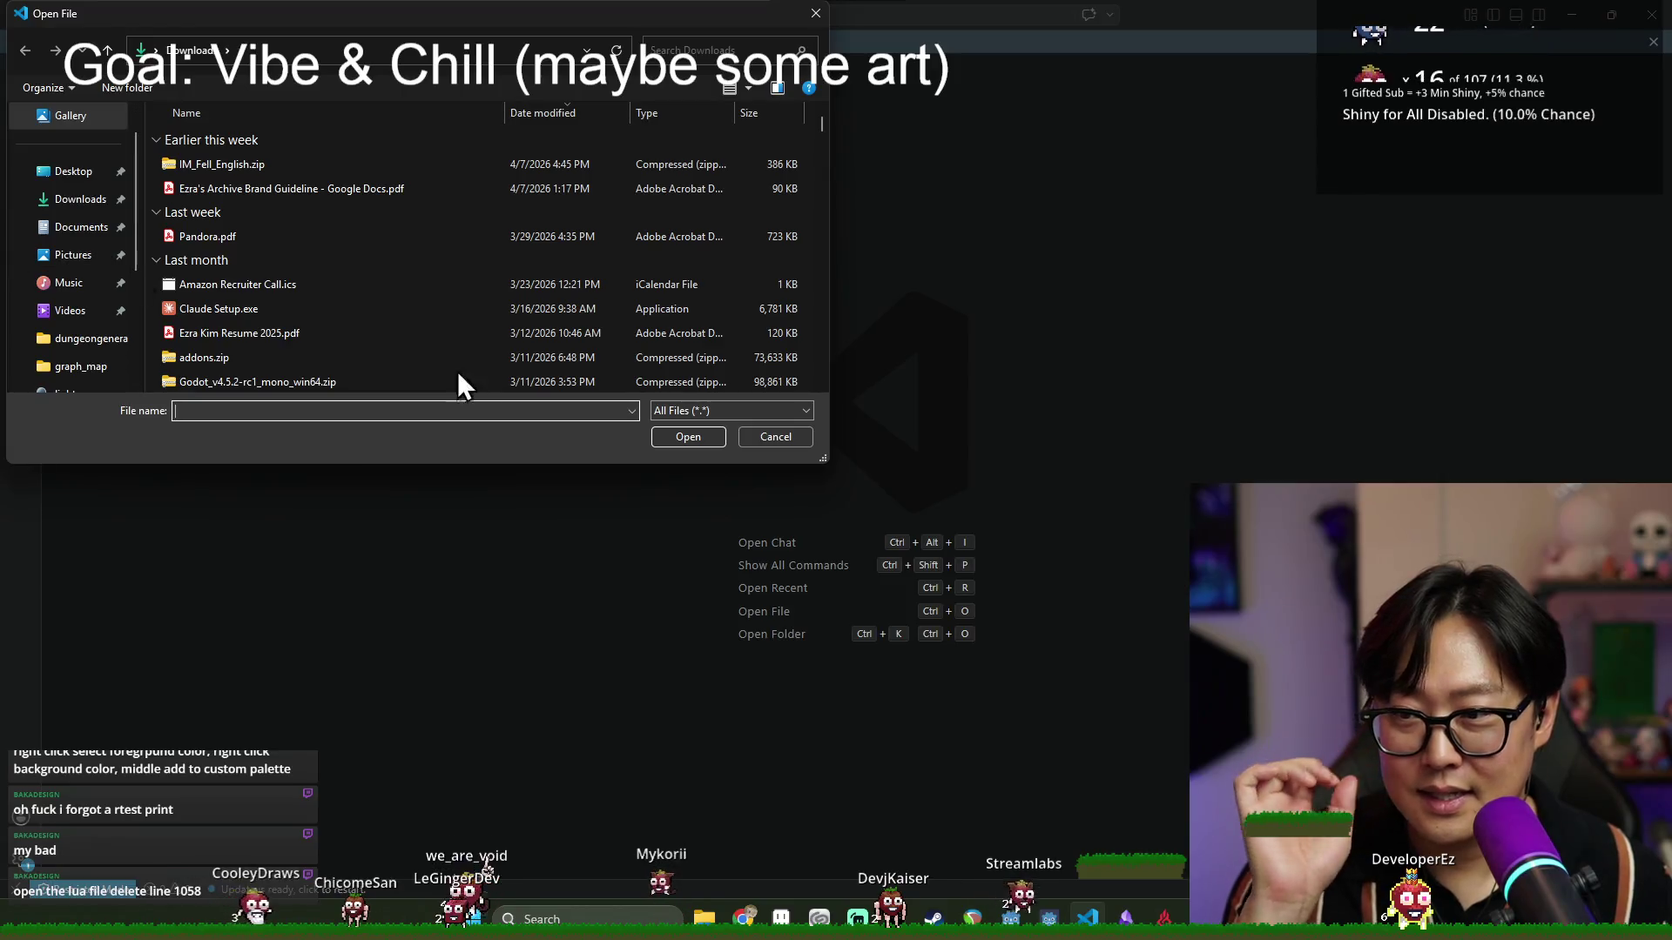
Cancel the open dialog, then open Colormaker.lua from Aseprite's scripts folder via Open Scripts Folder.
left_click(678, 433)
key("alt+Tab")
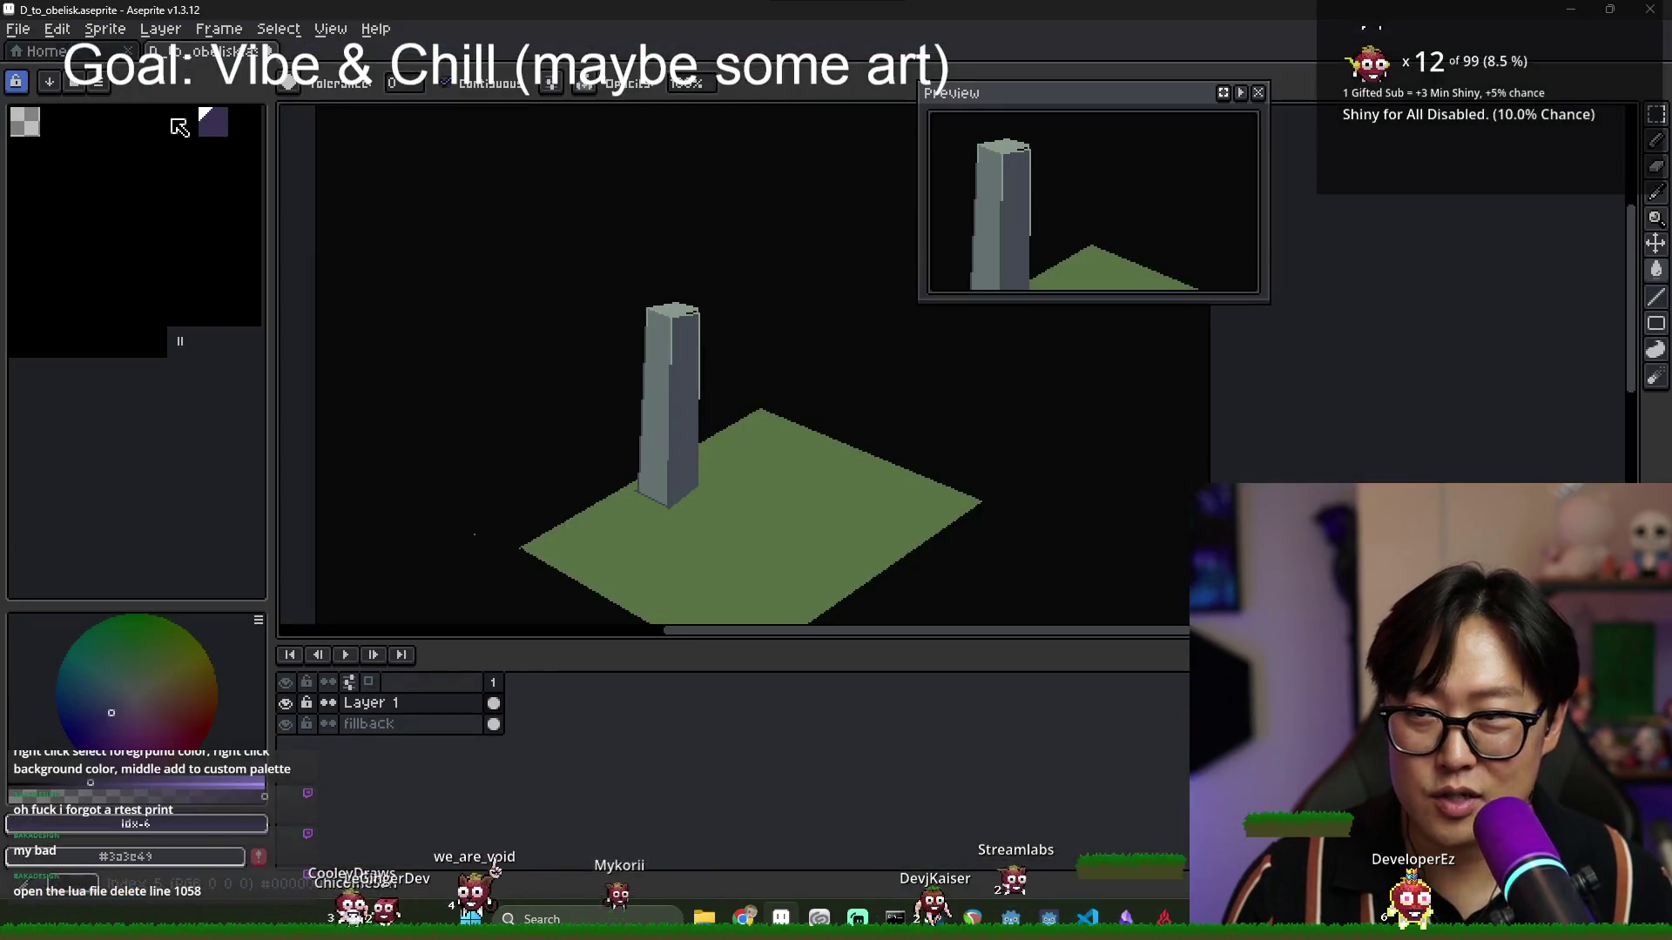
left_click(31, 36)
mouse_move(98, 251)
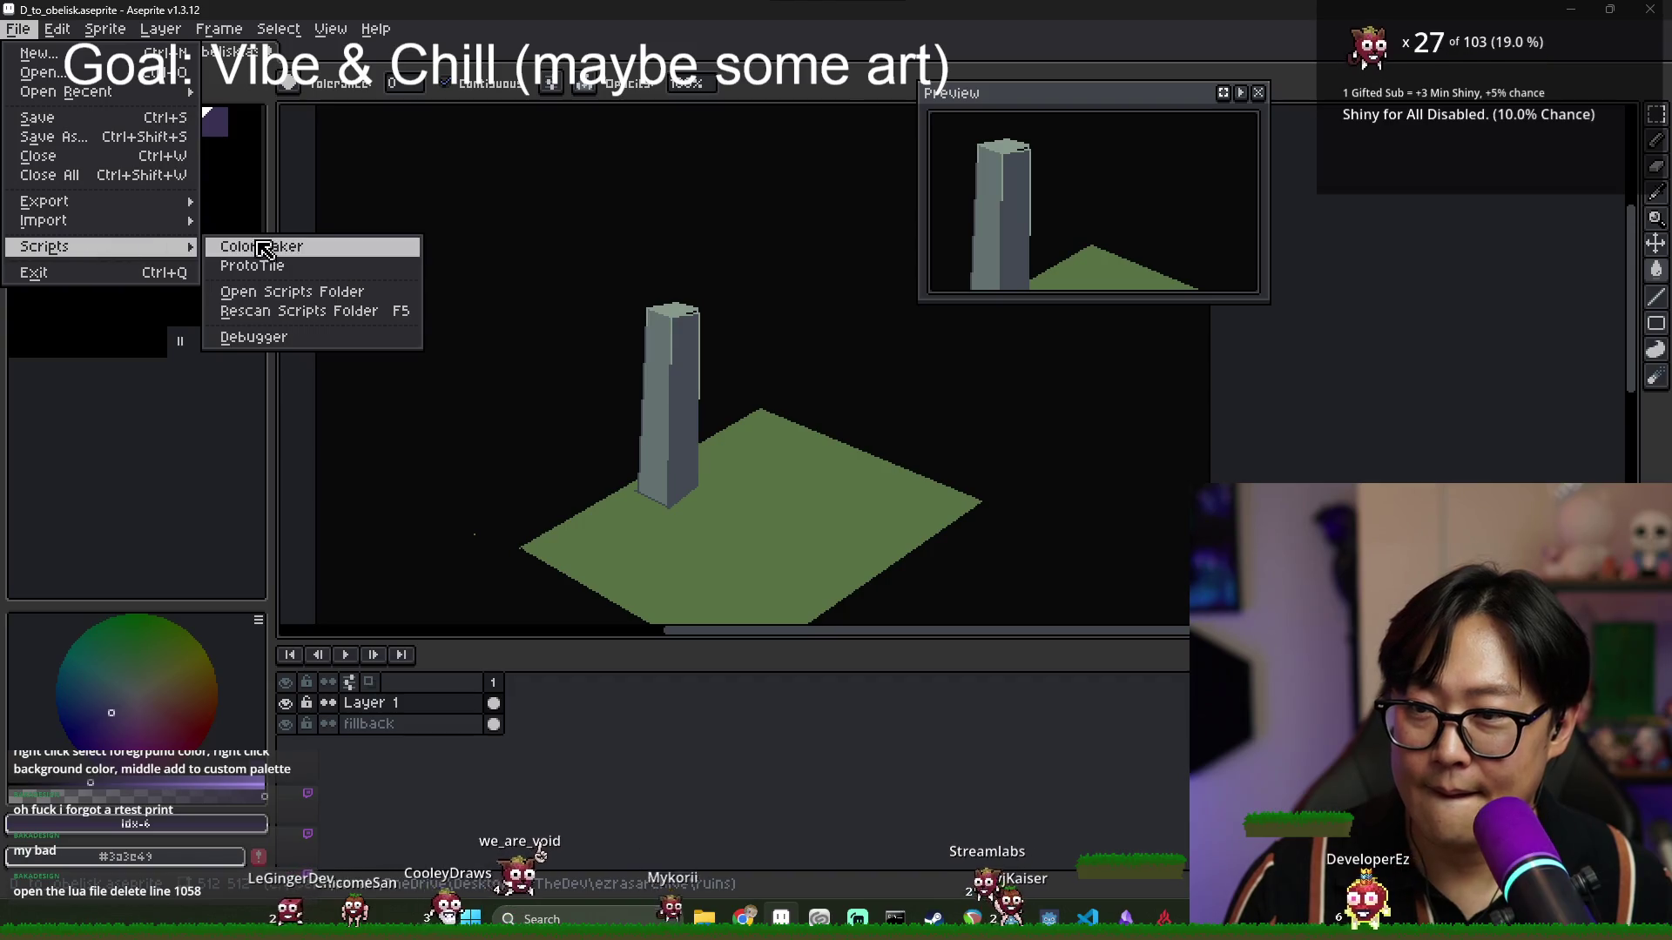
left_click(281, 292)
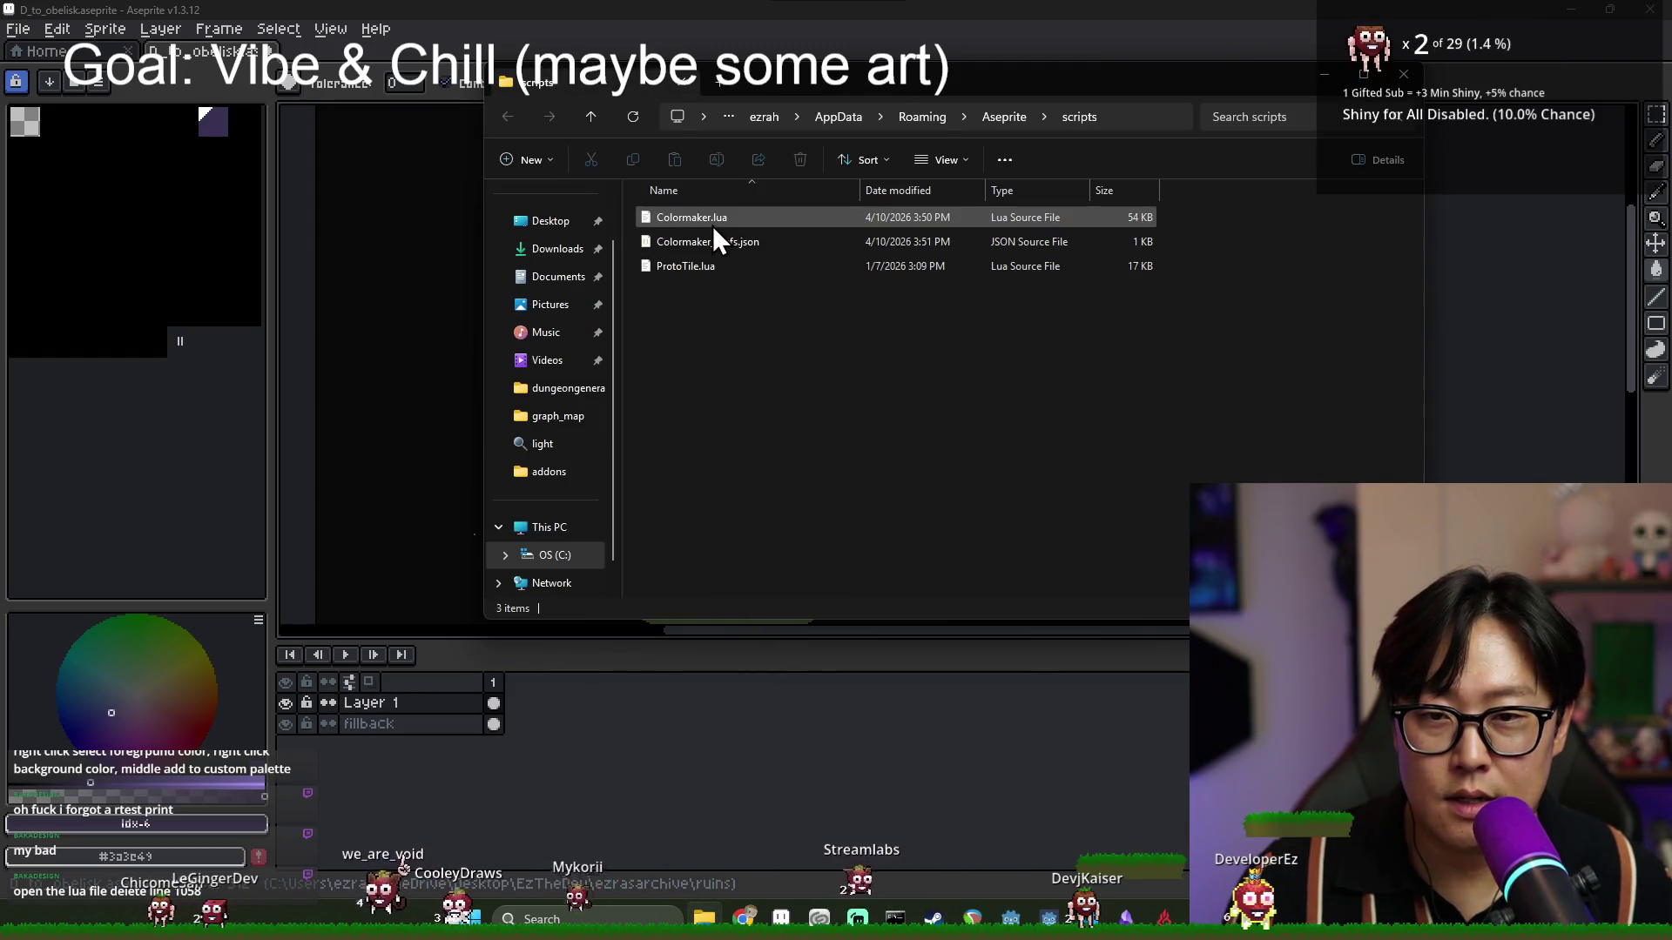
left_click(719, 222)
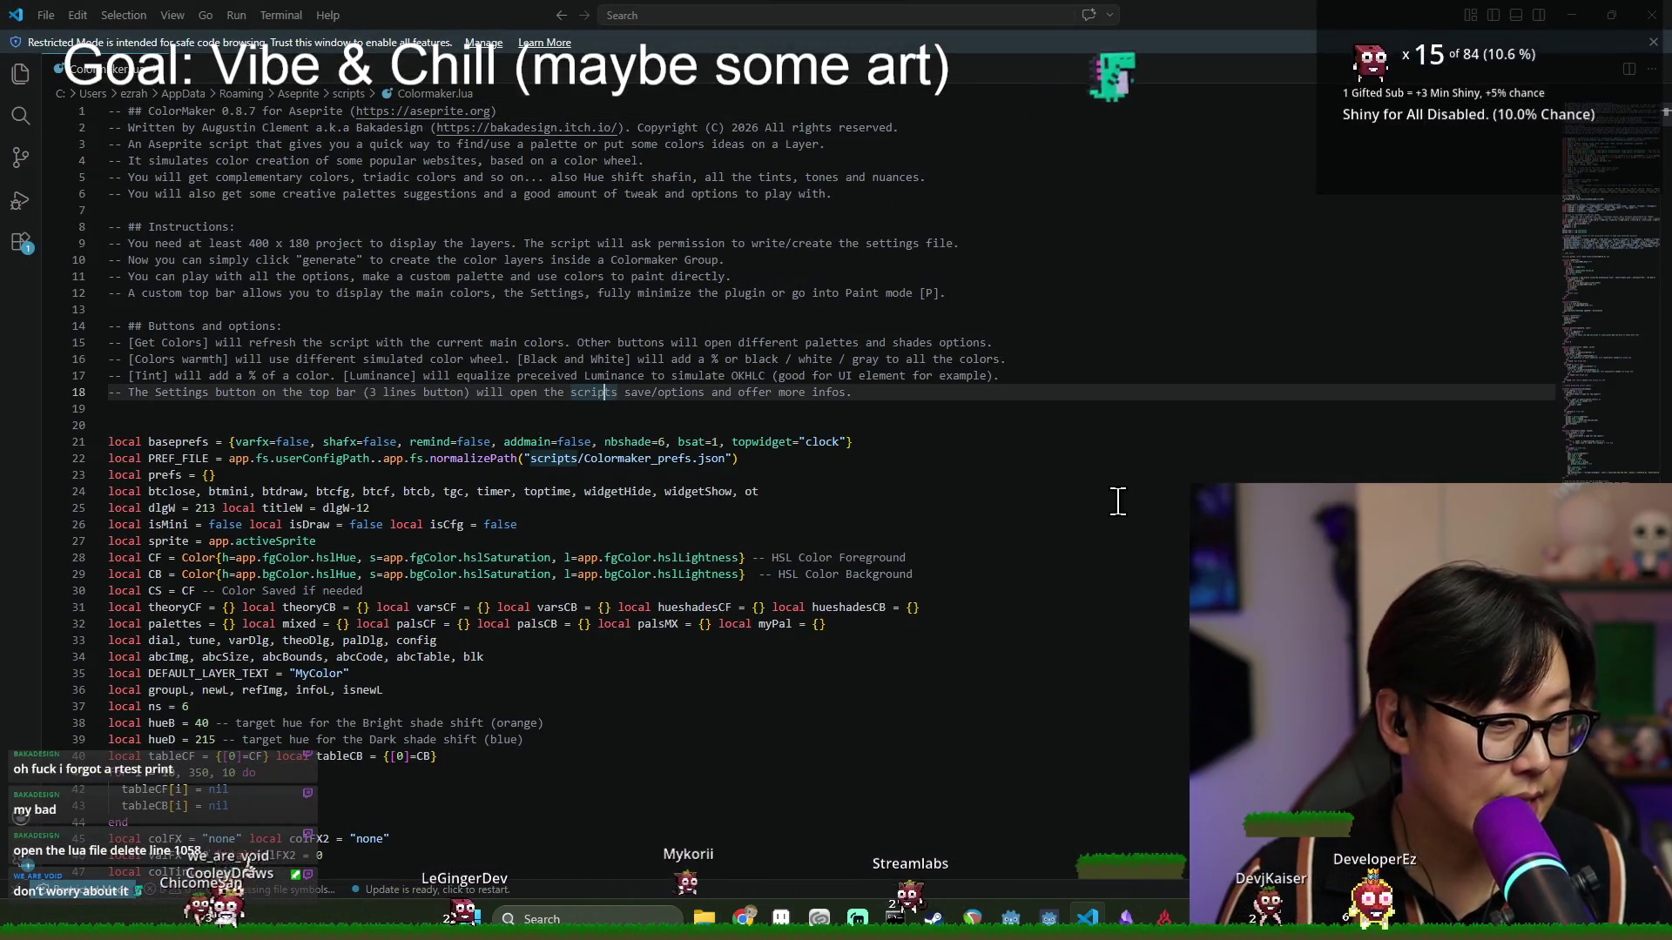
Scroll through Colormaker.lua down toward line 1058.
scroll(914, 515, "down", 4)
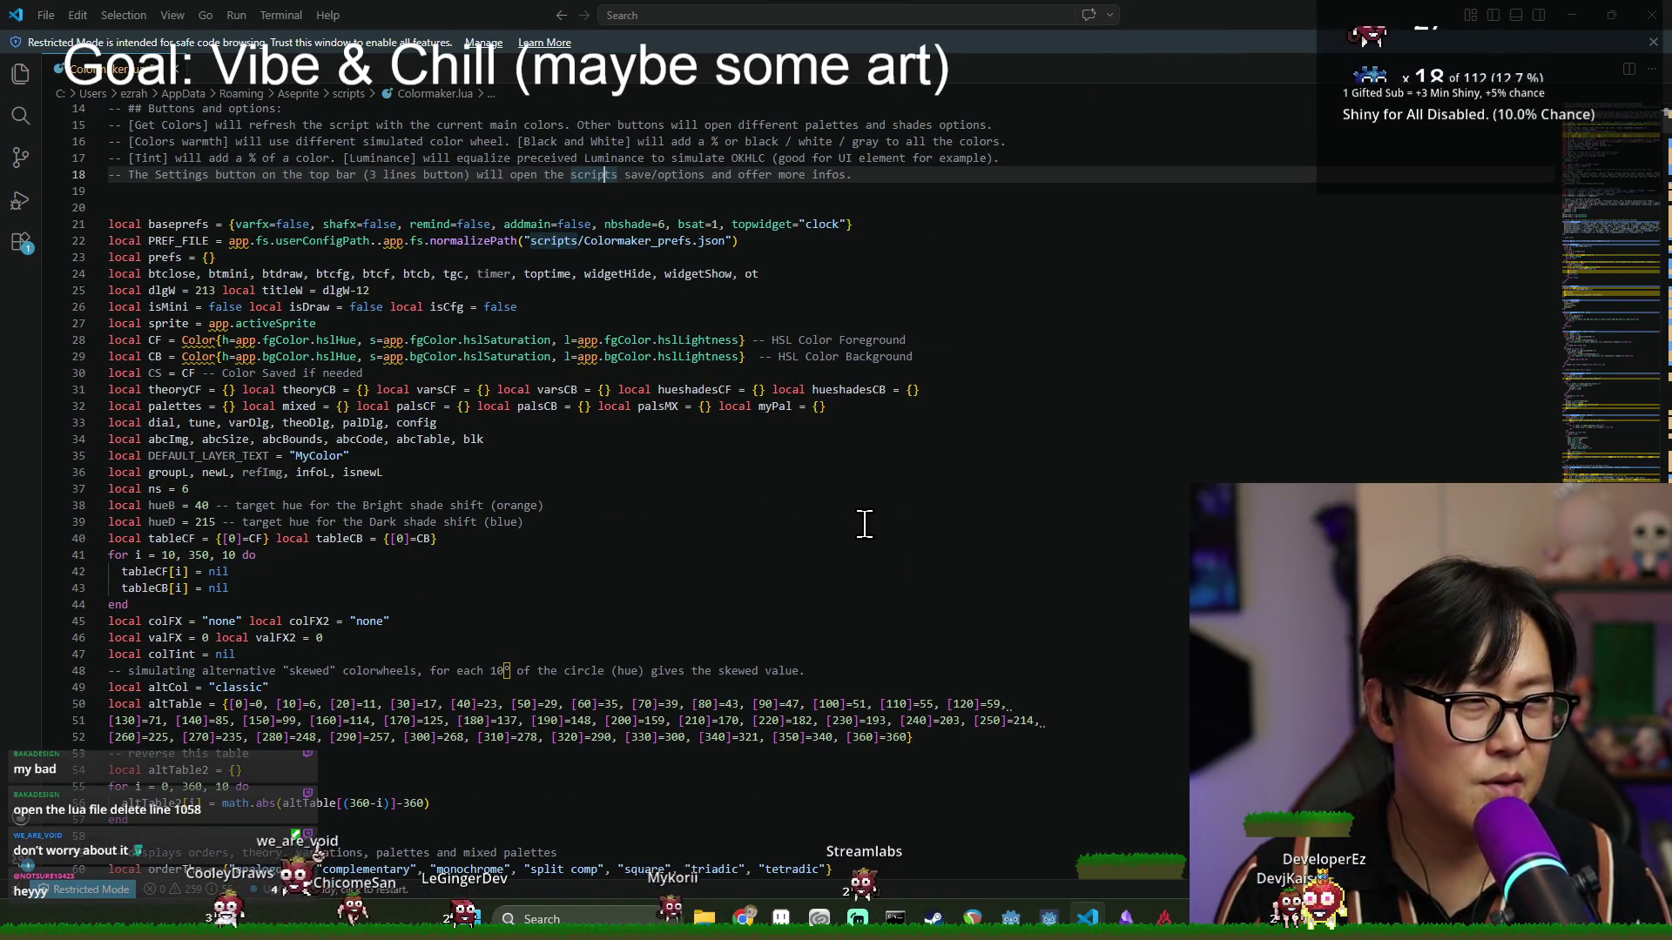
key("ctrl+l")
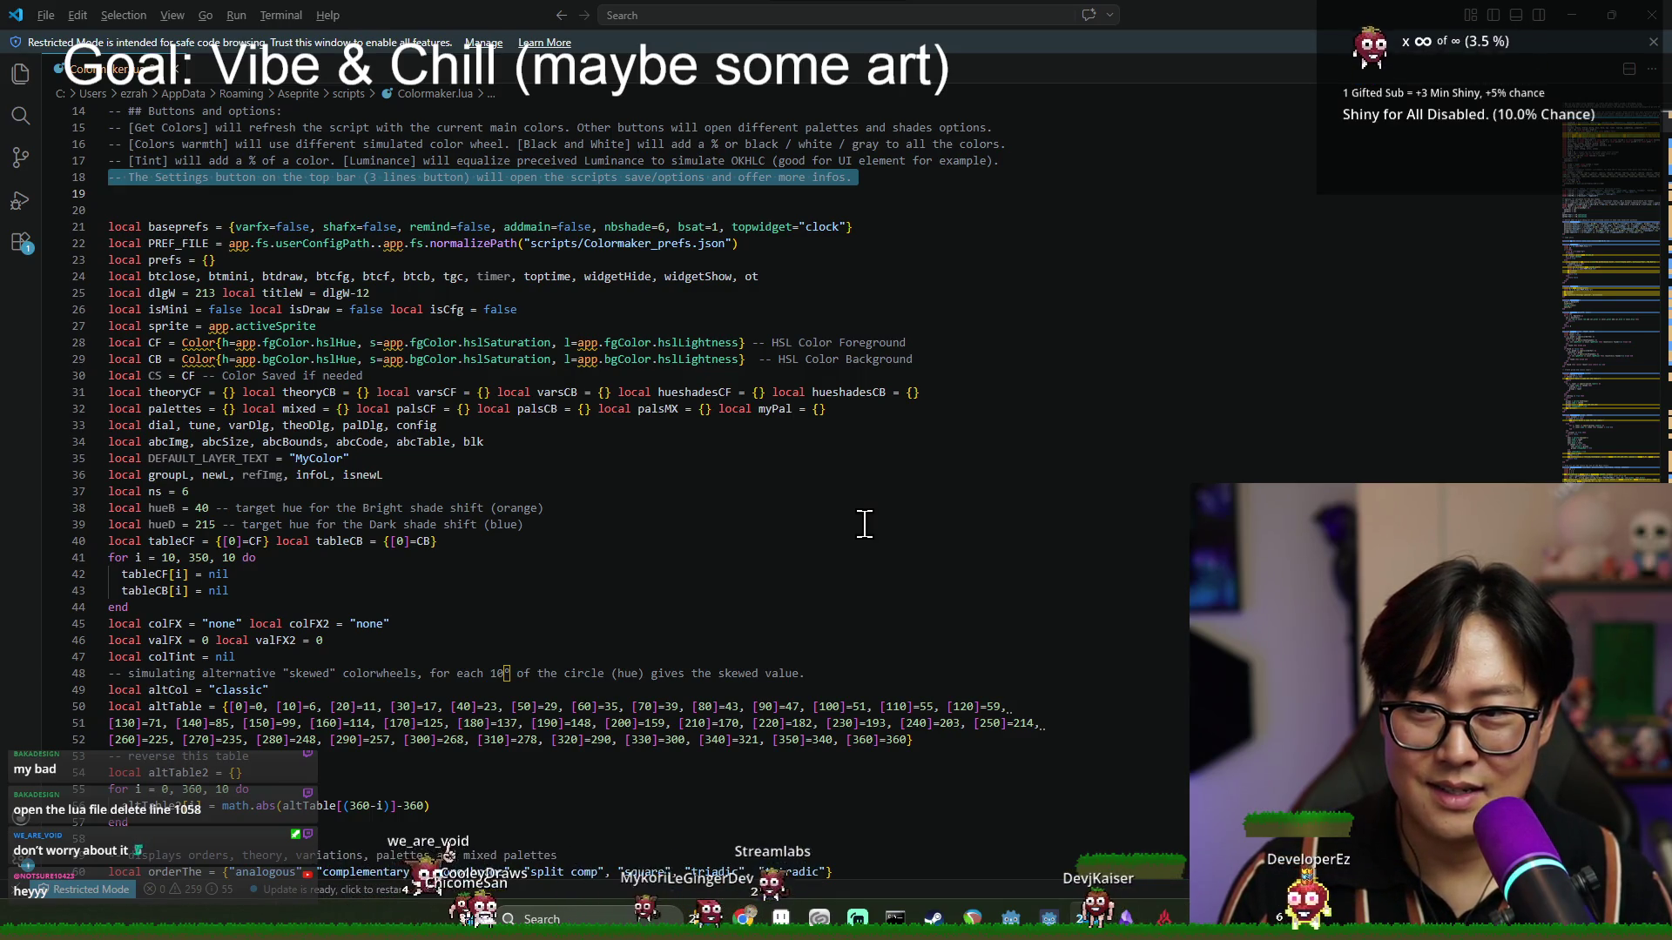
left_click(75, 462)
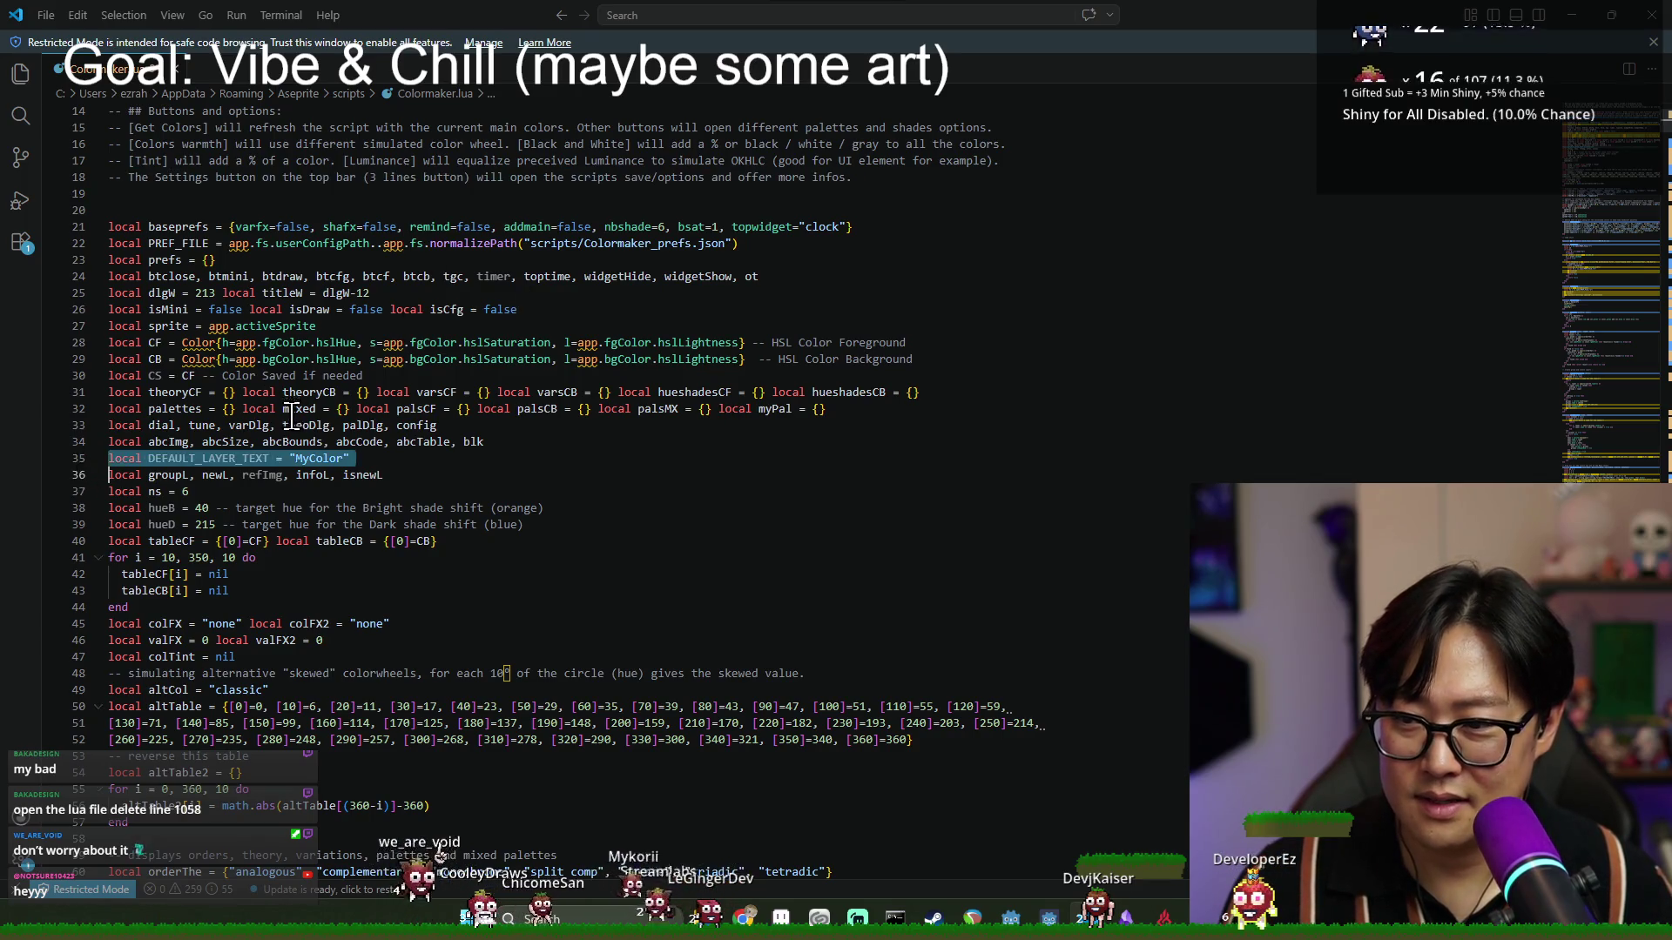
scroll(293, 414, "down", 15)
scroll(300, 515, "down", 20)
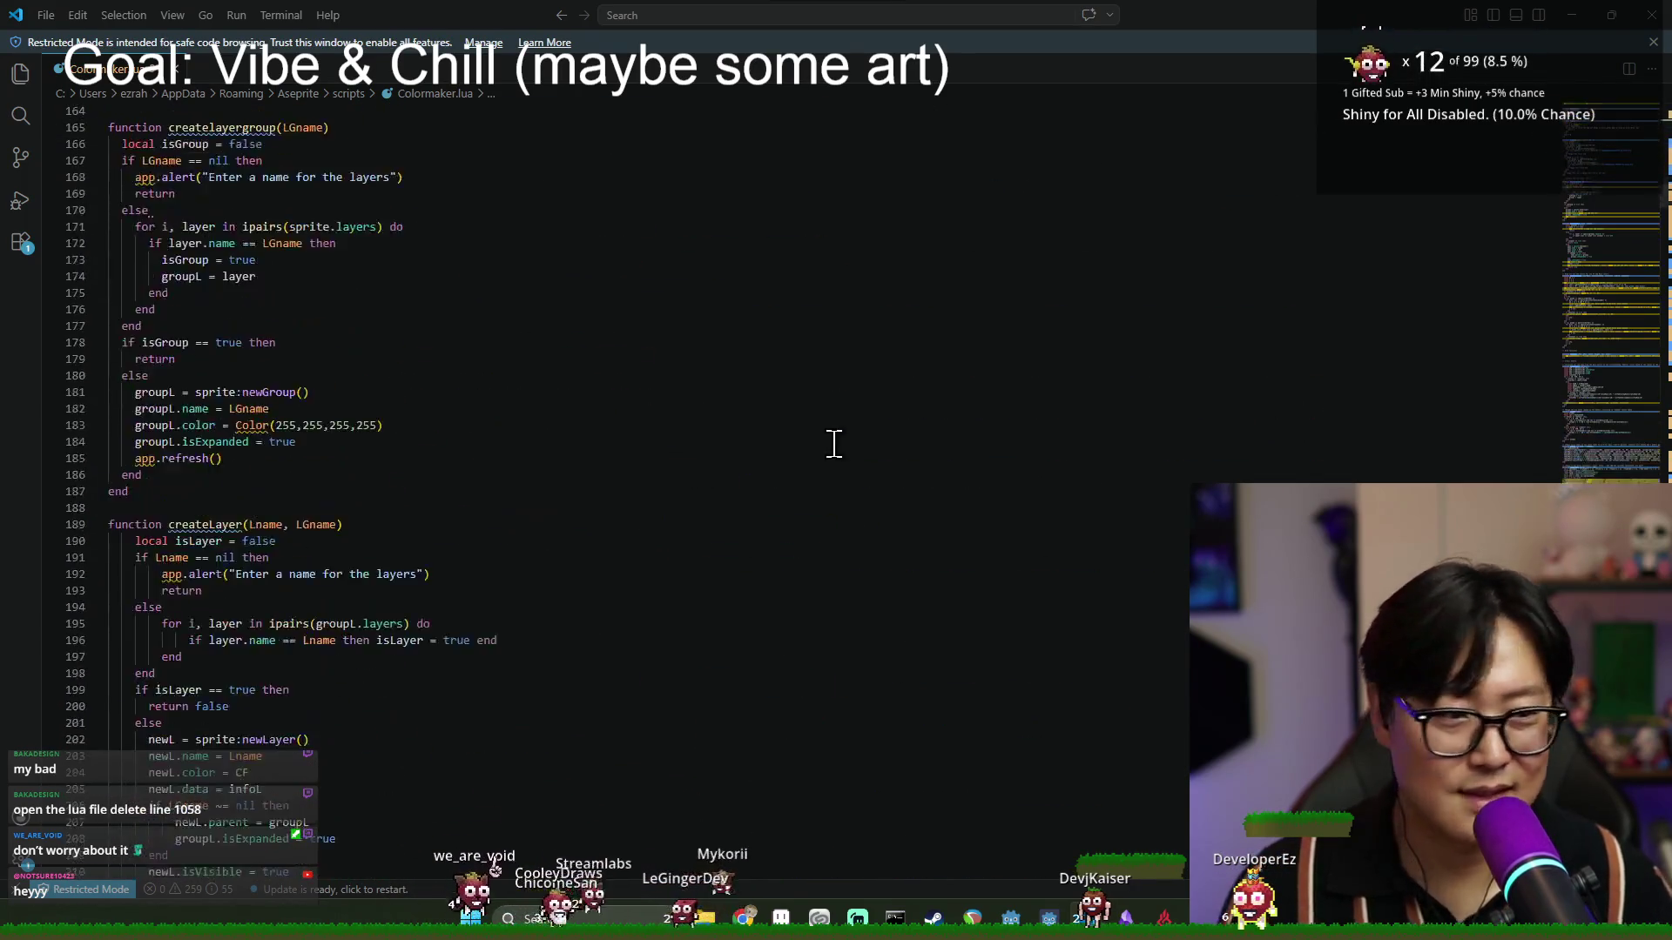
scroll(783, 499, "down", 20)
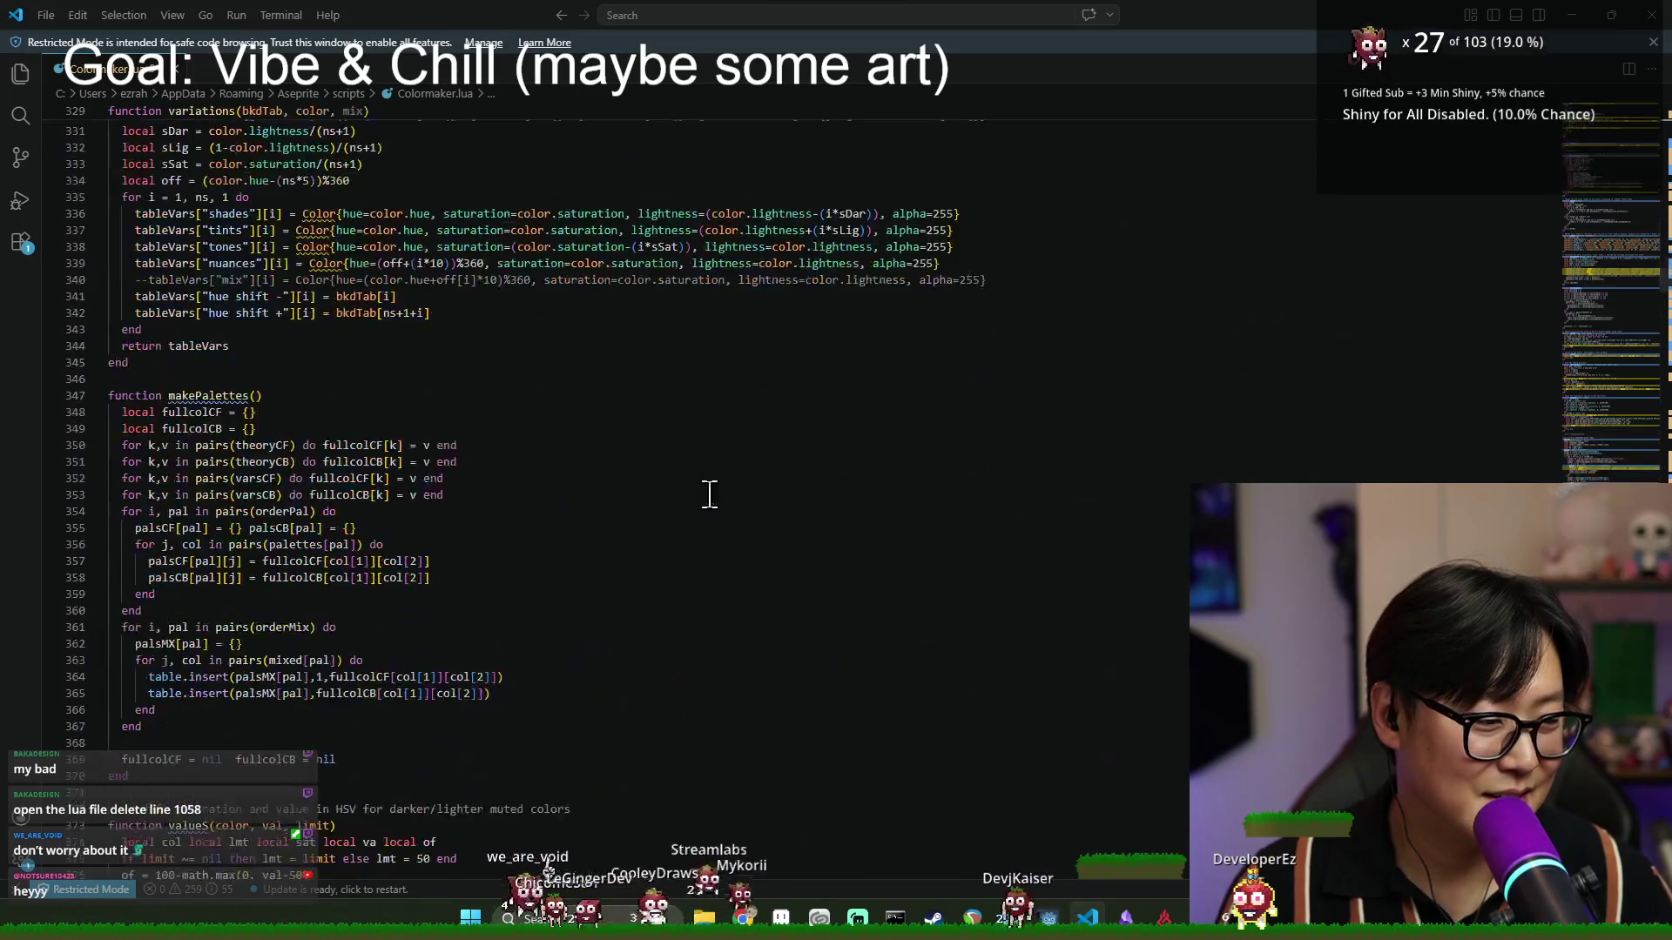
scroll(662, 460, "down", 15)
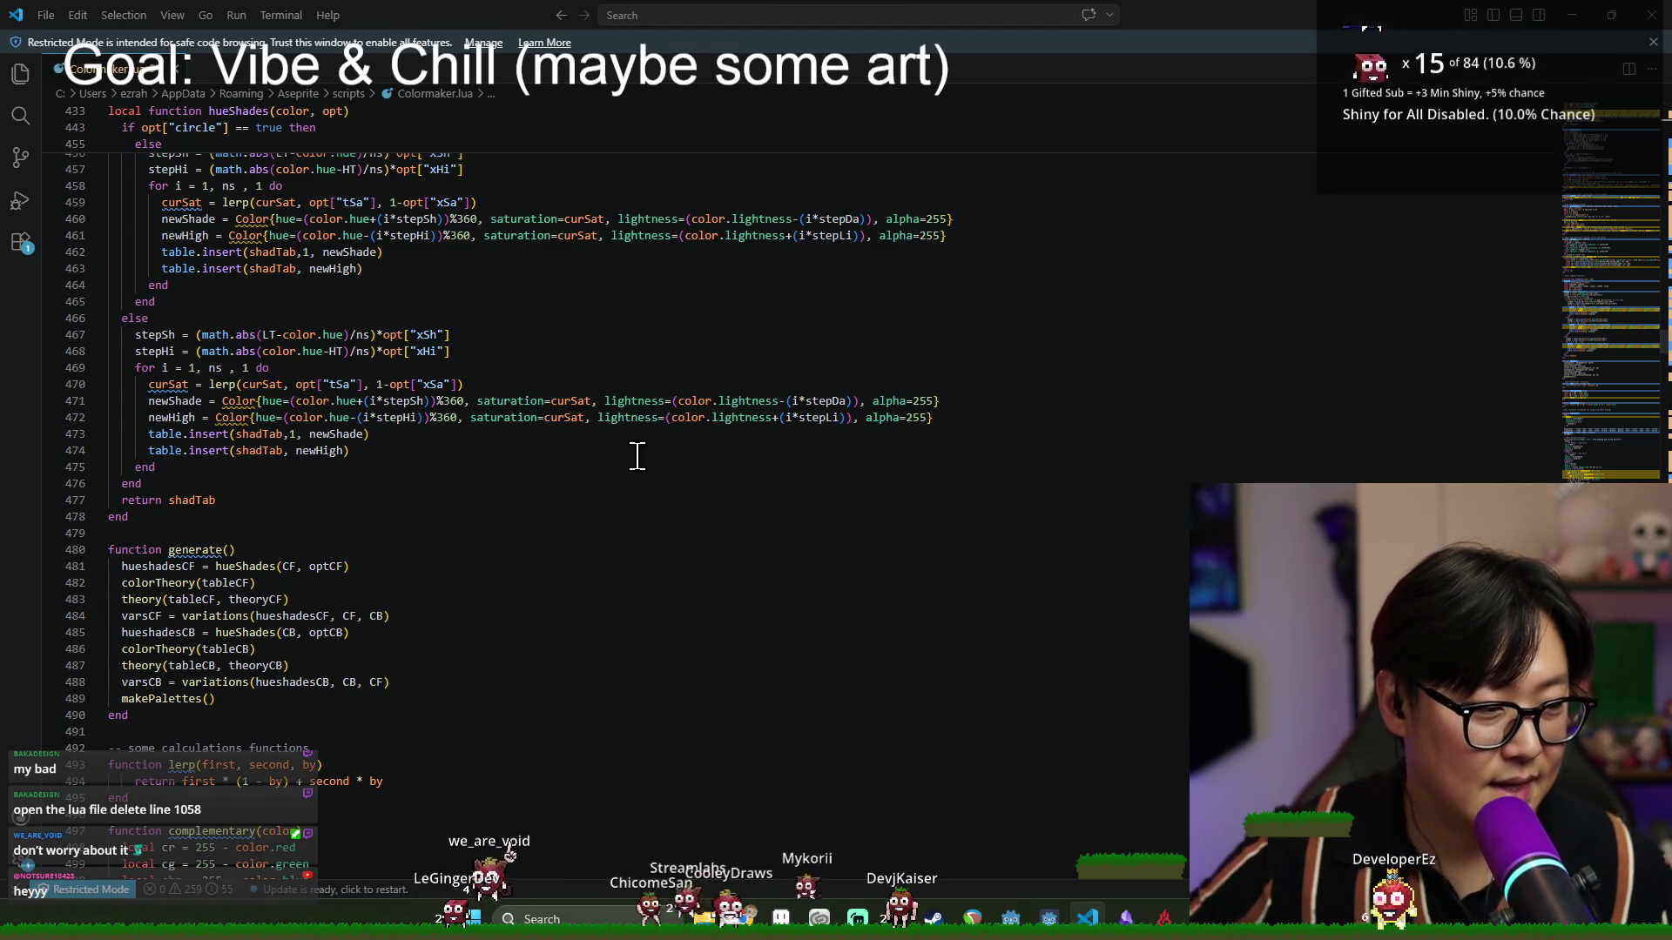
scroll(668, 481, "down", 20)
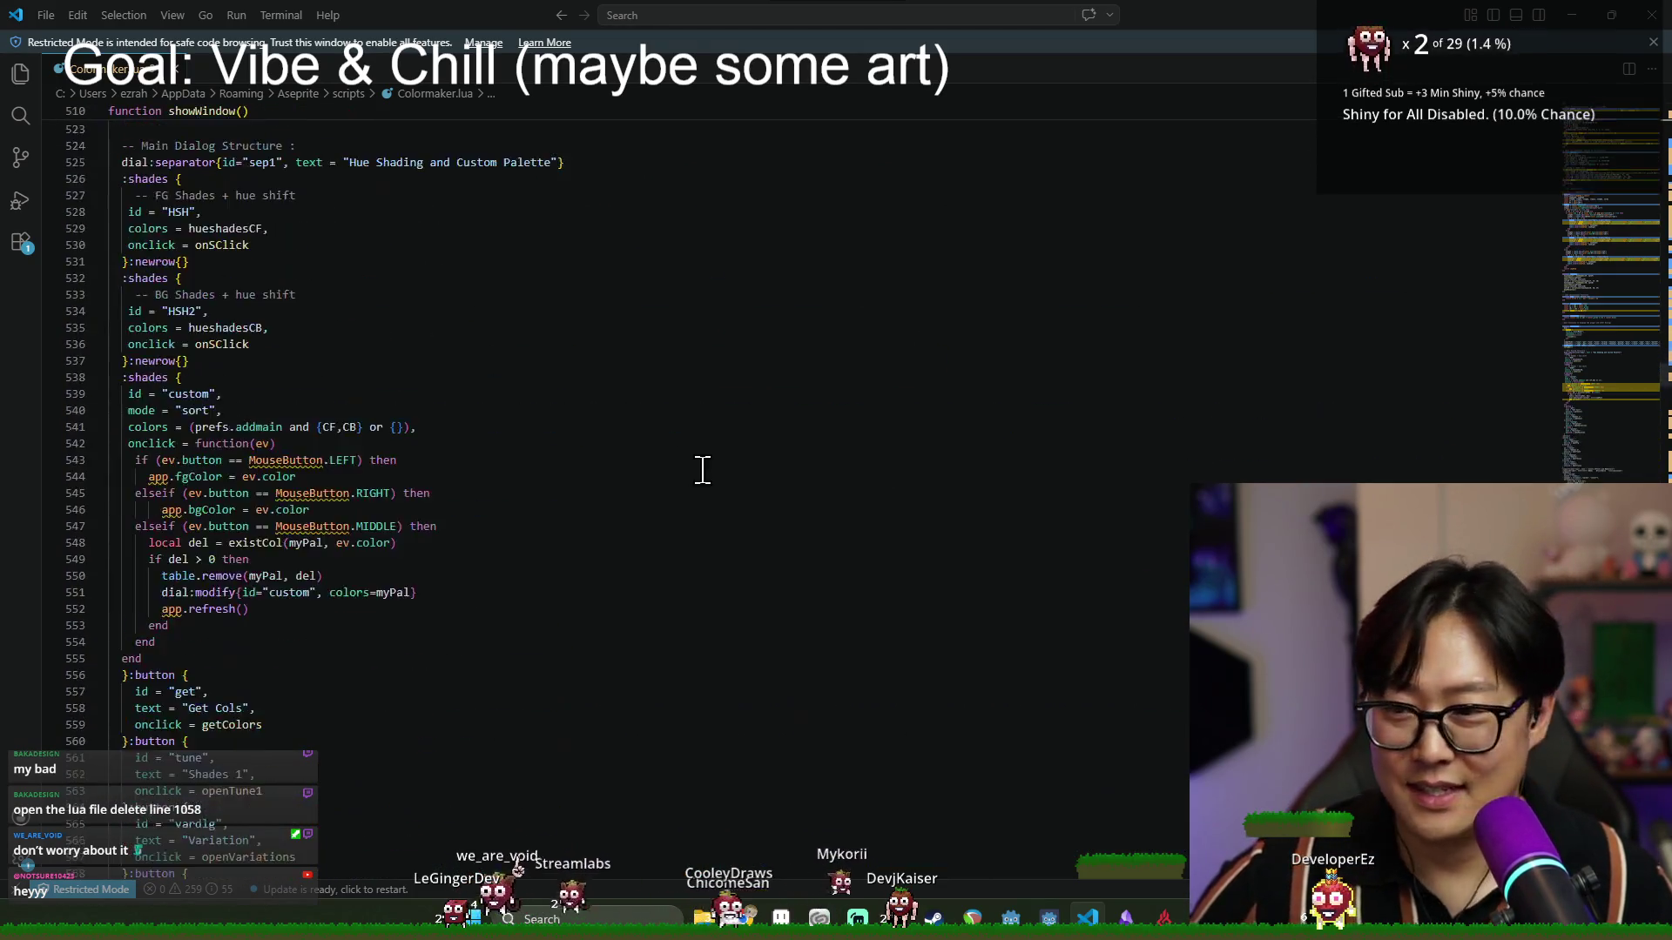
scroll(966, 492, "down", 20)
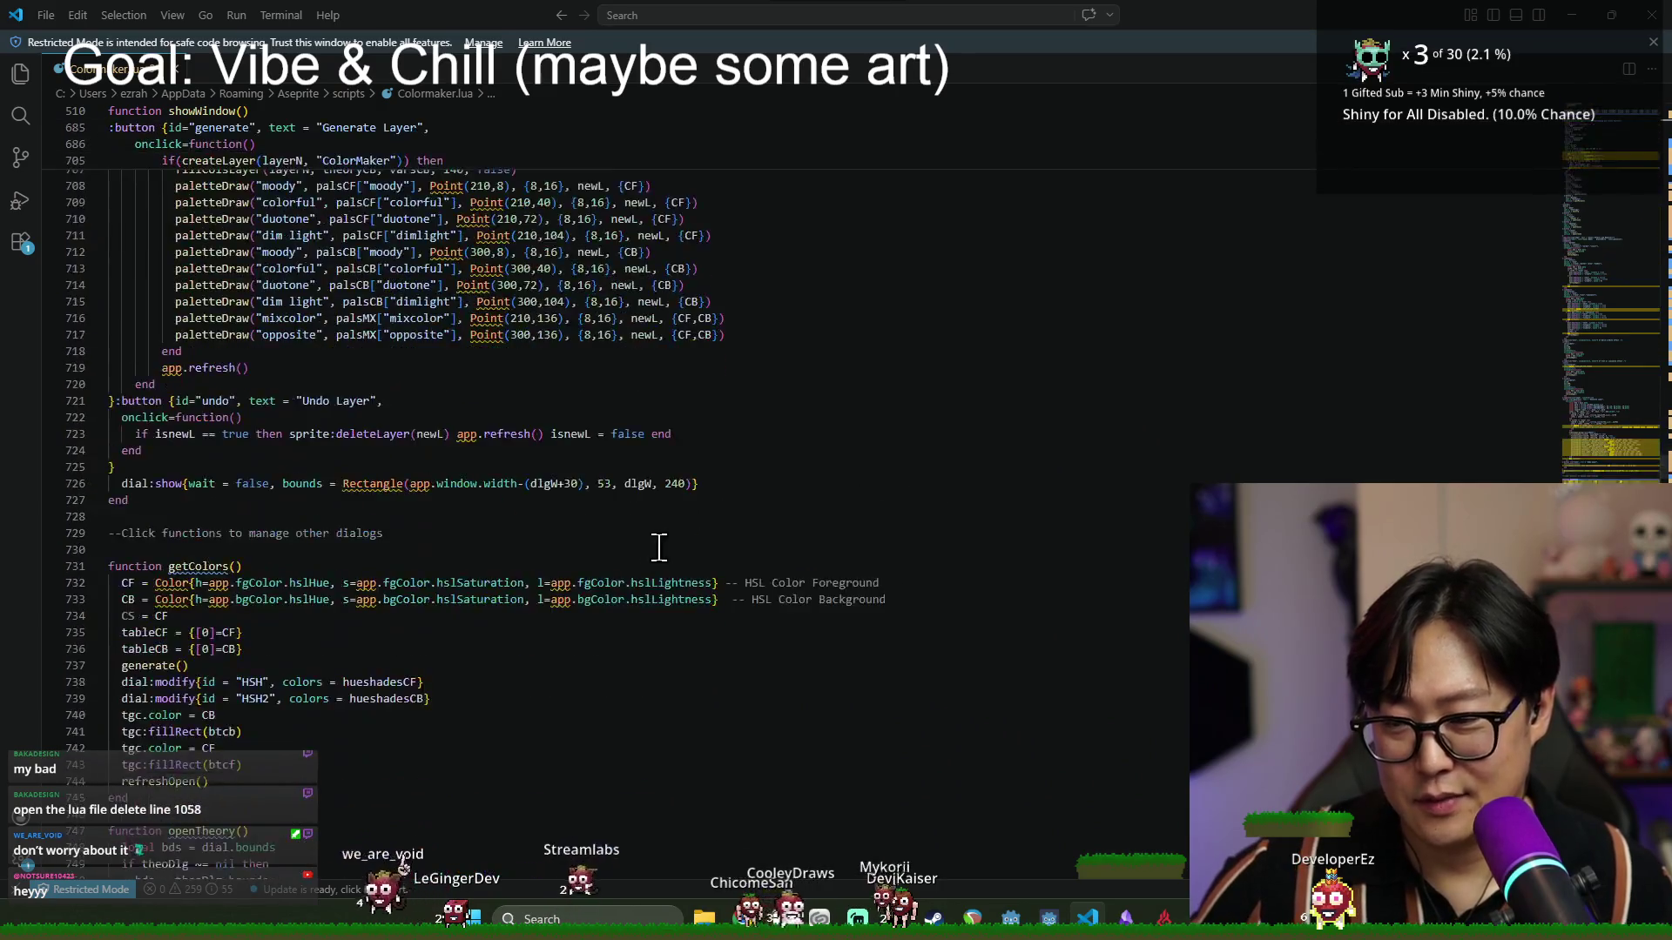
scroll(517, 669, "down", 20)
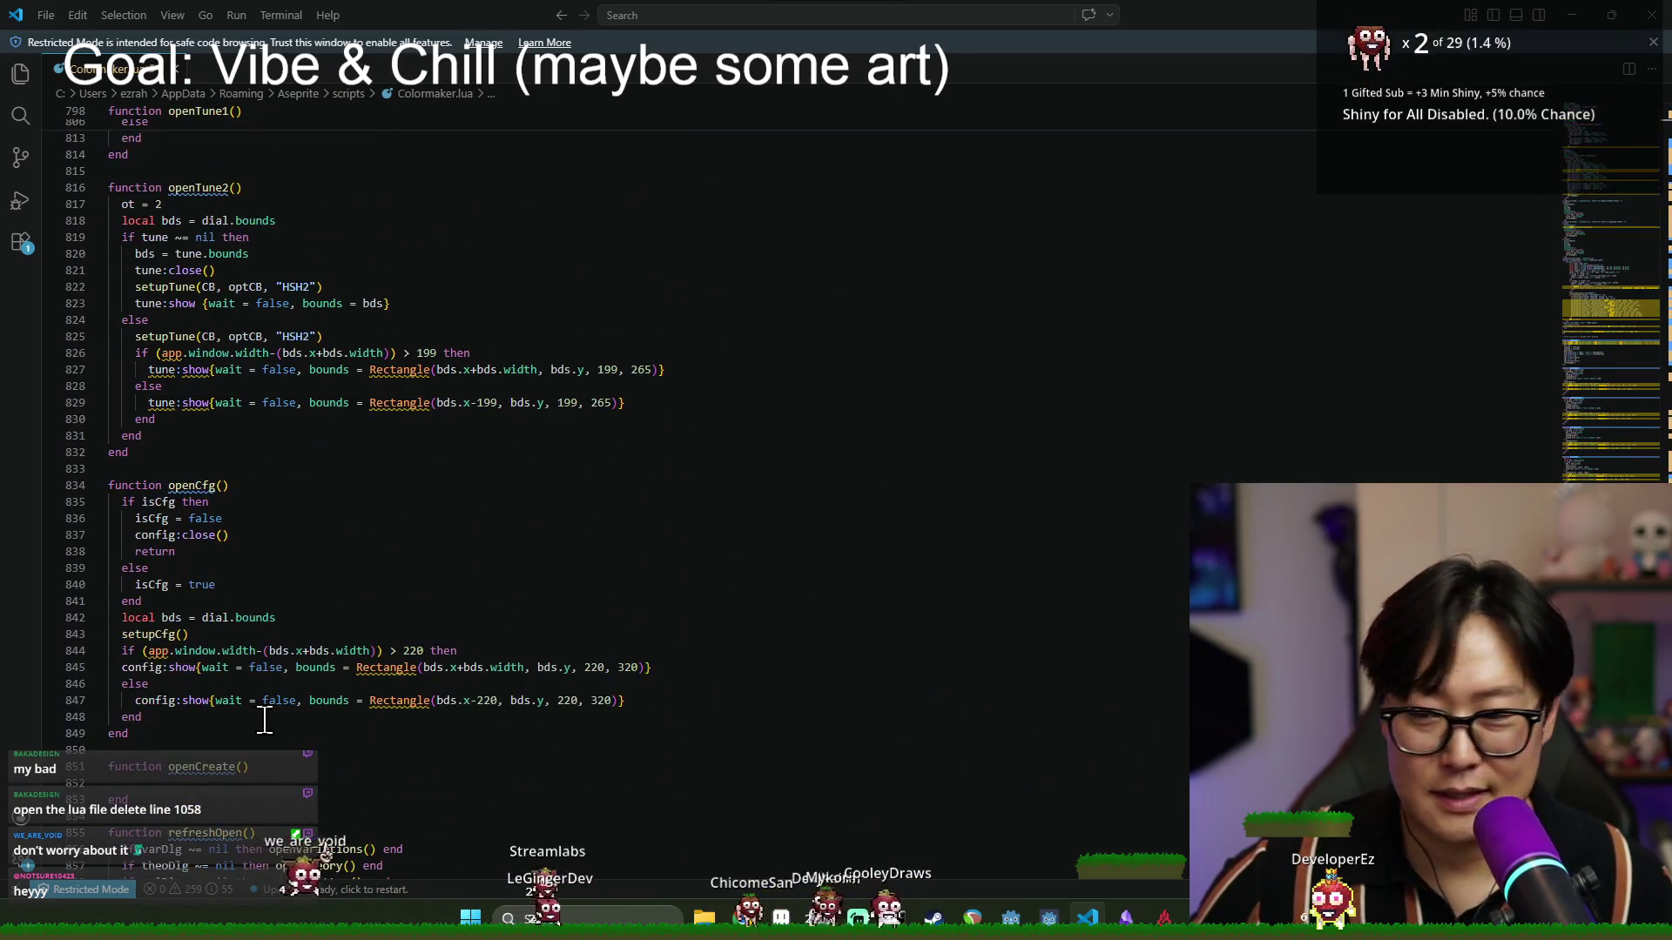
scroll(225, 716, "down", 20)
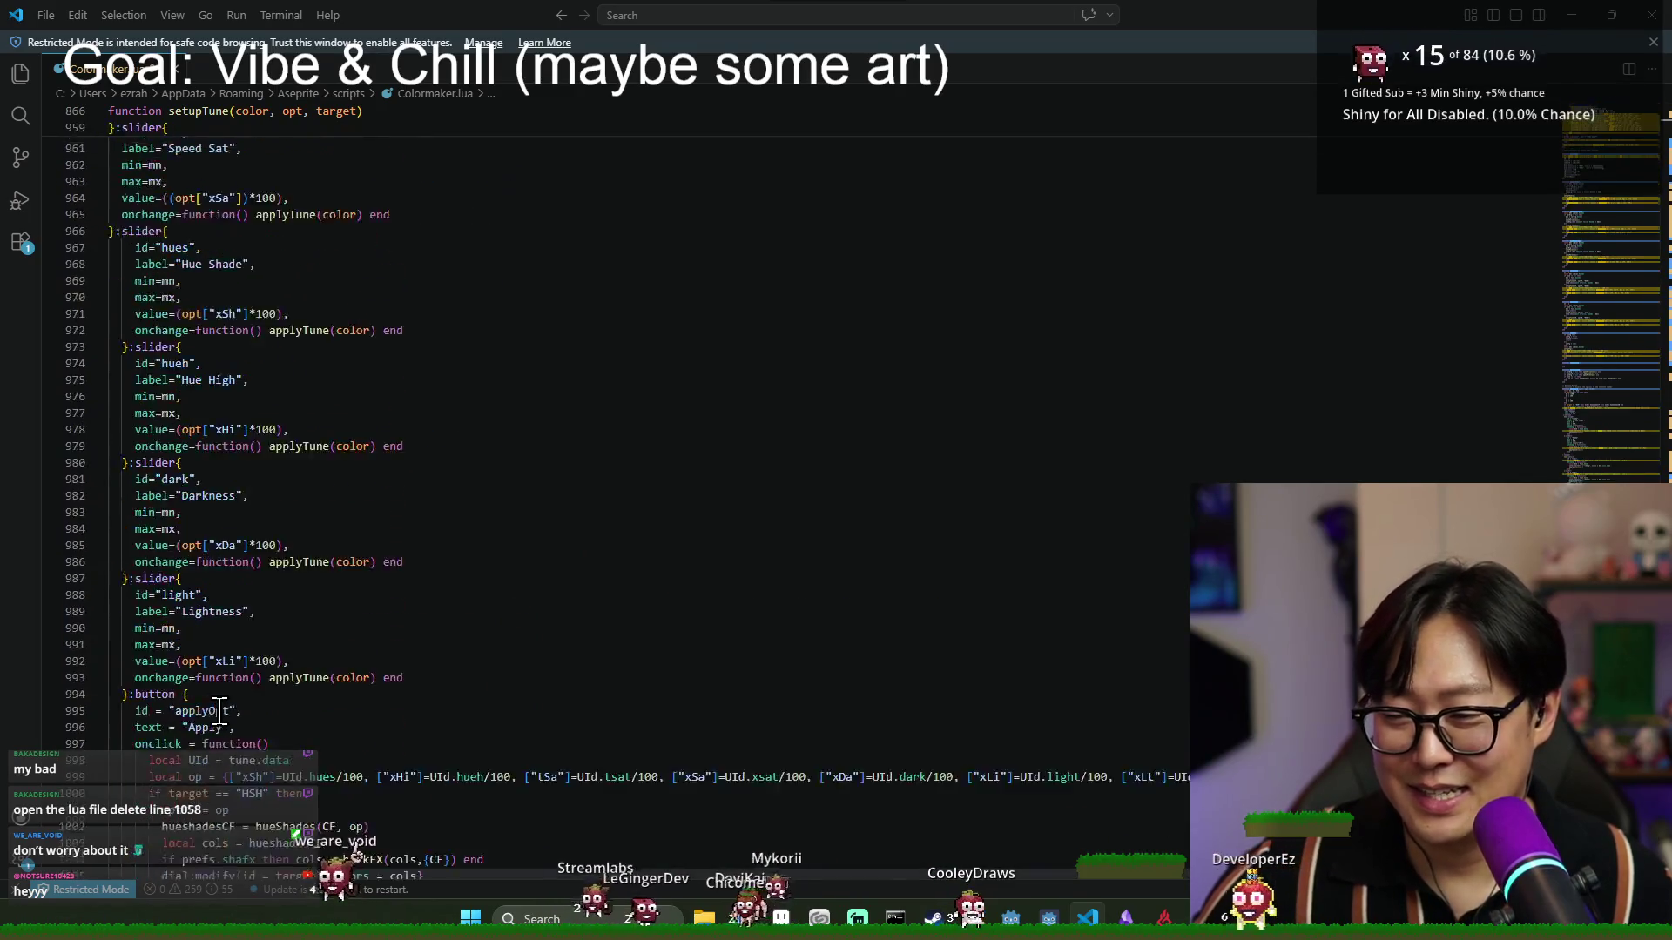
scroll(218, 688, "down", 16)
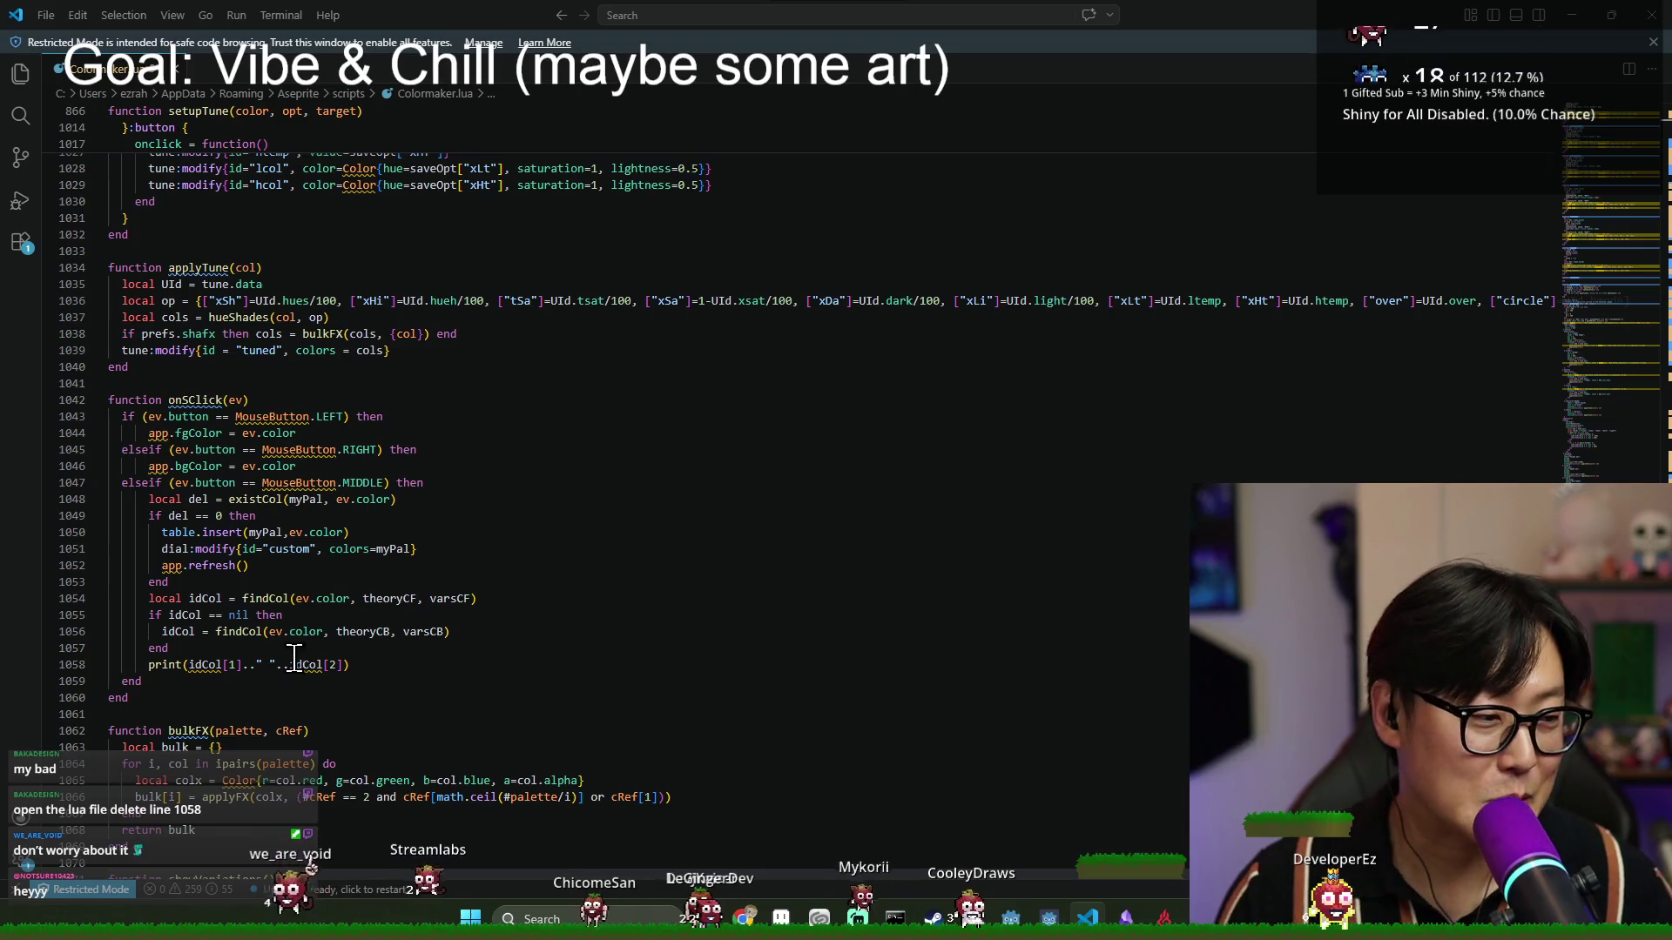
Delete the debug print statement on line 1058 and return to Aseprite.
triple_click(148, 666)
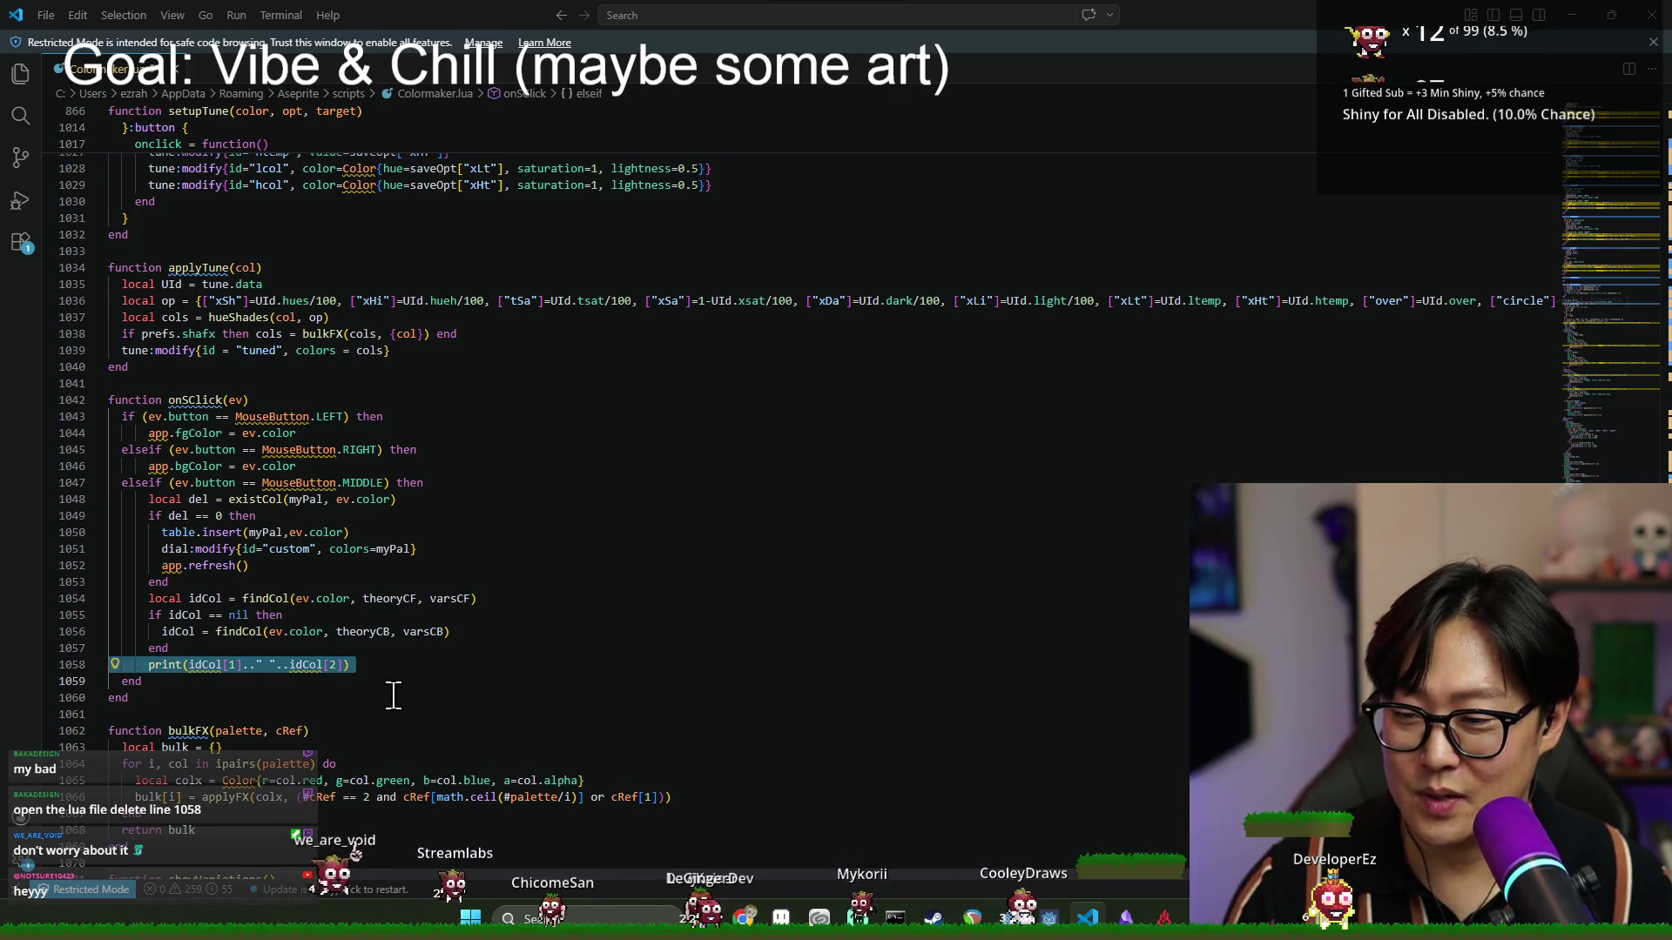
key("BackSpace")
key("alt+Tab")
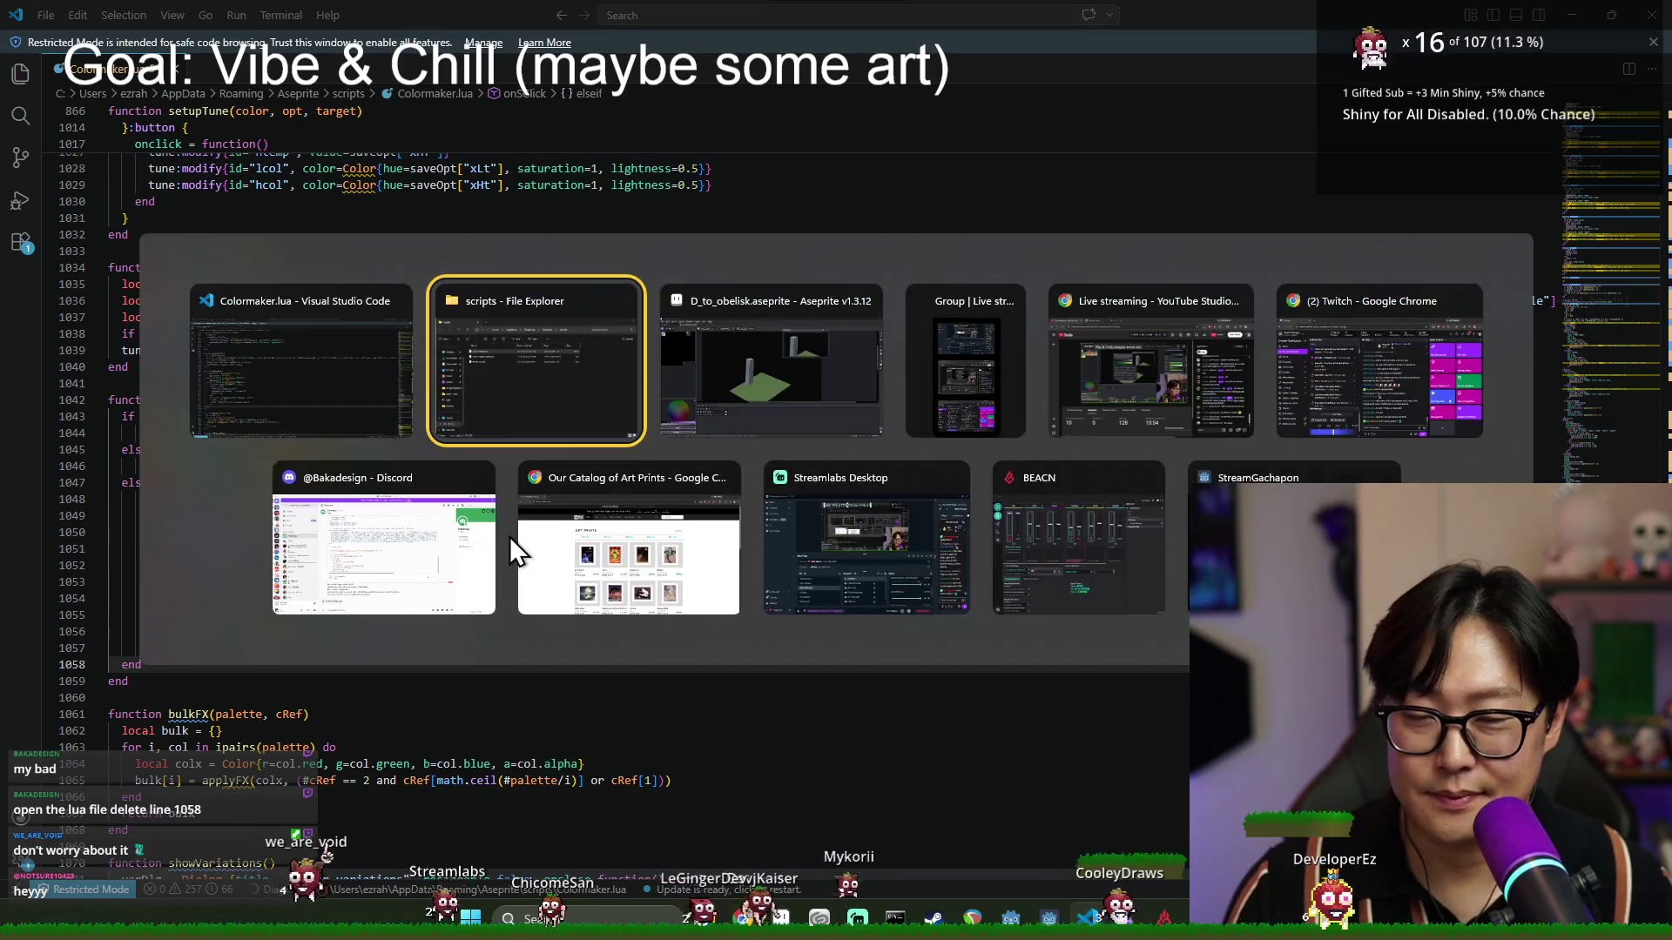
left_click(723, 360)
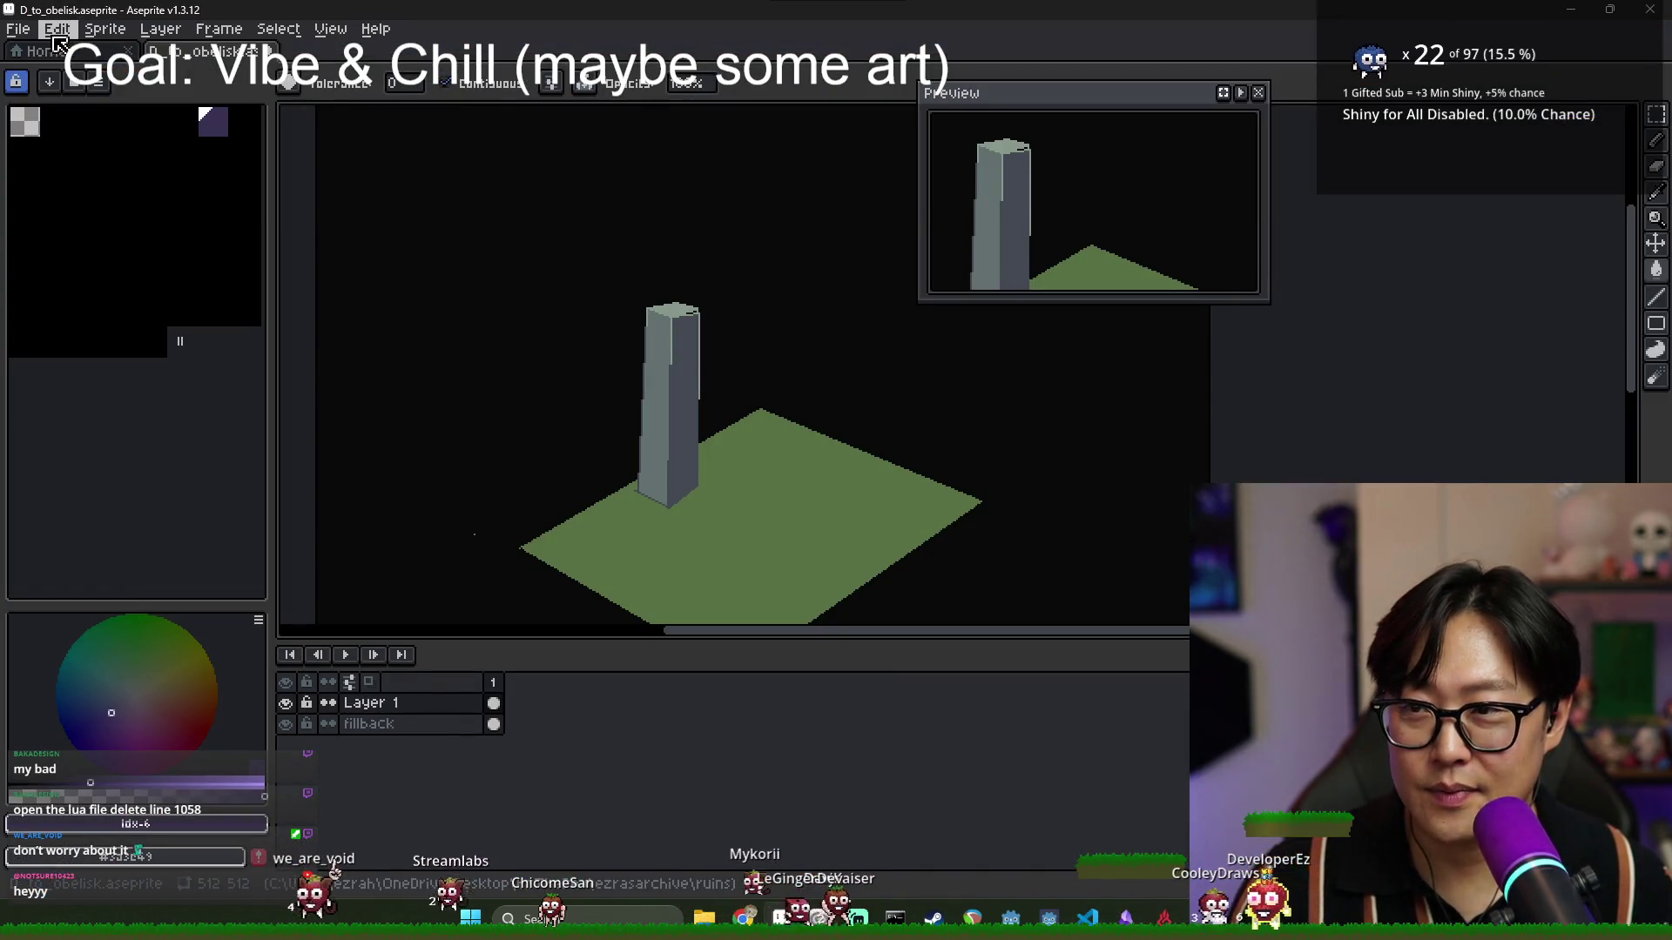
Run the Colormaker script from File > Scripts.
left_click(17, 29)
mouse_move(174, 247)
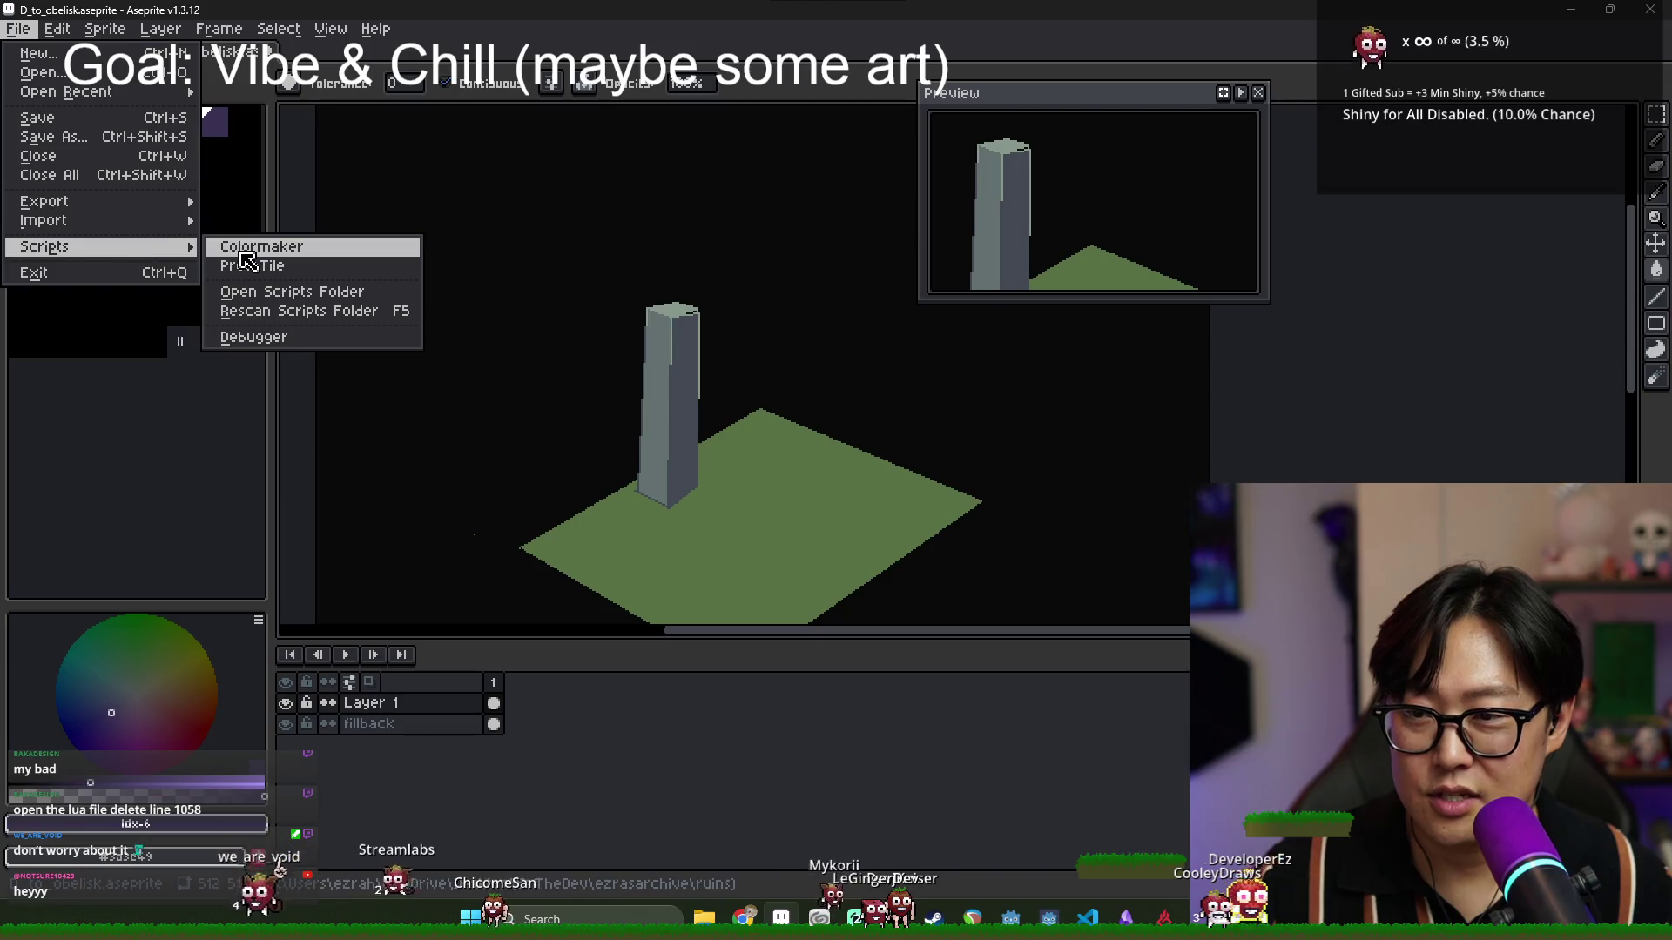
left_click(248, 248)
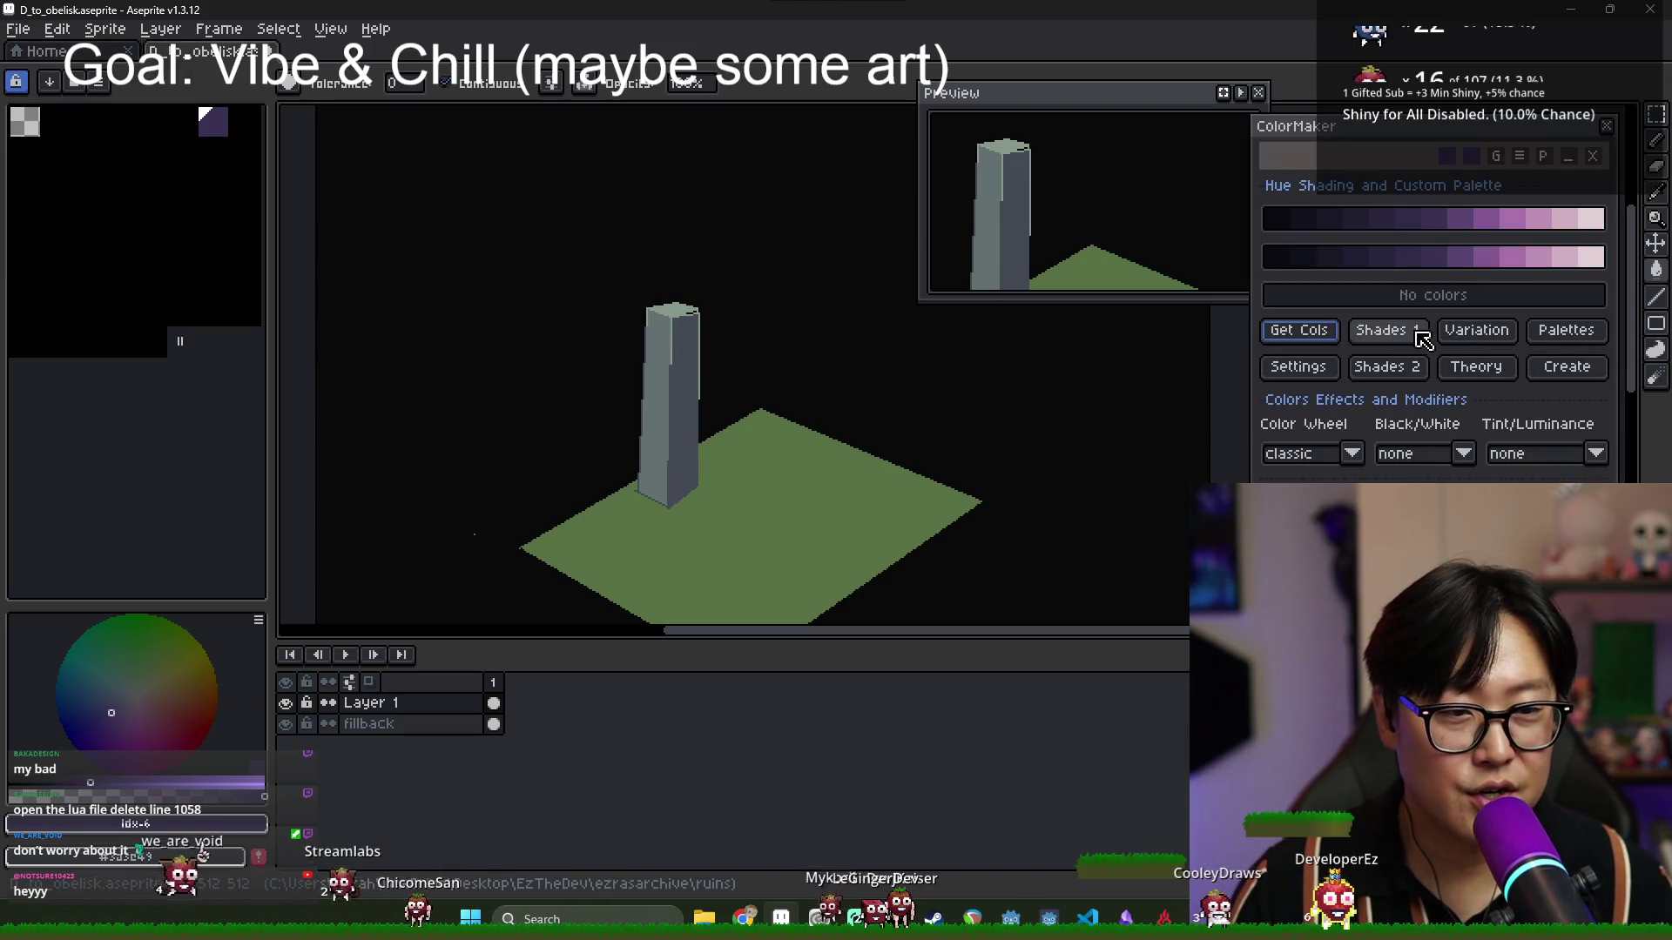
Add green, purple and orange swatches from the suggested Palettes to the custom row.
left_click(1551, 337)
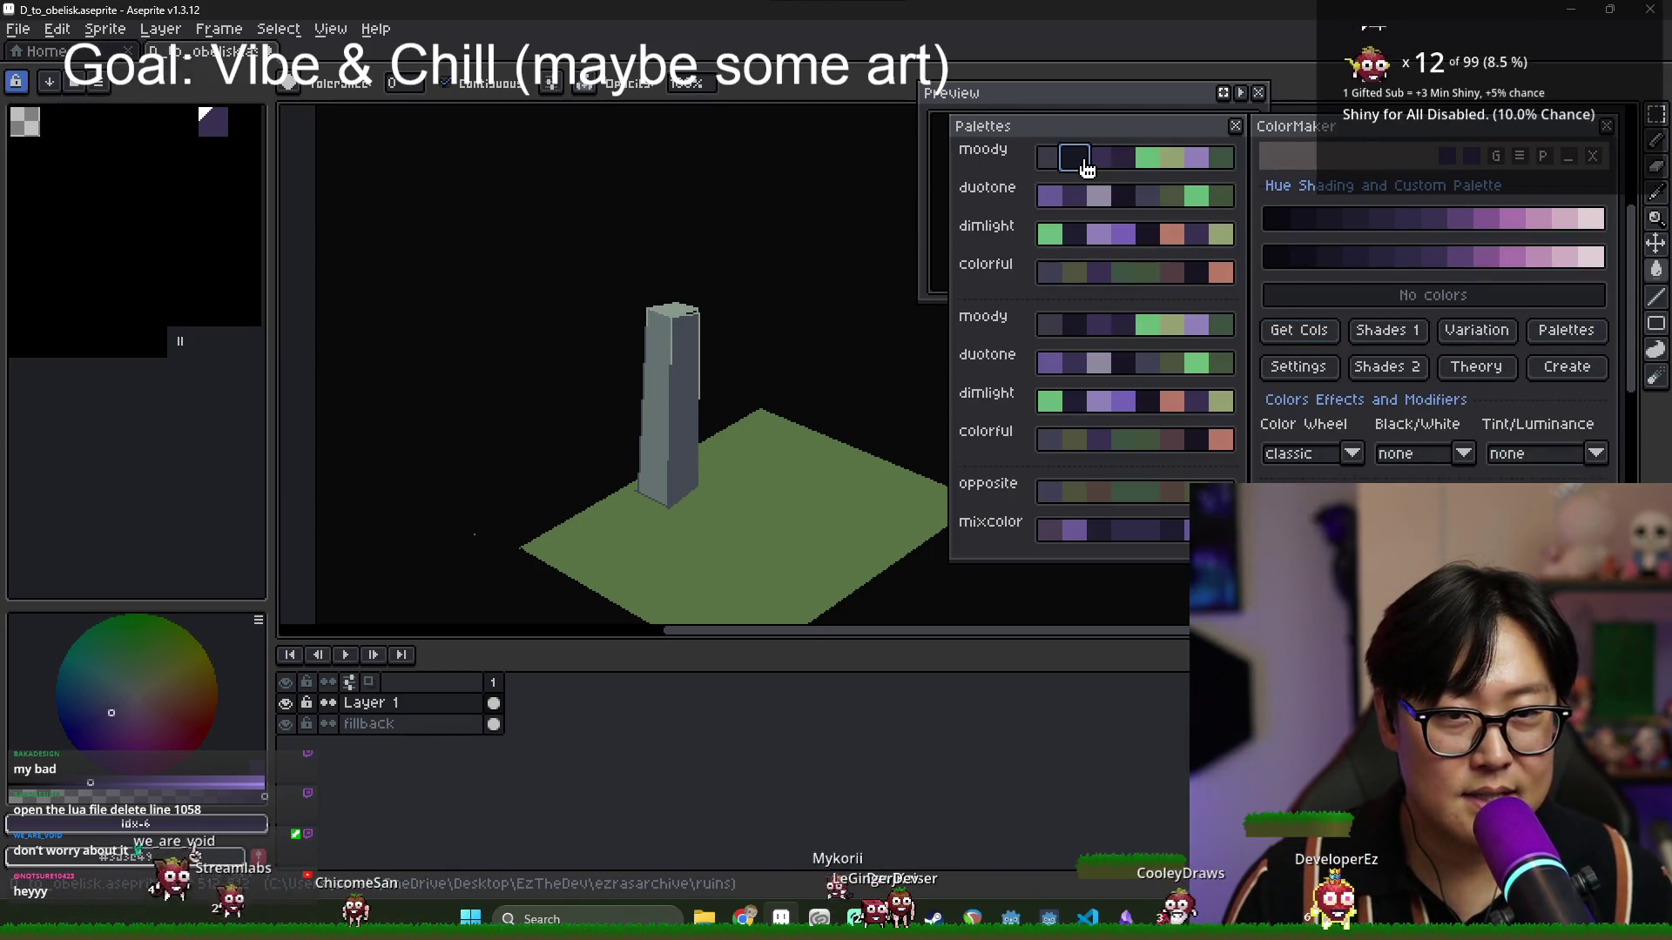
left_click(1198, 193)
left_click(1099, 234)
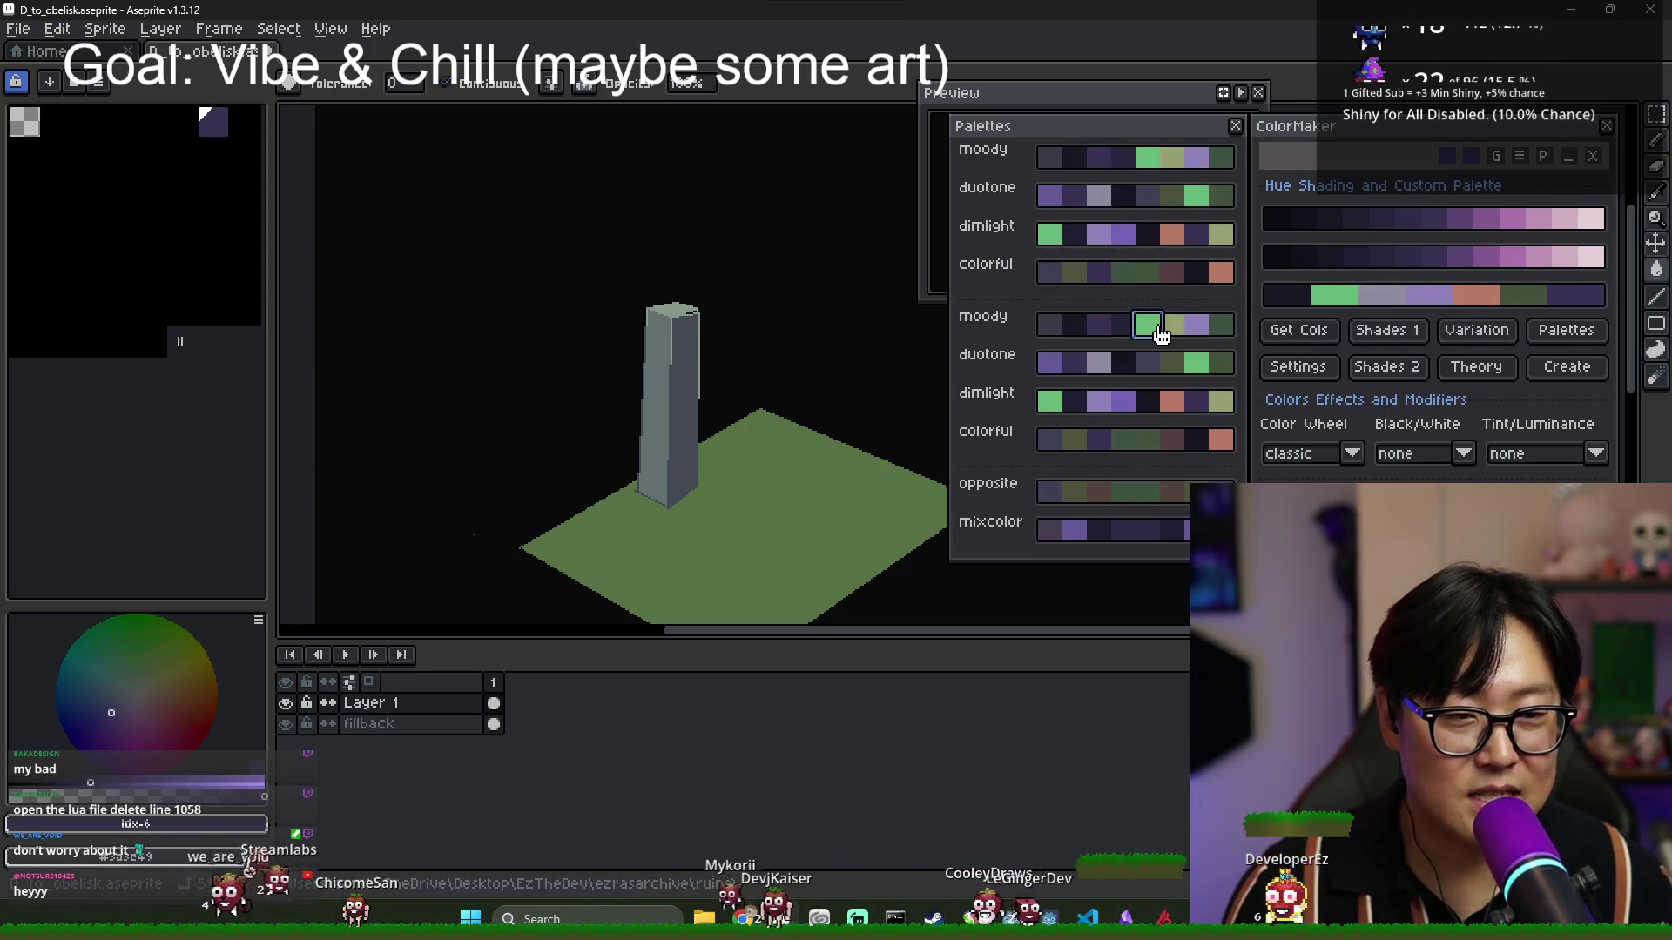
left_click(1056, 403)
left_click(1108, 530)
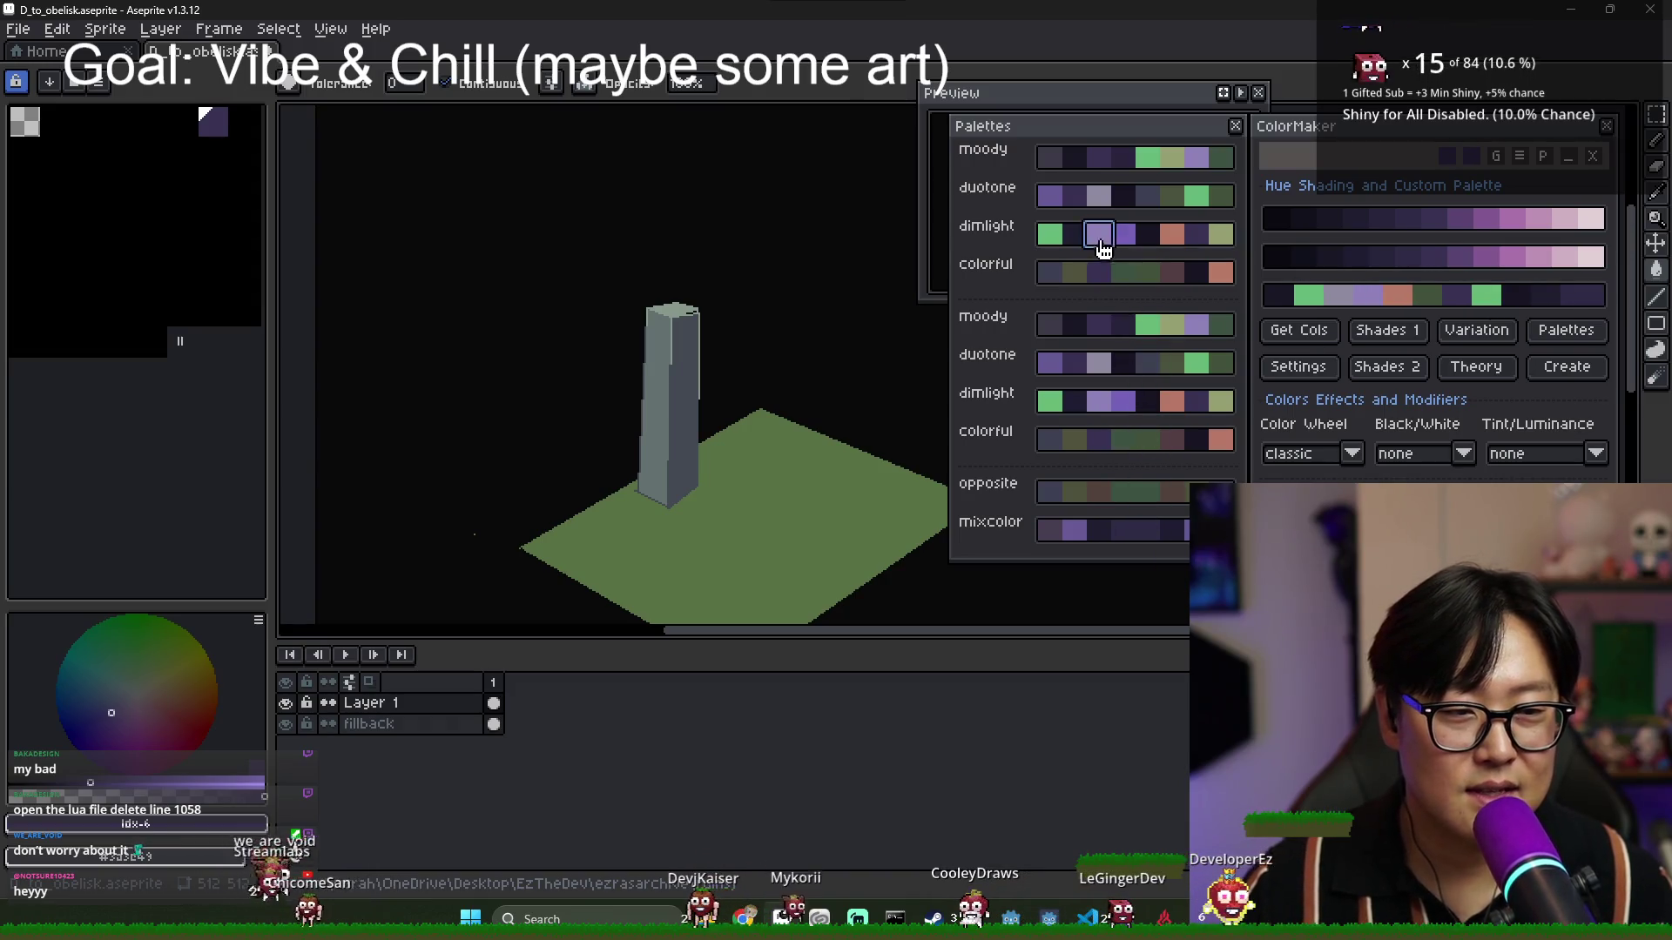
left_click(1236, 127)
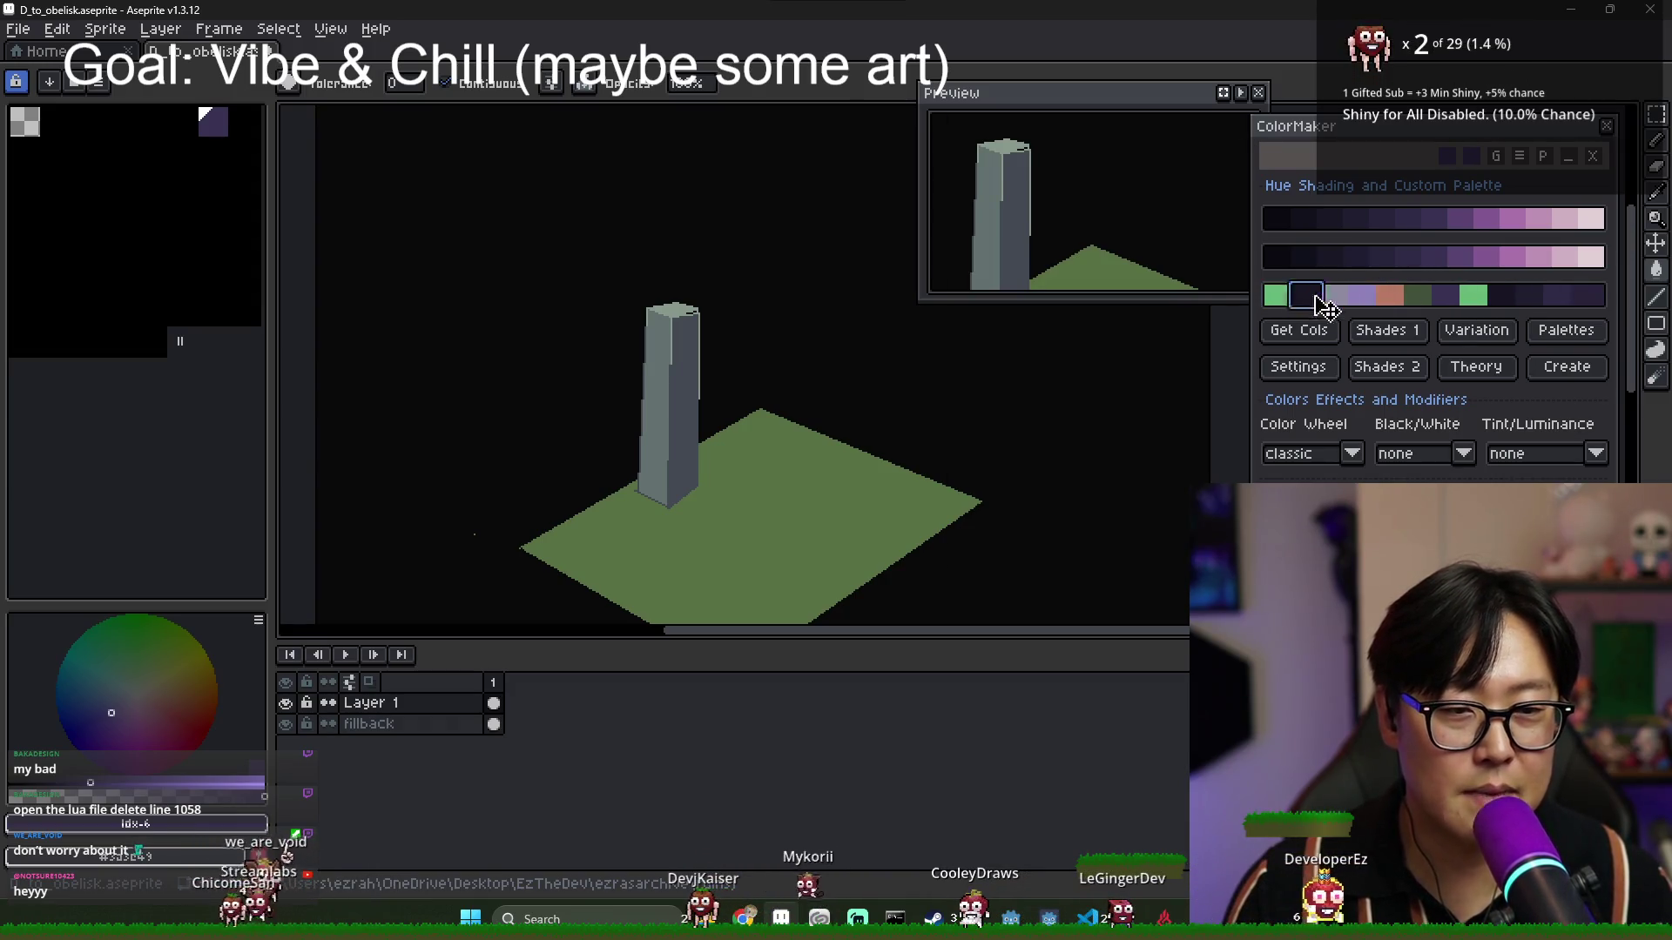
left_click(1277, 295)
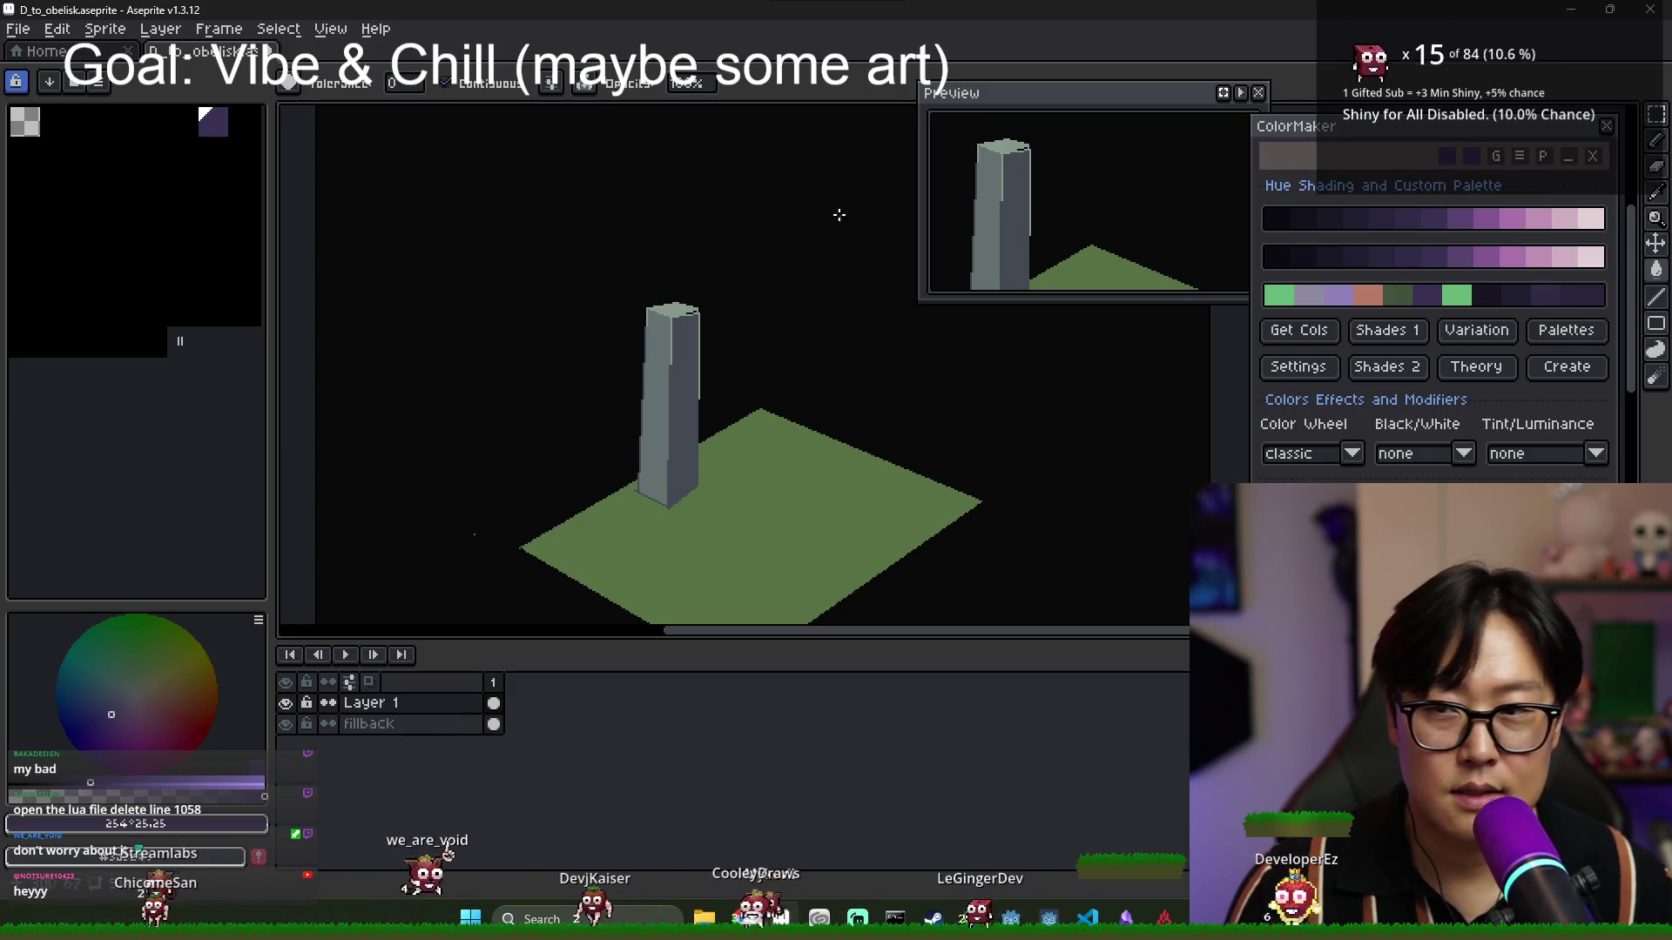
left_click(75, 81)
Load the archive_origin_25 palette and select its grey-blue swatch as the drawing colour.
left_click(157, 168)
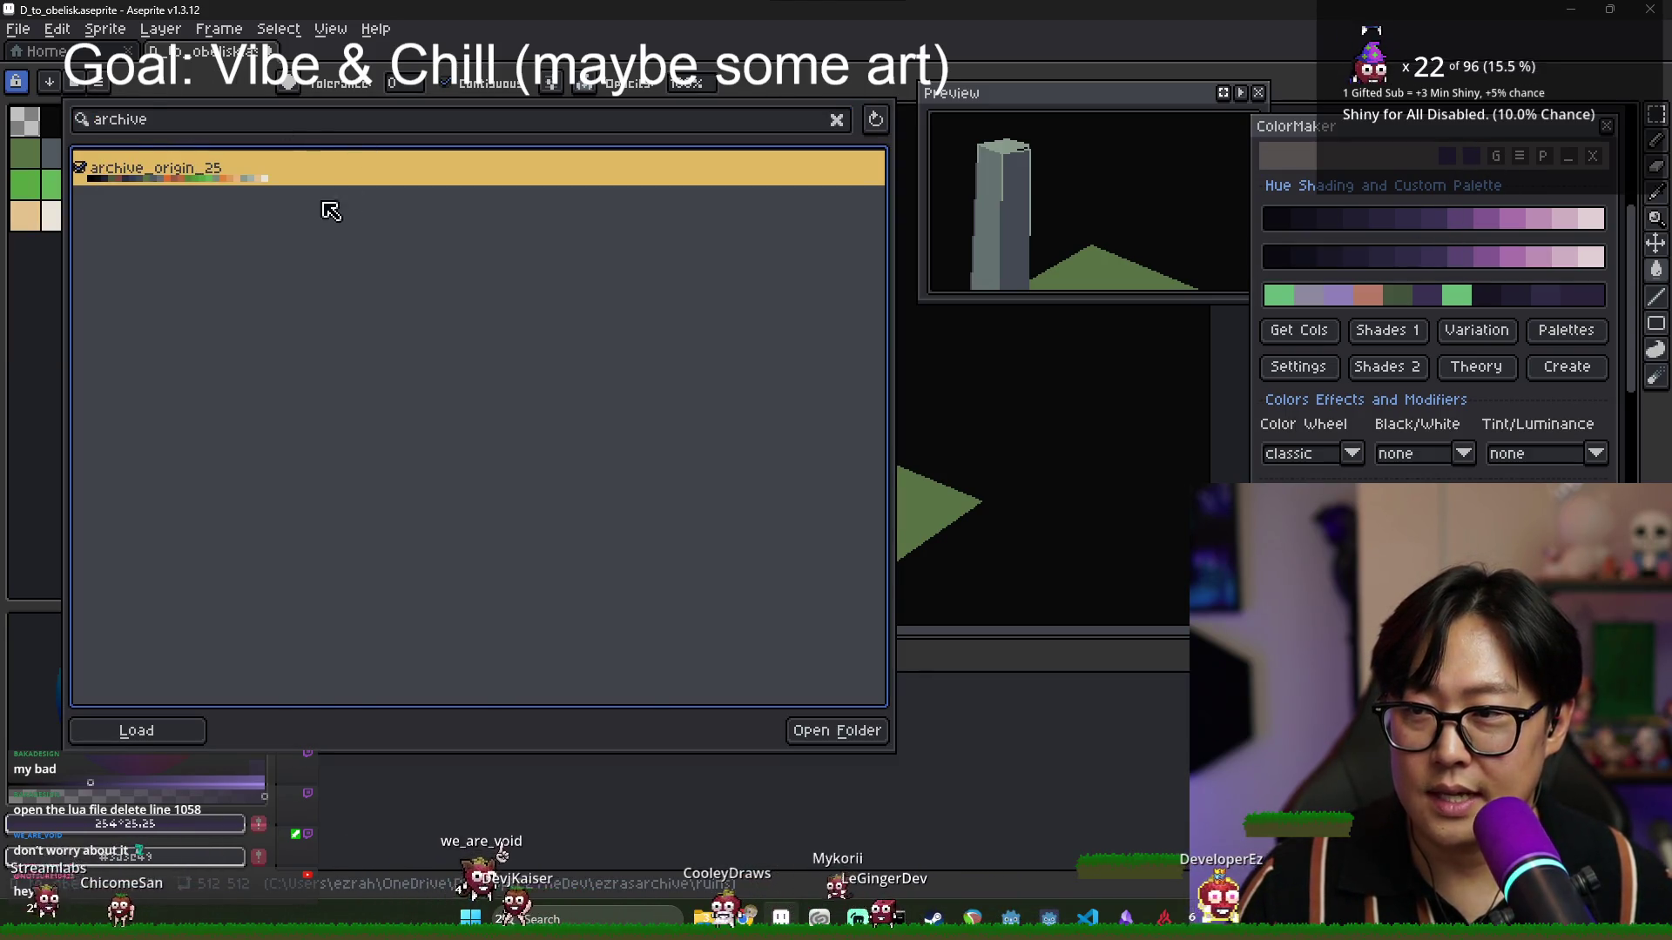
key("Escape")
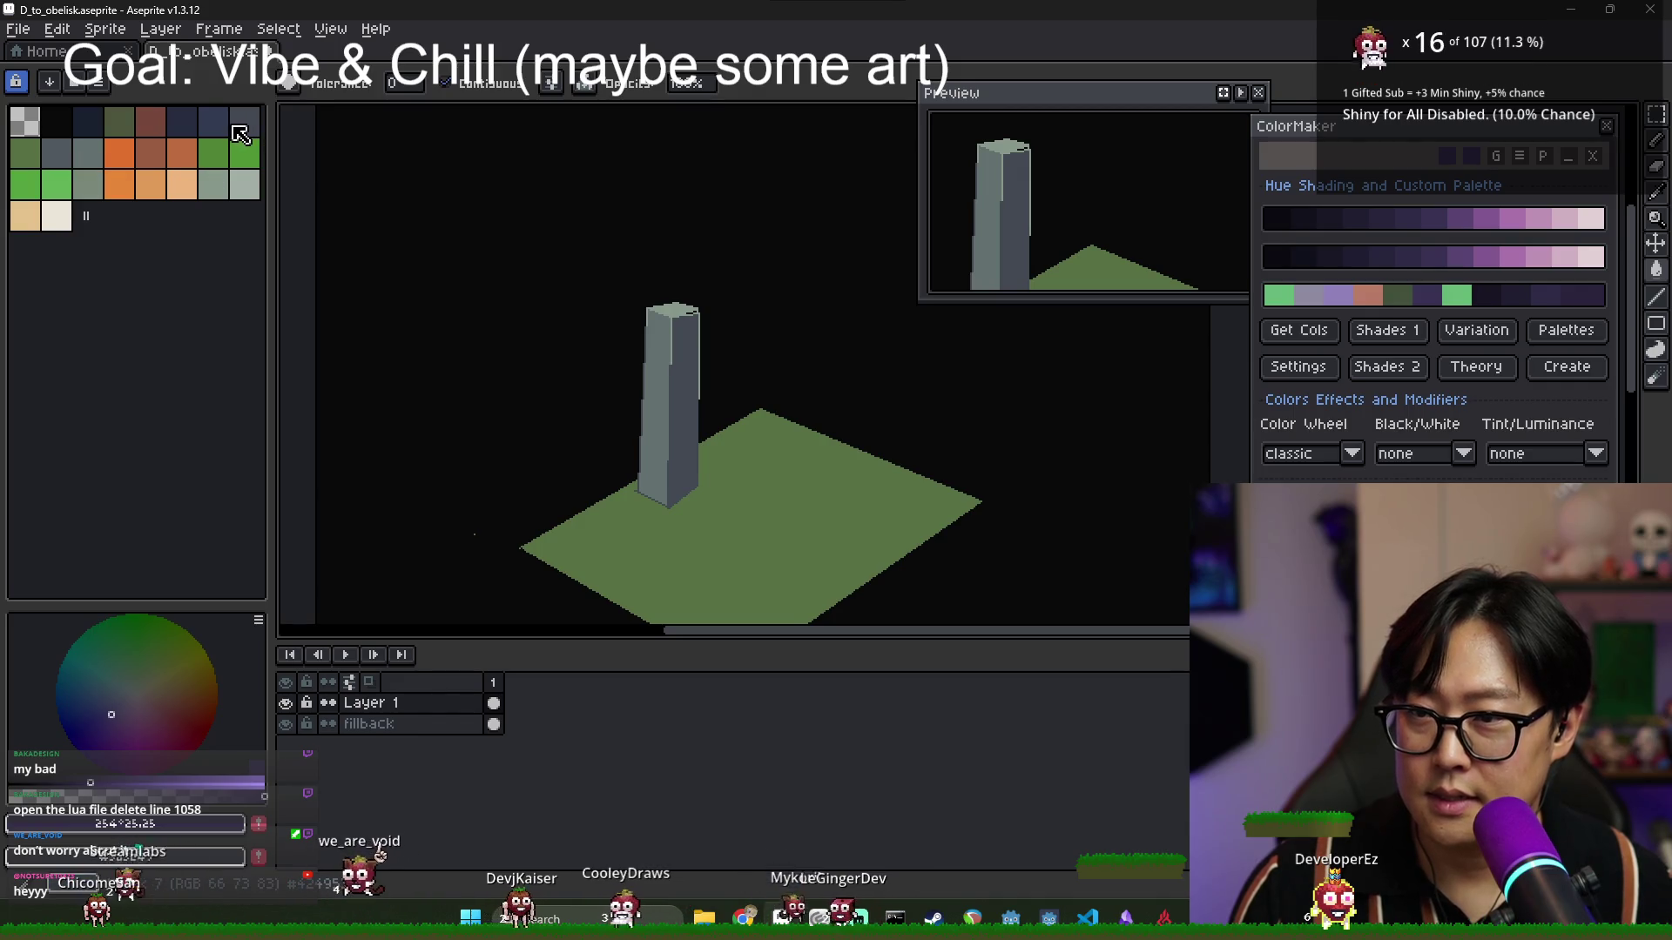
left_click(239, 134)
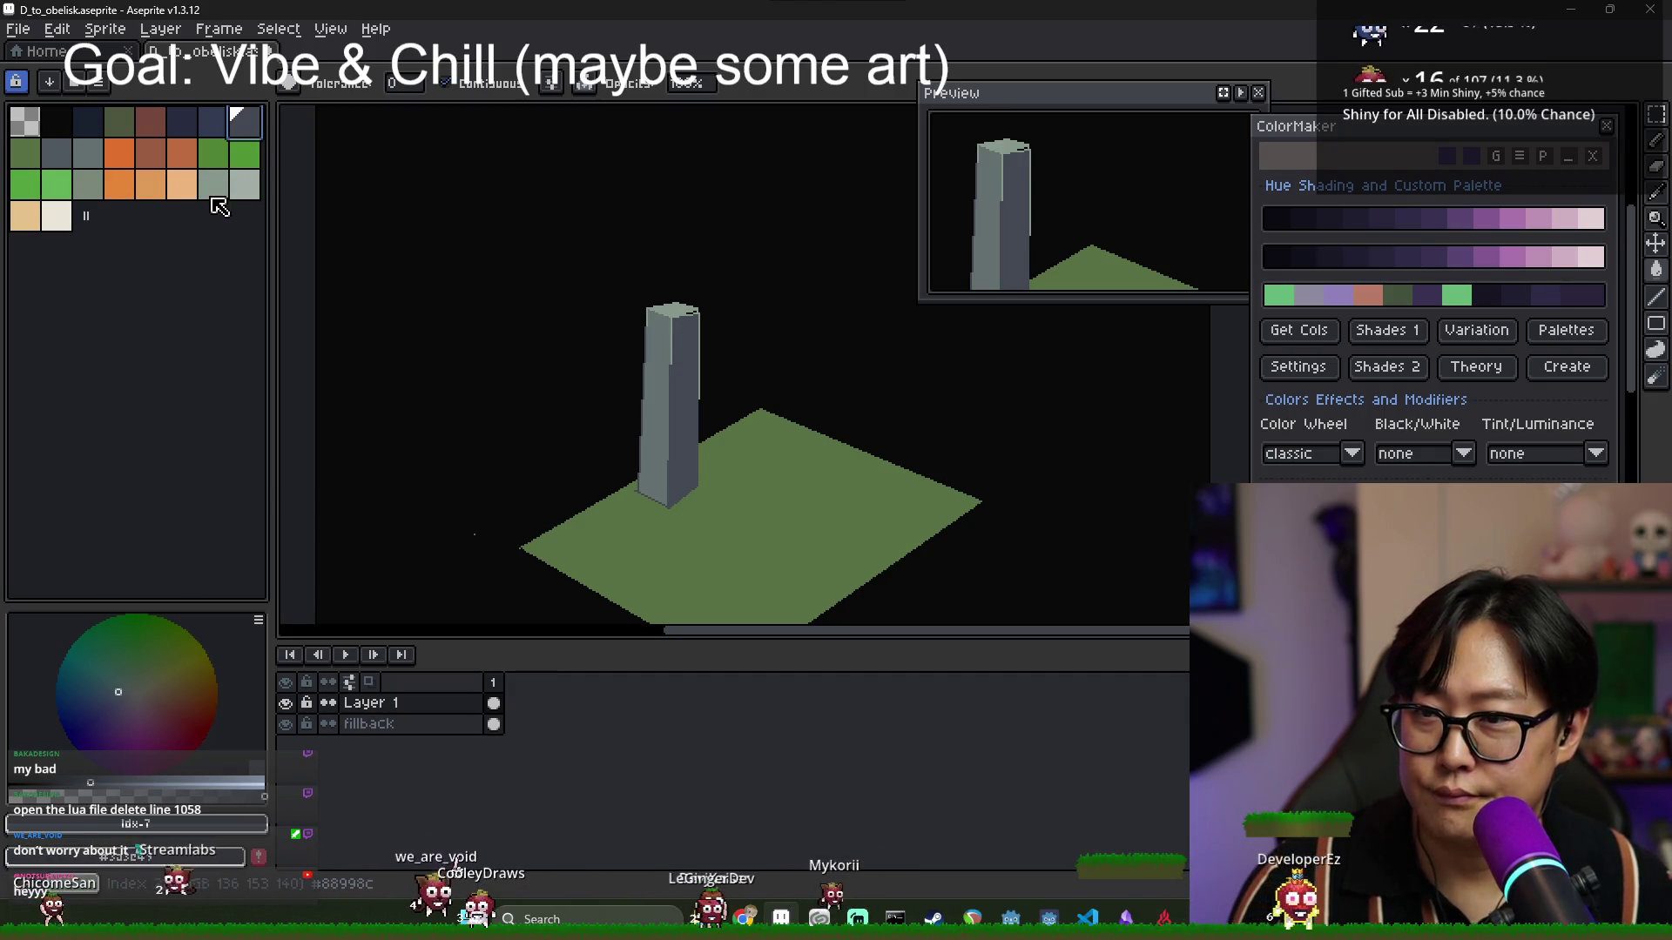
left_click(96, 158)
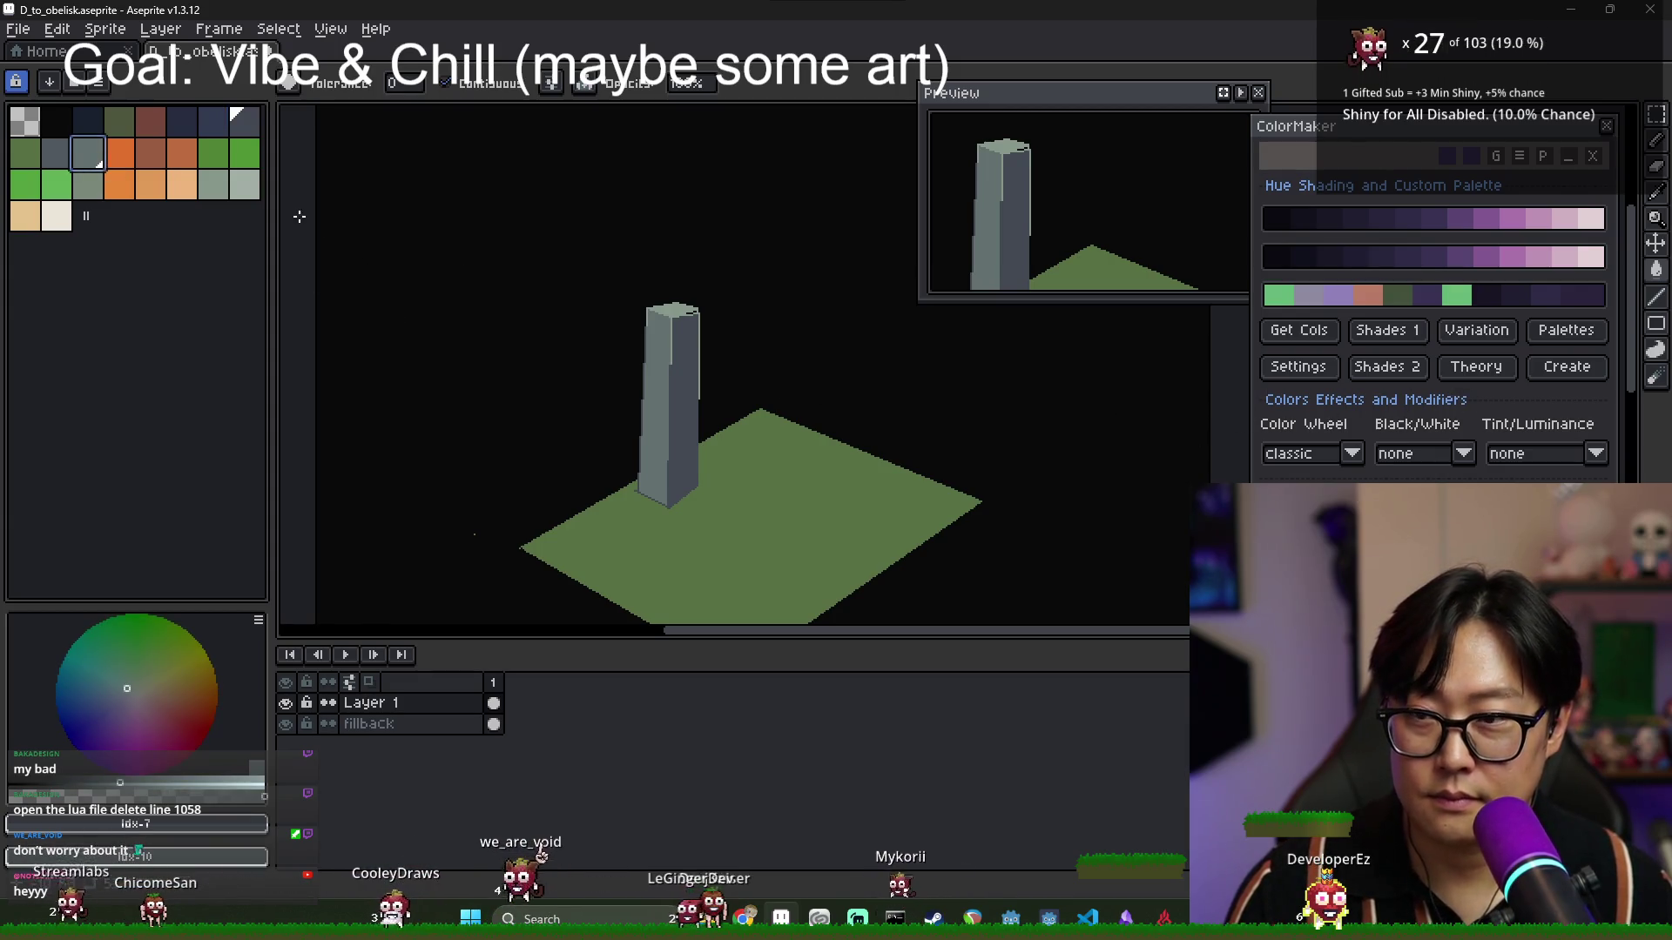
Pick a new palette colour and generate grey and grey-green shade ramps with Get Cols.
left_click(213, 186)
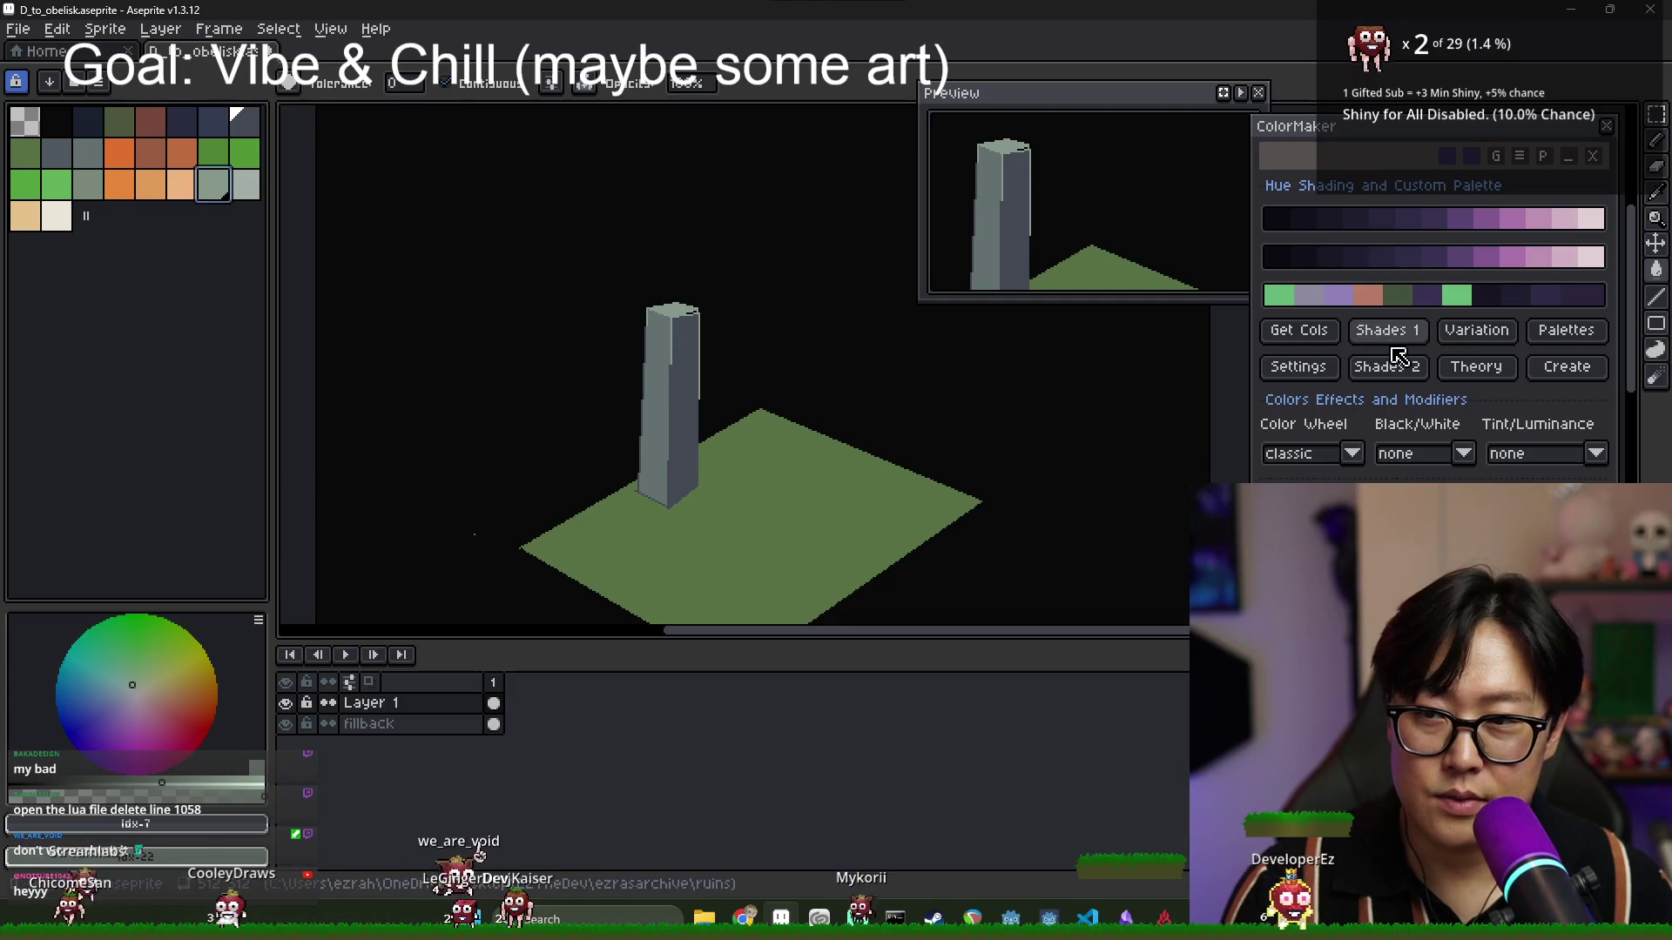
left_click(1306, 336)
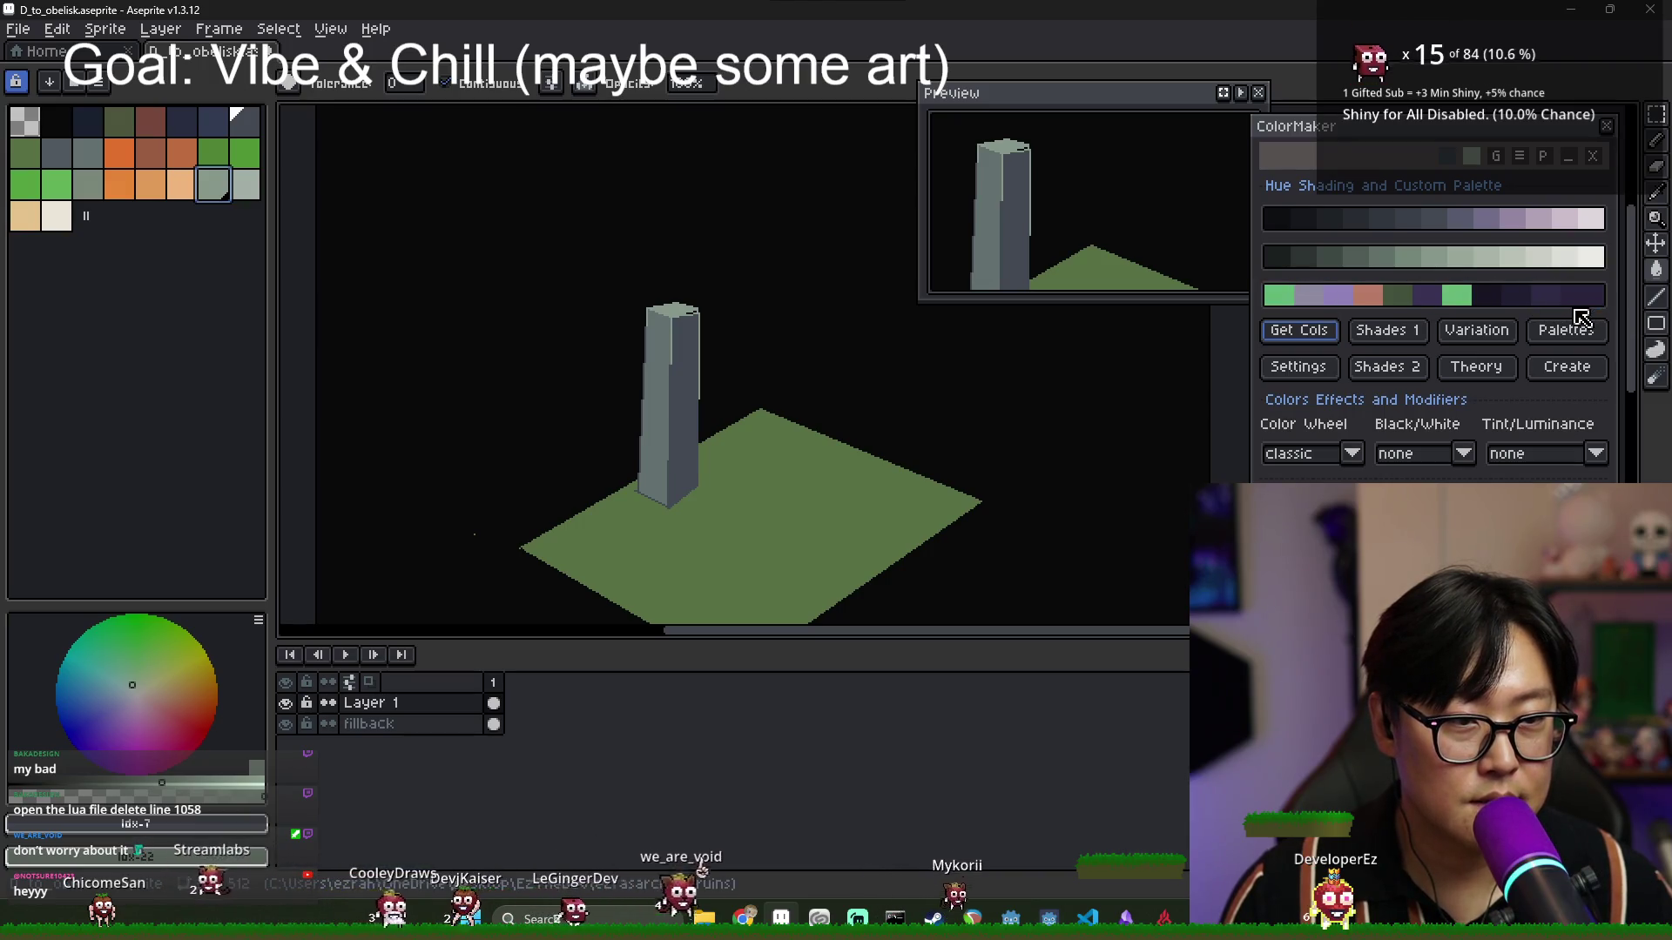
mouse_move(1574, 309)
left_mouse_down()
mouse_move(1276, 289)
mouse_move(1295, 300)
left_mouse_up()
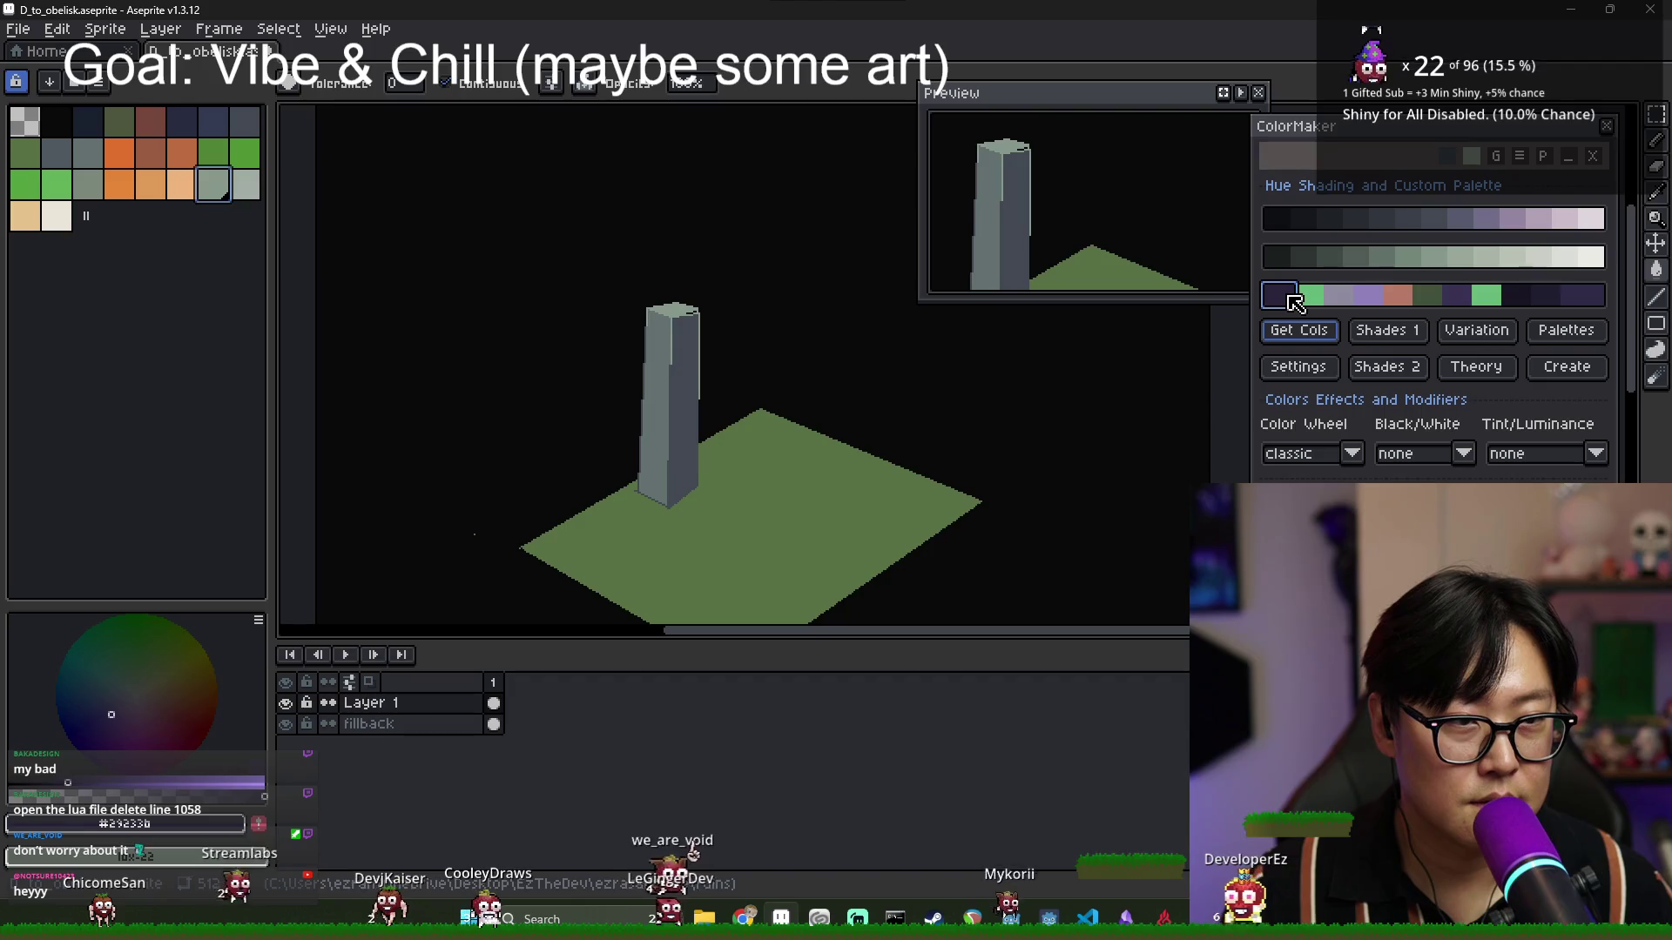
left_click(1310, 297)
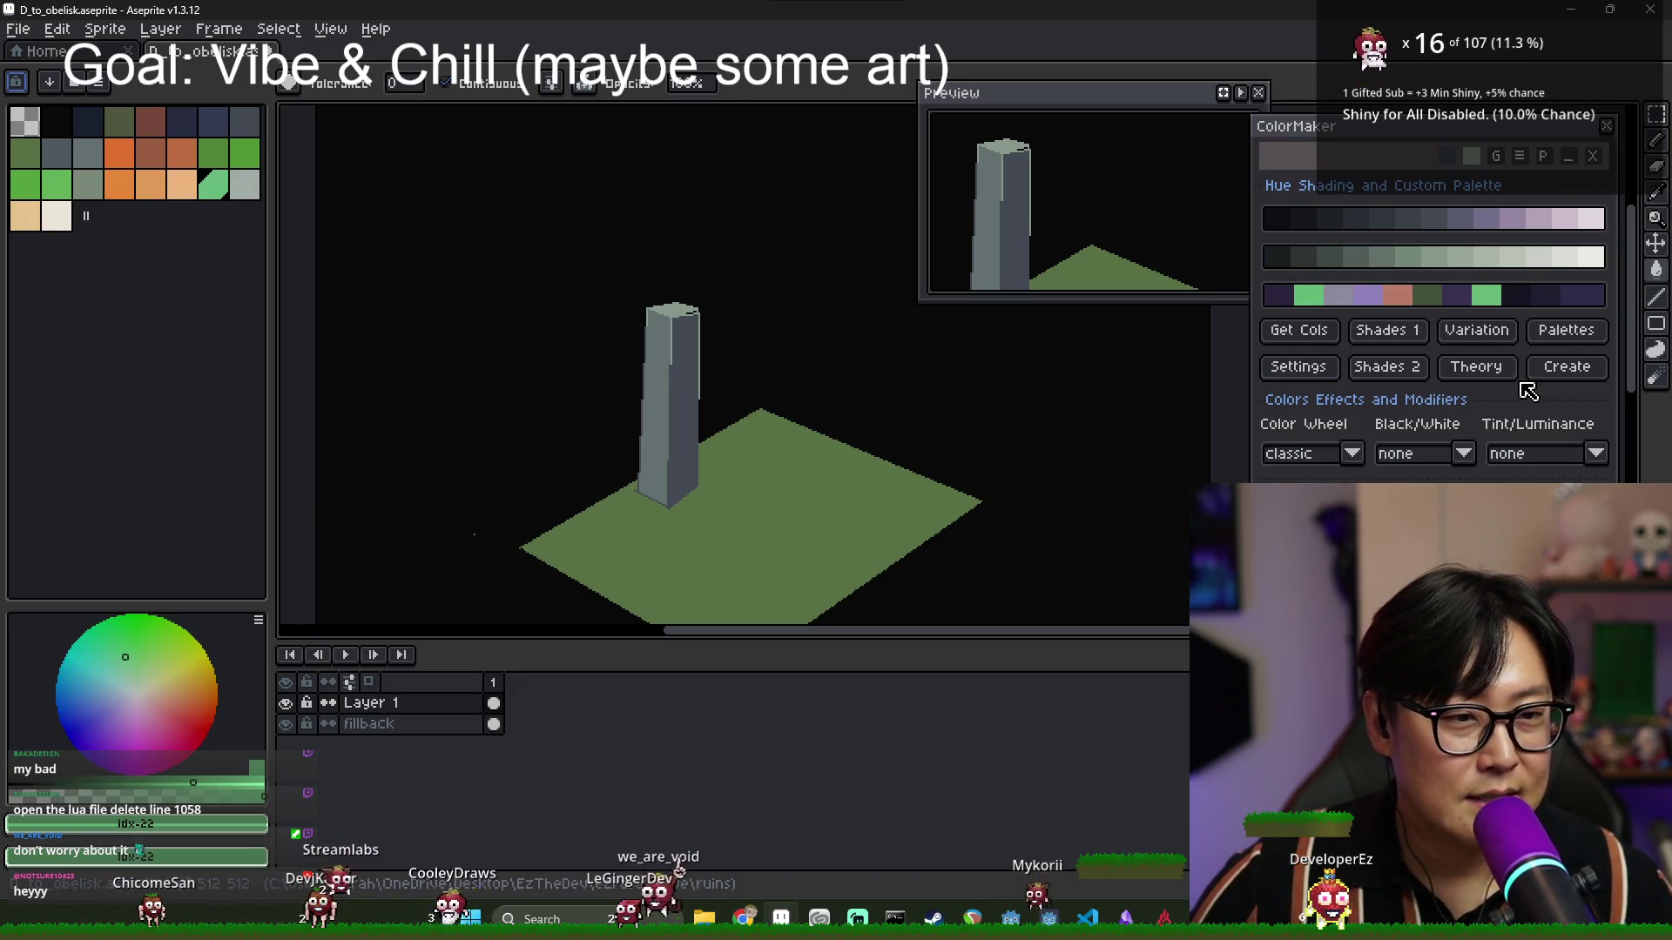
left_click(1319, 375)
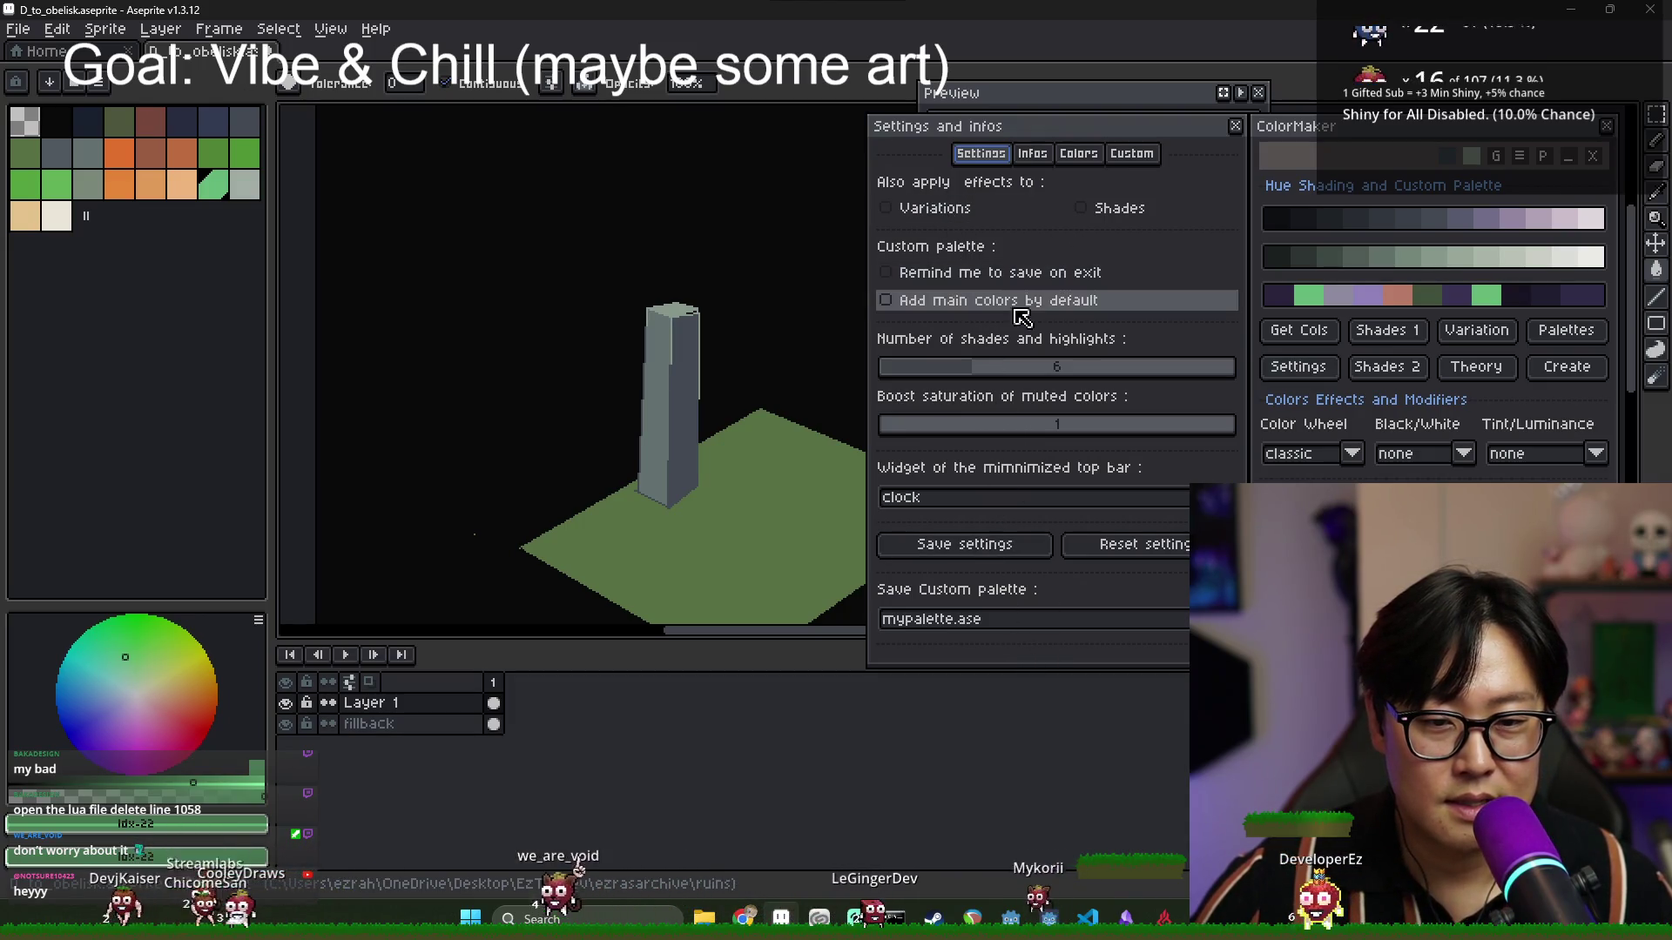
left_click(1236, 127)
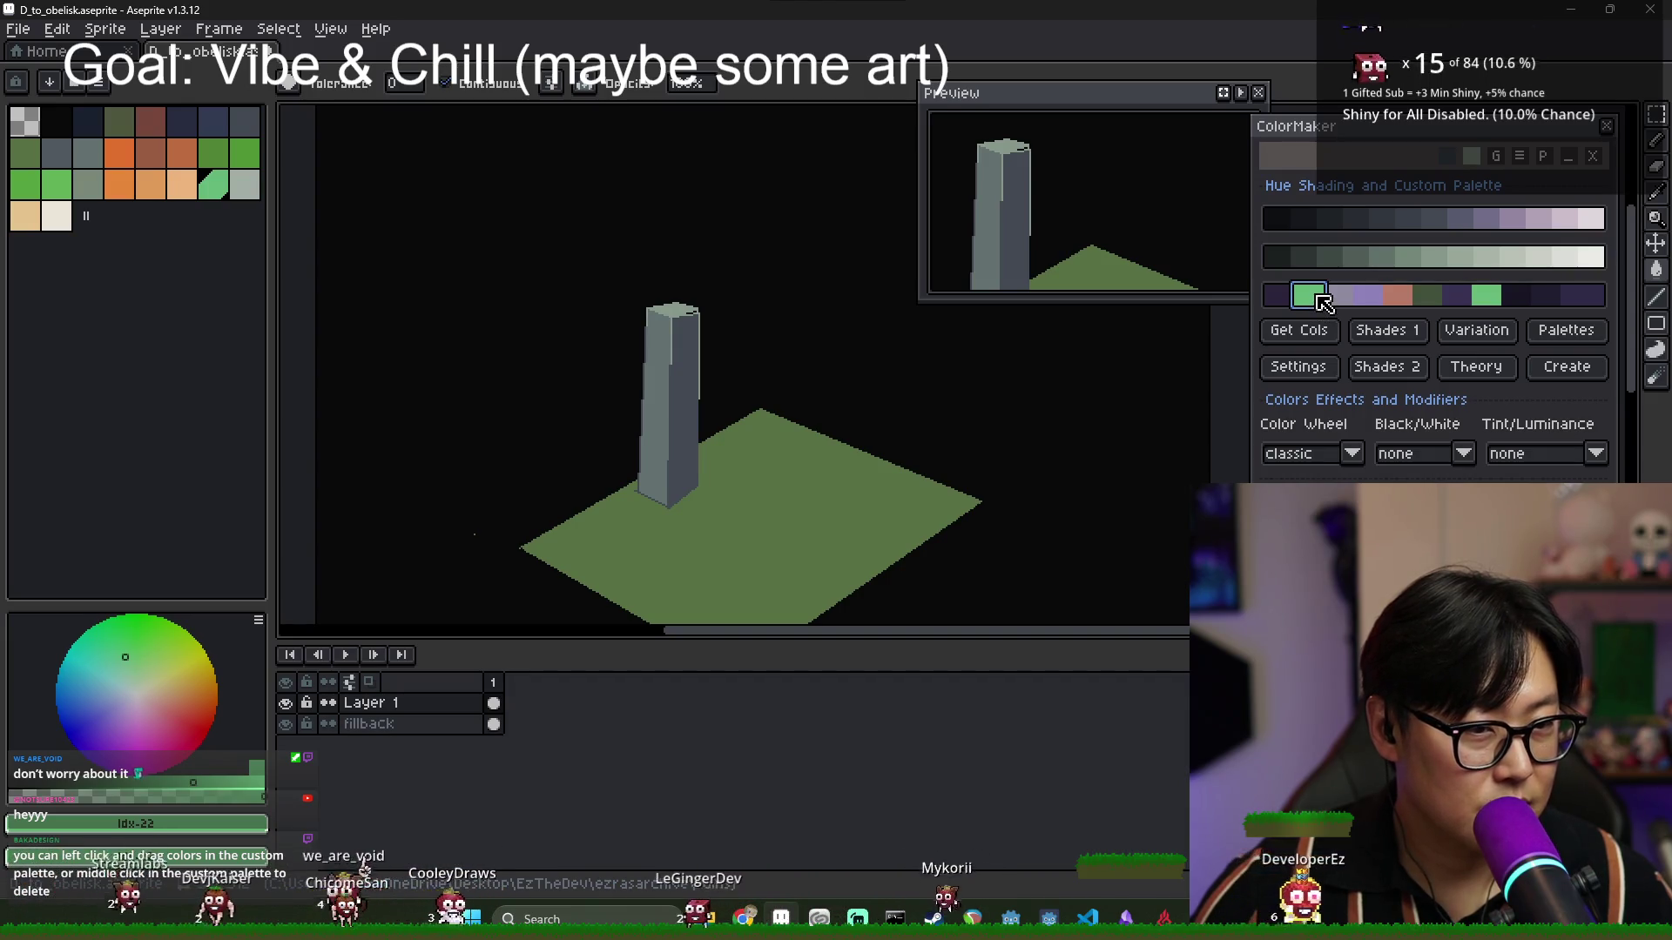
Delete every custom-palette swatch and move the ColorMaker window toward the canvas.
middle_click(1322, 302)
middle_click(1337, 300)
middle_click(1347, 304)
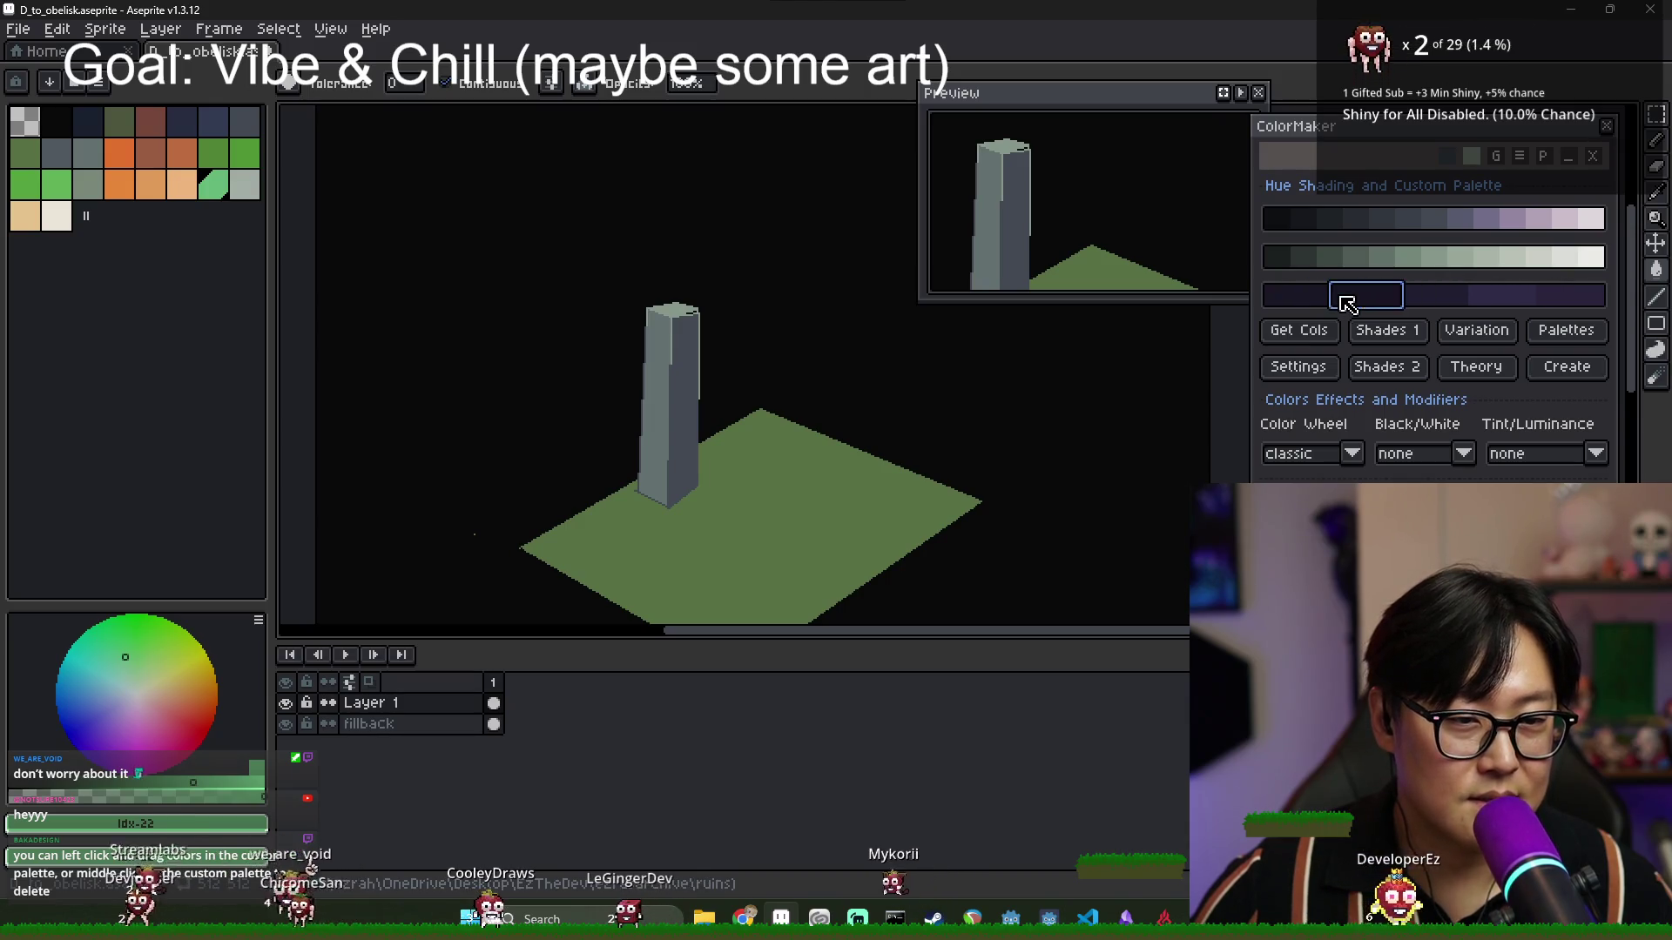
middle_click(1347, 304)
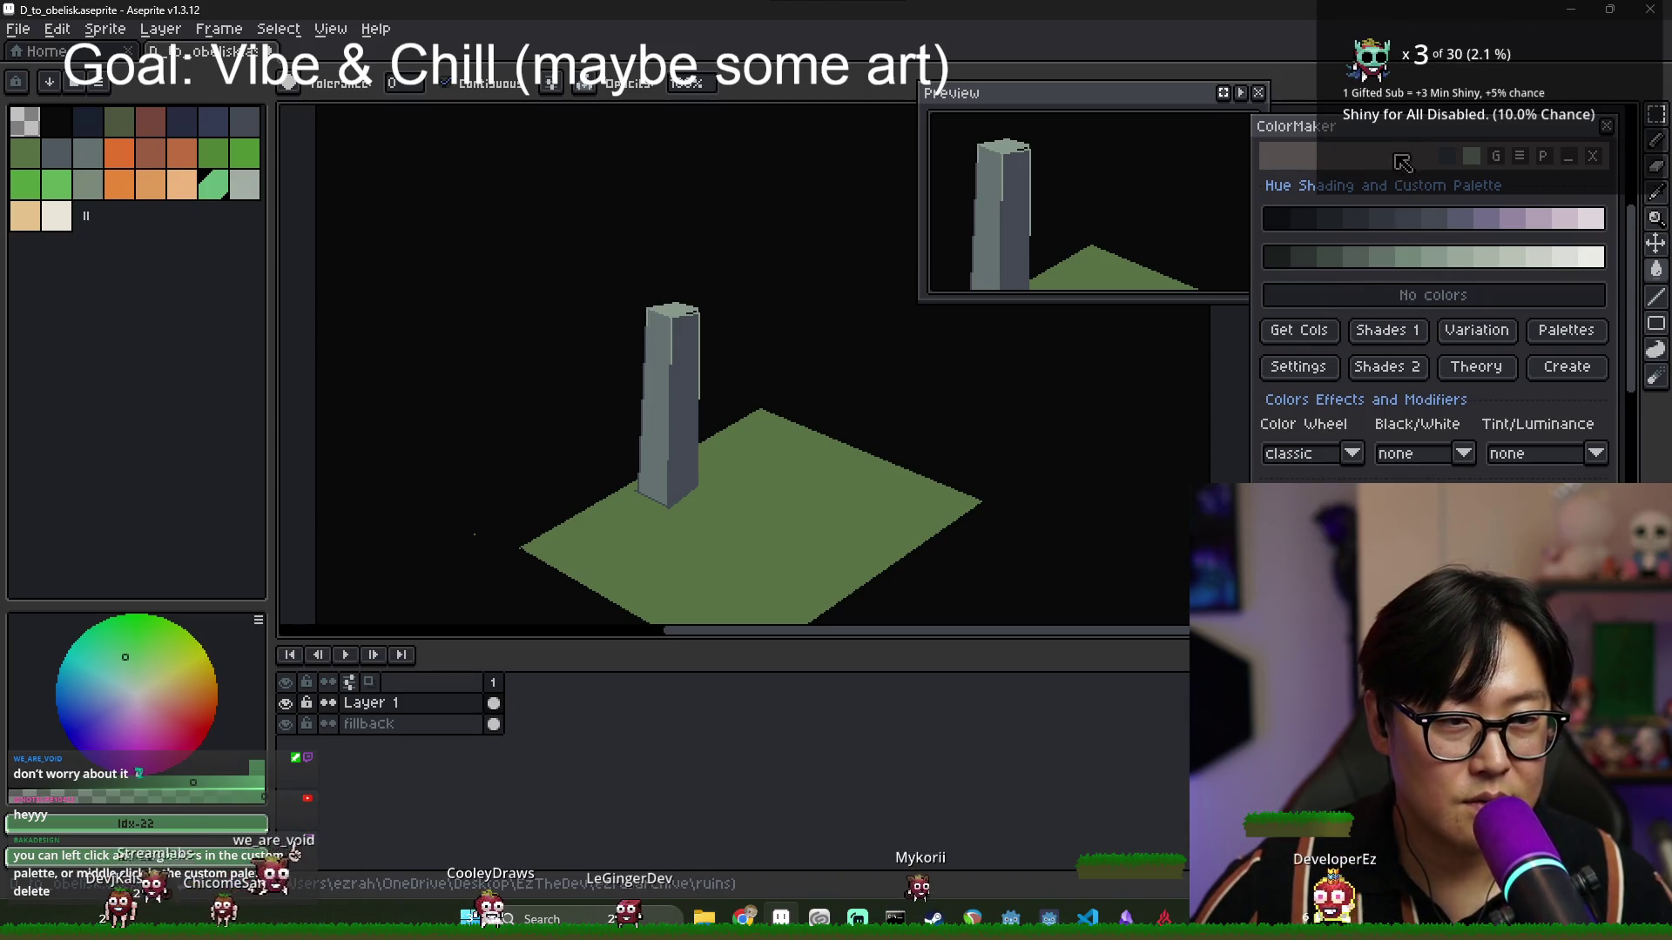
mouse_move(1402, 161)
left_mouse_down()
mouse_move(691, 211)
mouse_move(658, 184)
left_mouse_up()
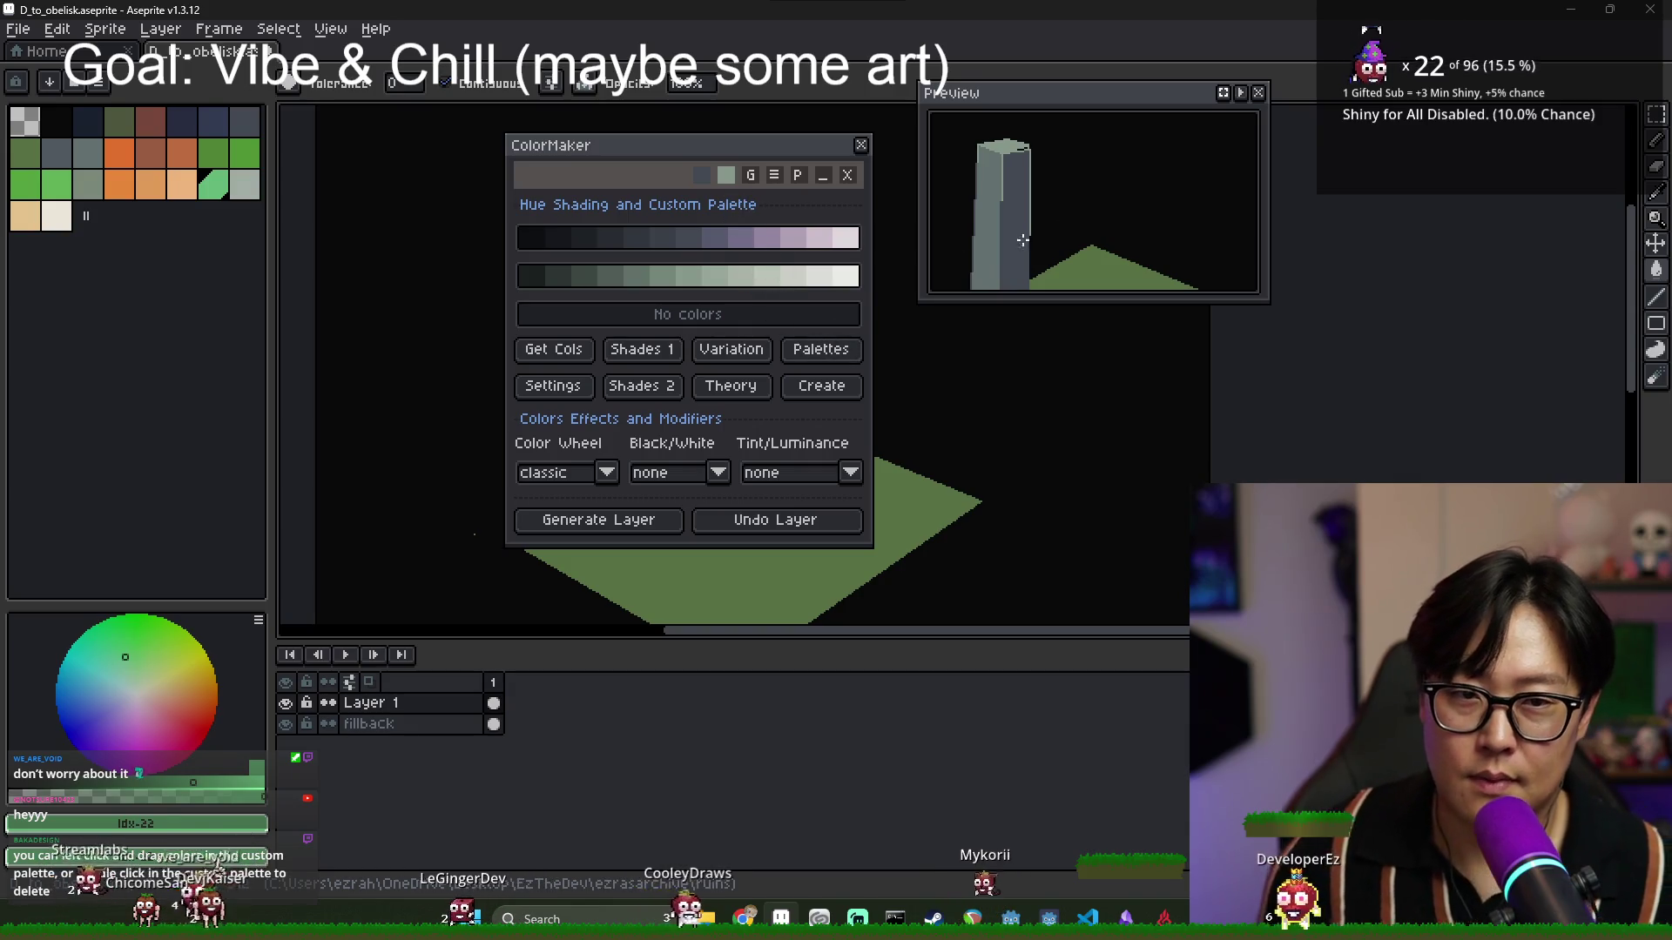
Show colour variations and apply Shades 1 hue temps of 225 and 64.
left_click(725, 355)
left_click_drag(942, 158, 978, 181)
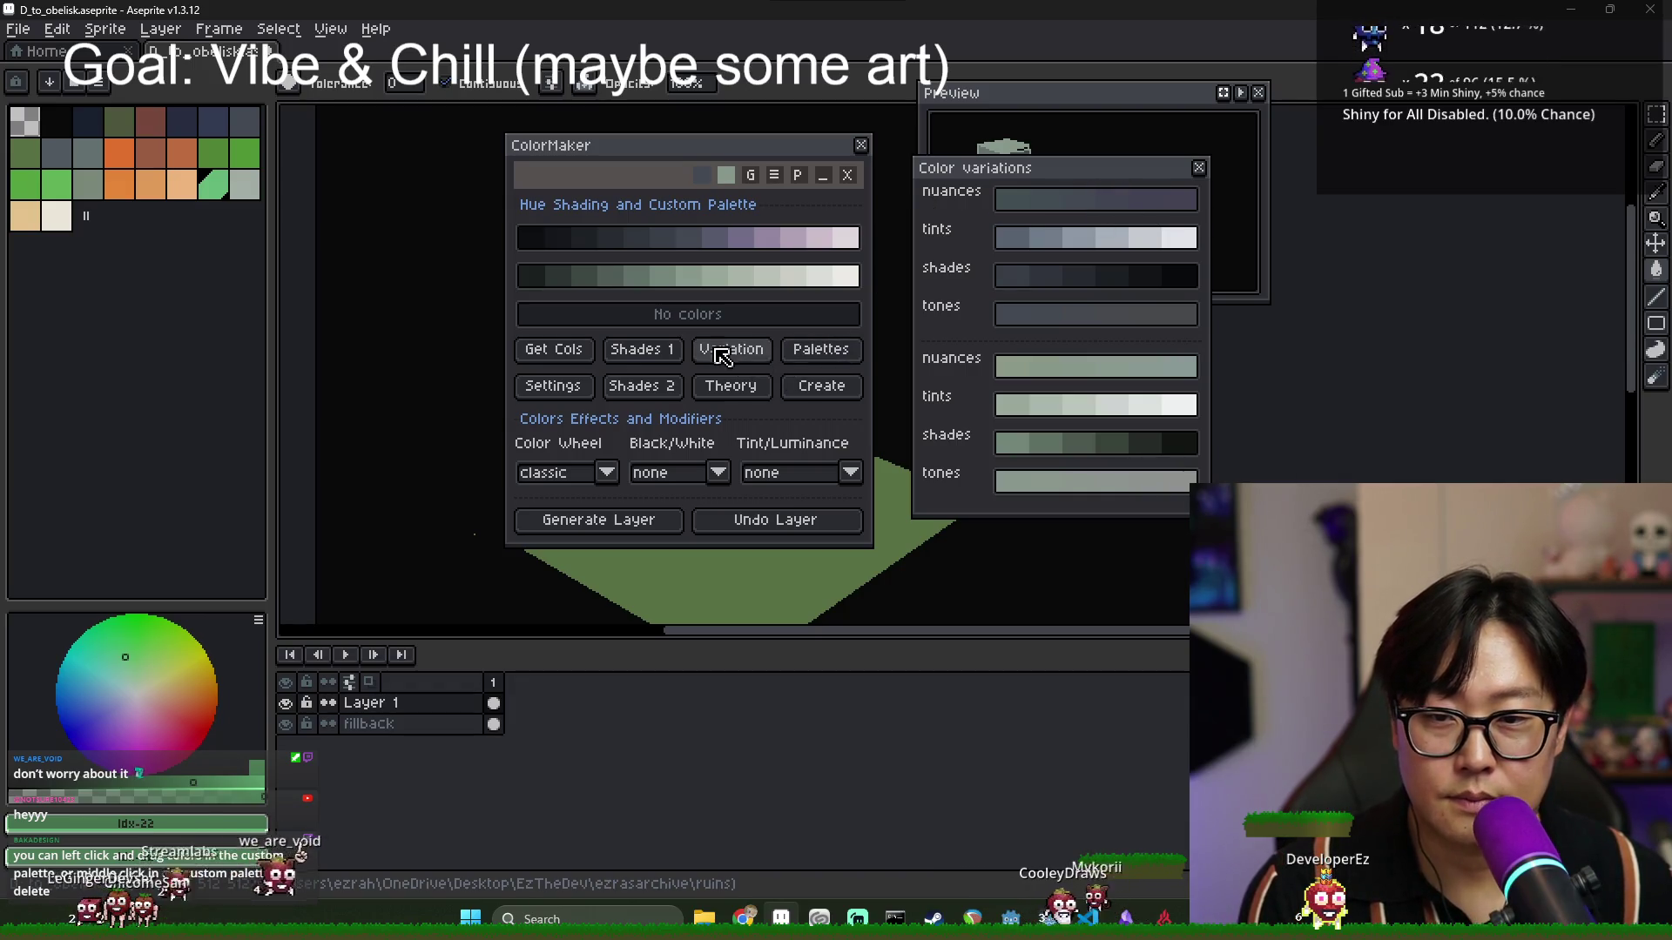
left_click(666, 348)
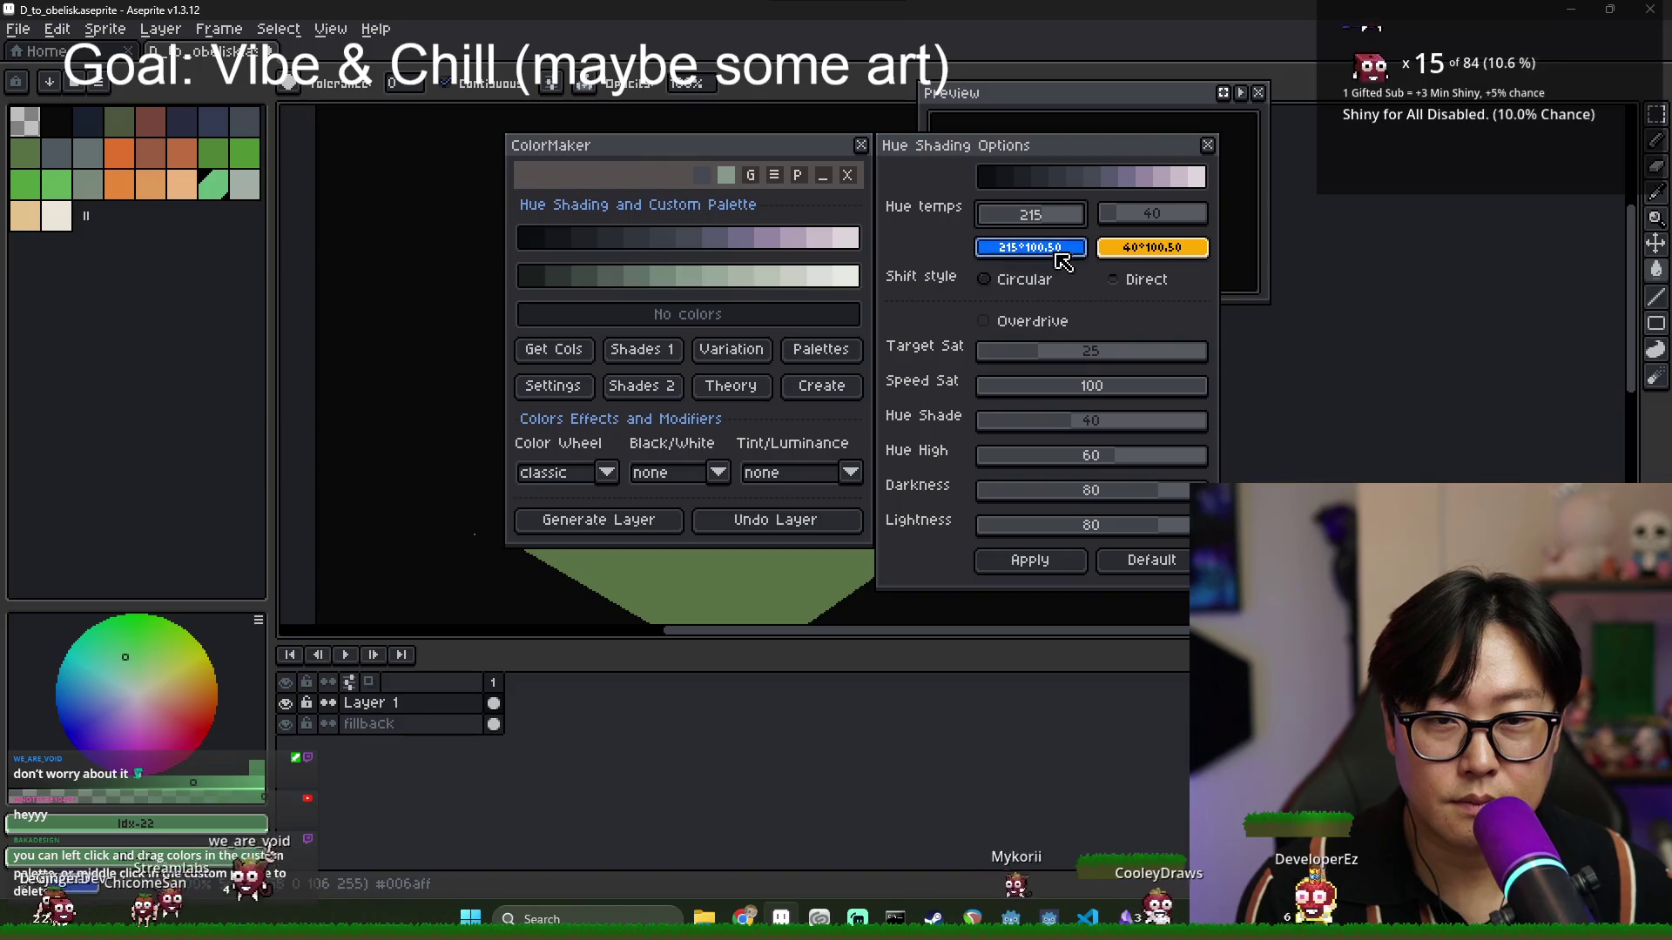
mouse_move(1058, 227)
left_mouse_down()
mouse_move(1074, 227)
mouse_move(1001, 227)
mouse_move(1180, 222)
mouse_move(1048, 224)
left_mouse_up()
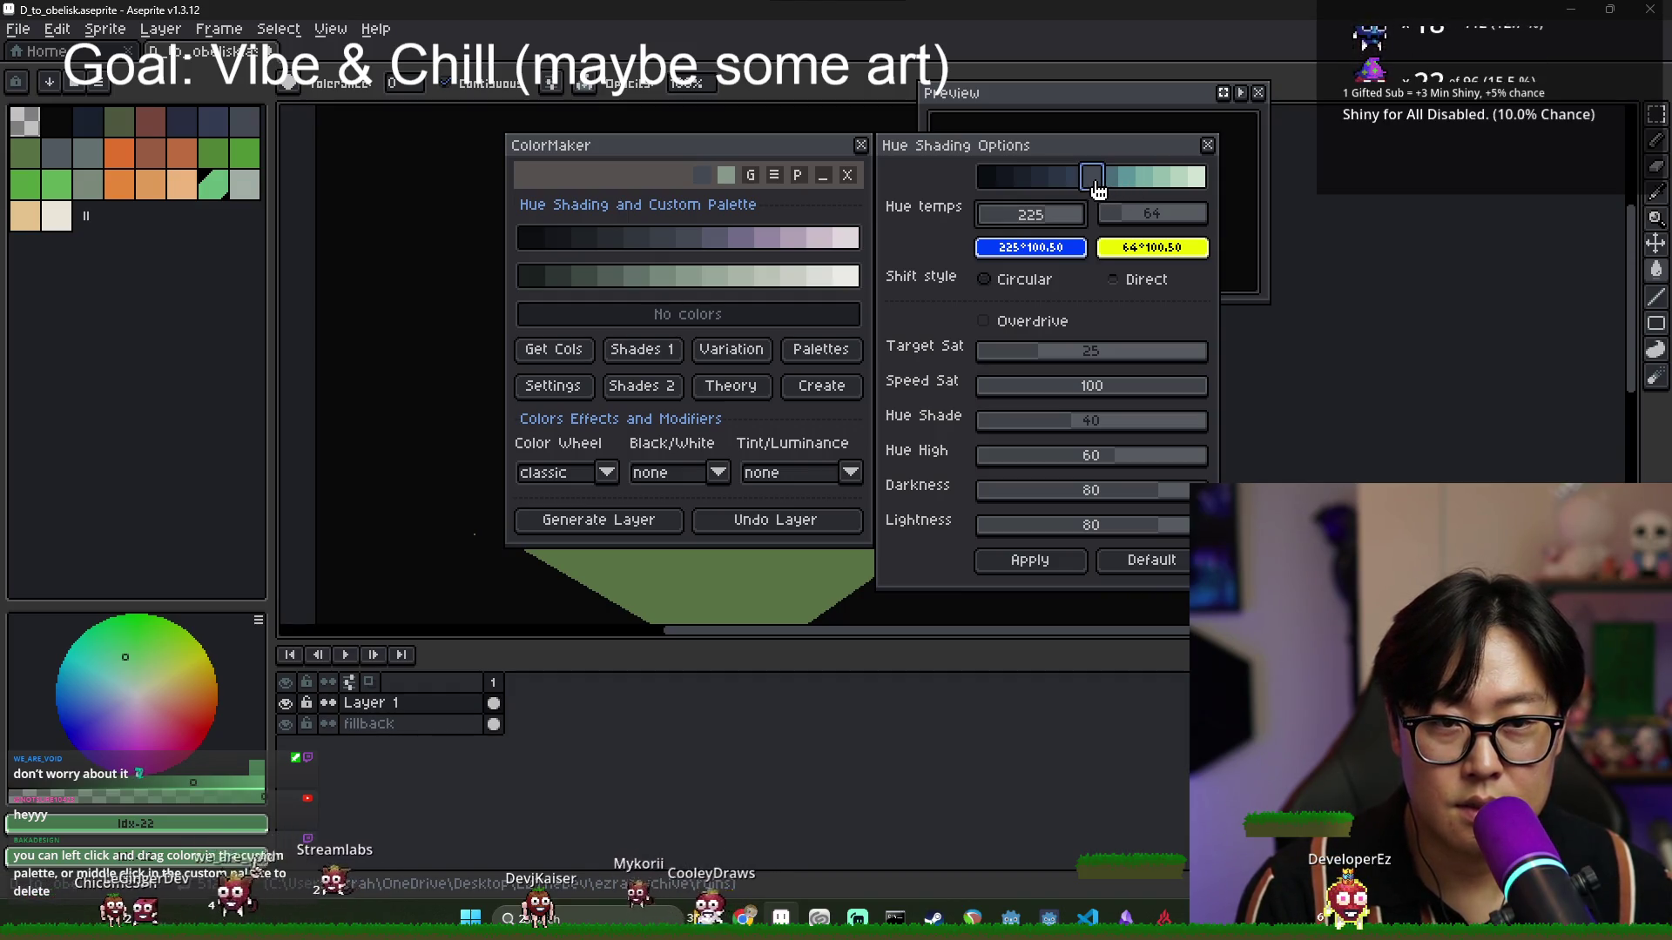
left_click(1049, 566)
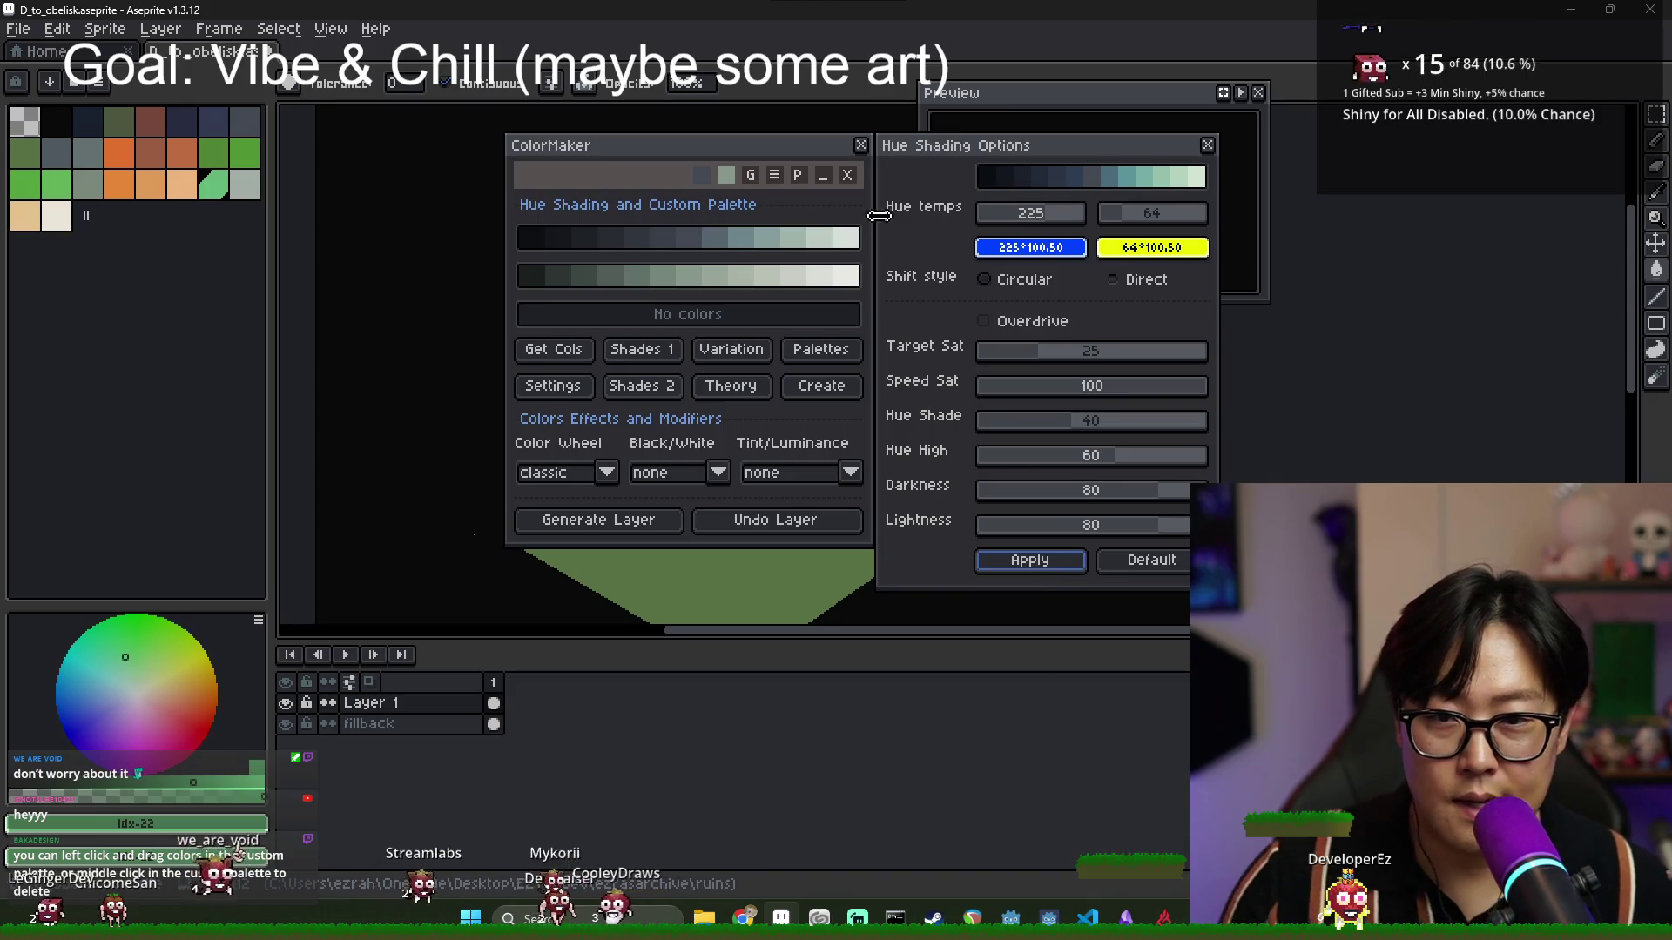
Close the shading options and add grey-blue and sage green shades to the custom row.
left_click(1207, 145)
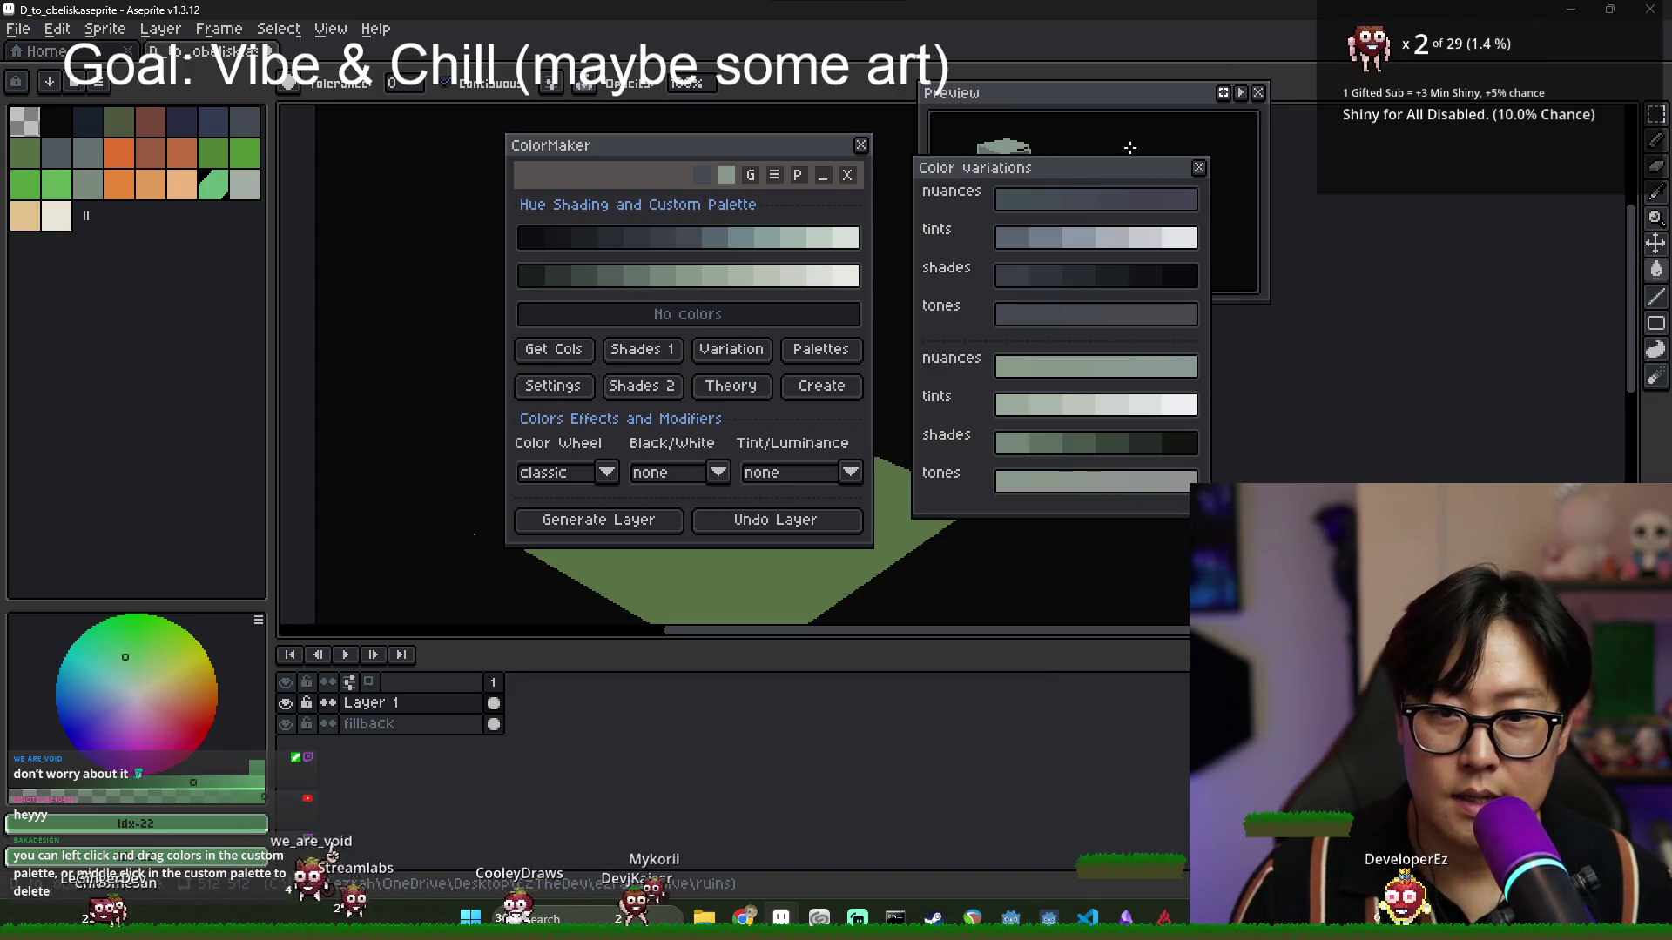
left_click(688, 238)
left_click(698, 274)
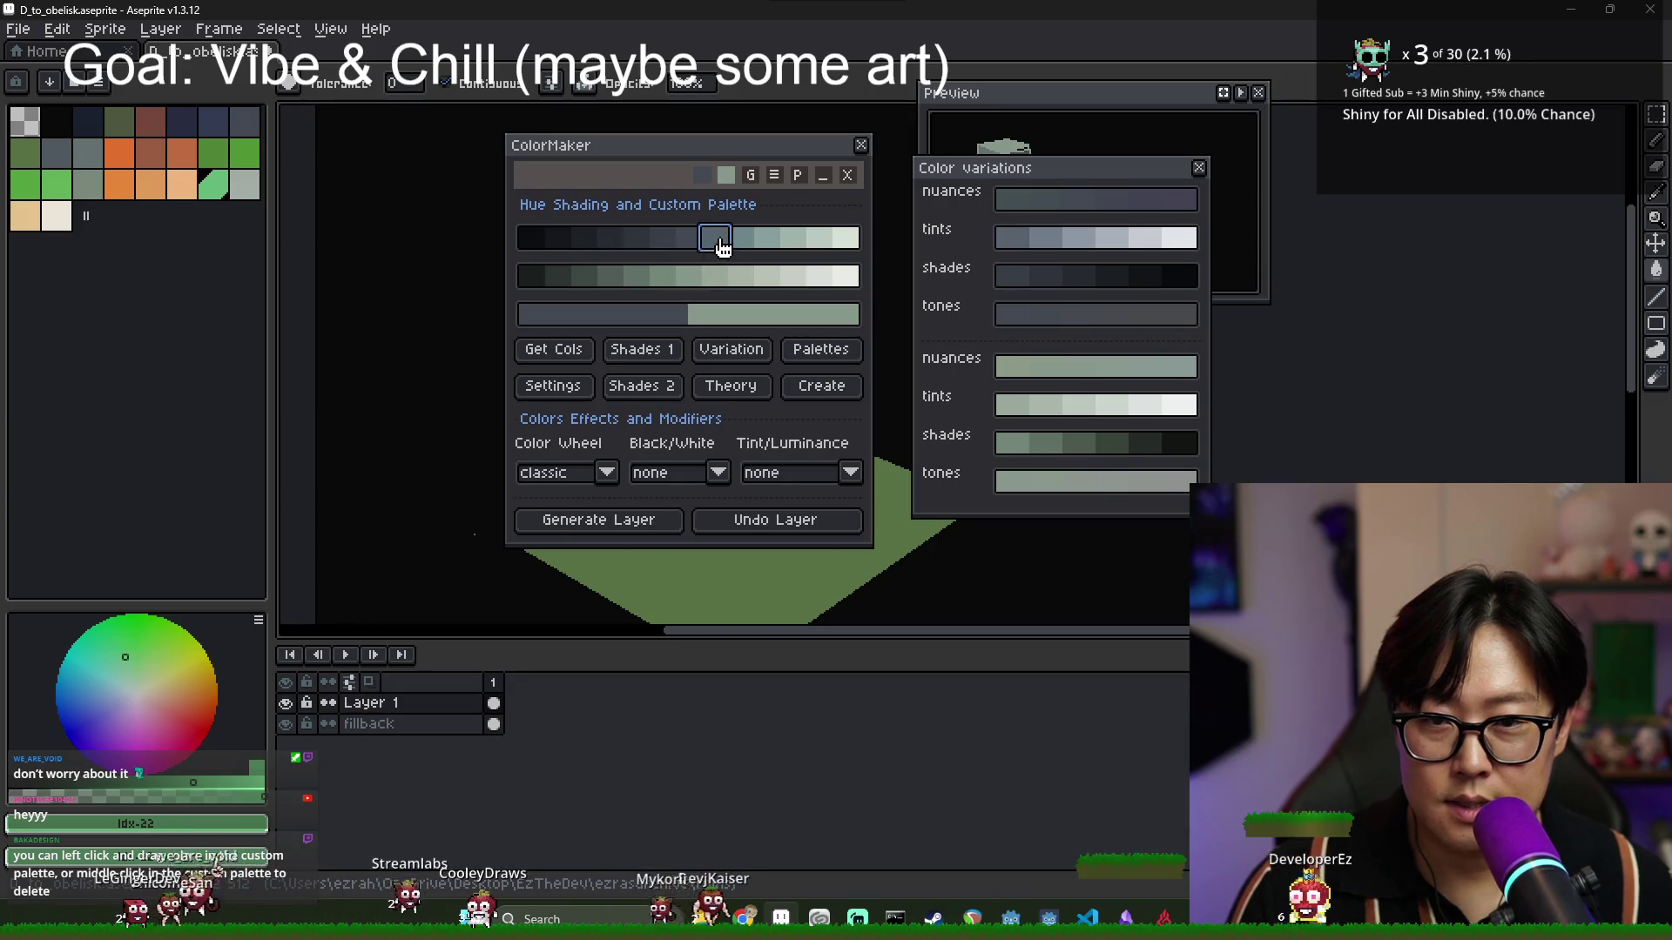
Add five more blue-grey, green-grey, lightest and dark shades to the custom palette.
left_click(770, 244)
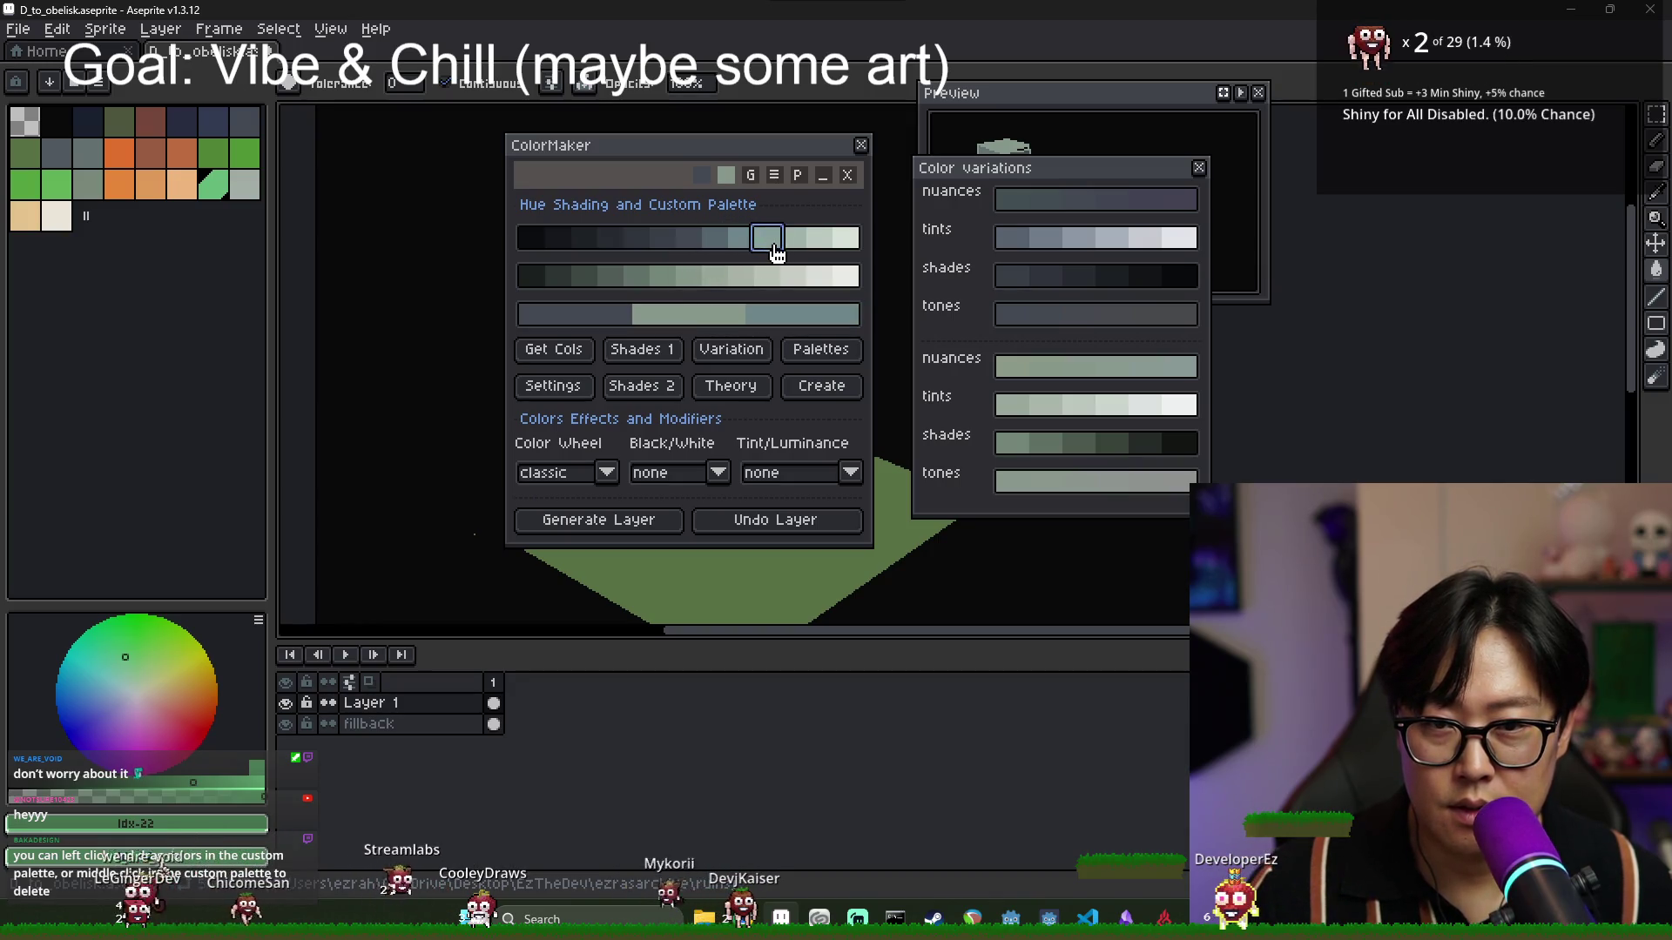
left_click(818, 248)
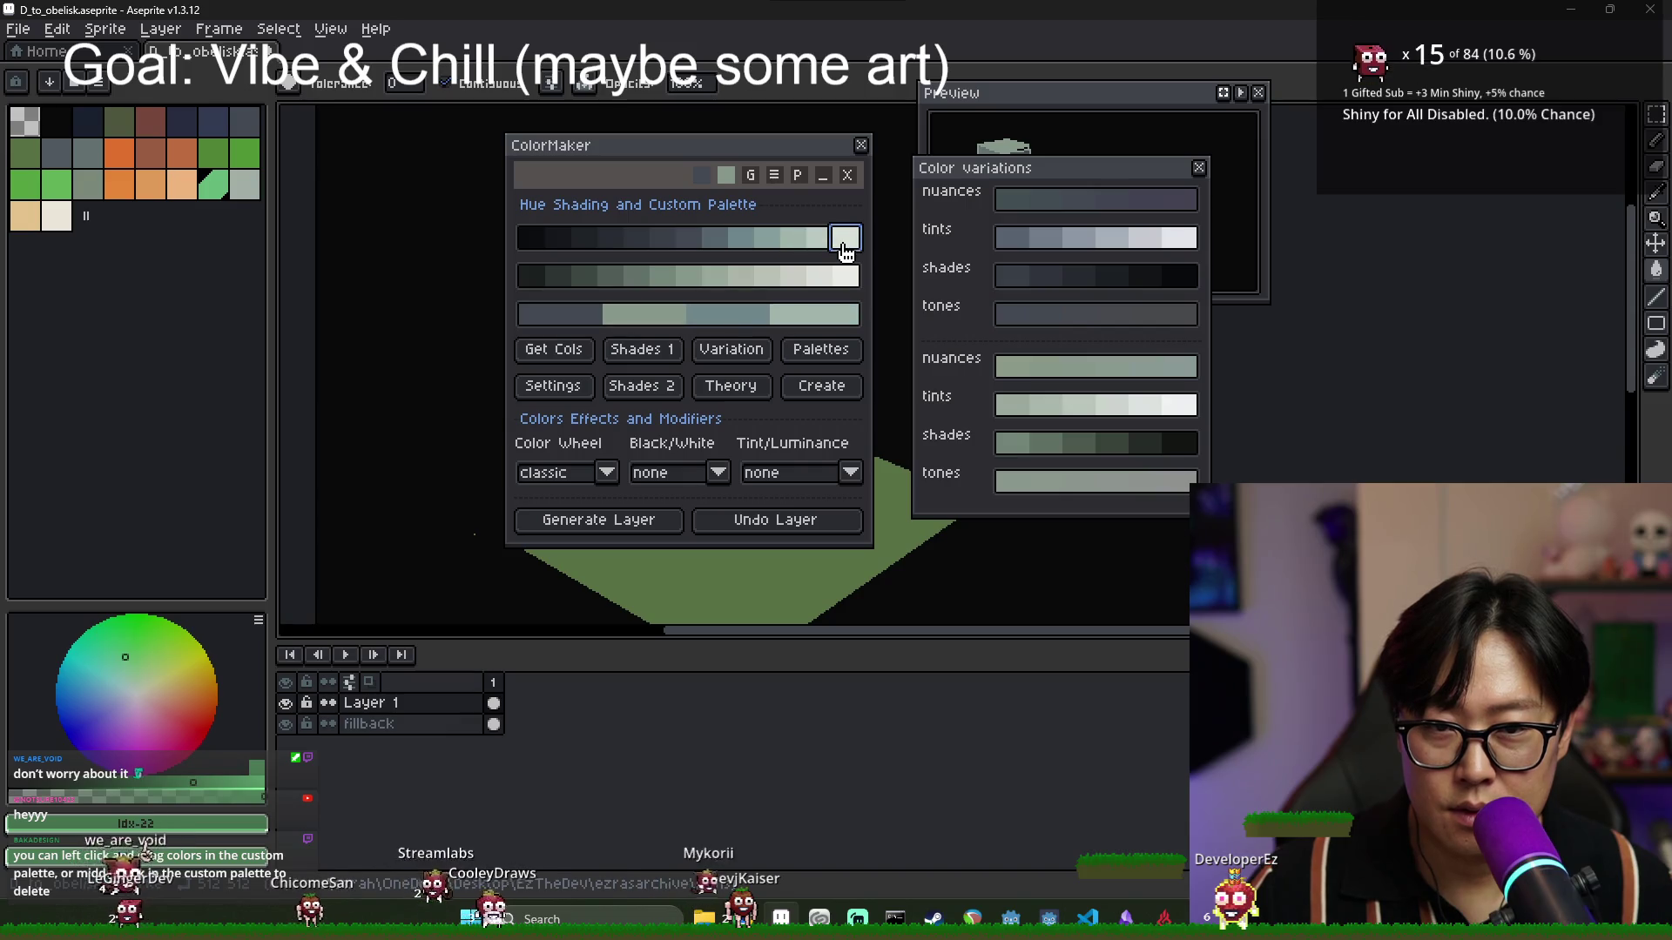
left_click(841, 244)
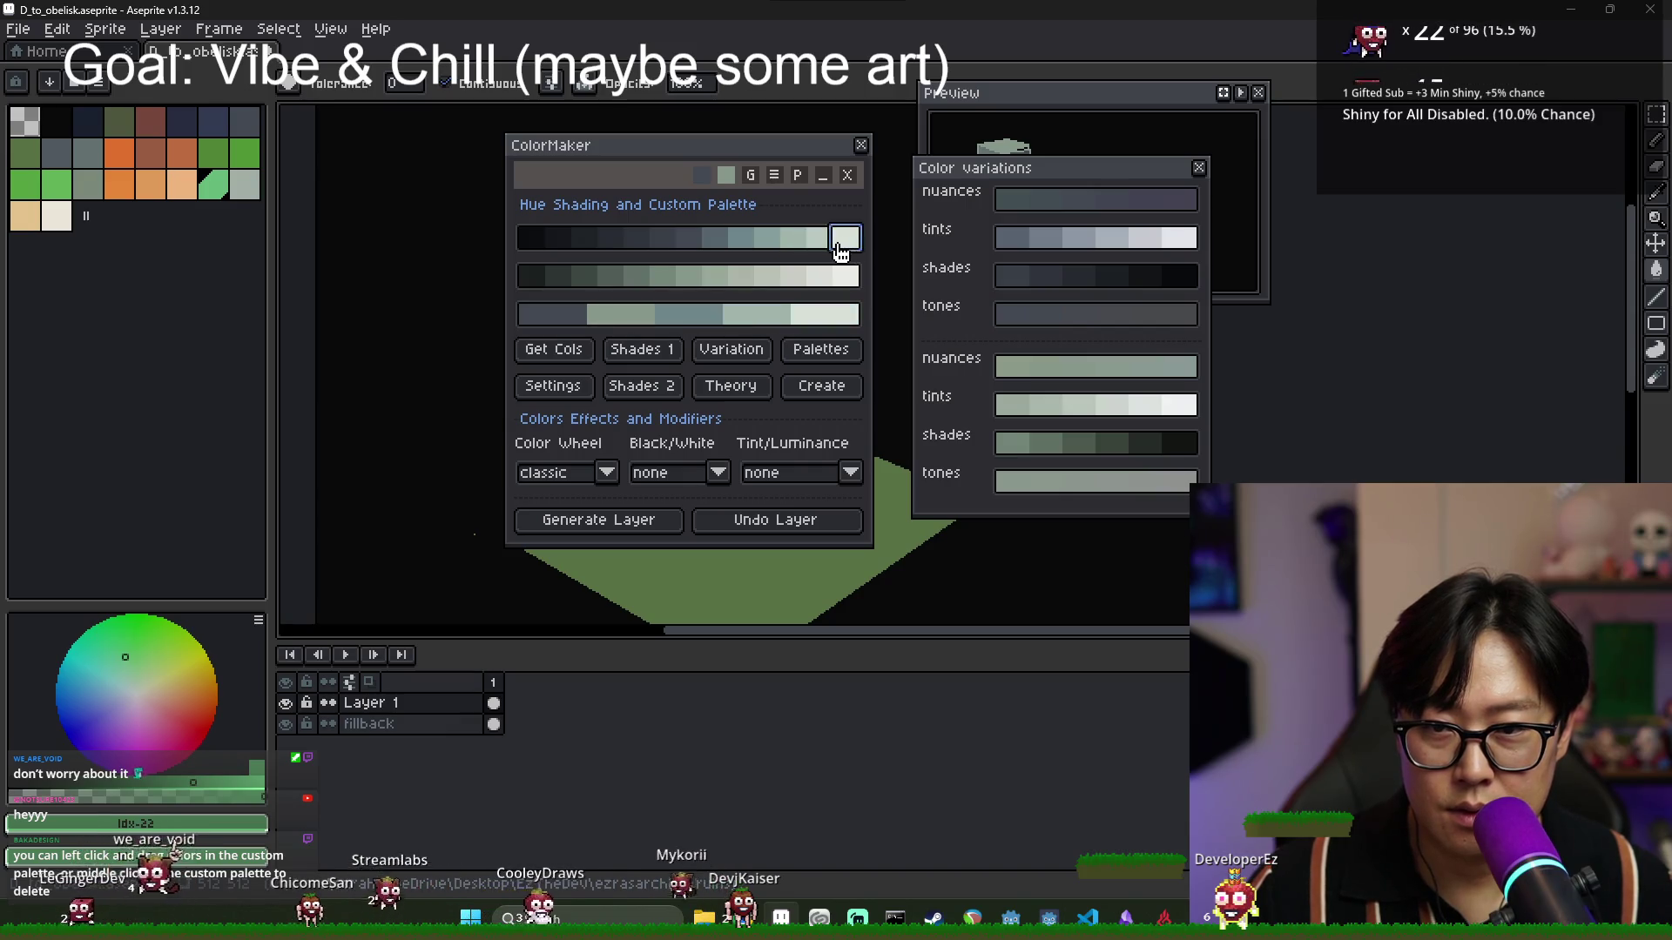
left_click(561, 279)
left_click(609, 279)
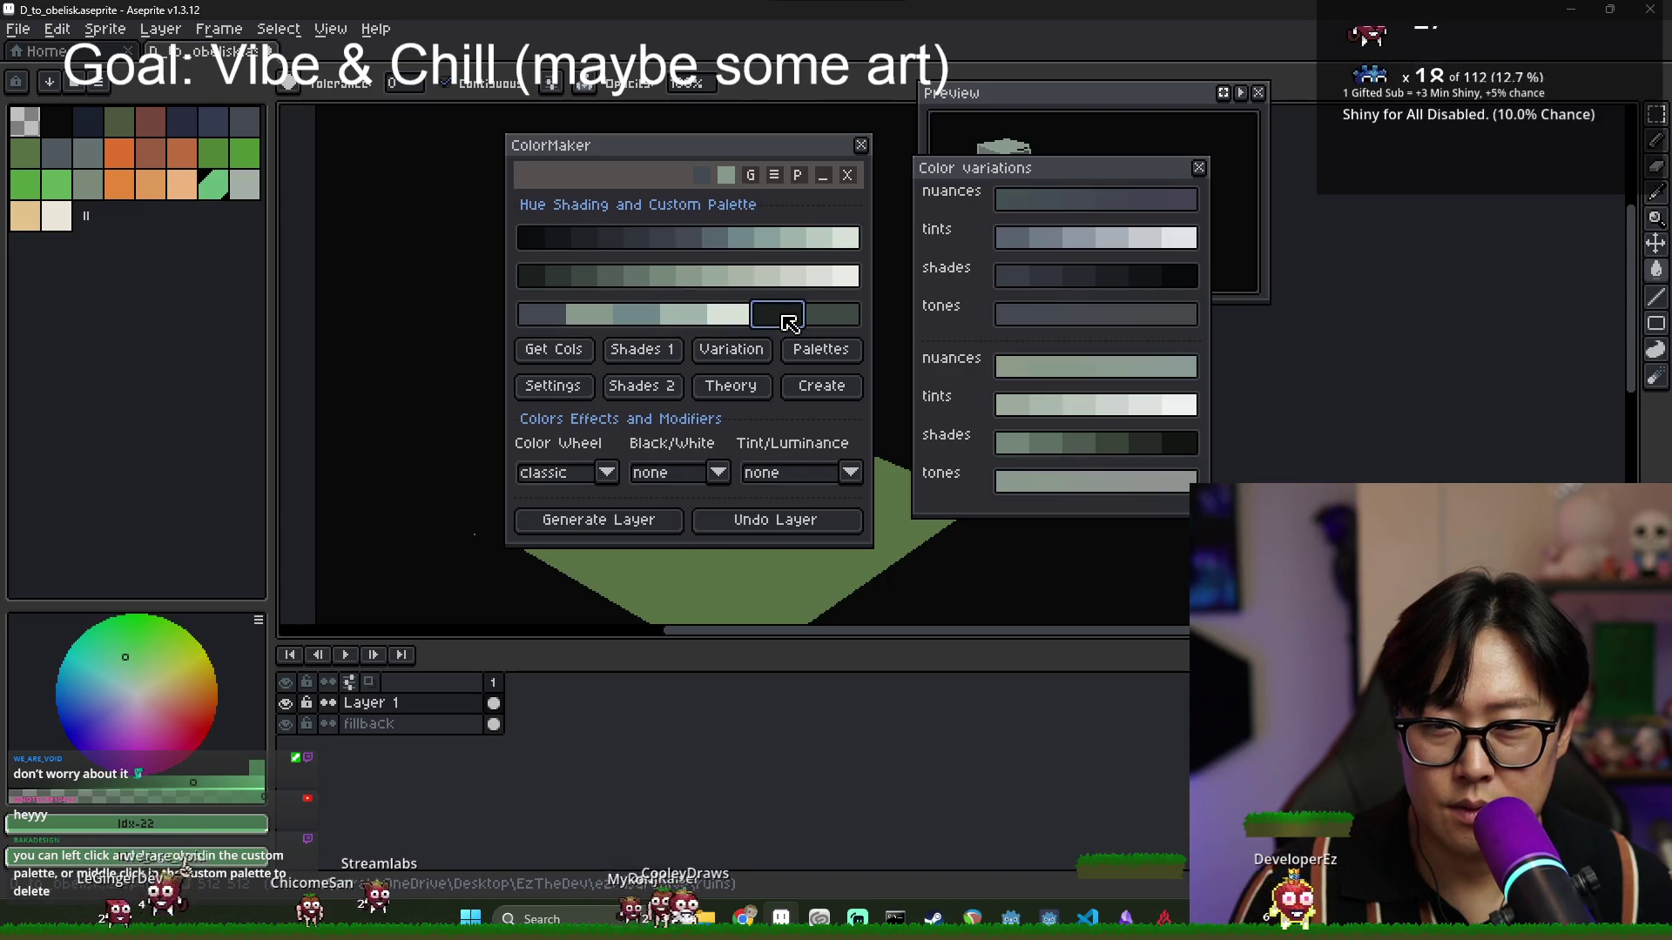
Drag the custom swatches into order from charcoal through blue-greys to pale sage greens.
left_click_drag(783, 315, 534, 316)
left_click_drag(827, 314, 530, 318)
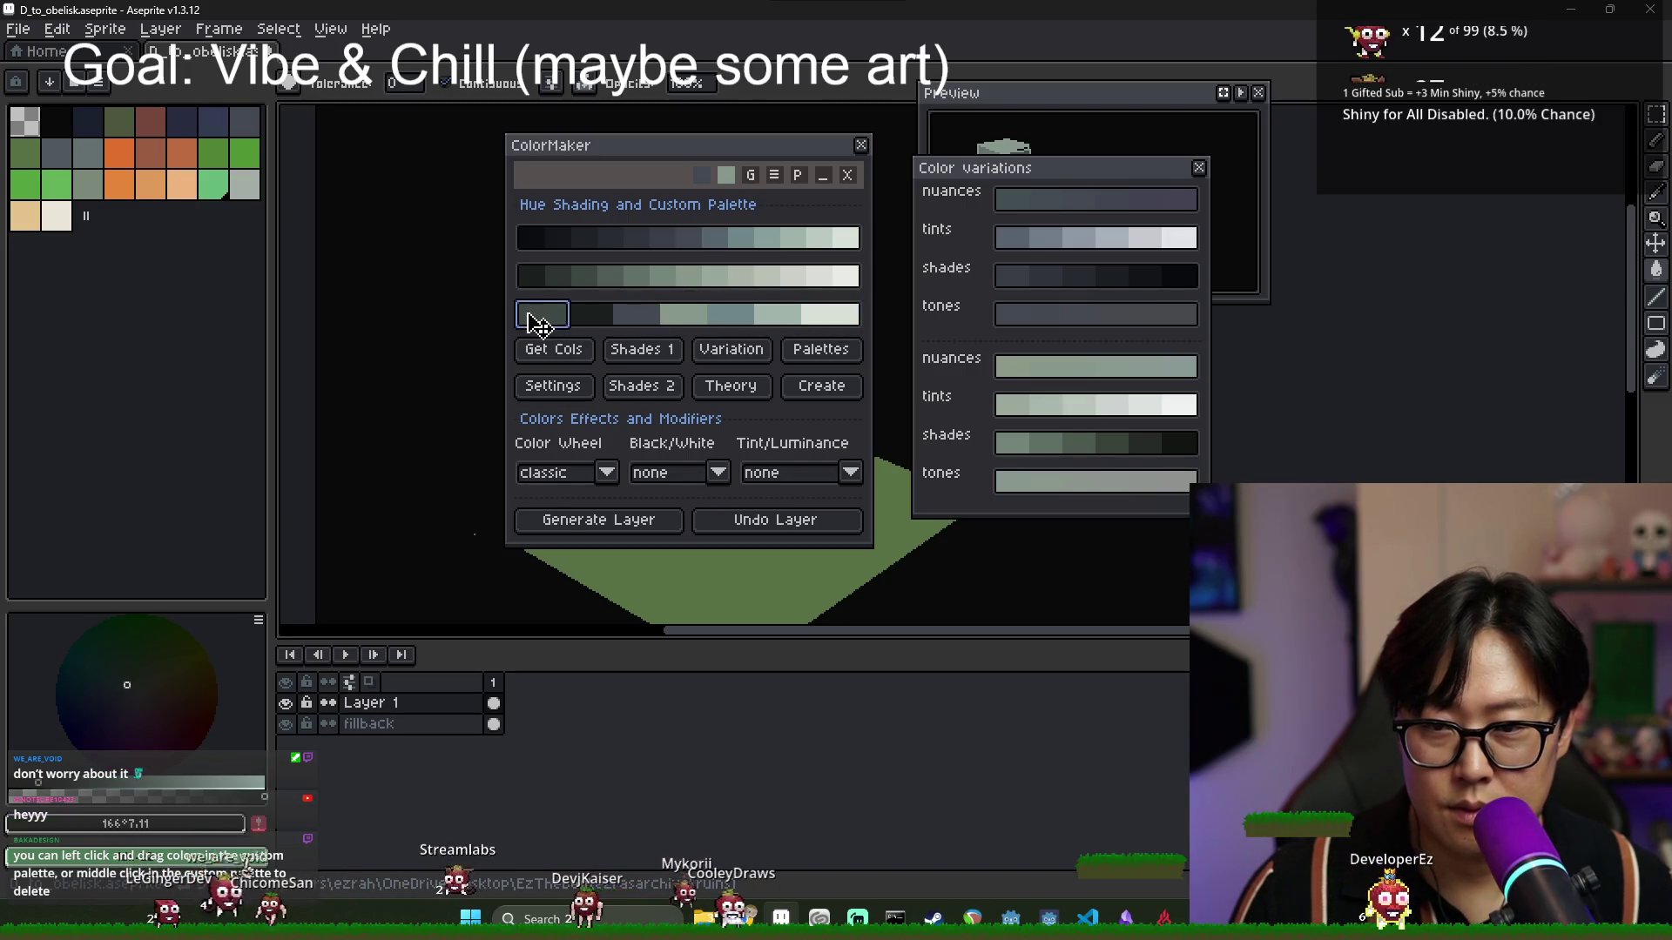
left_click(586, 283)
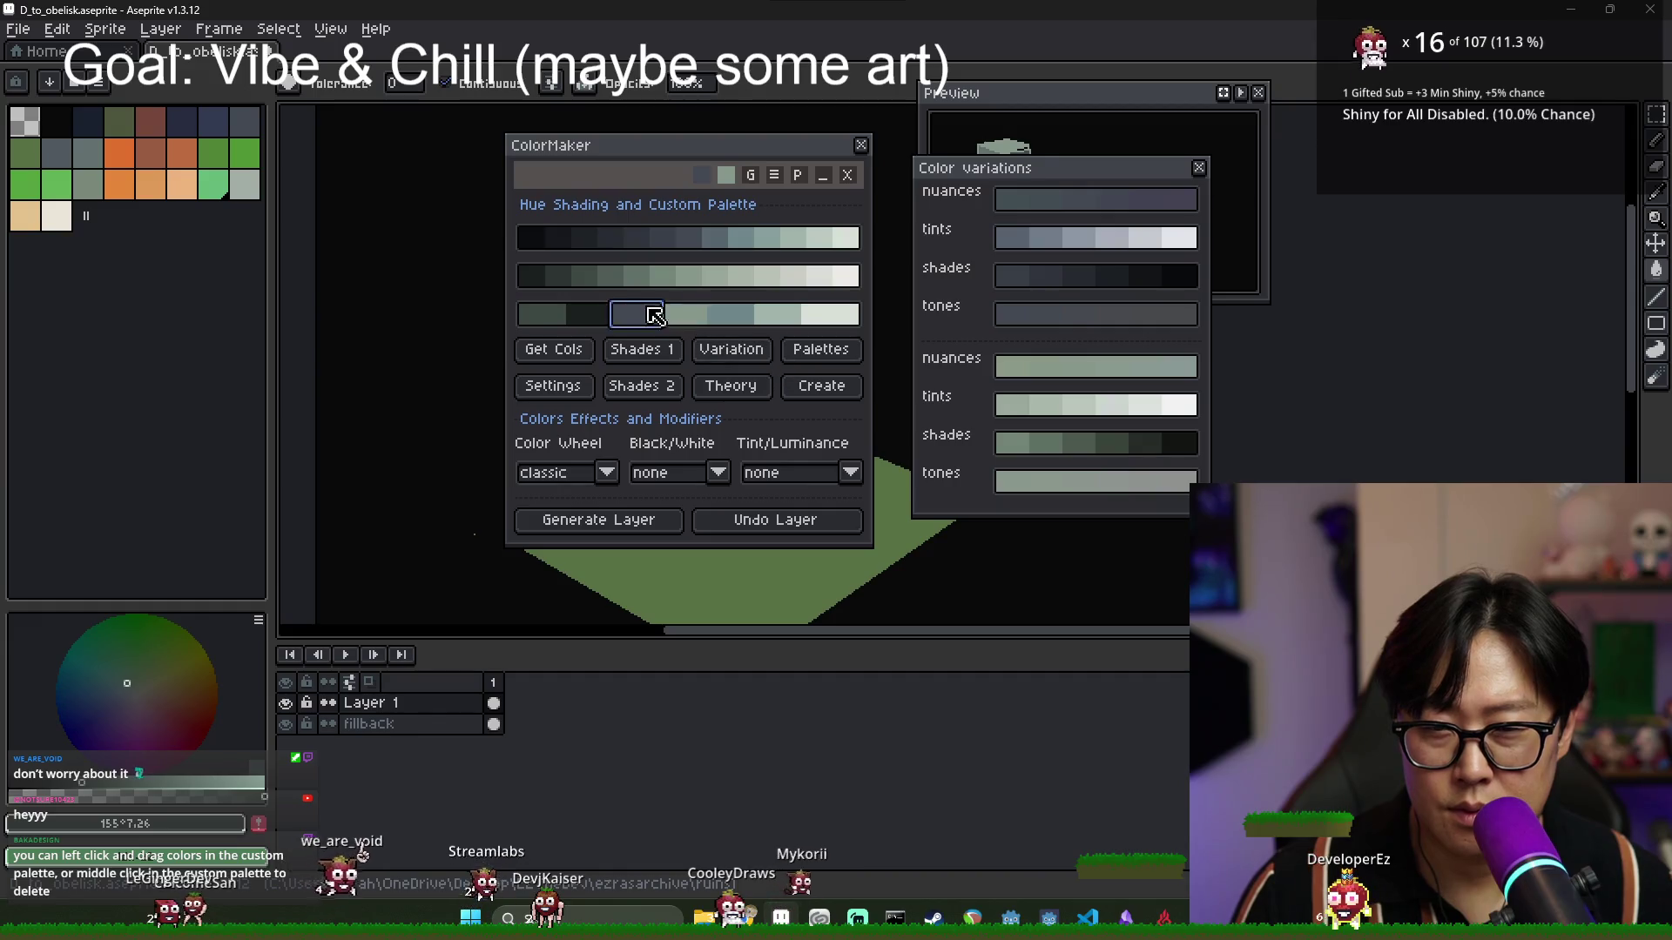
left_click(685, 315)
left_click_drag(685, 315, 592, 318)
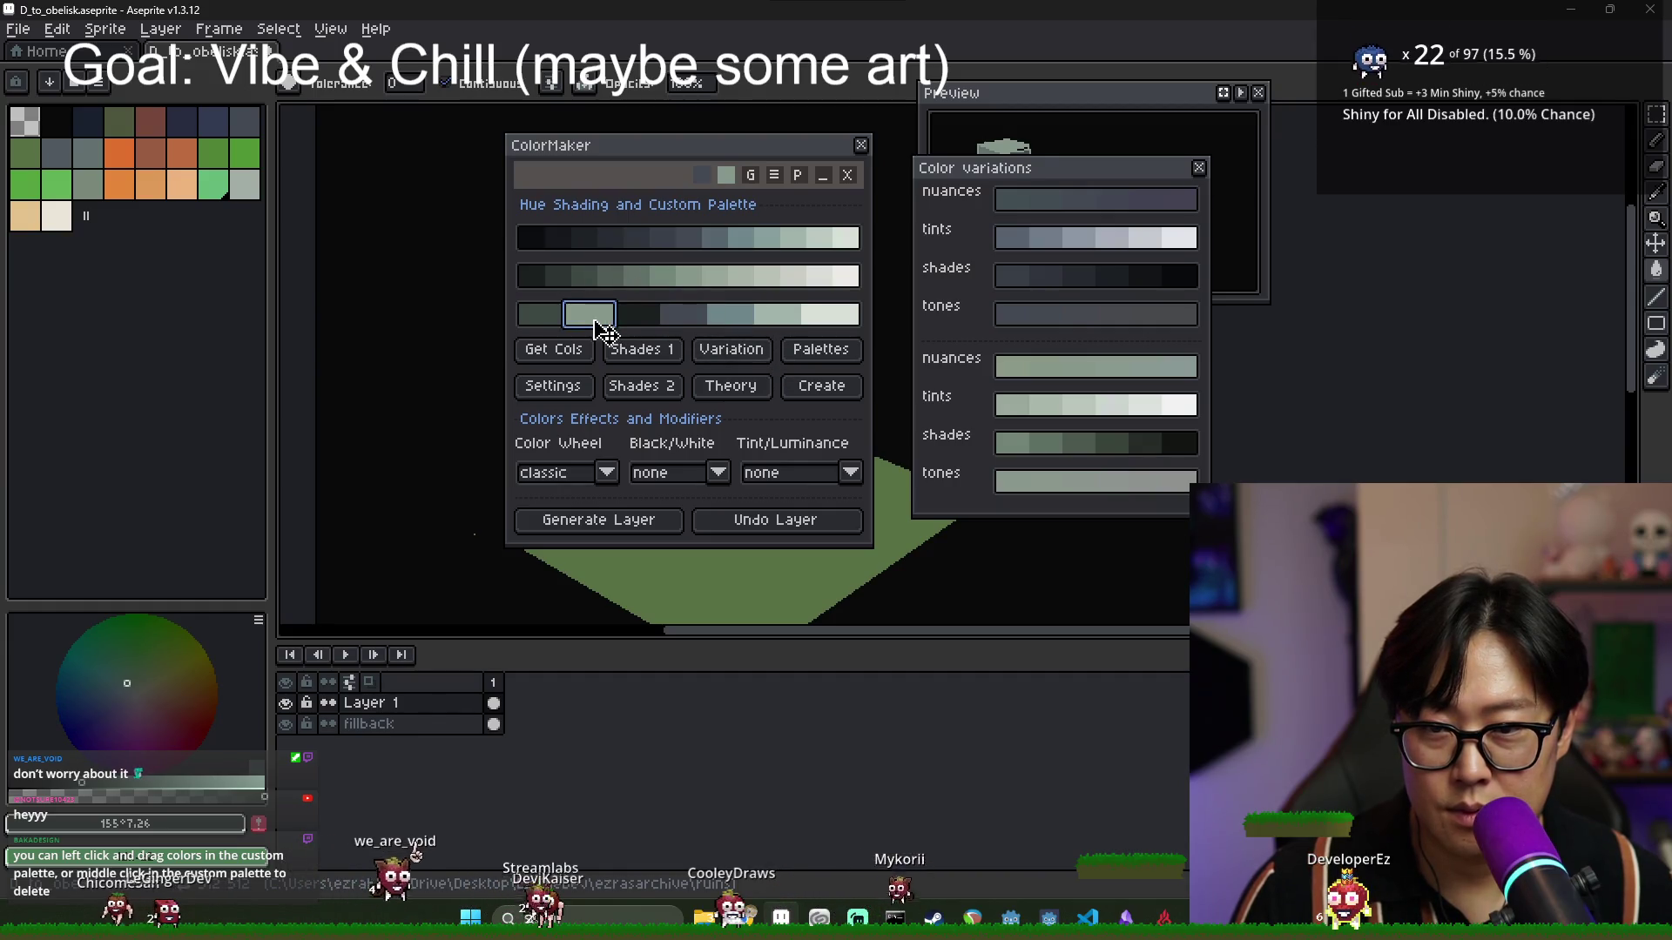
left_click(776, 315)
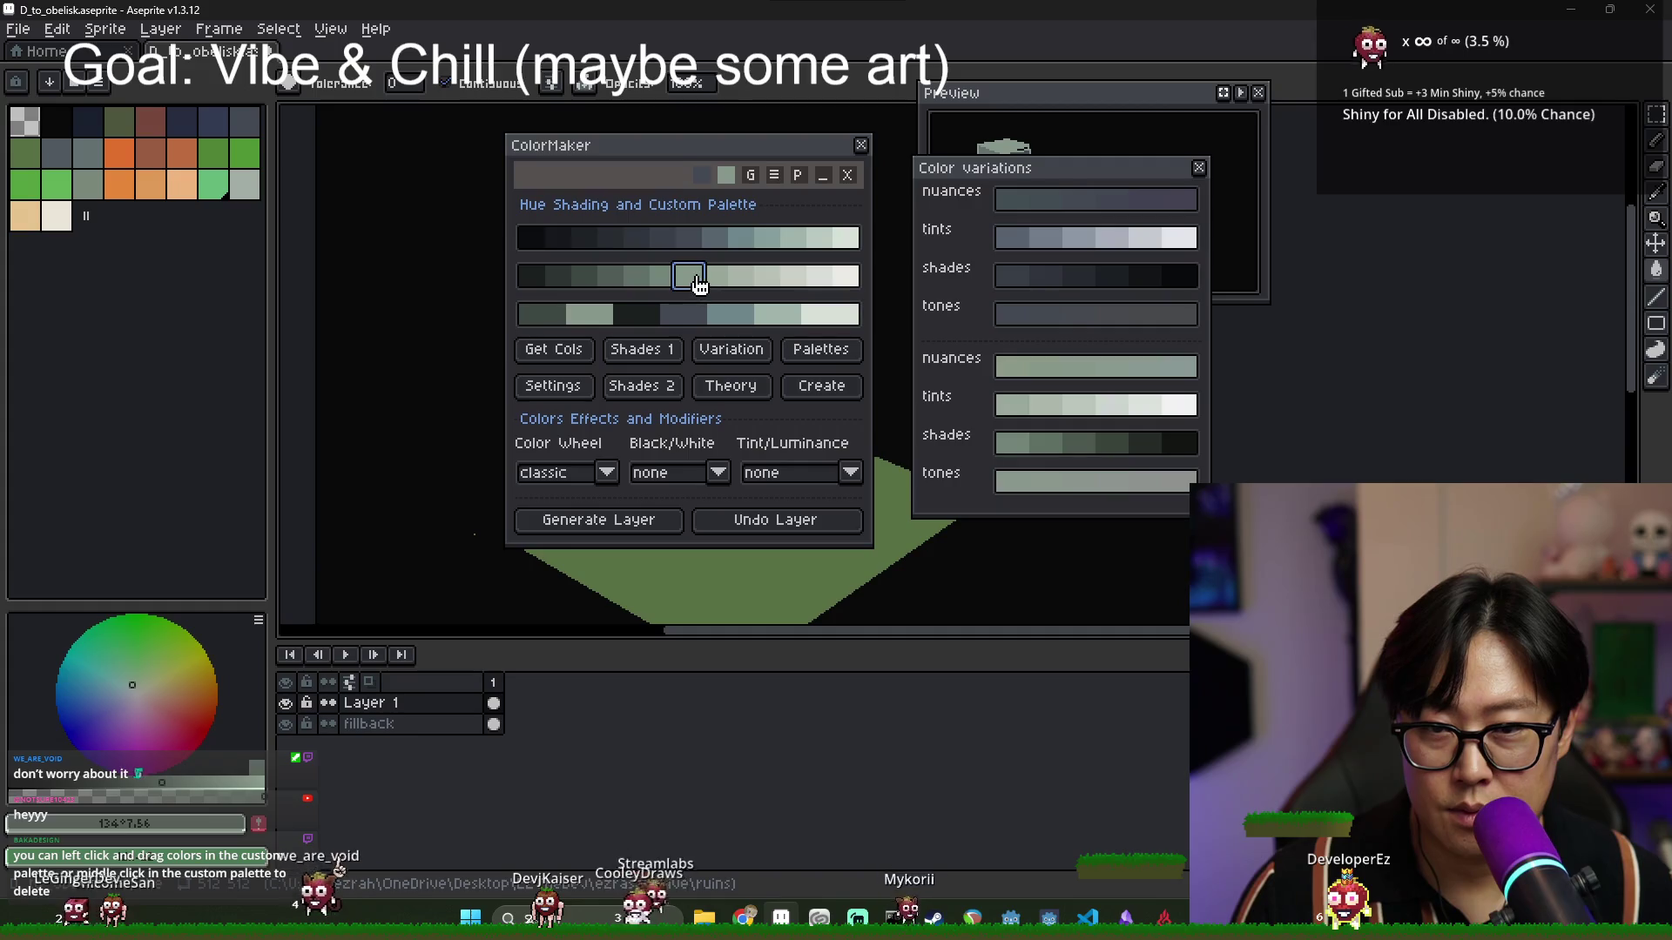
mouse_move(694, 279)
left_mouse_down()
mouse_move(823, 322)
mouse_move(684, 315)
mouse_move(749, 315)
left_mouse_up()
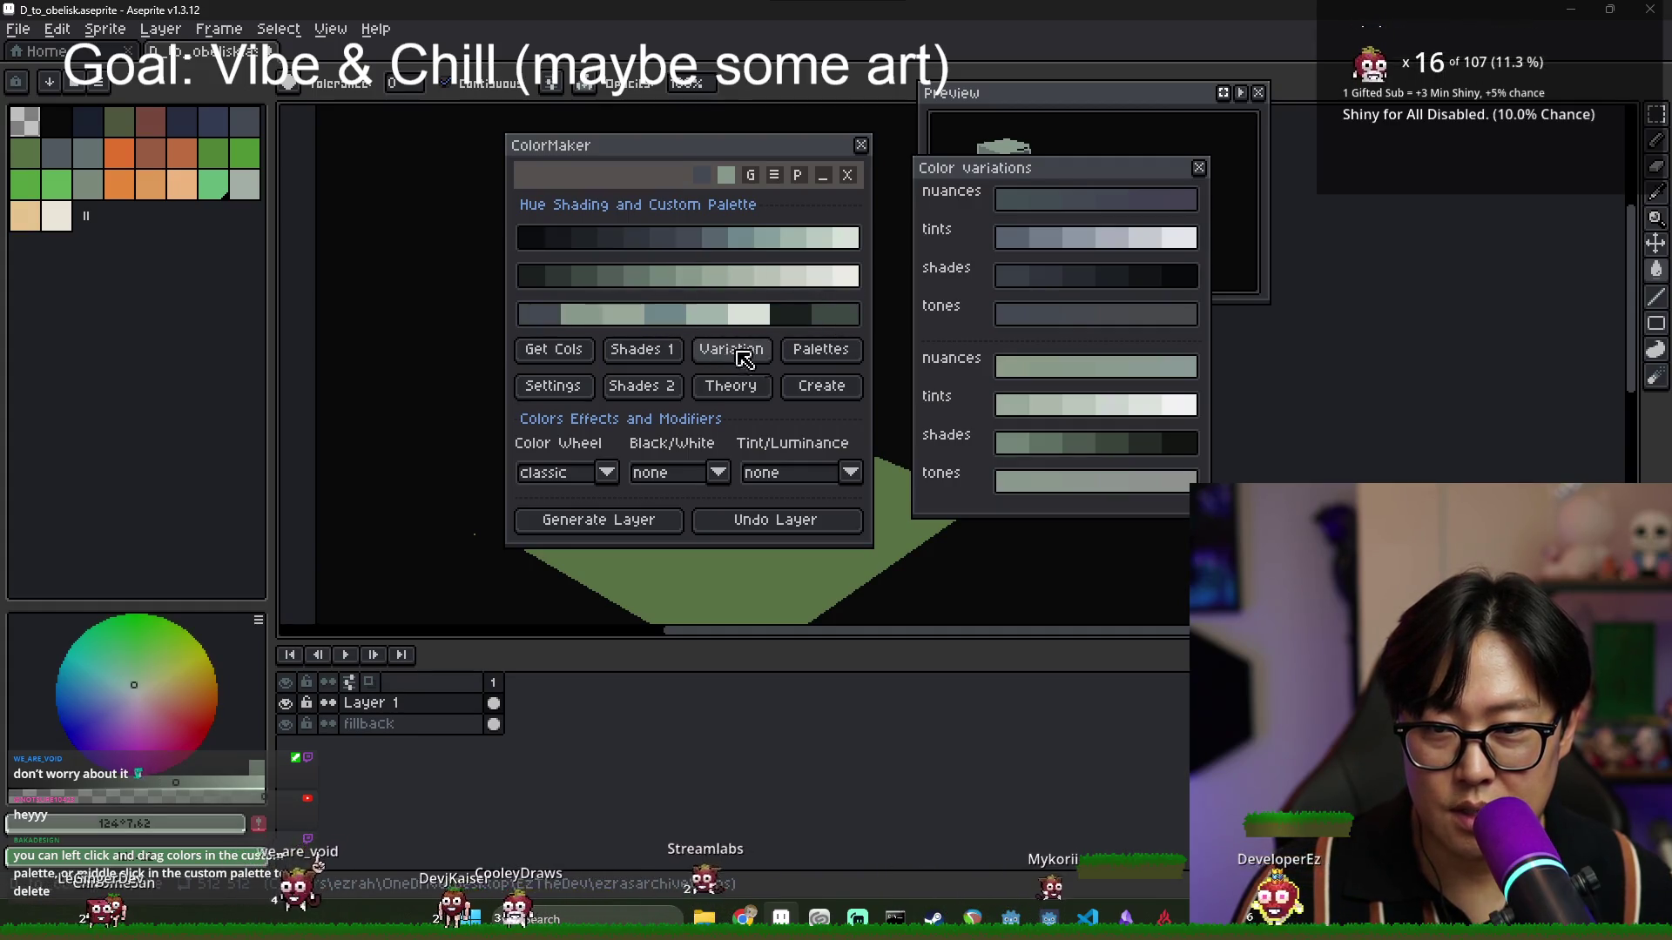
left_click(697, 315)
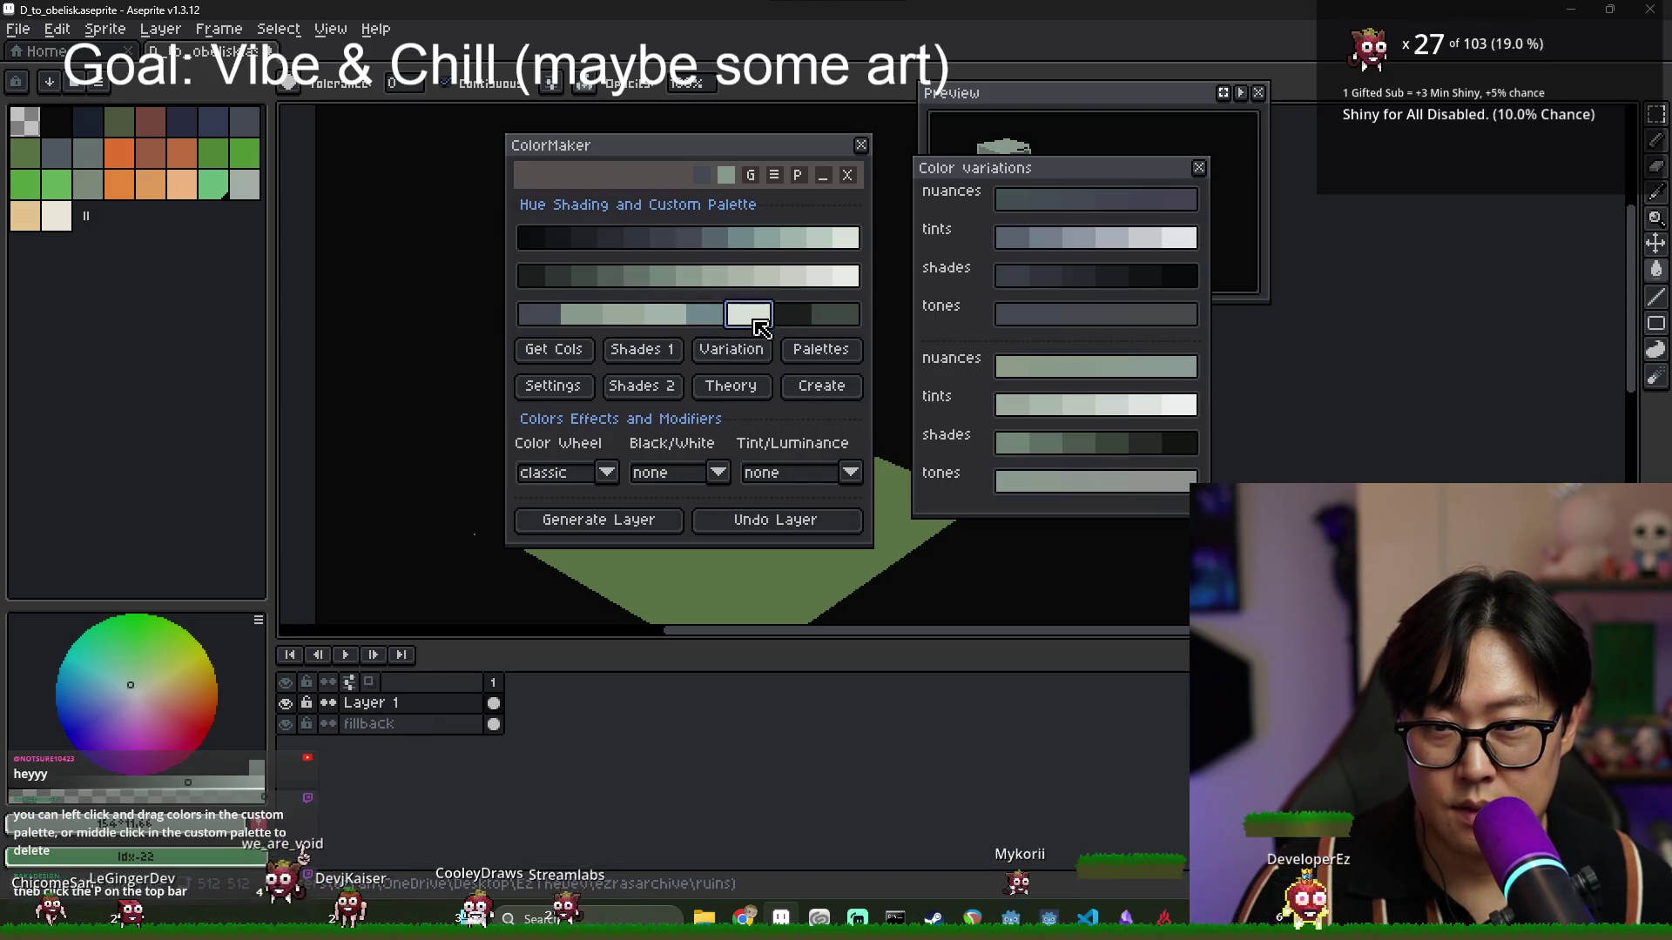
left_click(715, 319)
left_click_drag(704, 326, 640, 341)
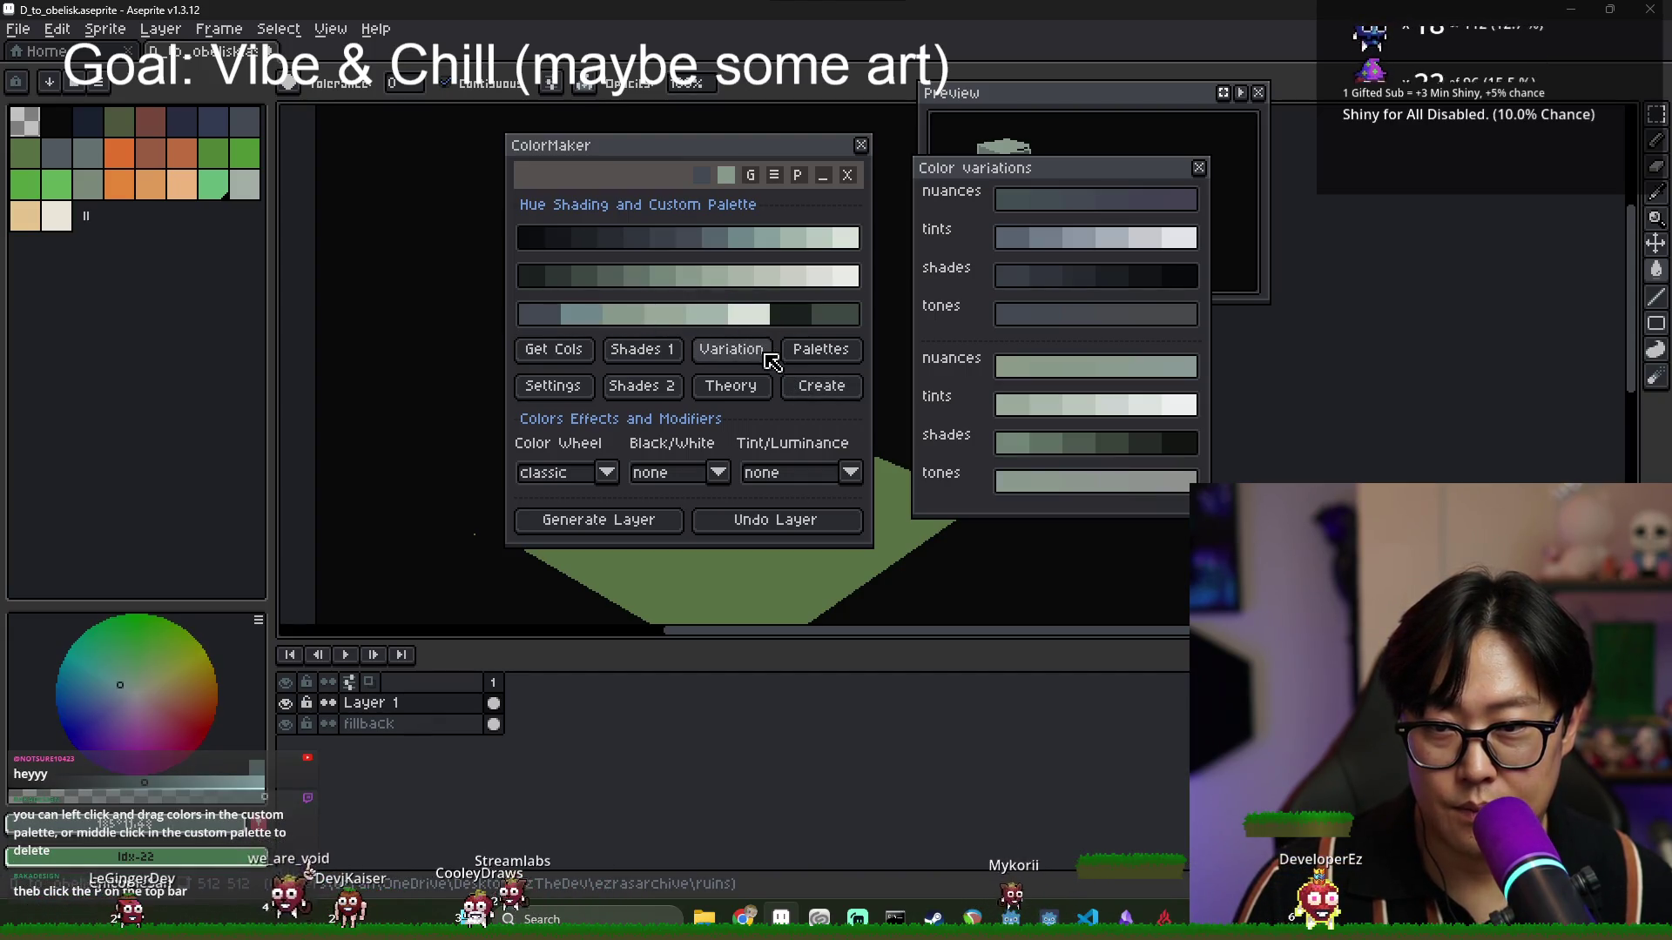
mouse_move(792, 315)
left_mouse_down()
mouse_move(541, 336)
mouse_move(747, 321)
mouse_move(592, 325)
mouse_move(671, 320)
mouse_move(631, 318)
left_mouse_up()
left_click(581, 323)
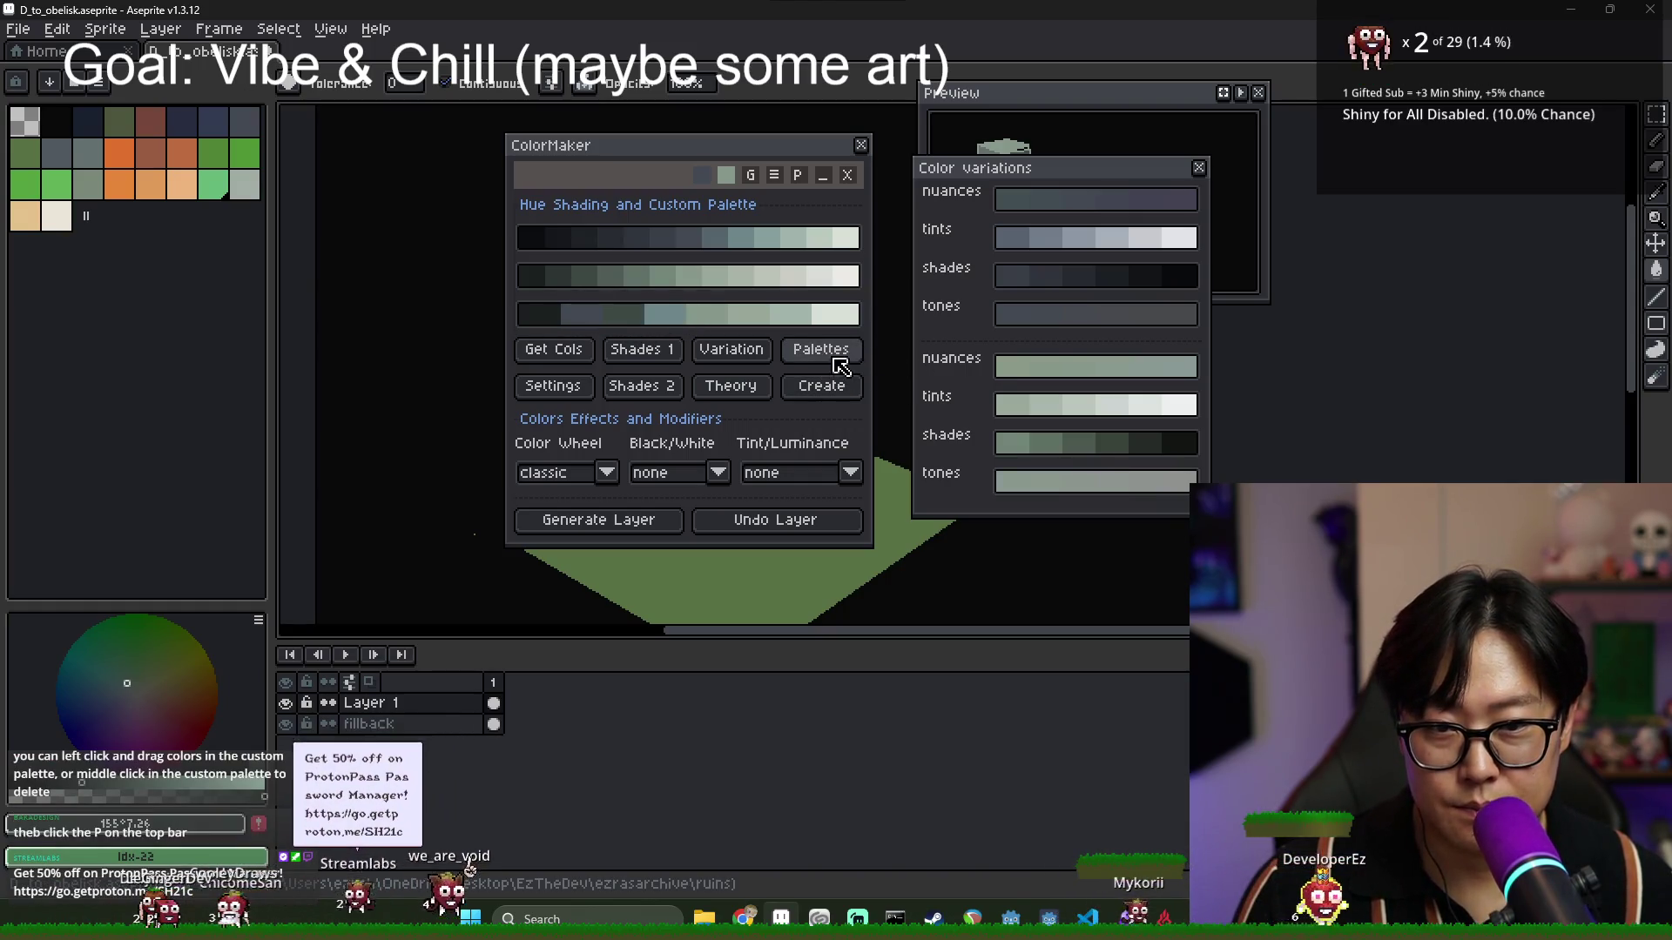
Switch to the Theory panel and add complementary tan, orange and blue swatches.
left_click(833, 359)
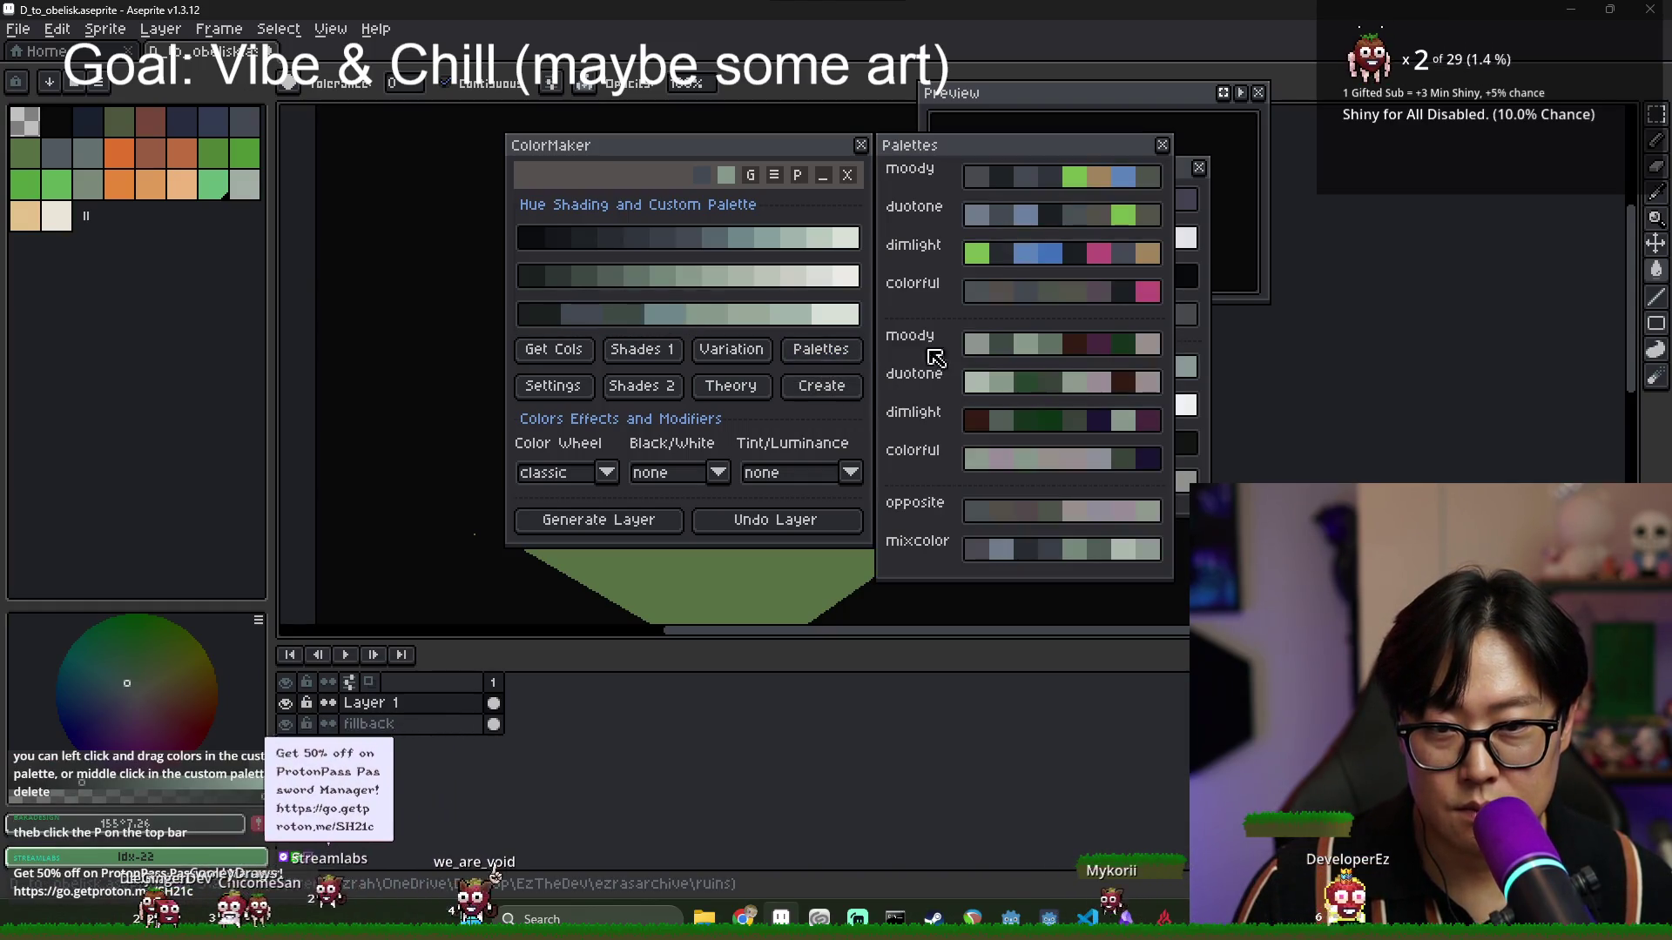
left_click(1199, 168)
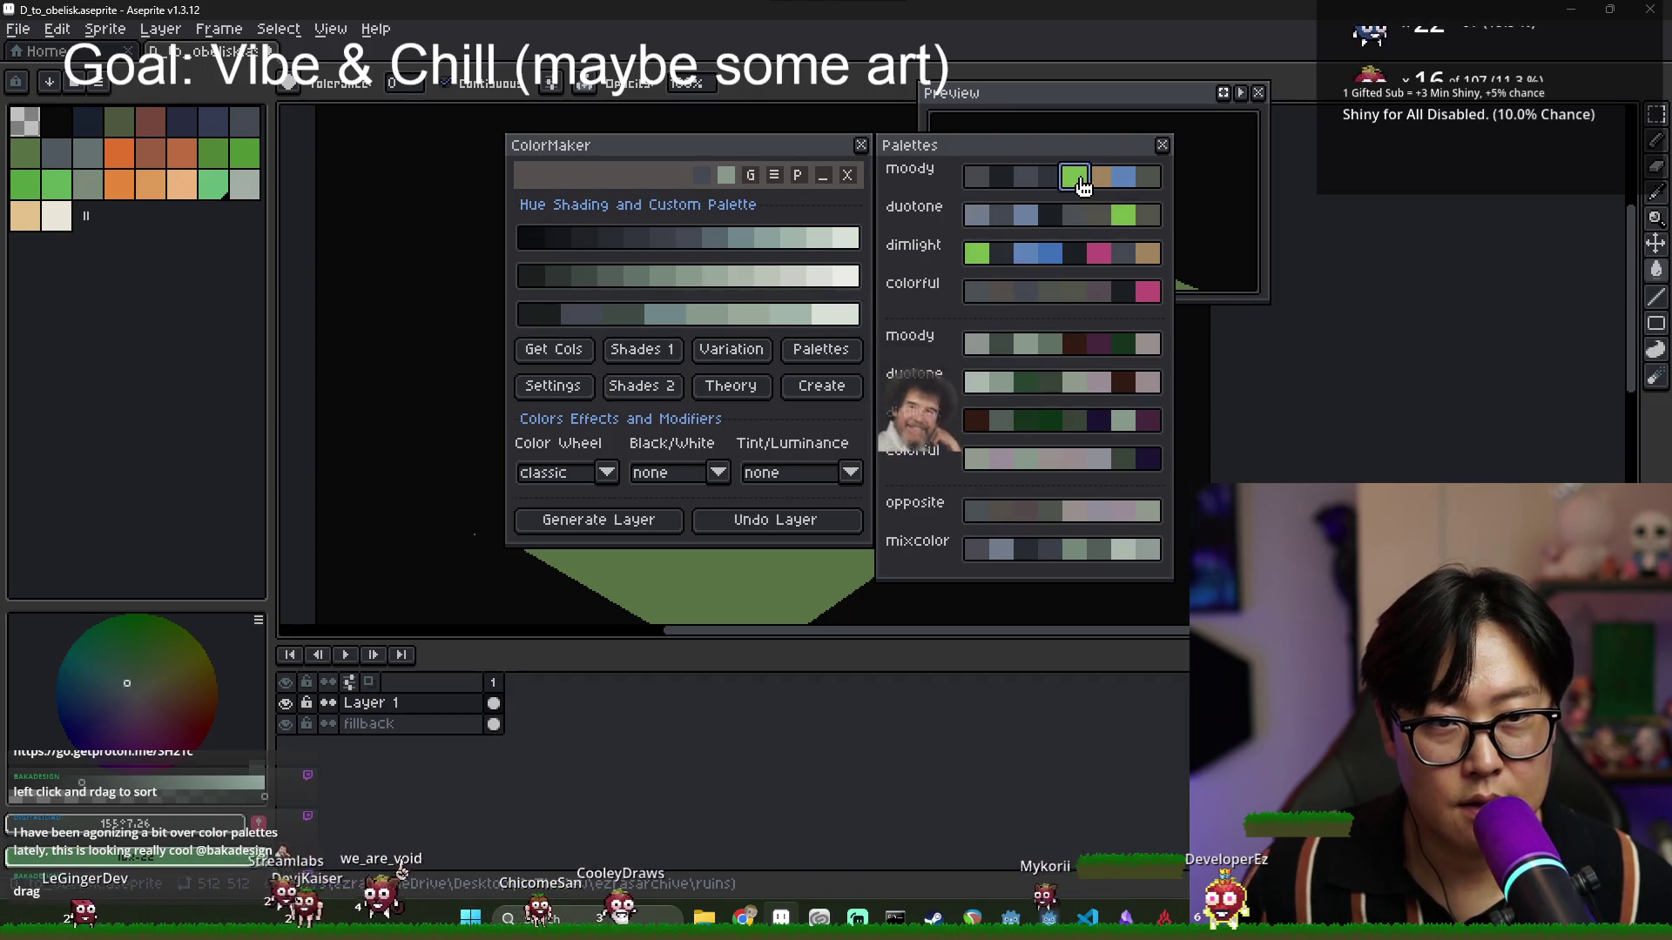
left_click(731, 386)
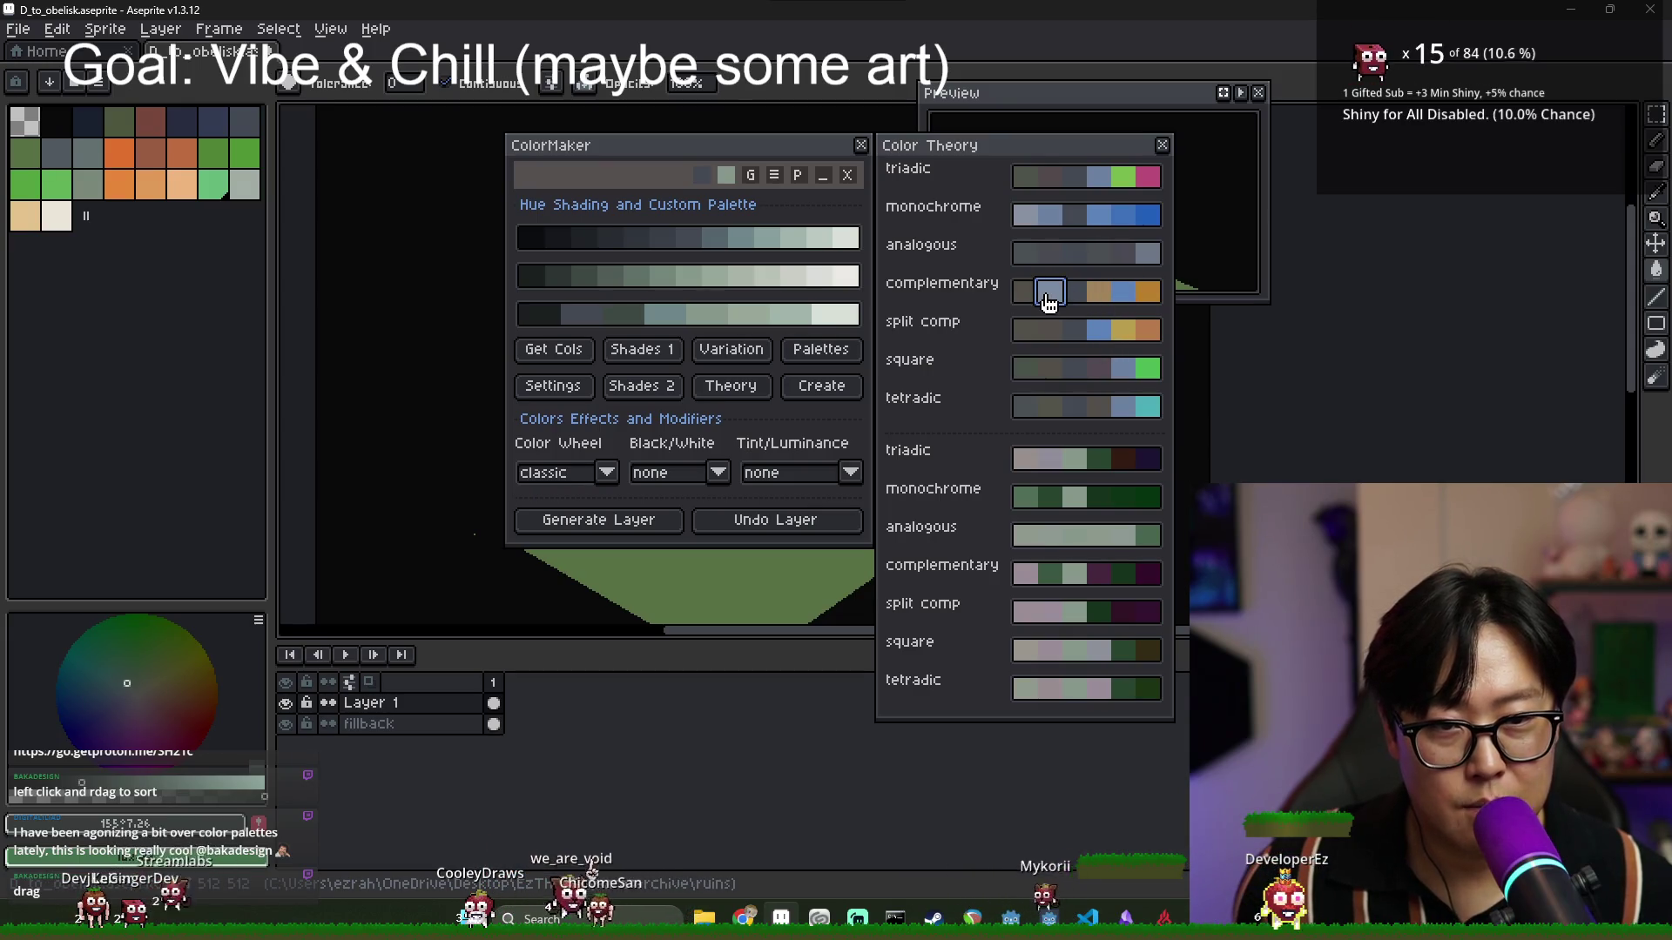
left_click(1075, 296)
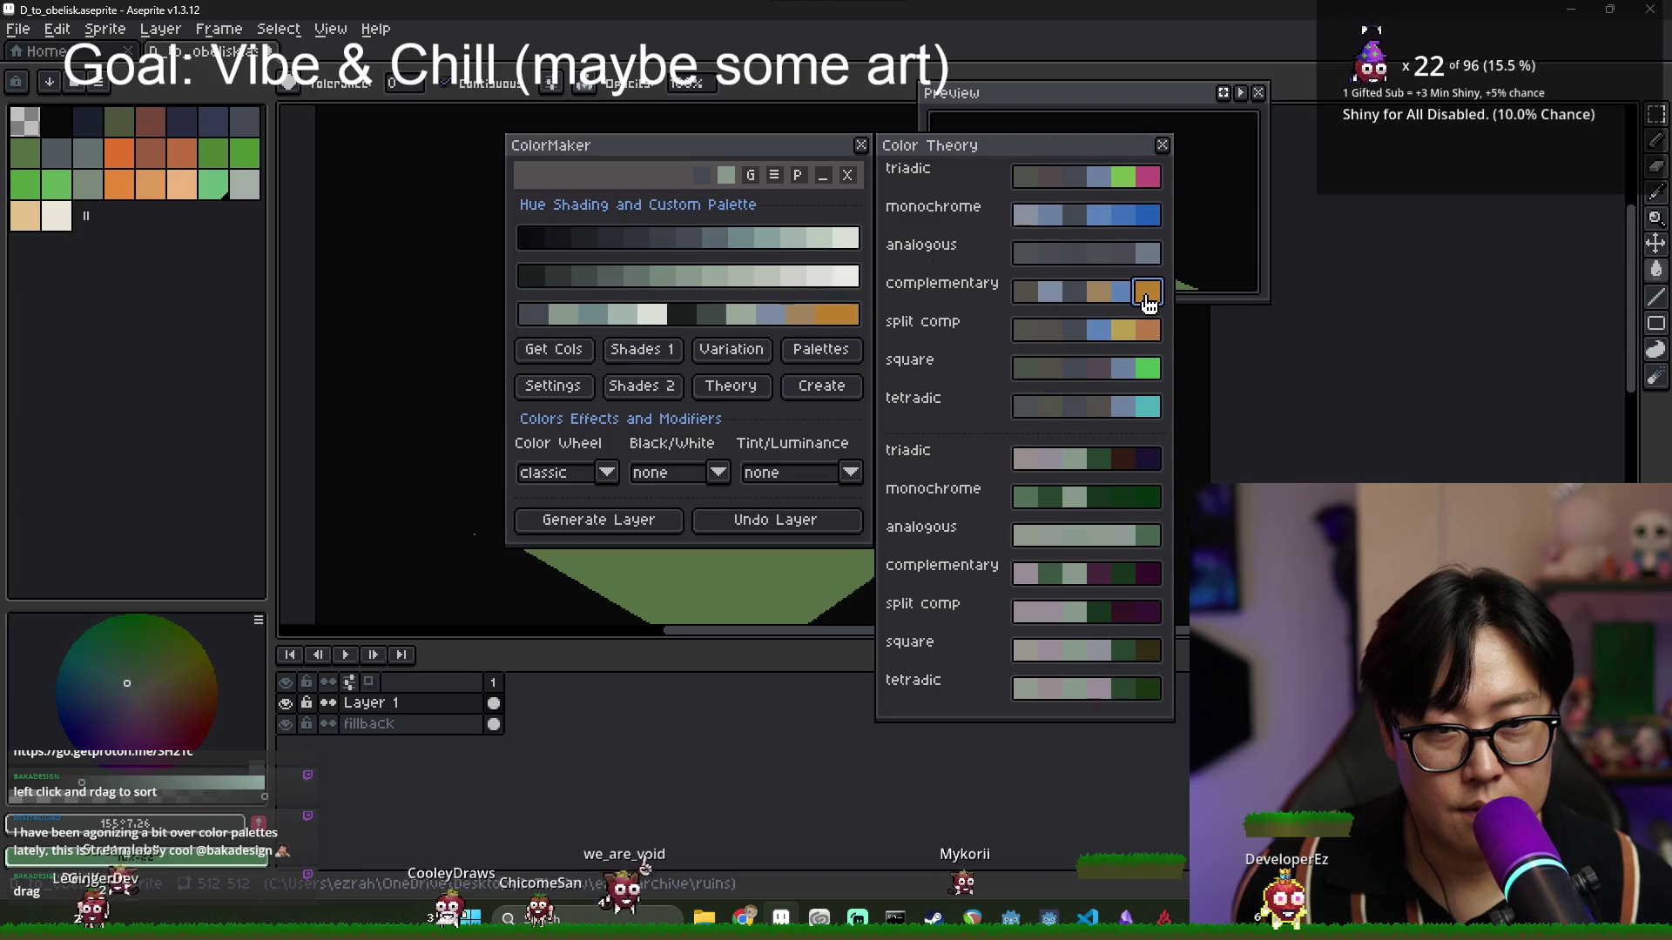
left_click(1122, 292)
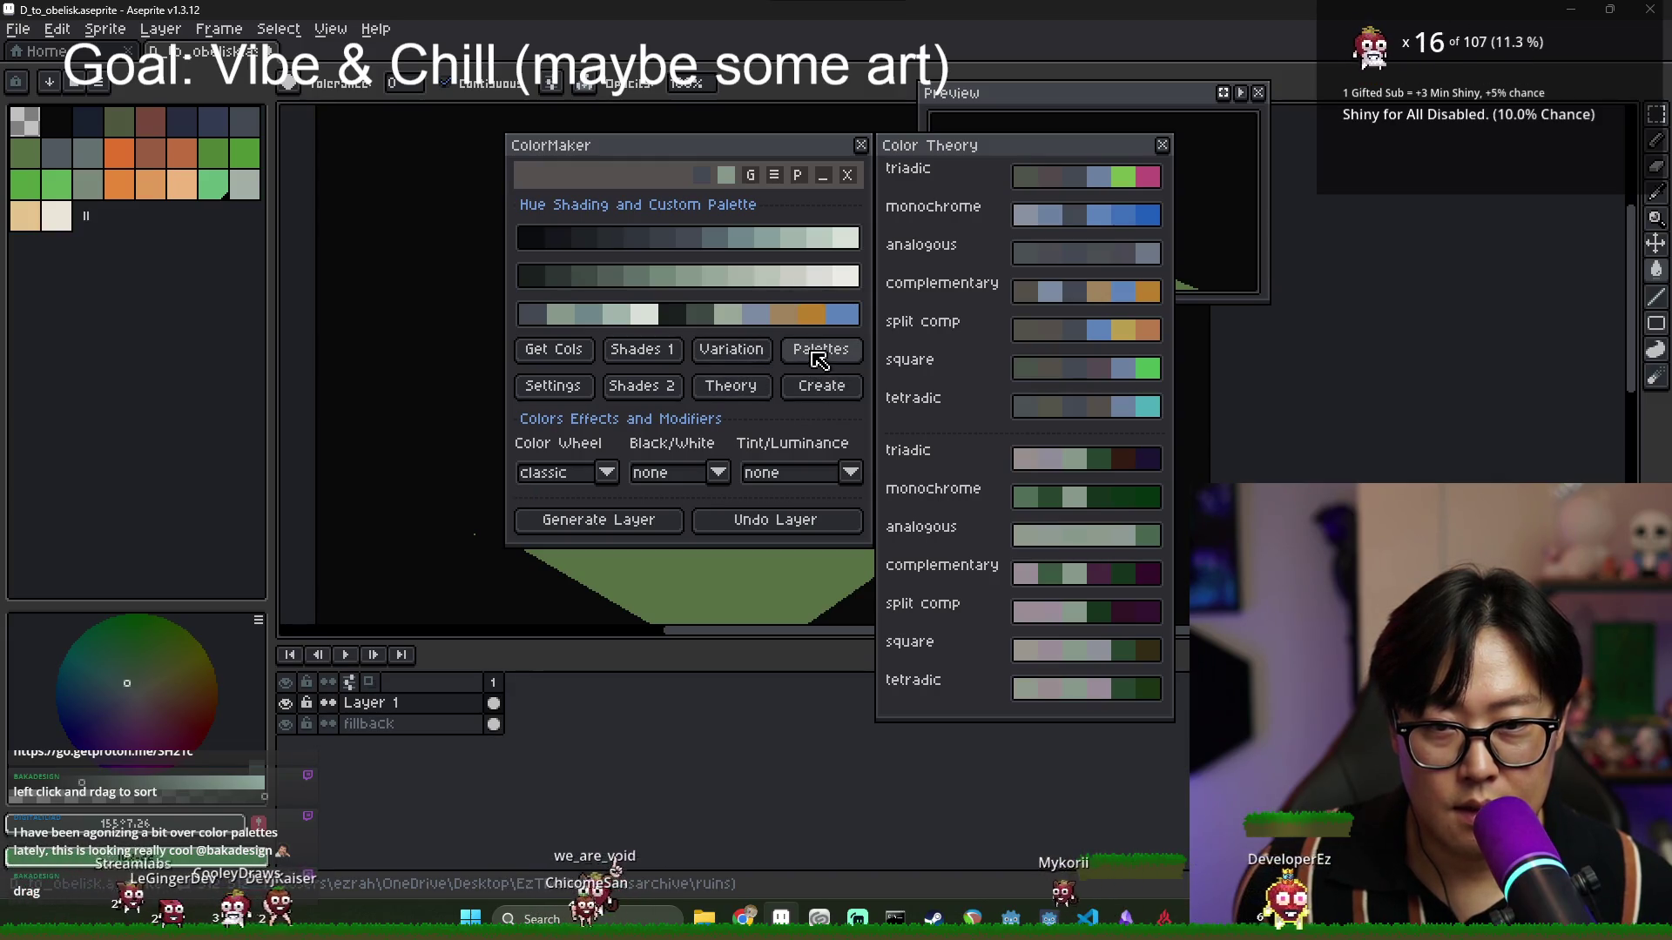
Toggle Variation and Theory, then bring up Hue Shading Options with Shades 2.
left_click(753, 353)
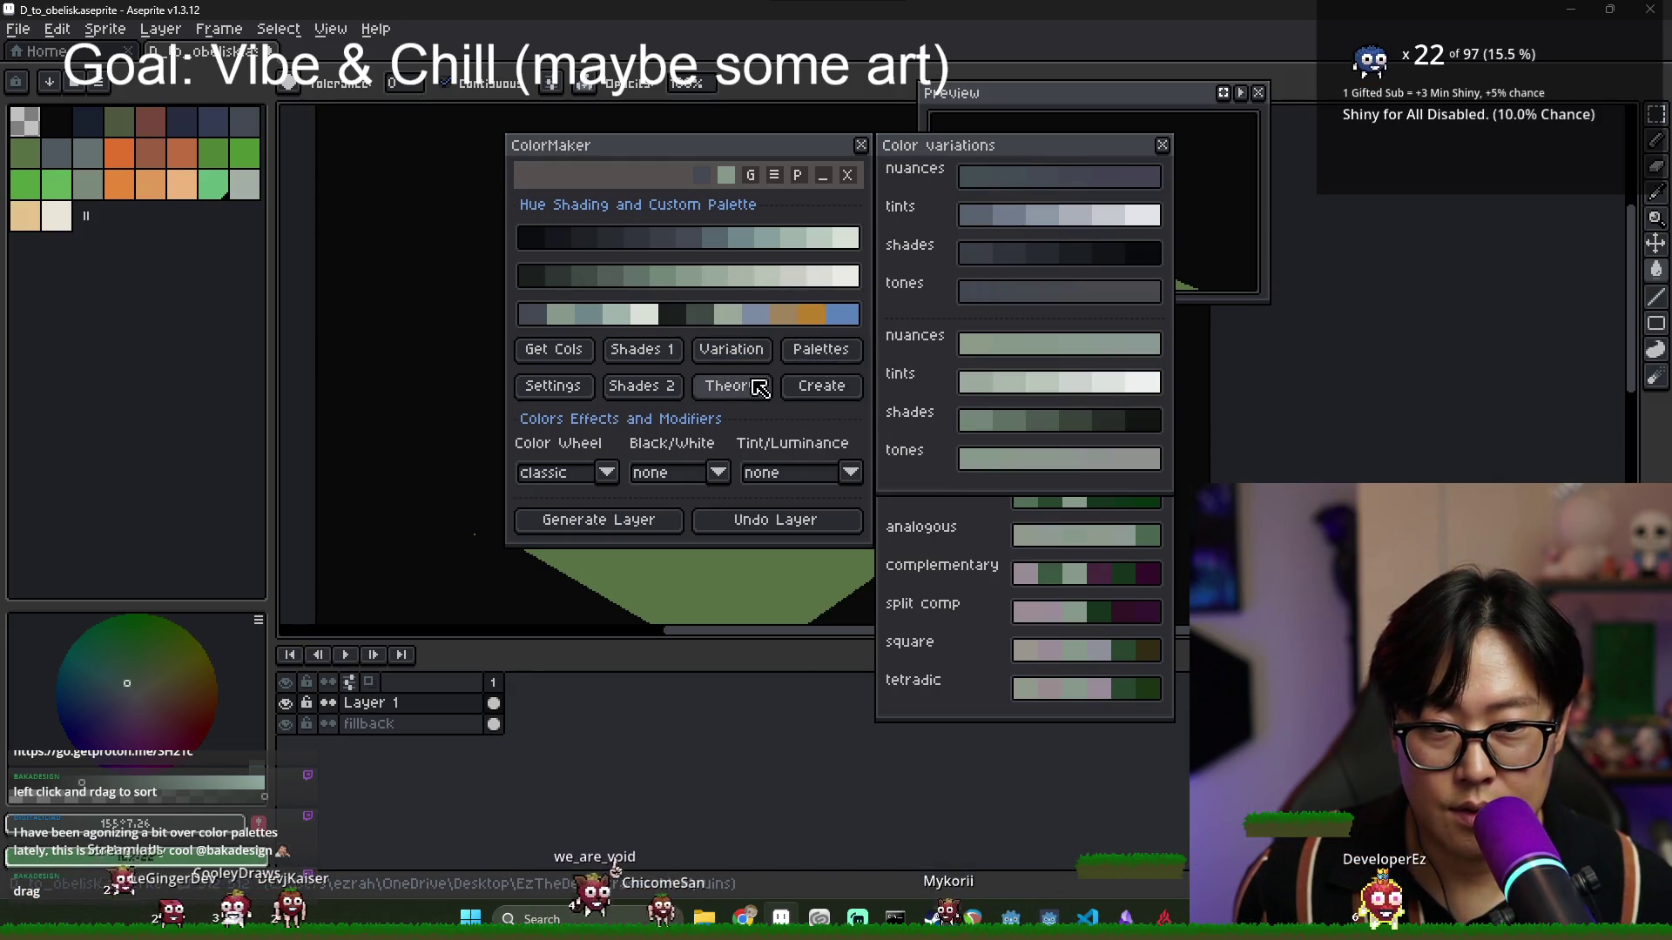
left_click(759, 390)
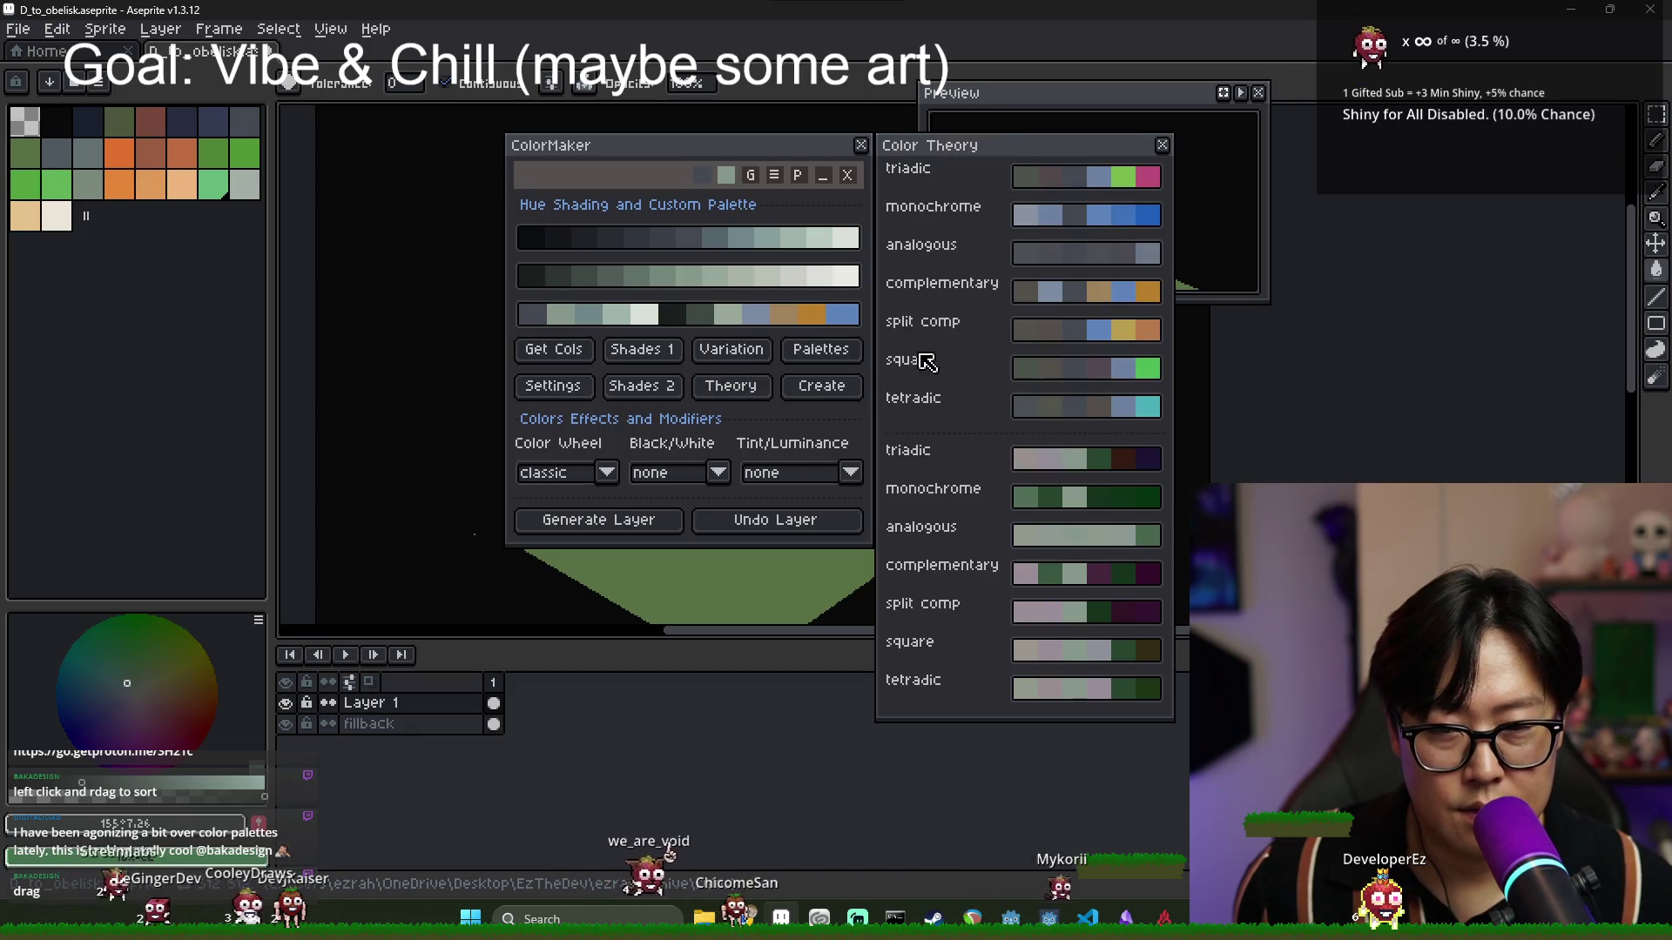
left_click(653, 386)
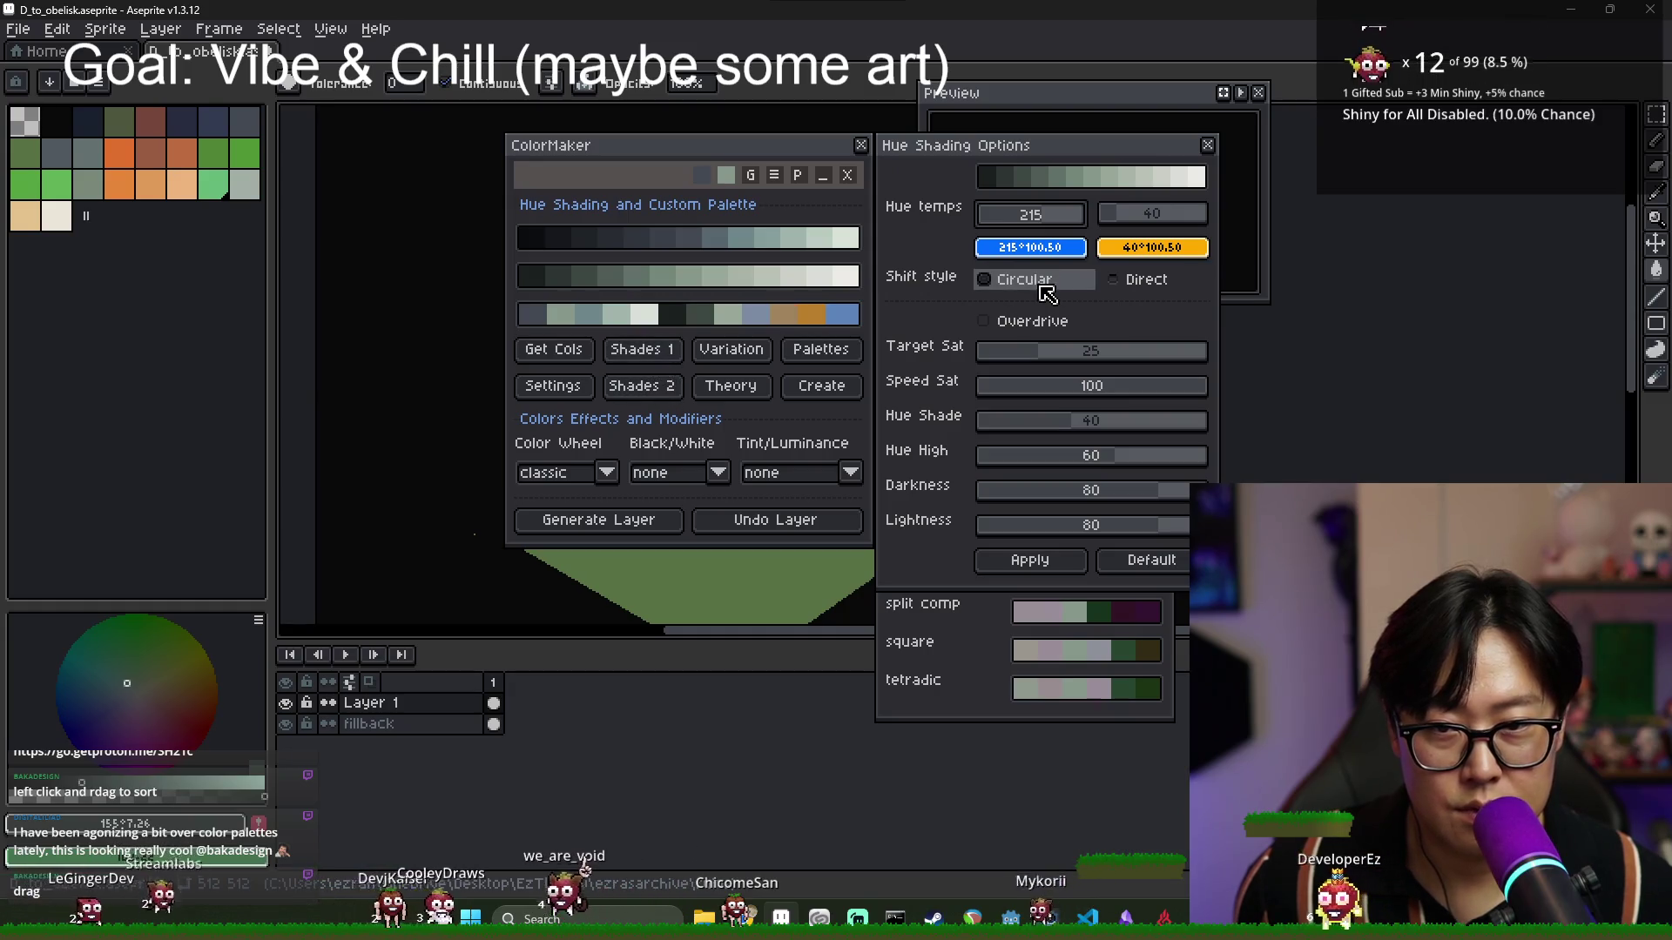
Check ColorMaker's settings and keep the Color Wheel on classic.
left_click(557, 387)
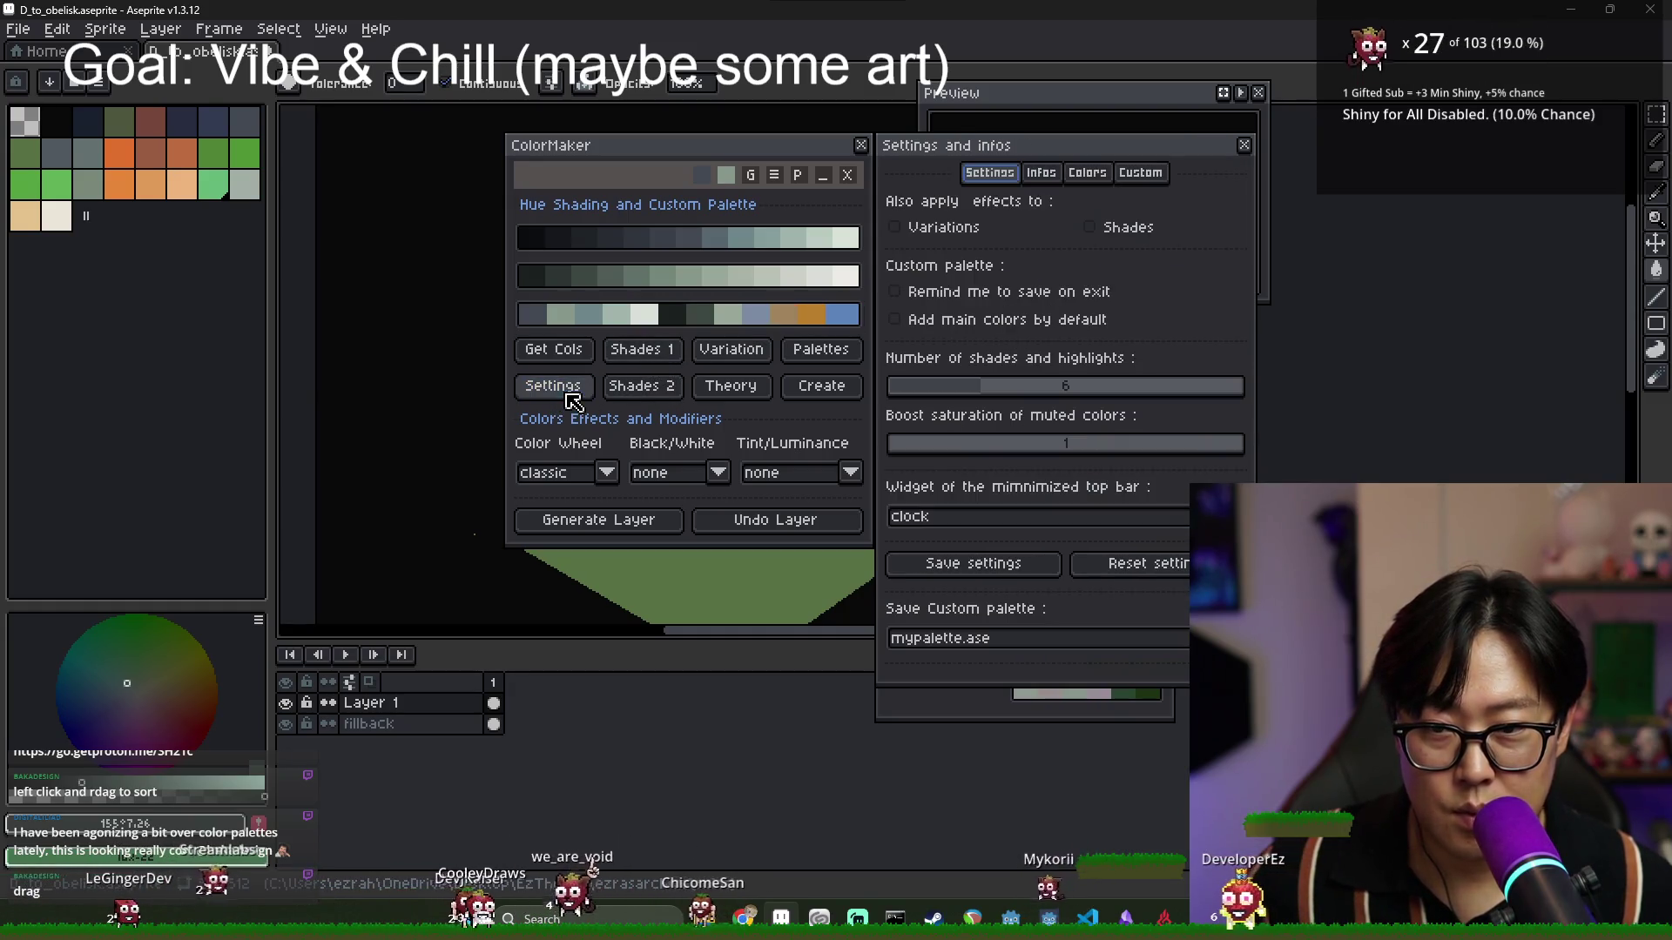
left_click(664, 391)
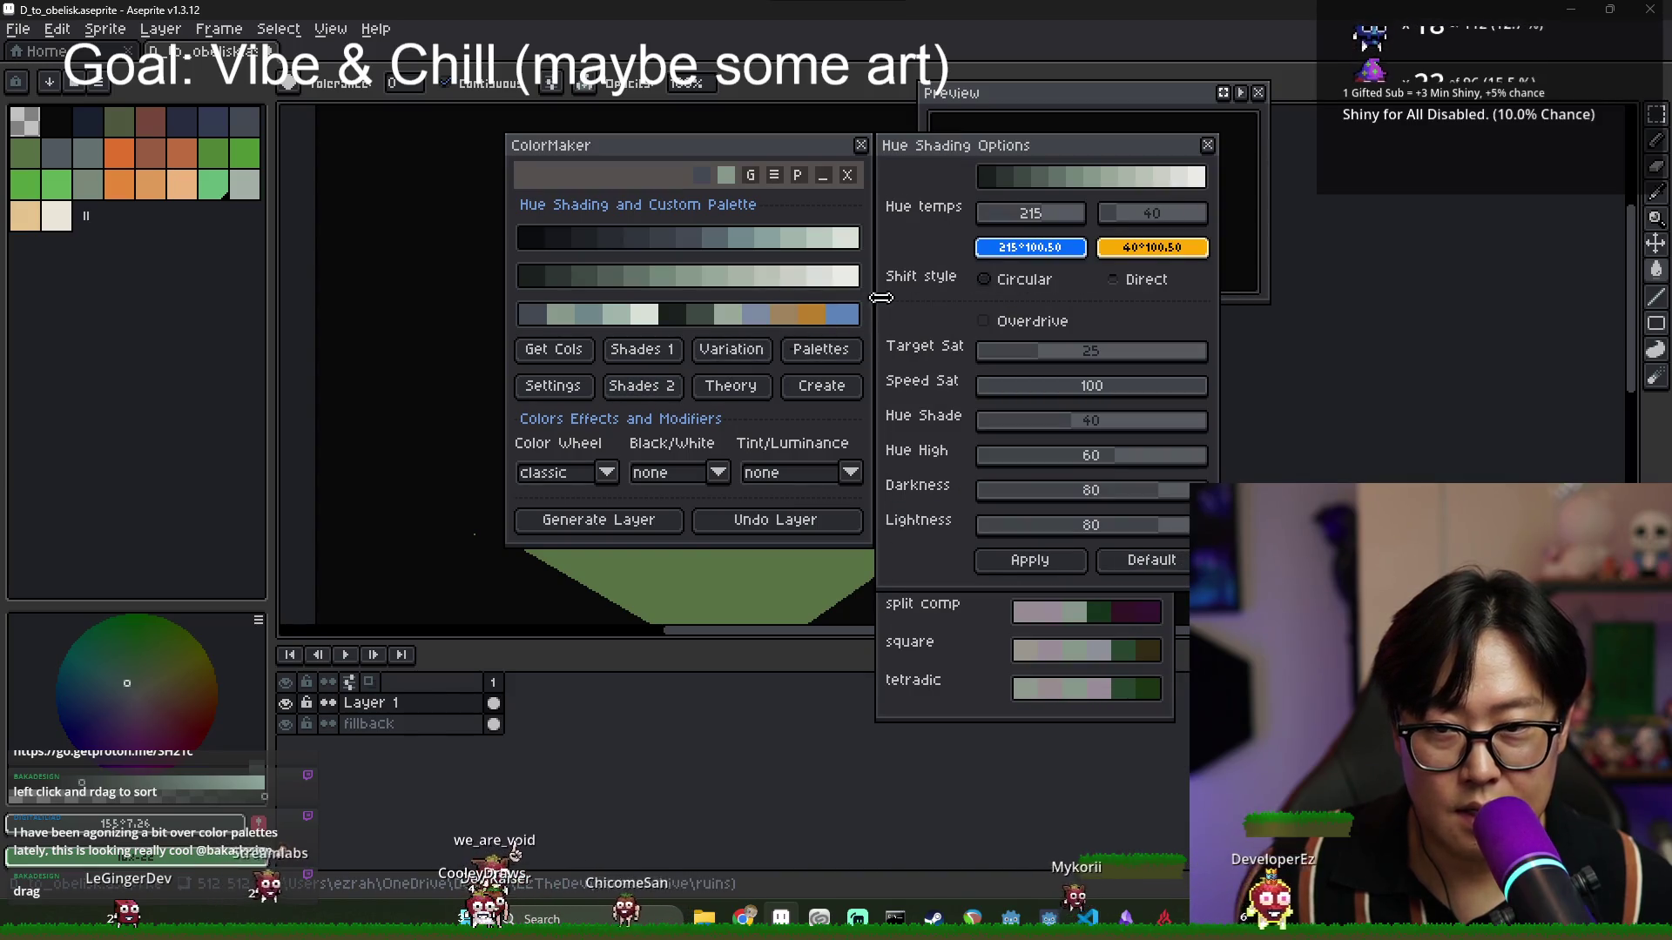
left_click(614, 473)
left_click(613, 475)
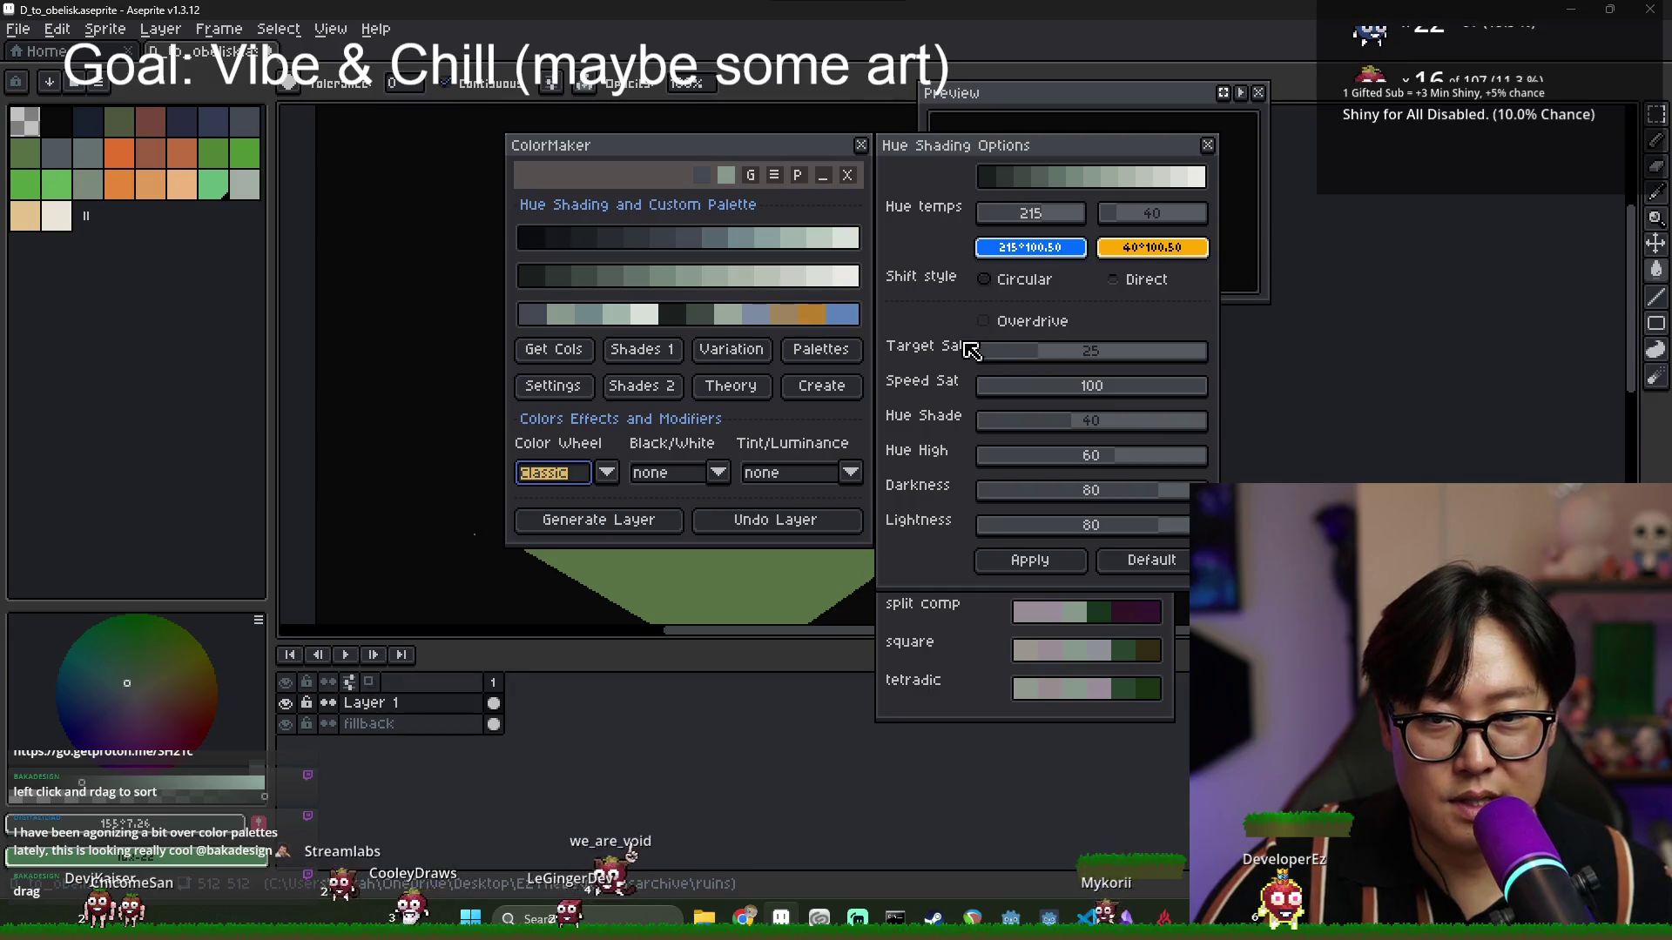
Browse Theory, Variation and Palettes, then add the dimlight green to the custom row.
left_click(745, 388)
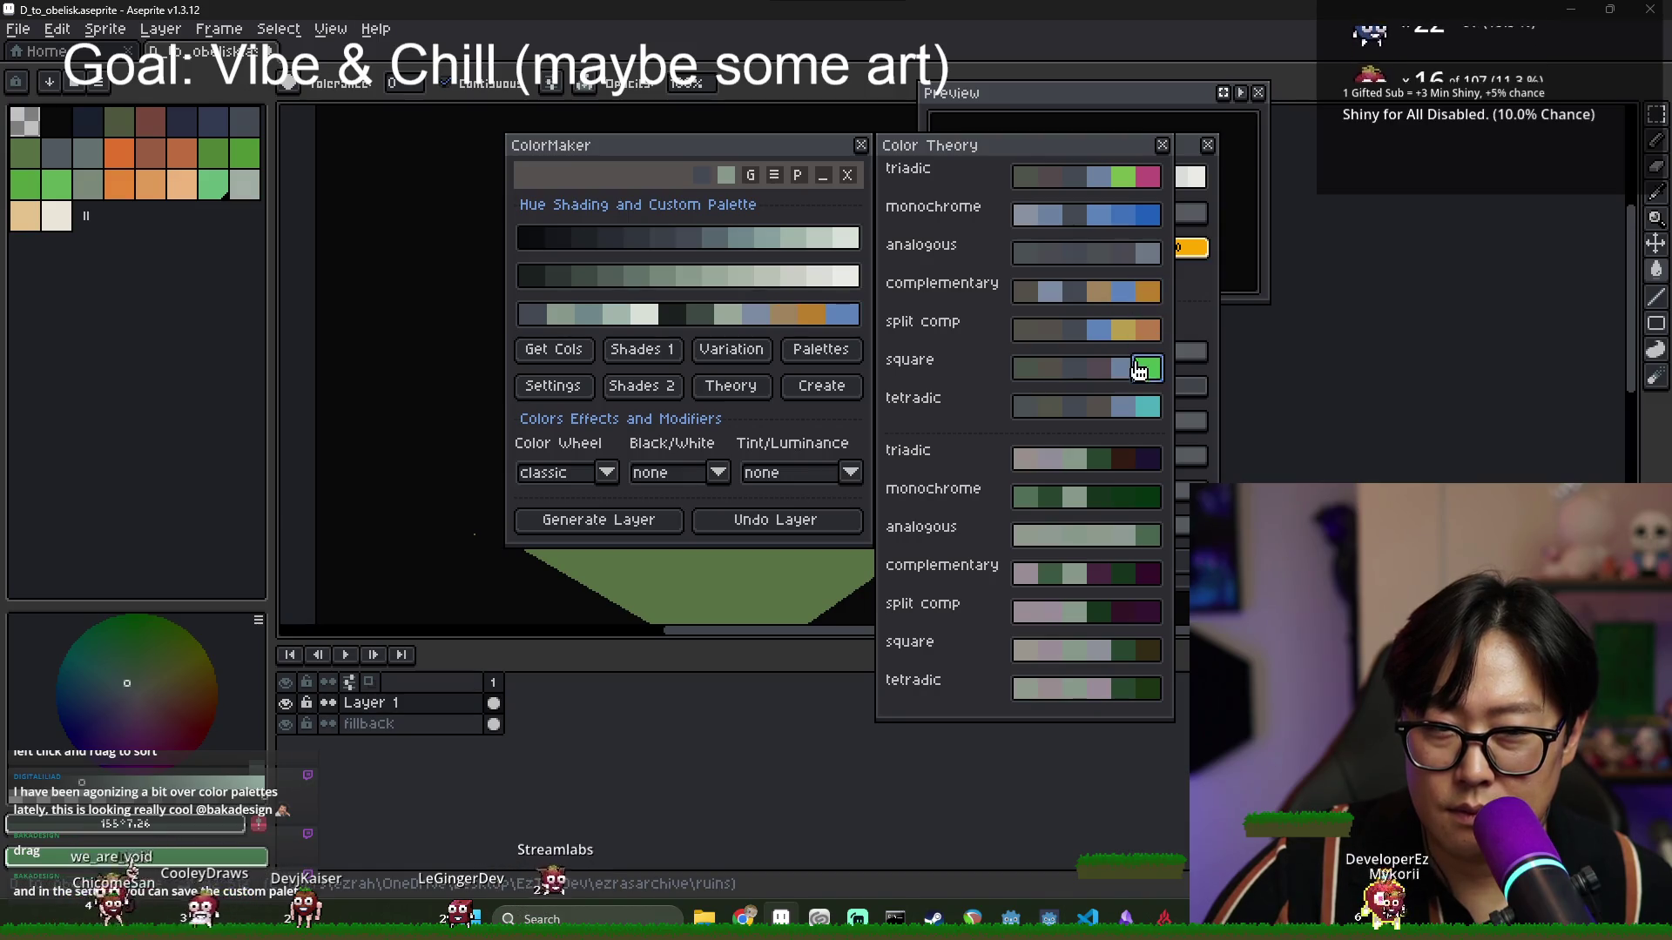
left_click(1156, 176)
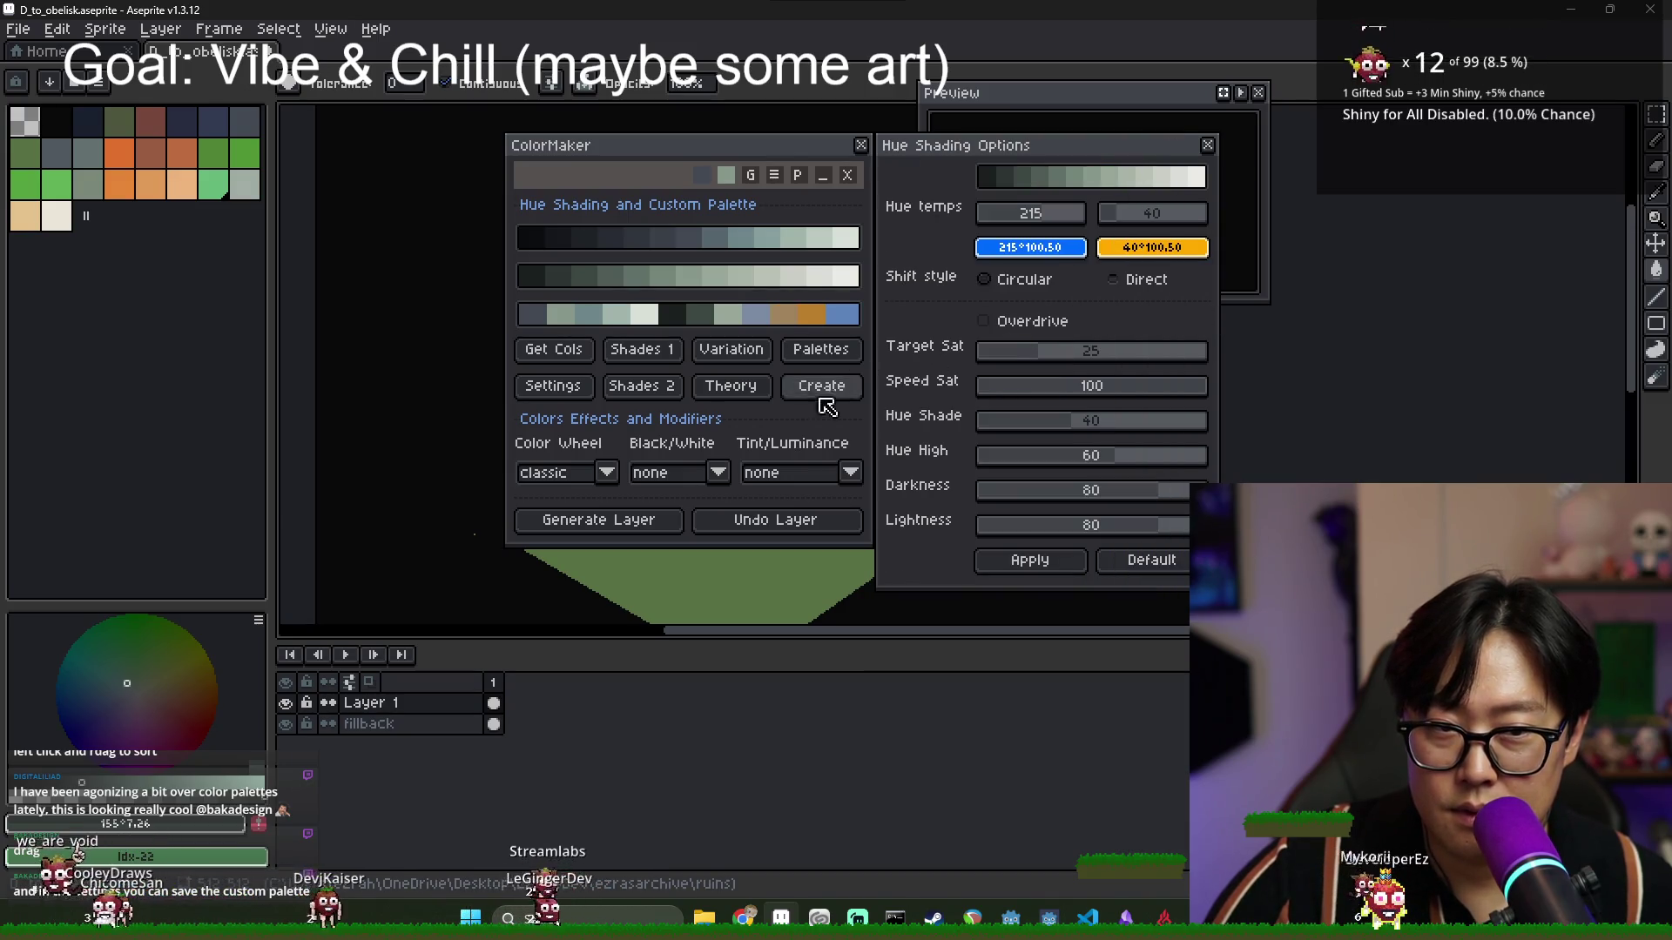
left_click(734, 386)
left_click(750, 352)
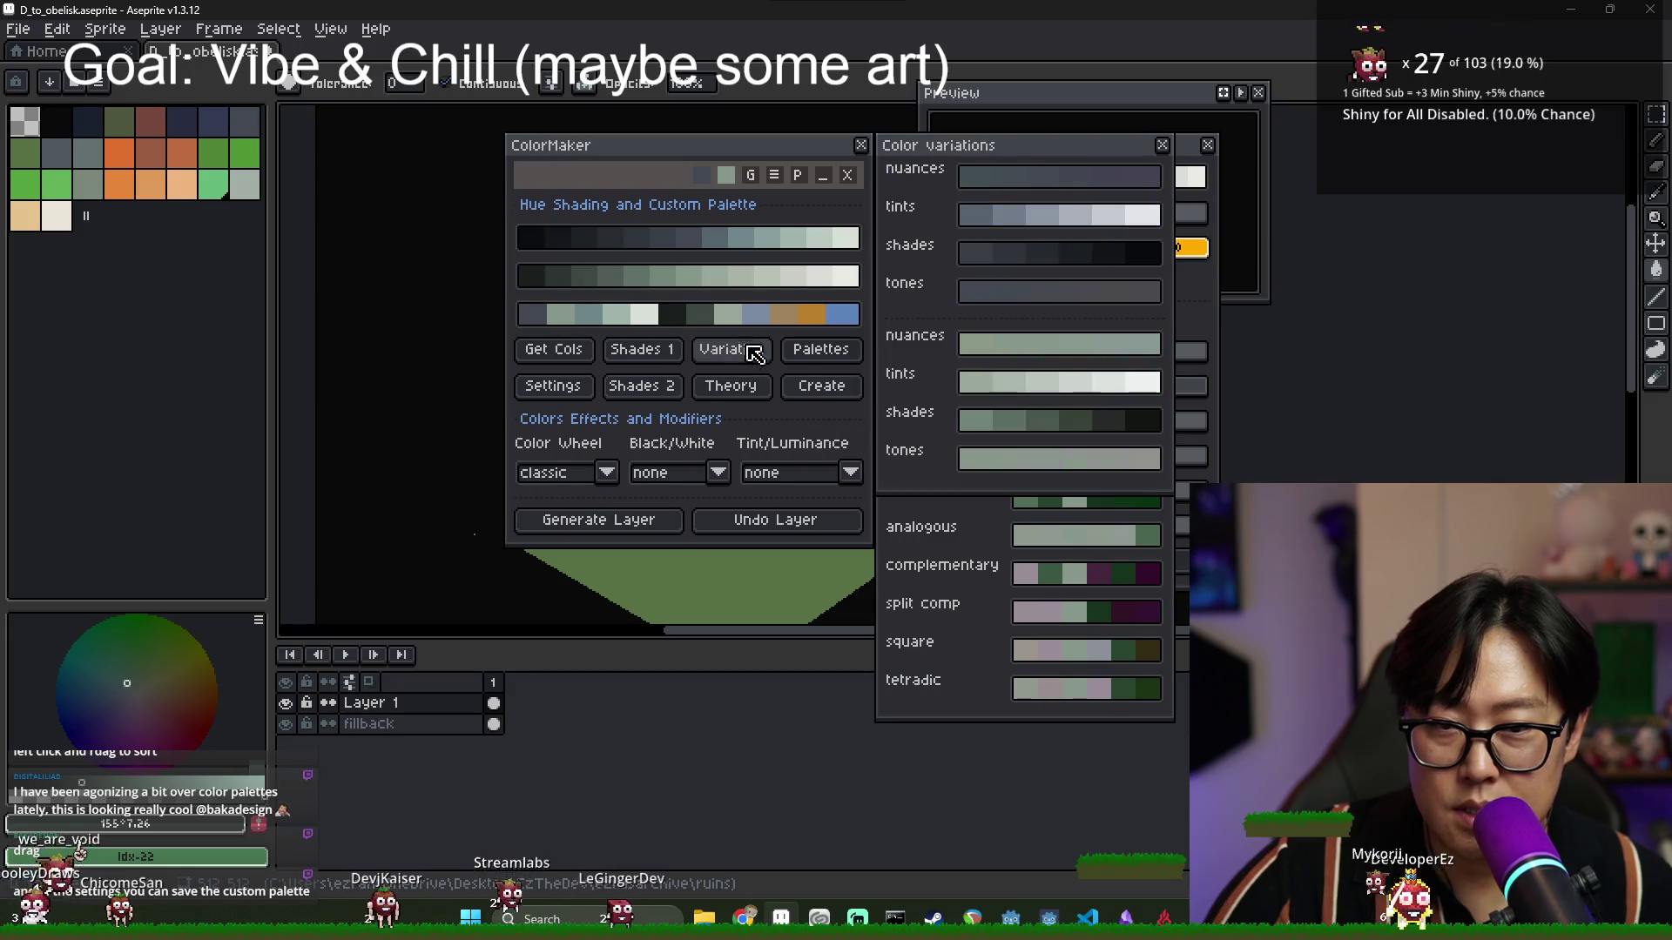
left_click(813, 355)
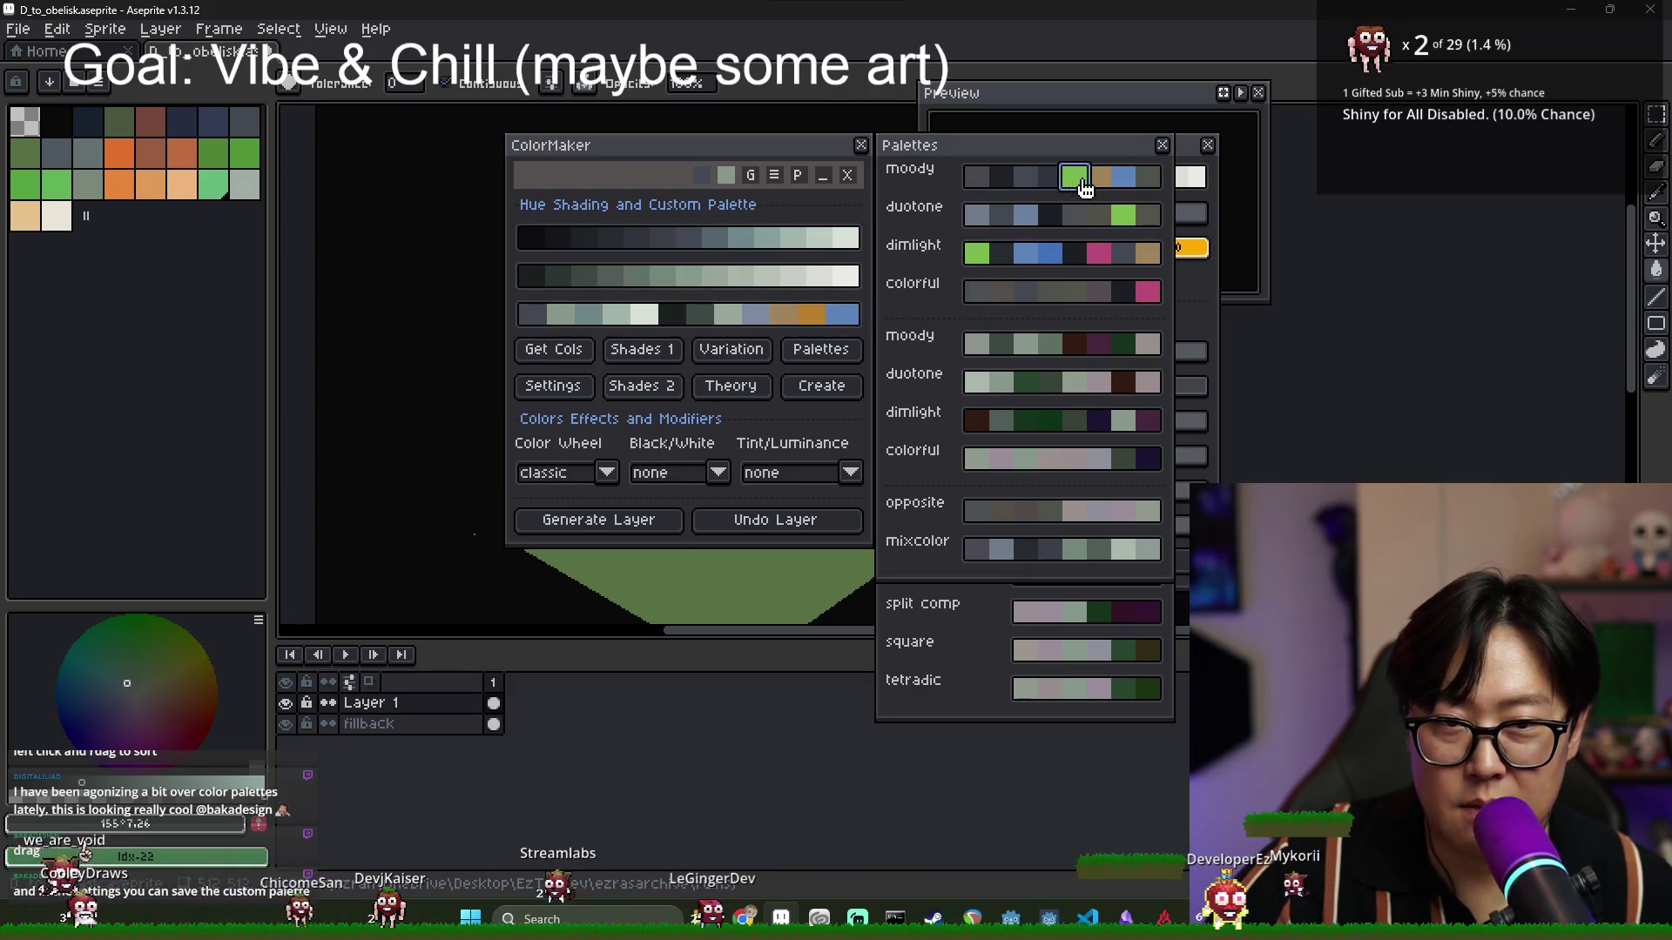
left_click(978, 255)
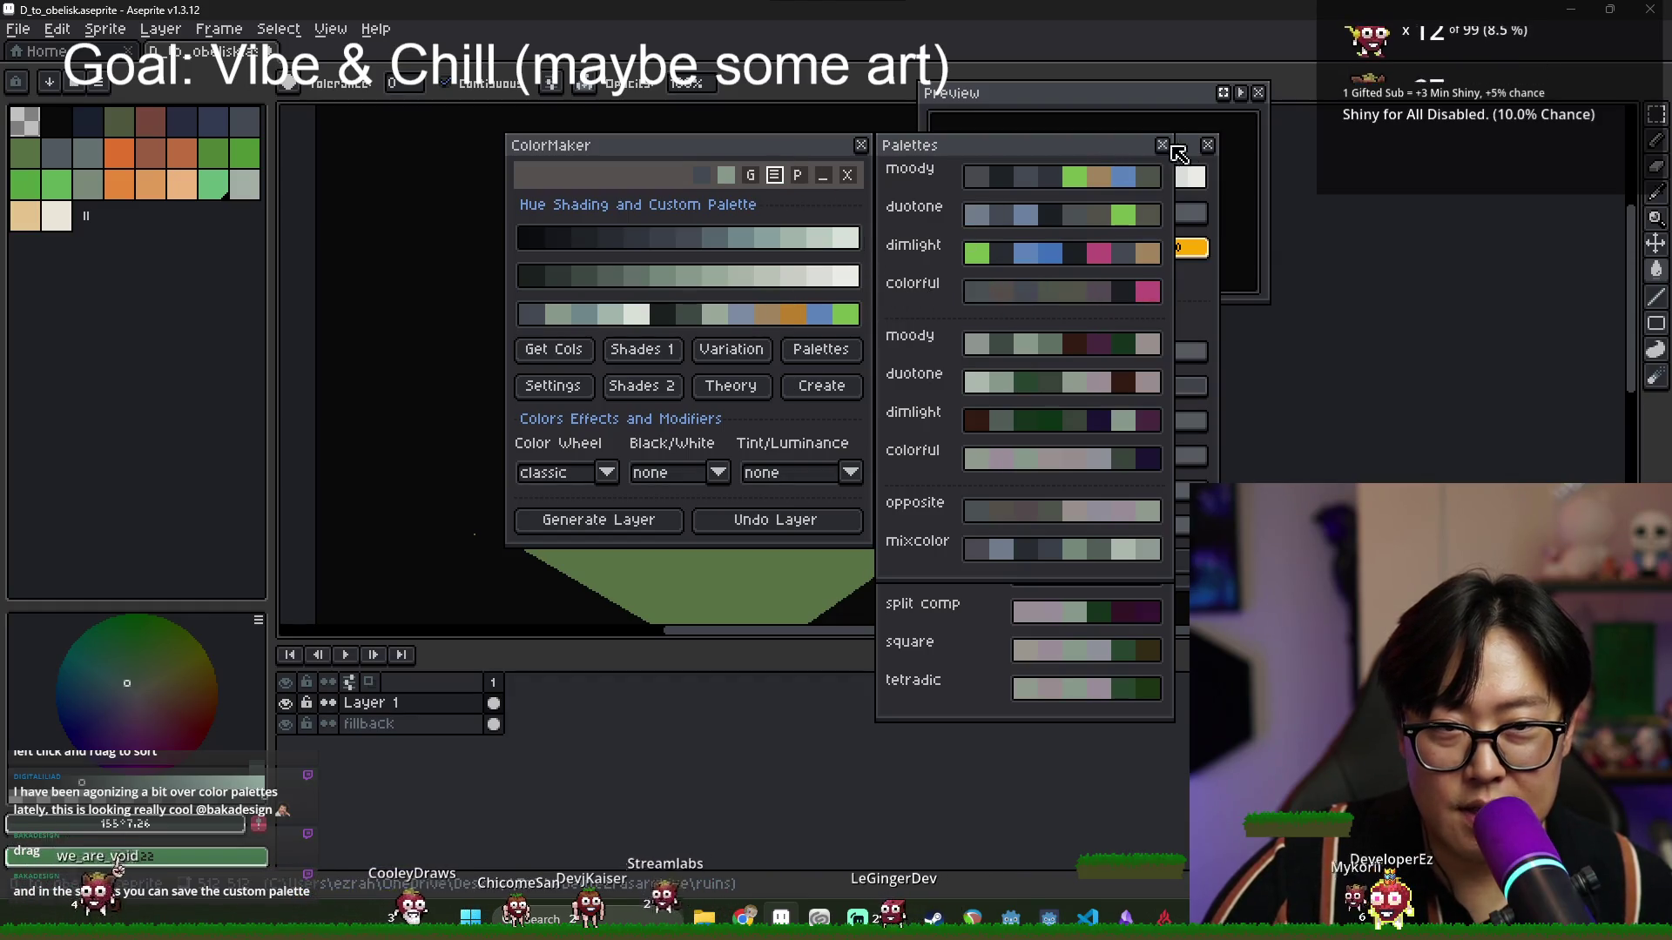
Close the preset palettes, variations, theory and hue shading panels.
left_click(1162, 145)
left_click(1162, 145)
left_click(1163, 144)
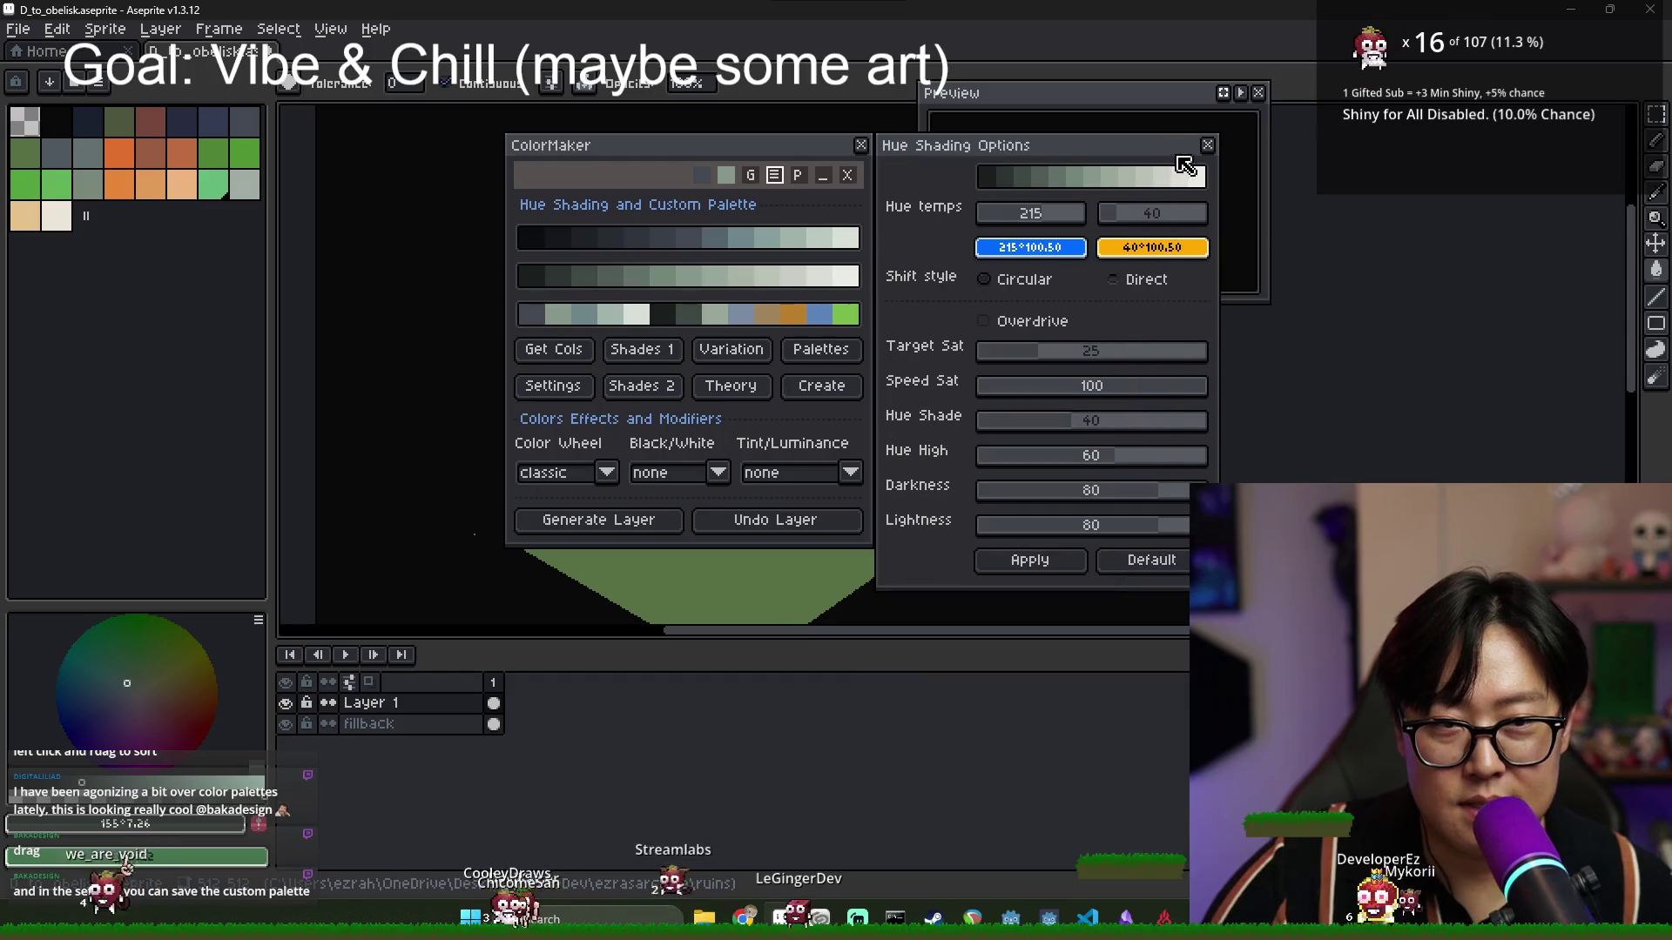
left_click(1208, 144)
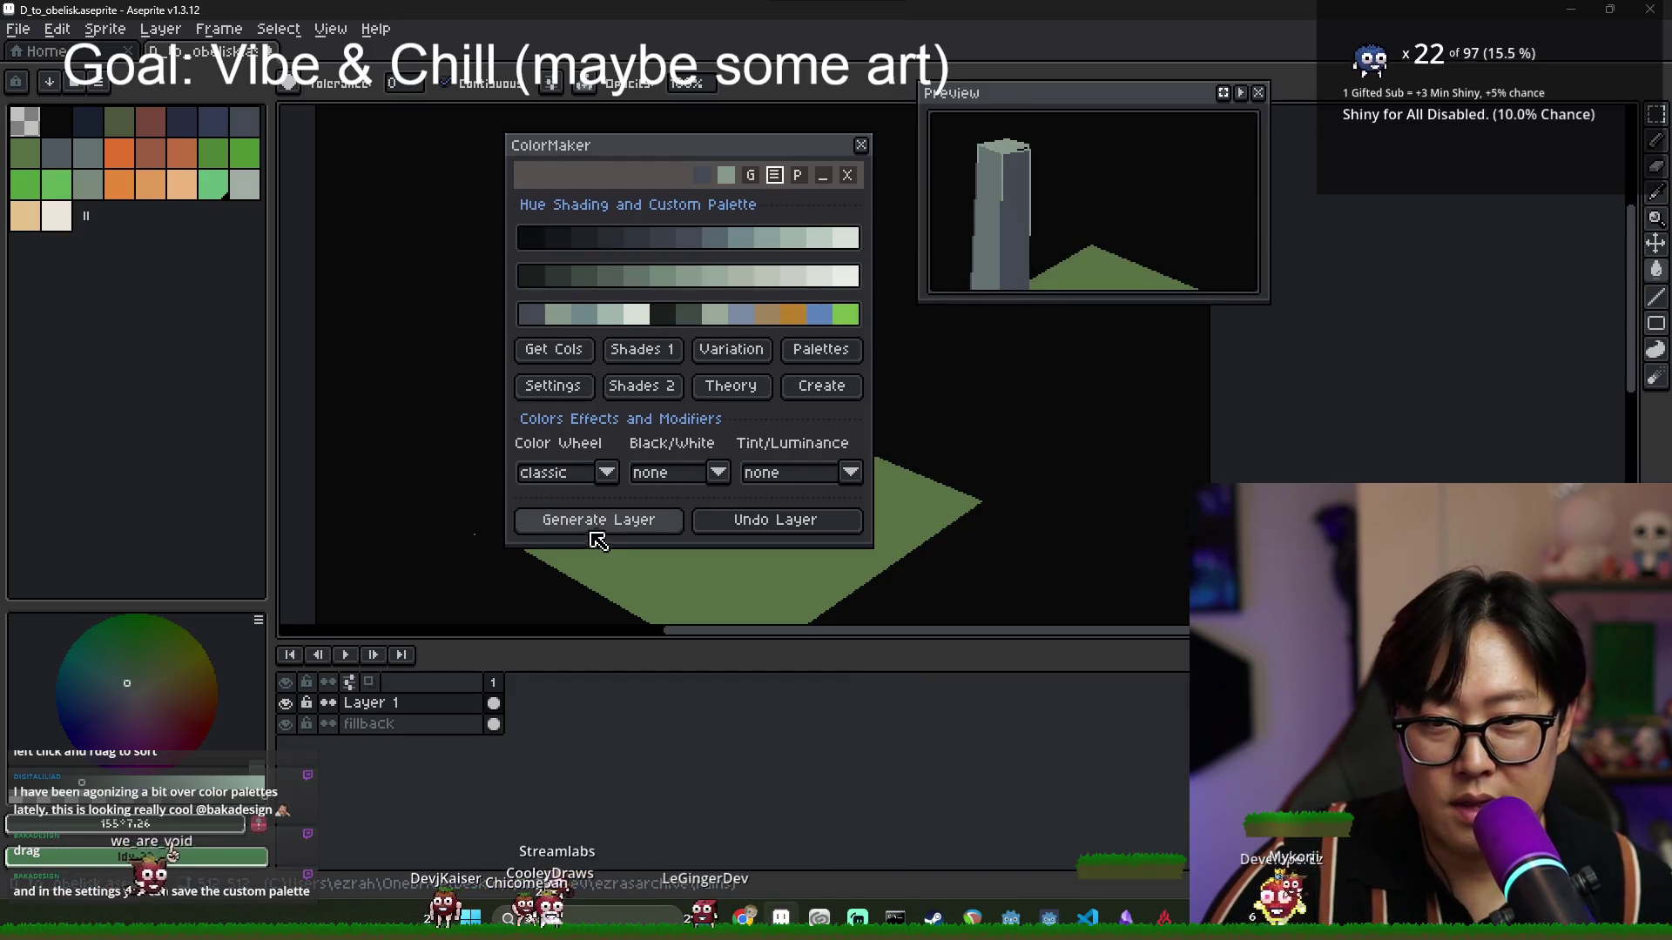
Generate a palette preview layer, then undo it.
left_click(592, 522)
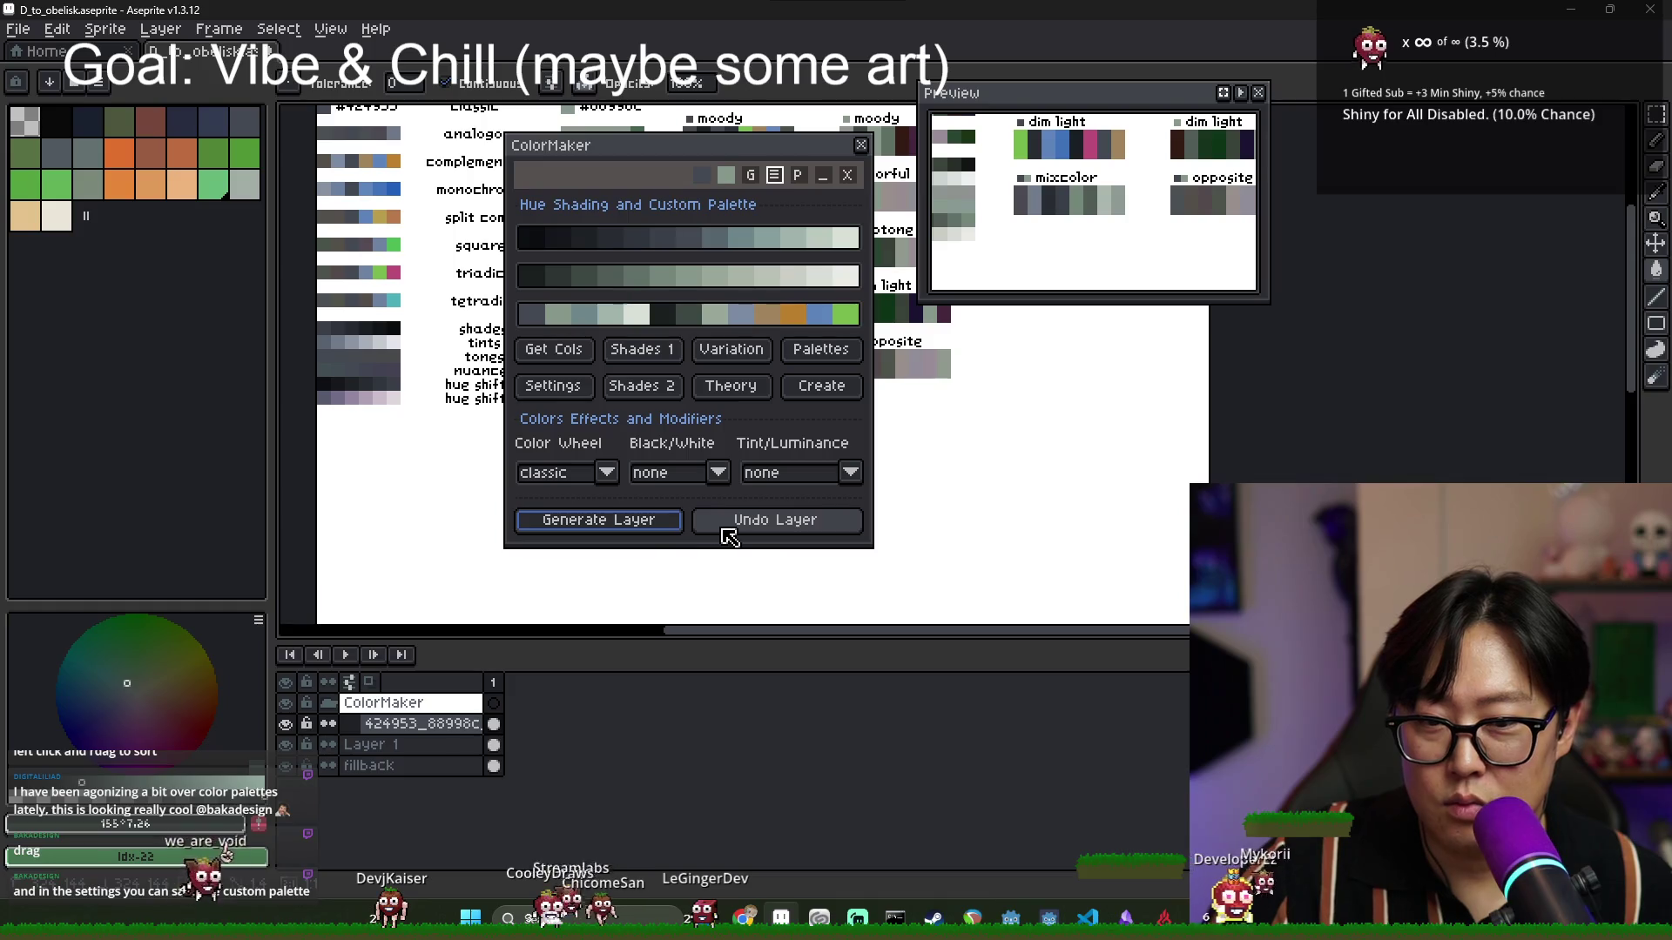
left_click(770, 522)
left_click(779, 525)
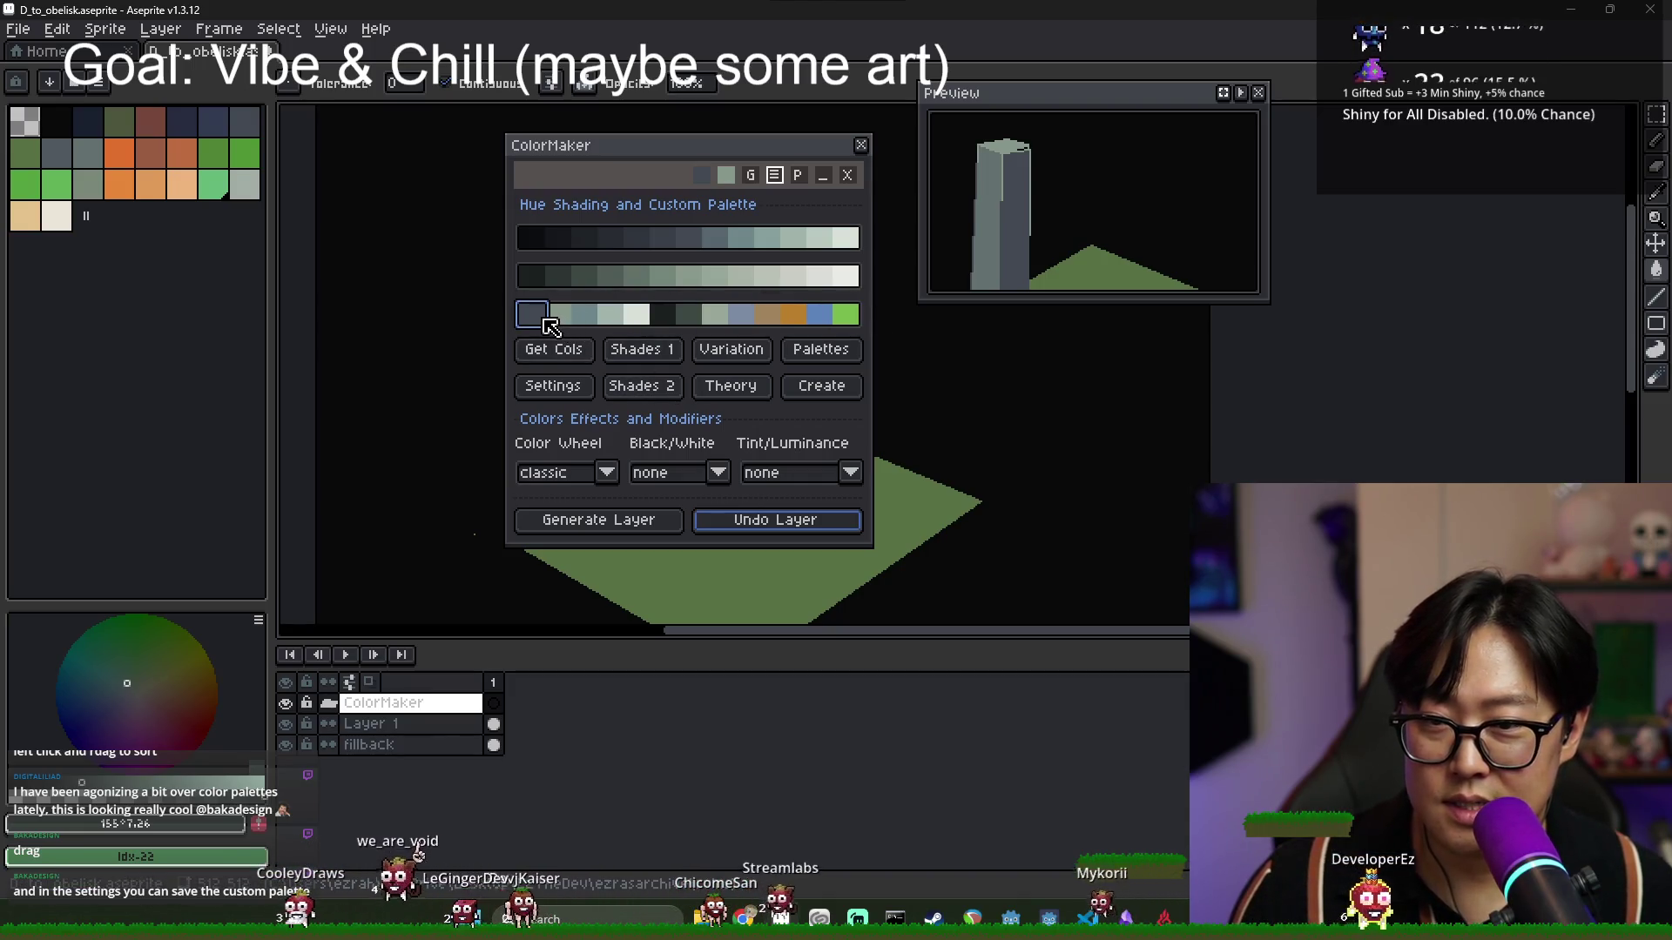
Try several custom-palette swatches and settle on the dark blue as the current colour.
left_click(598, 322)
left_click(614, 324)
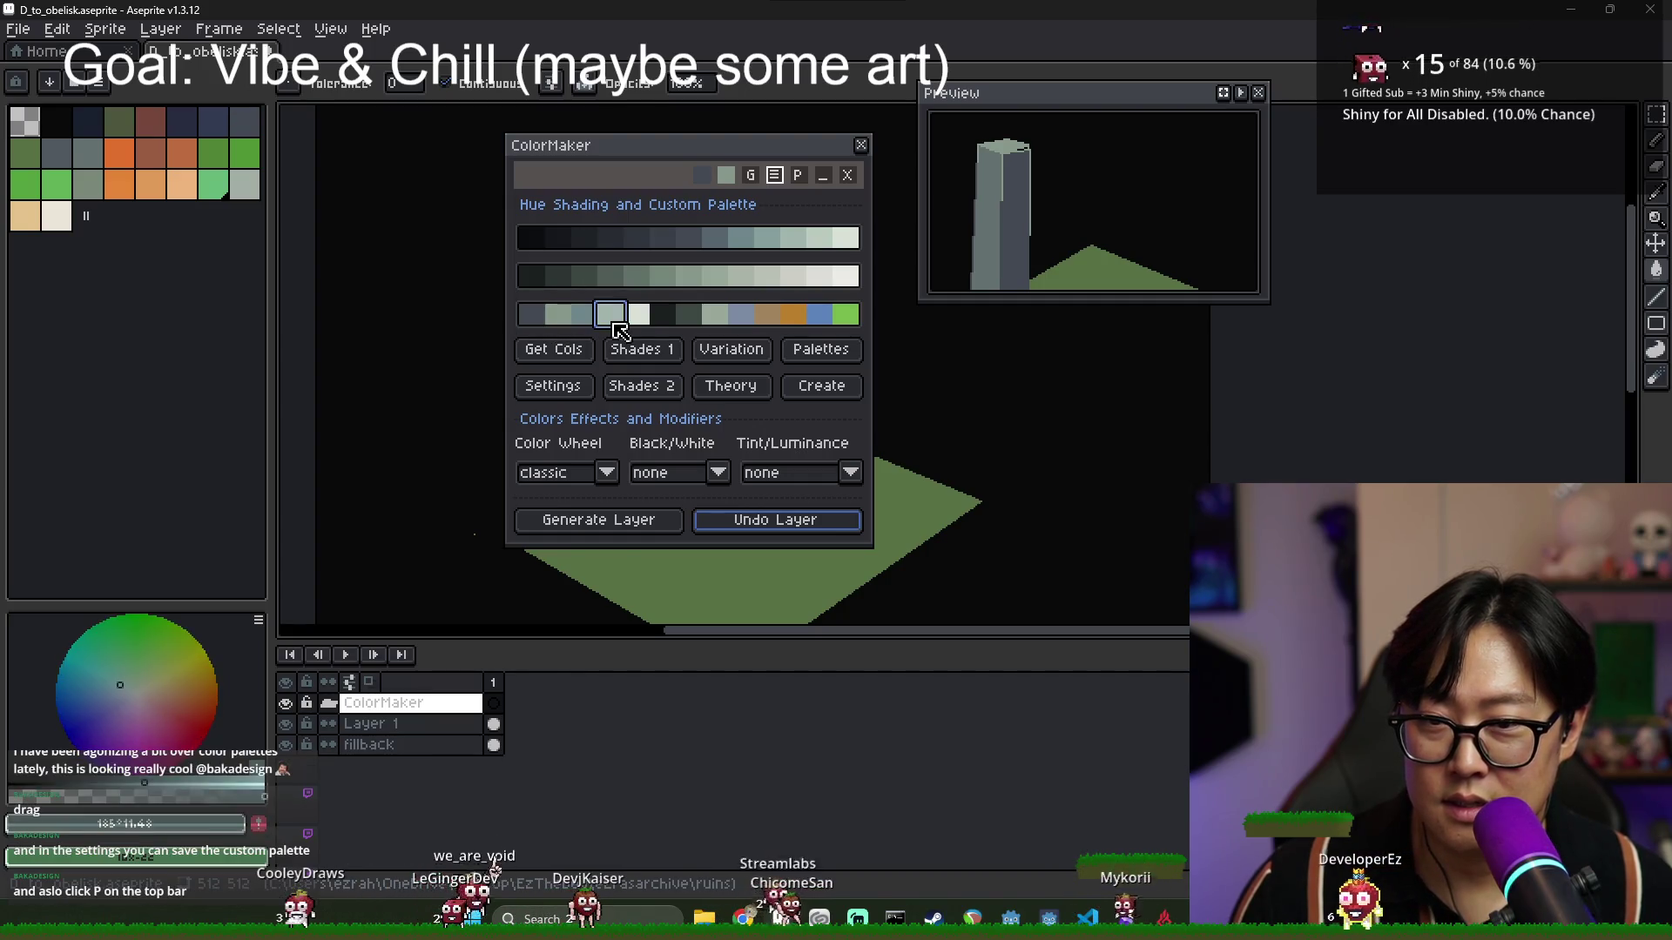
left_click(692, 322)
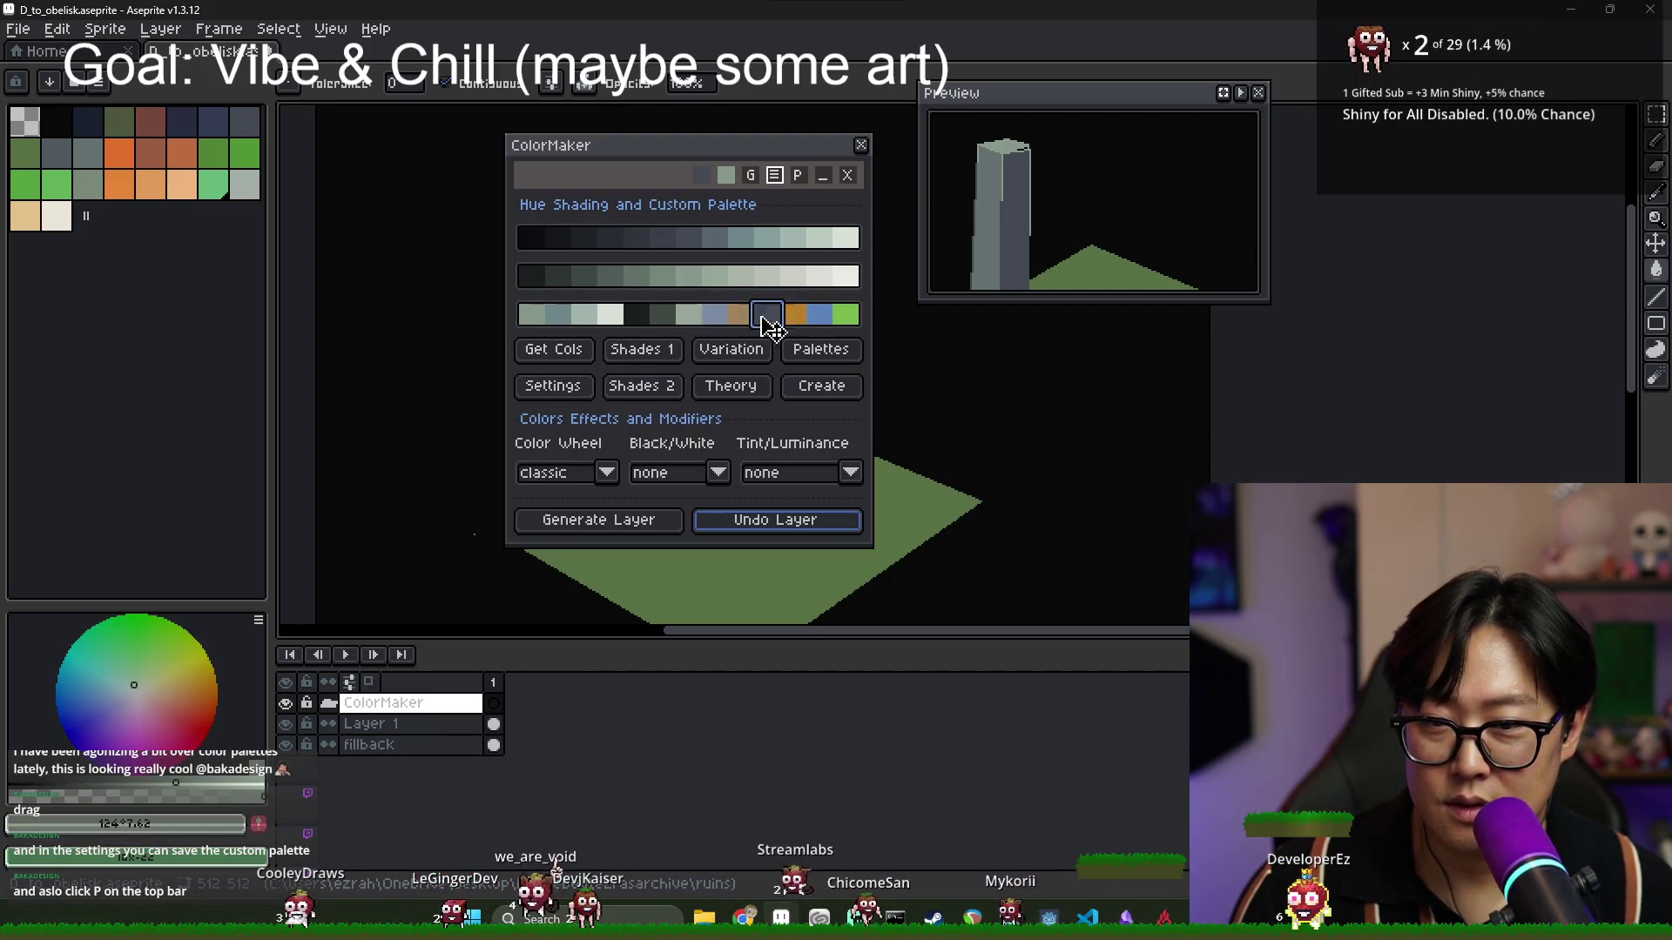
left_click(533, 315)
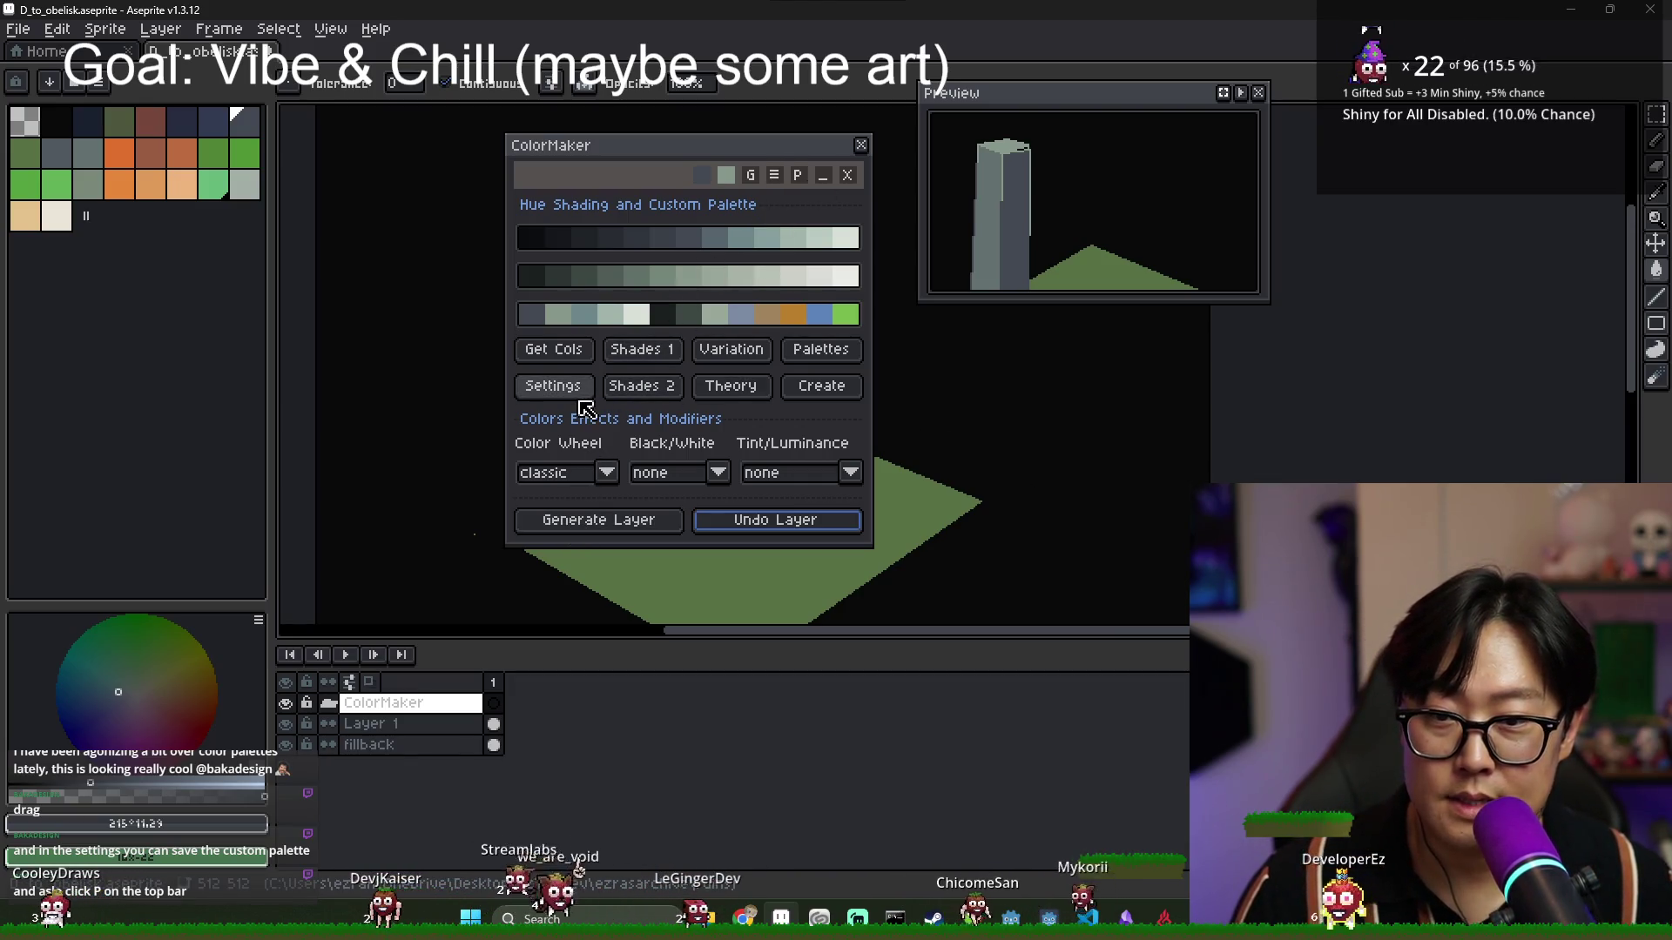
left_click(570, 387)
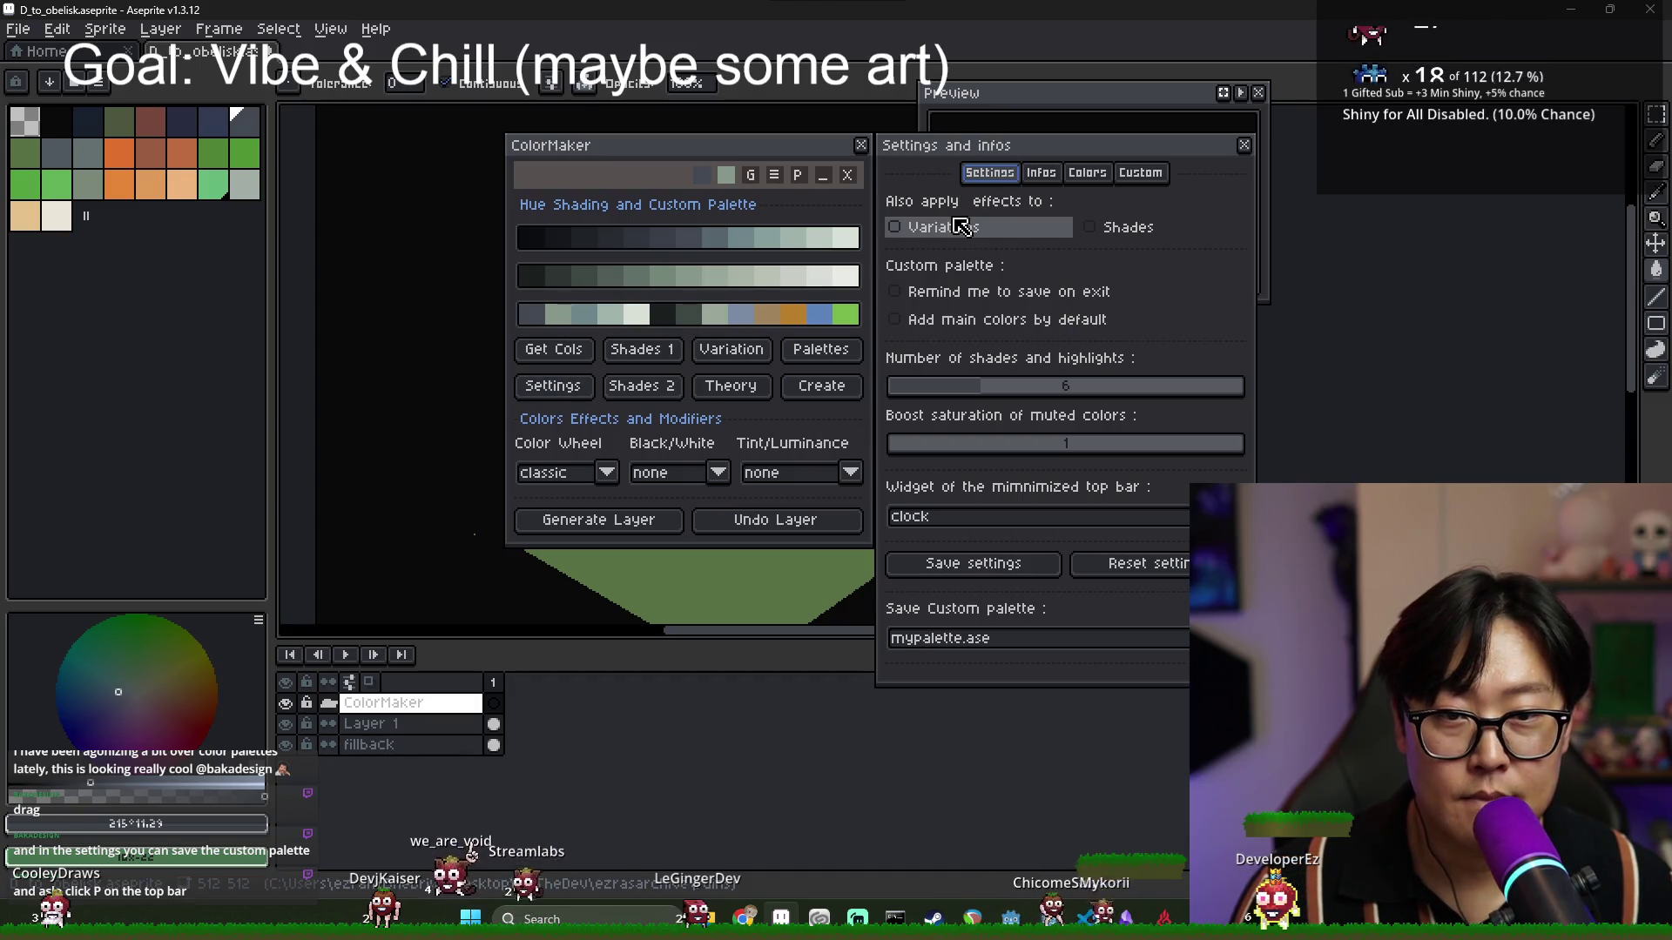
left_click(1139, 173)
left_click(989, 172)
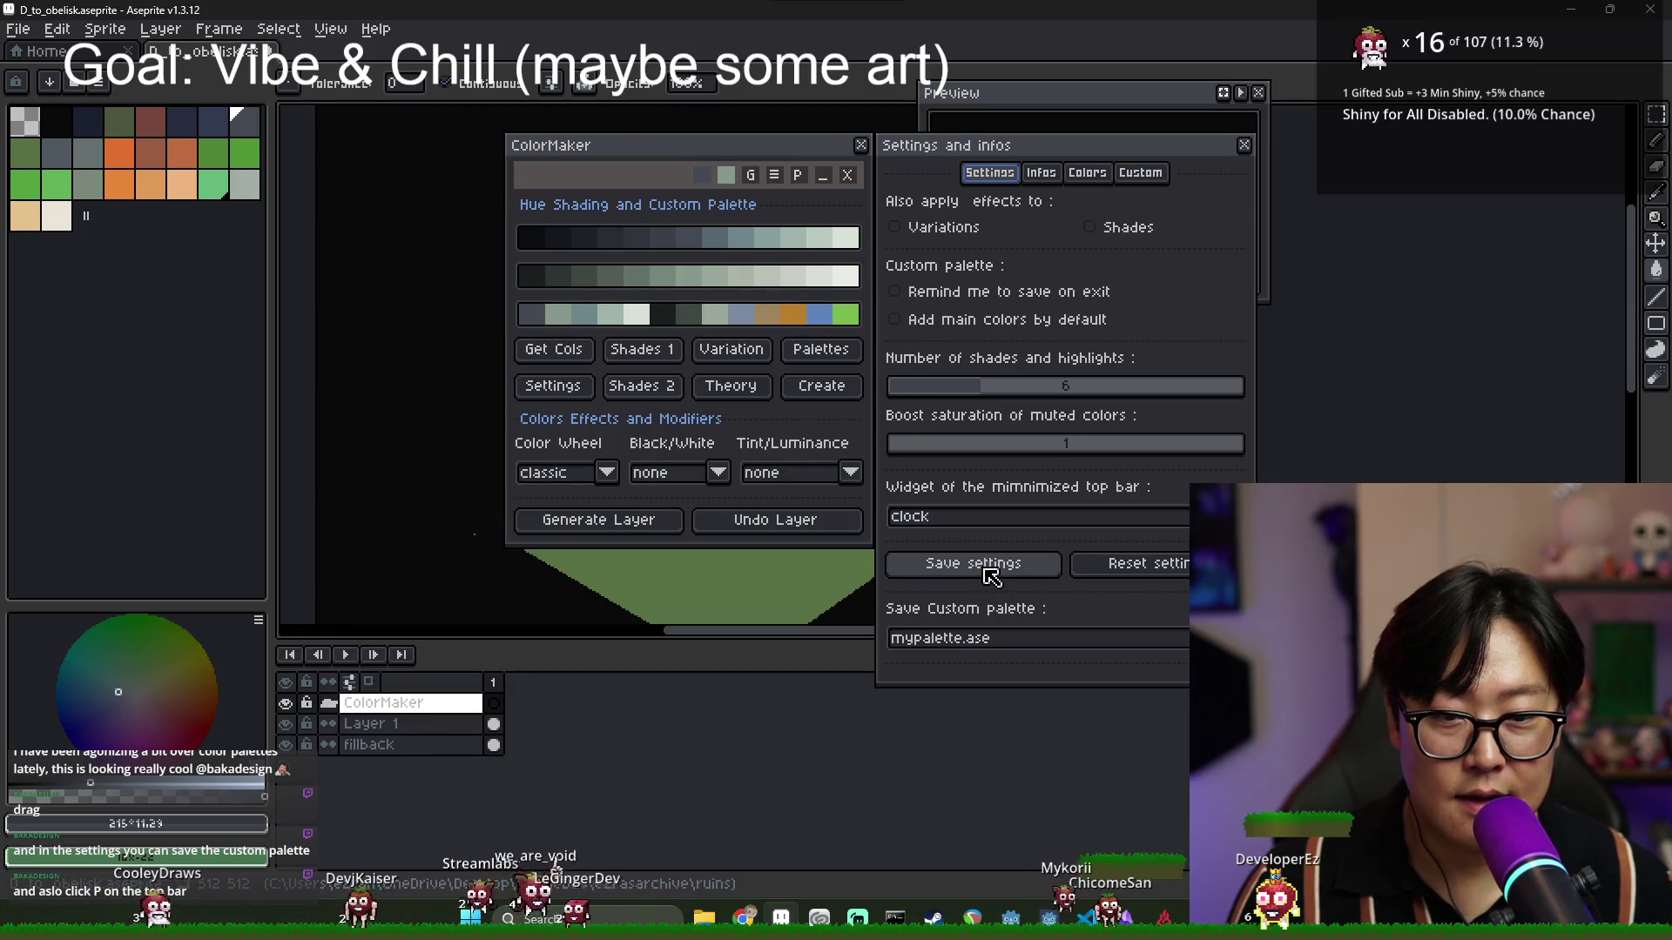
left_click(1045, 173)
left_click(1086, 173)
left_click(1141, 174)
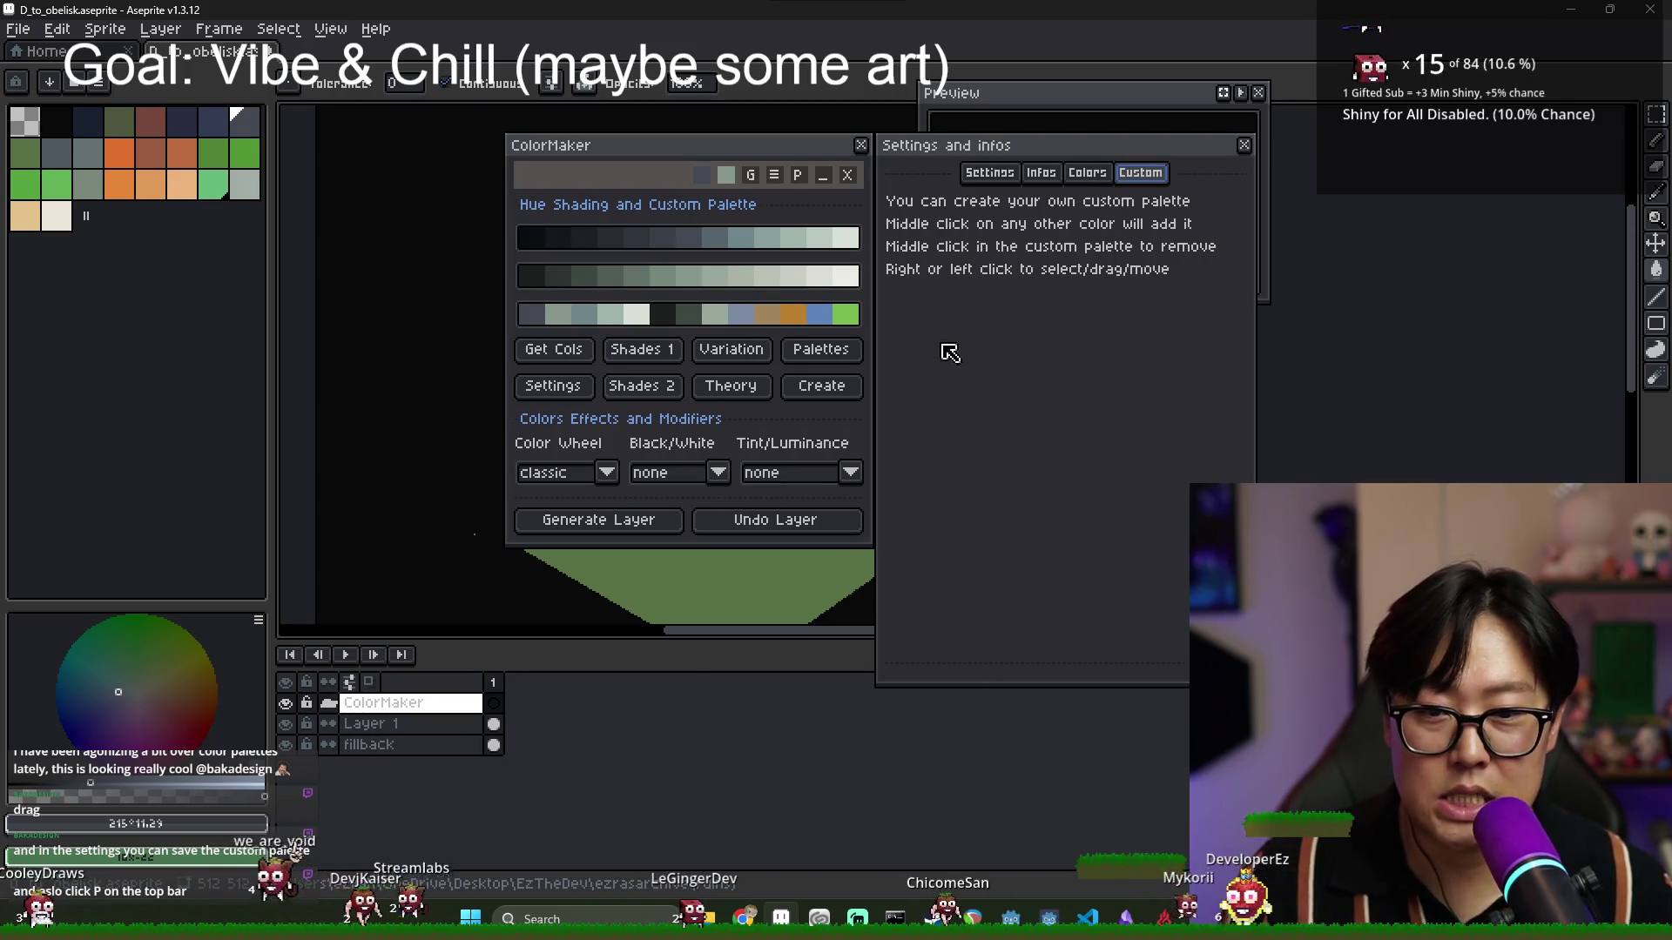
left_click(1240, 148)
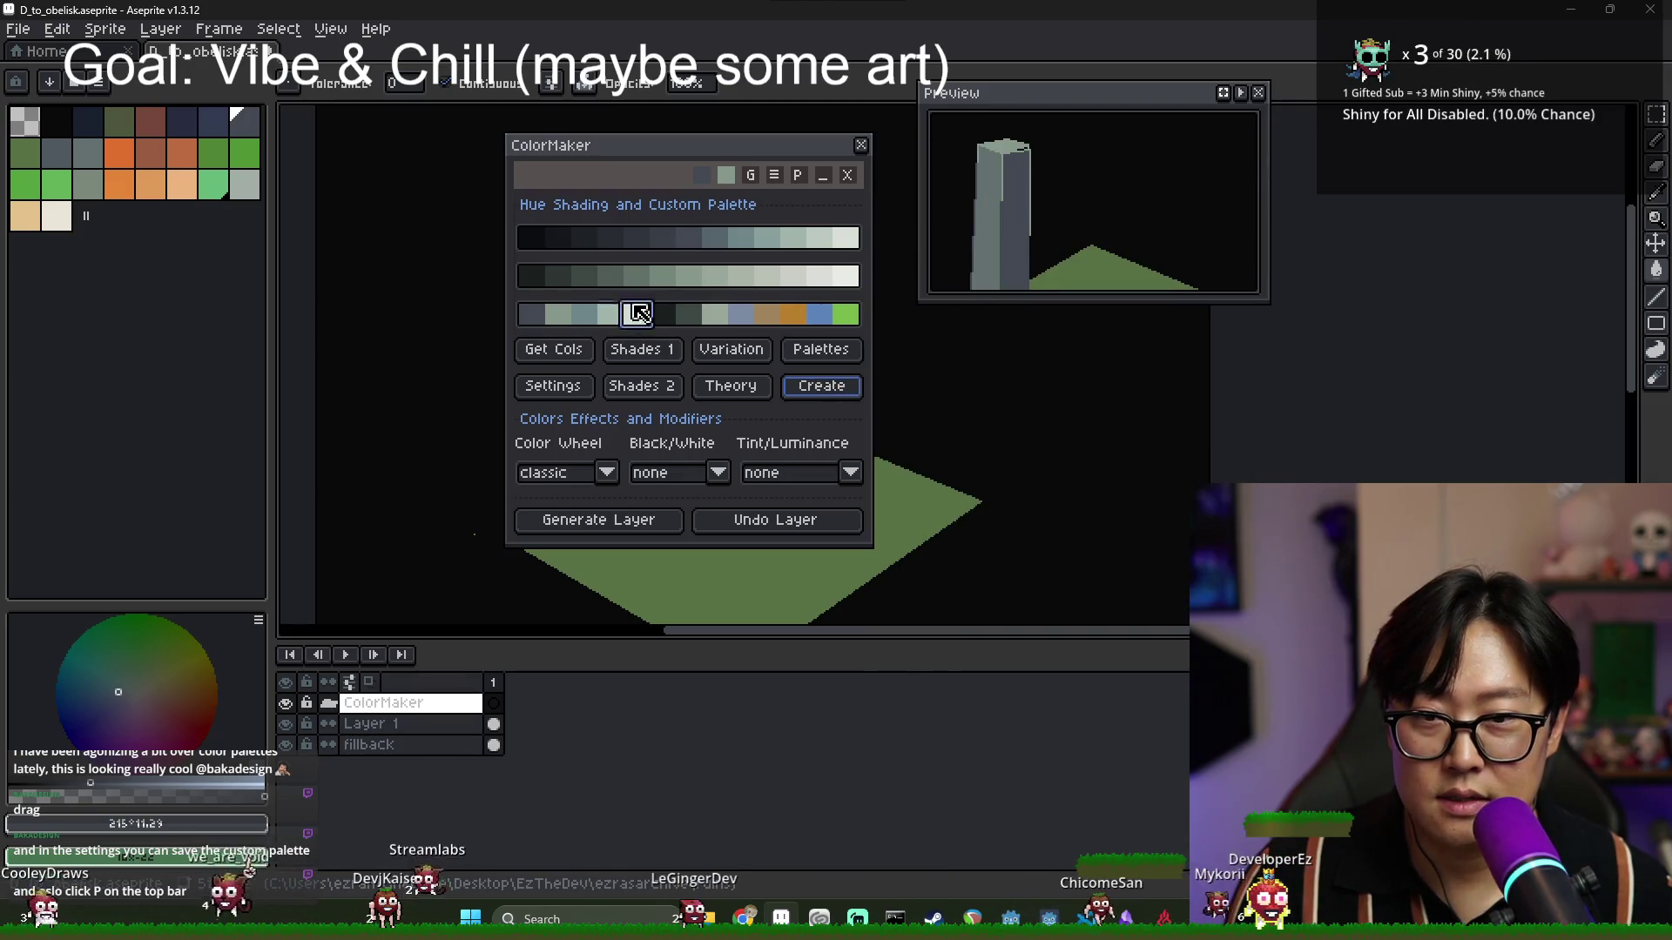
Collapse ColorMaker to its three palette rows, save its settings, and dismiss the script error.
left_click(778, 177)
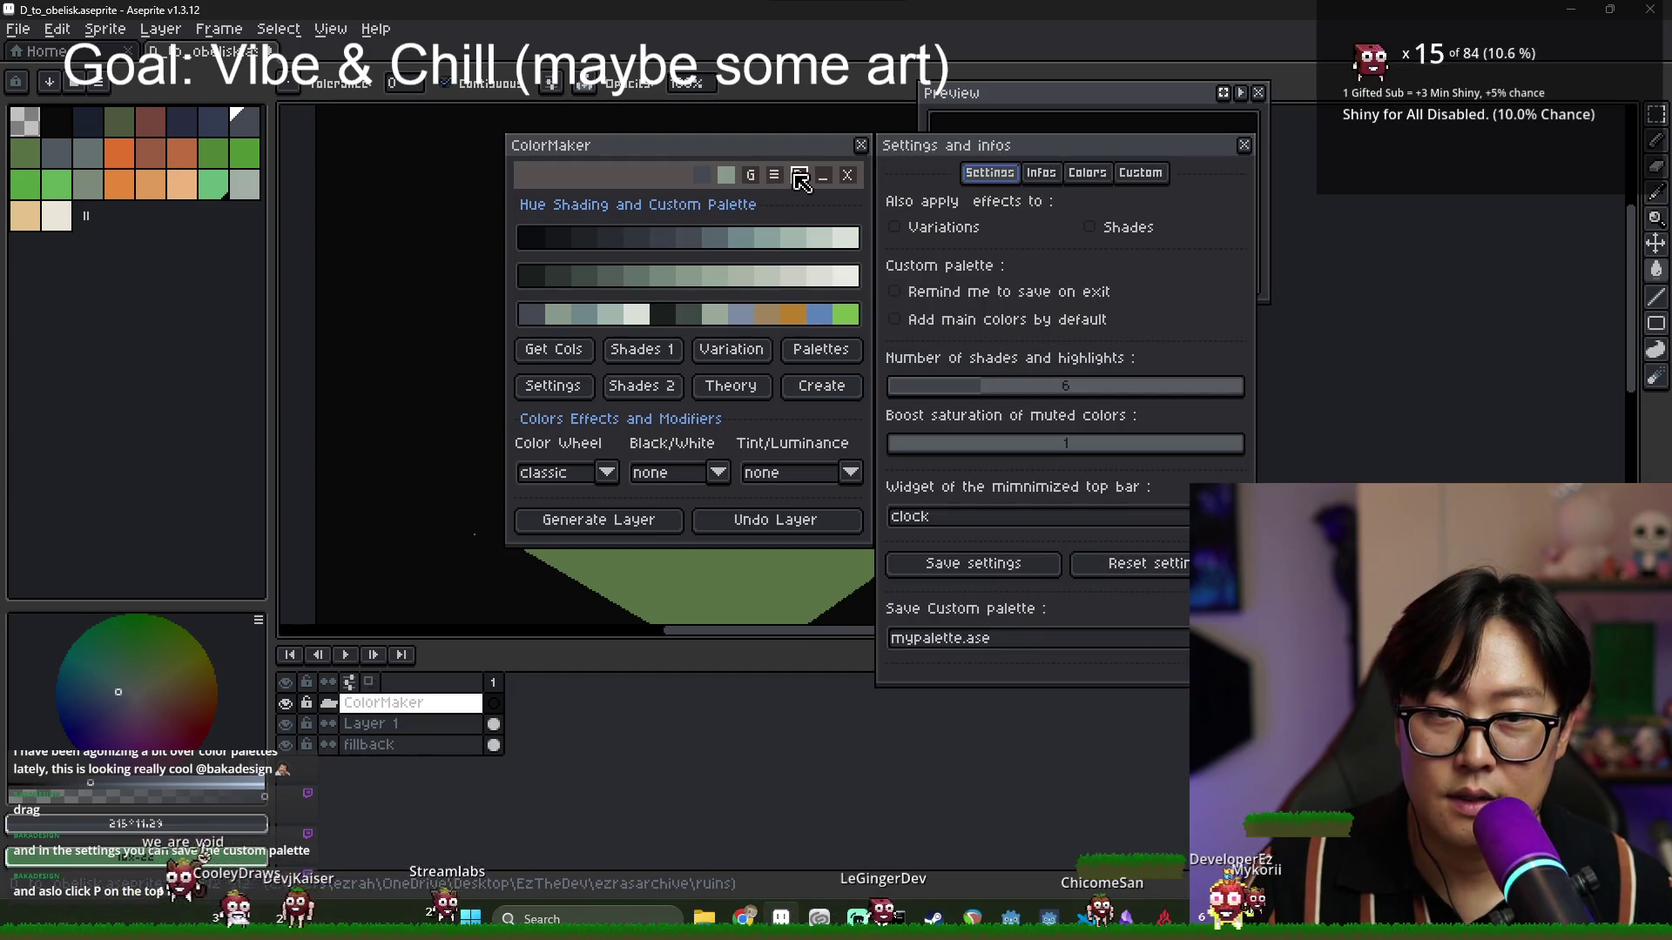
left_click(800, 177)
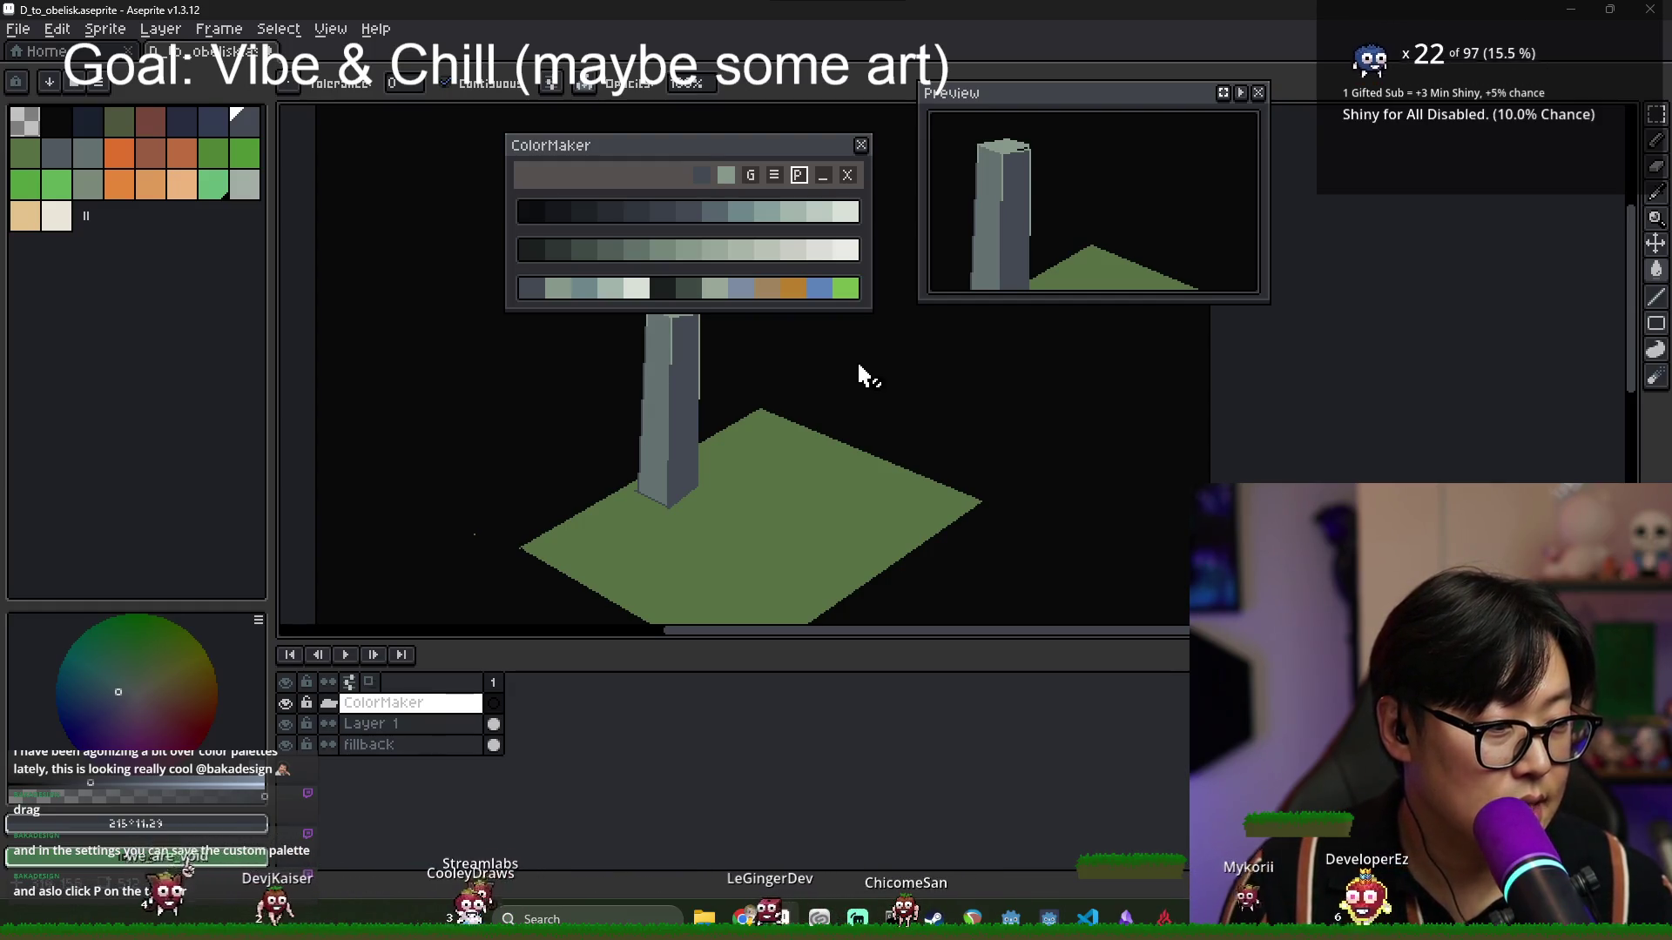
left_click(775, 177)
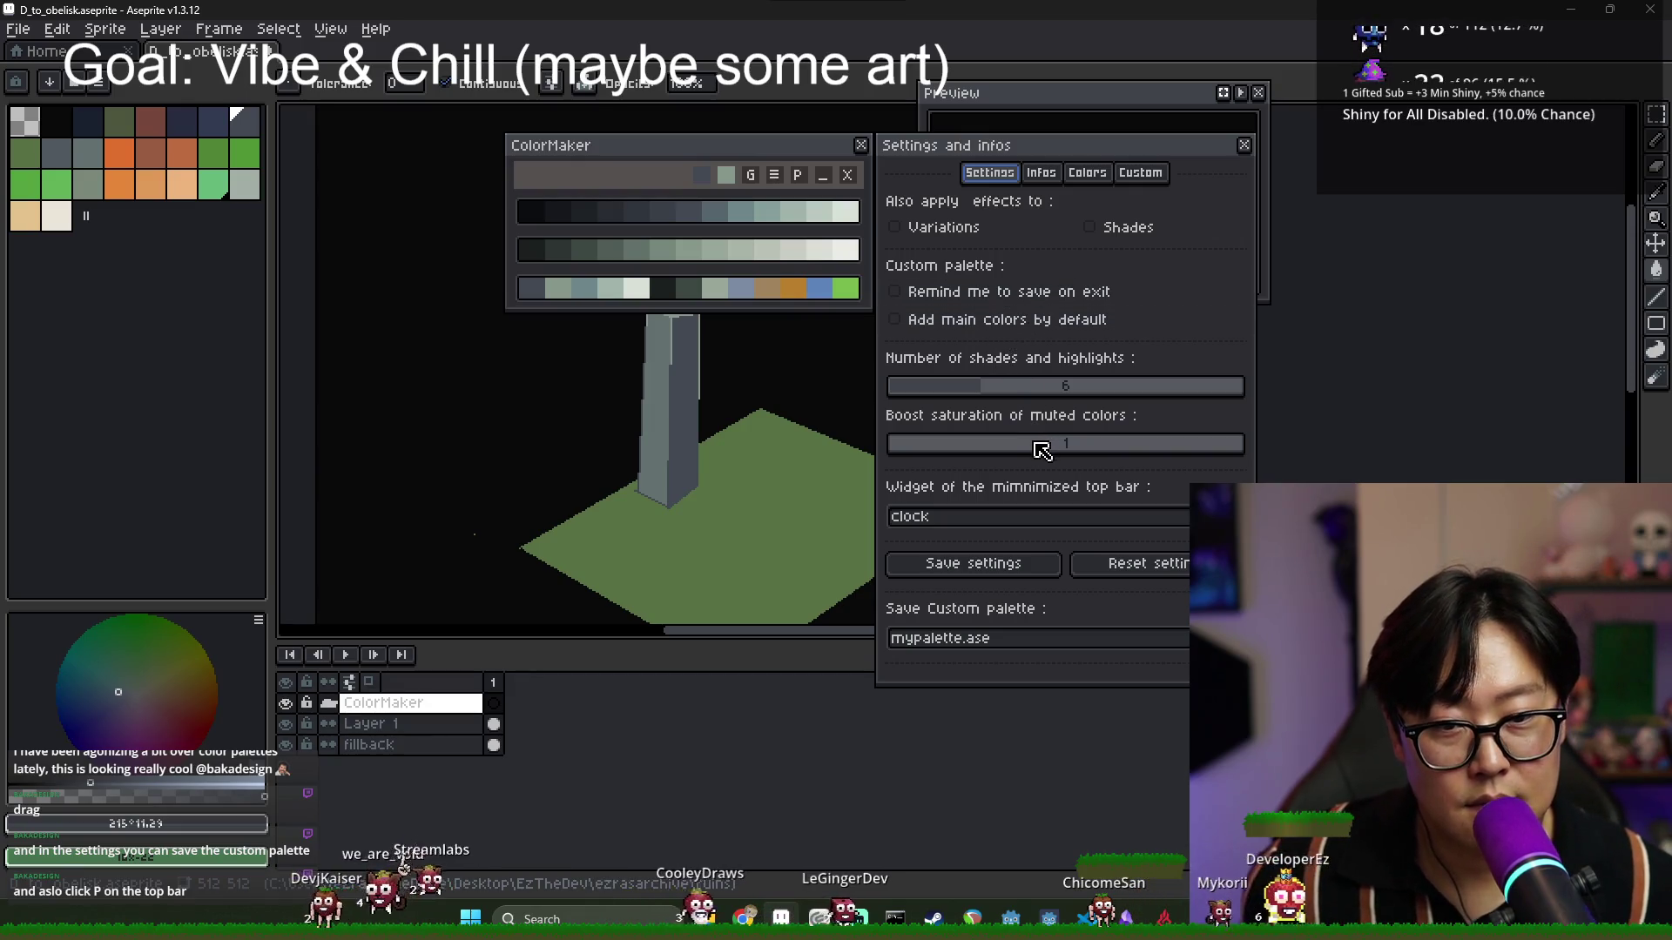
left_click(1033, 567)
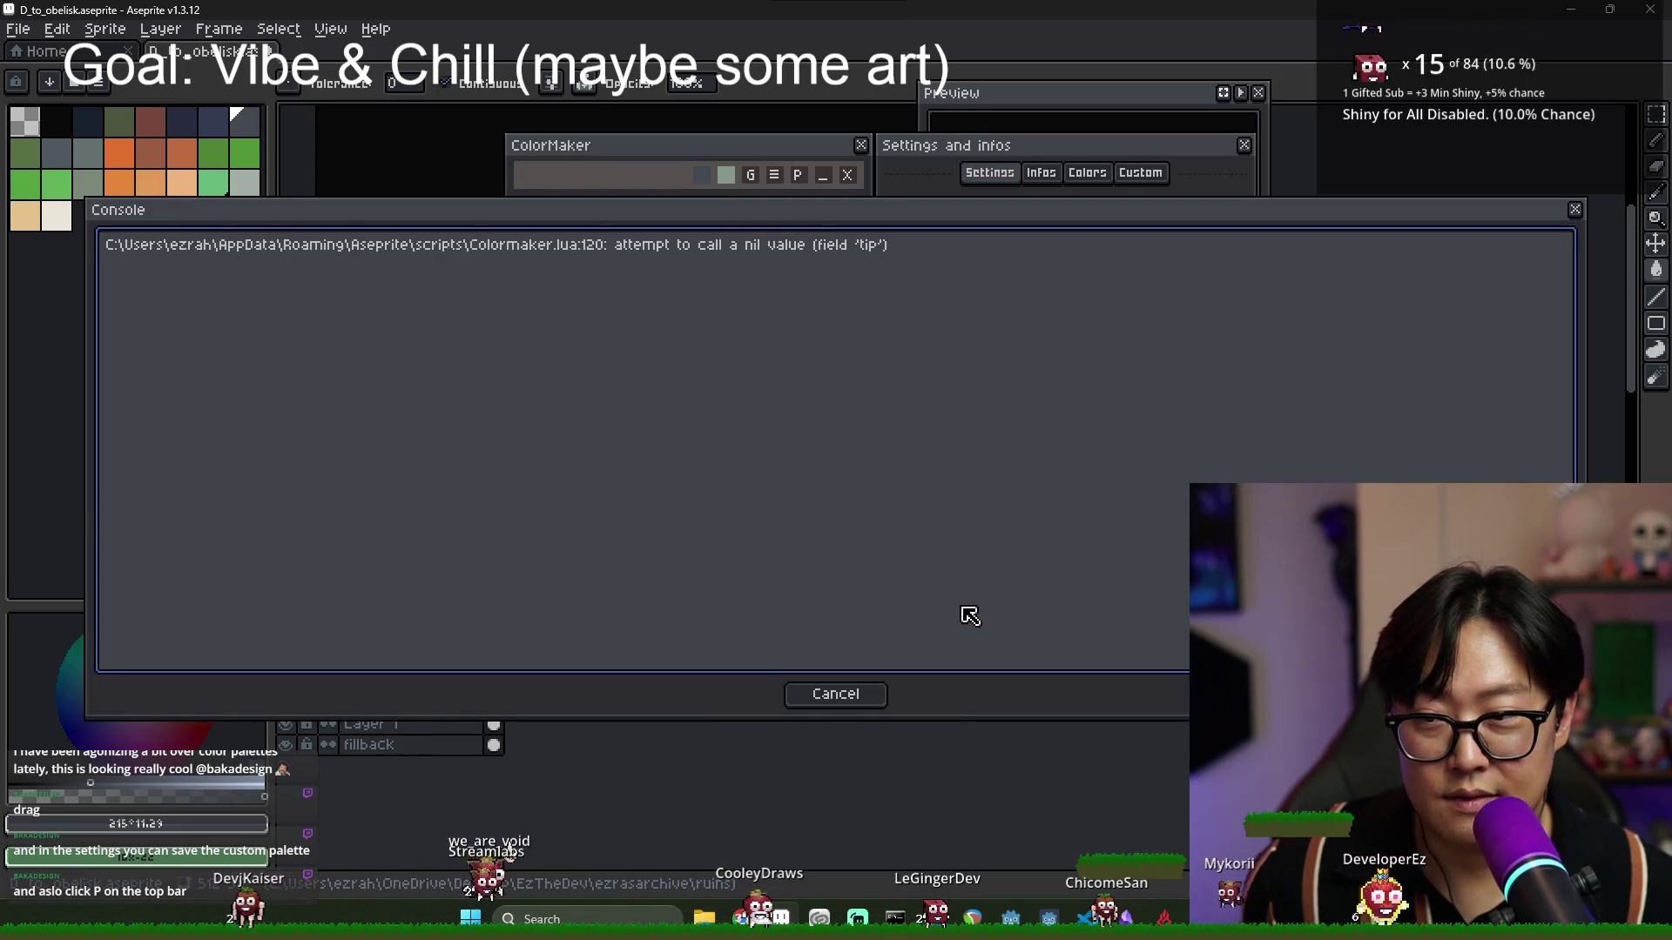
left_click(866, 704)
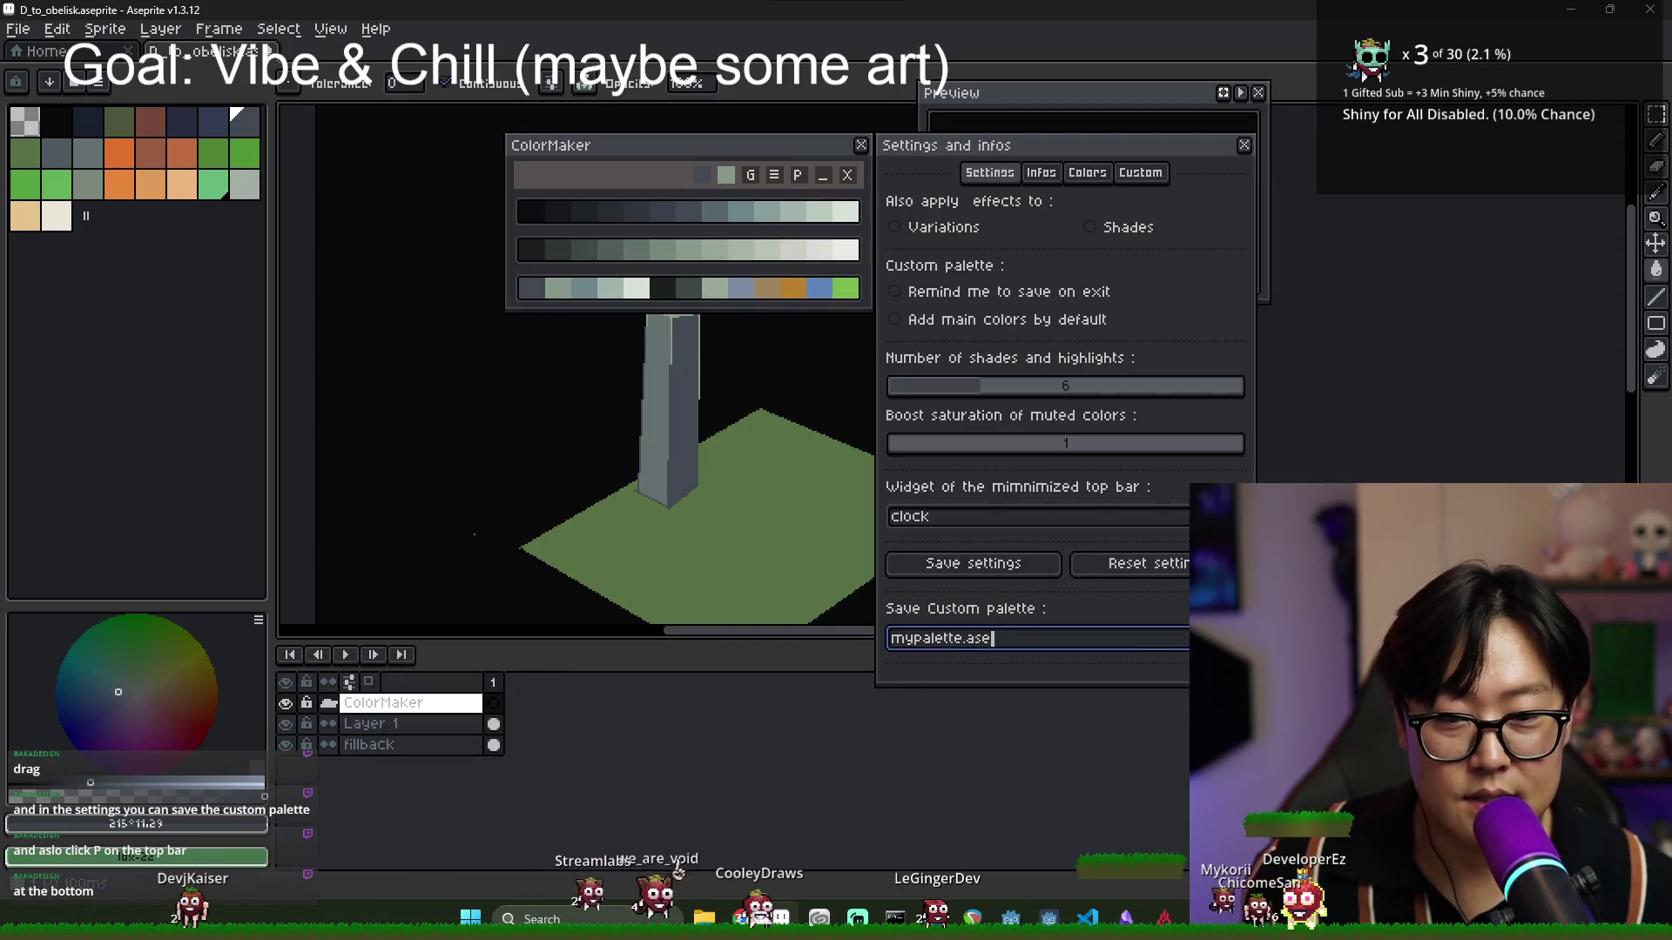
Save the palette as mypalette.ase, shorten the settings window, and browse its info sections.
key("Return")
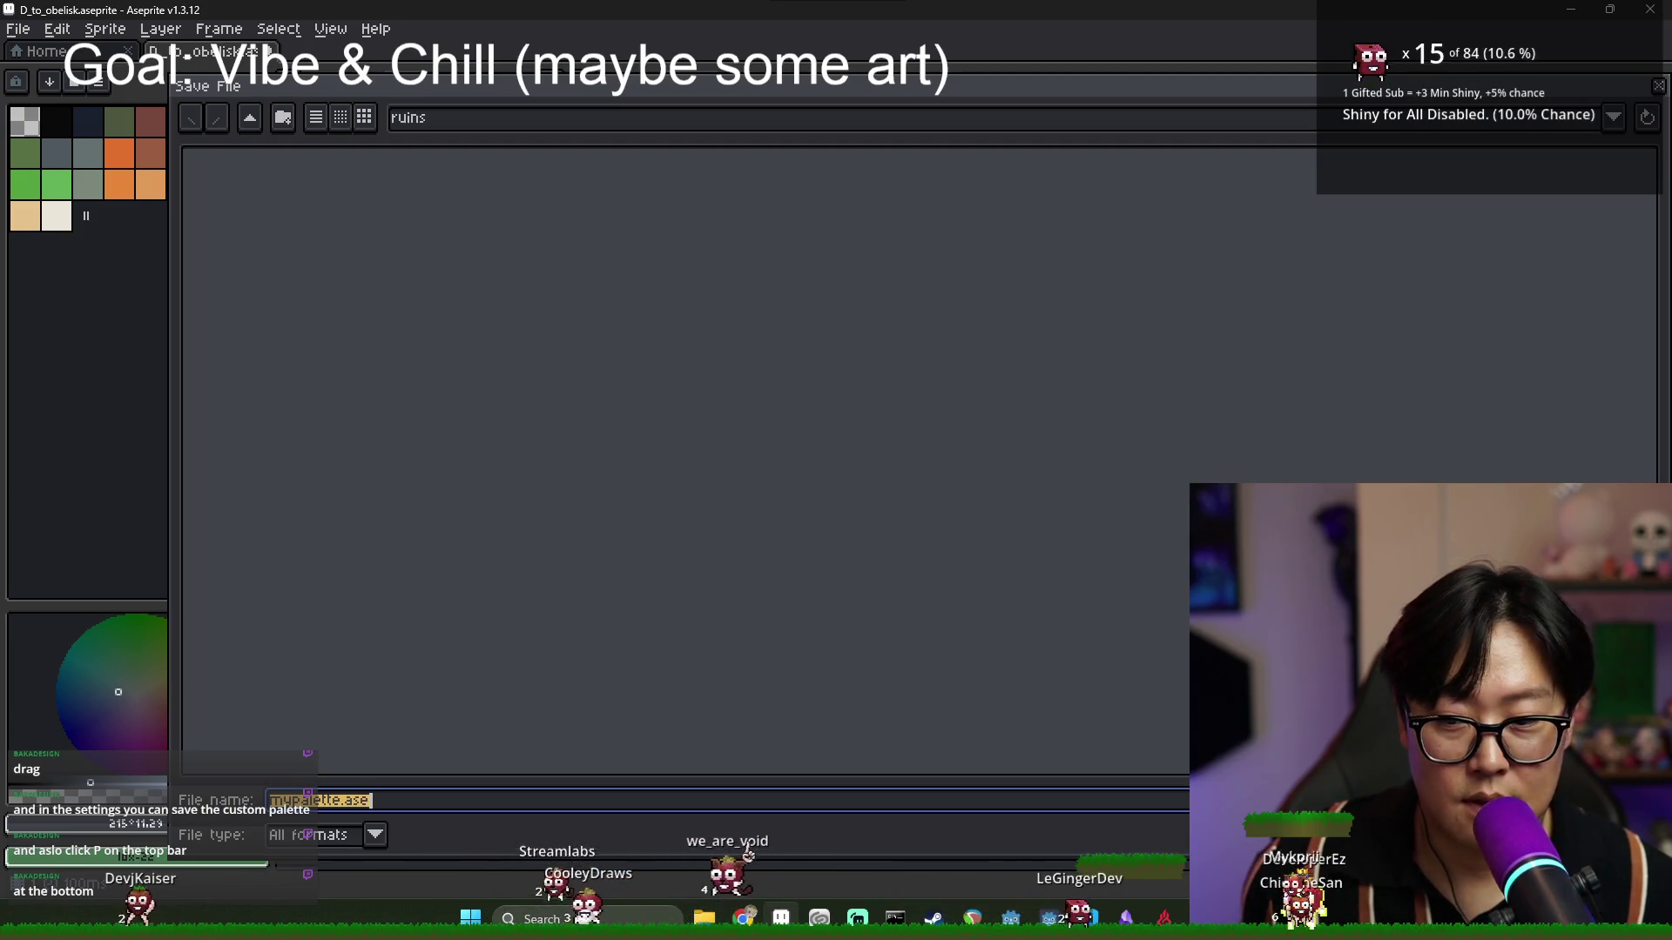
key("Return")
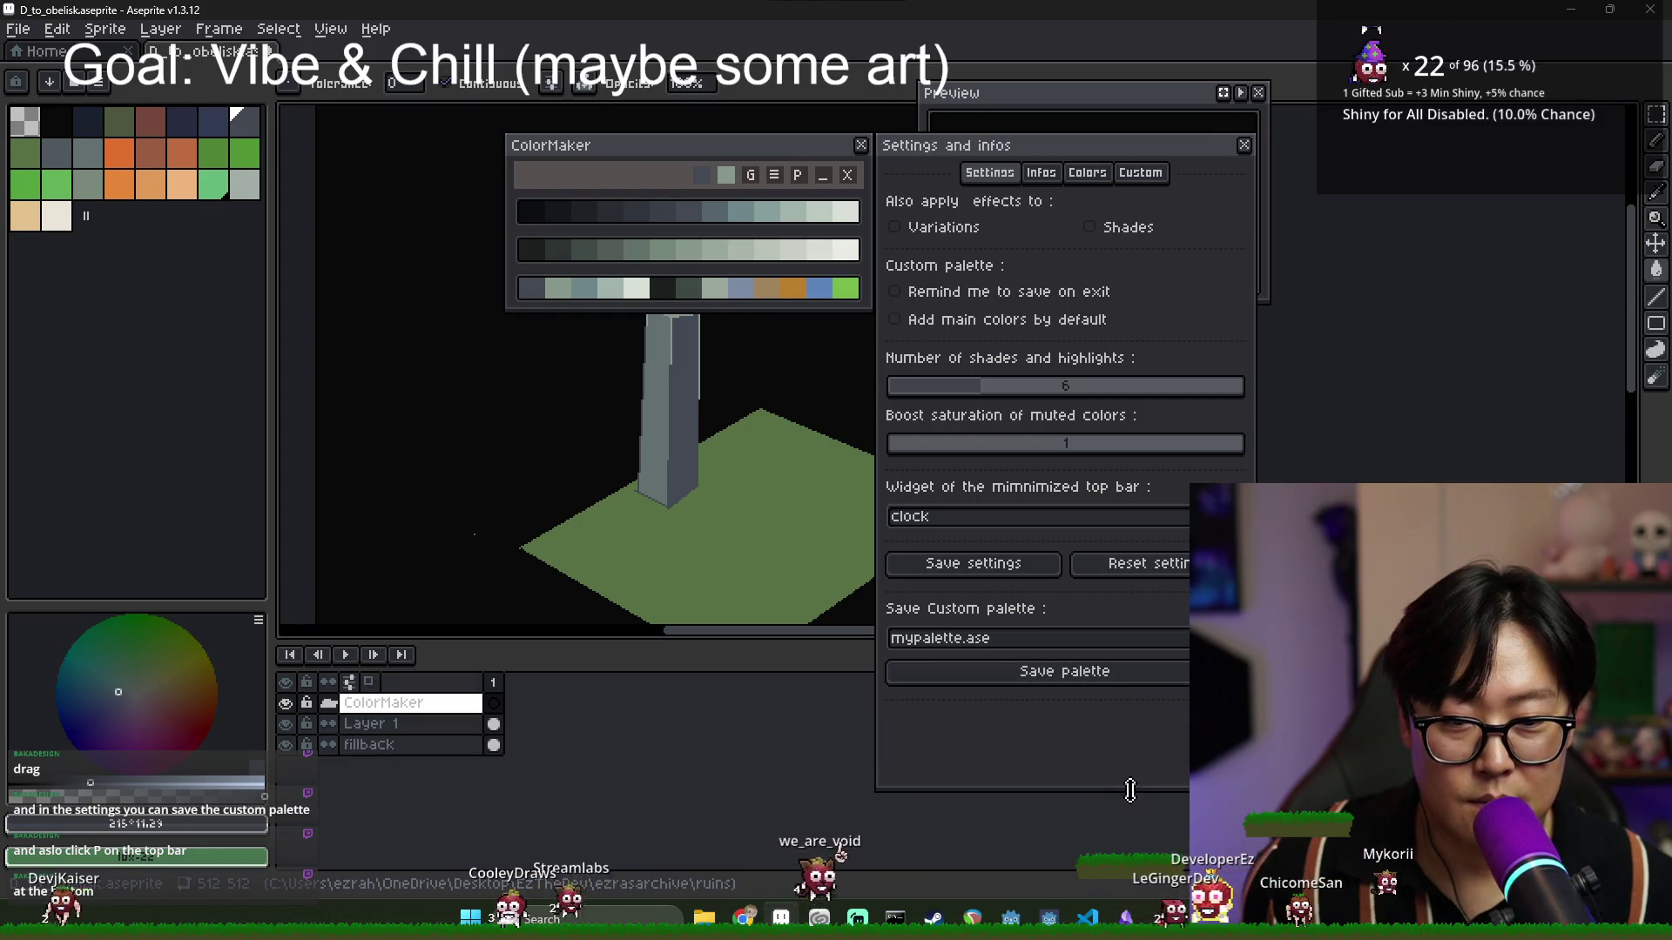
left_click_drag(1131, 790, 1125, 755)
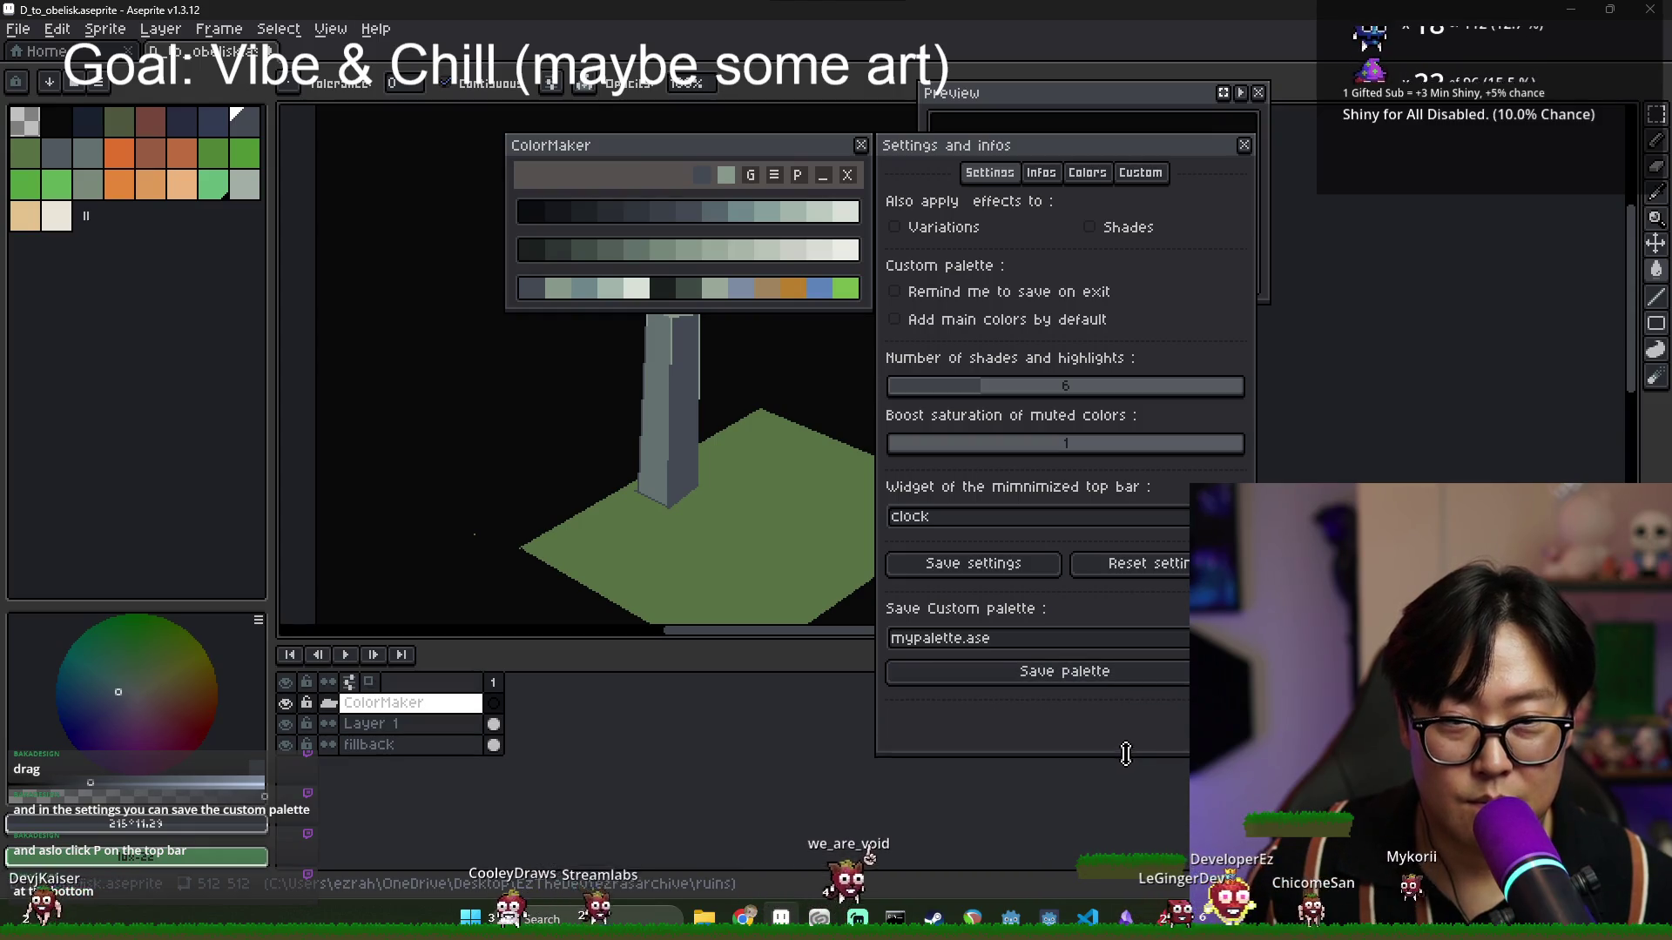
left_click(1089, 174)
left_click(1140, 173)
left_click(990, 174)
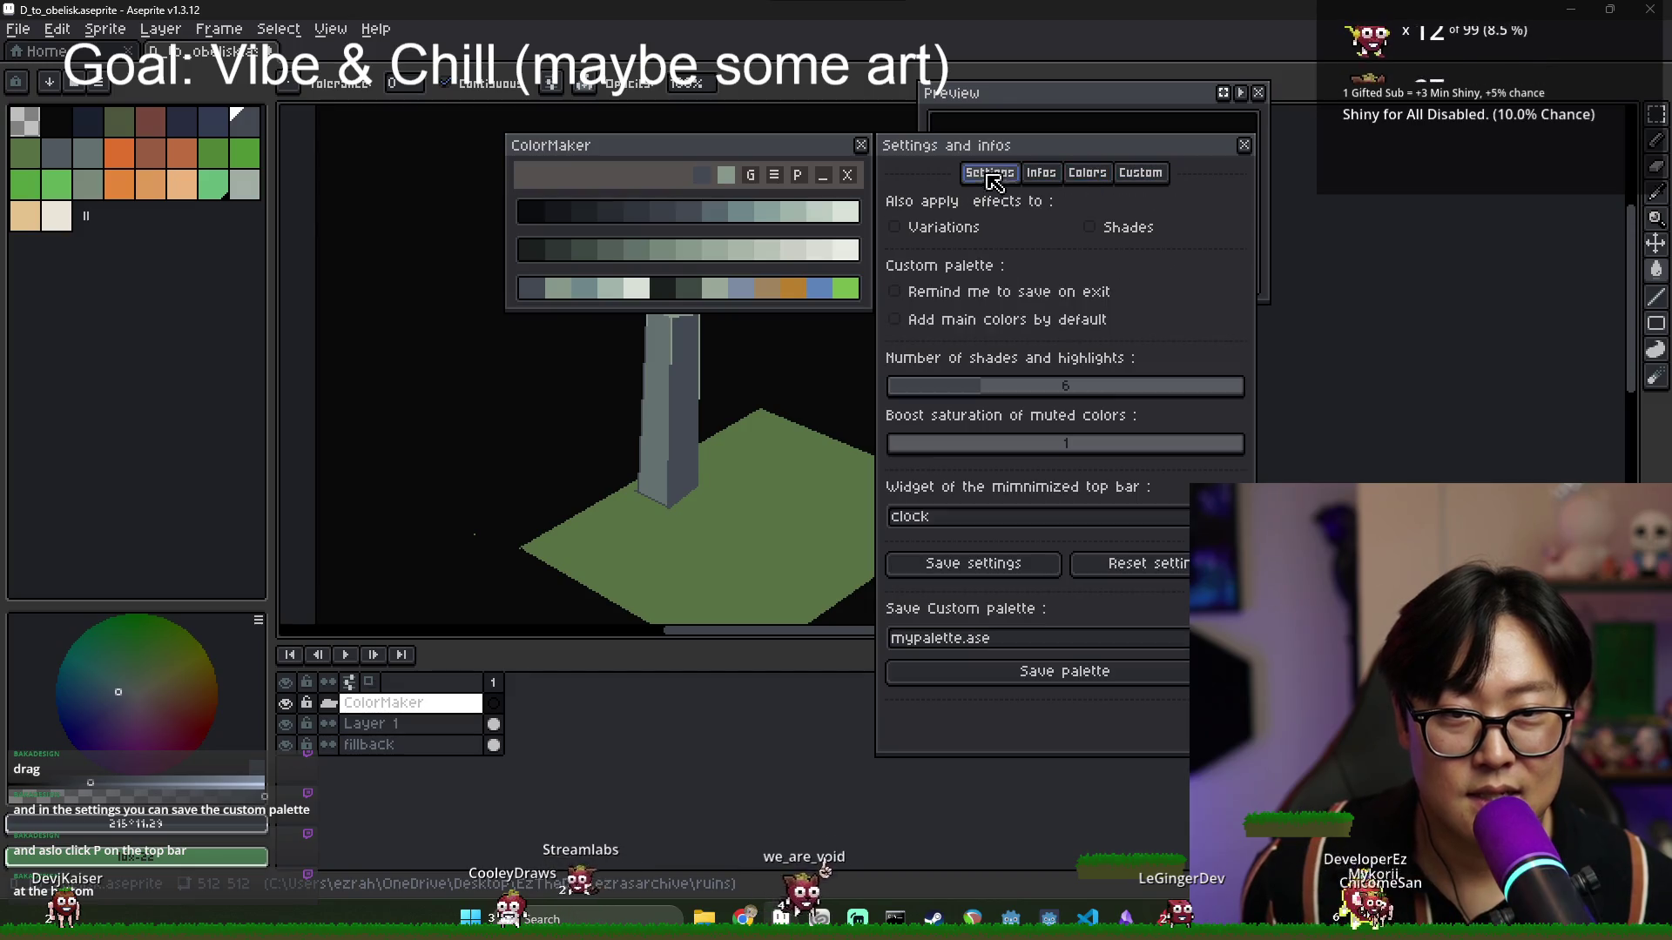
Save the custom palette again as mypalette.ase and close the ColorMaker settings window.
left_click(1090, 675)
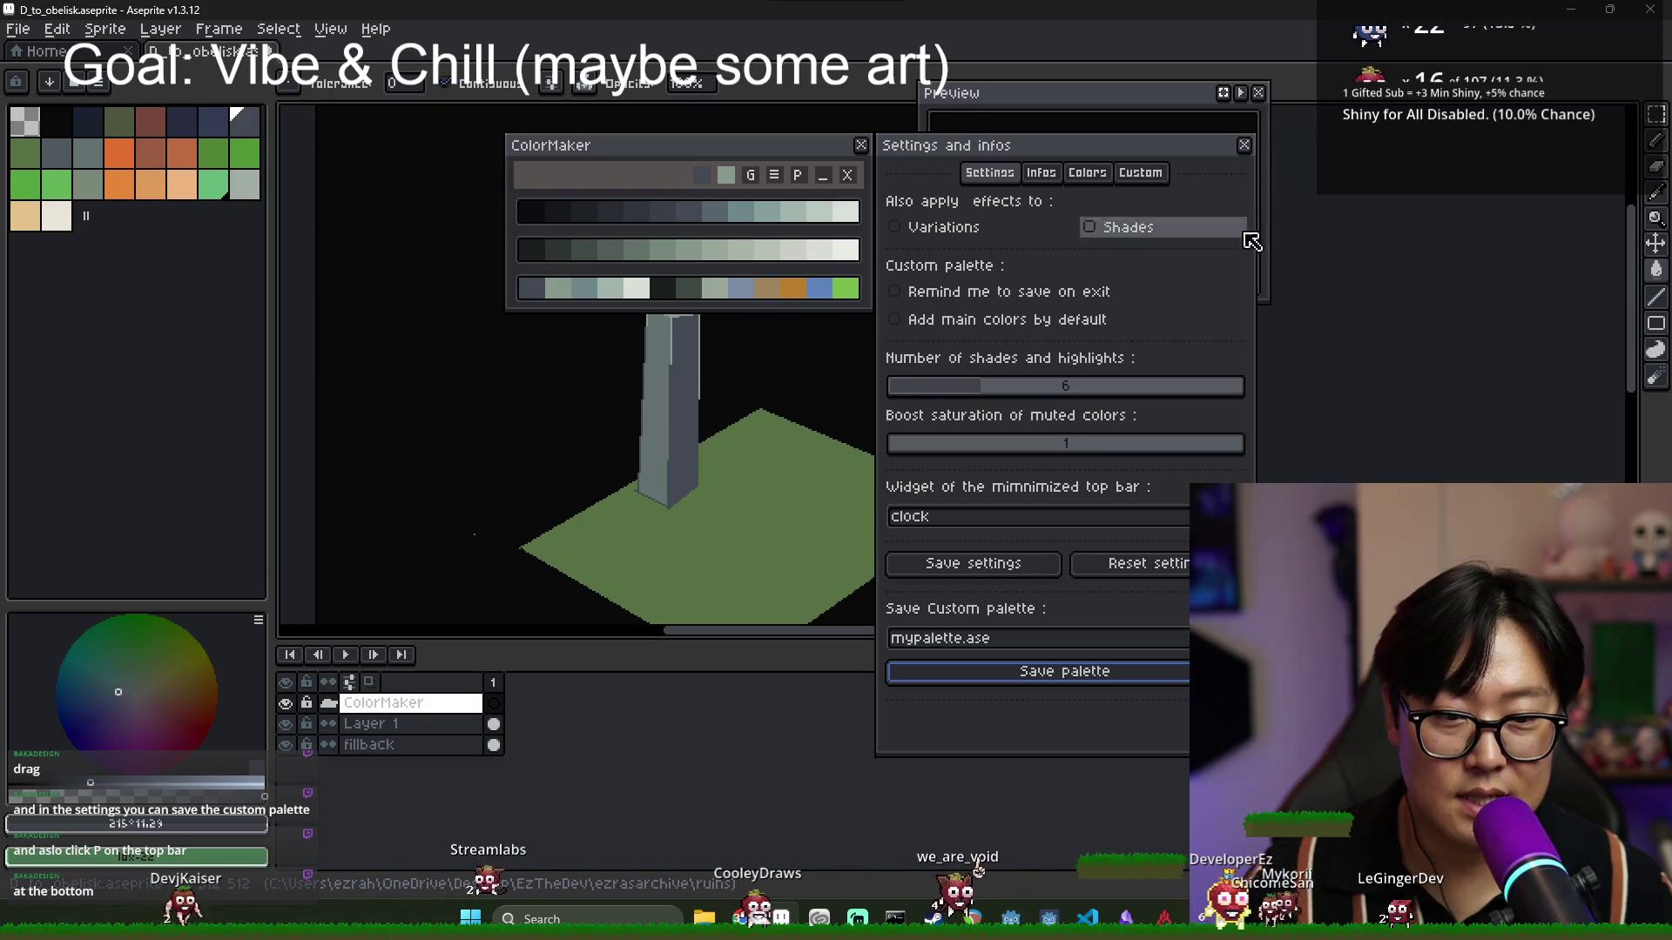
key("Return")
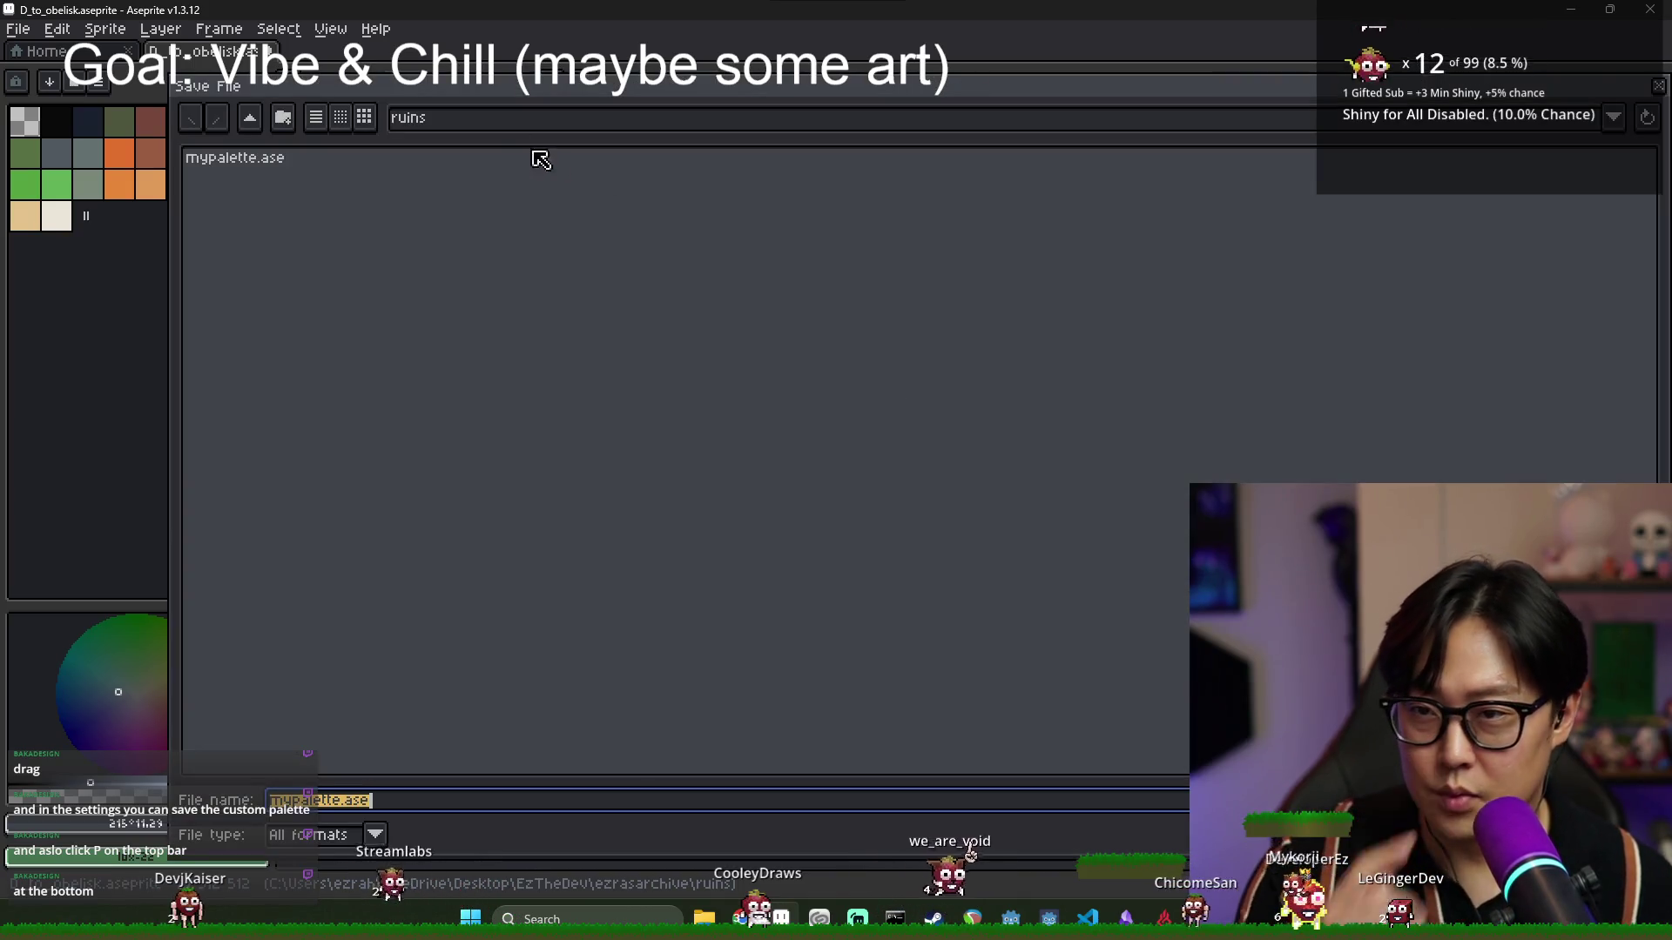
key("Return")
key("Escape")
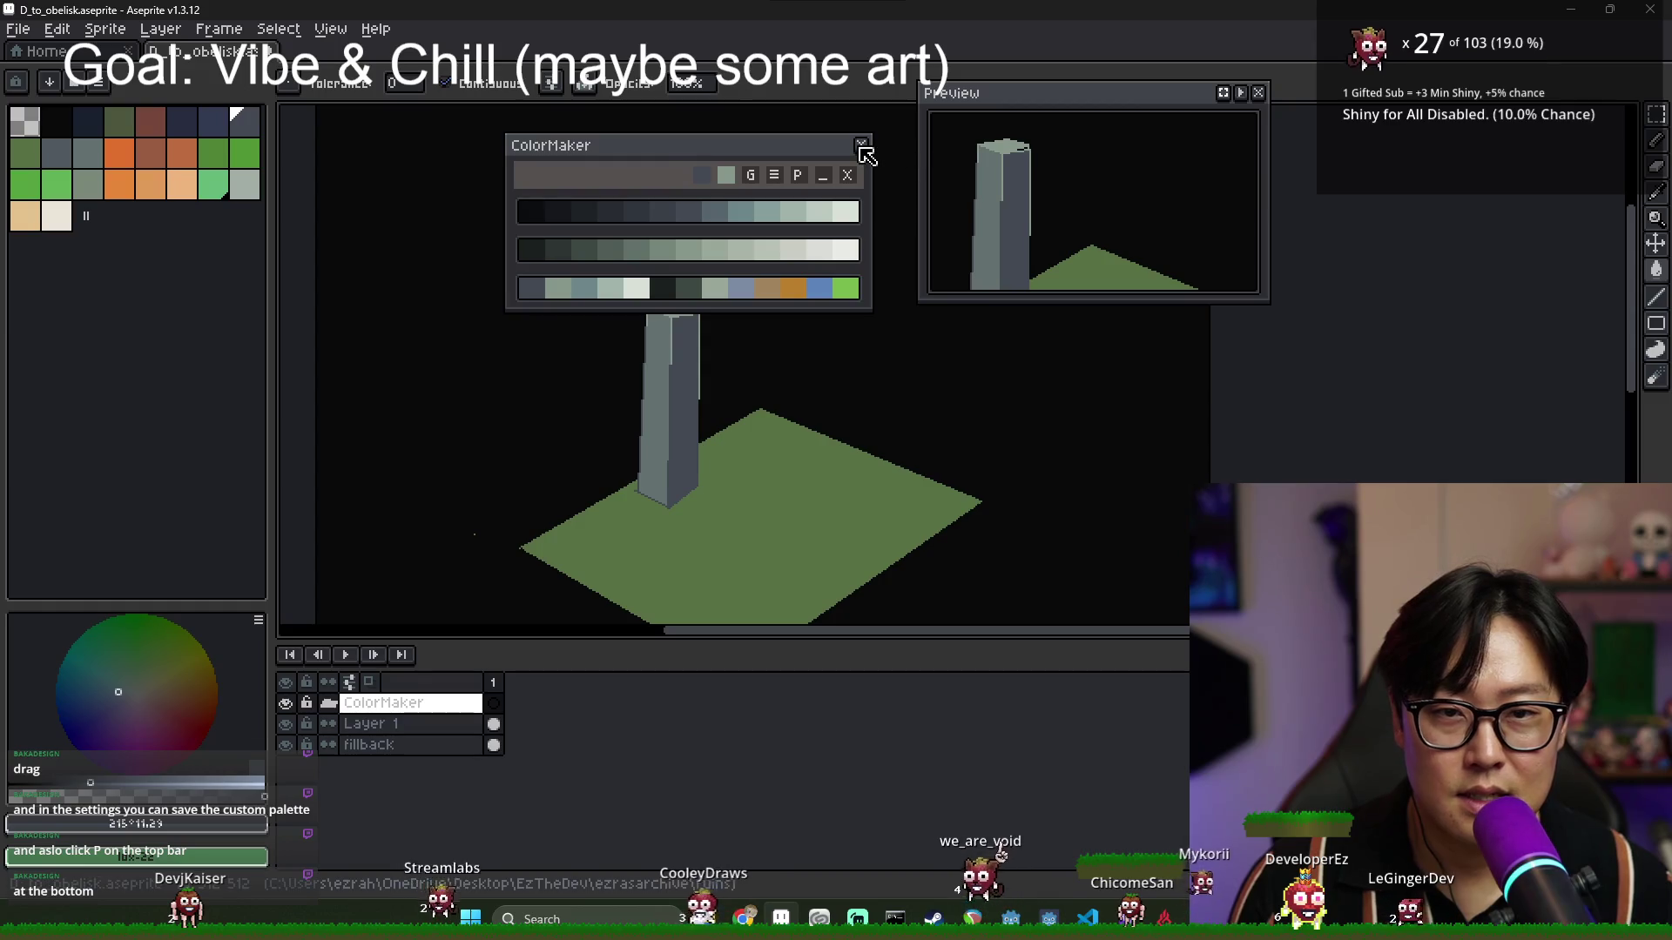
Close ColorMaker and load the palette stored in the_obelisk.aseprite.
left_click(862, 143)
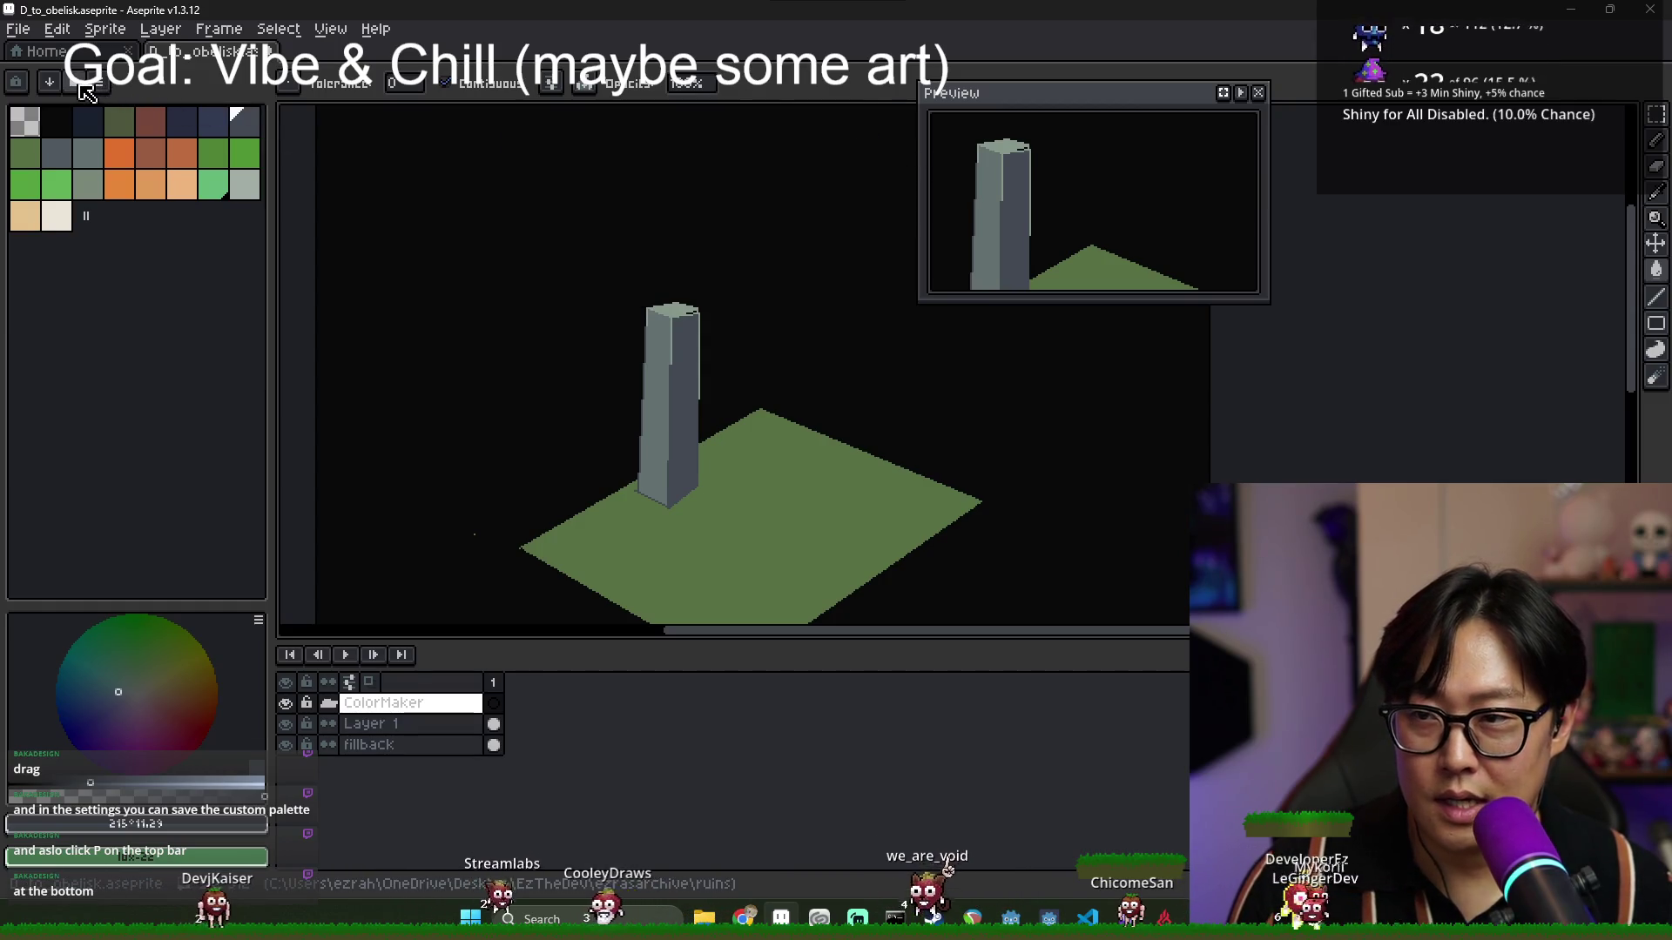
left_click(81, 87)
left_click(866, 120)
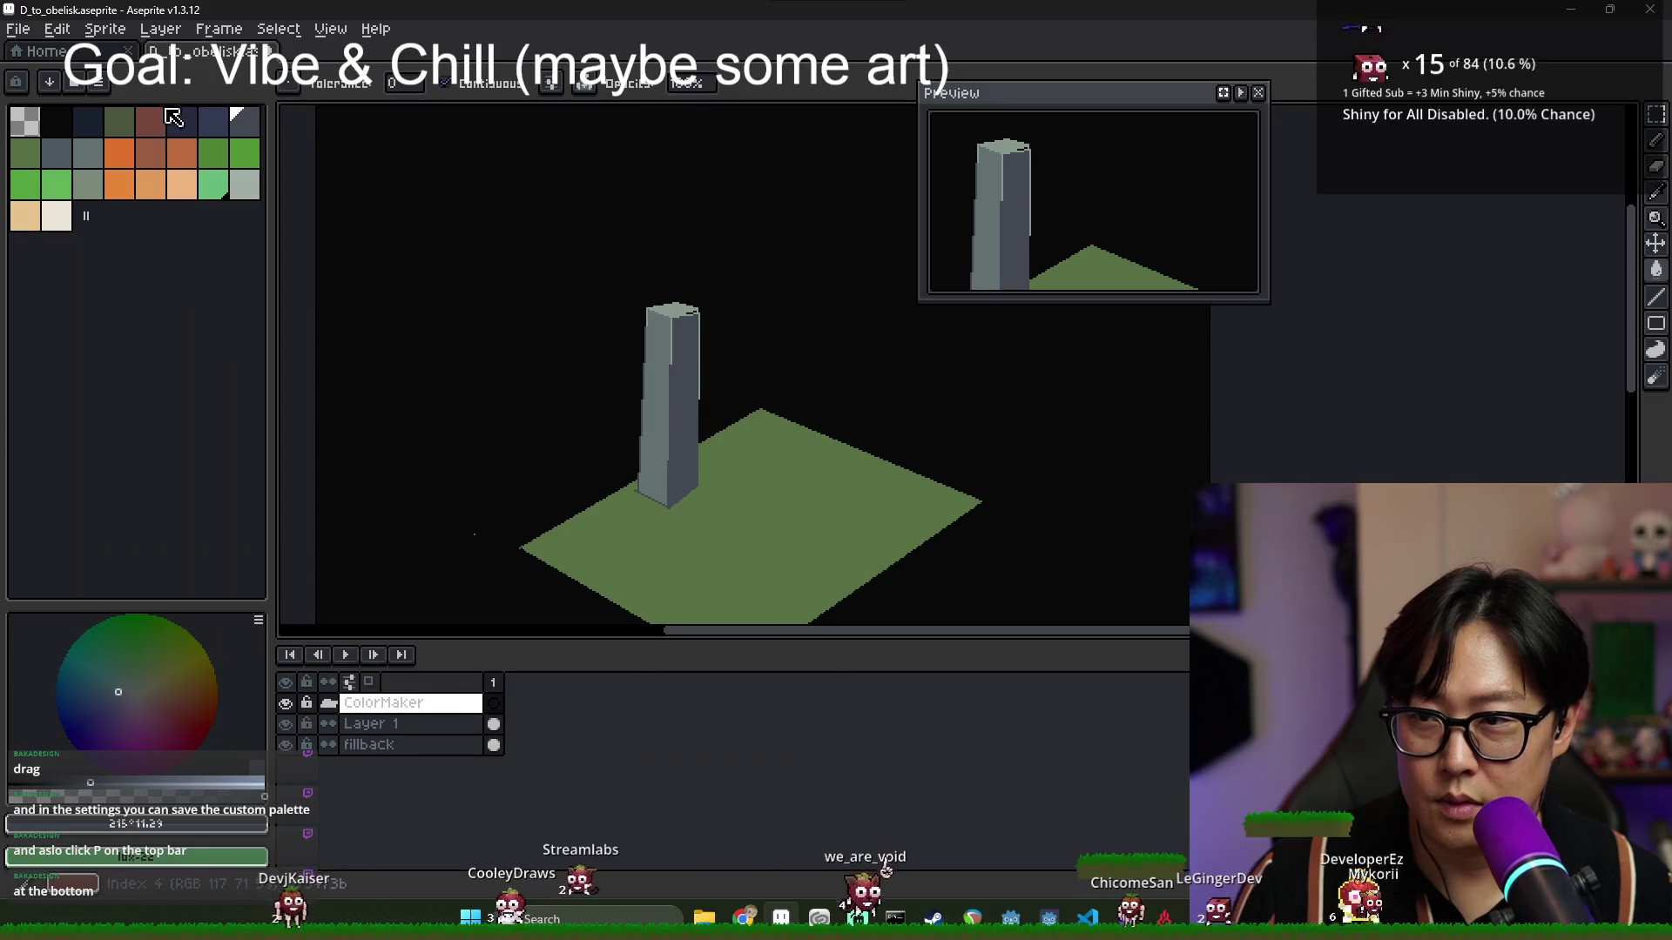
left_click(98, 81)
left_click(131, 347)
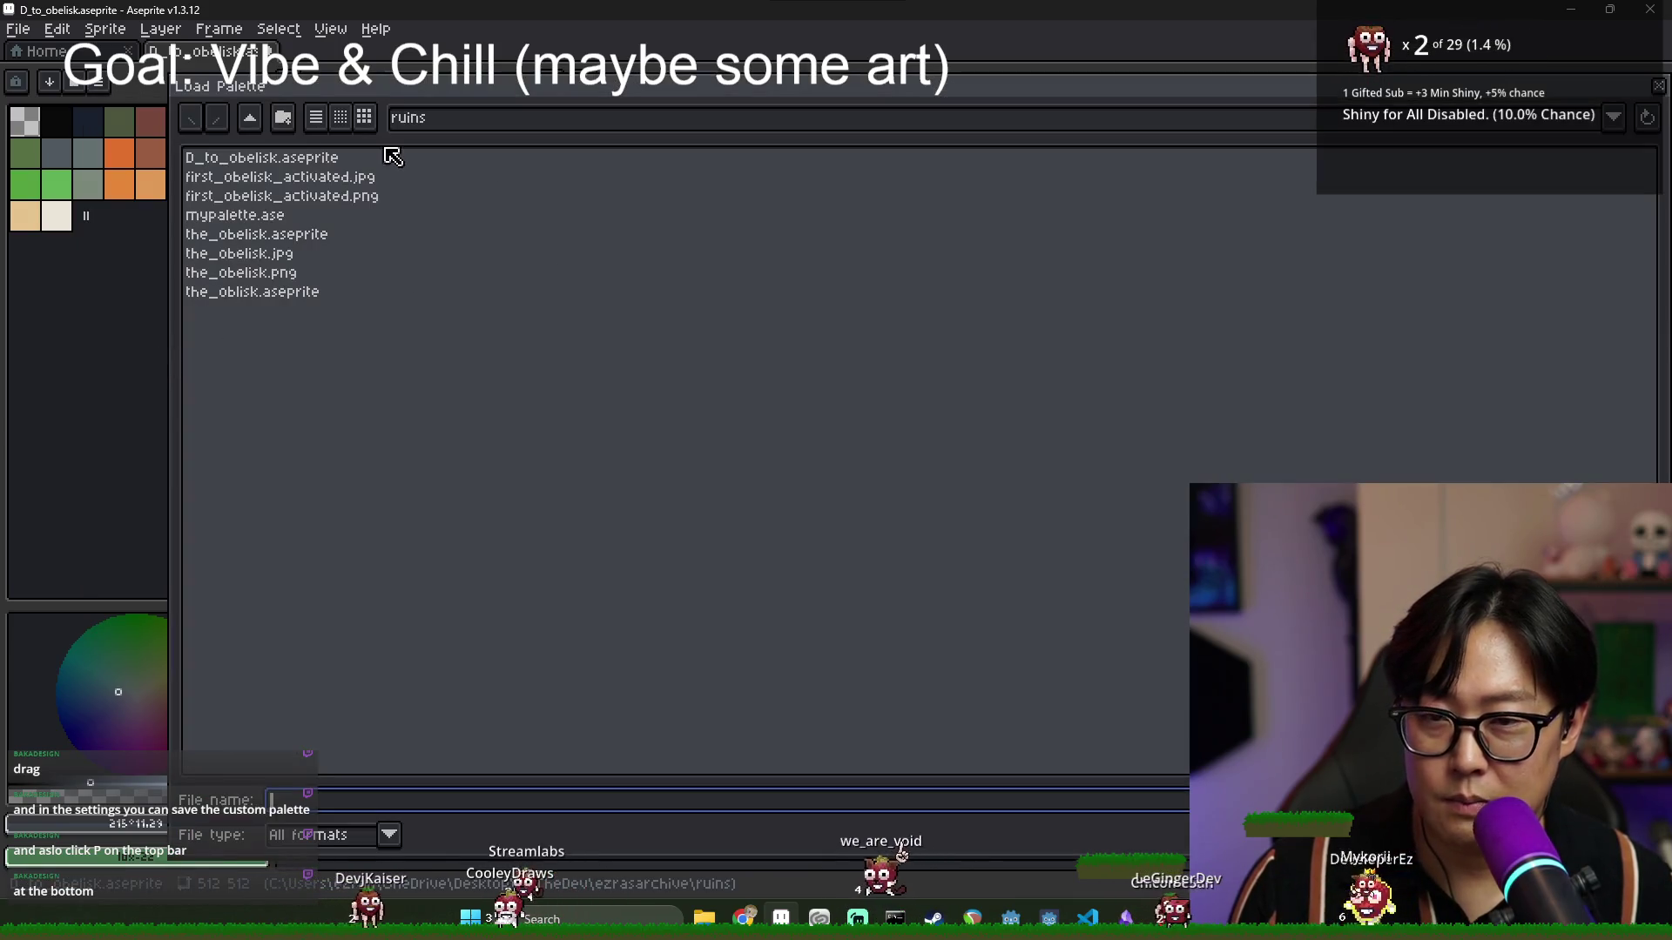
double_click(222, 234)
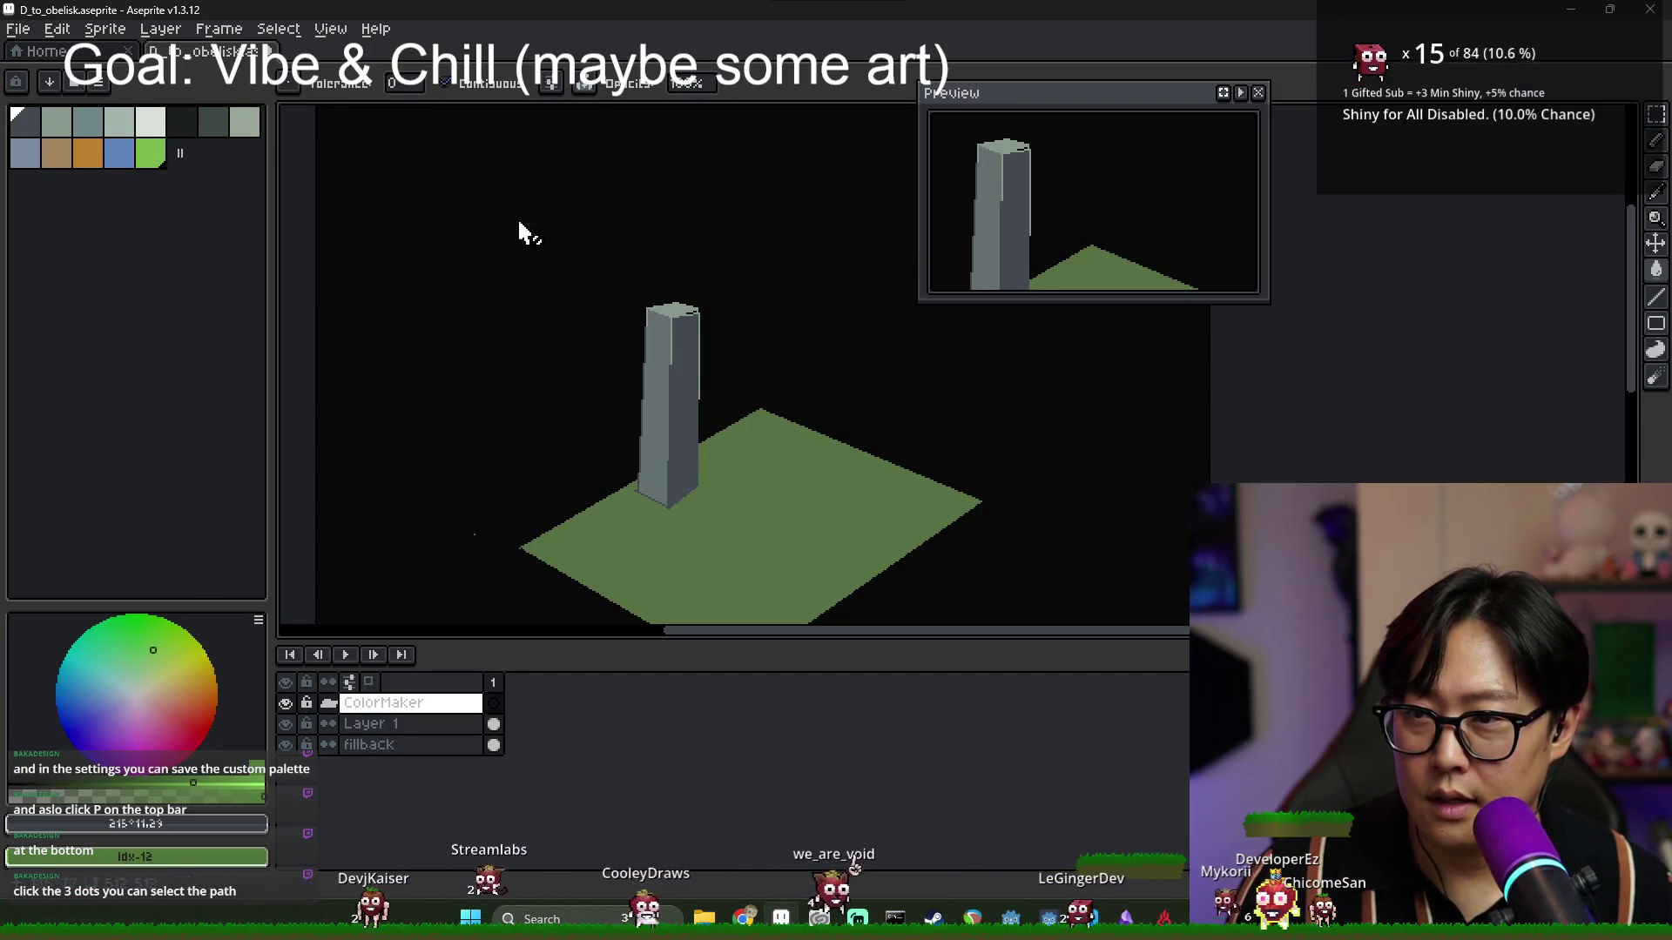
Move the Preview window further to the right.
left_click_drag(1063, 97, 1194, 101)
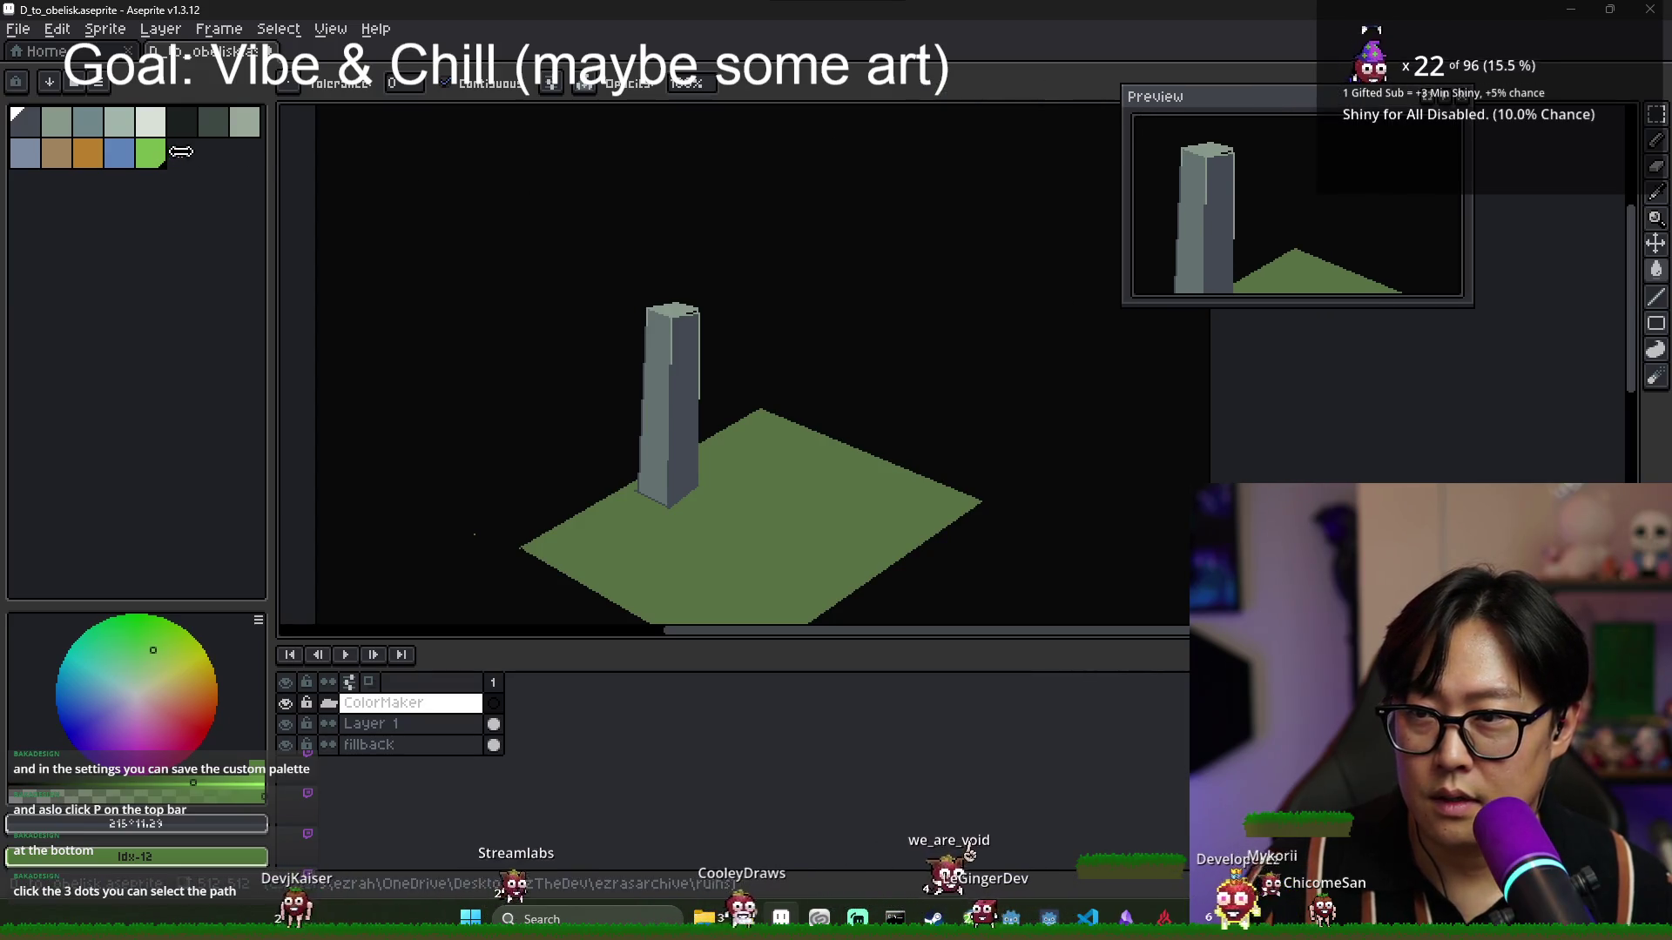
left_click_drag(261, 172, 186, 164)
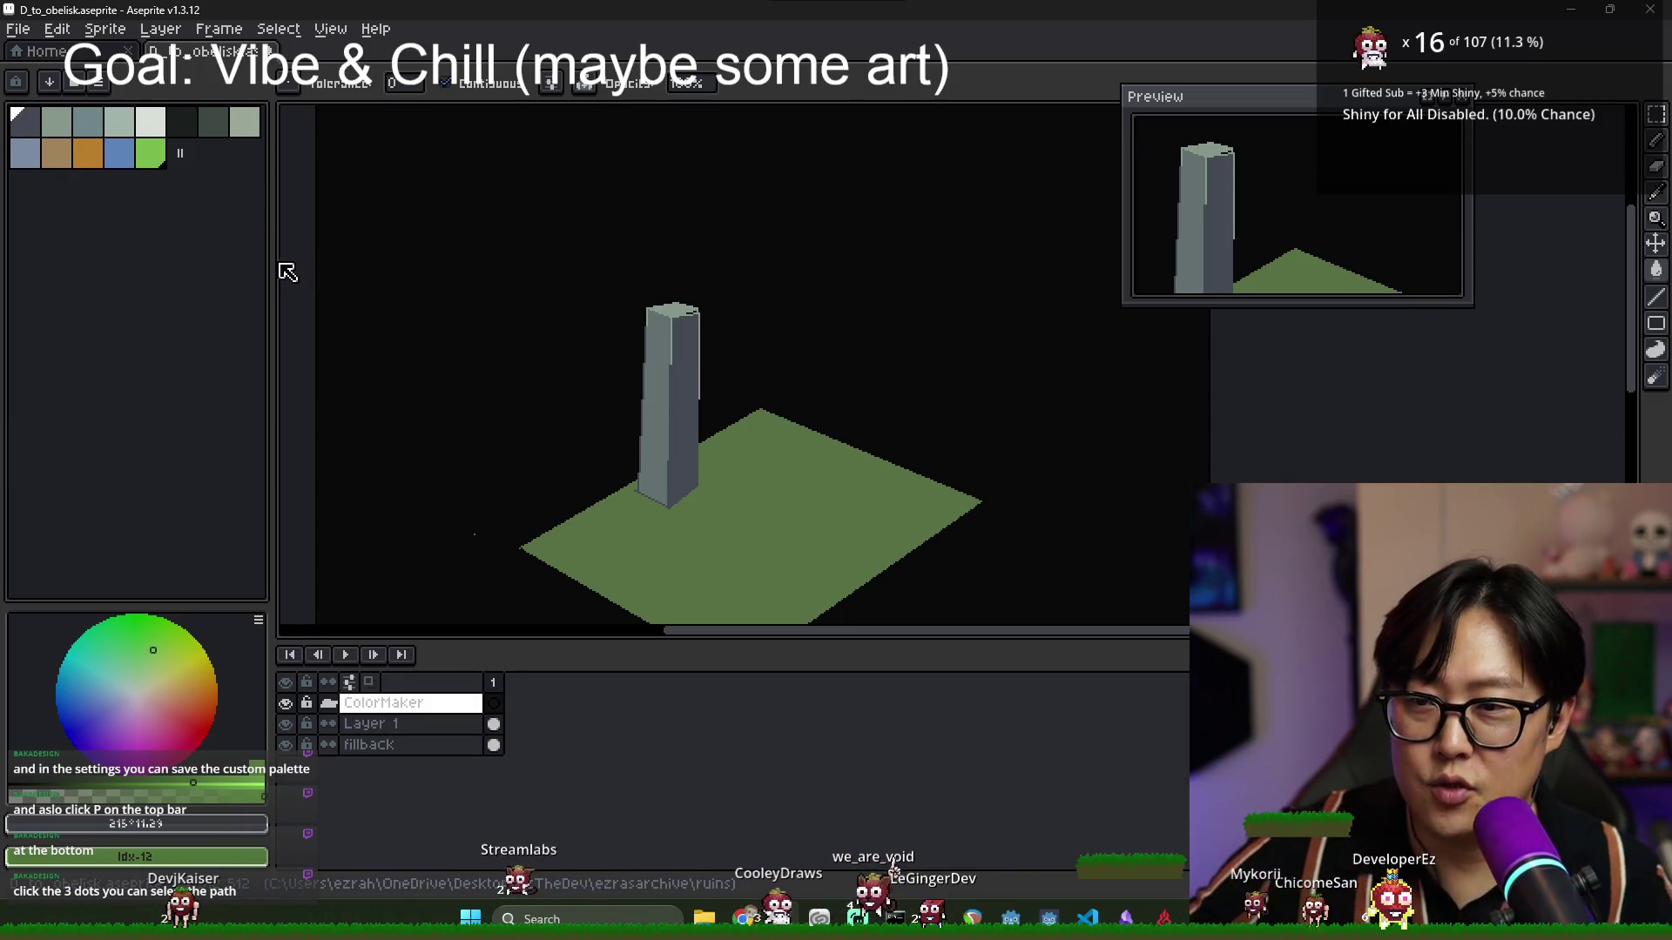
scroll(694, 306, "down", 3)
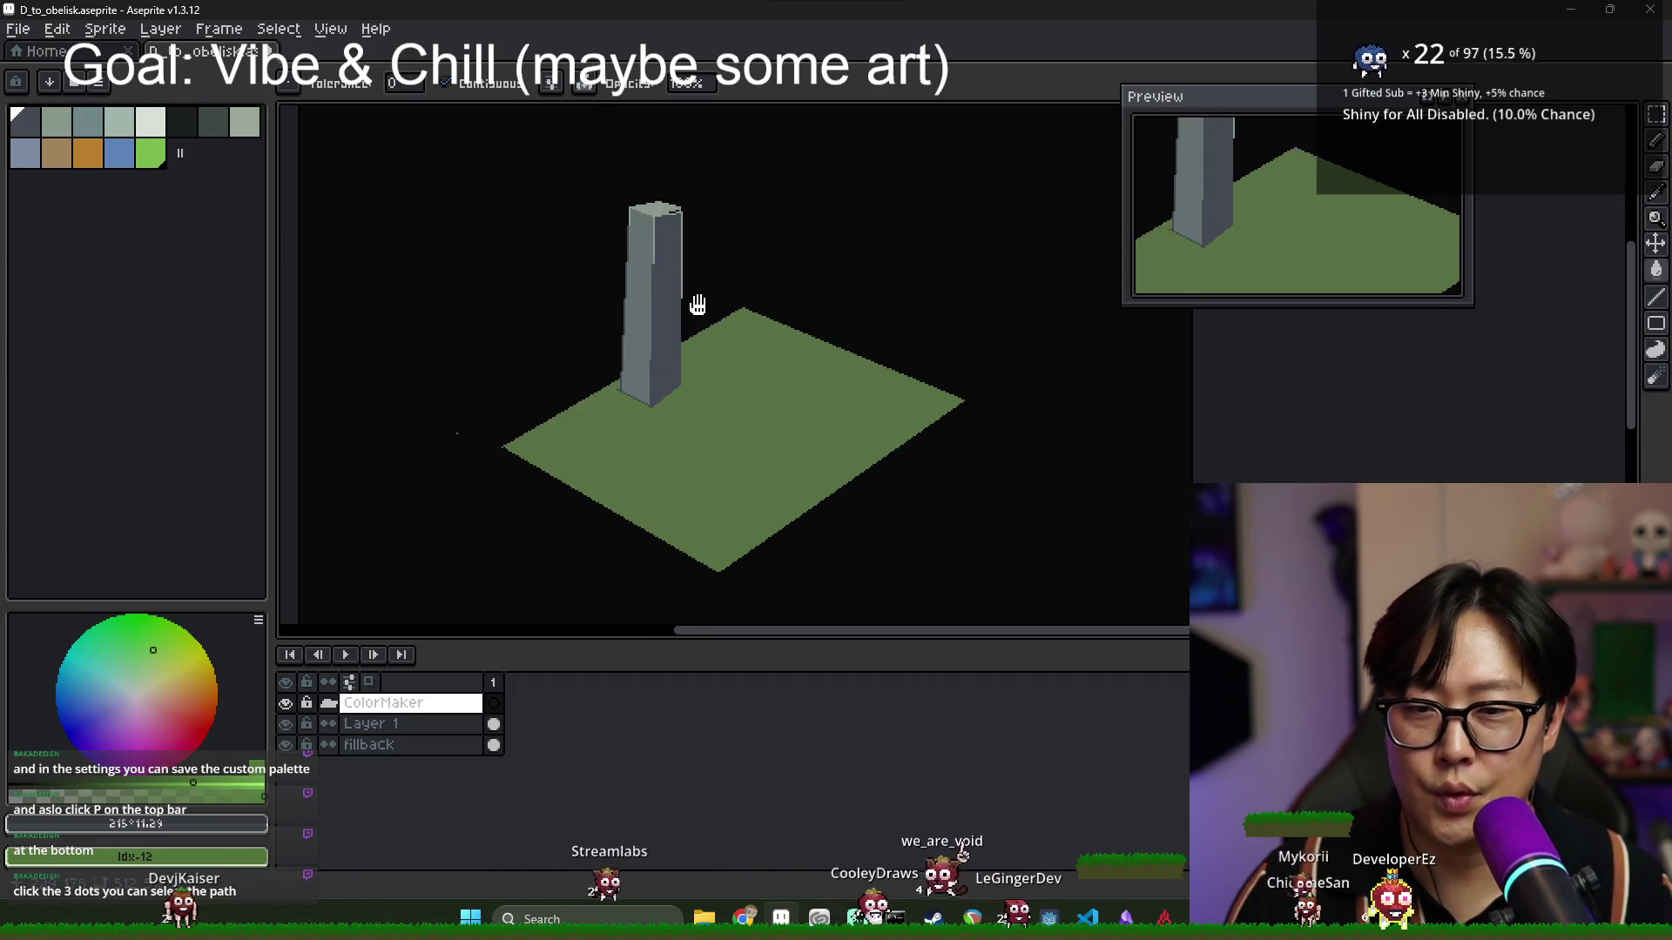
Delete the ColorMaker group layer from the timeline.
right_click(409, 725)
left_click(418, 703)
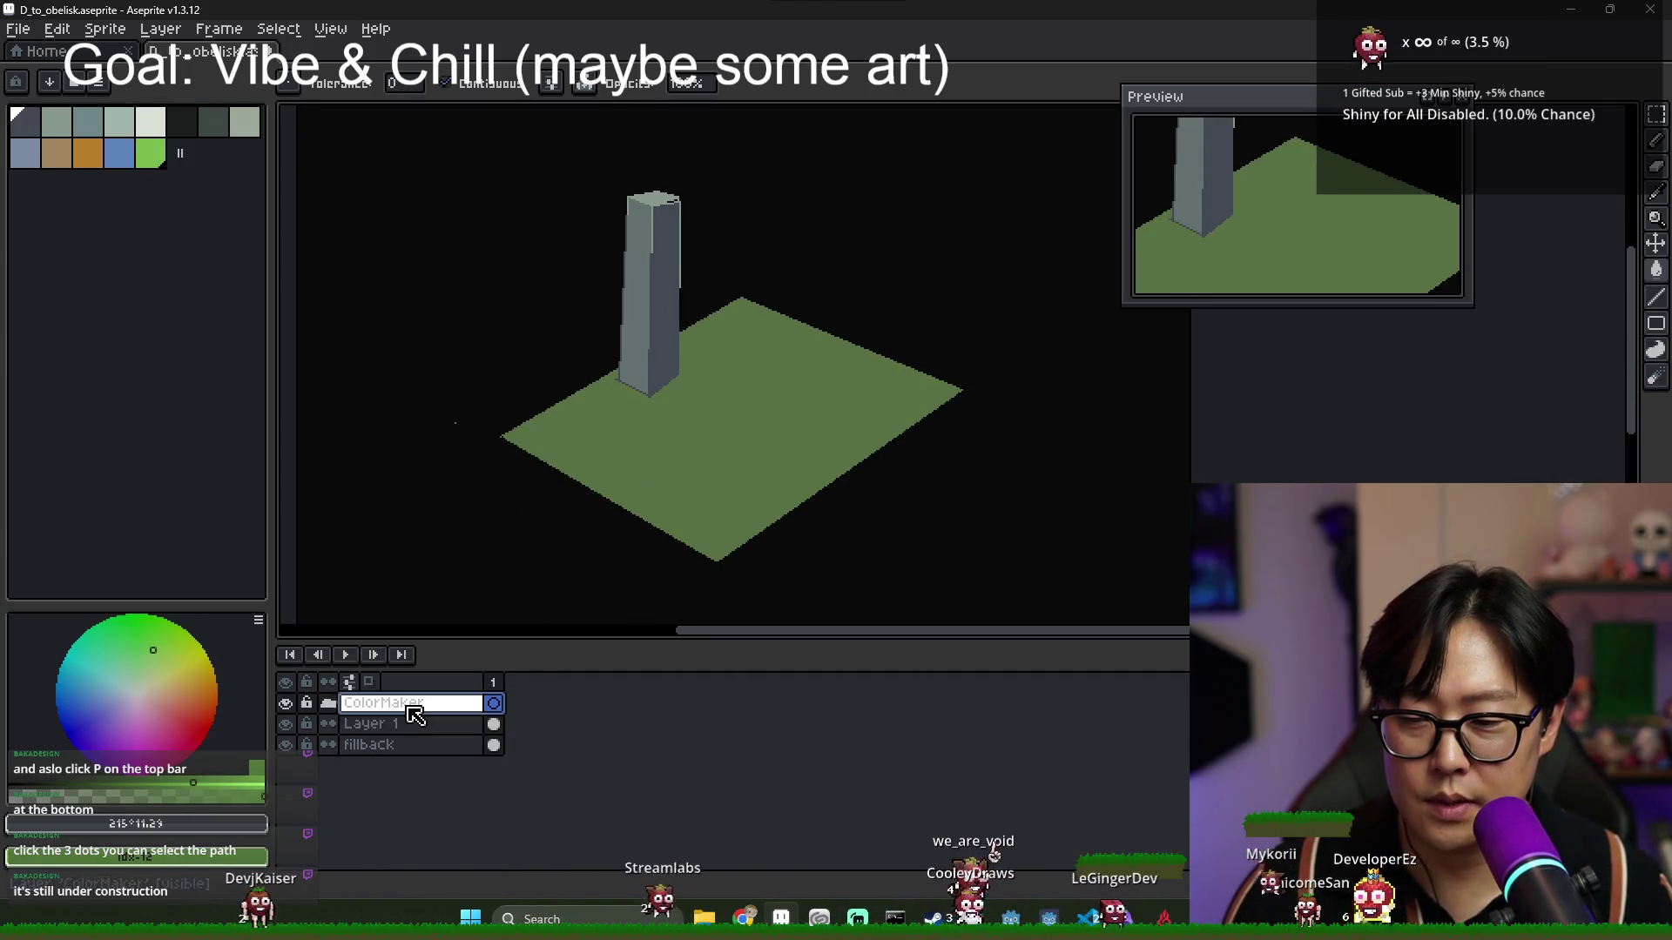
right_click(450, 704)
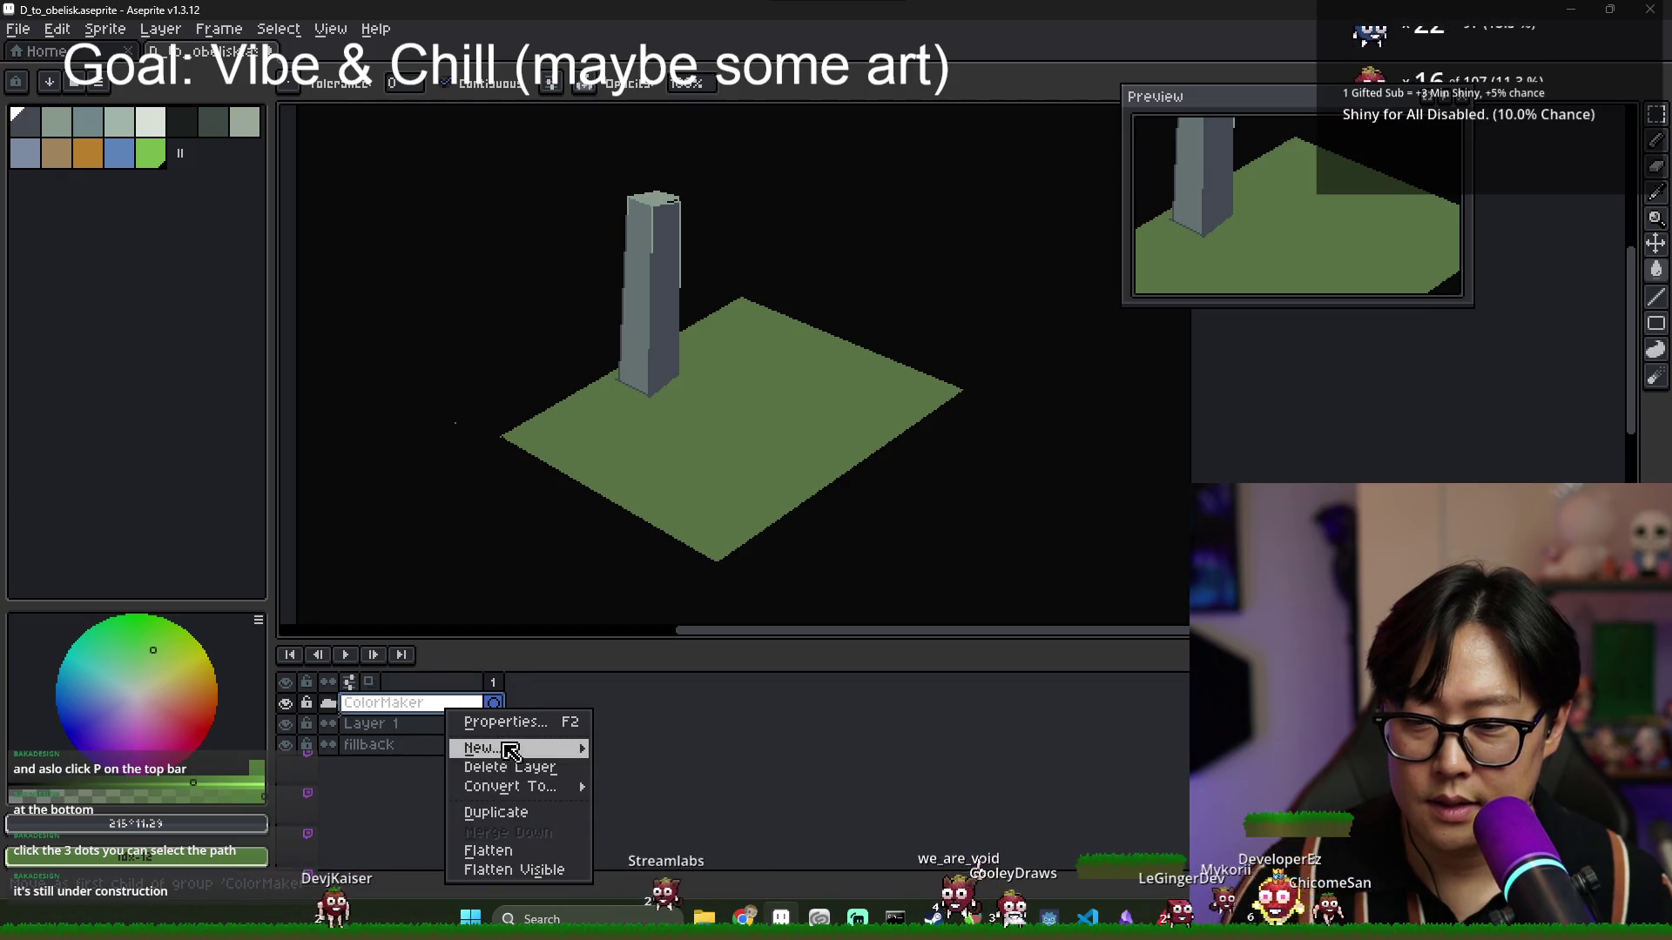
left_click(546, 771)
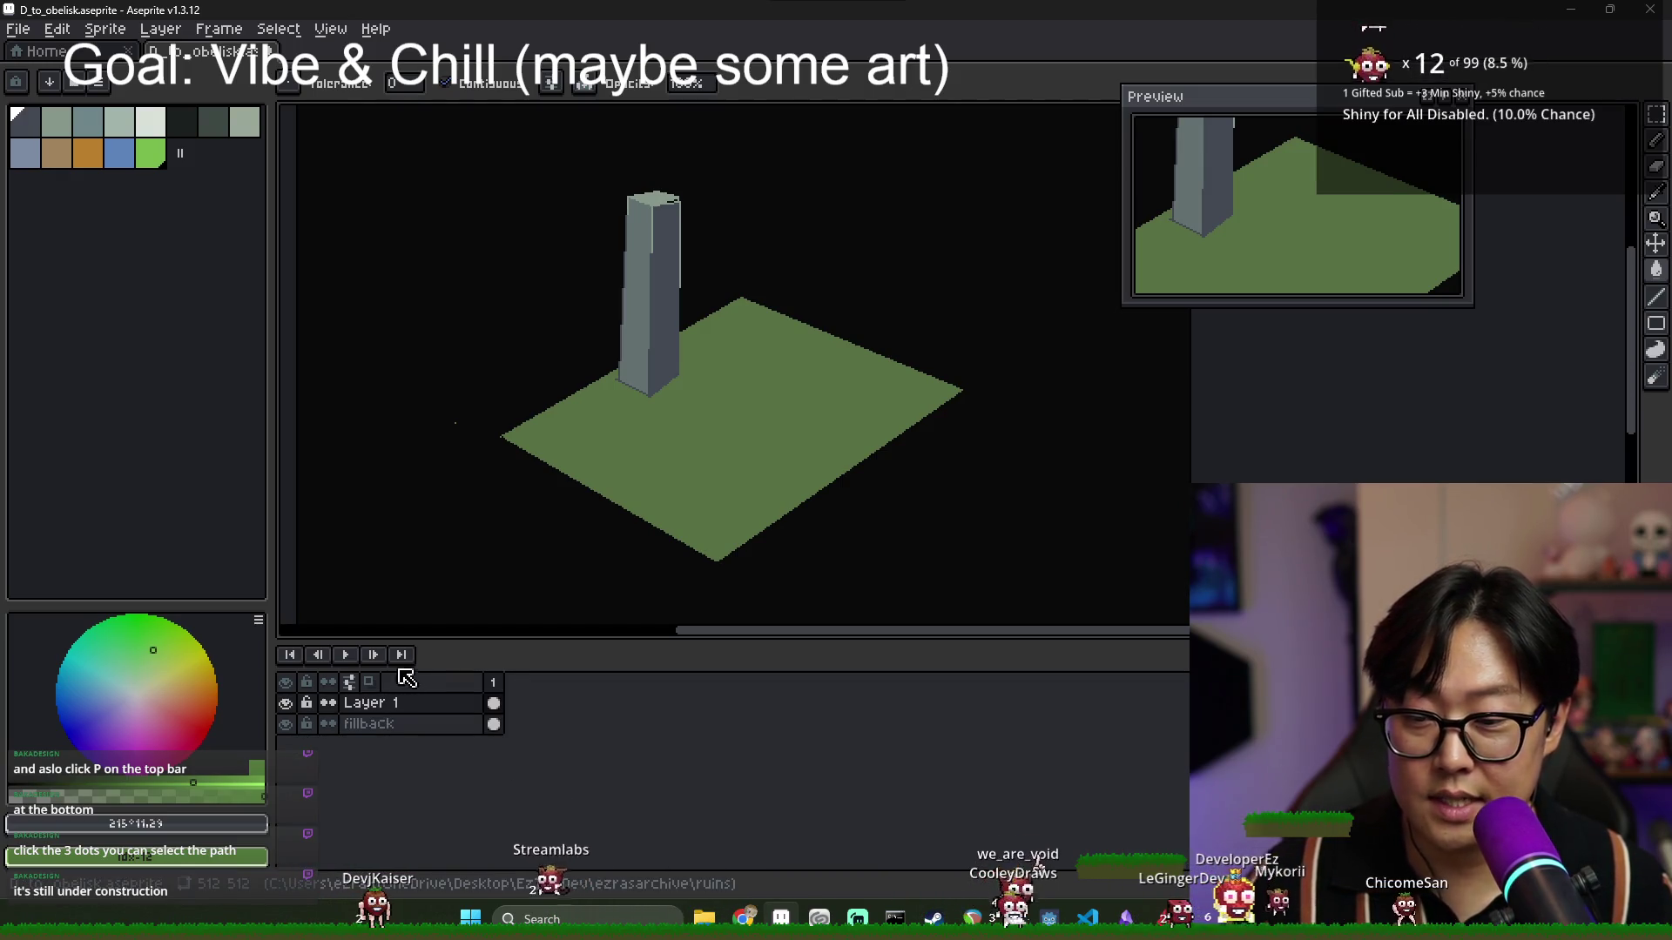
Open Layer 1's properties and close them without changes.
double_click(373, 703)
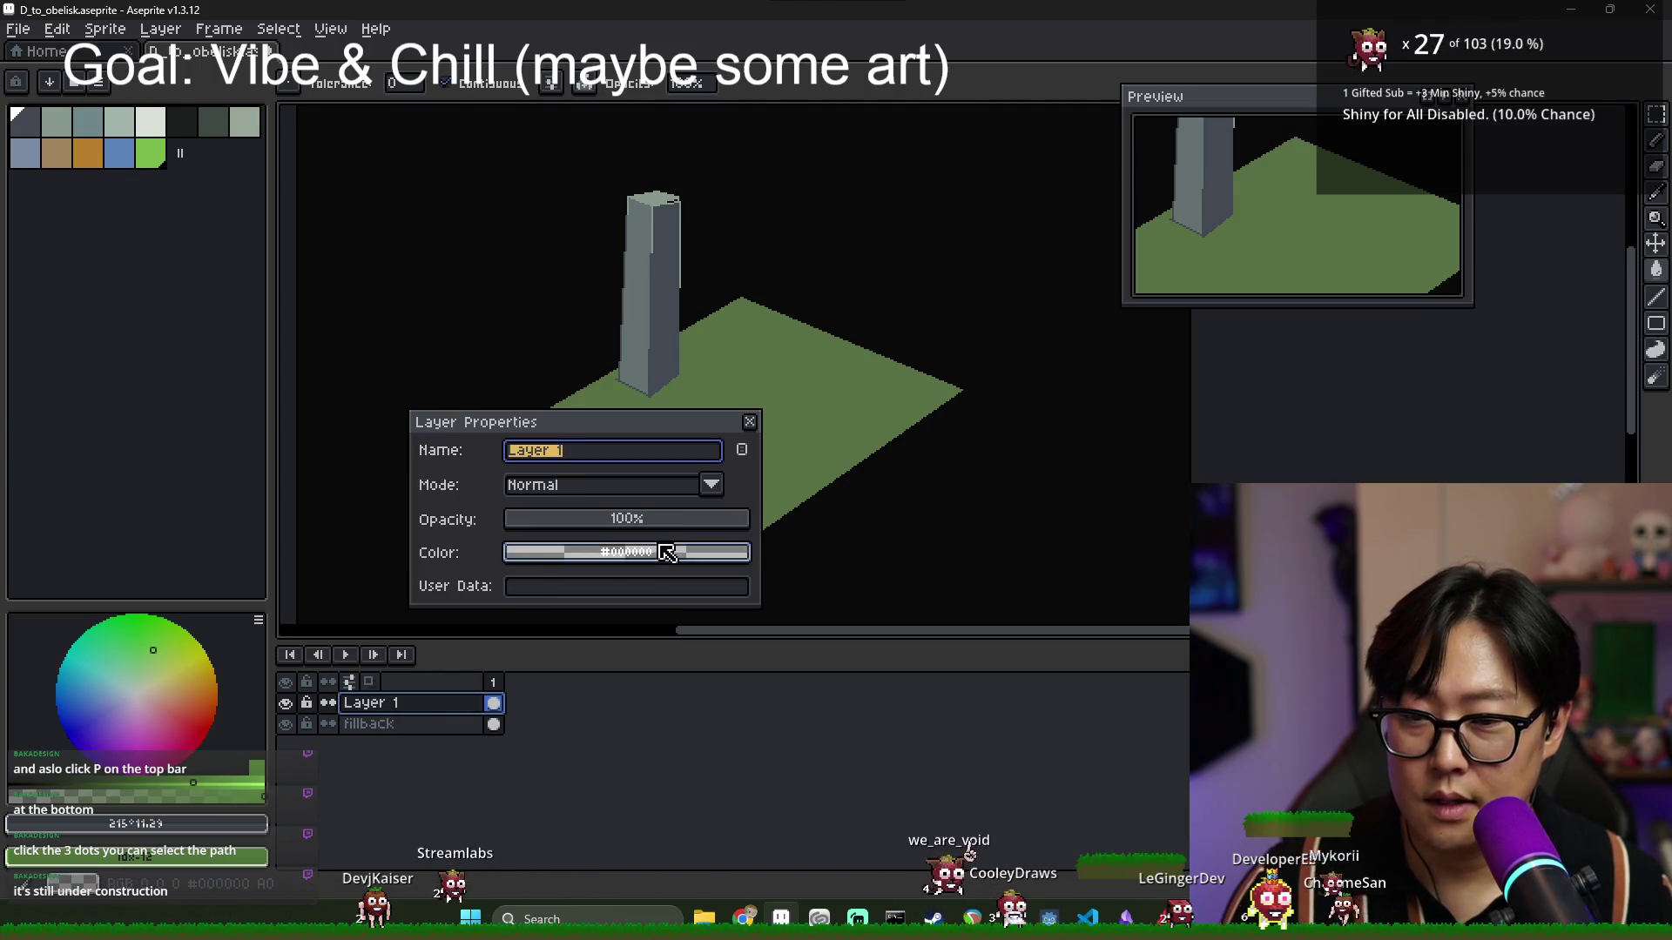
key("Escape")
scroll(731, 390, "up", 2)
scroll(732, 390, "down", 3)
scroll(731, 390, "up", 2)
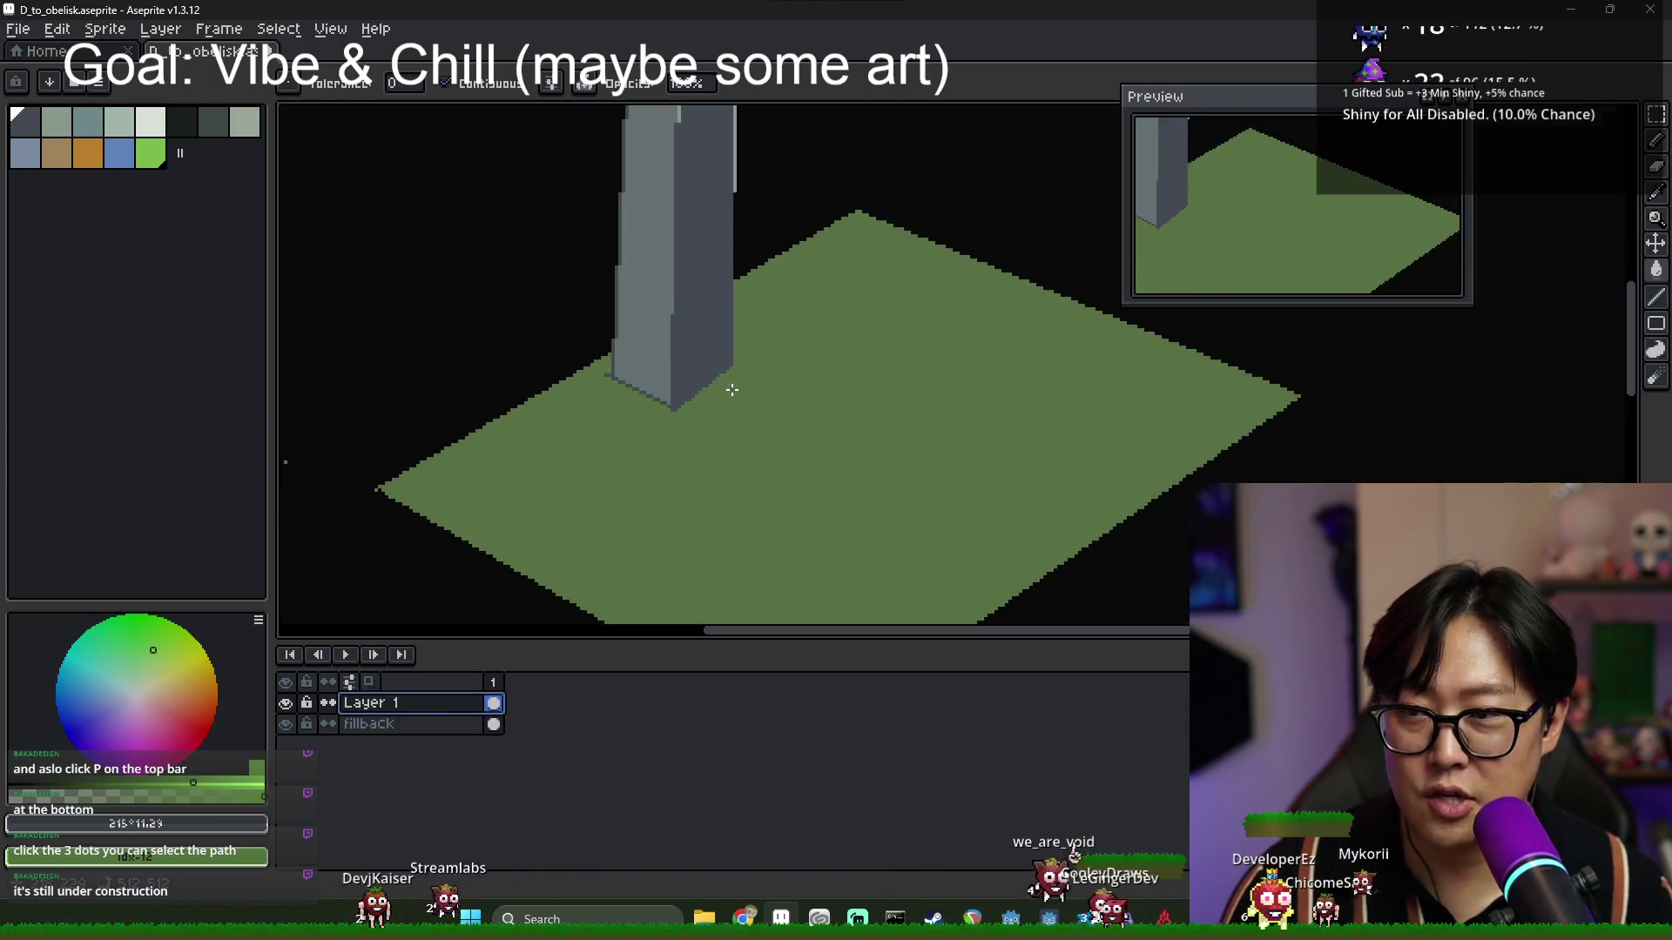
scroll(731, 390, "down", 2)
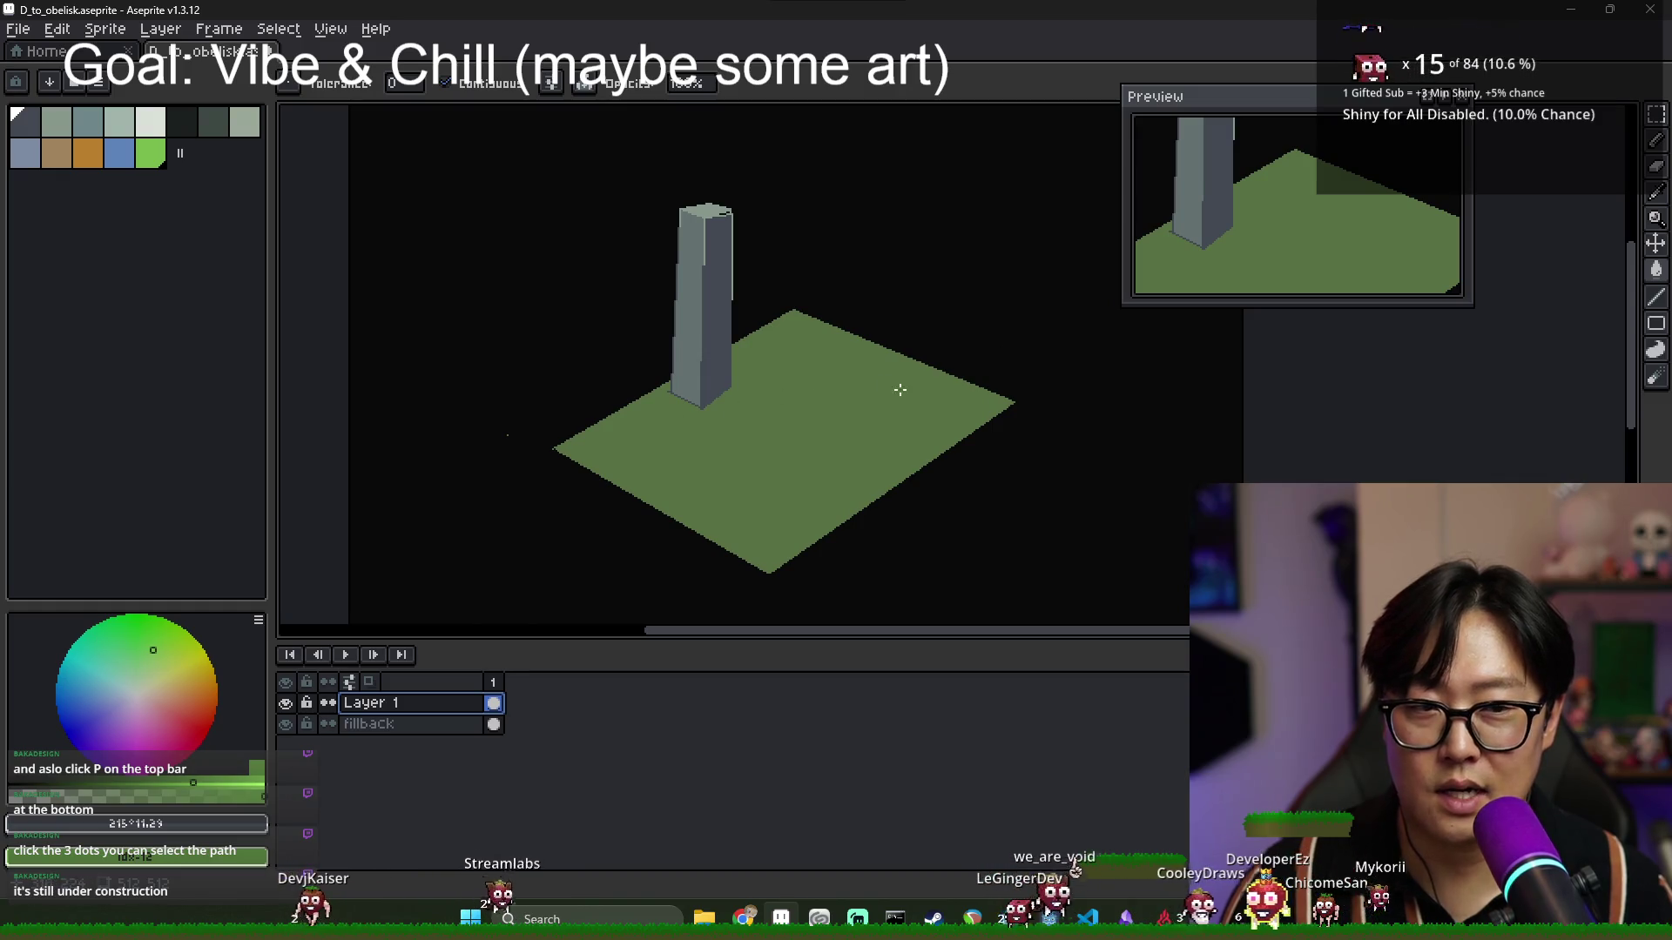
Move the Preview window out of the way and select the entire sprite.
left_click_drag(1158, 96, 1315, 126)
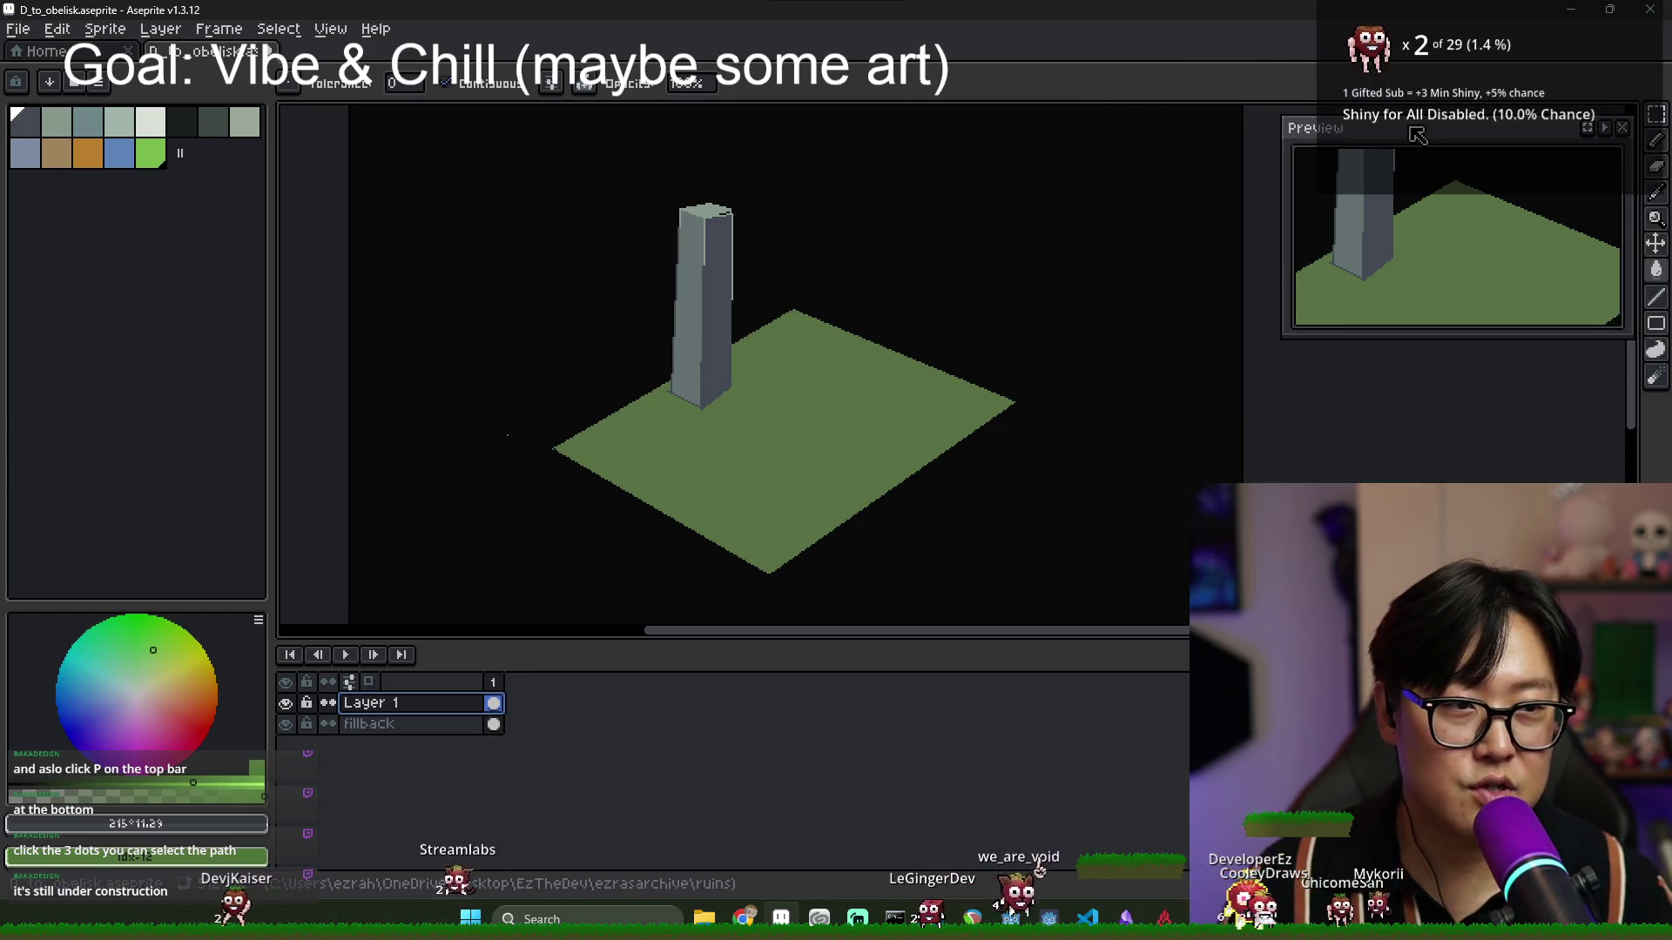
scroll(705, 284, "up", 2)
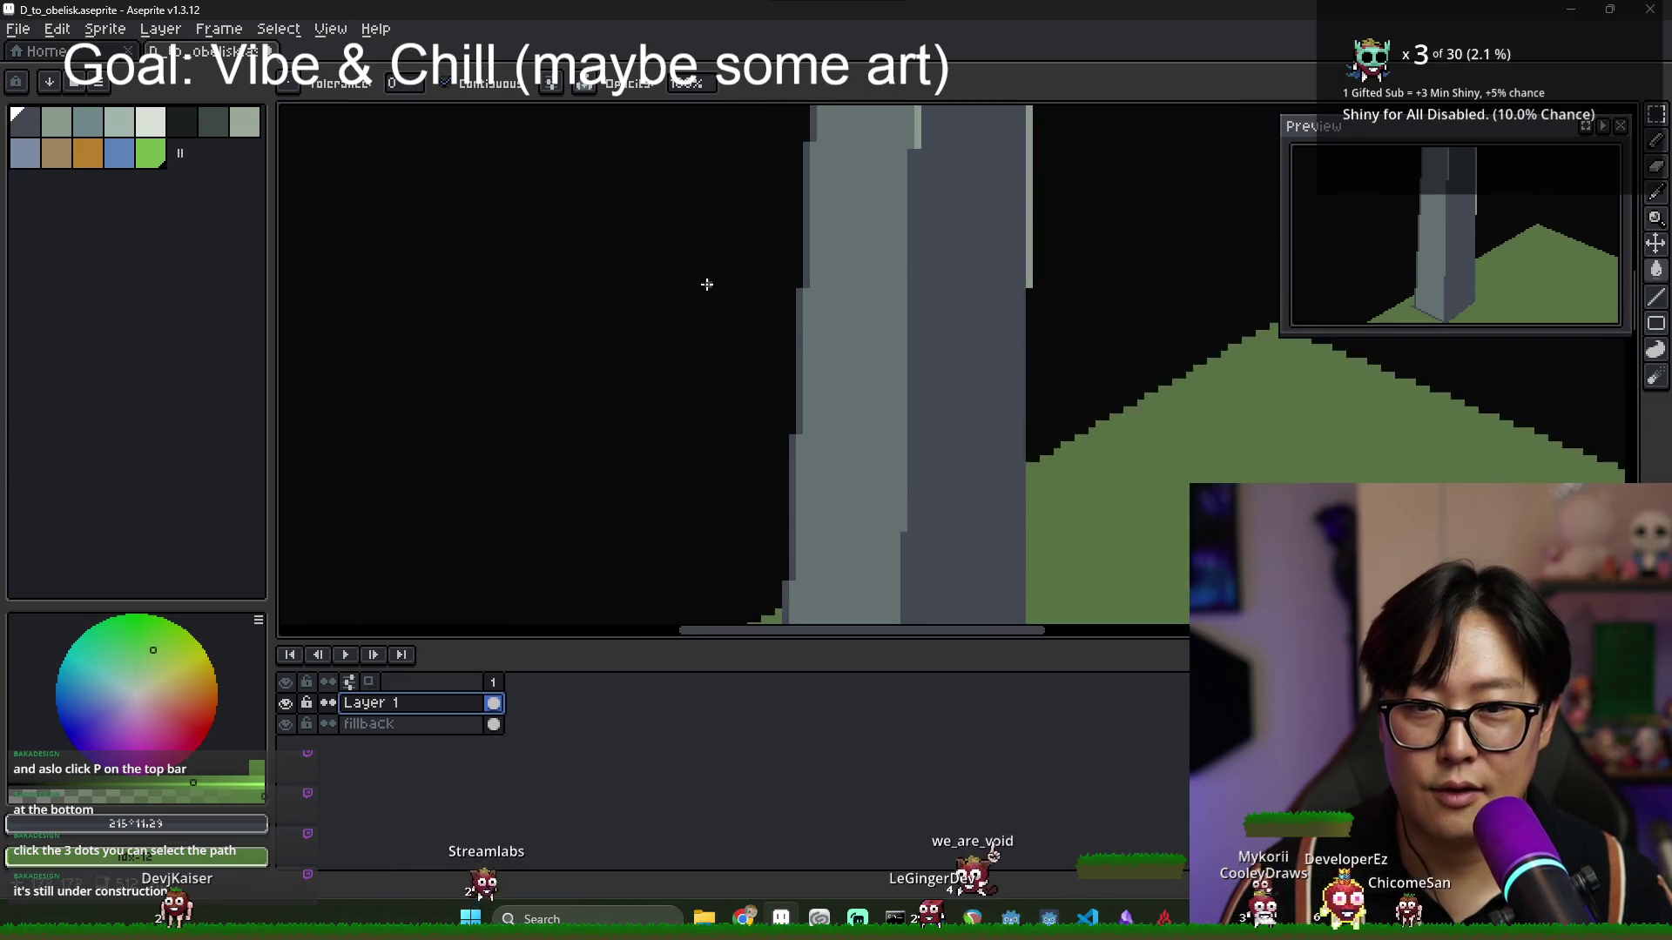
scroll(931, 283, "down", 2)
scroll(780, 242, "up", 2)
scroll(749, 235, "down", 1)
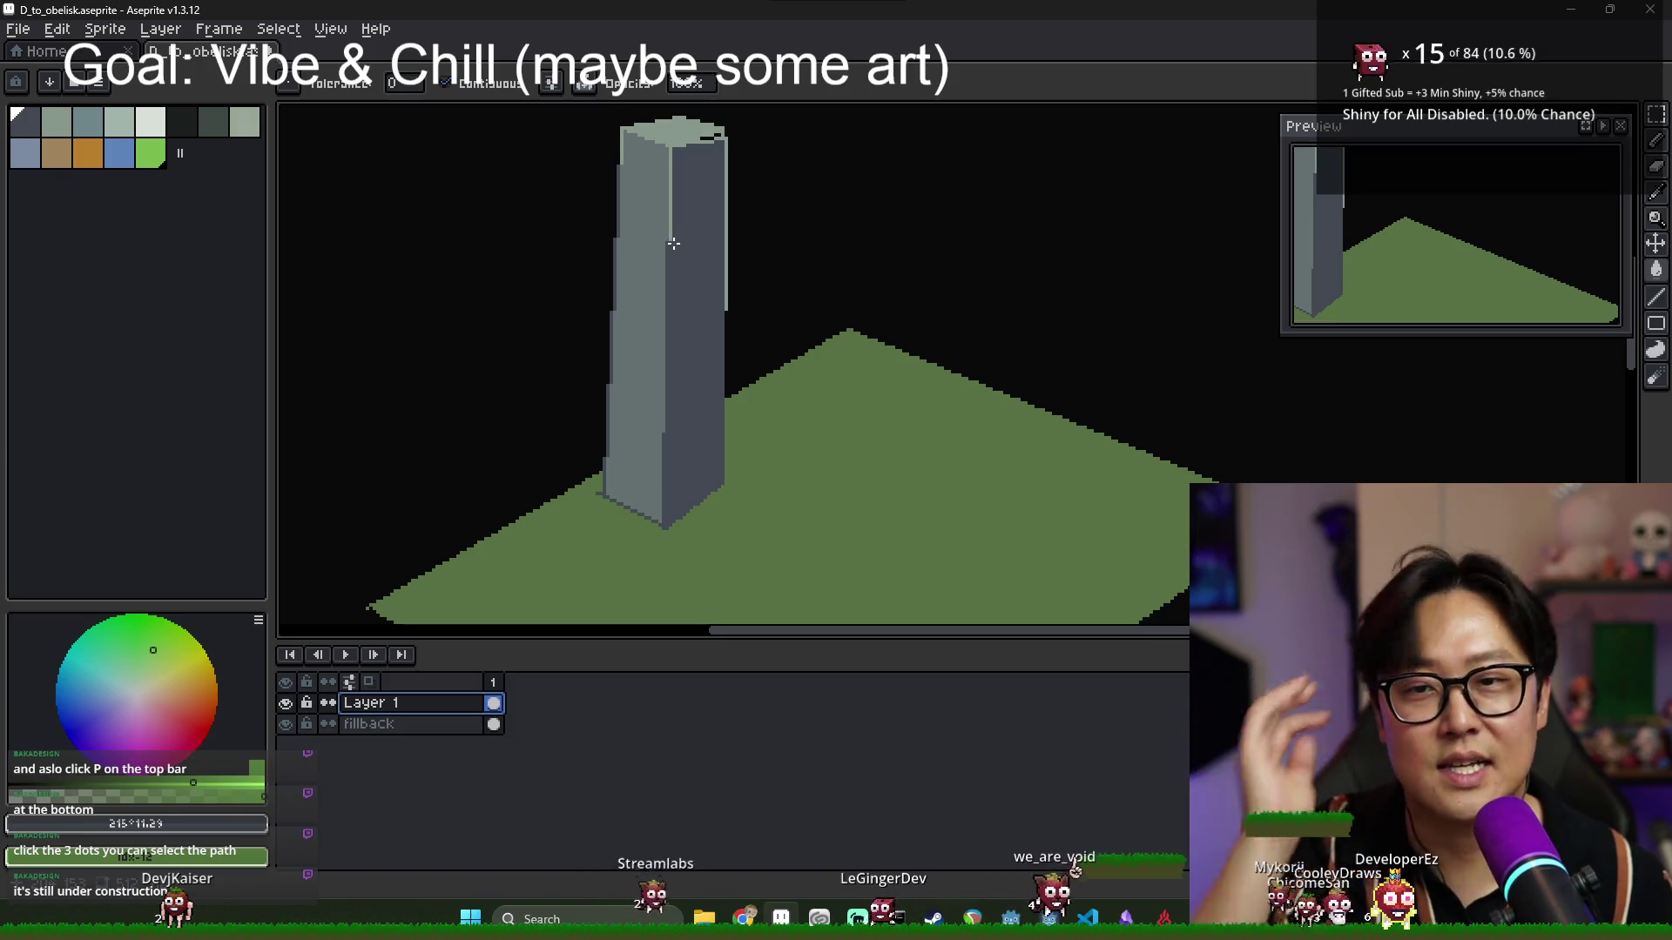
scroll(691, 271, "down", 2)
key("ctrl+a")
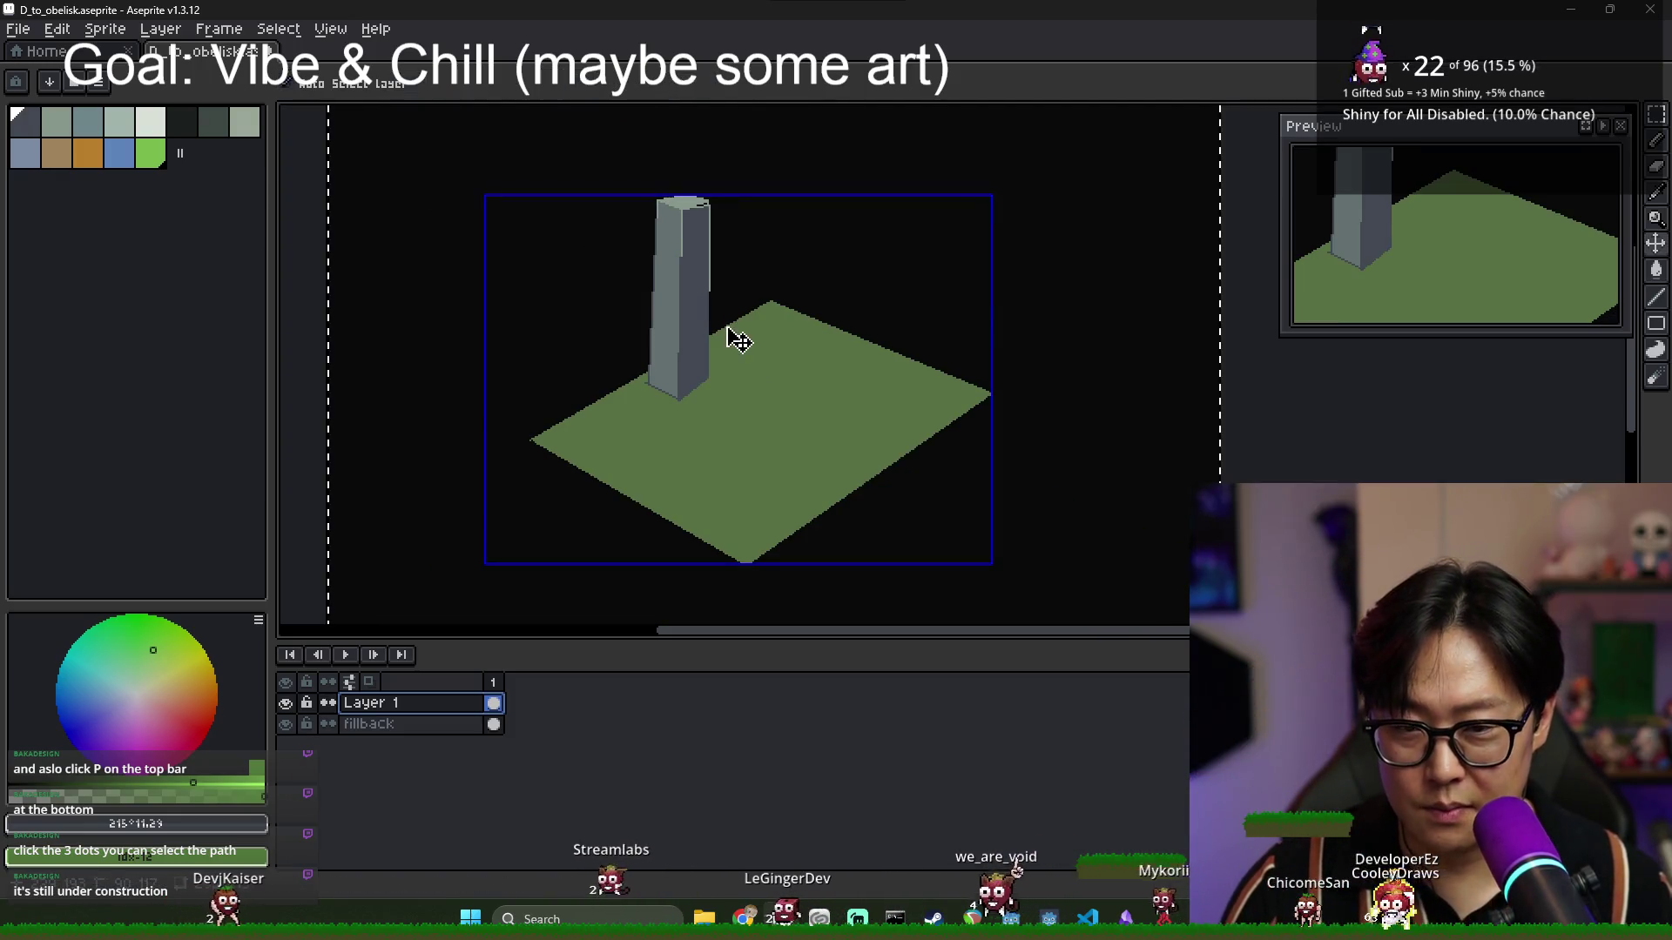
Erase all the obelisk and ground pixels from the canvas.
key("Delete")
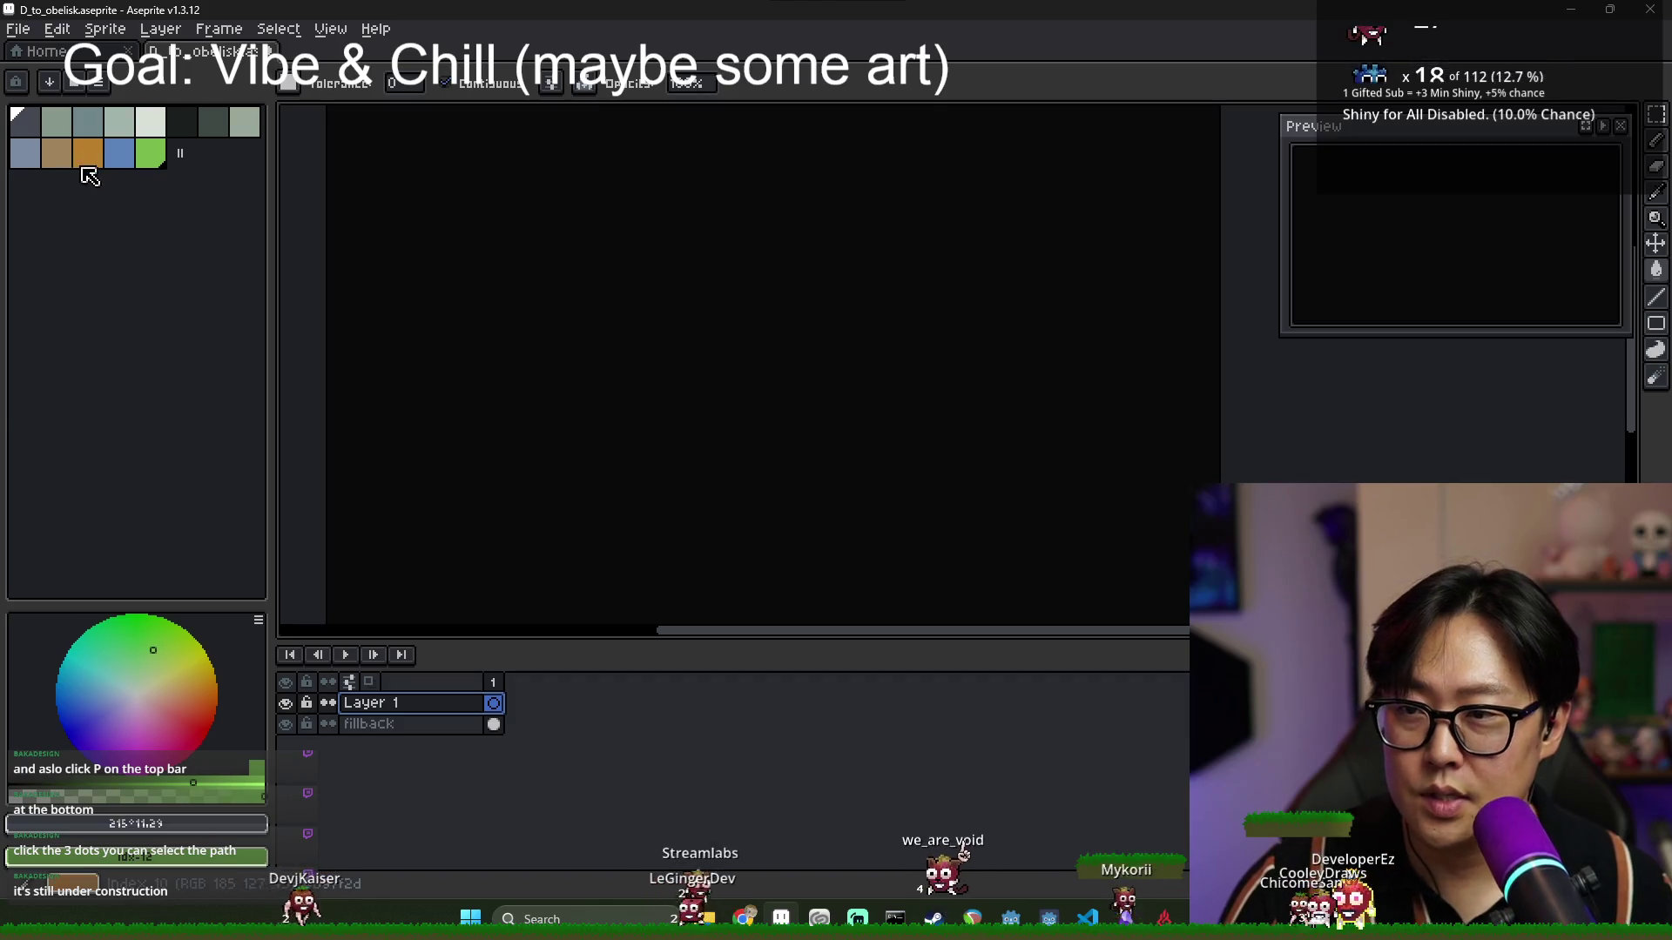
scroll(546, 271, "down", 2)
scroll(546, 271, "up", 2)
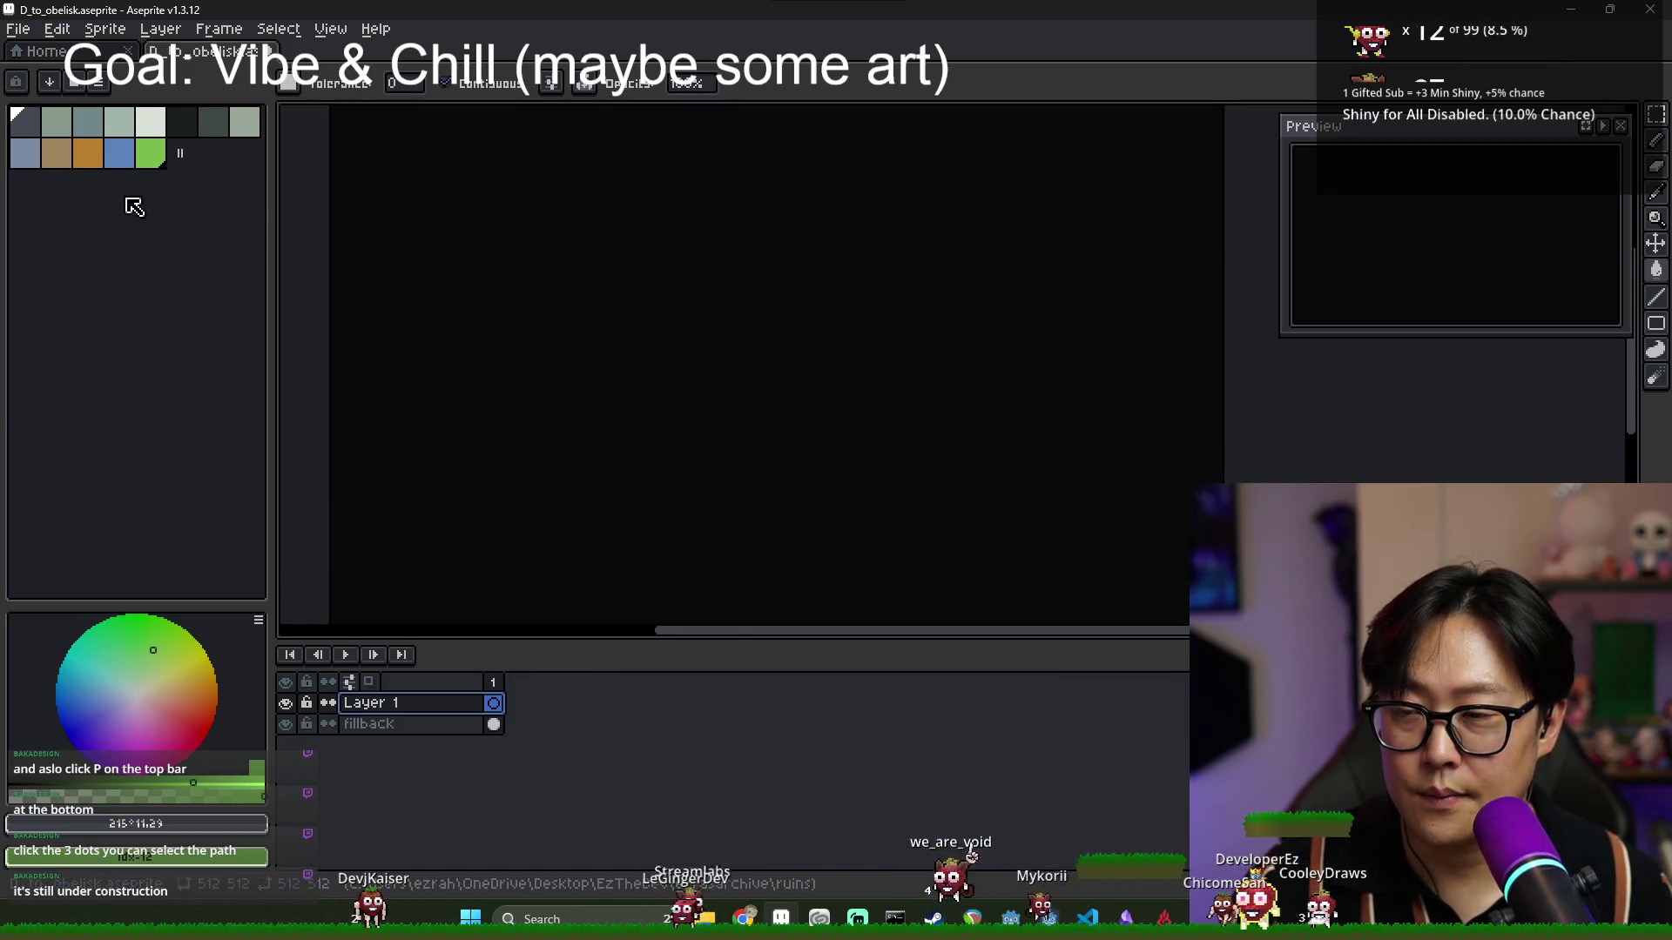
Make the dark colour the background and move dark and light swatches to the first palette slots.
left_click(181, 129)
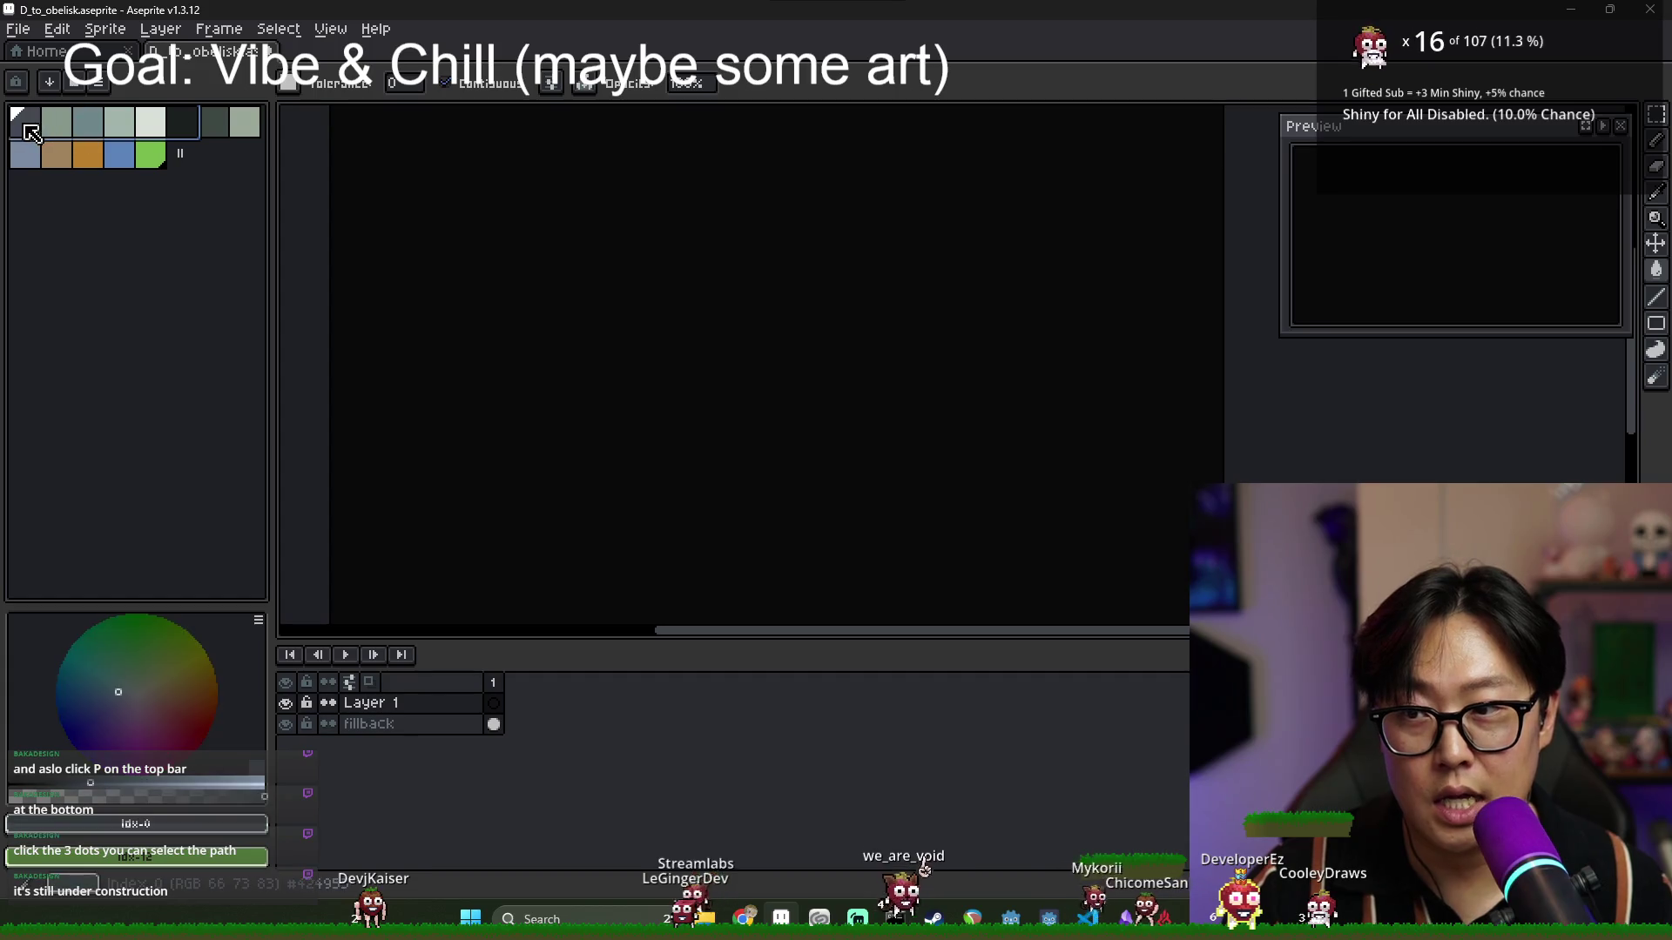
right_click(189, 134)
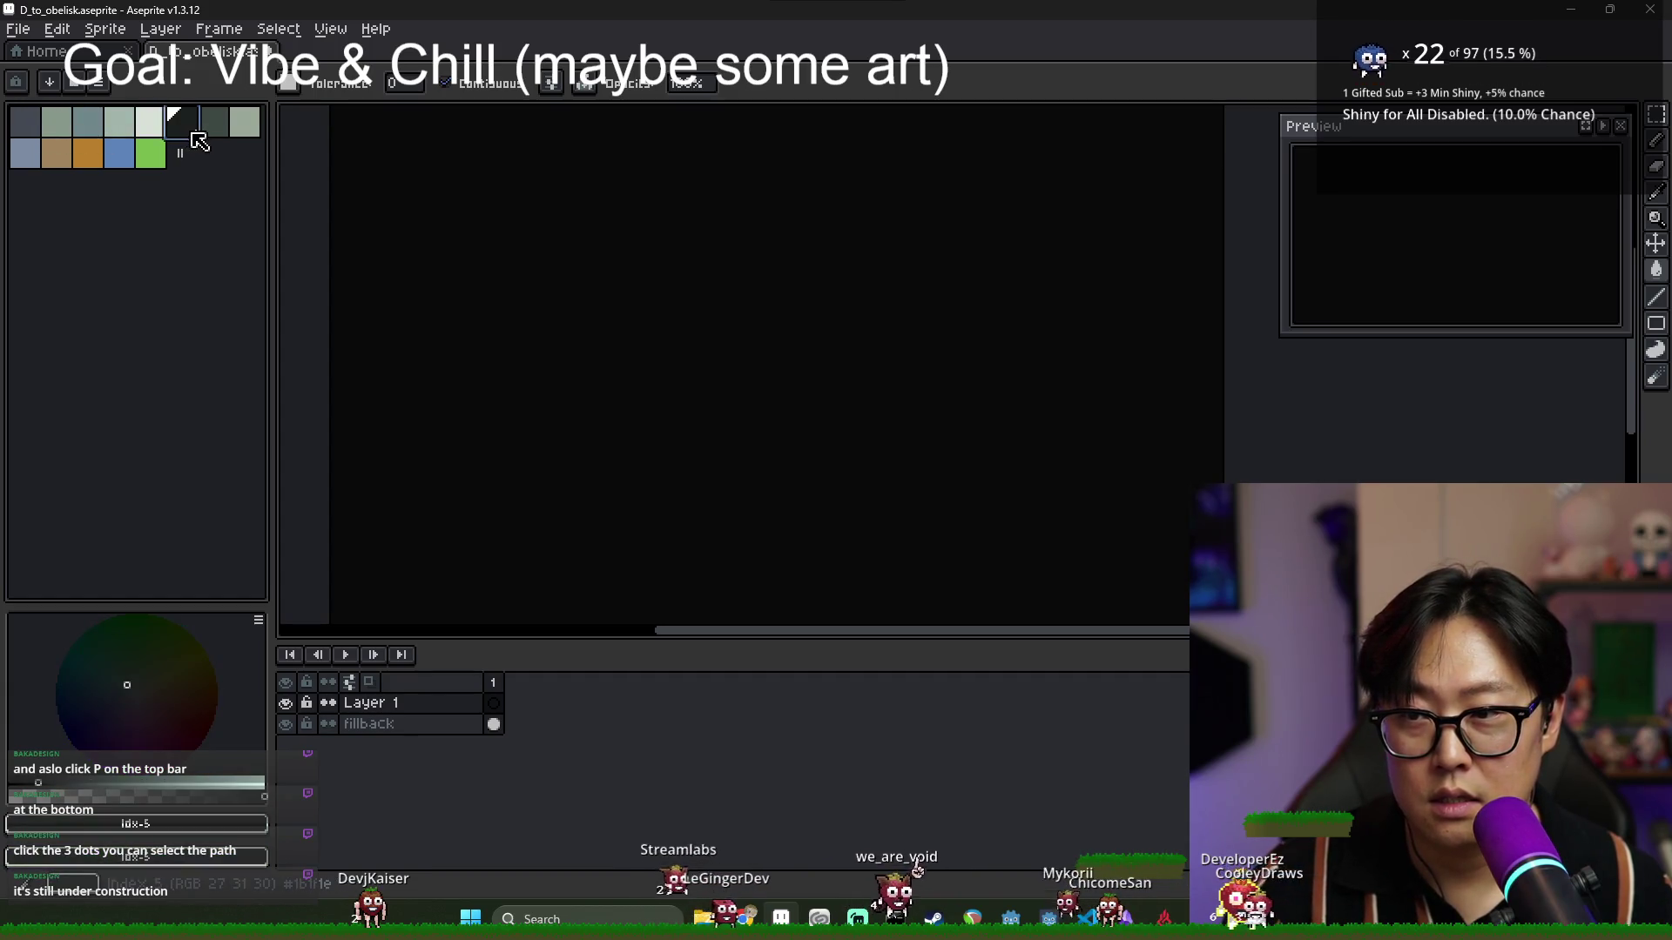
left_click_drag(192, 153, 22, 131)
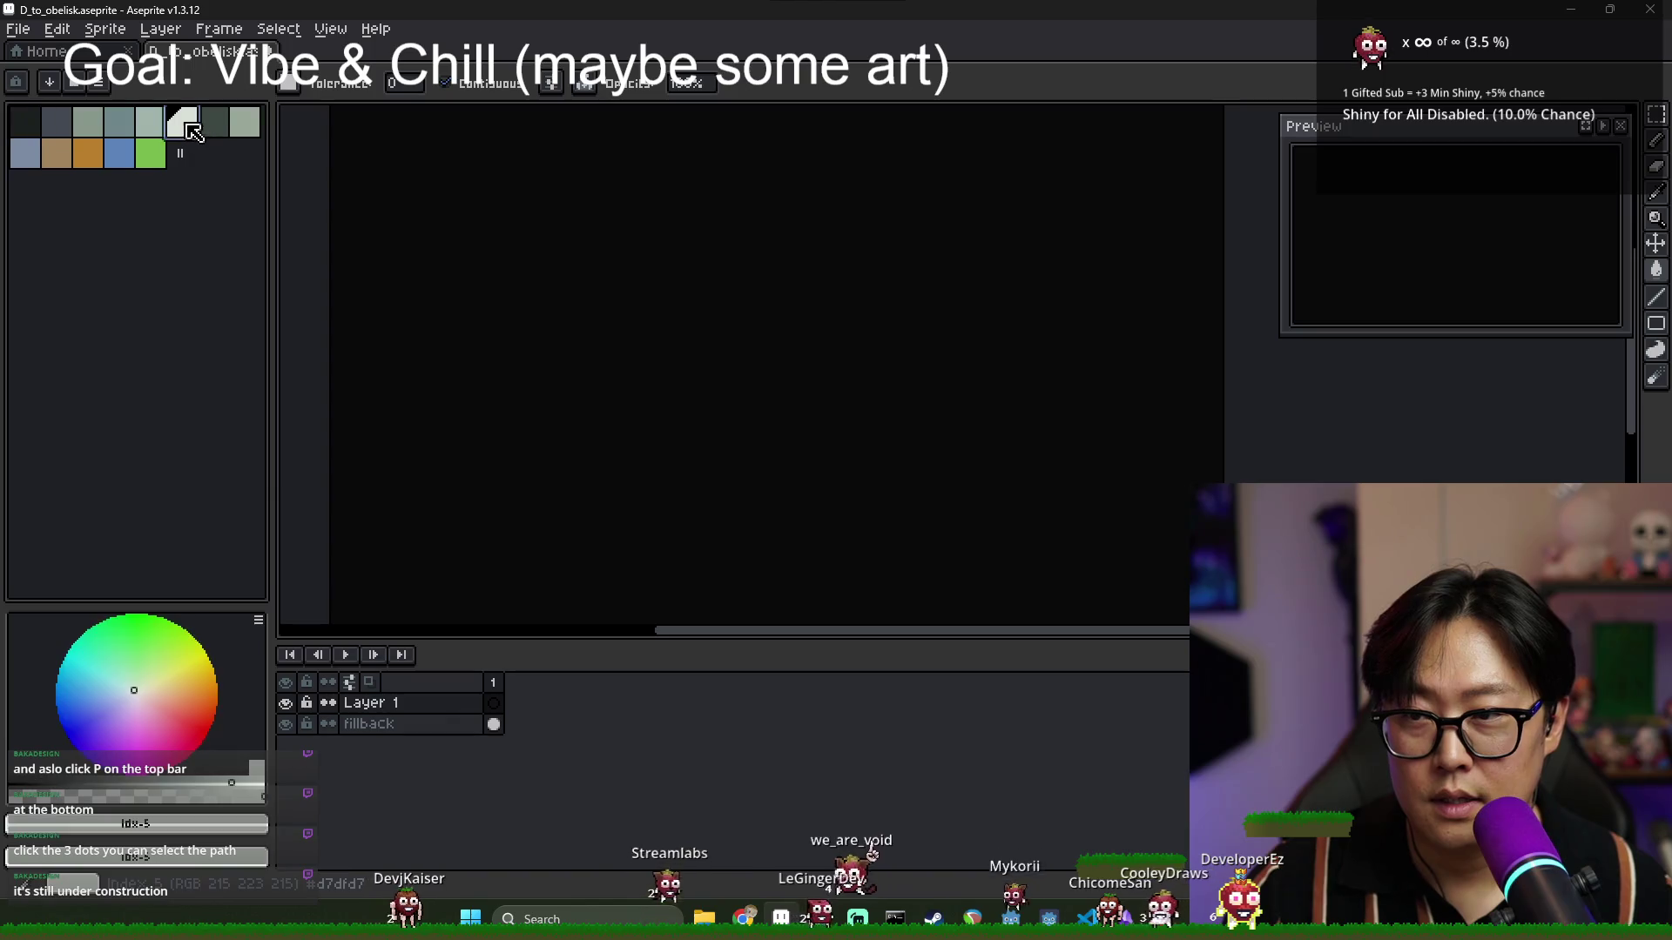
left_click_drag(188, 143, 52, 130)
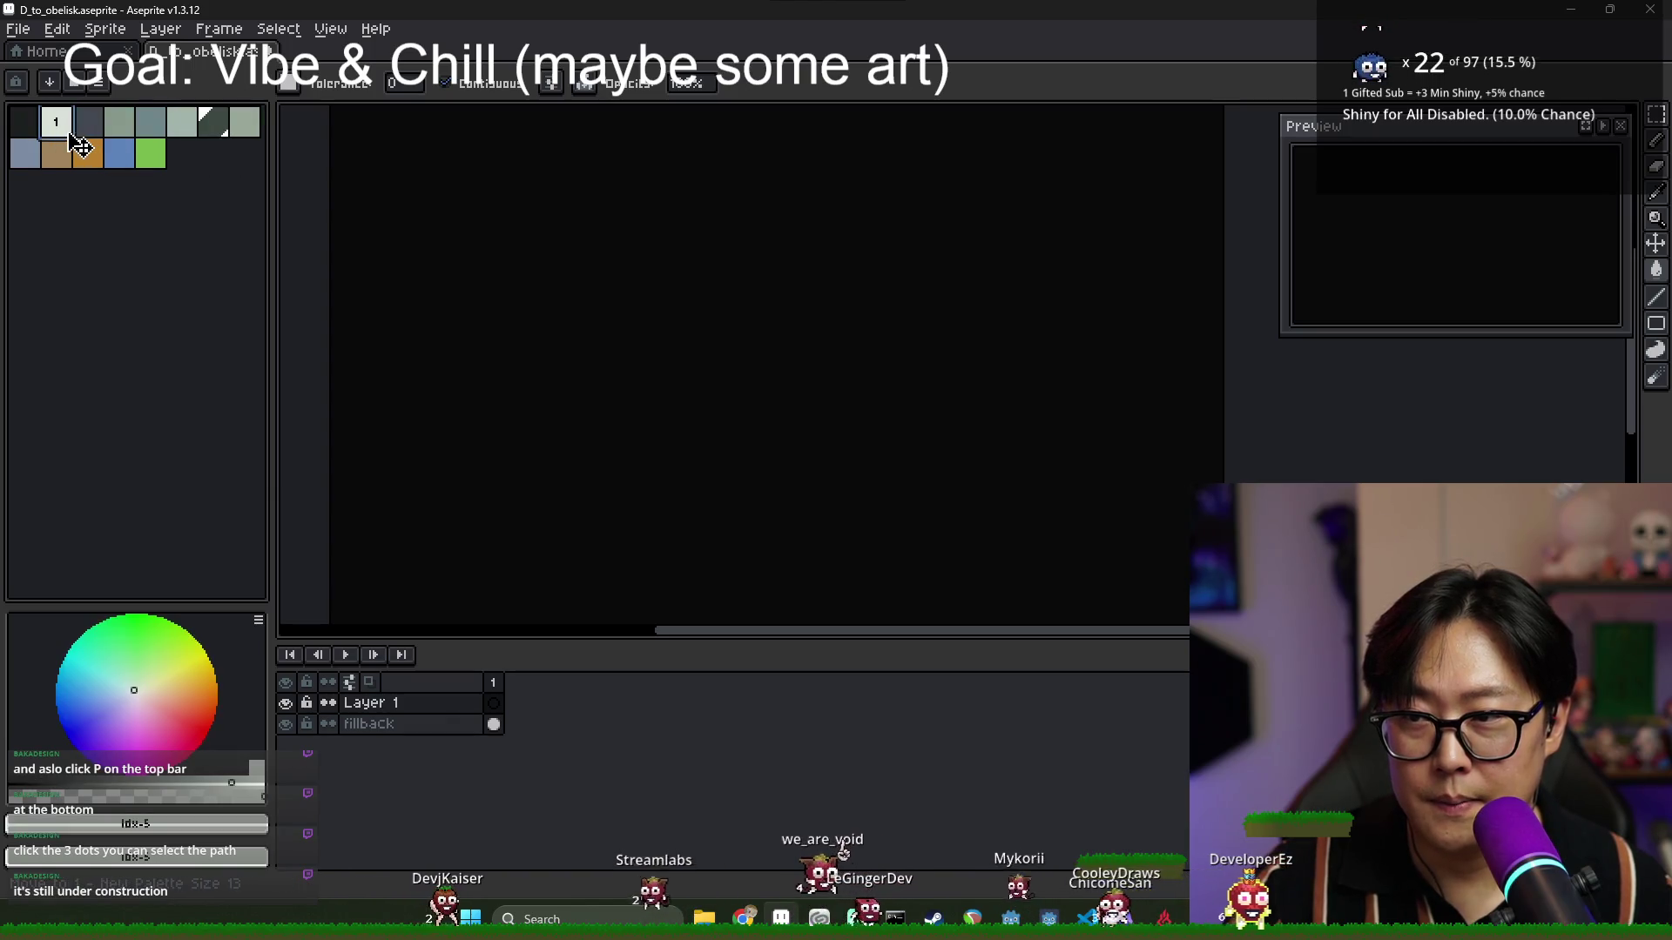
left_click(222, 129)
mouse_move(222, 135)
left_mouse_down()
mouse_move(122, 130)
mouse_move(152, 140)
left_mouse_up()
Shift the dark grey swatch earlier, move a grey to slot 13, and swap orange and tan.
left_click(187, 130)
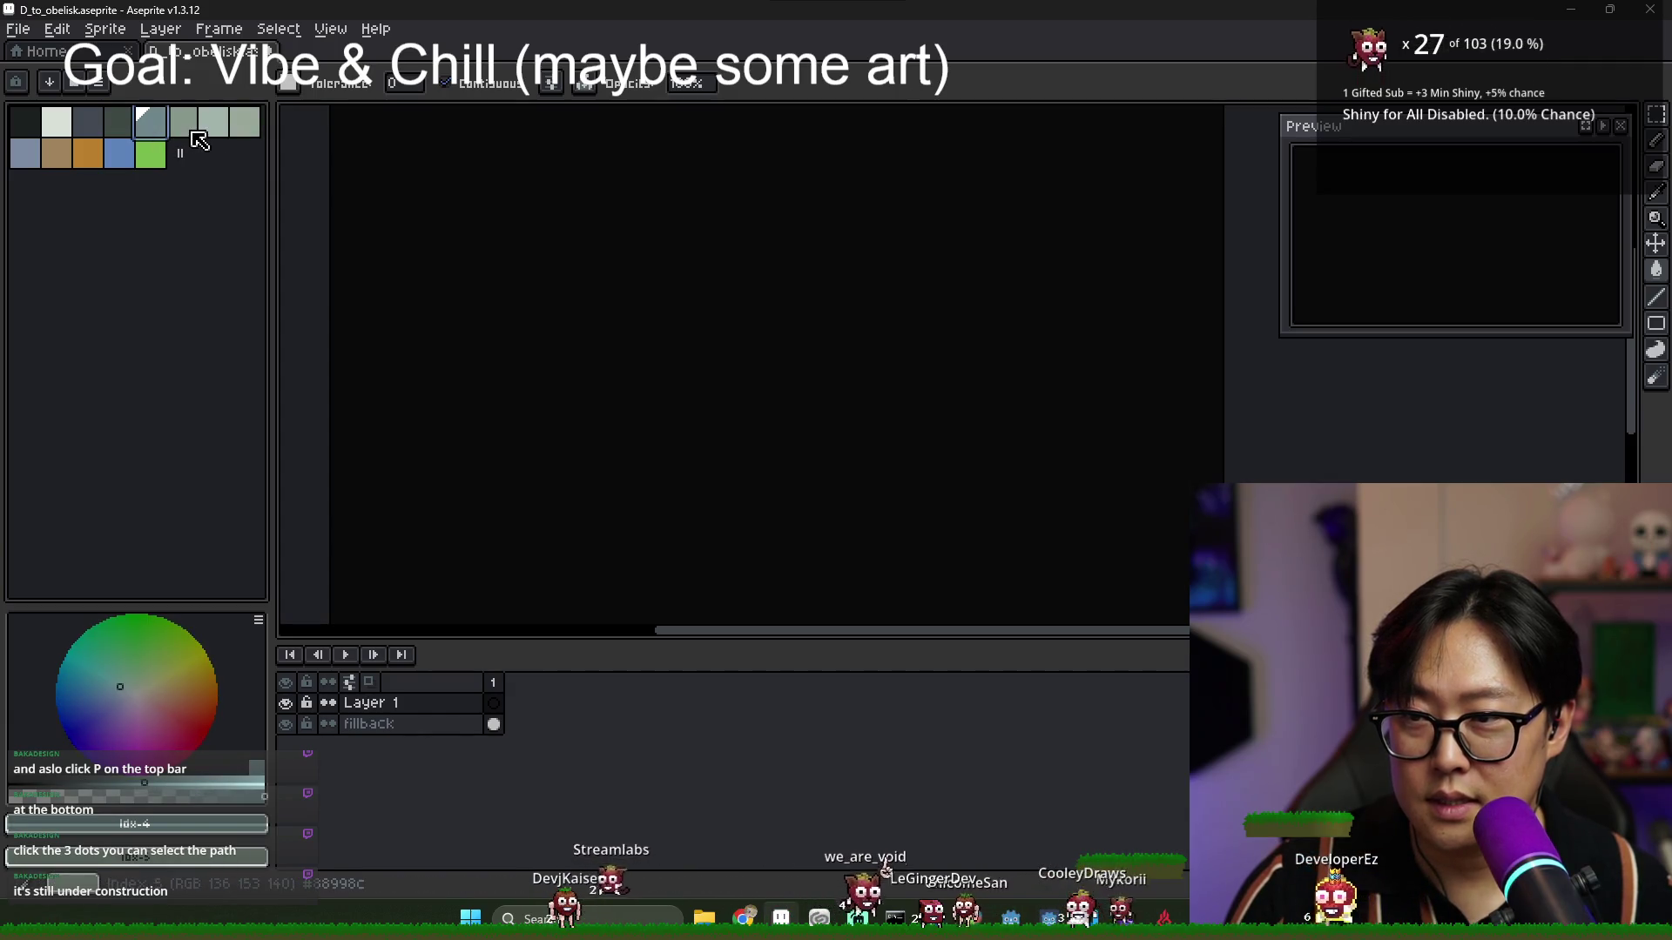
left_click(246, 132)
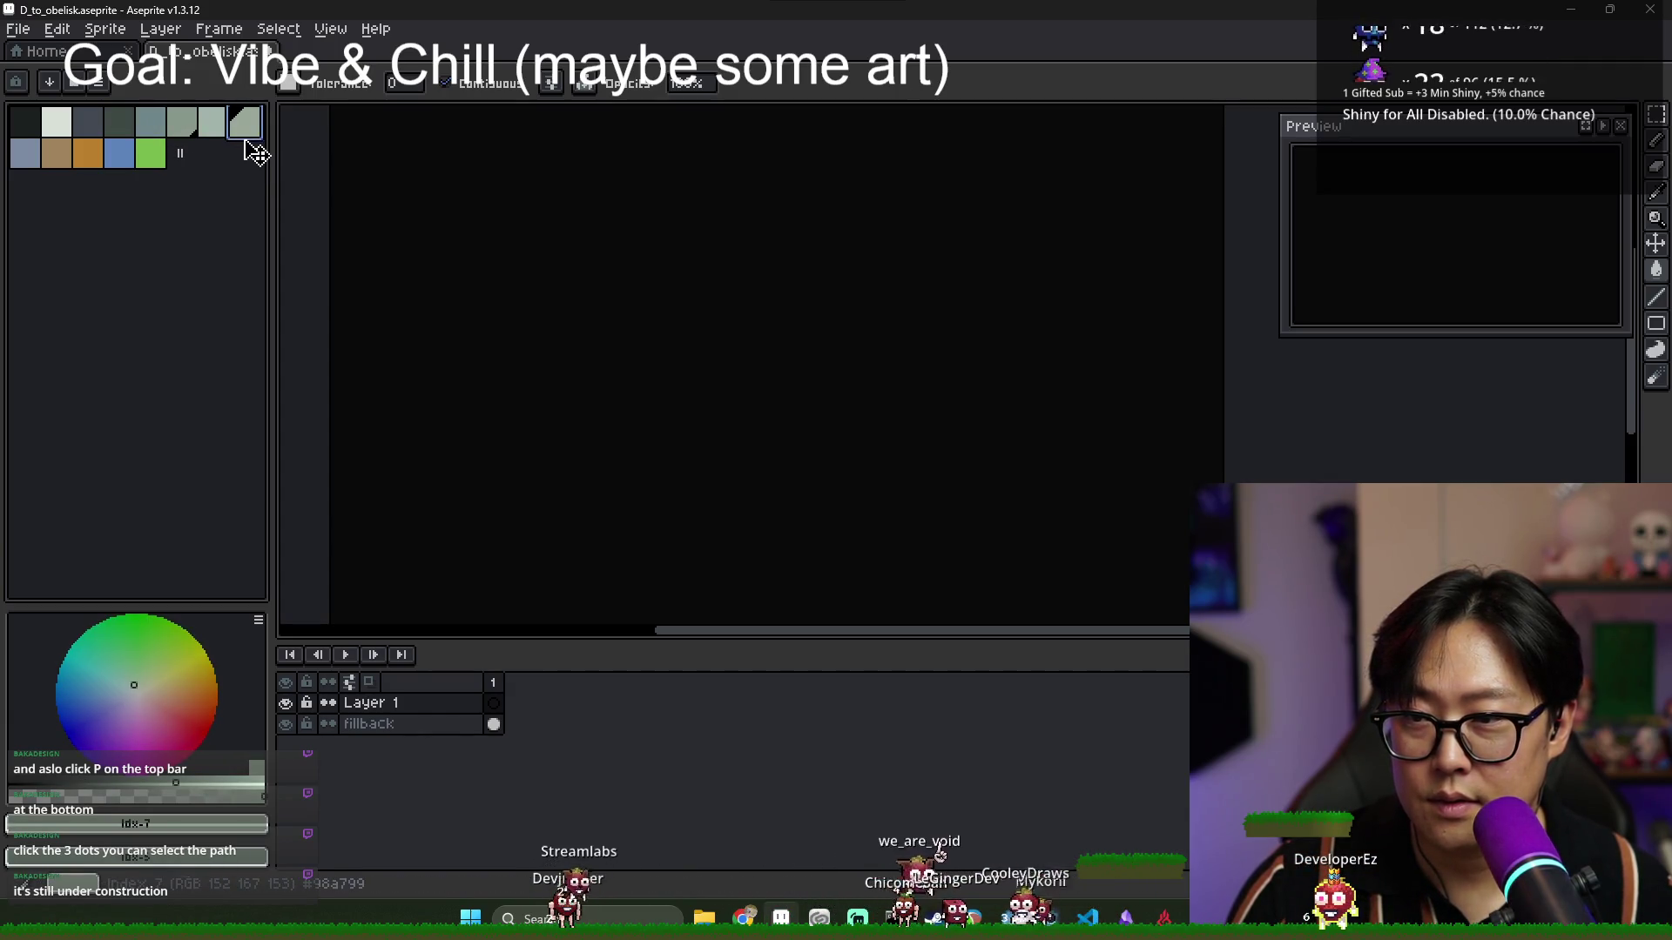
left_click_drag(257, 152, 213, 148)
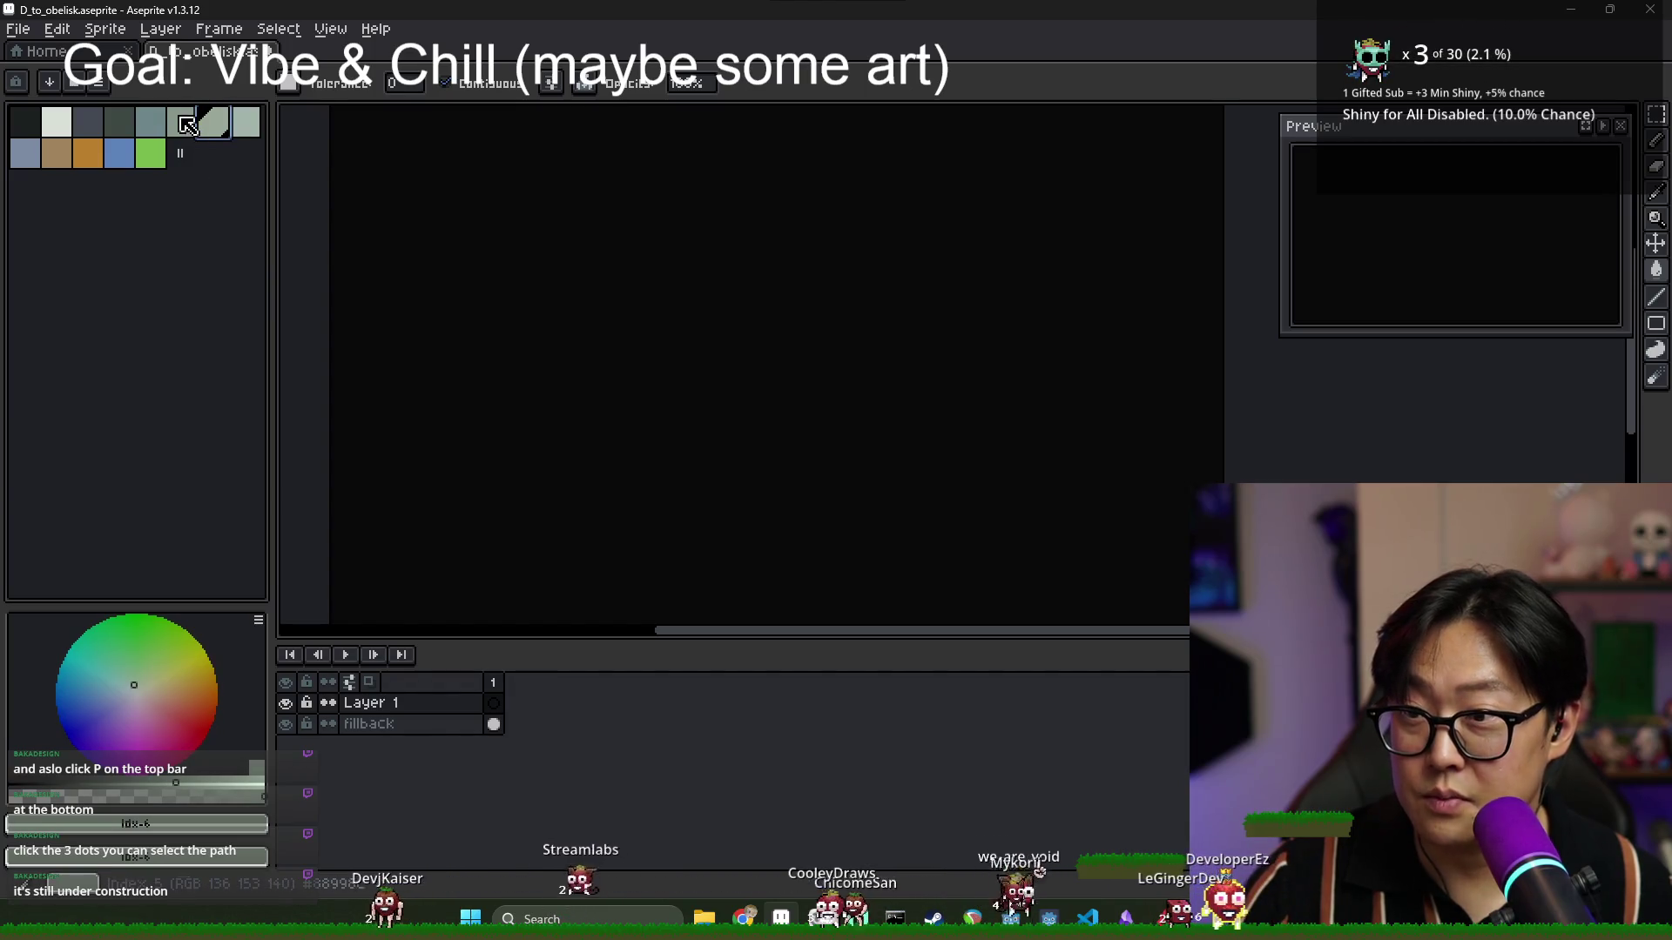
left_click(186, 124)
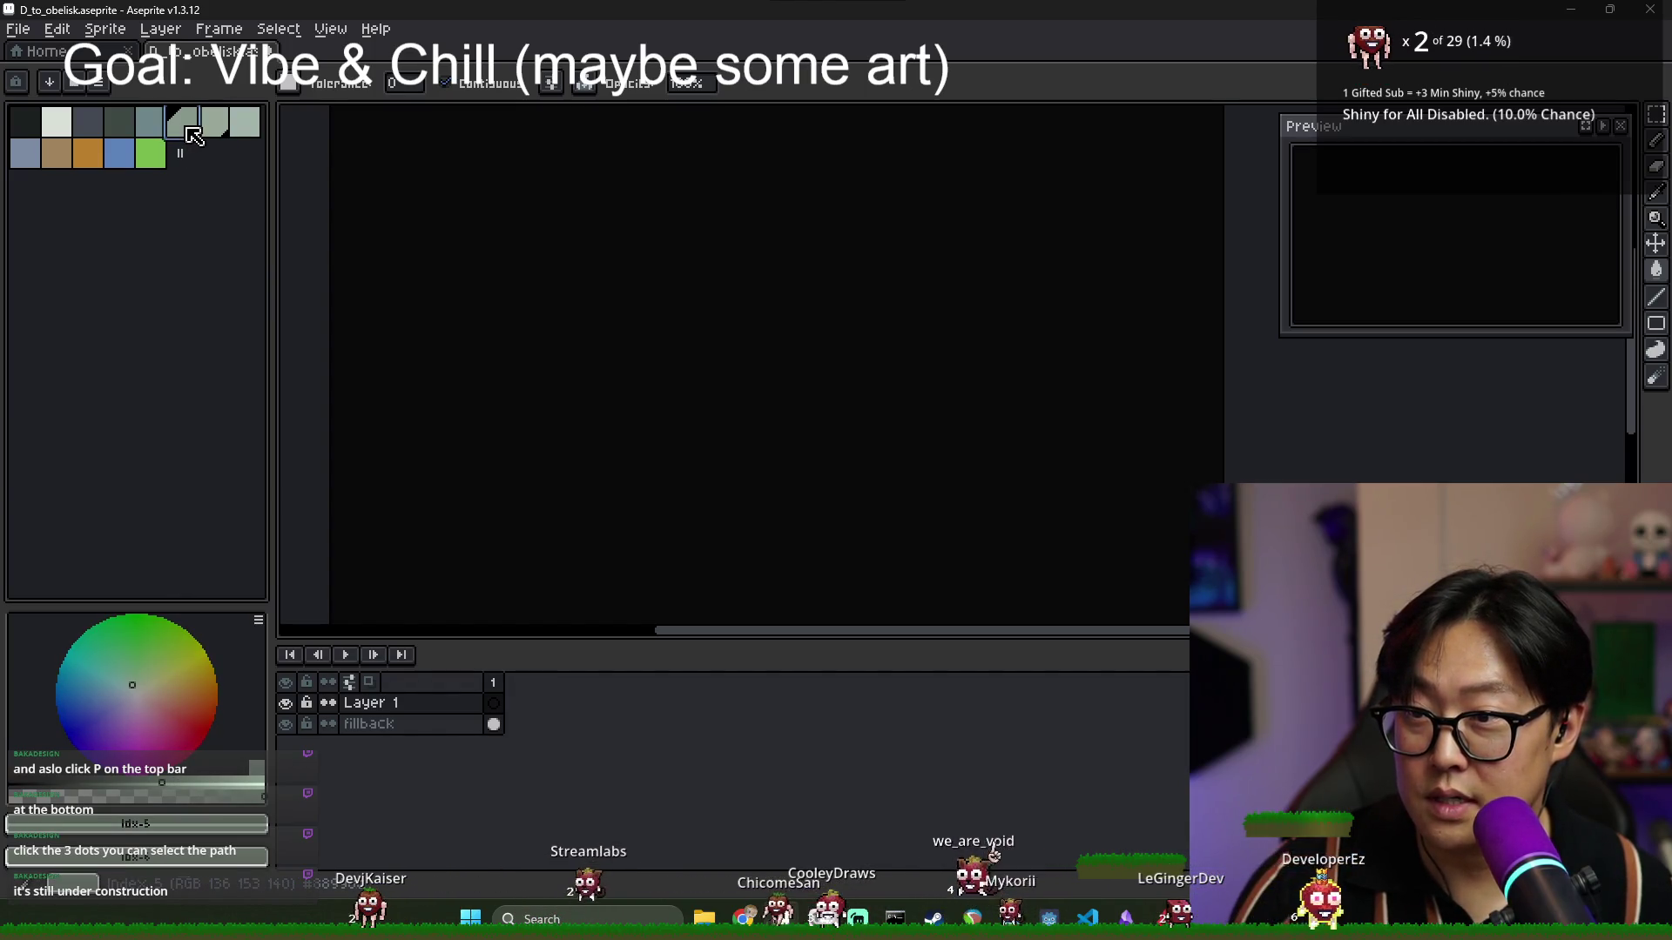
mouse_move(193, 136)
left_mouse_down()
mouse_move(185, 168)
mouse_move(157, 163)
left_mouse_up()
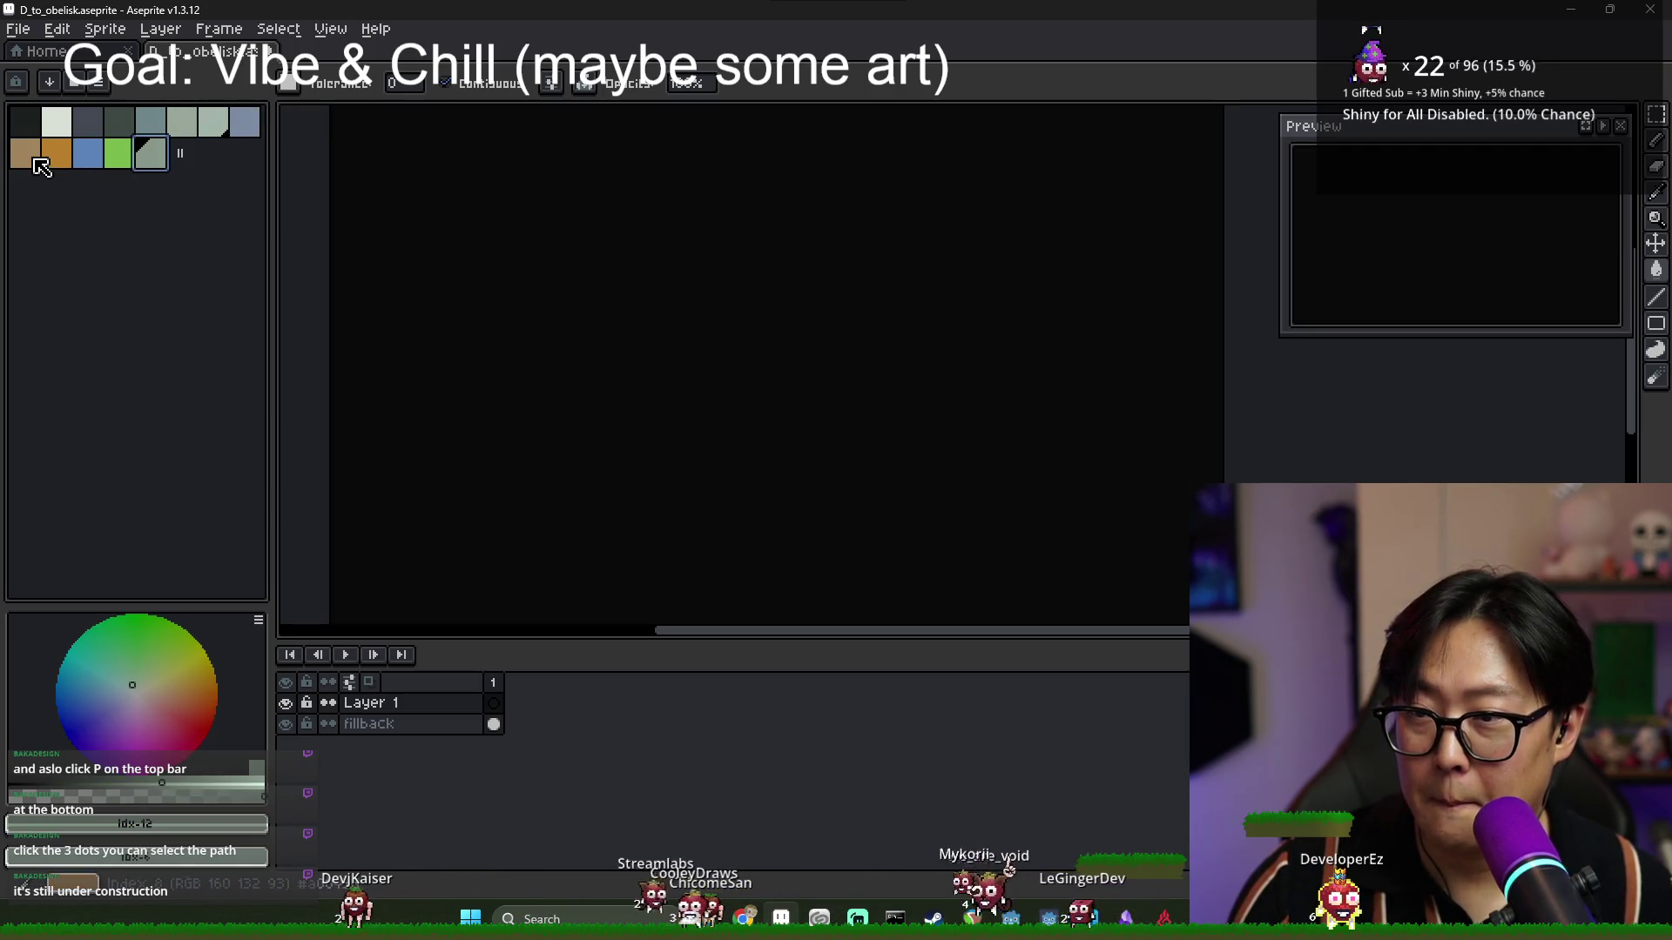
left_click(64, 166)
mouse_move(63, 170)
left_mouse_down()
mouse_move(24, 166)
mouse_move(207, 152)
mouse_move(242, 123)
left_mouse_up()
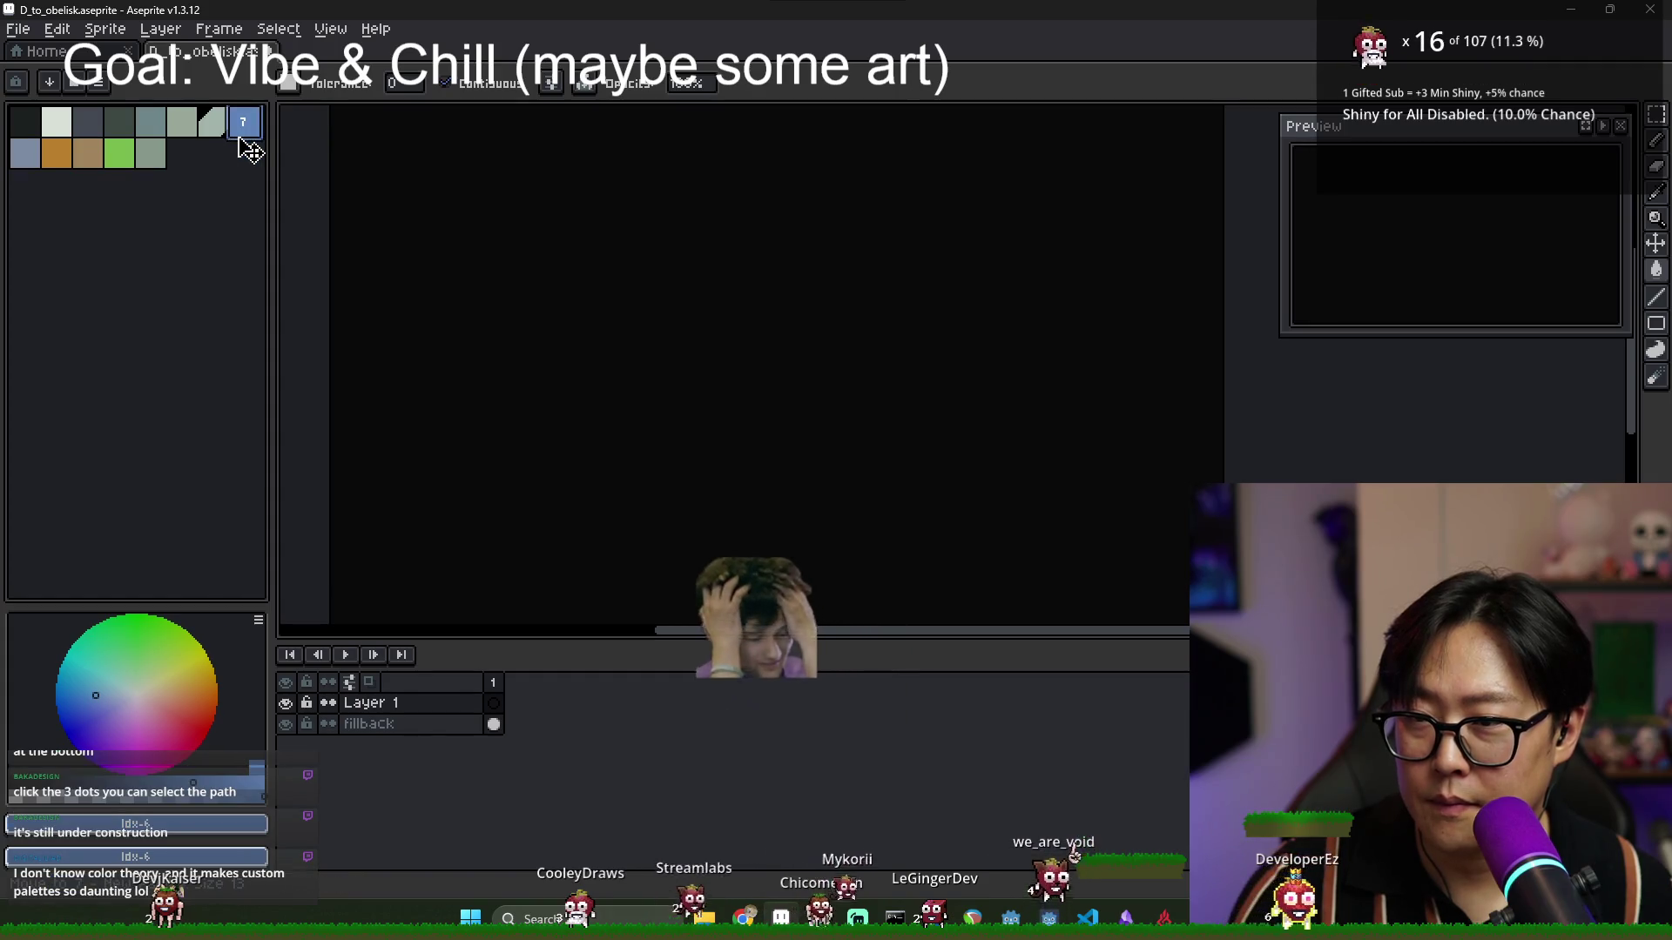
left_click(99, 161)
left_click(152, 155)
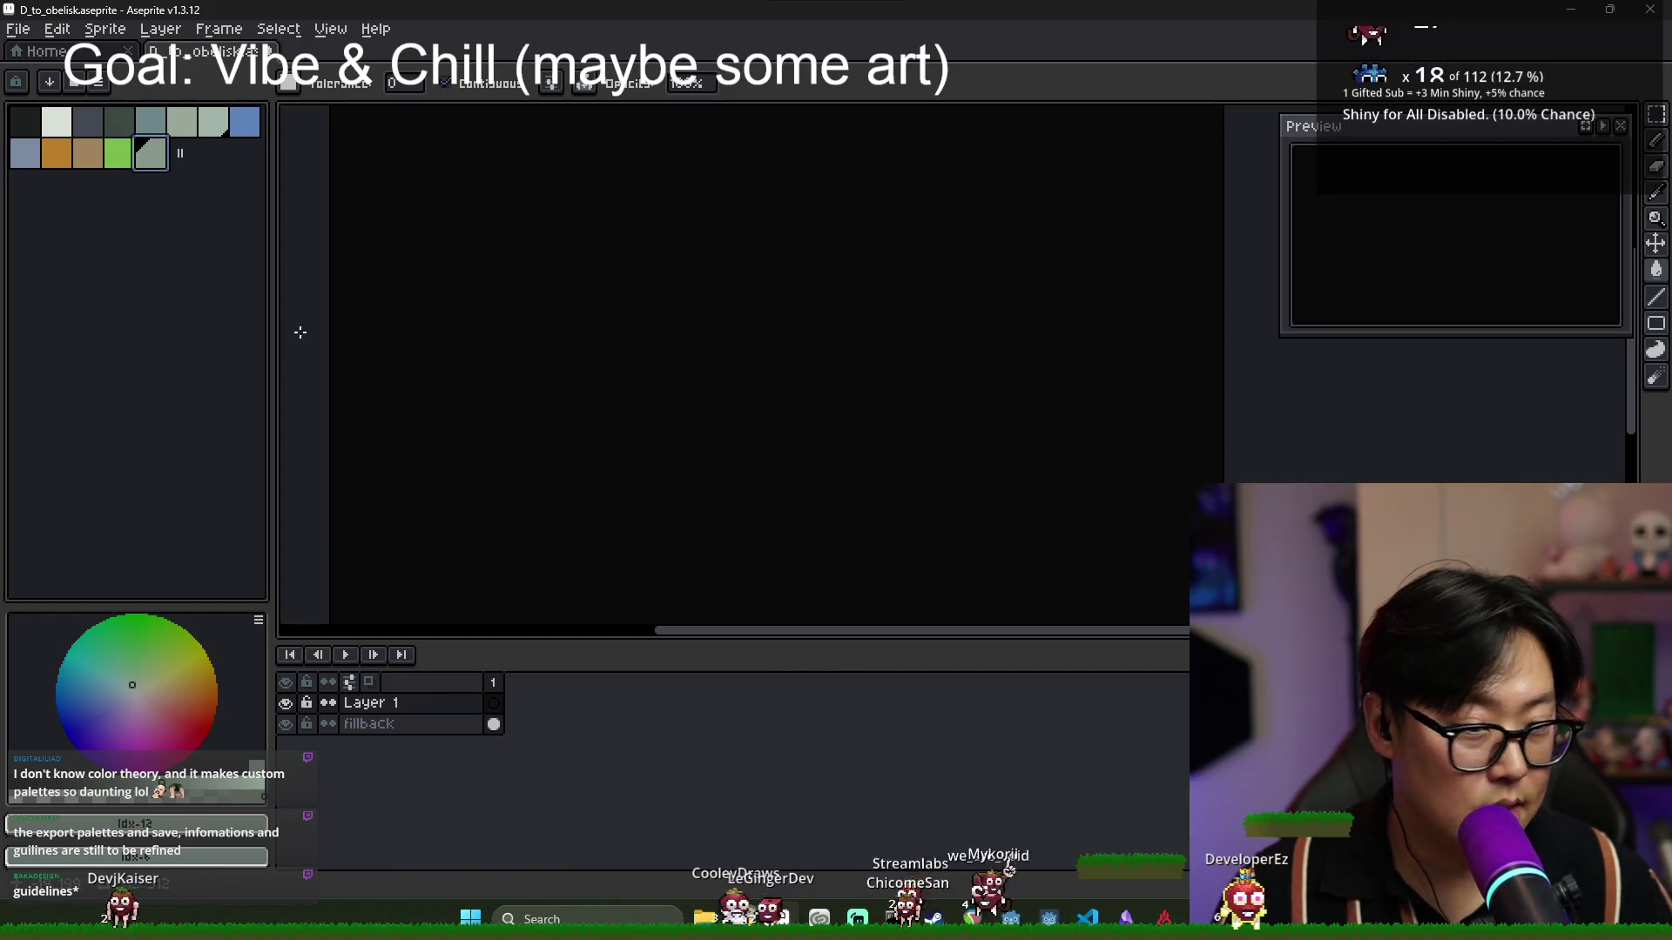
Narrow the palette panel and briefly browse the palette presets list.
left_click_drag(269, 311, 231, 318)
left_click(75, 81)
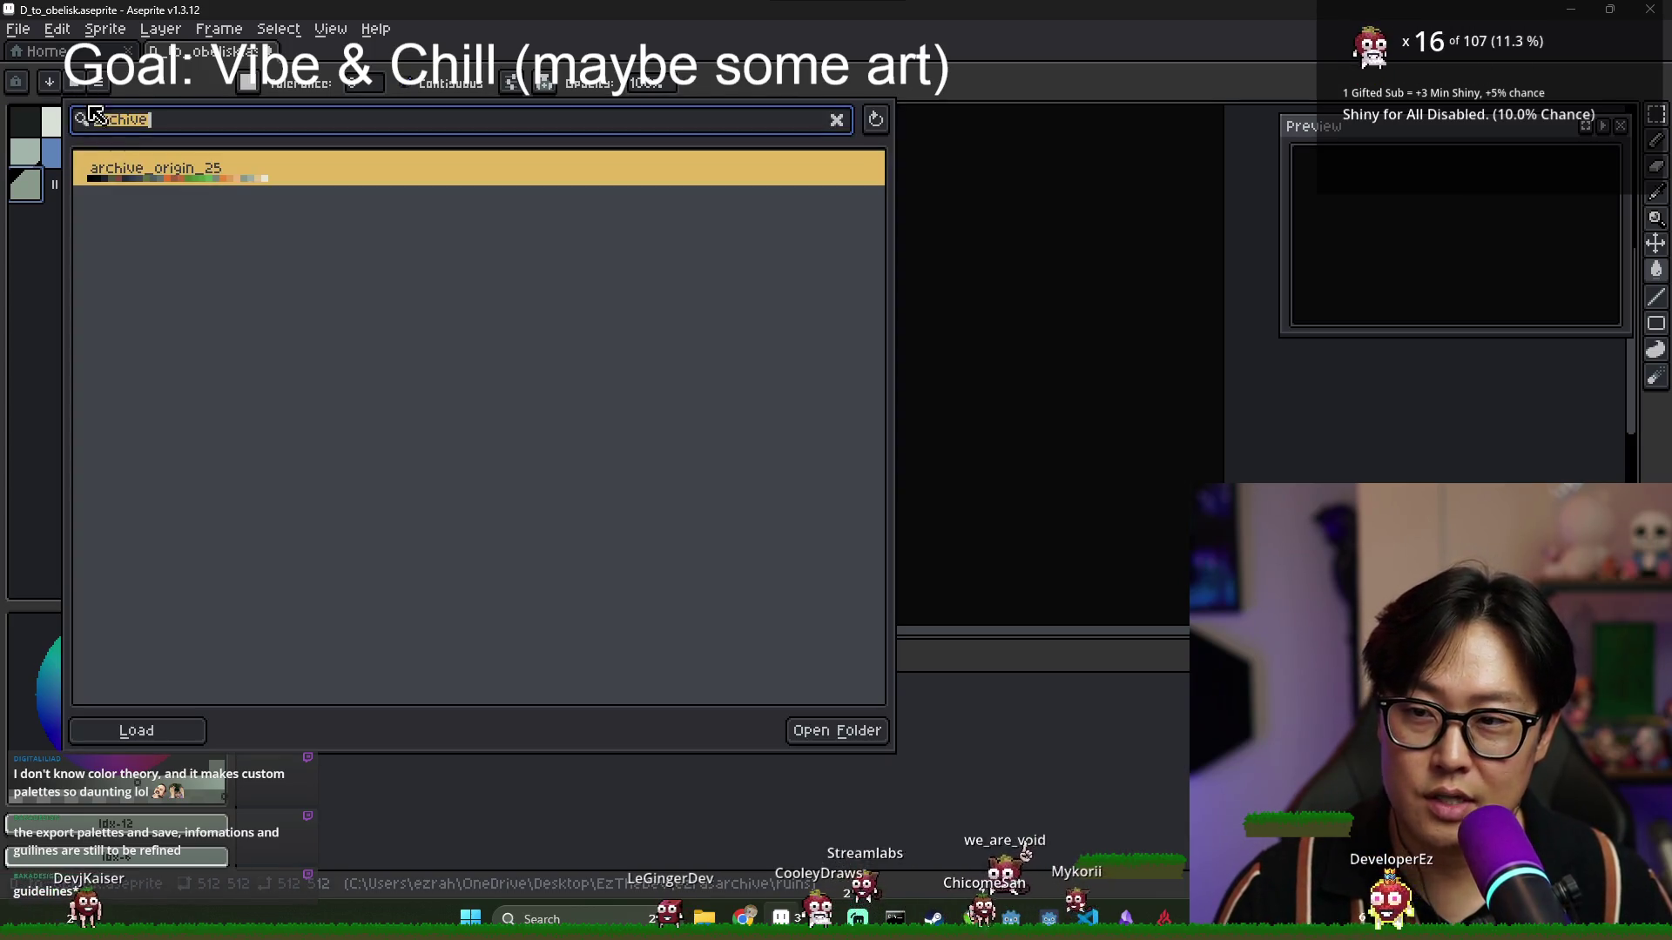
left_click(836, 119)
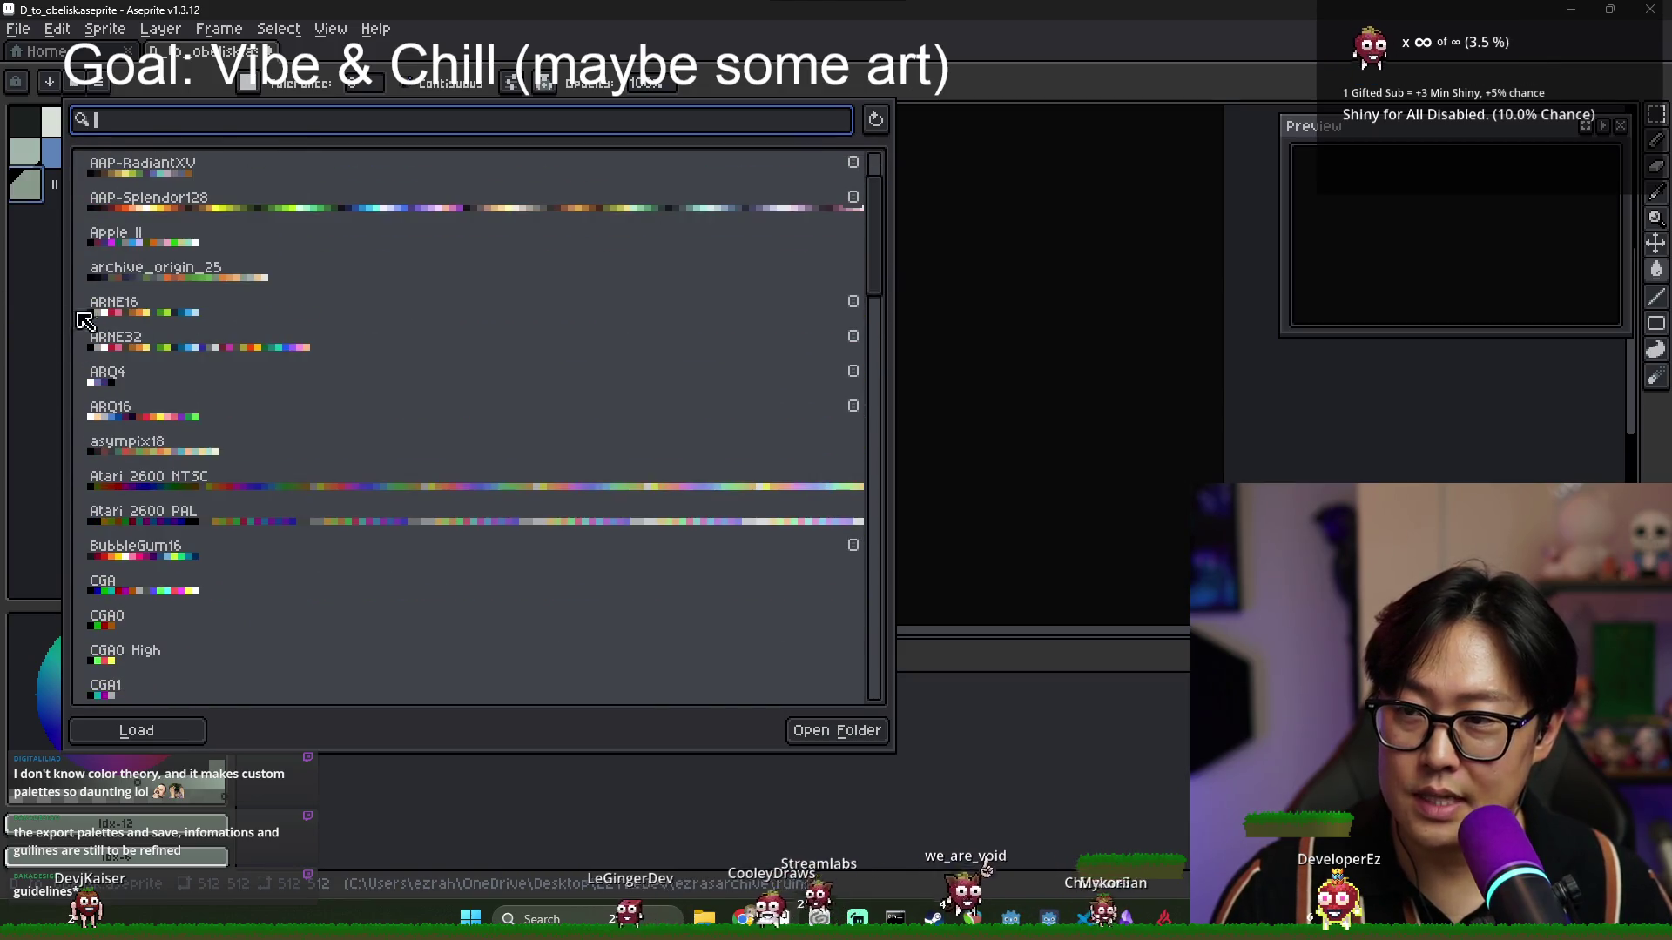
key("Escape")
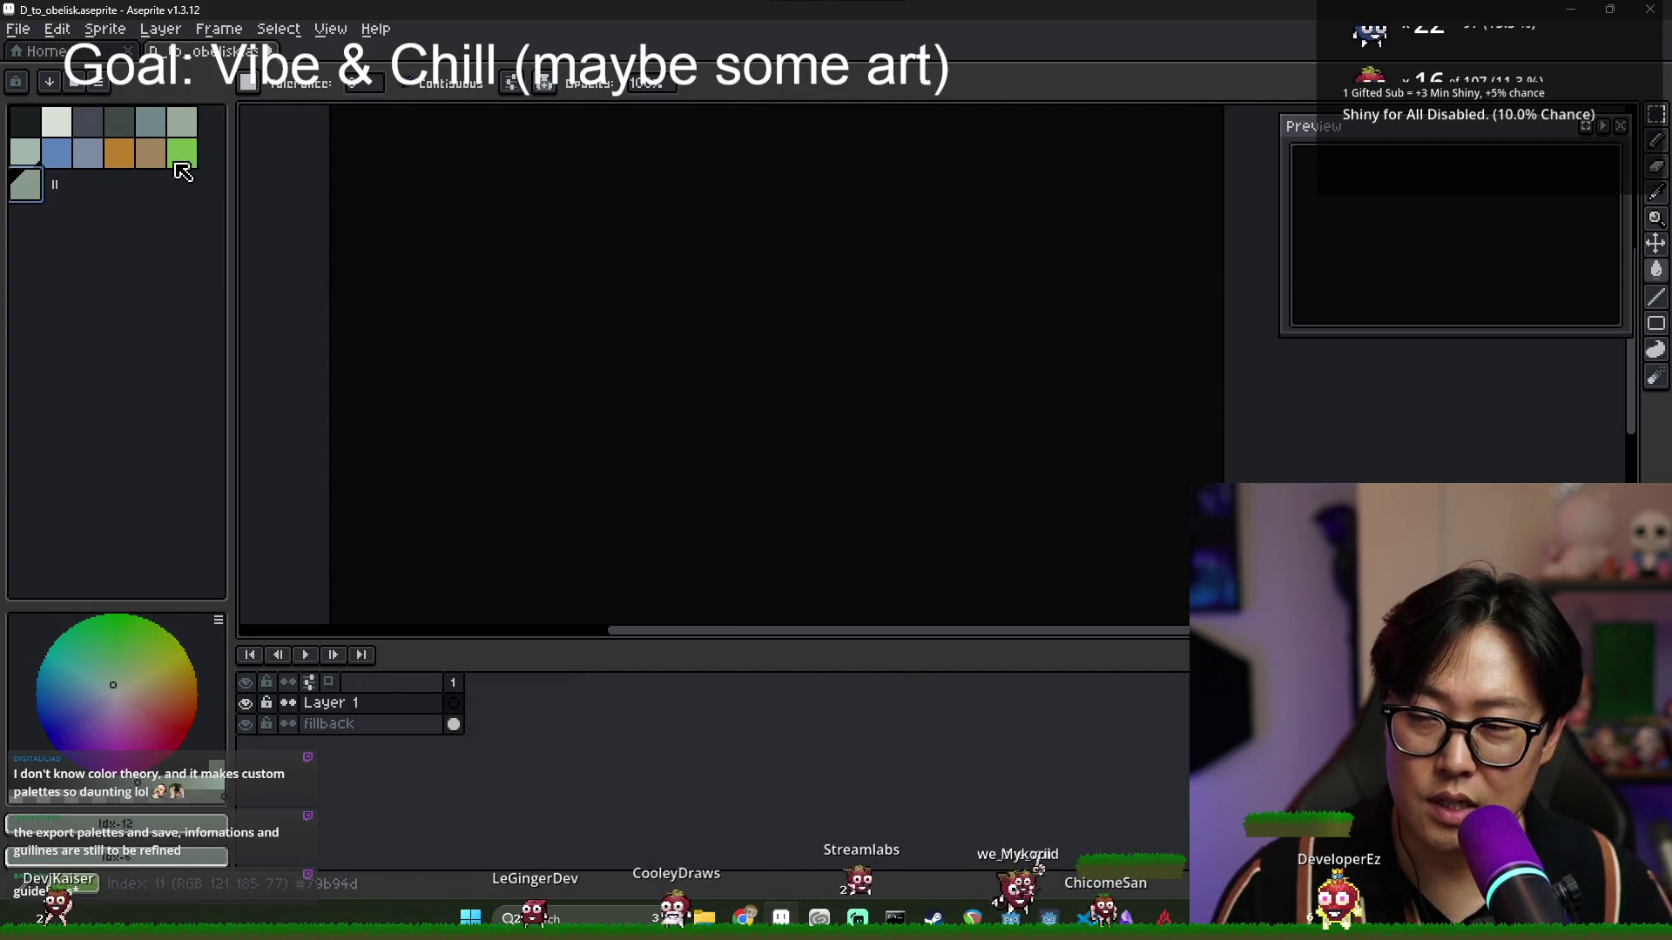
Test a blue bucket fill on the canvas, then undo it.
left_click(57, 153)
left_click(507, 325)
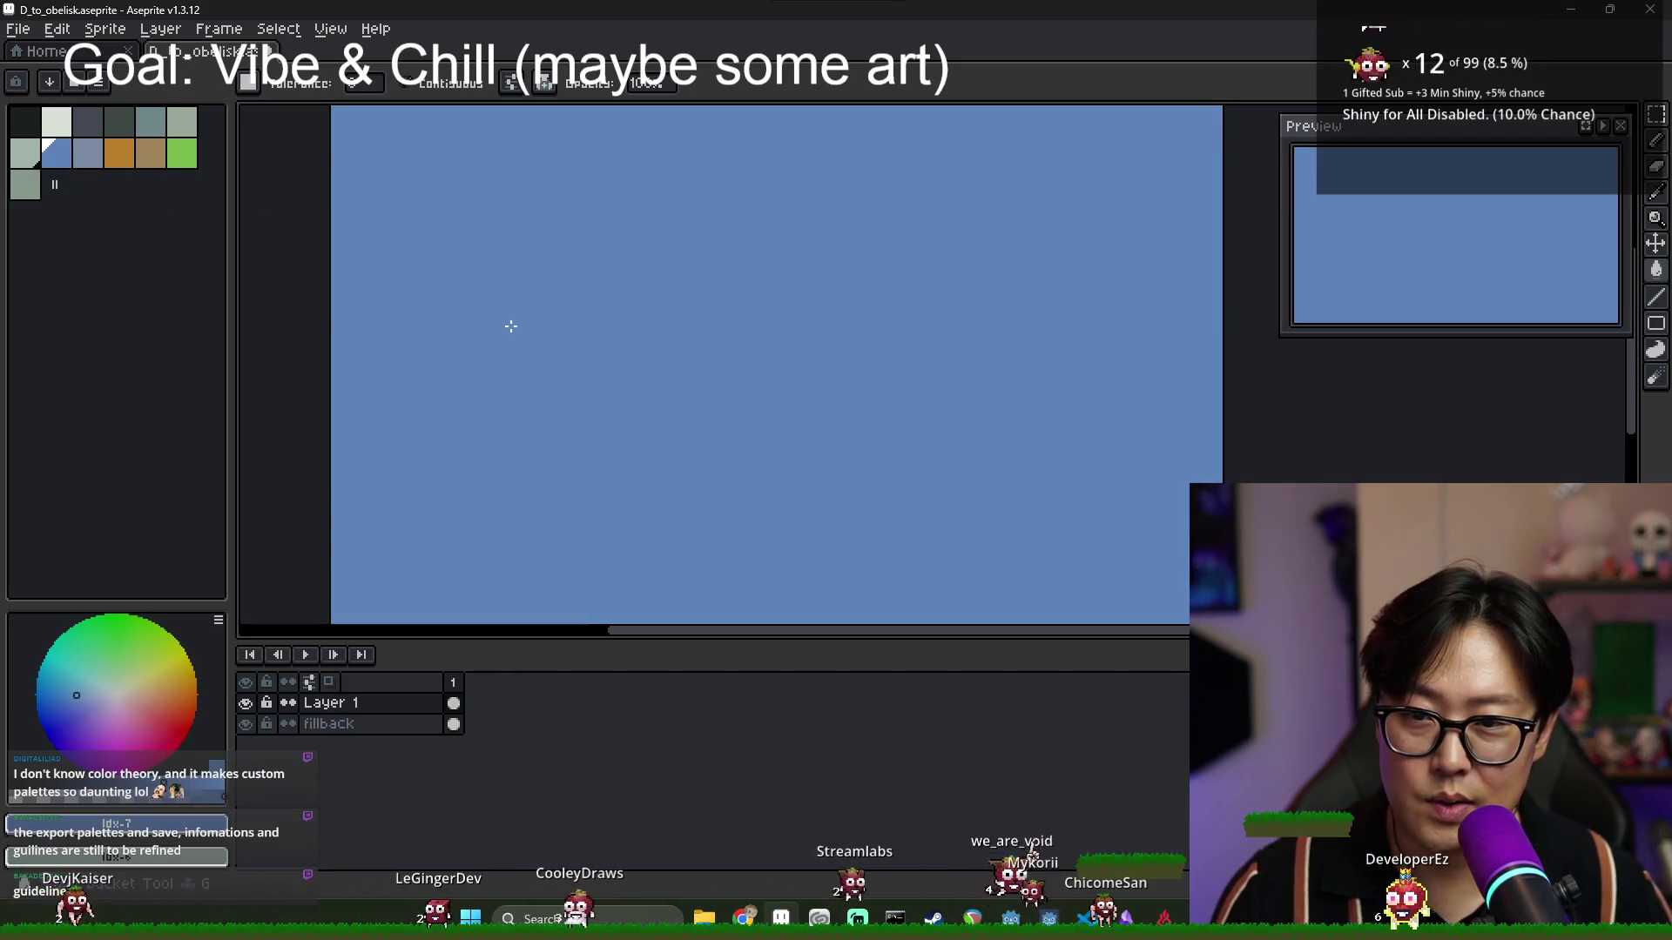
scroll(523, 362, "down", 1)
key("ctrl+z")
scroll(552, 358, "up", 1)
scroll(552, 357, "down", 1)
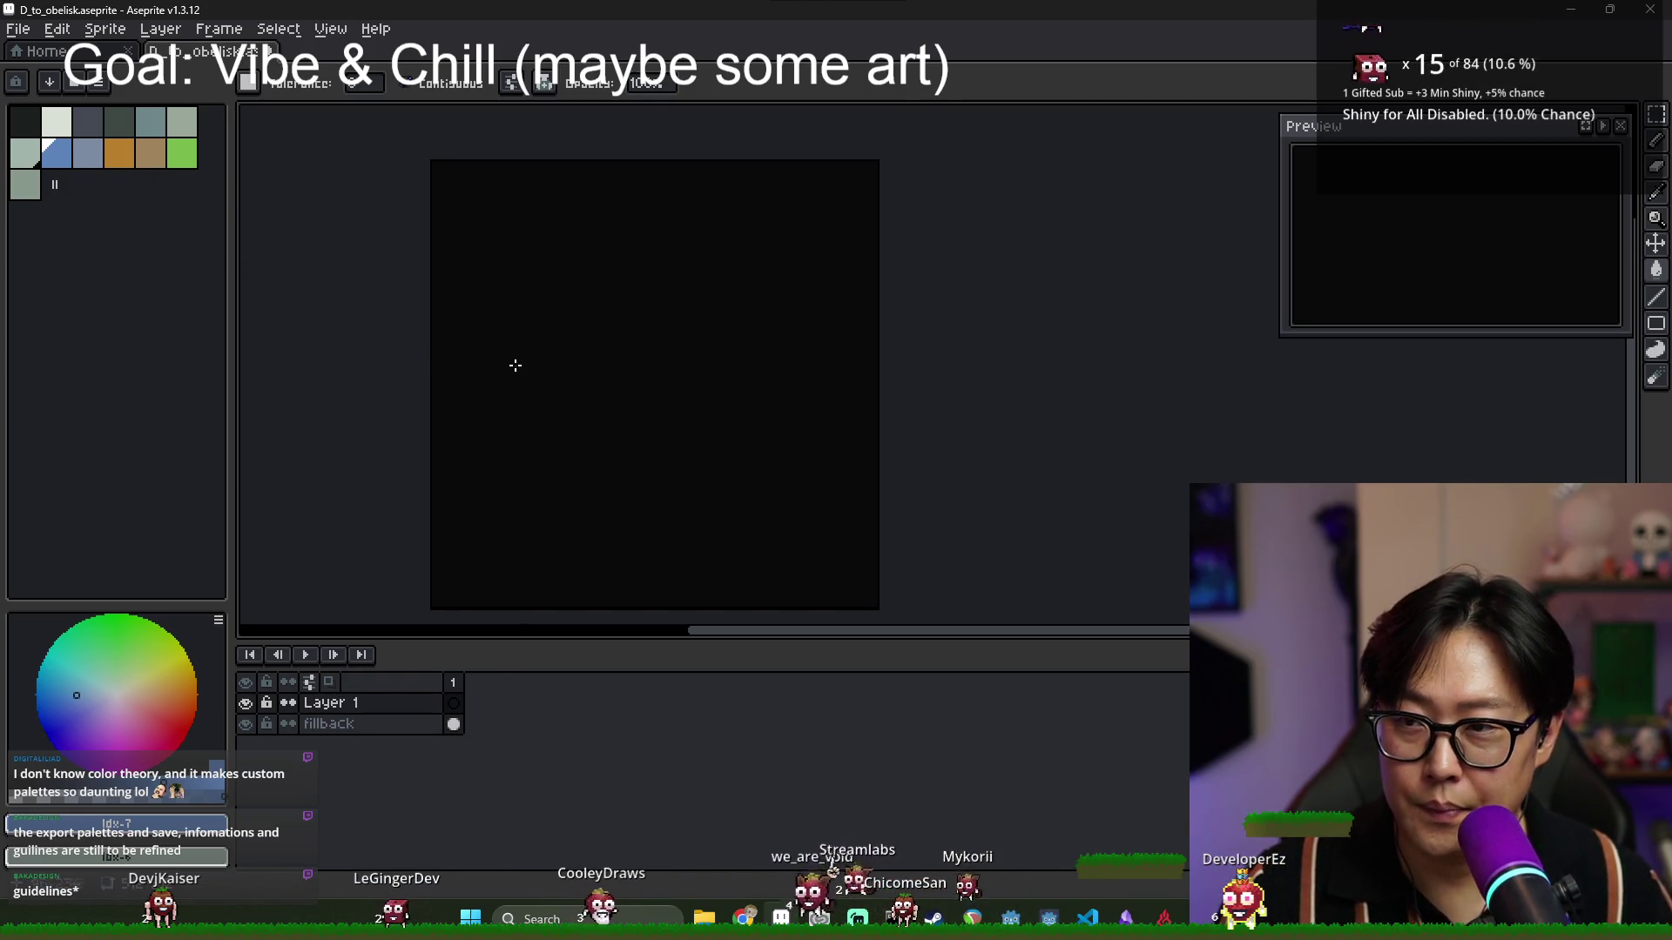
scroll(522, 357, "down", 1)
scroll(591, 403, "up", 1)
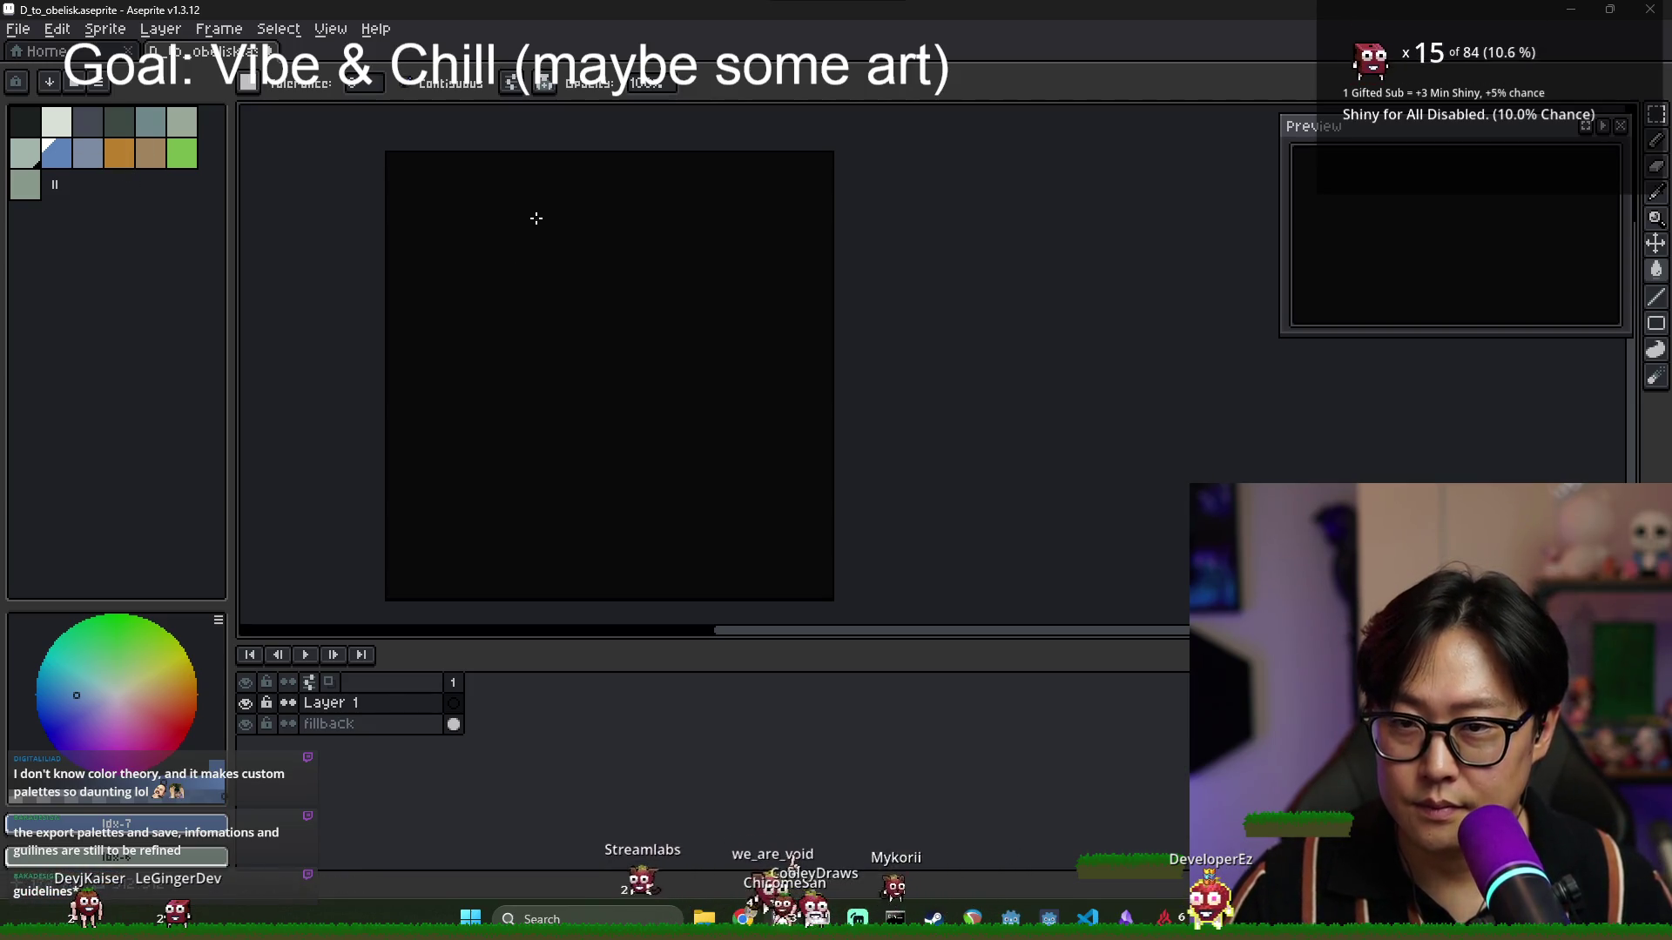
scroll(454, 531, "up", 1)
scroll(539, 442, "down", 1)
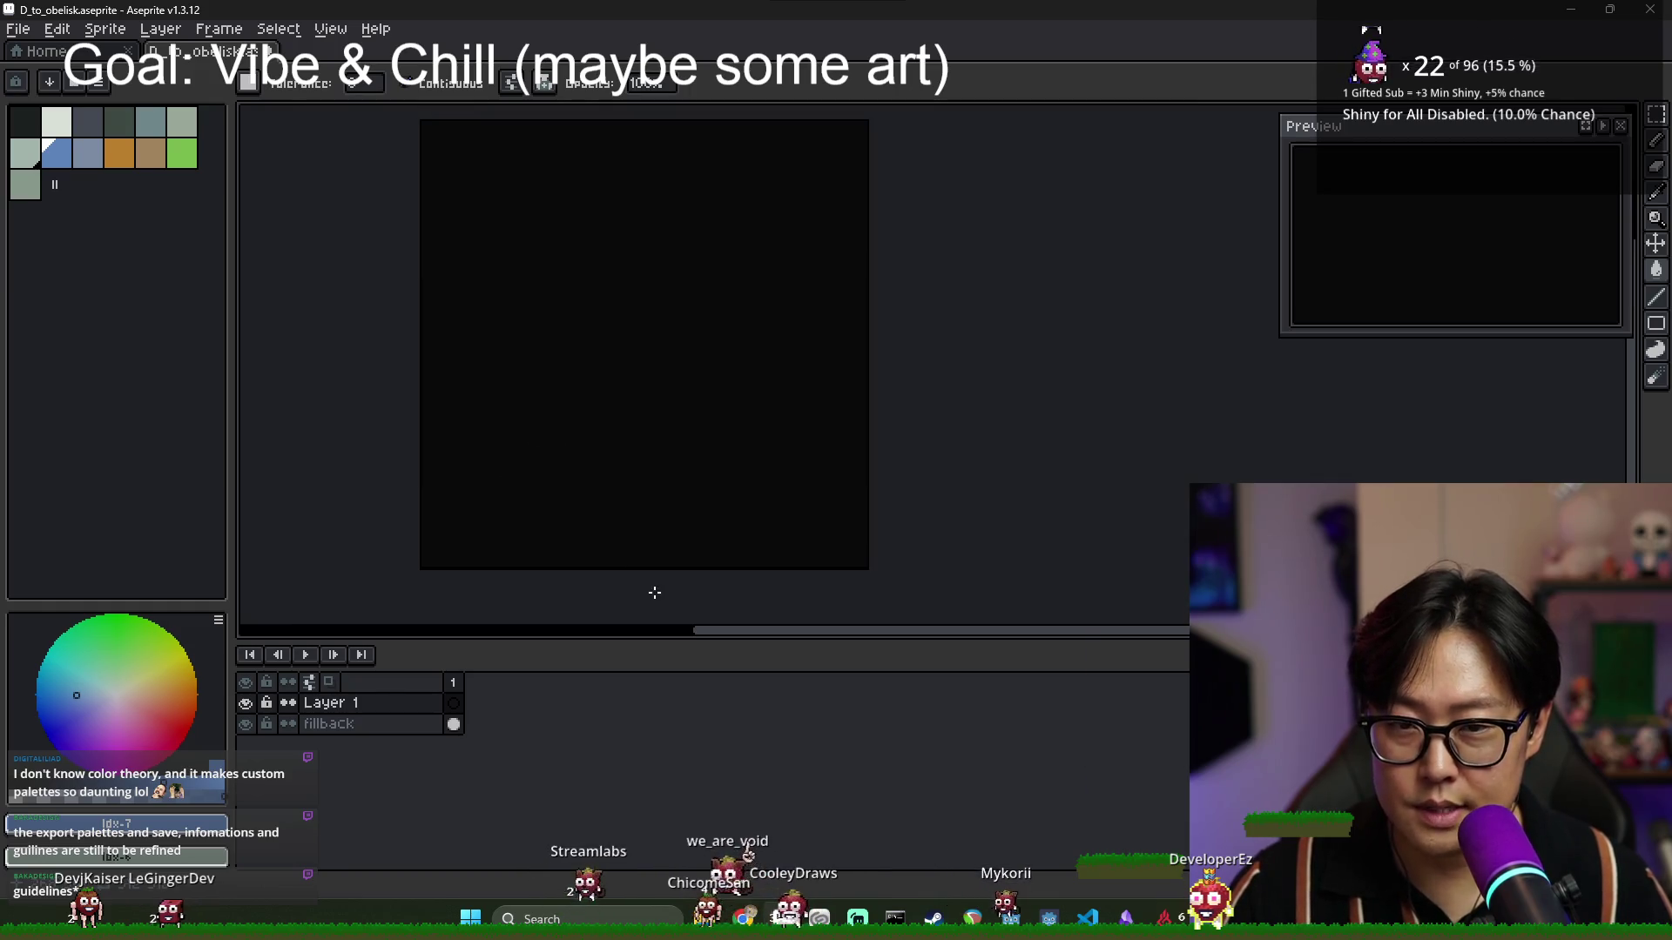
Shrink the timeline to enlarge the canvas view and pan to the sprite's top edge.
left_click_drag(644, 641, 607, 800)
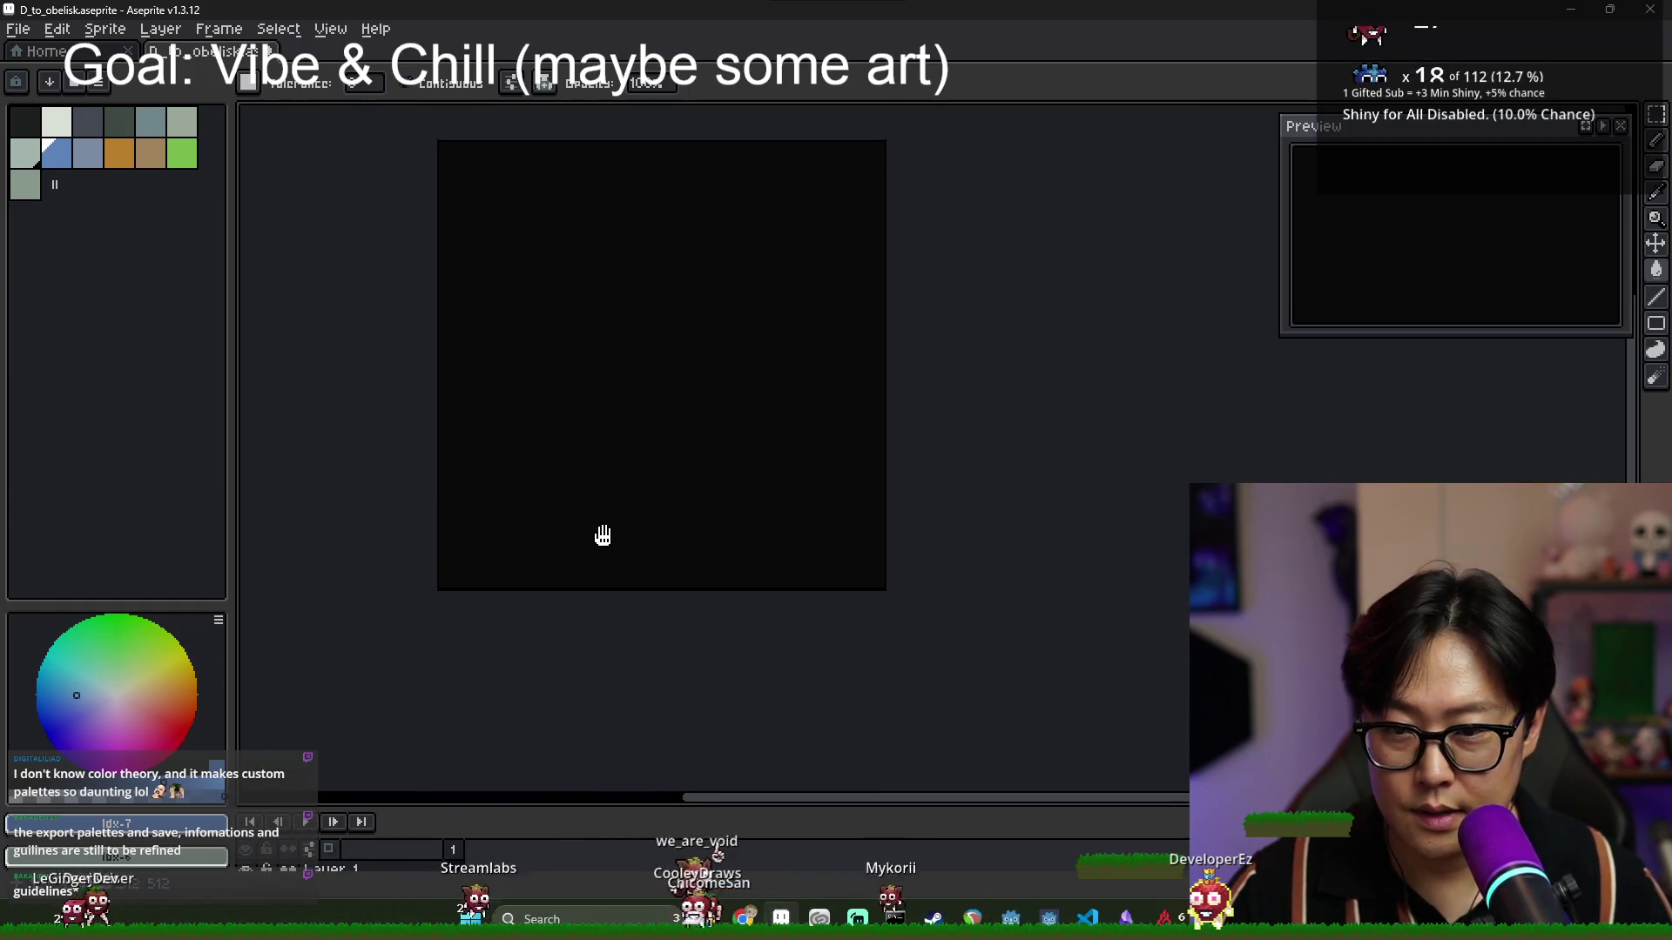
scroll(644, 531, "up", 1)
scroll(646, 533, "down", 1)
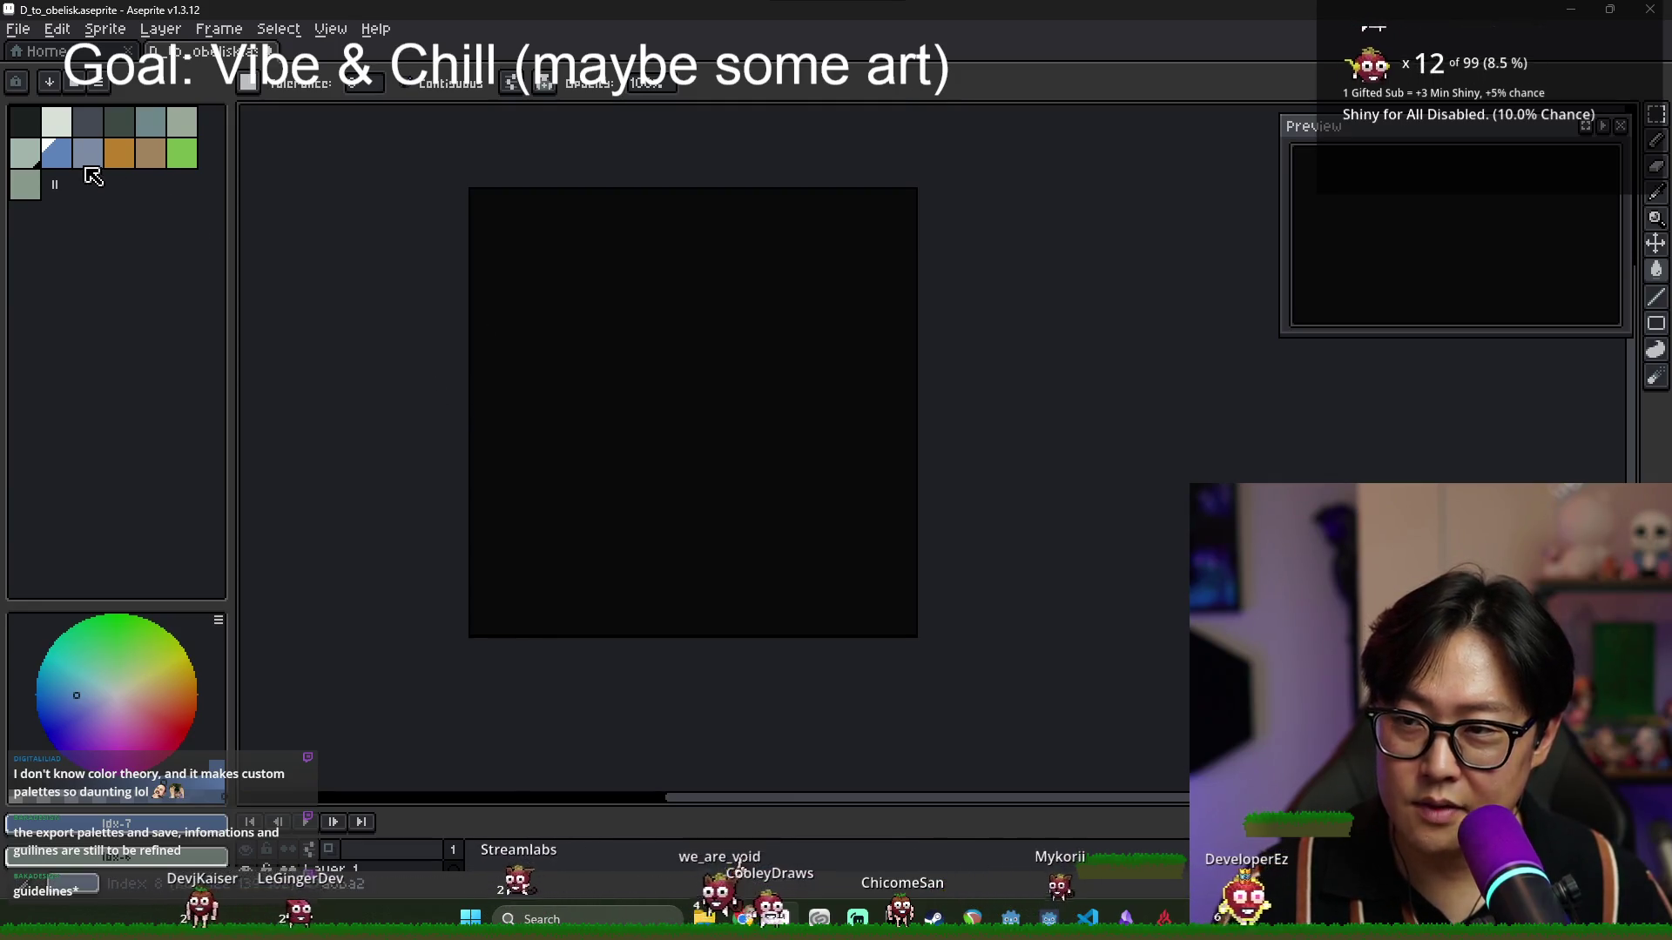
left_click(56, 152)
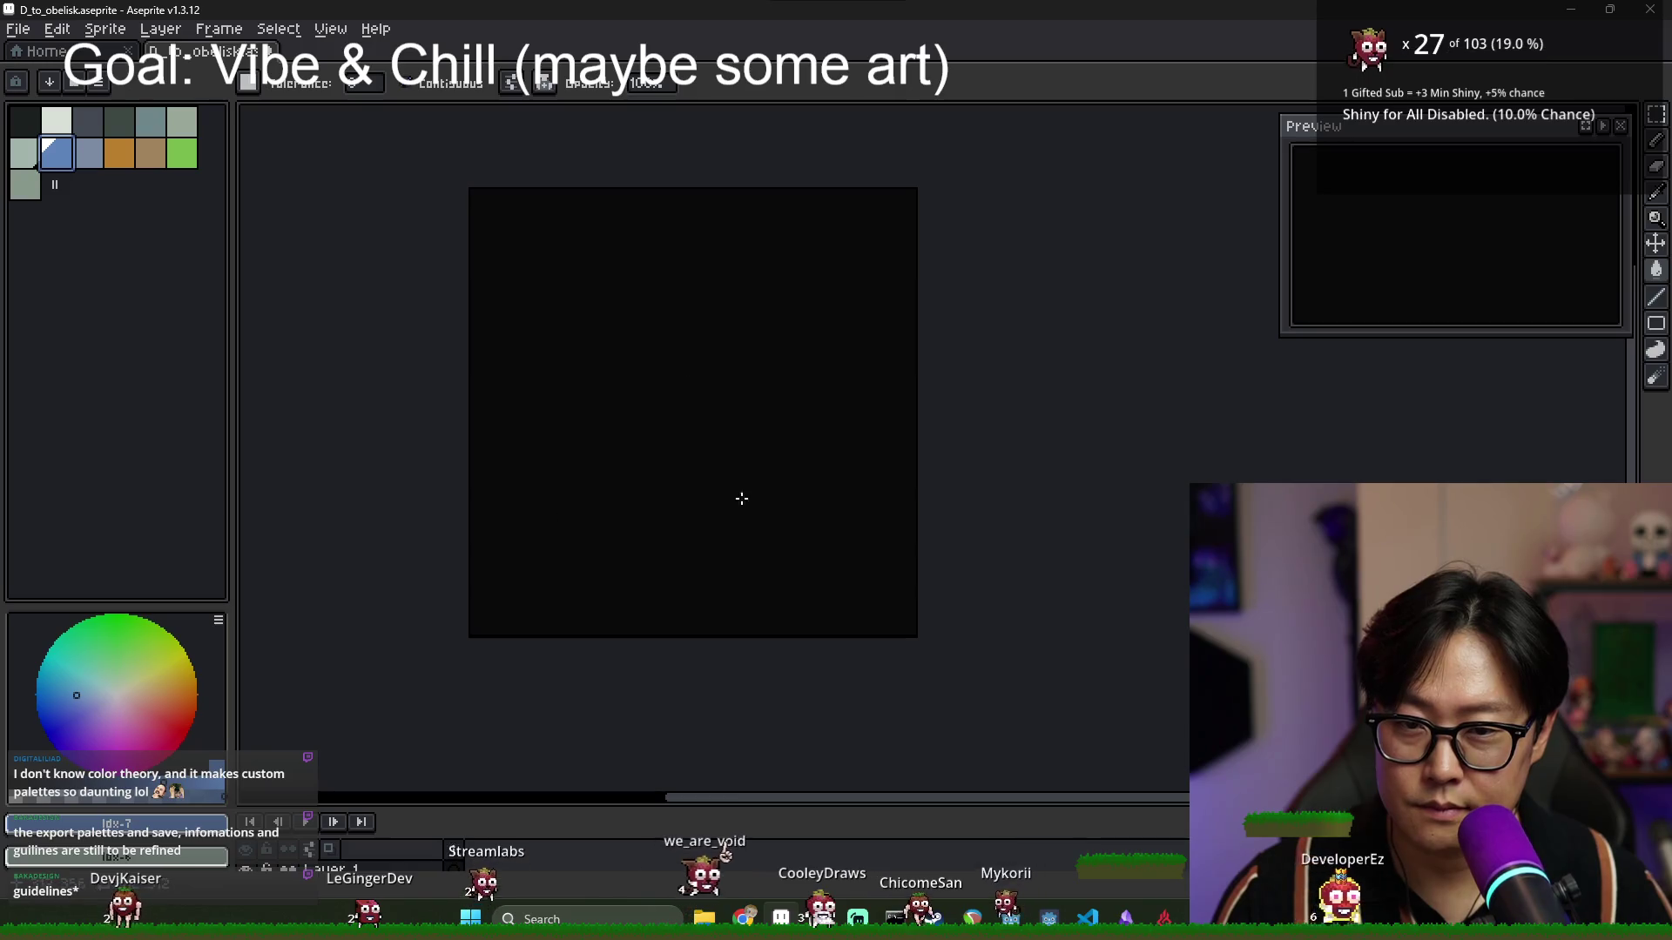
scroll(742, 499, "up", 1)
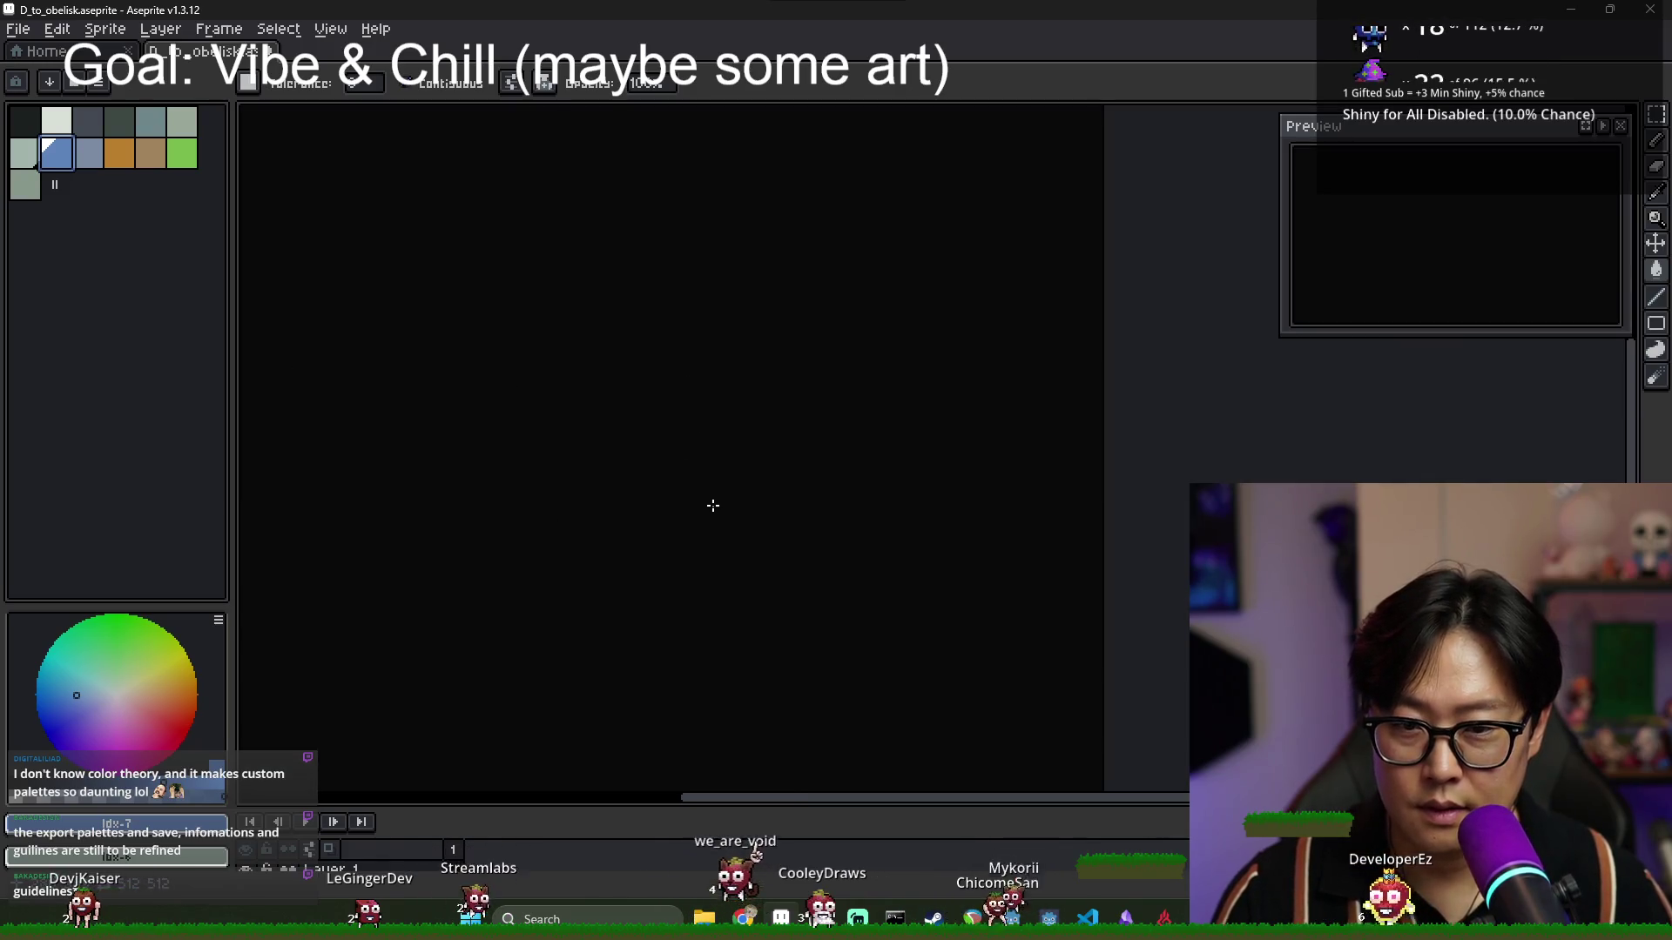
mouse_move(776, 637)
left_mouse_down()
mouse_move(989, 578)
mouse_move(813, 635)
mouse_move(736, 635)
mouse_move(708, 668)
left_mouse_up()
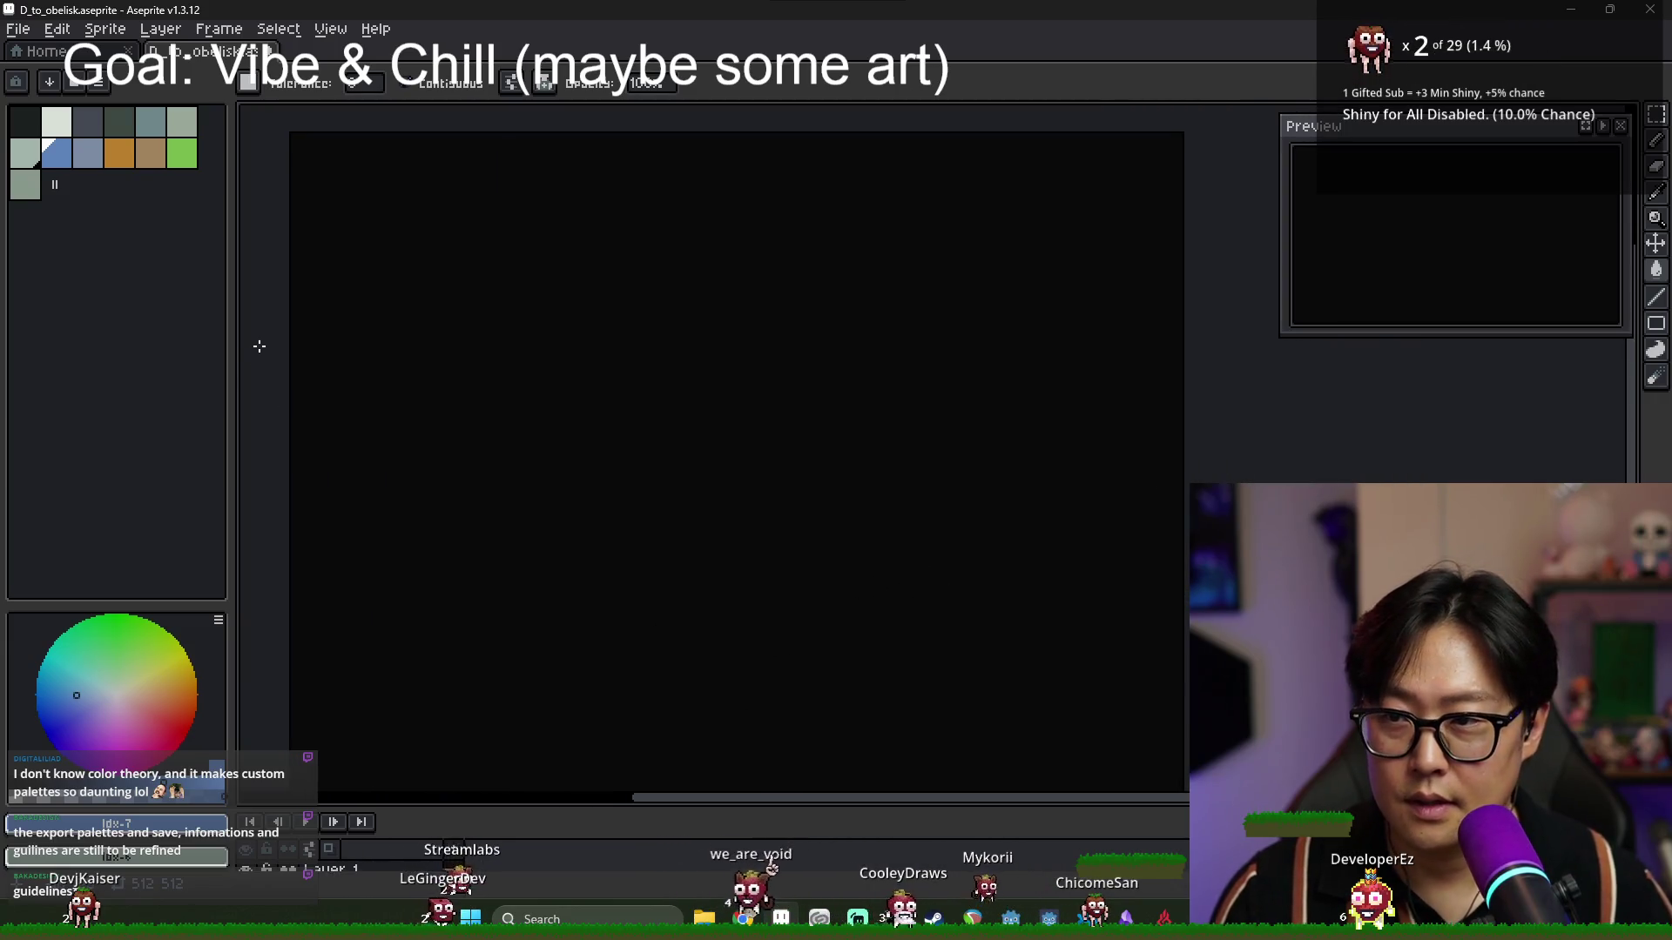
left_click(150, 153)
key("b")
left_click(513, 466)
left_click(801, 380, "shift")
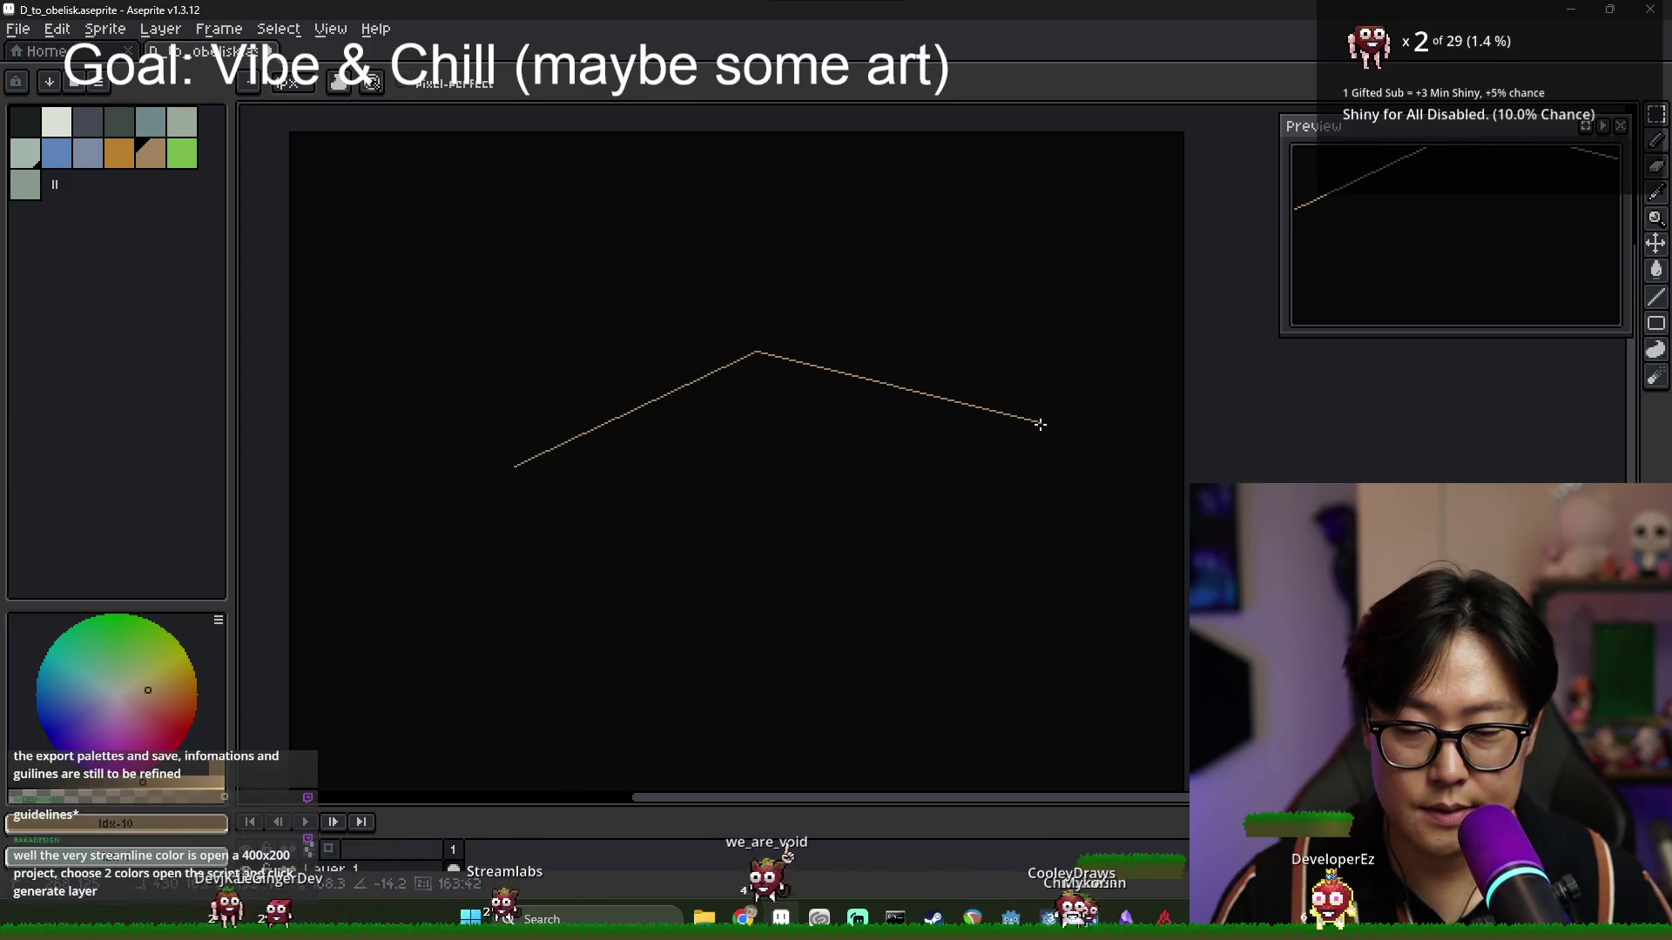
left_click(783, 614, "shift")
left_click(514, 466, "shift")
key("g")
left_click(682, 492)
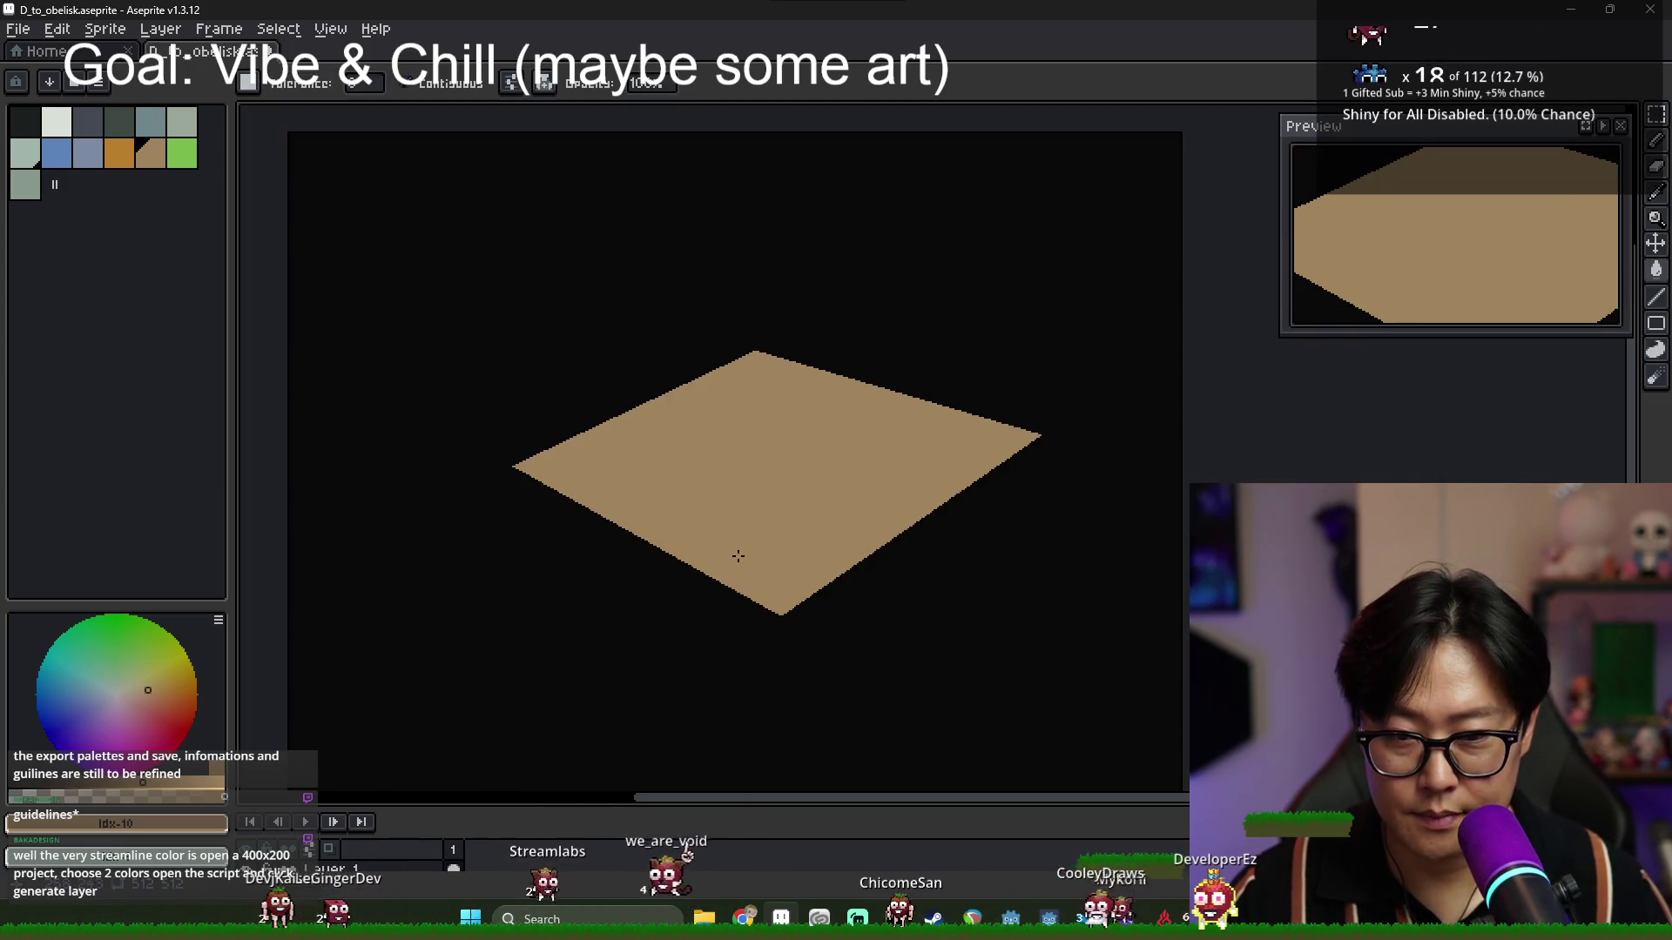
key("ctrl+z")
key("ctrl+z")
key("ctrl+z")
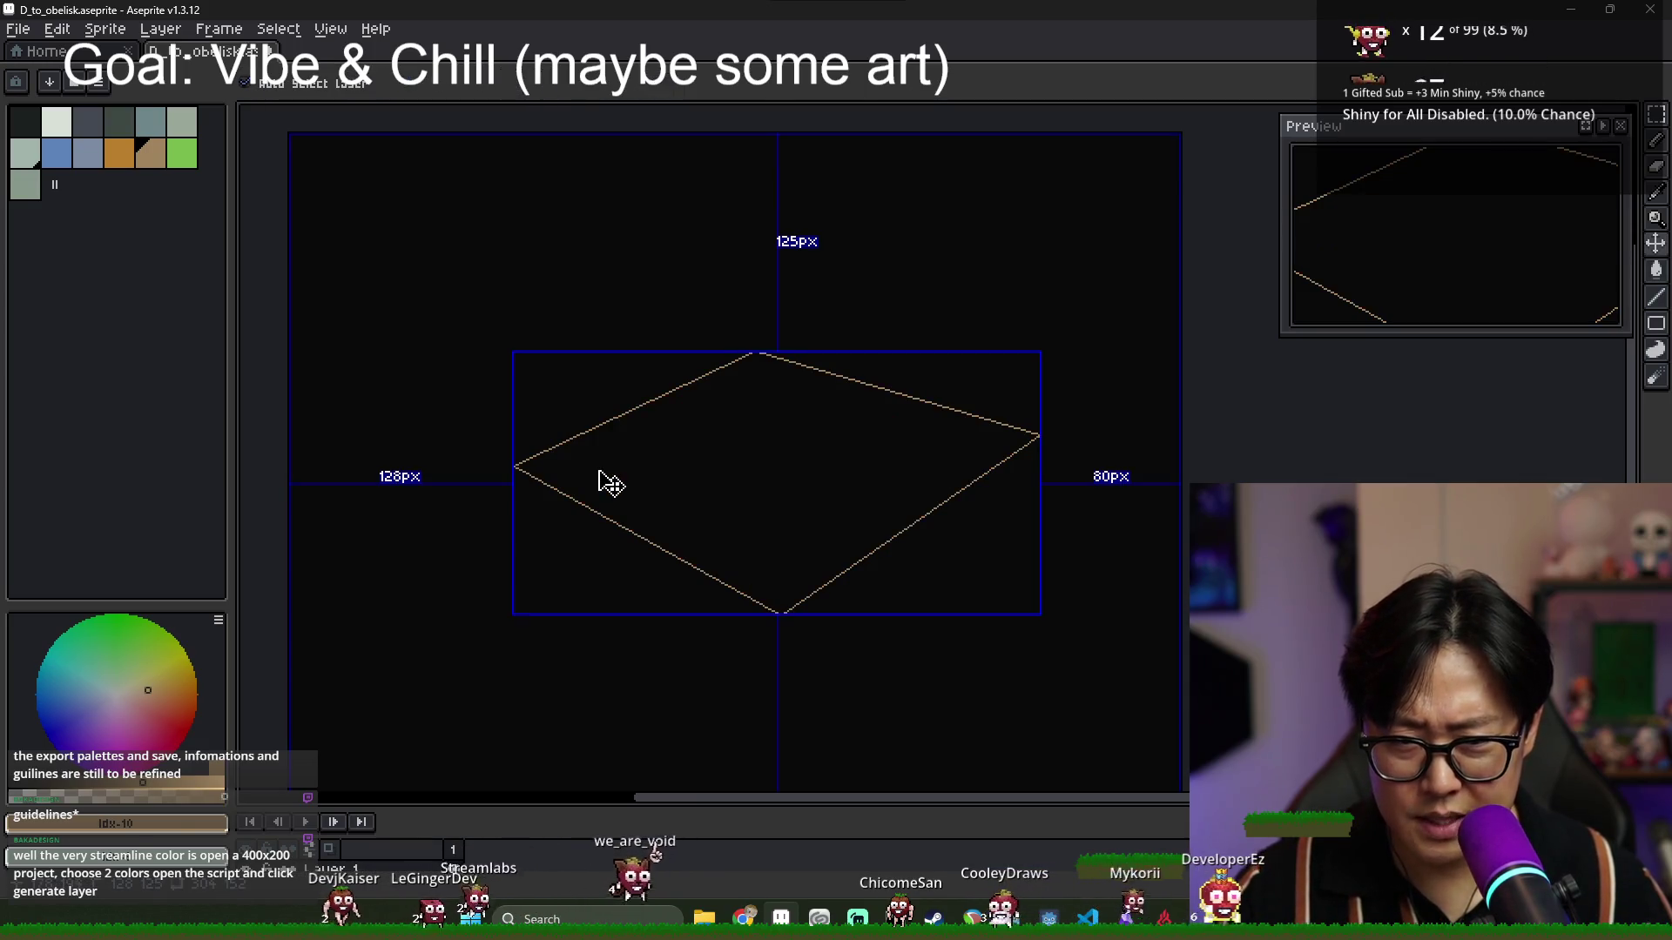
key("ctrl+z")
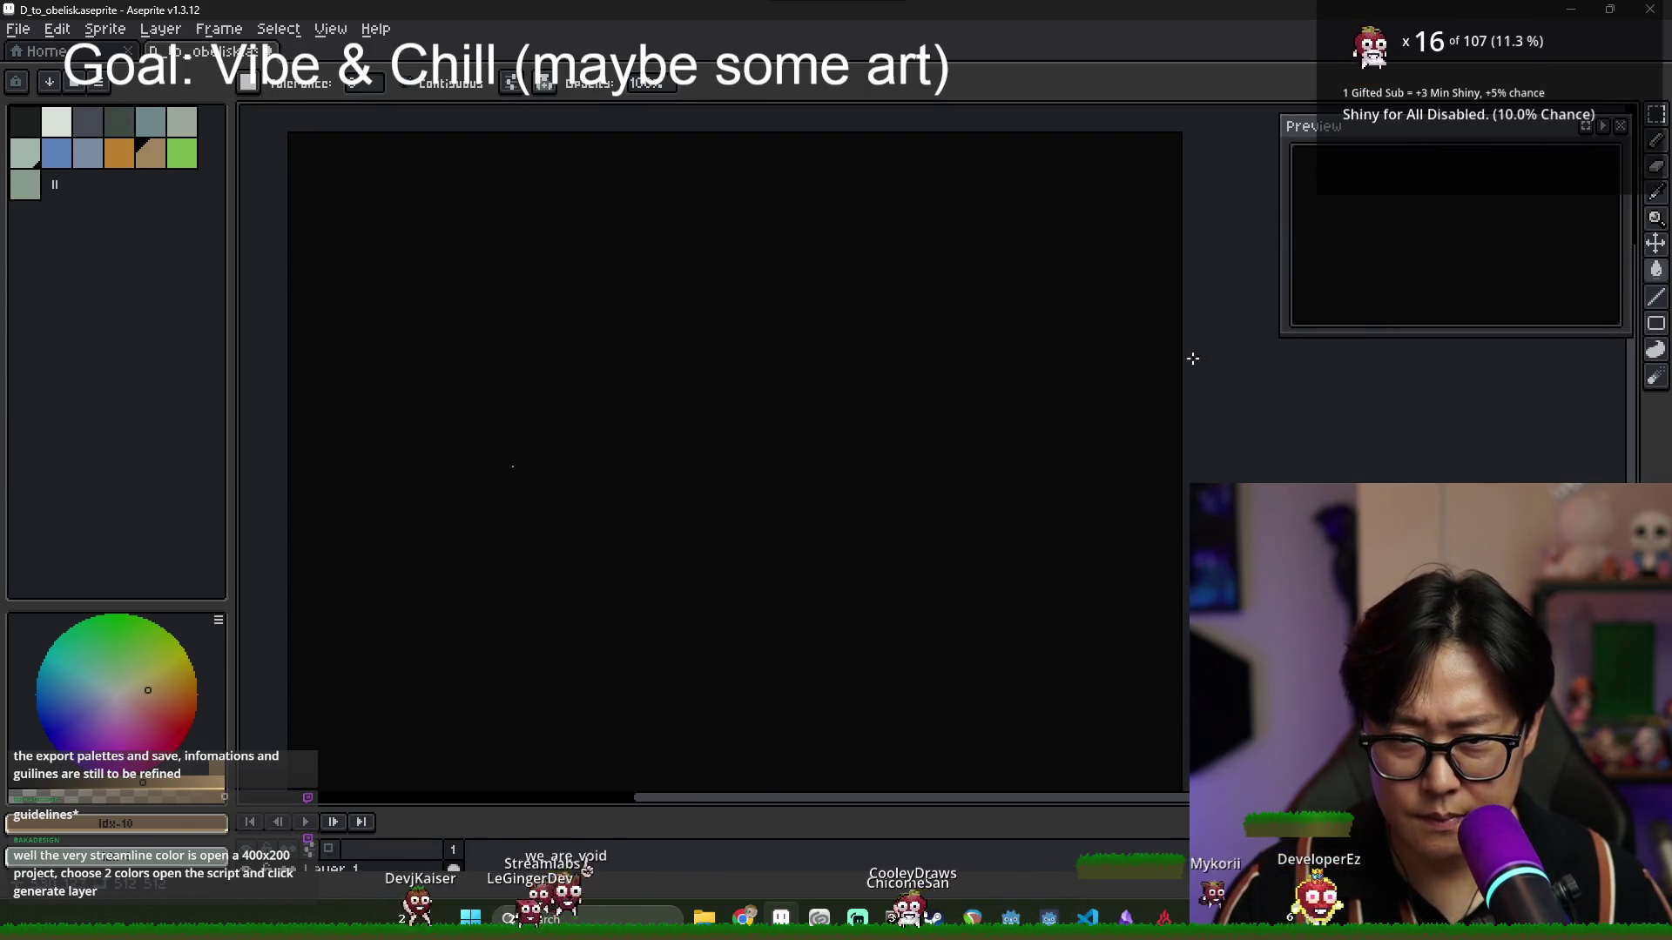
left_click(775, 299)
key("ctrl+z")
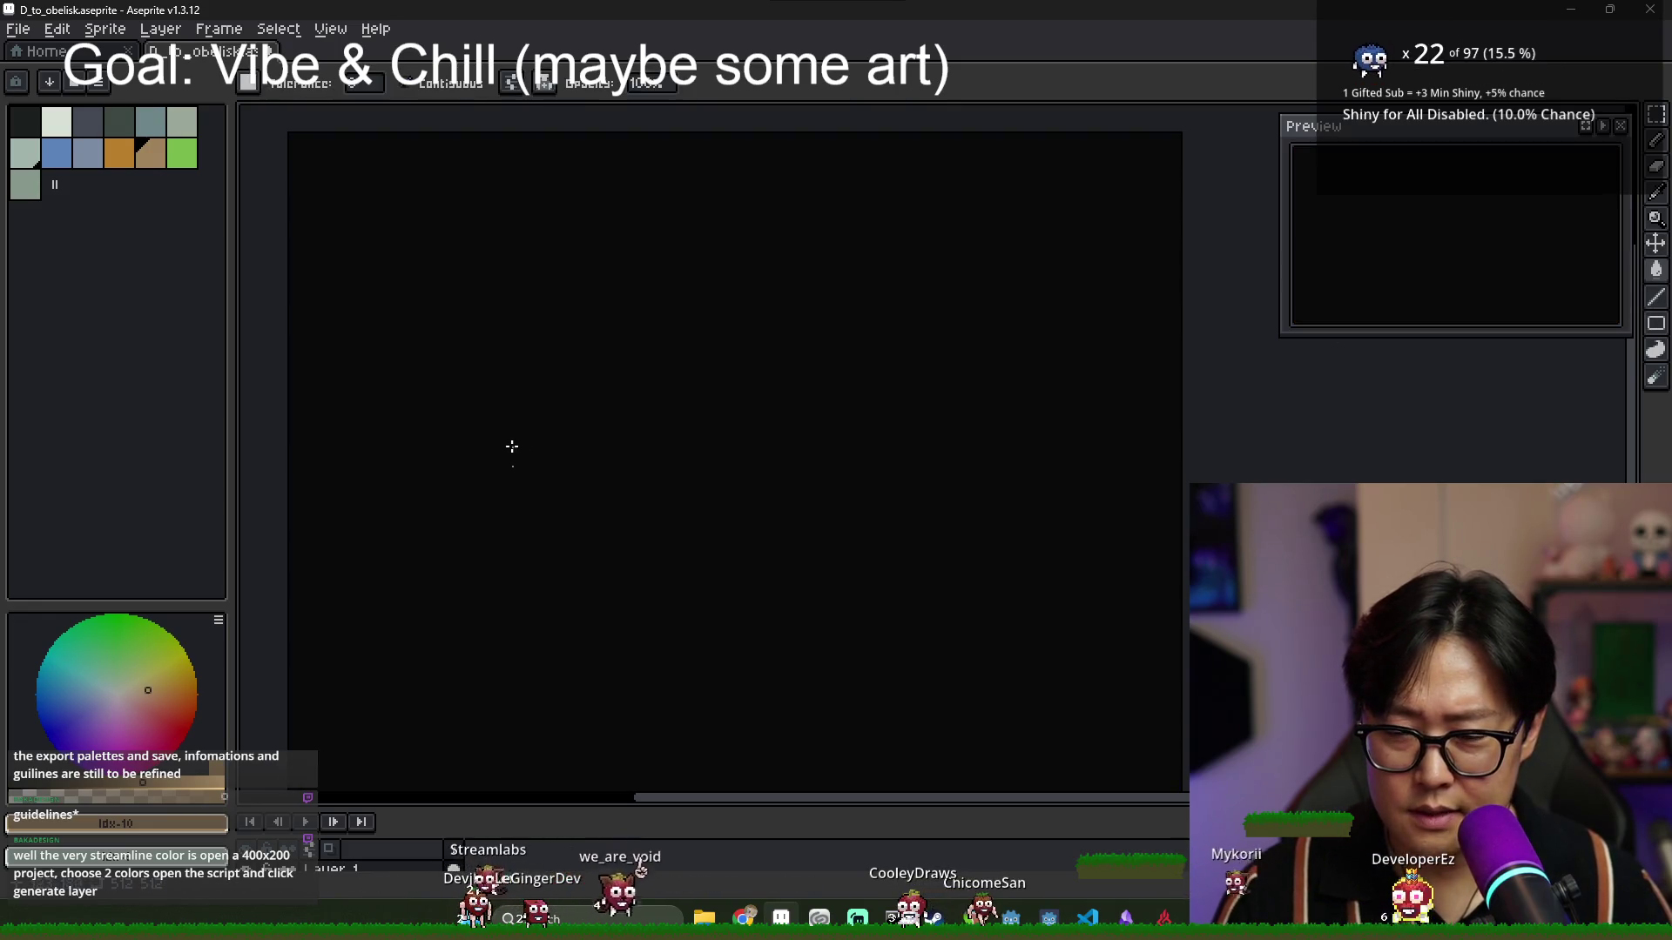
Draw the diamond's upper-left edge and mirror a copy horizontally to form the top peak.
key("b")
left_click_drag(395, 451, 738, 293)
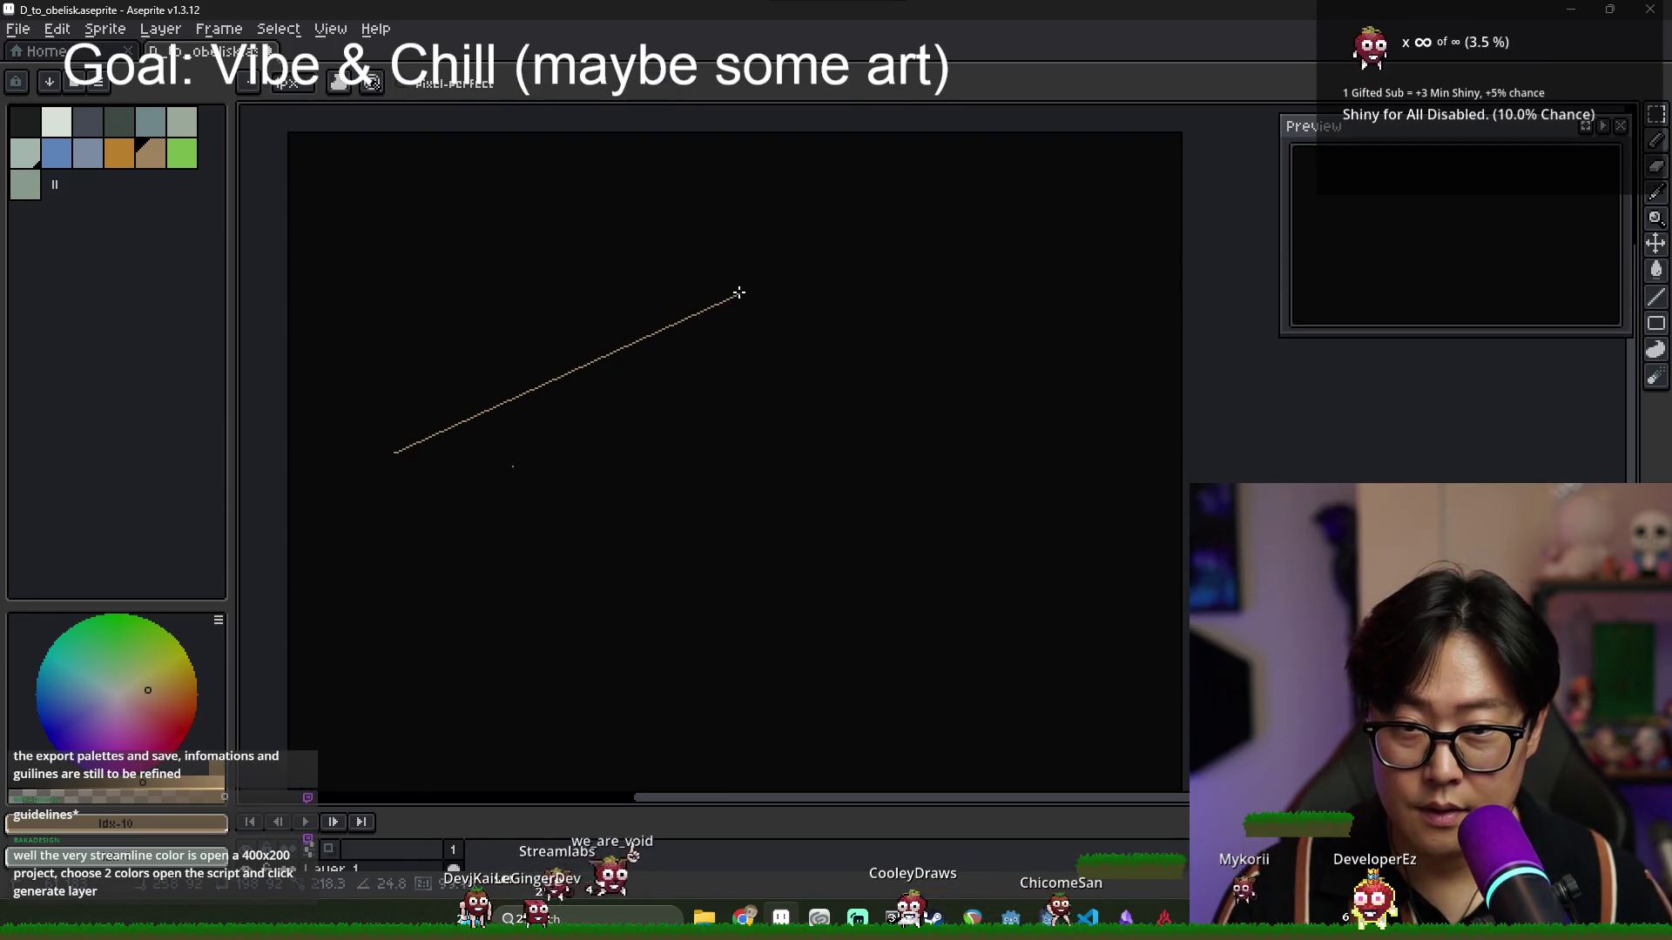
key("m")
mouse_move(746, 460)
left_mouse_down()
mouse_move(424, 357)
mouse_move(459, 243)
mouse_move(418, 287)
mouse_move(789, 550)
left_mouse_up()
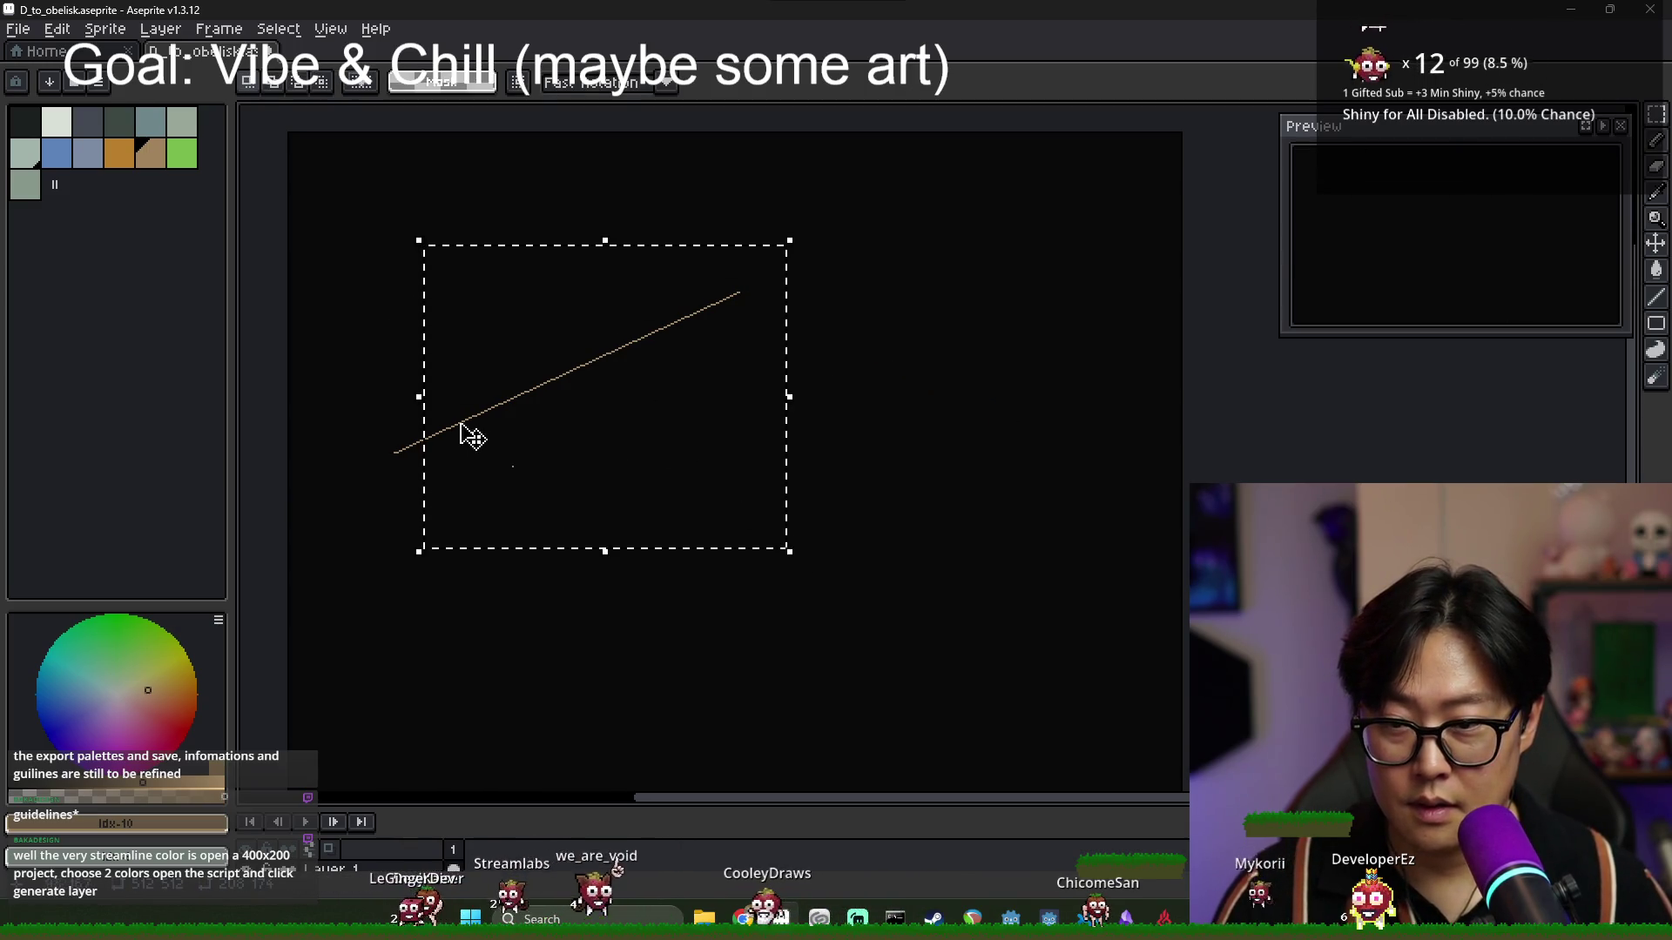
mouse_move(366, 271)
left_mouse_down()
mouse_move(661, 467)
mouse_move(833, 552)
left_mouse_up()
left_click(57, 29)
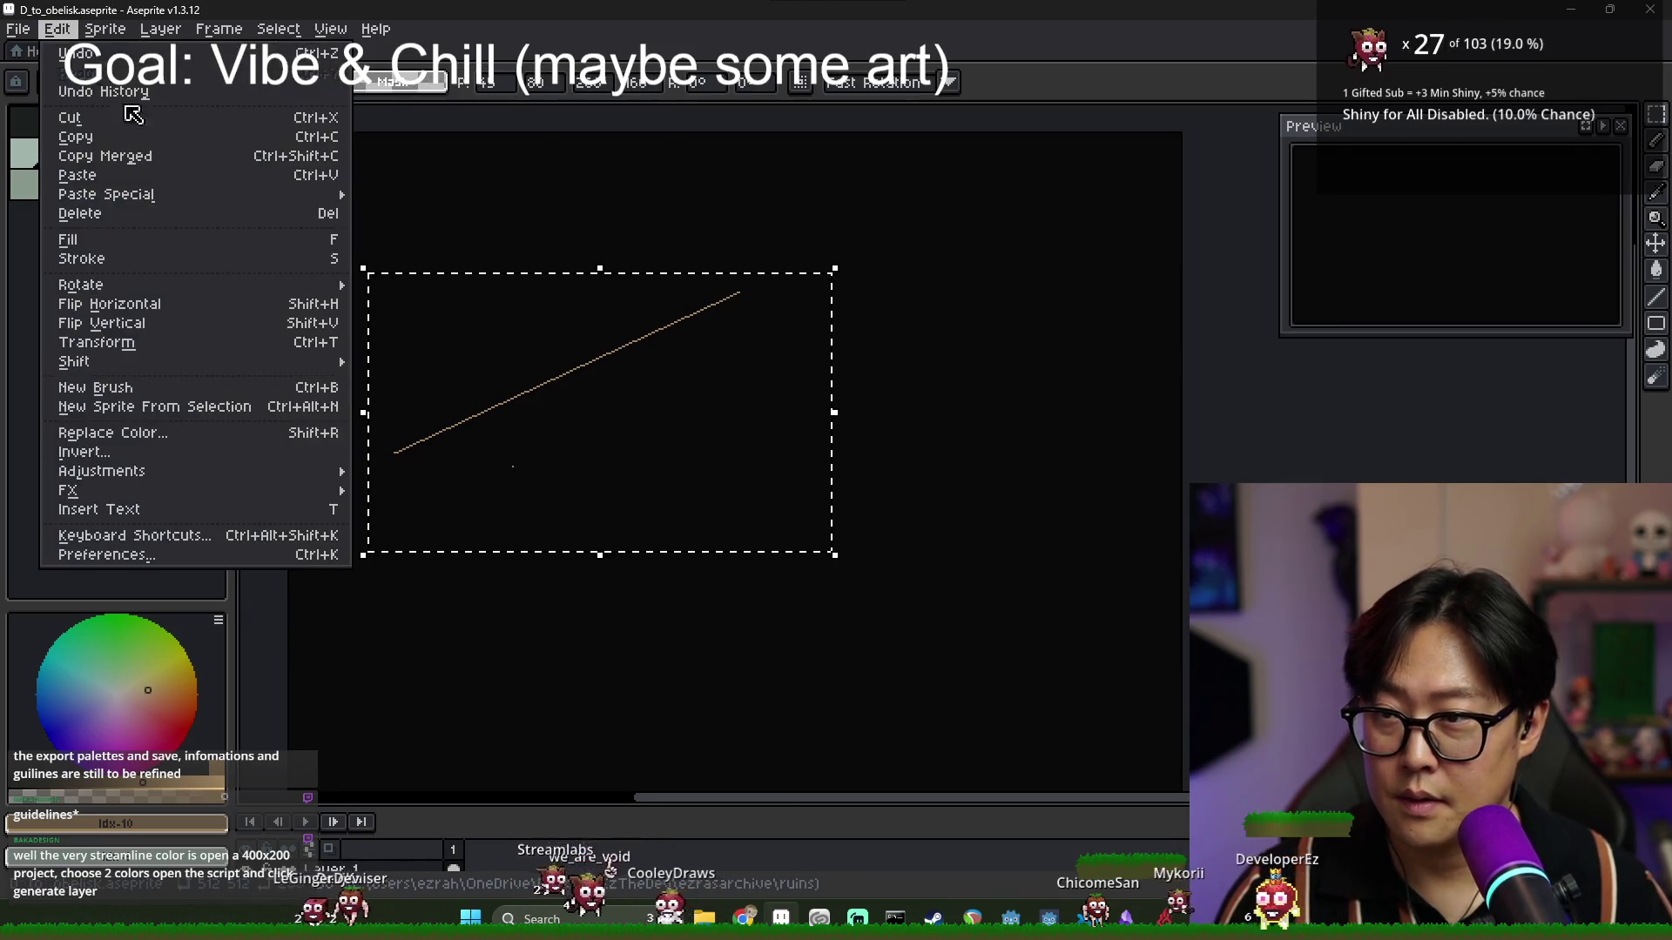
left_click(149, 302)
left_click_drag(589, 373, 861, 381)
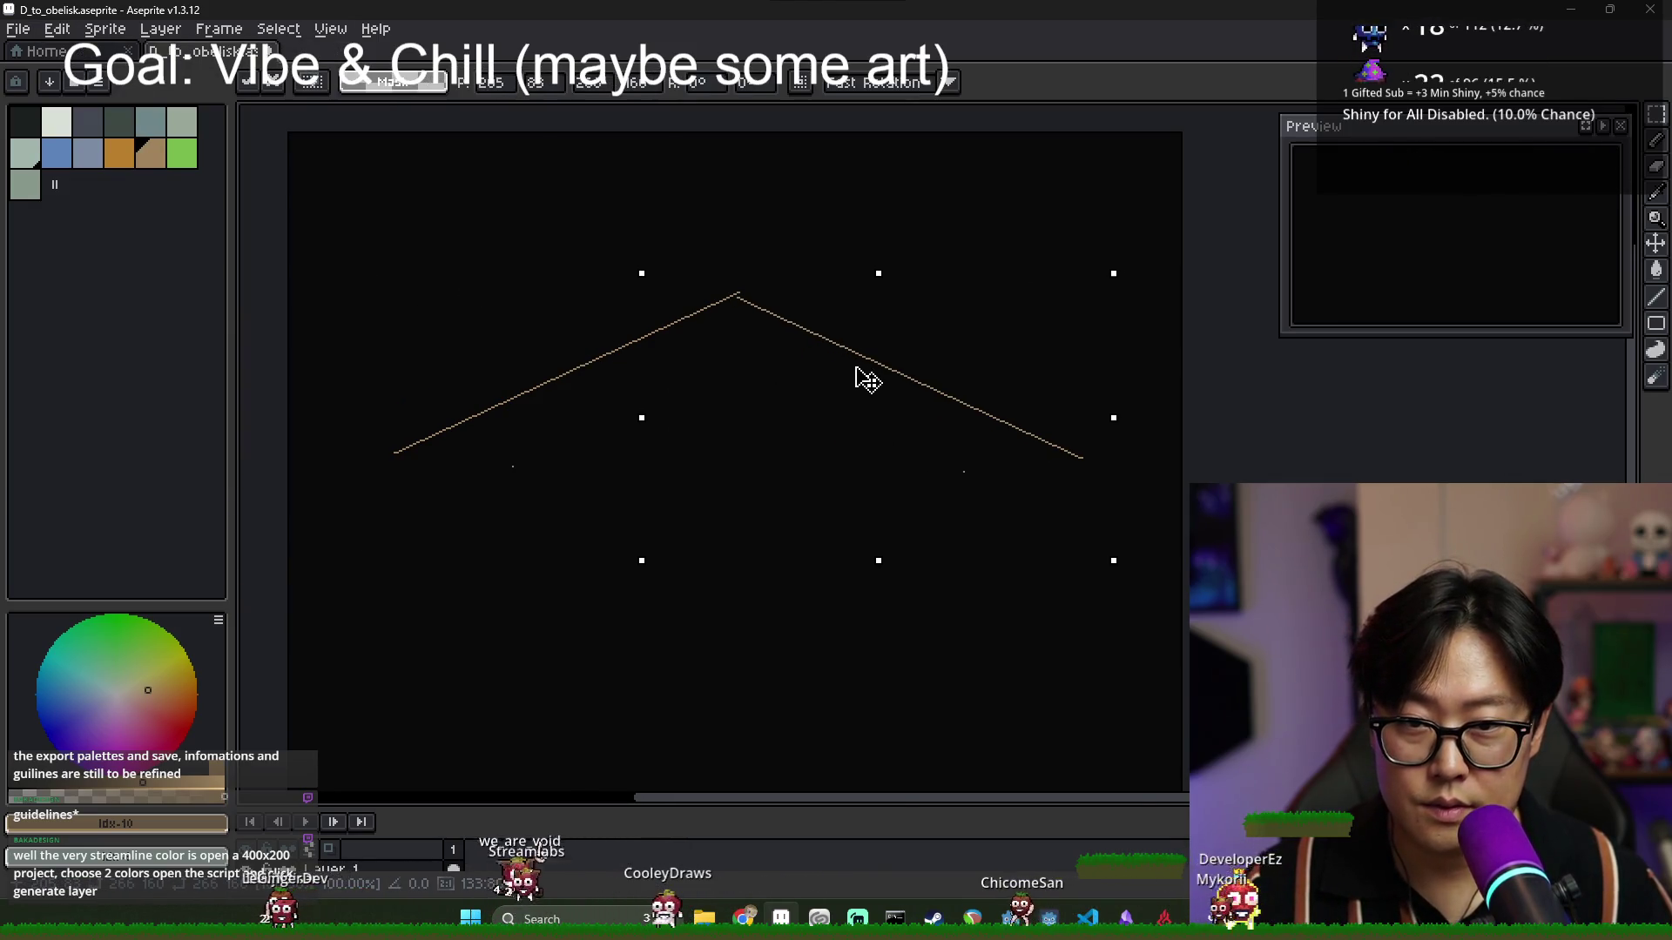
scroll(858, 377, "up", 3)
scroll(735, 298, "down", 2)
left_click_drag(644, 277, 657, 250)
key("Return")
Flip the peak vertically and move it down to complete the ground diamond.
scroll(414, 306, "down", 2)
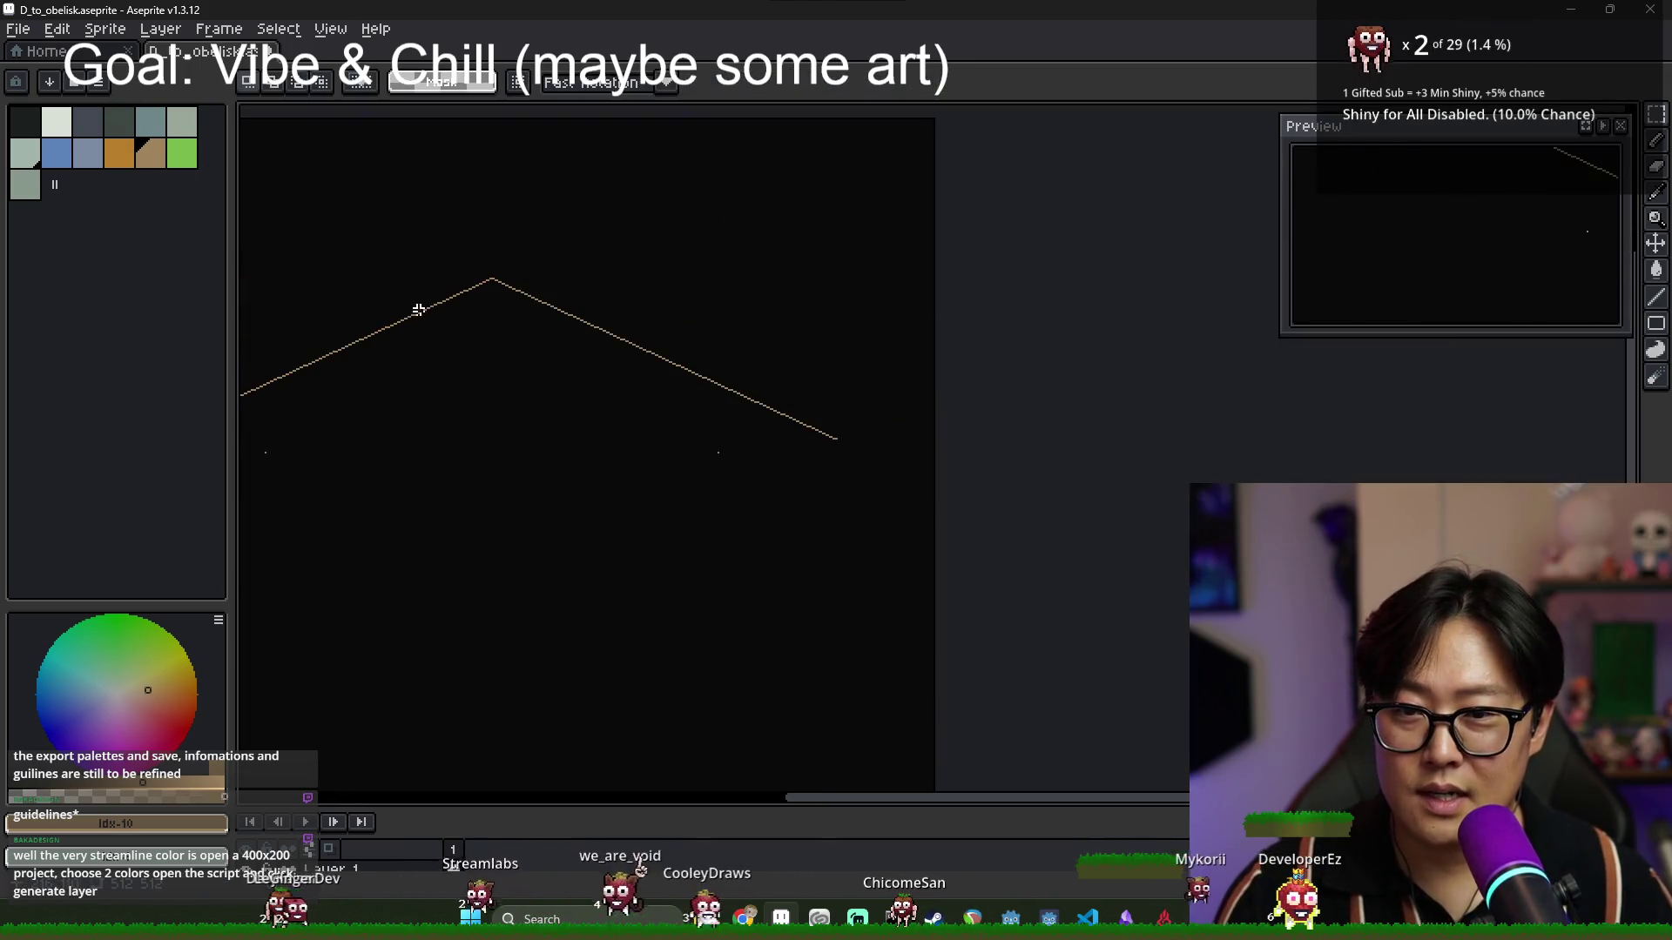
scroll(295, 258, "up", 1)
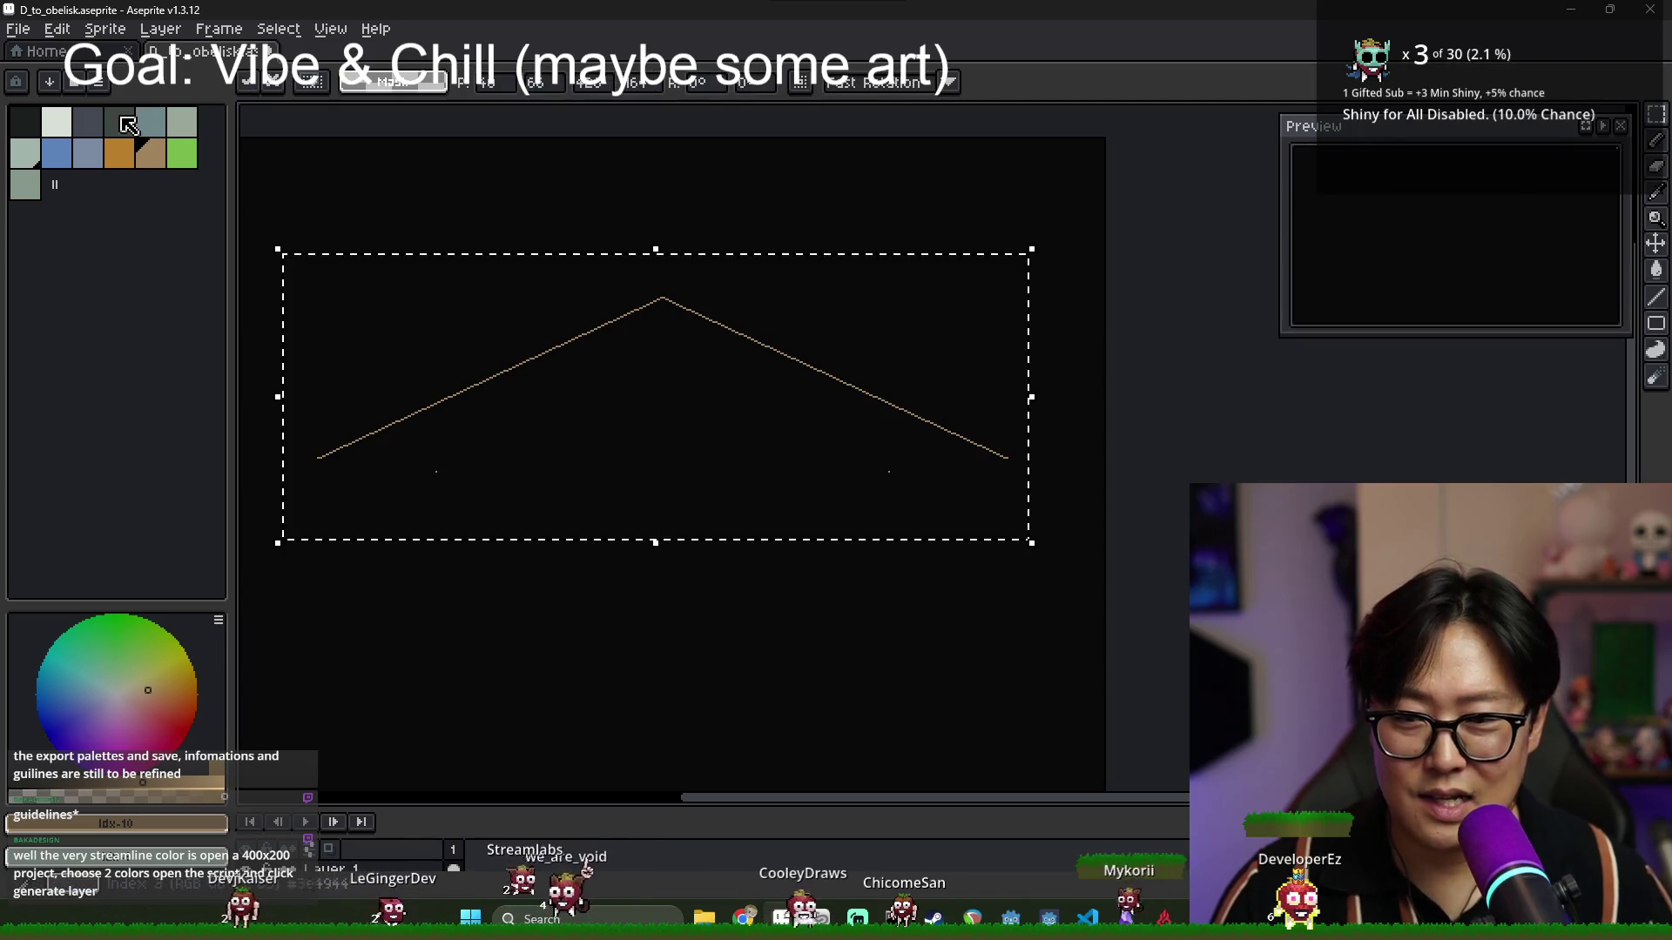
left_click(56, 29)
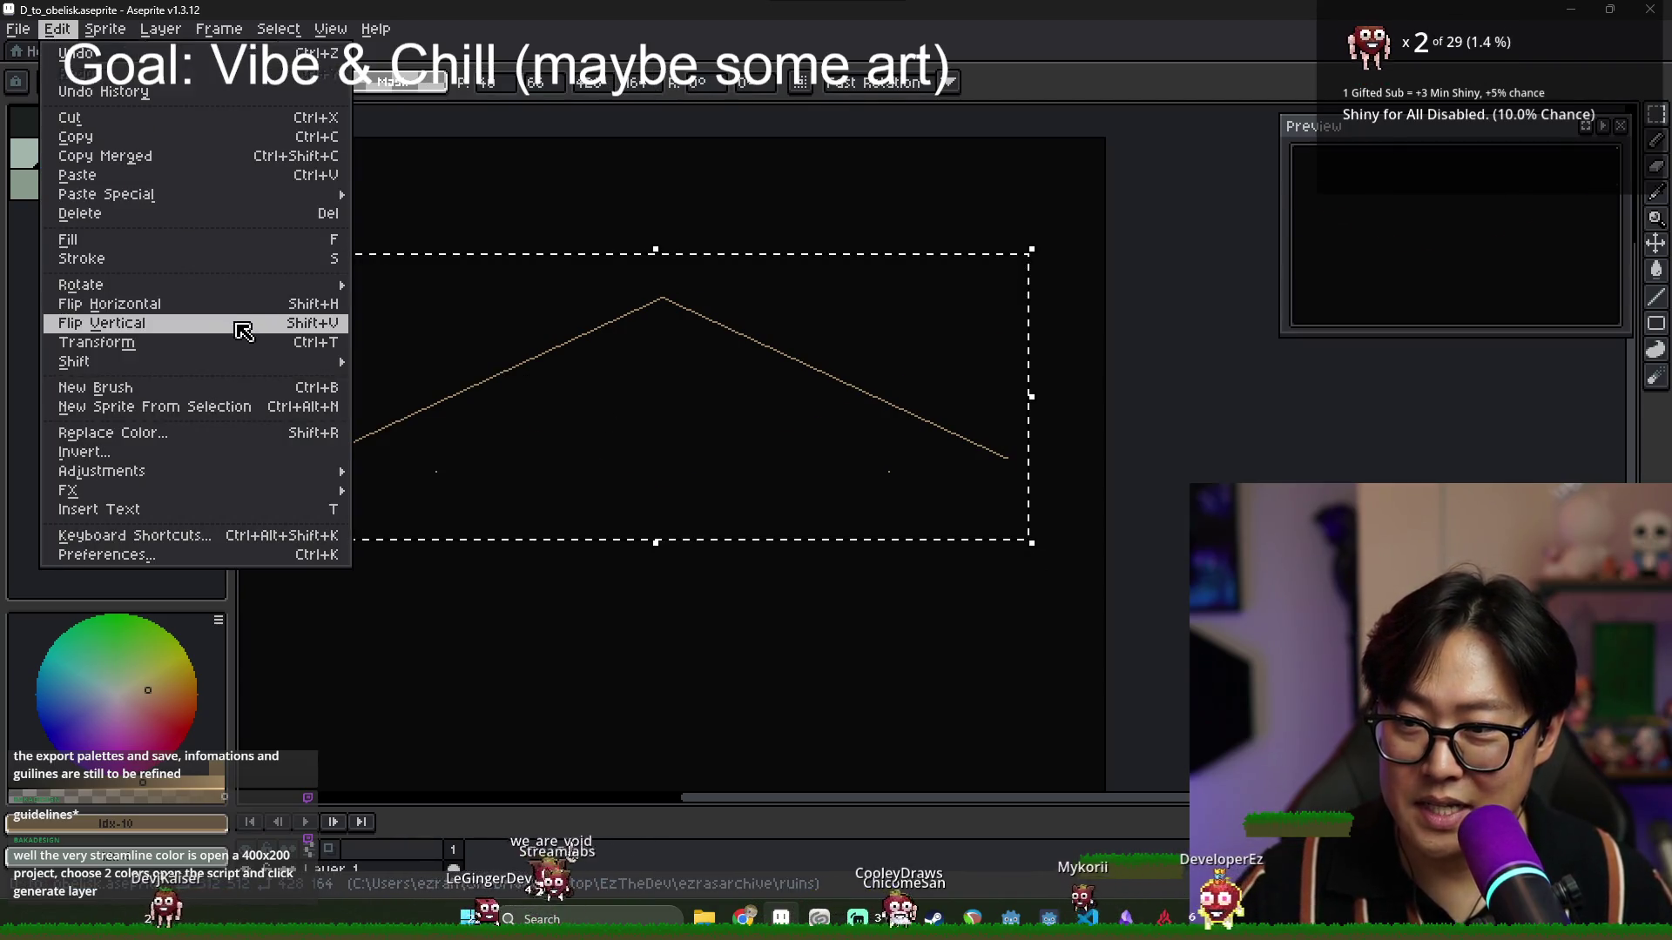
left_click(243, 328)
left_click_drag(623, 533, 479, 542)
scroll(379, 466, "up", 3)
scroll(379, 465, "down", 2)
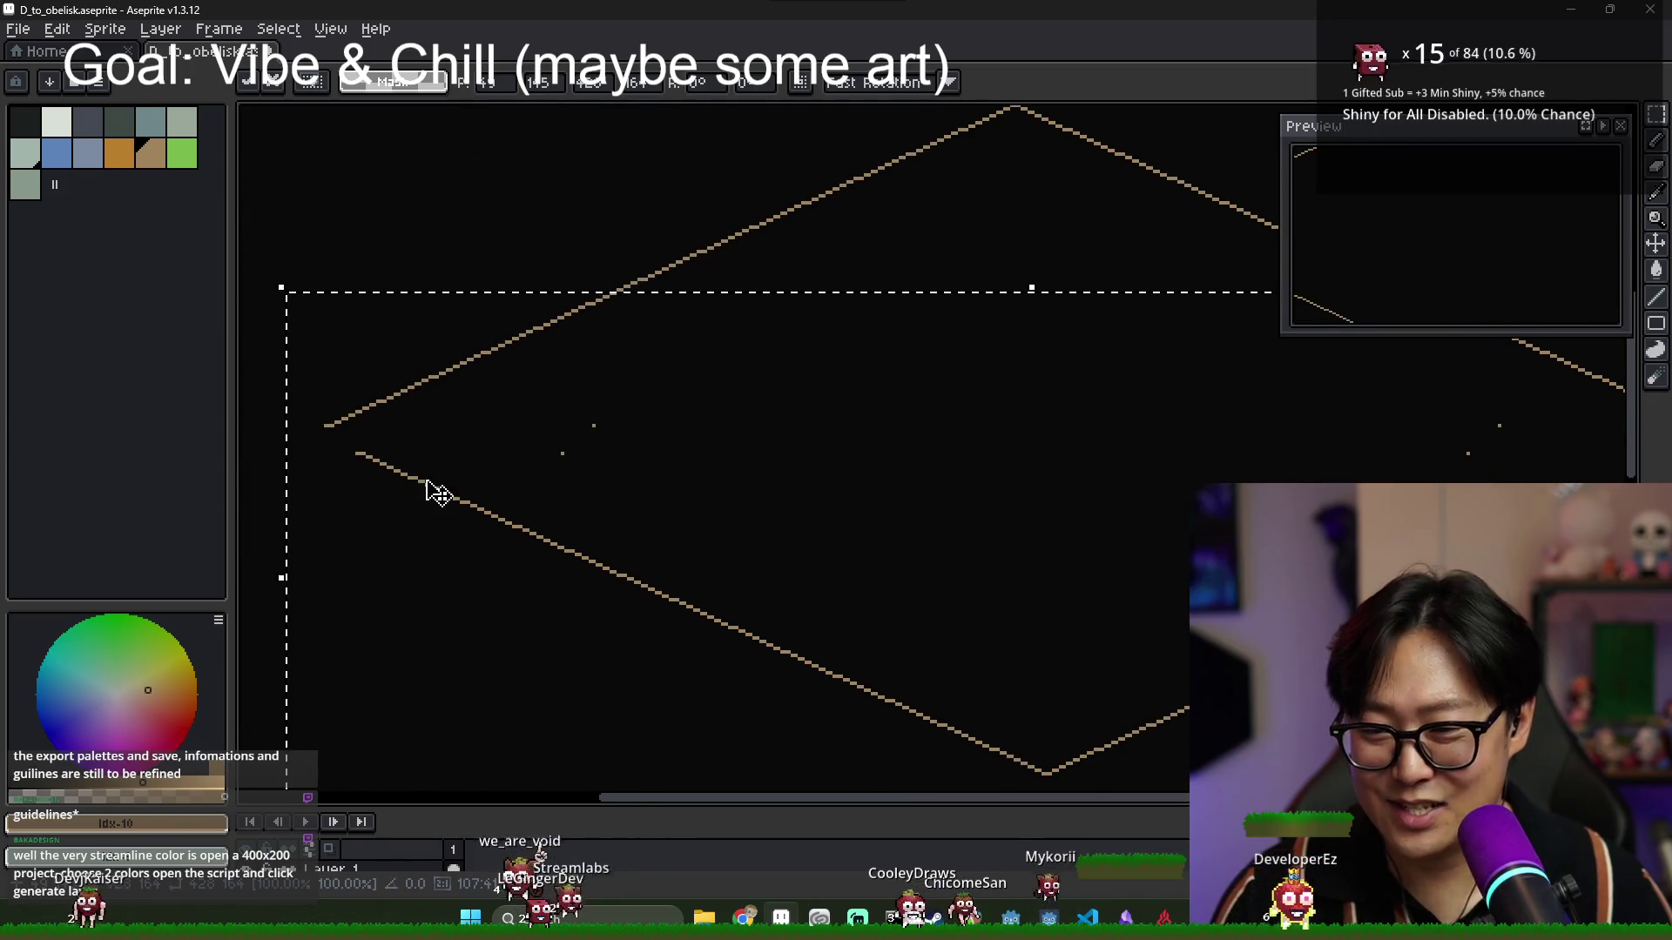
Fill the diamond with tan and pan the canvas to recentre it.
key("g")
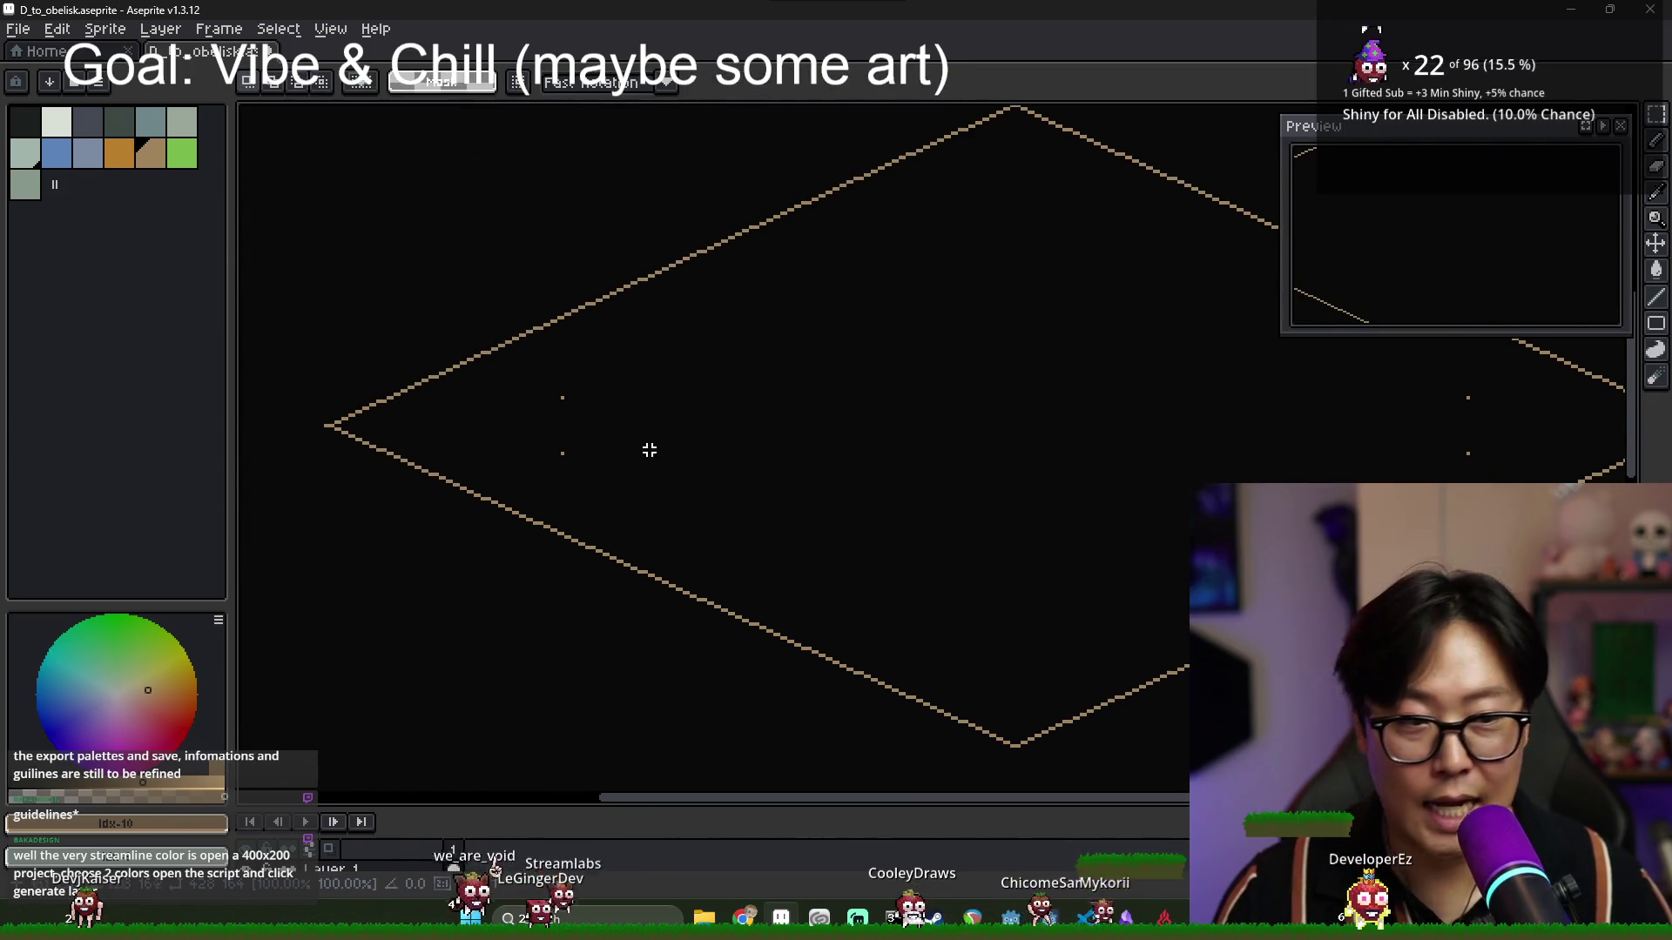
left_click(581, 444)
scroll(568, 436, "down", 2)
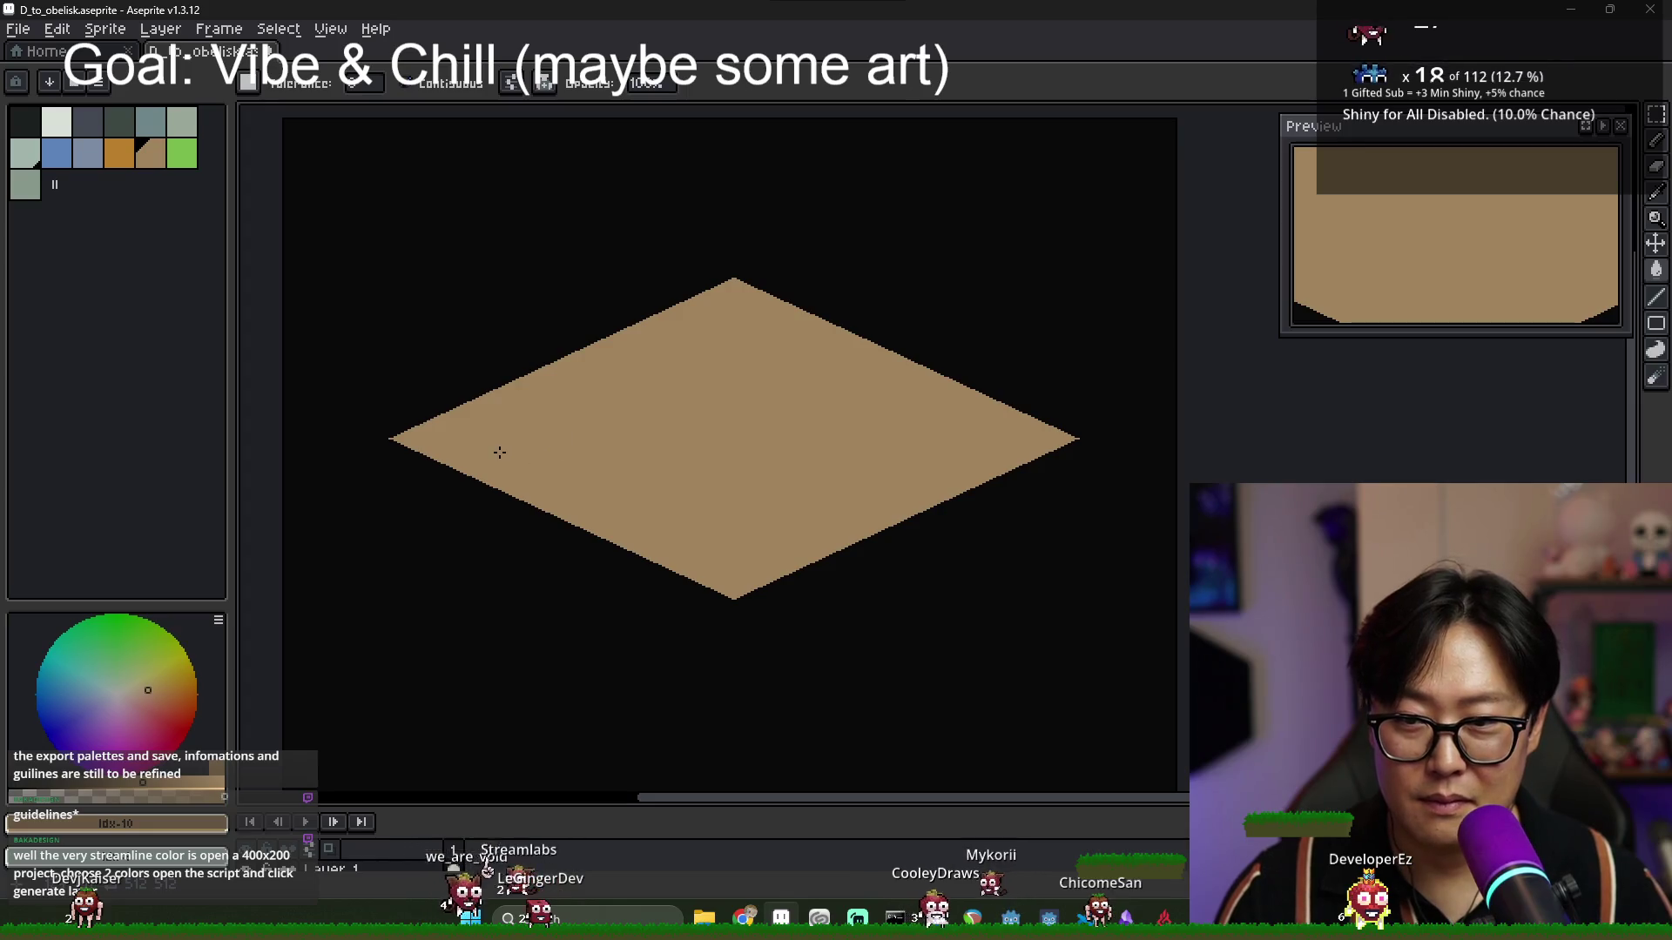
scroll(496, 448, "up", 3)
key("b")
scroll(468, 452, "down", 2)
scroll(1030, 475, "up", 3)
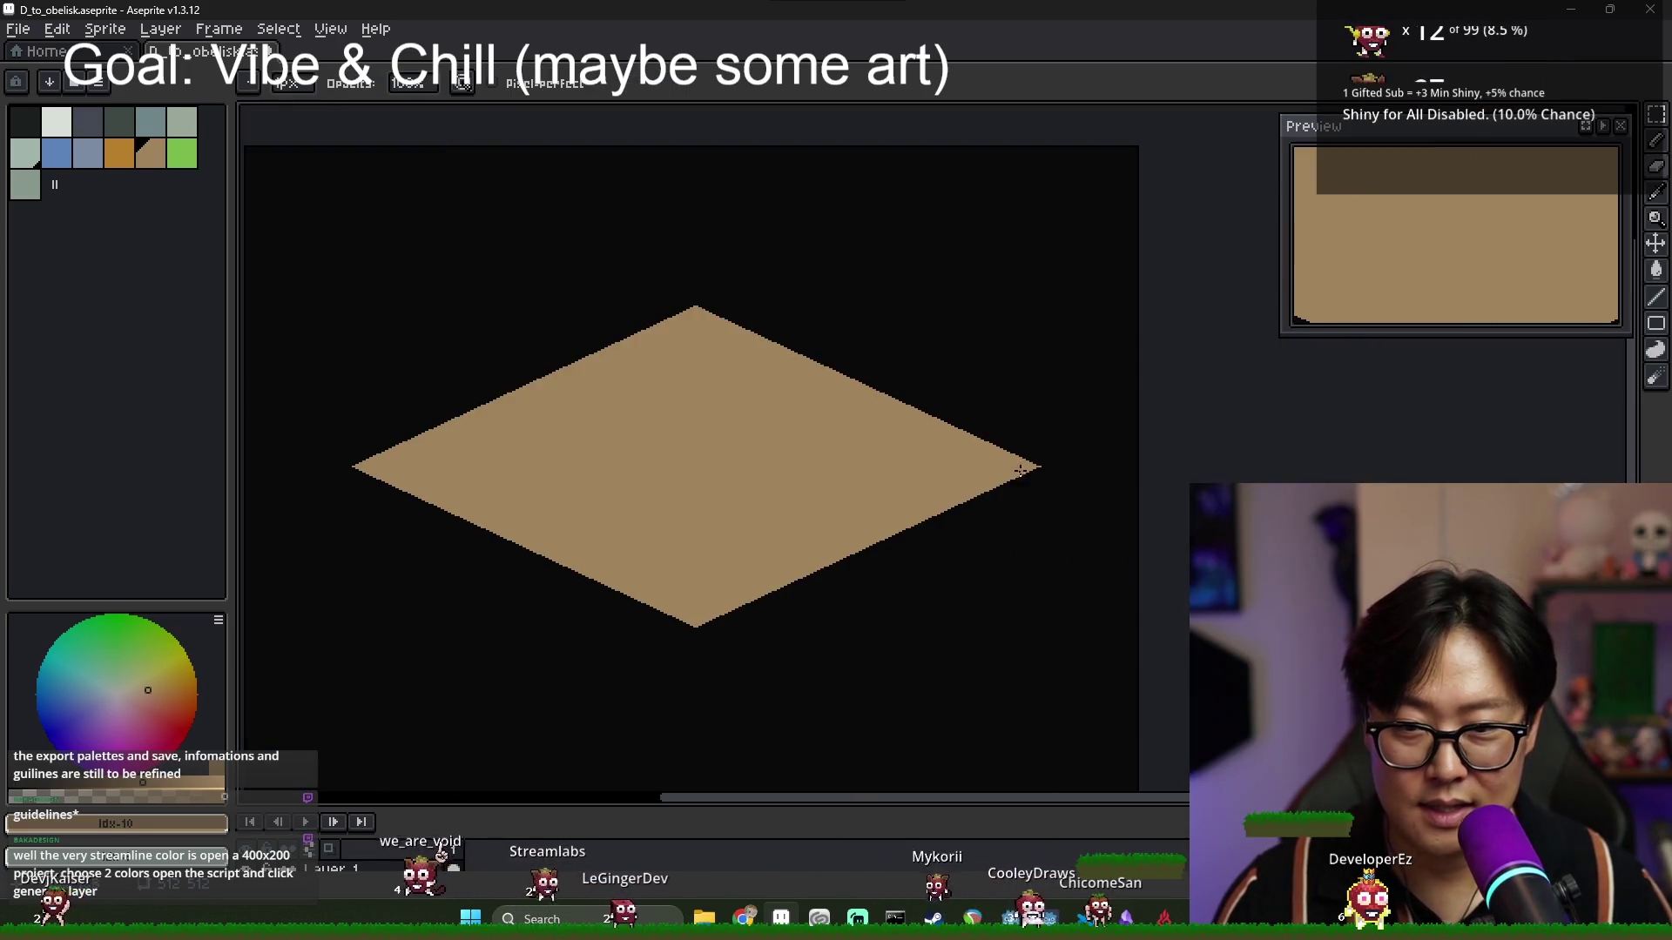
scroll(570, 454, "down", 3)
scroll(665, 455, "up", 1)
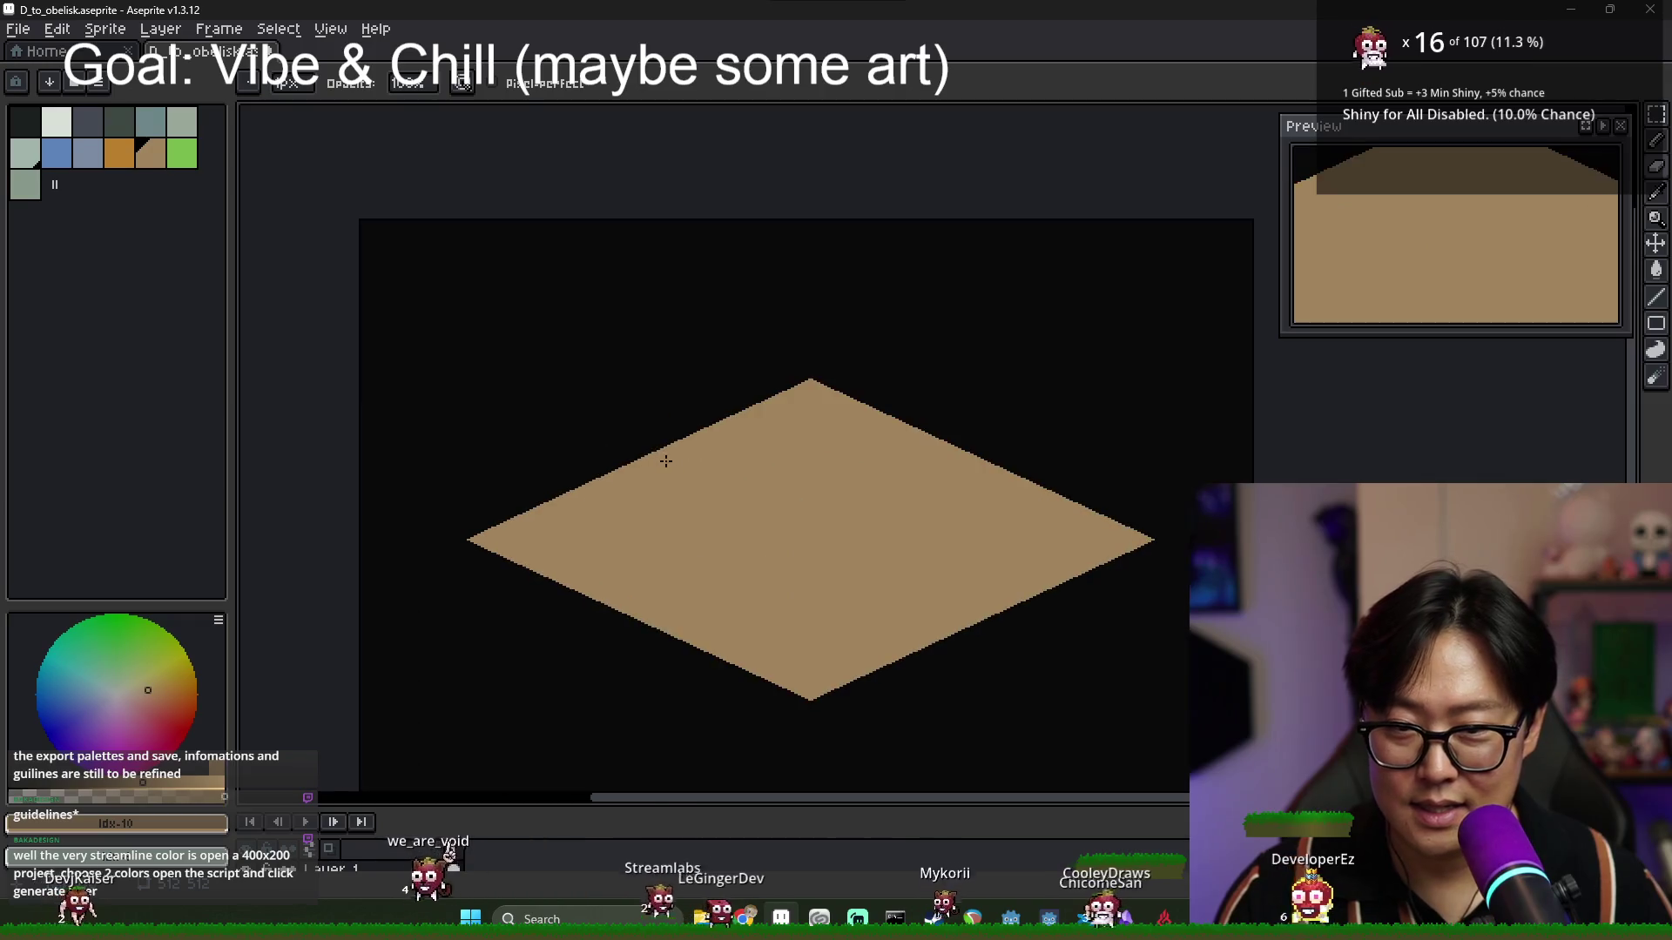
key("v")
scroll(699, 557, "down", 2)
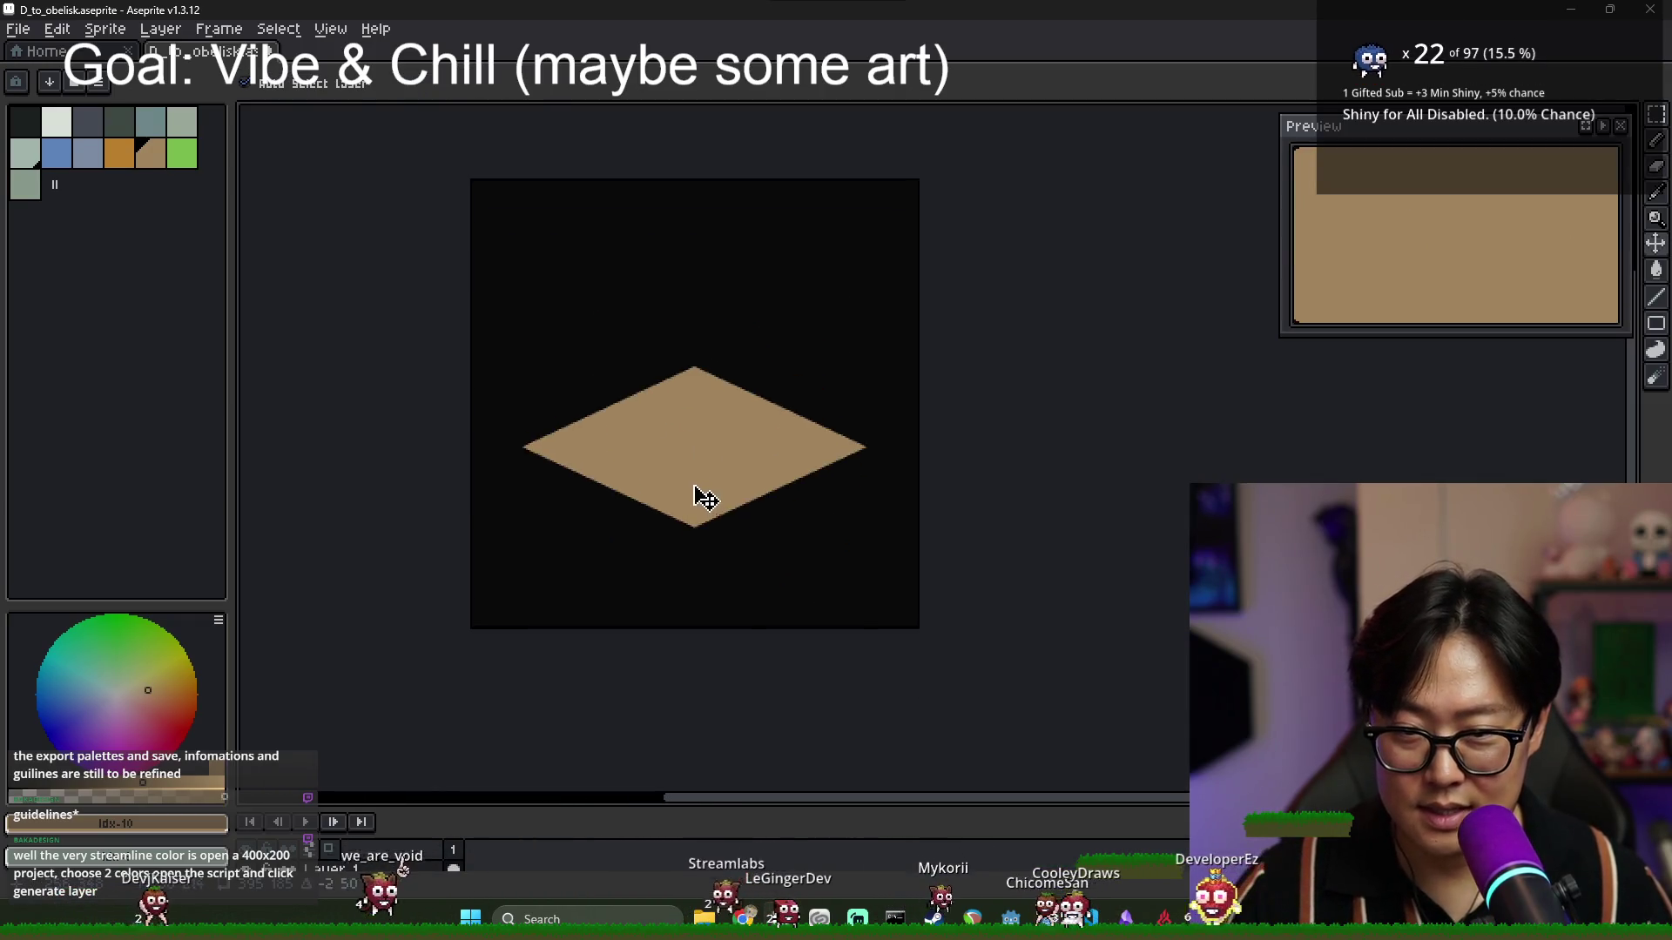
scroll(702, 496, "up", 2)
scroll(536, 440, "up", 1)
scroll(623, 435, "down", 2)
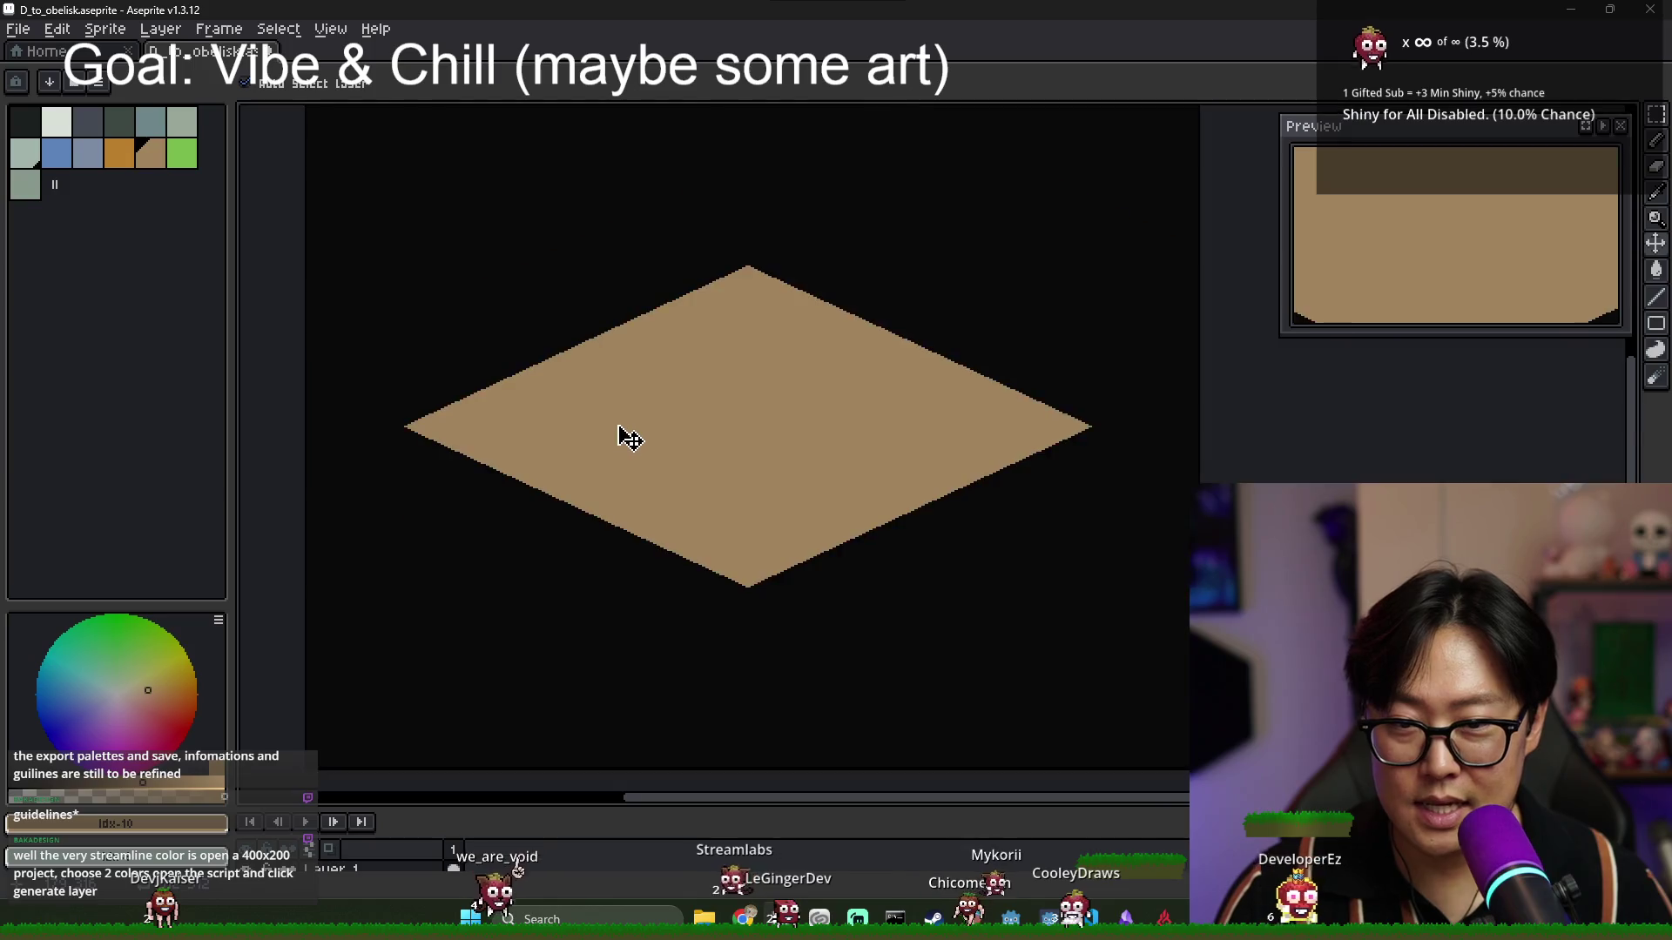
scroll(607, 493, "up", 1)
left_click_drag(409, 374, 401, 423)
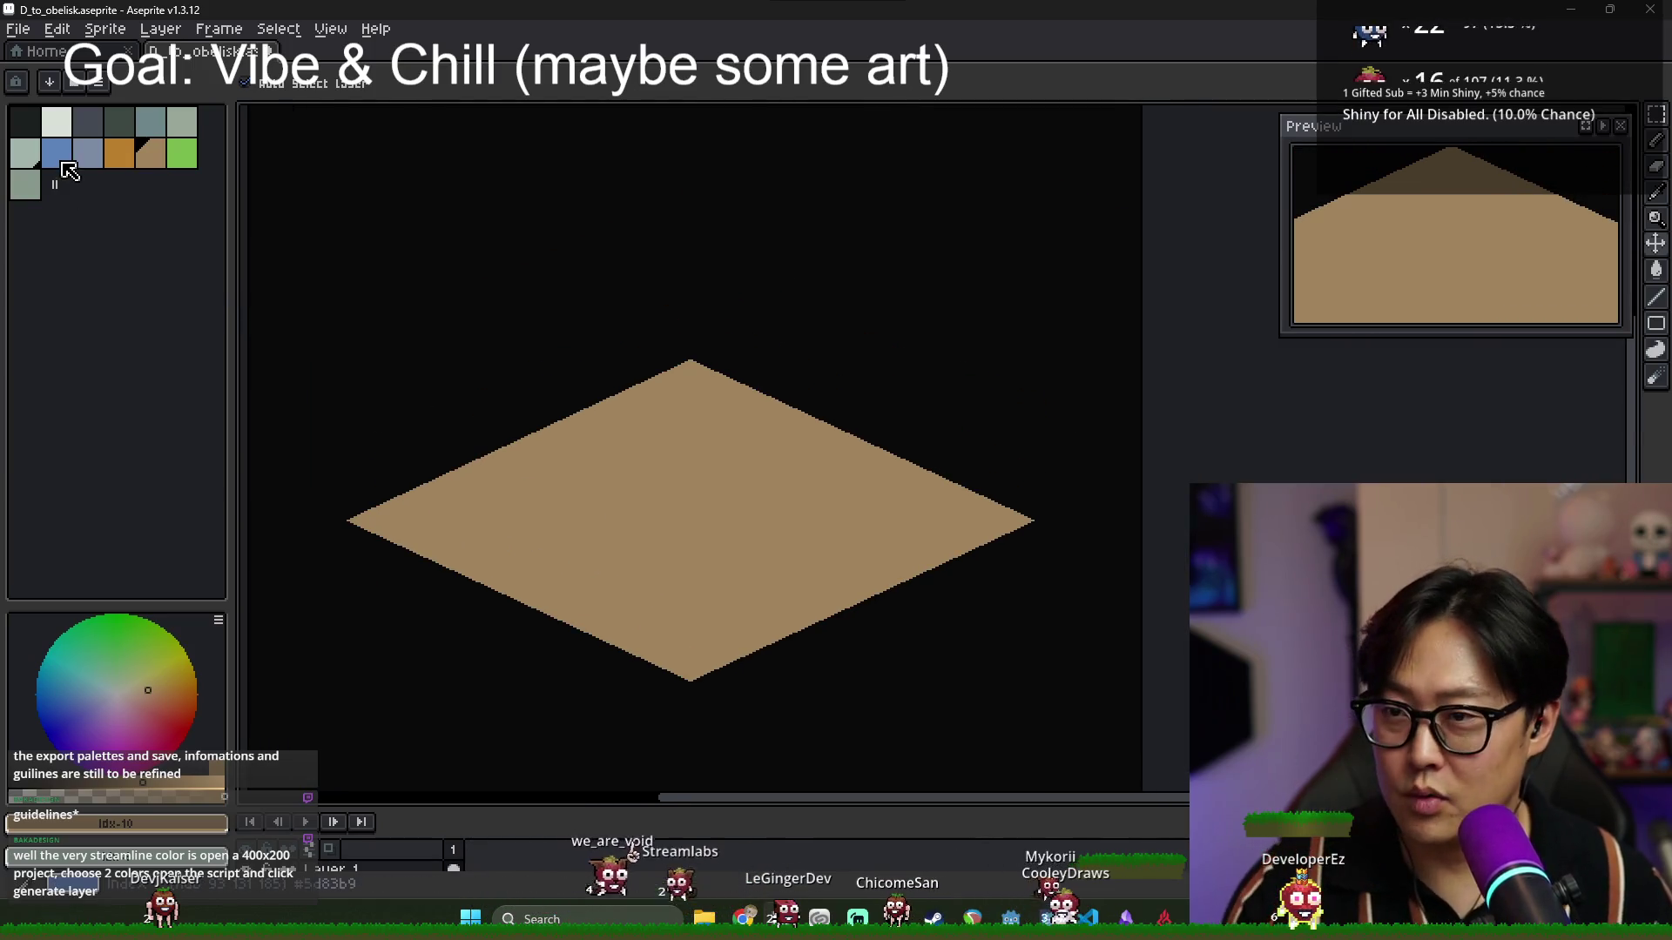
left_click(88, 121)
Sketch the footprint's left and right edges in dark grey, then undo the attempt.
key("b")
scroll(633, 388, "up", 2)
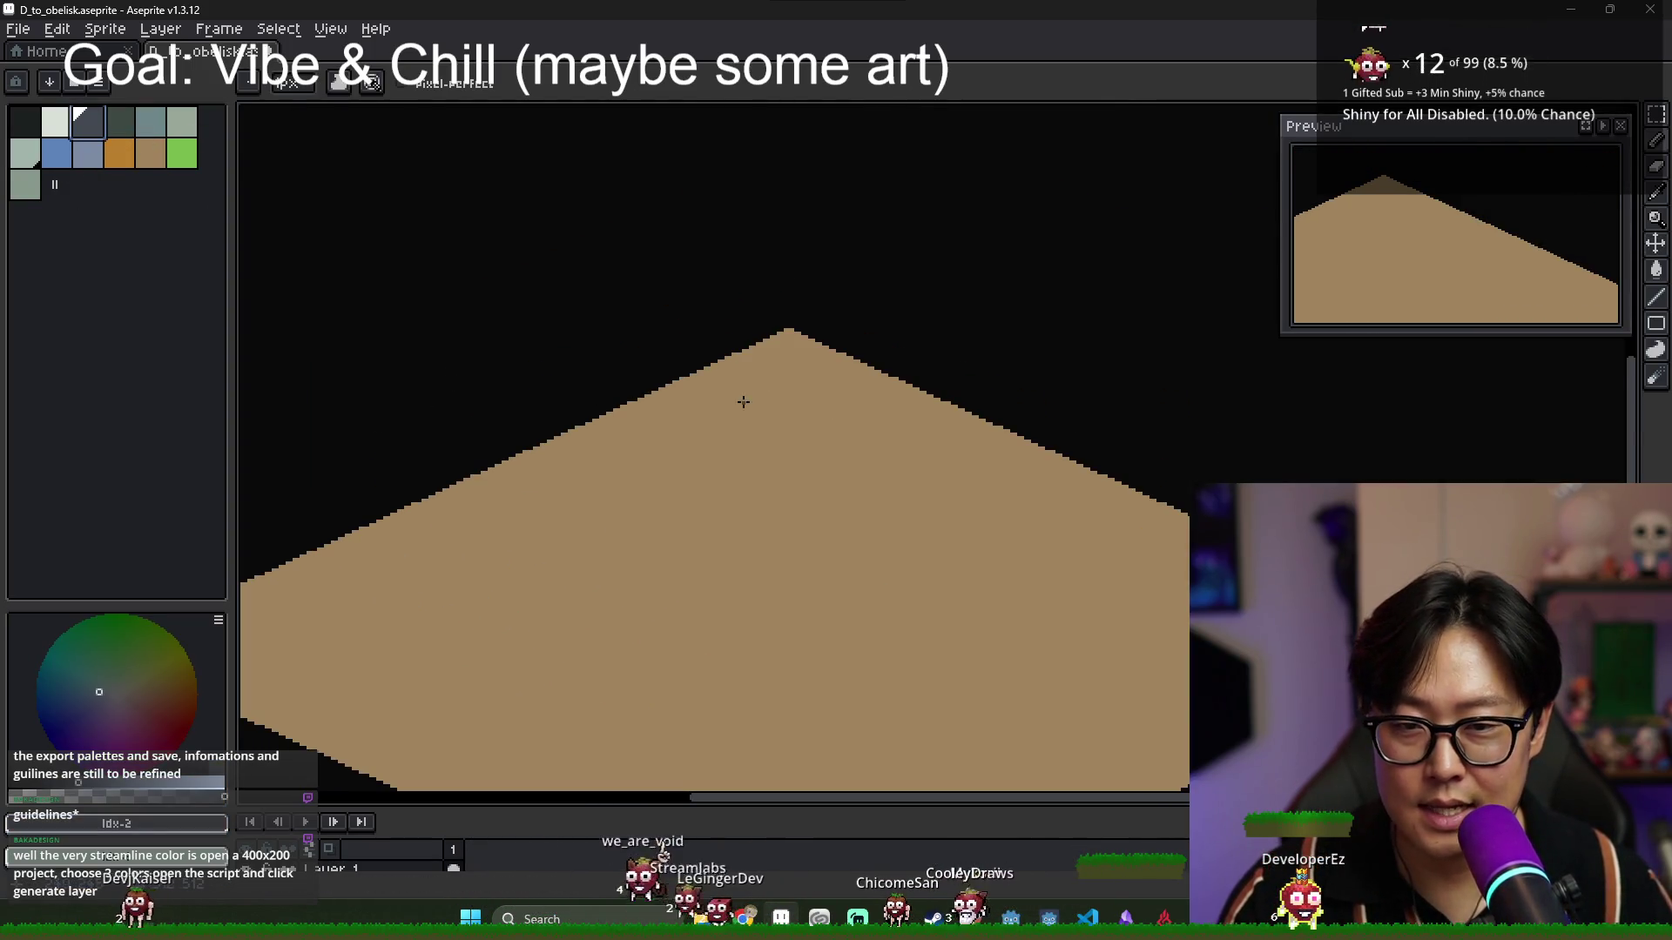
scroll(703, 377, "up", 1)
scroll(722, 372, "down", 1)
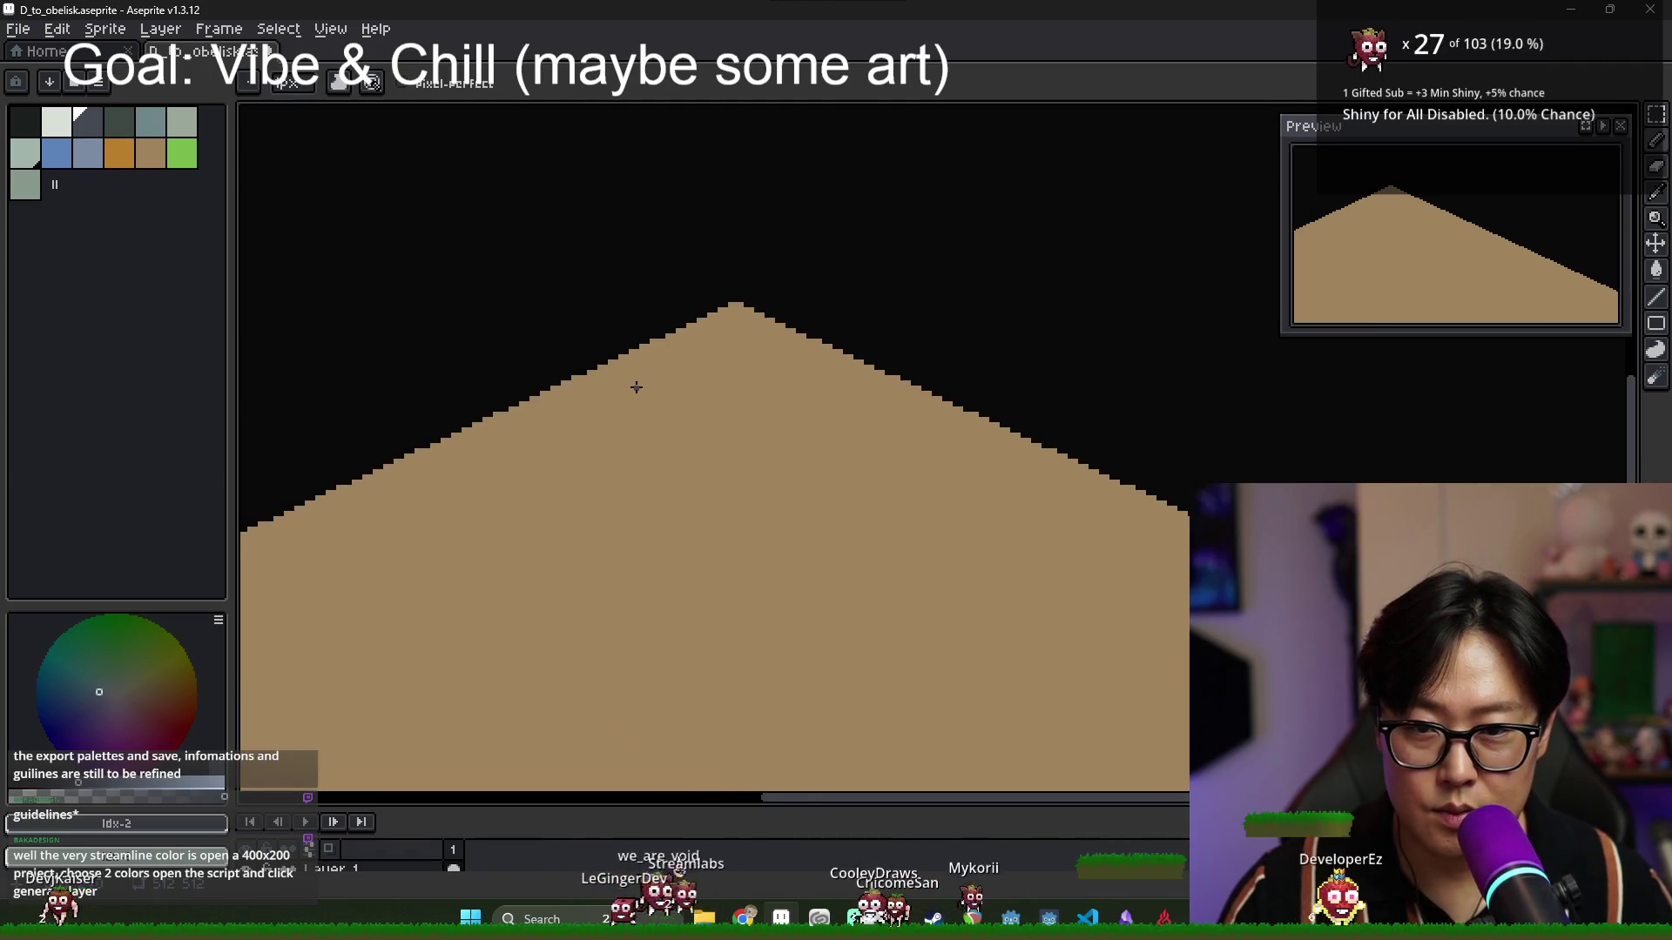
scroll(653, 400, "up", 1)
mouse_move(614, 393)
left_mouse_down()
mouse_move(767, 515)
mouse_move(702, 470)
left_mouse_up()
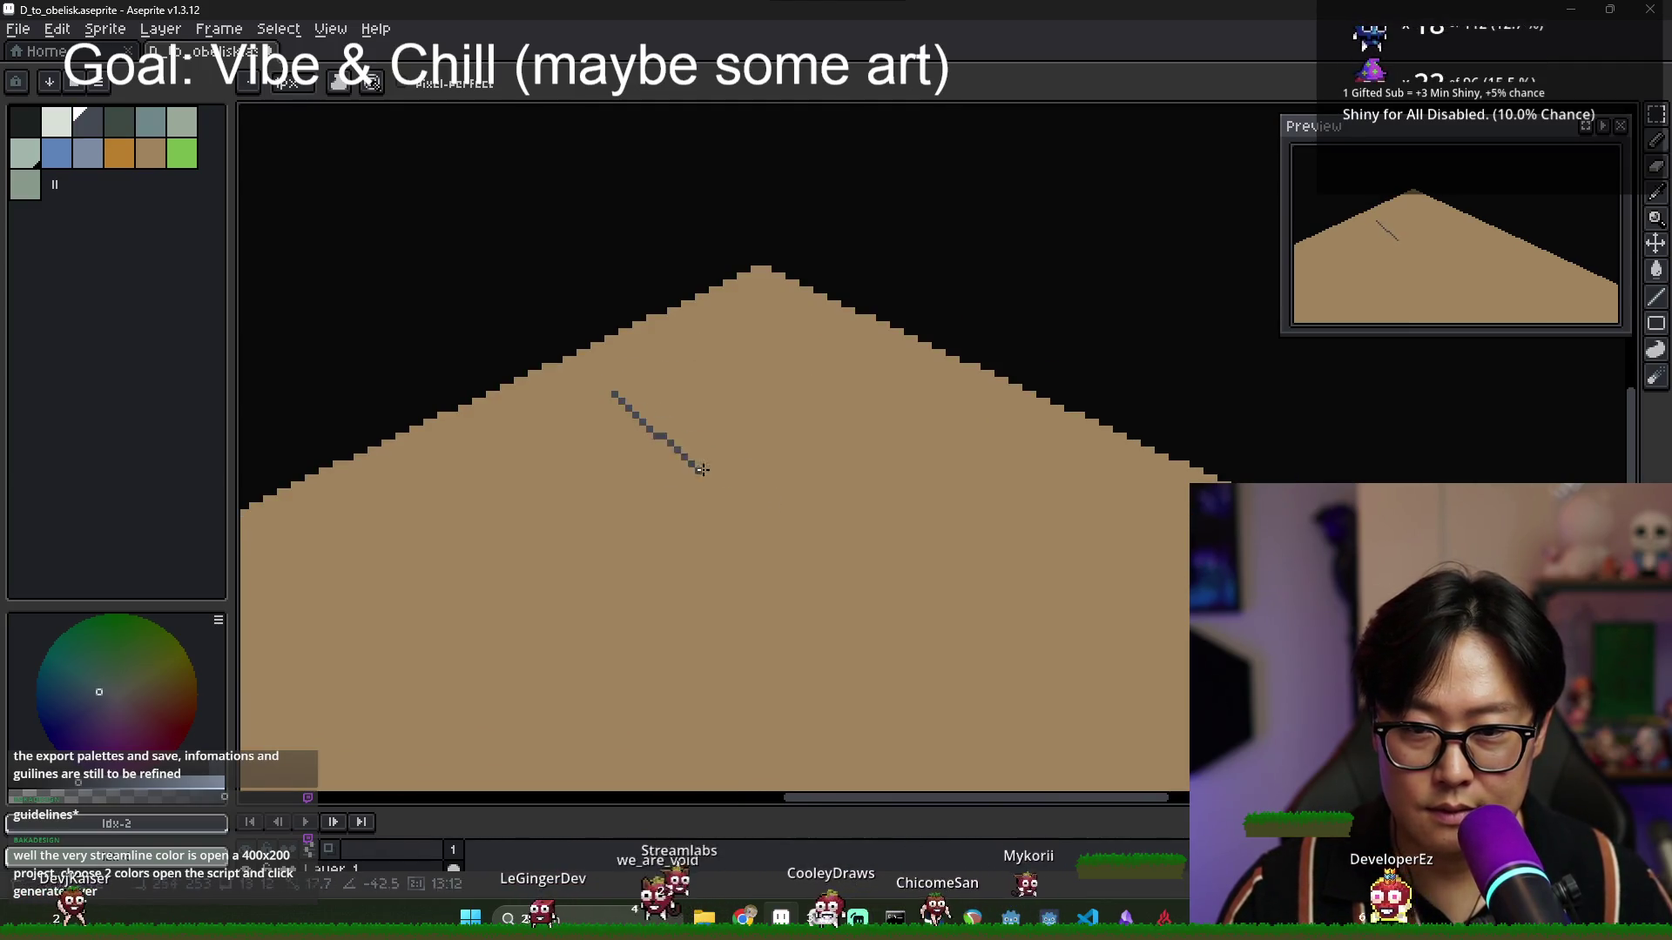
left_click_drag(773, 515, 580, 407)
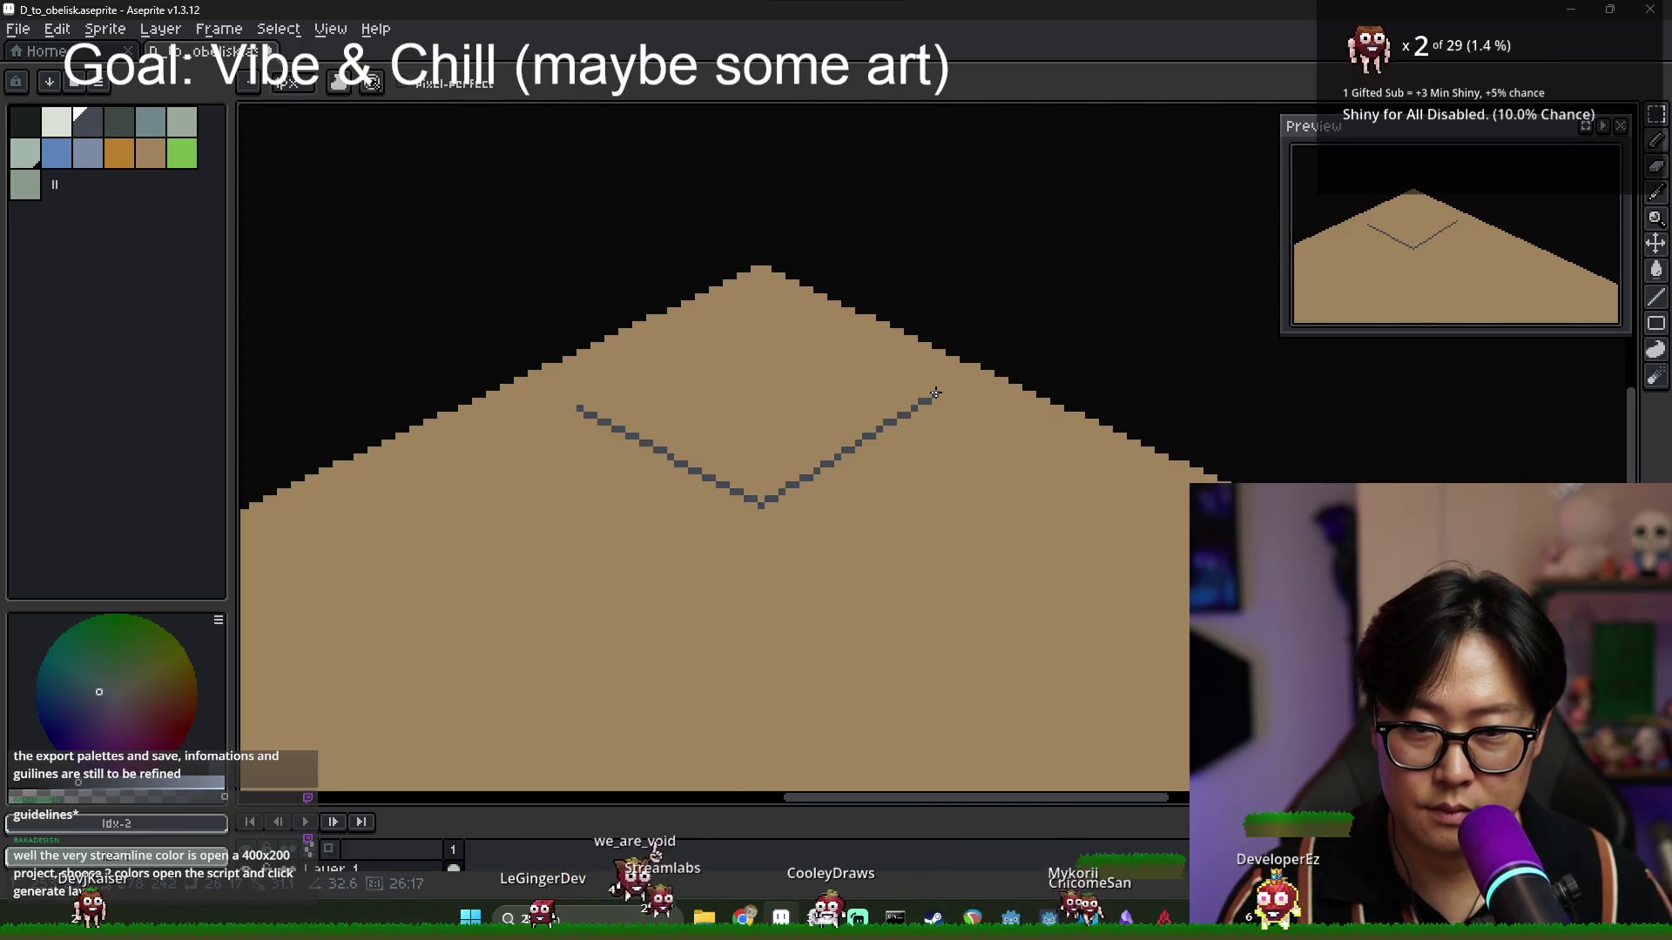
left_click_drag(935, 392, 938, 396)
scroll(947, 393, "down", 3)
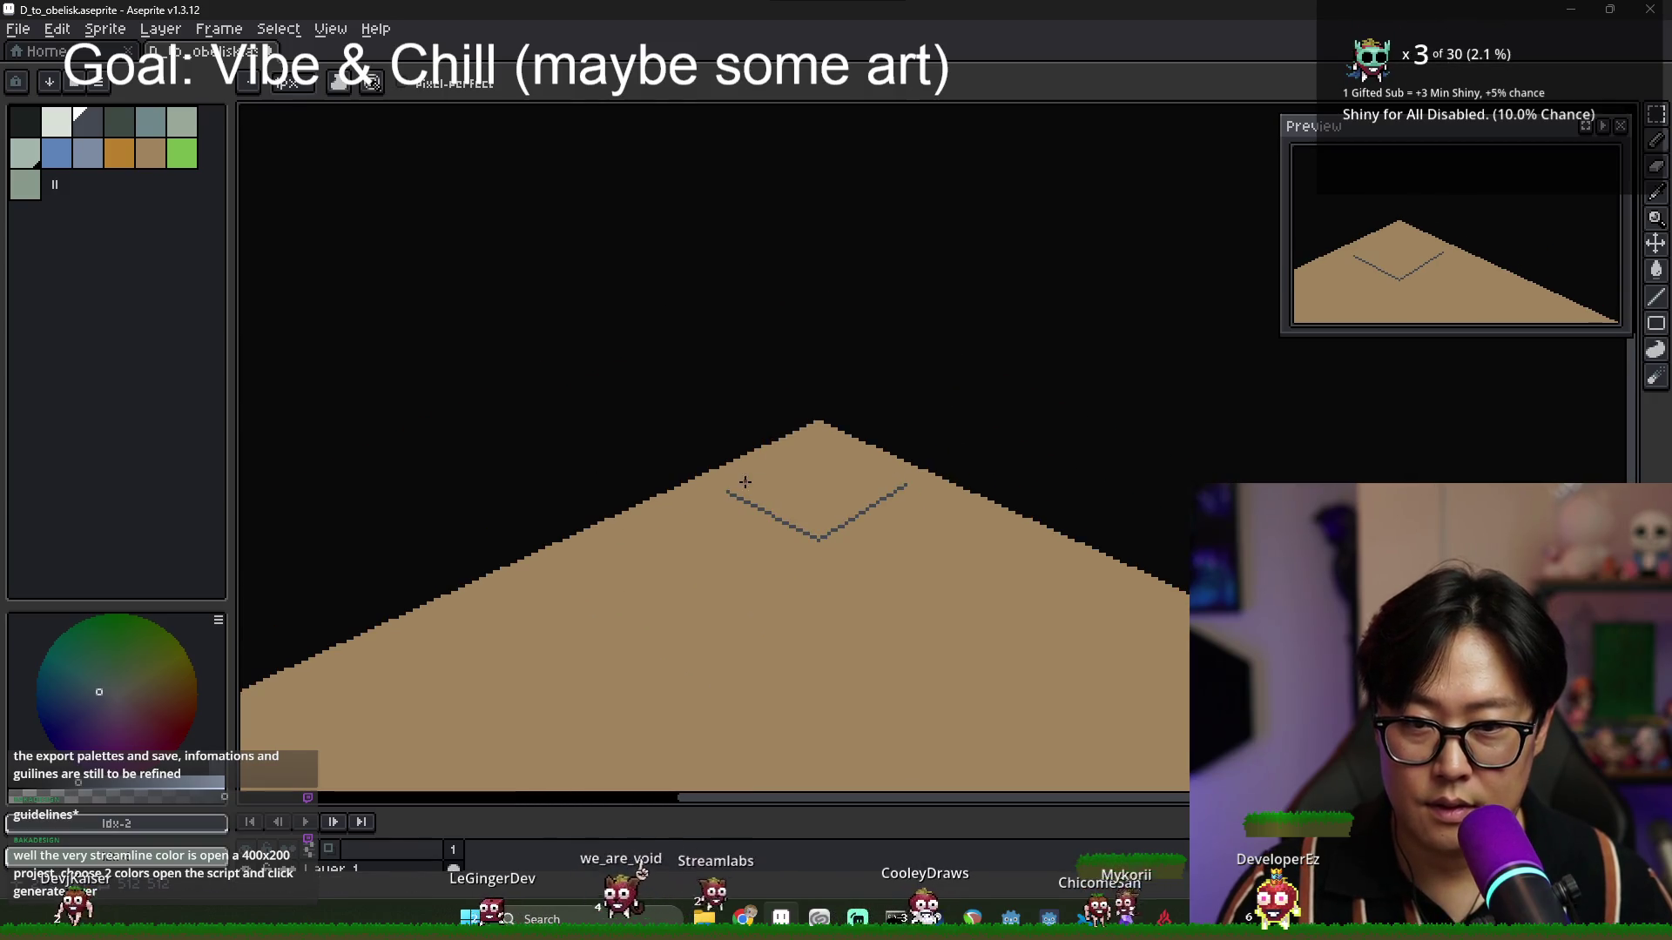
scroll(781, 483, "up", 3)
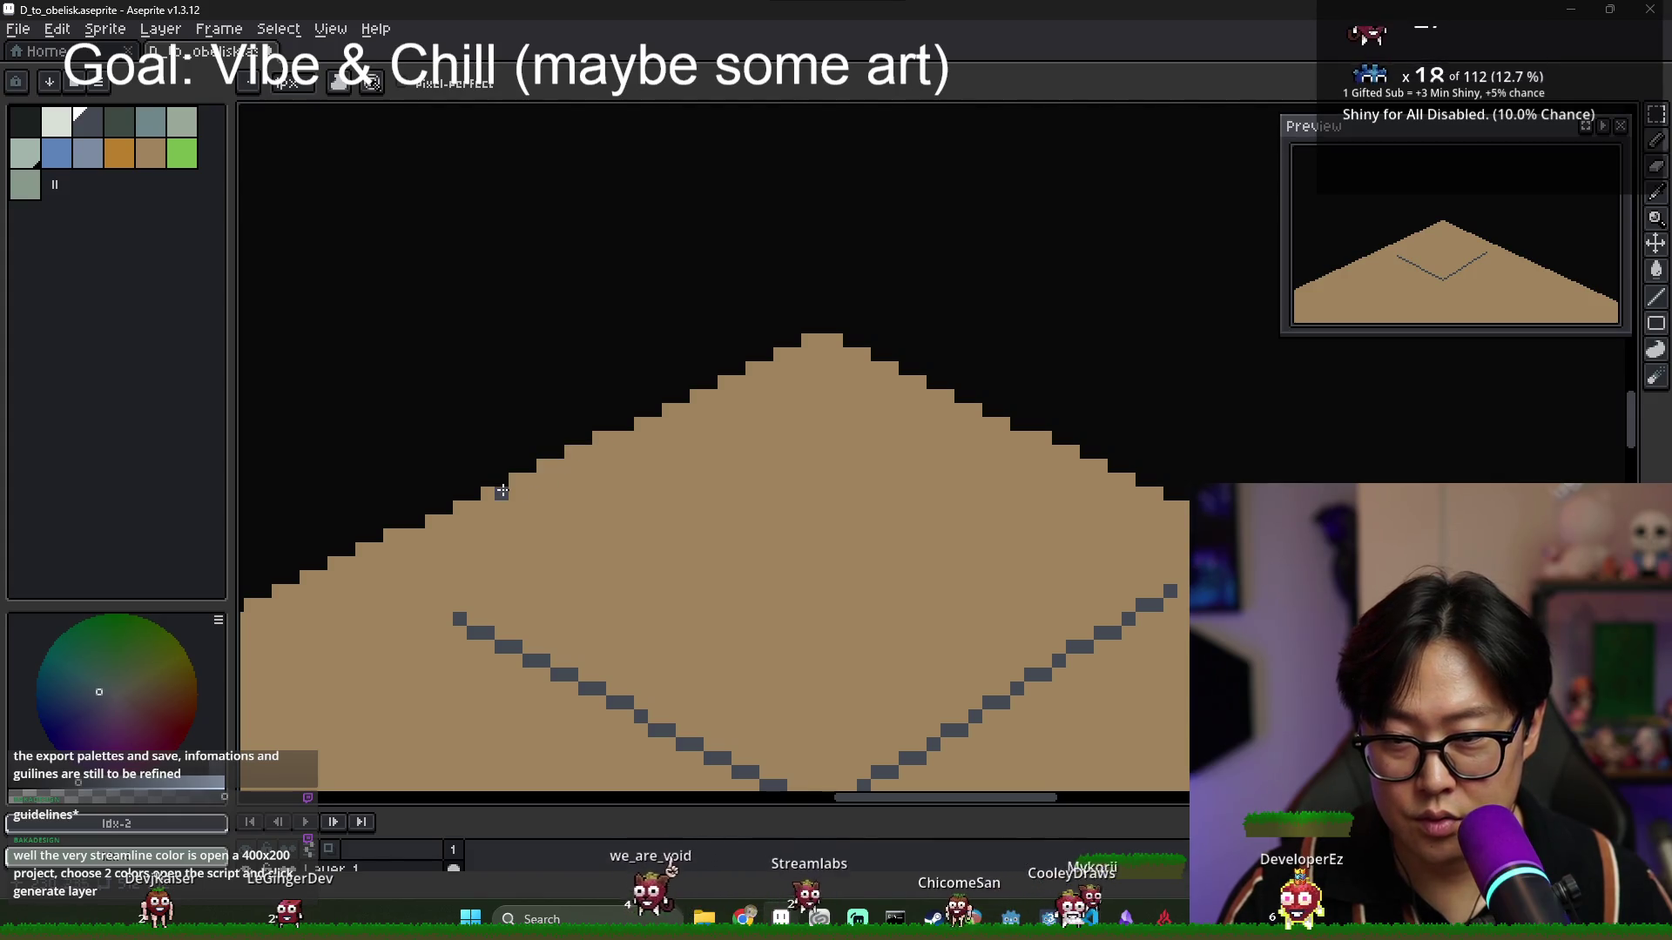
scroll(395, 536, "down", 3)
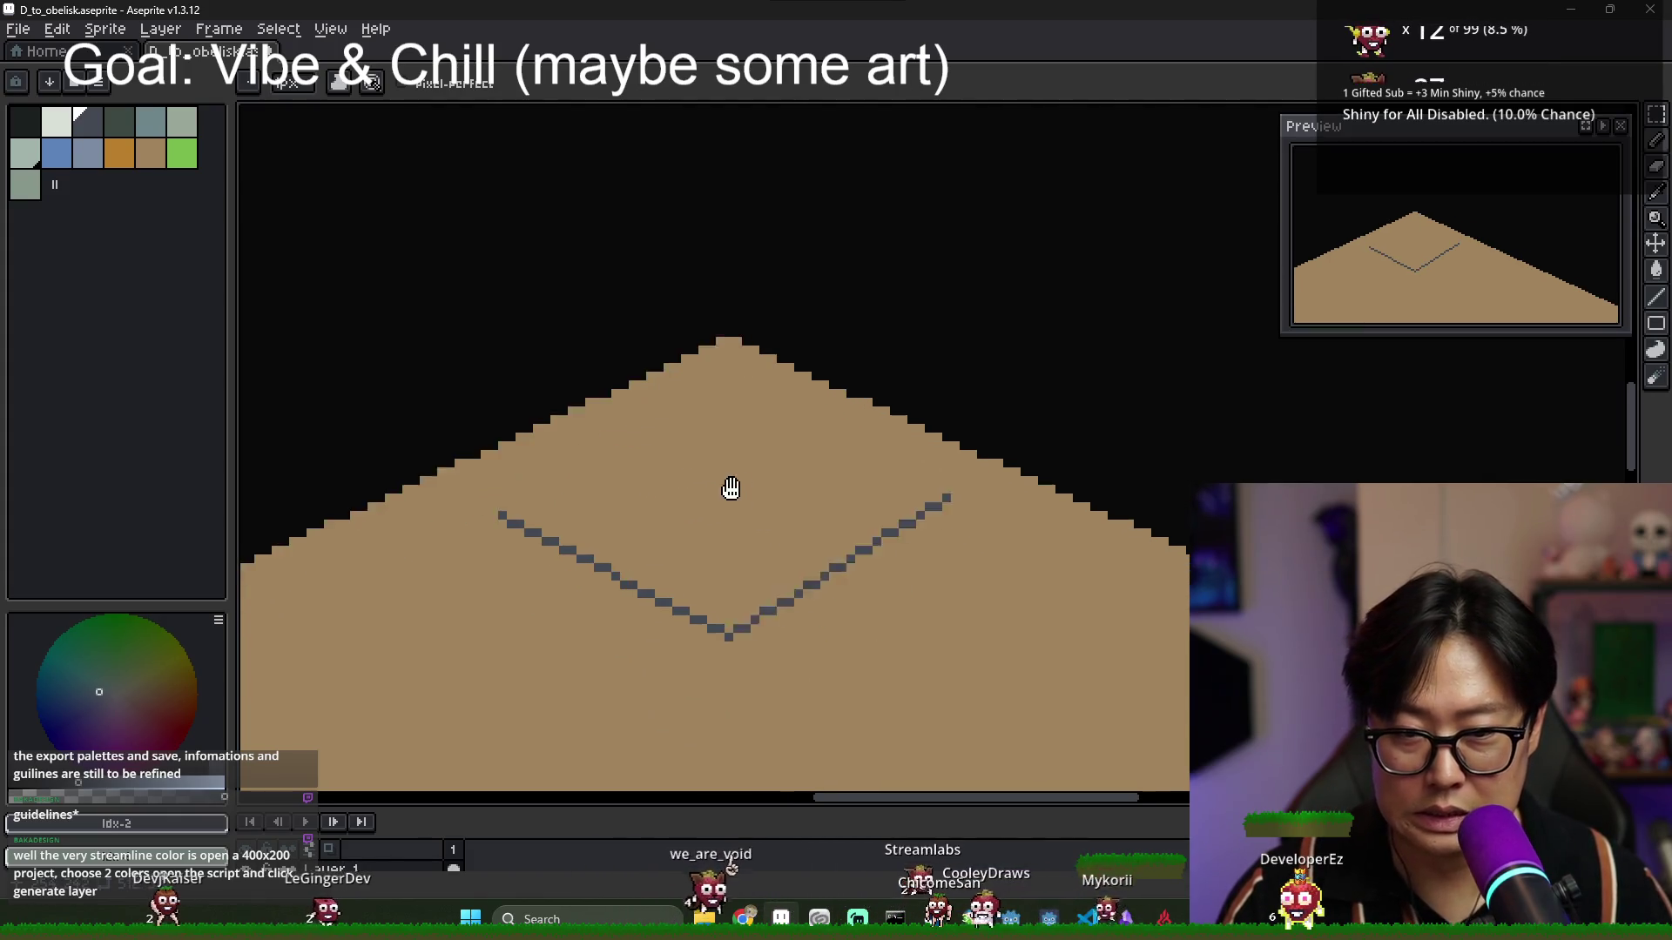
key("ctrl+z")
key("ctrl+z")
Redraw the footprint's V-shaped front edges and lower-right edge, then extend a vertical line upward.
scroll(470, 482, "up", 2)
mouse_move(470, 482)
left_mouse_down()
mouse_move(712, 614)
mouse_move(904, 474)
mouse_move(946, 468)
mouse_move(703, 339)
mouse_move(473, 488)
mouse_move(461, 458)
left_mouse_up()
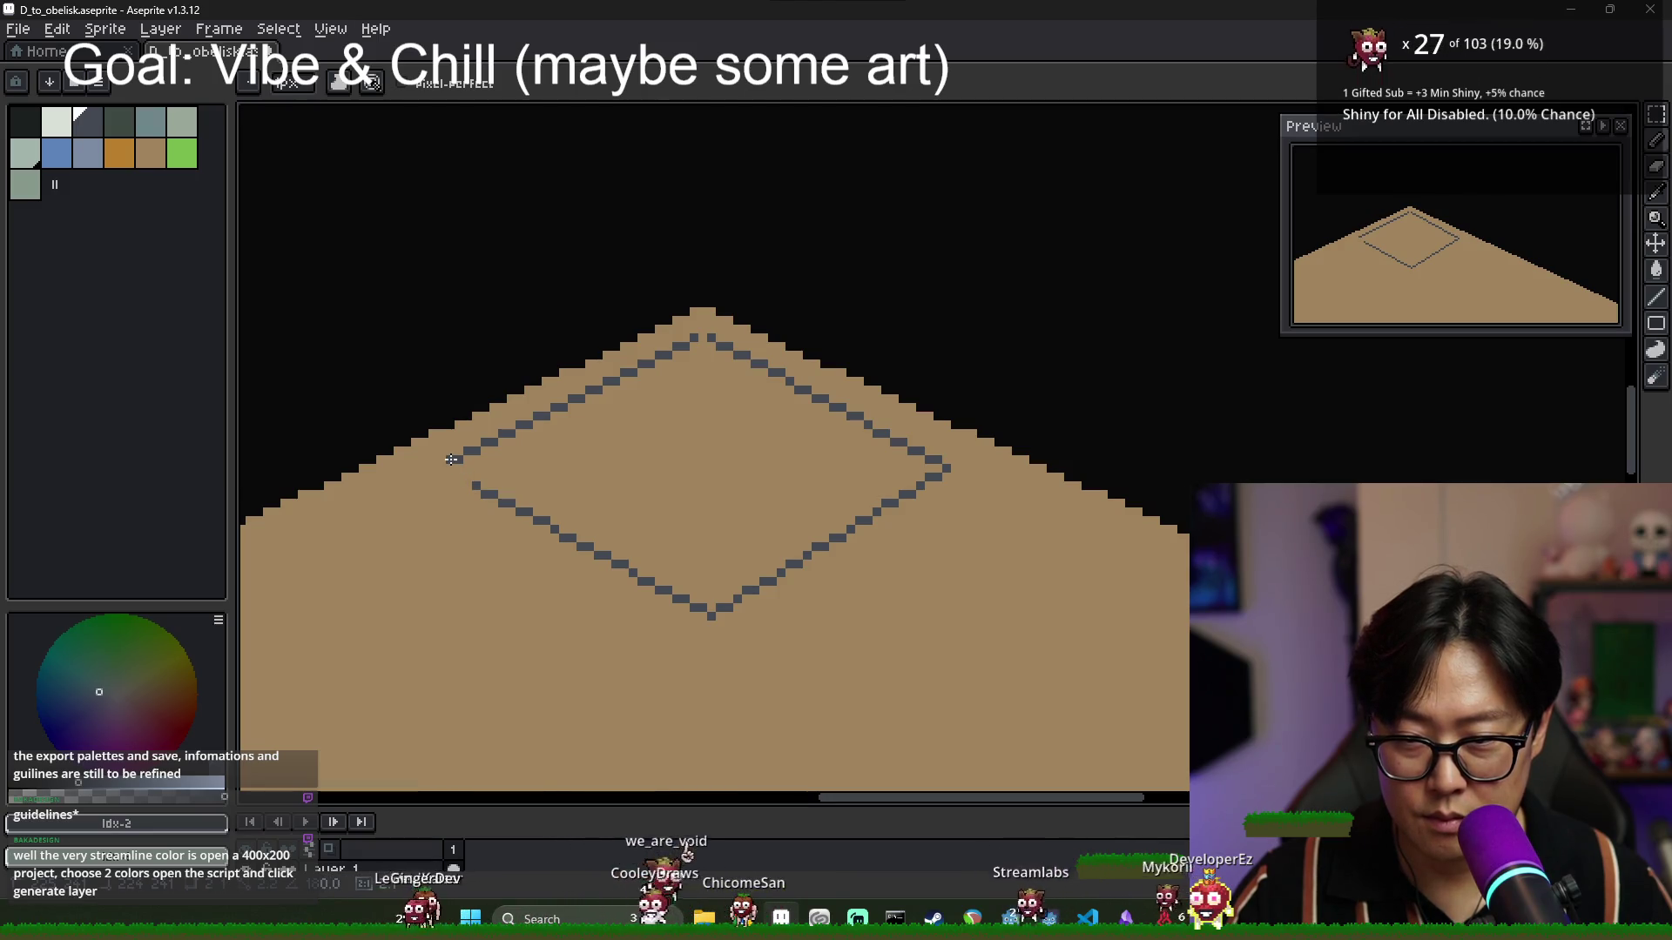
scroll(608, 489, "down", 3)
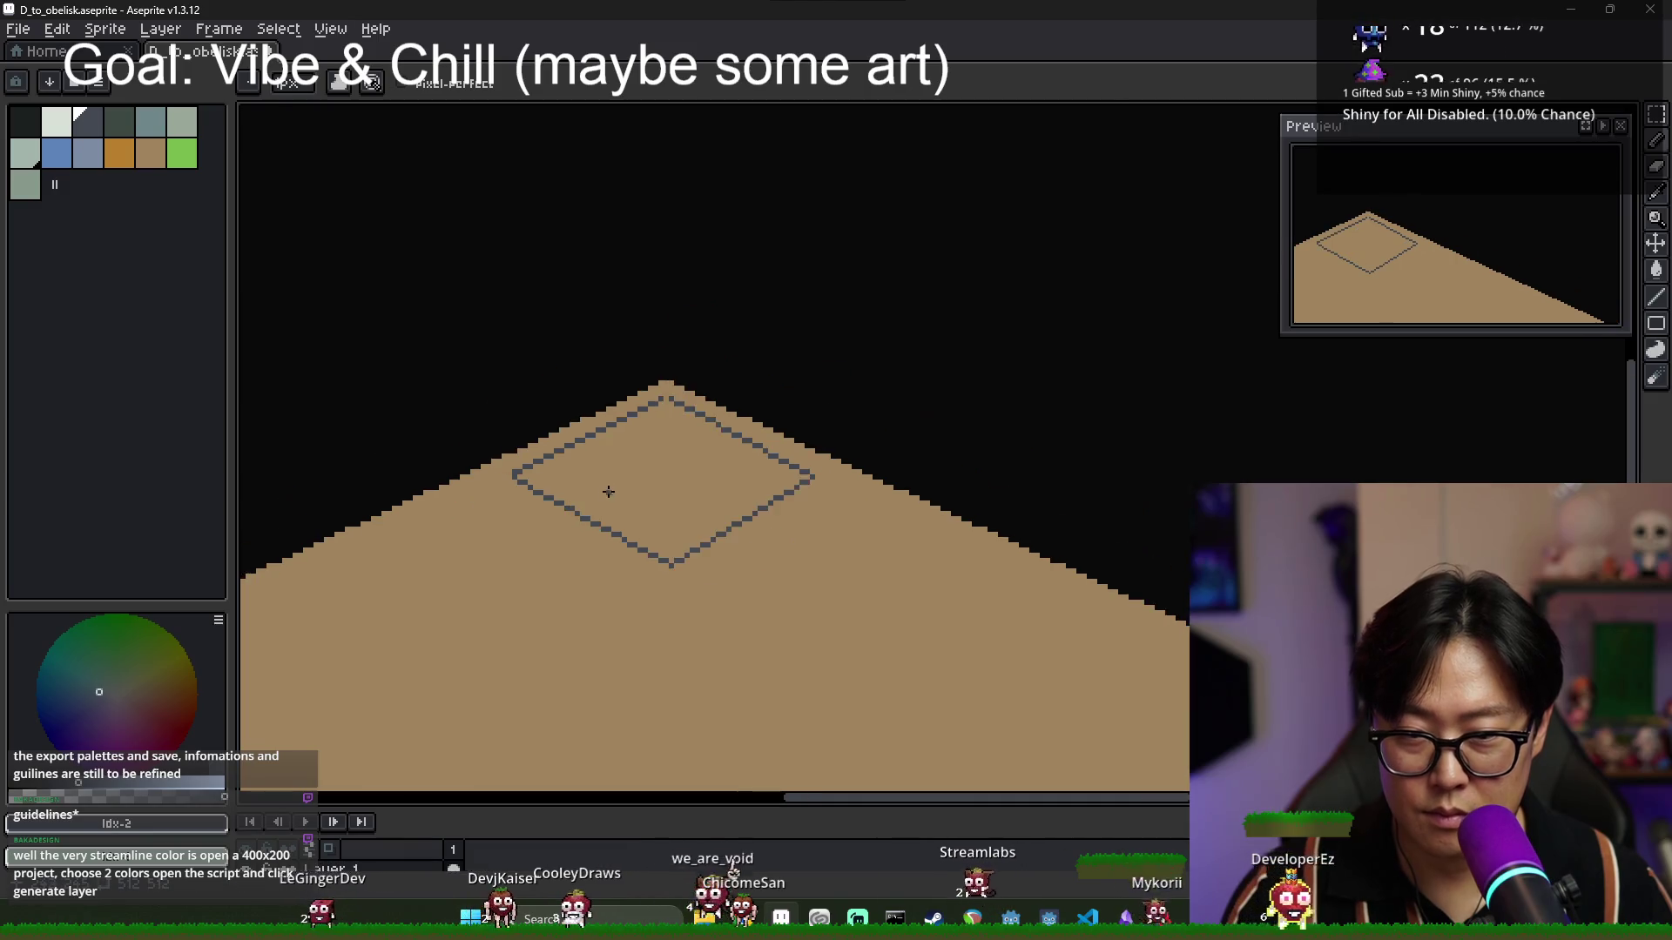
scroll(665, 493, "up", 2)
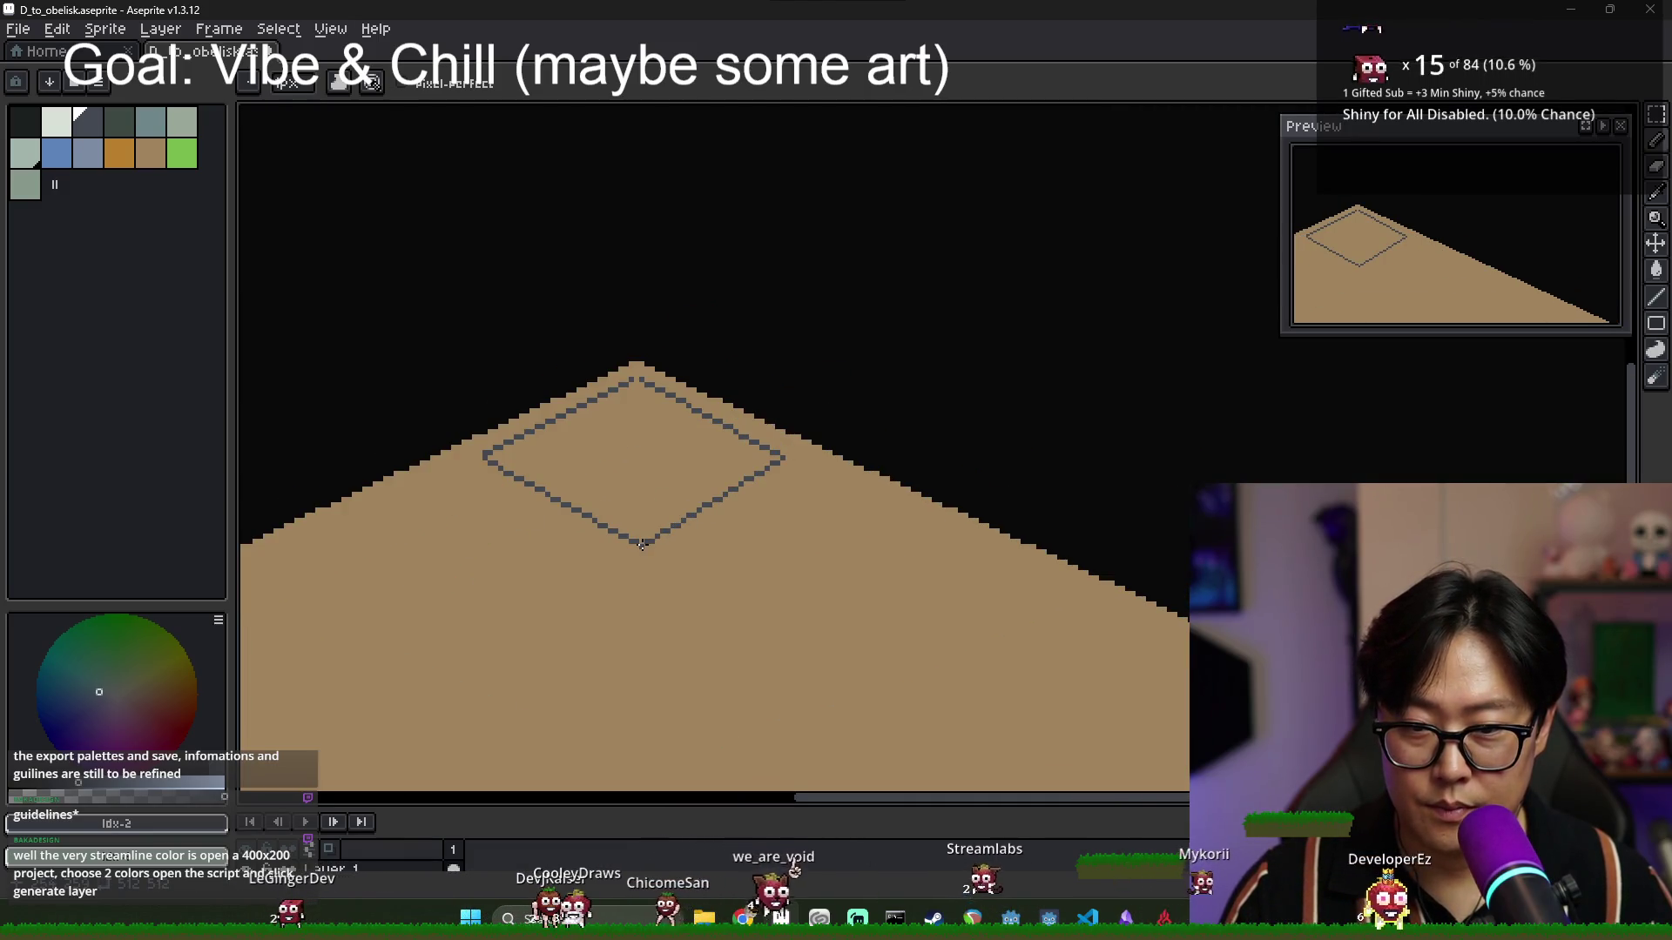
left_click_drag(777, 471, 774, 315)
scroll(786, 448, "down", 3)
mouse_move(772, 215)
left_mouse_down()
mouse_move(767, 111)
mouse_move(764, 185)
left_mouse_up()
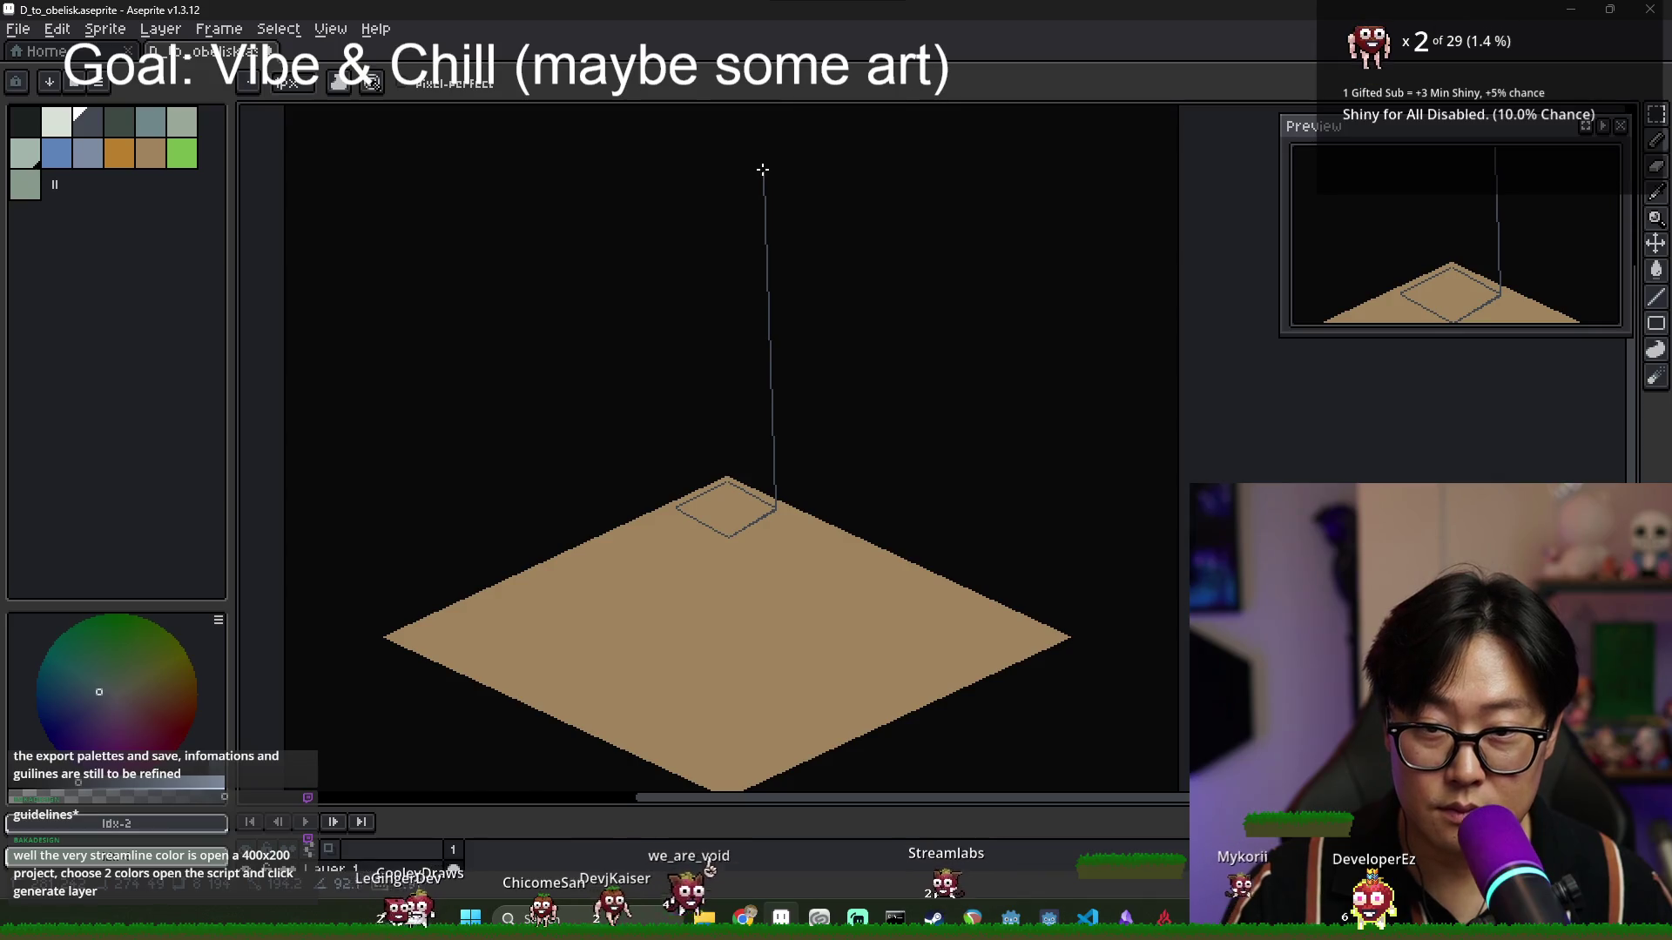
Pencil the obelisk's tall left vertical edge and its short middle front edge.
scroll(693, 448, "up", 2)
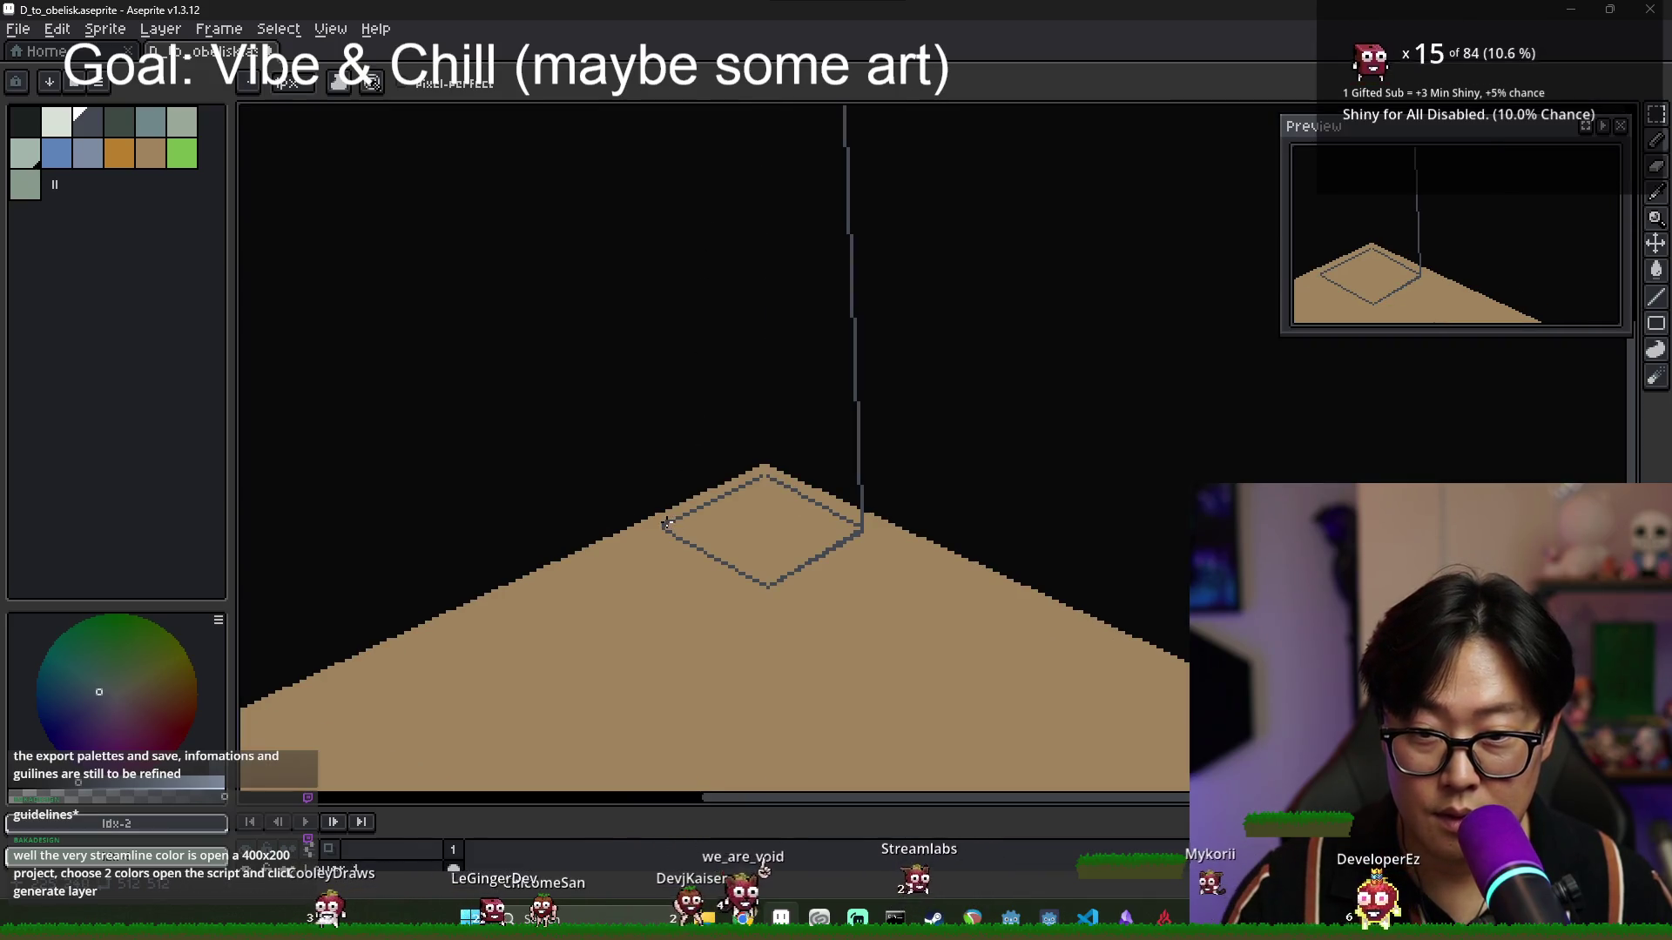
scroll(673, 439, "down", 2)
left_click_drag(669, 479, 684, 164)
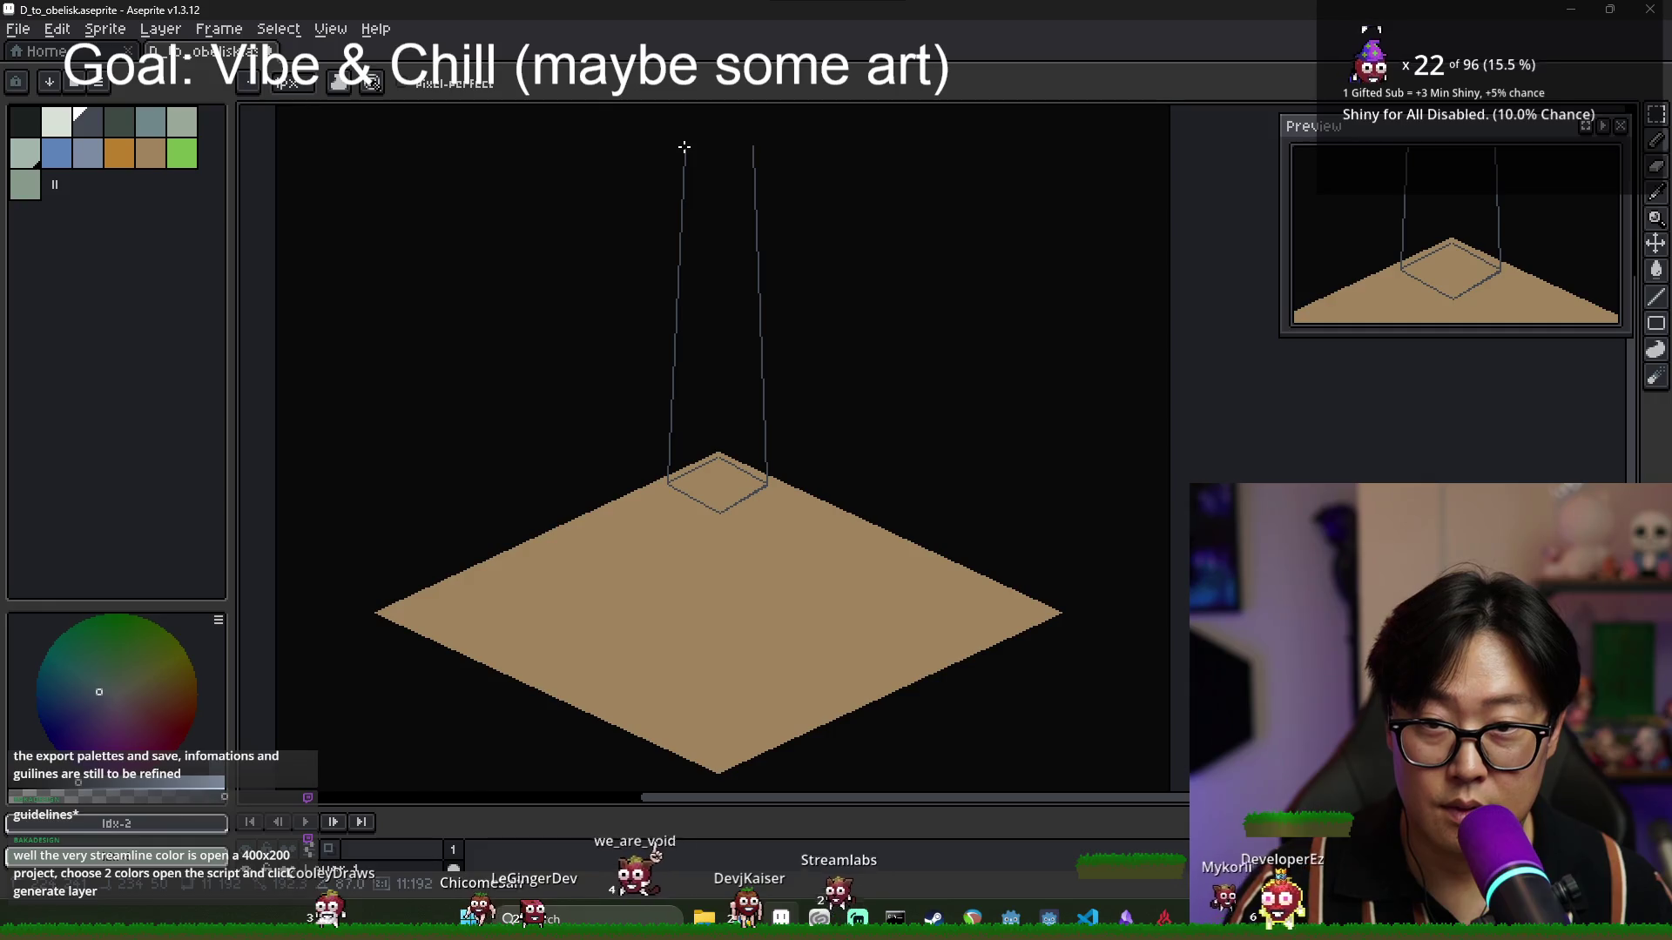
scroll(740, 393, "up", 2)
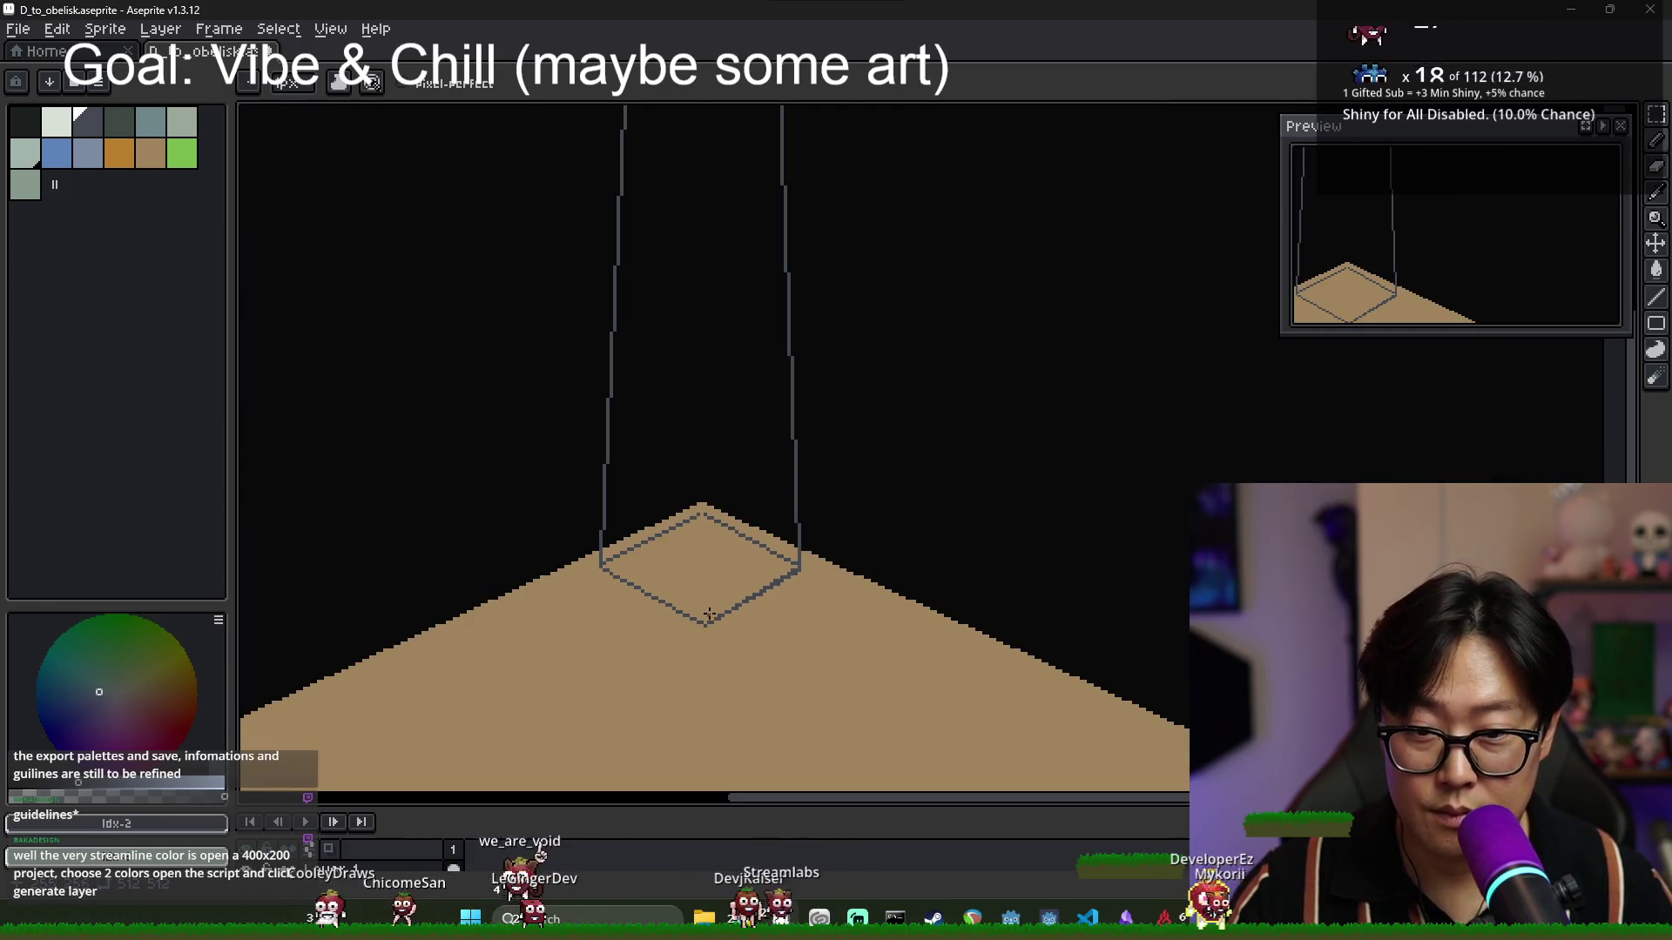
scroll(697, 157, "up", 5)
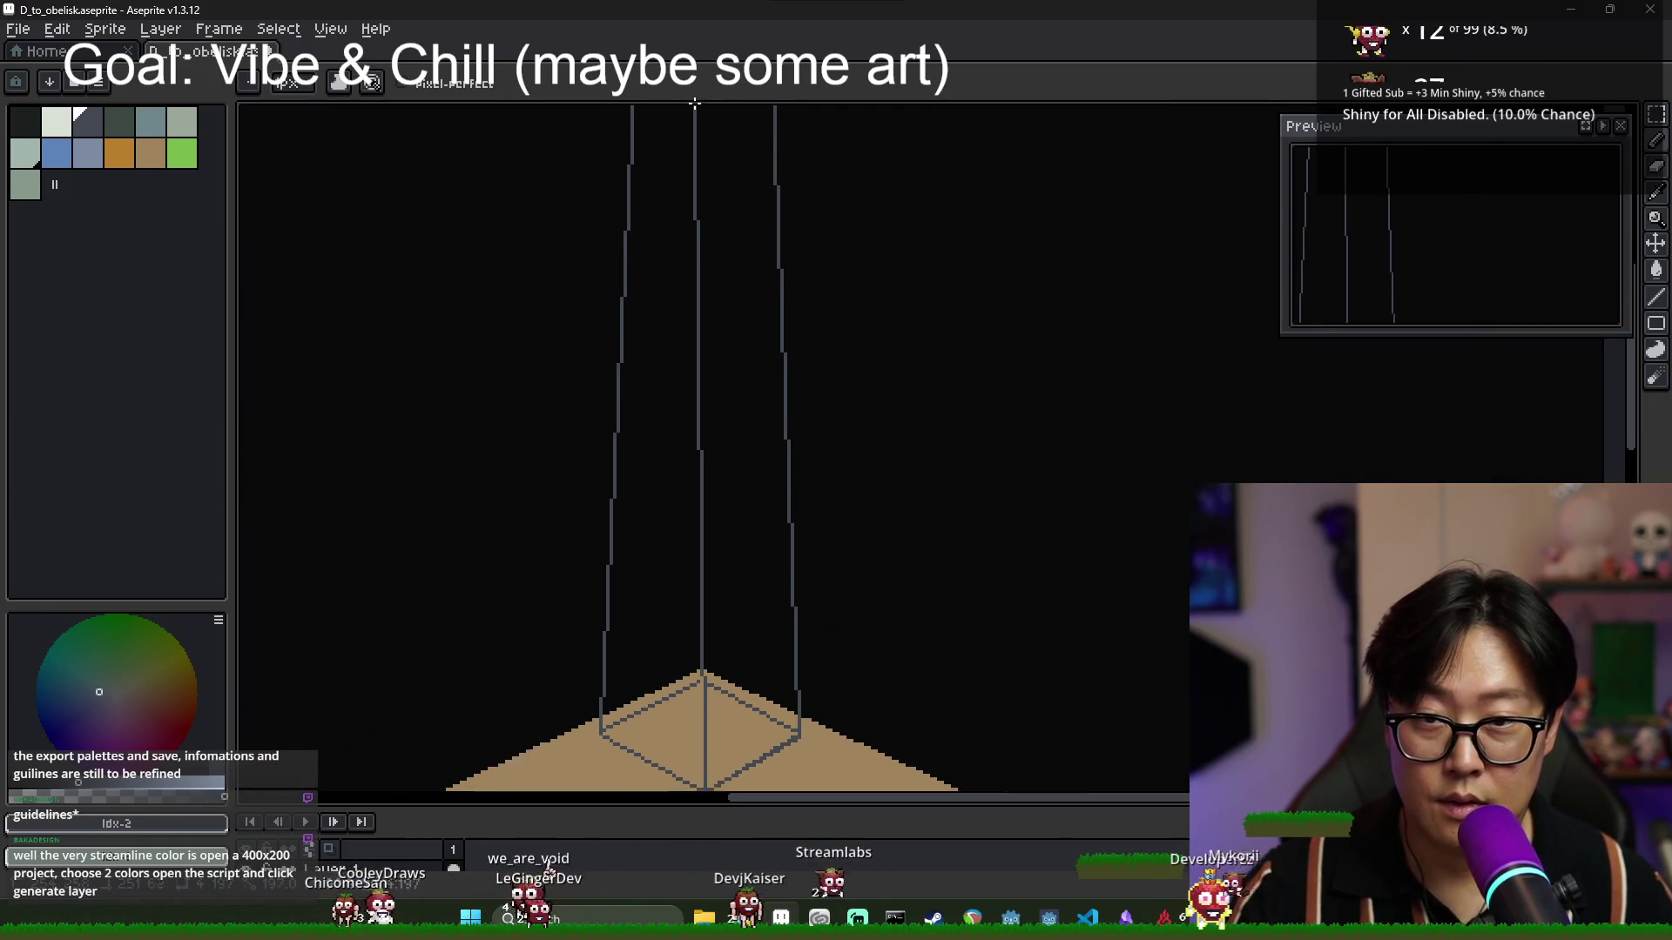
mouse_move(703, 209)
left_mouse_down()
mouse_move(704, 223)
mouse_move(701, 202)
left_mouse_up()
Bucket-fill the small left facet of the obelisk's base dark grey.
scroll(726, 333, "down", 2)
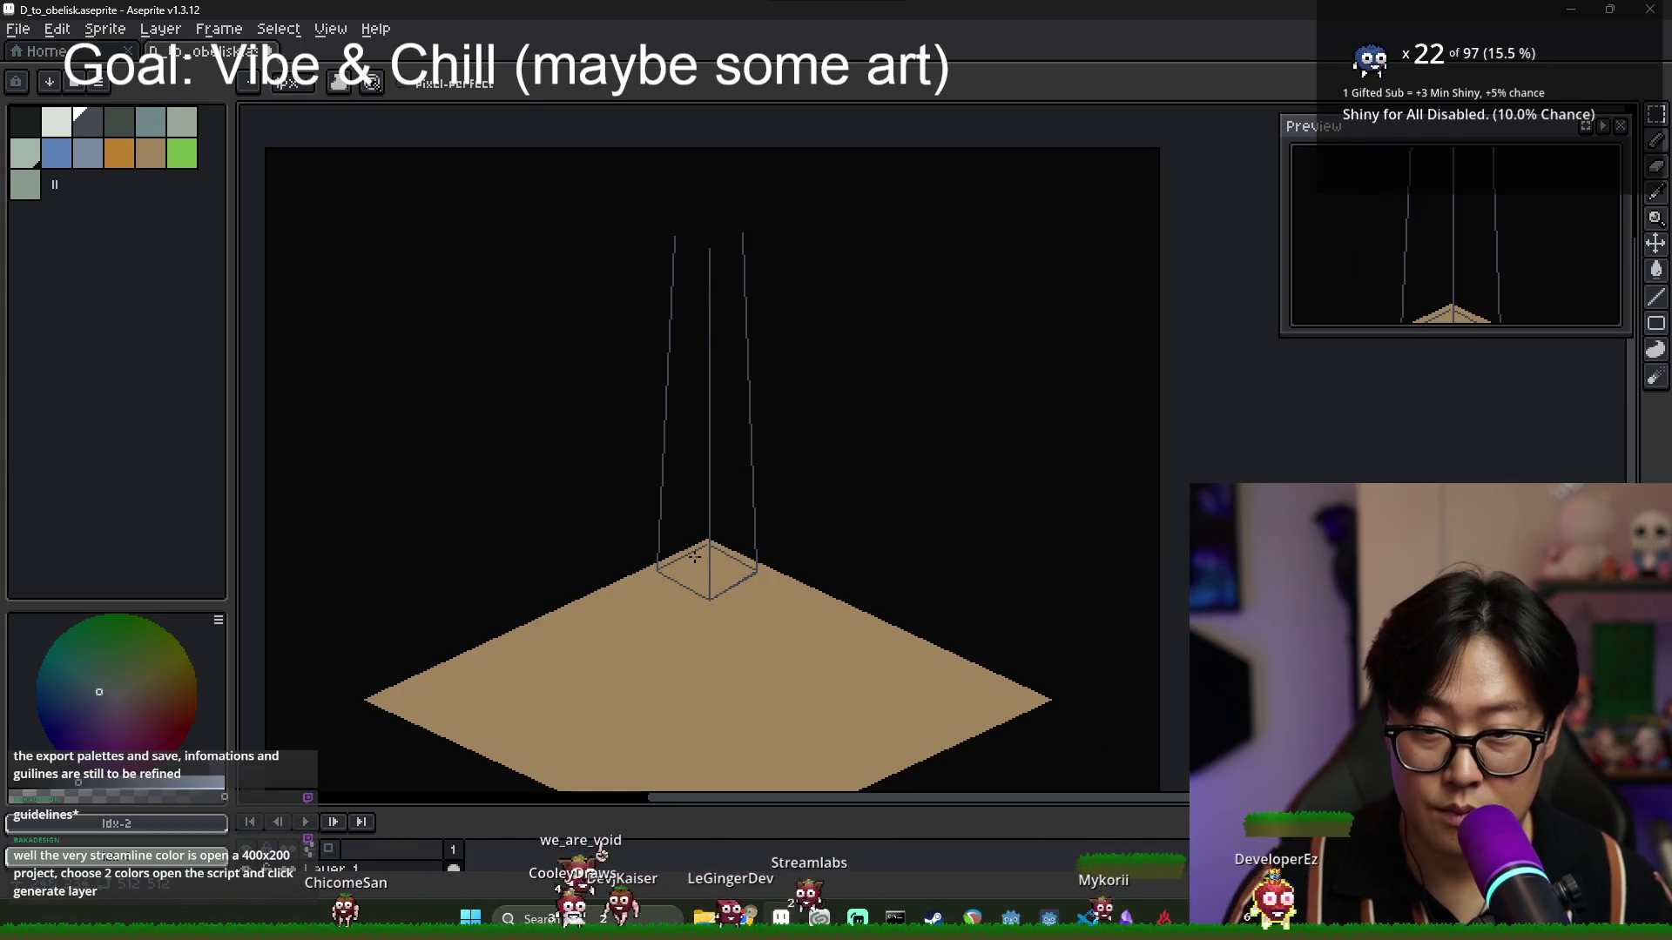
key("g")
left_click(694, 555)
left_click(735, 571)
key("ctrl+z")
scroll(700, 410, "up", 1)
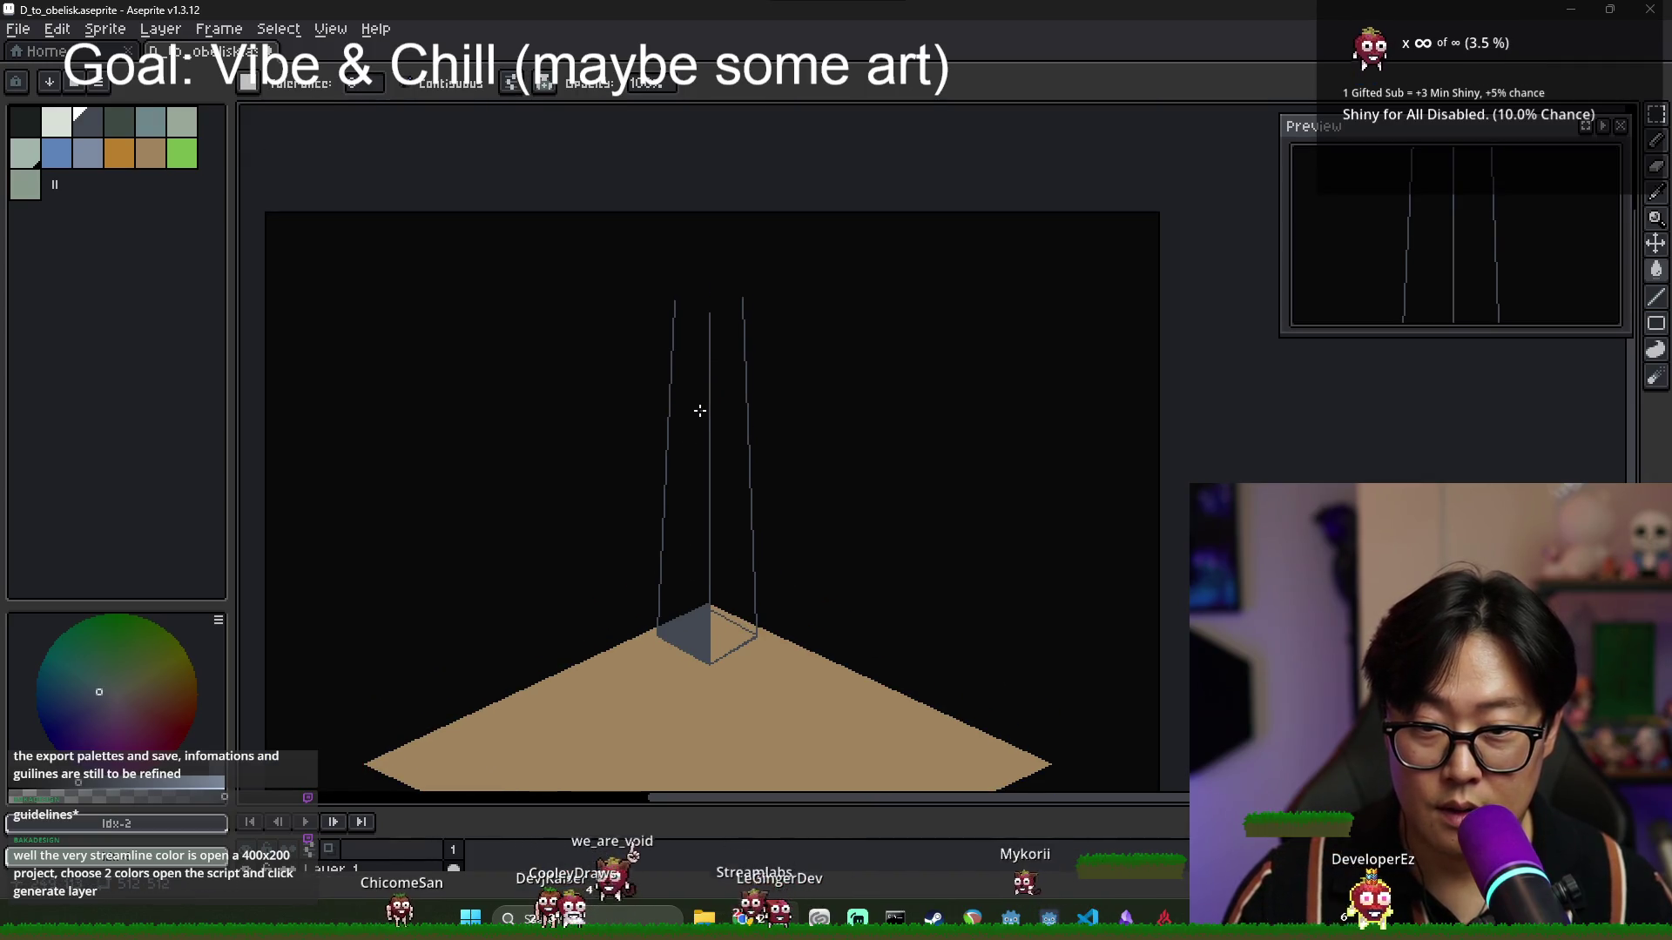
key("b")
scroll(686, 354, "up", 2)
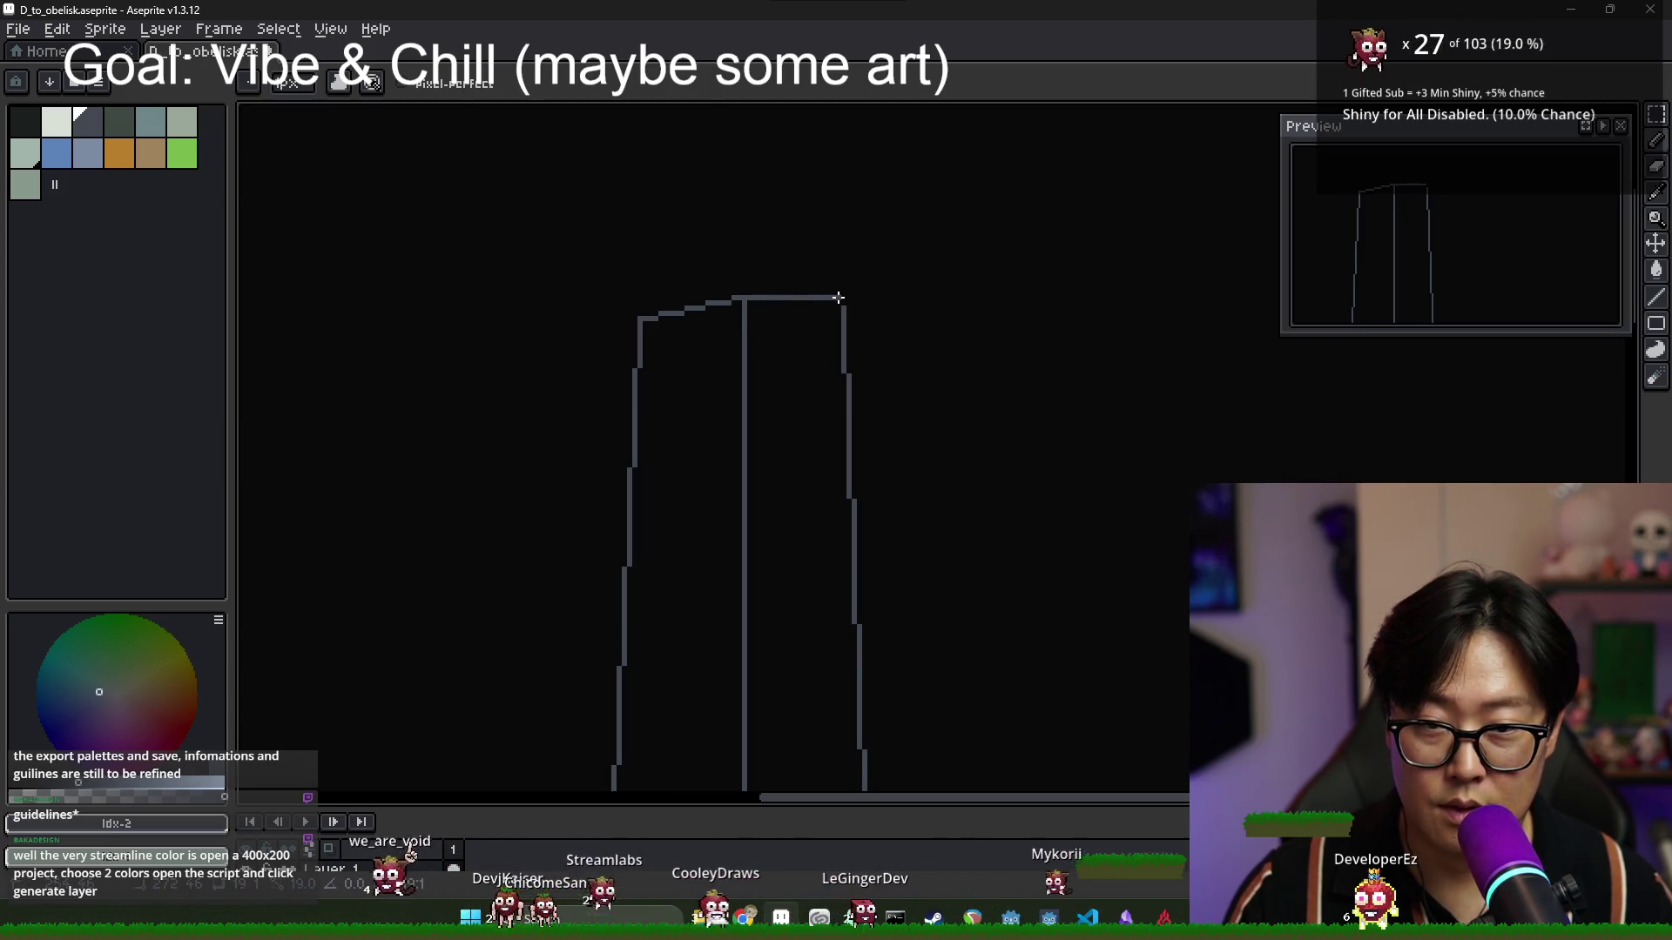
scroll(842, 309, "down", 2)
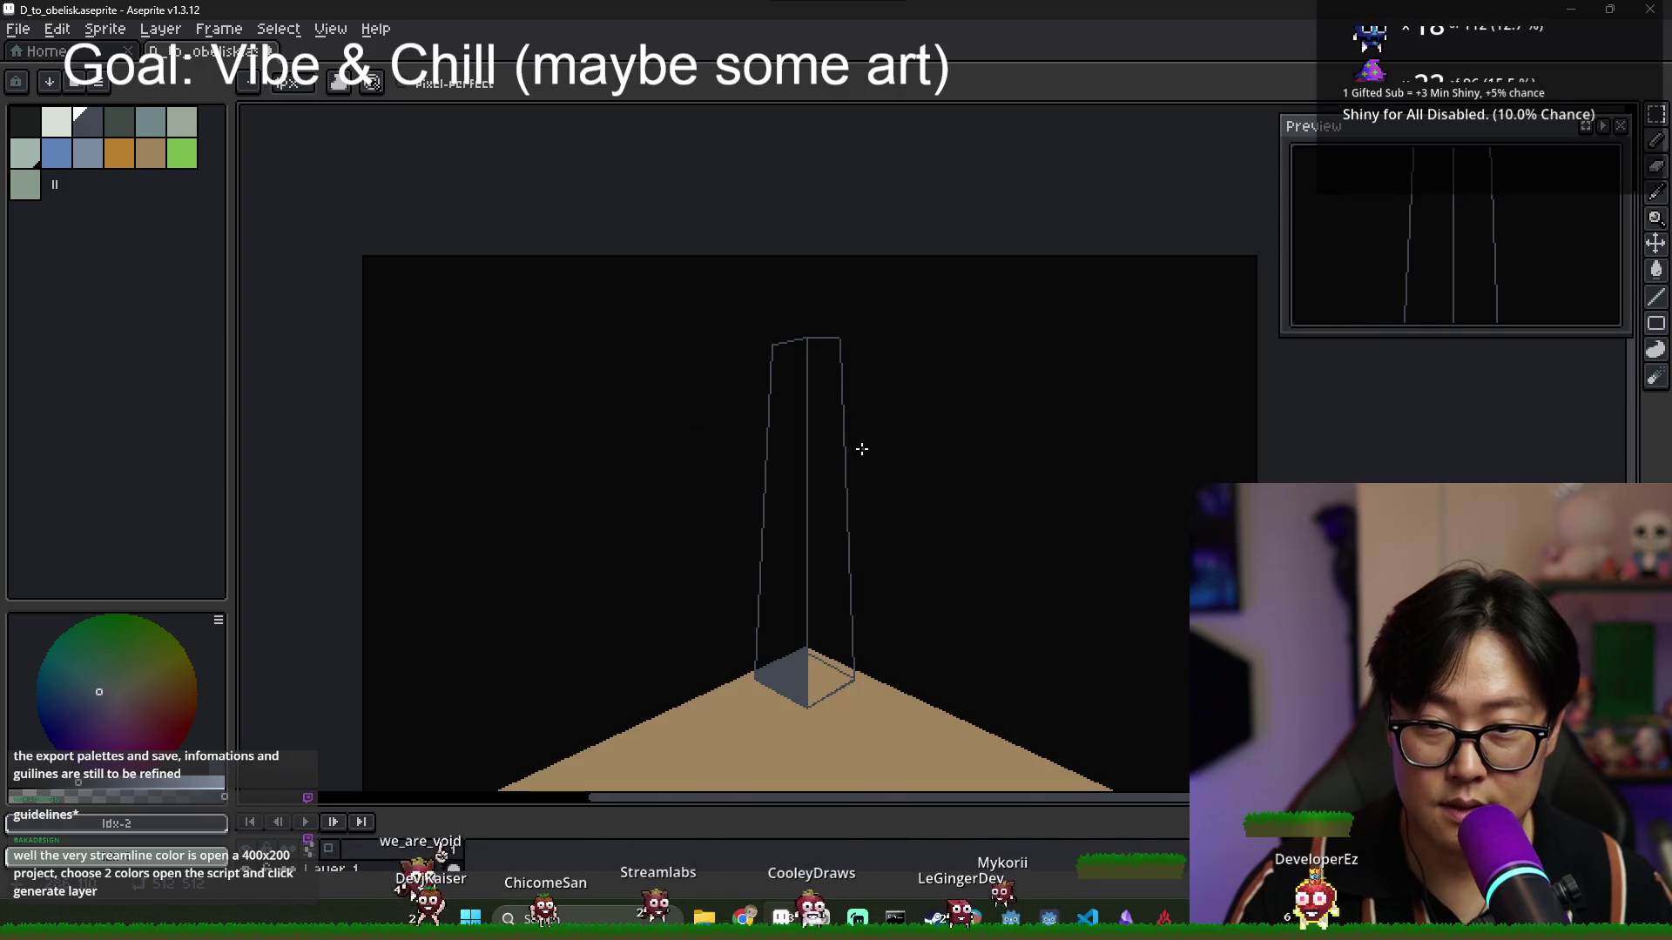
Bucket-fill the obelisk's left face grey and its right face grey-blue.
key("g")
left_click(795, 563)
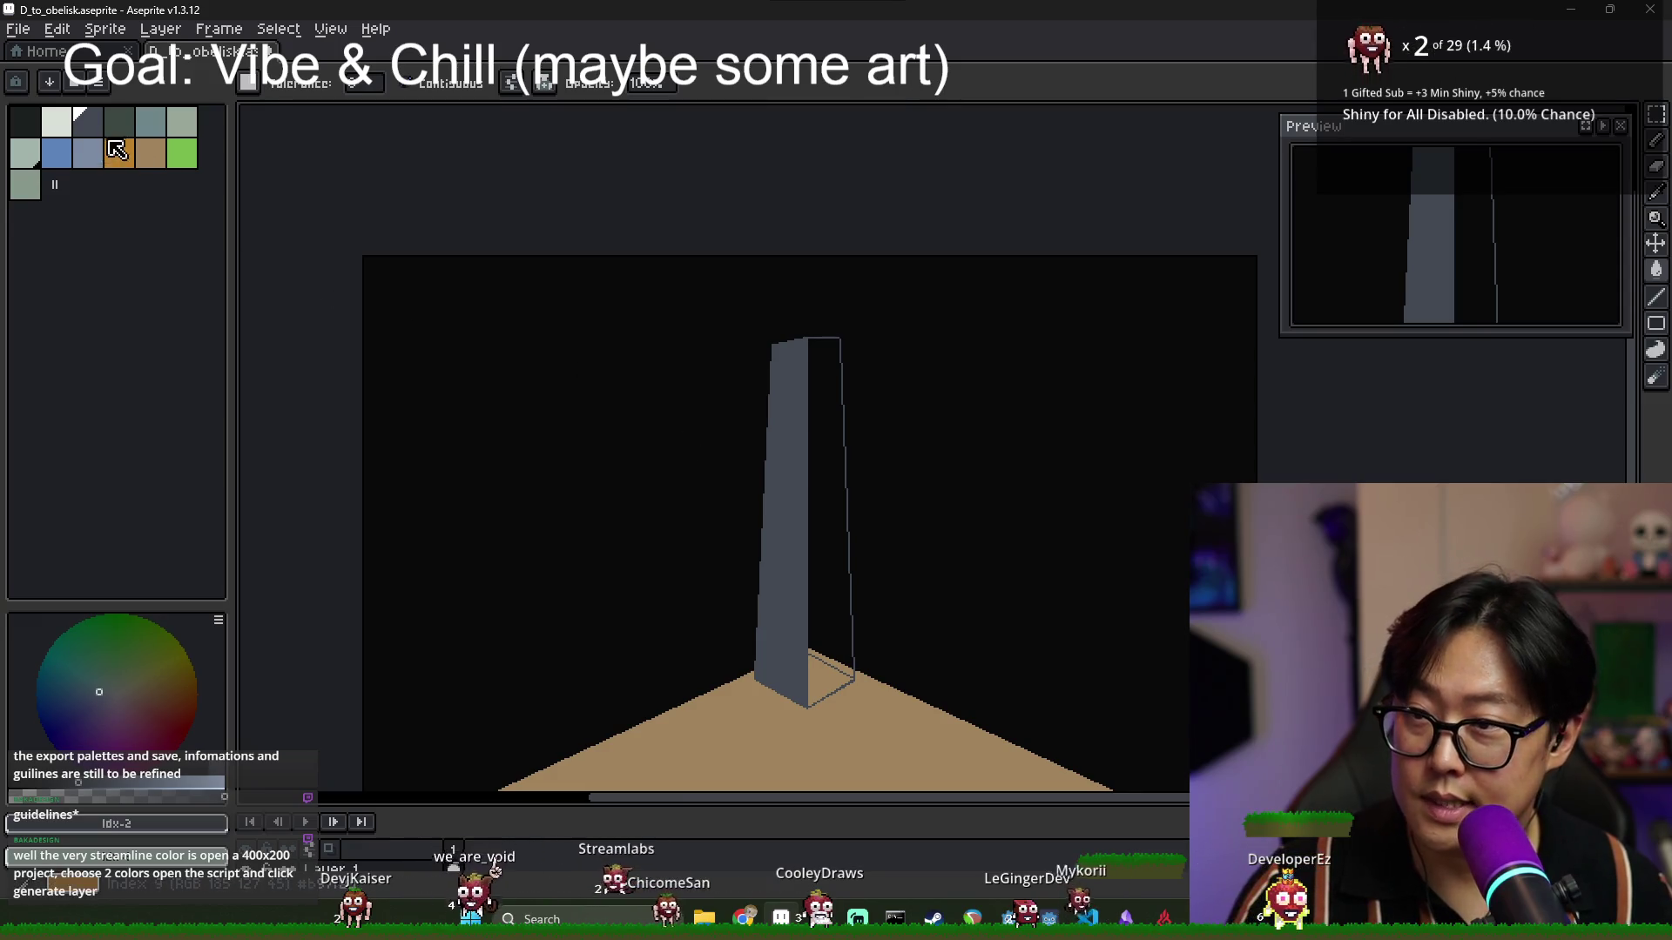
left_click(160, 134)
left_click(831, 661)
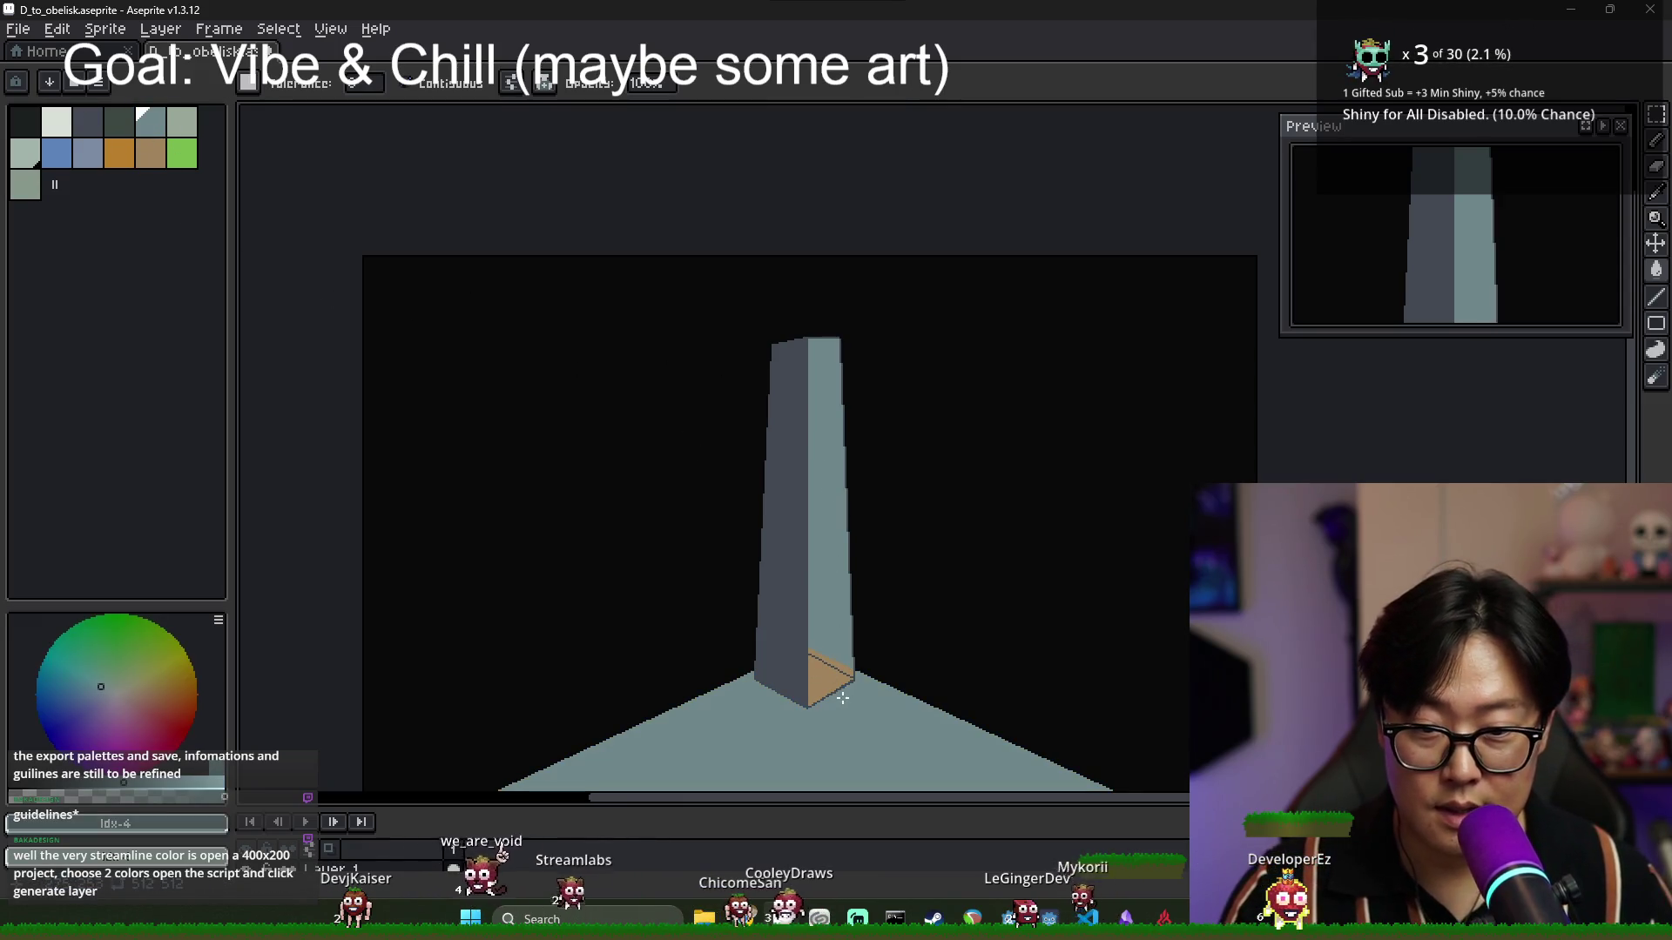
key("b")
Undo the stray diagonal line and paint over the four dark guide dots on the face.
scroll(826, 685, "up", 6)
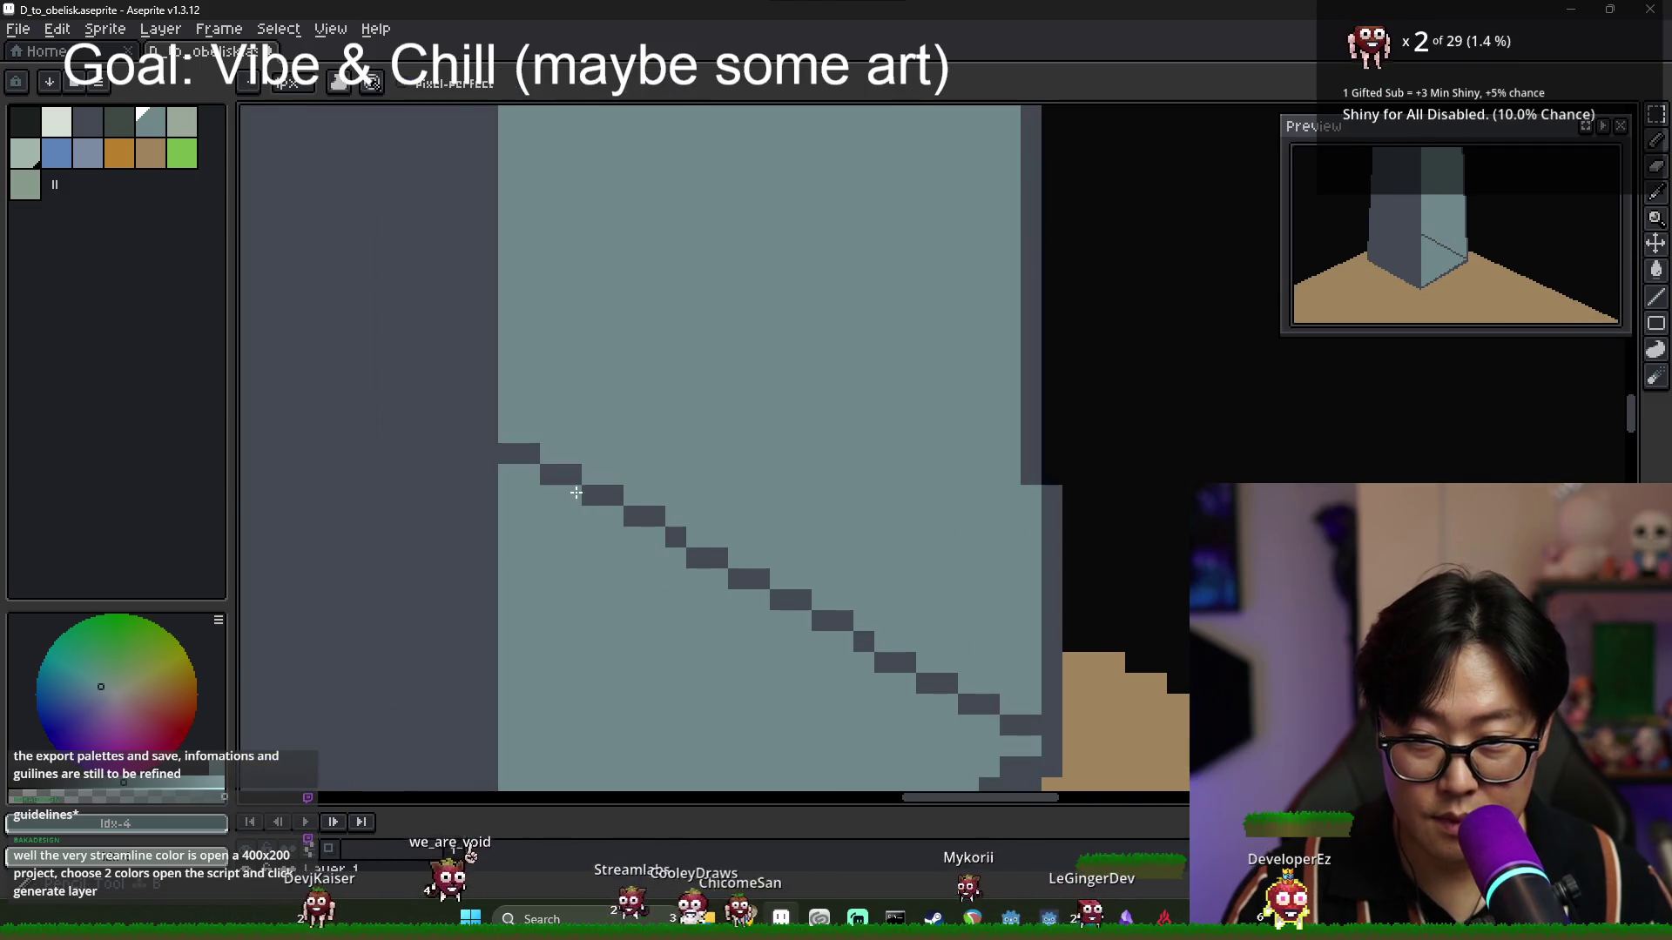
key("ctrl+z")
key("ctrl+z")
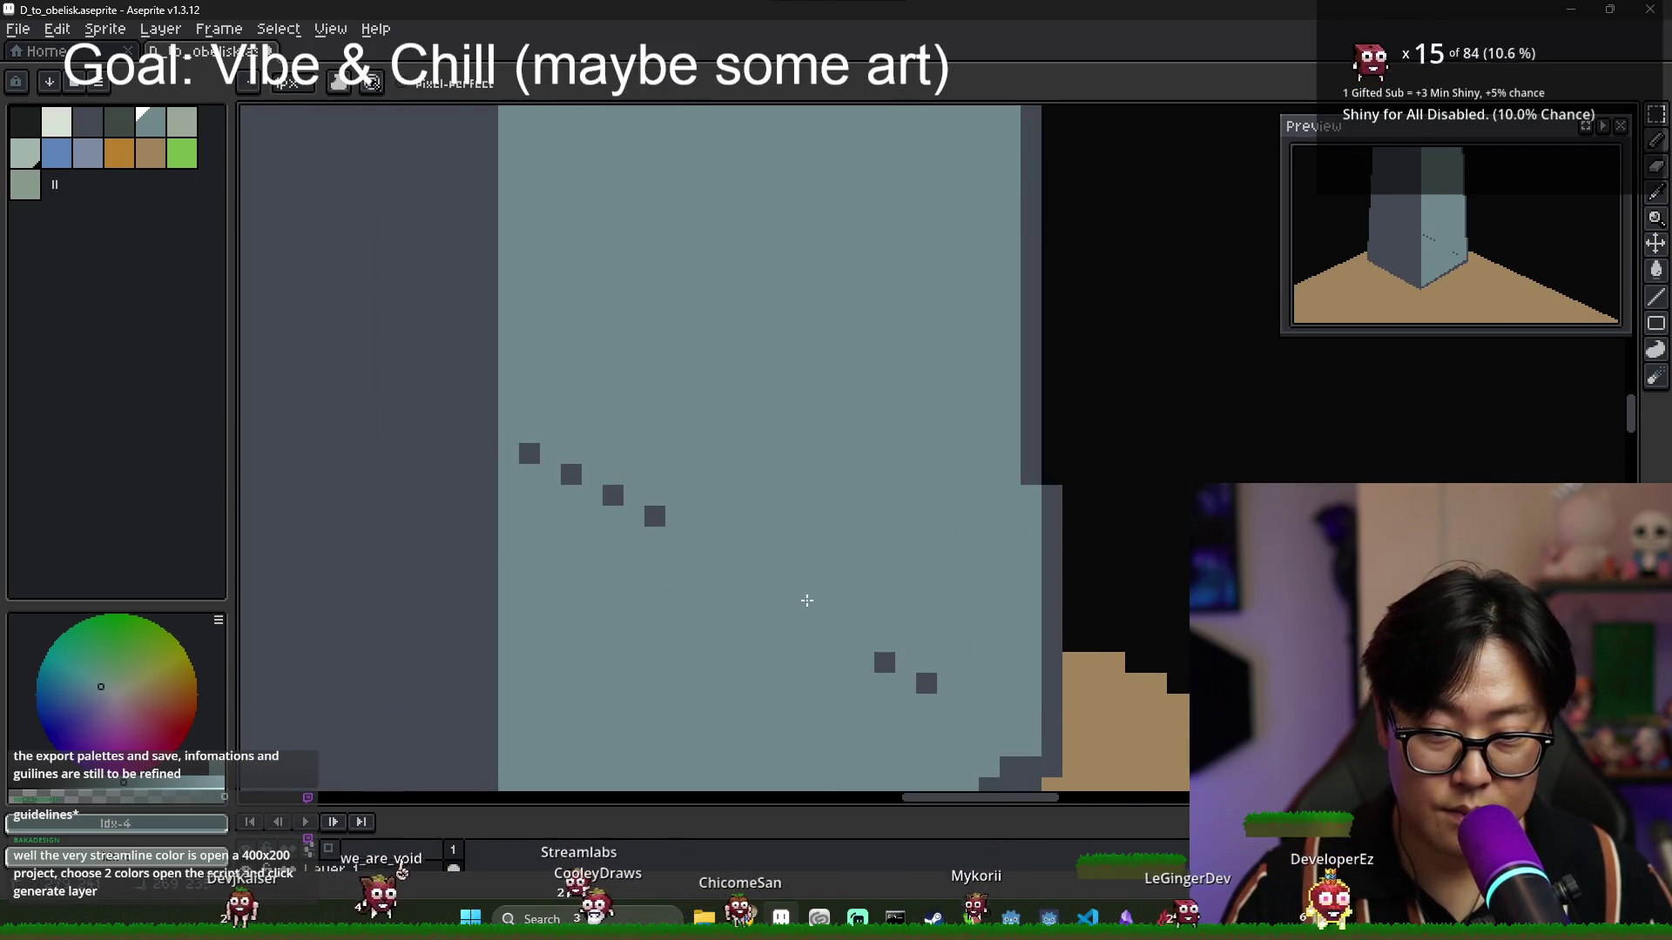
left_click(926, 684)
left_click(884, 663)
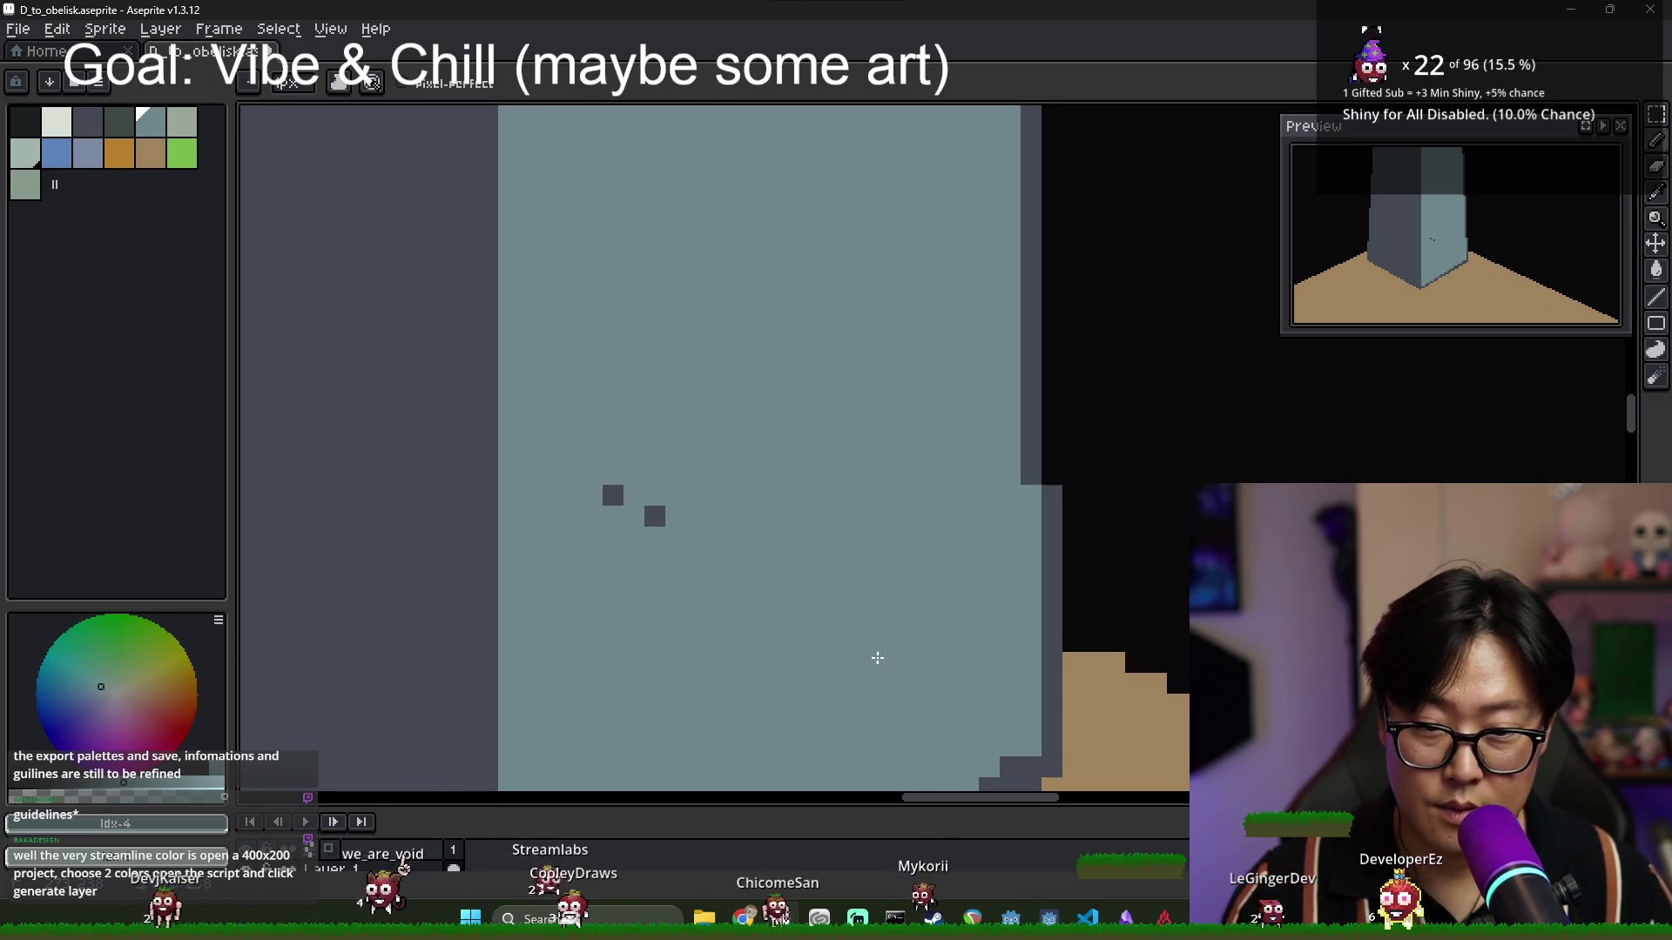
left_click(654, 516)
left_click(612, 495)
scroll(750, 576, "down", 4)
scroll(750, 575, "down", 4)
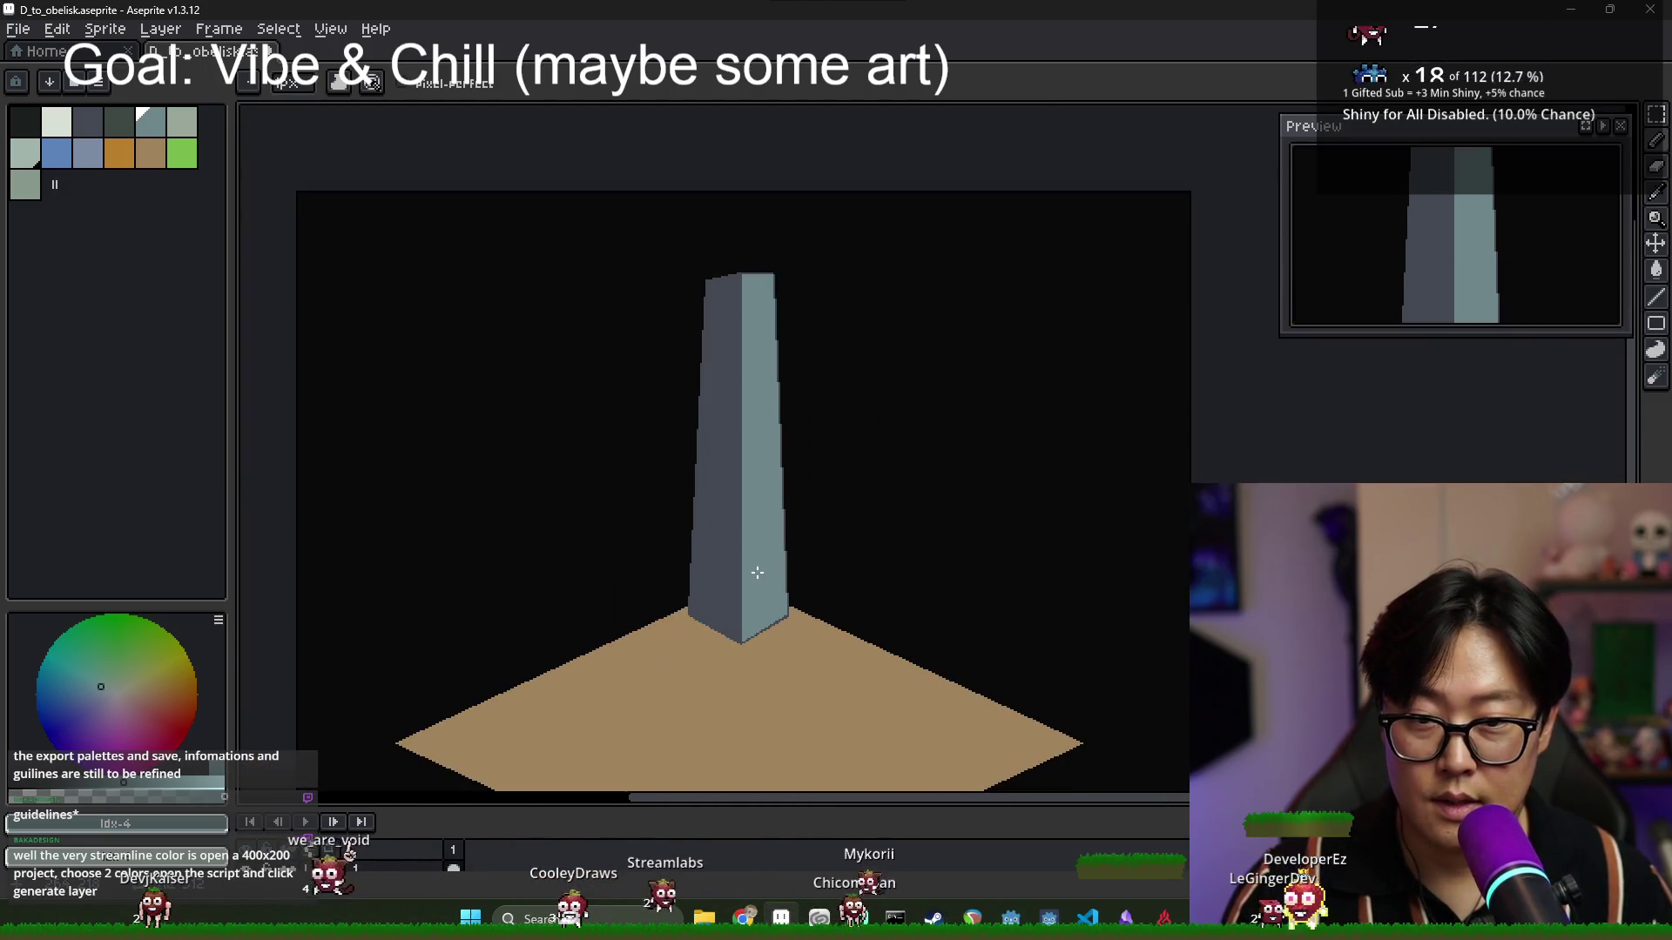
key("]")
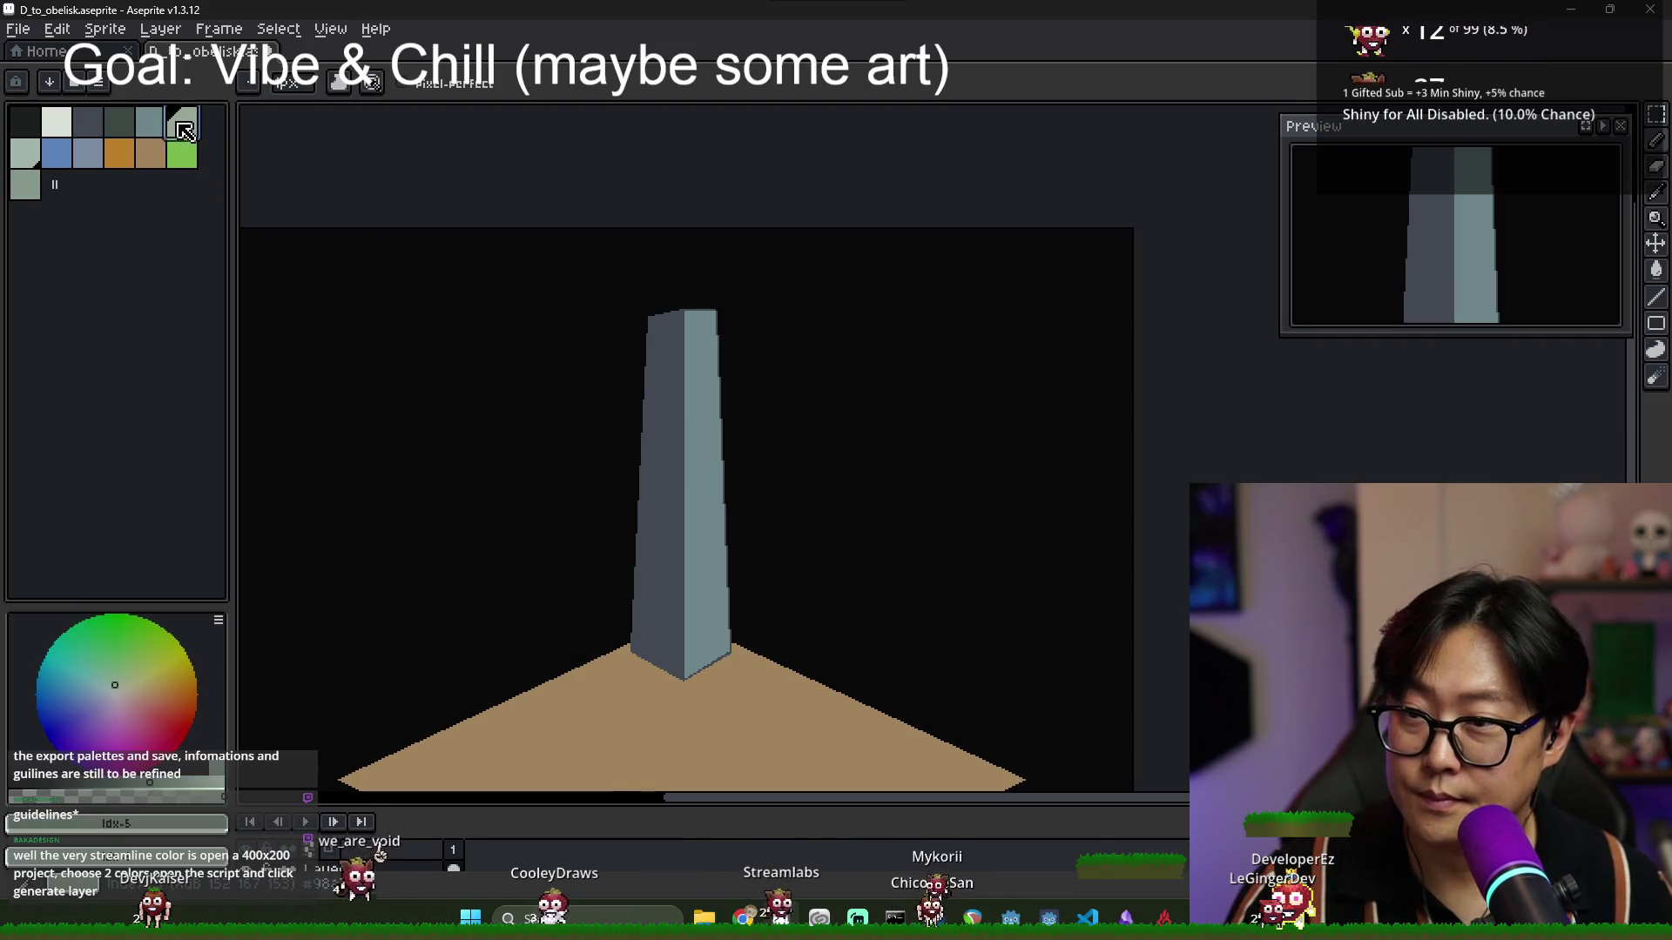
Draw a light diagonal across the obelisk top and fill the top-right triangle with it.
scroll(696, 287, "up", 3)
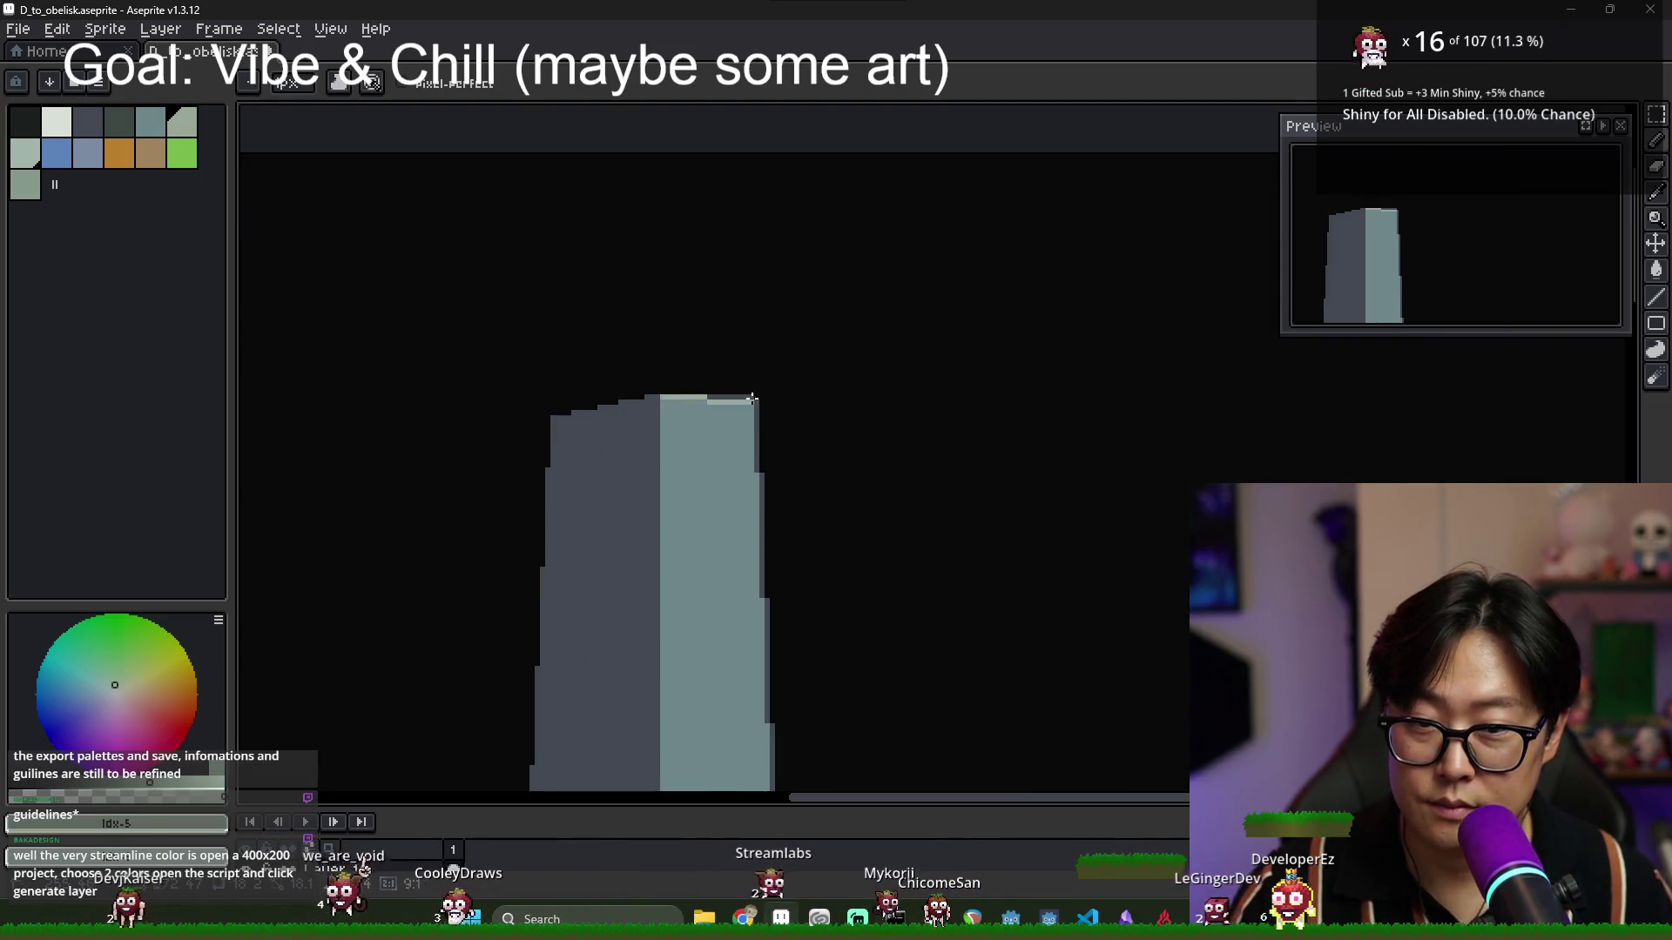
scroll(736, 557, "down", 2)
scroll(728, 552, "up", 2)
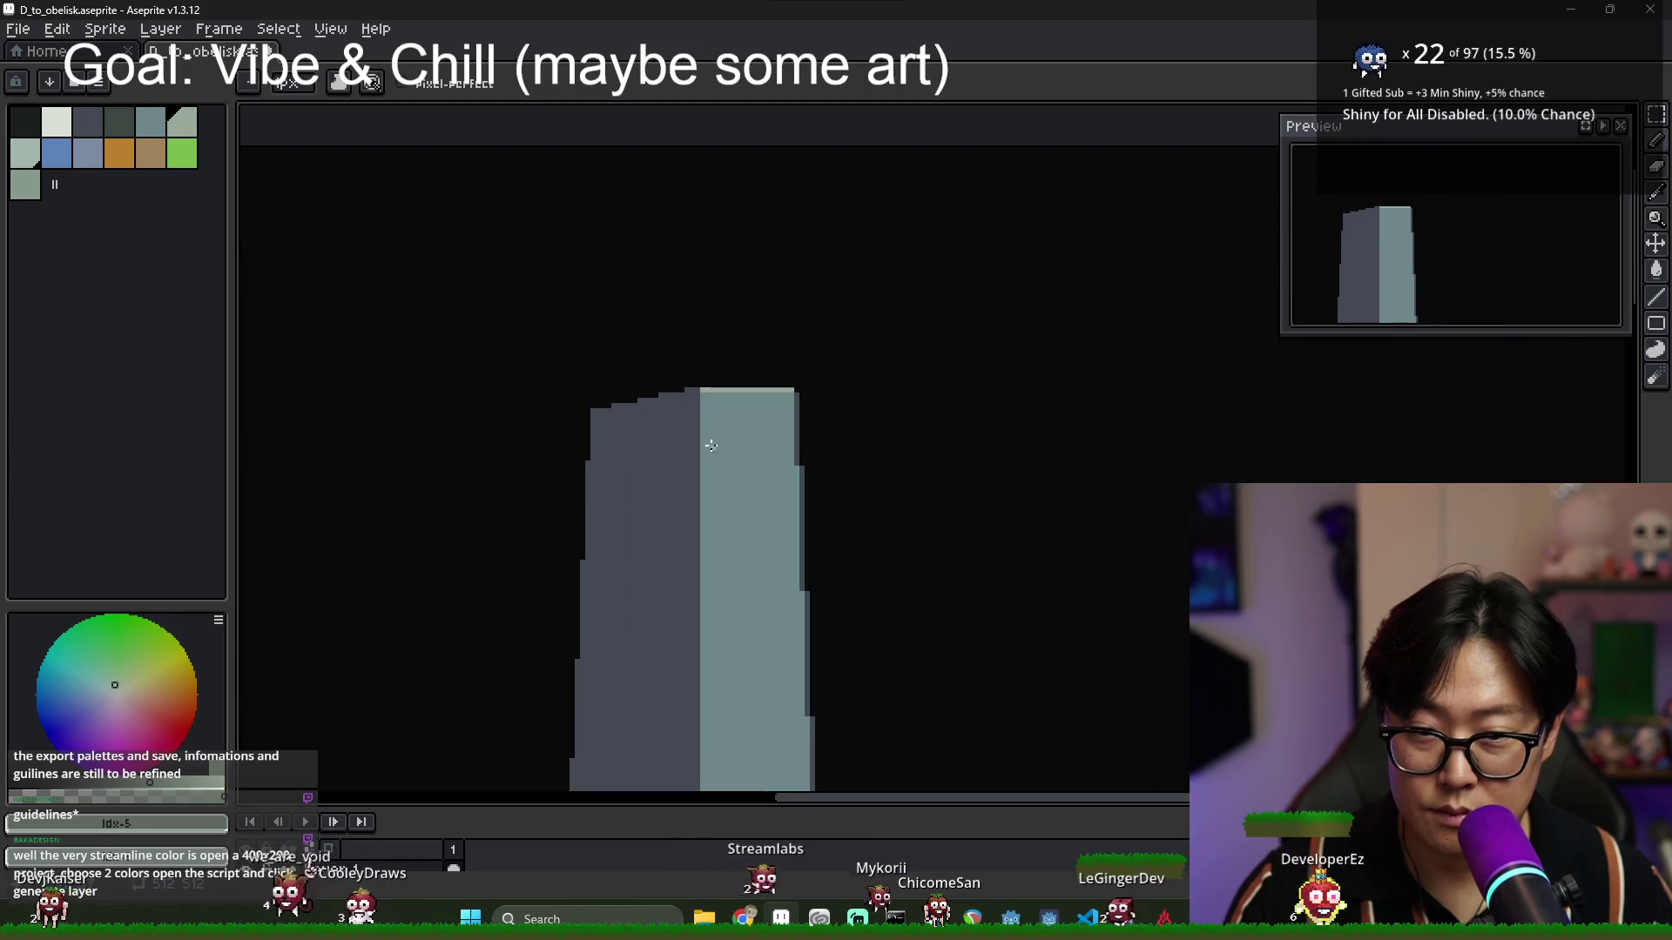
left_click(793, 582, "shift")
key("g")
left_click(784, 523)
scroll(784, 522, "down", 2)
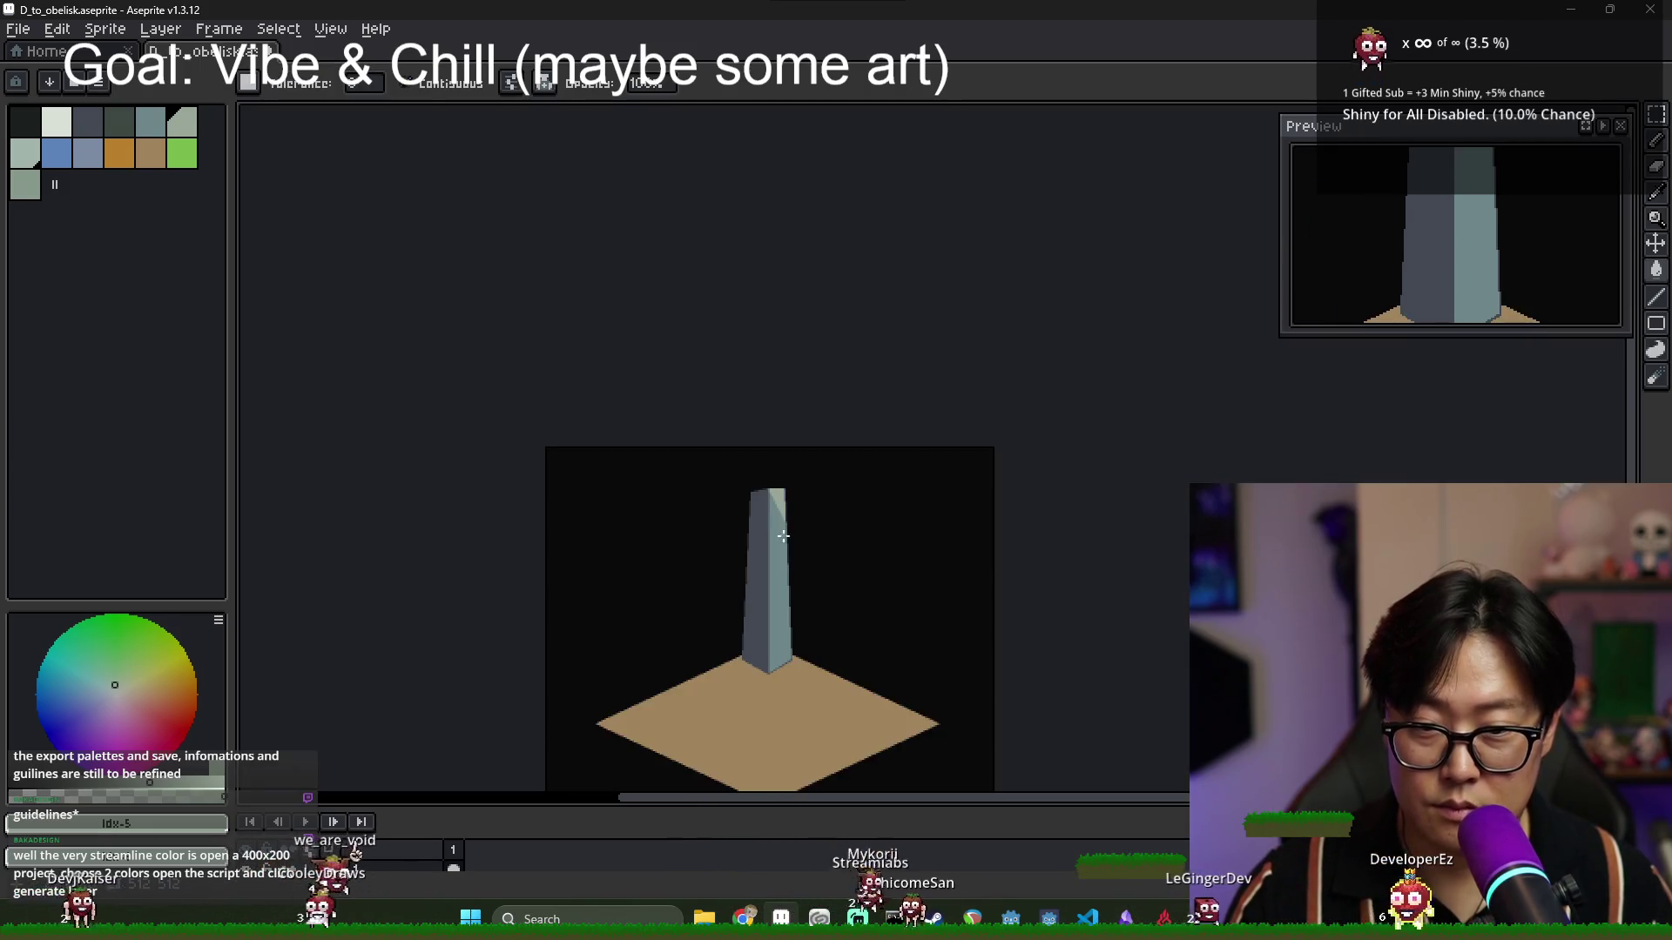
scroll(792, 430, "up", 2)
key("v")
key("b")
Pencil a light line down the obelisk's right edge from the tip to the base.
scroll(780, 305, "up", 1)
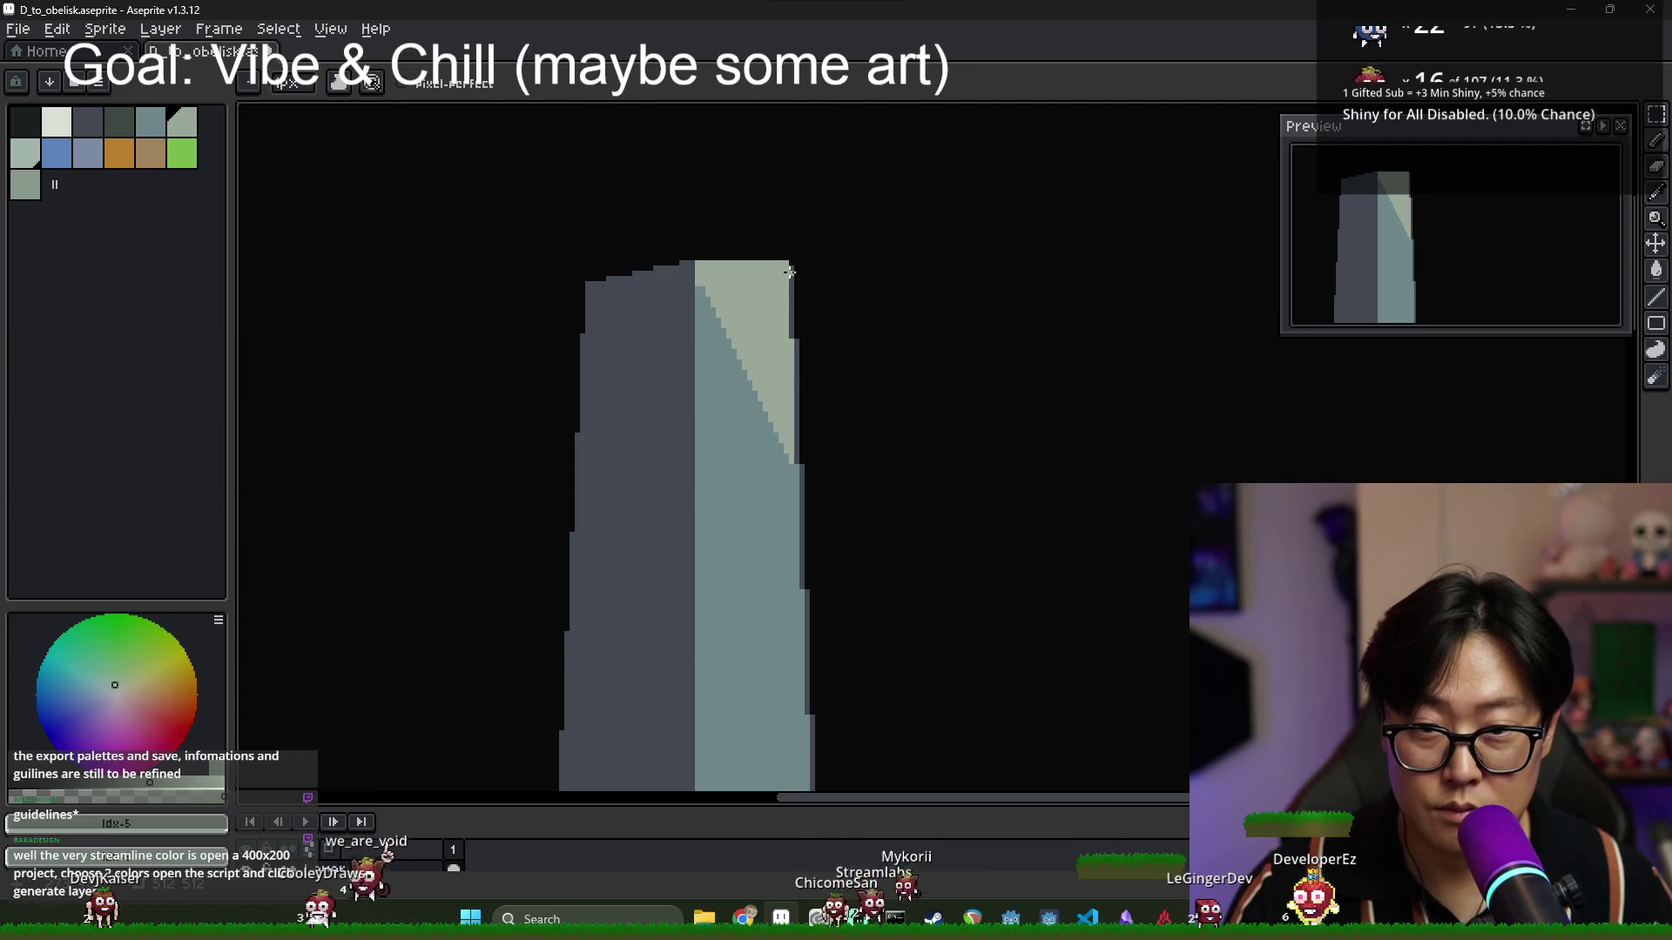
left_click_drag(800, 574, 698, 384)
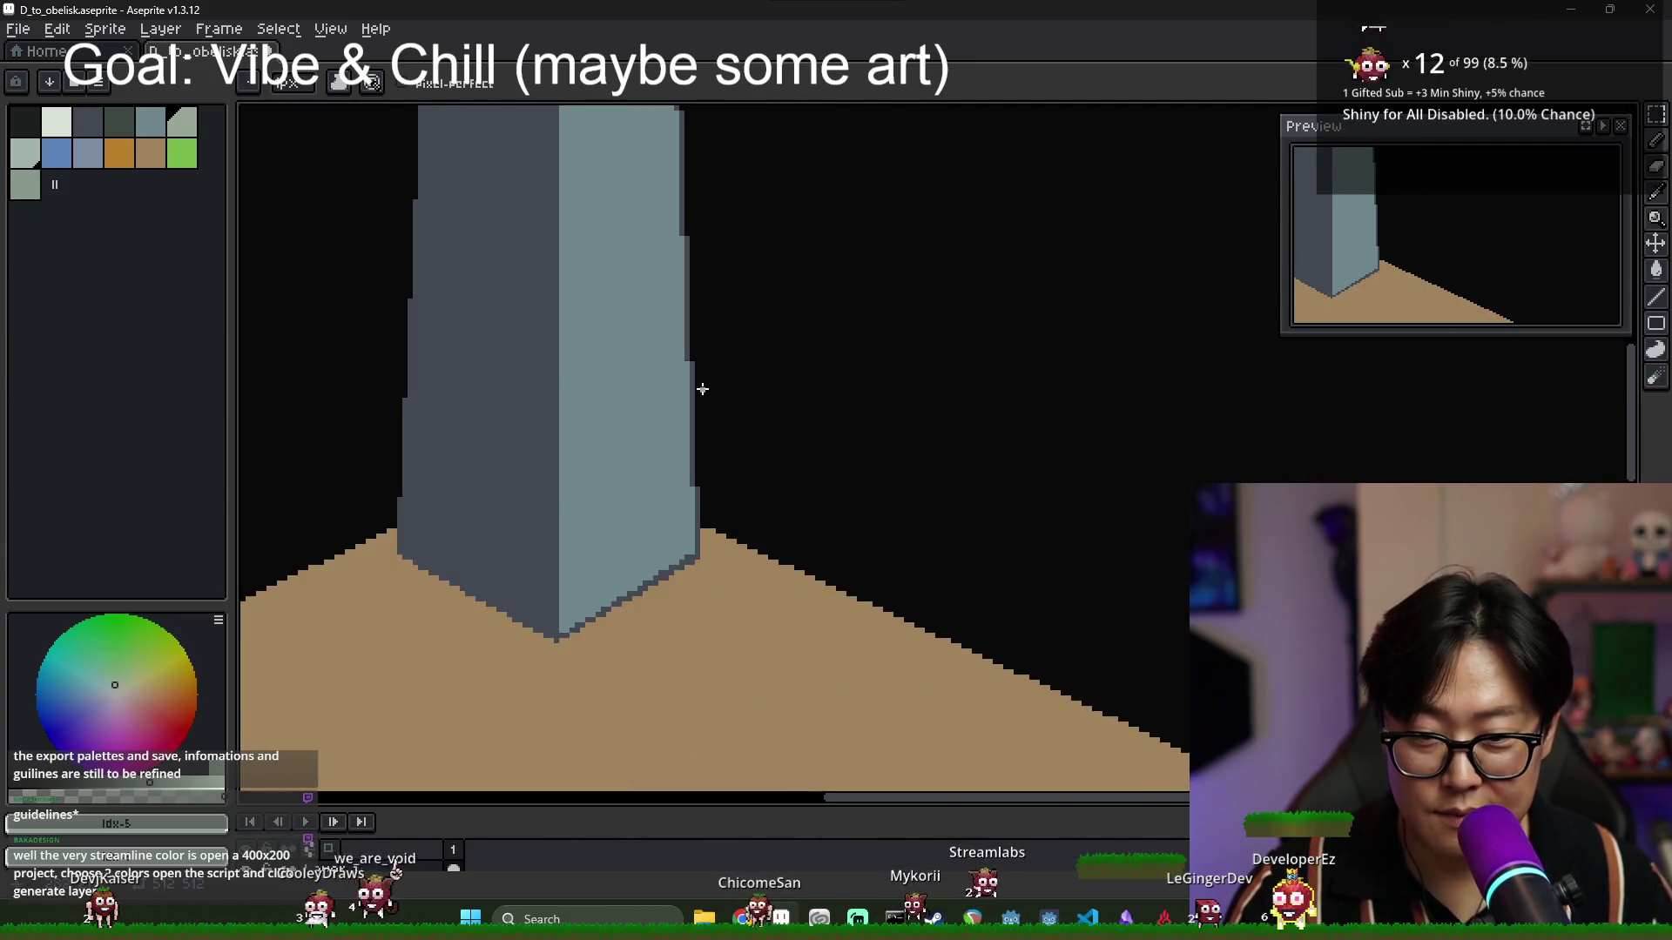
left_click(689, 552, "shift")
left_click(695, 546, "shift")
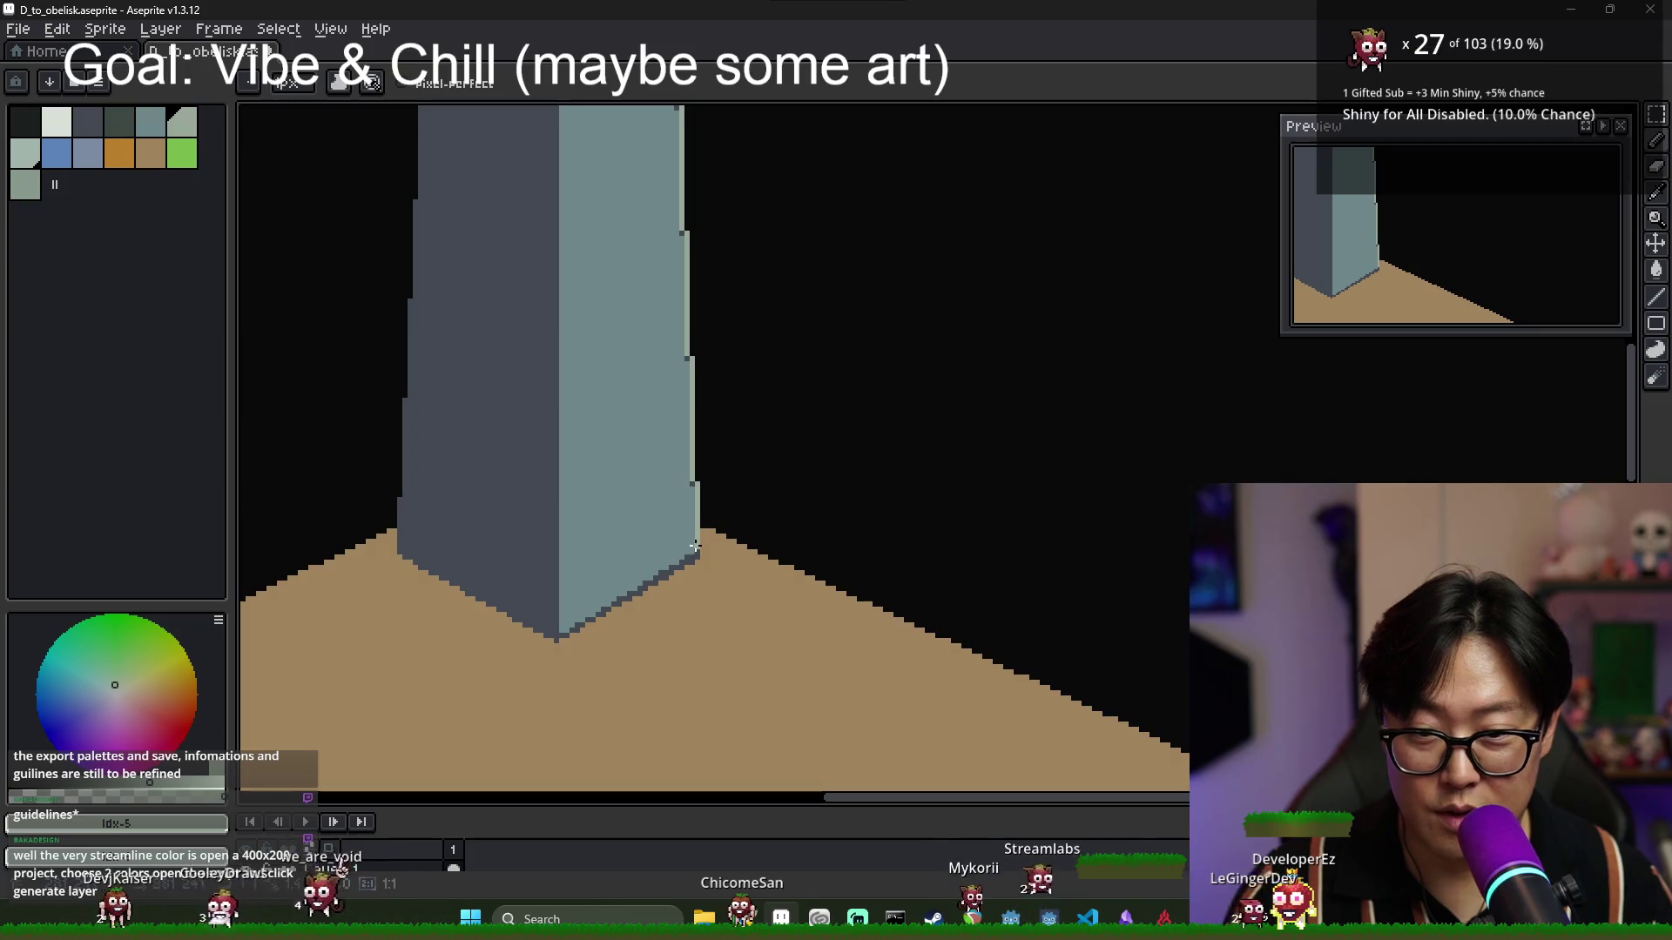
scroll(686, 498, "up", 2)
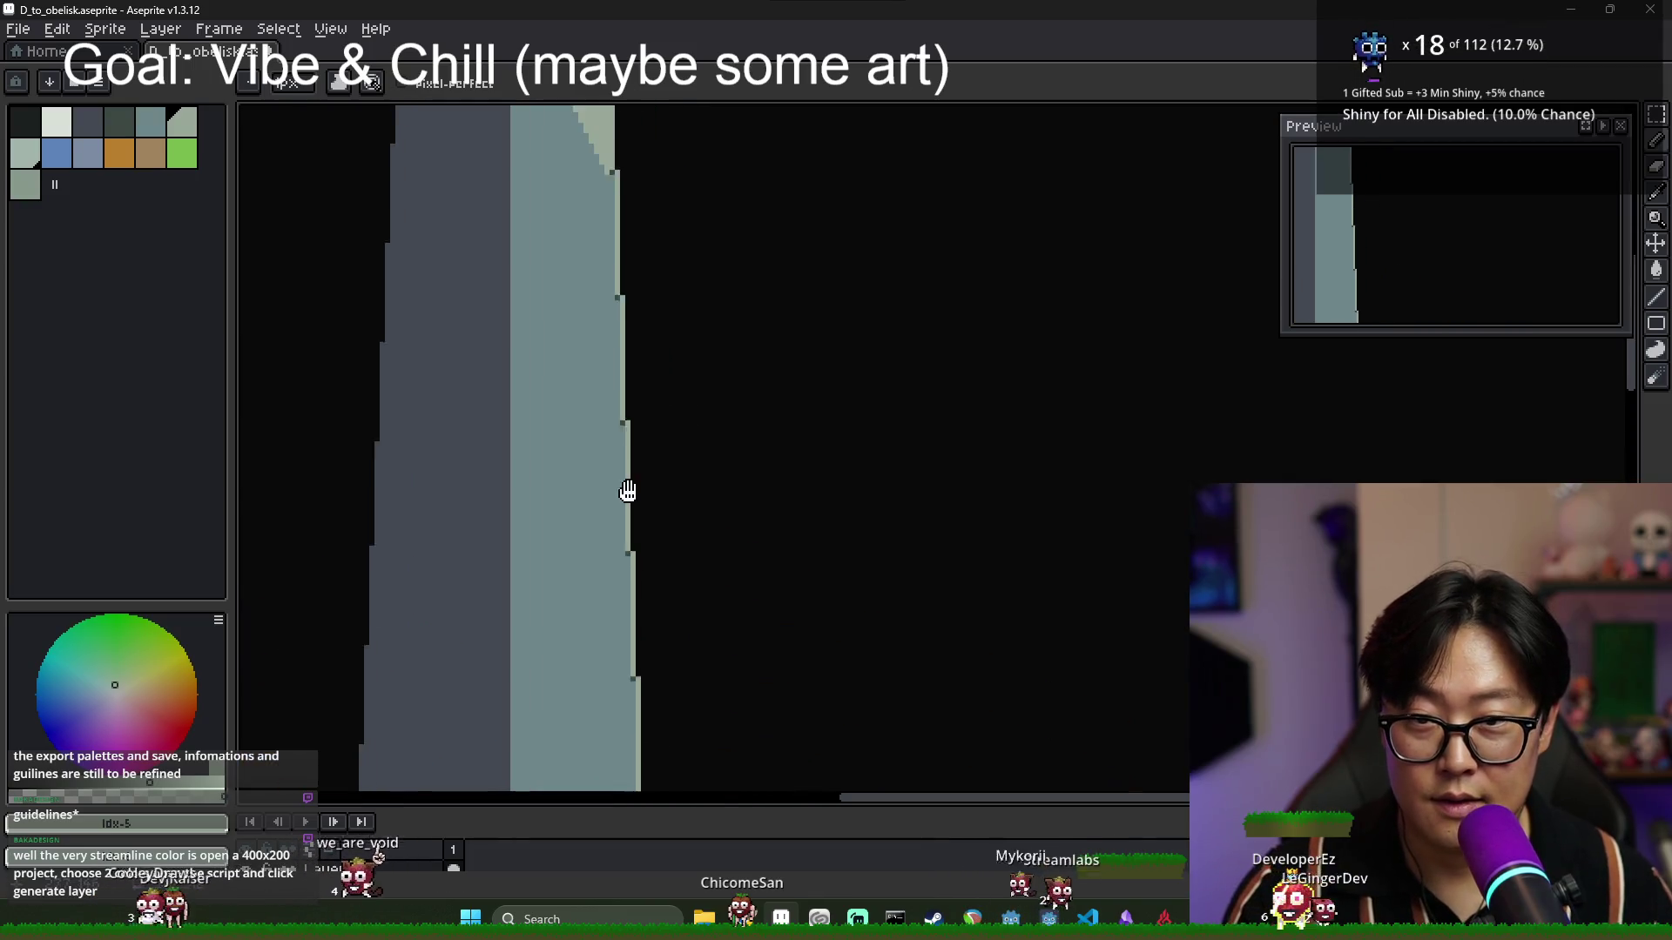
left_click(607, 195, "shift")
scroll(832, 348, "down", 1)
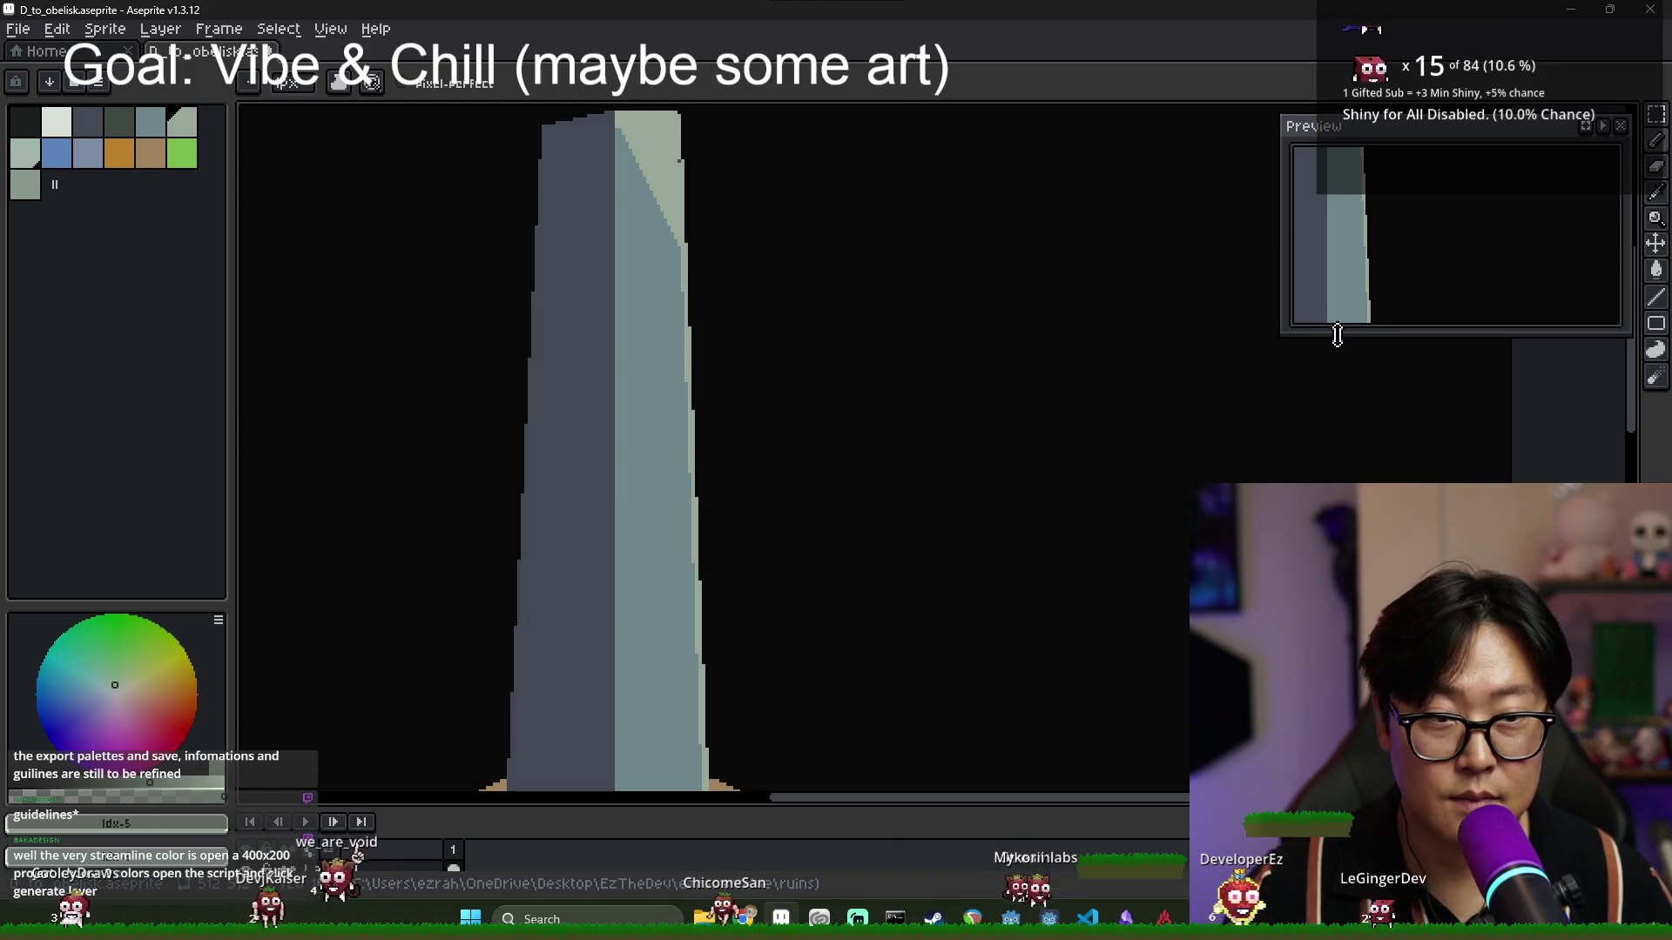
Enlarge the Preview panel and select the light highlight colour.
left_click_drag(1336, 329, 1319, 479)
scroll(918, 454, "down", 2)
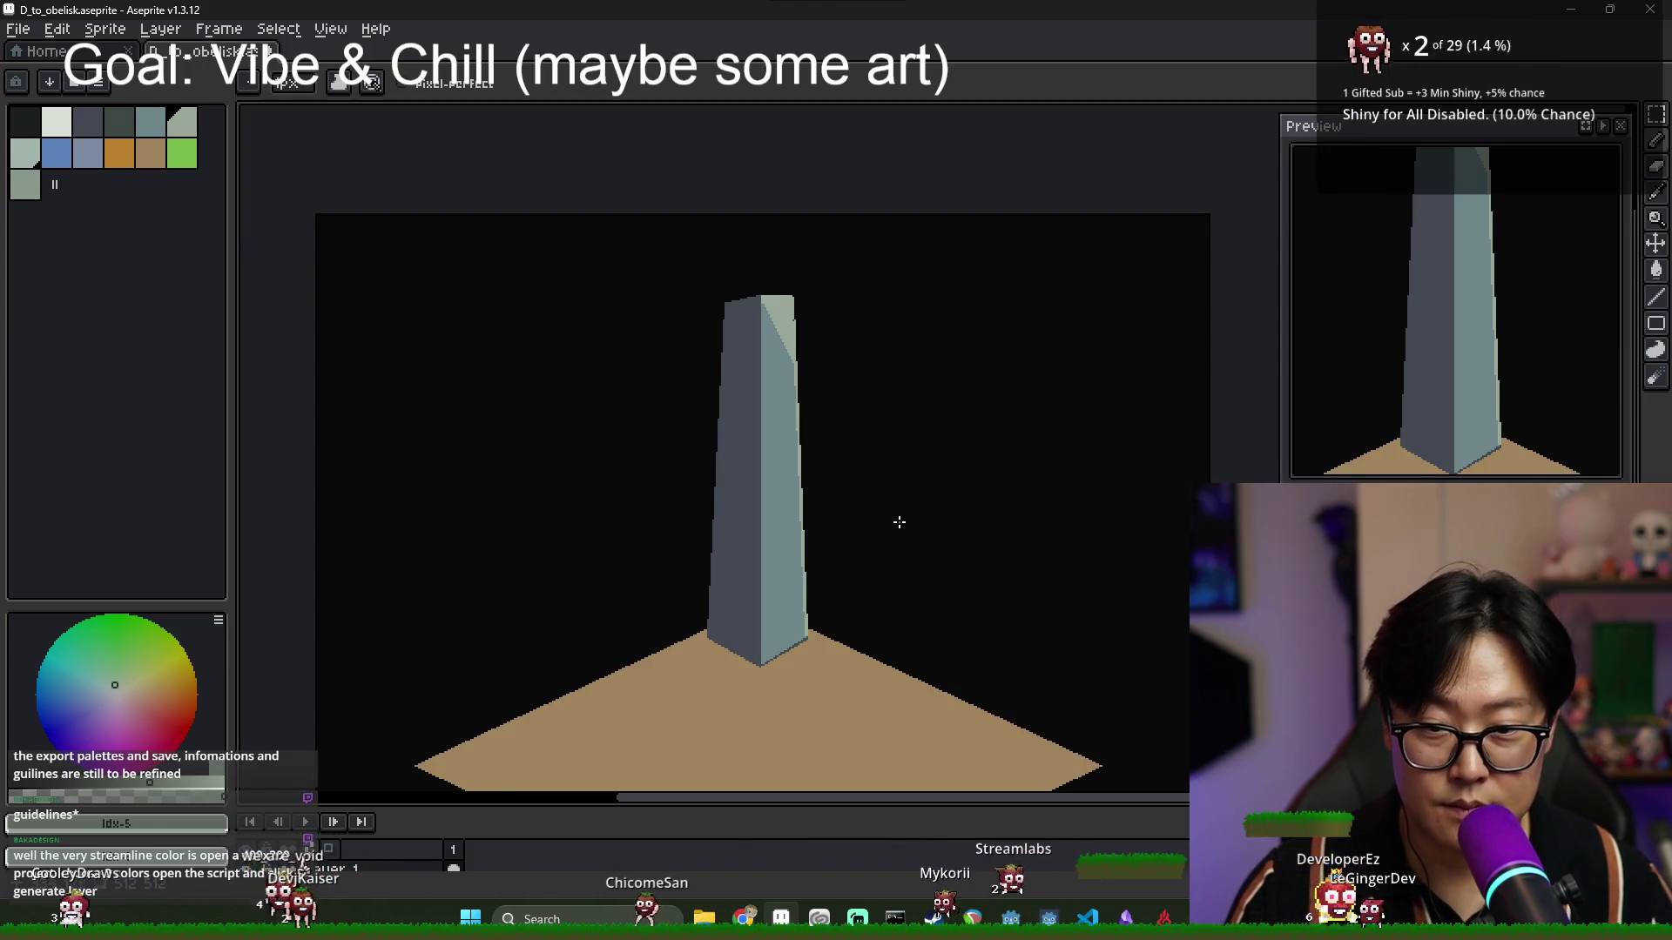
left_click_drag(899, 522, 876, 461)
scroll(801, 320, "up", 3)
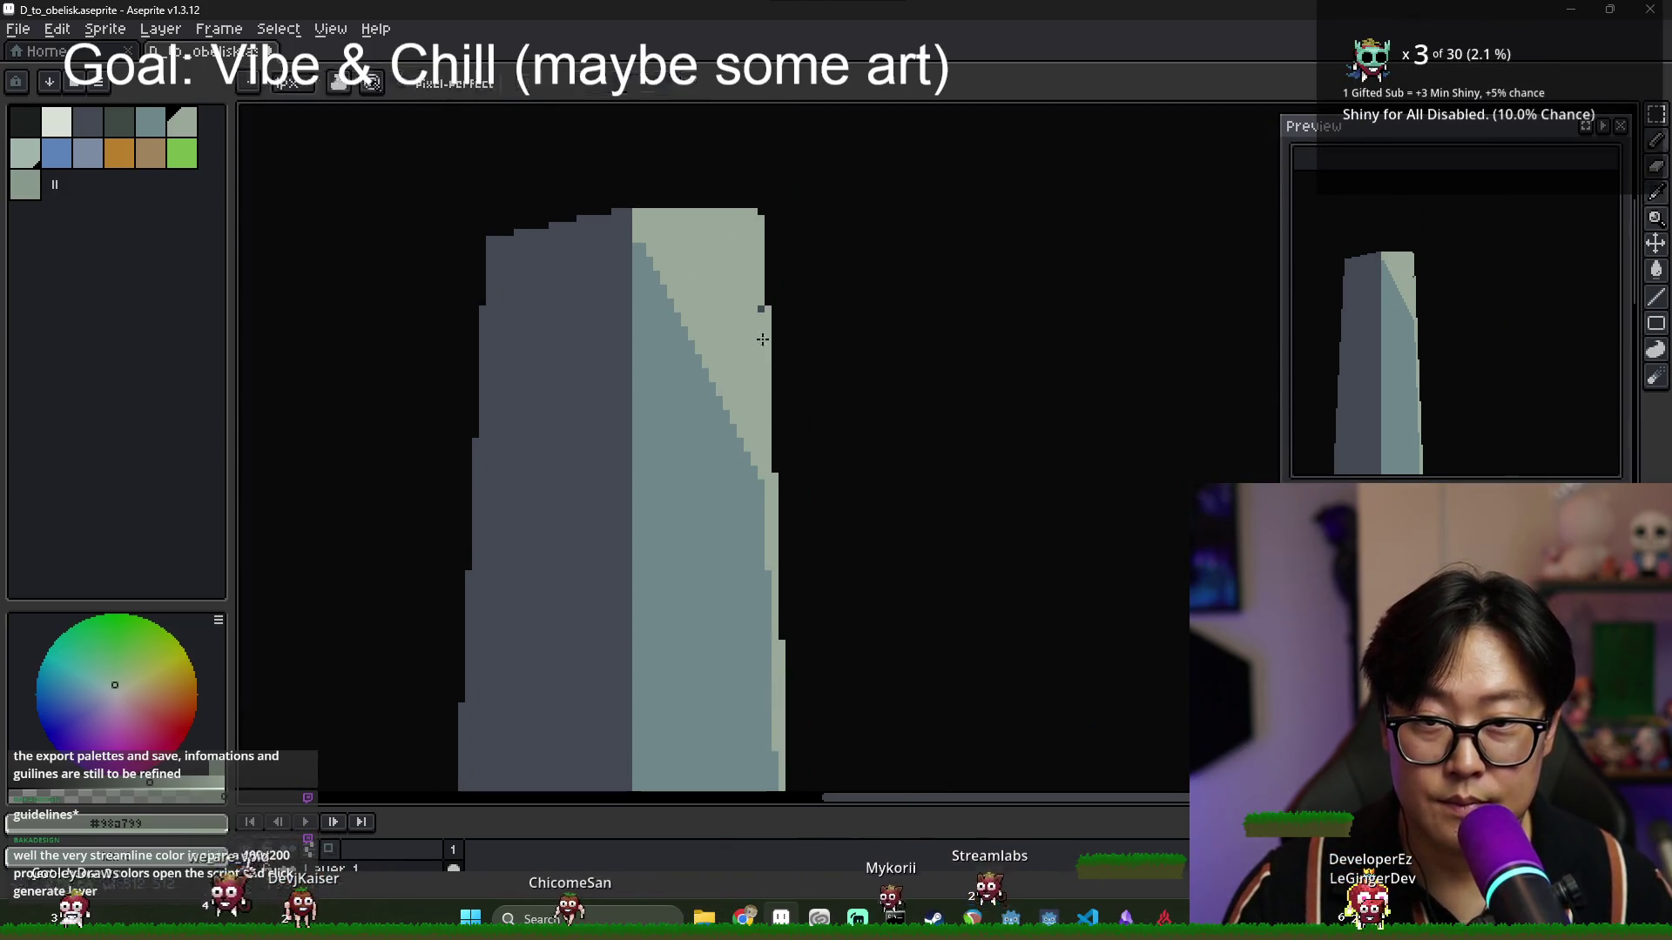
left_click(55, 122)
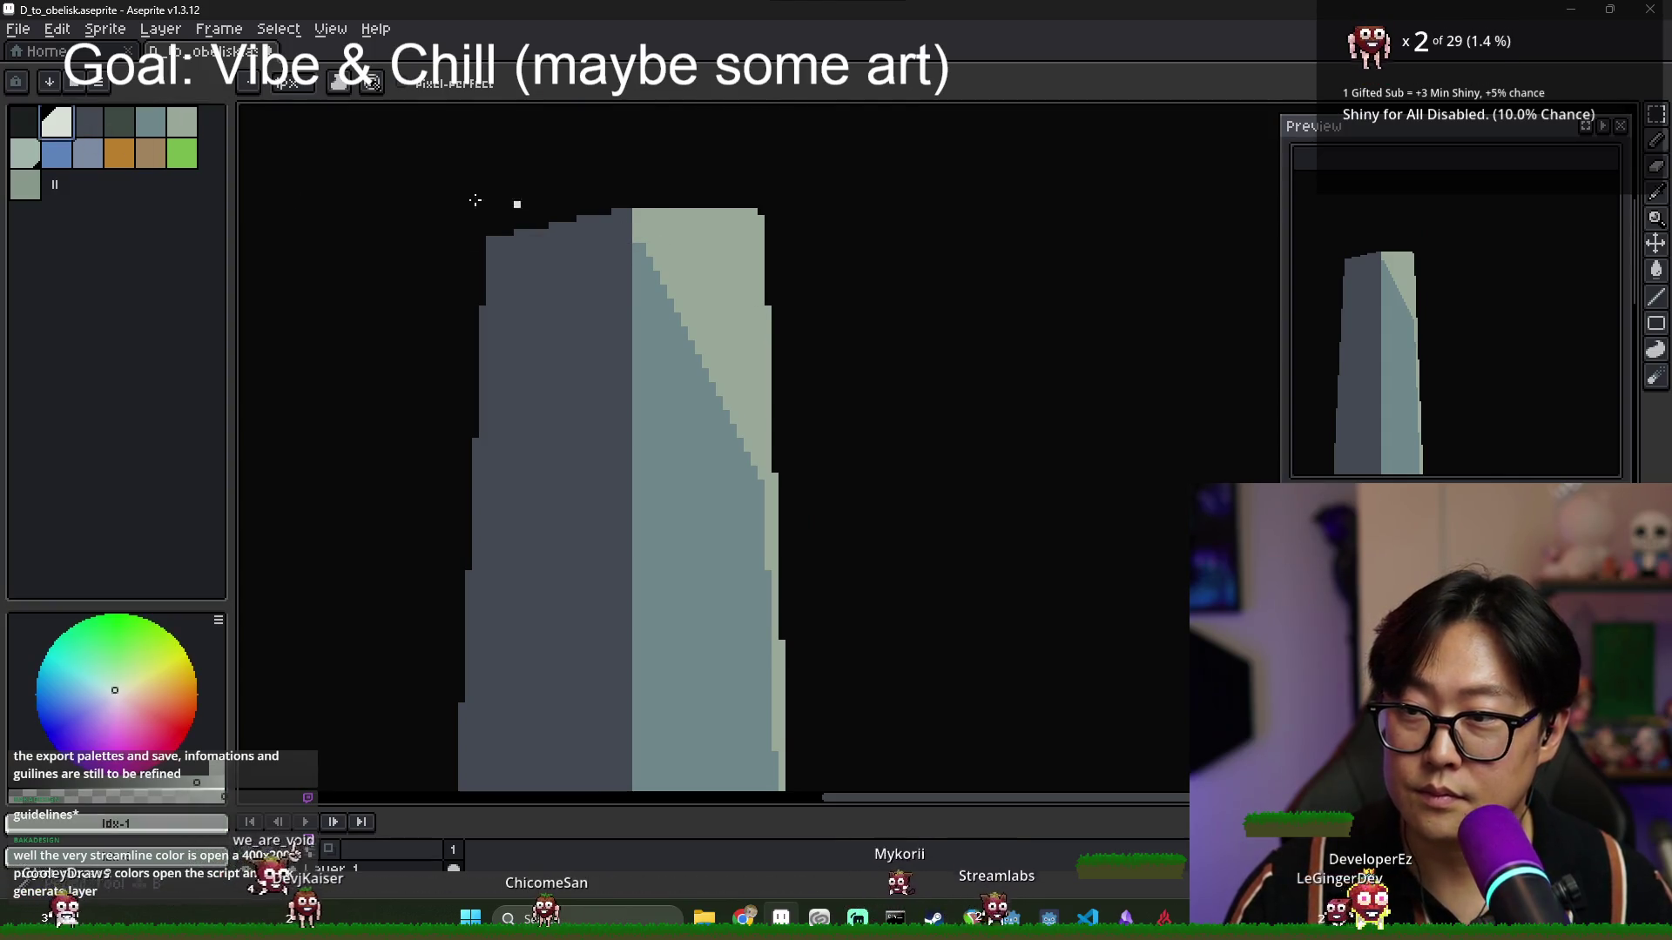
Pencil a pale near-white rim along the obelisk's top edge, plus a pixel at the top-left corner.
scroll(728, 211, "up", 1)
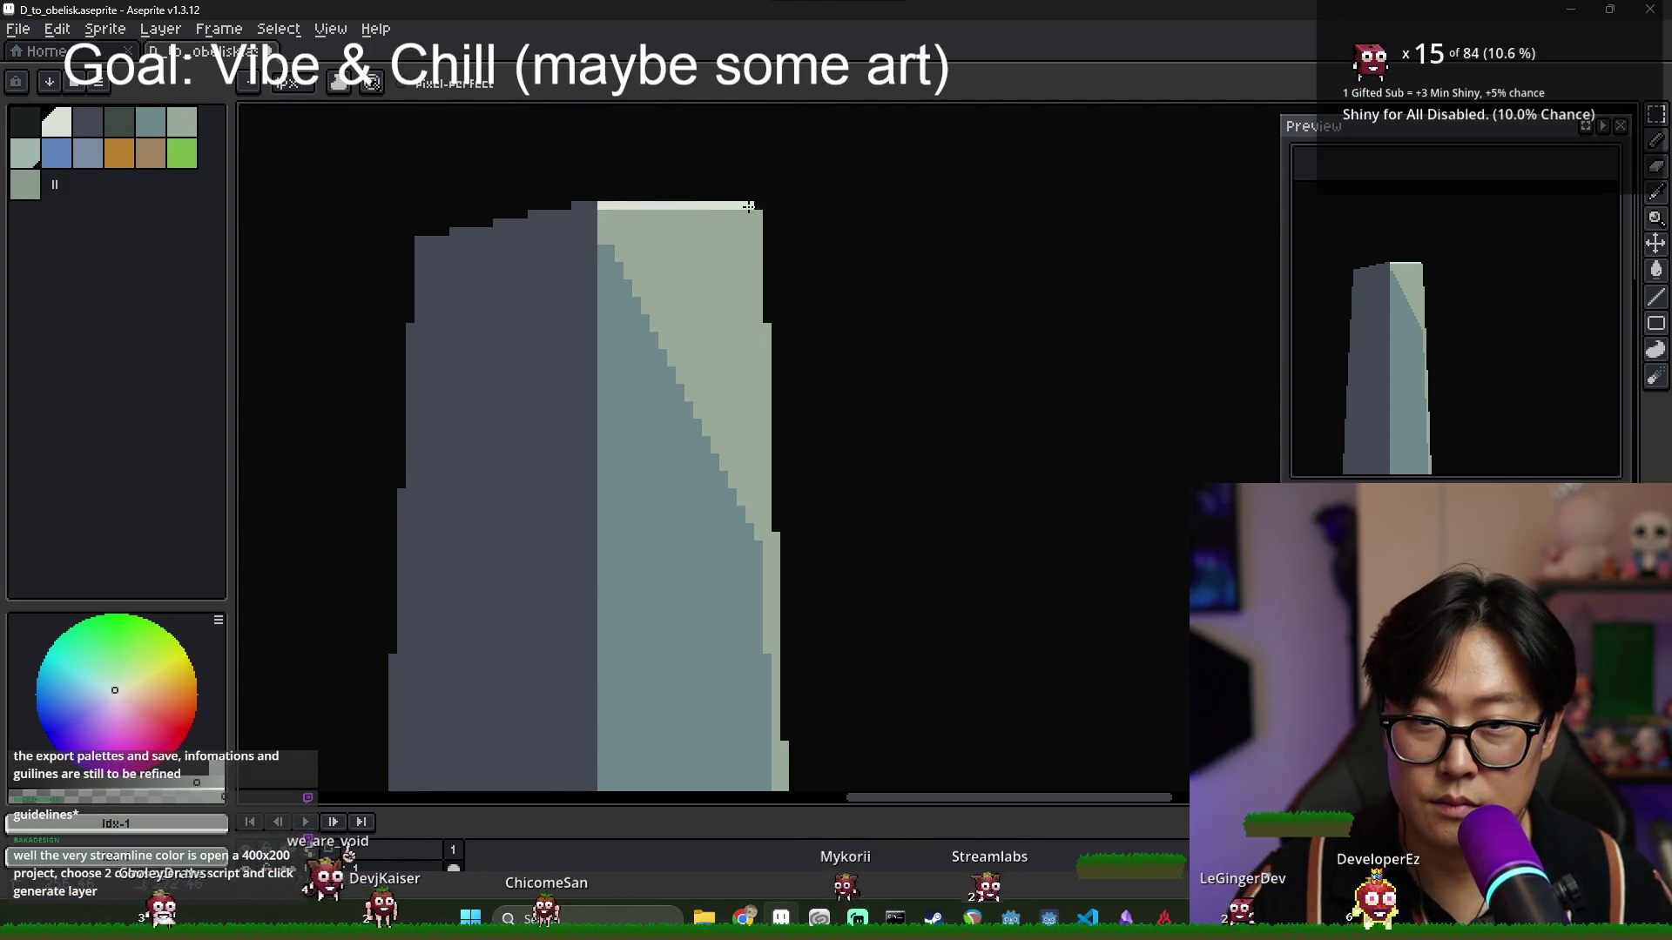
left_click_drag(757, 213, 574, 205)
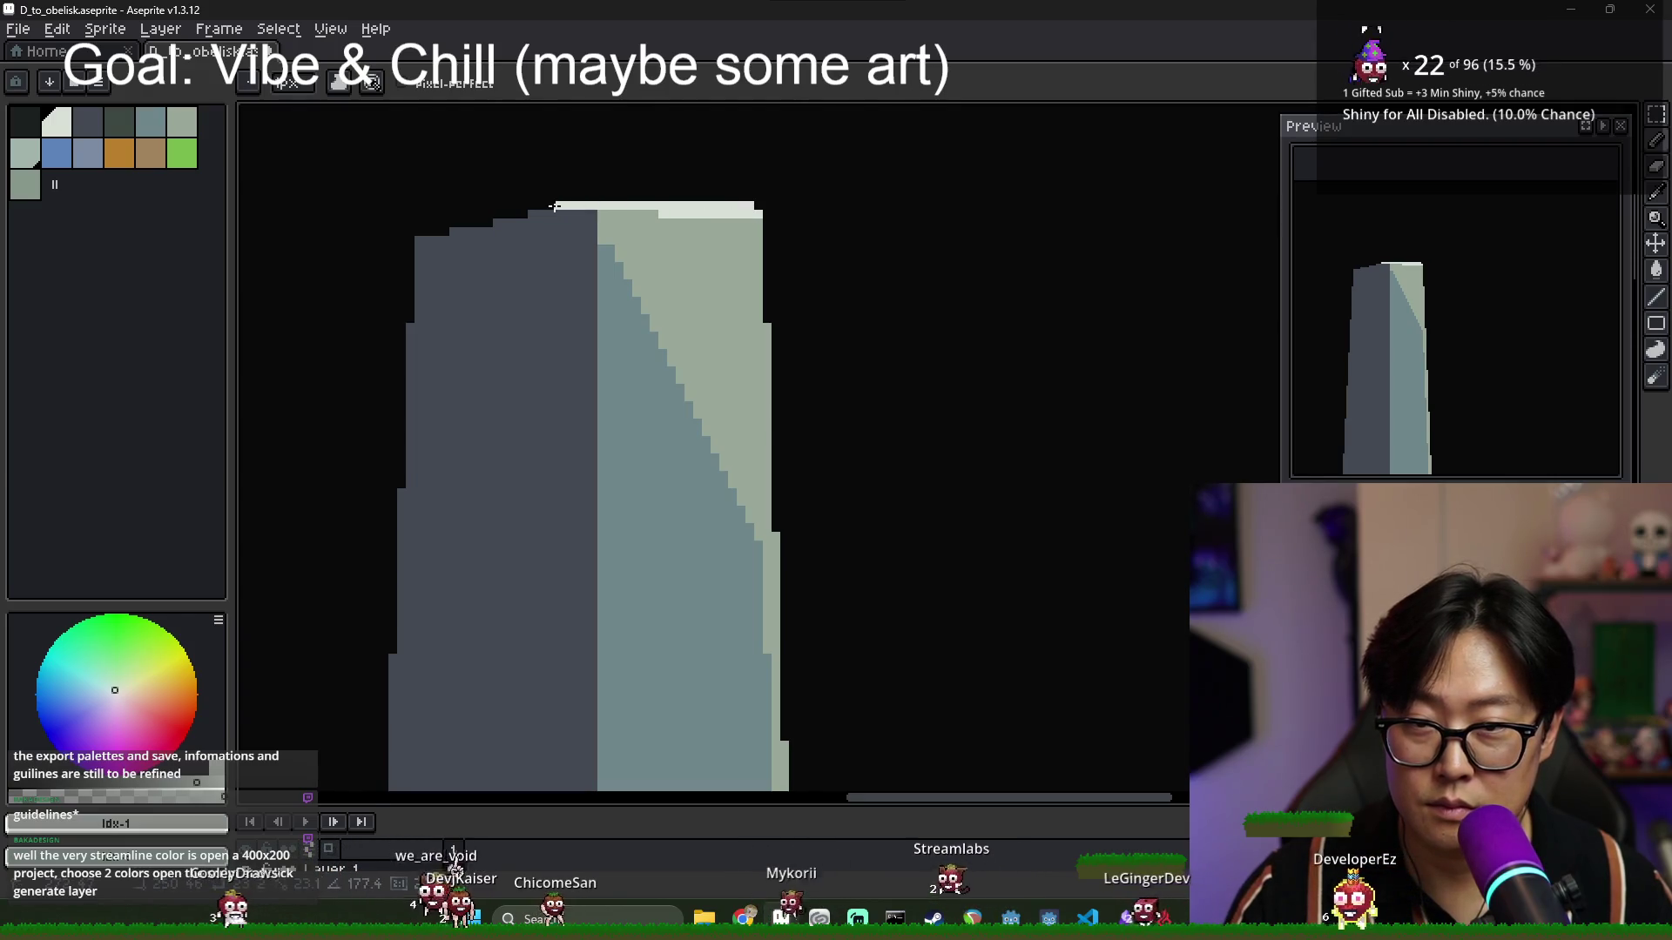
scroll(602, 228, "down", 1)
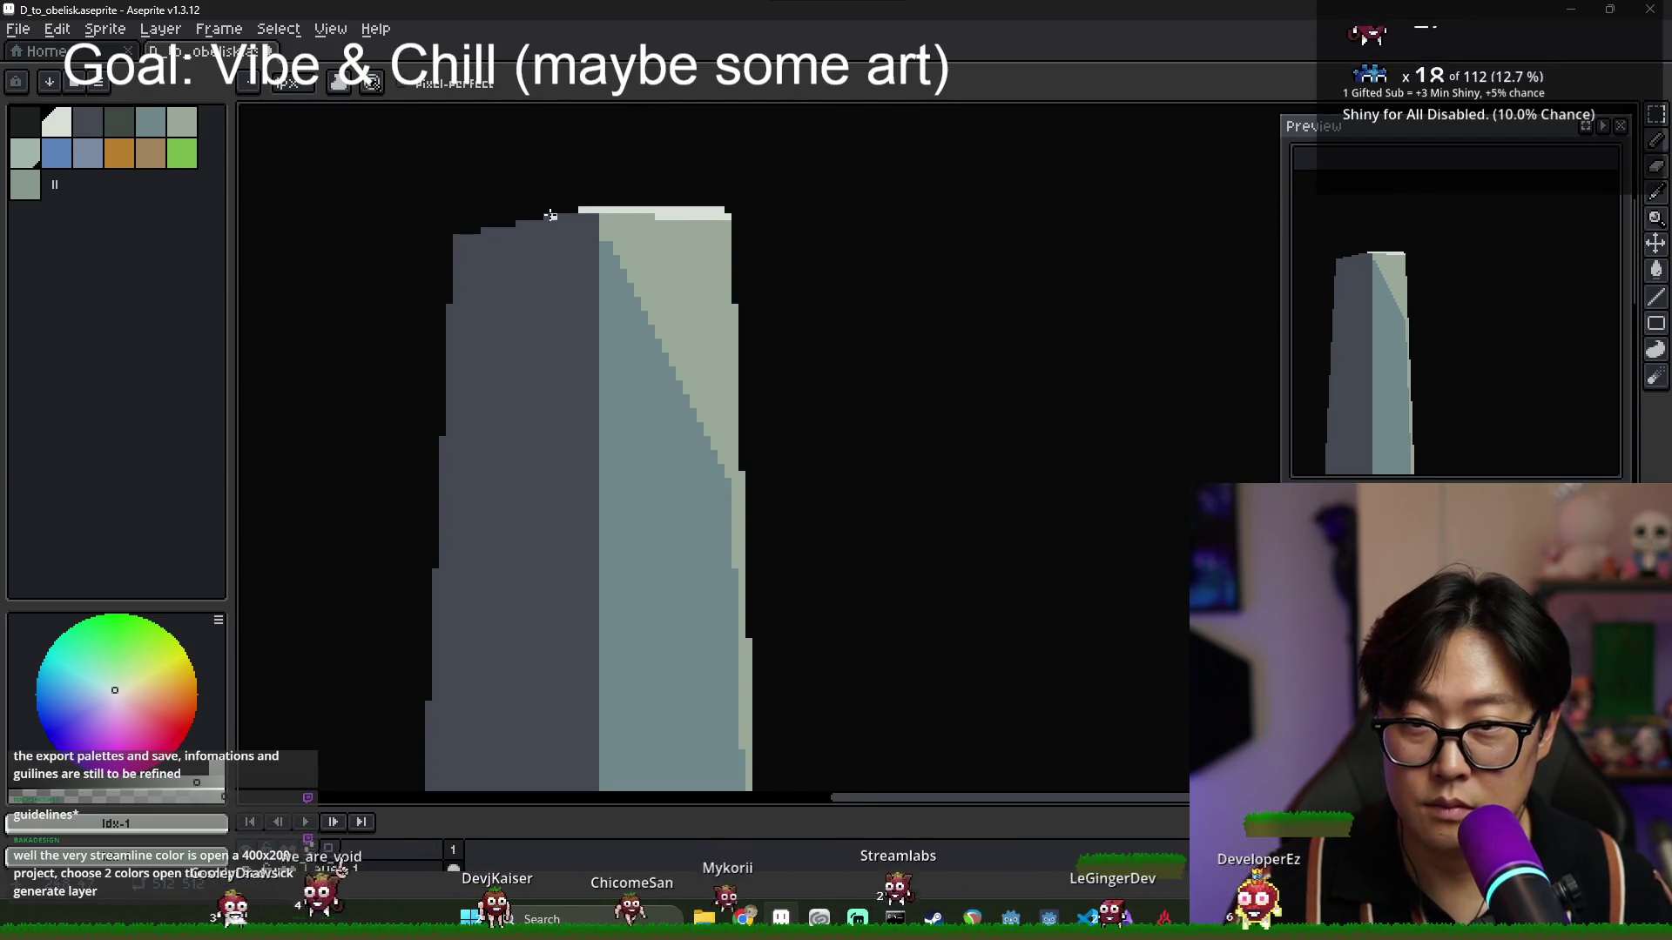
left_click(548, 216)
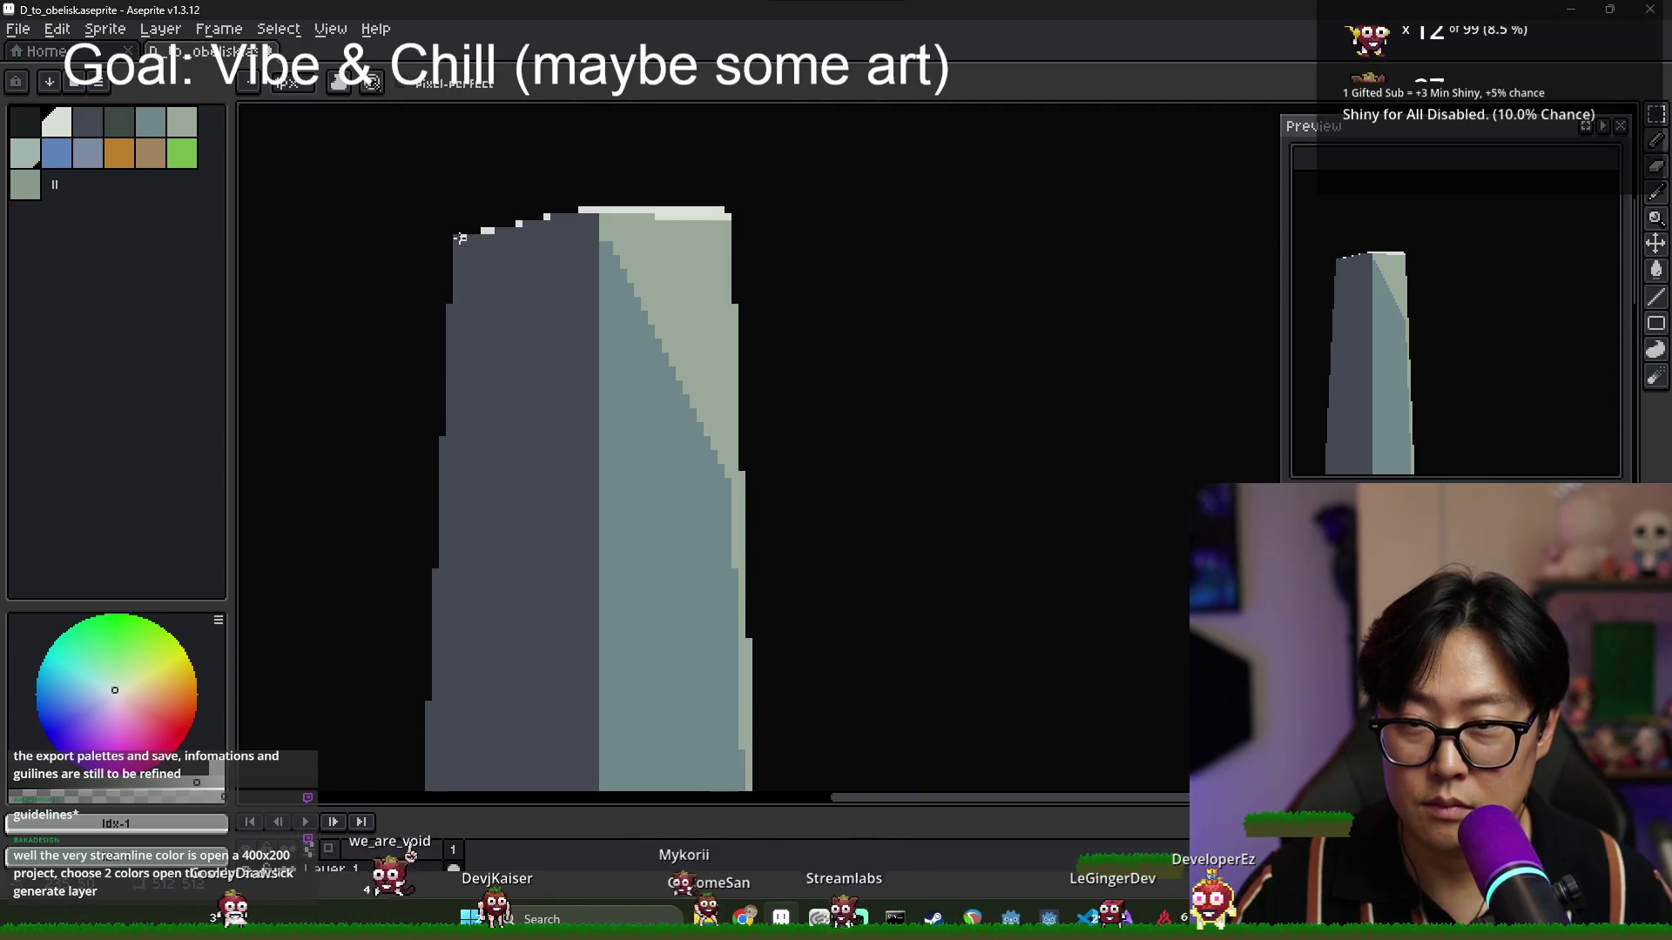
scroll(595, 276, "down", 3)
scroll(560, 259, "up", 2)
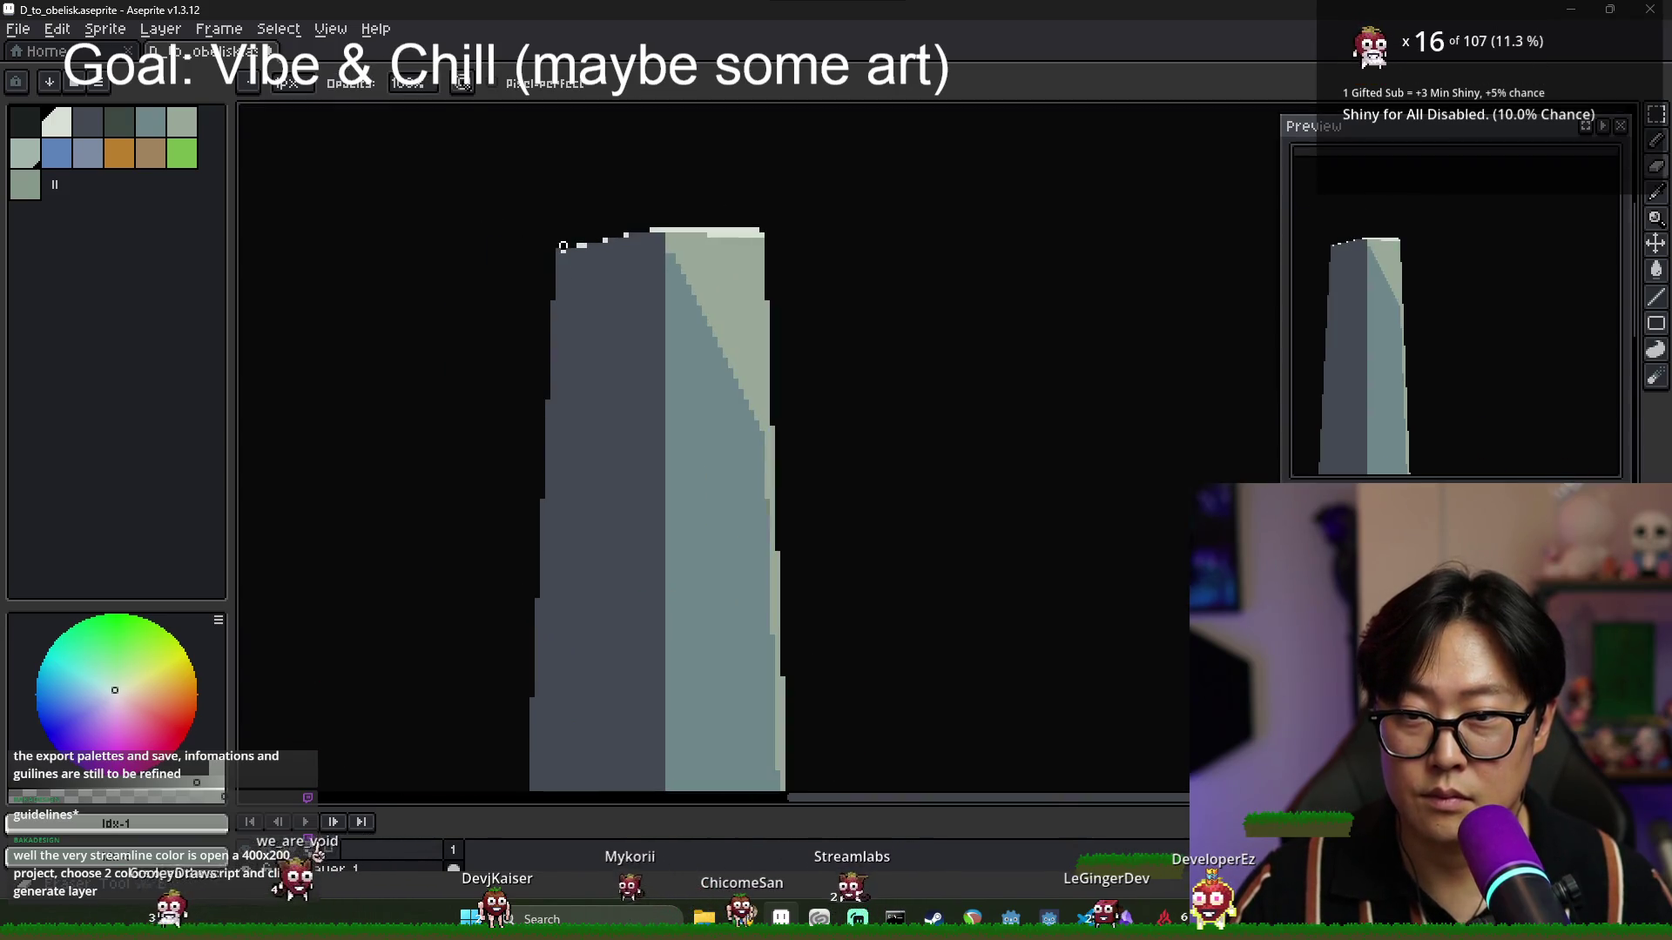
scroll(698, 266, "down", 1)
scroll(738, 330, "down", 2)
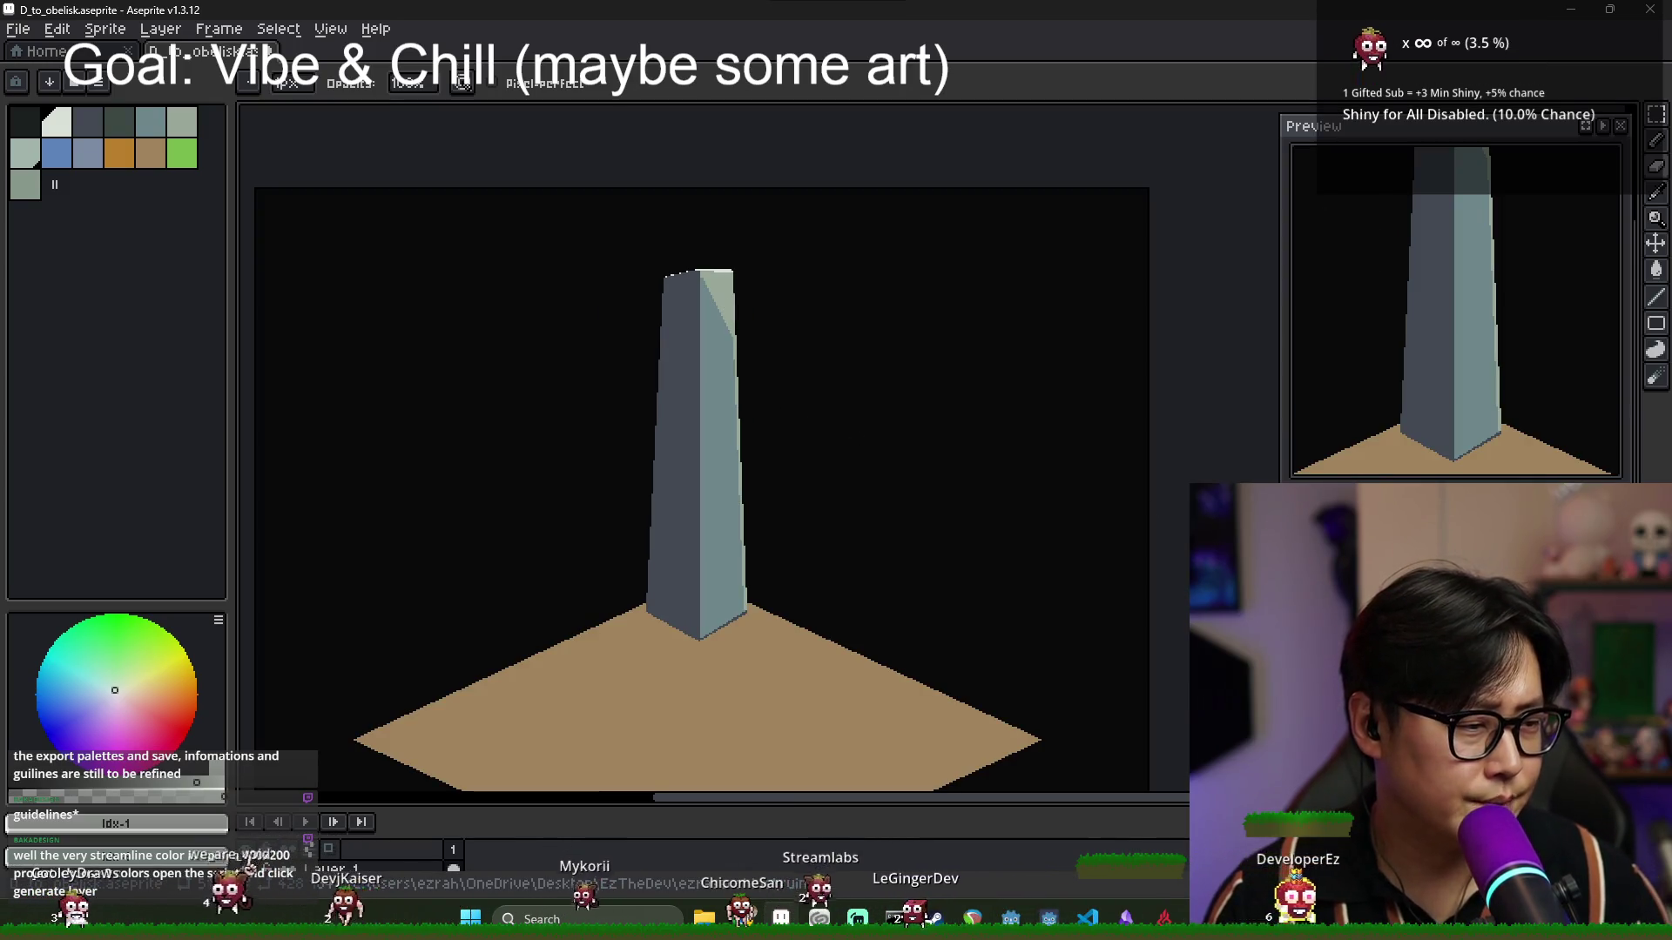
mouse_move(871, 632)
left_mouse_down()
mouse_move(901, 587)
mouse_move(910, 504)
left_mouse_up()
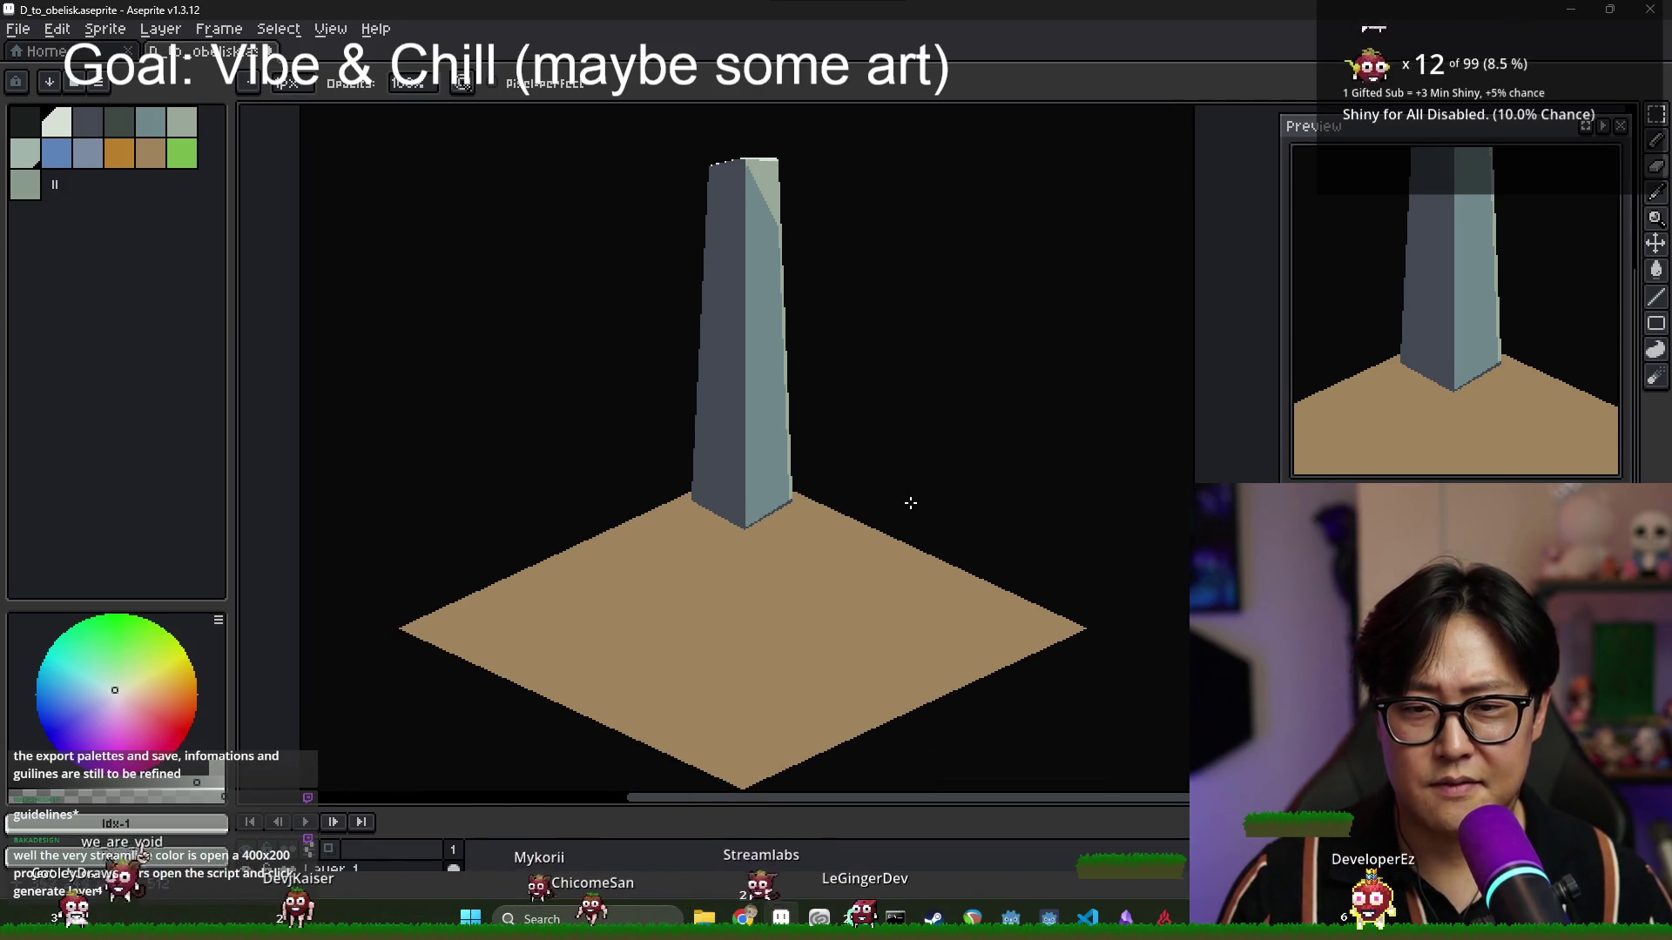
Lighten the pixels along the obelisk's lower-right diagonal base edge.
scroll(823, 502, "up", 3)
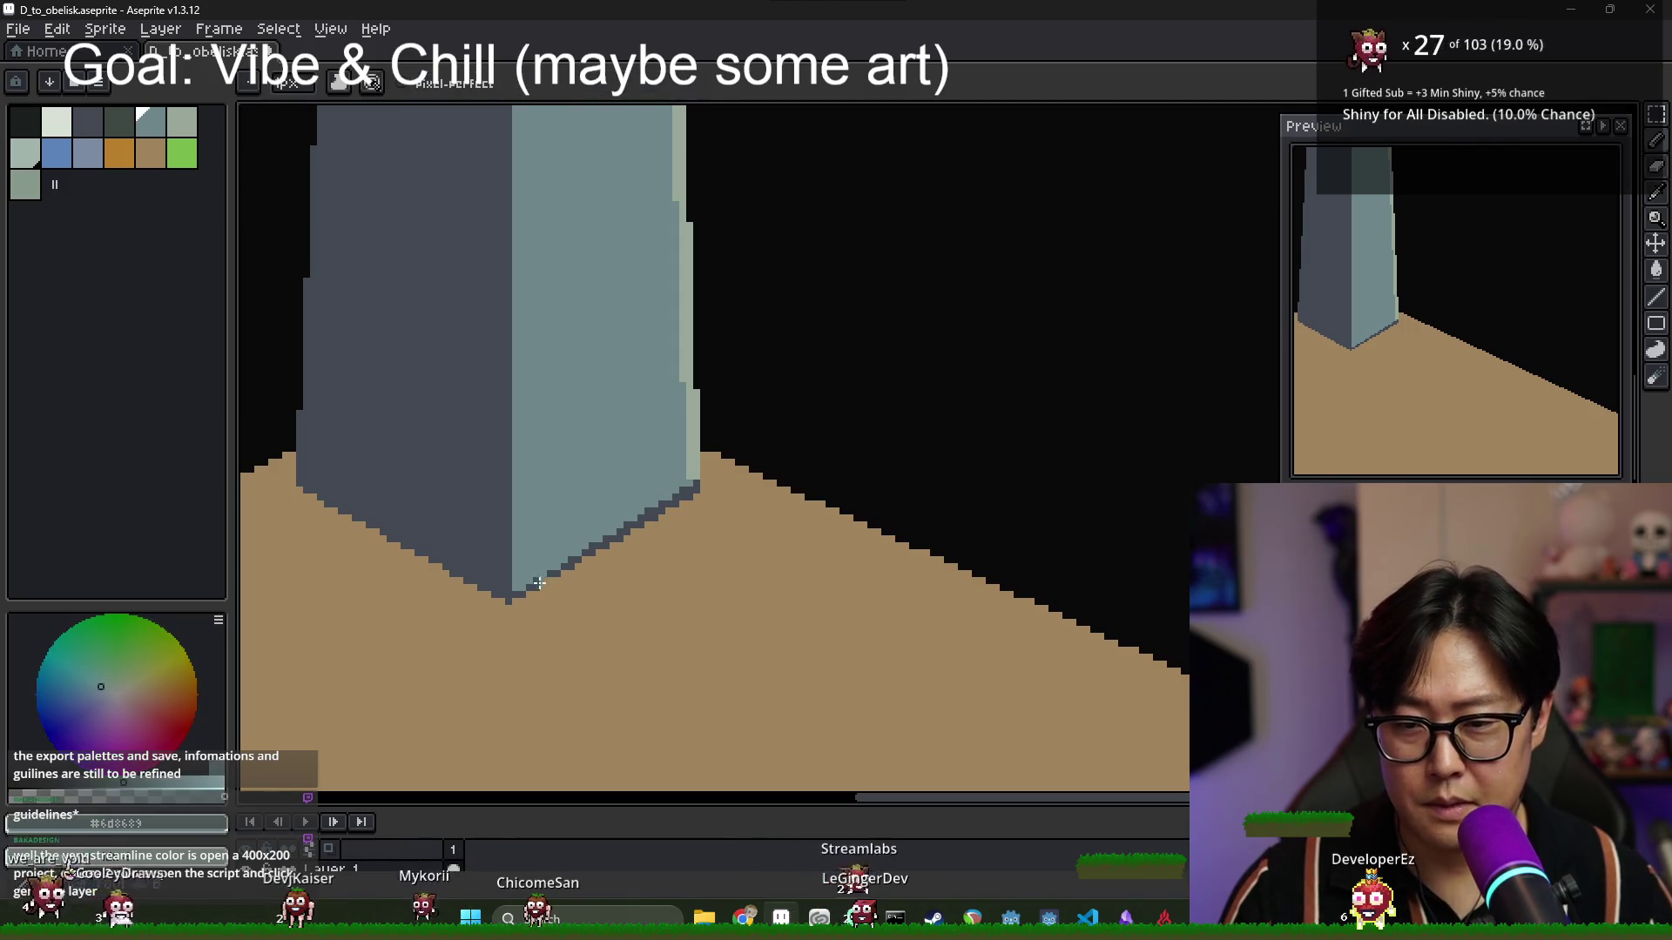
left_click_drag(606, 544, 694, 485)
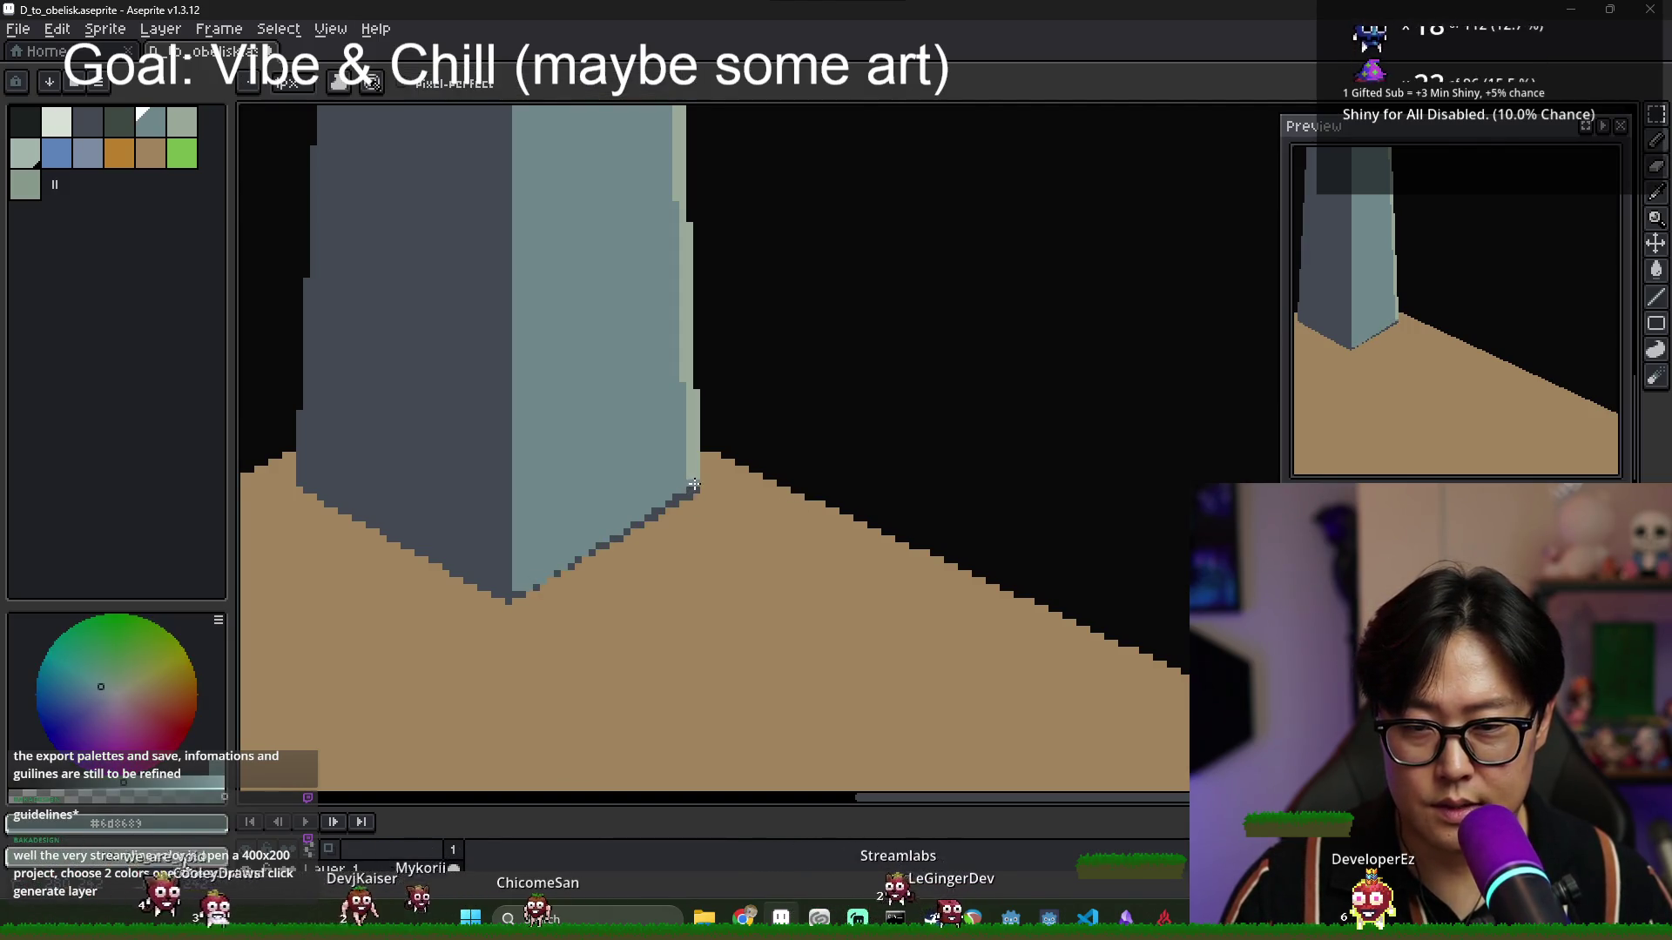
scroll(955, 529, "down", 4)
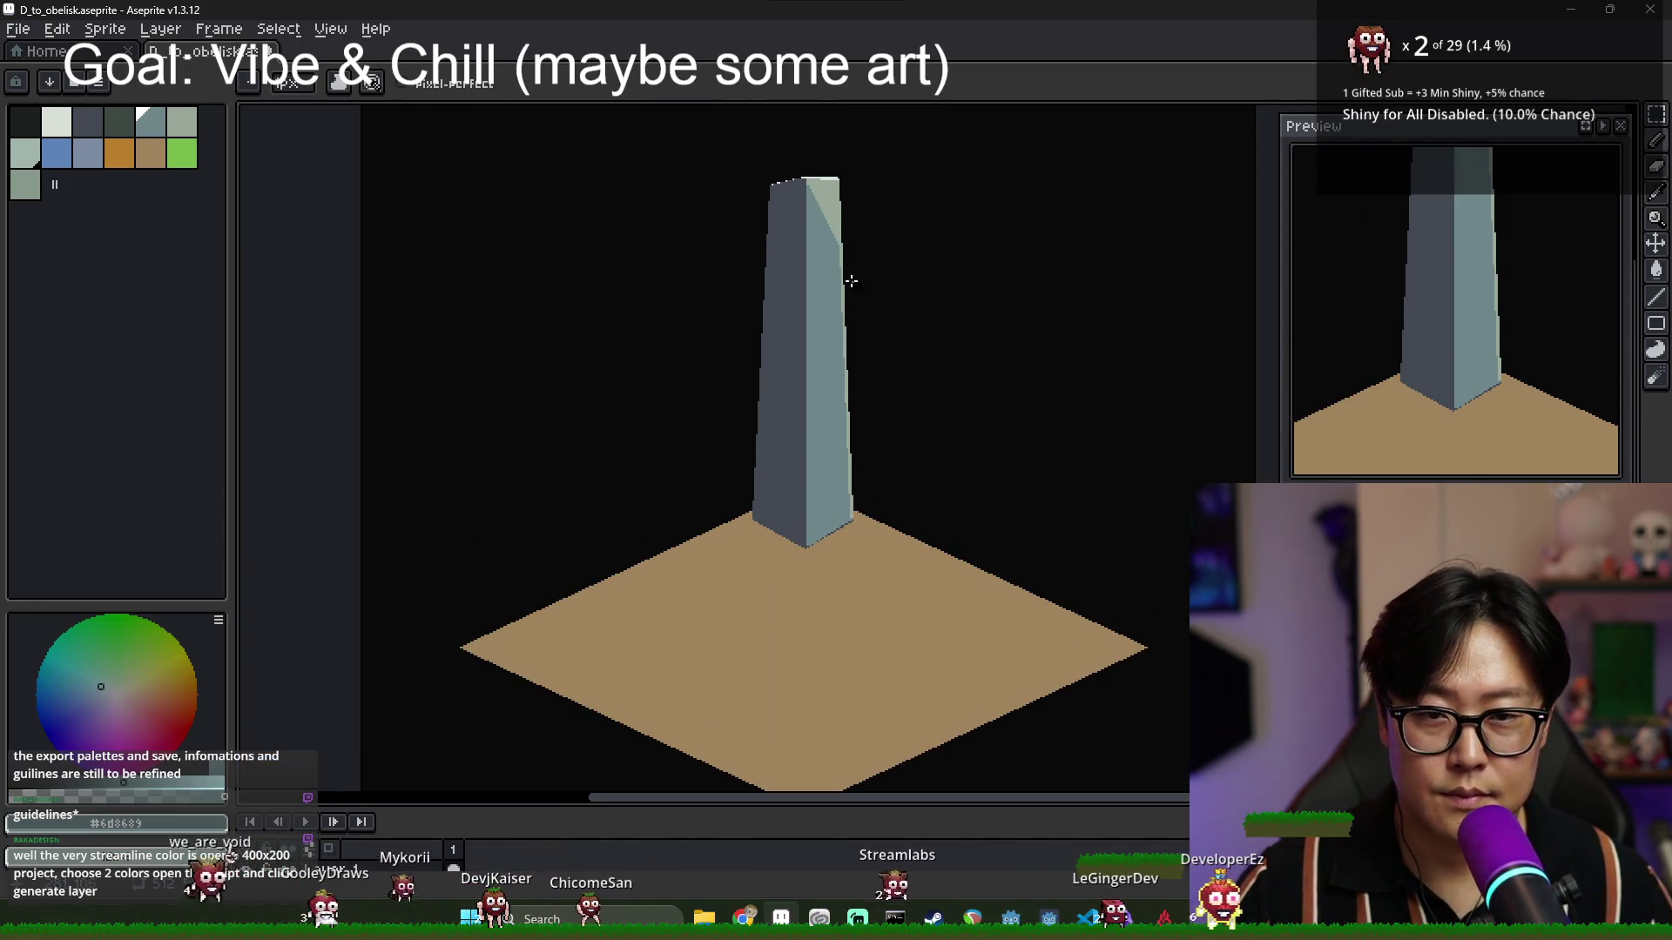
scroll(851, 280, "up", 3)
key("e")
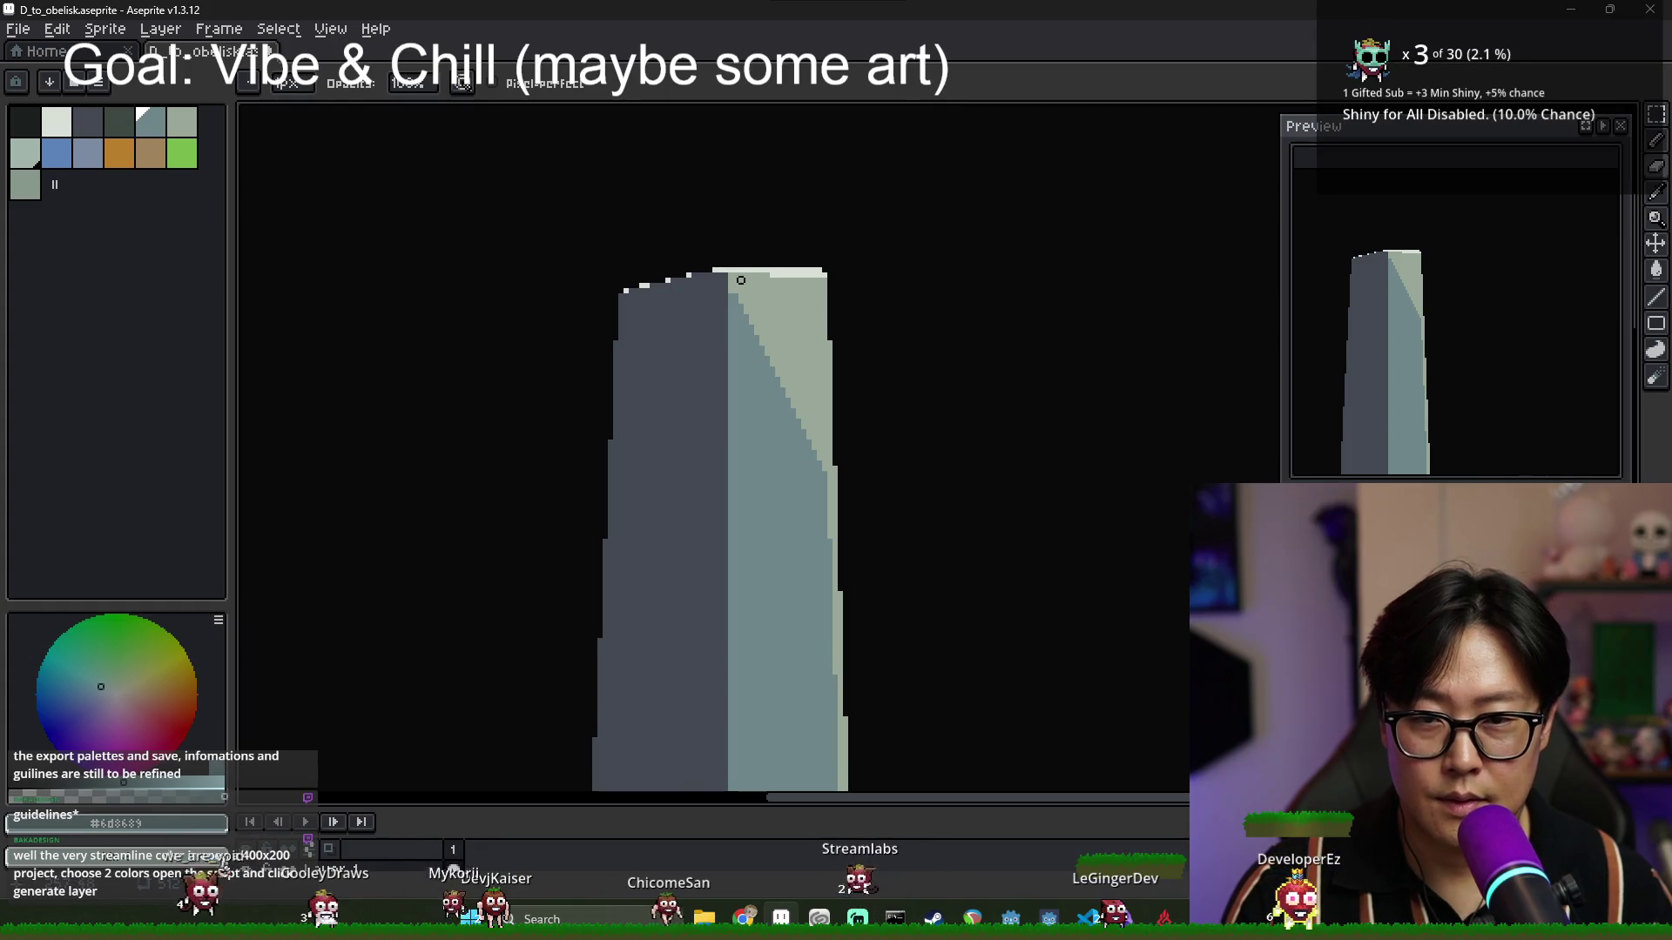
scroll(881, 317, "down", 4)
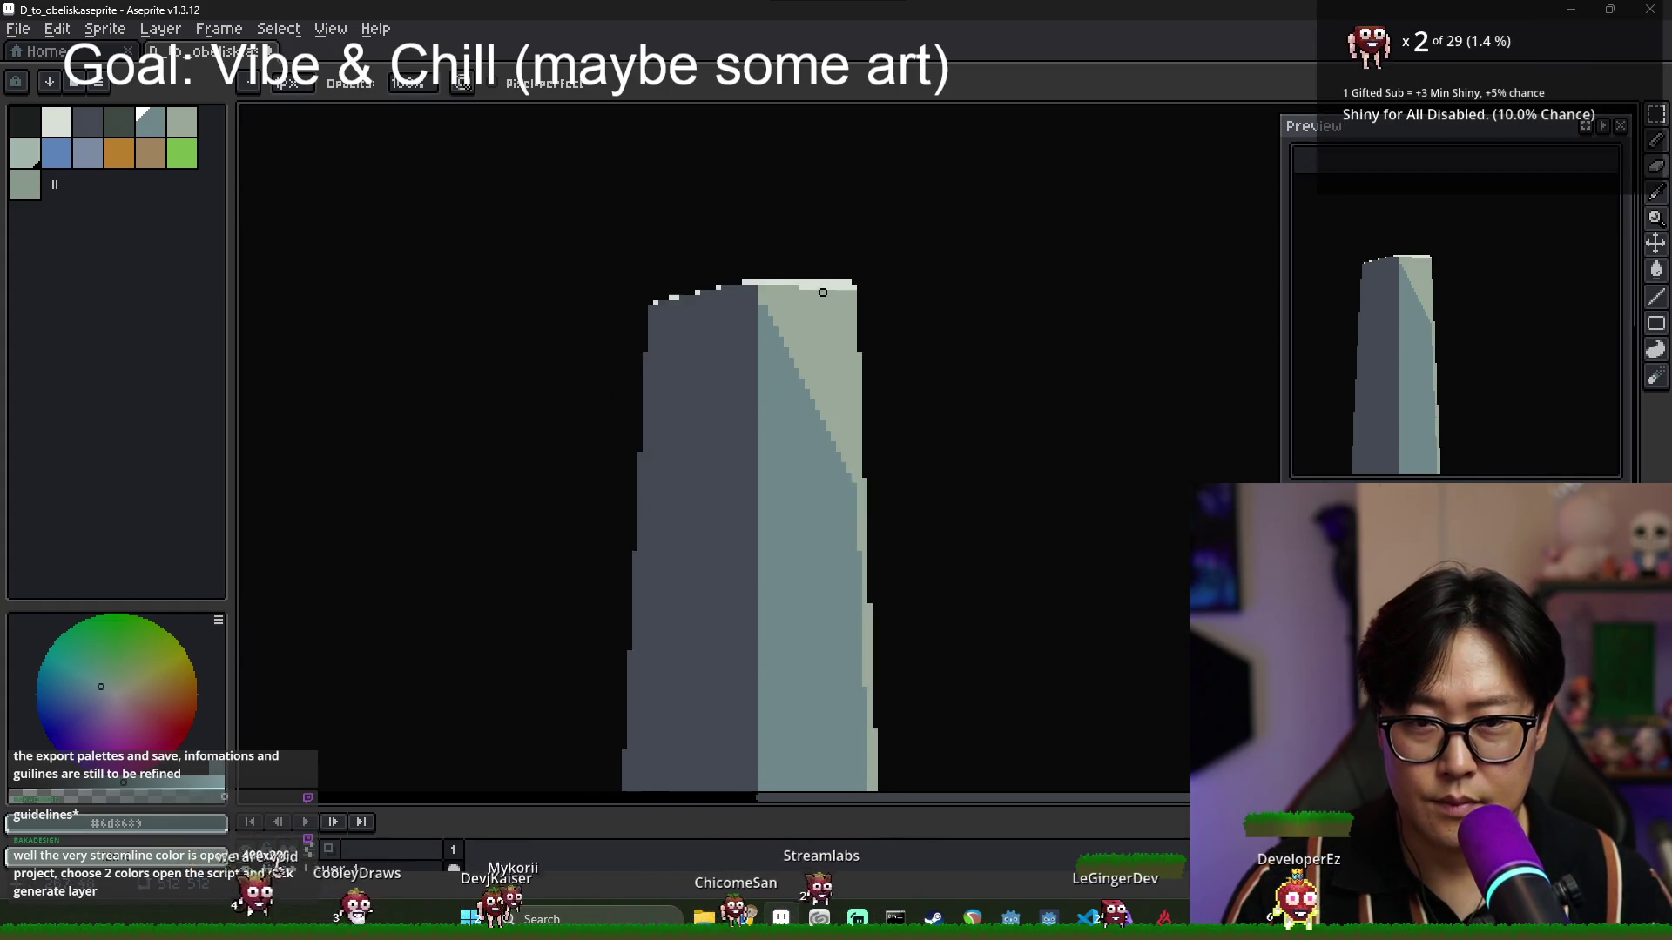
scroll(920, 488, "up", 1)
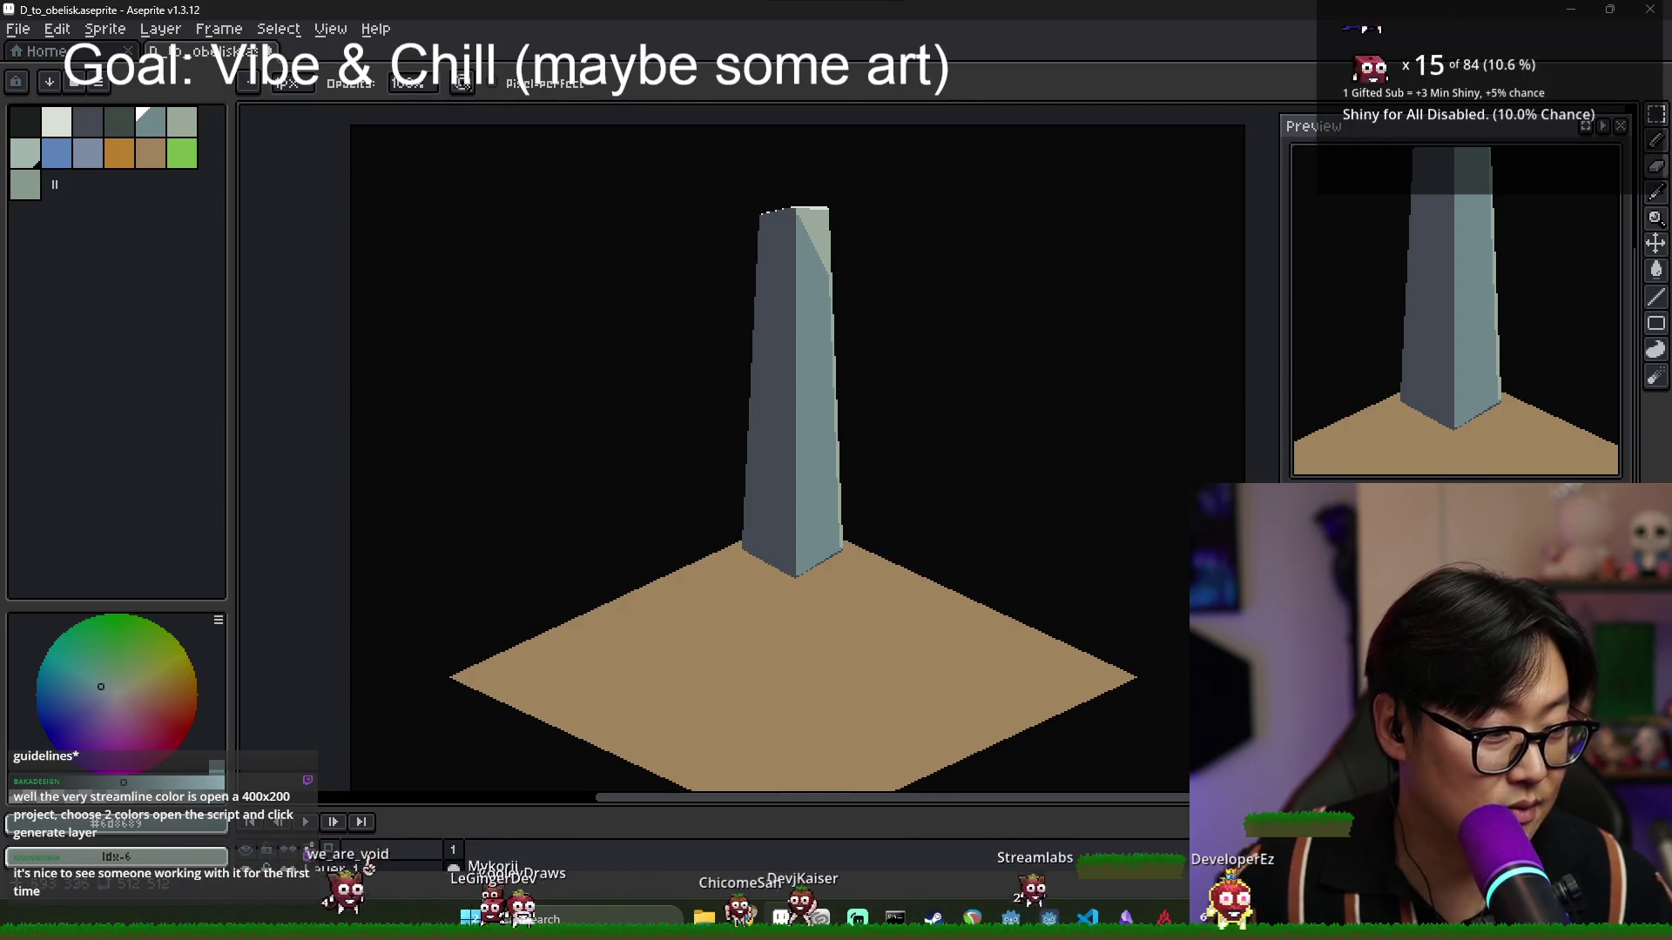
Pick the orange colour and zoom in around the obelisk's base.
scroll(795, 593, "up", 1)
scroll(749, 487, "down", 1)
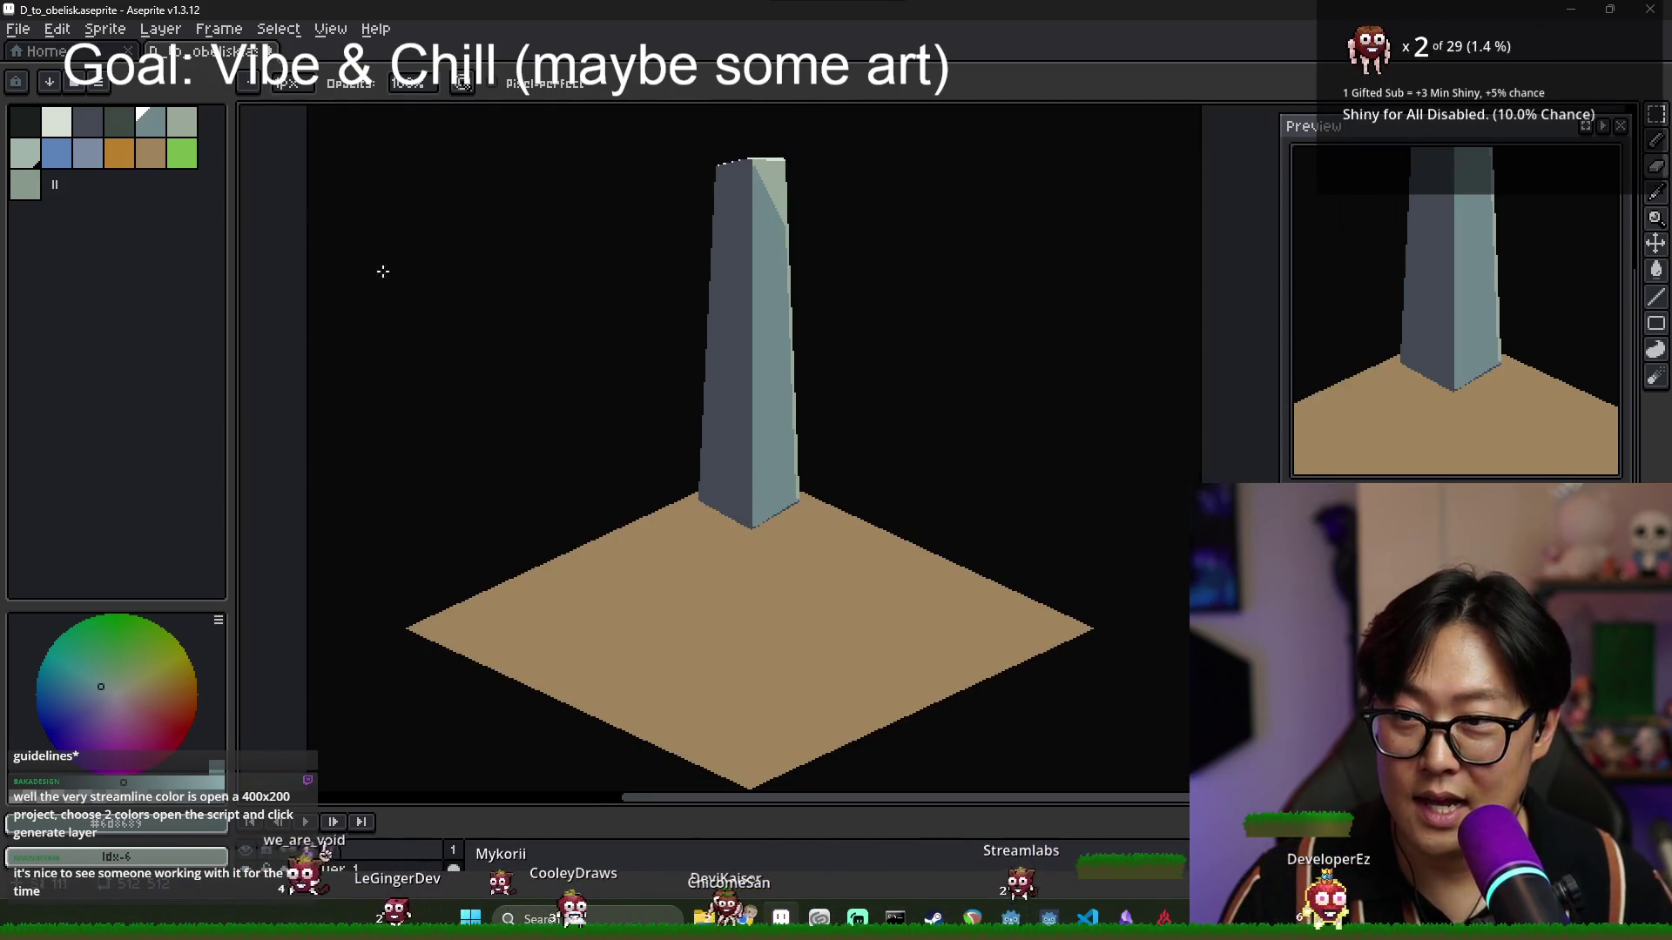
left_click(125, 162)
scroll(601, 467, "up", 1)
scroll(863, 523, "down", 1)
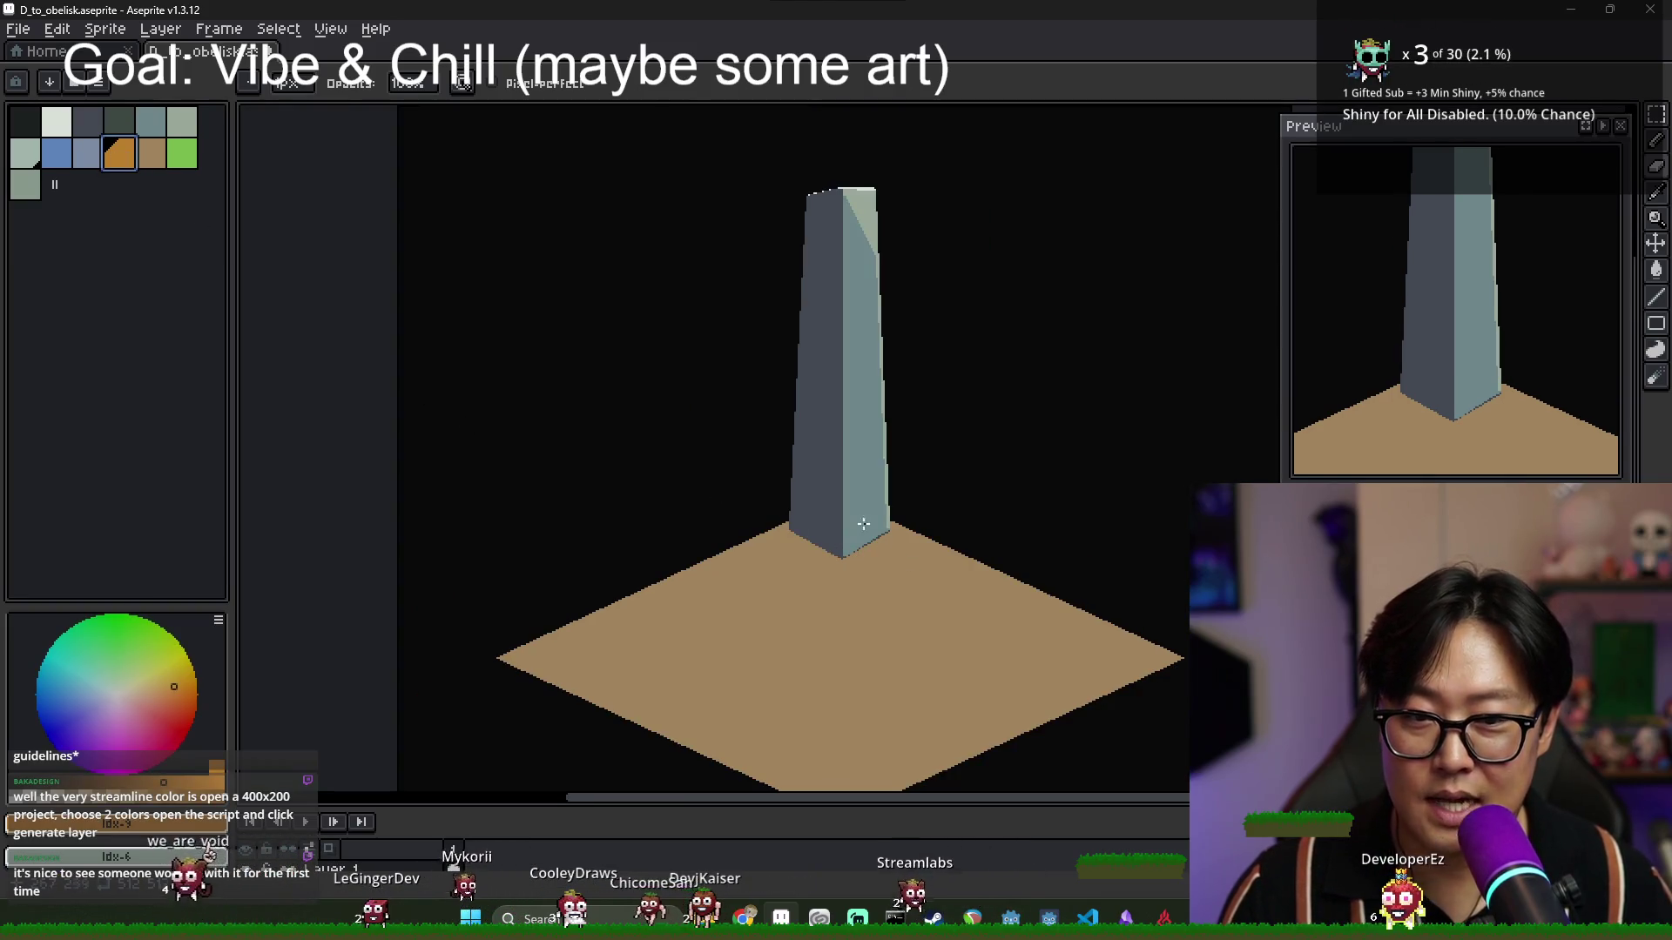
scroll(739, 497, "up", 1)
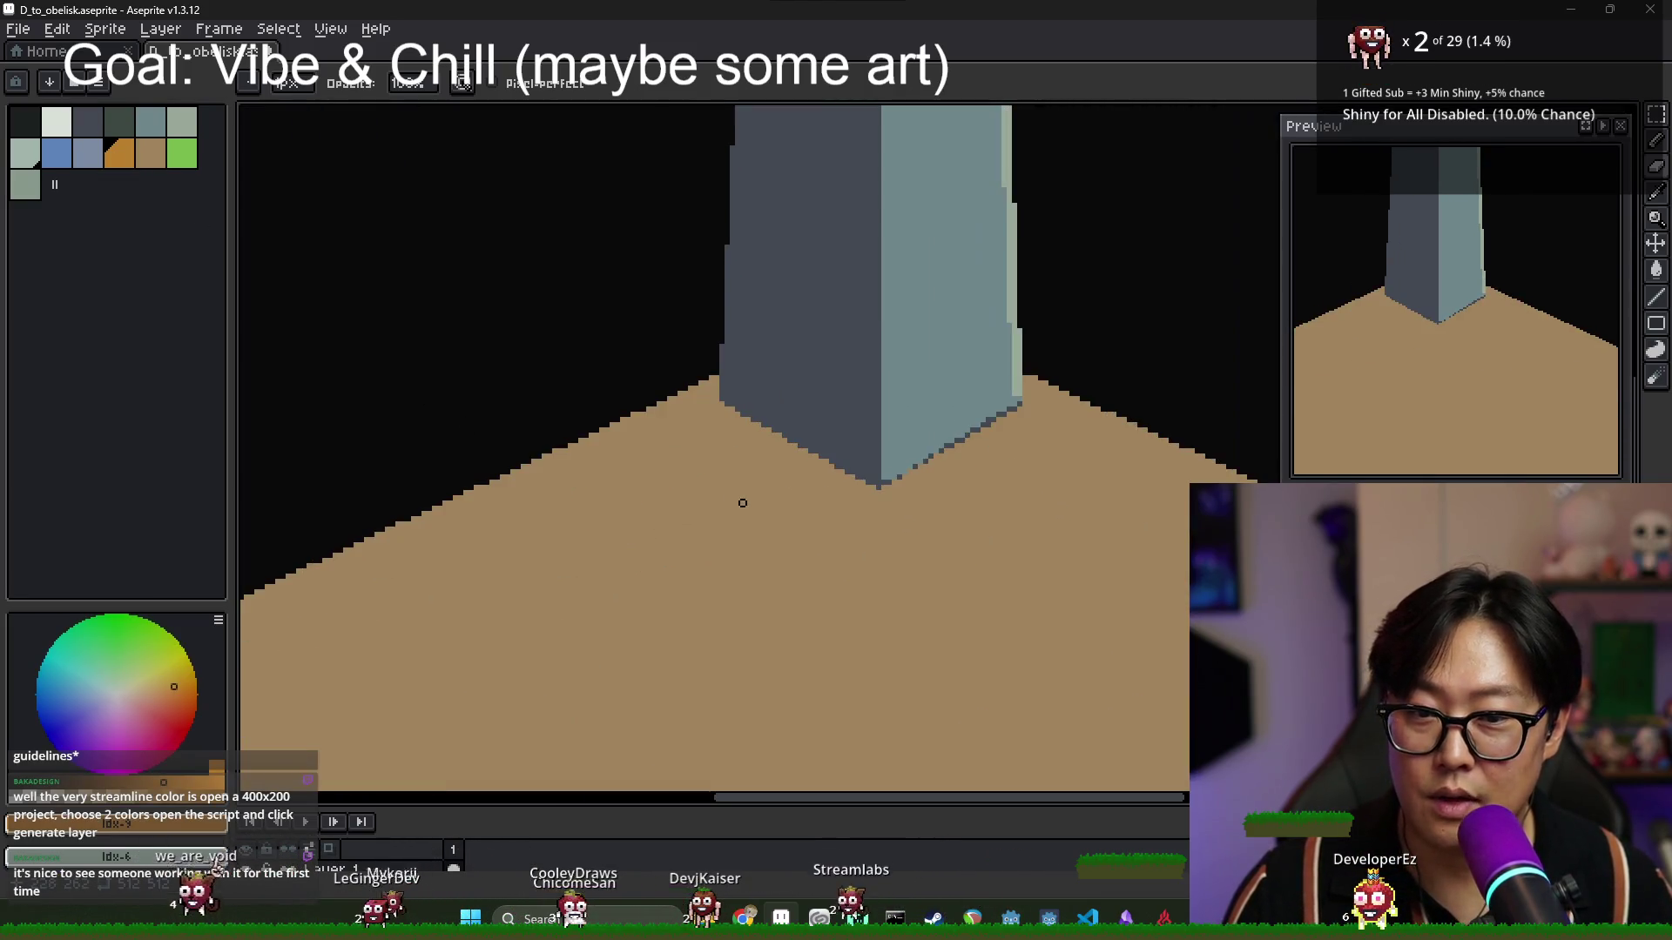
scroll(738, 523, "up", 2)
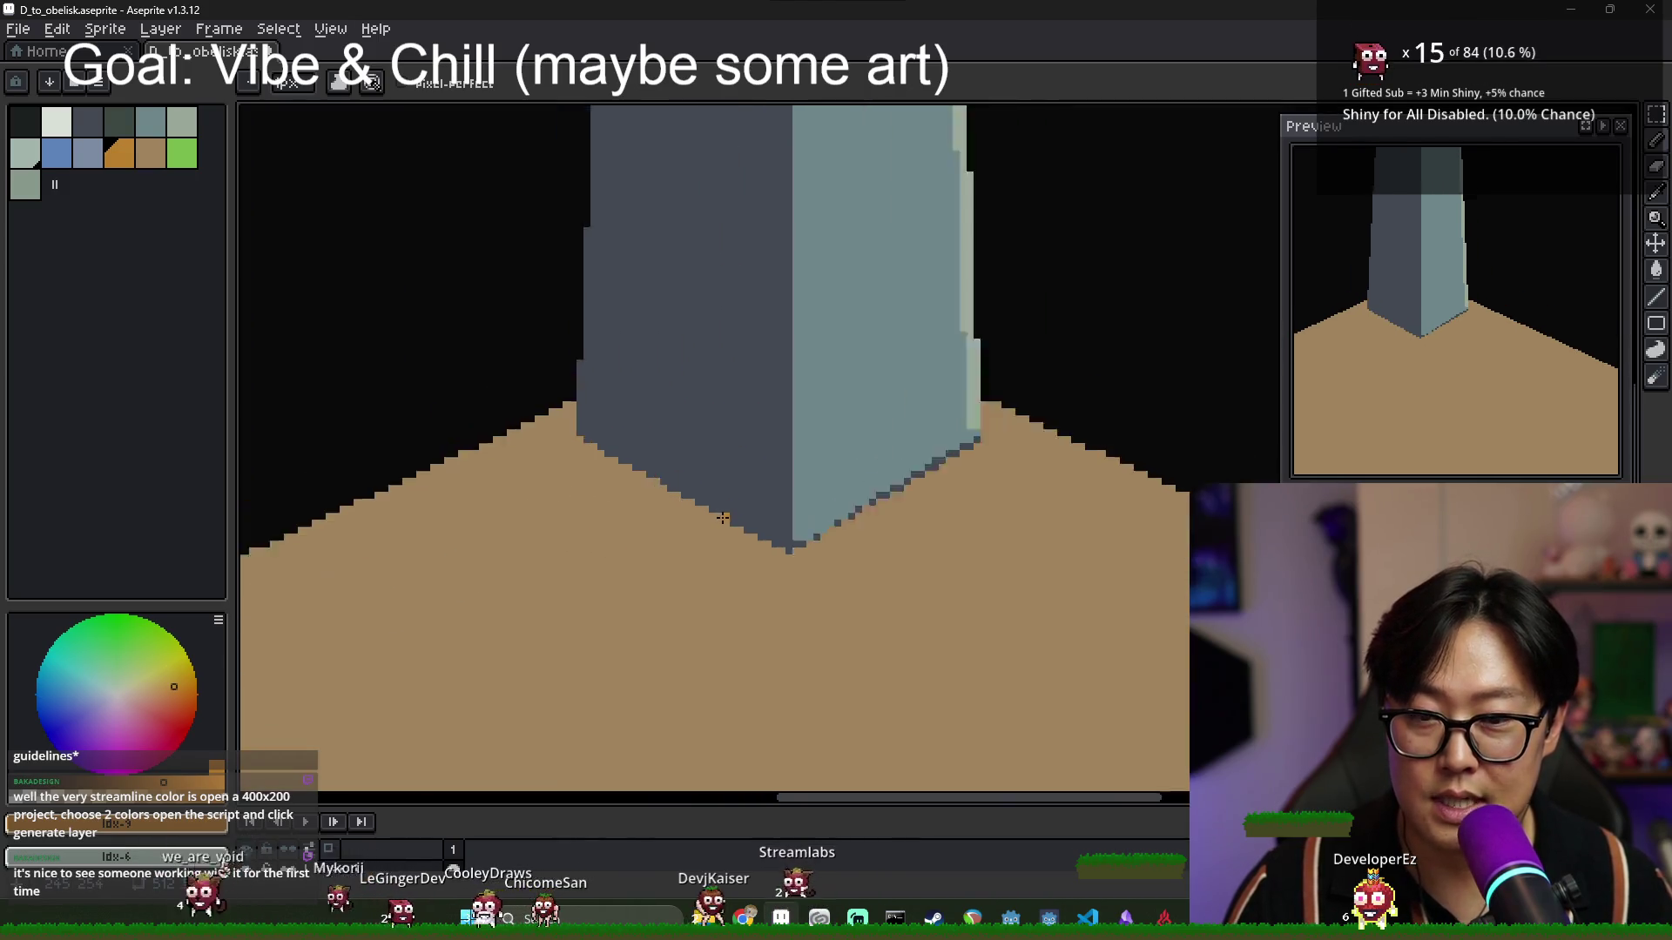
scroll(722, 532, "down", 3)
scroll(715, 534, "up", 1)
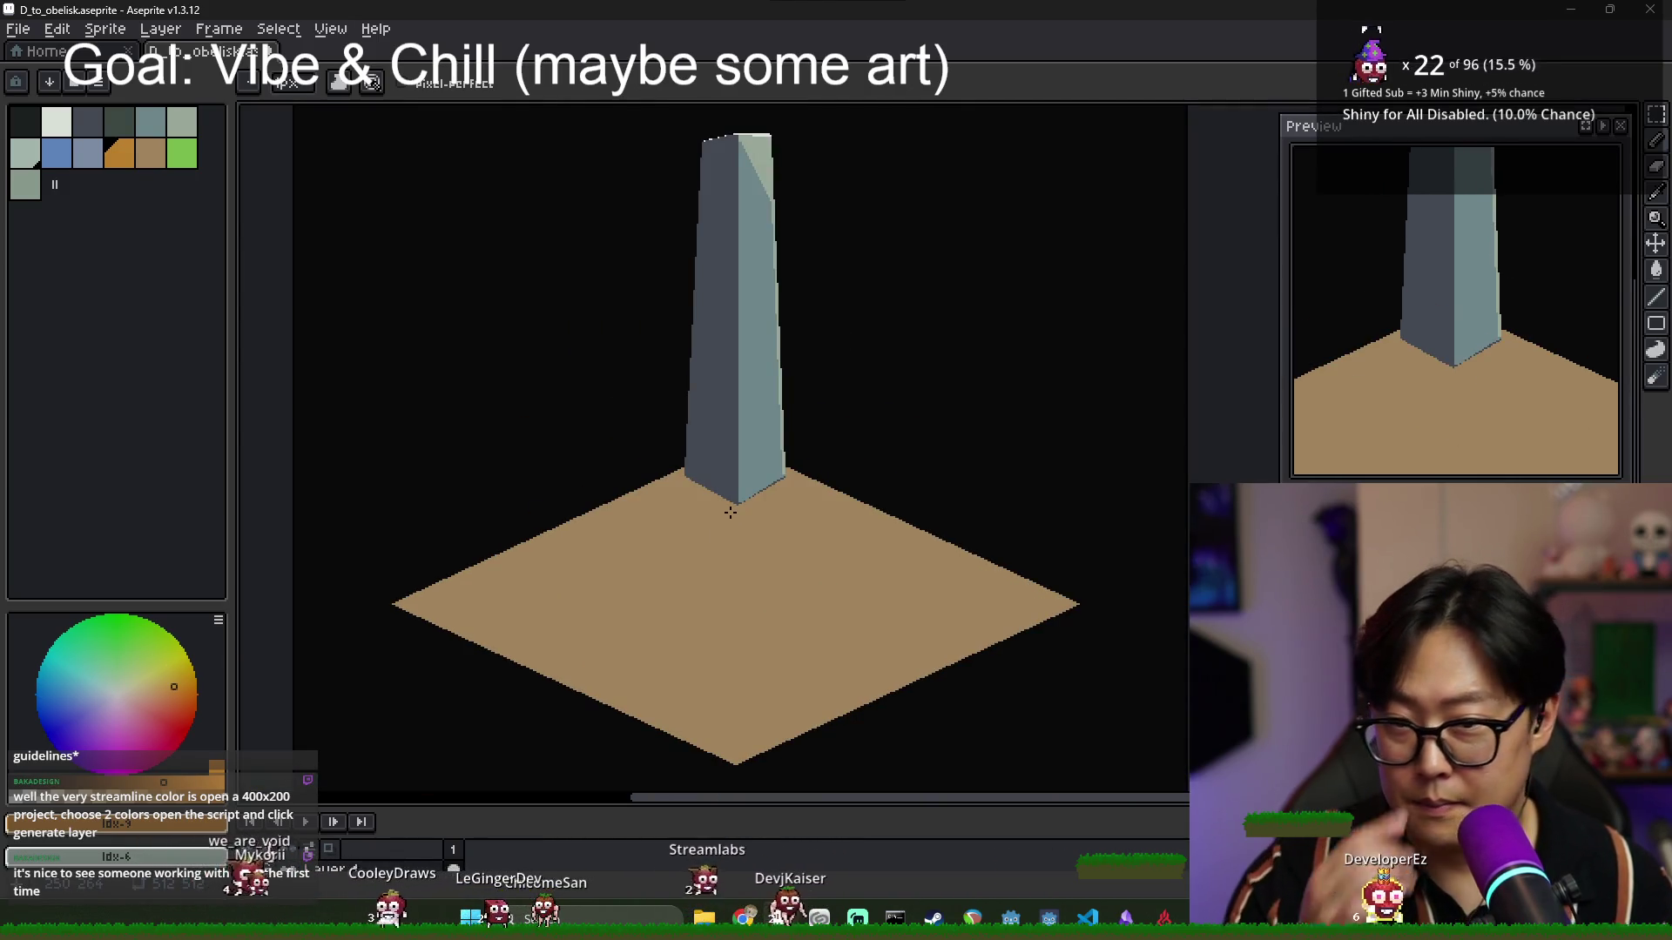
scroll(729, 521, "up", 1)
scroll(736, 488, "up", 1)
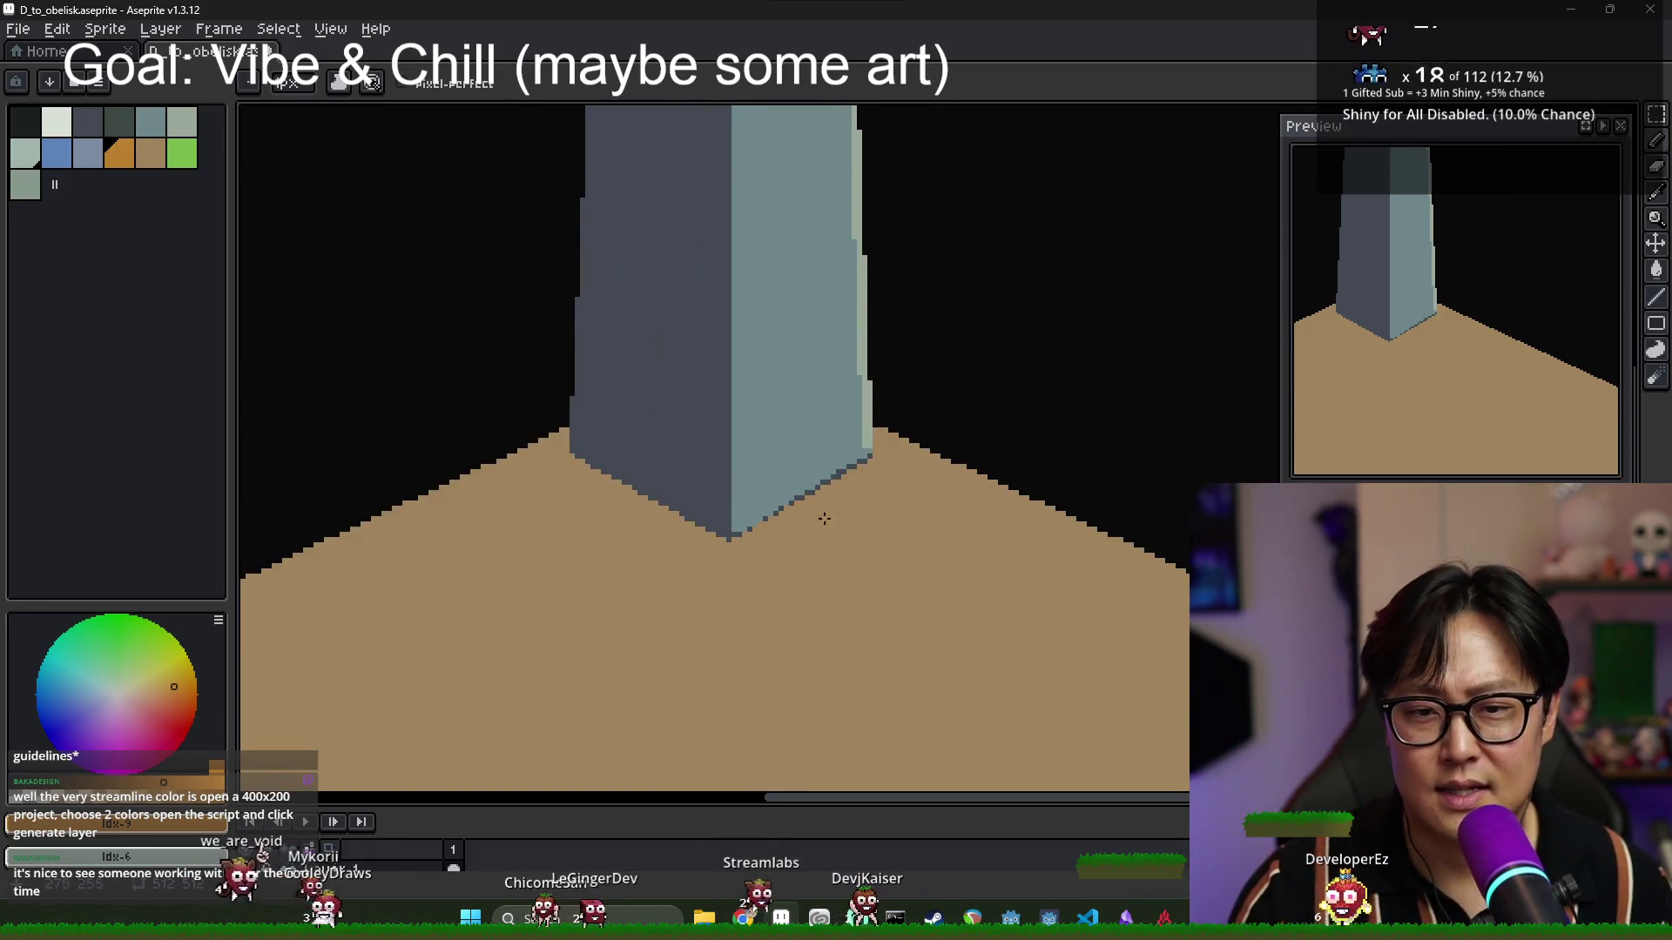
scroll(603, 500, "down", 3)
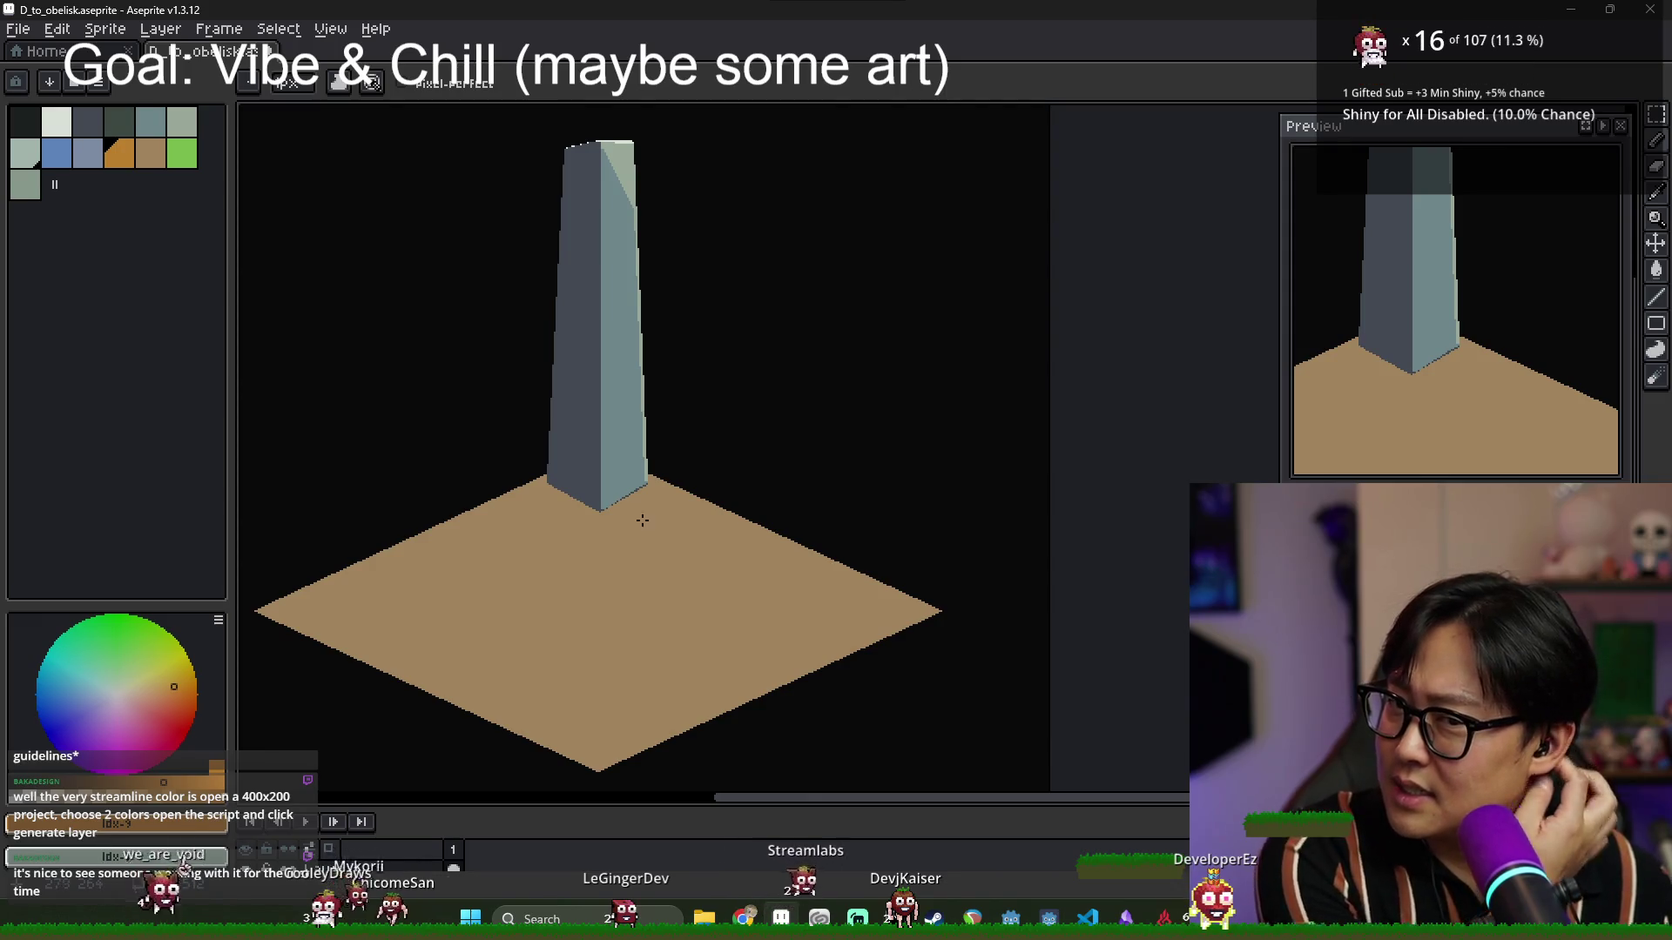
scroll(622, 506, "up", 2)
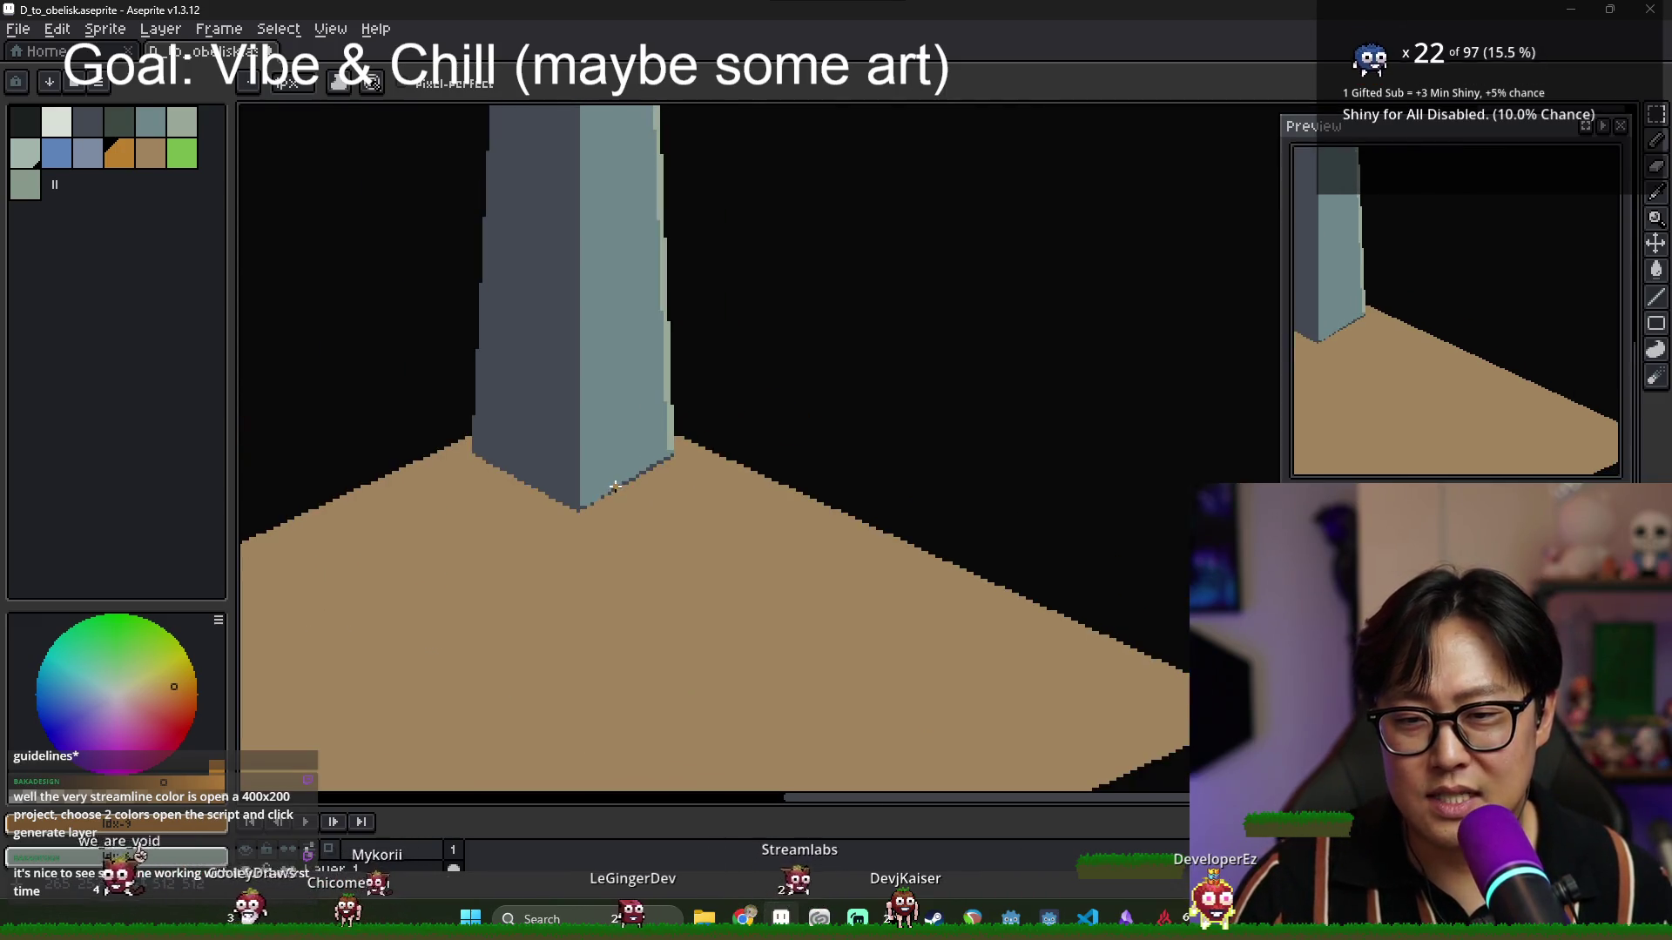
scroll(632, 492, "up", 1)
Eyedrop the obelisk's teal face colour, then choose the grey-teal shadow swatch.
left_click(634, 487, "alt")
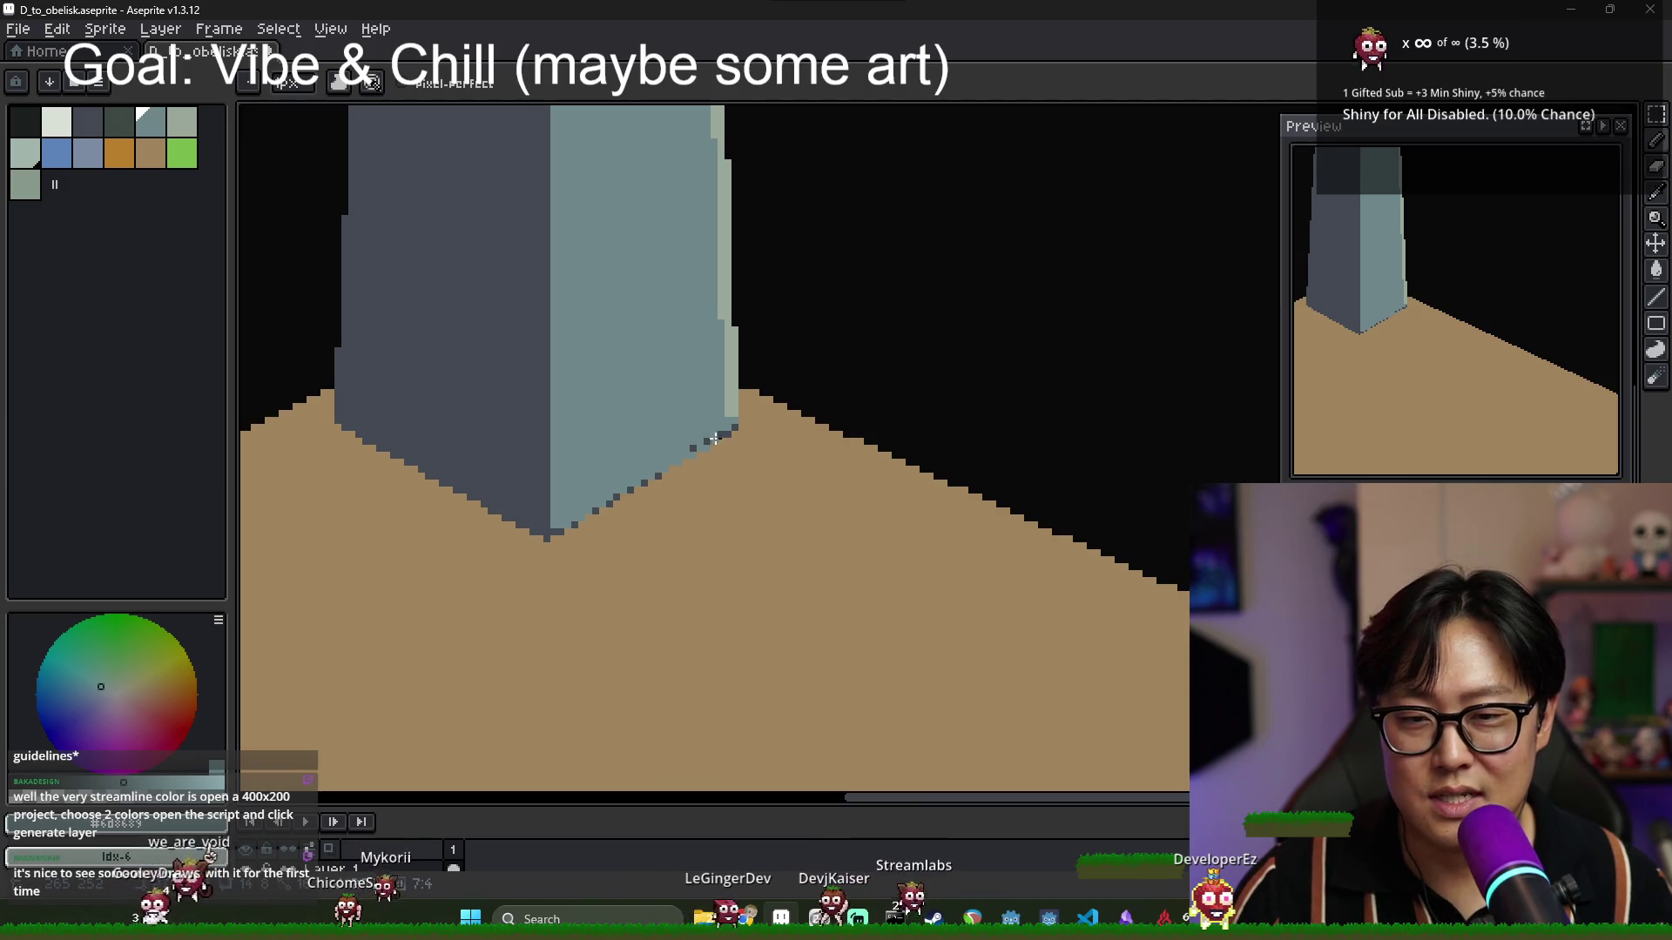
scroll(682, 463, "down", 3)
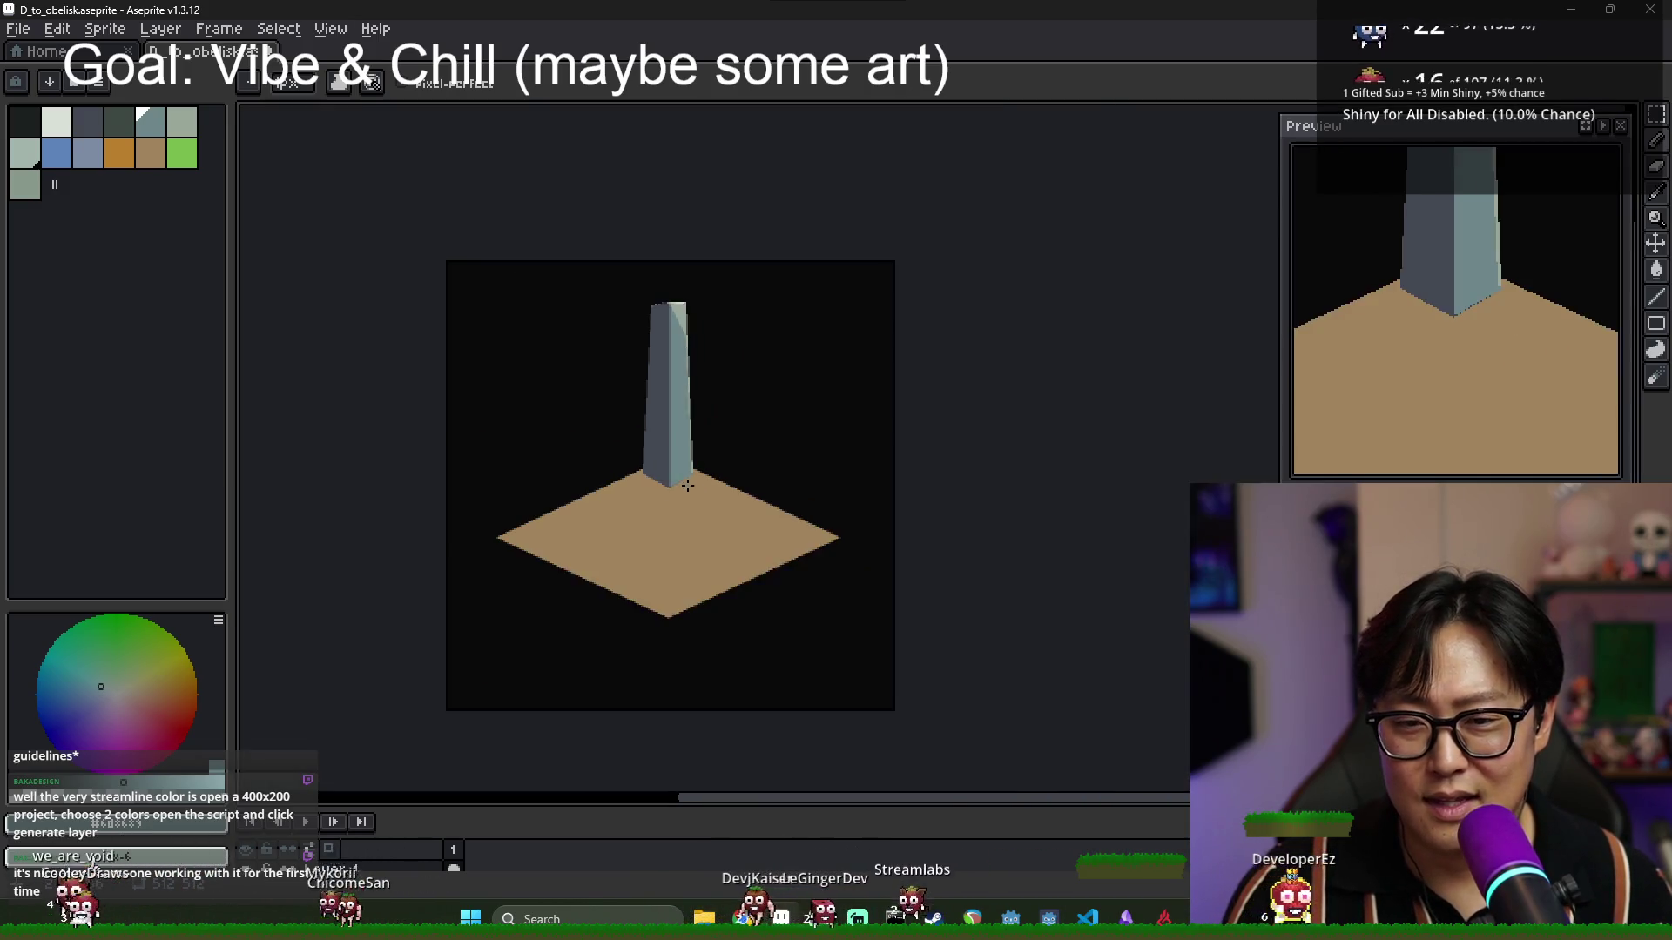
scroll(688, 494, "up", 1)
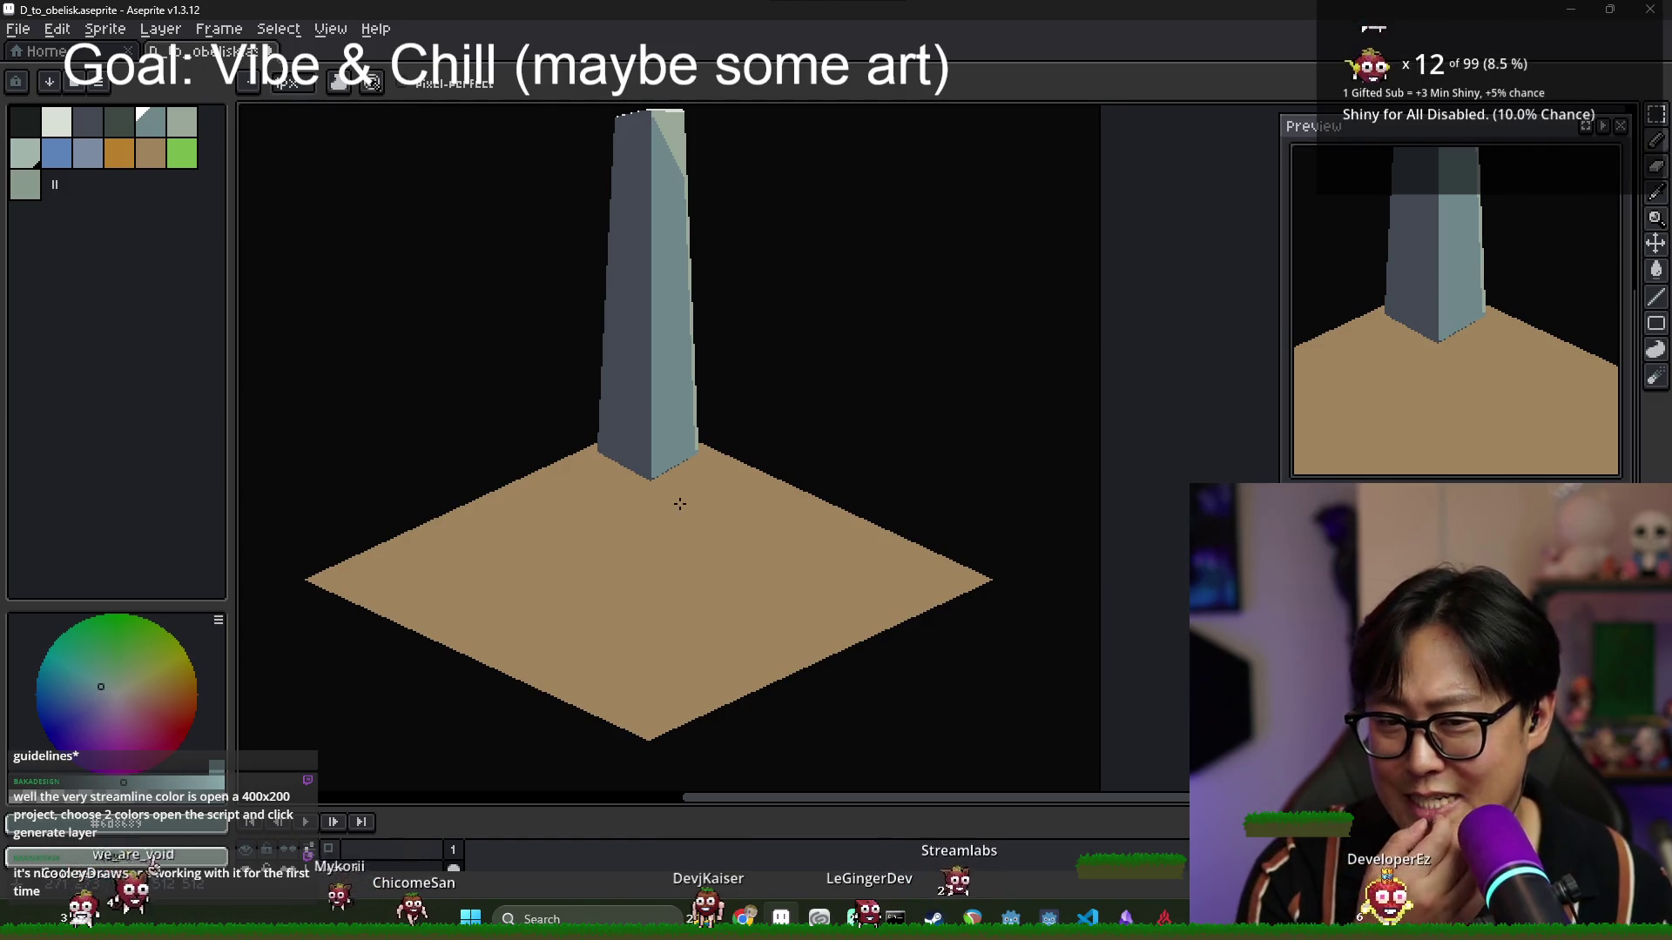
left_click(598, 529, "alt")
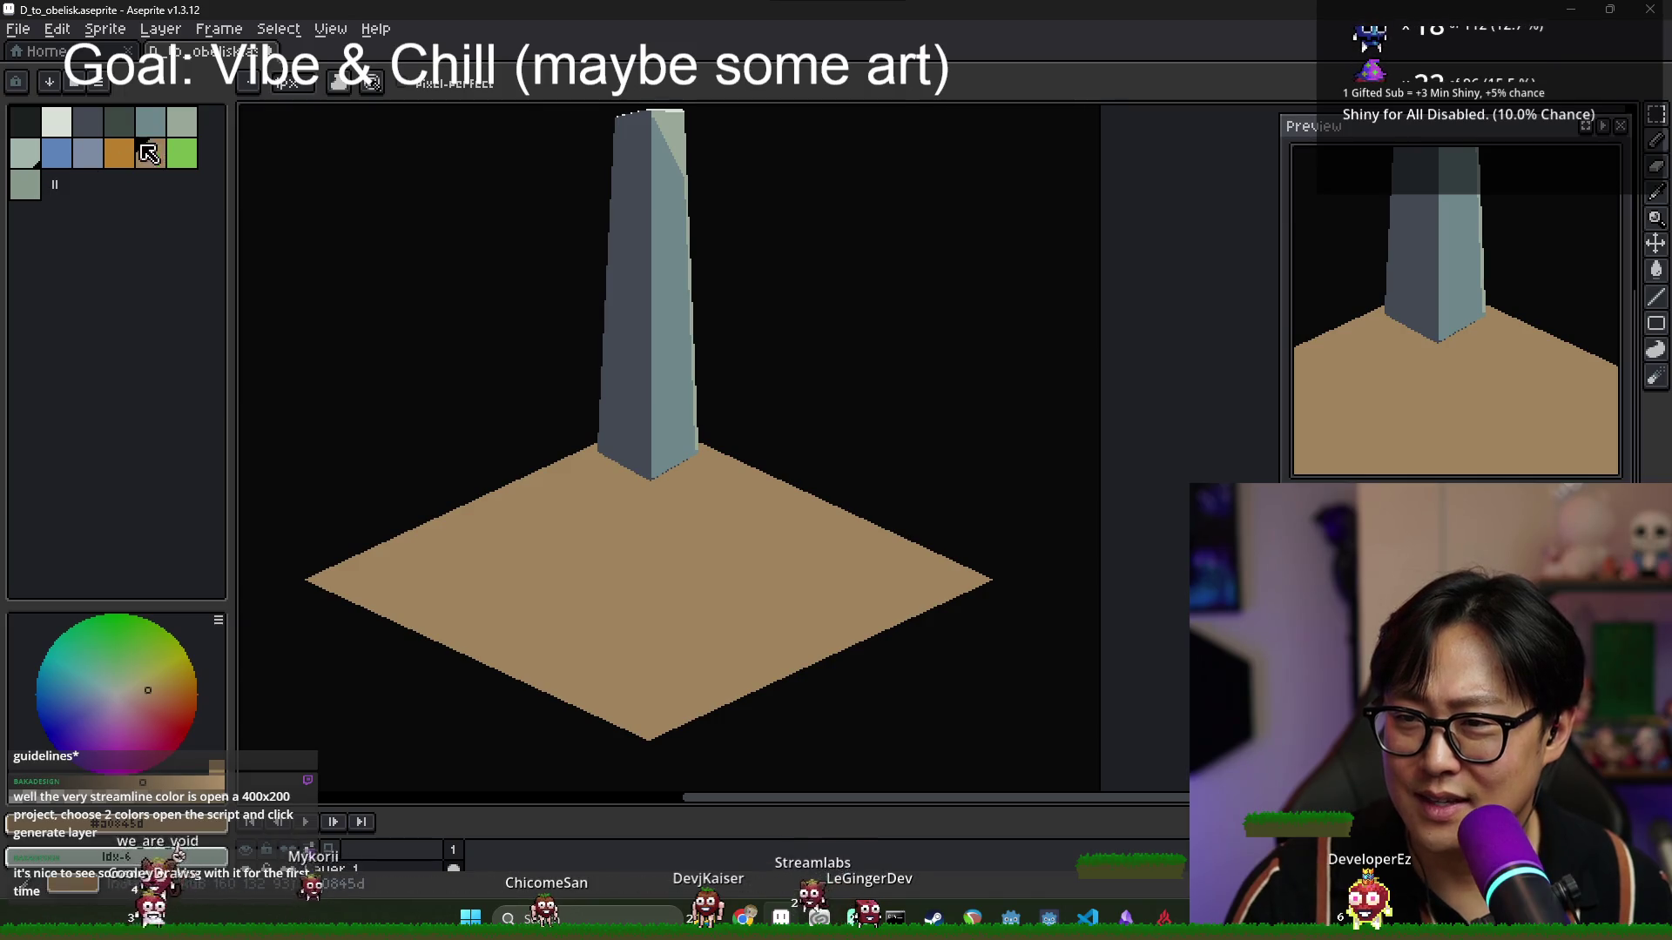
left_click(31, 186)
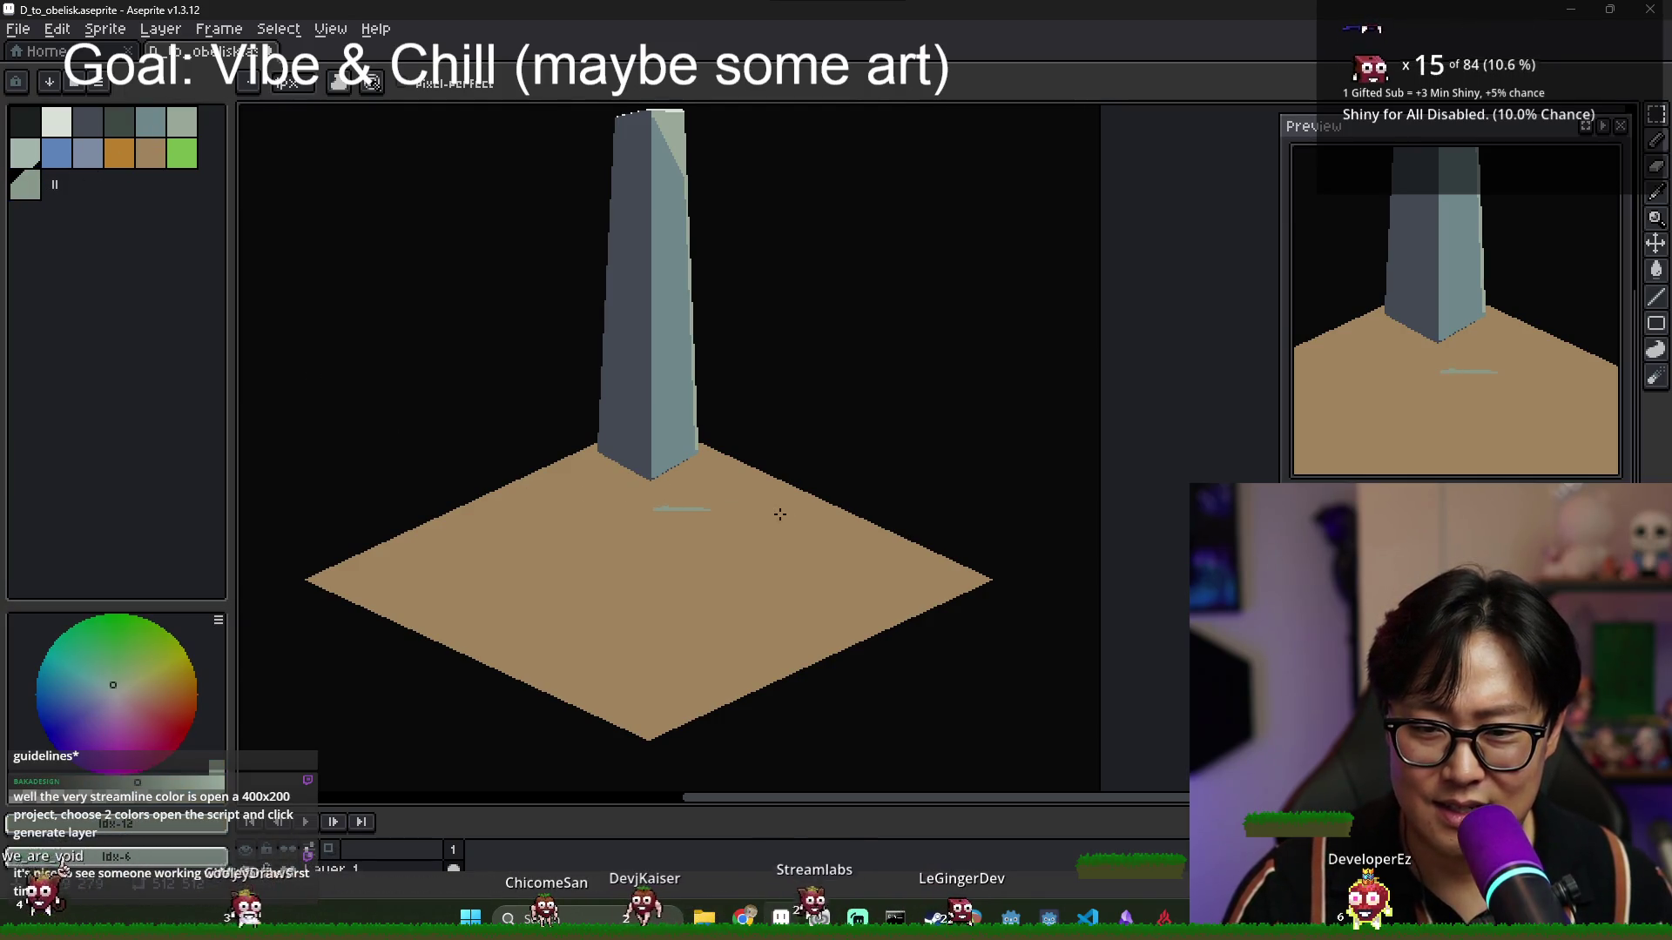
Undo the stray teal line, fill the ground shadow strip, and refill the left face dark grey.
key("ctrl+z")
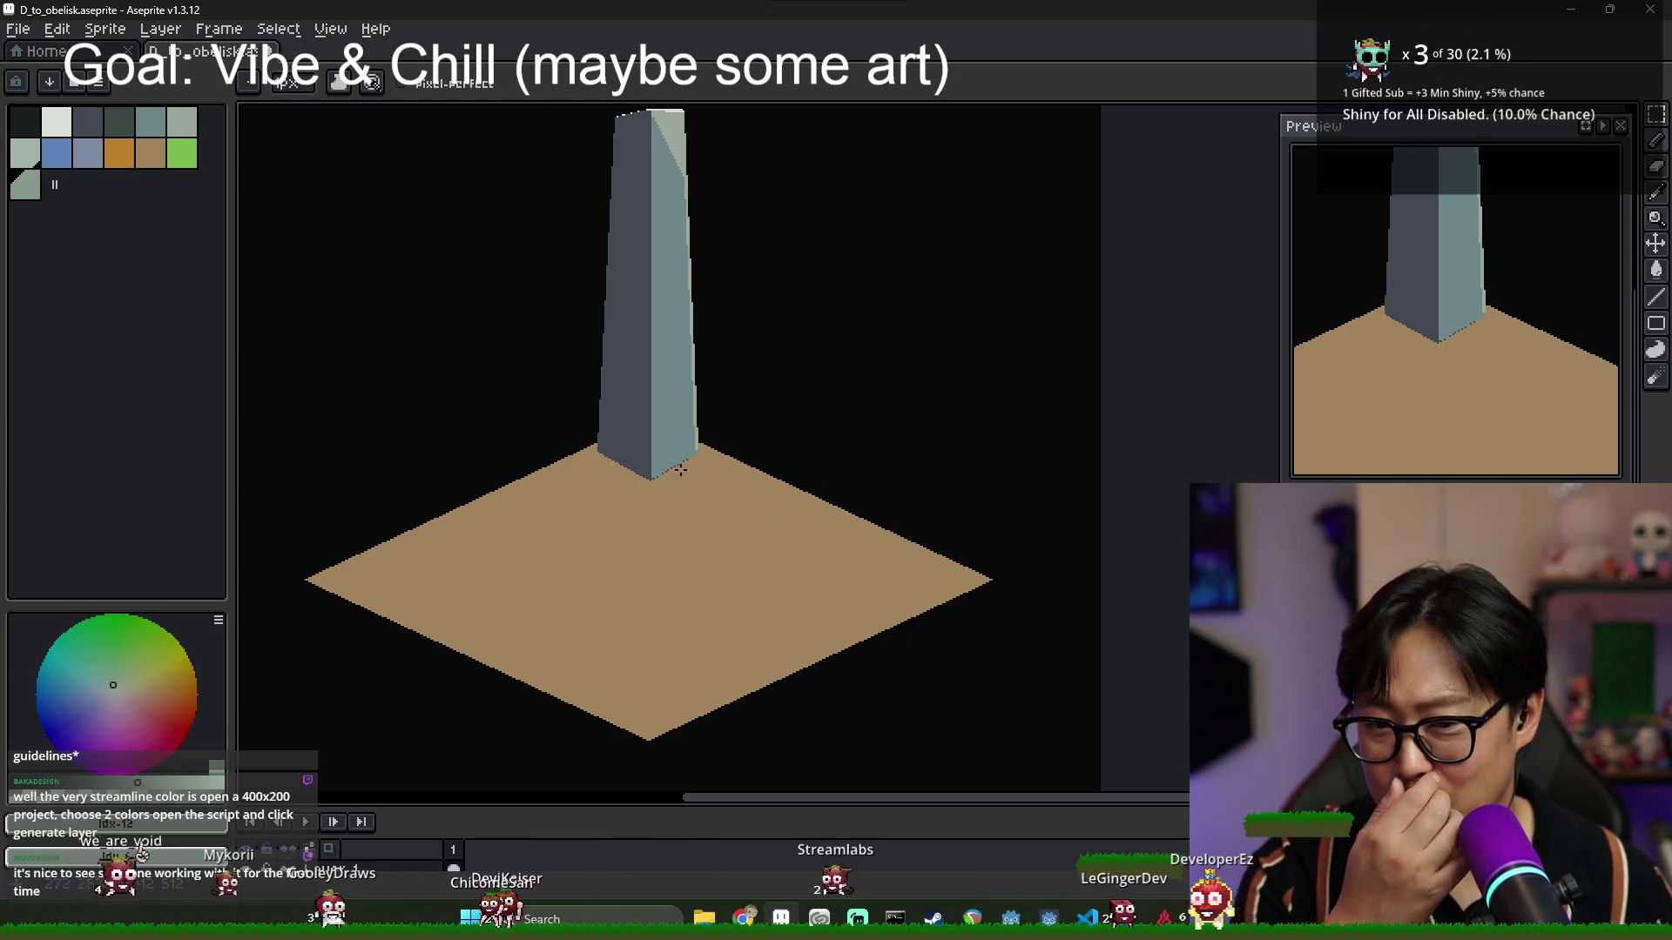
scroll(660, 462, "up", 2)
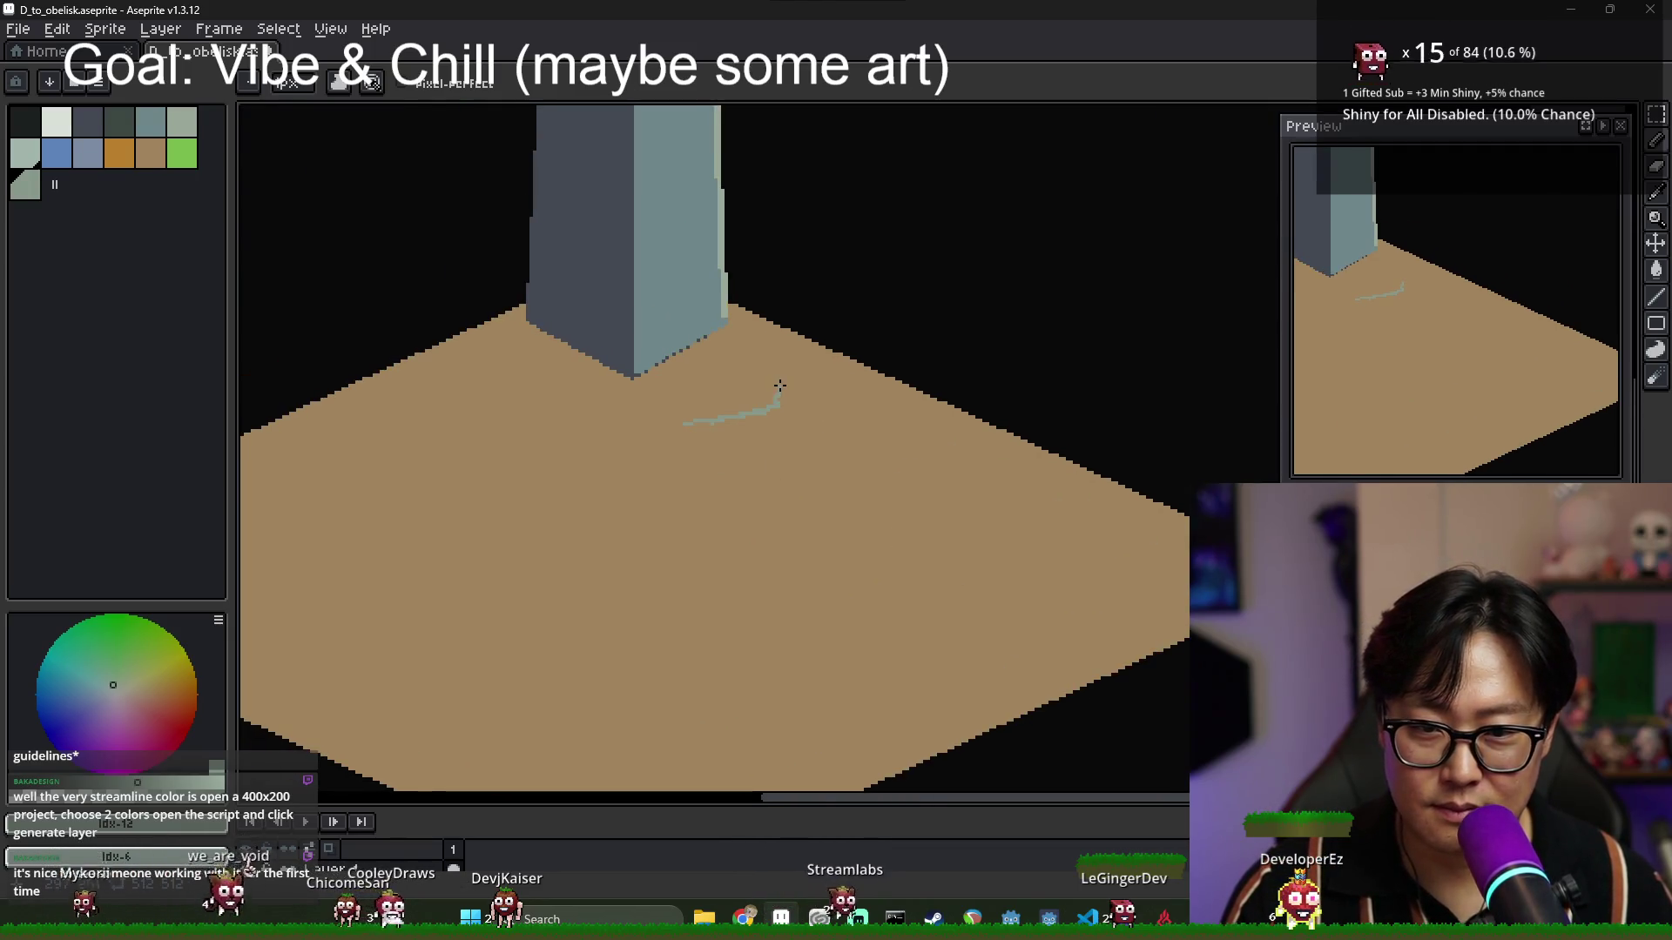
key("g")
left_click(697, 261)
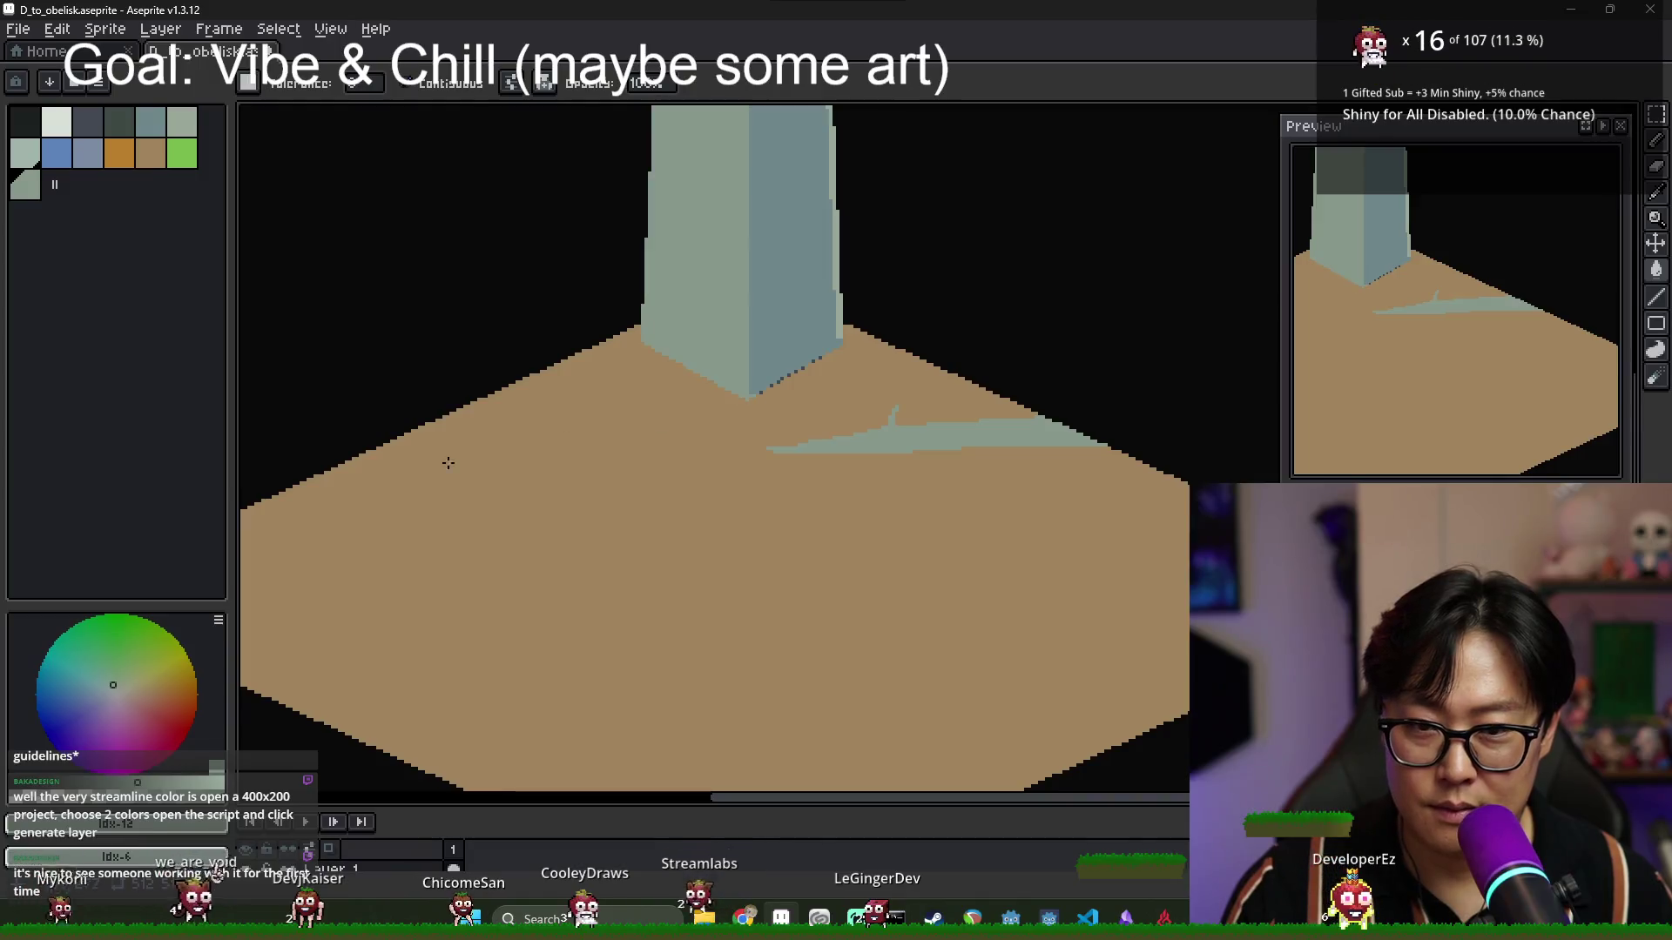
left_click(735, 392)
key("b")
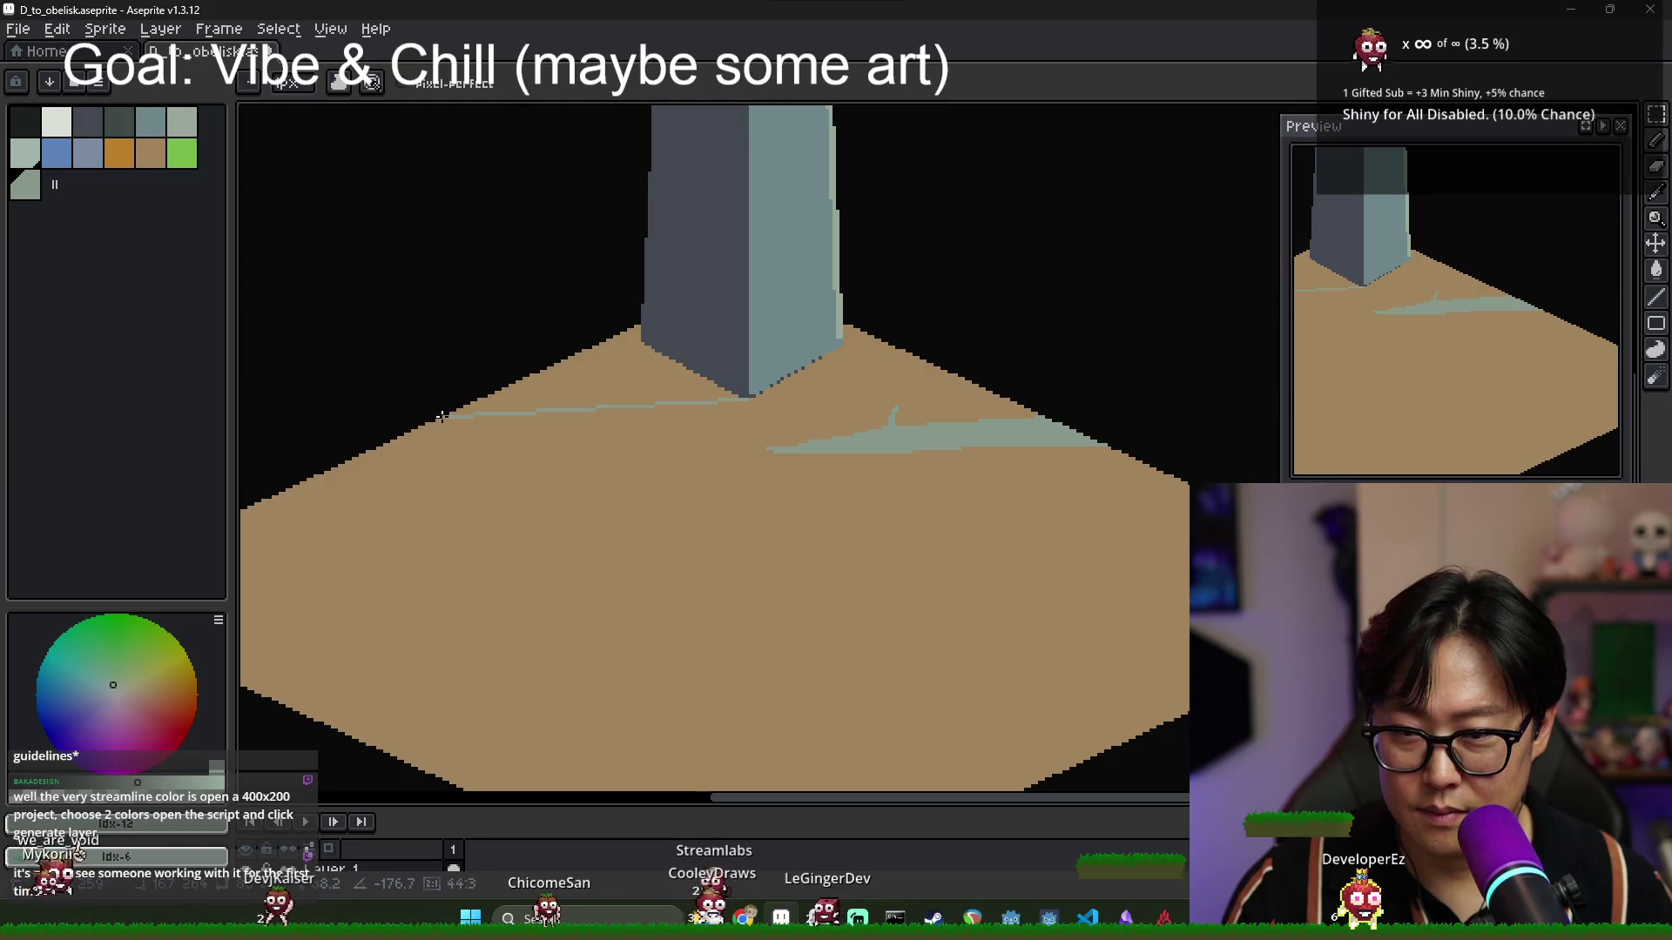
Fill the ground left of the obelisk with teal shadow, undoing an accidental lighter left-face fill.
key("g")
left_click(600, 383)
scroll(652, 371, "down", 2)
left_click(675, 357)
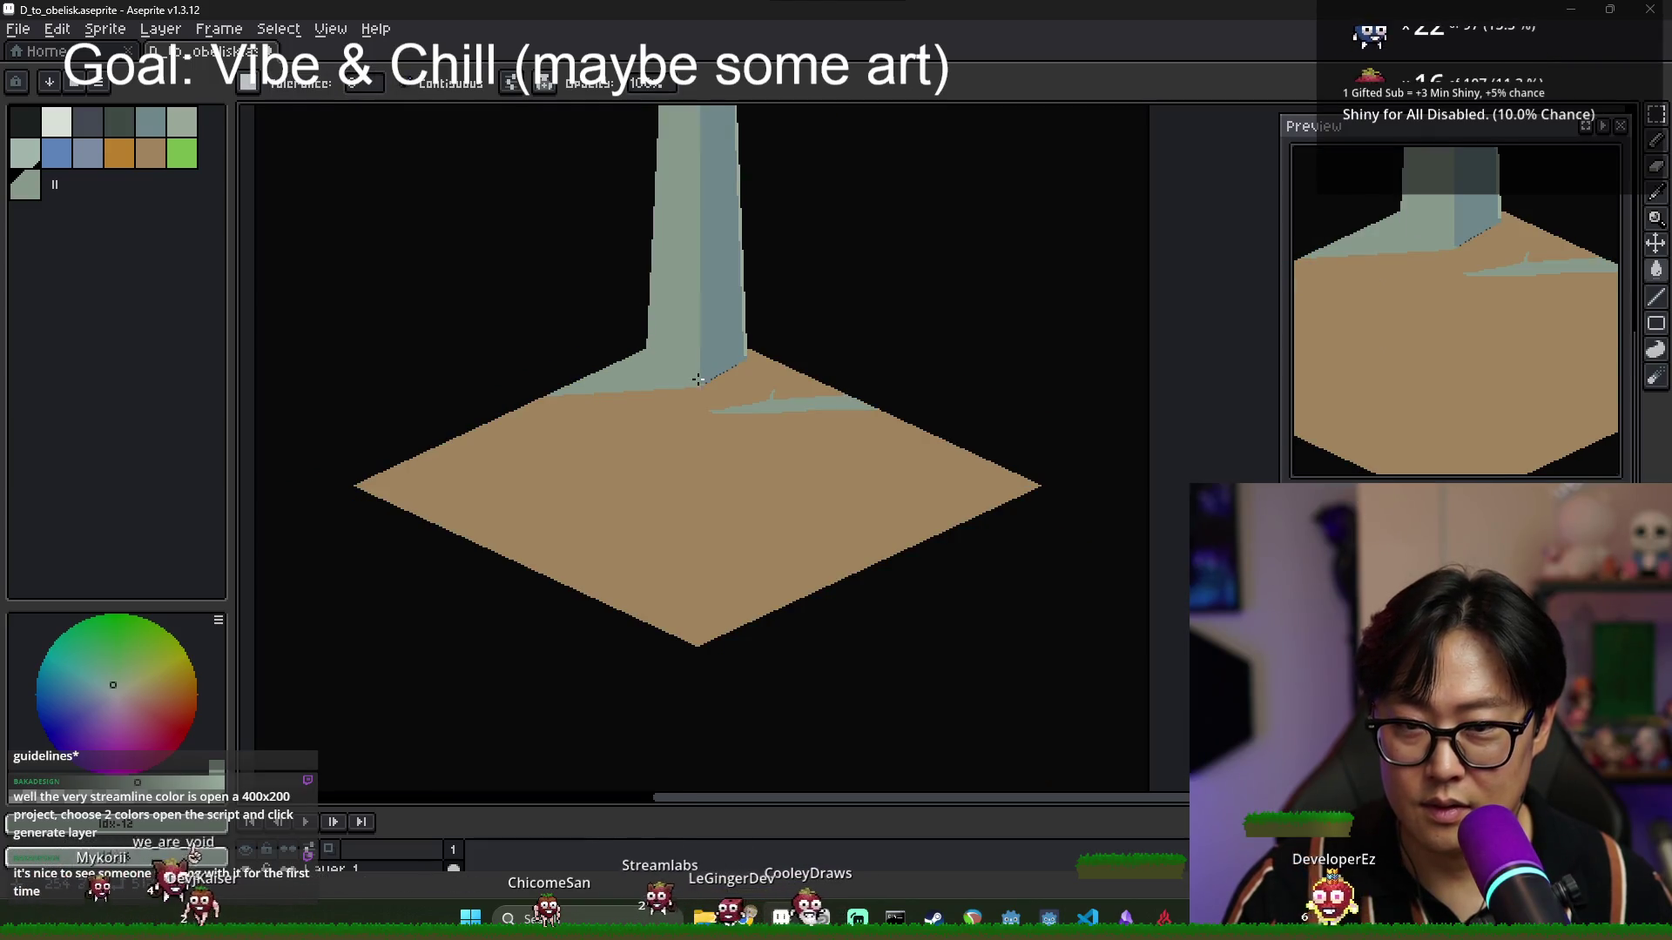
scroll(679, 357, "down", 2)
scroll(683, 359, "up", 2)
key("ctrl+z")
scroll(687, 360, "down", 2)
scroll(687, 359, "up", 2)
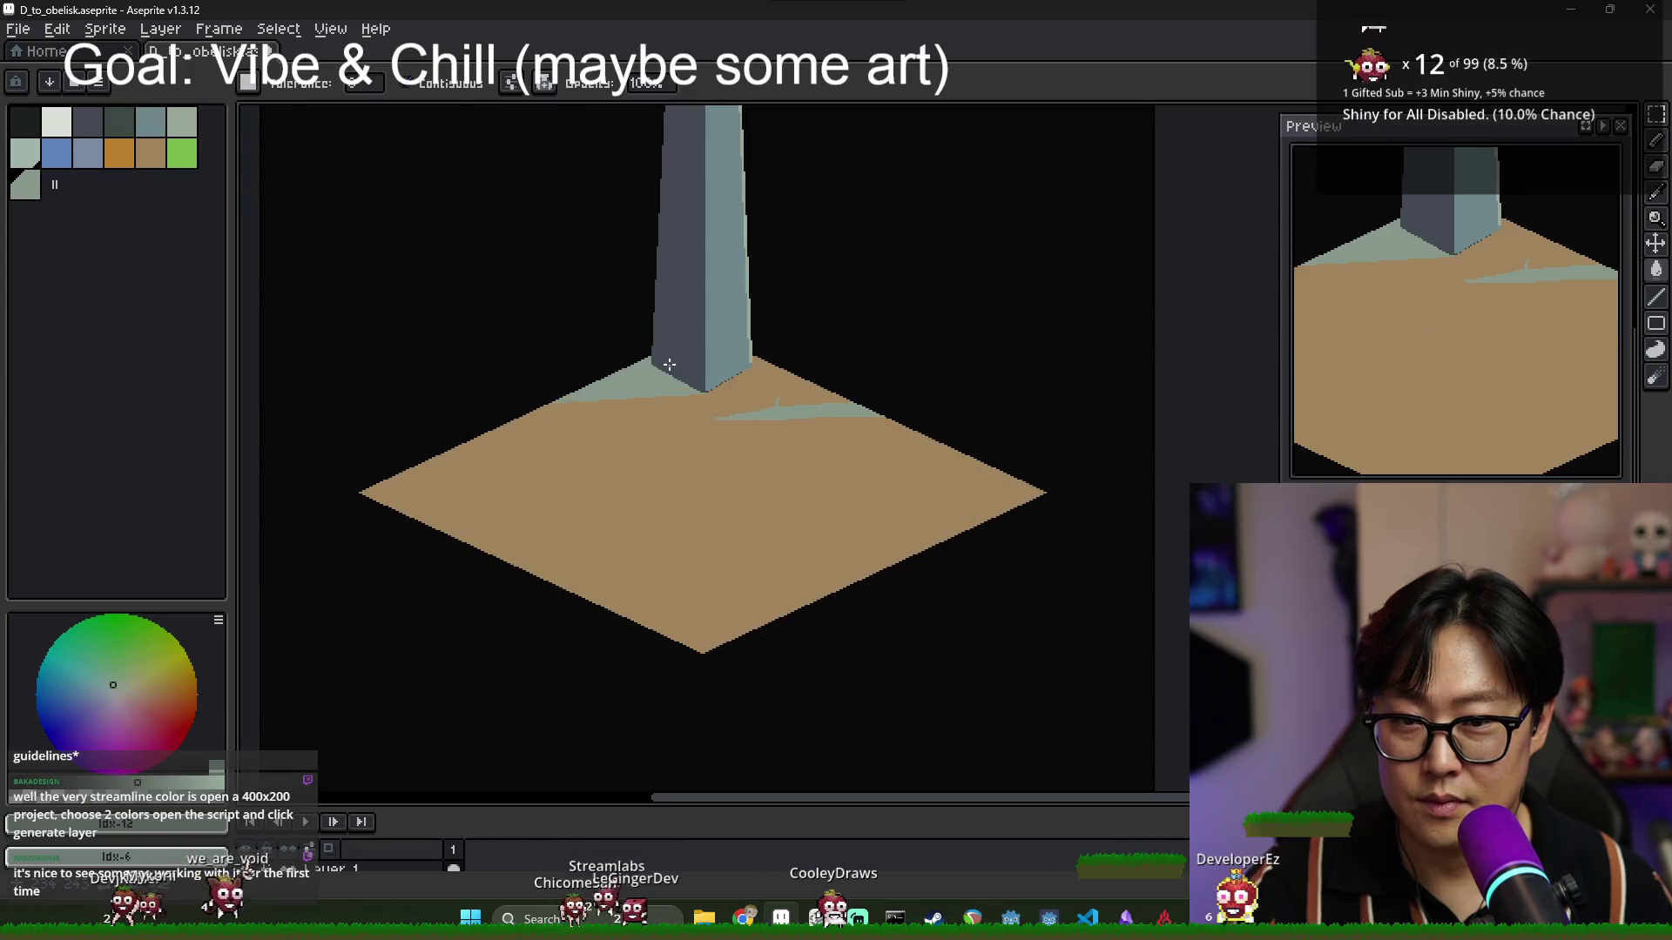
key("b")
scroll(654, 355, "up", 2)
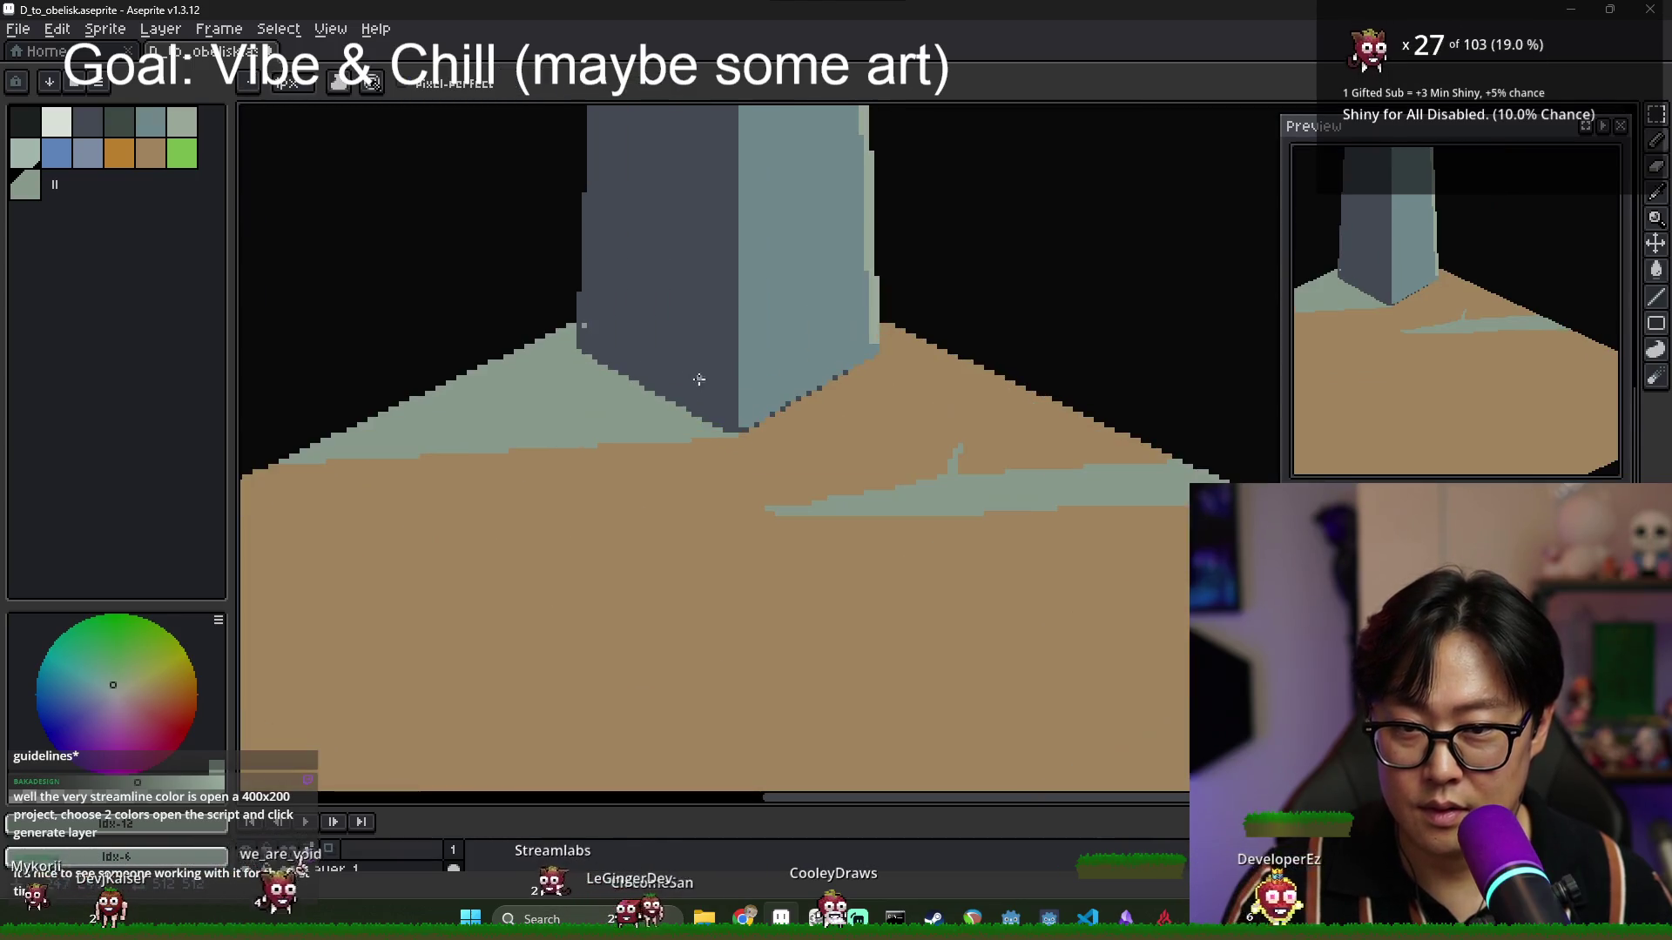
scroll(728, 363, "down", 2)
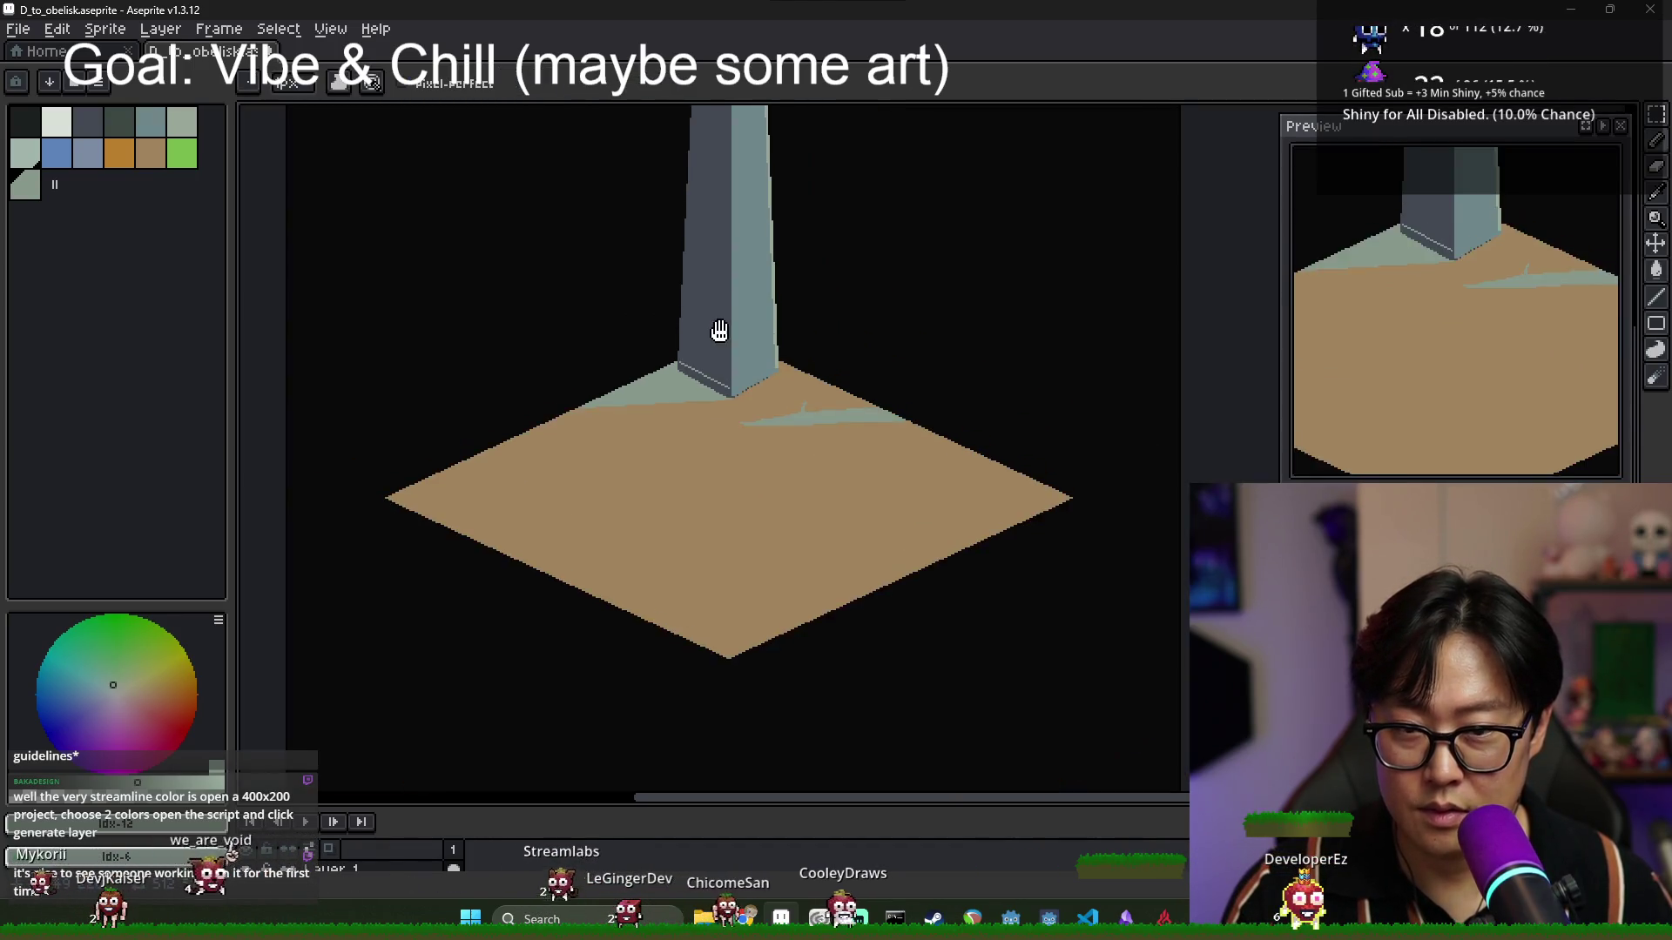
Add a light line along the obelisk's front edge and undo a trial lighter left-face fill.
left_click(721, 134, "shift")
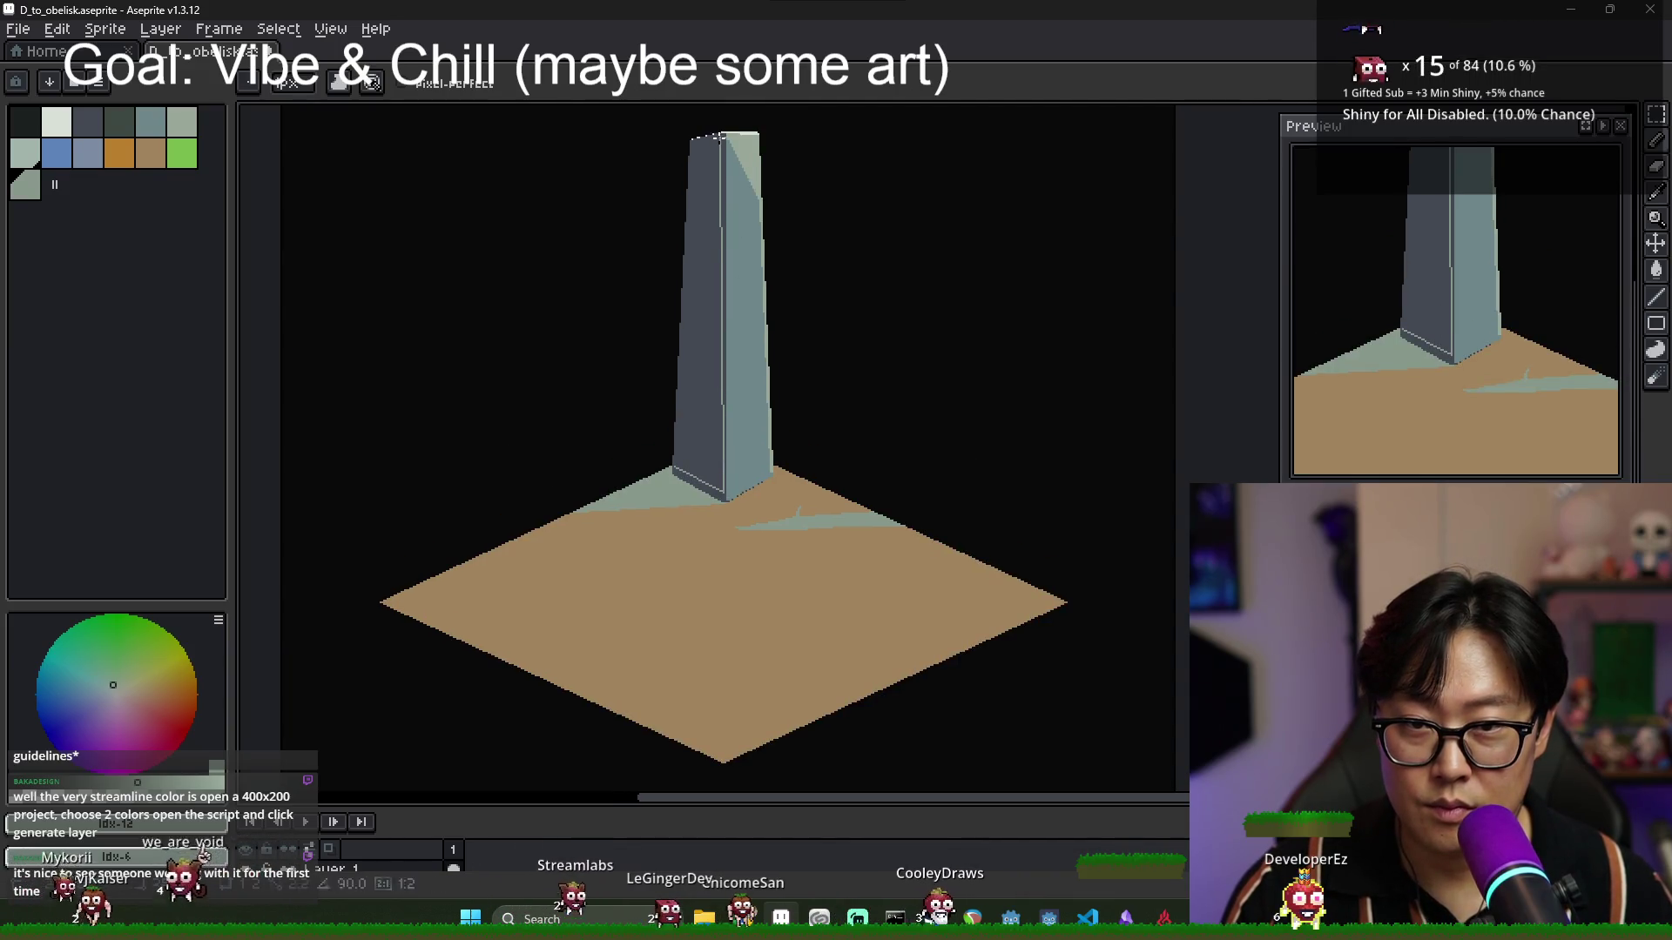
key("g")
left_click(699, 161)
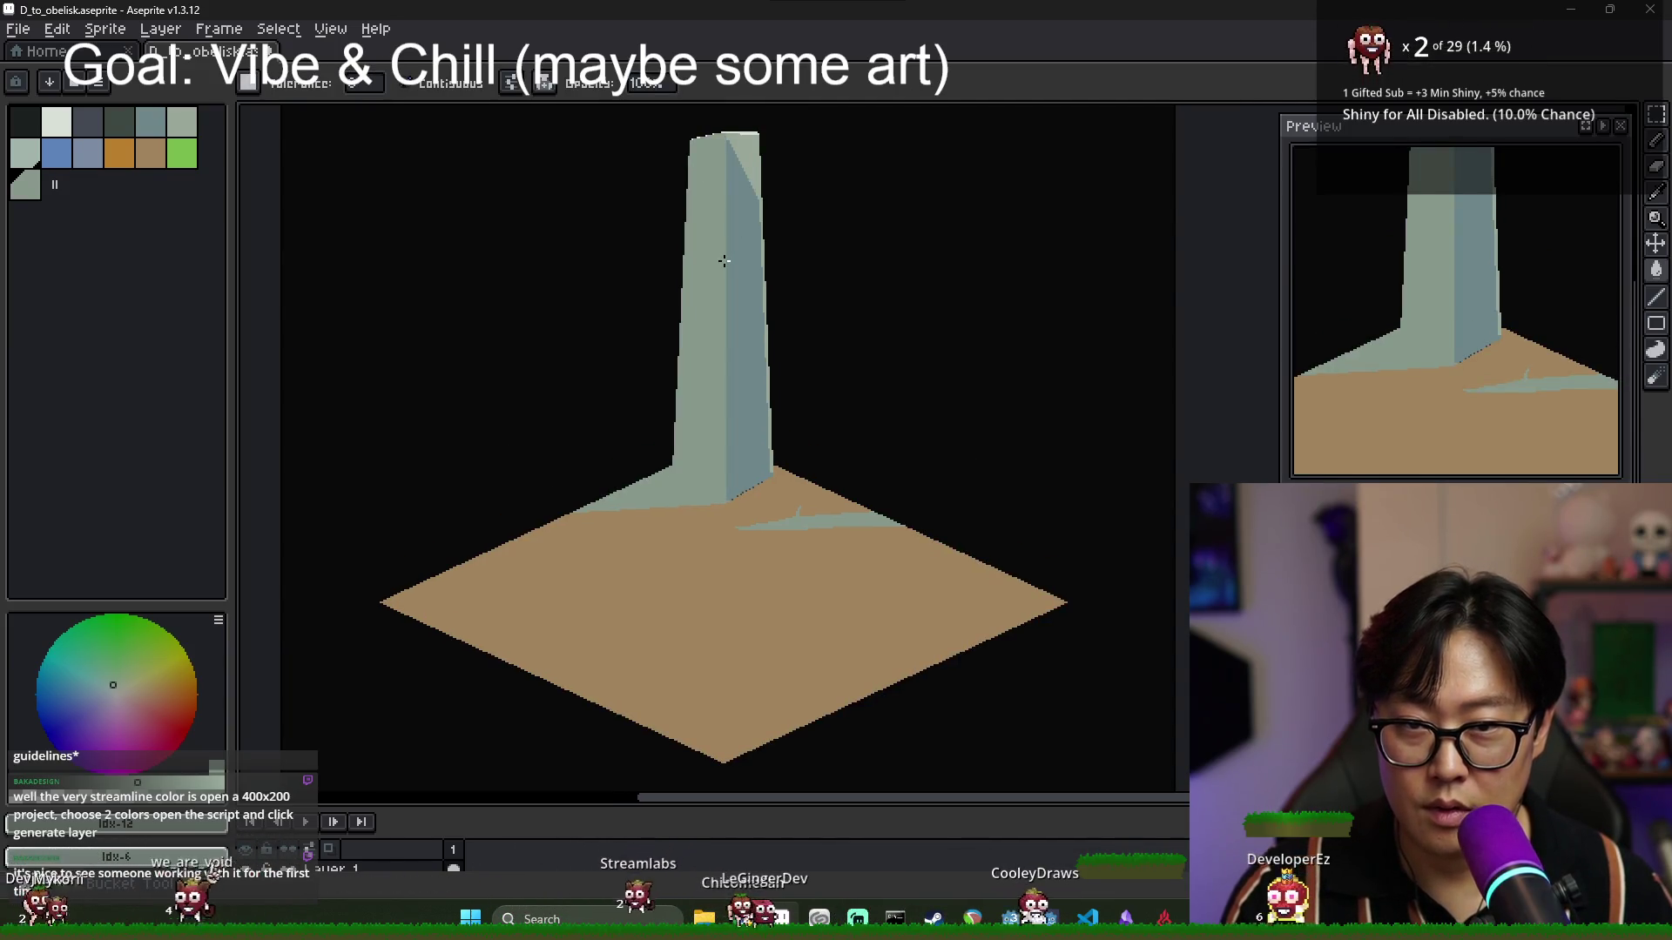
key("ctrl+z")
Try a light grey-green fill on the obelisk's left face, then undo it.
scroll(690, 280, "up", 3)
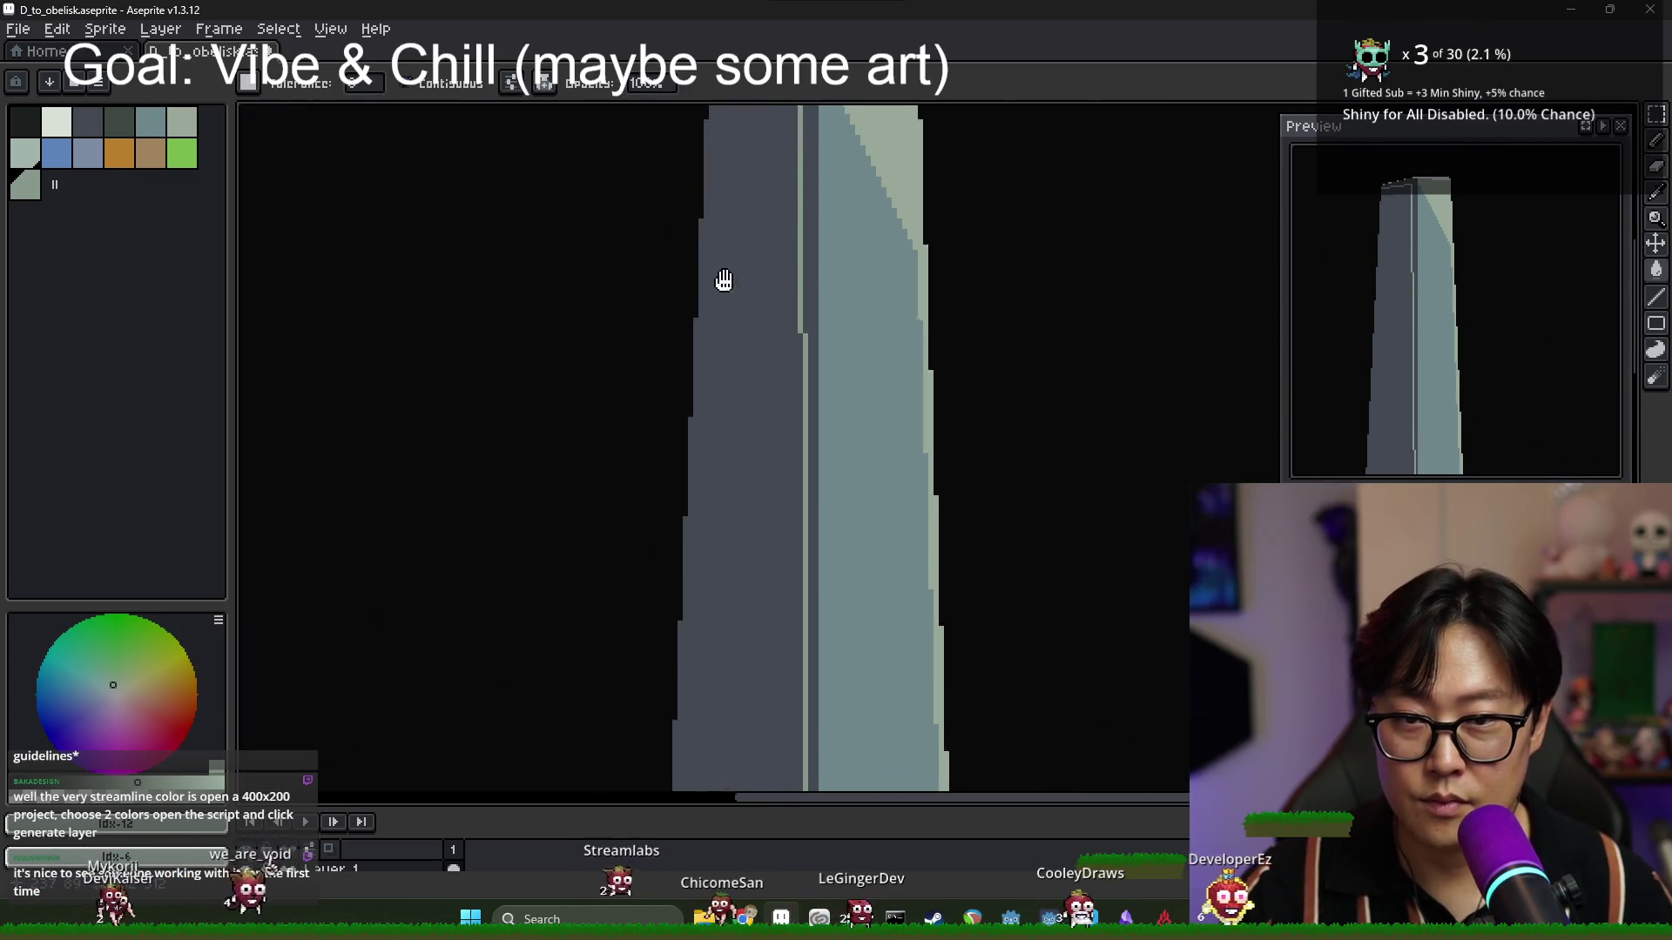
scroll(720, 276, "down", 4)
scroll(710, 475, "up", 3)
scroll(710, 476, "up", 2)
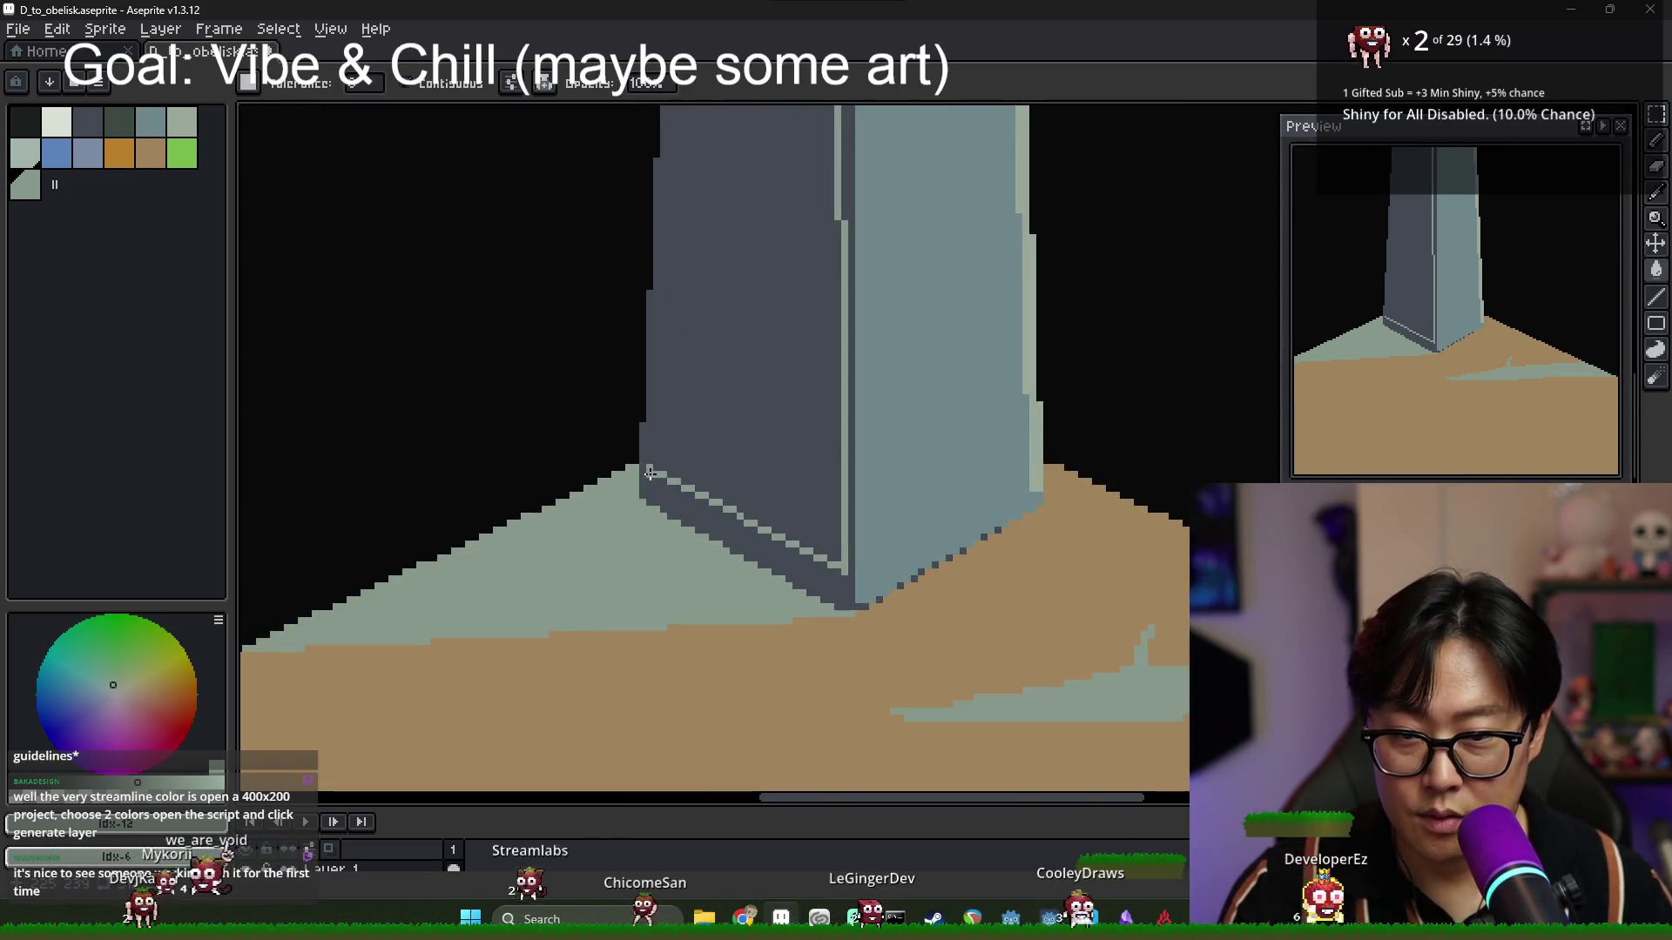
left_click(709, 430)
scroll(727, 460, "down", 4)
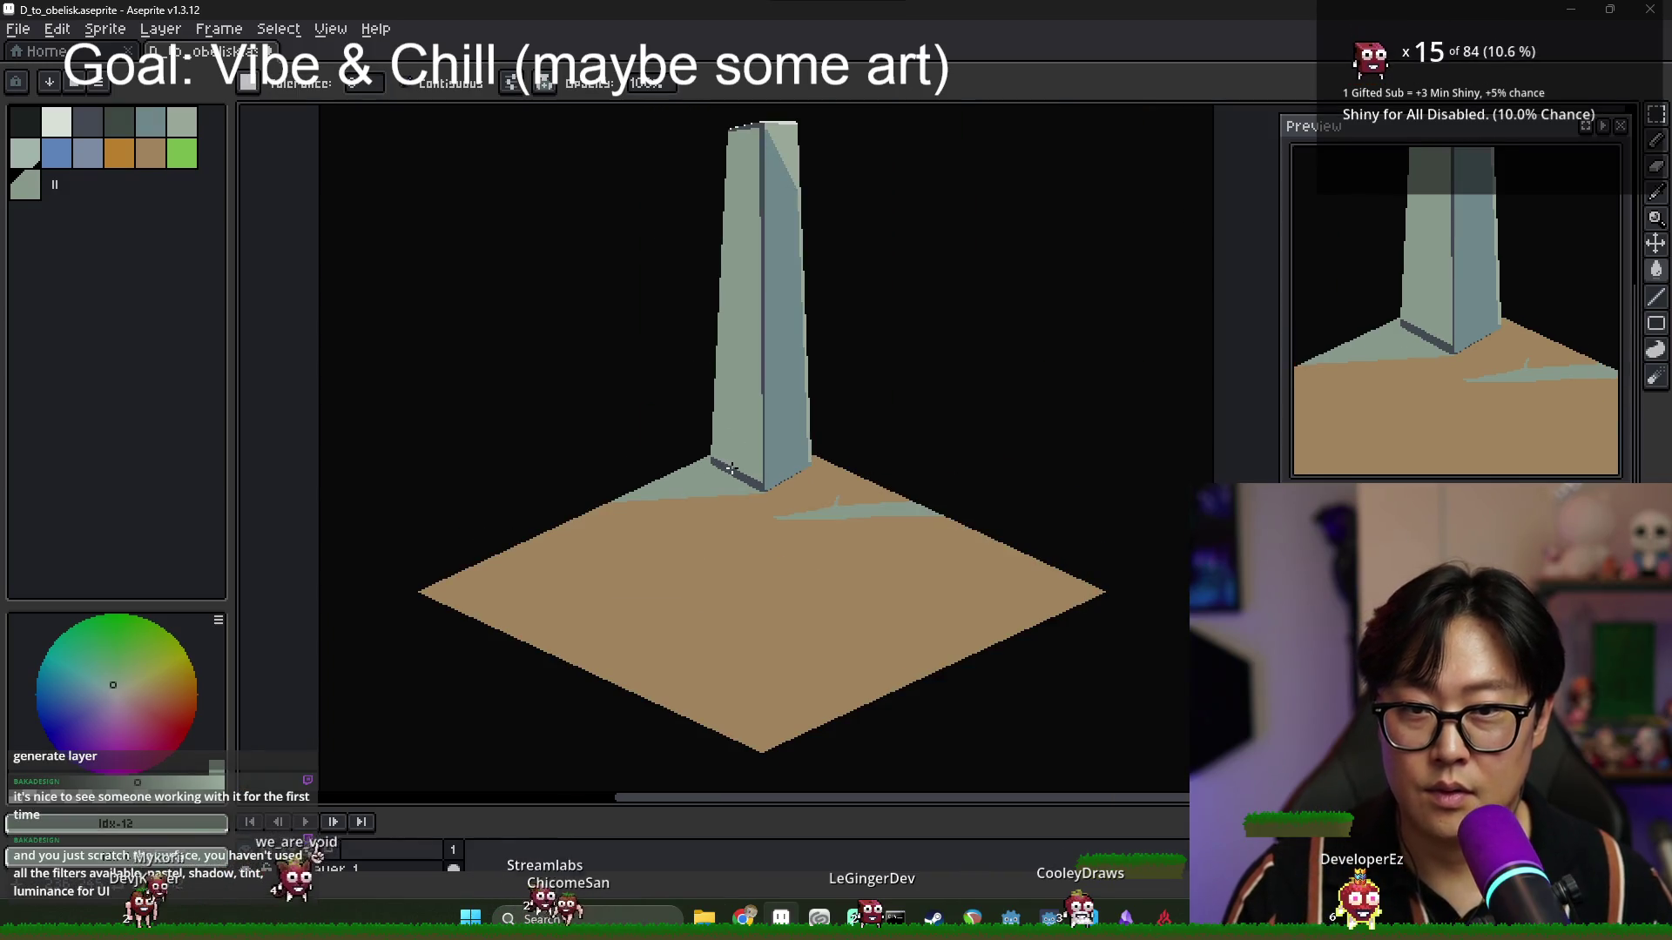
key("ctrl+z")
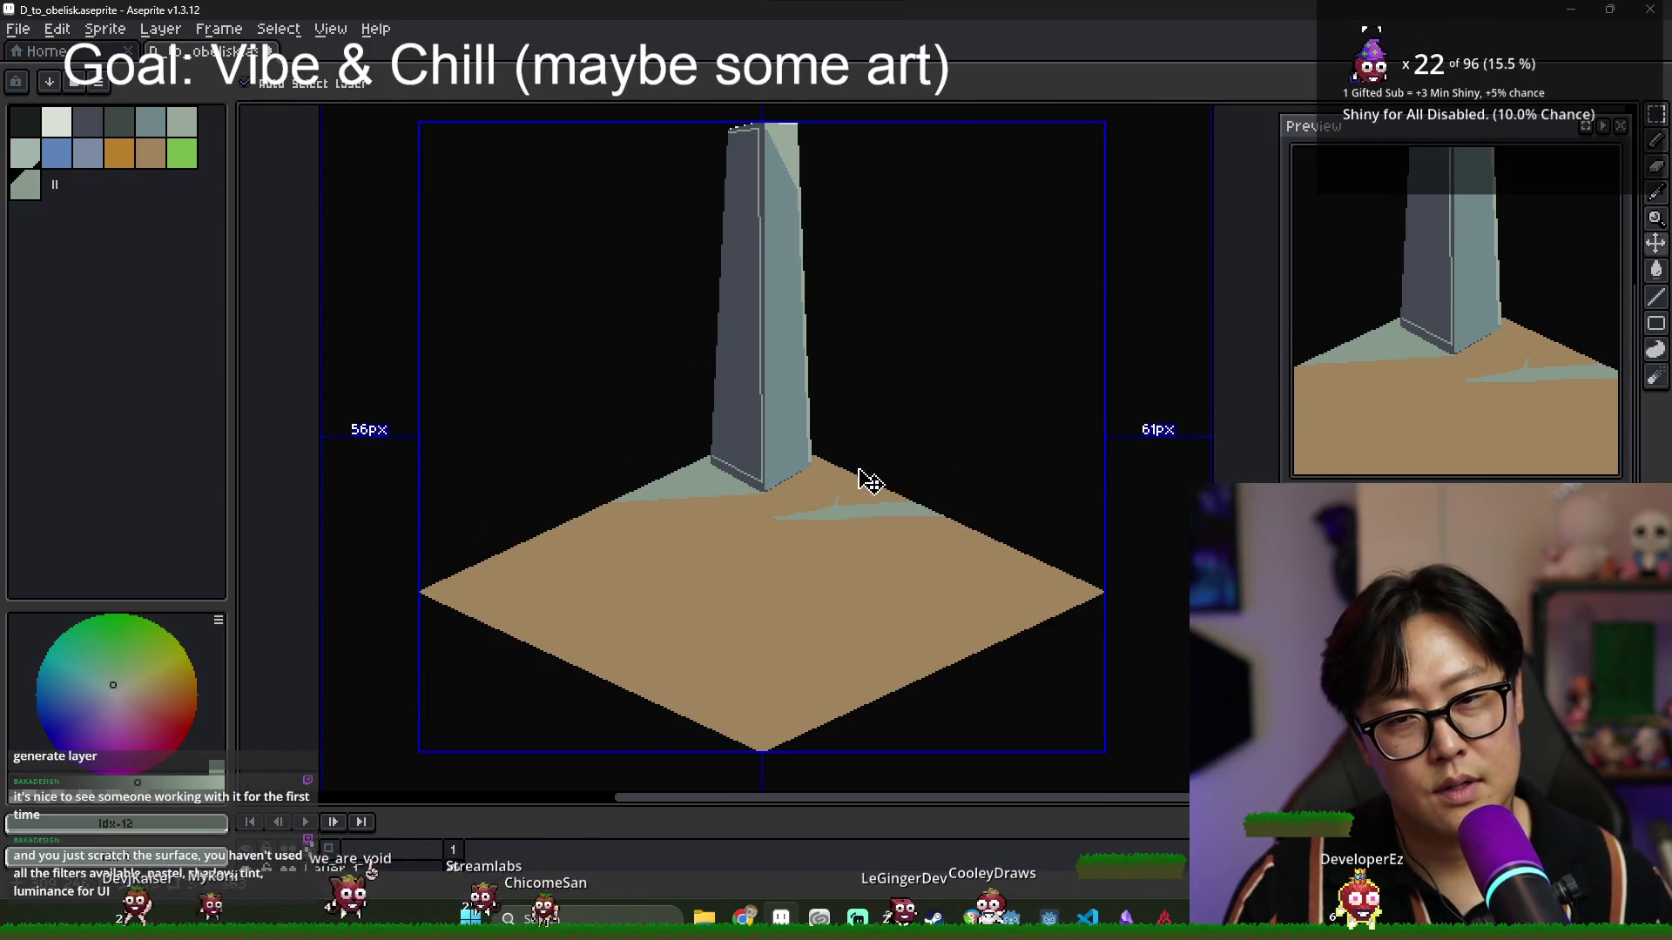
Sample a light teal, test it on the left face, undo, and pick the dark slate colour.
scroll(795, 496, "down", 3)
scroll(795, 496, "up", 3)
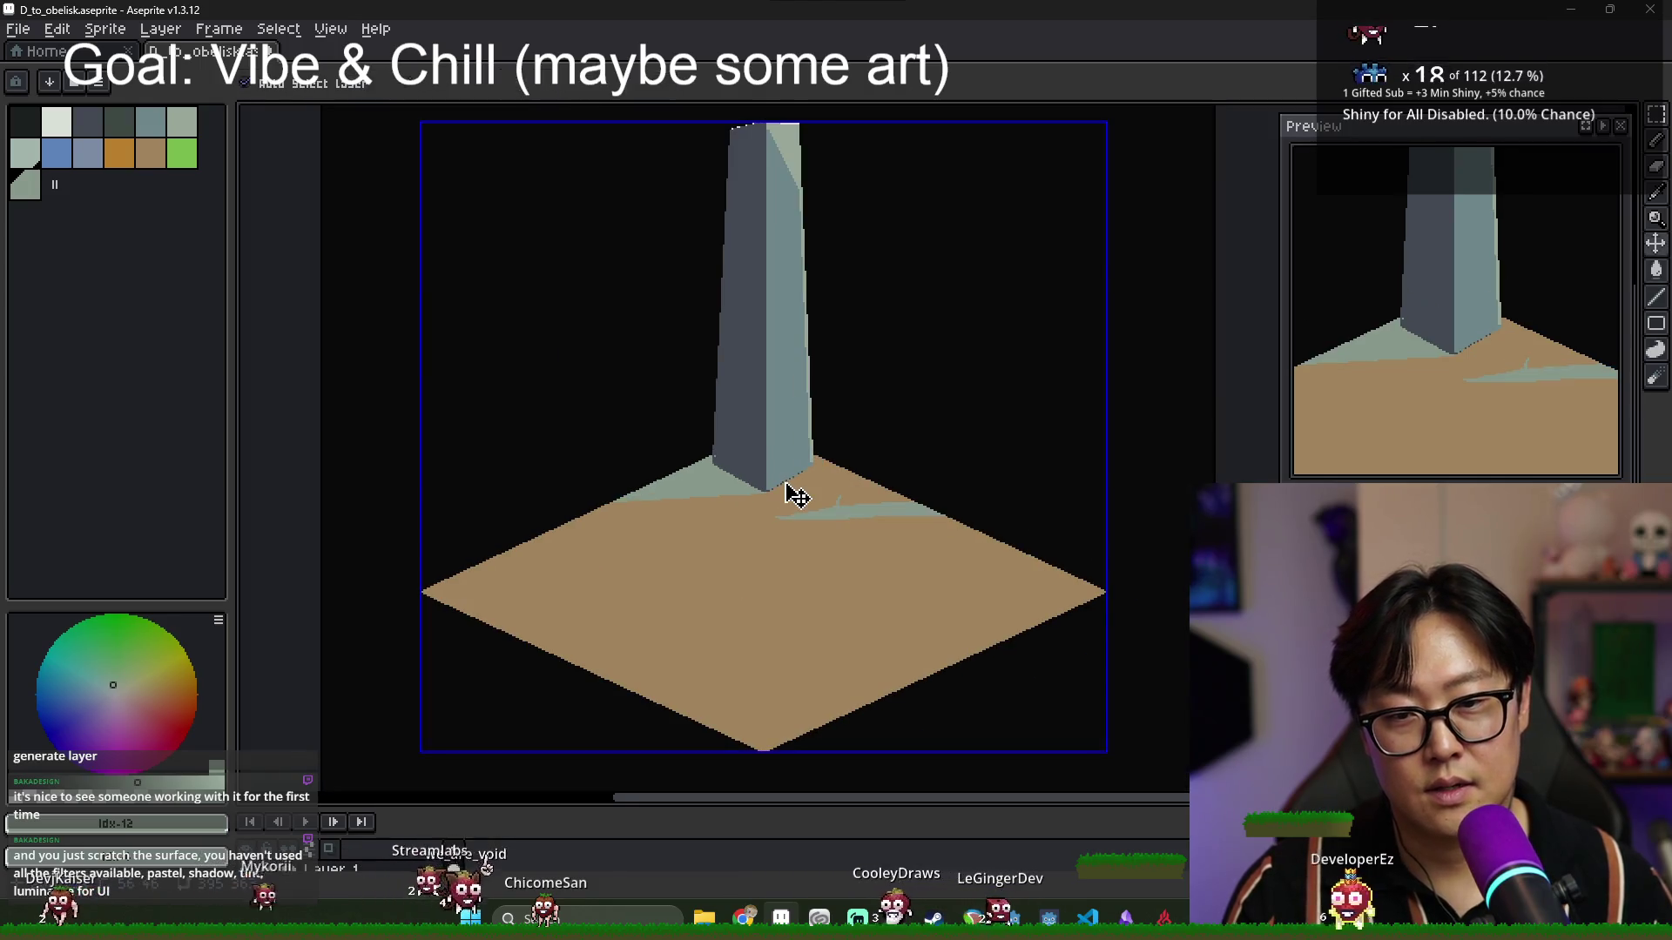
scroll(753, 373, "down", 2)
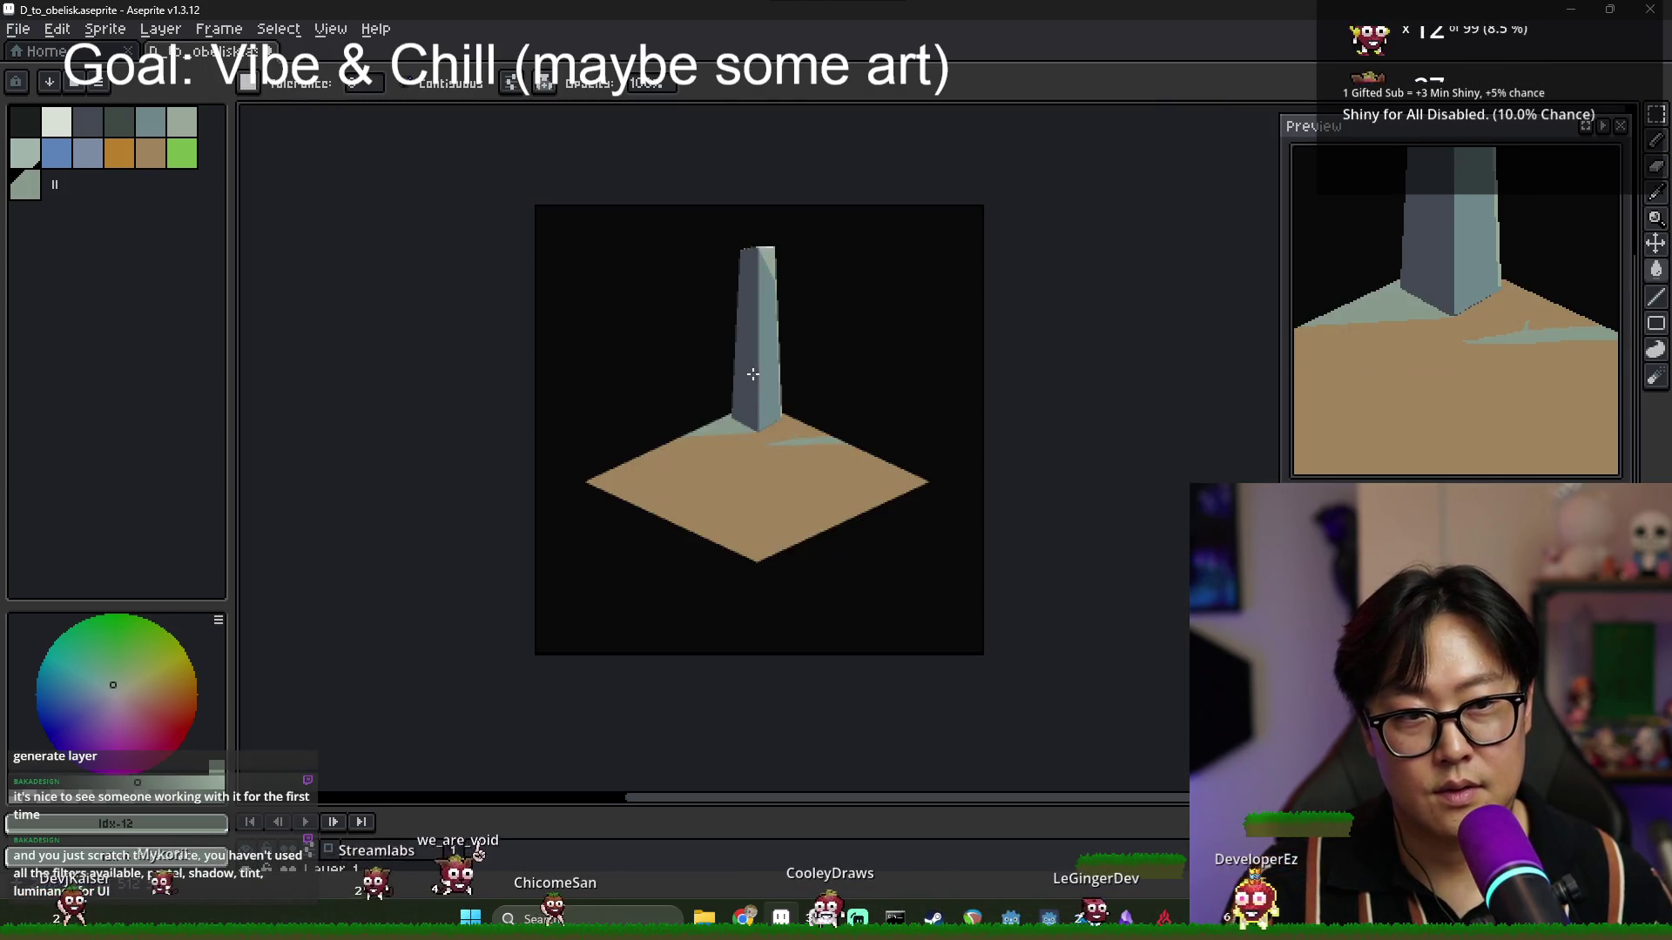
scroll(753, 373, "up", 2)
scroll(732, 448, "up", 2)
key("alt")
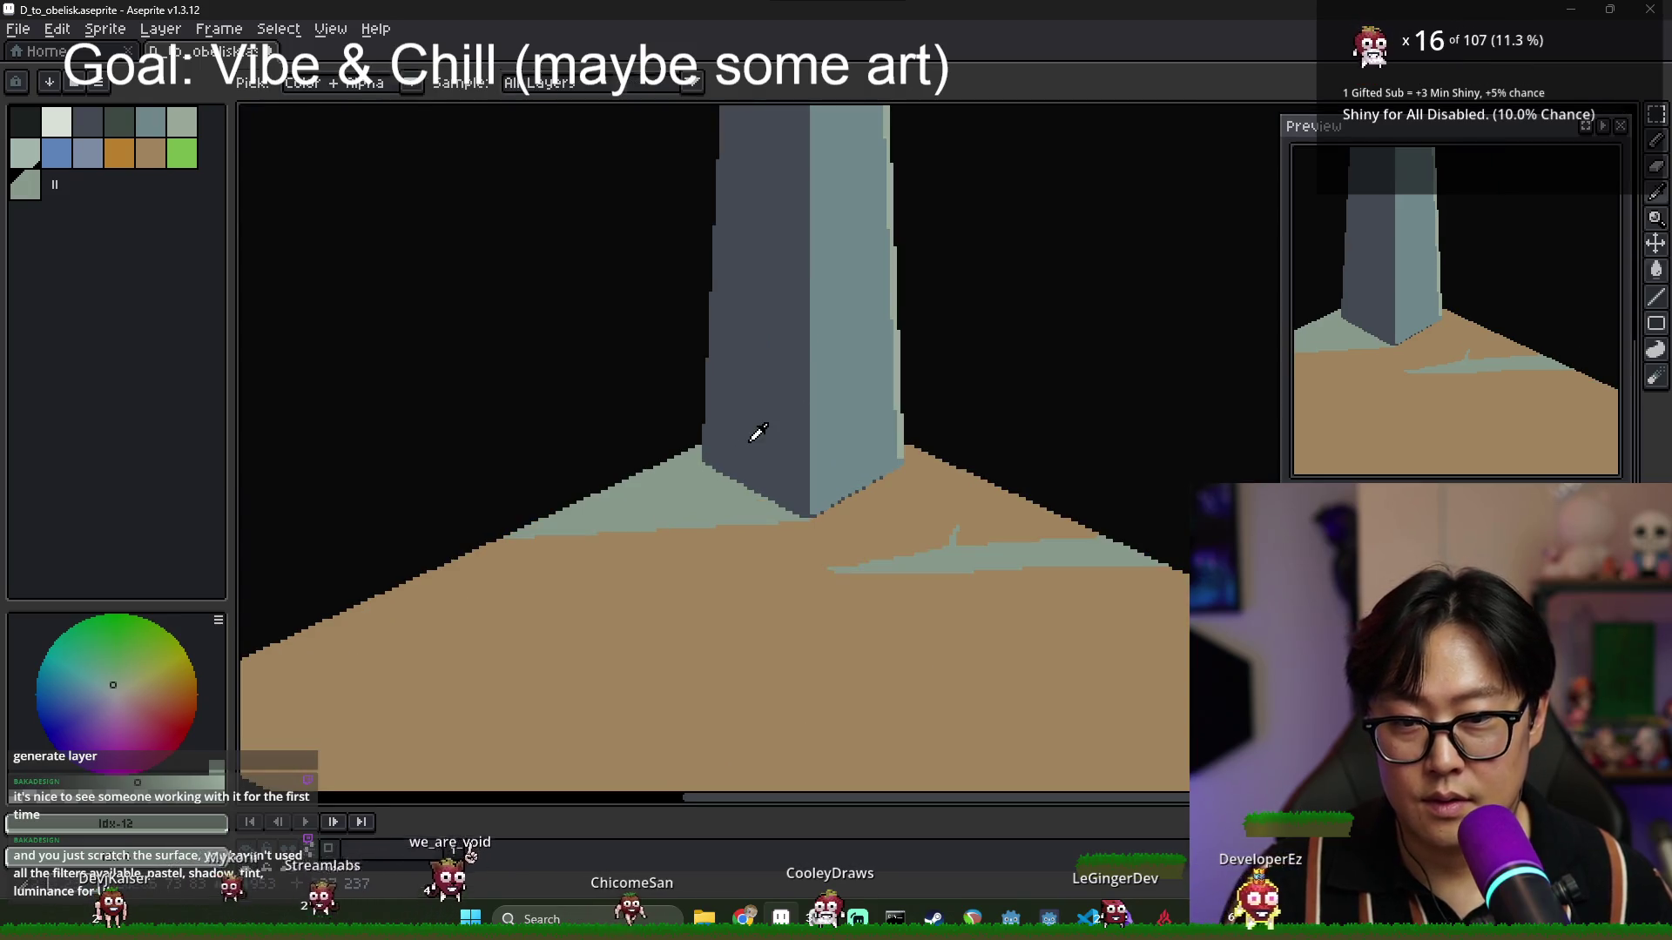
scroll(753, 435, "down", 3)
scroll(729, 433, "up", 2)
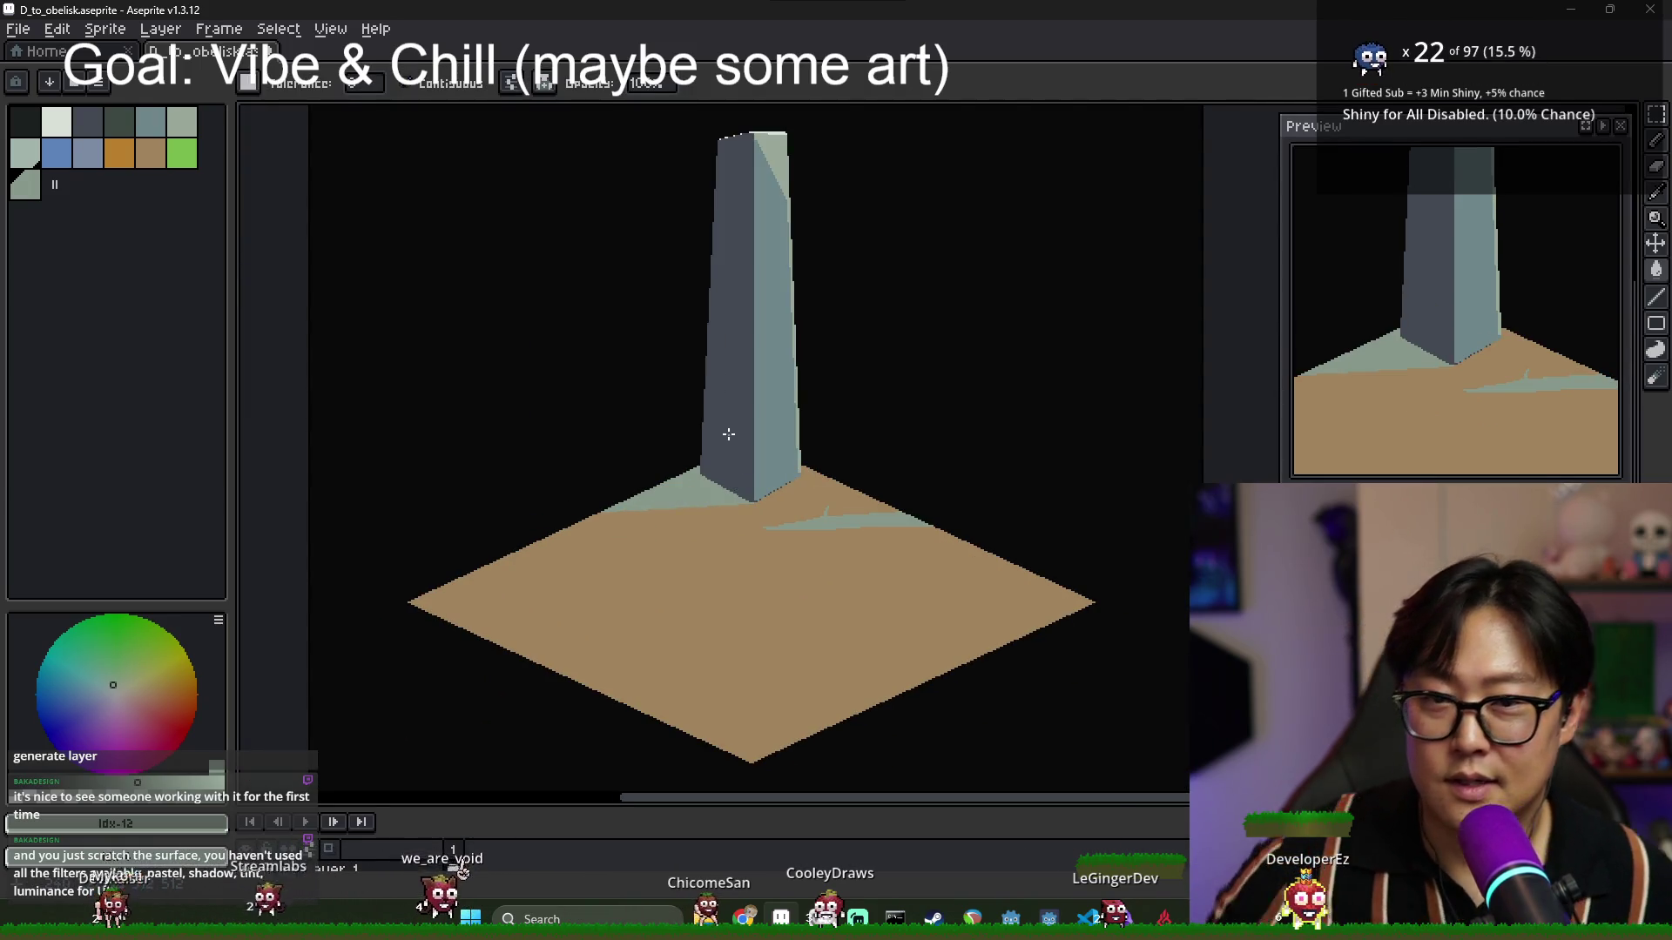
left_click(728, 448)
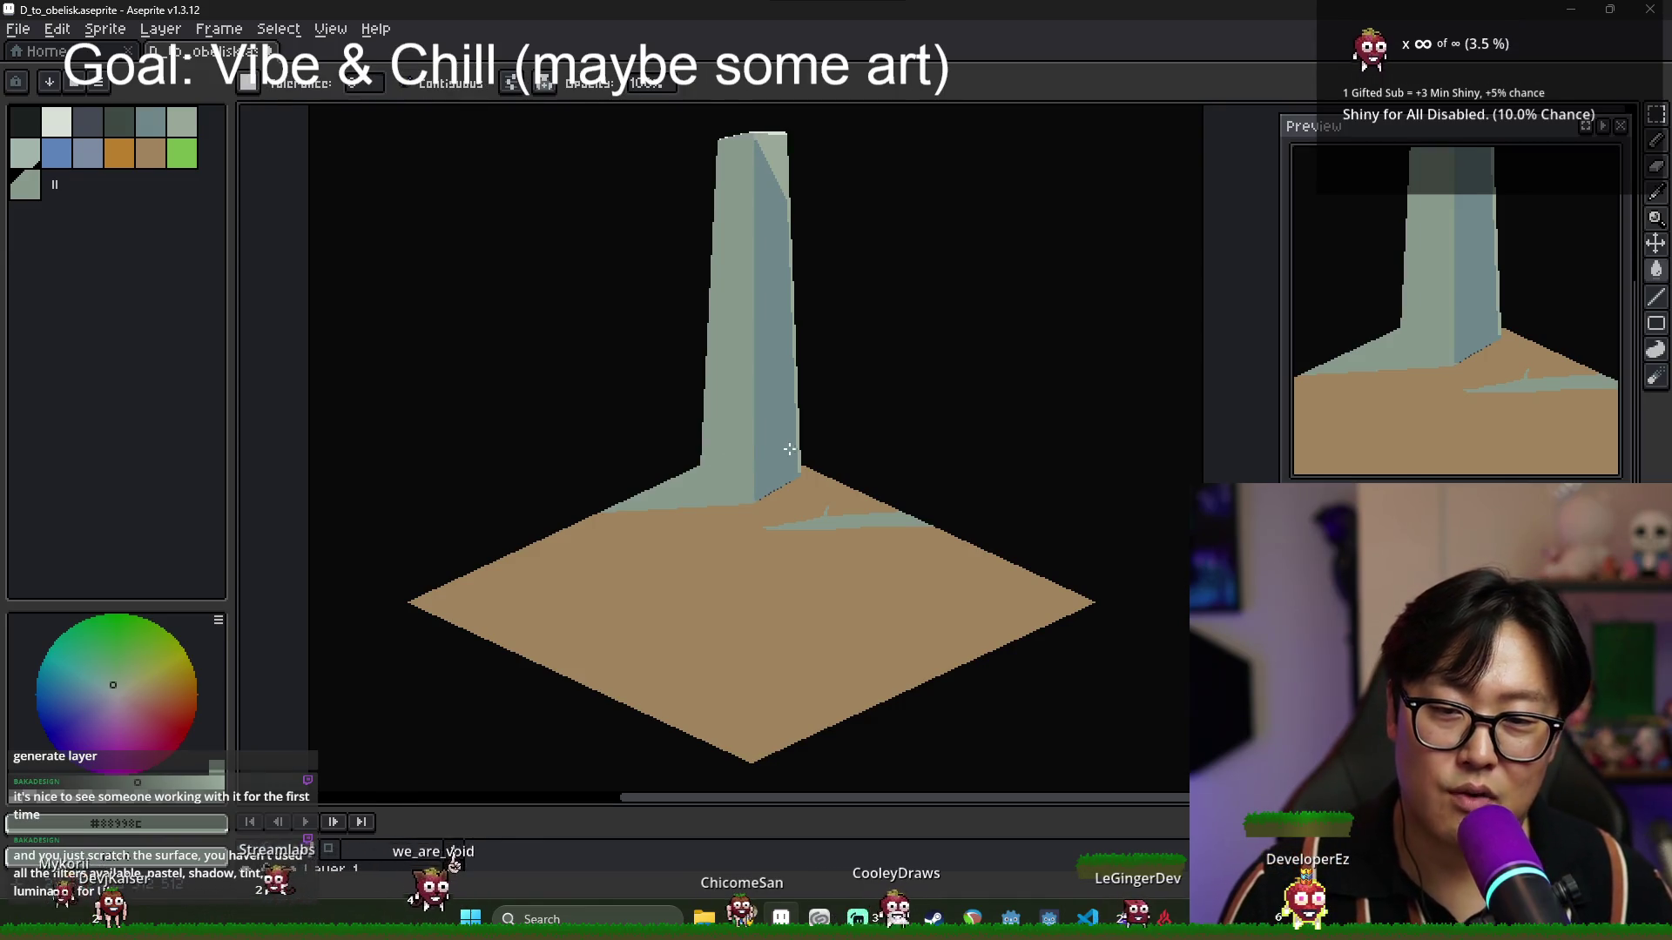
scroll(724, 437, "down", 1)
scroll(765, 455, "up", 1)
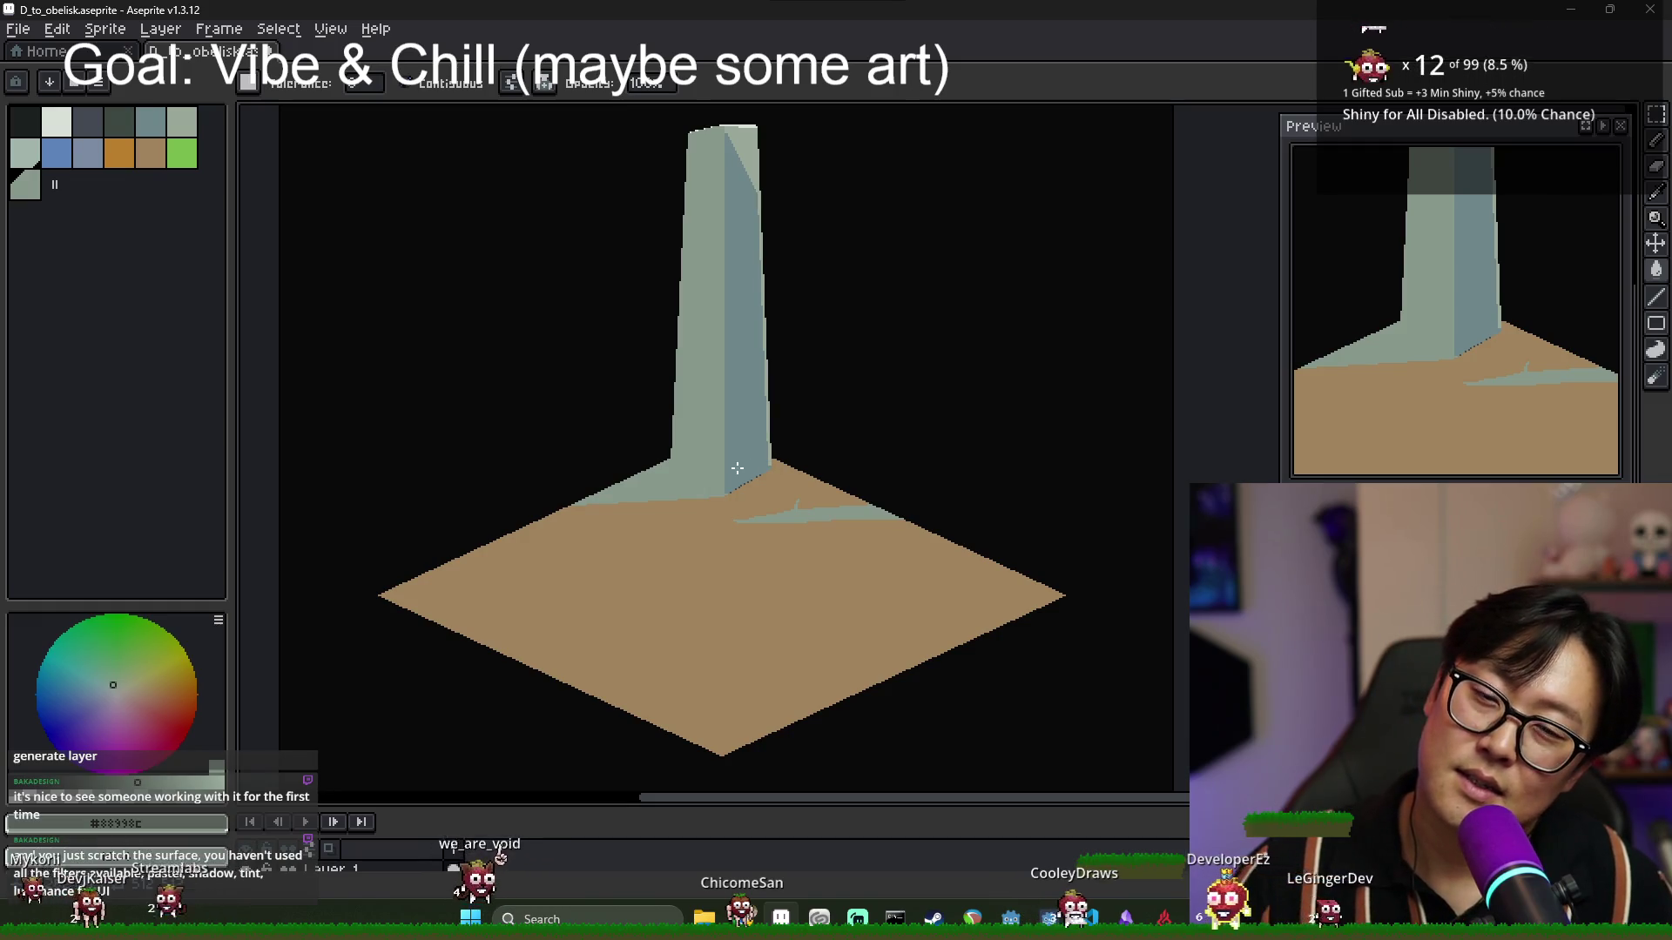
key("ctrl+z")
key("ctrl+z")
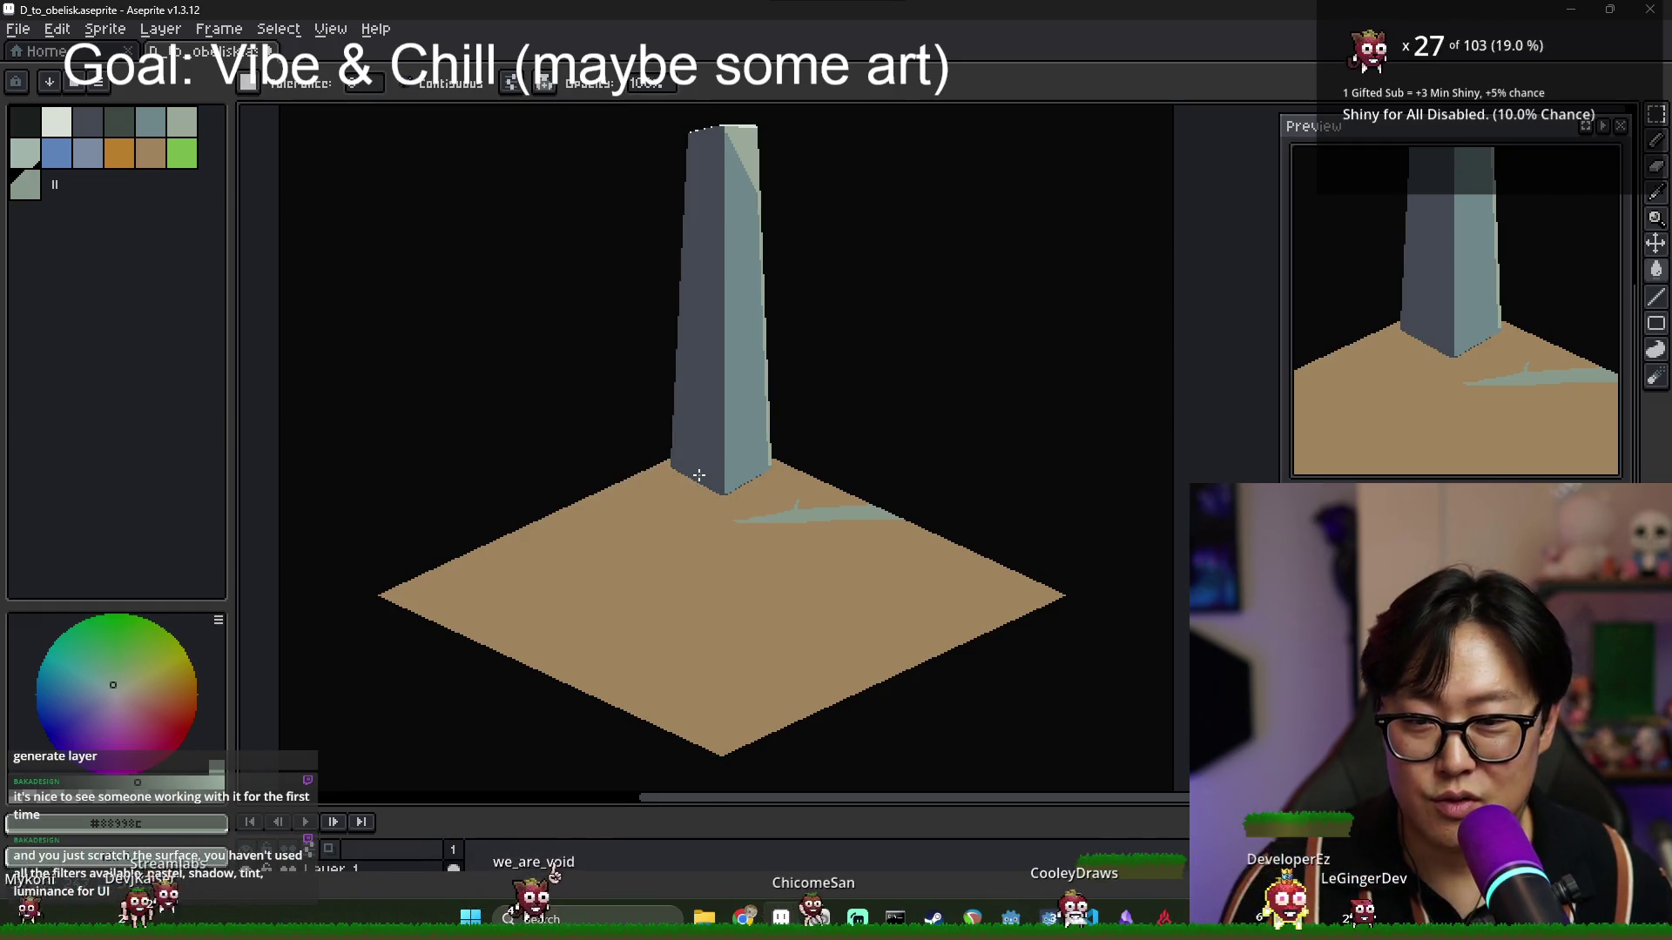
scroll(698, 476, "up", 3)
left_click(622, 366, "alt")
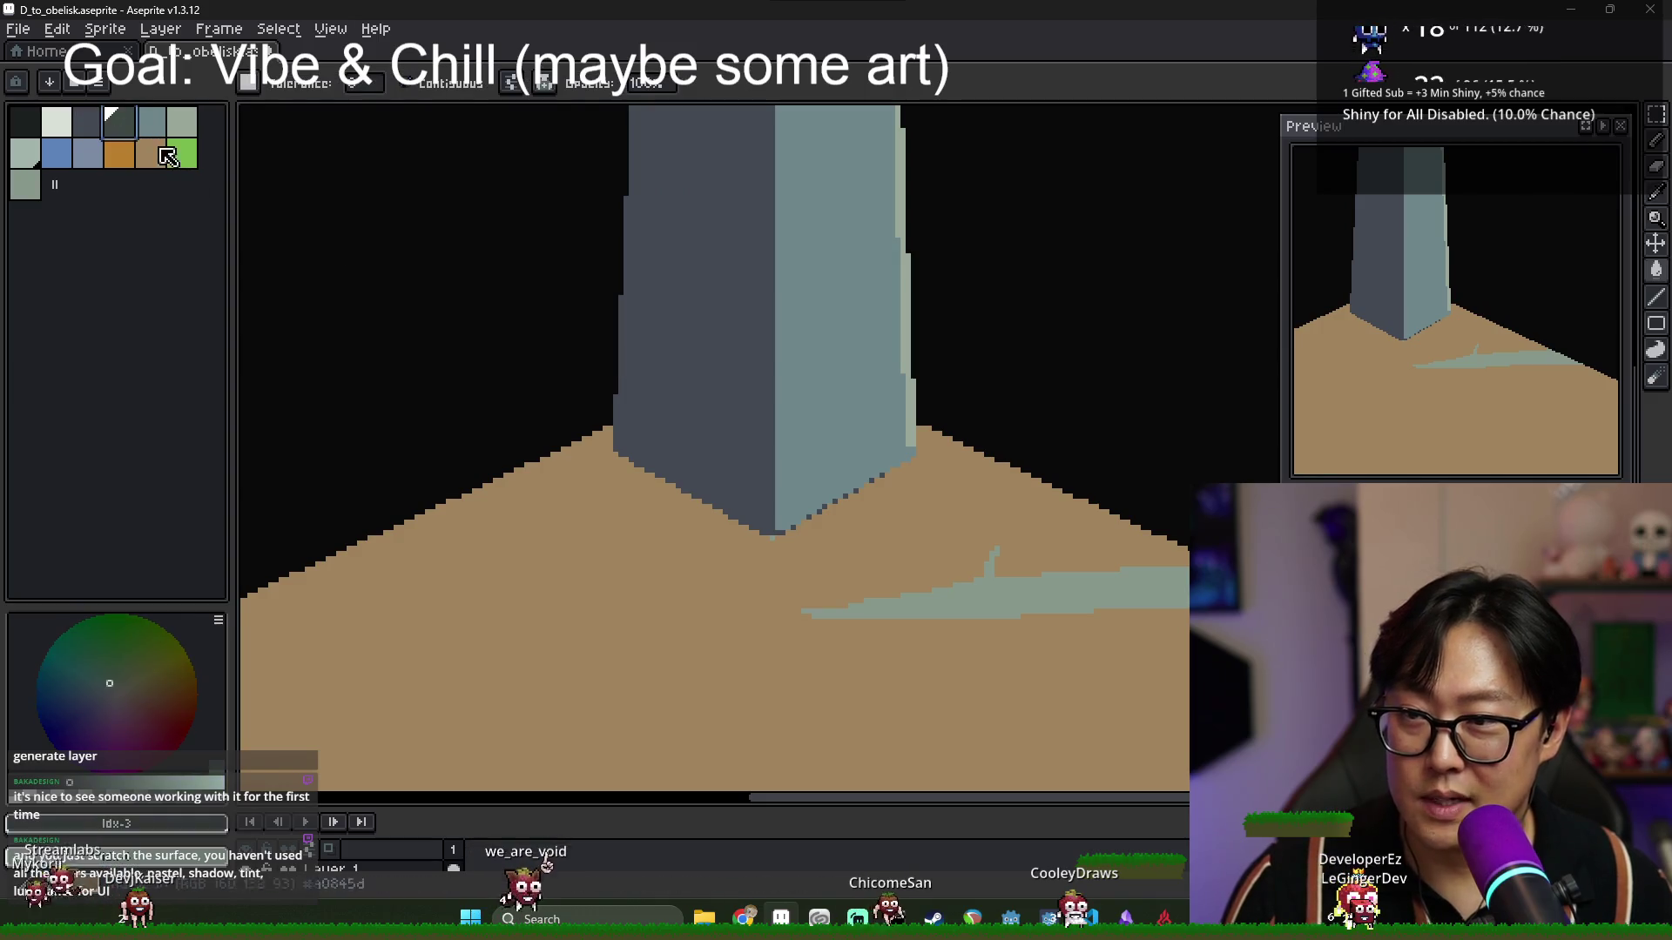
Pencil the shadow edge leftward along the ground and bucket-fill the wedge dark.
key("b")
scroll(685, 494, "up", 1)
left_click_drag(789, 550, 357, 513)
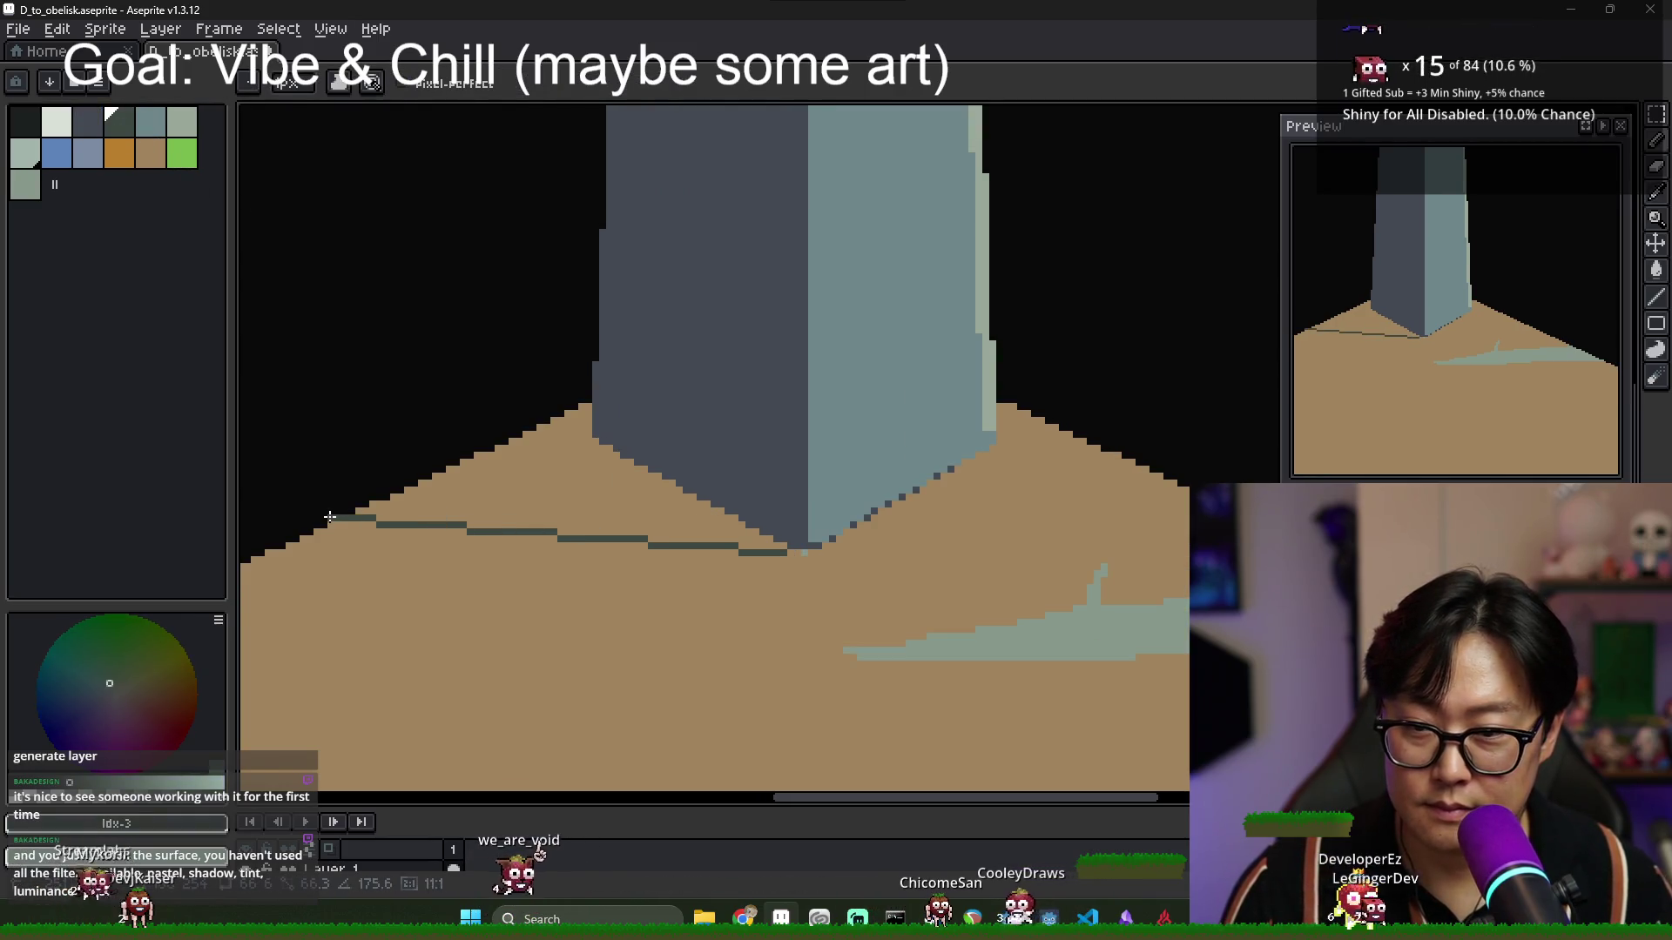
key("g")
left_click(532, 498)
scroll(532, 498, "down", 2)
scroll(618, 517, "down", 2)
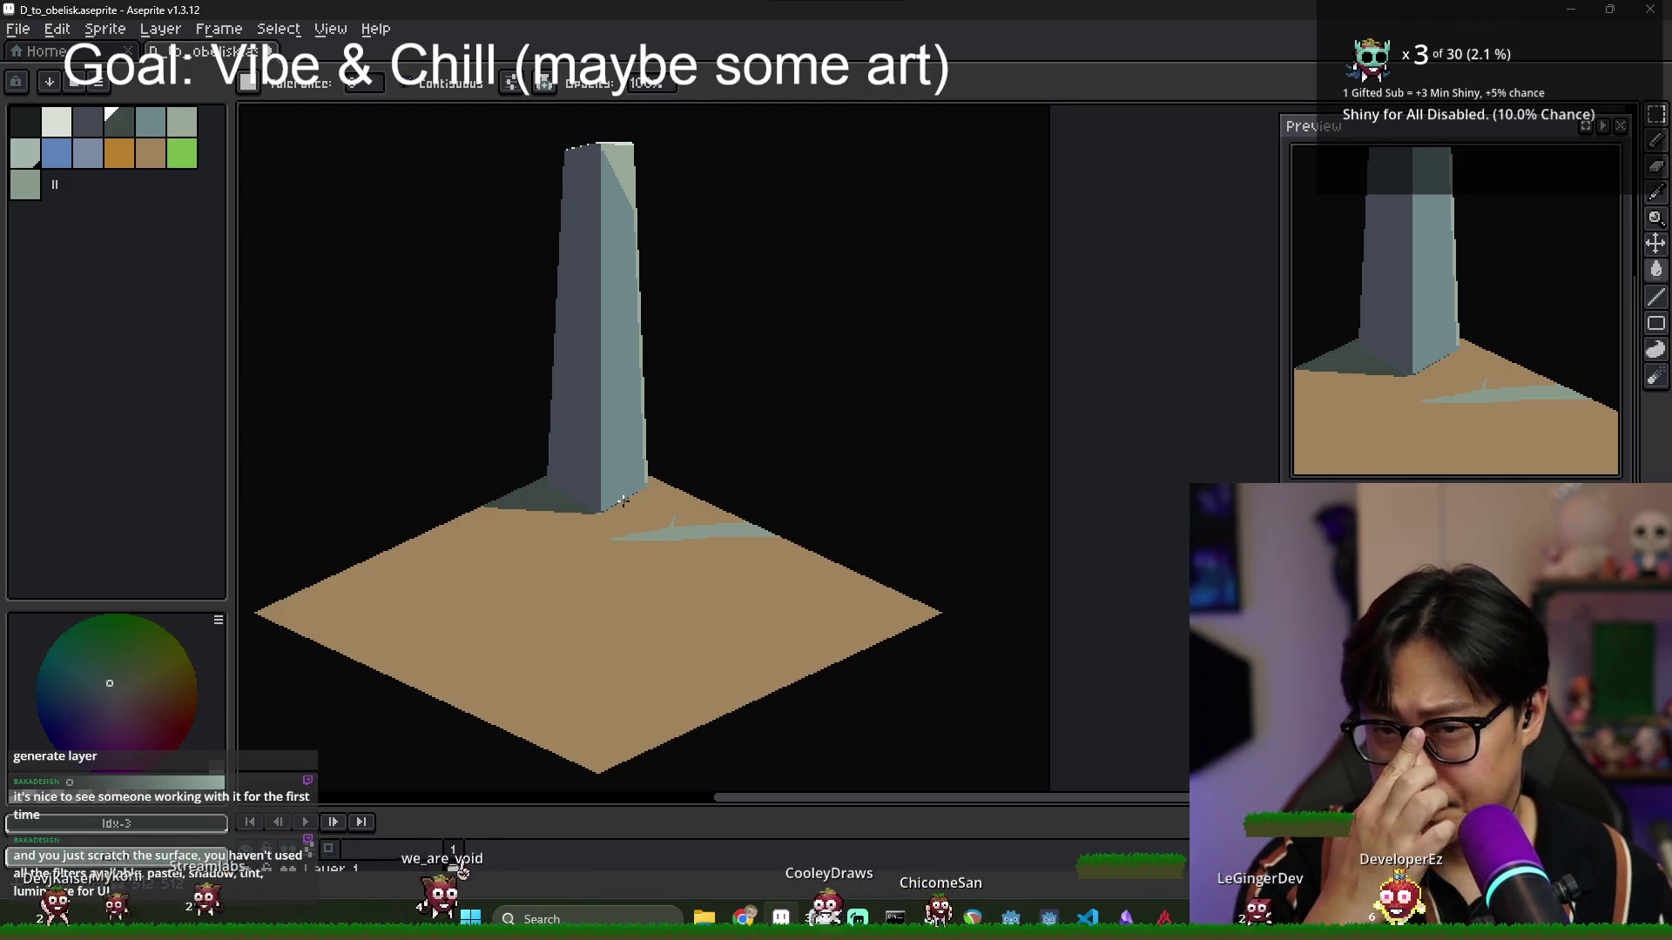
scroll(638, 441, "up", 2)
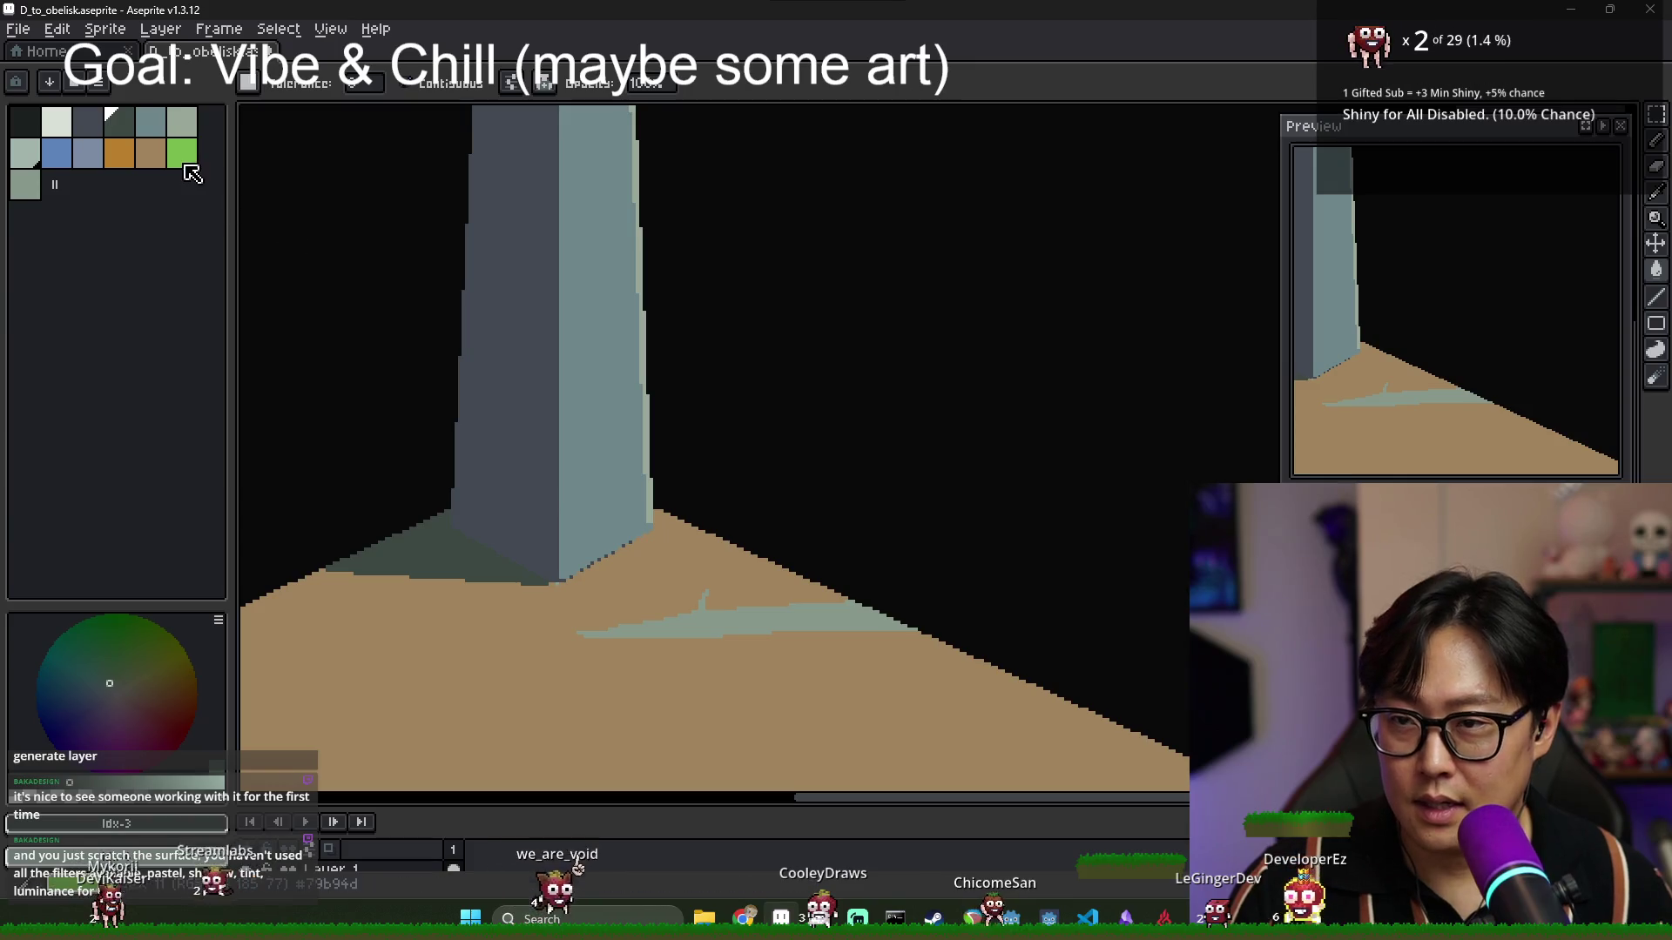
scroll(507, 444, "up", 1)
Draw a vertical dark slate stroke on the obelisk's base, then pick black.
left_click(505, 497, "alt")
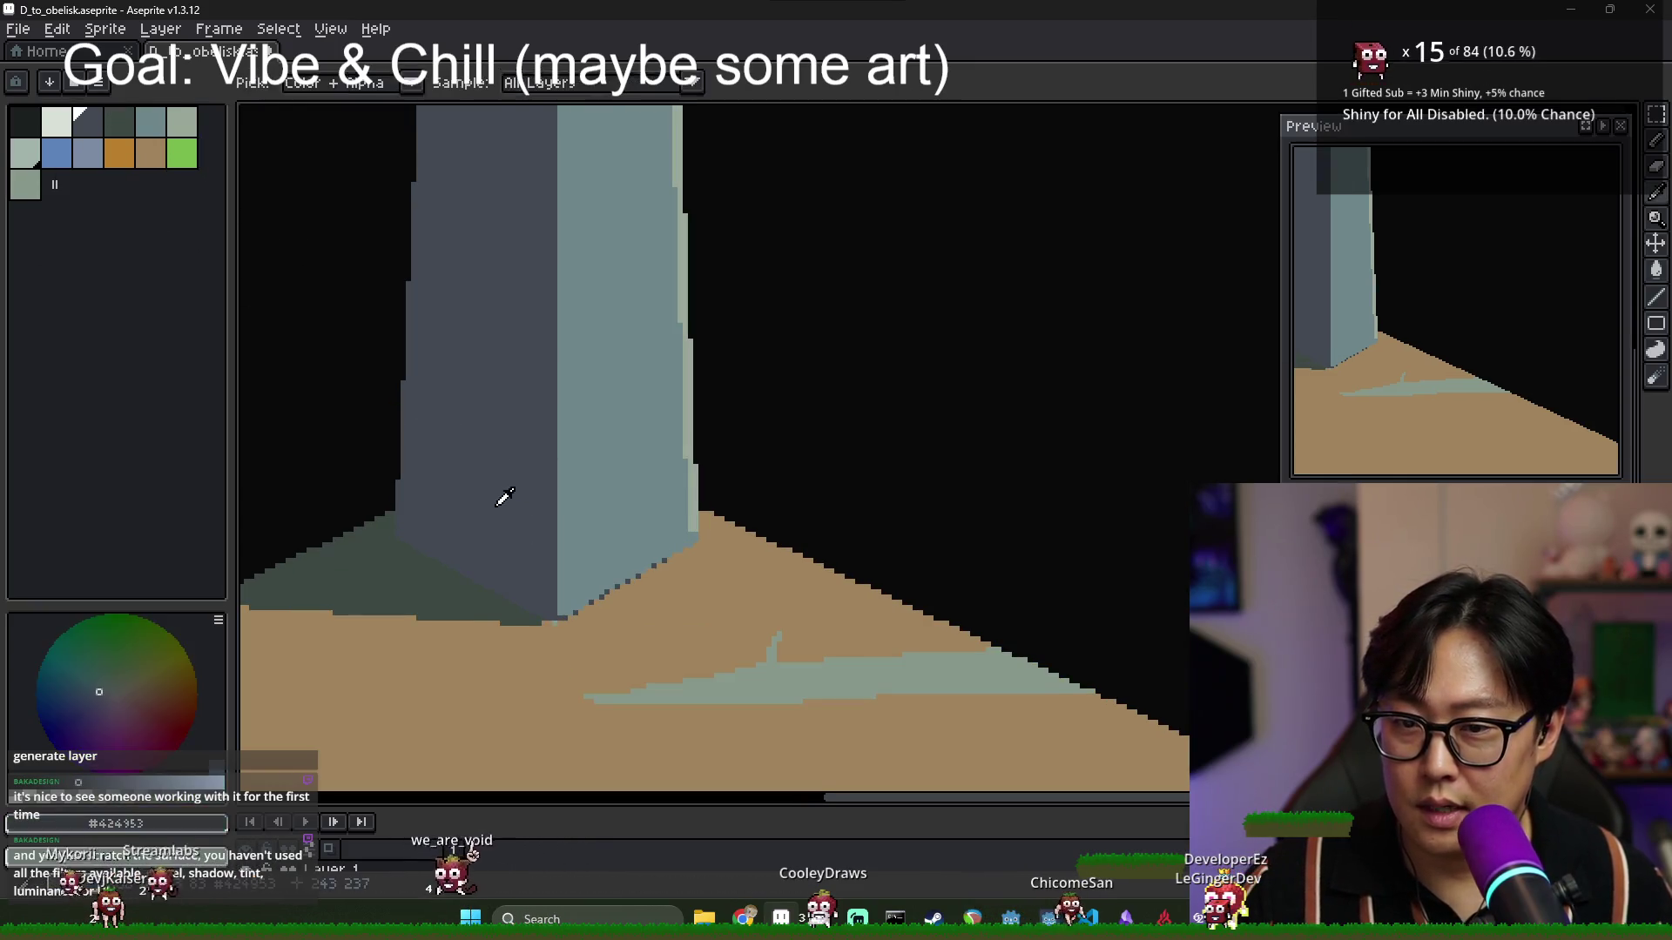
scroll(549, 470, "up", 1)
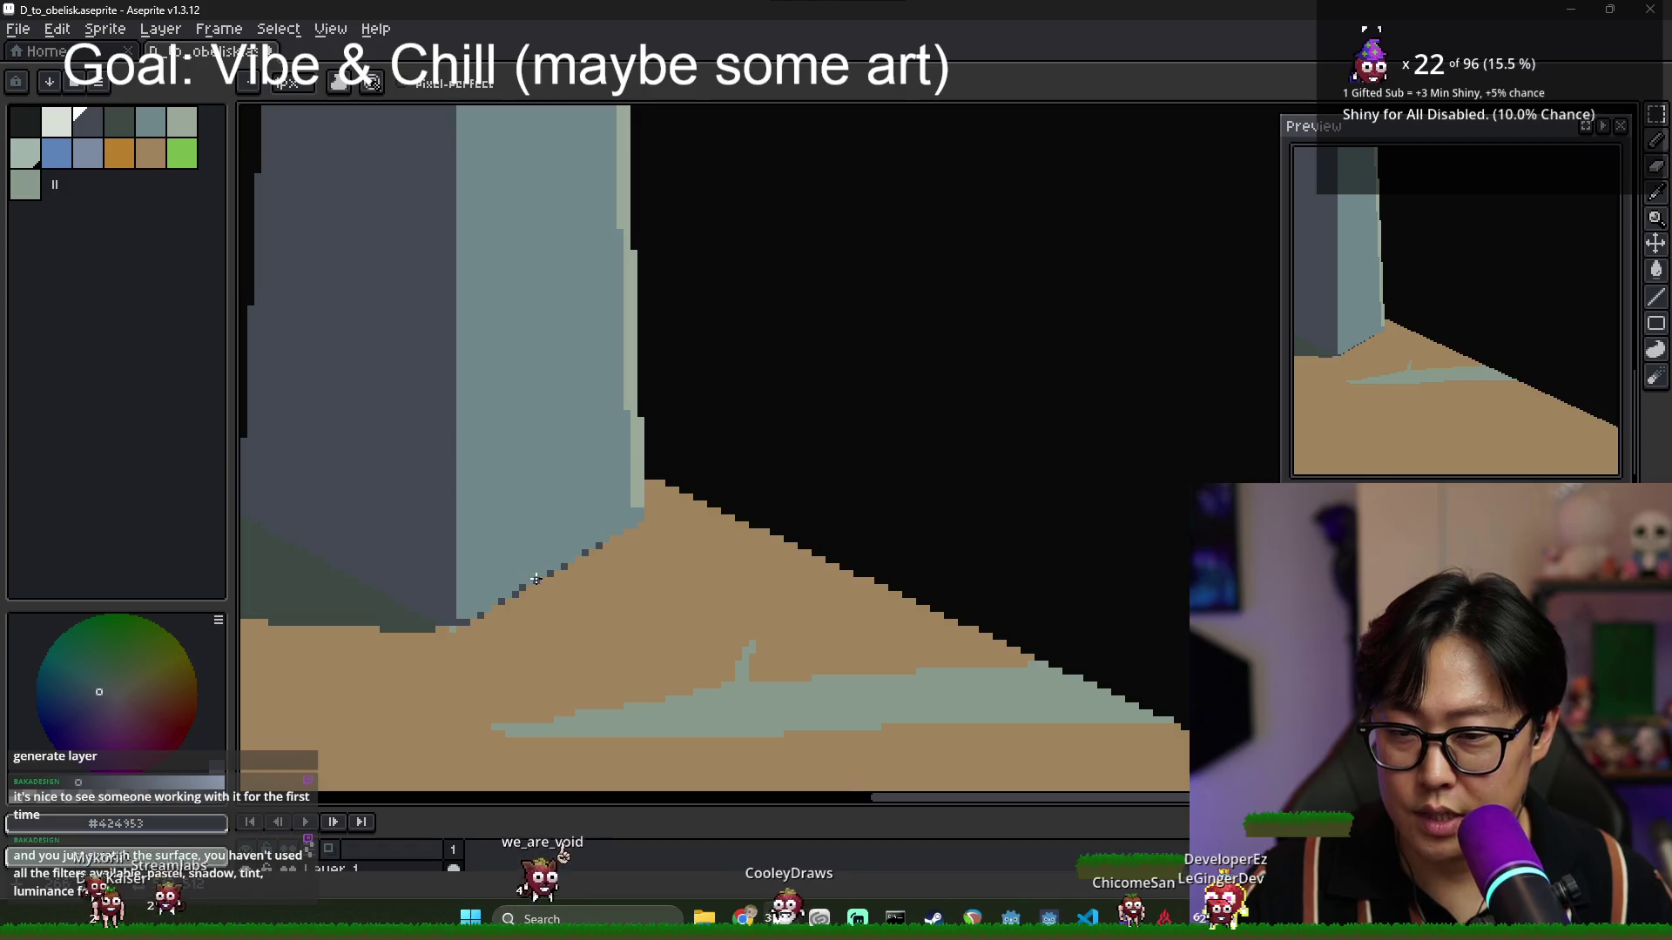
left_click_drag(534, 580, 536, 439)
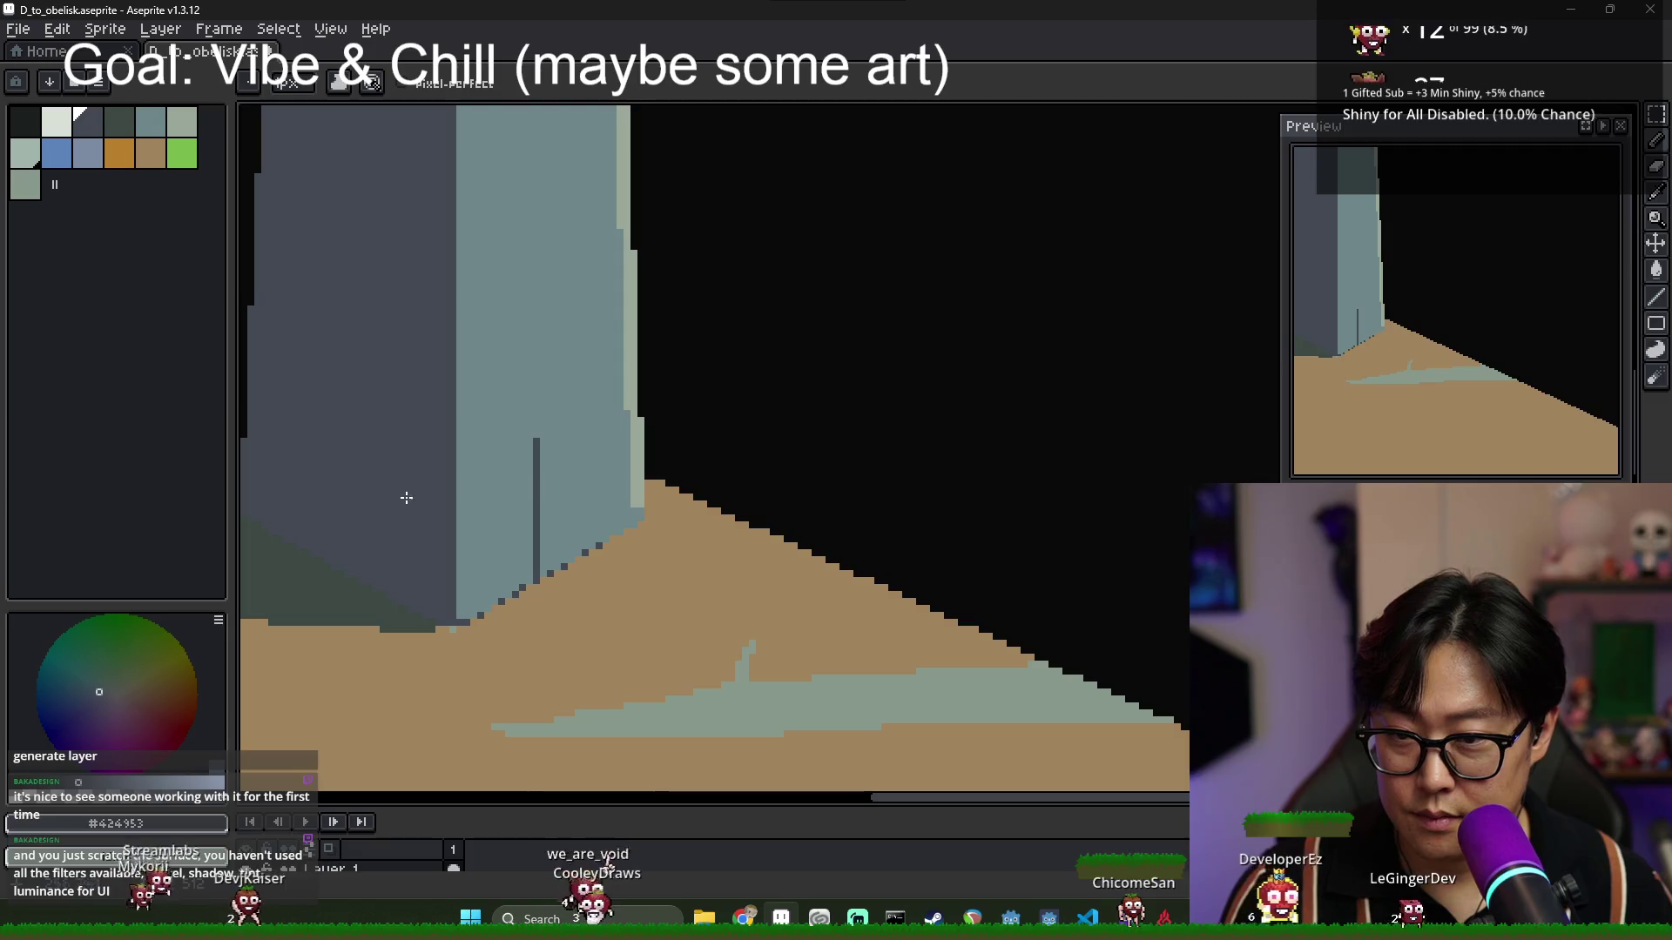
left_click(25, 122)
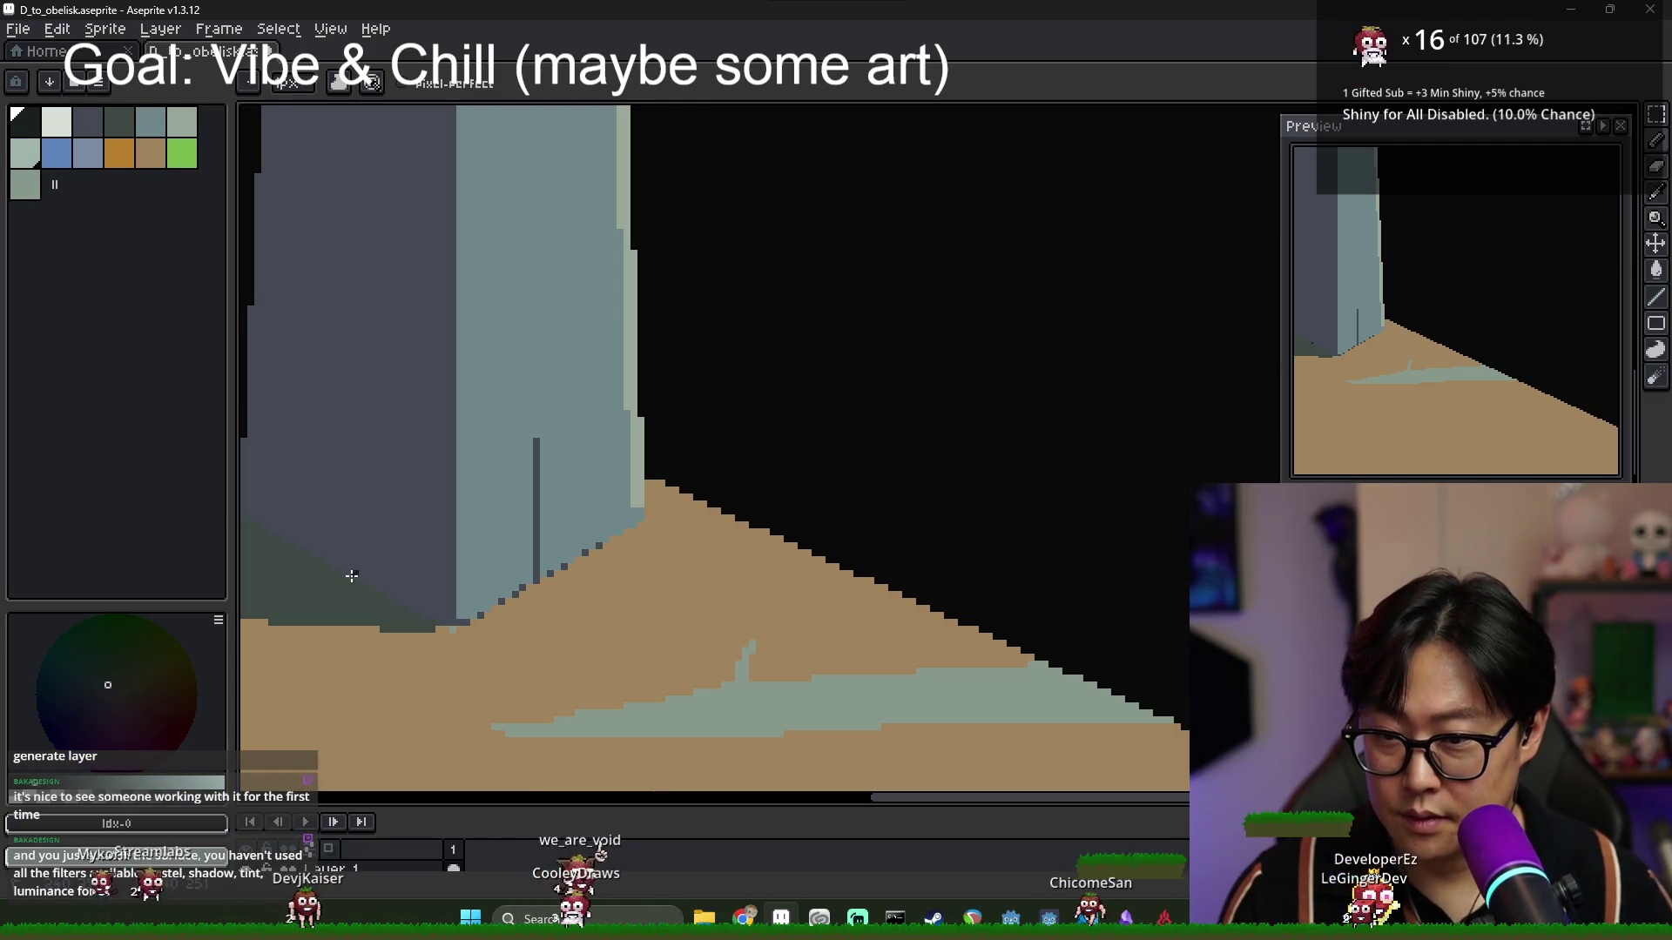
Outline the doorway with a left vertical edge and a notched M-shaped top.
left_click_drag(354, 577, 355, 431)
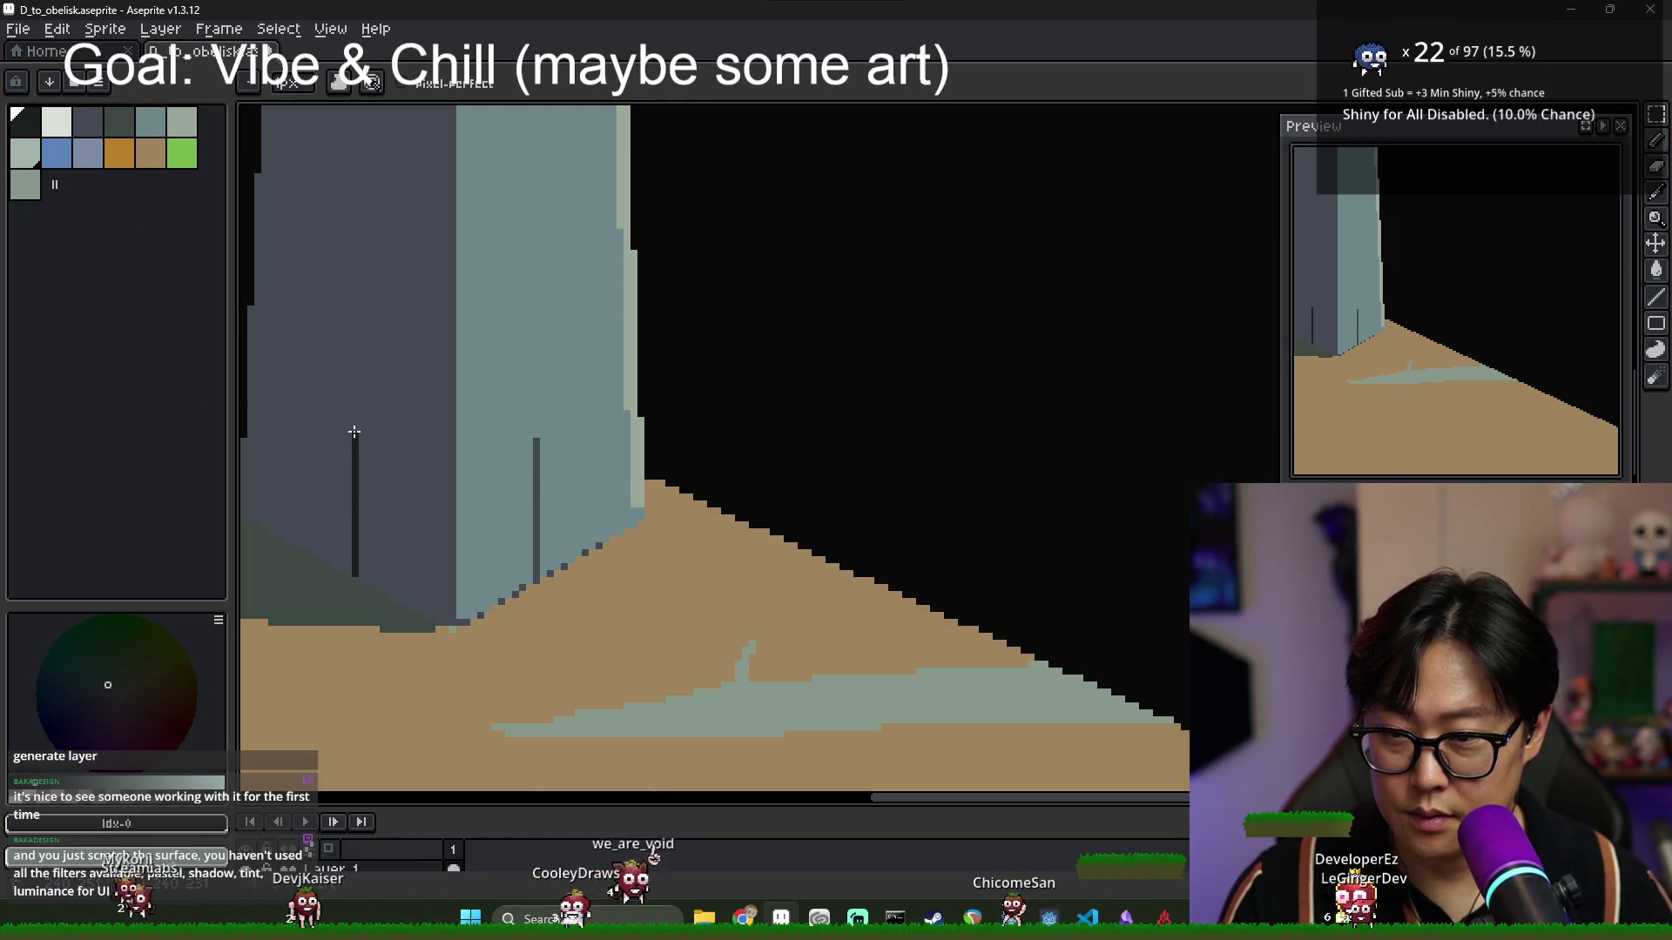
left_click(448, 467, "shift")
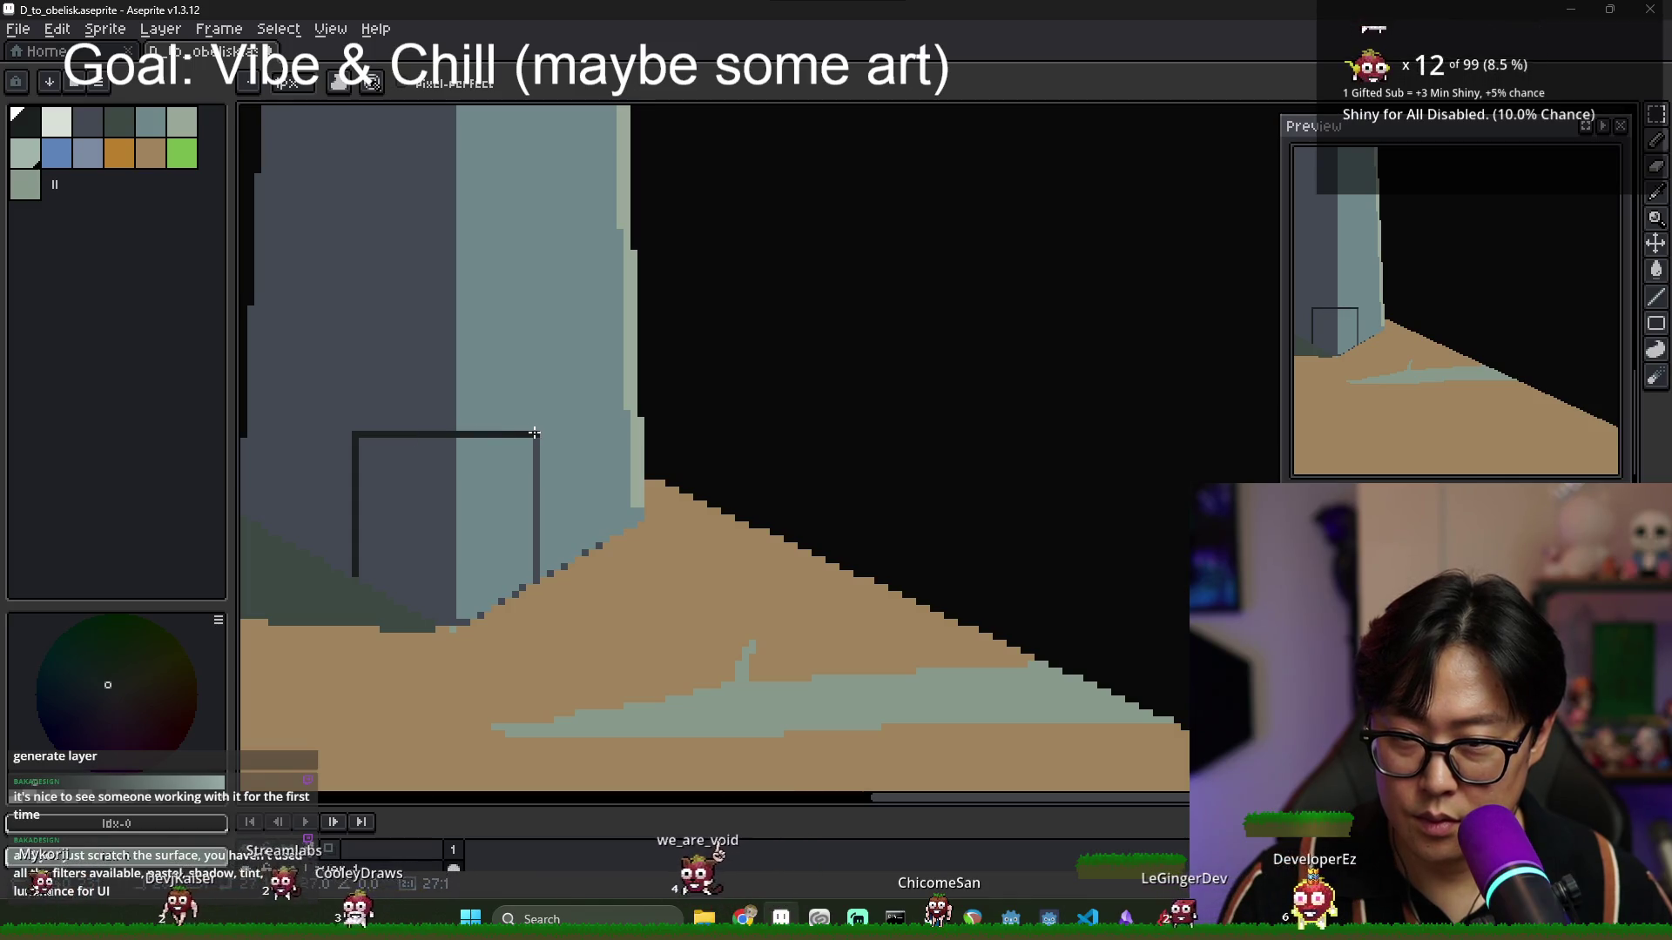
left_click(450, 482, "shift")
left_click(535, 438, "shift")
scroll(487, 477, "down", 2)
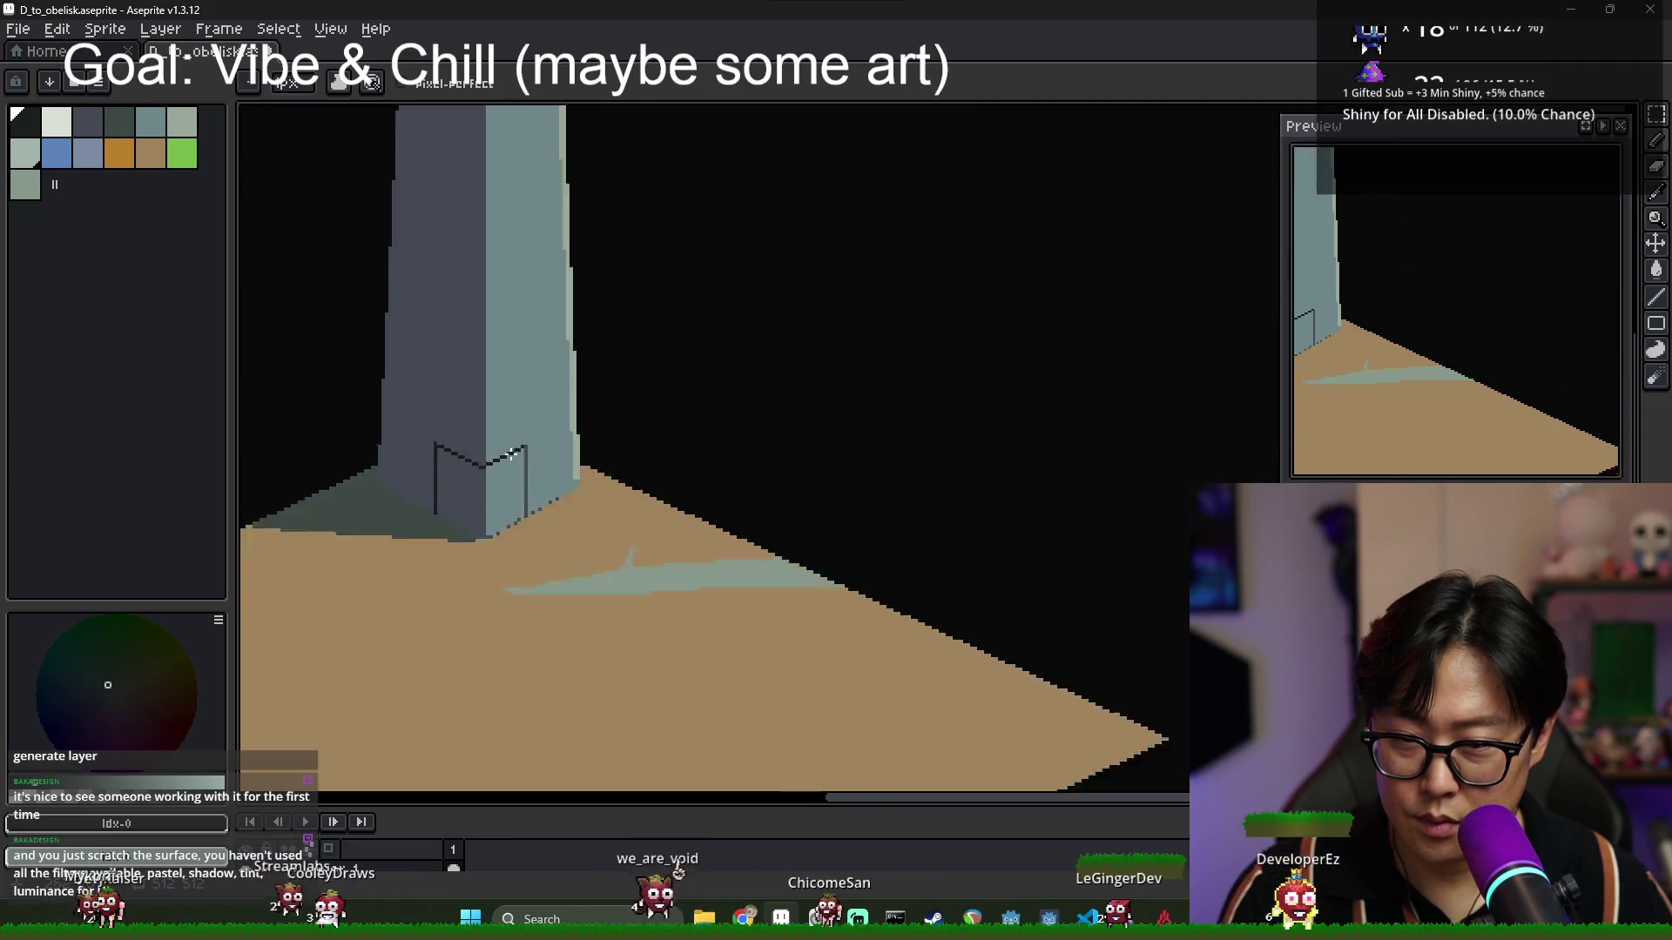
Bucket-fill both halves of the doorway dark.
key("g")
left_click(470, 492)
left_click(505, 496)
scroll(498, 520, "down", 2)
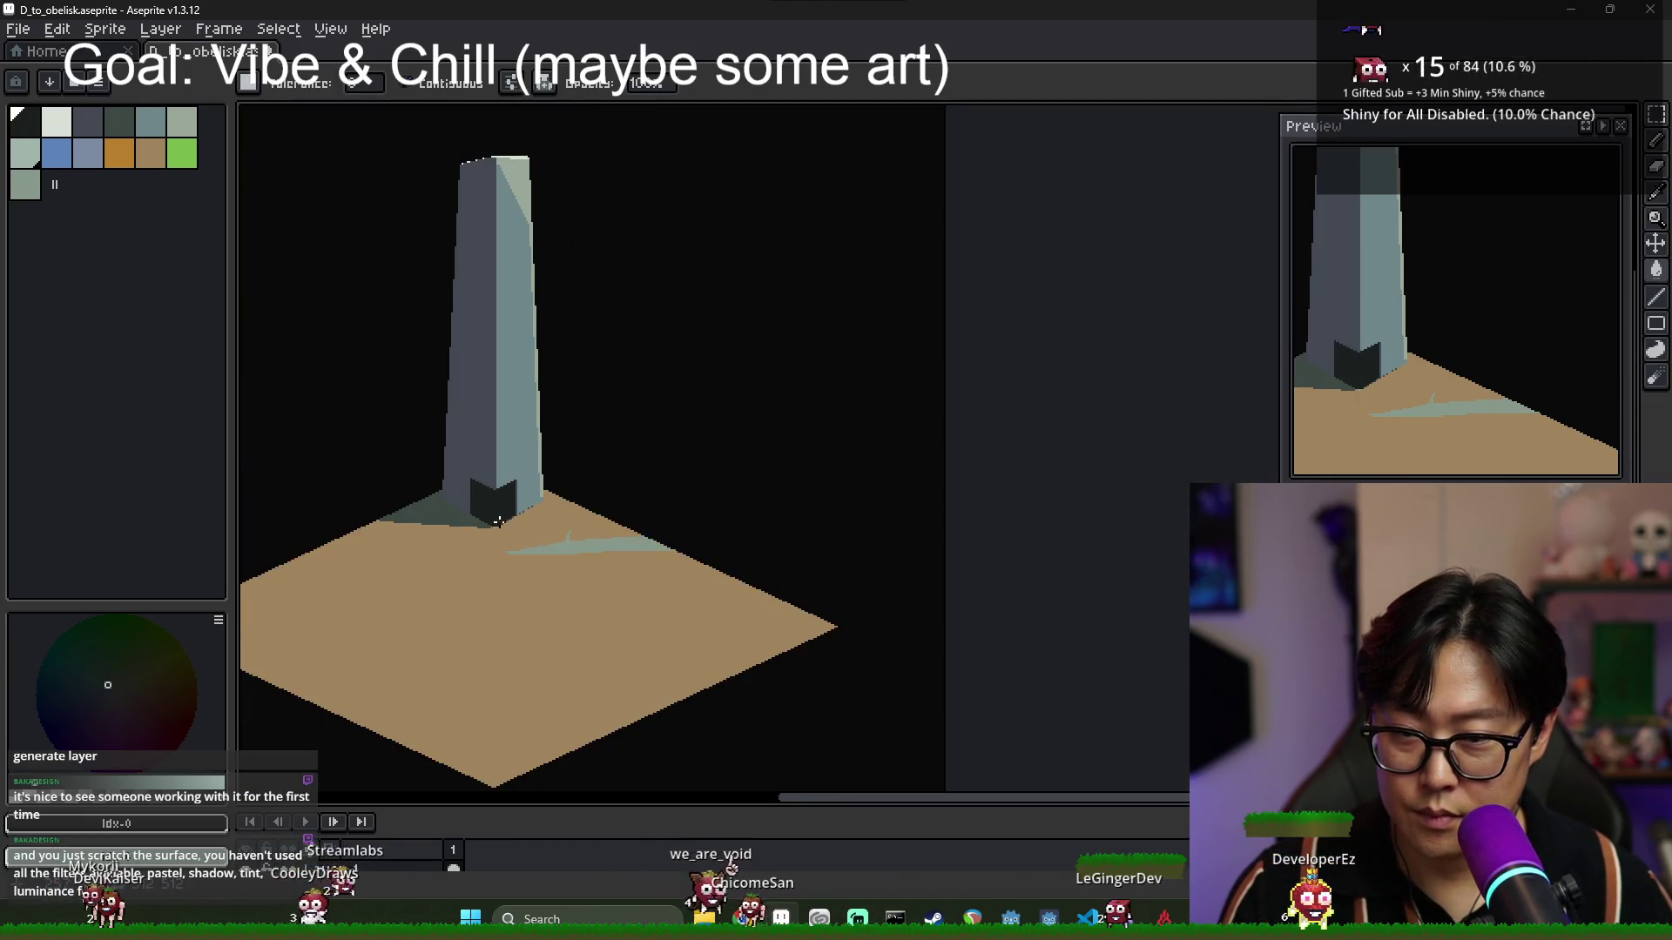
Draw a light vertical line beside the doorway and fill the left jamb strip.
scroll(518, 531, "up", 2)
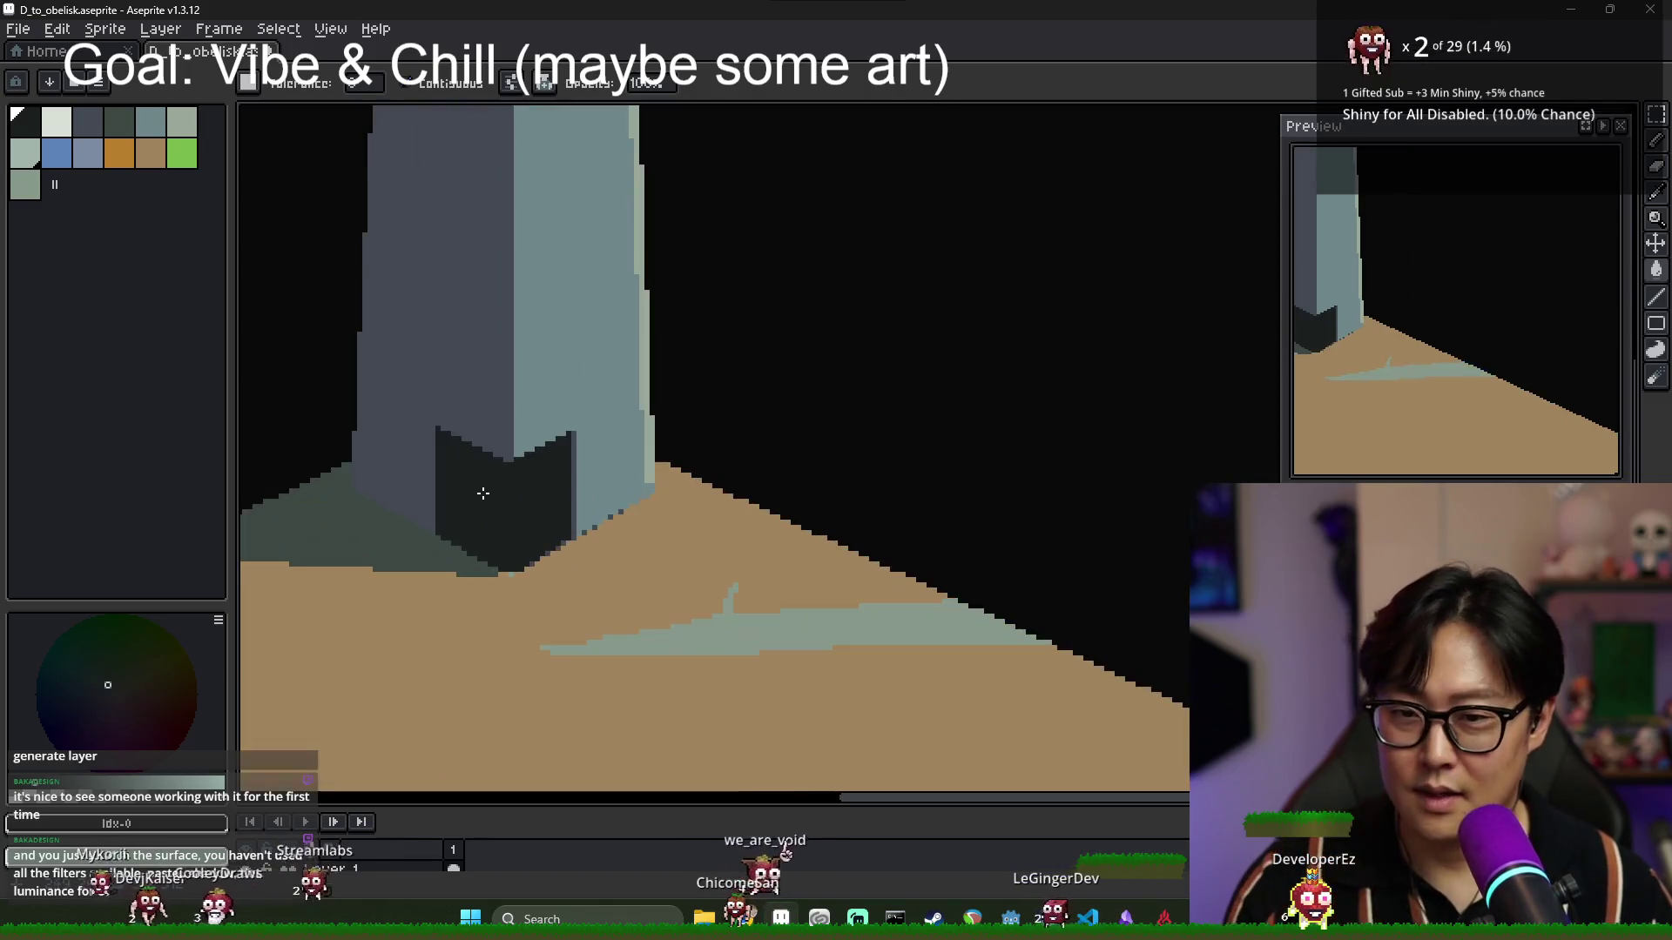
left_click(503, 441, "alt")
key("b")
scroll(496, 448, "up", 2)
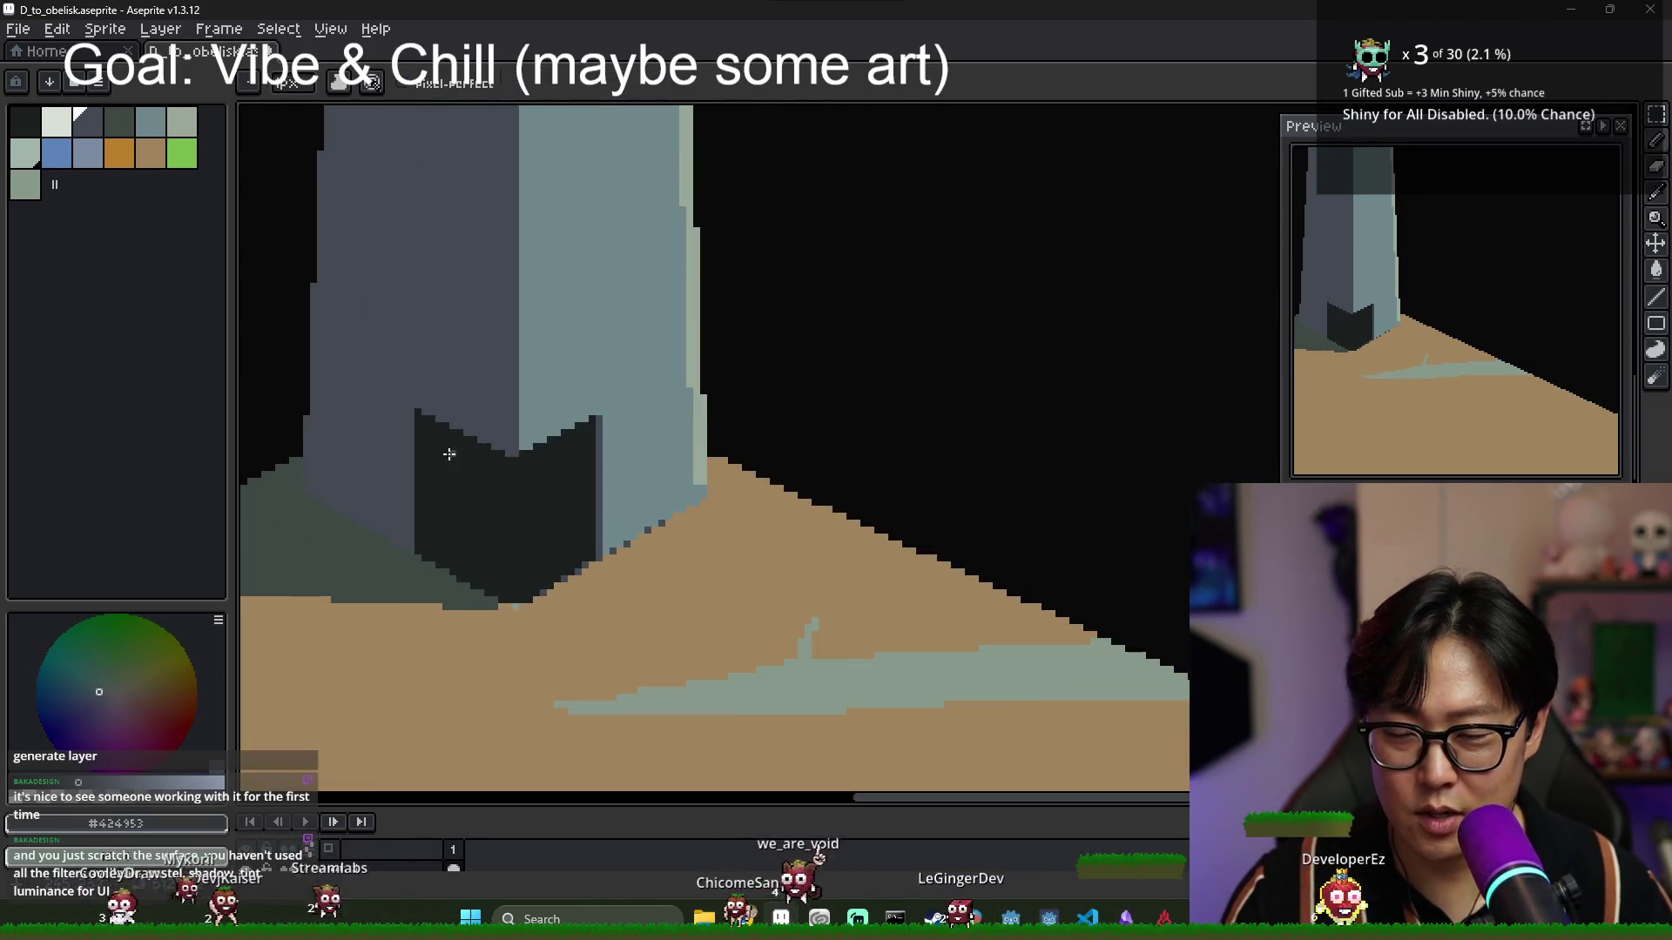
left_click(423, 547, "alt")
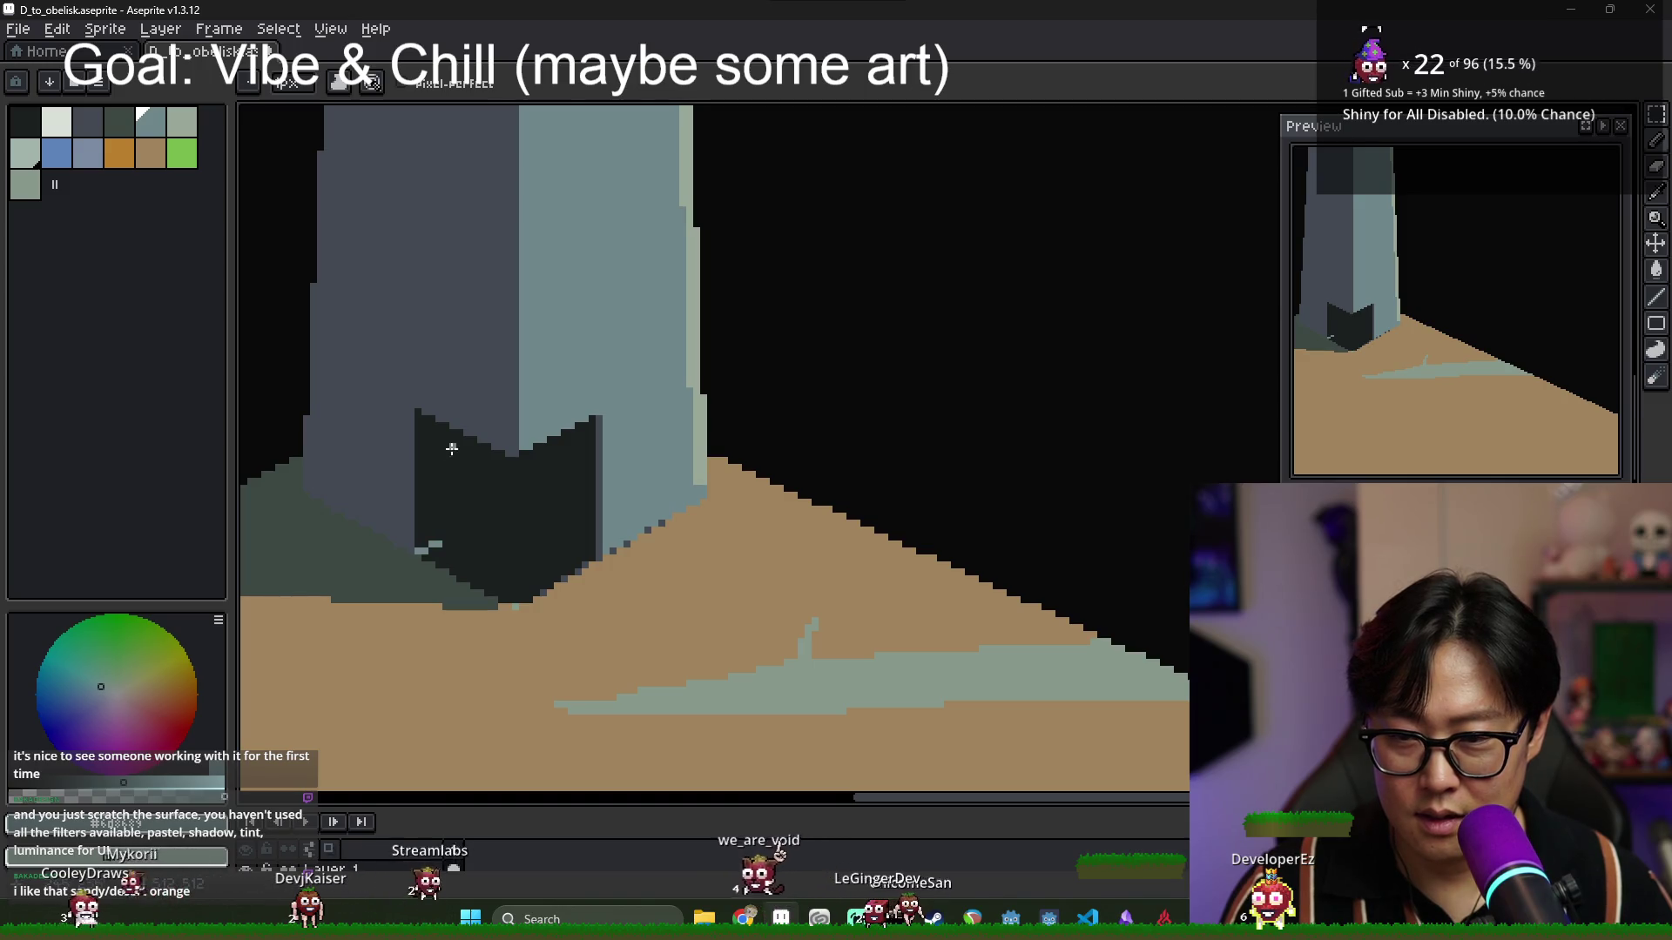
left_click_drag(452, 428, 452, 524)
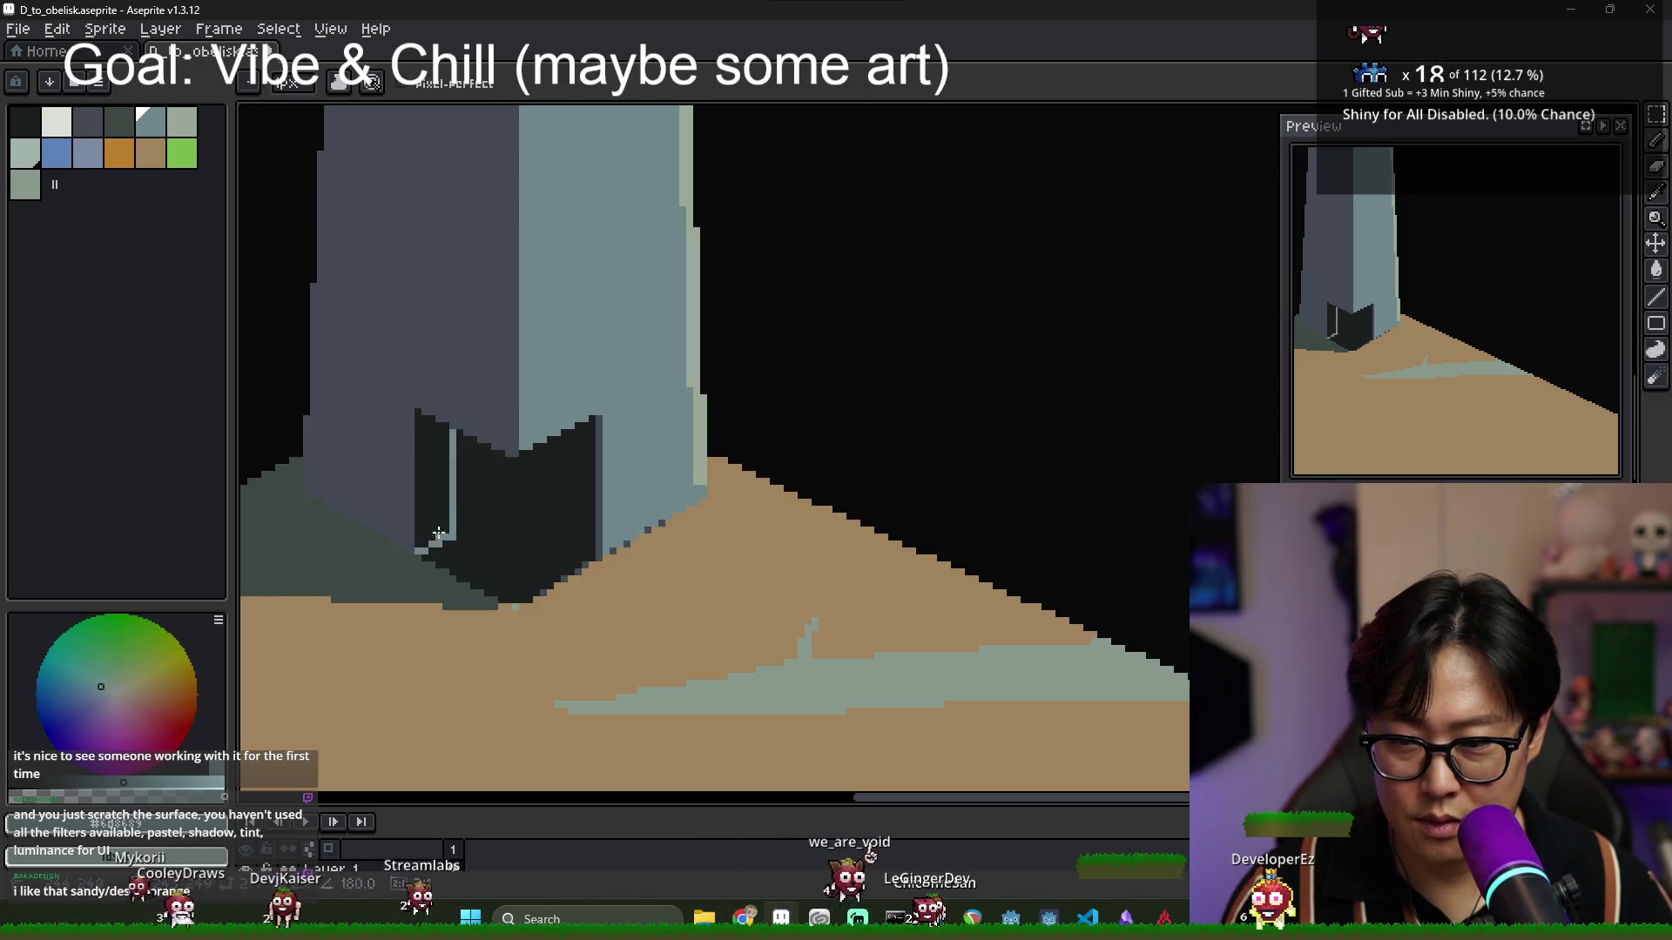
key("g")
left_click(440, 522)
scroll(519, 528, "down", 2)
scroll(521, 533, "down", 2)
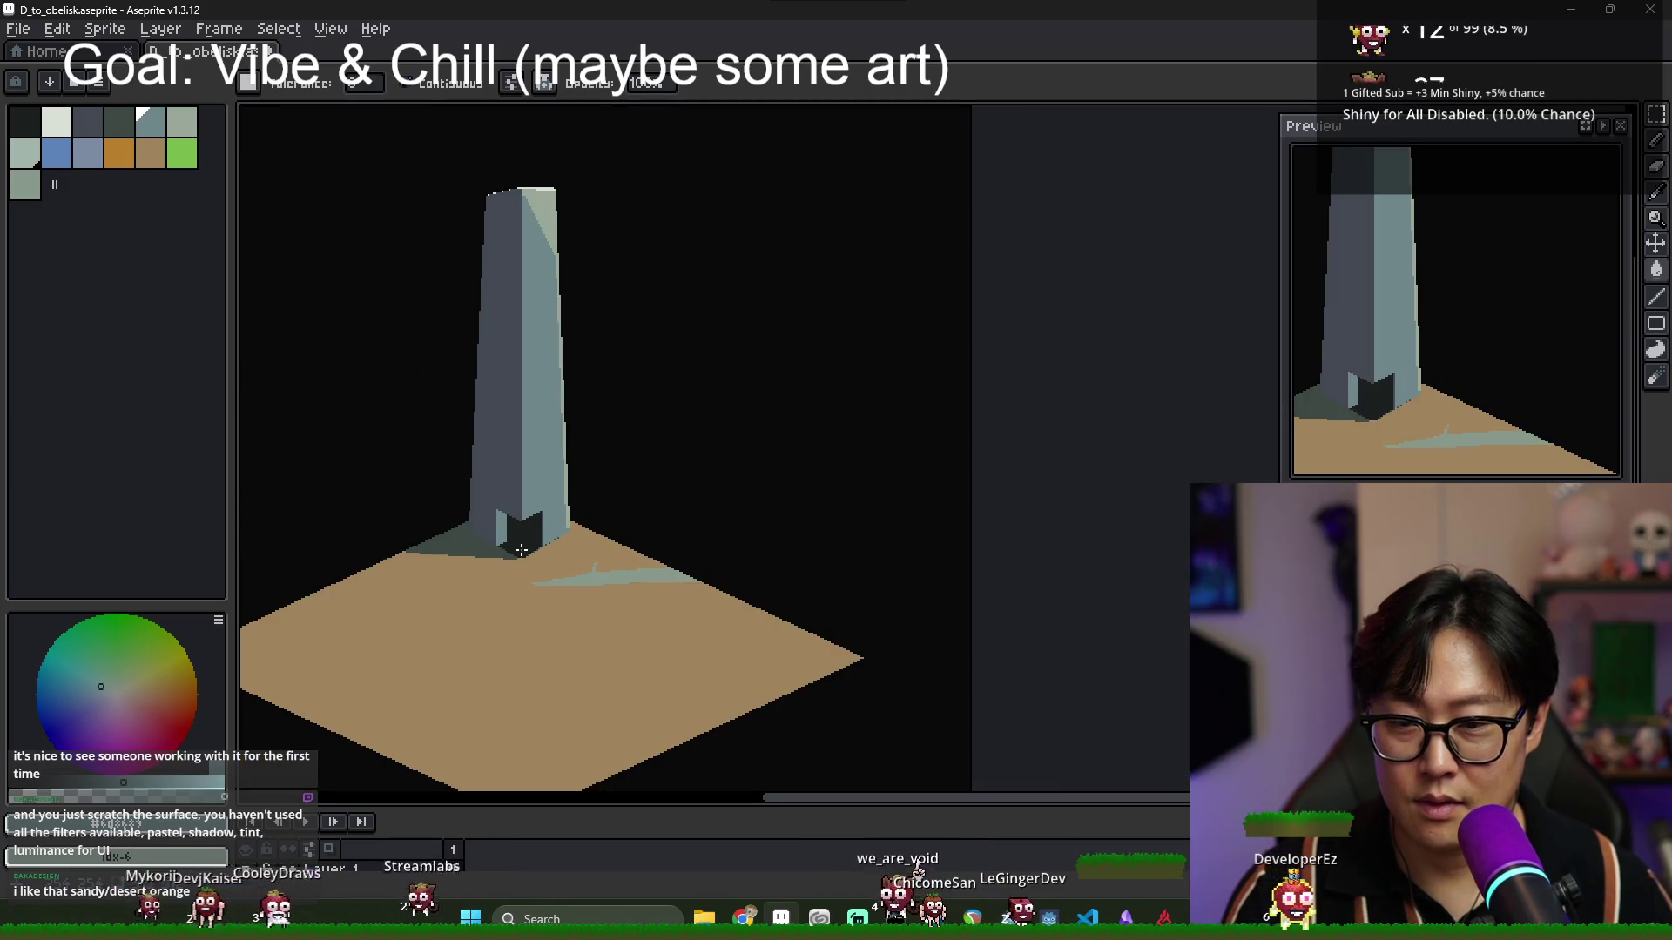
scroll(521, 550, "up", 4)
Fill the dark strip on the doorway's right side with the lighter jamb colour.
key("b")
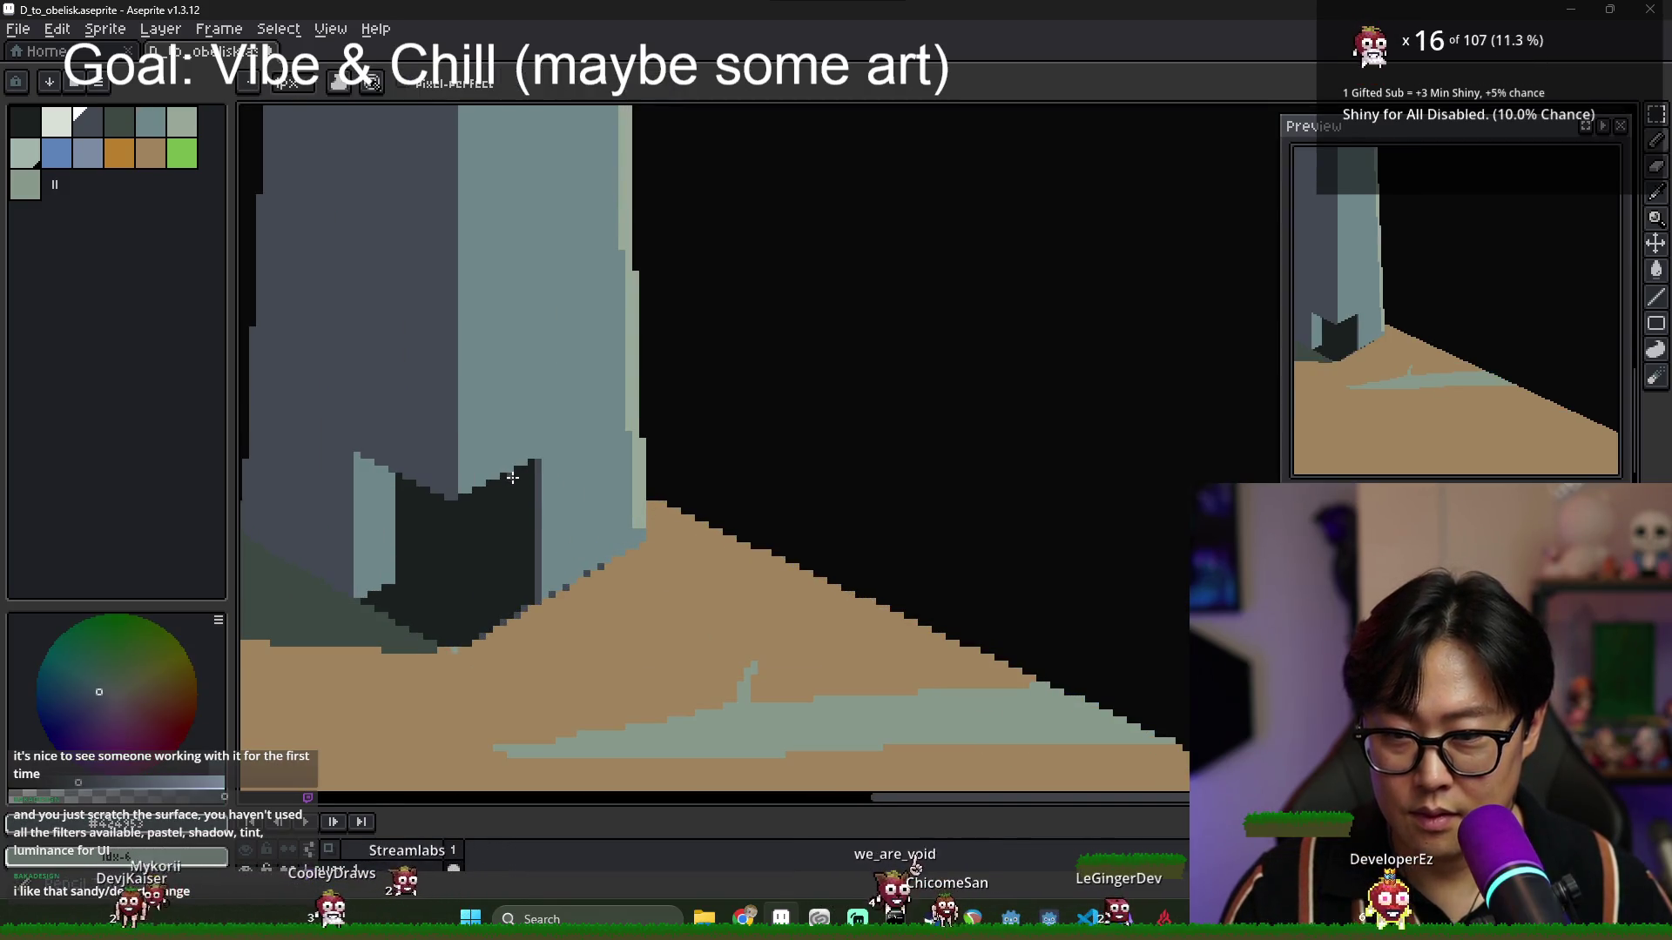
key("g")
left_click(529, 594)
scroll(522, 594, "down", 3)
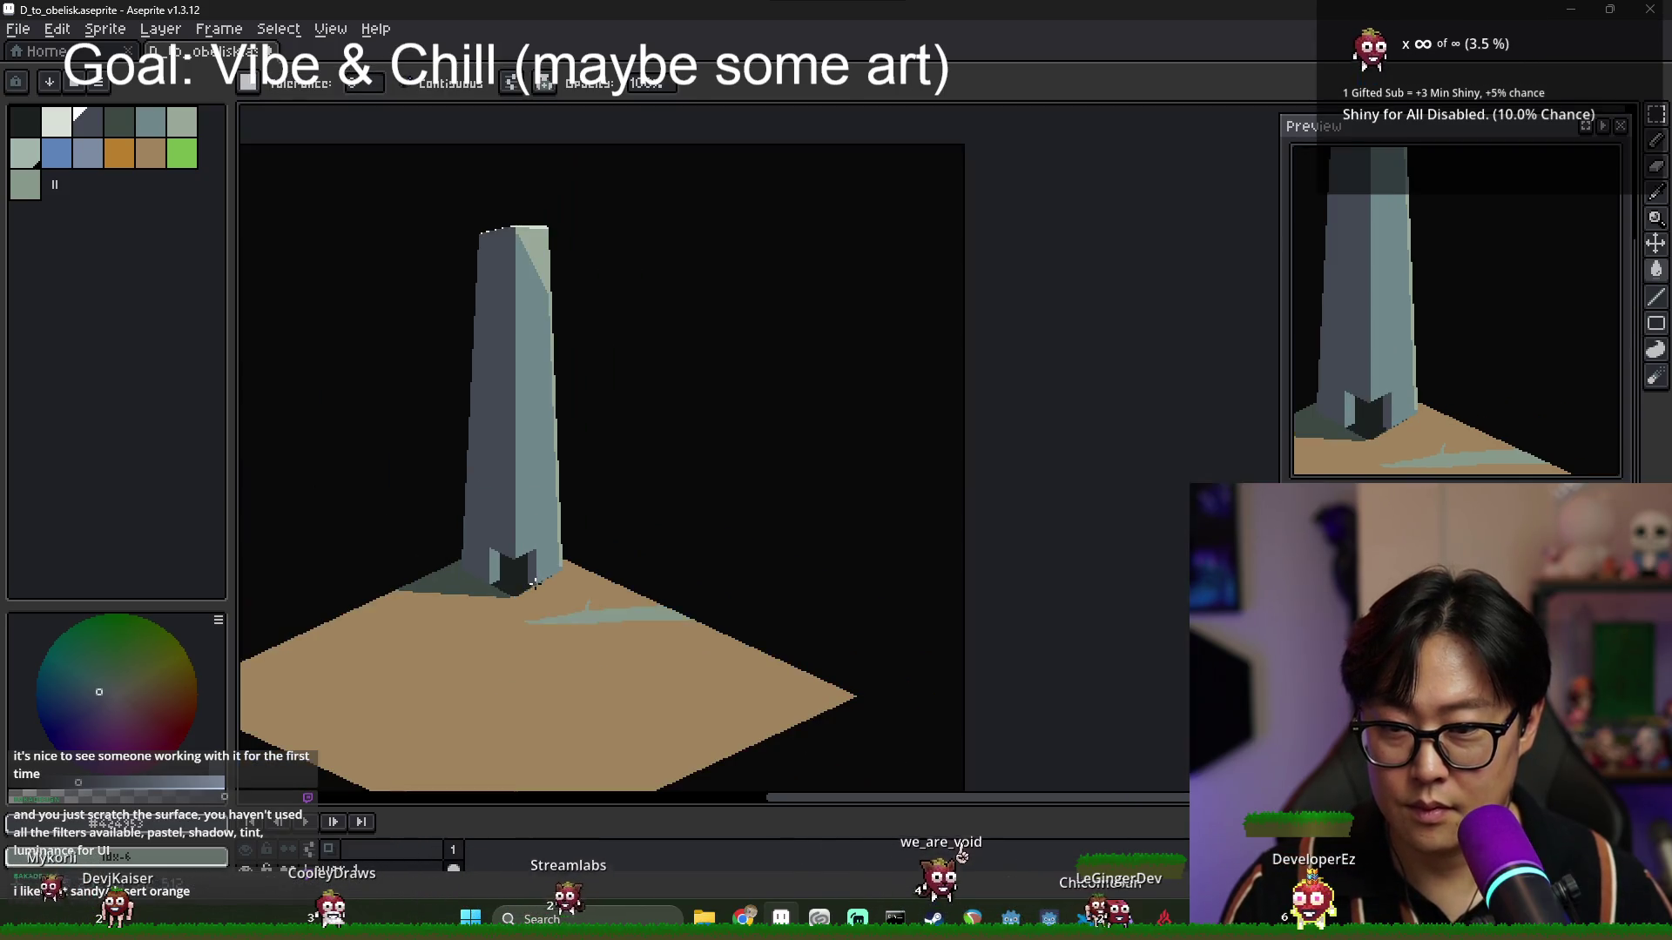
scroll(508, 588, "up", 3)
scroll(509, 588, "down", 4)
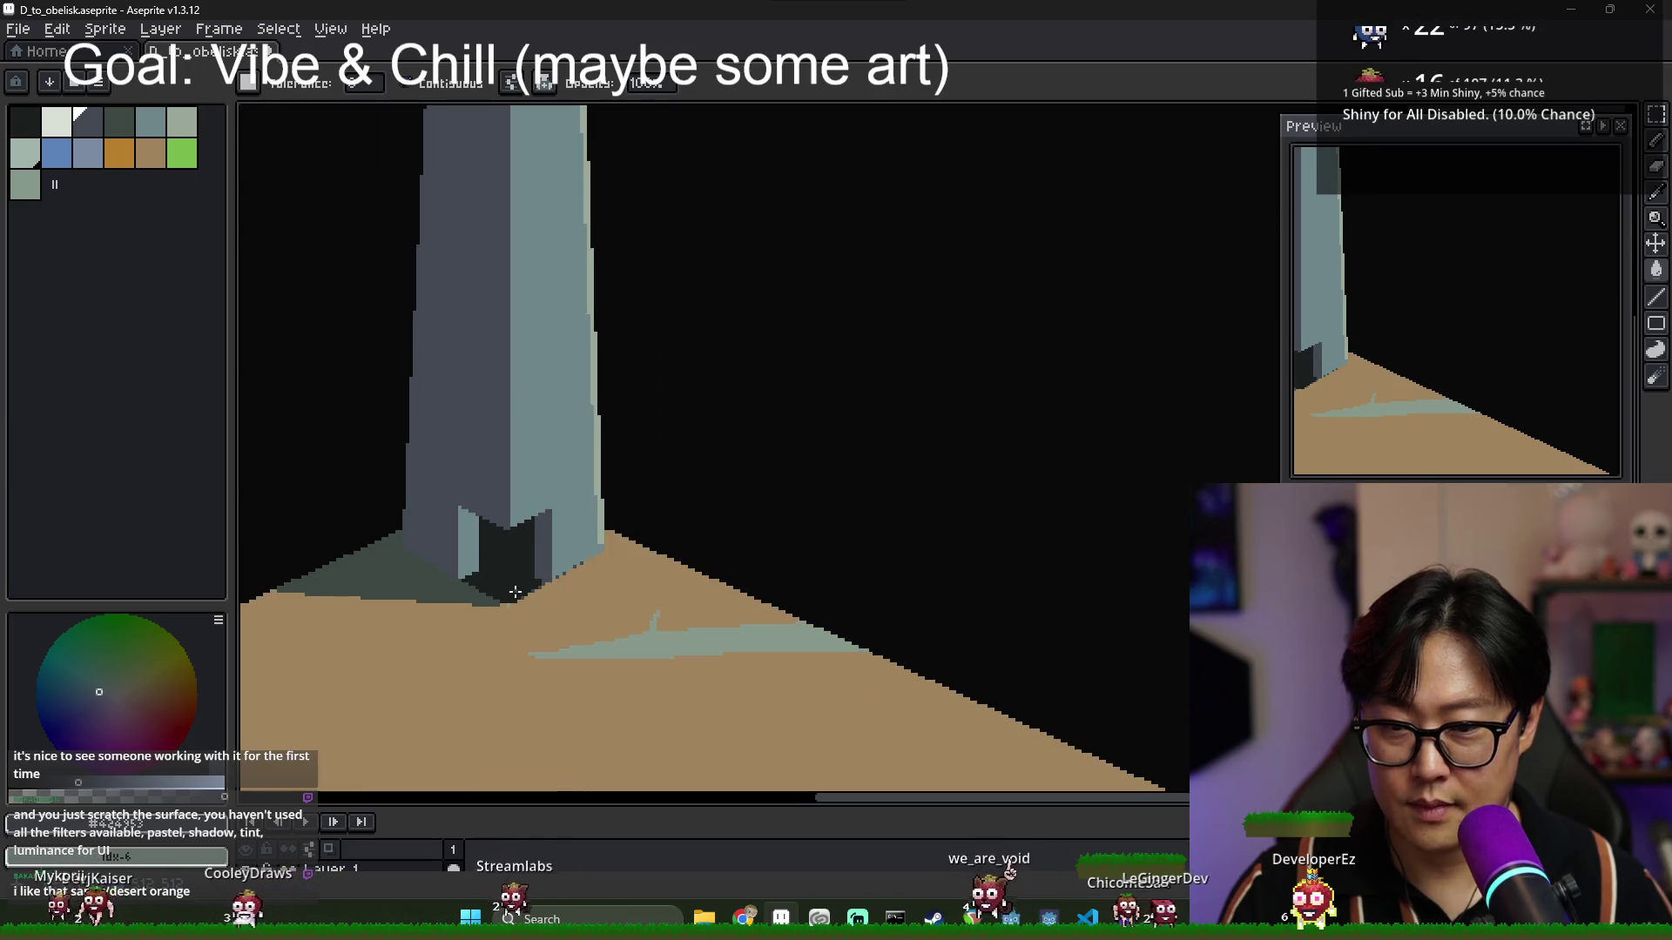
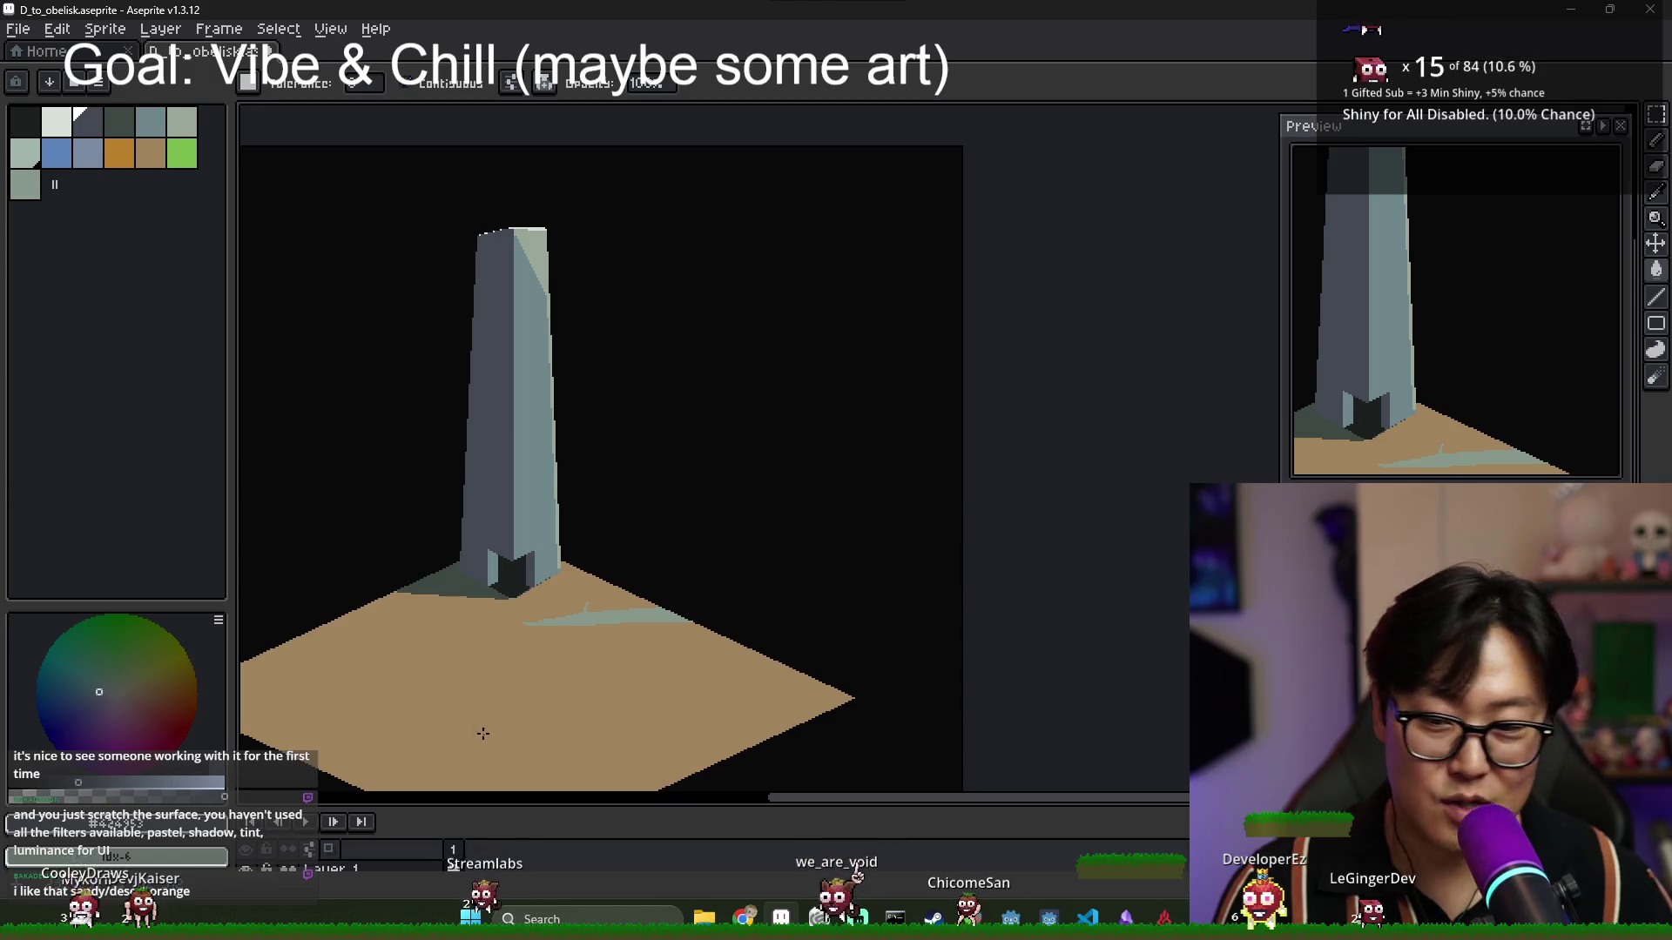
Sample the dark grey-teal from the artwork, enlarge the timeline panel, and switch to the Pencil.
scroll(491, 601, "up", 3)
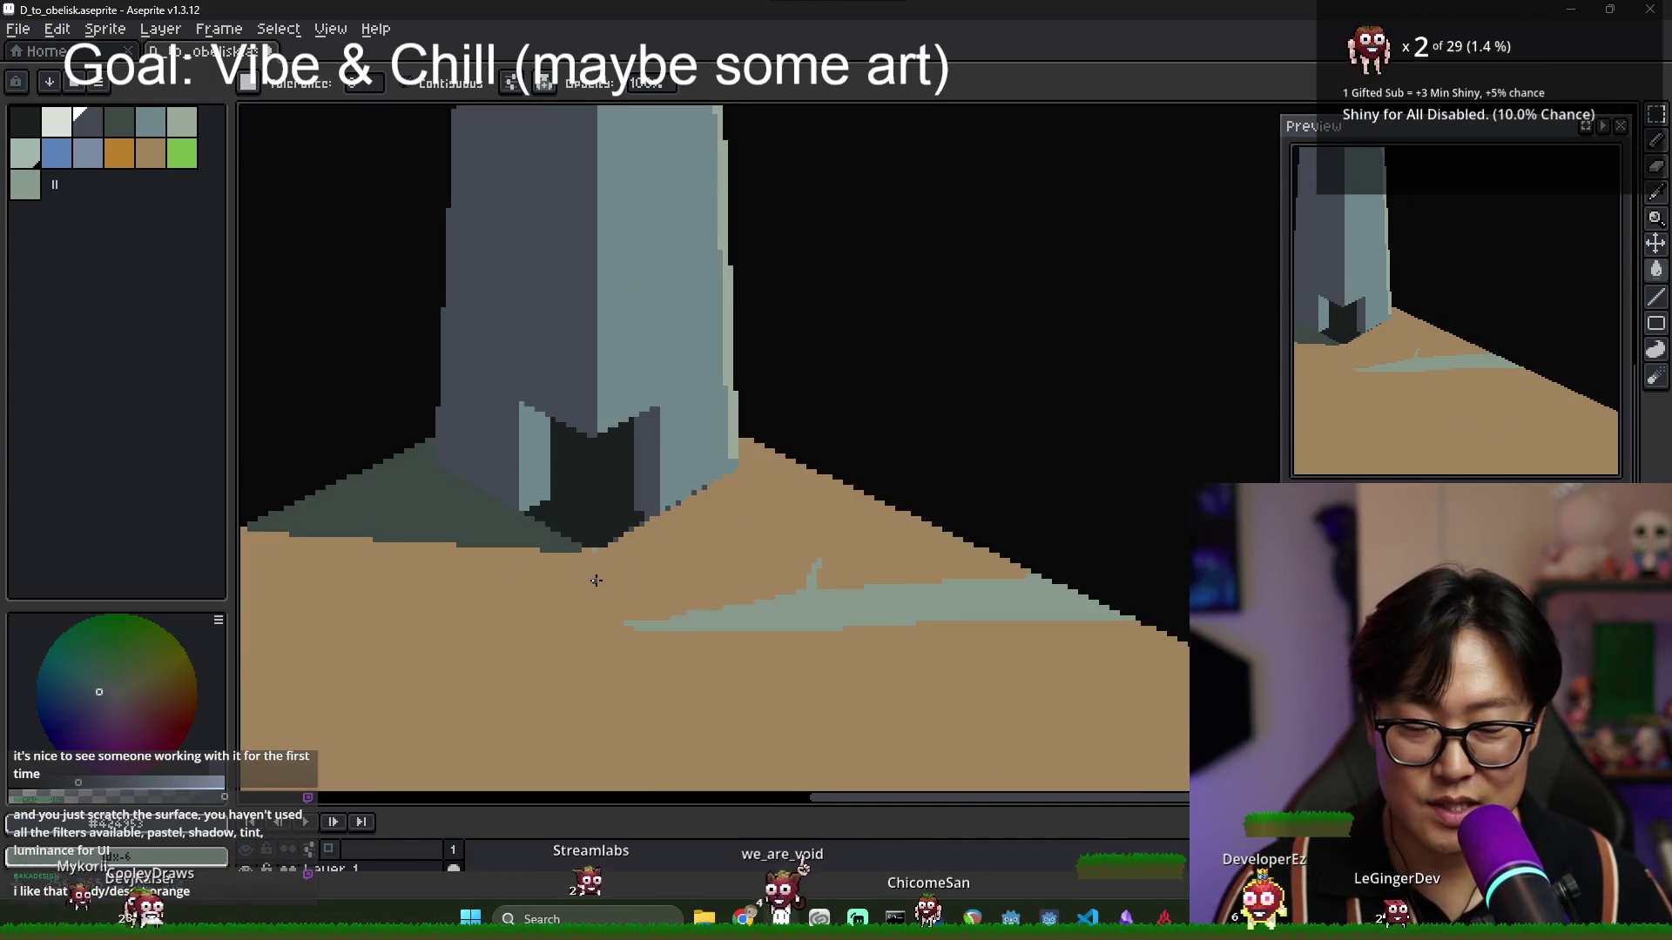
scroll(615, 590, "up", 2)
left_click(610, 545, "alt")
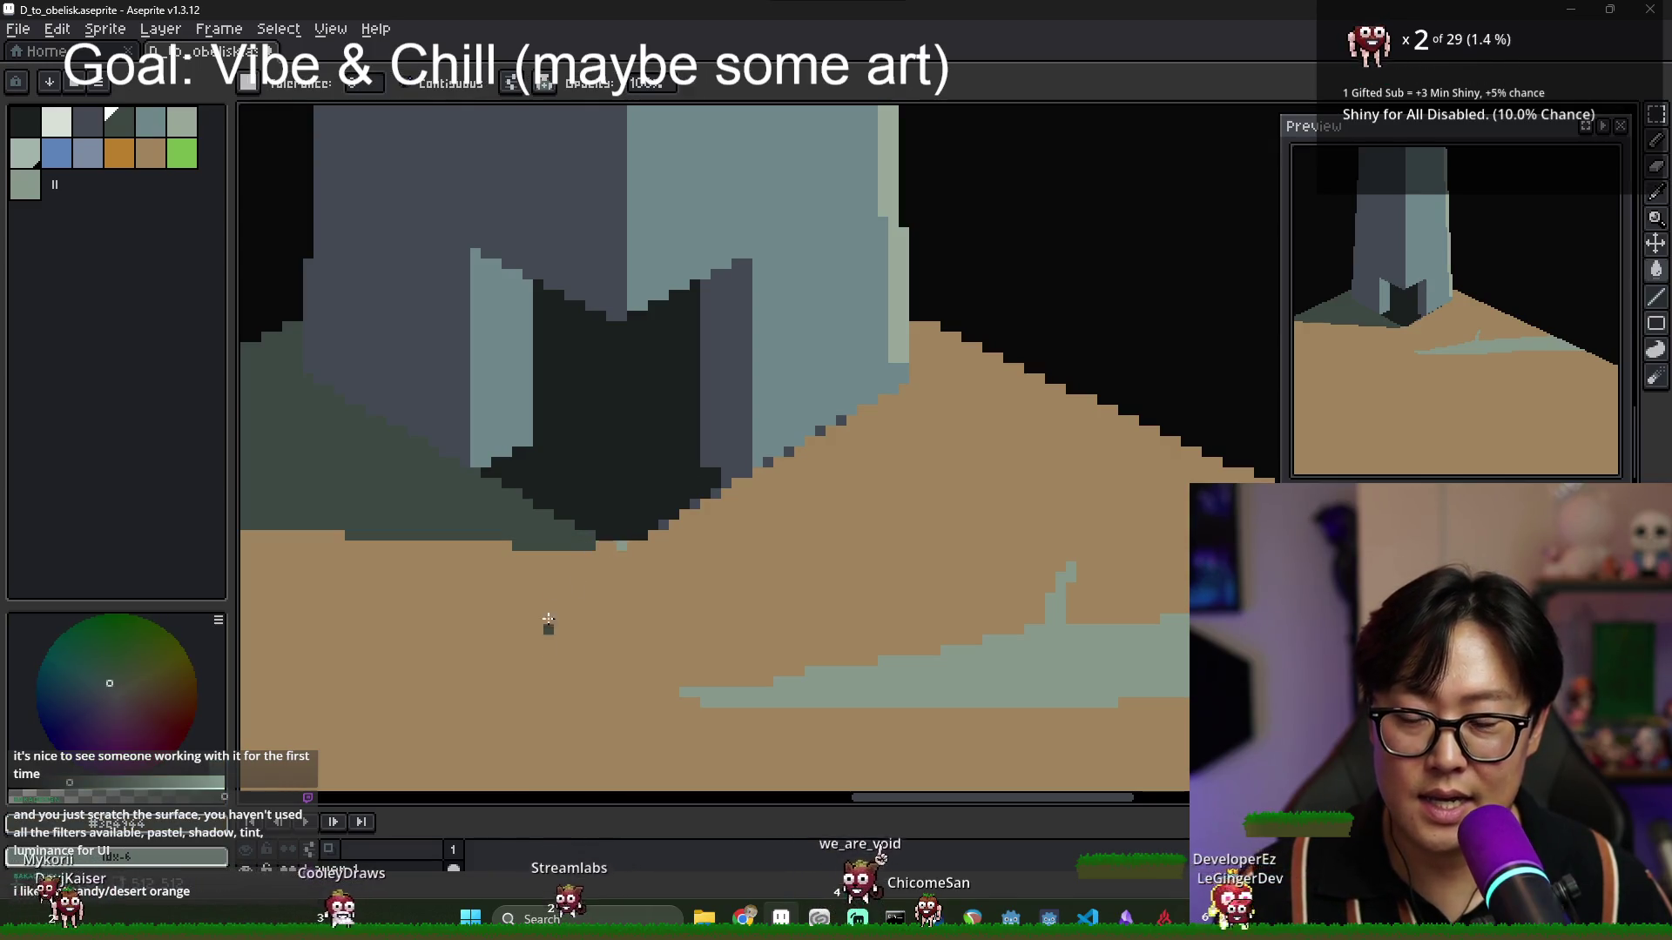
mouse_move(501, 805)
left_mouse_down()
mouse_move(498, 576)
mouse_move(508, 676)
left_mouse_up()
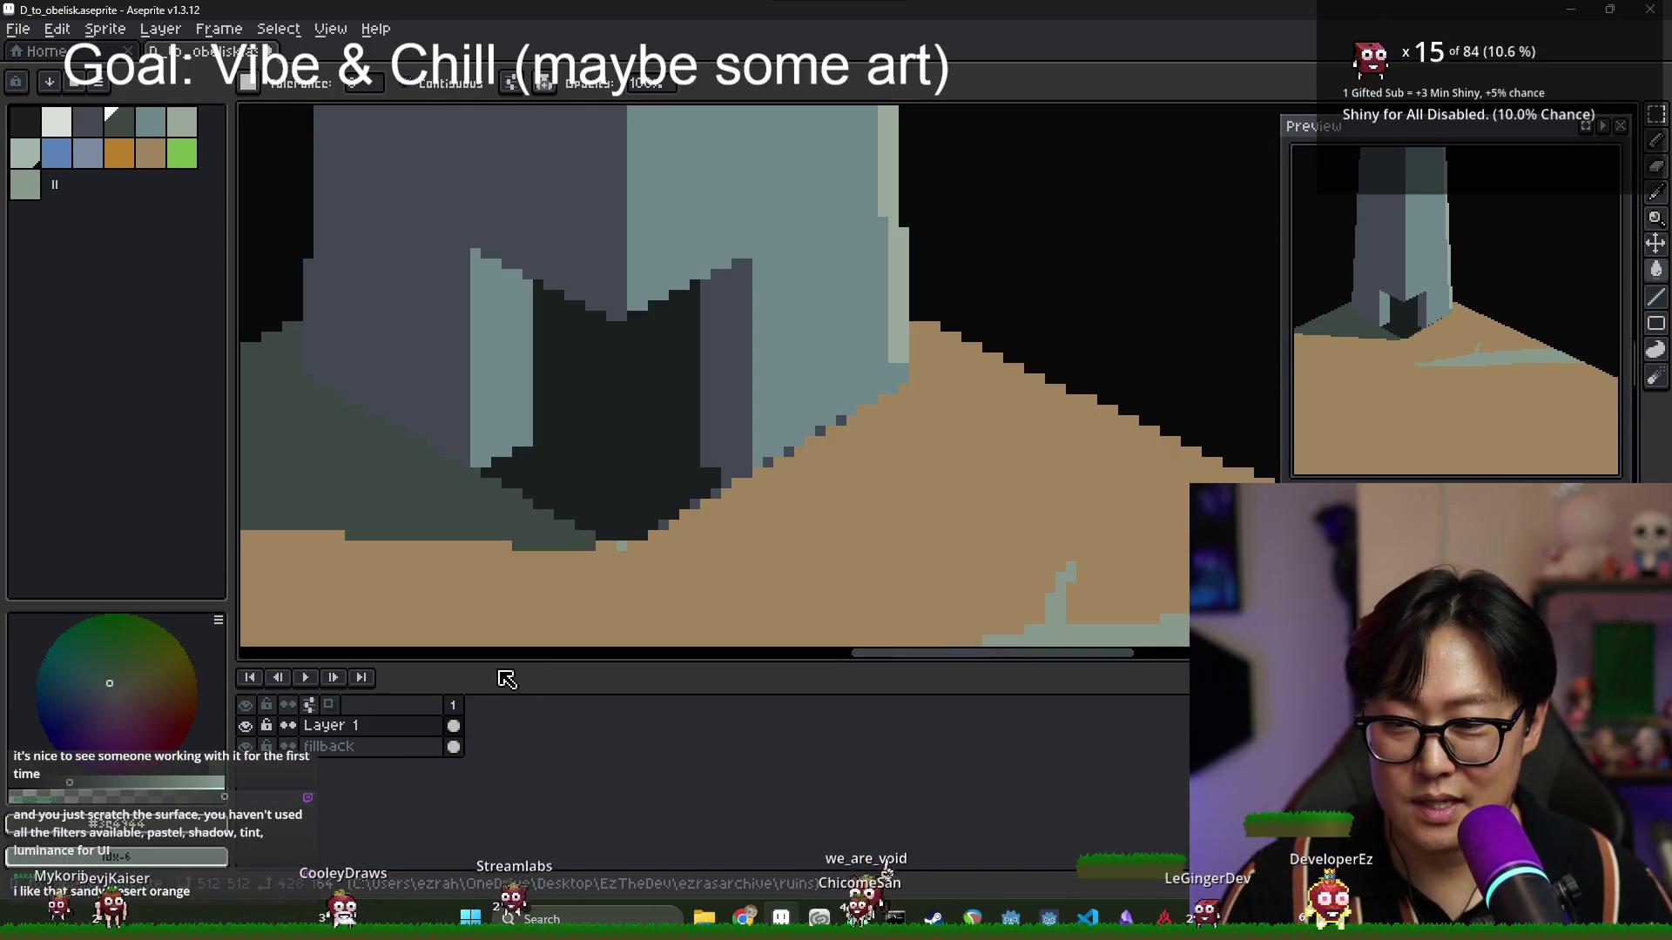
key("b")
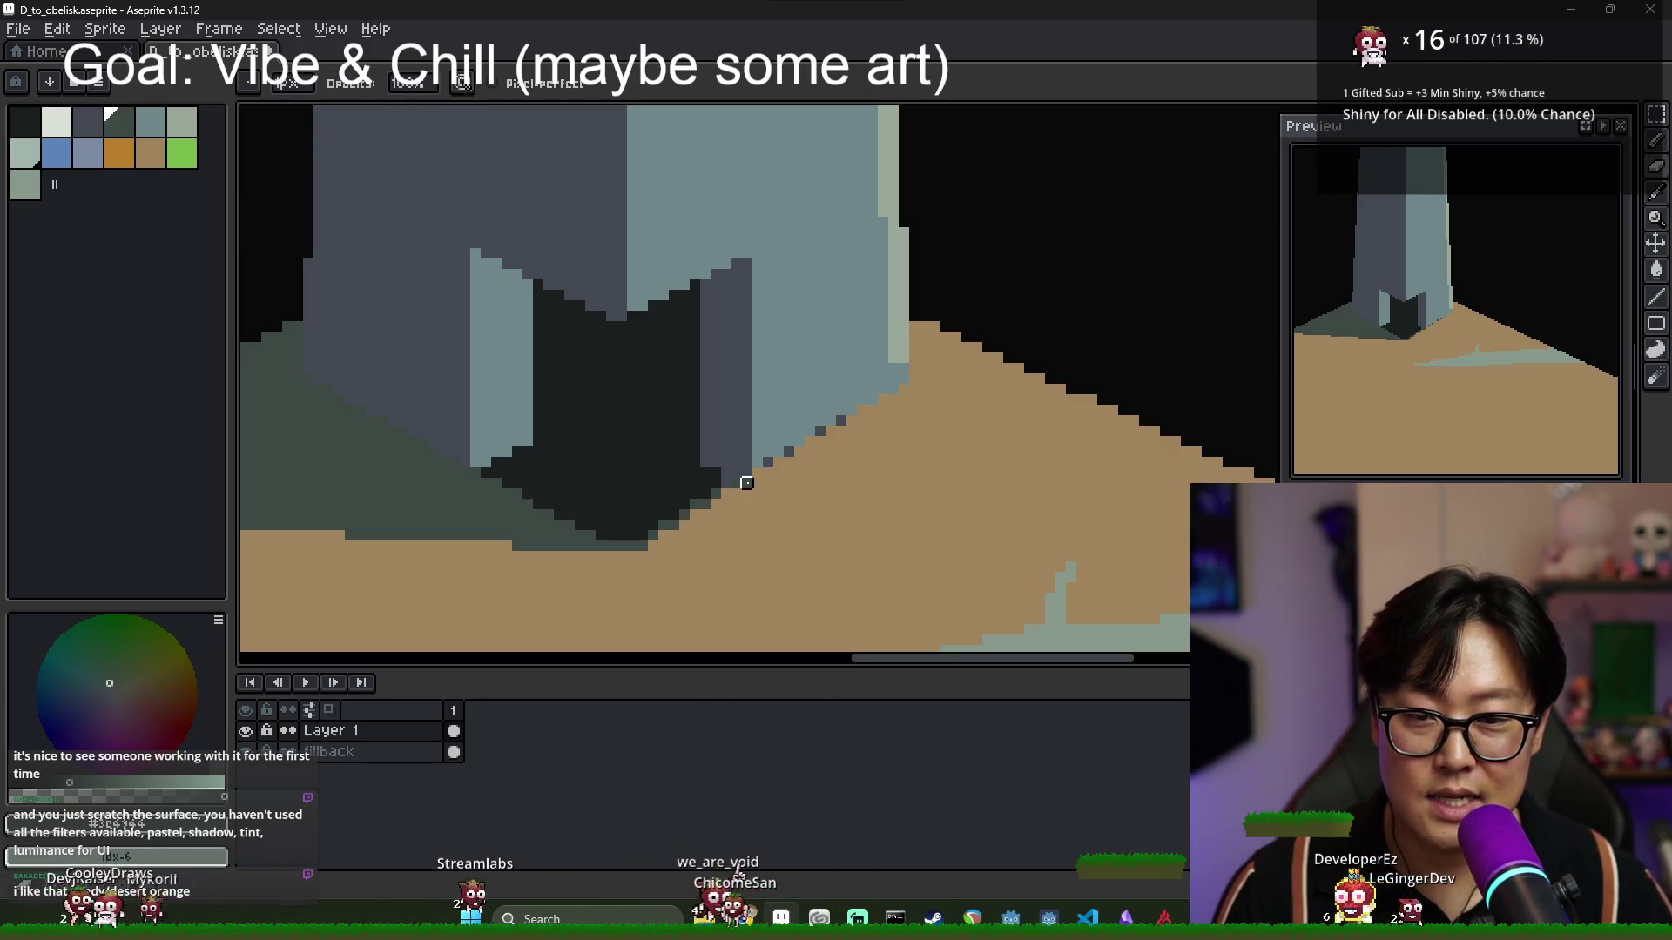
Paint light teal rubble pixels below the obelisk's doorway with the teal-grey colour.
scroll(703, 552, "down", 2)
scroll(703, 552, "down", 2)
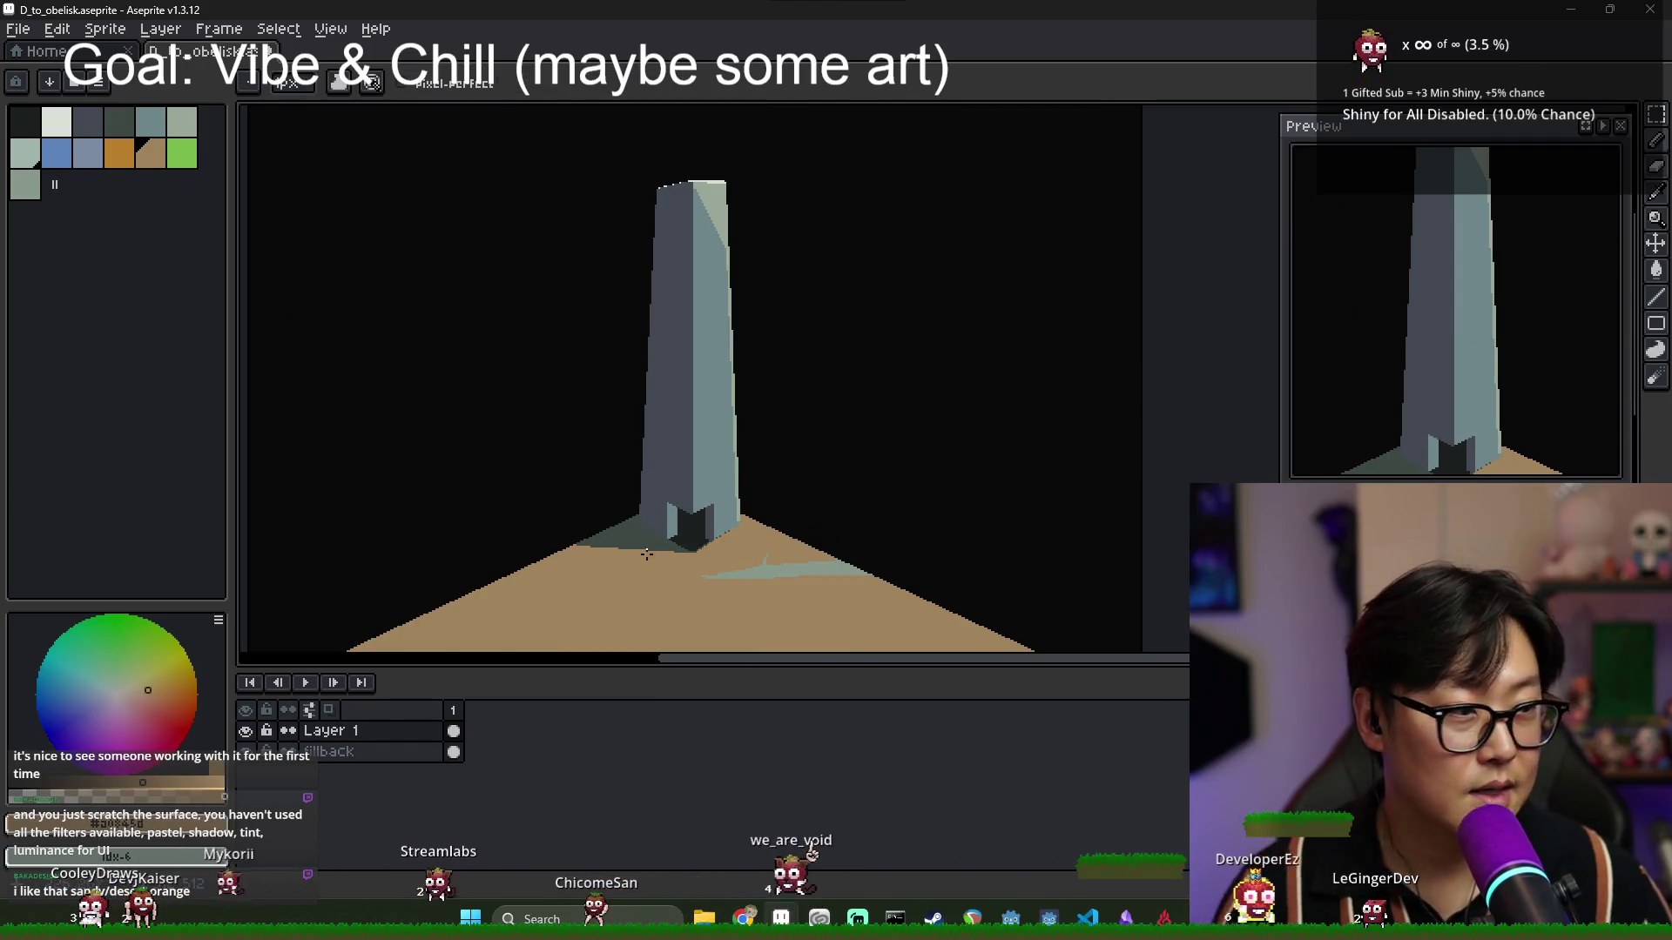
scroll(728, 566, "up", 4)
left_click(622, 496, "alt")
scroll(626, 514, "up", 1)
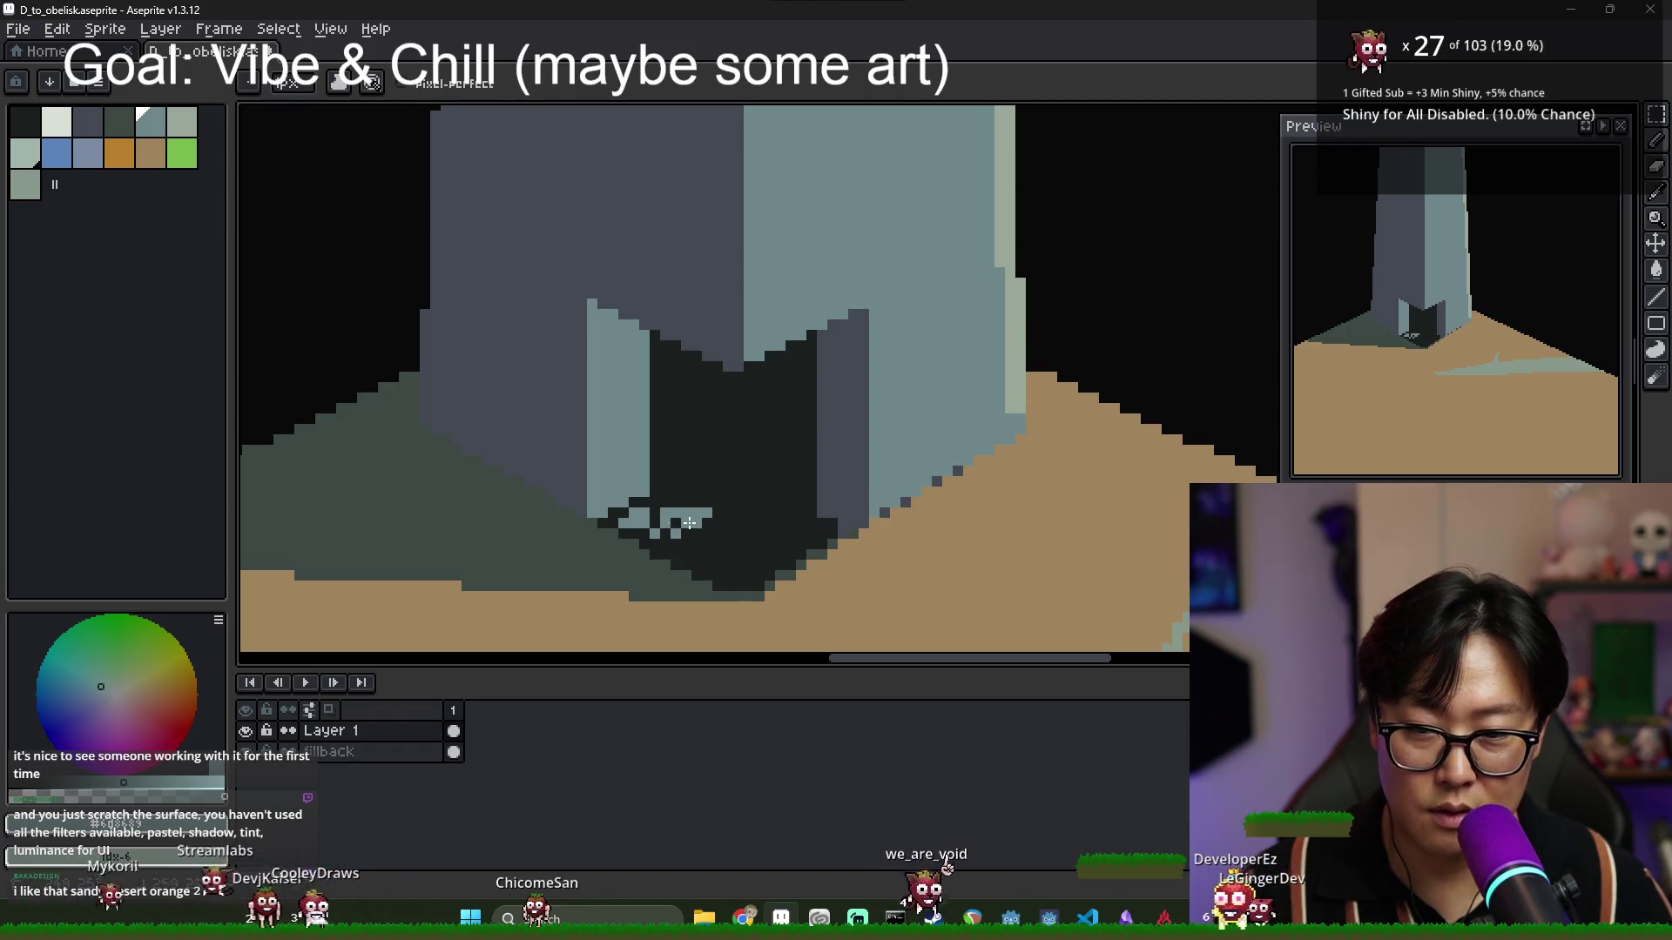
mouse_move(705, 526)
left_mouse_down()
mouse_move(693, 550)
mouse_move(741, 575)
mouse_move(749, 559)
left_mouse_up()
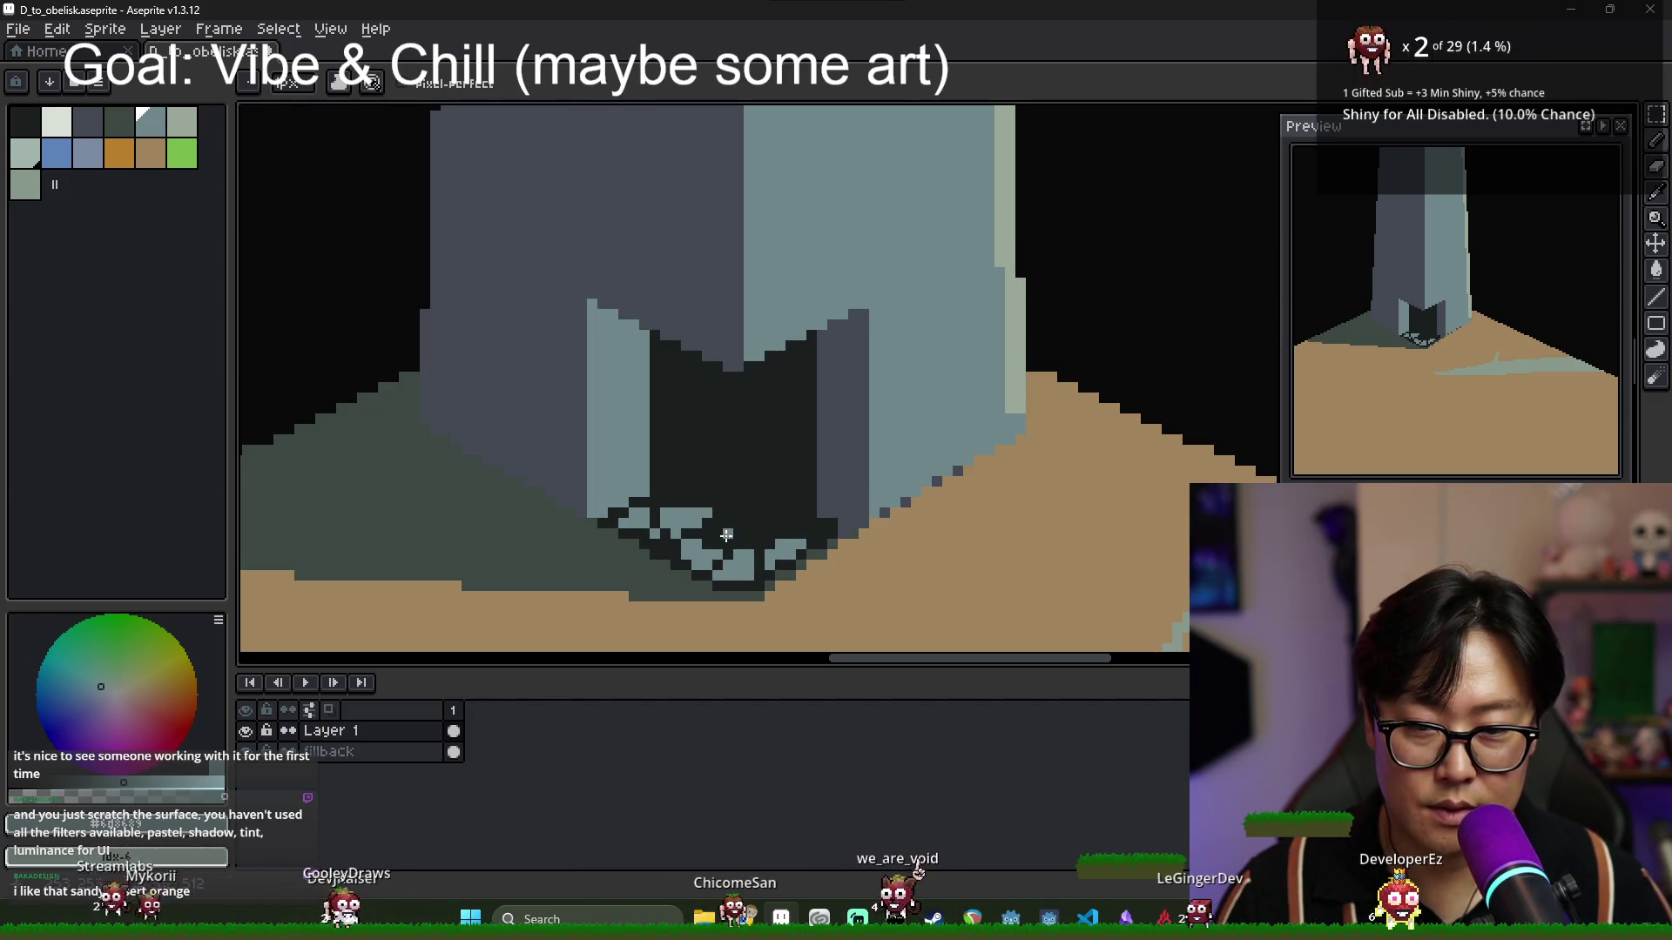
left_click(759, 480)
left_click(749, 498)
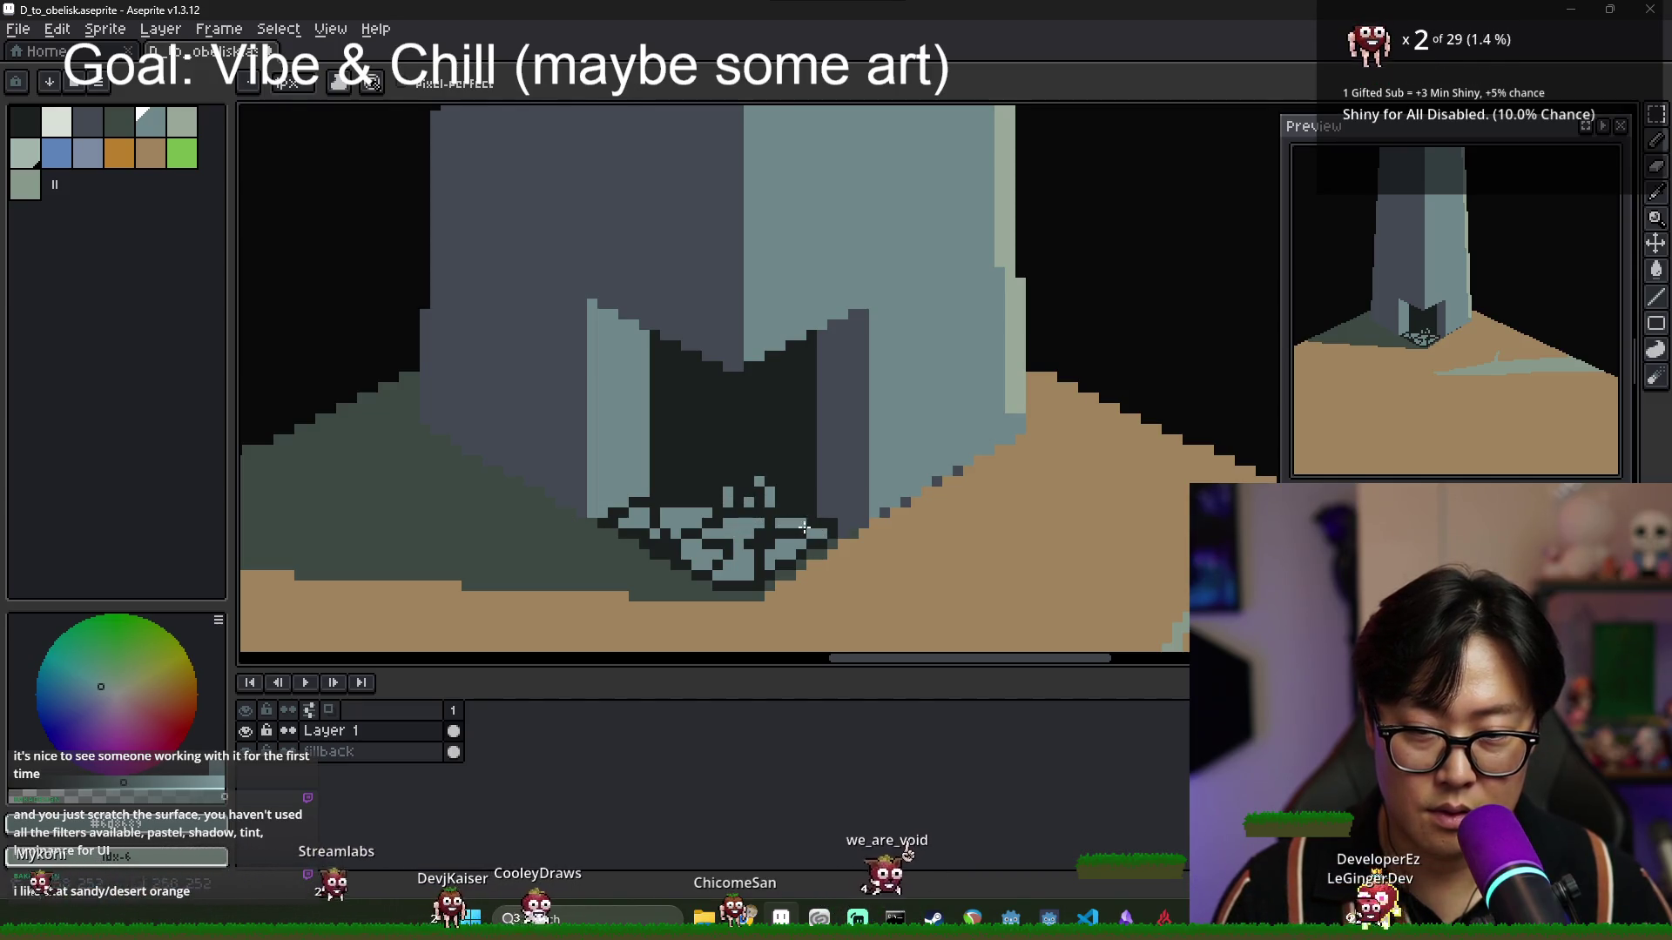
left_click(119, 153)
Draw the door's orange edge down the doorway, undoing a stray orange pixel.
key("g")
scroll(688, 469, "up", 1)
key("b")
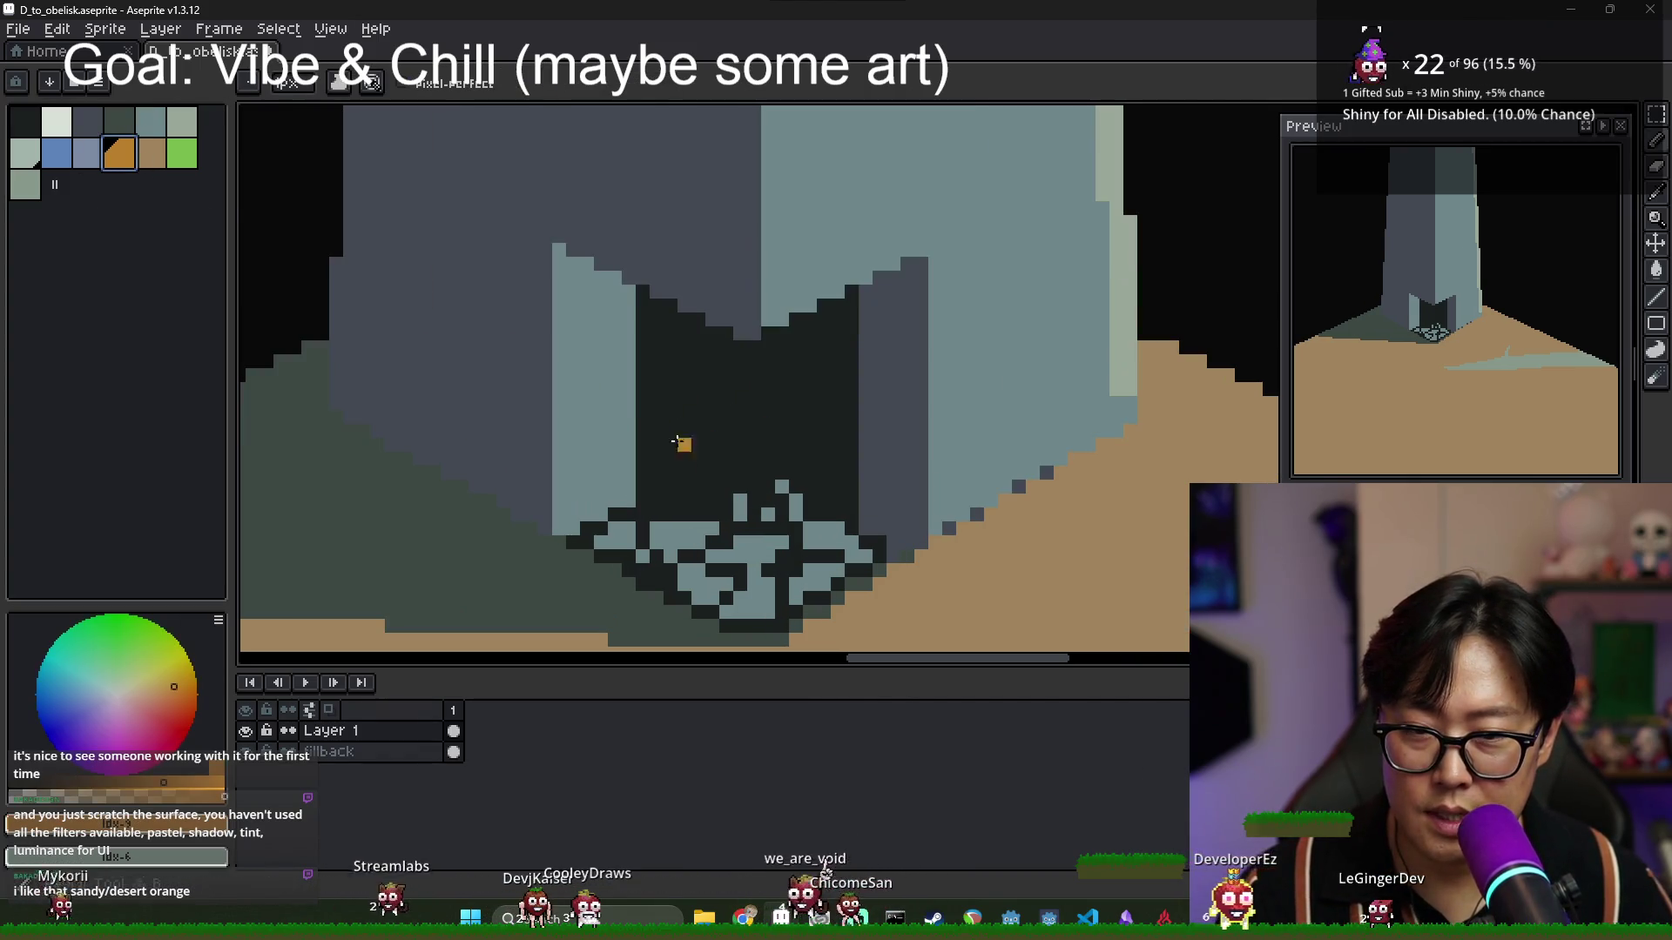
left_click_drag(656, 307, 655, 438)
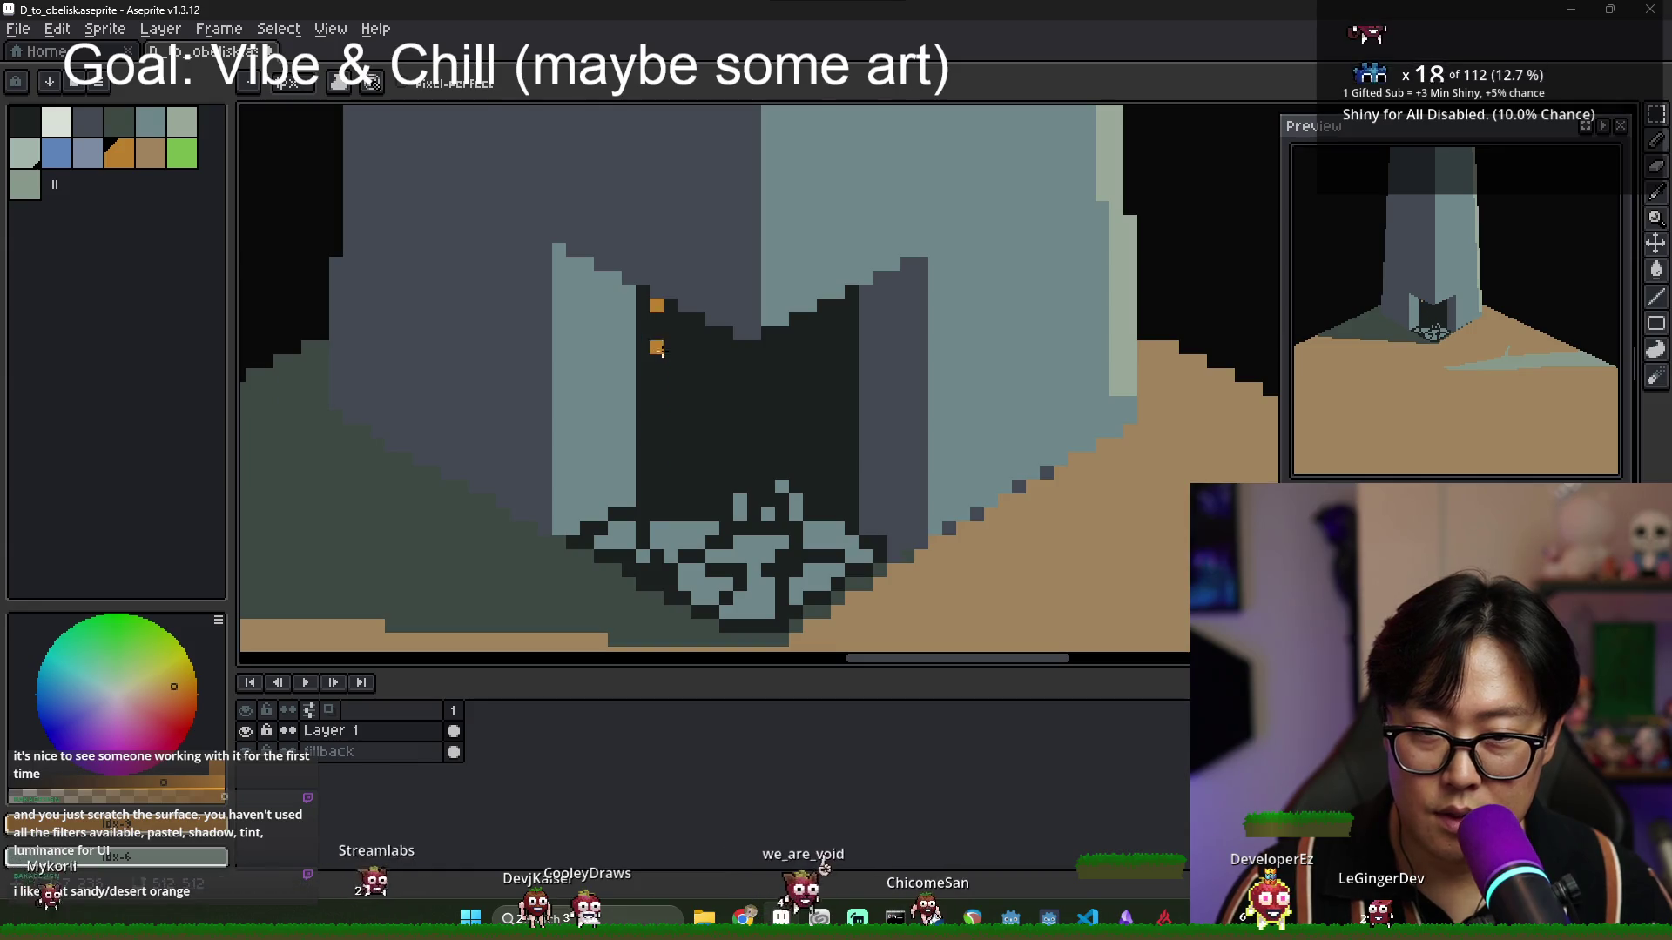
key("ctrl+z")
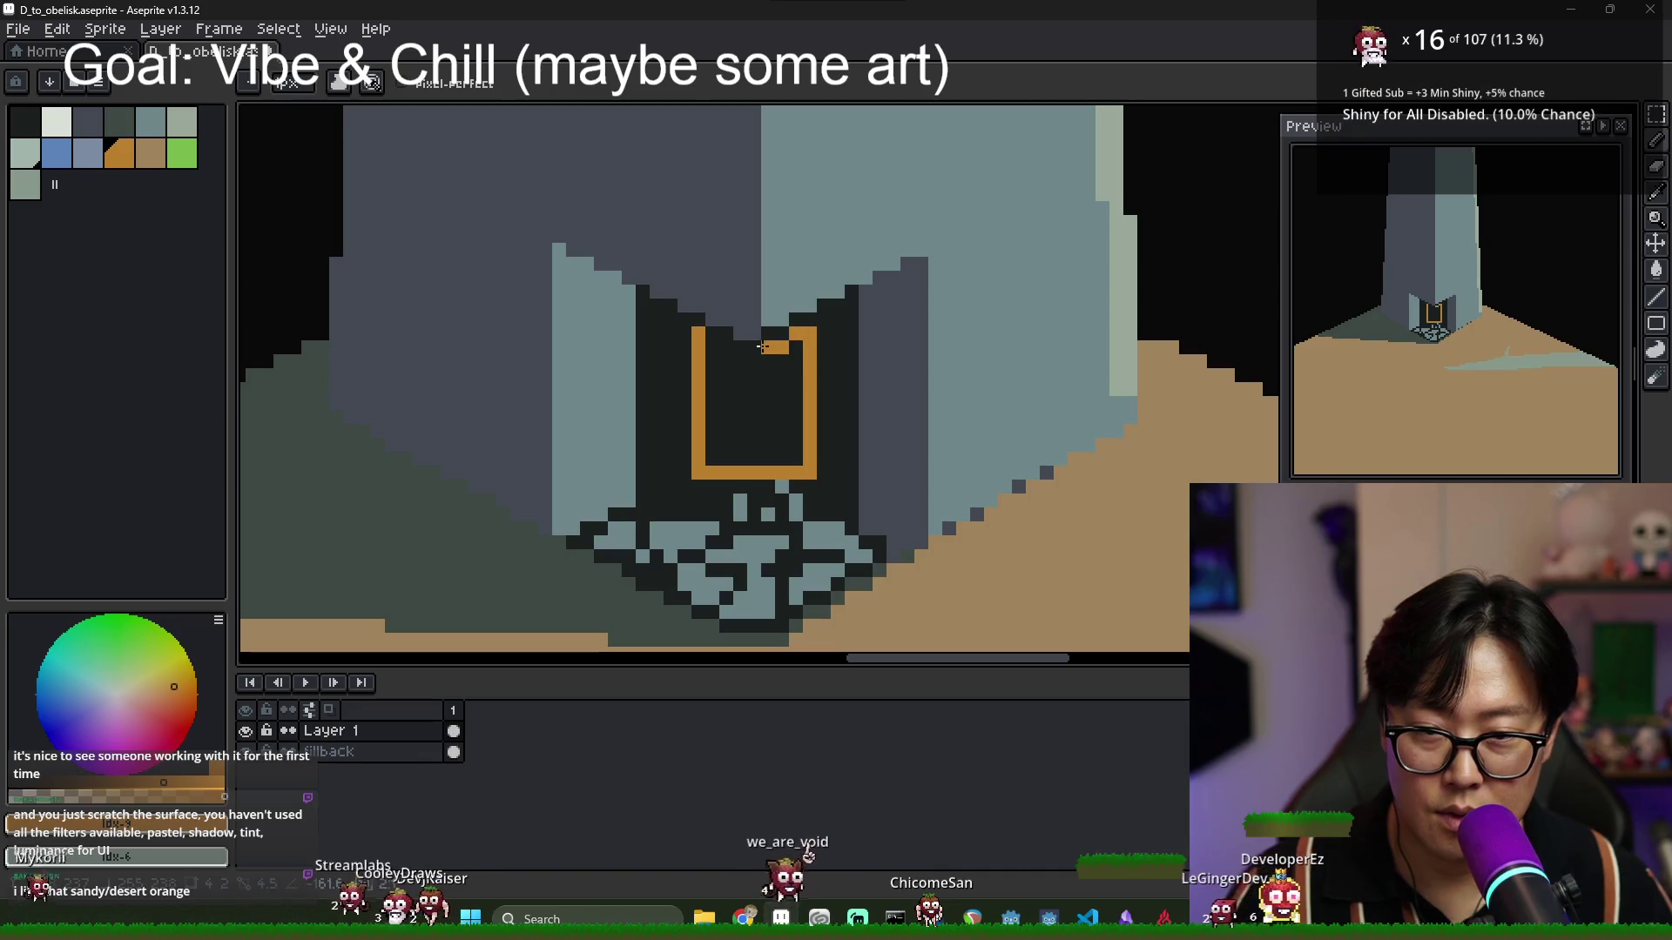
Bucket-fill the door outline solid orange.
key("g")
left_click(733, 393)
scroll(734, 396, "down", 2)
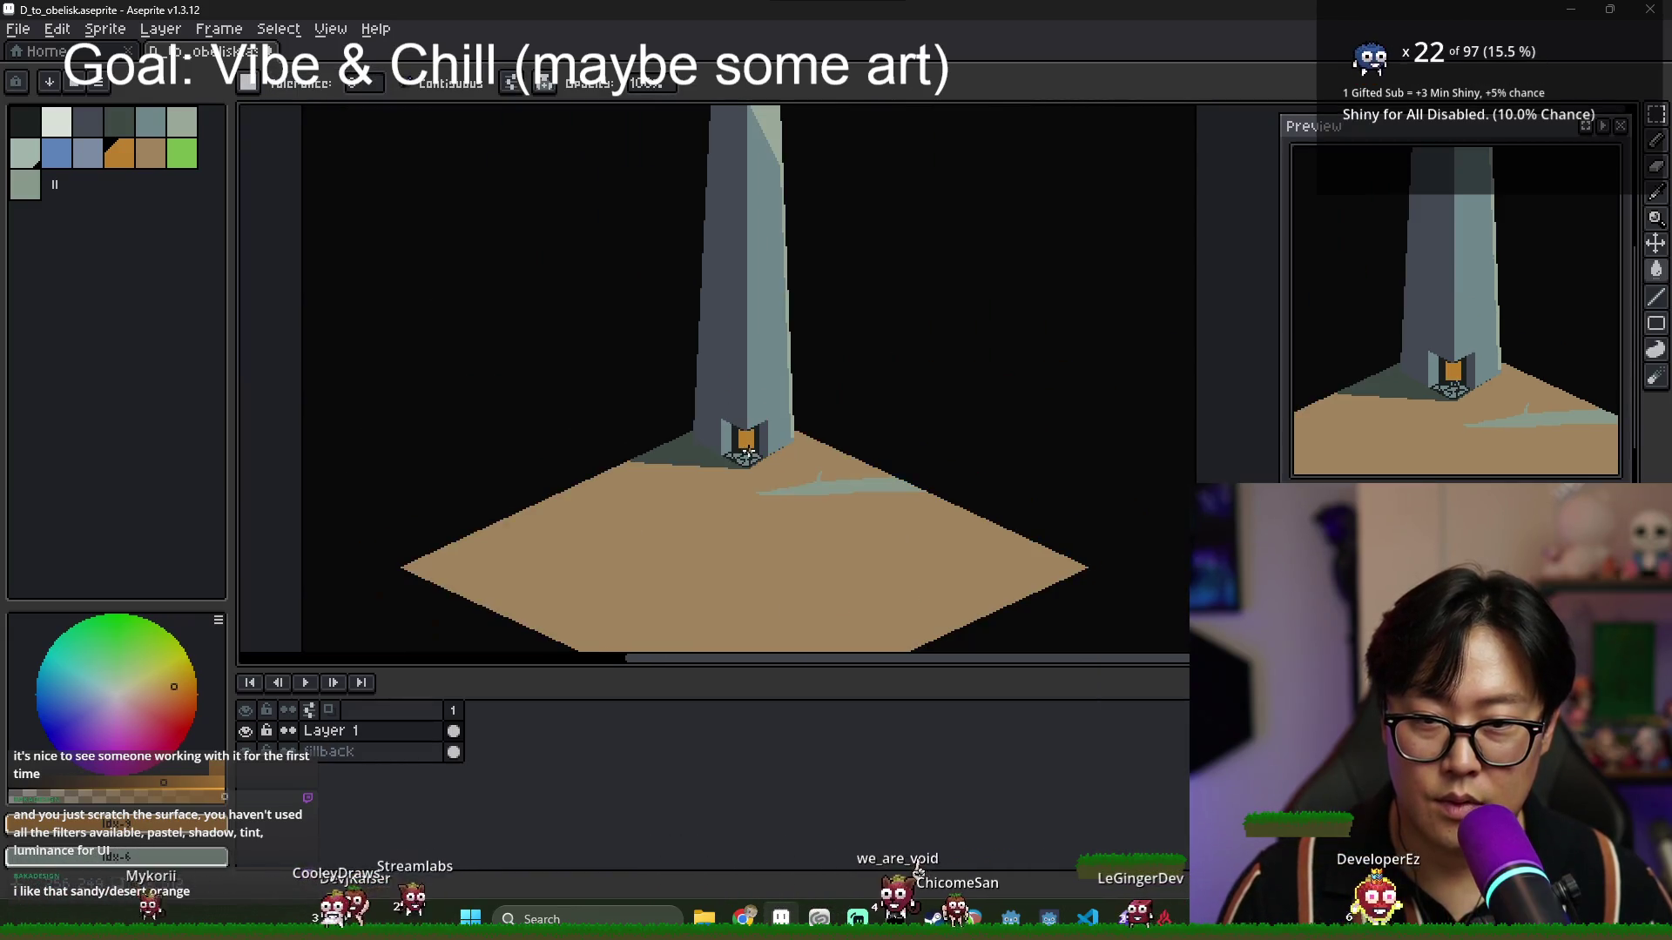
scroll(726, 418, "up", 2)
key("b")
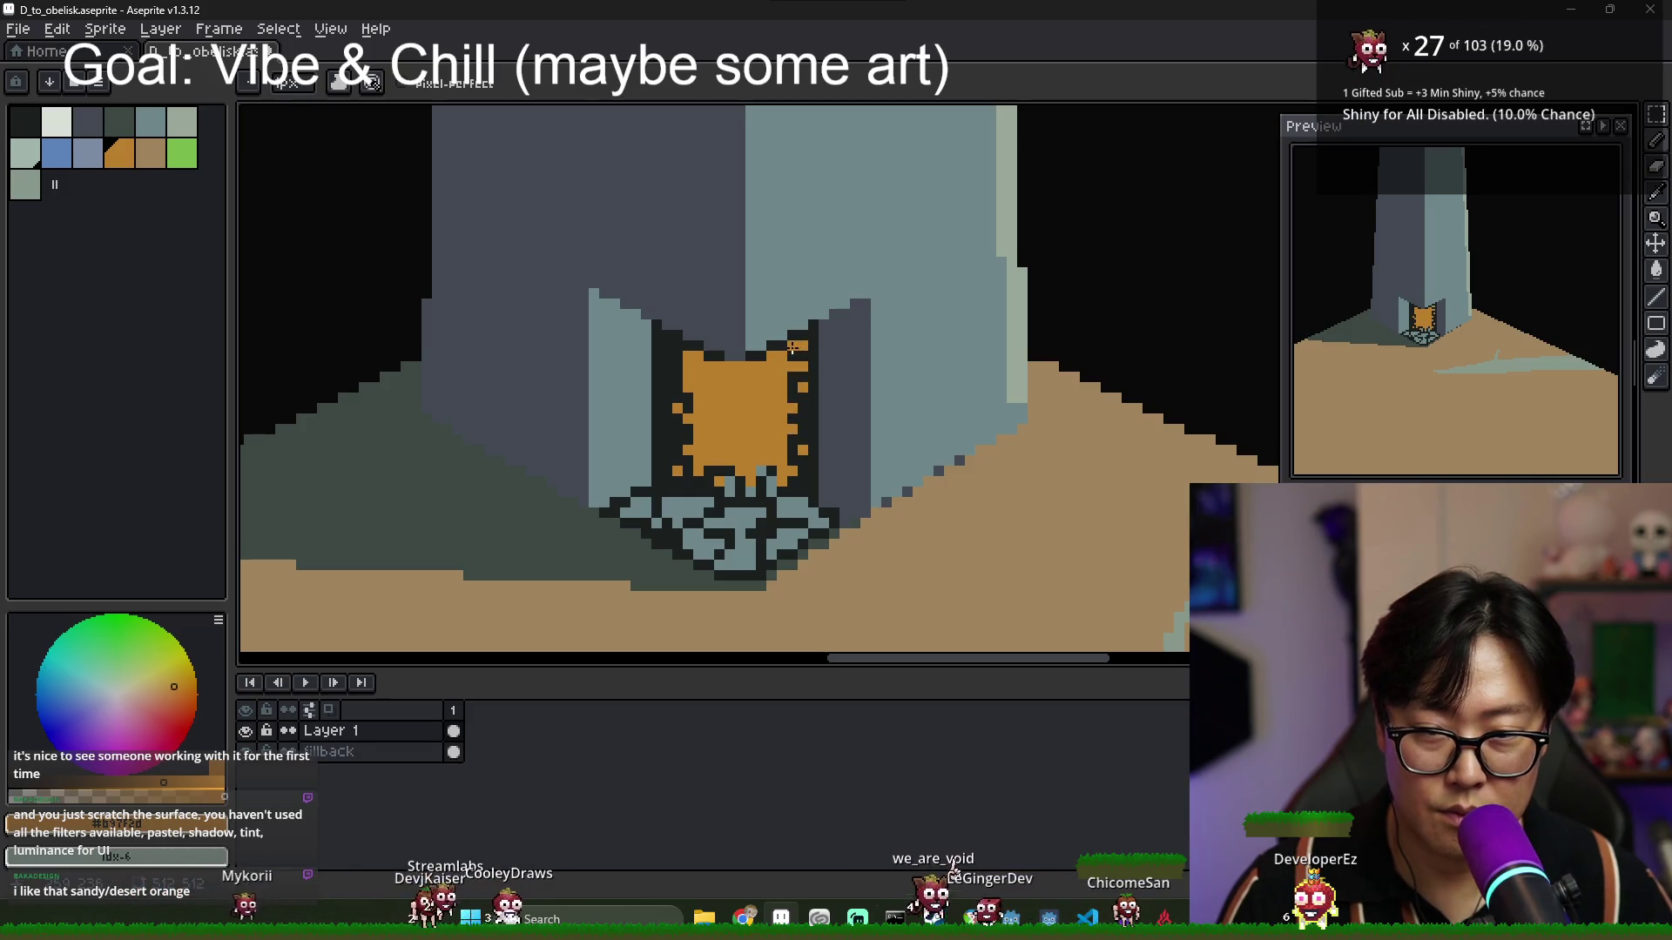
Add three orange pixels along the door's left edge.
left_click(667, 346)
left_click(670, 364)
left_click(667, 383)
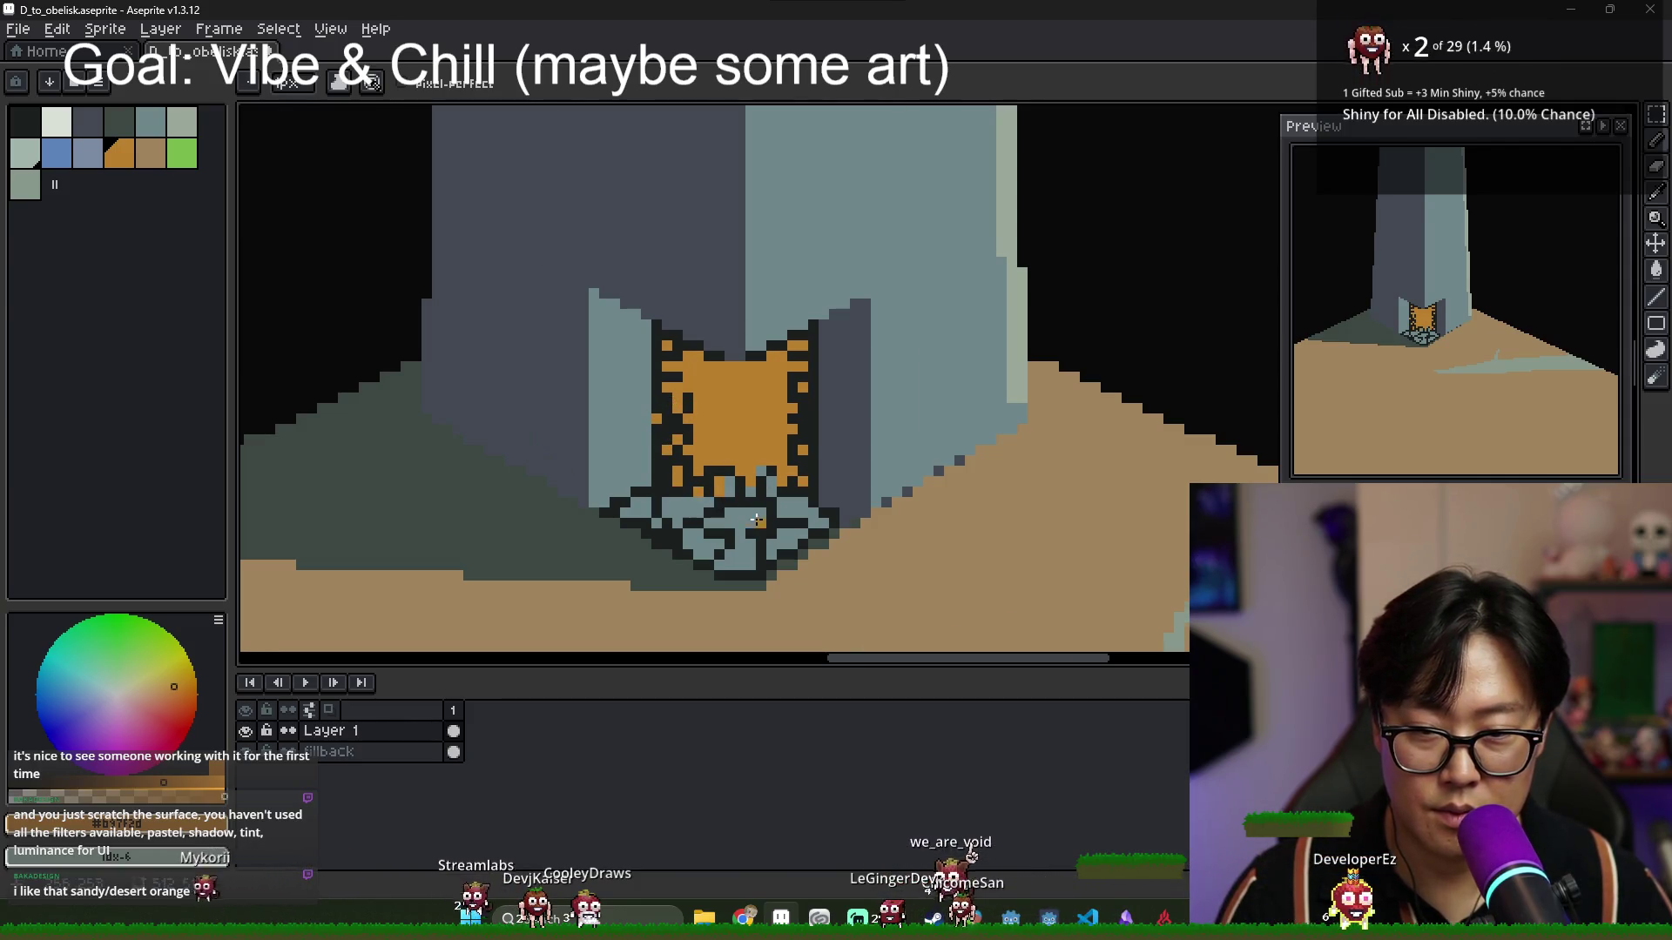
scroll(756, 520, "down", 4)
scroll(754, 505, "up", 2)
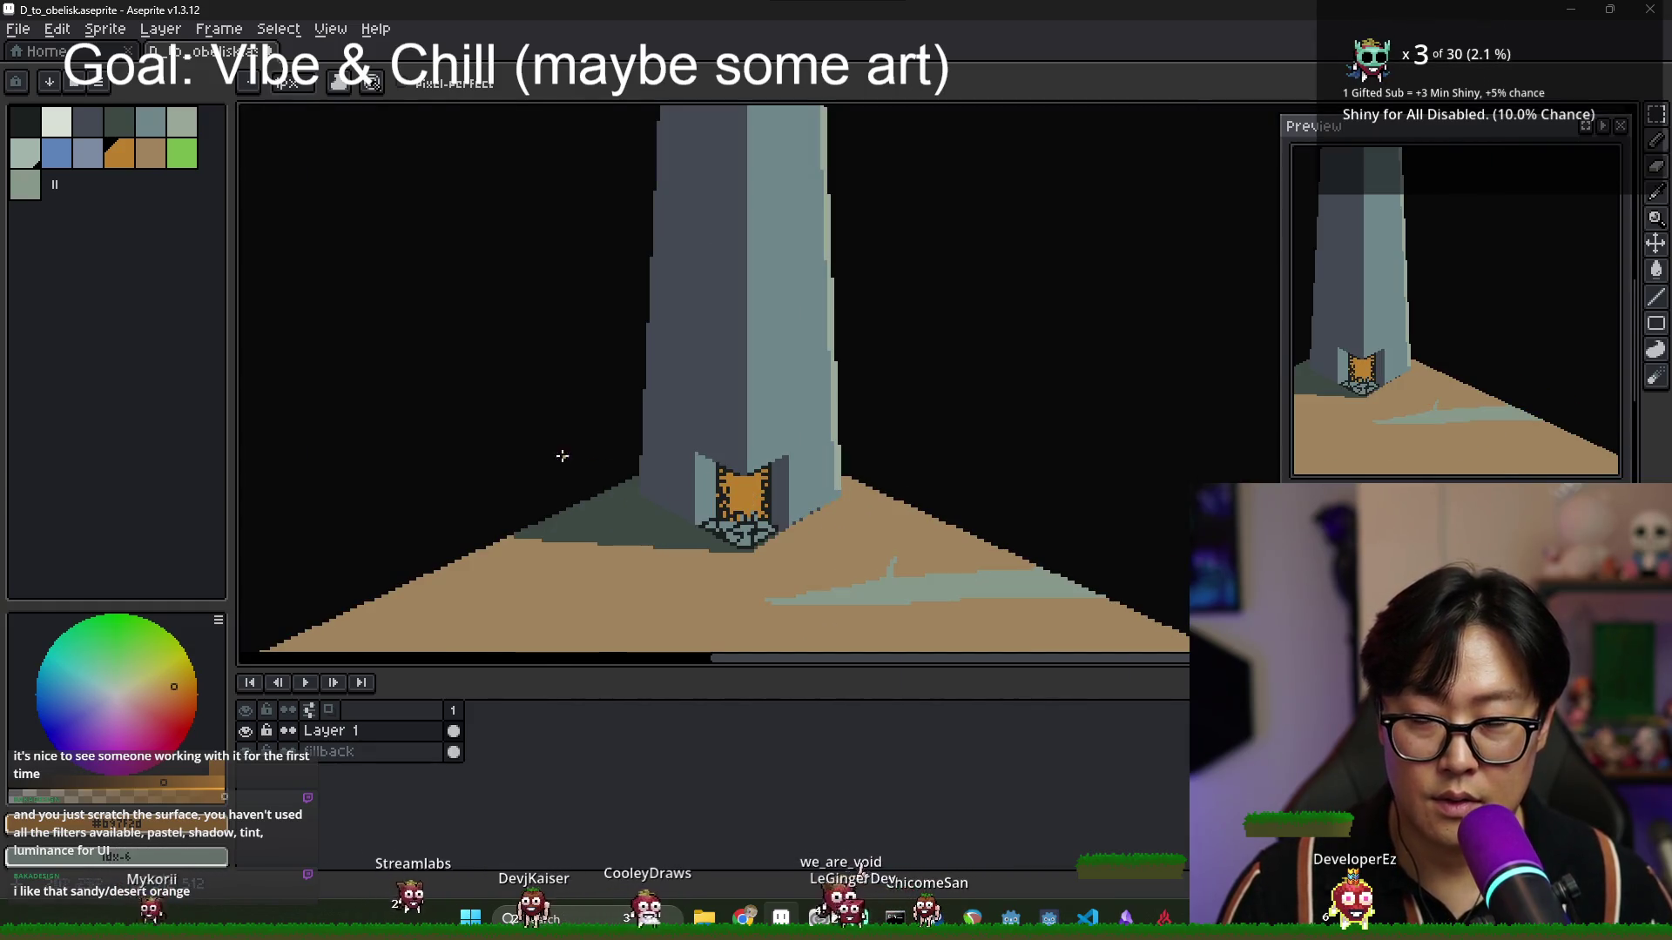
scroll(711, 480, "up", 4)
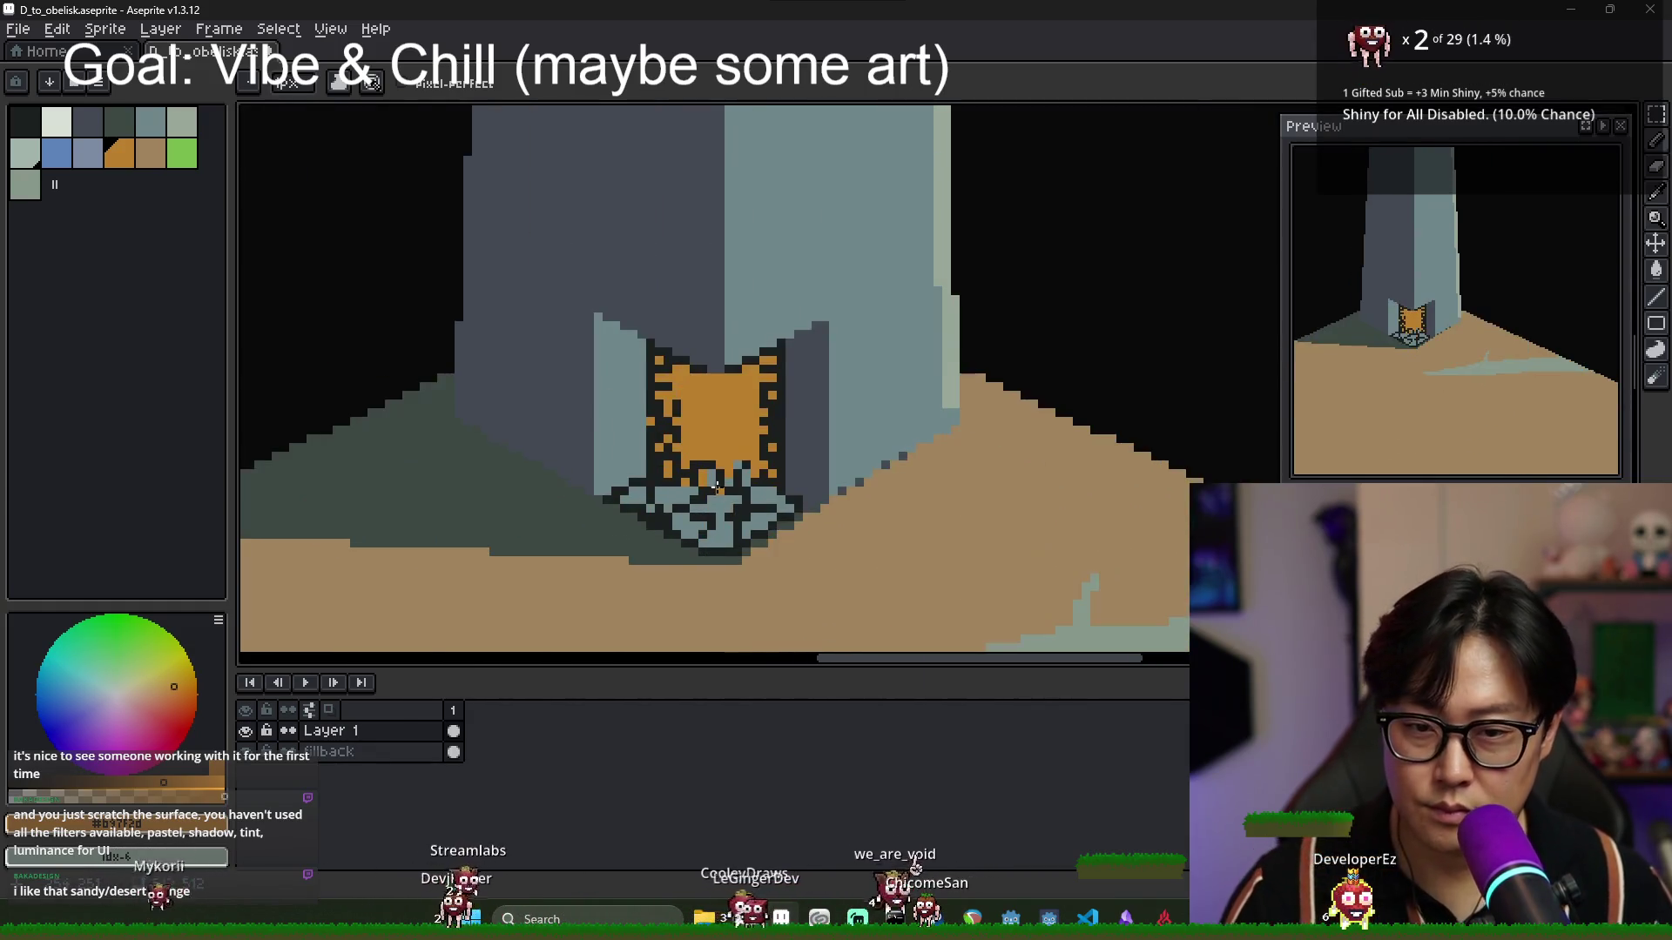
scroll(711, 479, "down", 3)
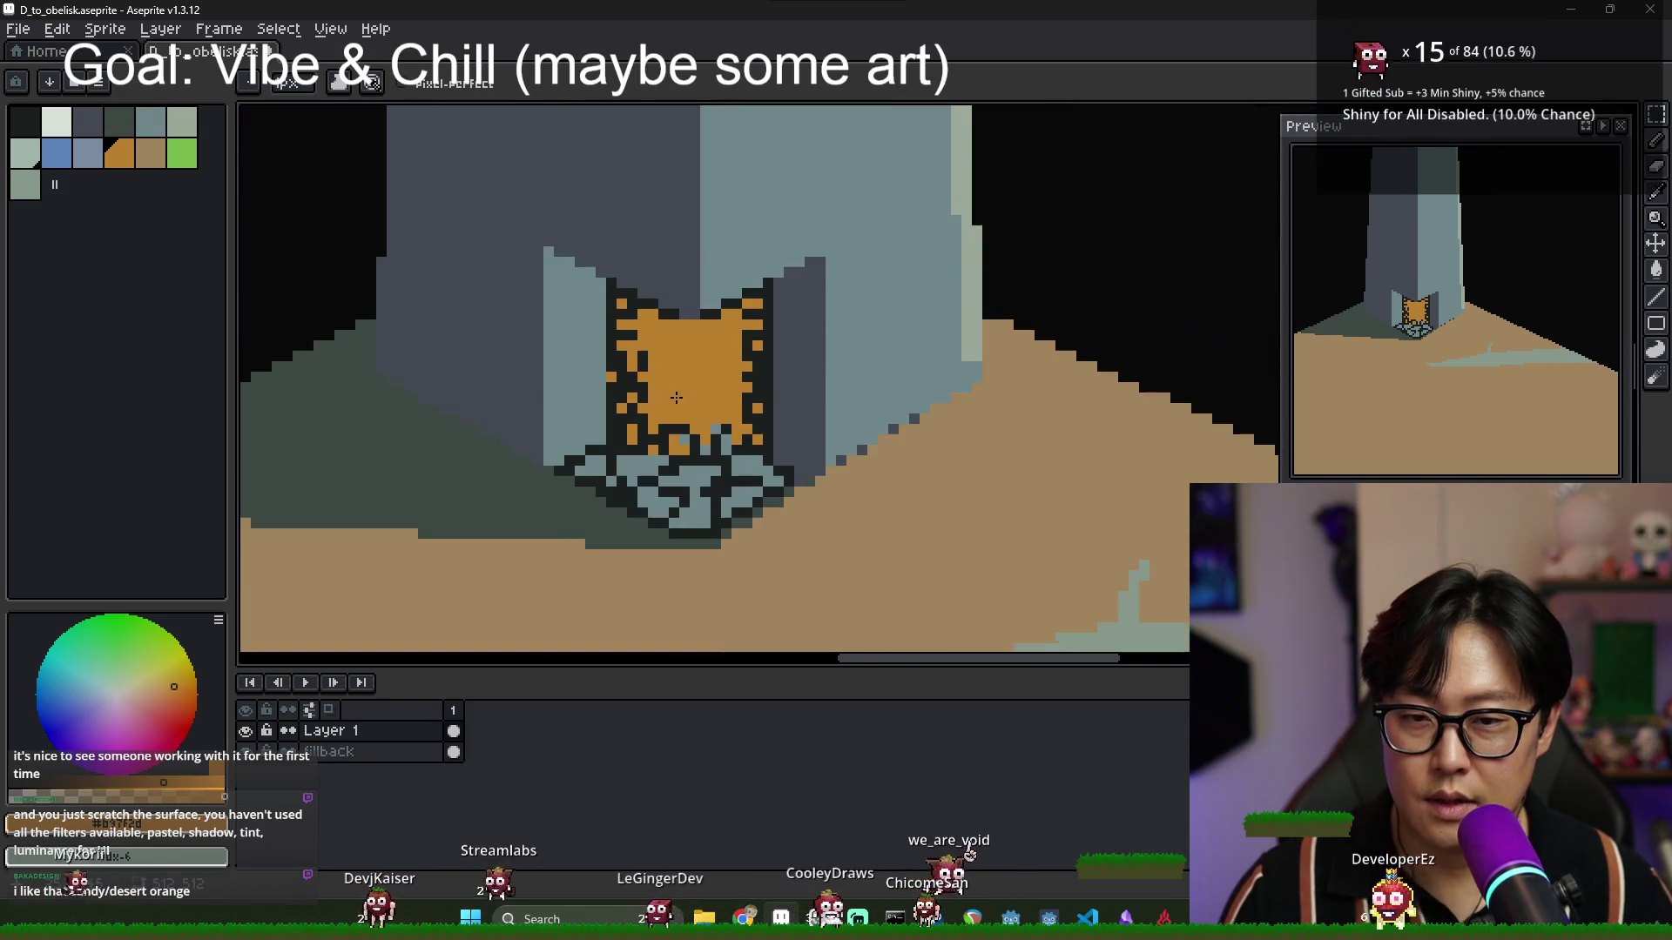
scroll(675, 417, "up", 2)
scroll(668, 449, "down", 4)
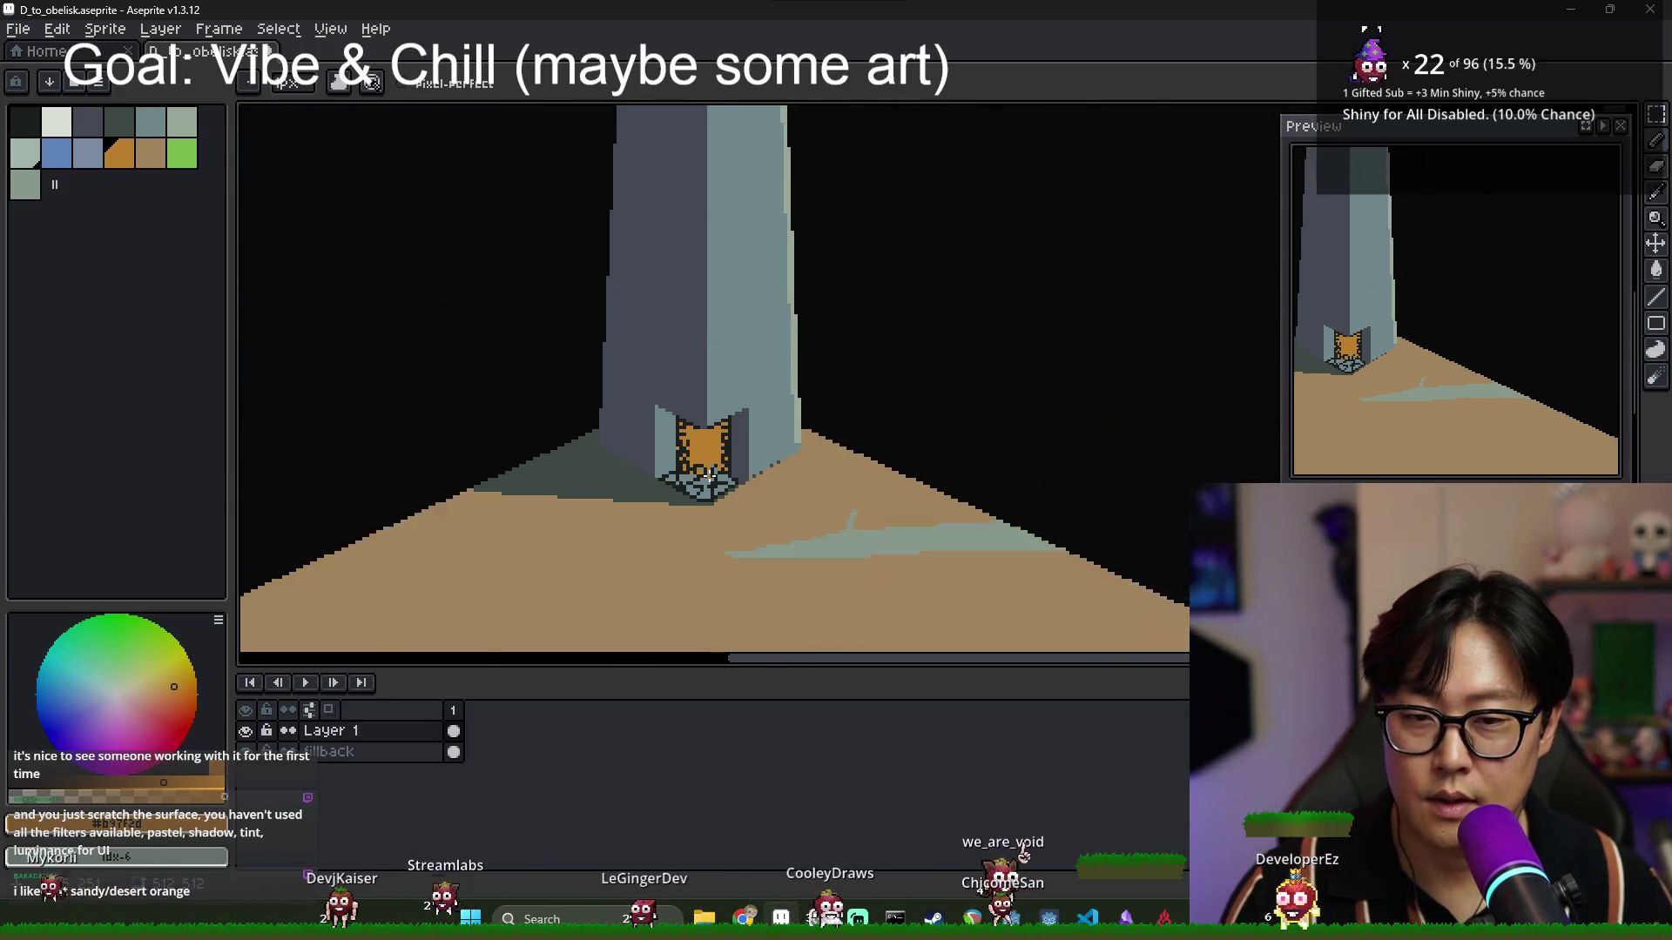
scroll(724, 466, "up", 3)
Paint a dark slate grey pixel on the door base.
left_click(744, 462, "alt")
scroll(668, 597, "up", 1)
left_click(668, 596)
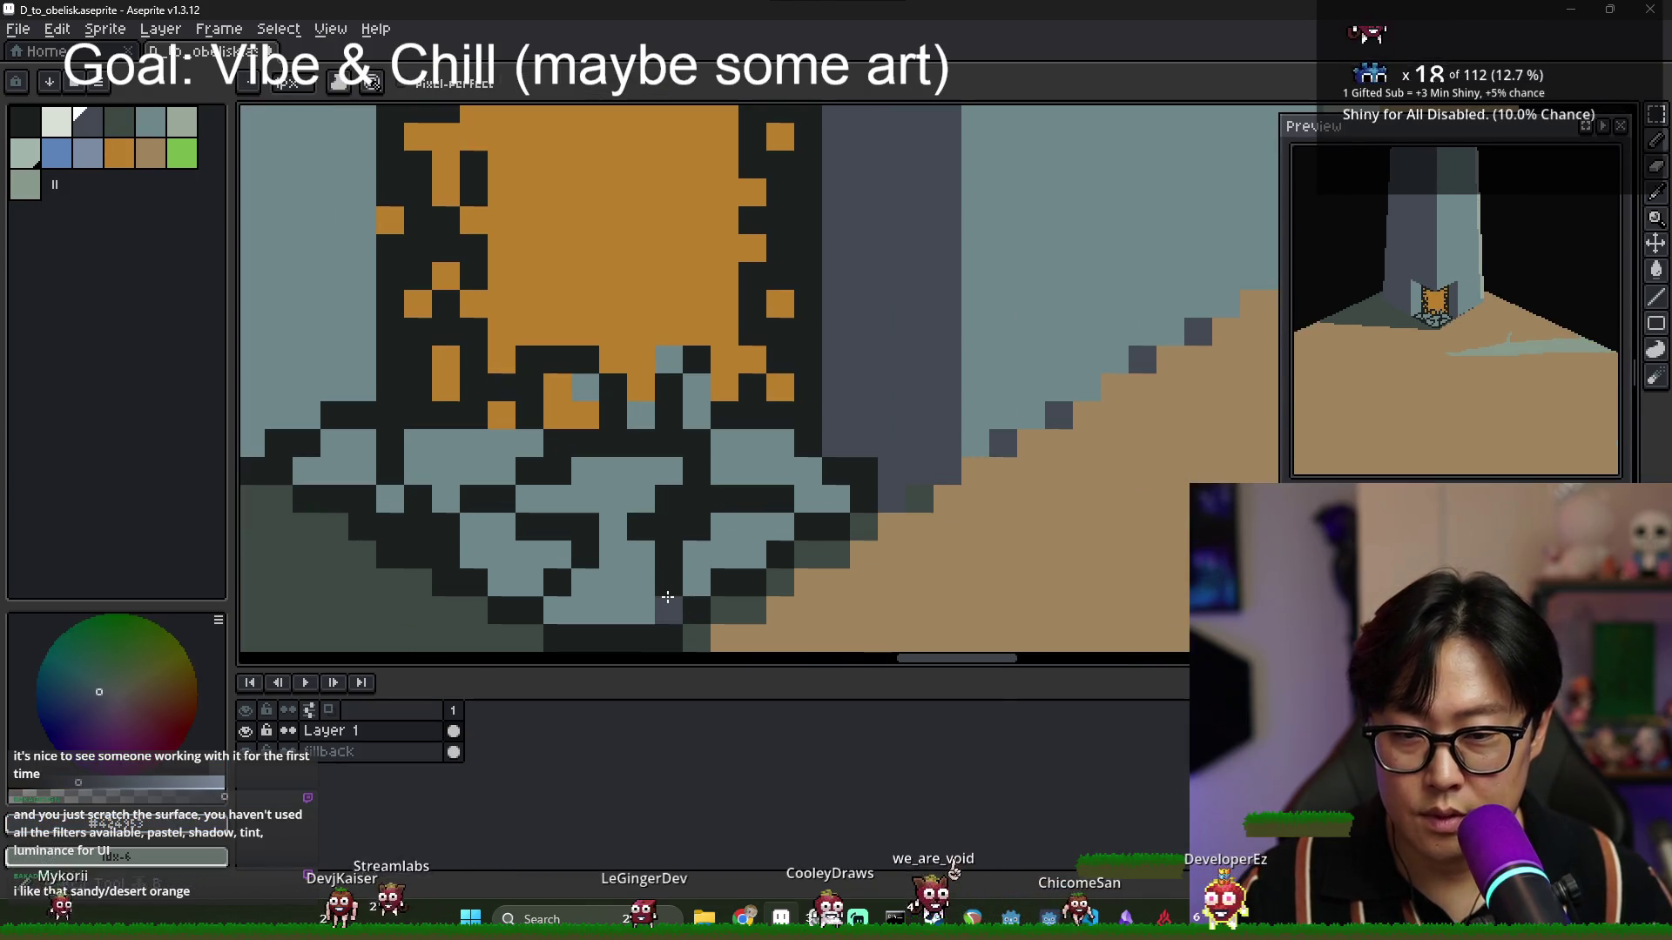
Paint dark slate pixels over the doorway rubble.
mouse_move(705, 535)
left_mouse_down()
mouse_move(757, 500)
mouse_move(669, 527)
mouse_move(702, 470)
mouse_move(545, 476)
left_mouse_up()
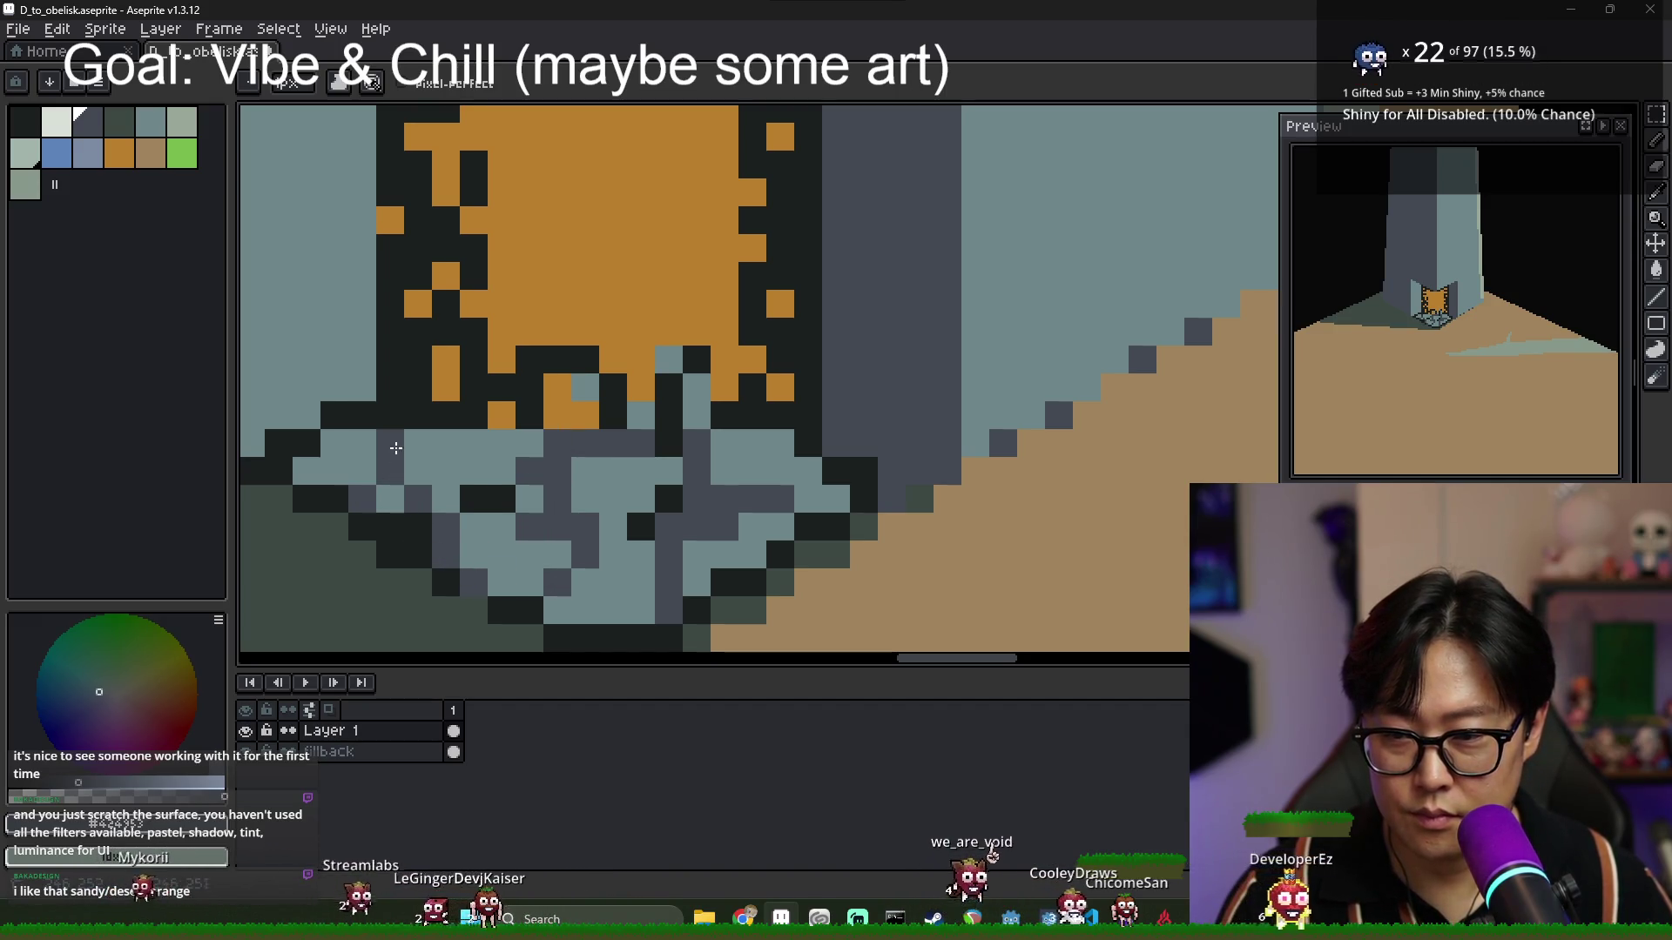
scroll(499, 532, "down", 2)
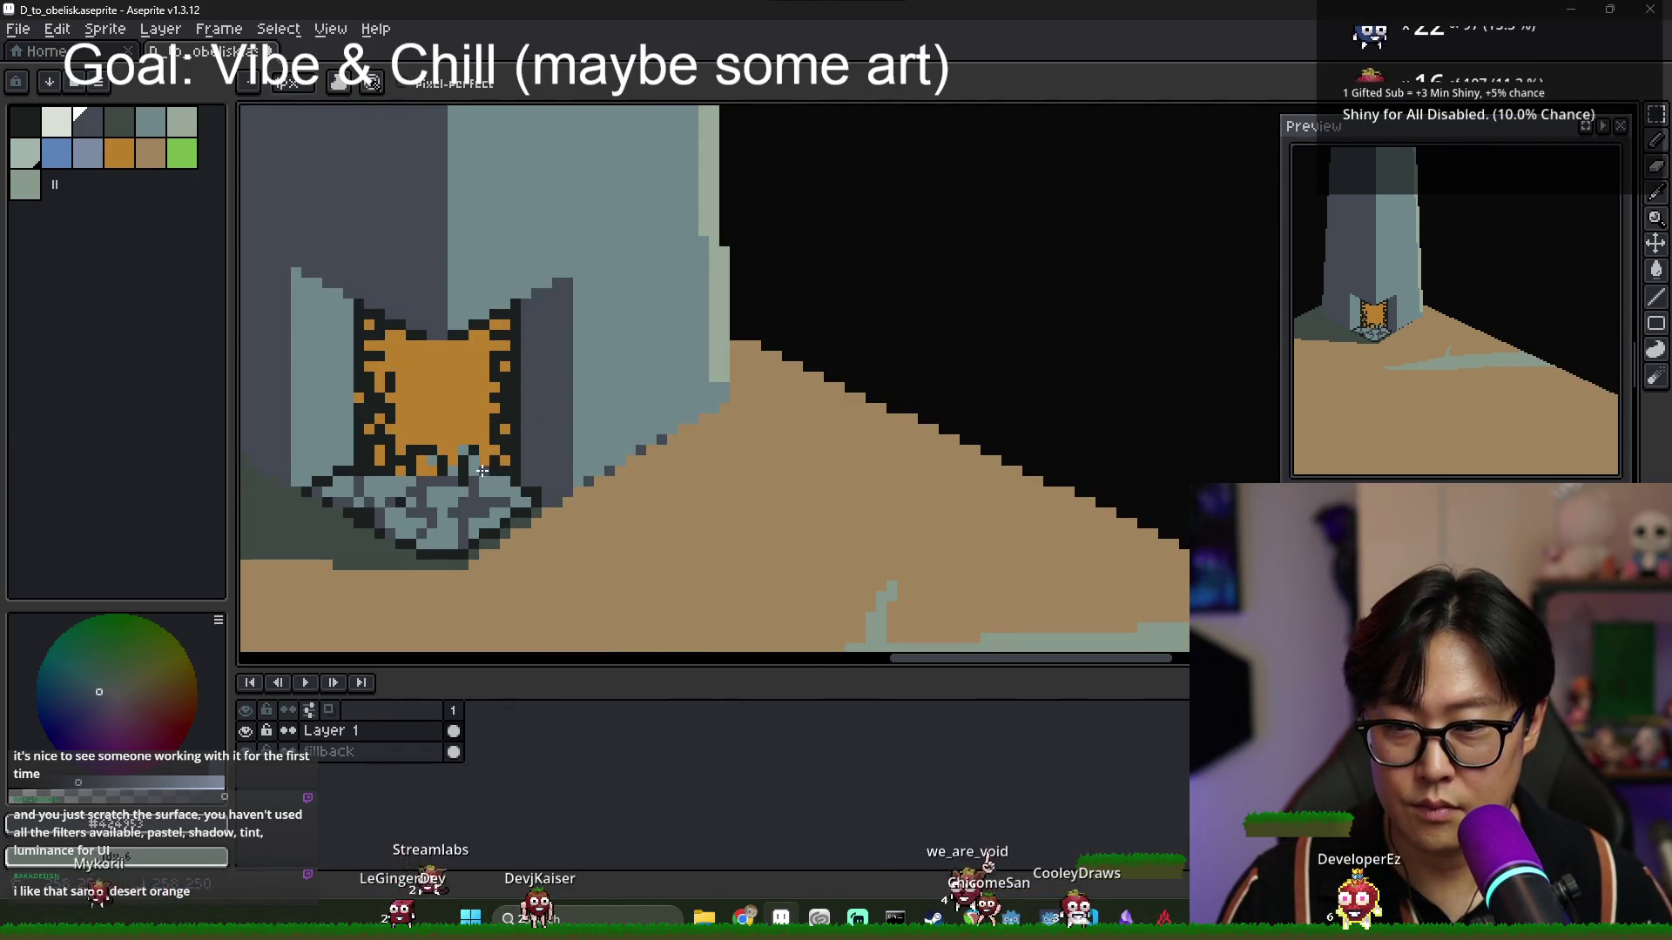
scroll(540, 502, "down", 1)
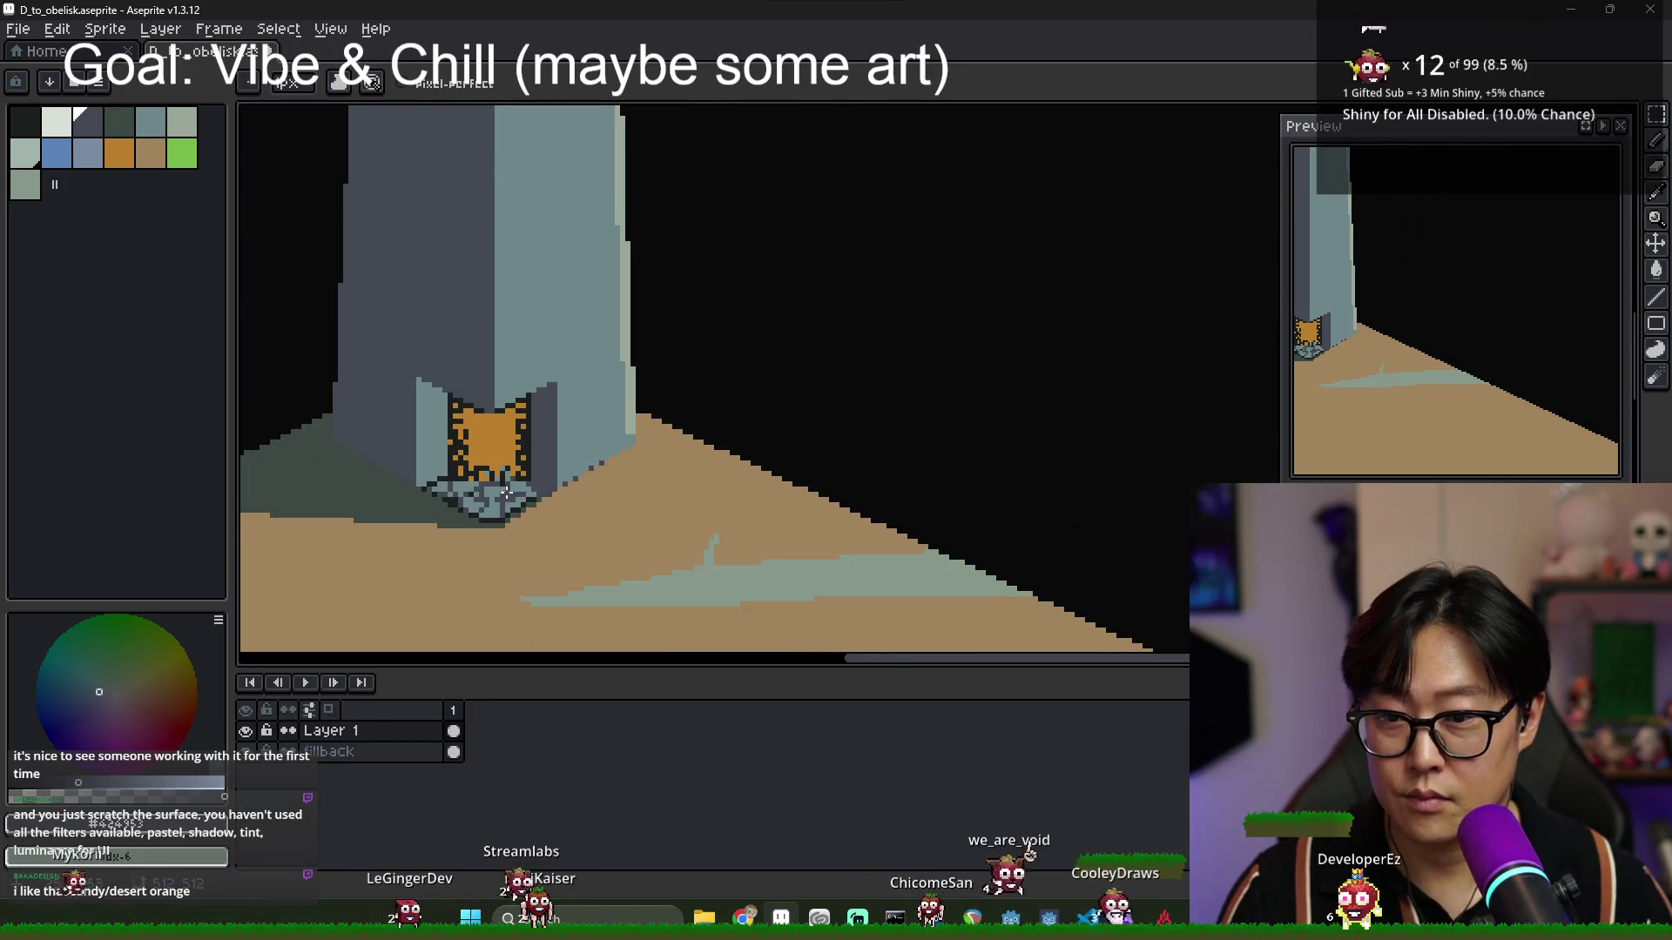
scroll(536, 495, "up", 2)
Add four light grey-green highlight pixels to the rubble.
left_click(537, 494, "alt")
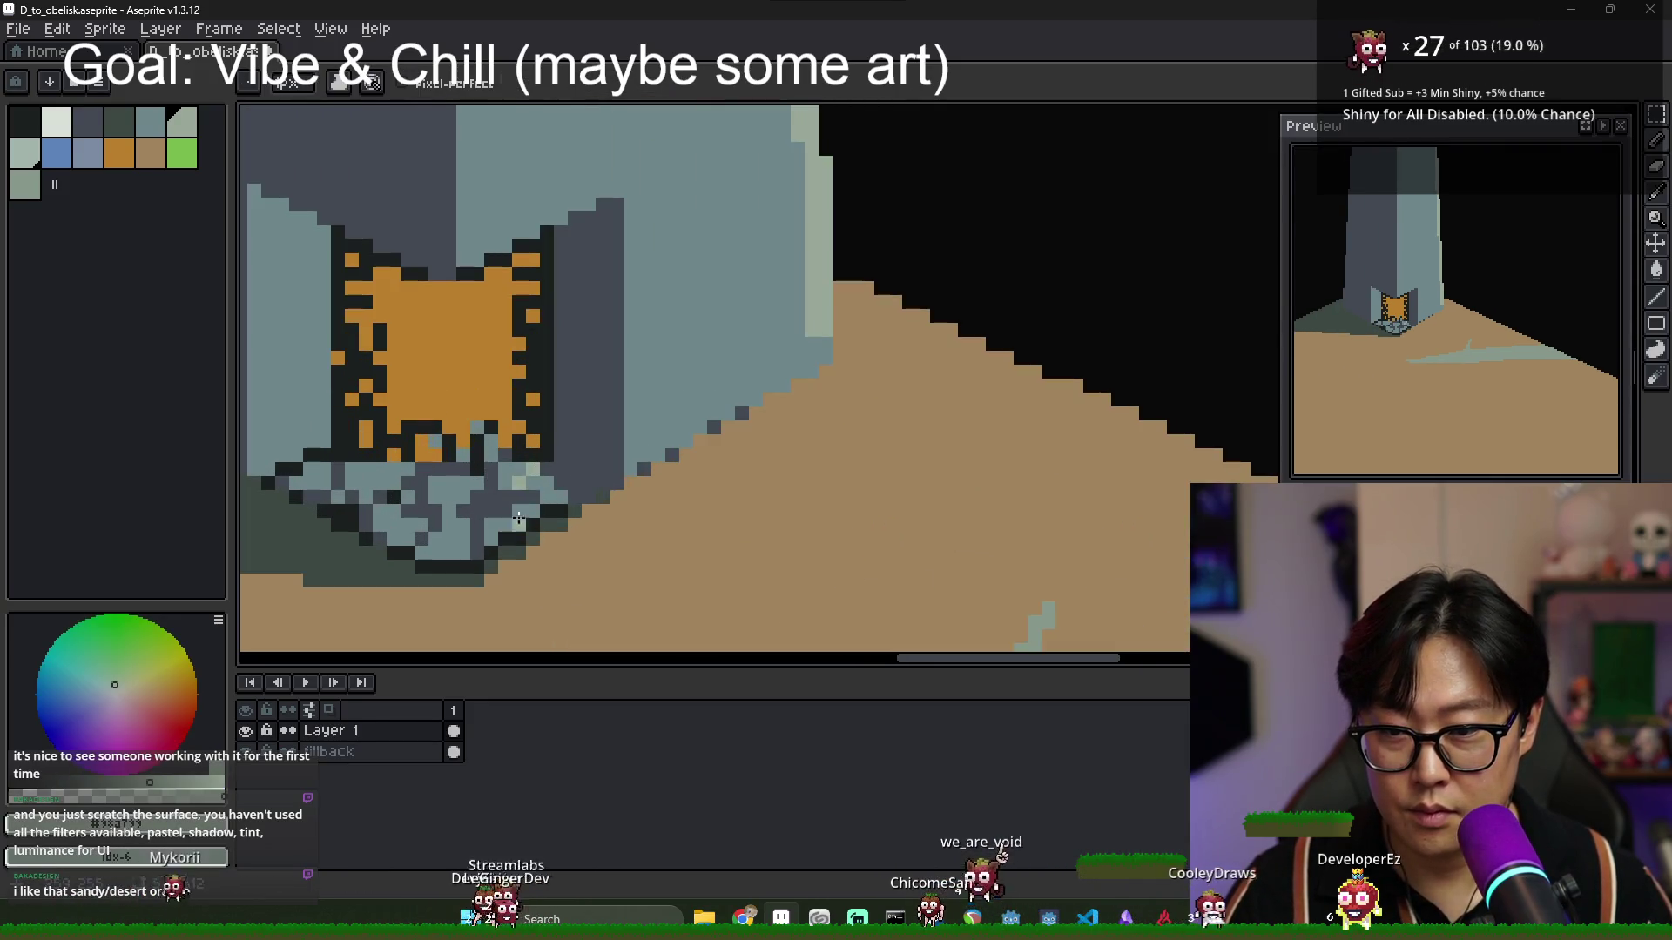
left_click(505, 523)
left_click(462, 496)
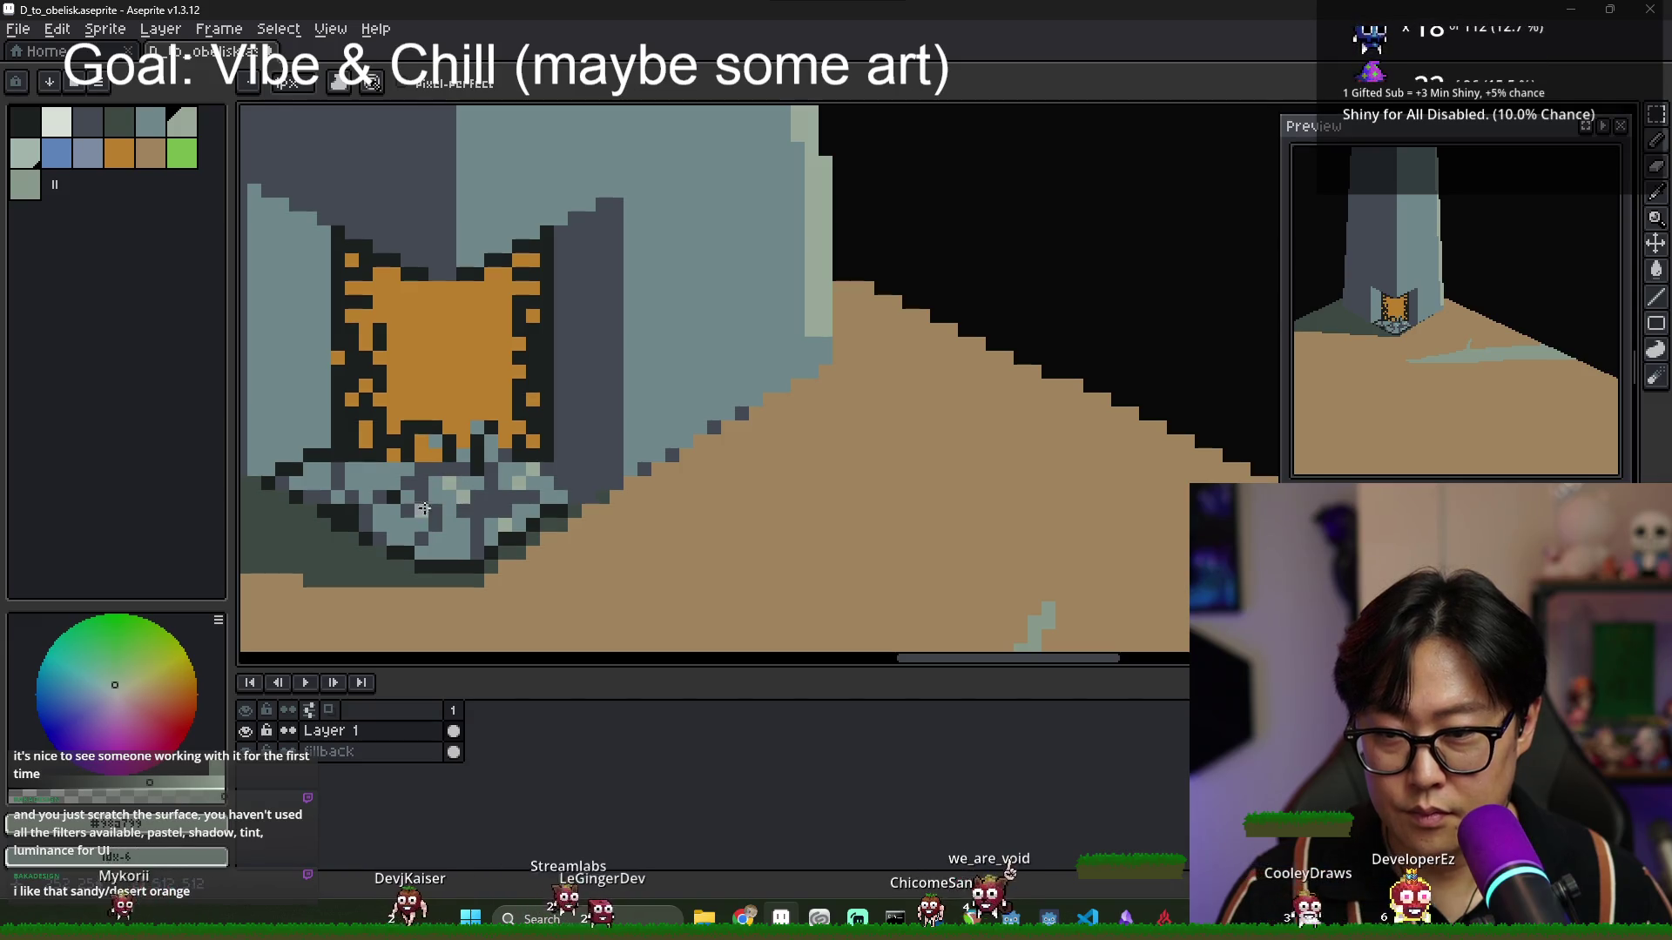
left_click(448, 483)
left_click(388, 475)
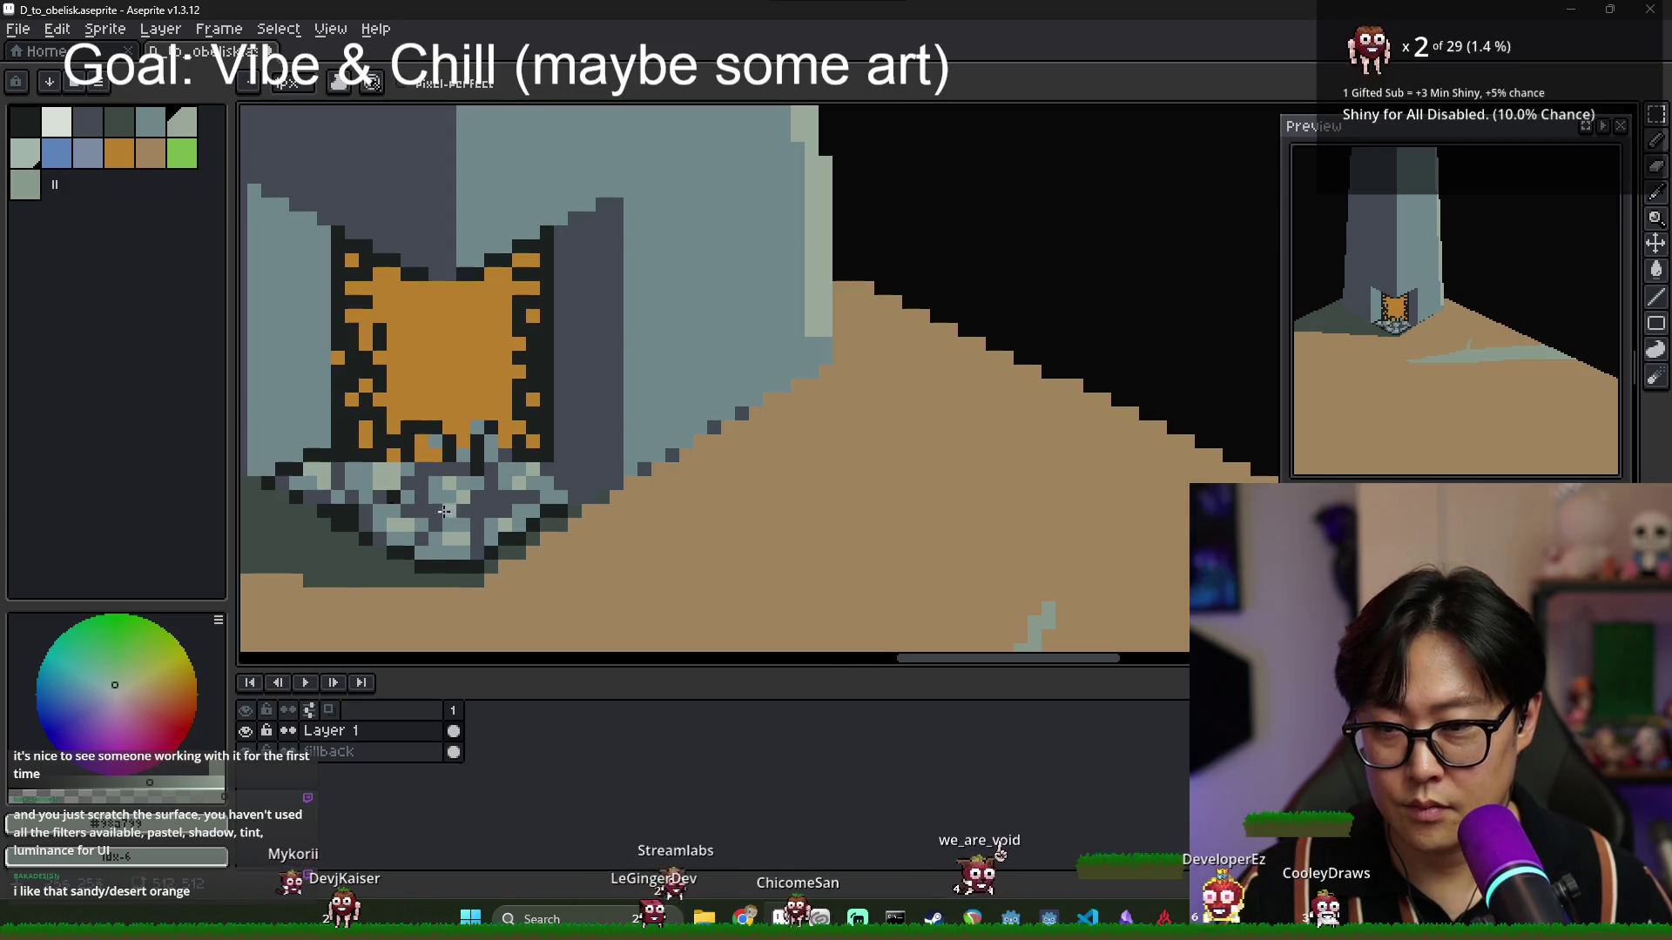
scroll(329, 492, "down", 5)
scroll(511, 530, "up", 3)
scroll(511, 530, "up", 4)
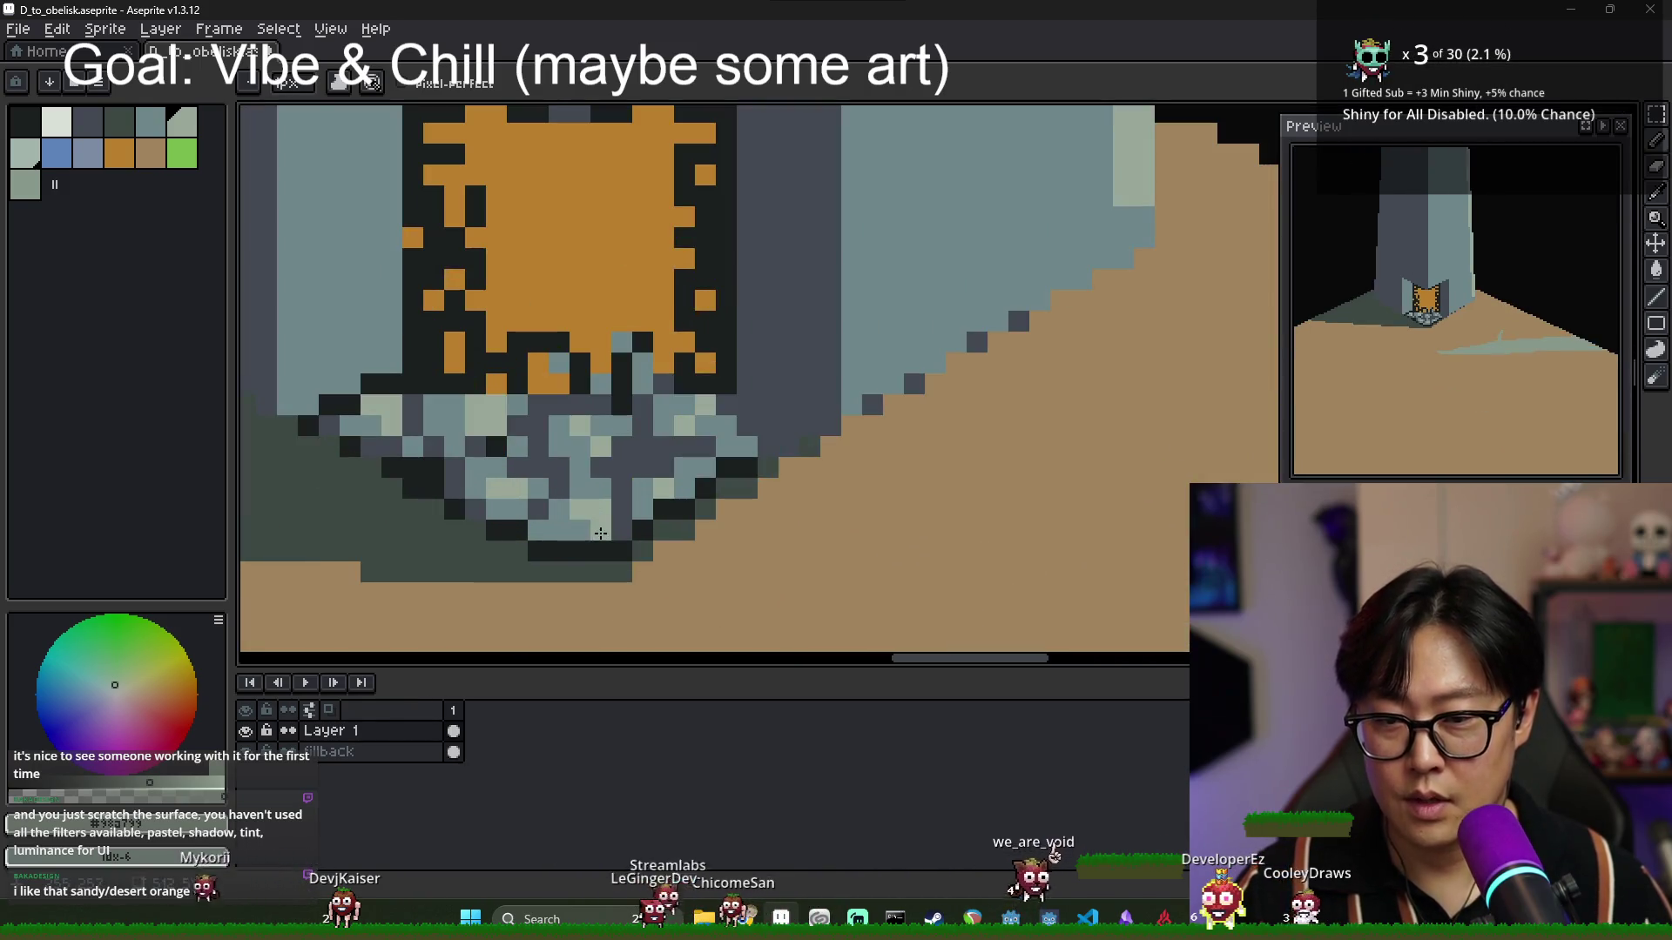
Try grey-blue, tan, grey-green and blue palette swatches, settling on grey-blue.
key("x")
scroll(588, 338, "down", 2)
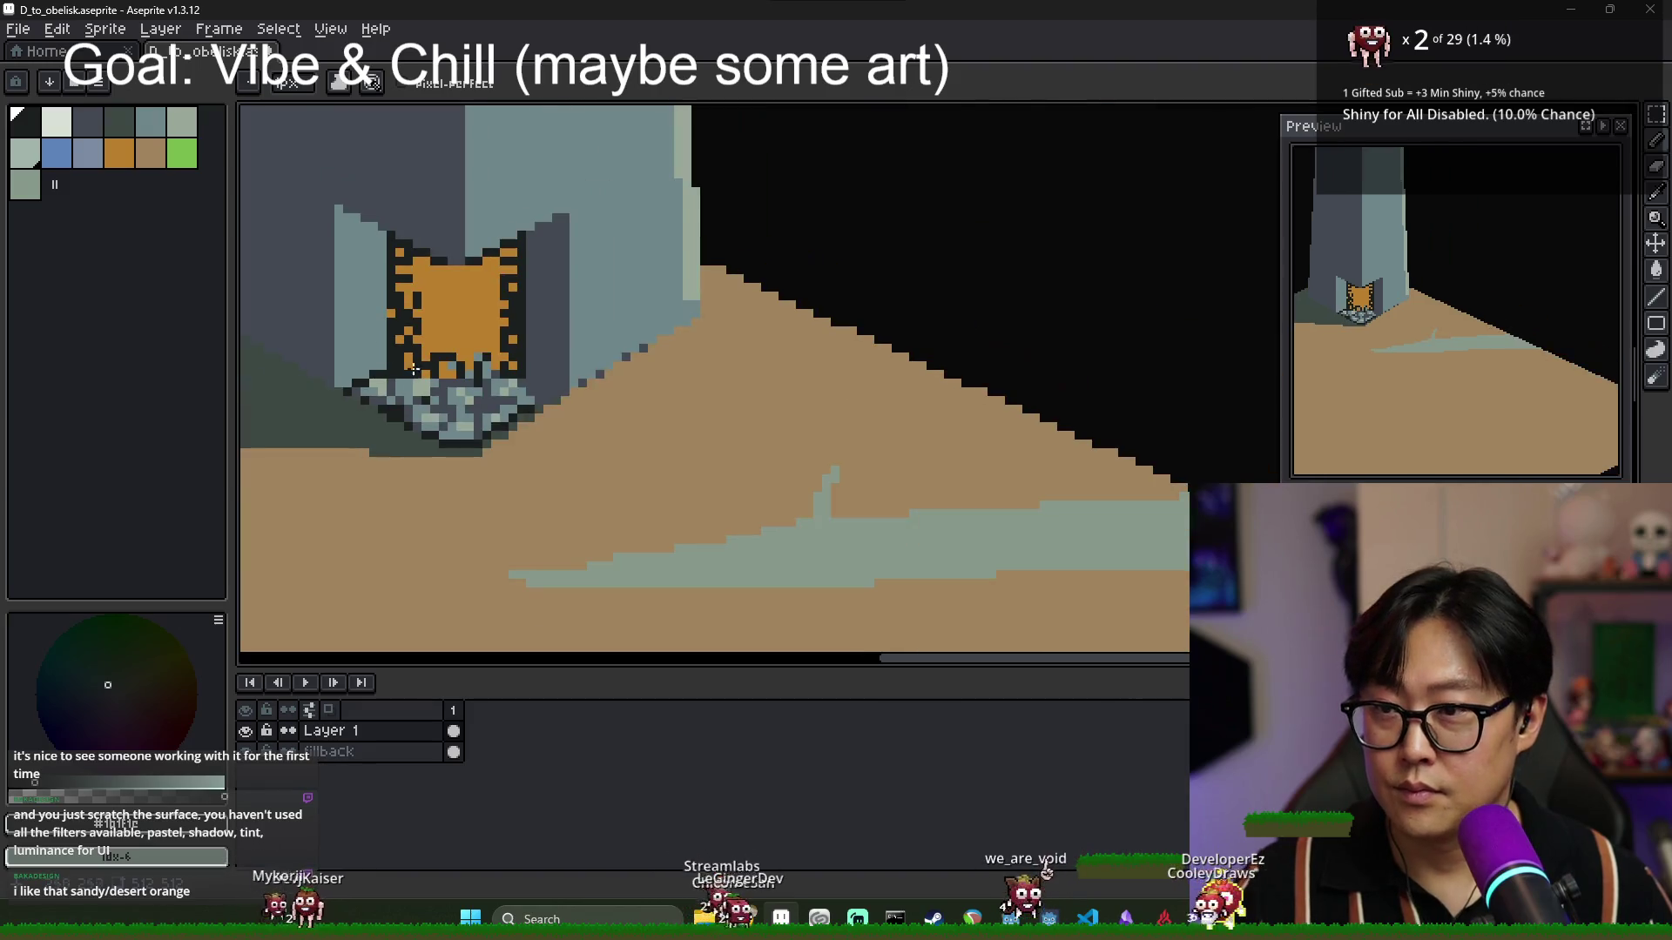
scroll(587, 338, "up", 2)
left_click(150, 120)
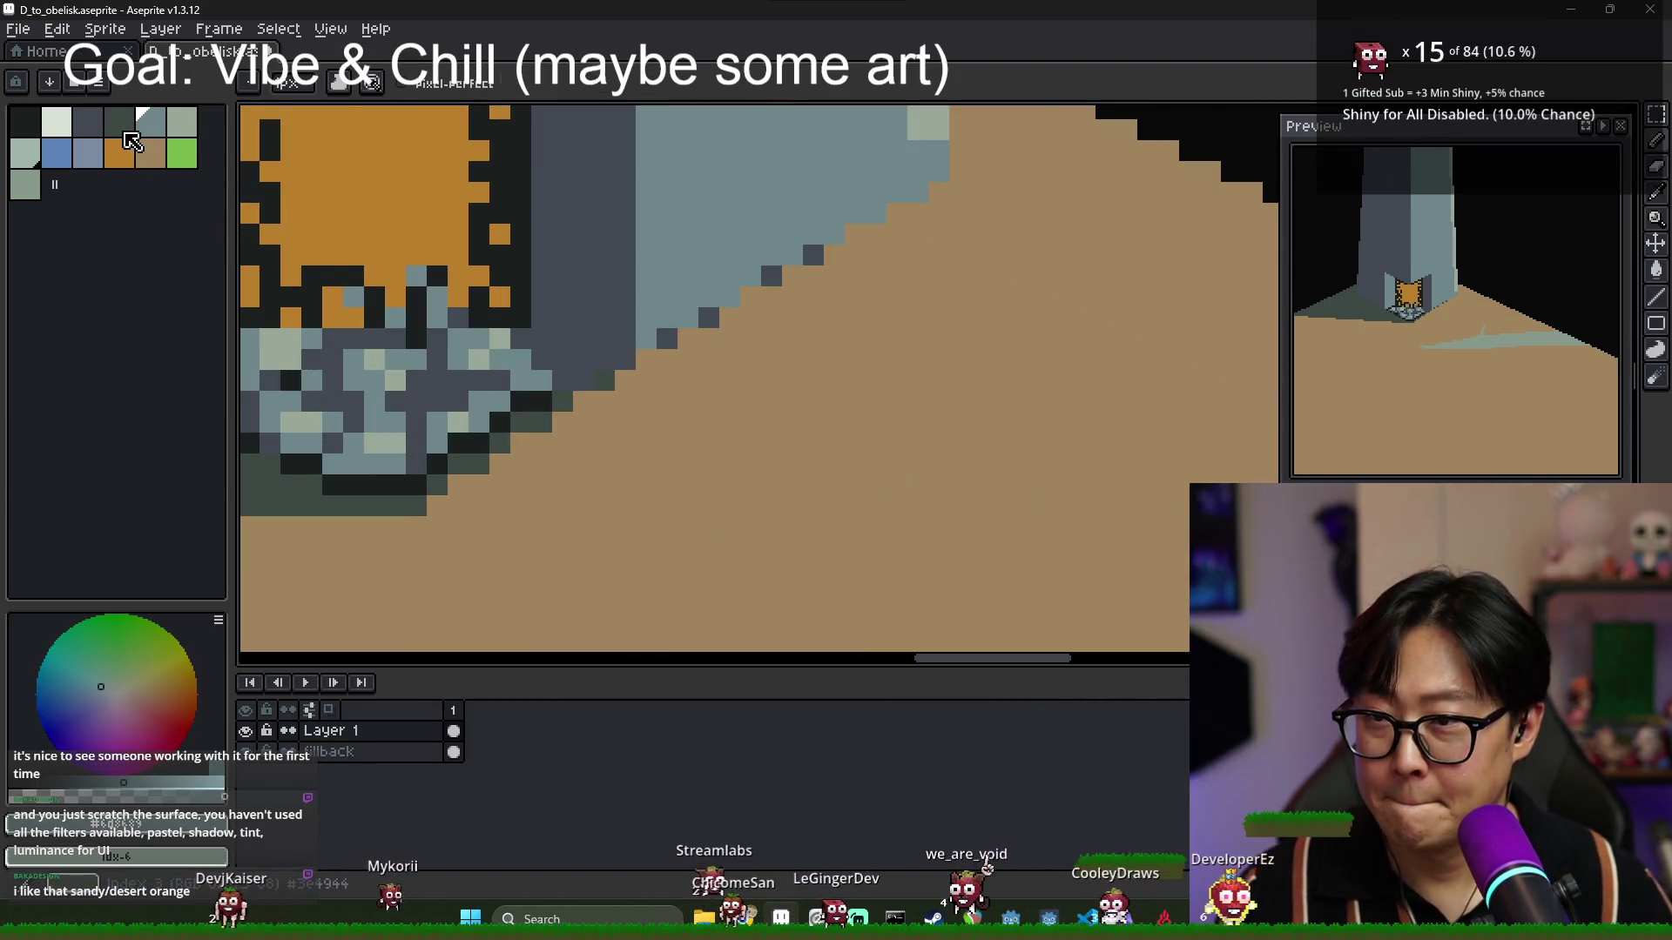
left_click(87, 155)
scroll(409, 416, "up", 1)
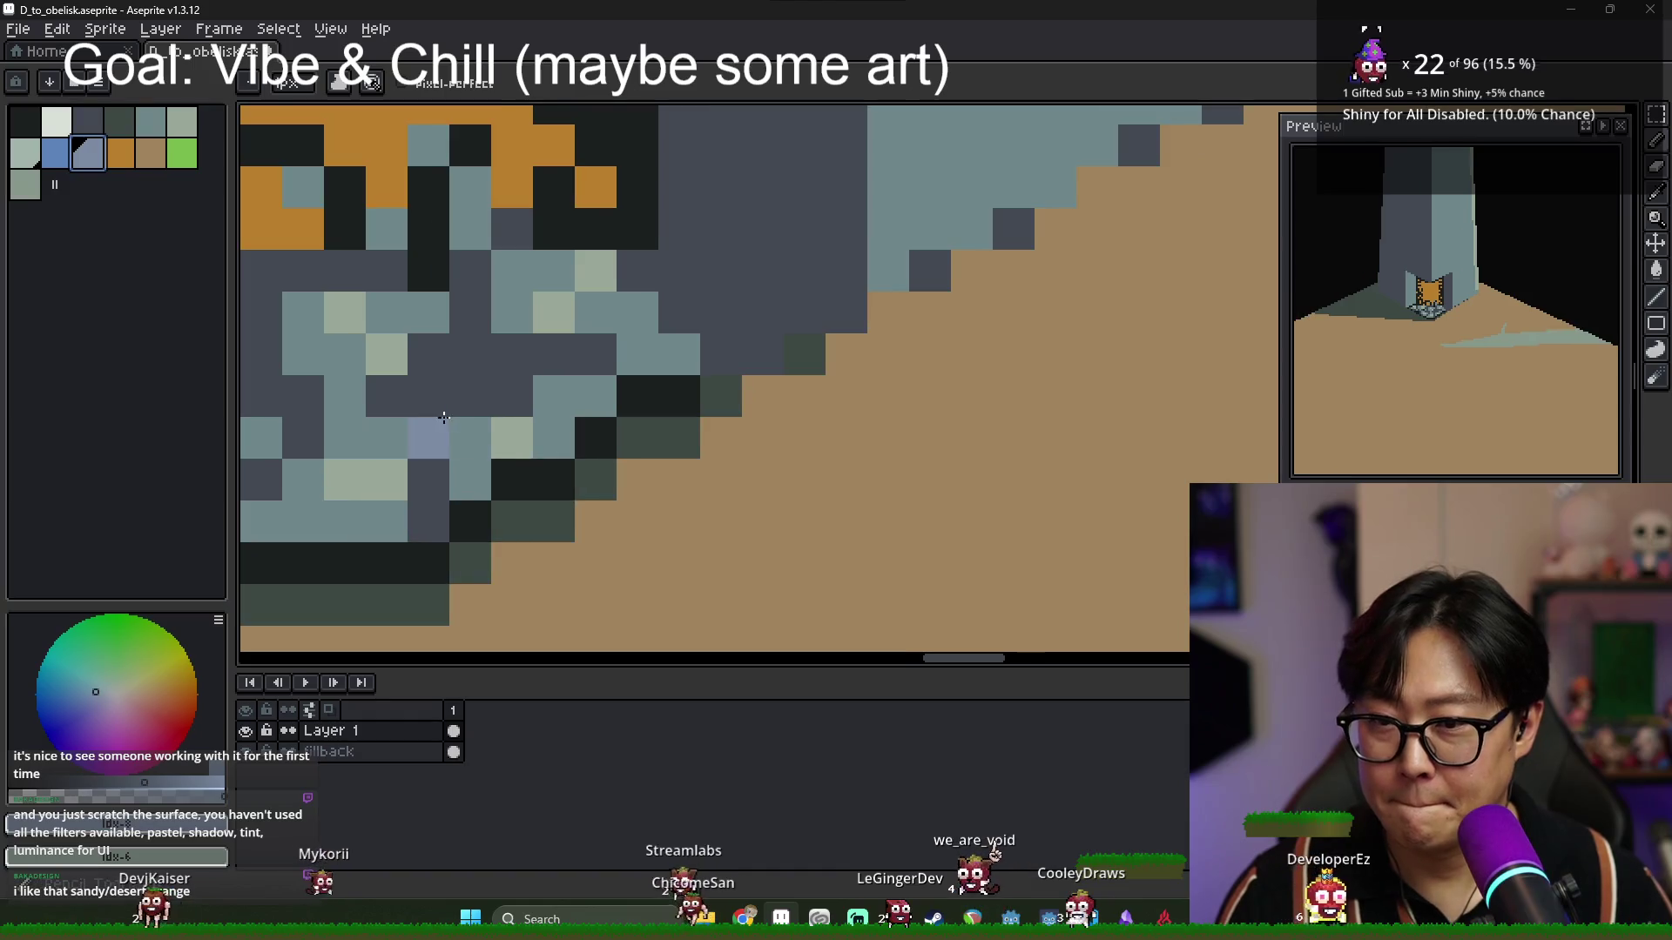
left_click(149, 127)
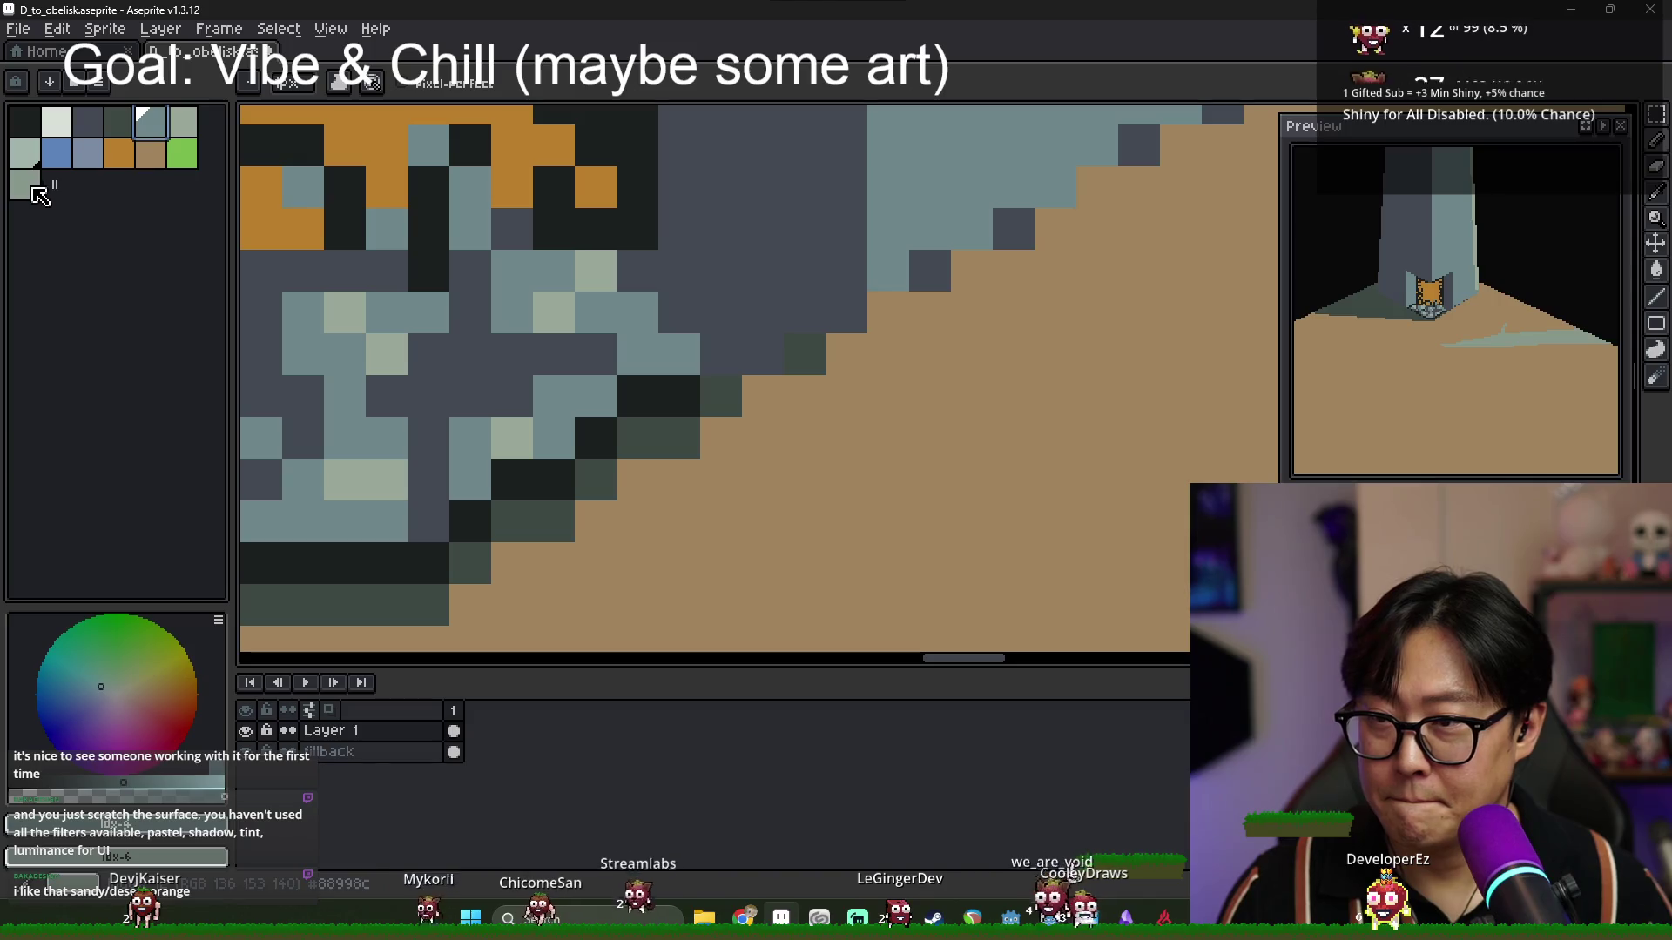
left_click(150, 153)
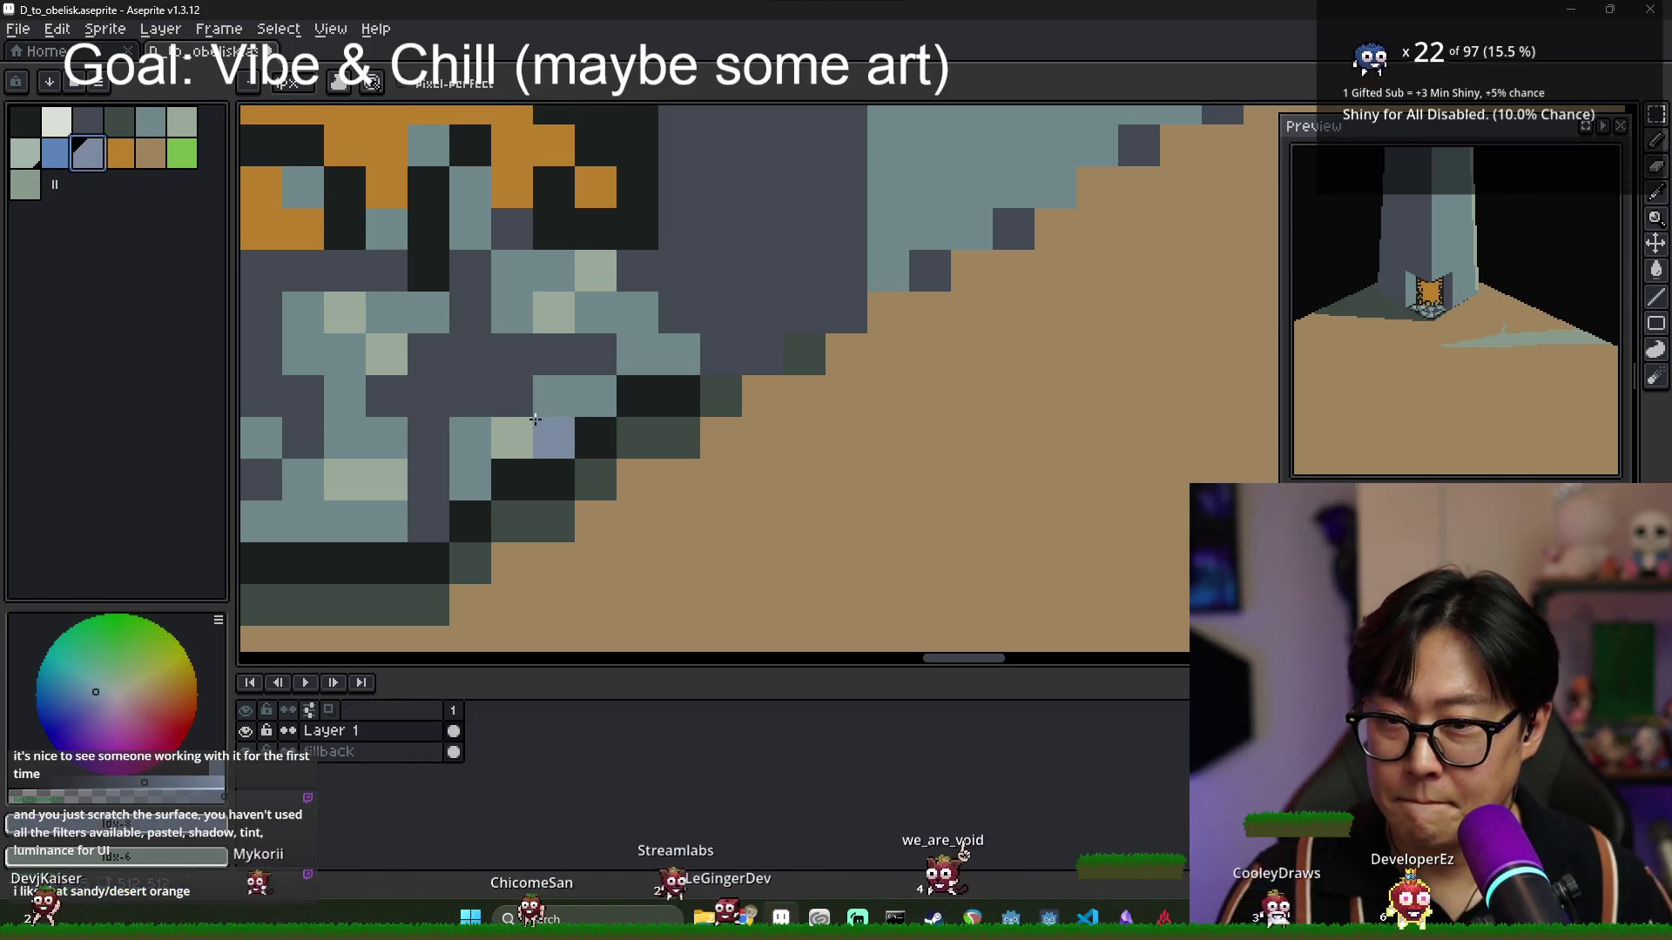
left_click(26, 185)
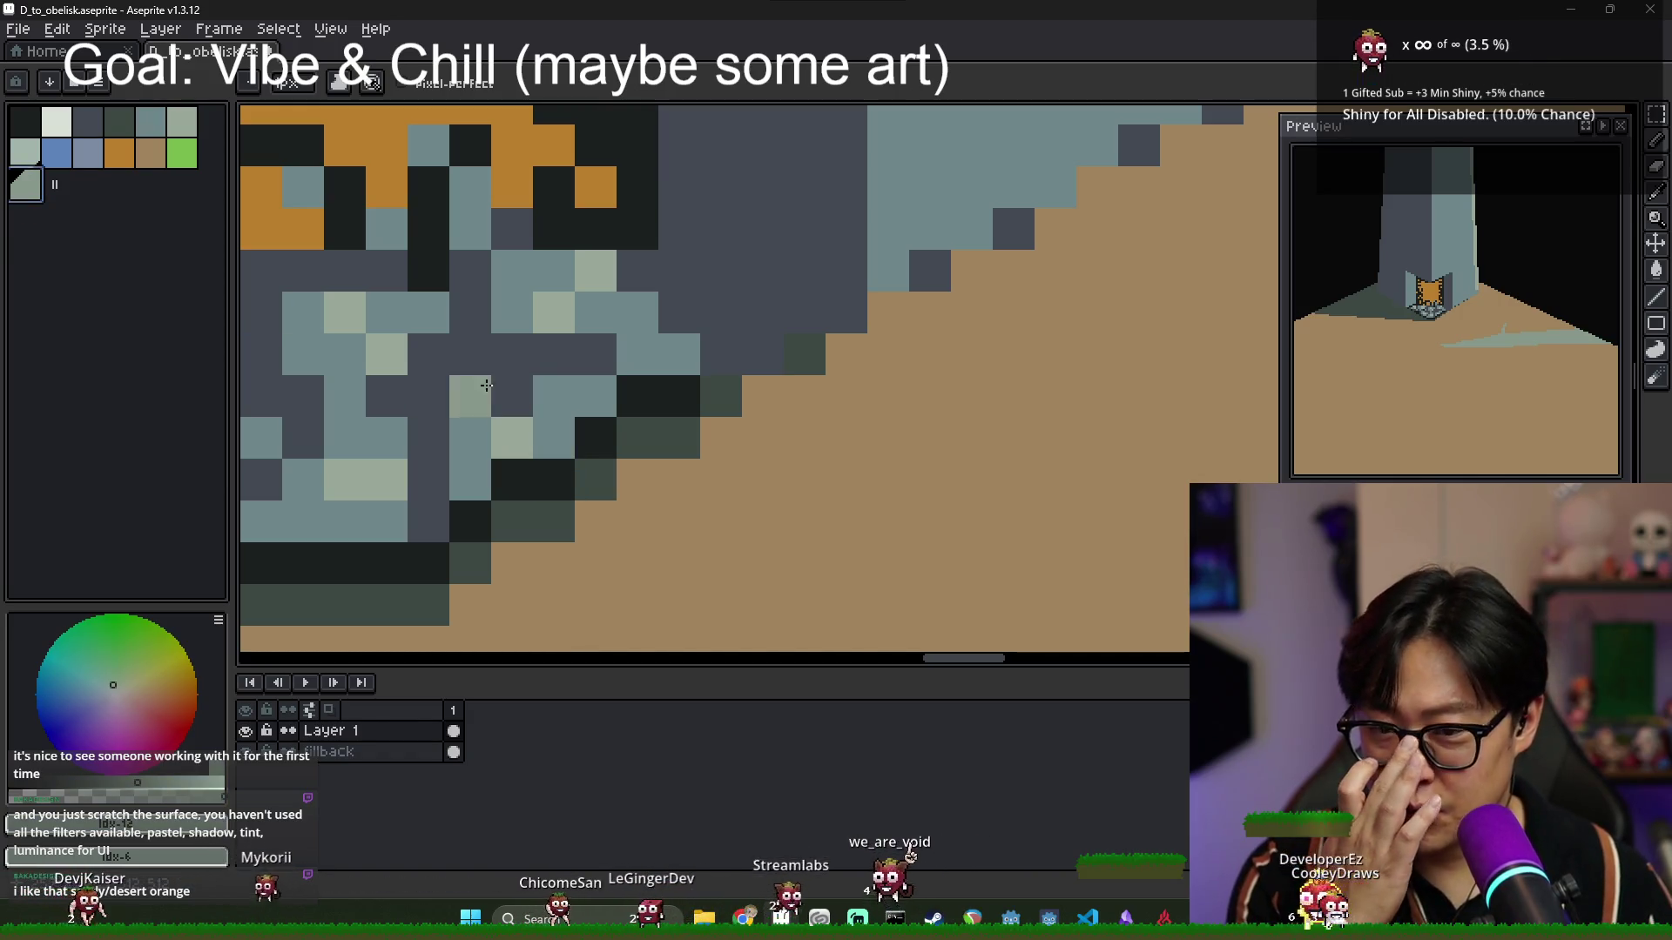
left_click(55, 152)
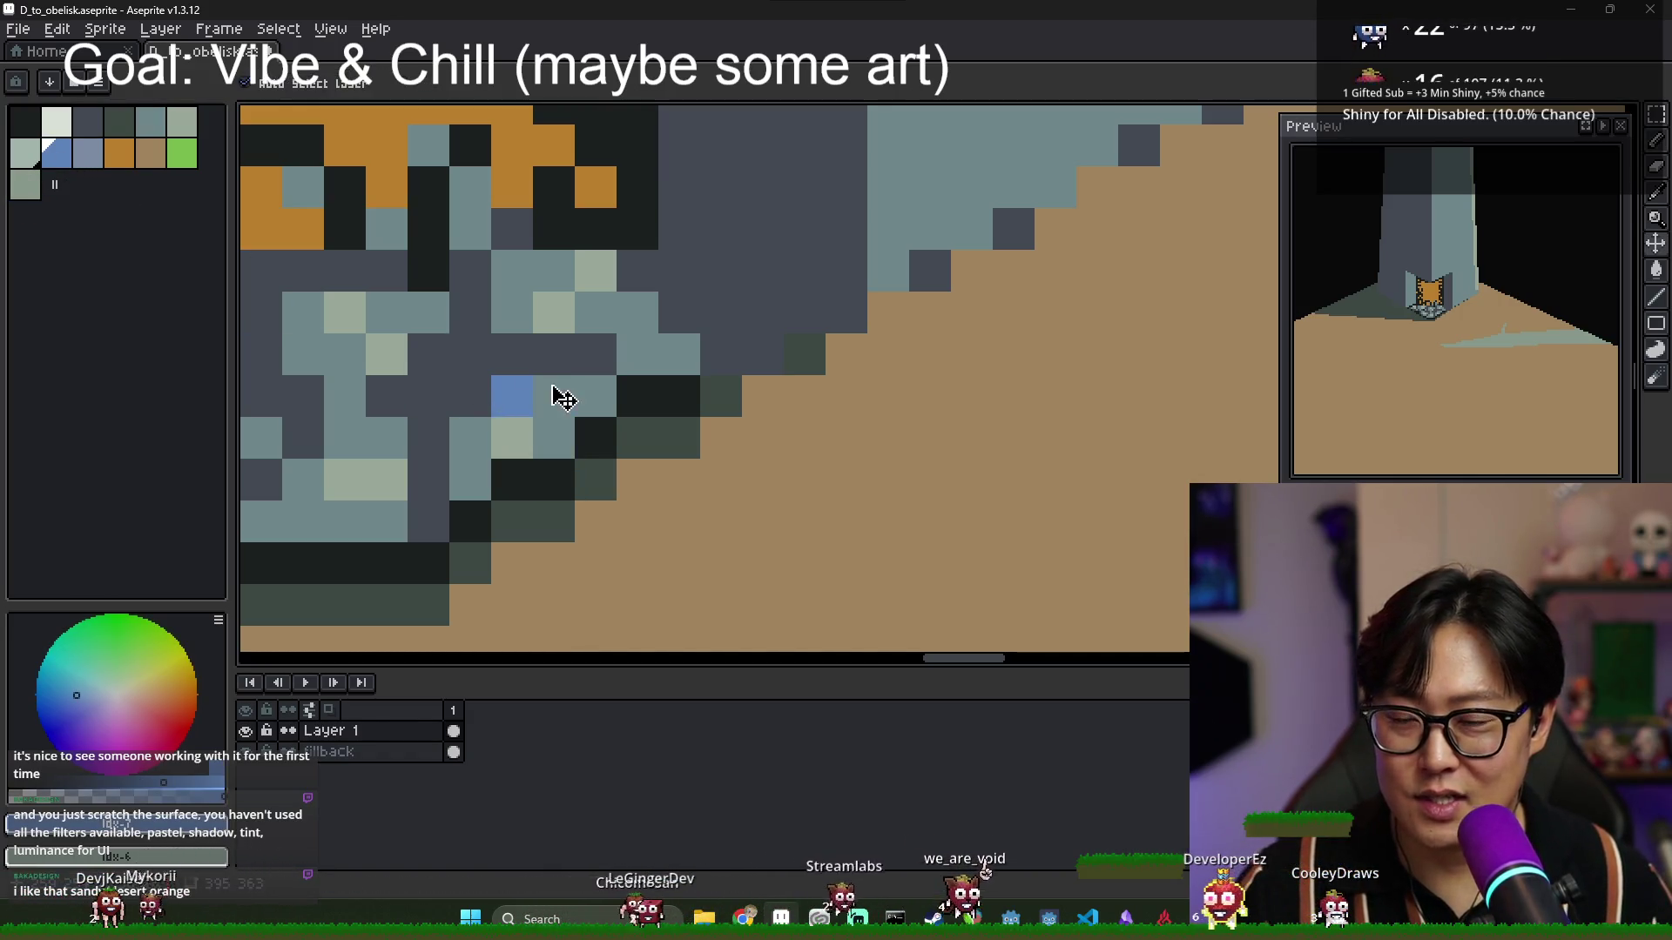
scroll(544, 387, "down", 4)
scroll(541, 385, "up", 1)
left_click(489, 343, "alt")
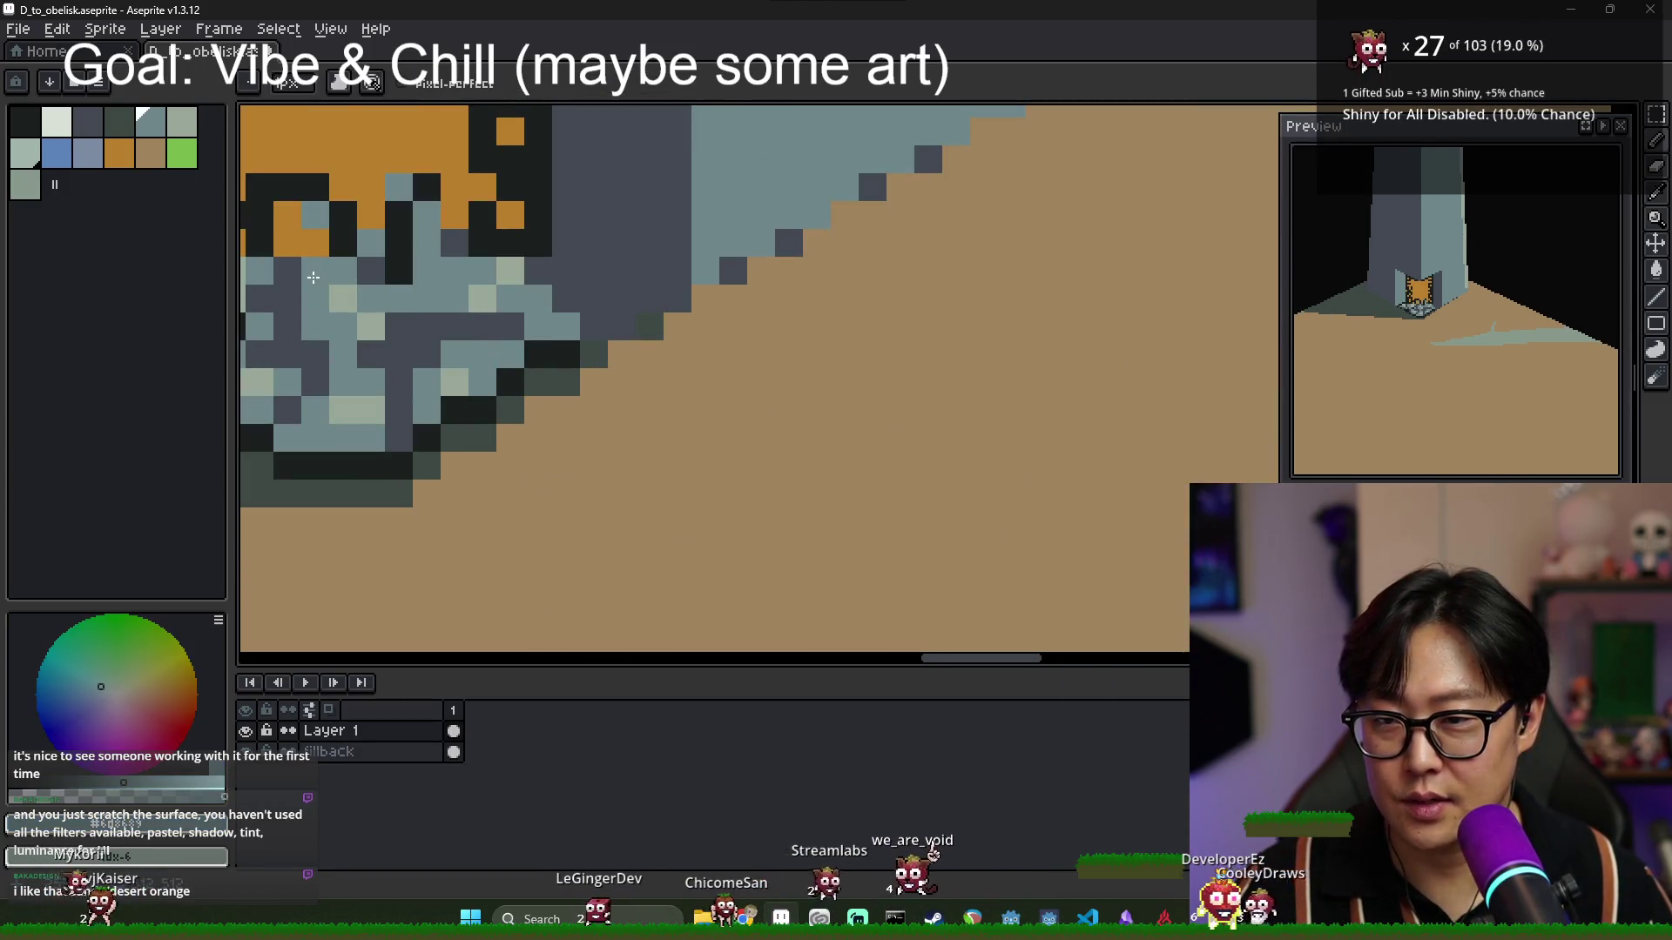
Darken a pixel in the doorway rubble and lighten two pixels on the obelisk base.
left_click(313, 277)
scroll(299, 327, "down", 5)
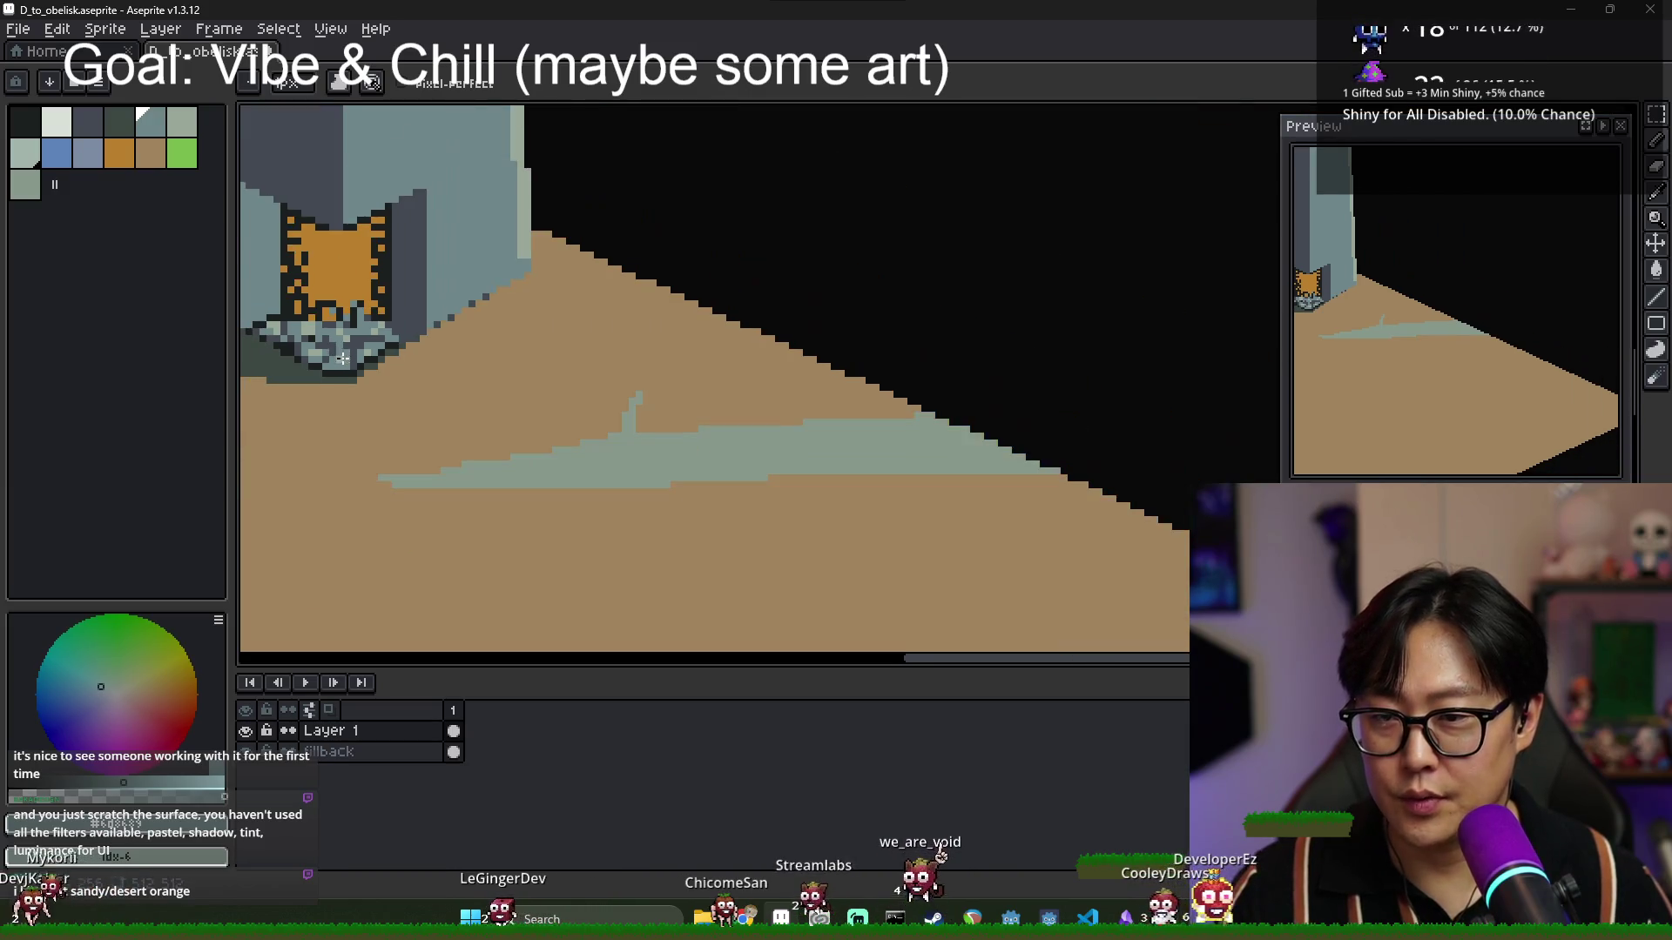
scroll(346, 345, "up", 3)
scroll(384, 351, "down", 2)
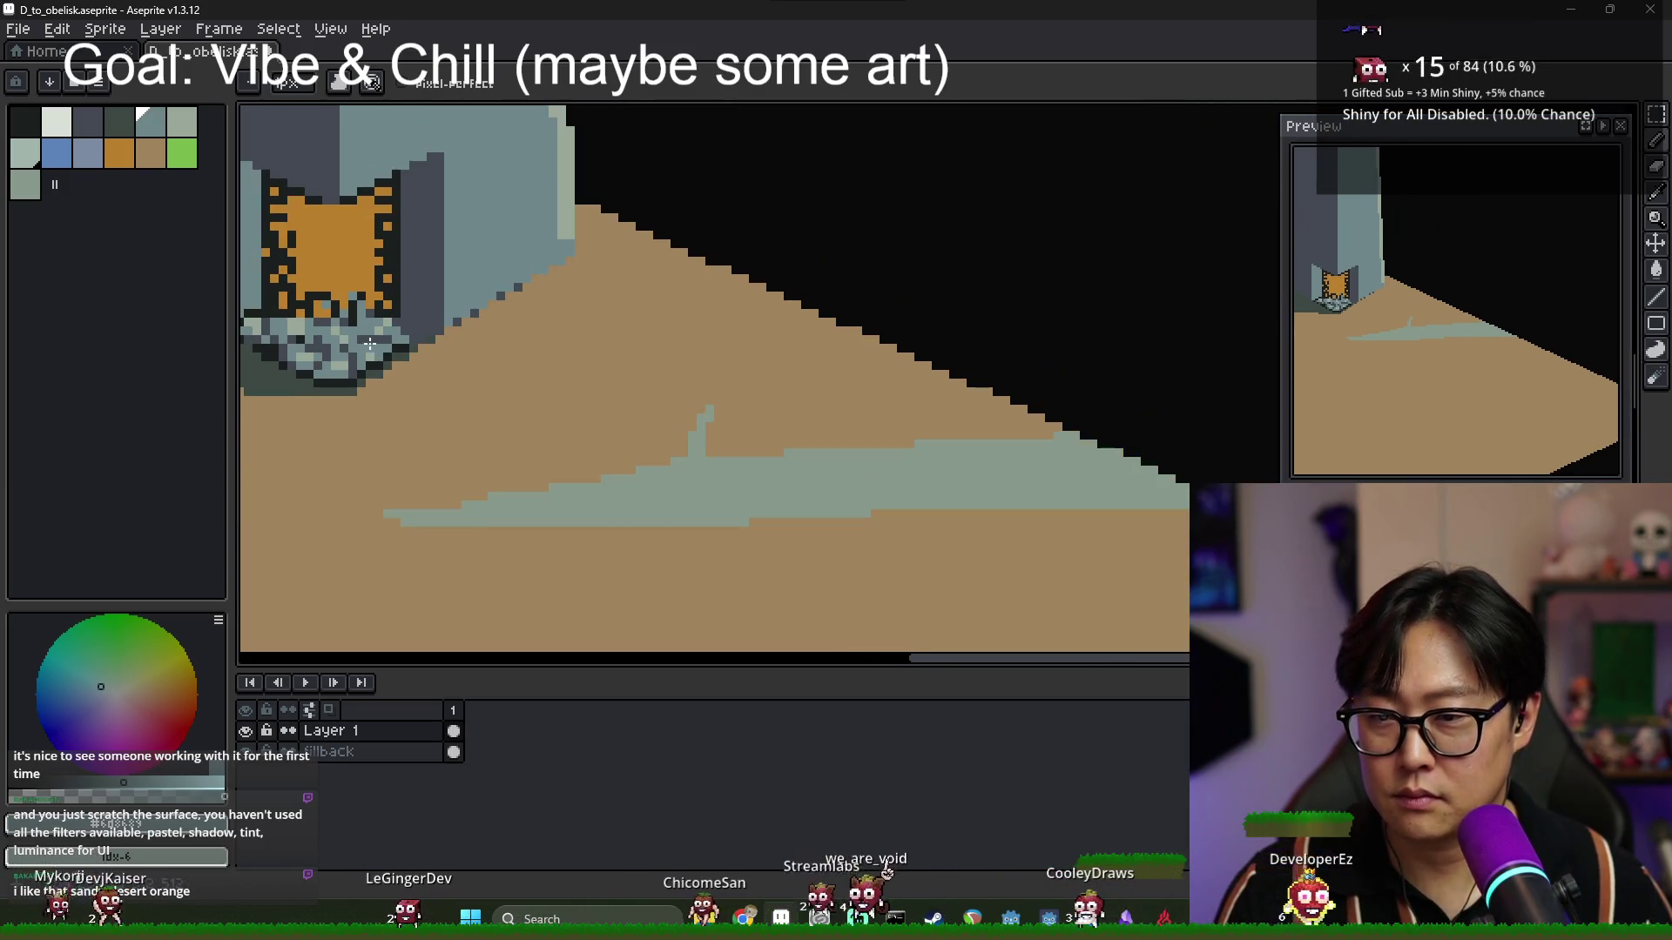
scroll(386, 357, "down", 1)
scroll(340, 343, "up", 3)
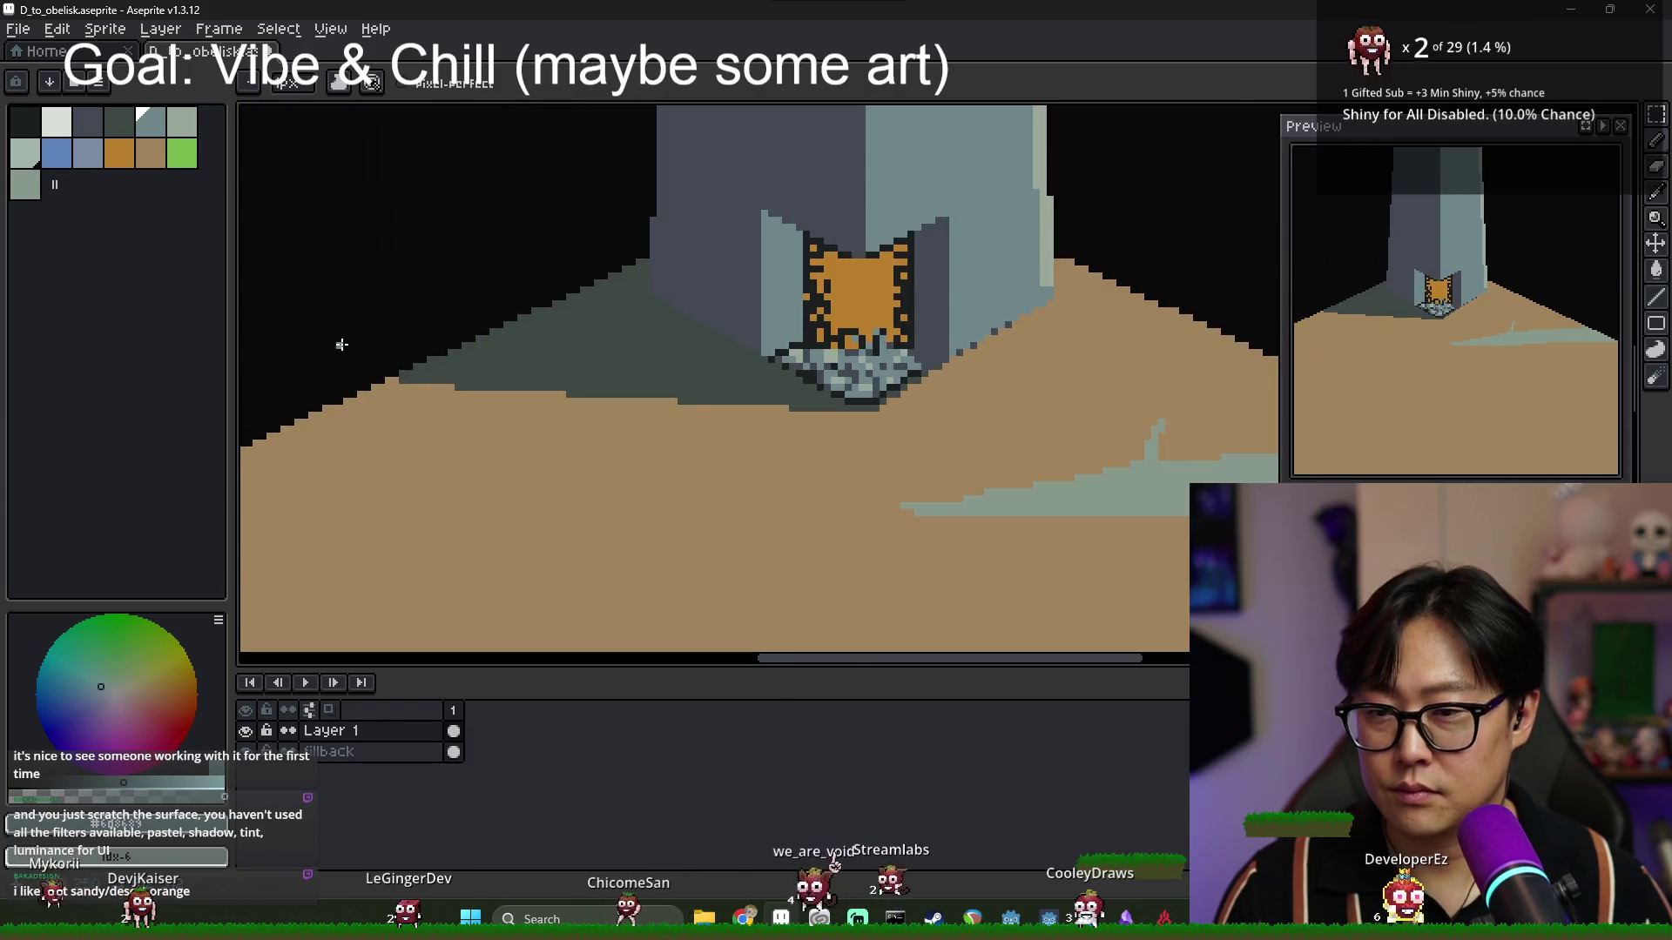
scroll(638, 372, "up", 2)
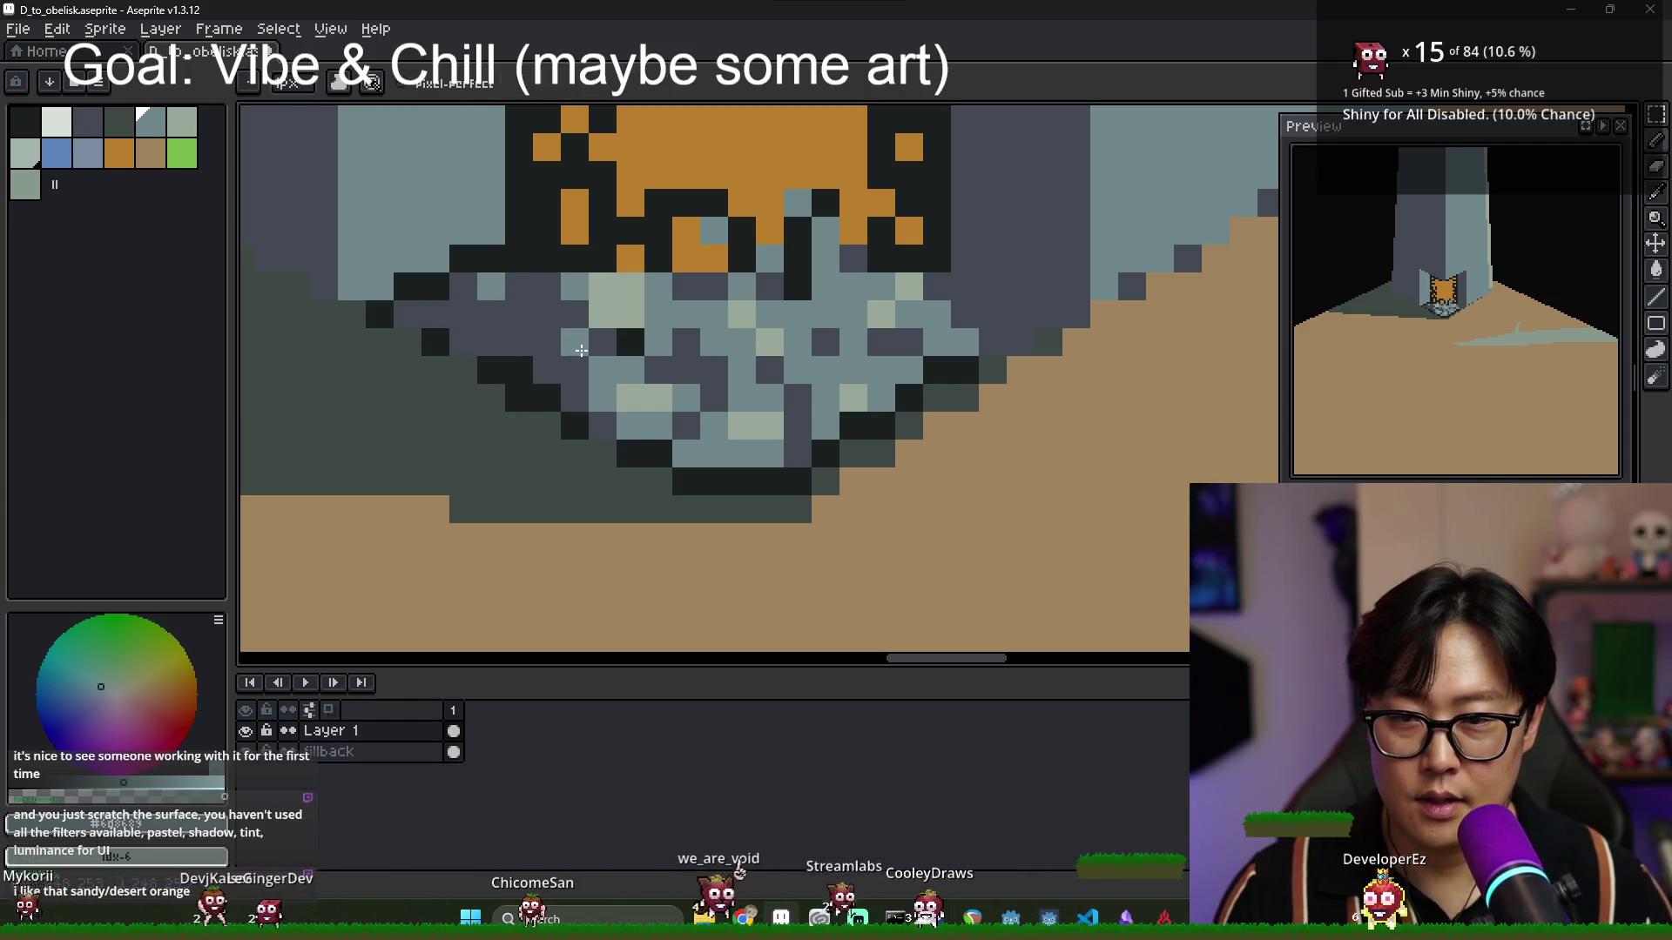
left_click_drag(574, 342, 583, 305)
Sample colours from the rubble and draw a dark diagonal line on the obelisk's left face.
left_click_drag(658, 425, 631, 425)
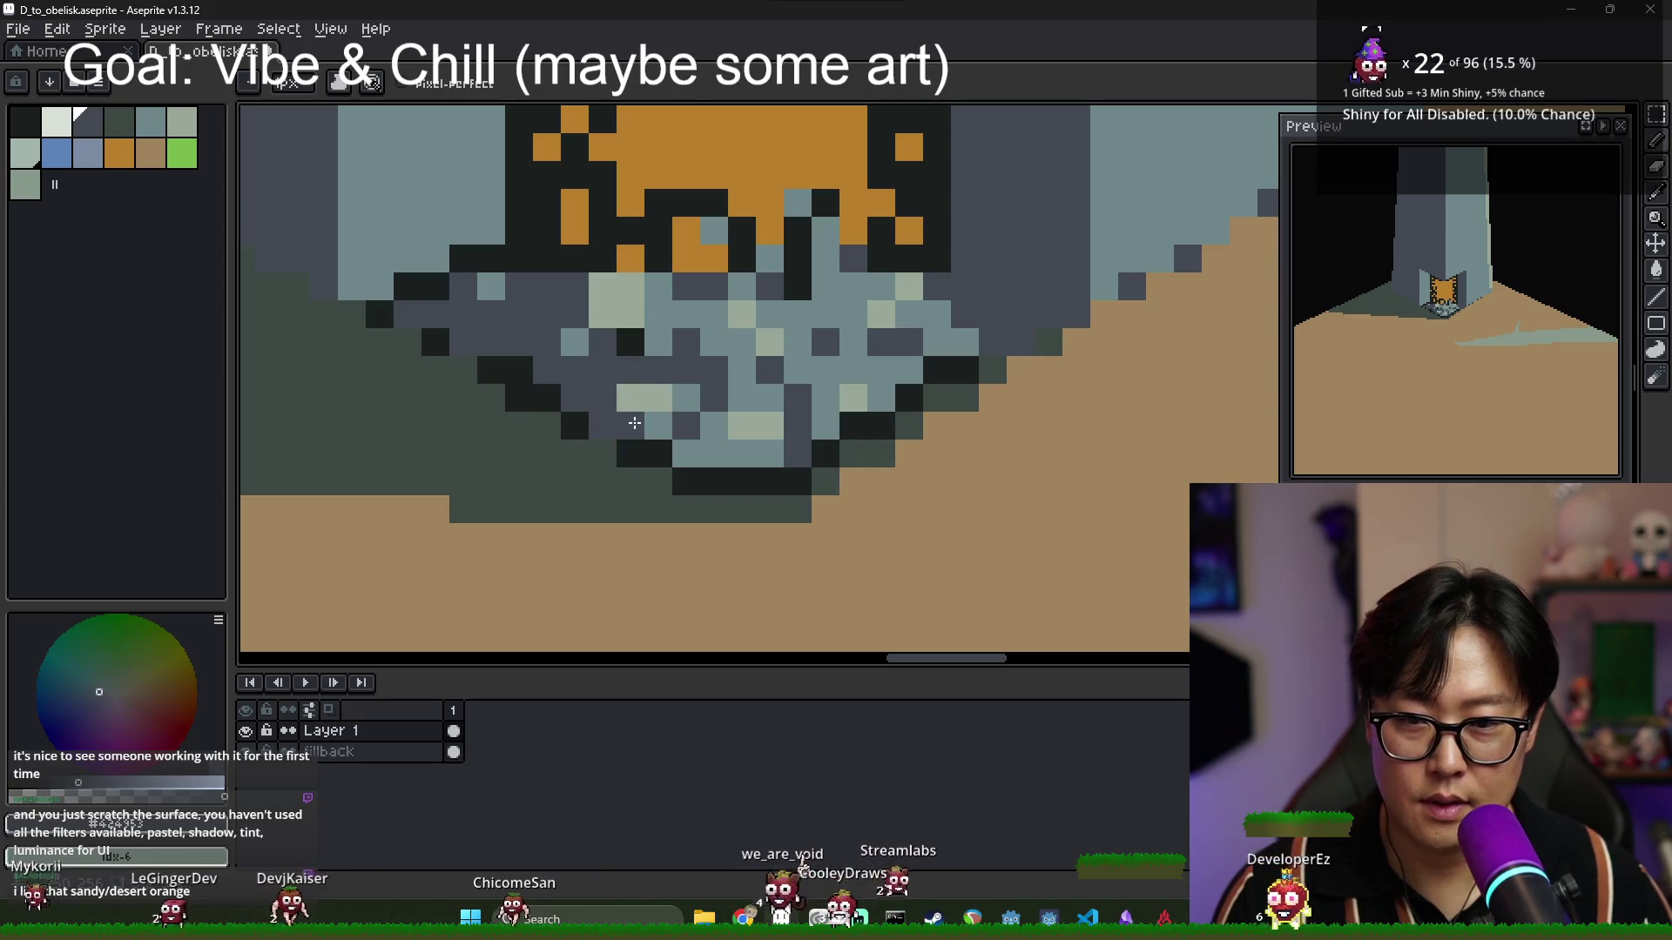
left_click(660, 394, "alt")
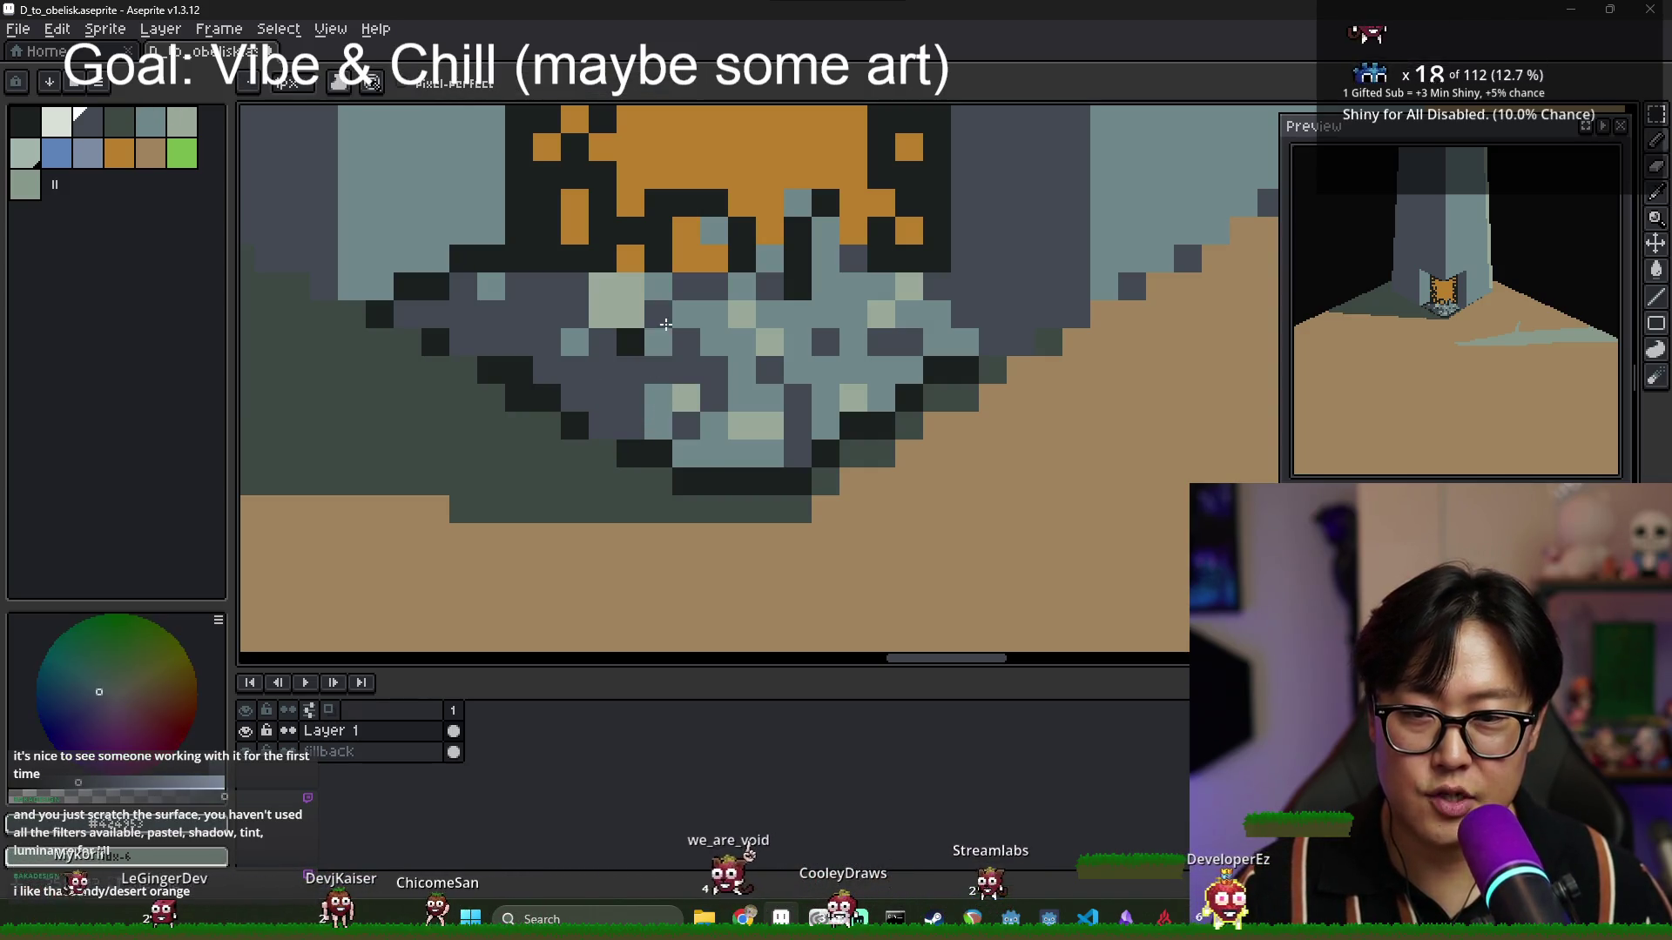
scroll(746, 403, "down", 5)
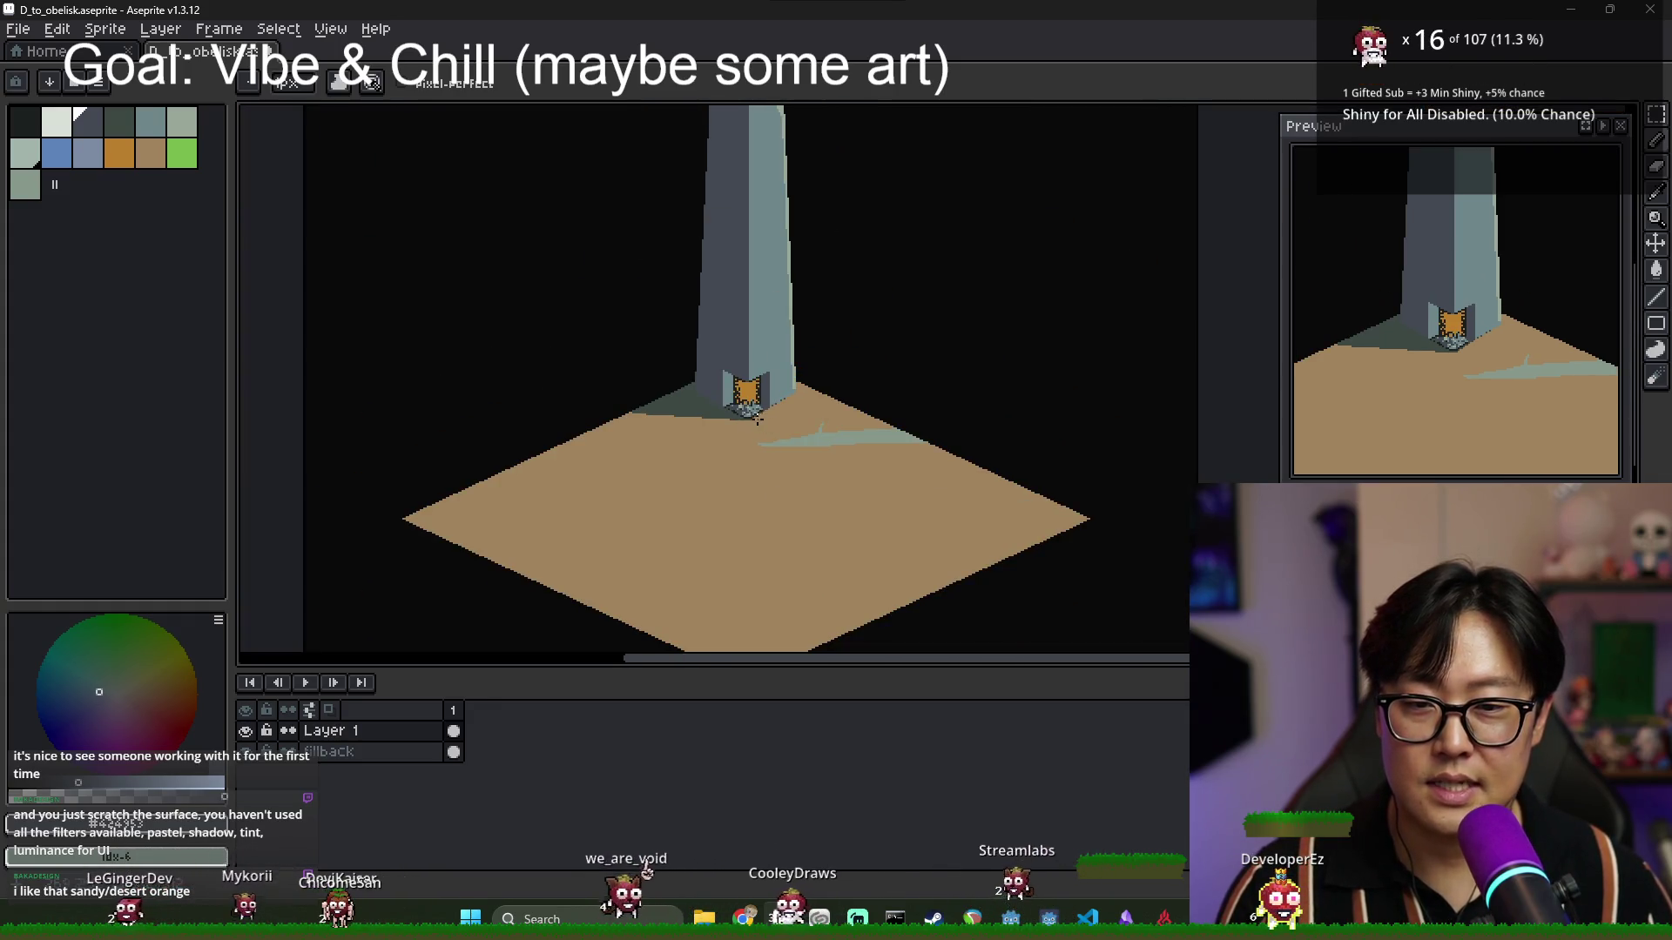
scroll(768, 423, "up", 5)
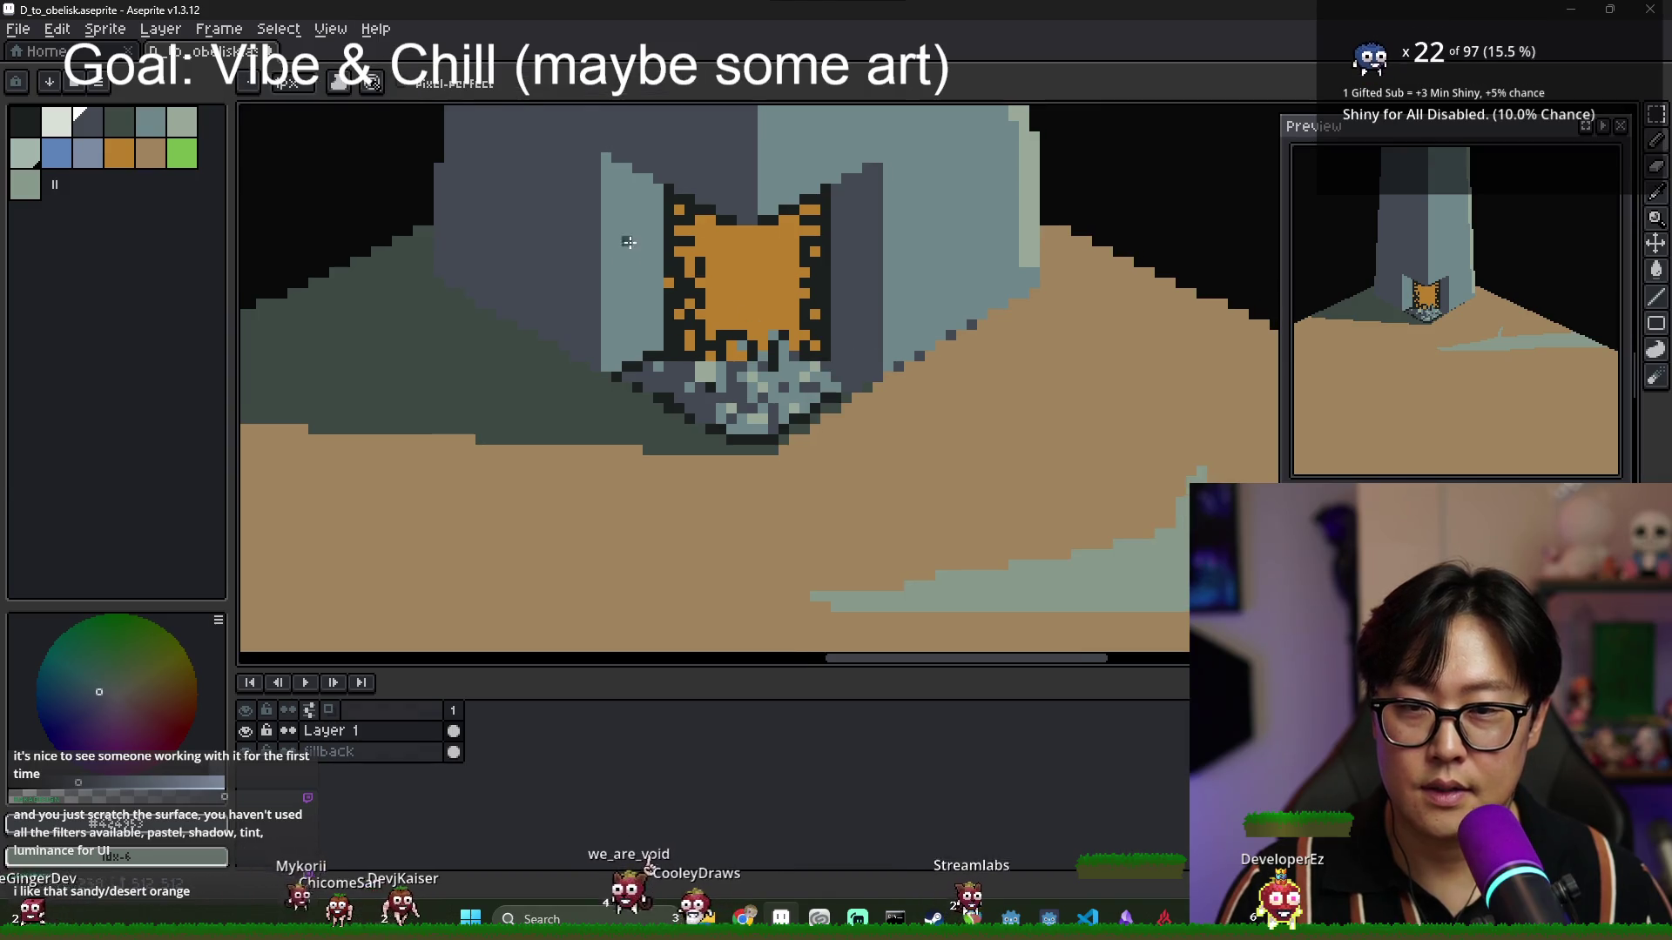
left_click_drag(694, 391, 630, 434)
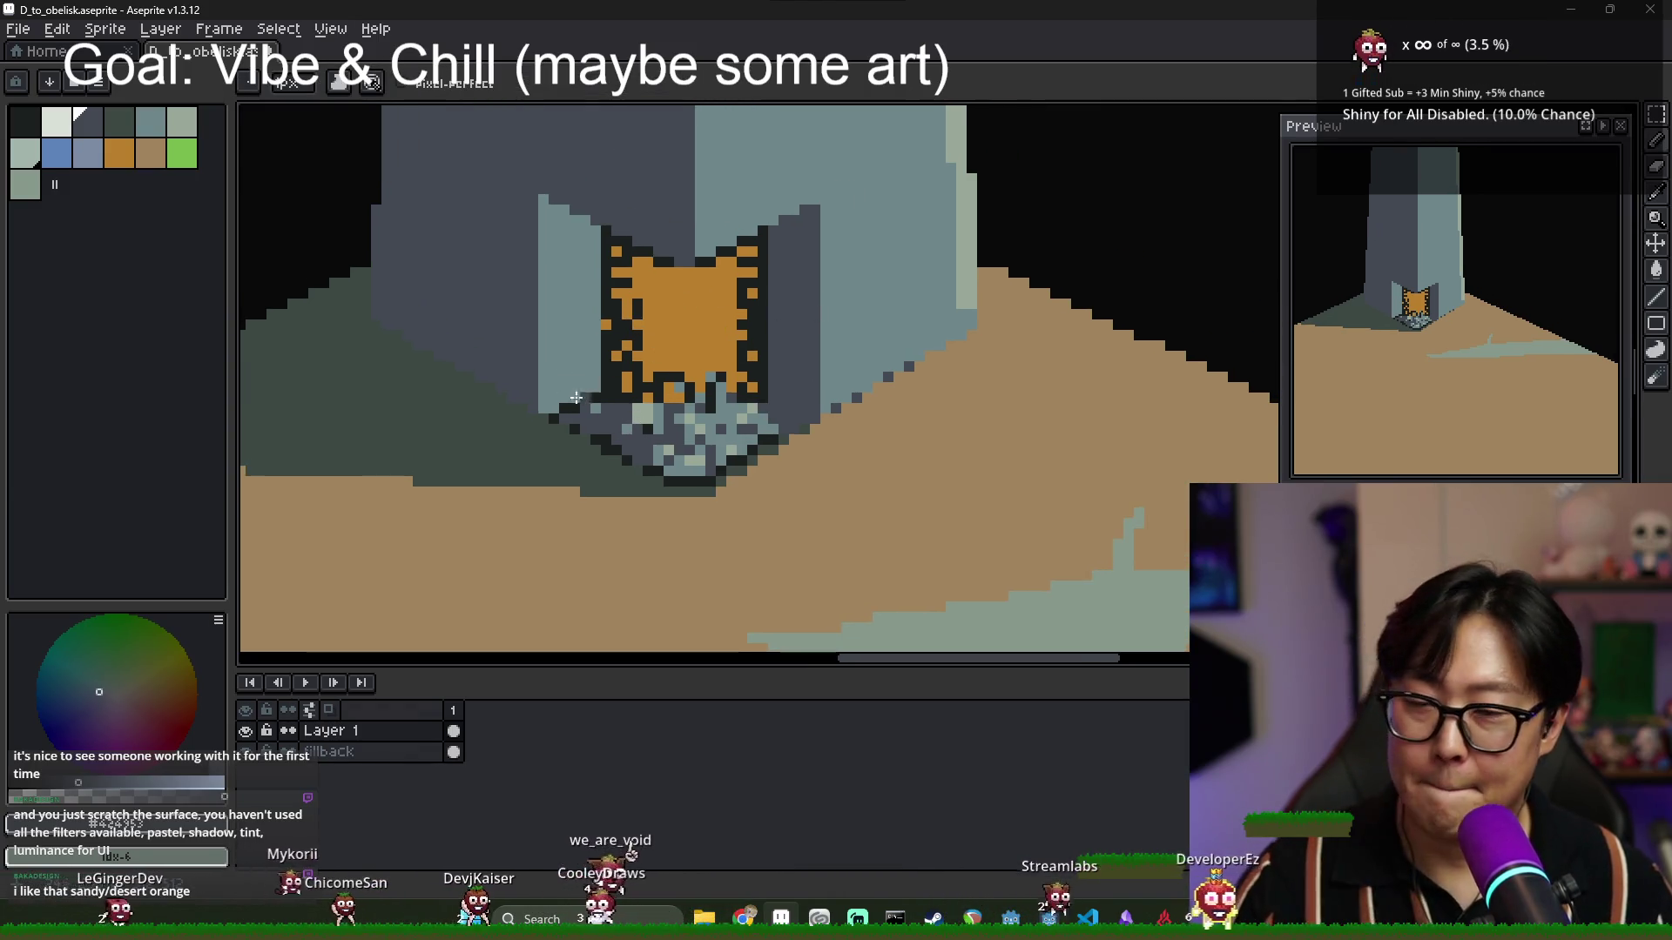
scroll(626, 225, "down", 4)
scroll(626, 225, "up", 4)
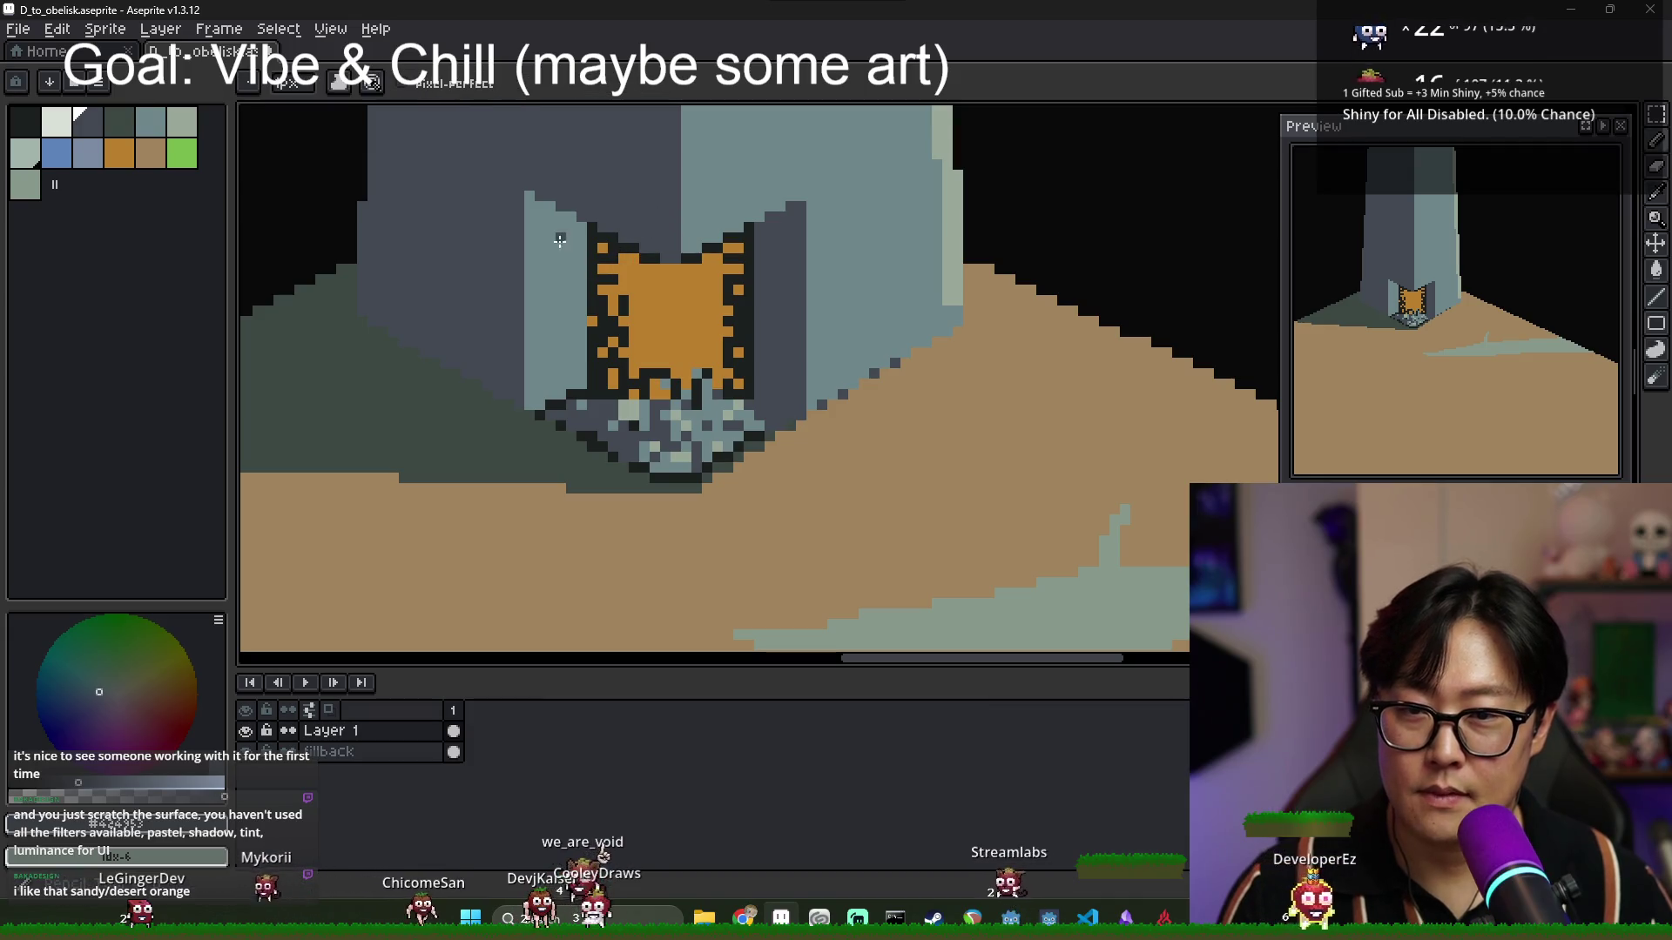
left_click_drag(527, 275, 575, 247)
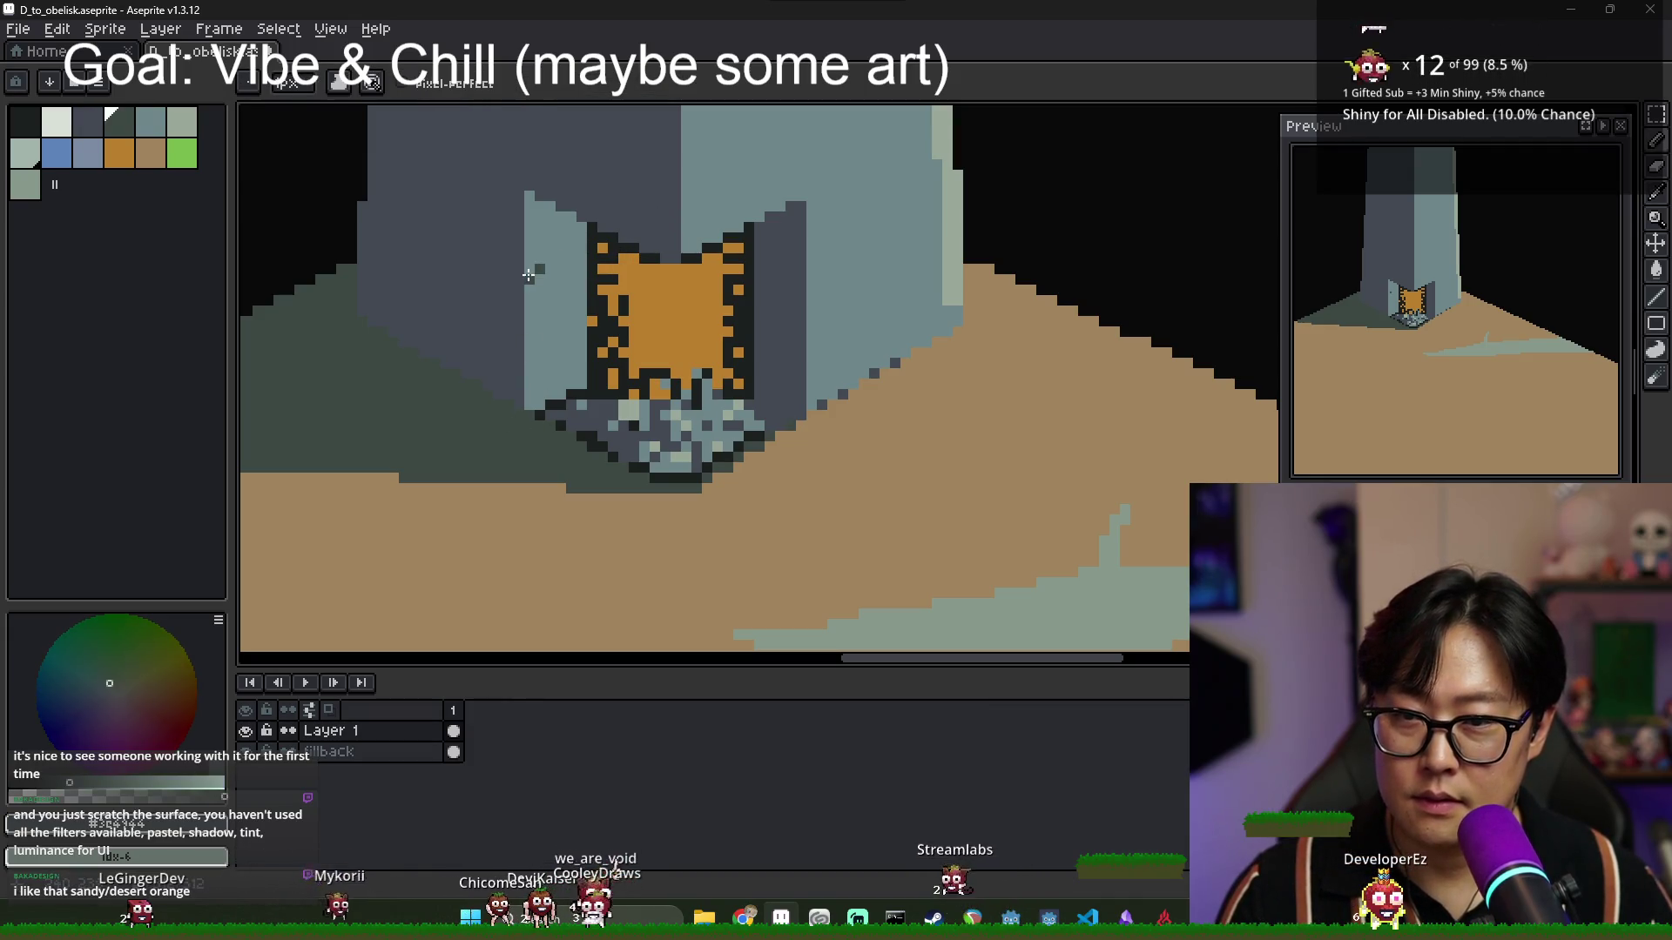
Lighten two dark outline pixels near the obelisk's base.
key("g")
scroll(584, 252, "down", 3)
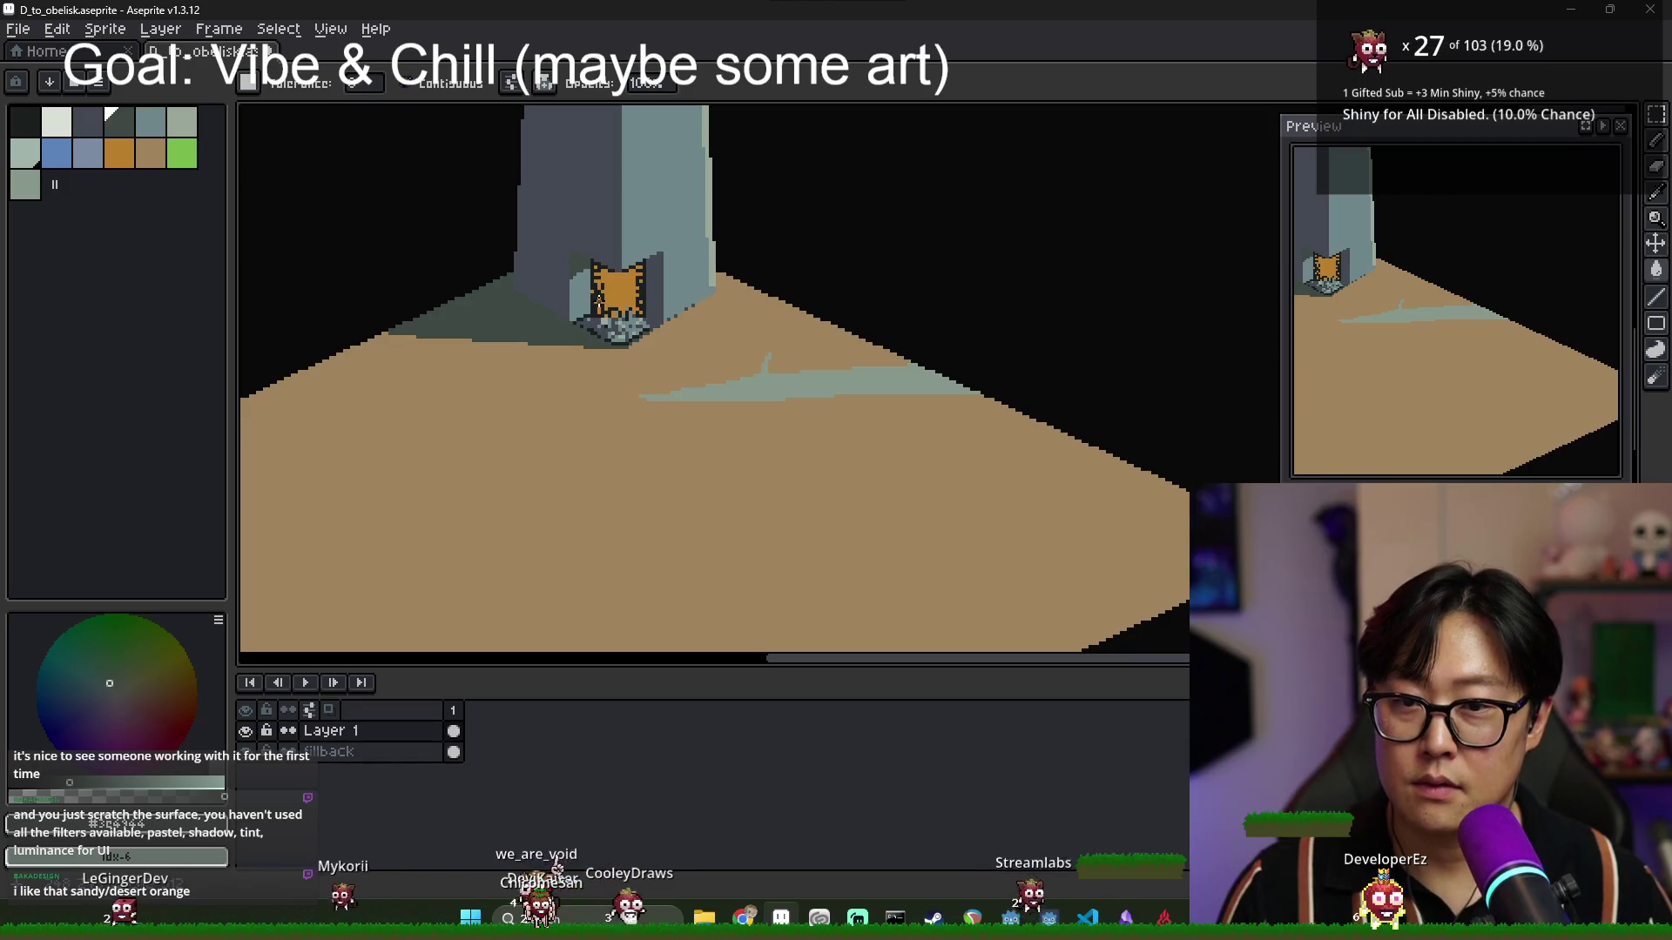
scroll(600, 288, "up", 3)
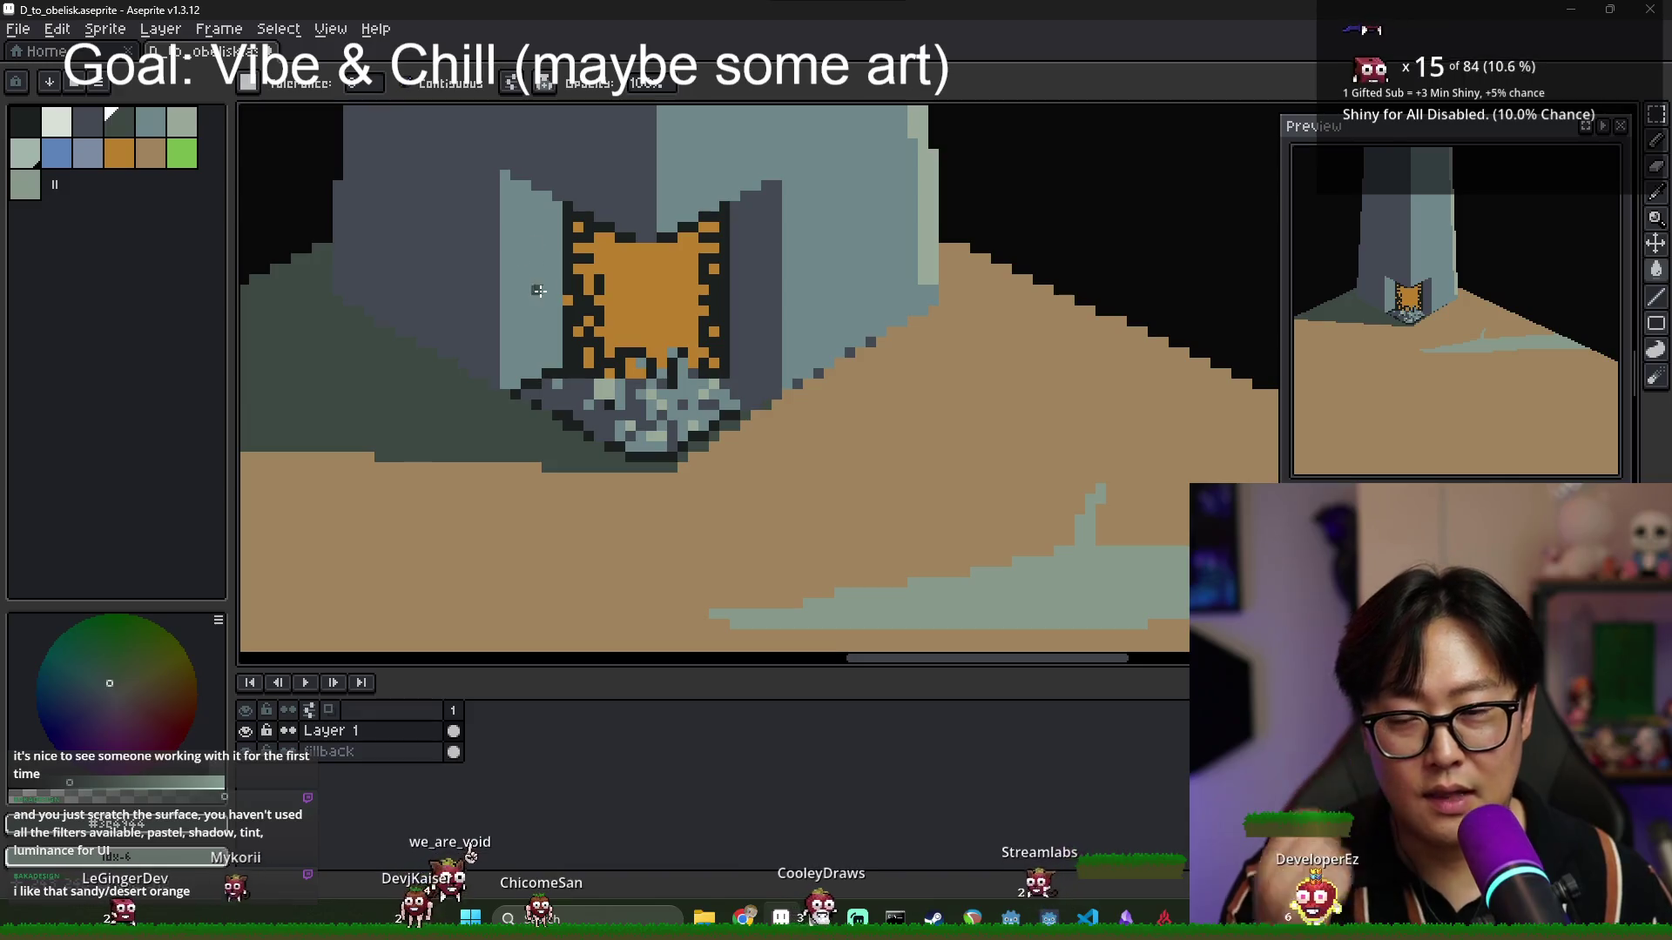
scroll(556, 226, "down", 2)
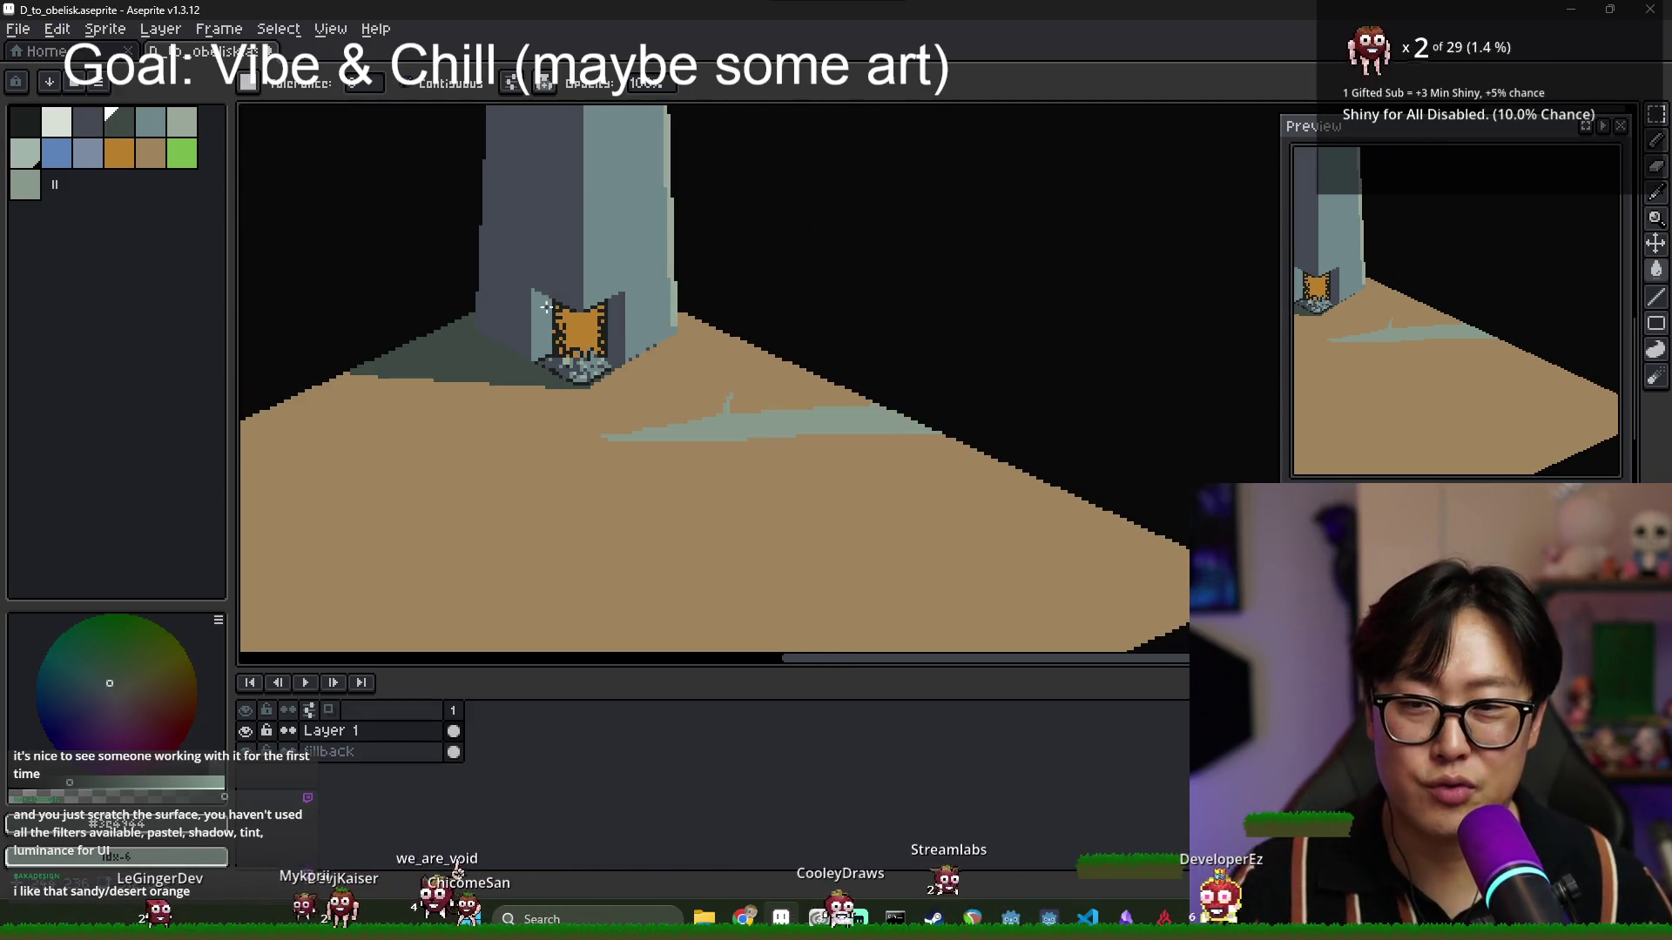
scroll(566, 306, "up", 2)
scroll(572, 430, "up", 1)
key("b")
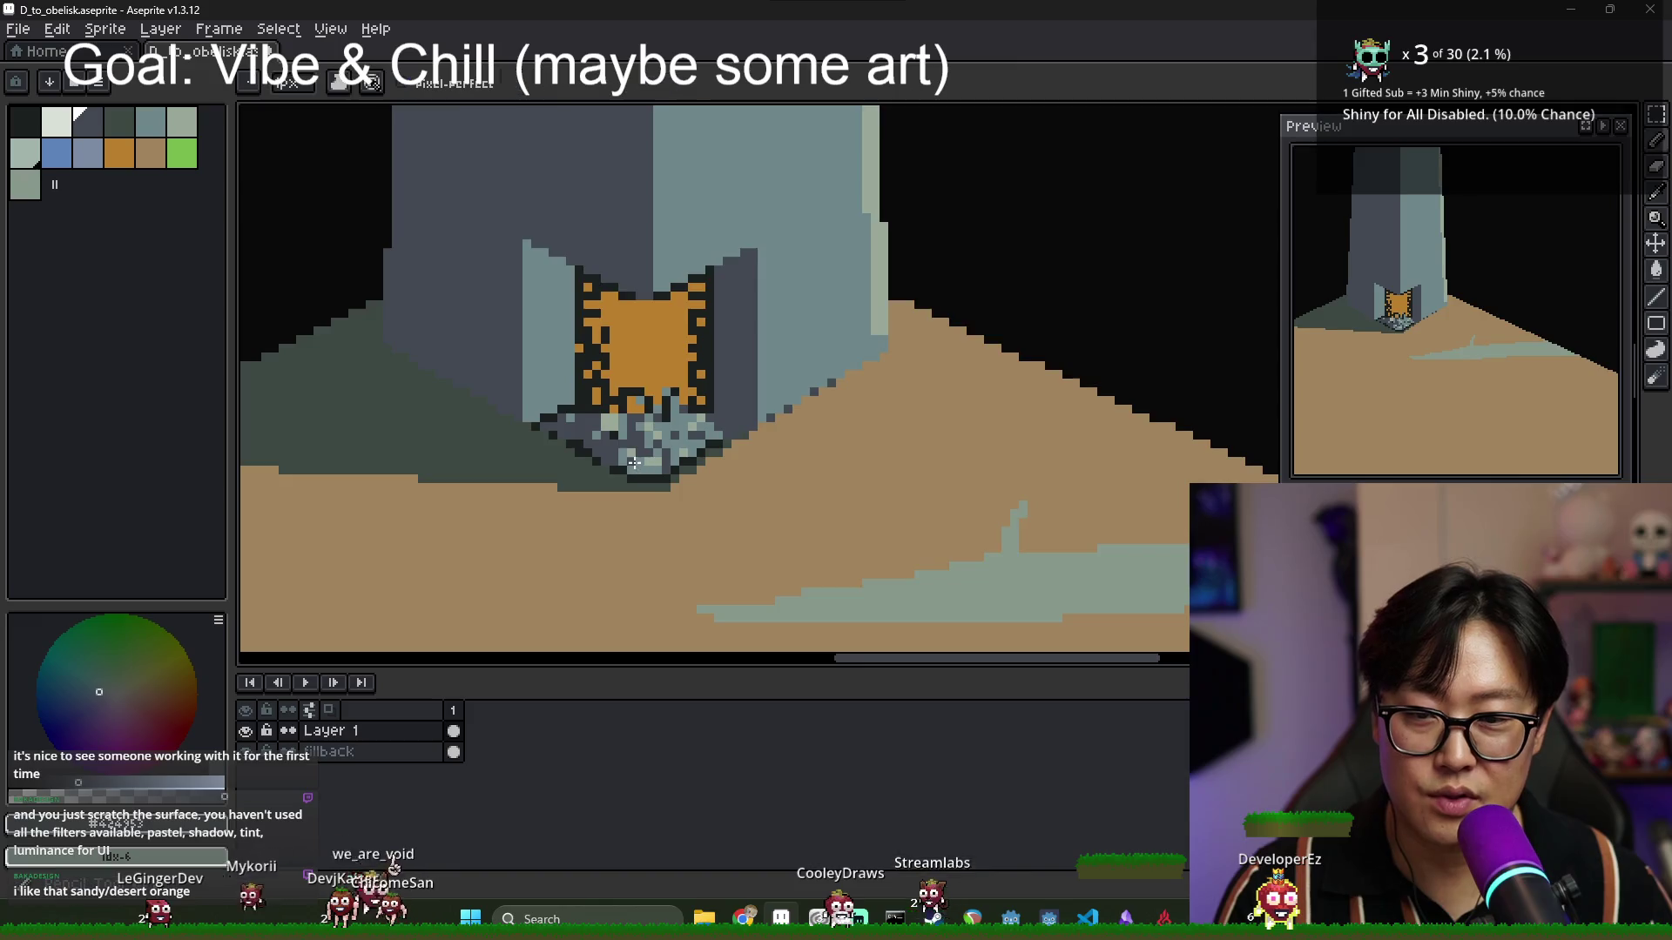
scroll(611, 449, "up", 1)
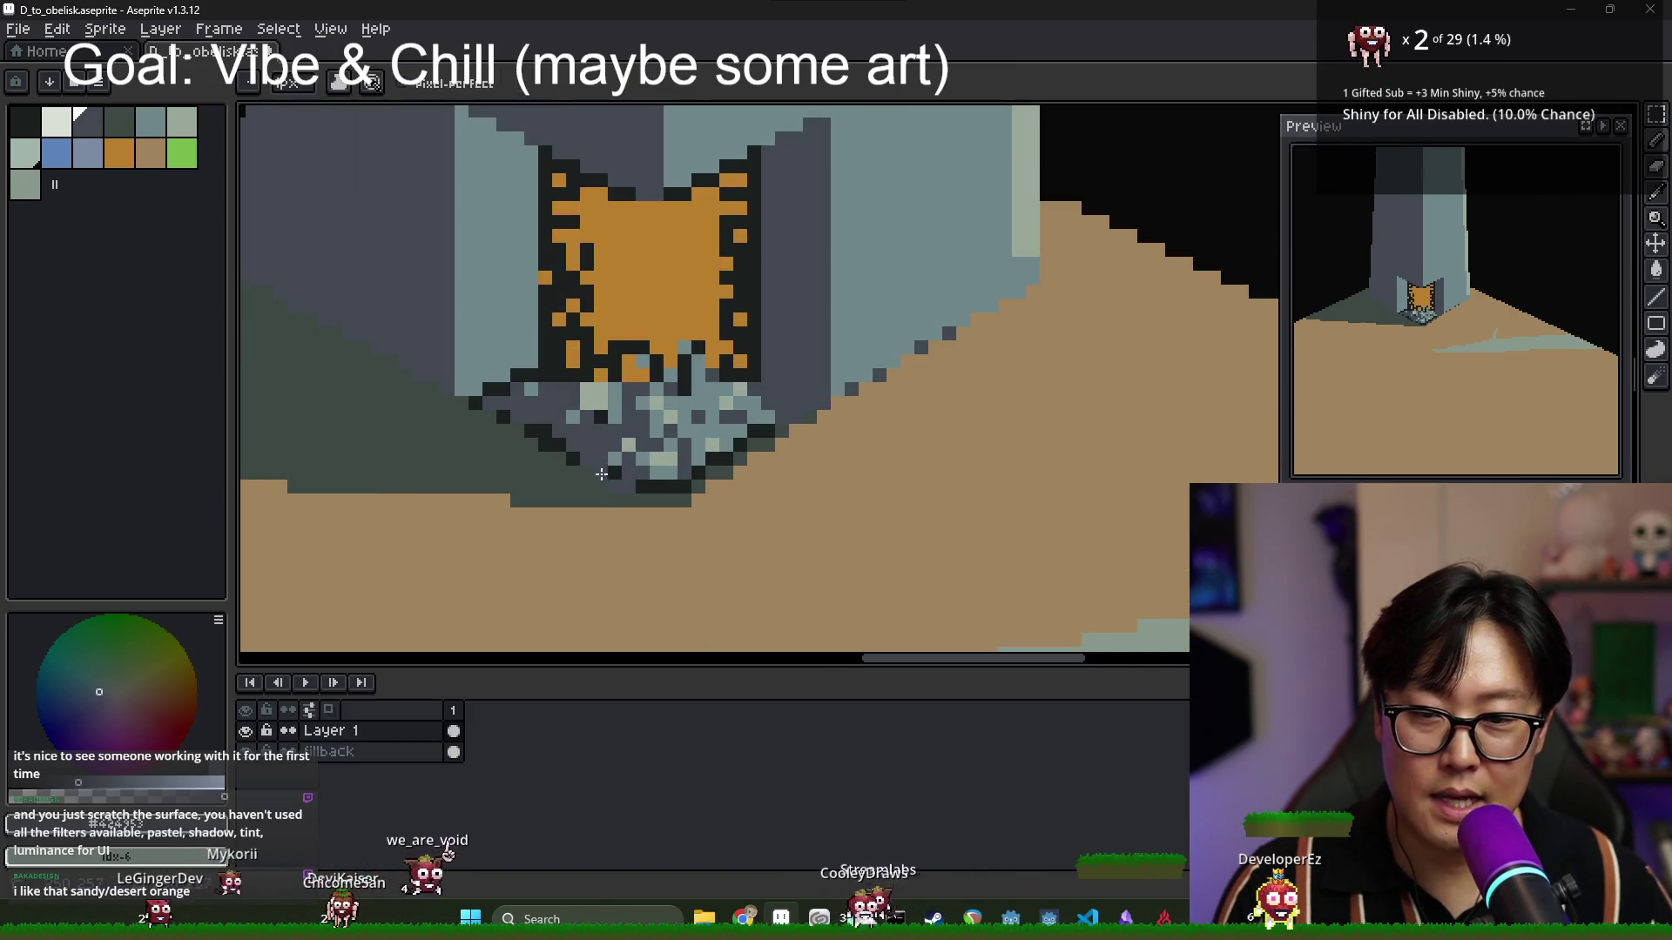
left_click(608, 473)
left_click(572, 459)
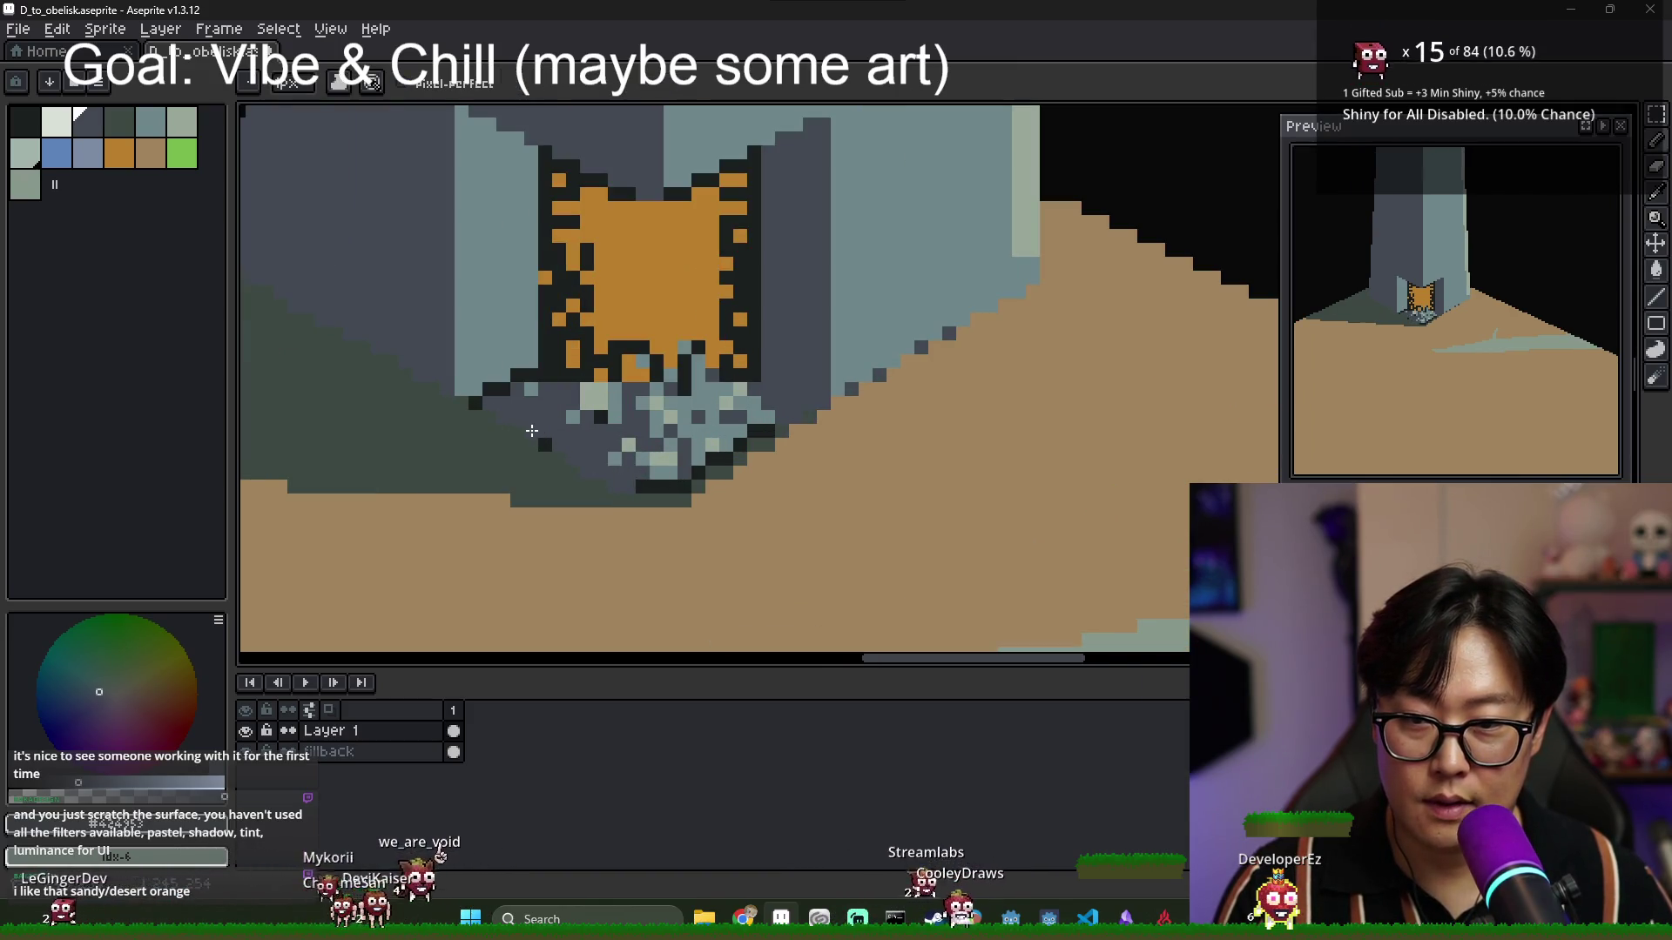
scroll(522, 426, "down", 3)
scroll(649, 472, "up", 3)
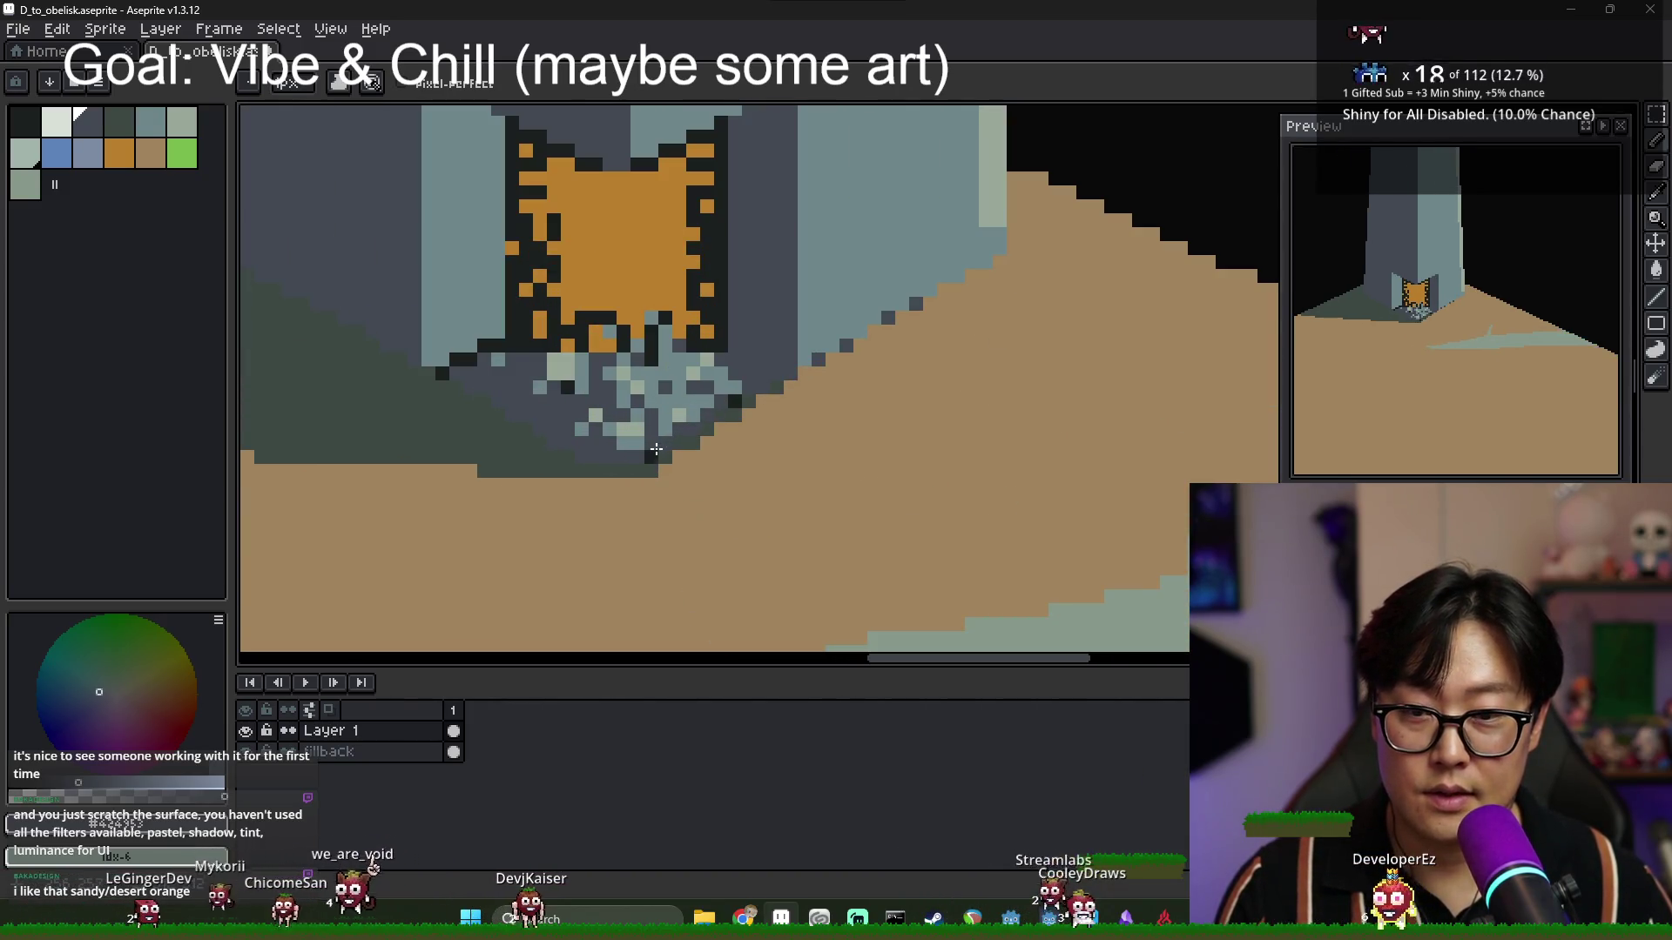
scroll(728, 403, "down", 2)
scroll(521, 373, "up", 2)
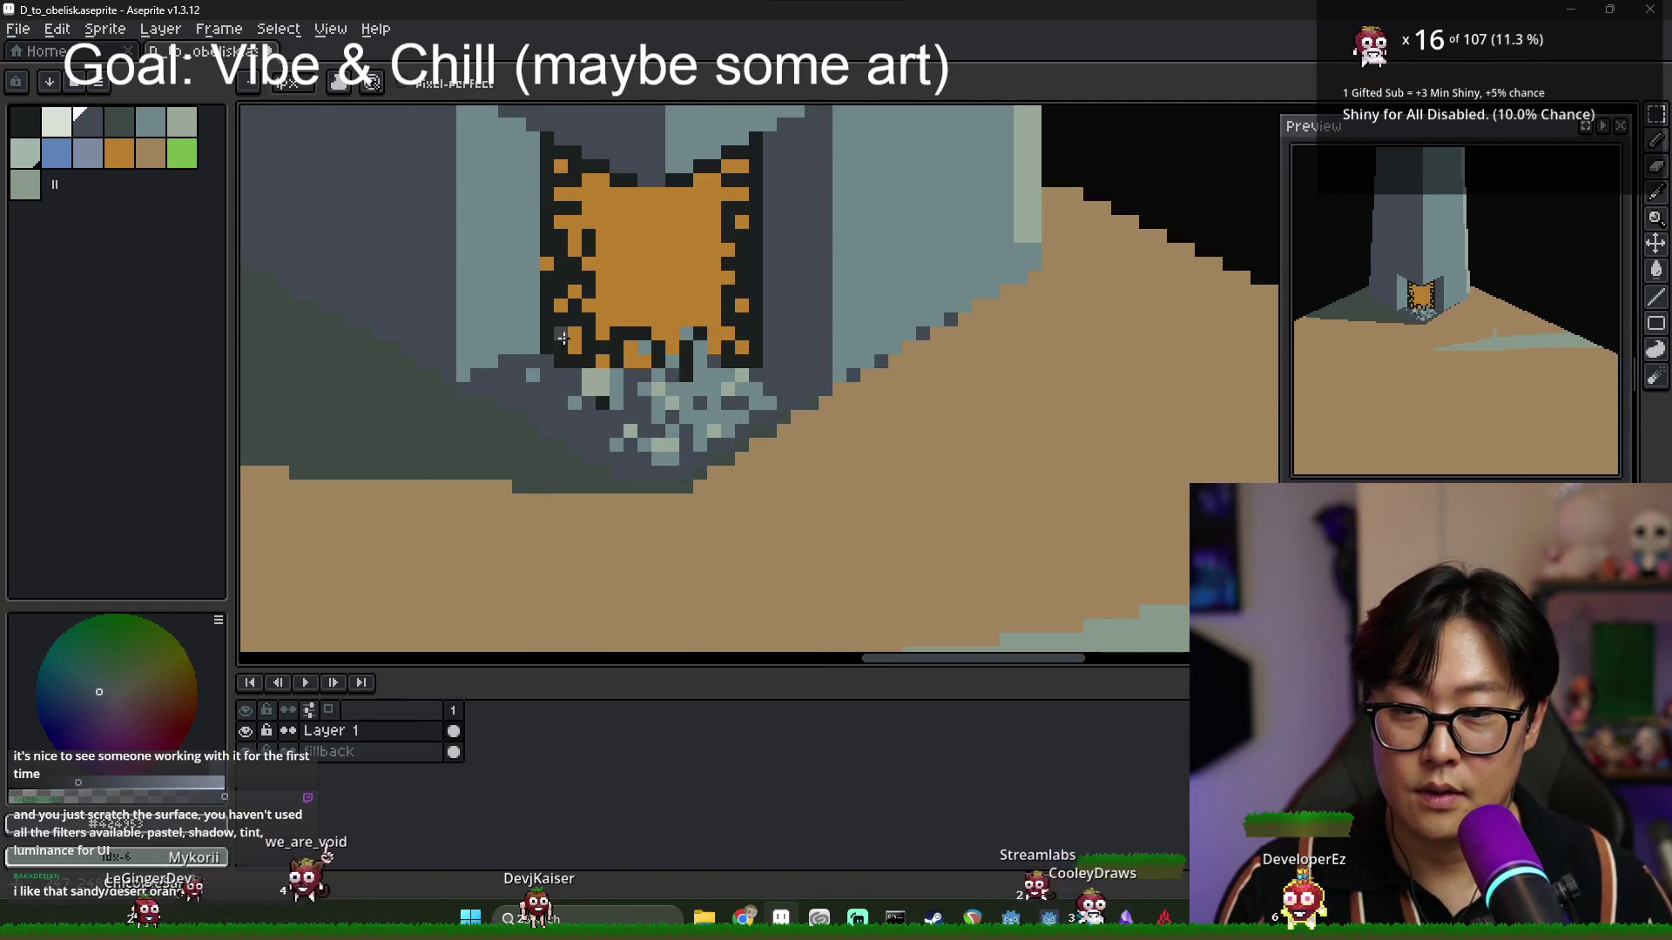
scroll(563, 338, "down", 1)
Lighten the door's dark outline with a single bucket fill.
key("g")
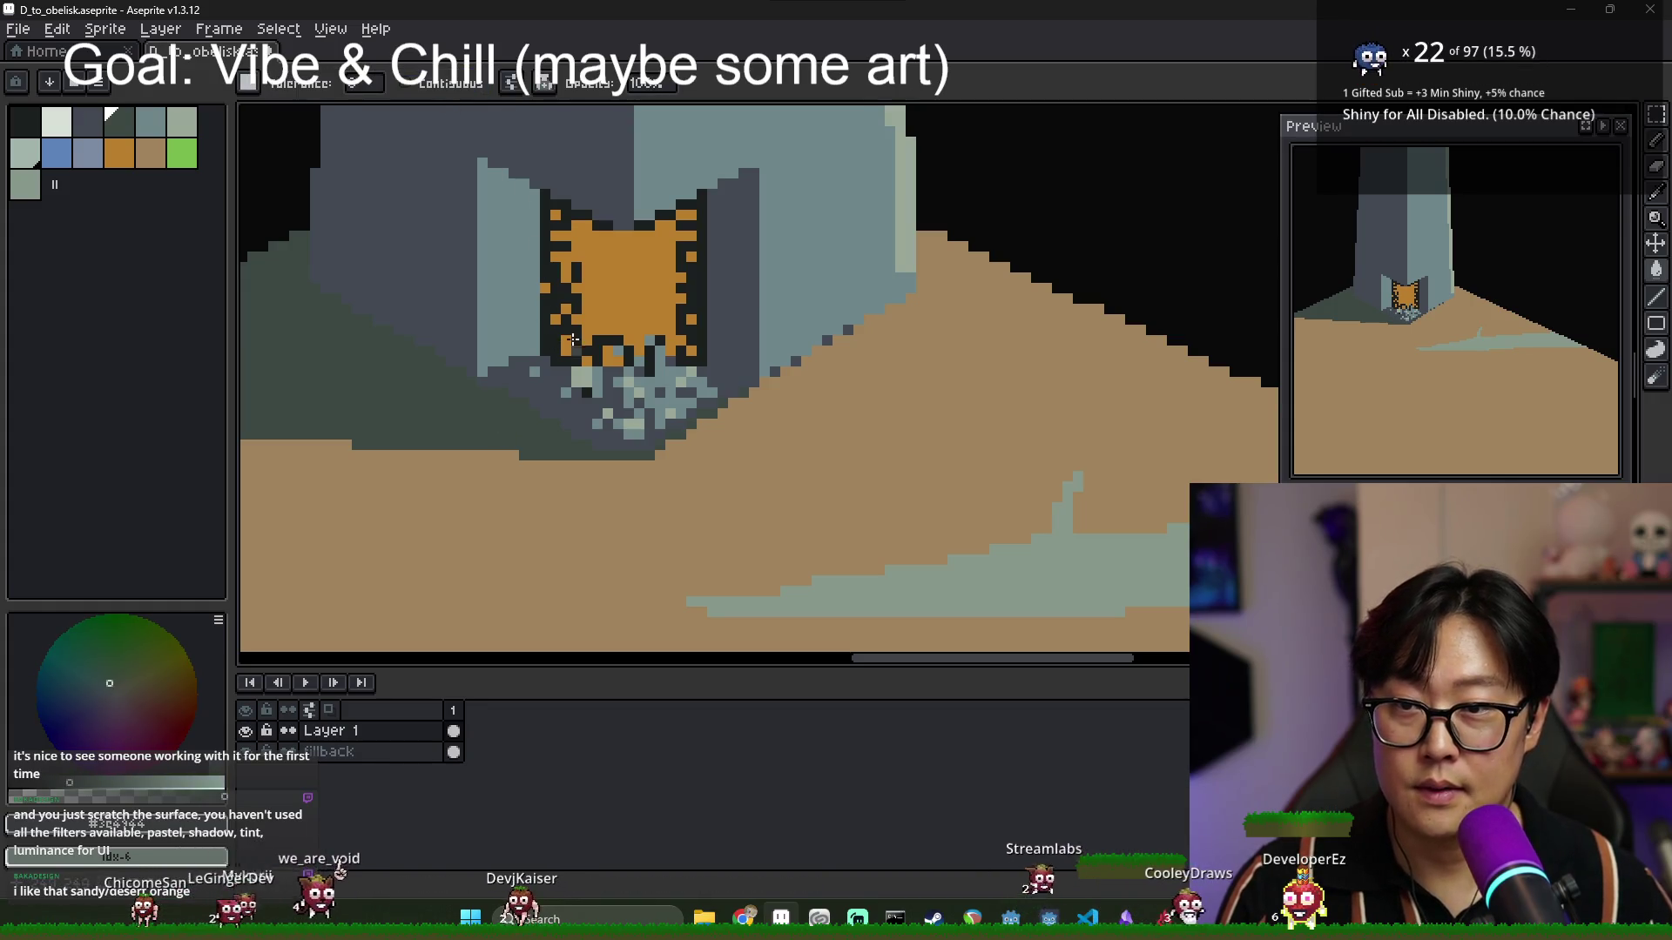
left_click(573, 339)
scroll(644, 362, "down", 5)
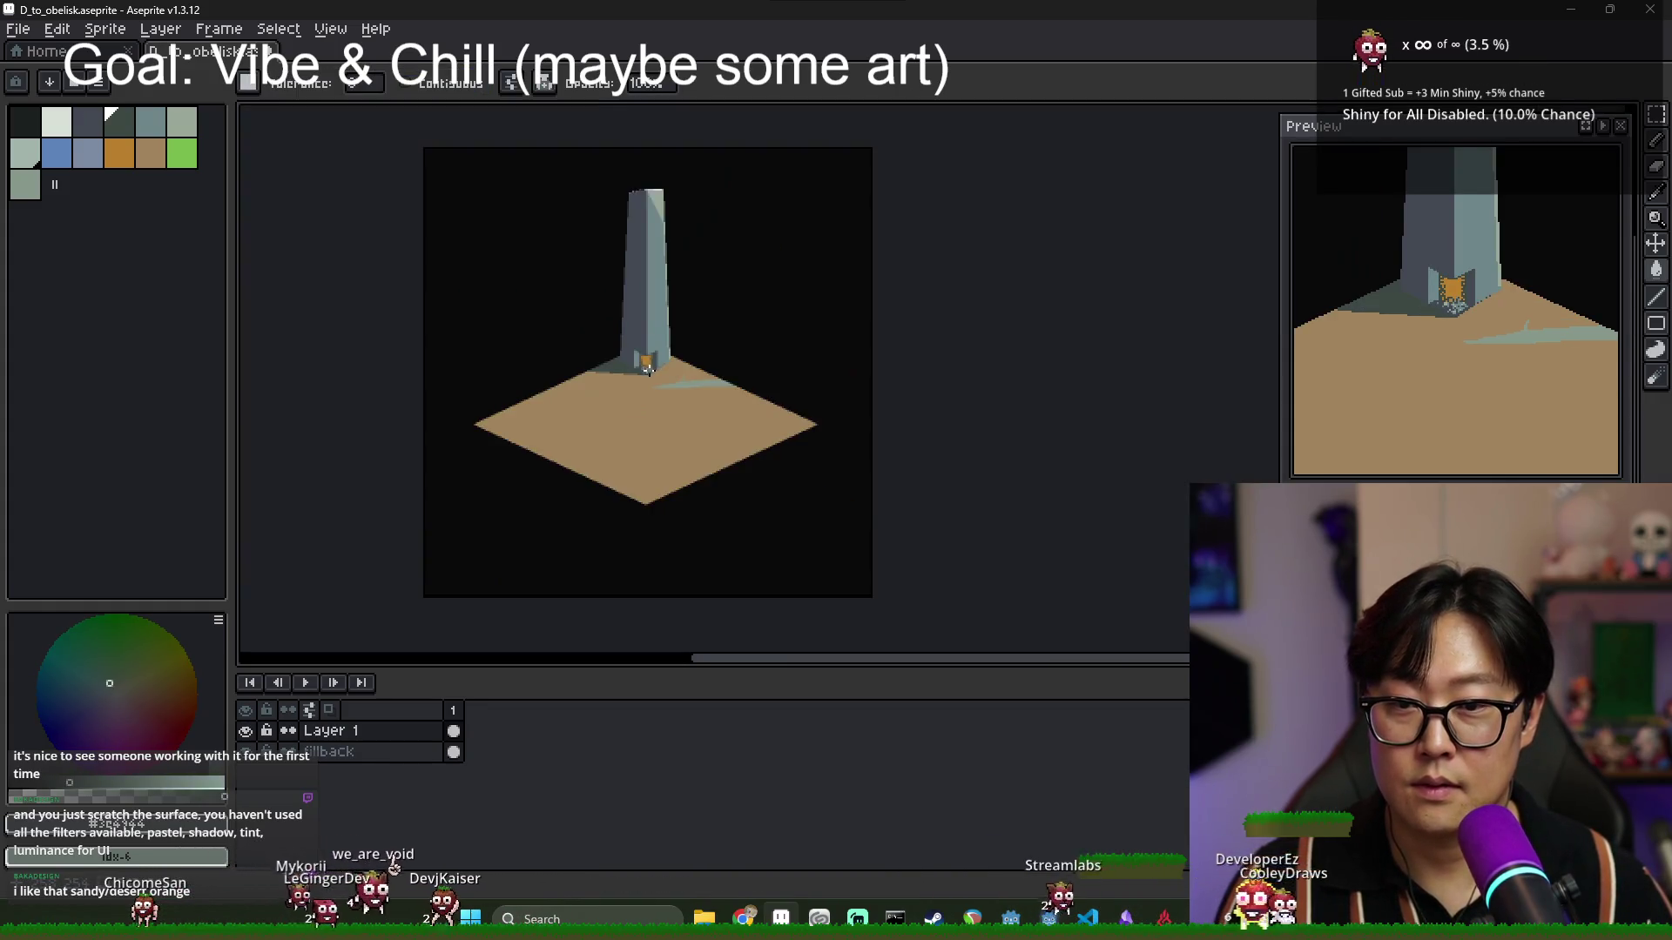
scroll(647, 368, "up", 2)
scroll(638, 440, "up", 1)
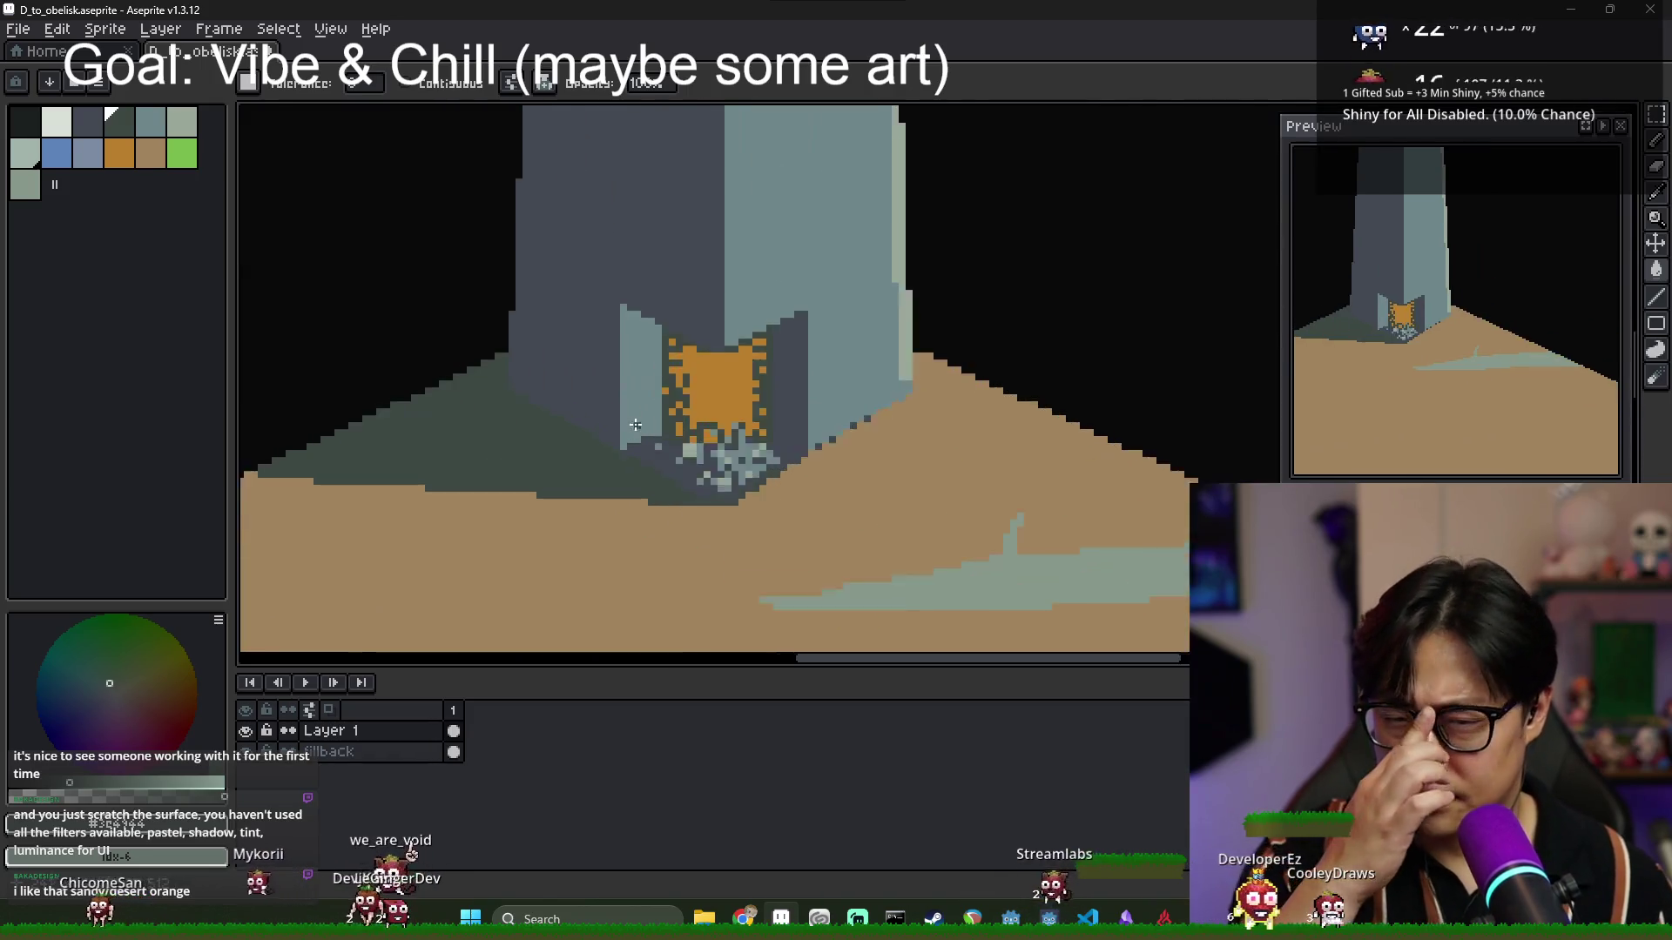
scroll(644, 431, "down", 1)
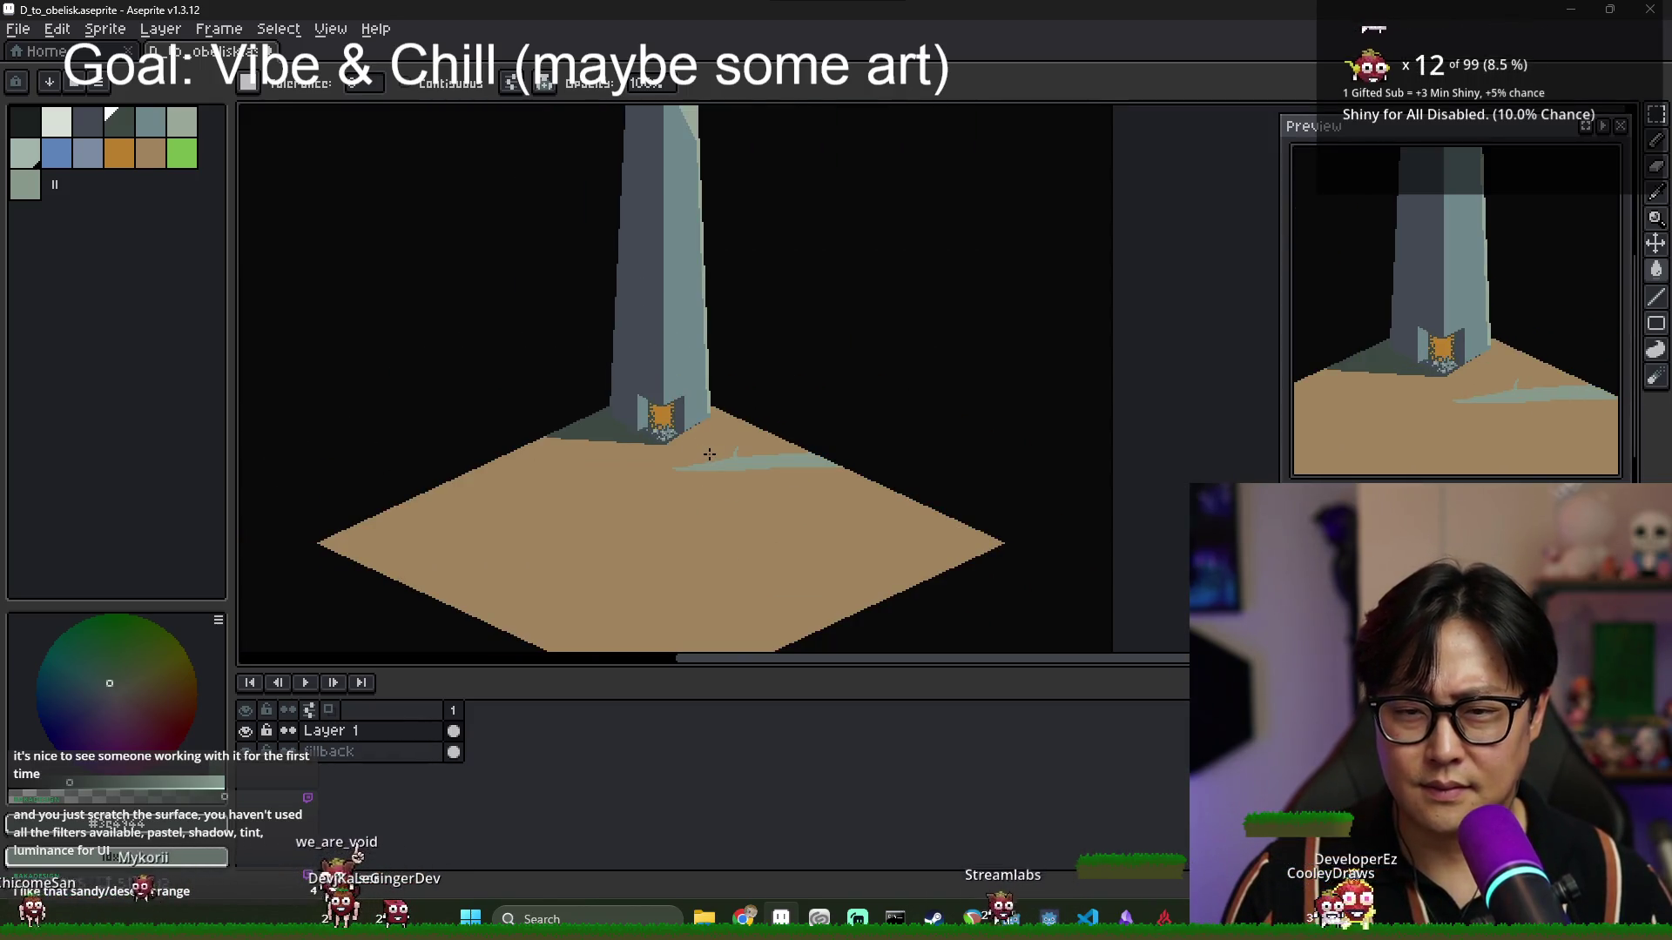
scroll(612, 427, "up", 3)
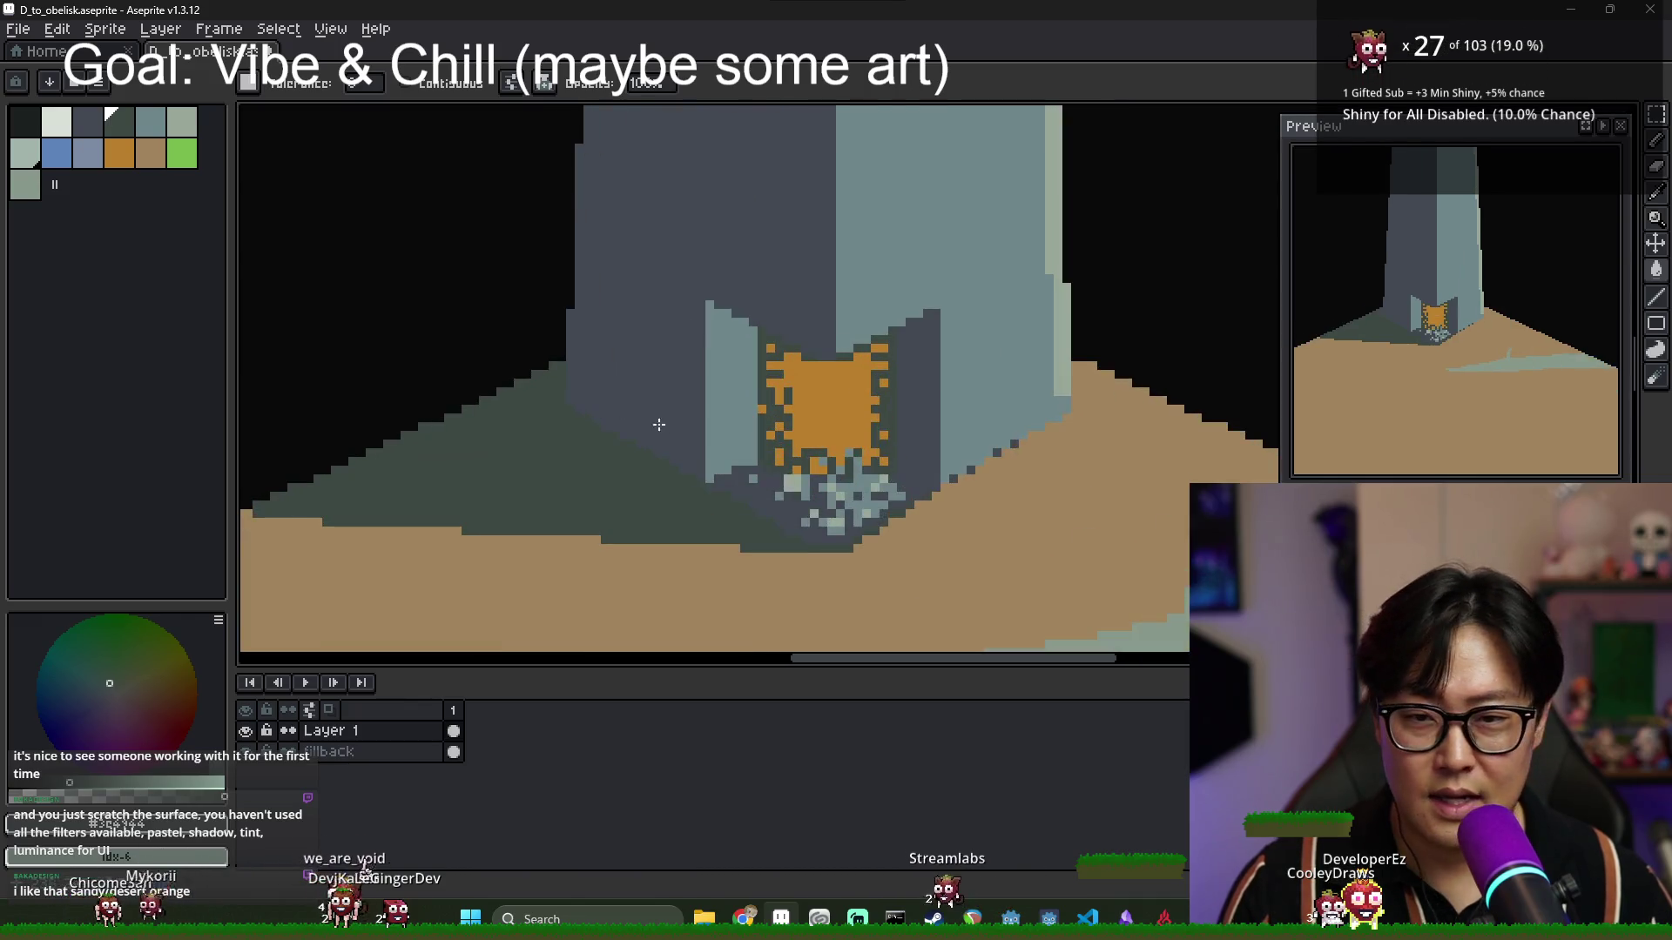
Bucket-fill the obelisk's right face with the blue-grey palette colour.
left_click(87, 155)
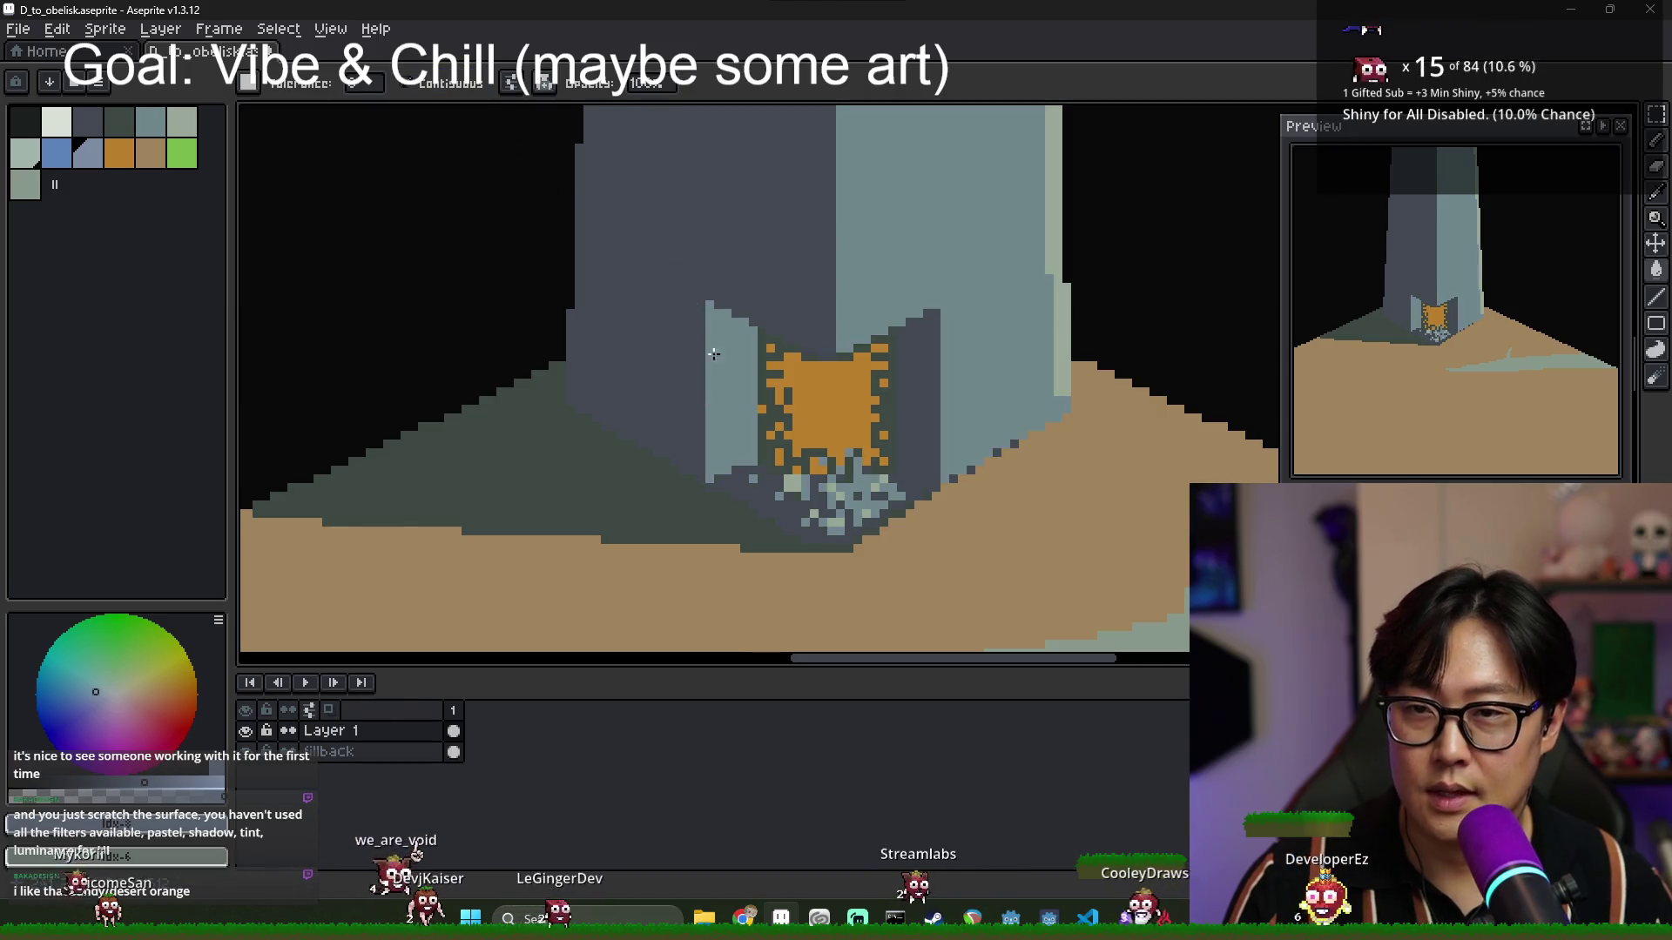
scroll(814, 312, "down", 2)
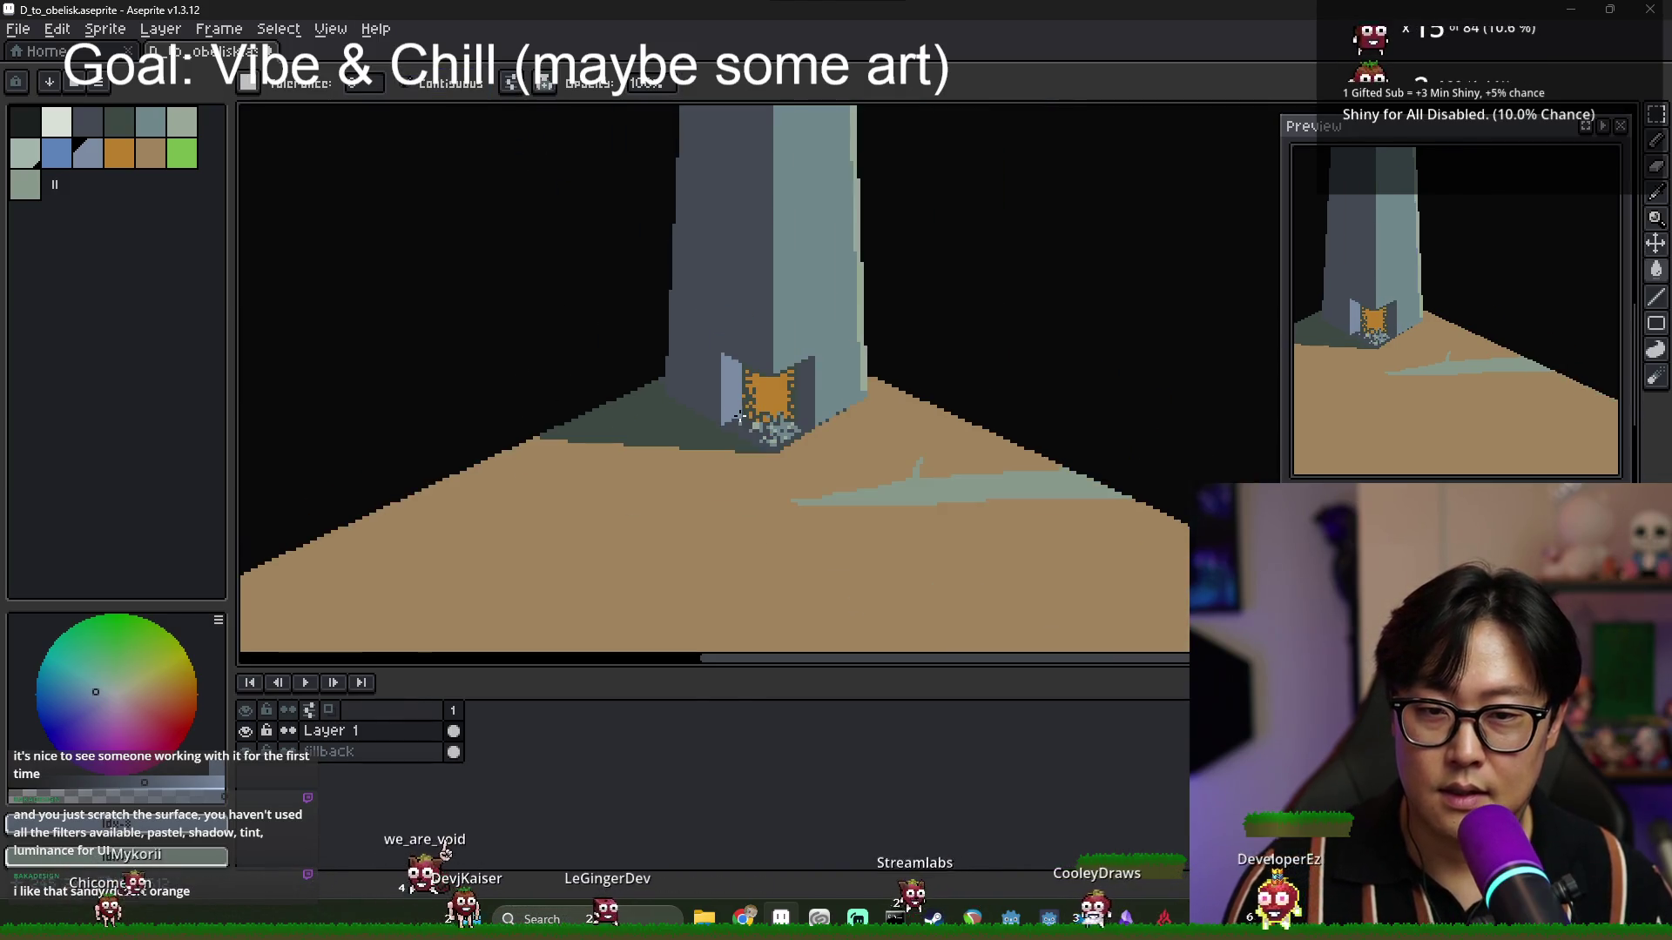
left_click(815, 311)
scroll(773, 321, "down", 3)
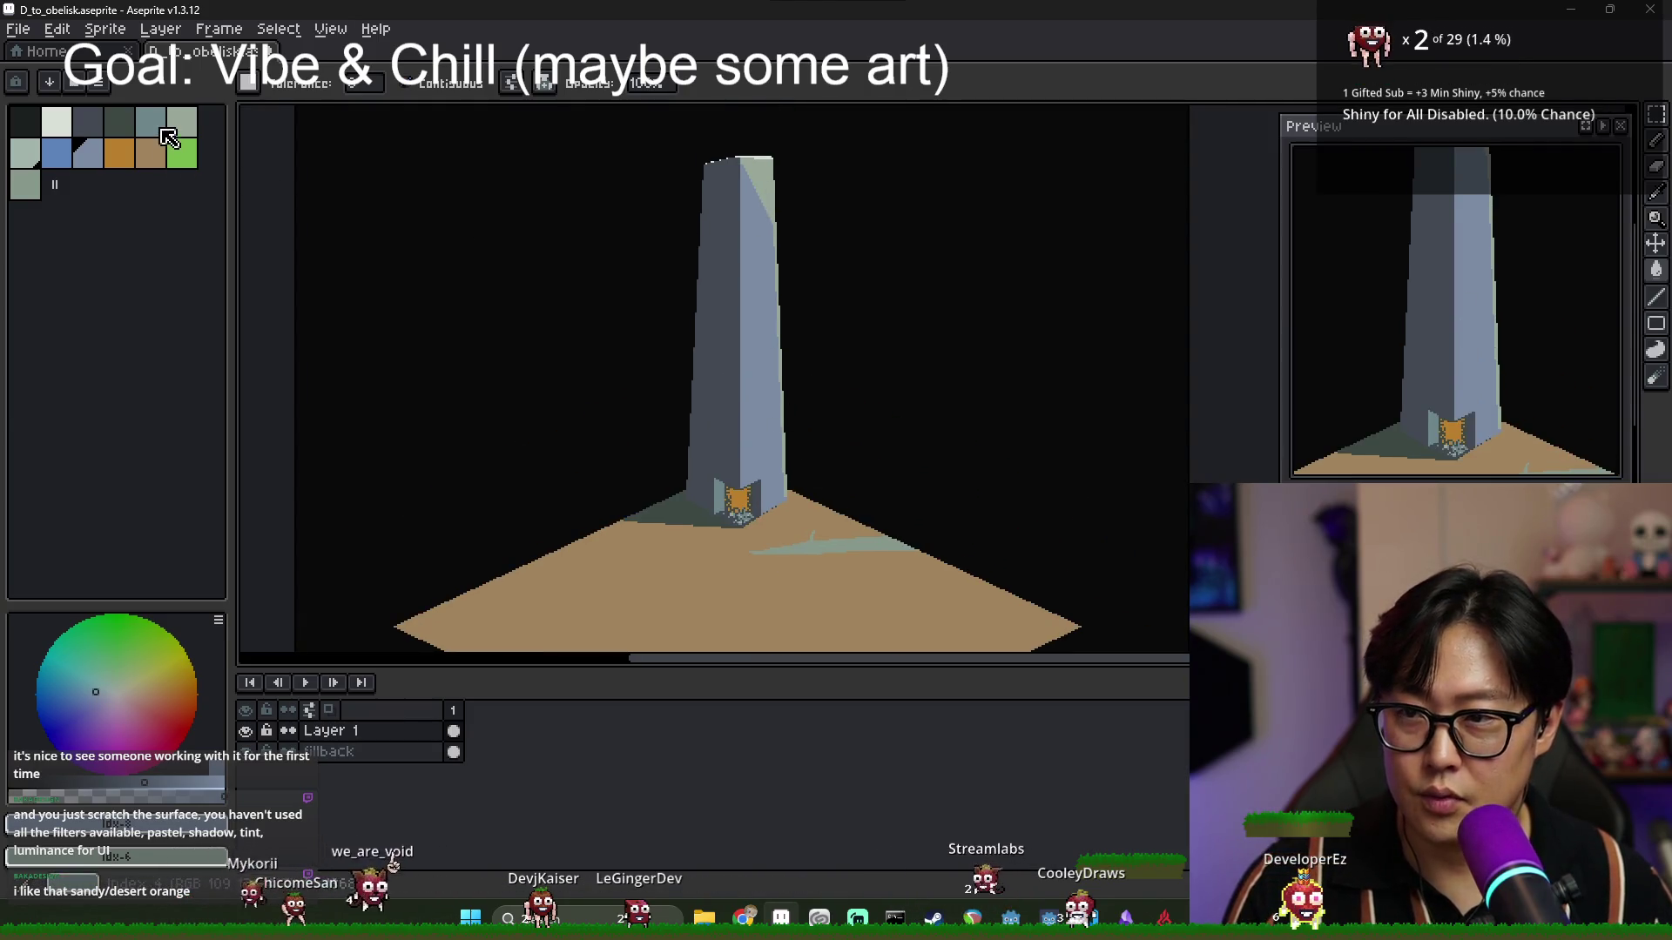
Try a dark fill on the light wedge left of the doorway, then undo it.
scroll(705, 555, "up", 3)
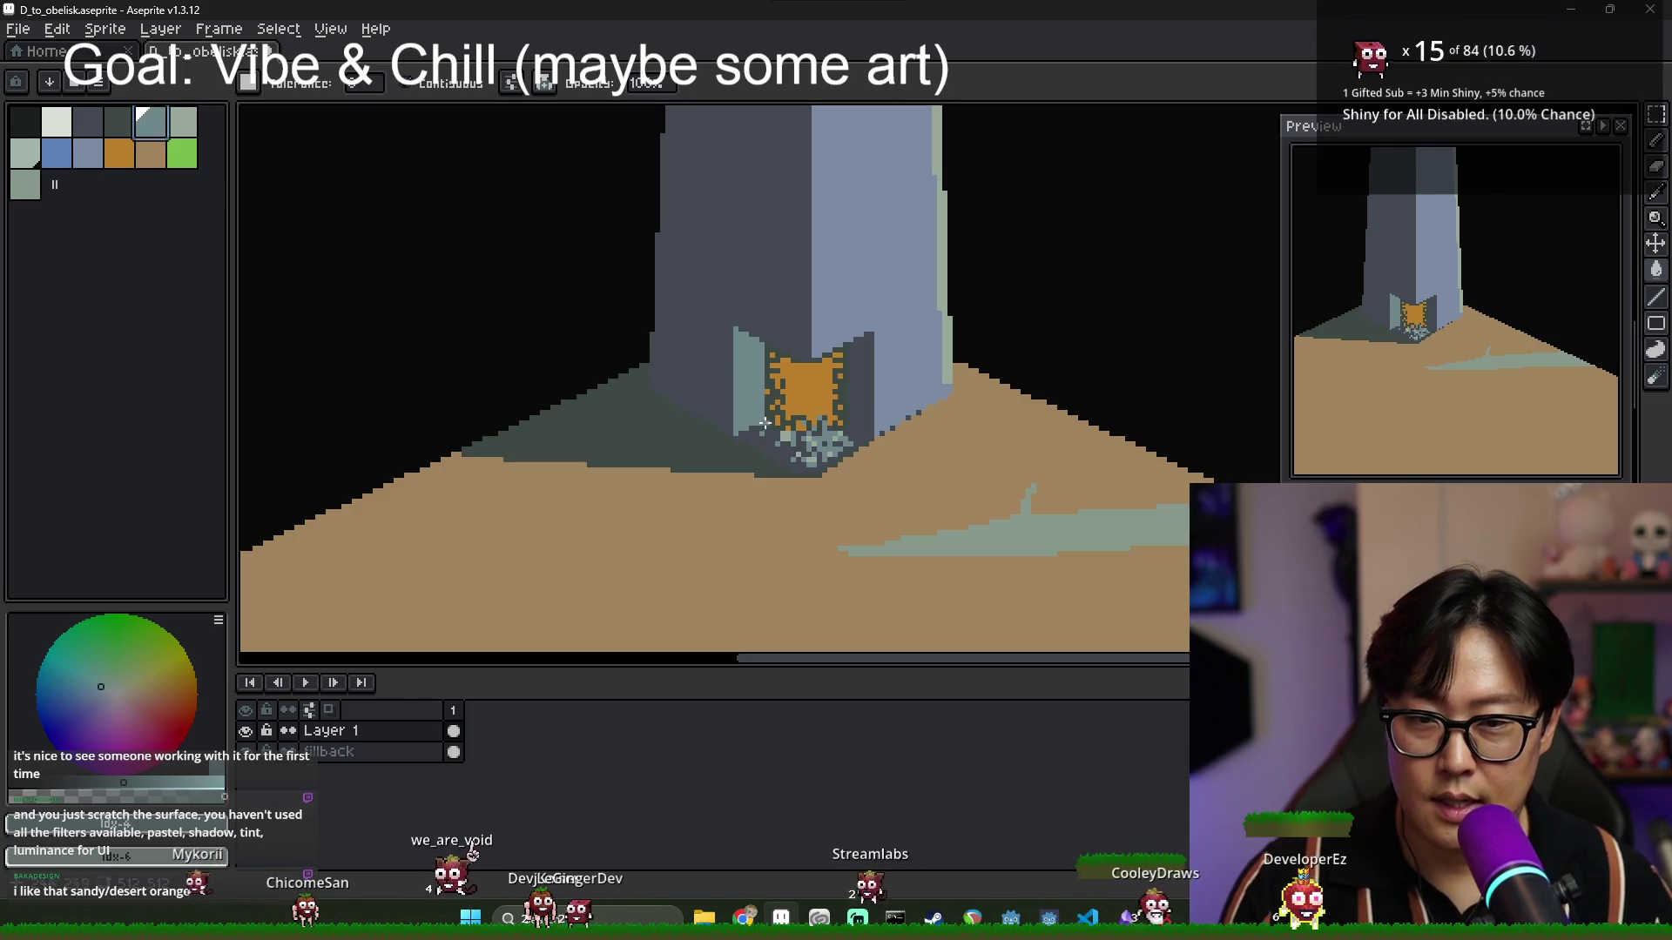
scroll(721, 373, "right", 1)
left_click(115, 130)
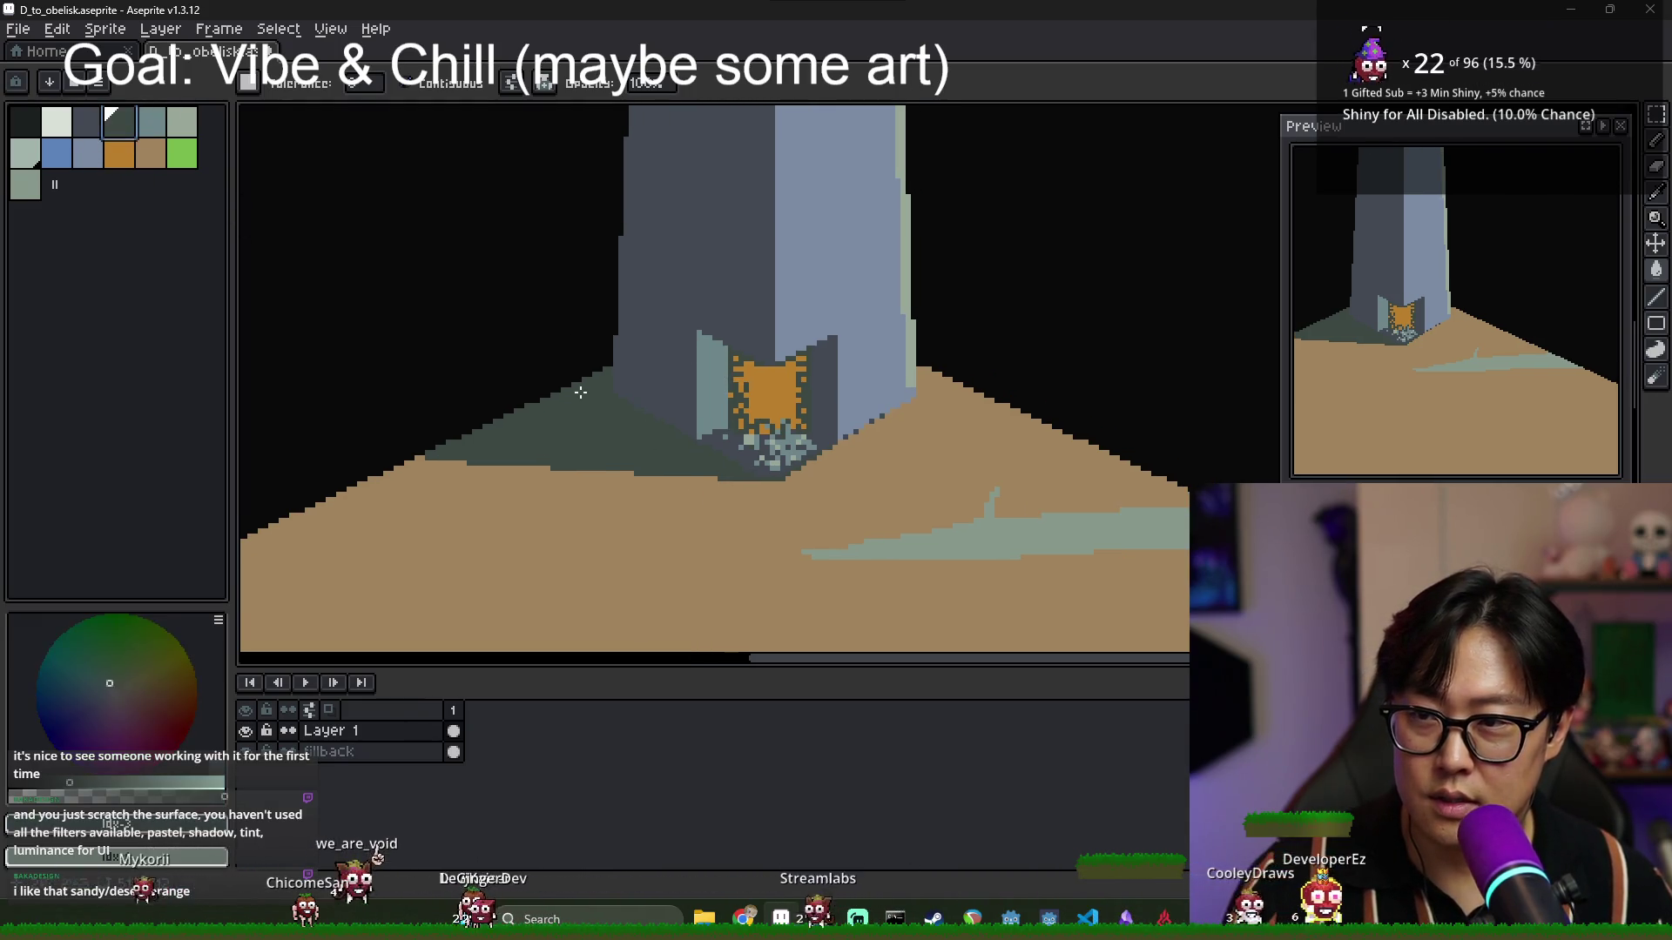
left_click(719, 423)
key("ctrl+z")
Select the tan palette colour with the Pencil tool active.
scroll(749, 413, "up", 1)
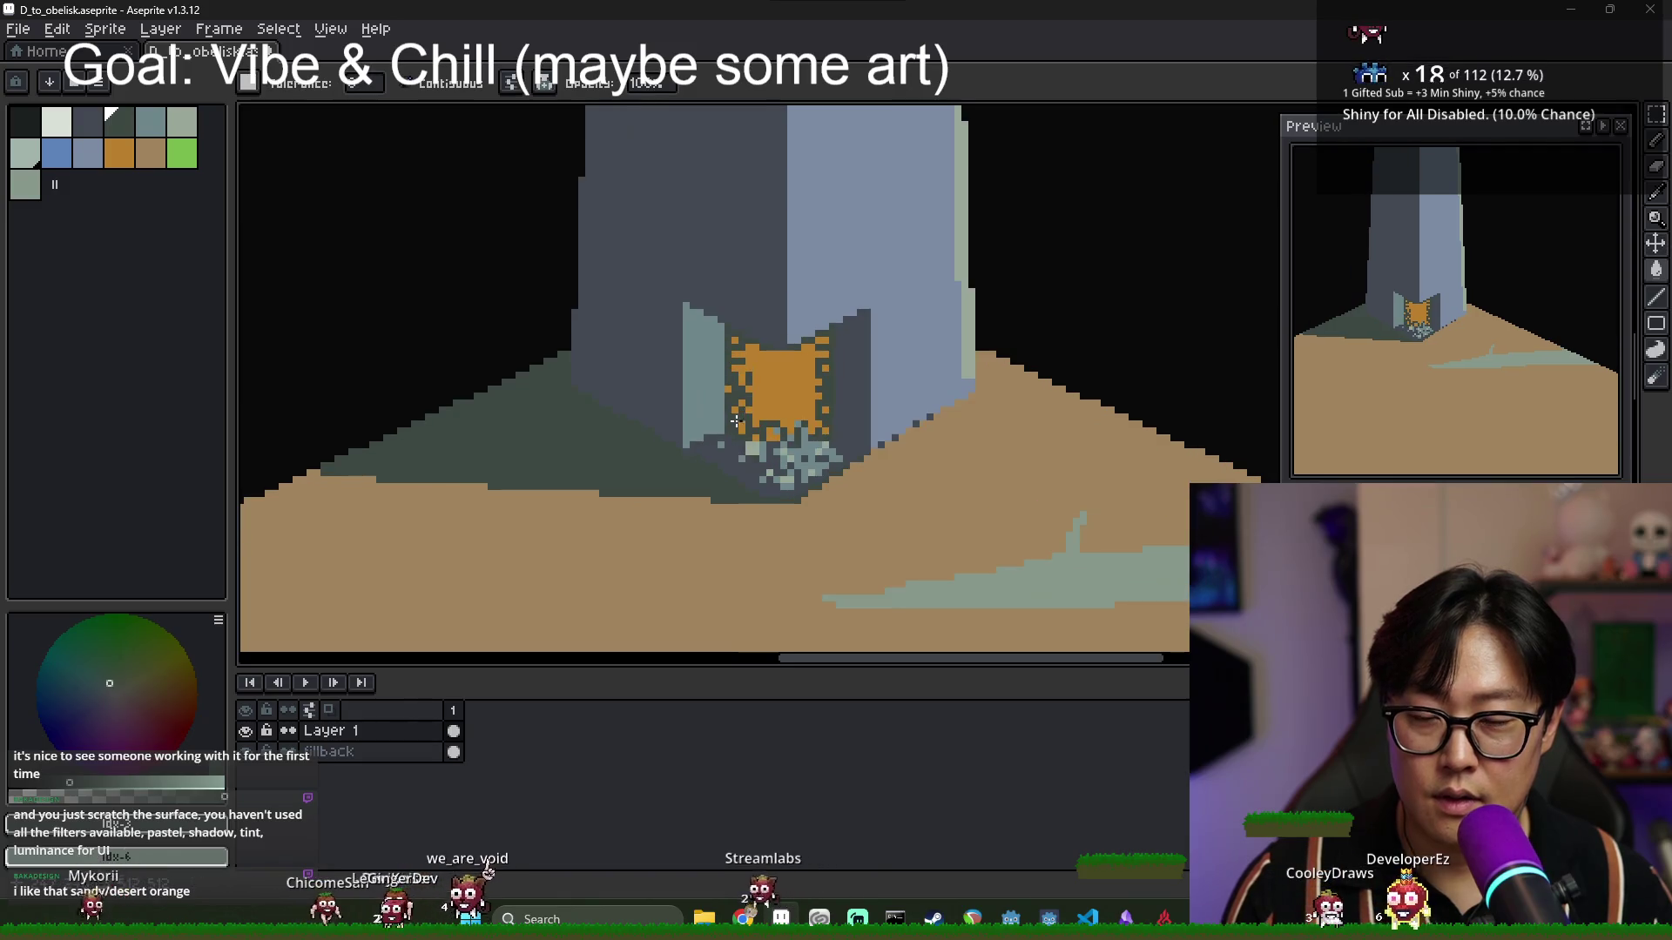
scroll(832, 458, "down", 1)
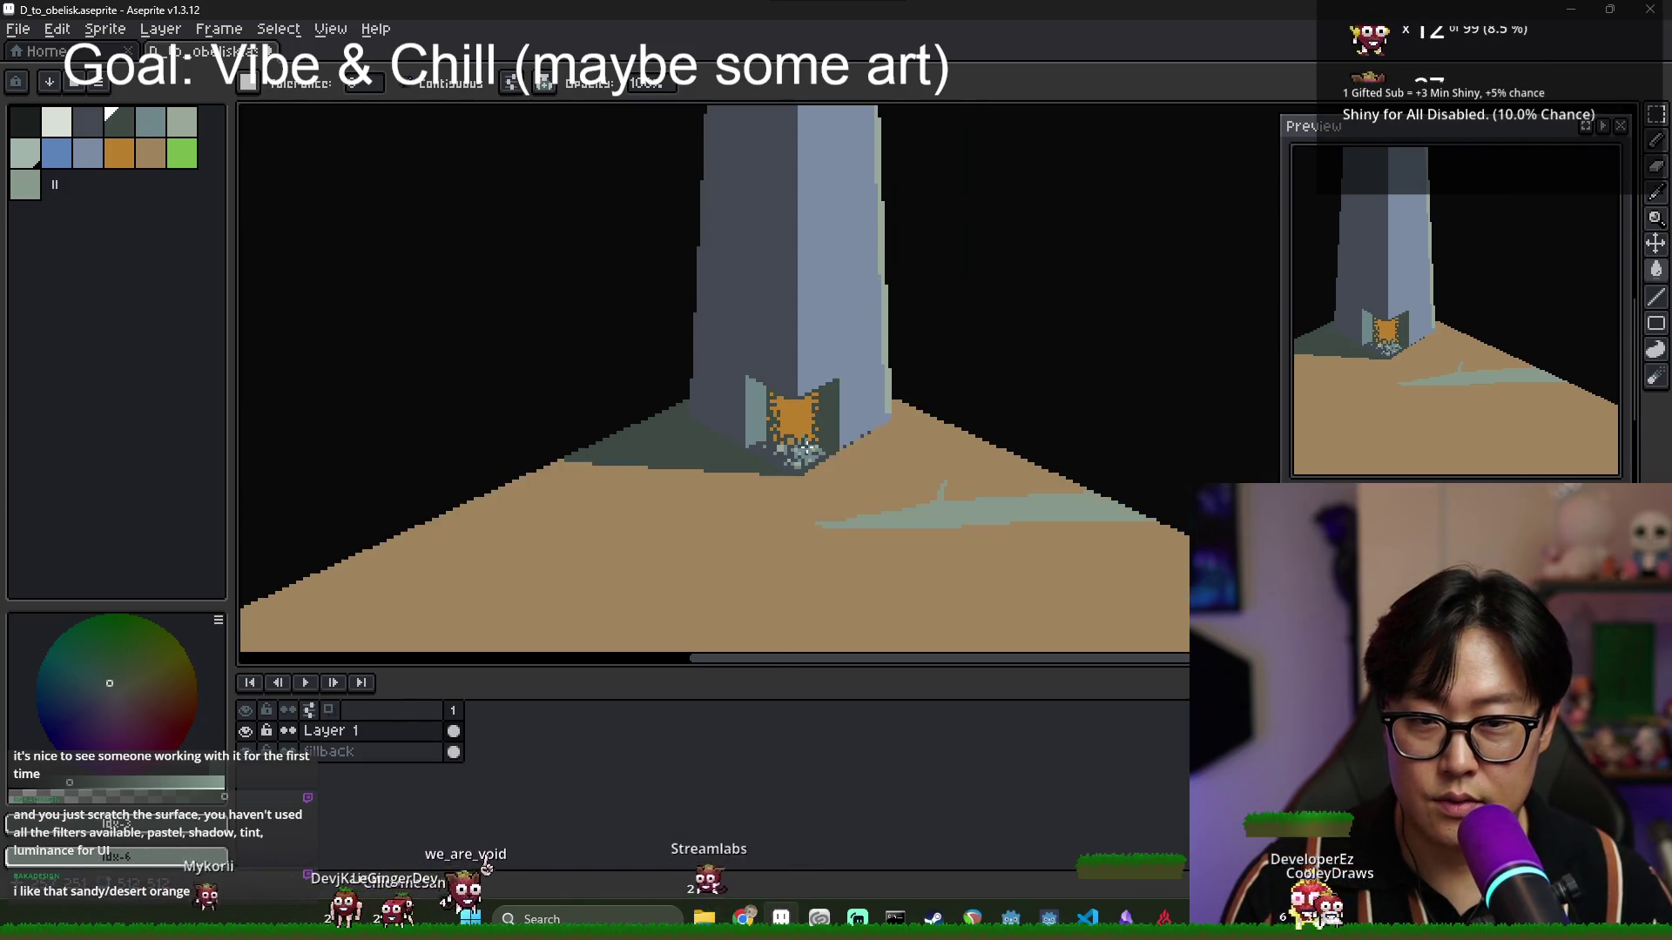
scroll(804, 435, "up", 2)
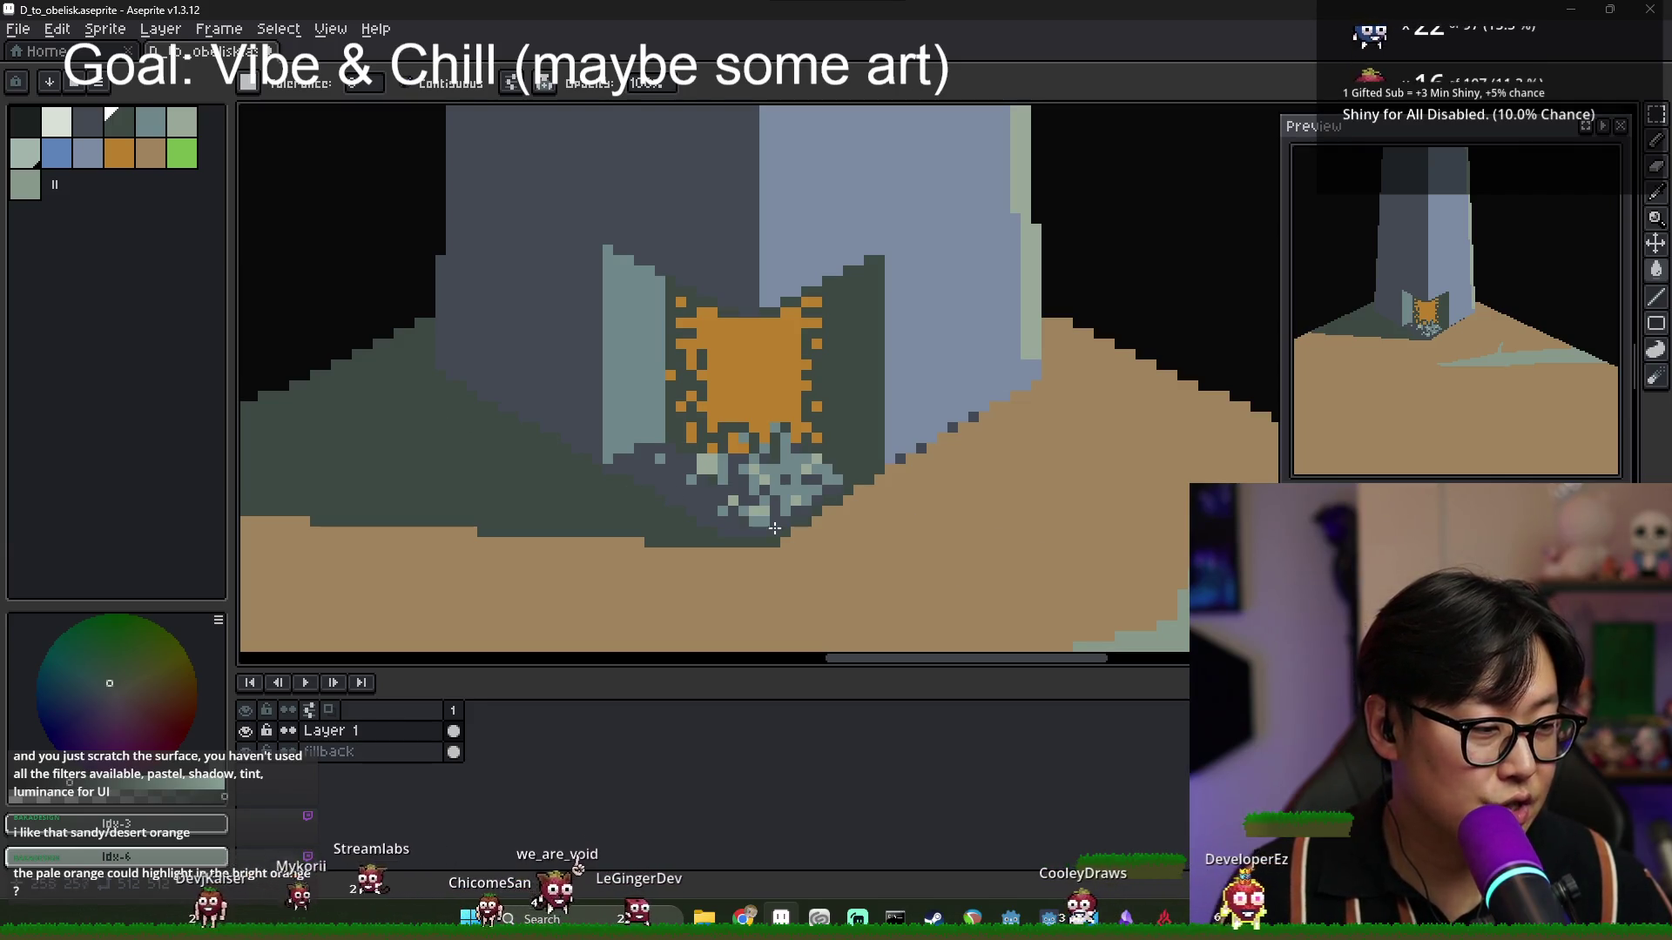
left_click(150, 161)
key("b")
scroll(786, 395, "up", 1)
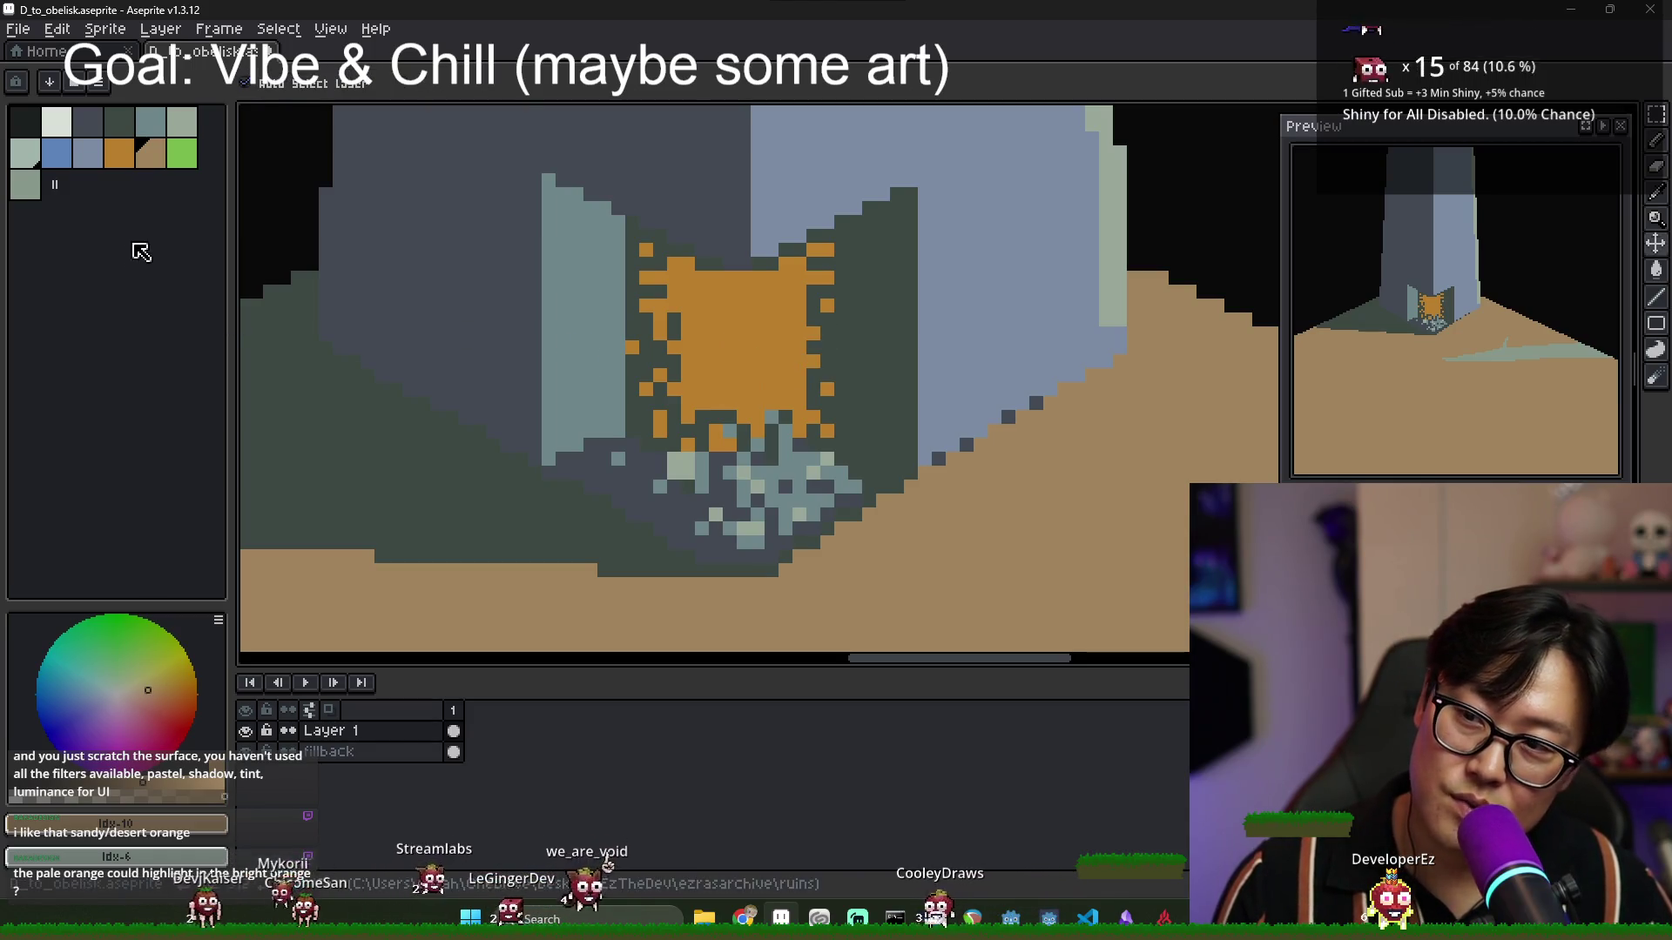
scroll(796, 371, "down", 4)
scroll(784, 358, "up", 2)
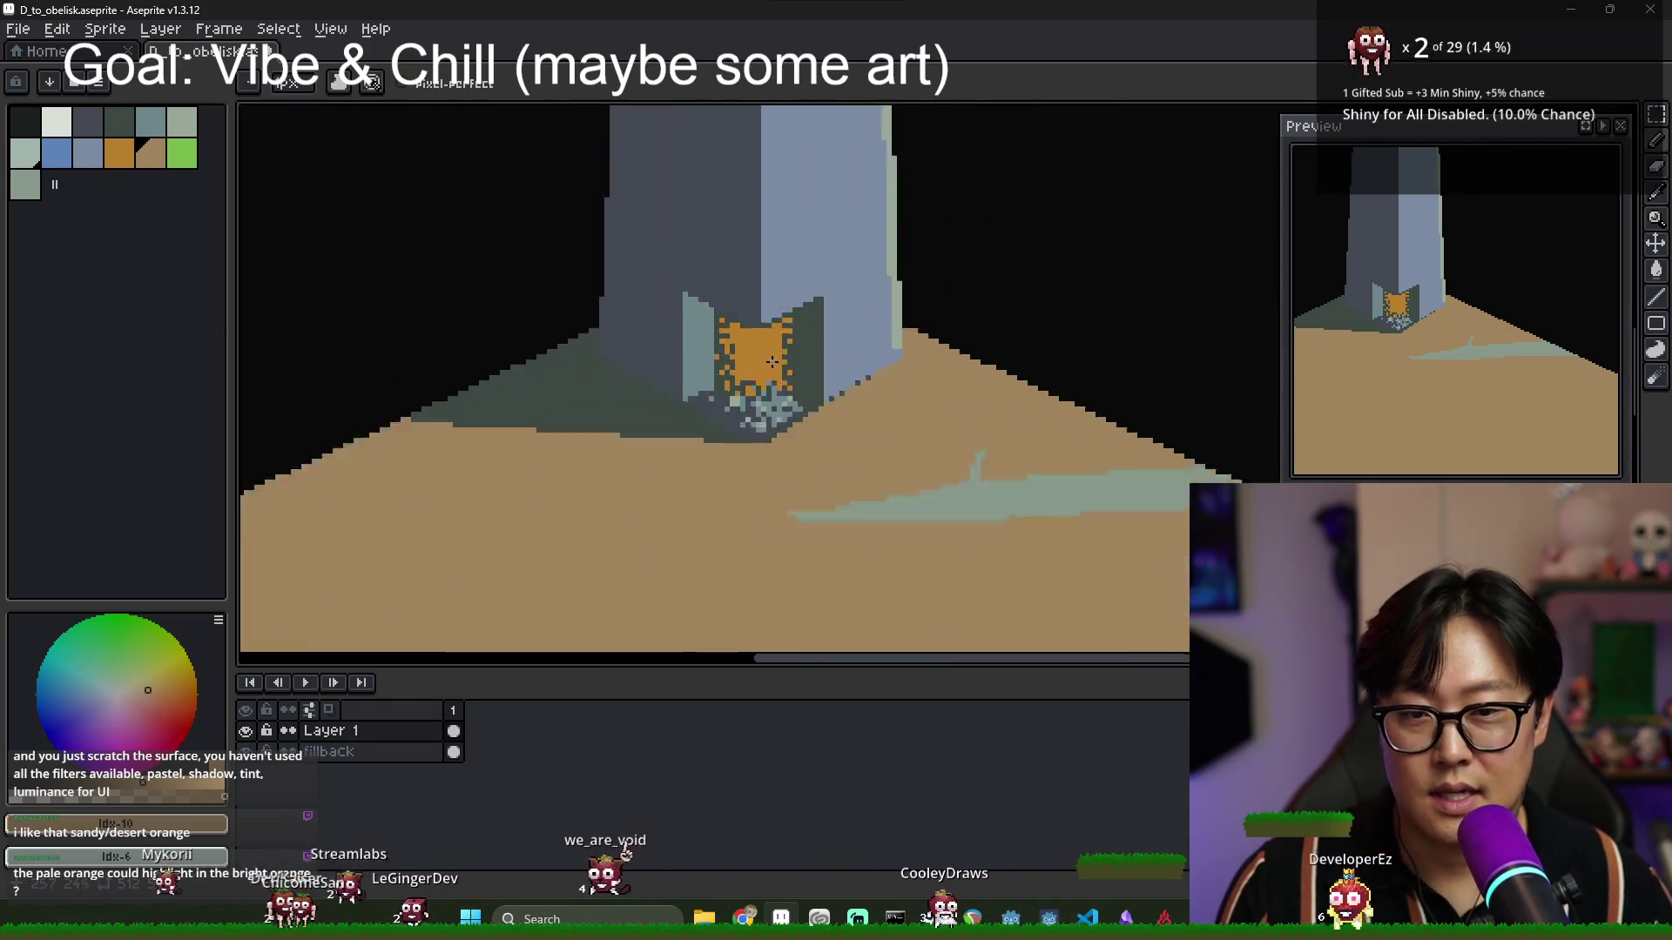
scroll(783, 358, "down", 2)
scroll(786, 341, "up", 2)
scroll(787, 350, "down", 3)
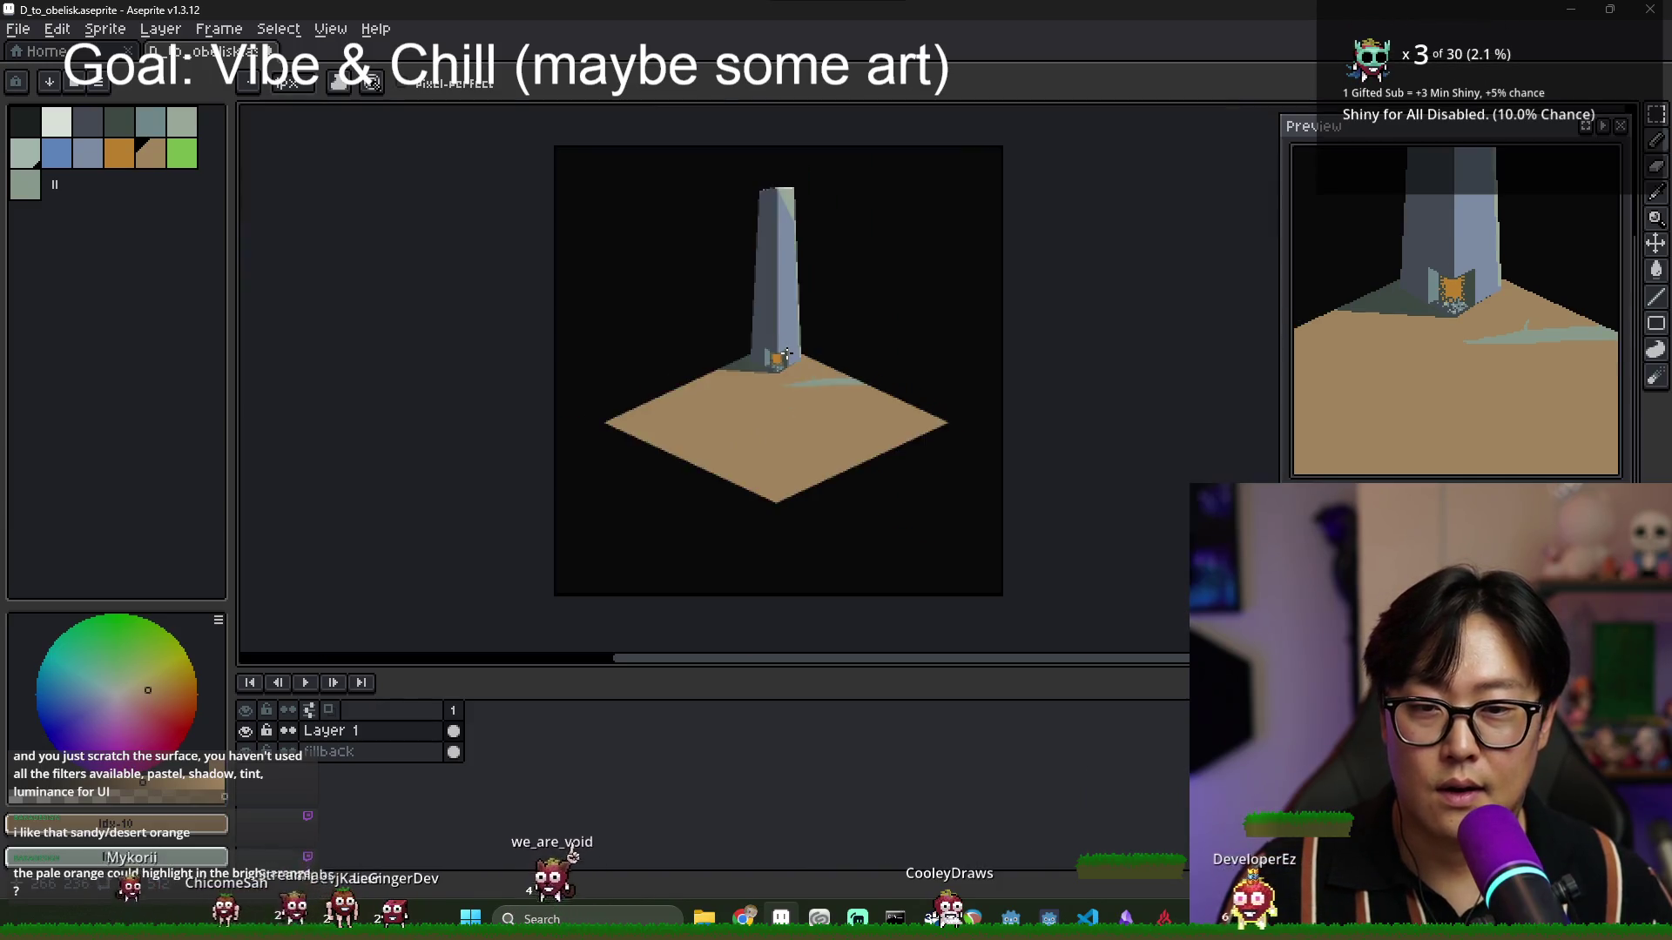
scroll(788, 366, "up", 3)
scroll(762, 399, "up", 1)
scroll(743, 424, "up", 1)
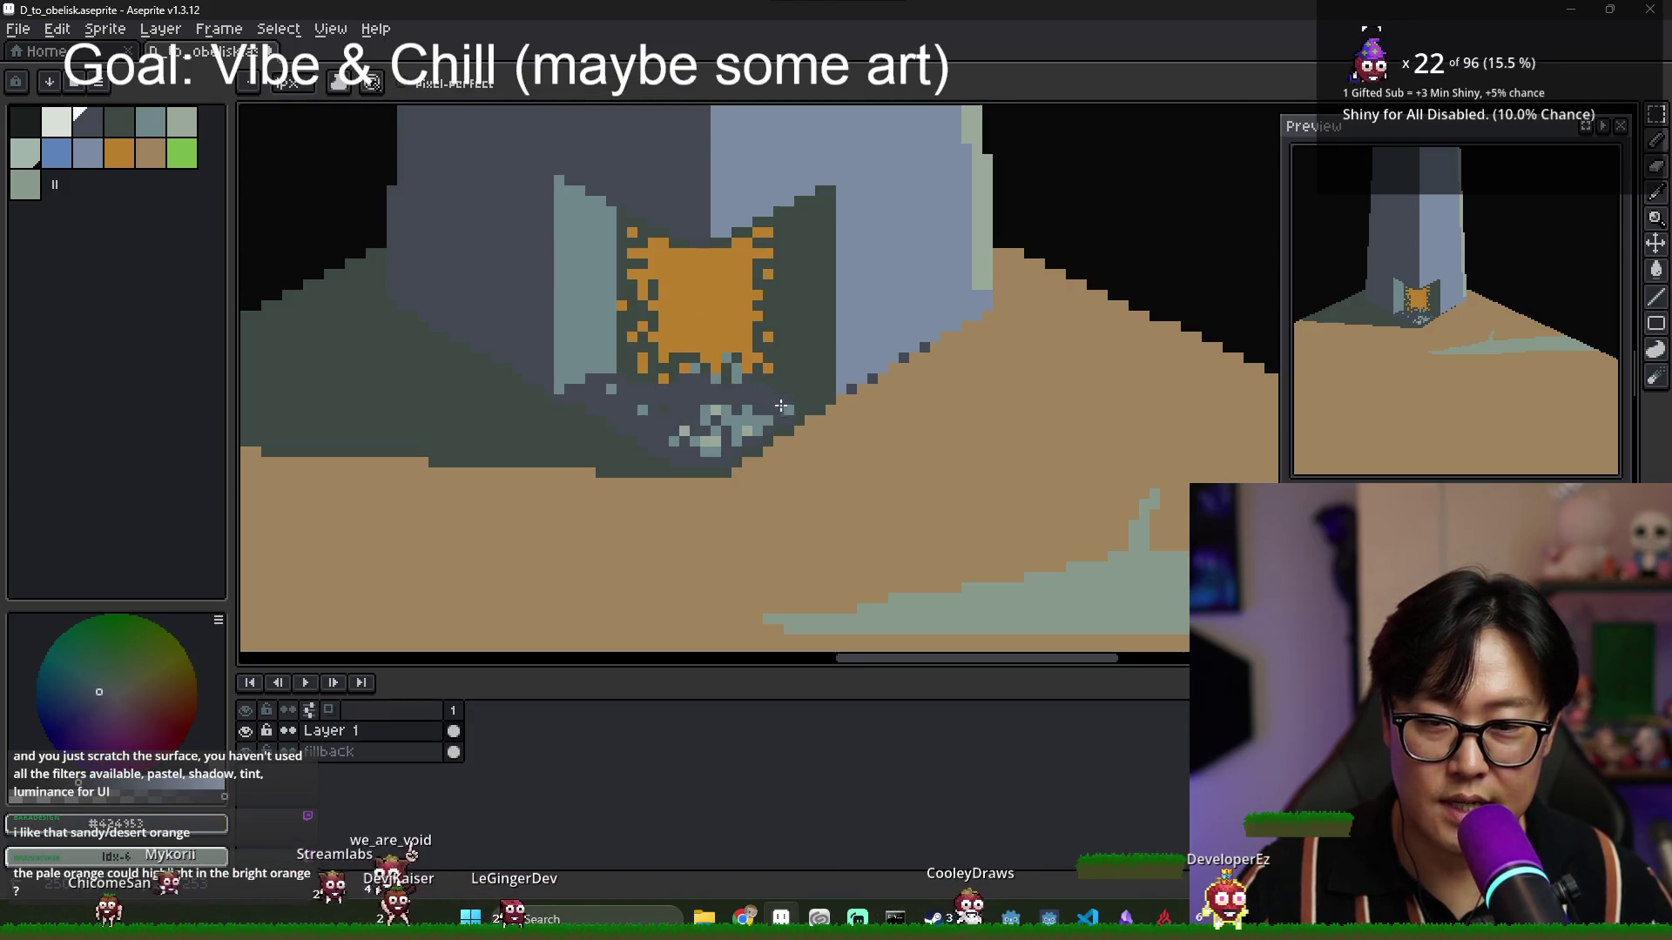
Paint a lighter grey-teal highlight on the rubble, then sample the darker grey-teal from the canvas.
left_click(730, 434, "alt")
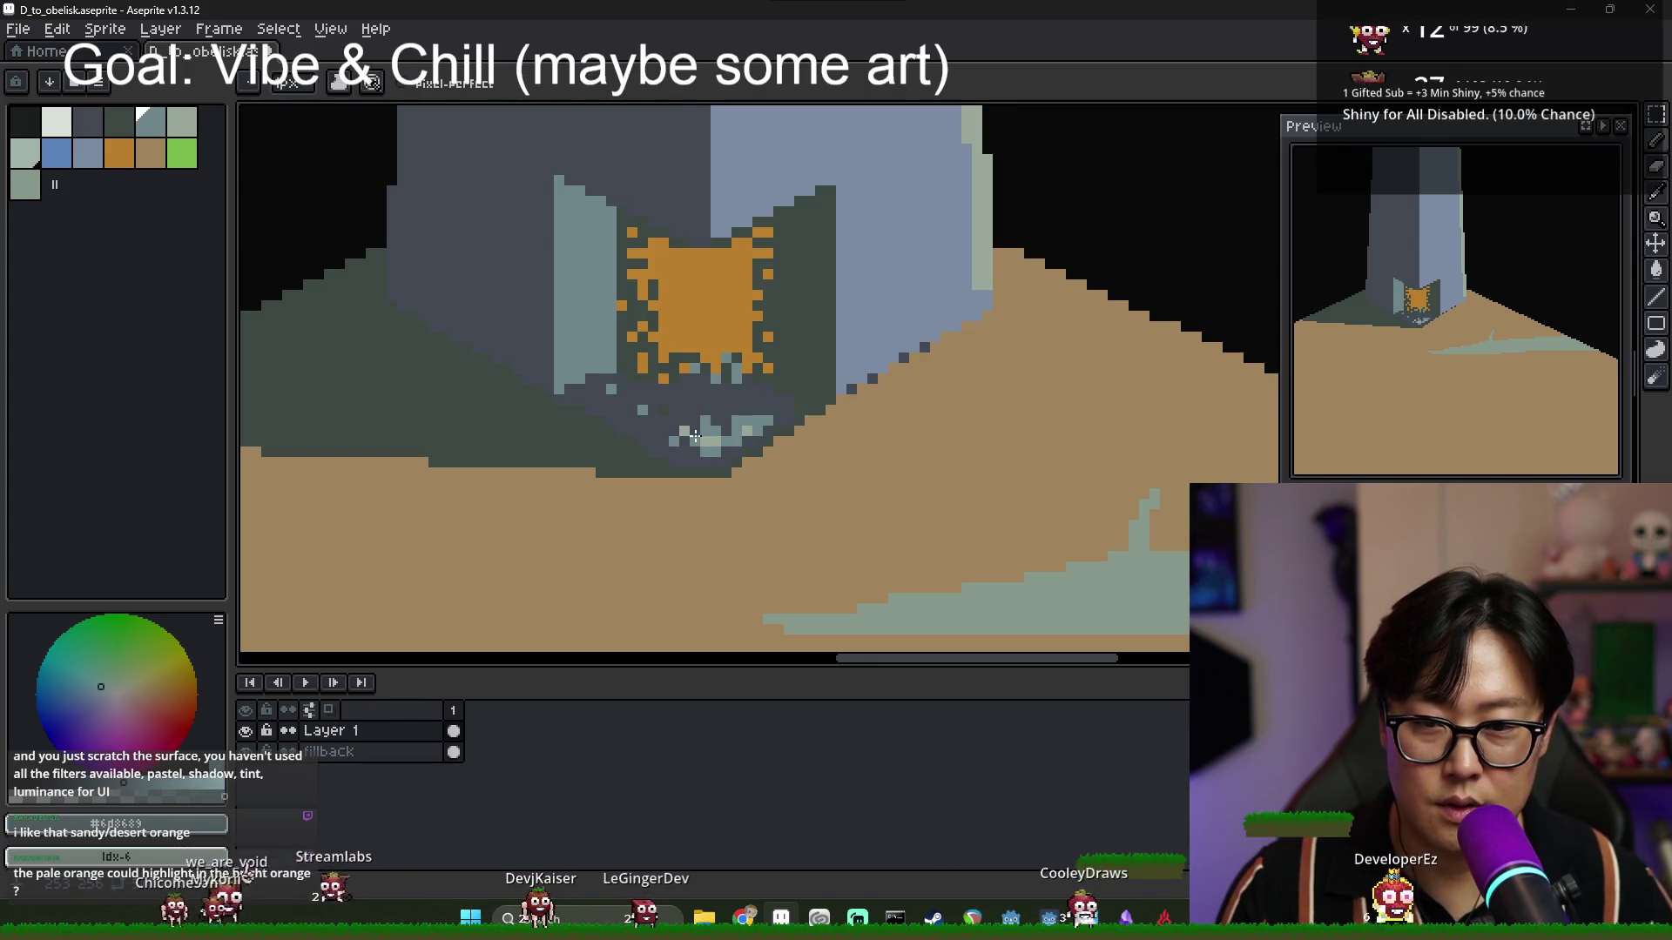
left_click(747, 430, "alt")
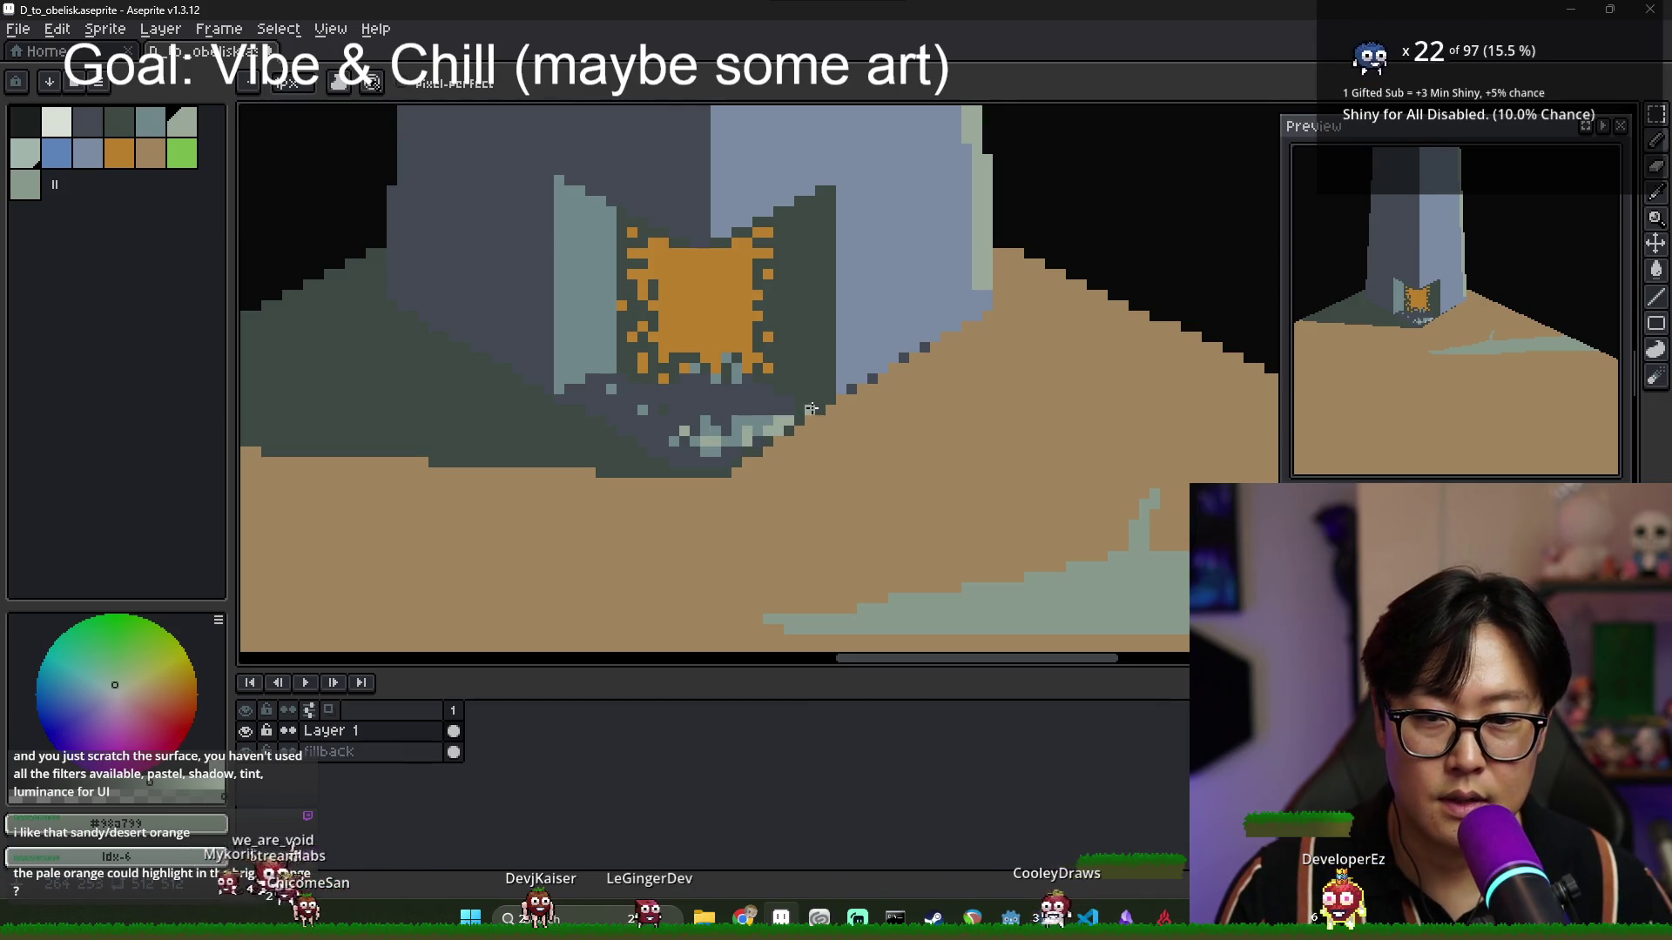
left_click(809, 410)
left_click(765, 416, "alt")
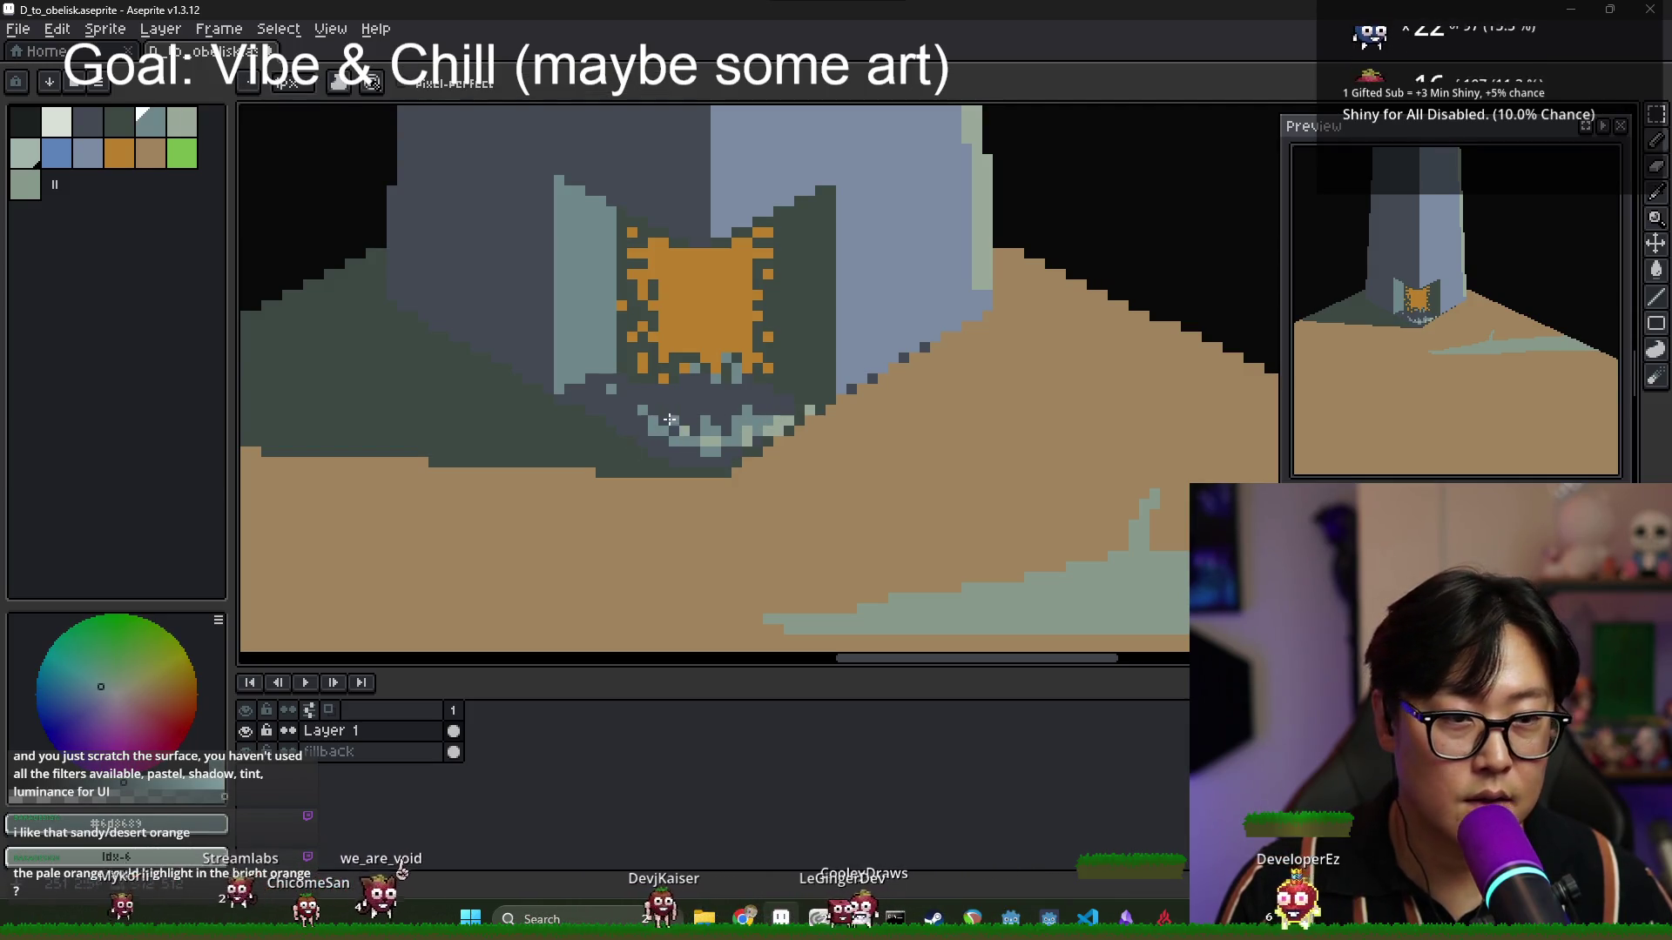
scroll(610, 367, "up", 2)
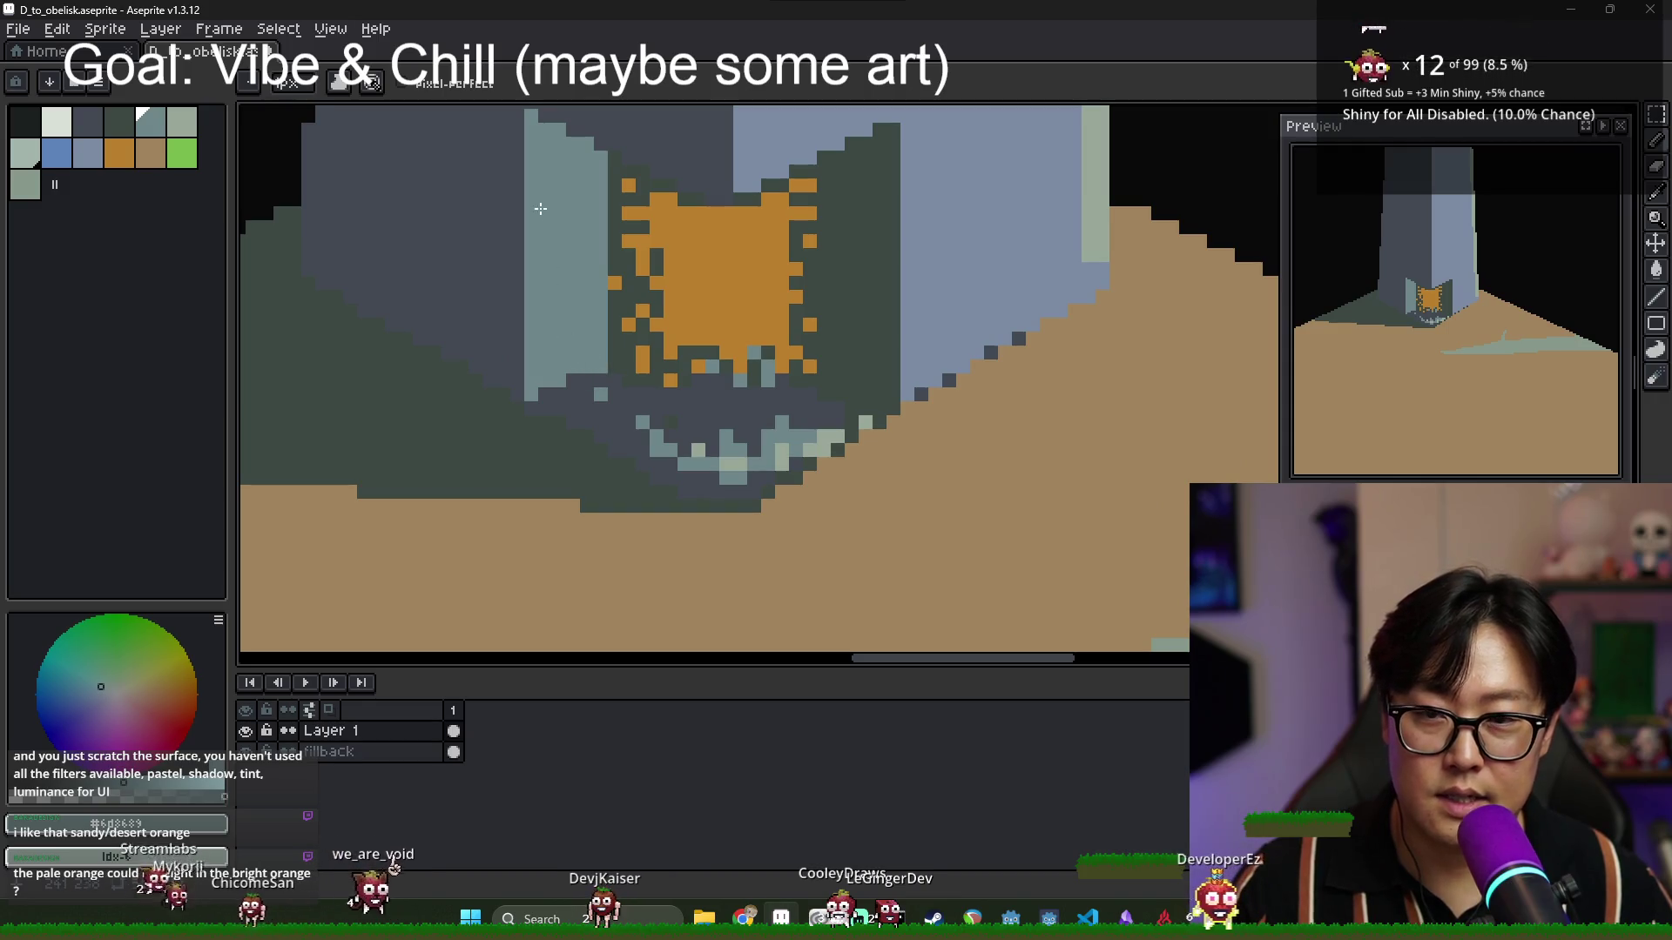
key("alt")
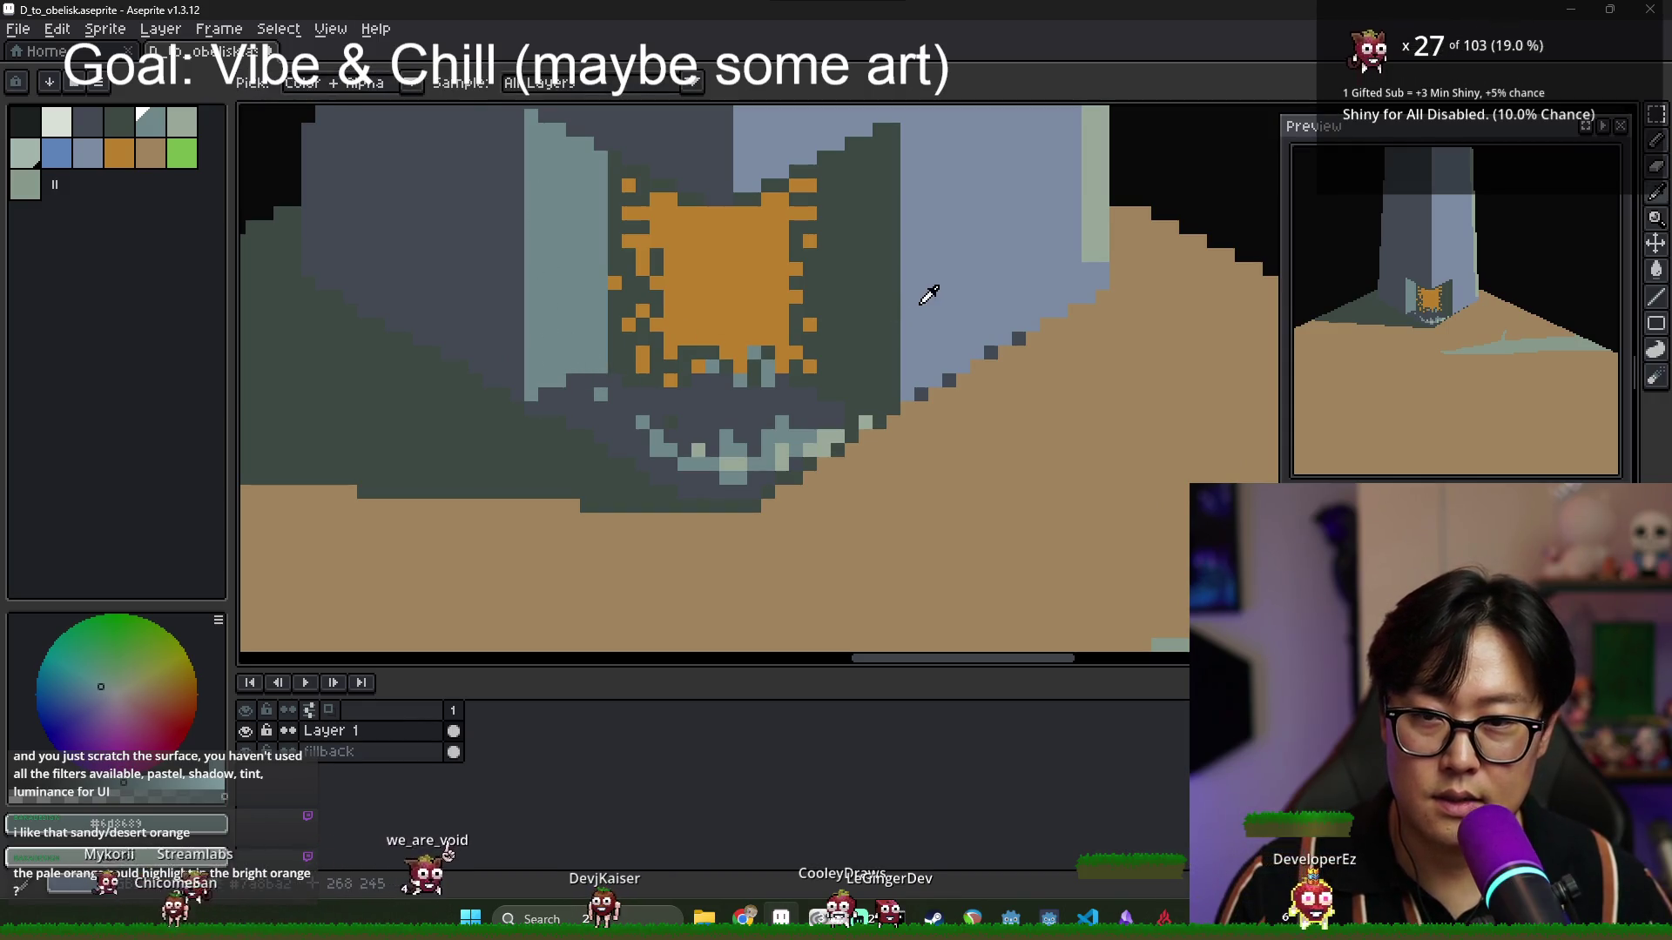
scroll(575, 291, "down", 1)
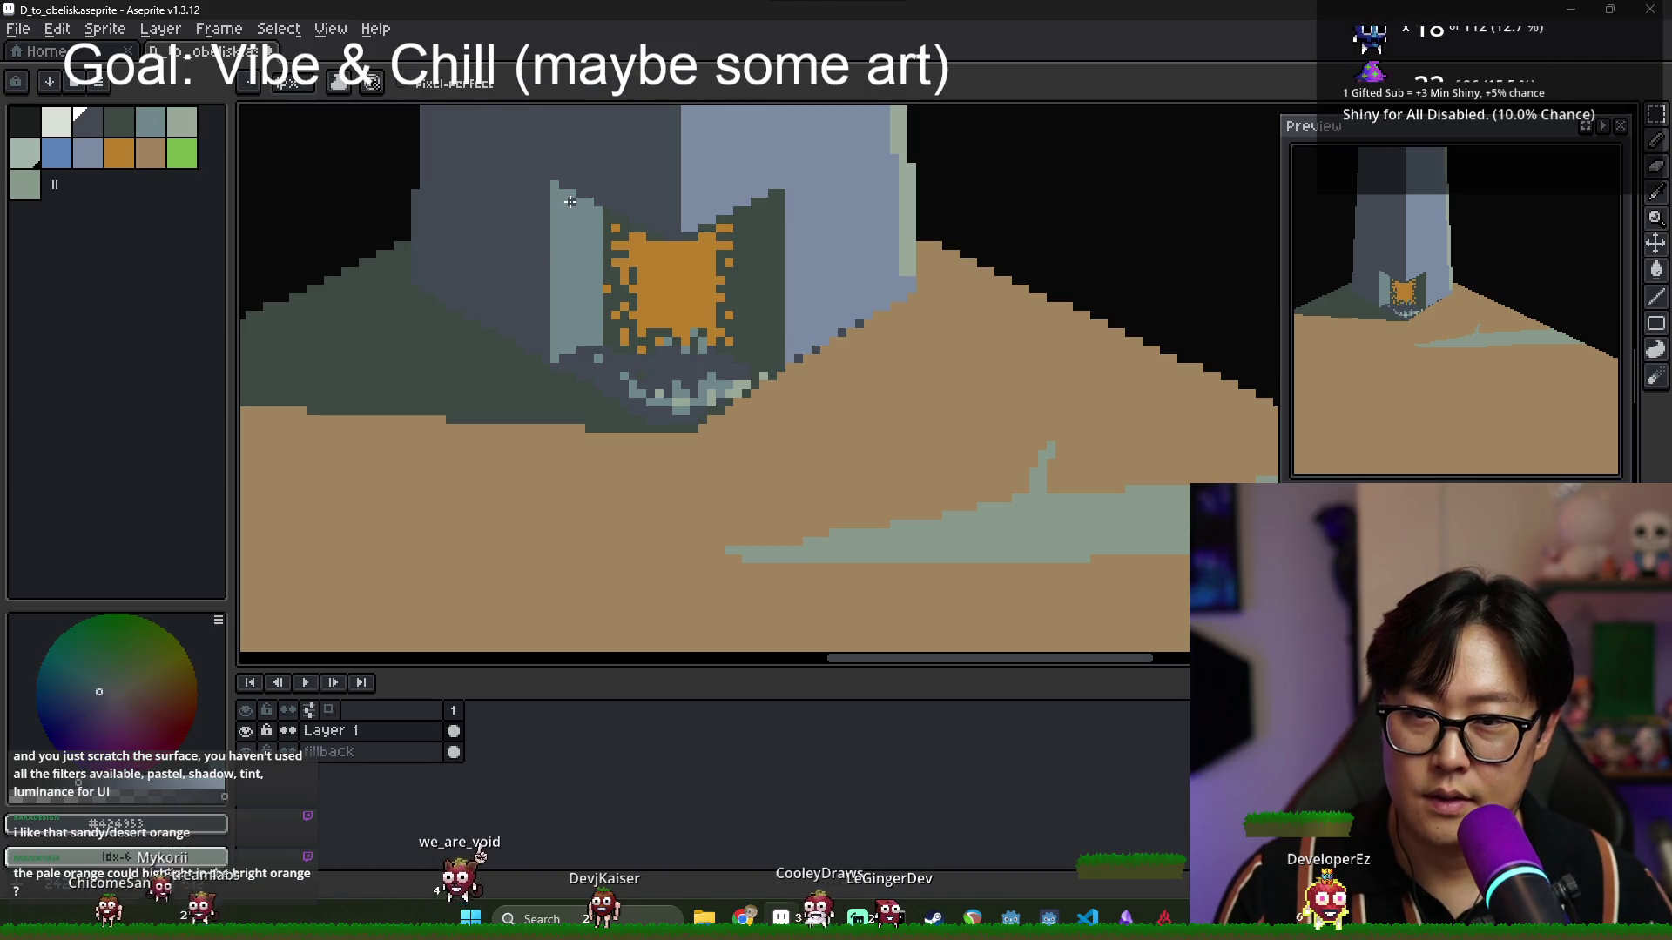
key("]")
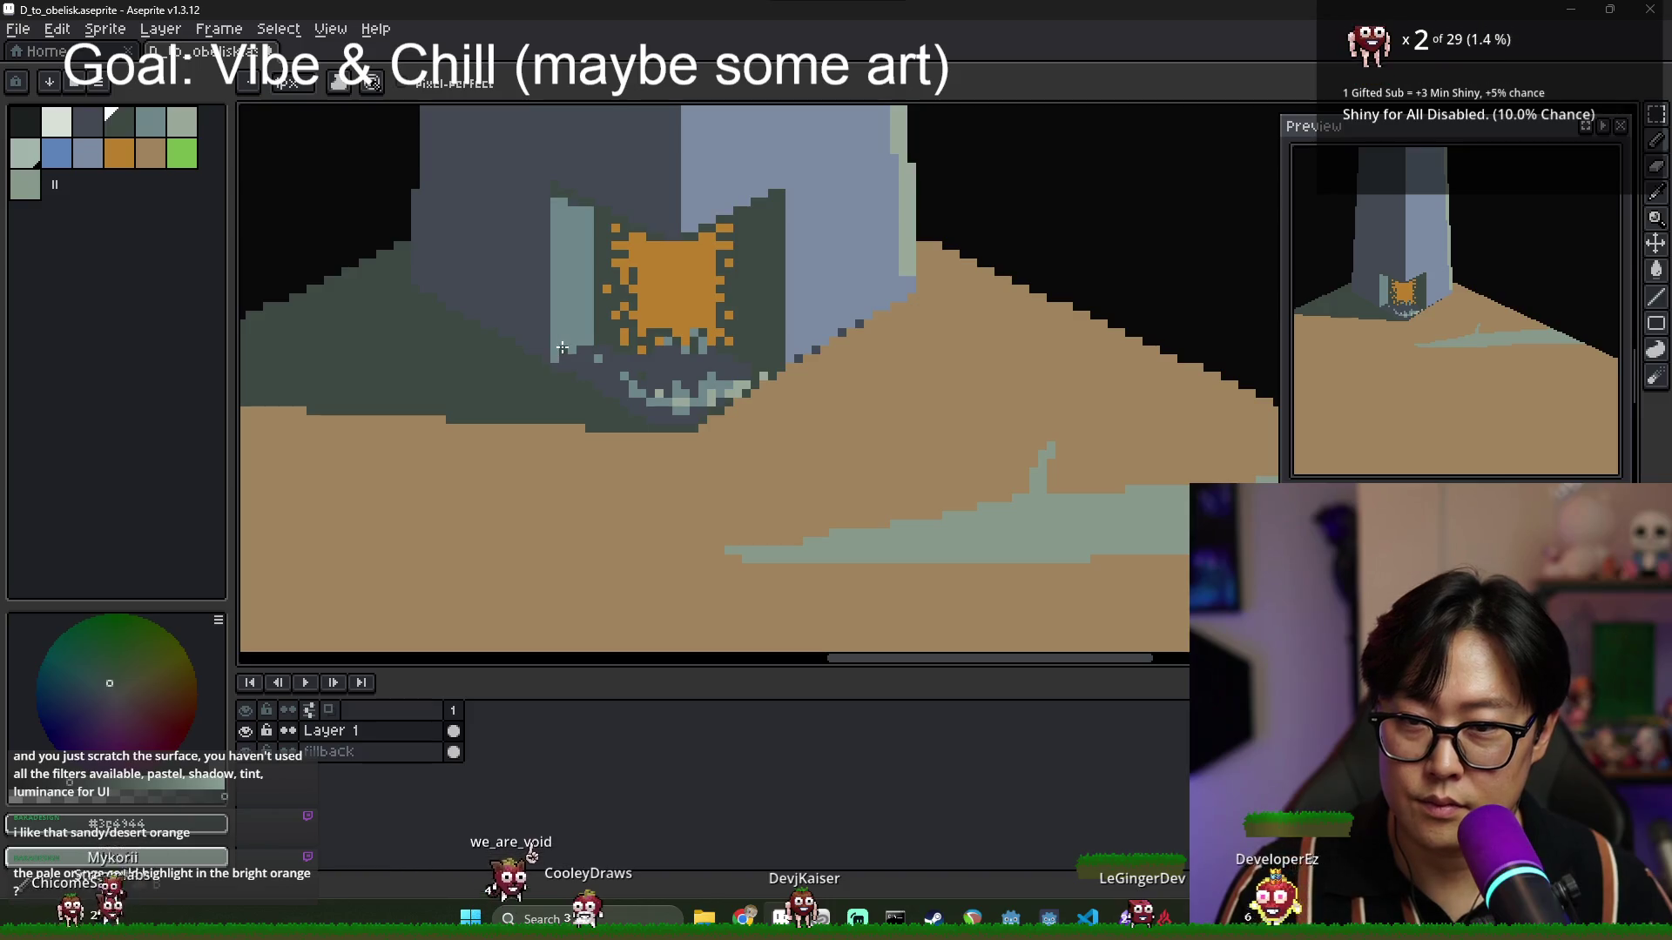
Fill the pale wedge beside the doorway with the darker slate colour.
key("bracketleft")
key("g")
left_click(576, 218)
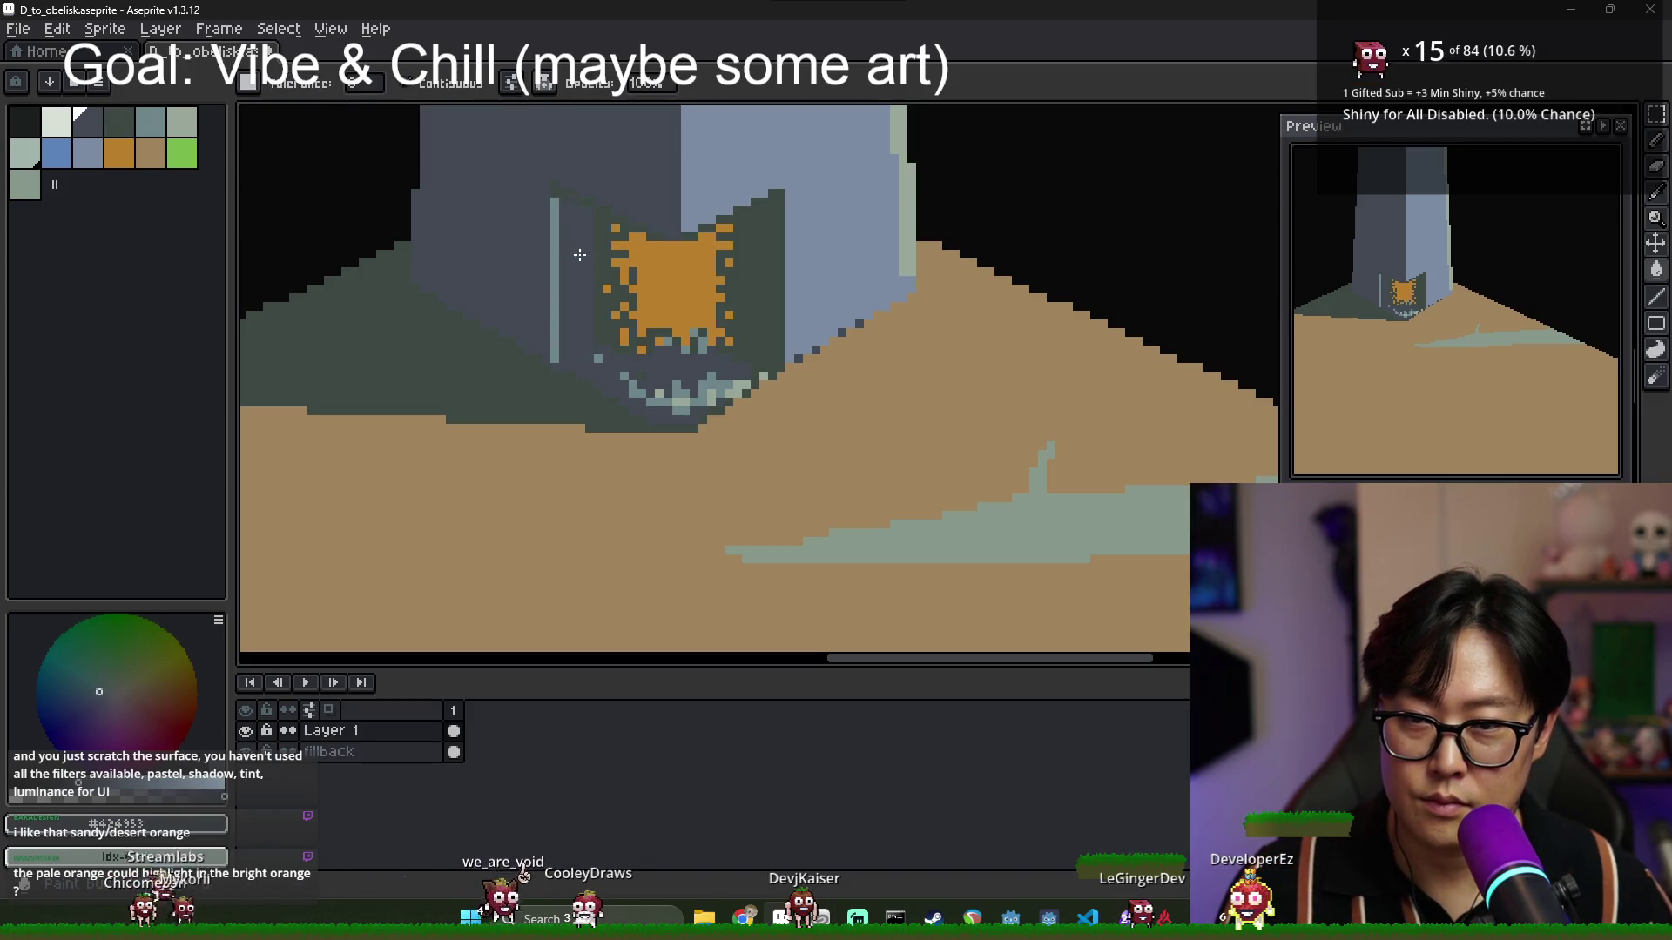
scroll(626, 347, "down", 5)
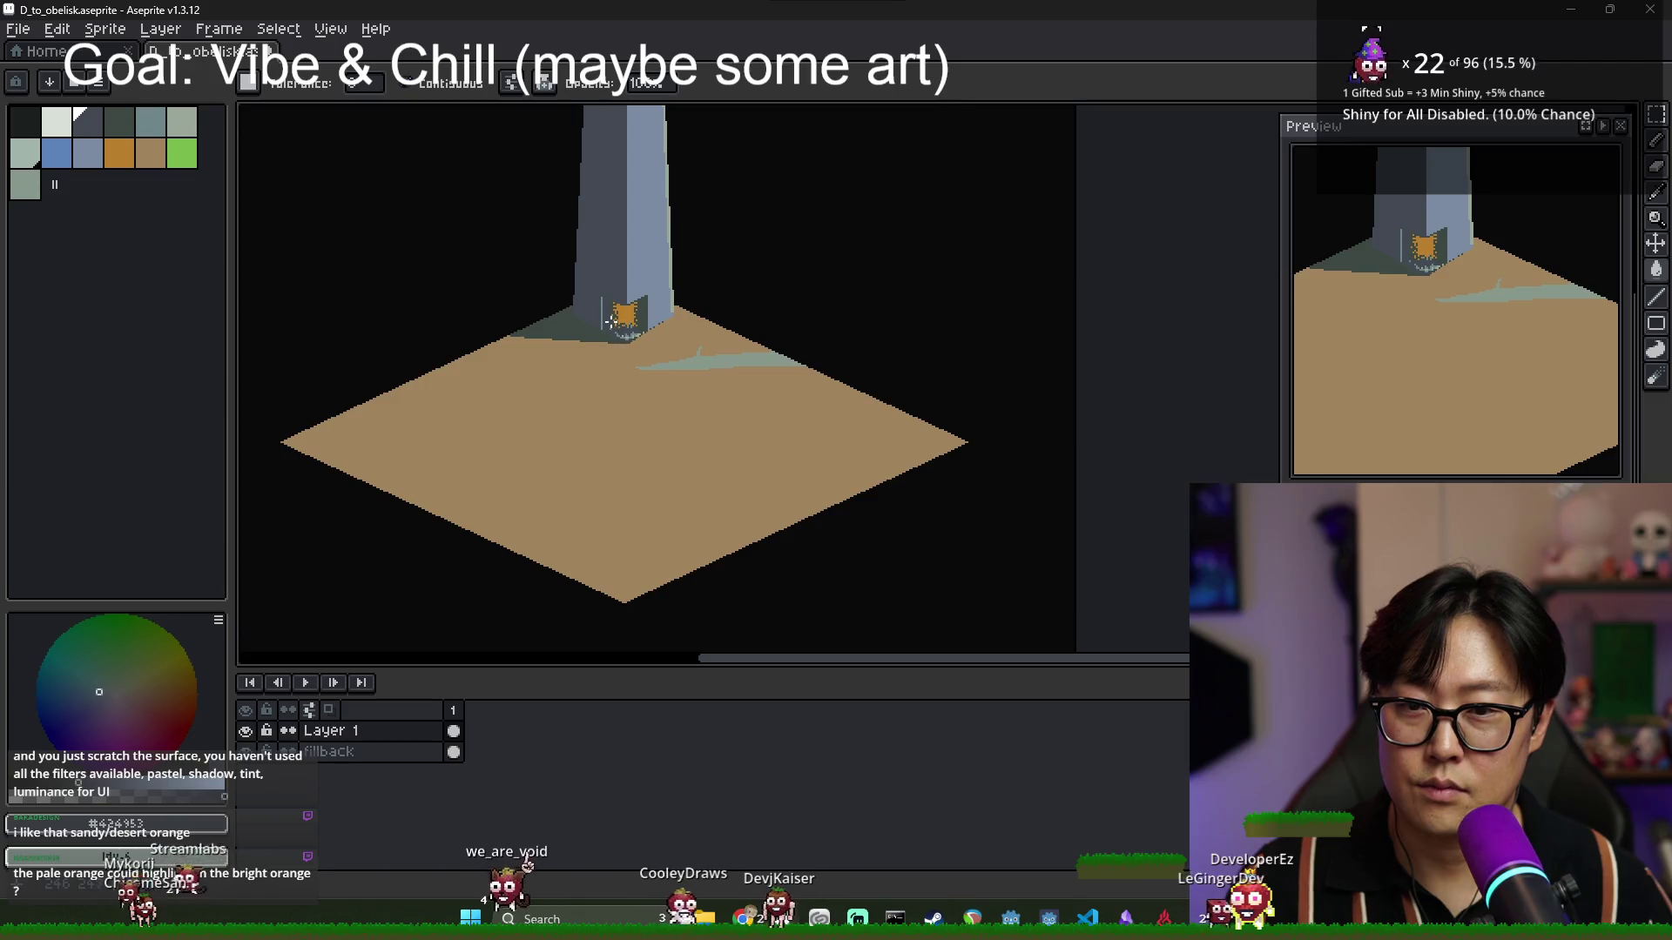
scroll(626, 347, "up", 3)
Pencil over the top of the remaining light strip to shorten it.
key("b")
left_click(594, 273)
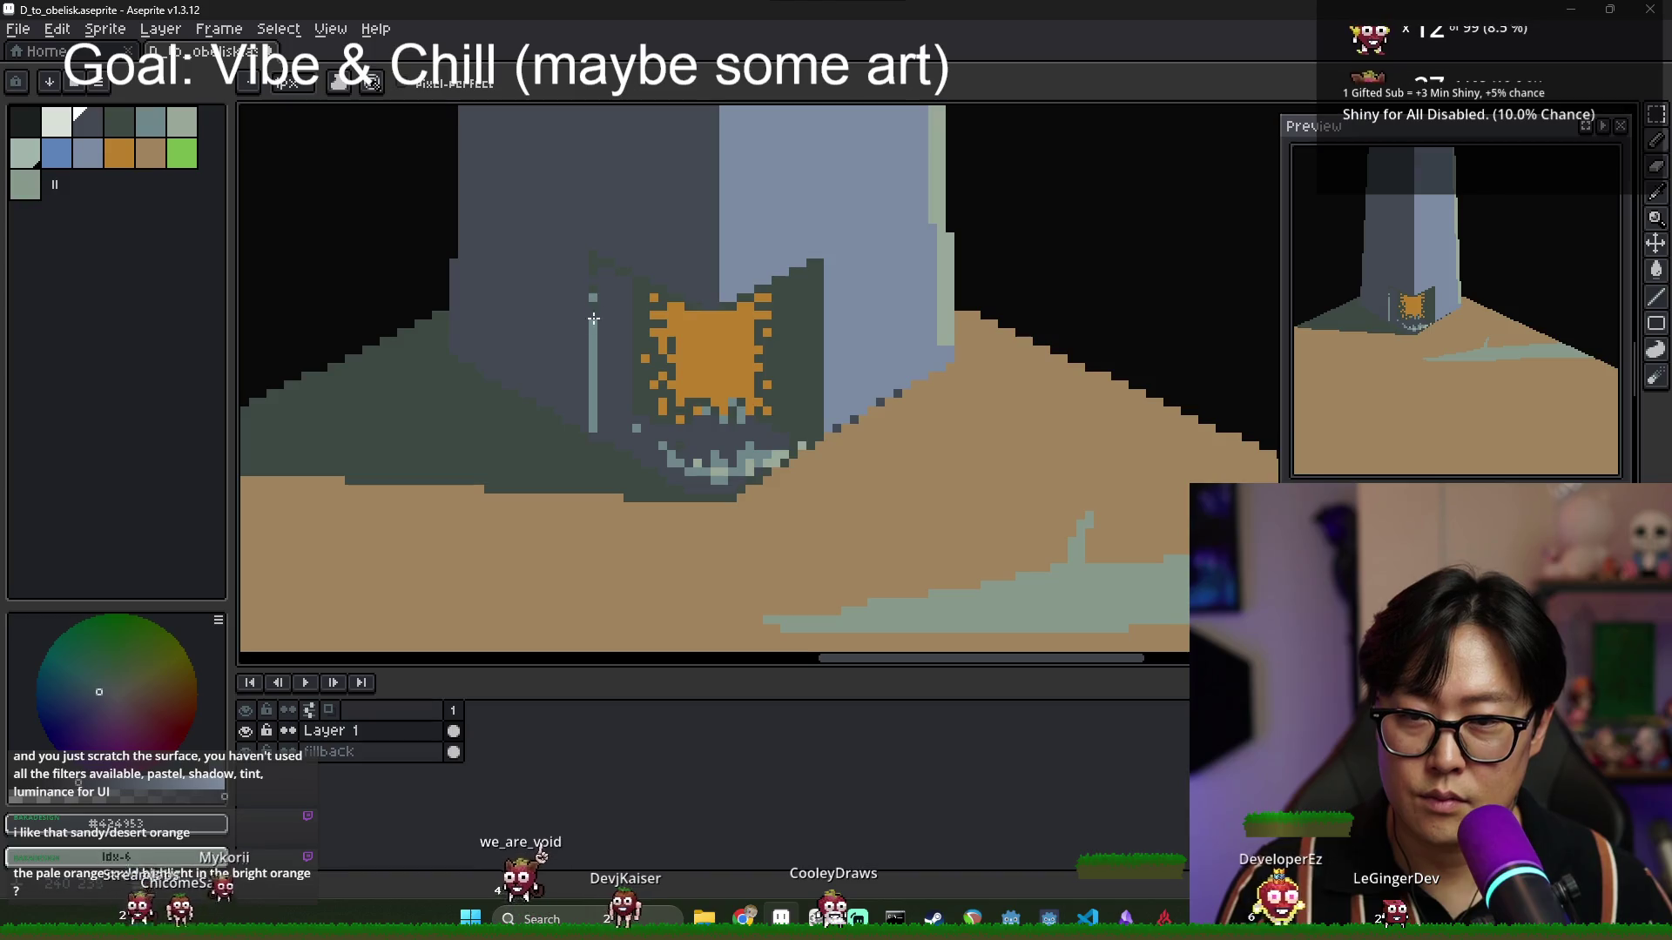
scroll(595, 353, "down", 3)
scroll(702, 410, "down", 2)
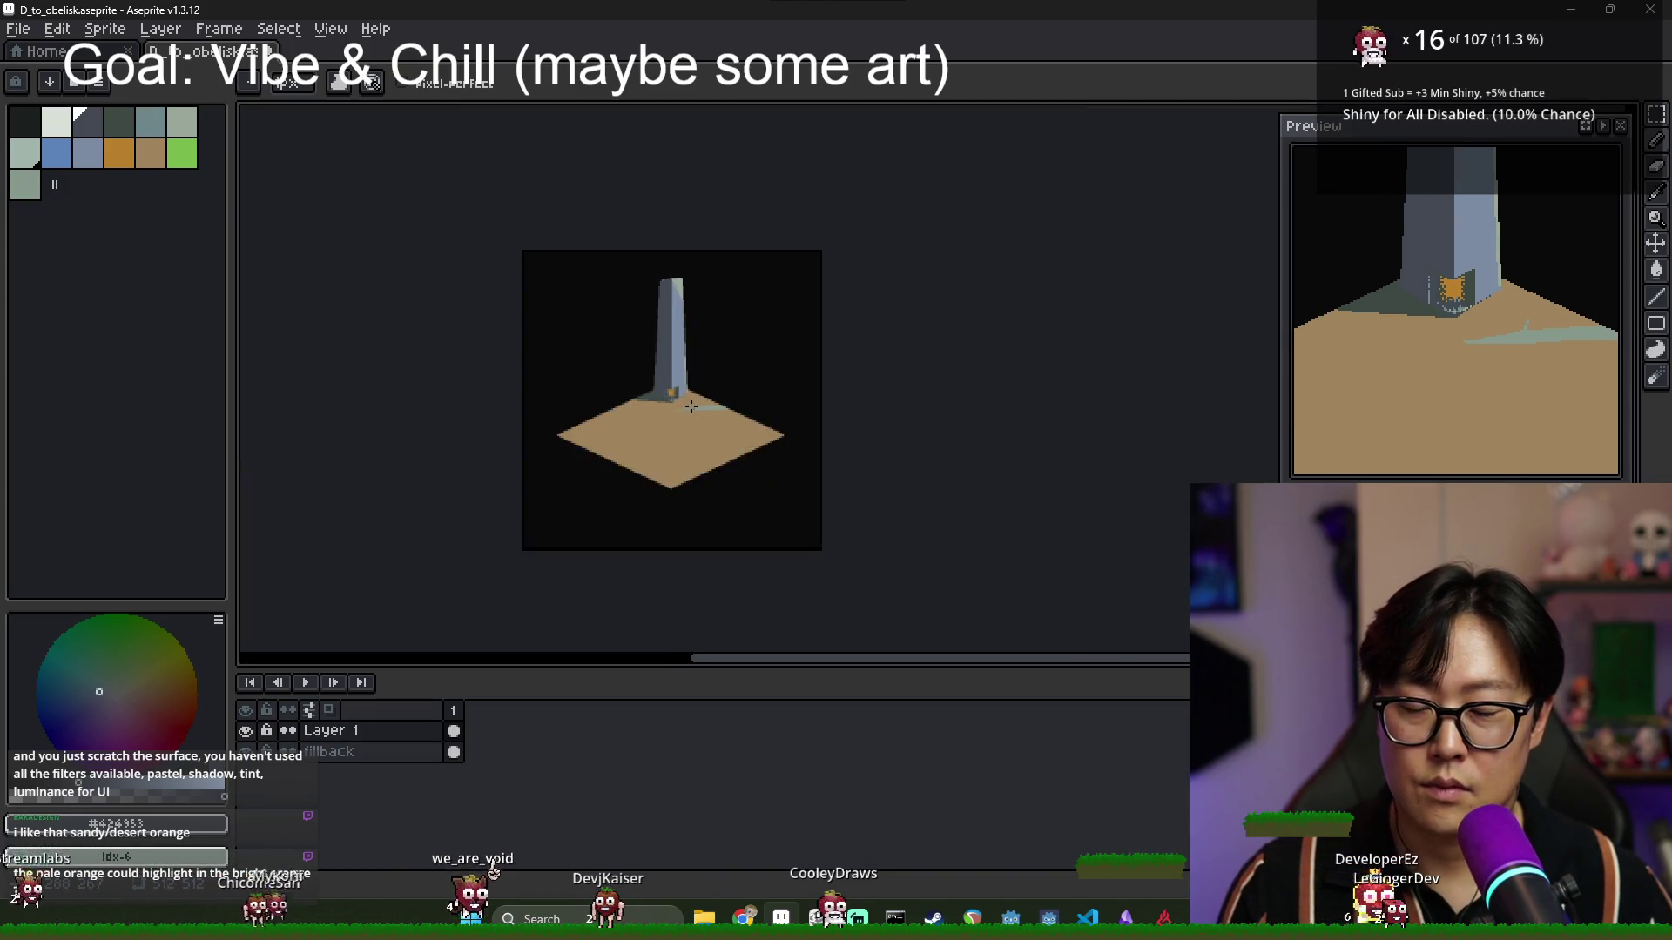
scroll(691, 410, "up", 2)
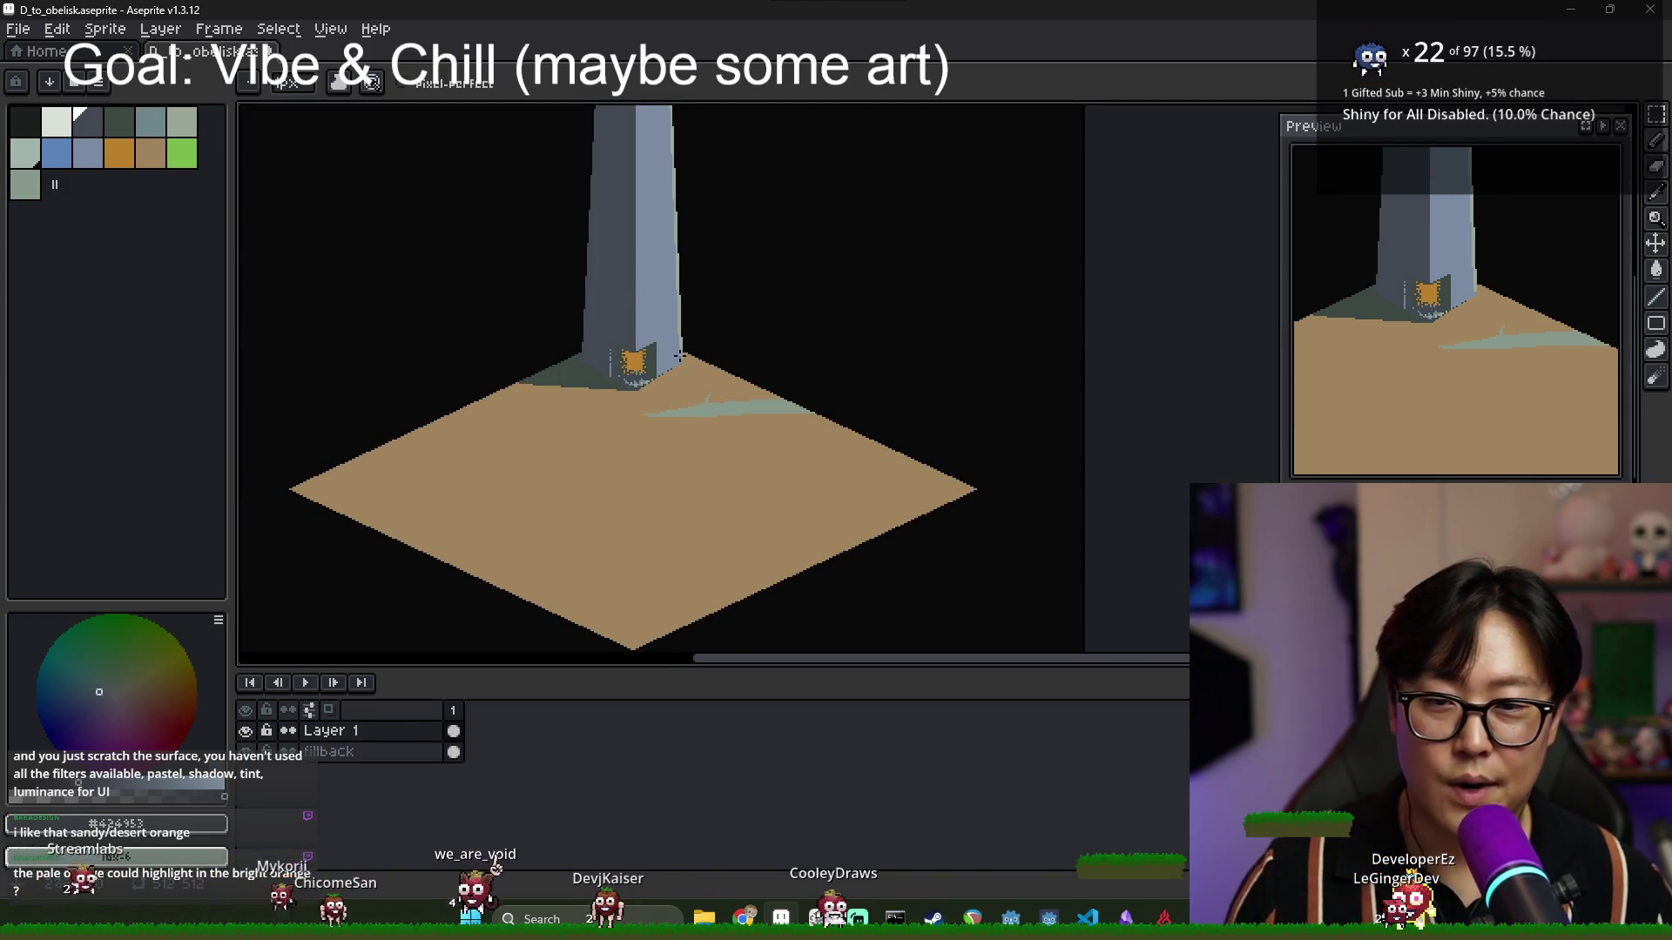
scroll(679, 356, "up", 4)
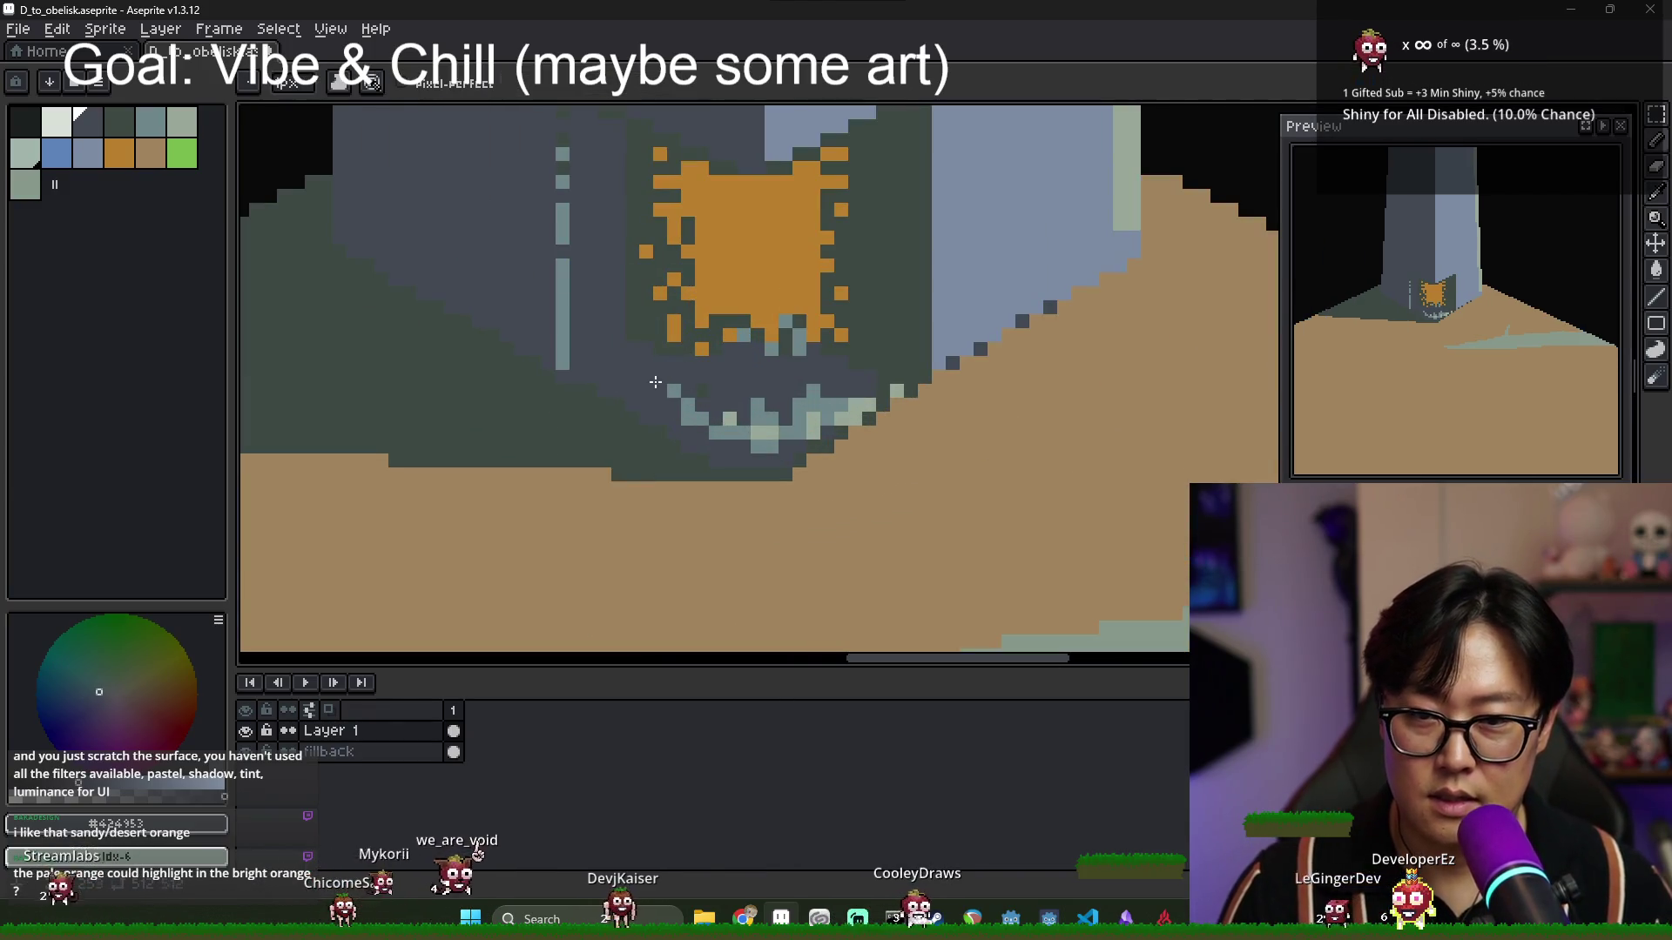
Paint tan pixels along and beneath the orange emblem's bottom row.
left_click(687, 400, "alt")
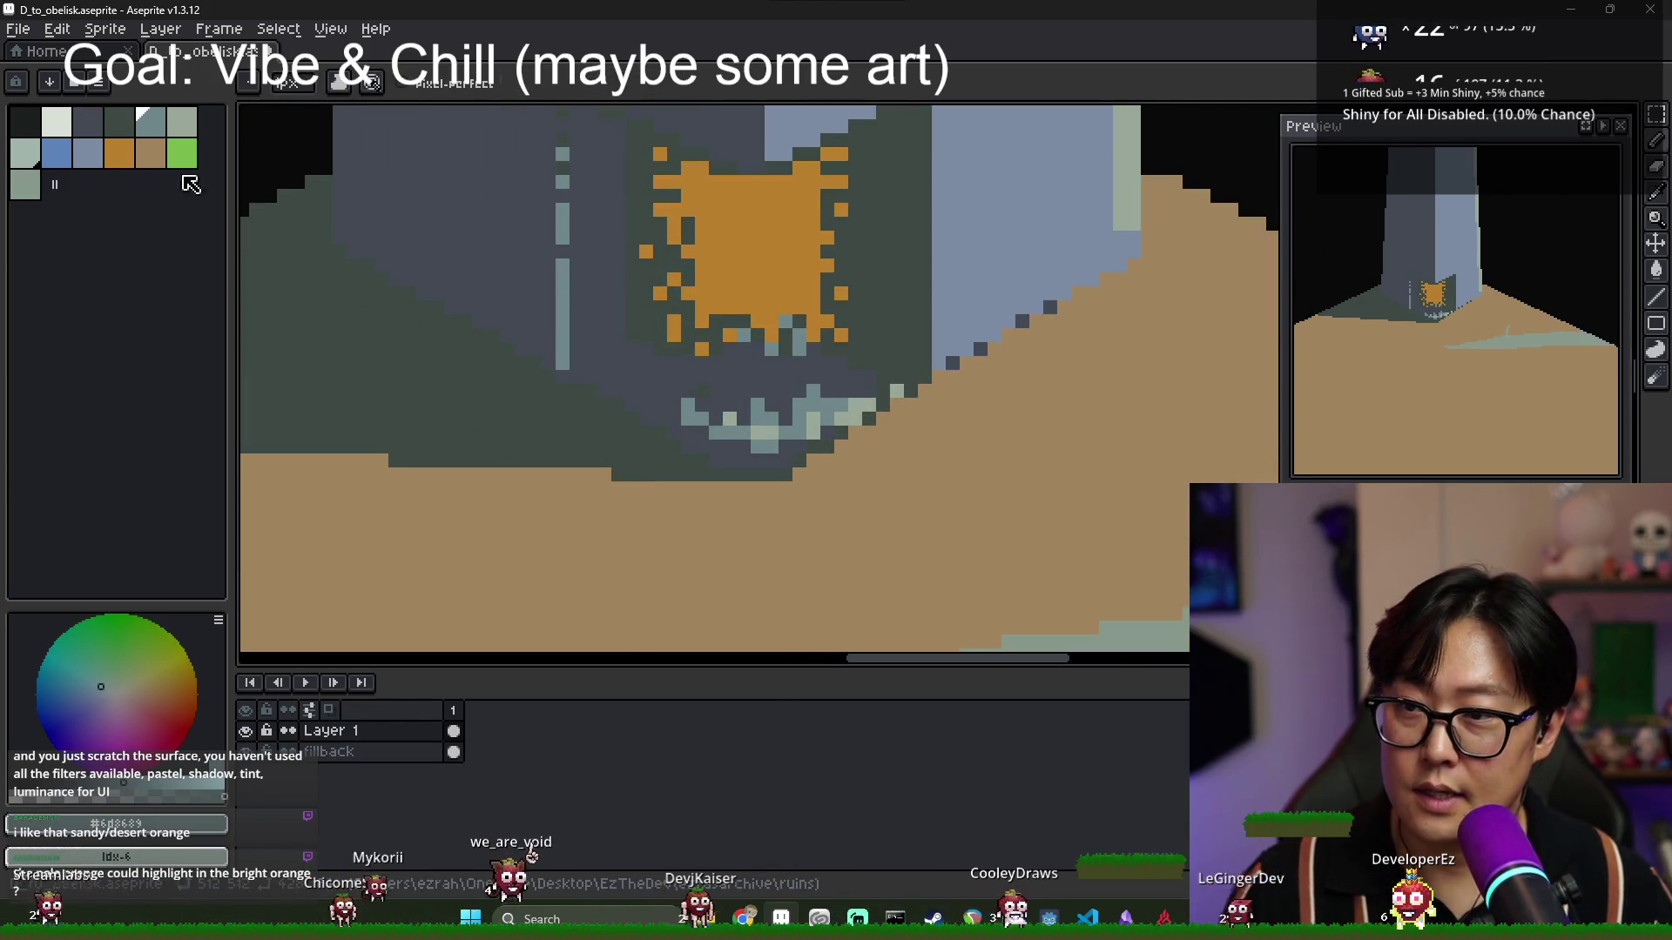
left_click(150, 152)
left_click_drag(655, 333, 713, 334)
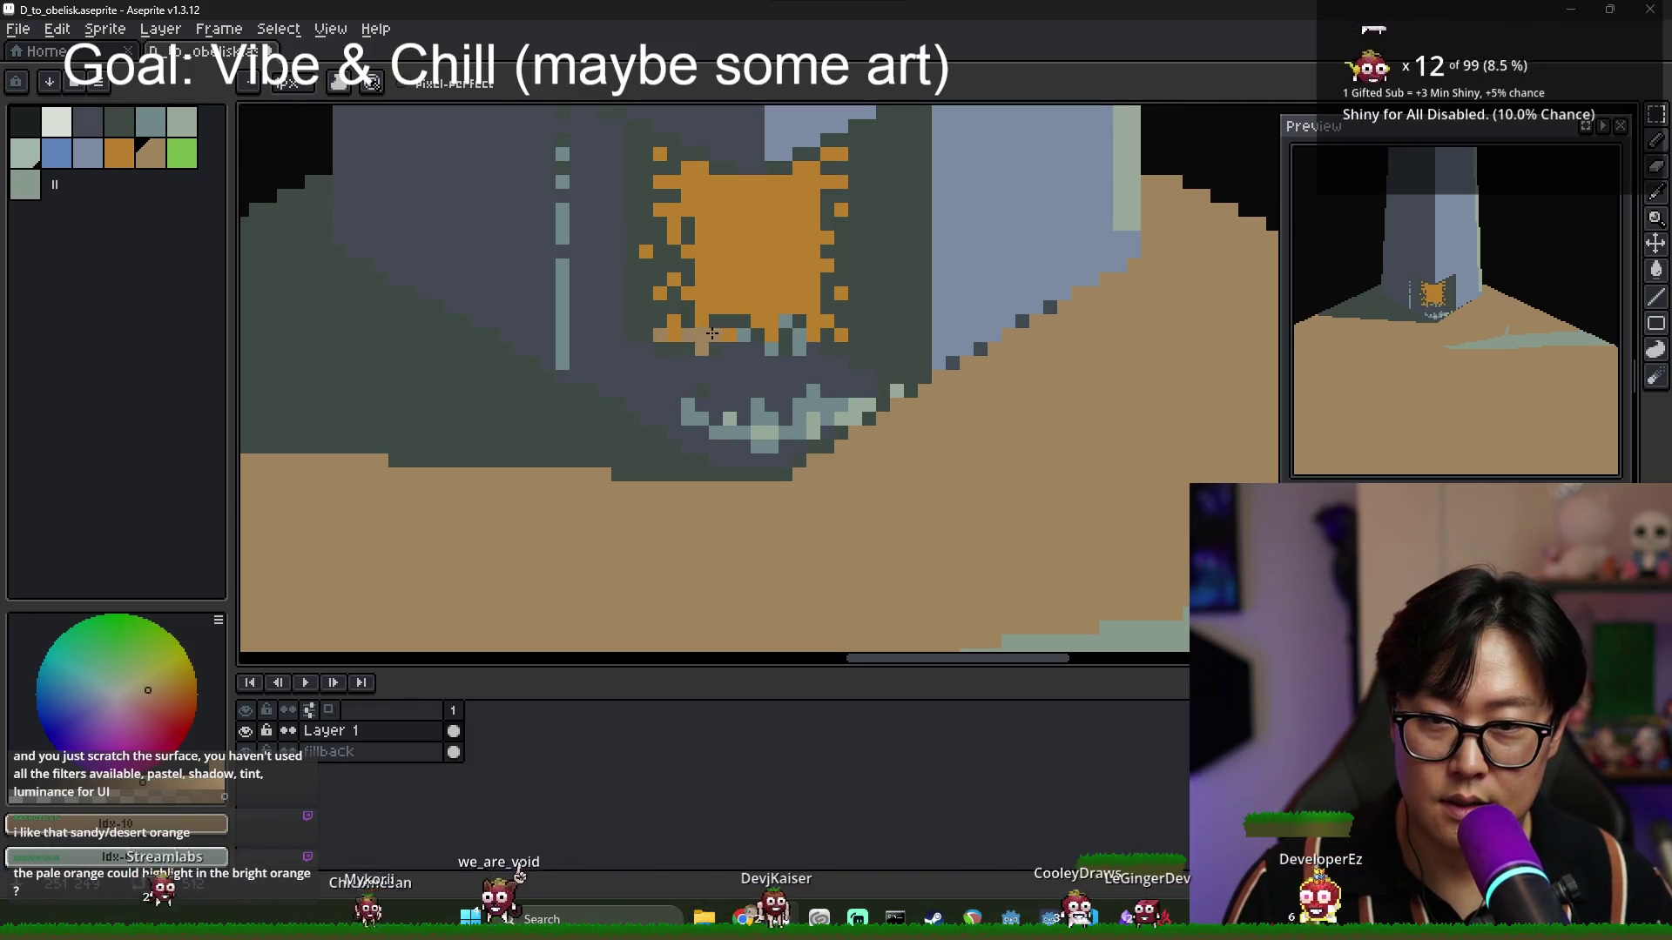
left_click(757, 334)
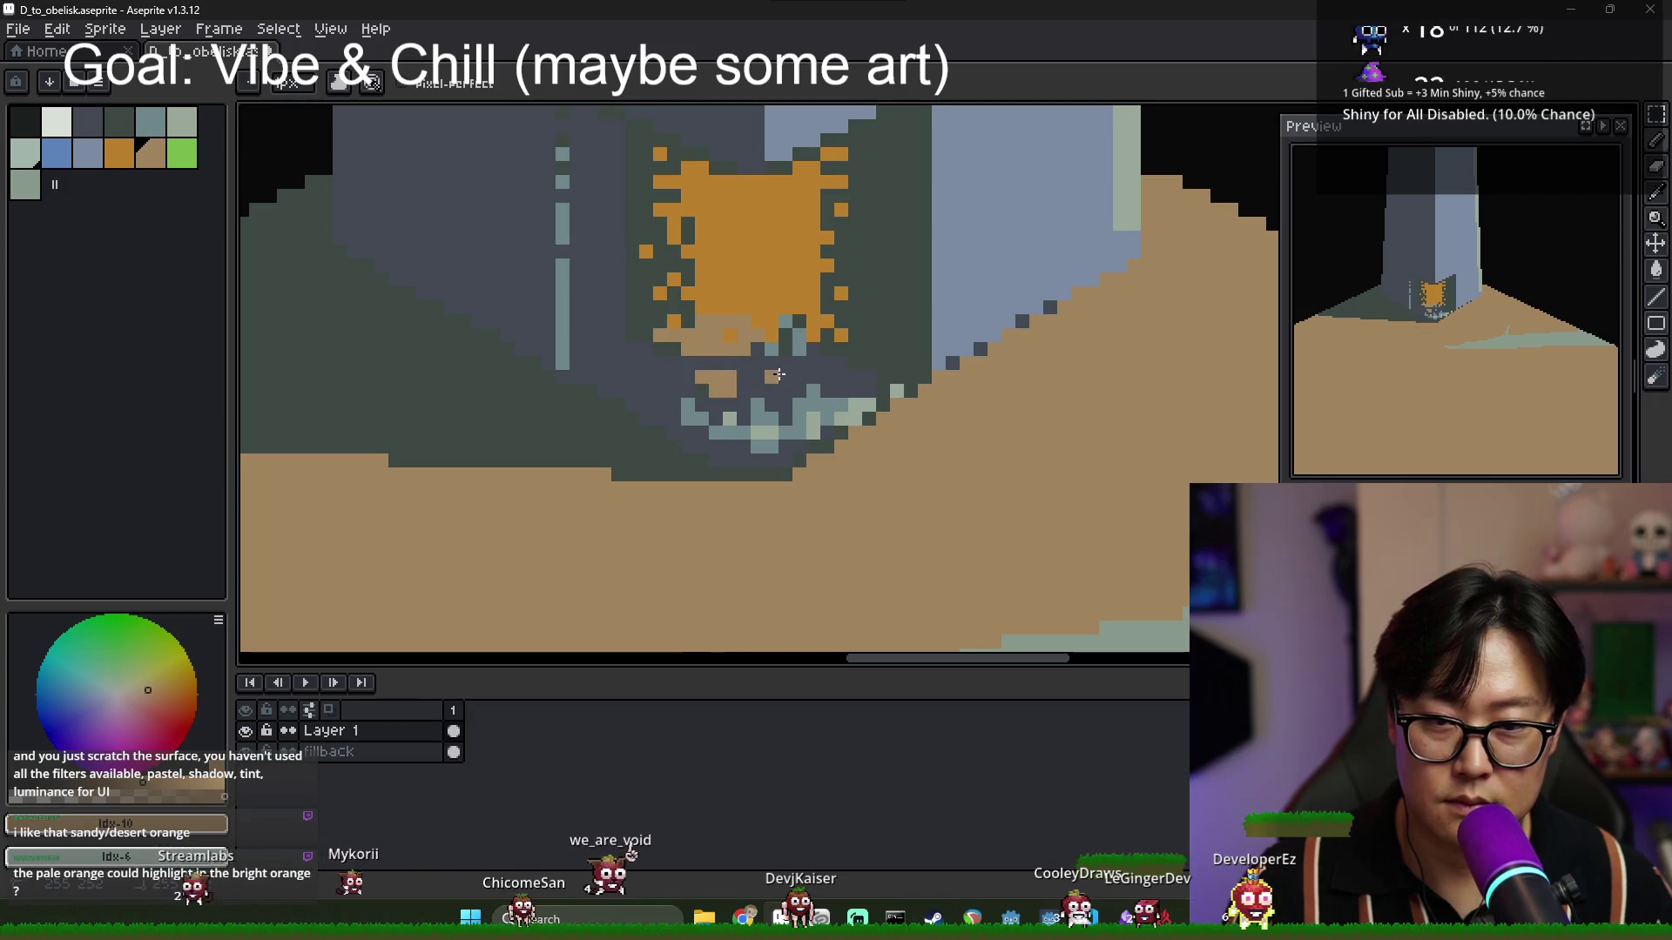
left_click(771, 391)
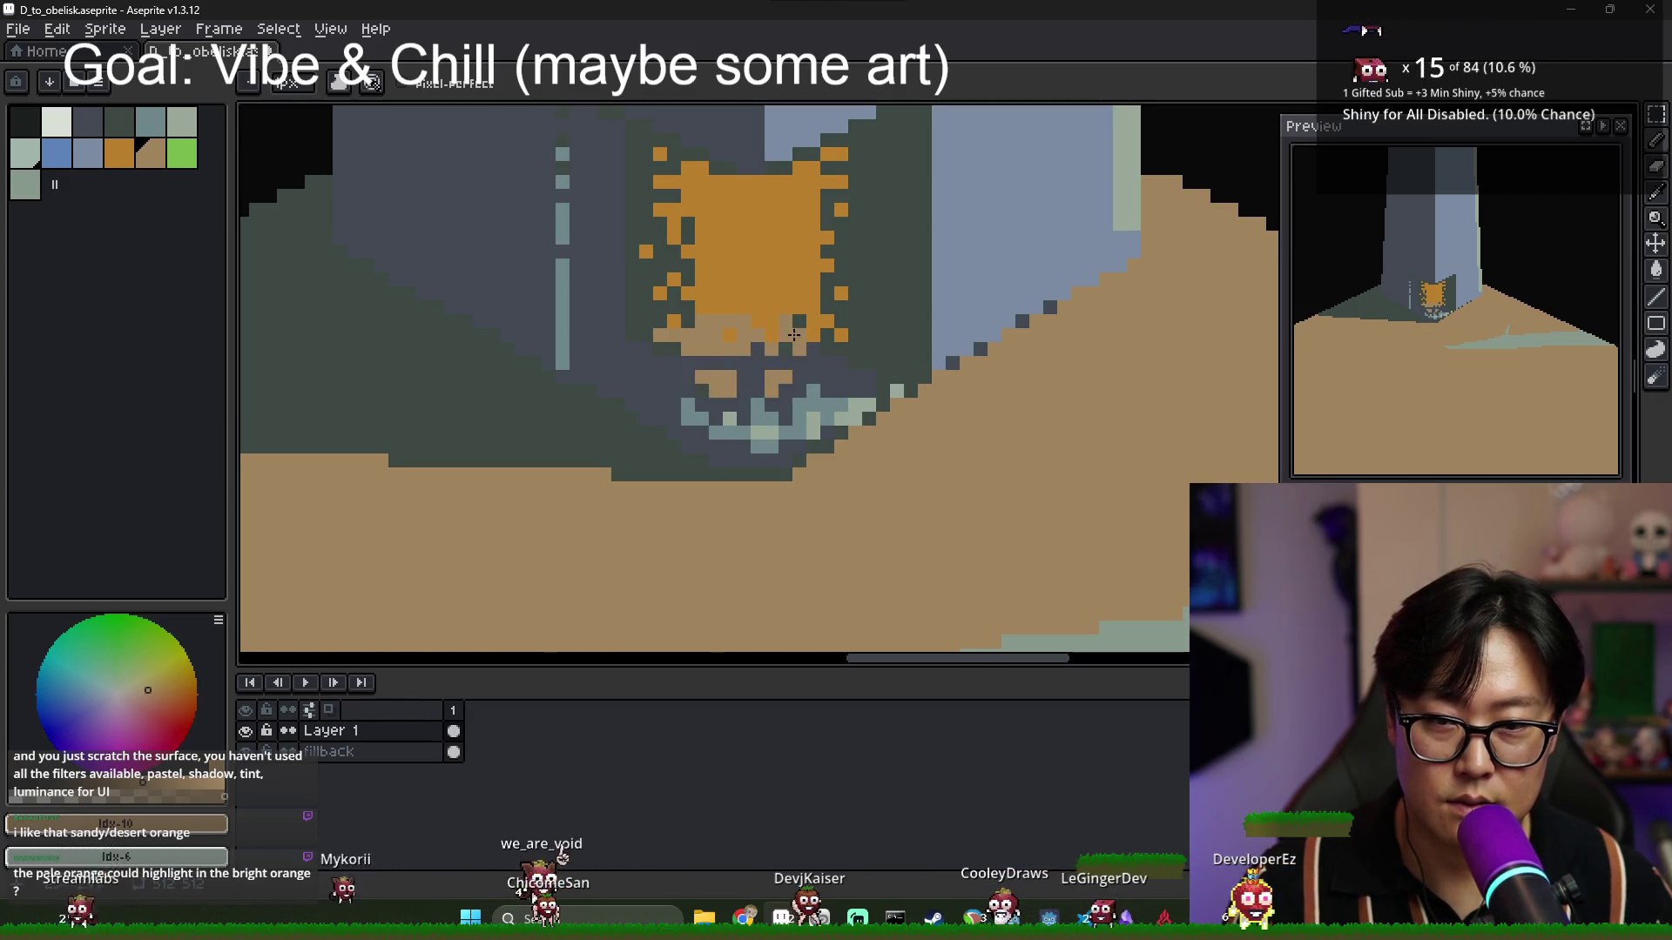
left_click(827, 363)
left_click(667, 363)
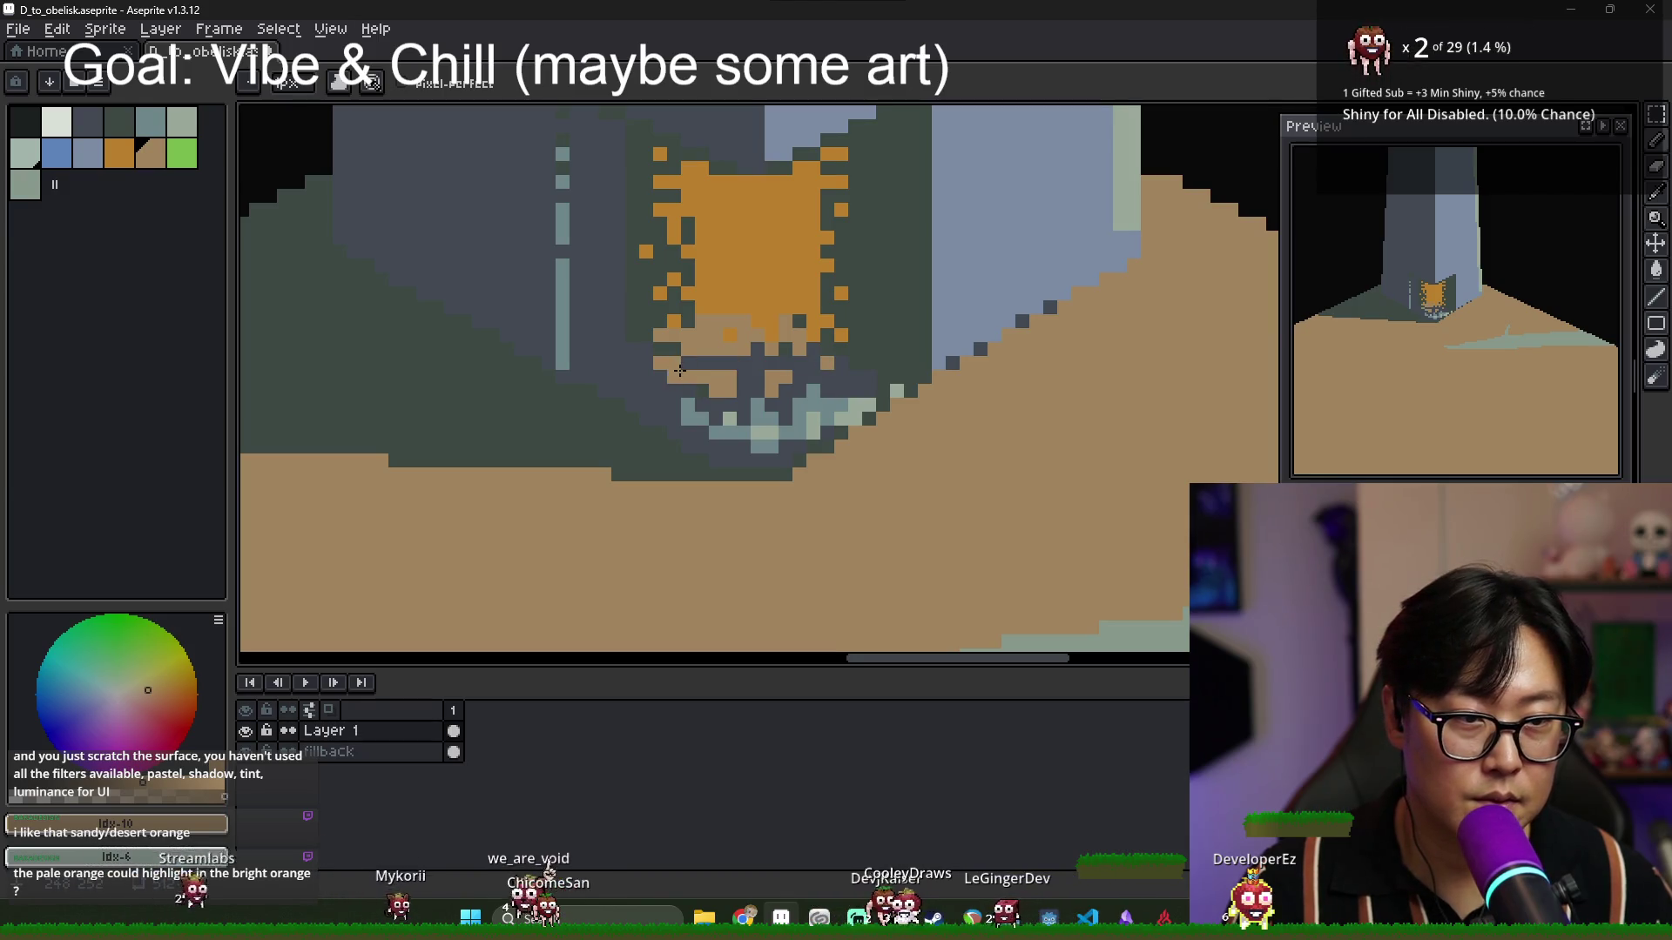
Recolour an orange emblem pixel and the tan pixels beneath it dark grey.
left_click(756, 343, "alt")
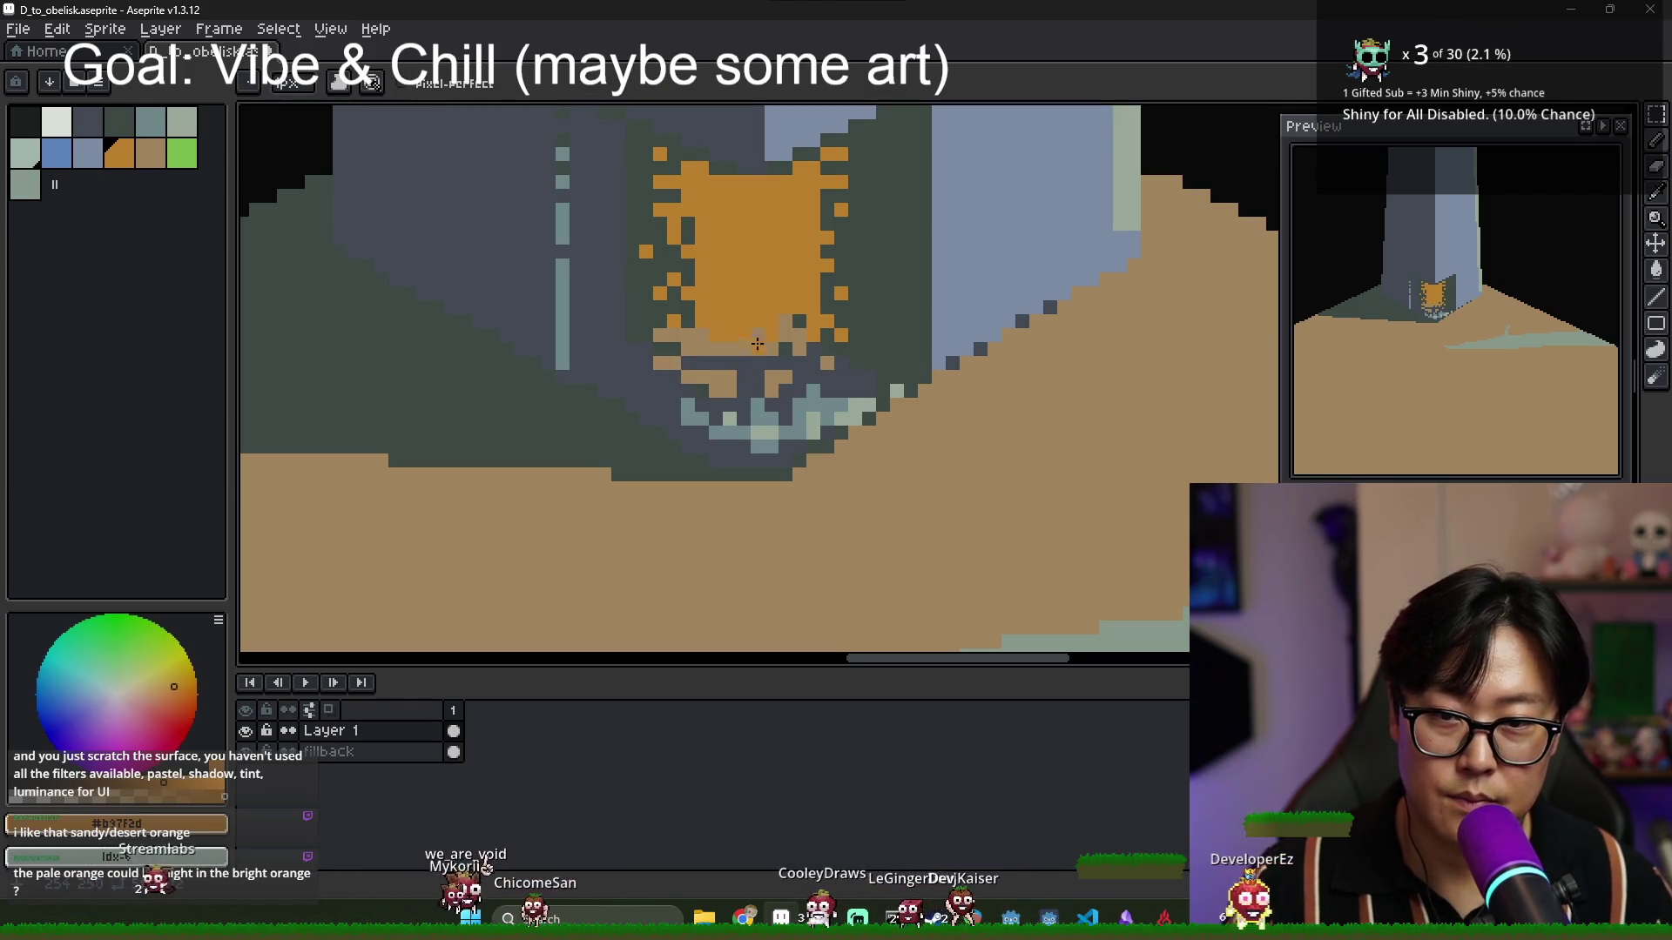
left_click(698, 331, "alt")
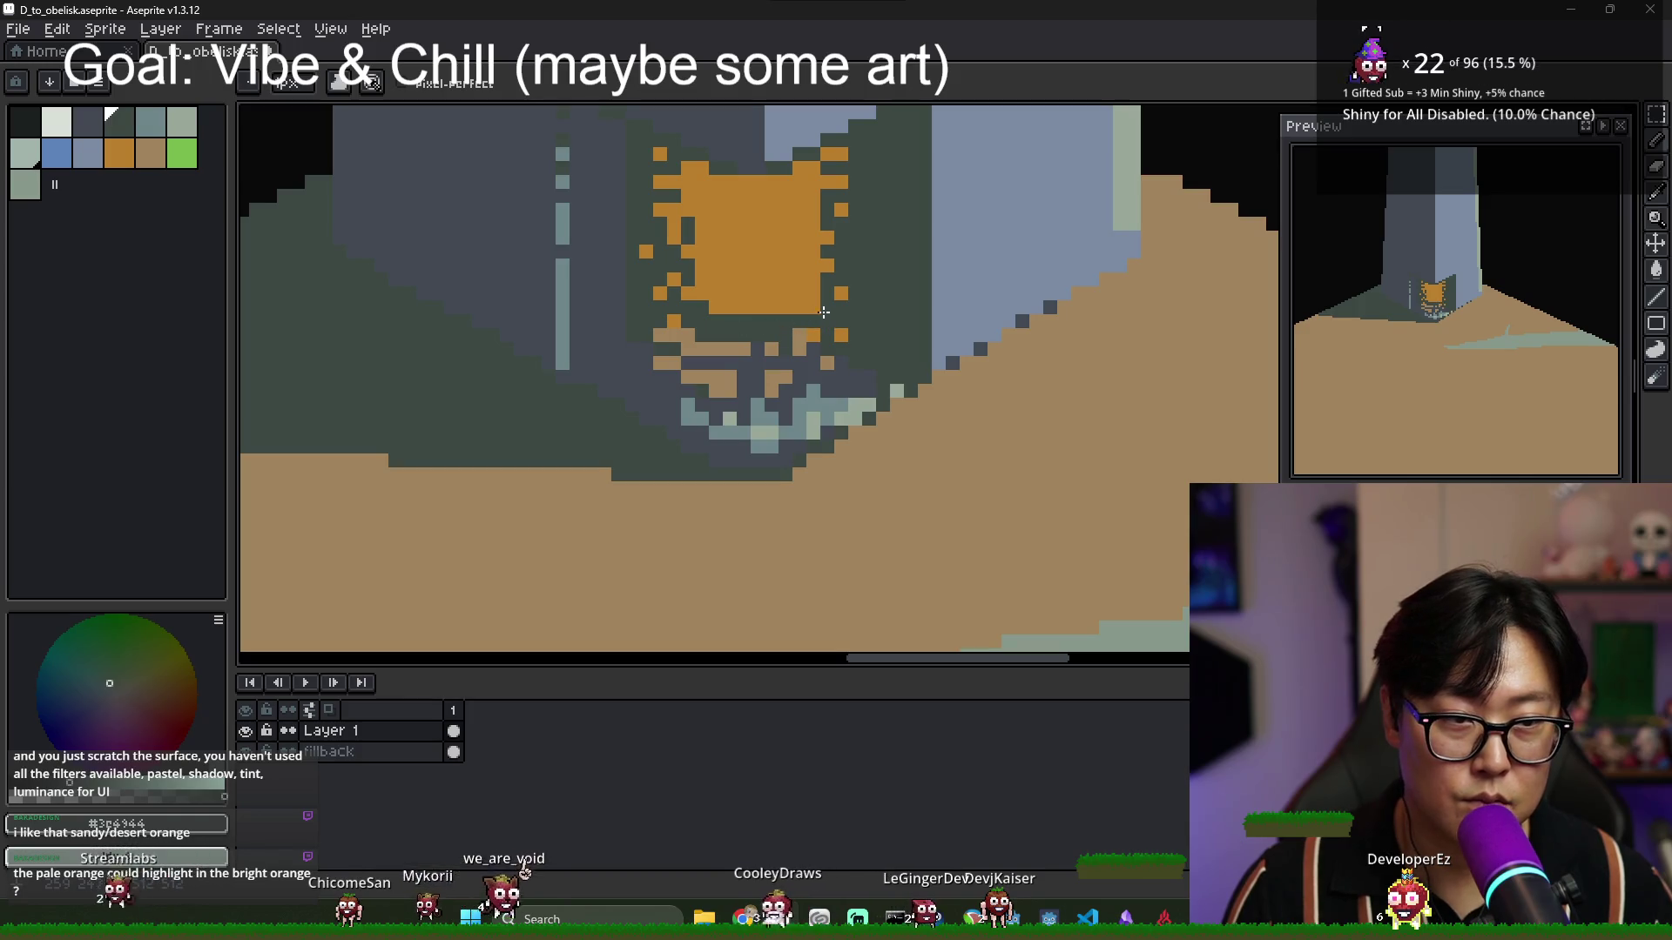
left_click(842, 331)
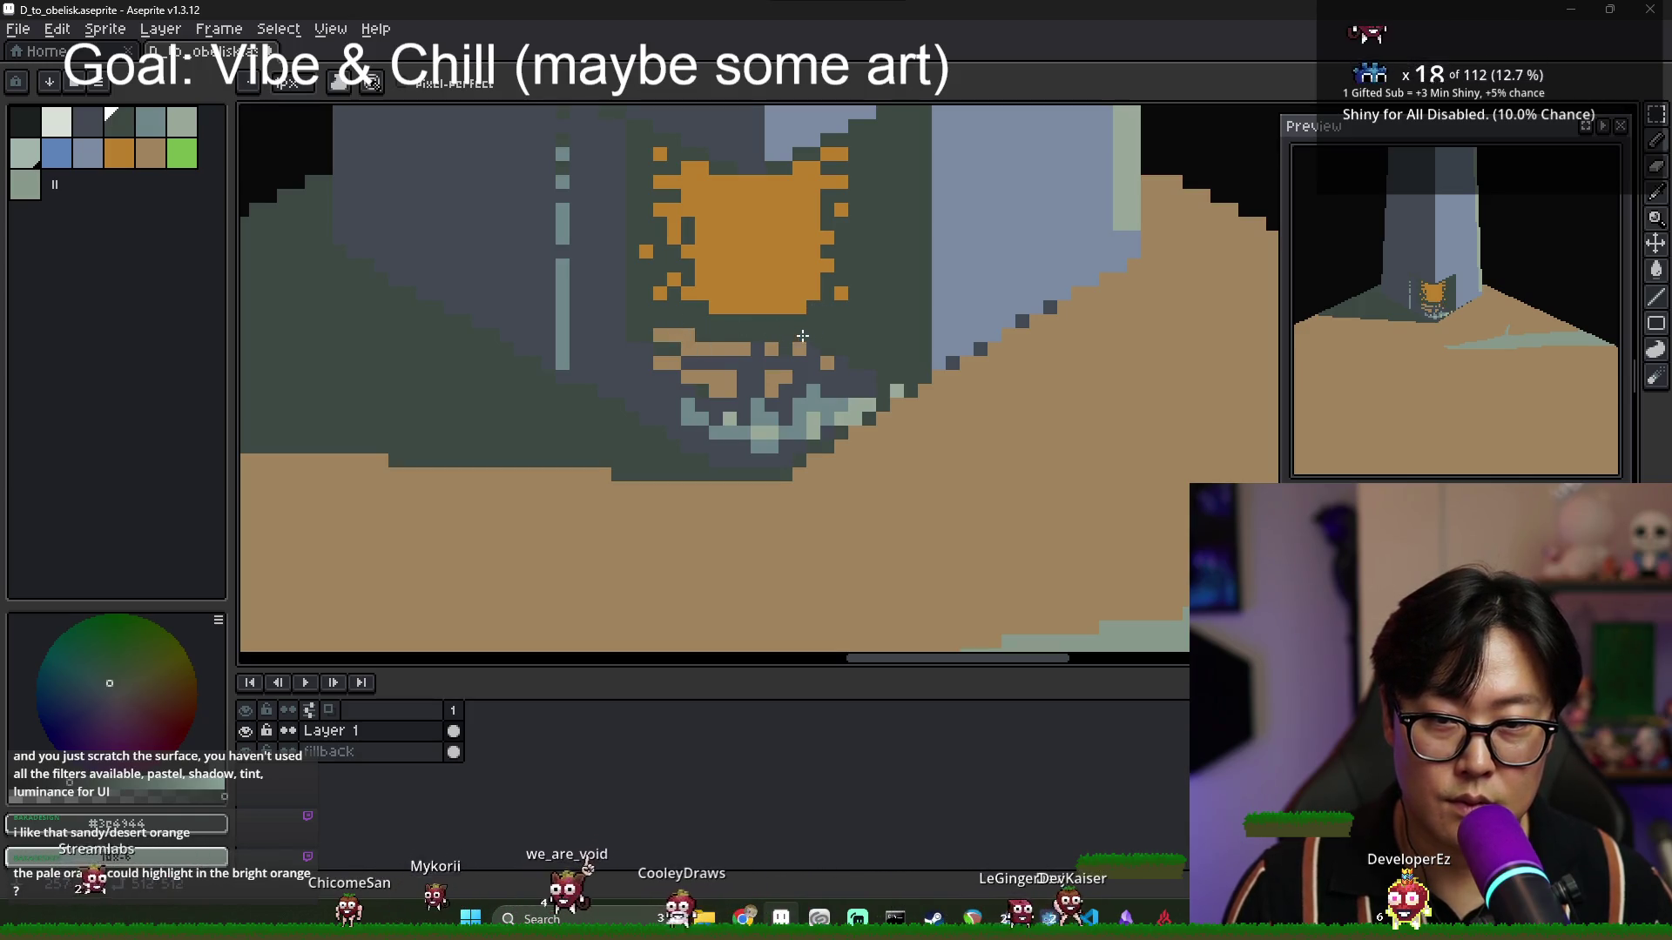
left_click(702, 344)
left_click(687, 335)
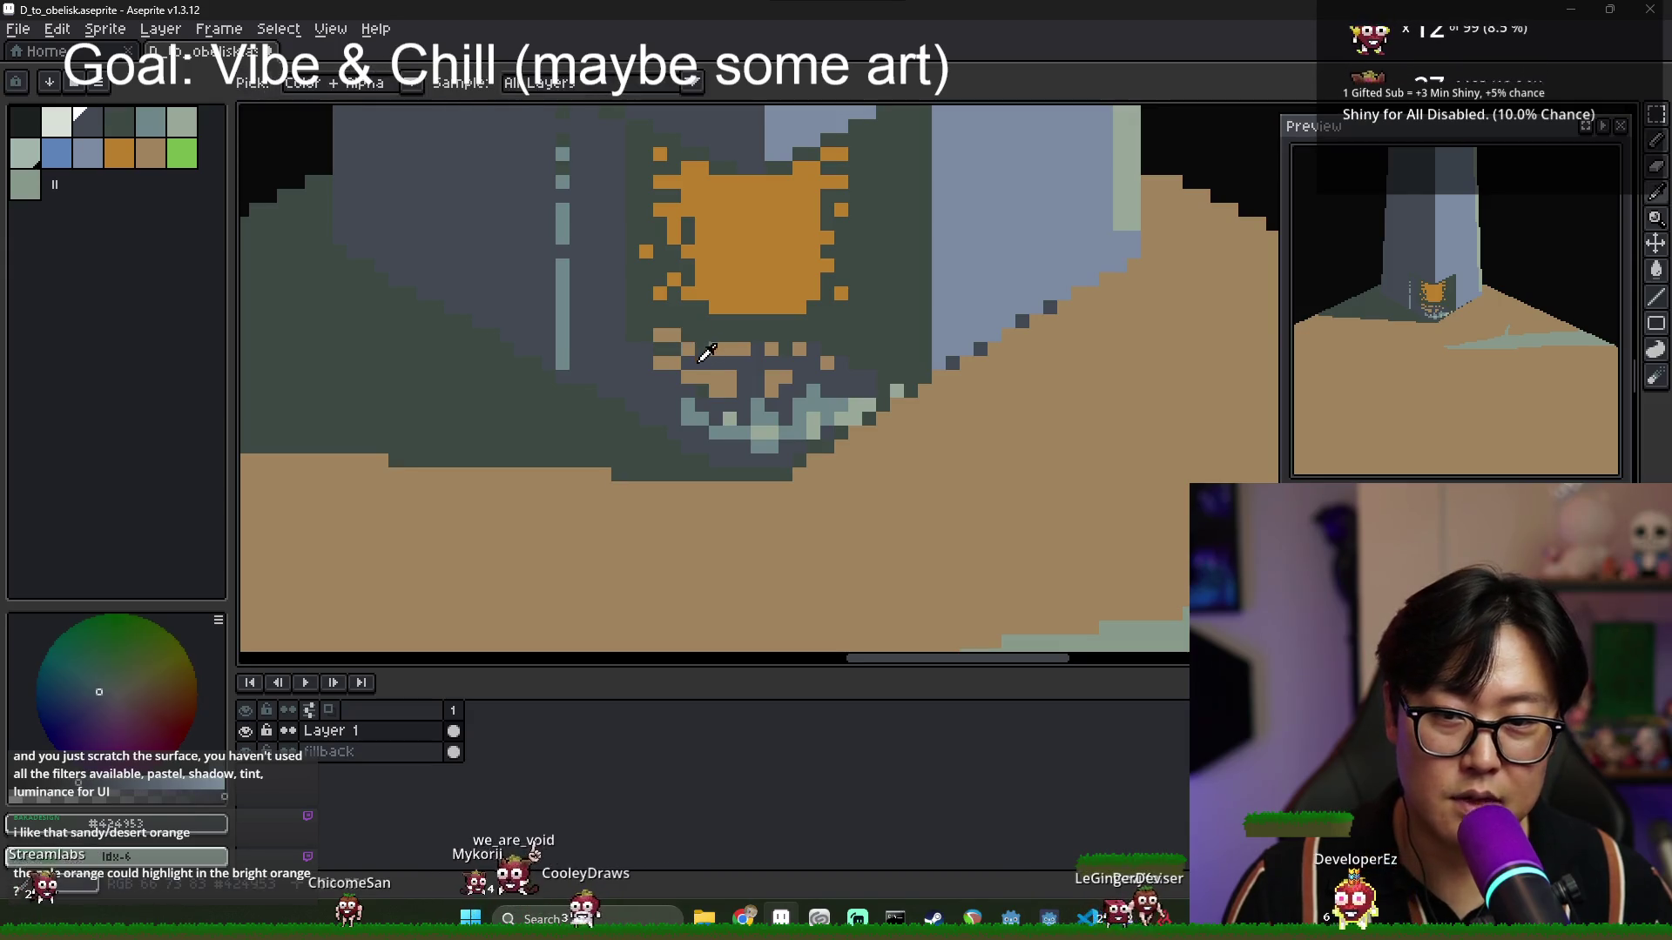
left_click(694, 346, "alt")
scroll(643, 359, "down", 5)
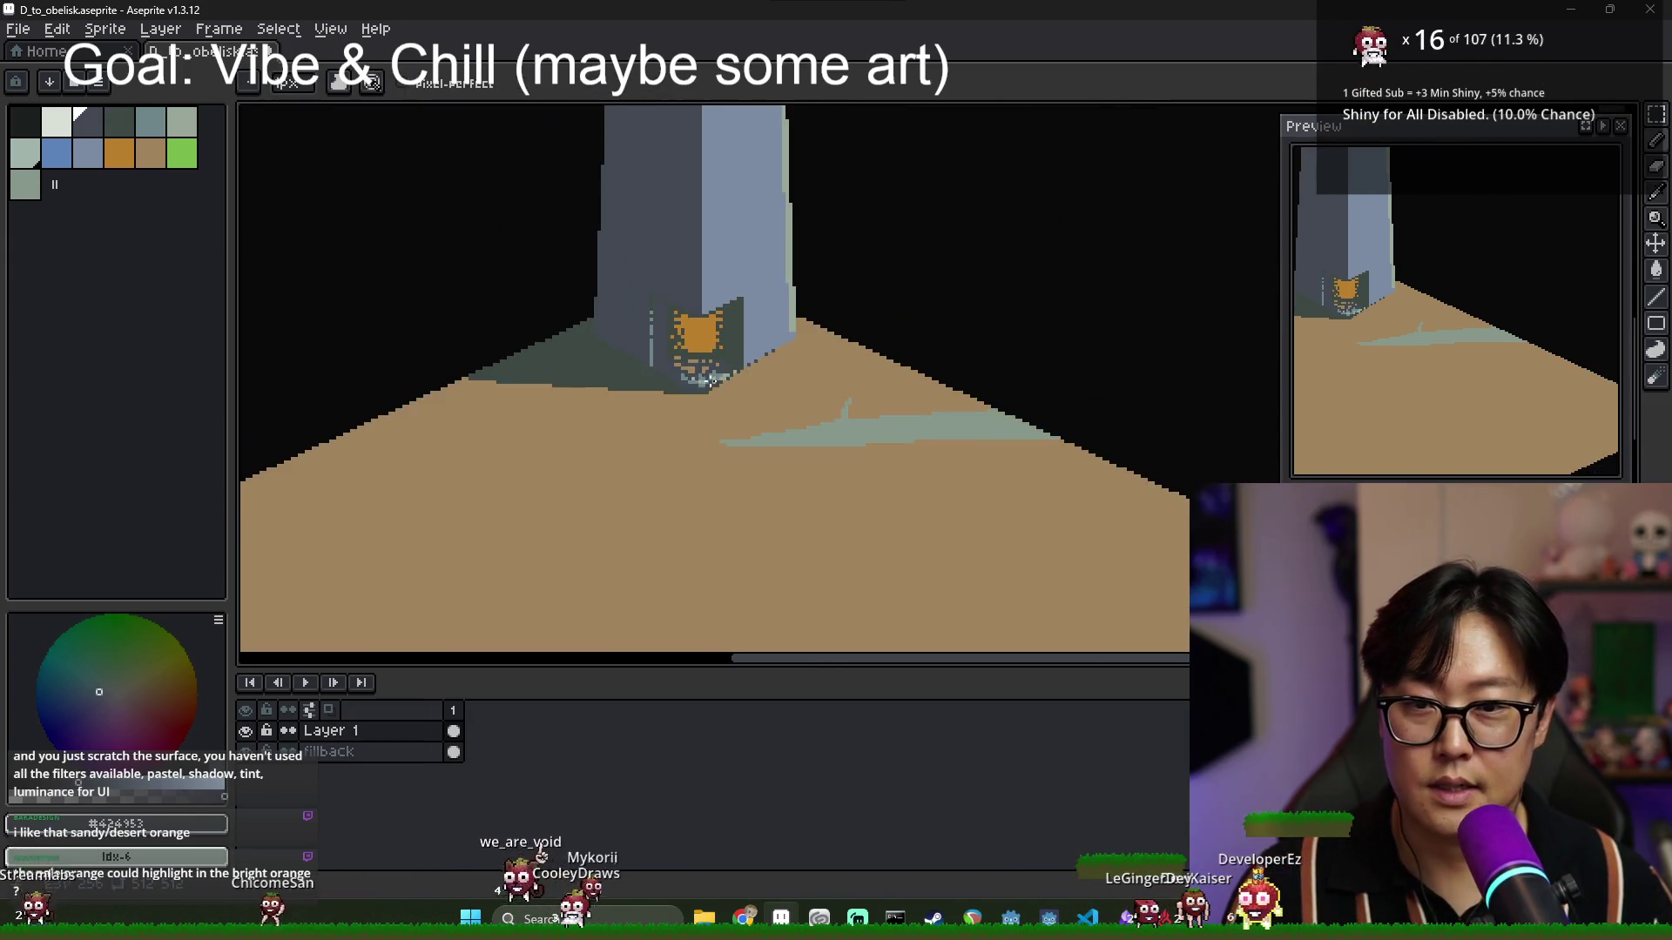
scroll(709, 368, "down", 2)
scroll(766, 389, "down", 1)
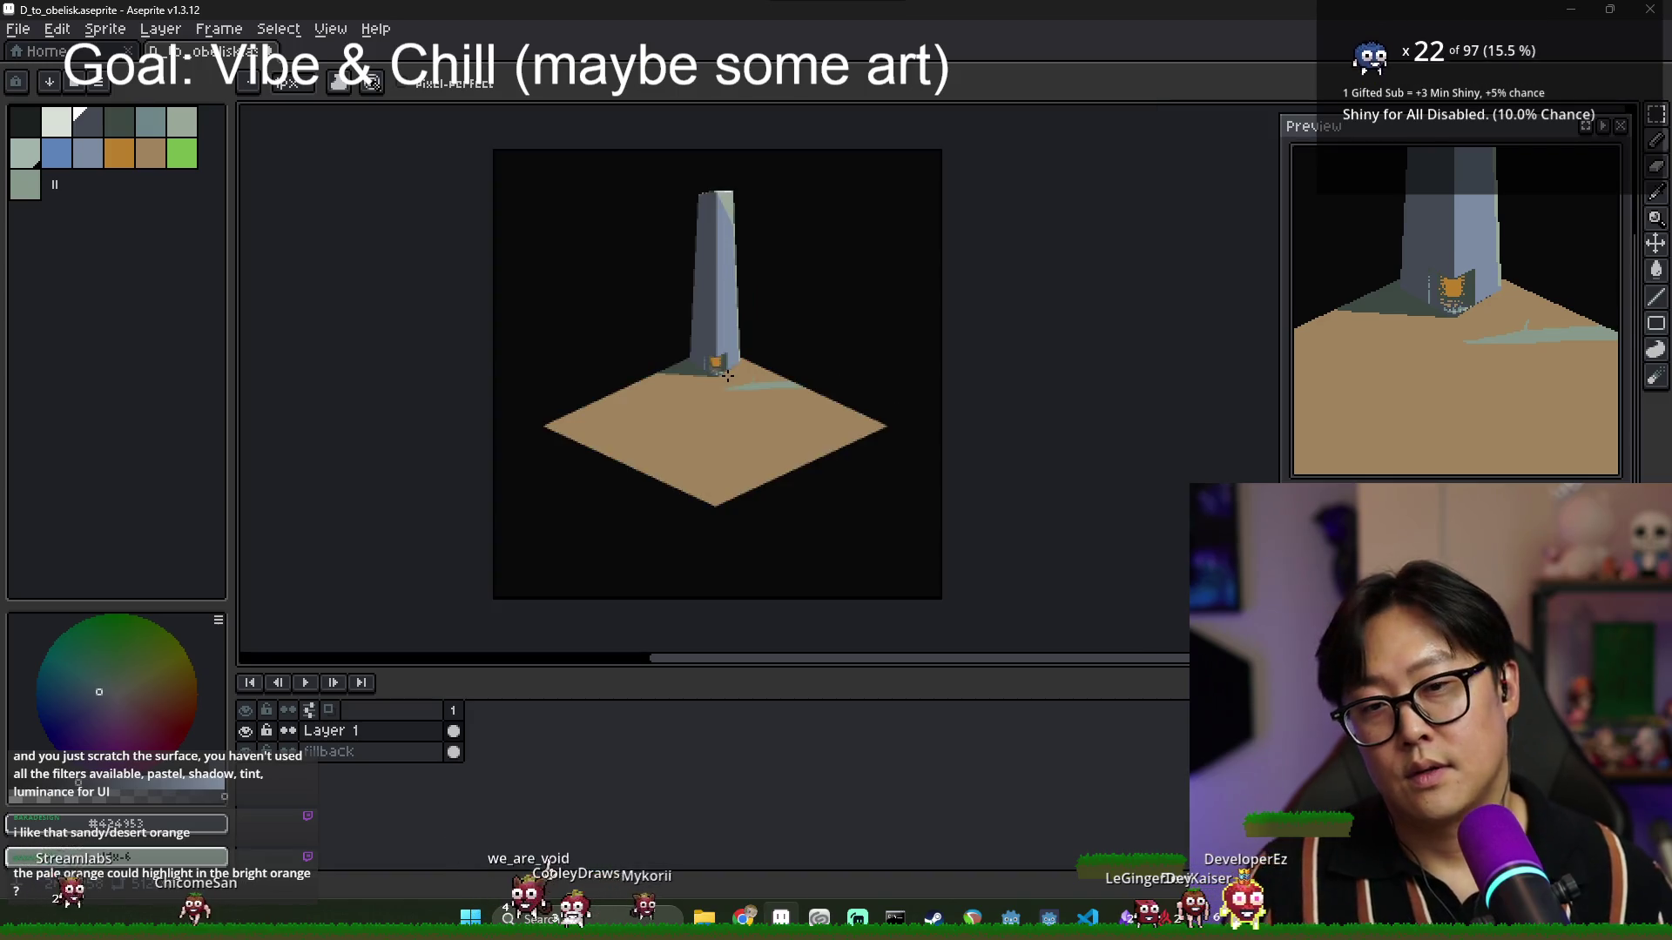
Zoom in and pencil a dark stepped line above the emblem, dropping down its right side.
scroll(815, 443, "up", 1)
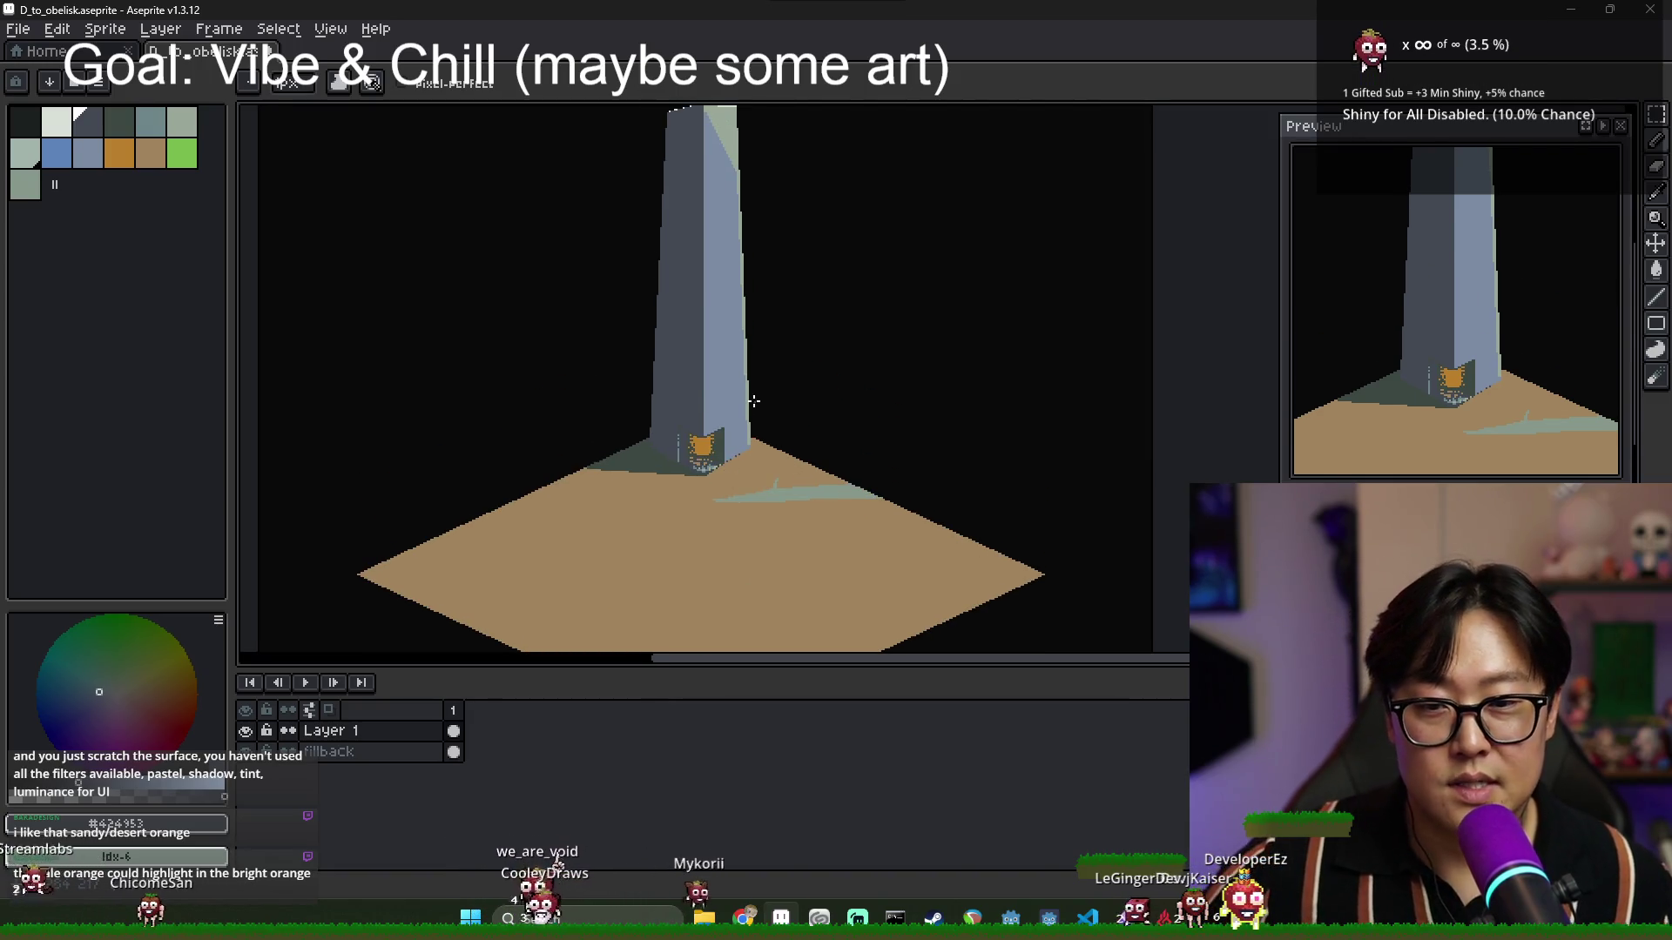
scroll(731, 418, "down", 1)
scroll(609, 487, "up", 3)
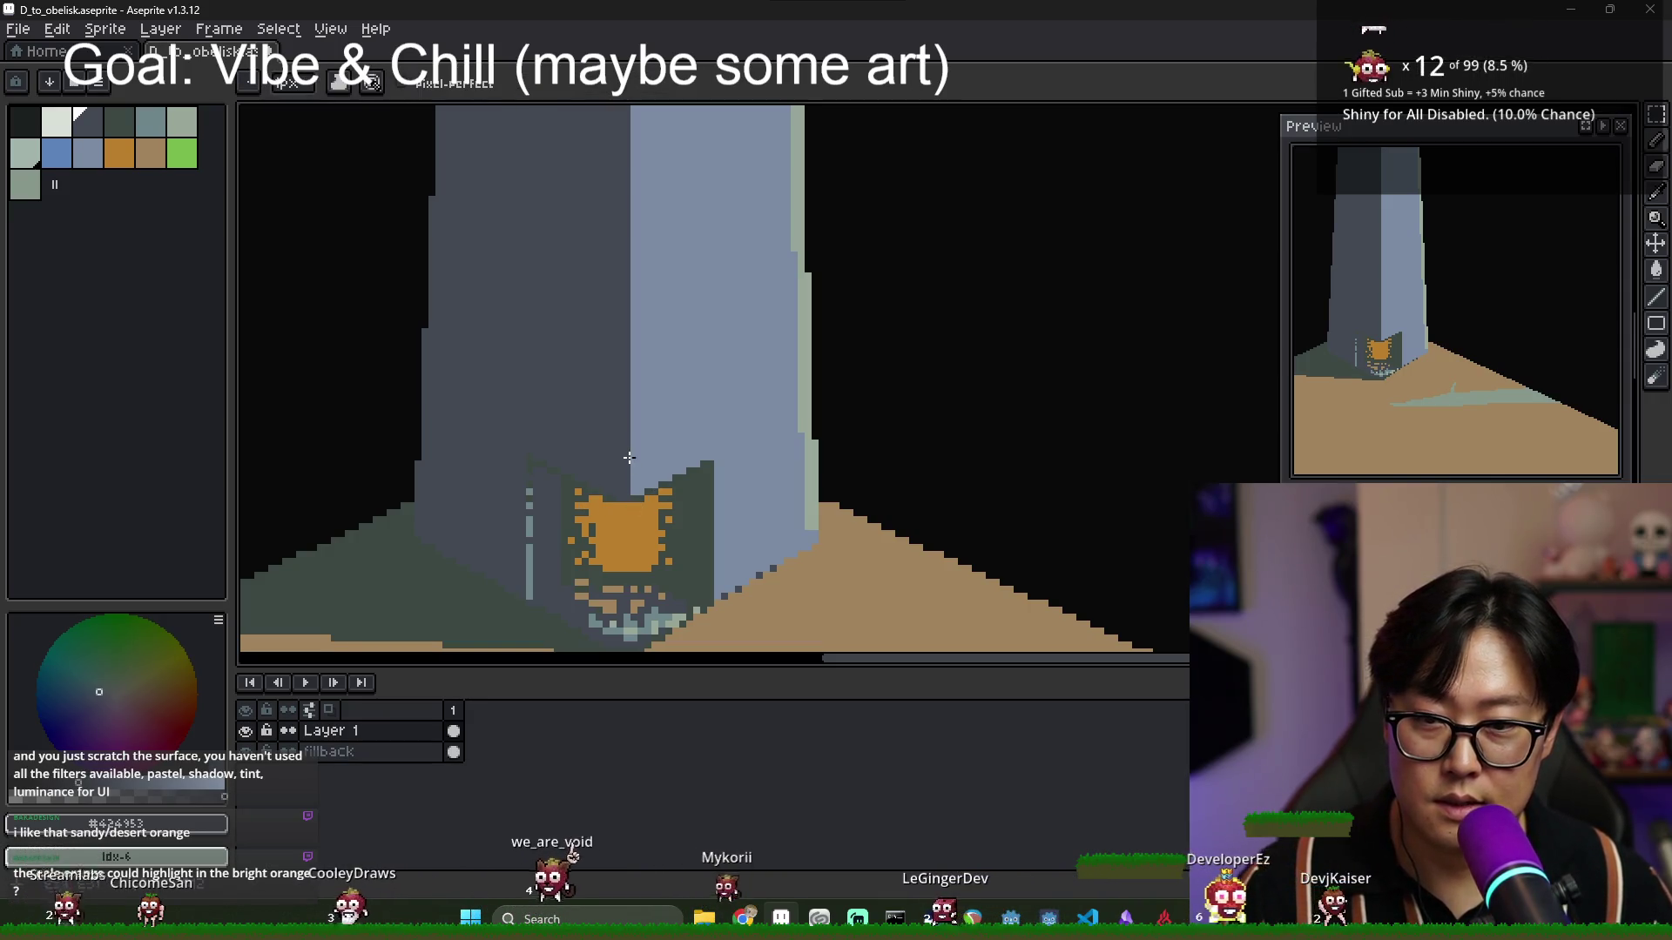
left_click_drag(629, 457, 702, 431)
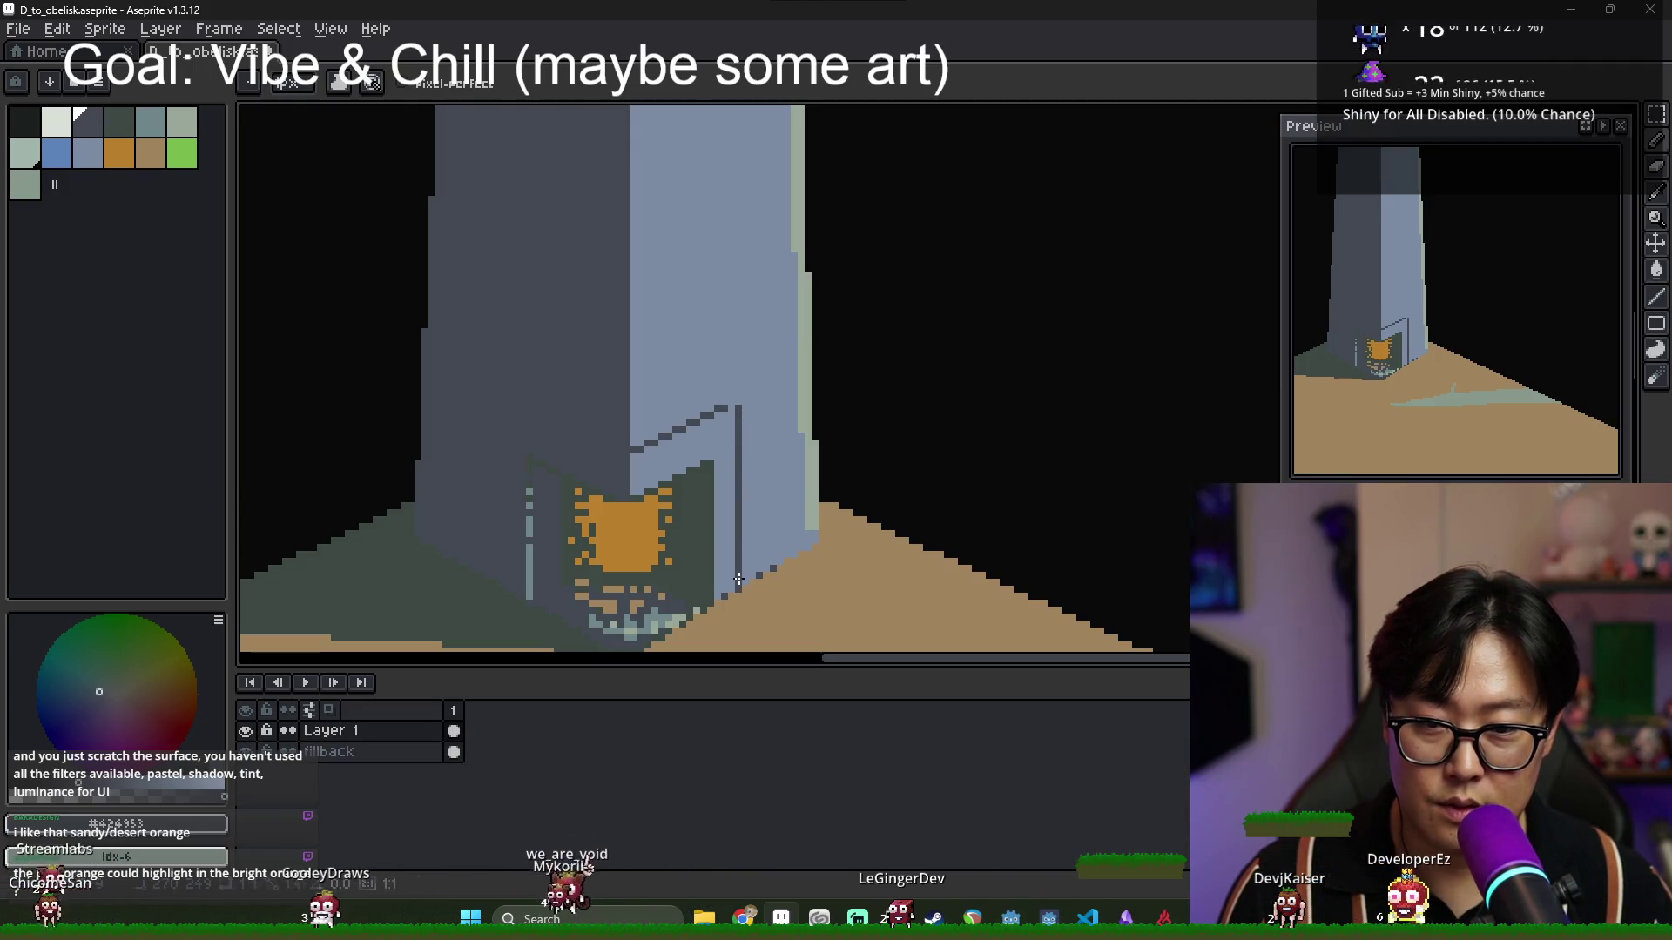
scroll(566, 483, "up", 2)
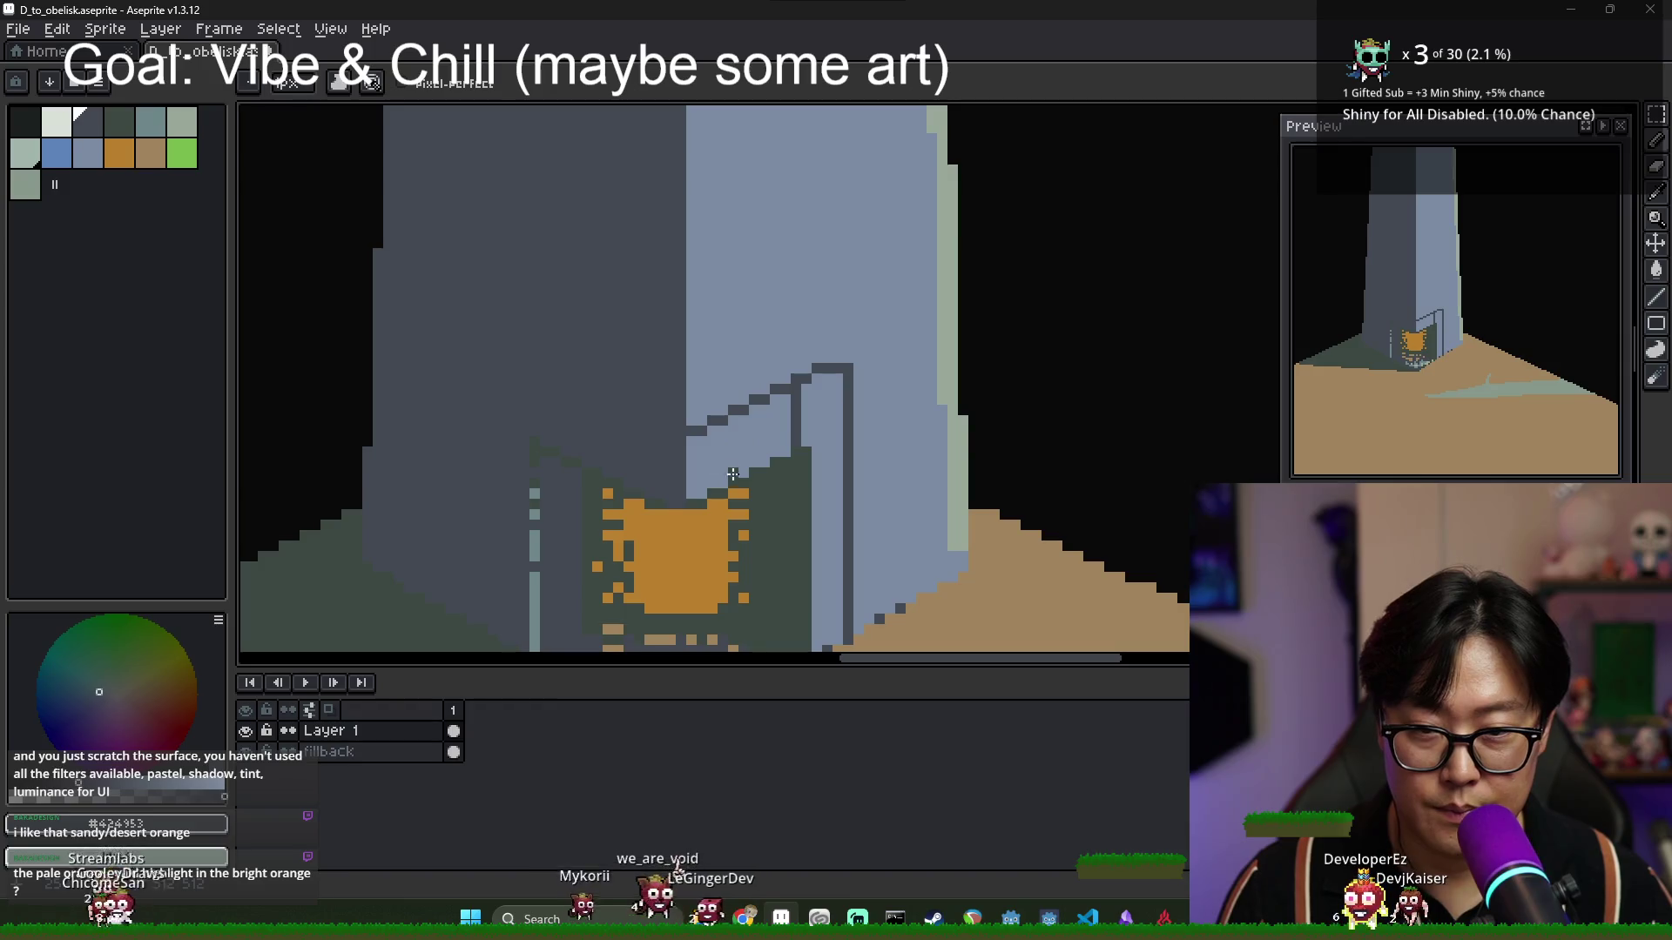
left_click(702, 367, "alt")
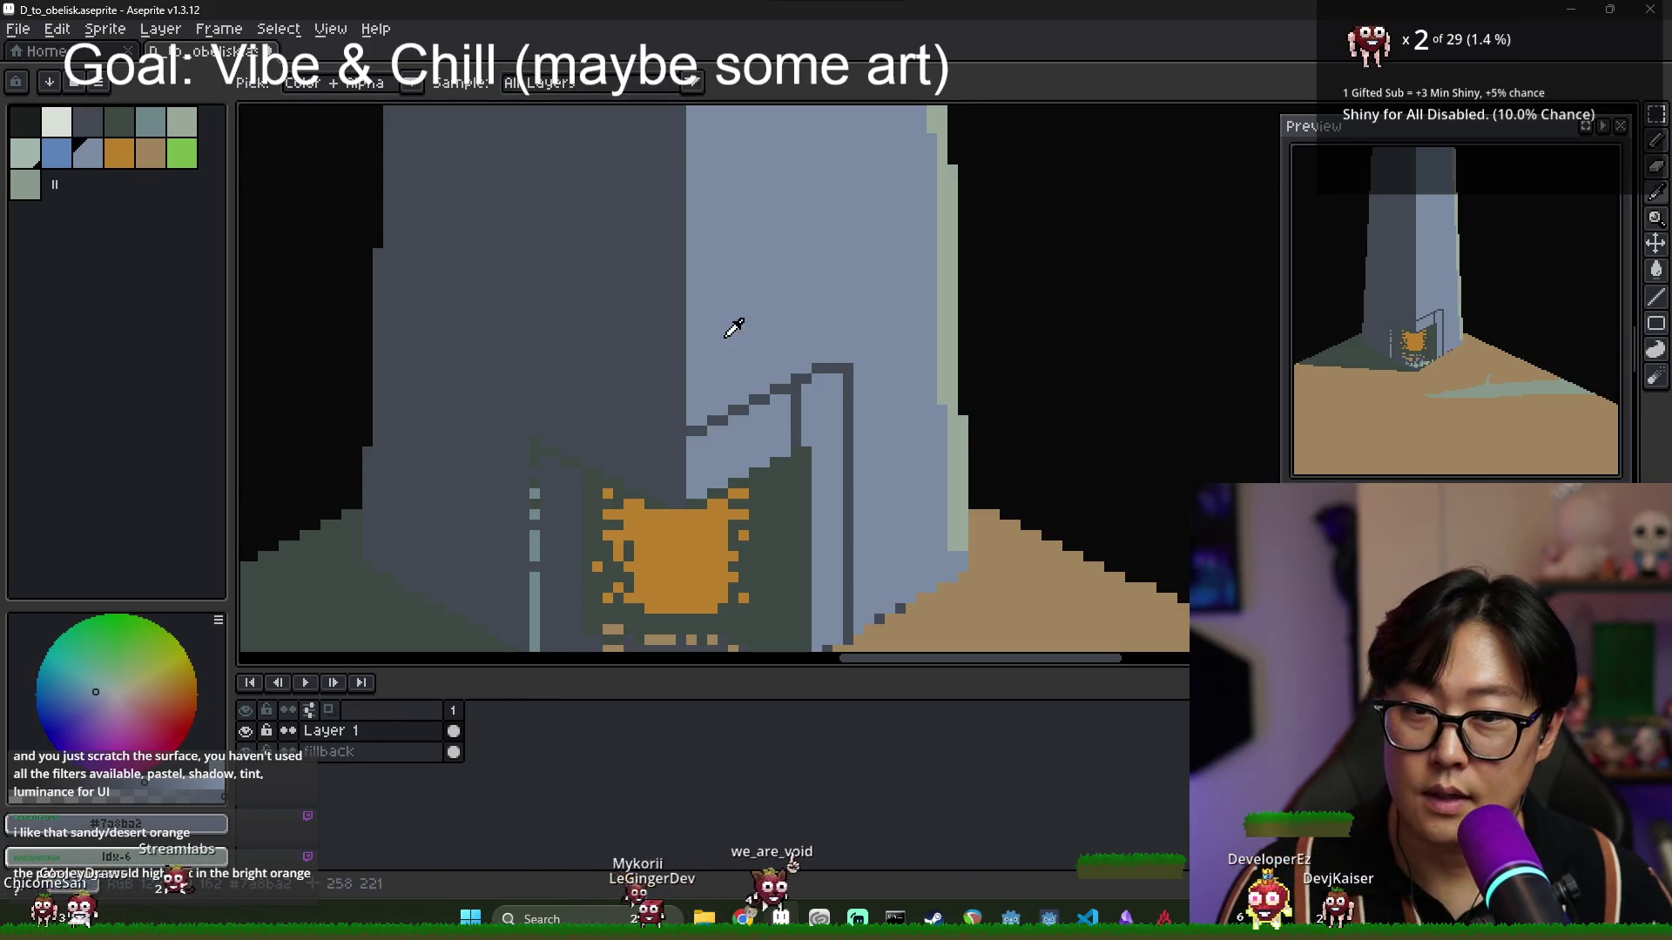
Draw a light grey-green highlight along the stepped outline's top, redrawing part after an undo.
left_click(726, 416, "alt")
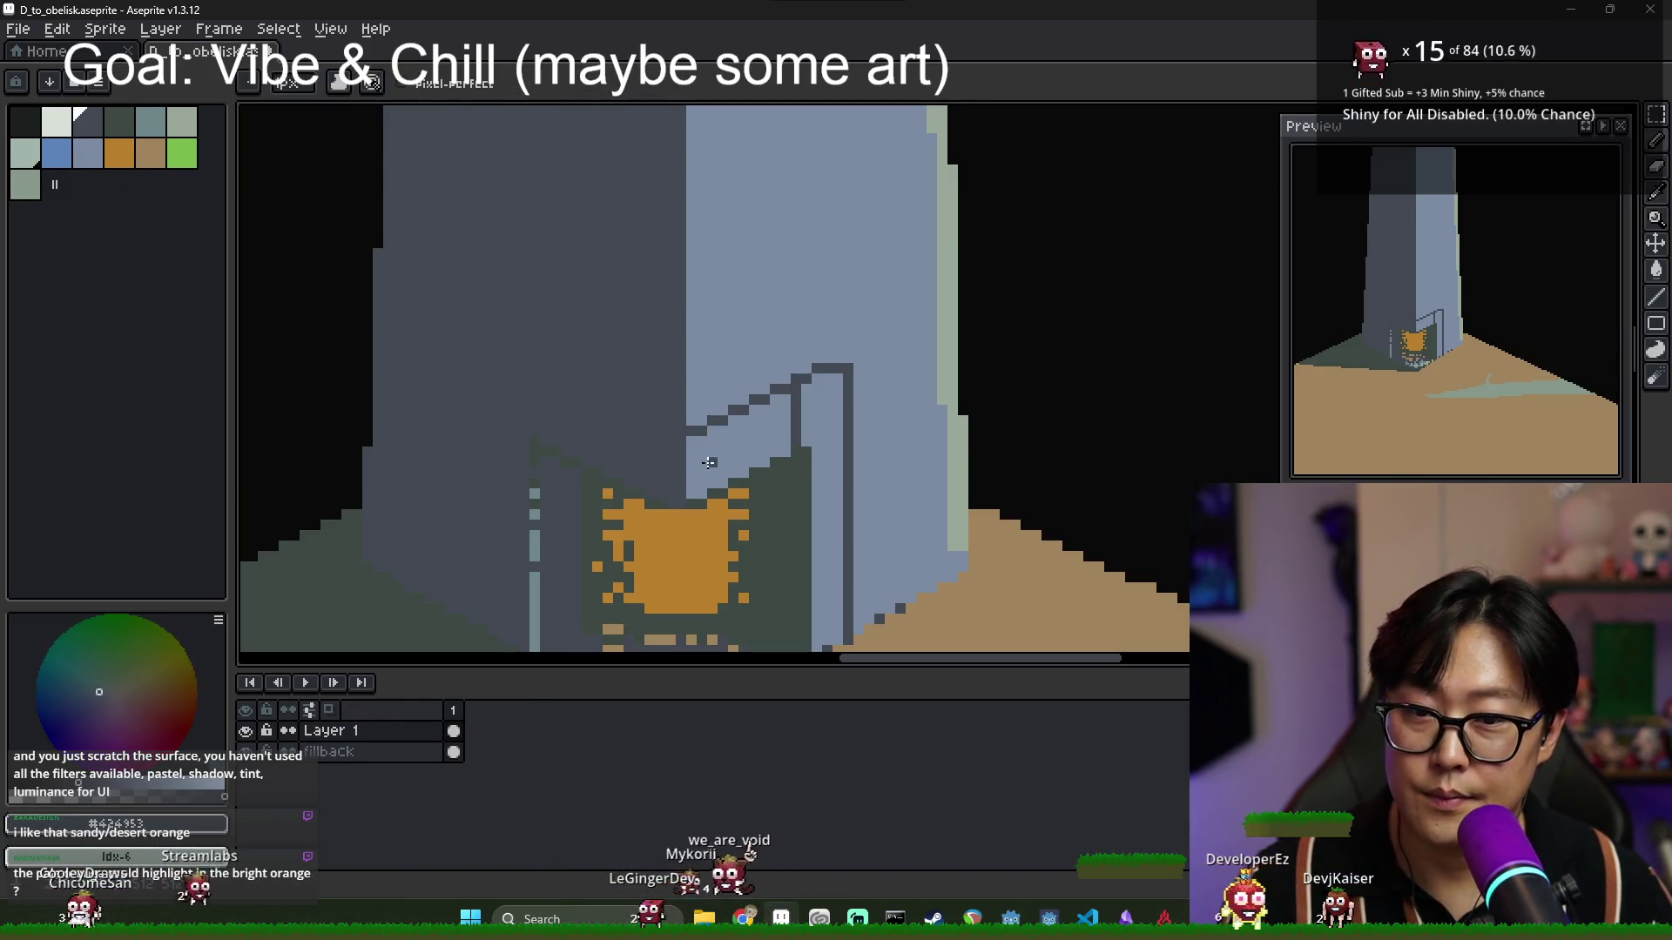
left_click(183, 123)
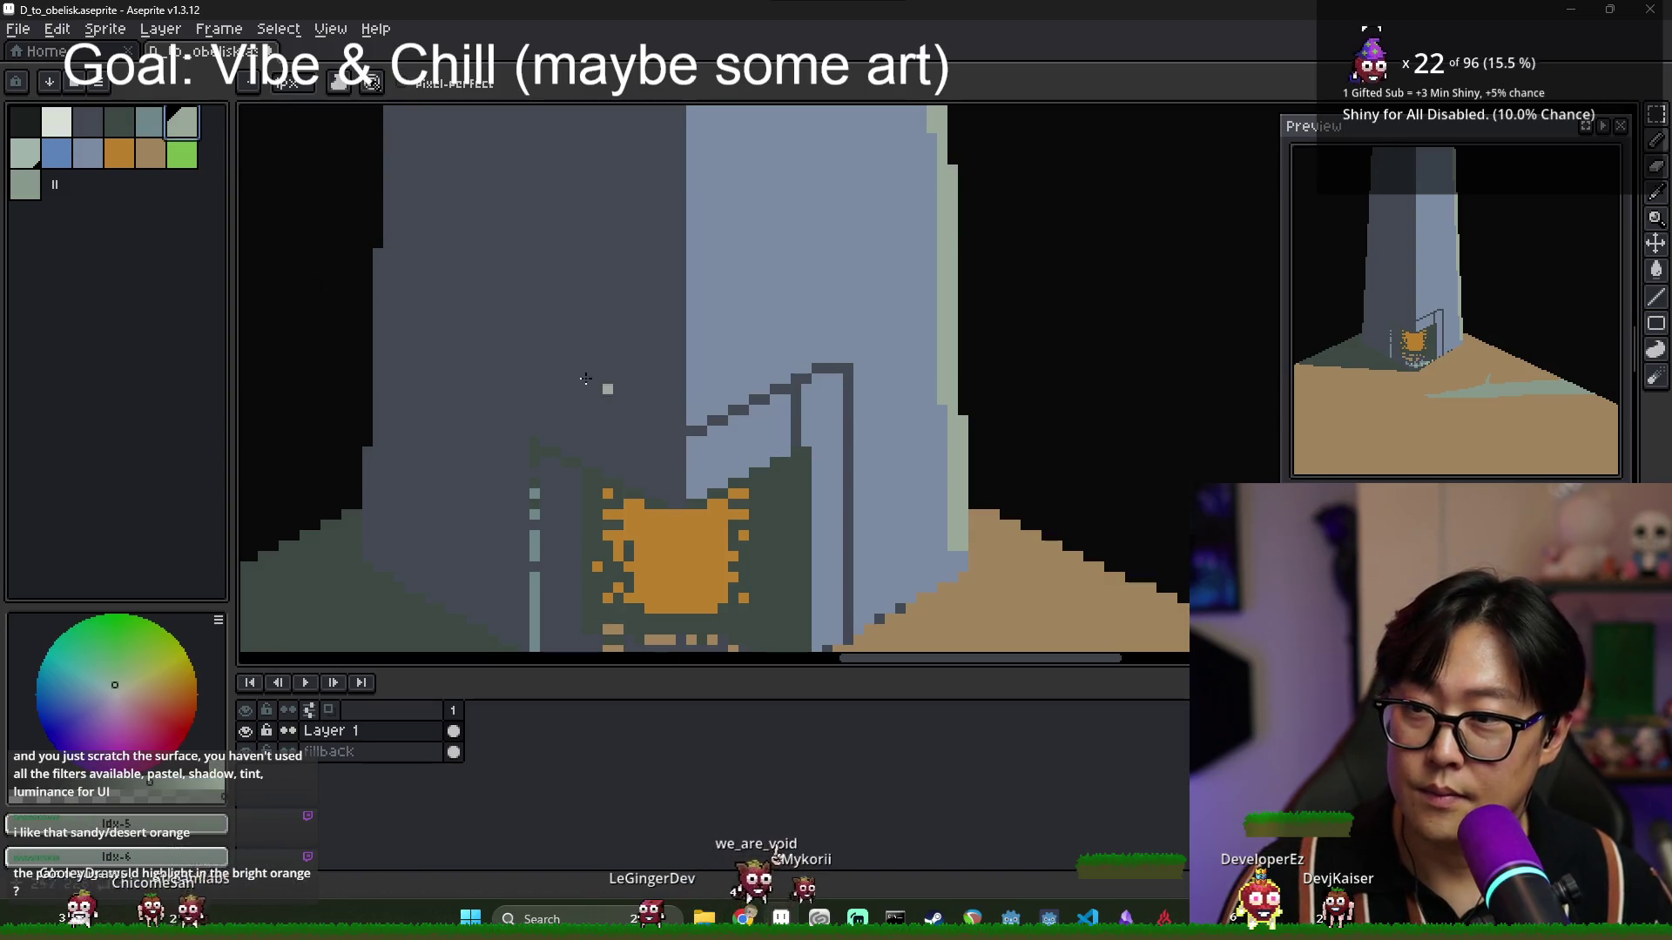
left_click_drag(689, 429, 822, 372)
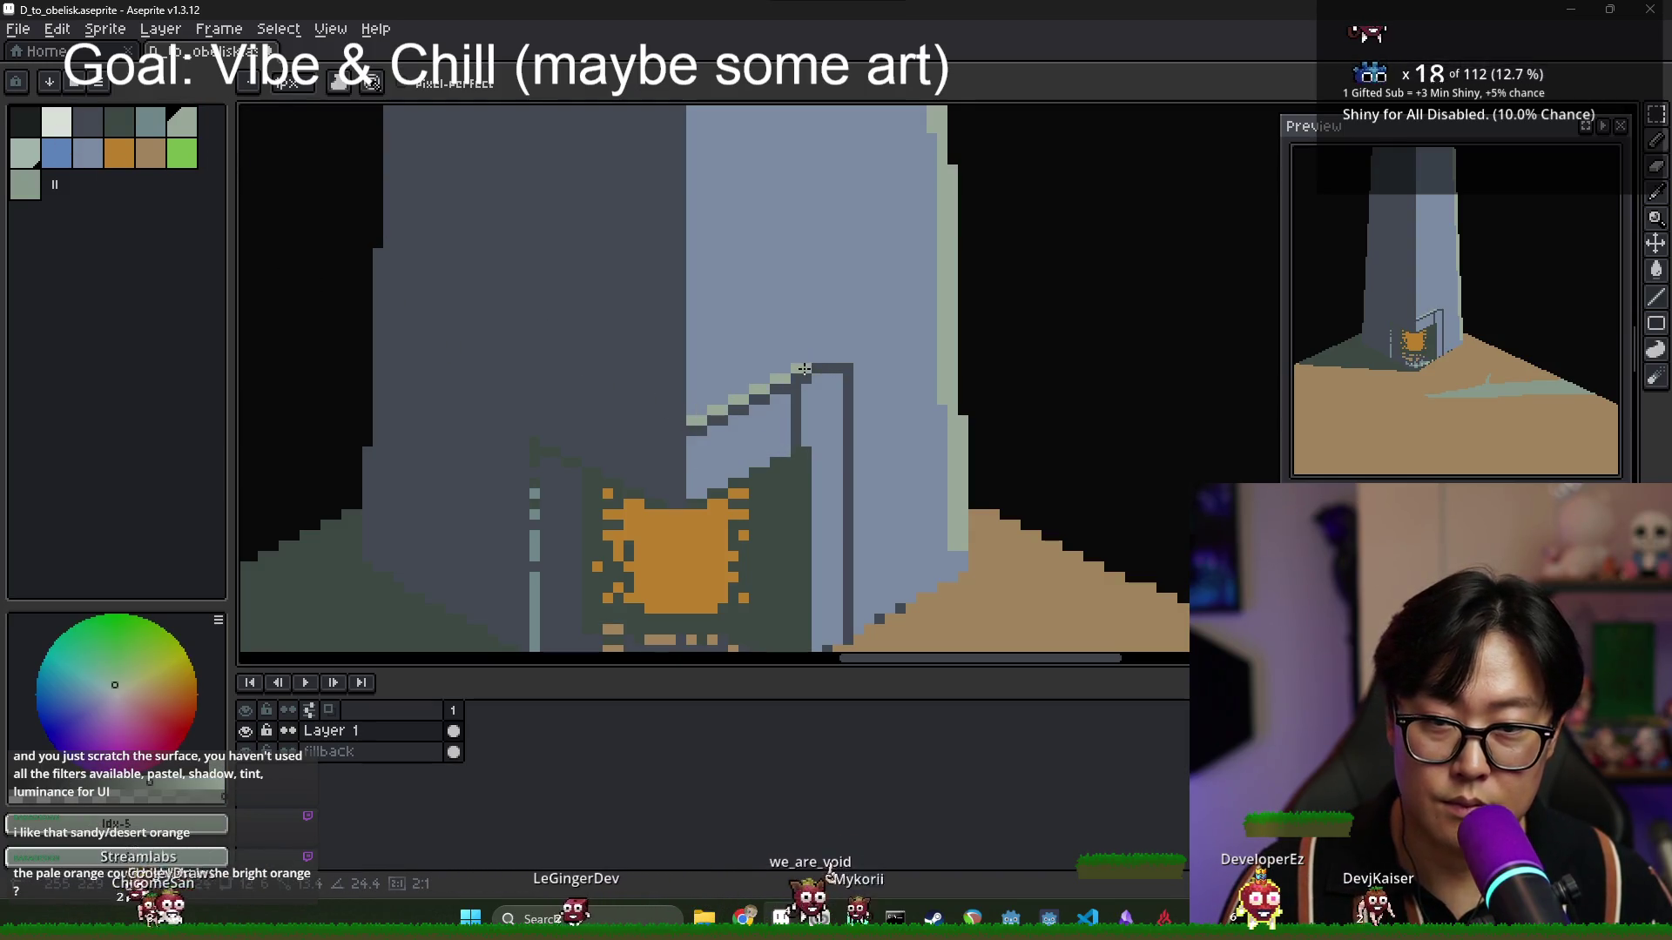
key("ctrl+z")
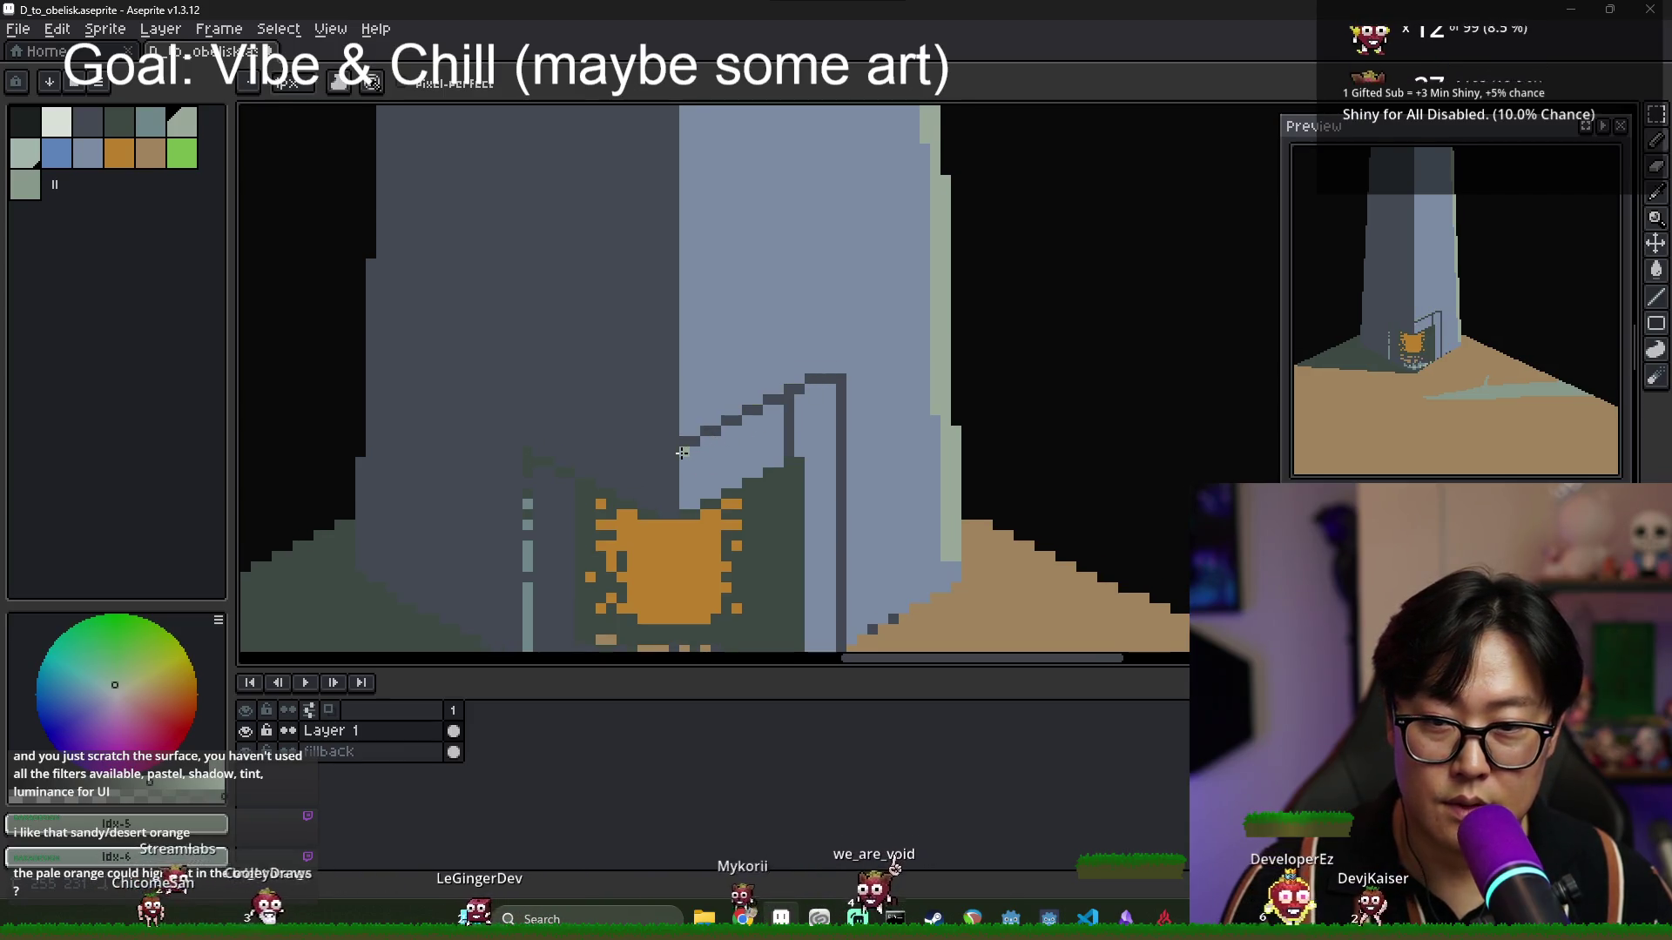
left_click_drag(781, 408, 826, 391)
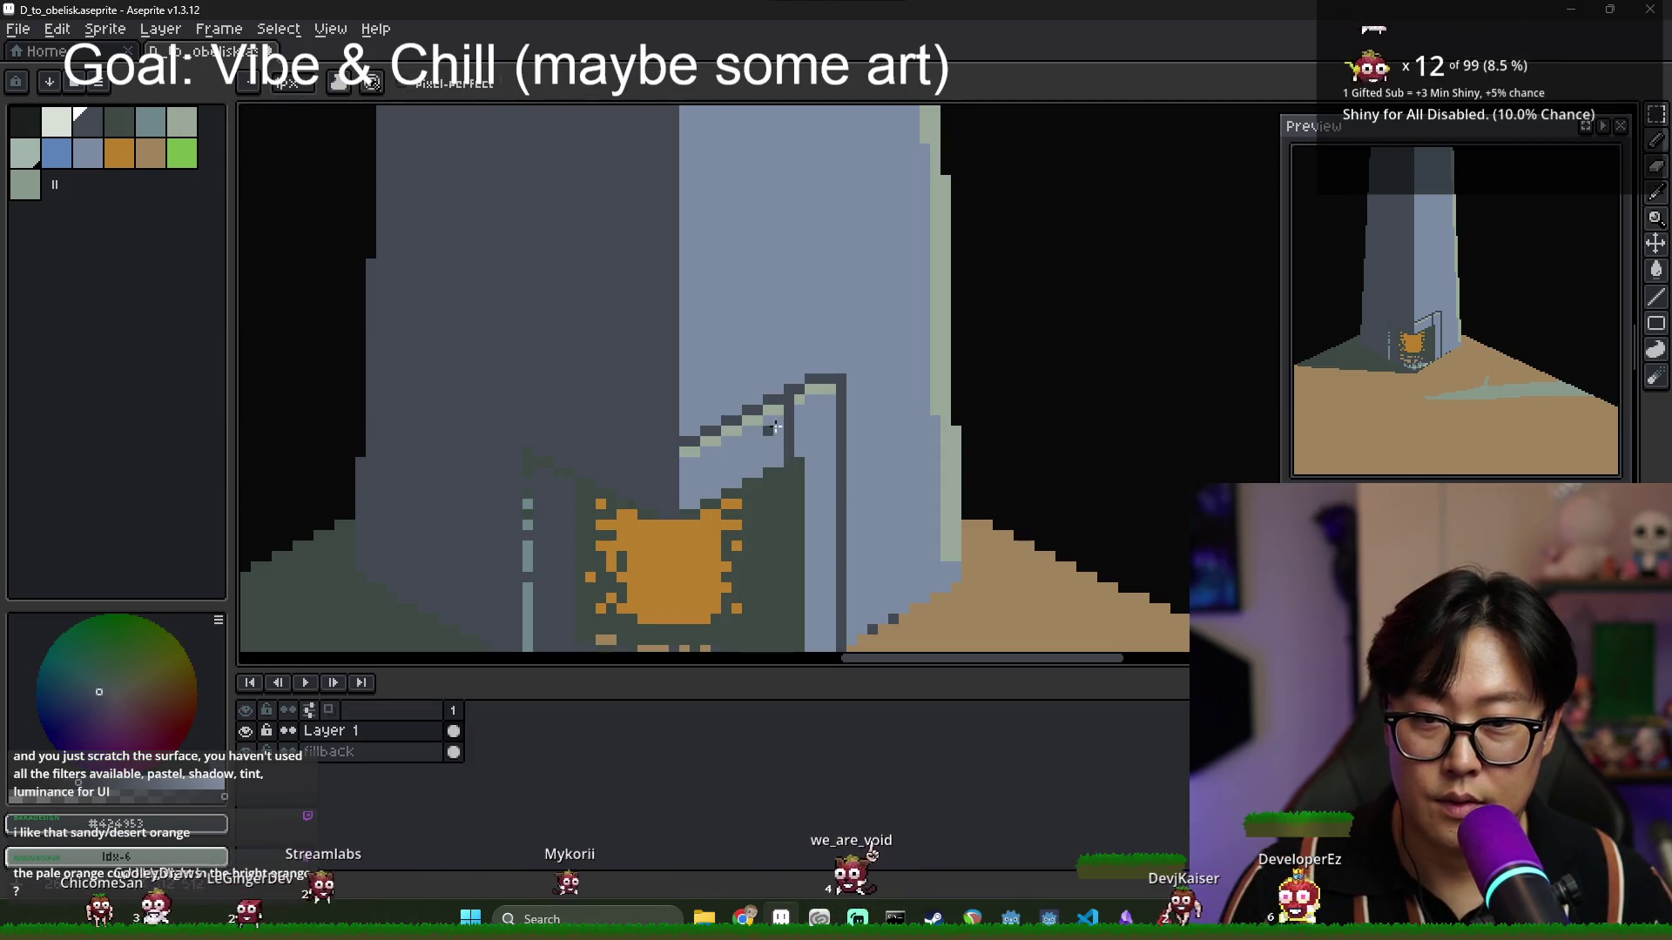
Darken the outline's light vertical pixel column with a new palette colour.
left_click(484, 420, "alt")
left_click(56, 152)
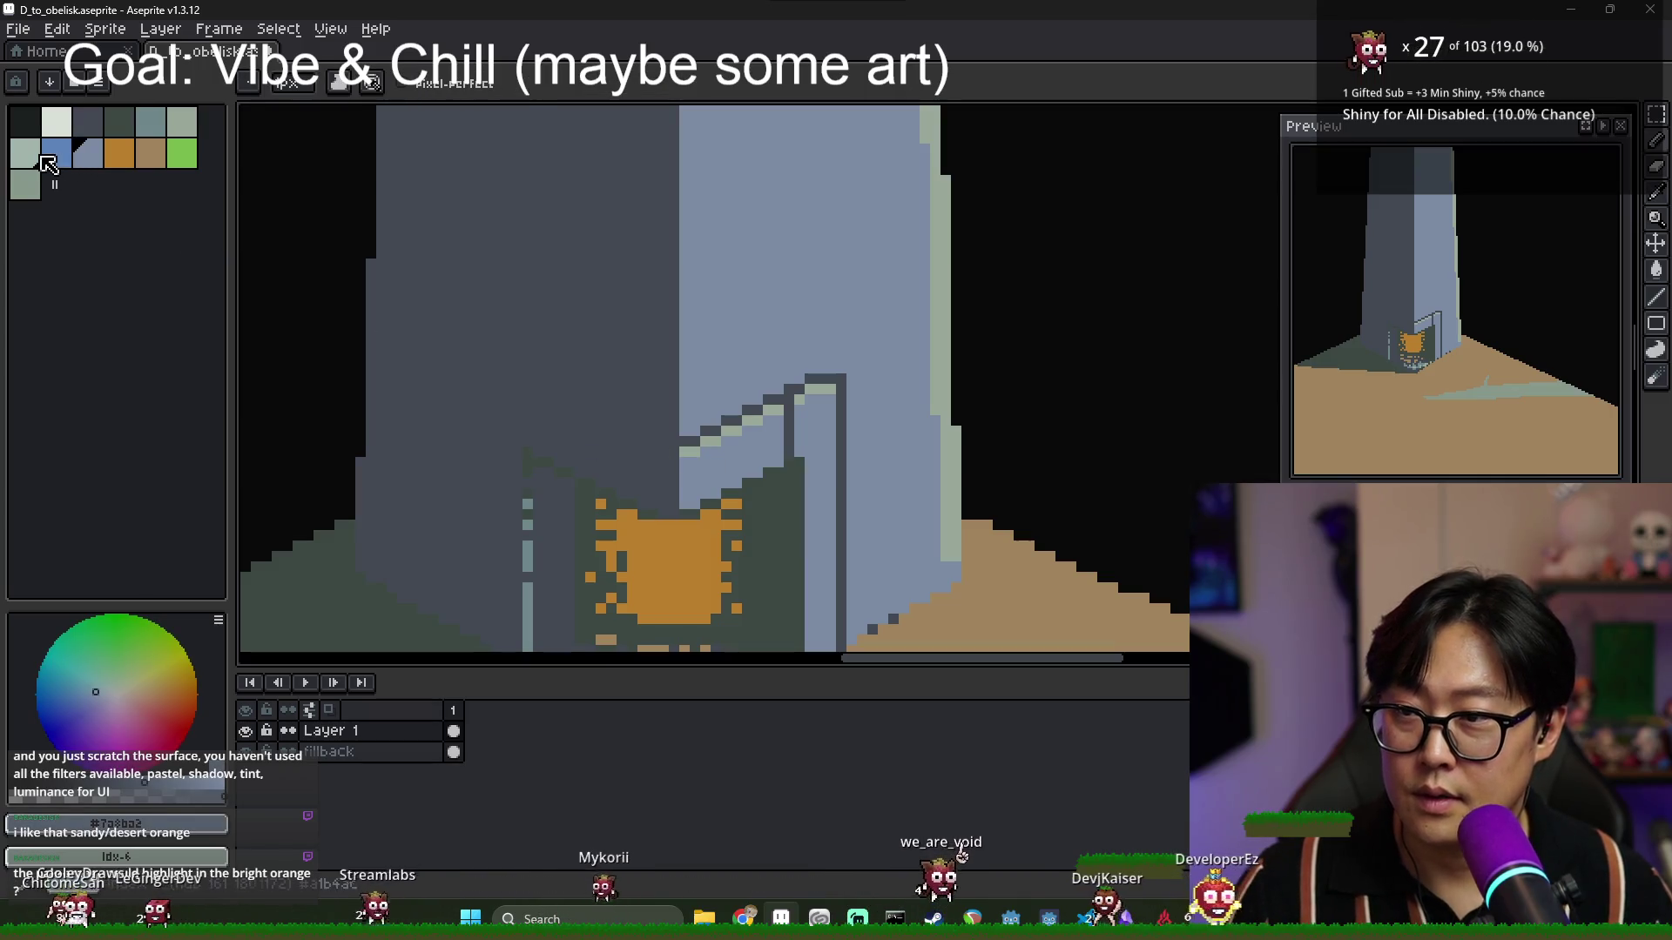
left_click(157, 132)
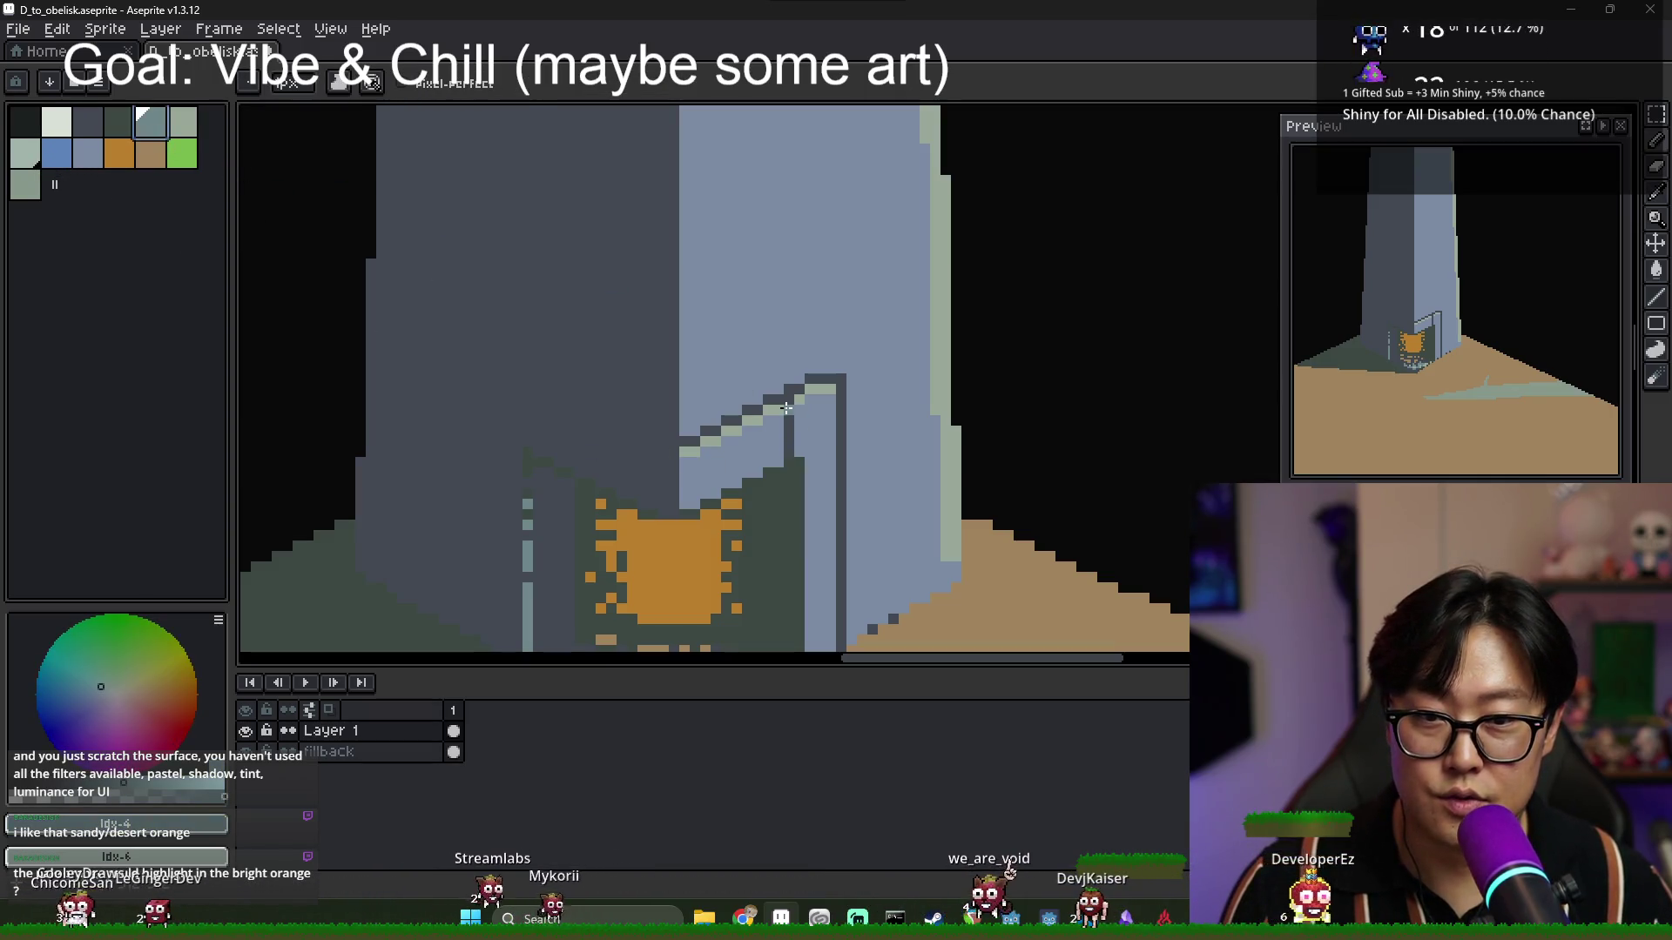
key("v")
key("b")
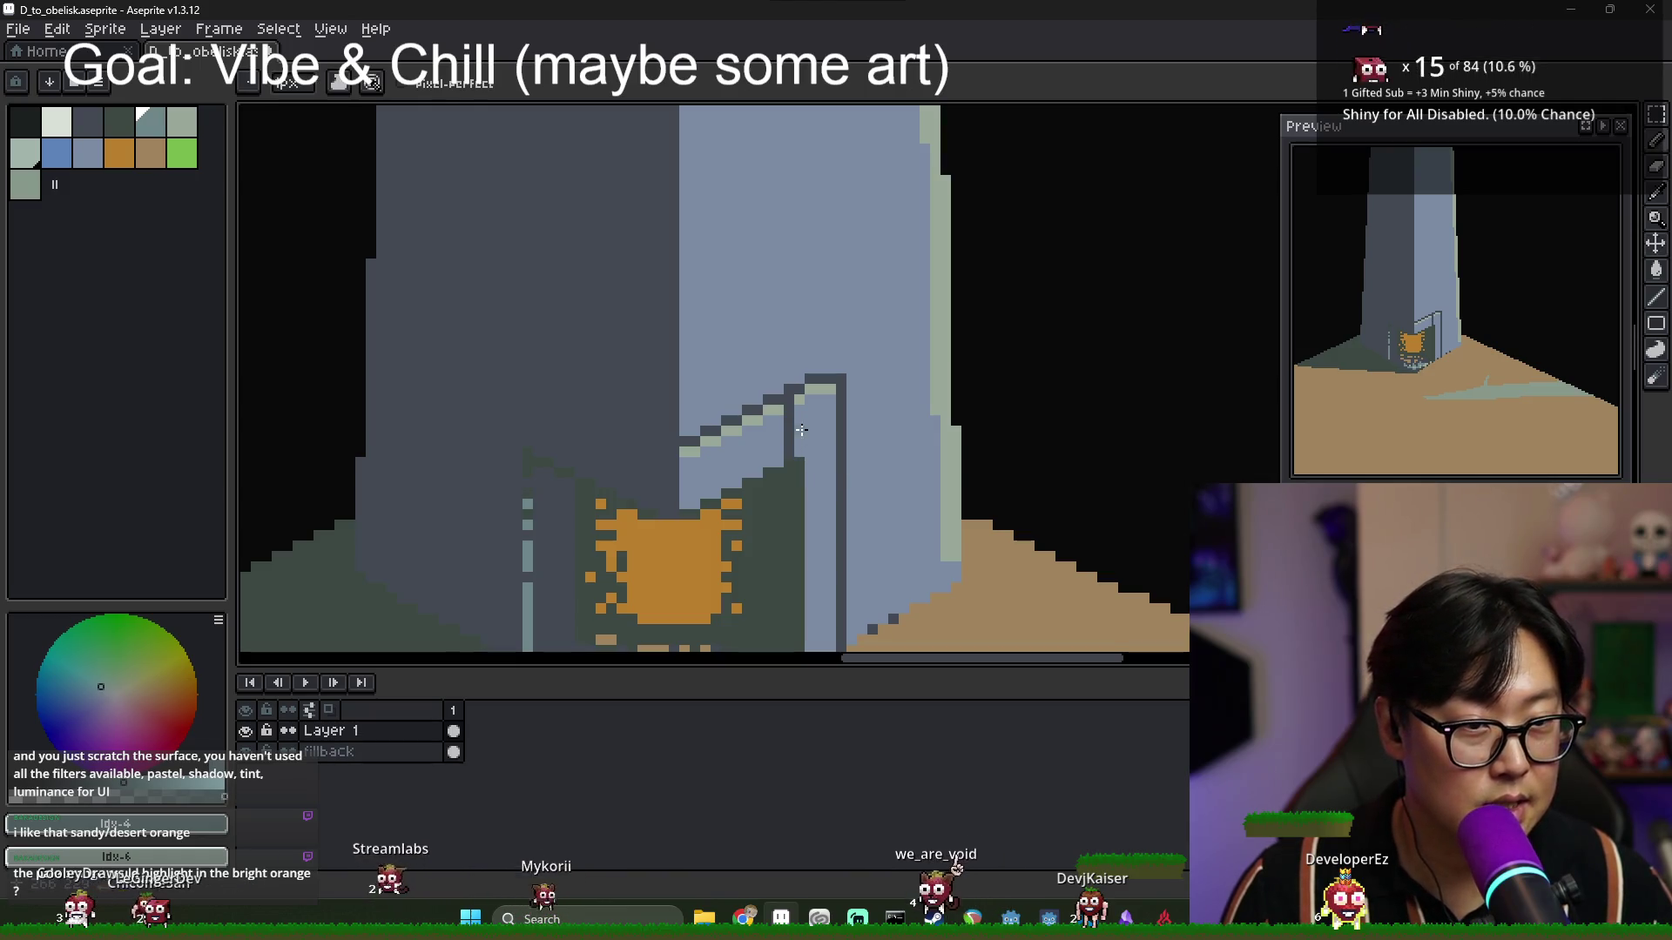
left_click(182, 122)
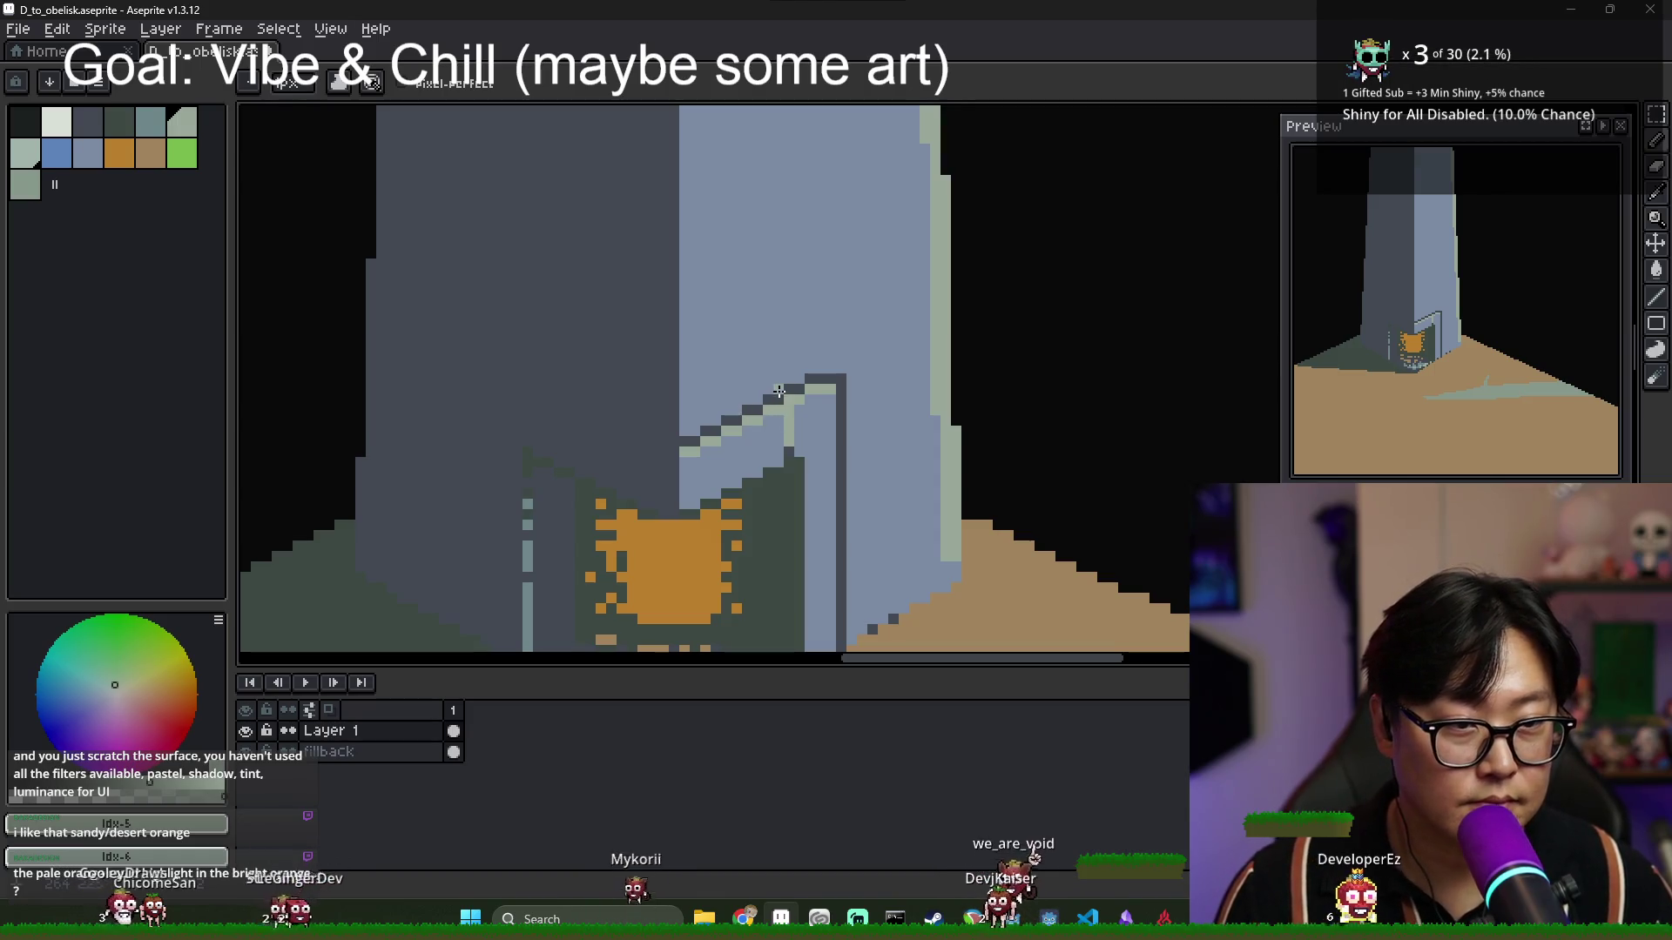
left_click_drag(789, 409, 784, 445)
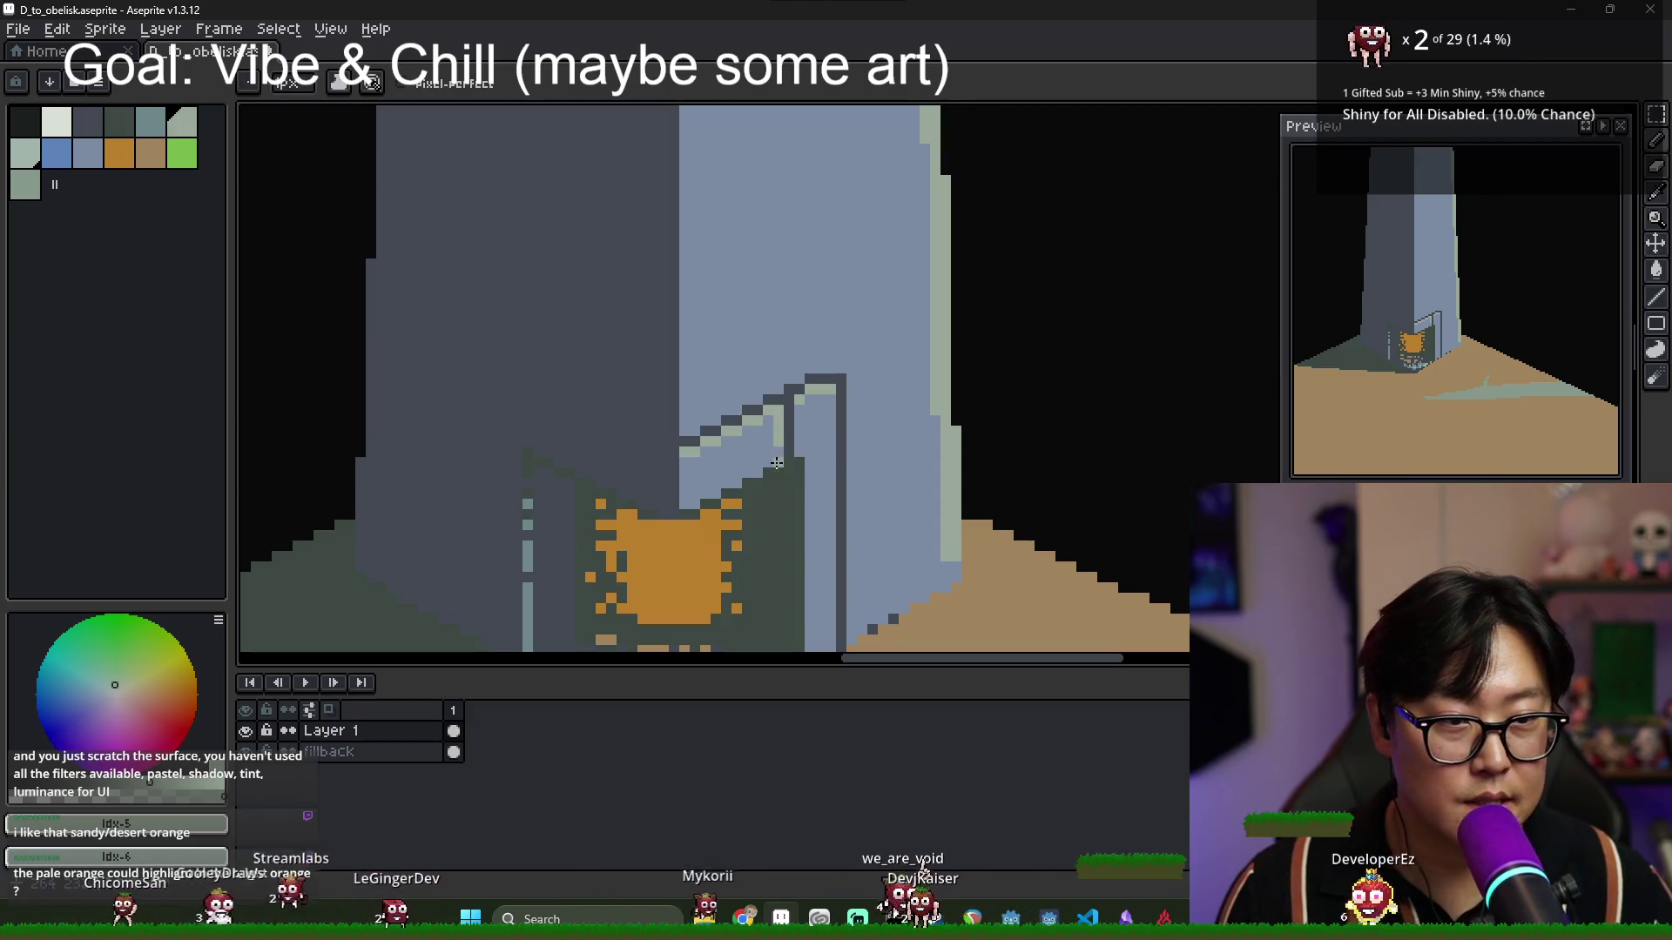
scroll(840, 413, "down", 3)
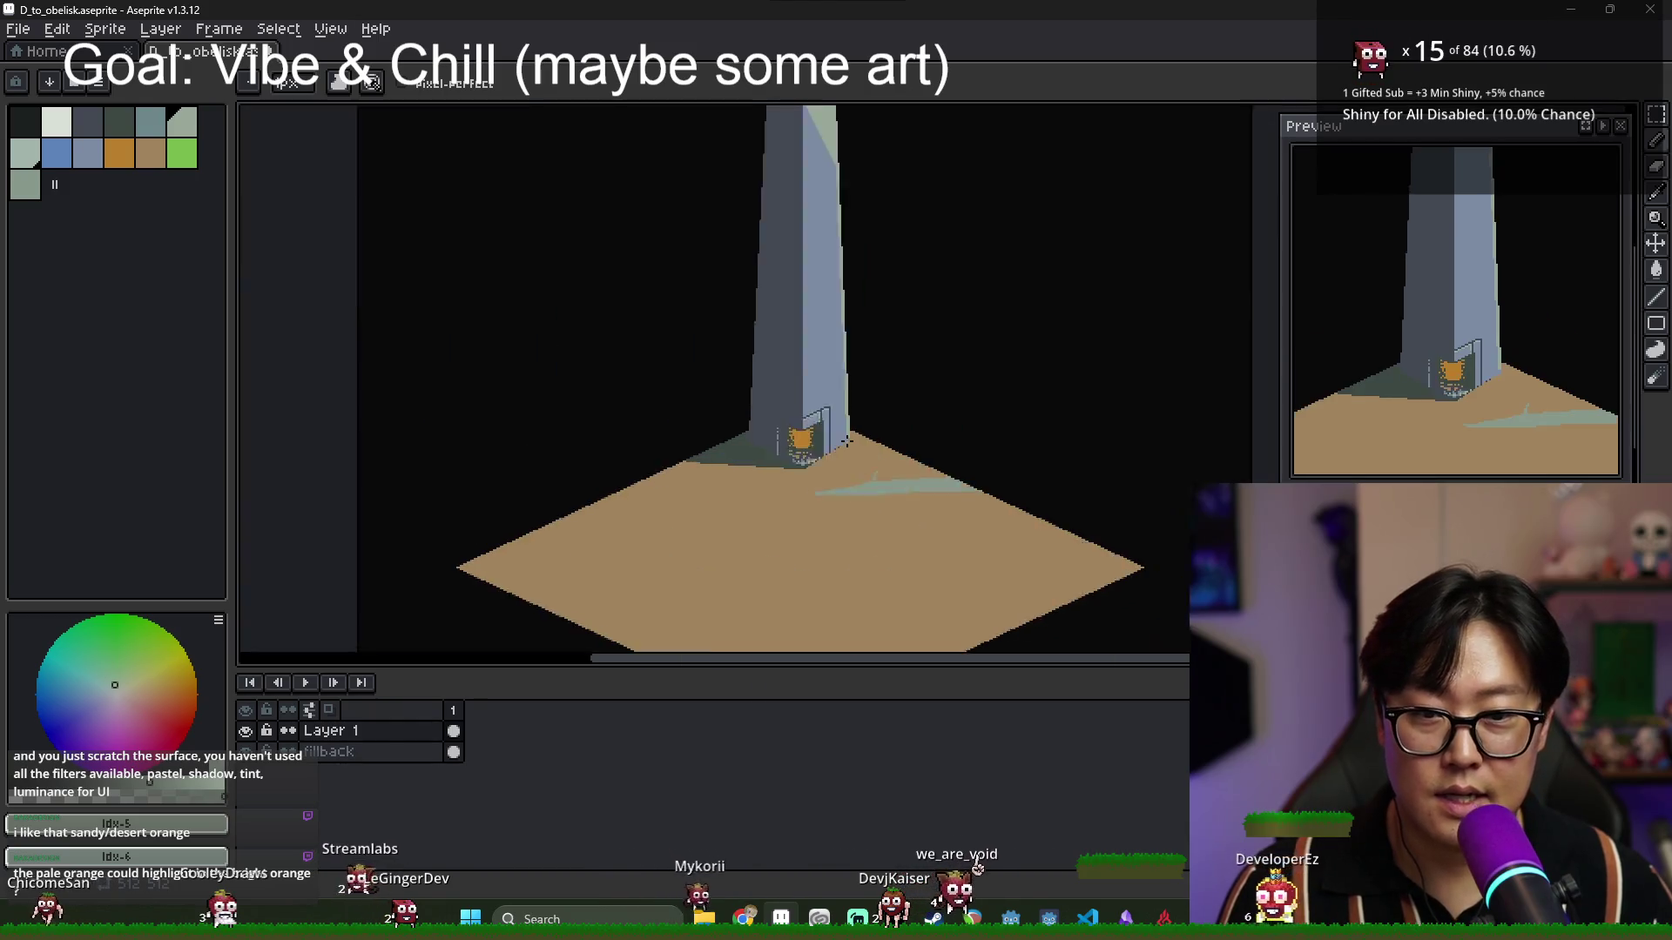
Zoom in and draw a green line up the obelisk's pale face above the doorway.
scroll(820, 434, "up", 1)
scroll(819, 422, "down", 3)
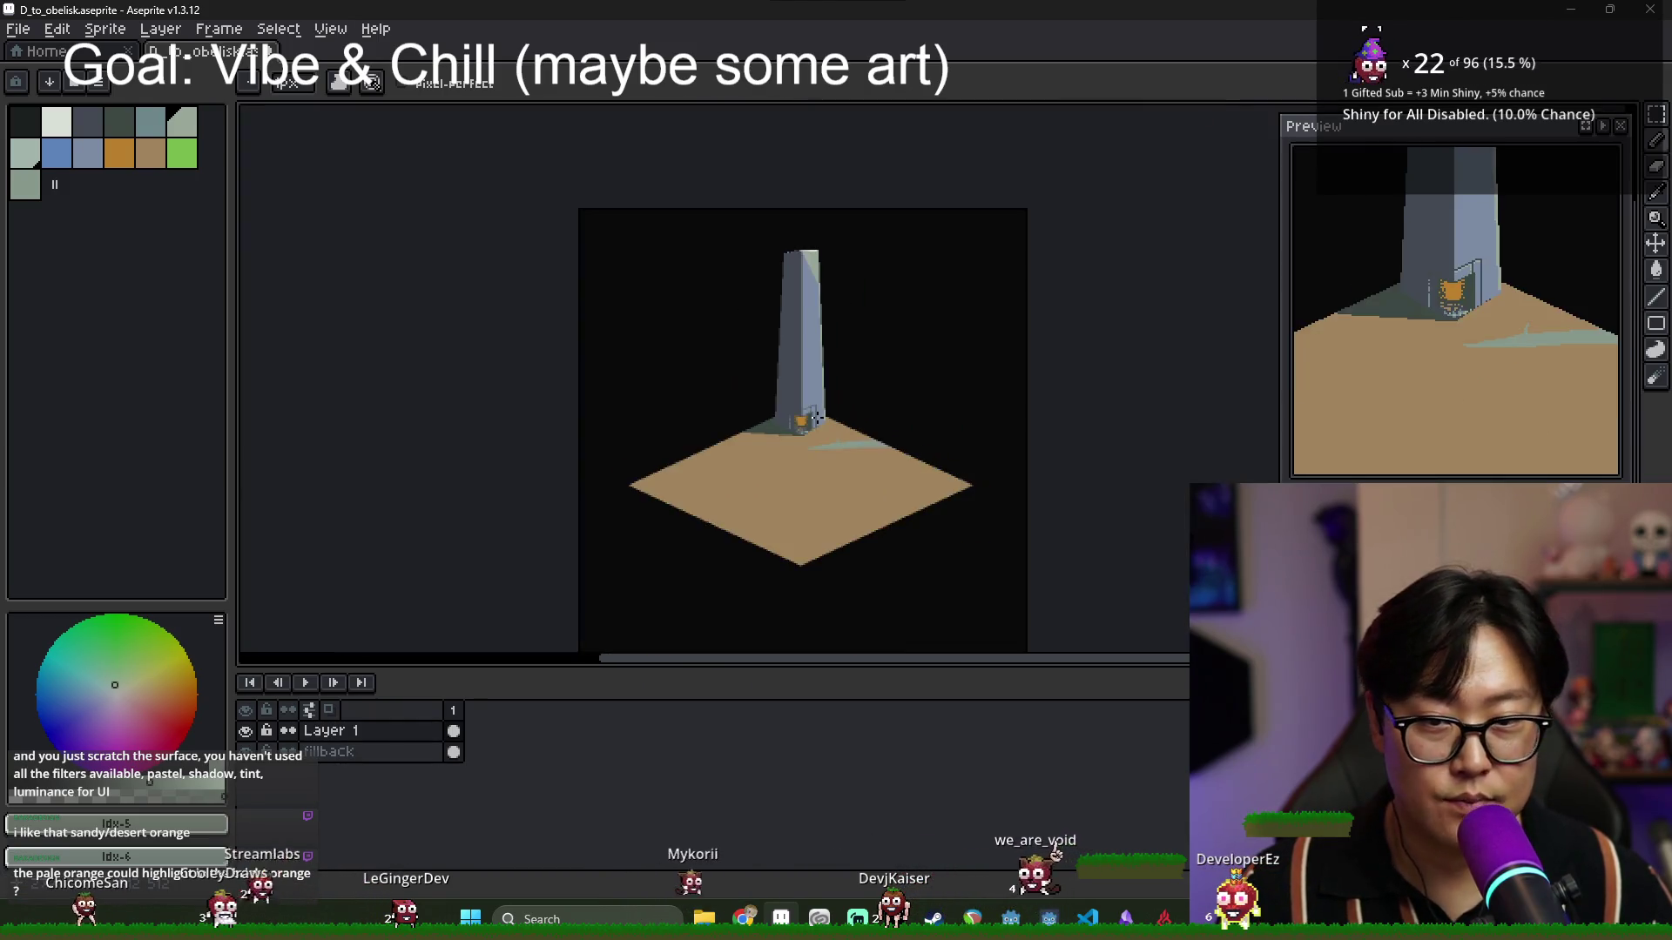
scroll(820, 420, "up", 3)
scroll(819, 416, "down", 1)
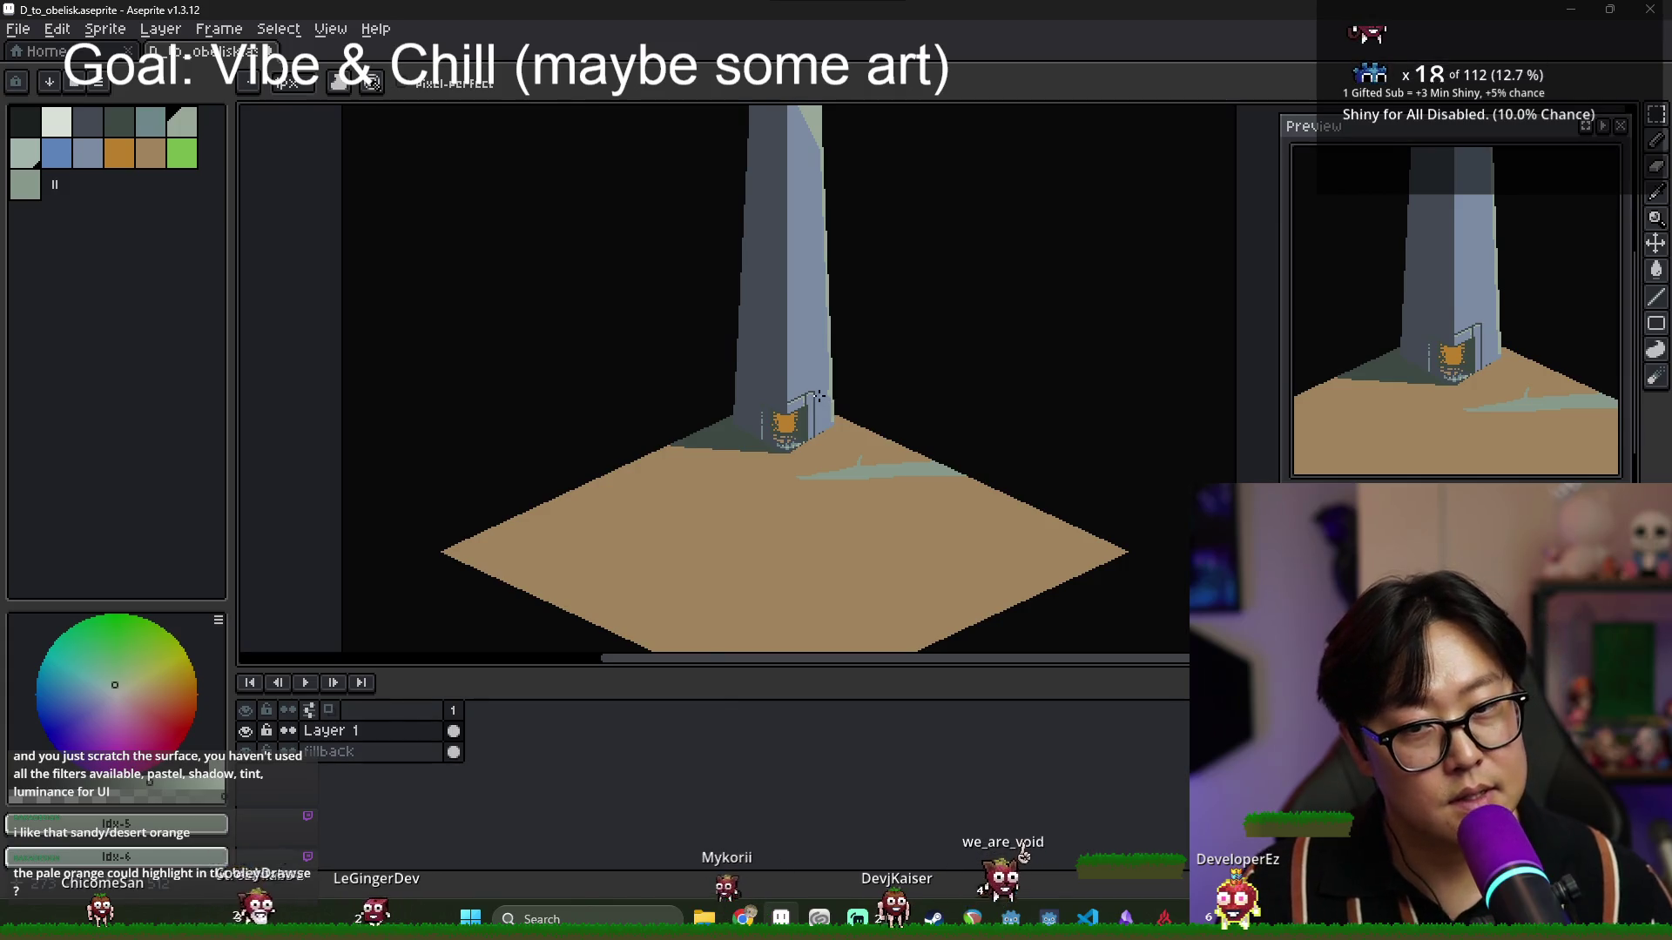
scroll(818, 396, "up", 2)
scroll(793, 397, "down", 2)
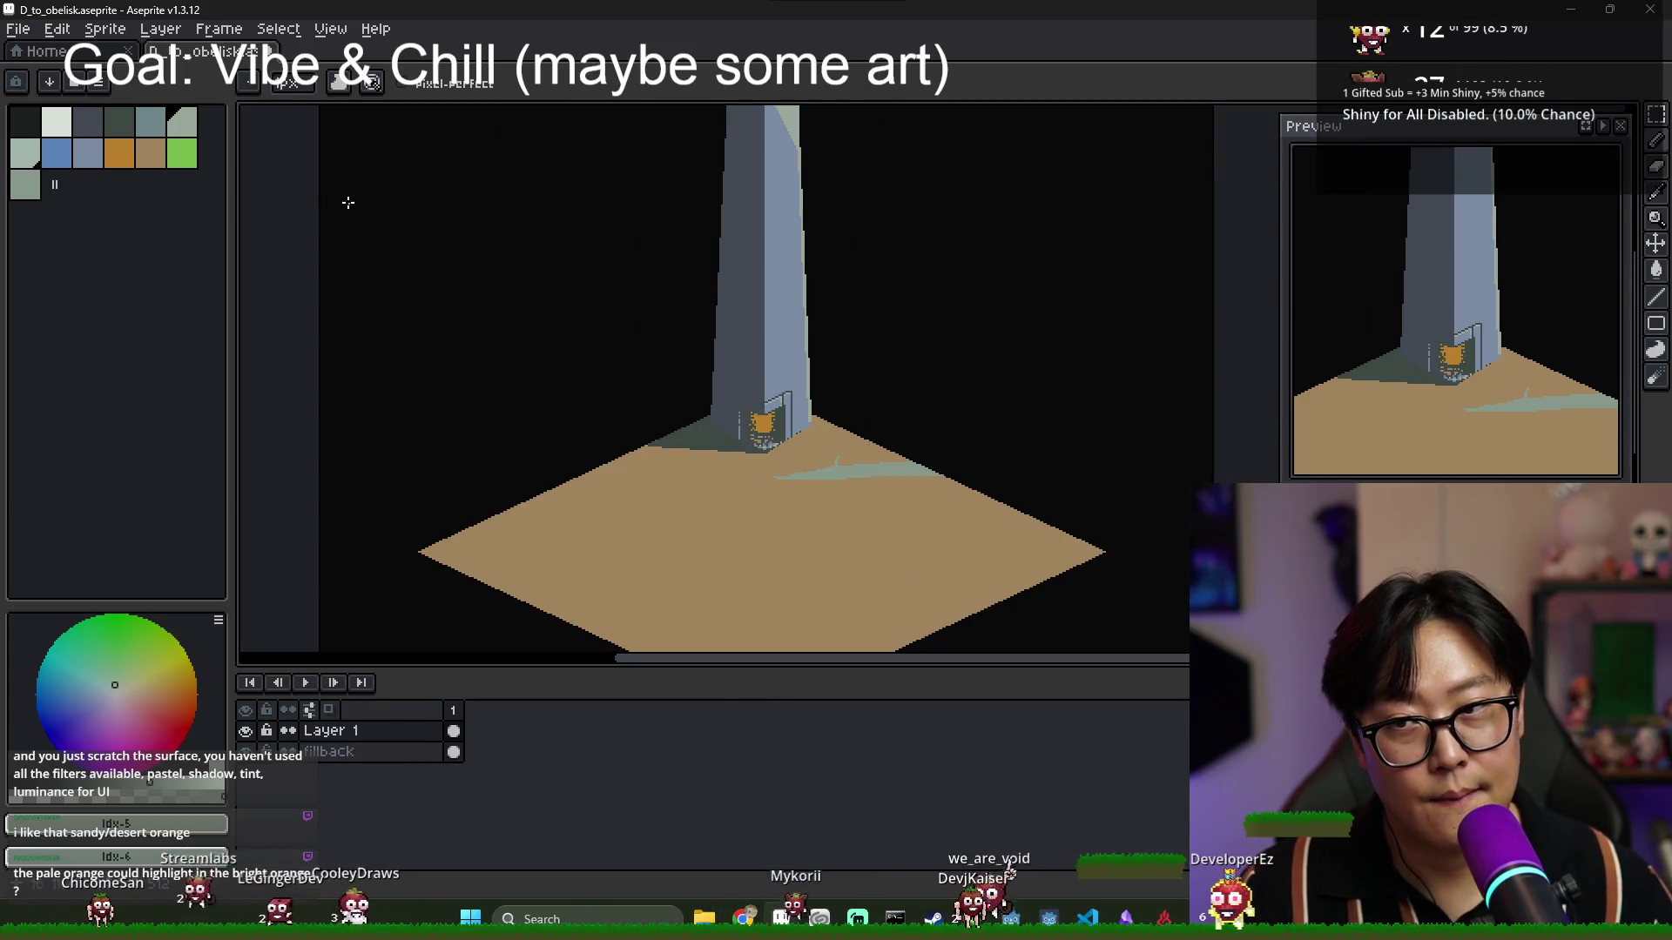
scroll(787, 410, "up", 3)
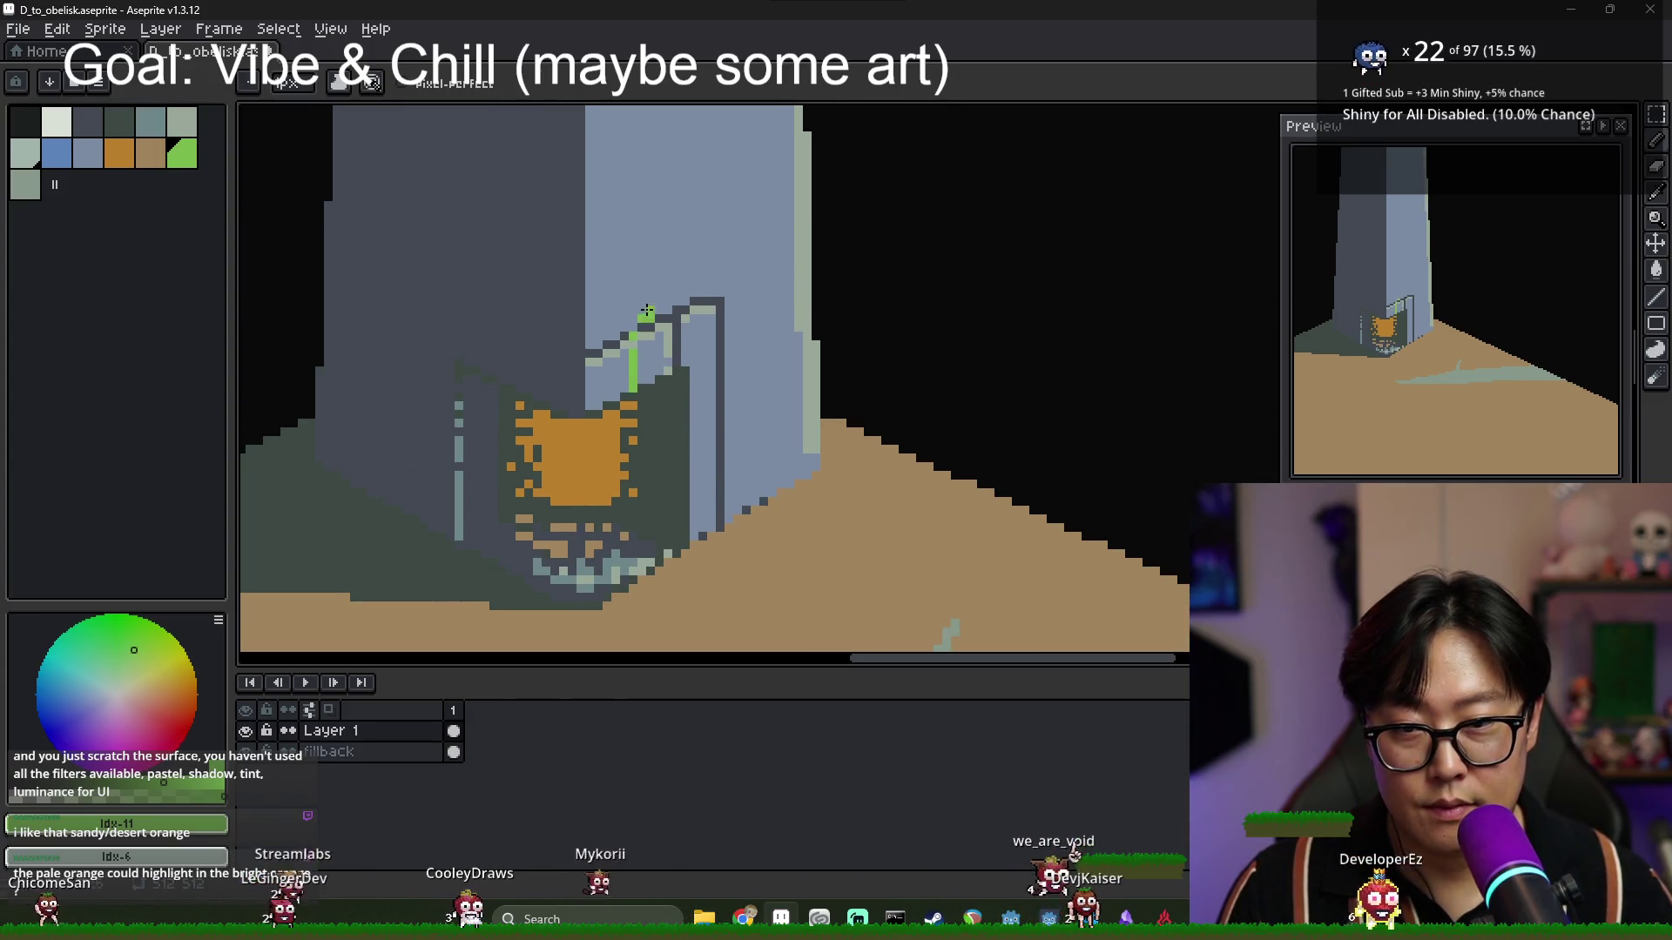
left_click_drag(646, 311, 640, 163)
Add a forking stroke to the green crack and zoom around to check it.
scroll(702, 327, "down", 2)
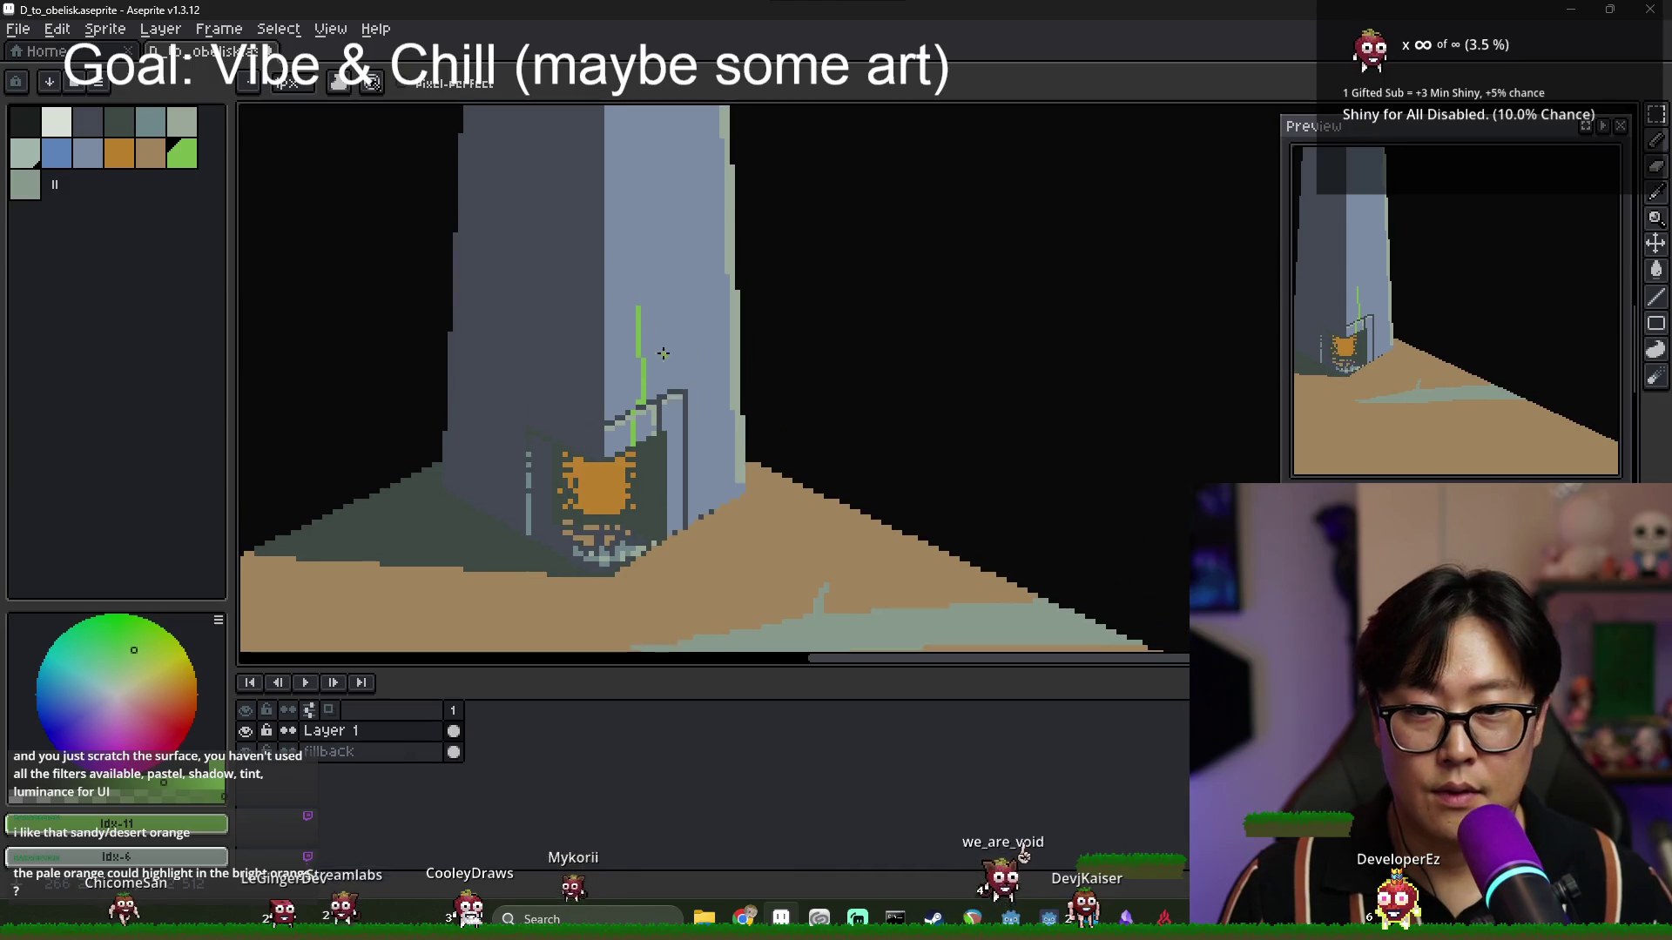
left_click_drag(726, 288, 694, 338)
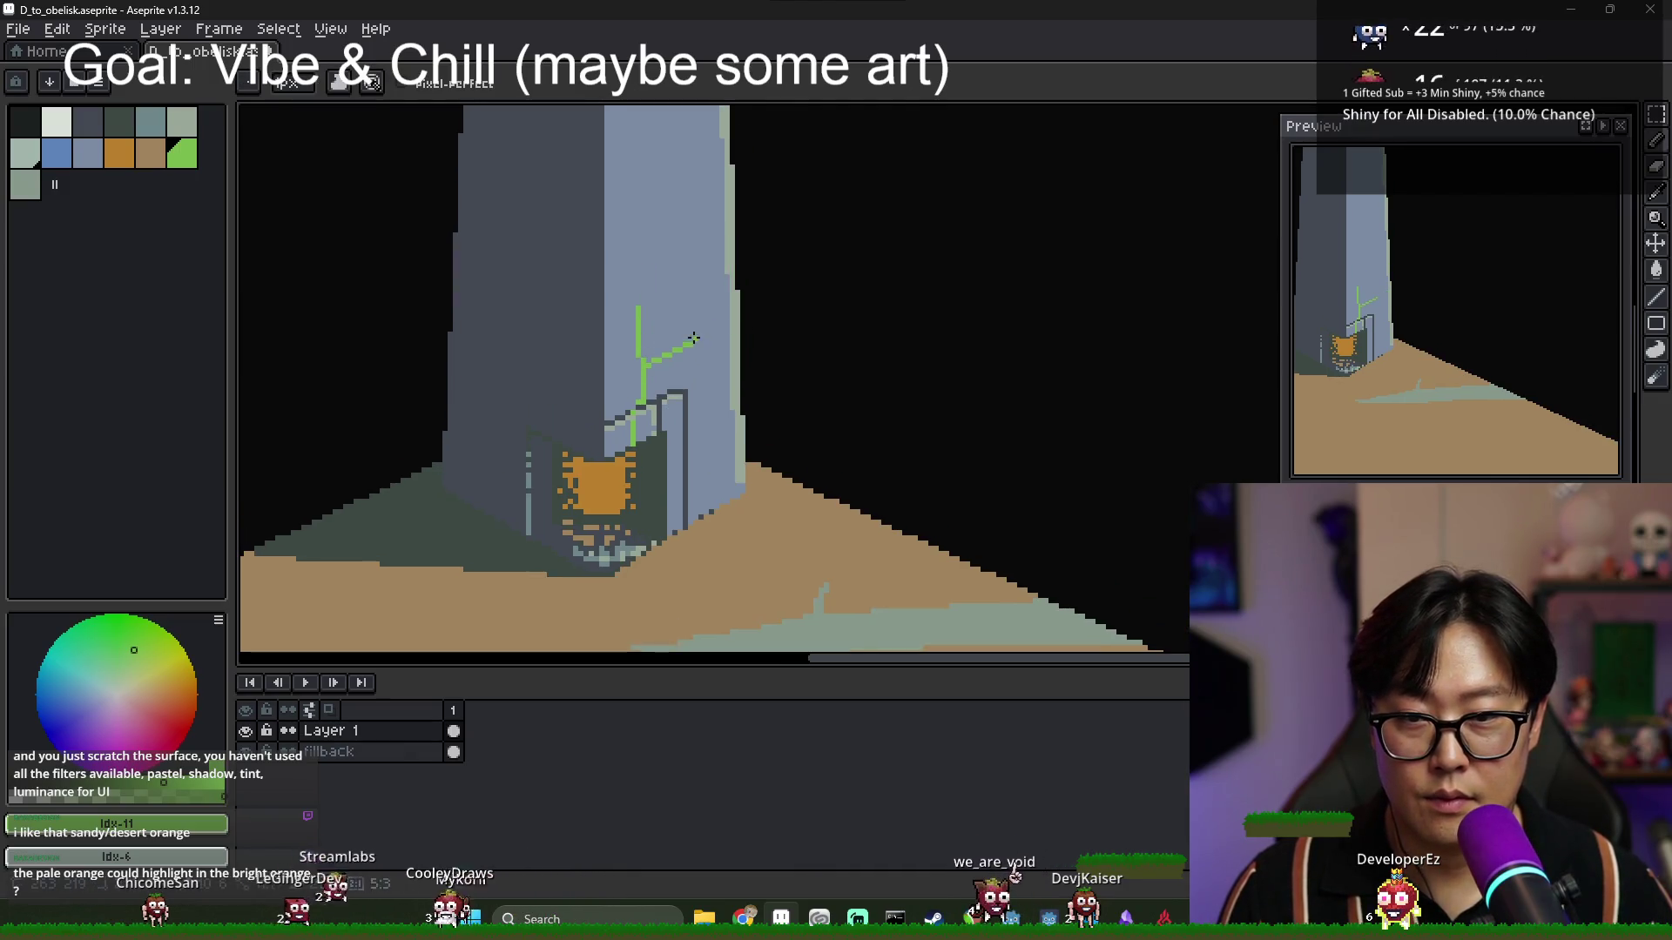
scroll(643, 307, "down", 3)
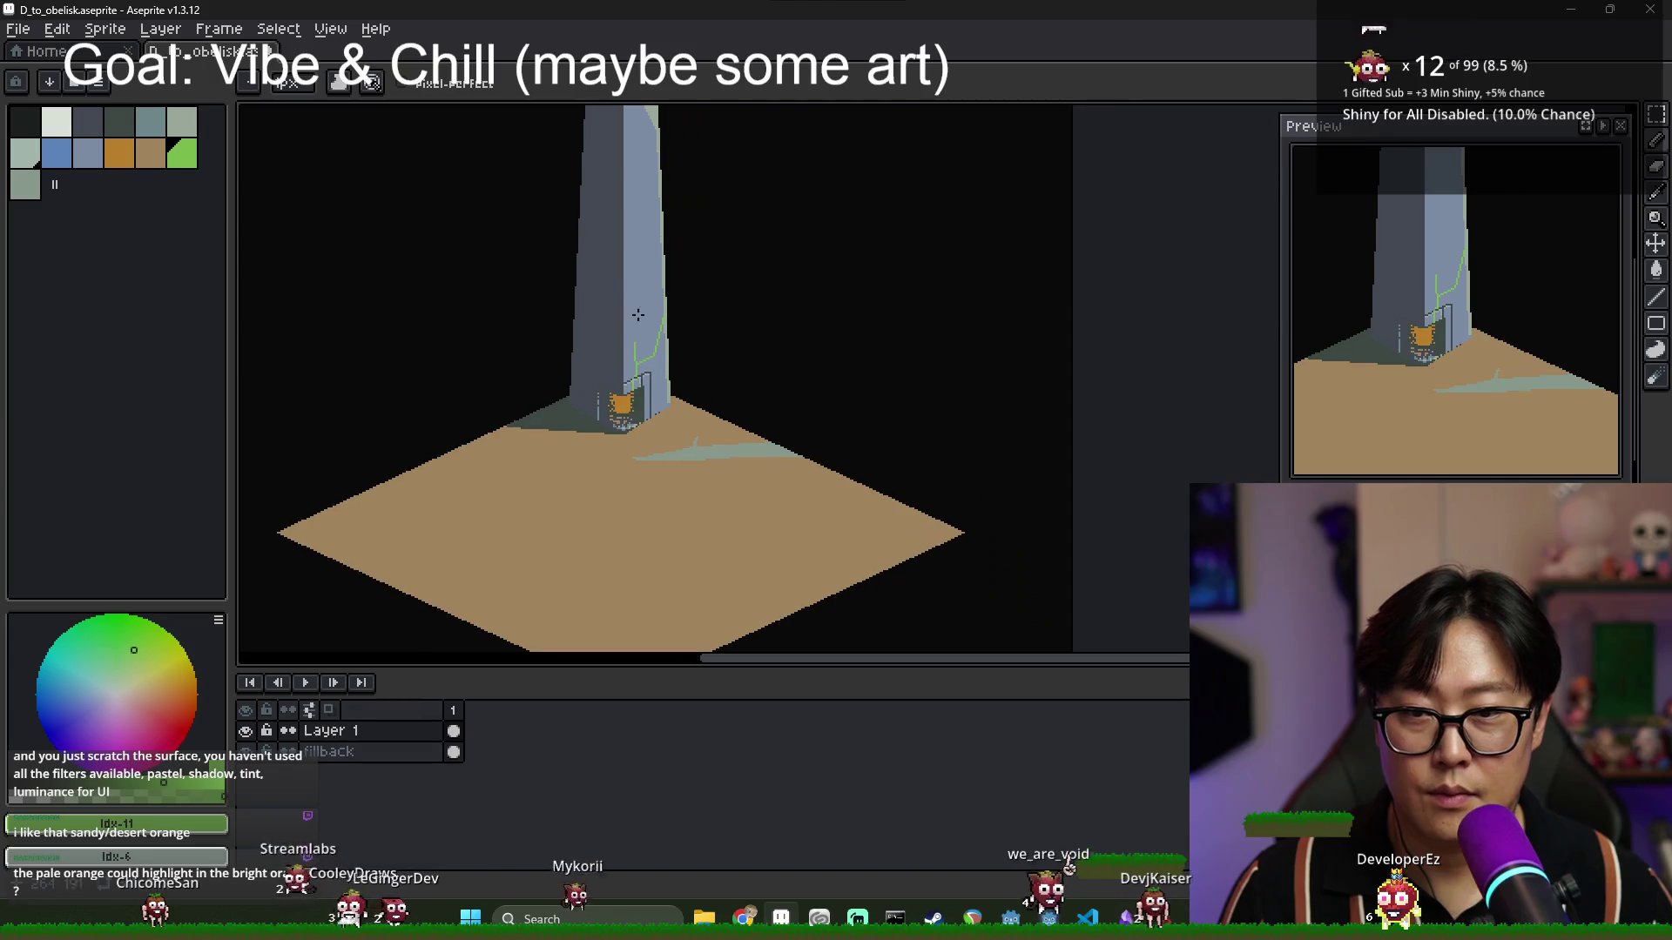
scroll(625, 304, "left", 3)
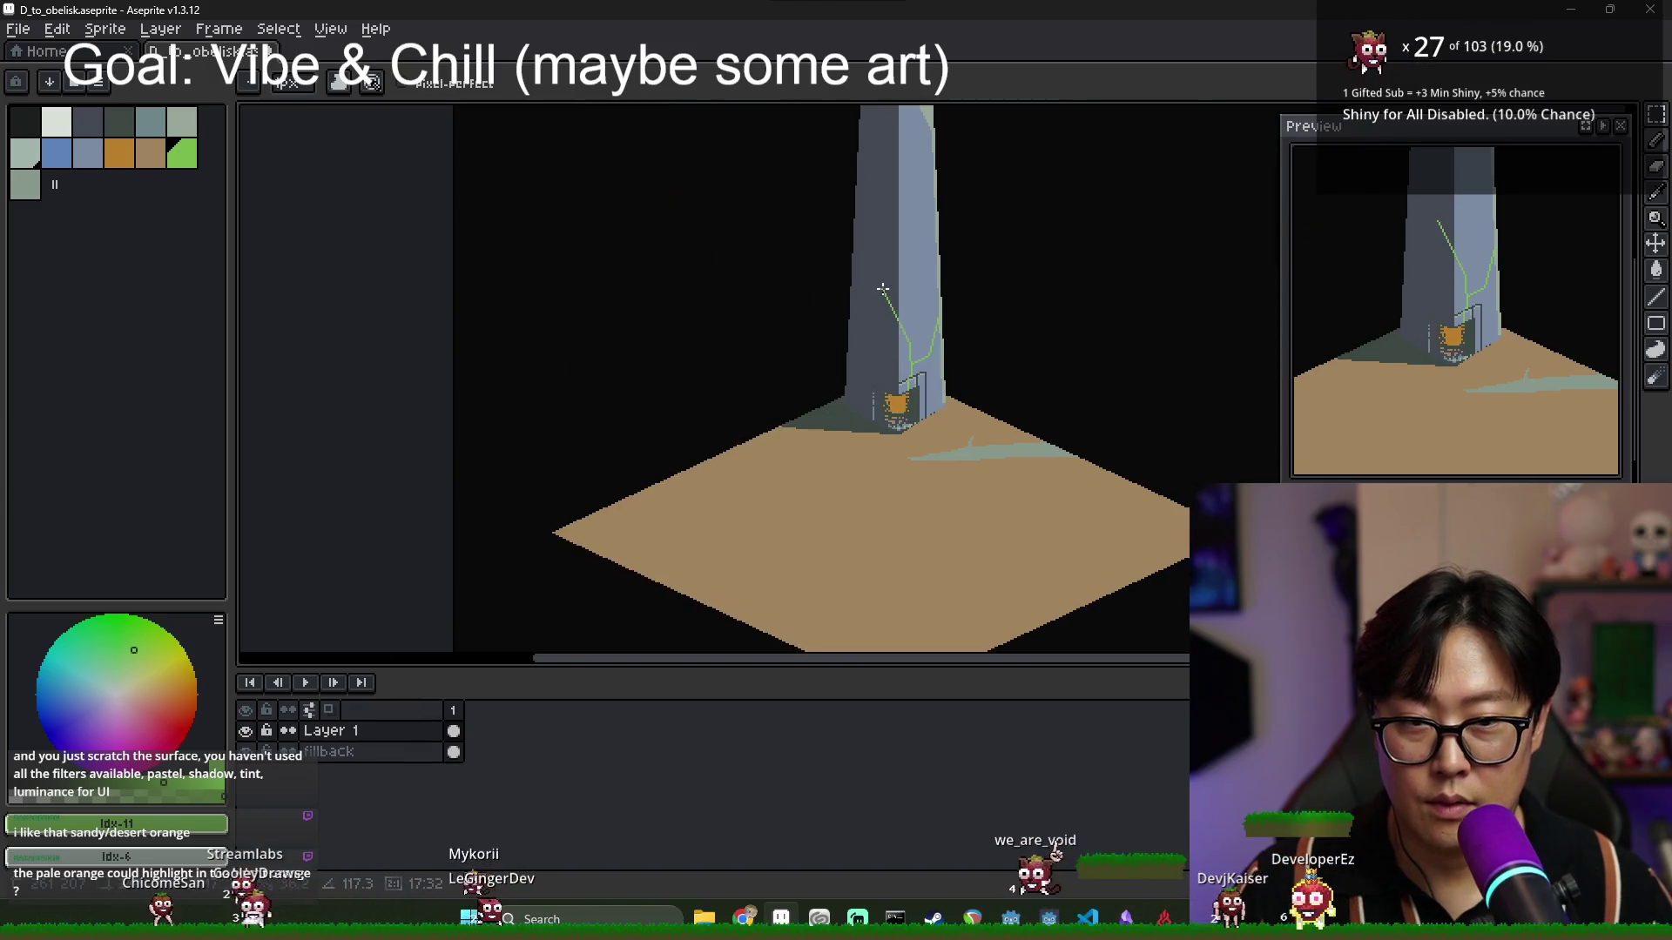
scroll(883, 288, "up", 3)
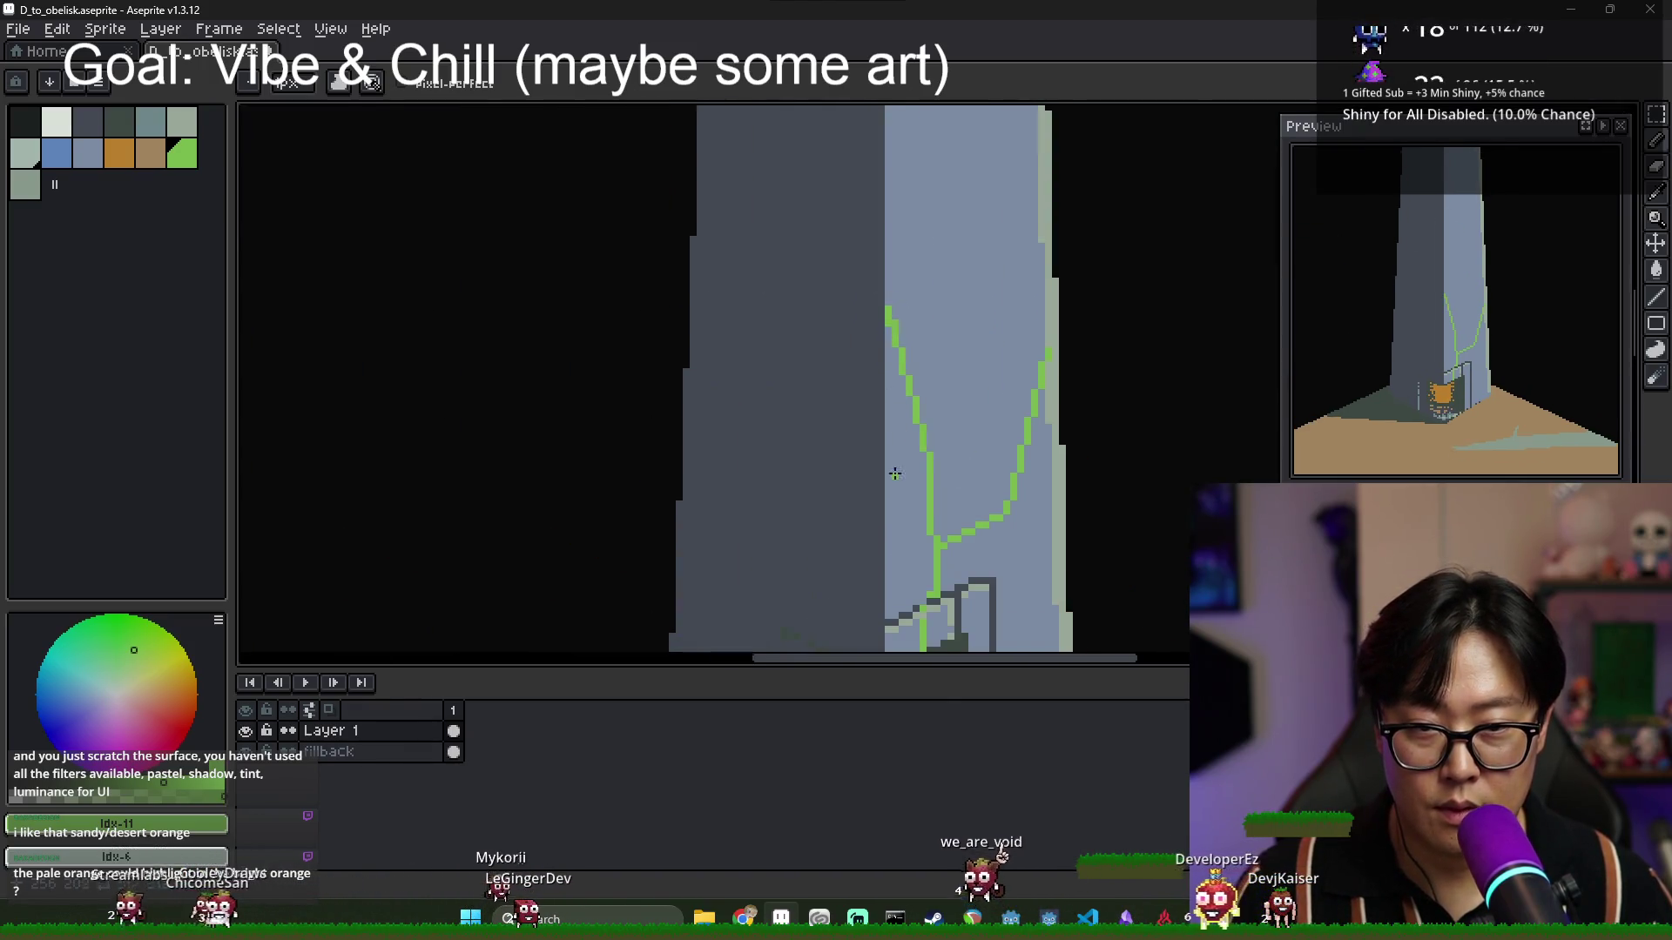
scroll(895, 473, "down", 1)
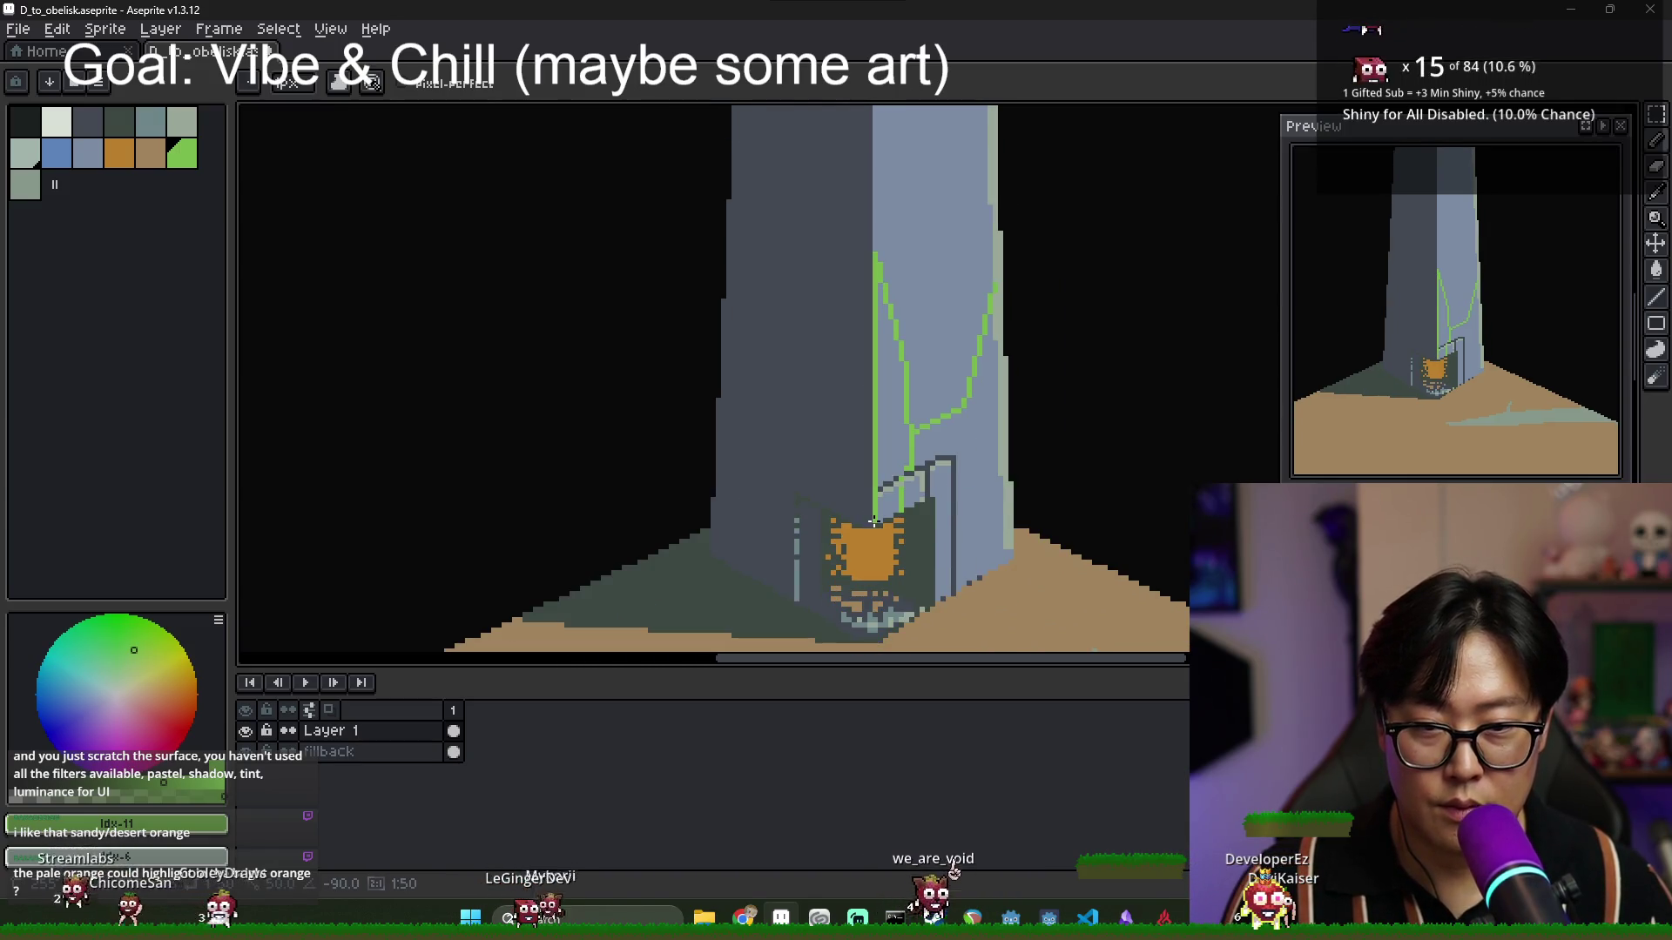
scroll(858, 474, "up", 2)
scroll(869, 343, "down", 2)
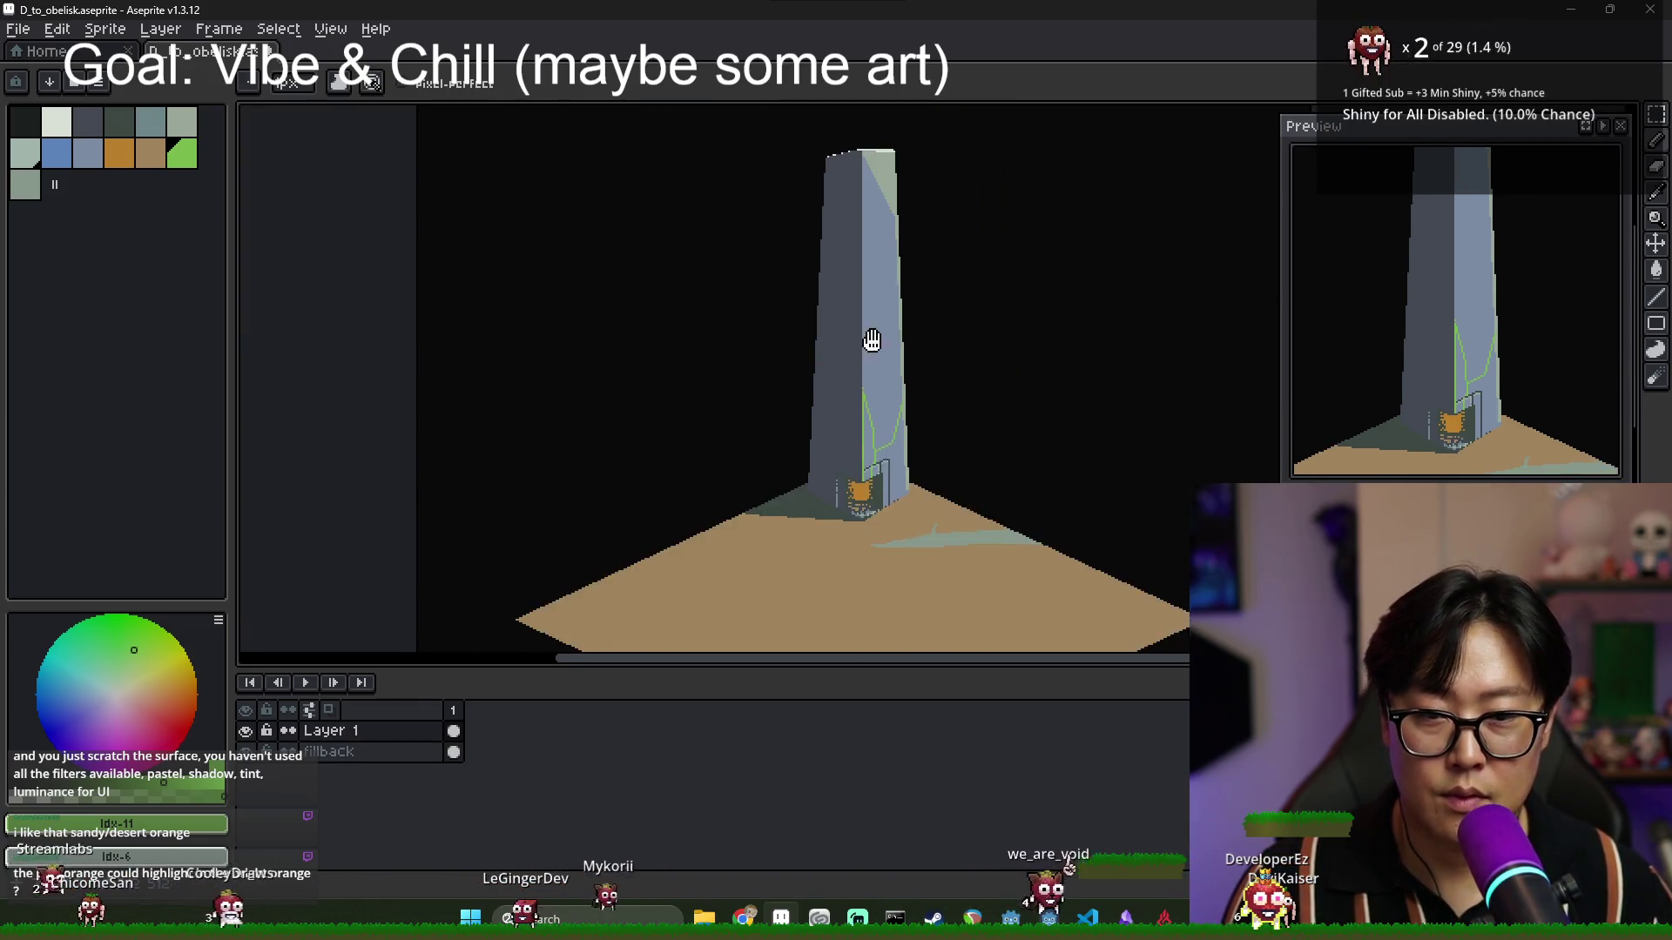
scroll(828, 235, "down", 1)
scroll(828, 235, "up", 3)
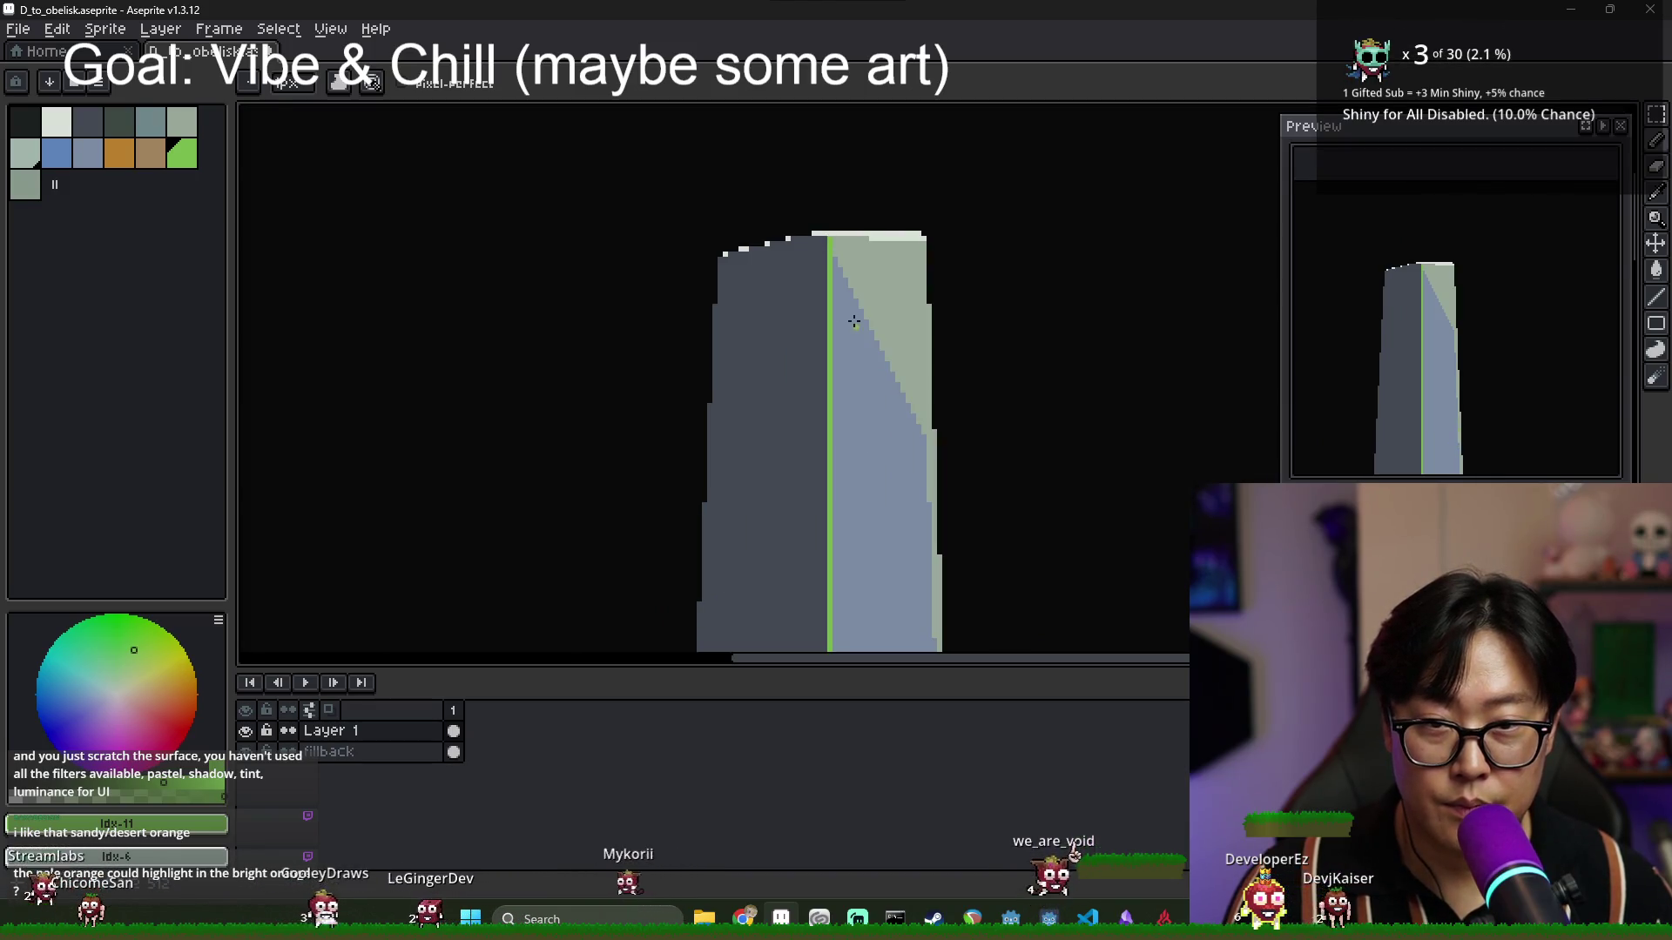
scroll(844, 375, "down", 3)
scroll(802, 533, "up", 4)
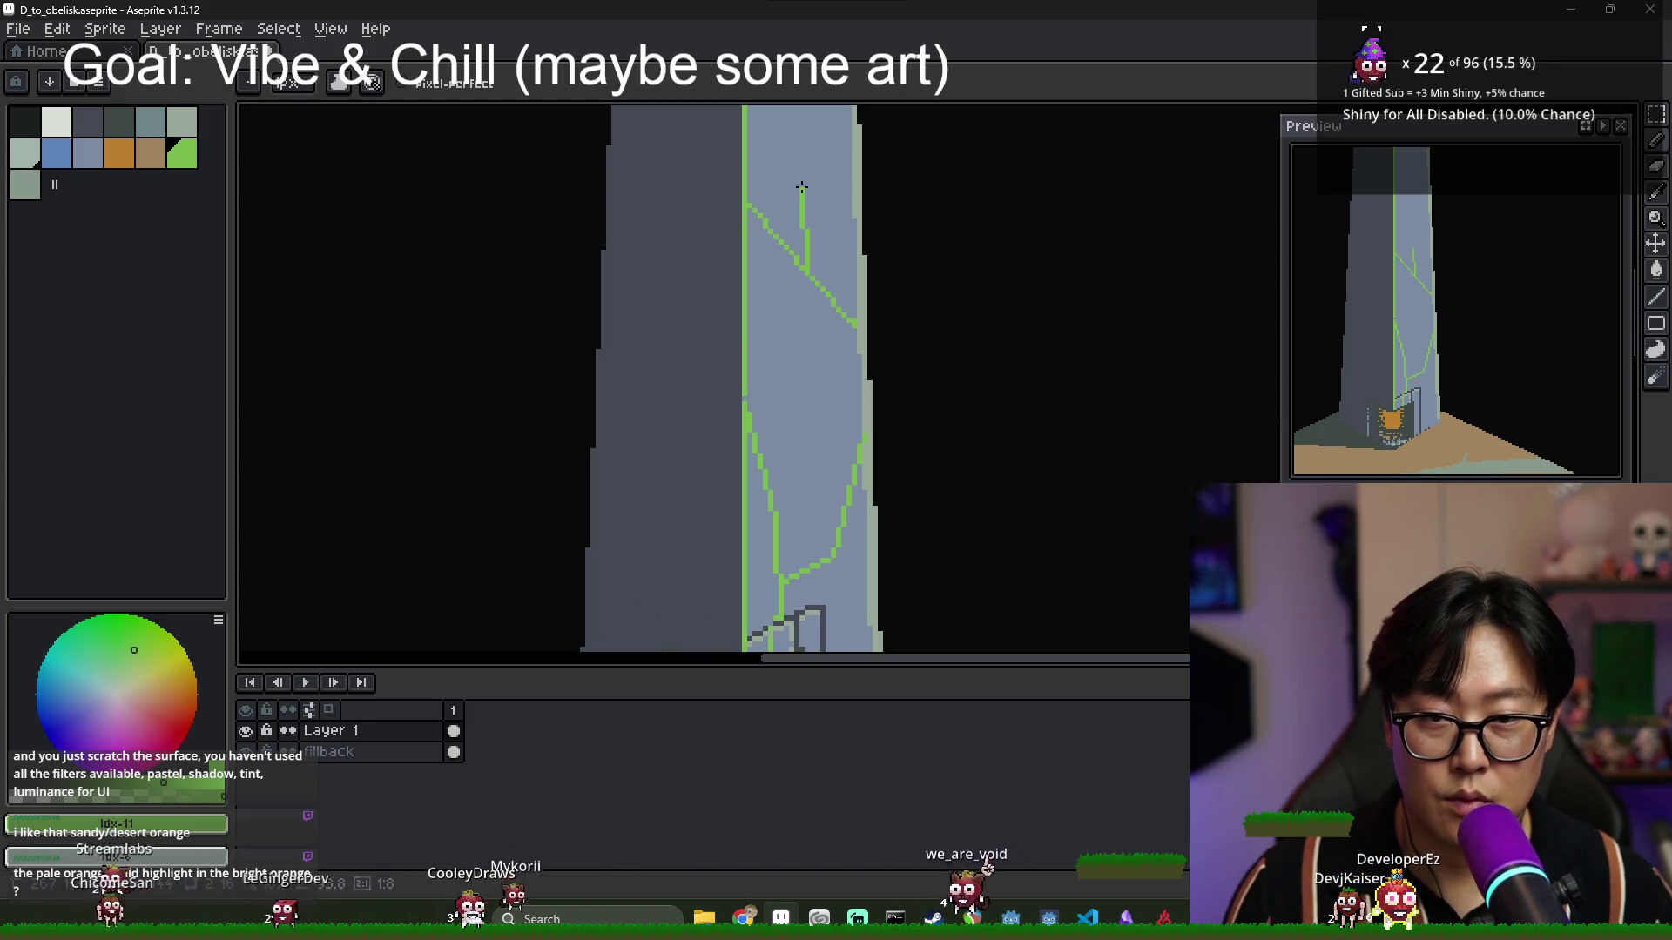
Pan and zoom over the upper obelisk to inspect the crack up to its top.
left_click_drag(835, 135, 801, 329)
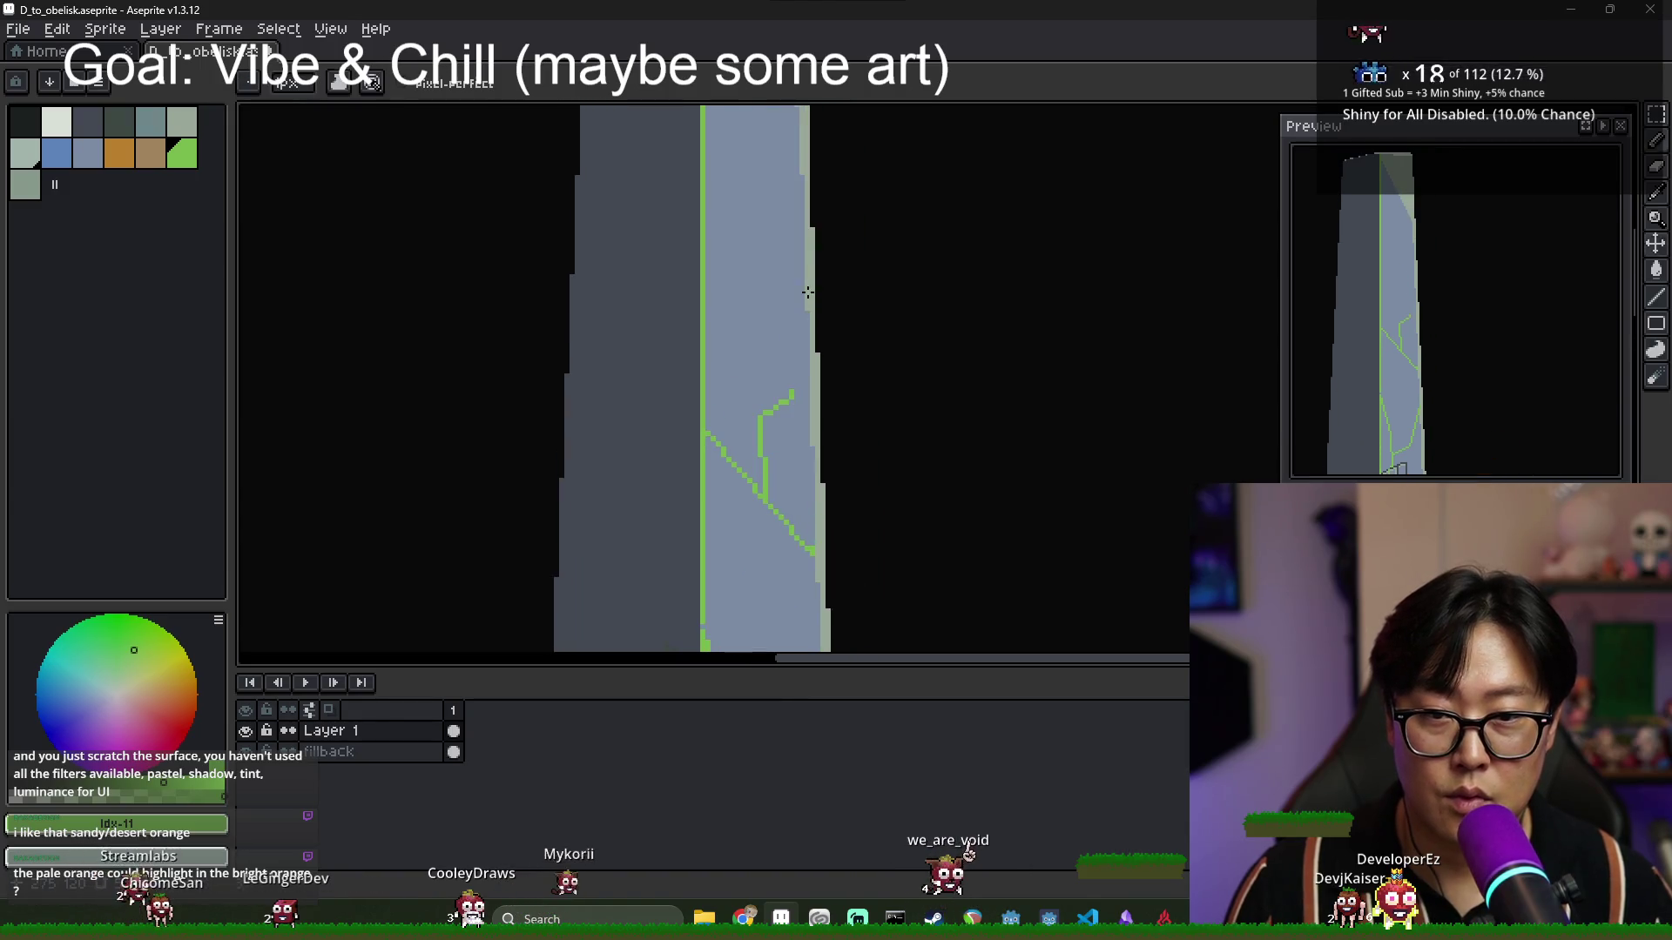
scroll(807, 293, "down", 3)
scroll(796, 350, "up", 2)
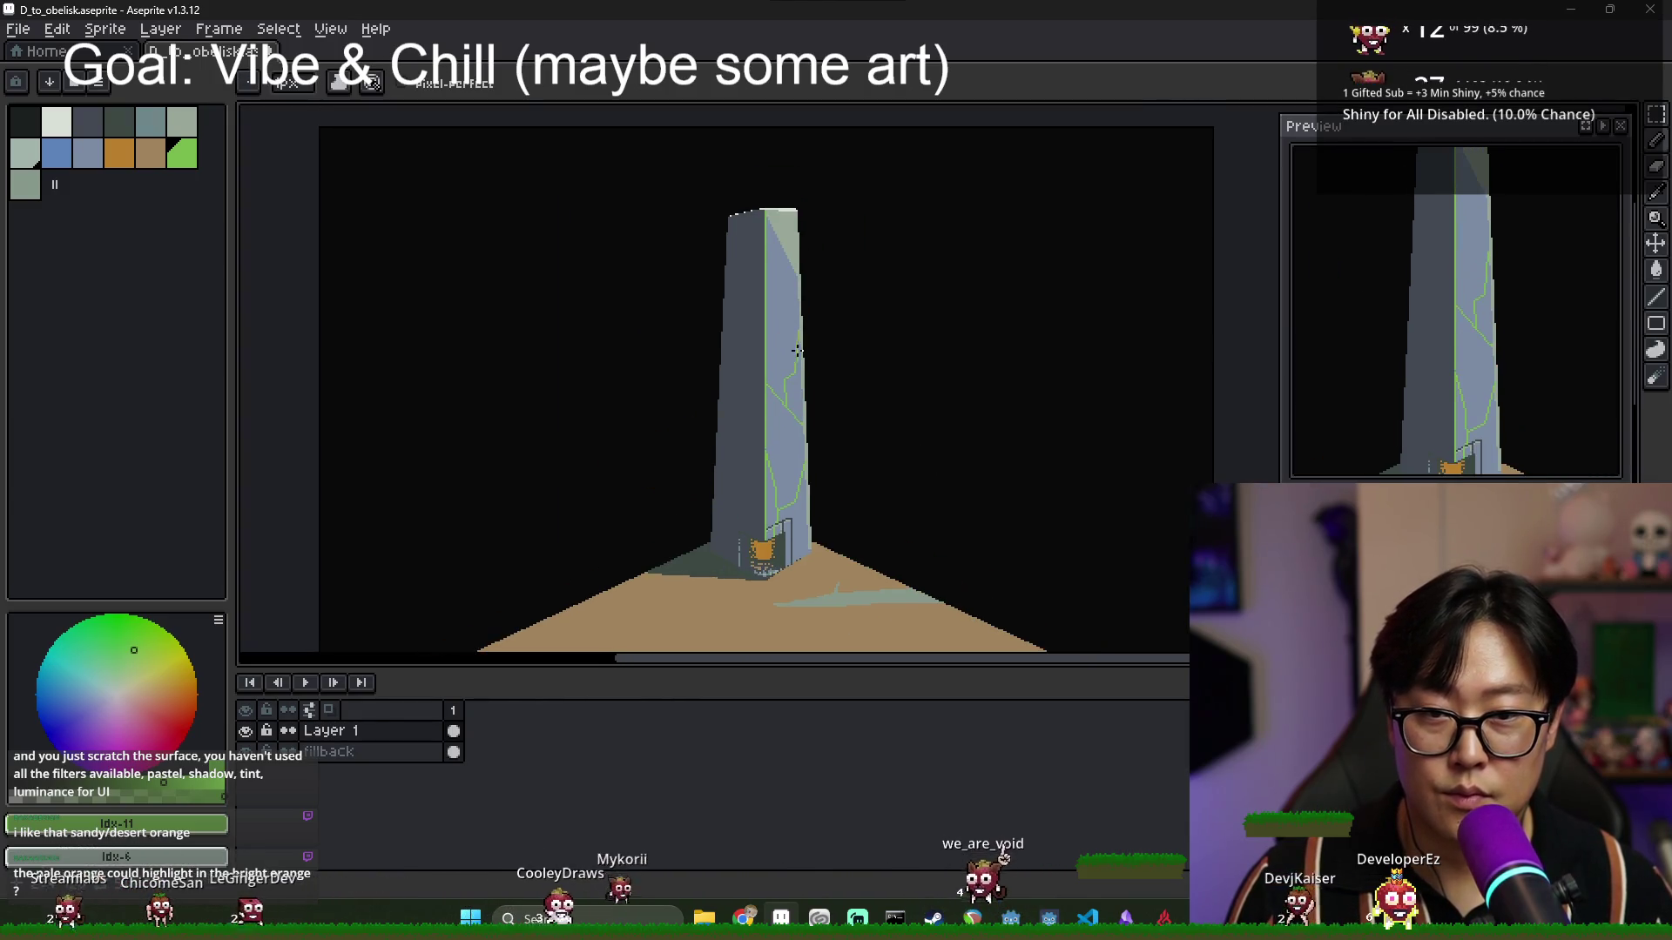
scroll(797, 350, "up", 3)
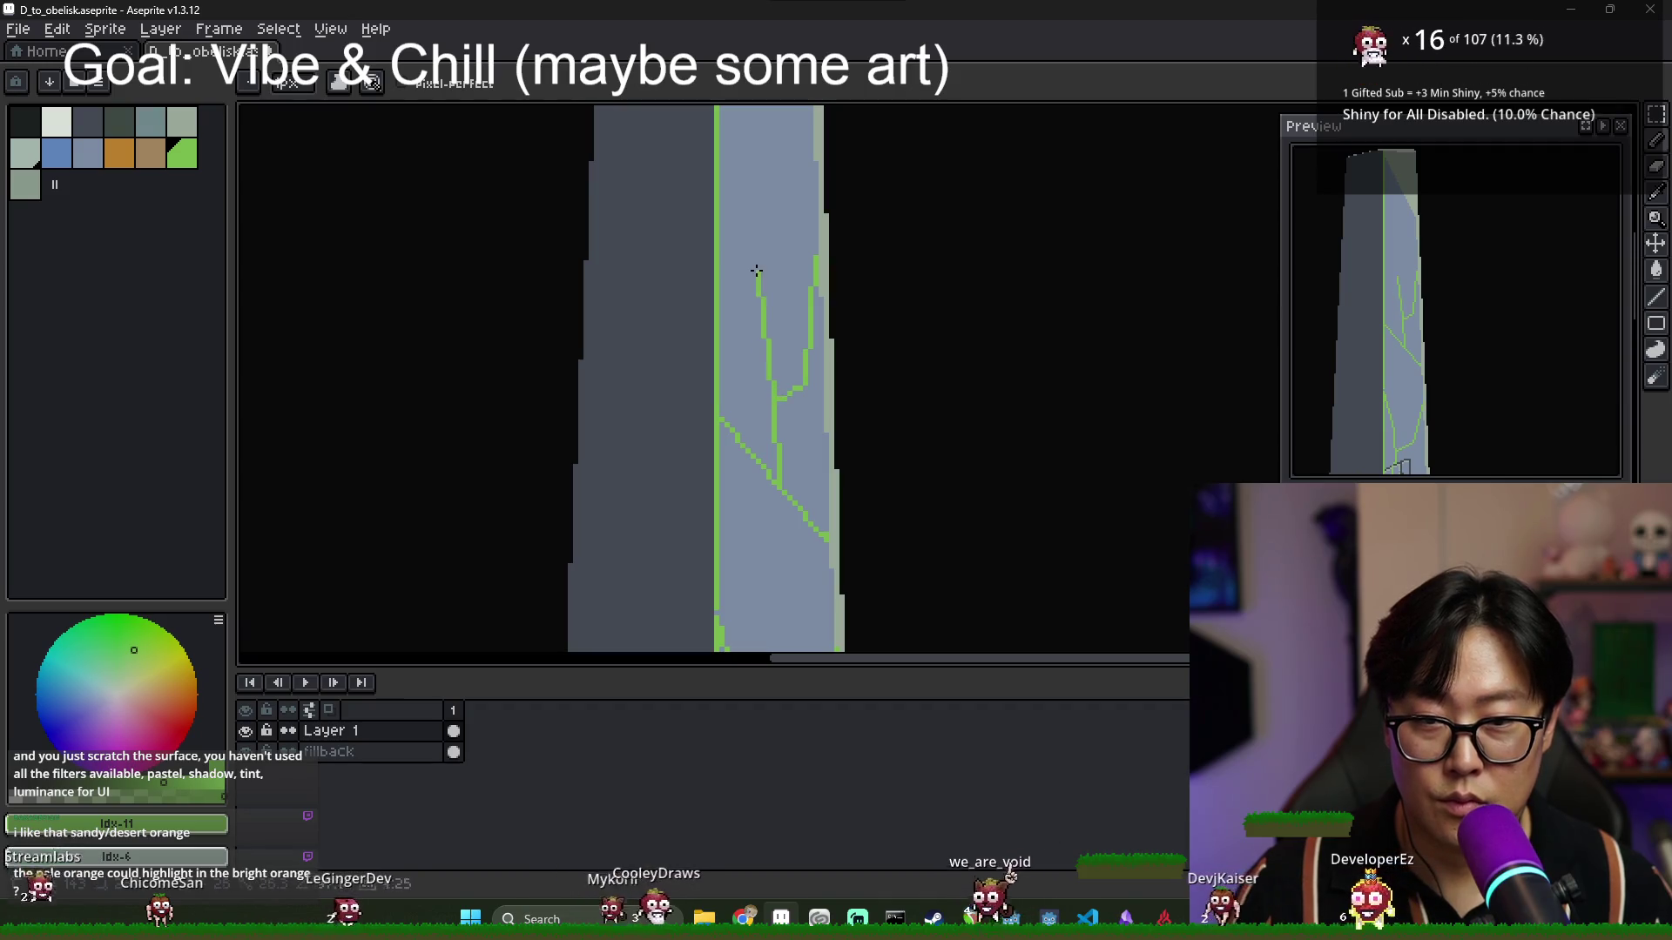
scroll(751, 328, "up", 3)
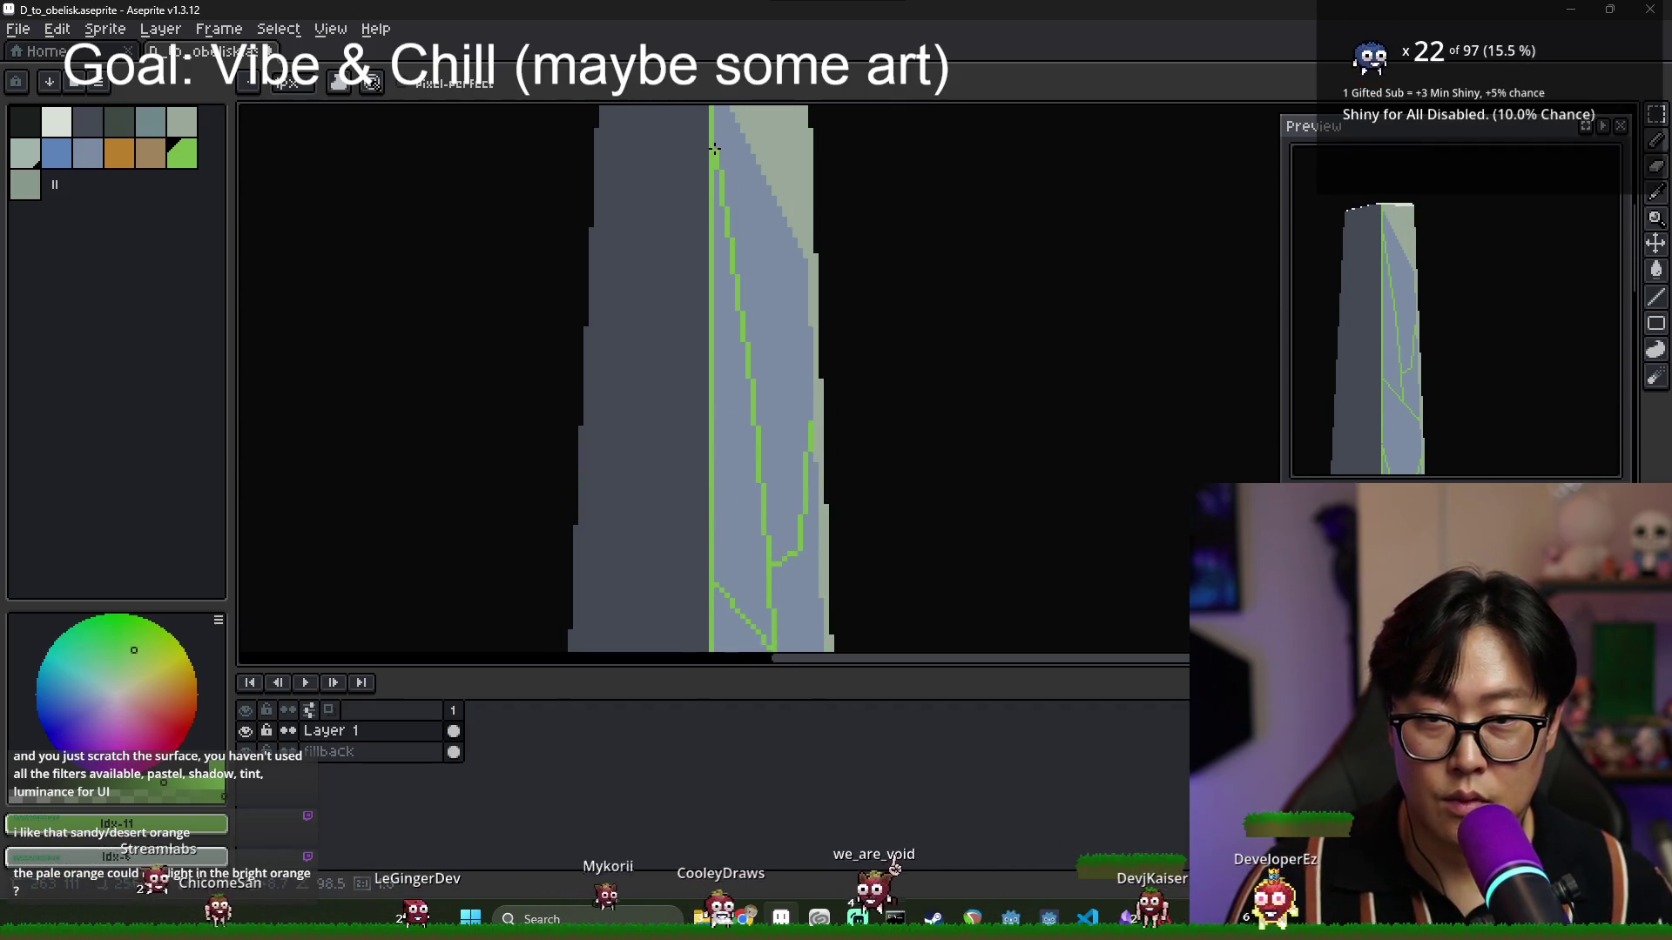
scroll(747, 235, "down", 4)
scroll(764, 321, "up", 2)
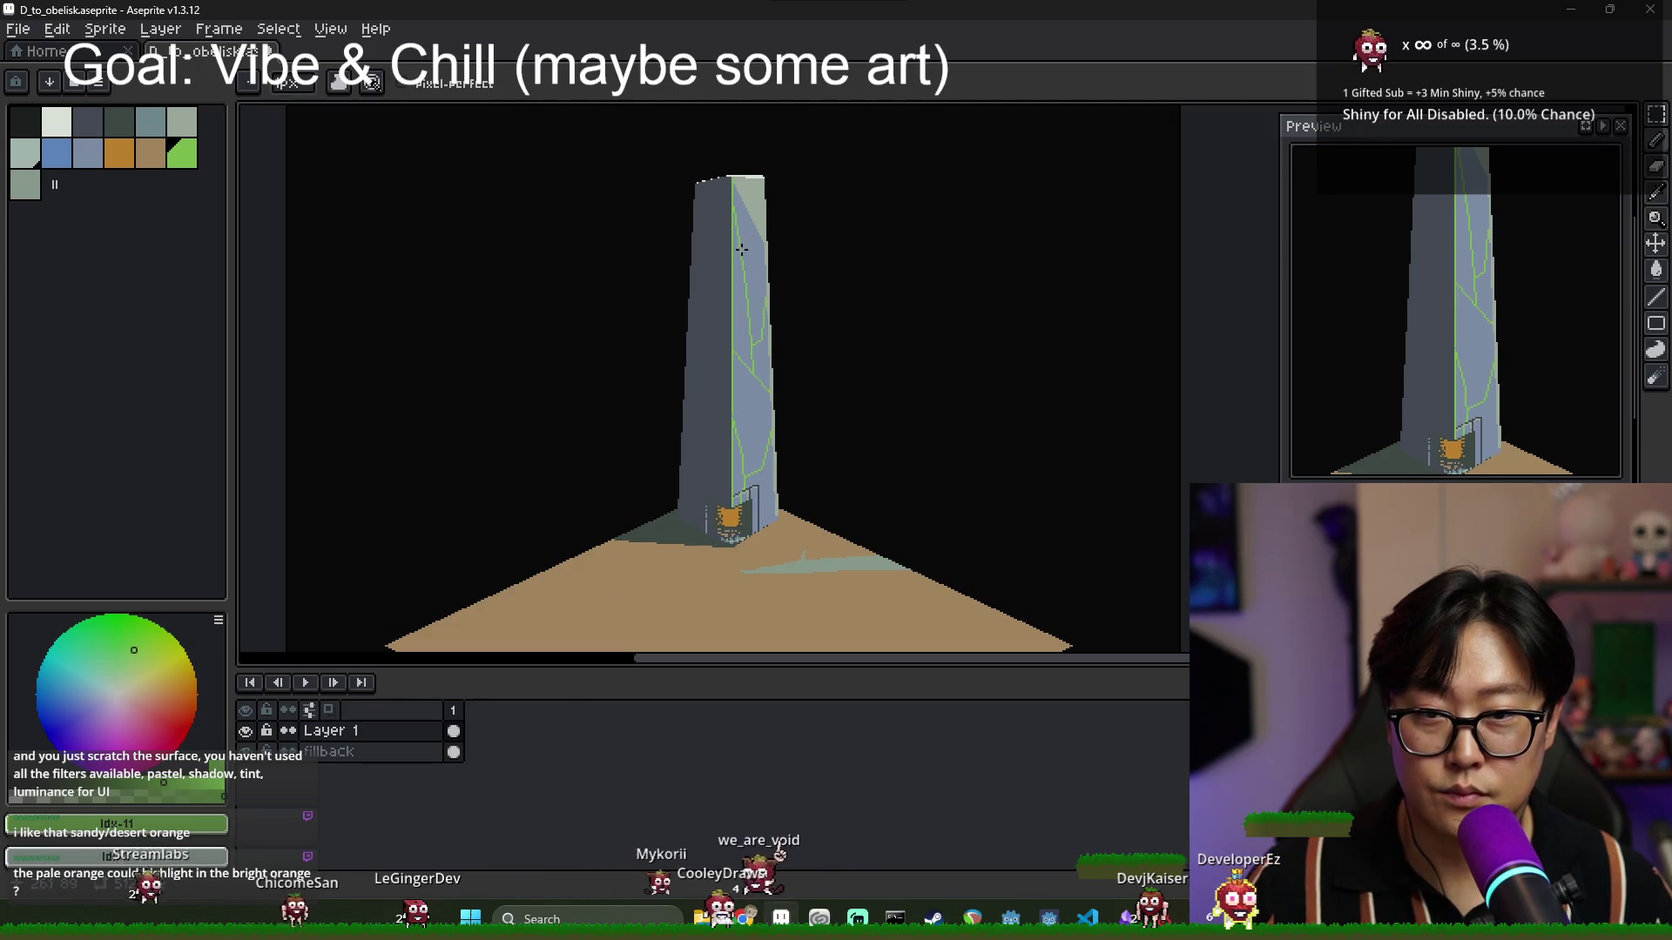
scroll(765, 256, "down", 3)
scroll(759, 380, "up", 3)
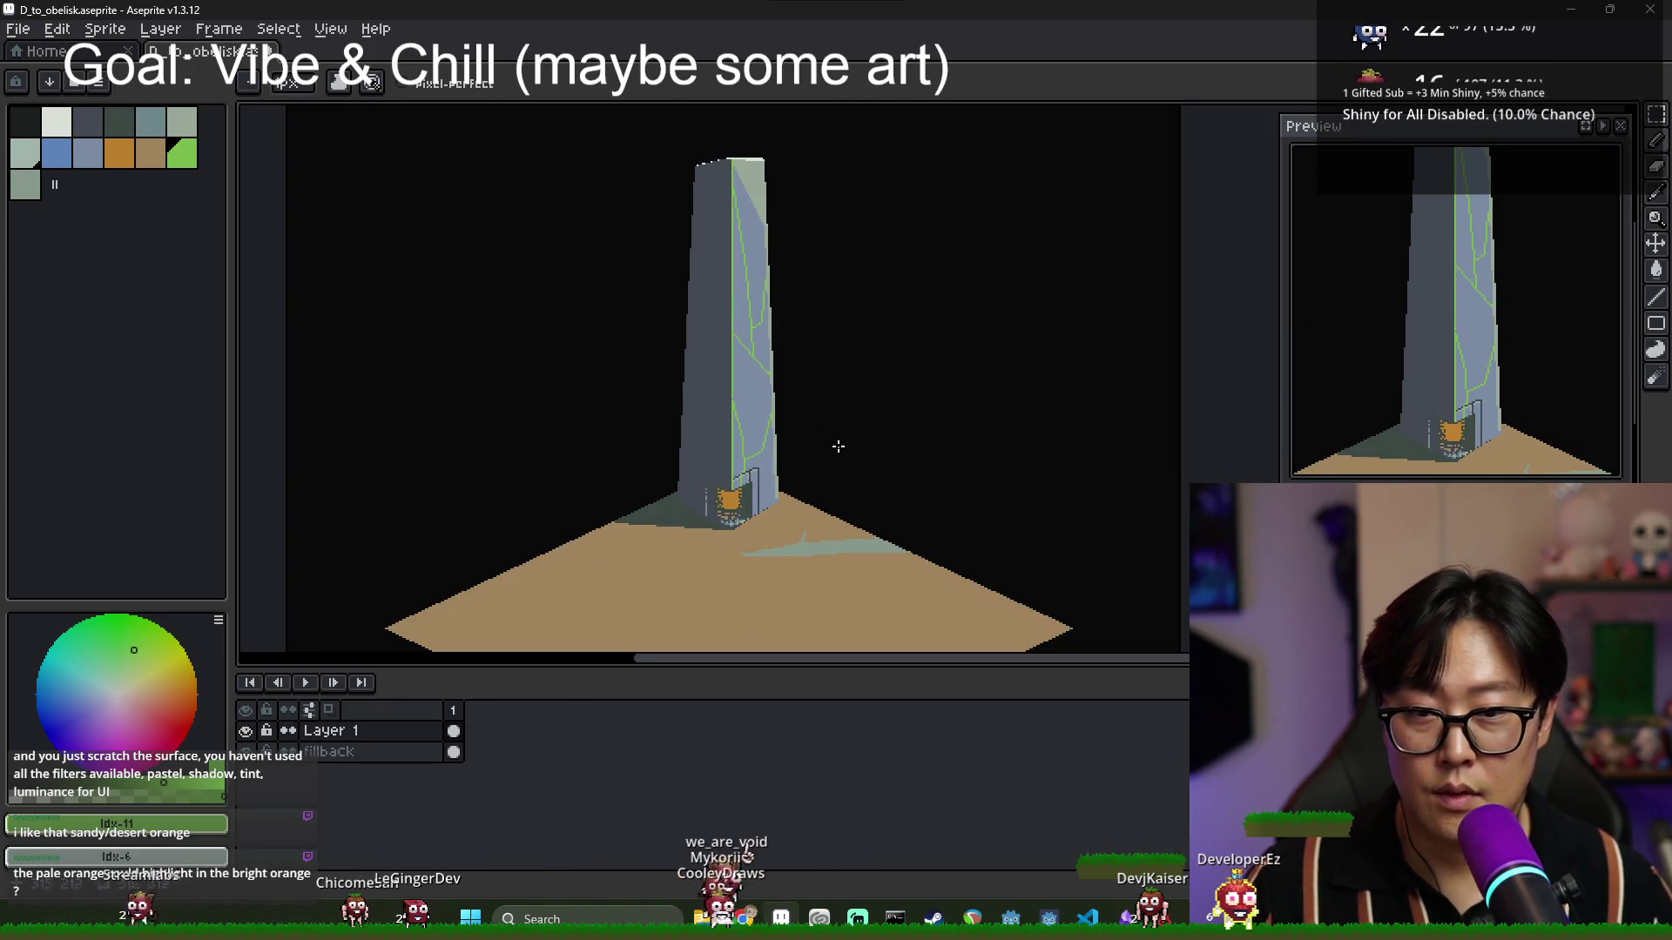
scroll(838, 447, "down", 1)
scroll(828, 466, "up", 1)
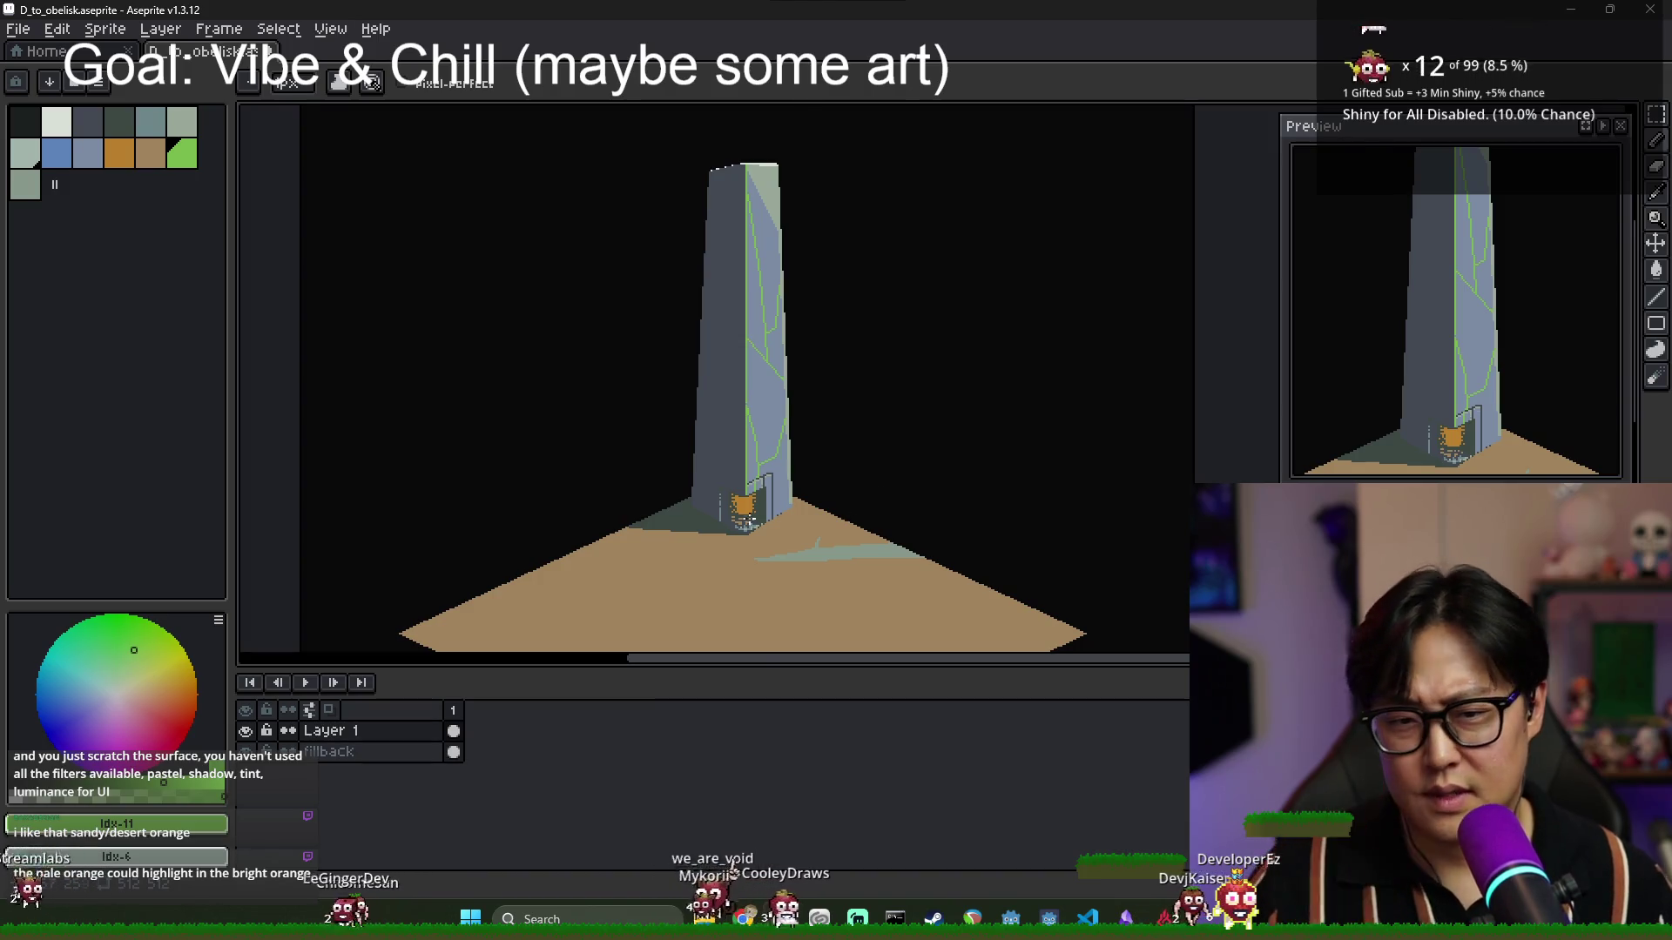
scroll(746, 520, "up", 4)
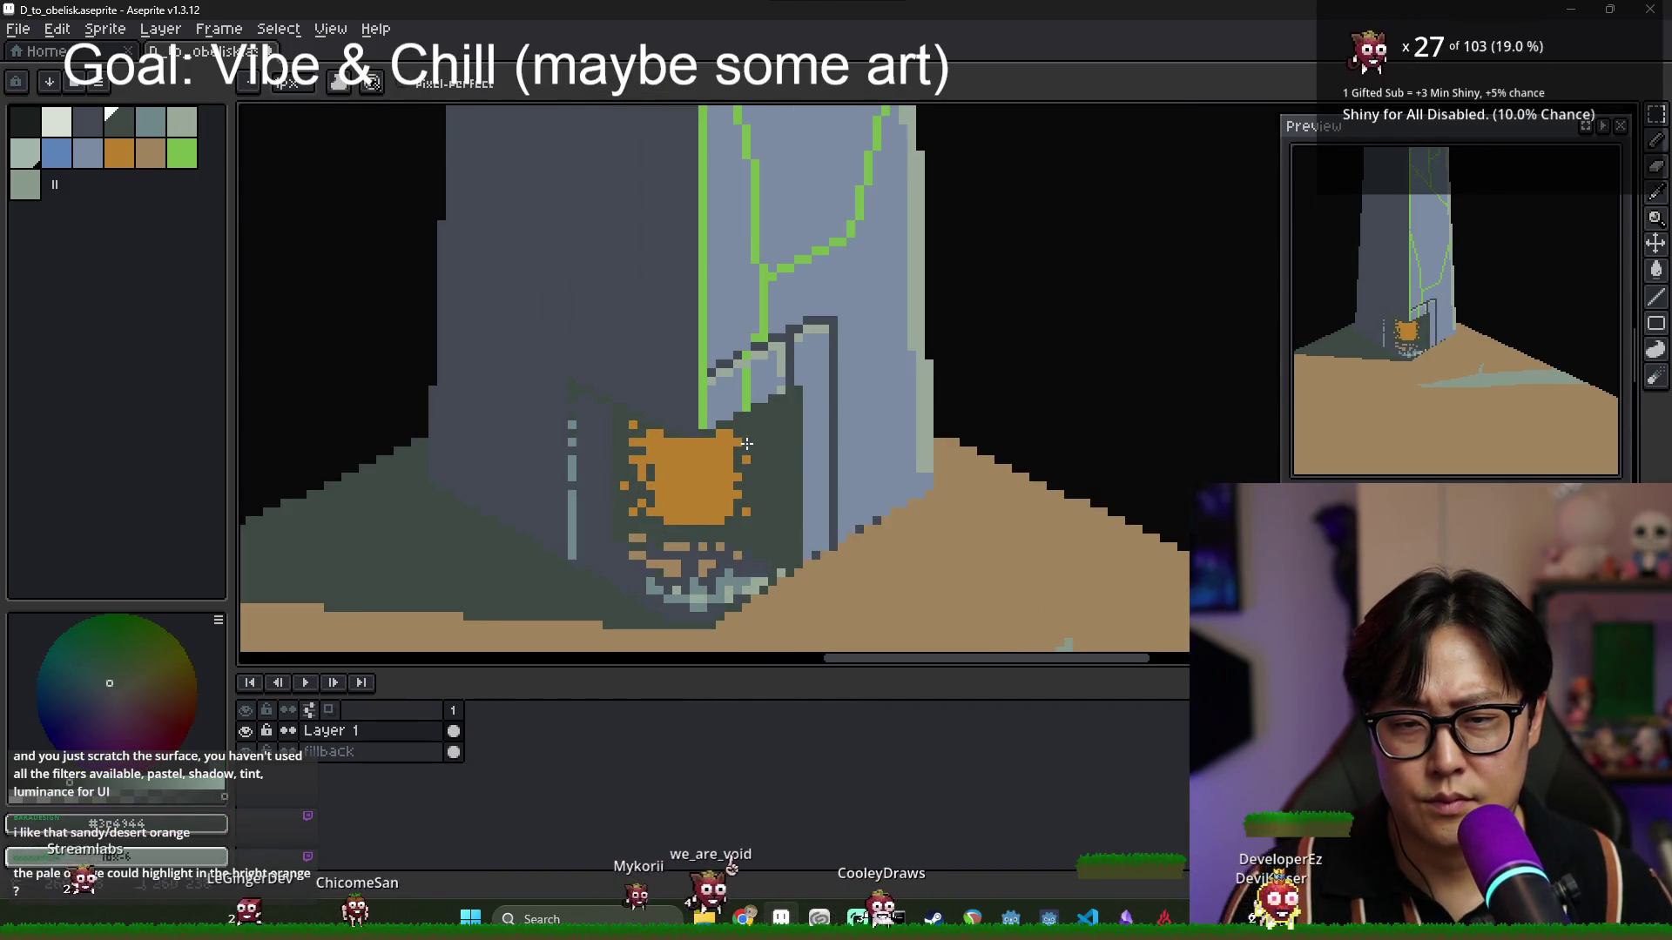
scroll(648, 433, "down", 3)
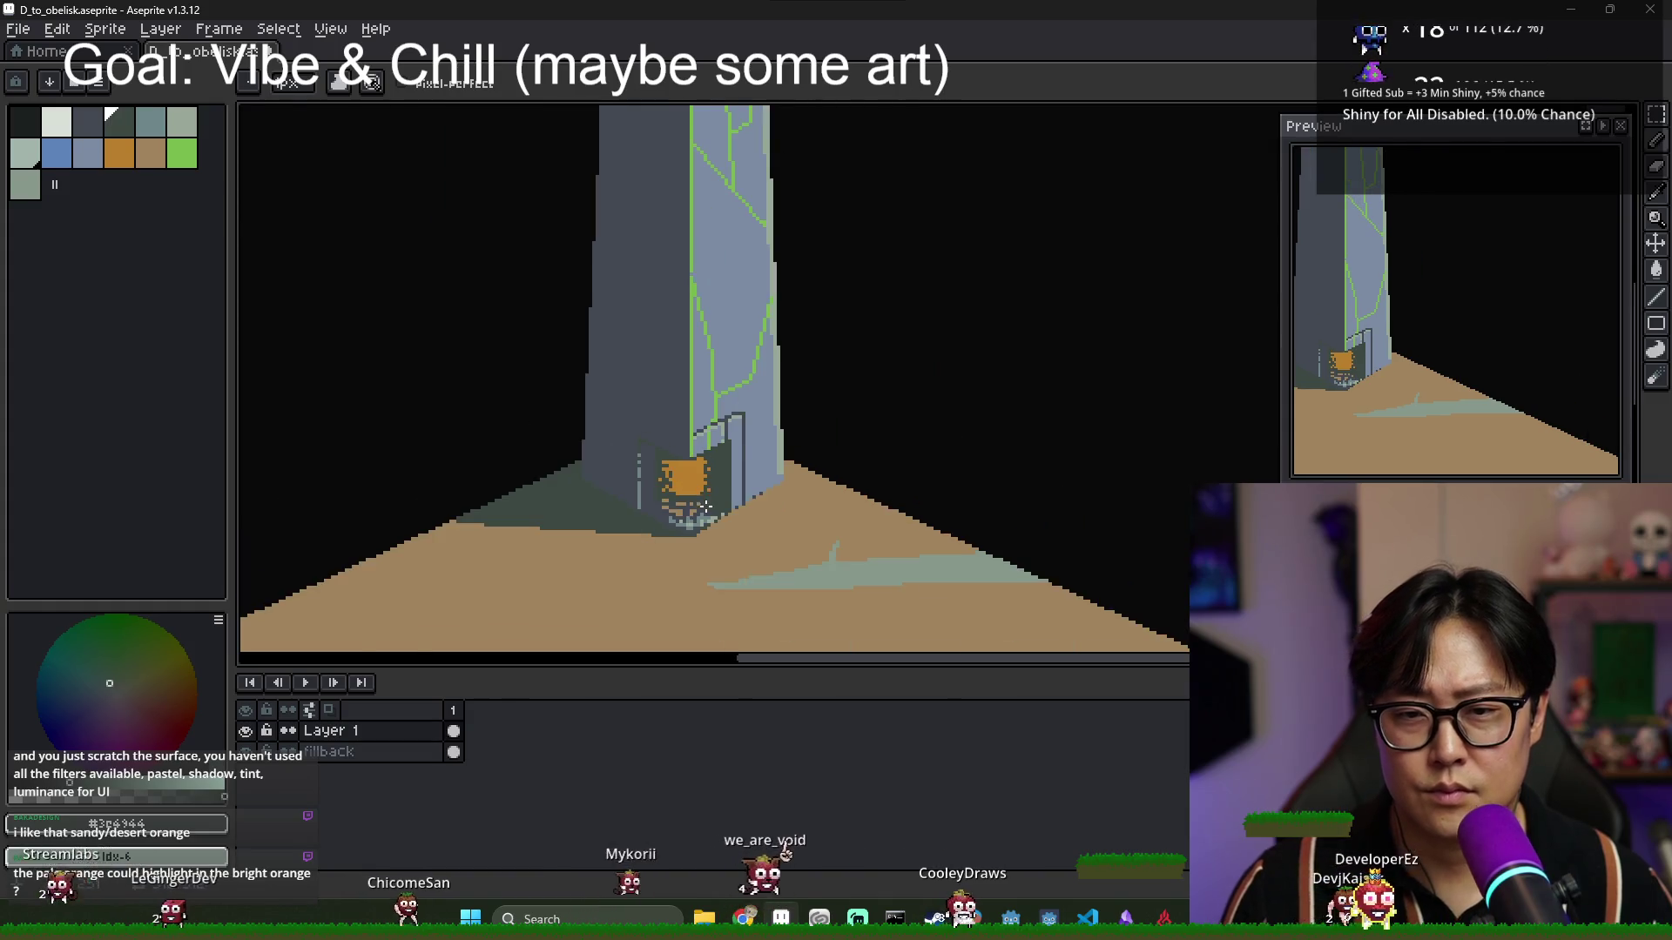
scroll(754, 537, "down", 1)
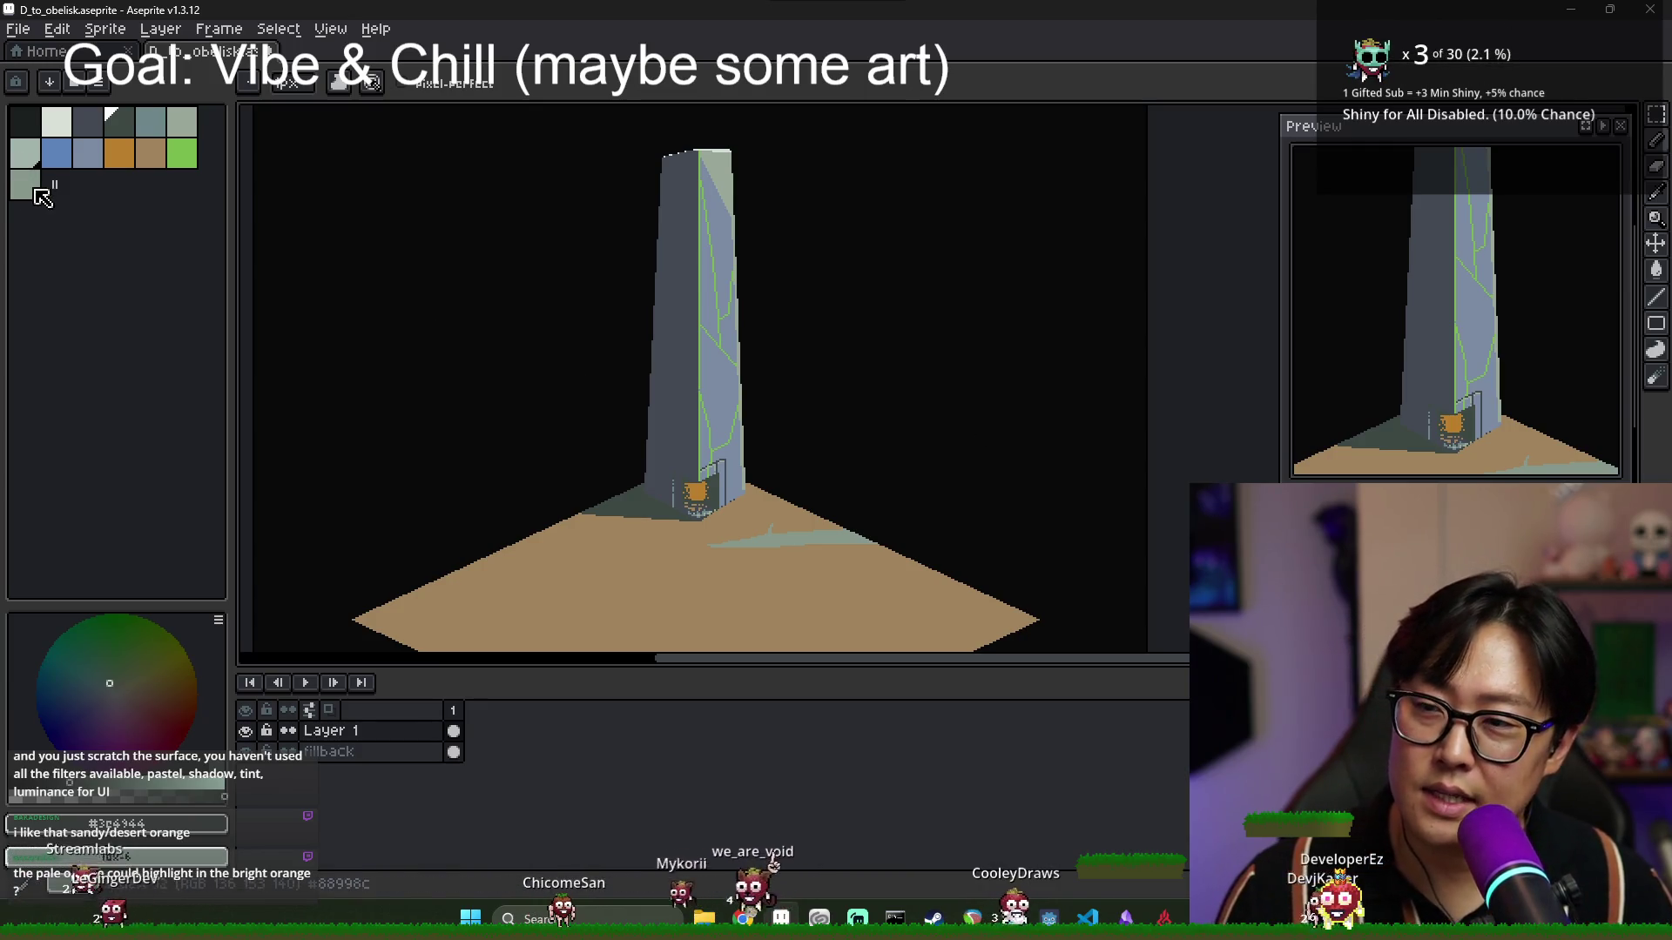
Enlarge the palette area and zoom in on the obelisk's base.
mouse_move(54, 183)
left_mouse_down()
mouse_move(105, 231)
mouse_move(190, 392)
mouse_move(150, 252)
left_mouse_up()
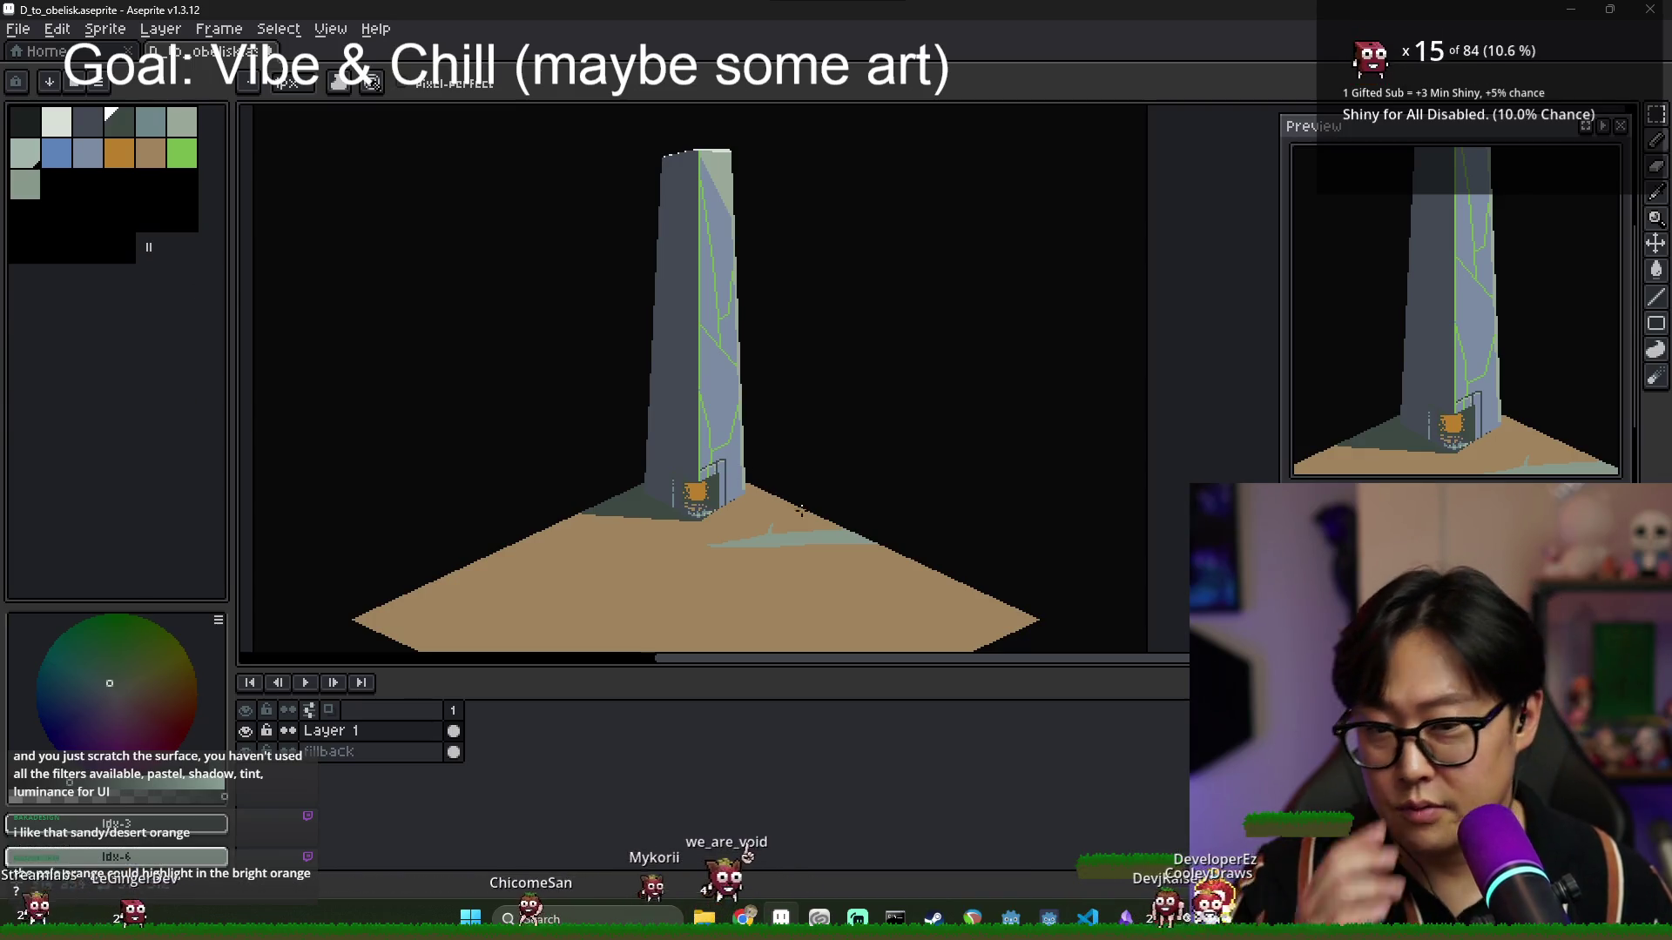
scroll(801, 510, "up", 2)
scroll(550, 468, "down", 2)
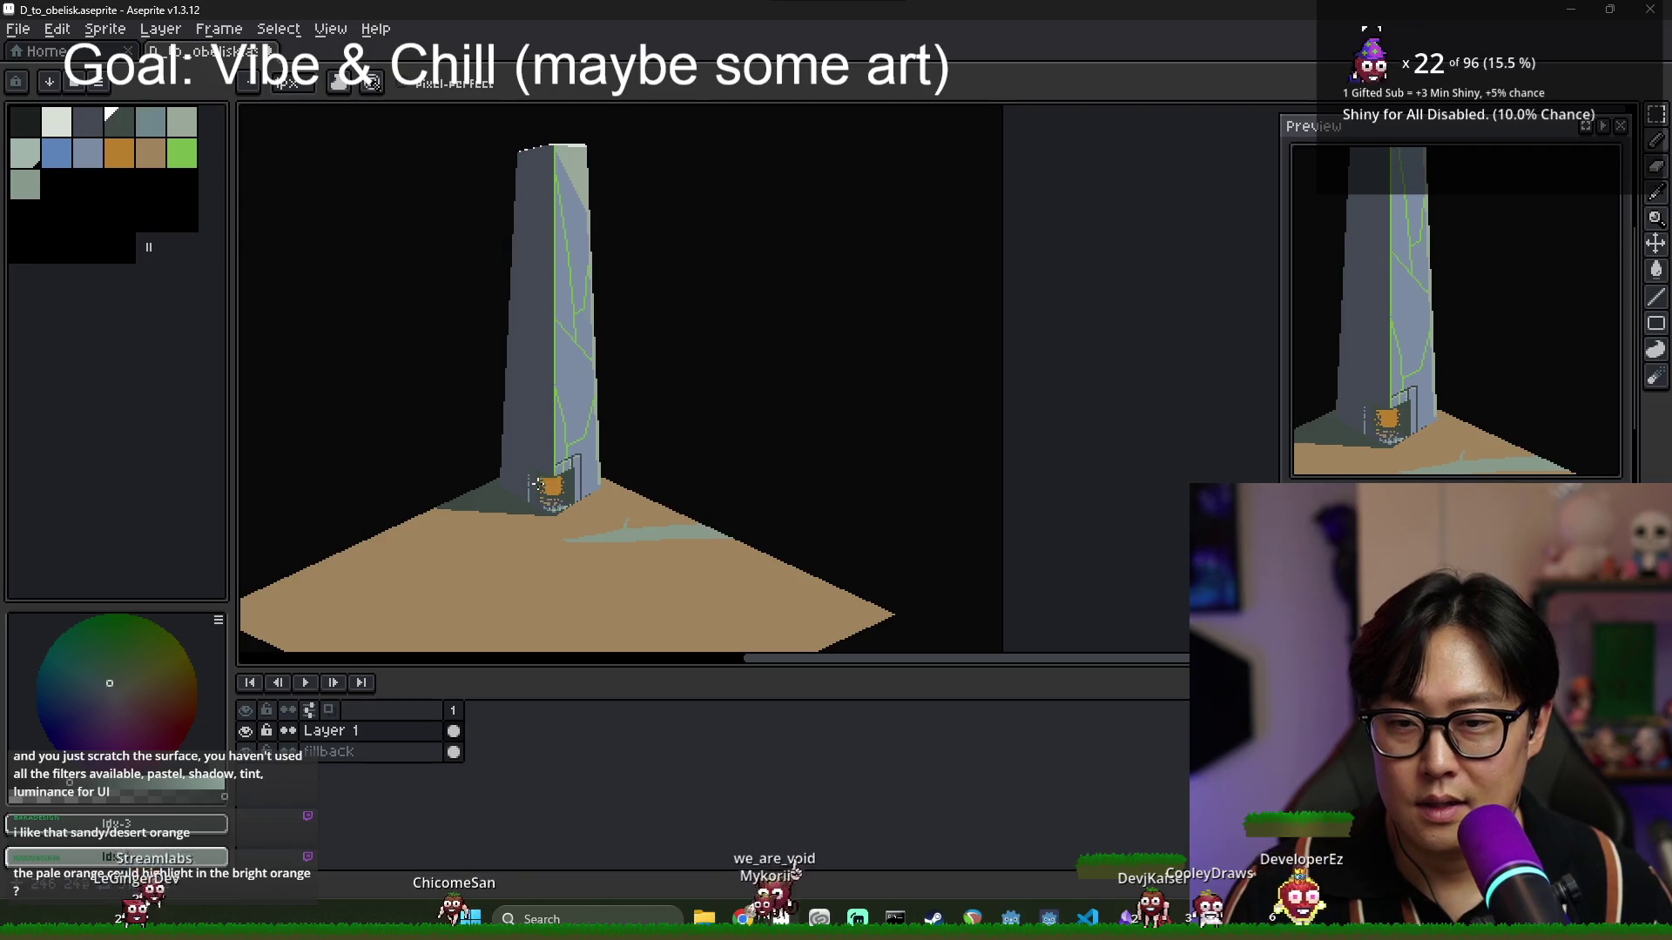
scroll(537, 484, "up", 1)
scroll(527, 461, "up", 1)
scroll(519, 435, "down", 1)
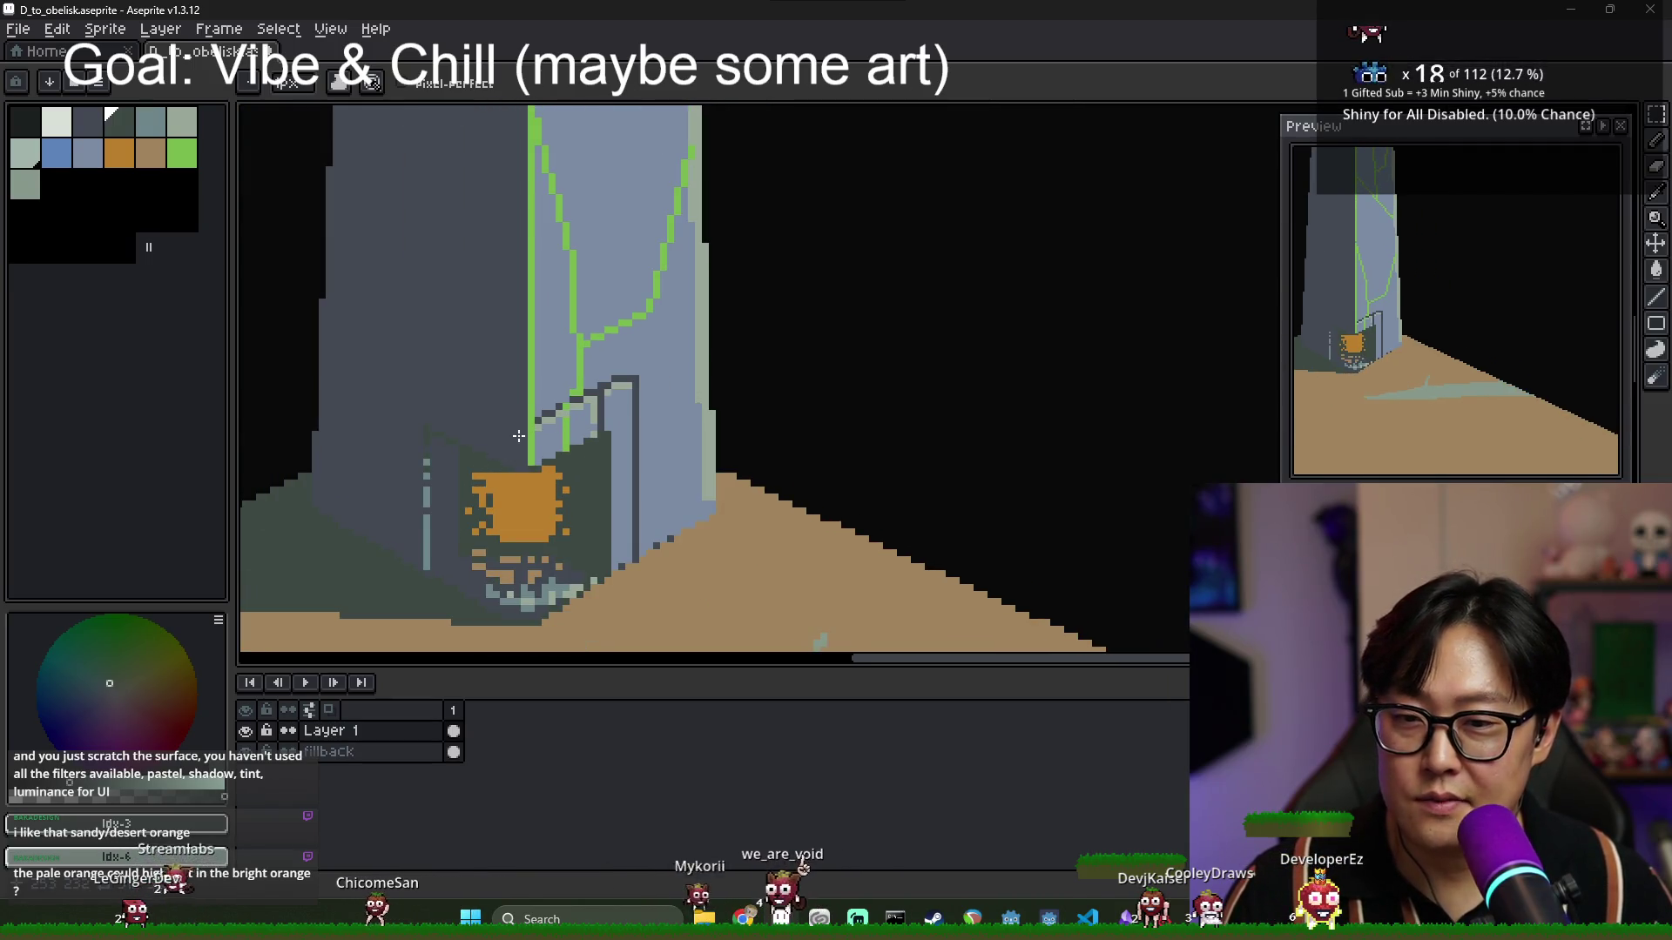
scroll(562, 435, "up", 1)
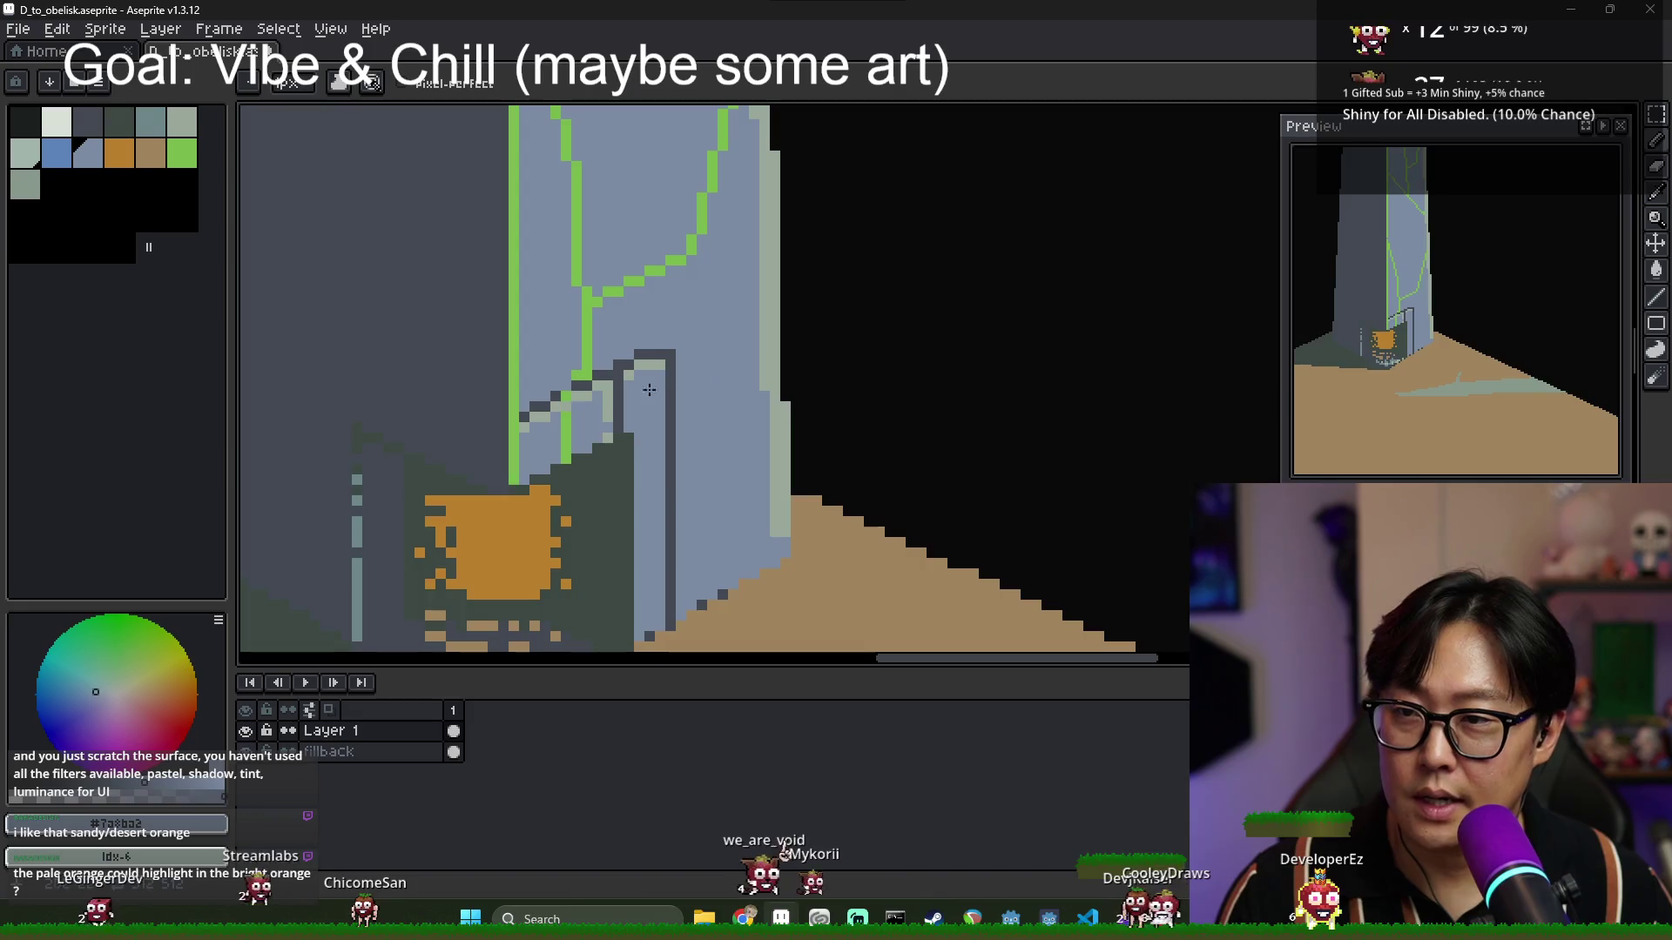
scroll(649, 389, "down", 3)
scroll(592, 392, "up", 3)
scroll(533, 394, "up", 2)
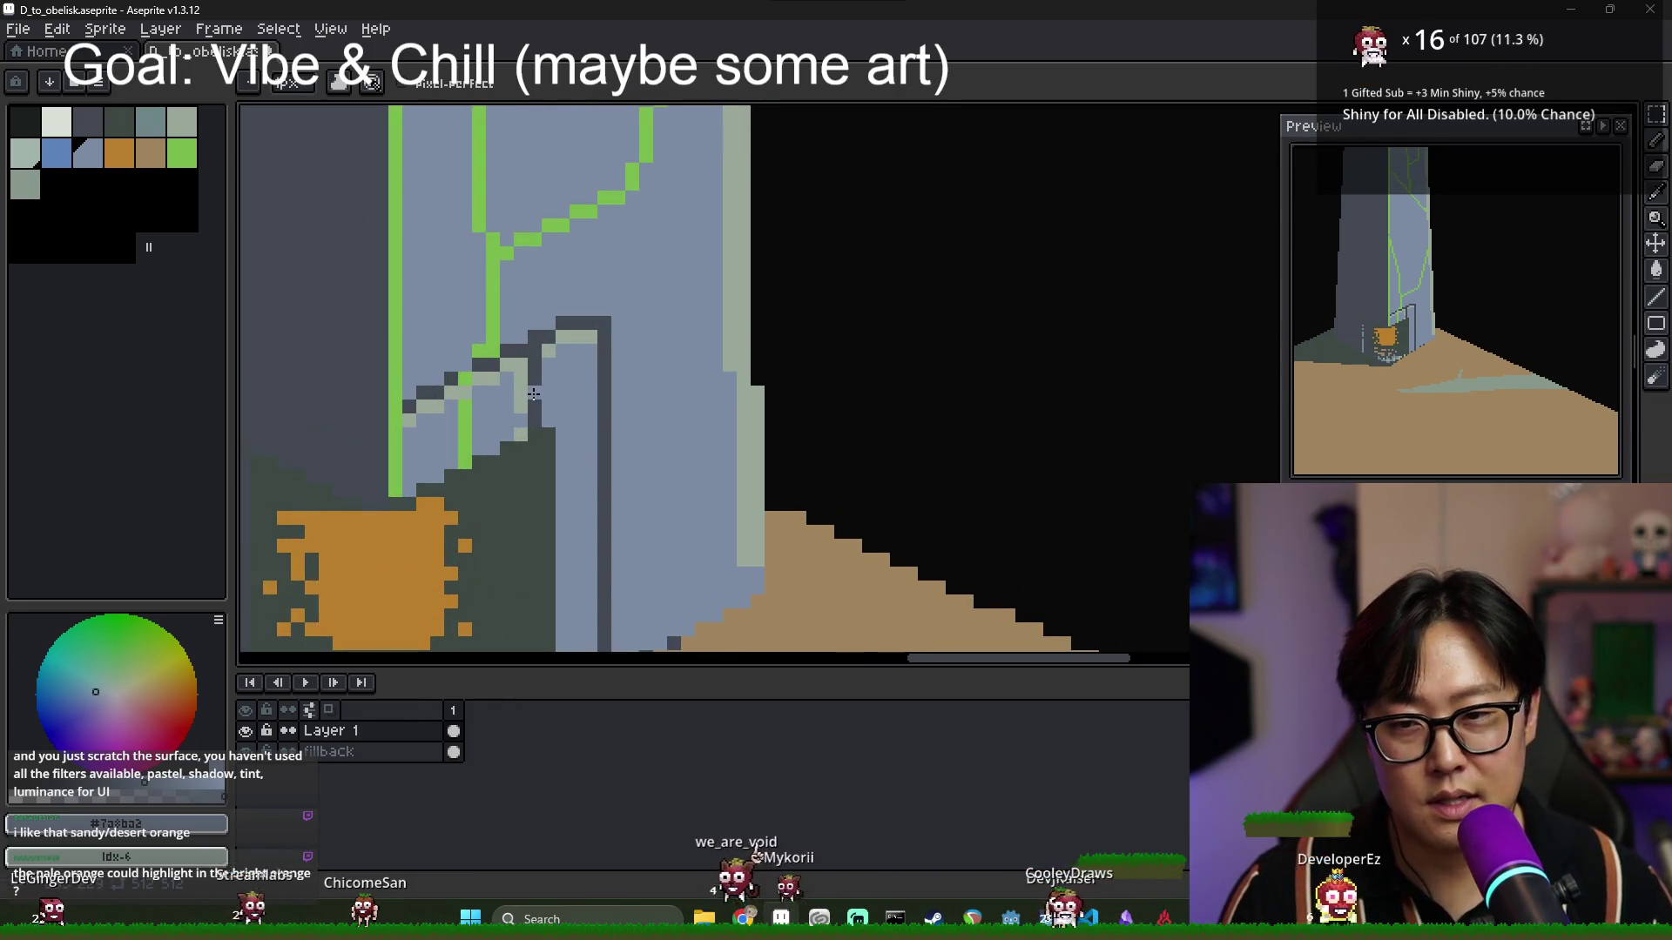
scroll(534, 394, "down", 1)
scroll(522, 481, "down", 1)
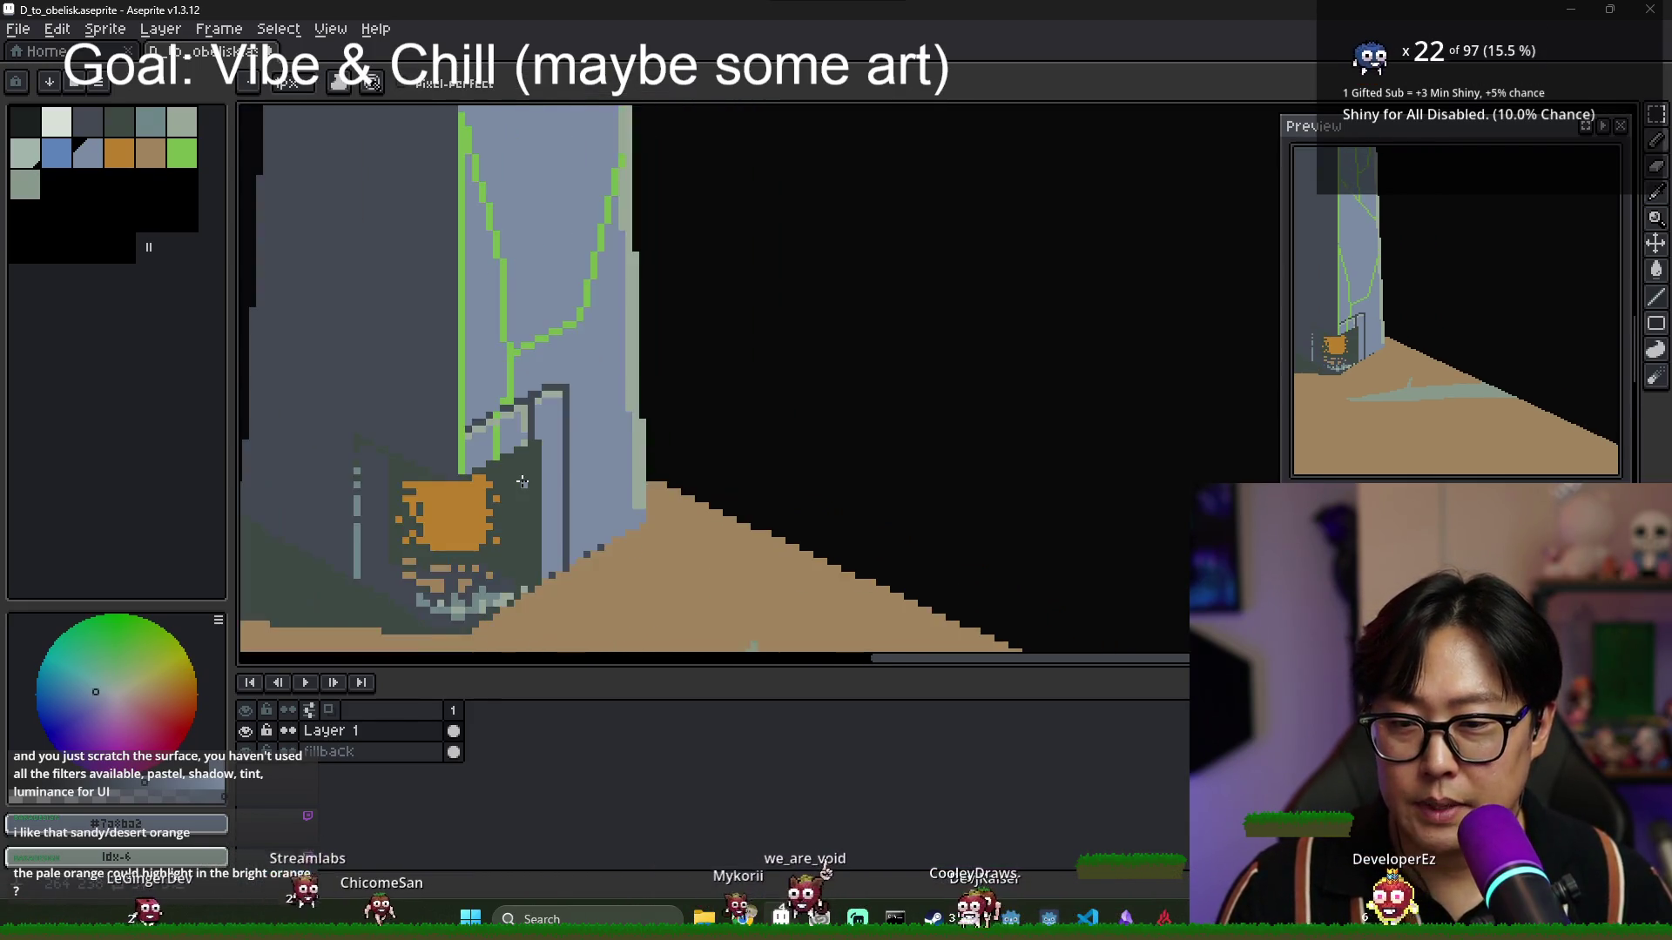
scroll(522, 481, "down", 3)
scroll(517, 457, "up", 2)
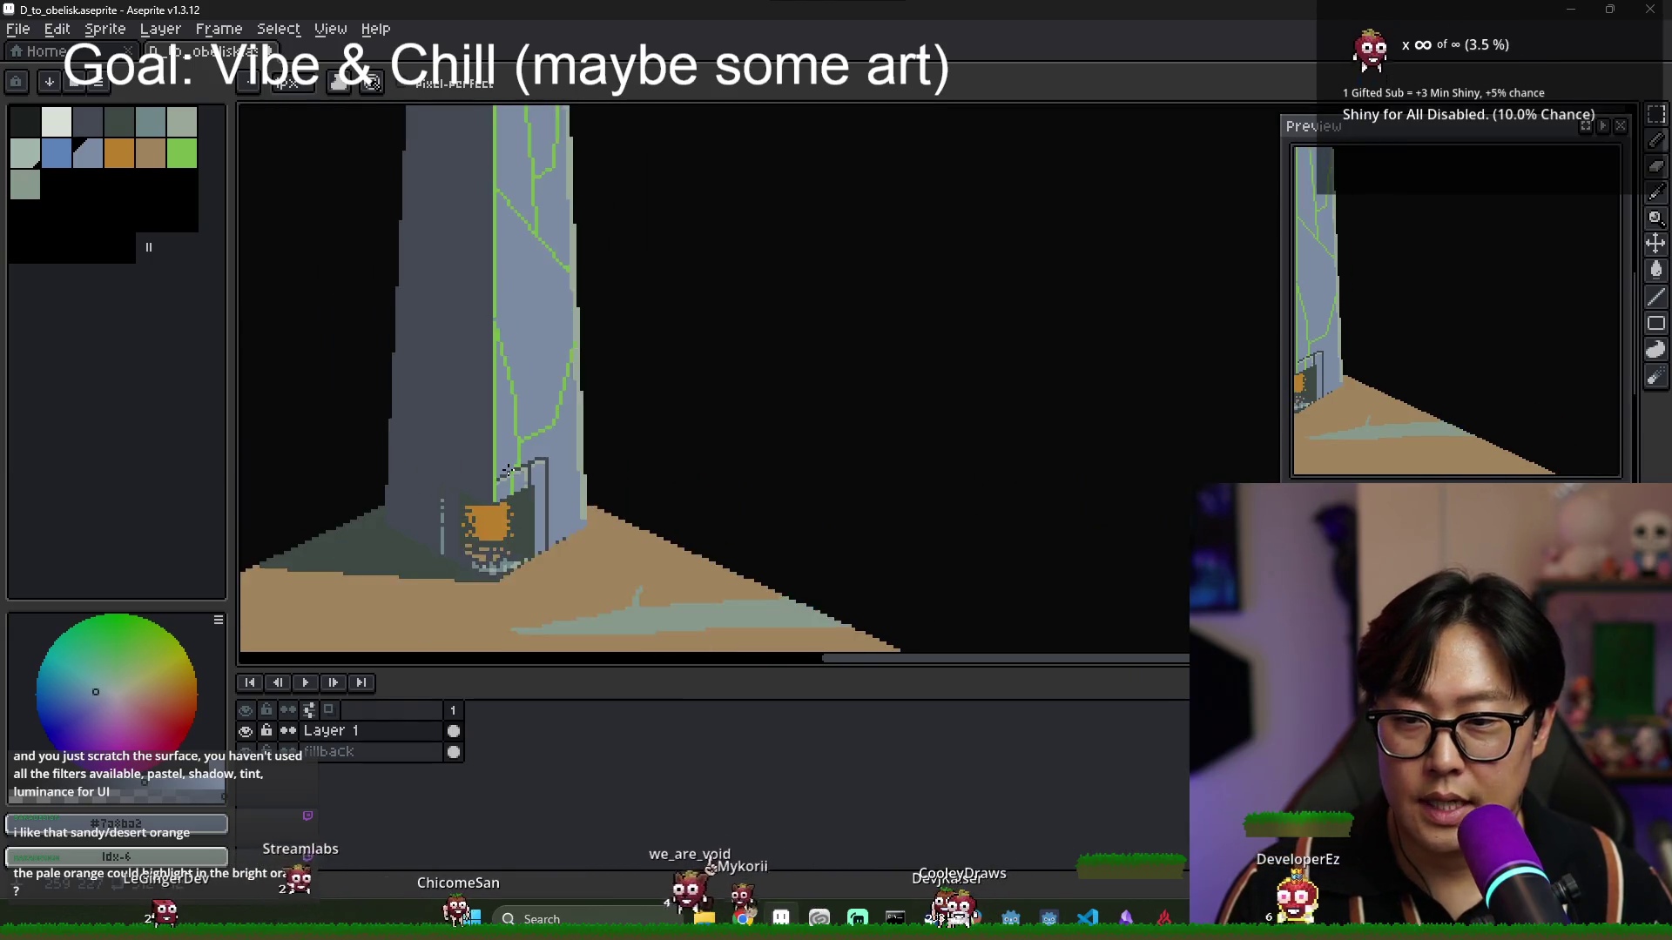
scroll(509, 472, "down", 3)
scroll(533, 438, "up", 1)
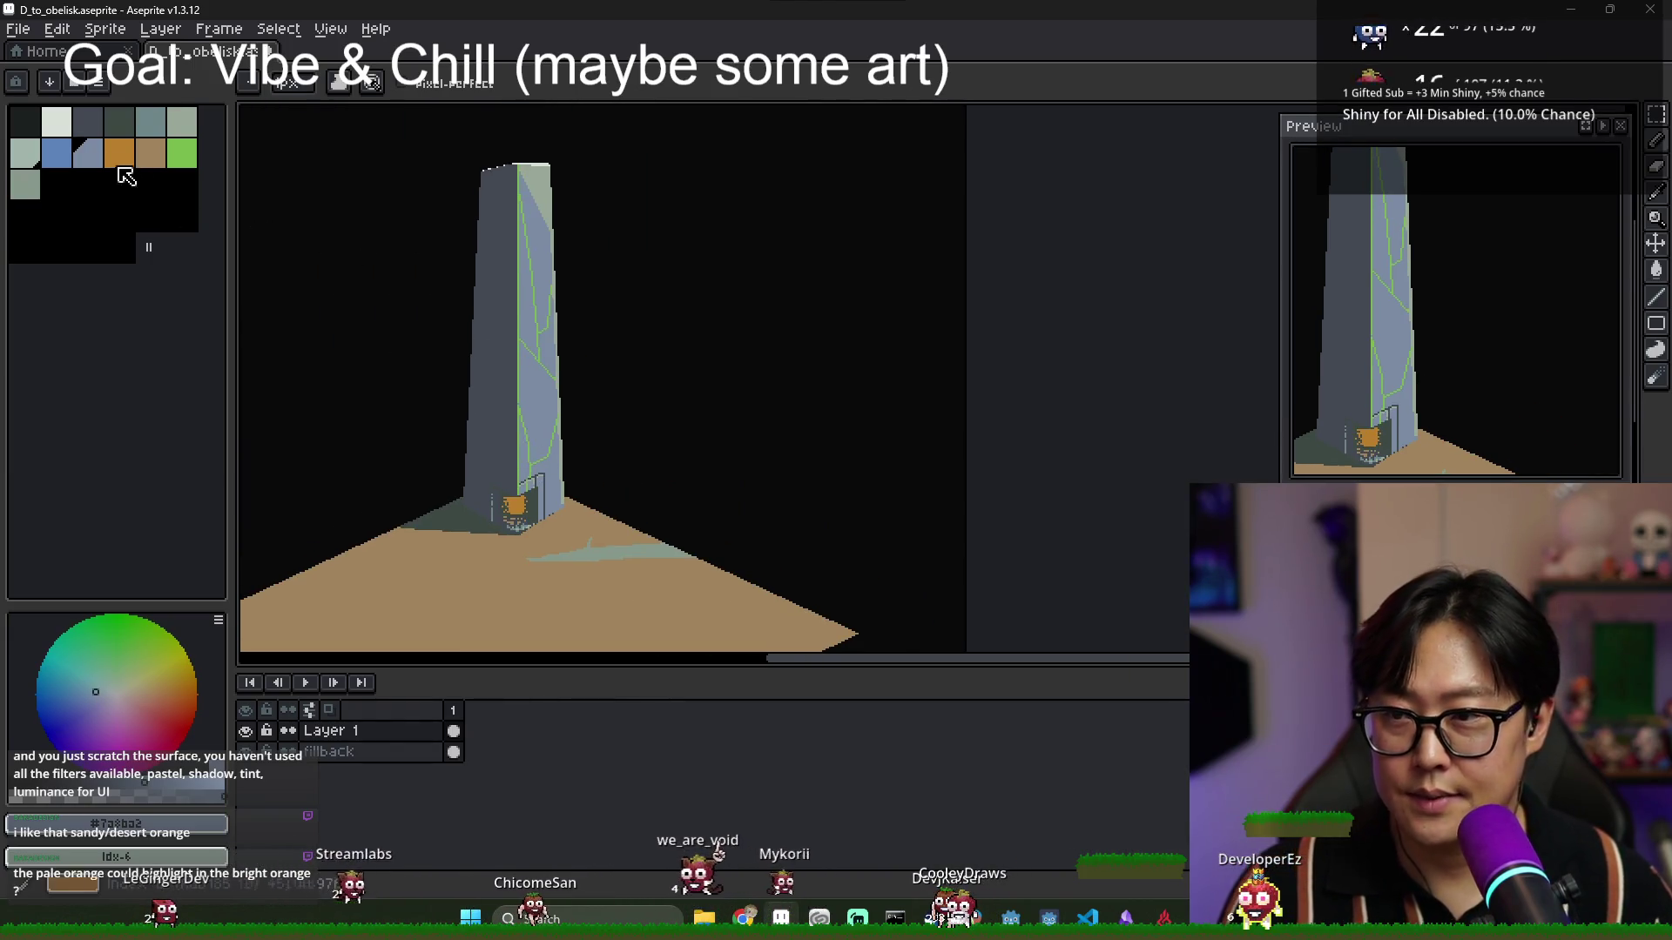
Pick the palest palette colour and zoom around the sand left of the obelisk.
left_click(59, 129)
scroll(557, 422, "up", 2)
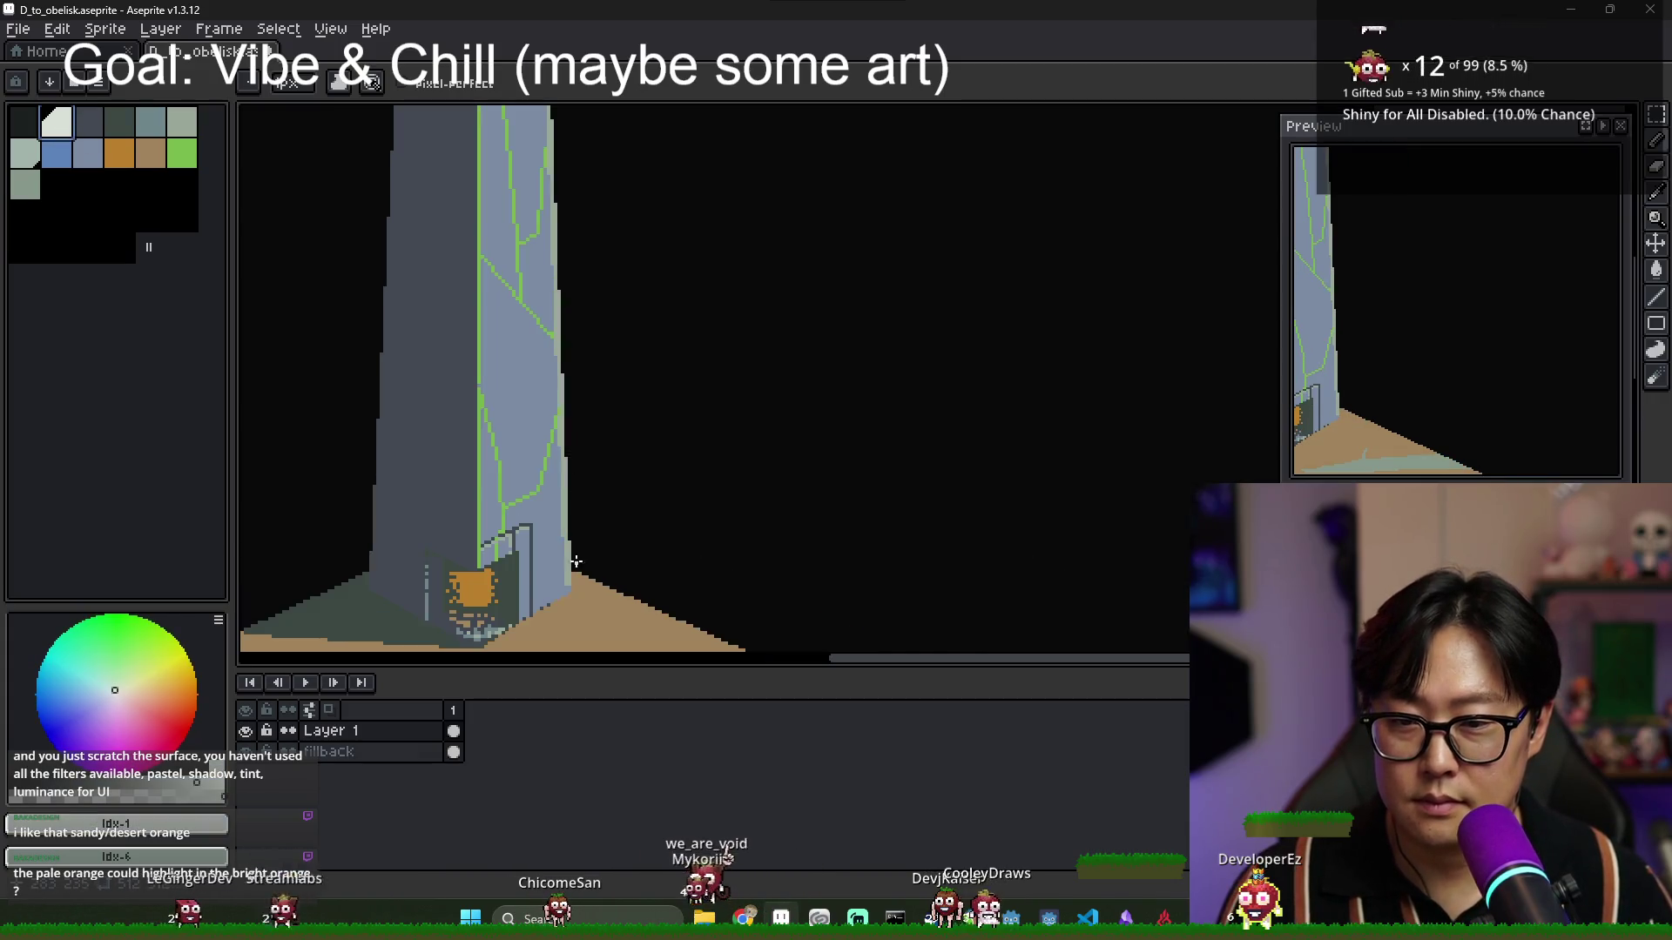
scroll(549, 443, "down", 3)
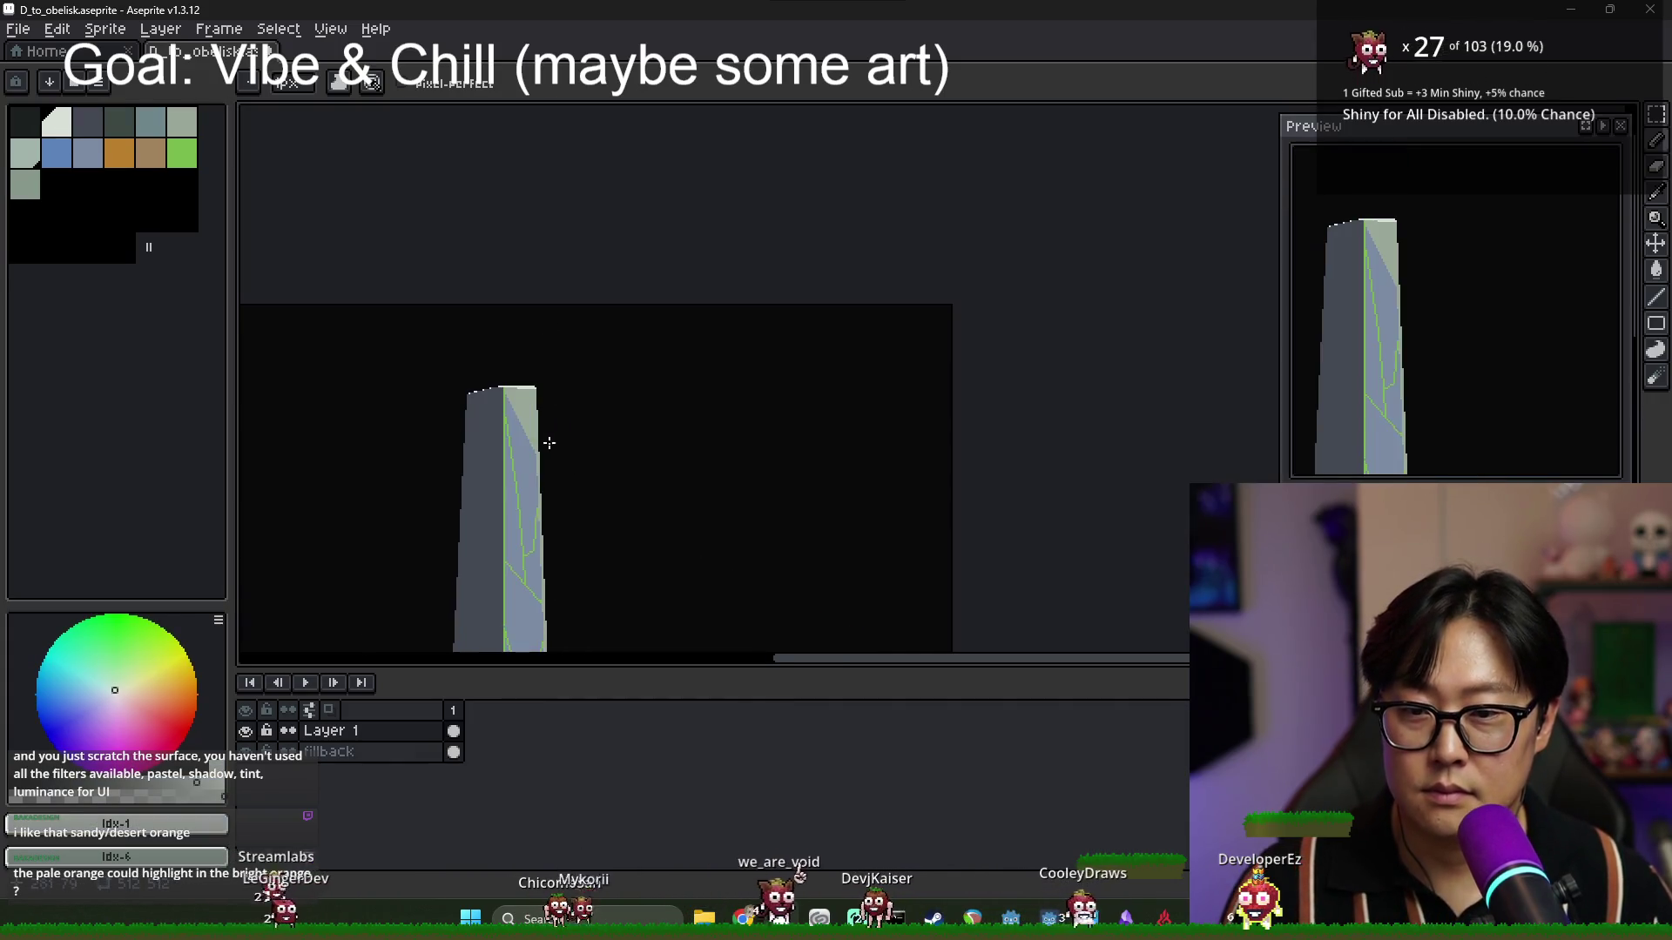
scroll(549, 443, "up", 1)
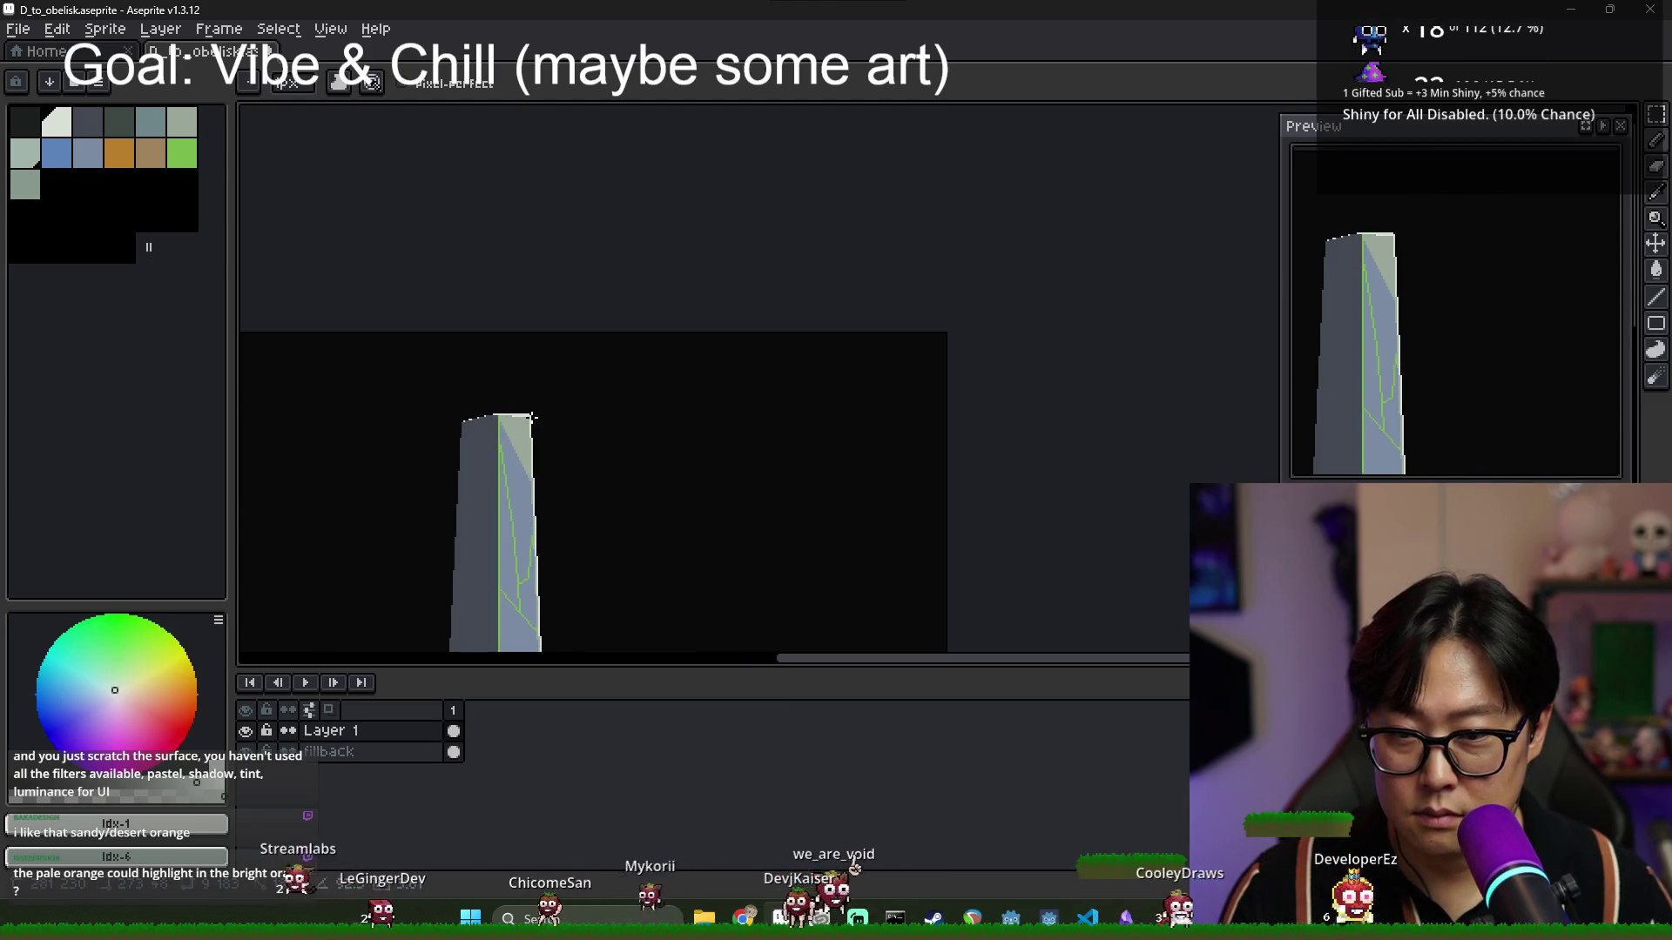
scroll(546, 473, "down", 1)
scroll(540, 567, "up", 2)
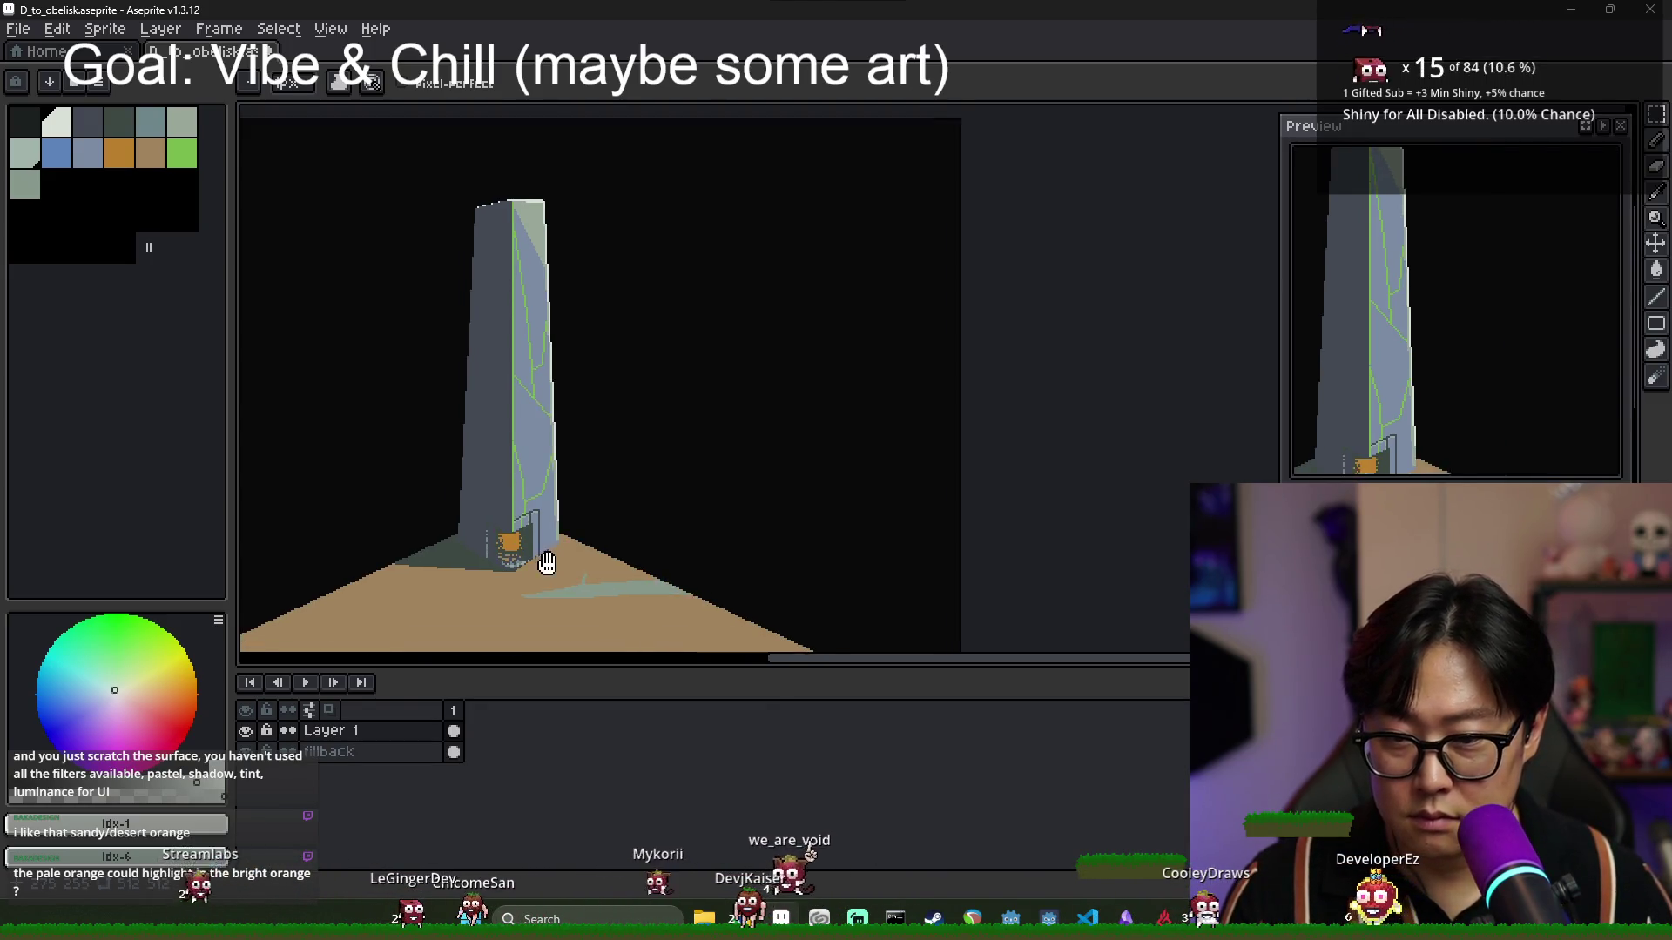
scroll(508, 543, "up", 2)
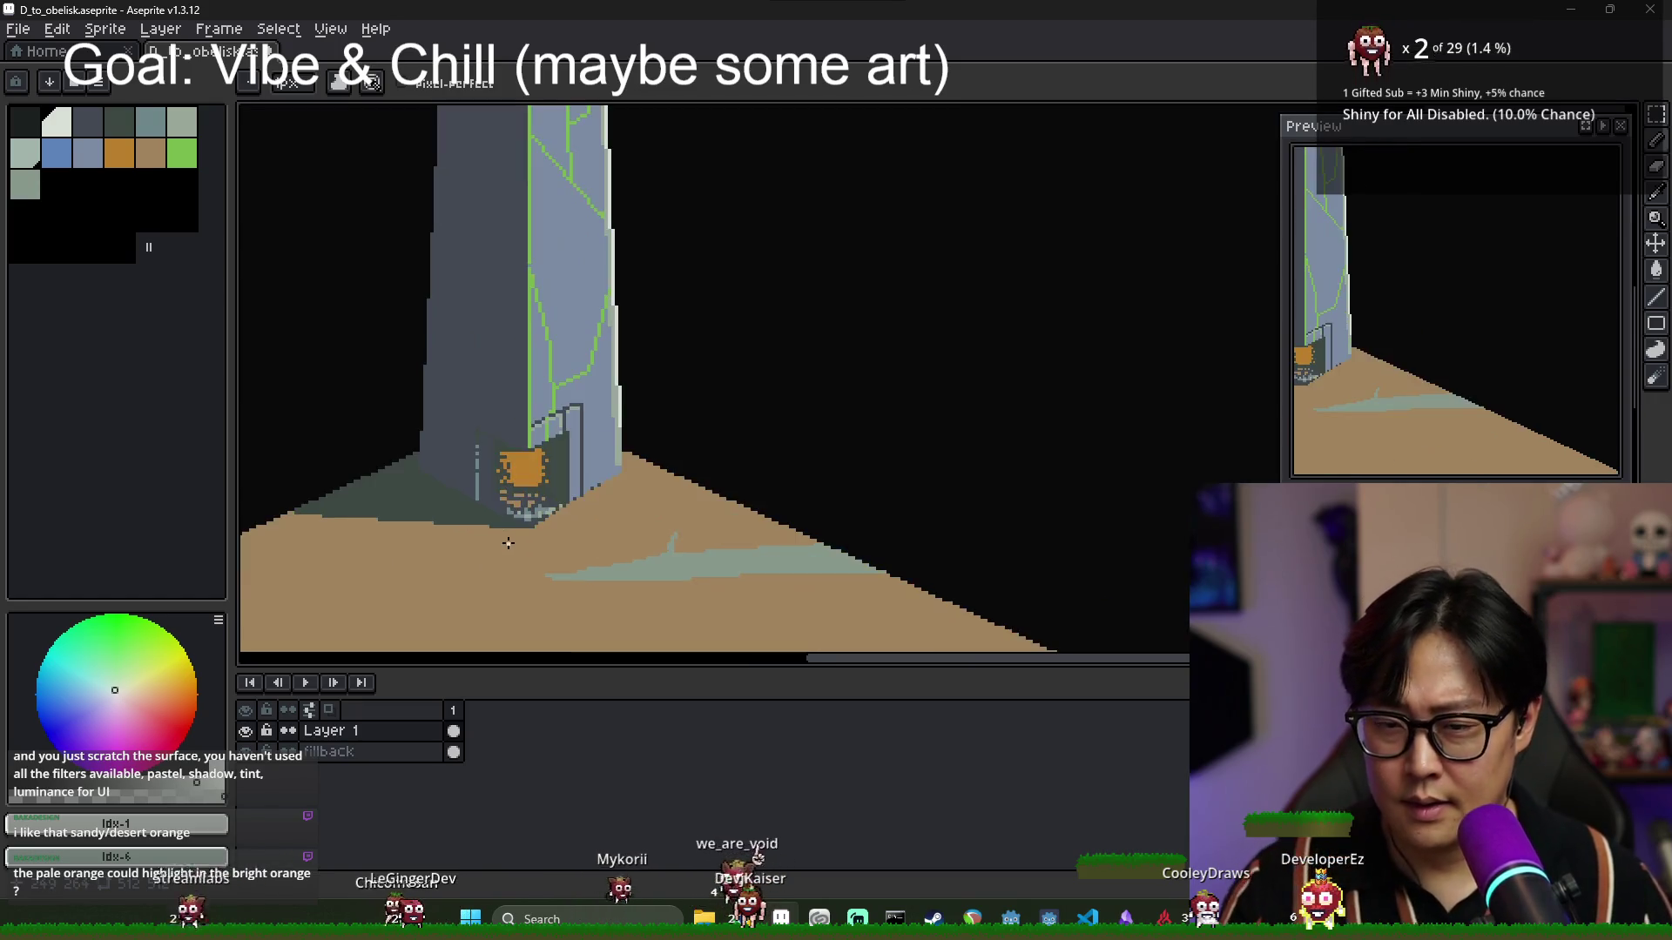
scroll(512, 477, "down", 1)
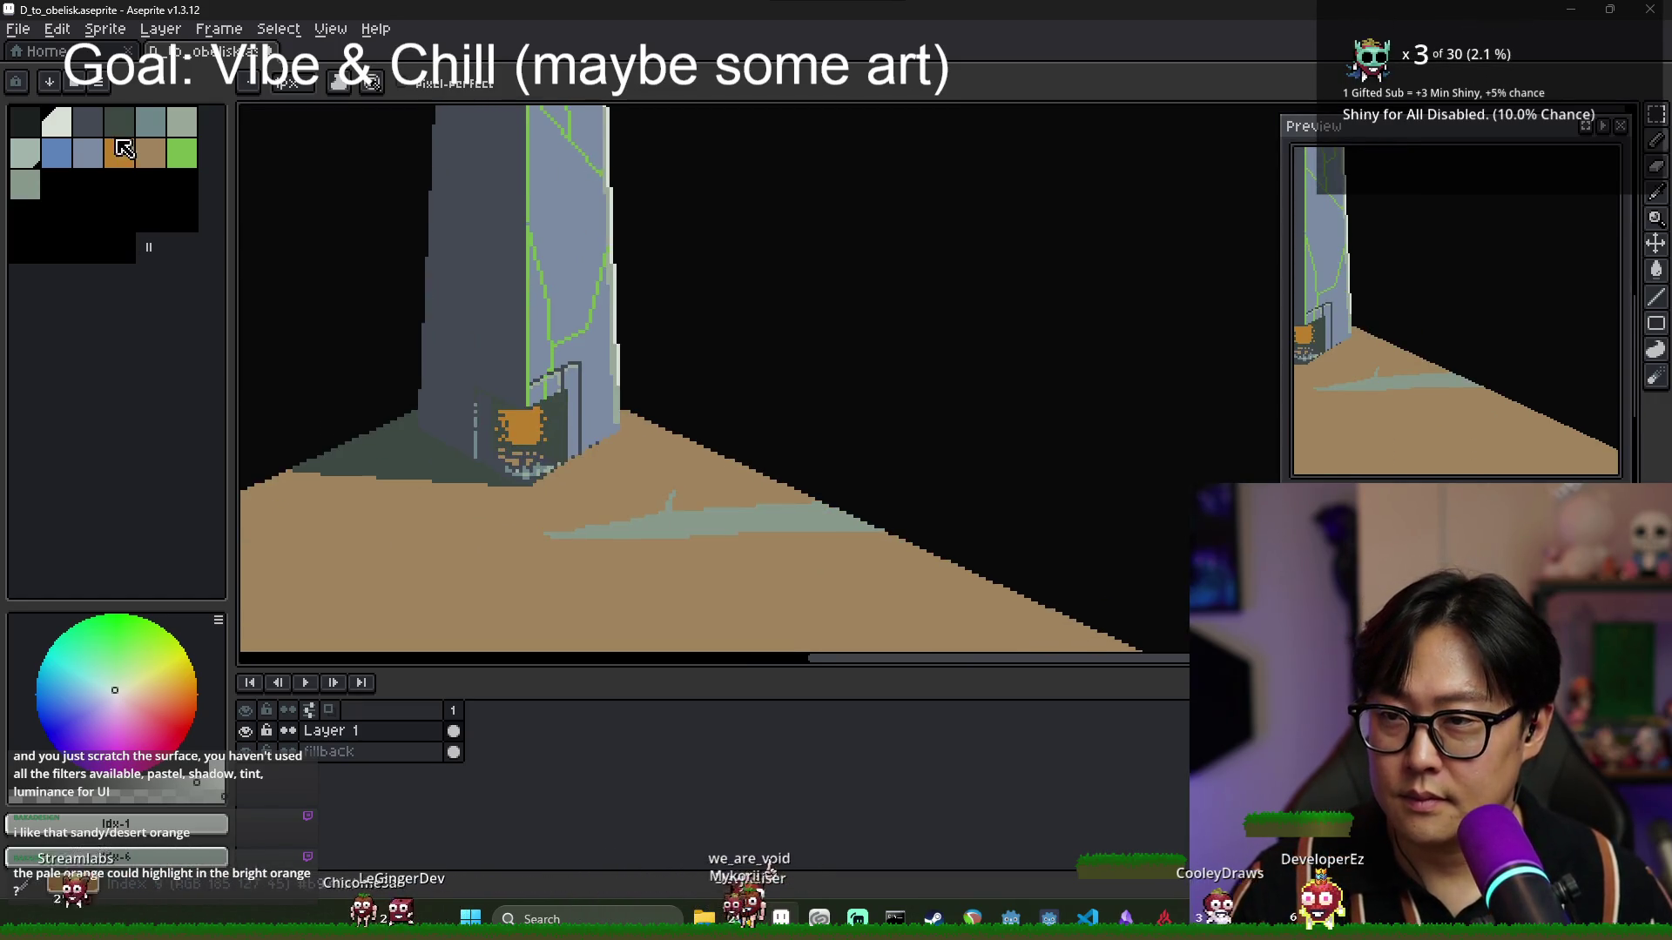
scroll(522, 540, "down", 3)
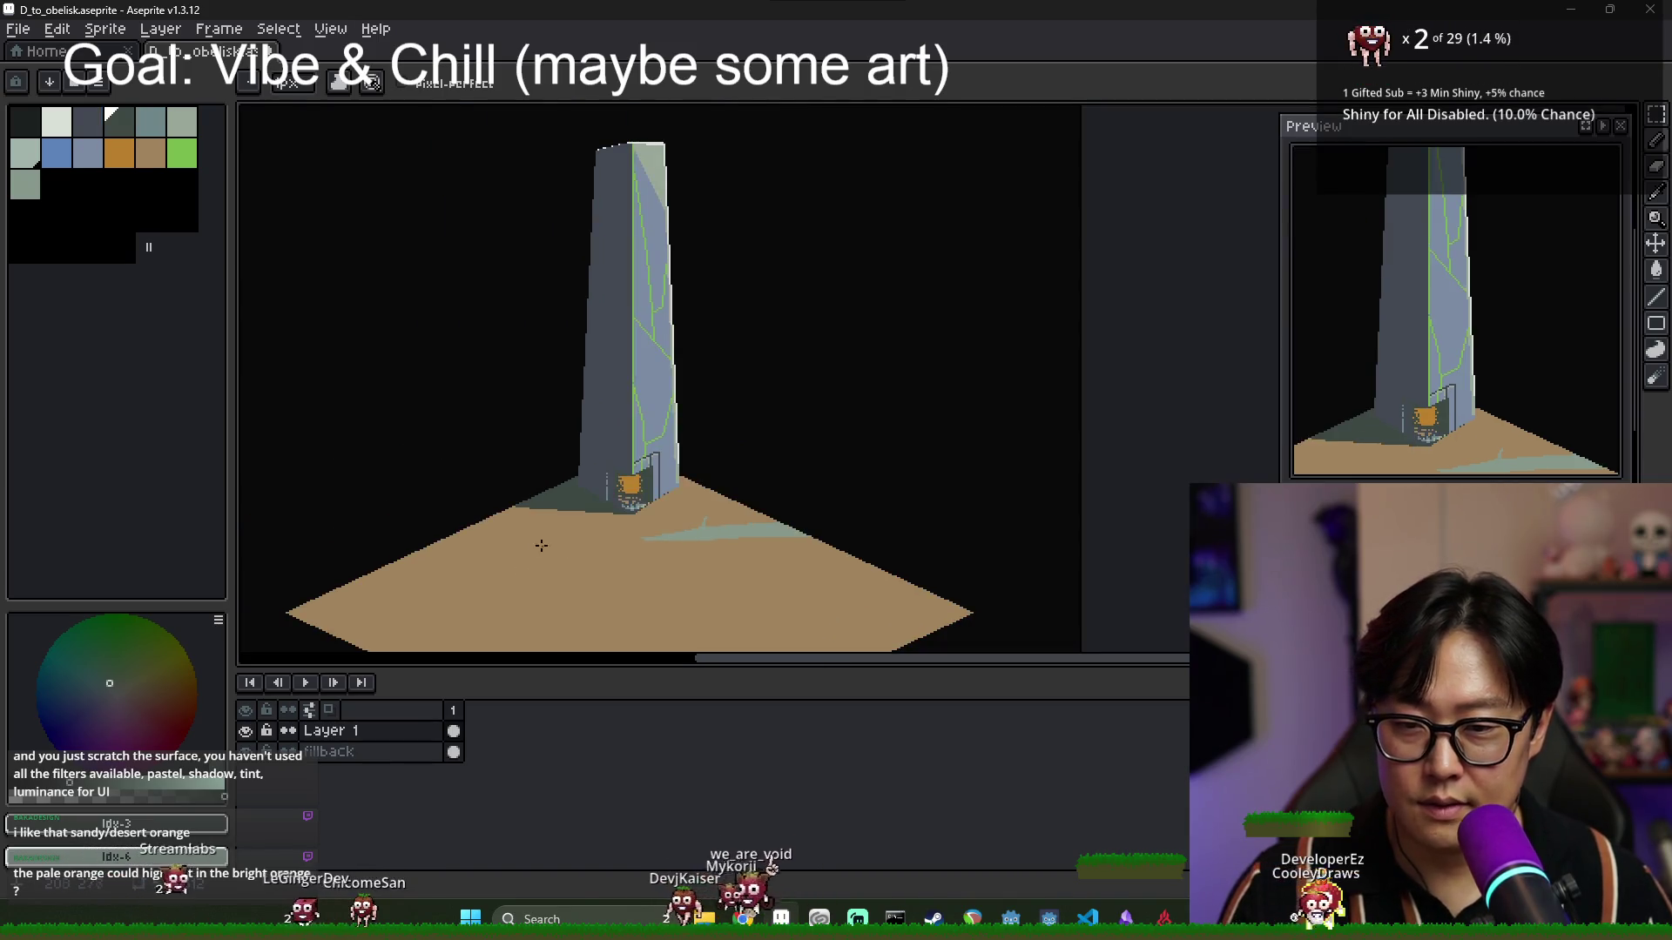
scroll(540, 545, "up", 2)
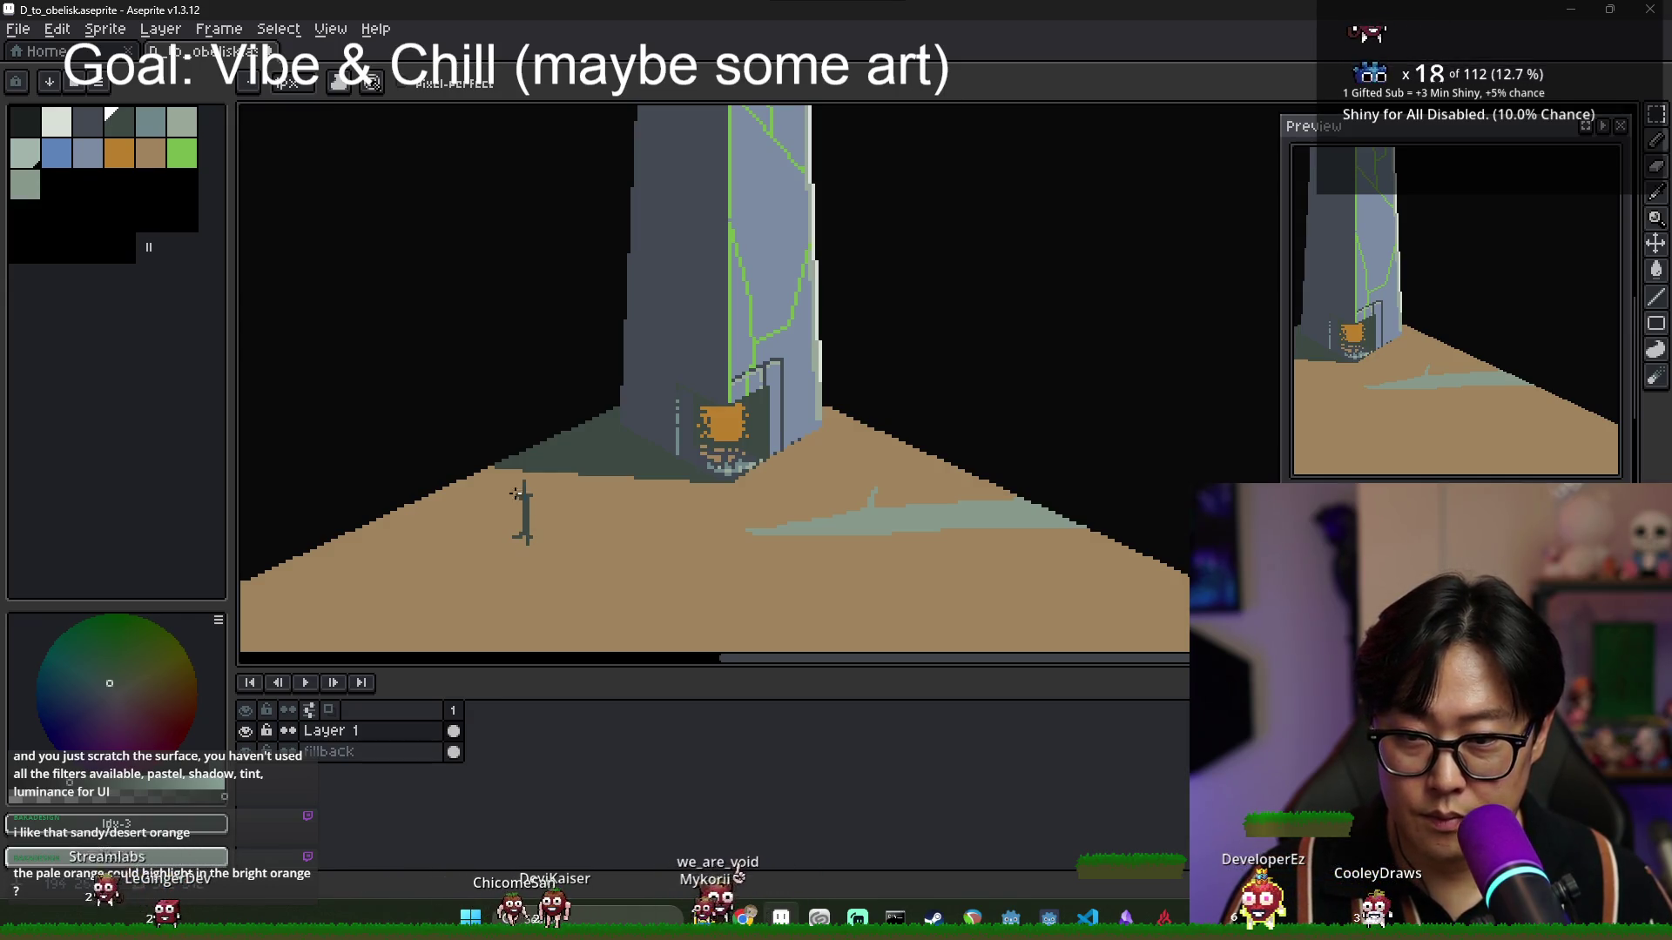
scroll(525, 490, "up", 2)
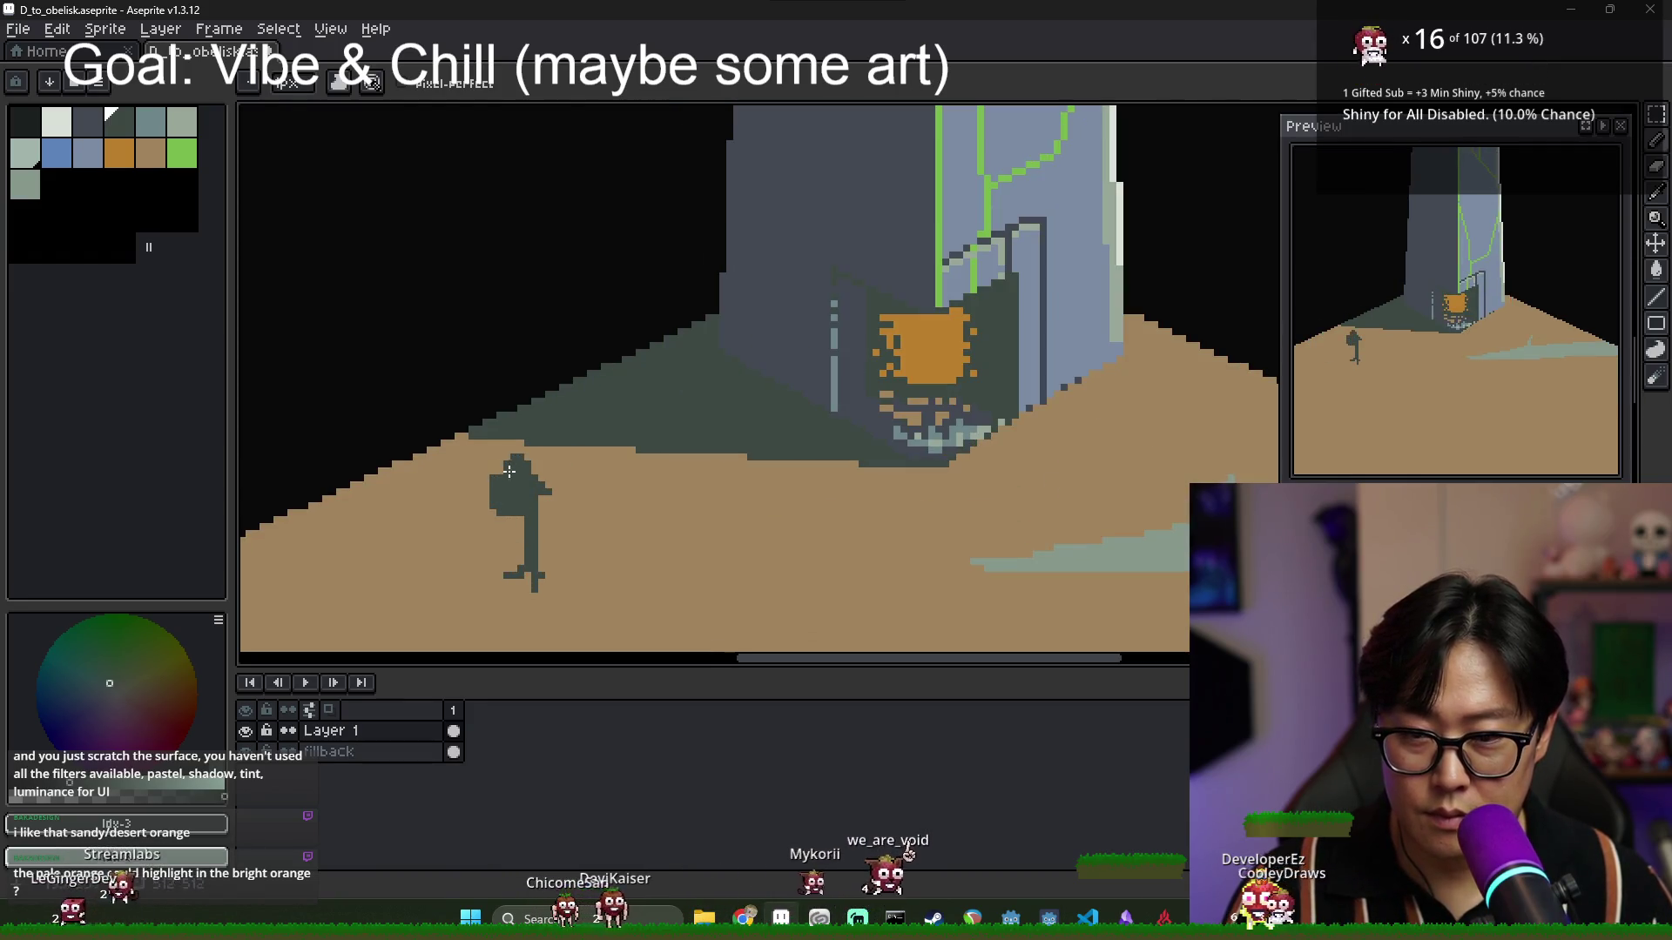
Thicken the figure's head, shoulder and right side, then set dark green #3e4944.
left_click_drag(509, 471, 535, 453)
left_click_drag(549, 470, 555, 486)
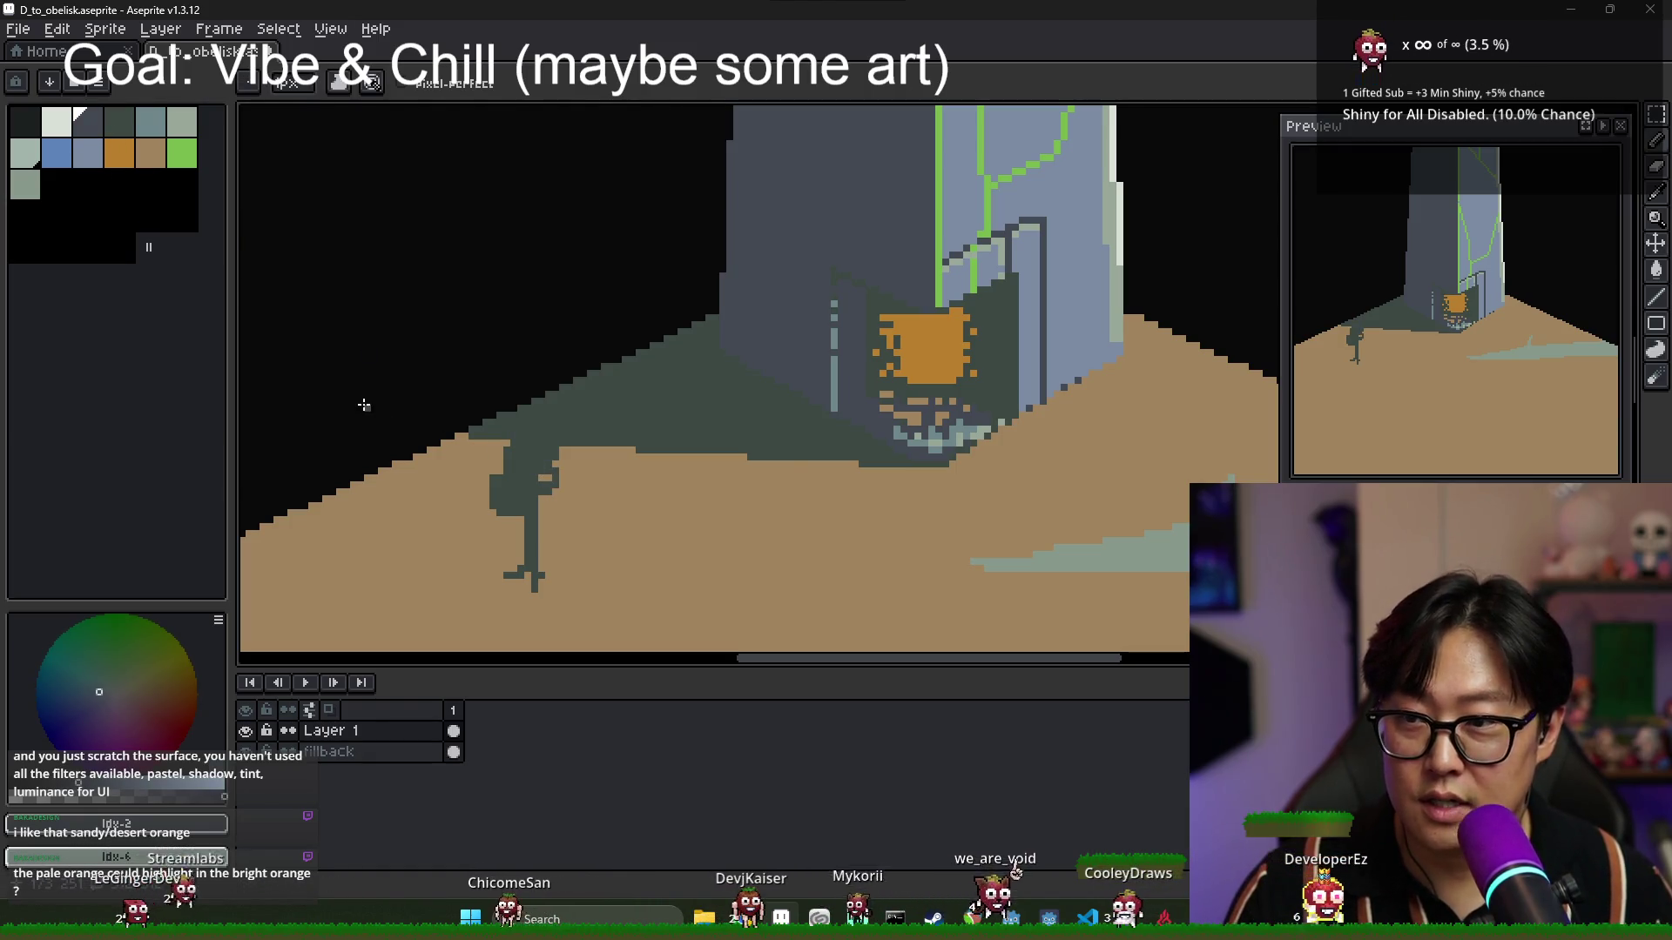
left_click(123, 135)
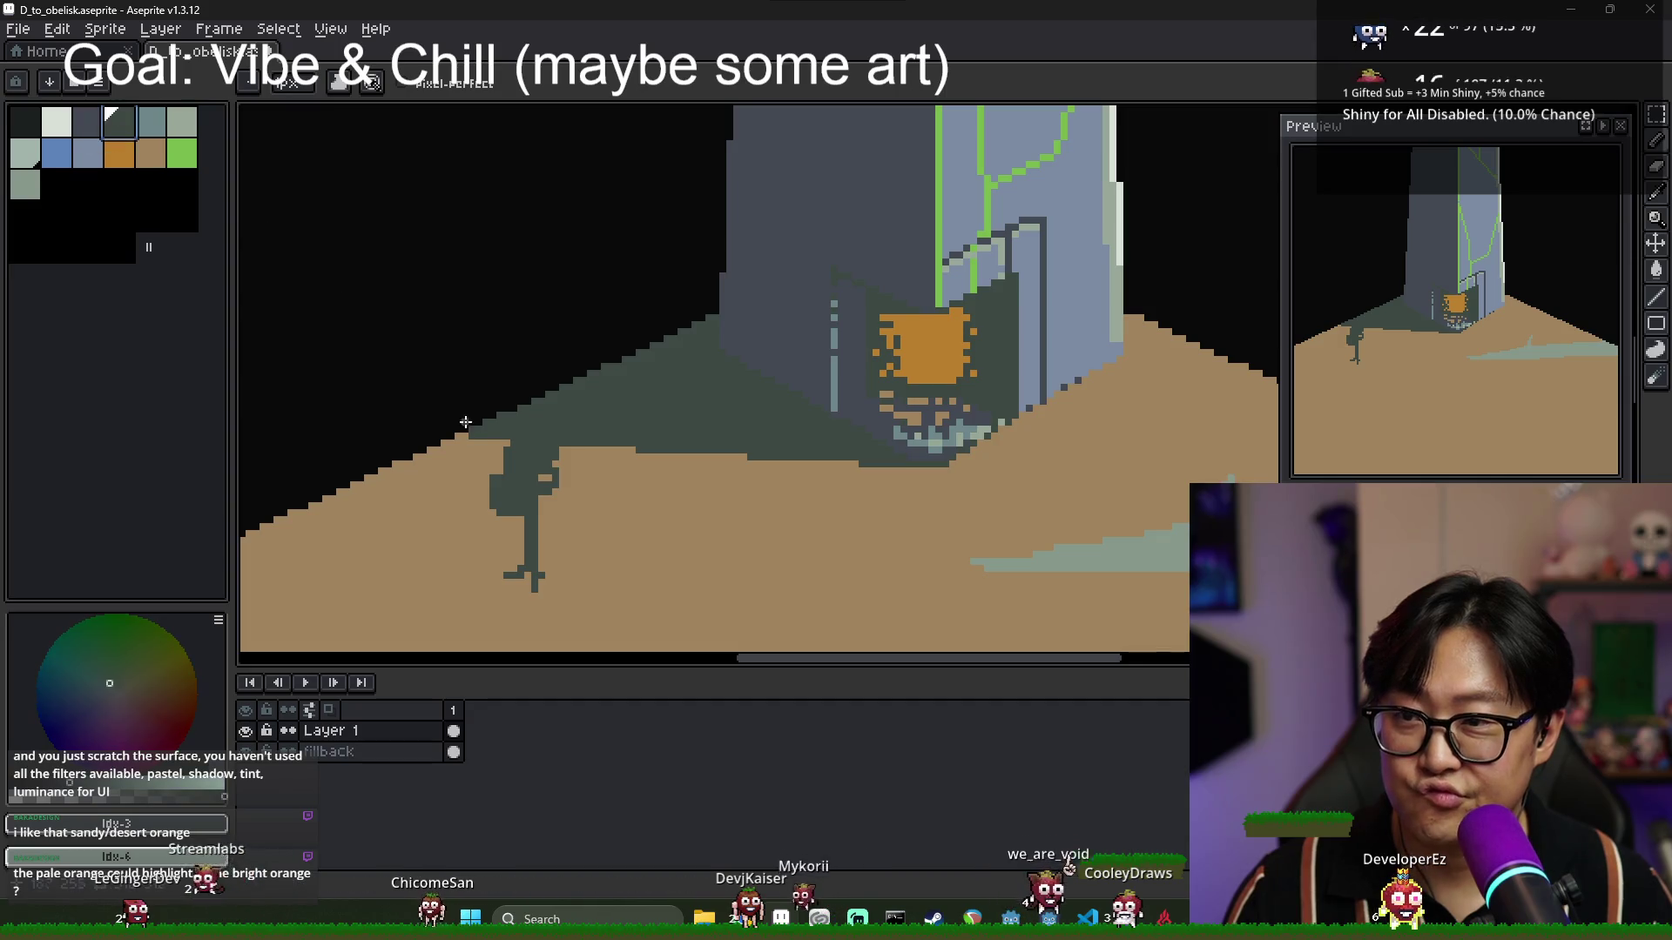
scroll(542, 470, "down", 1)
scroll(542, 470, "up", 2)
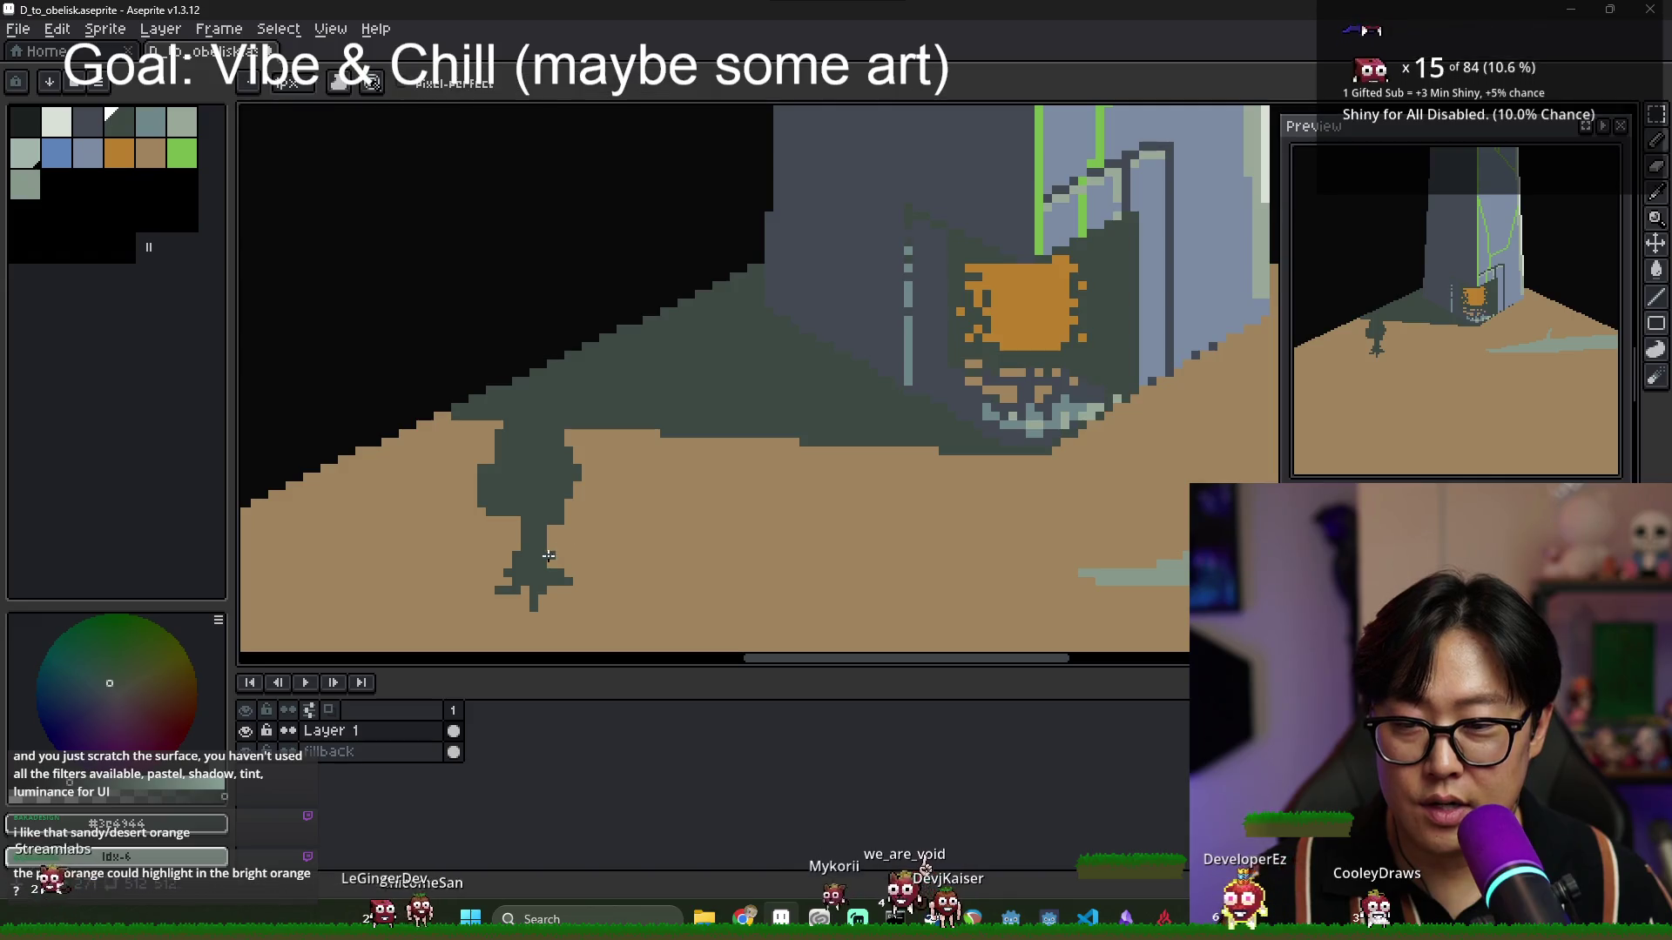
key("e")
key("b")
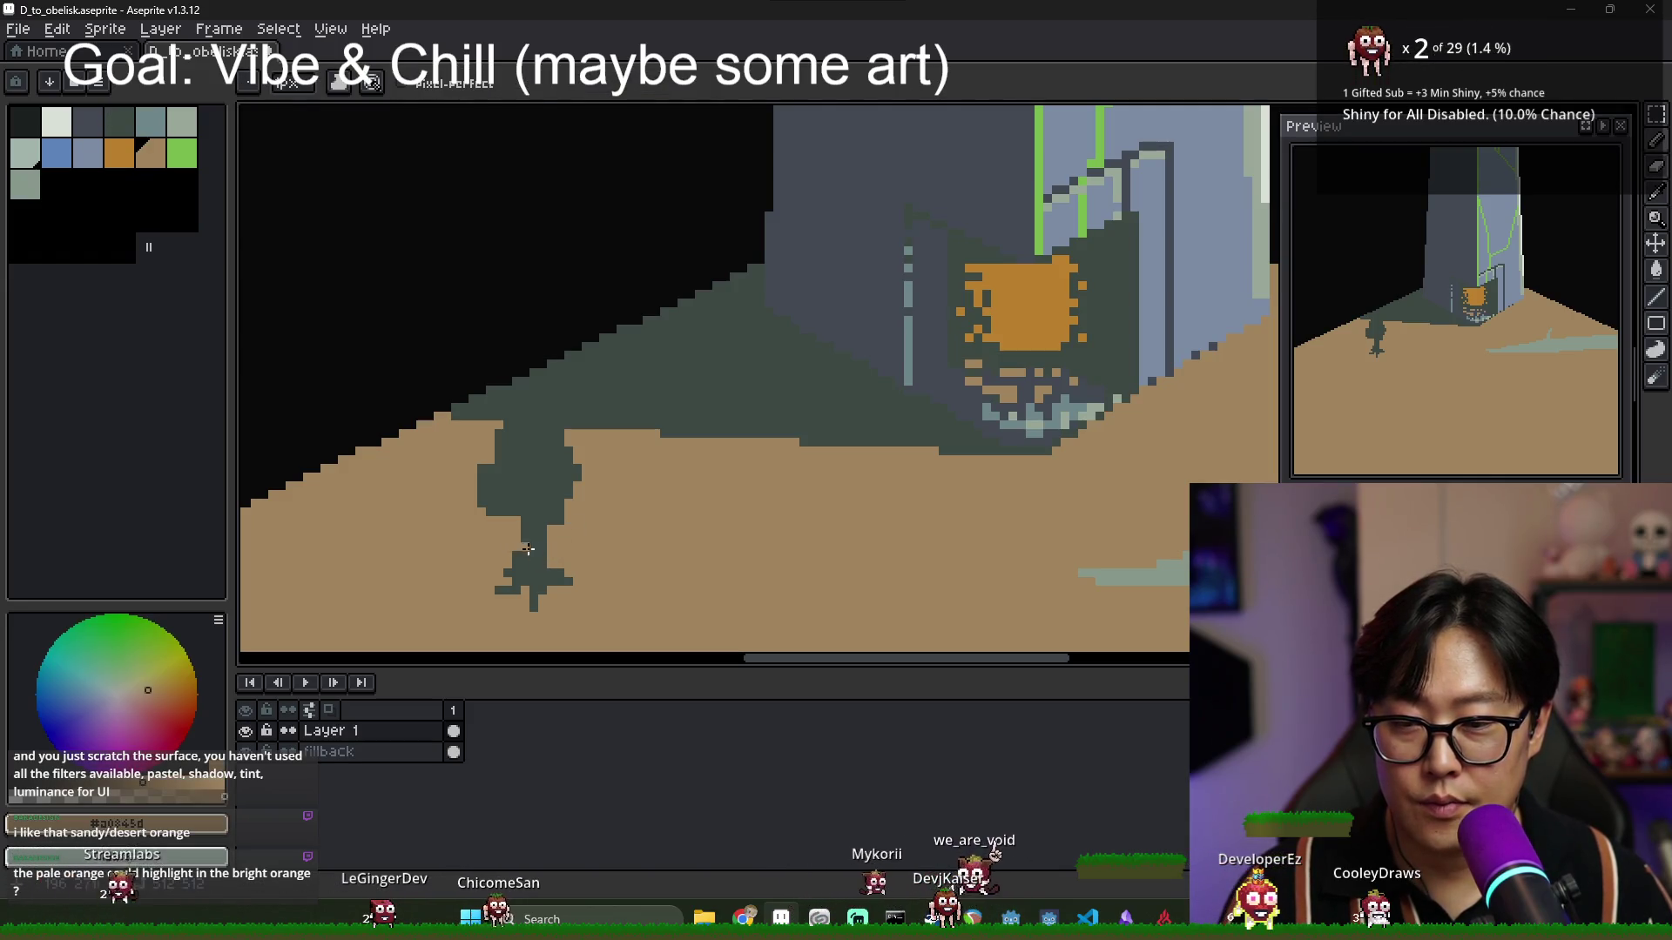
left_click(528, 549, "alt")
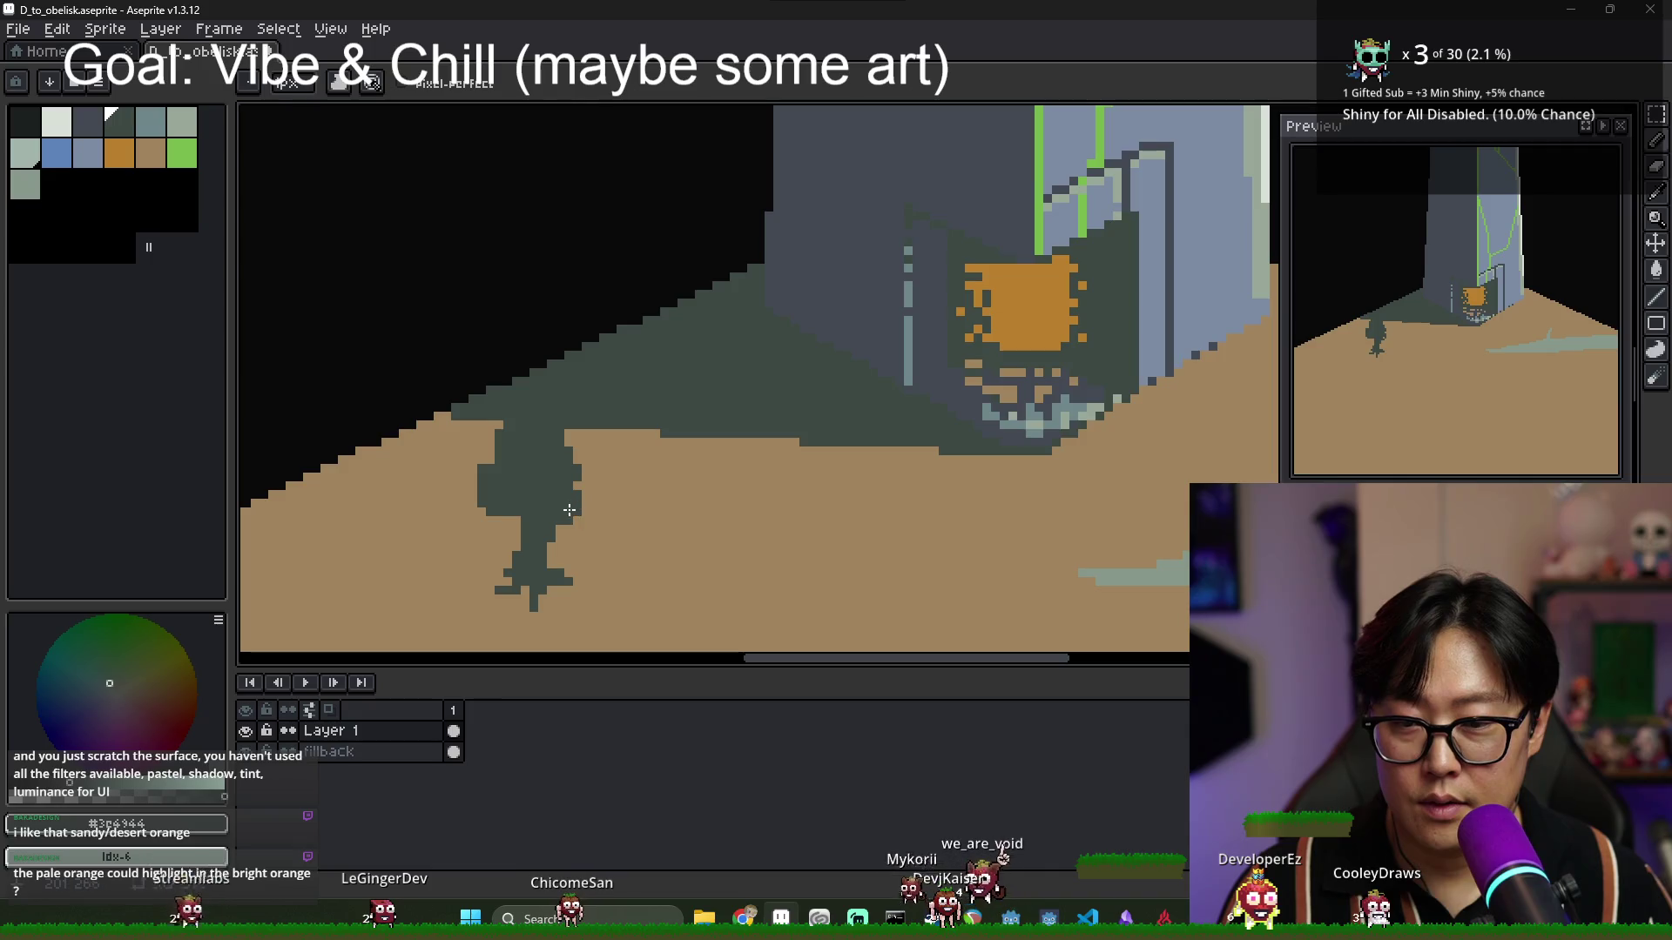
scroll(581, 508, "down", 3)
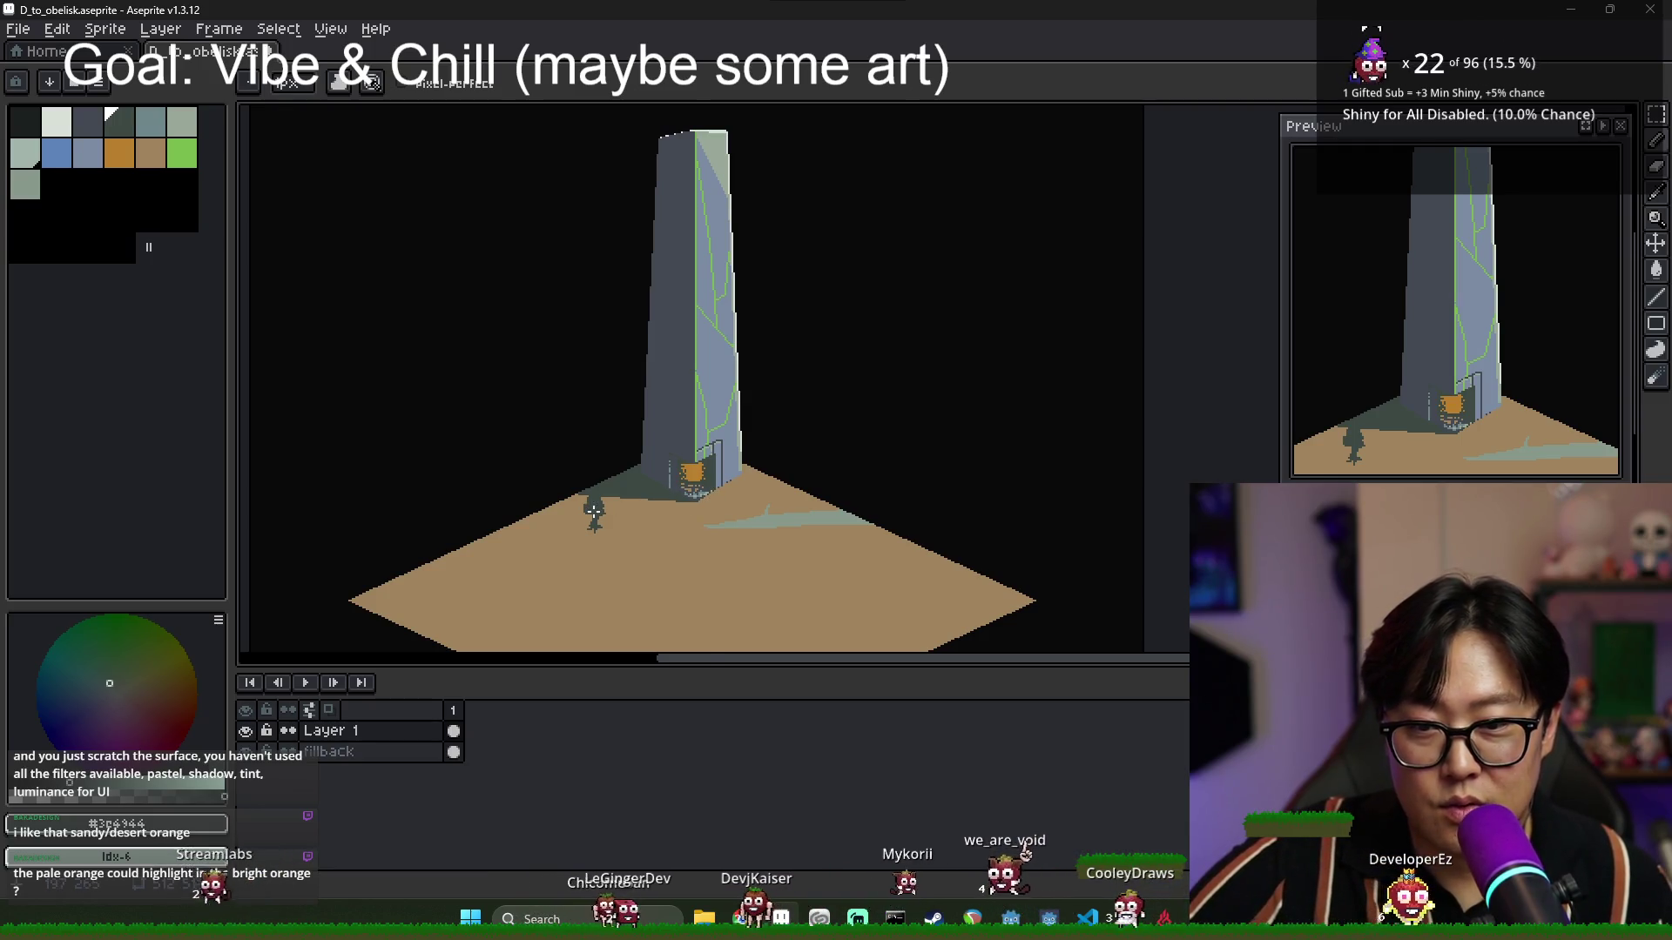
Outline a shadow stretching left from the tree and fill it dark green.
scroll(575, 559, "up", 3)
scroll(576, 559, "up", 1)
left_click_drag(584, 540, 409, 532)
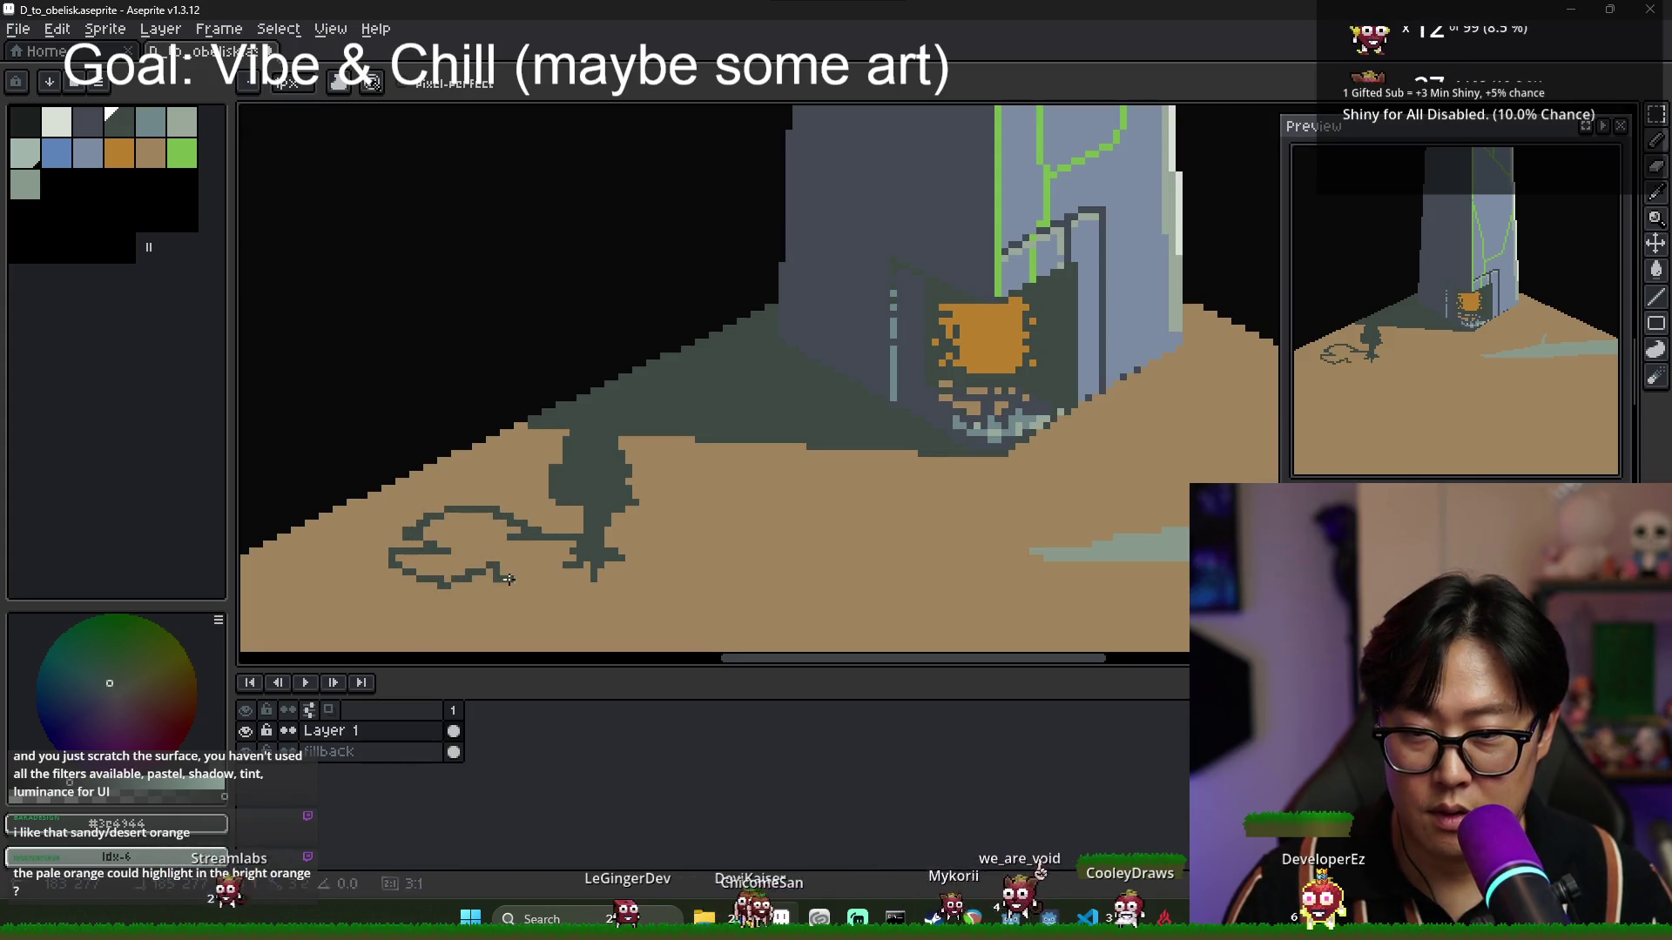
key("g")
left_click(548, 552)
scroll(549, 552, "down", 4)
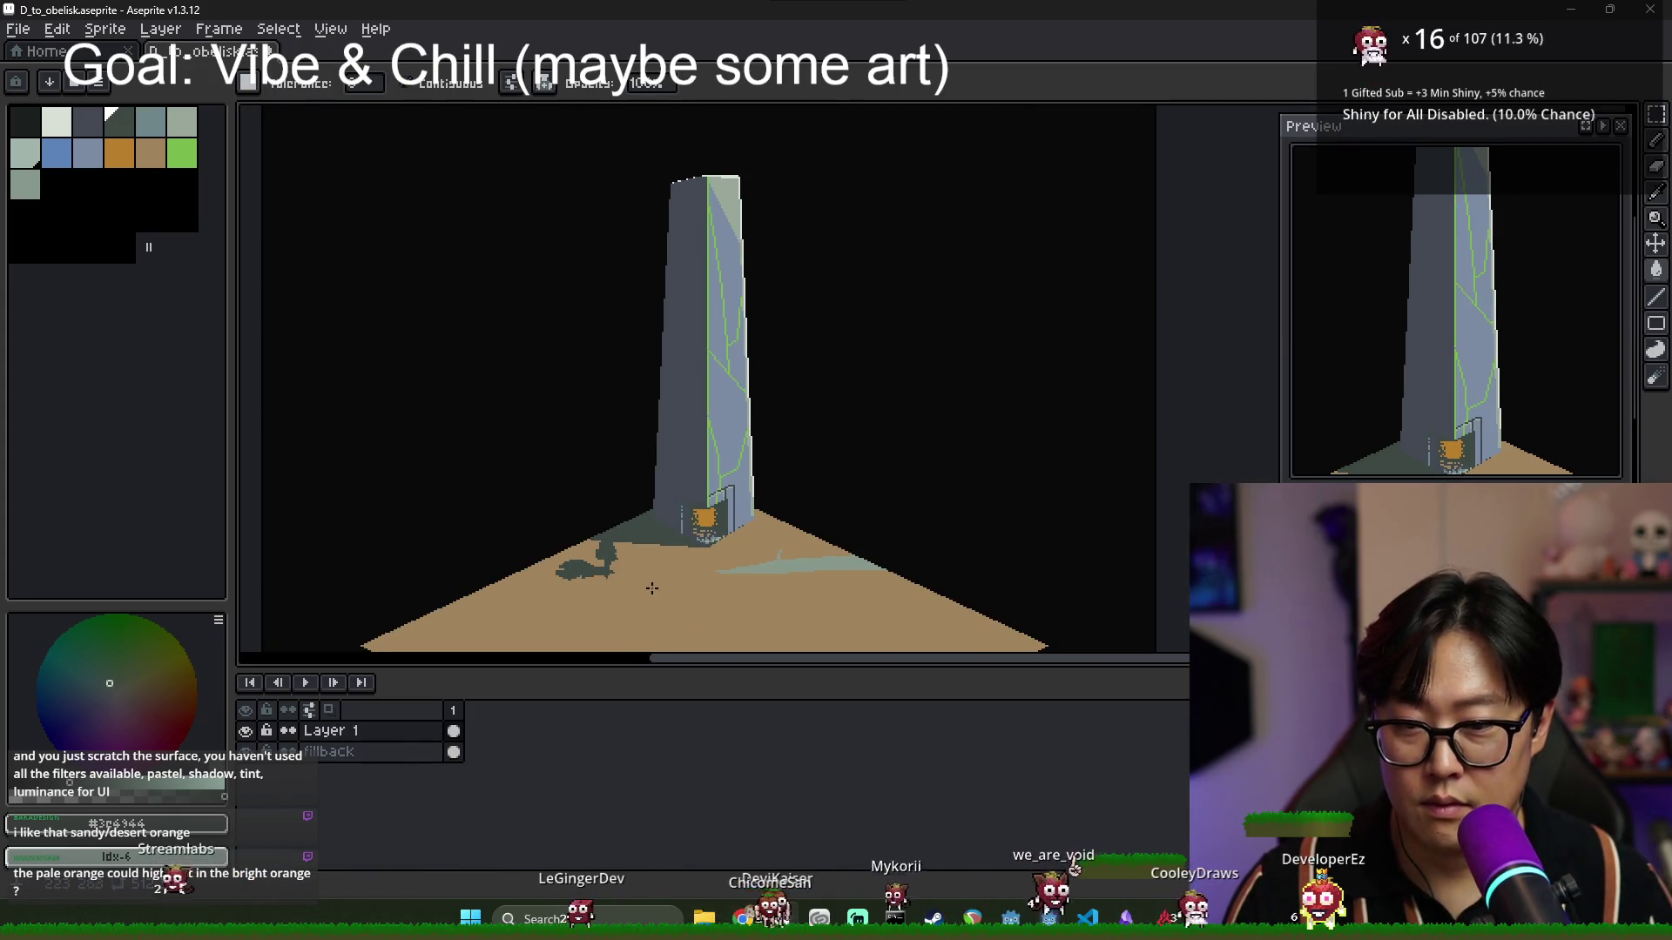
key("bracketleft")
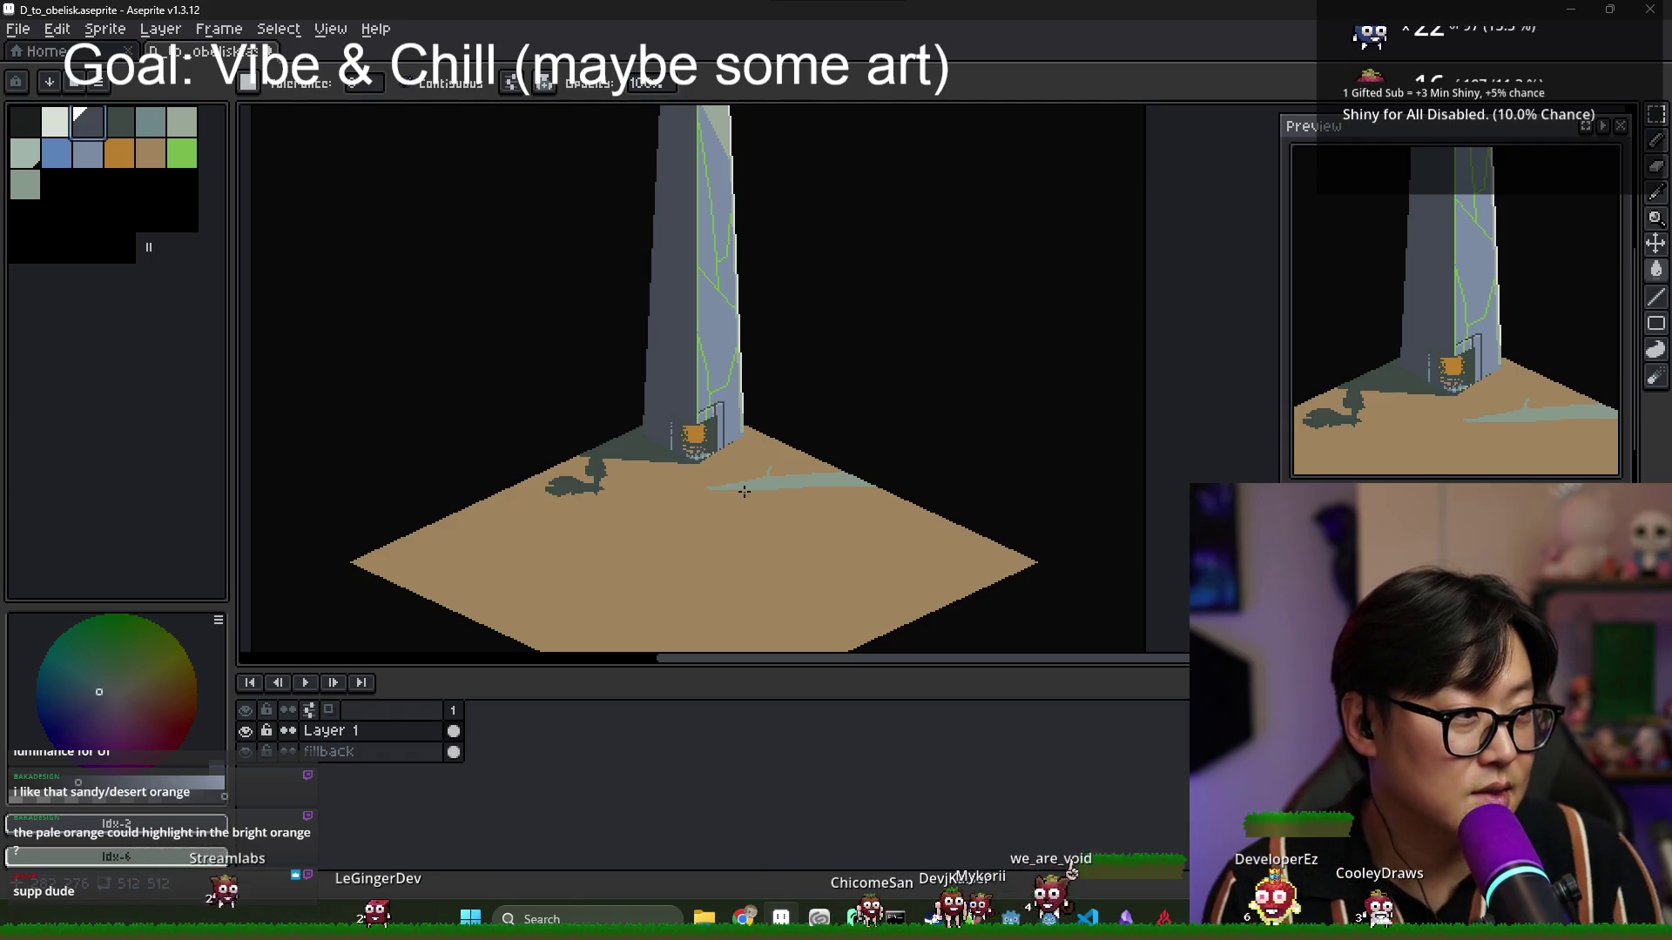
Undo the shadow fill and the tree's strokes, then sample the tan sand colour.
key("ctrl+z")
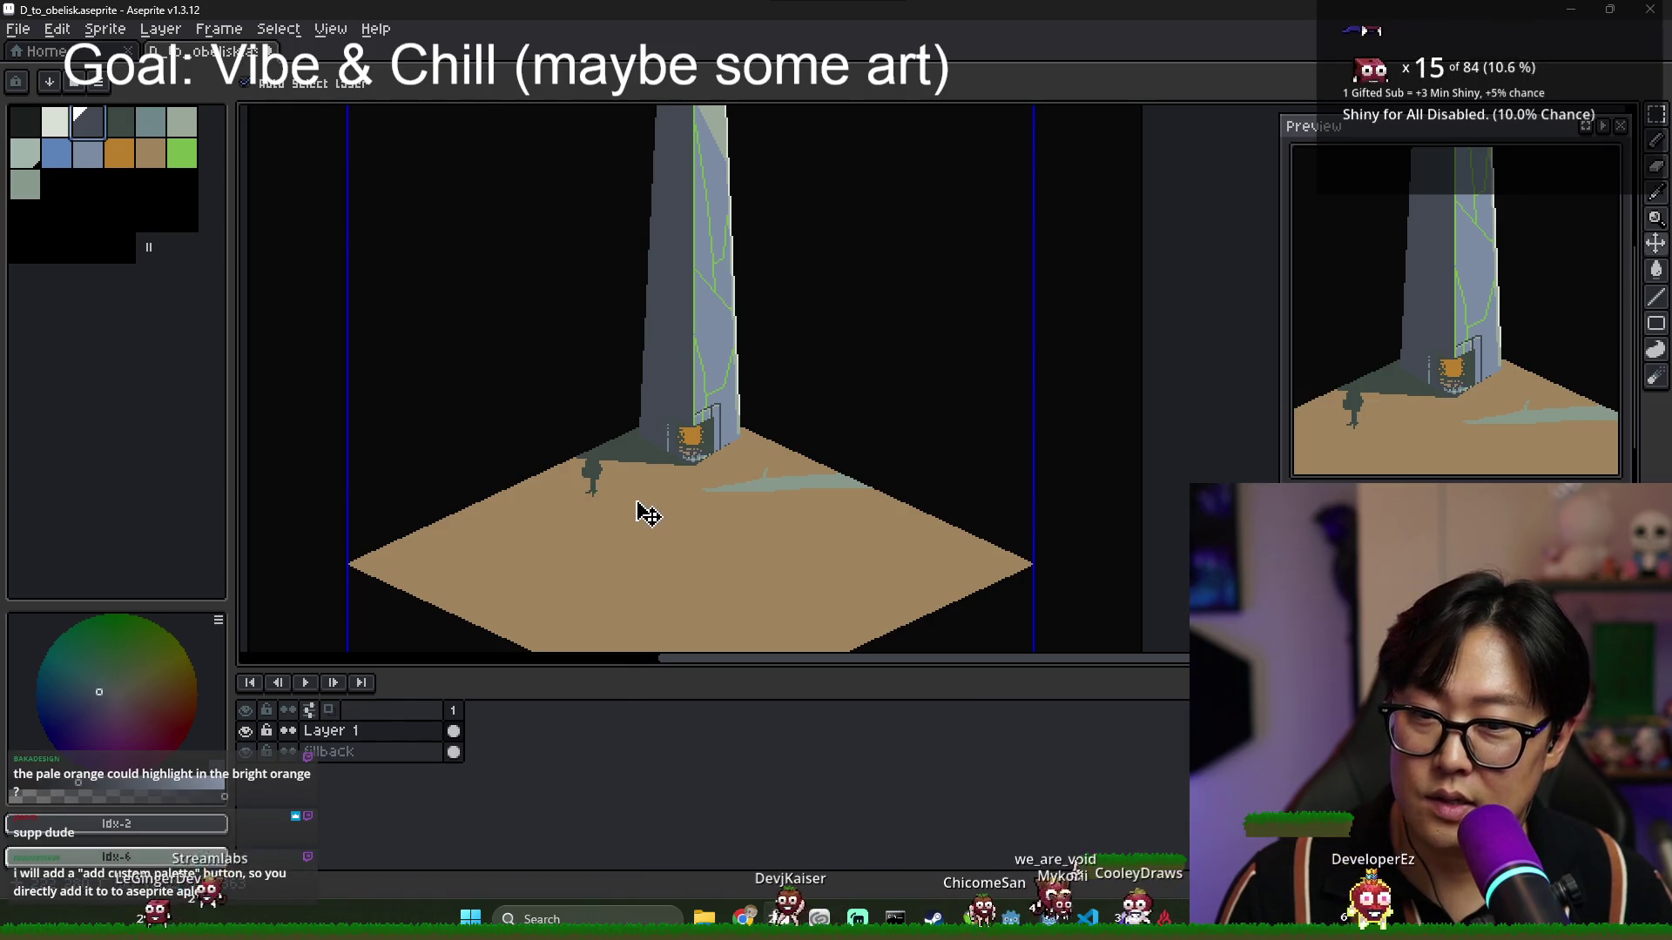
key("ctrl+z")
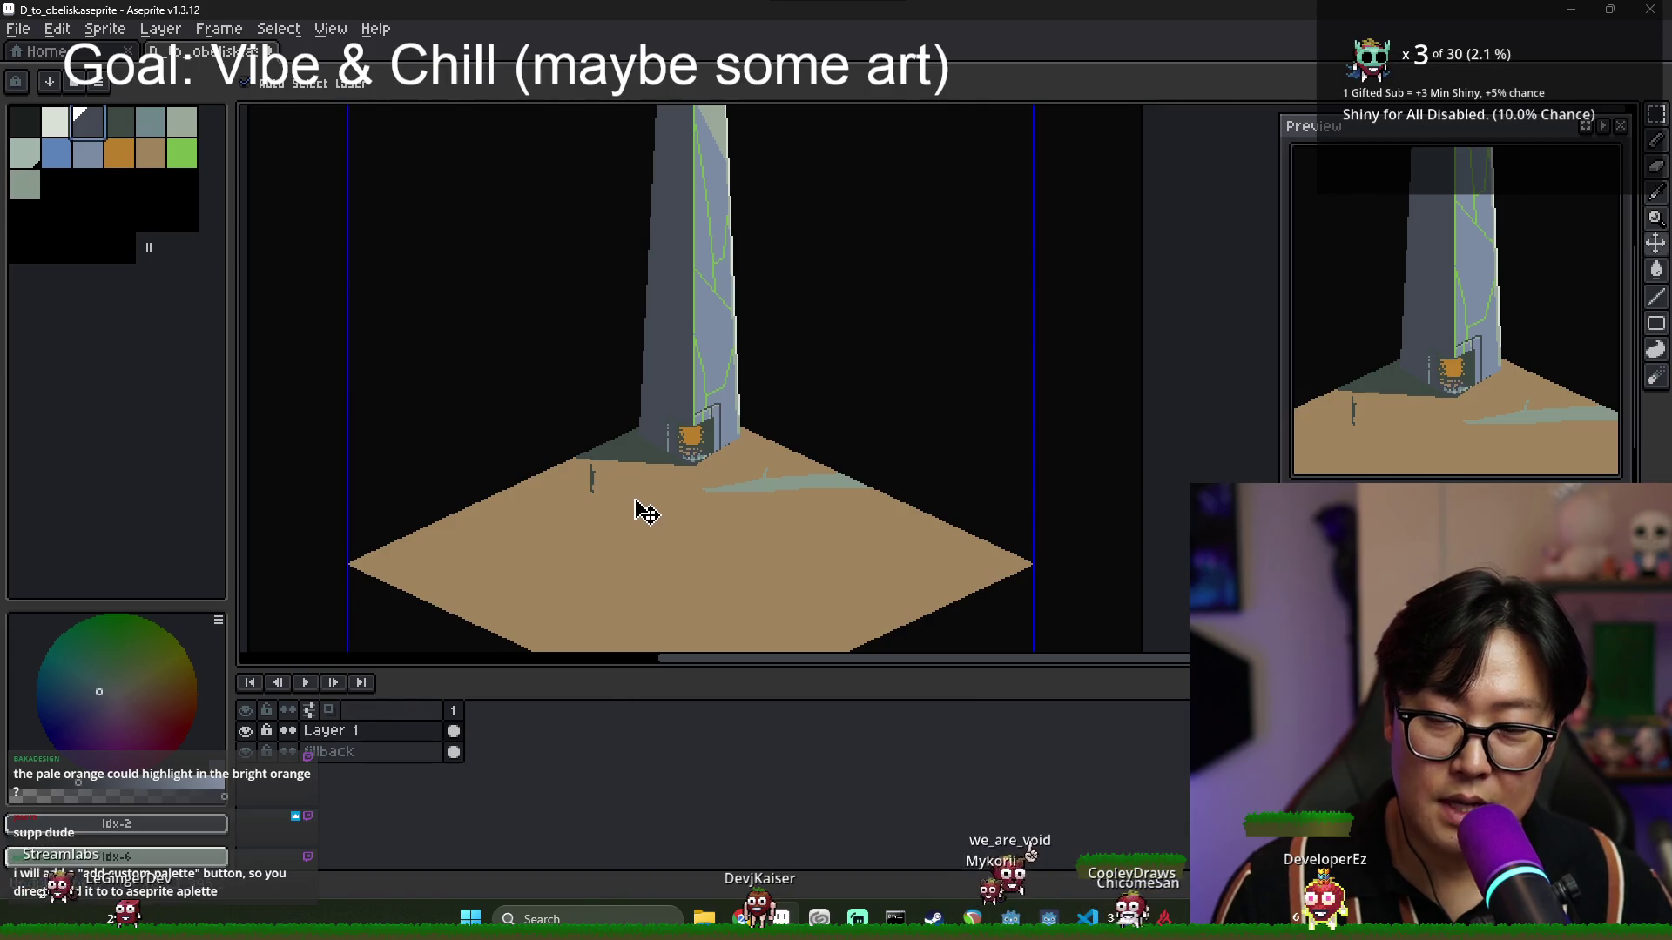
scroll(597, 503, "up", 3)
left_click(609, 479, "alt")
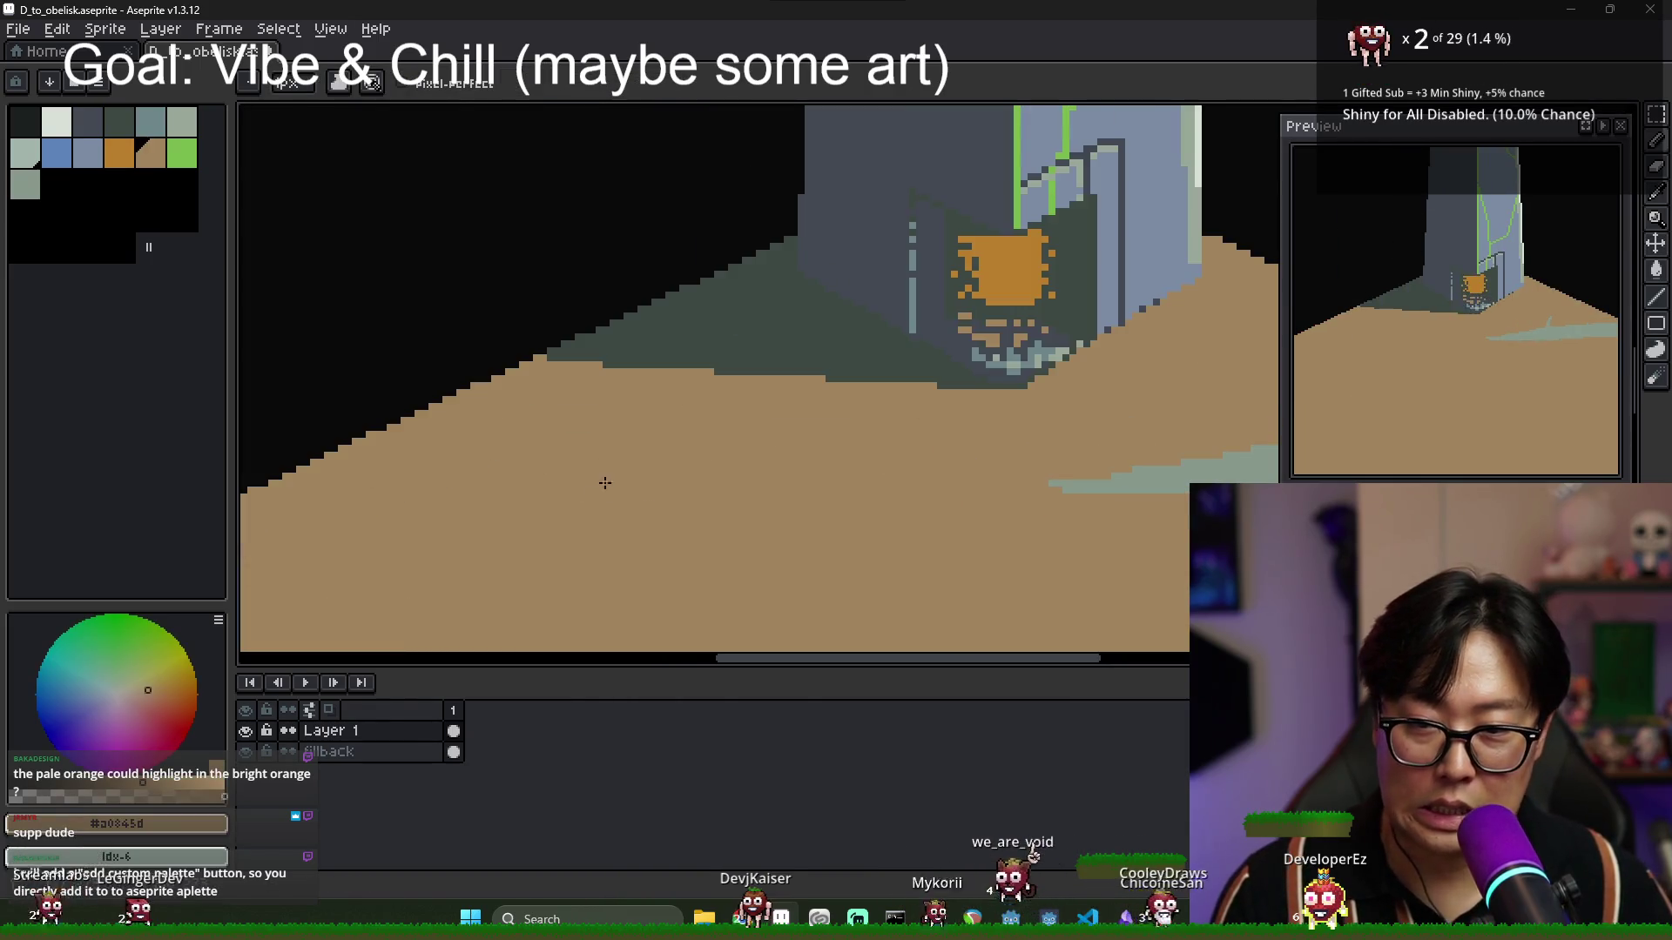
Sample the grey-green band colour and shift the obelisk scene view down.
scroll(825, 499, "down", 3)
scroll(832, 451, "up", 3)
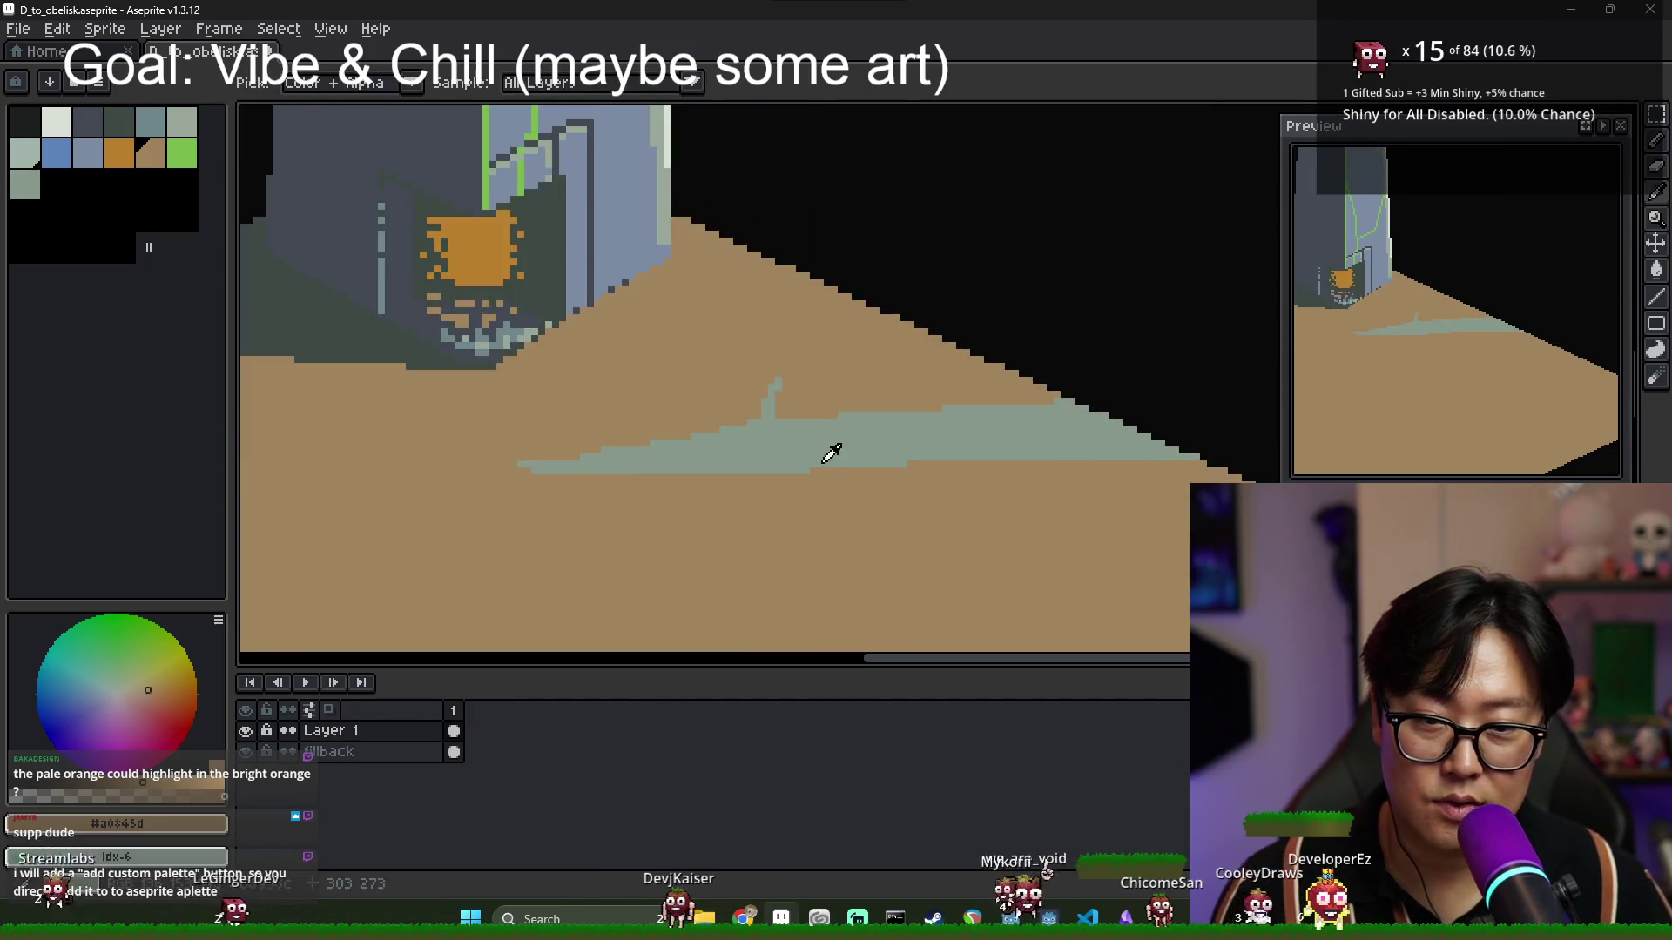
left_click(832, 451, "alt")
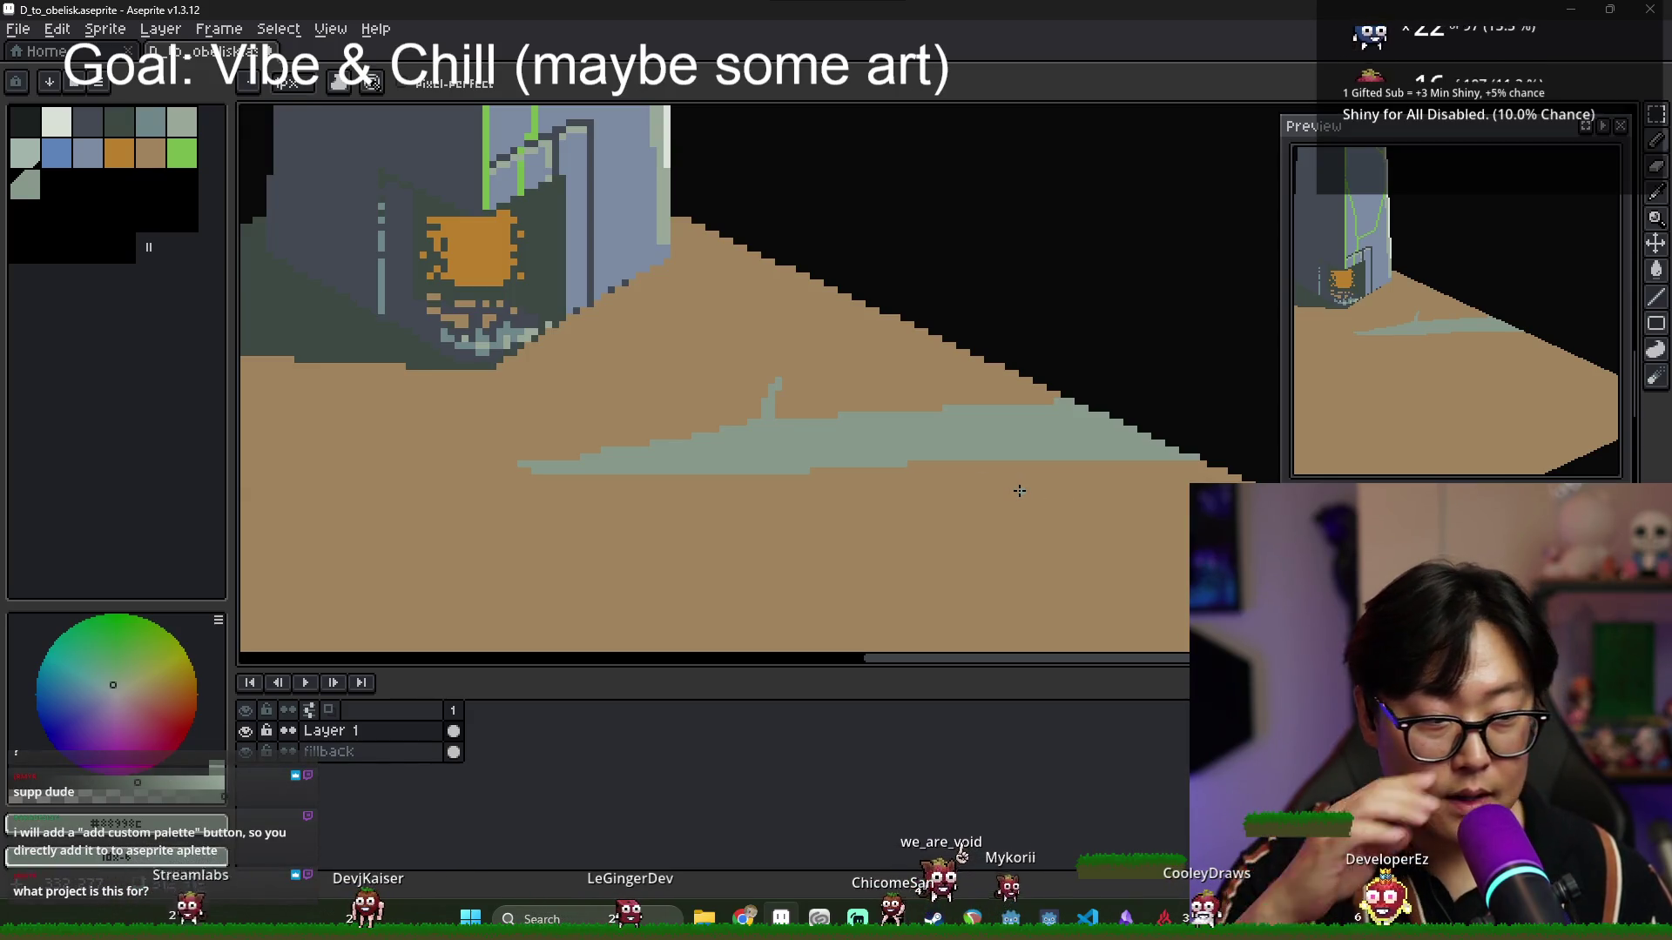
scroll(784, 461, "down", 5)
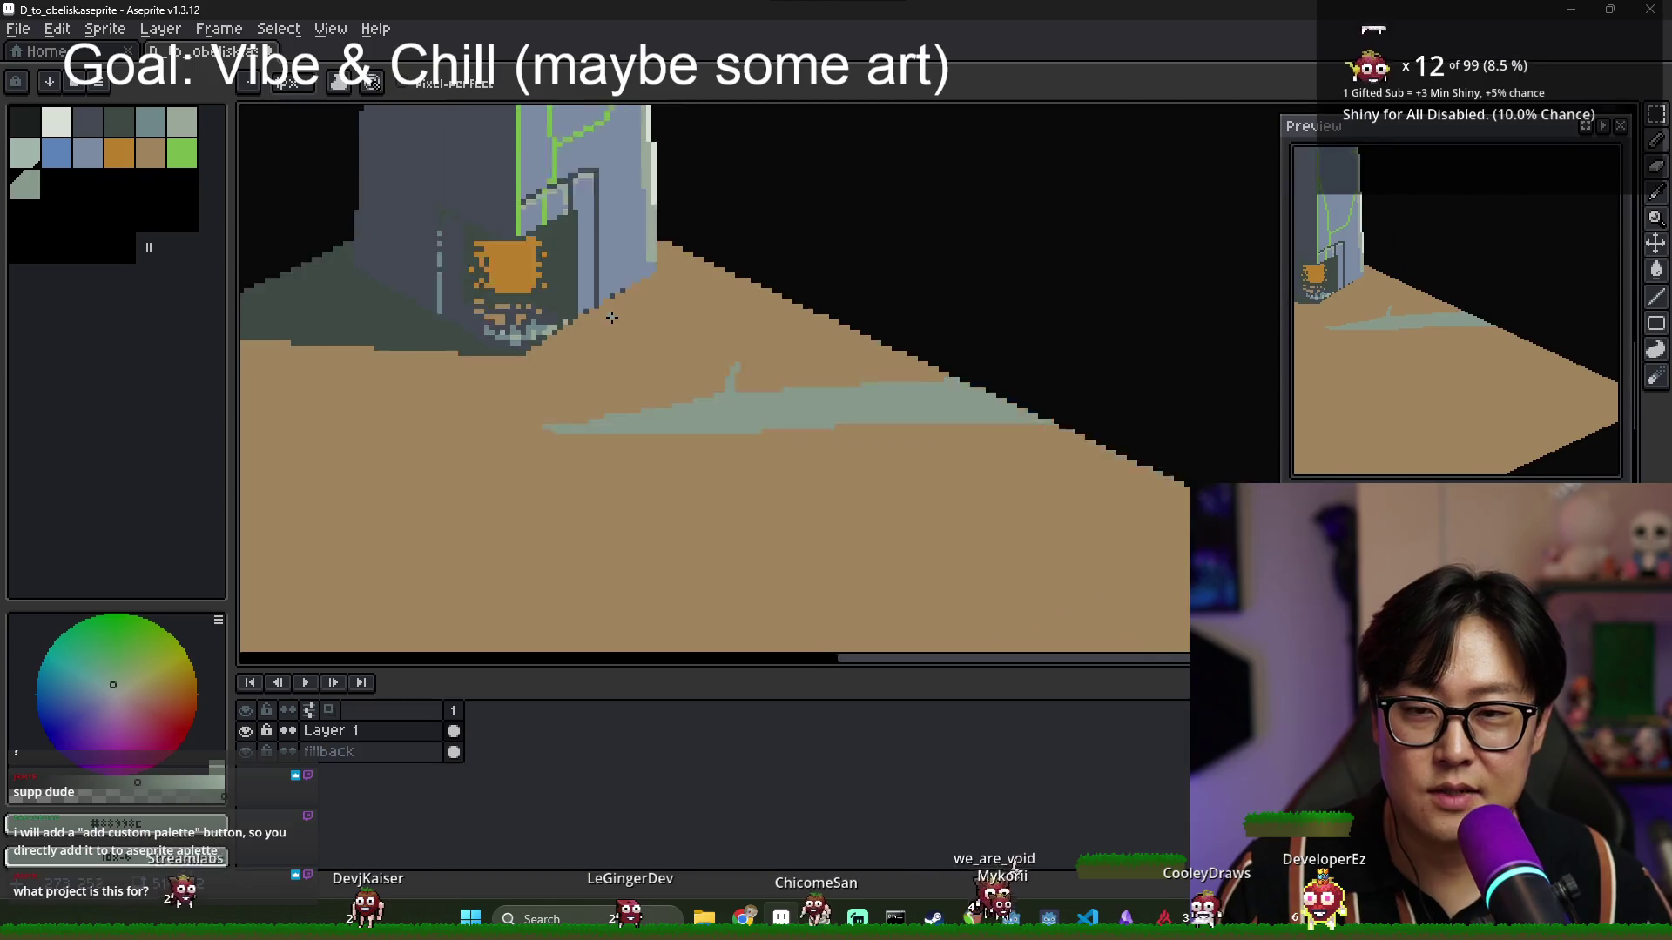
left_click_drag(685, 459, 688, 536)
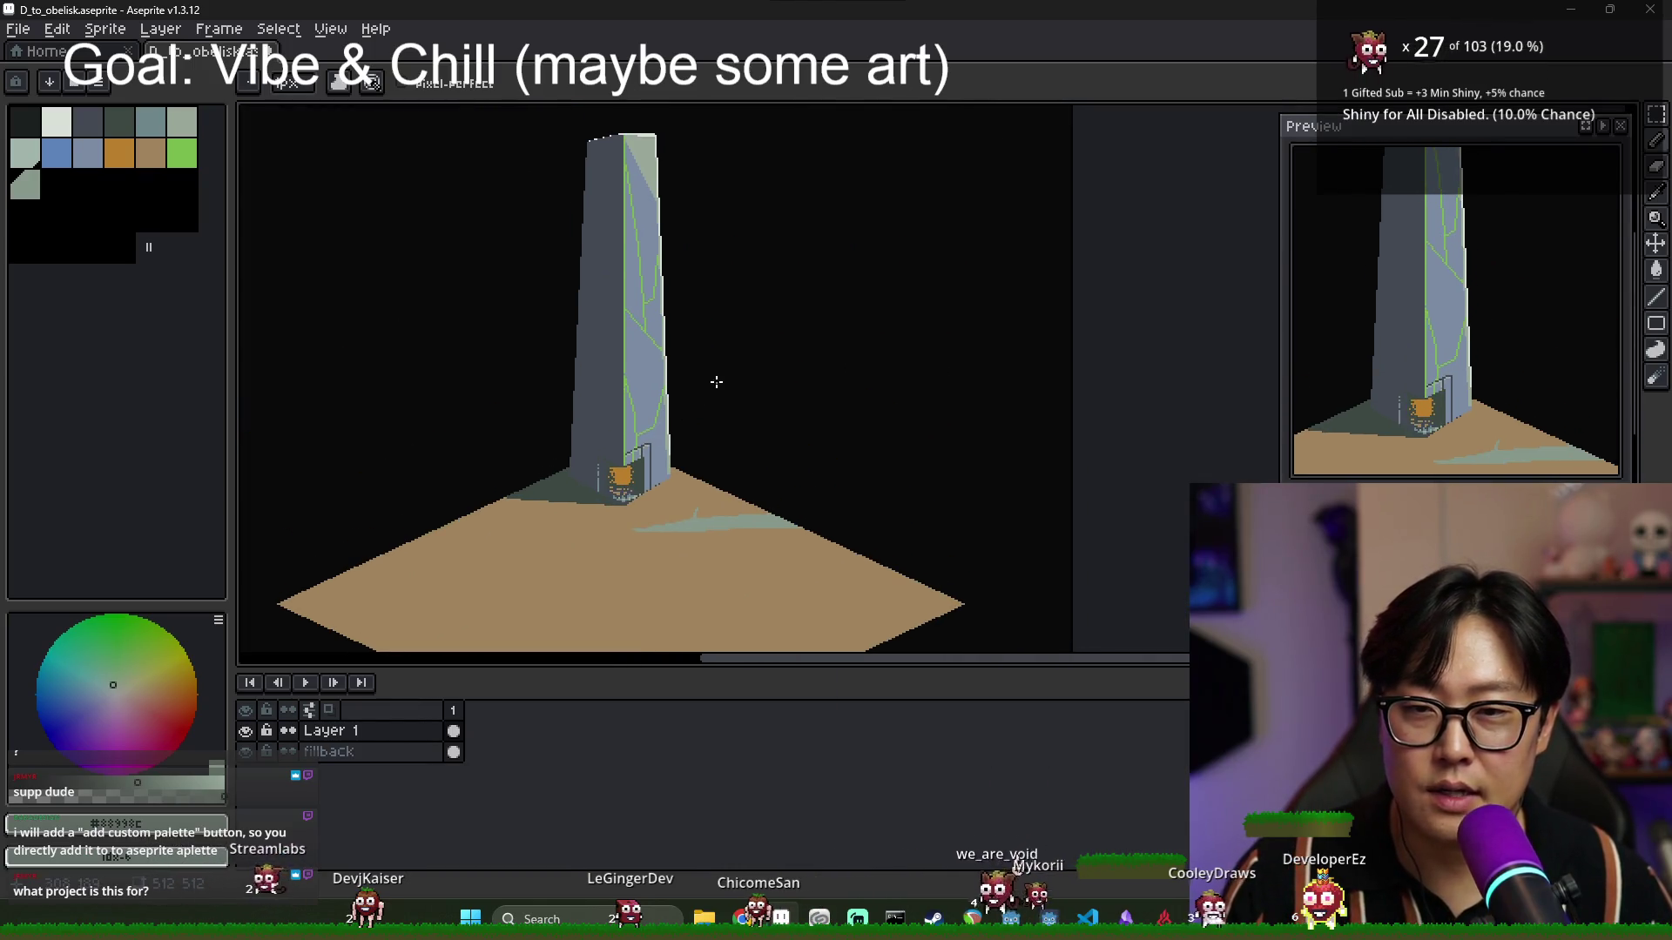
scroll(737, 411, "up", 1)
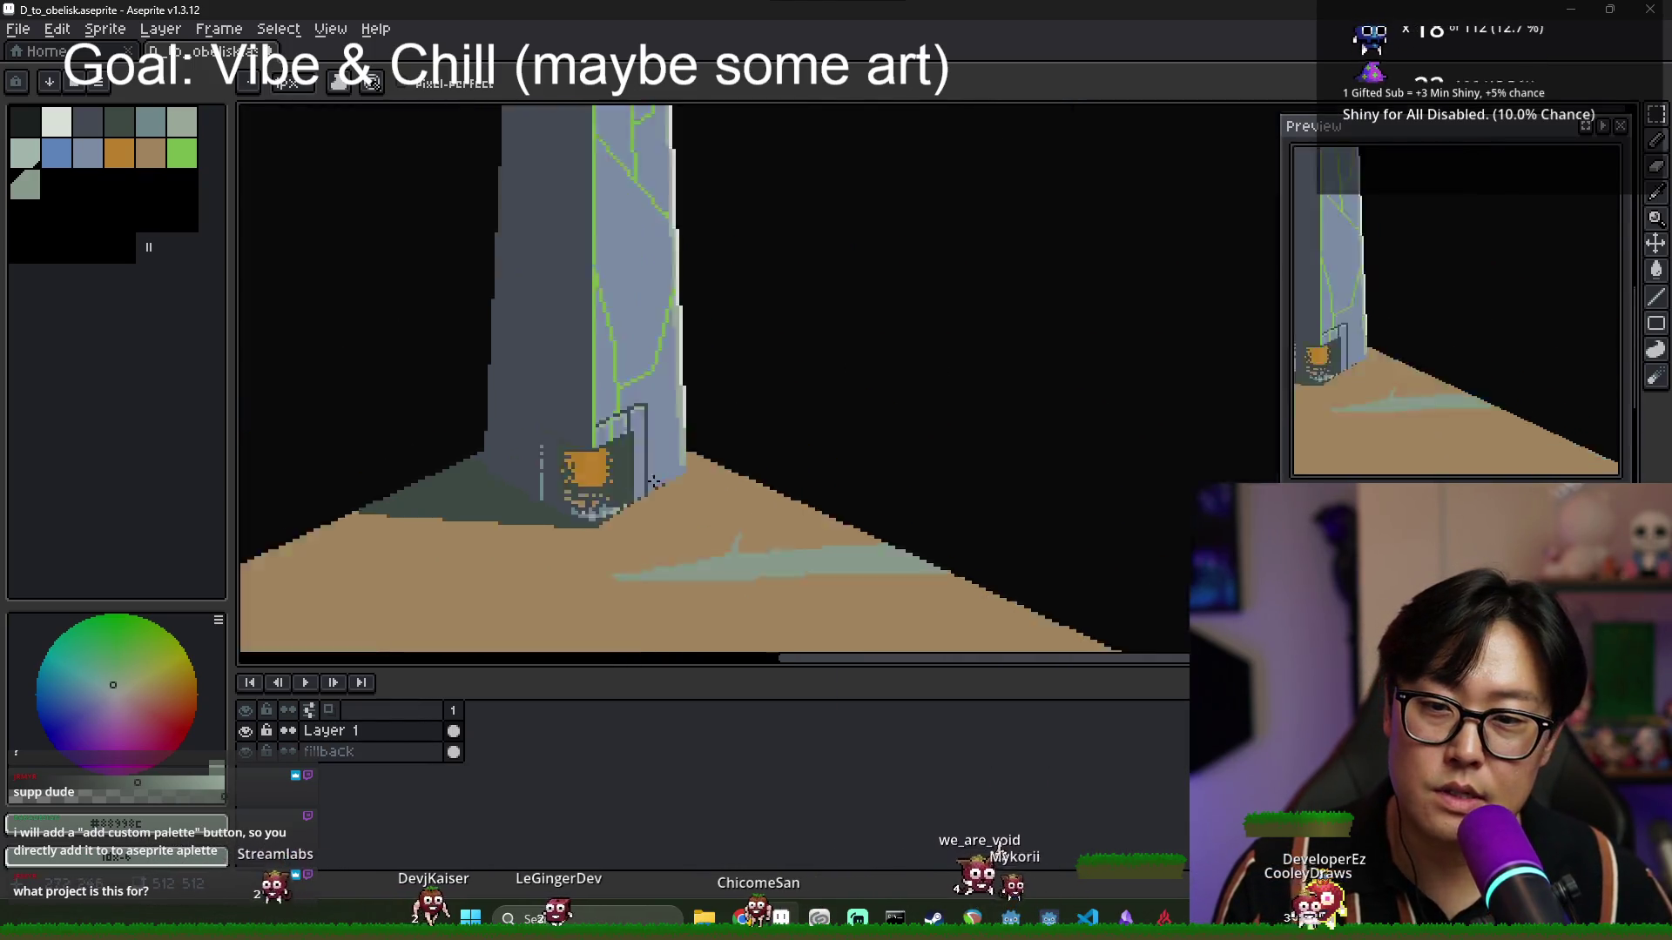
Switch to the Colormaker.lua editor and back, then show the Home page.
key("alt+Tab")
key("Escape")
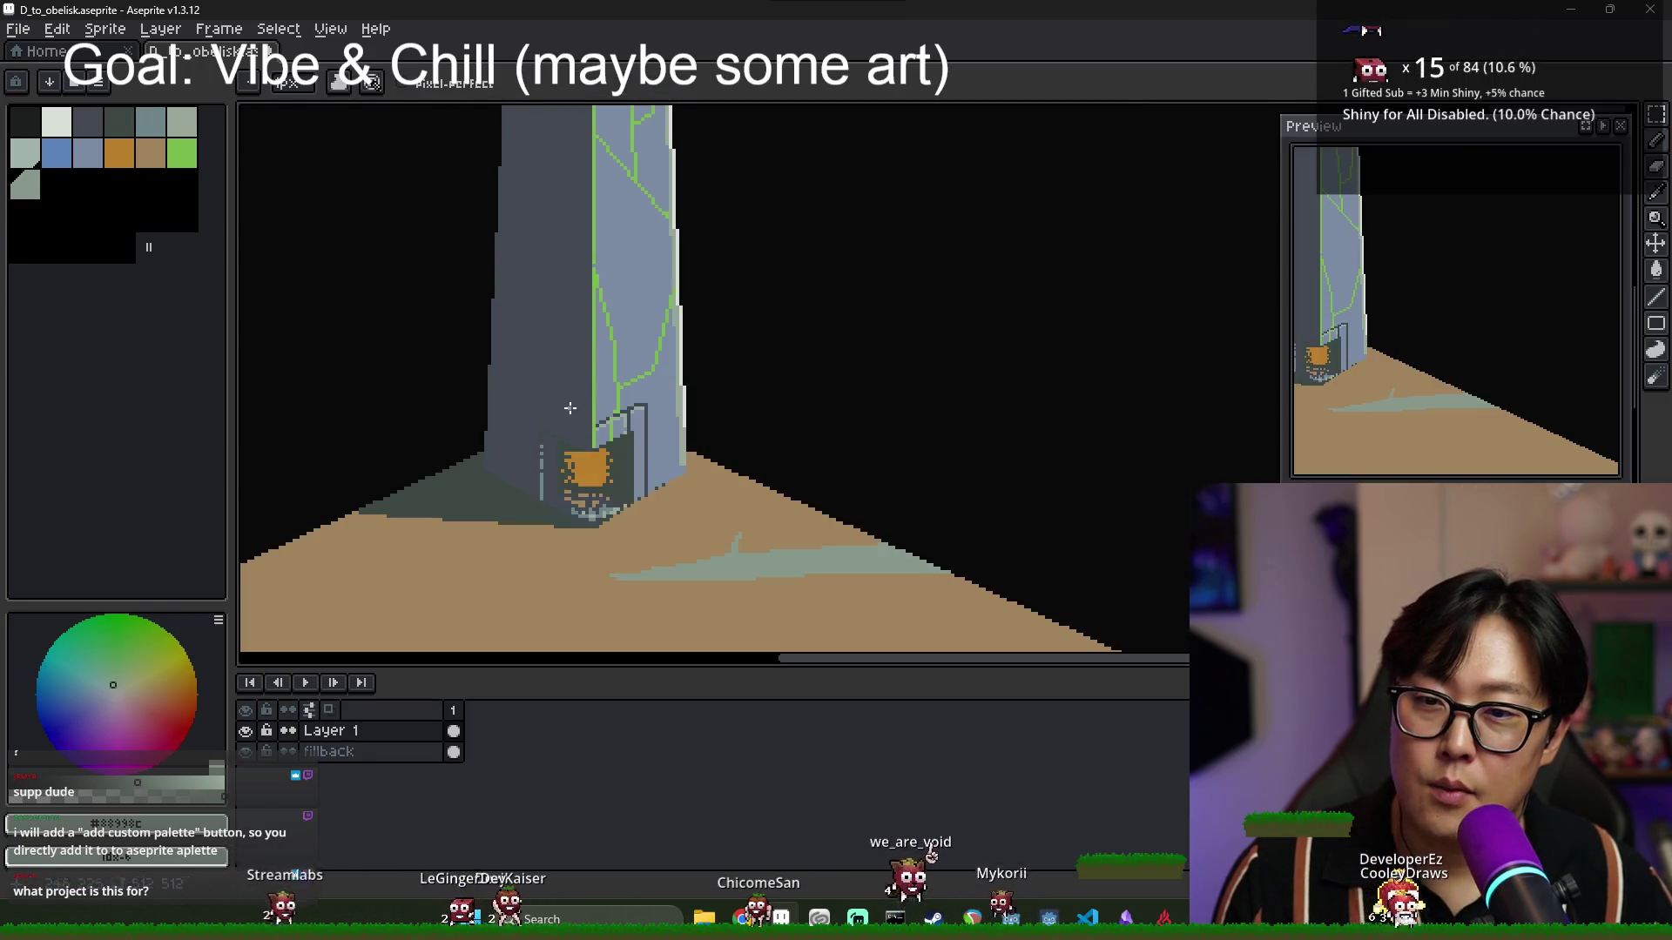
key("alt+Tab")
left_click(577, 364)
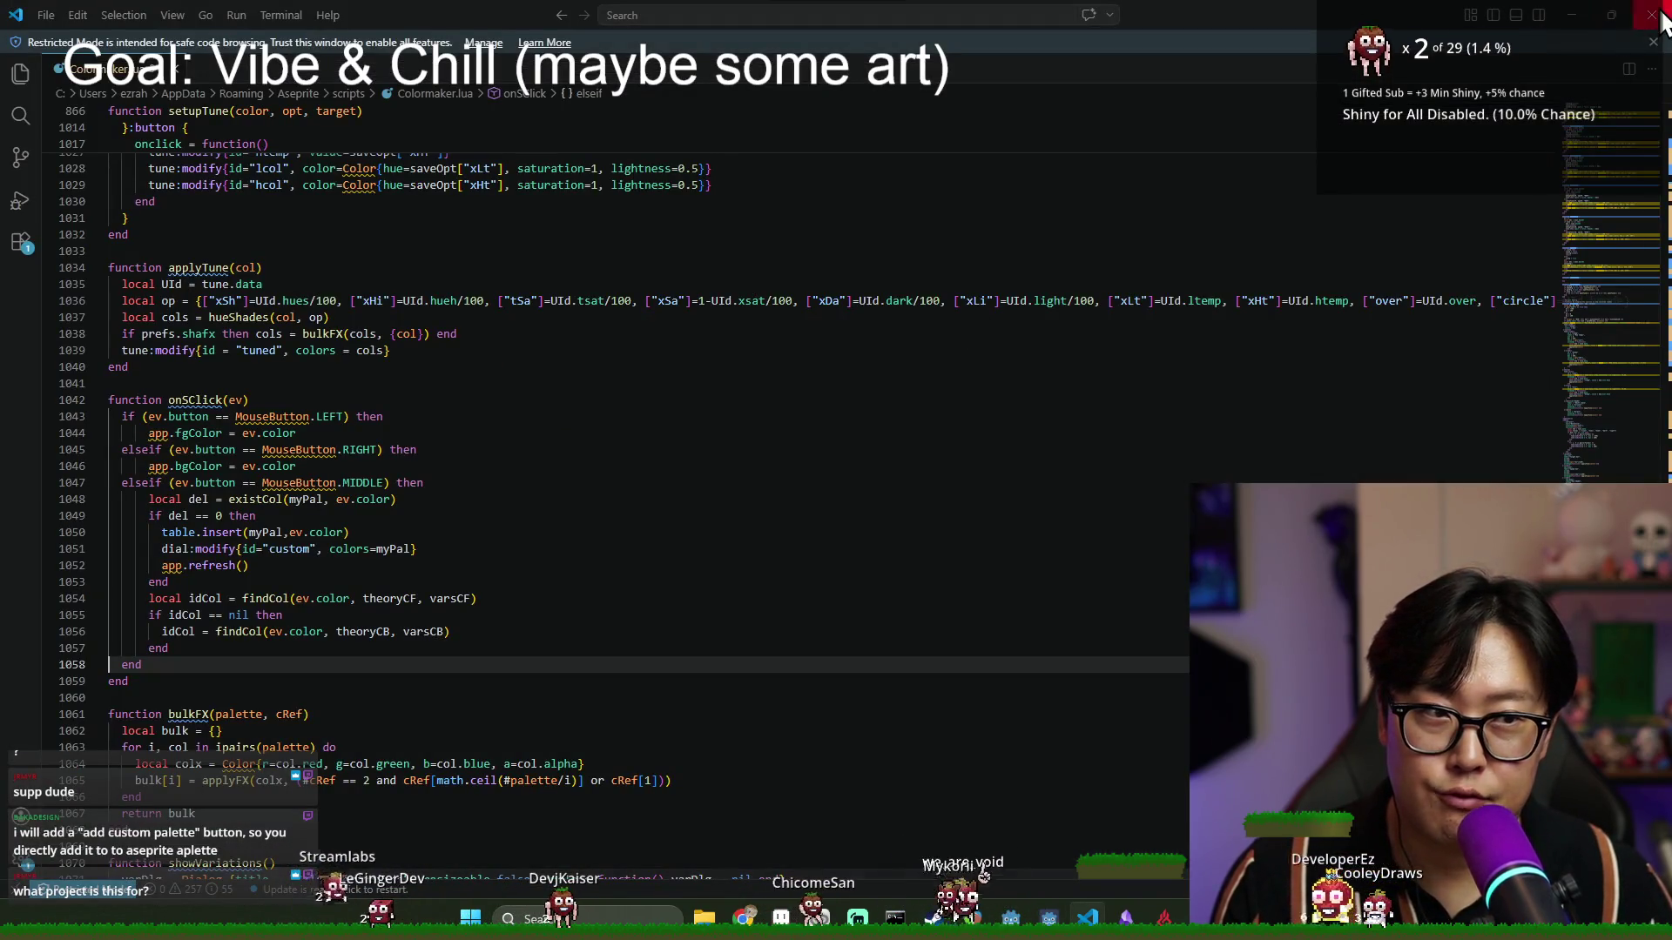
key("alt+Tab")
left_click(39, 50)
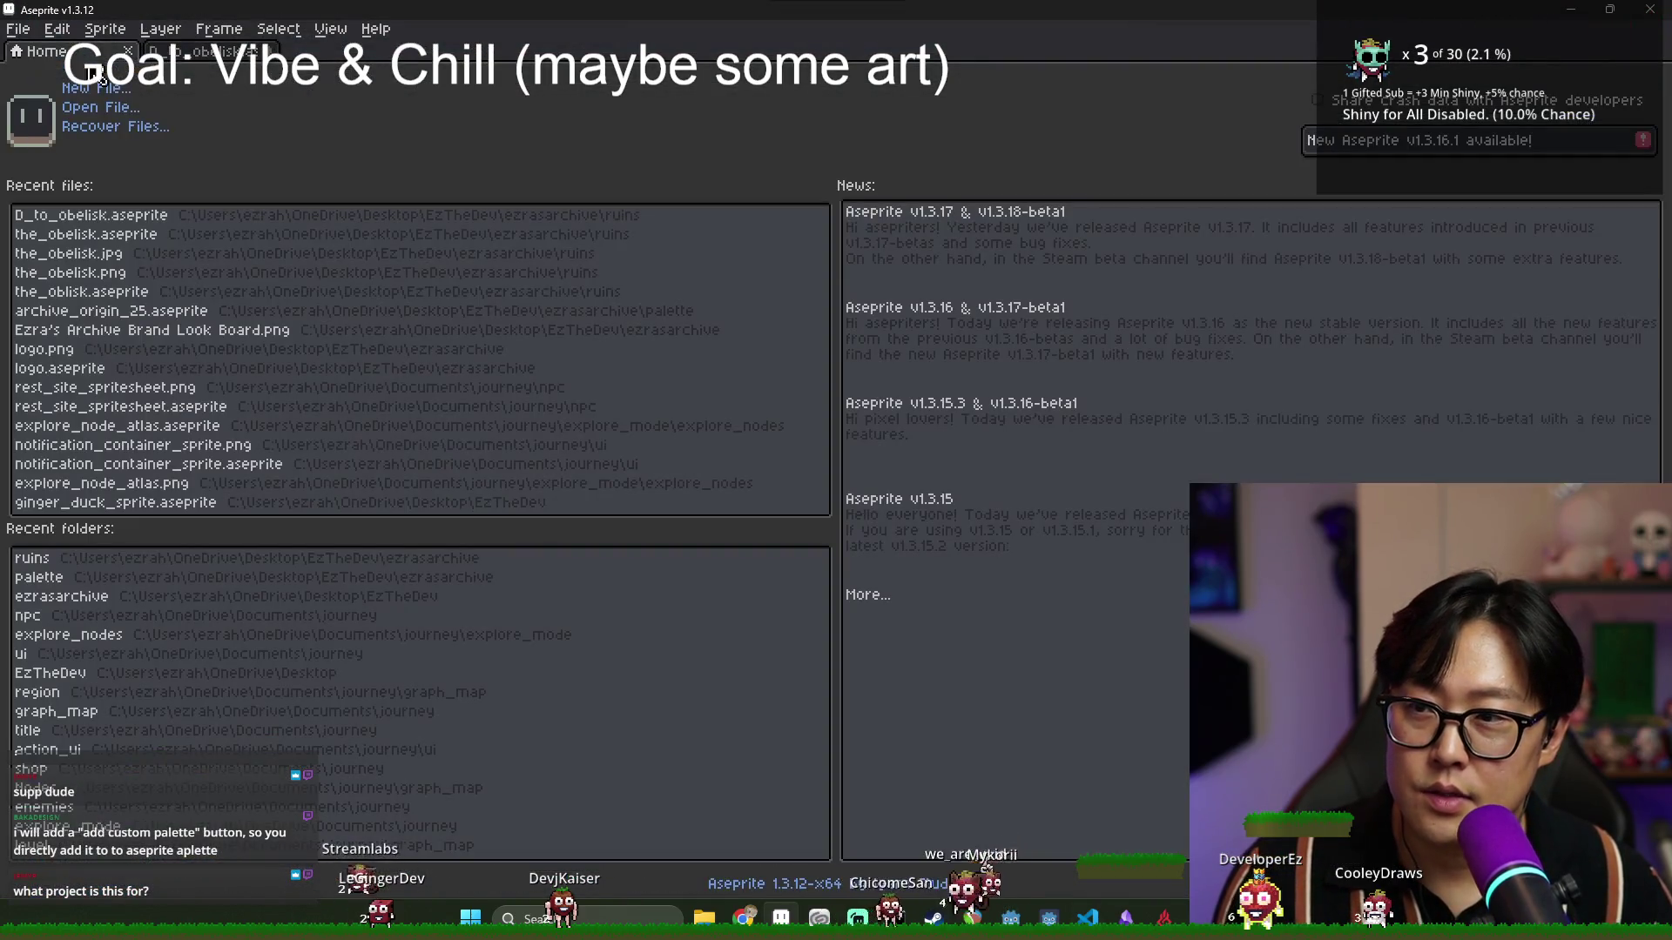
Open the_obelisk.aseprite from recent files and close the scripts folder window.
left_click(96, 234)
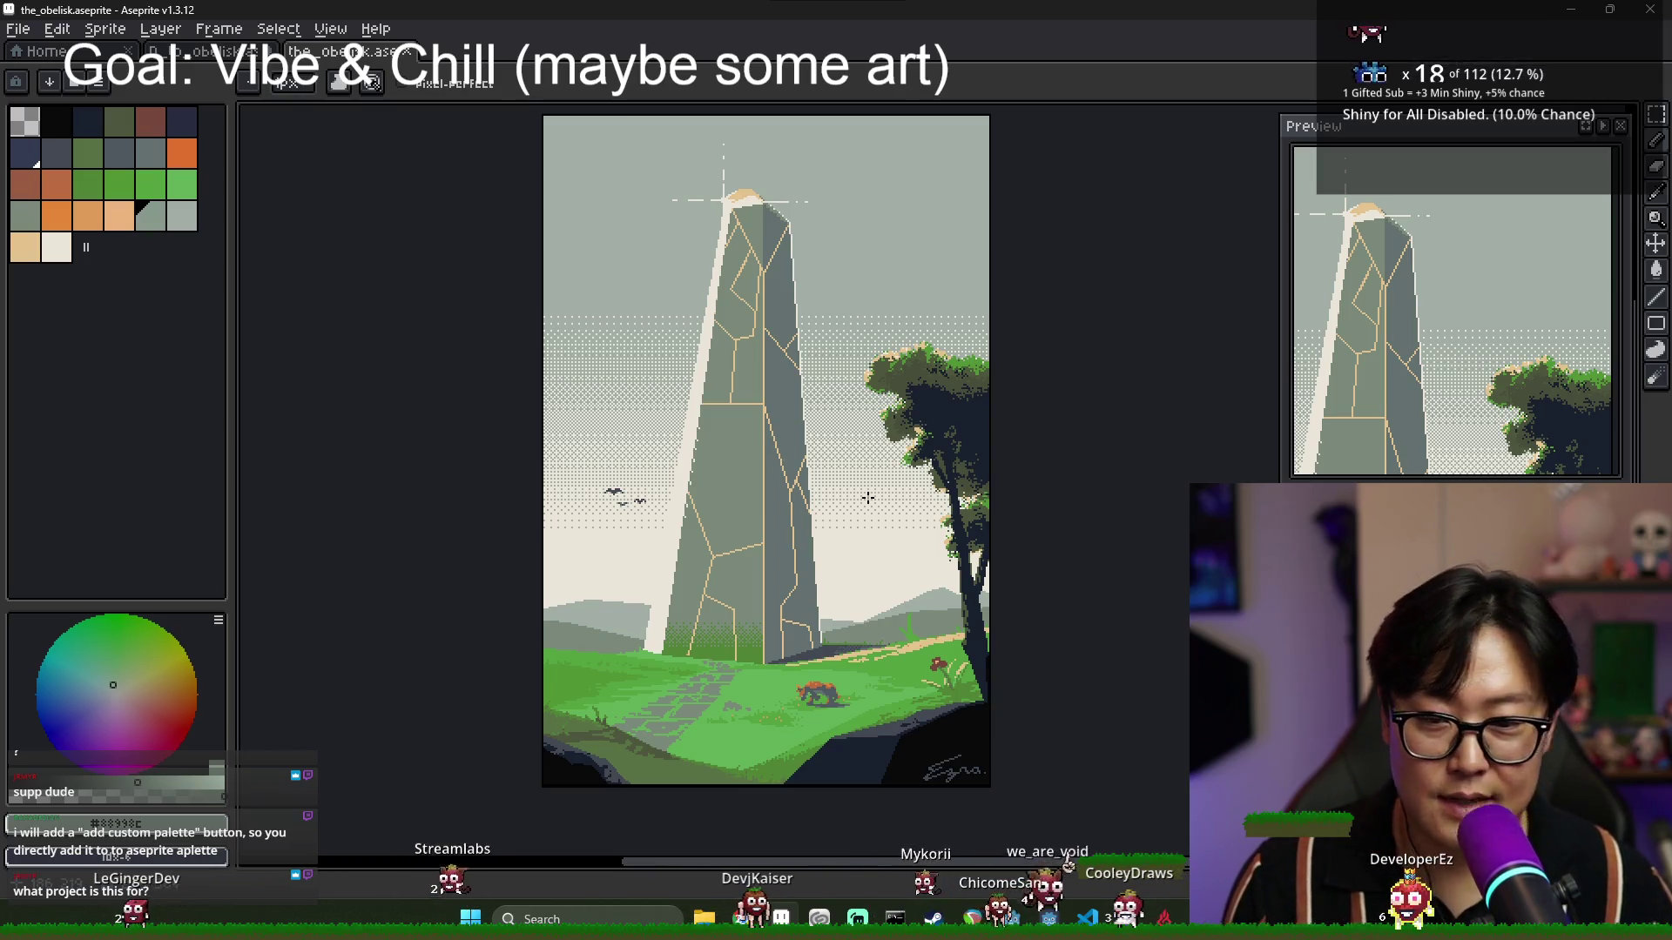
key("alt+Tab")
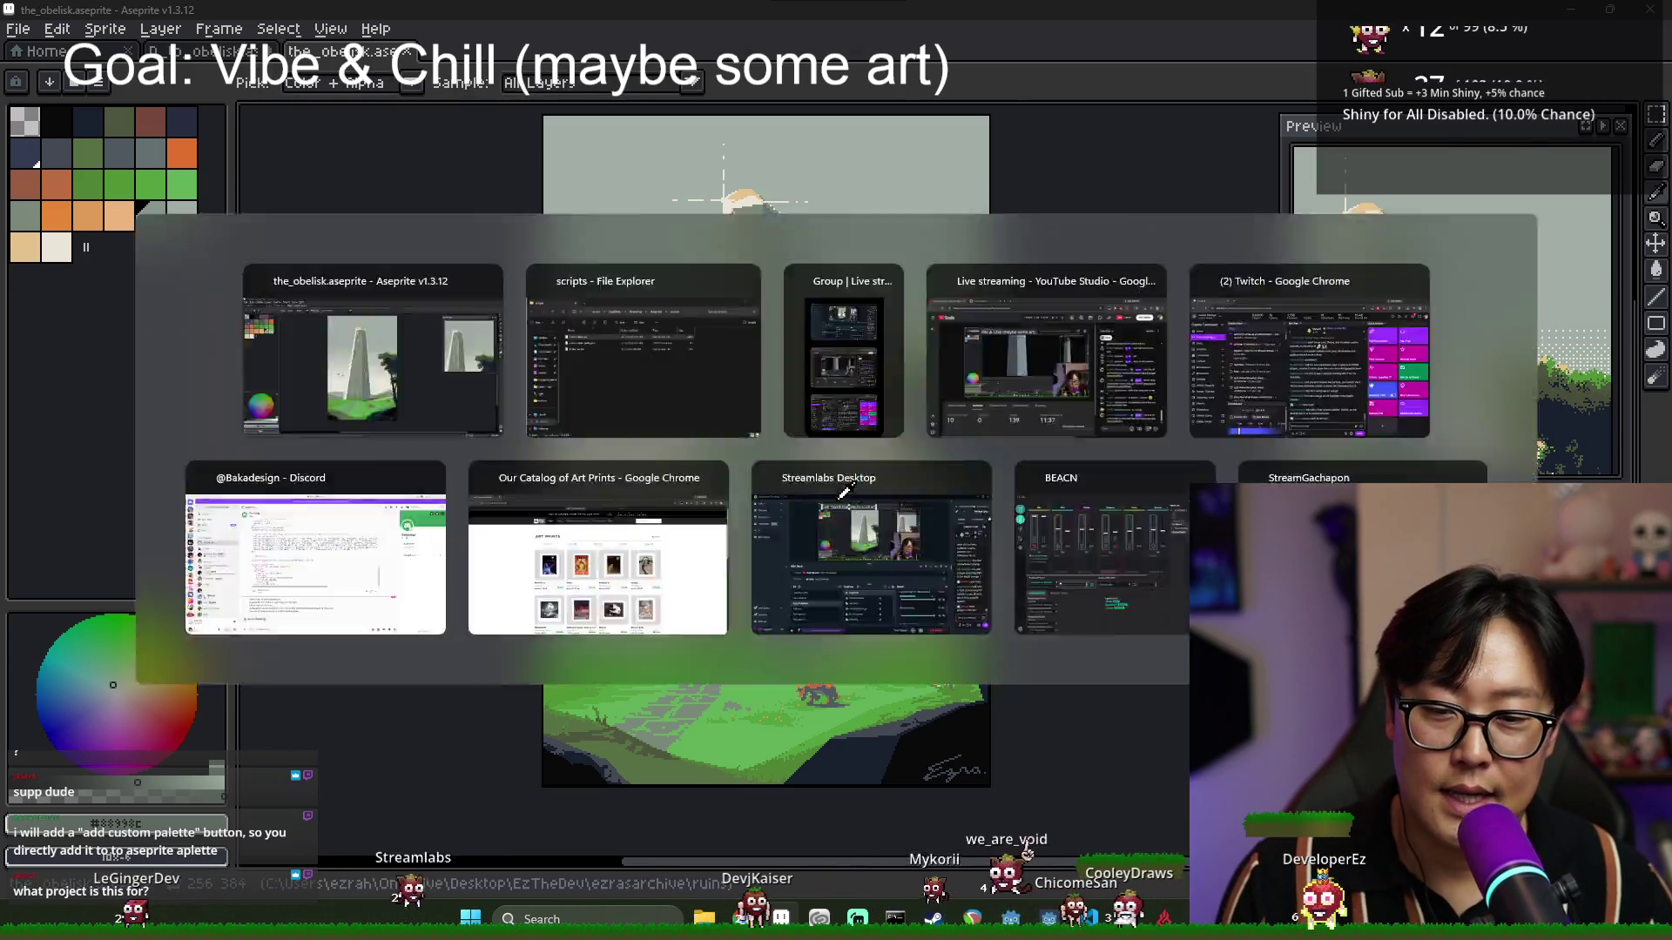
key("alt+F4")
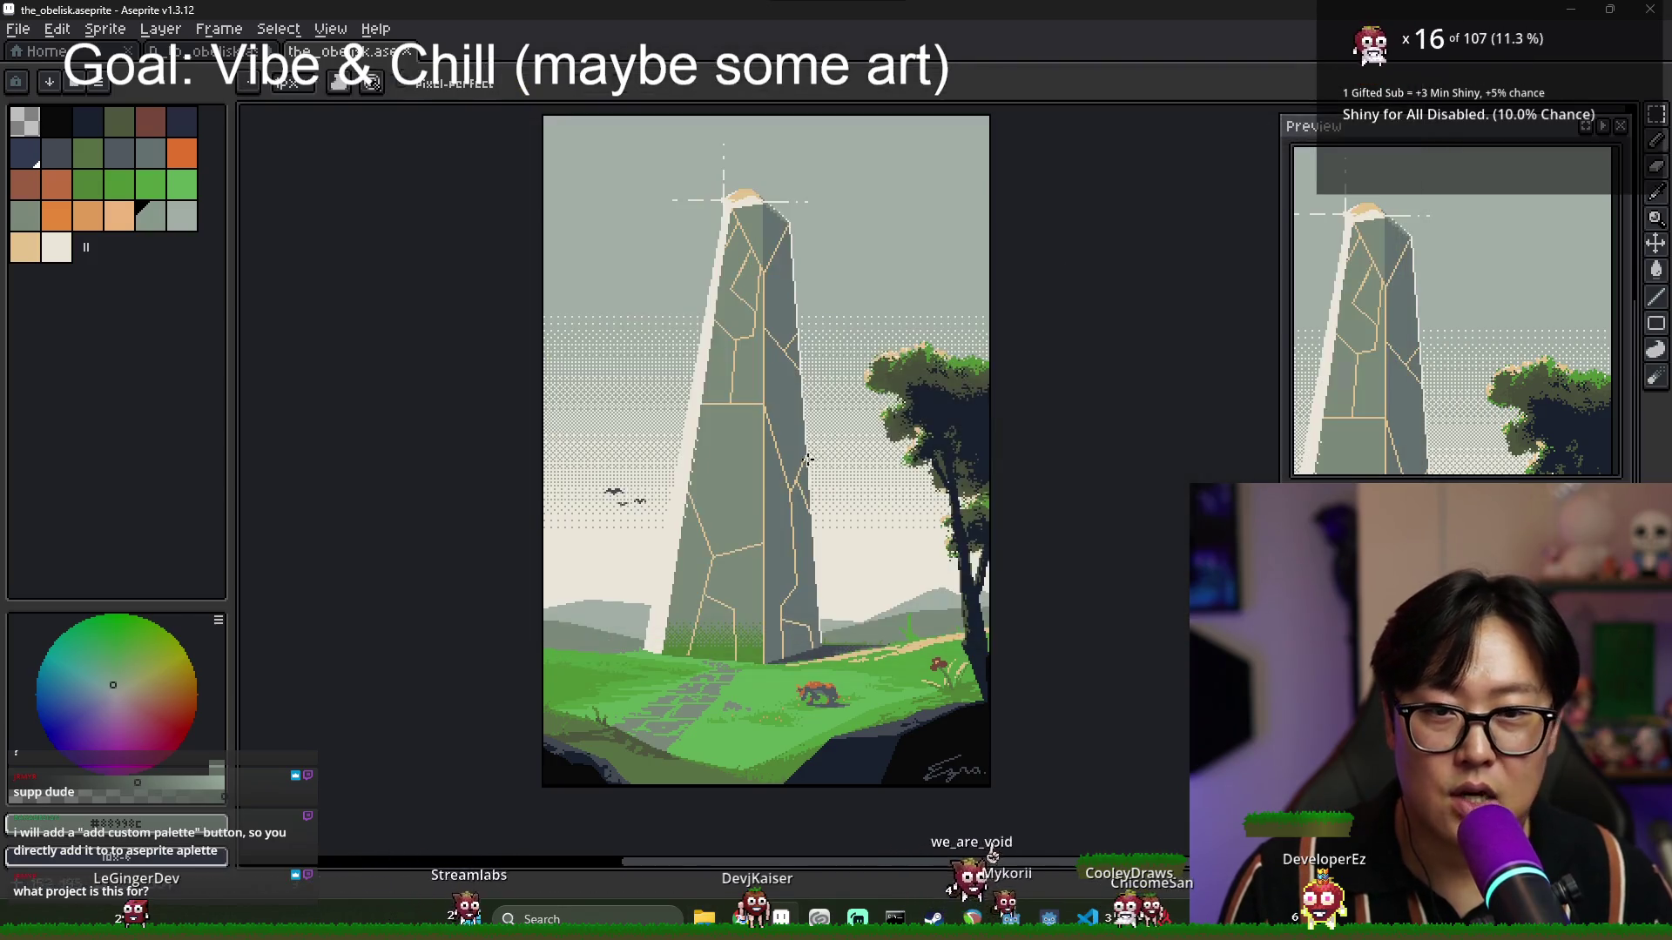
Bring Aseprite back to the front and show the D_to_obelisk document.
key("alt+Tab")
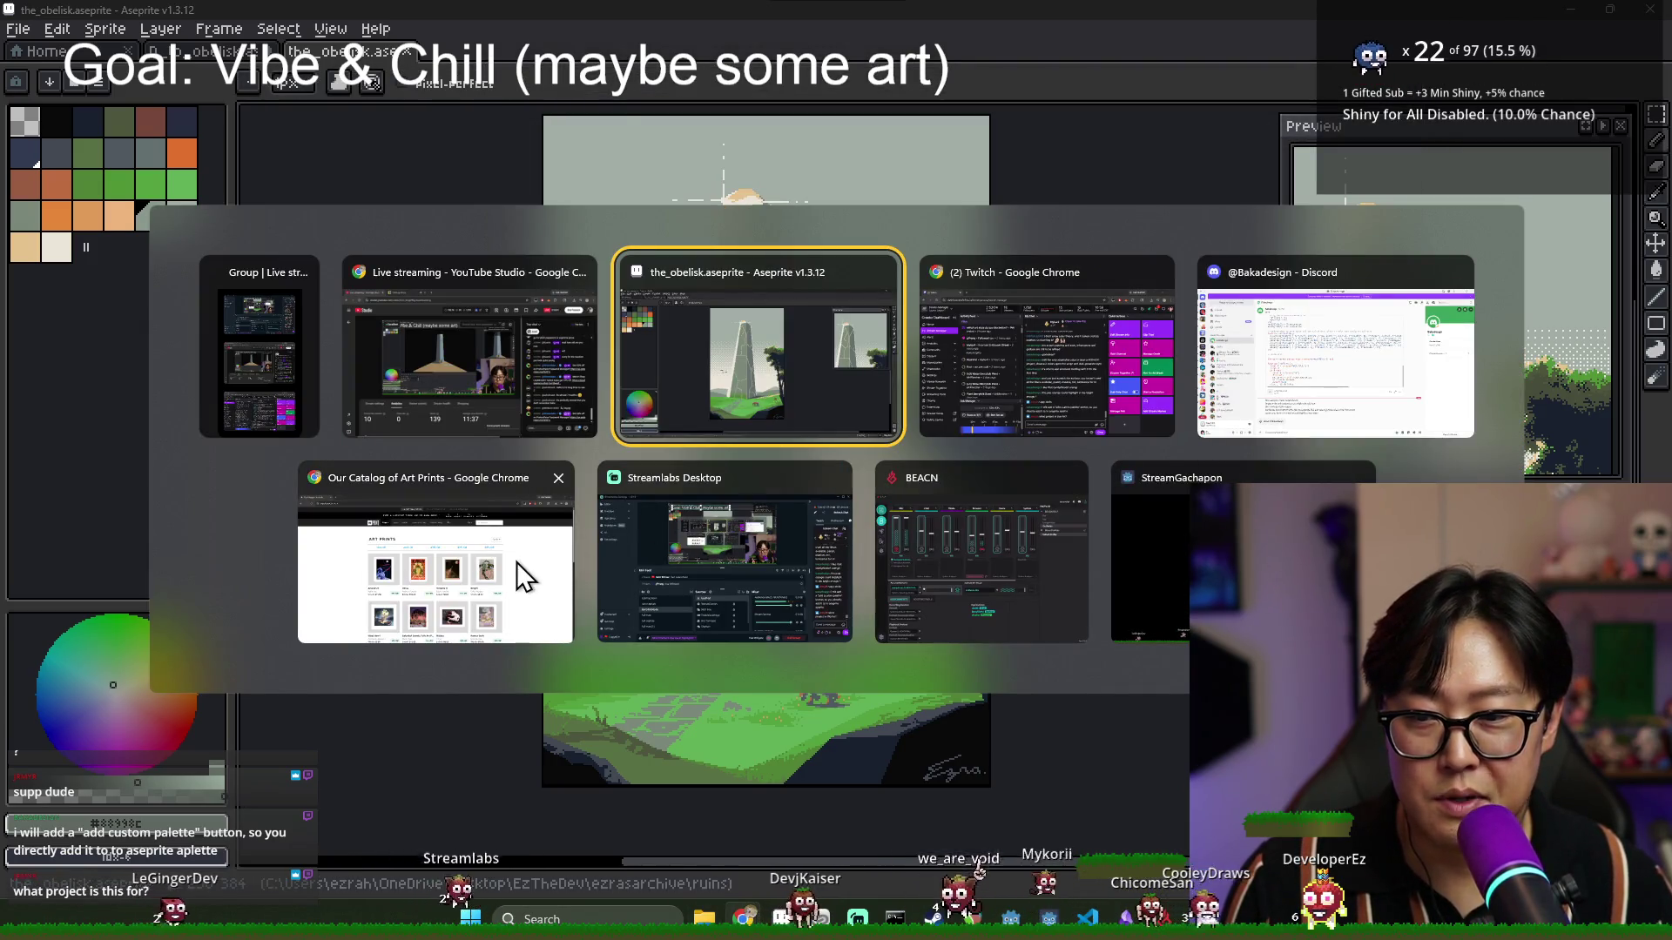
left_click(760, 366)
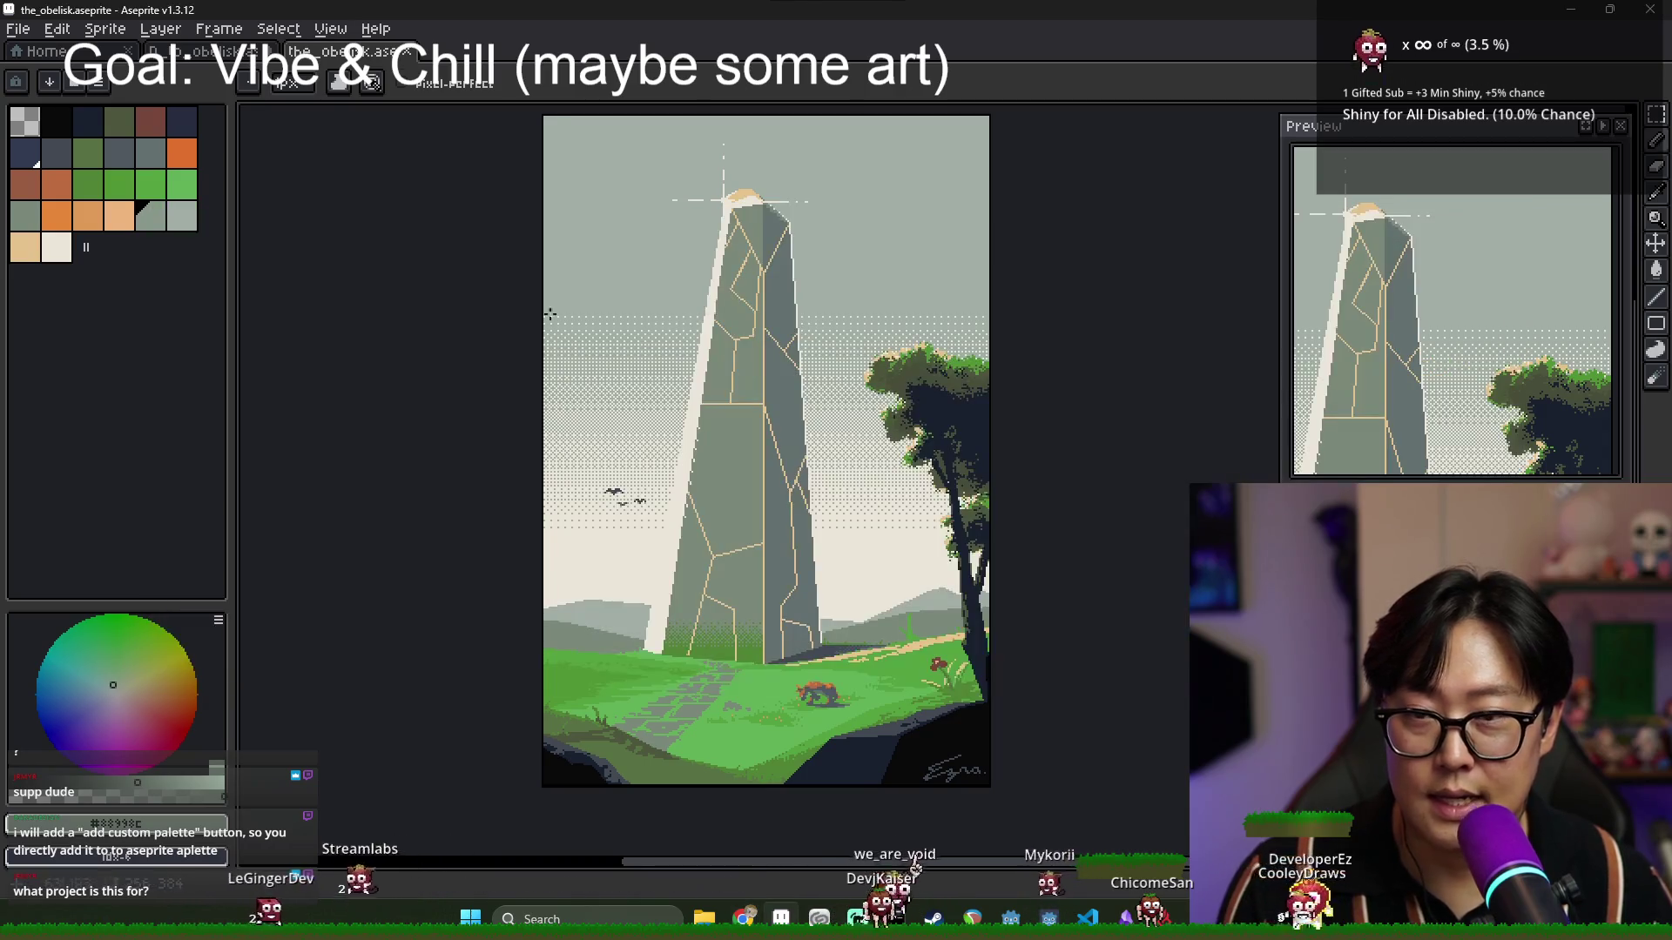
key("ctrl+shift+Tab")
scroll(610, 470, "down", 3)
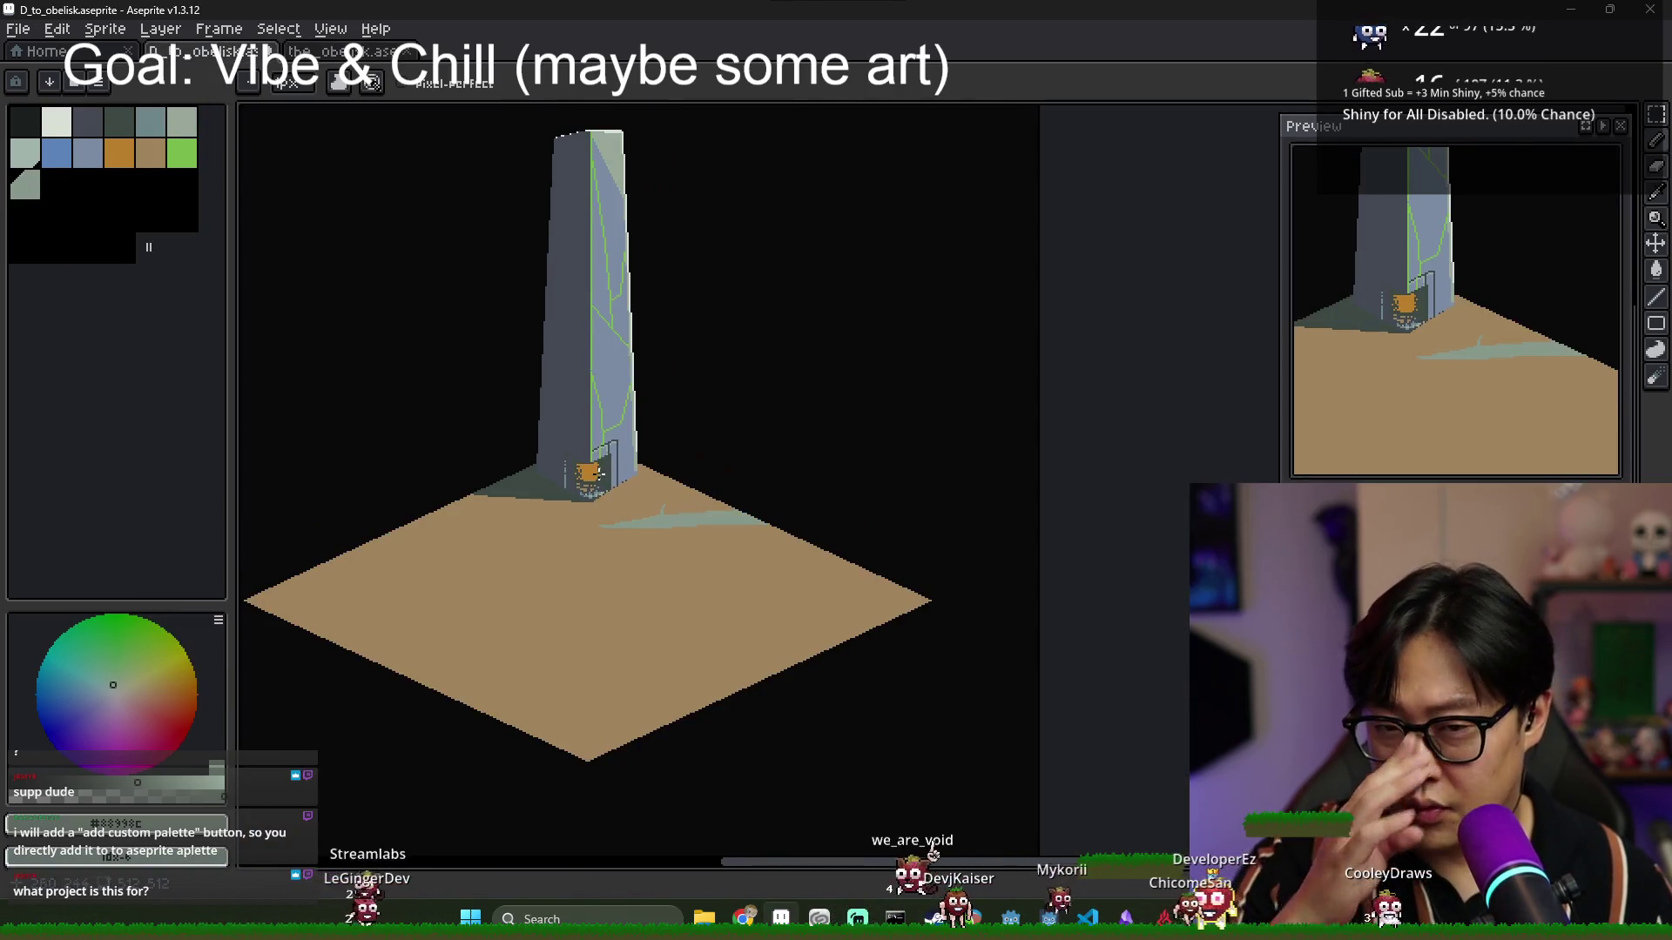
Flip between D_to_obelisk and the painted the_obelisk to compare the two obelisks.
left_click_drag(611, 471, 637, 503)
key("ctrl+Tab")
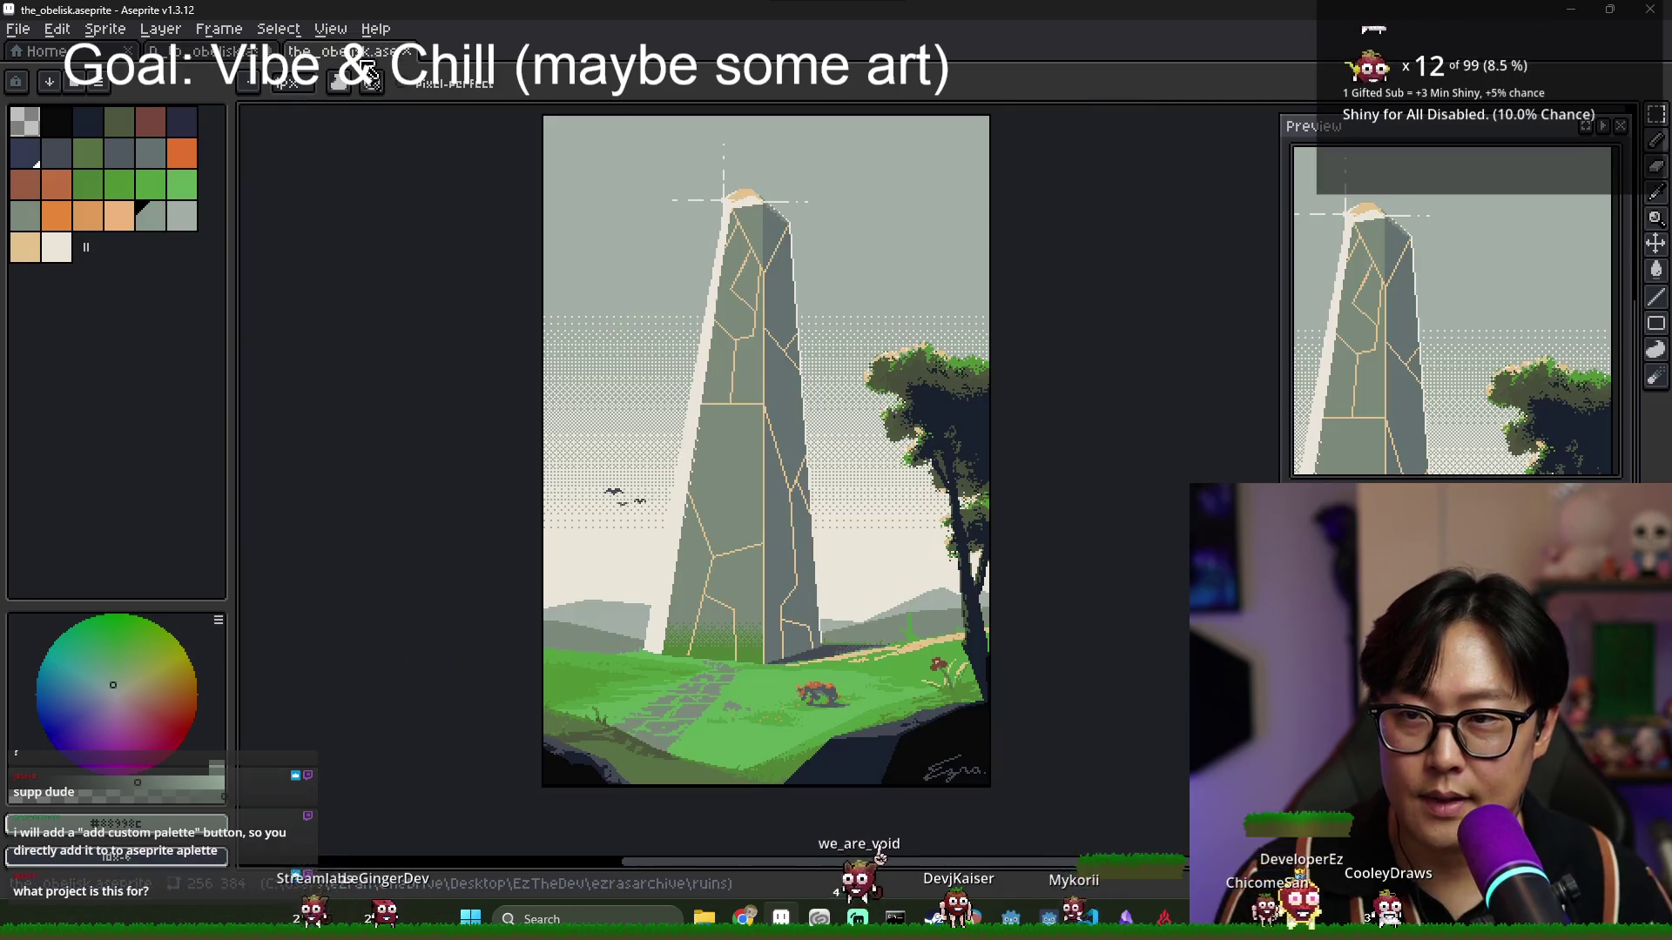
key("ctrl+shift+Tab")
scroll(652, 370, "down", 2)
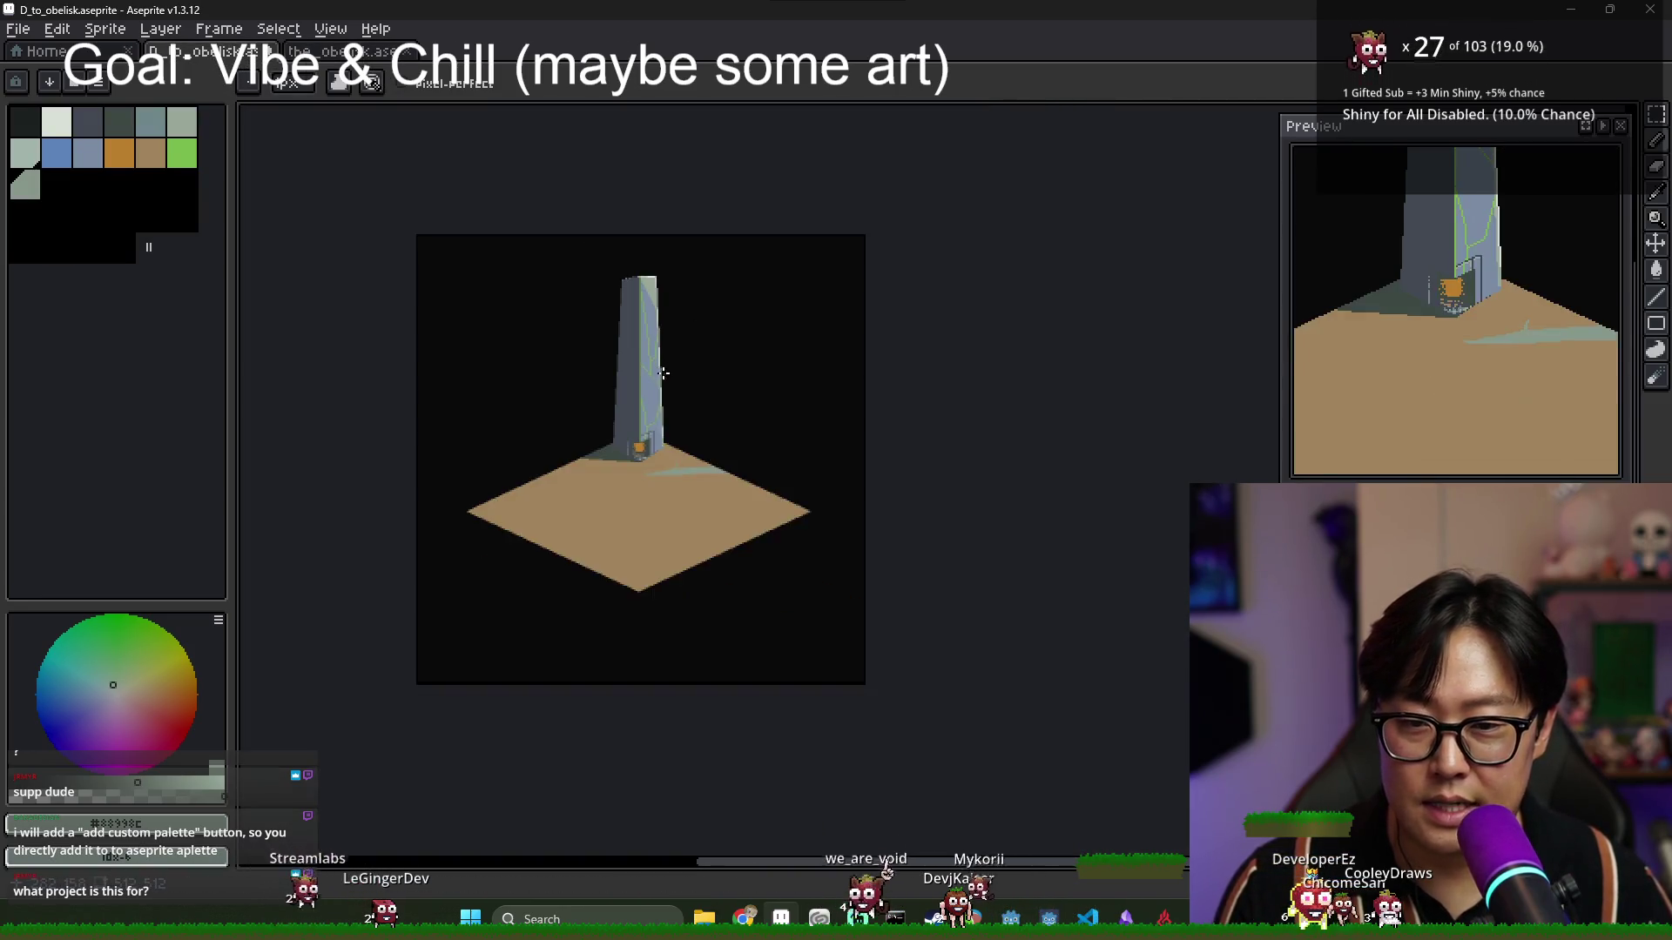
scroll(523, 218, "up", 3)
key("ctrl+Tab")
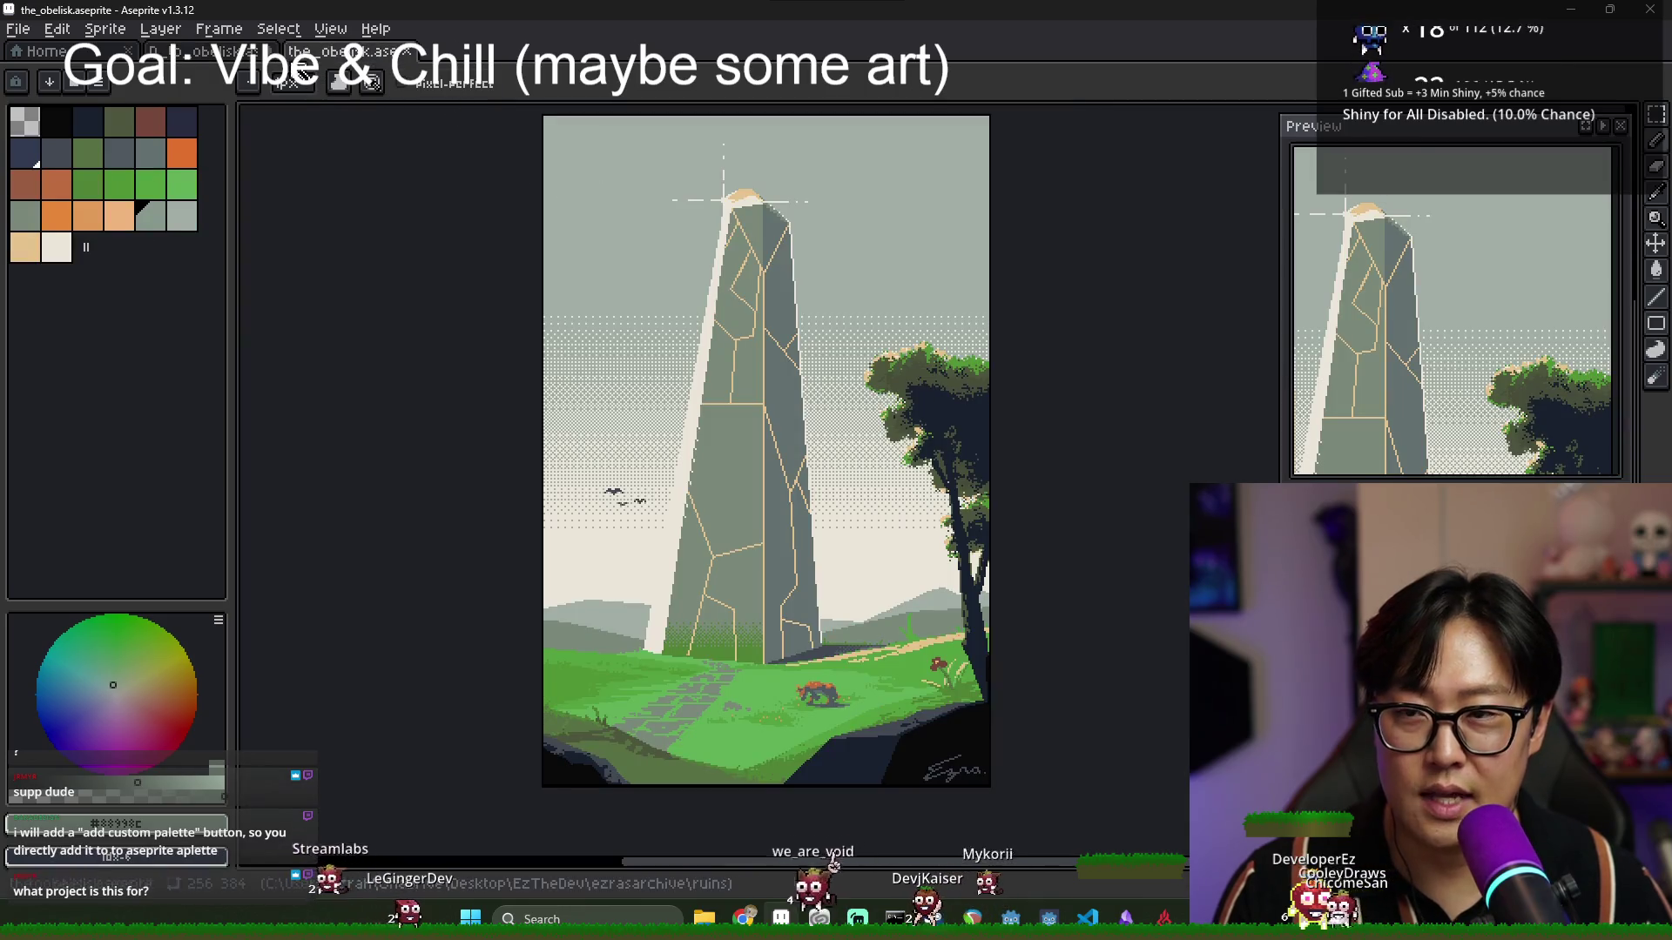
key("ctrl+shift+Tab")
key("ctrl+Tab")
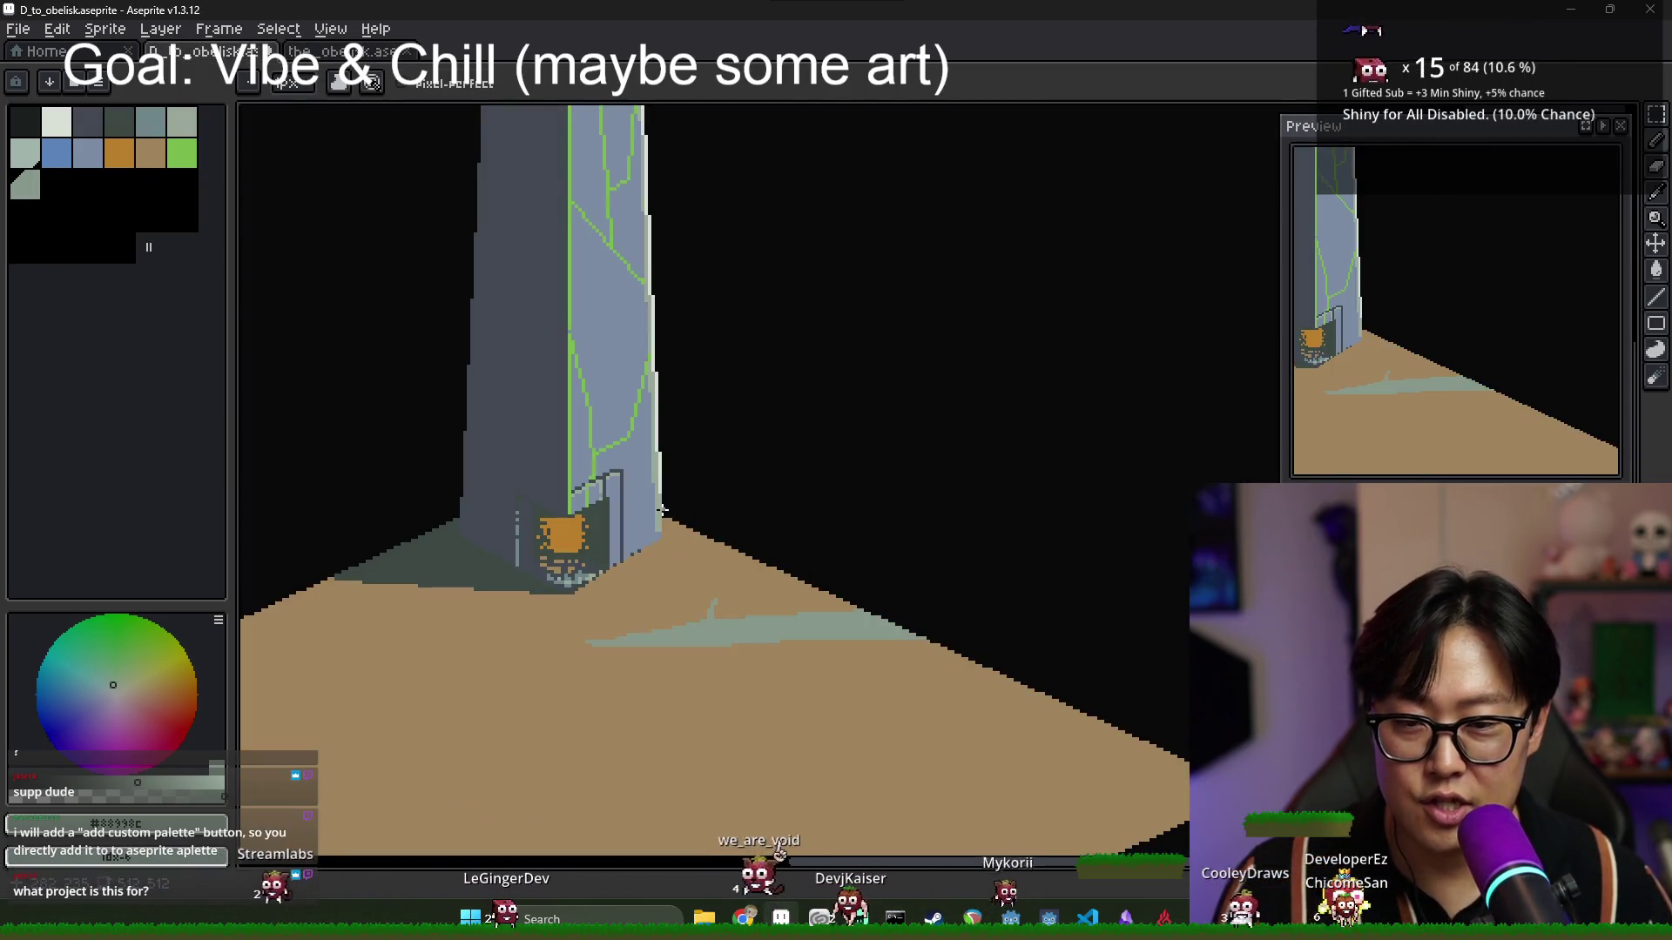
key("ctrl+shift+Tab")
scroll(613, 566, "up", 2)
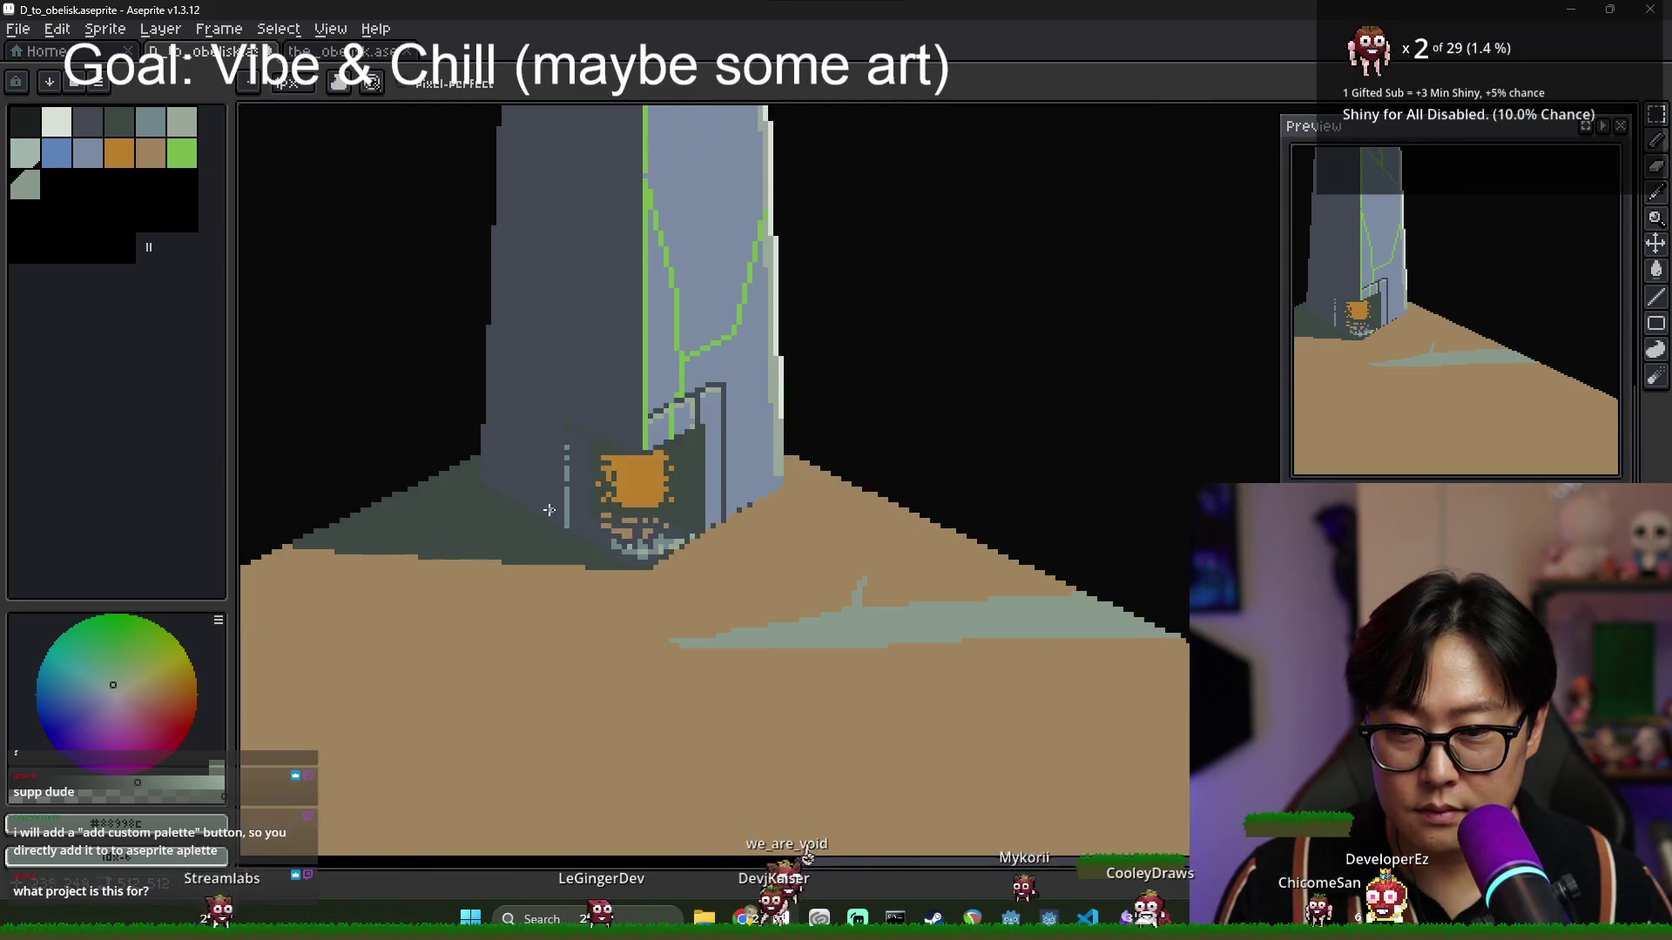
scroll(697, 548, "down", 2)
scroll(672, 526, "up", 3)
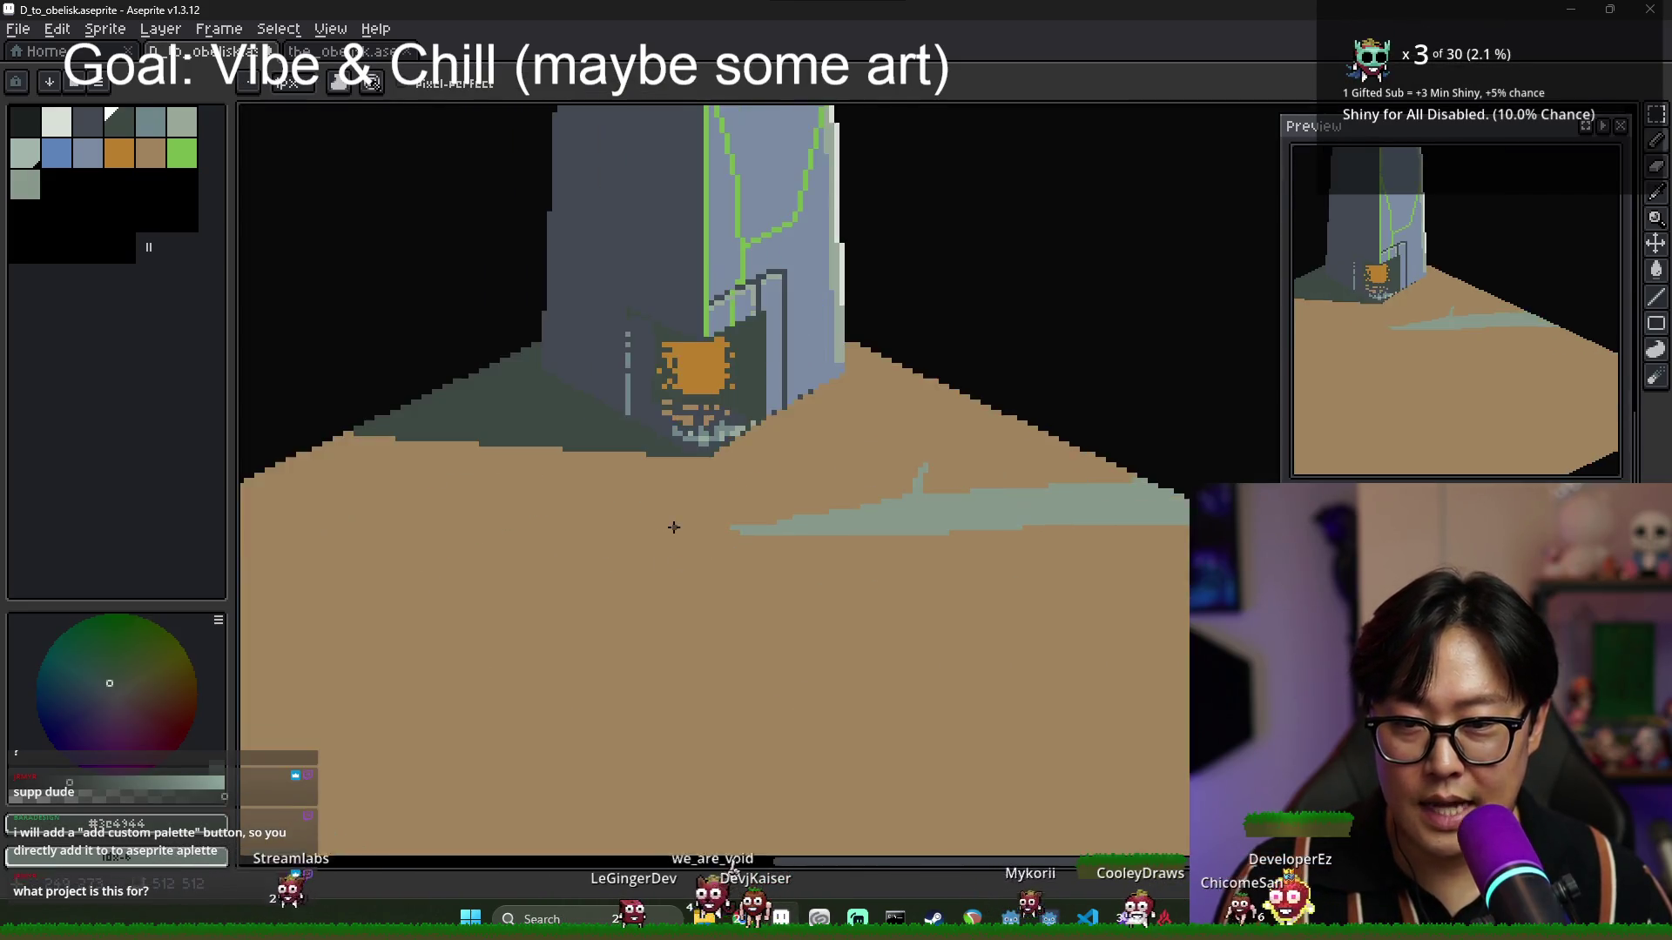
scroll(688, 529, "down", 1)
scroll(676, 516, "down", 1)
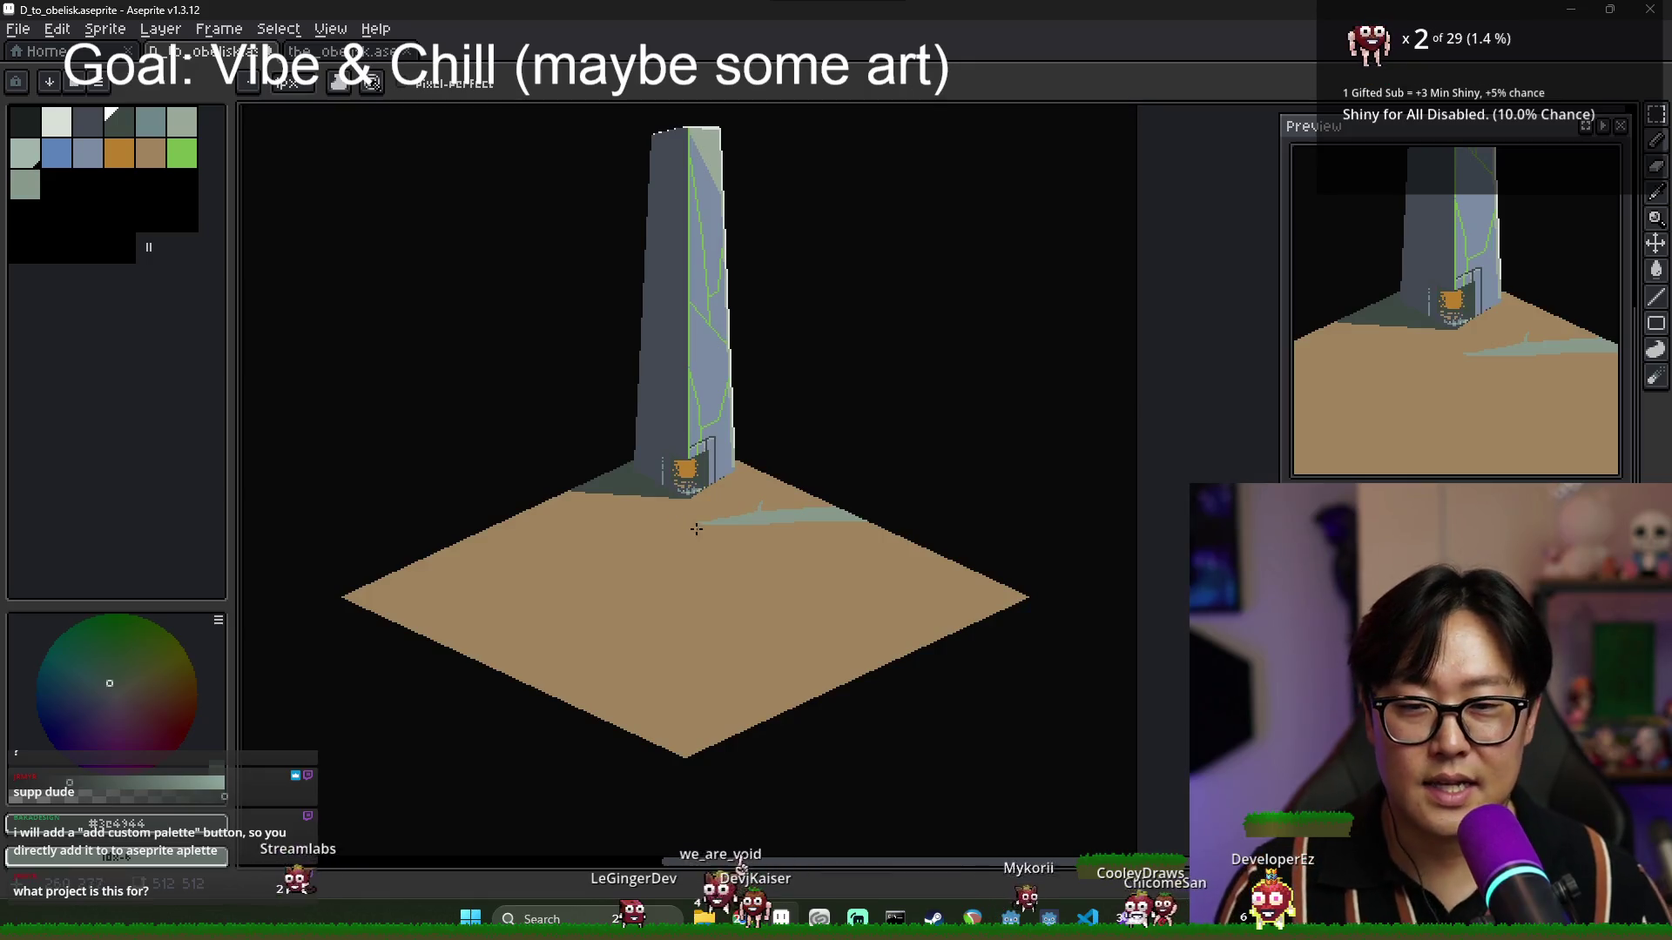
scroll(619, 546, "up", 1)
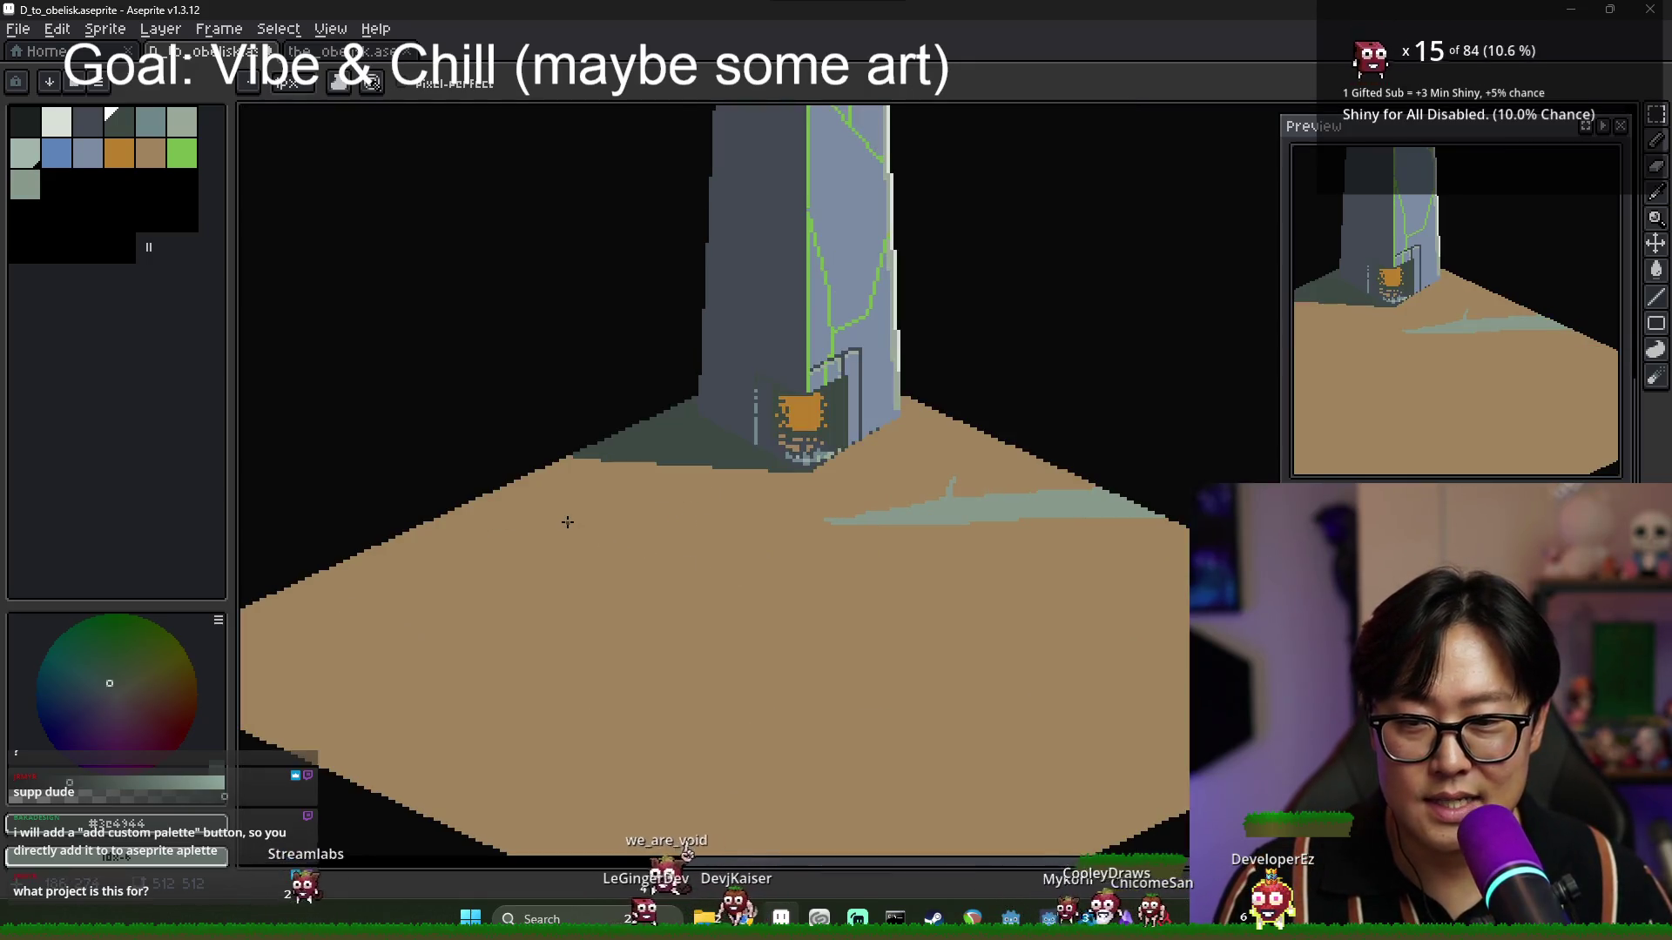
scroll(584, 534, "down", 1)
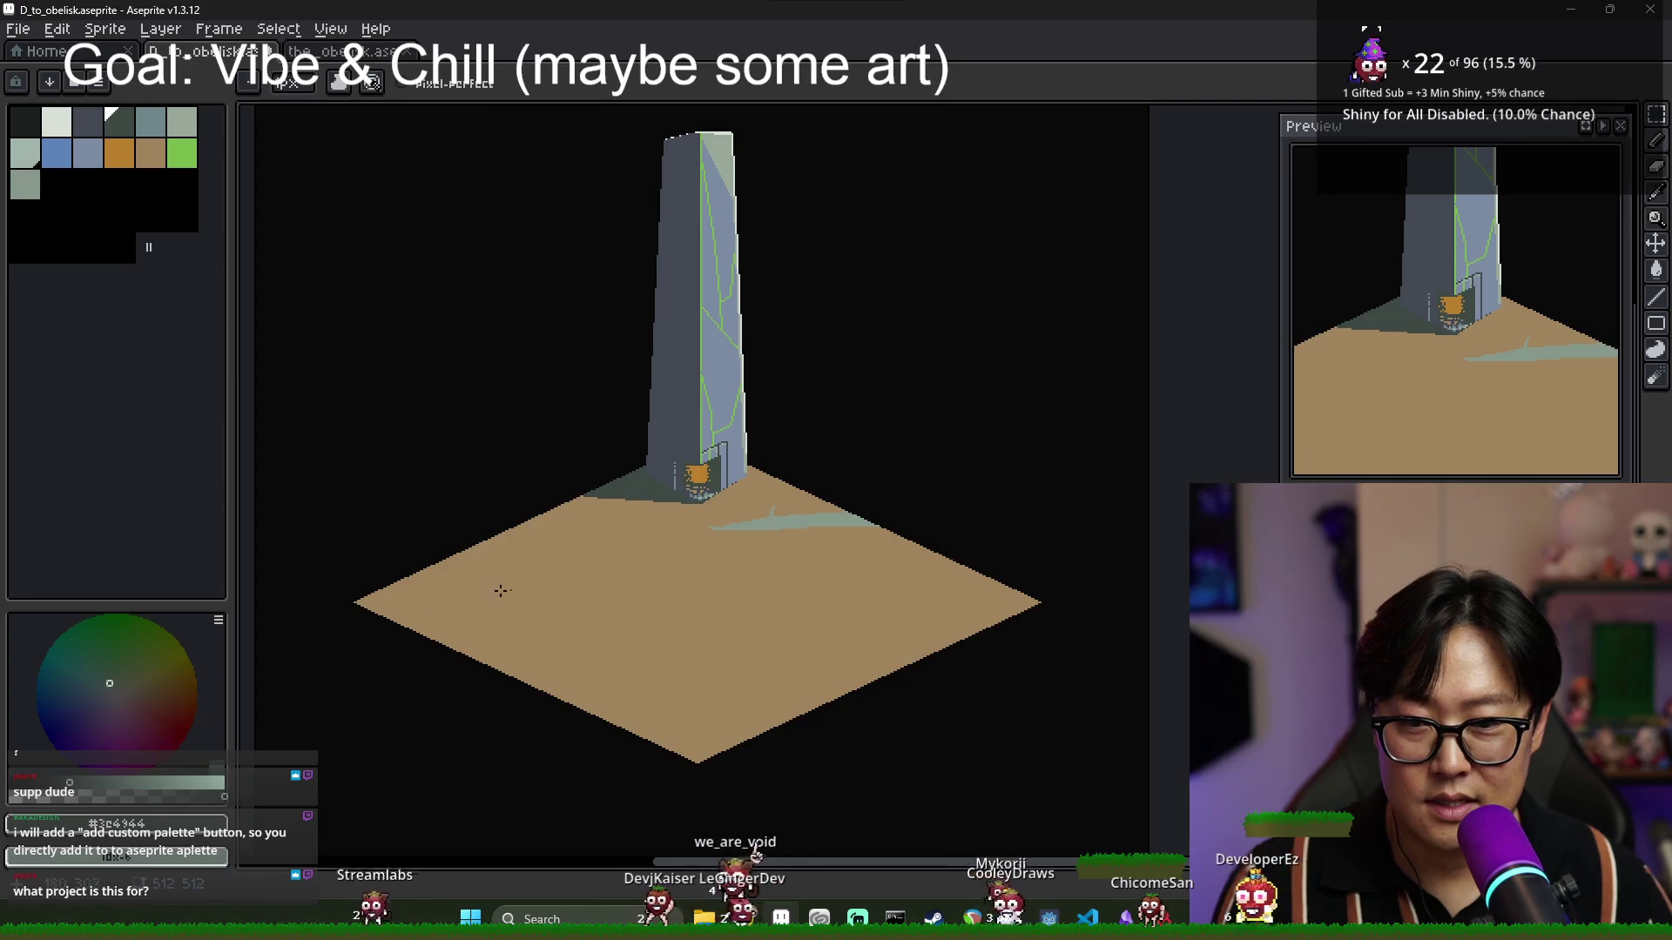
scroll(767, 527, "up", 1)
scroll(618, 514, "down", 1)
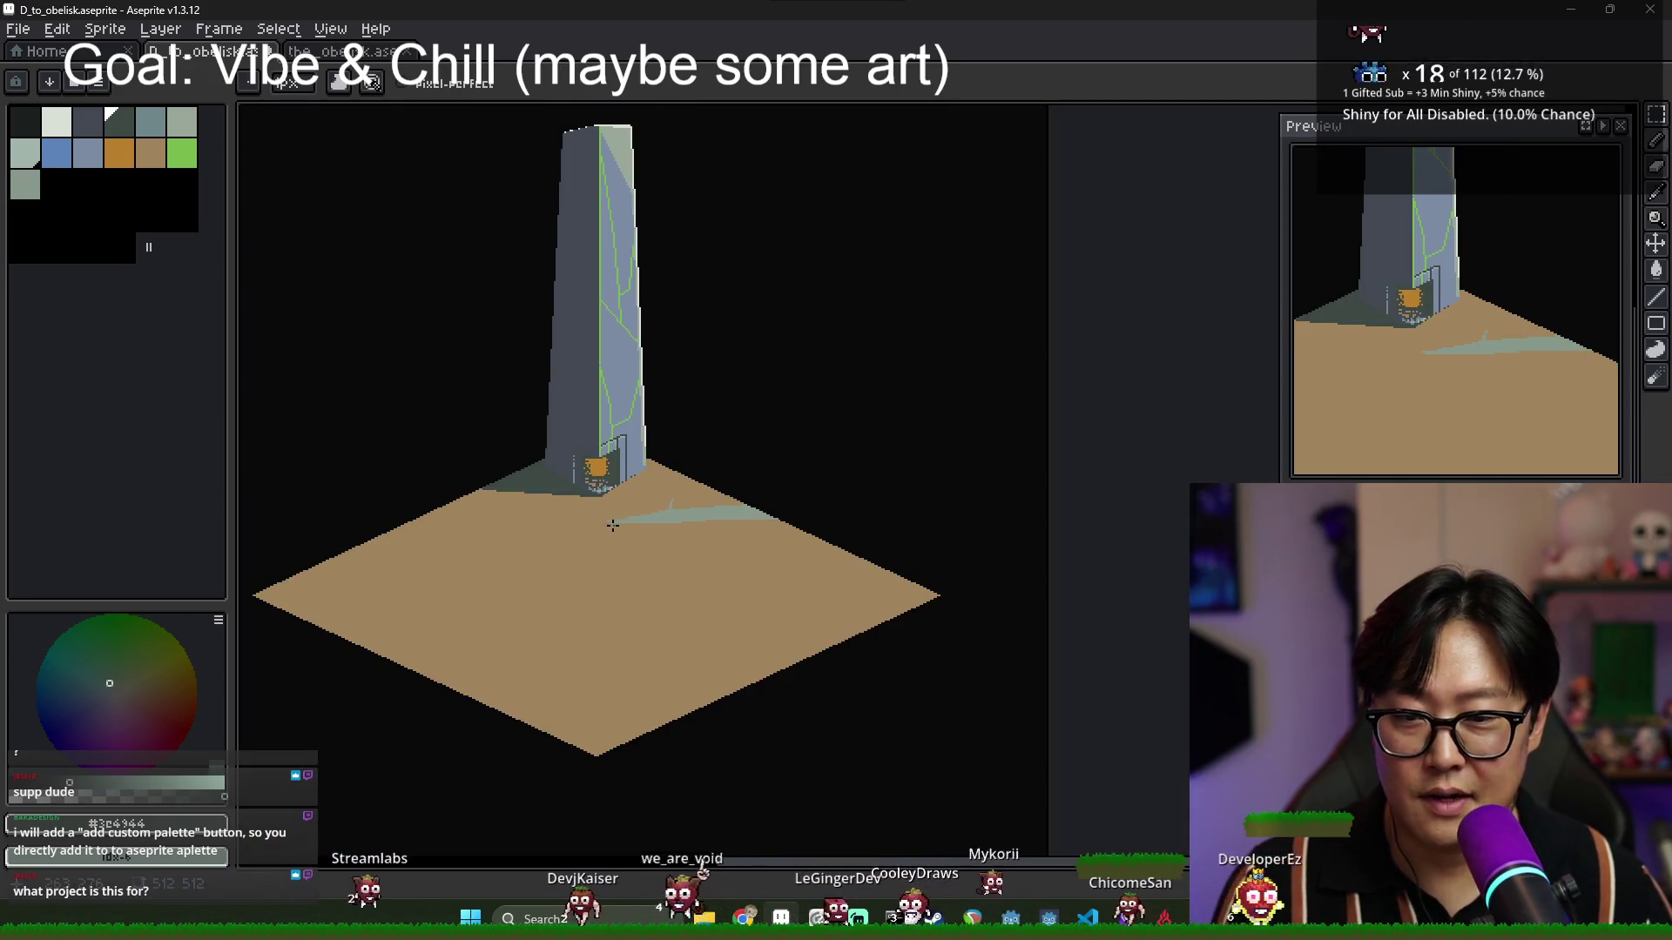
scroll(650, 524, "down", 1)
scroll(650, 524, "up", 2)
scroll(720, 541, "down", 1)
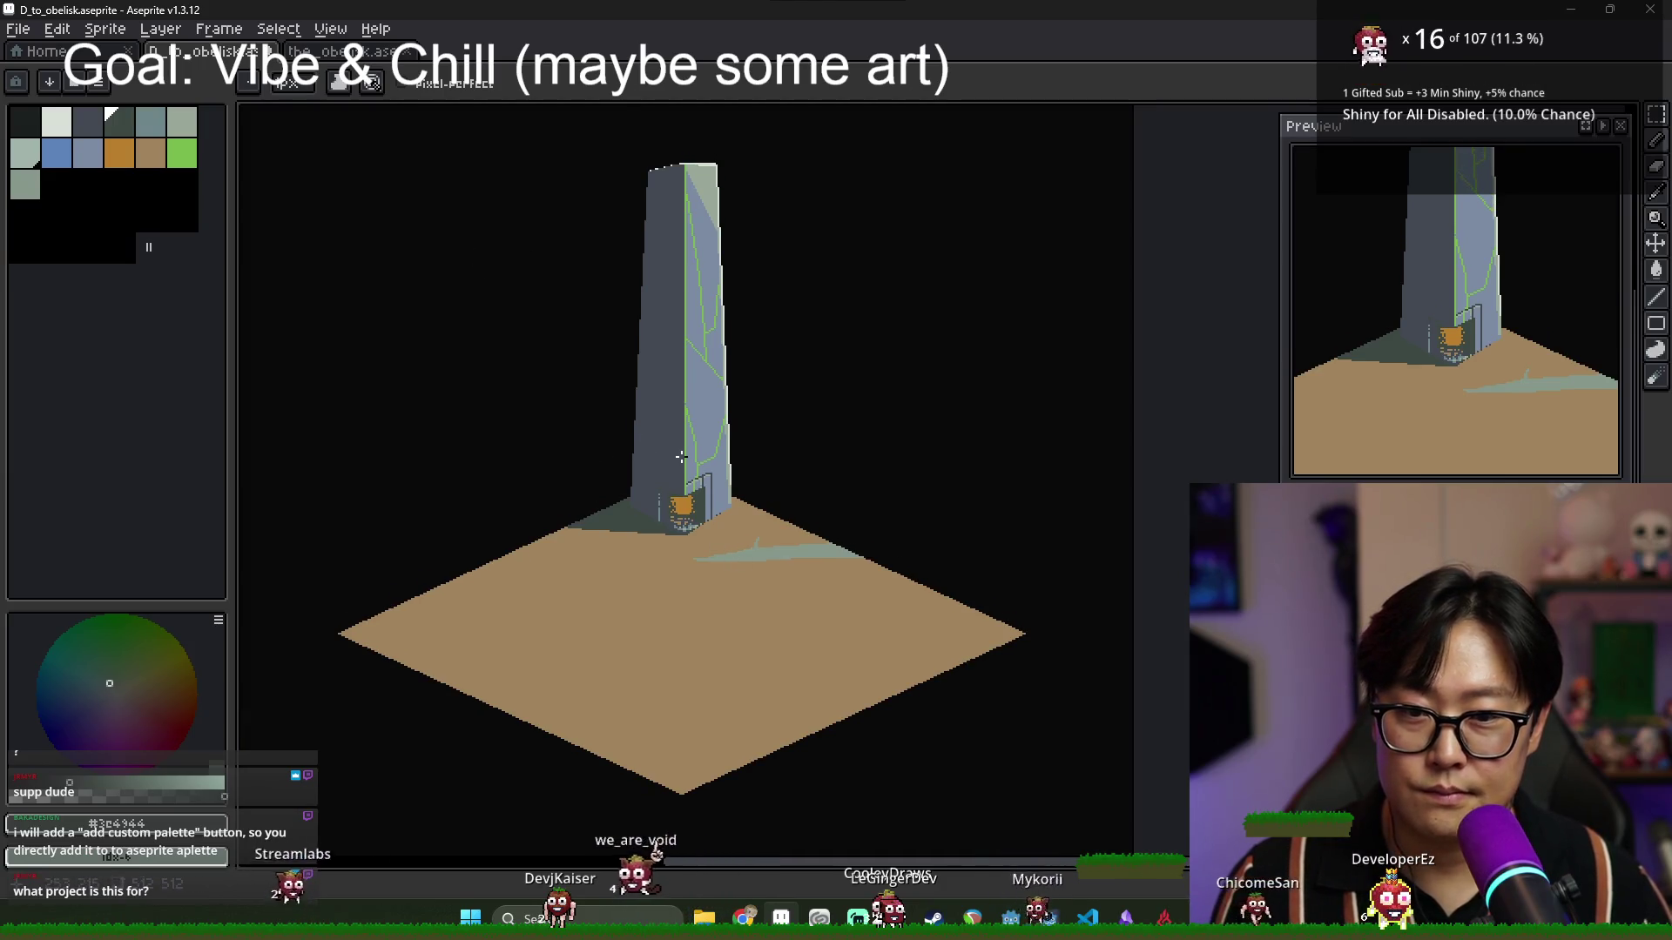
scroll(730, 571, "up", 3)
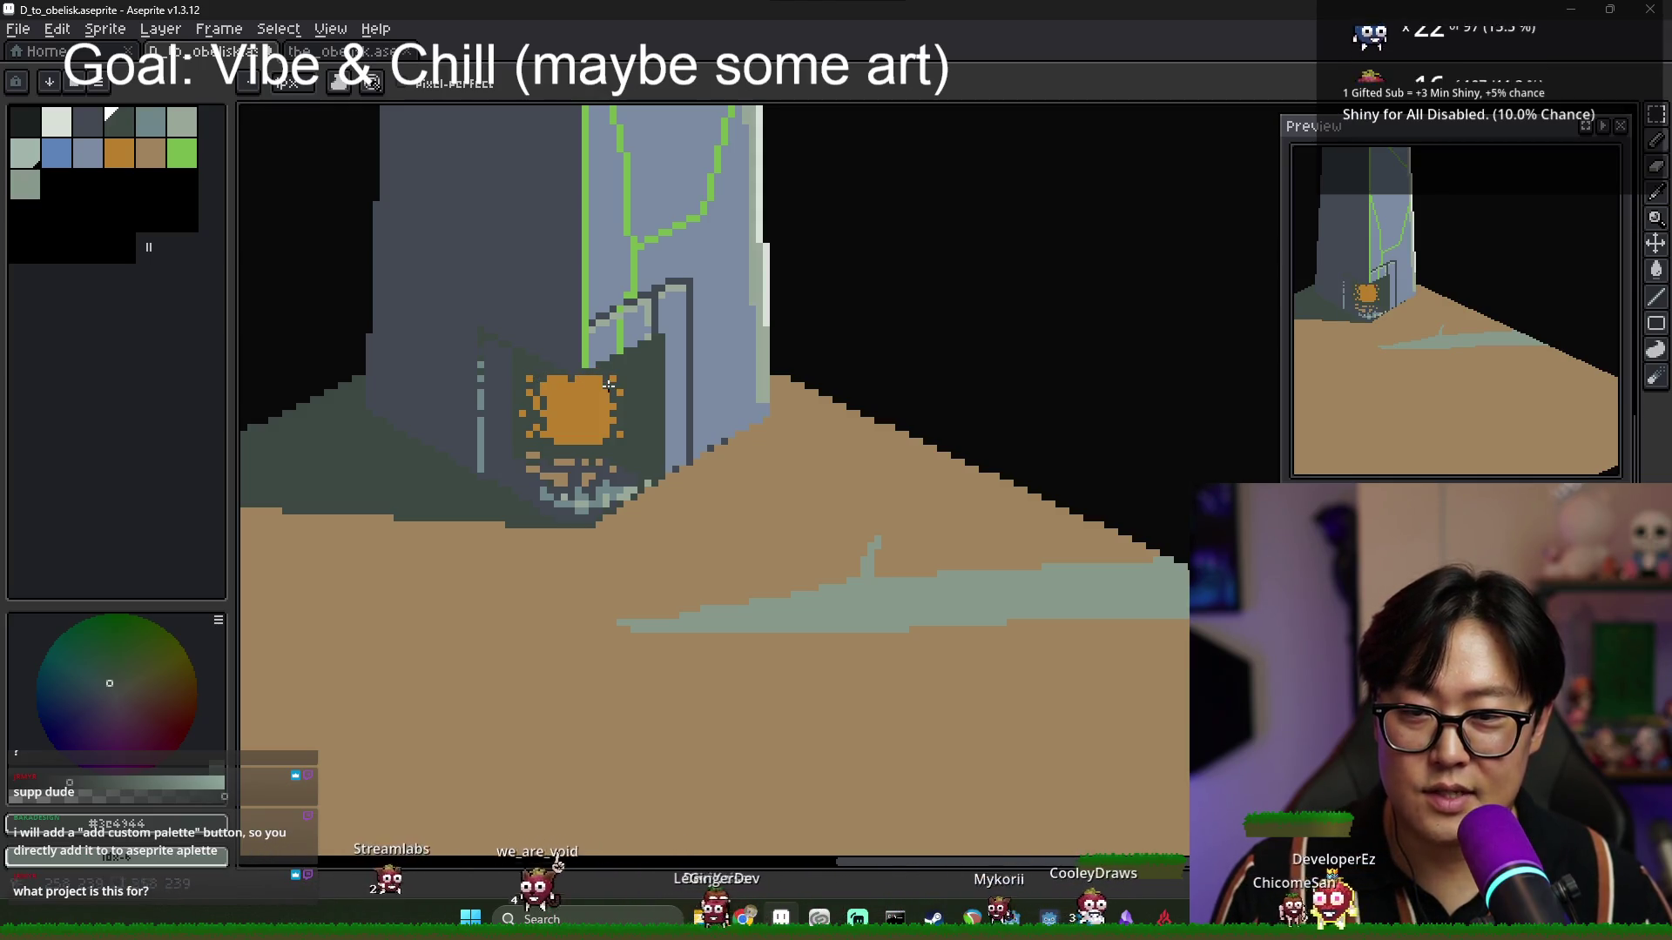
Eyedrop the orange door colour and the obelisk's blue-grey from the canvas.
left_click(613, 384, "alt")
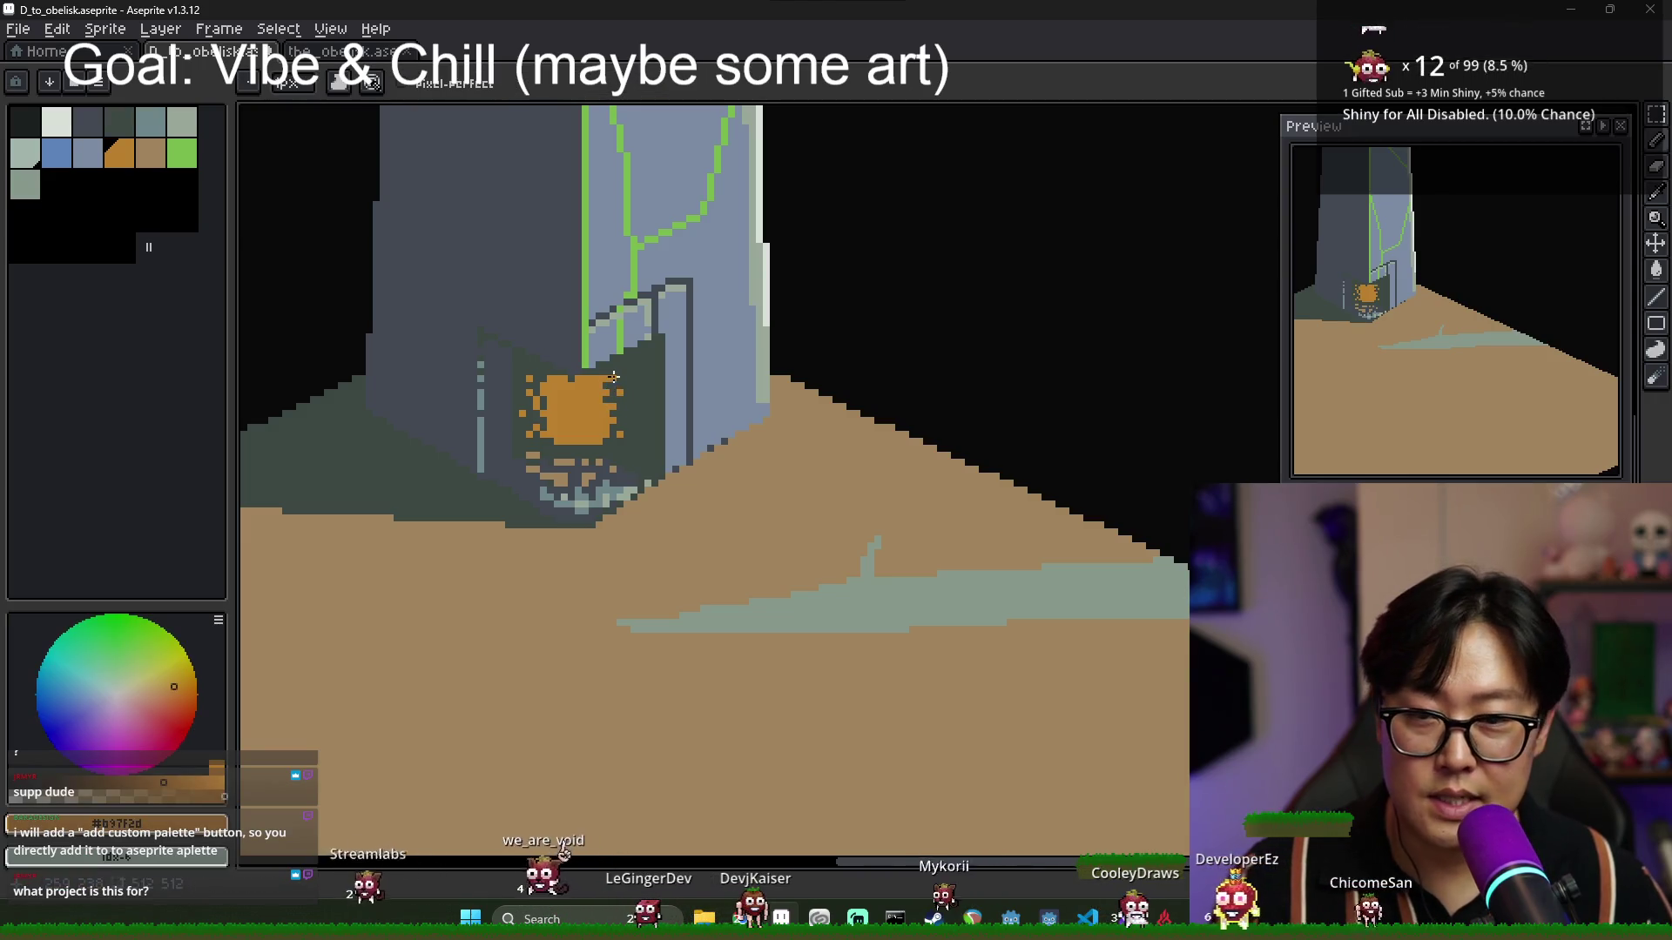
scroll(595, 375, "down", 3)
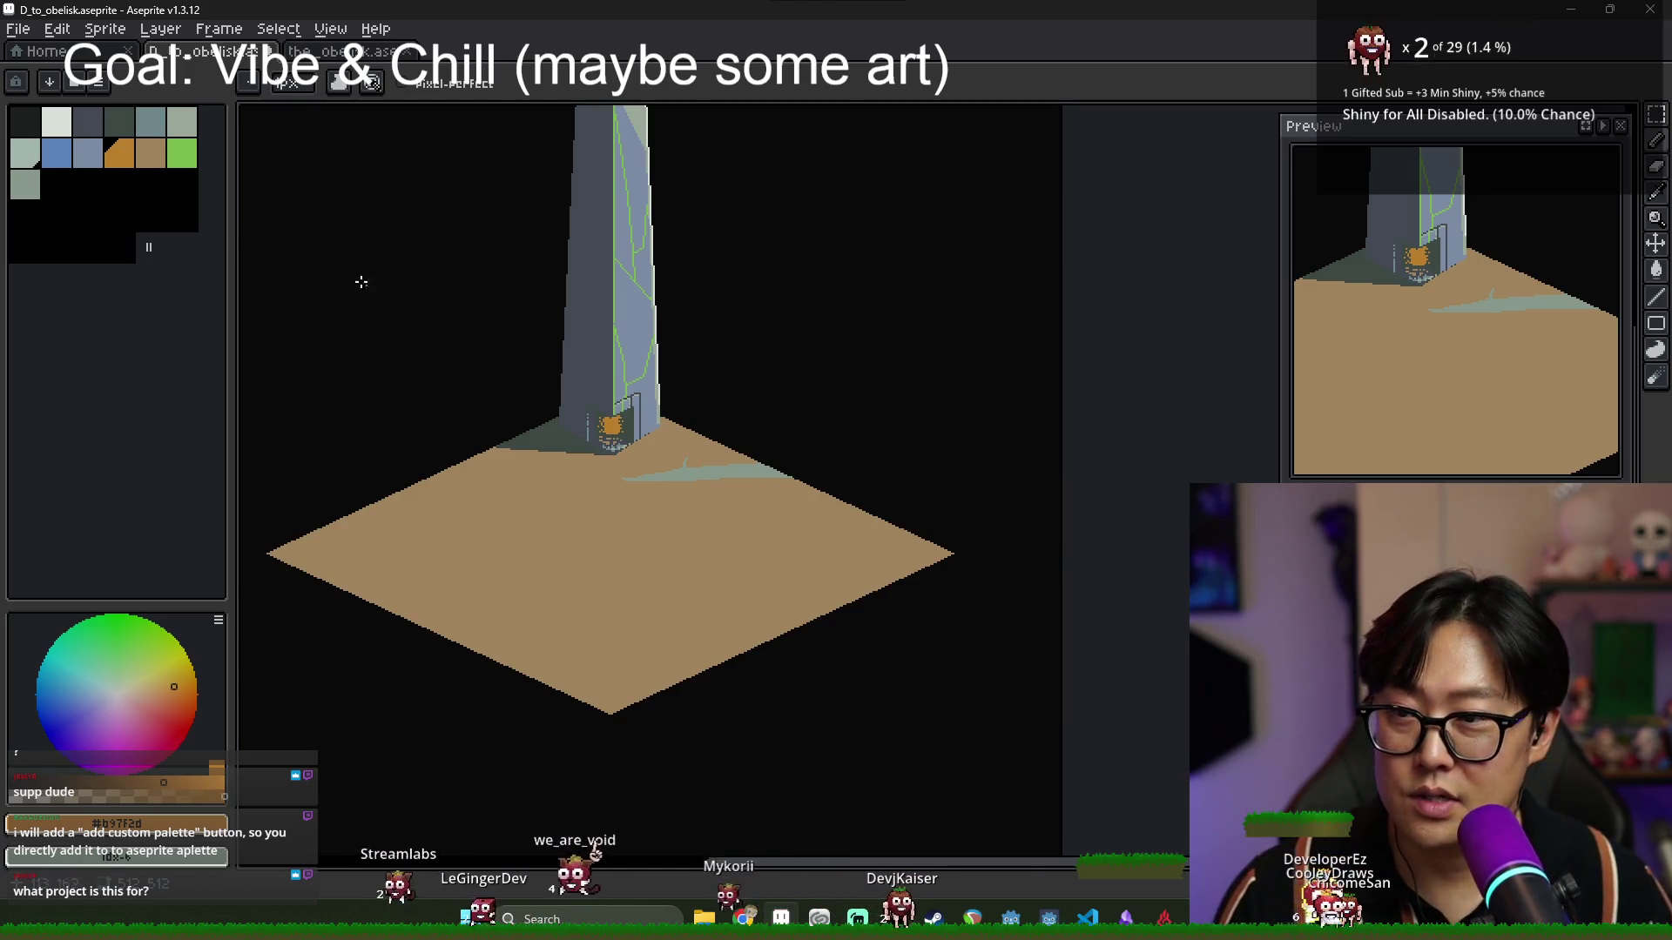
left_click_drag(146, 249, 145, 250)
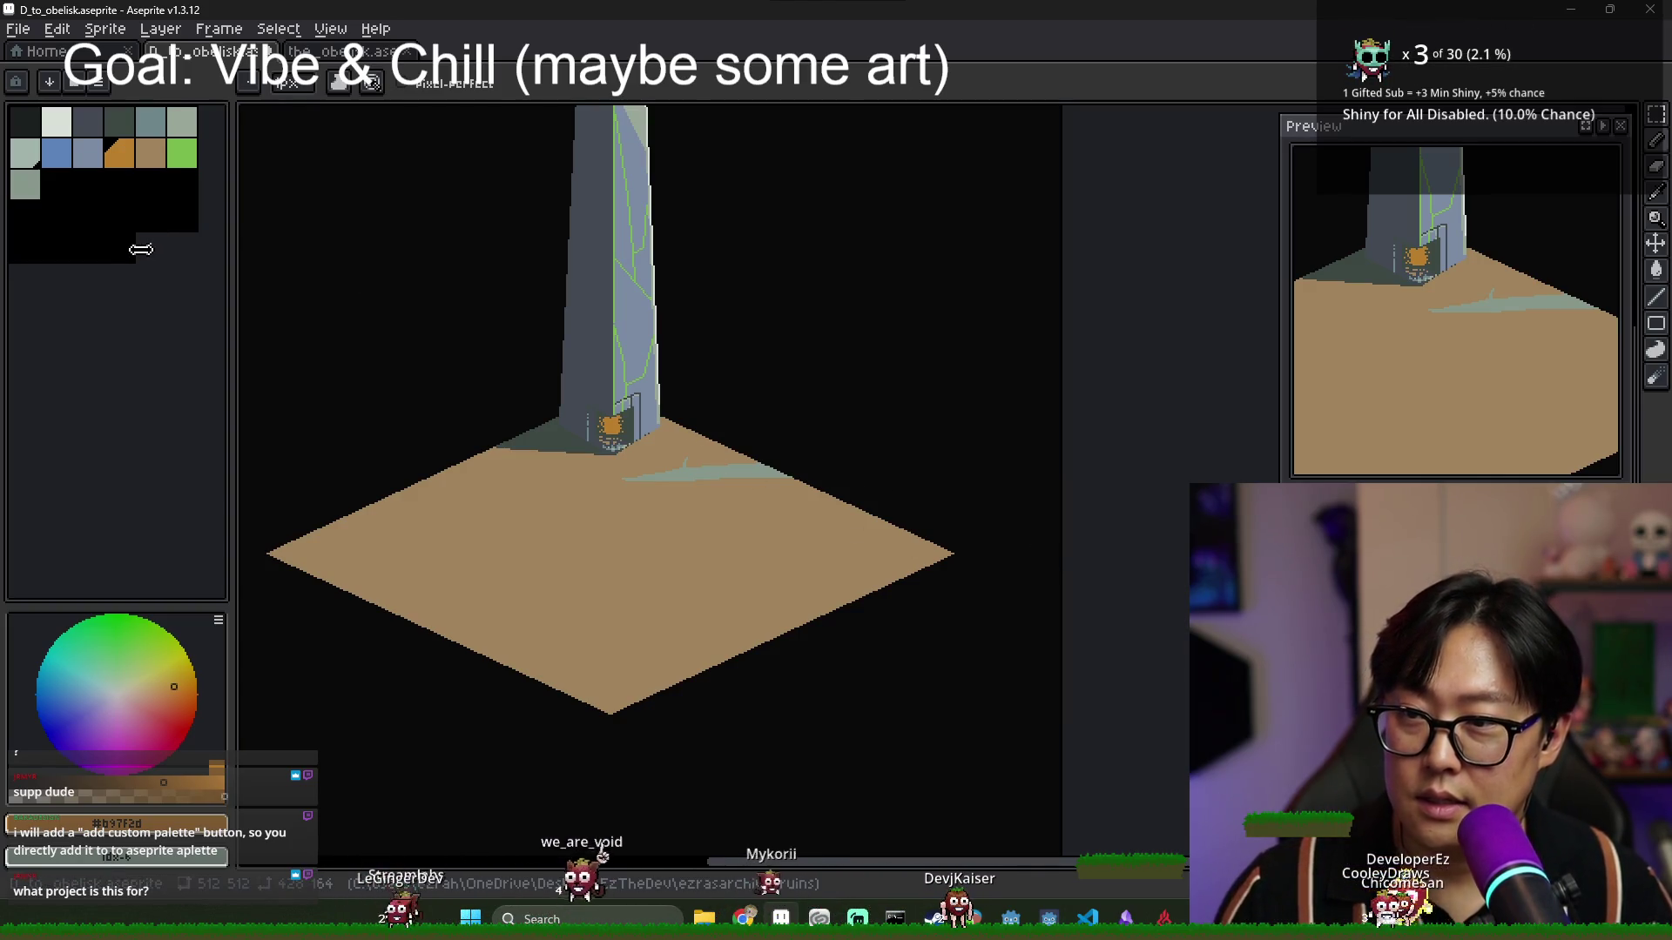
scroll(696, 425, "up", 5)
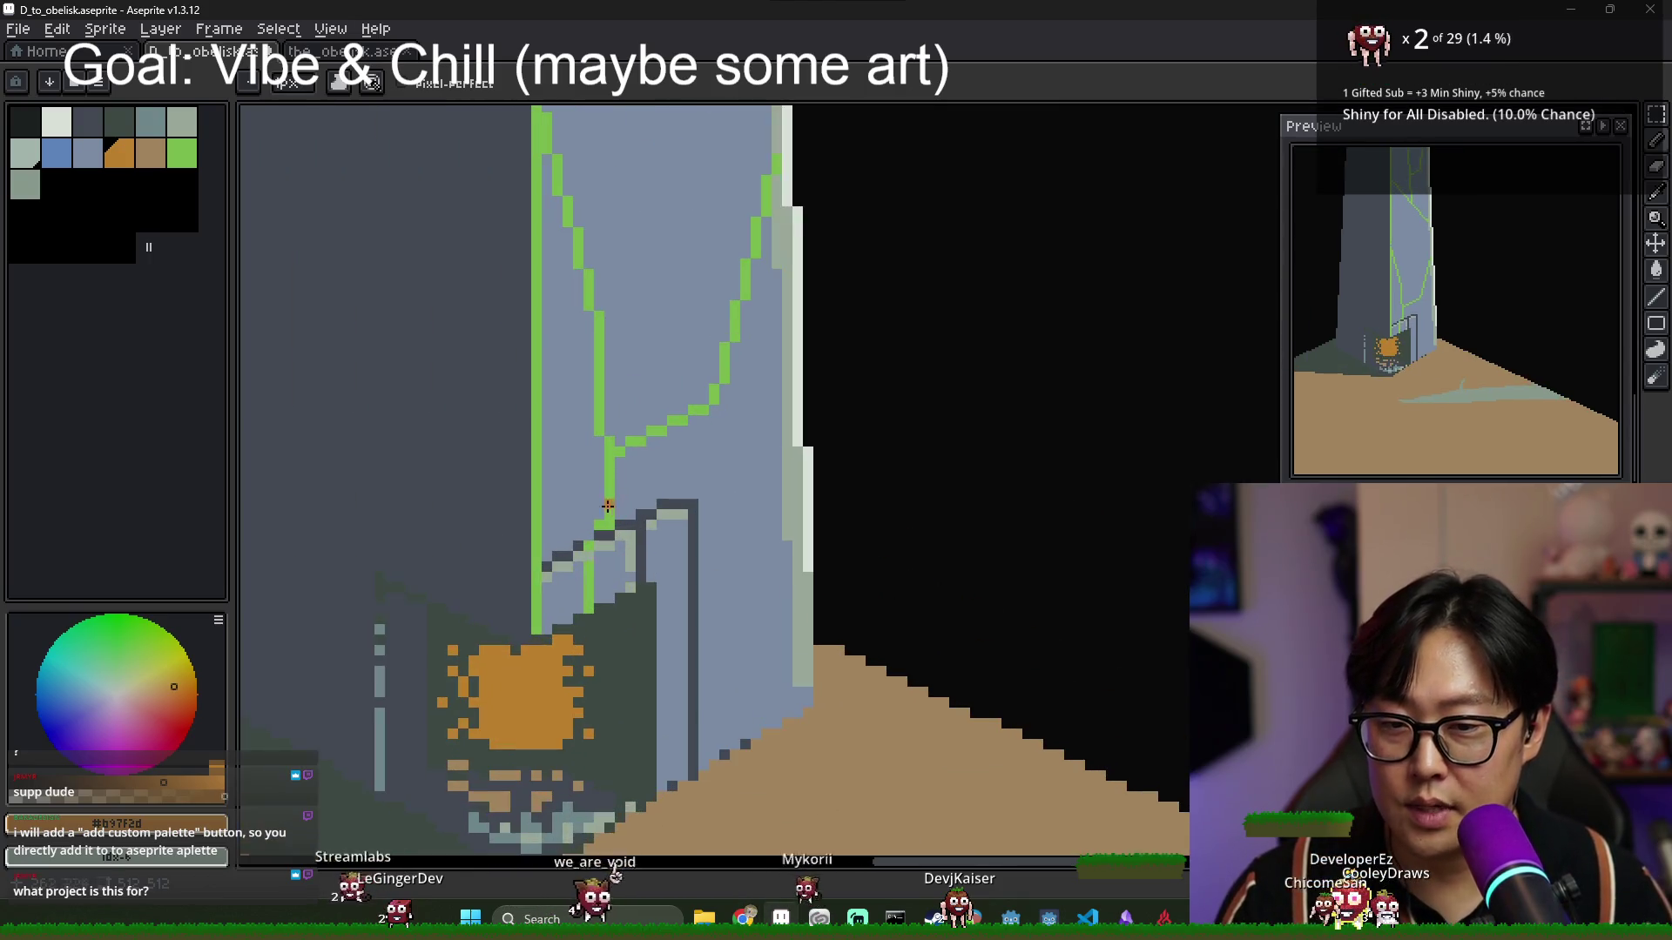
left_click(568, 499, "alt")
Make the palette's grey-green the current colour and inspect it in the colour editor.
left_click(151, 123)
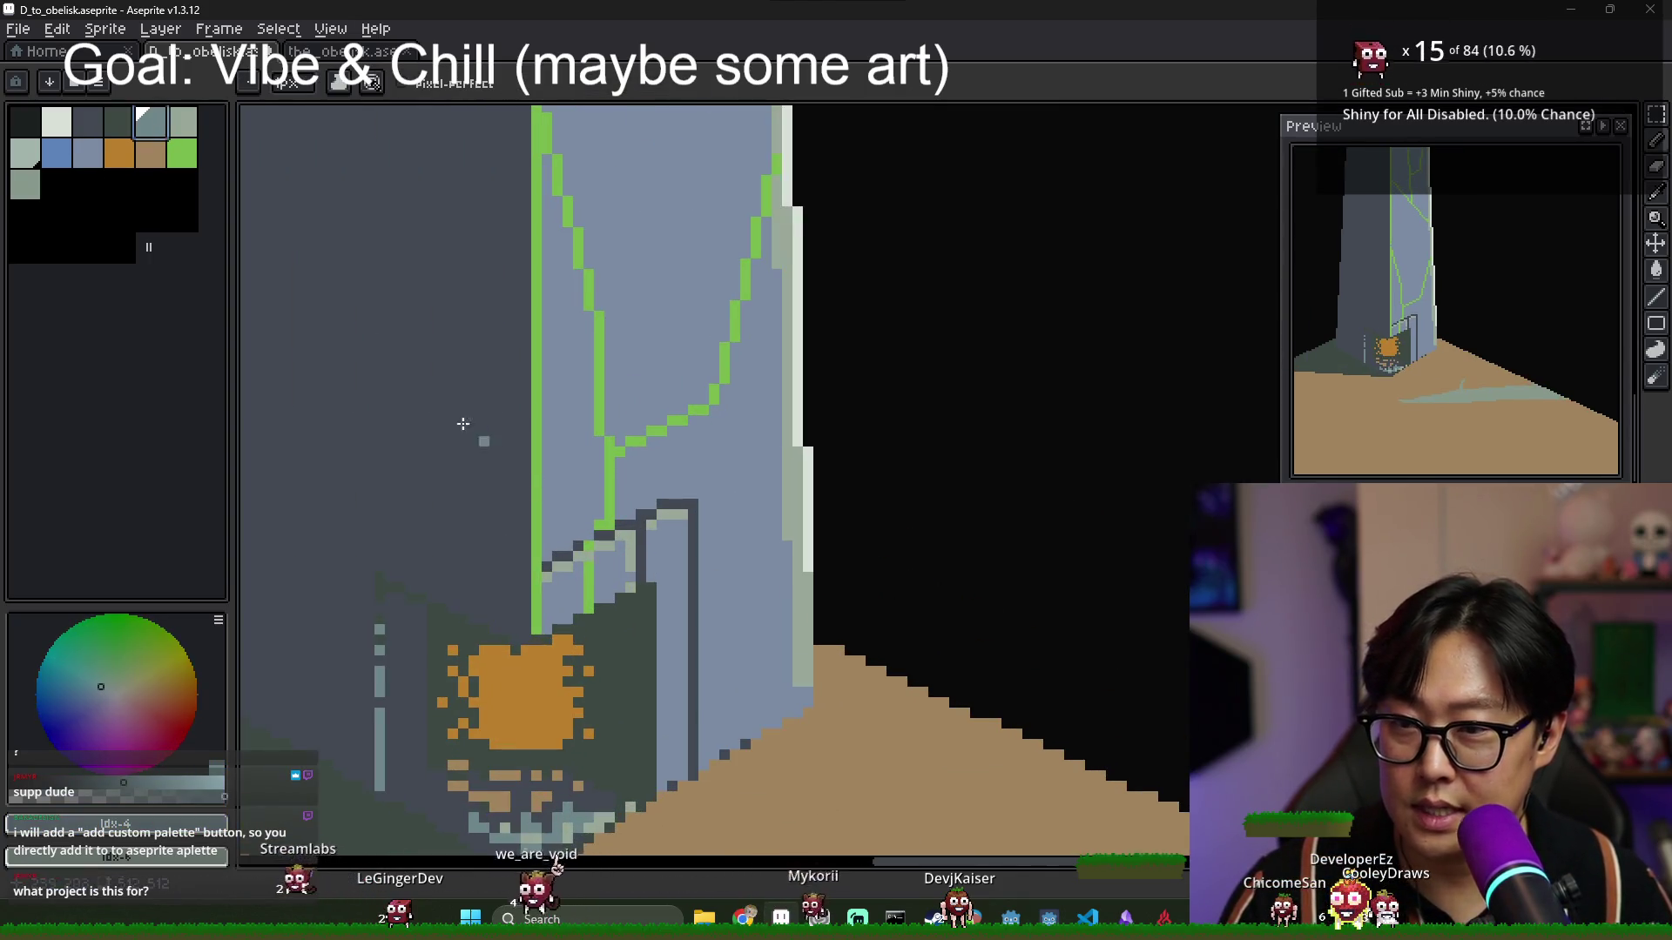
scroll(599, 538, "up", 1)
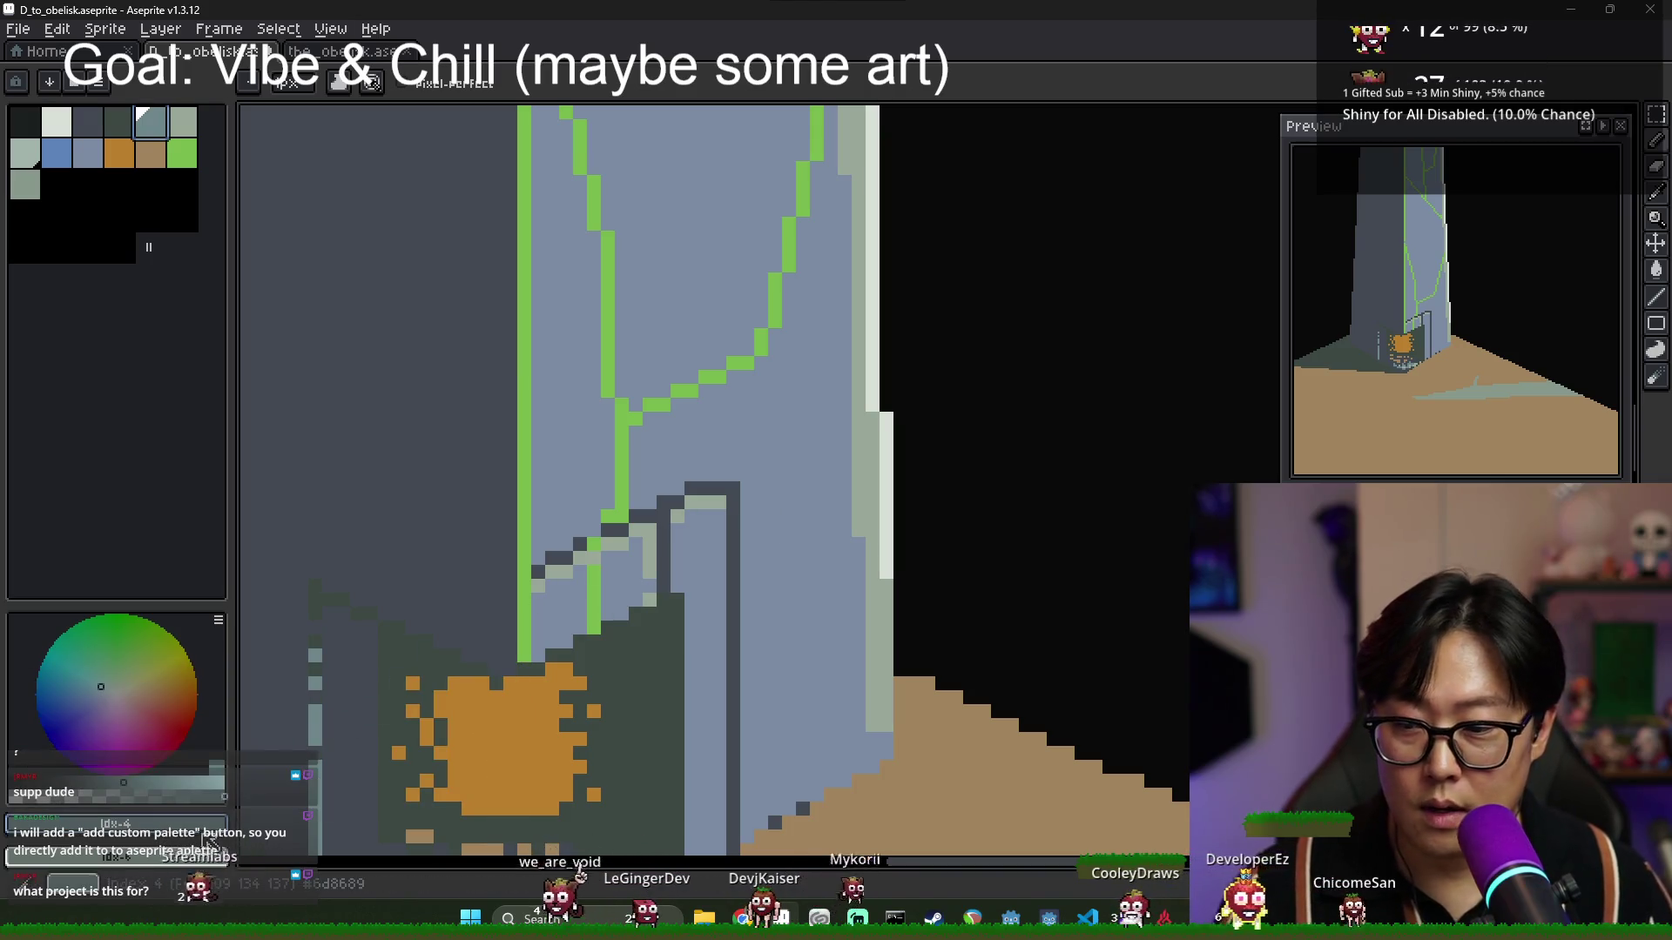
left_click(114, 797)
mouse_move(261, 682)
left_mouse_down()
mouse_move(1329, 554)
mouse_move(1375, 510)
left_mouse_up()
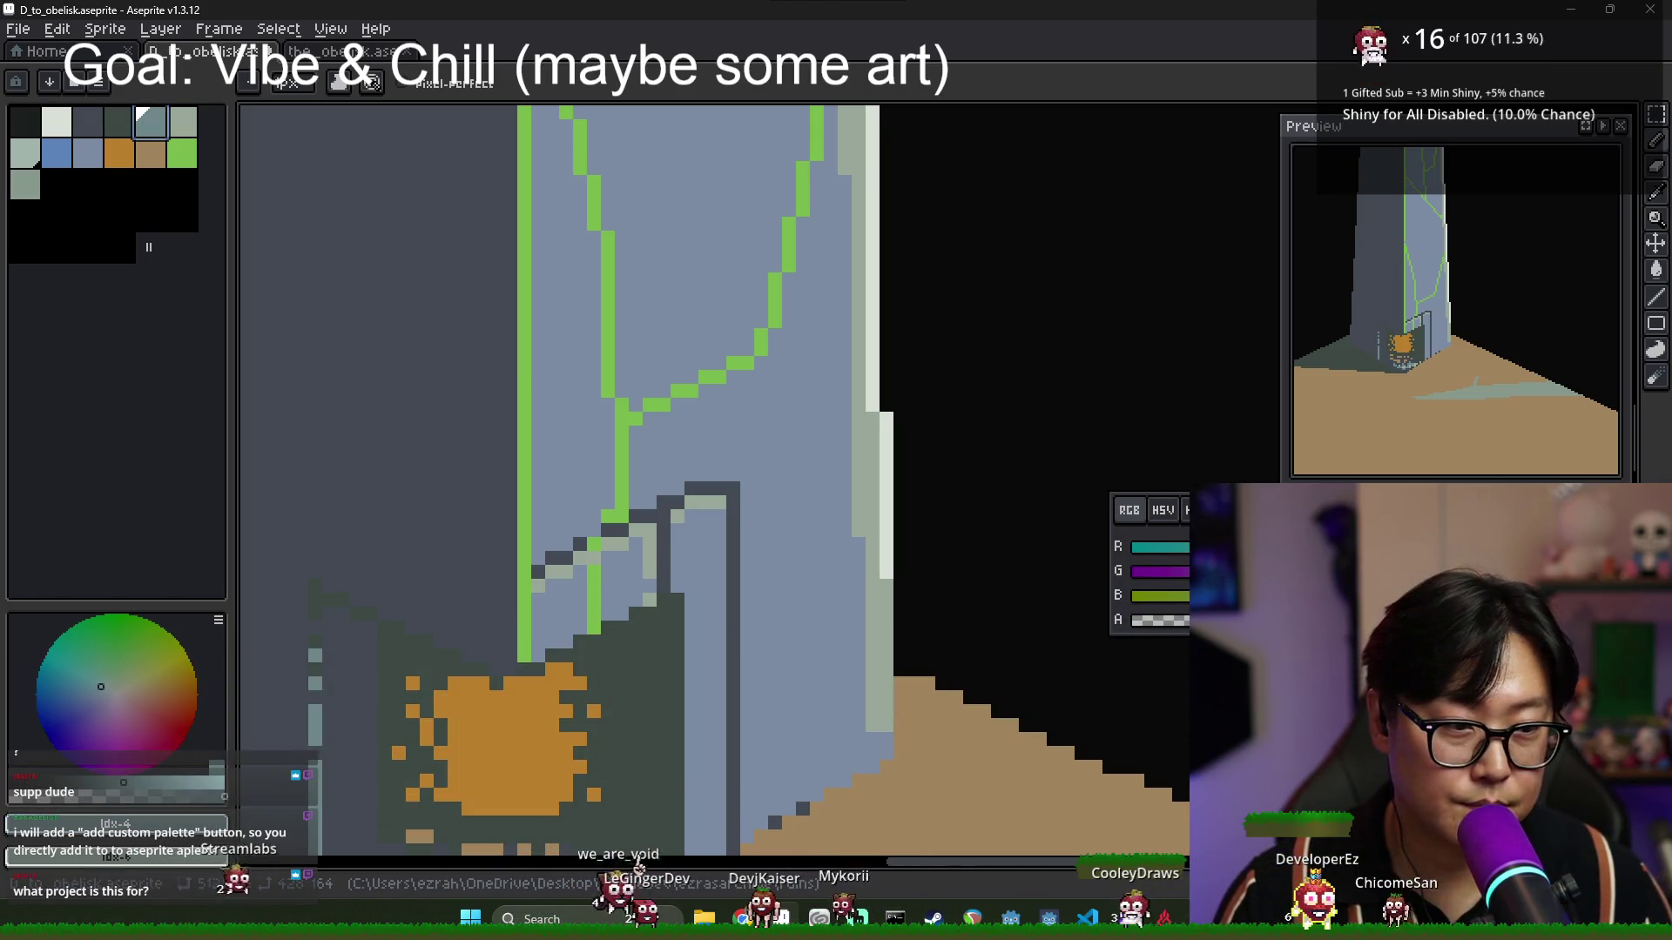
key("Escape")
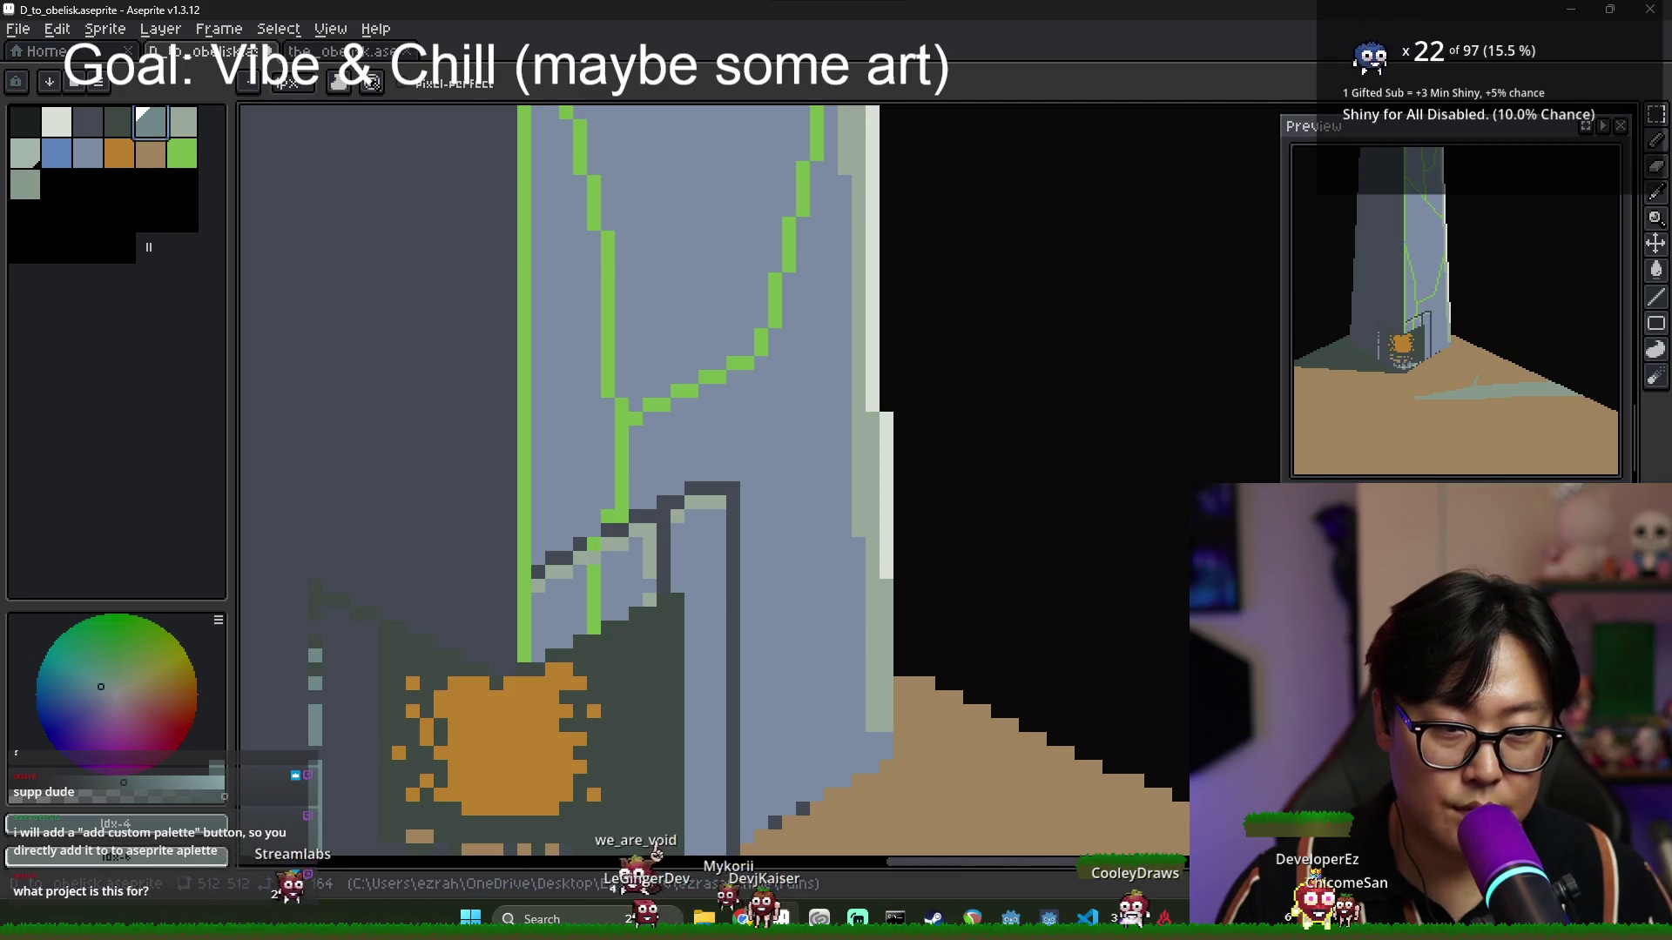
scroll(1100, 493, "down", 3)
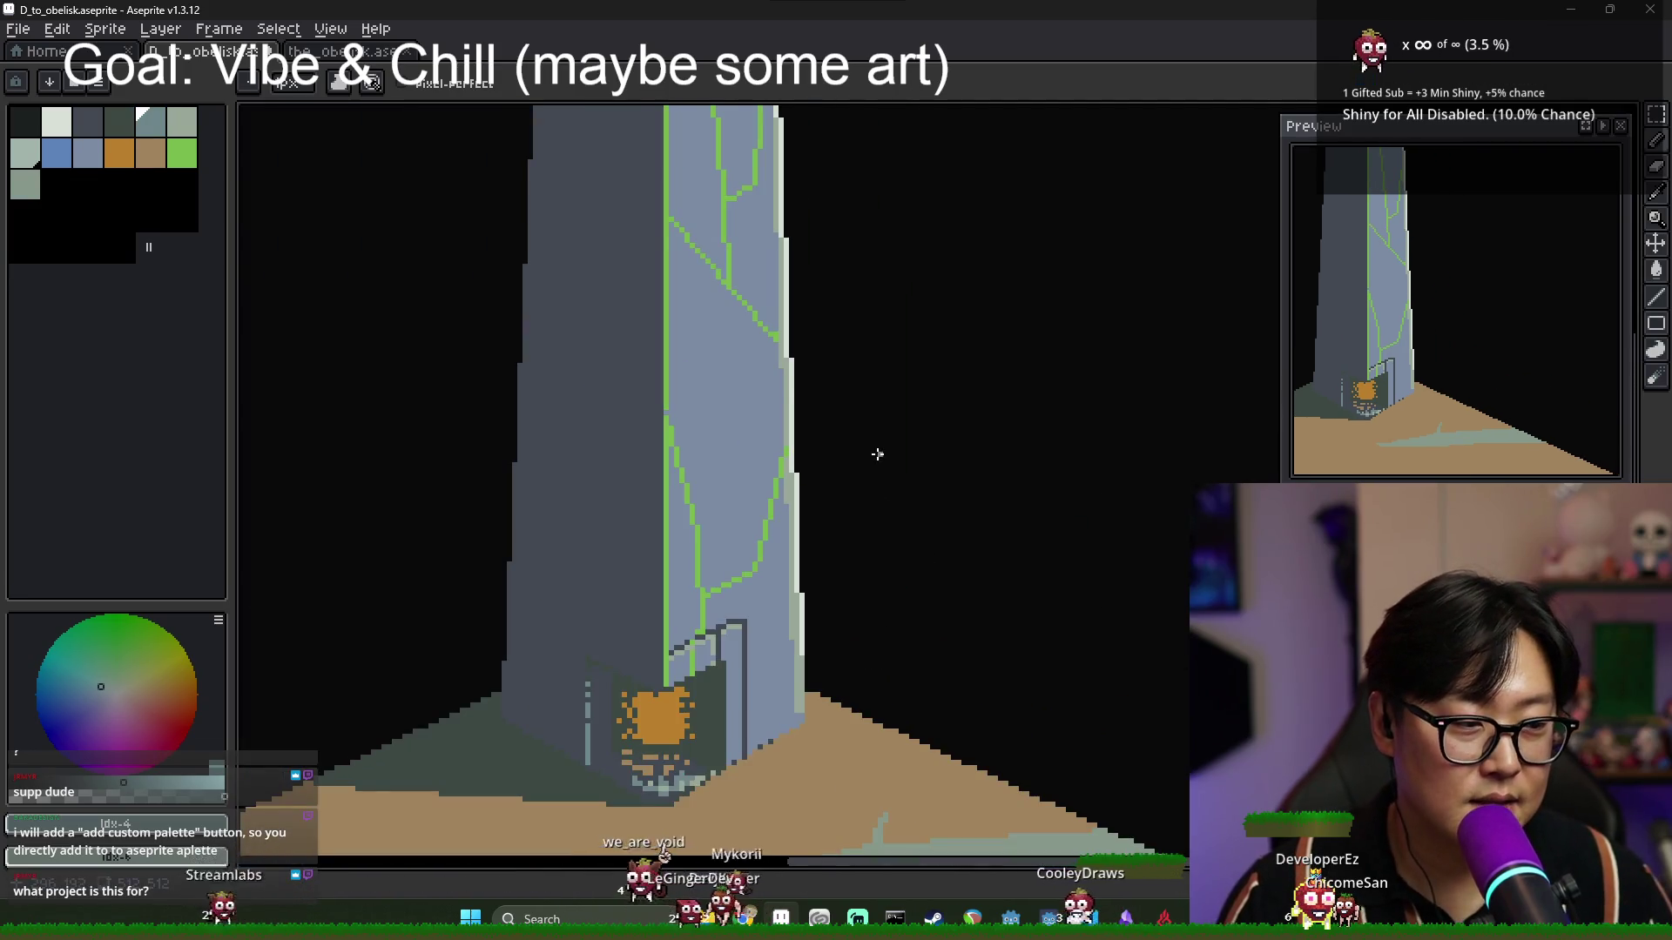
scroll(877, 454, "down", 3)
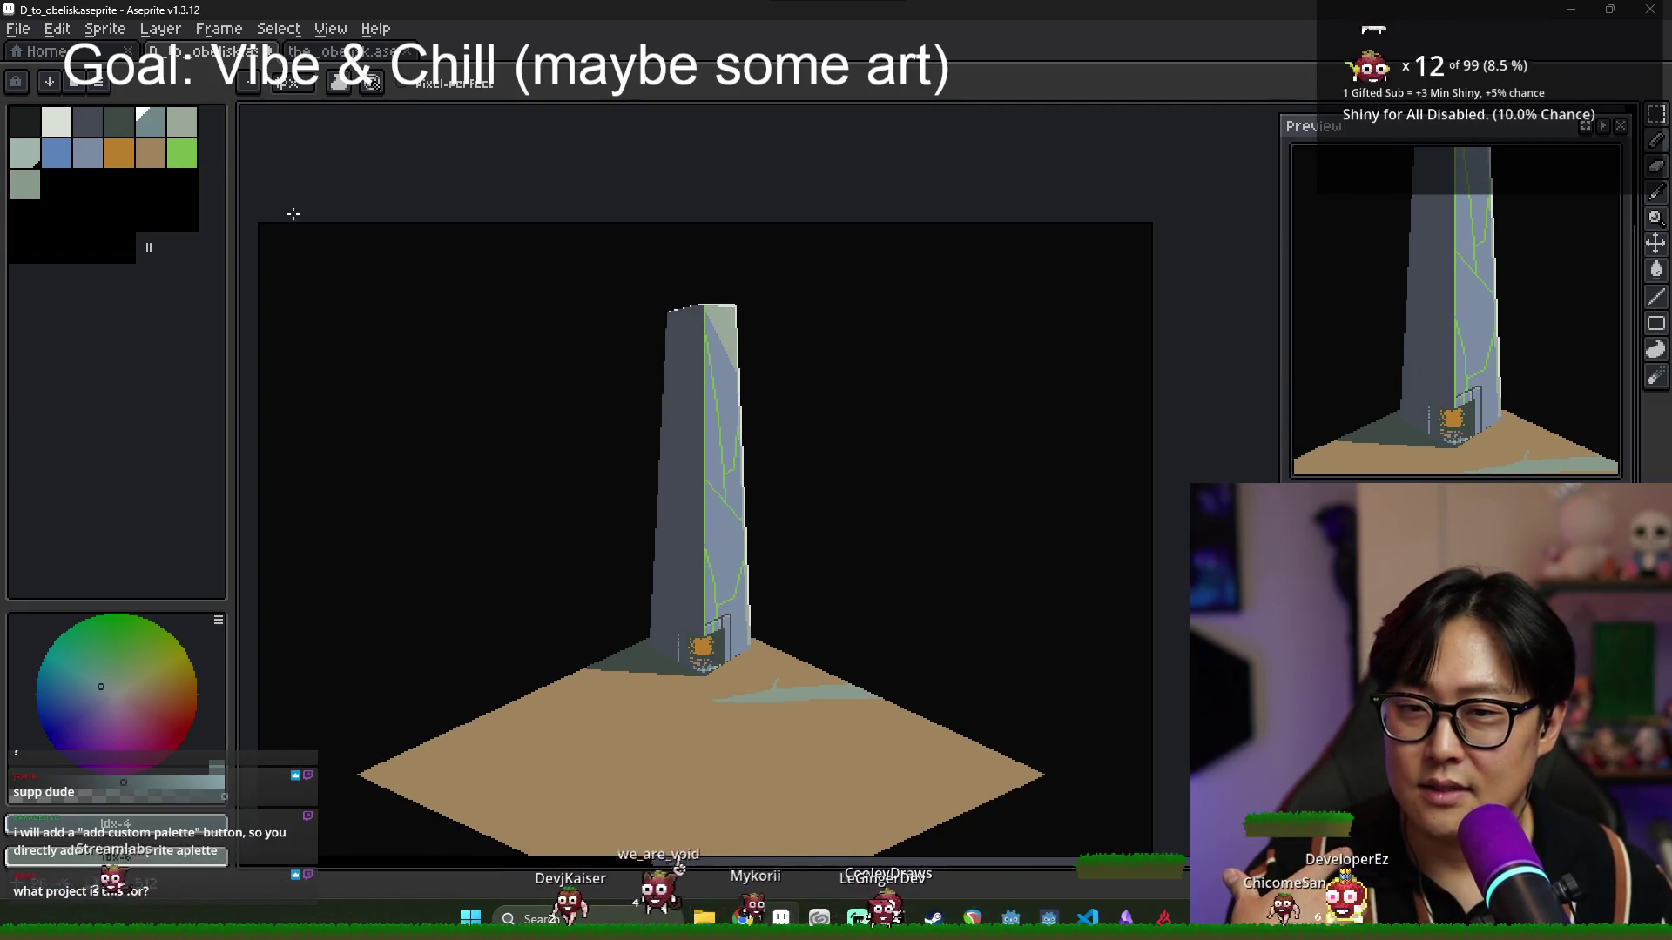
scroll(355, 262, "up", 3)
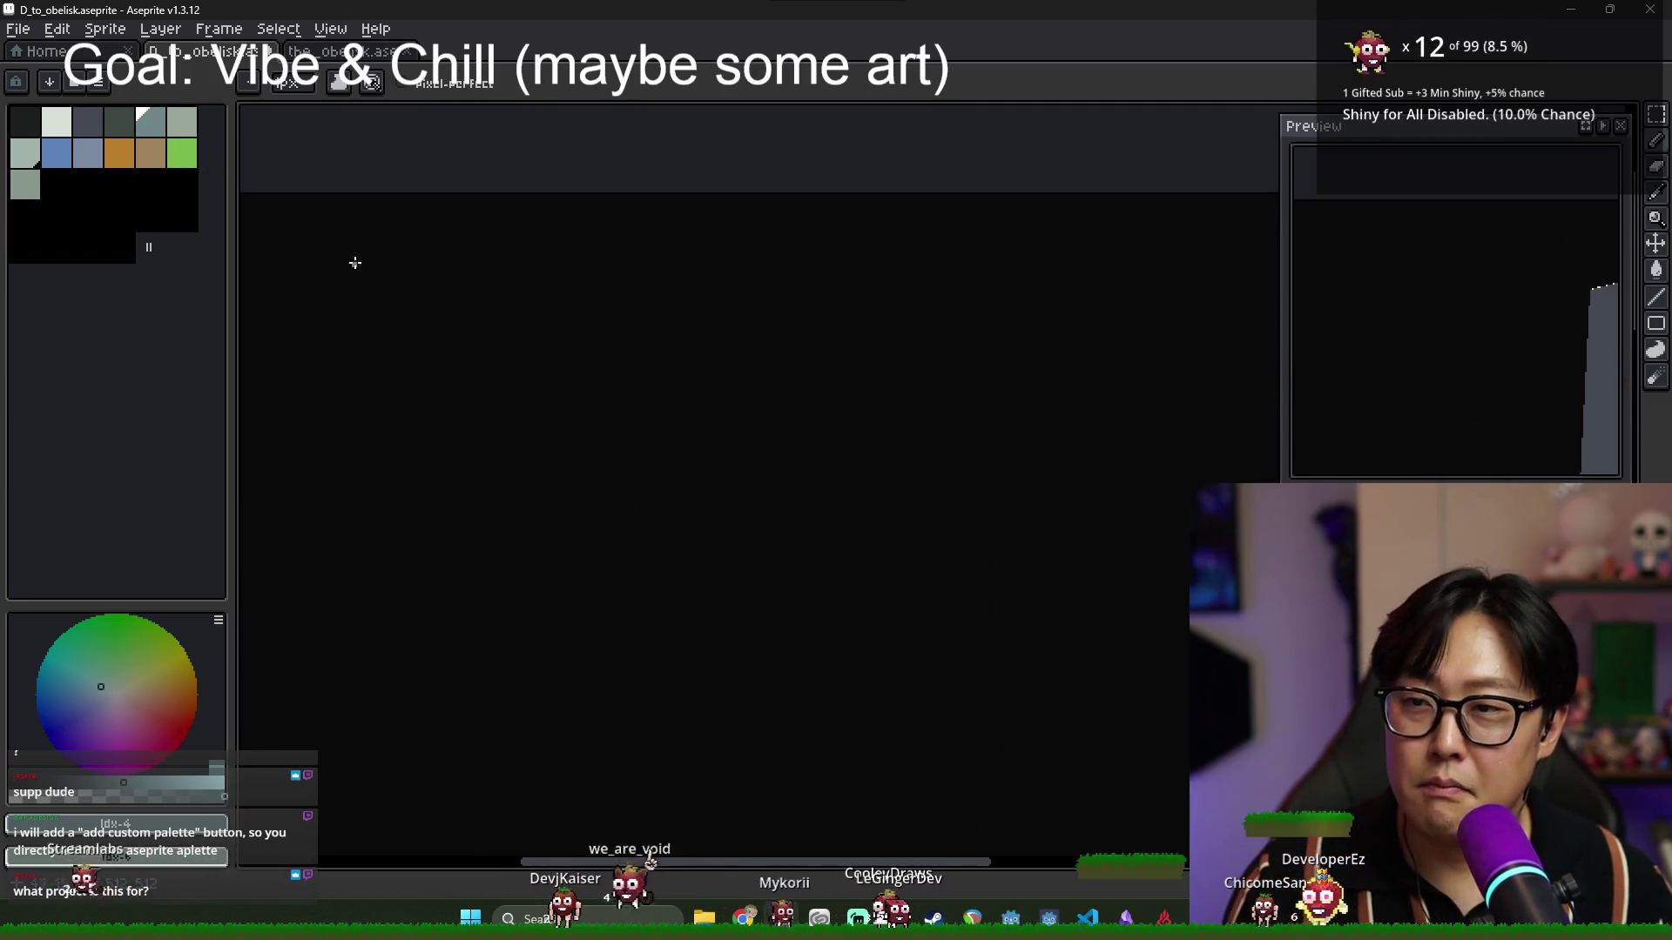
Place a grey swatch block on the dark canvas.
left_click(164, 128)
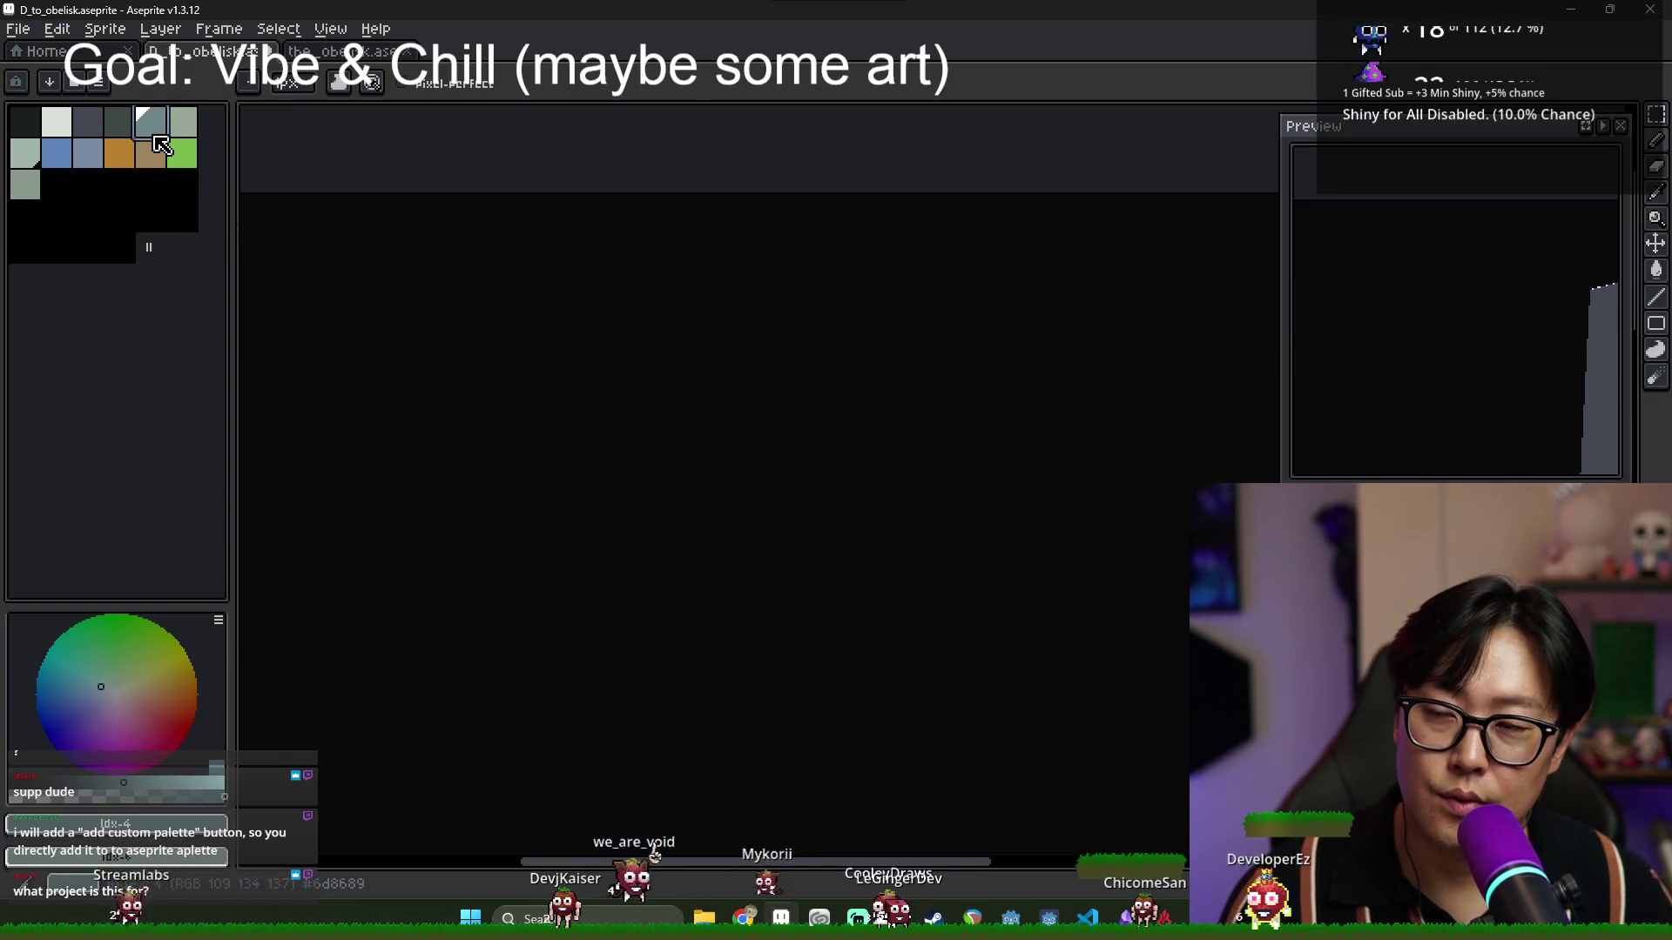
scroll(358, 276, "up", 1)
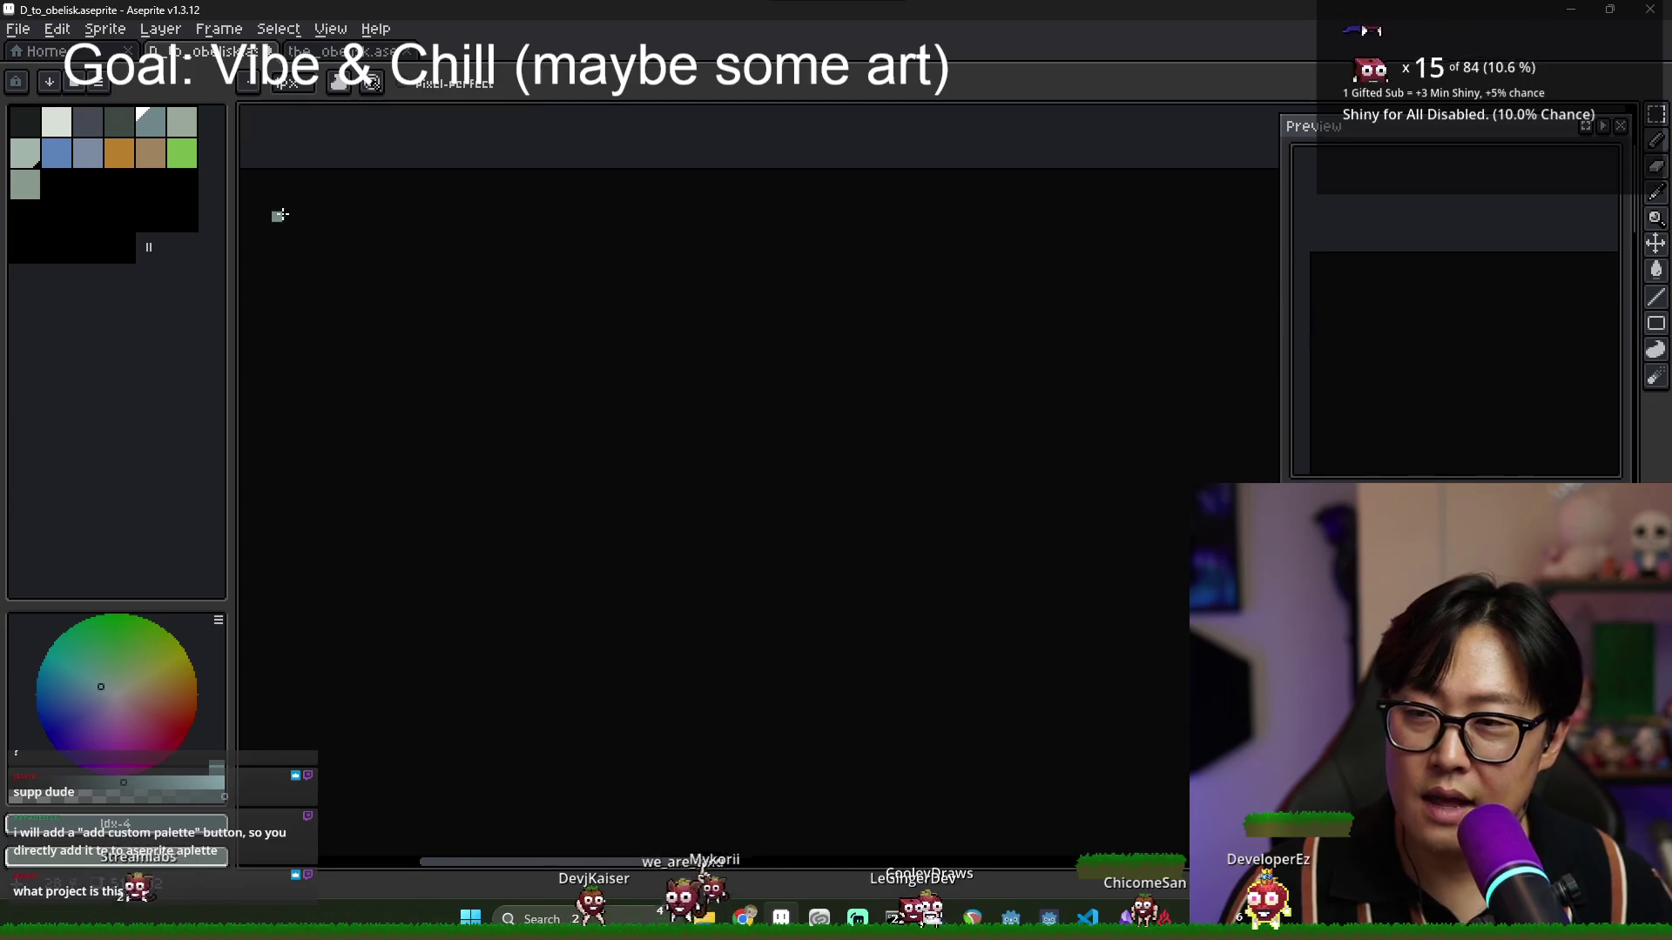
scroll(497, 325, "up", 1)
left_click(738, 430)
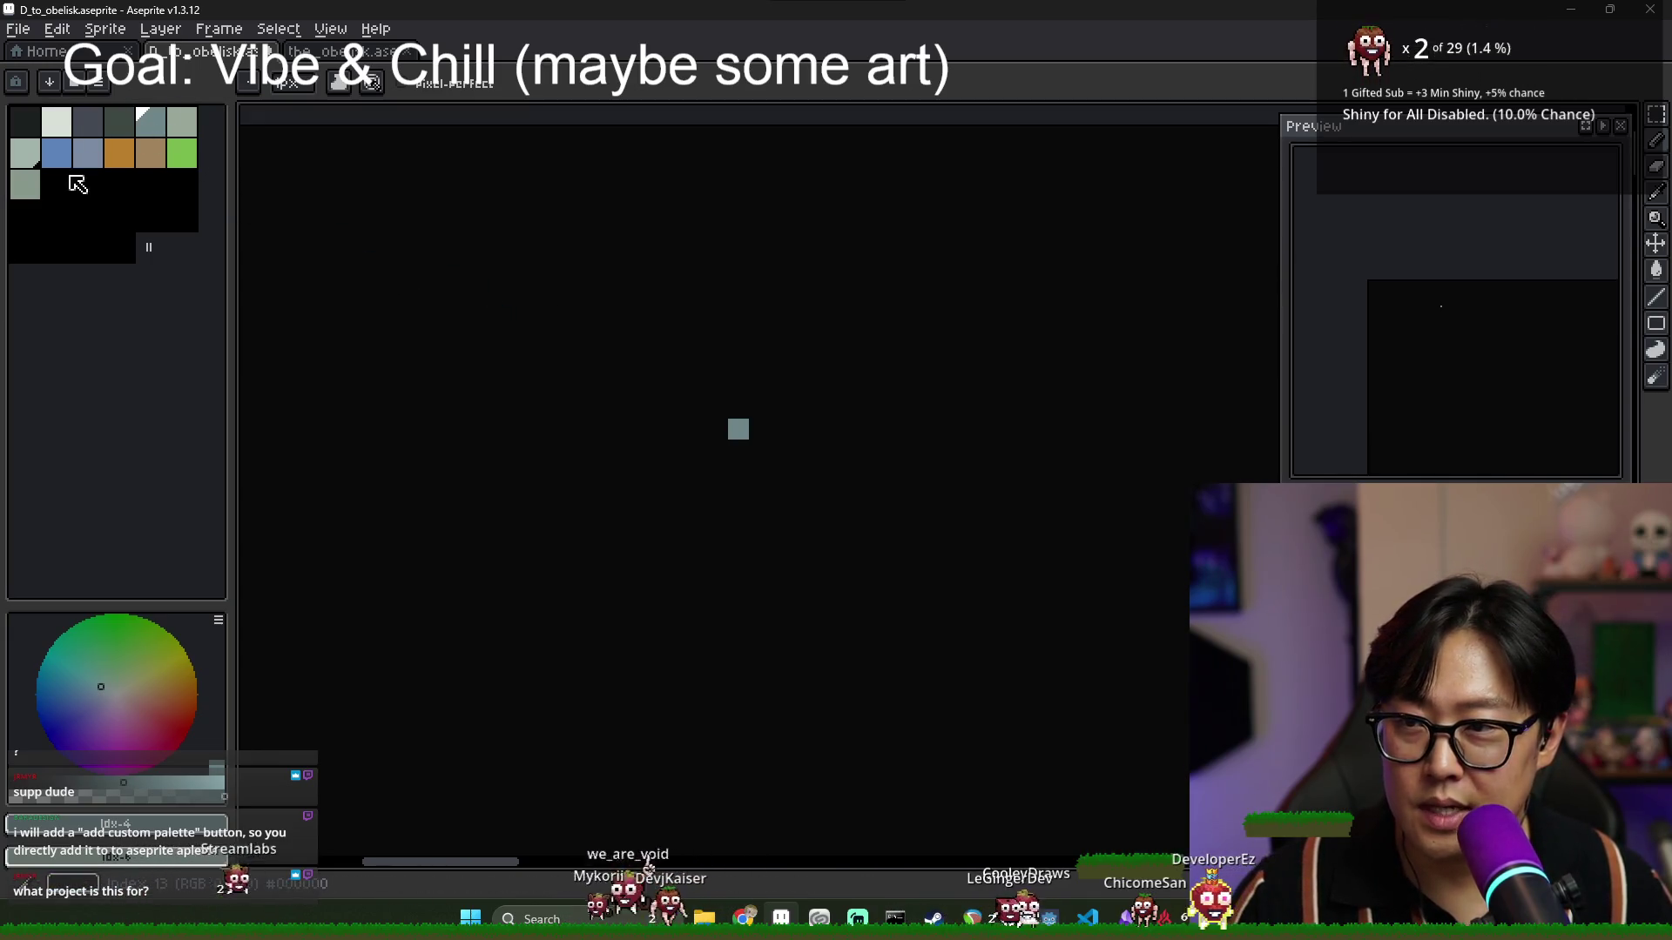
scroll(697, 357, "up", 2)
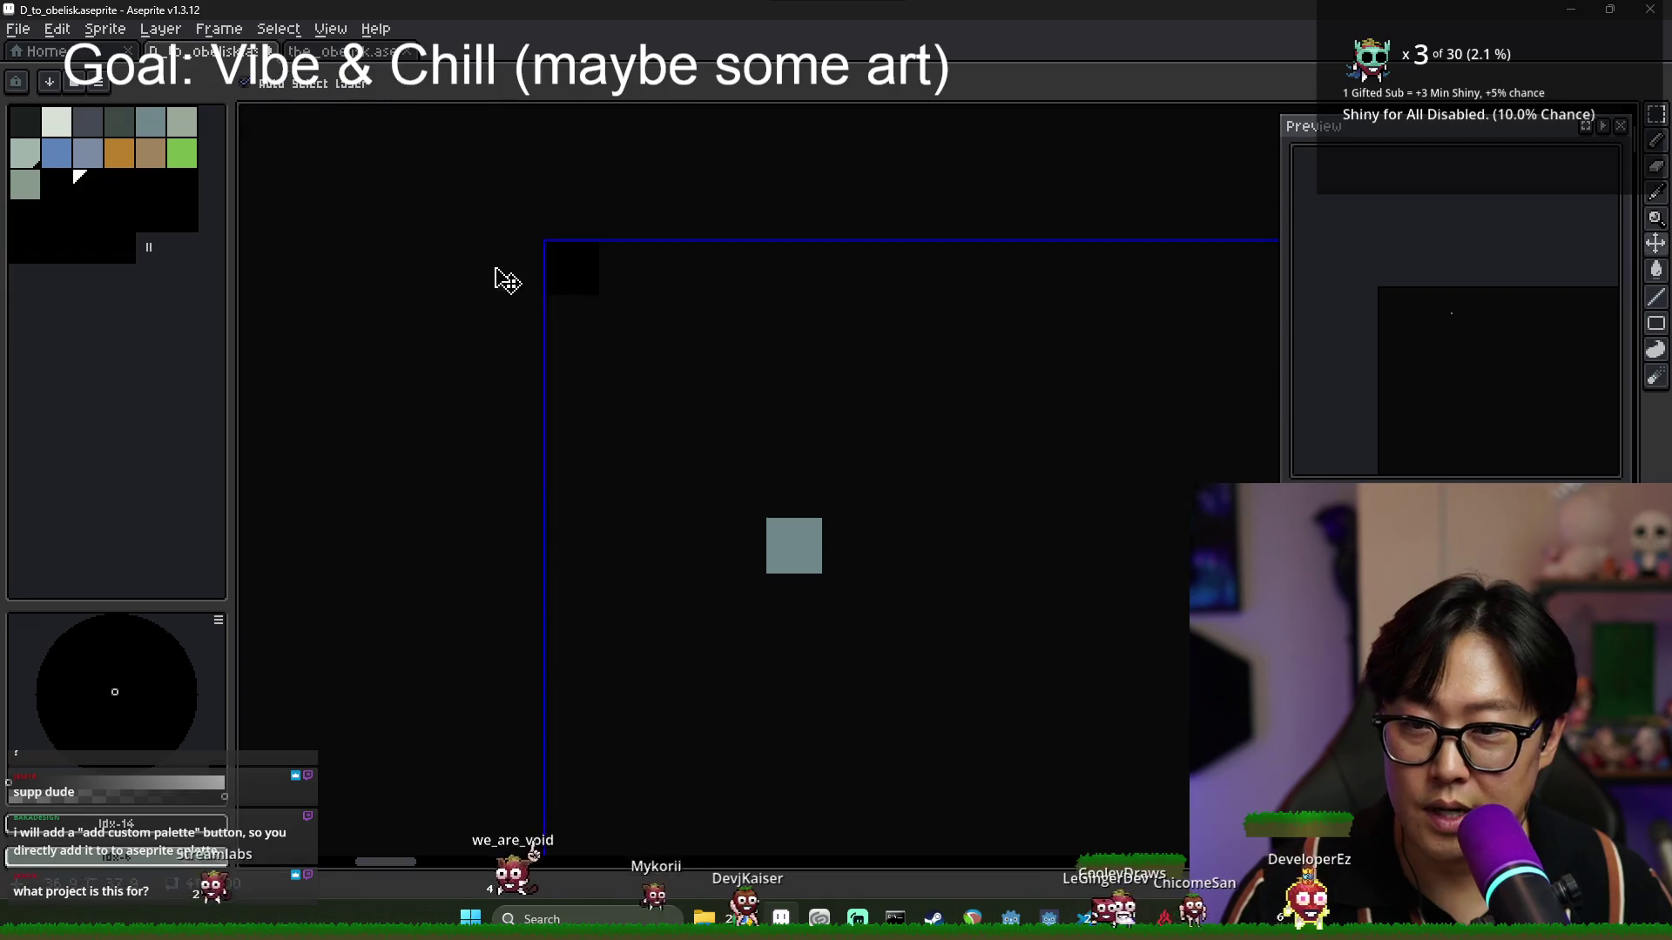
Paint a tan block and a green block at the top of the colour column.
left_click(119, 152)
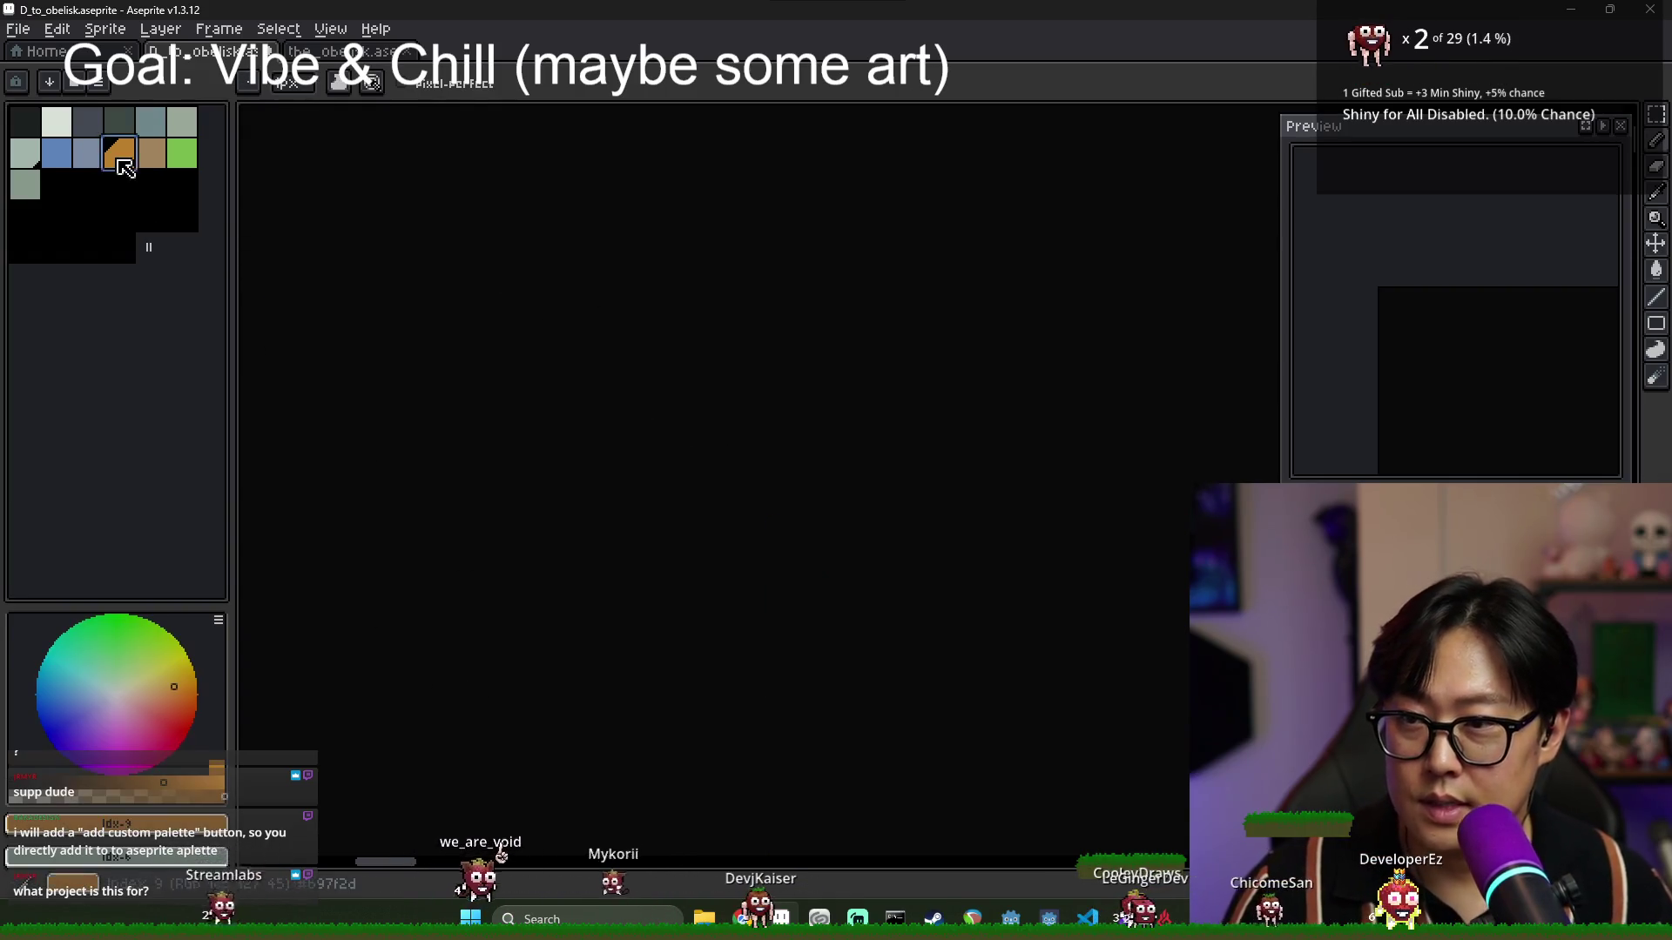
left_click(46, 164)
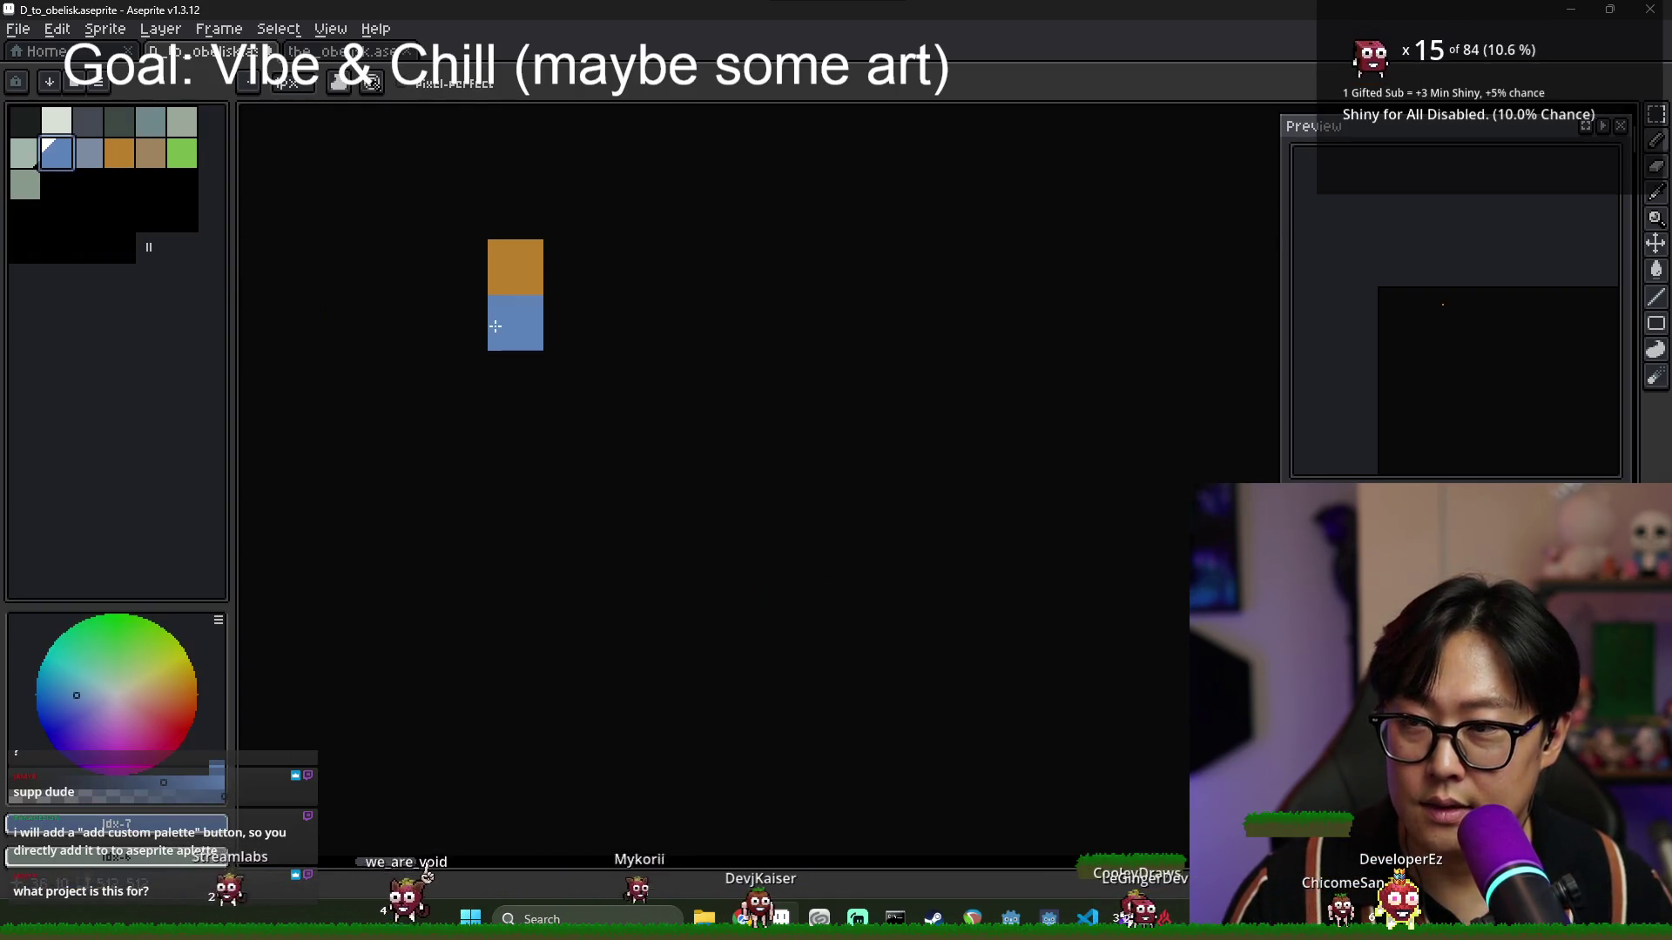
left_click(151, 153)
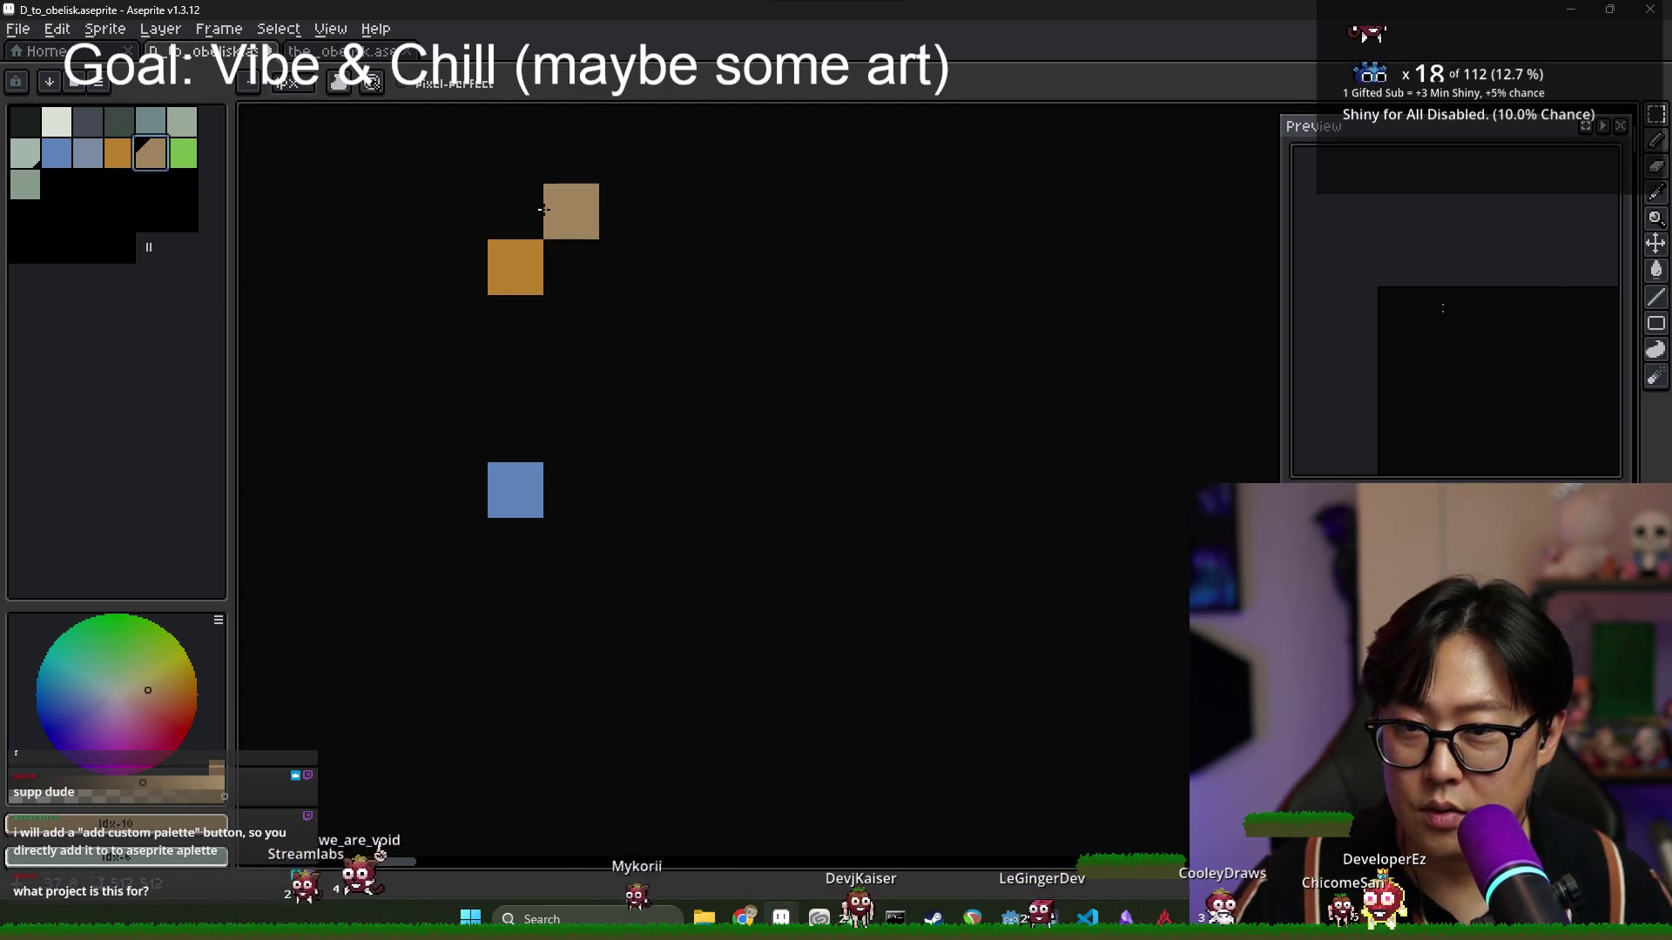
left_click(515, 379)
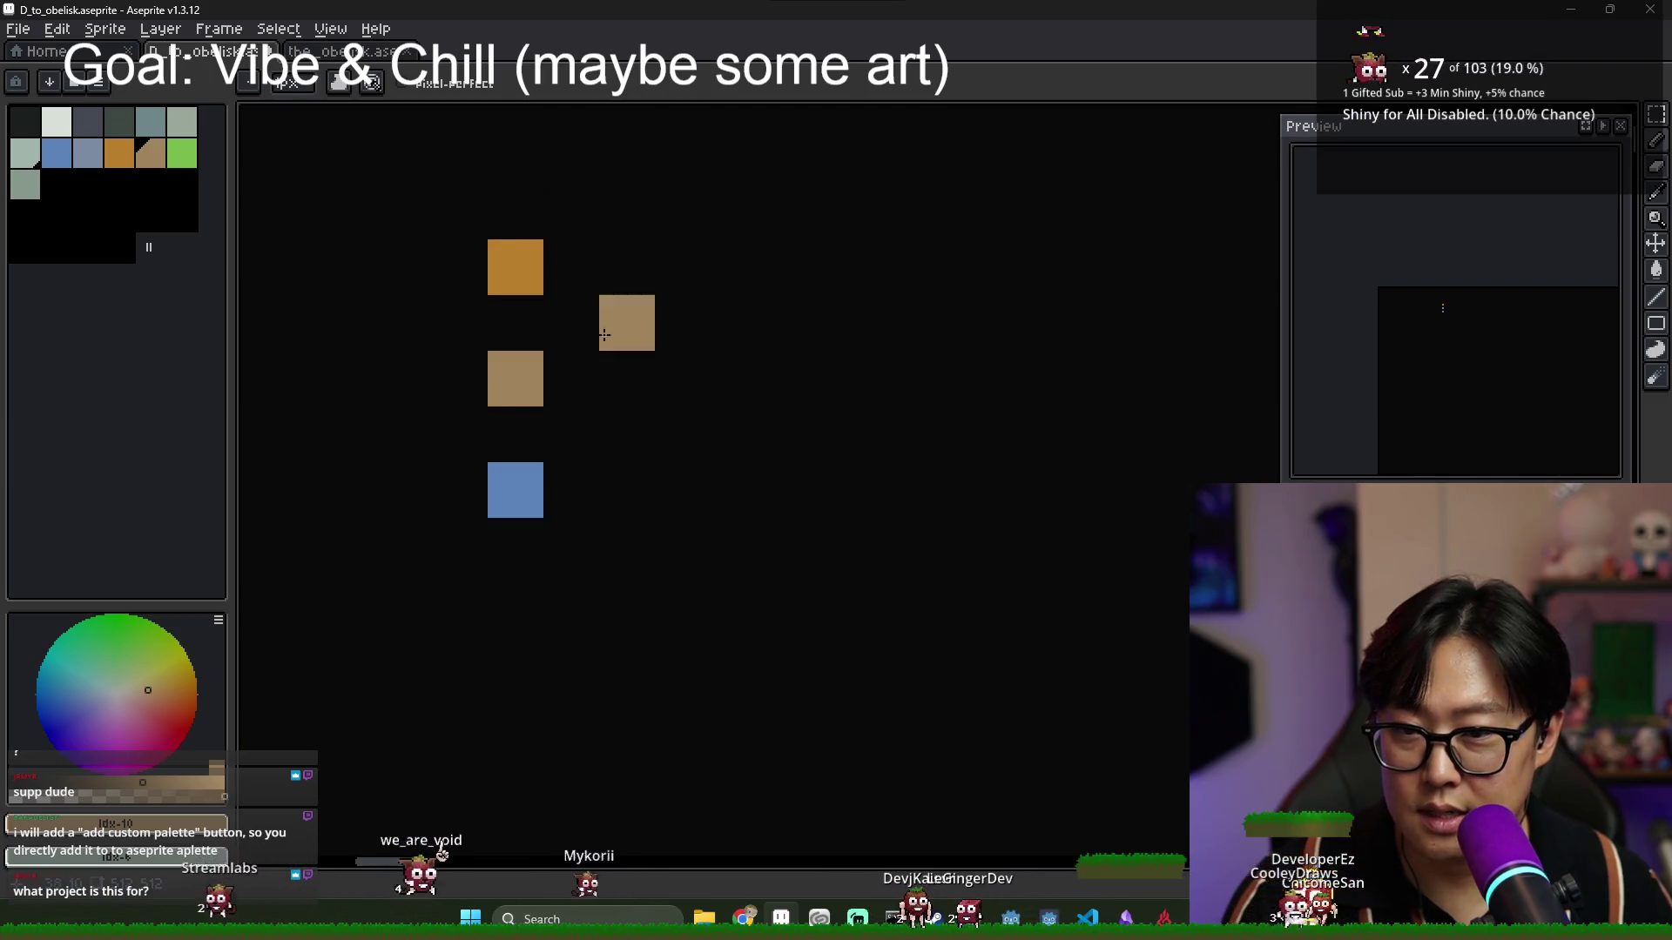
left_click_drag(180, 159, 25, 216)
left_click(181, 159)
left_click(516, 156)
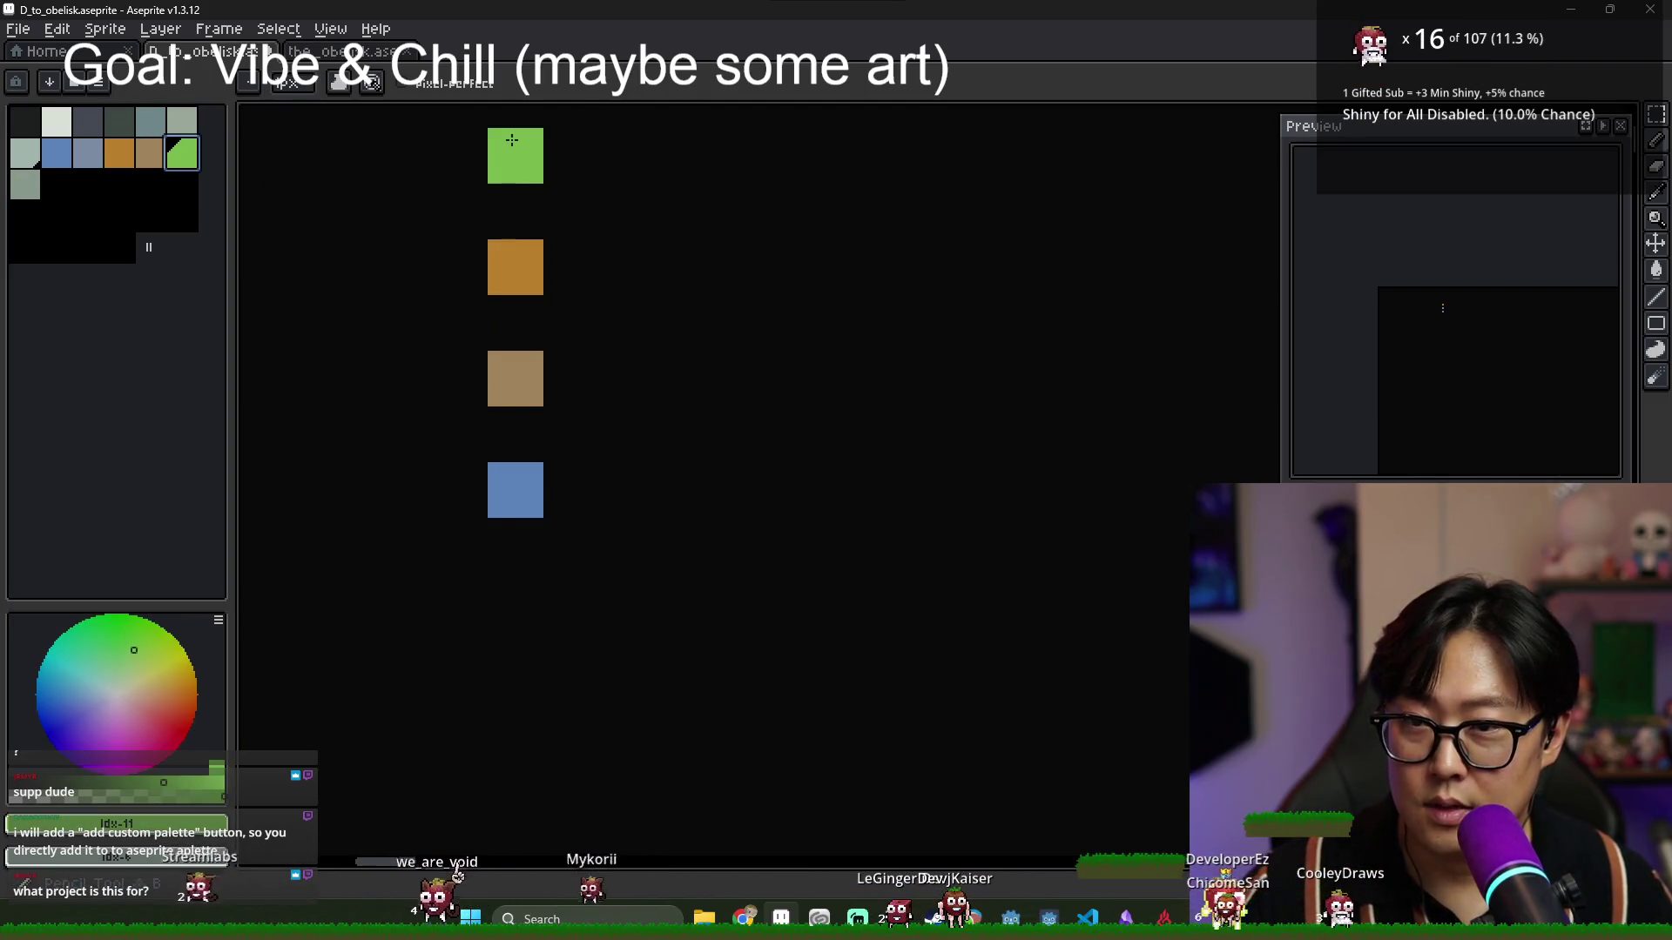
left_click(571, 267)
Flank the green block with a dark block on the left and light grey on the right.
scroll(584, 283, "down", 1)
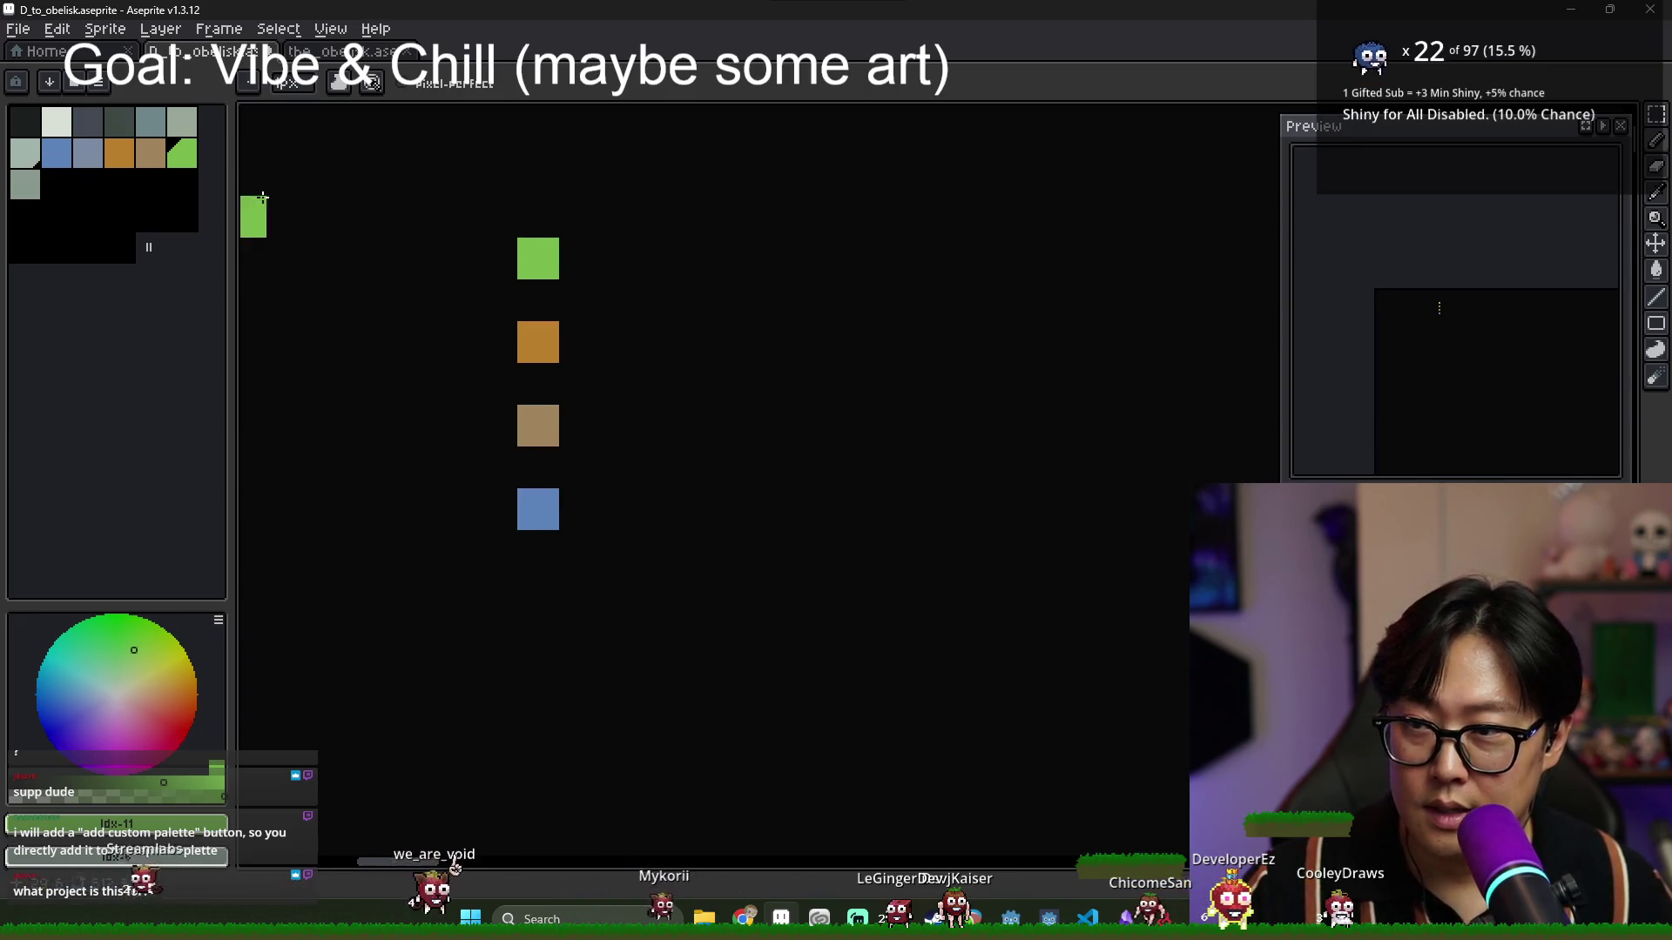
key("x")
left_click(371, 259)
left_click(55, 129)
left_click(873, 259)
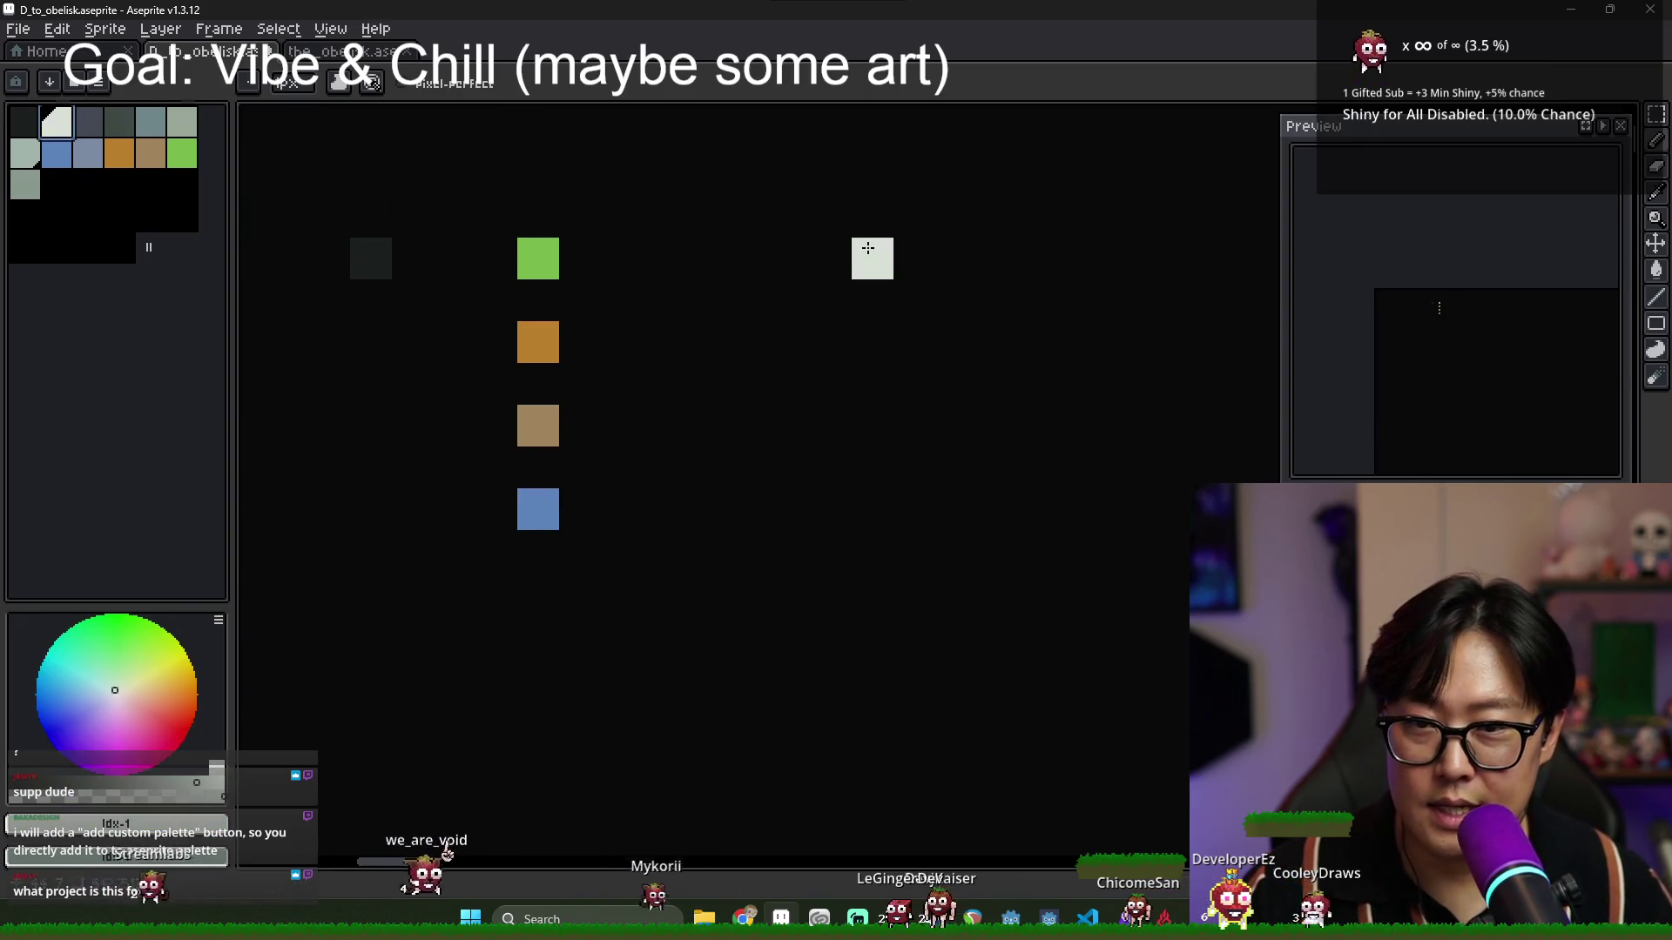
key("i")
key("b")
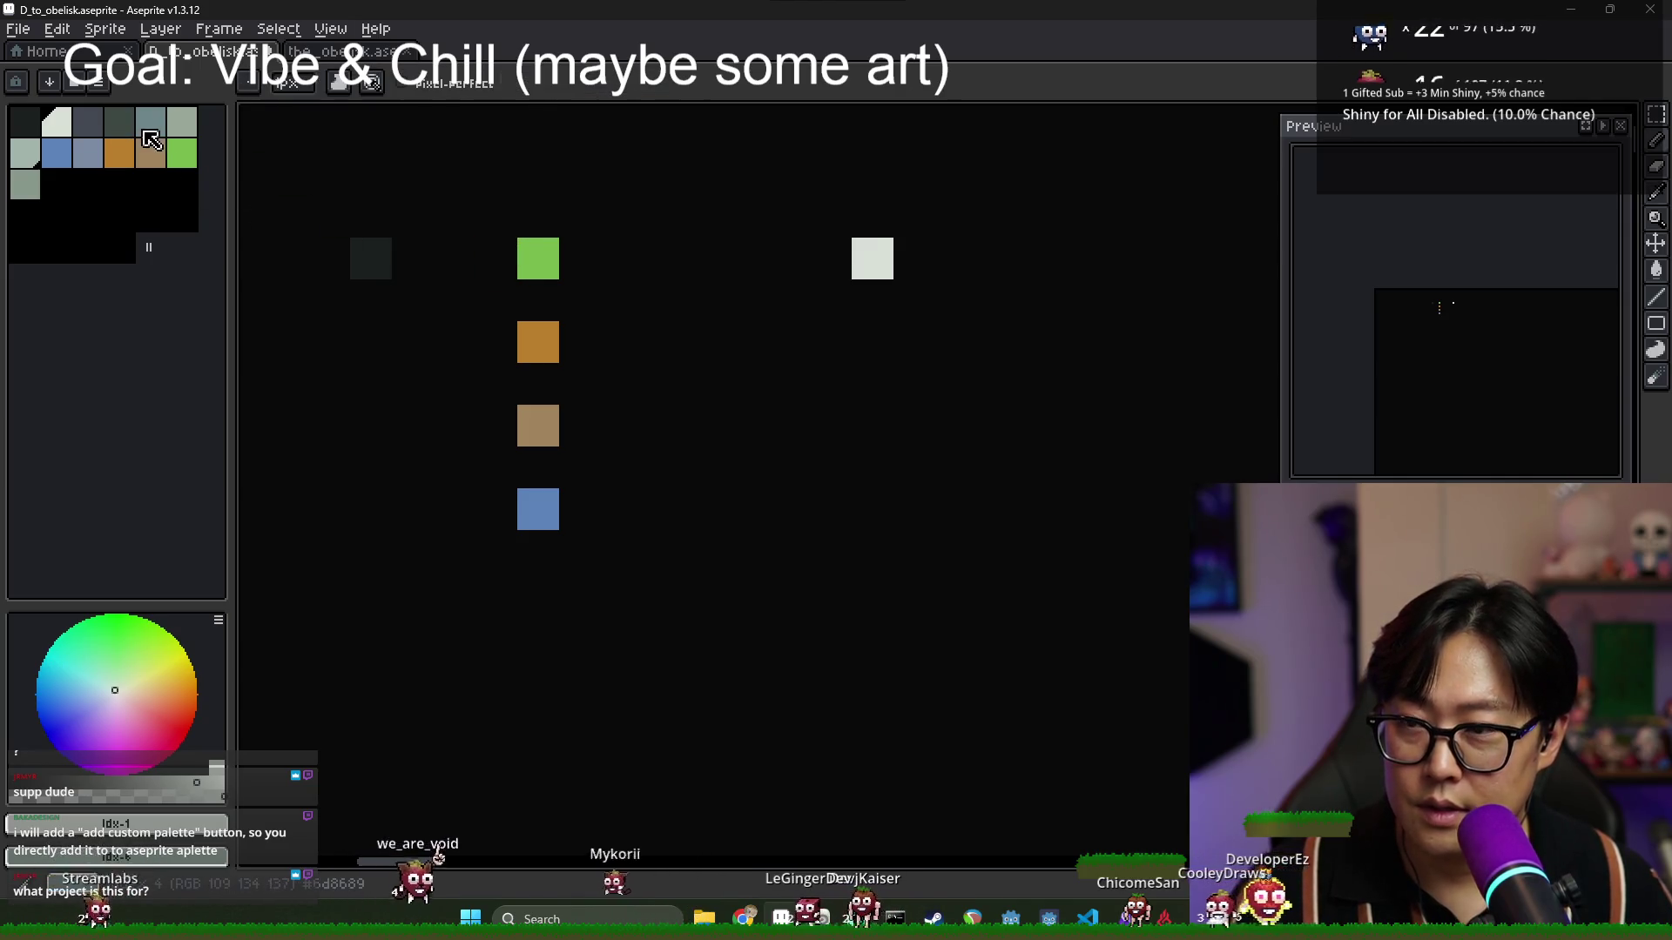
Add a grey-blue block beside the blue and a light grey block beside the tan.
left_click(150, 122)
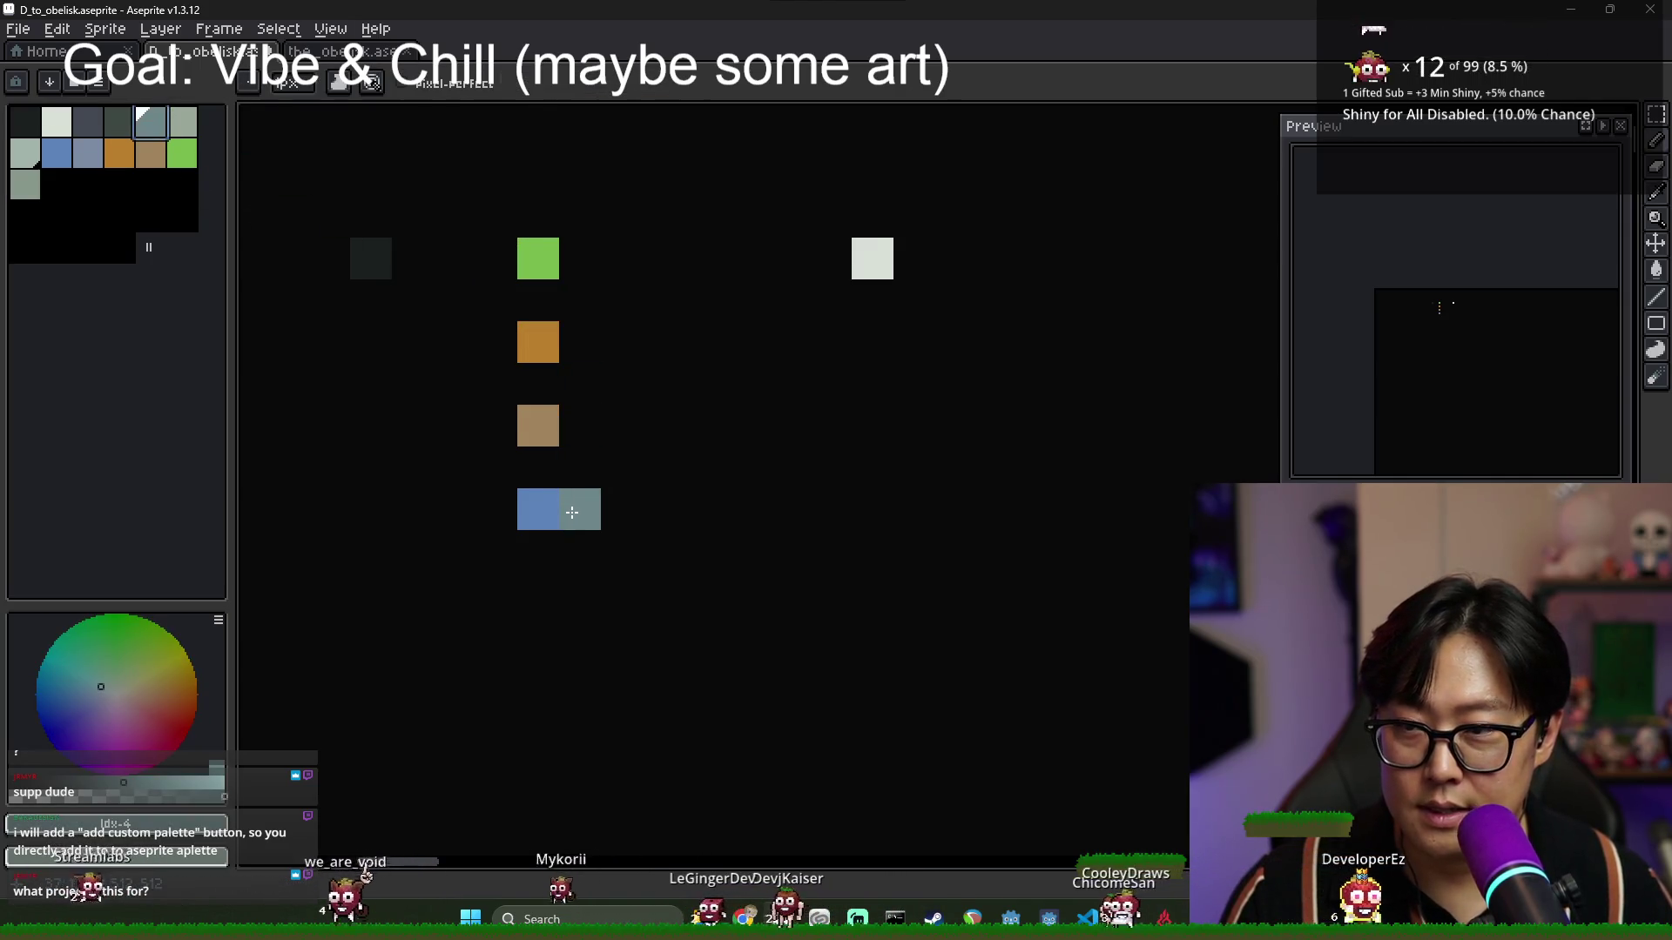
left_click(621, 509)
left_click(185, 129)
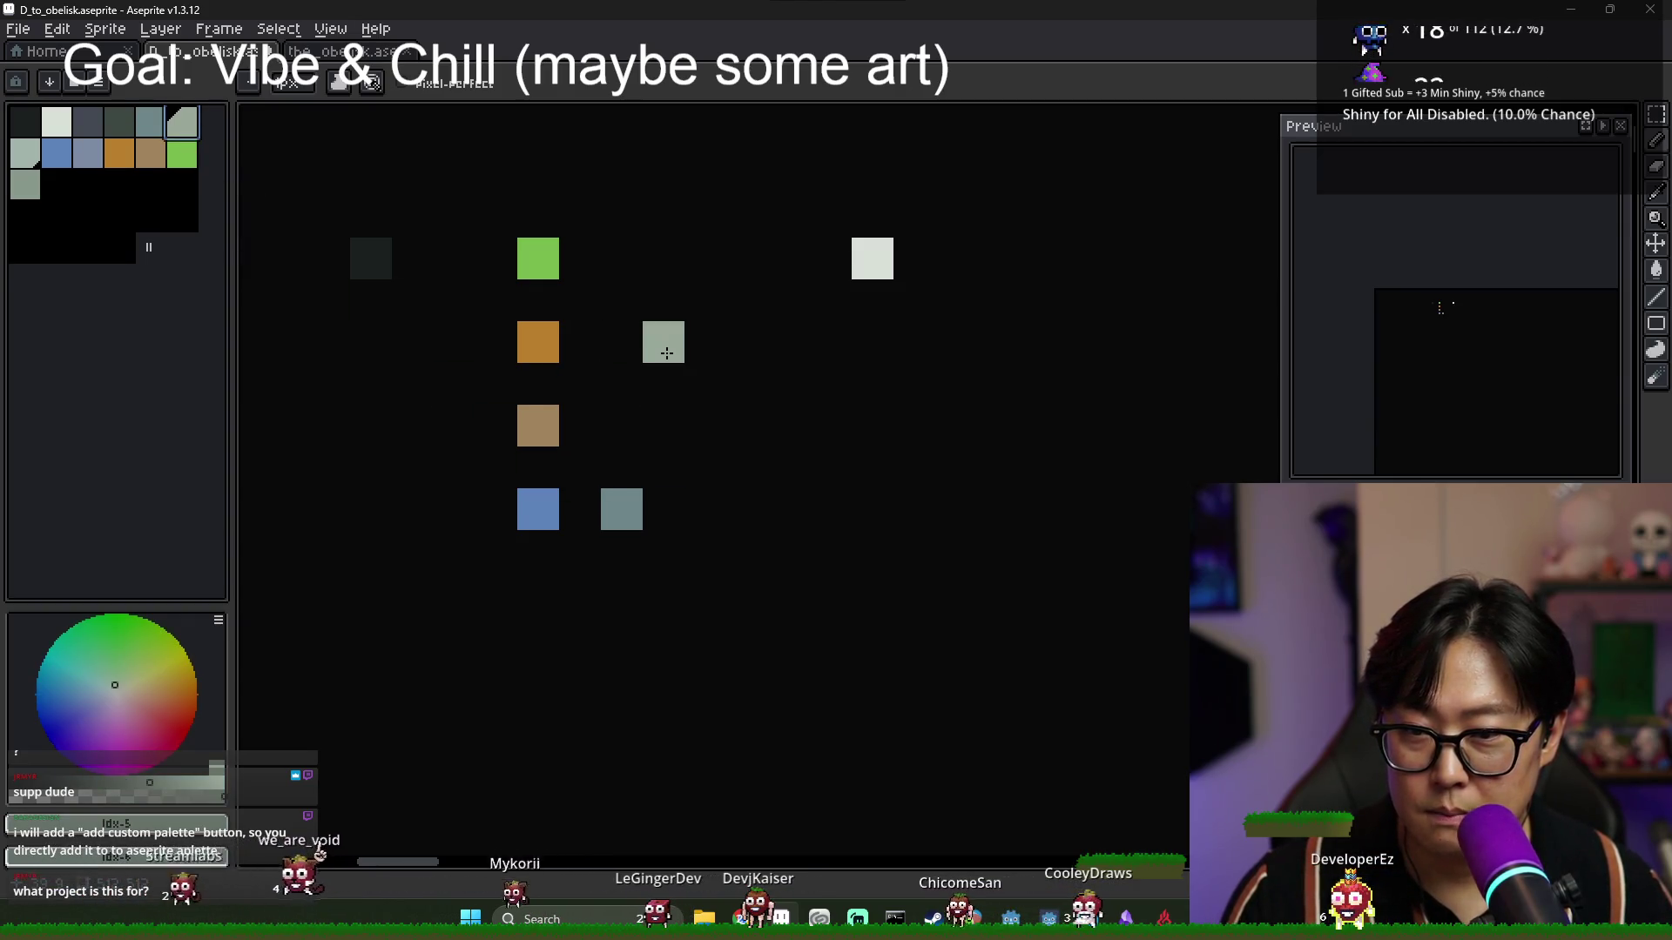
left_click(663, 342)
key("ctrl+z")
left_click(622, 426)
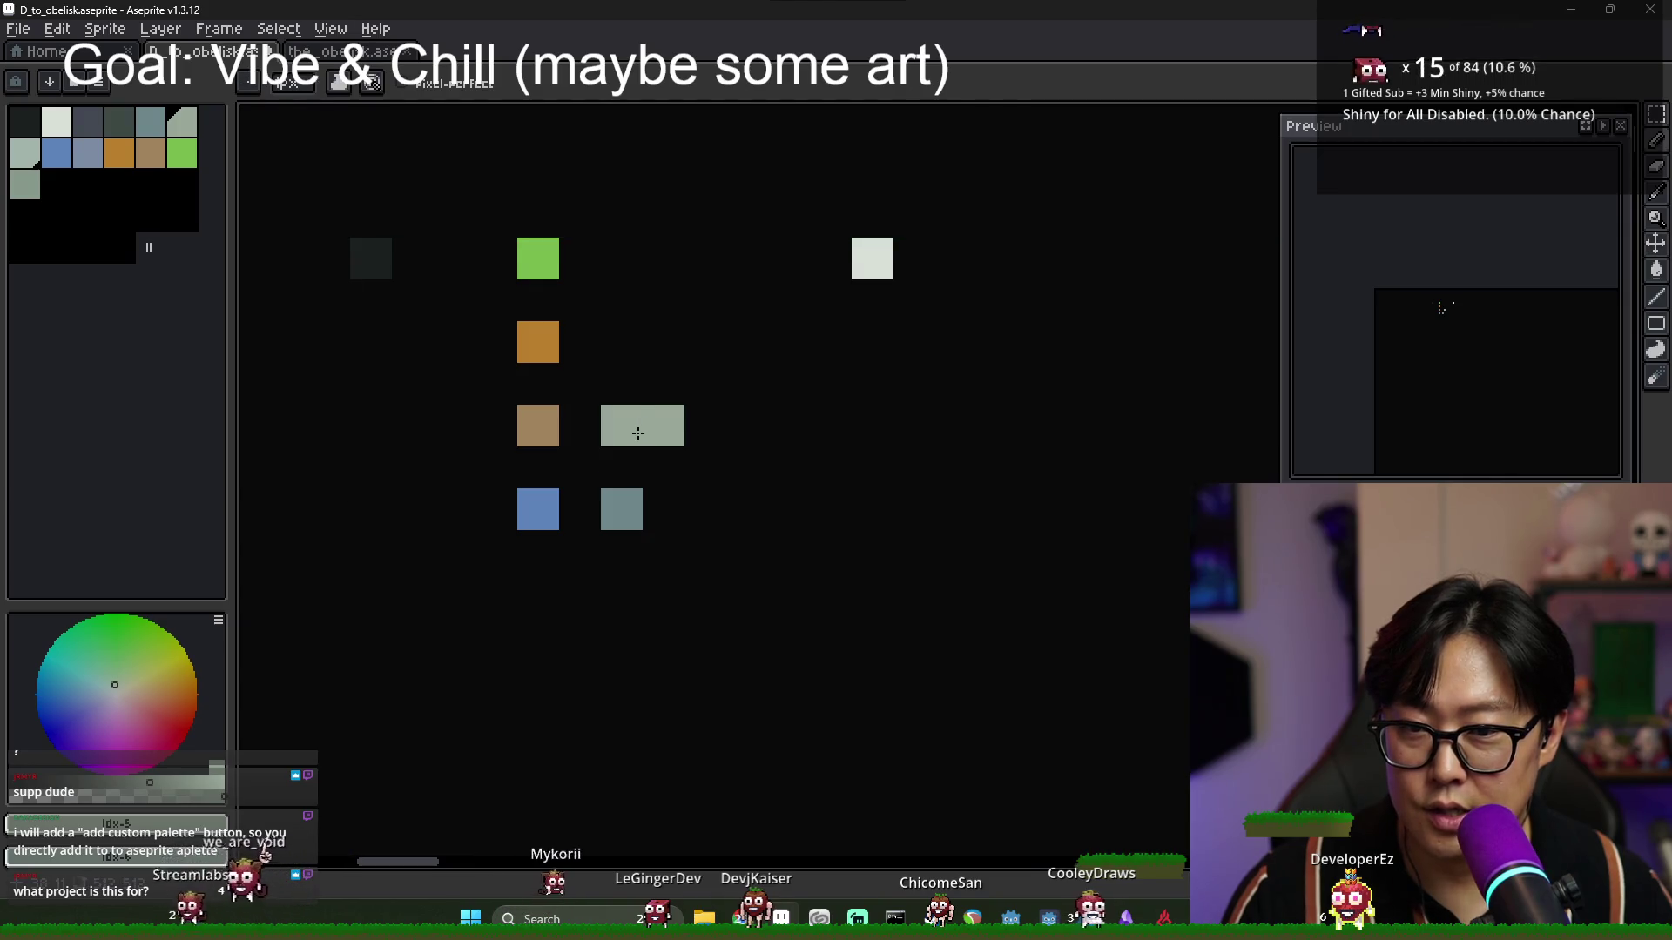
Paint blue-grey blocks in the bottom row and erase the stray grey blocks.
left_click(150, 122)
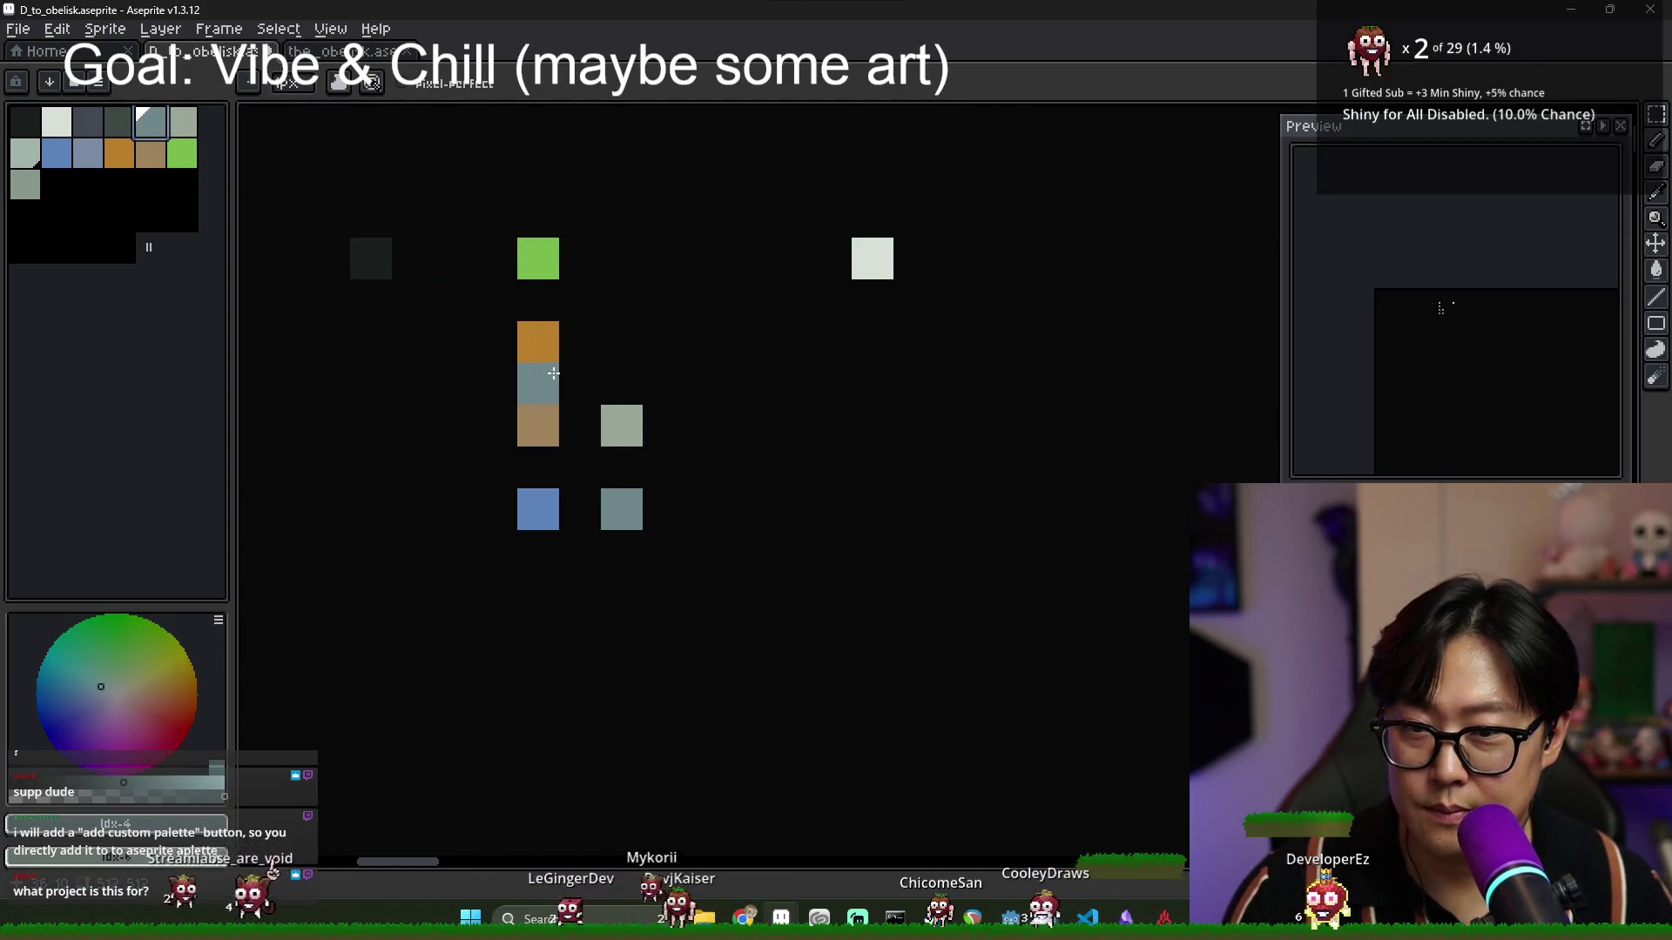
left_click(87, 153)
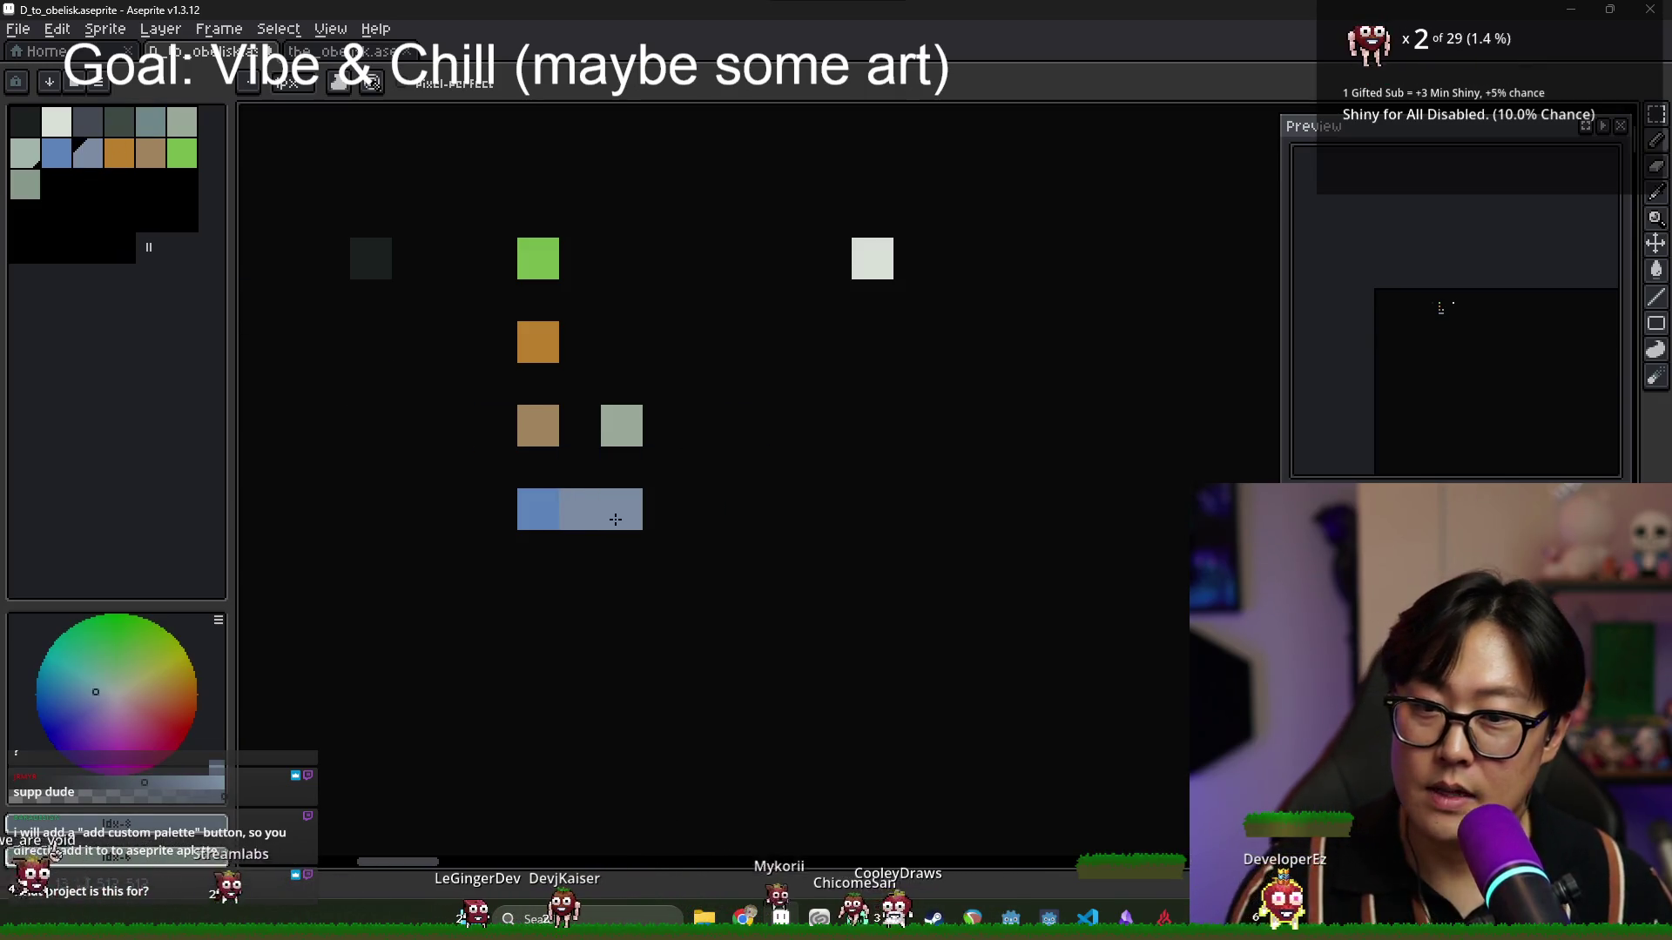
left_click(622, 509, "alt")
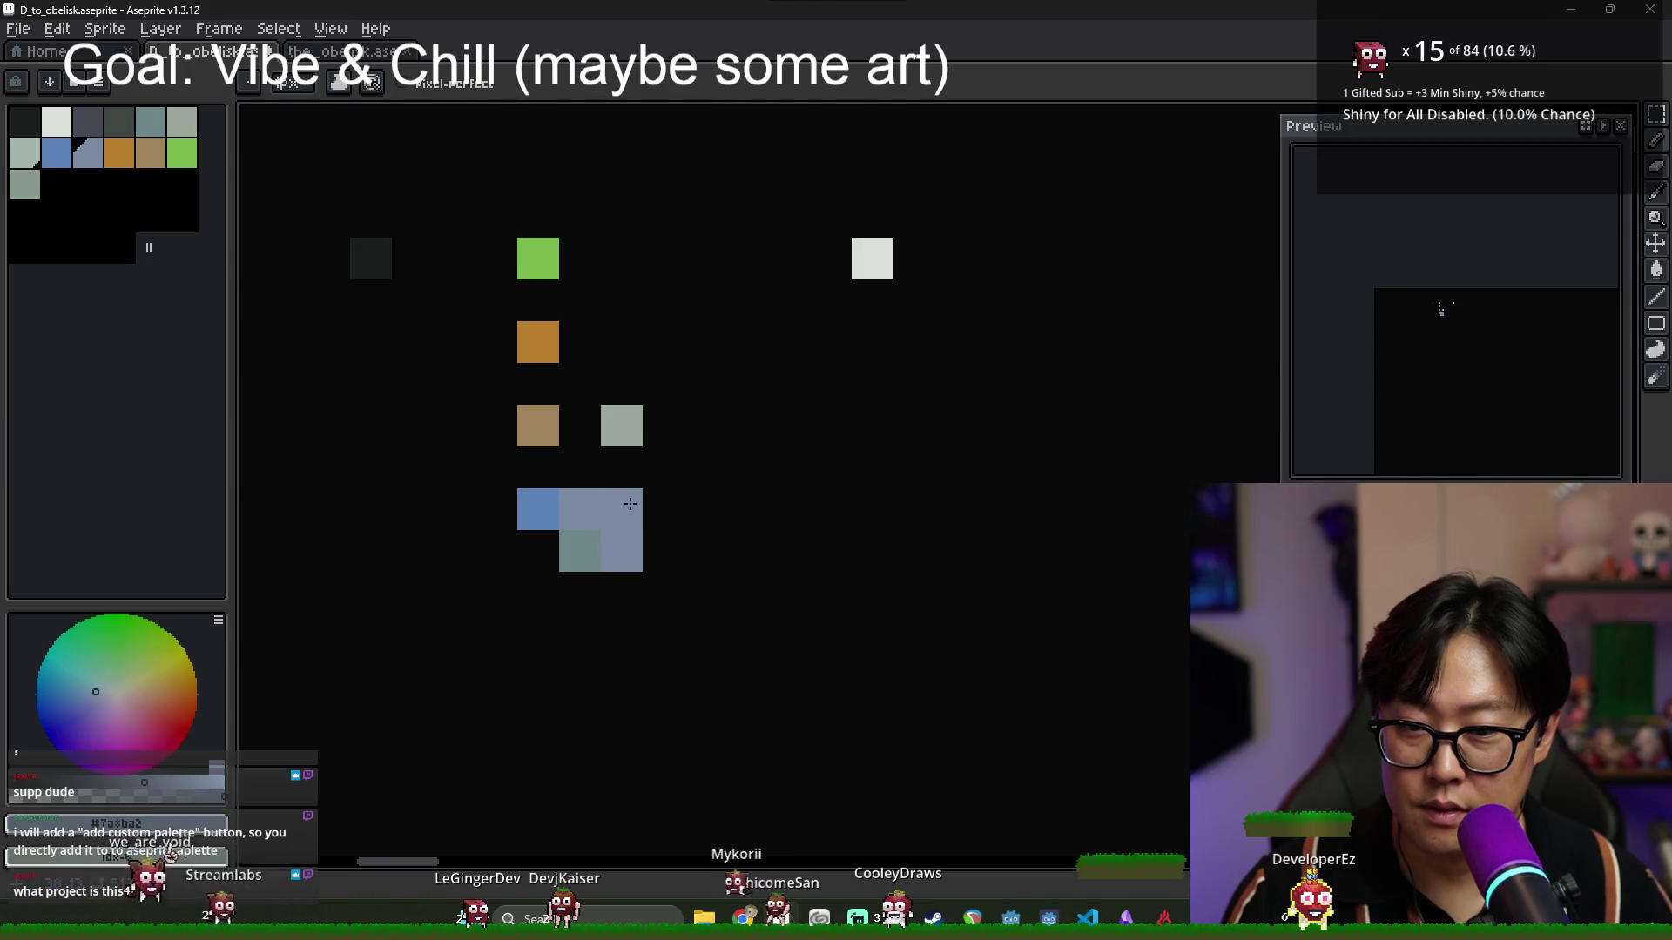
left_click(598, 530, "alt")
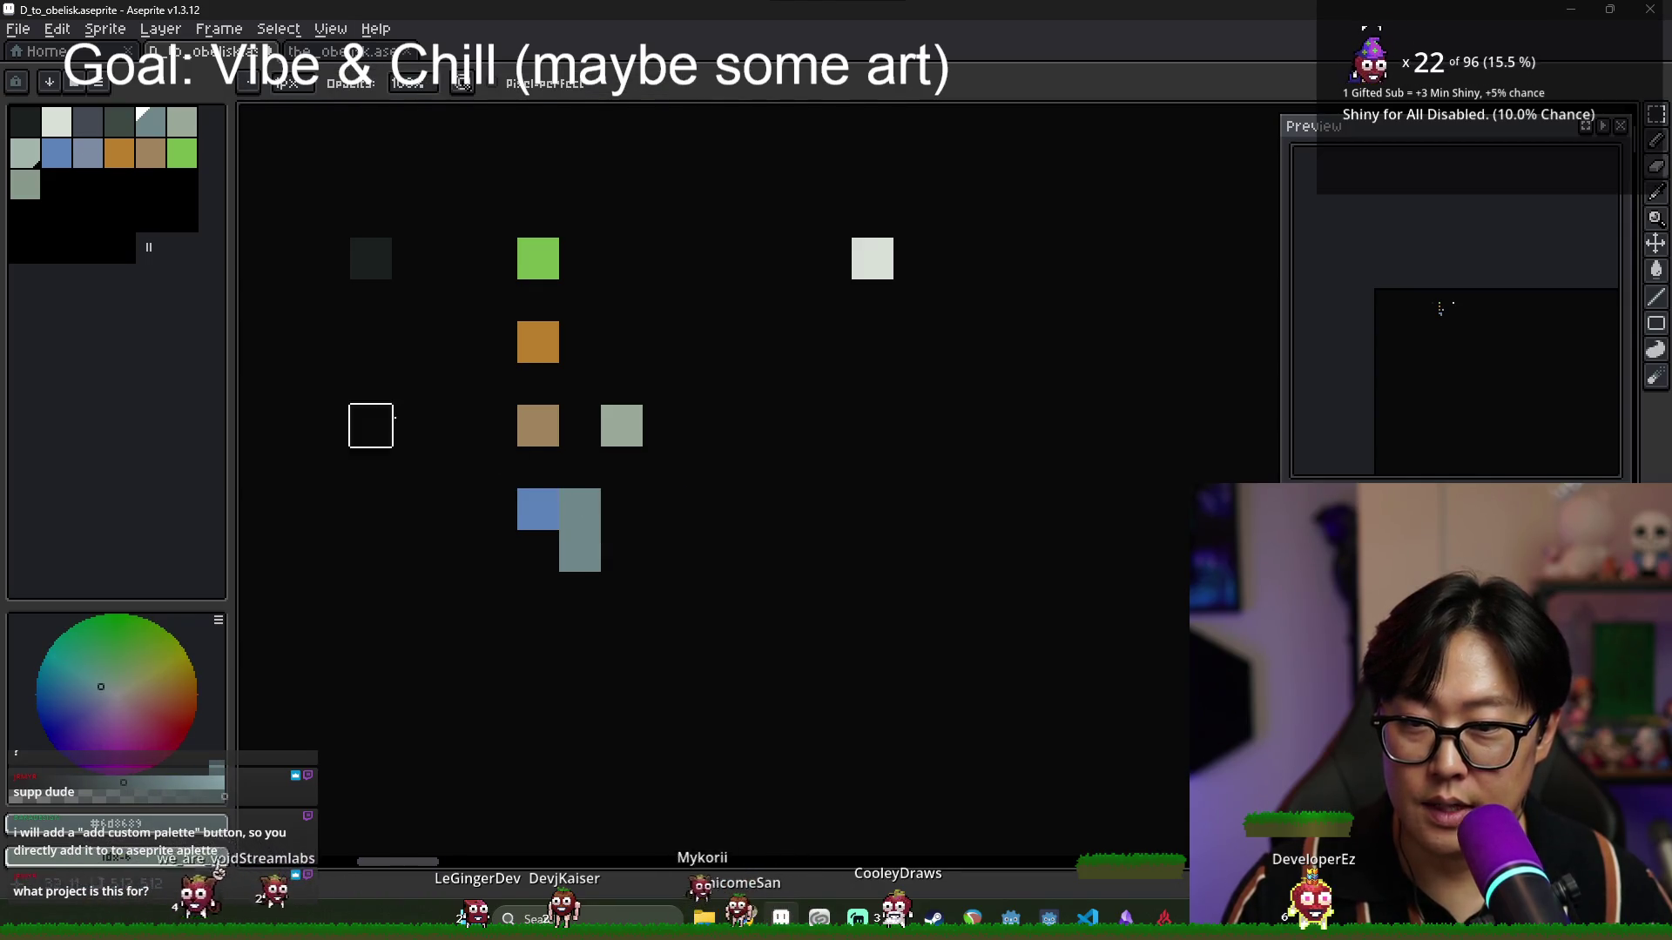
left_click(187, 126)
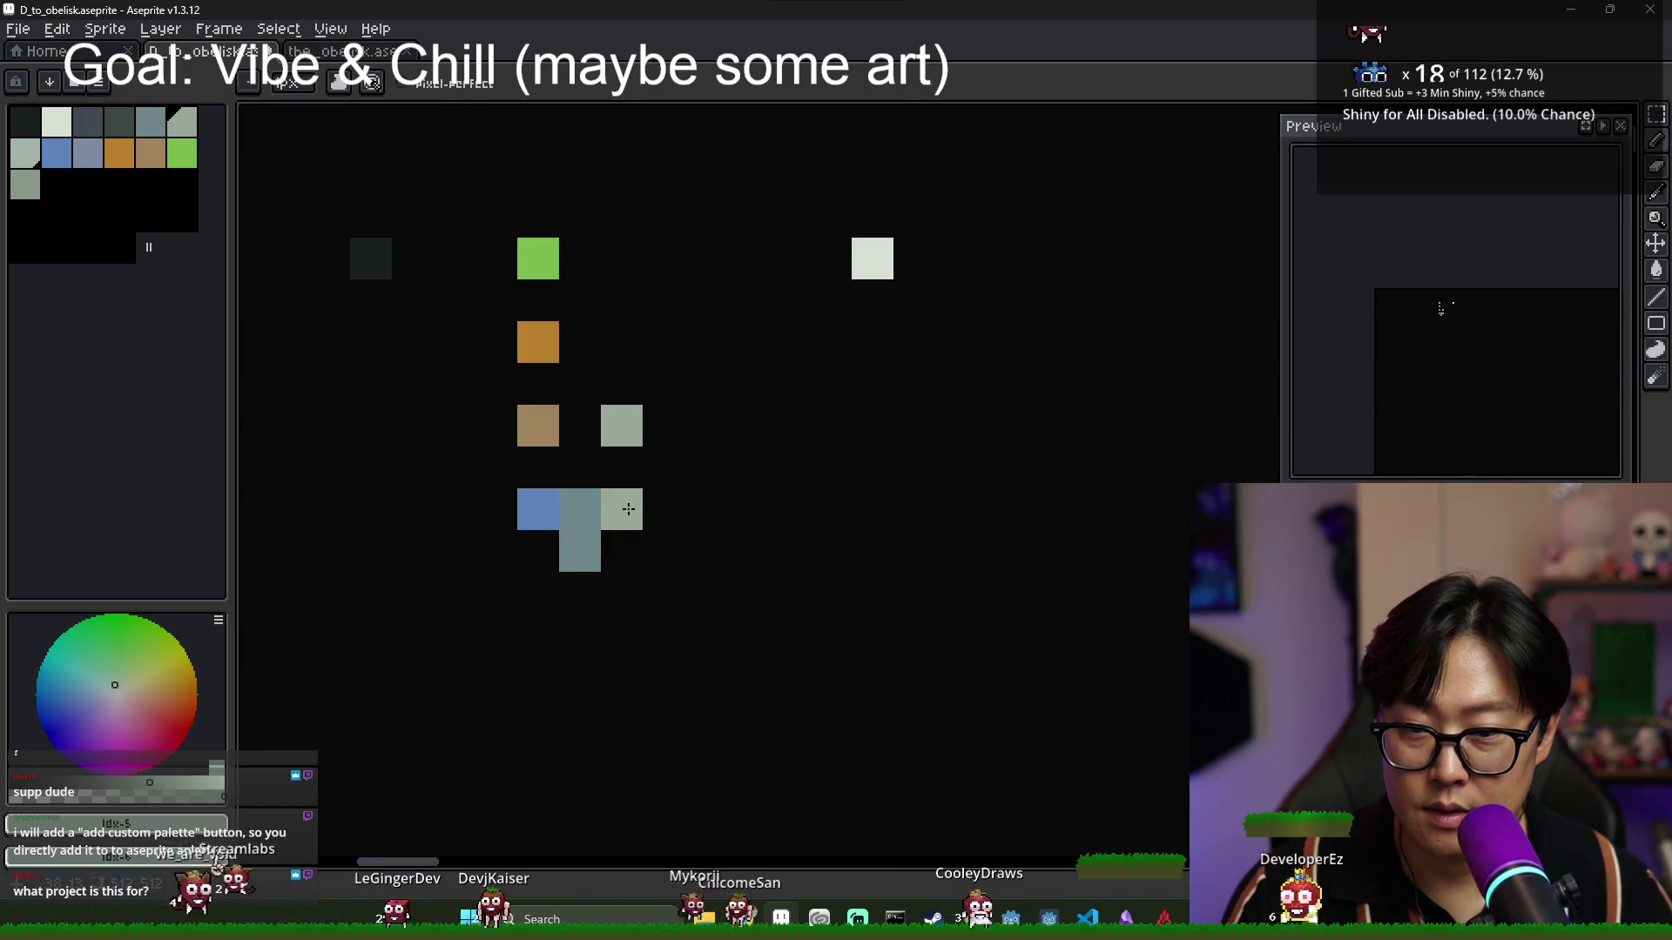
left_click(88, 153)
left_click(622, 509)
right_click(580, 551)
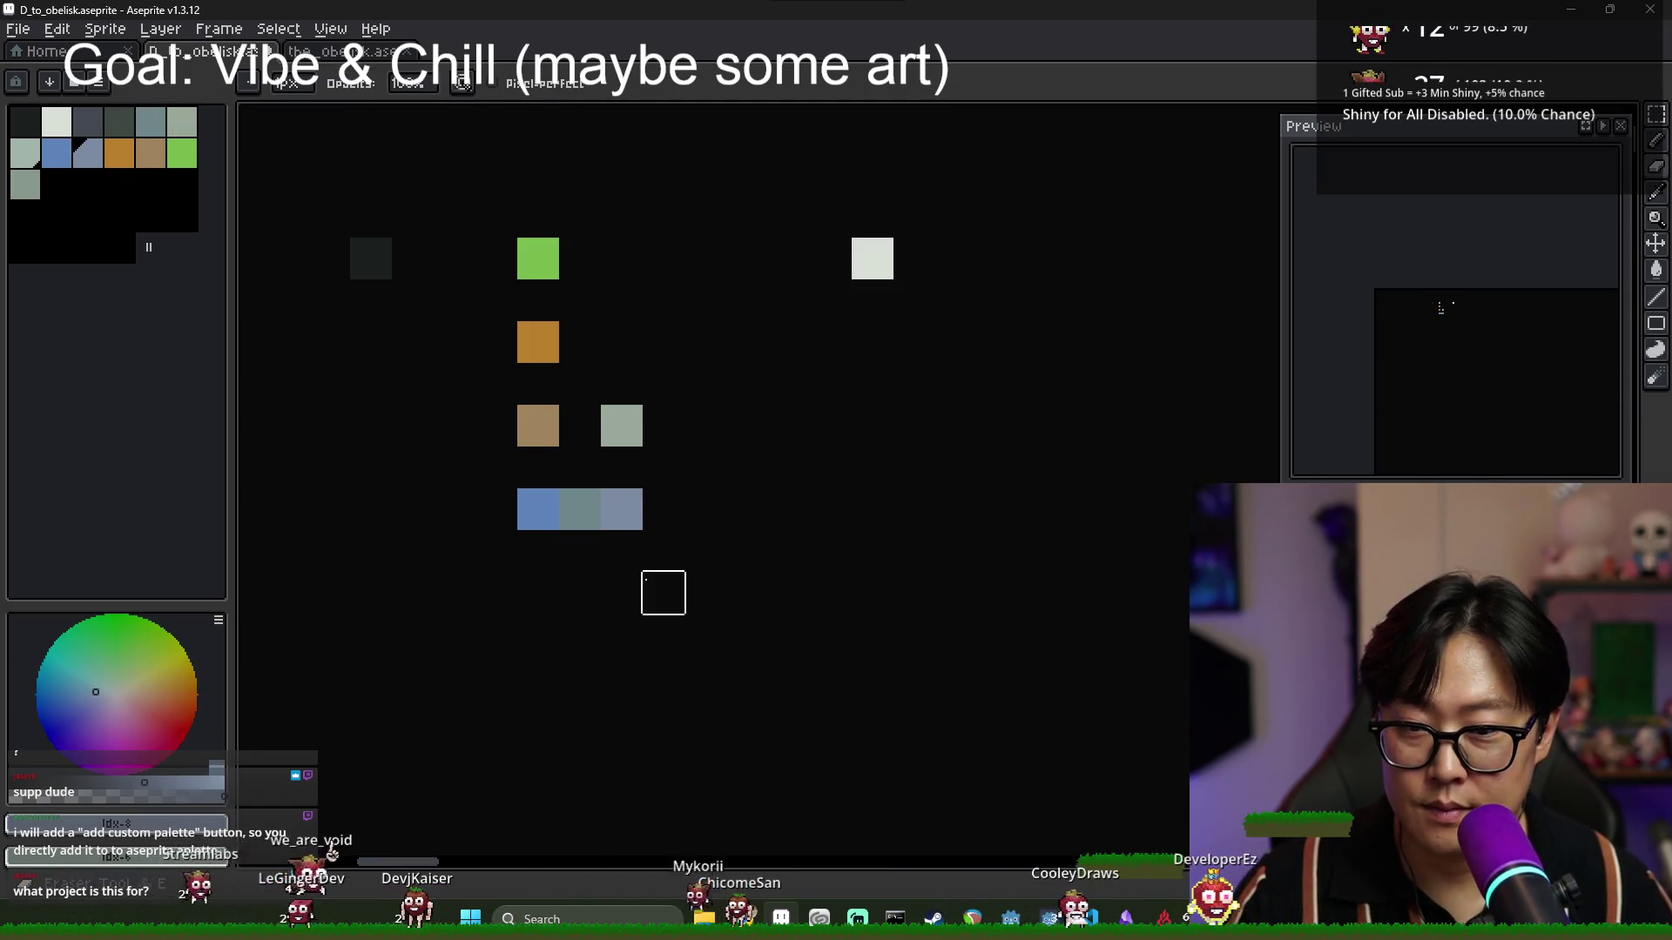
scroll(727, 579, "down", 2)
scroll(726, 579, "up", 2)
left_click(621, 523, "alt")
right_click(621, 523)
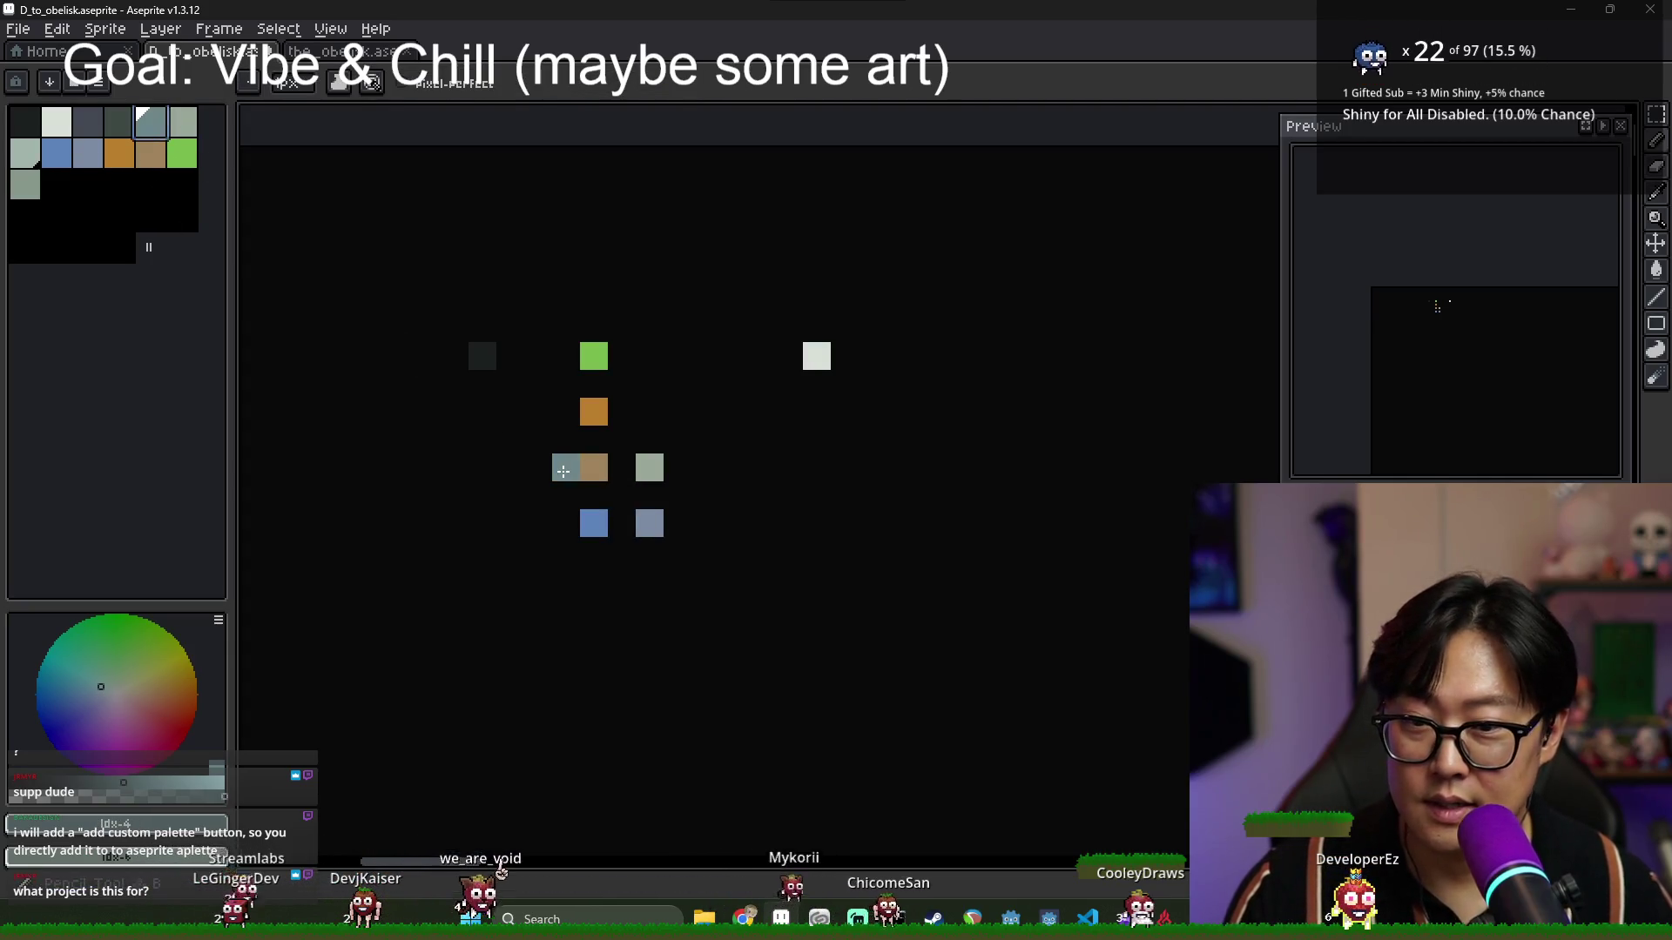
Paint grey-teal blocks between the greys to form a checker pattern.
left_click(622, 495)
left_click(629, 441)
scroll(753, 534, "down", 3)
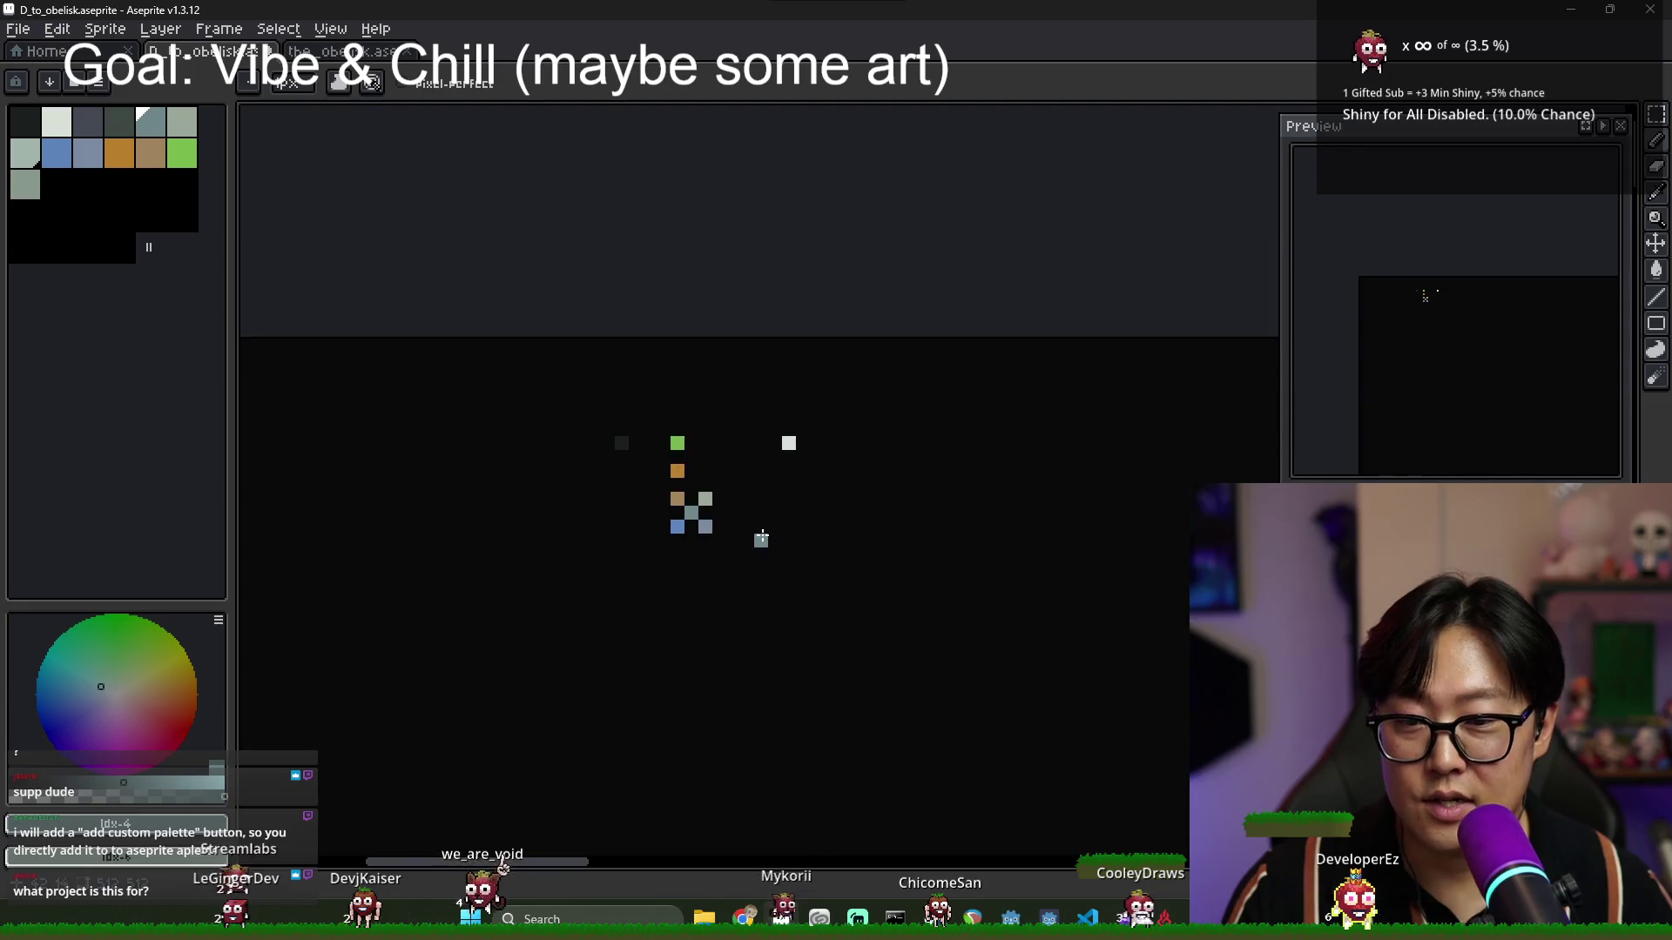
scroll(753, 534, "up", 5)
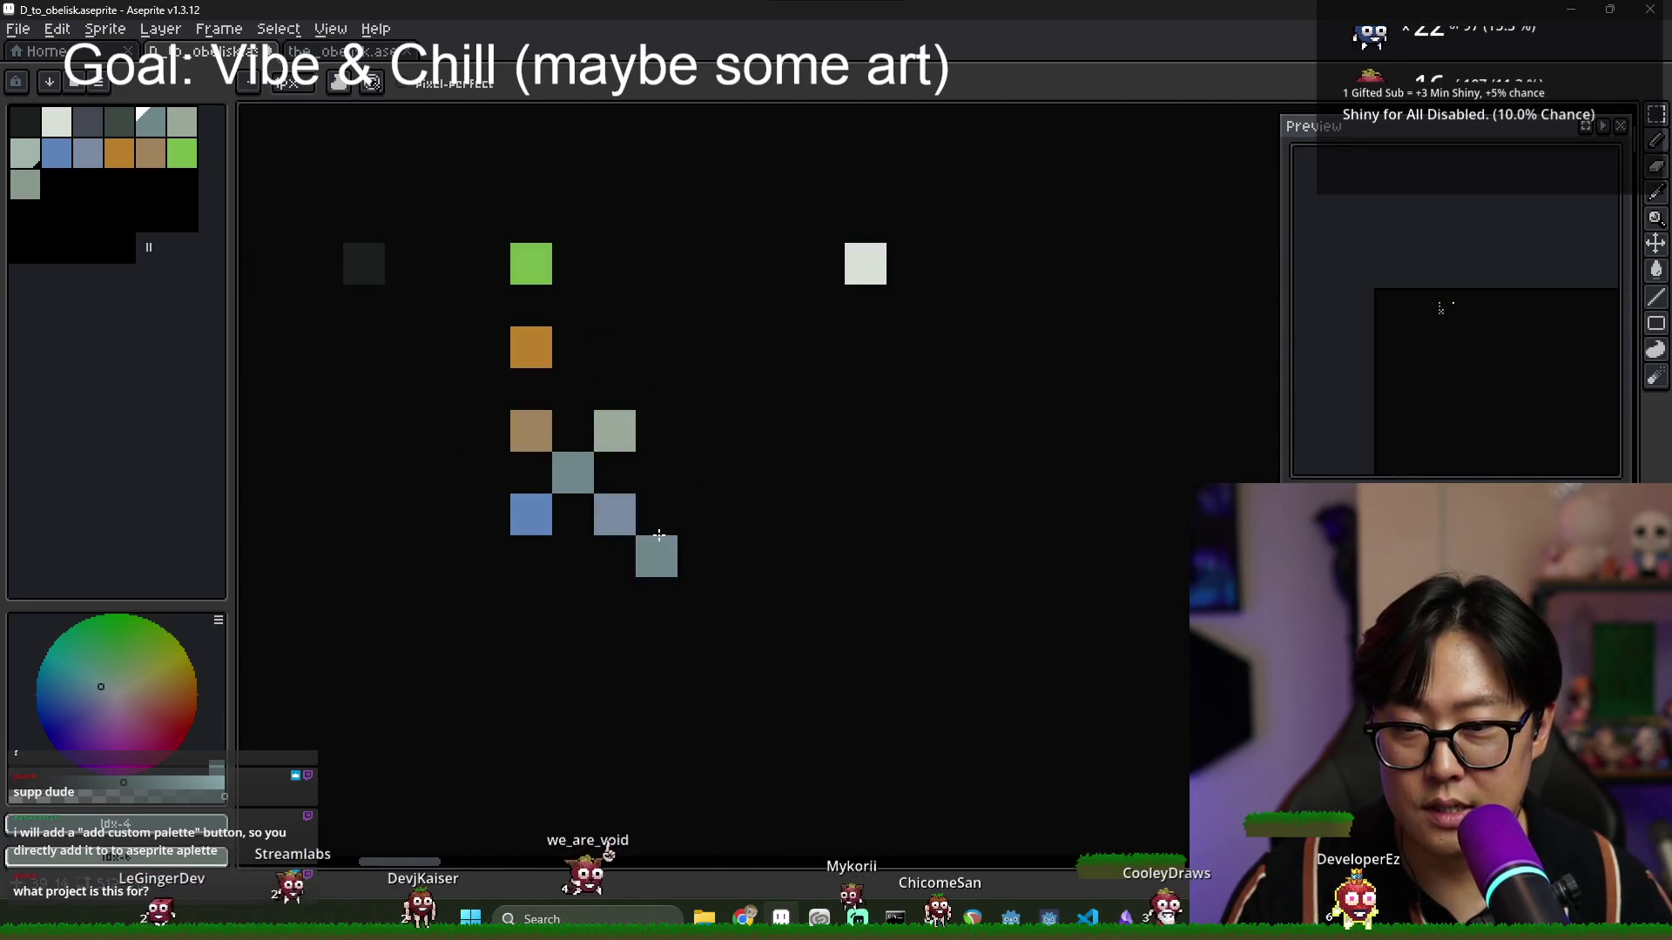
scroll(661, 474, "down", 5)
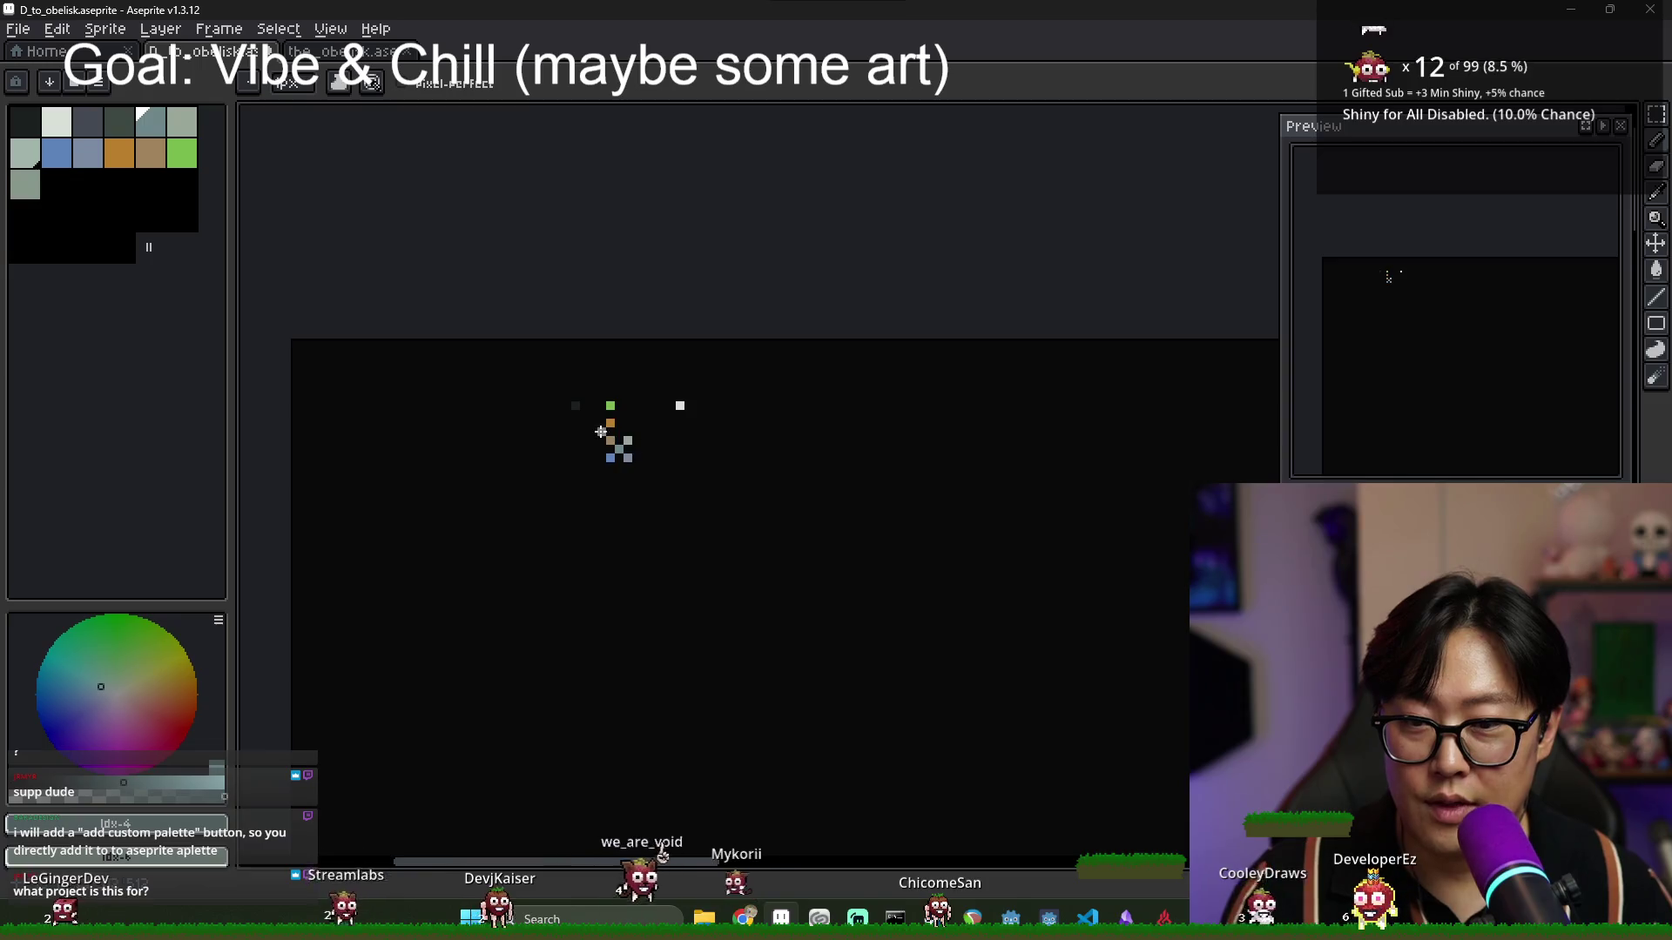
scroll(623, 444, "up", 5)
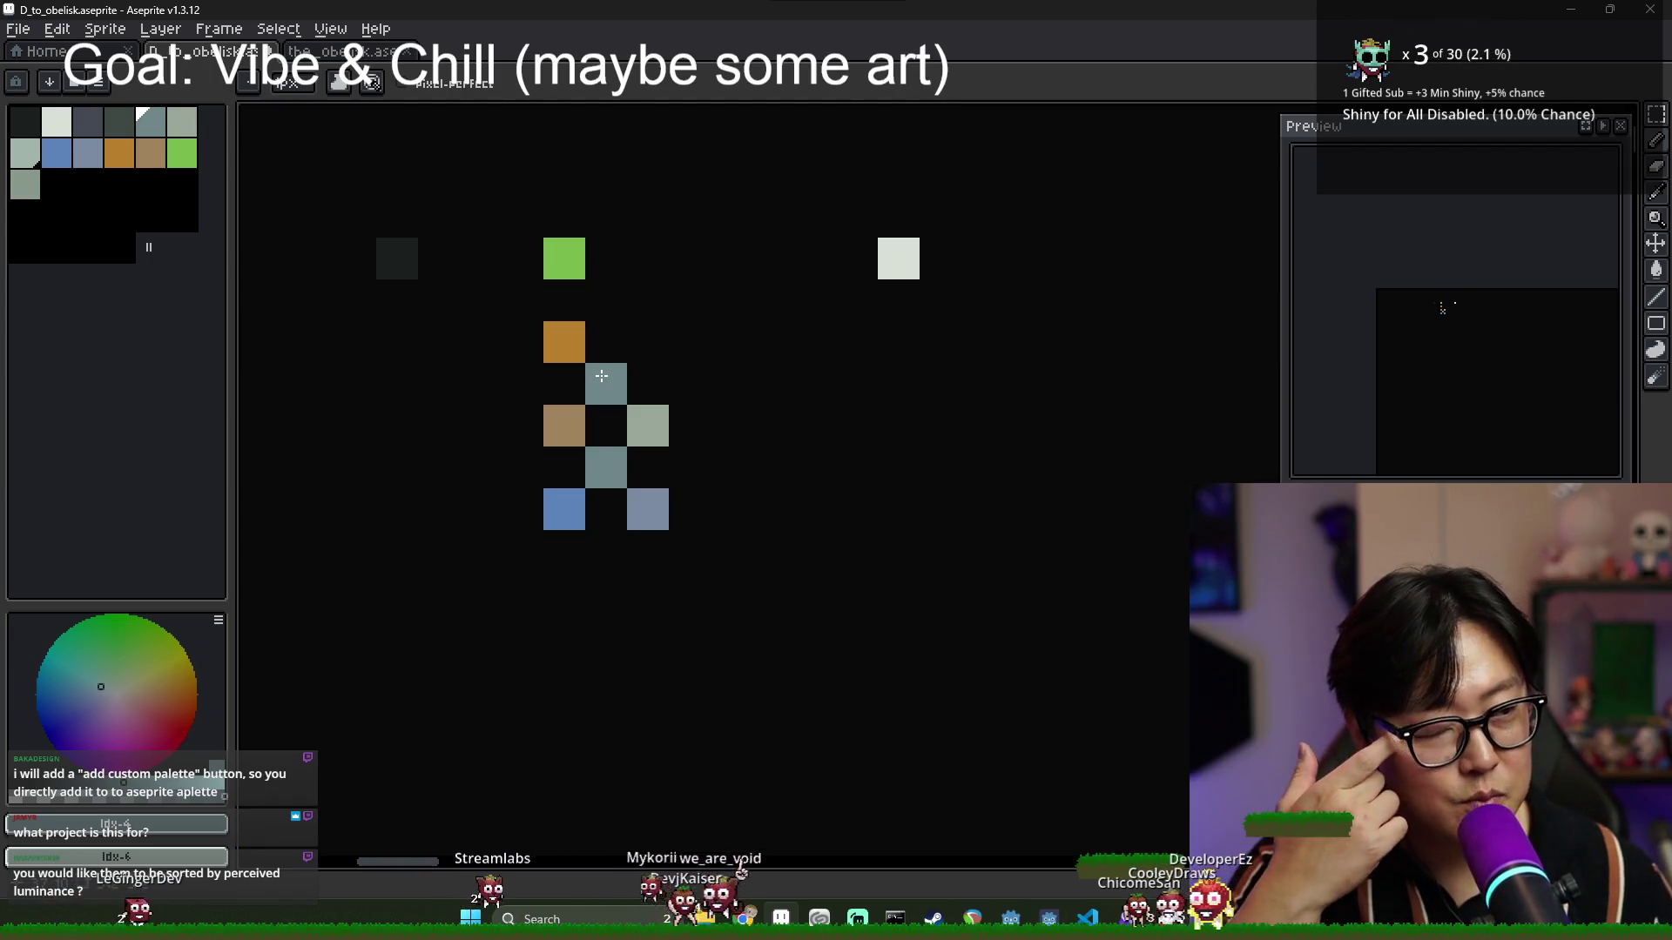
Extend the orange block into a row with gold and yellow blocks to its right.
left_click(567, 332, "alt")
left_click(606, 342)
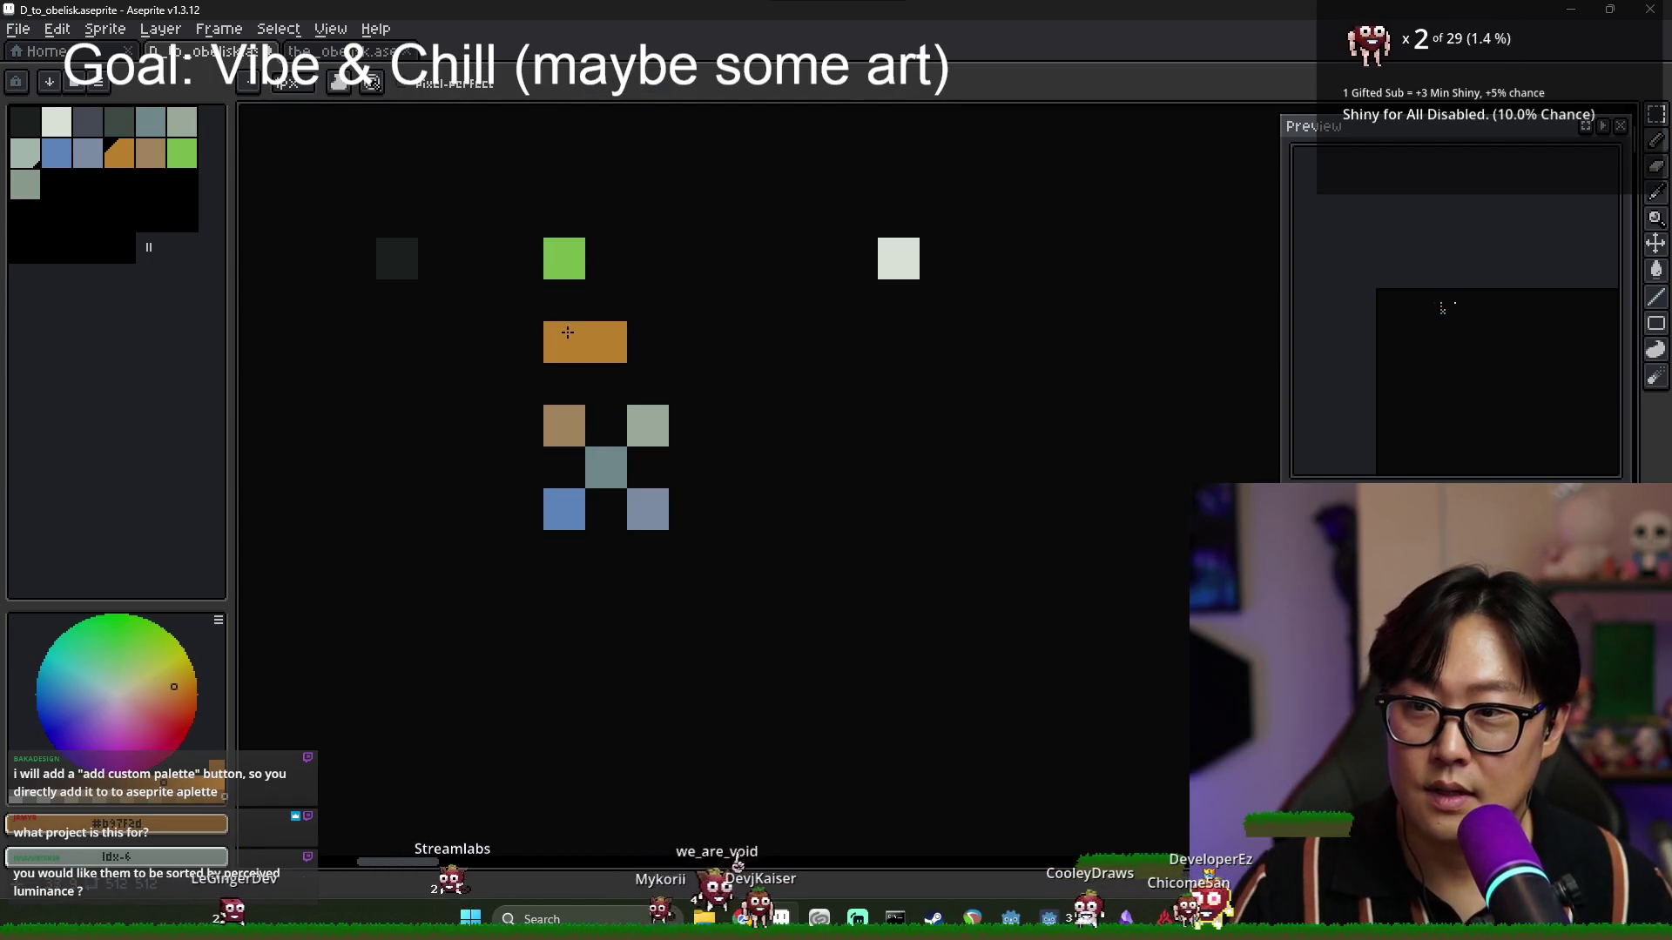
key("ctrl+z")
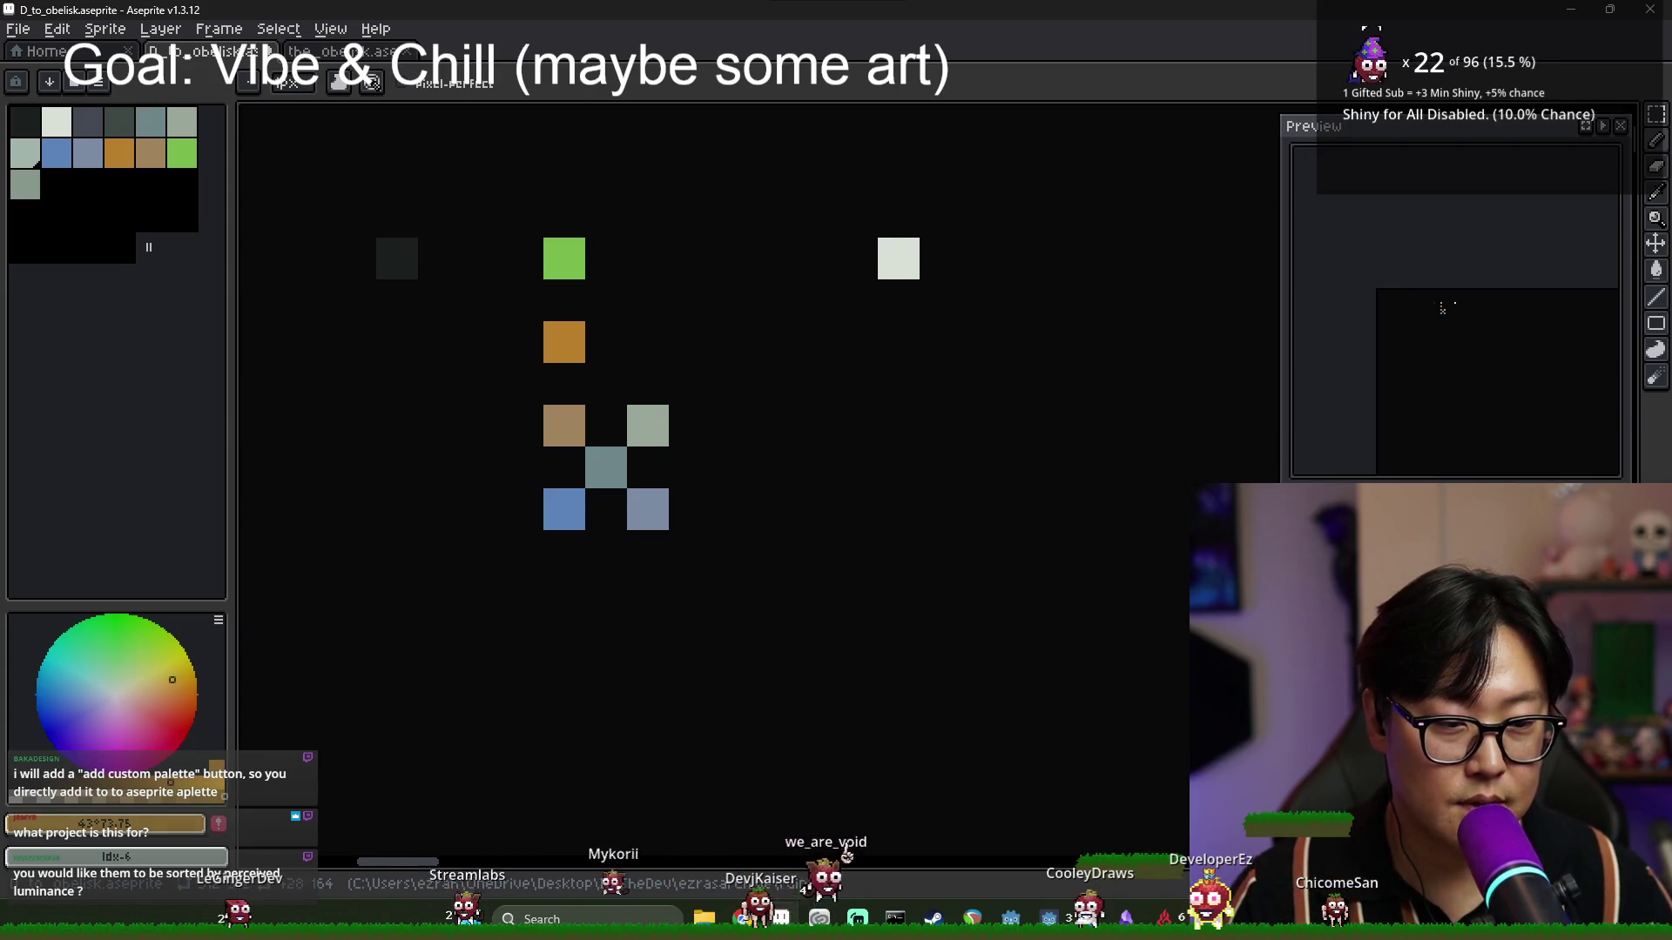
left_click(606, 342)
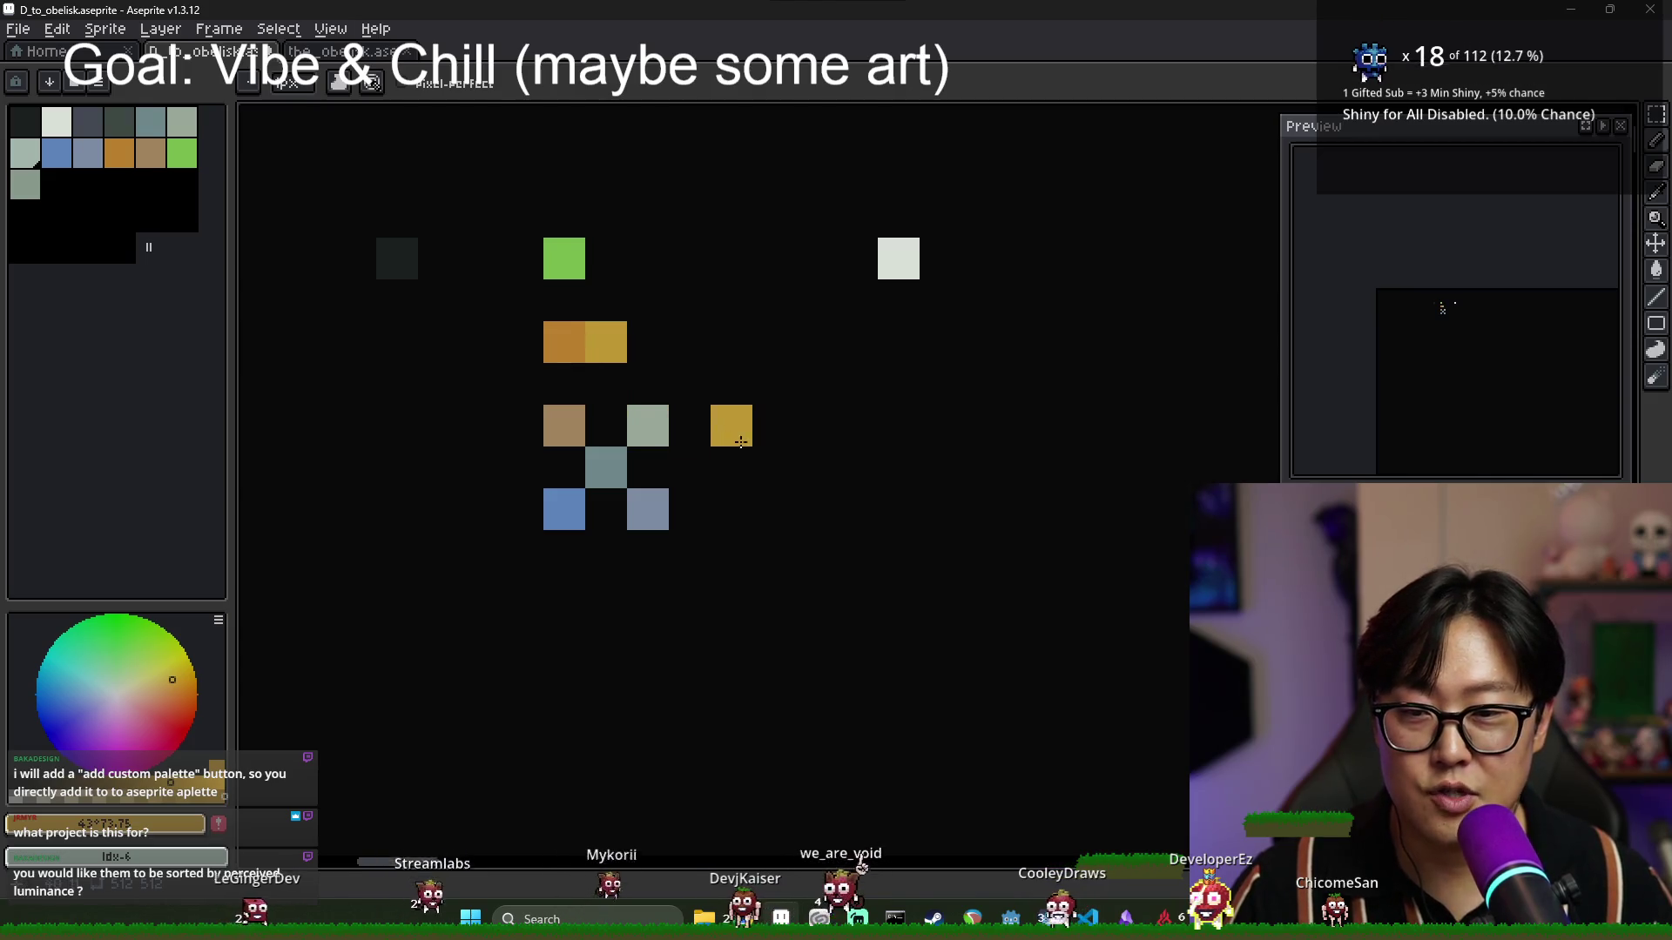
left_click(622, 342, "alt")
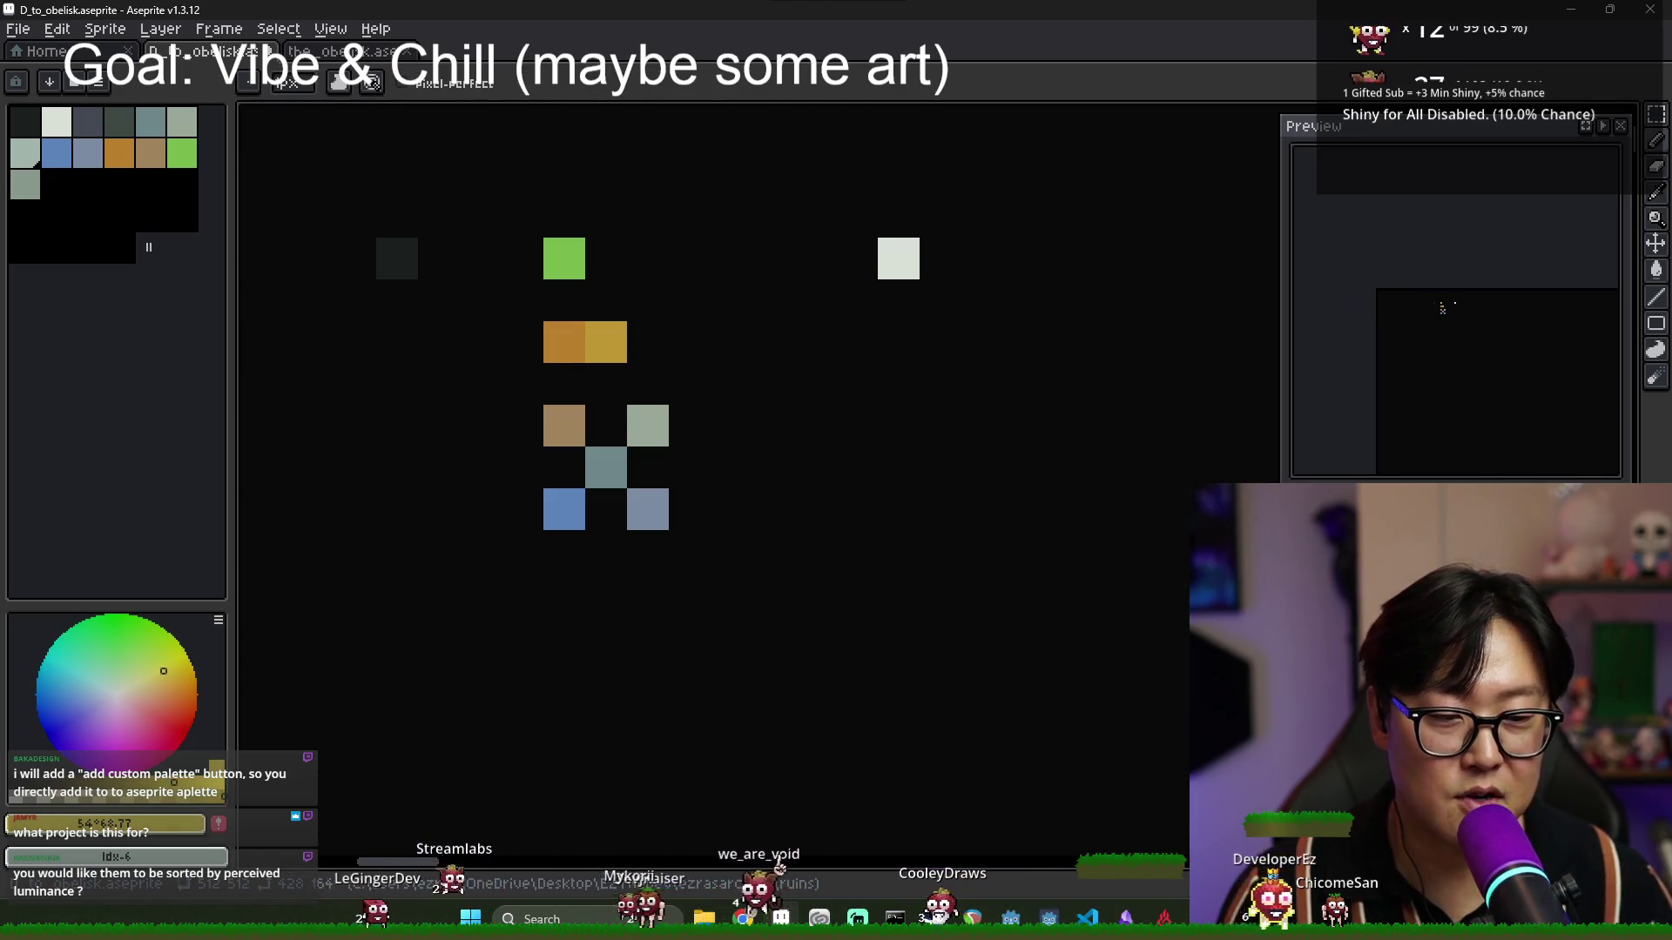
left_click(647, 342)
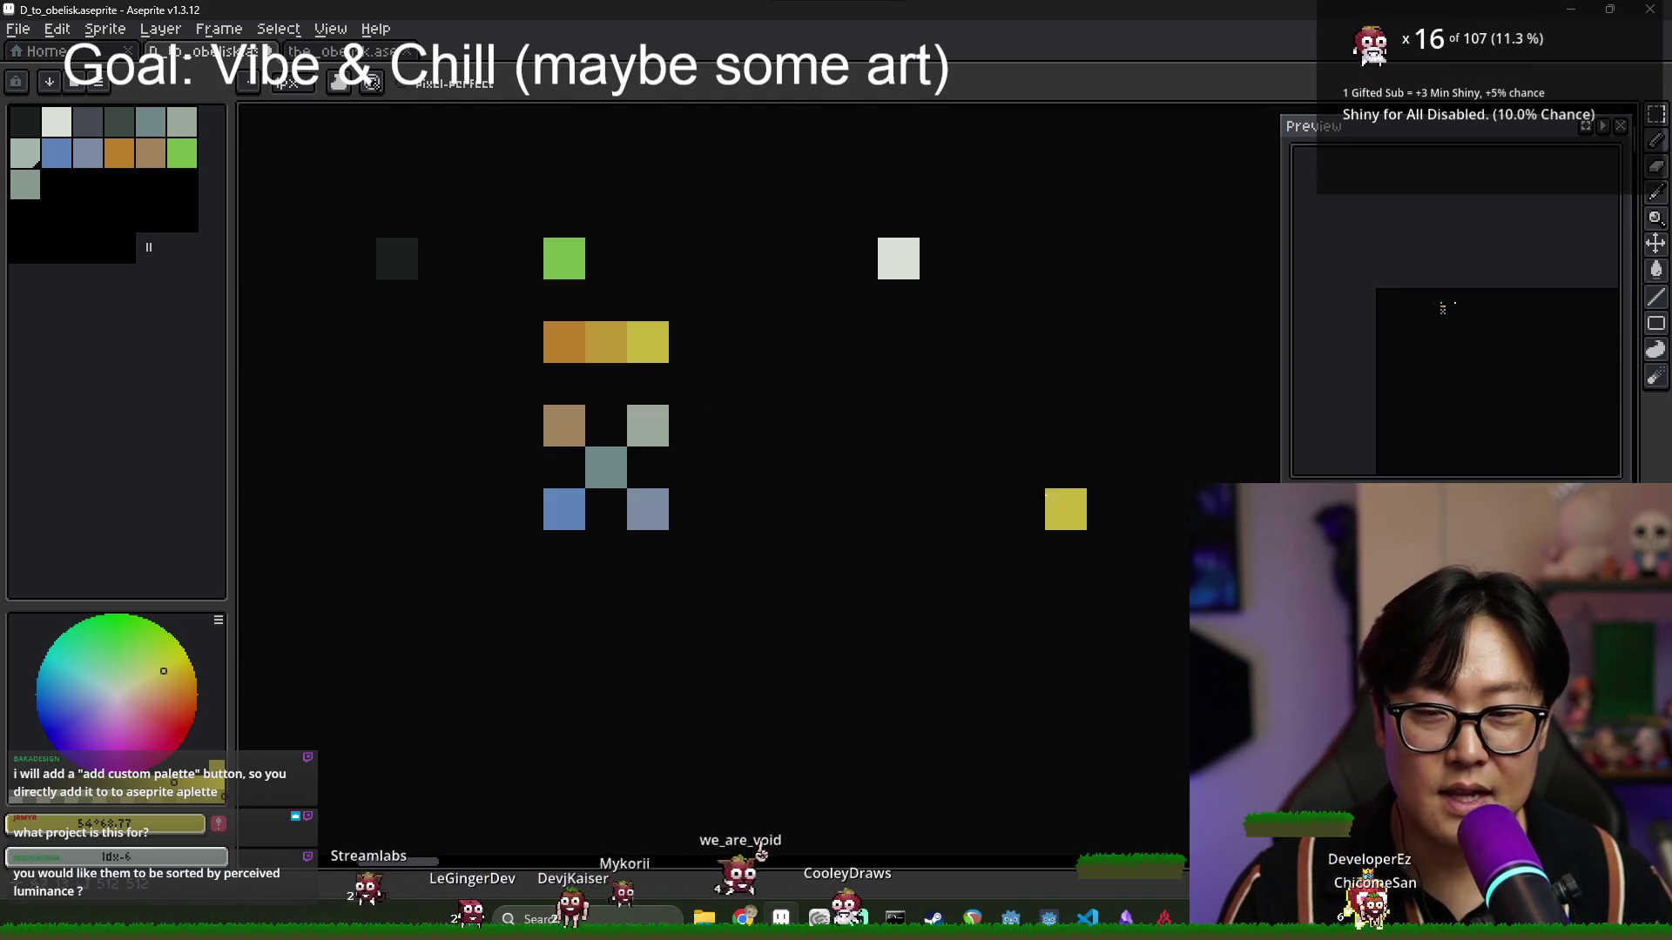
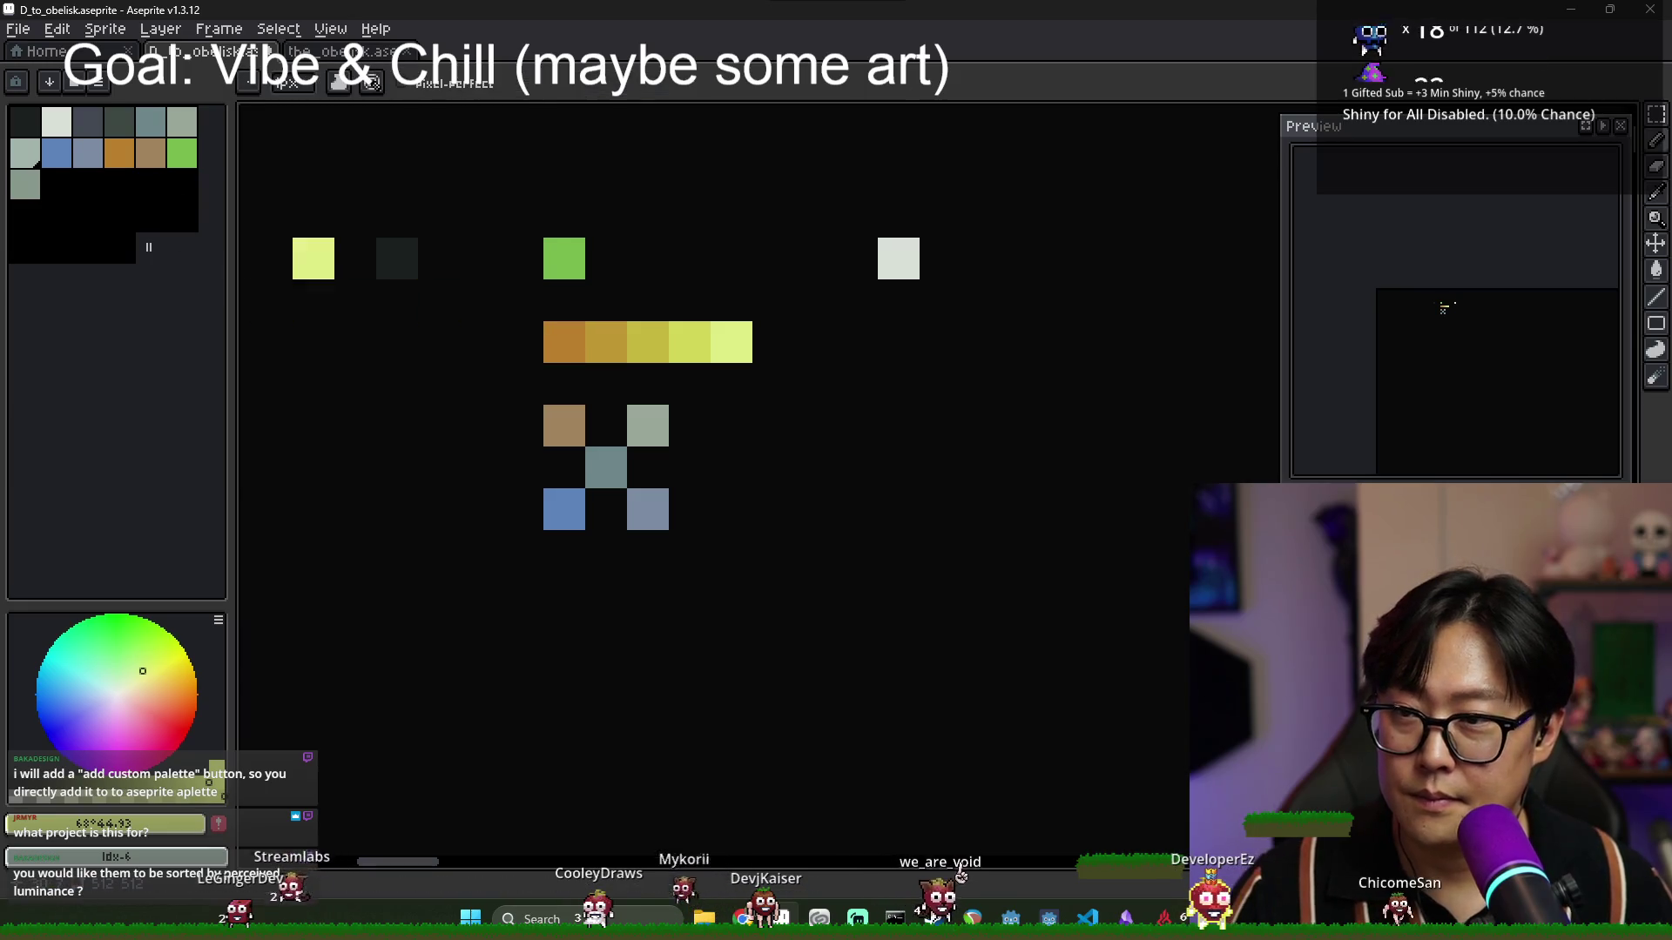
Put grey-green beside the tan swatch and erase the extra dark grey-green, blue and slate cells.
left_click(565, 424, "alt")
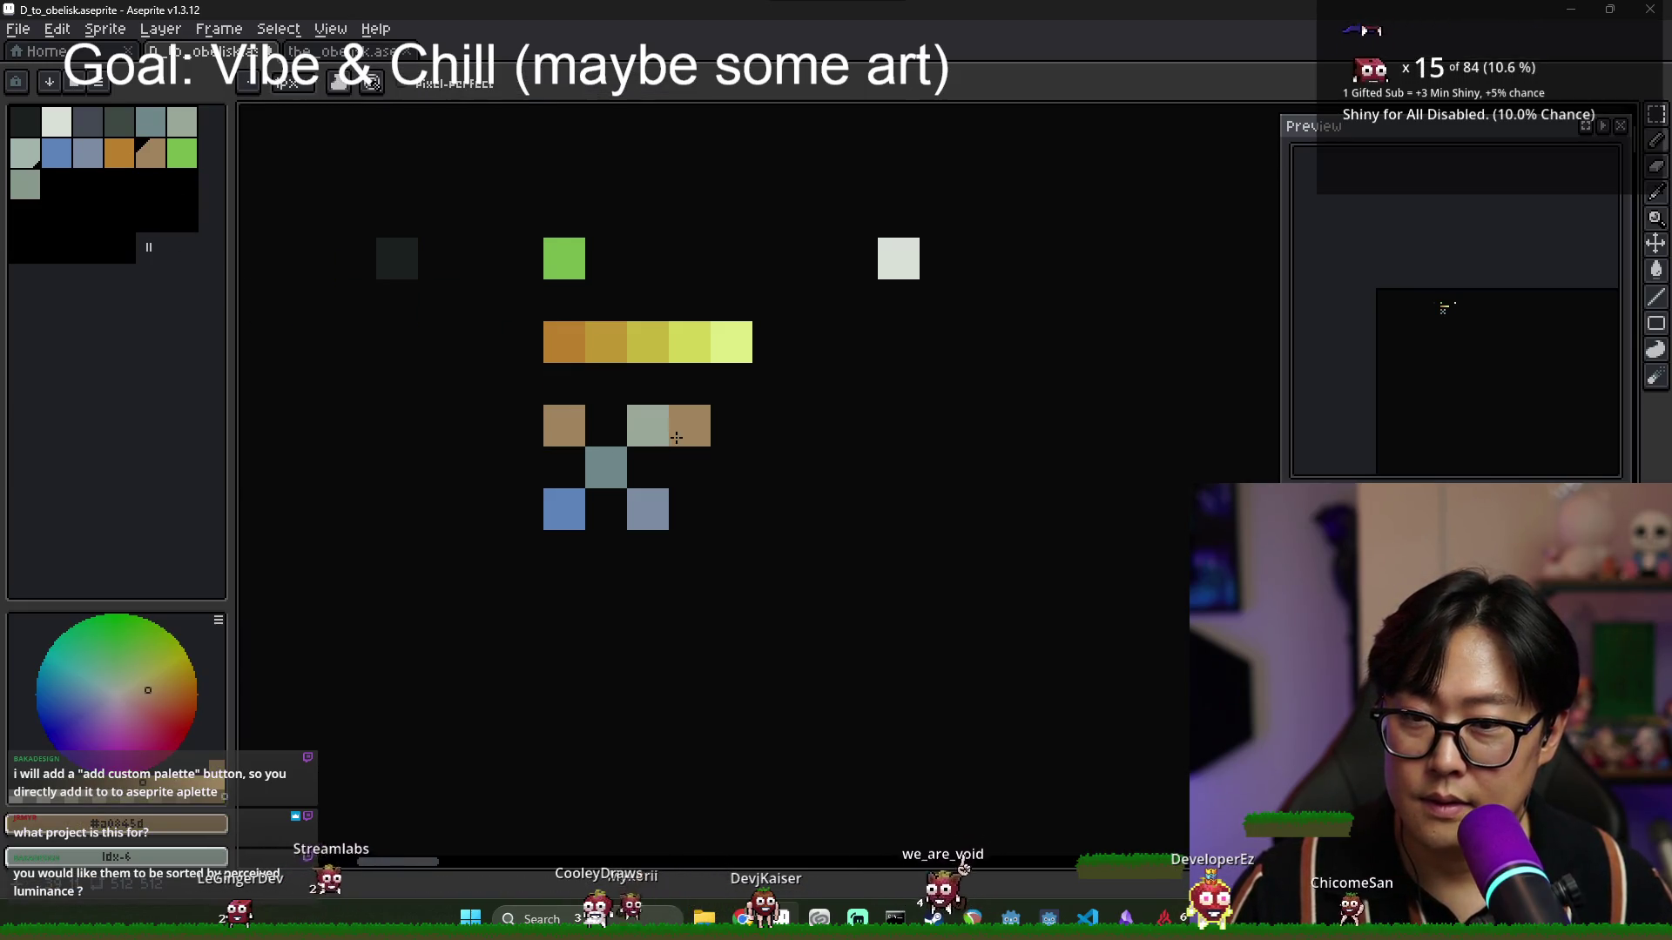
left_click(648, 425, "alt")
left_click(606, 425)
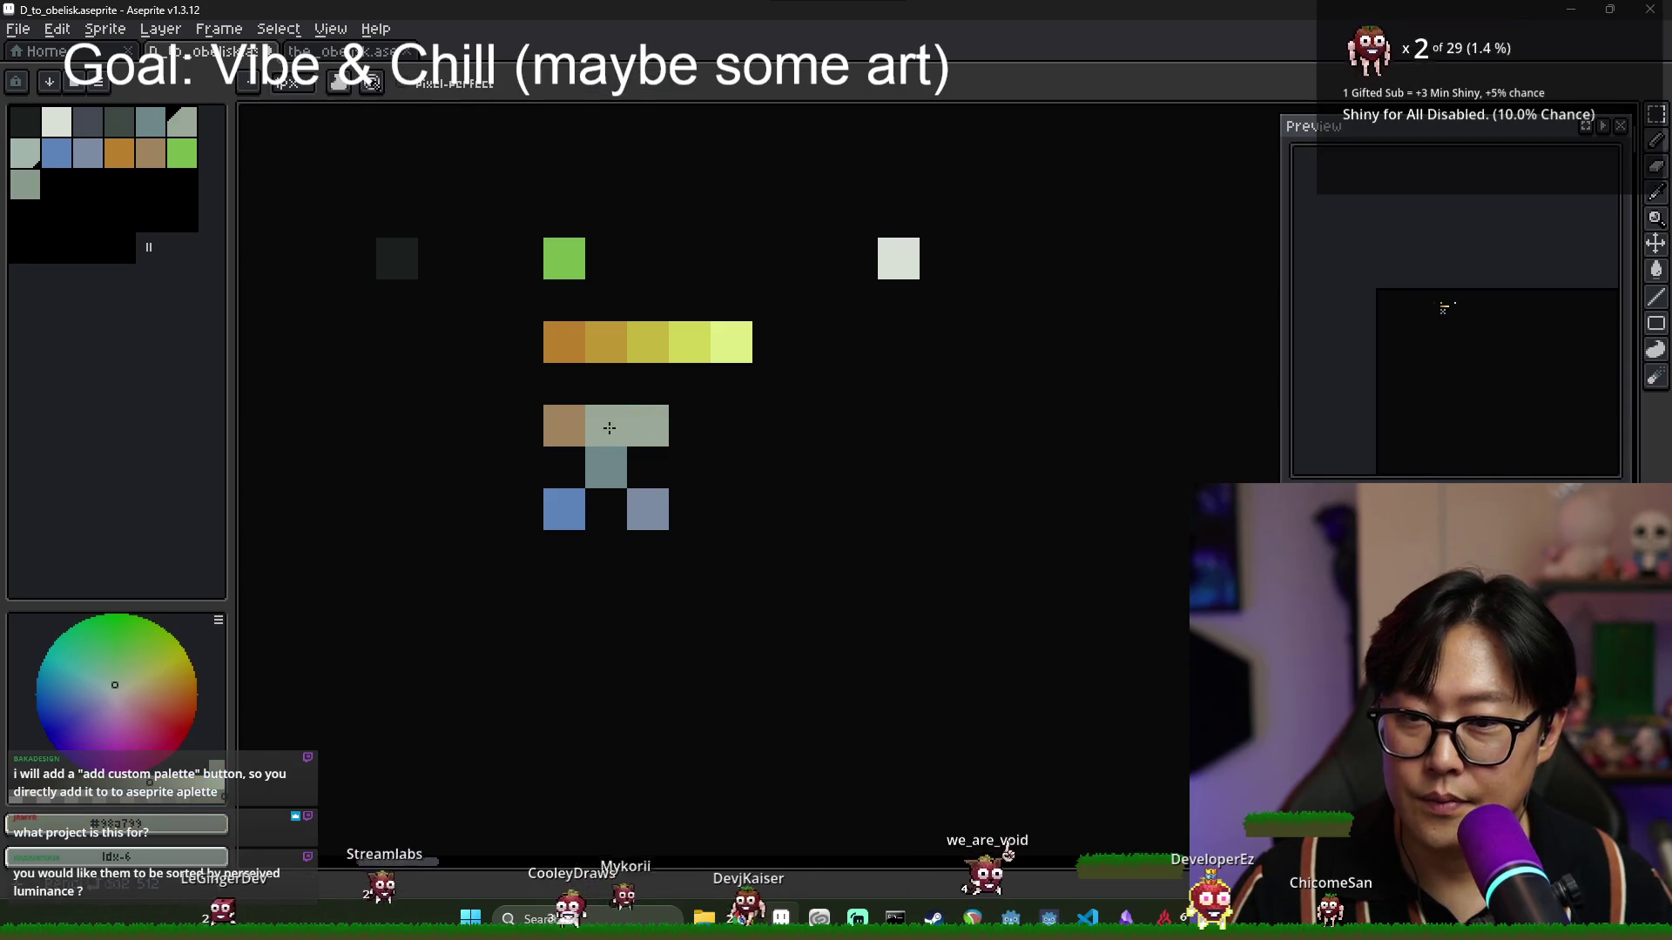
key("e")
left_click(644, 425)
left_click(606, 467, "alt")
key("b")
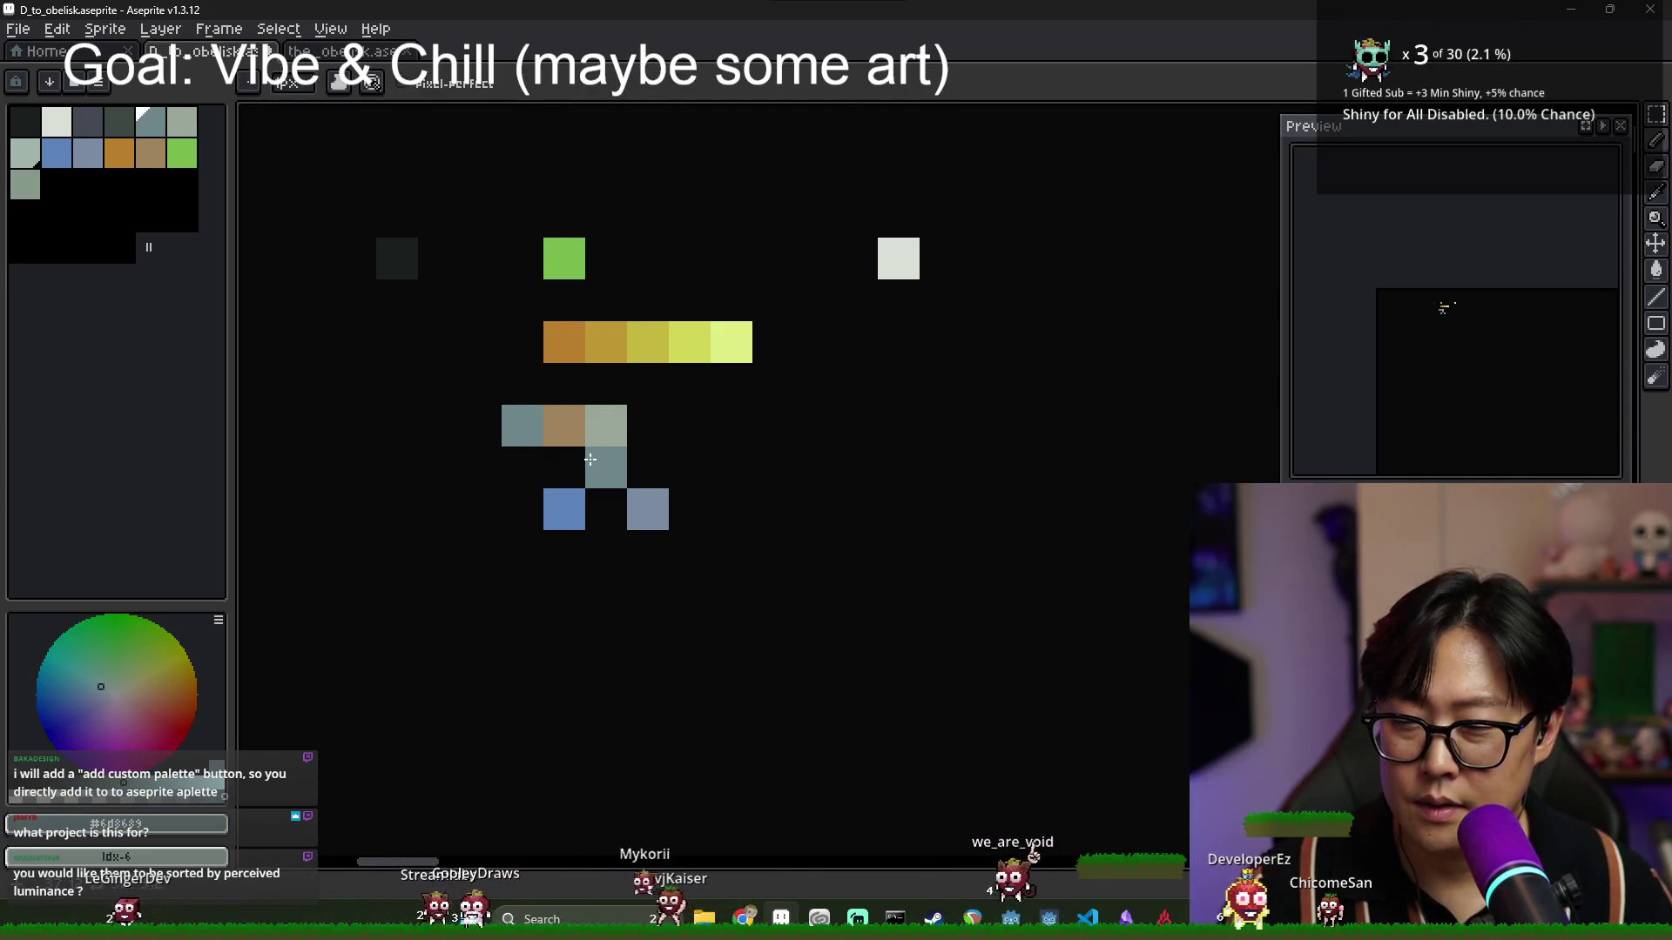
left_click(606, 468)
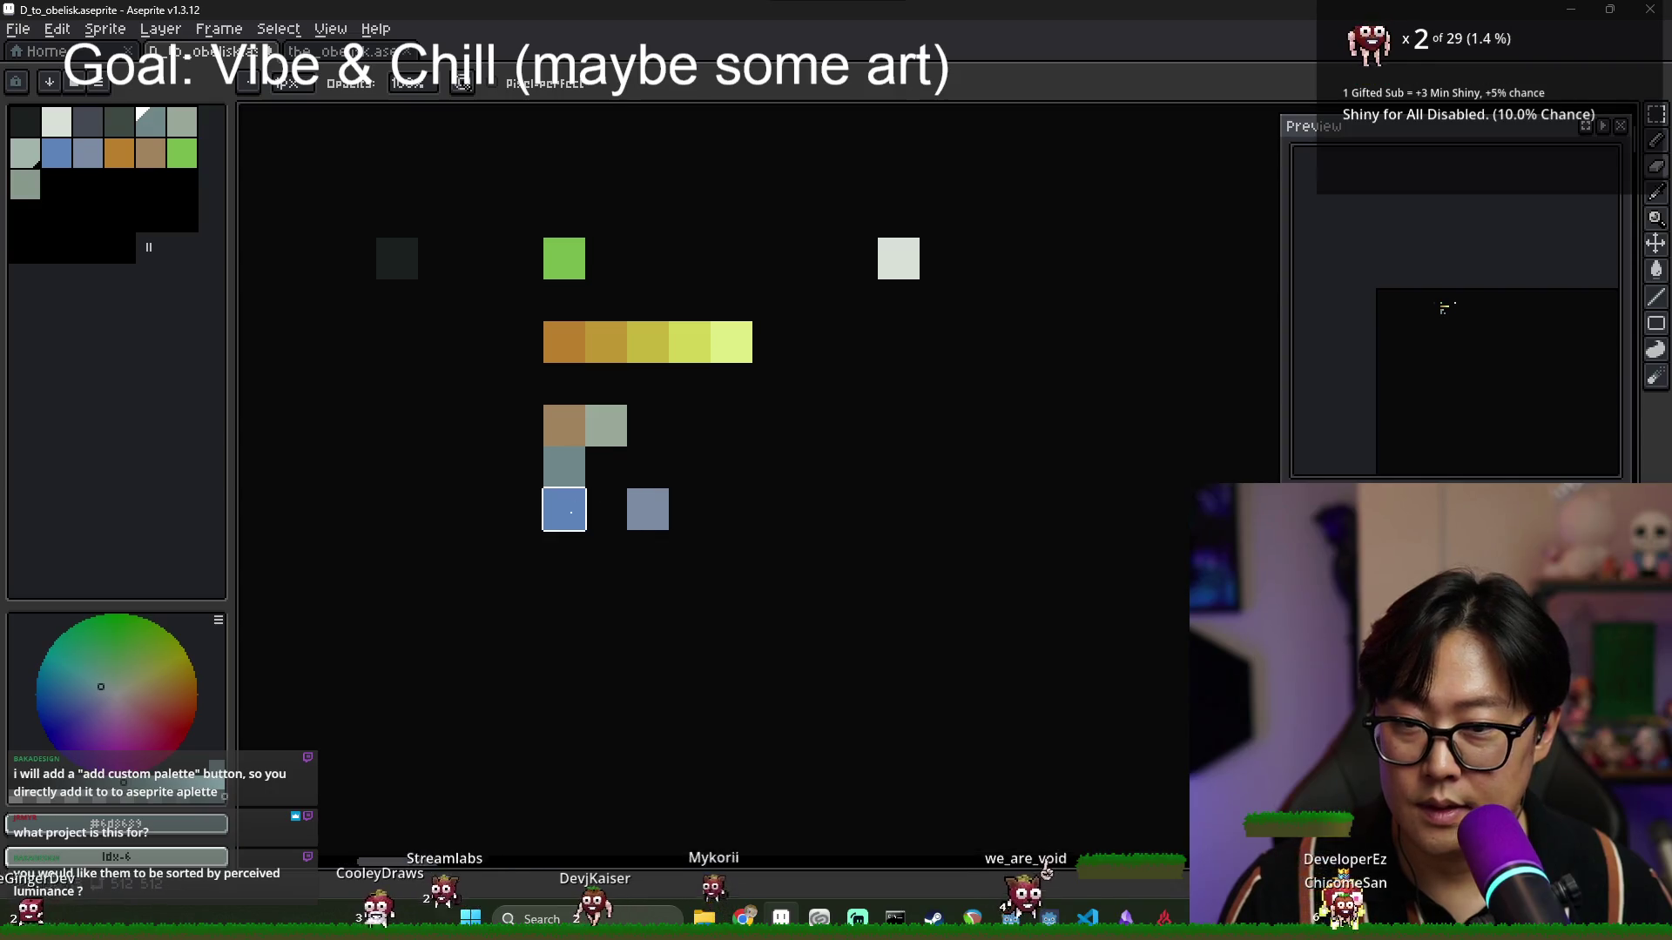
left_click(564, 510)
left_click(647, 510)
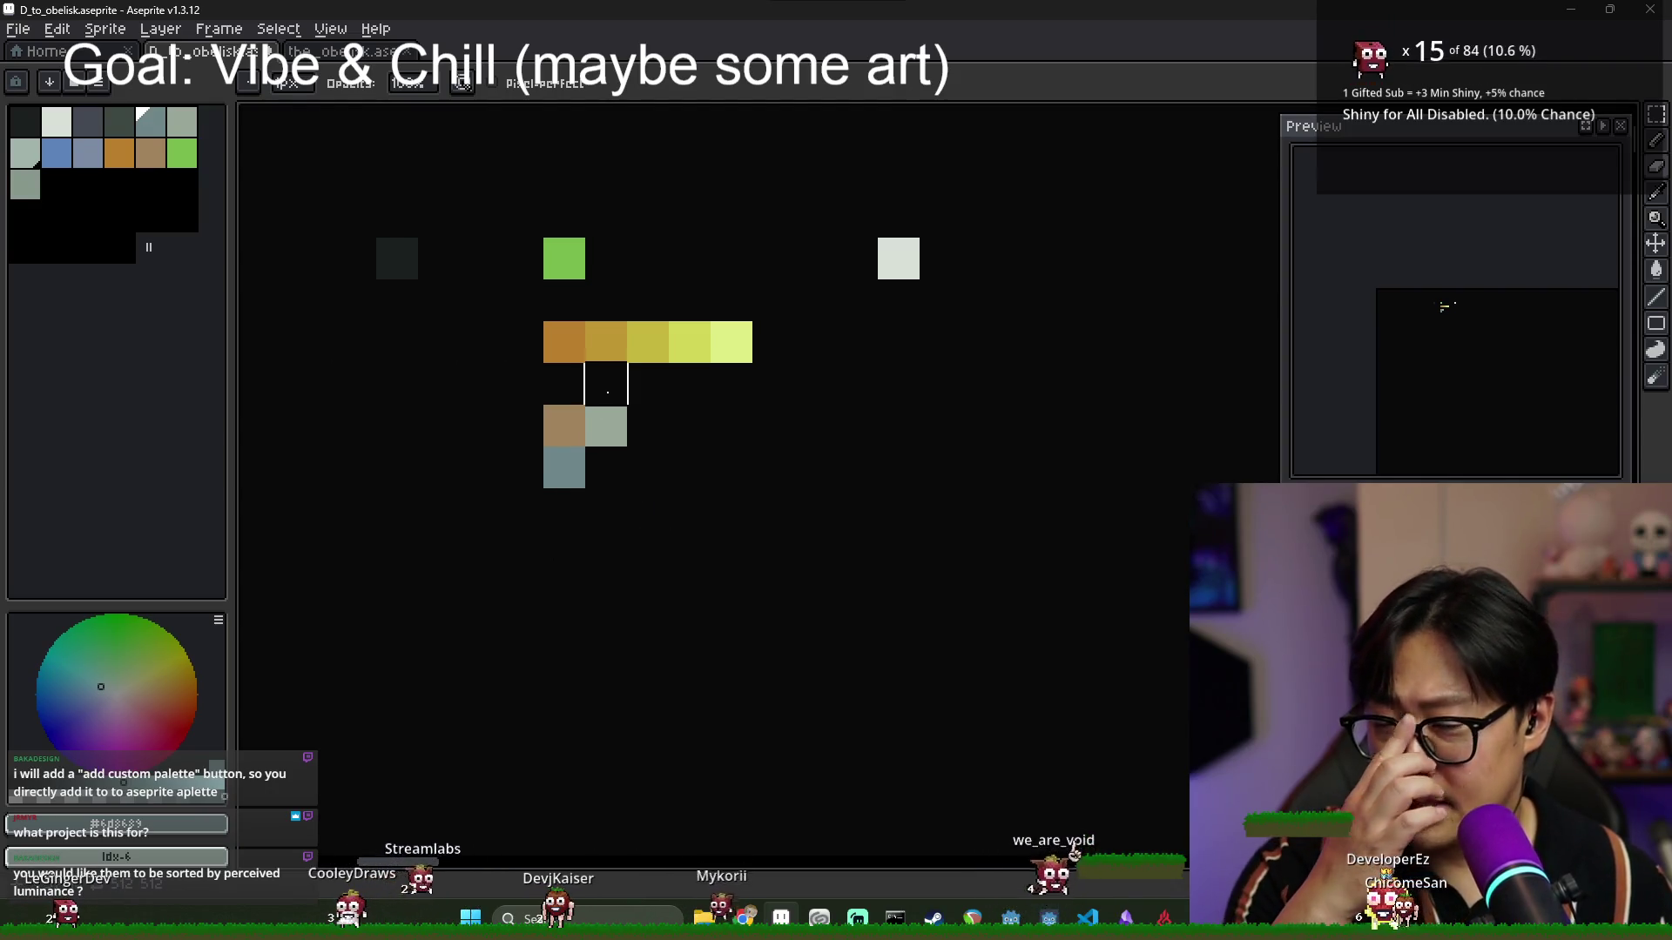
Extend the orange ramp leftward with two darker oranges and a deep brown.
left_click(564, 353, "alt")
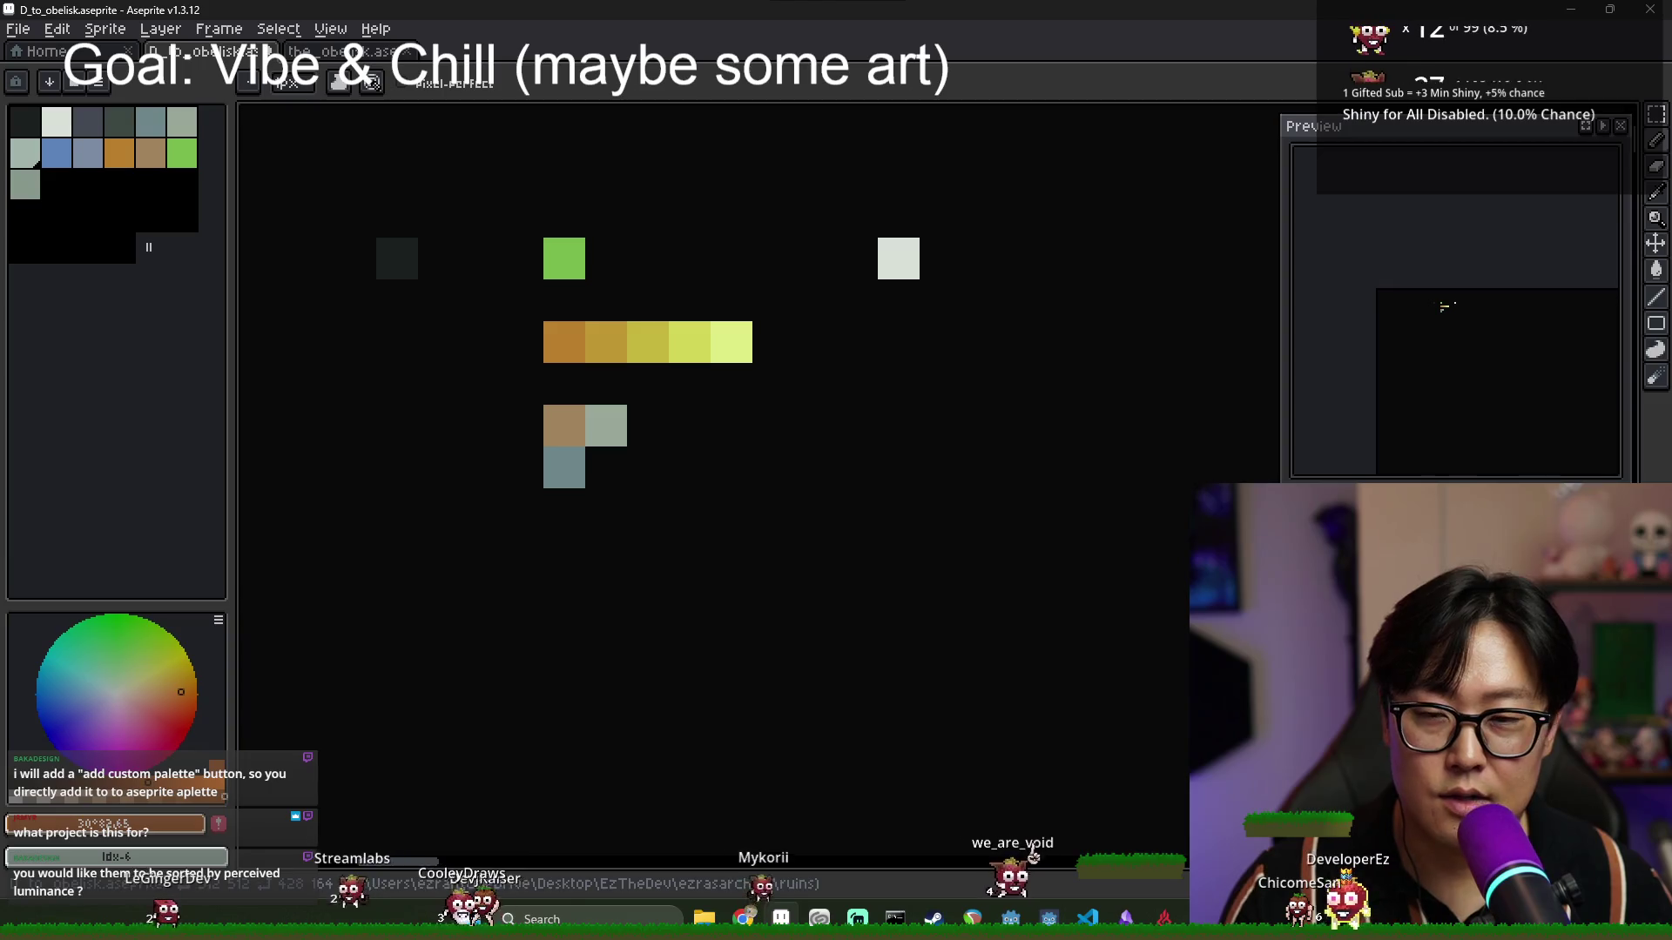
left_click(522, 342)
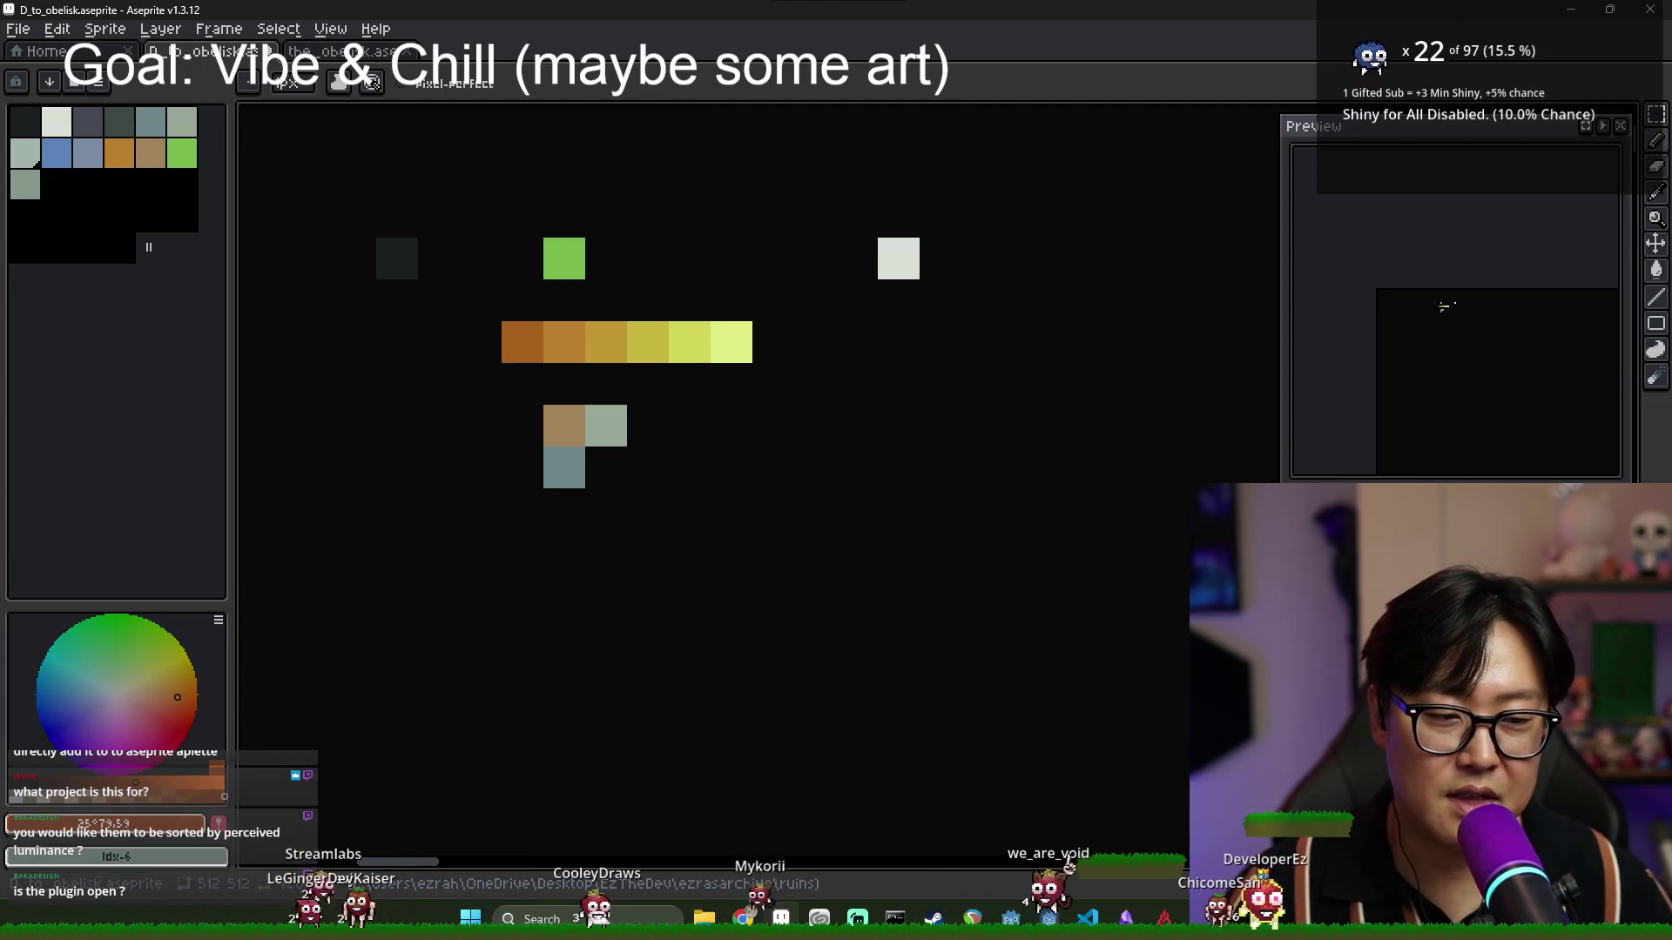
left_click(480, 343)
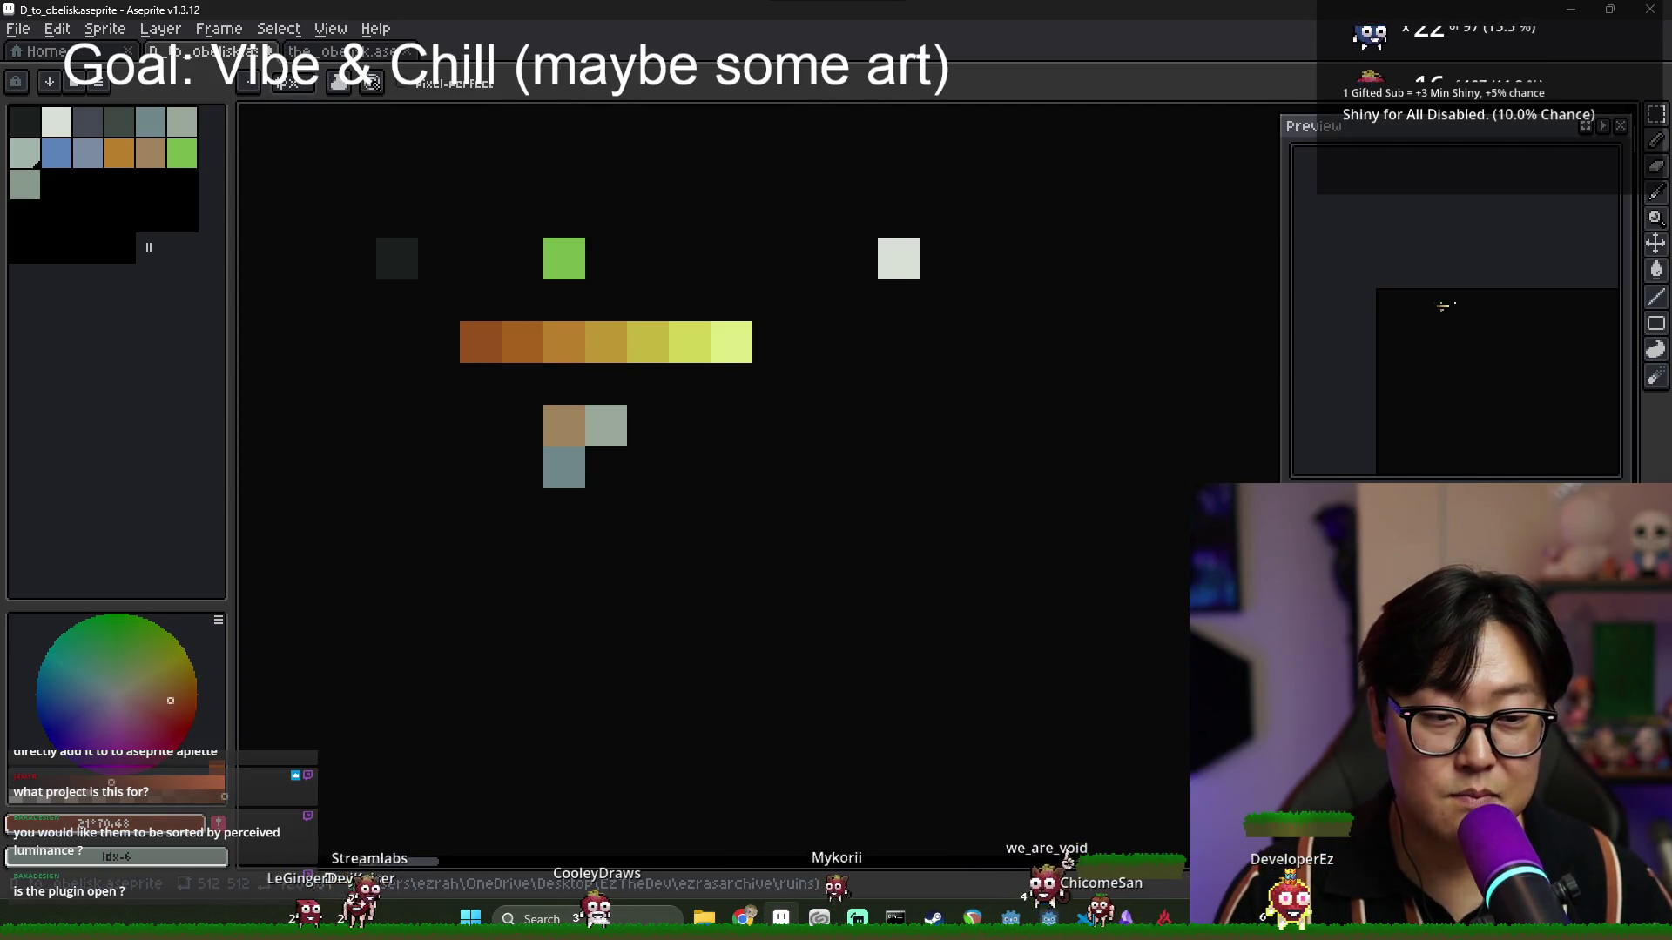
left_click(437, 342)
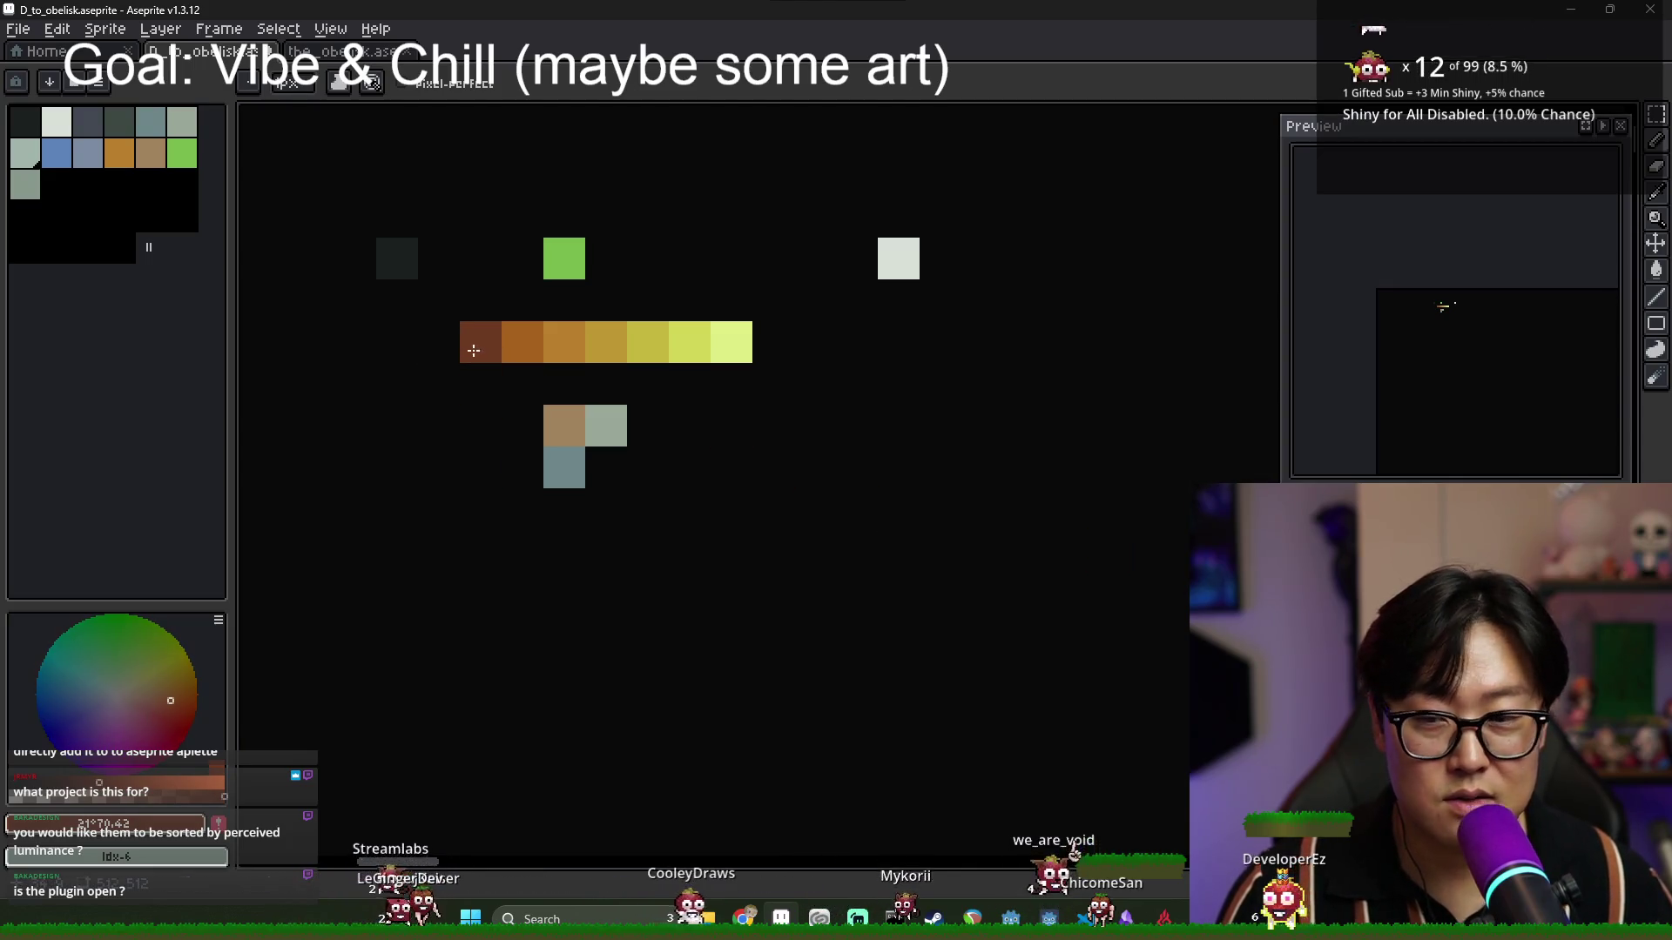
scroll(731, 423, "down", 3)
scroll(731, 423, "up", 3)
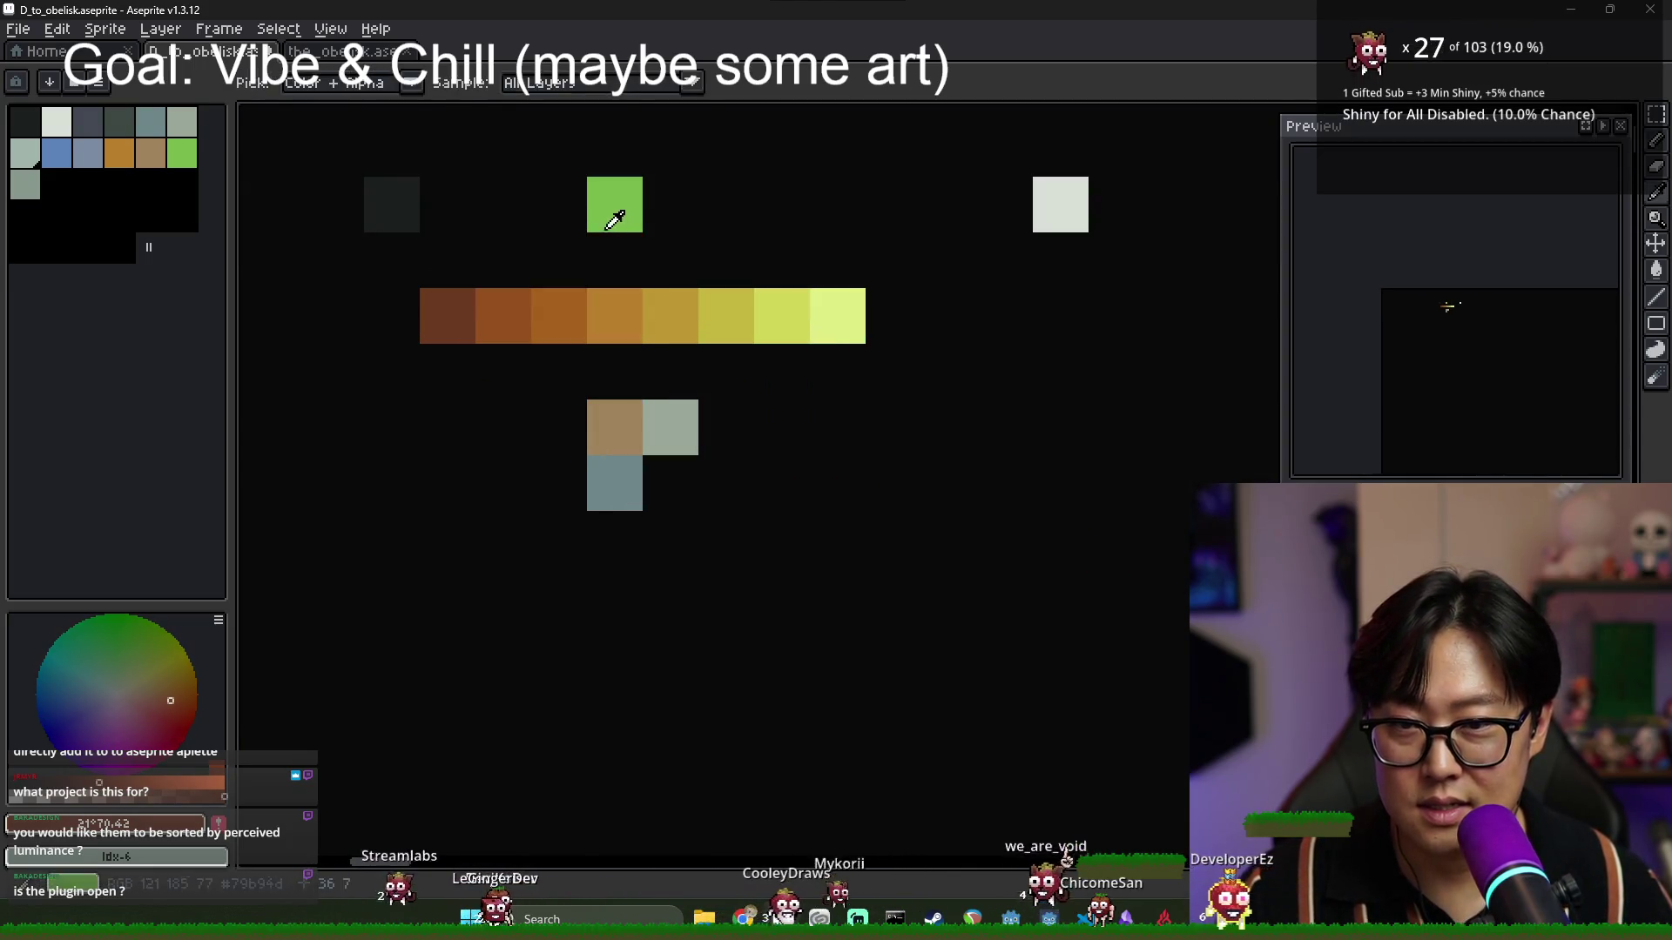
Sample the sprite's green and paint a green cell just above the orange ramp.
left_click(615, 205, "alt")
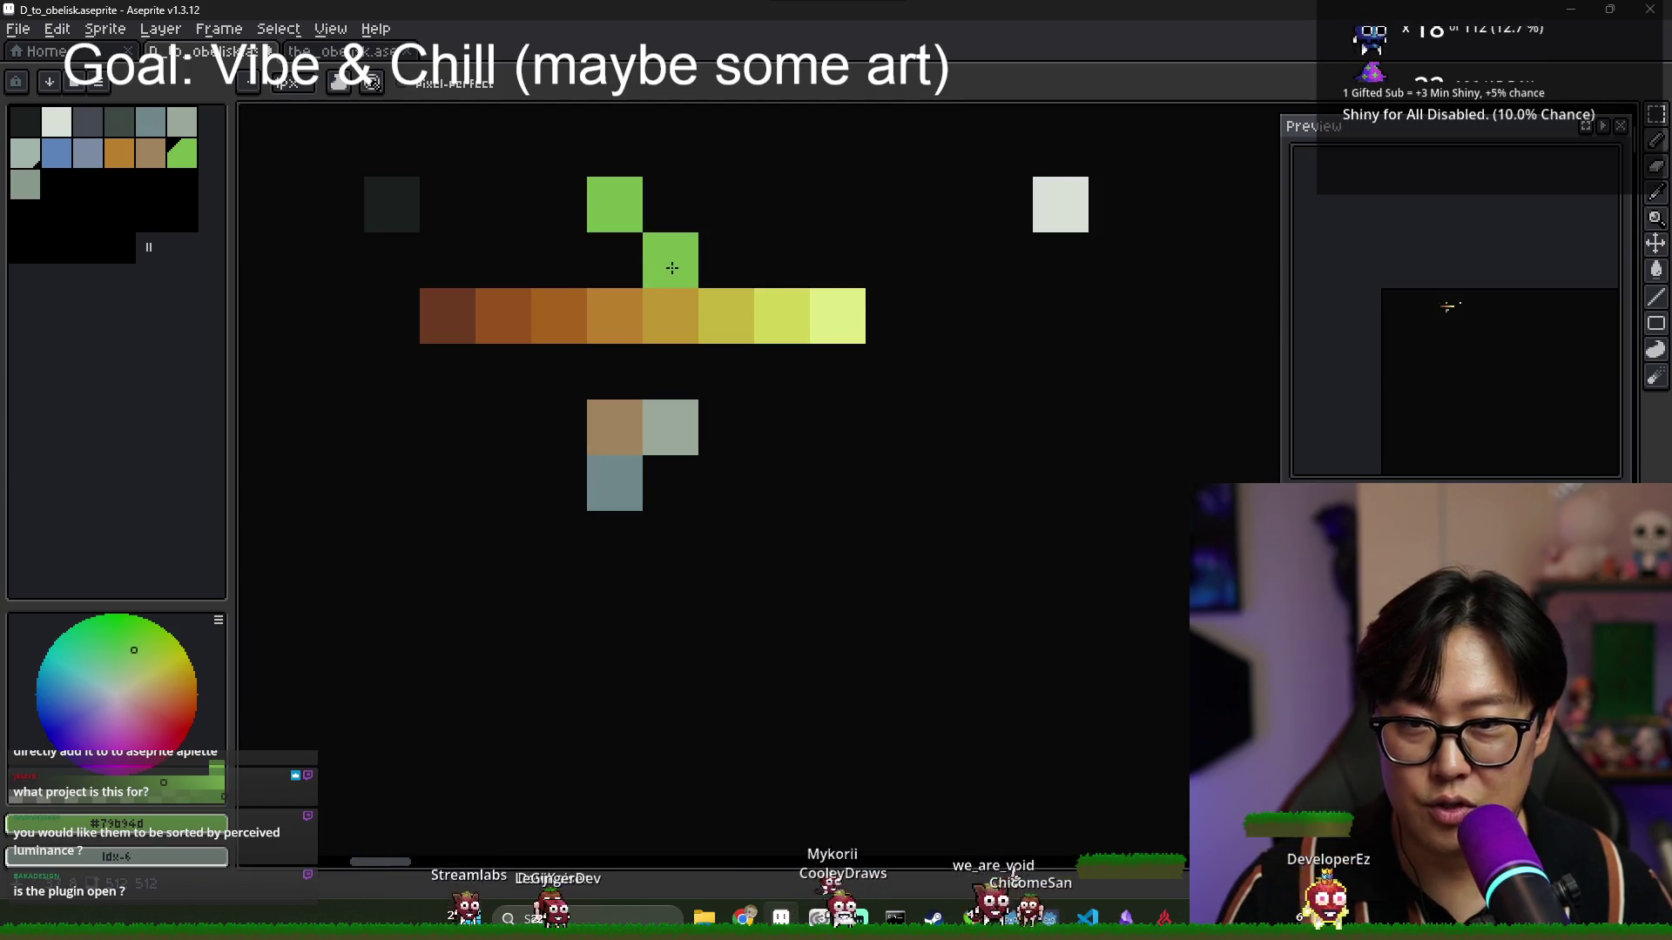
left_click(615, 261)
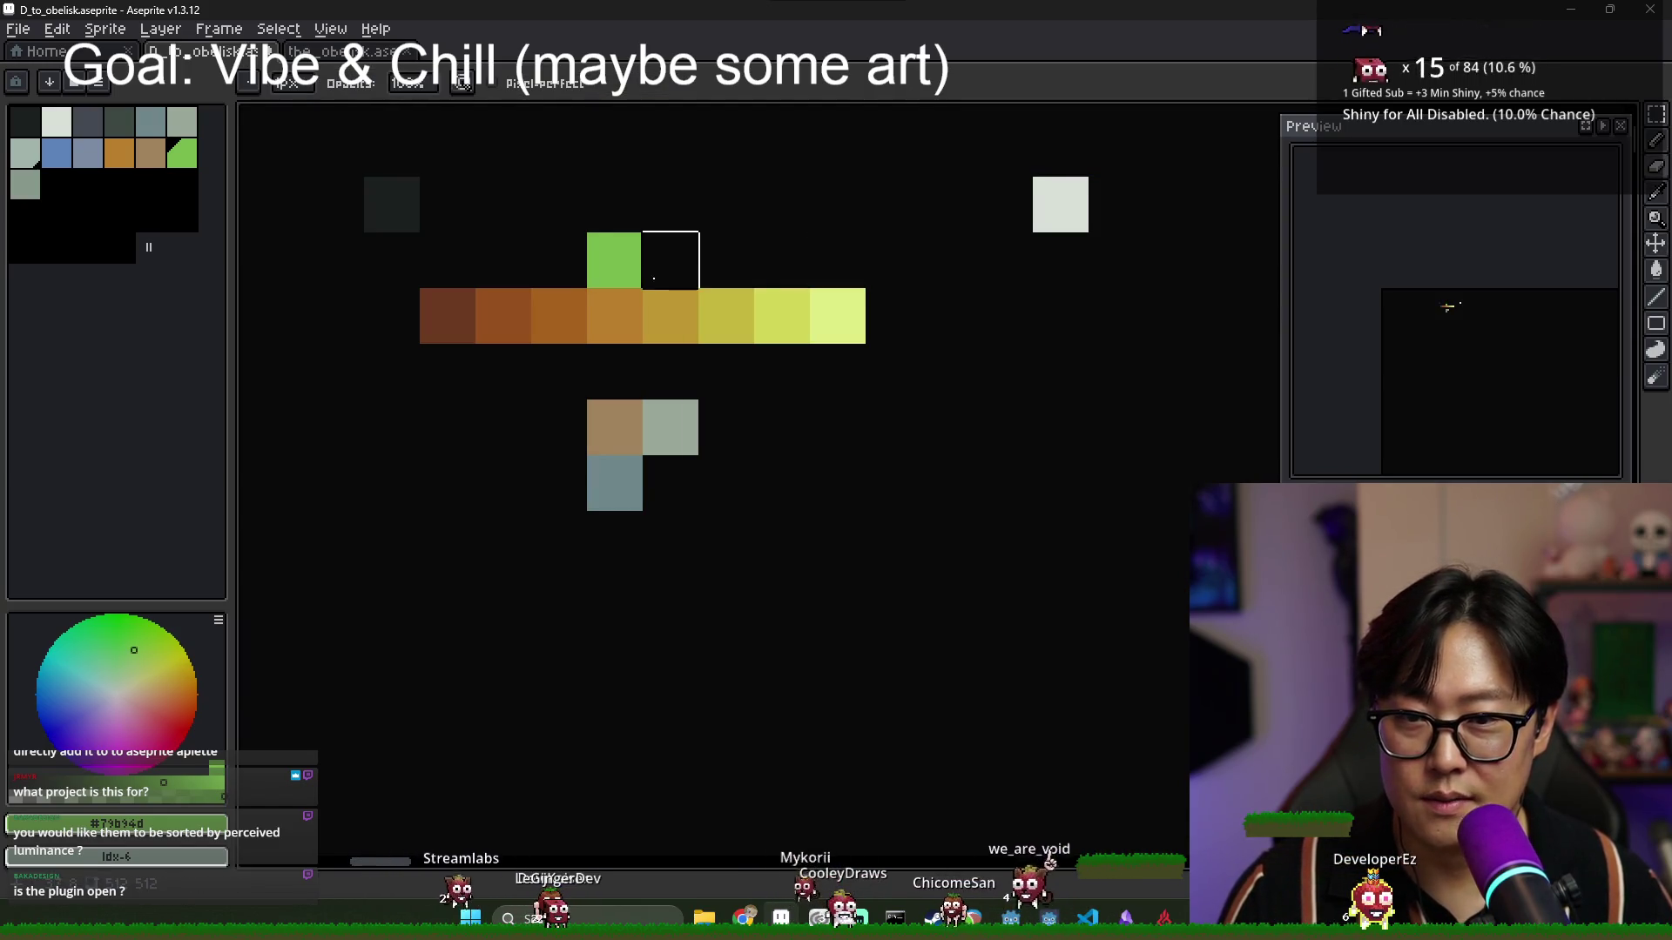
scroll(836, 373, "down", 4)
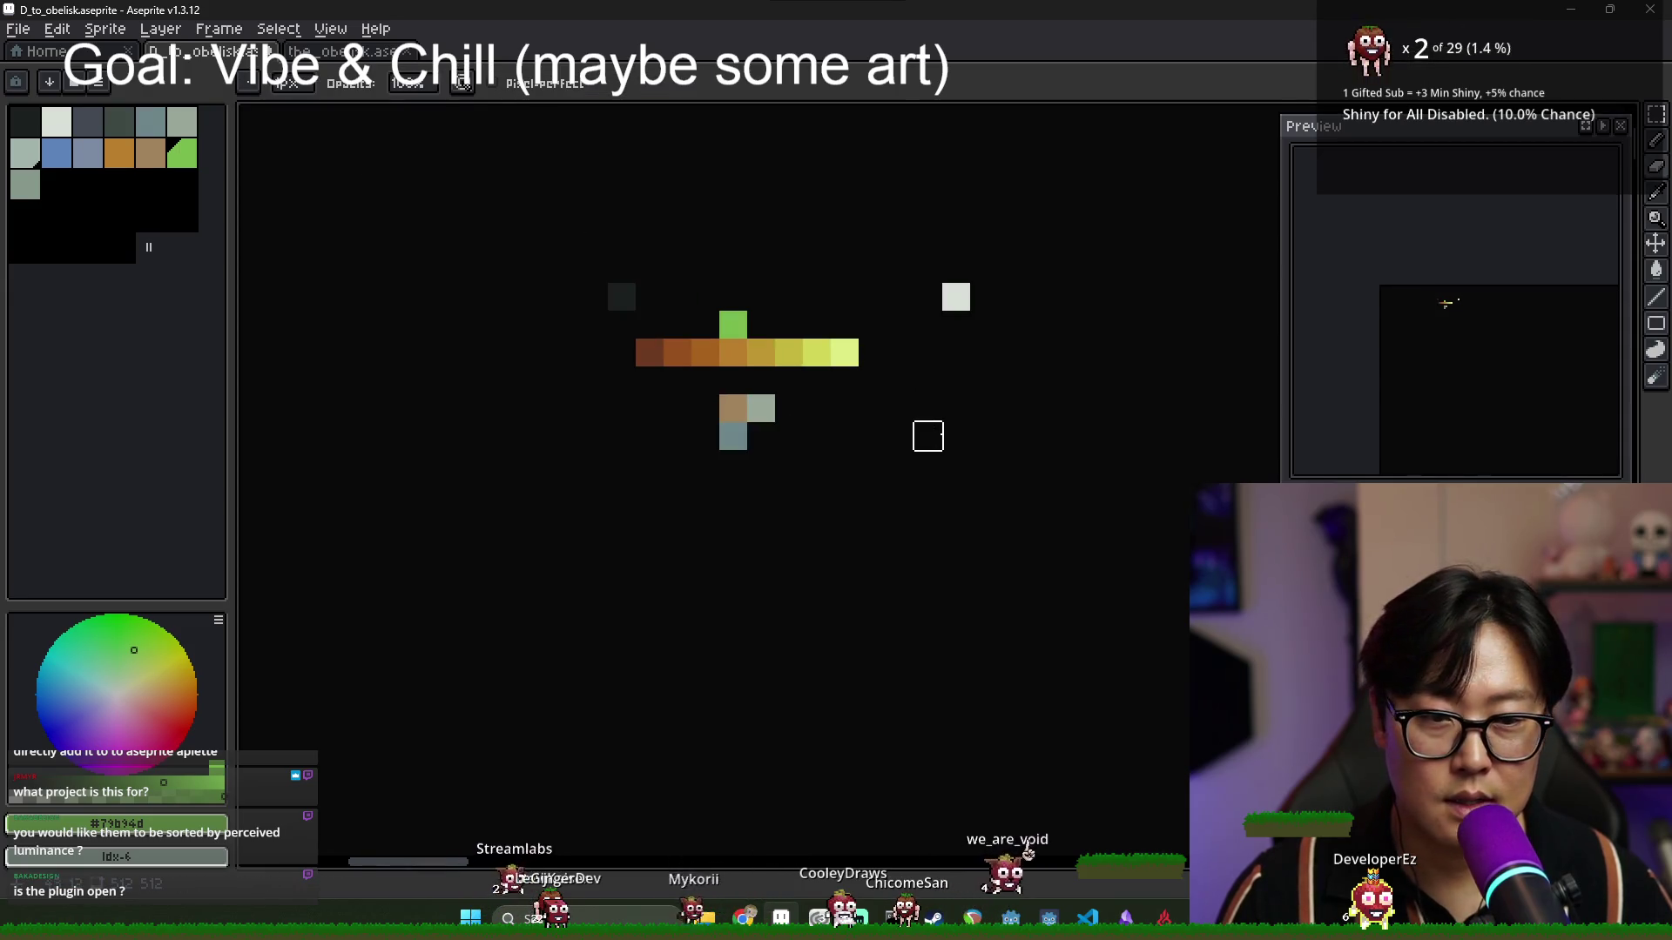
scroll(1195, 501, "up", 4)
scroll(906, 427, "down", 3)
scroll(849, 466, "up", 2)
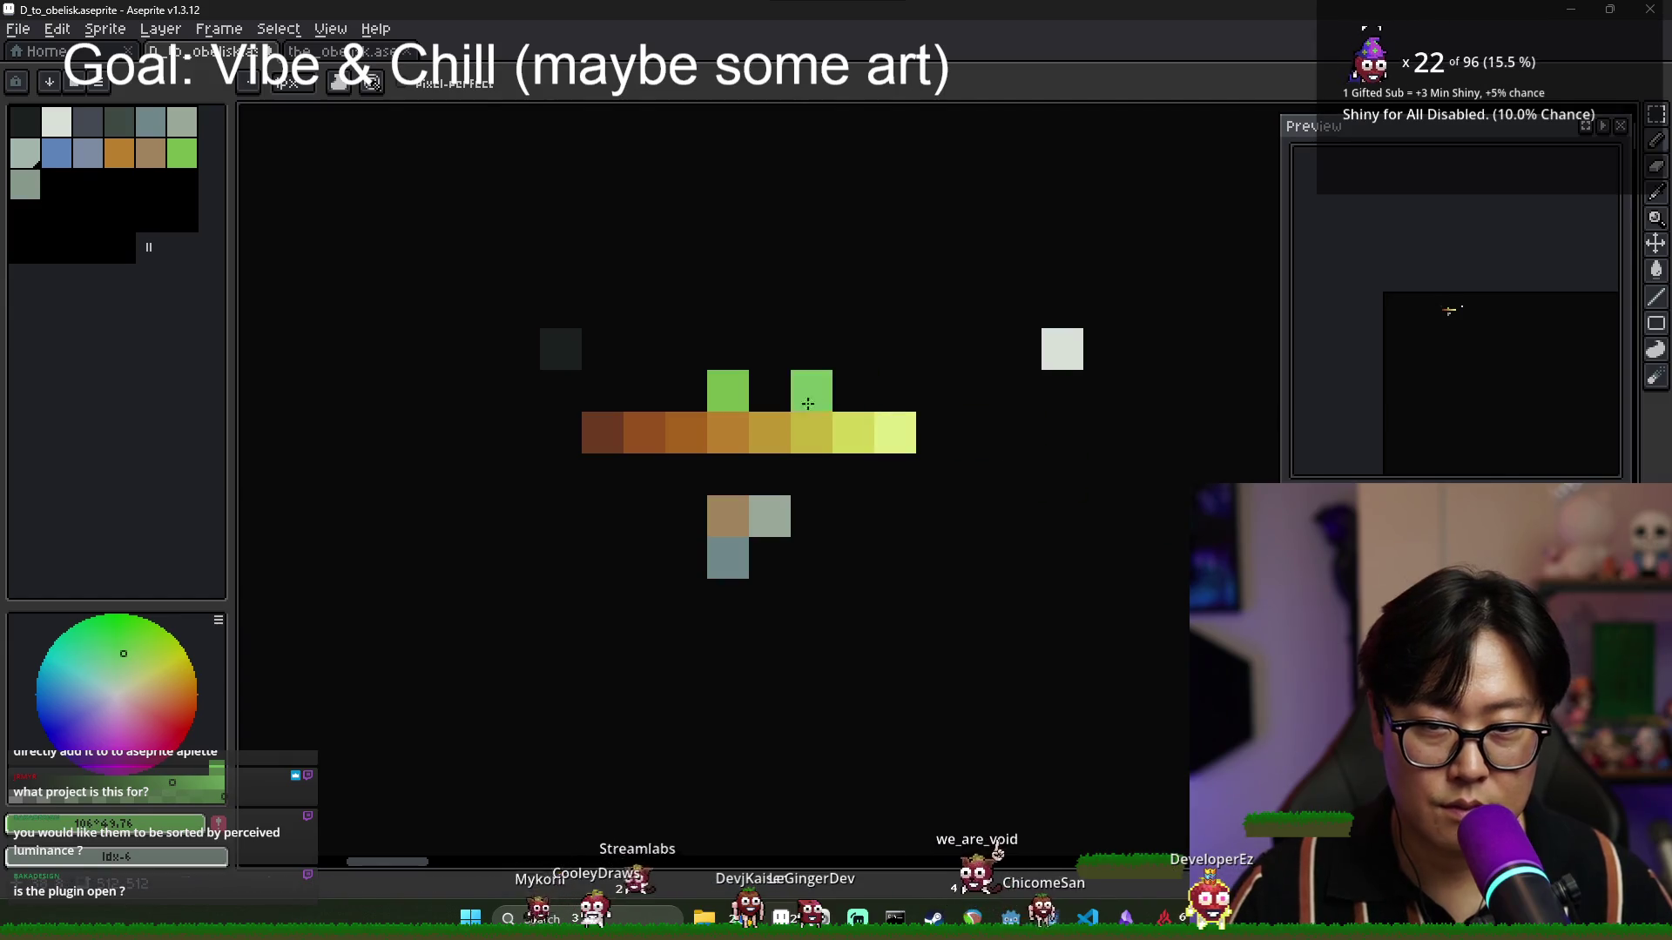
Add pale yellow-green at the green row's end and olive green at its start.
left_click(895, 433, "alt")
left_click(812, 391)
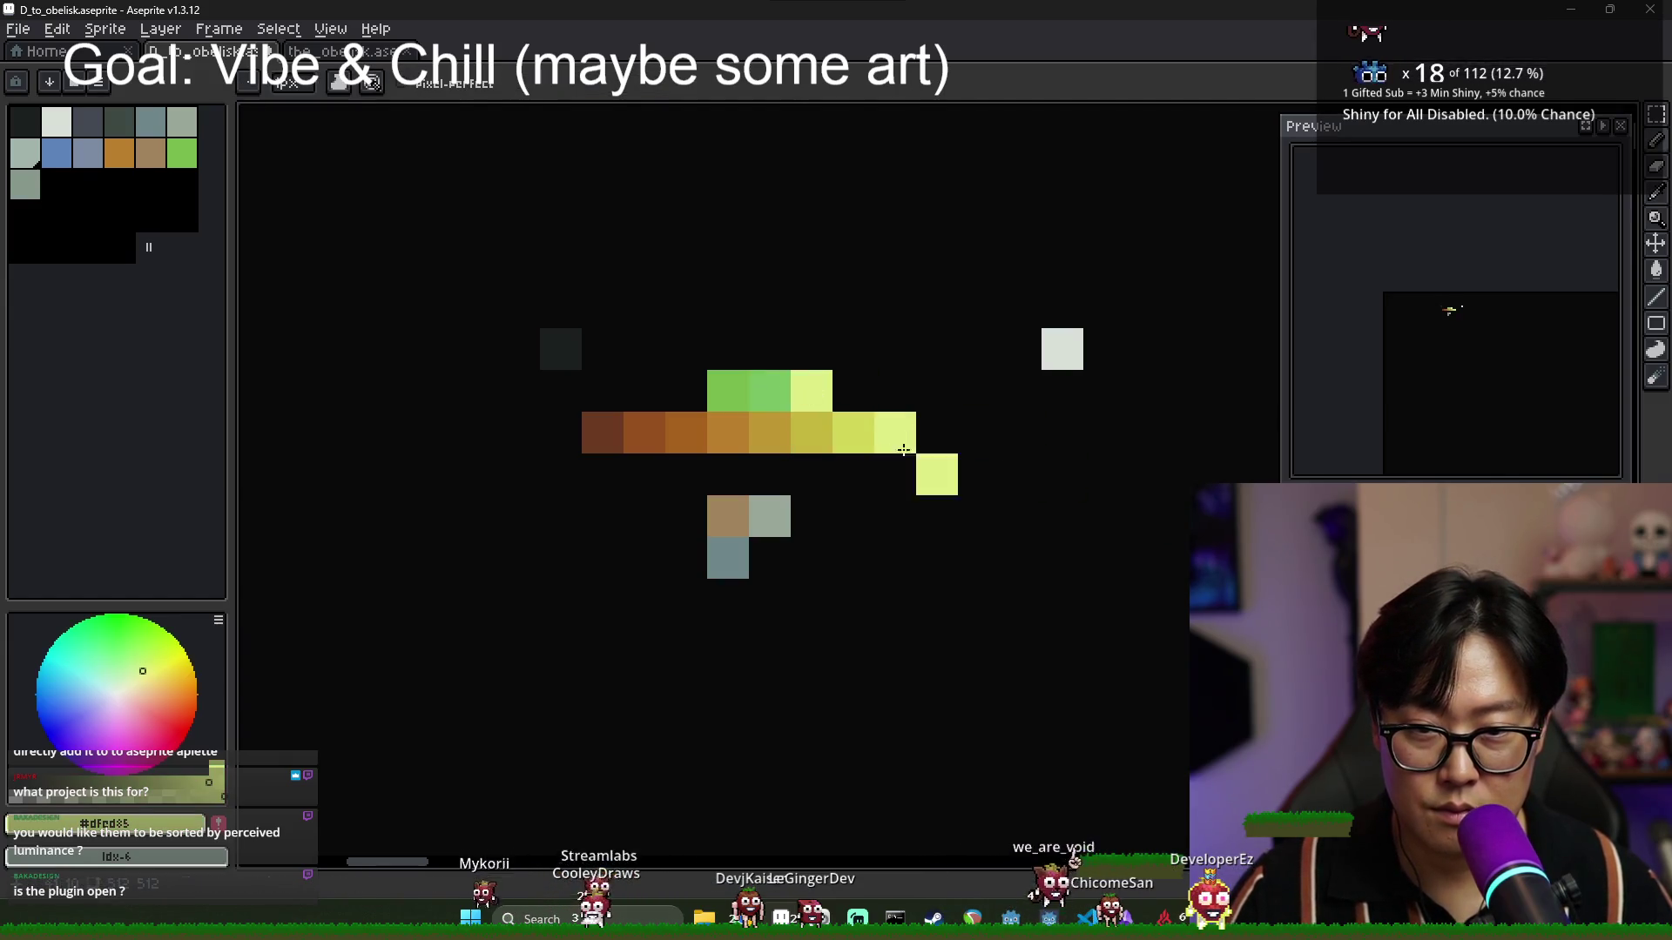
left_click(769, 390, "alt")
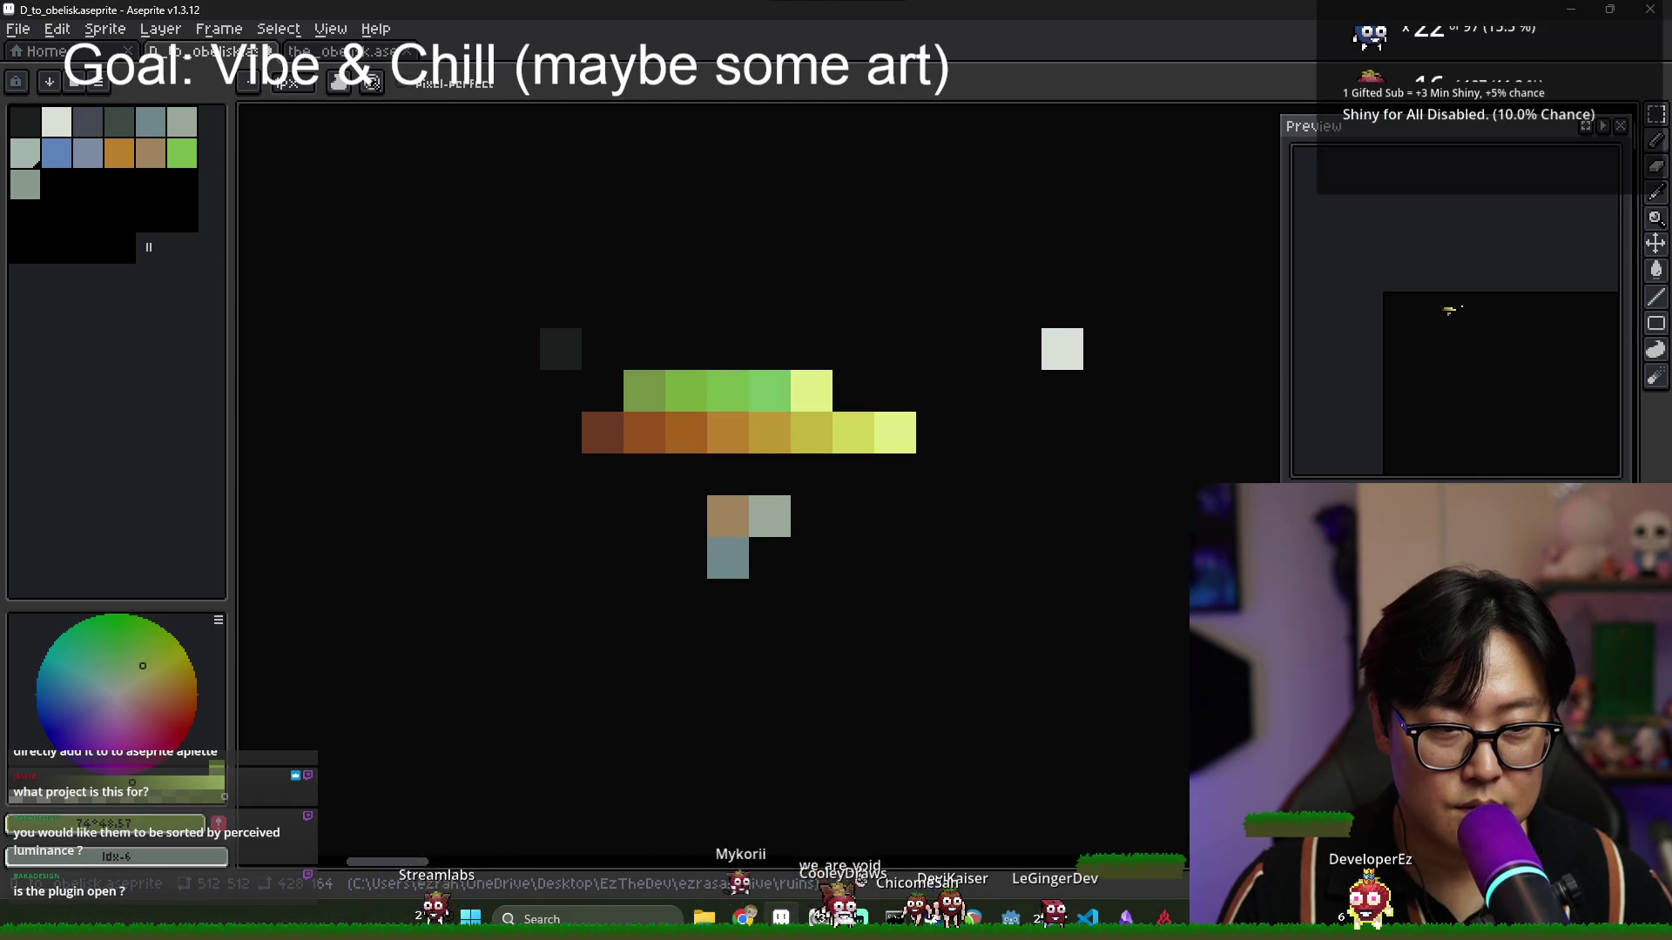
left_click(602, 391)
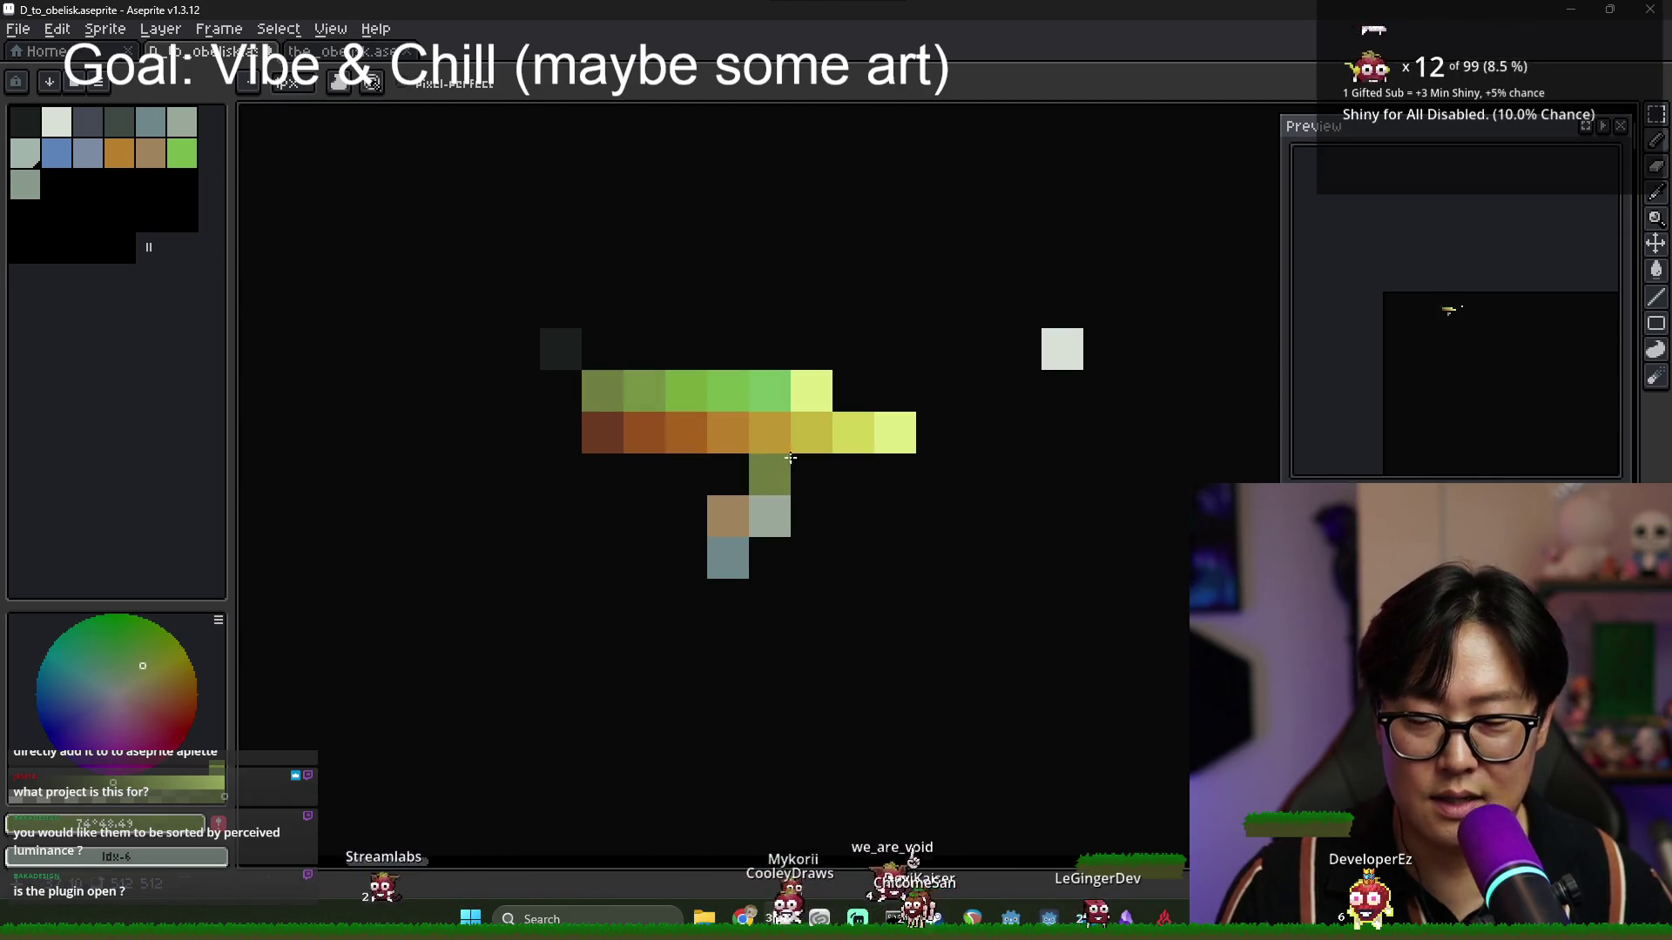
scroll(793, 462, "down", 1)
scroll(795, 464, "up", 1)
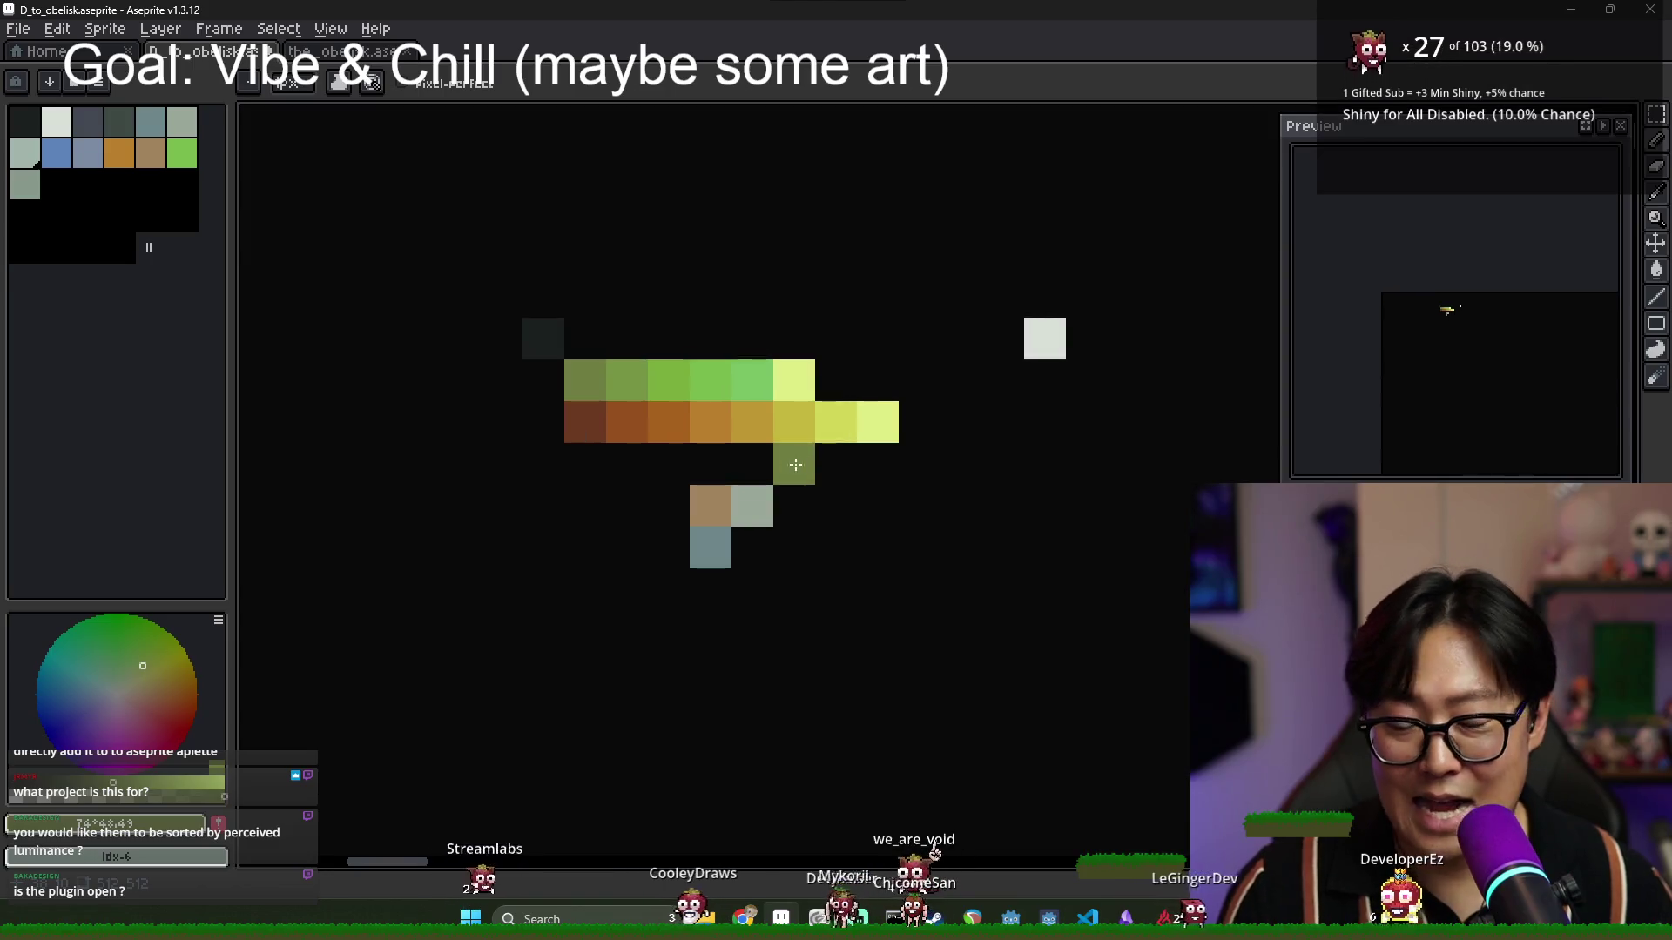
Move the tan swatch up directly beneath the orange row and clear its old spot.
left_click(711, 506, "alt")
left_click(710, 464)
right_click(711, 506)
scroll(795, 532, "down", 3)
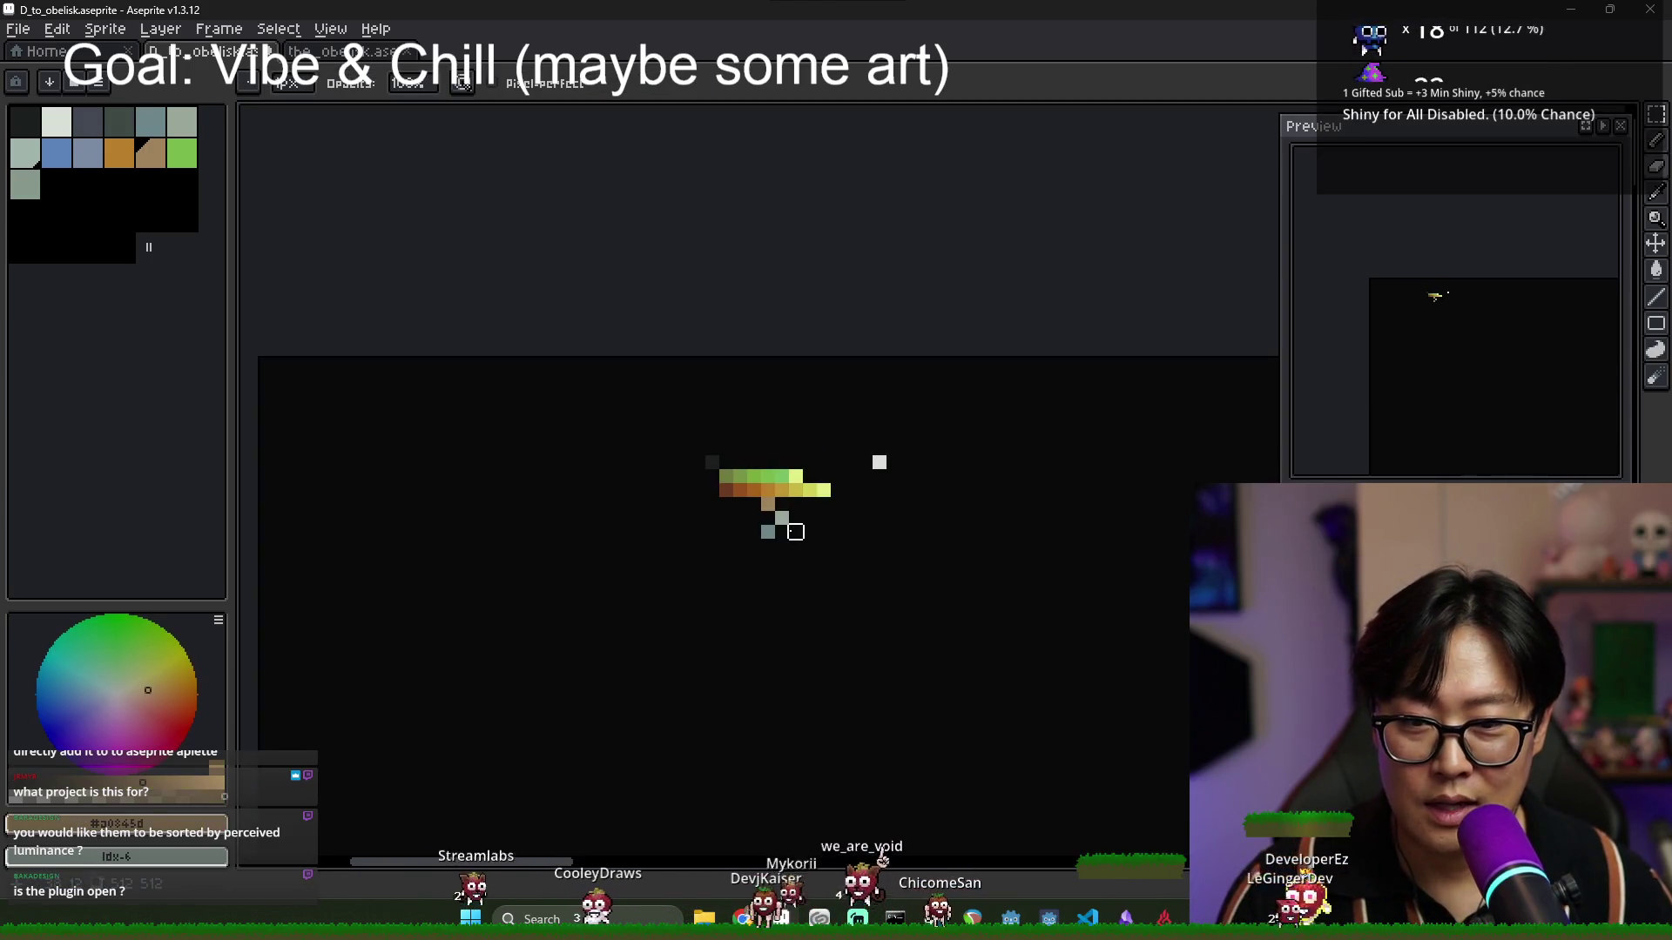
Paint a blue cell under the slate swatch, erase the stray one, and lighten the blue slightly.
scroll(795, 532, "up", 3)
left_click(728, 507, "alt")
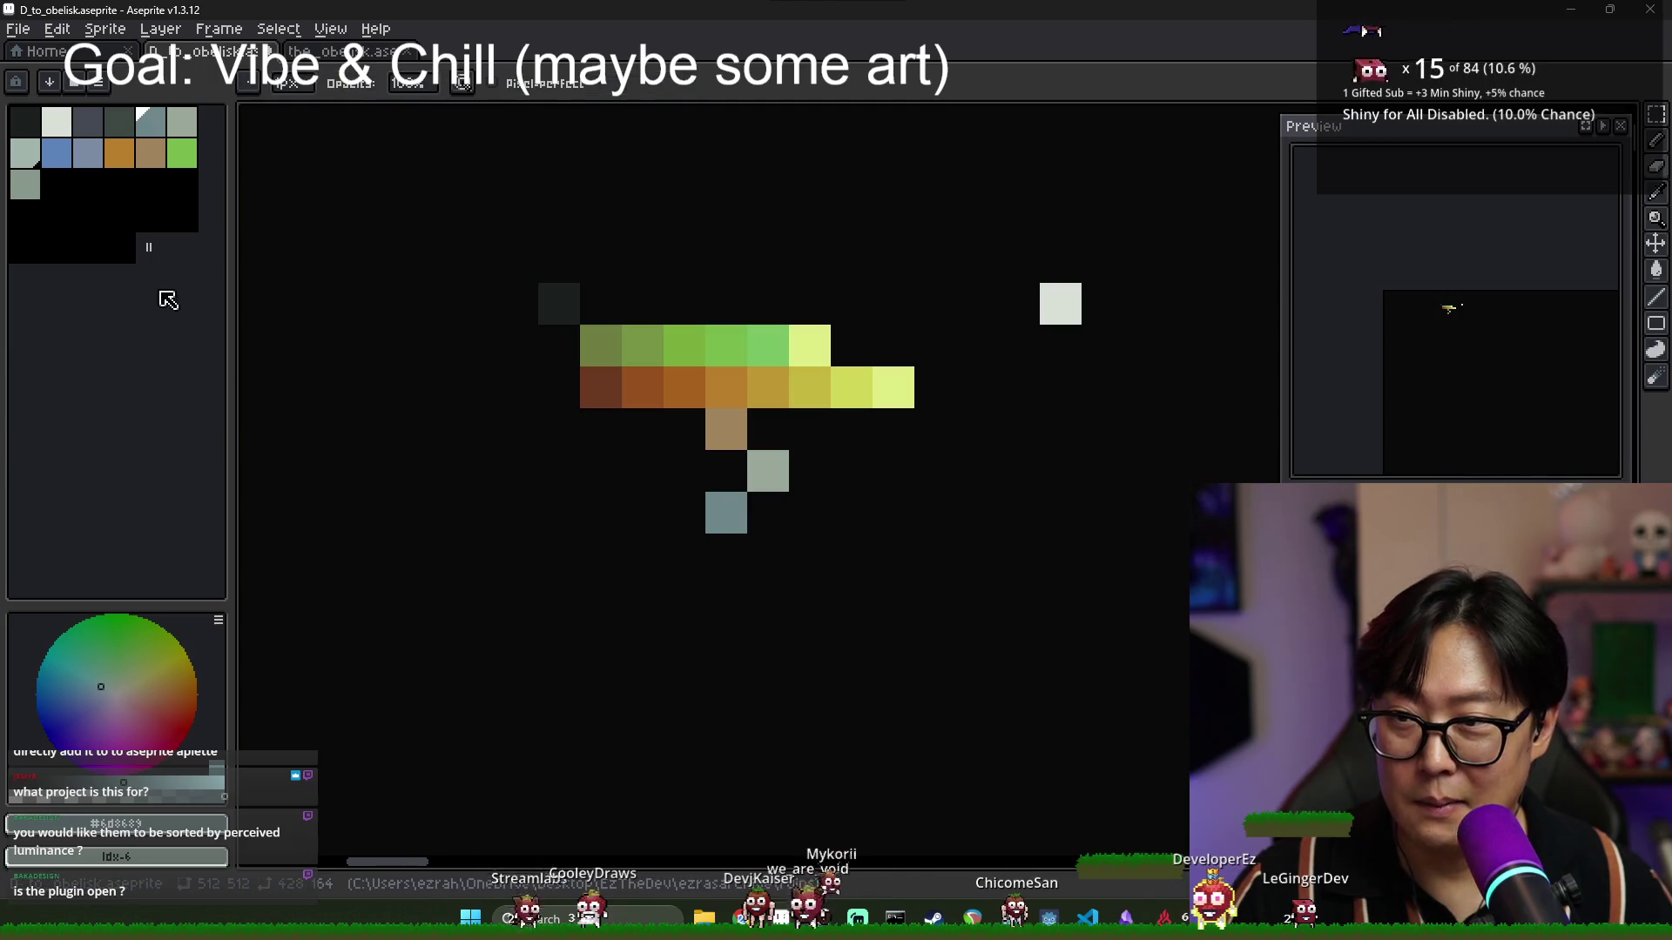
left_click(57, 153)
left_click(727, 558)
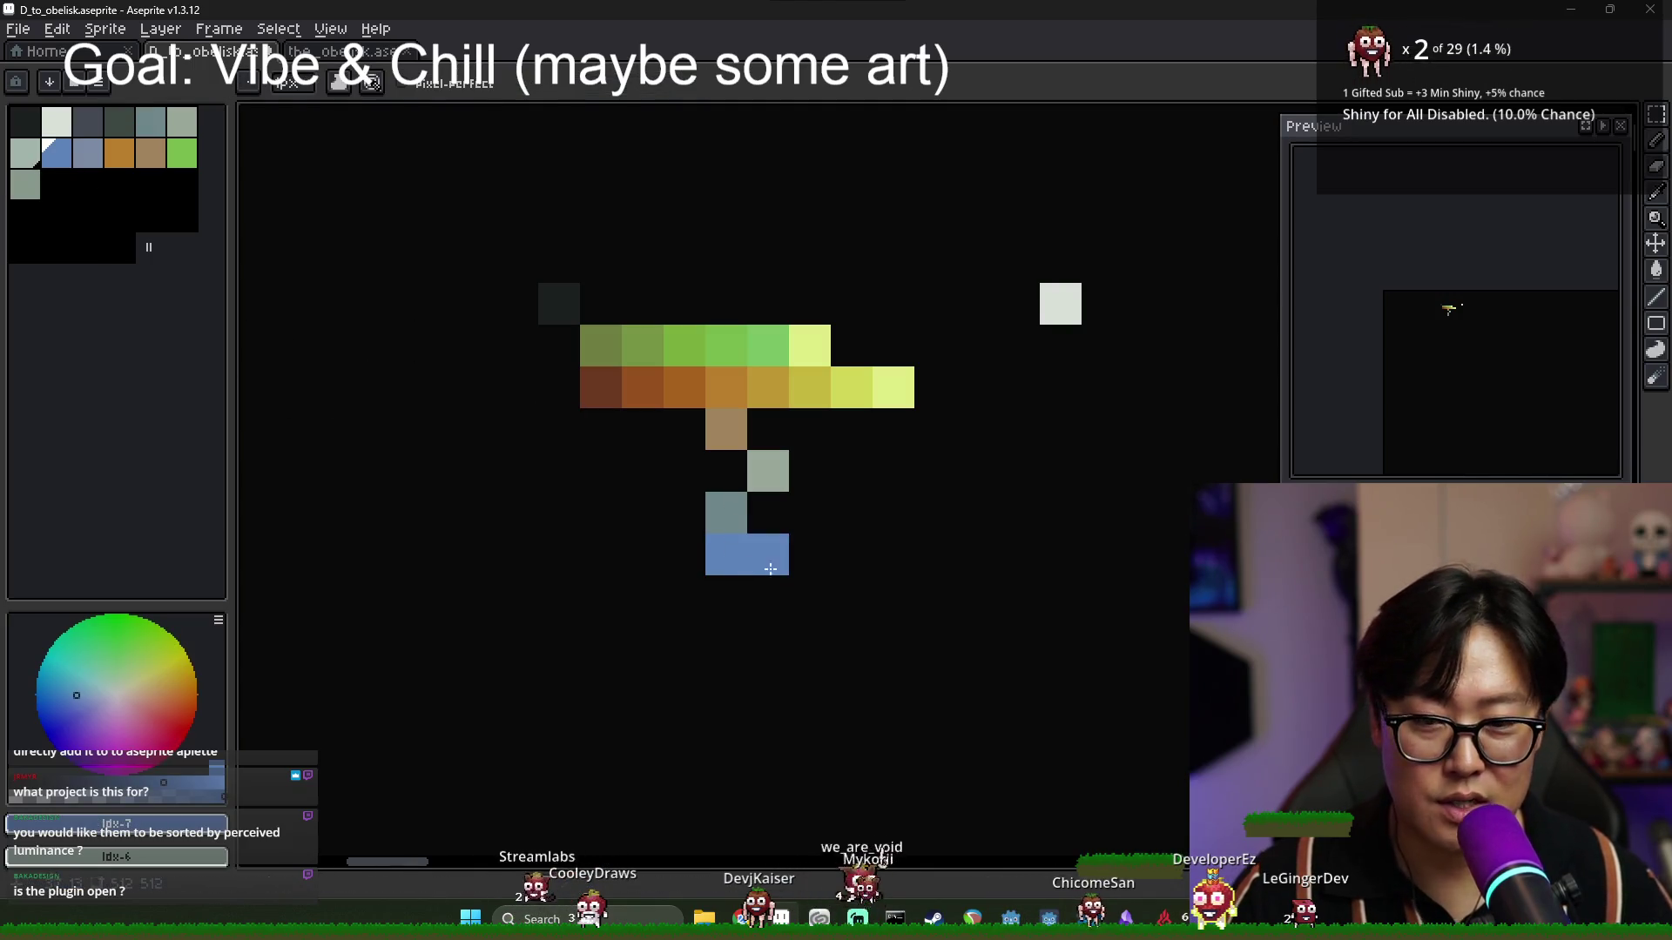
right_click(770, 568)
left_click_drag(166, 782, 176, 782)
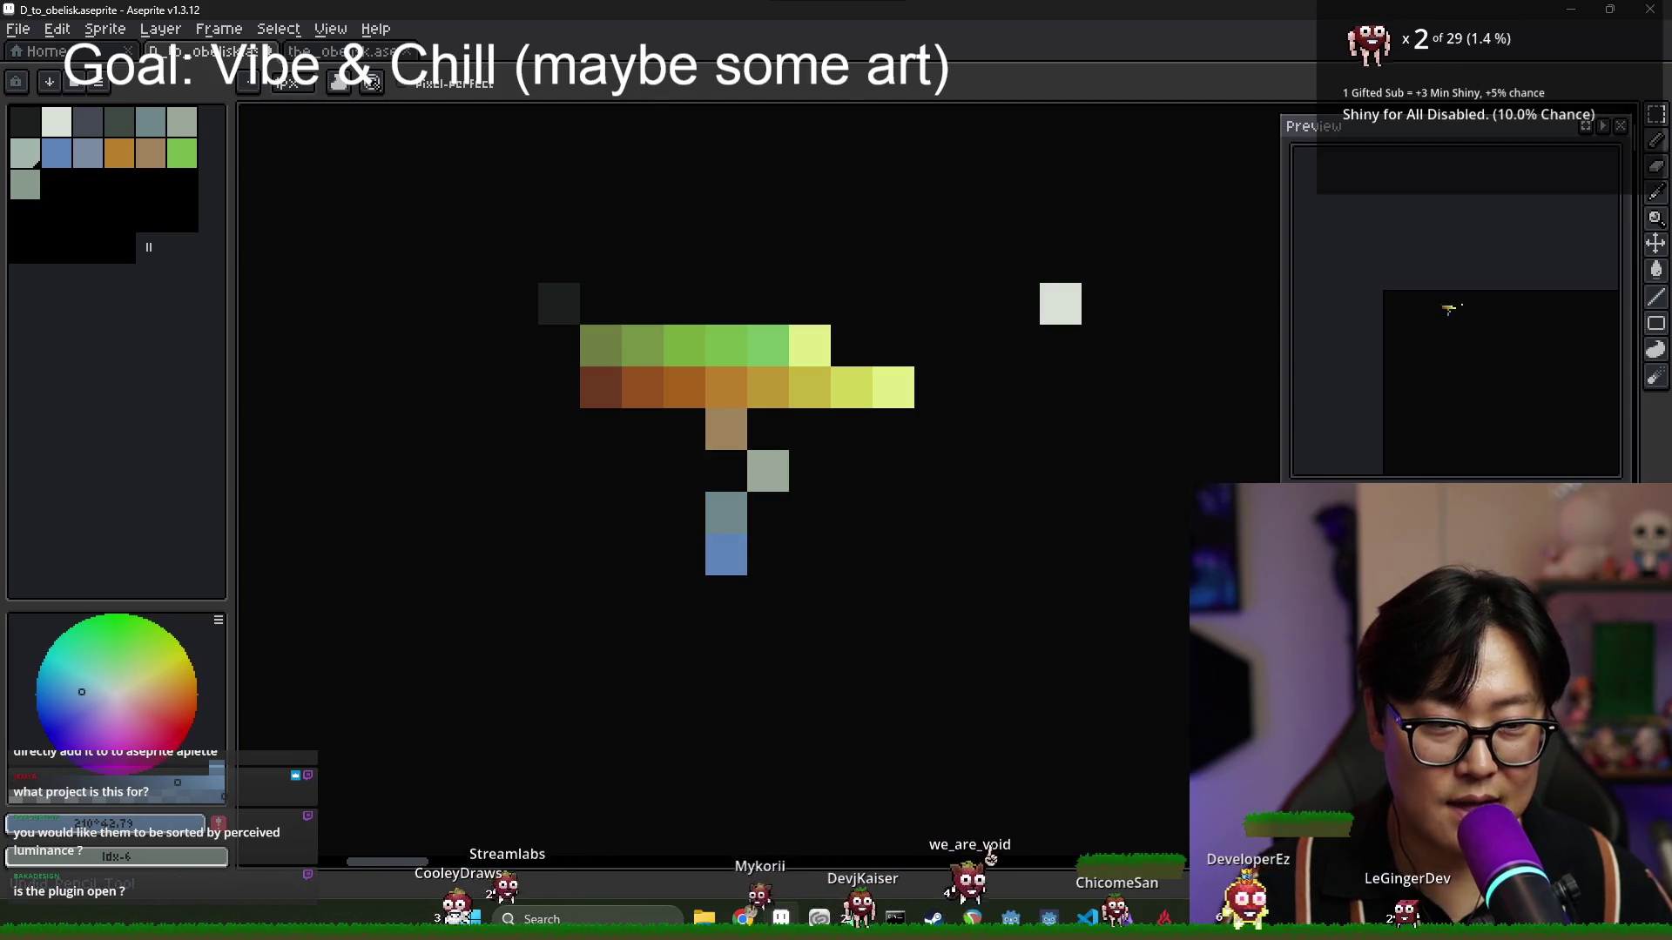
Add progressively lighter blue cells along the row, ending in pale blue.
left_click(757, 545, "alt")
left_click(752, 547, "alt")
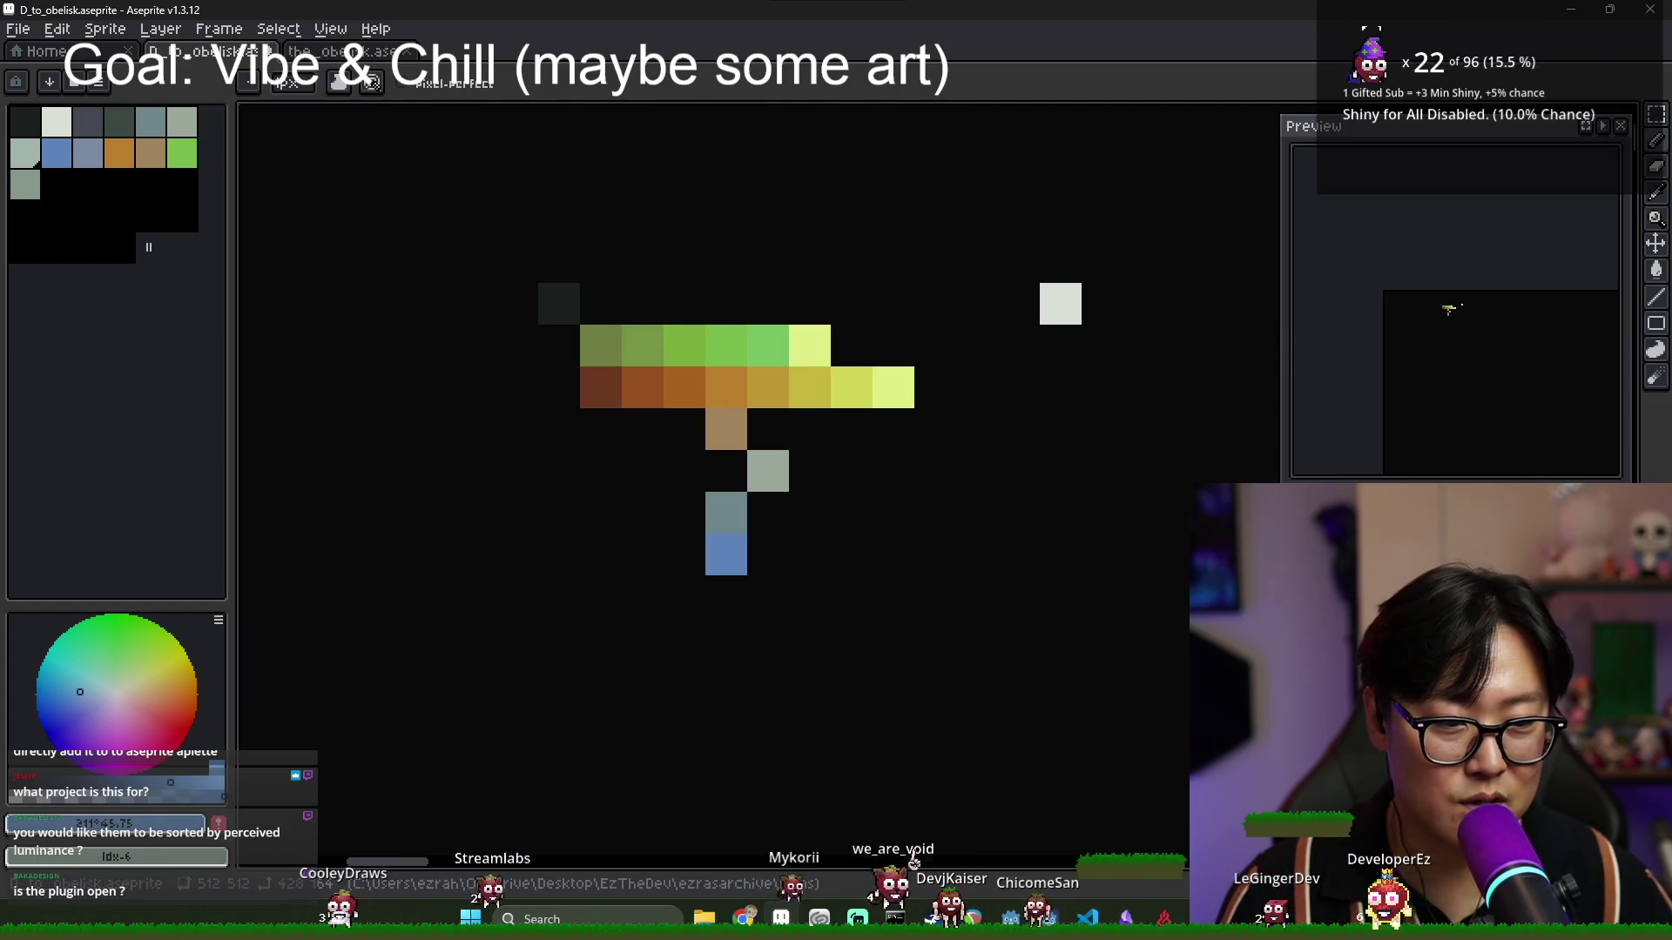
left_click(768, 555)
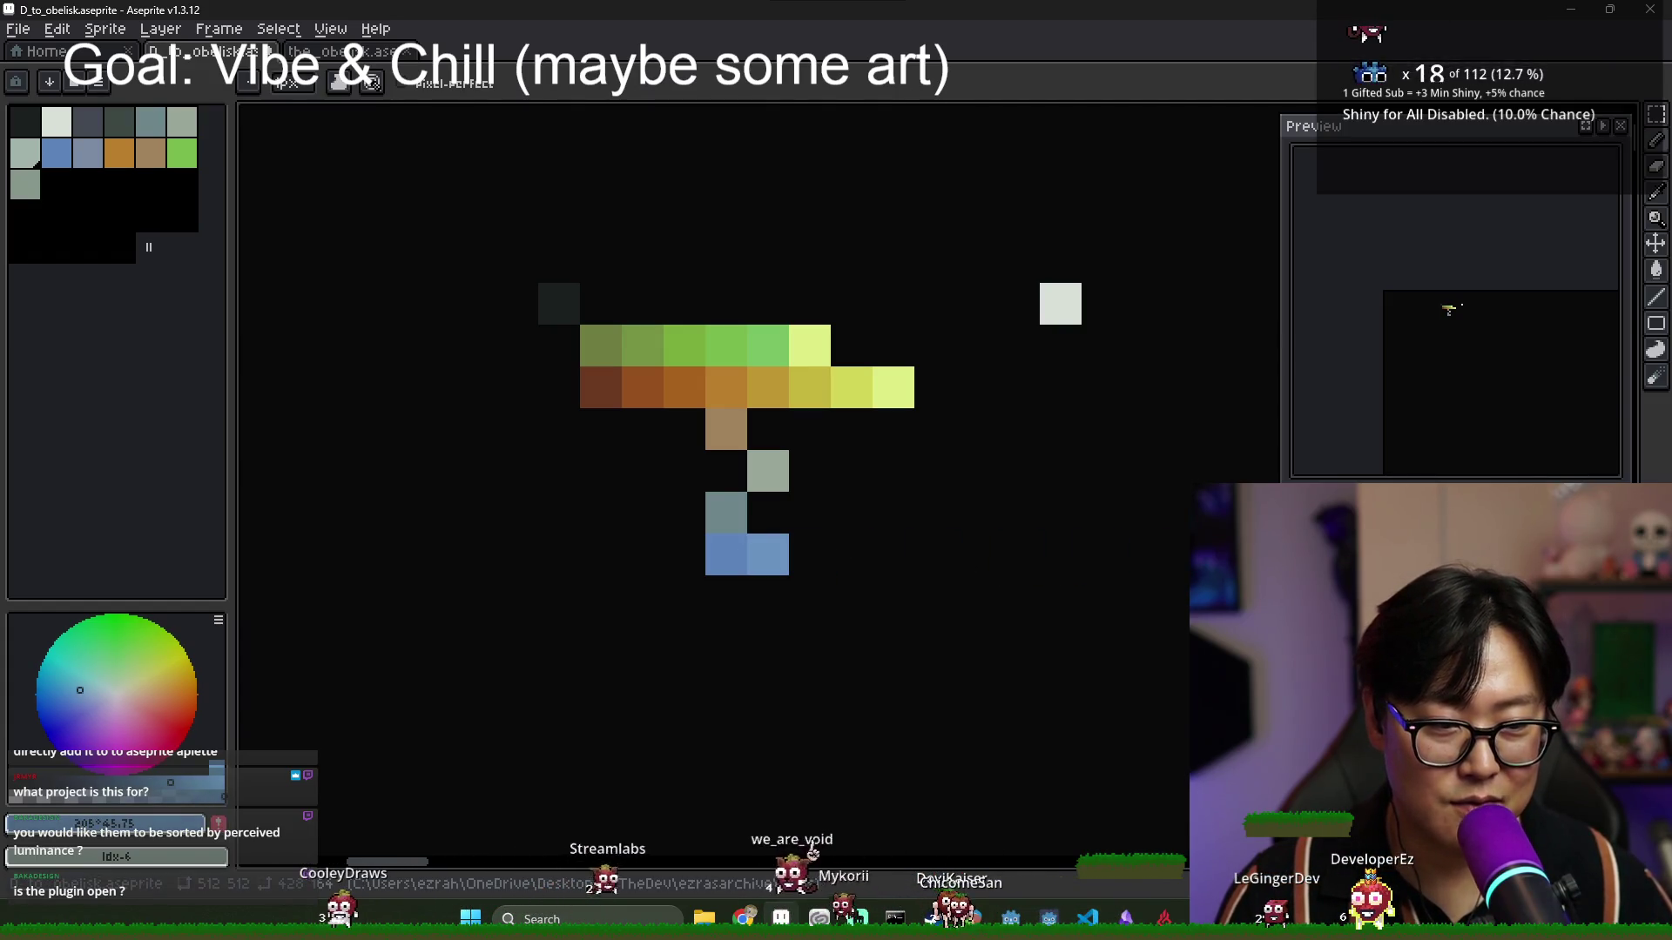
left_click(810, 555)
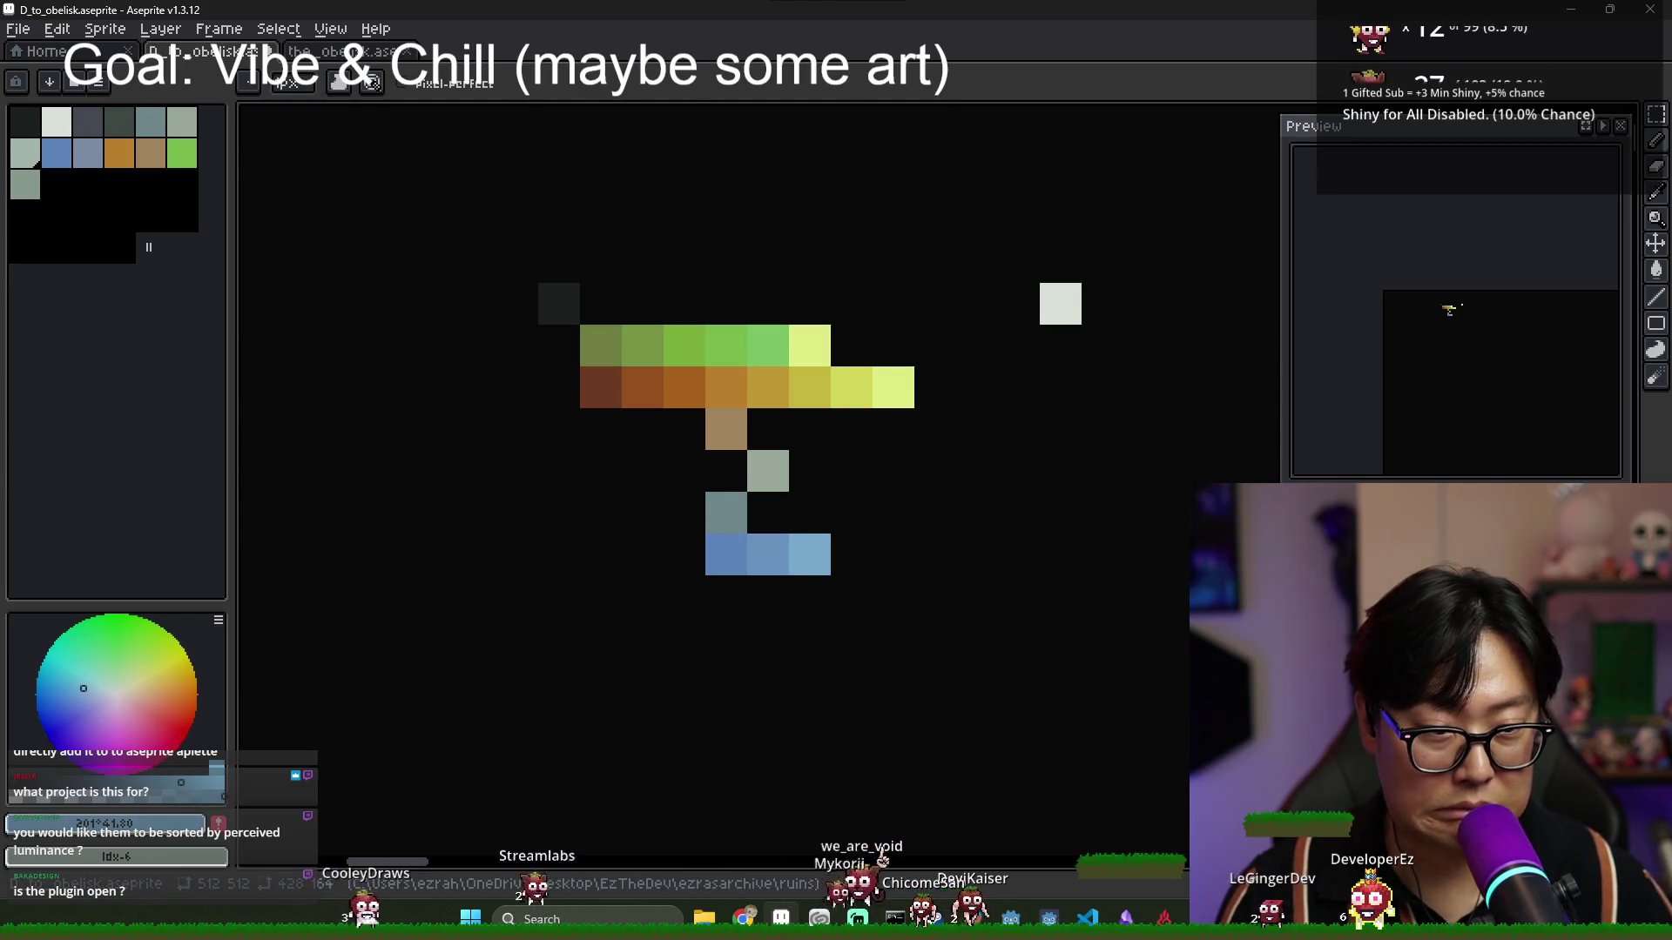
scroll(978, 572, "up", 2)
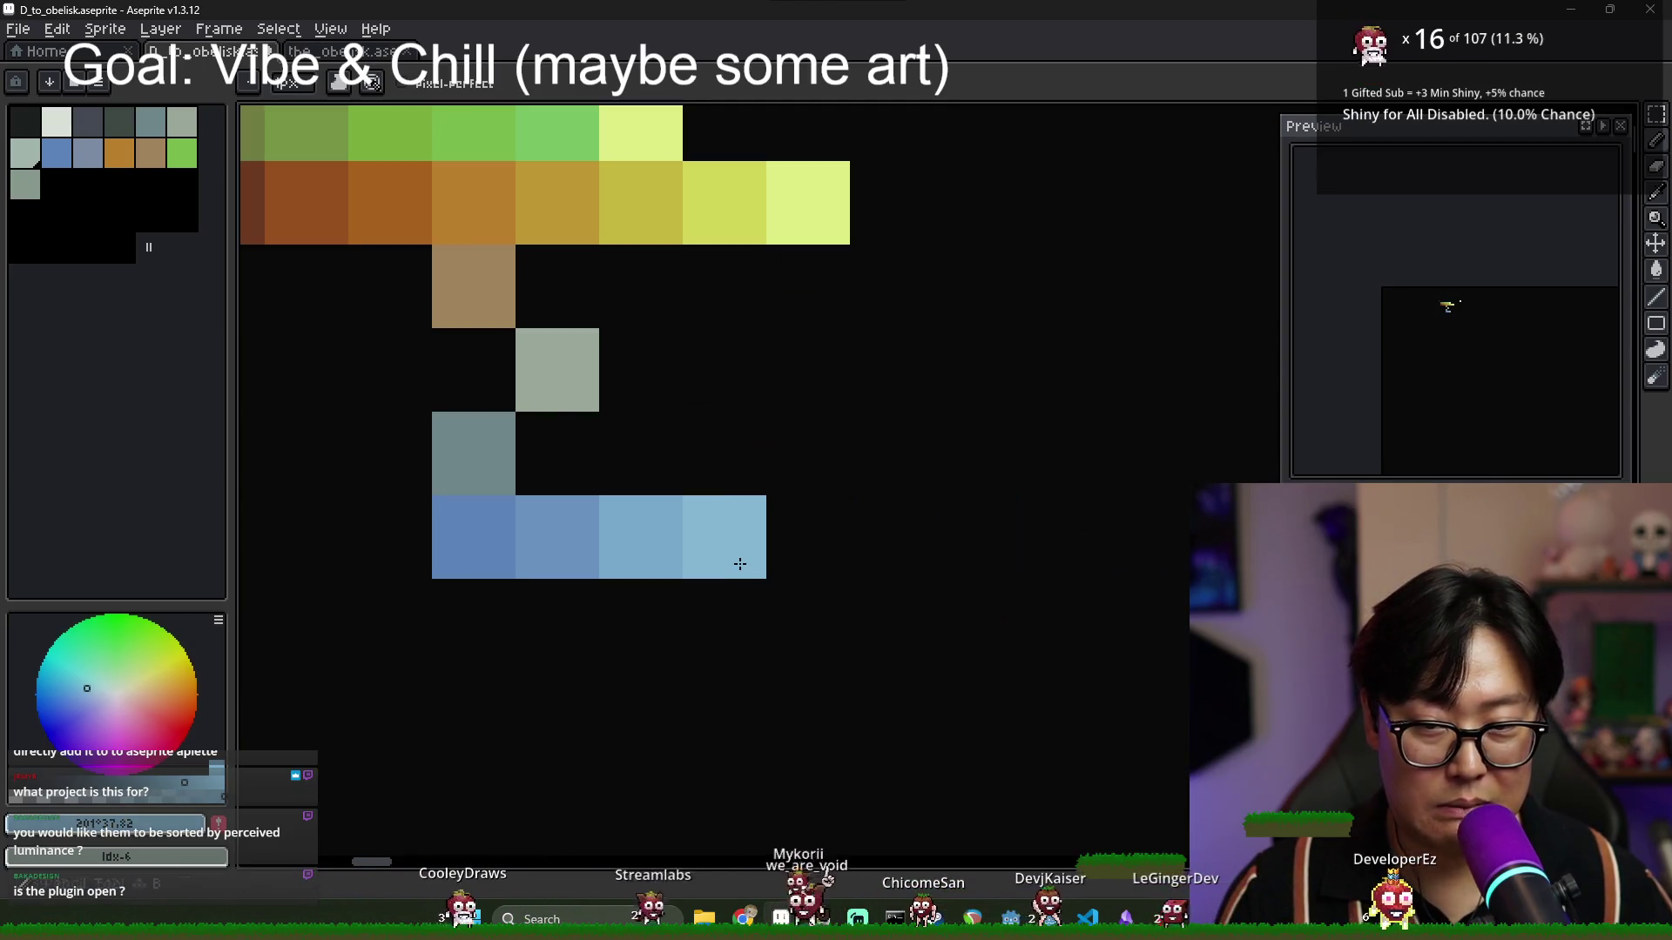
left_click(725, 537)
scroll(894, 566, "down", 3)
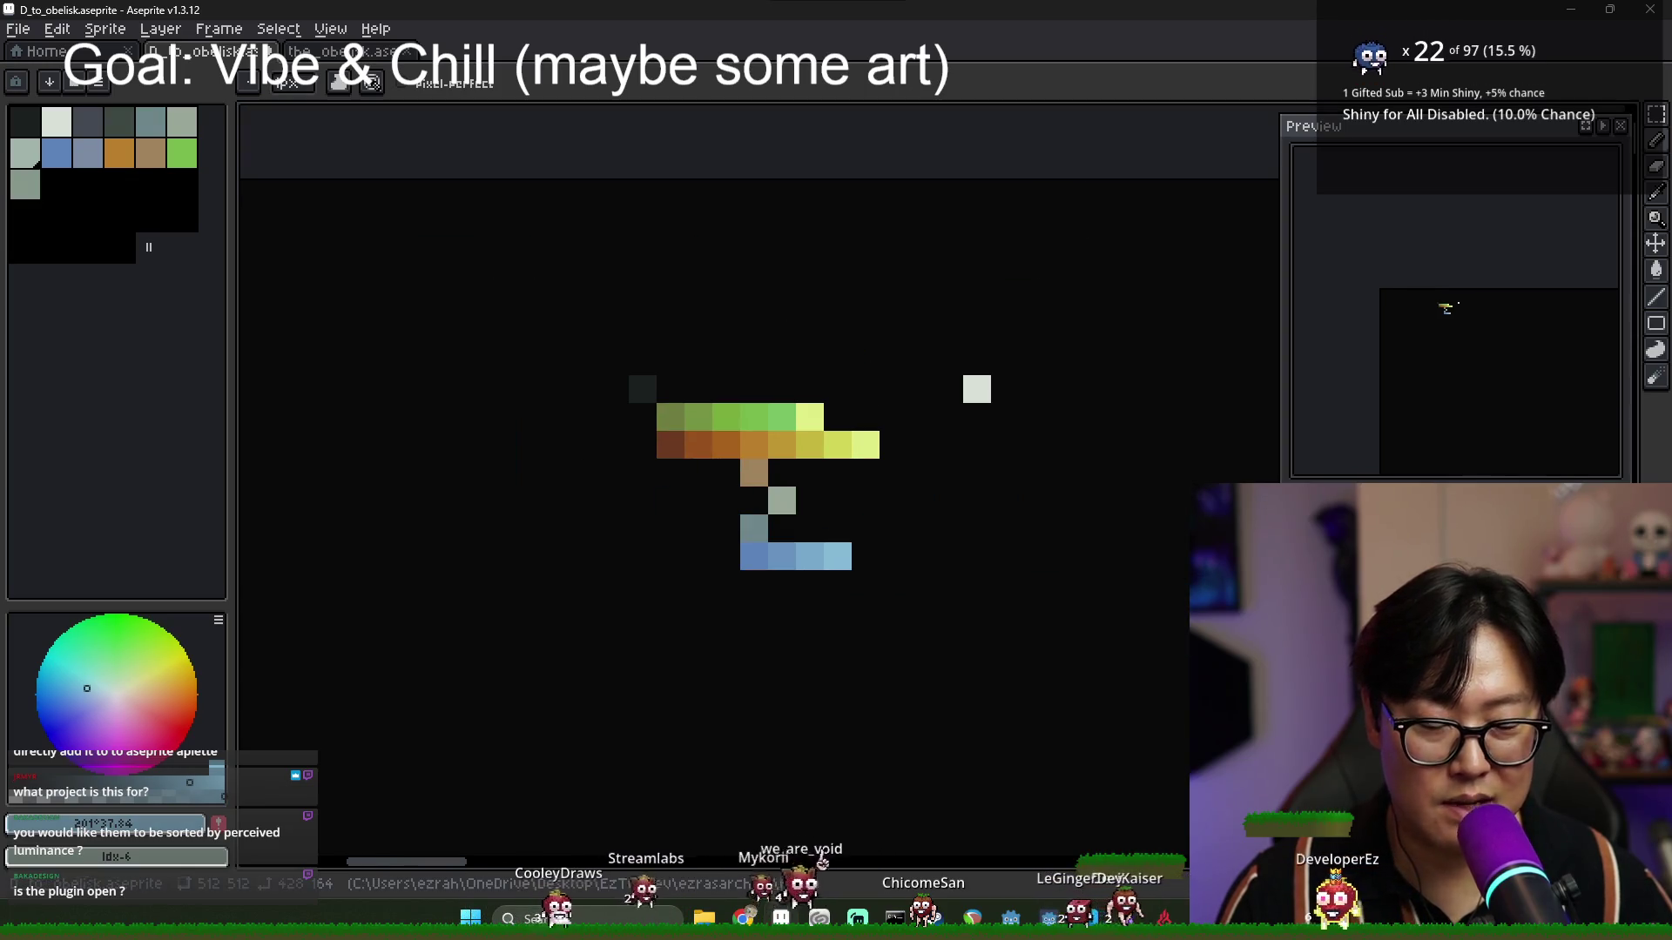
left_click(899, 572)
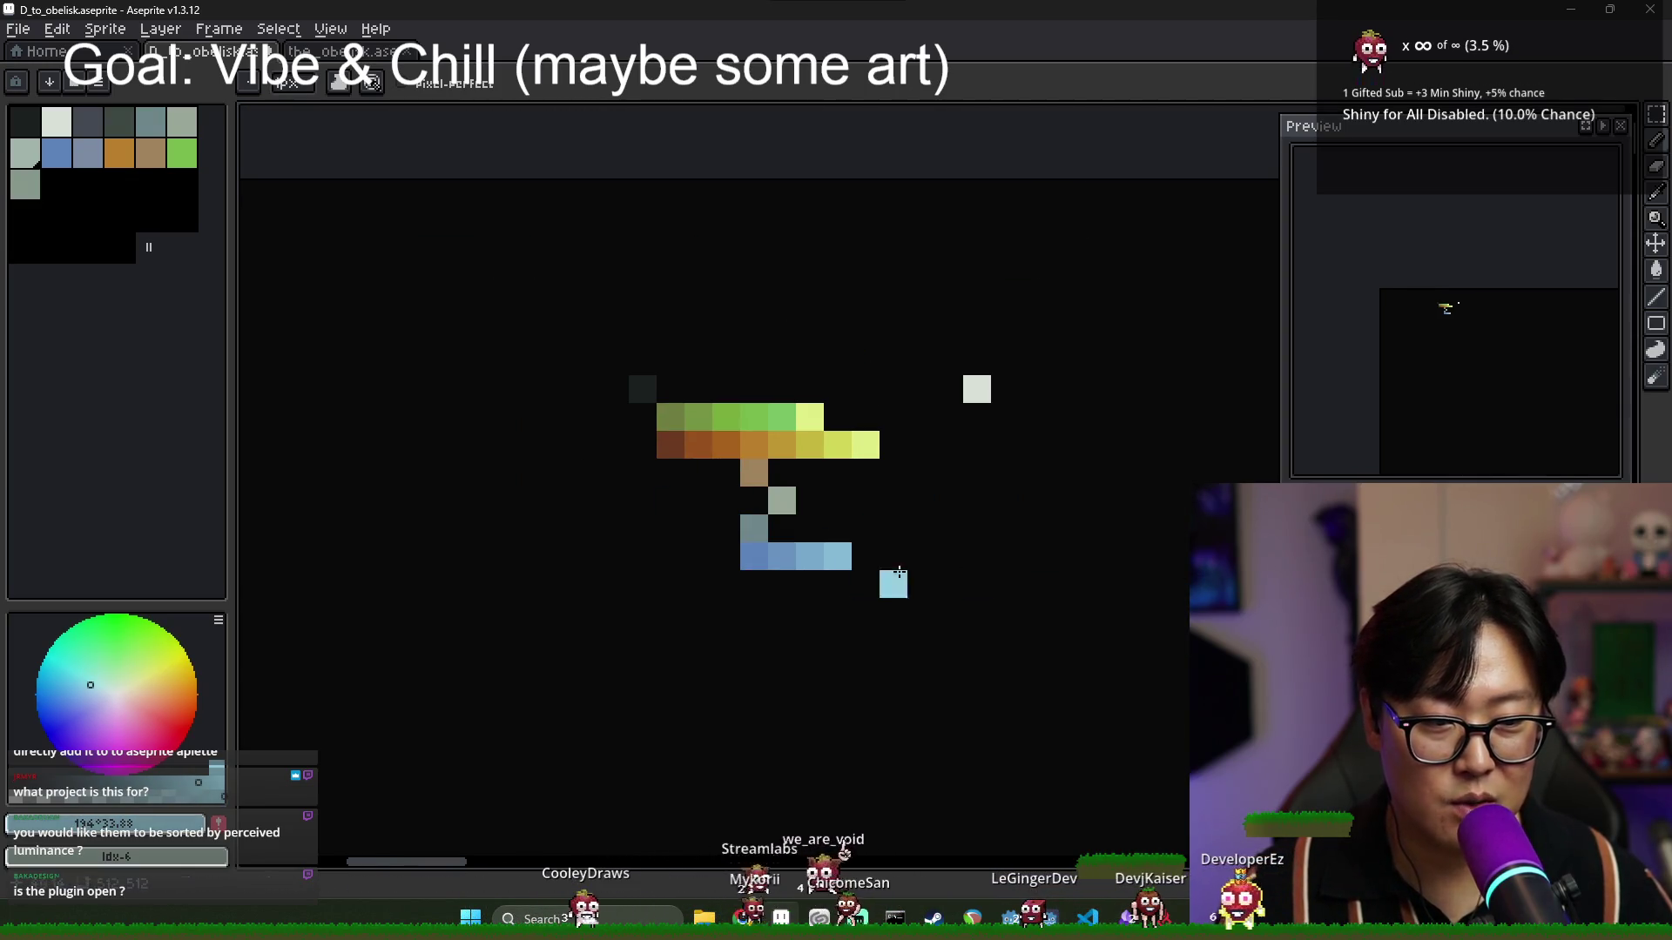
Remove the stray pale blue cell and paint a light-grey column from the blue row up to the orange row.
key("ctrl+z")
left_click(968, 394, "alt")
left_click(888, 547)
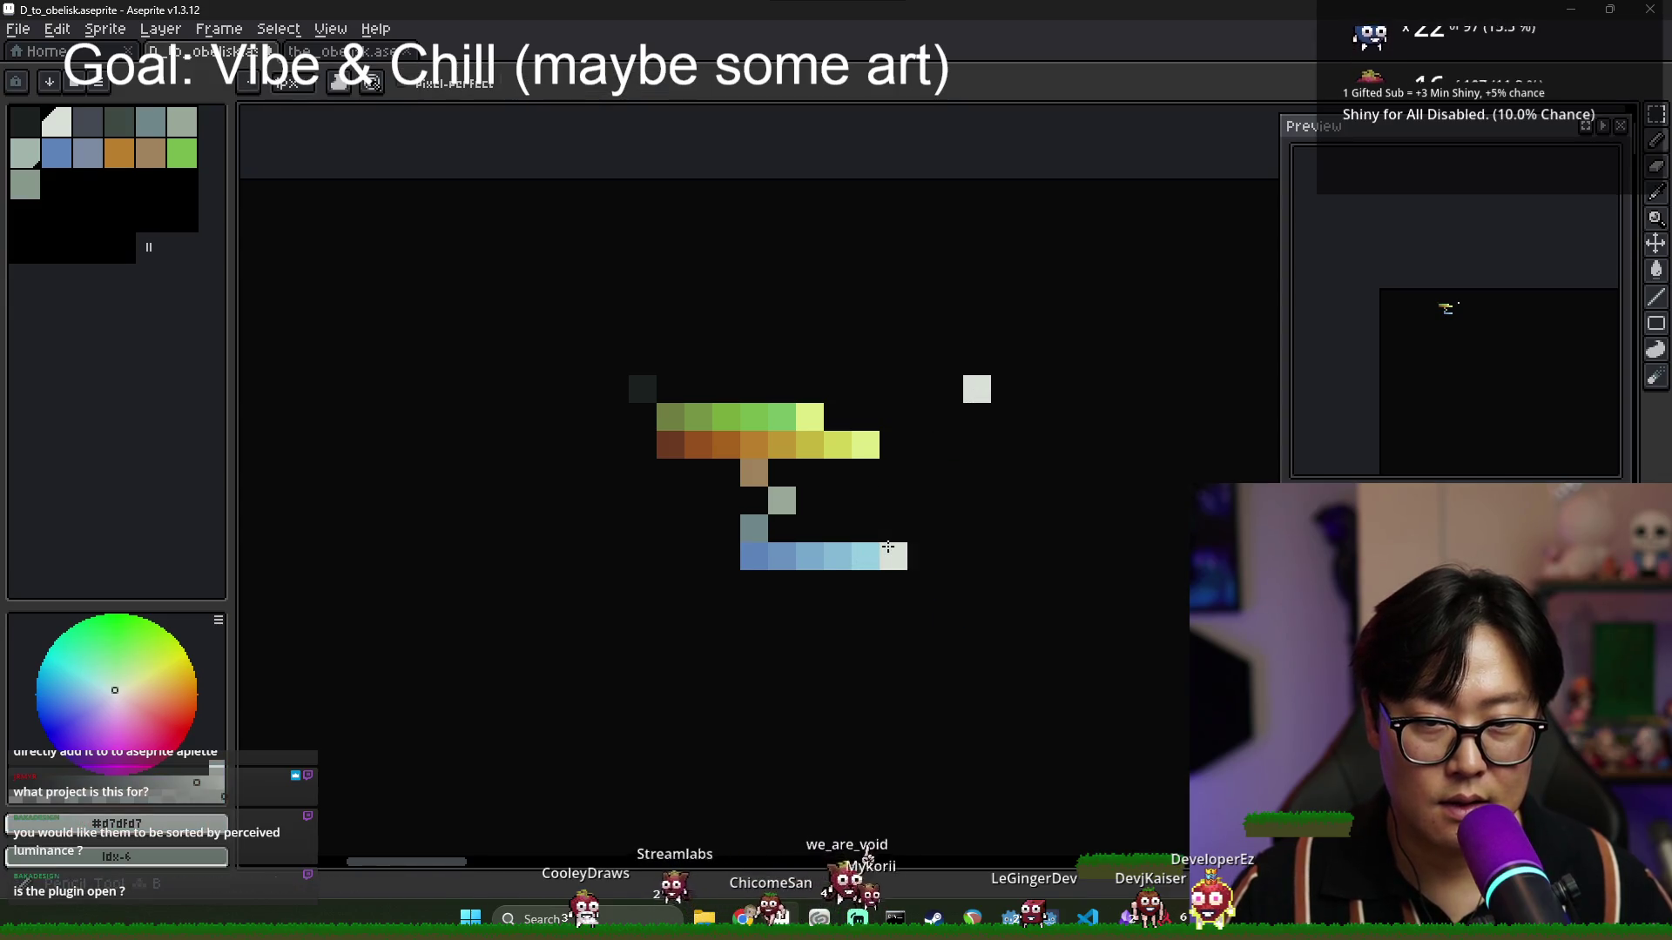
left_click_drag(895, 550, 895, 457)
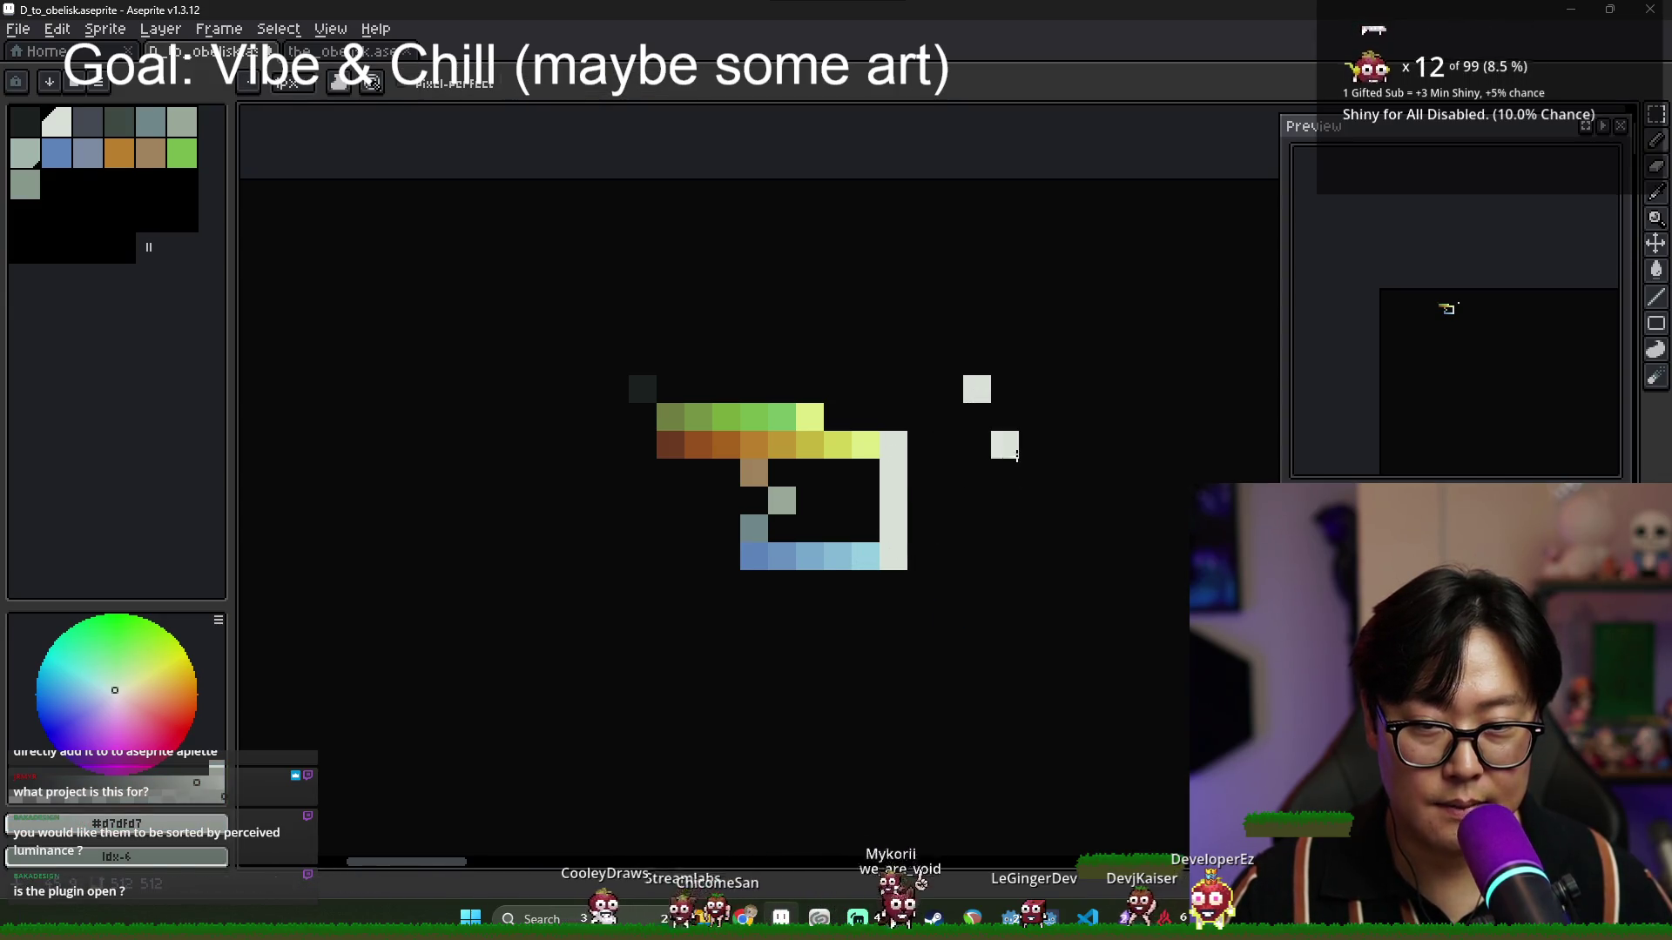
scroll(788, 500, "up", 2)
Extend the blue row leftward with more blue and a darker purple-blue at its start.
left_click(963, 567, "alt")
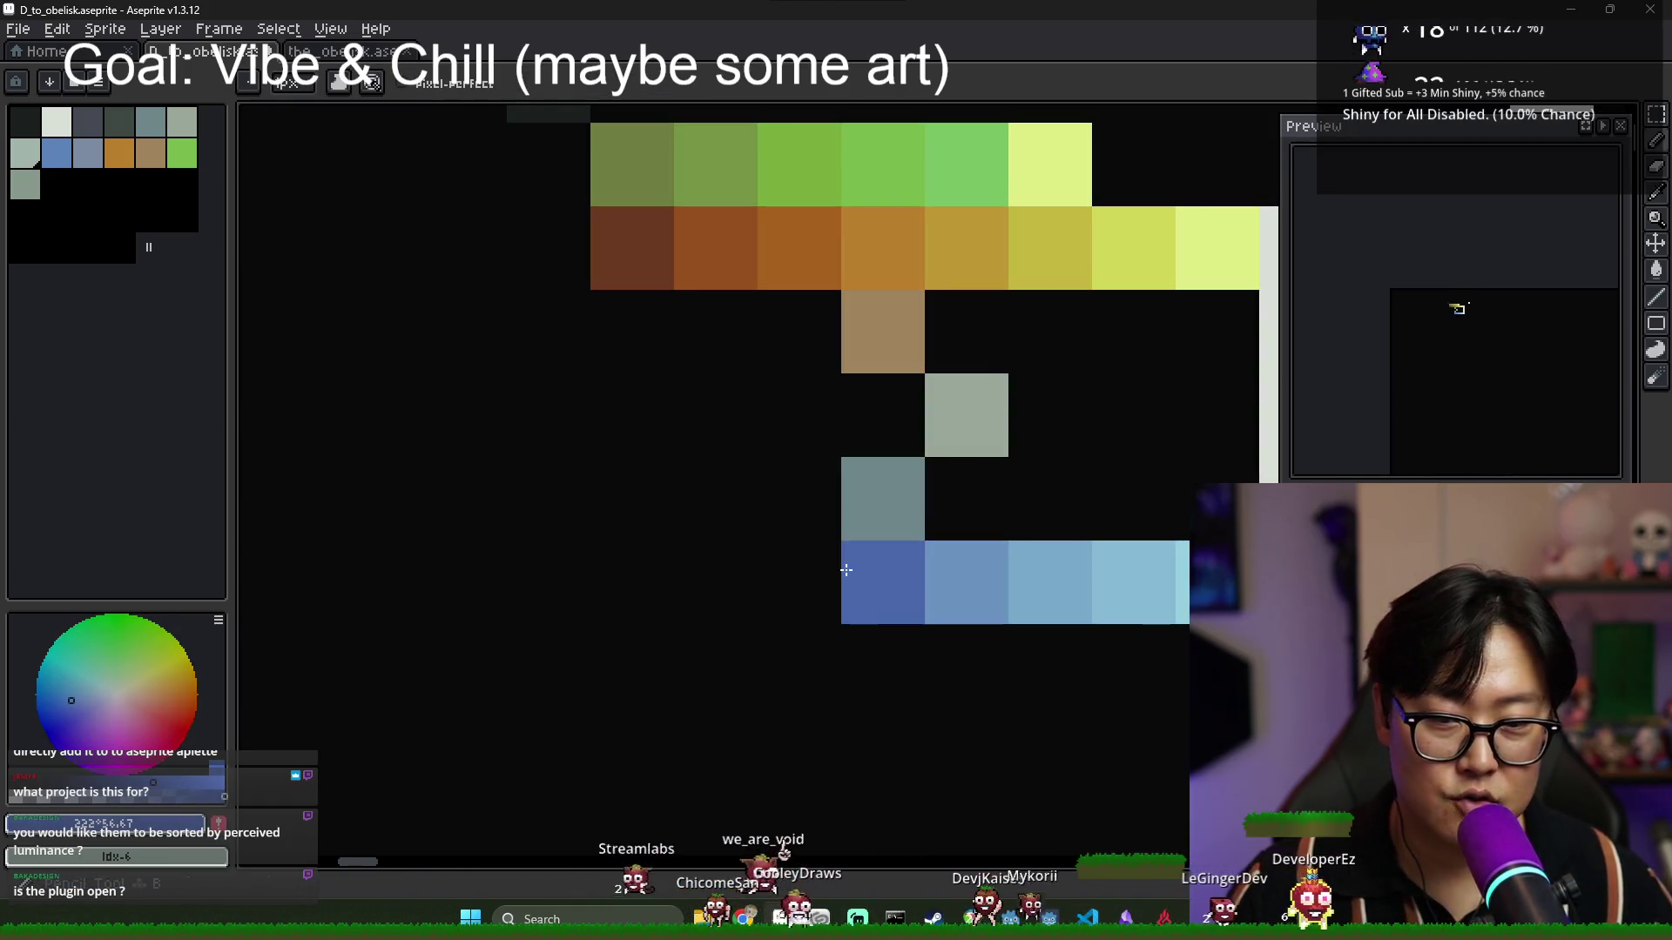
left_click(799, 582)
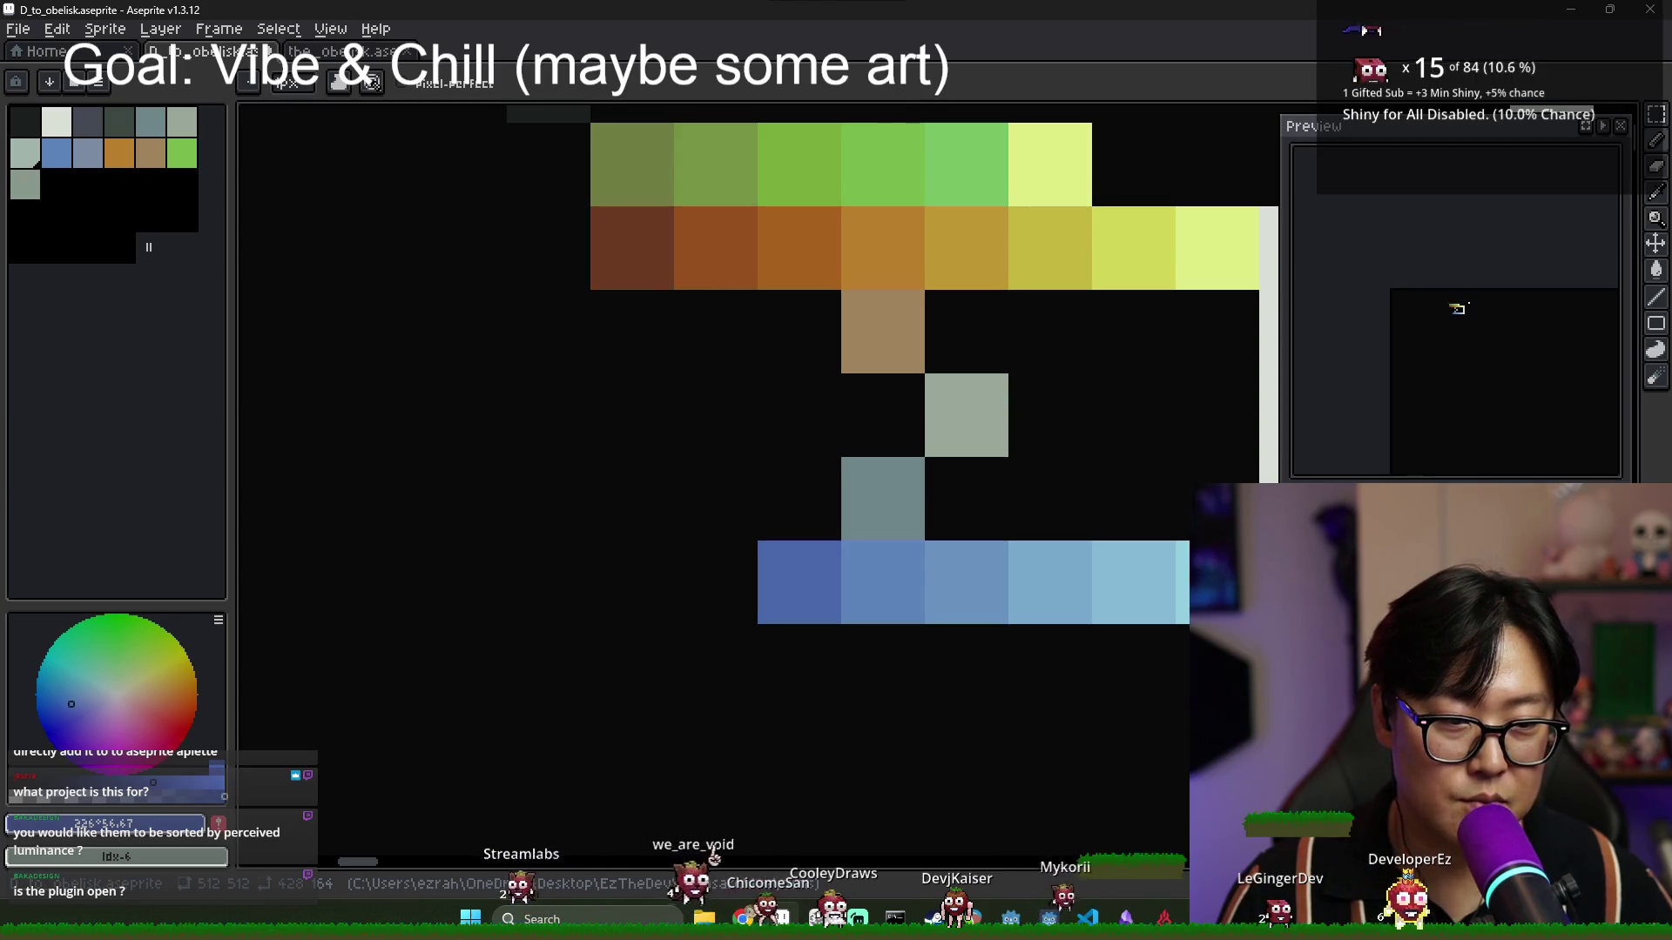
left_click(745, 579)
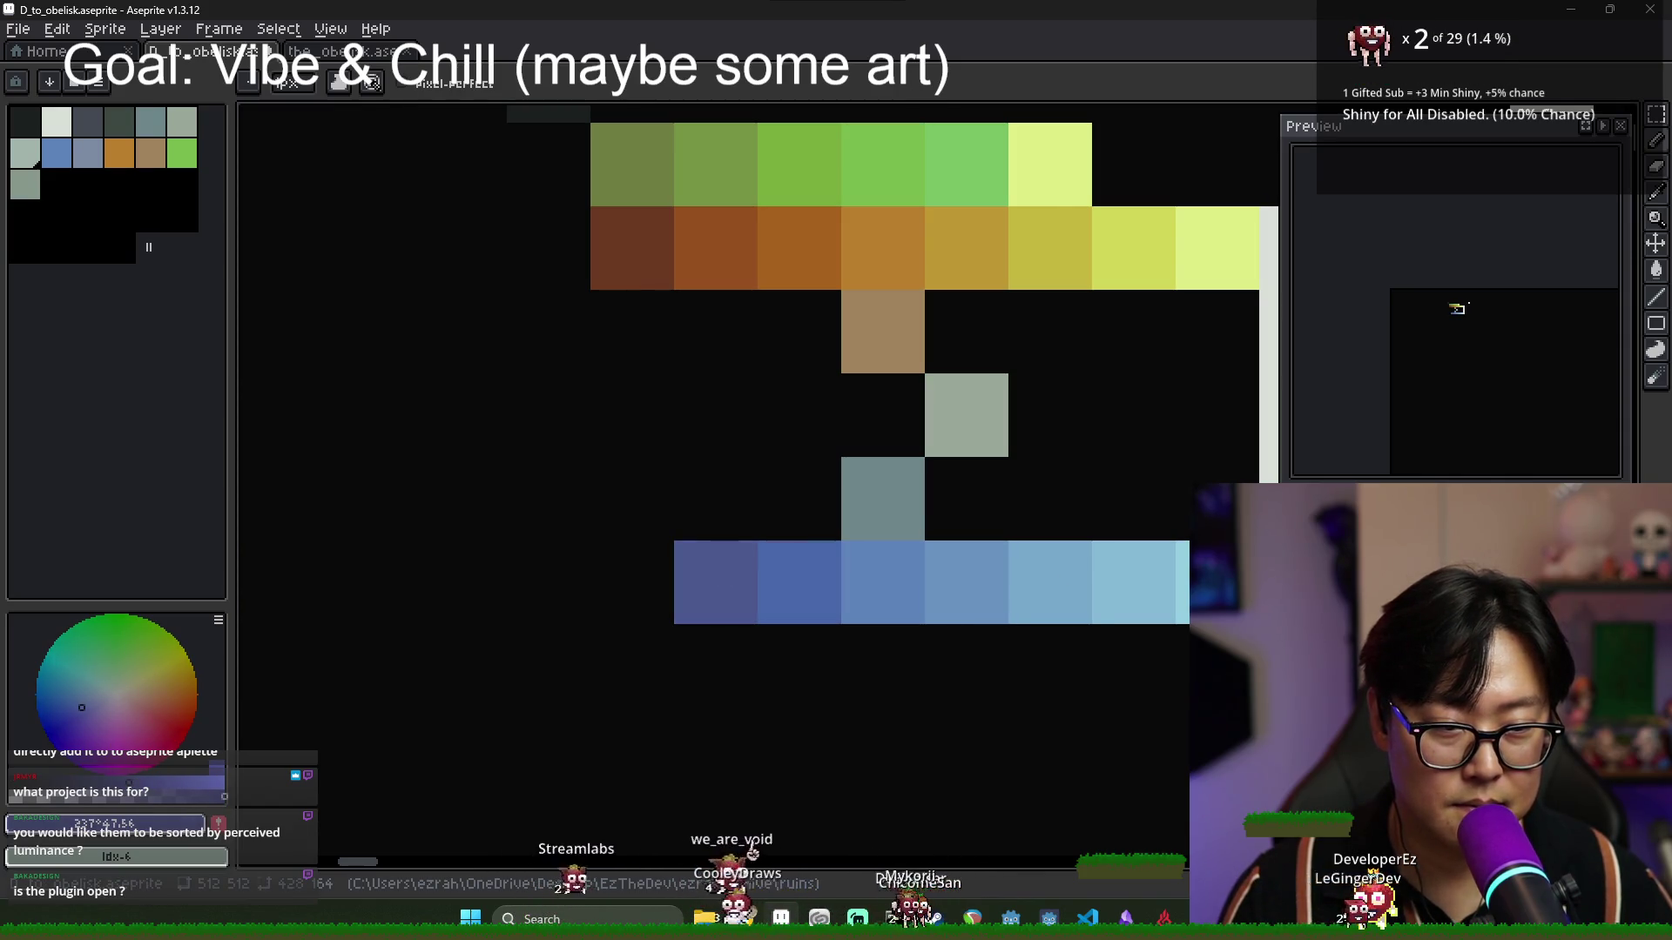
left_click_drag(129, 782, 105, 782)
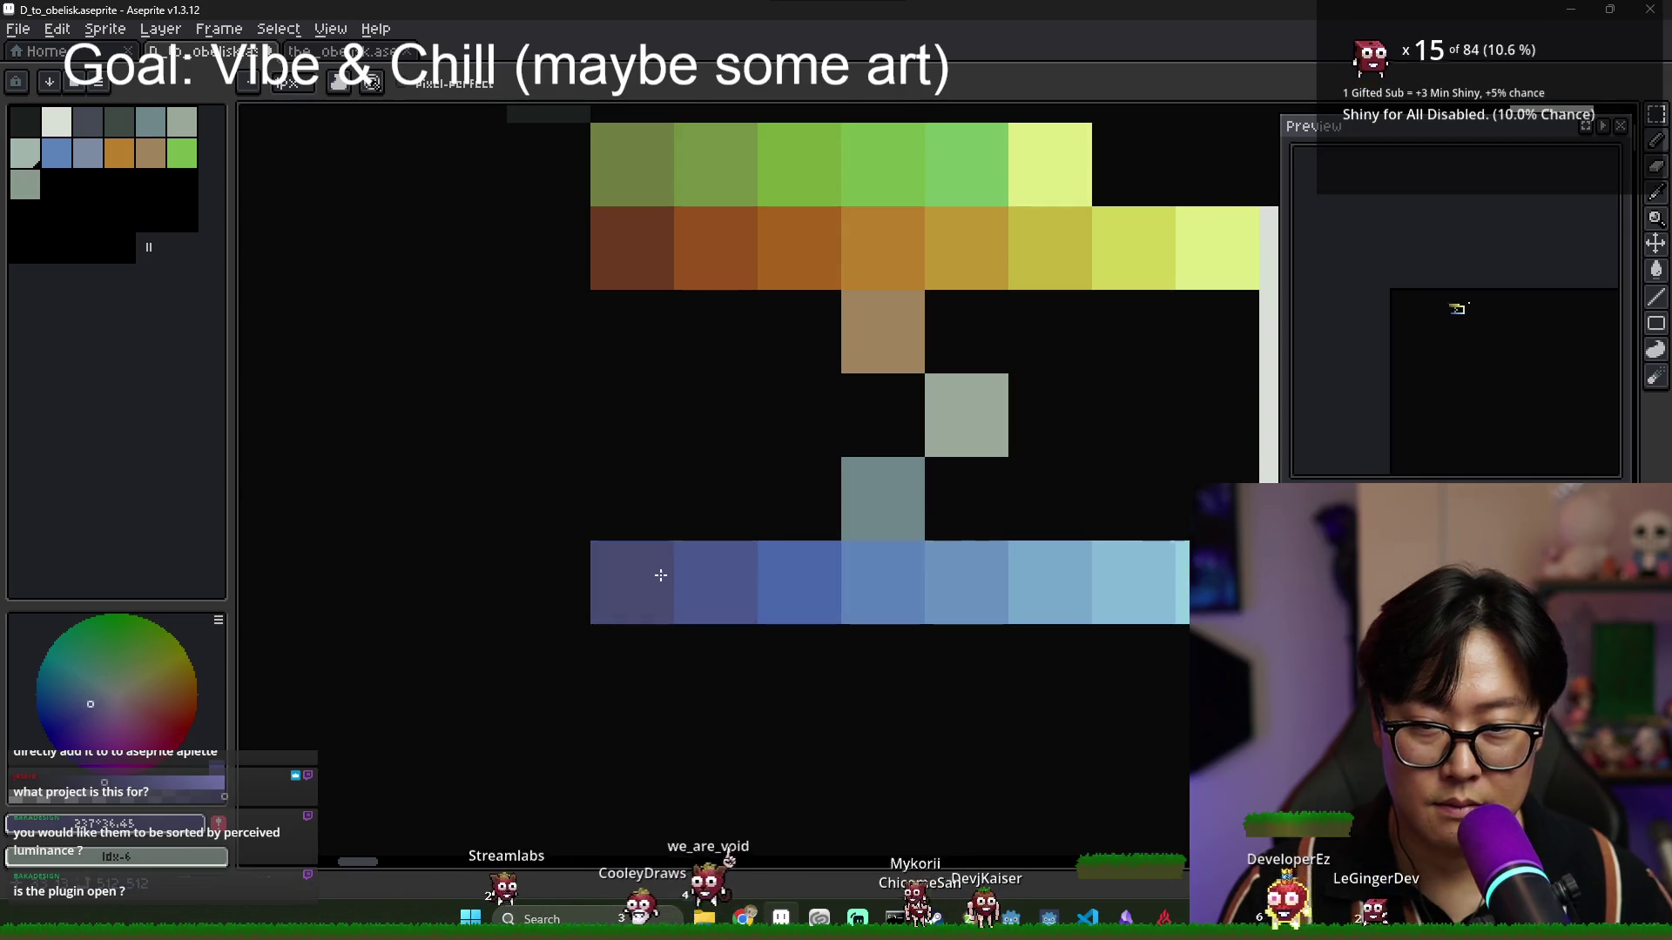
left_click(623, 570)
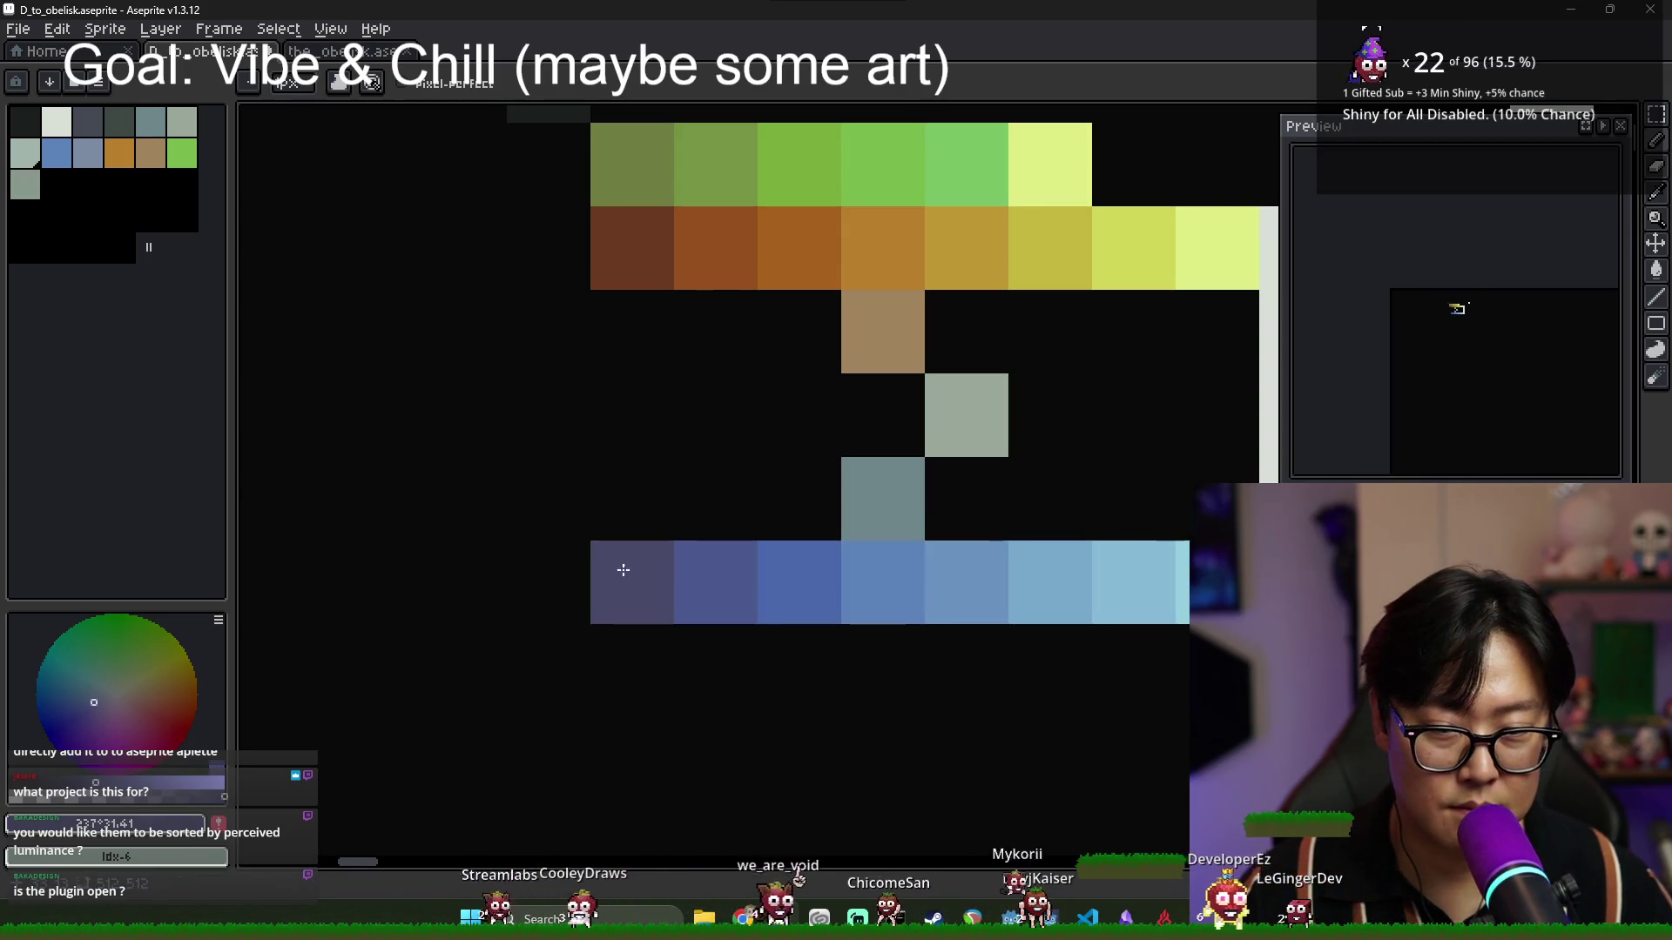
Sample the sprite's near-black and draw a dark column down the chart's left side.
scroll(718, 523, "down", 2)
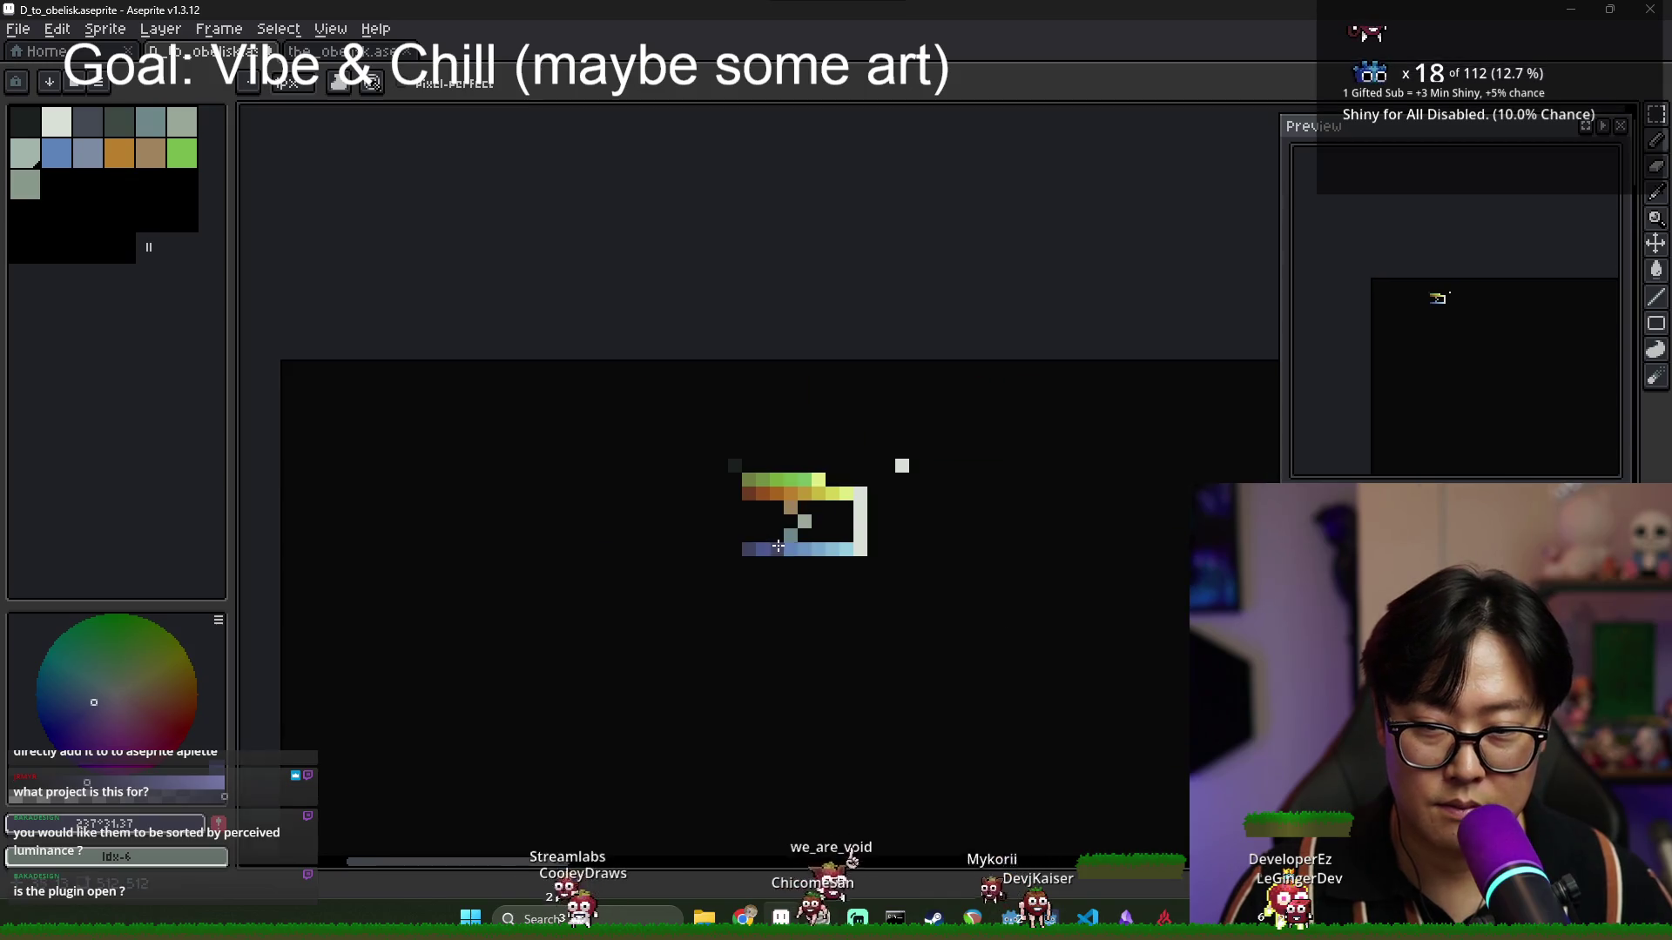
left_click(662, 376, "alt")
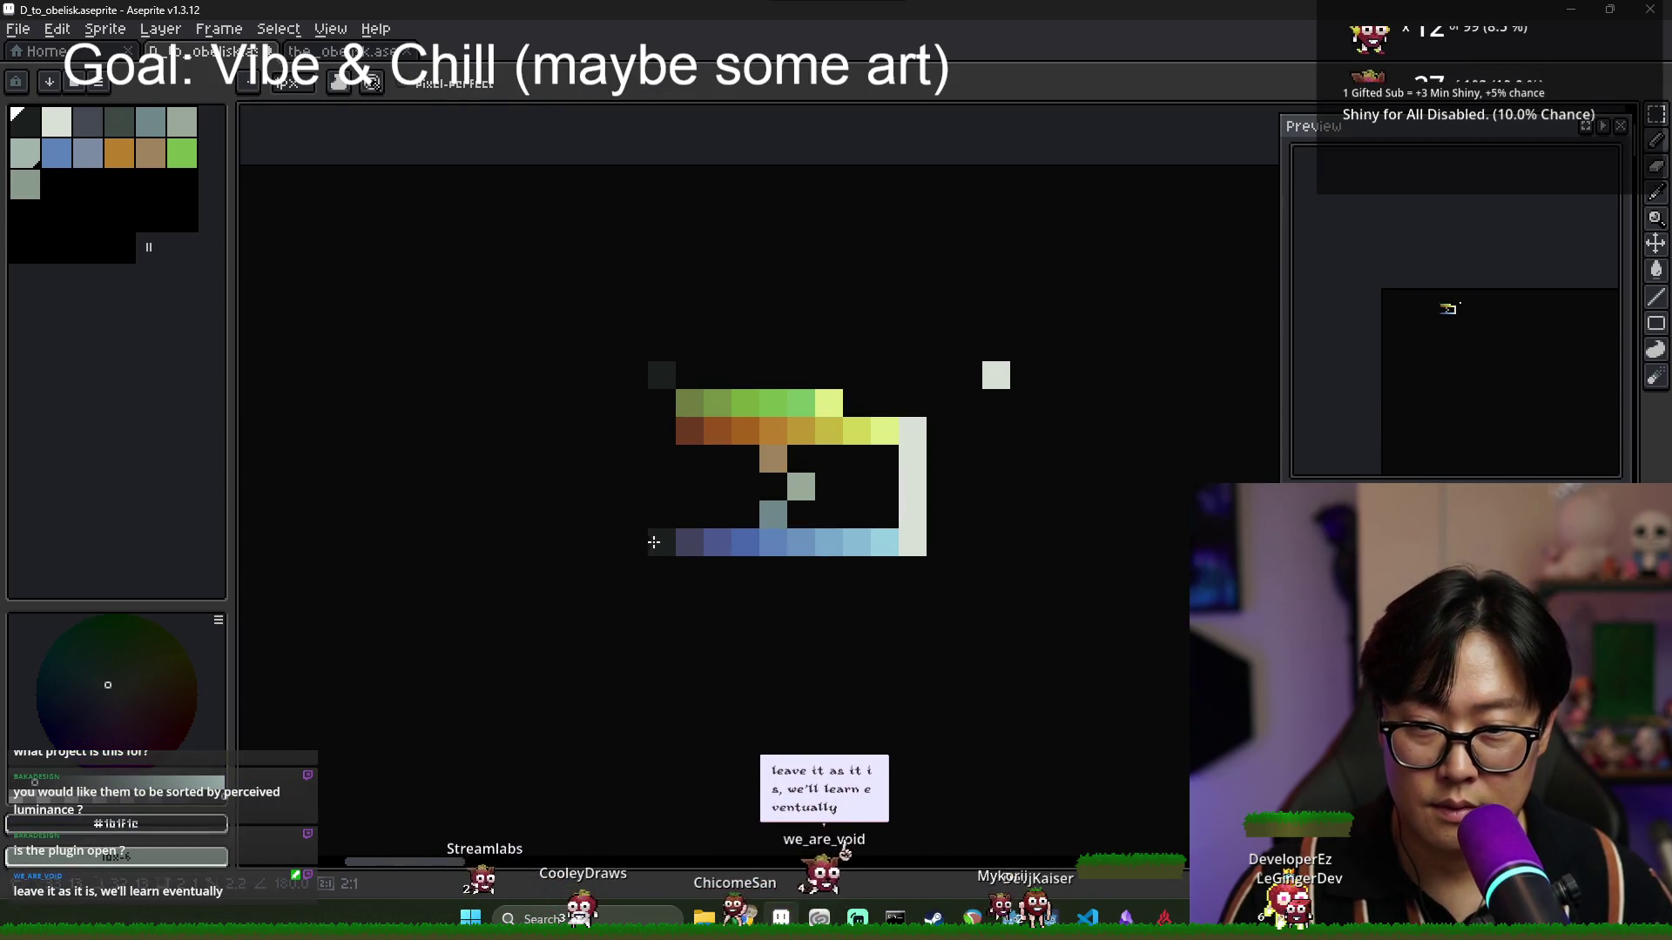
left_click_drag(663, 380, 662, 544)
scroll(679, 477, "up", 2)
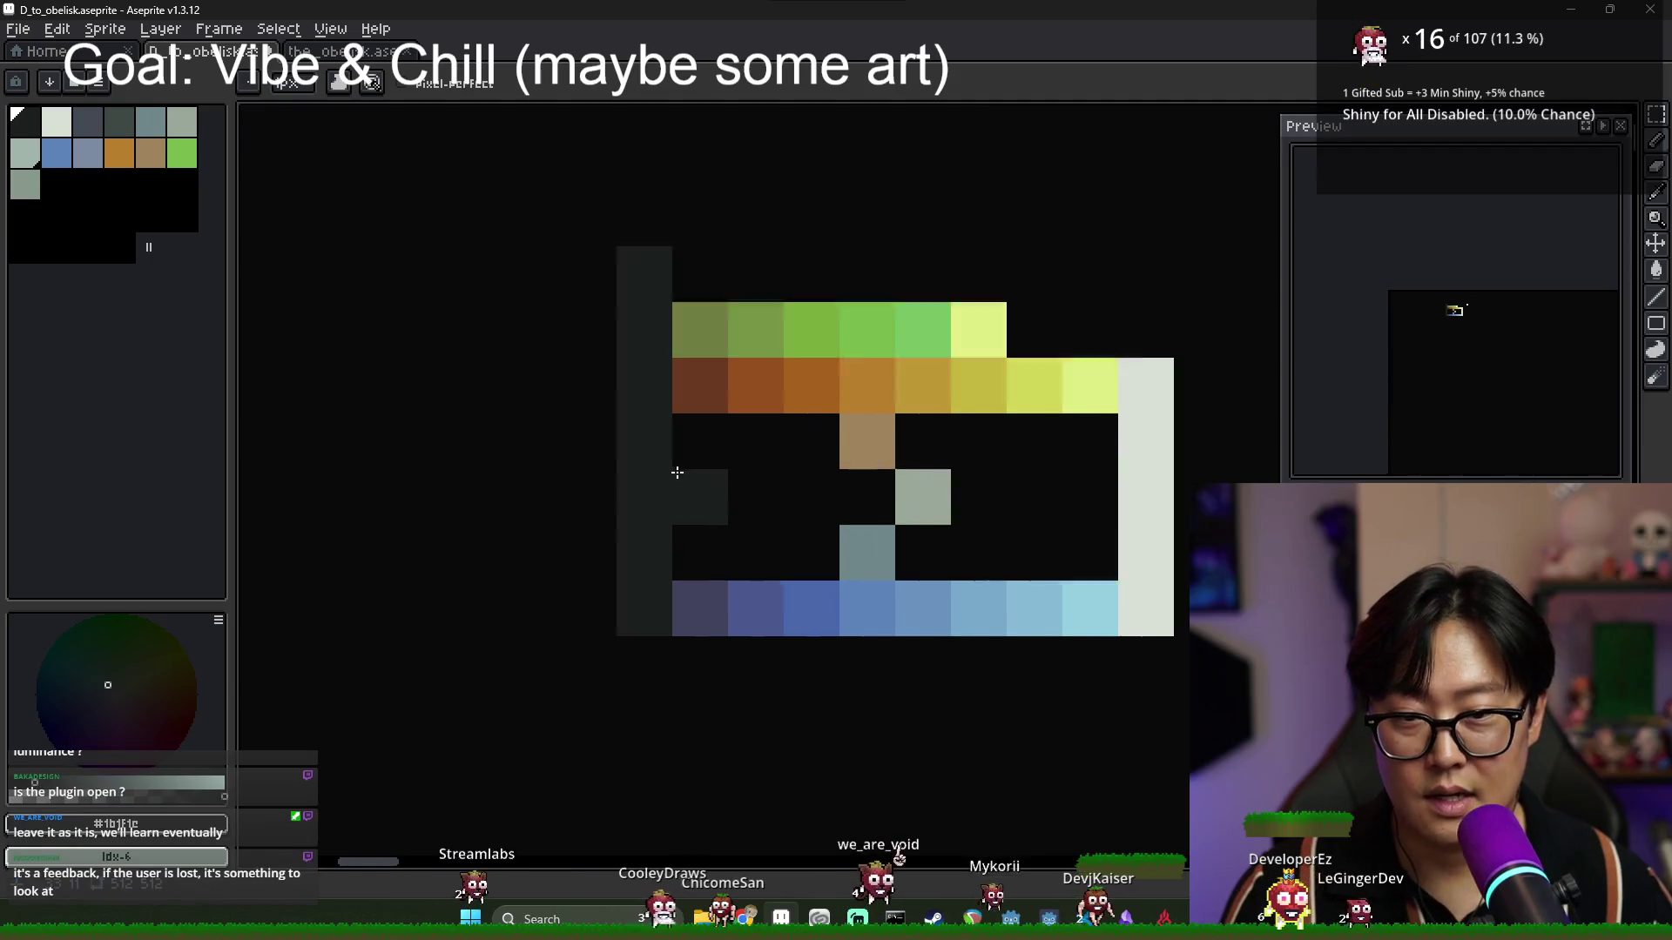
Paint a grey-green pixel beside the grey one and place dark slate pixels near the tan and grey-blue.
left_click_drag(1026, 496, 784, 478)
left_click(724, 485)
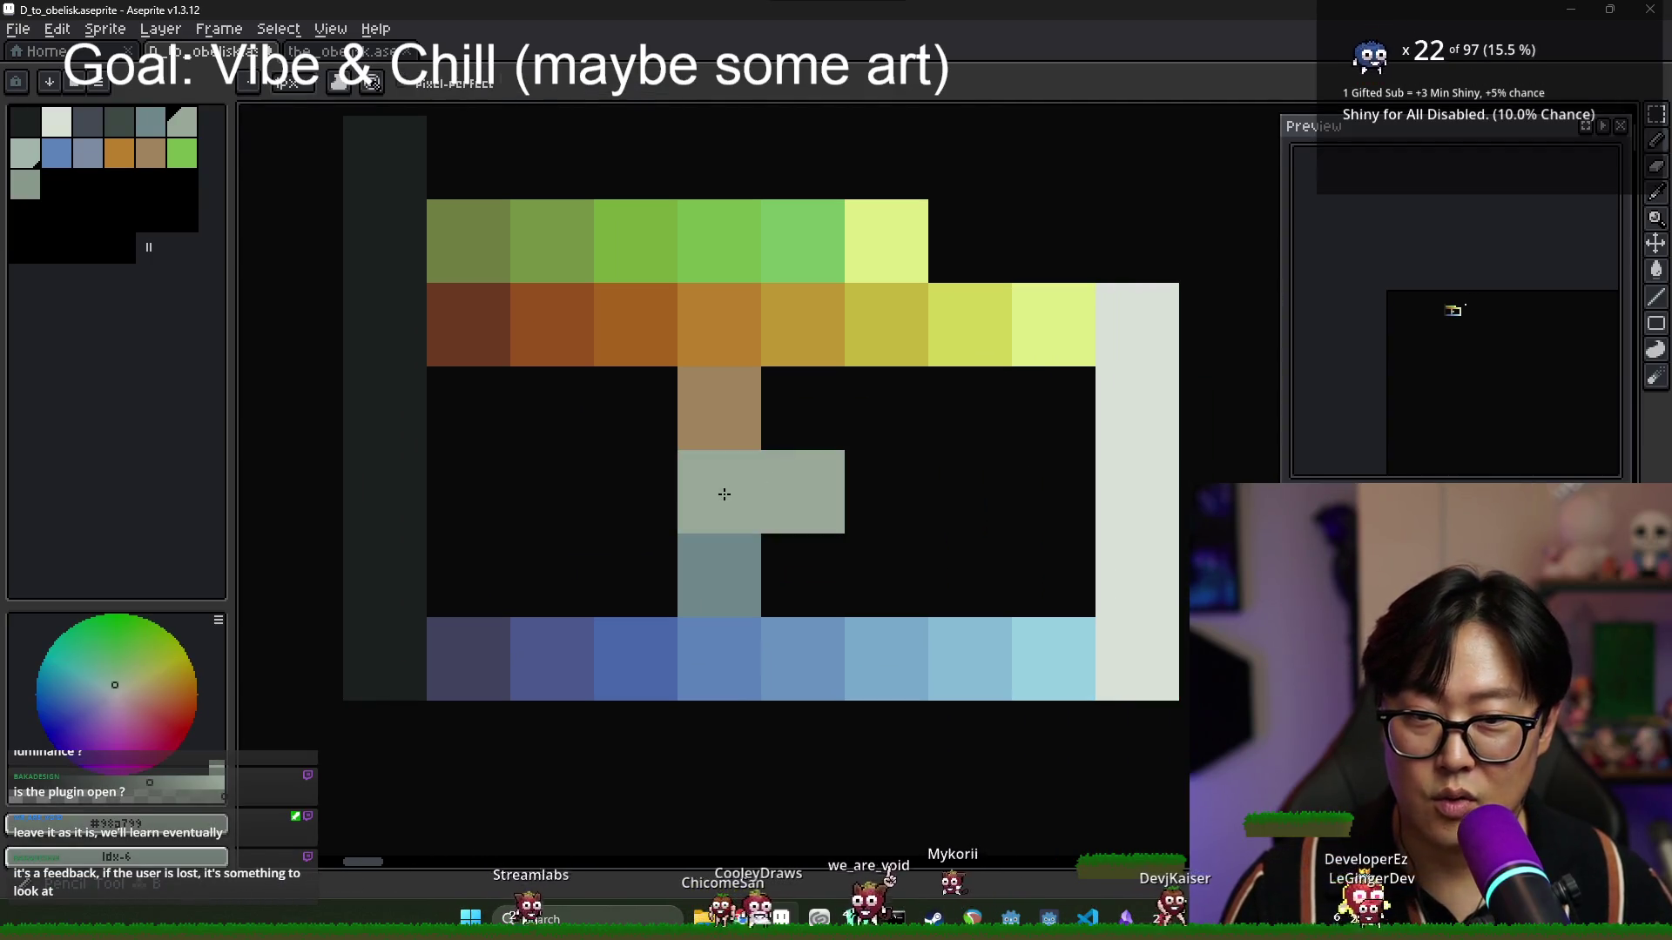
key("e")
scroll(821, 554, "down", 1)
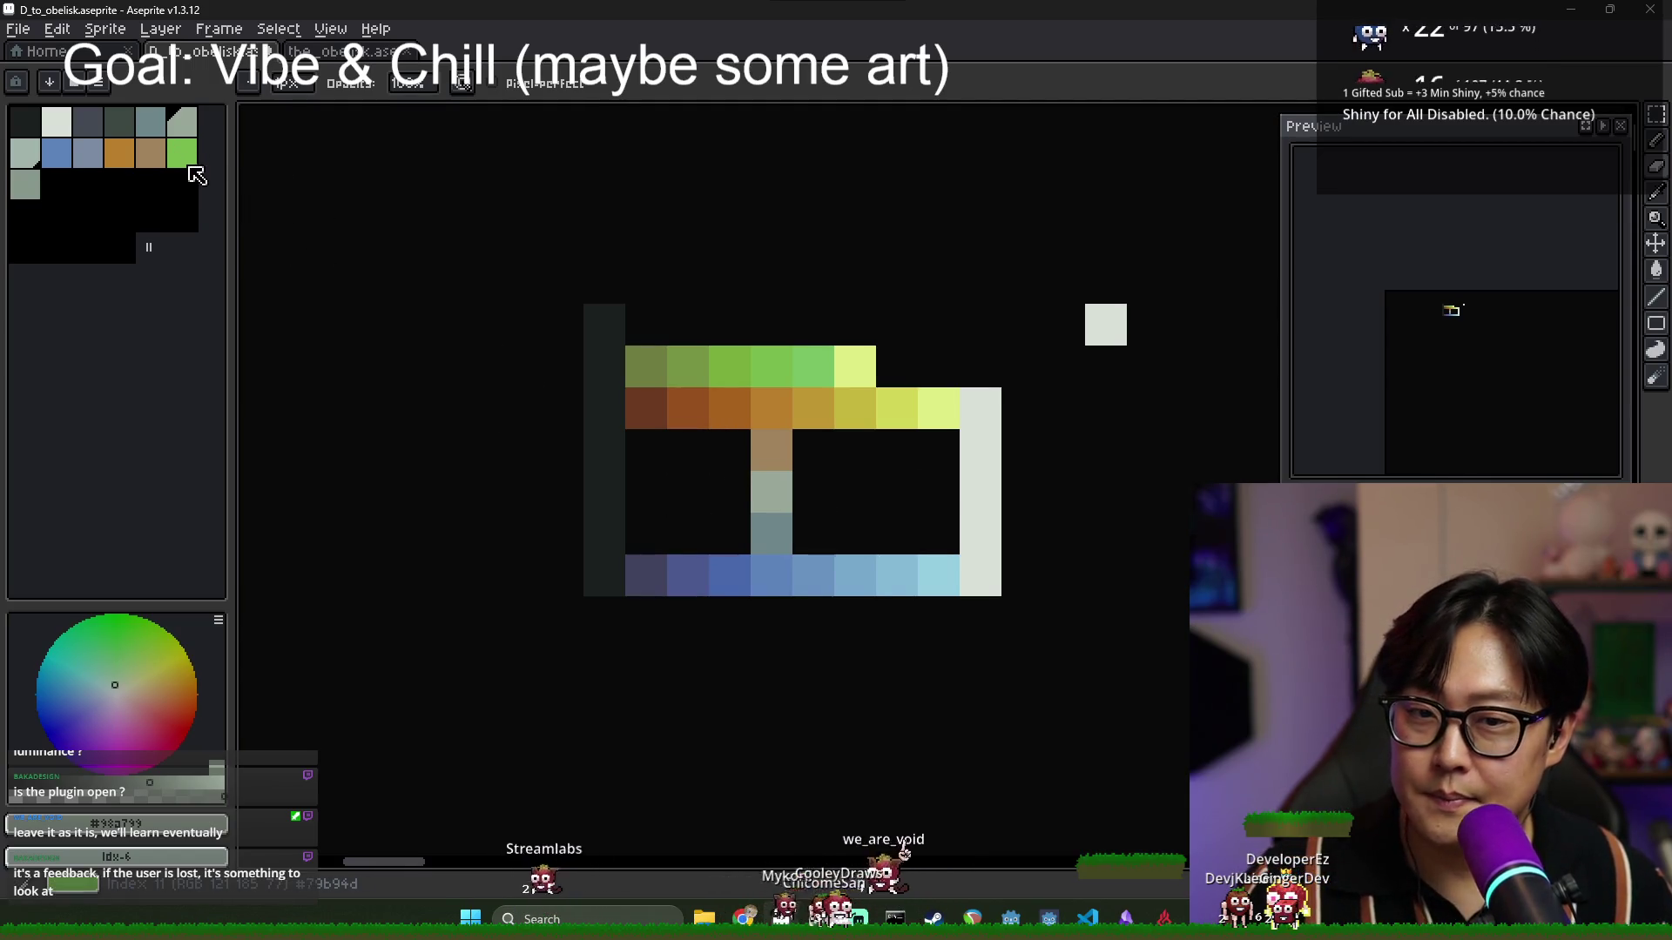
left_click(89, 131)
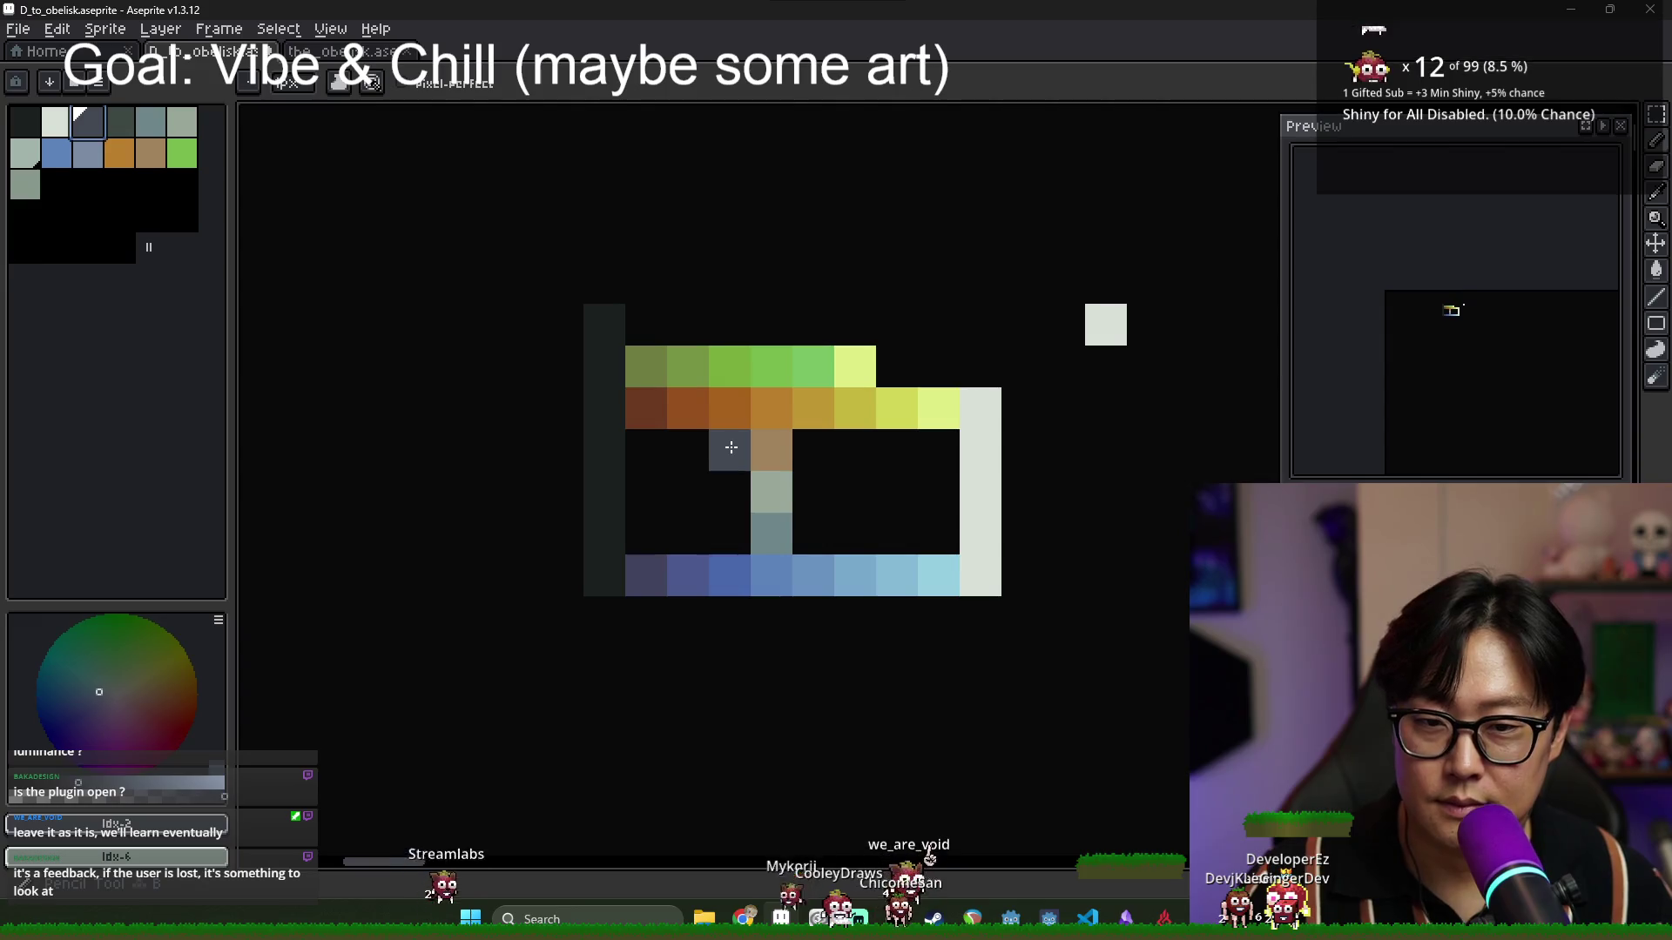
left_click(655, 545)
left_click(730, 532)
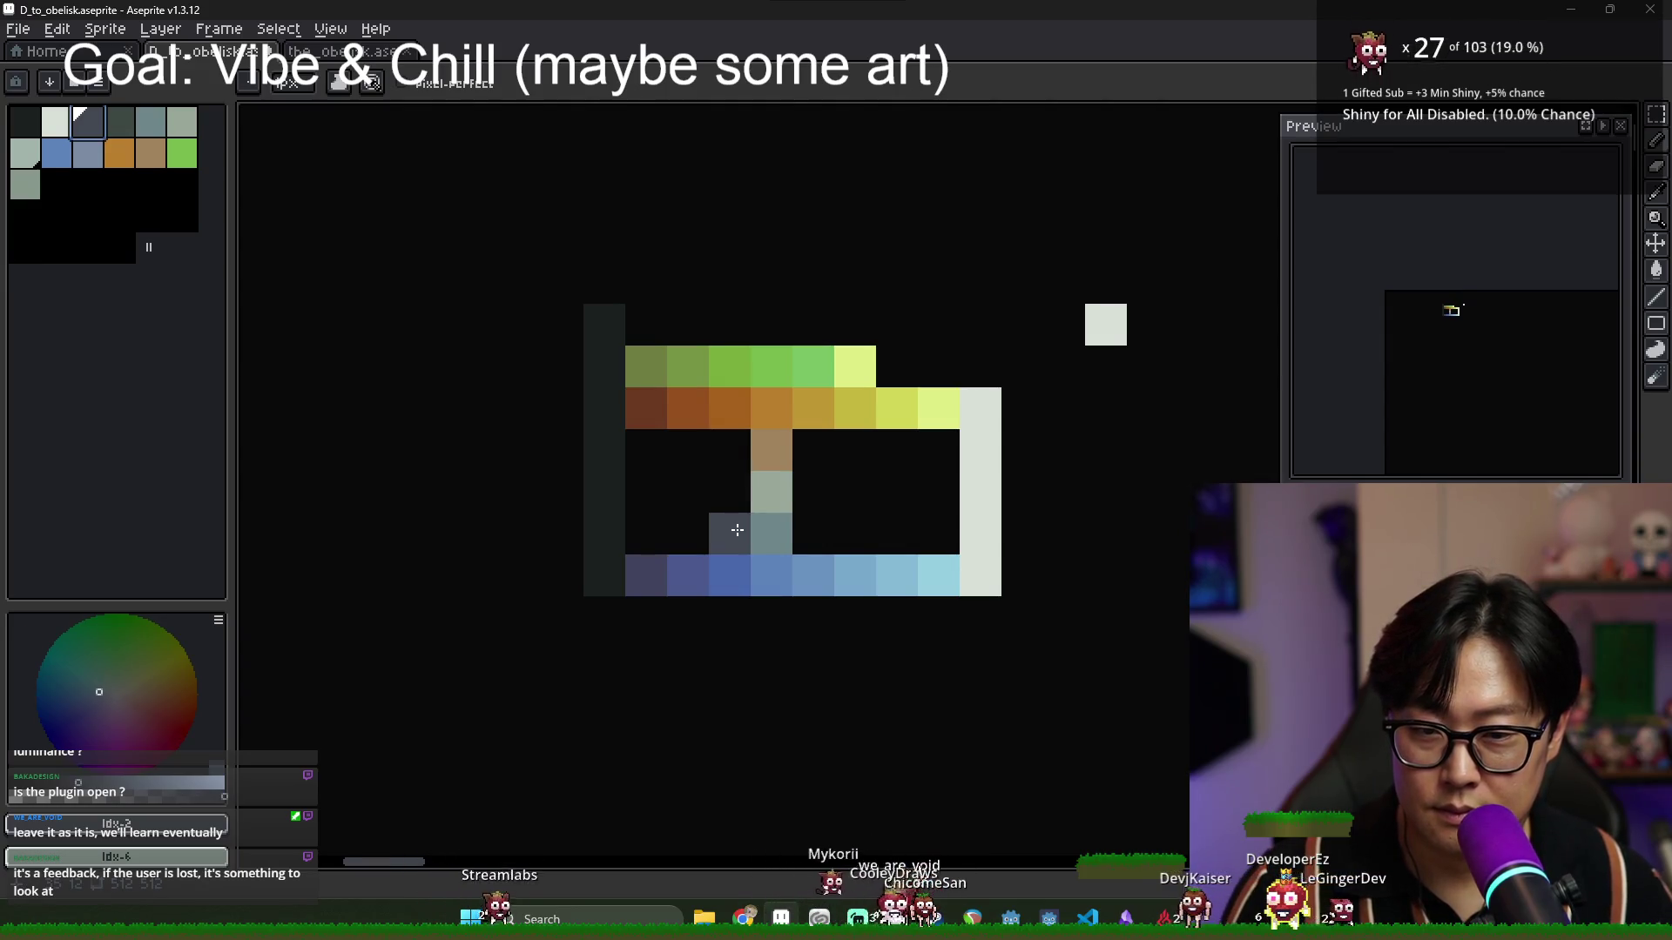
Move the grey-blue pixel up into the new grey row and clear the leftover slate and grey-blue pixels.
right_click(730, 533)
left_click(772, 533, "alt")
left_click(730, 492)
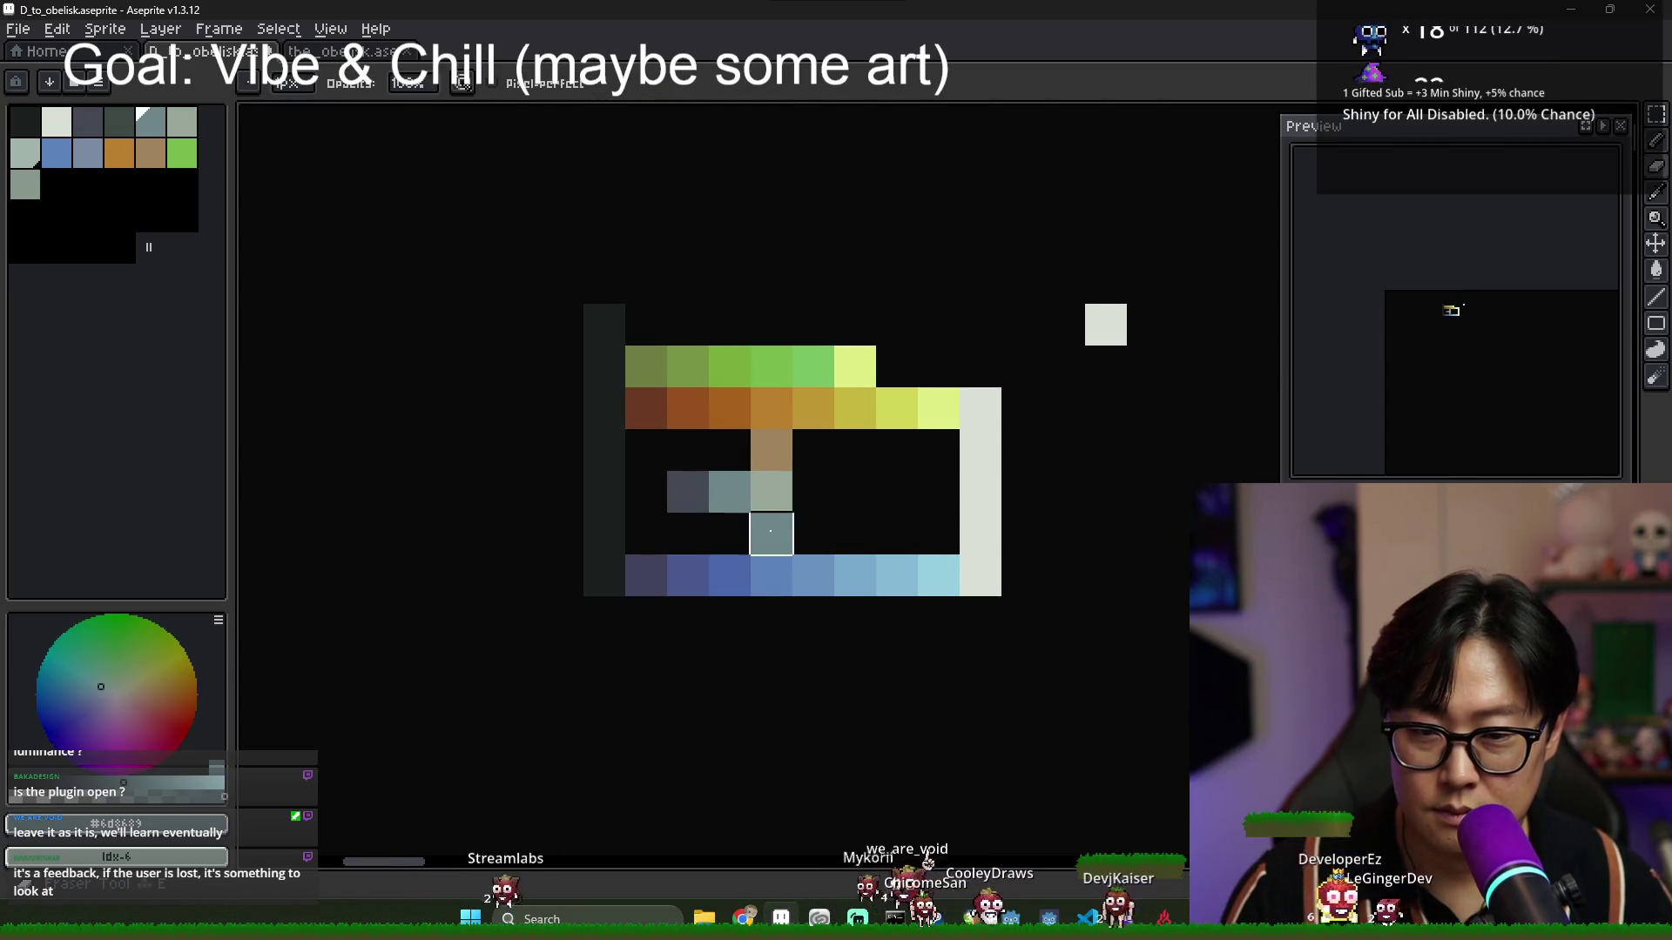
right_click(771, 533)
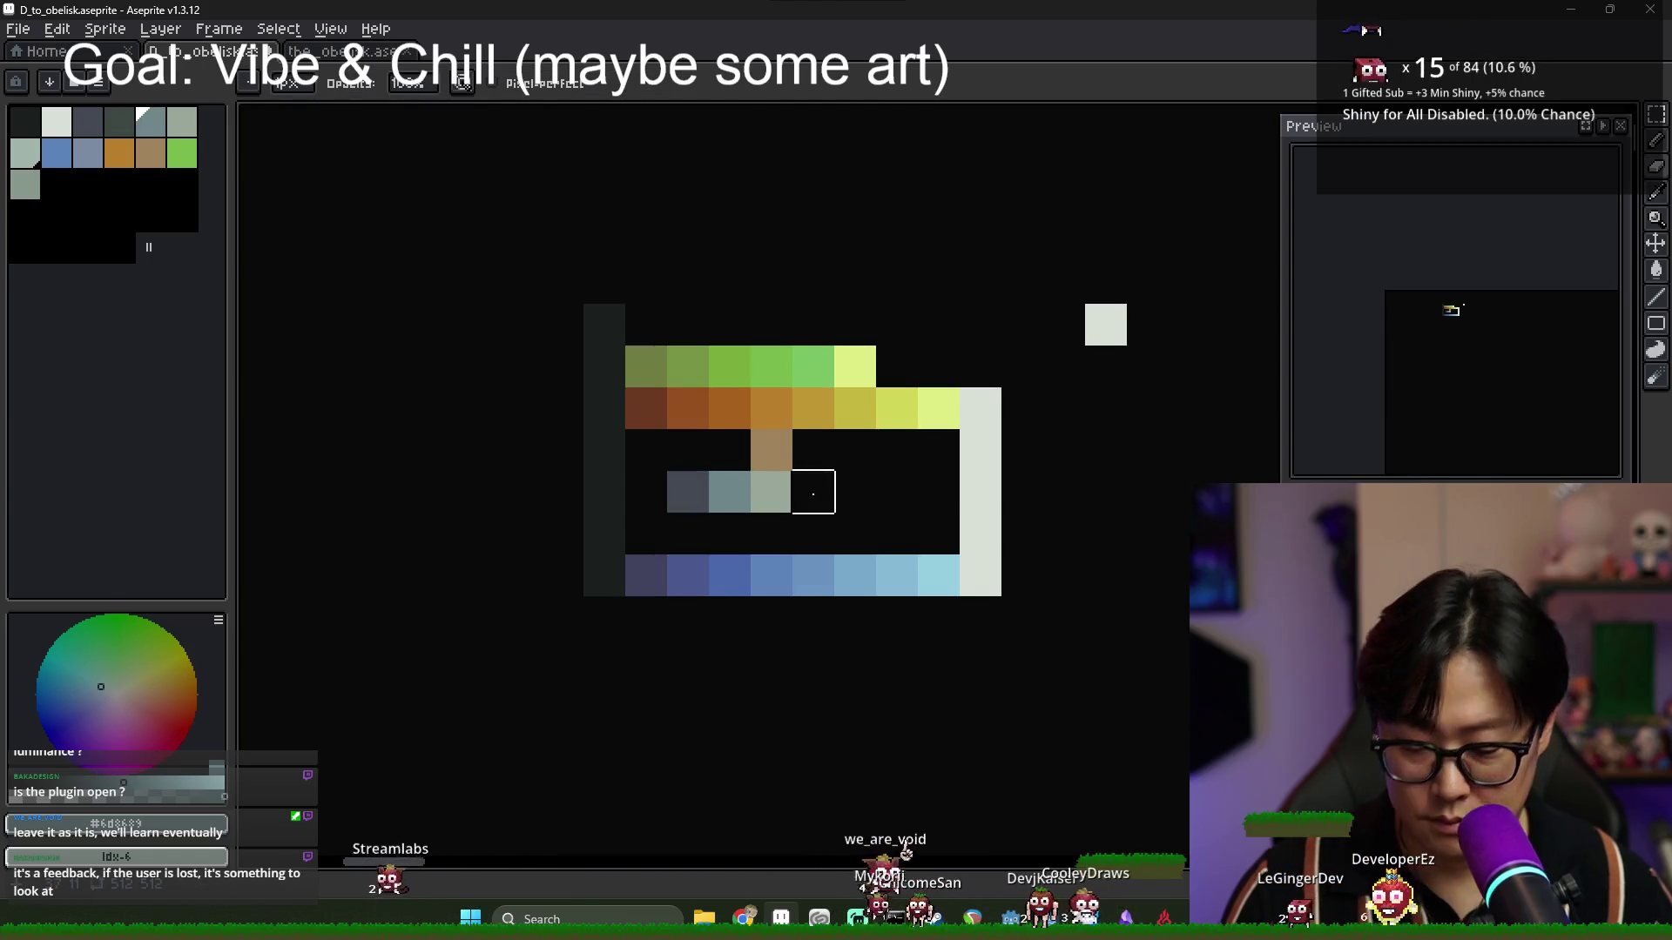
key("Tab")
scroll(813, 520, "down", 2)
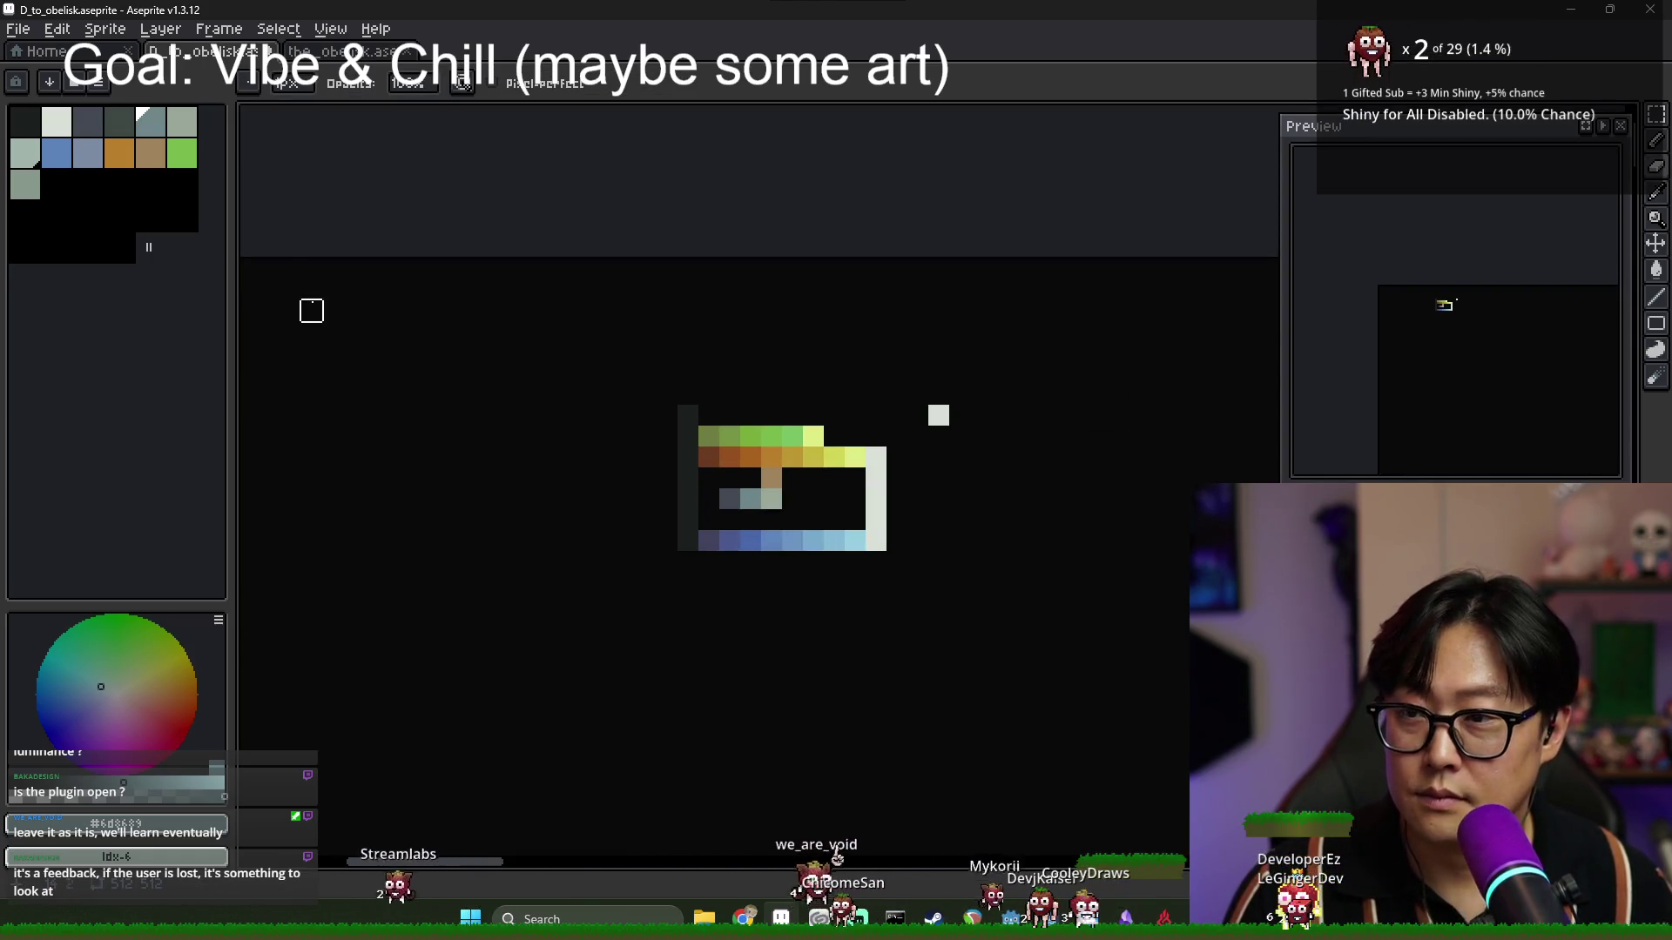
key("Tab")
scroll(688, 462, "up", 2)
Paint grey-green at the grey row's right end.
left_click(795, 597, "alt")
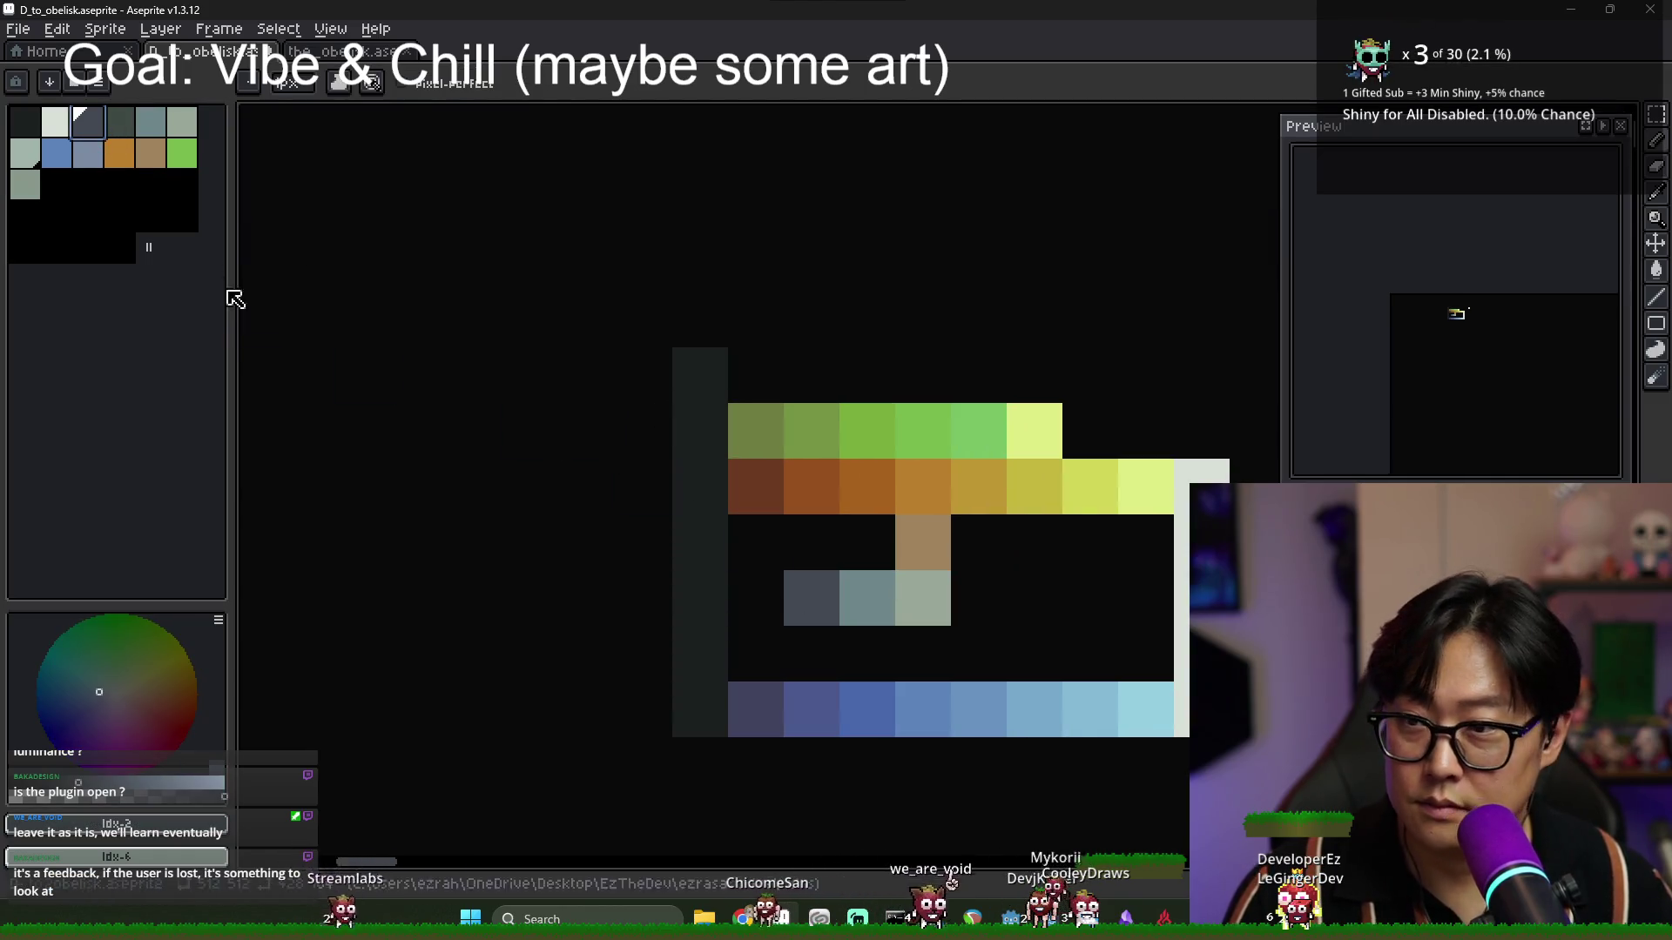
left_click(25, 184)
left_click(871, 523)
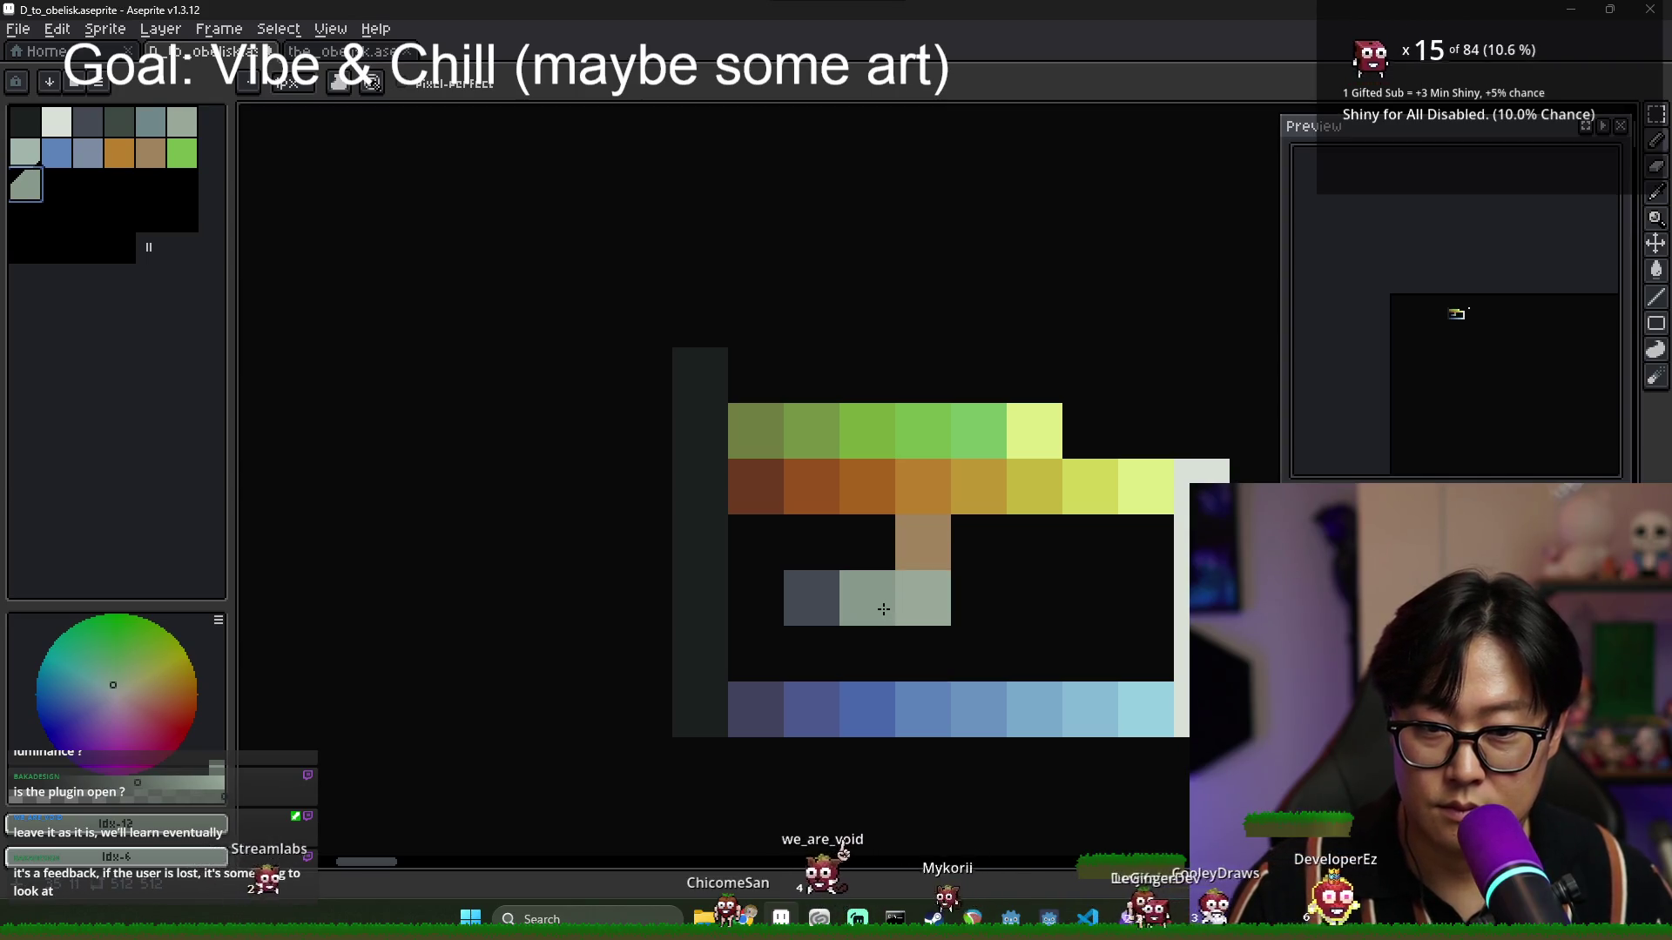
key("Tab")
scroll(947, 566, "down", 2)
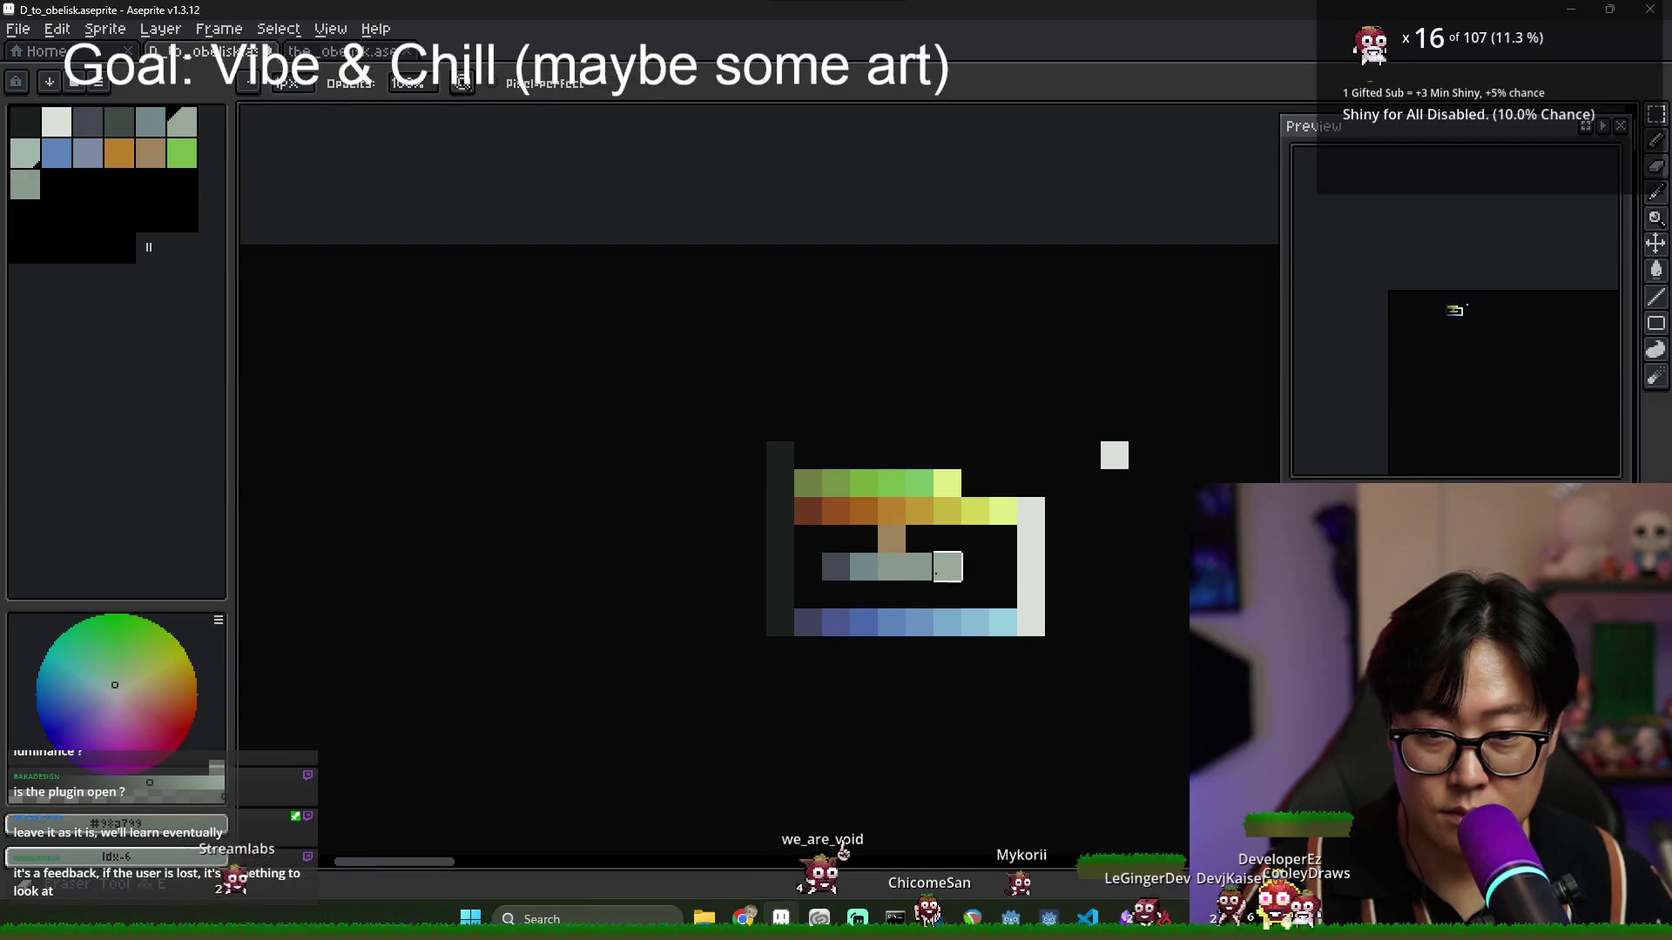
scroll(947, 567, "down", 1)
key("Tab")
scroll(745, 553, "up", 2)
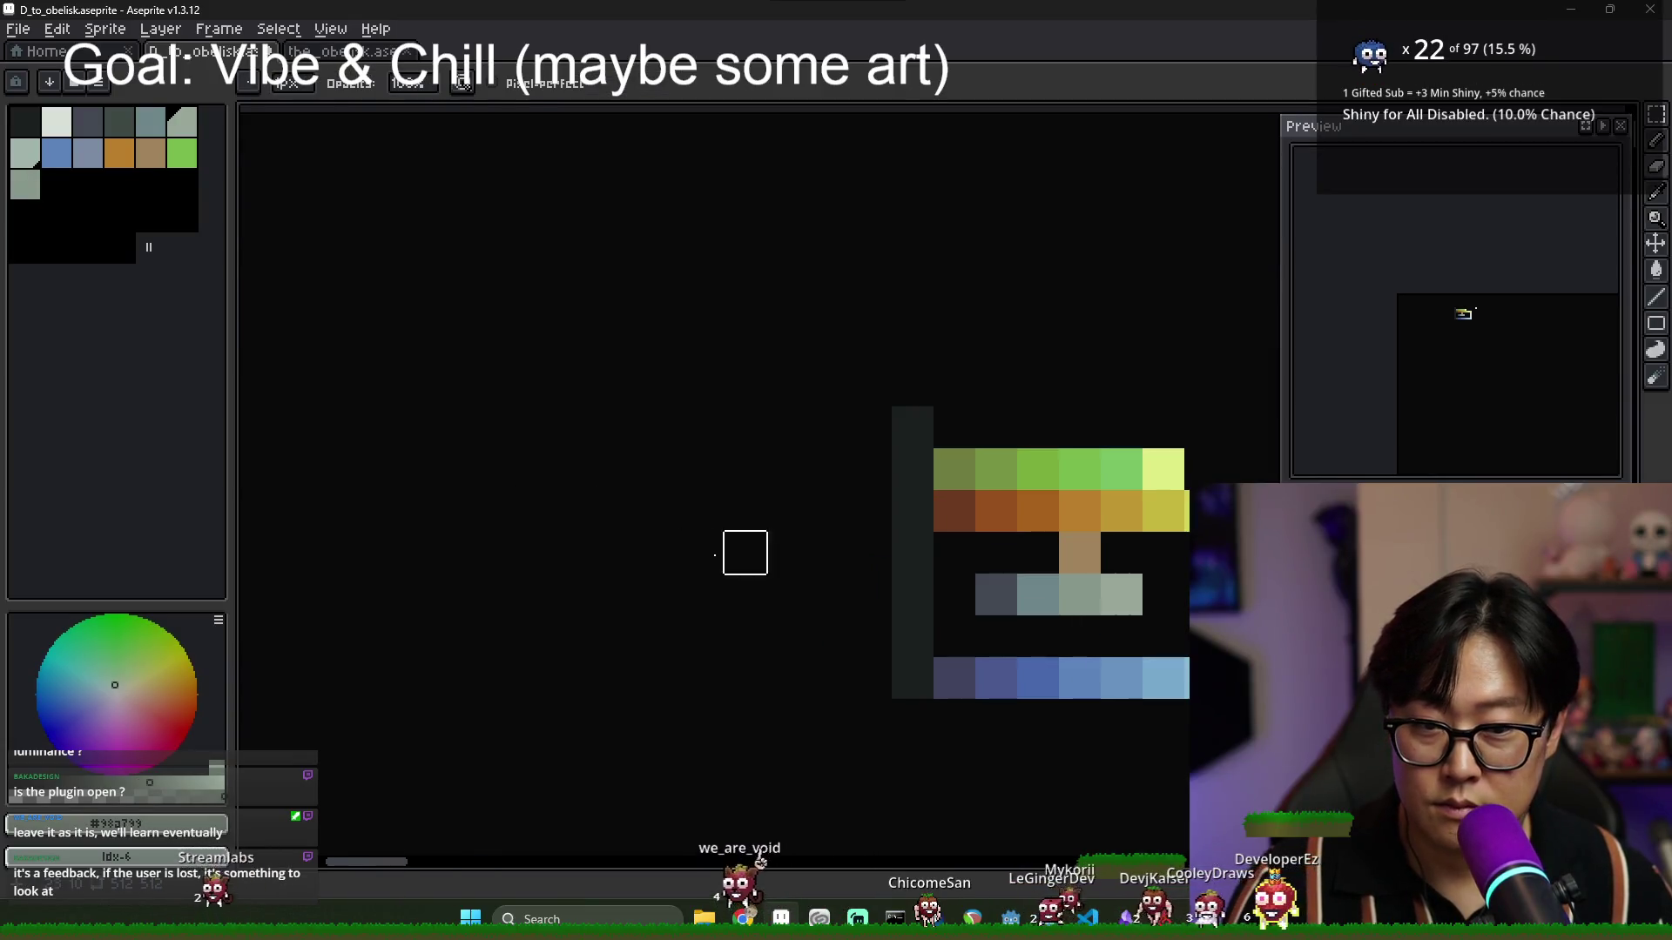
scroll(714, 555, "down", 1)
scroll(416, 311, "up", 1)
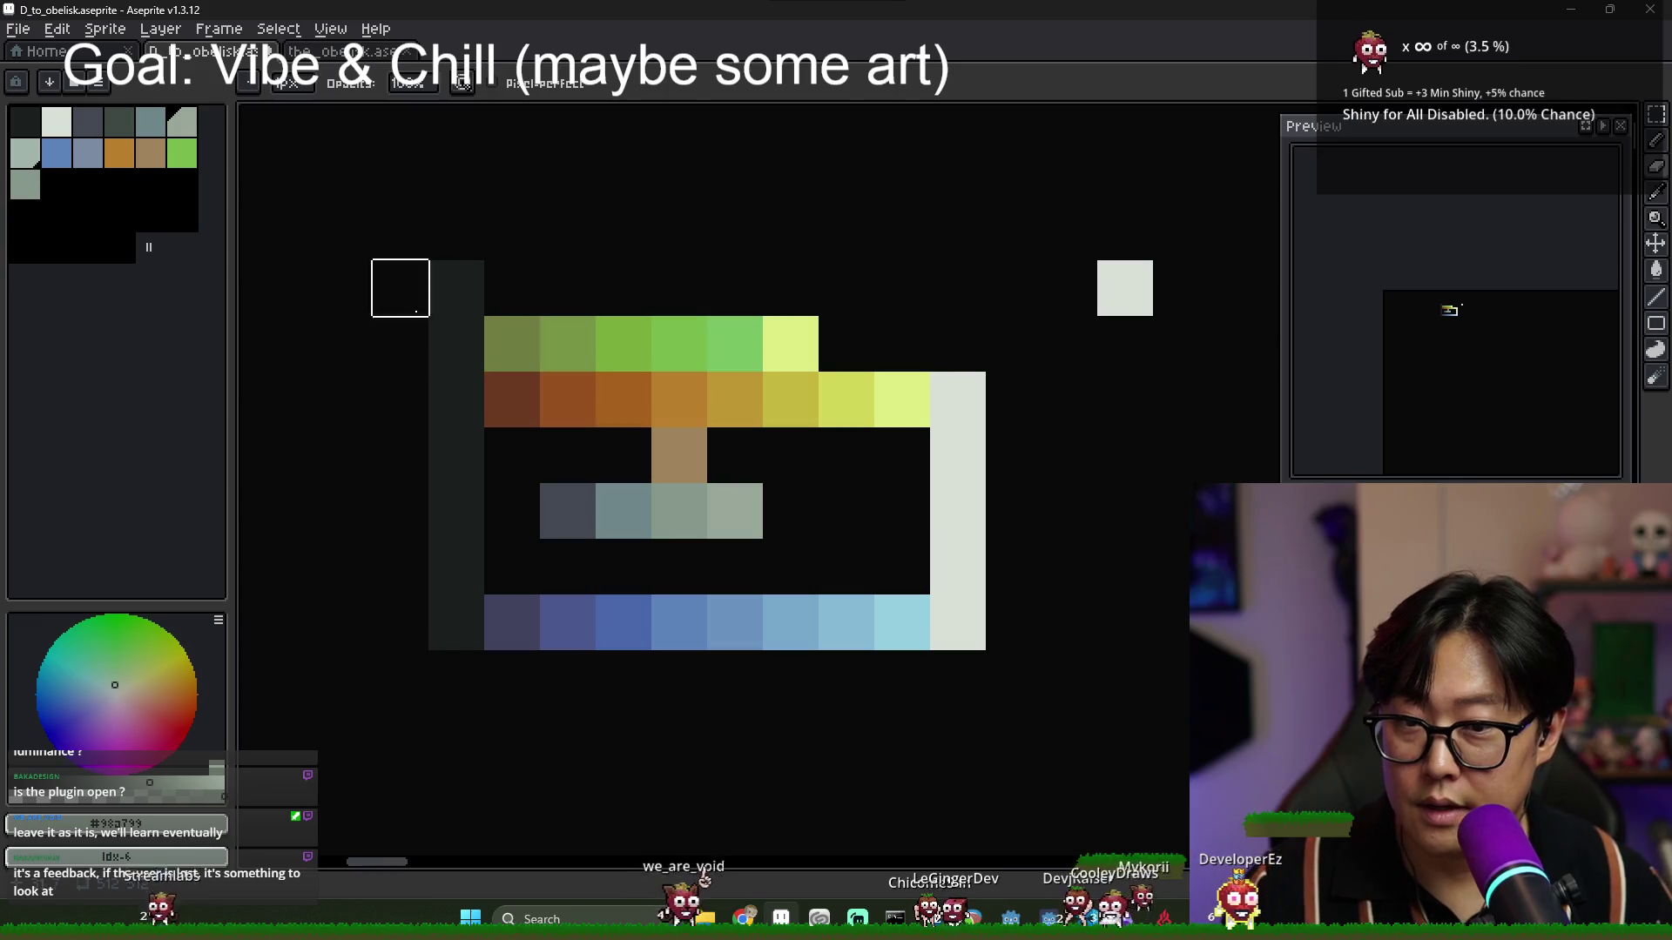
Extend the grey row with a sampled grey and a lighter grey.
left_click(673, 515, "alt")
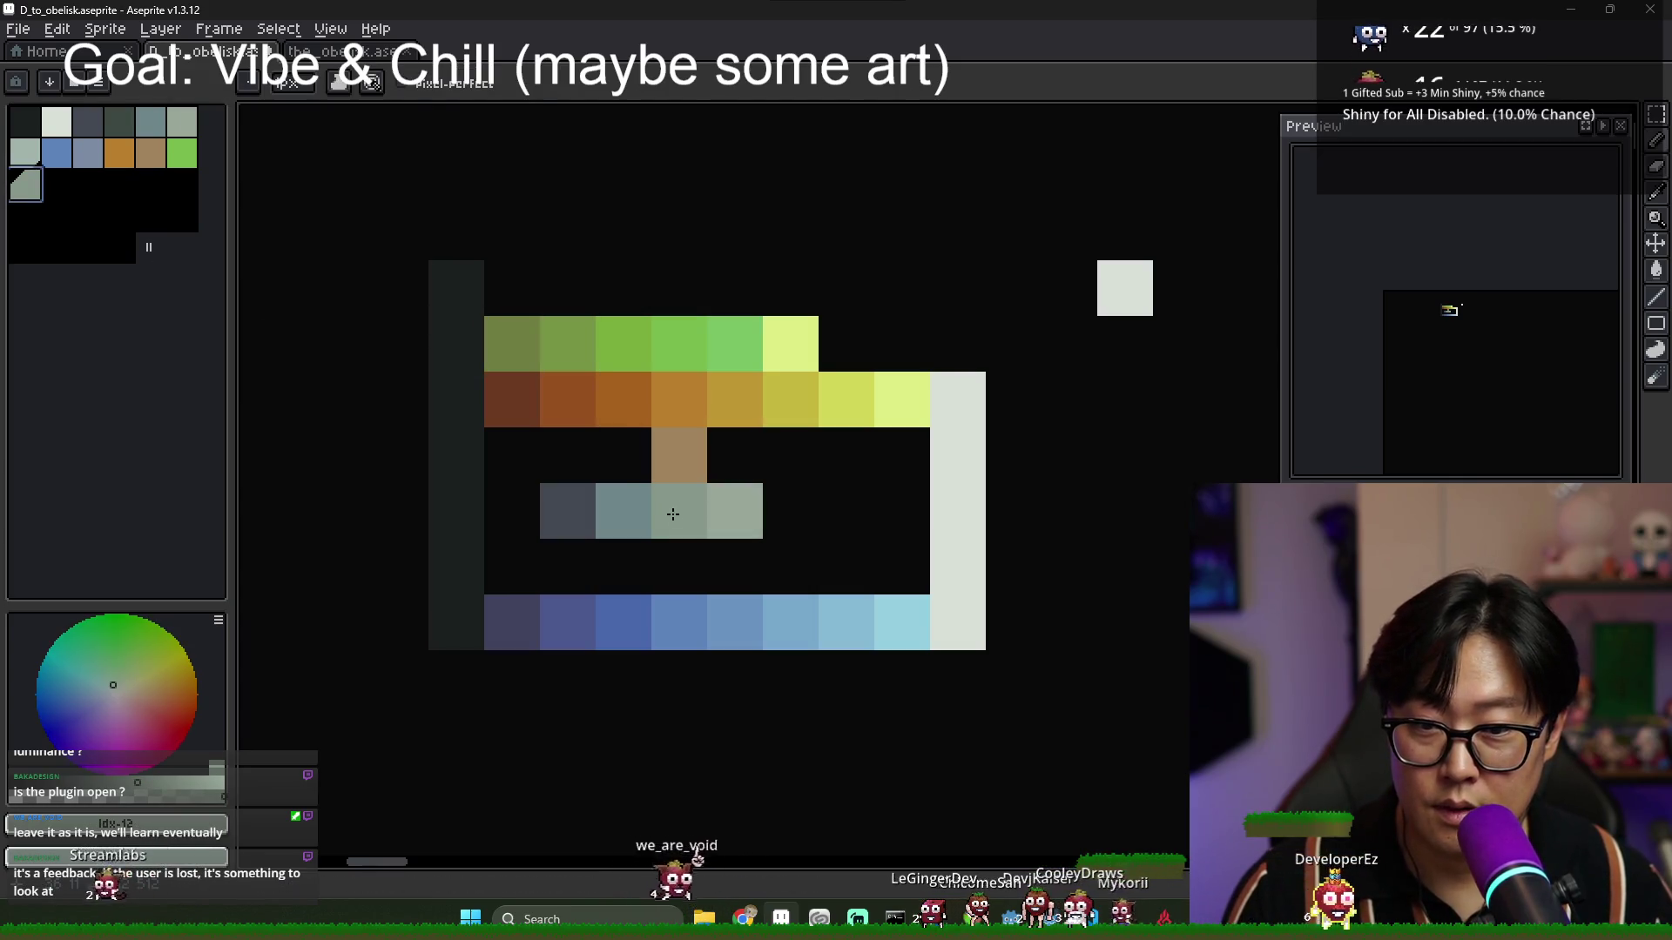
left_click(735, 500, "alt")
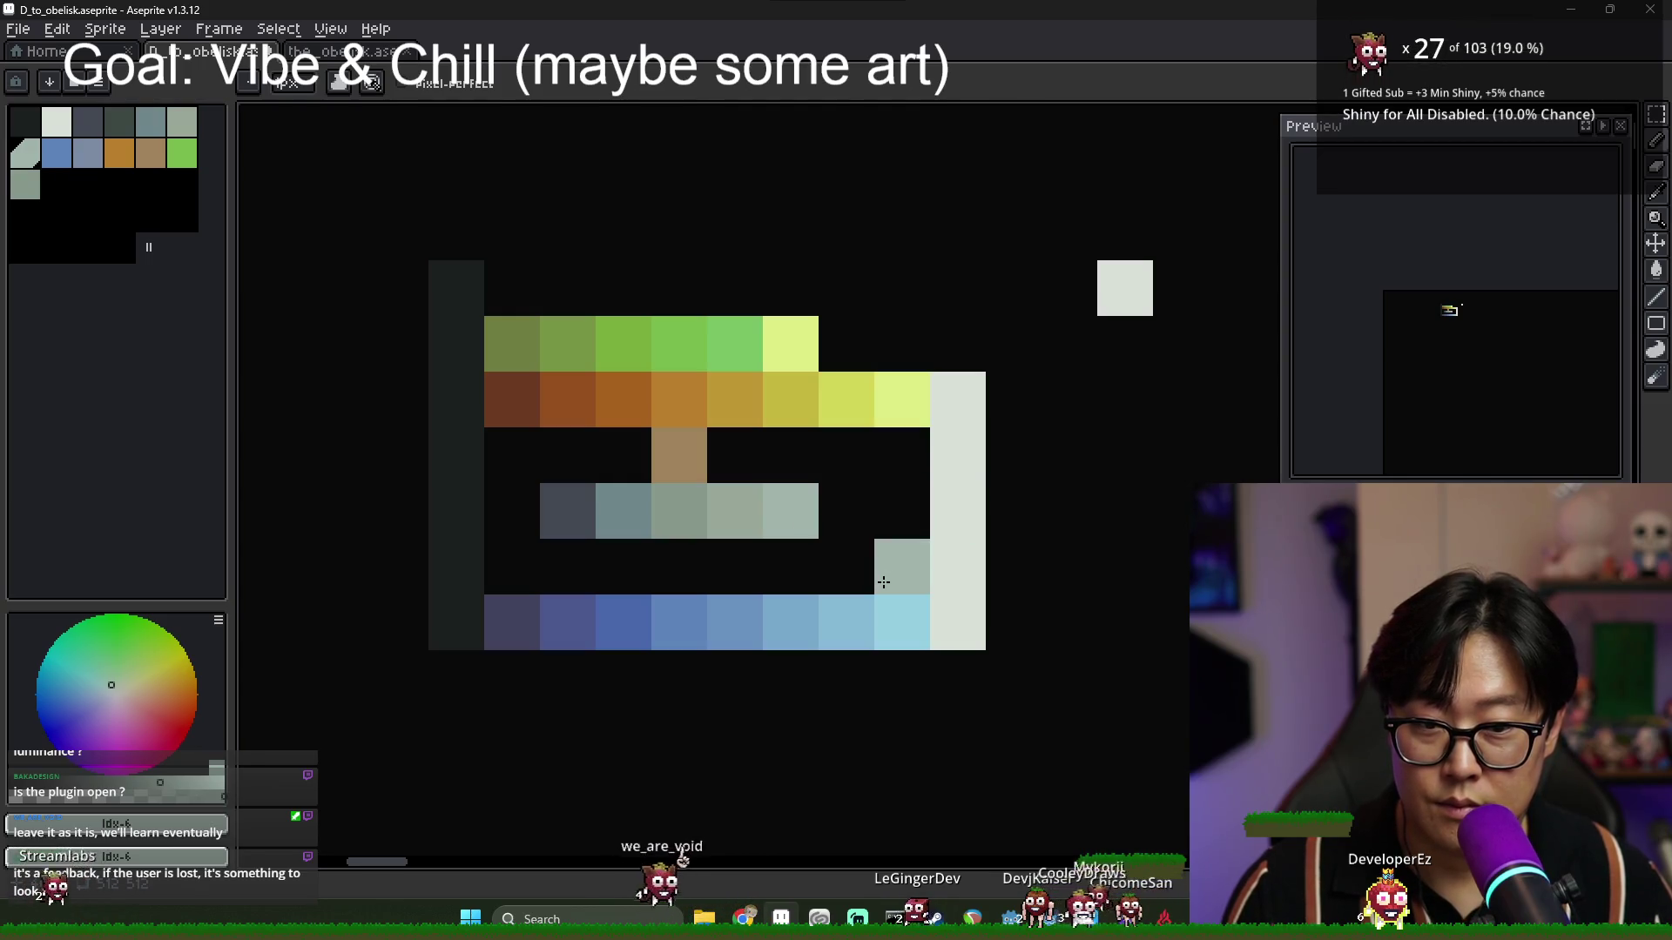
left_click(843, 505)
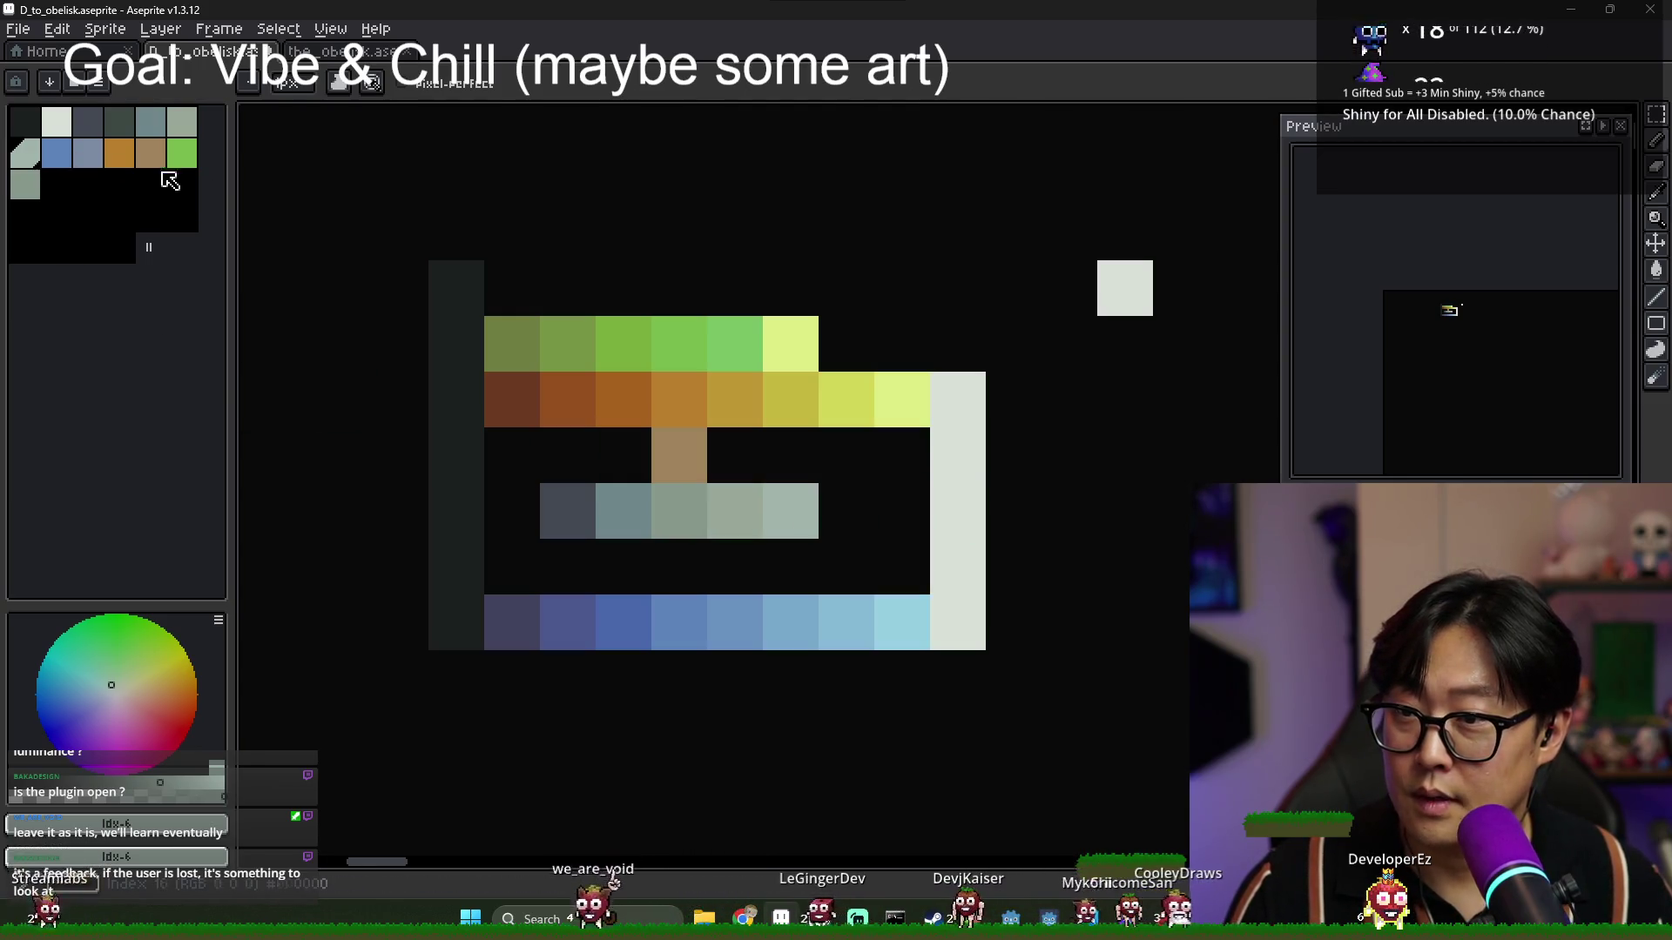
scroll(853, 460, "down", 5)
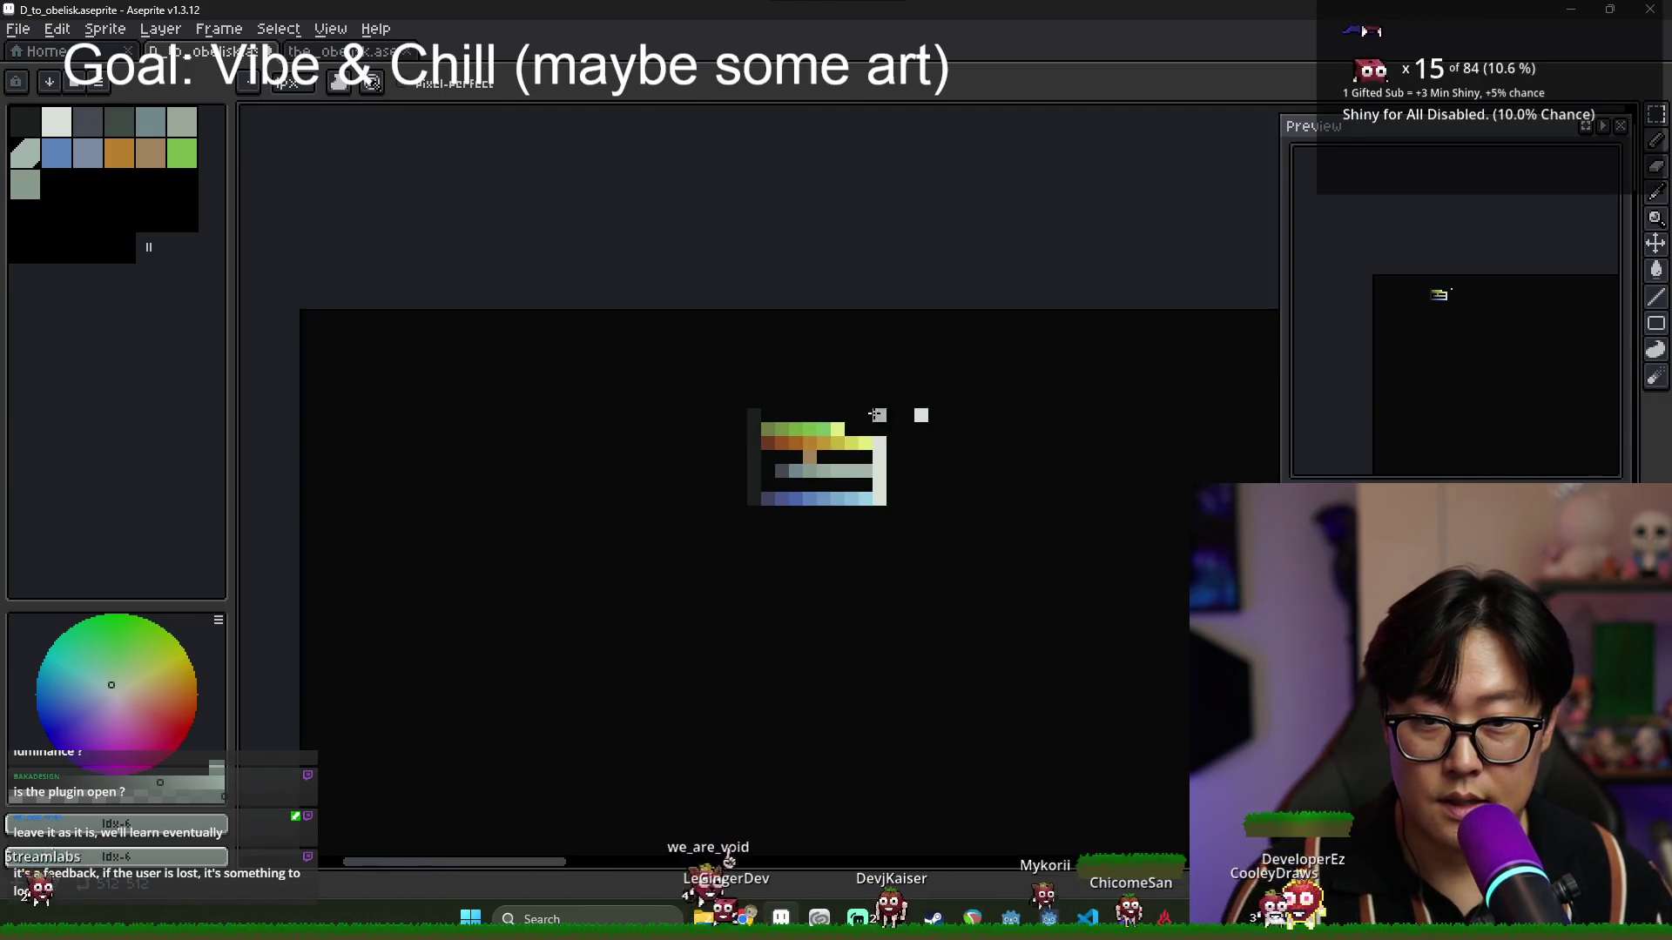
scroll(870, 474, "up", 4)
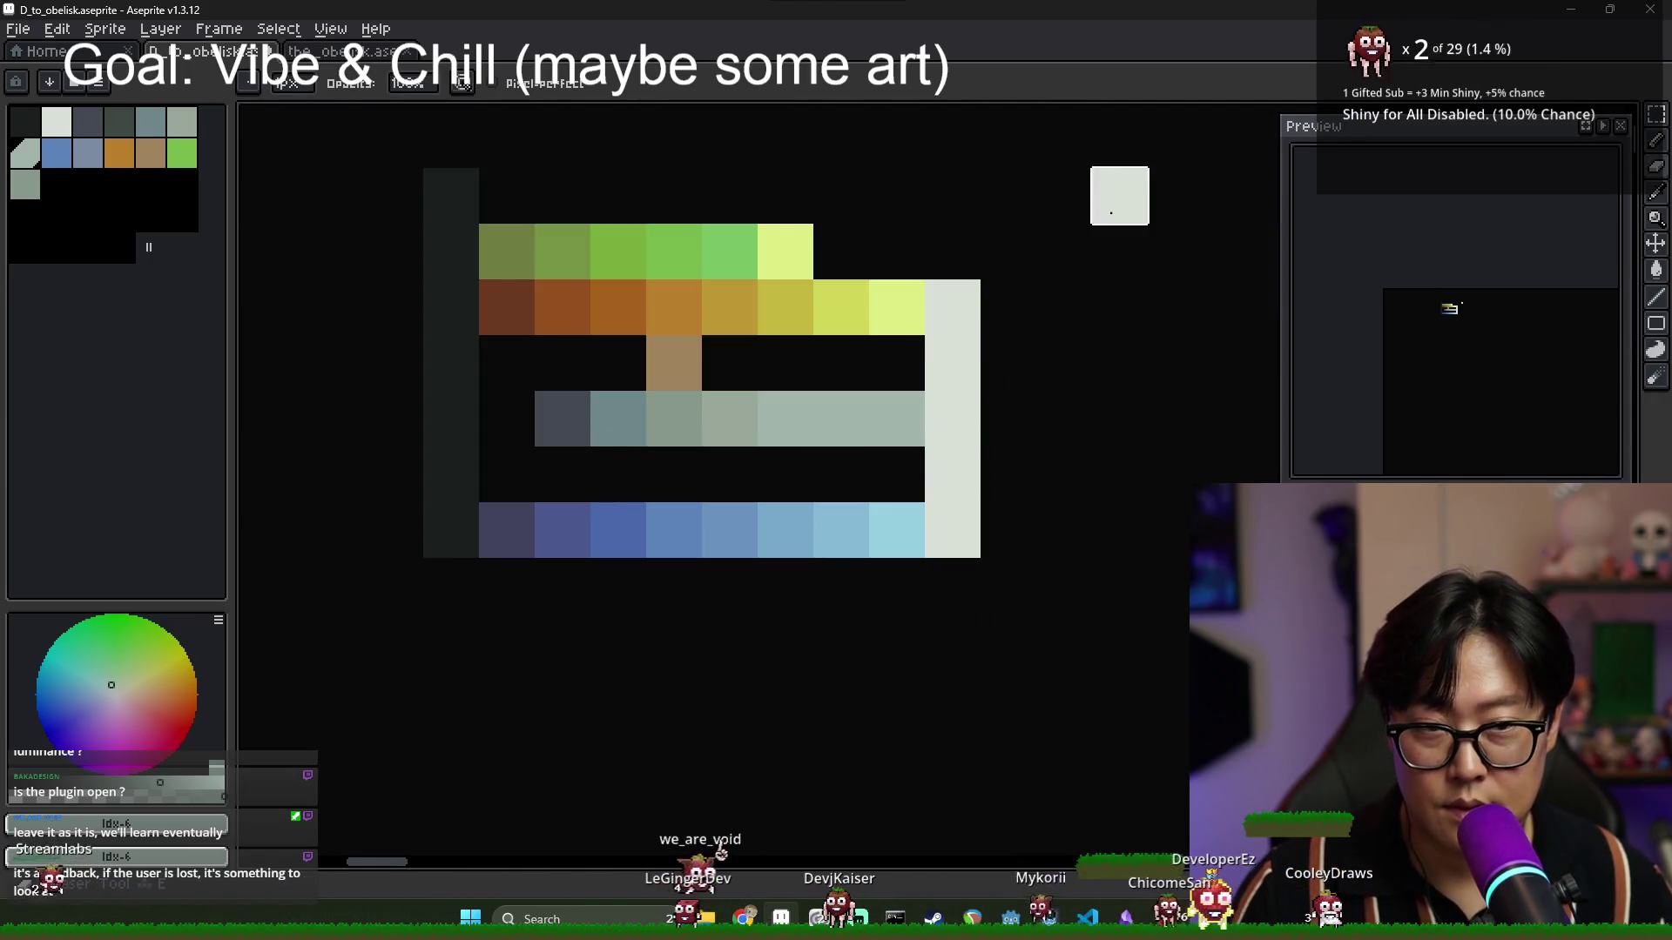
scroll(770, 370, "down", 2)
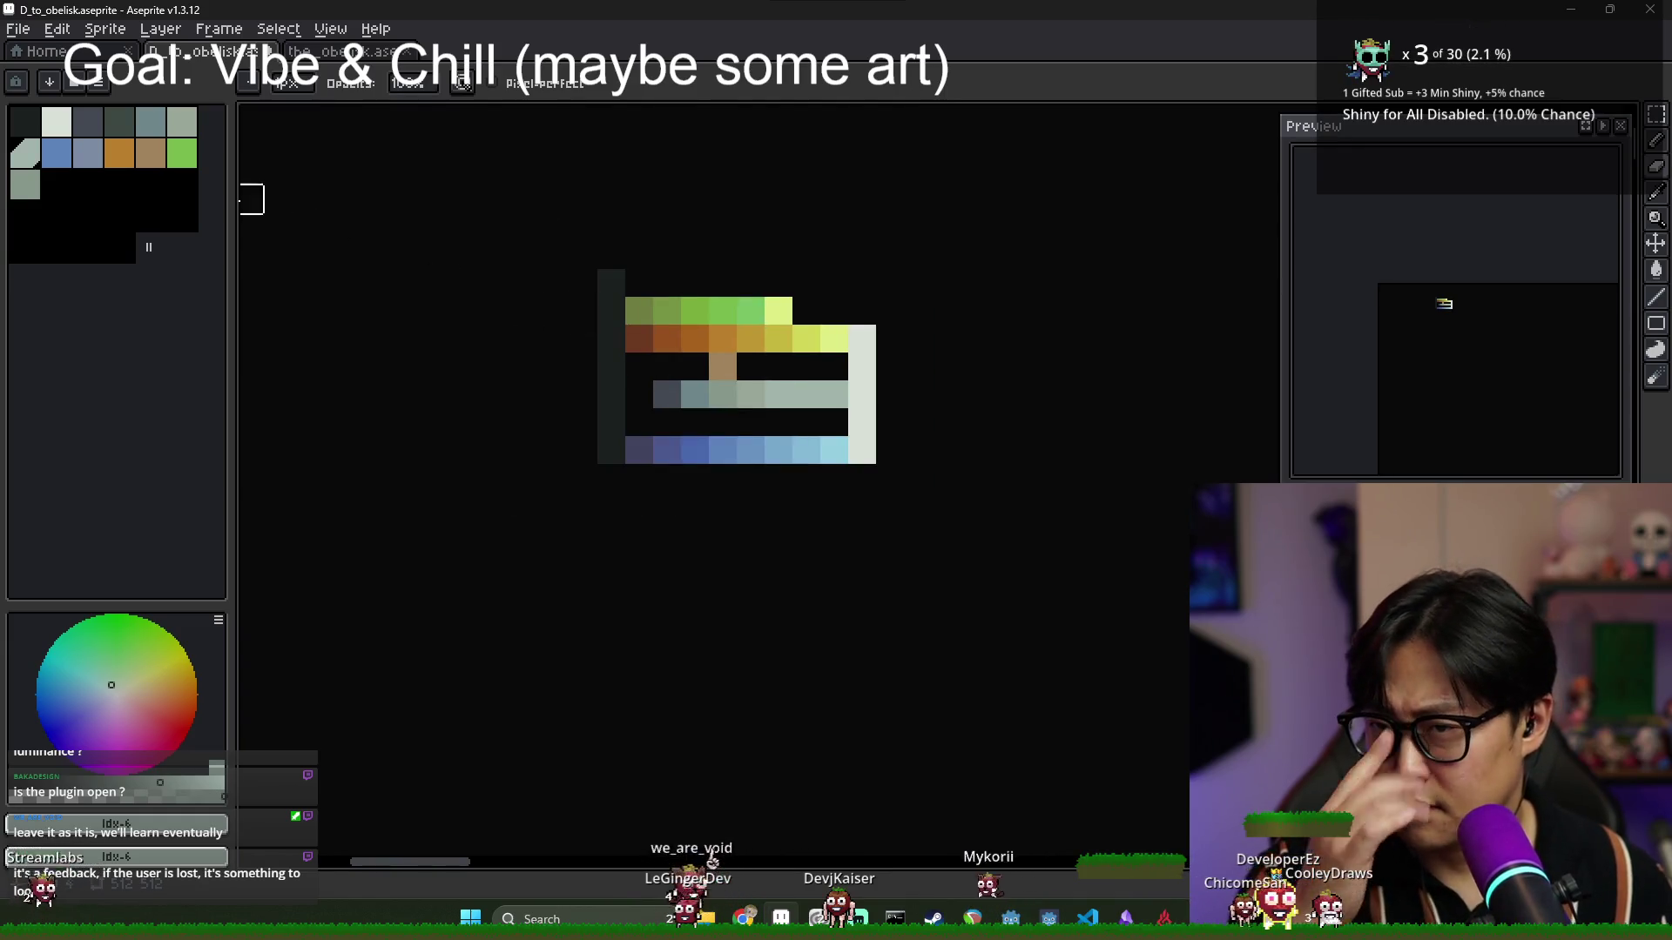
Repaint grey row cells in lighter grey-green using palette swatches.
left_click(184, 157)
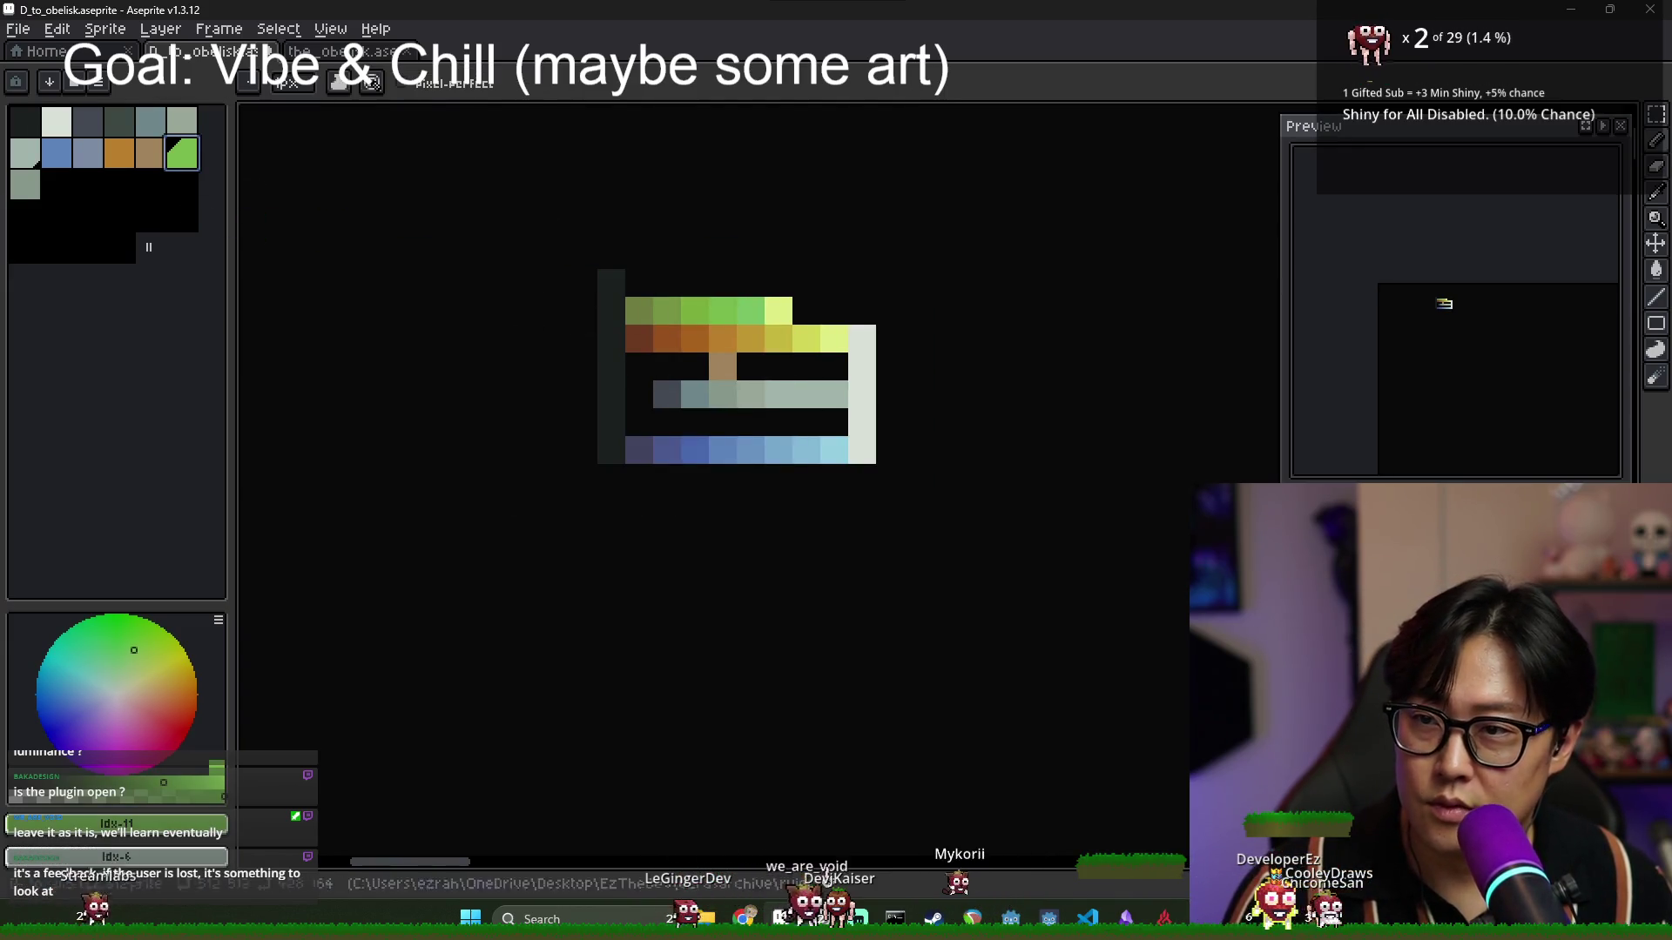
left_click(151, 123)
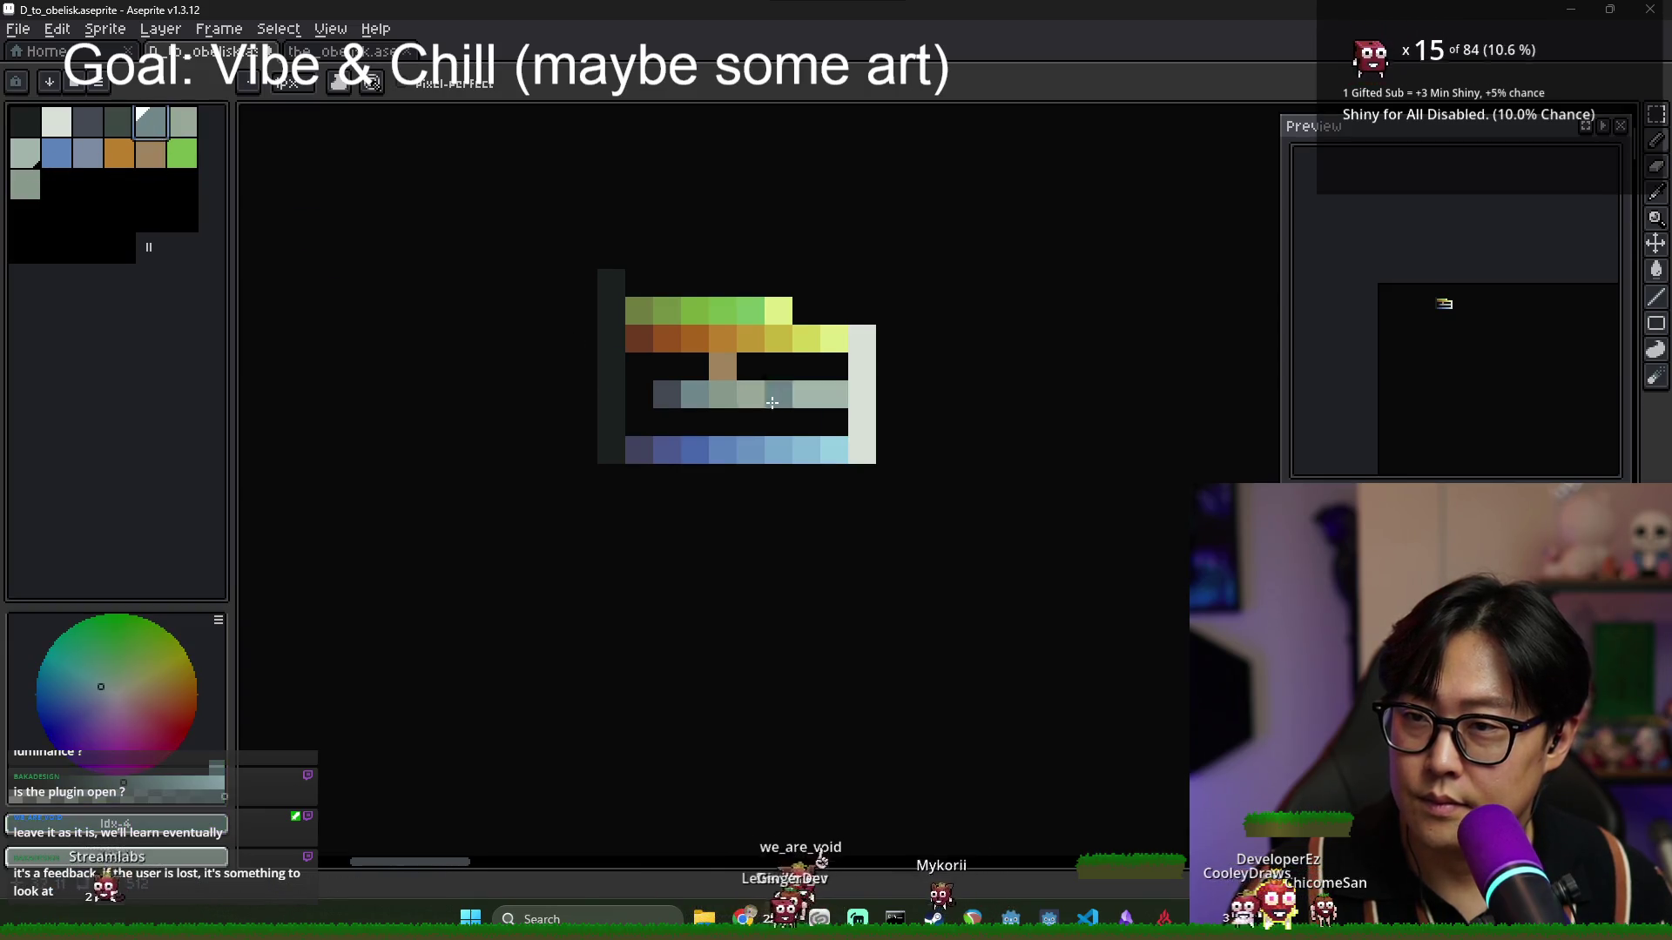
scroll(810, 419, "up", 1)
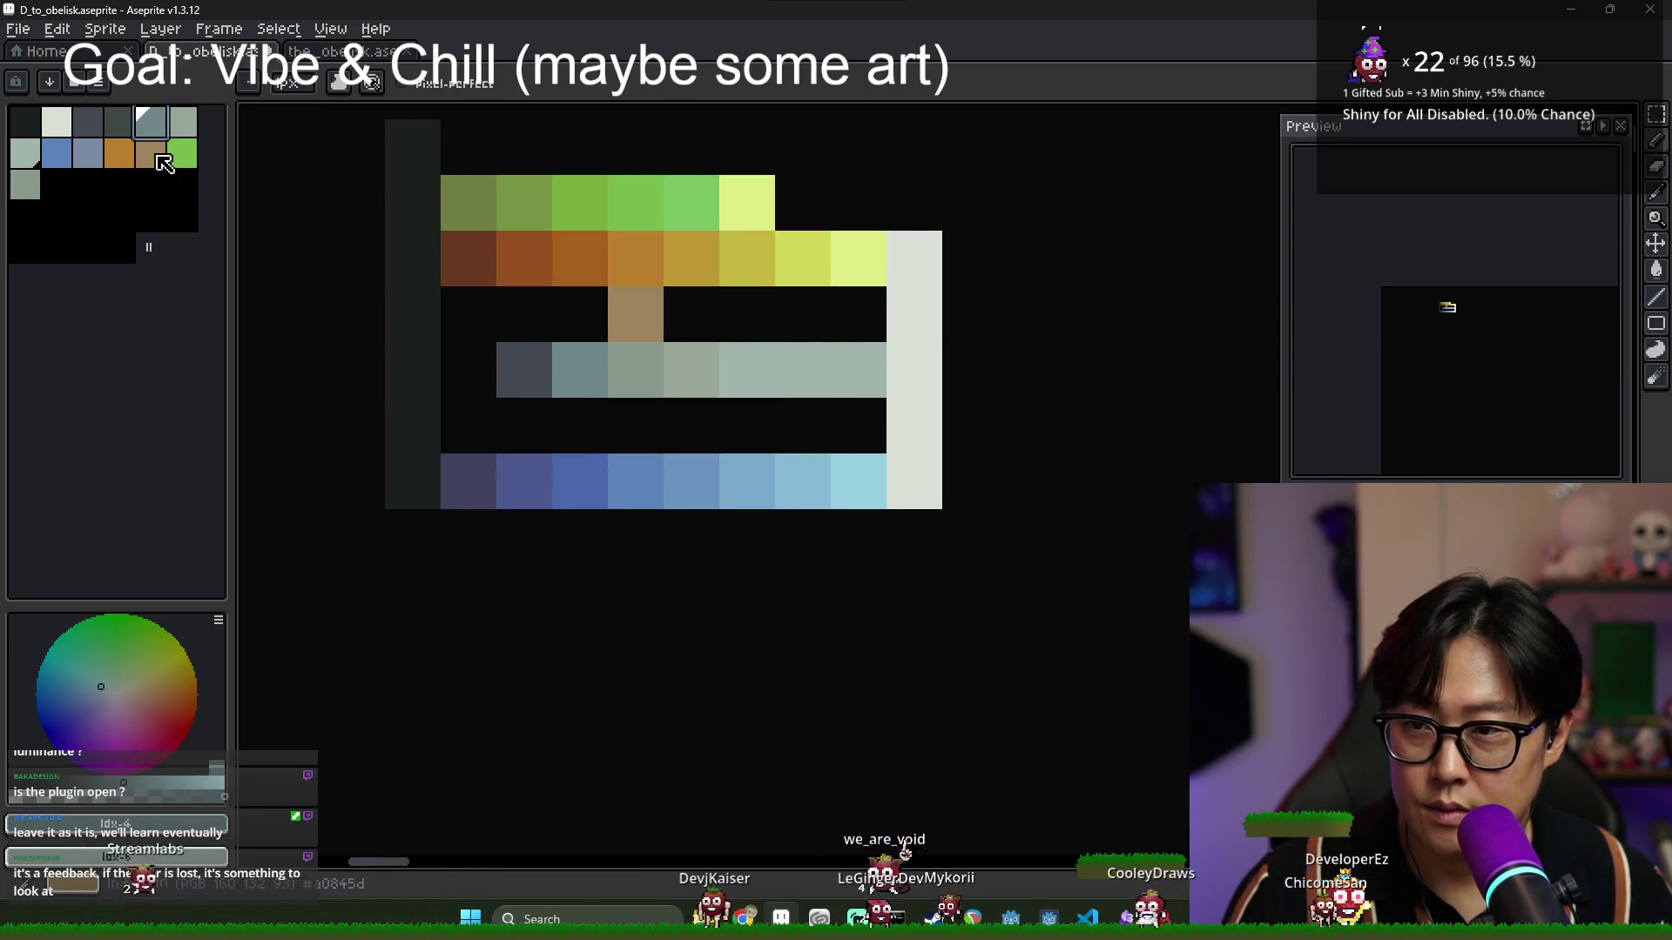
left_click(183, 124)
left_click(596, 376)
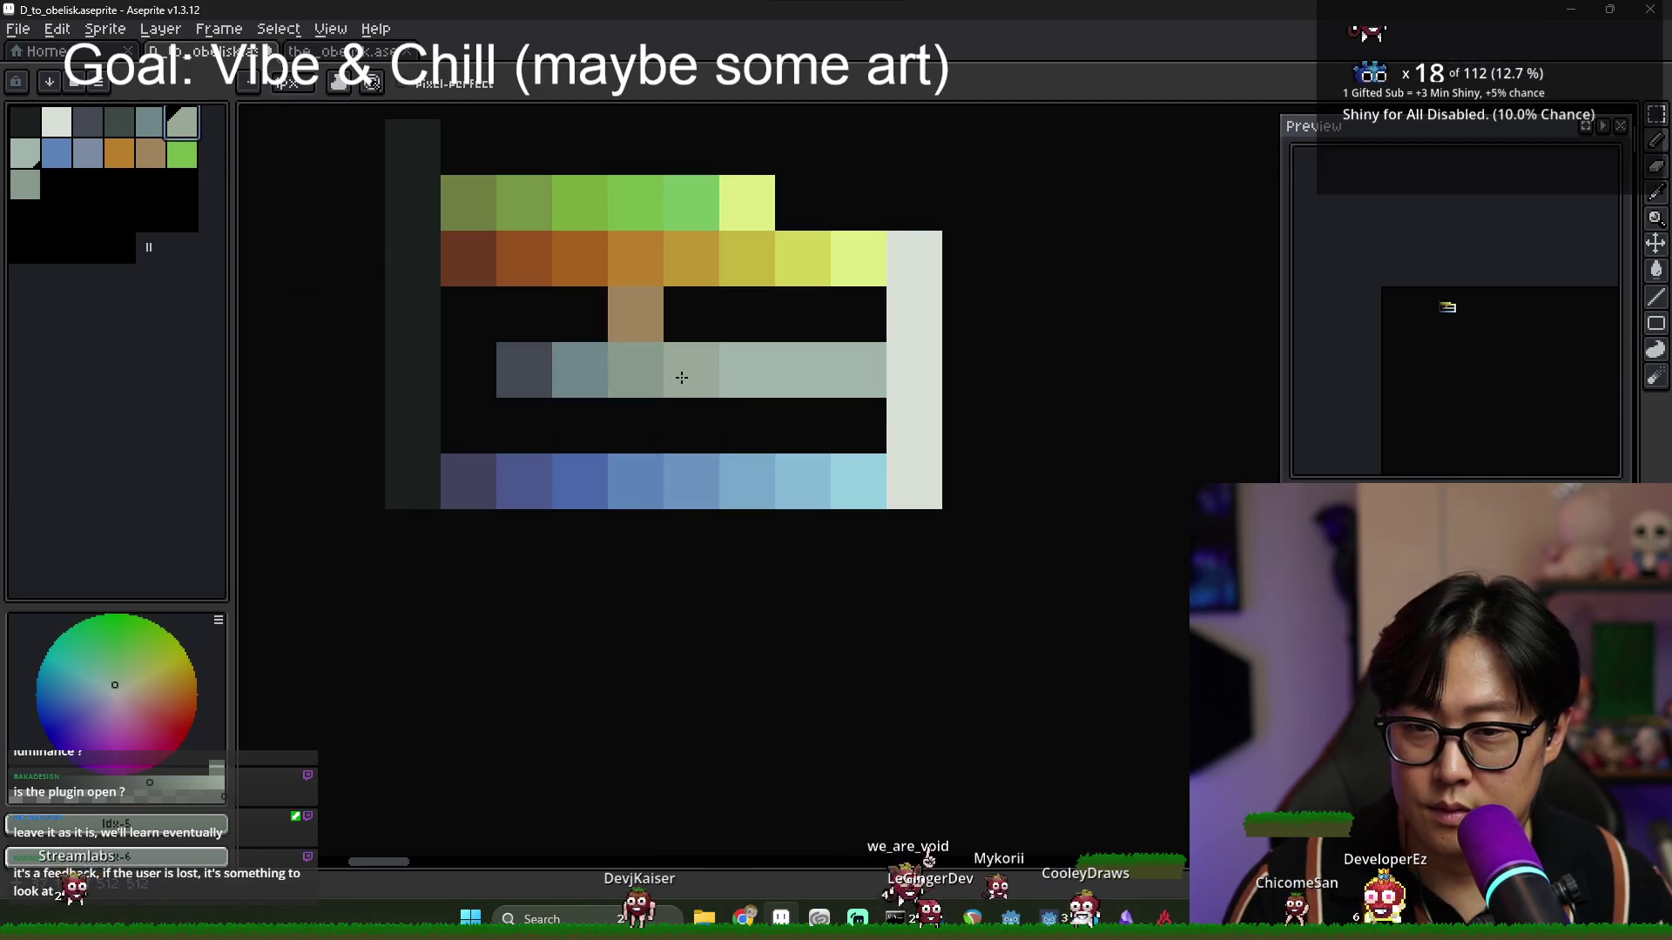
left_click(26, 153)
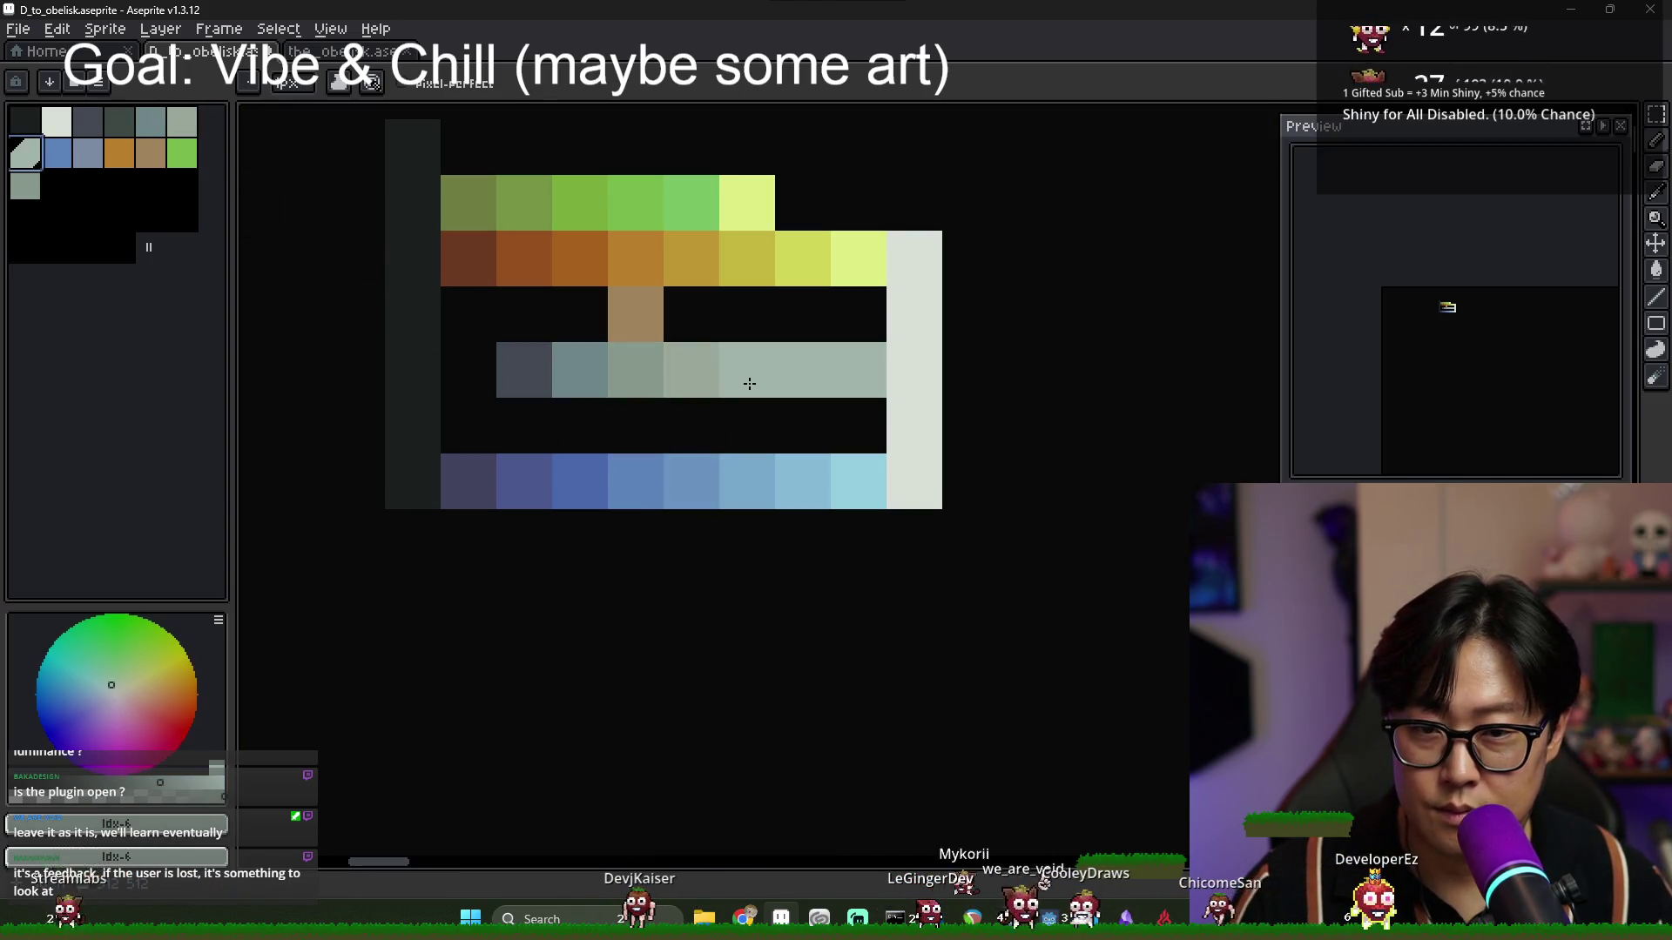
left_click(55, 184)
scroll(771, 392, "down", 3)
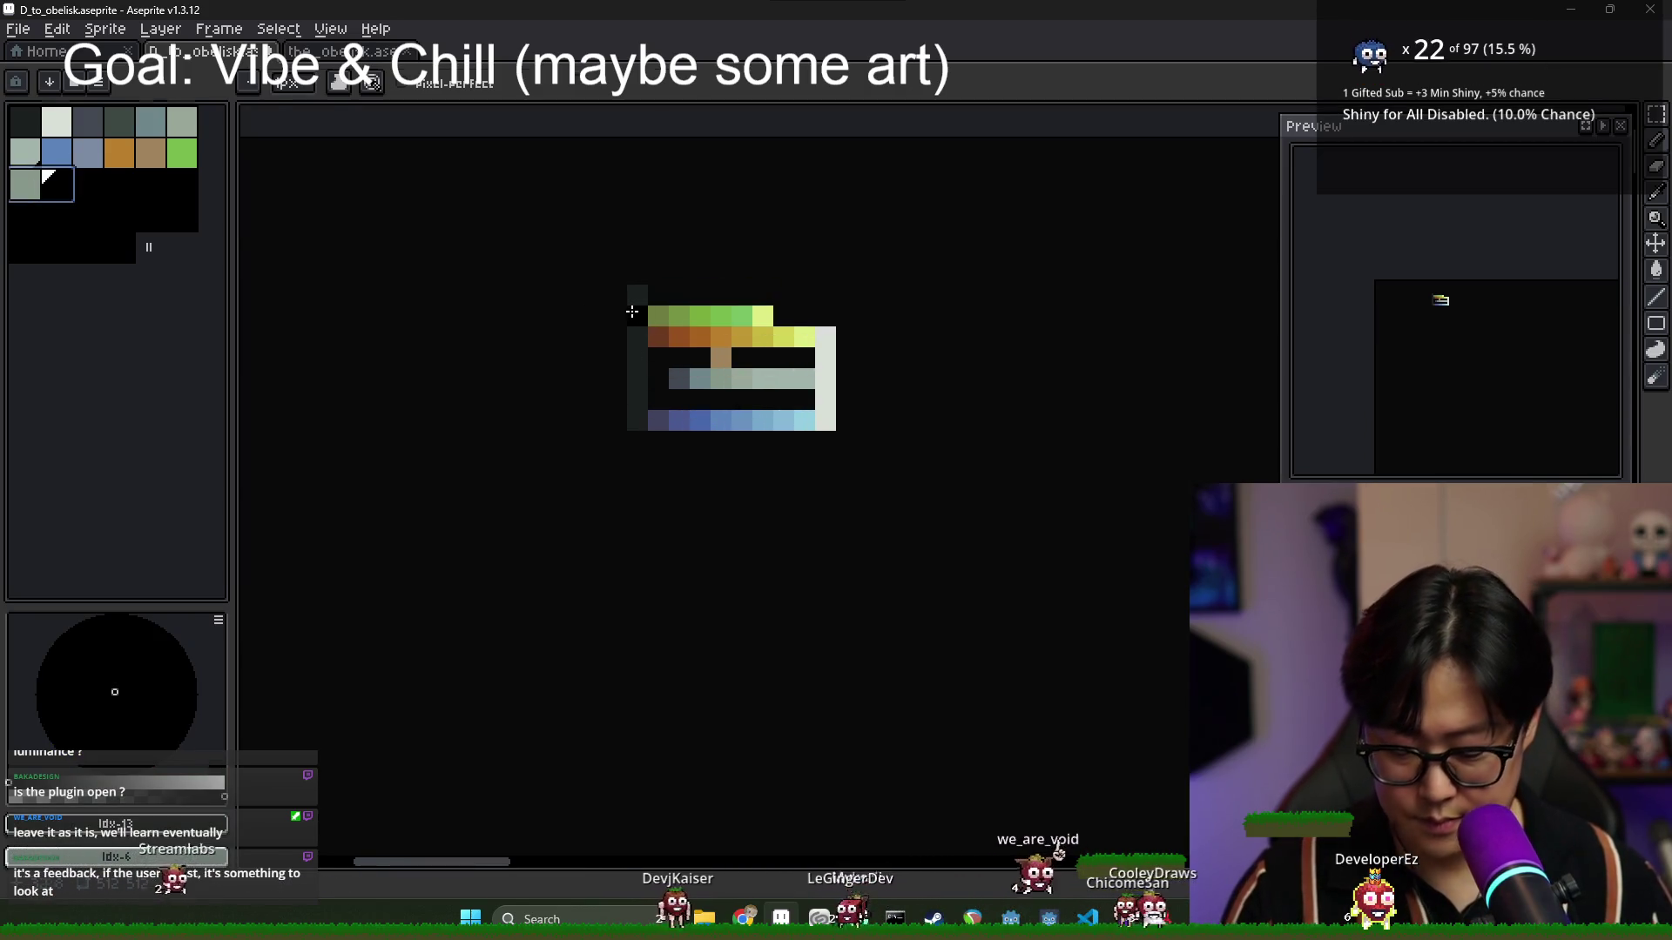
Select the whole sprite and generate a new palette from its colours, replacing the current one.
key("m")
left_click_drag(632, 312, 816, 425)
left_click(99, 81)
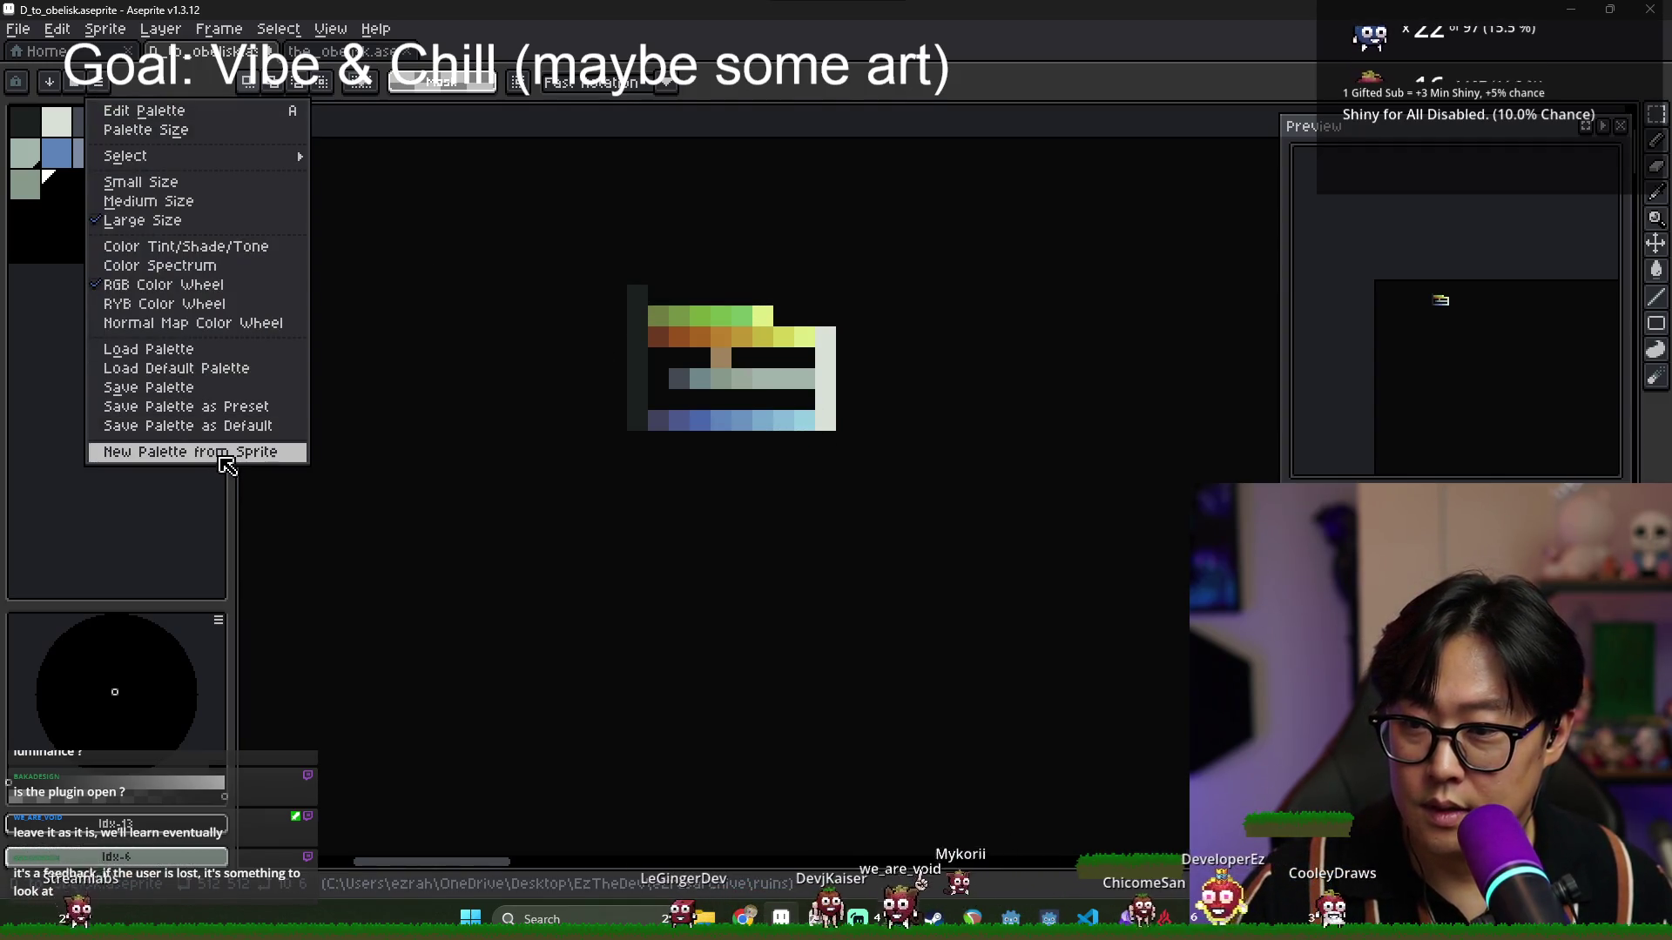
left_click(191, 451)
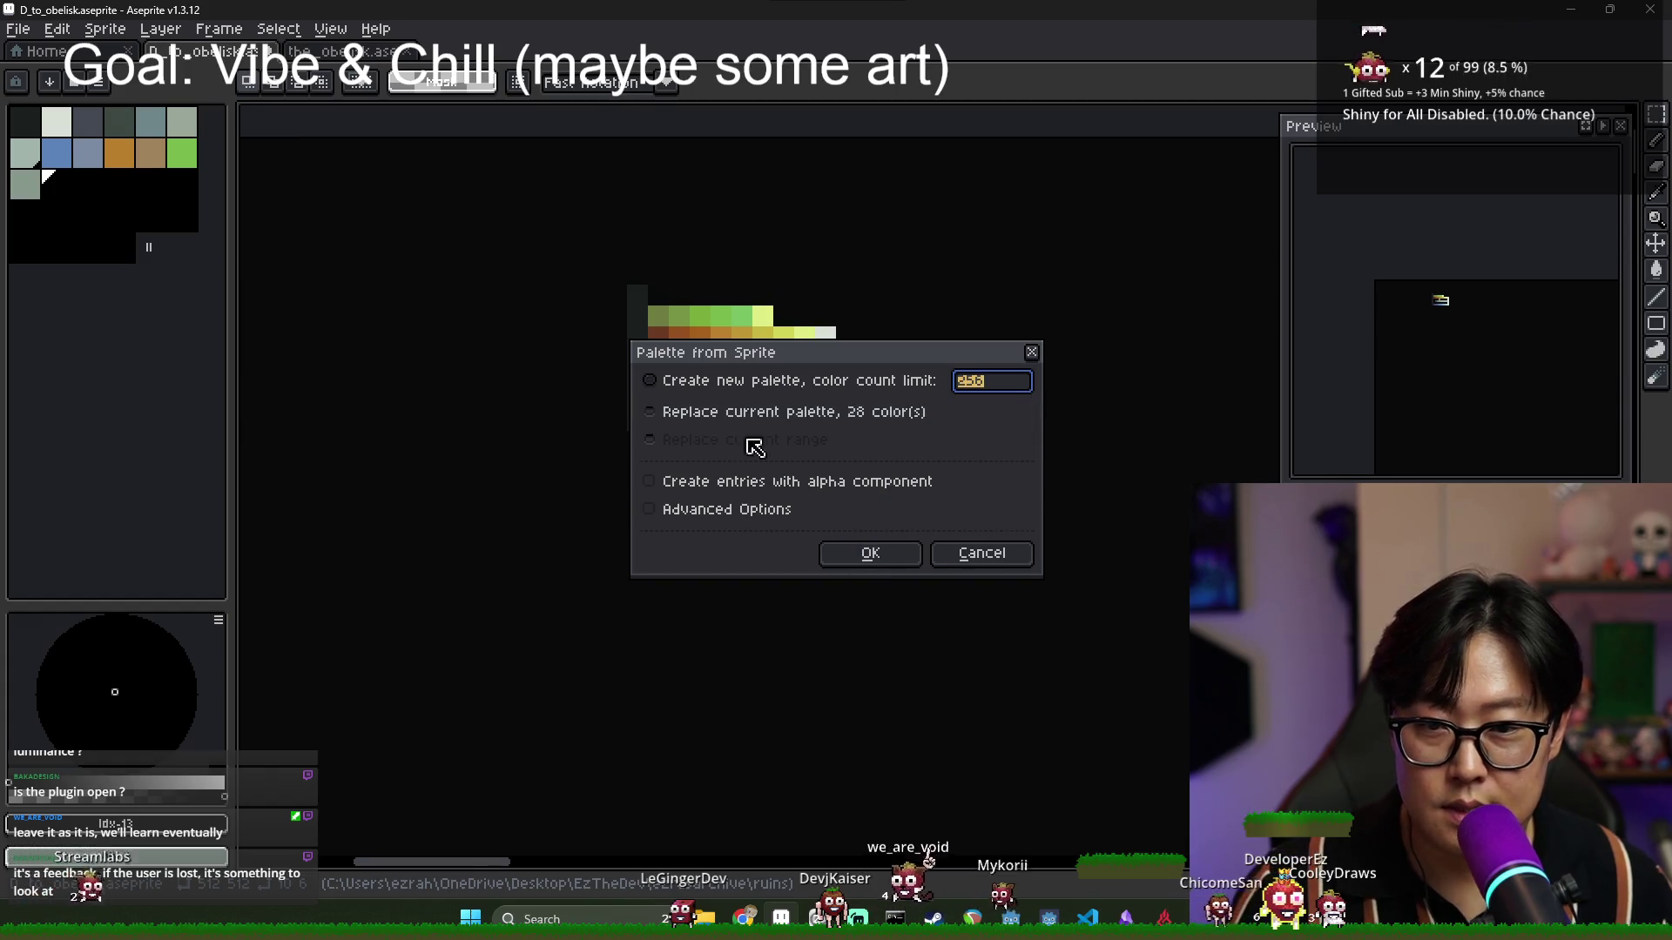
left_click(768, 413)
left_click(874, 555)
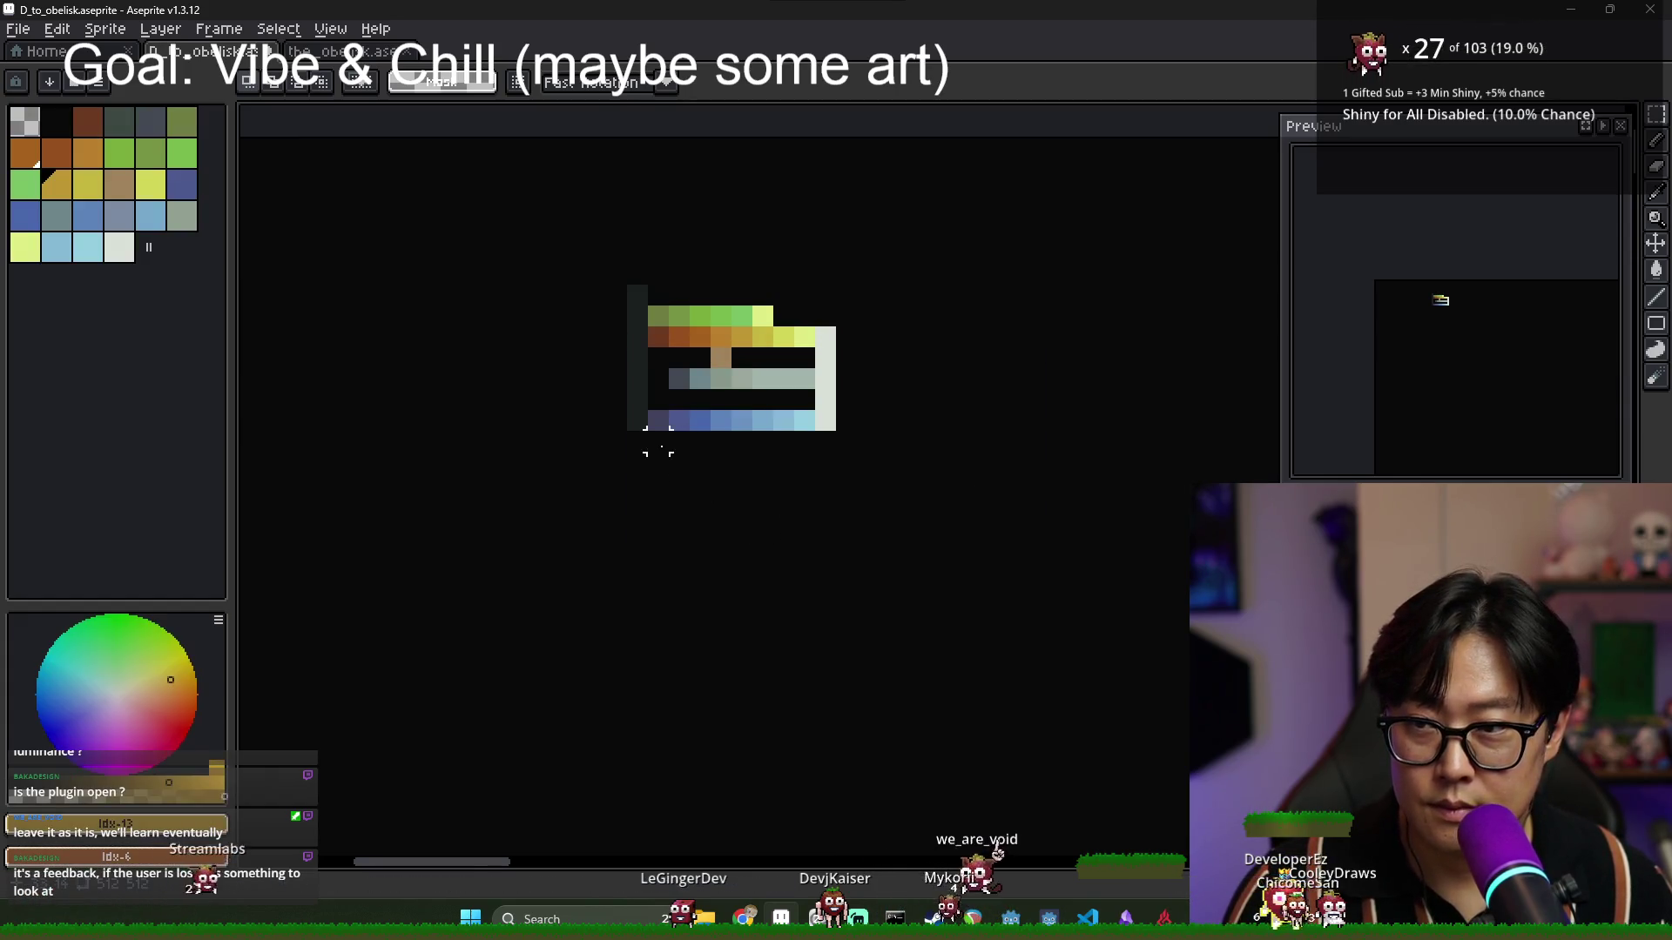
Zoom and pan to bring the swatch strip toward the canvas centre.
scroll(512, 378, "down", 8)
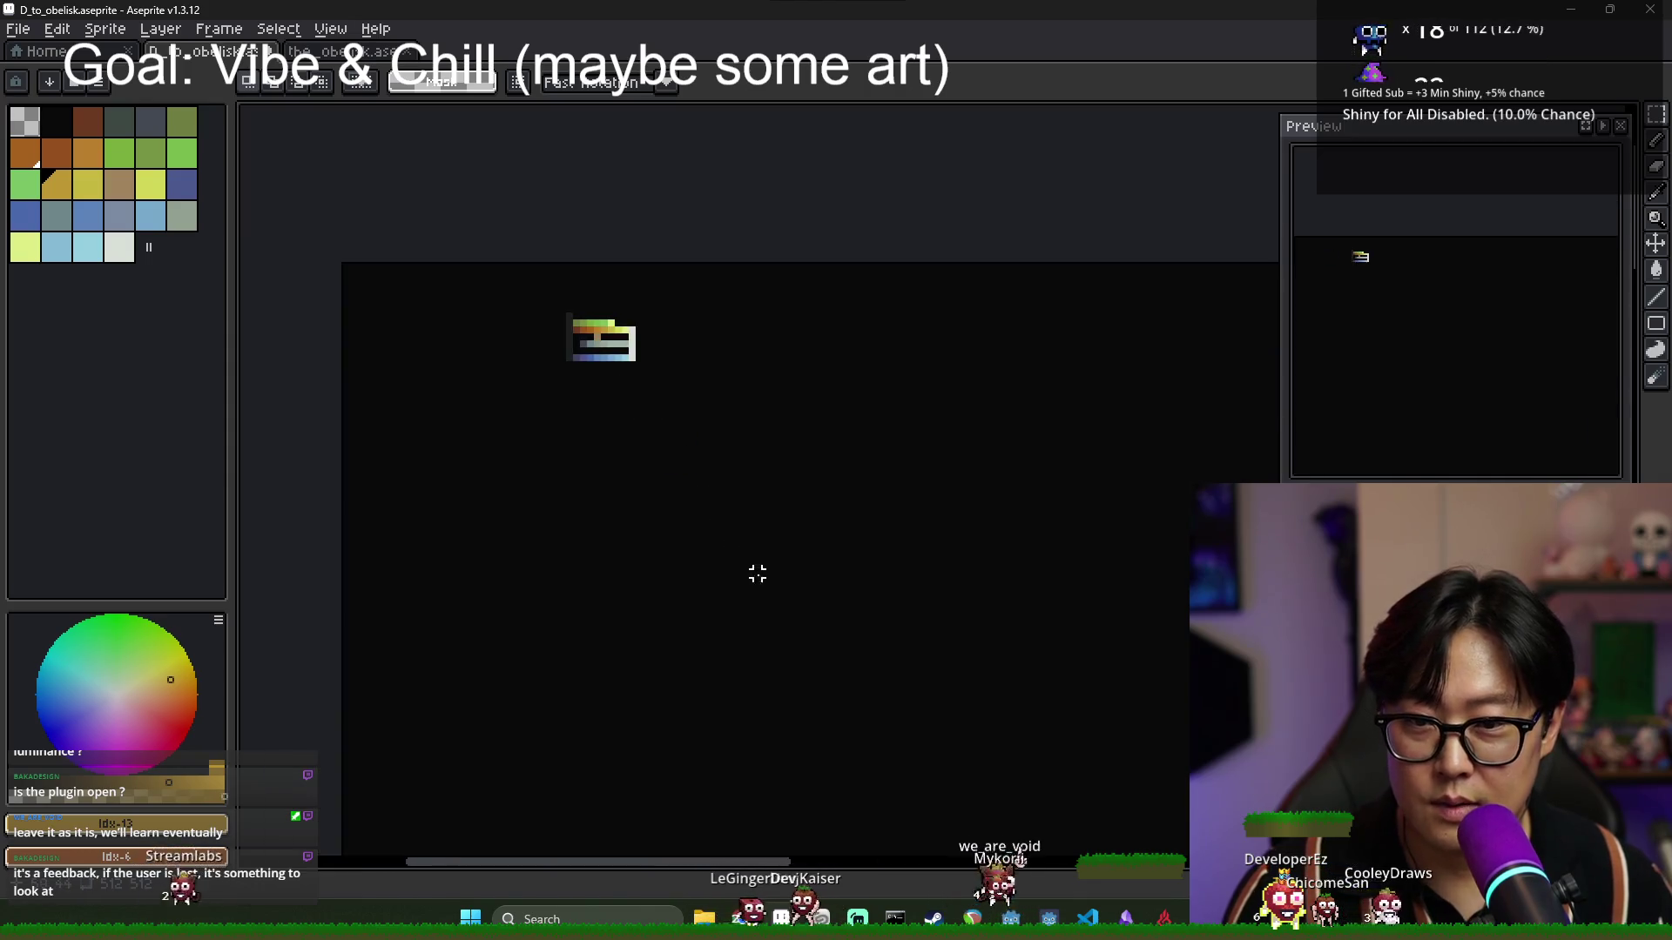
scroll(933, 653, "up", 3)
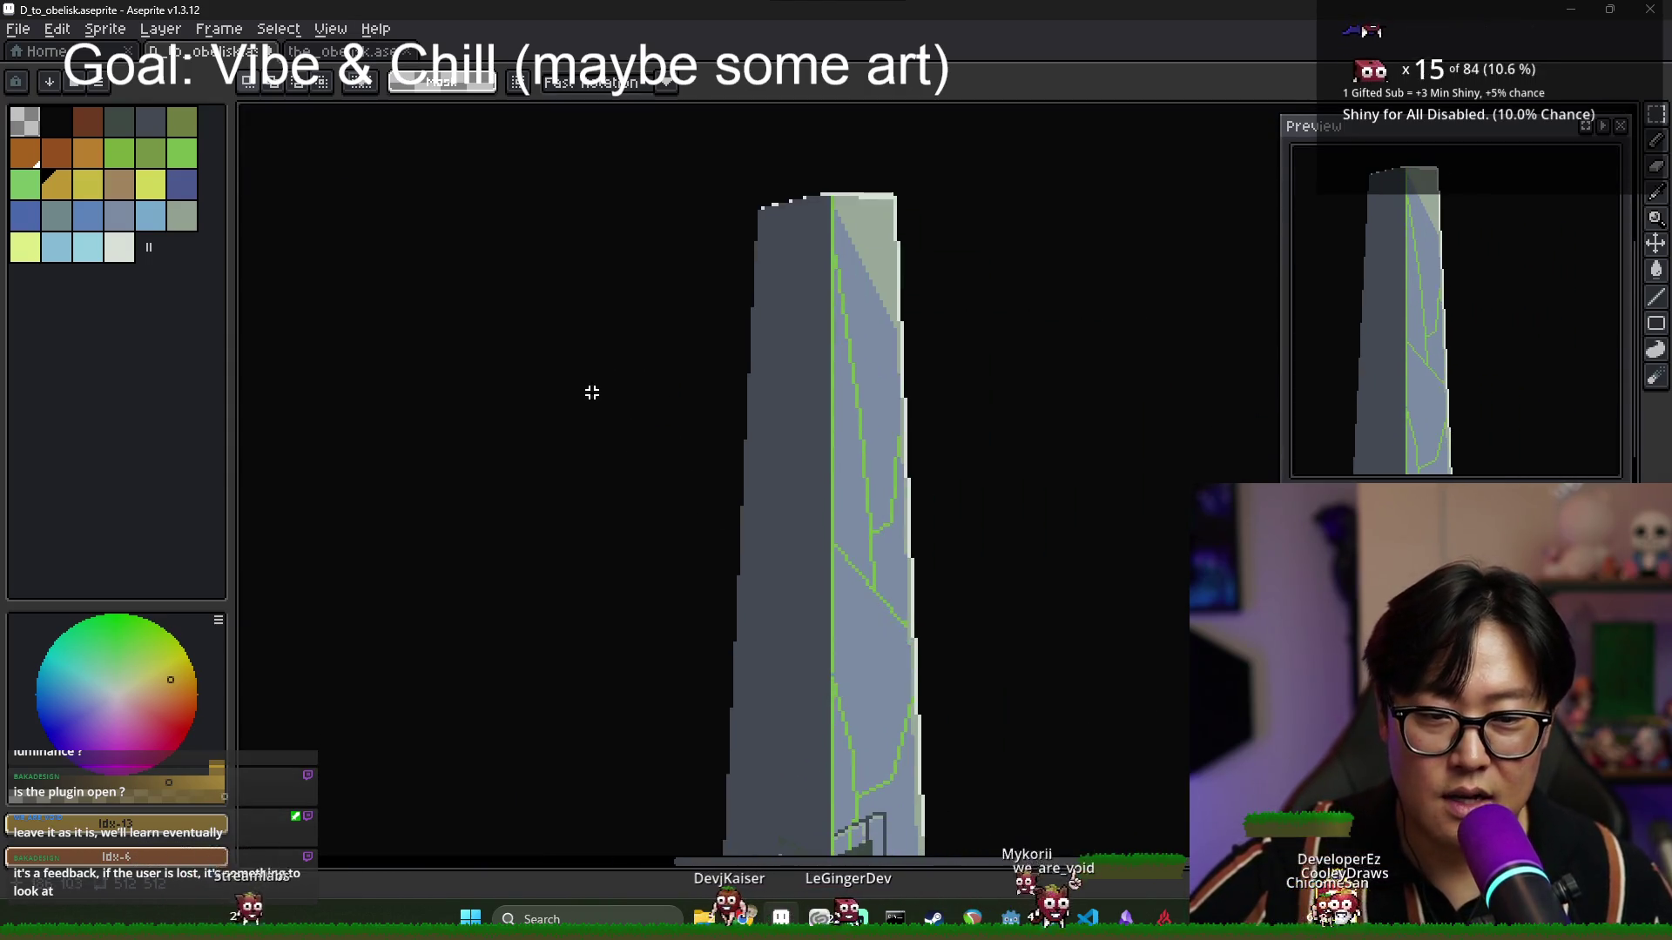
scroll(515, 403, "down", 2)
scroll(555, 379, "up", 3)
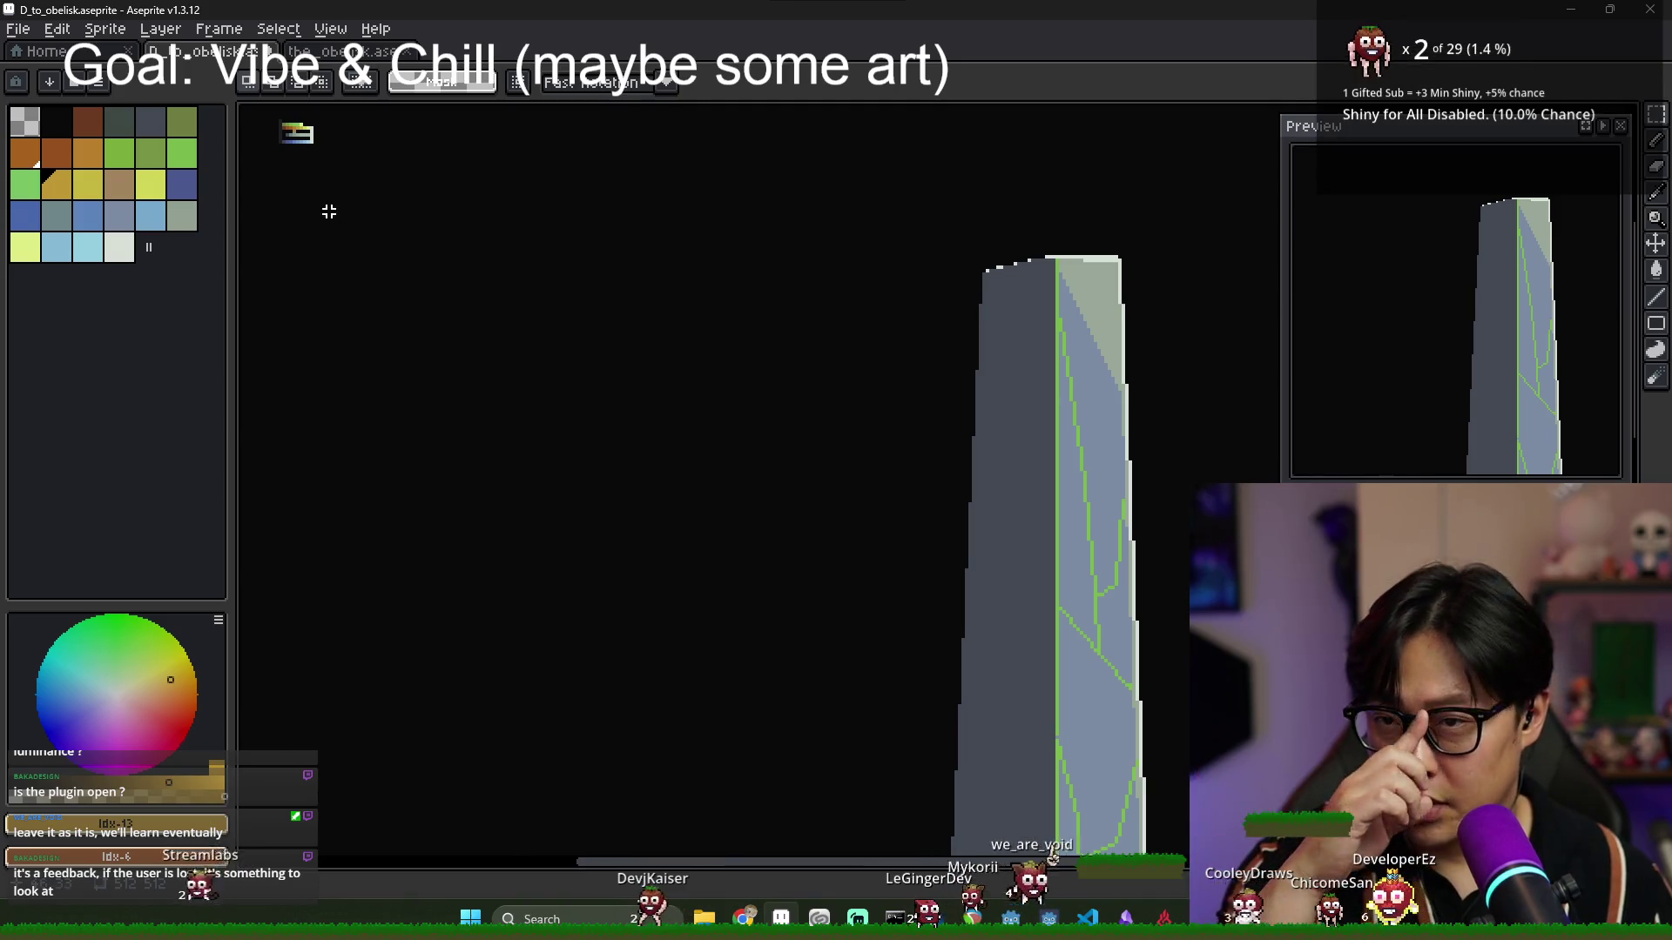
scroll(328, 212, "up", 4)
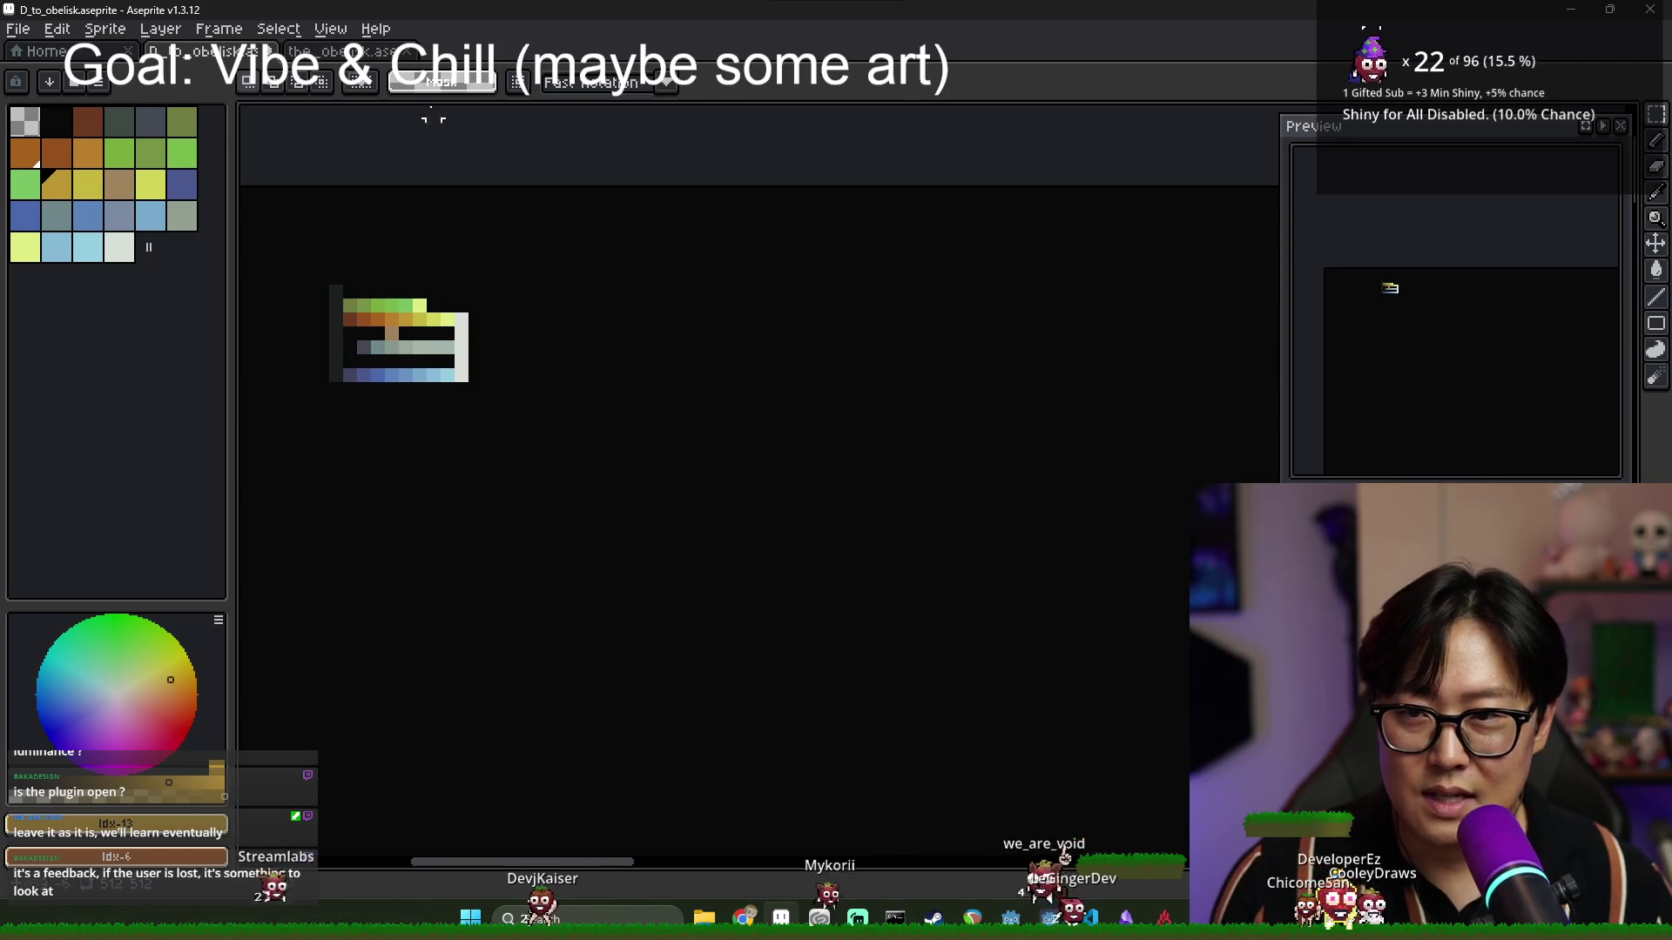
scroll(821, 493, "up", 2)
scroll(767, 474, "up", 1)
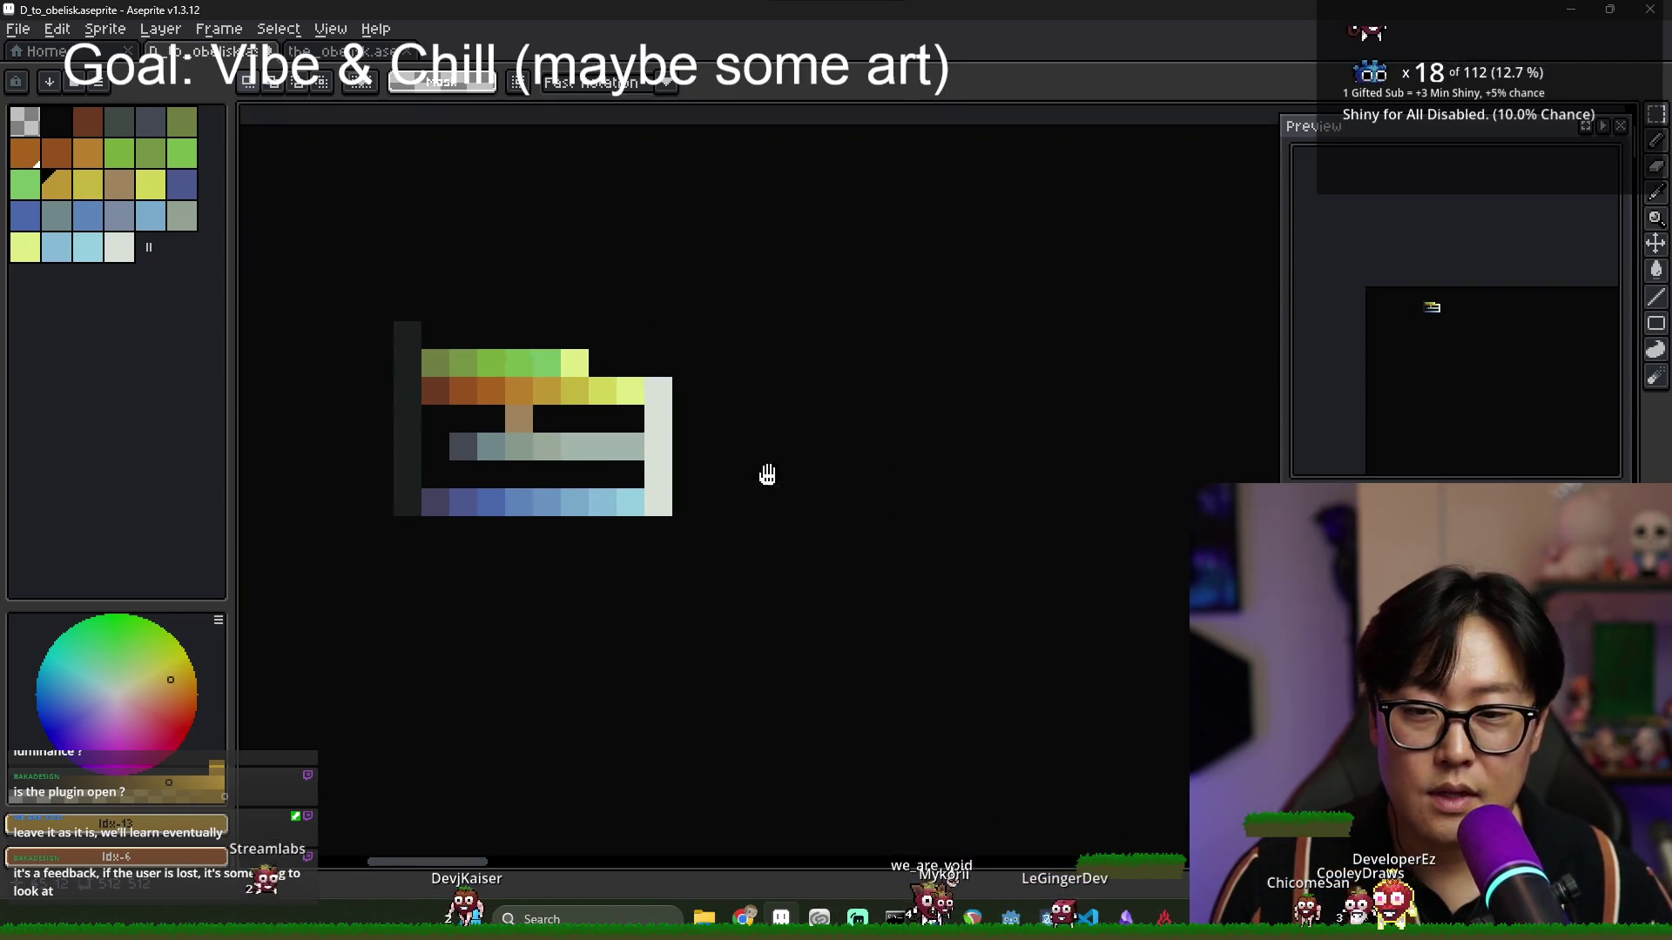
left_click_drag(767, 475, 889, 543)
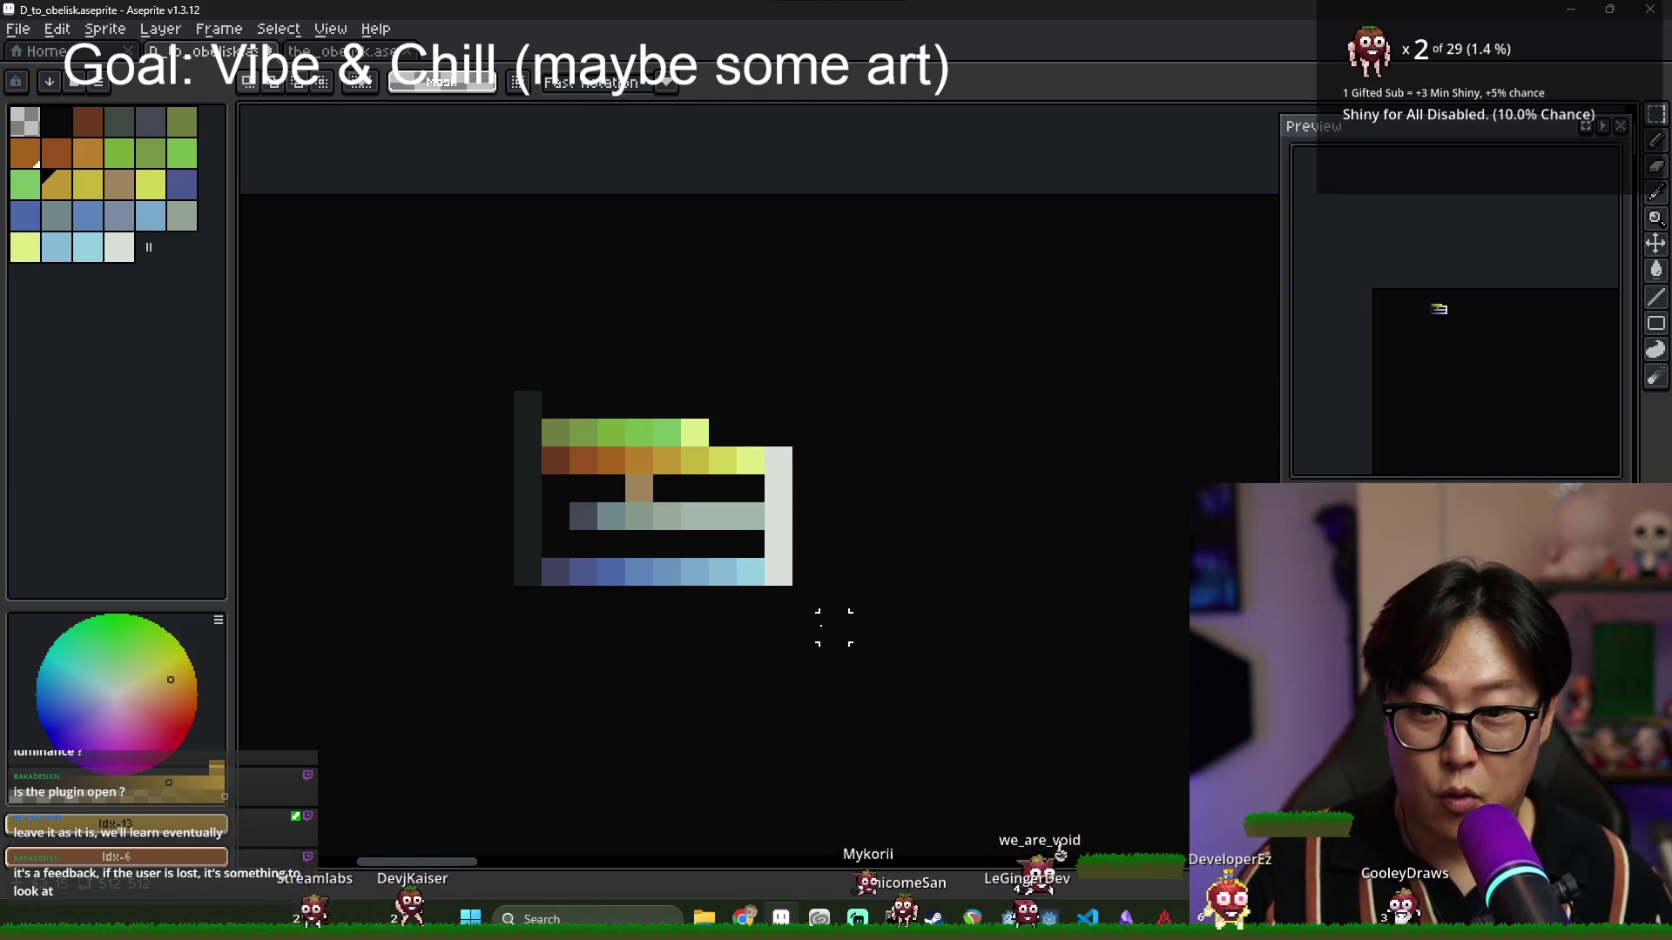
Bring the obelisk back into view and drag the palette panel's splitter to widen it slightly.
scroll(834, 627, "down", 3)
left_click_drag(866, 643, 698, 444)
scroll(829, 627, "down", 1)
scroll(952, 730, "down", 2)
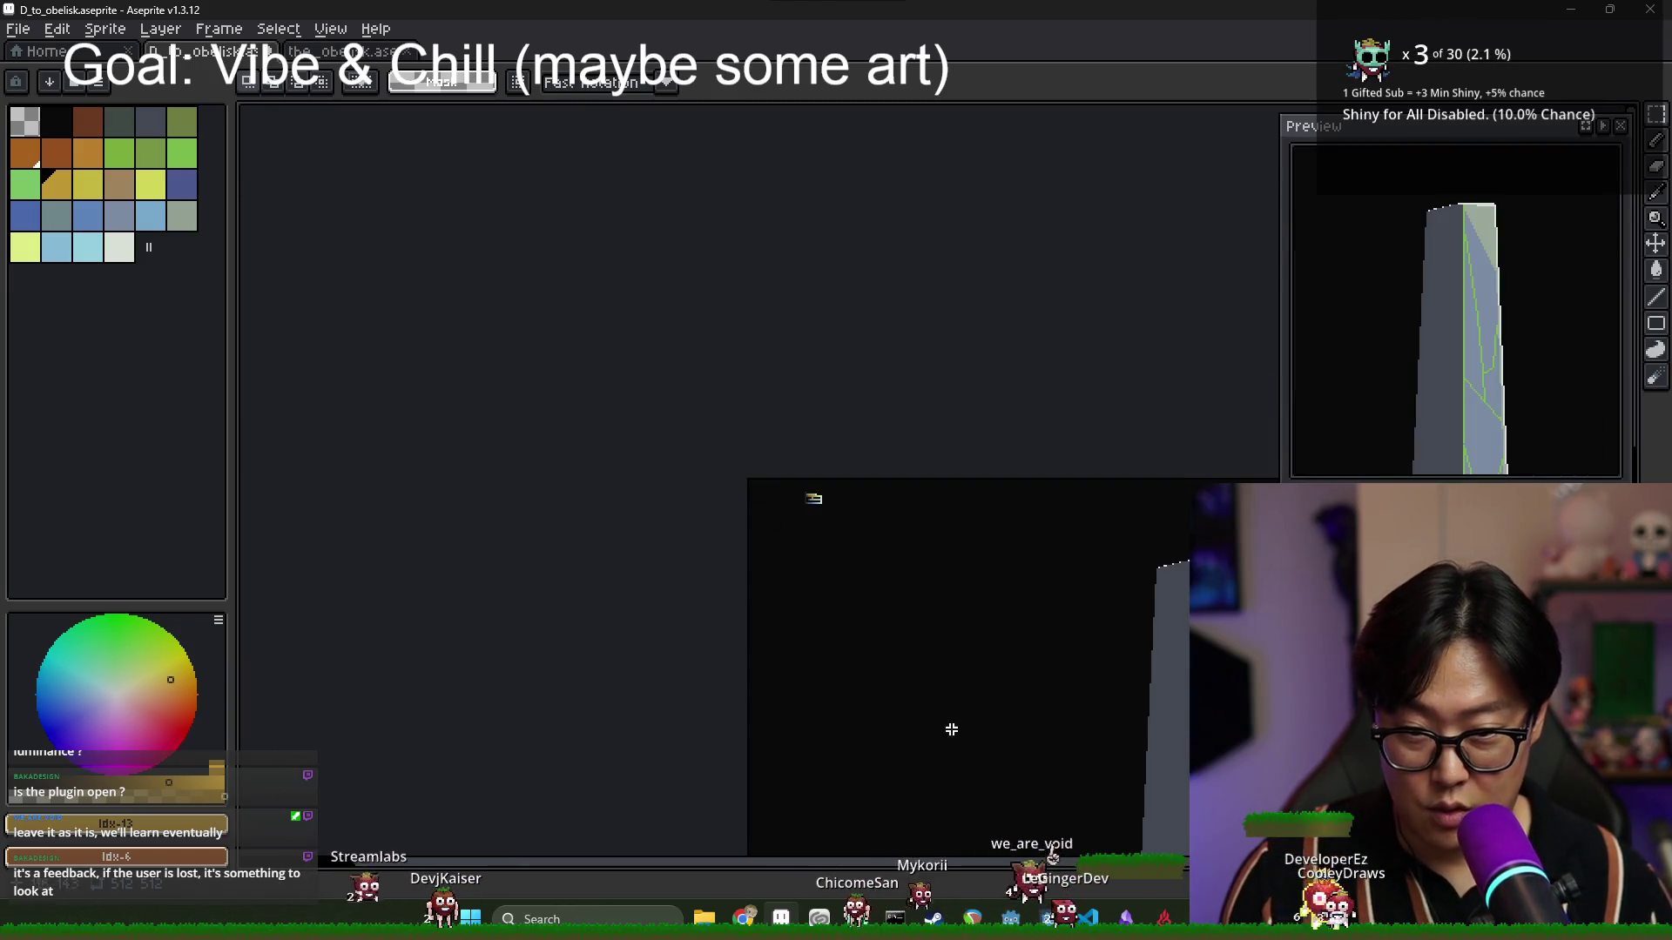
scroll(951, 730, "down", 1)
scroll(944, 659, "up", 4)
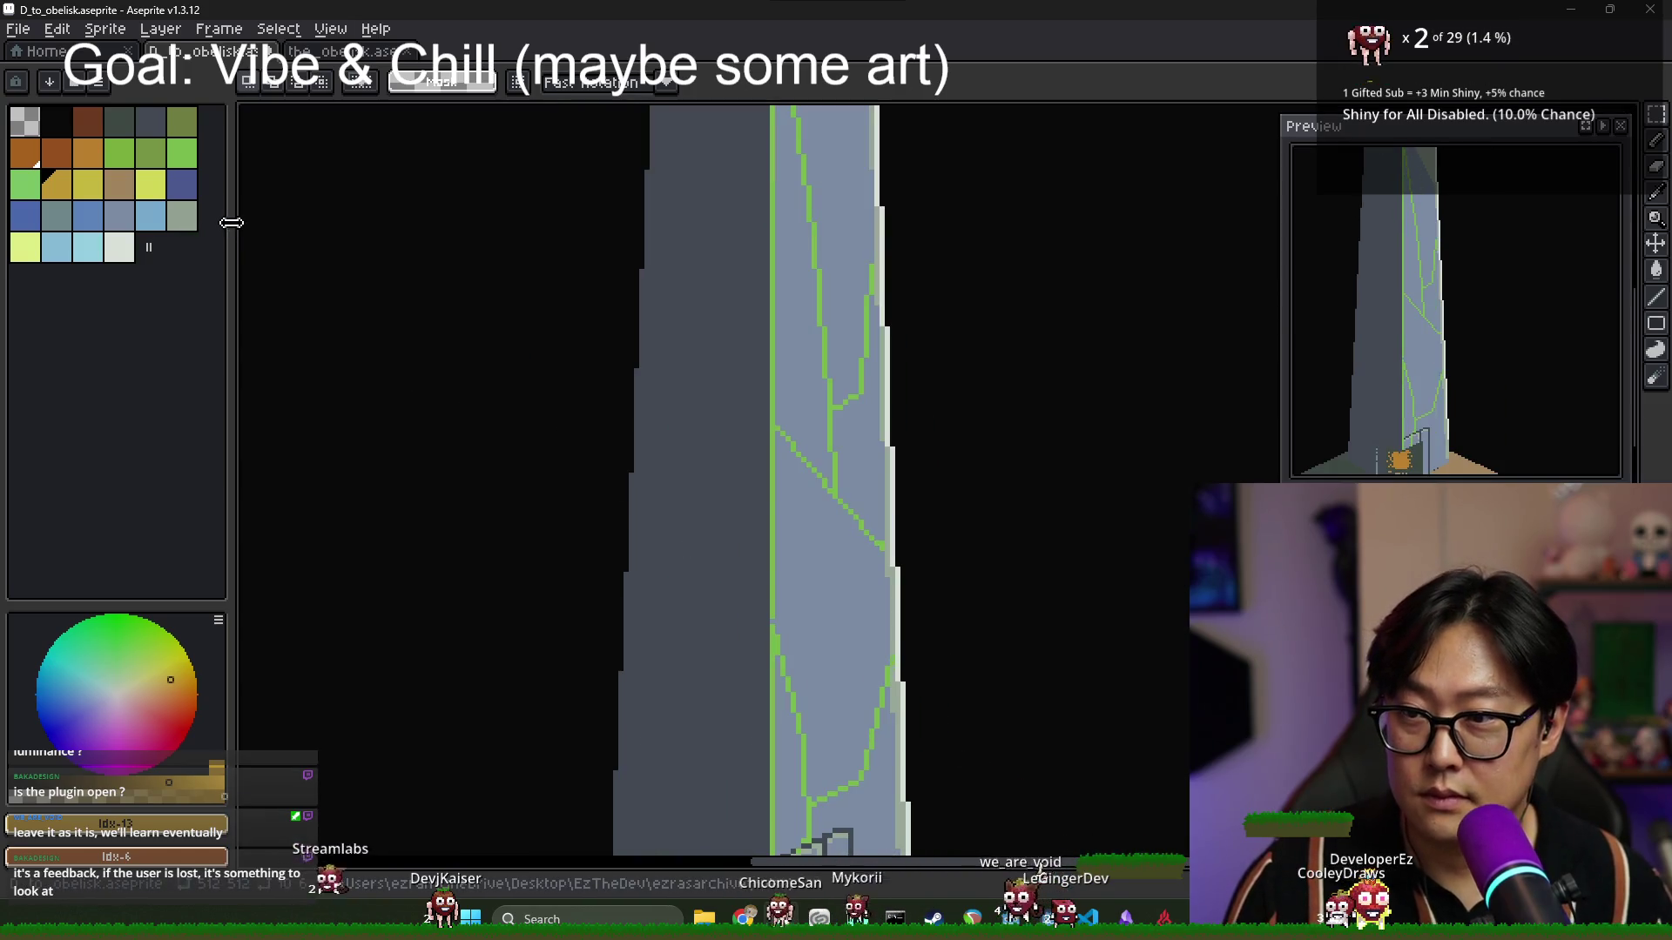
mouse_move(231, 218)
left_mouse_down()
mouse_move(417, 250)
mouse_move(253, 233)
left_mouse_up()
scroll(683, 496, "down", 2)
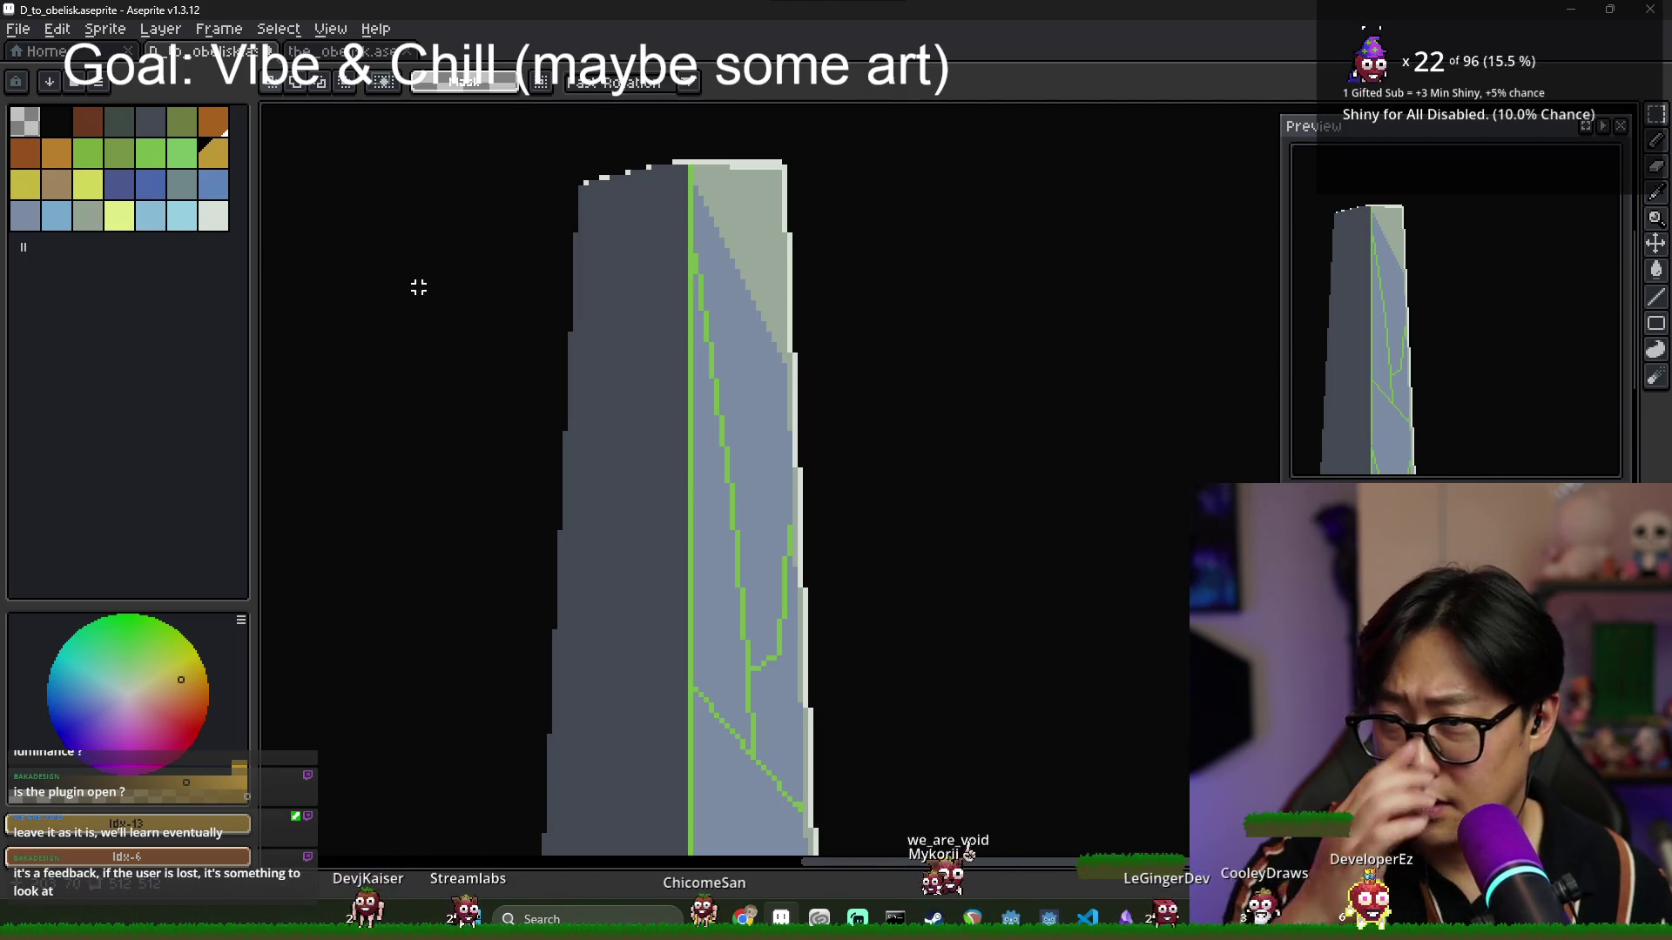
scroll(493, 363, "down", 2)
Select the colour-swatch strip and move it up beside the obelisk's top.
left_click_drag(291, 483, 567, 394)
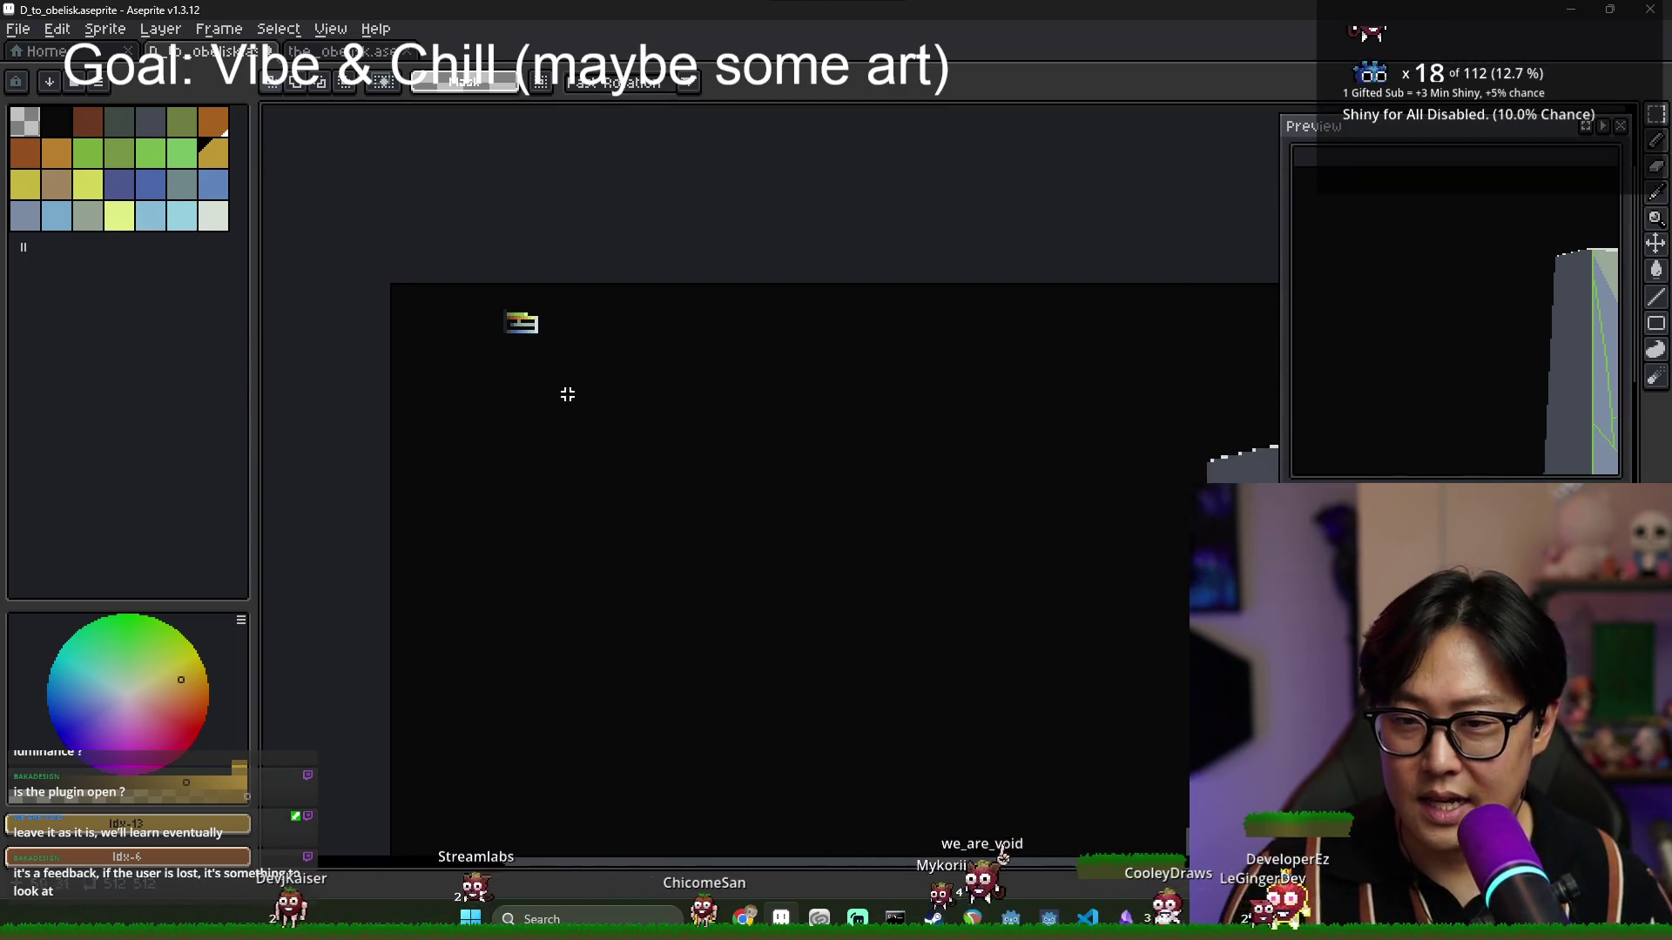
left_click_drag(470, 300, 609, 392)
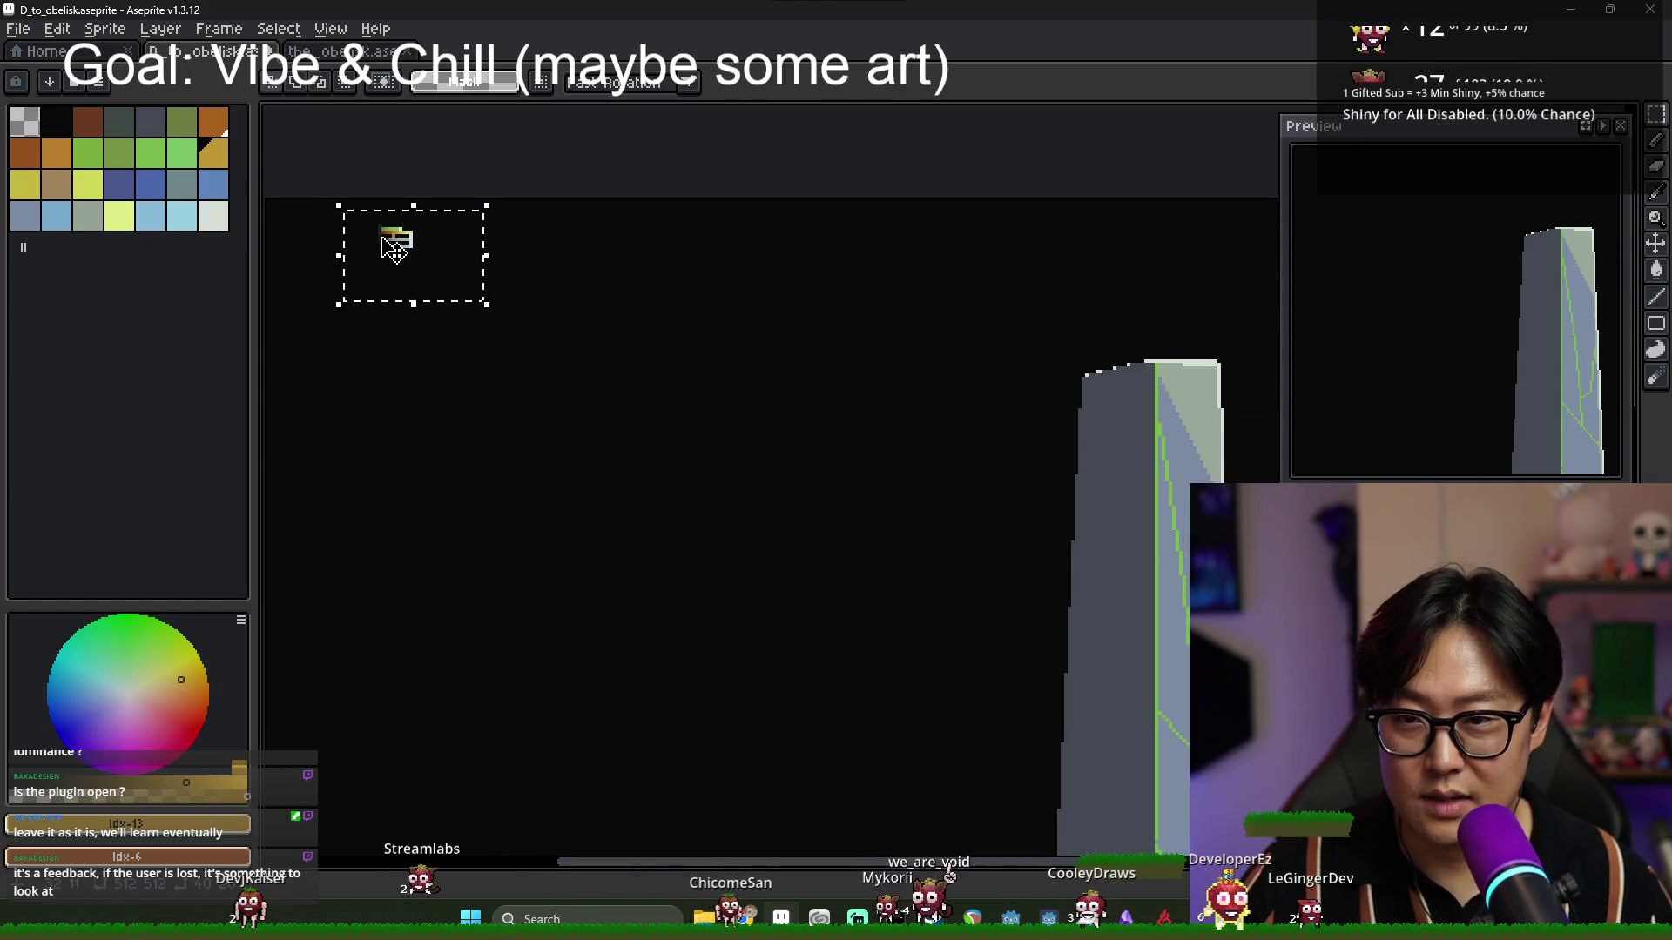
left_click_drag(384, 237, 828, 485)
mouse_move(910, 452)
left_mouse_down()
mouse_move(1033, 437)
mouse_move(1099, 330)
left_mouse_up()
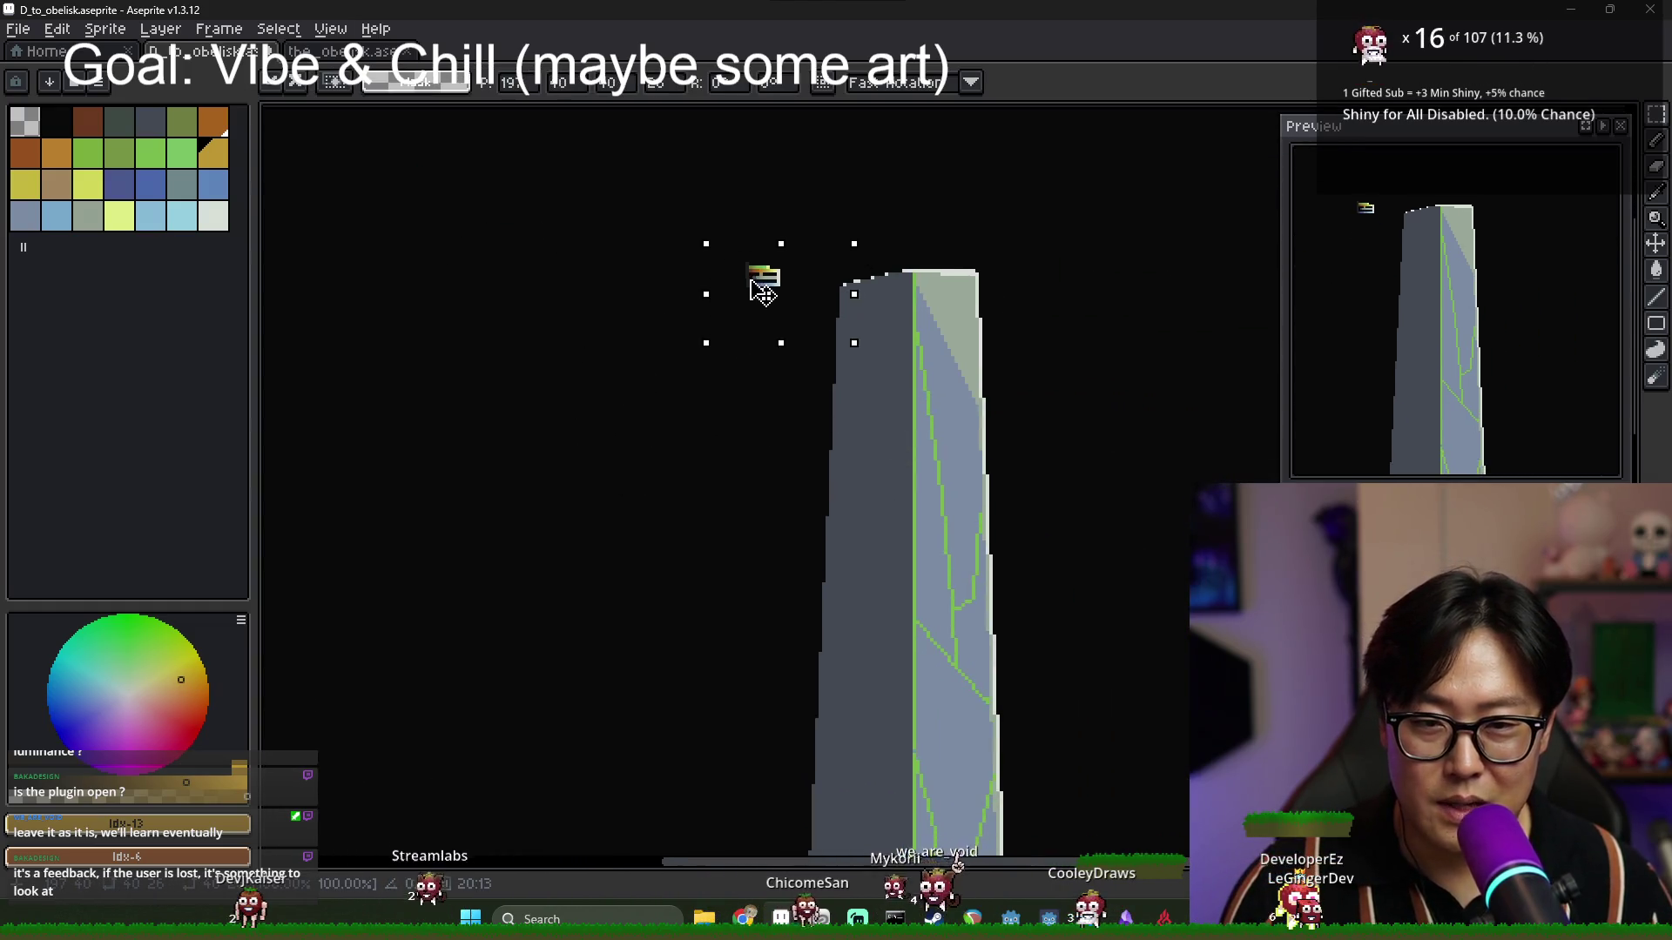
scroll(802, 299, "up", 2)
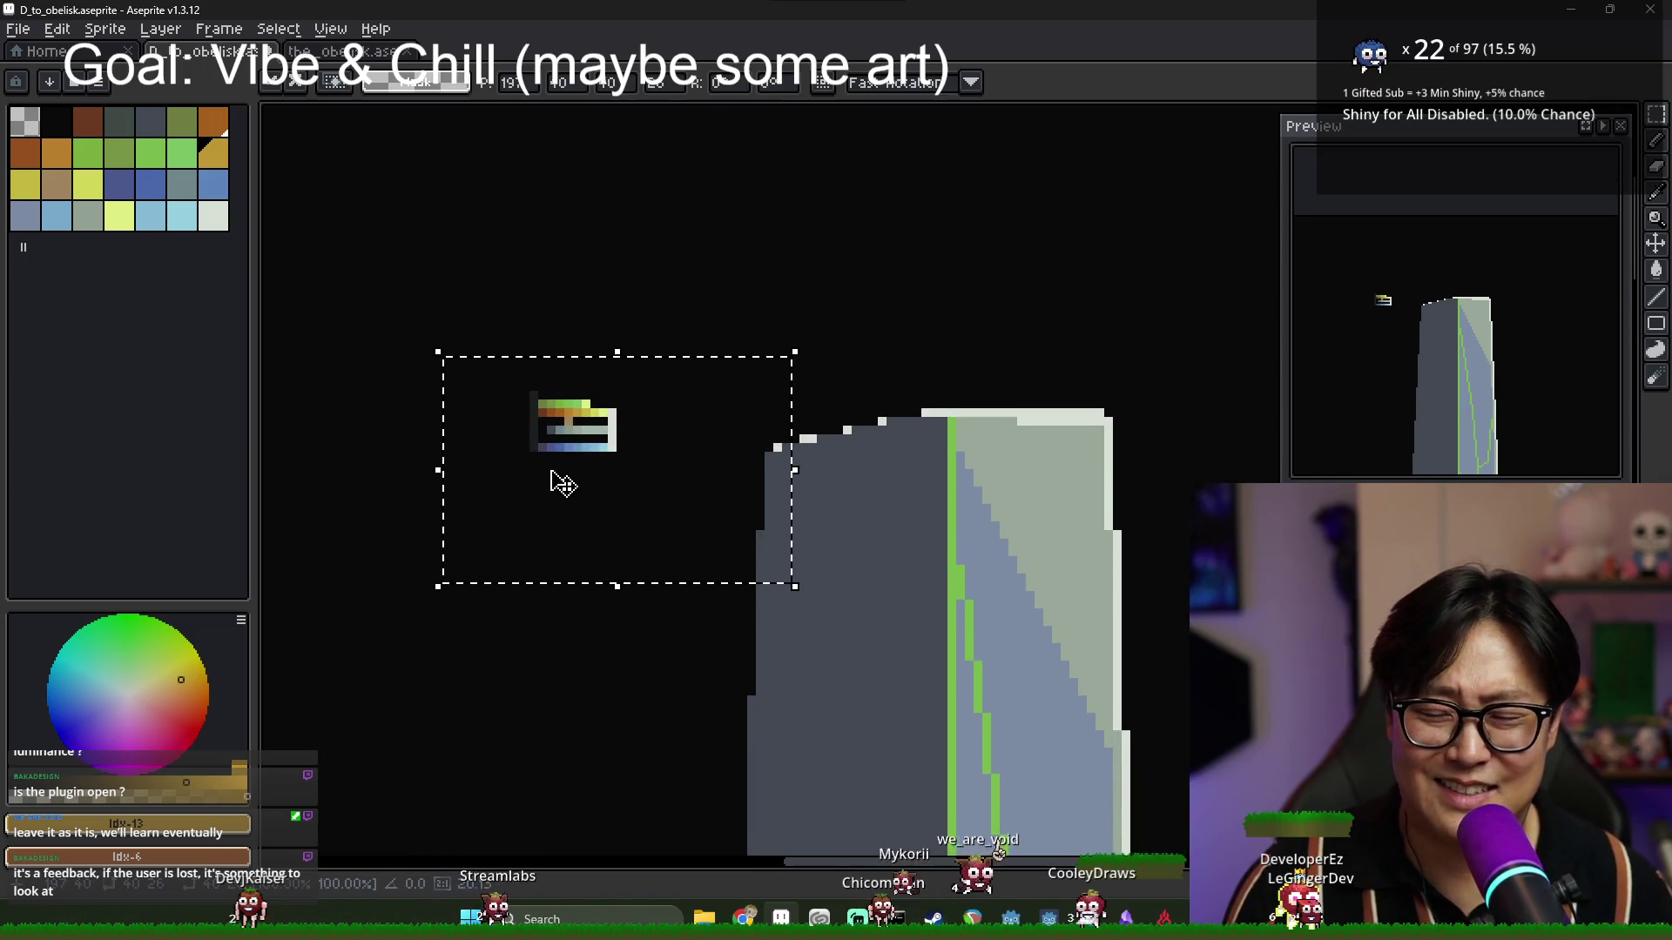
key("ctrl+d")
scroll(583, 478, "up", 3)
scroll(610, 449, "down", 2)
scroll(802, 534, "down", 1)
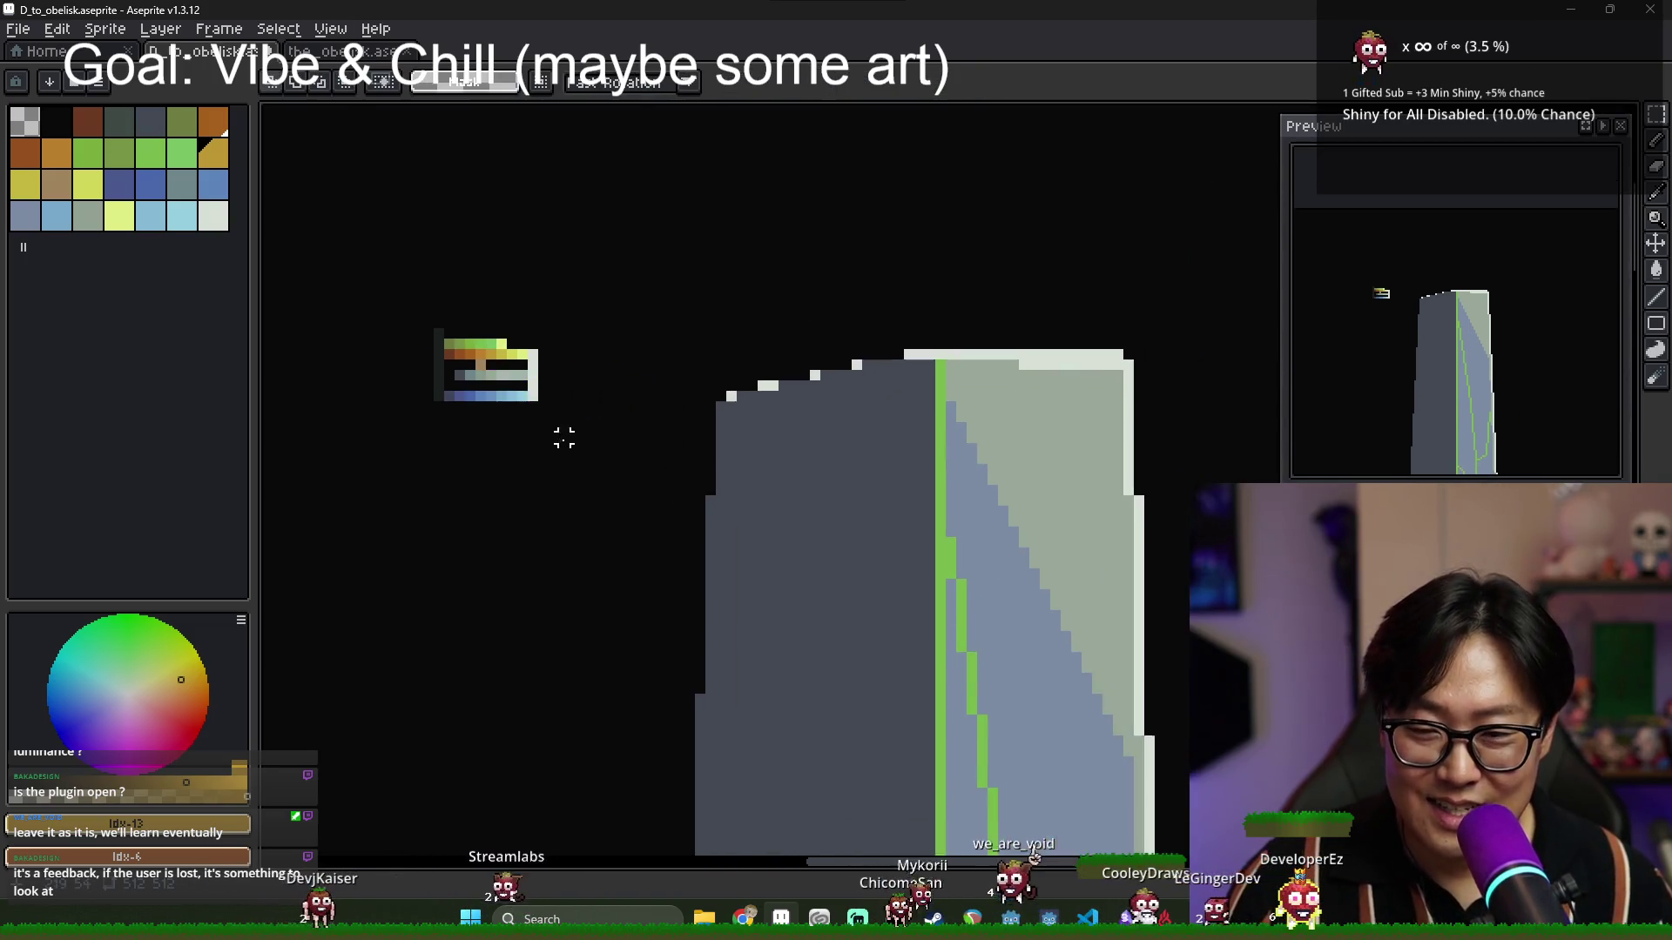
scroll(522, 392, "up", 2)
left_click(461, 355, "alt")
scroll(668, 750, "down", 2)
Cut the swatch strip from Layer 1, paste it onto a new Layer 2, then reselect Layer 1.
key("Tab")
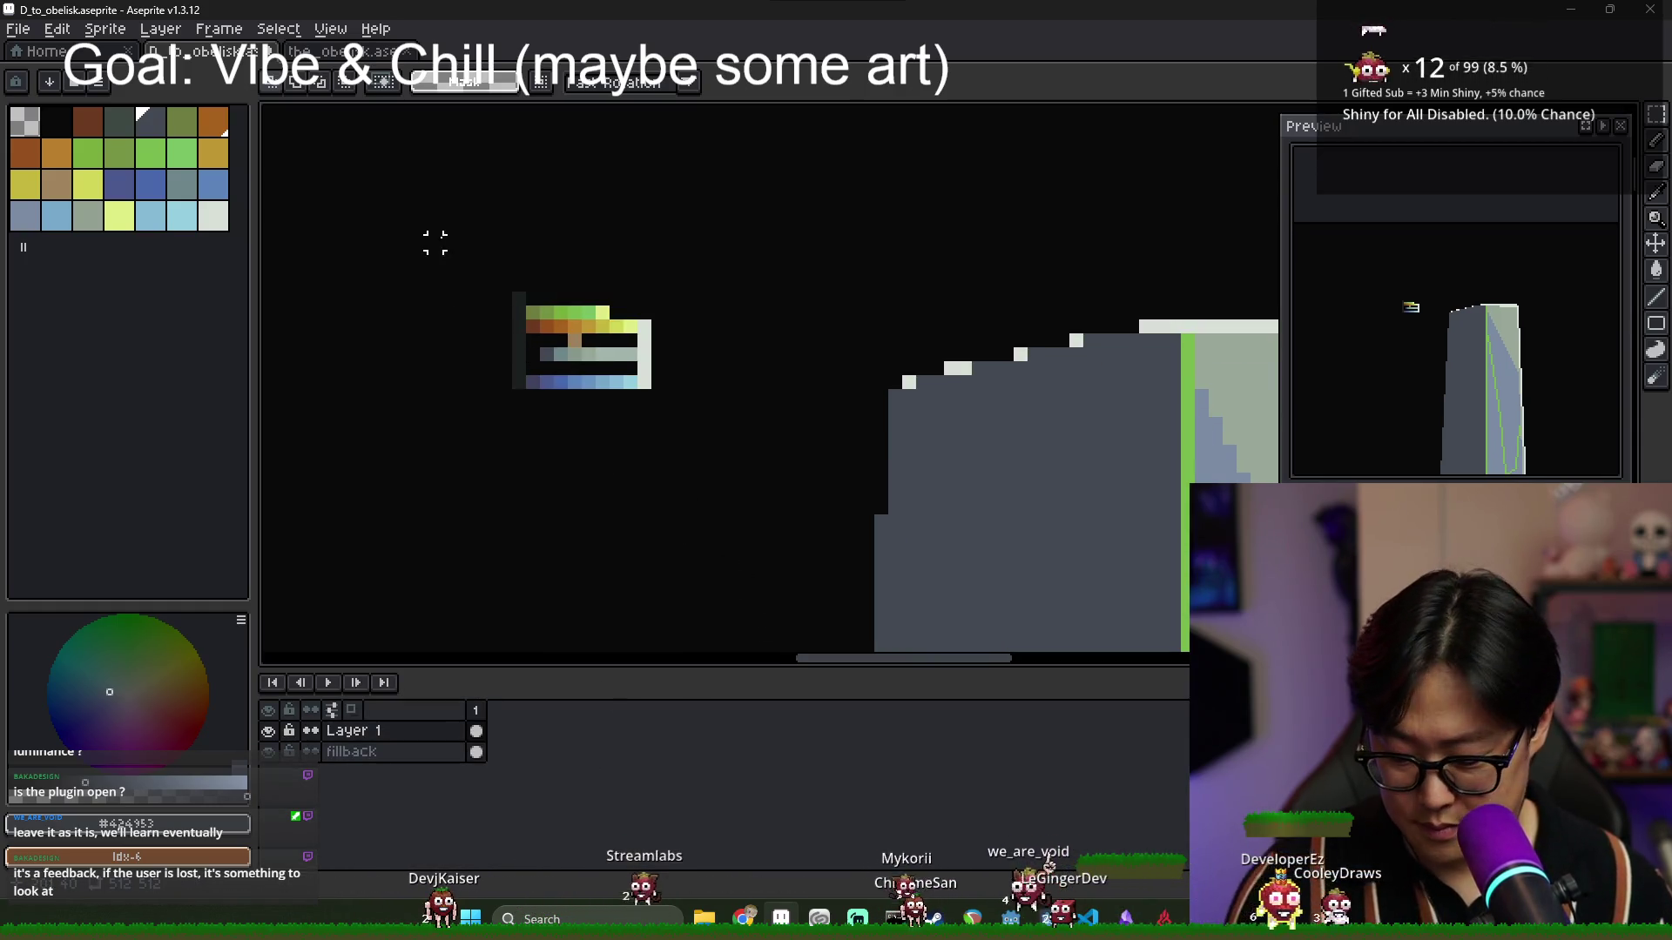
mouse_move(435, 241)
left_mouse_down()
mouse_move(609, 328)
mouse_move(709, 431)
left_mouse_up()
key("Delete")
right_click(345, 731)
mouse_move(415, 762)
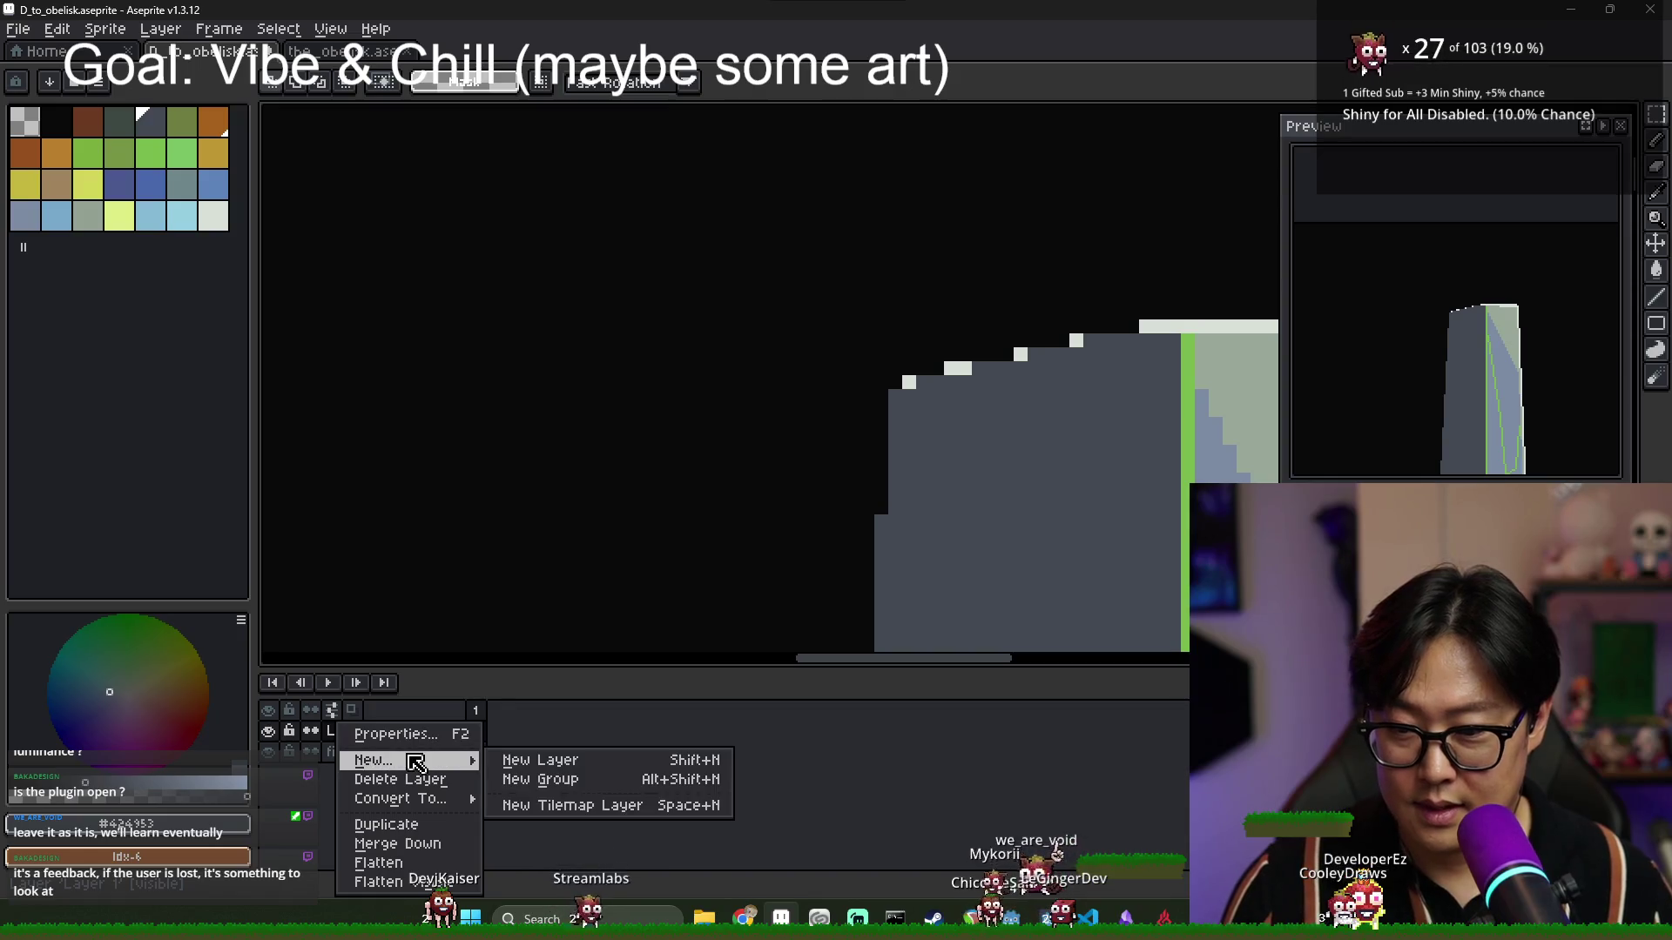
left_click(540, 760)
key("ctrl+v")
left_click(714, 465)
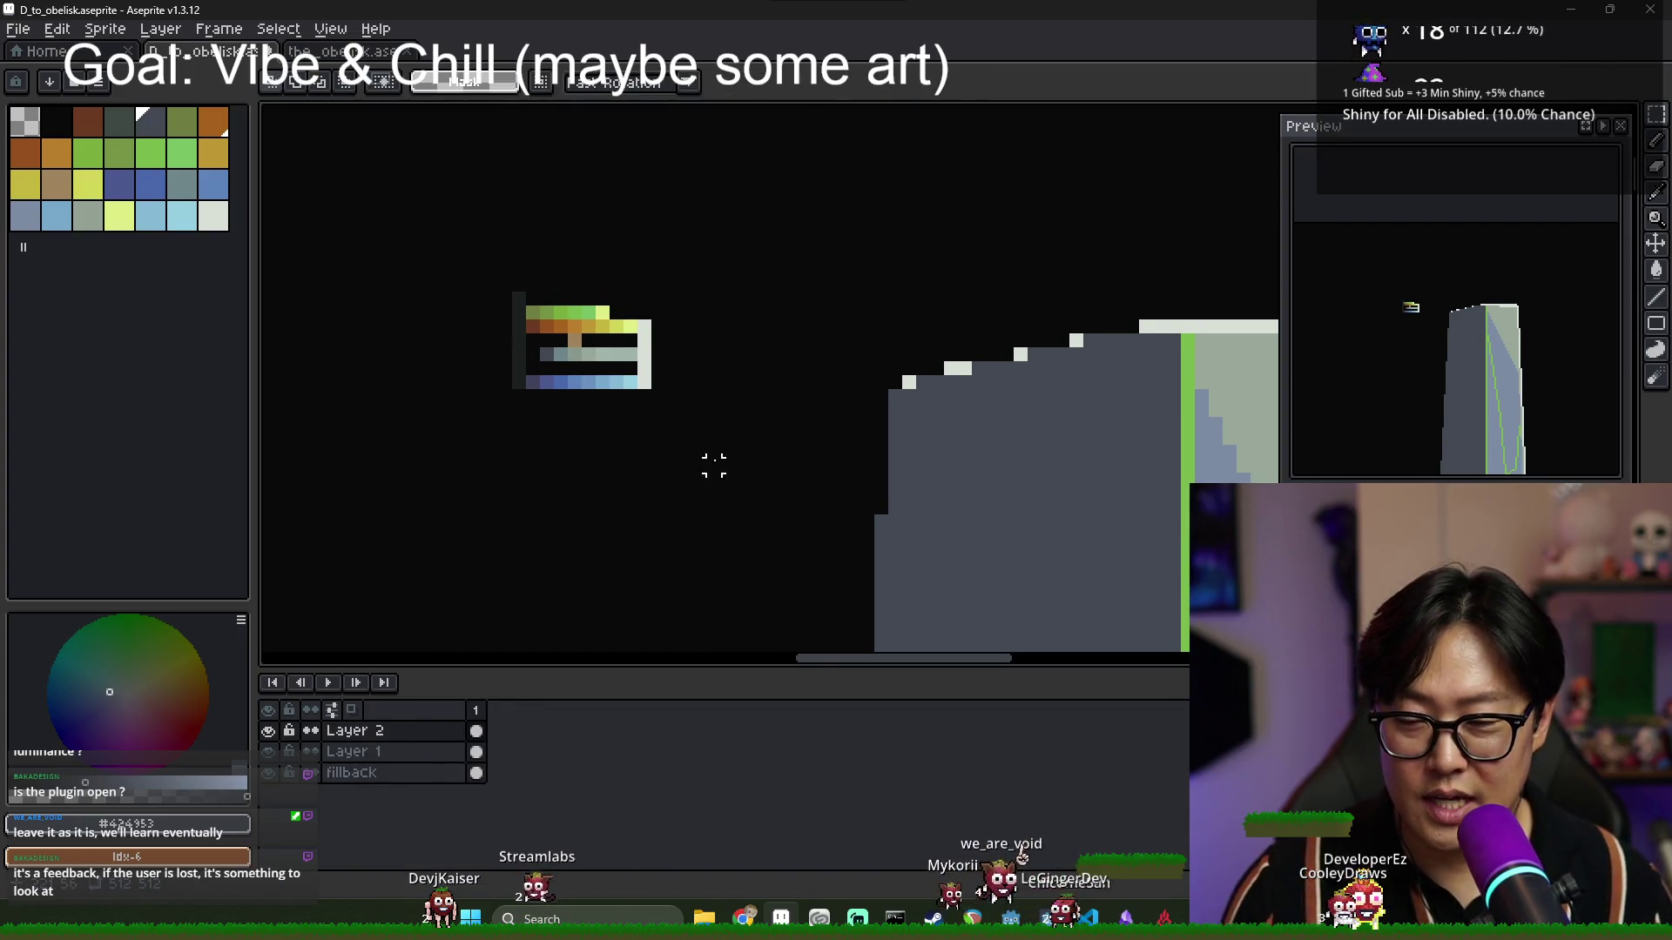
scroll(714, 466, "down", 1)
left_click(392, 751)
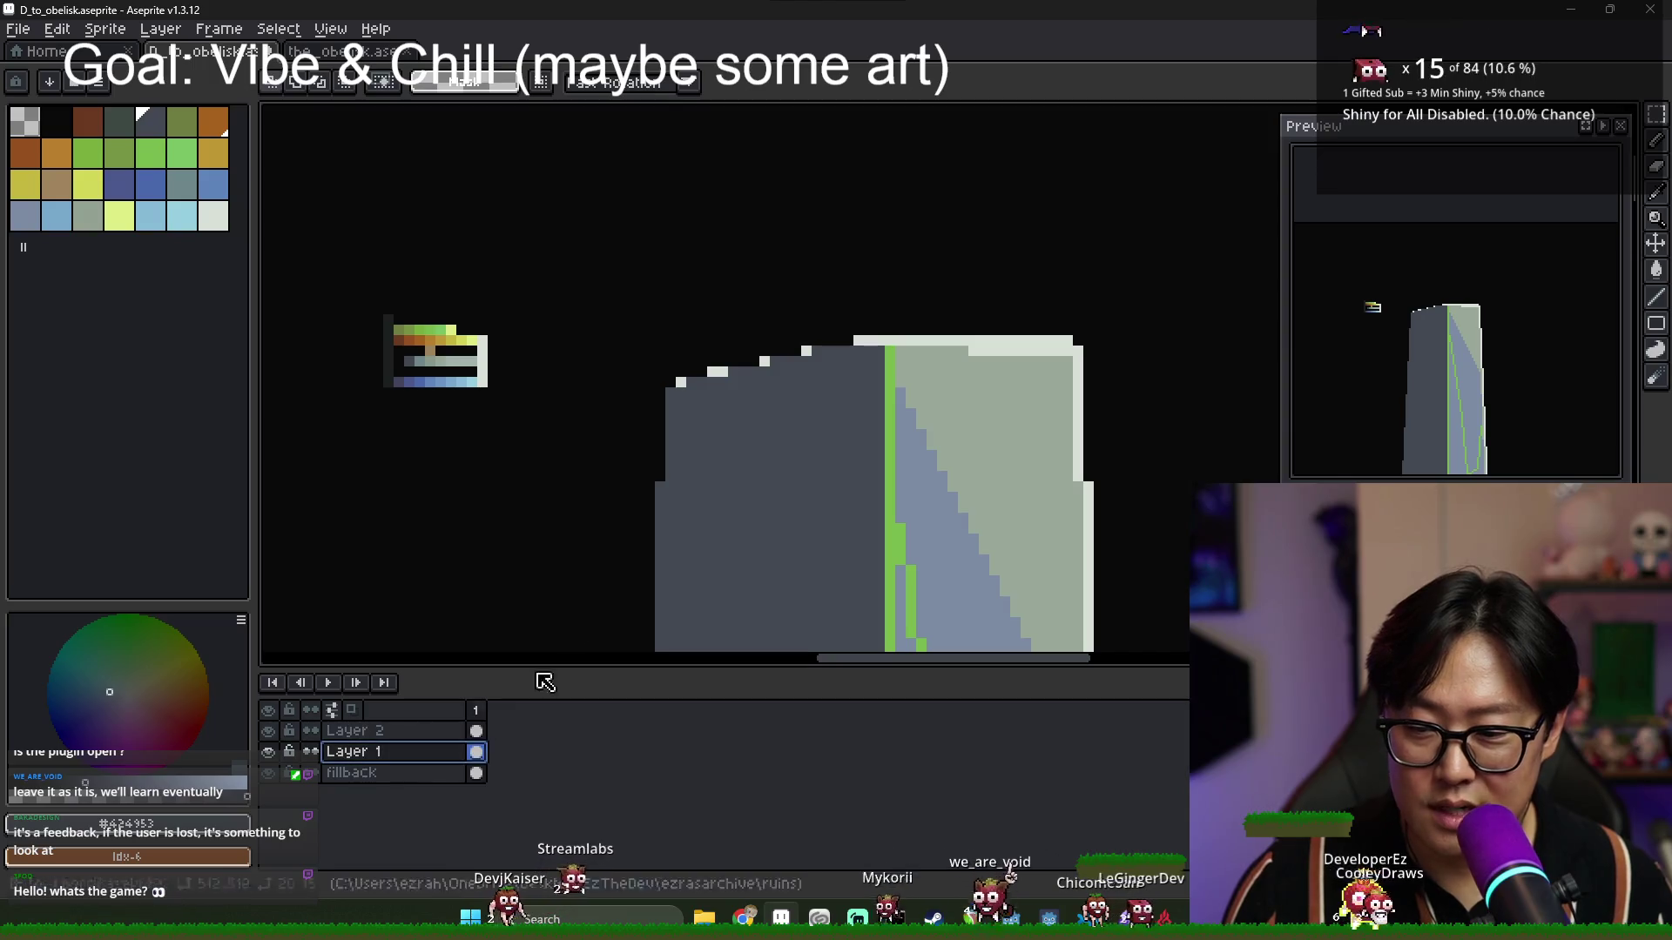
scroll(665, 422, "up", 3)
scroll(797, 541, "down", 2)
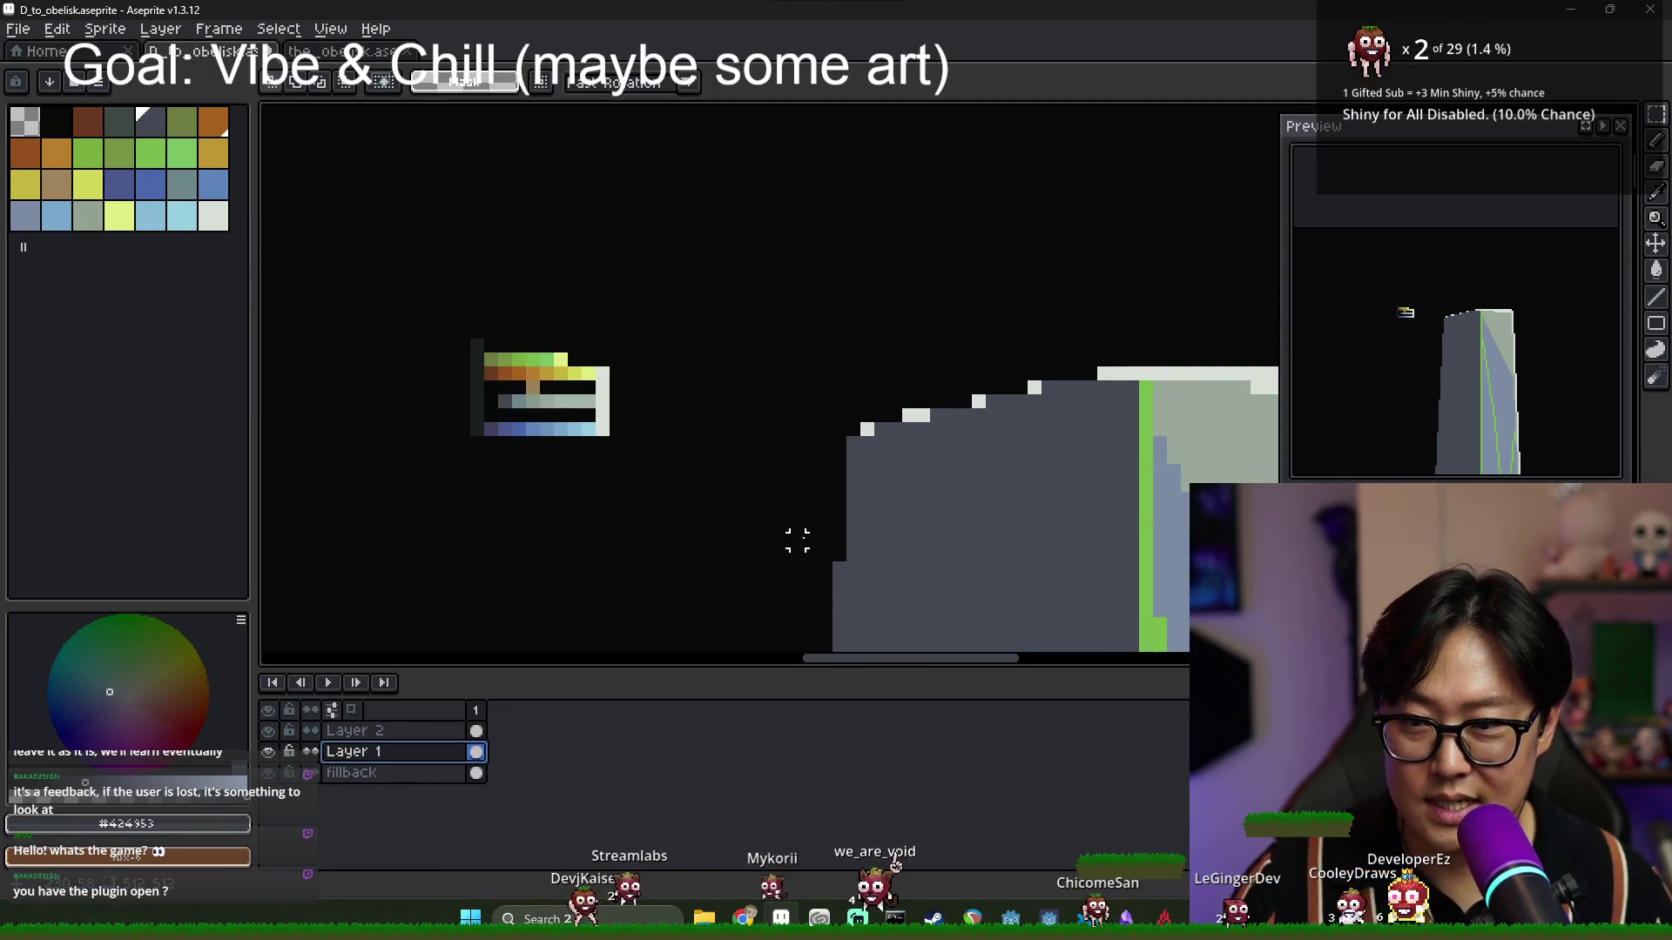
Try a teal-grey bucket fill on the obelisk's right face, then undo it.
key("g")
left_click(181, 185)
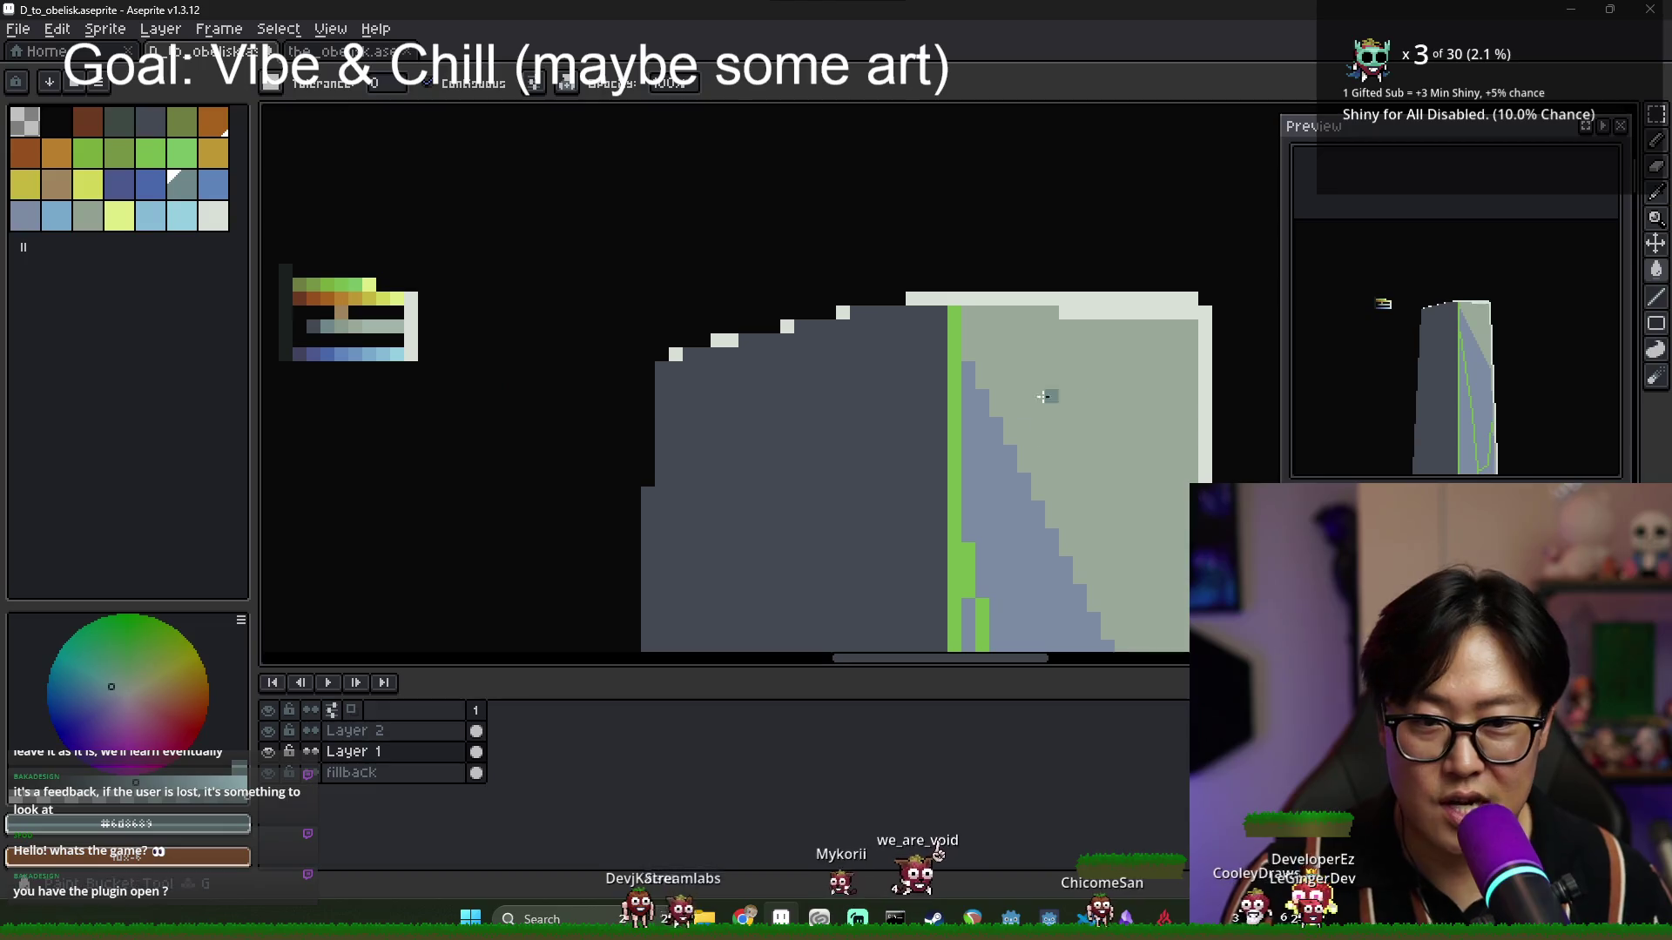
left_click(1047, 393)
left_click_drag(939, 534, 754, 409)
key("ctrl+z")
scroll(586, 395, "down", 1)
scroll(418, 343, "up", 3)
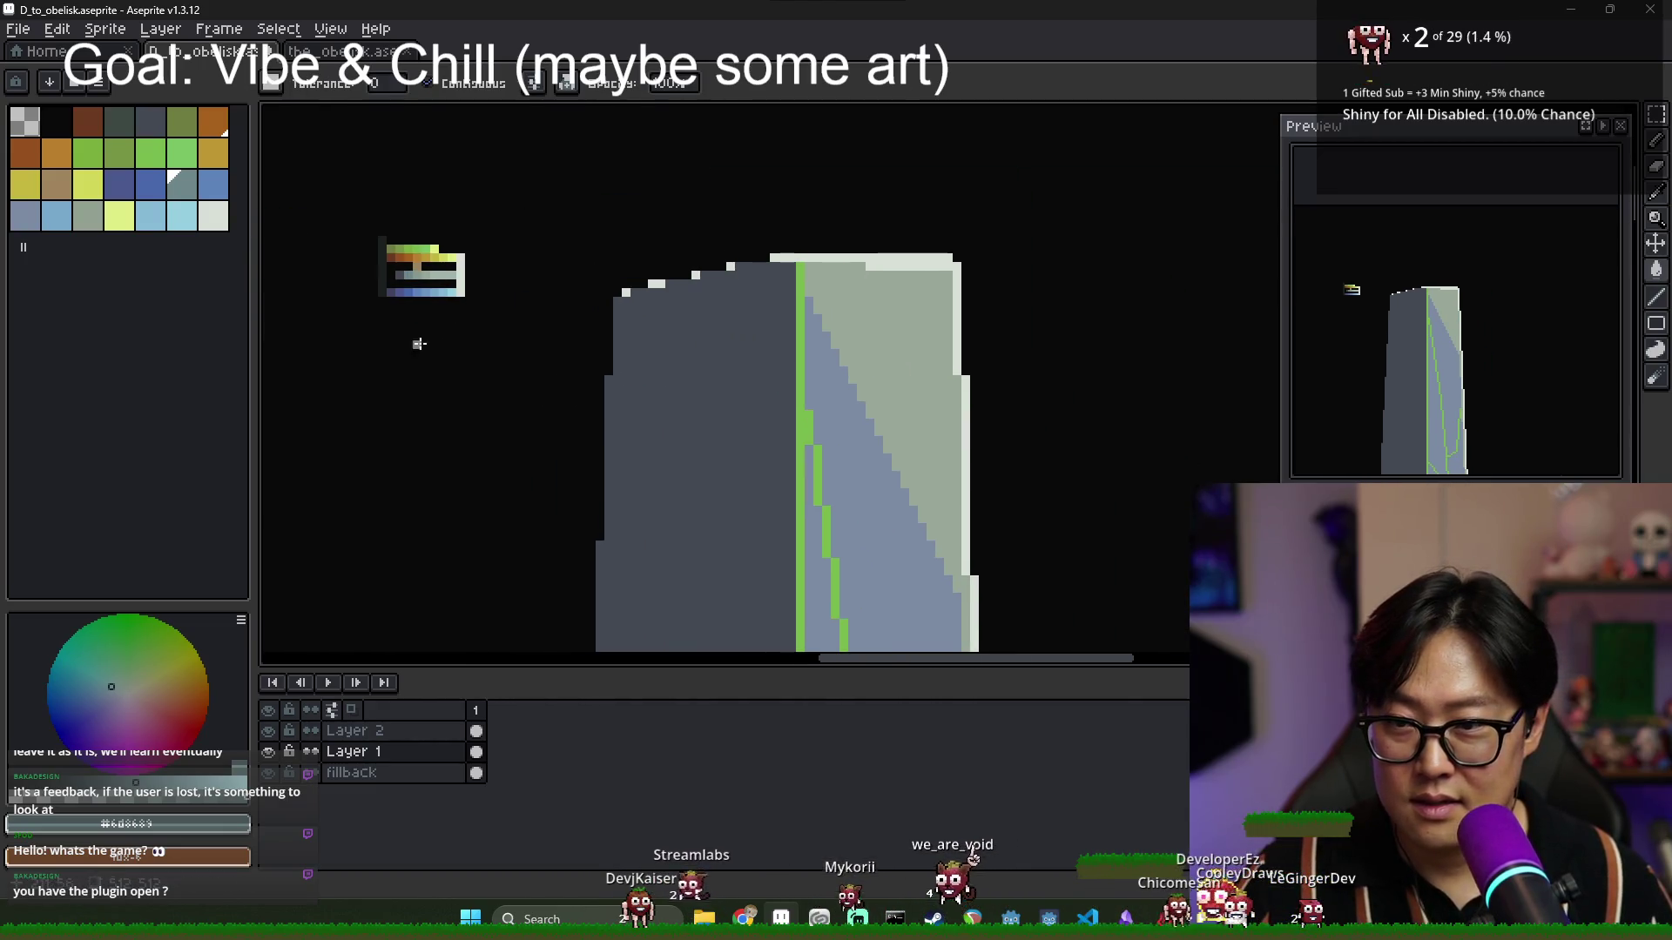
Eyedrop blue #5d83b9 from the swatch strip, fill the right face, then undo it.
key("i")
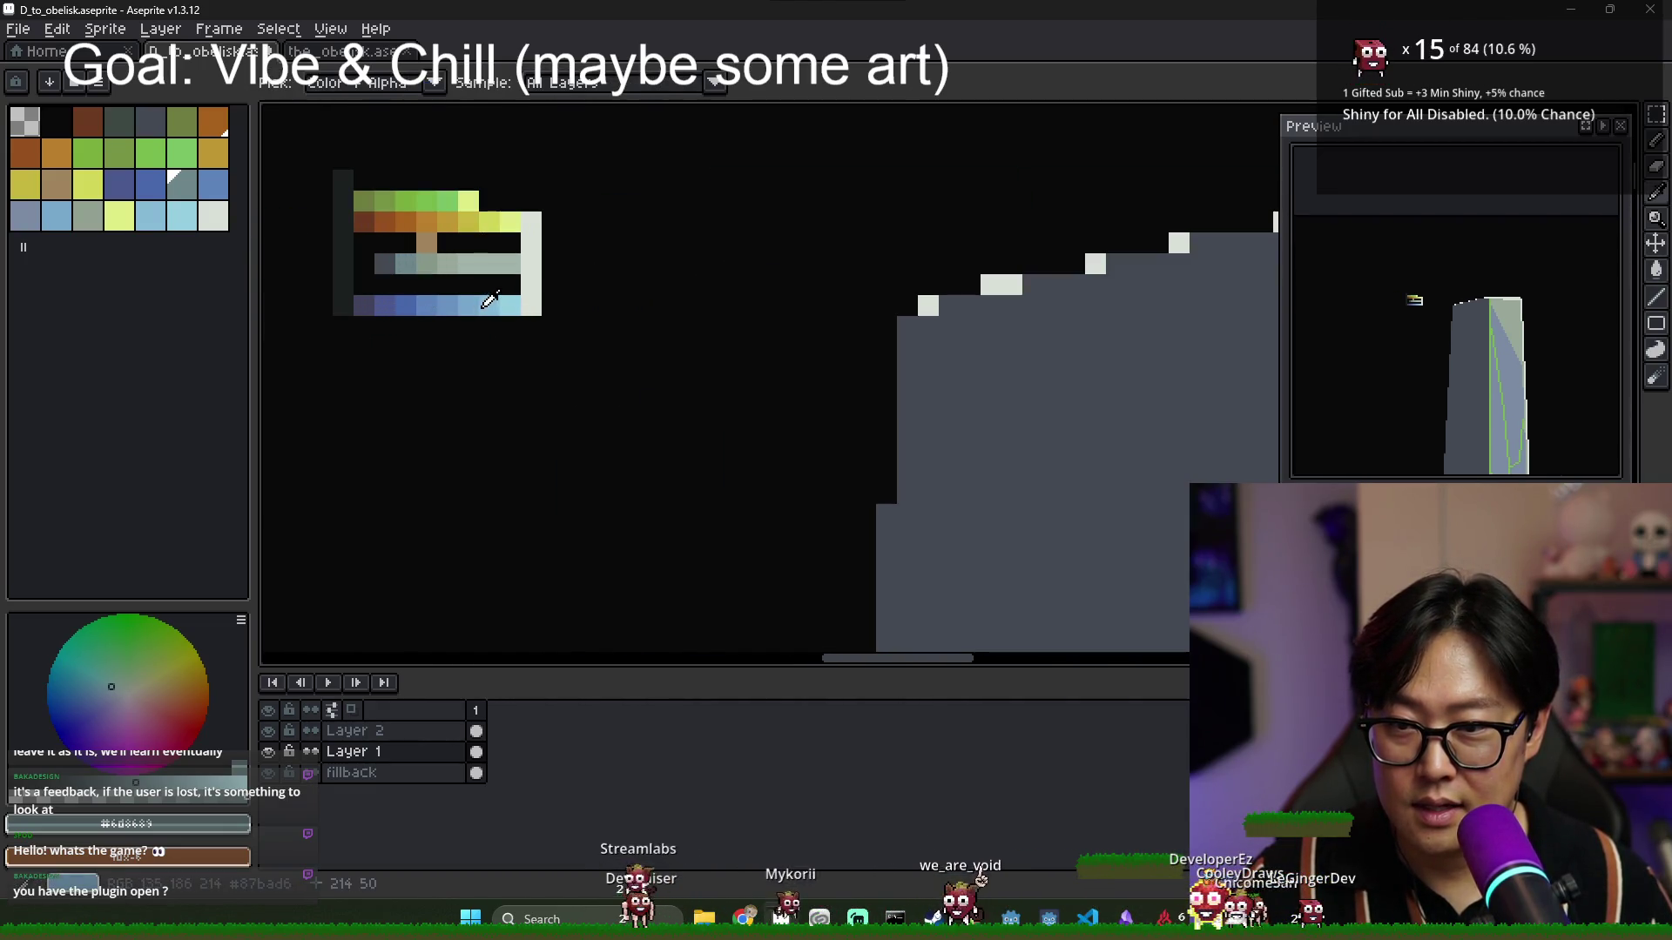
left_click(444, 299)
key("g")
scroll(1041, 445, "down", 1)
left_click_drag(1041, 445, 735, 352)
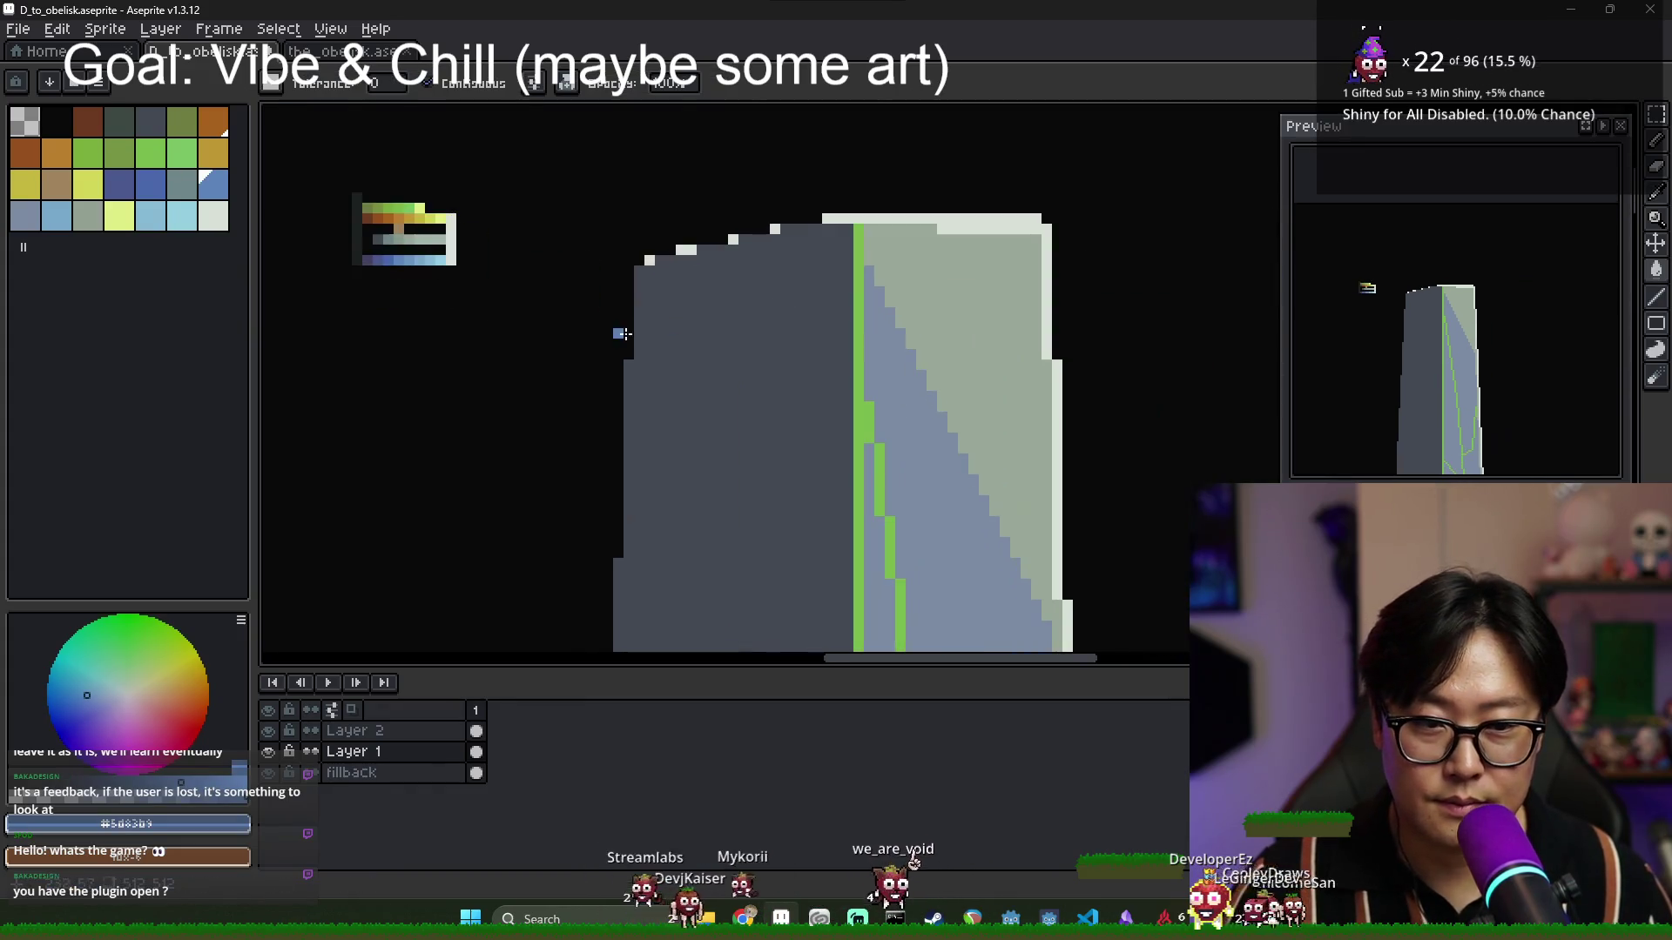
left_click(960, 485)
scroll(746, 353, "down", 3)
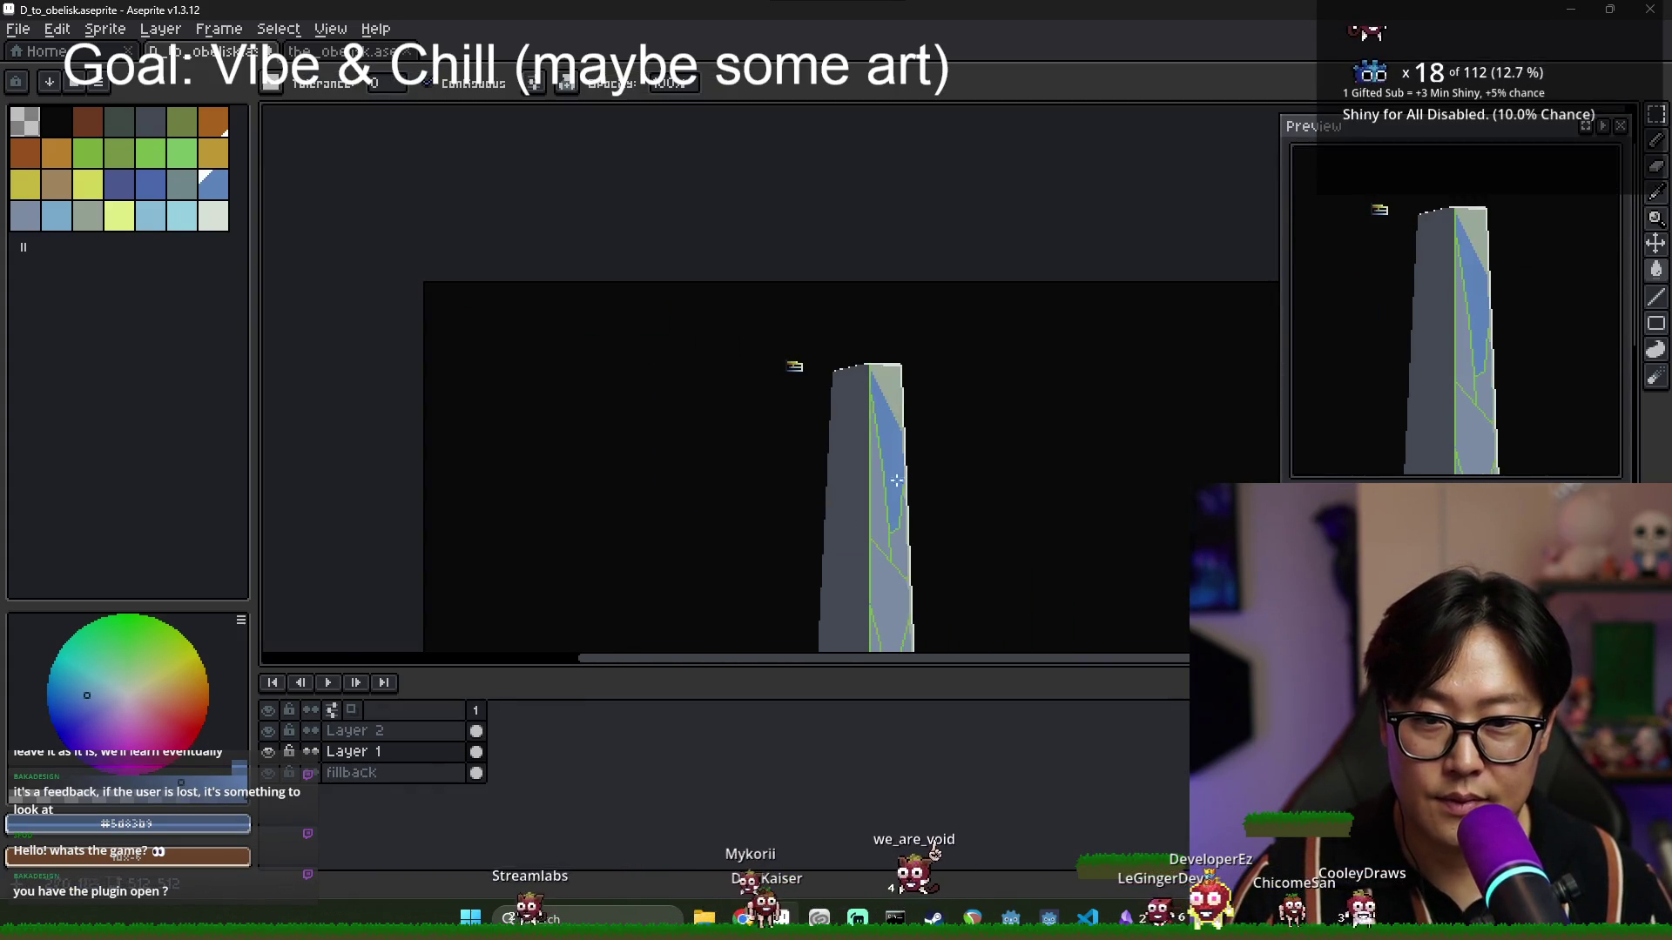
scroll(788, 366, "up", 3)
key("ctrl+z")
scroll(776, 435, "down", 2)
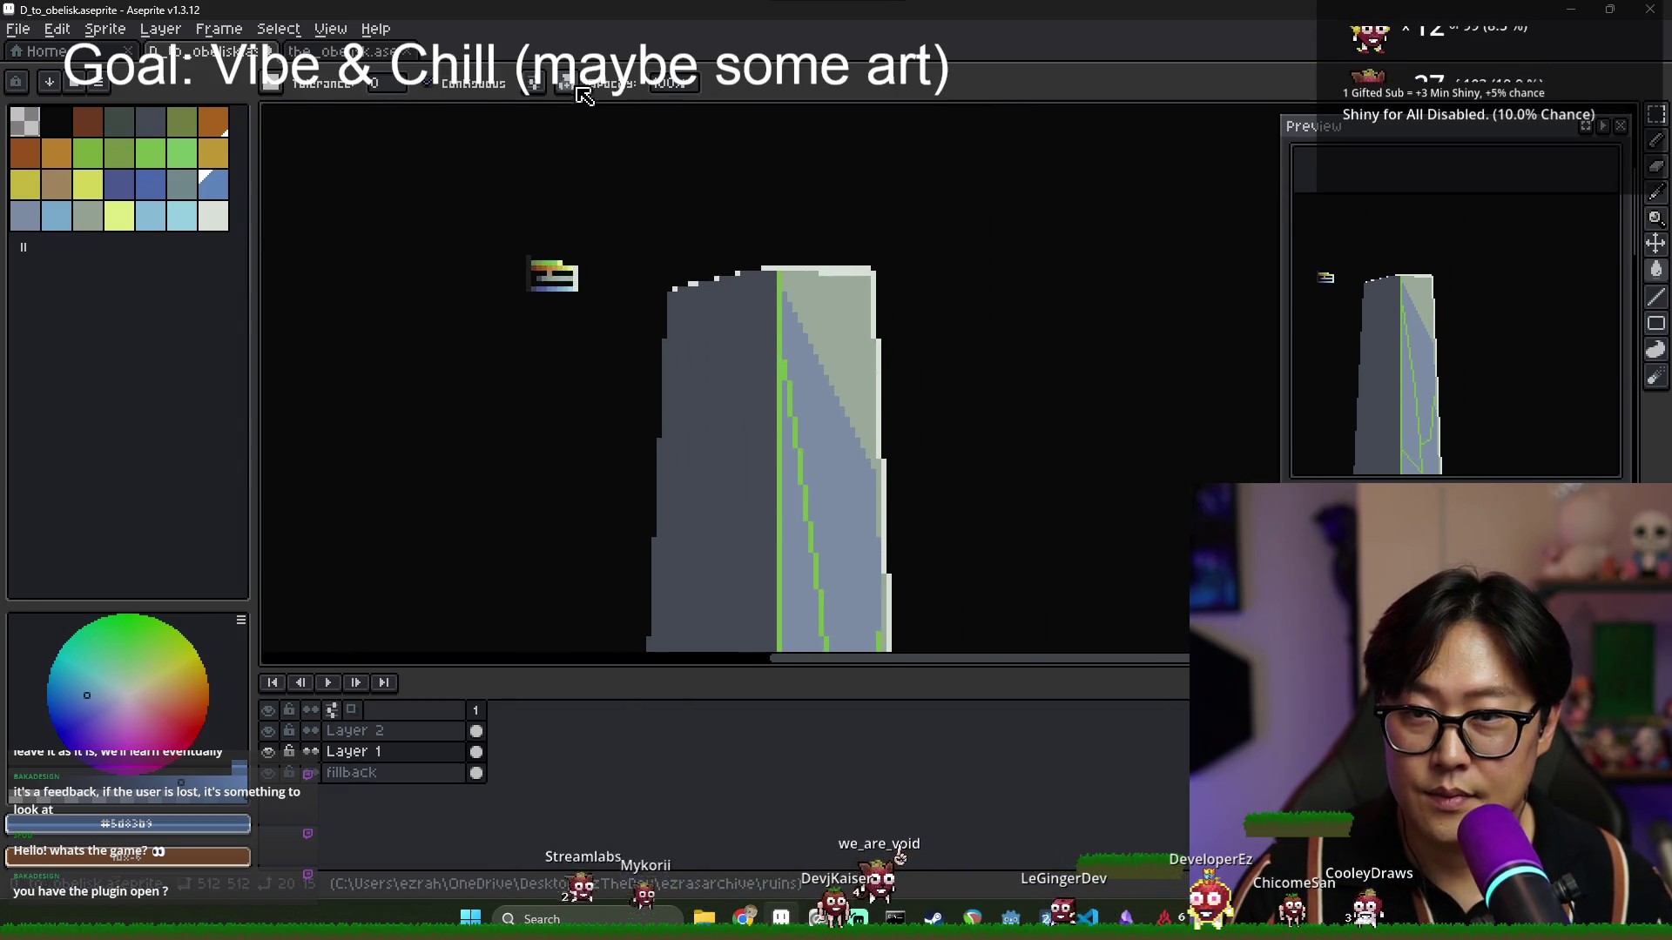
scroll(557, 279, "up", 3)
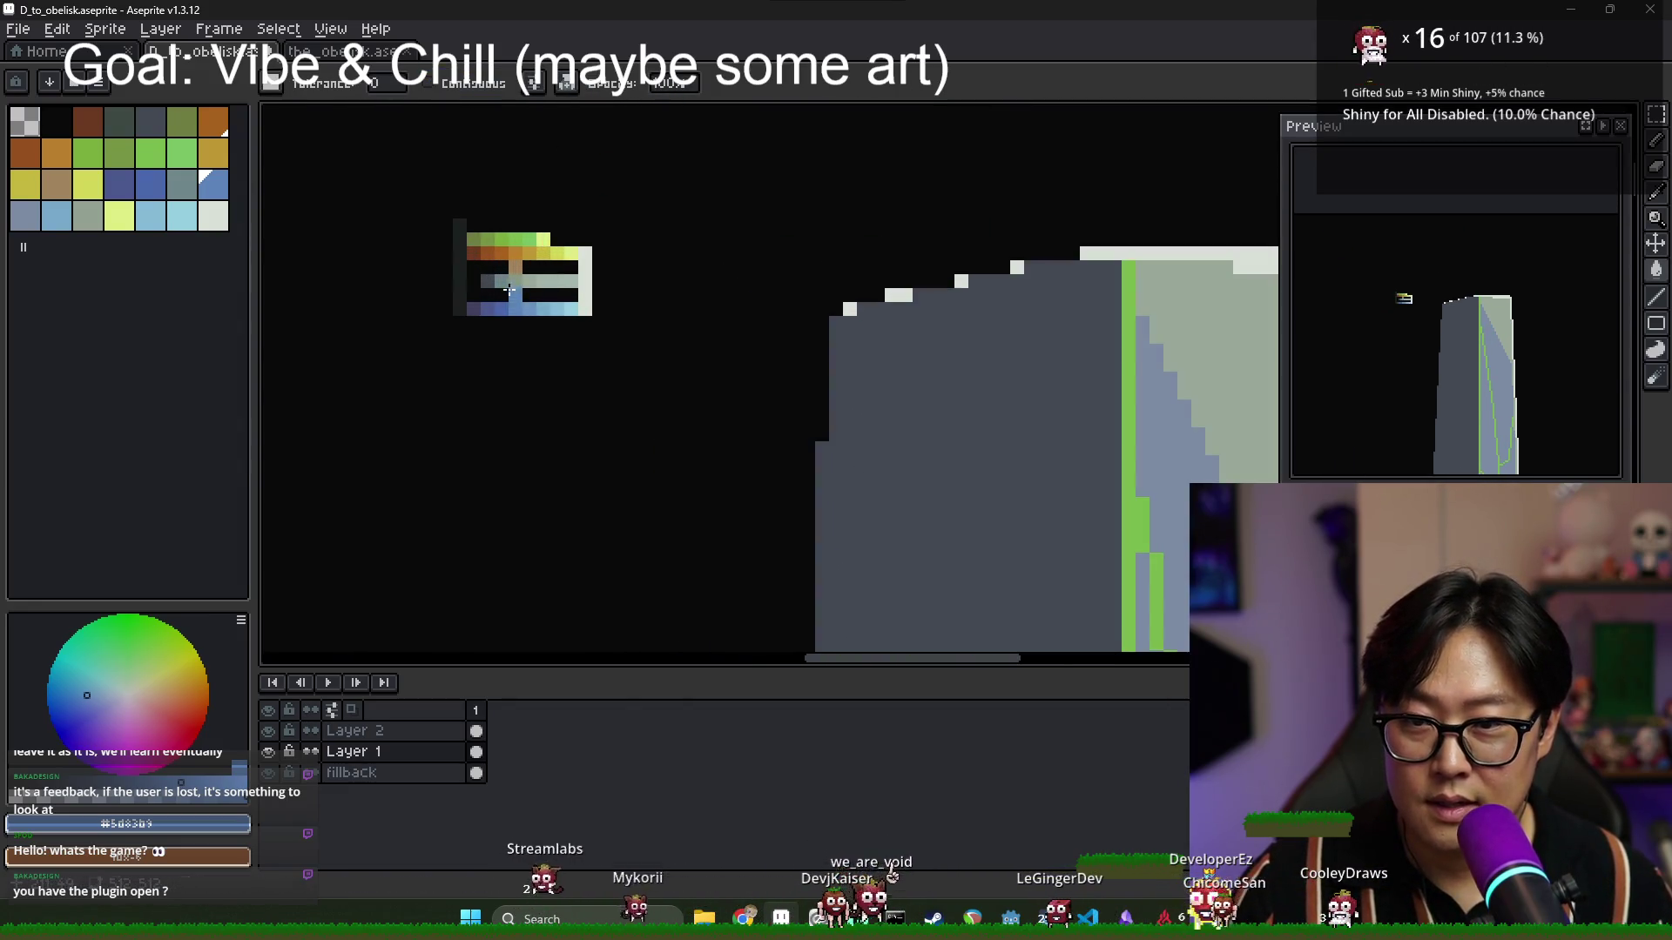
Sample the obelisk's dark grey #424953, then the grey-blue from the swatch strip.
left_click(893, 407, "alt")
left_click(504, 283, "alt")
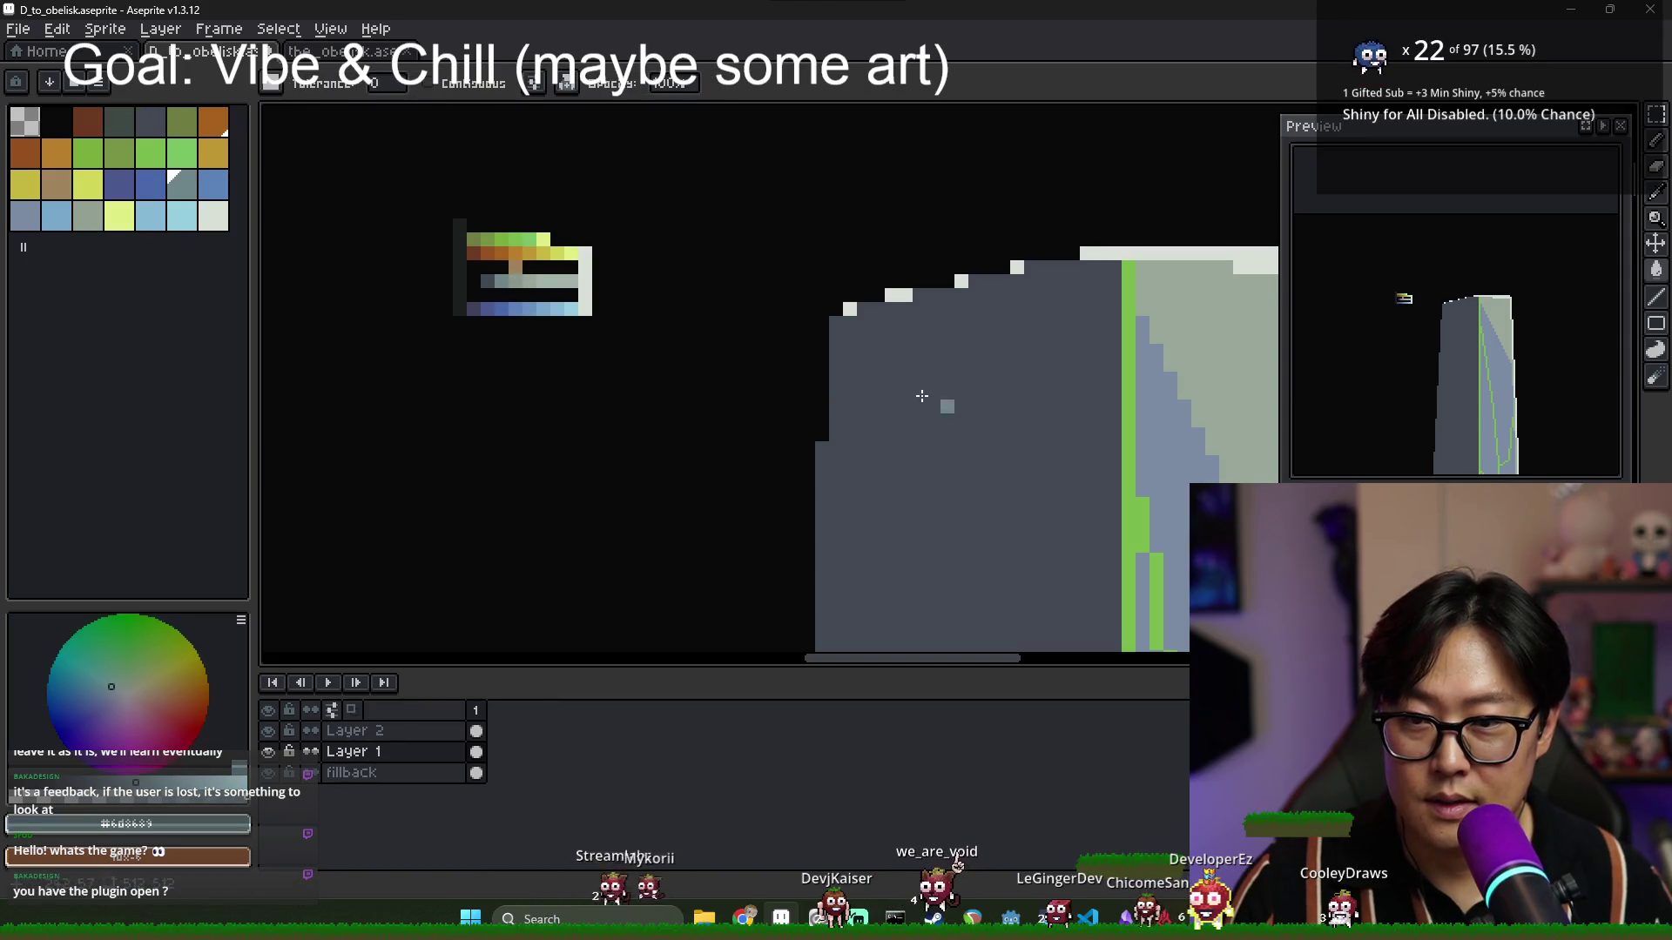
scroll(825, 411, "down", 4)
scroll(854, 484, "down", 4)
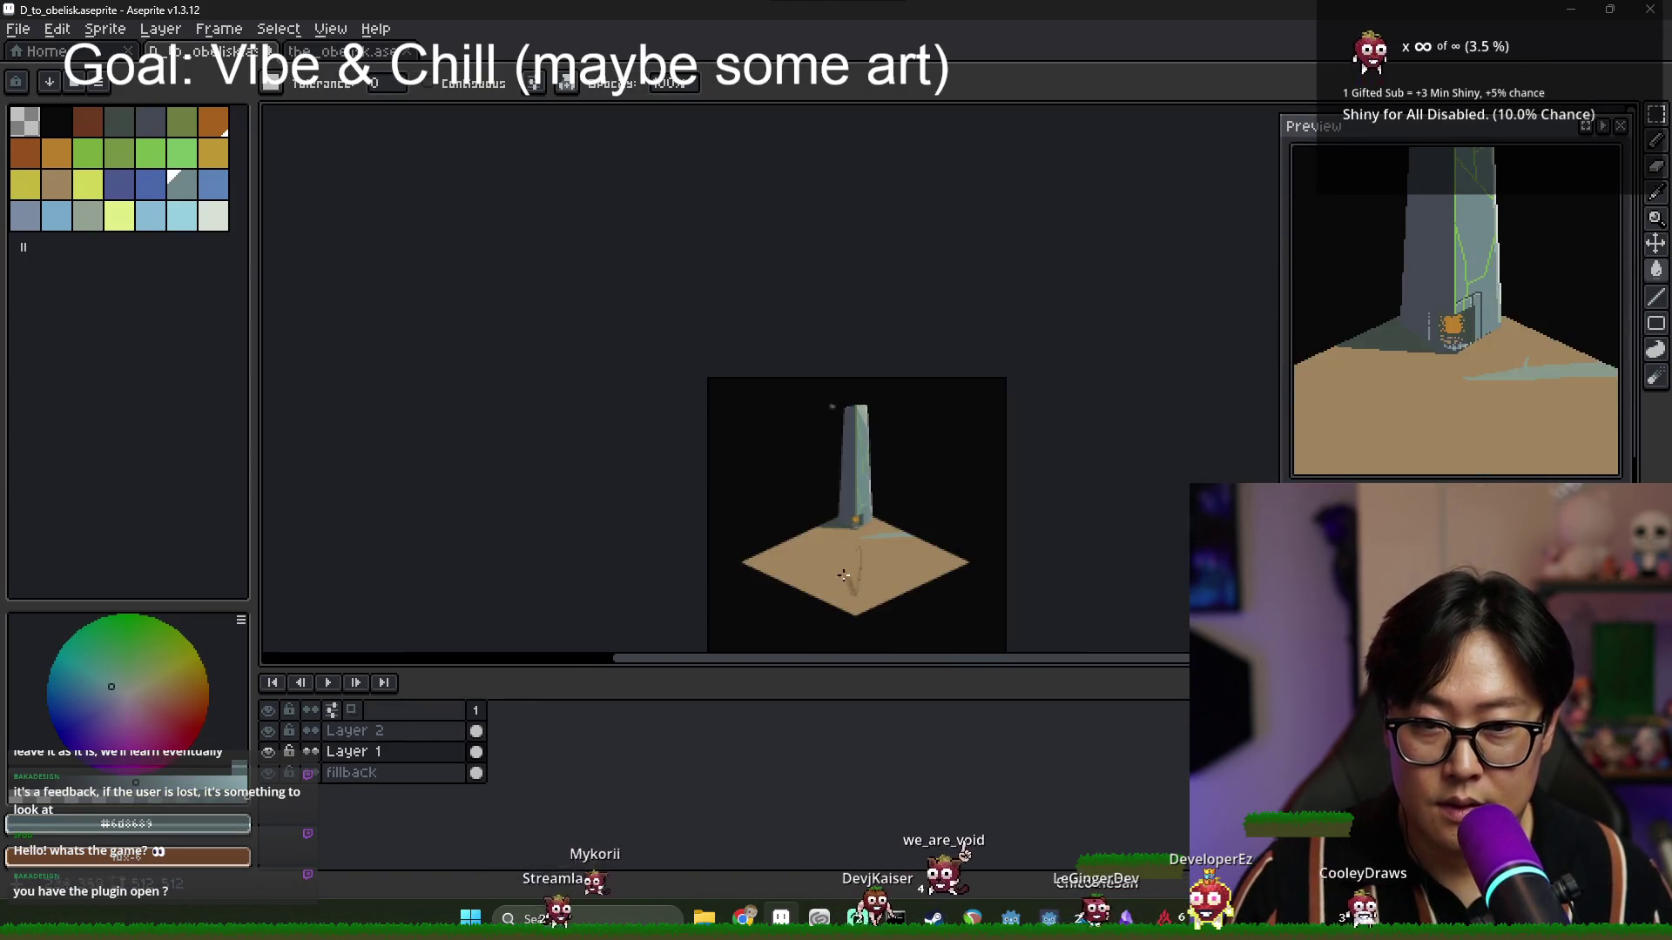
scroll(827, 453, "up", 4)
scroll(788, 375, "down", 4)
scroll(789, 374, "up", 5)
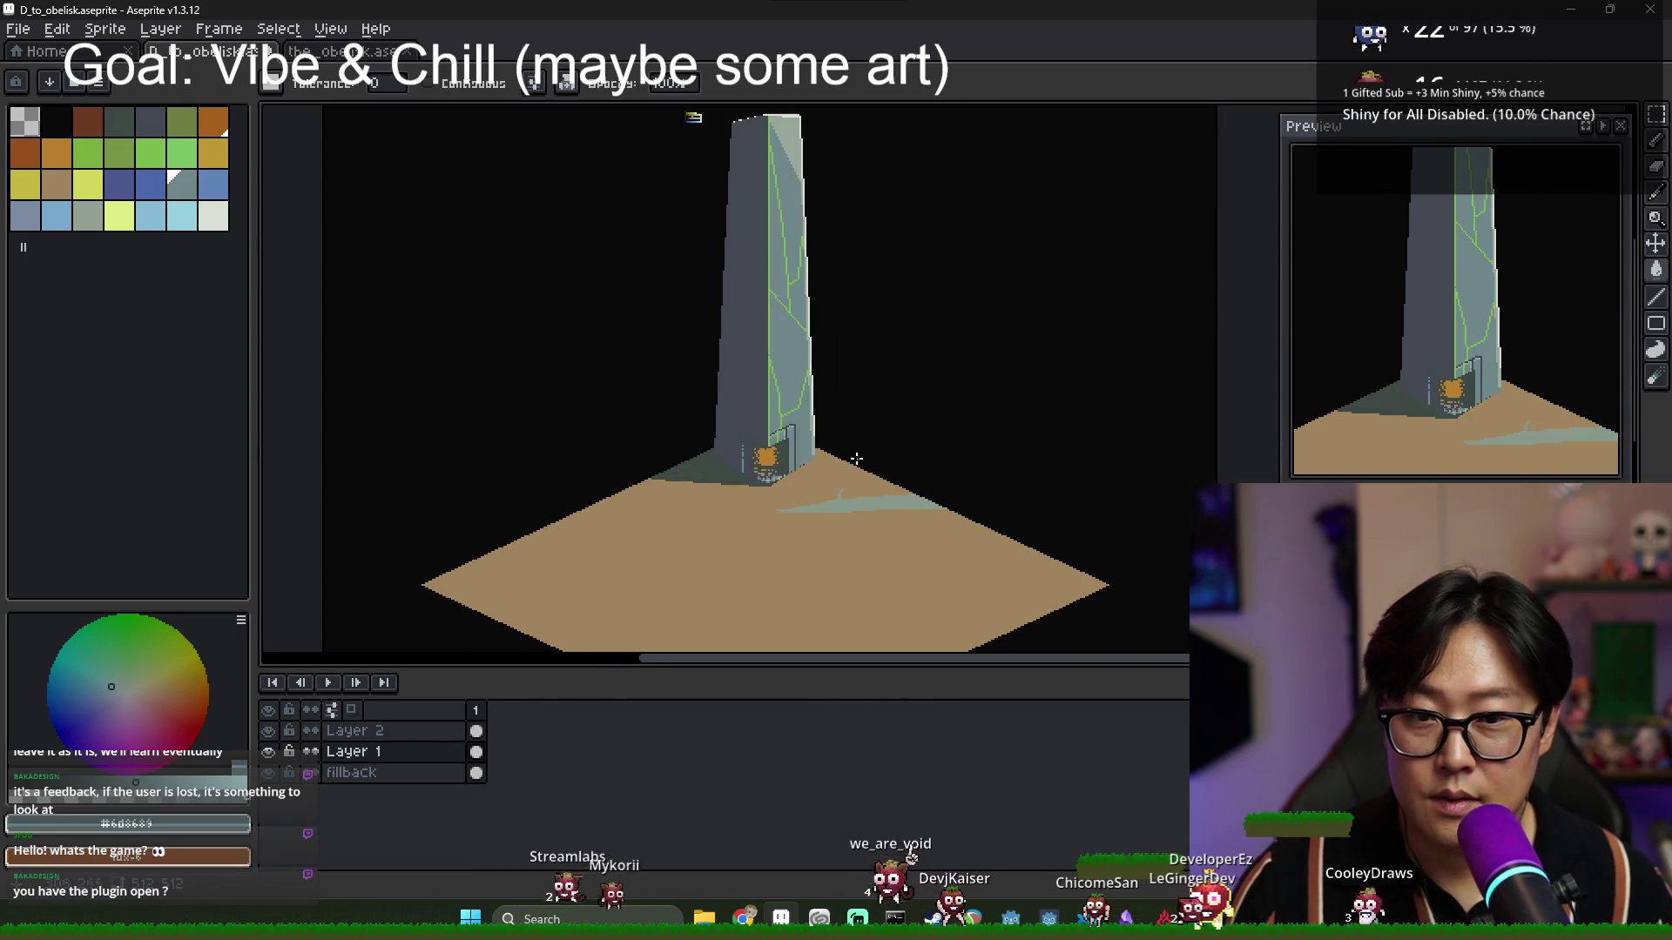
scroll(675, 275, "up", 3)
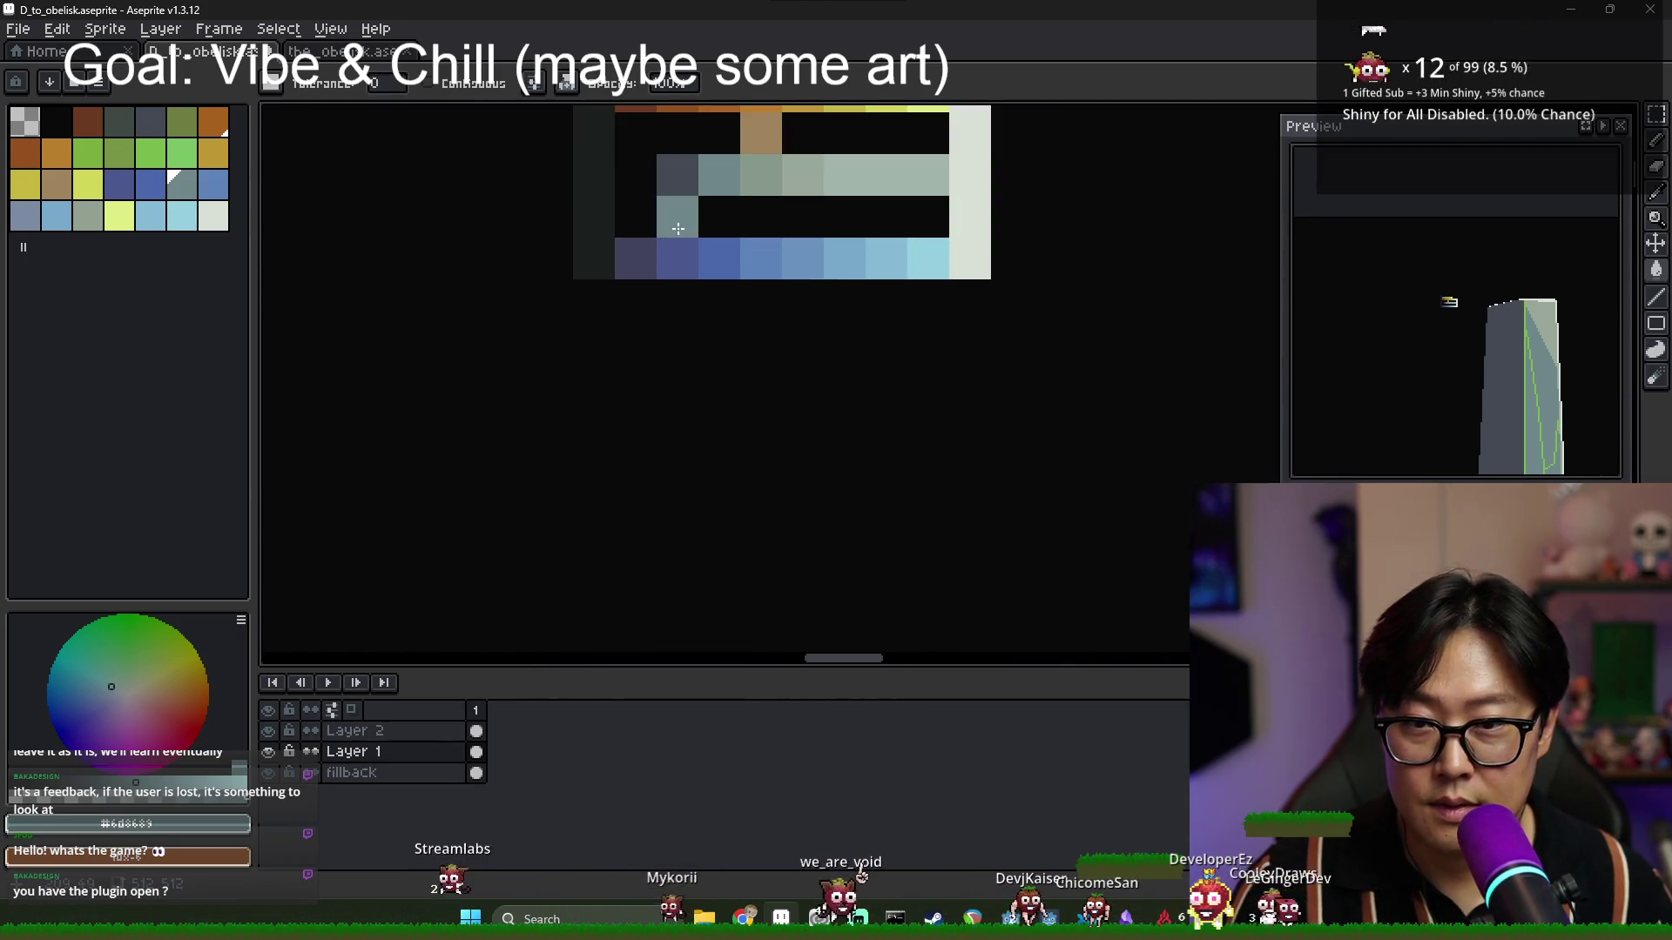
Eyedrop the dark slate #41435e from the palette sprite with the Paint Bucket ready.
key("b")
scroll(749, 323, "down", 3)
scroll(758, 322, "up", 2)
scroll(766, 331, "up", 1)
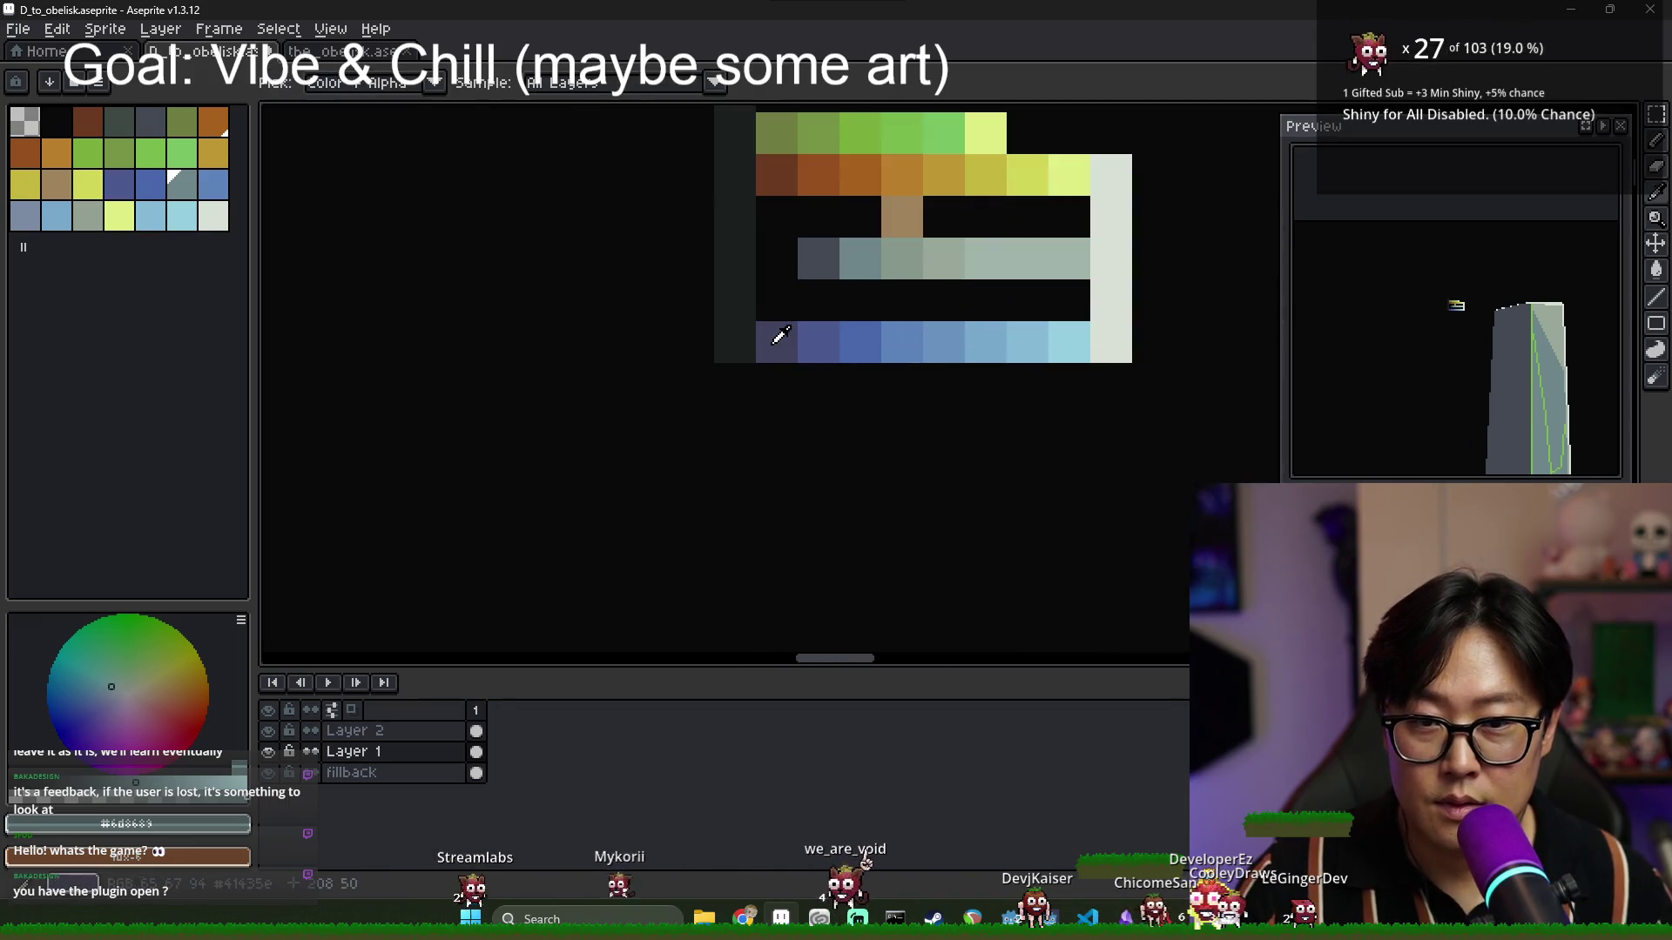
left_click(777, 340, "alt")
scroll(777, 339, "down", 3)
scroll(794, 273, "up", 4)
scroll(794, 273, "down", 3)
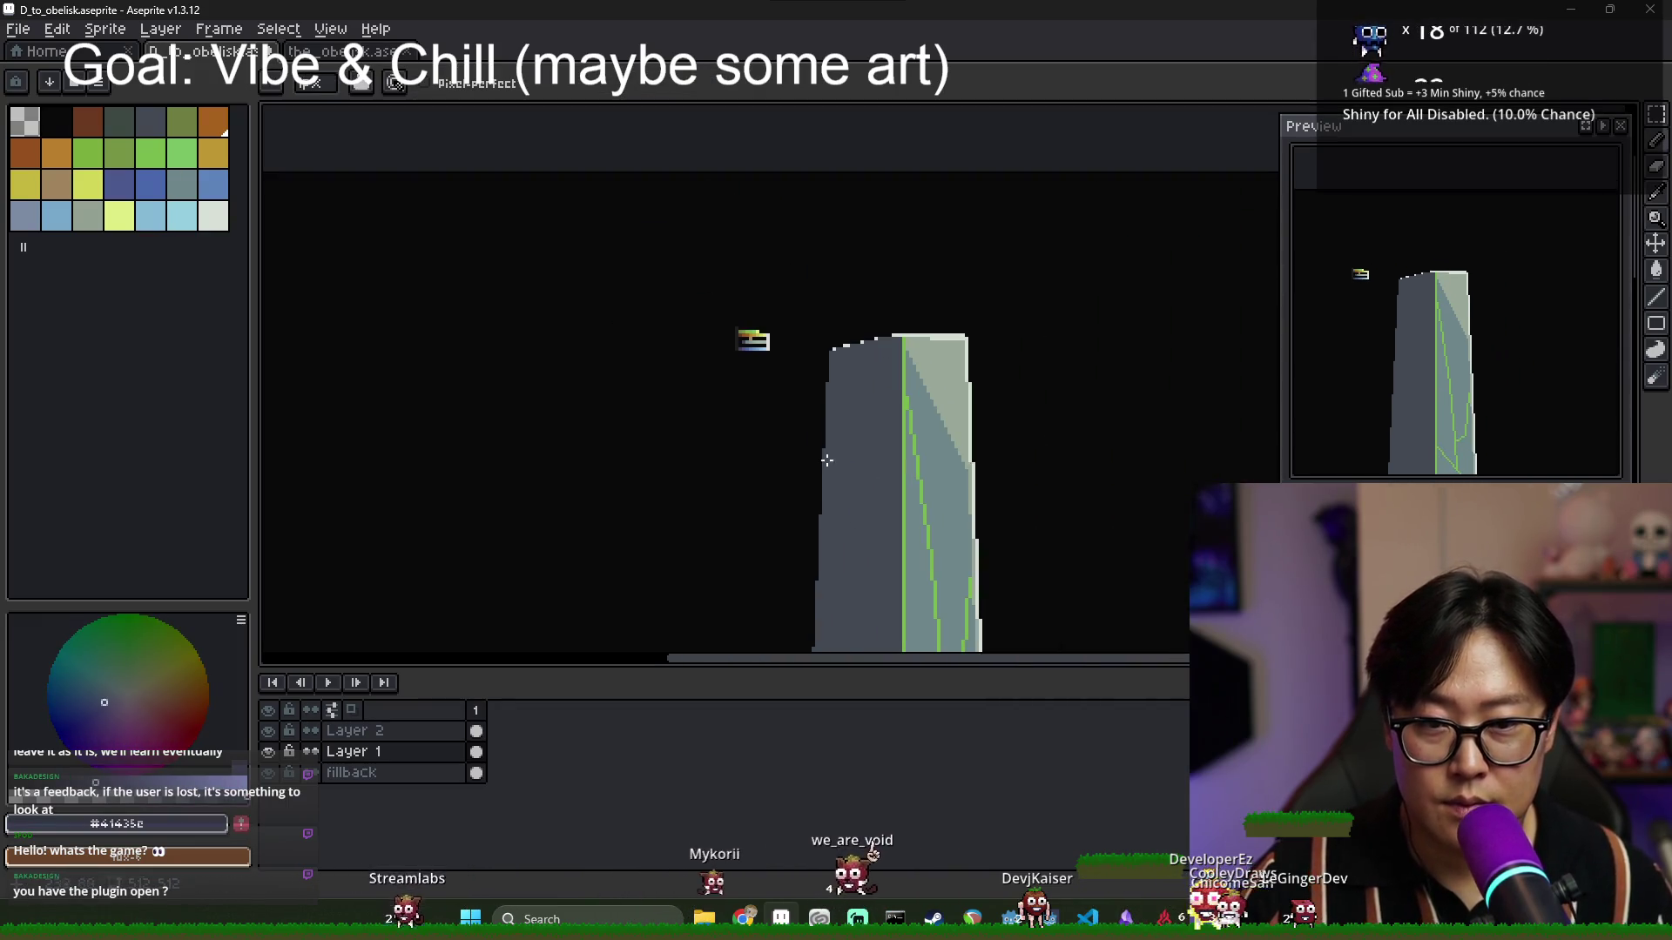
scroll(824, 459, "up", 1)
scroll(862, 343, "down", 2)
key("g")
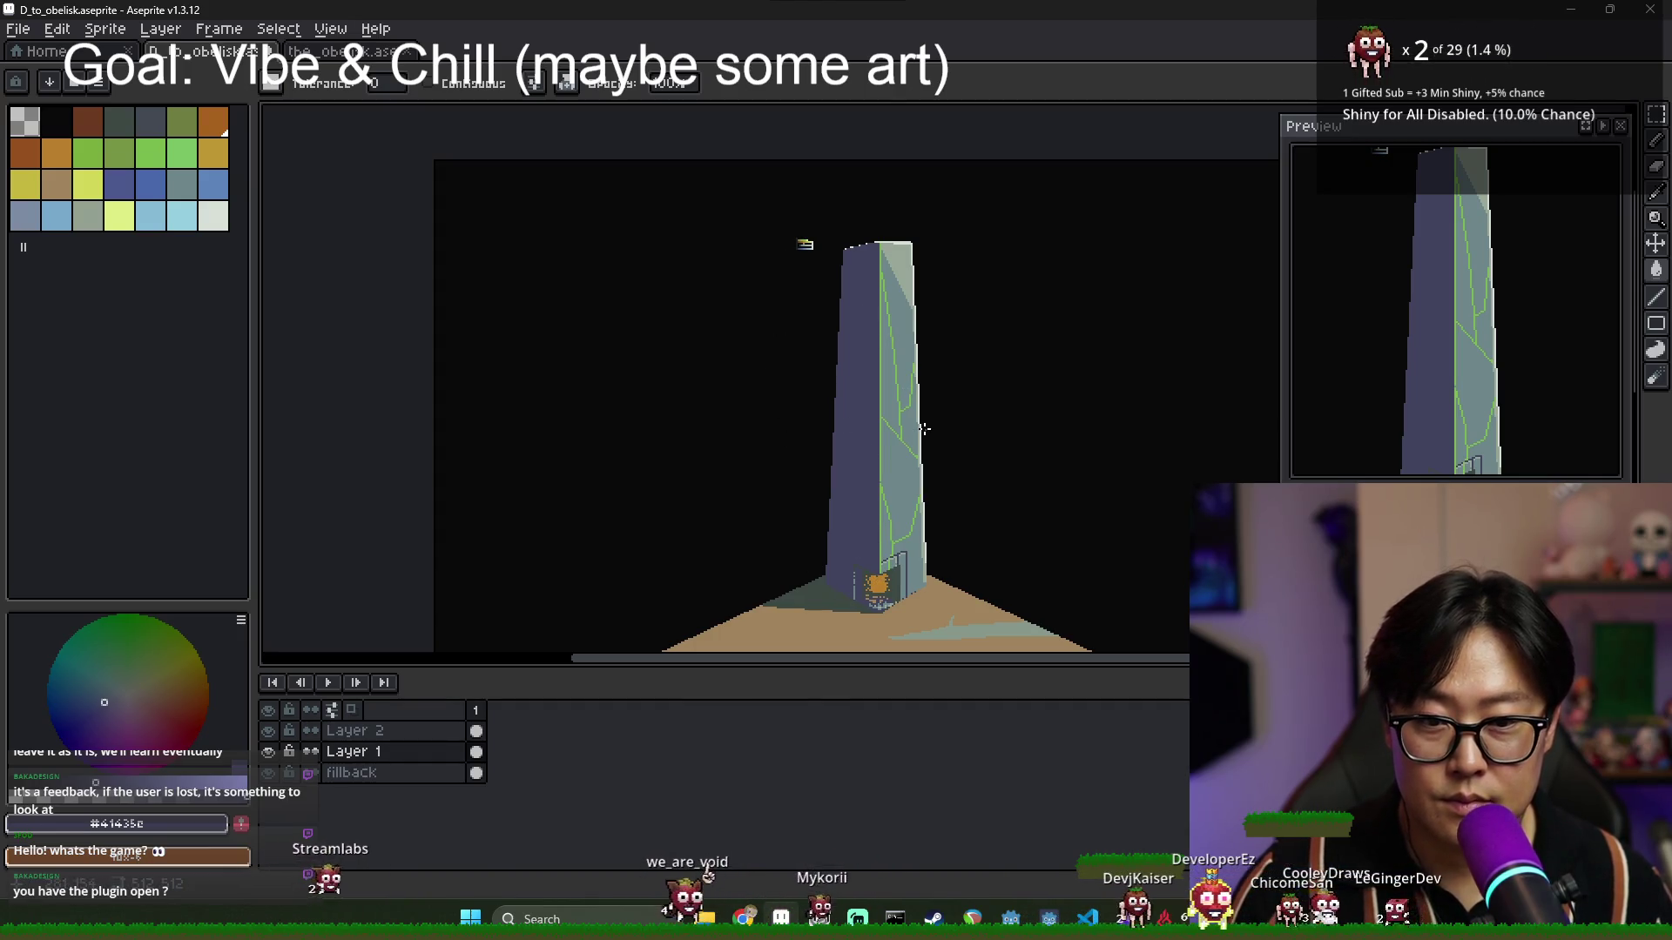
left_click_drag(835, 254, 809, 344)
scroll(817, 392, "up", 5)
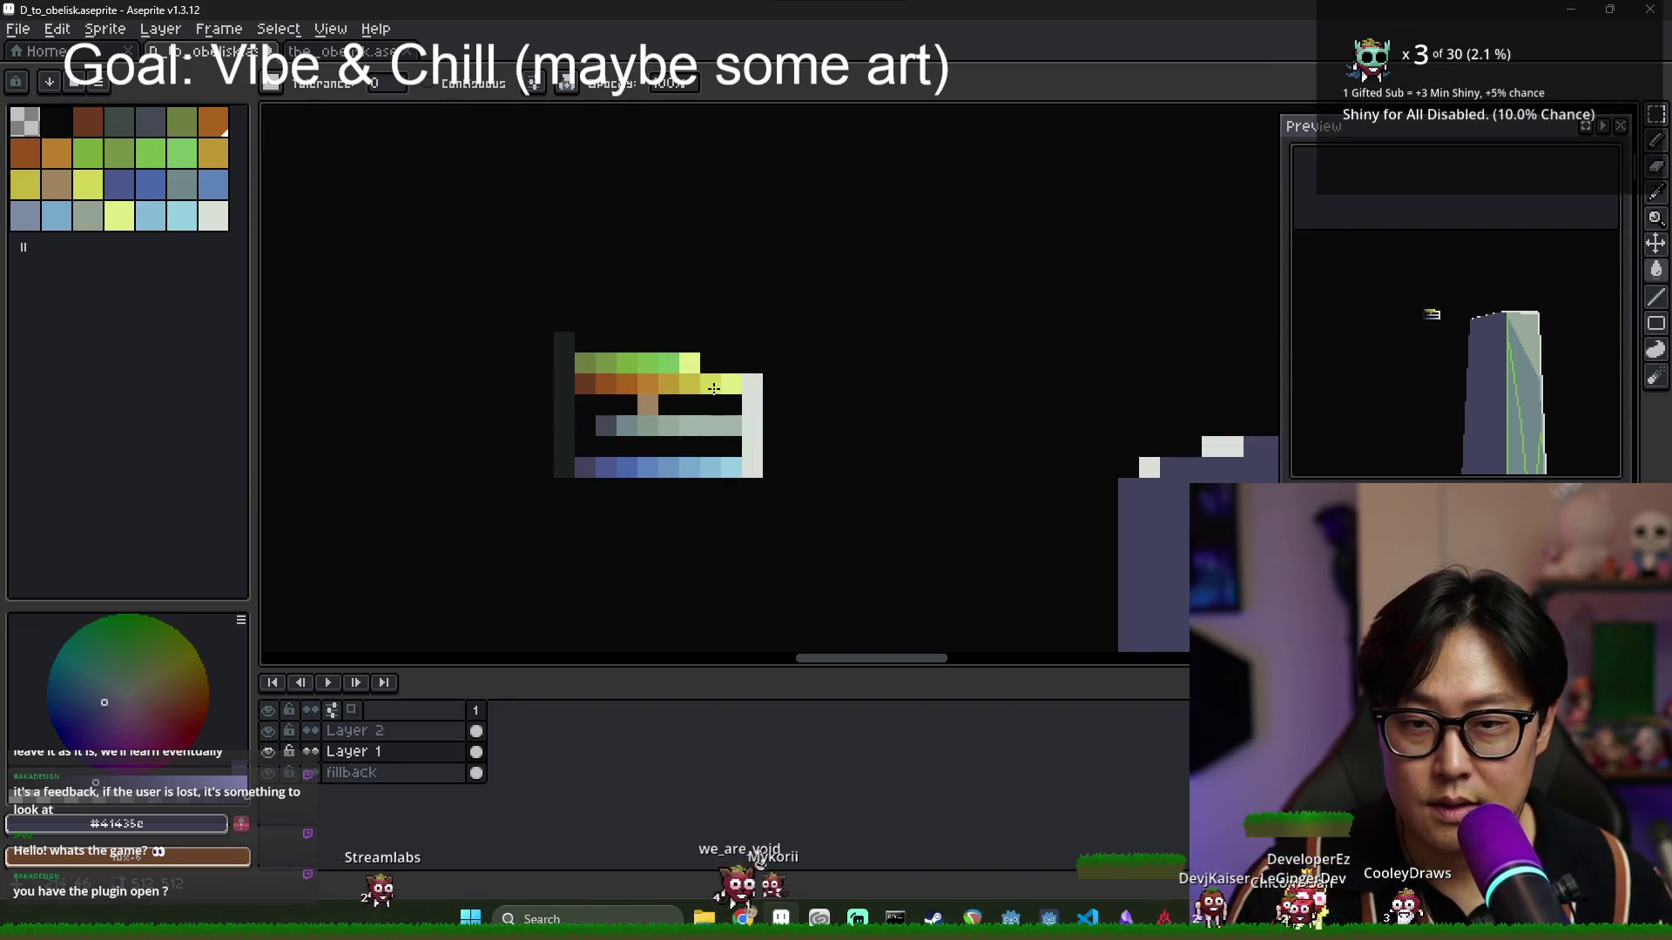
Sample yellow, then orange, from the palette sprite and fill the crack stripe orange.
key("b")
left_click(714, 389, "alt")
scroll(714, 388, "down", 3)
left_click_drag(1086, 533, 916, 437)
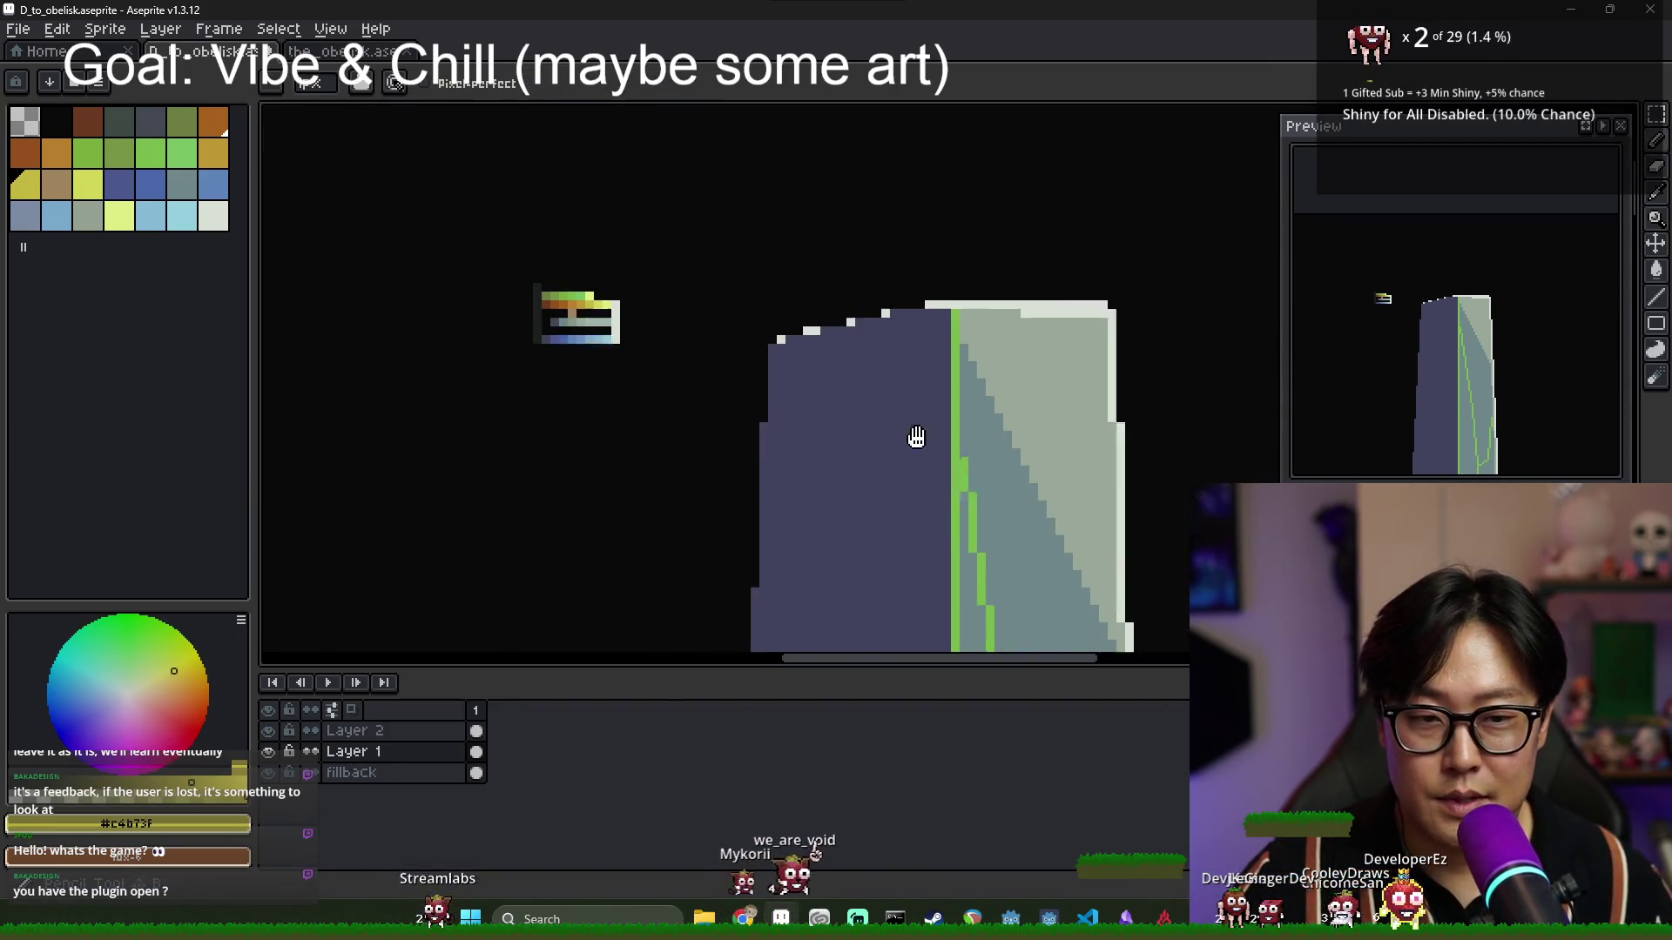
scroll(610, 322, "up", 3)
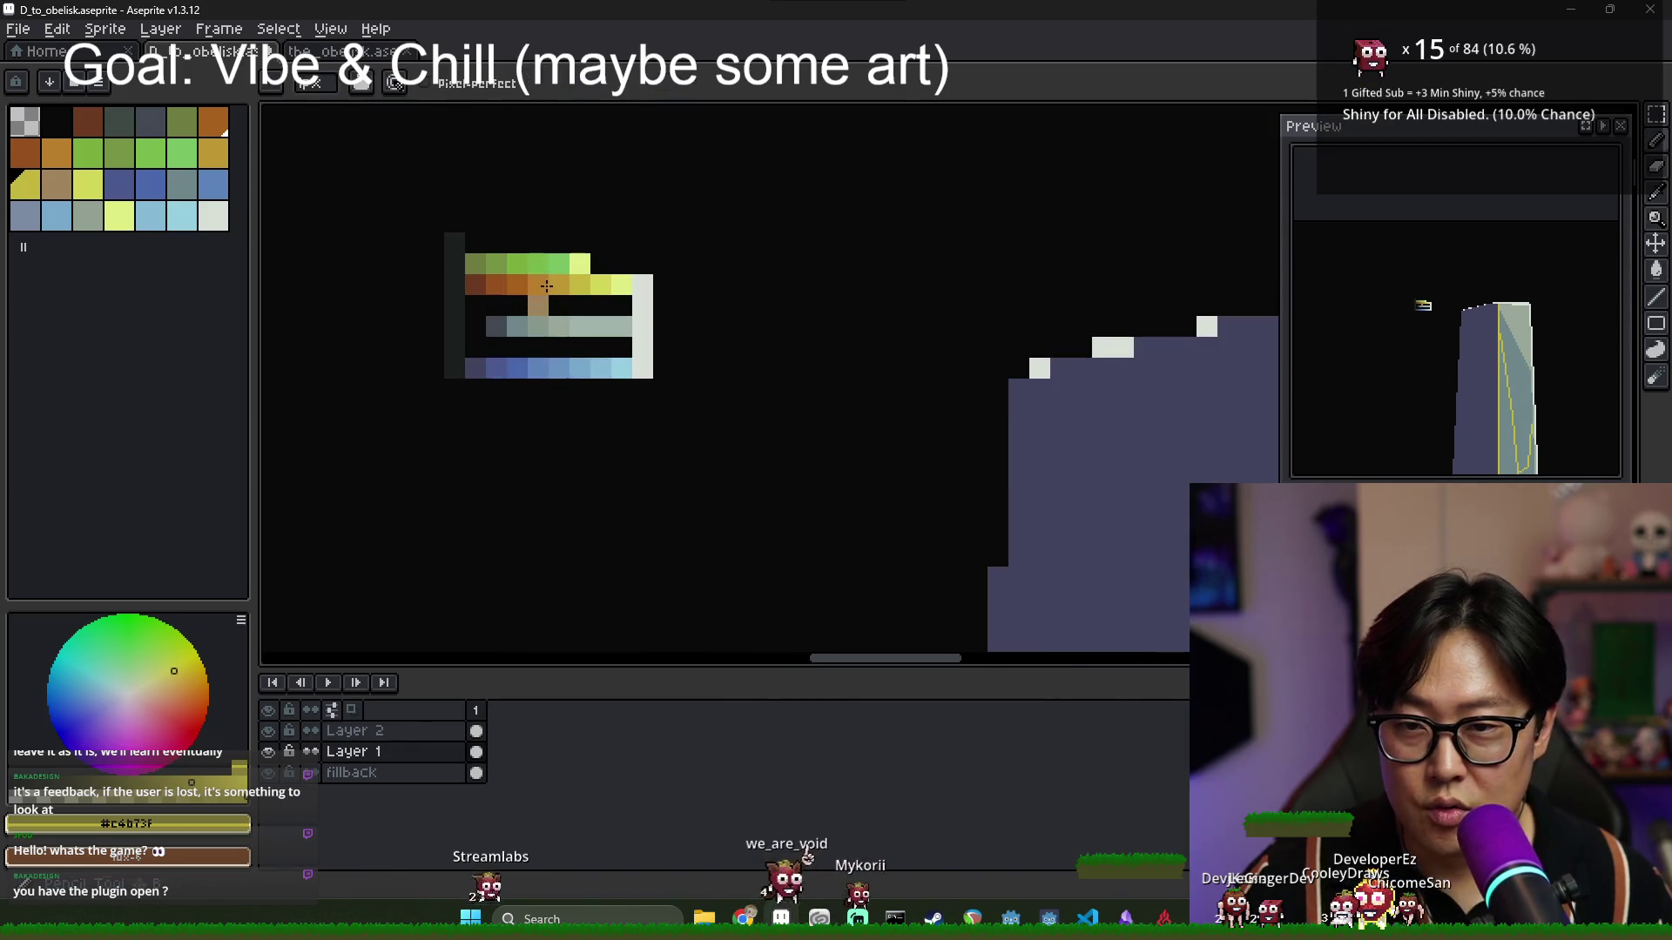
left_click(546, 286, "alt")
key("g")
scroll(973, 403, "down", 3)
left_click(915, 485)
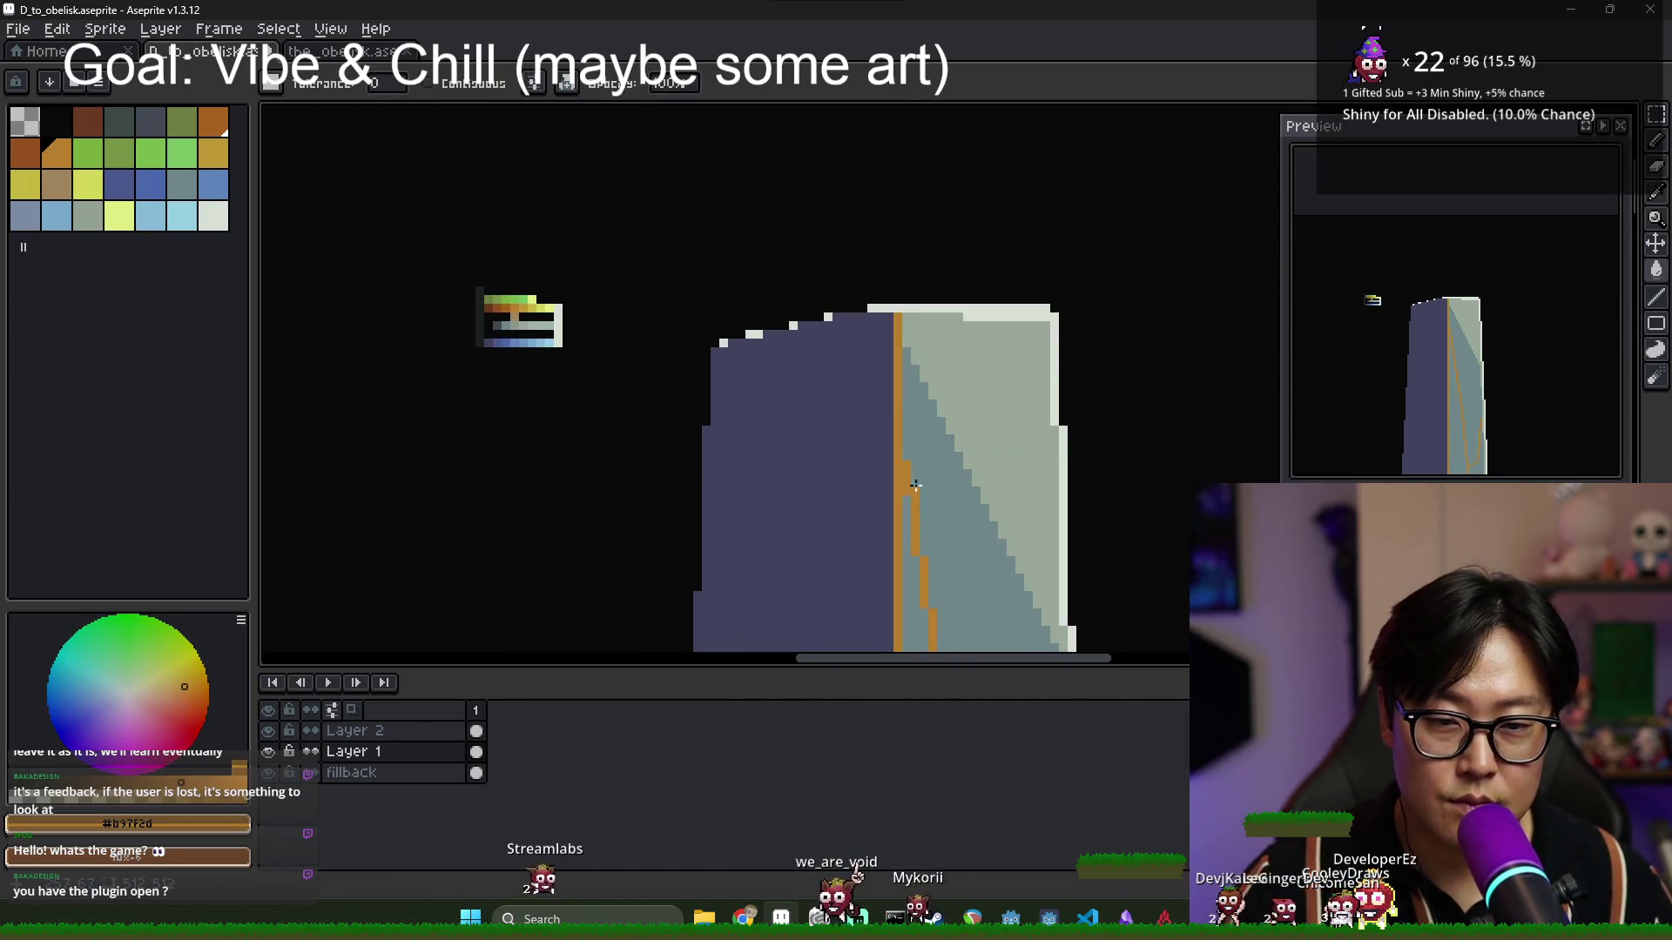
Refill the obelisk's crack stripe with gold #bf9834 from the palette sprite.
scroll(906, 470, "down", 1)
scroll(687, 397, "up", 3)
left_click(642, 254, "alt")
scroll(849, 375, "down", 3)
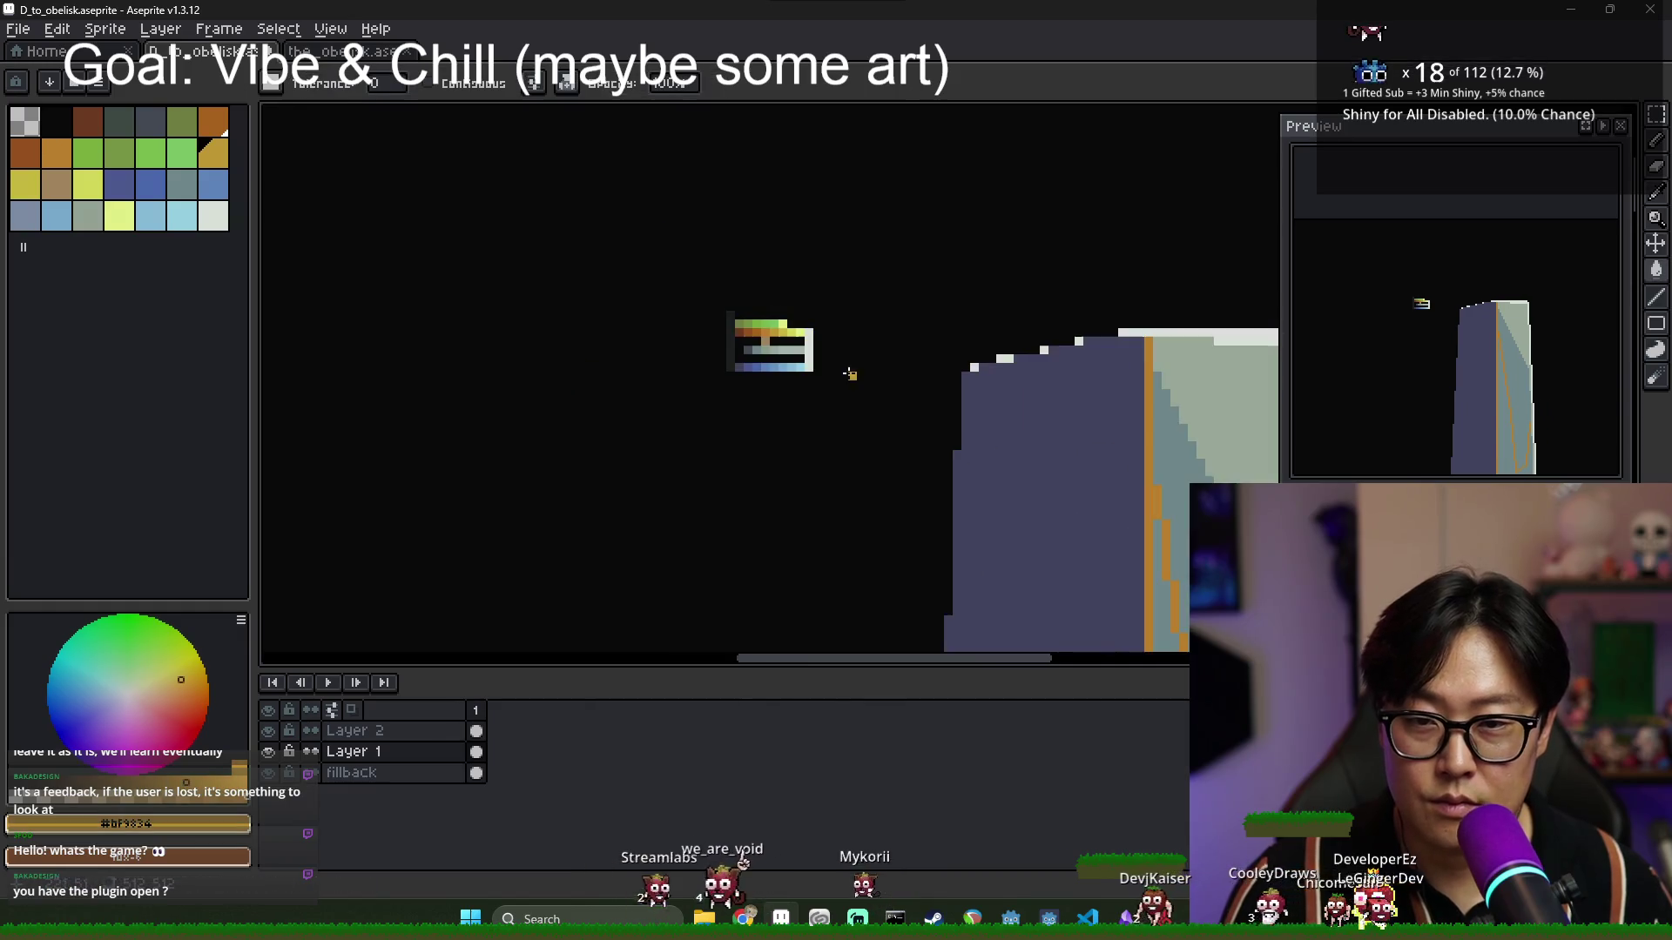
scroll(849, 375, "down", 1)
scroll(968, 428, "up", 1)
left_click(968, 427)
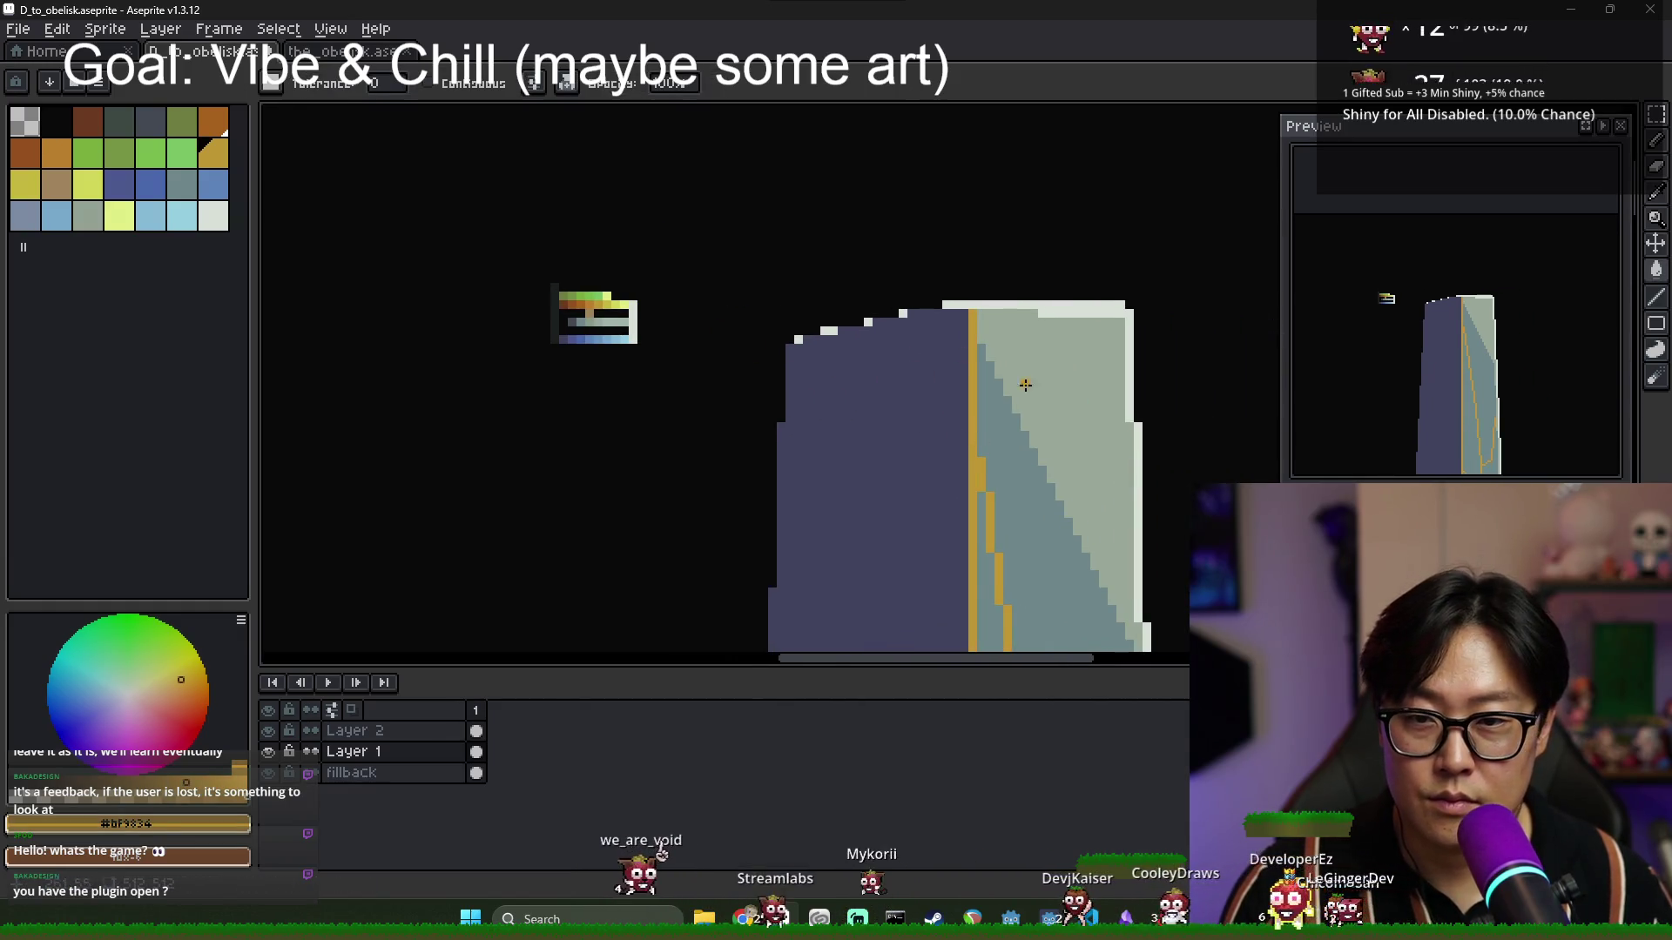
Refill the obelisk's dark left face with the dark slate colour.
scroll(1026, 384, "up", 1)
left_click(962, 454, "alt")
scroll(962, 454, "left", 2)
left_click(911, 452, "alt")
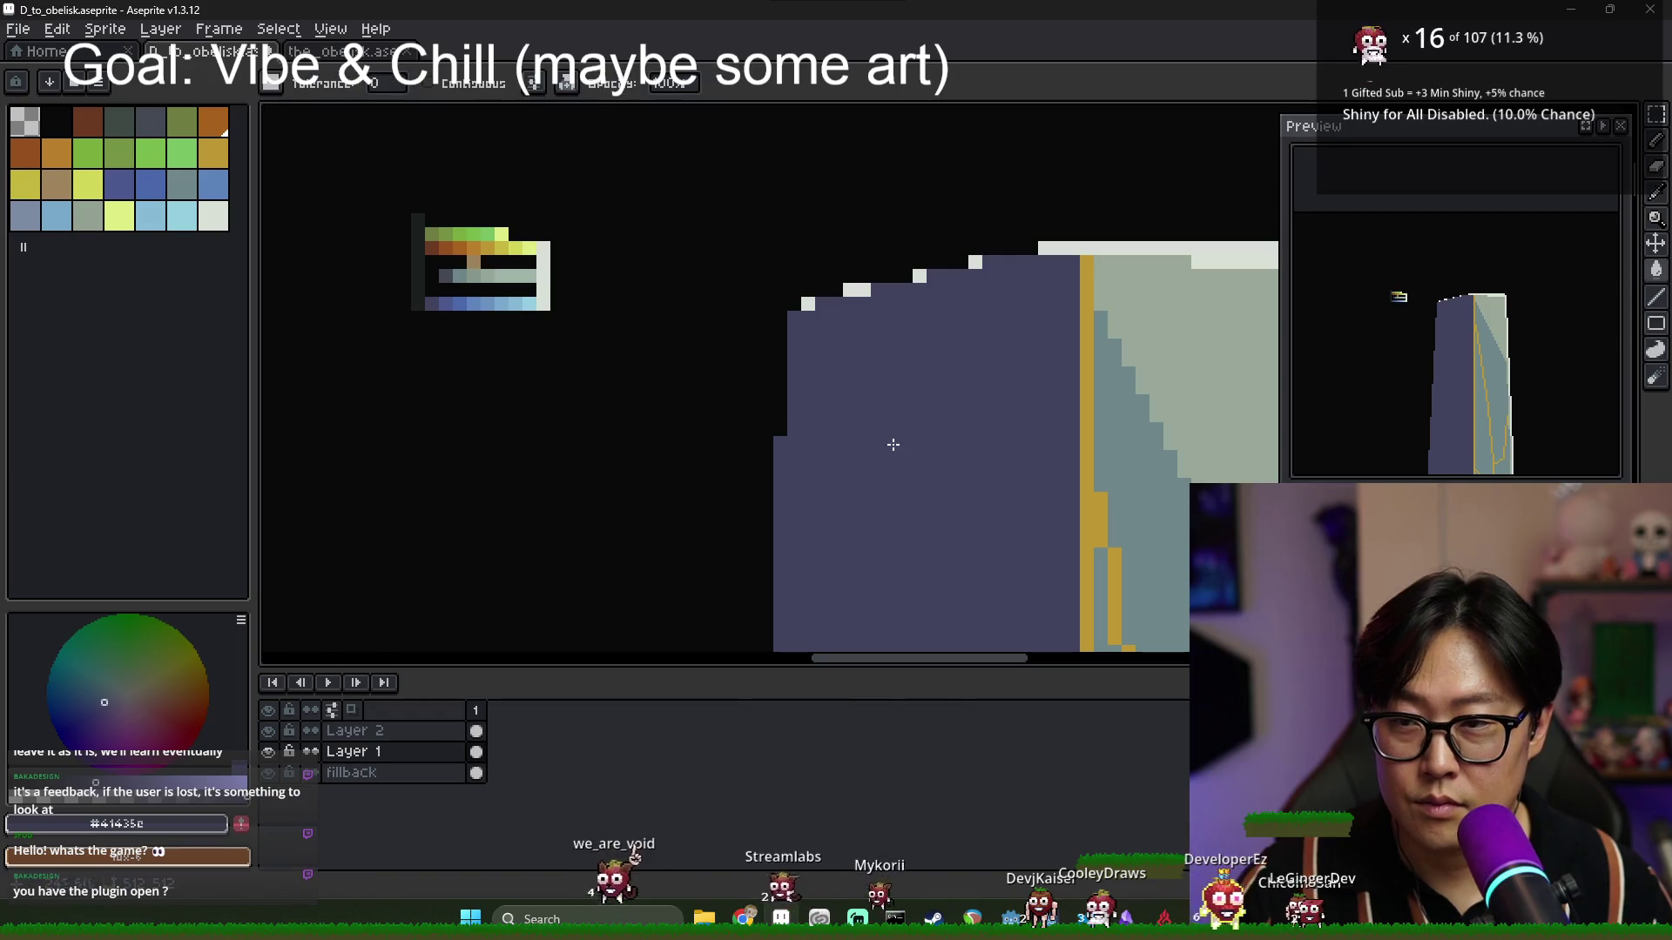
scroll(508, 284, "up", 3)
scroll(419, 328, "down", 3)
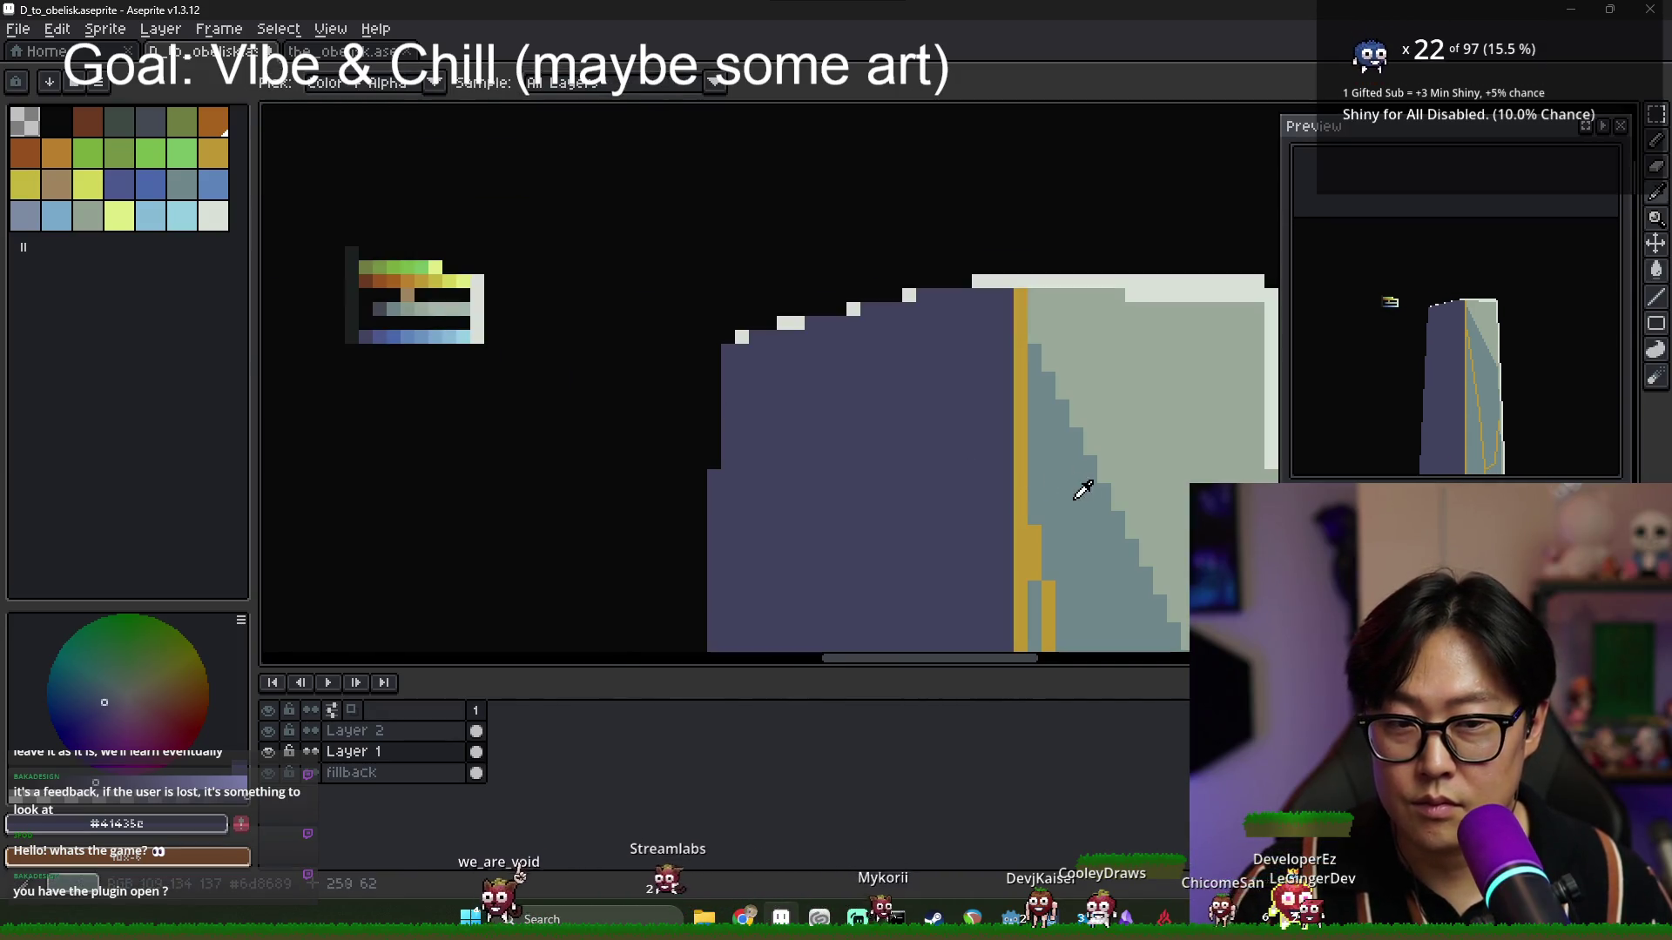
Fill the obelisk's lit face with a soft light blue from the palette sprite.
left_click(459, 306, "alt")
scroll(459, 305, "up", 1)
left_click(522, 357, "alt")
scroll(523, 357, "down", 2)
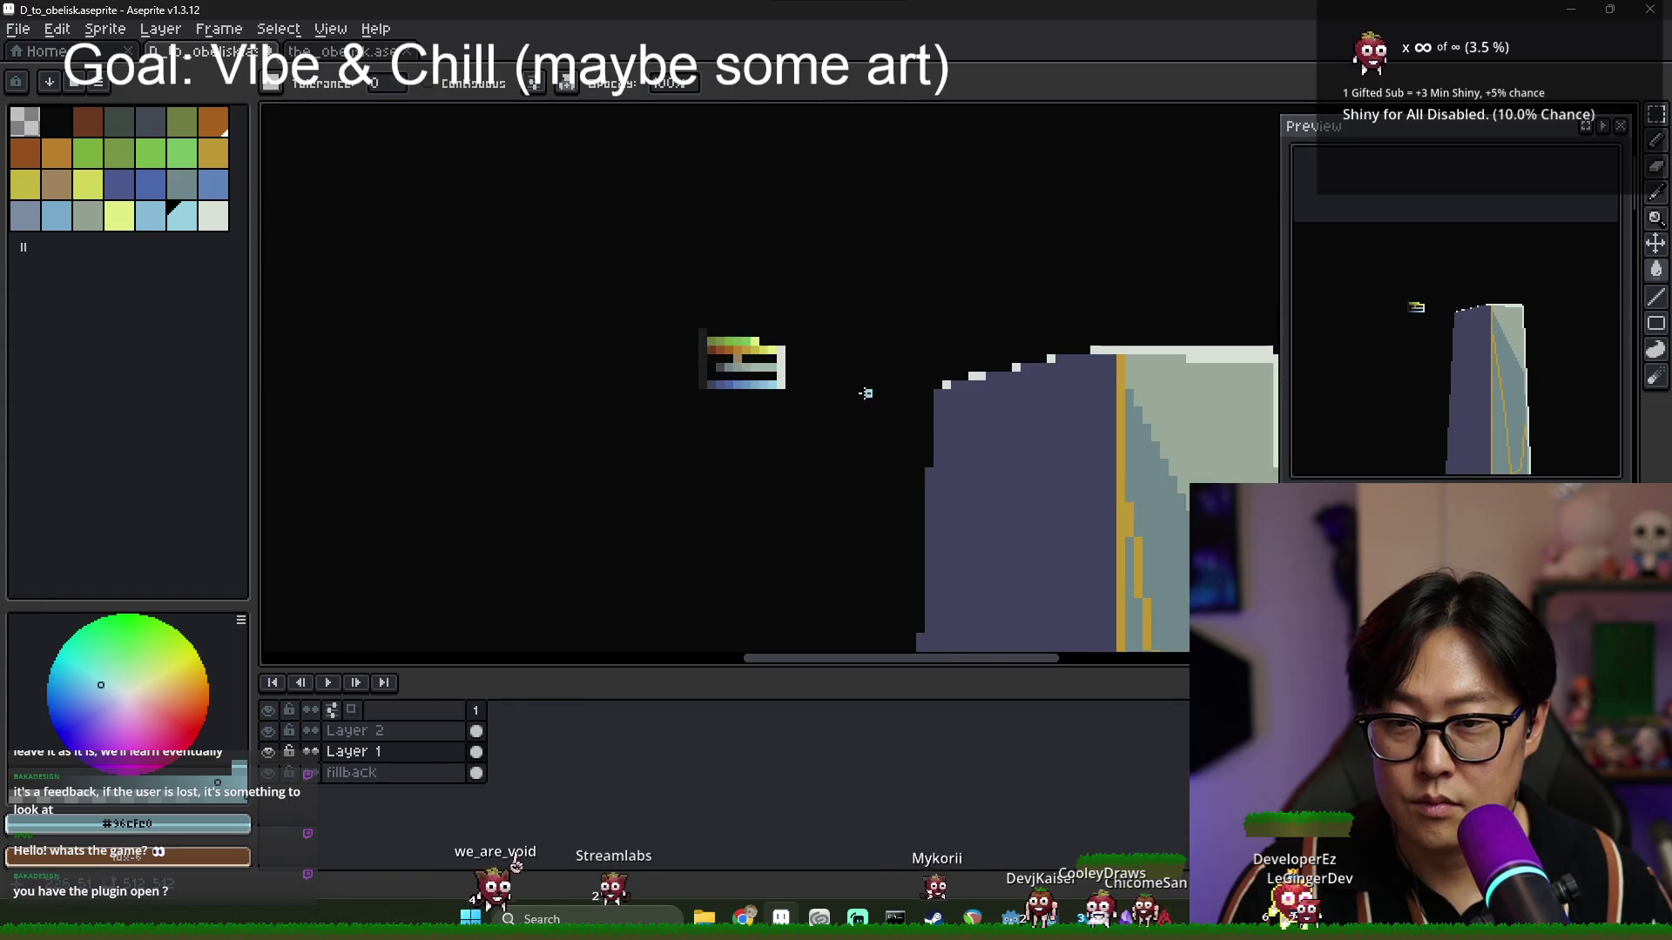
scroll(857, 388, "right", 3)
scroll(761, 360, "up", 1)
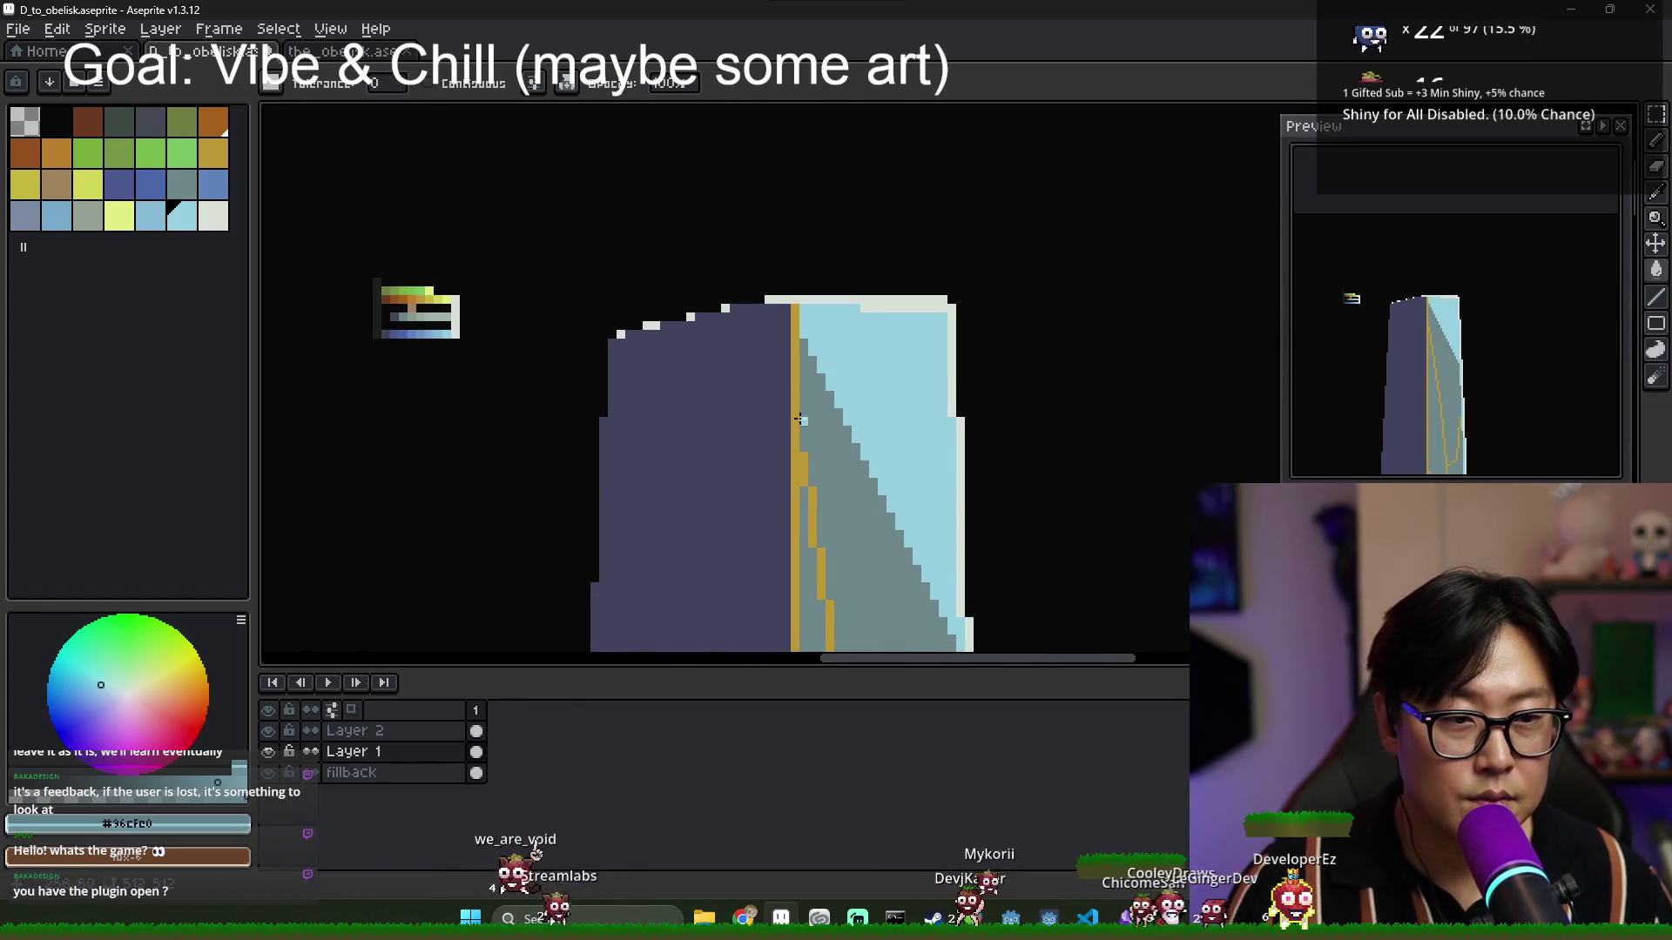
scroll(438, 319, "up", 2)
key("alt")
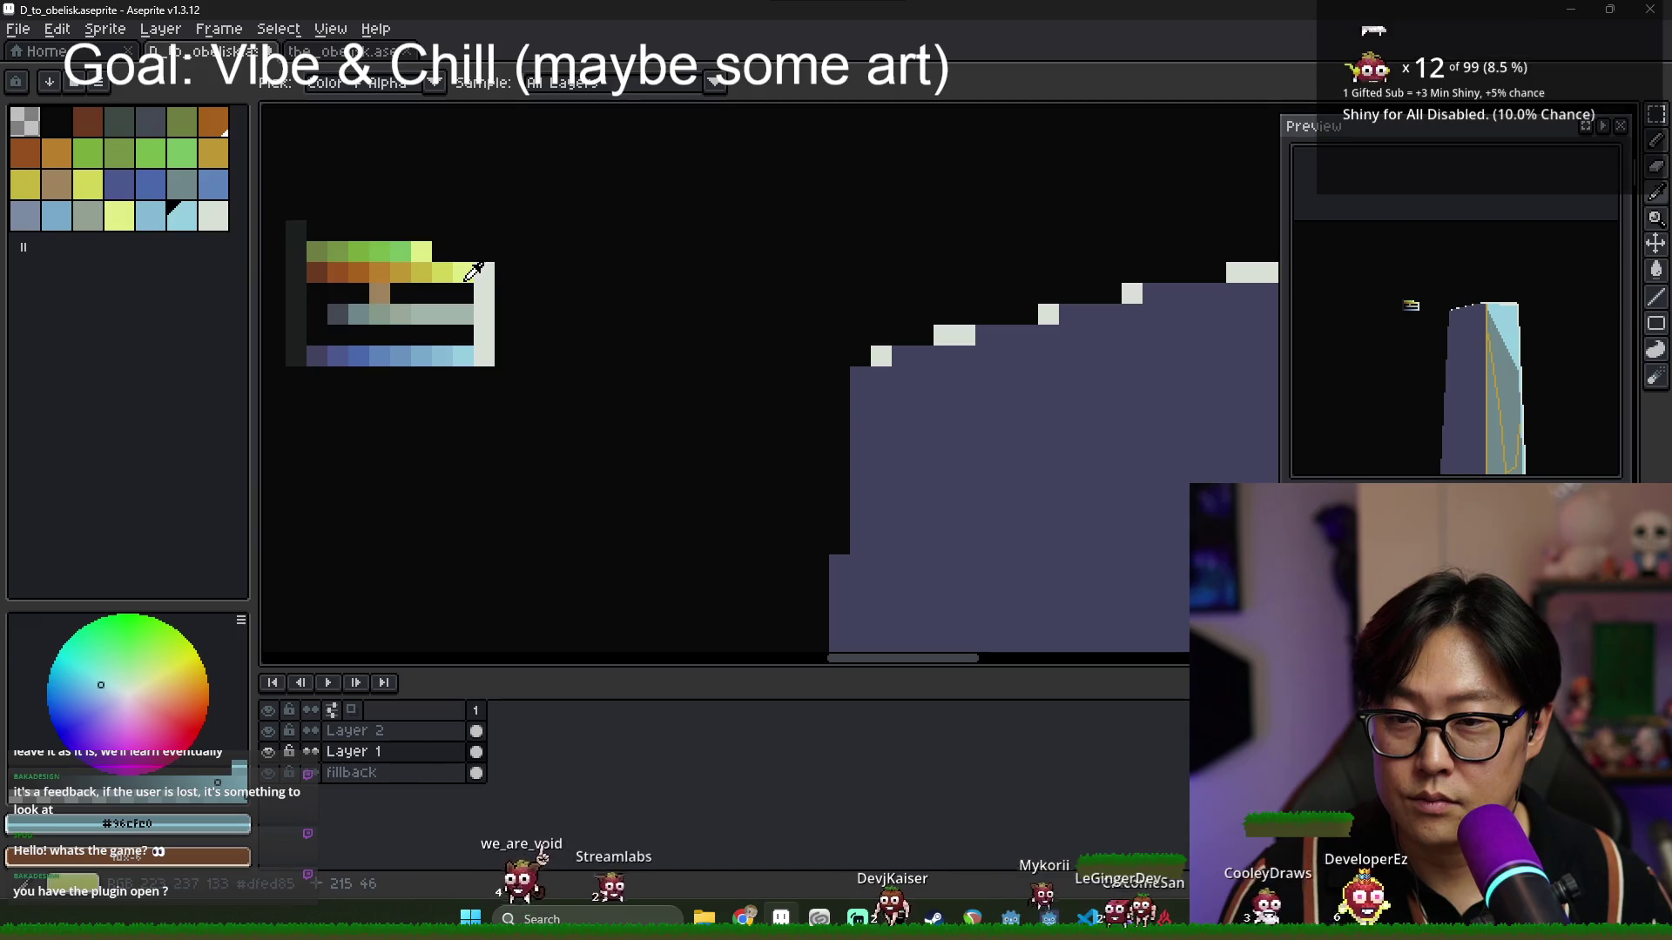
left_click(460, 357, "alt")
scroll(981, 388, "down", 3)
scroll(879, 383, "up", 2)
key("g")
left_click(684, 374)
scroll(684, 375, "down", 1)
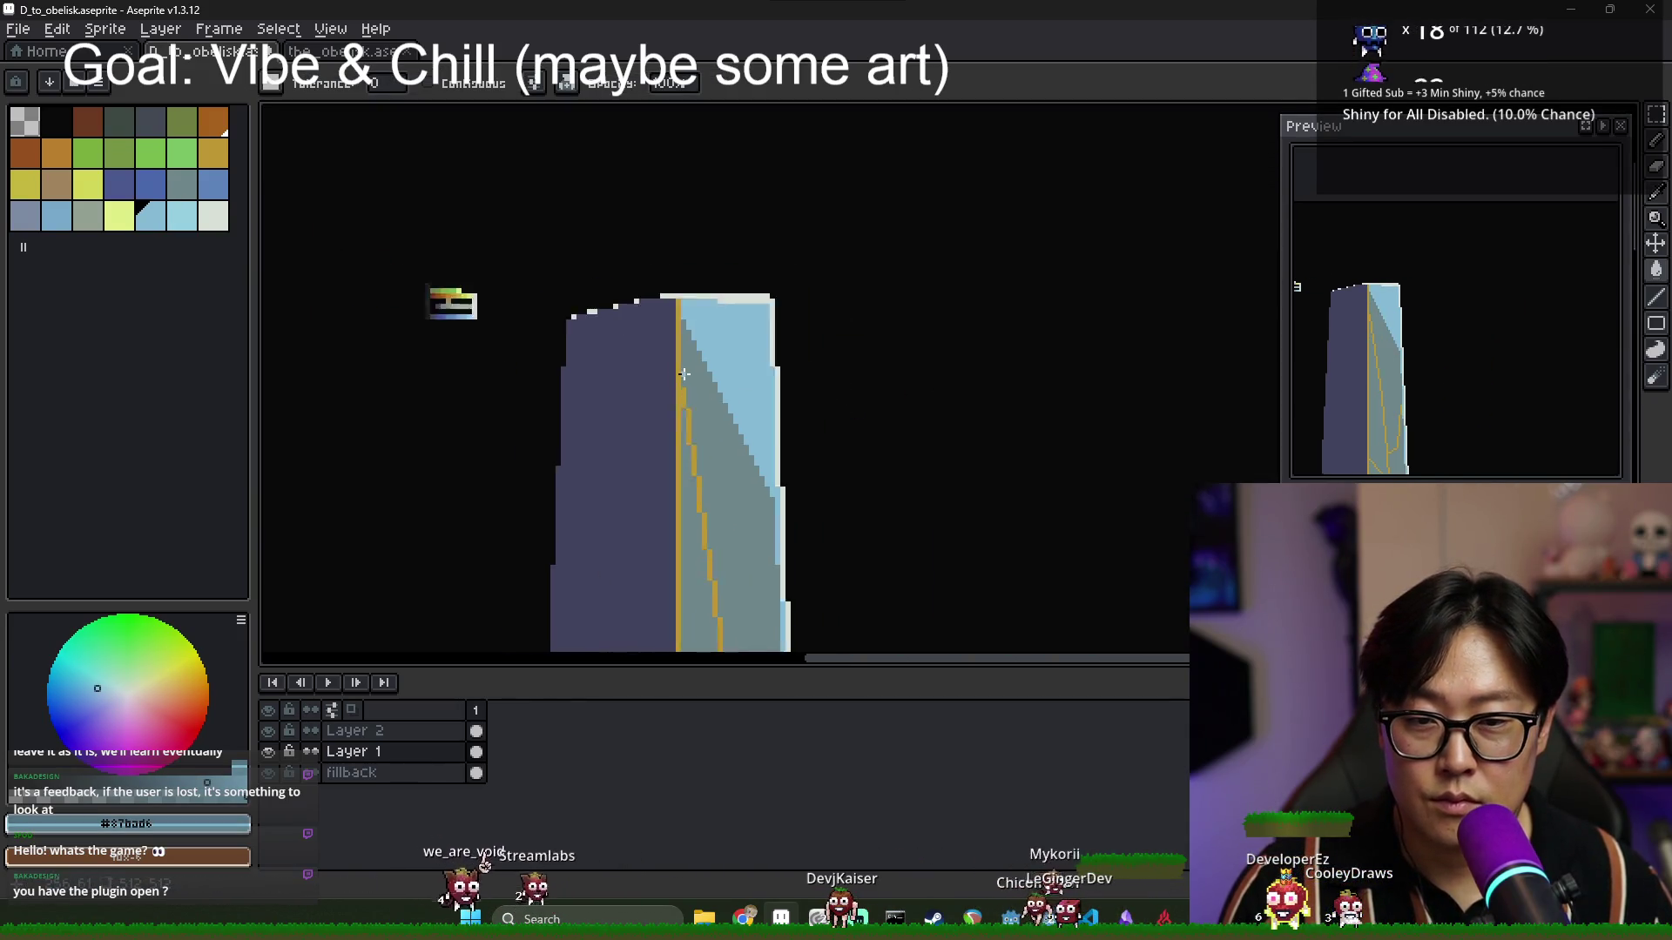
scroll(626, 364, "up", 3)
Sample the pale grey-green #a1b4ac back for the lit face and make Layer 2 active.
key("alt")
left_click(655, 367, "alt")
scroll(805, 392, "down", 3)
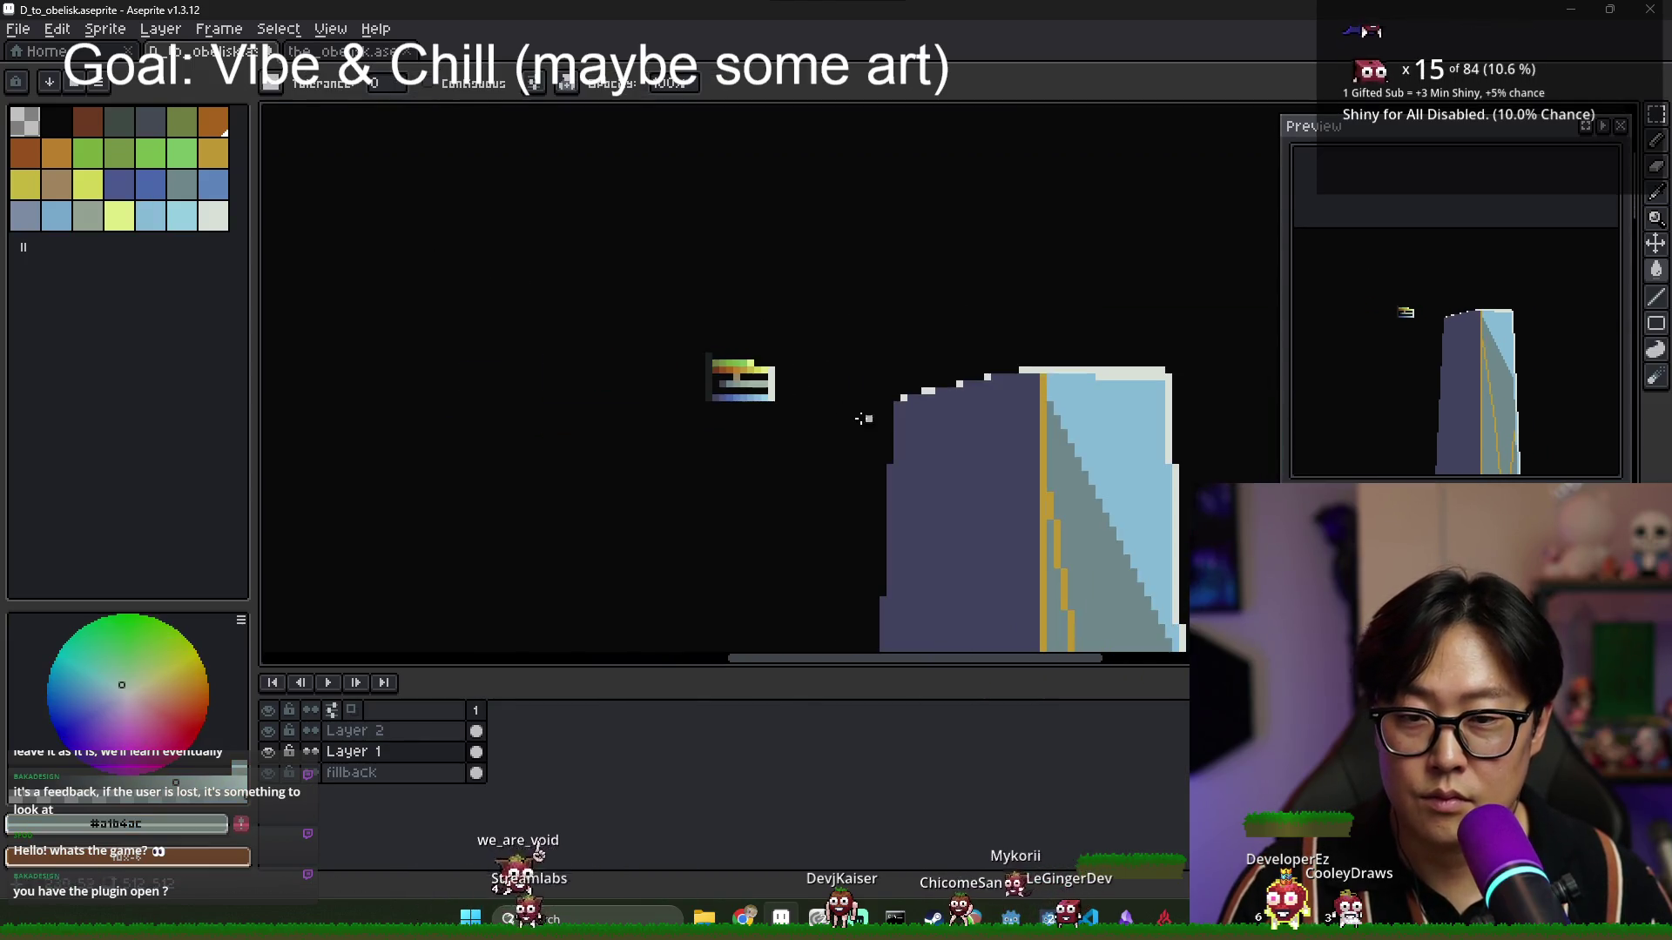
scroll(1098, 437, "down", 1)
scroll(1095, 435, "up", 2)
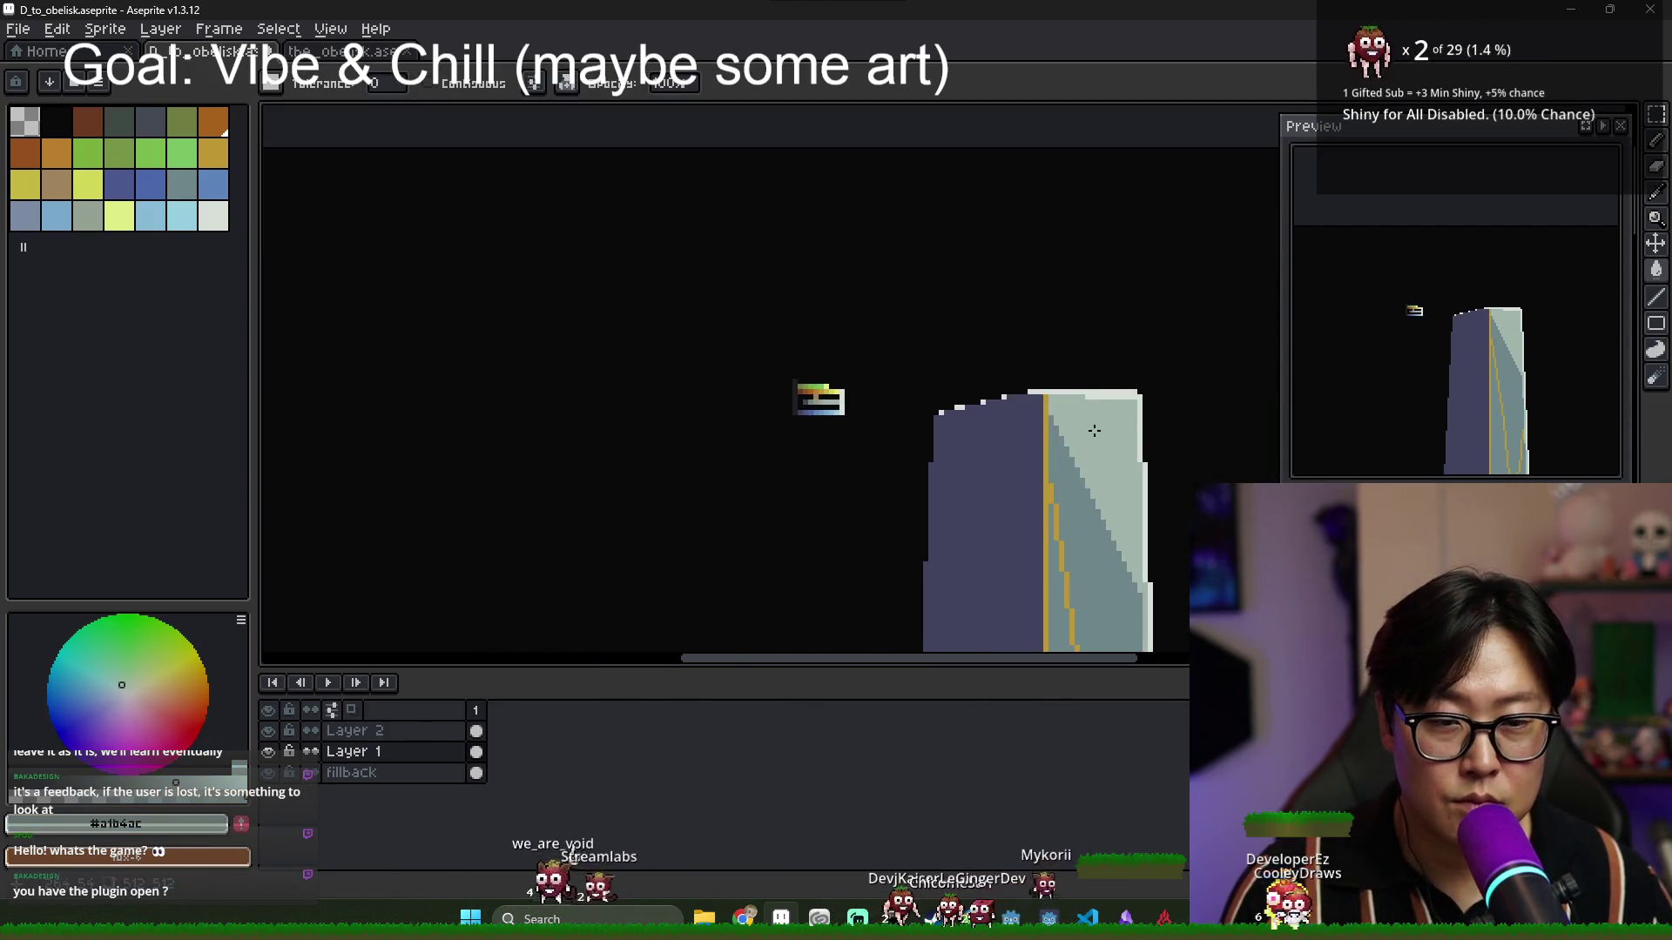
scroll(1121, 423, "down", 1)
scroll(1121, 422, "down", 4)
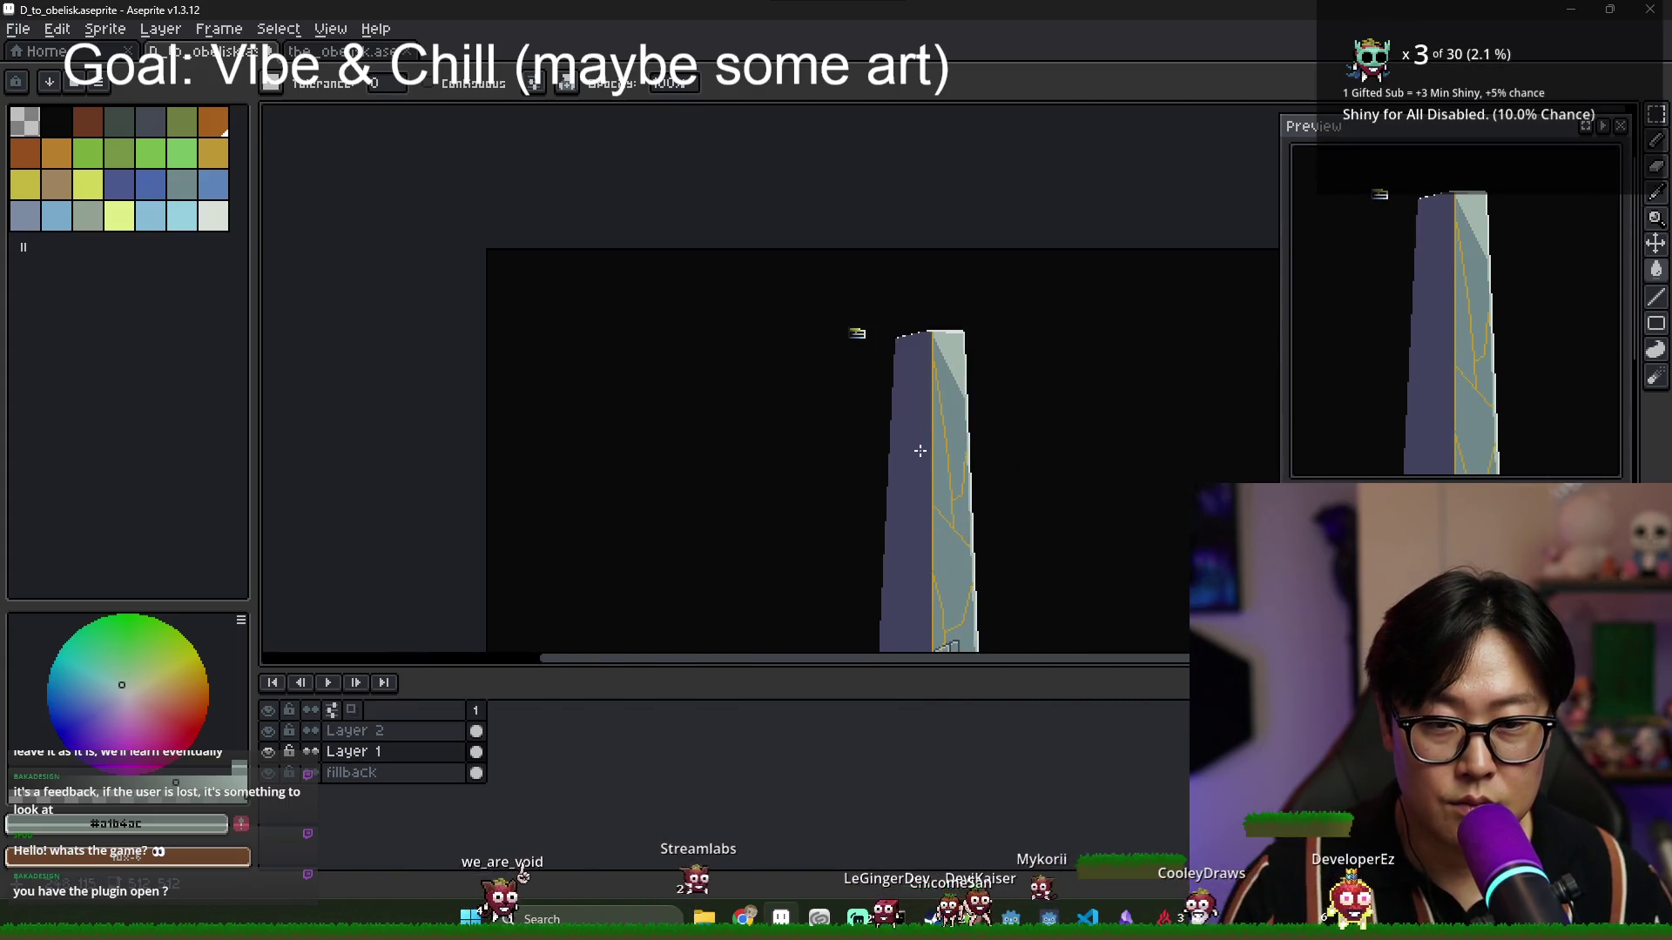
scroll(933, 389, "up", 1)
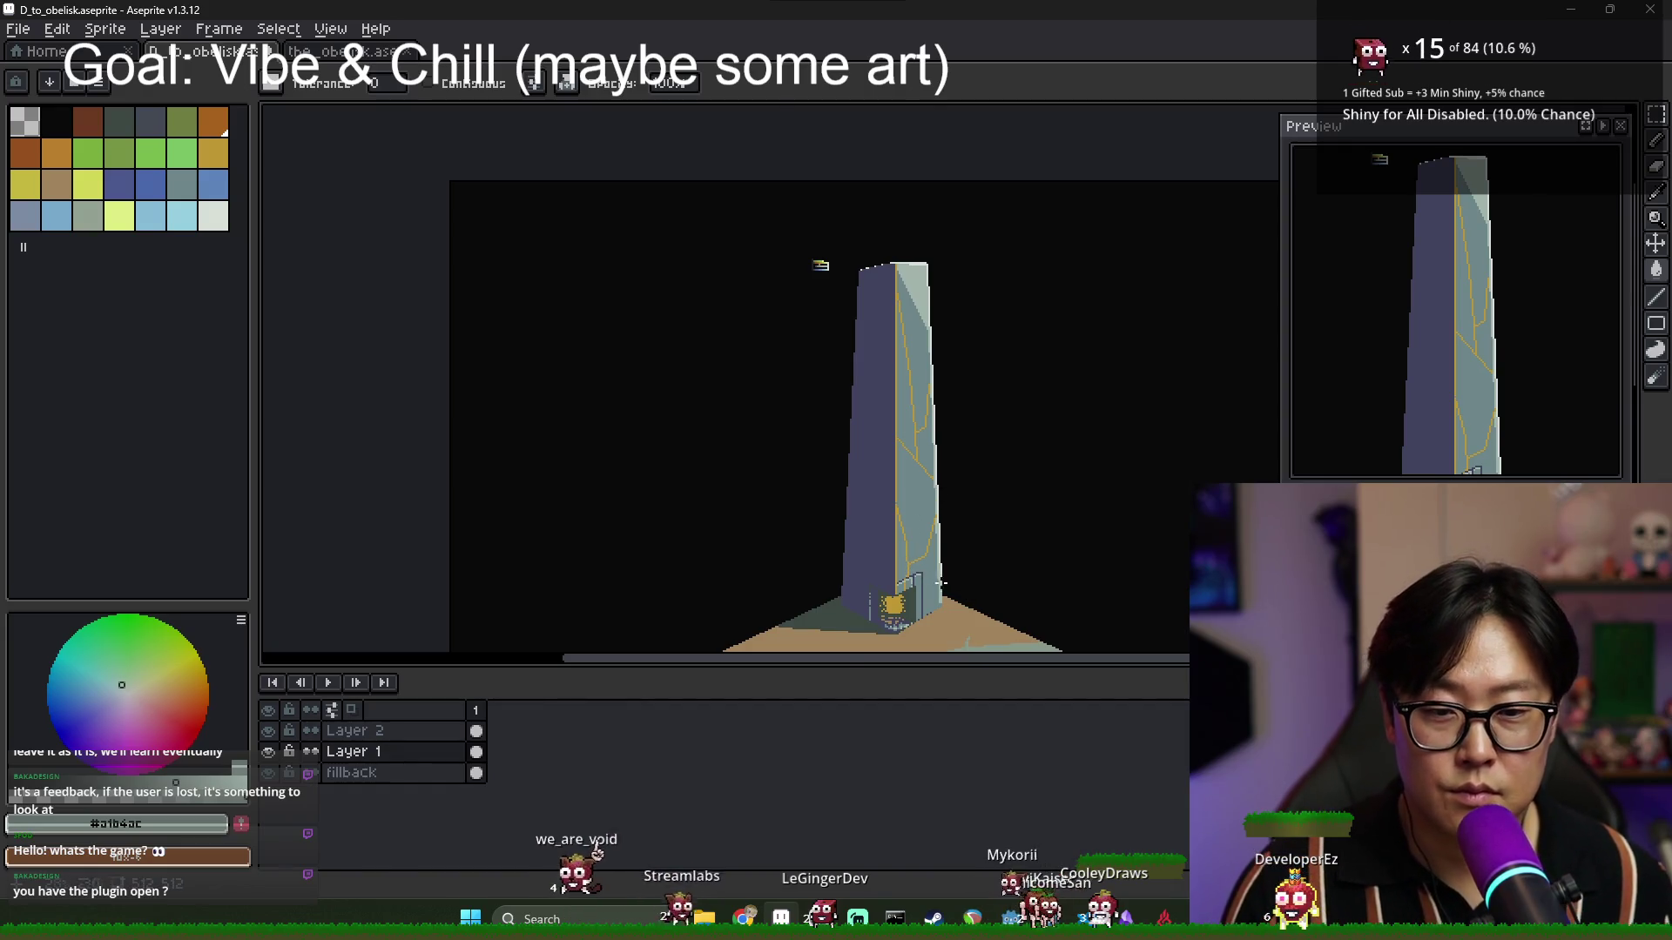
scroll(940, 583, "up", 3)
scroll(709, 440, "down", 3)
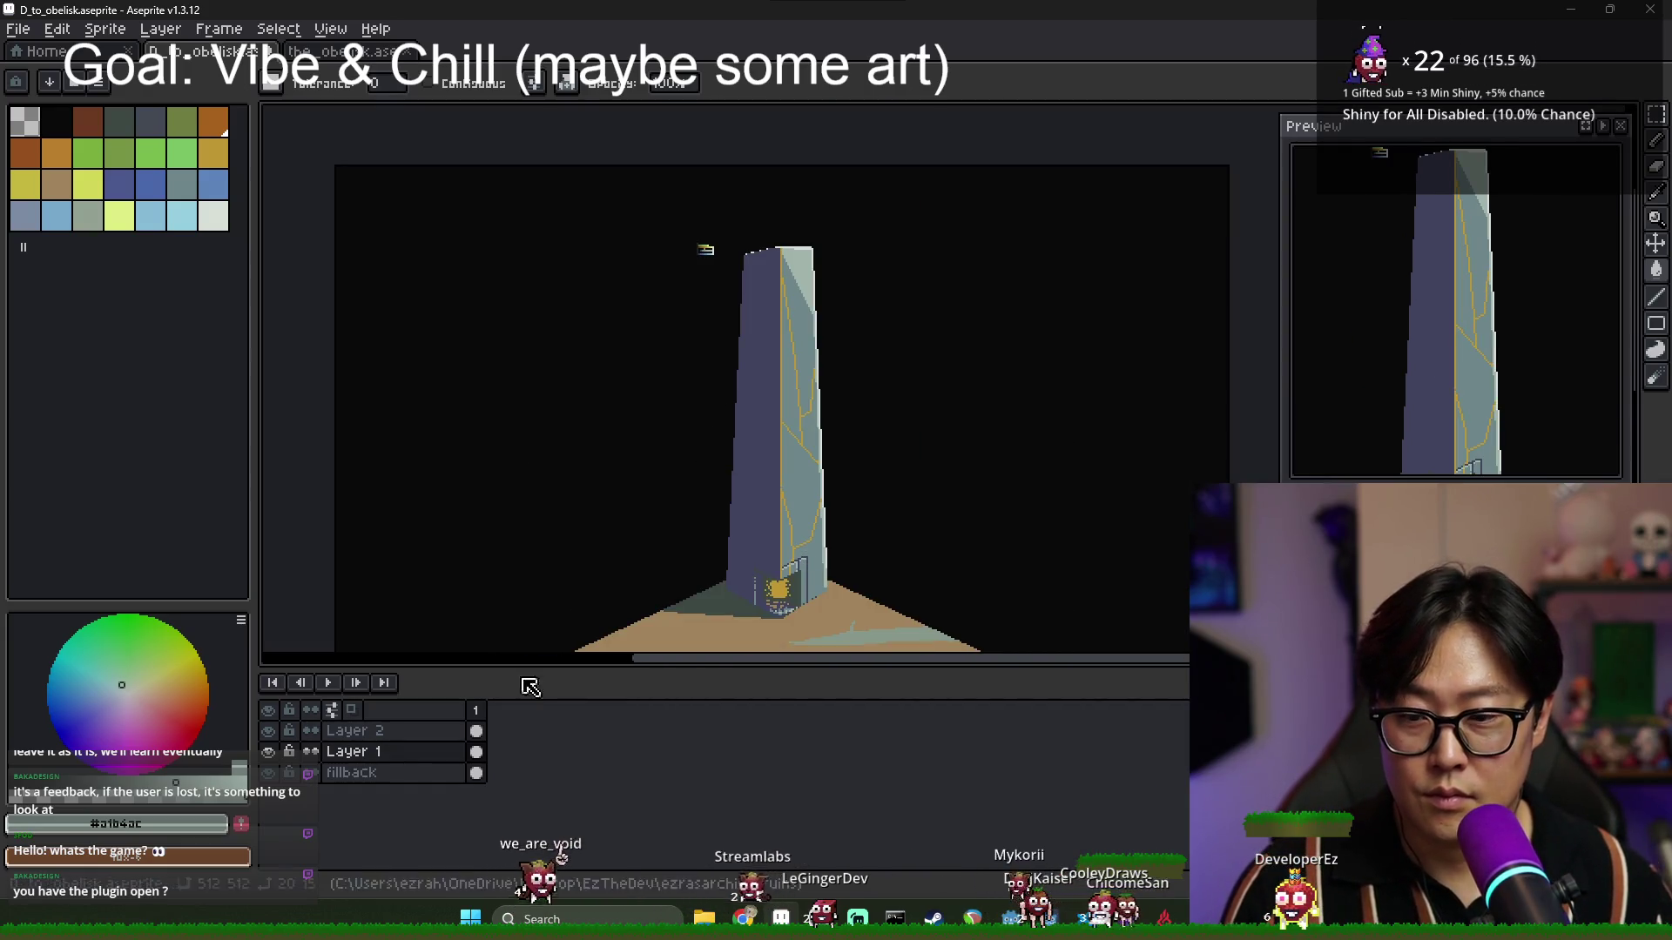
left_click(392, 731)
Shift the palette colour strip on Layer 2 further right, then return to Layer 1.
key("m")
mouse_move(663, 223)
left_mouse_down()
mouse_move(726, 276)
mouse_move(805, 584)
mouse_move(843, 577)
left_mouse_up()
scroll(842, 477, "up", 3)
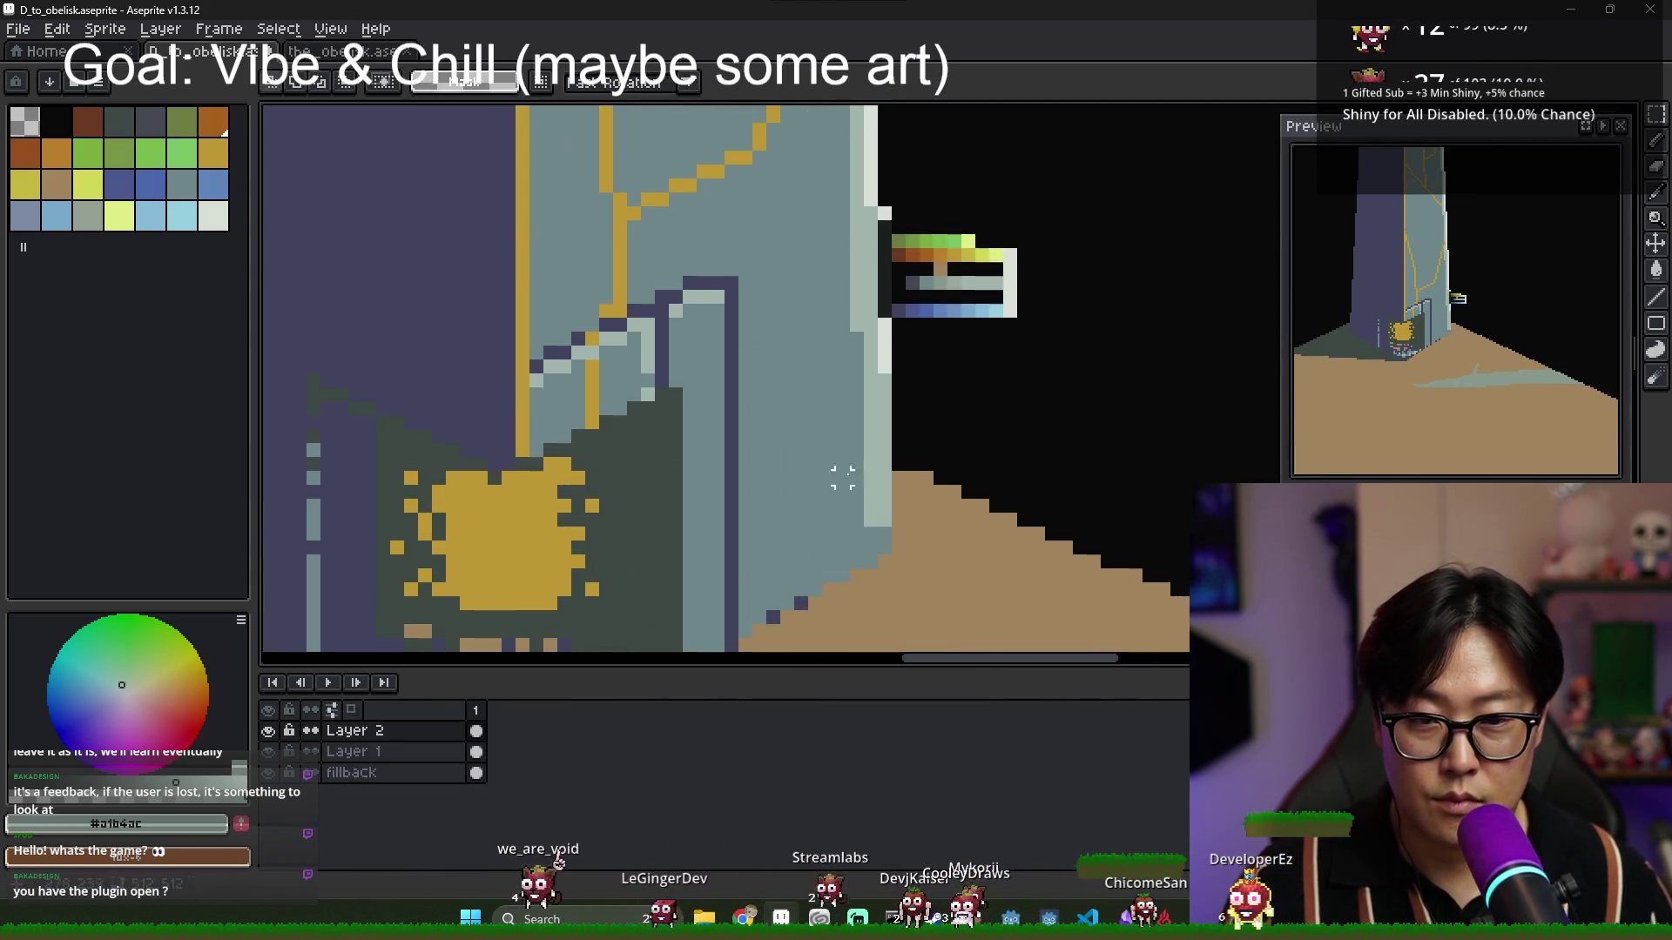
left_click(478, 752)
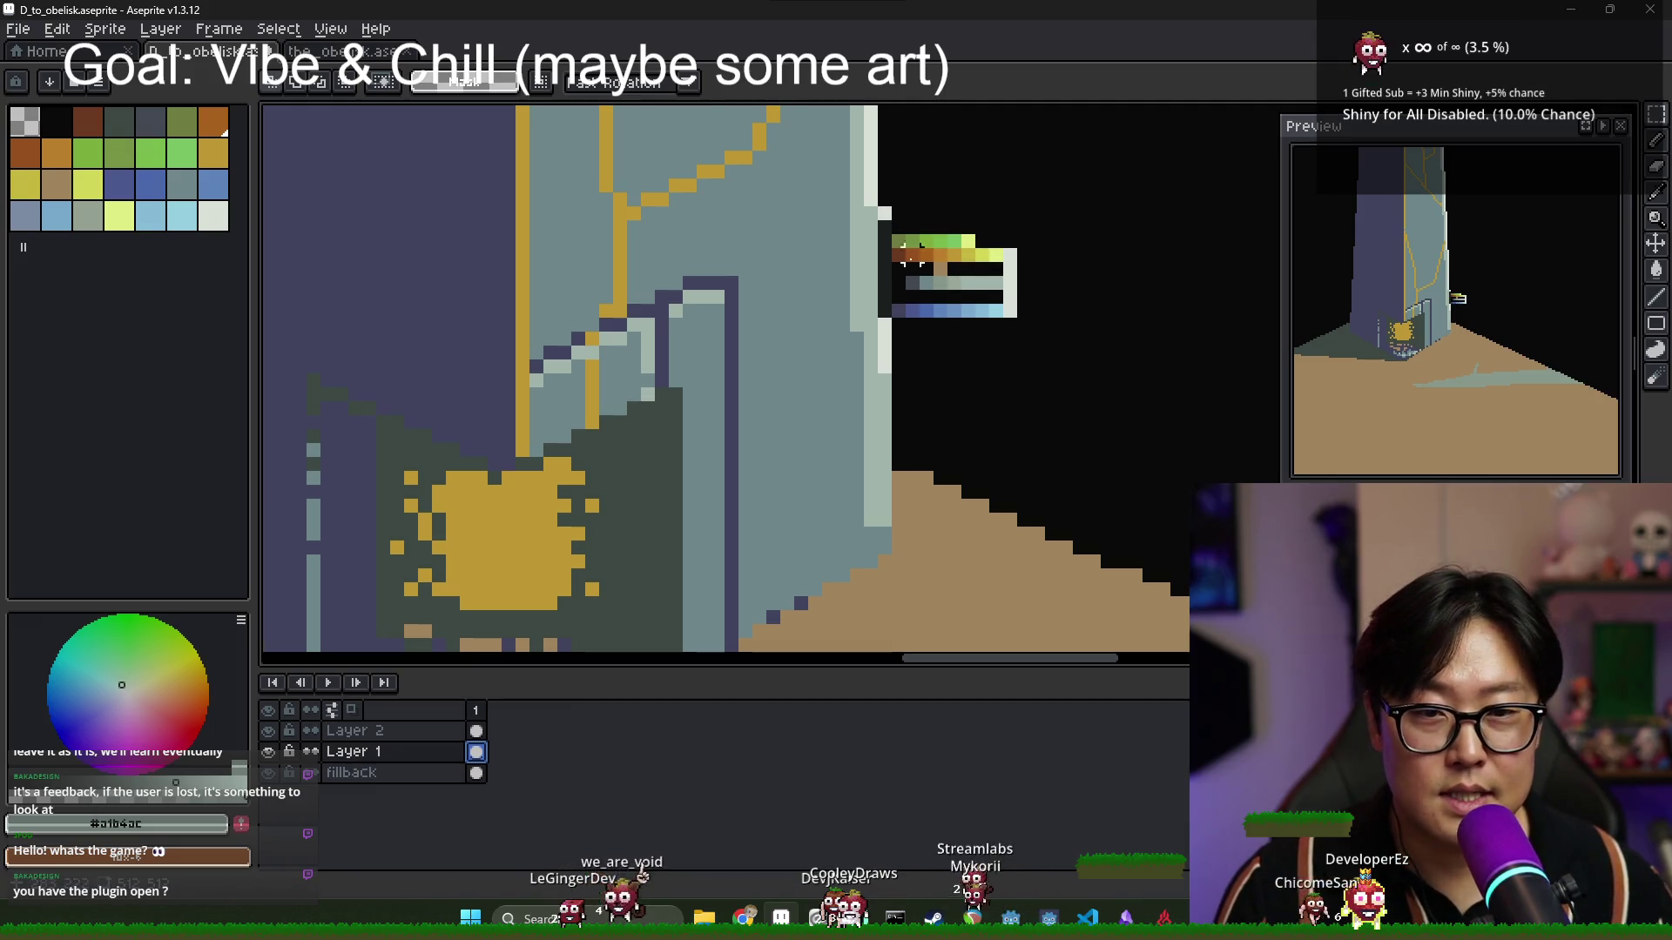
left_click(478, 773)
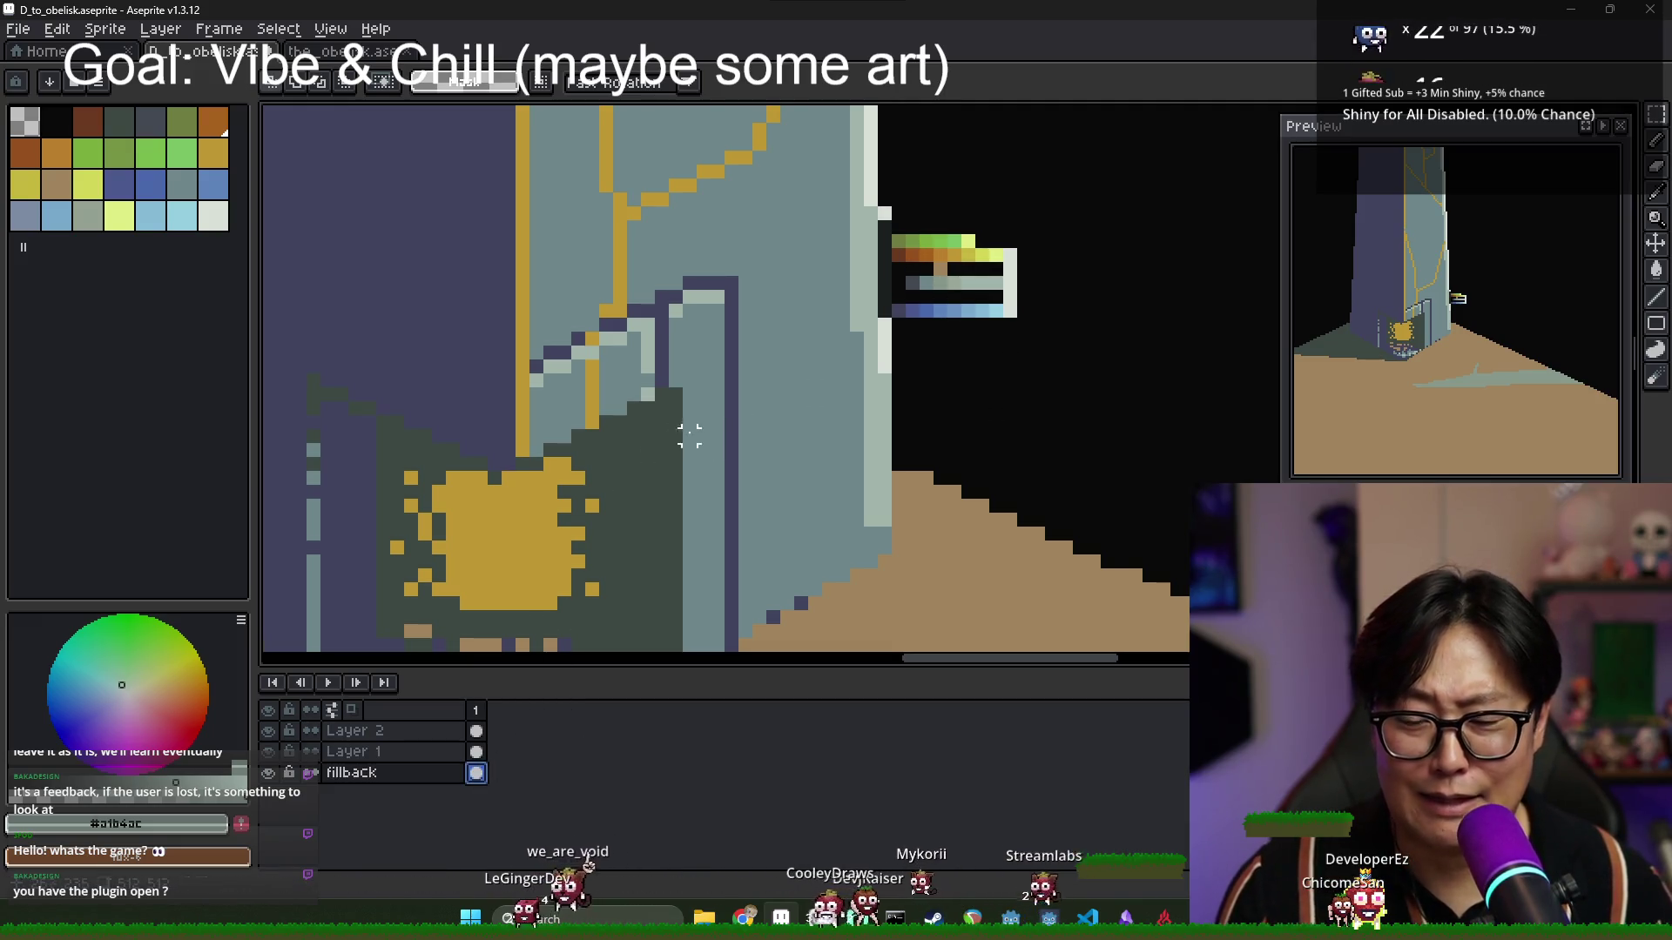
left_click_drag(831, 188, 1160, 391)
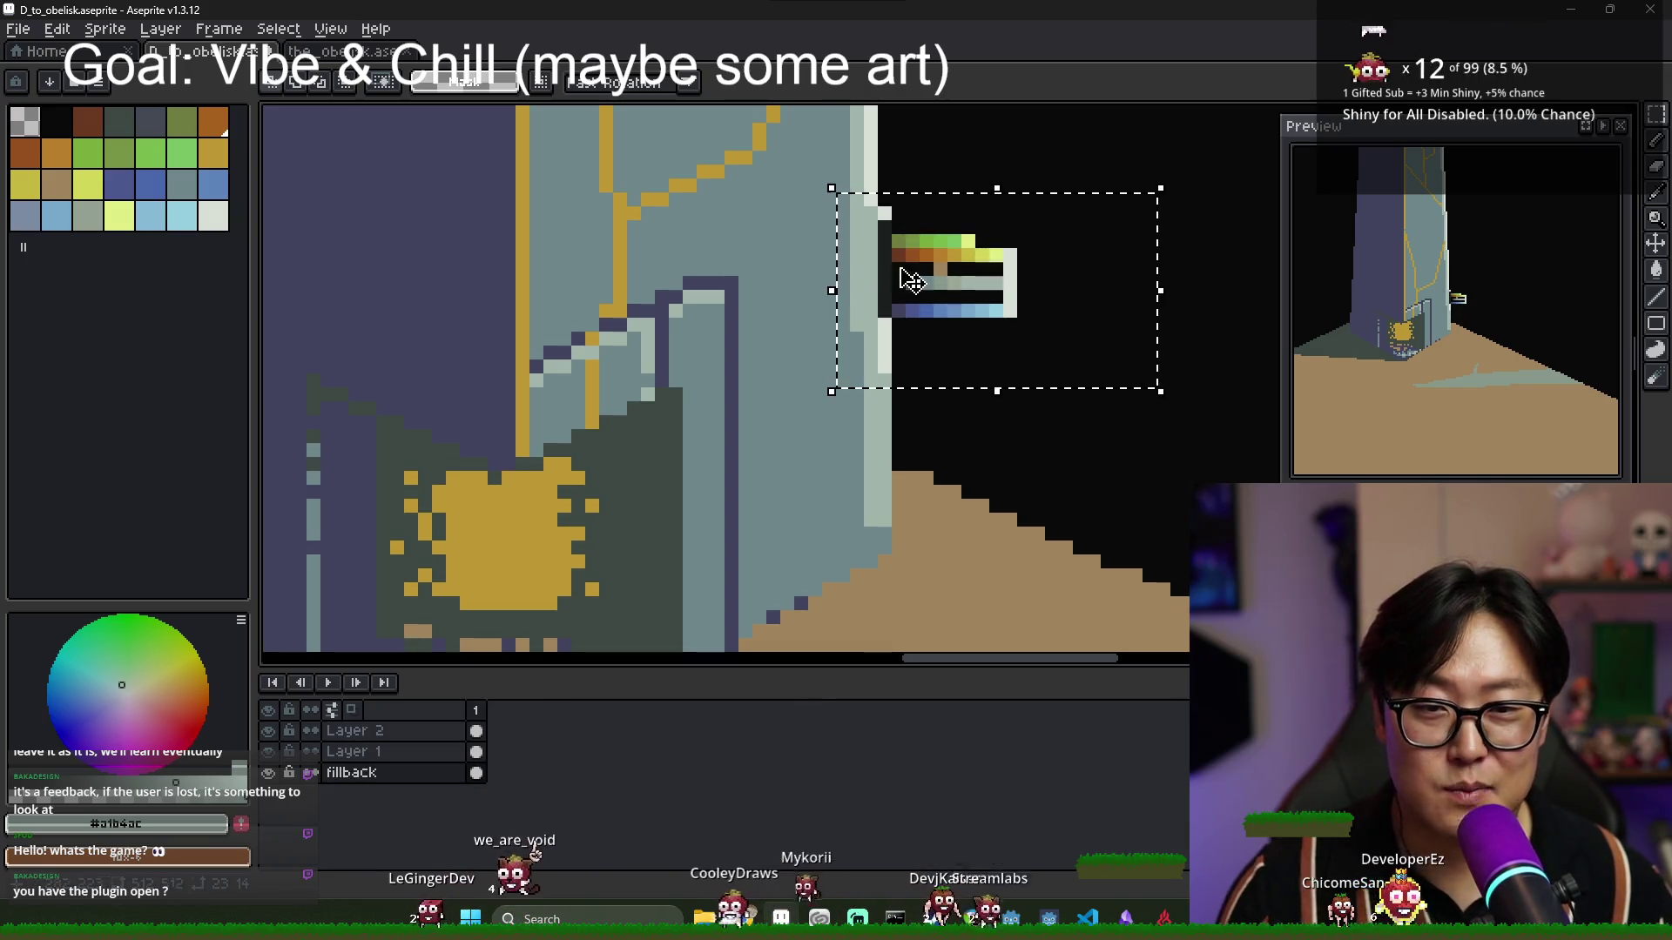
left_click(477, 731)
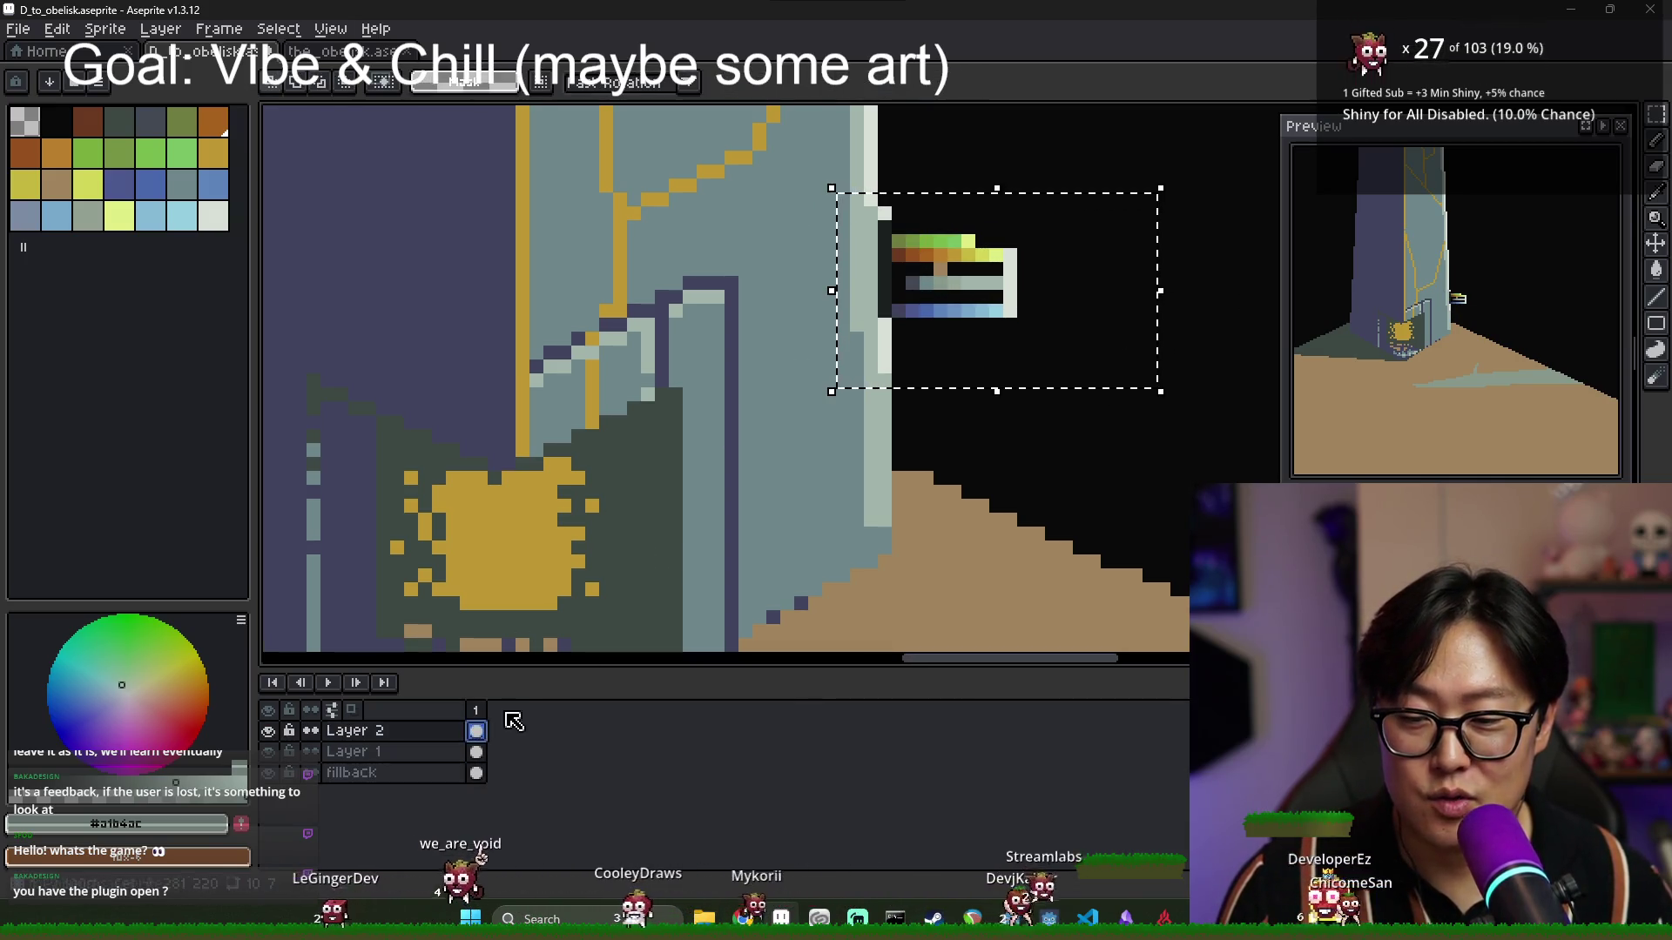
key("v")
left_click_drag(956, 322, 987, 326)
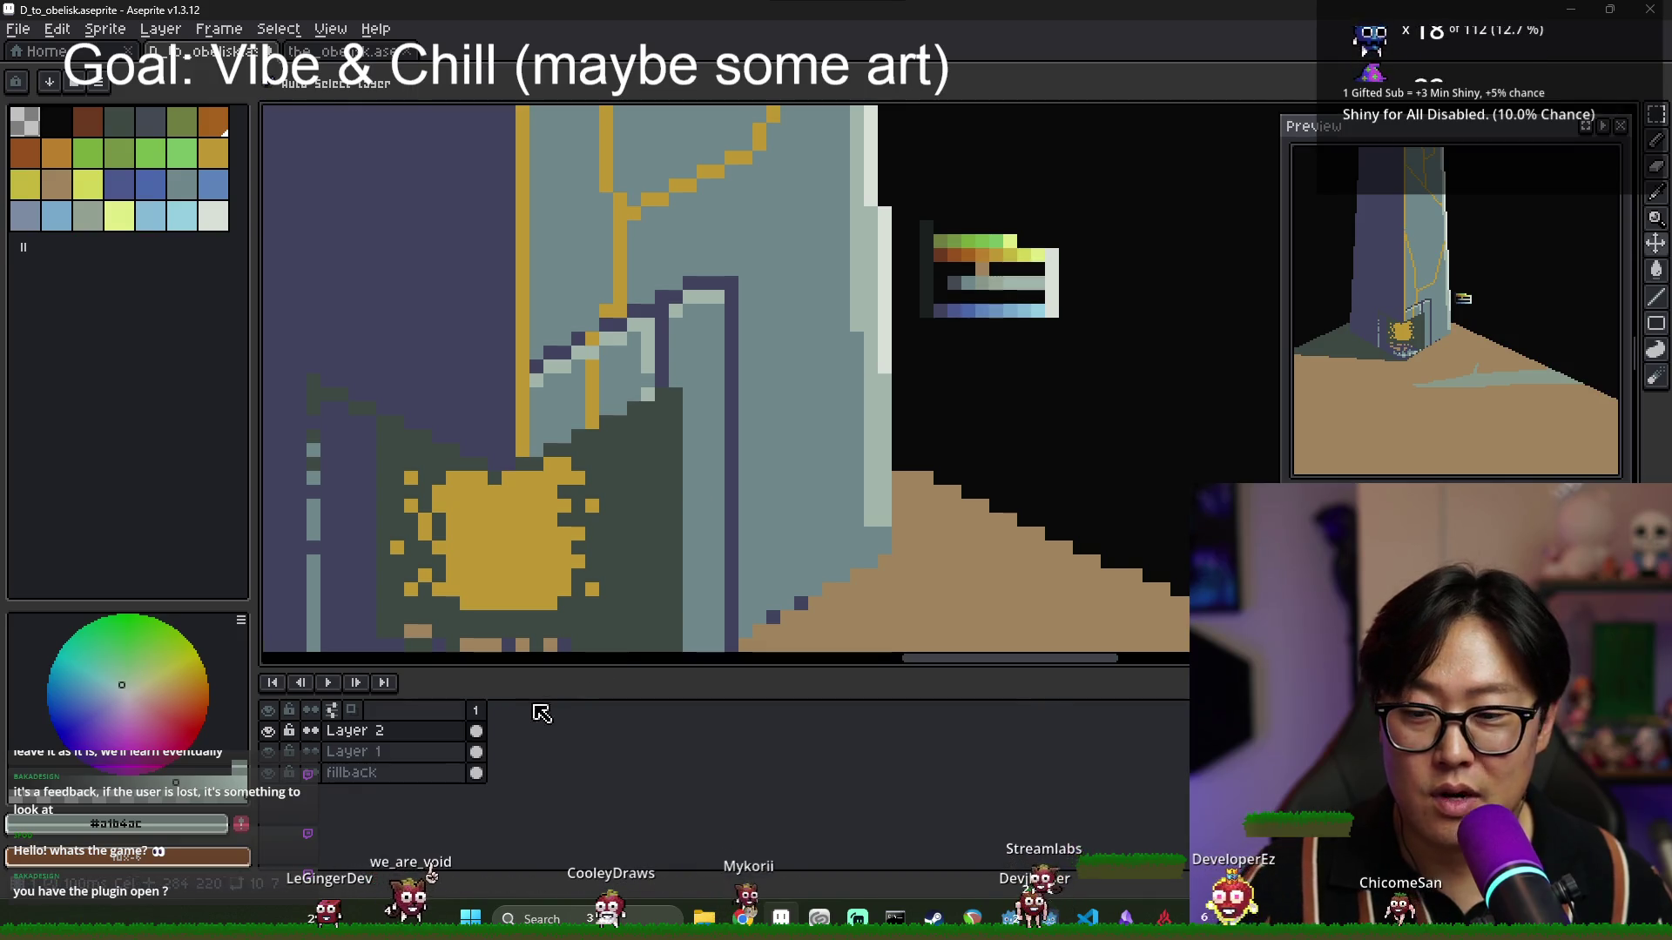
left_click(476, 752)
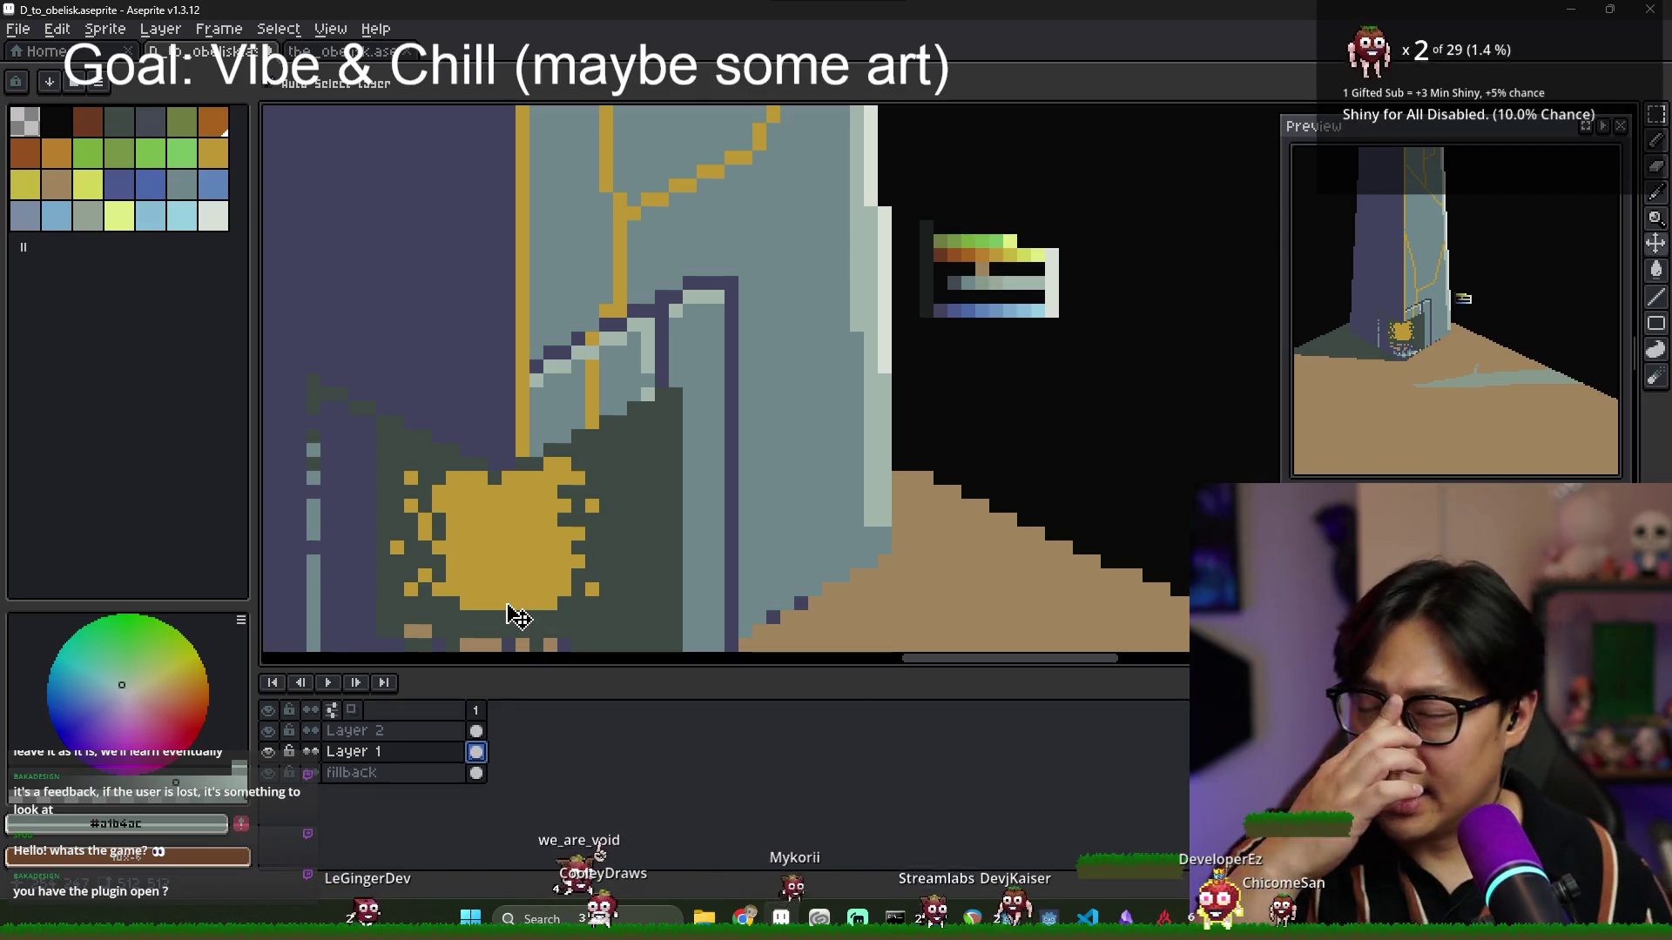
left_click(476, 772)
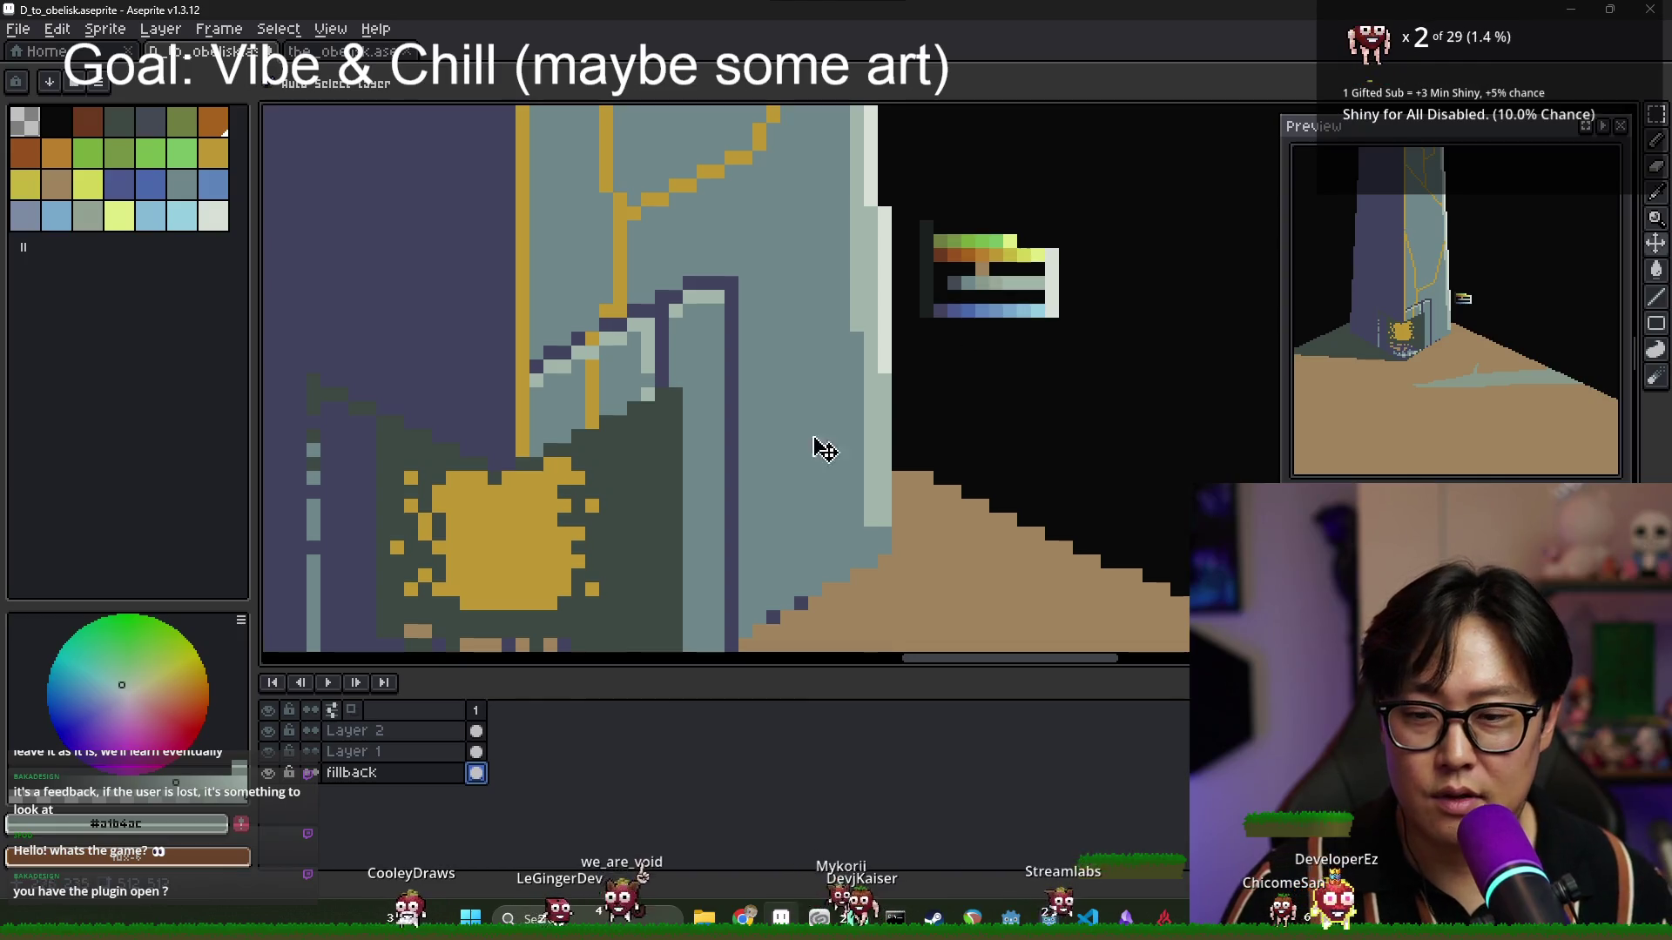
left_click(477, 731)
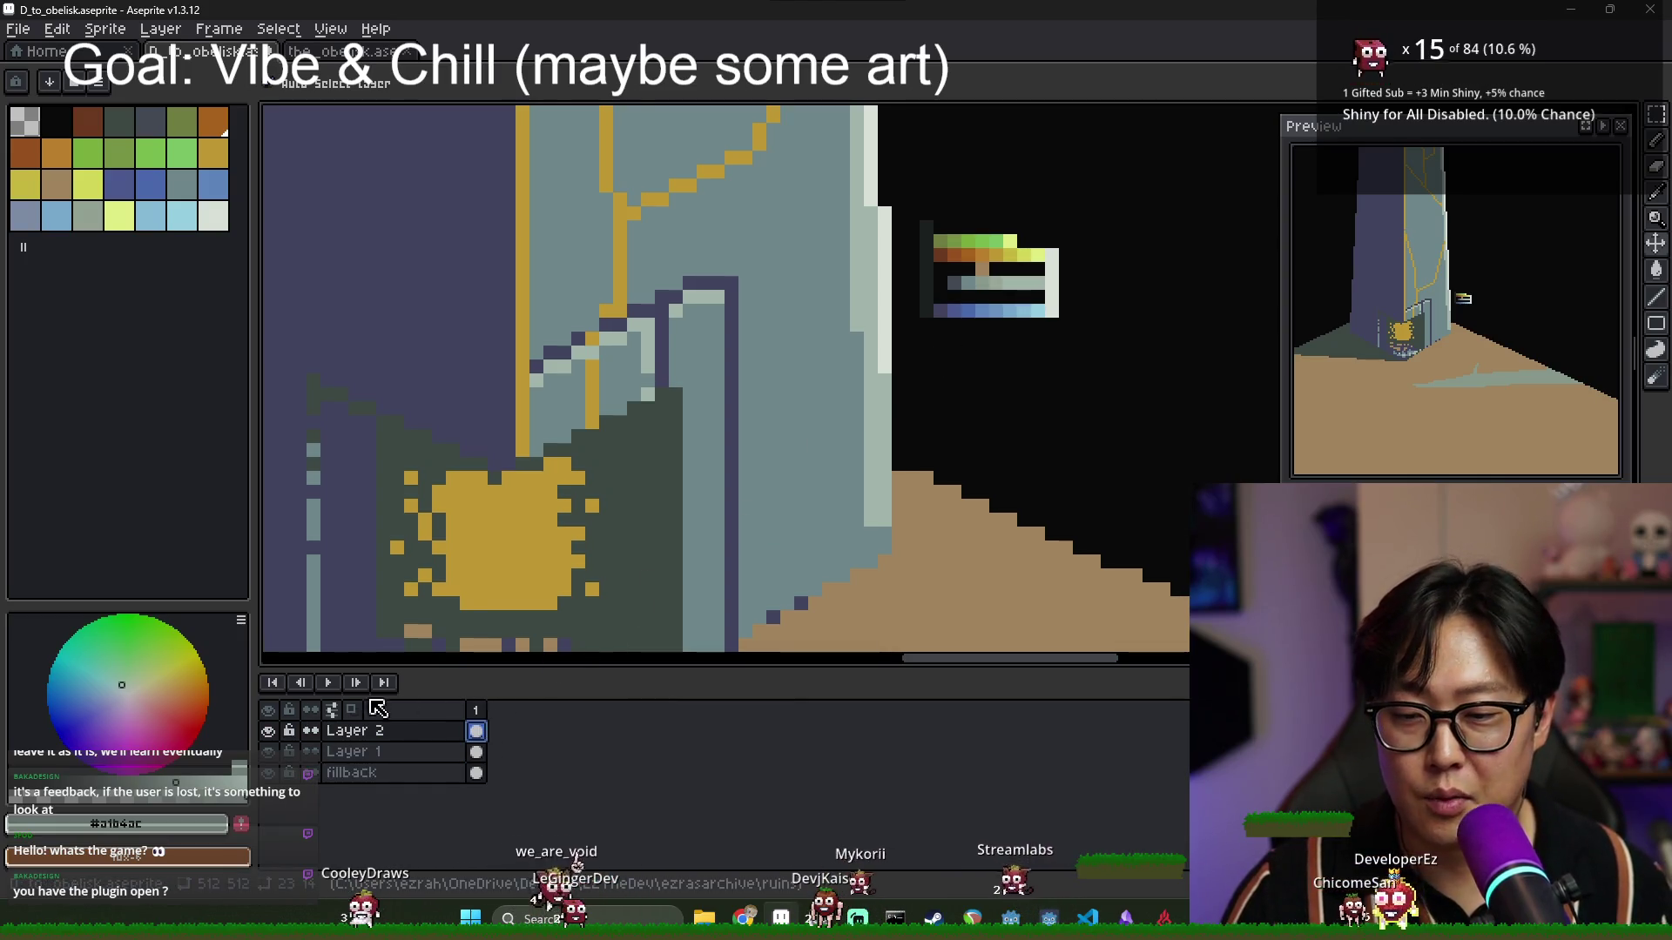
left_click(268, 731)
left_click(268, 730)
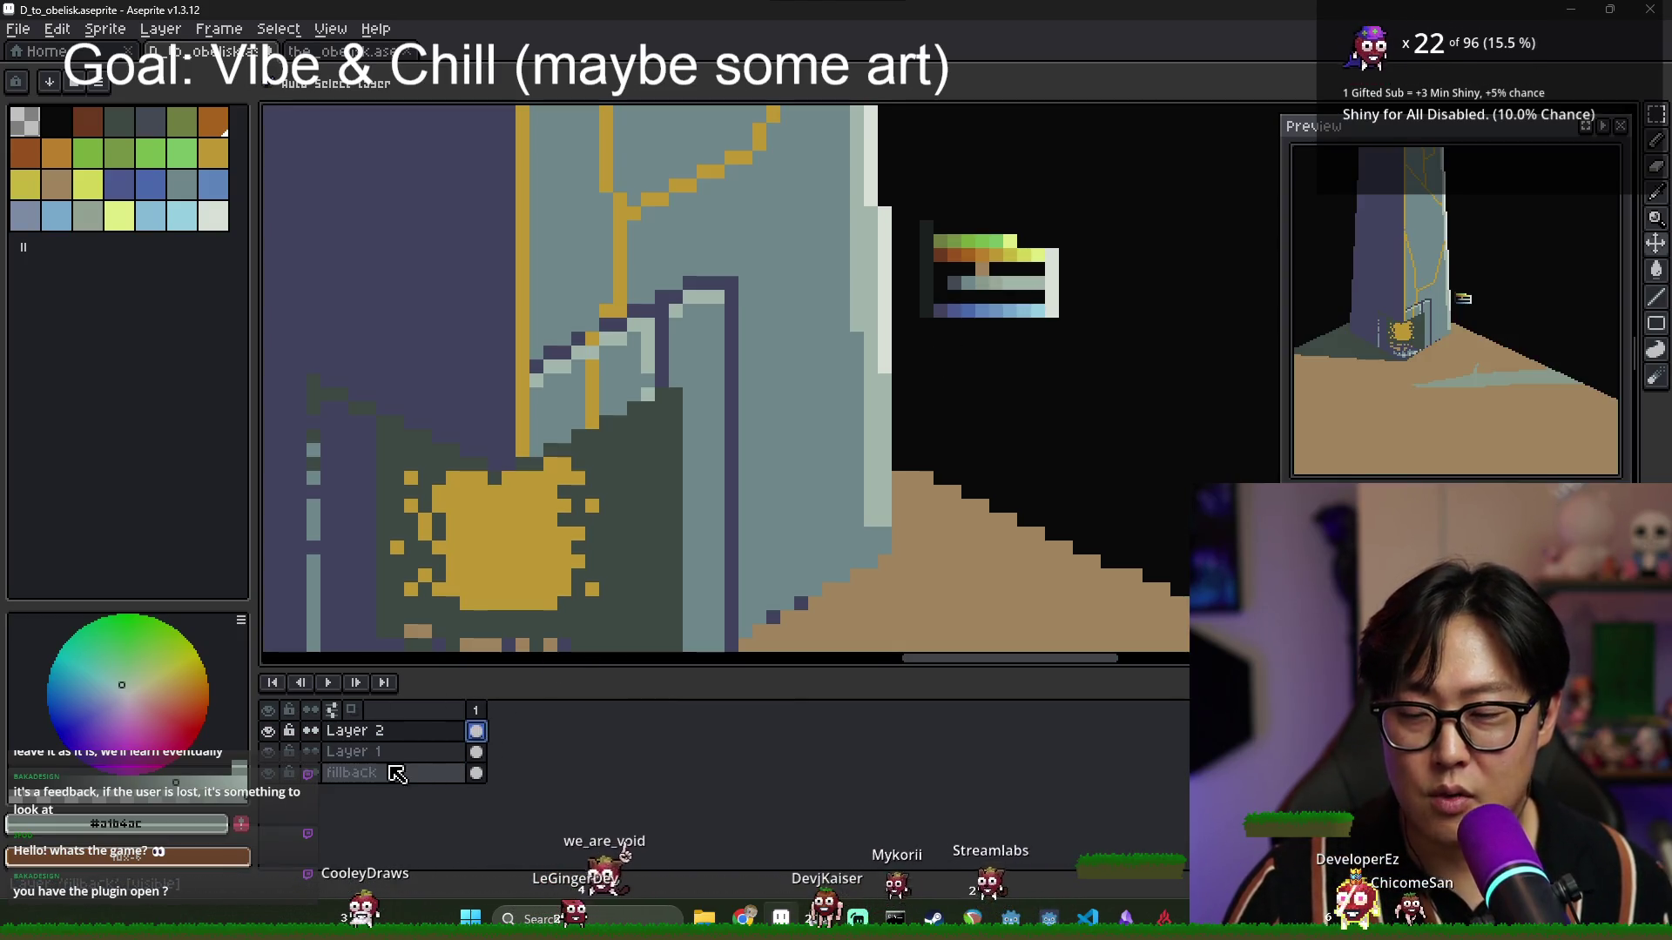
left_click(476, 752)
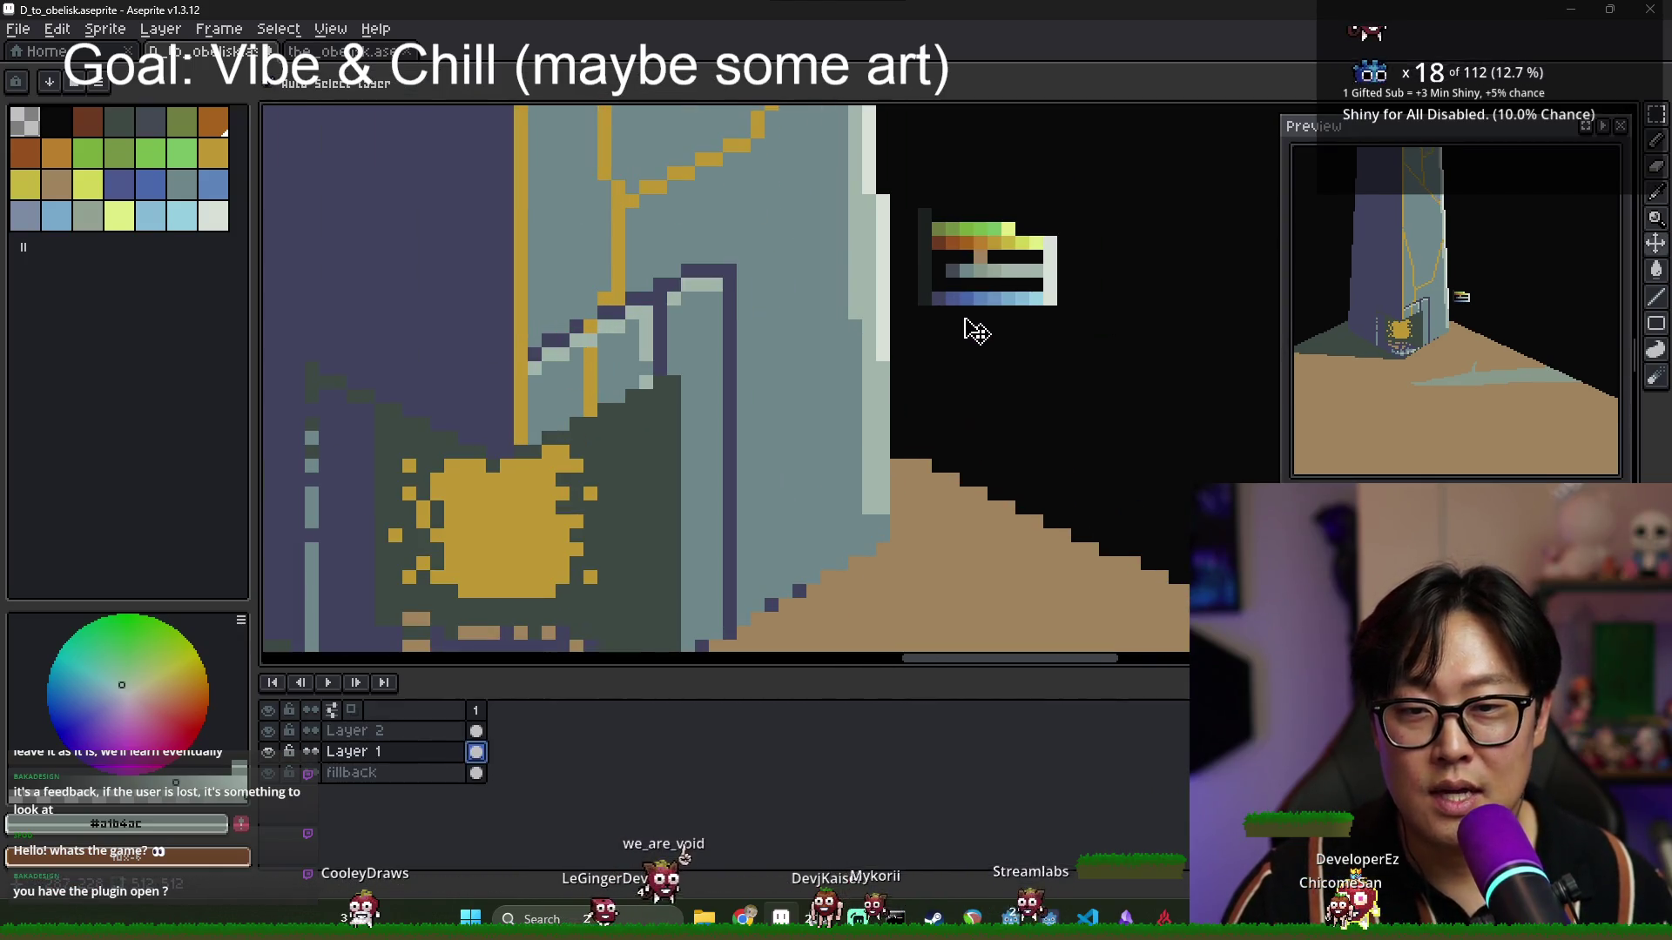
Sample slate and grey tones from the reference strip, settling on greenish grey #8B998C.
left_click(784, 269, "alt")
scroll(962, 291, "up", 2)
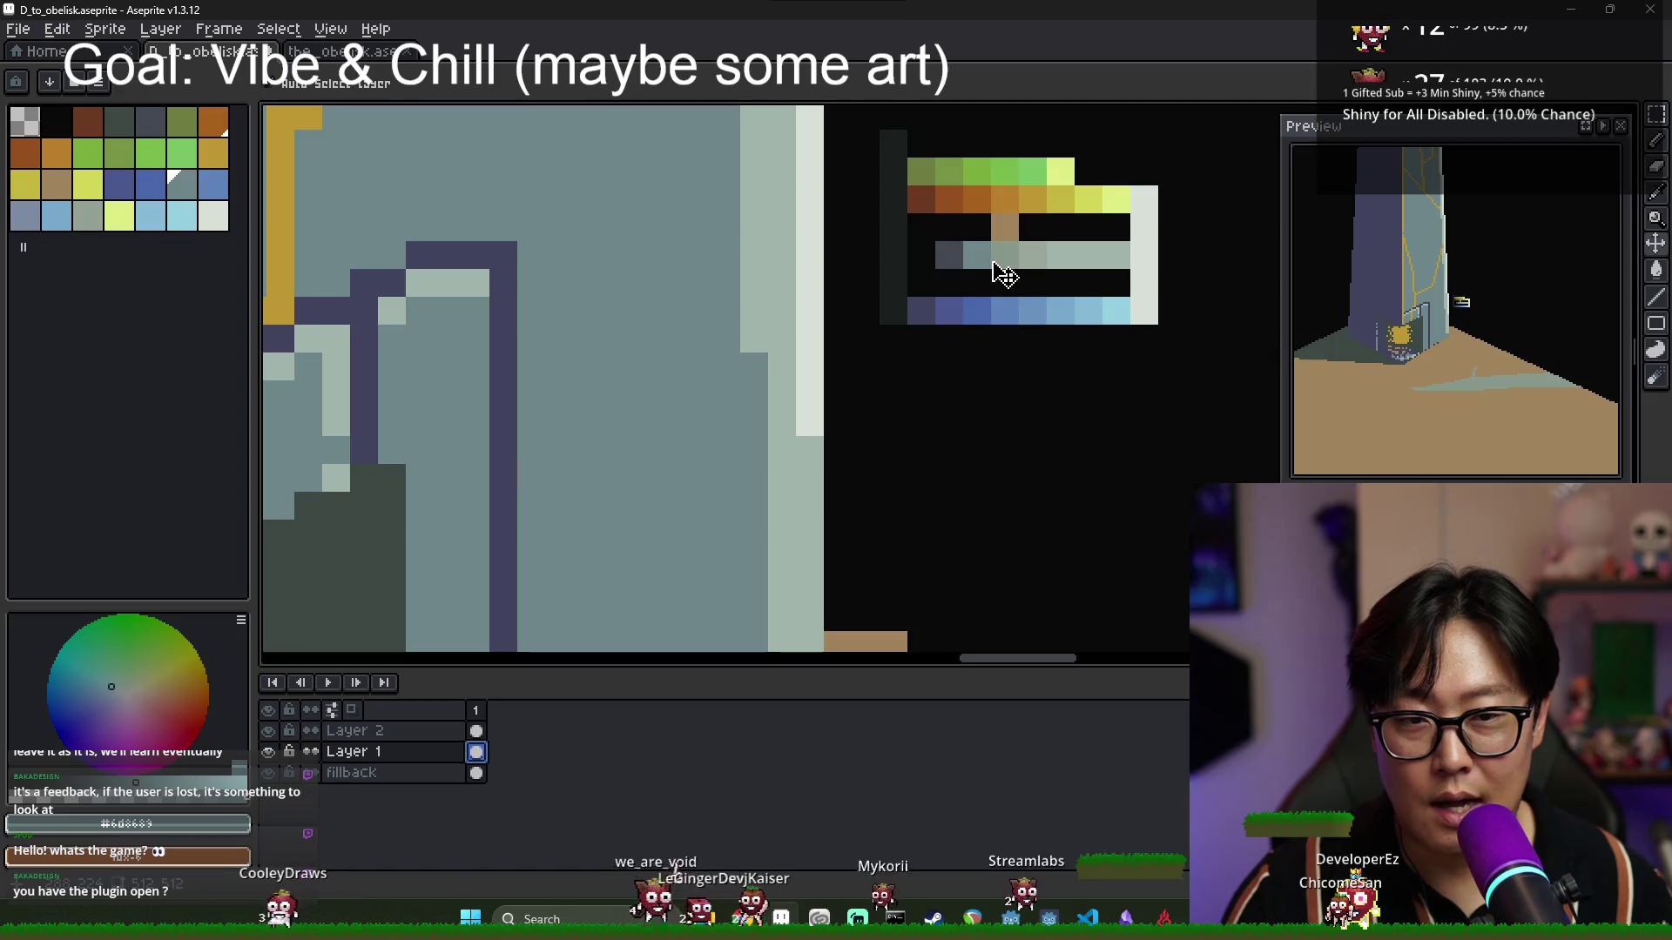
key("b")
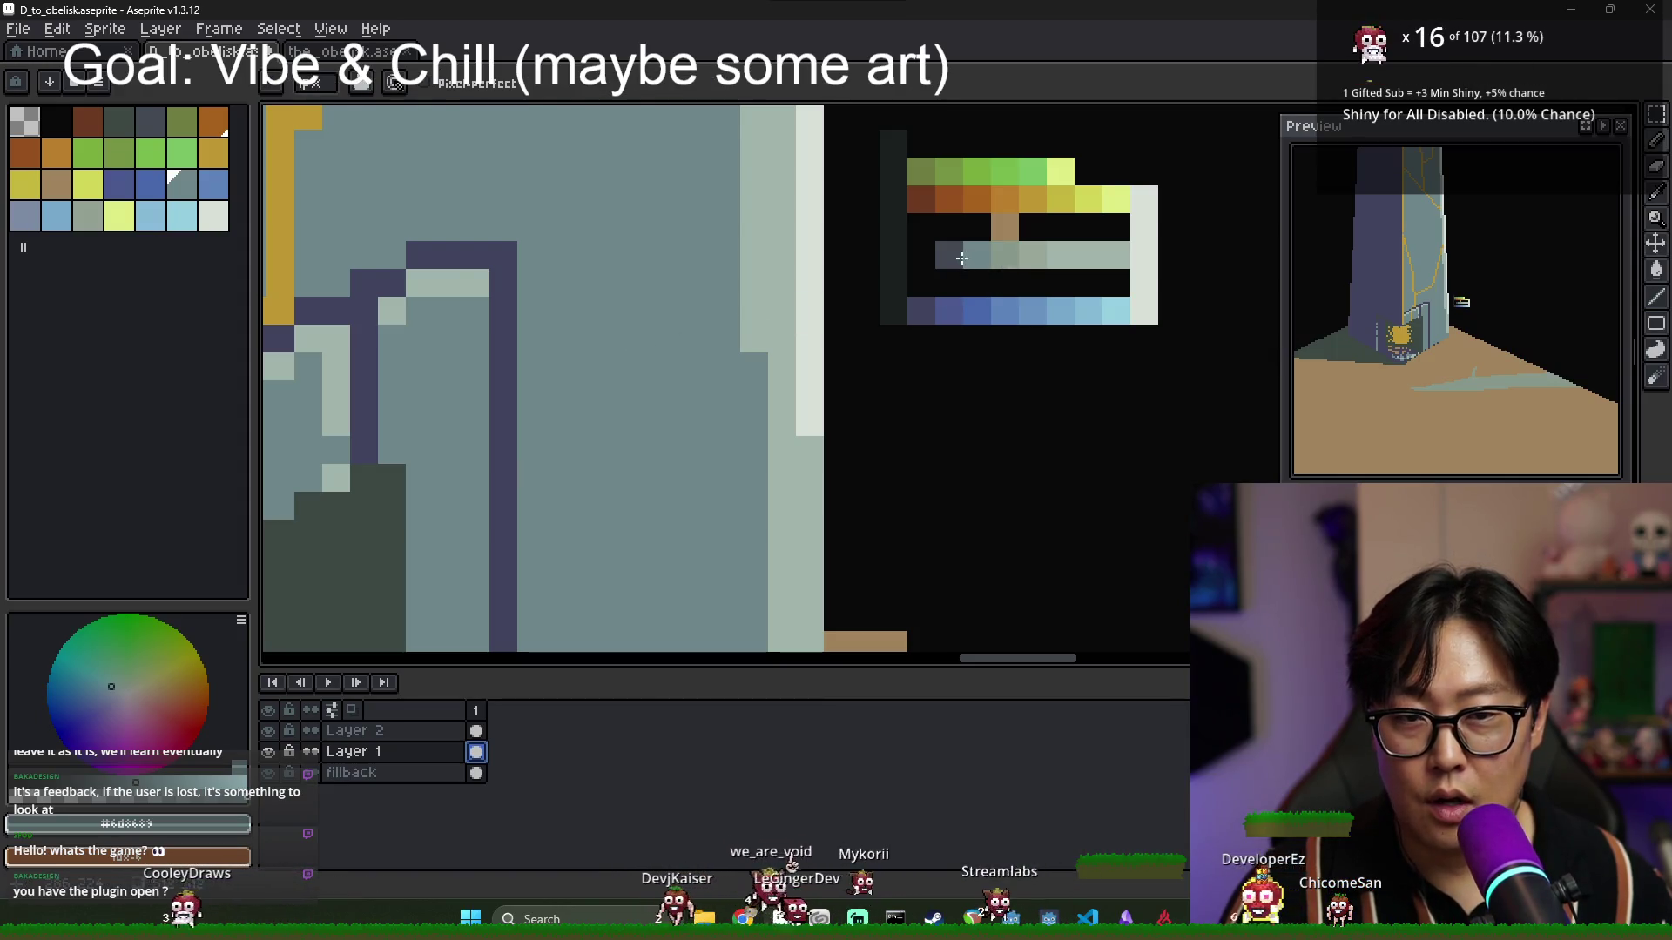
left_click(961, 259, "alt")
scroll(961, 258, "down", 4)
scroll(465, 352, "up", 2)
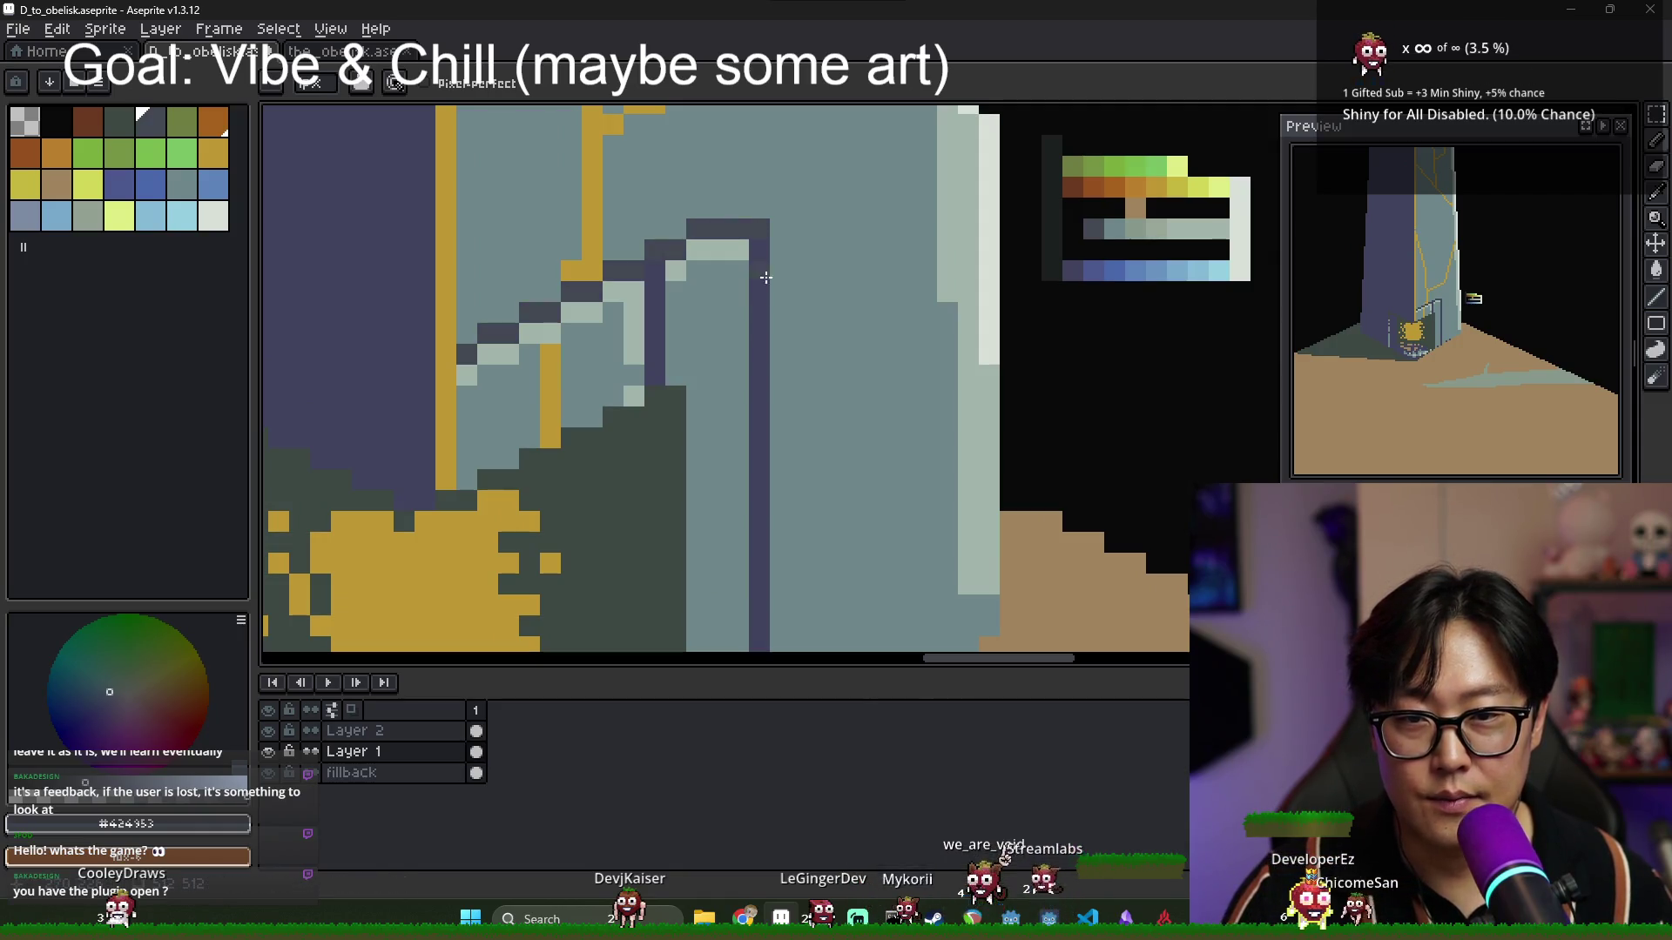
scroll(766, 278, "down", 3)
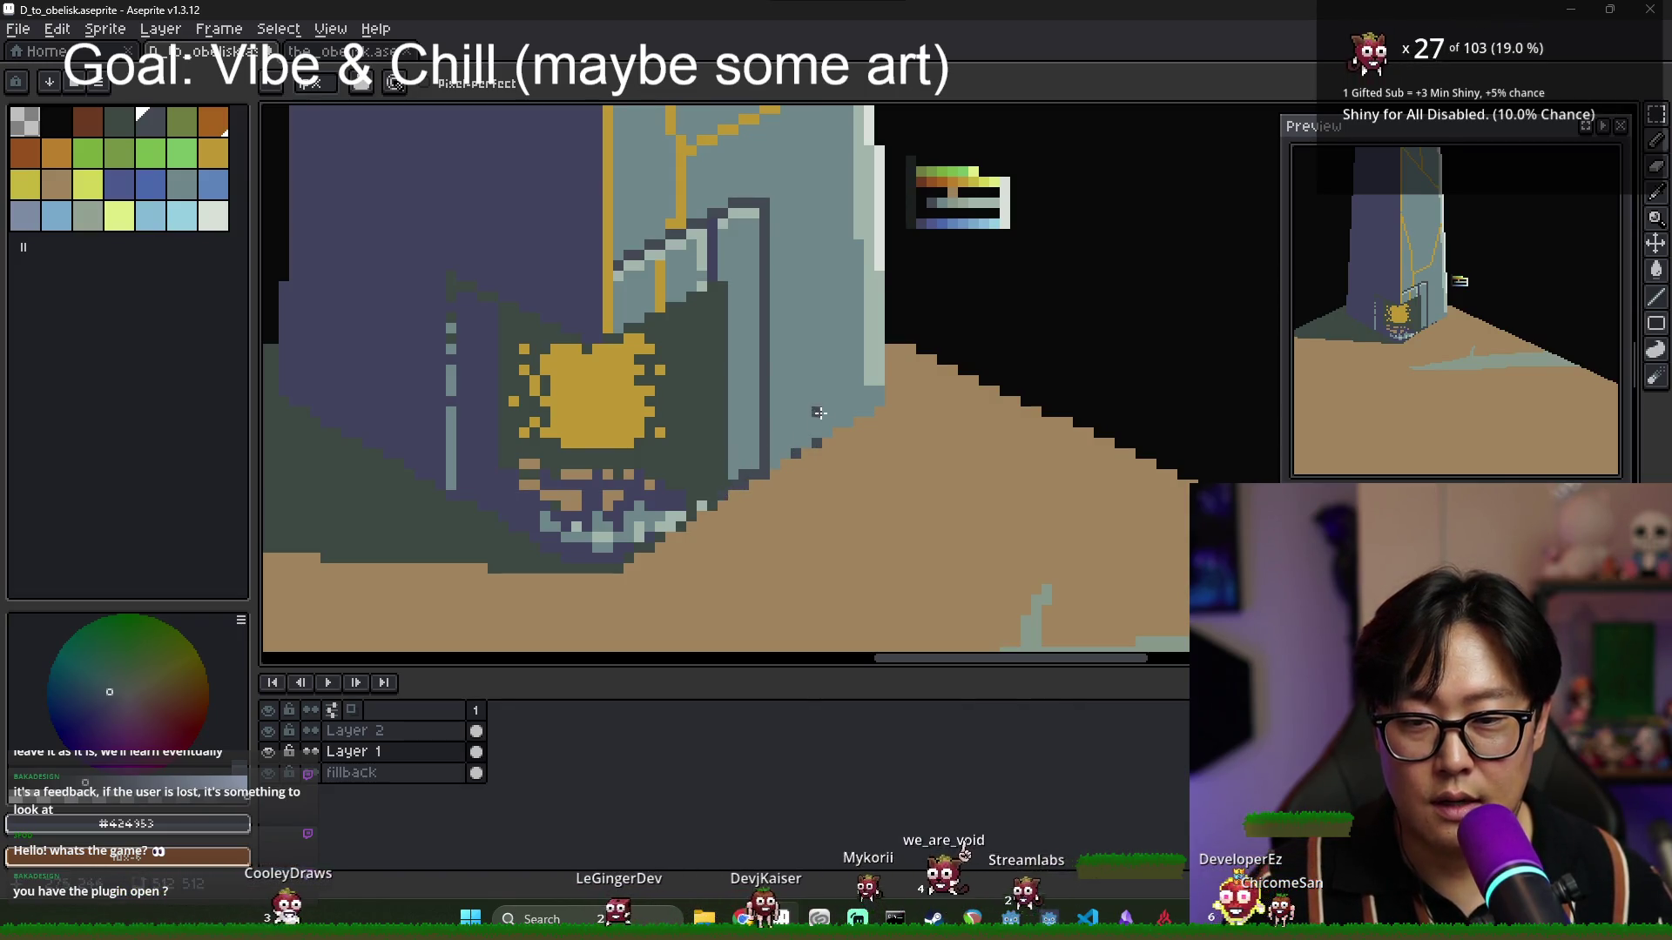
scroll(722, 467, "up", 2)
scroll(713, 418, "down", 1)
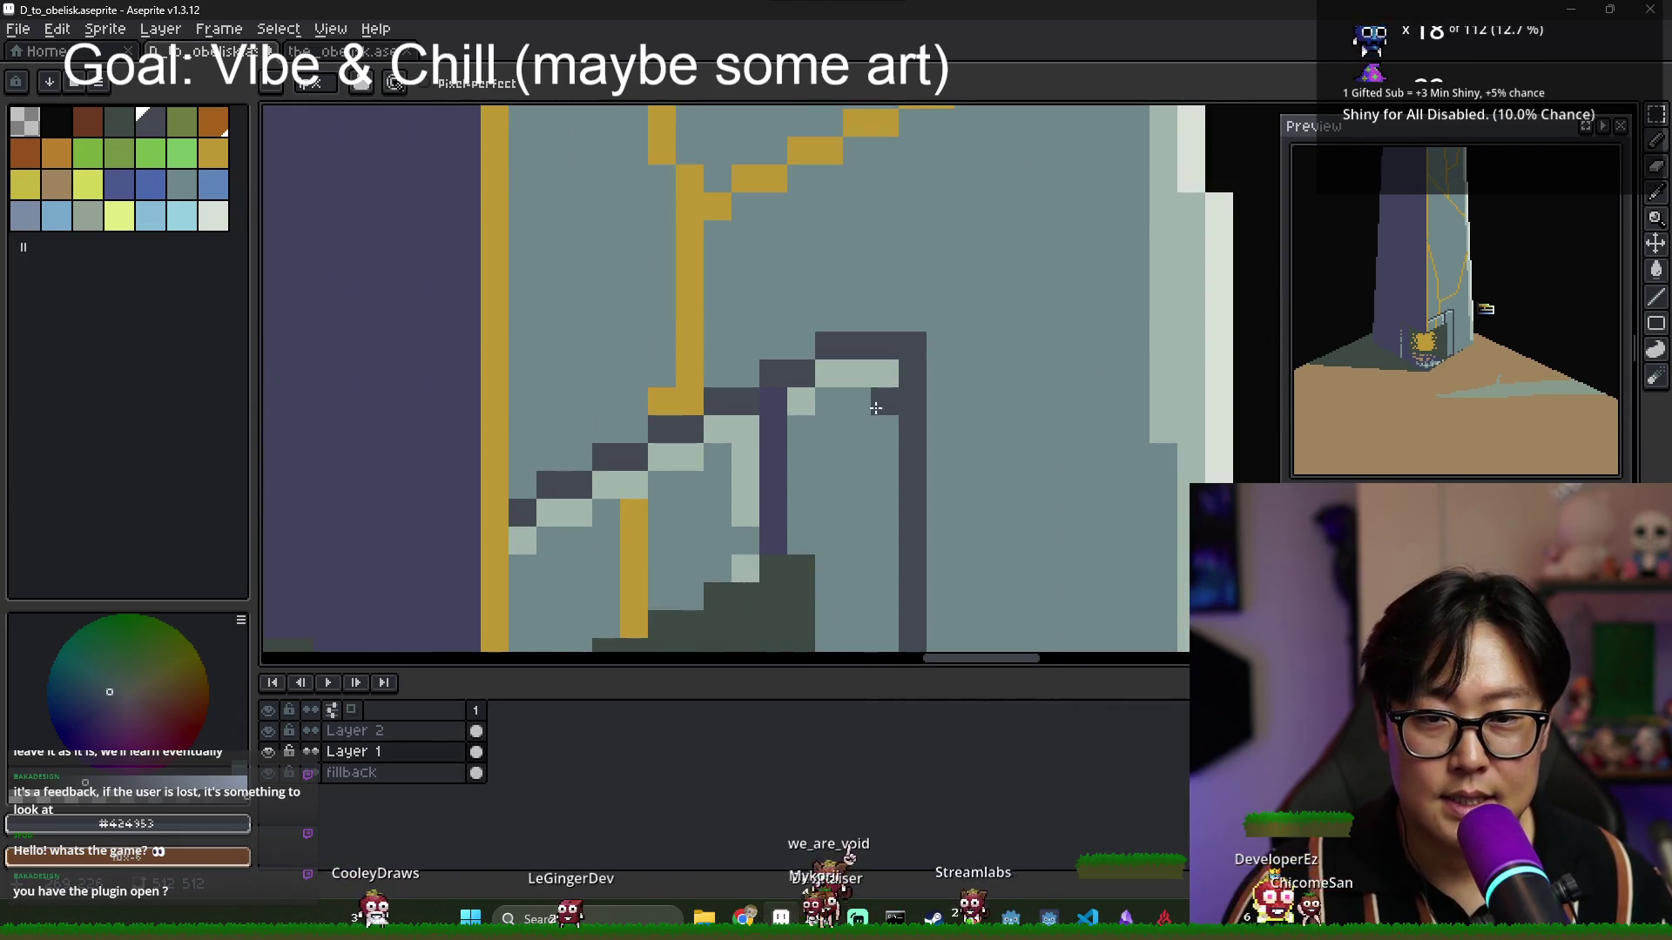
scroll(871, 375, "left", 3)
left_click(978, 366, "alt")
scroll(1136, 383, "up", 1)
left_click(1167, 354, "alt")
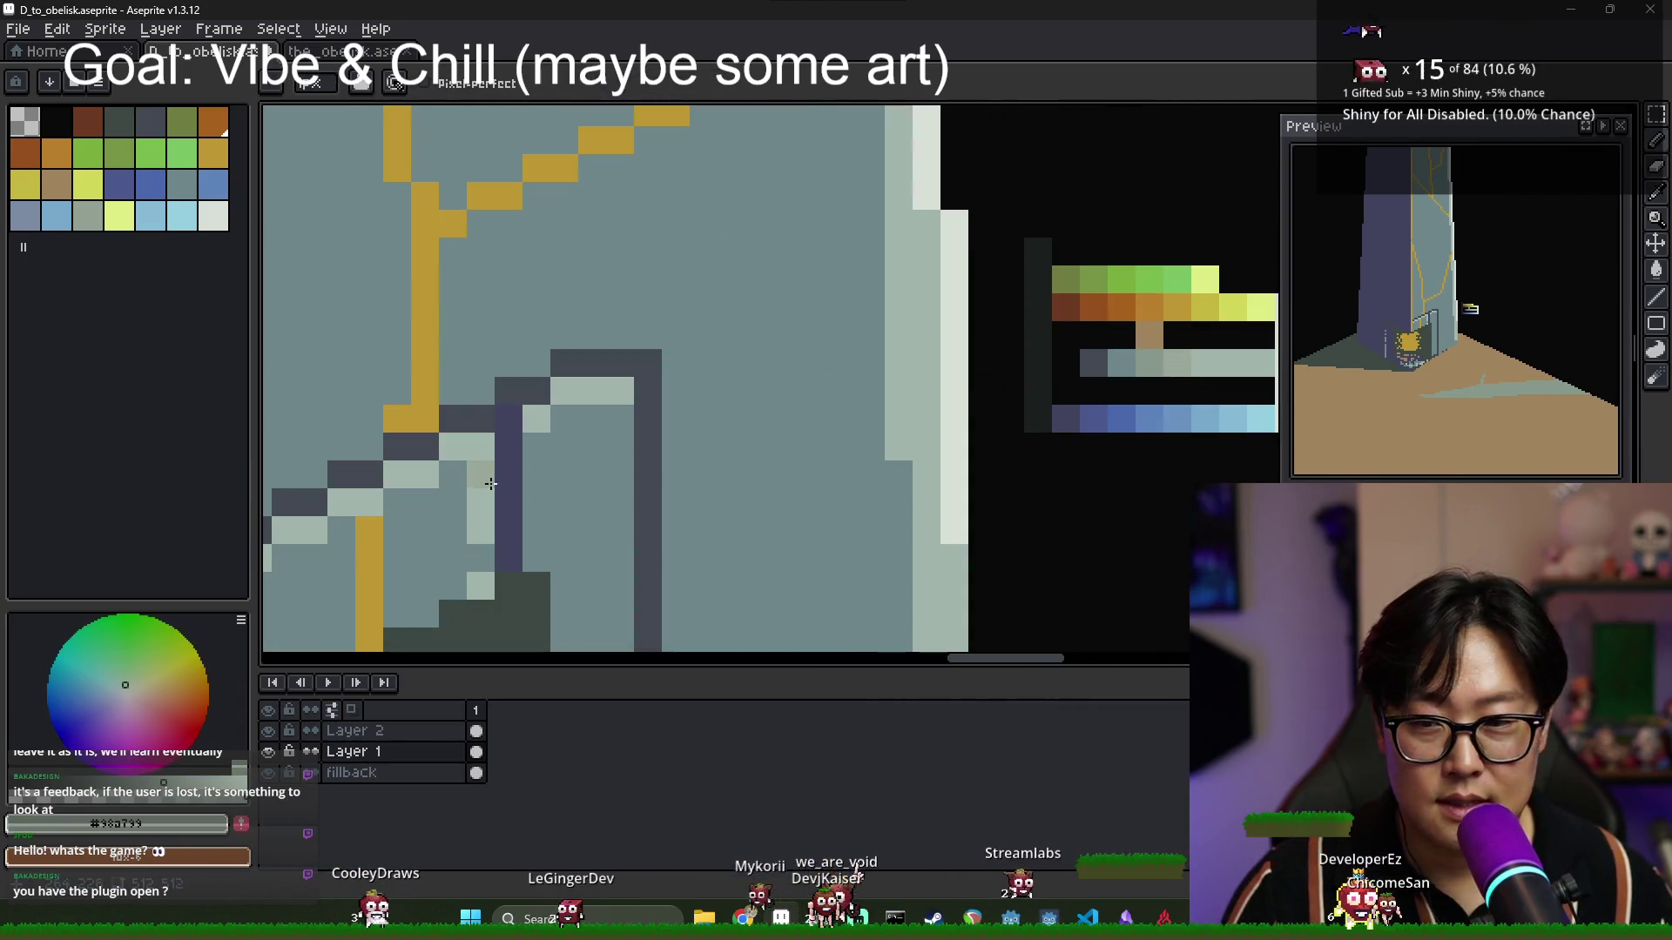
scroll(470, 453, "up", 1)
scroll(854, 375, "down", 1)
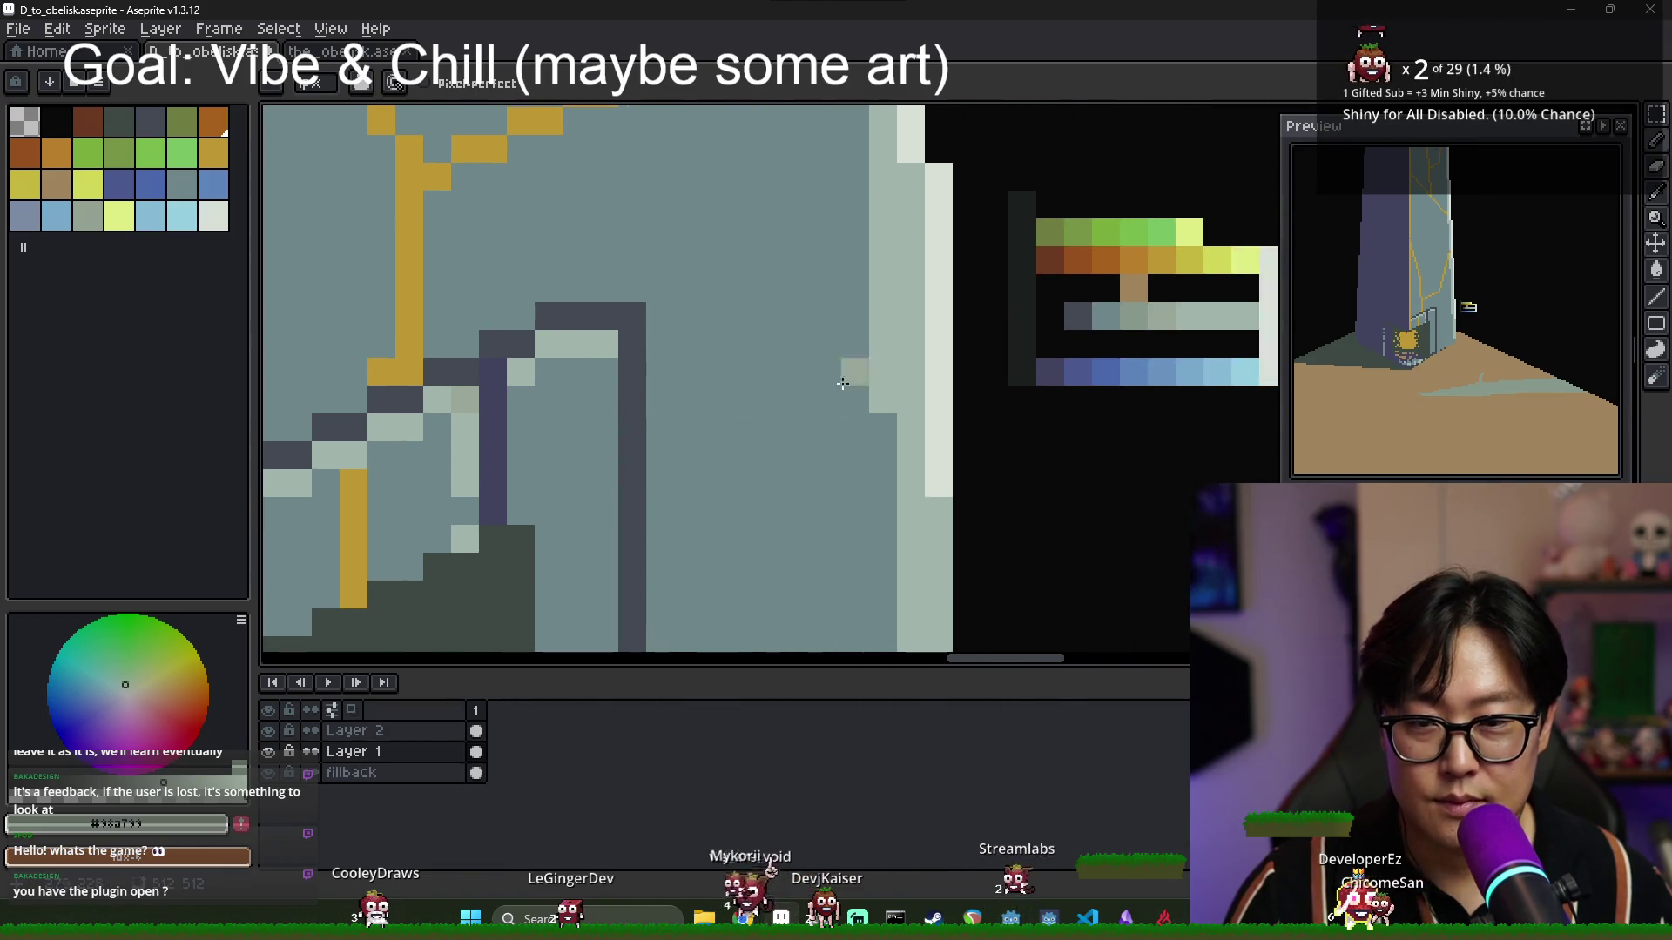
left_click(481, 447, "alt")
Paint greenish-grey pixels along the stair steps and a short column beneath them.
left_click(493, 373)
scroll(501, 388, "left", 3)
left_click_drag(619, 374, 486, 454)
left_click_drag(840, 291, 758, 318)
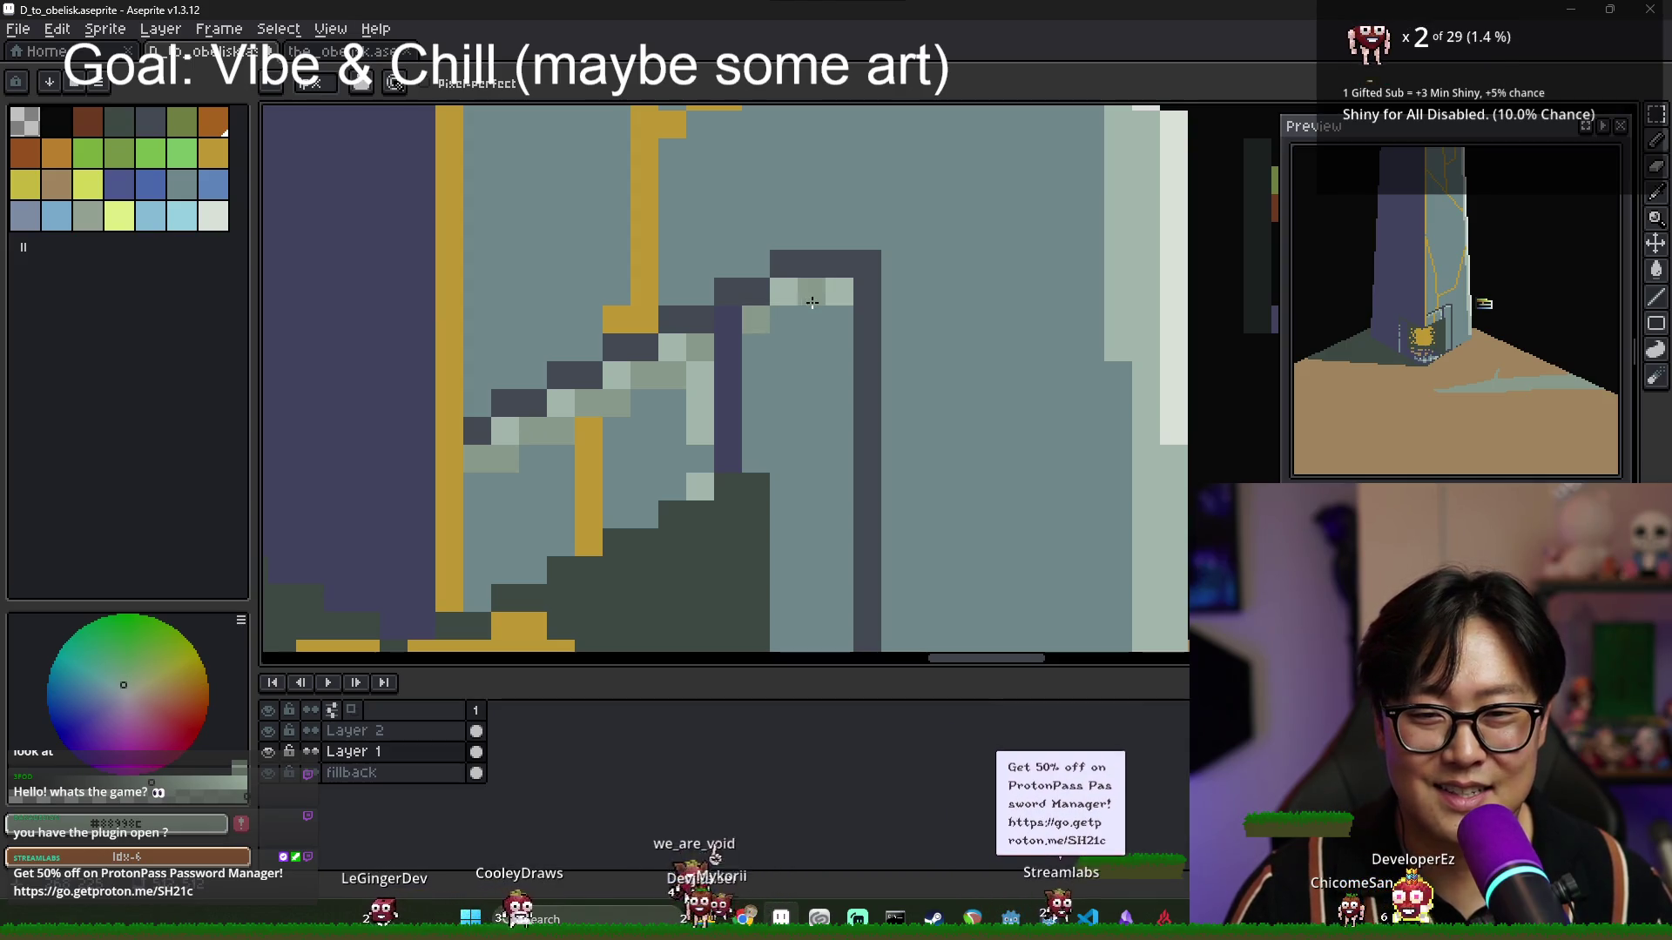
scroll(822, 313, "down", 2)
scroll(764, 332, "up", 1)
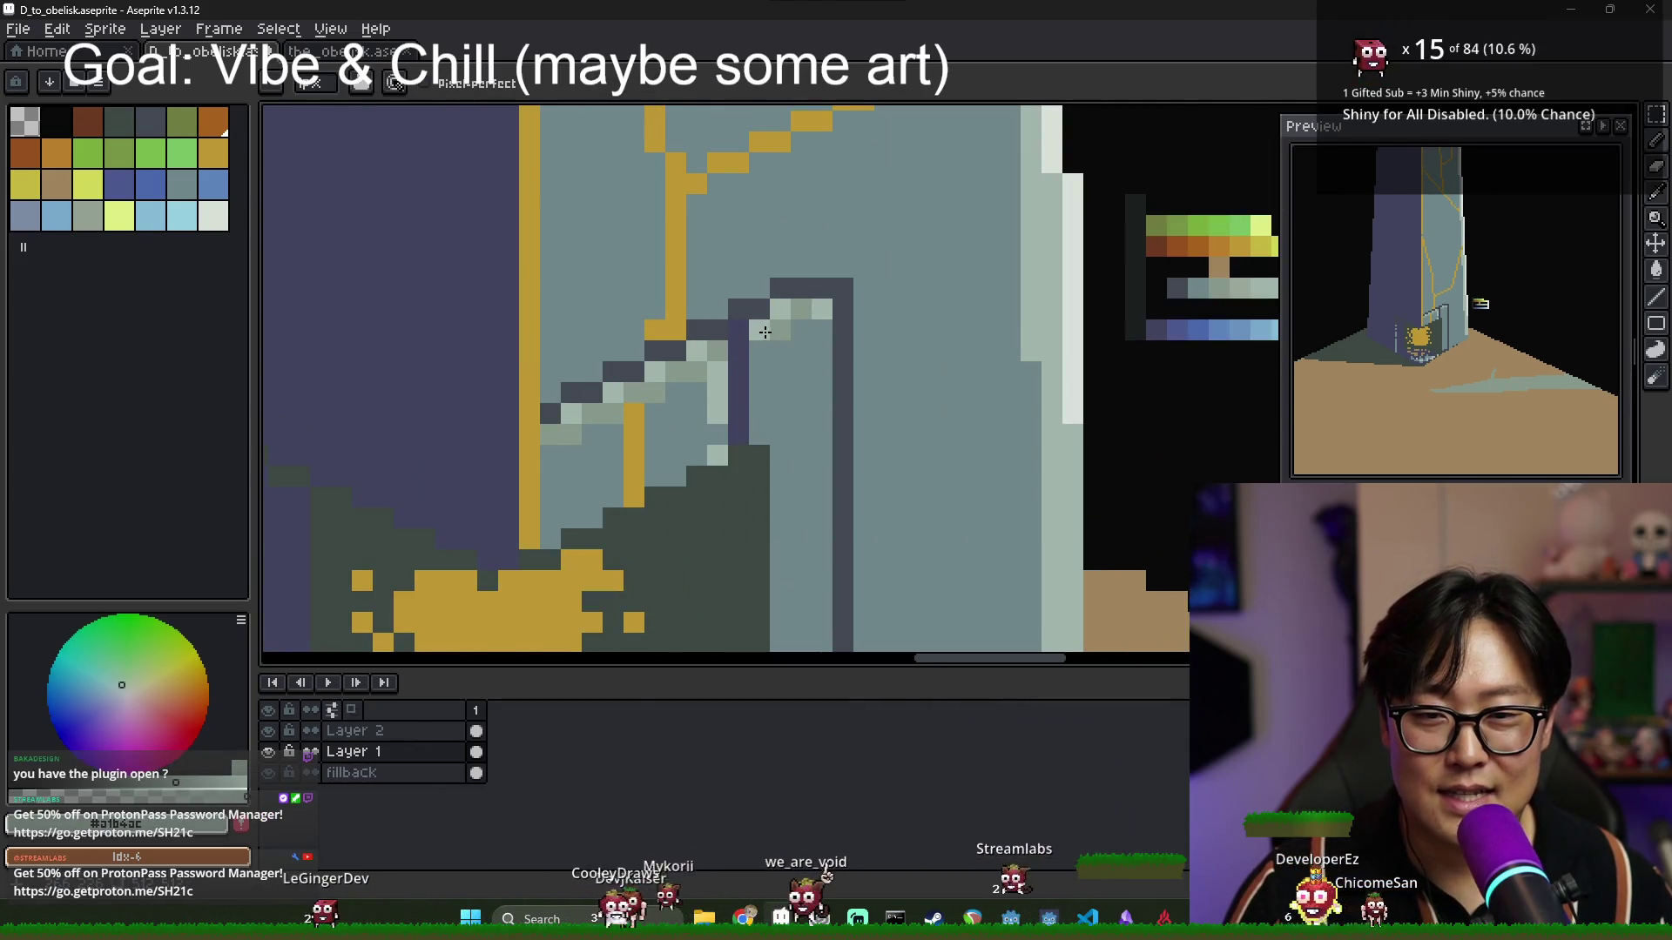
scroll(693, 369, "up", 2)
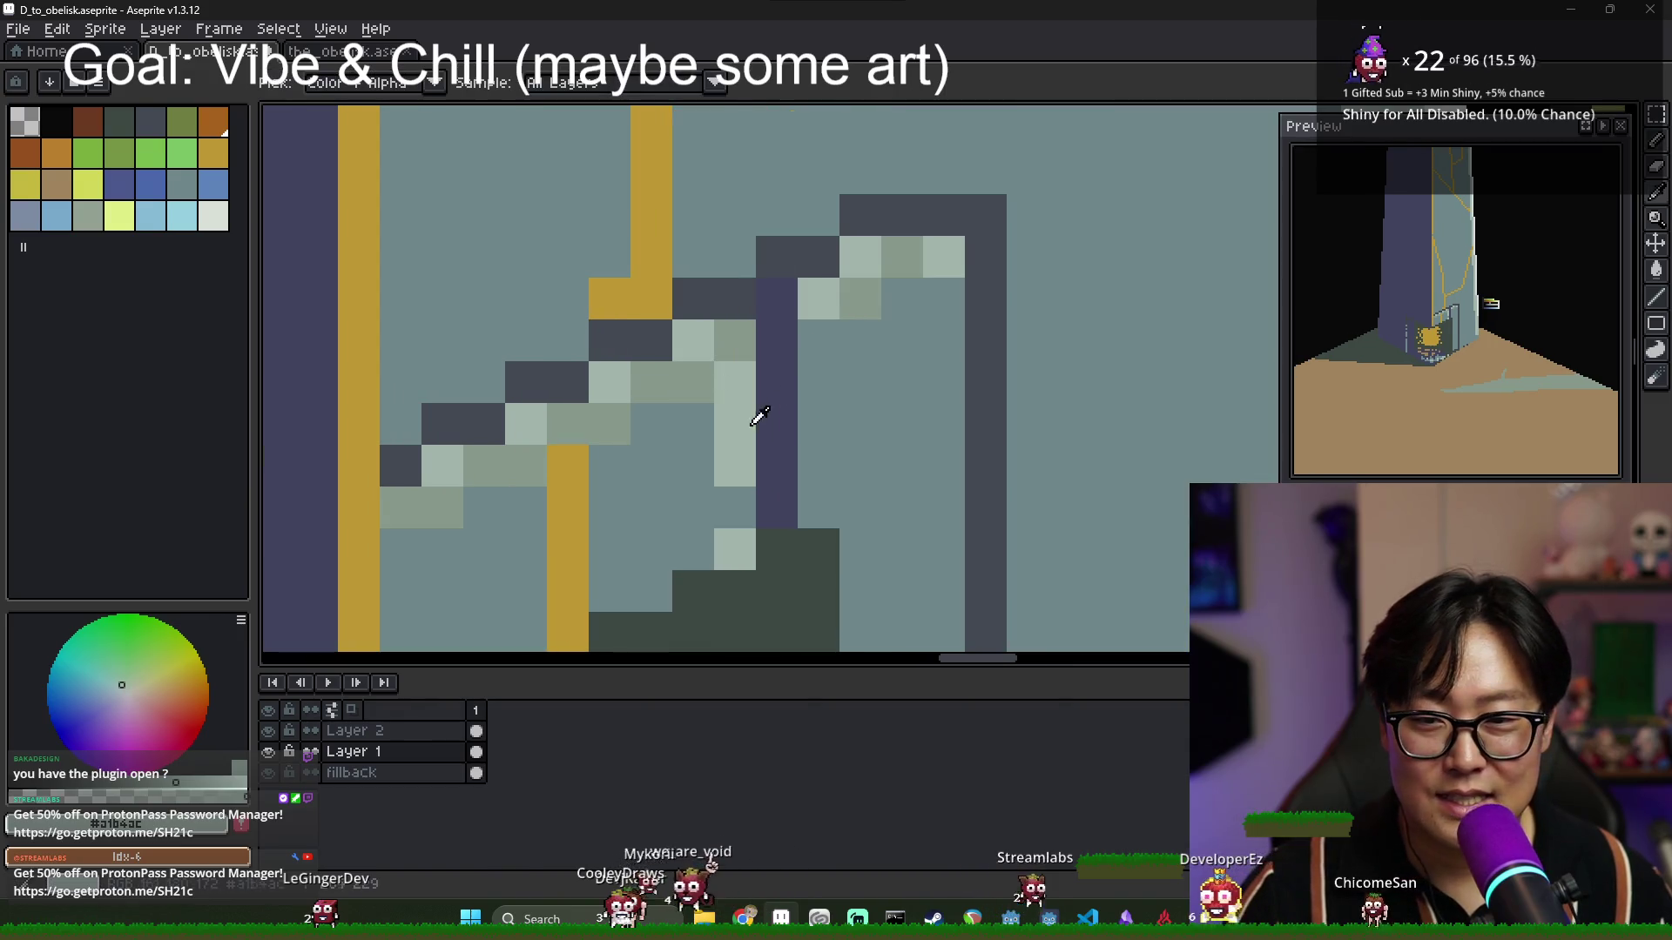
left_click_drag(735, 423, 726, 513)
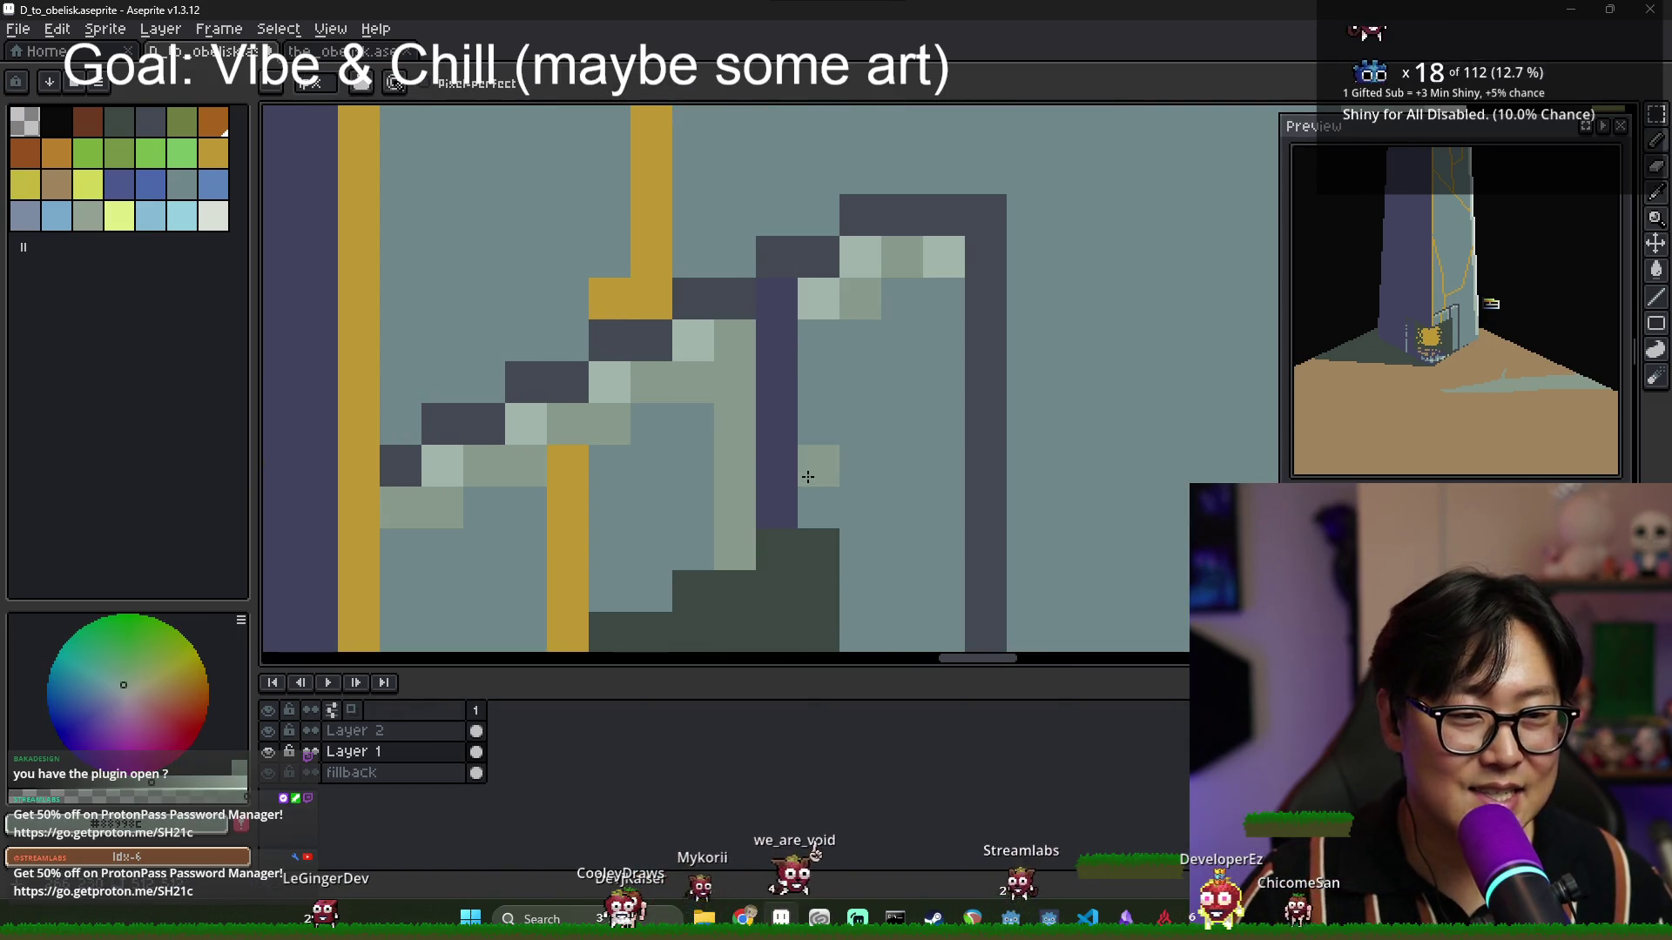
Redo the column under the step in a lighter grey-green, undoing the first attempt.
left_click_drag(789, 318, 789, 514)
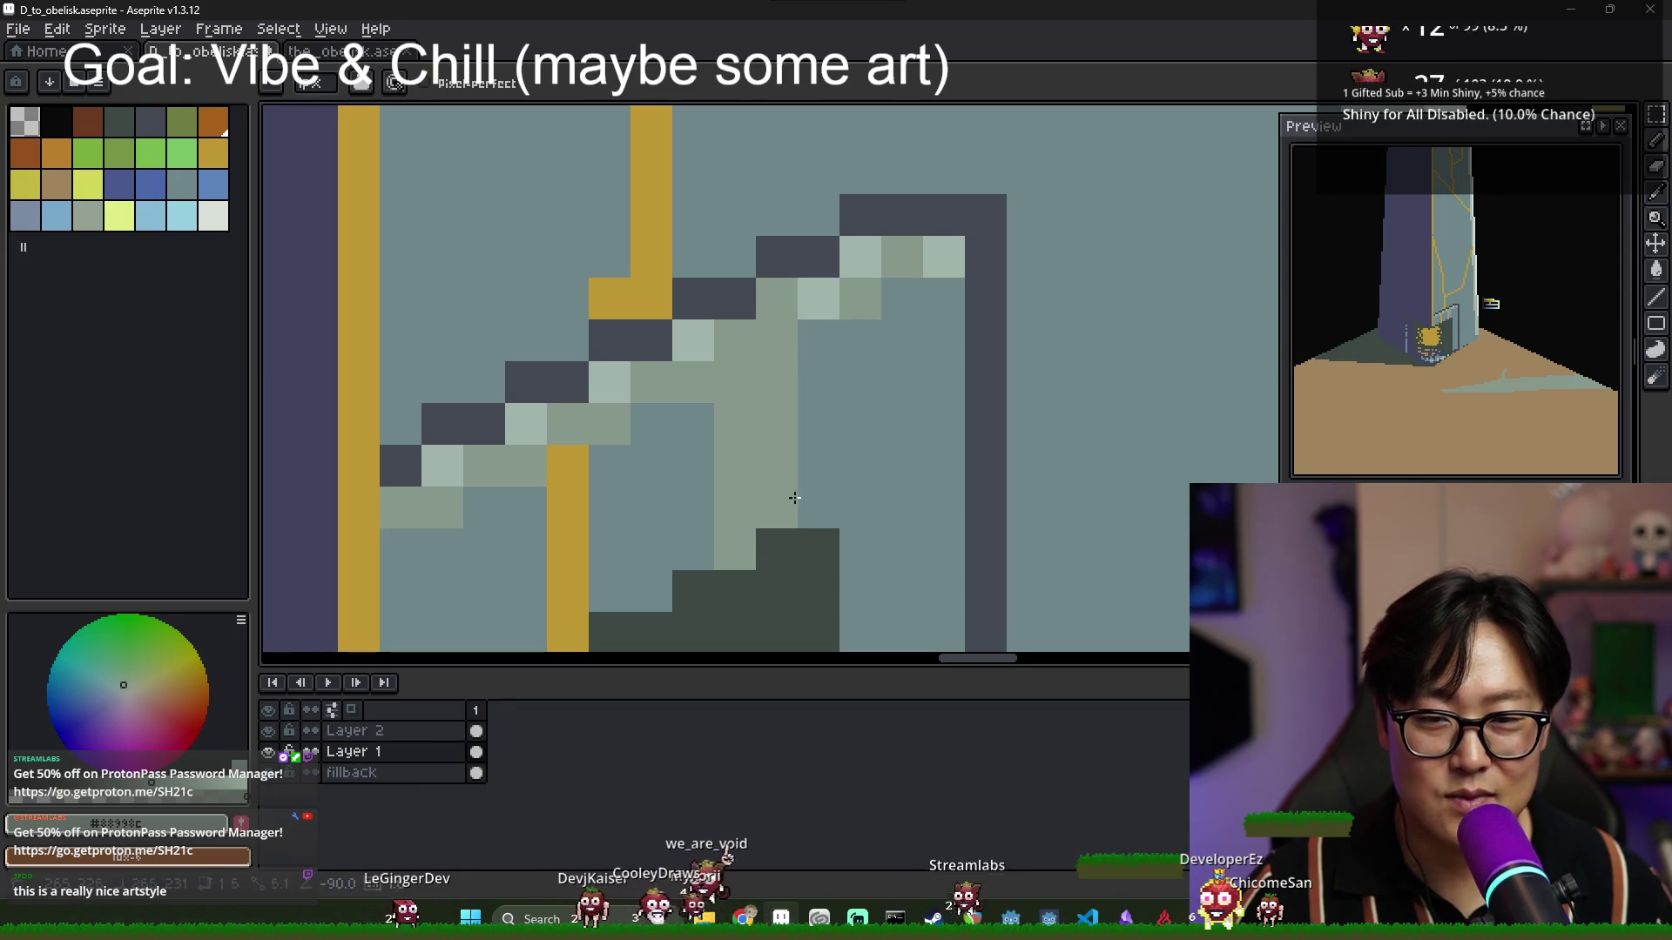
key("ctrl+z")
key("v")
key("b")
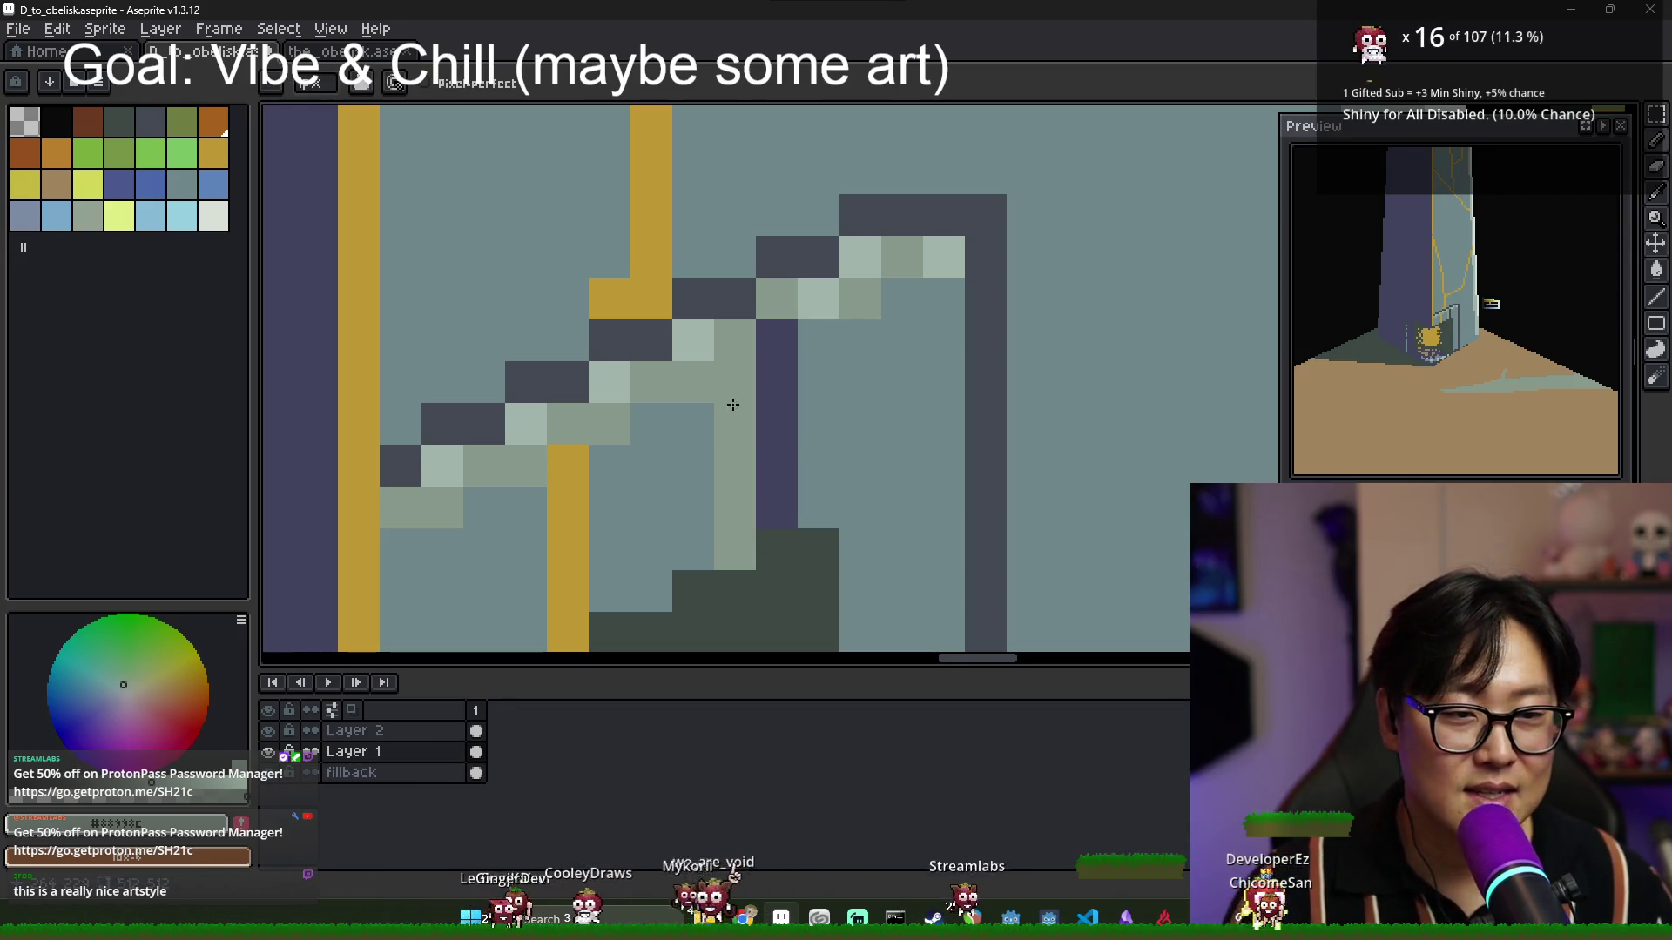
left_click_drag(725, 391, 731, 547)
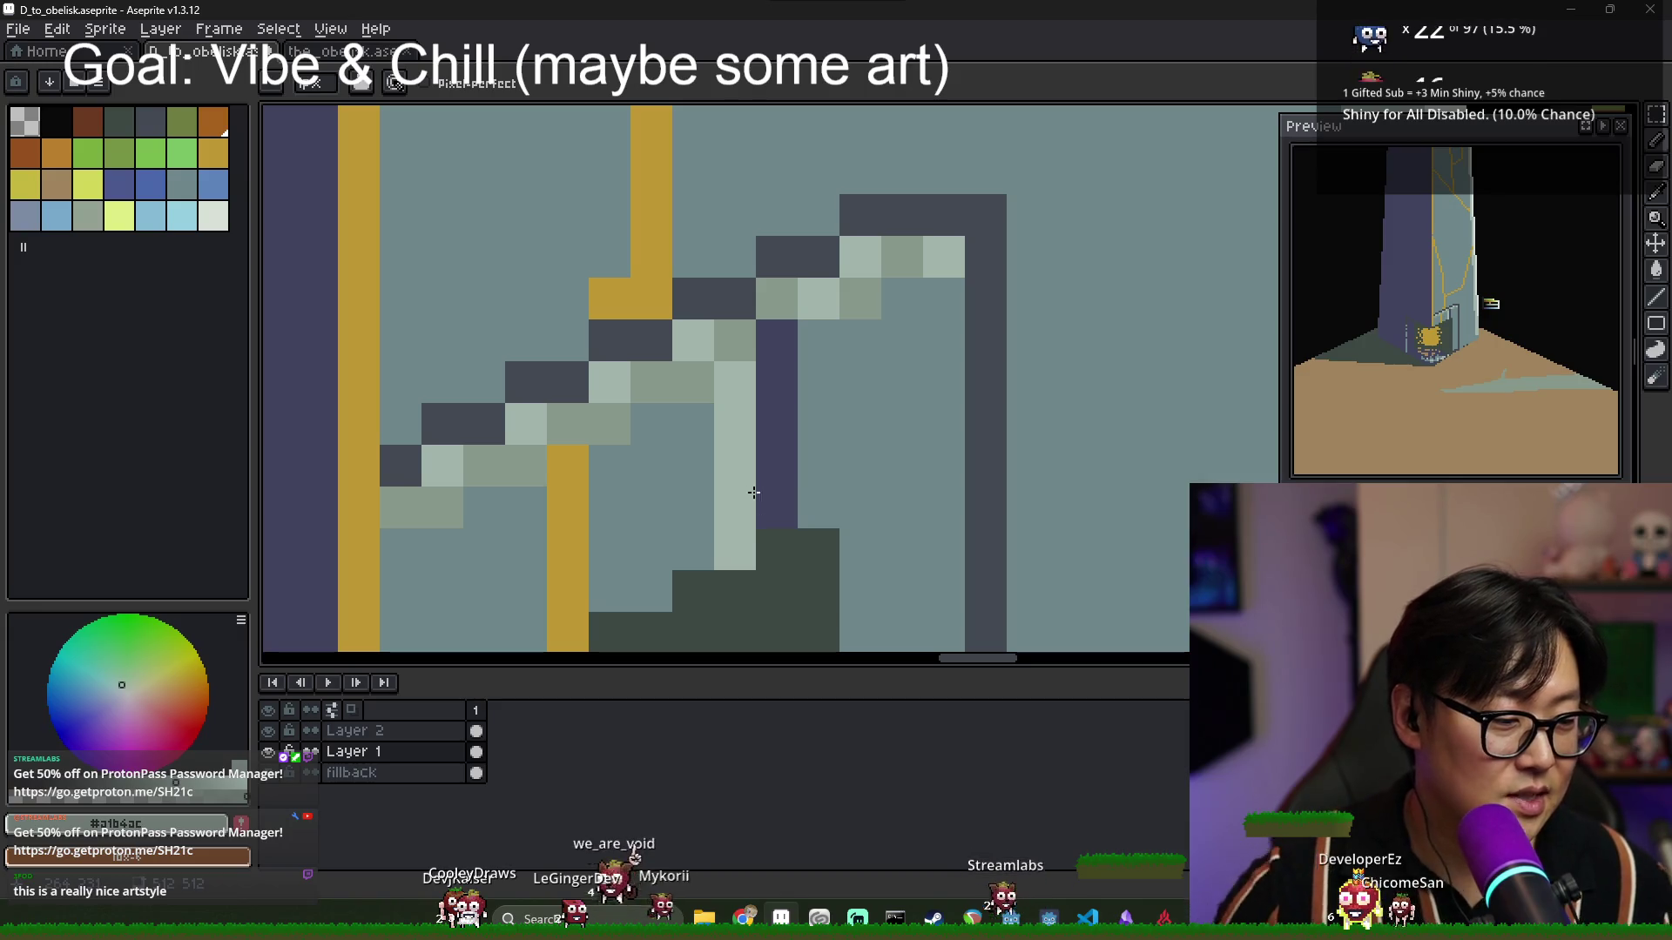
scroll(754, 492, "down", 5)
scroll(680, 404, "up", 3)
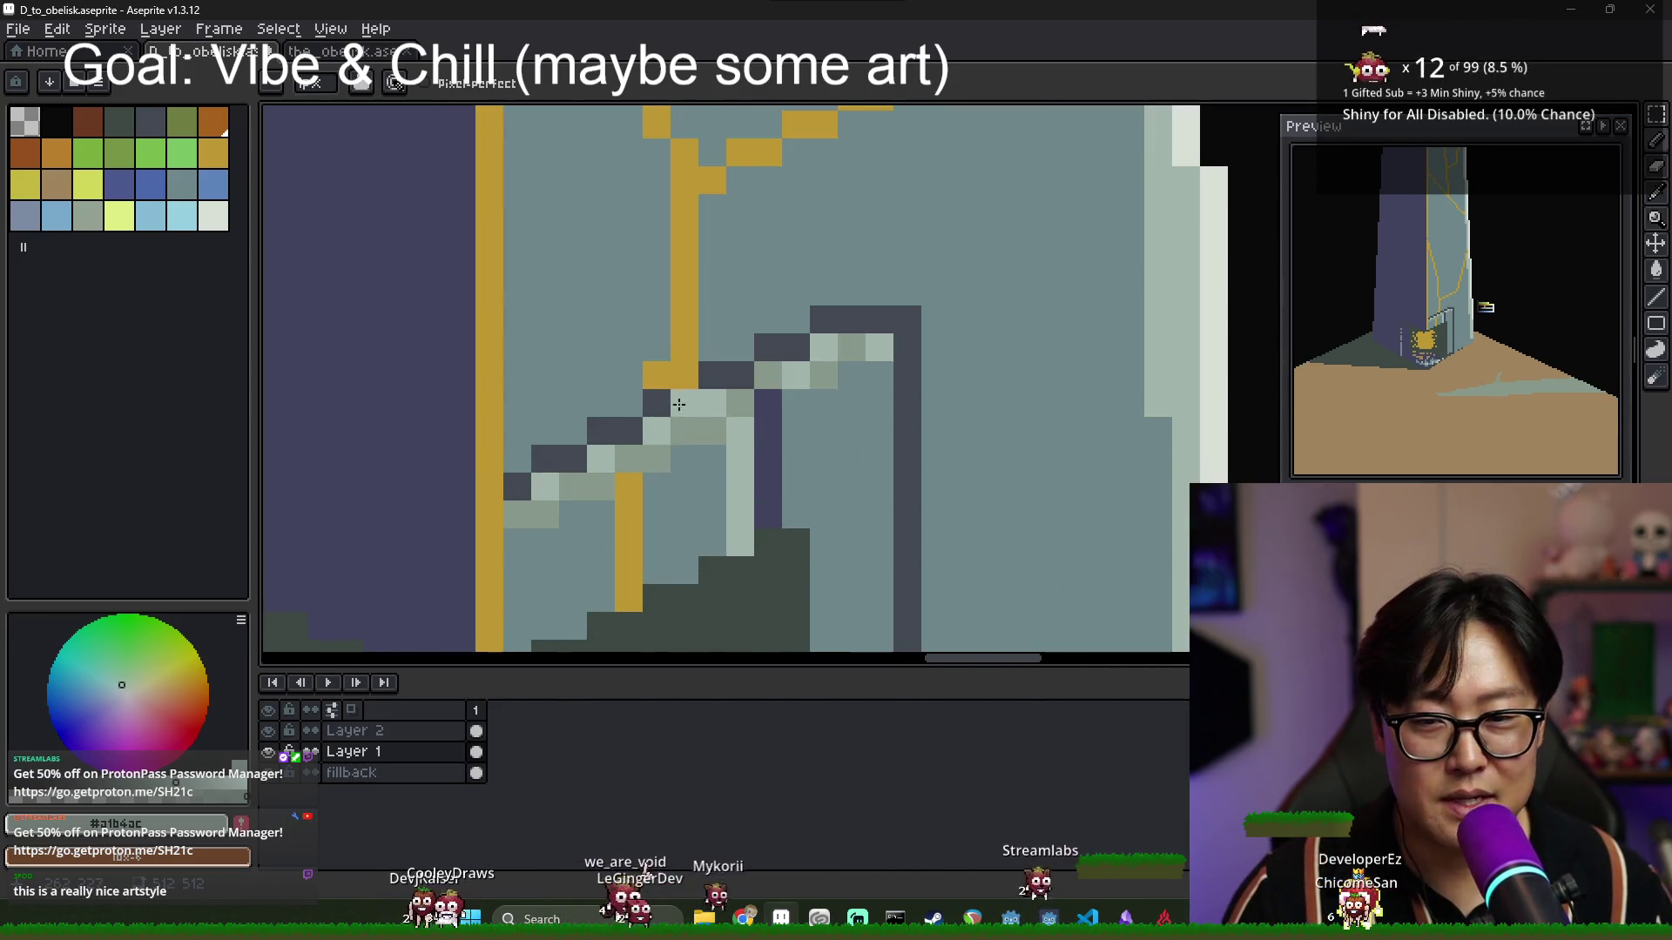
scroll(679, 404, "down", 2)
scroll(880, 422, "up", 1)
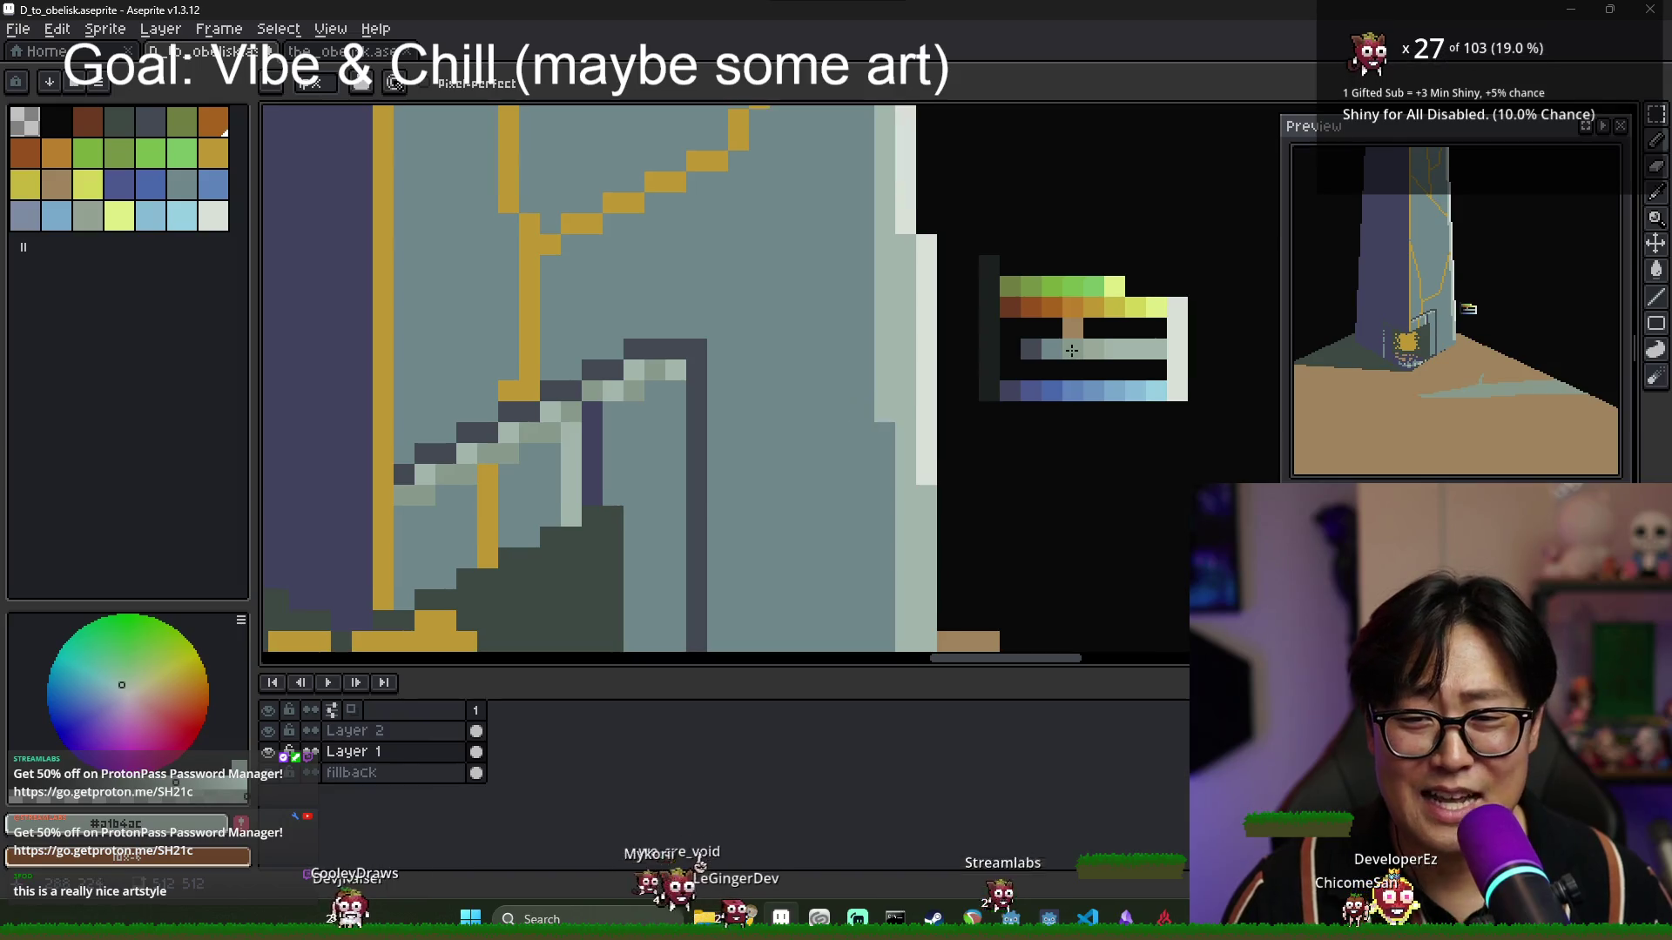
Cover stray dark outline pixels on the ledge with grey-teal #6d8689.
left_click(1071, 350, "alt")
scroll(1045, 343, "up", 1)
scroll(840, 362, "down", 2)
scroll(694, 348, "up", 1)
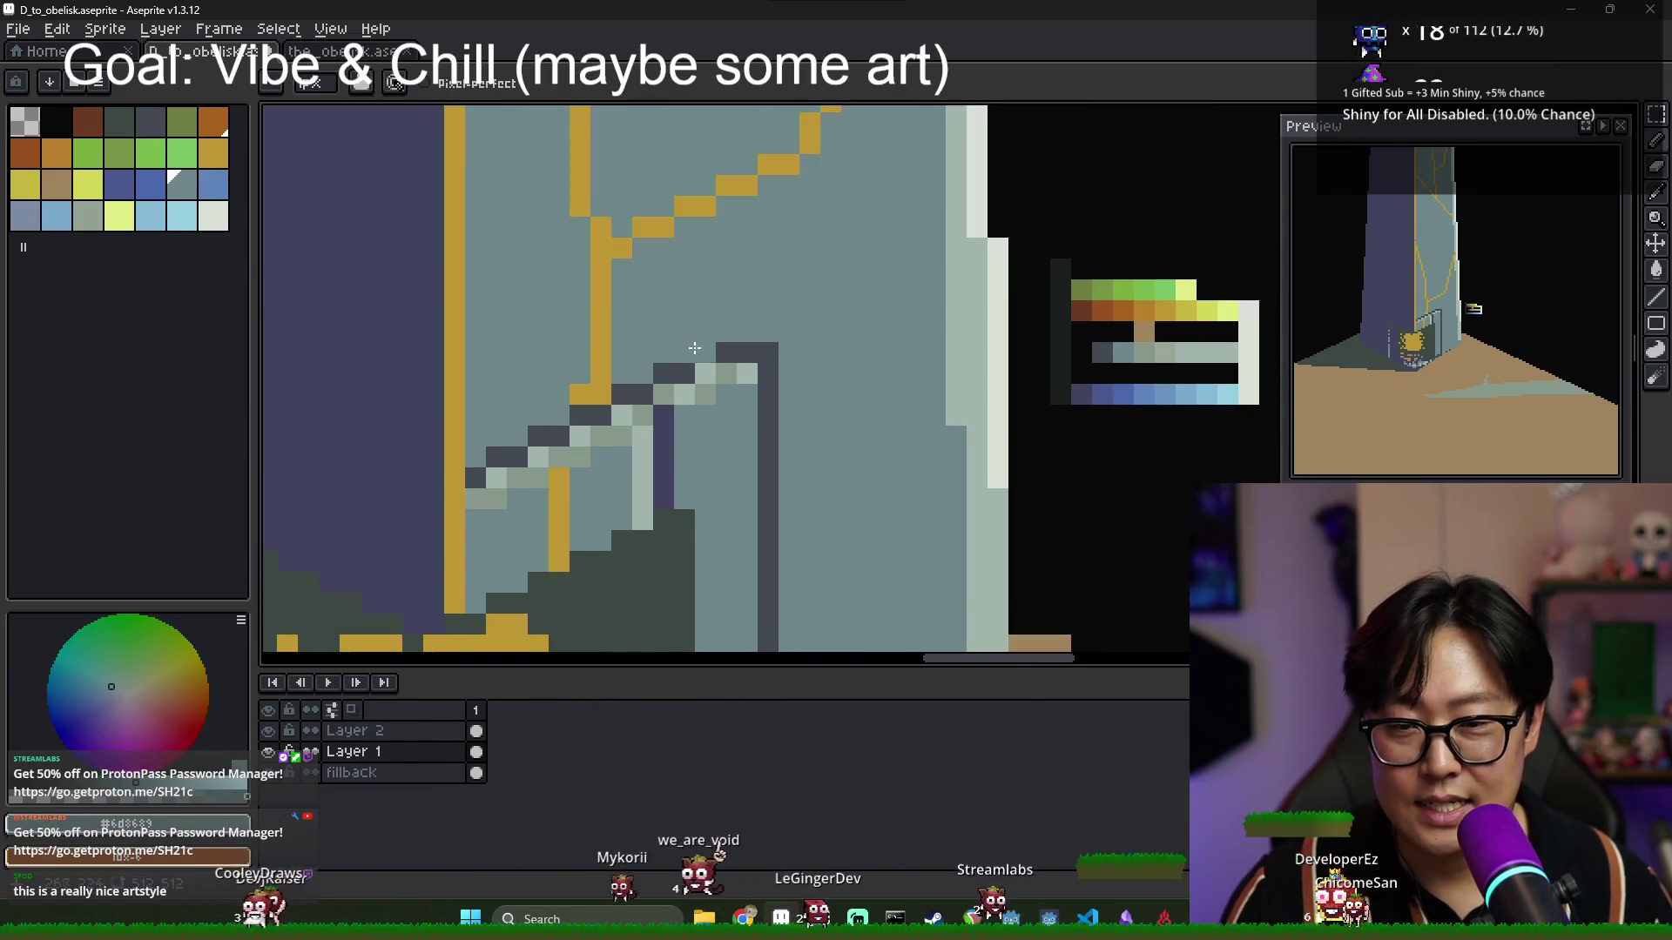
left_click_drag(694, 347, 613, 393)
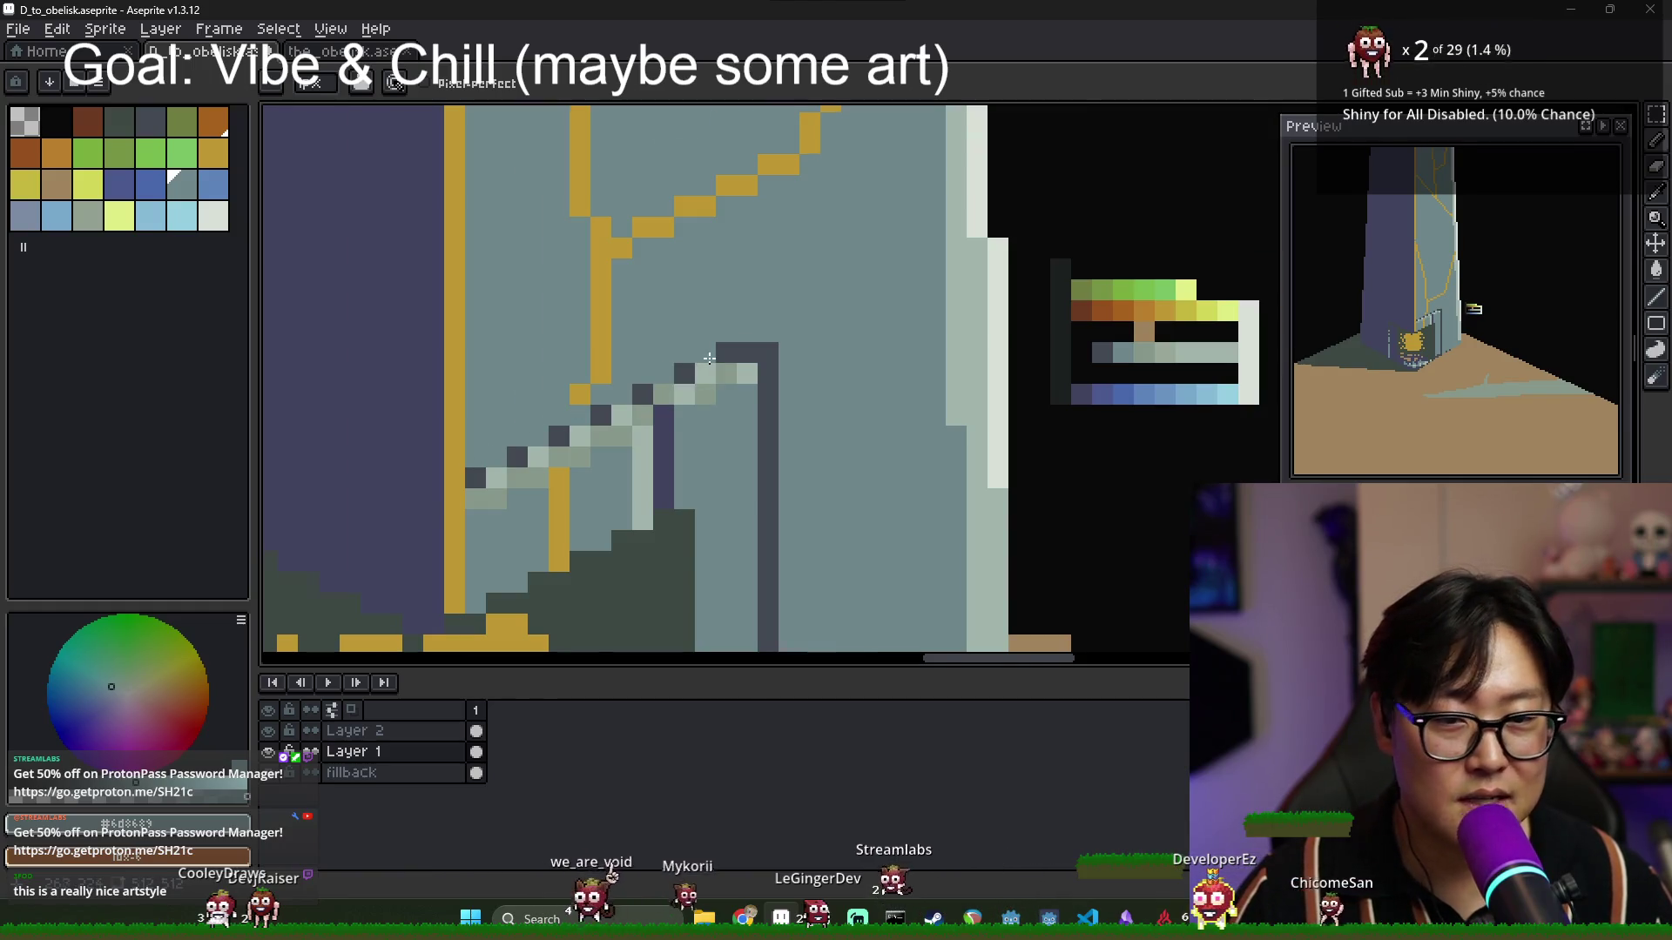
scroll(710, 357, "up", 2)
scroll(836, 331, "down", 3)
scroll(879, 383, "up", 2)
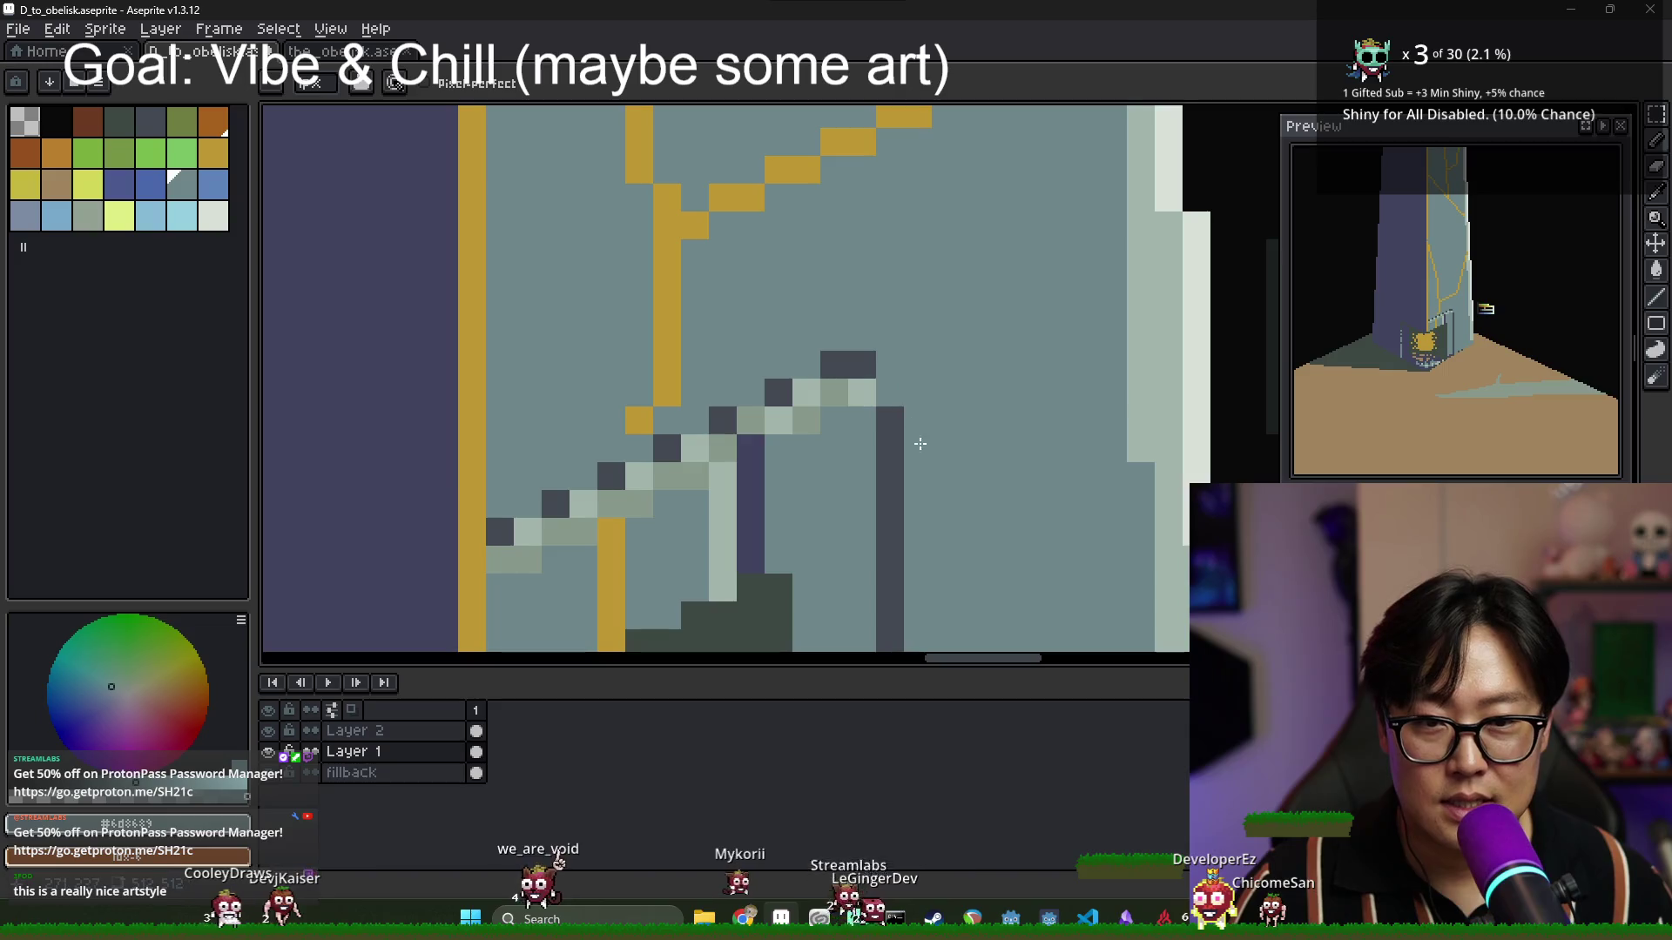
scroll(920, 444, "down", 3)
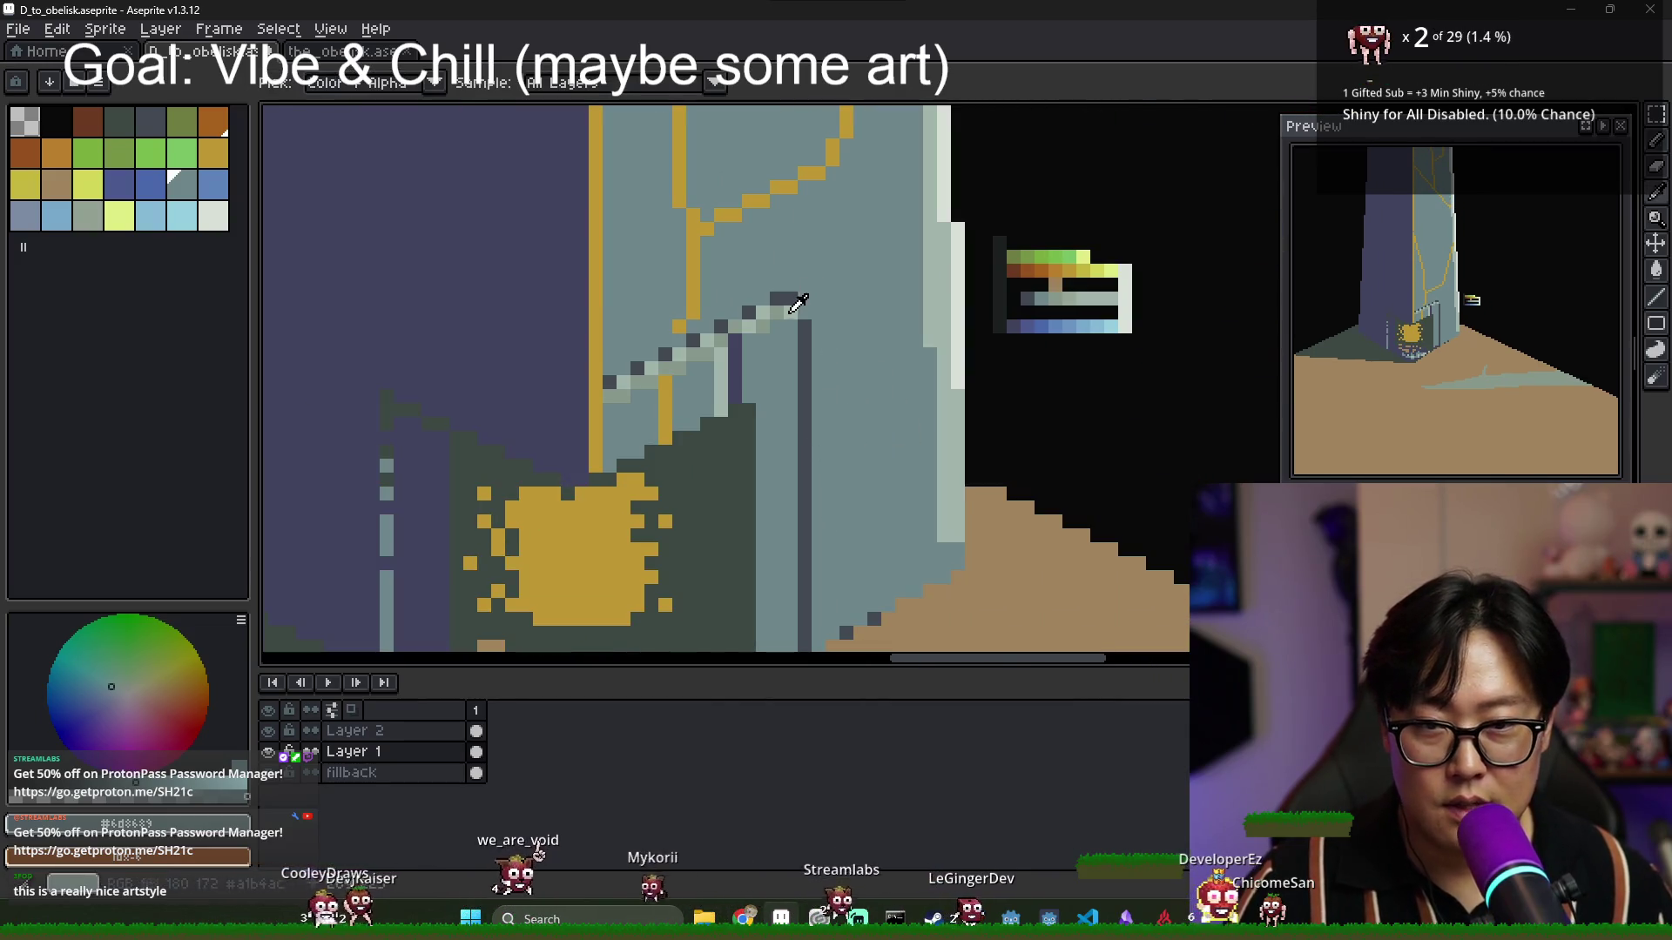
left_click(798, 302, "alt")
scroll(795, 336, "down", 5)
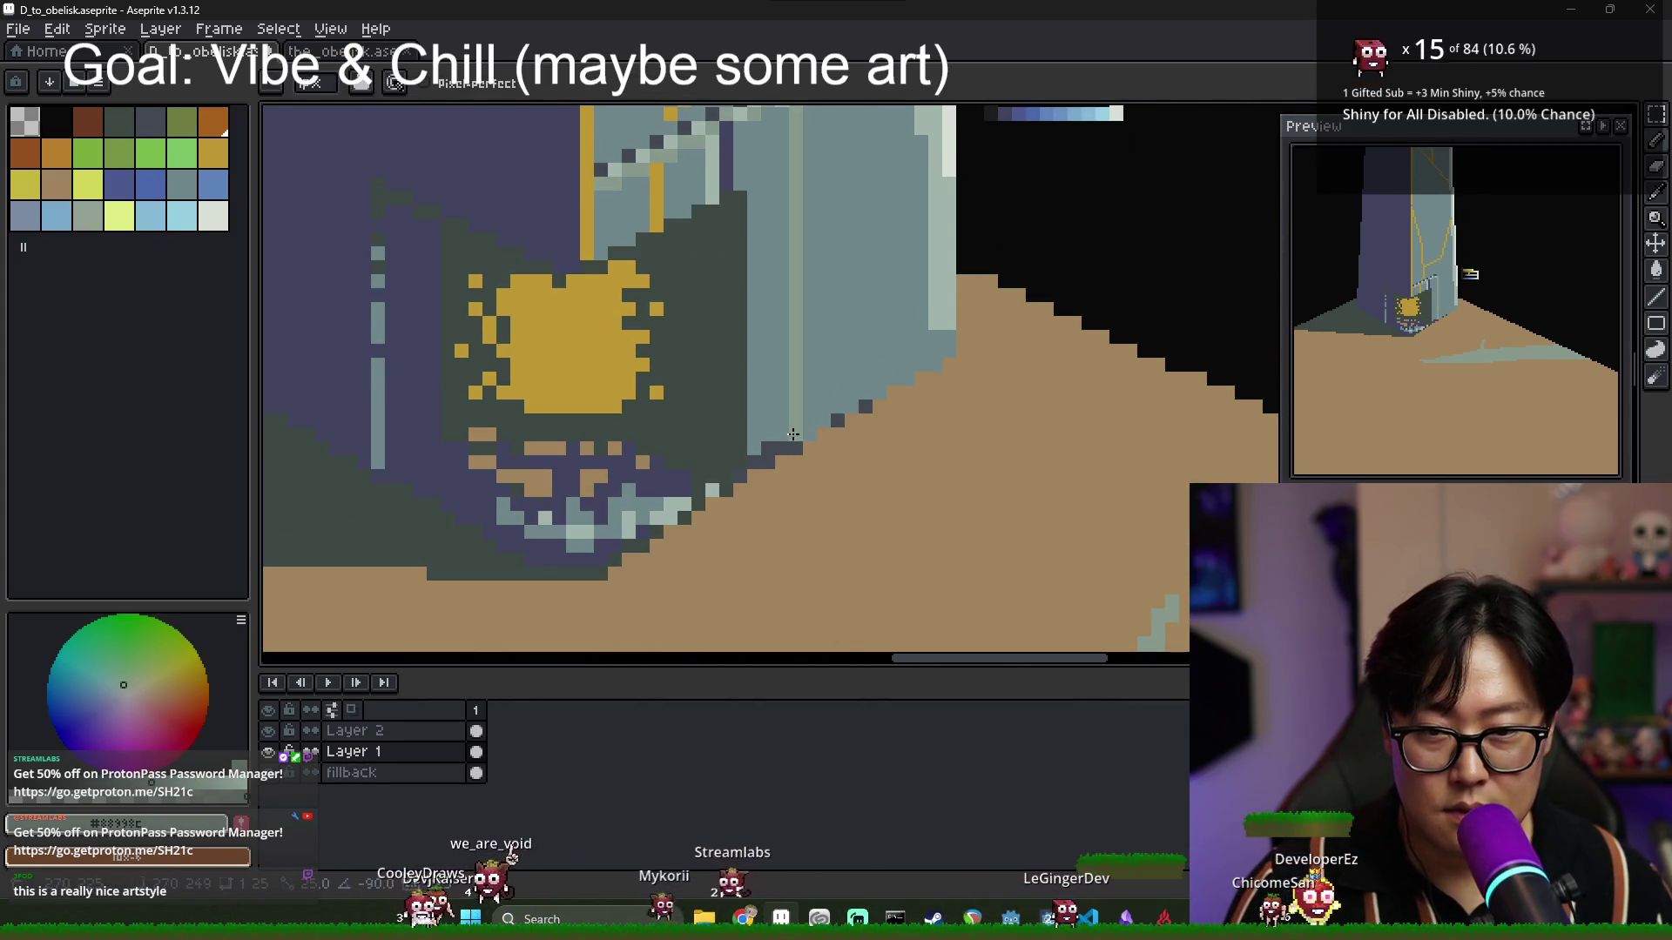
left_click(770, 448, "alt")
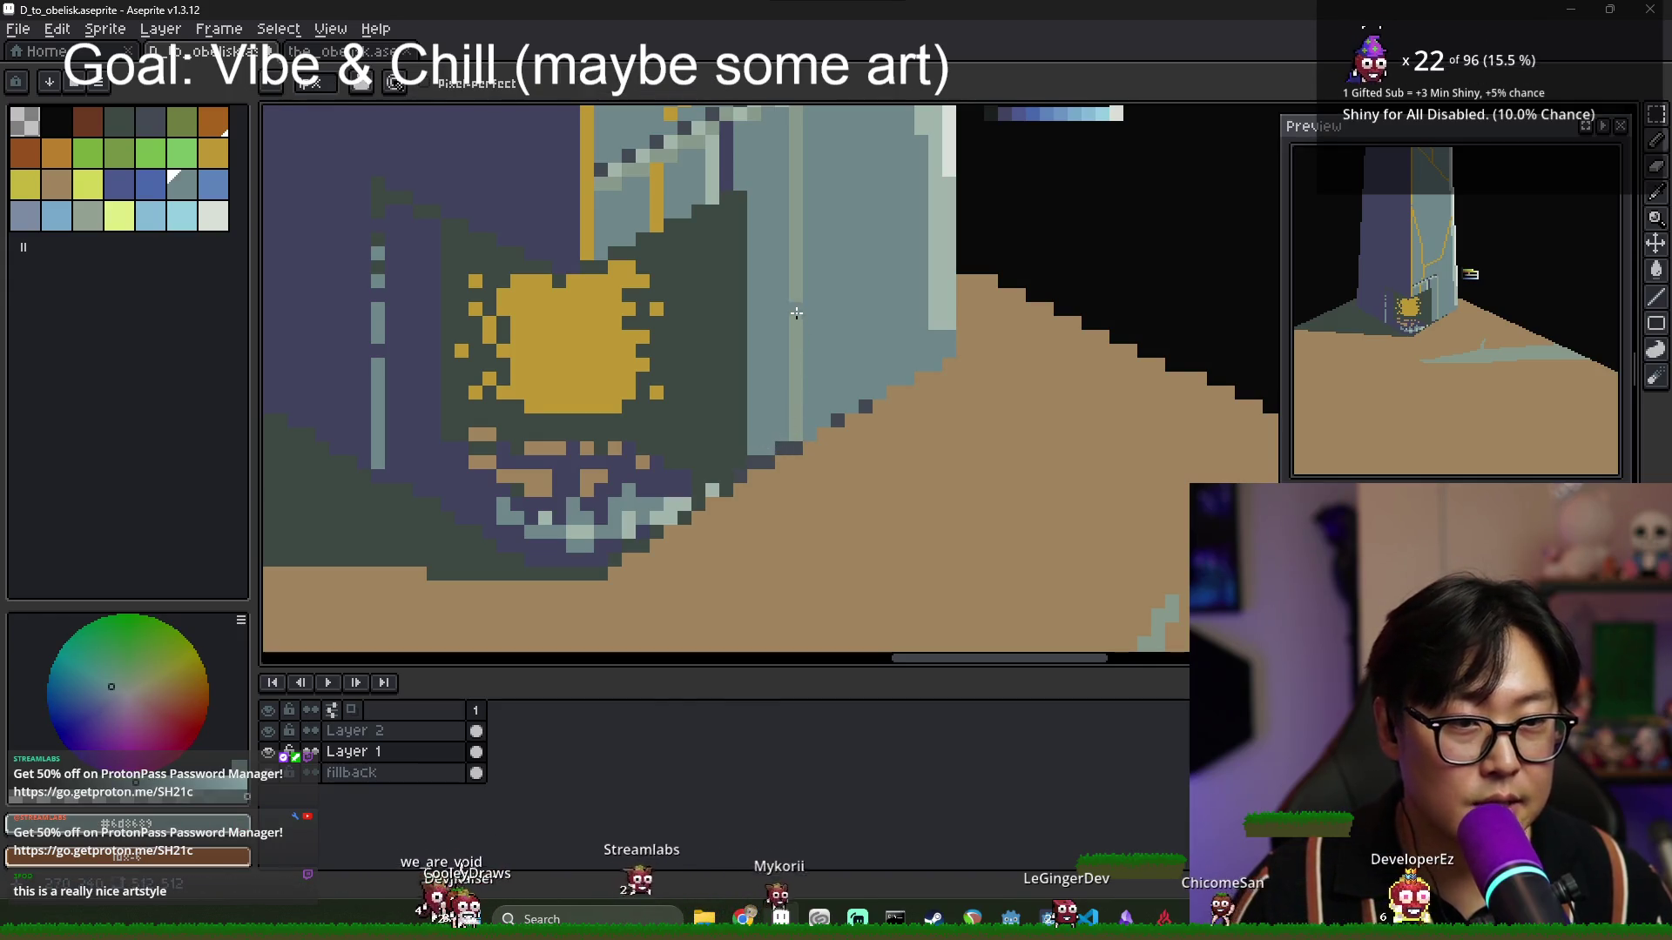
scroll(796, 313, "up", 3)
left_click(863, 227, "alt")
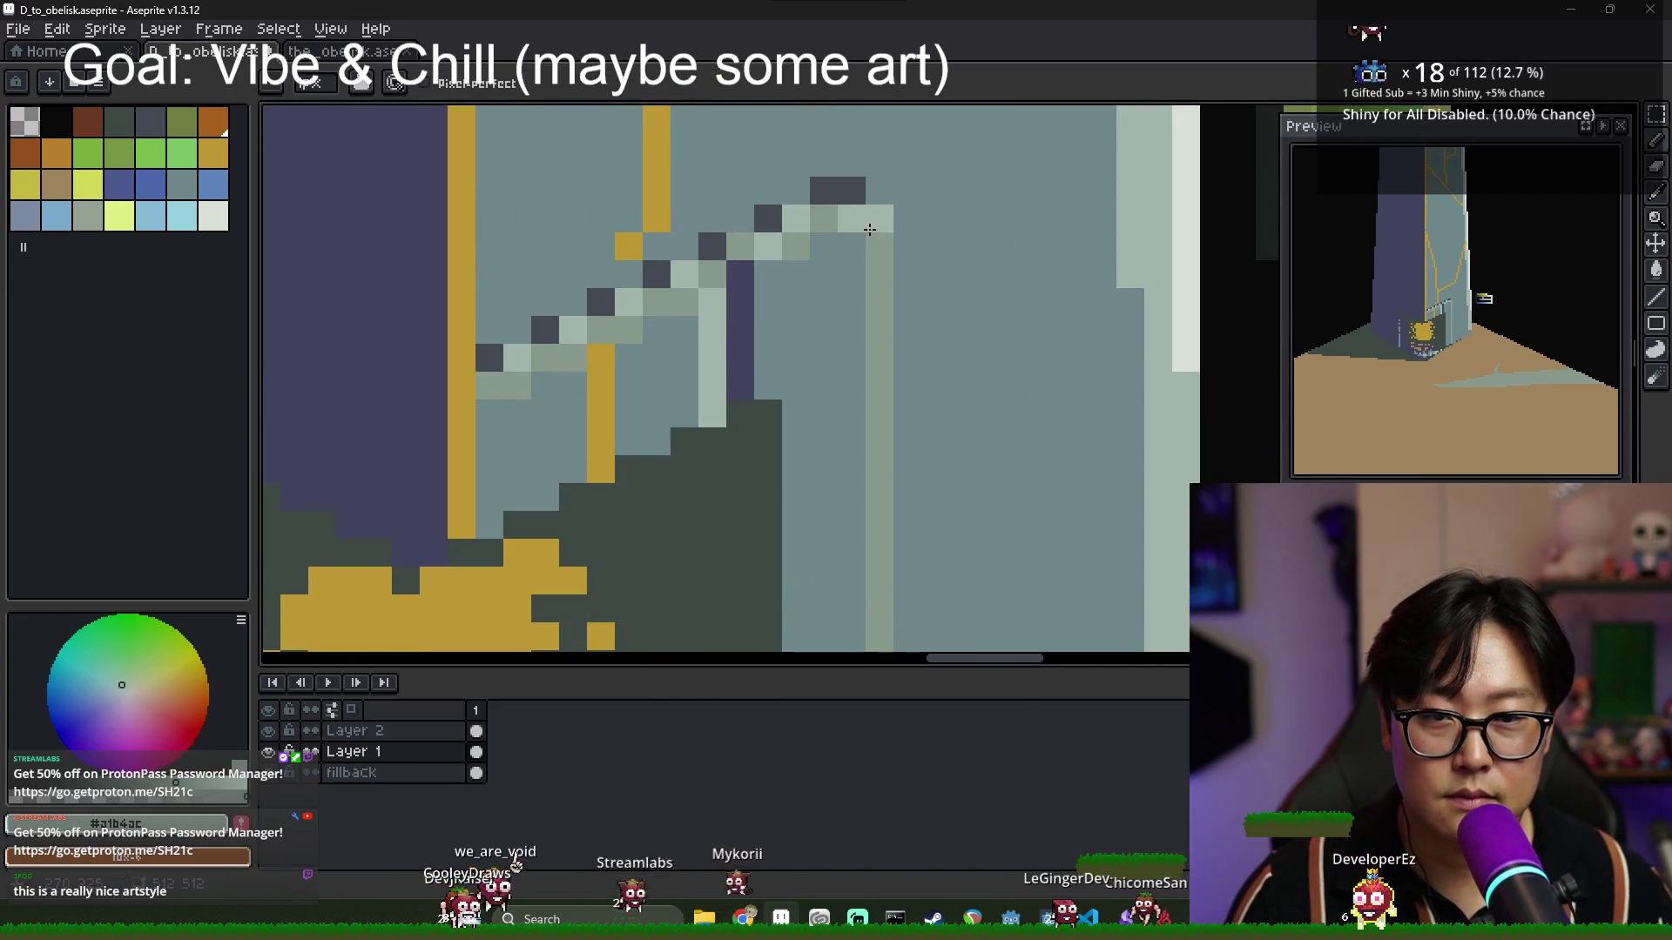
scroll(862, 384, "down", 3)
left_click(868, 393, "shift")
left_click(868, 447)
mouse_move(868, 505)
left_mouse_down()
mouse_move(833, 541)
mouse_move(847, 505)
mouse_move(817, 552)
left_mouse_up()
key("ctrl+z")
left_click(812, 506, "alt")
left_click(813, 506)
left_click(845, 538, "alt")
left_click(817, 552, "alt")
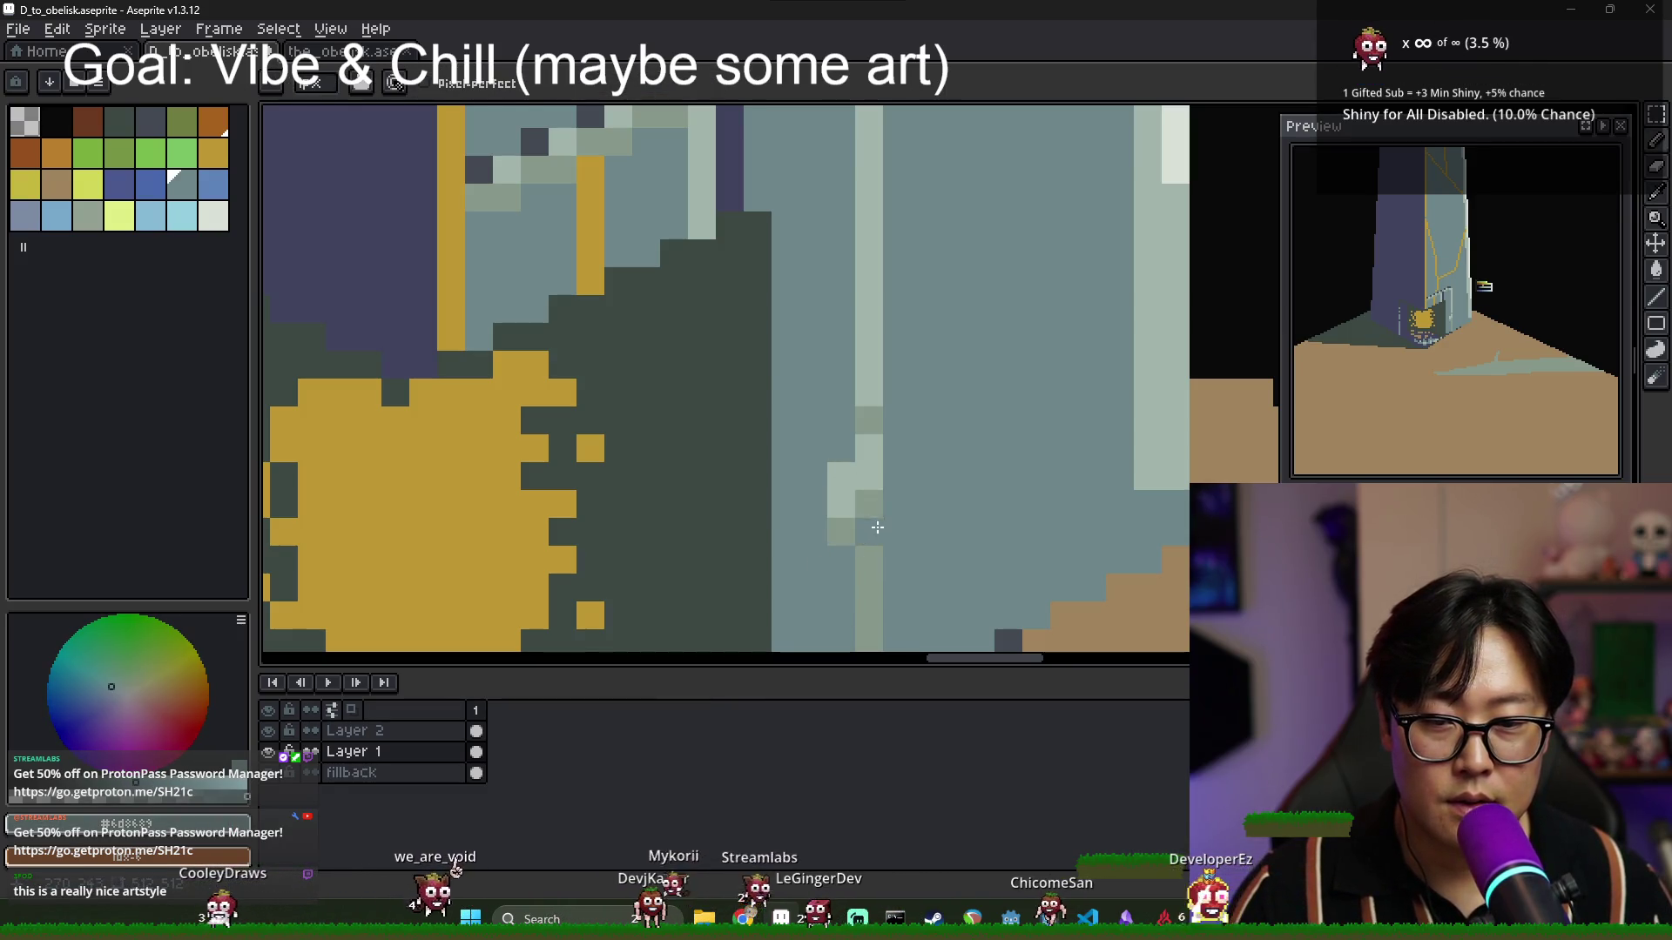
left_click(719, 200, "alt")
left_click(906, 557)
scroll(853, 526, "down", 1)
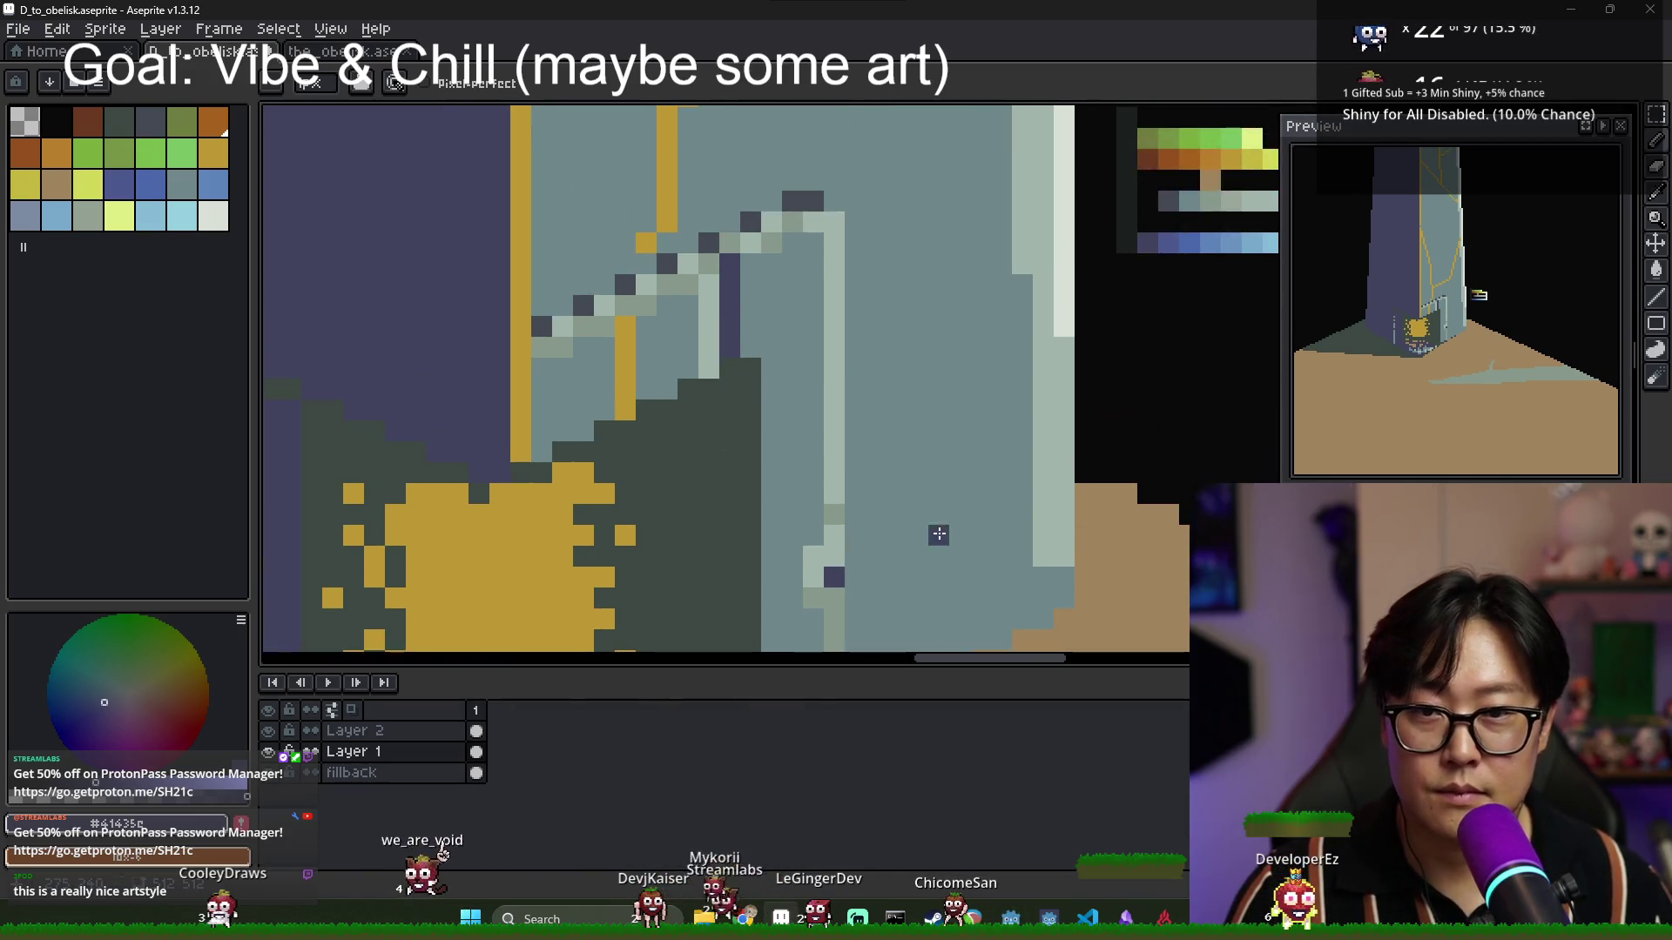
left_click_drag(900, 593, 904, 445)
scroll(899, 426, "up", 2)
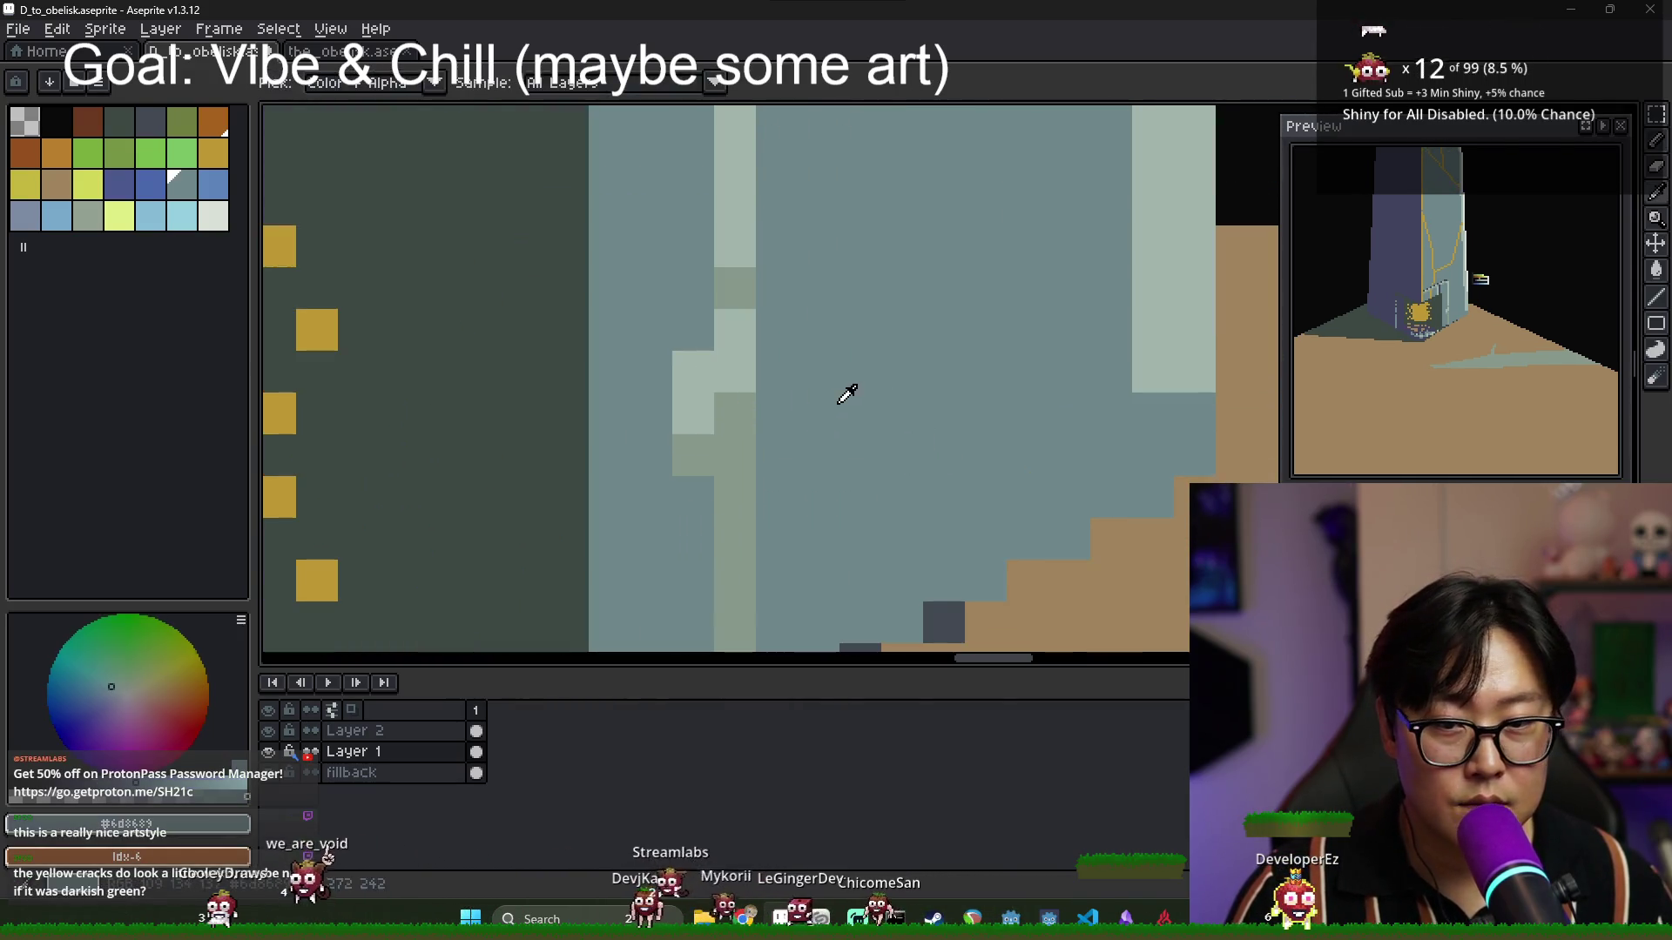
left_click(851, 388, "alt")
left_click_drag(734, 372, 734, 414)
left_click(696, 383, "alt")
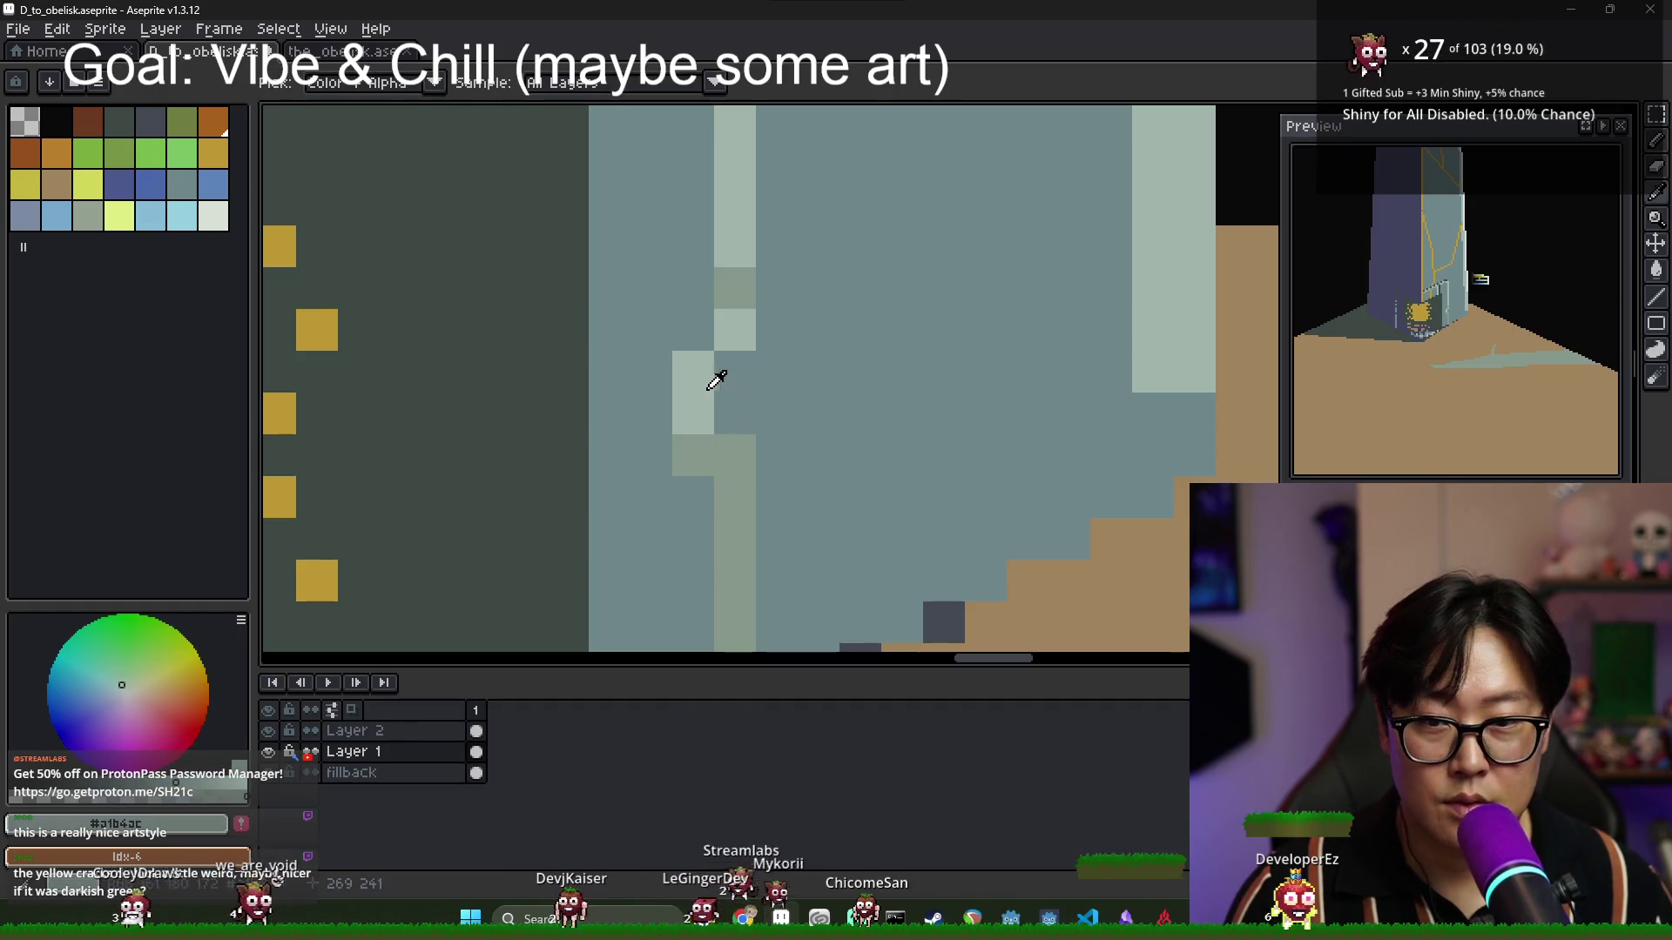
left_click(734, 372)
left_click(740, 287, "alt")
left_click(693, 372)
left_click(734, 413)
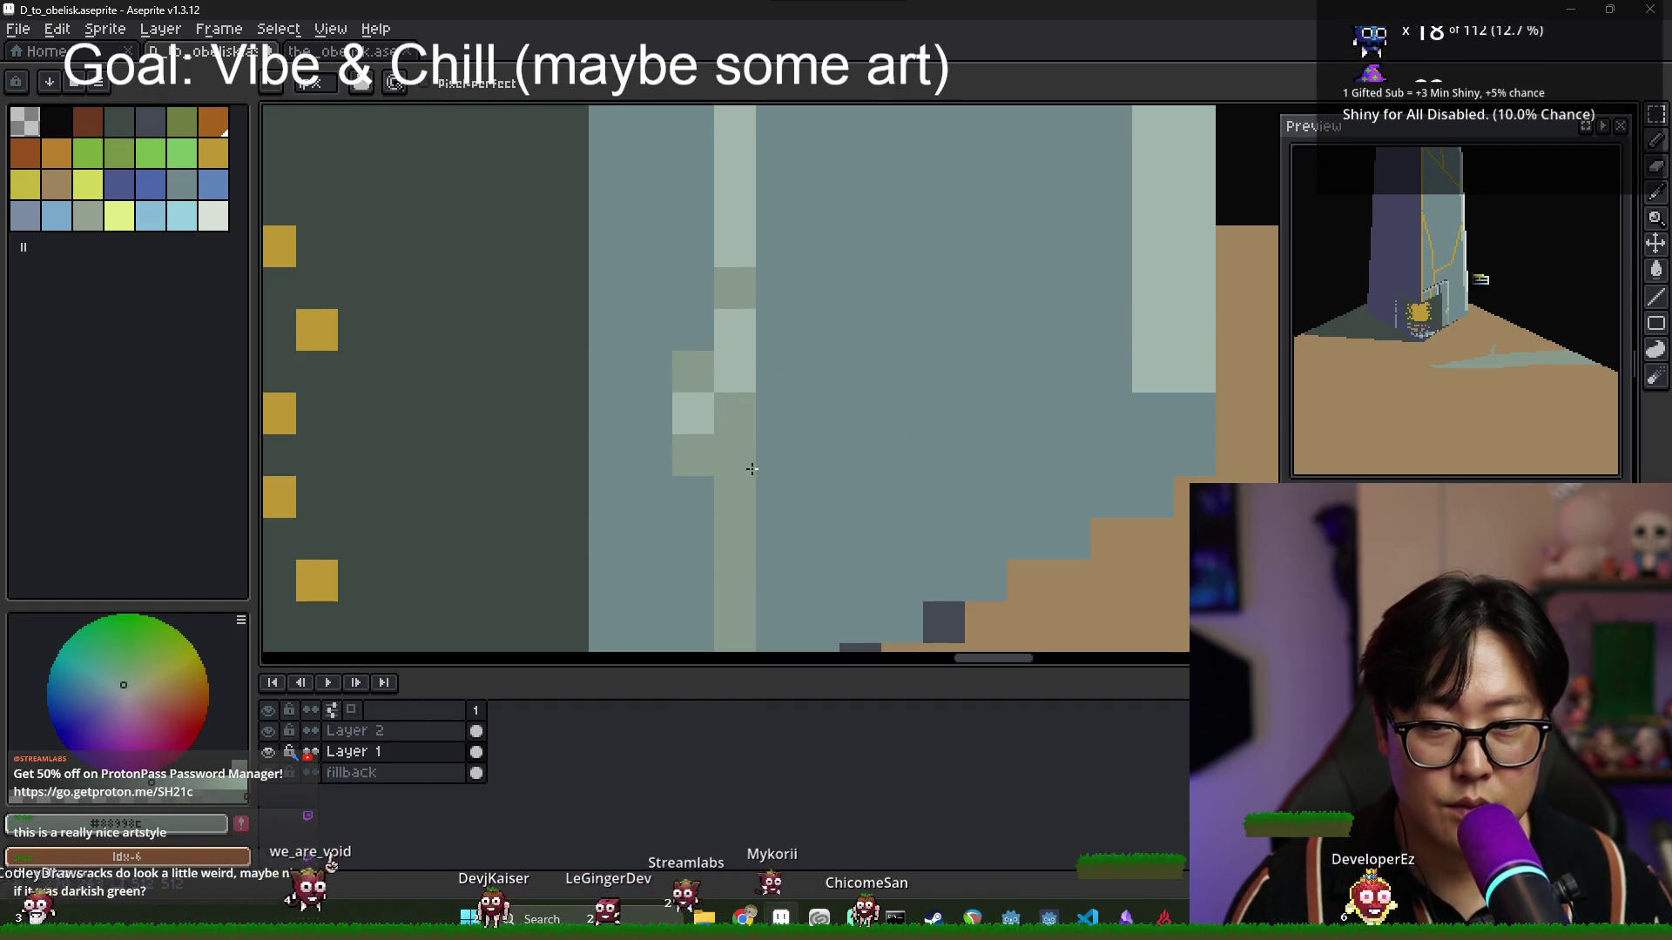
left_click(698, 489, "alt")
left_click(734, 497)
left_click(693, 455)
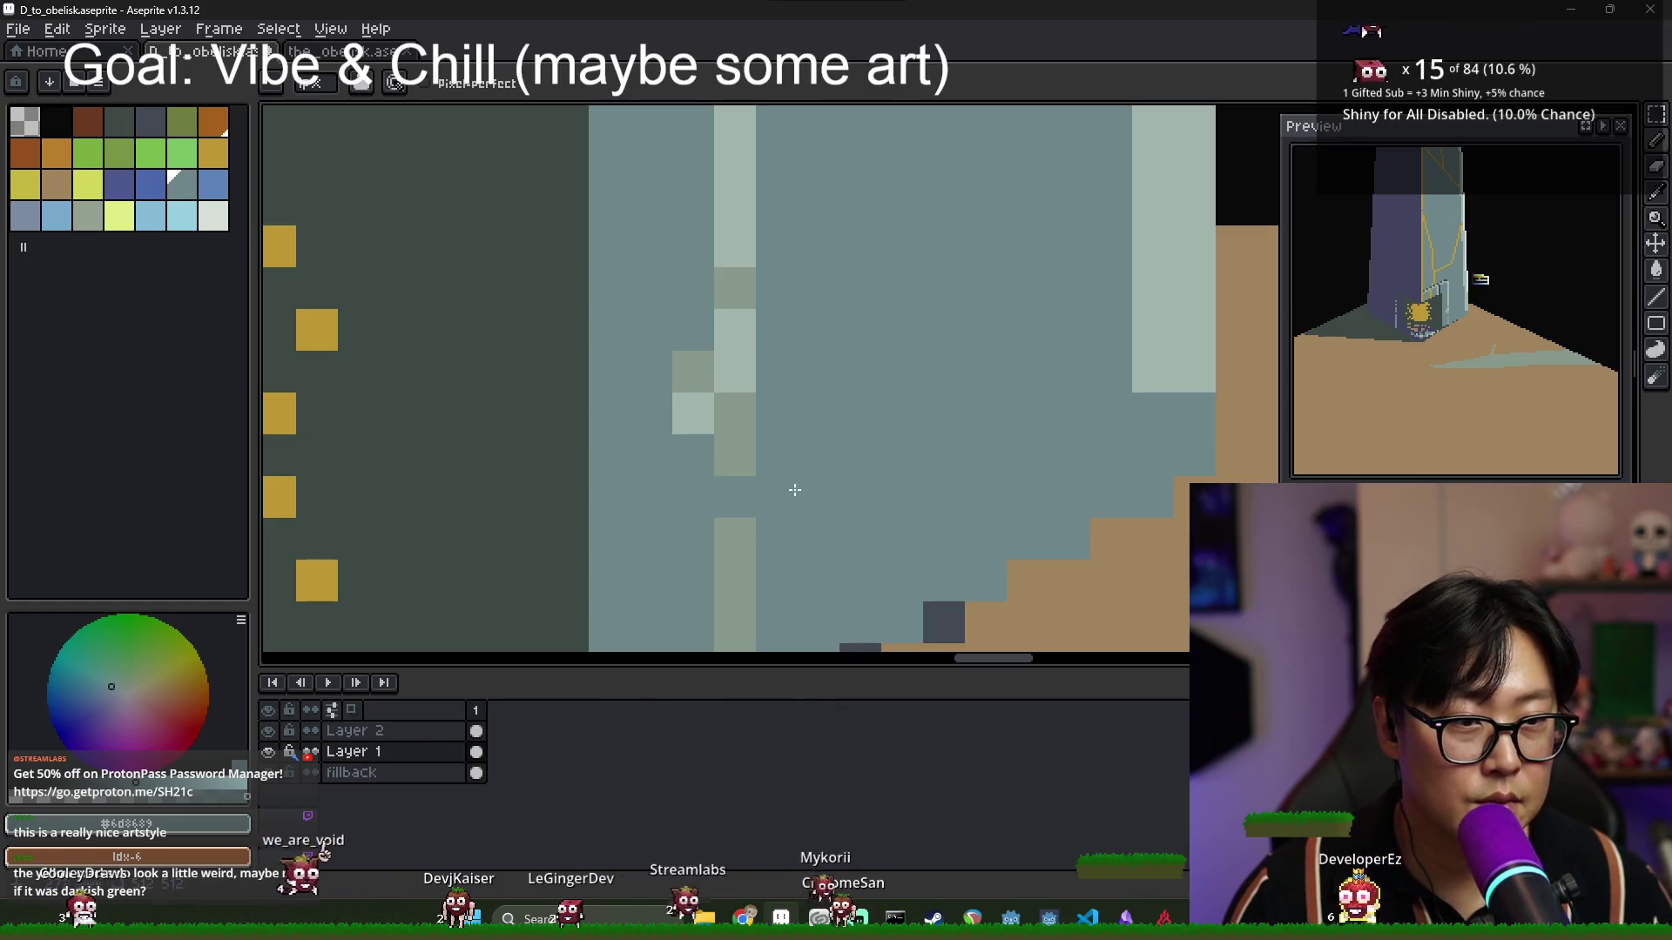
left_click(691, 433)
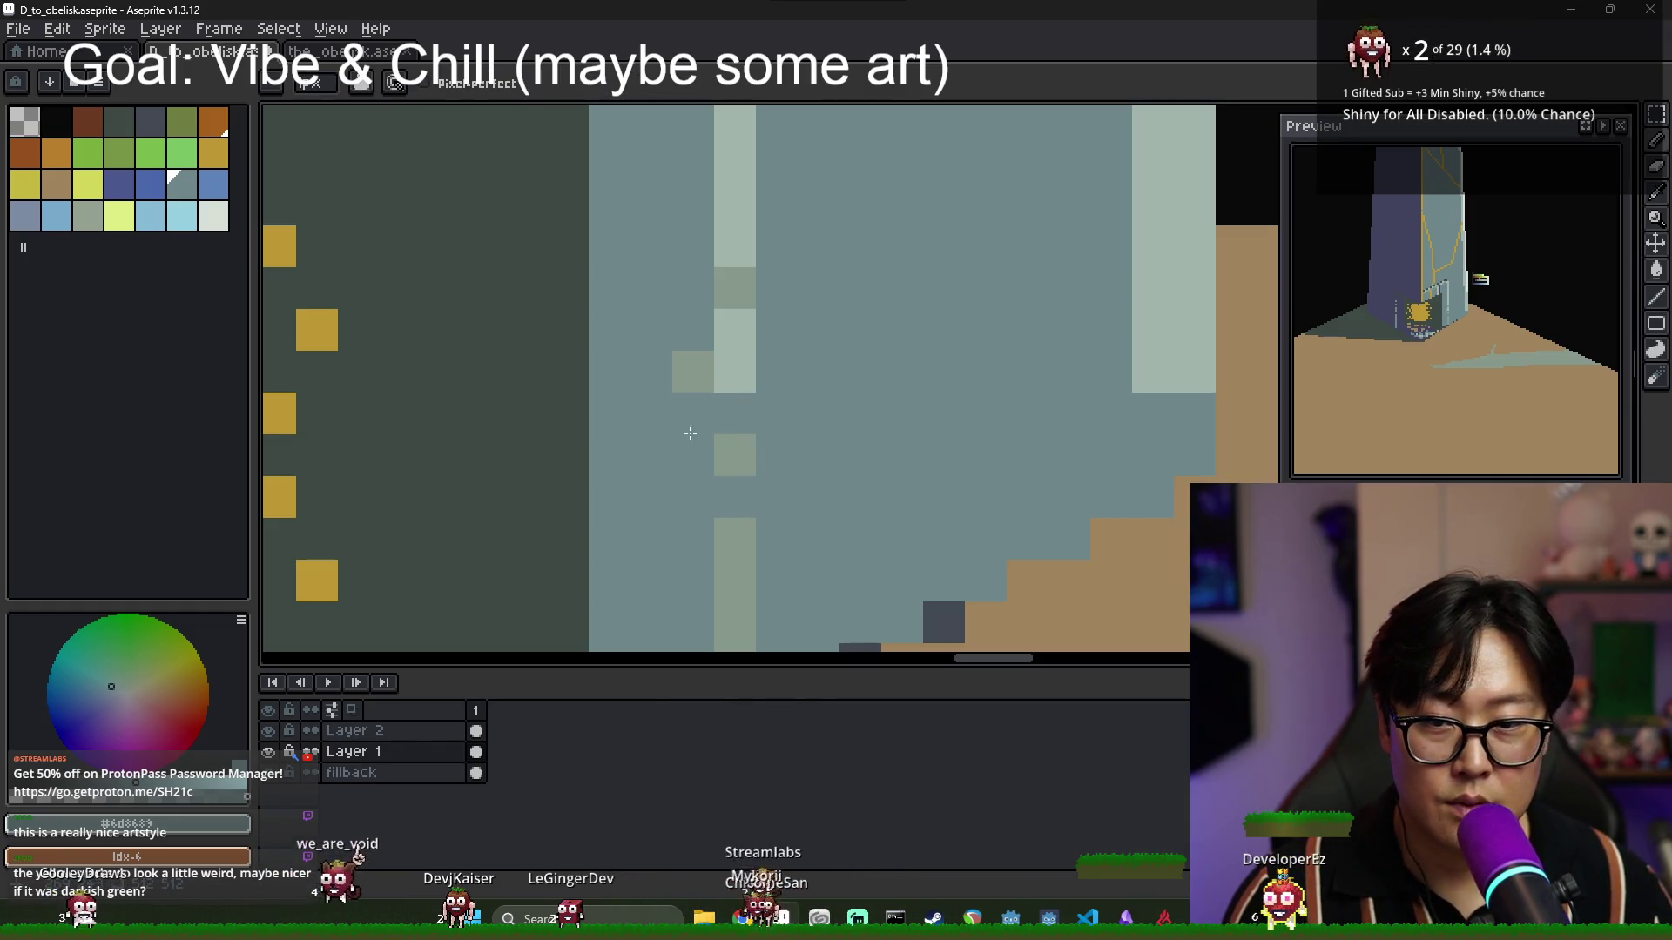
scroll(736, 451, "down", 2)
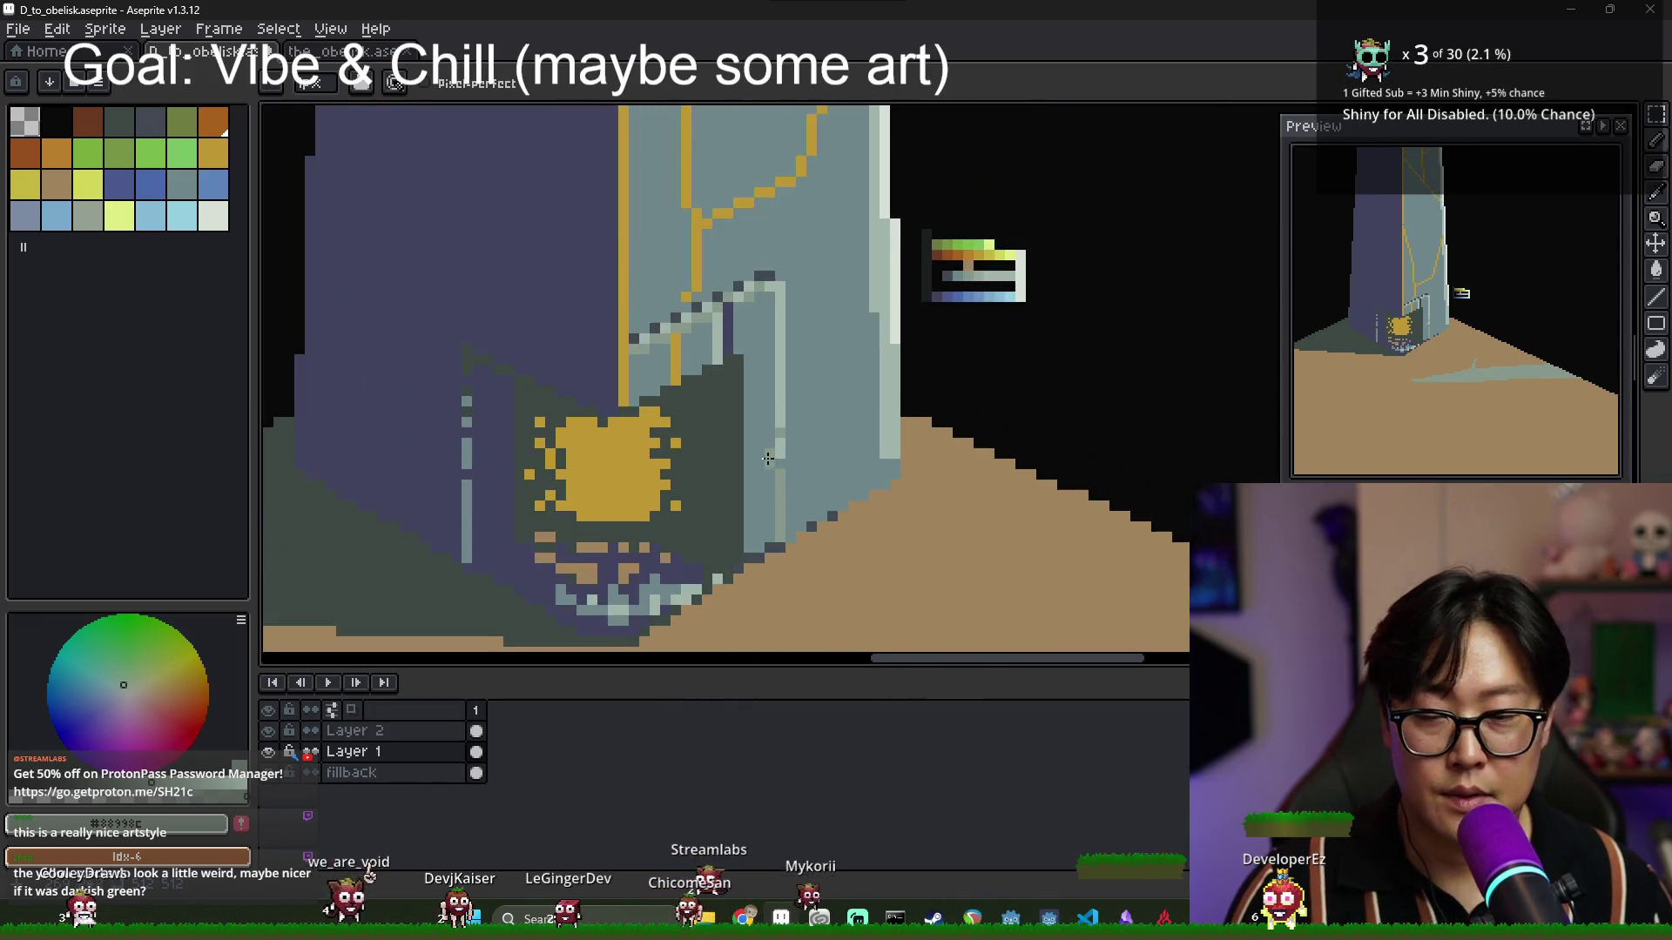
scroll(703, 447, "down", 2)
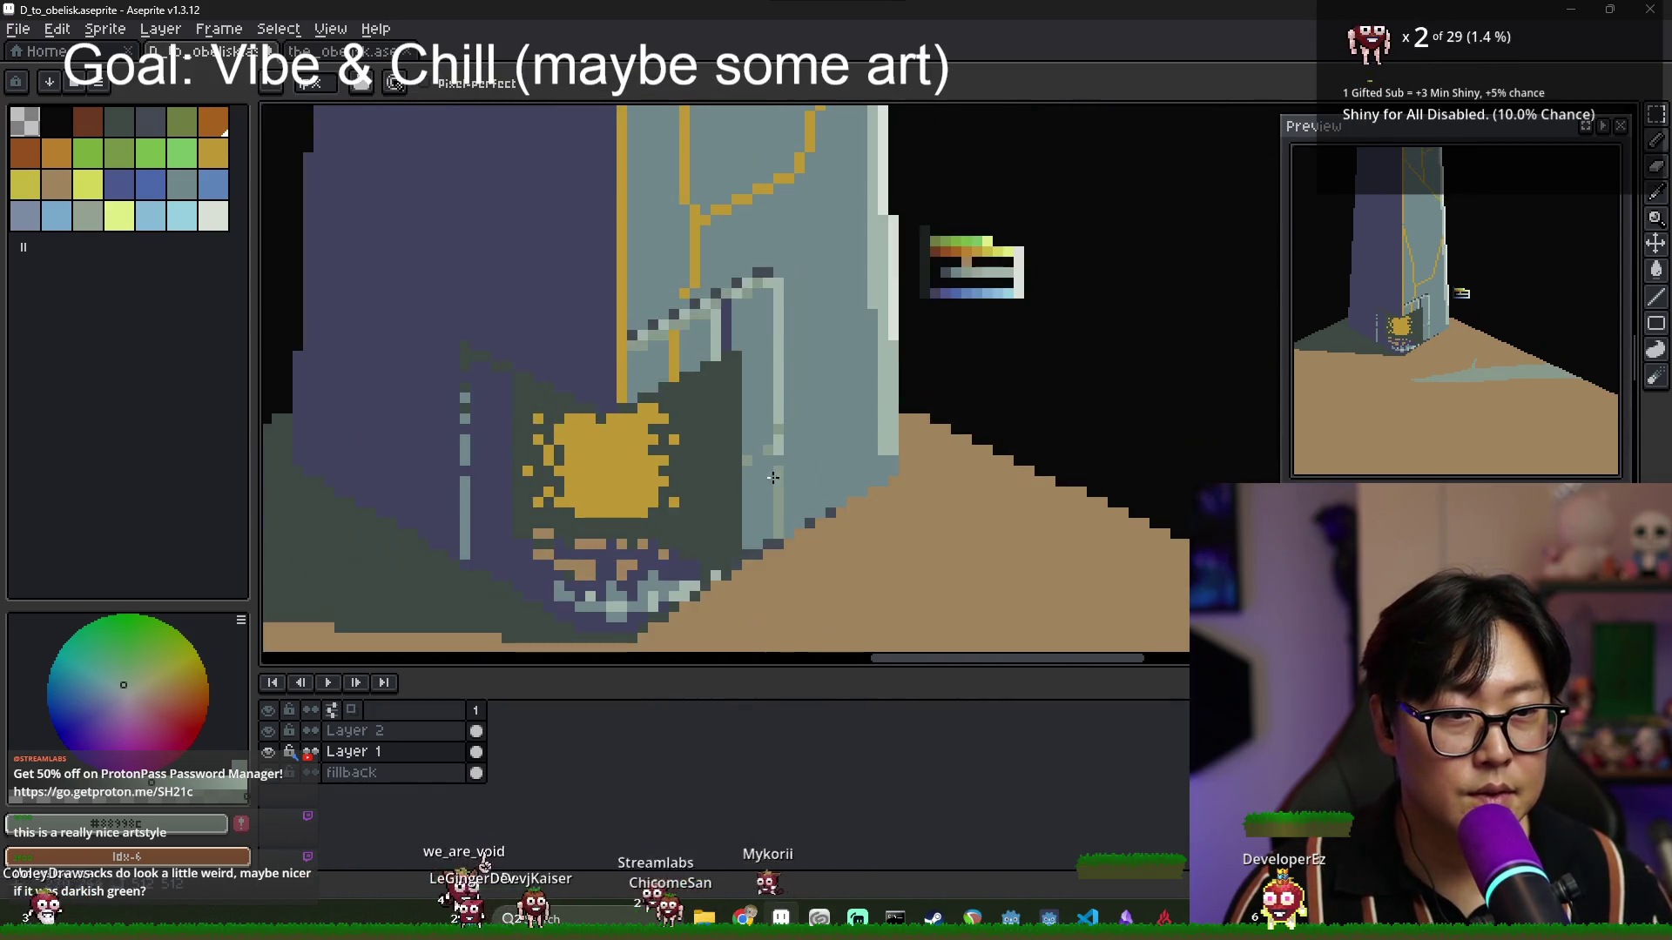
scroll(754, 506, "up", 3)
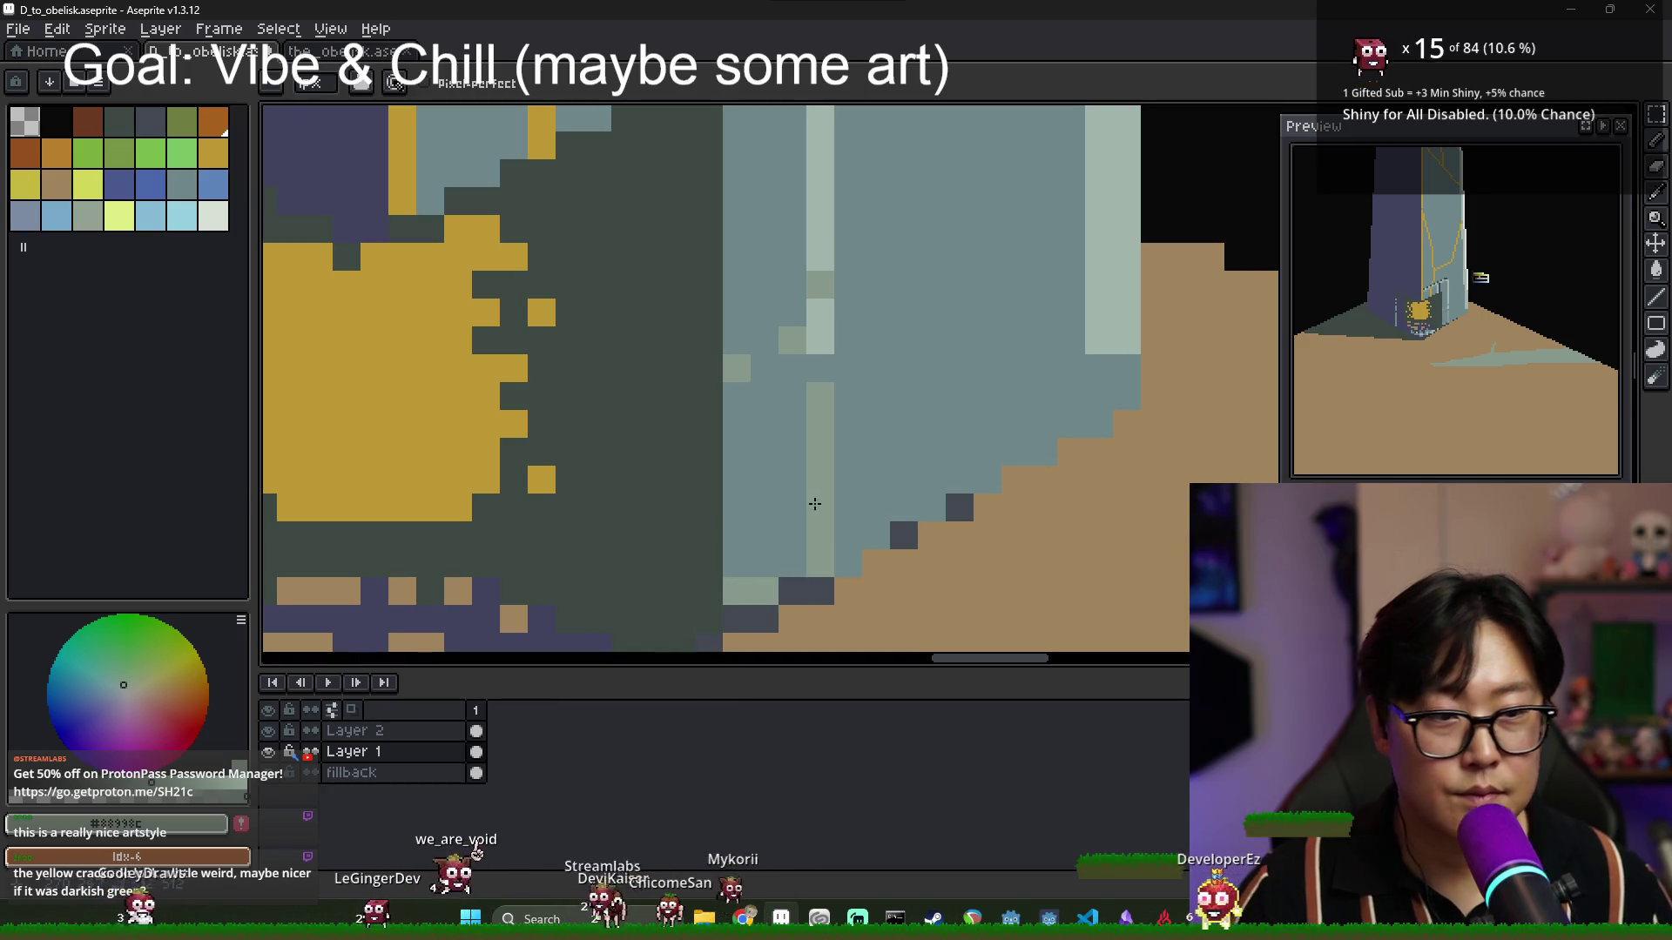
scroll(815, 505, "down", 3)
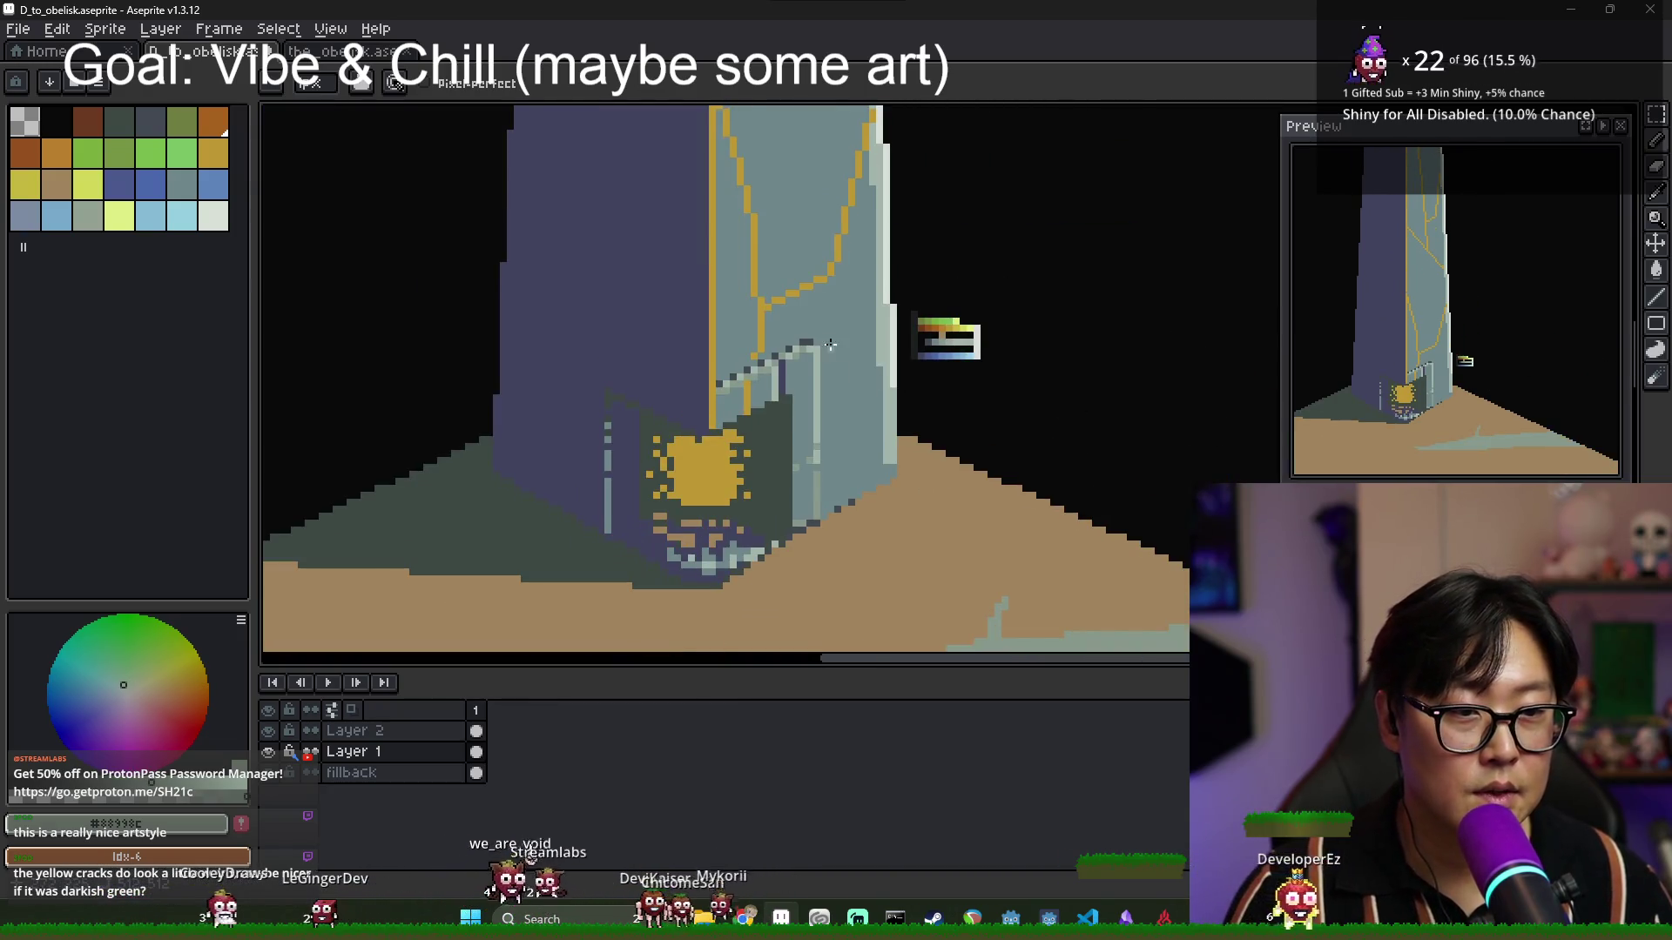
scroll(814, 363, "down", 2)
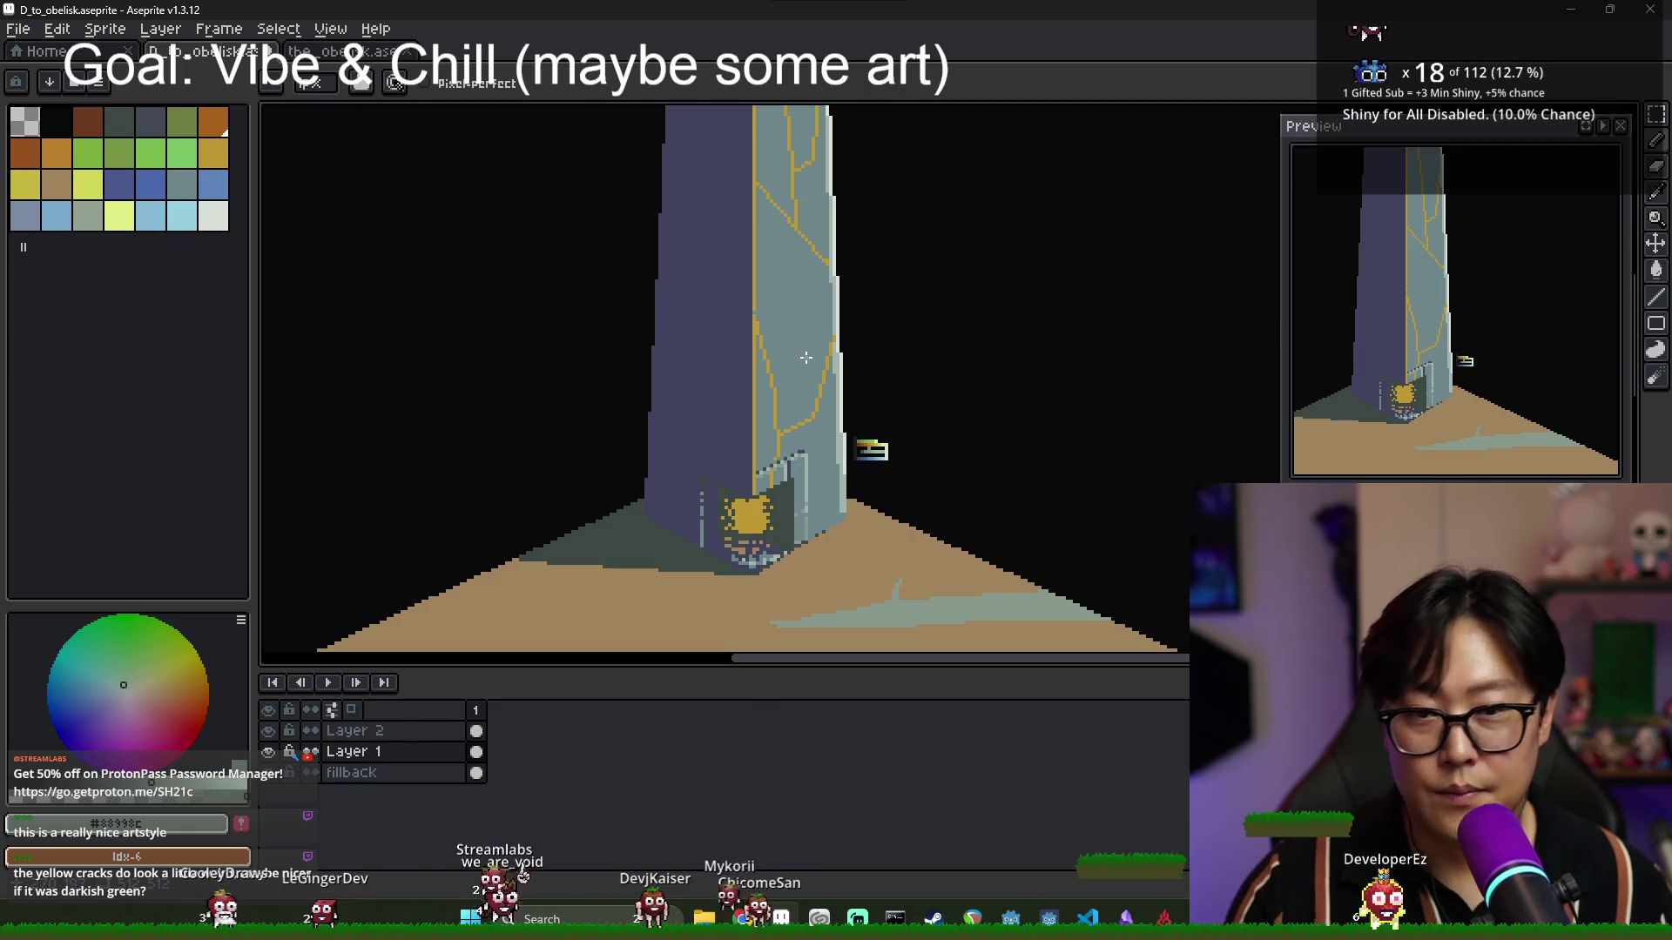
Pick a yellow-green from the swatch block and draw a crack line on the dark face.
scroll(779, 368, "down", 2)
scroll(697, 335, "up", 5)
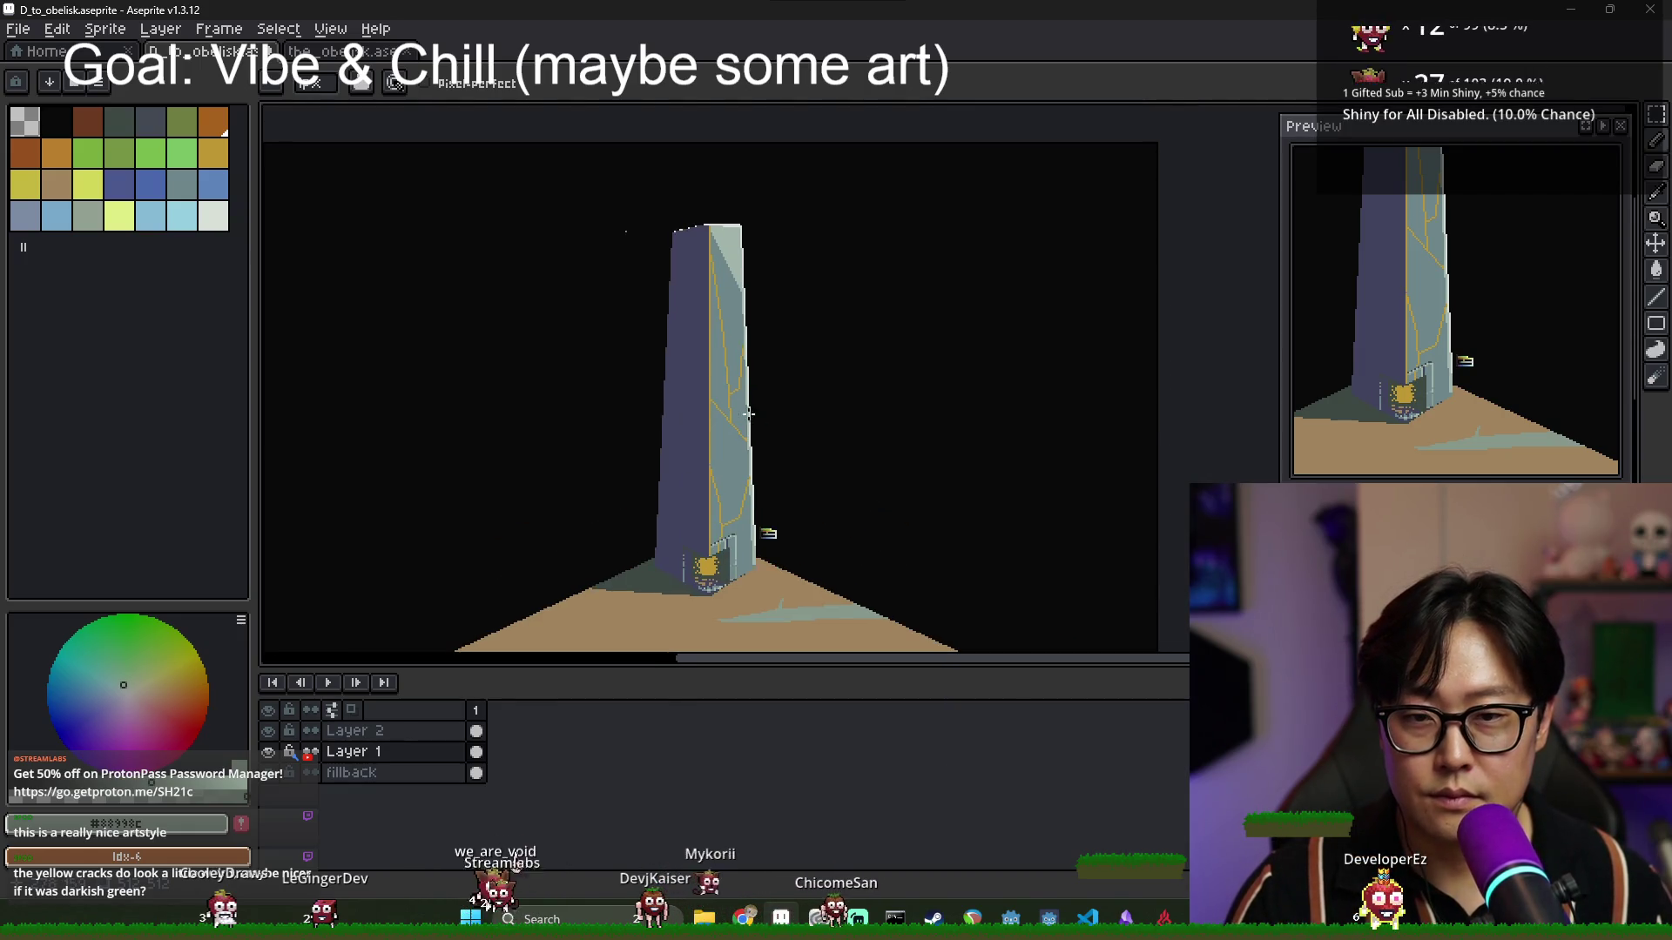
scroll(691, 381, "down", 3)
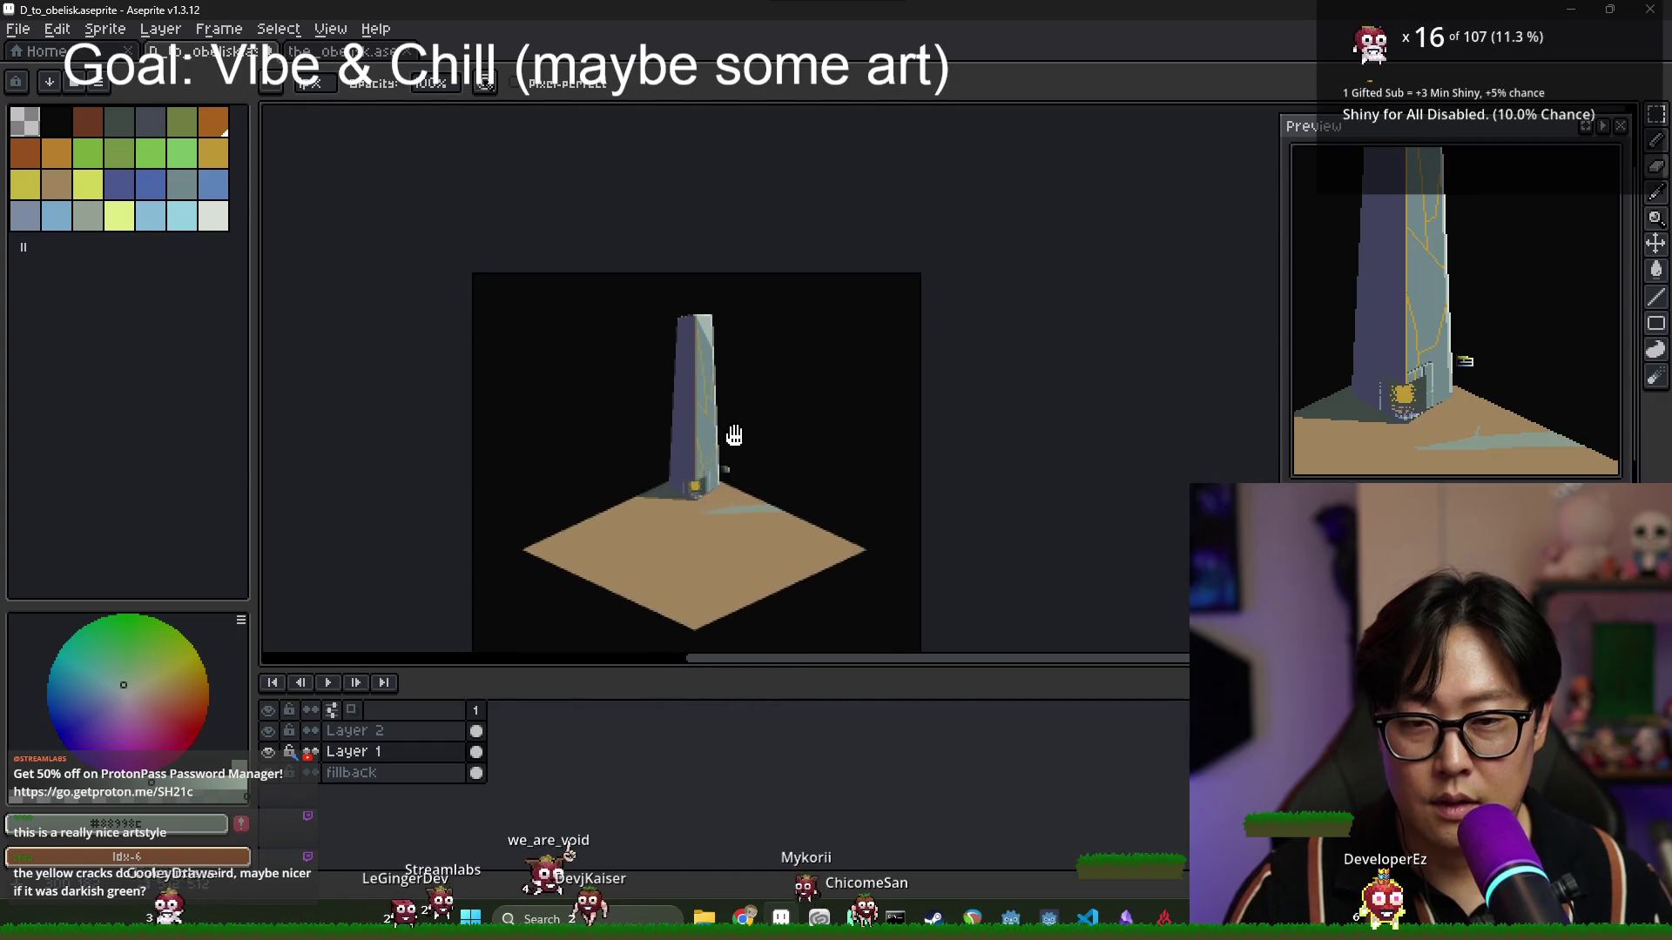
scroll(731, 436, "up", 1)
scroll(704, 415, "up", 2)
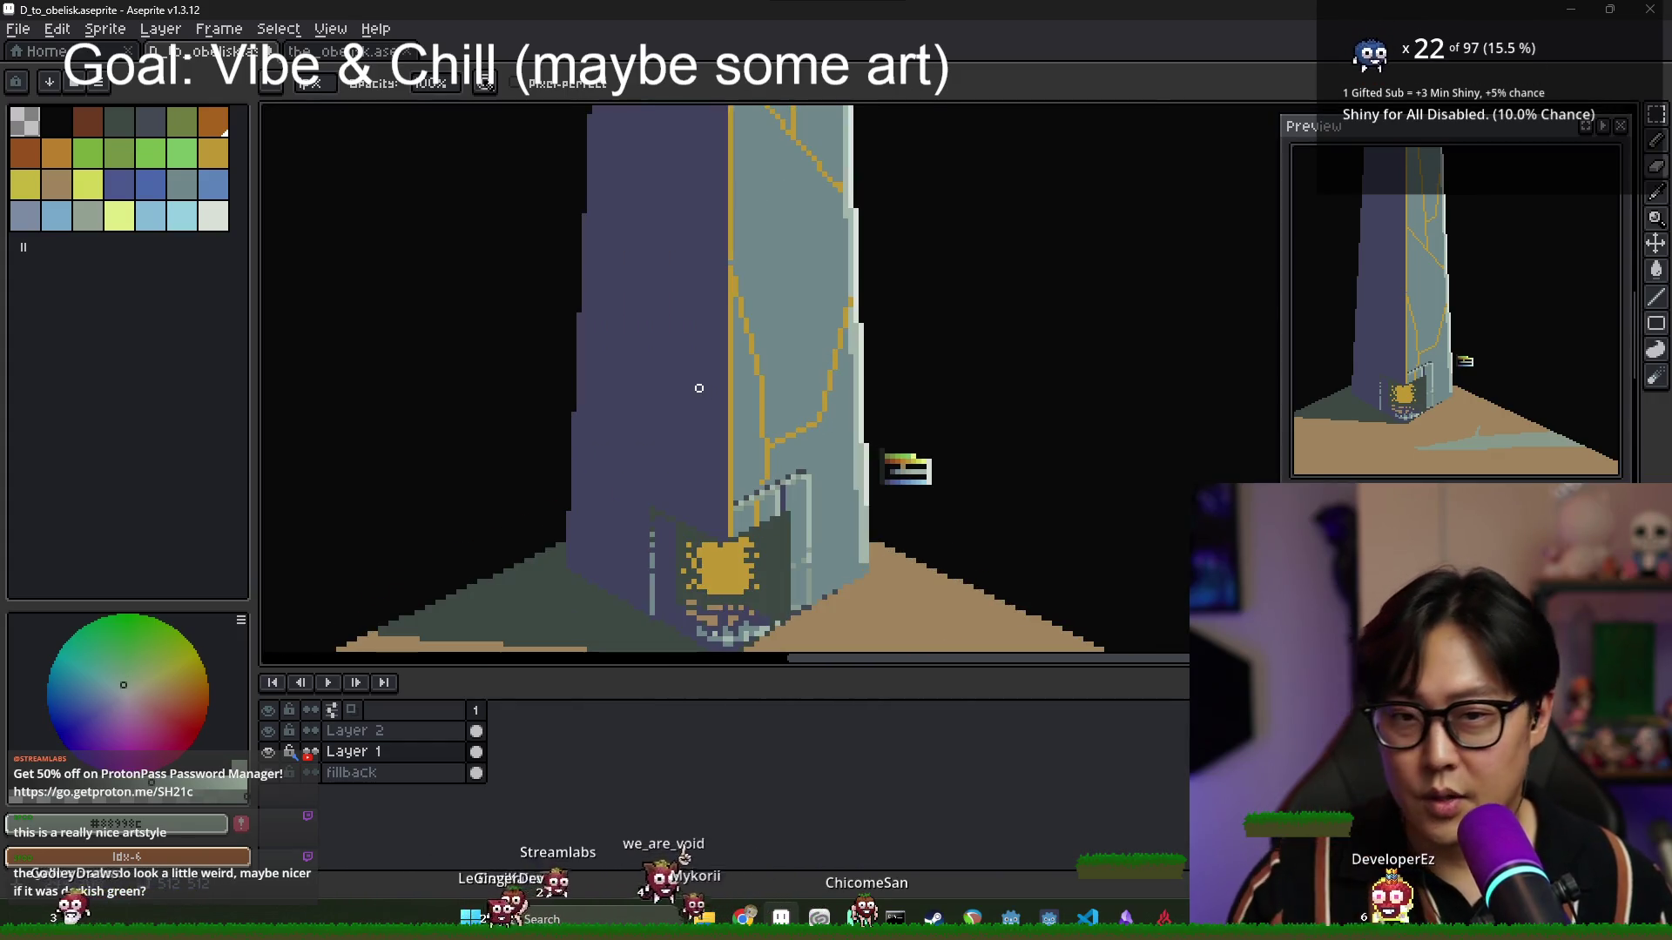
left_click(663, 368, "alt")
scroll(740, 372, "up", 1)
left_click(723, 317, "alt")
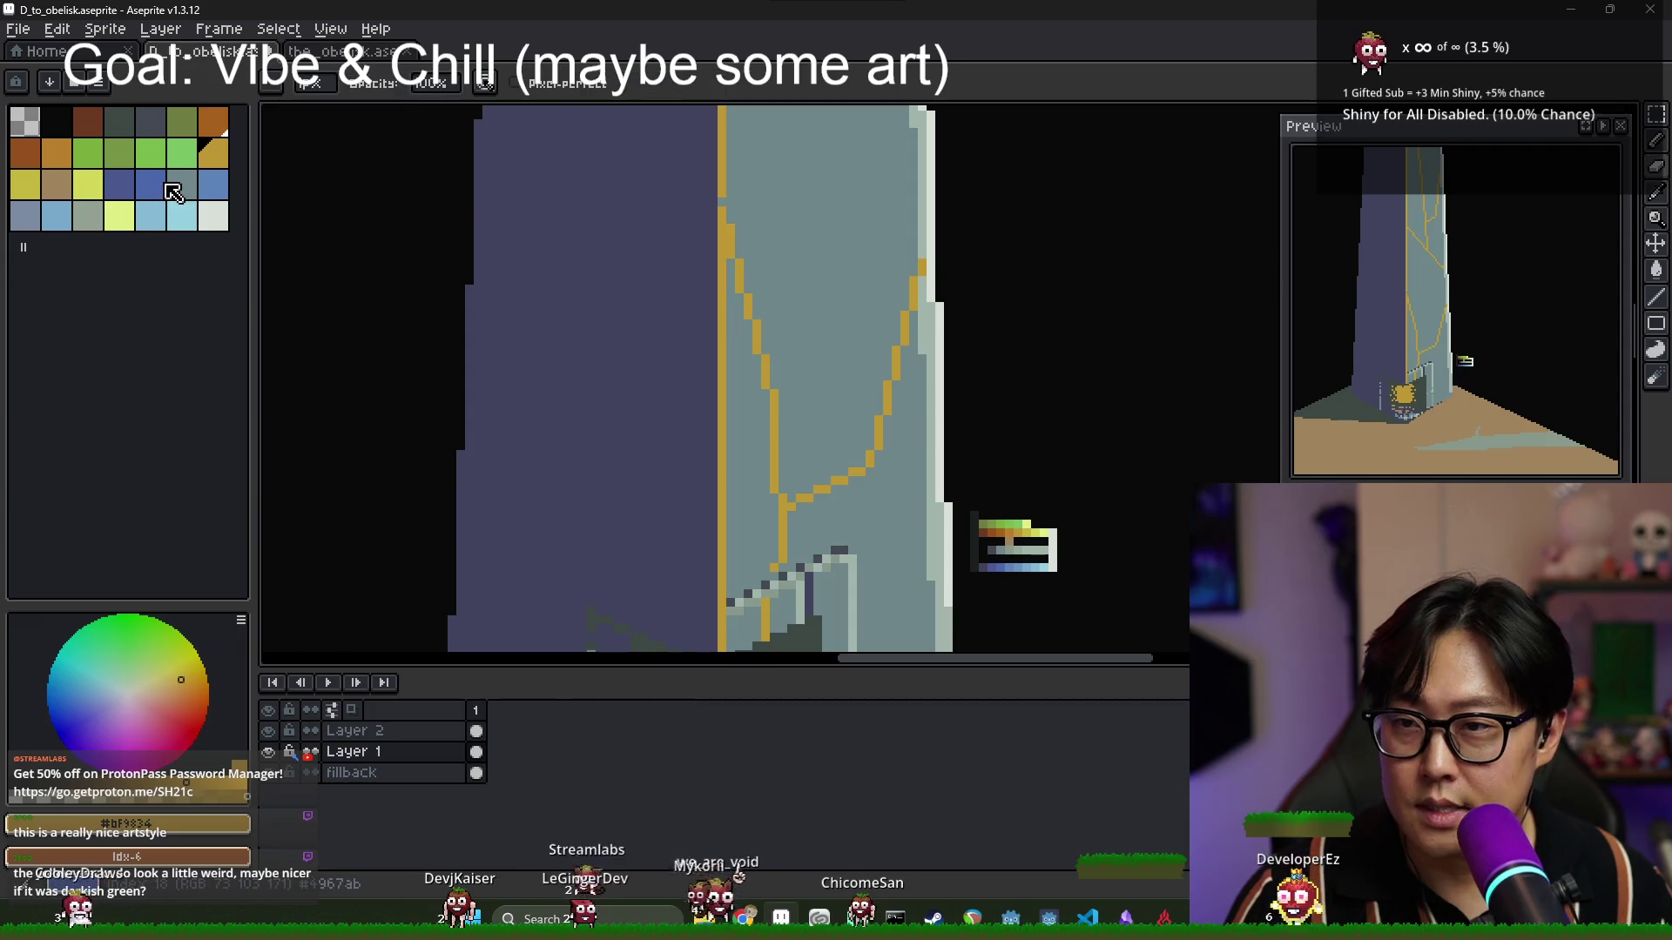
scroll(1069, 534, "up", 3)
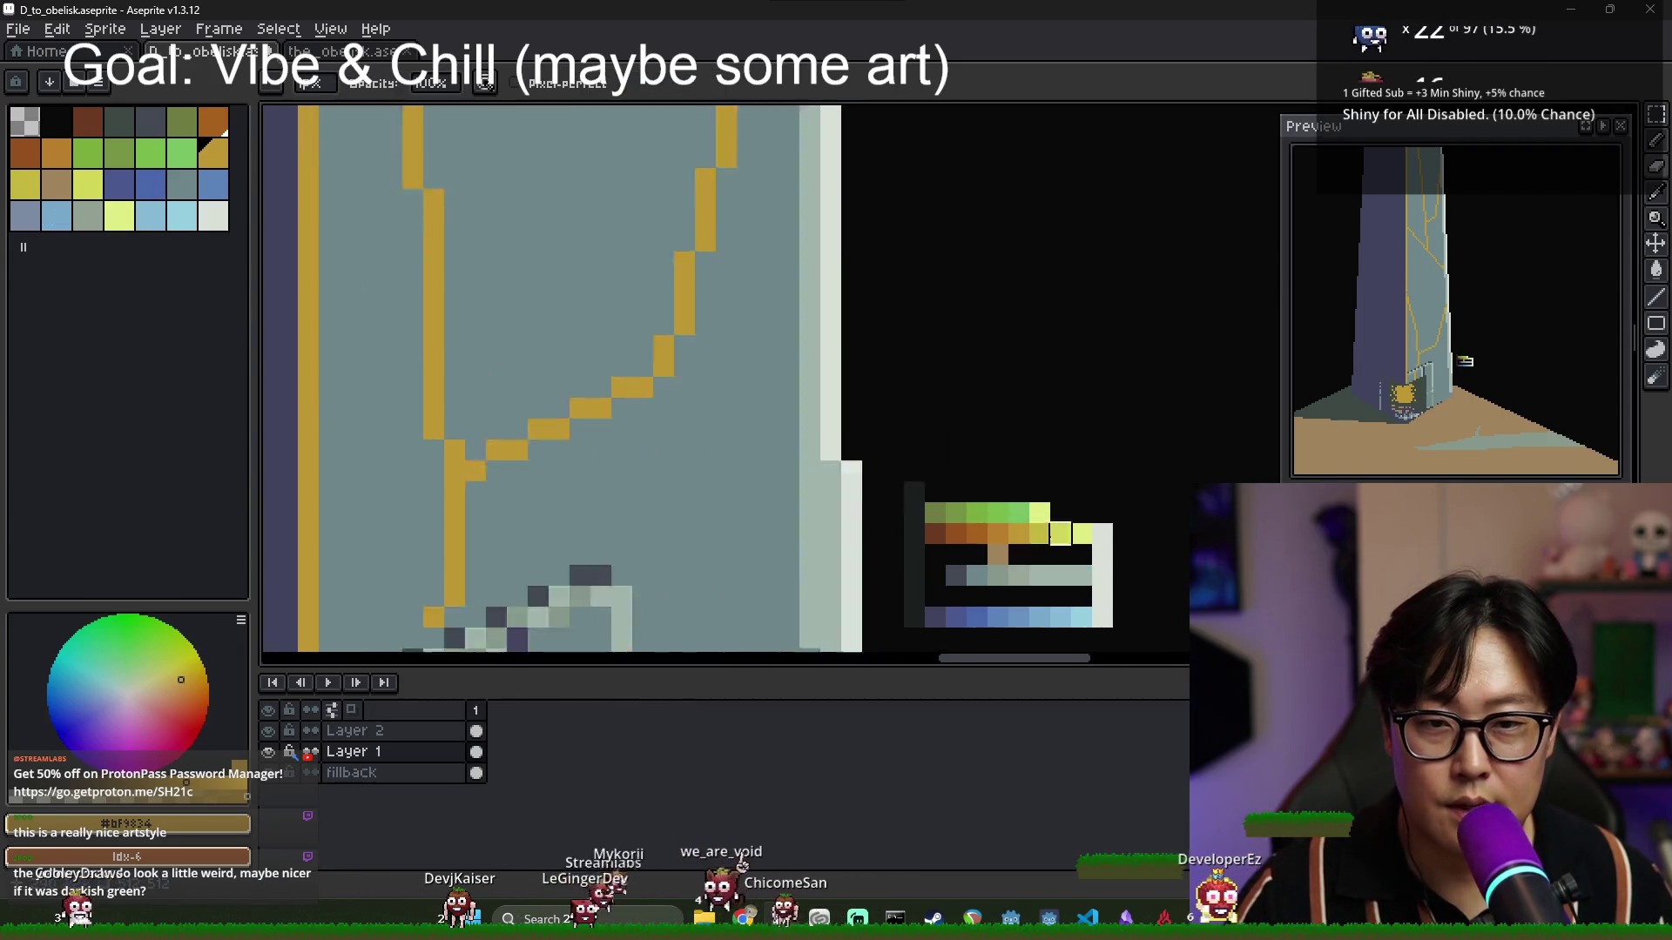
left_click(1069, 535, "alt")
scroll(1069, 535, "down", 3)
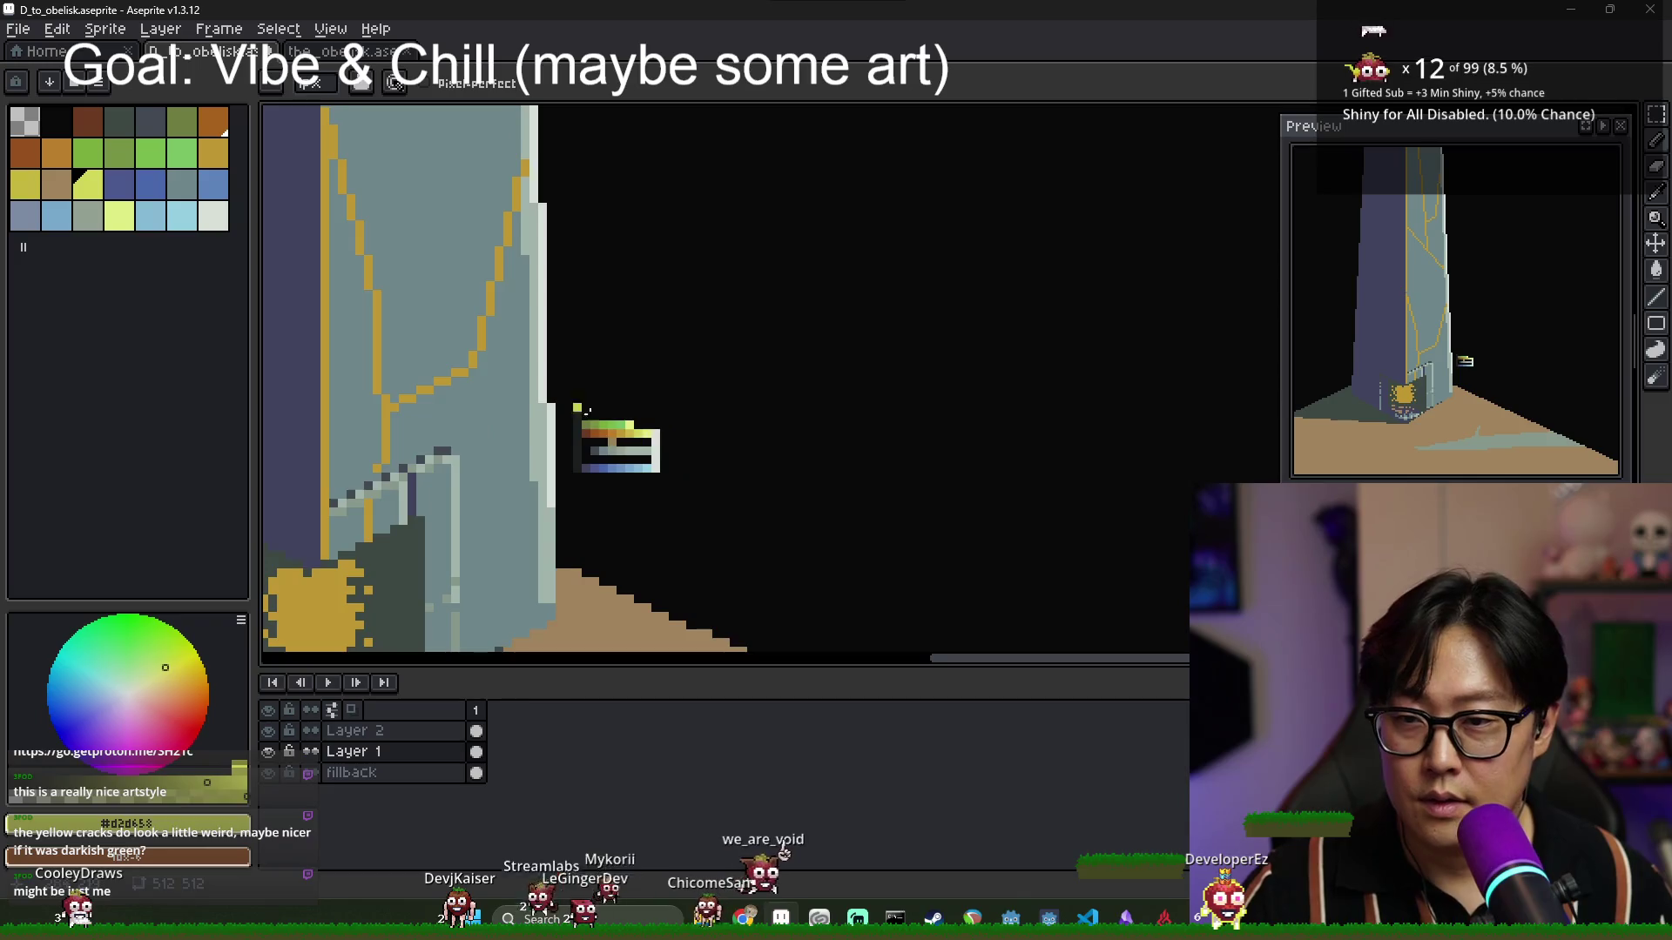
scroll(542, 330, "up", 1)
mouse_move(542, 292)
left_mouse_down()
mouse_move(461, 427)
mouse_move(493, 471)
left_mouse_up()
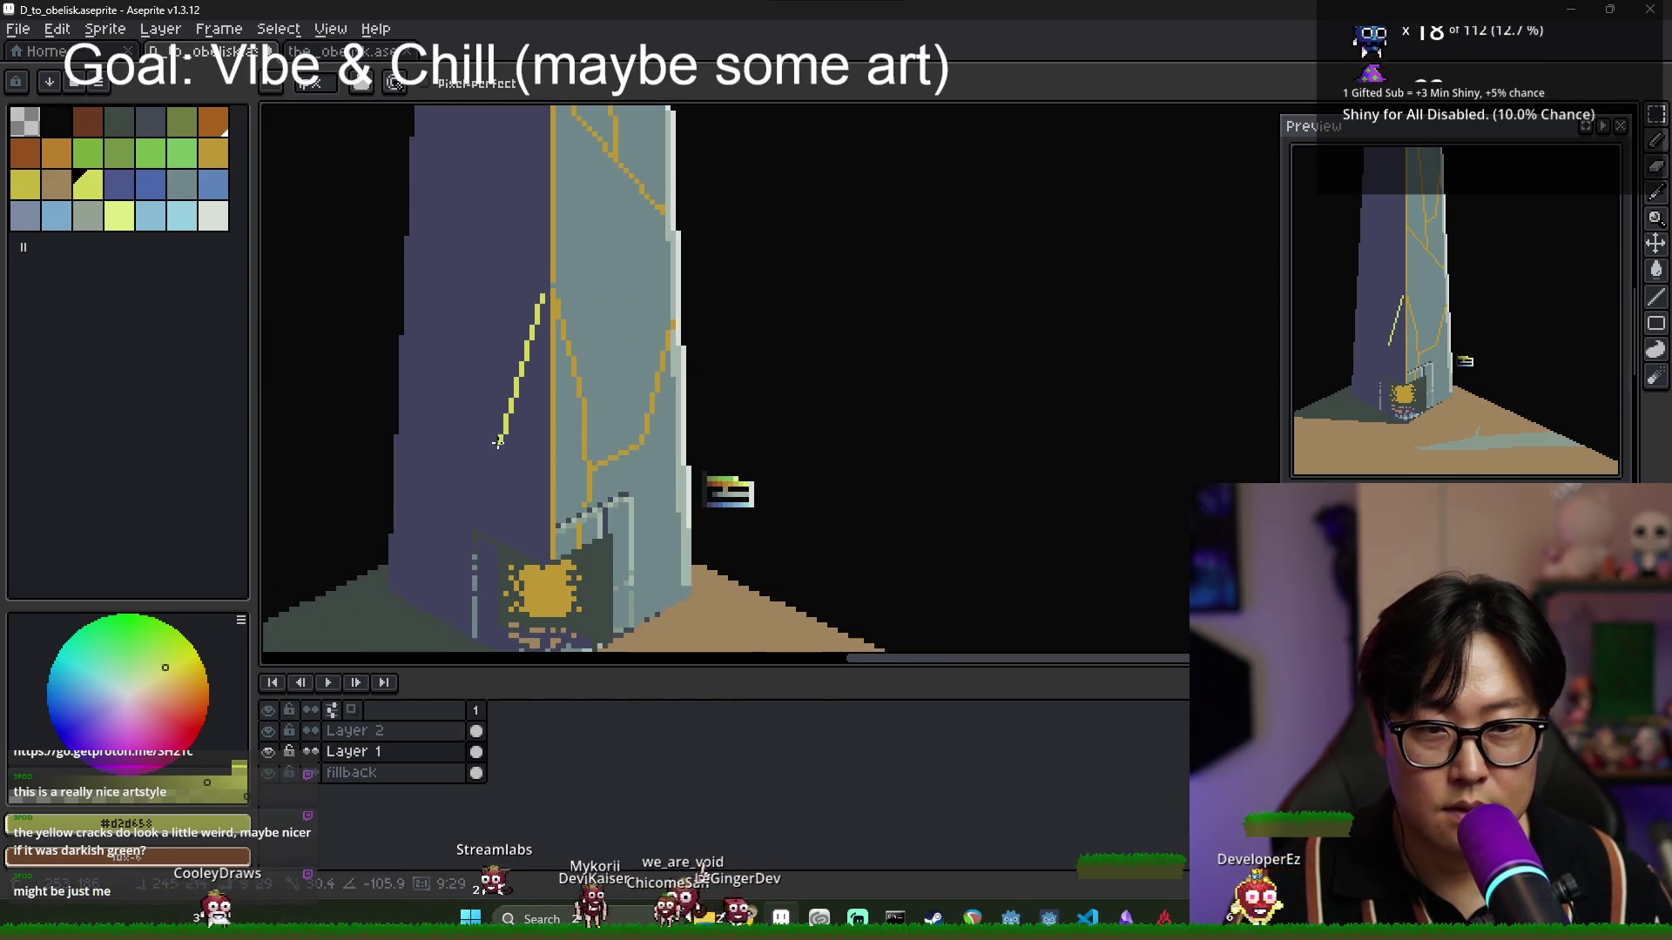
Draw a darker yellow crack down the dark face, extending it toward the base.
scroll(773, 457, "up", 3)
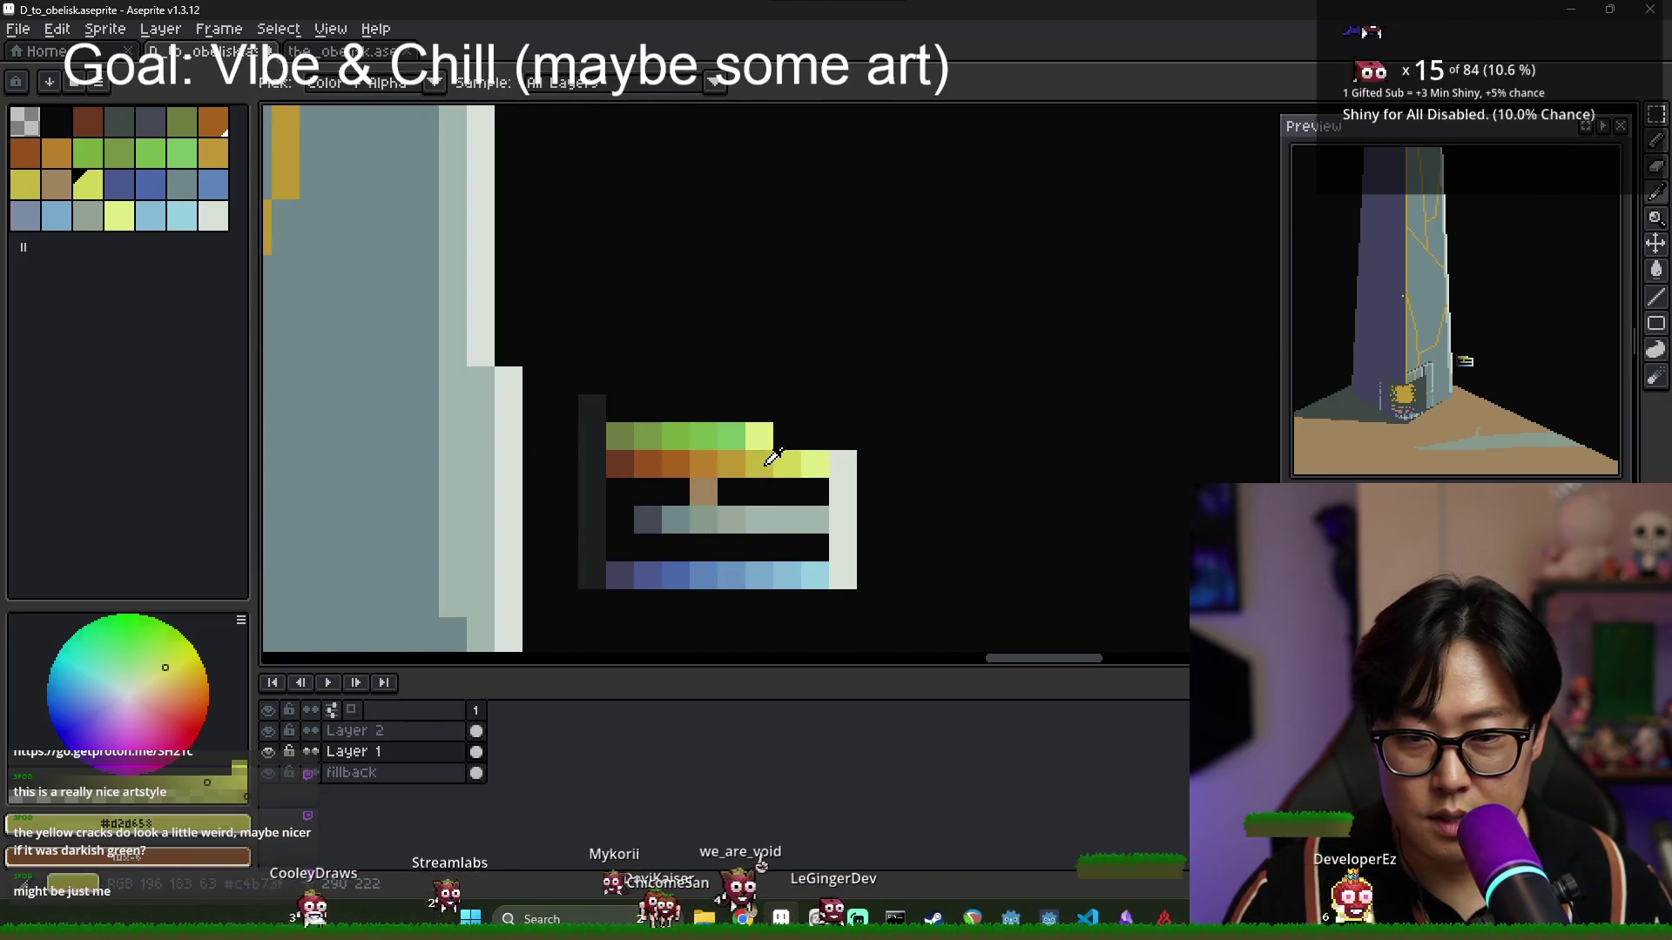
left_click(772, 457, "alt")
scroll(773, 457, "down", 3)
scroll(672, 260, "up", 2)
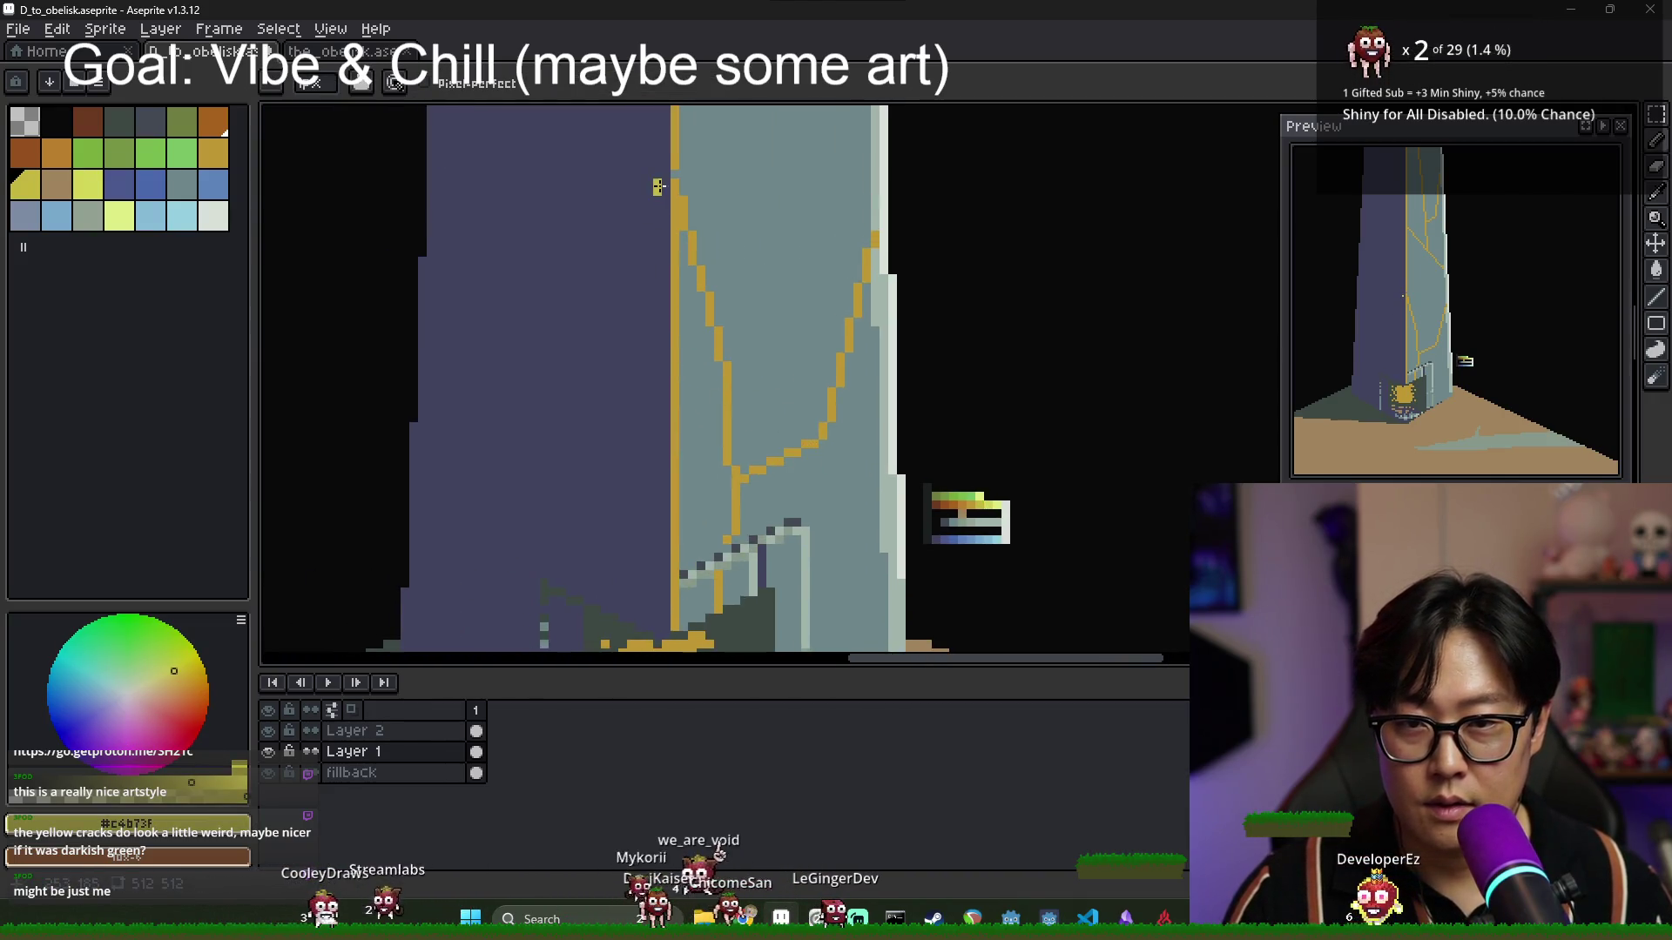
mouse_move(652, 191)
left_mouse_down()
mouse_move(562, 375)
mouse_move(582, 436)
mouse_move(557, 523)
mouse_move(512, 435)
left_mouse_up()
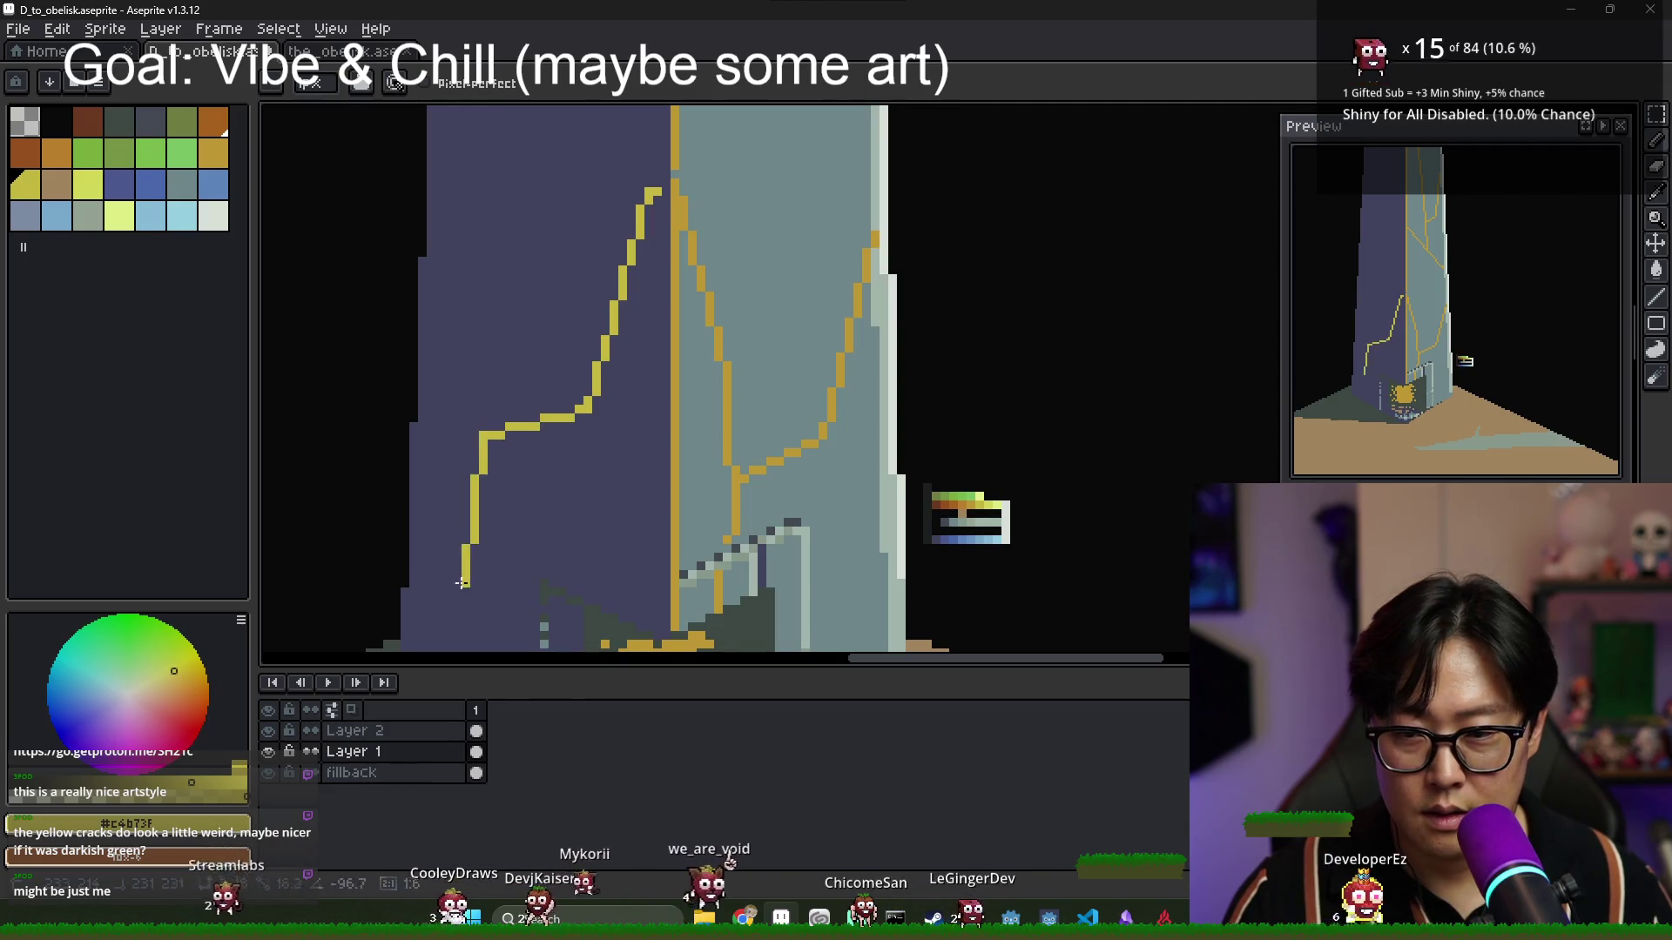
scroll(505, 470, "down", 2)
scroll(503, 495, "up", 1)
left_click_drag(503, 401, 492, 566)
Add a diagonal crack across the left face and a segment joining it to the lower crack.
scroll(548, 501, "up", 2)
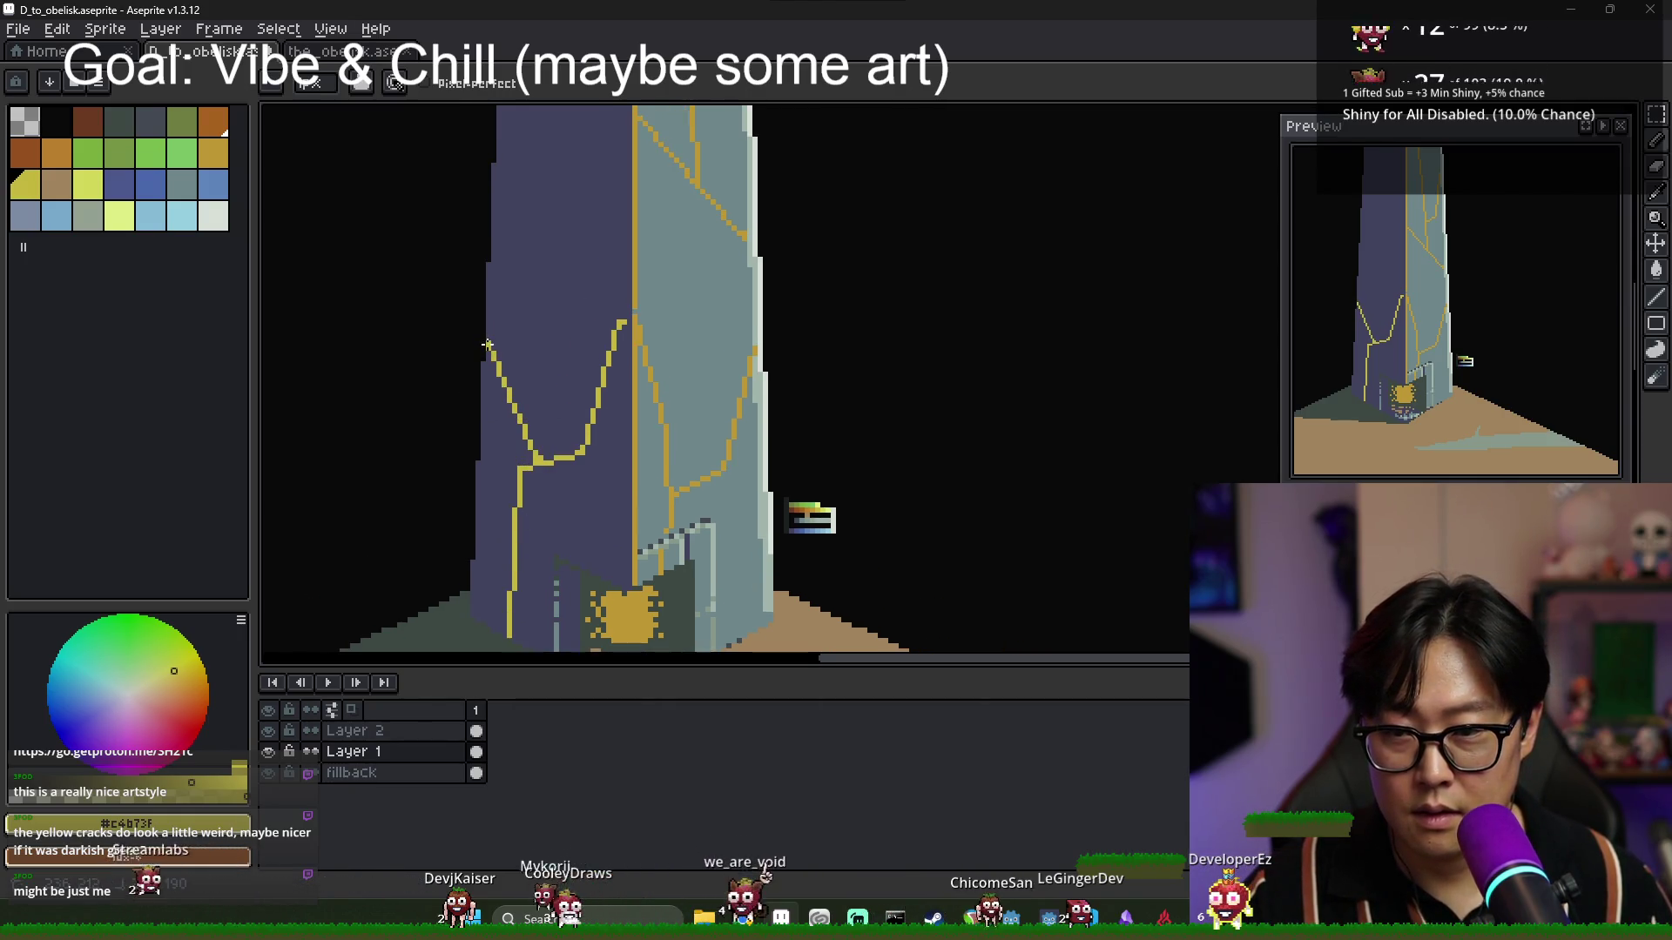
scroll(488, 345, "down", 2)
scroll(529, 369, "up", 2)
scroll(578, 403, "up", 1)
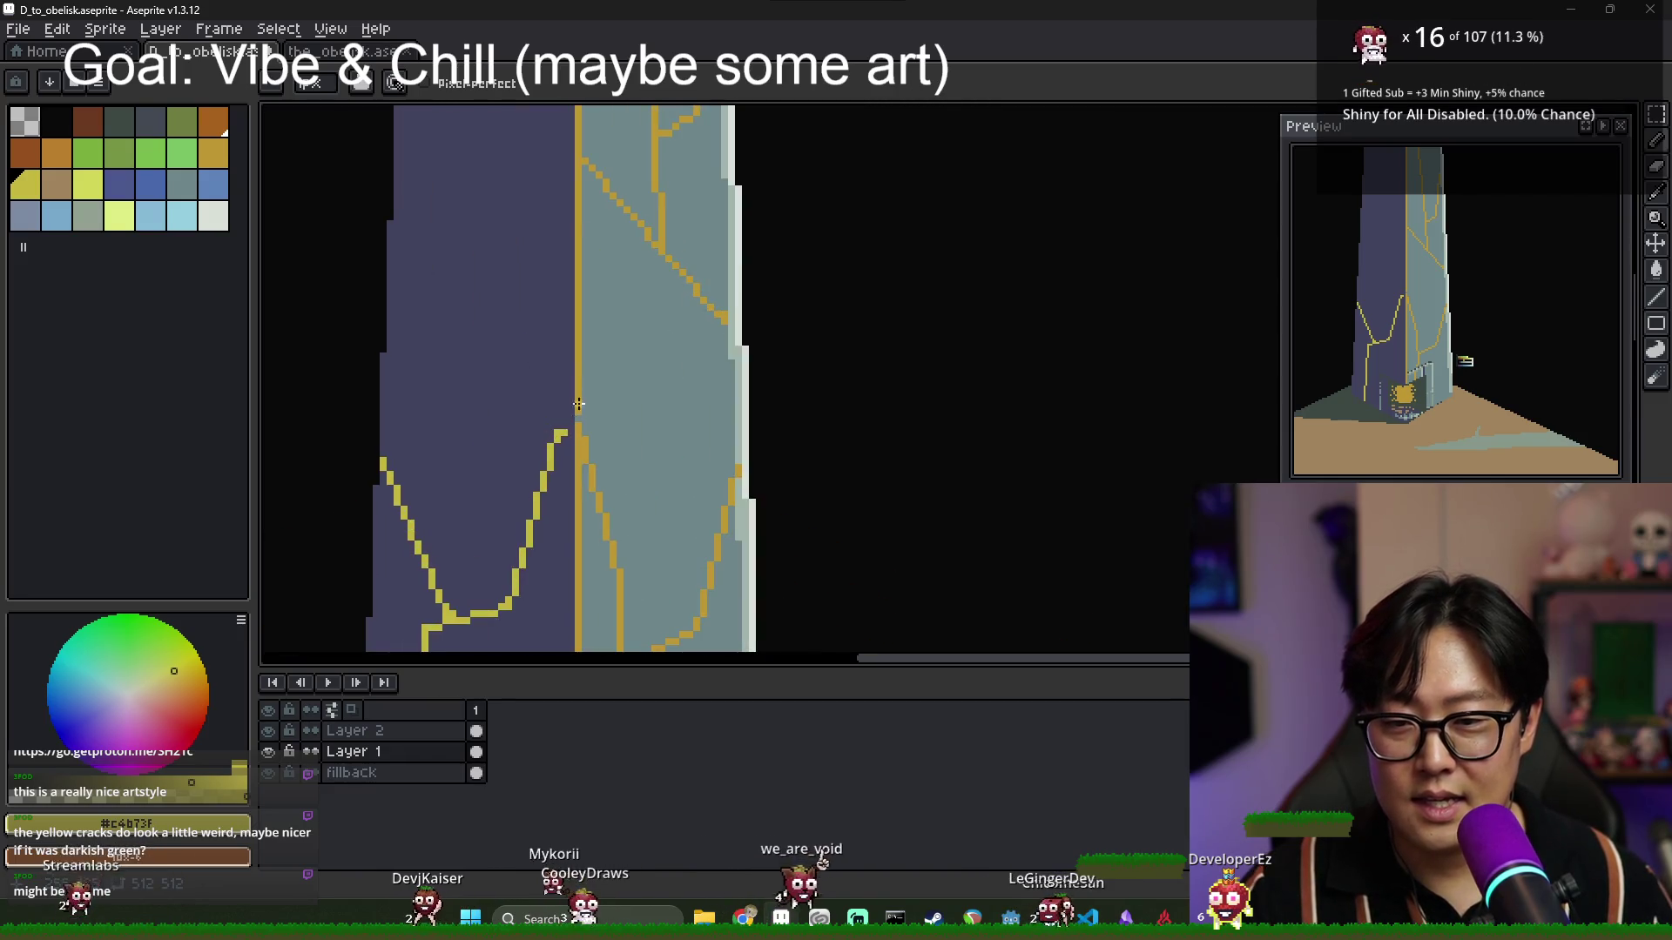
left_click_drag(574, 366, 396, 202)
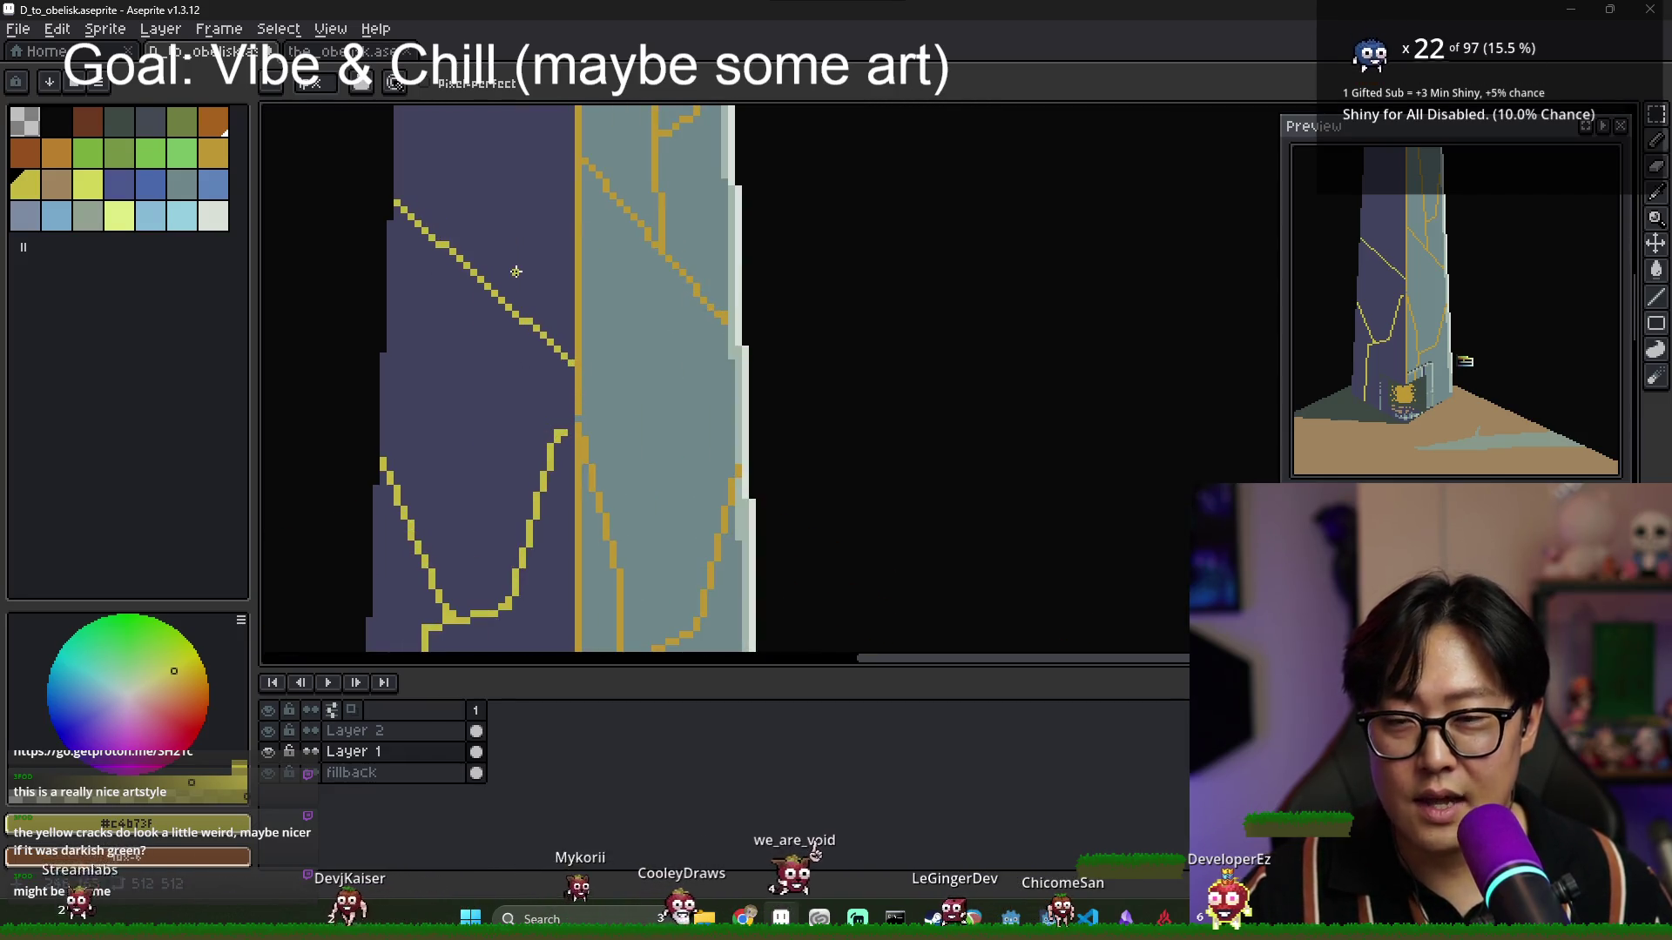
scroll(557, 401, "up", 3)
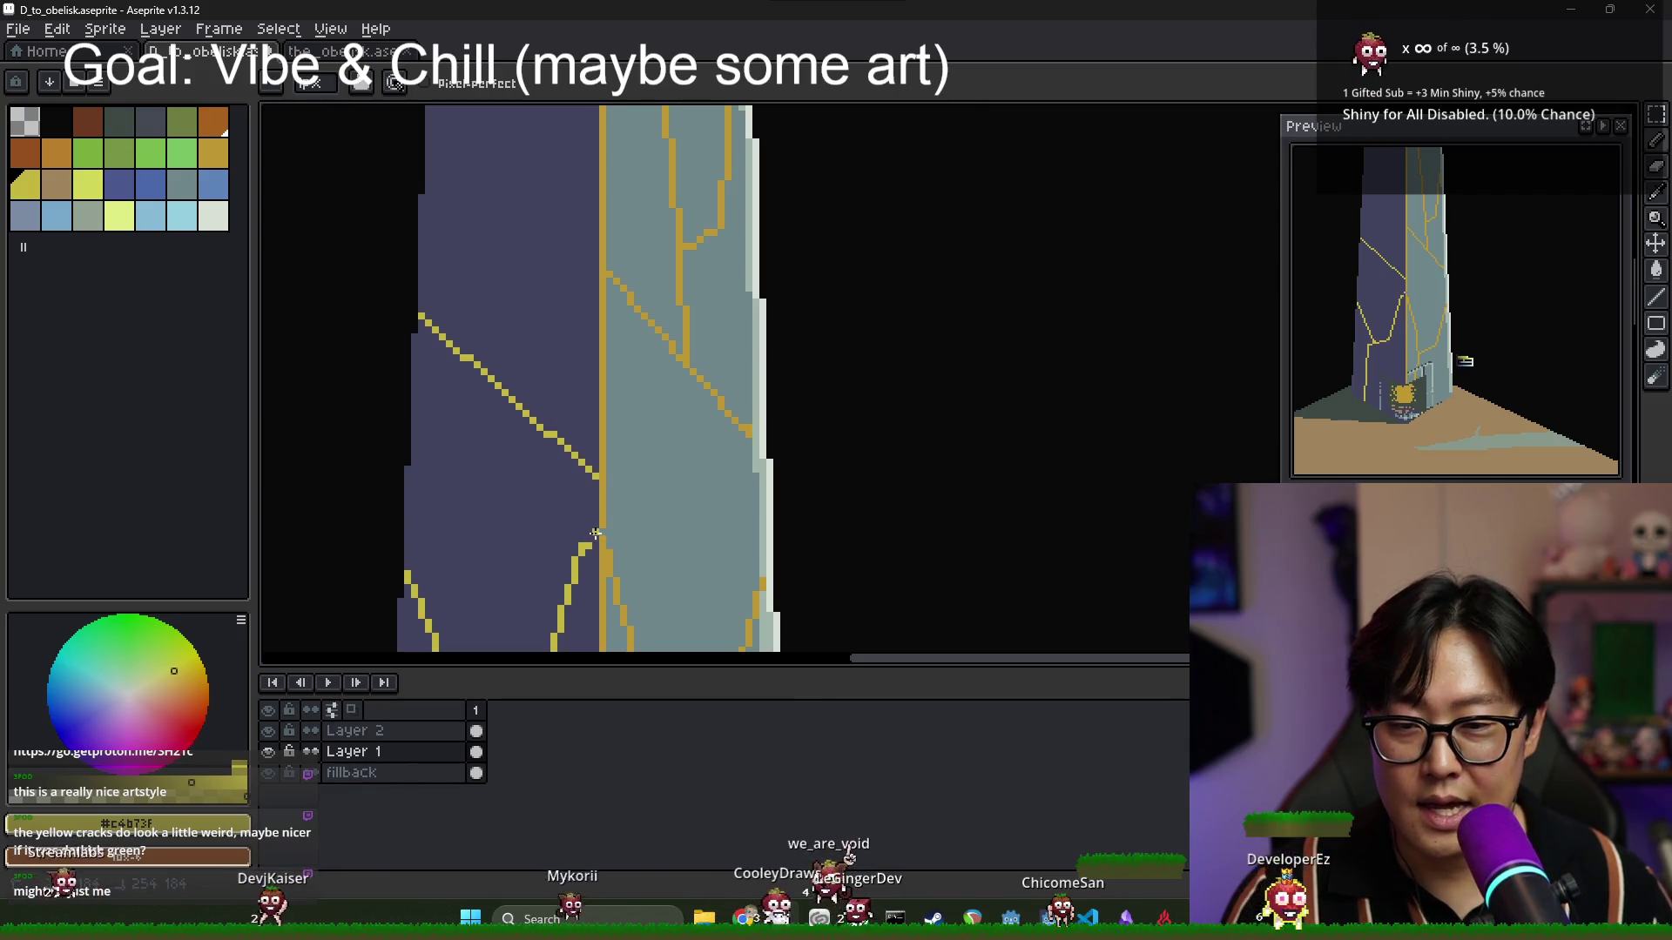
key("alt")
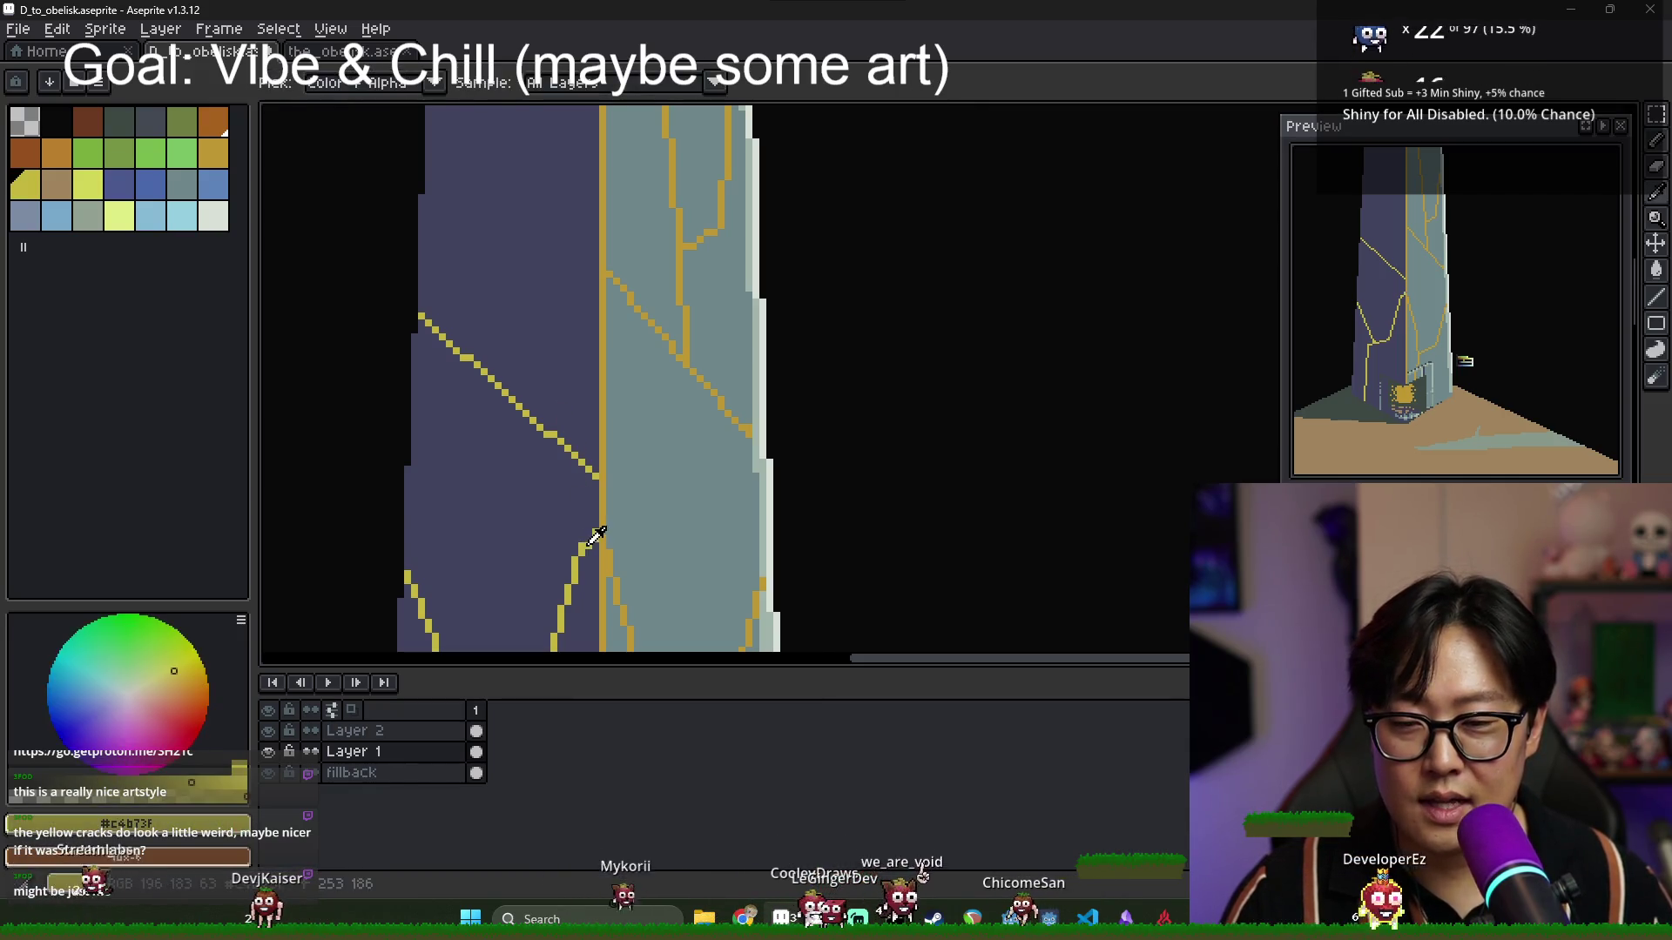
left_click(595, 531, "alt")
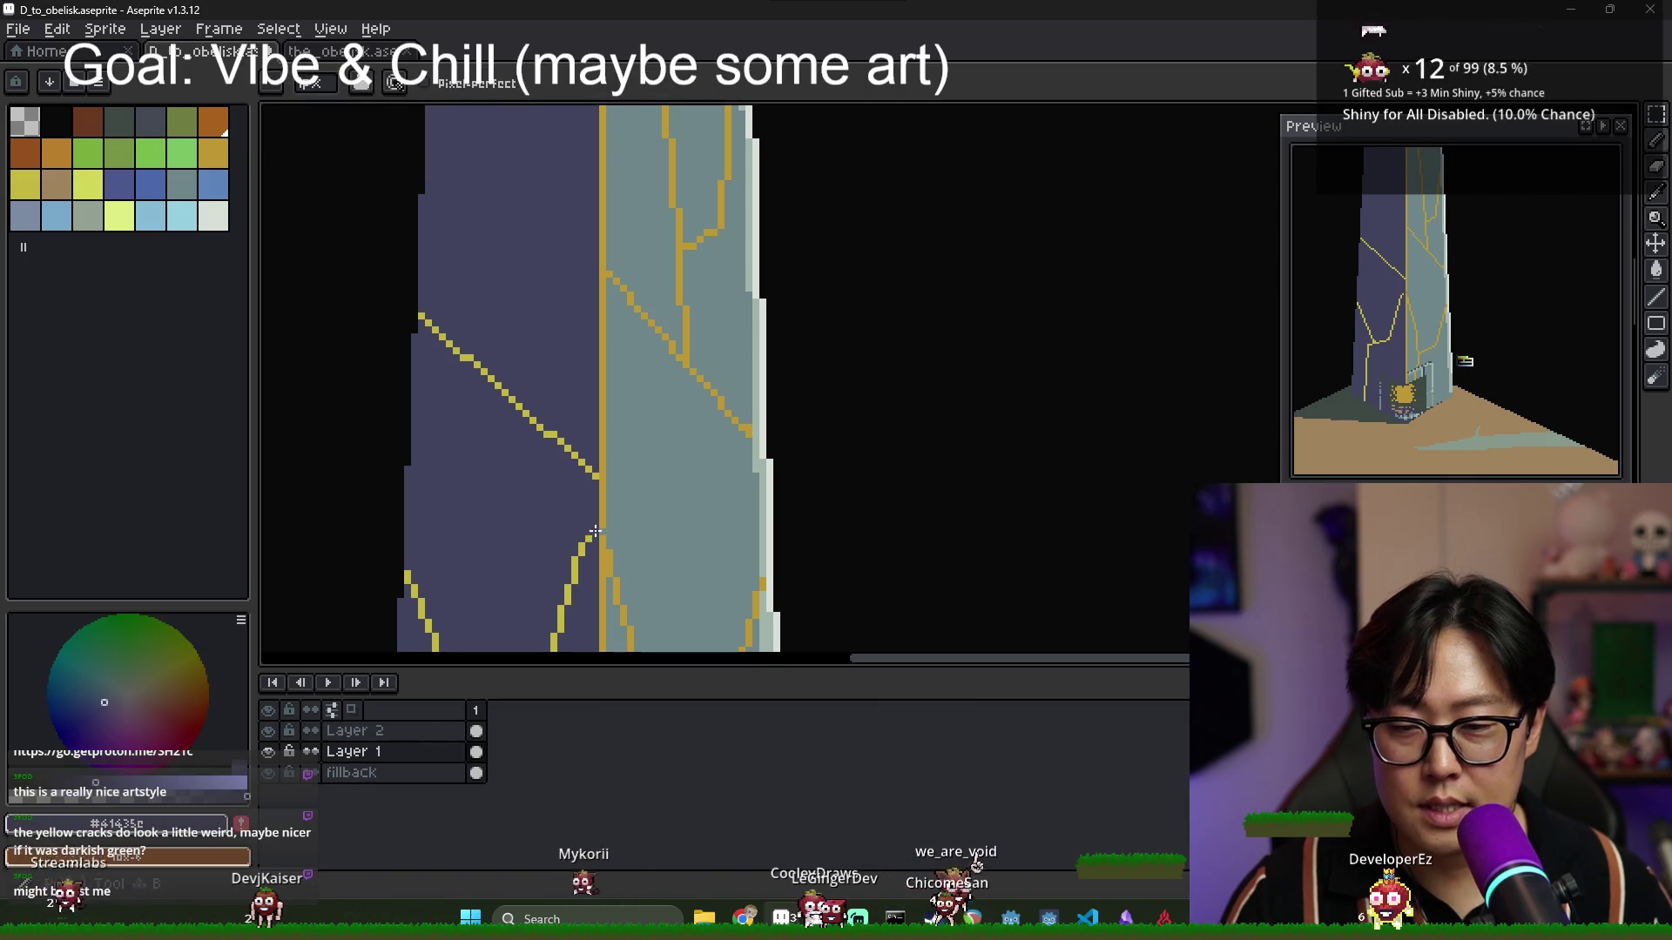
left_click(595, 532, "alt")
left_click_drag(591, 523, 594, 482)
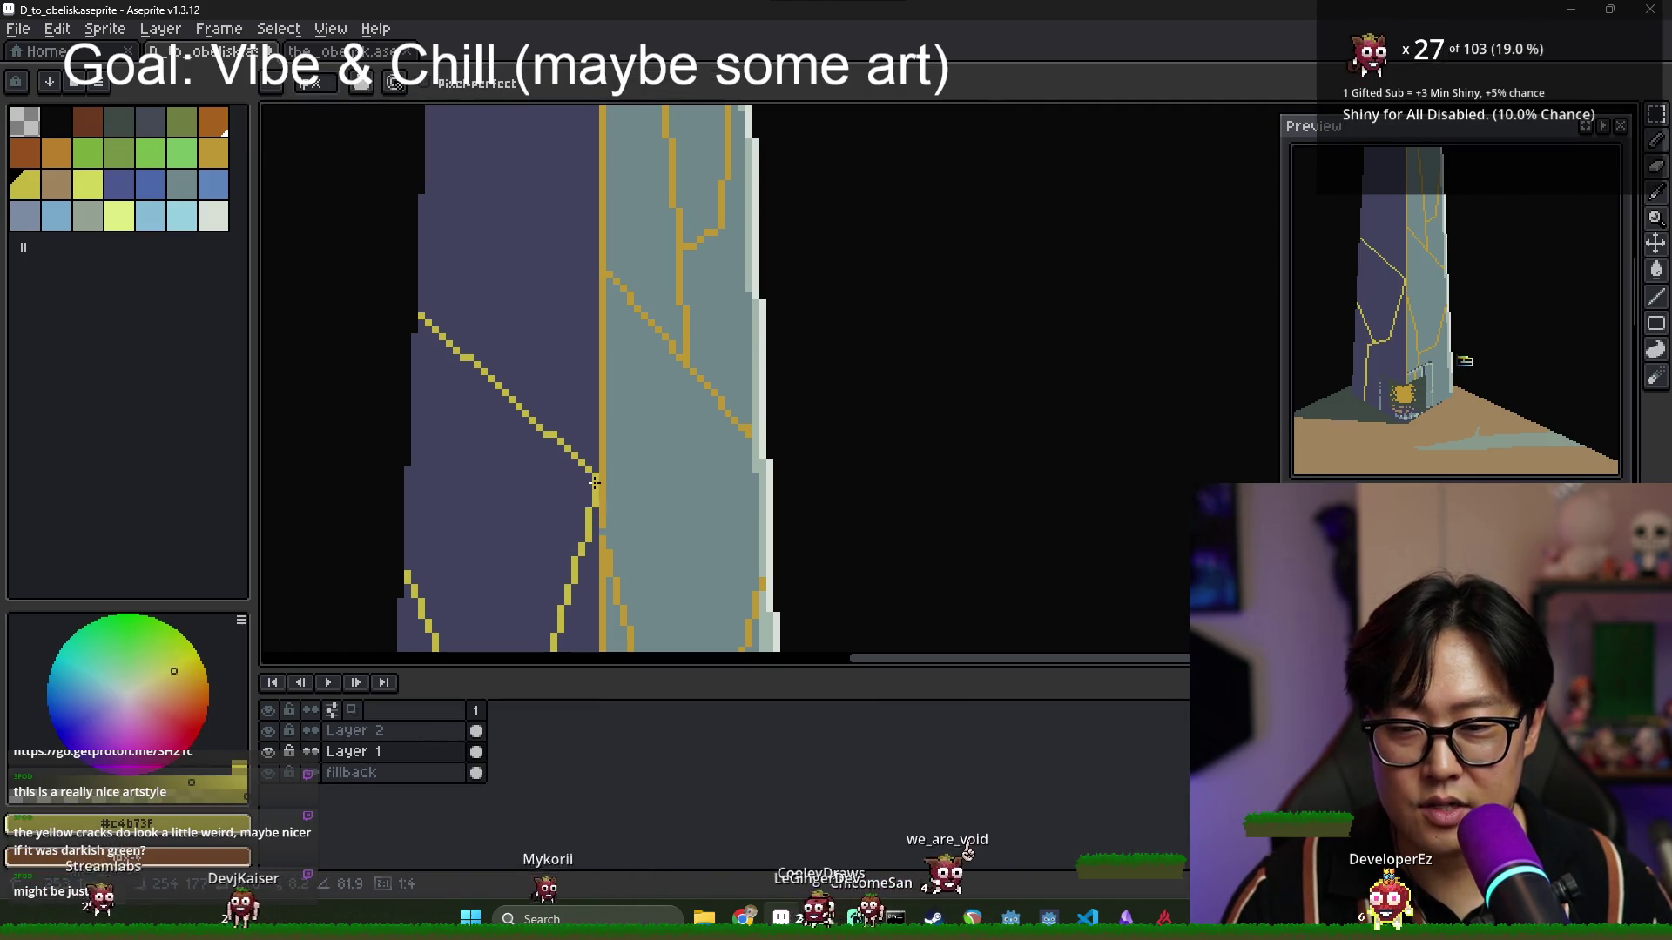
scroll(595, 481, "down", 3)
scroll(585, 457, "up", 2)
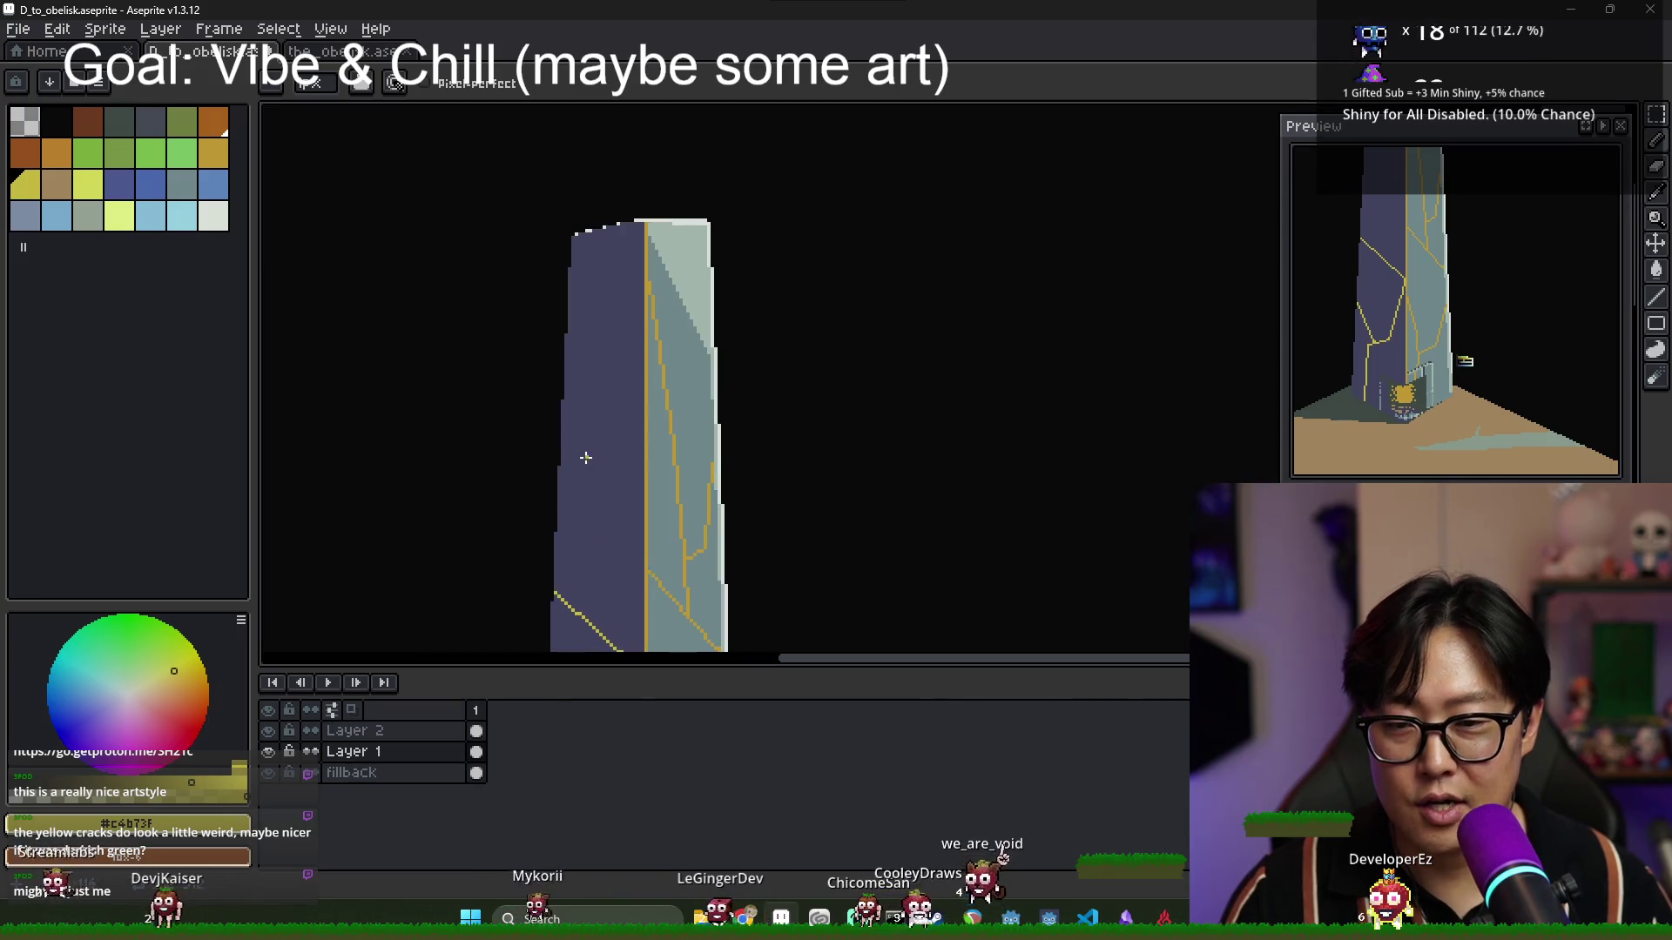
Stretch the new crack and draw branching gold cracks near the top of the left face.
scroll(613, 511, "down", 3)
scroll(634, 478, "up", 2)
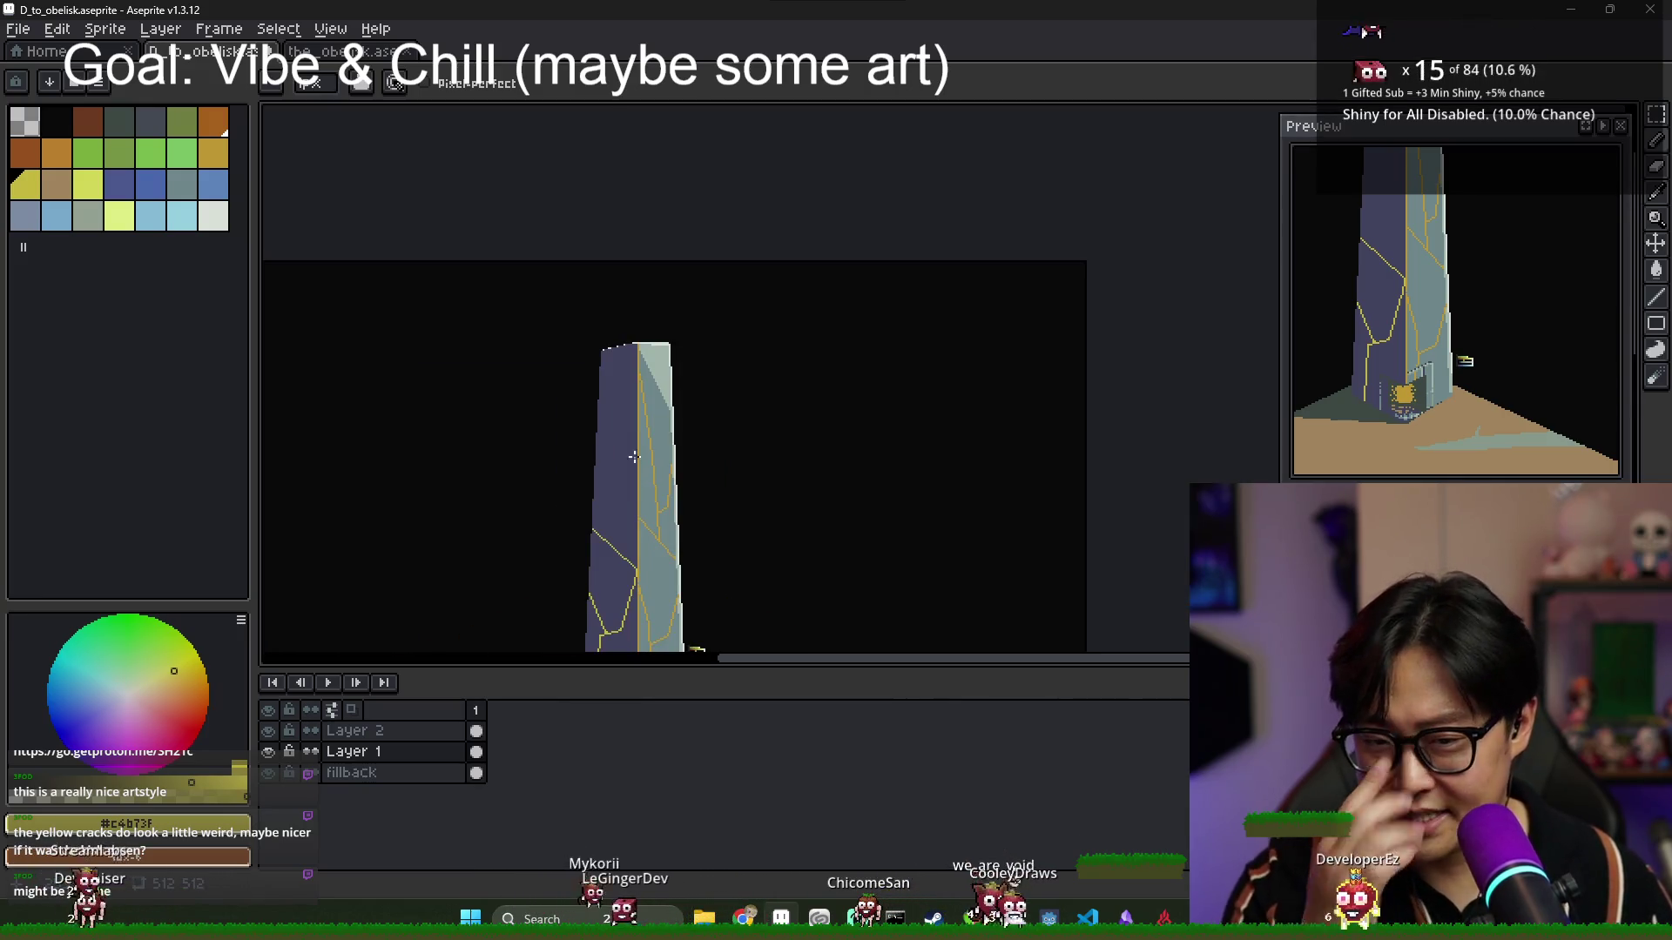
scroll(634, 456, "up", 1)
left_click_drag(563, 440, 638, 311)
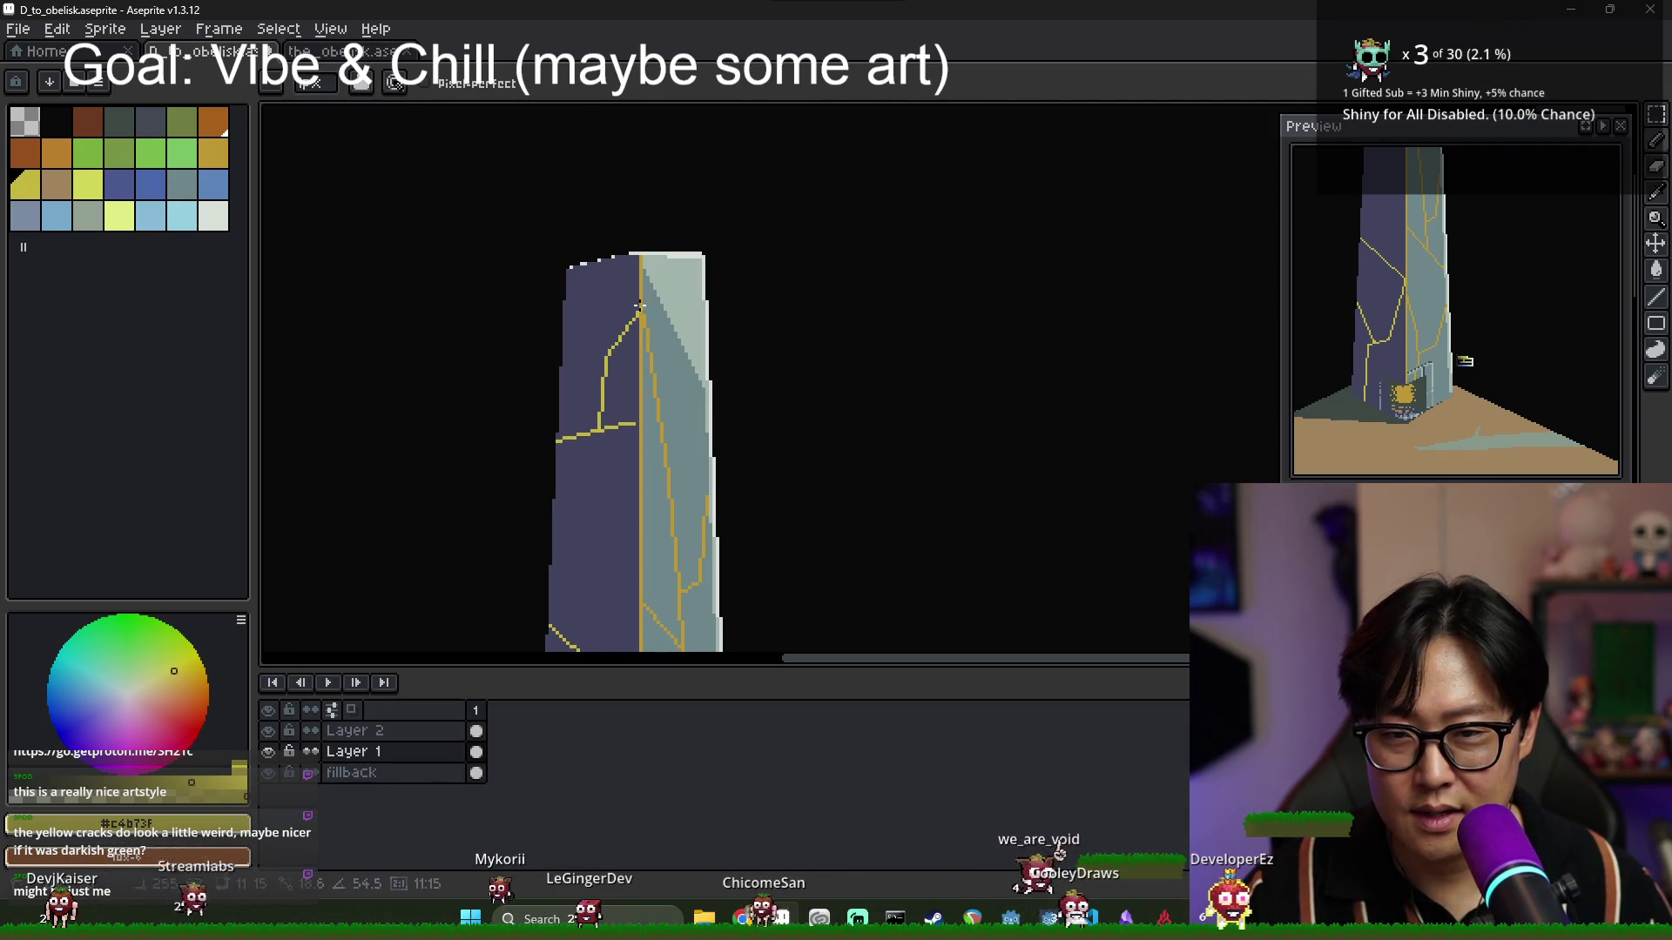
mouse_move(599, 372)
left_mouse_down()
mouse_move(567, 357)
mouse_move(571, 271)
left_mouse_up()
scroll(571, 271, "down", 3)
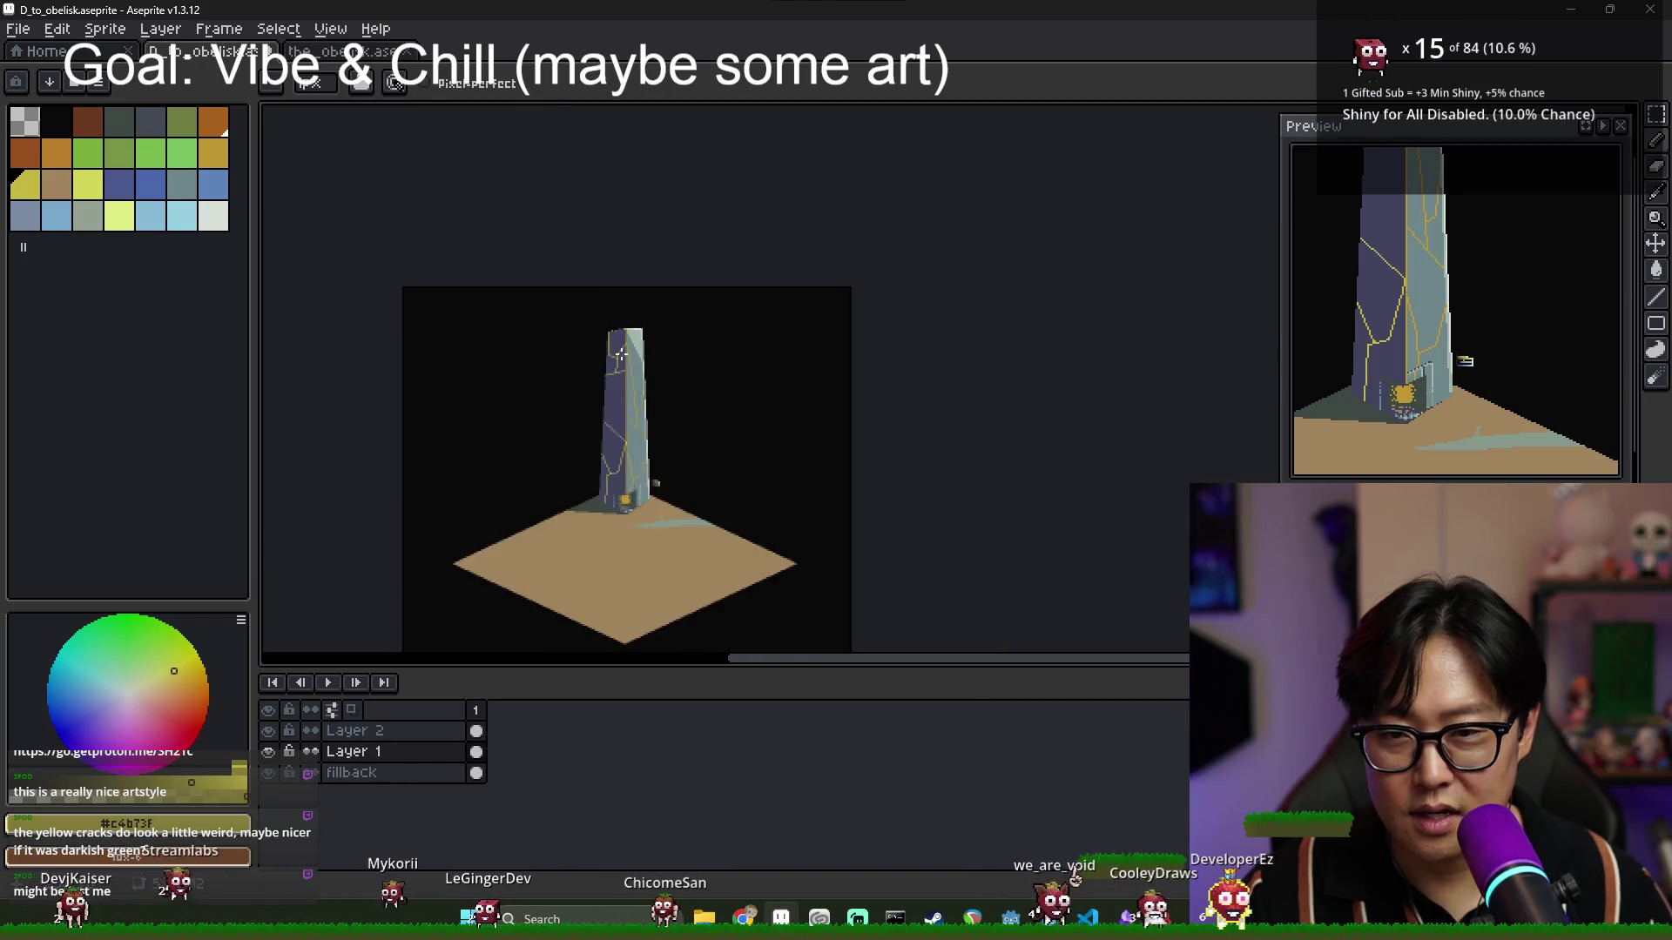
scroll(604, 366, "up", 3)
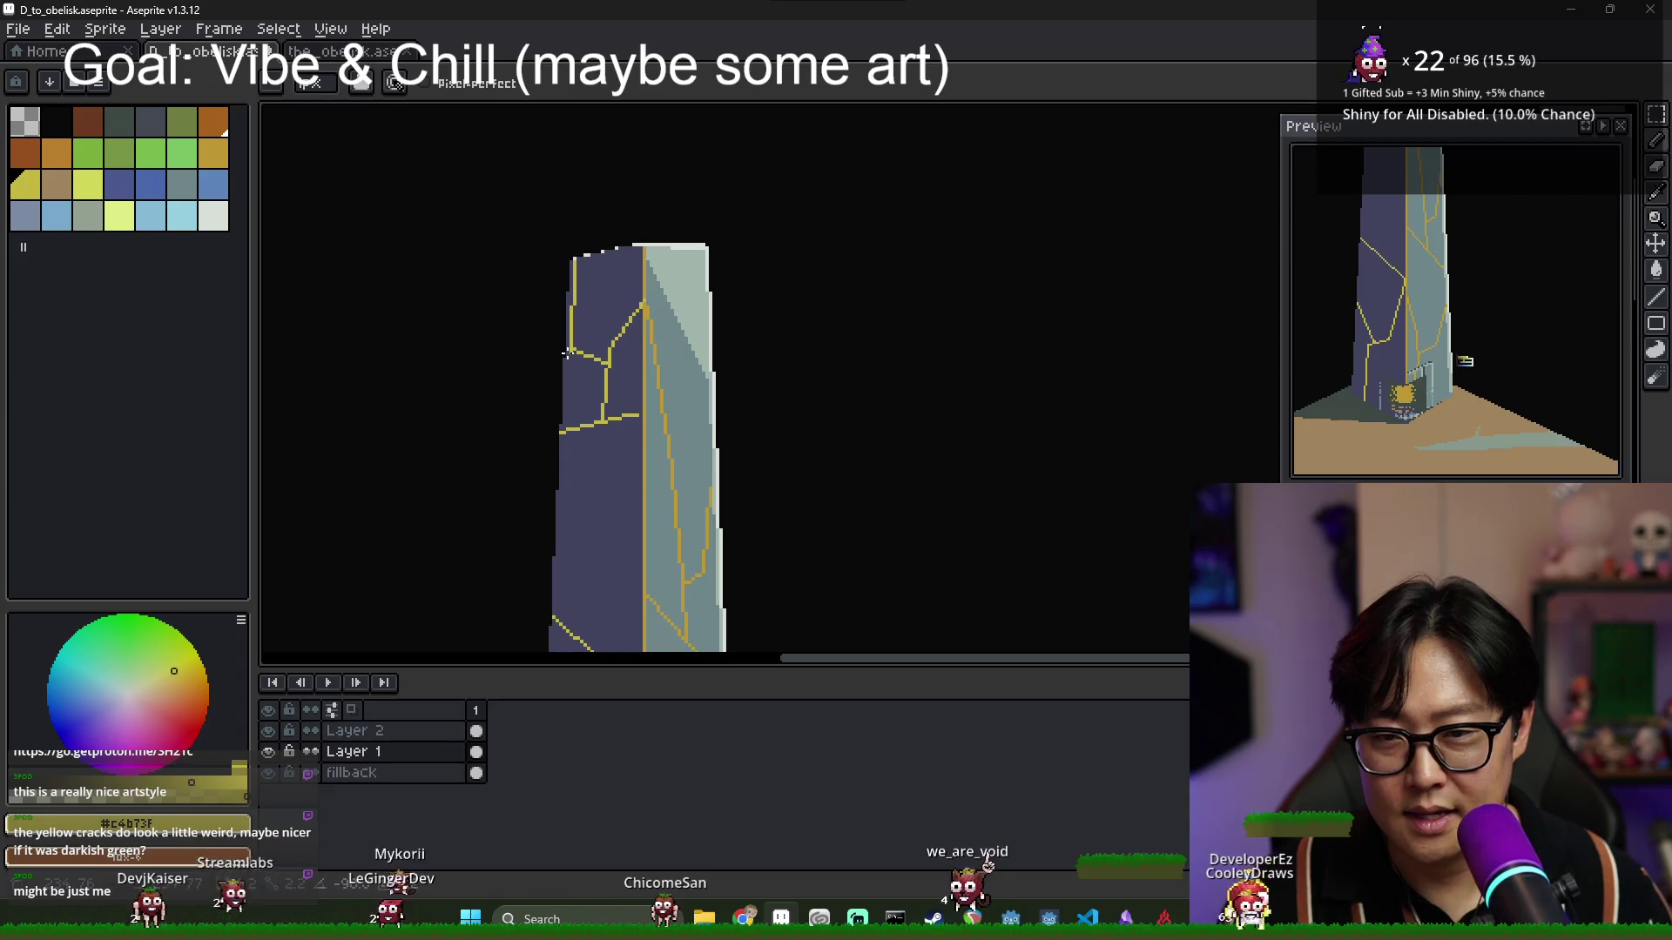
scroll(636, 395, "down", 2)
scroll(648, 511, "down", 2)
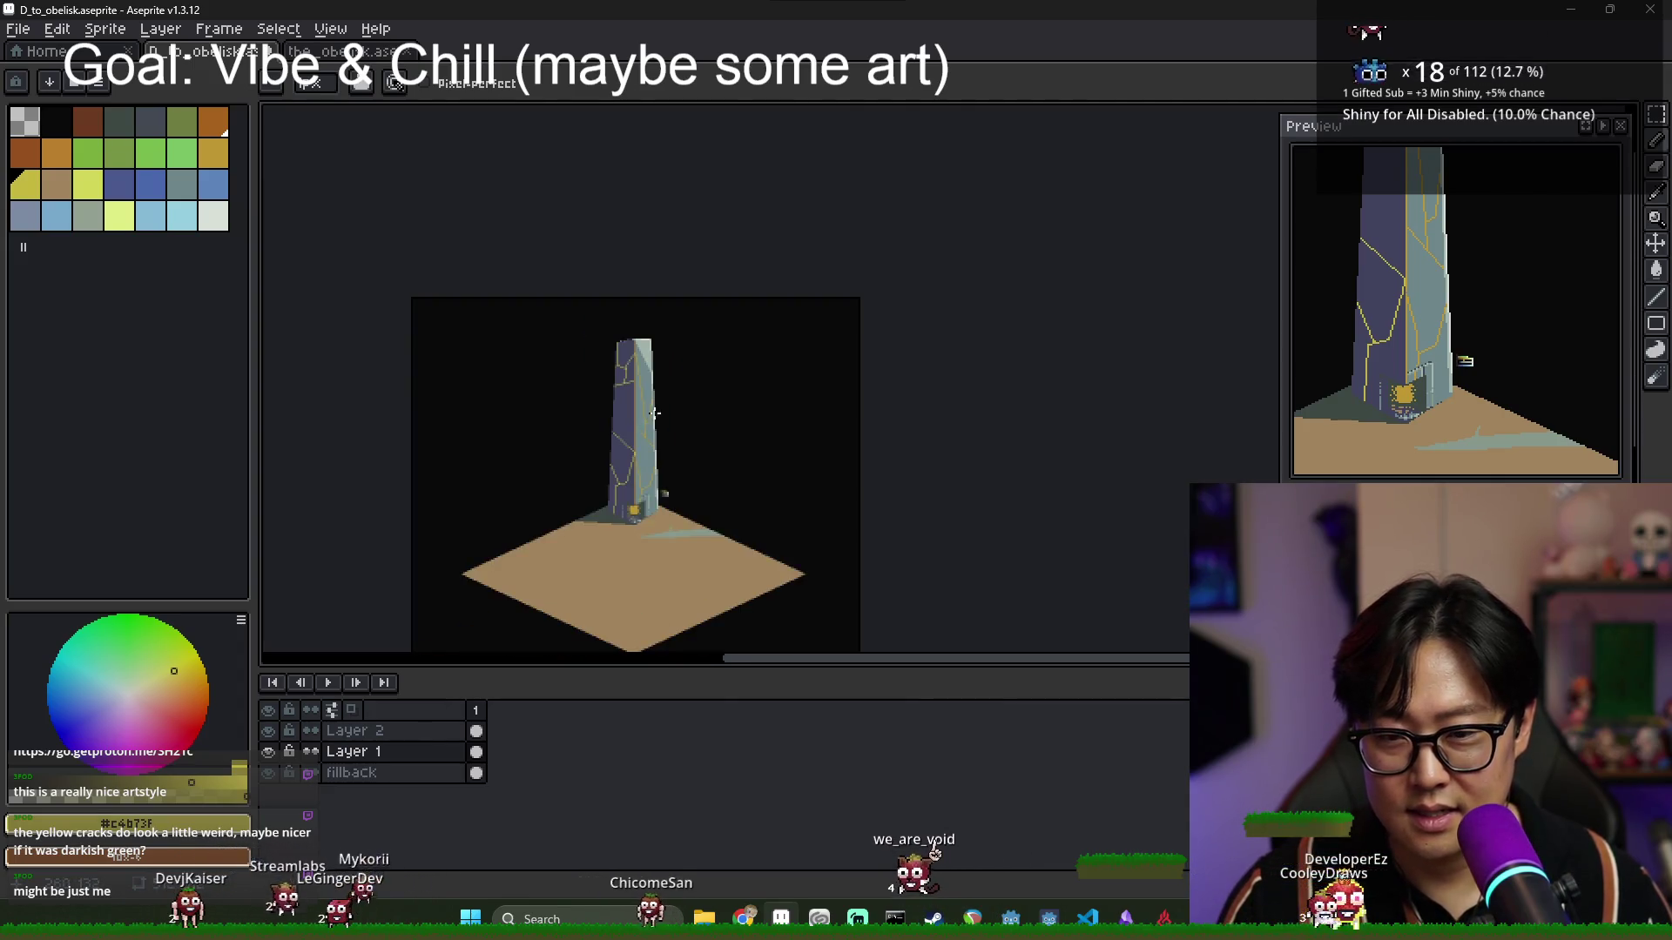
scroll(668, 448, "up", 3)
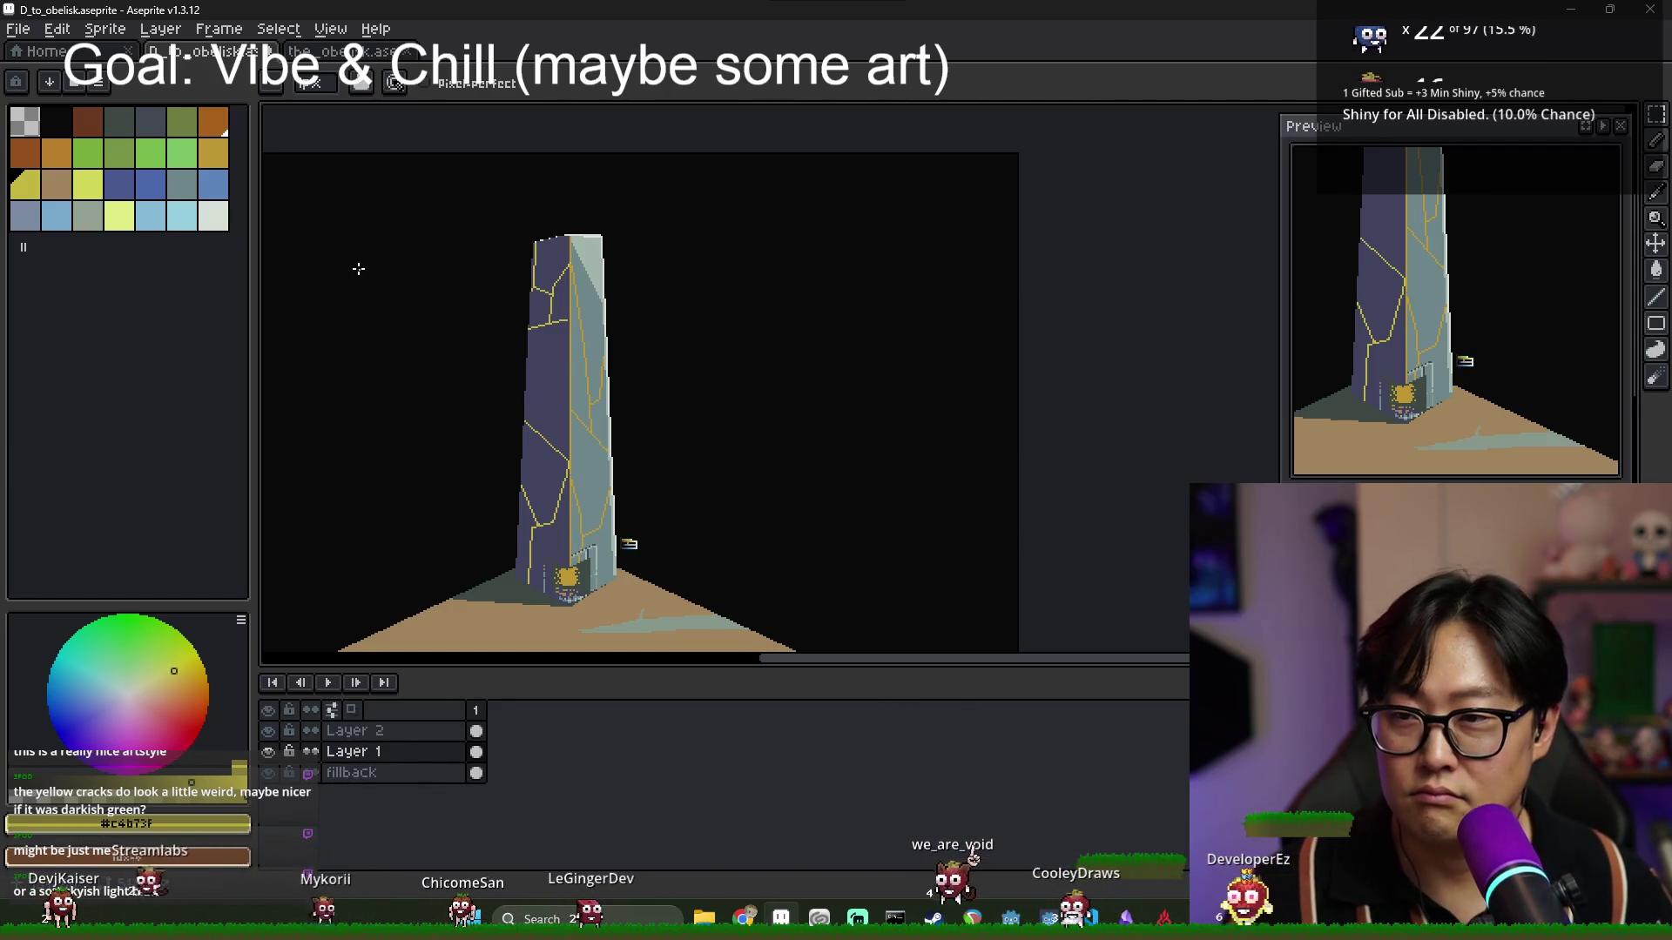
left_click(182, 122)
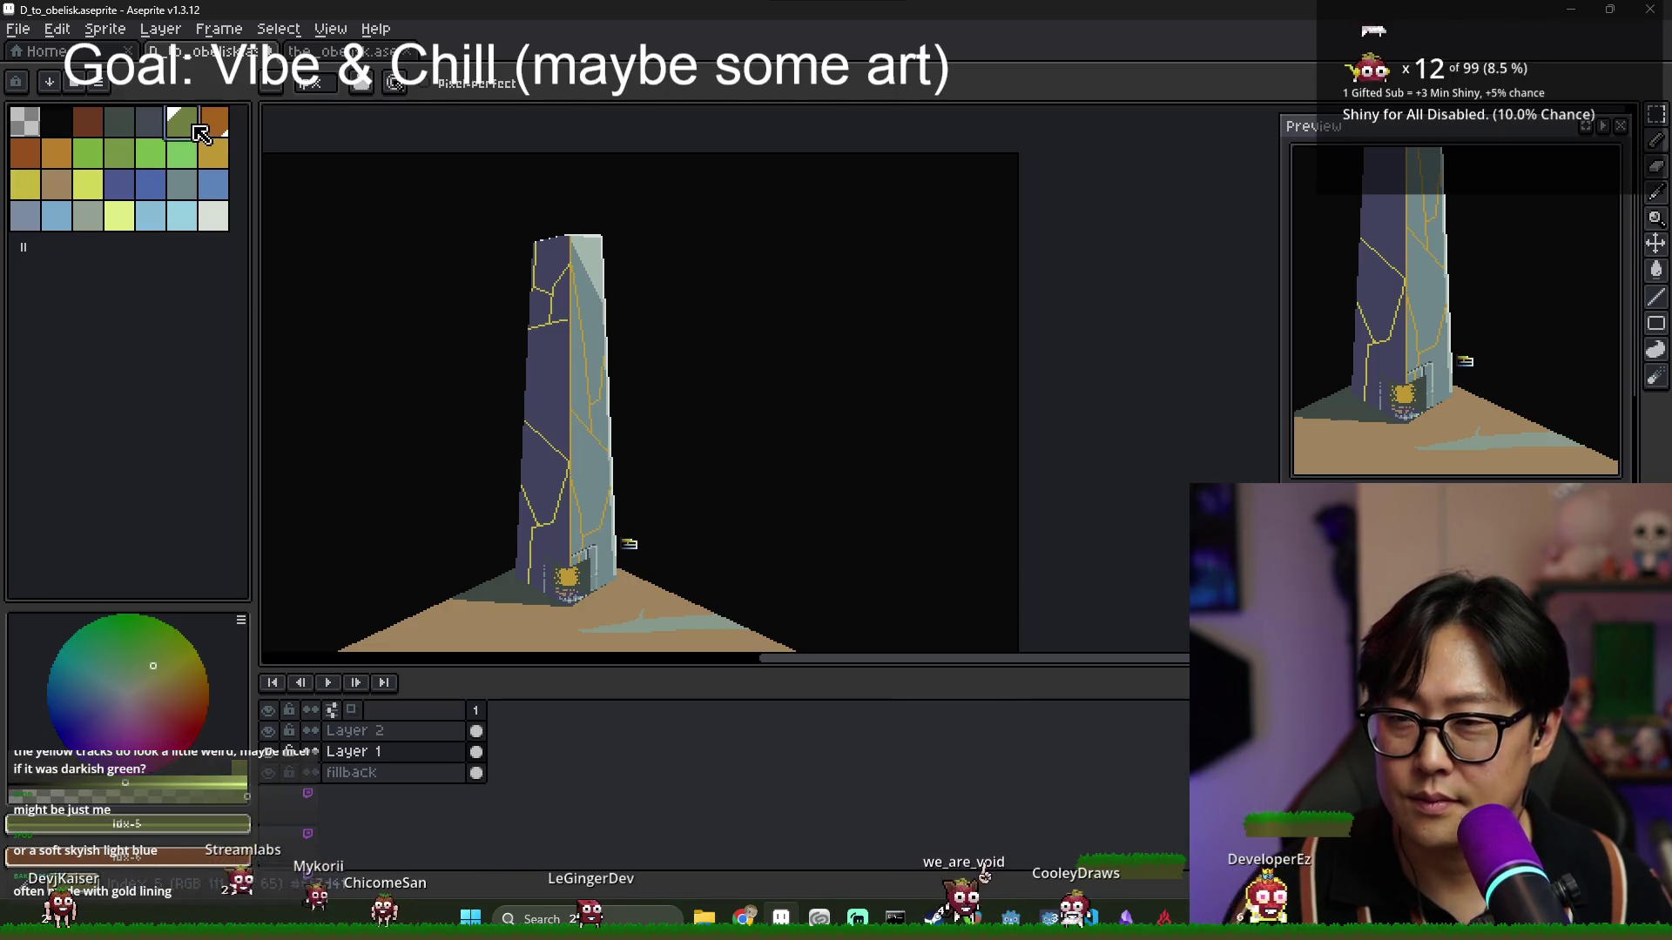
scroll(540, 322, "up", 2)
key("g")
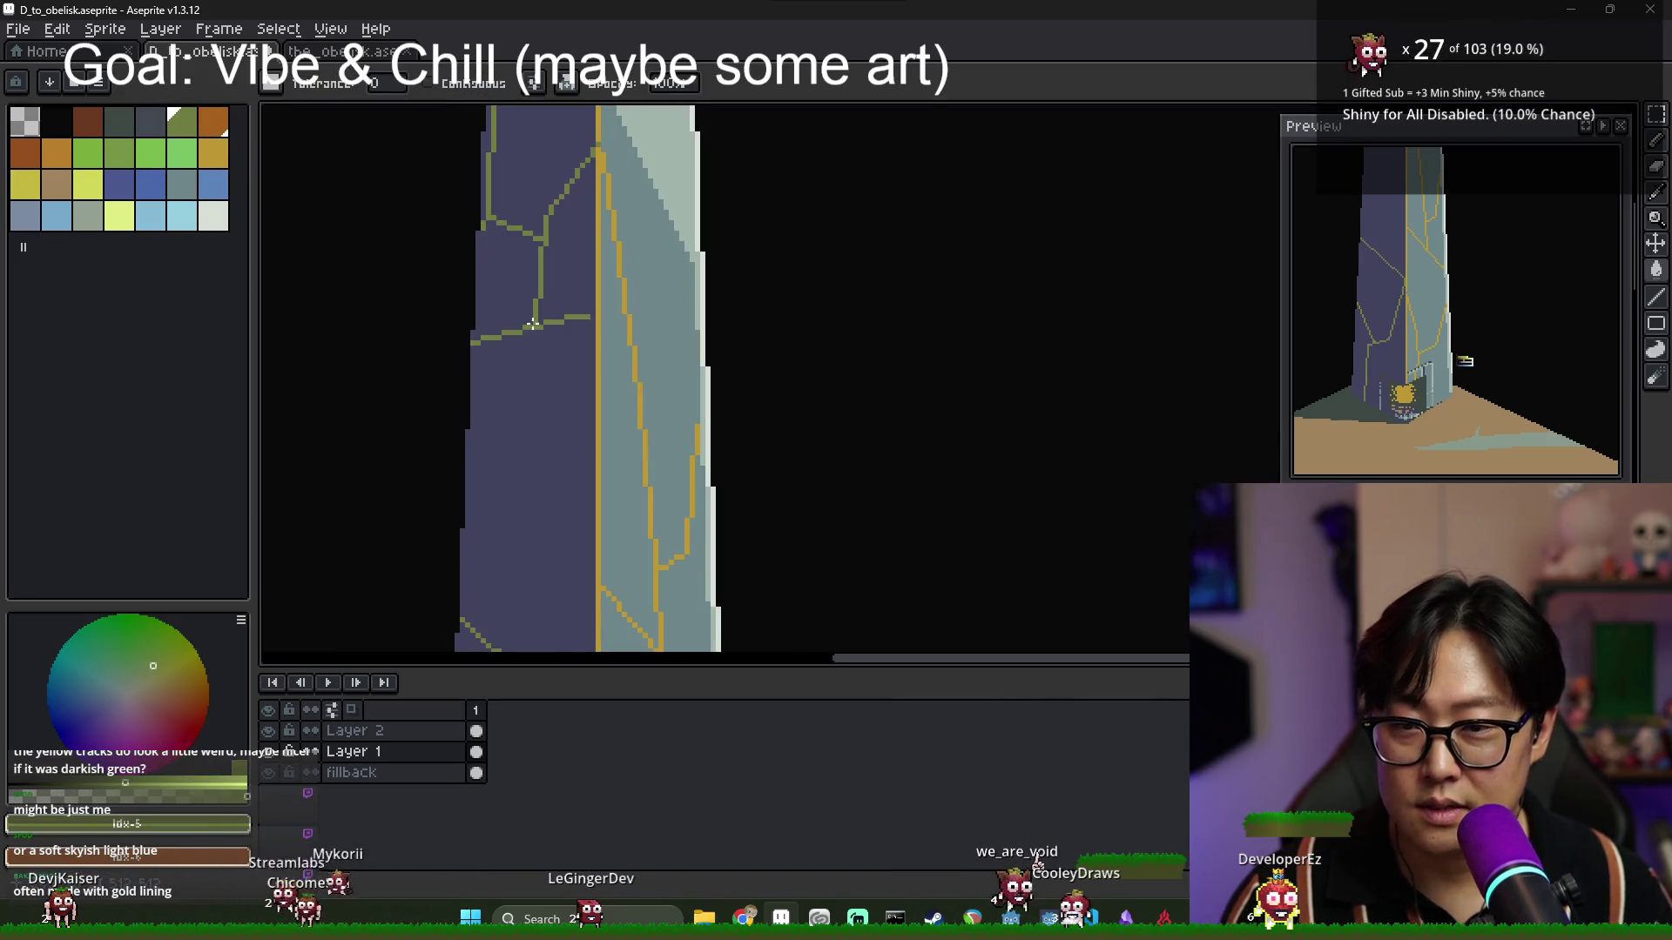
scroll(619, 370, "down", 3)
scroll(604, 431, "up", 2)
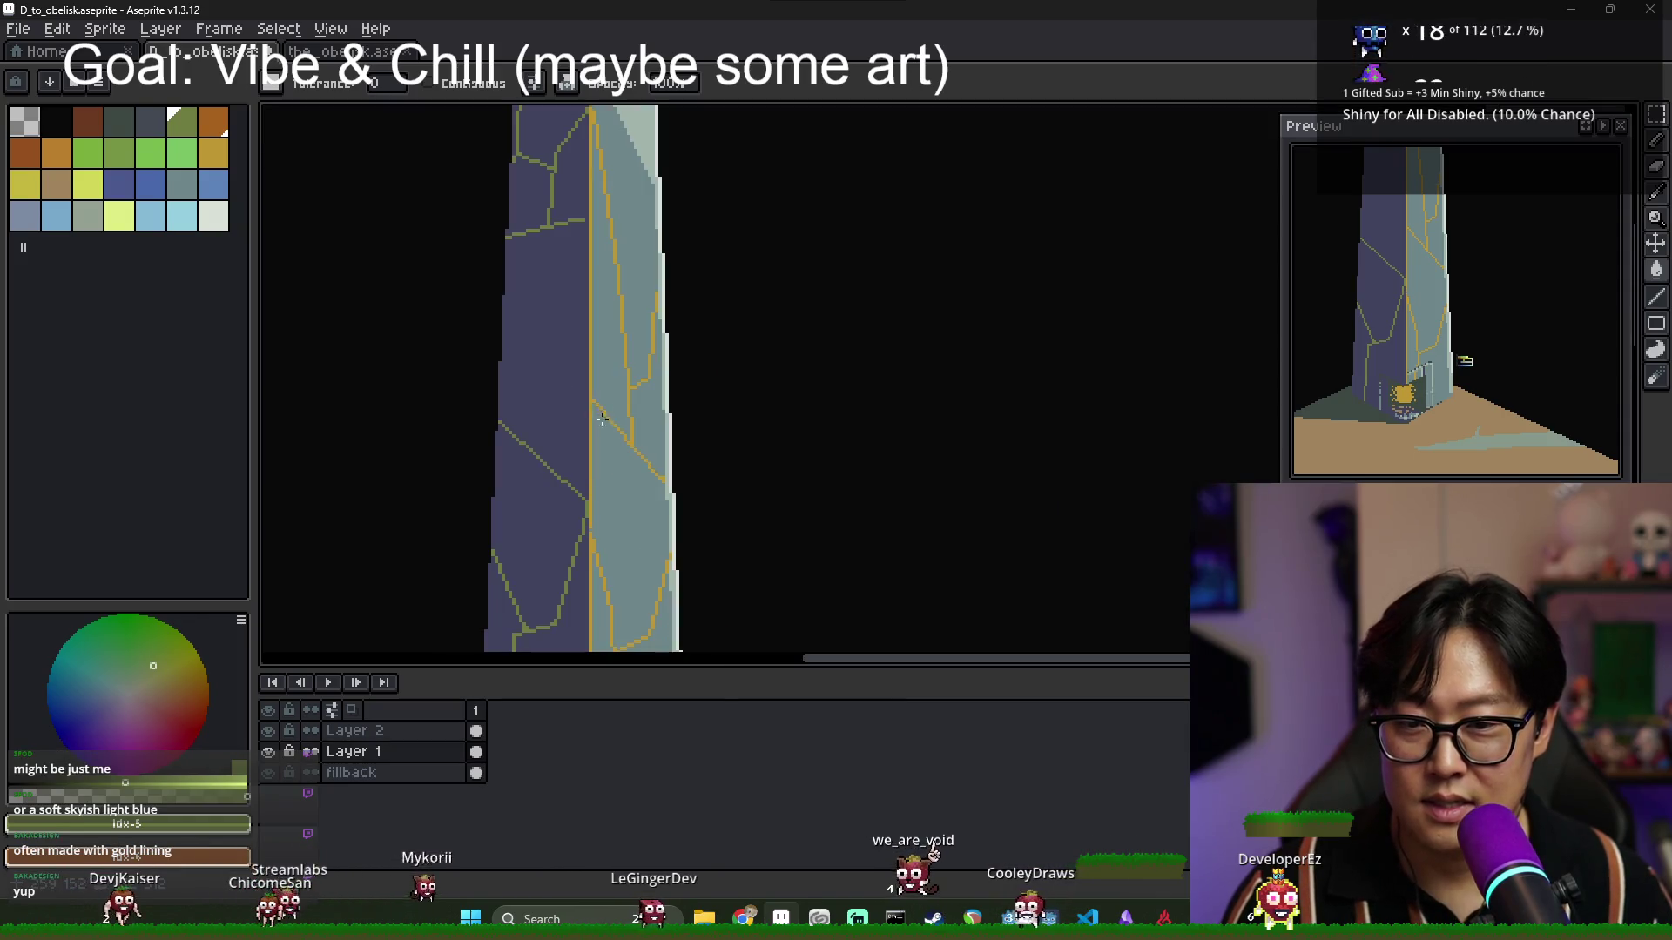
left_click(592, 404)
key("ctrl+z")
left_click(597, 418)
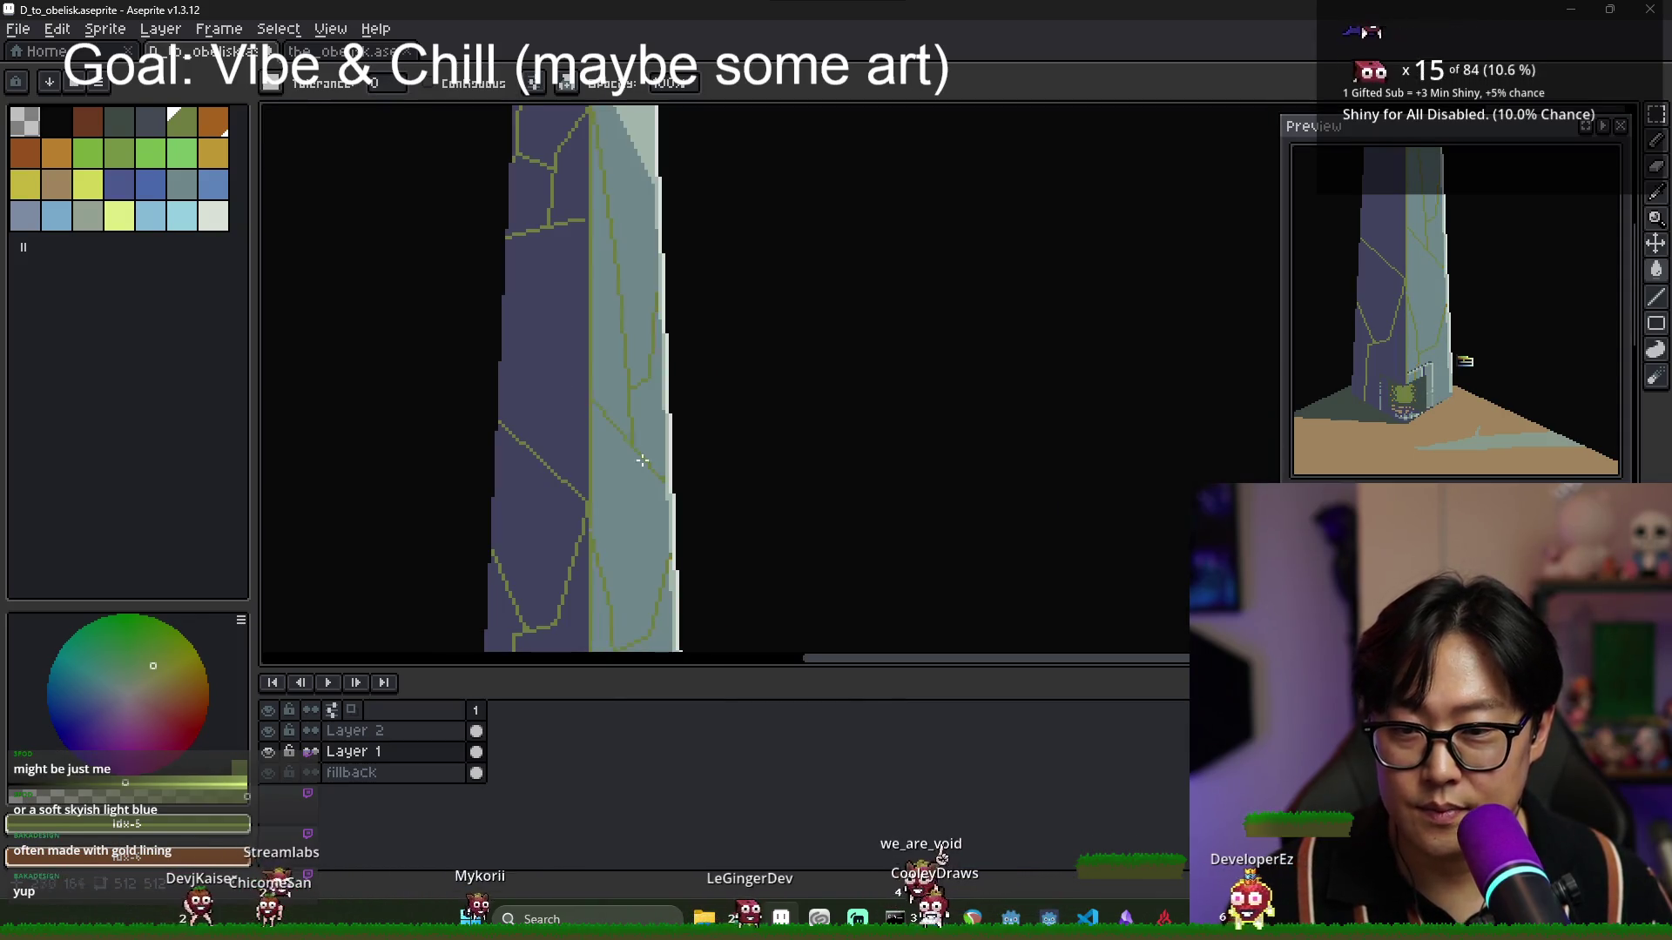
scroll(658, 480, "down", 3)
scroll(657, 480, "up", 2)
key("ctrl+z")
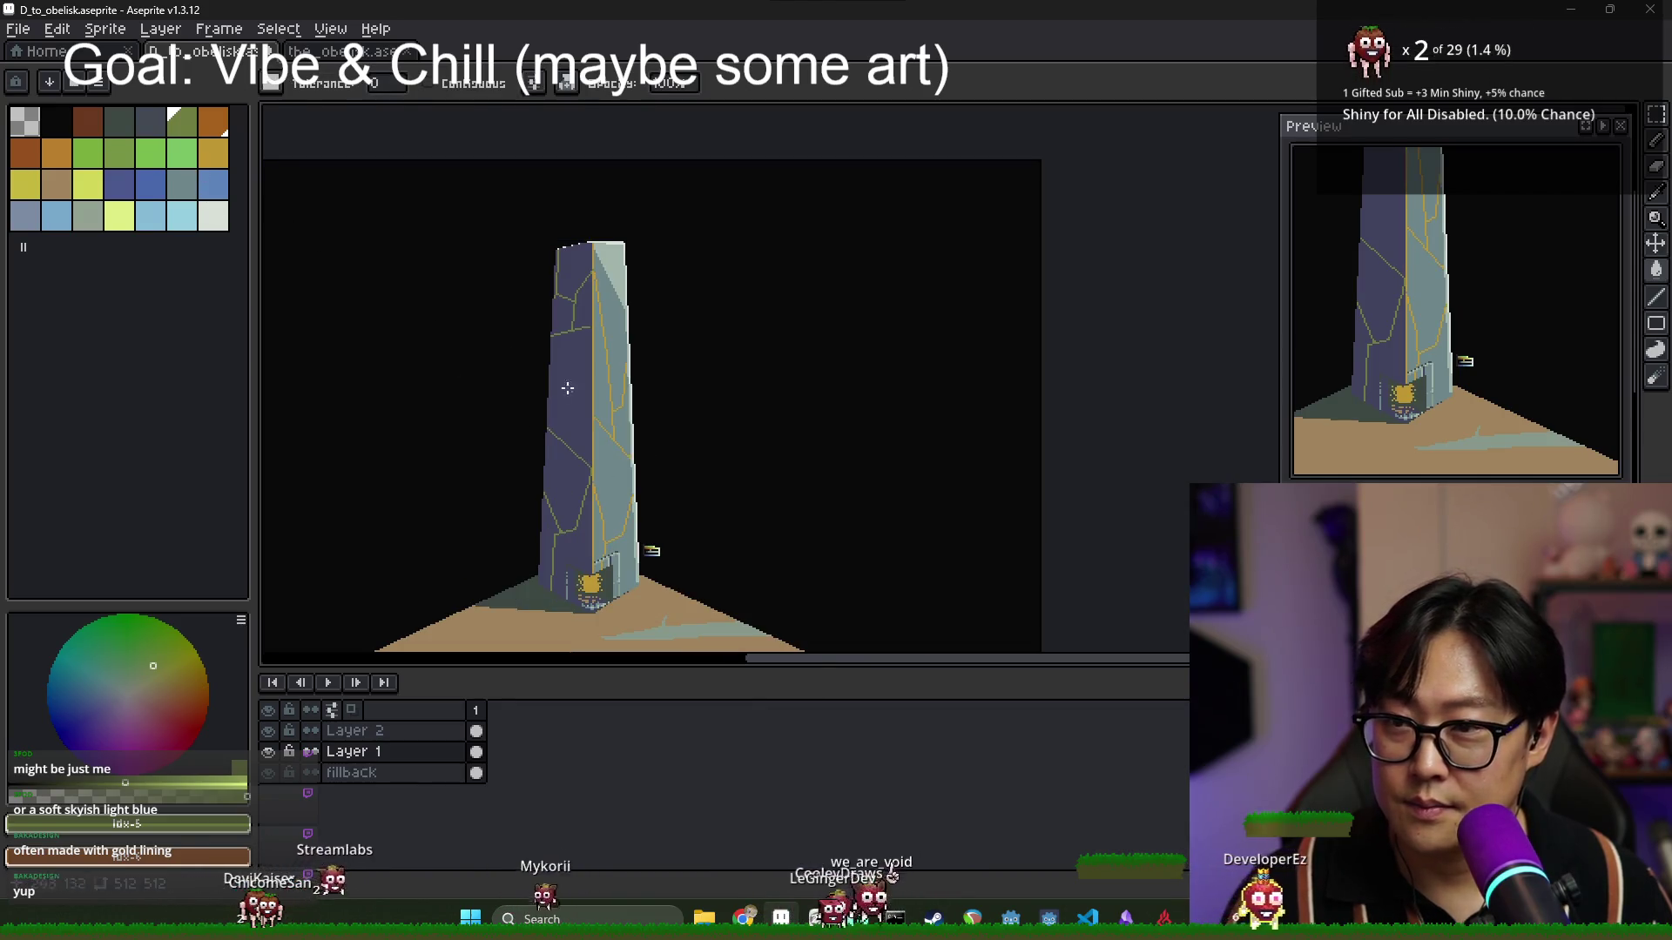
scroll(586, 439, "up", 2)
scroll(586, 439, "down", 3)
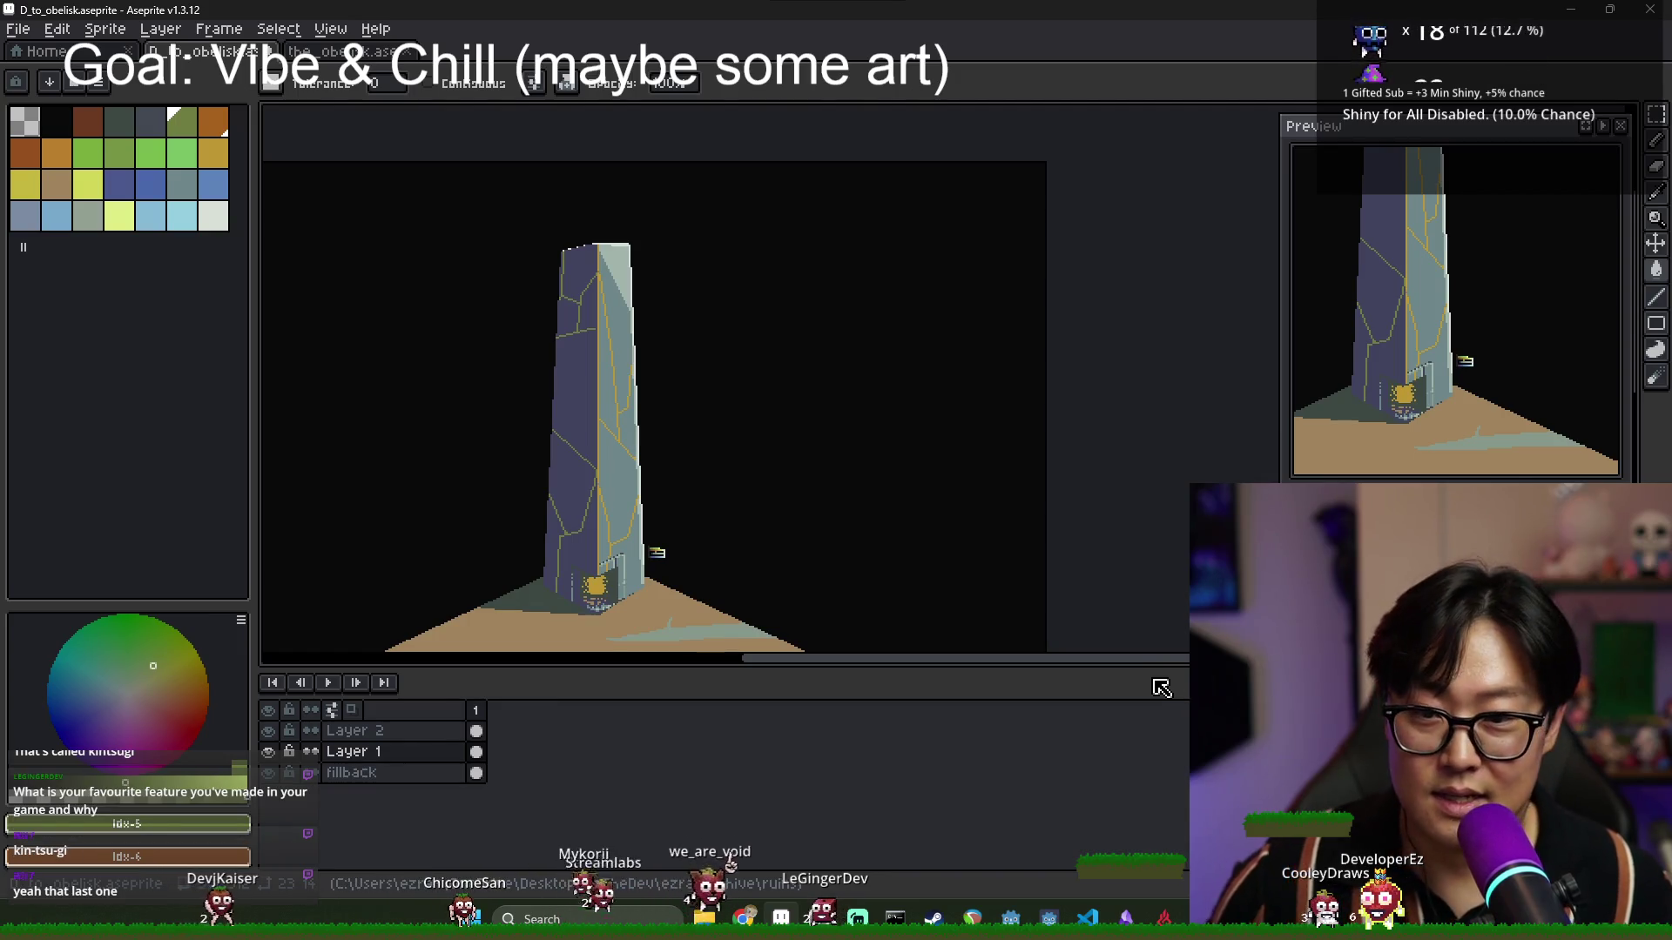
scroll(560, 377, "up", 4)
scroll(650, 438, "down", 2)
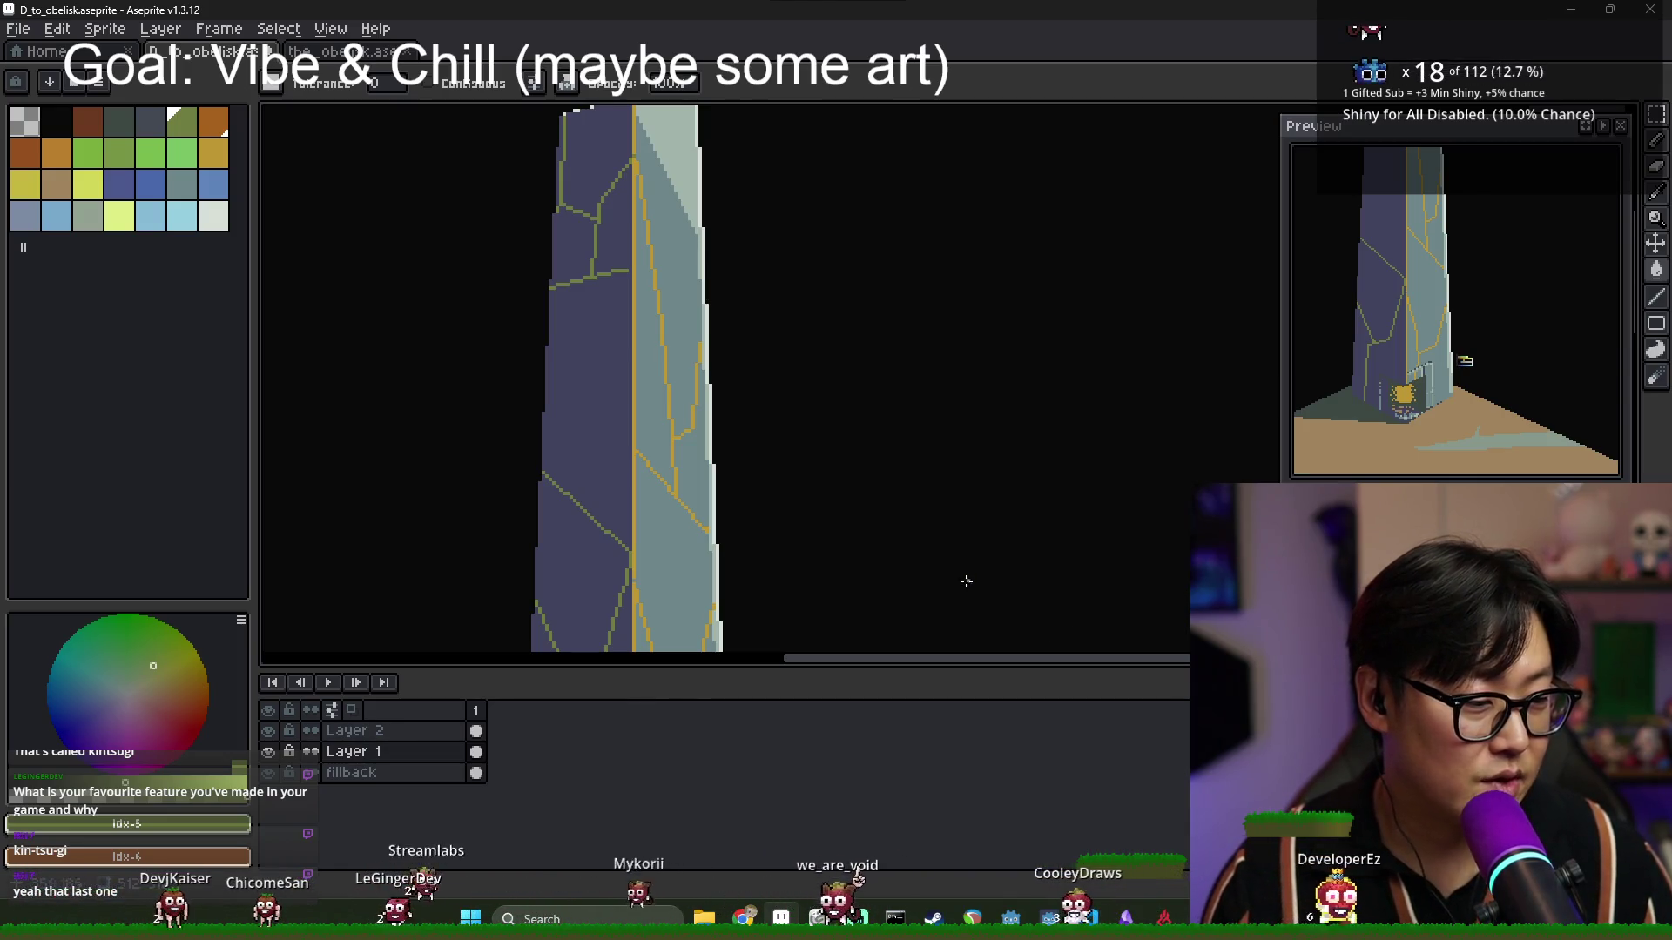
Draw a new gold crack stroke down the upper lit face of the obelisk.
left_click_drag(753, 505, 857, 481)
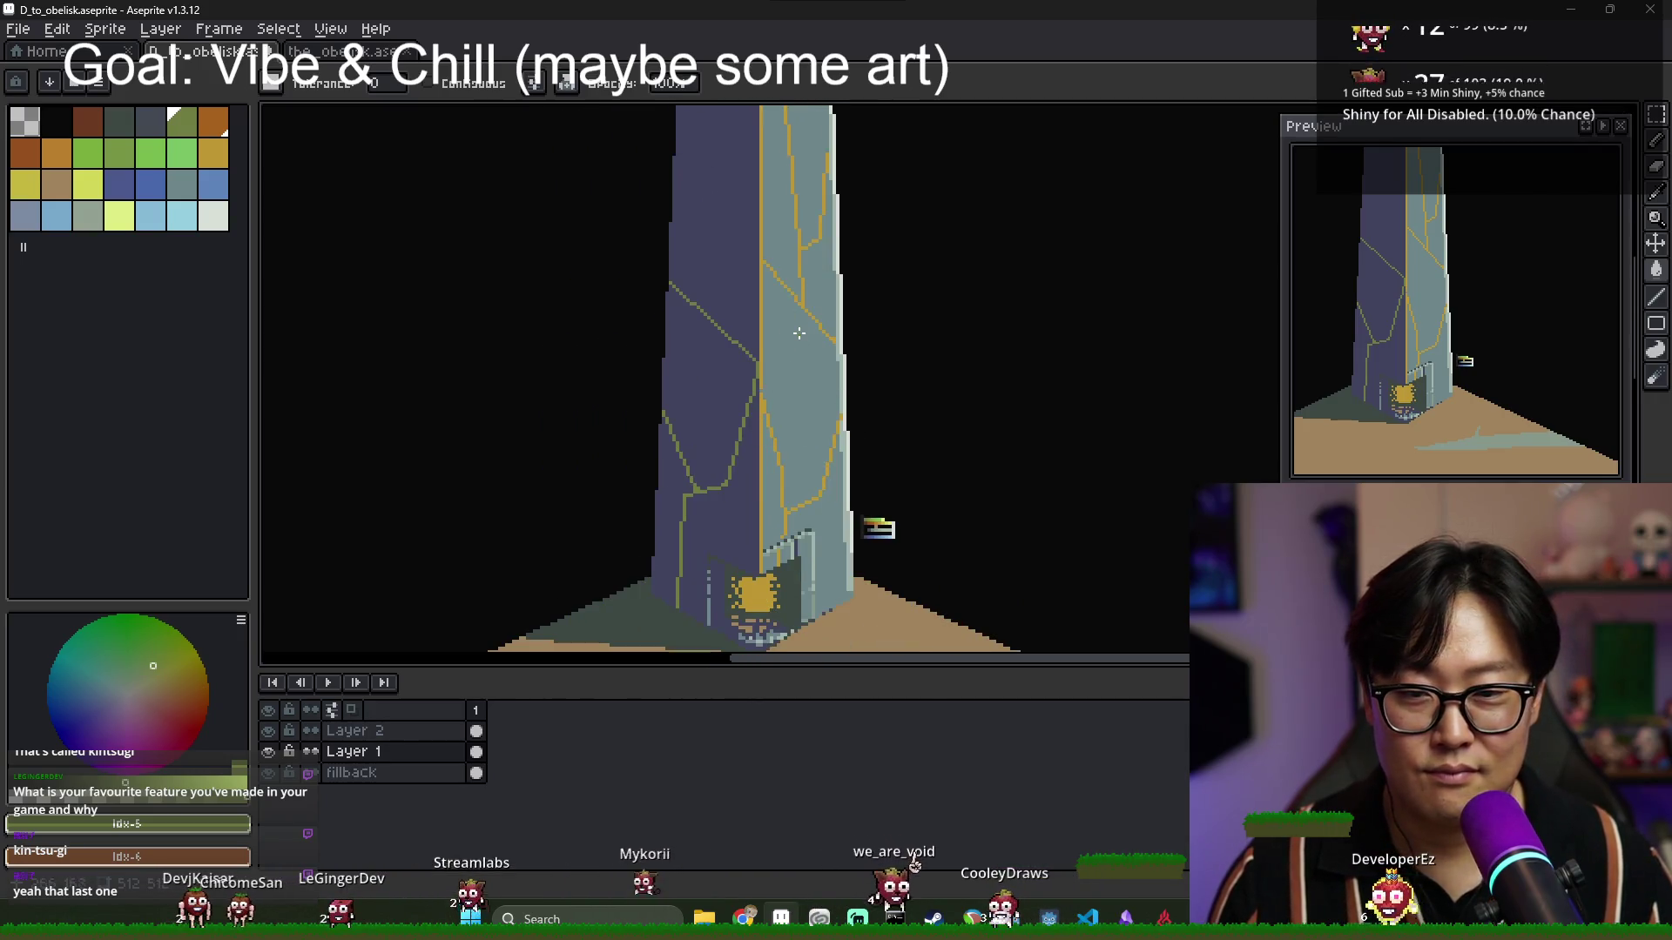
scroll(763, 274, "up", 3)
key("b")
left_click(740, 261, "alt")
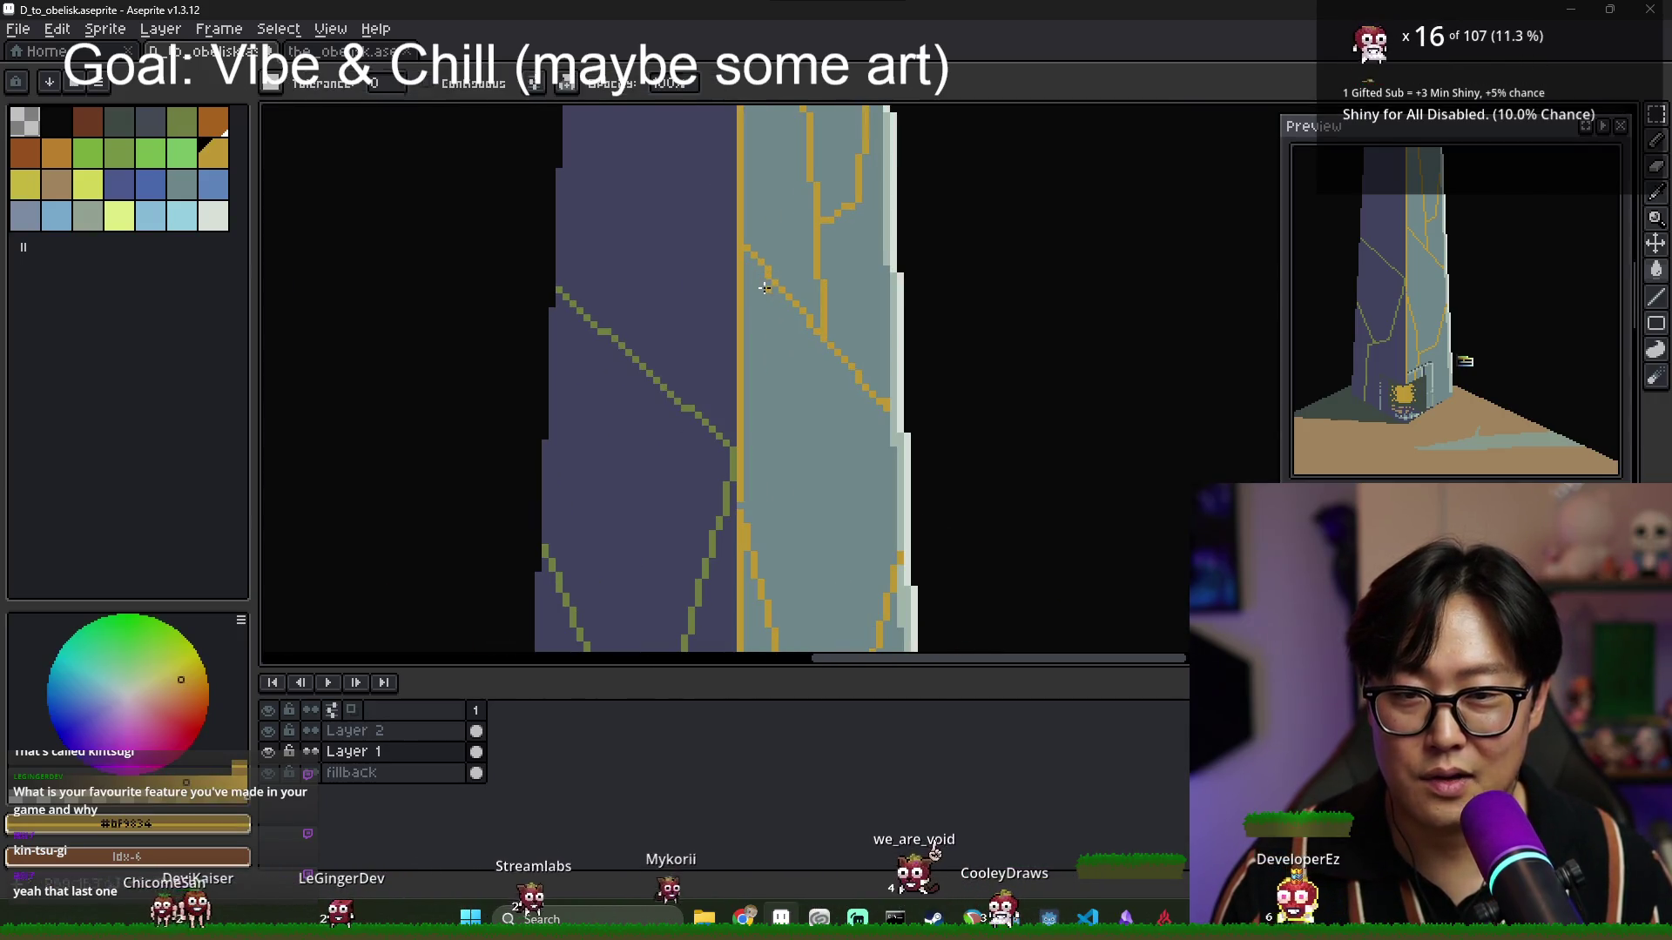
left_click_drag(747, 251, 727, 336)
Undo a test gold fill of the face and check Layer 1 by toggling its visibility.
key("g")
left_click(749, 300)
key("ctrl+z")
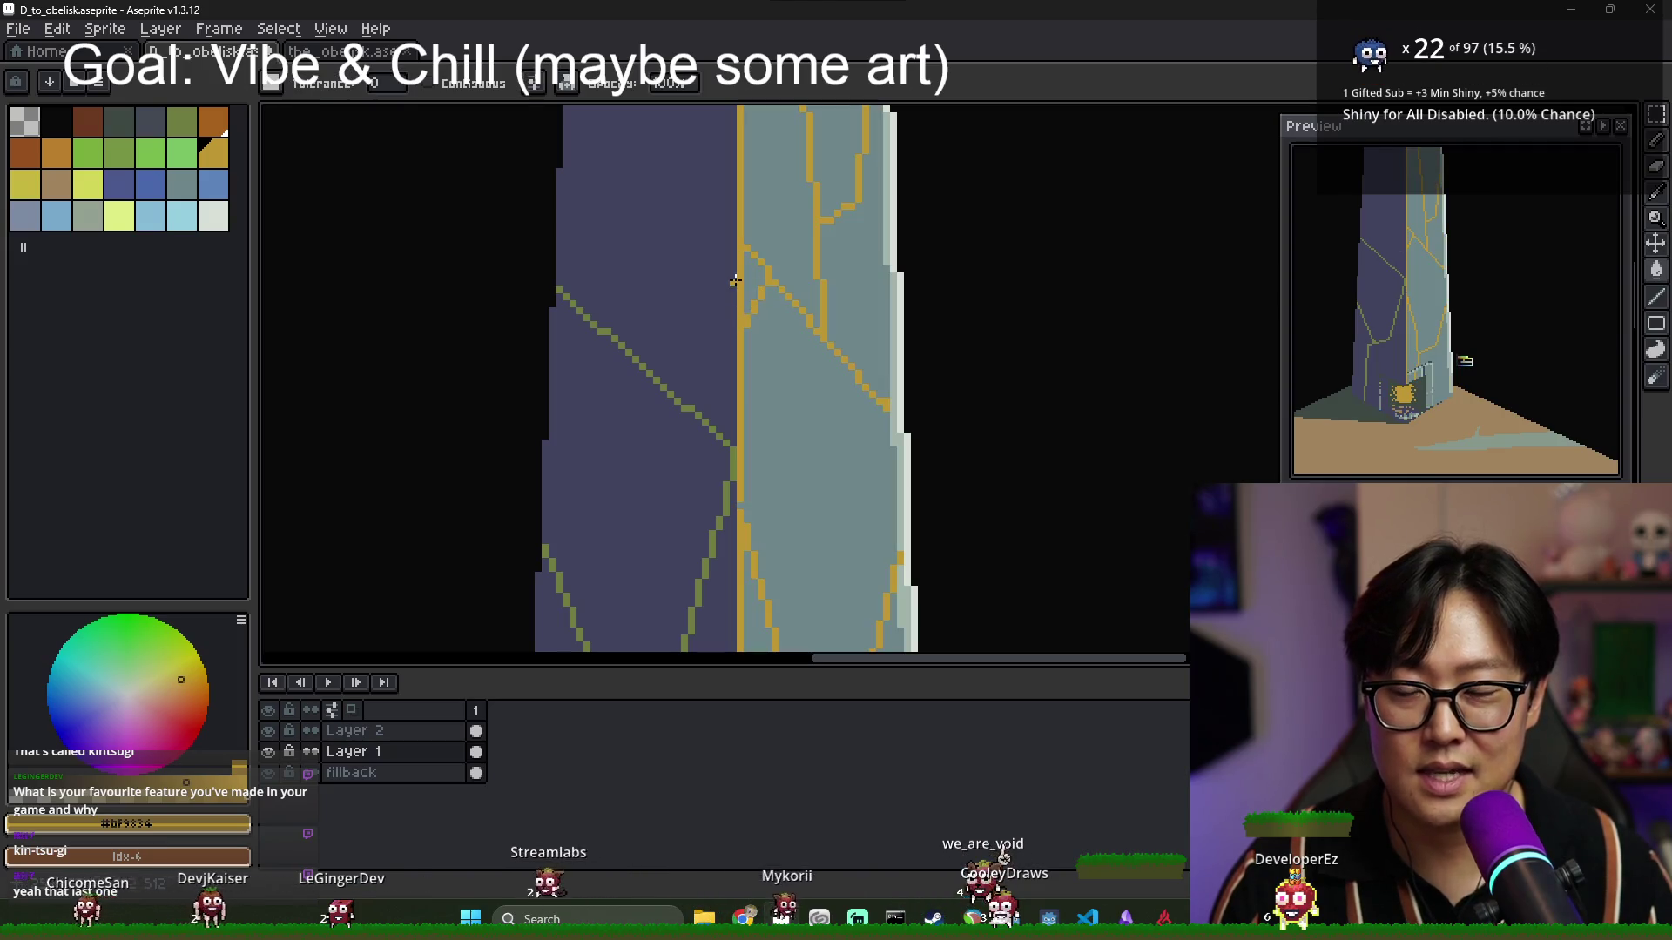
left_click(268, 752)
left_click(268, 751)
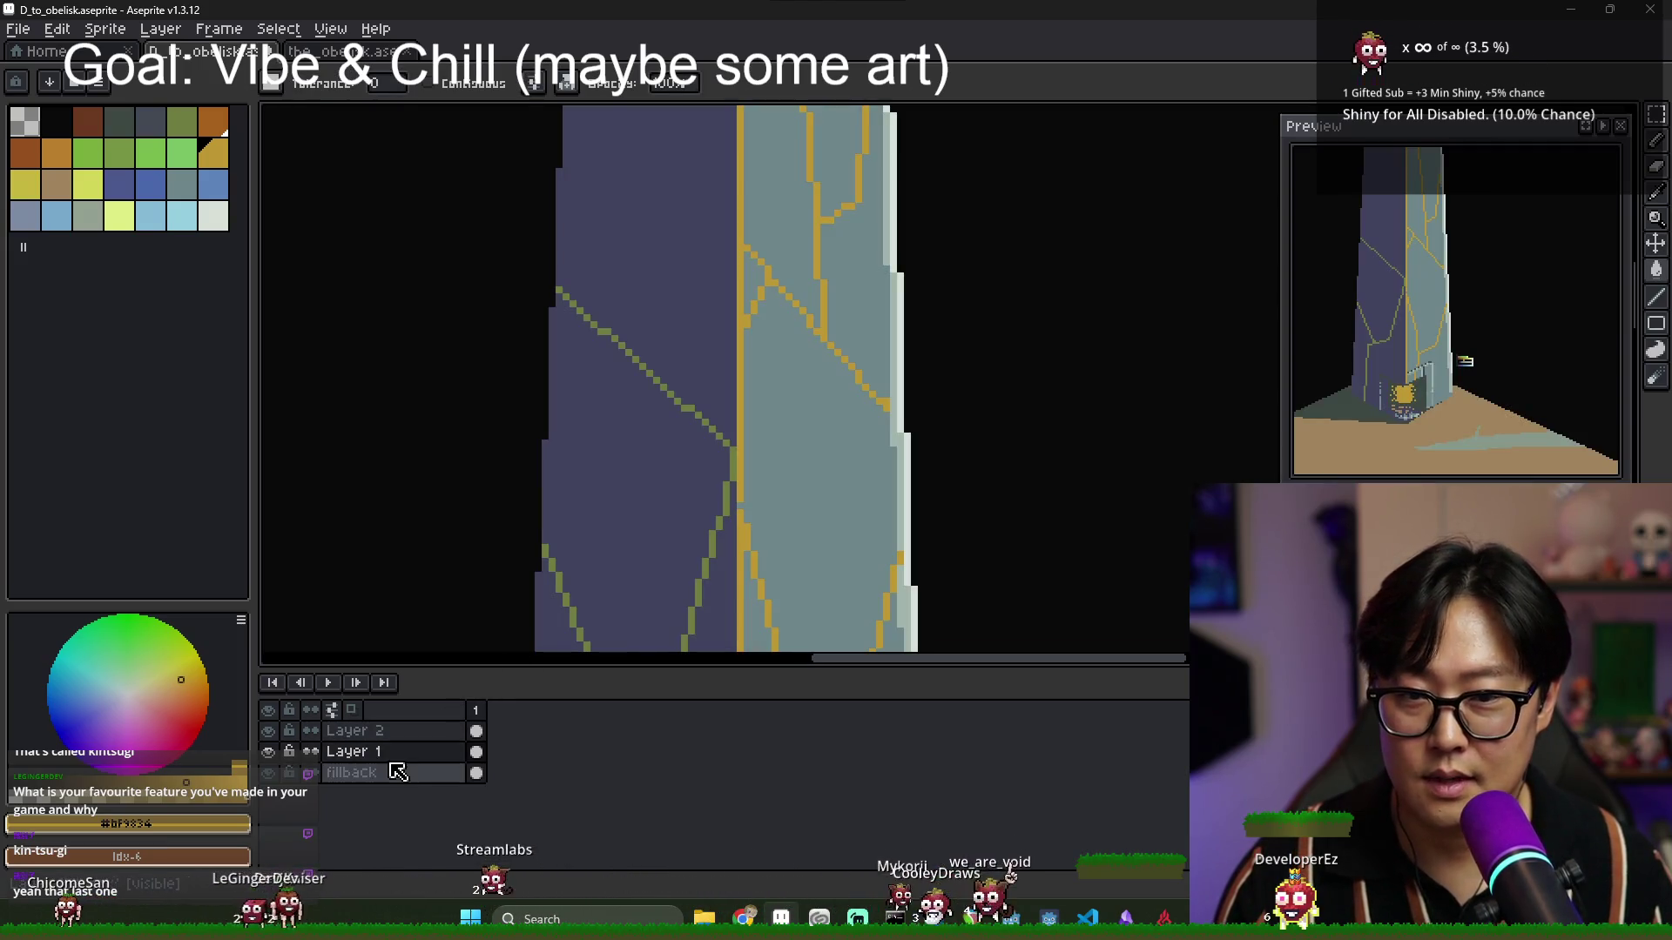
left_click(476, 751)
Test-fill the small triangle between the cracks dark purple and yellow, undoing the yellow.
left_click(662, 261, "alt")
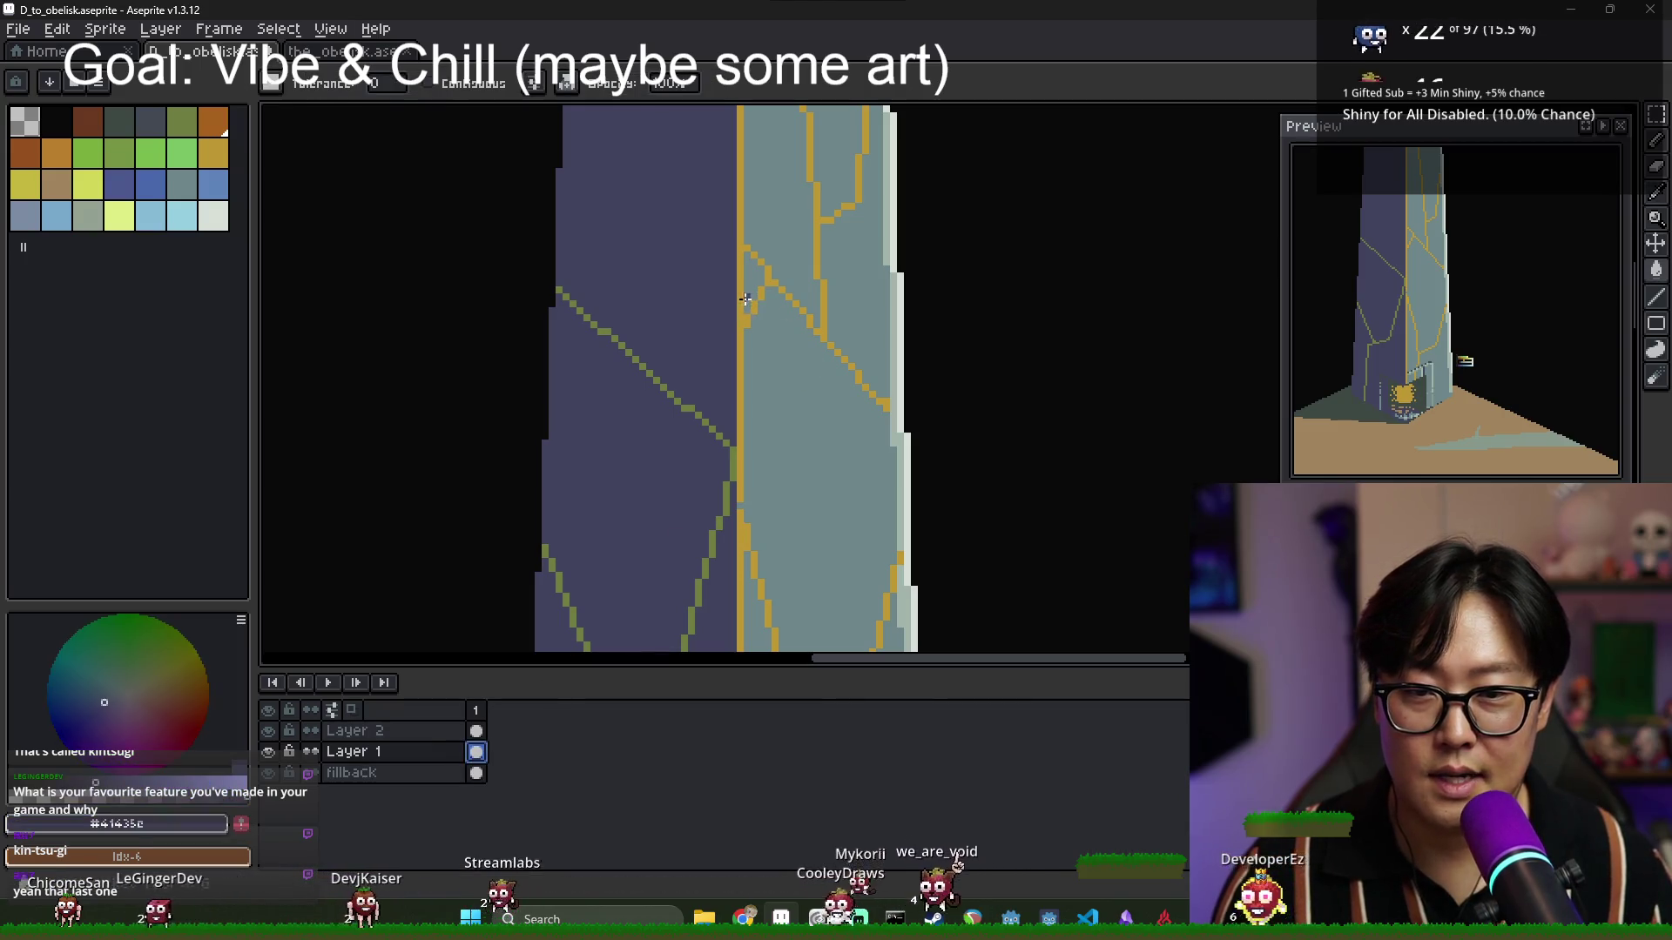
left_click(746, 305)
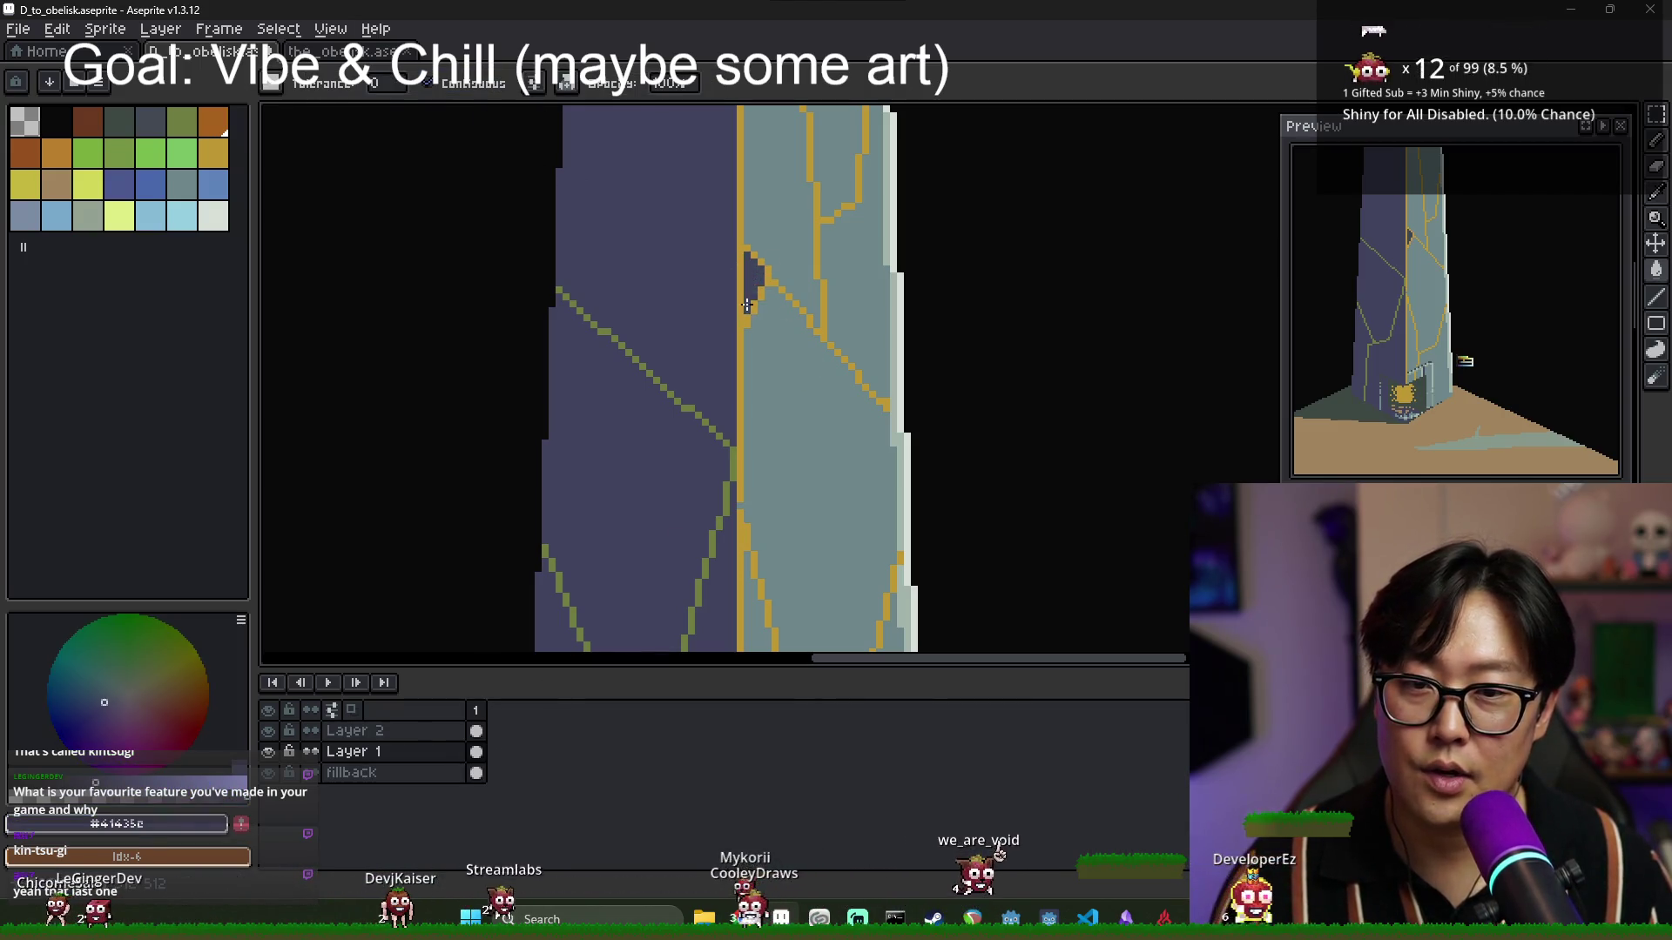
key("alt")
left_click(758, 301, "alt")
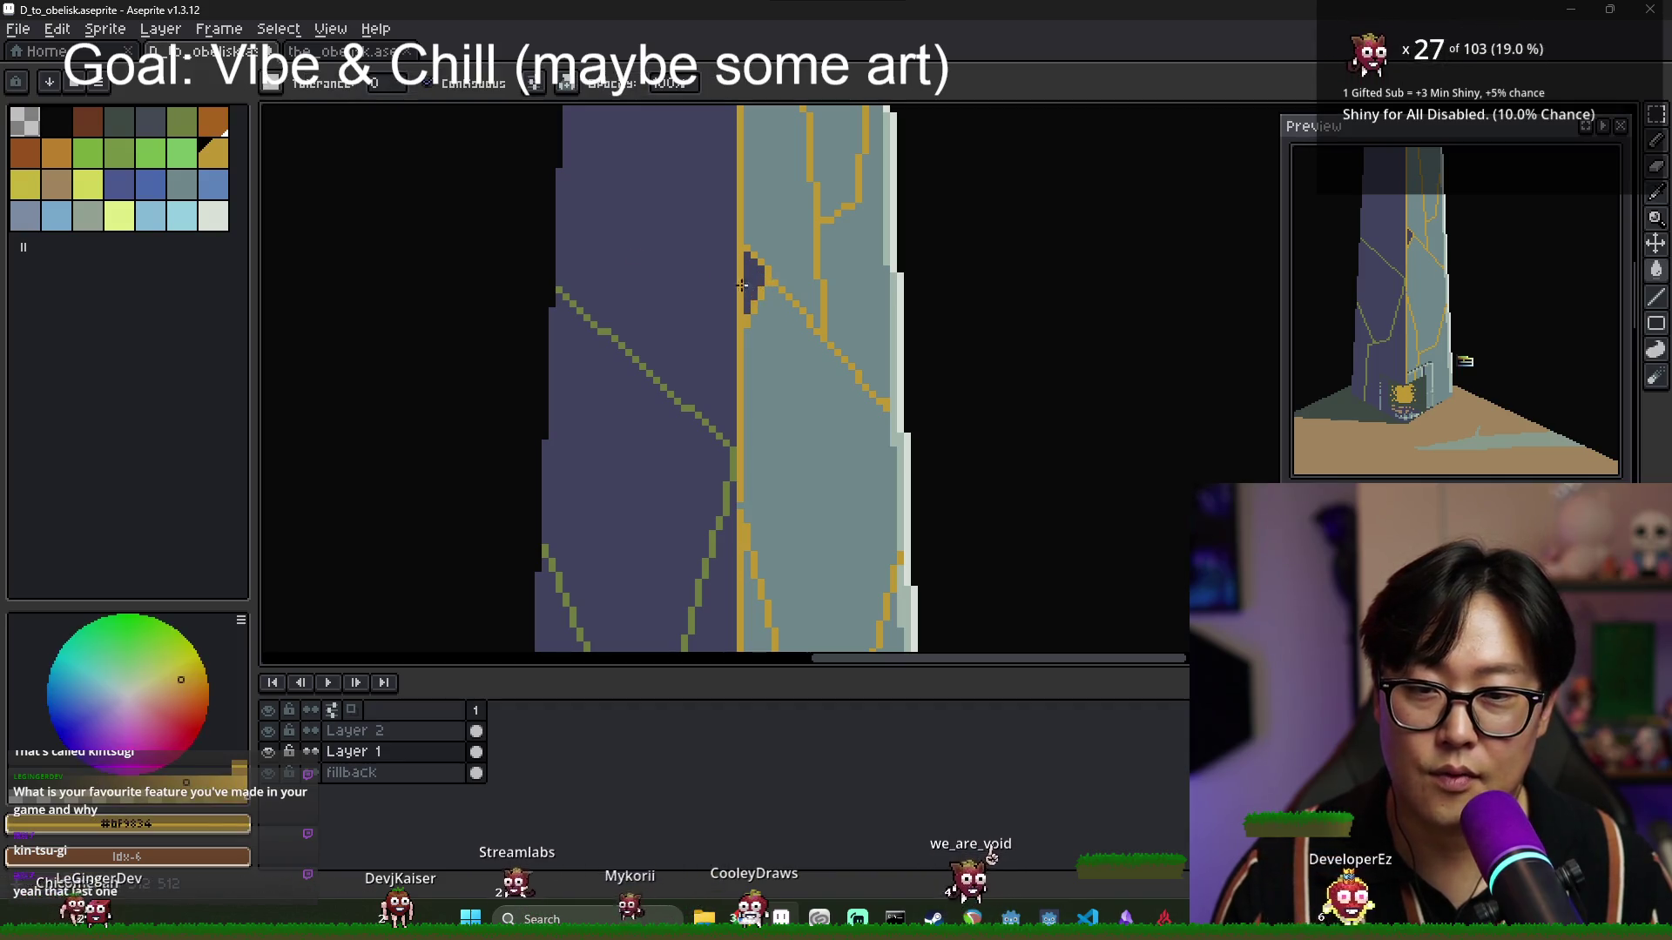
left_click(88, 184)
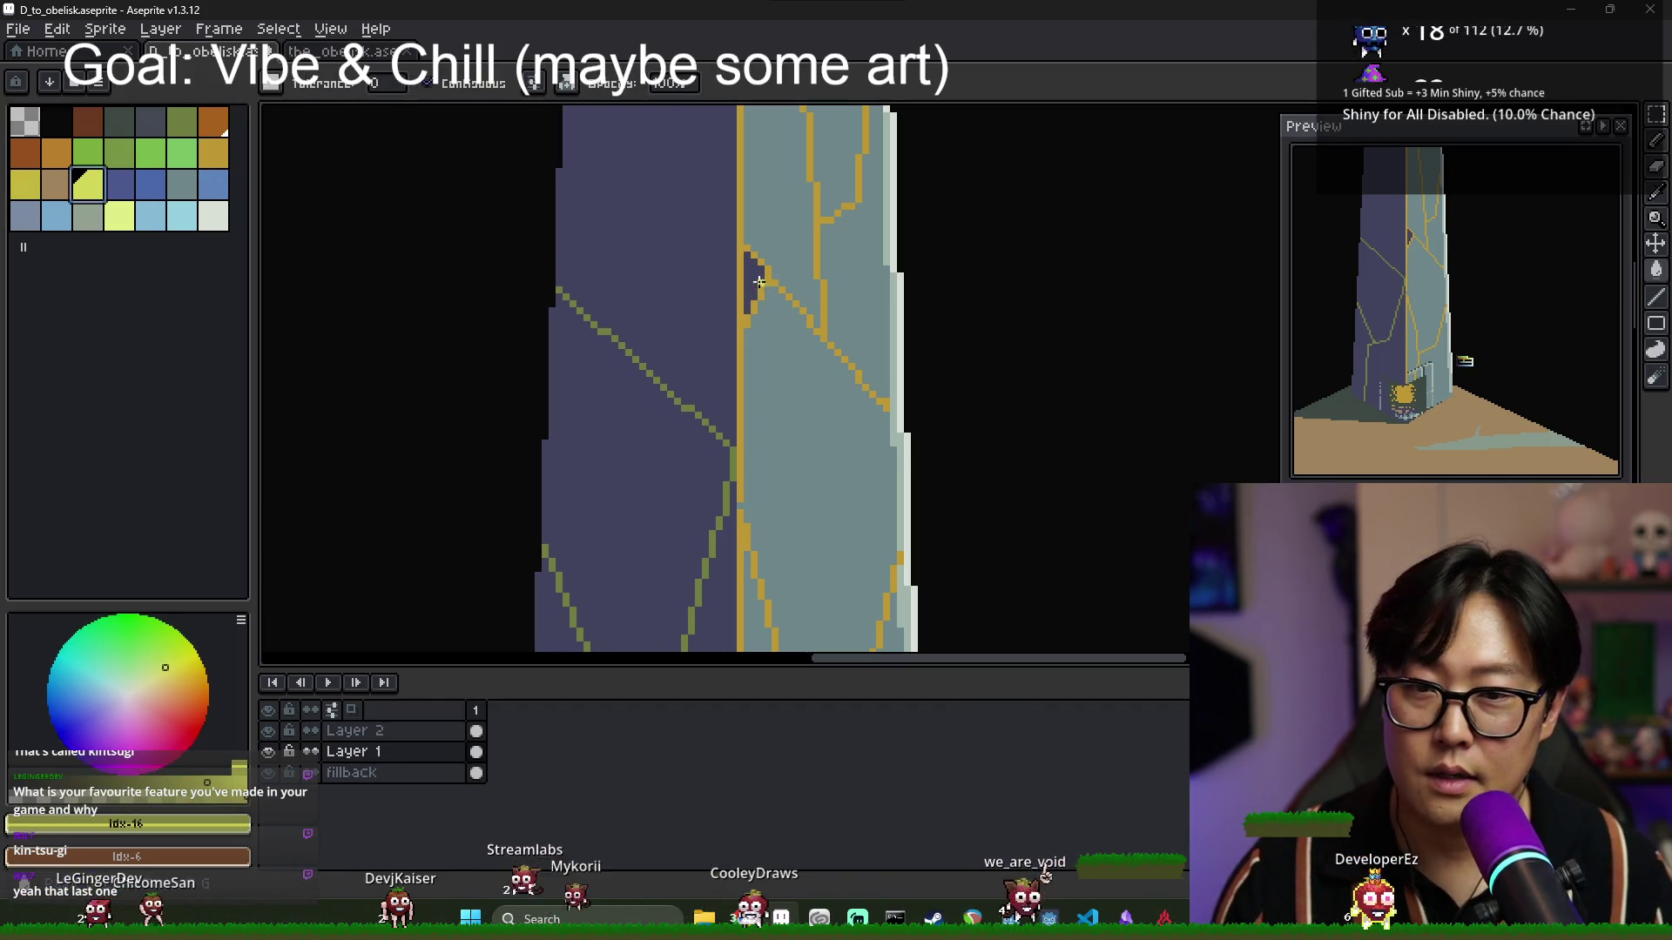
left_click(753, 280)
scroll(791, 308, "down", 2)
scroll(790, 308, "up", 2)
key("bracketleft")
key("bracketleft")
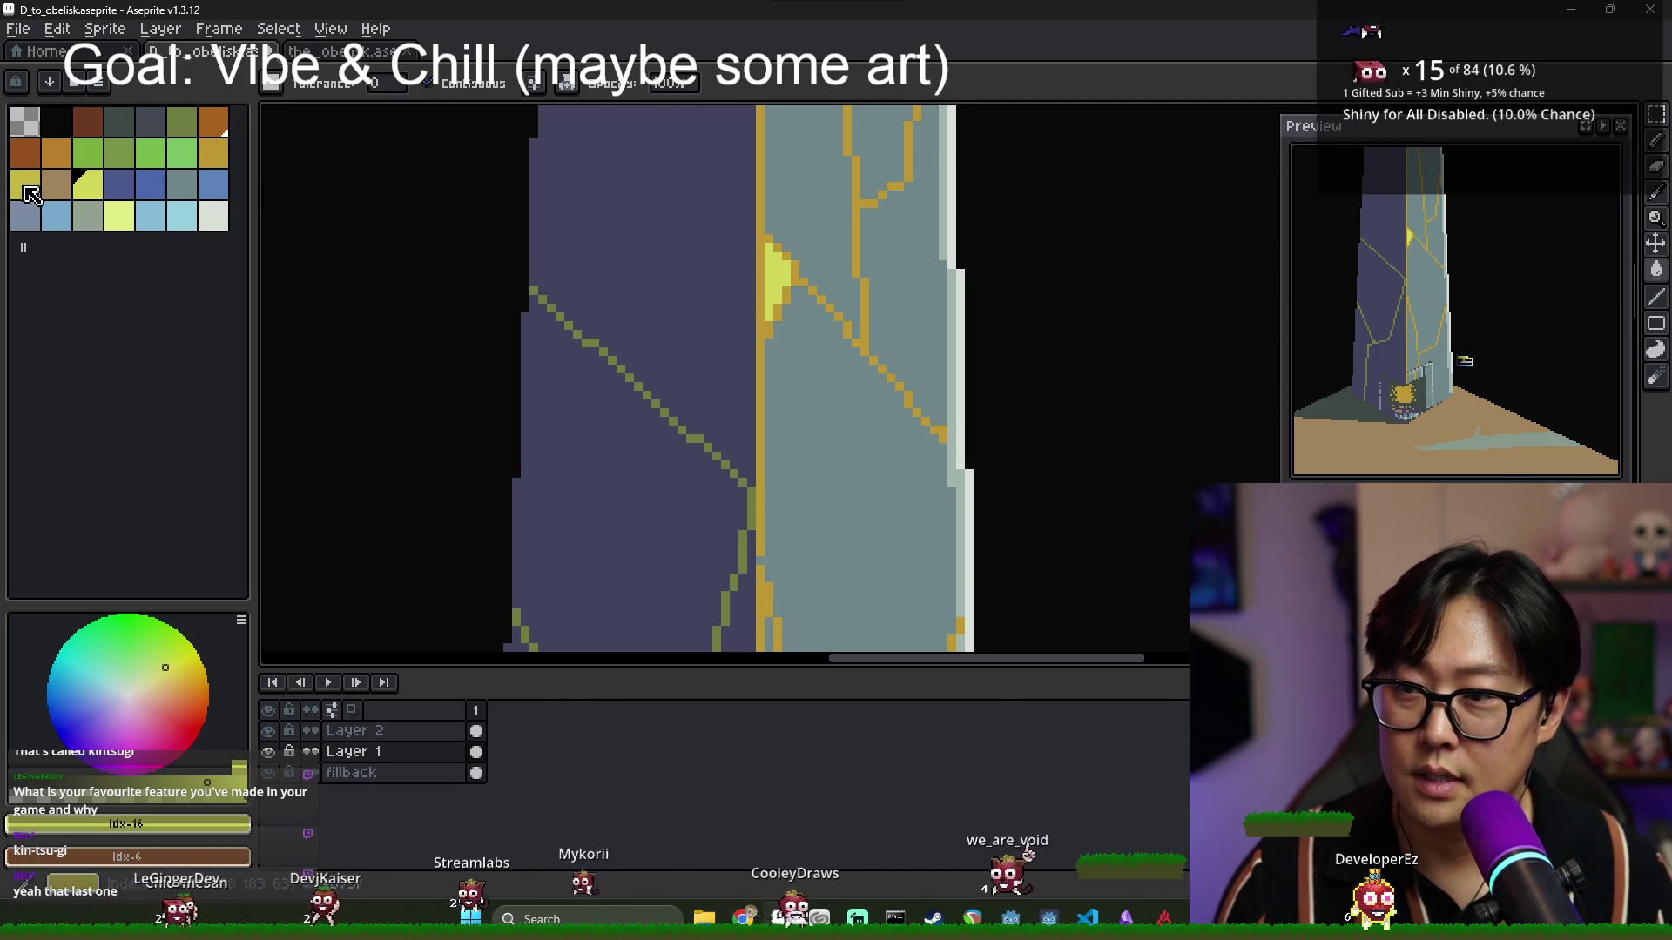
scroll(823, 326, "up", 1)
key("ctrl+z")
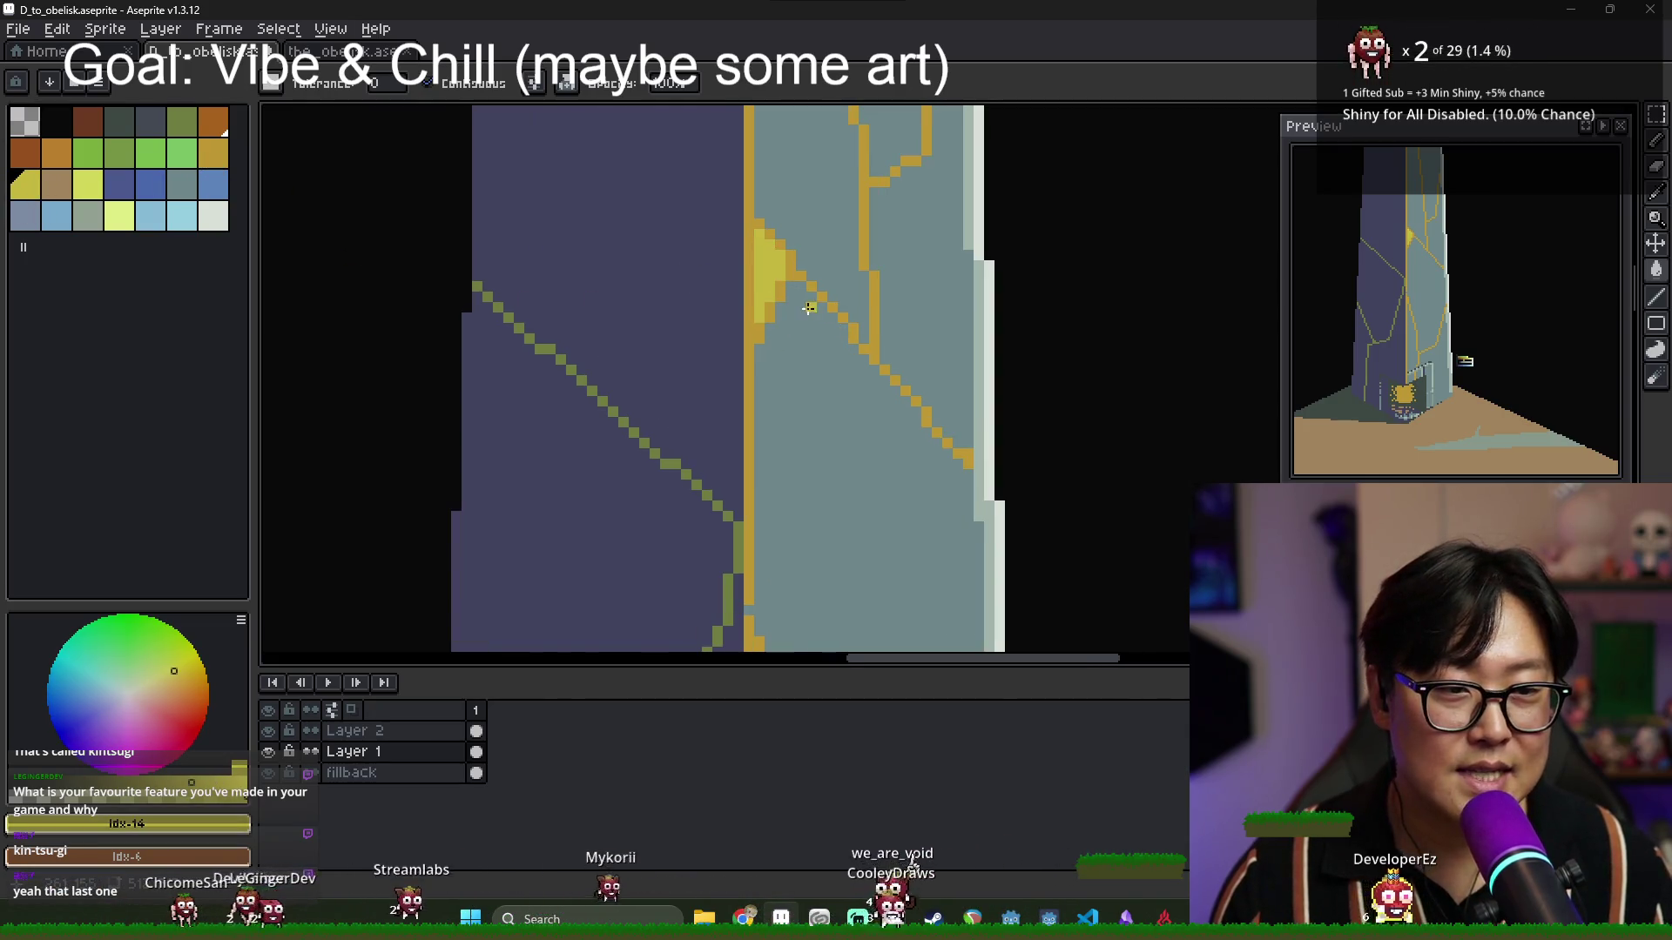
Redraw the forked crack pixel by pixel, alternating gold #bF9834 and the grey-blue face colour.
left_click(801, 304, "alt")
scroll(776, 290, "down", 1)
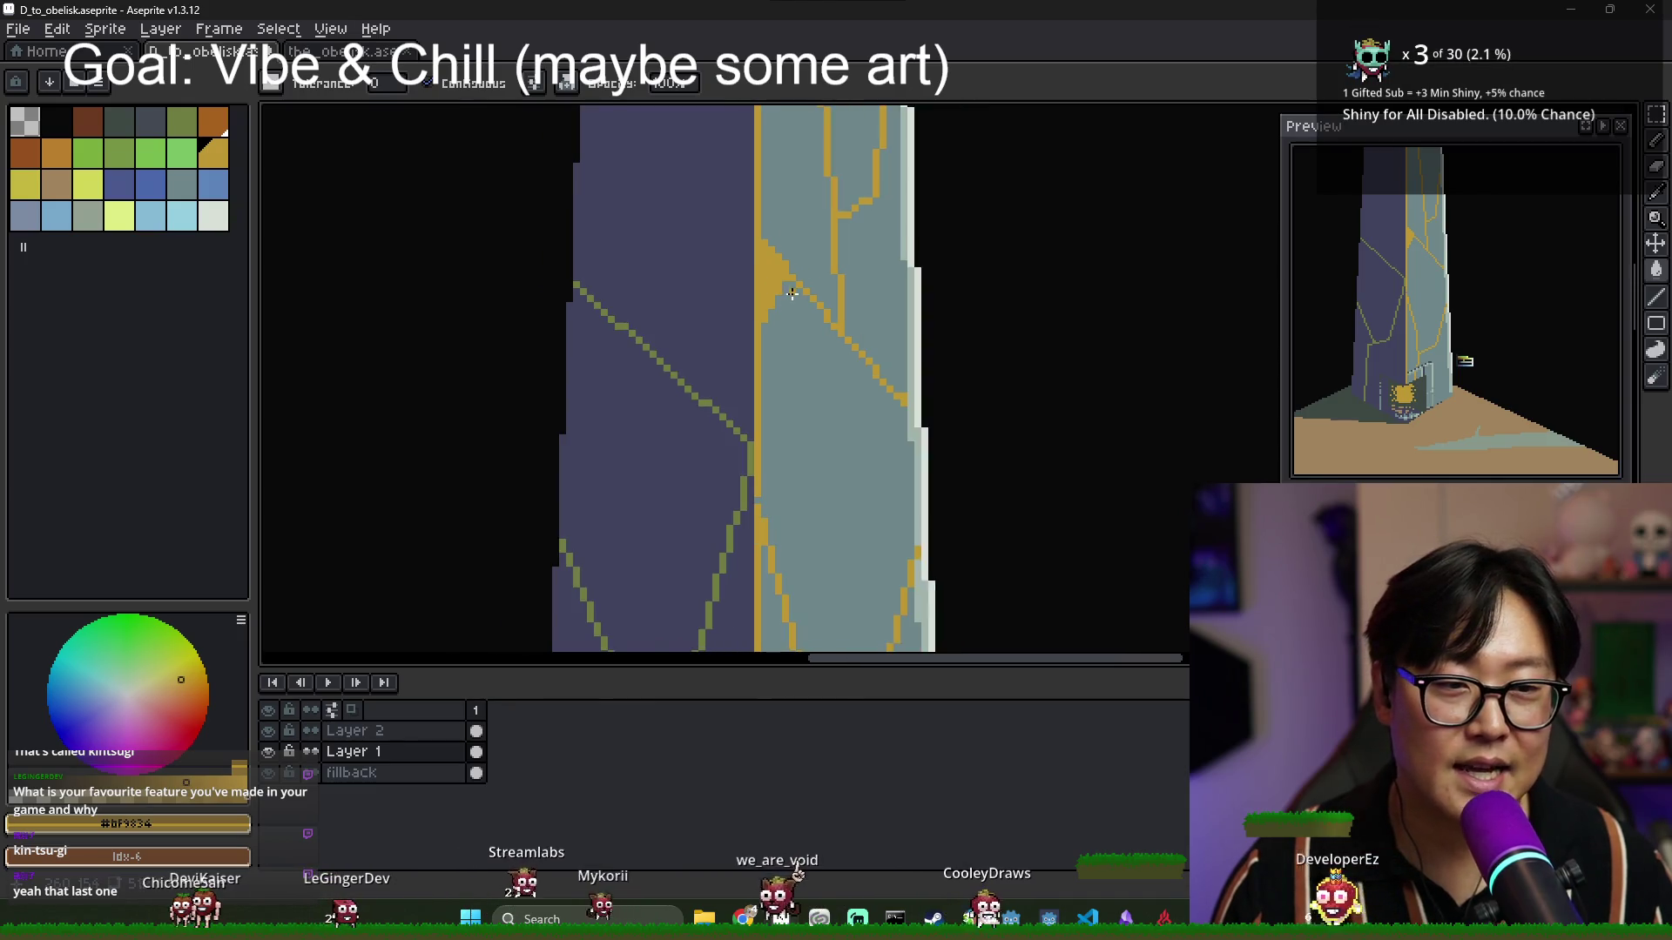
scroll(759, 272, "up", 1)
left_click(748, 221, "alt")
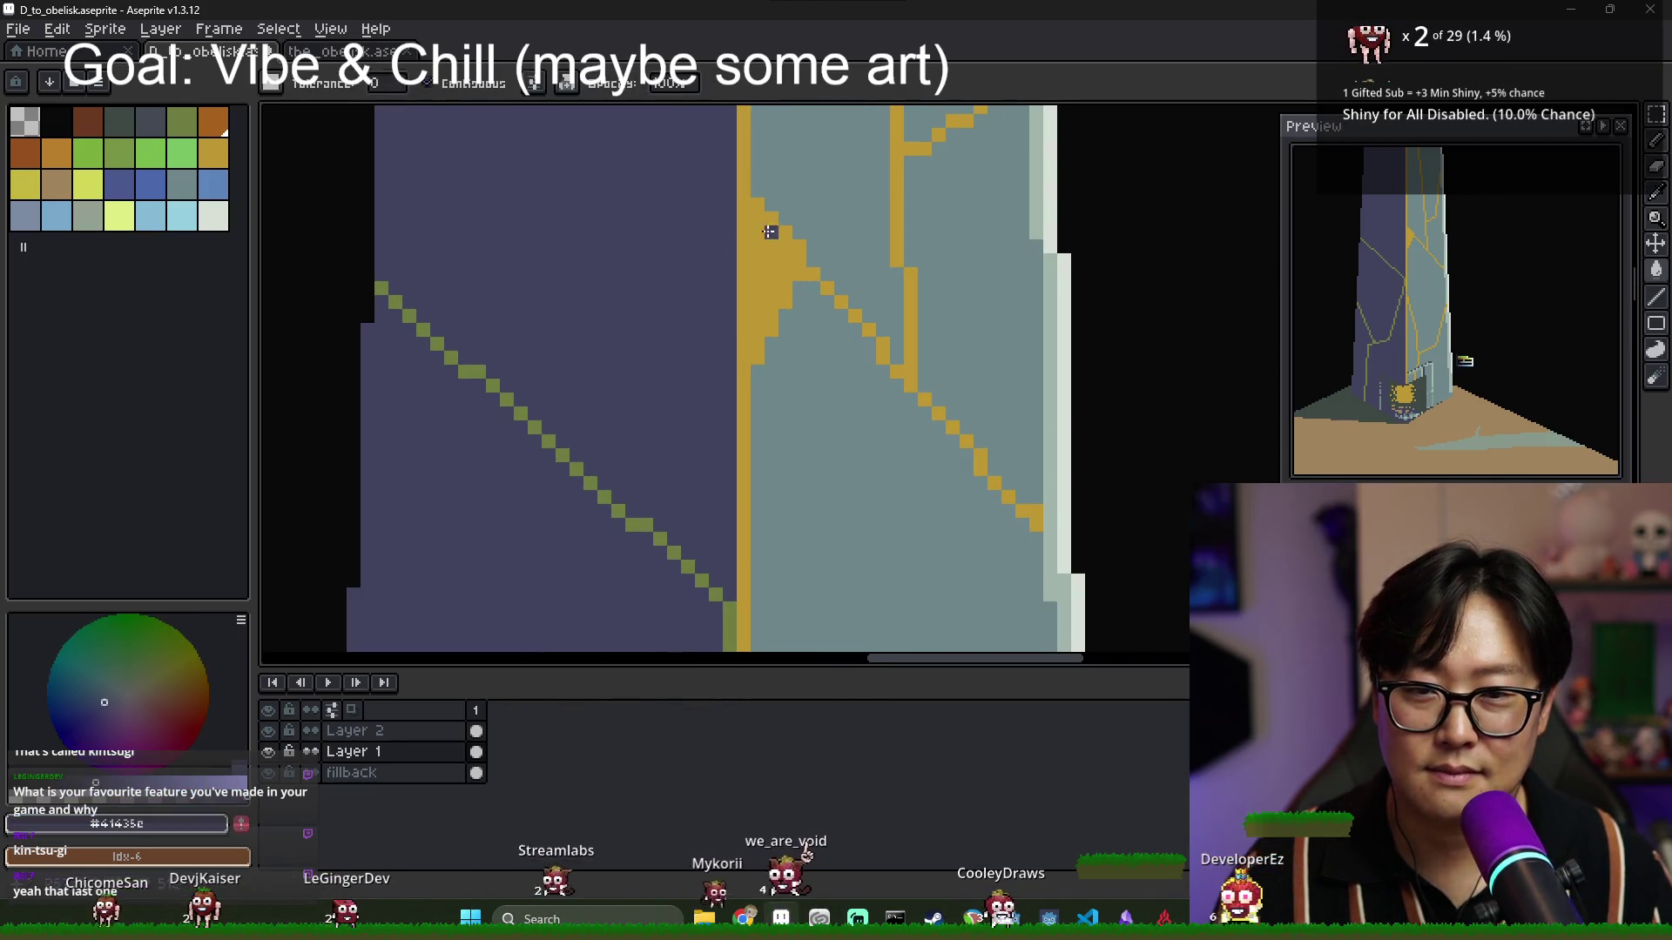
key("b")
left_click(757, 230, "alt")
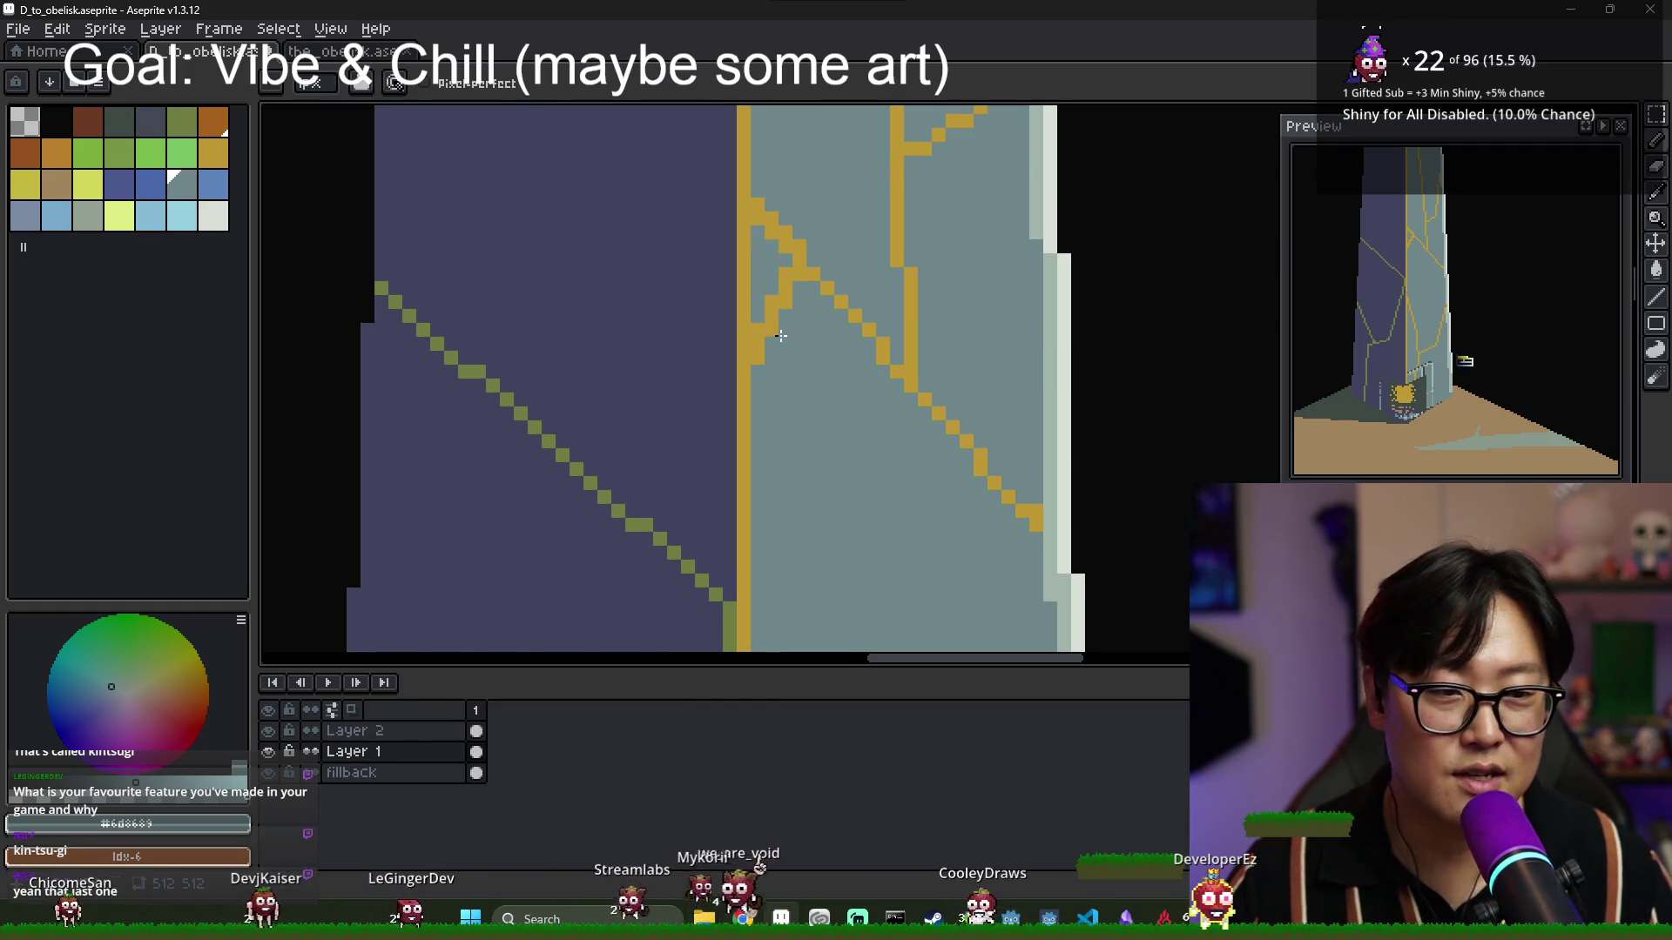
scroll(774, 296, "down", 2)
scroll(775, 318, "up", 2)
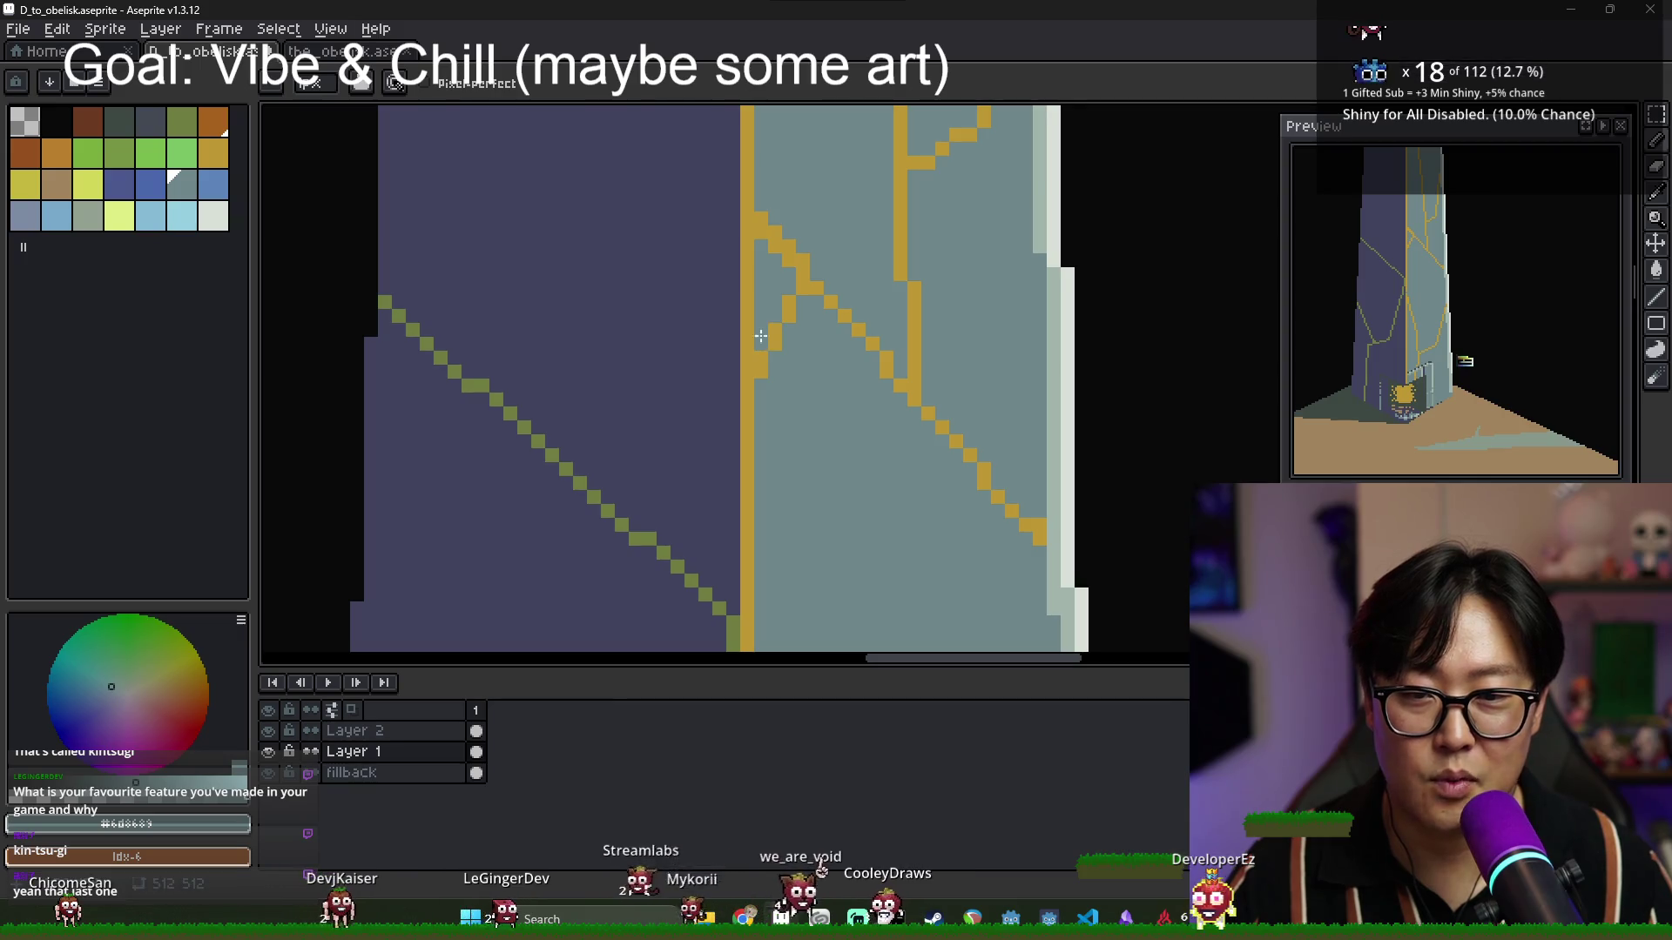
left_click(802, 261, "alt")
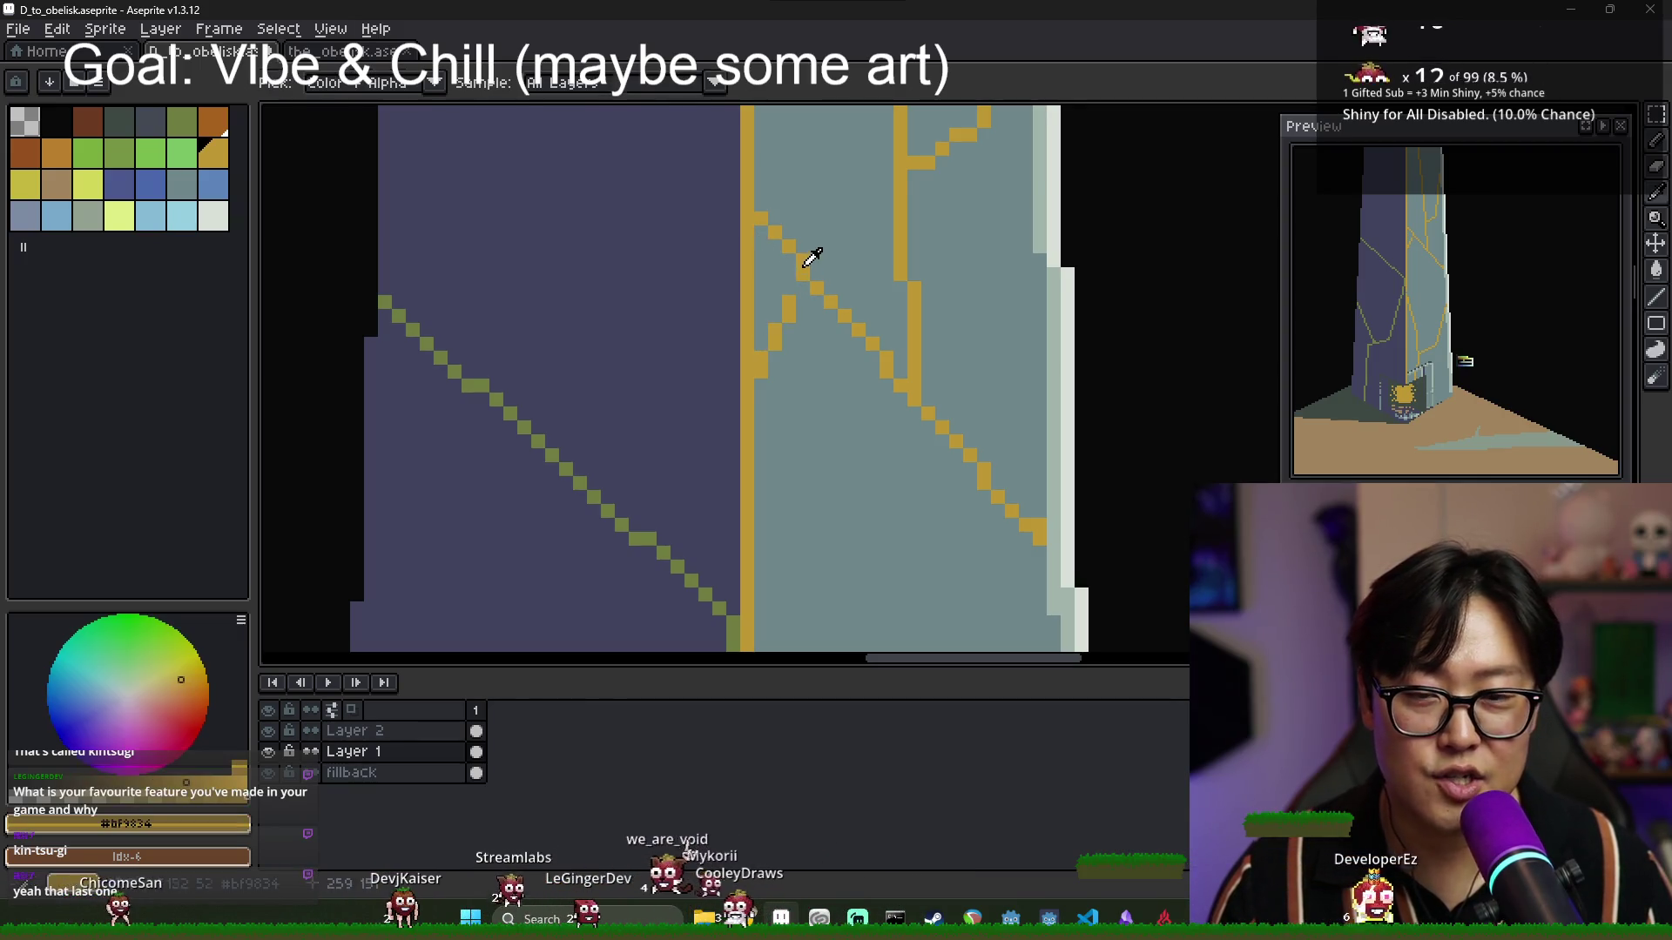
left_click(762, 214, "alt")
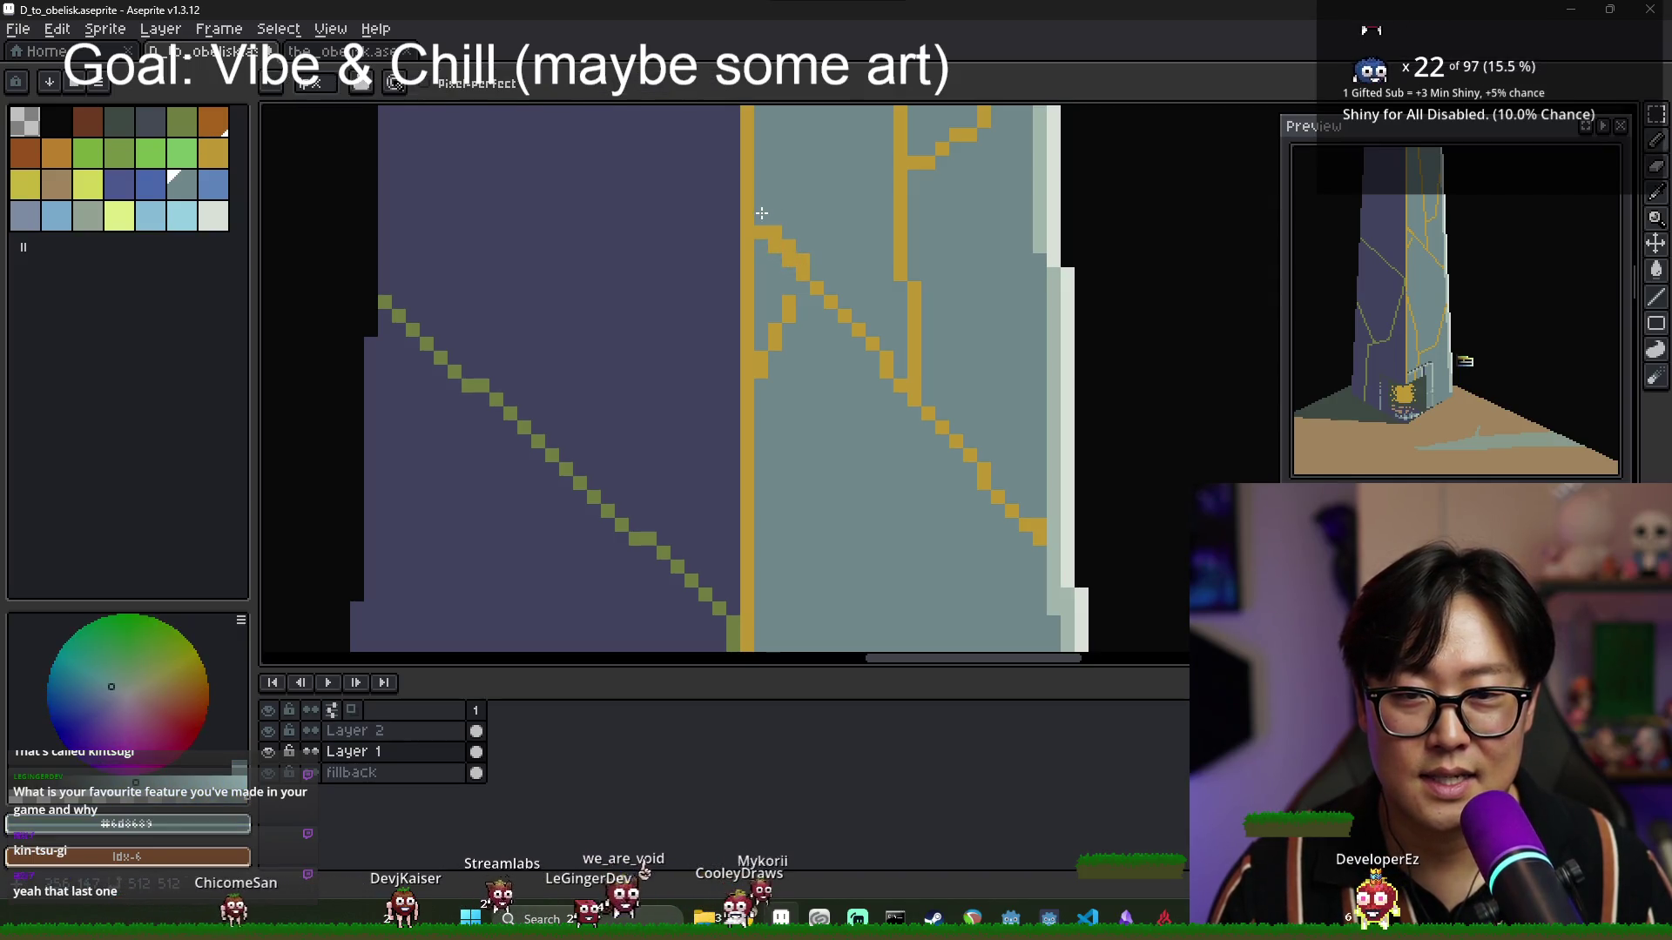
left_click(791, 304, "alt")
Add pale grey-blue pixels beside the crack, then undo them.
scroll(816, 328, "down", 3)
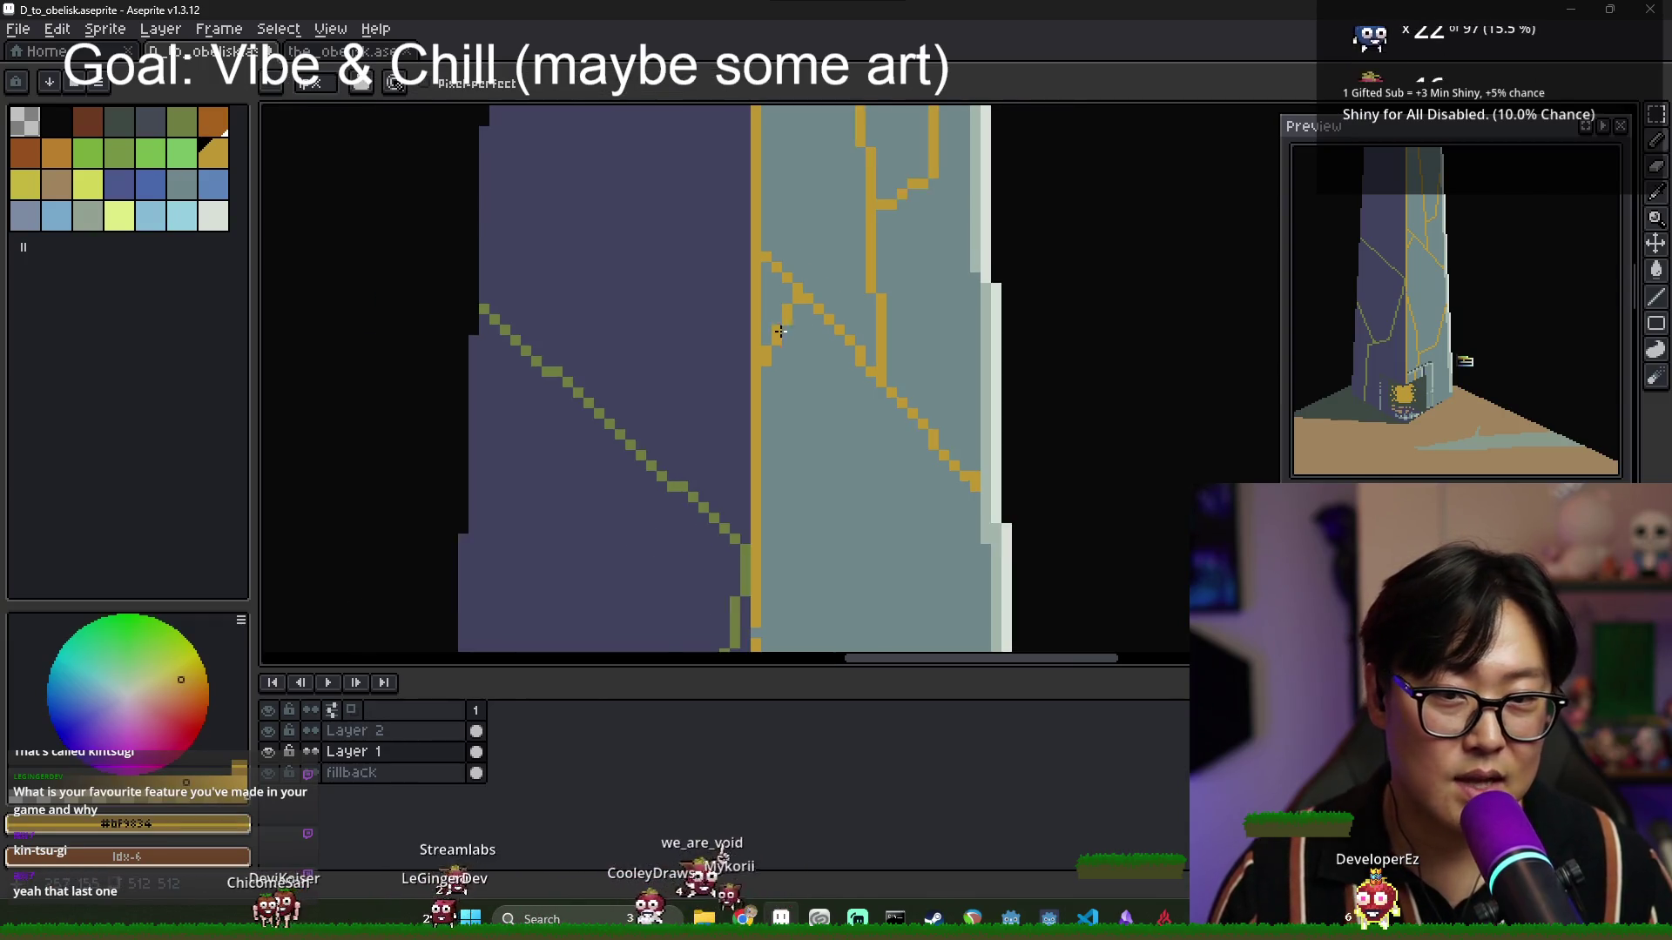
scroll(782, 356, "up", 1)
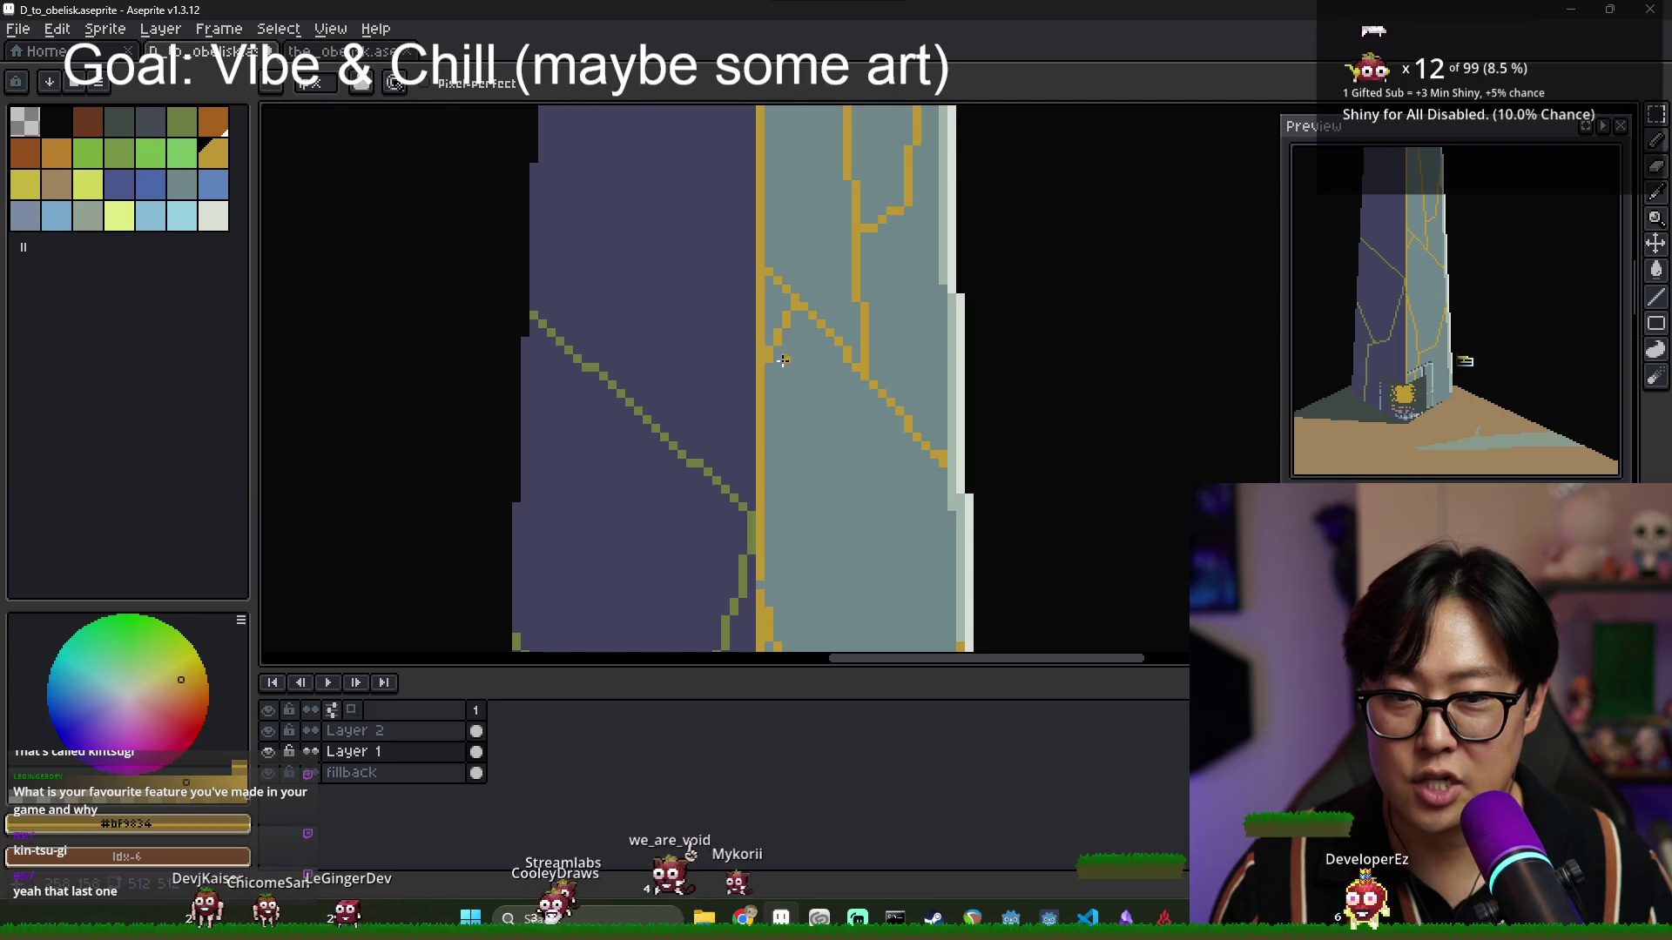
scroll(795, 393, "down", 1)
scroll(749, 375, "up", 1)
left_click(700, 361, "alt")
scroll(700, 361, "up", 1)
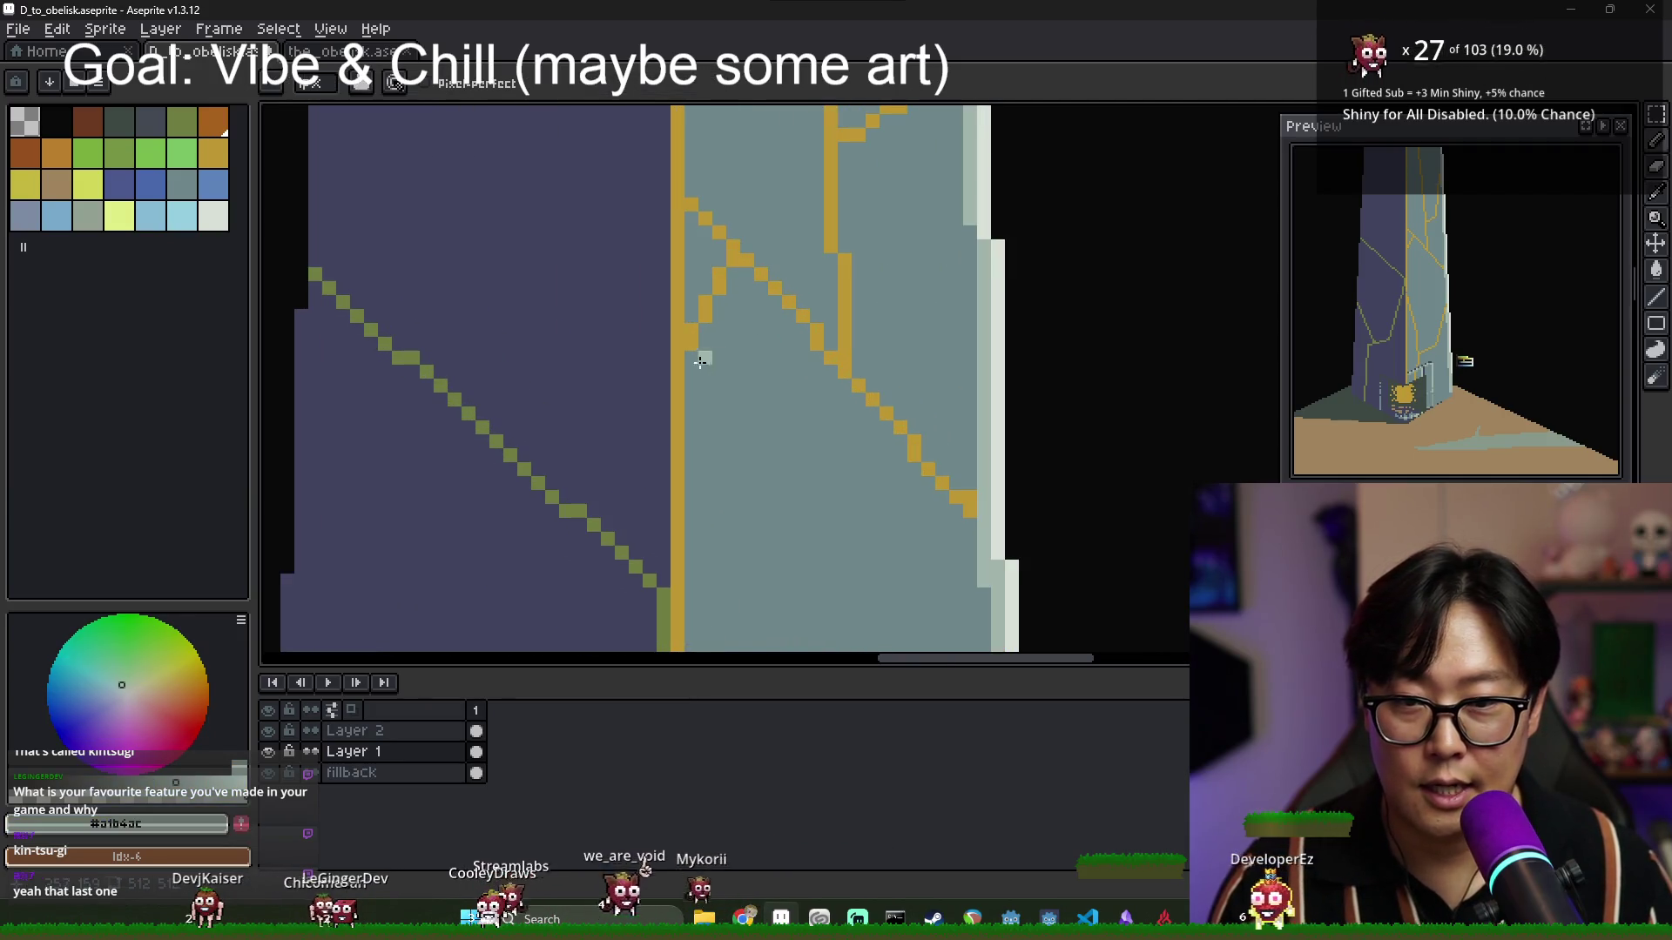
scroll(740, 221, "down", 1)
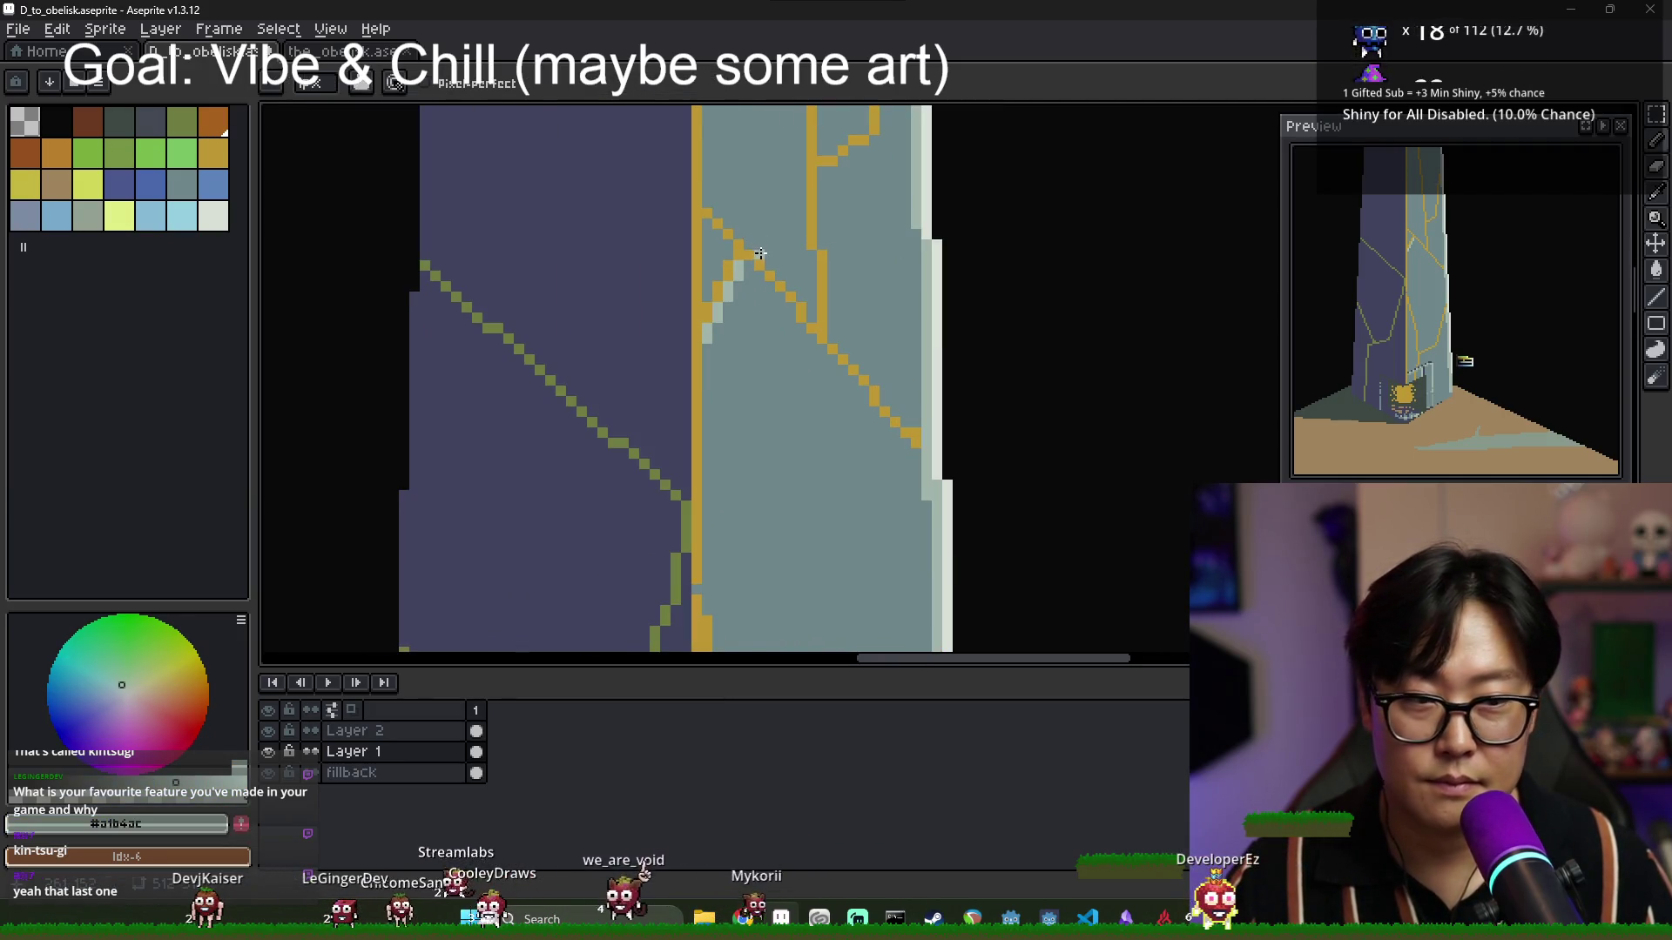
key("ctrl+z")
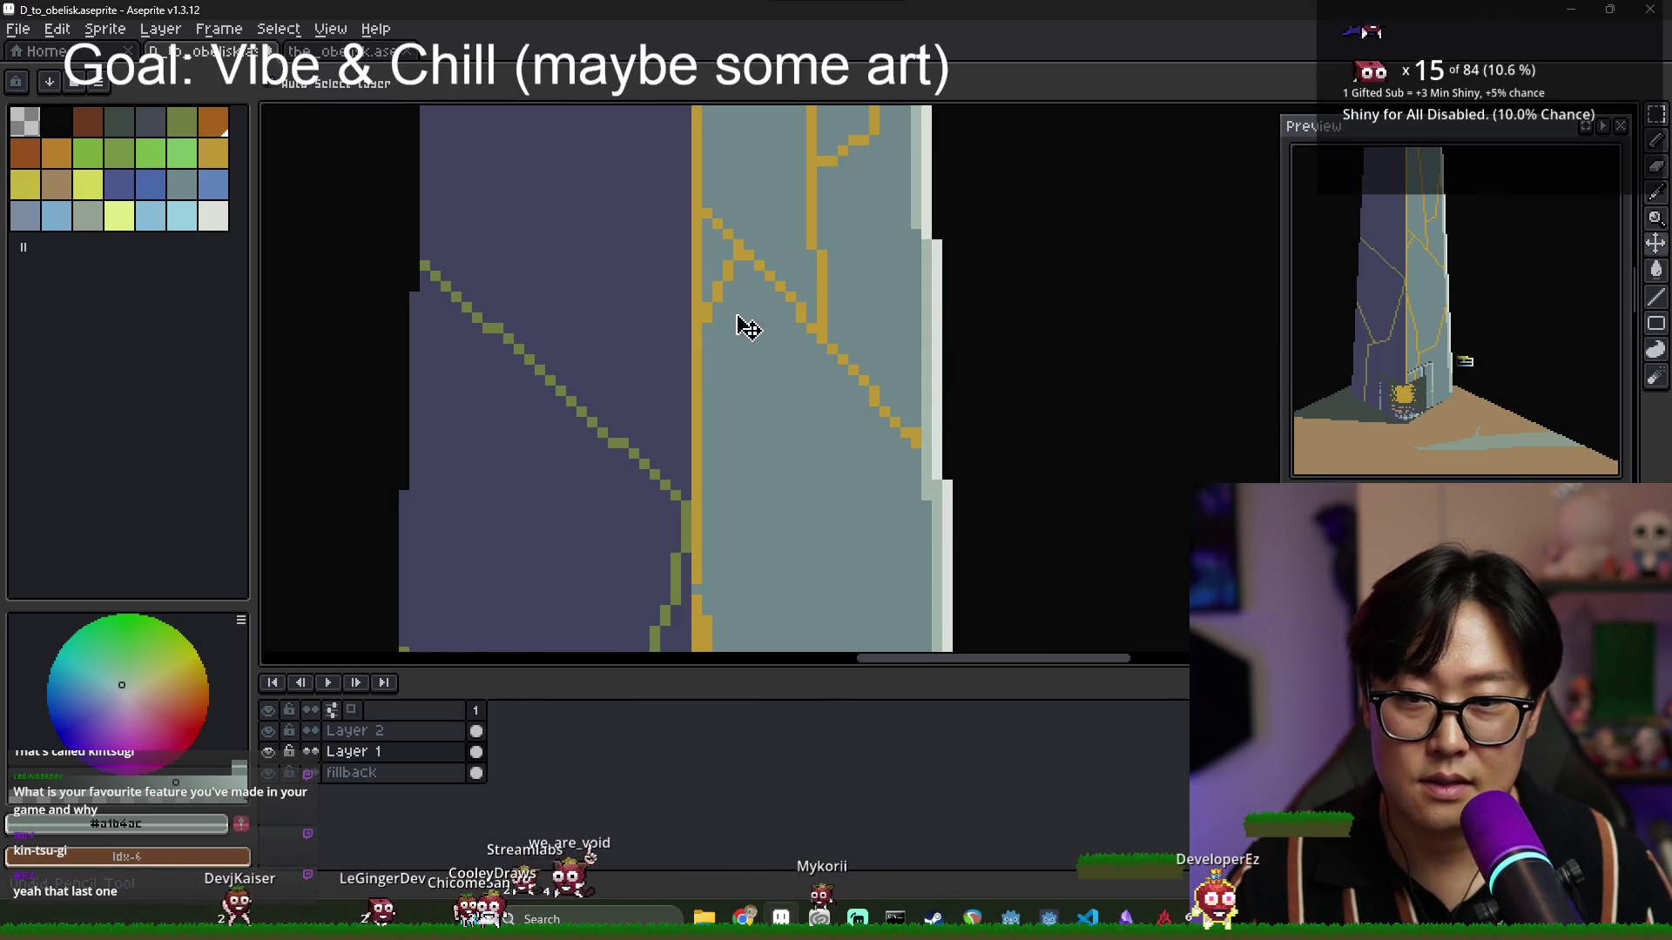
Touch up pixels around the fork with dark purple, grey-green, near-white, gold and grey-teal.
left_click(695, 298, "alt")
scroll(766, 391, "down", 2)
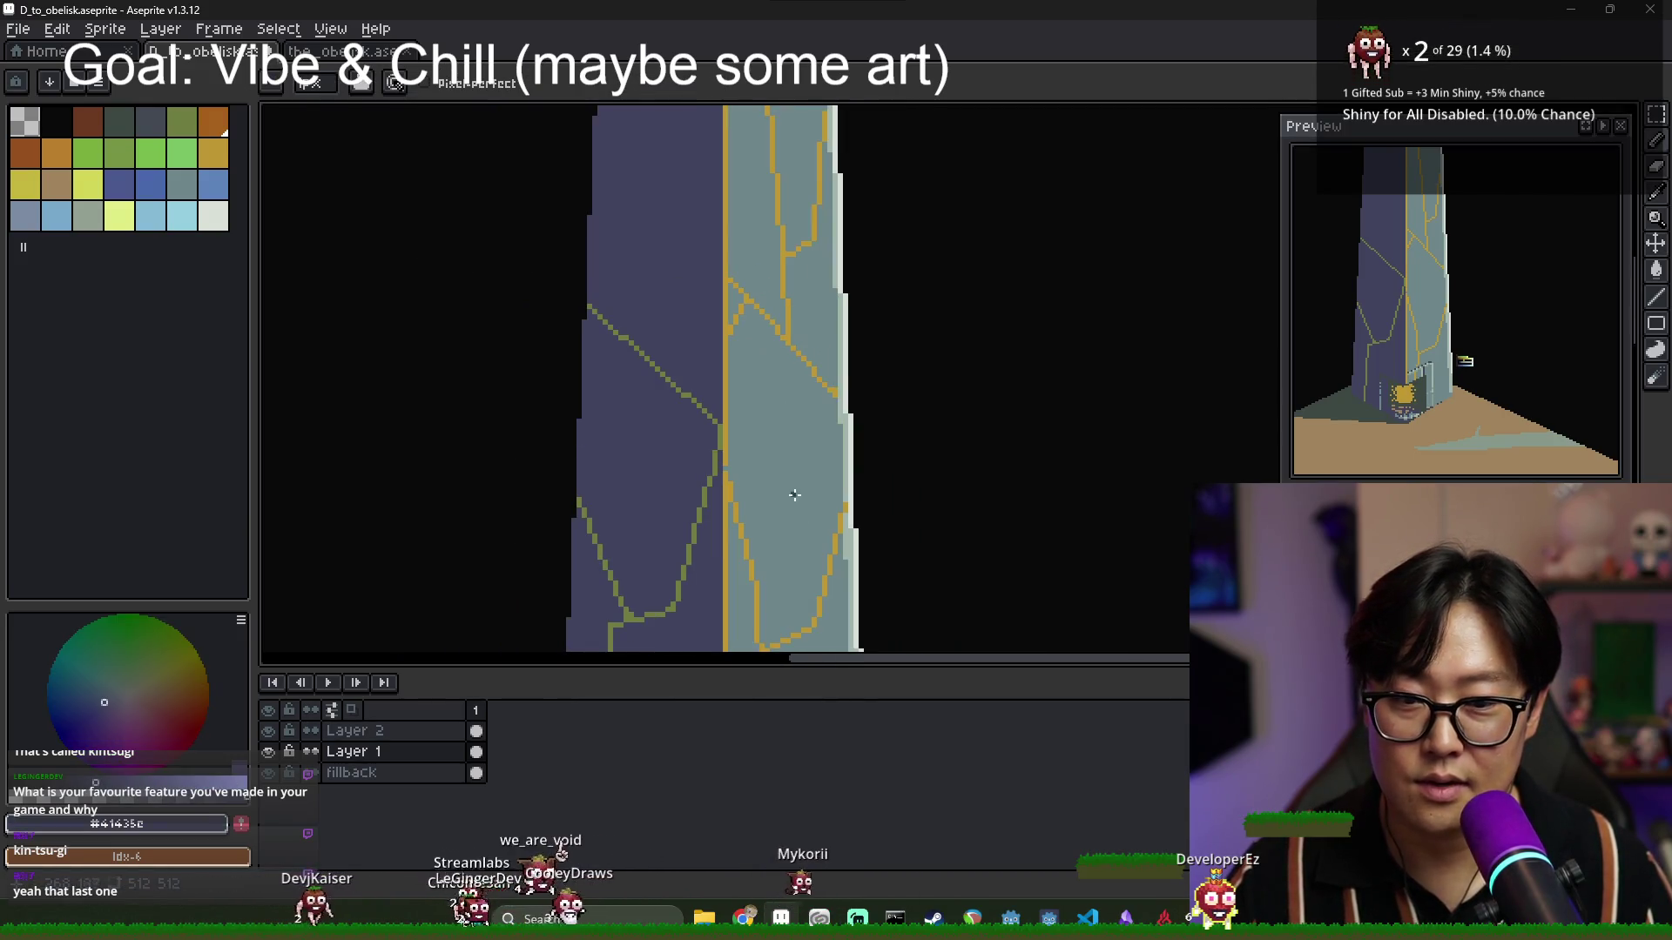
scroll(787, 359, "up", 2)
scroll(787, 360, "down", 1)
left_click(784, 361, "alt")
scroll(783, 361, "down", 1)
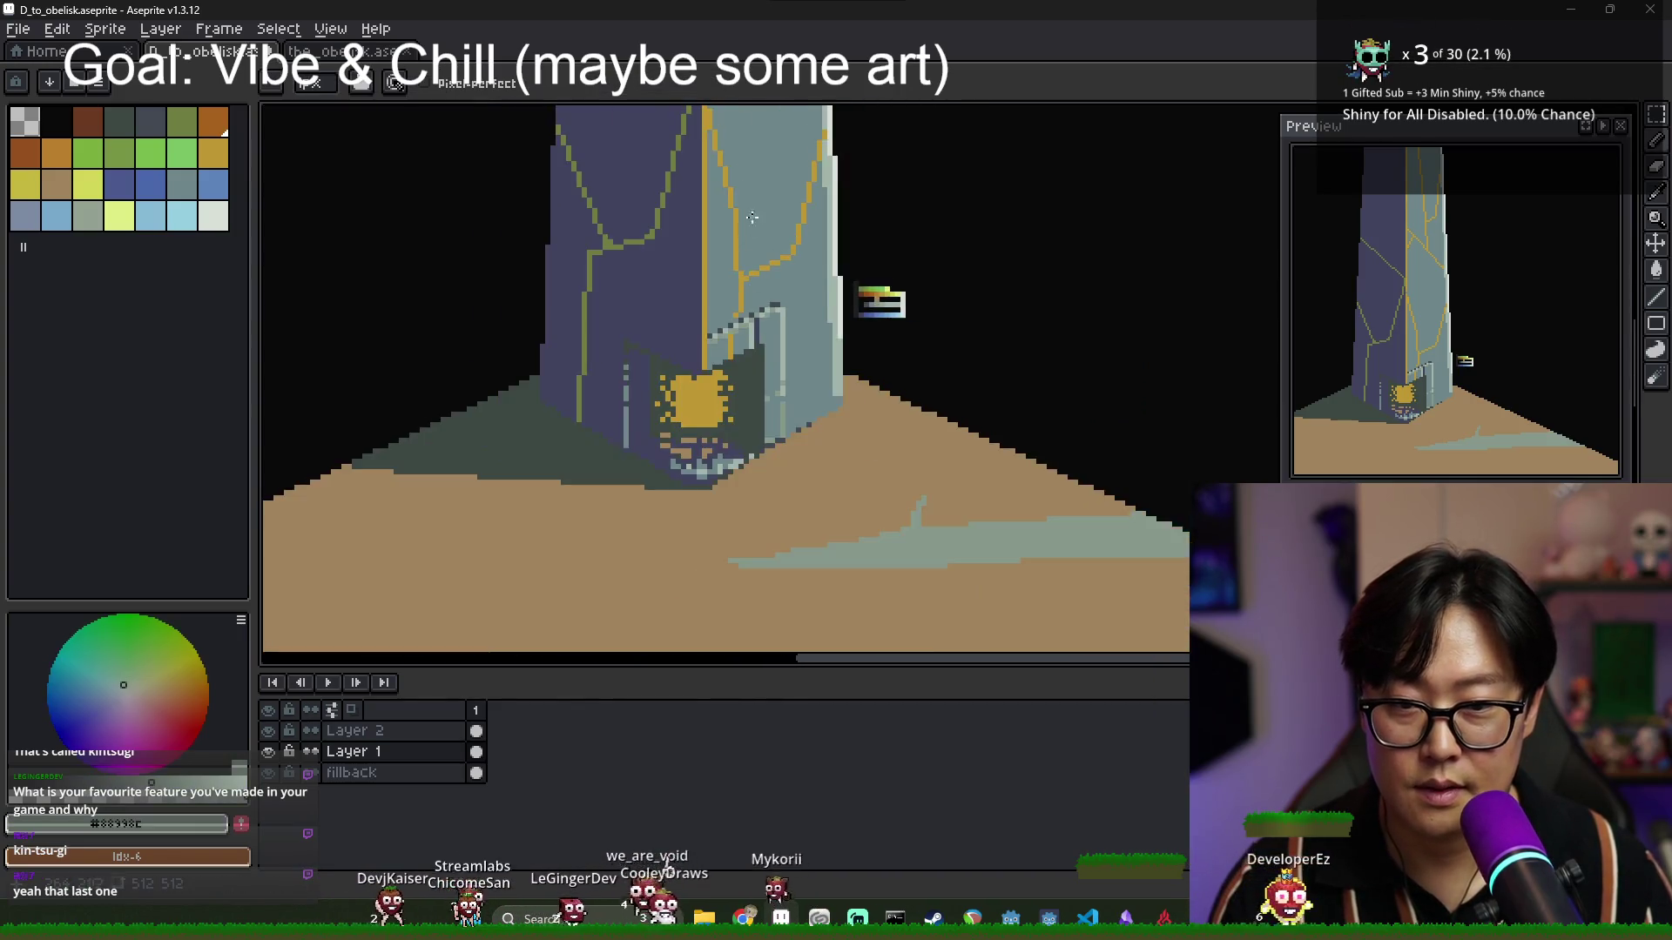
scroll(670, 290, "up", 2)
scroll(669, 290, "up", 1)
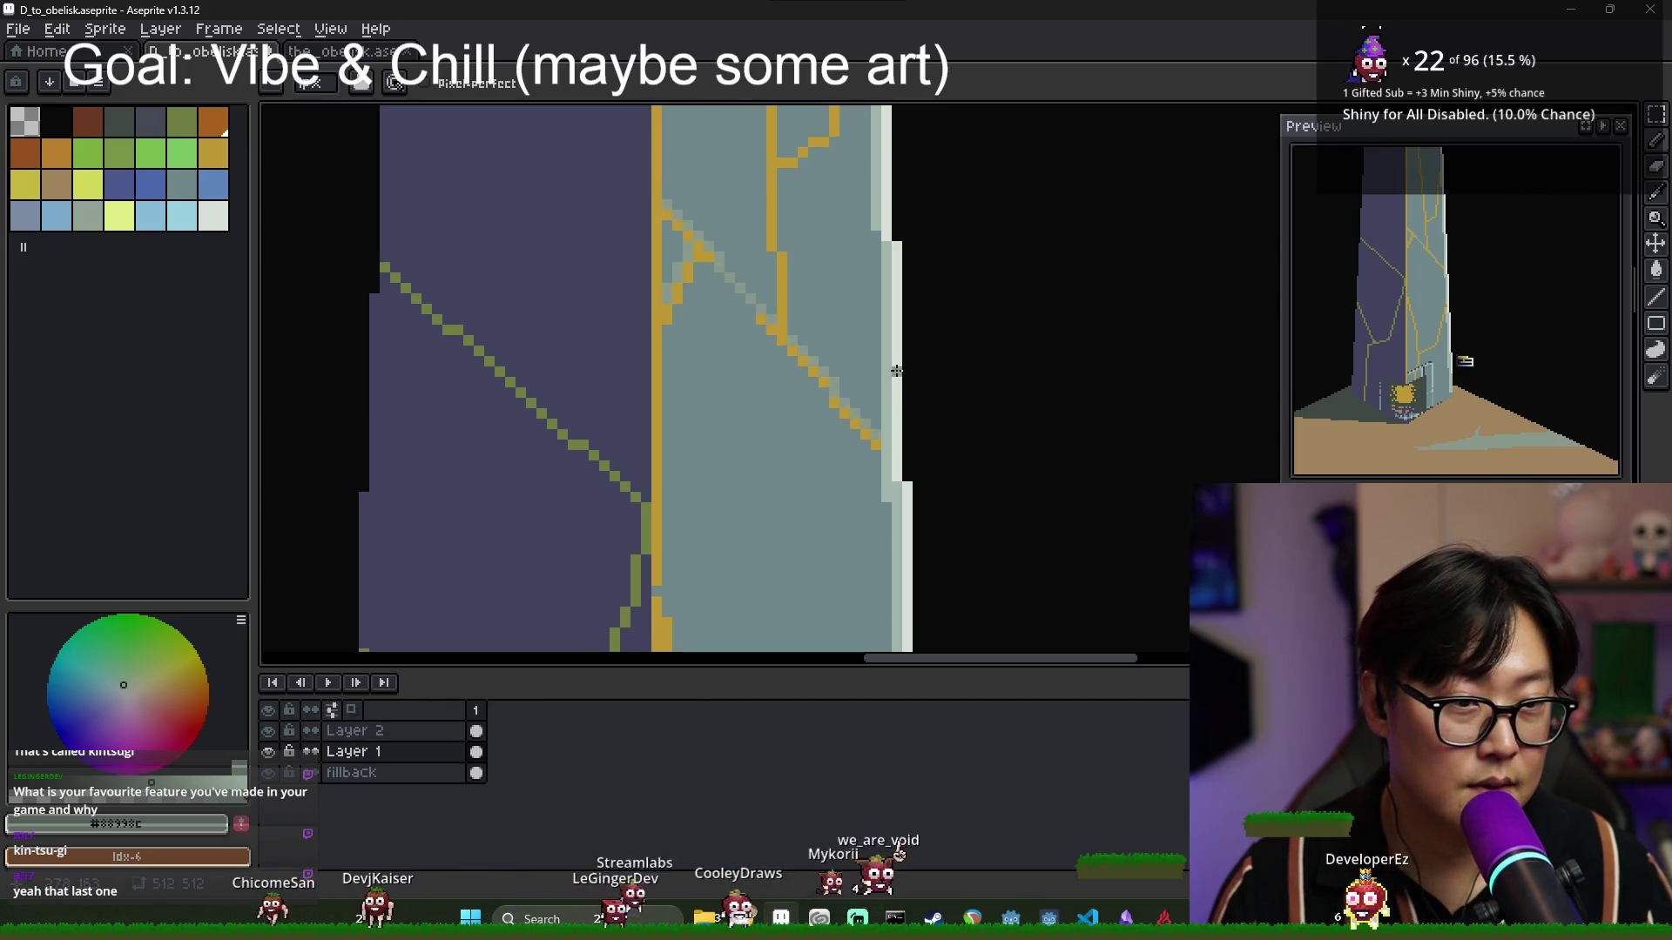
left_click(898, 399, "alt")
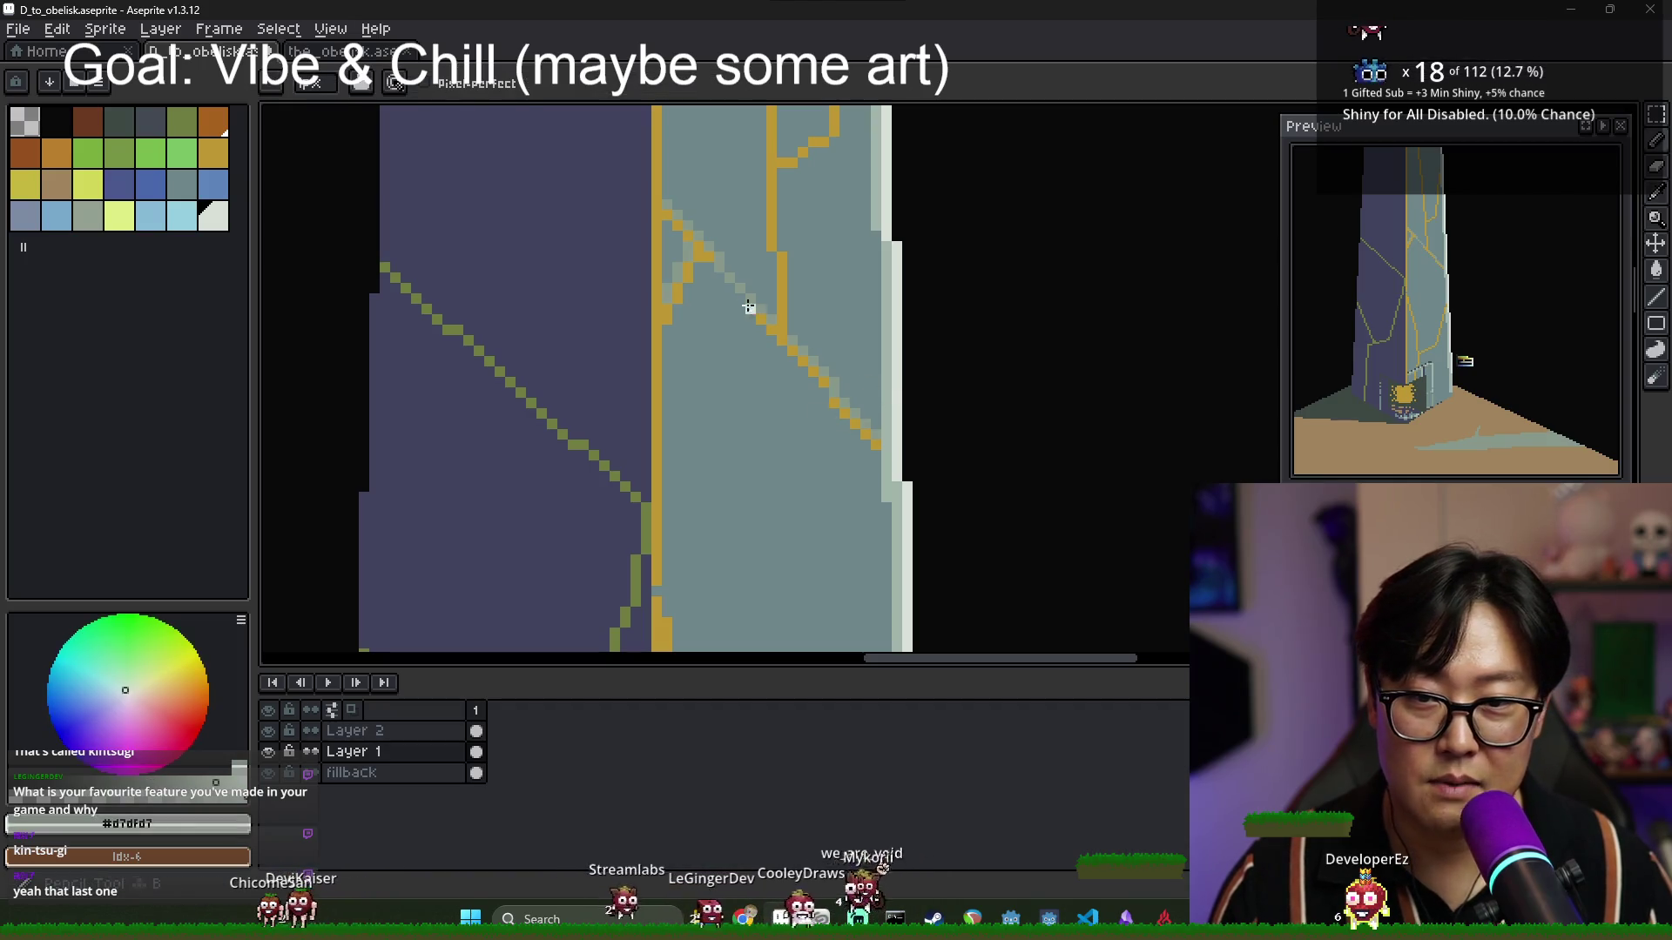
left_click(762, 311, "alt")
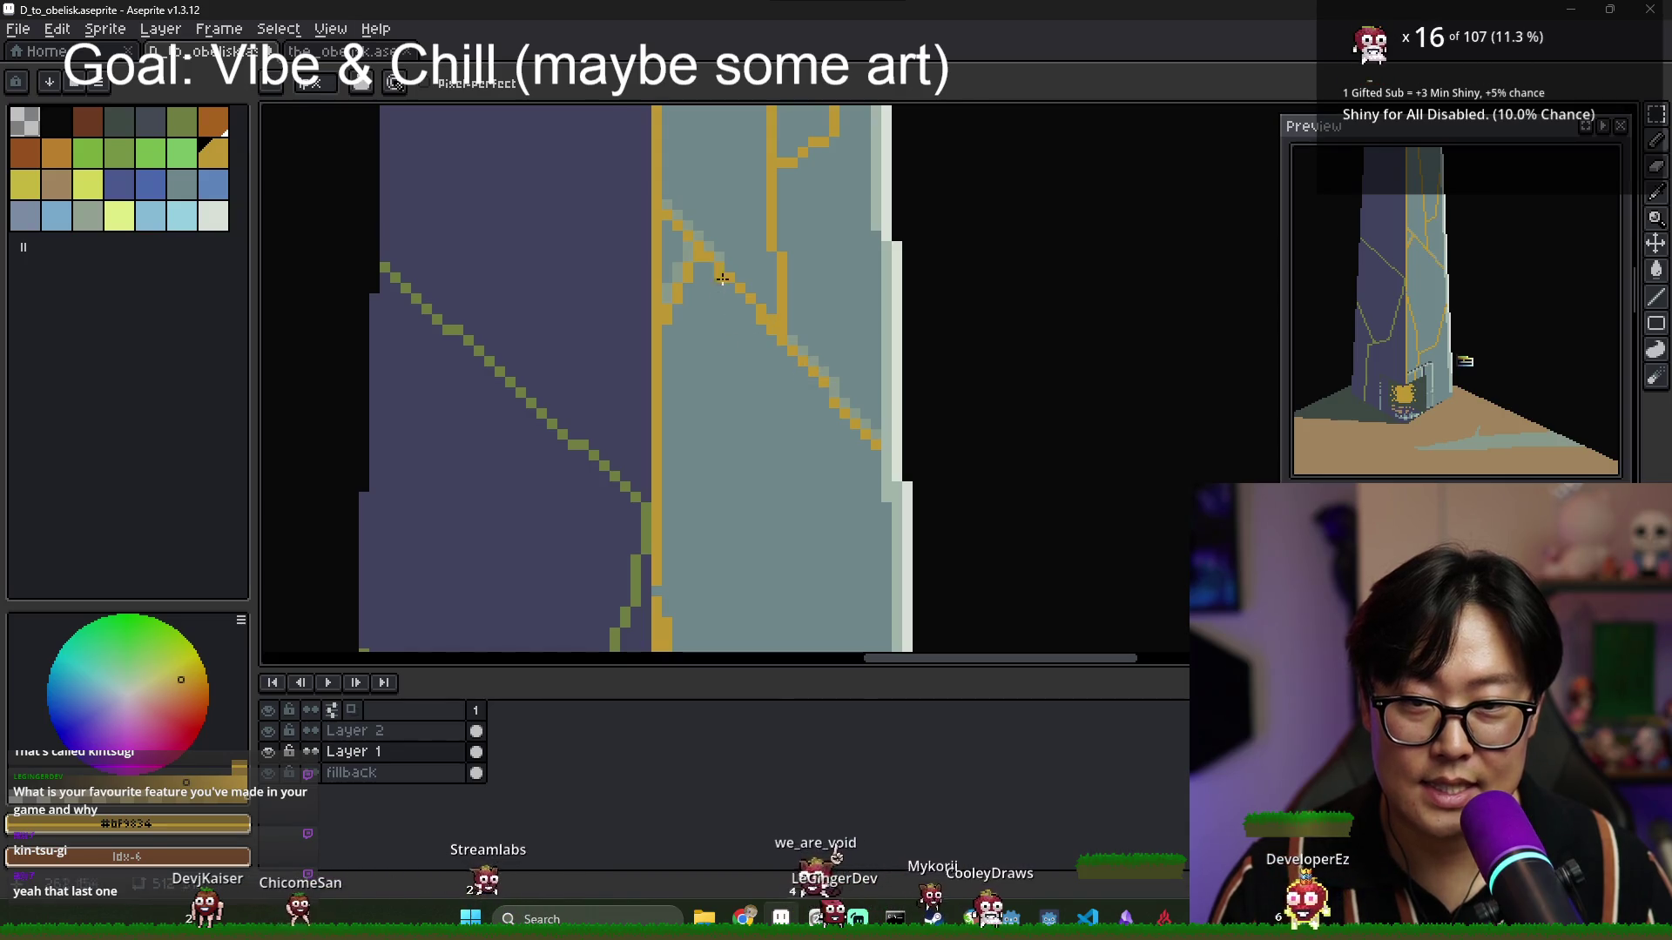
left_click(732, 270, "alt")
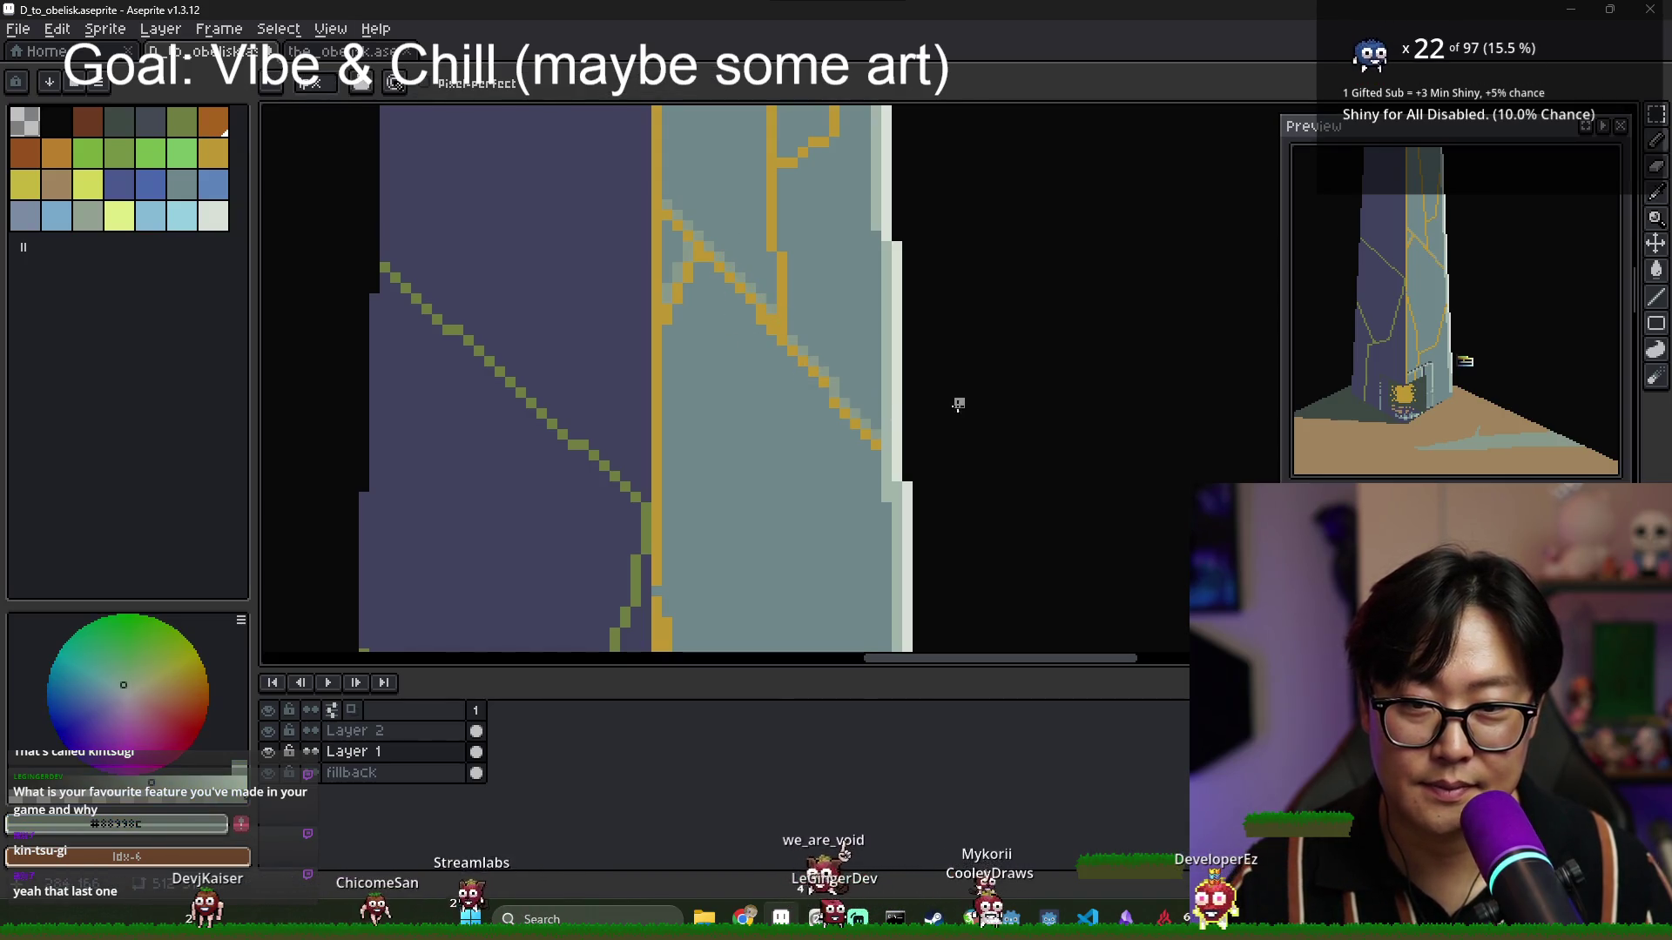
Paint a near-white highlight line along the crack, then undo it.
left_click(898, 392, "alt")
left_click(709, 266)
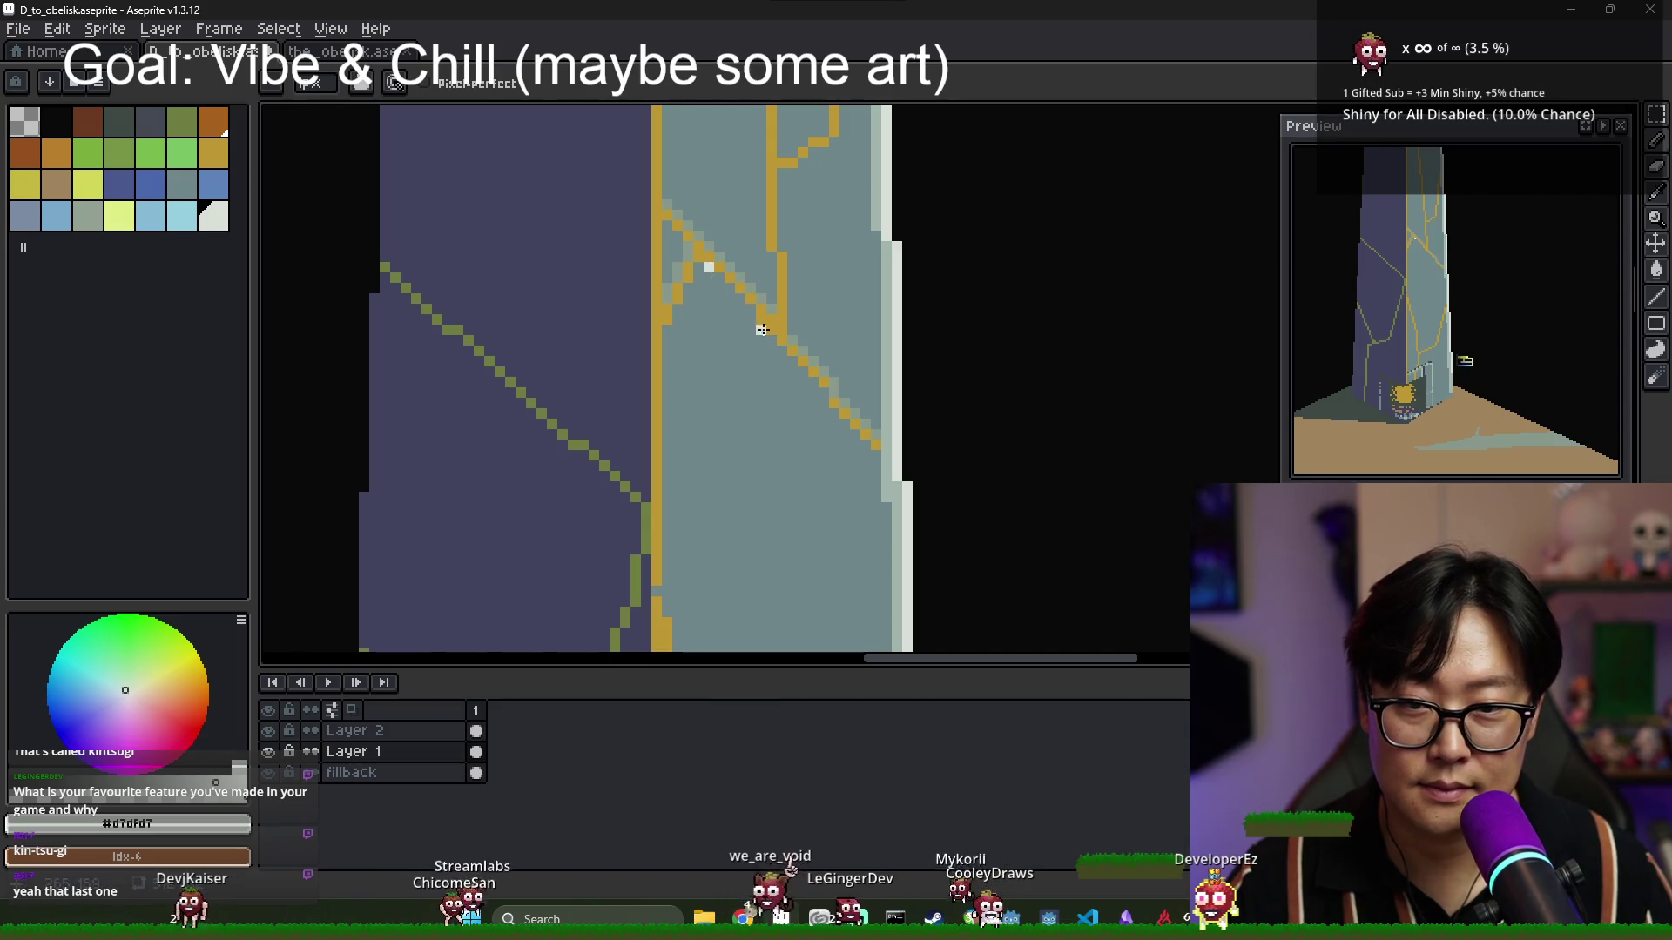
left_click(762, 329, "shift")
left_click(889, 365, "alt")
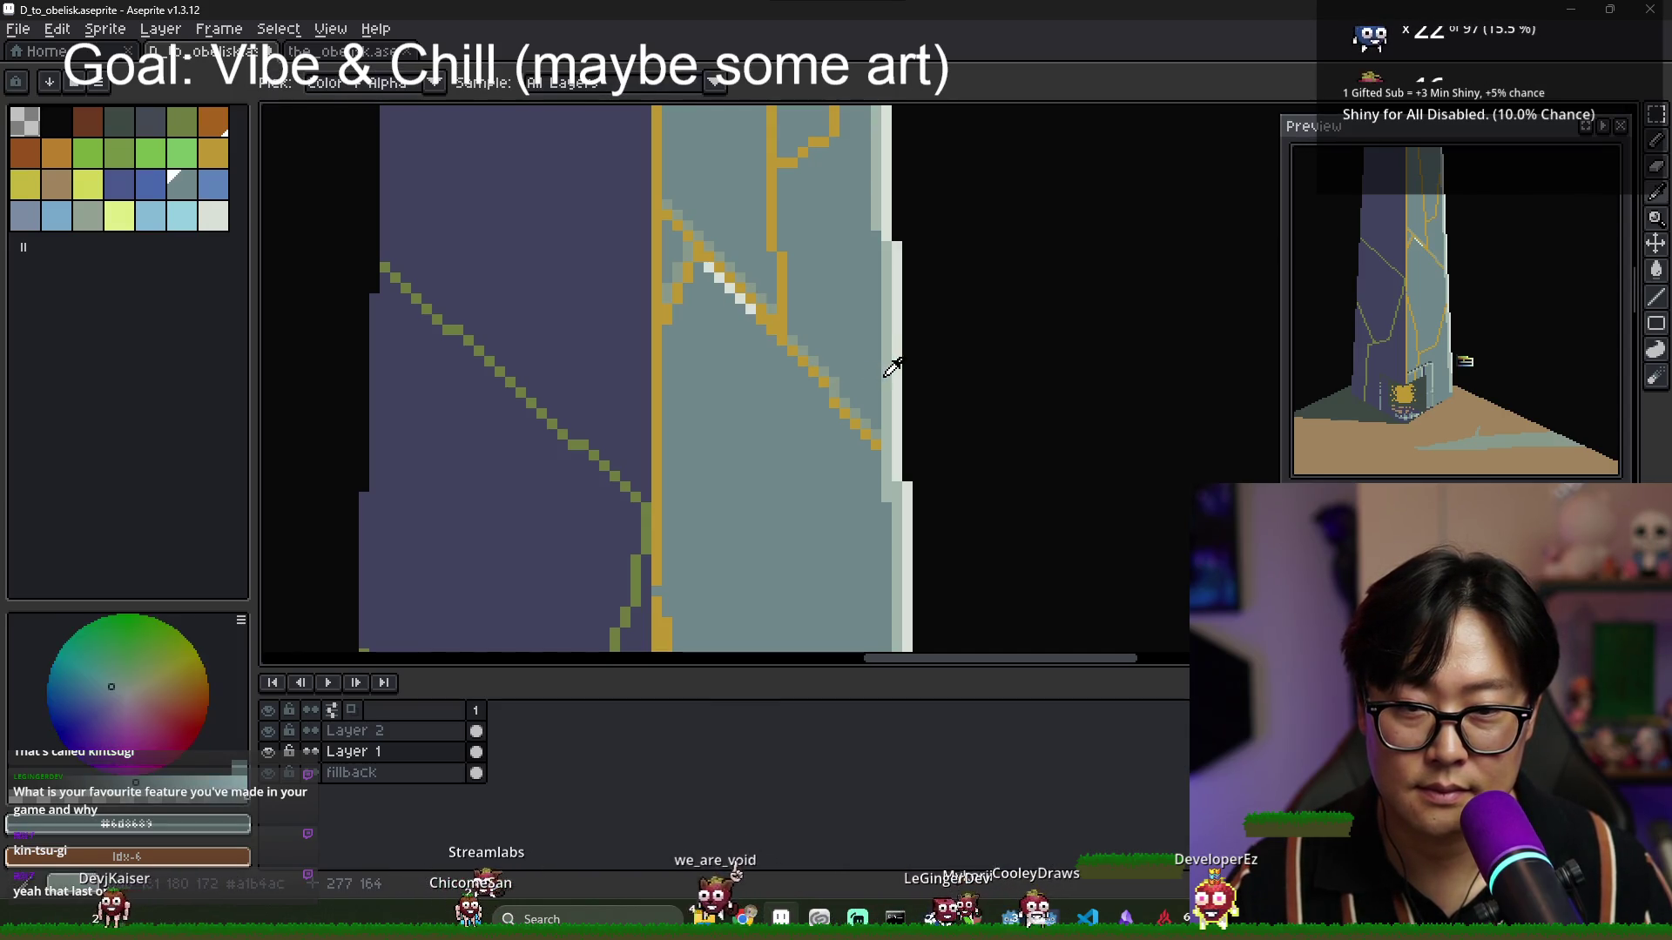
left_click(891, 367, "alt")
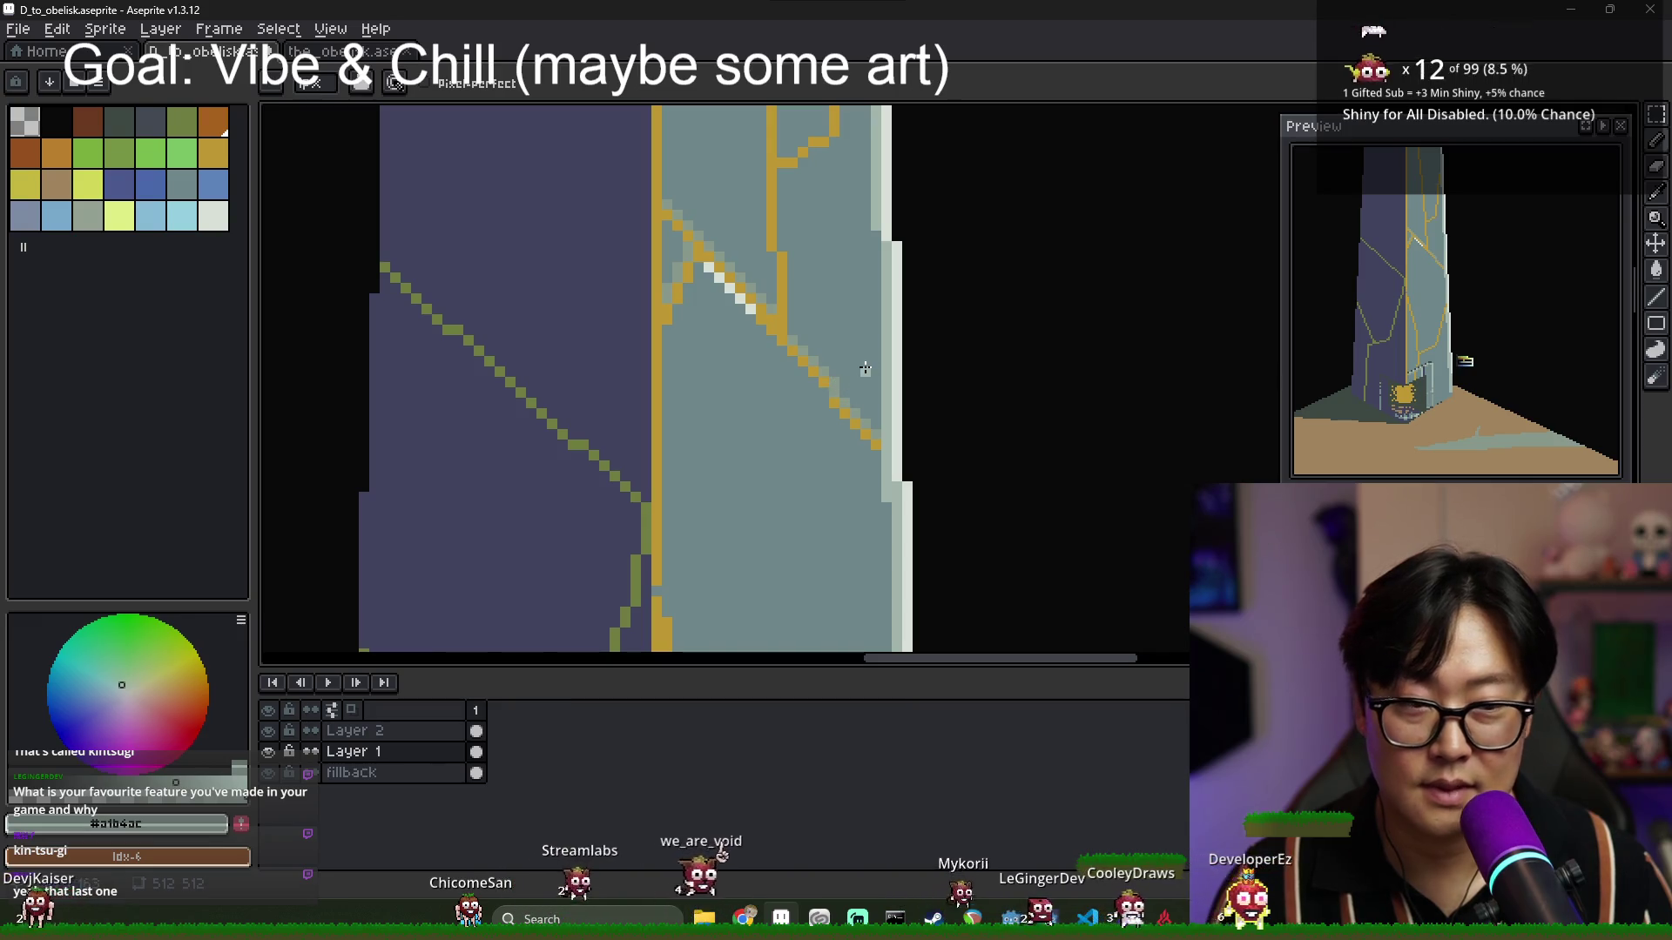
key("ctrl+z")
key("ctrl+z")
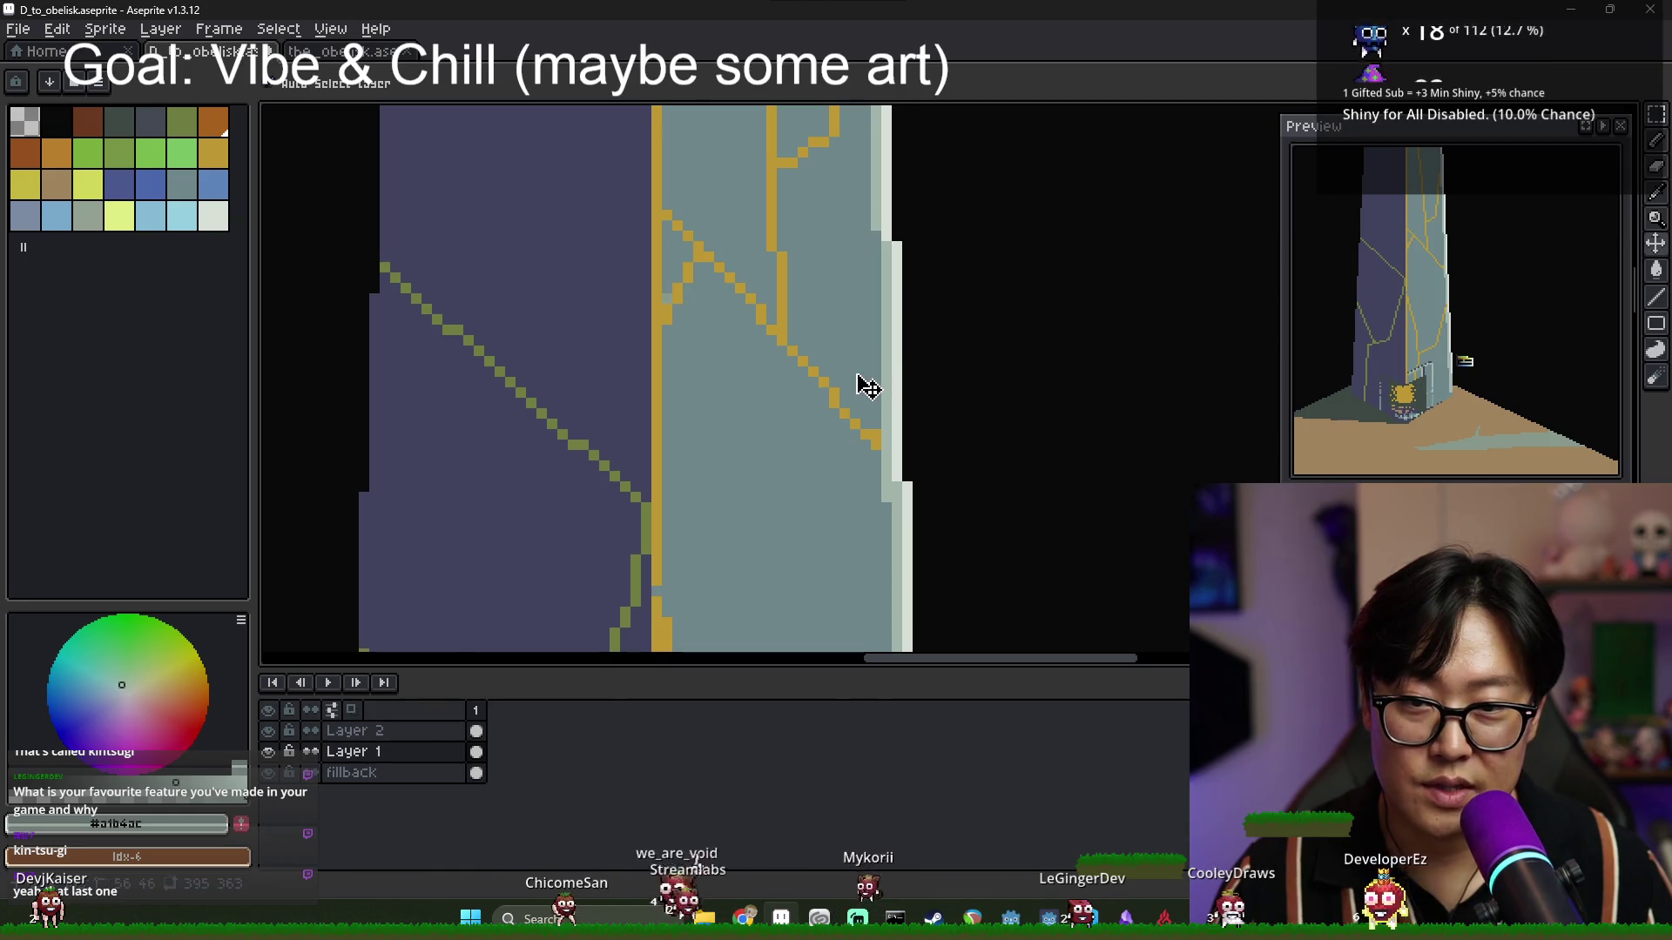
scroll(797, 380, "down", 6)
Draw a short light stroke at the top of the obelisk.
scroll(794, 385, "up", 3)
left_click_drag(813, 245, 757, 478)
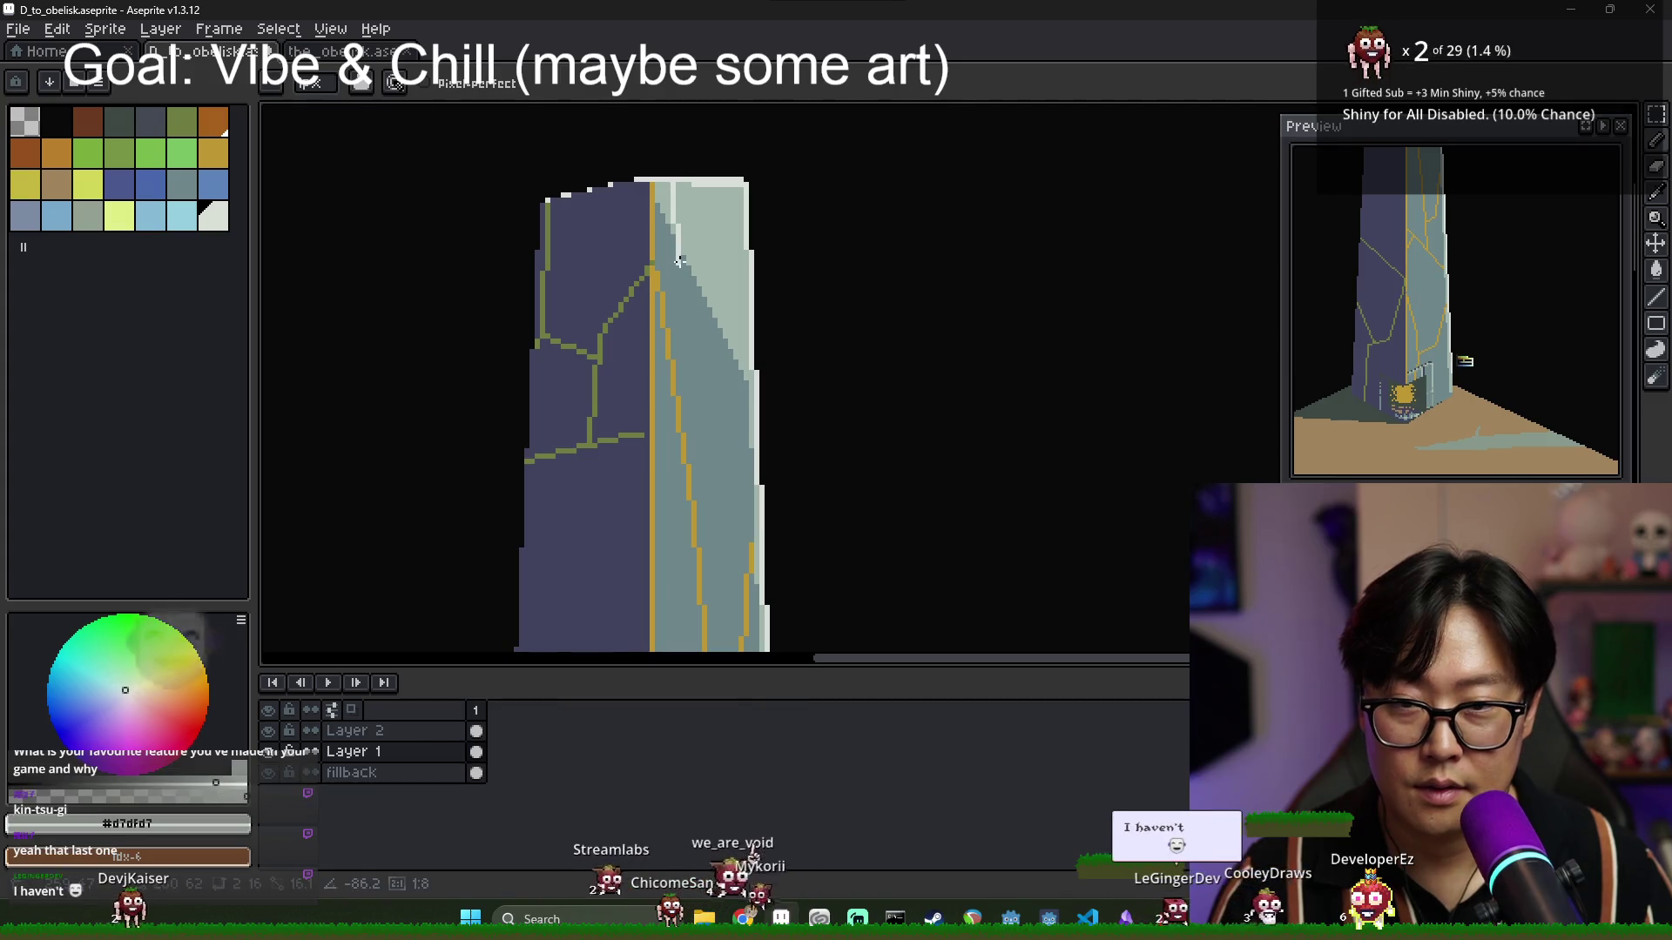
left_click_drag(696, 187, 694, 250)
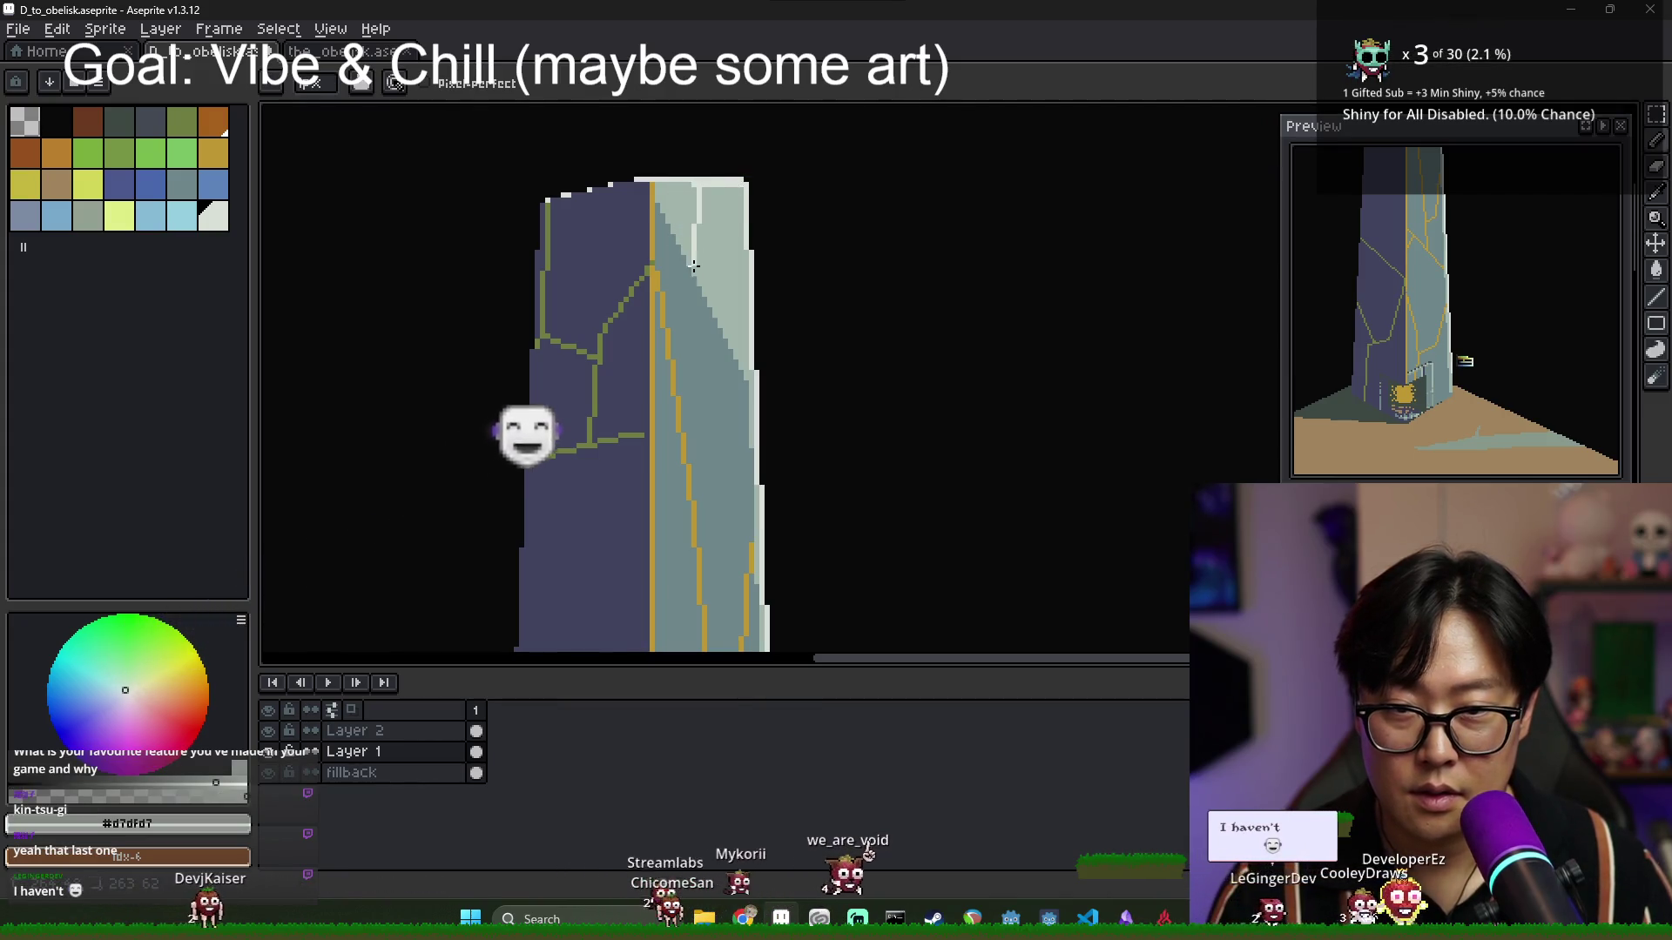
key("g")
scroll(694, 251, "down", 3)
scroll(713, 245, "up", 3)
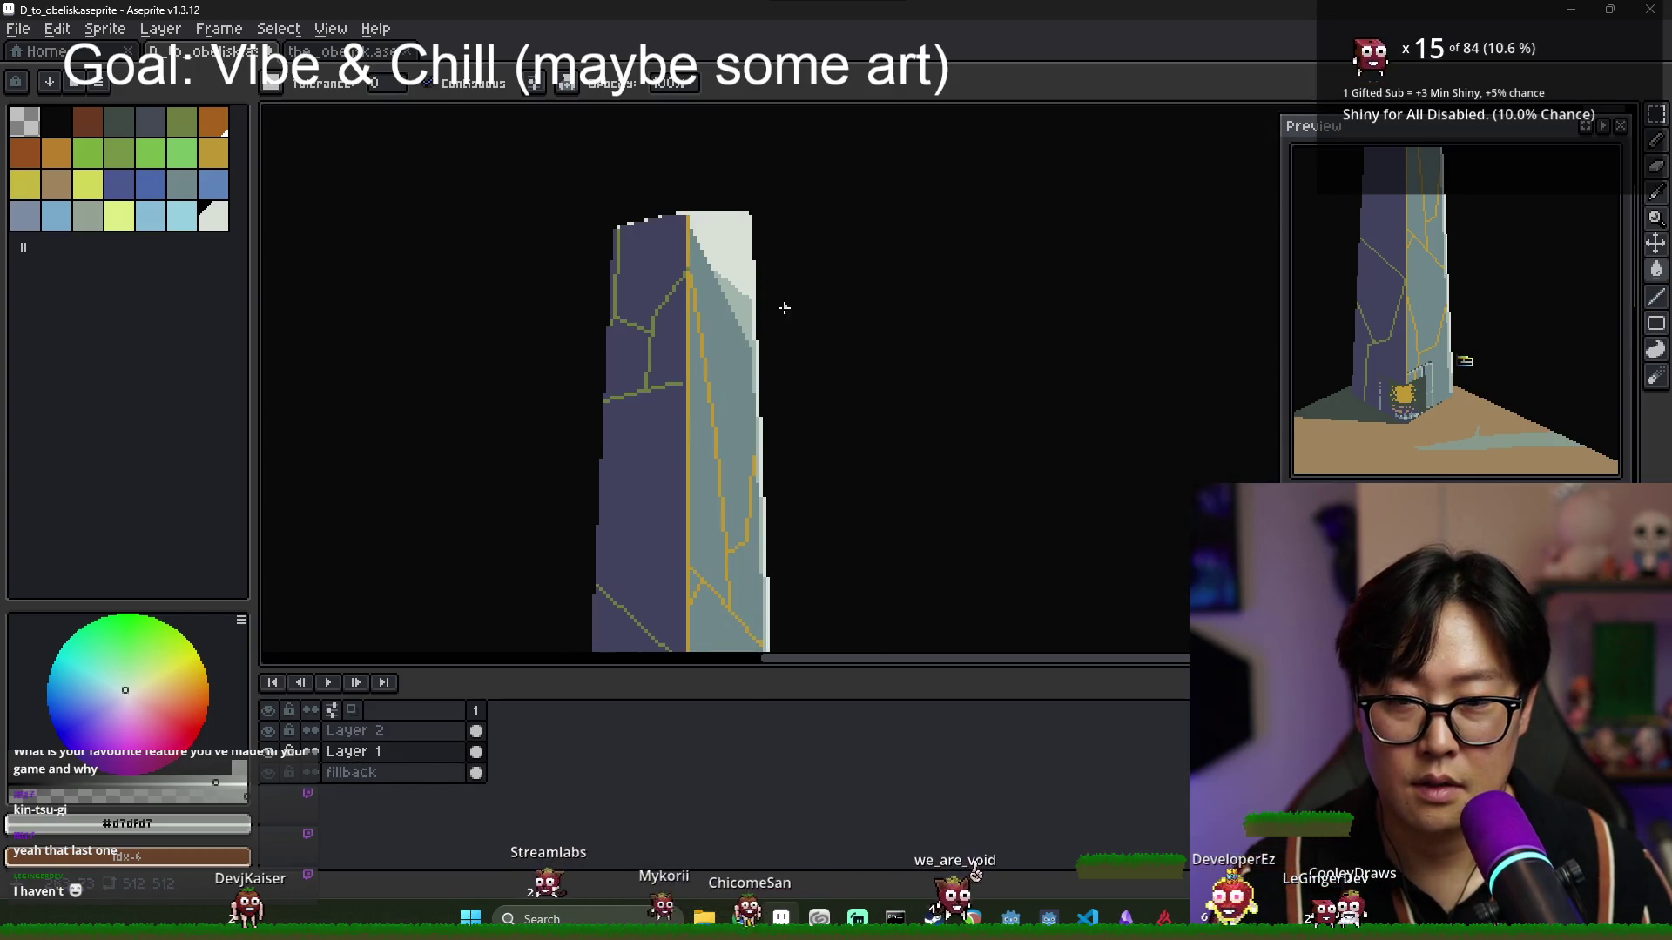
scroll(761, 316, "down", 2)
scroll(758, 322, "up", 3)
key("b")
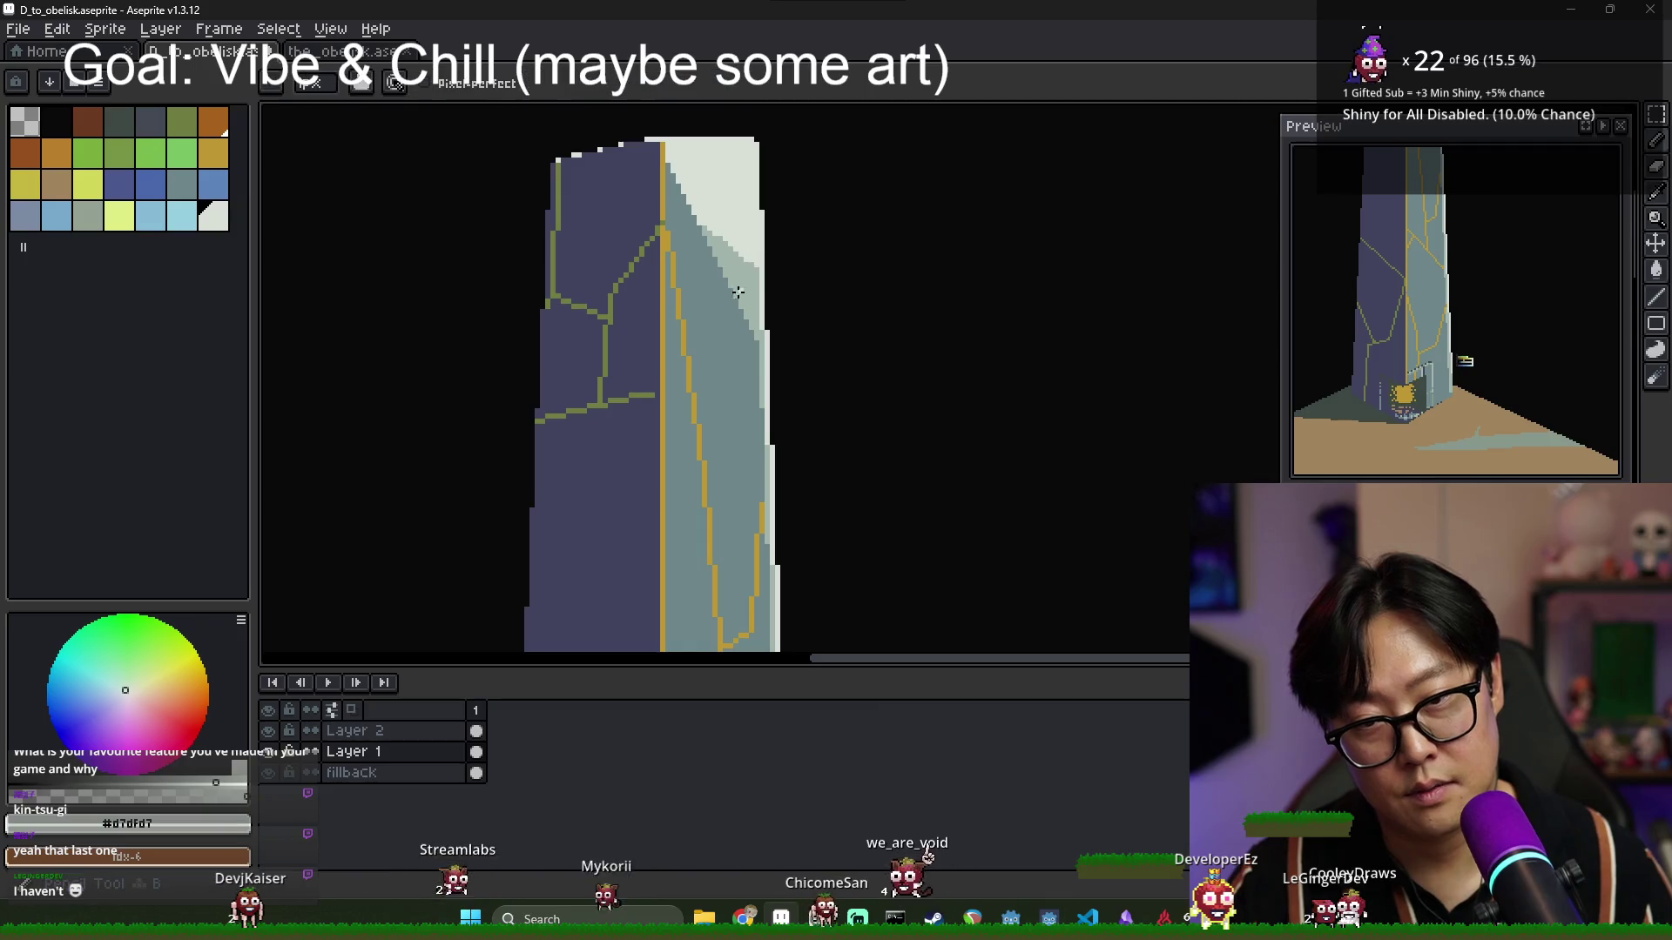
Line the white/grey edge with a diagonal run of light pixels.
left_click_drag(705, 229, 755, 331)
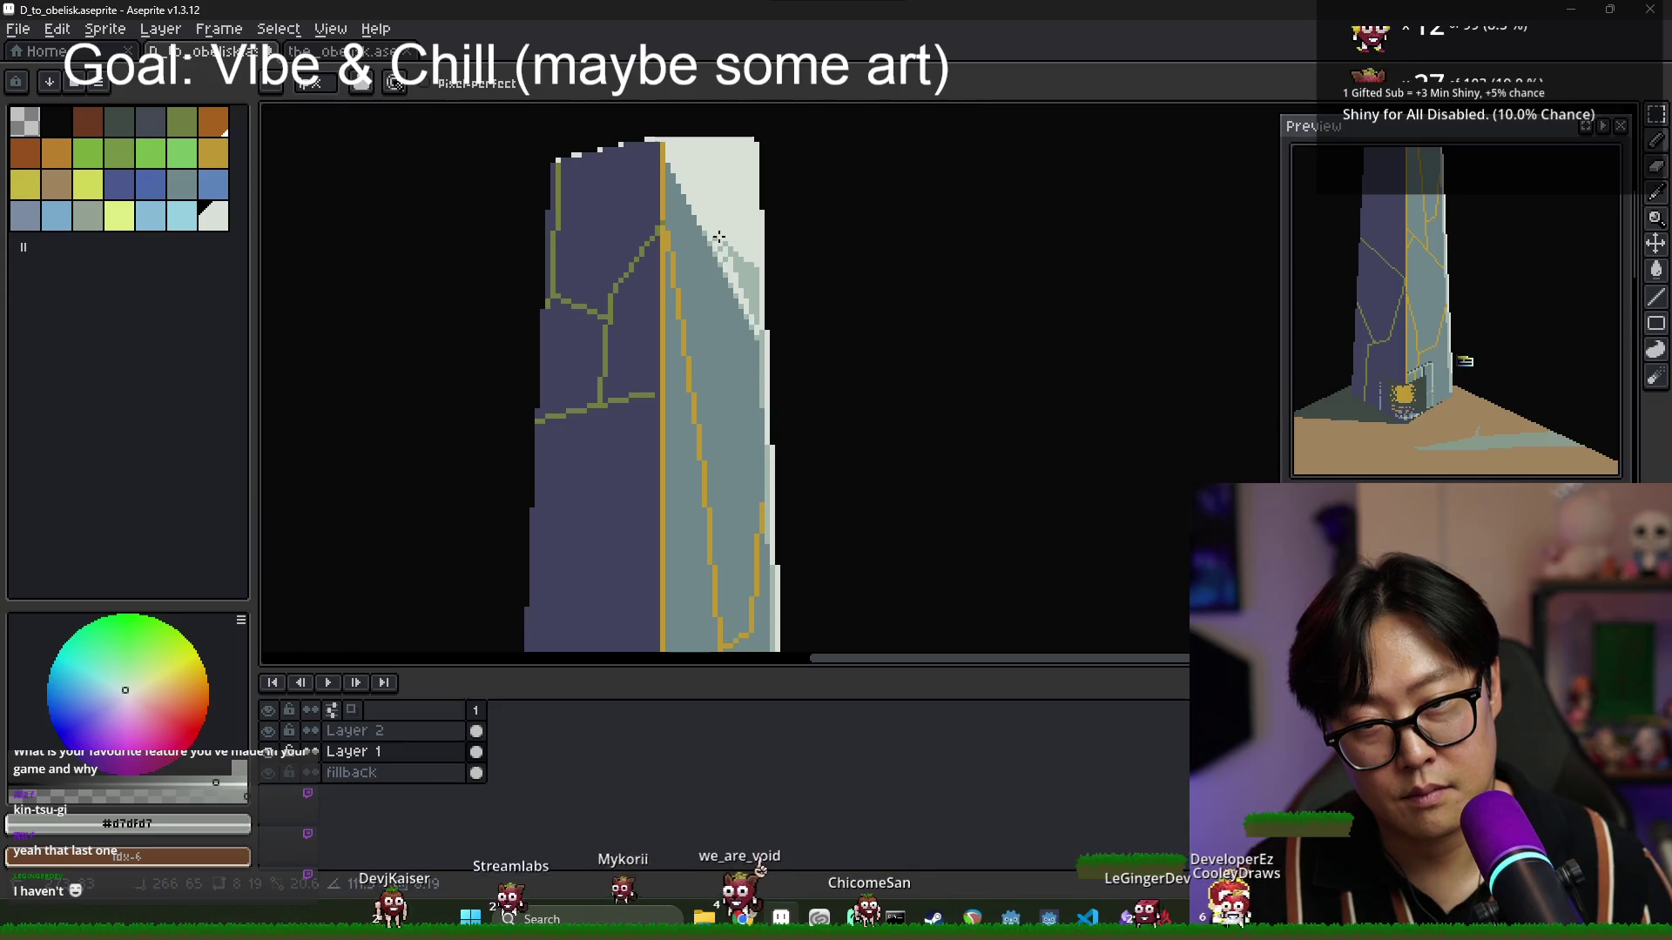
scroll(766, 314, "down", 3)
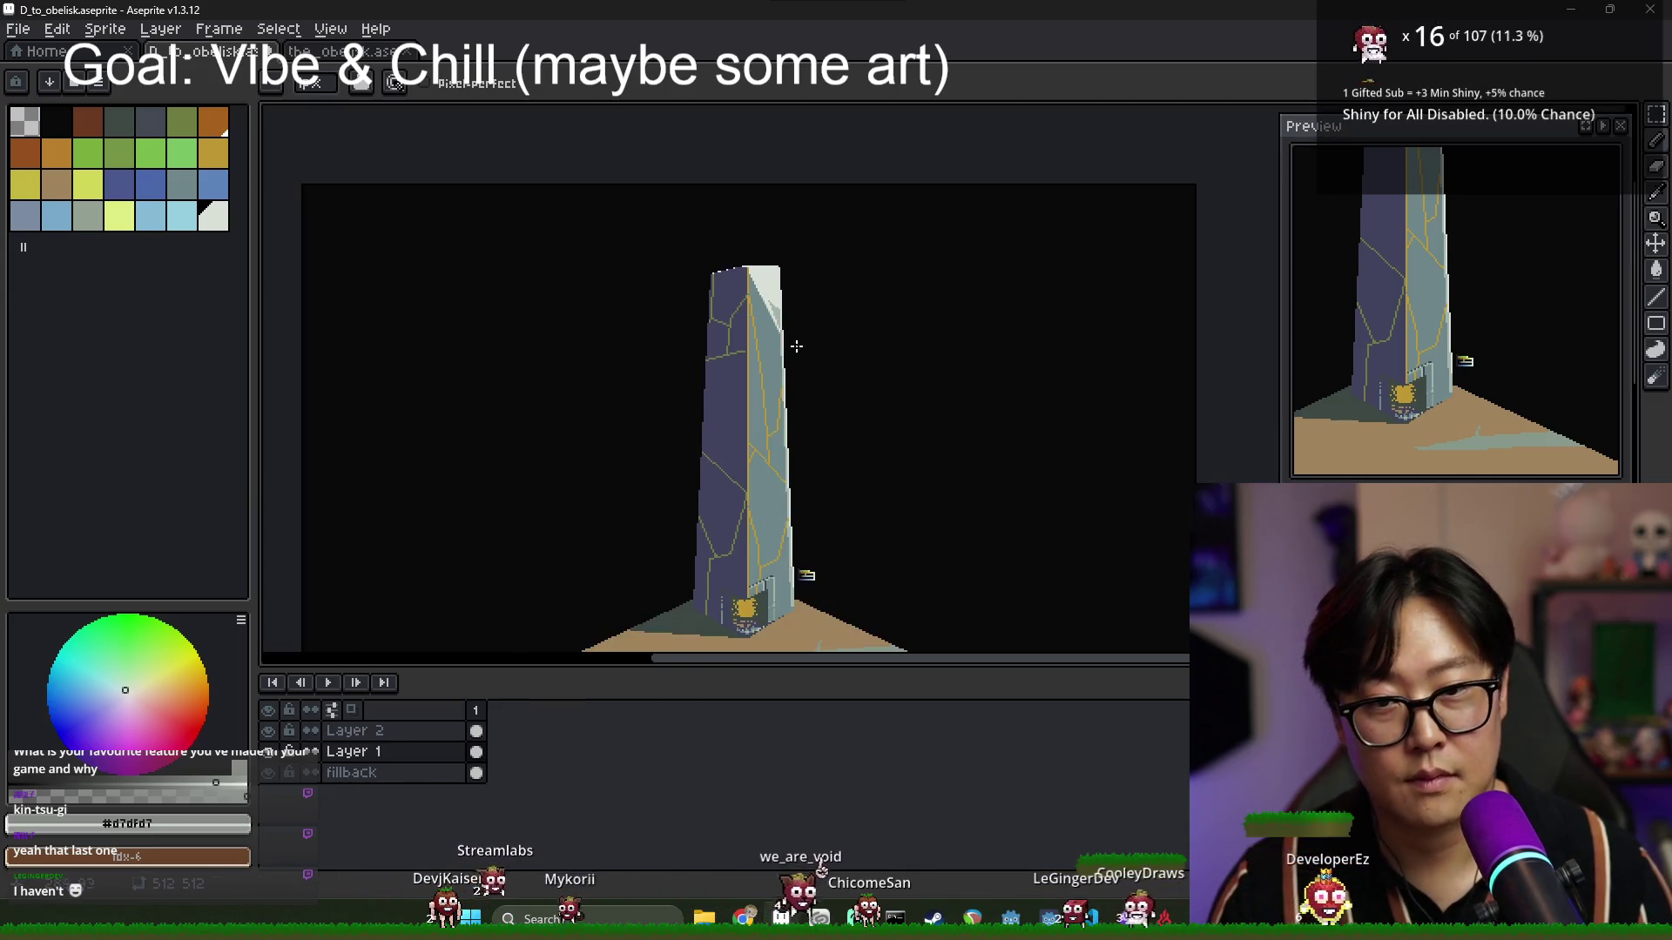
scroll(788, 340, "up", 4)
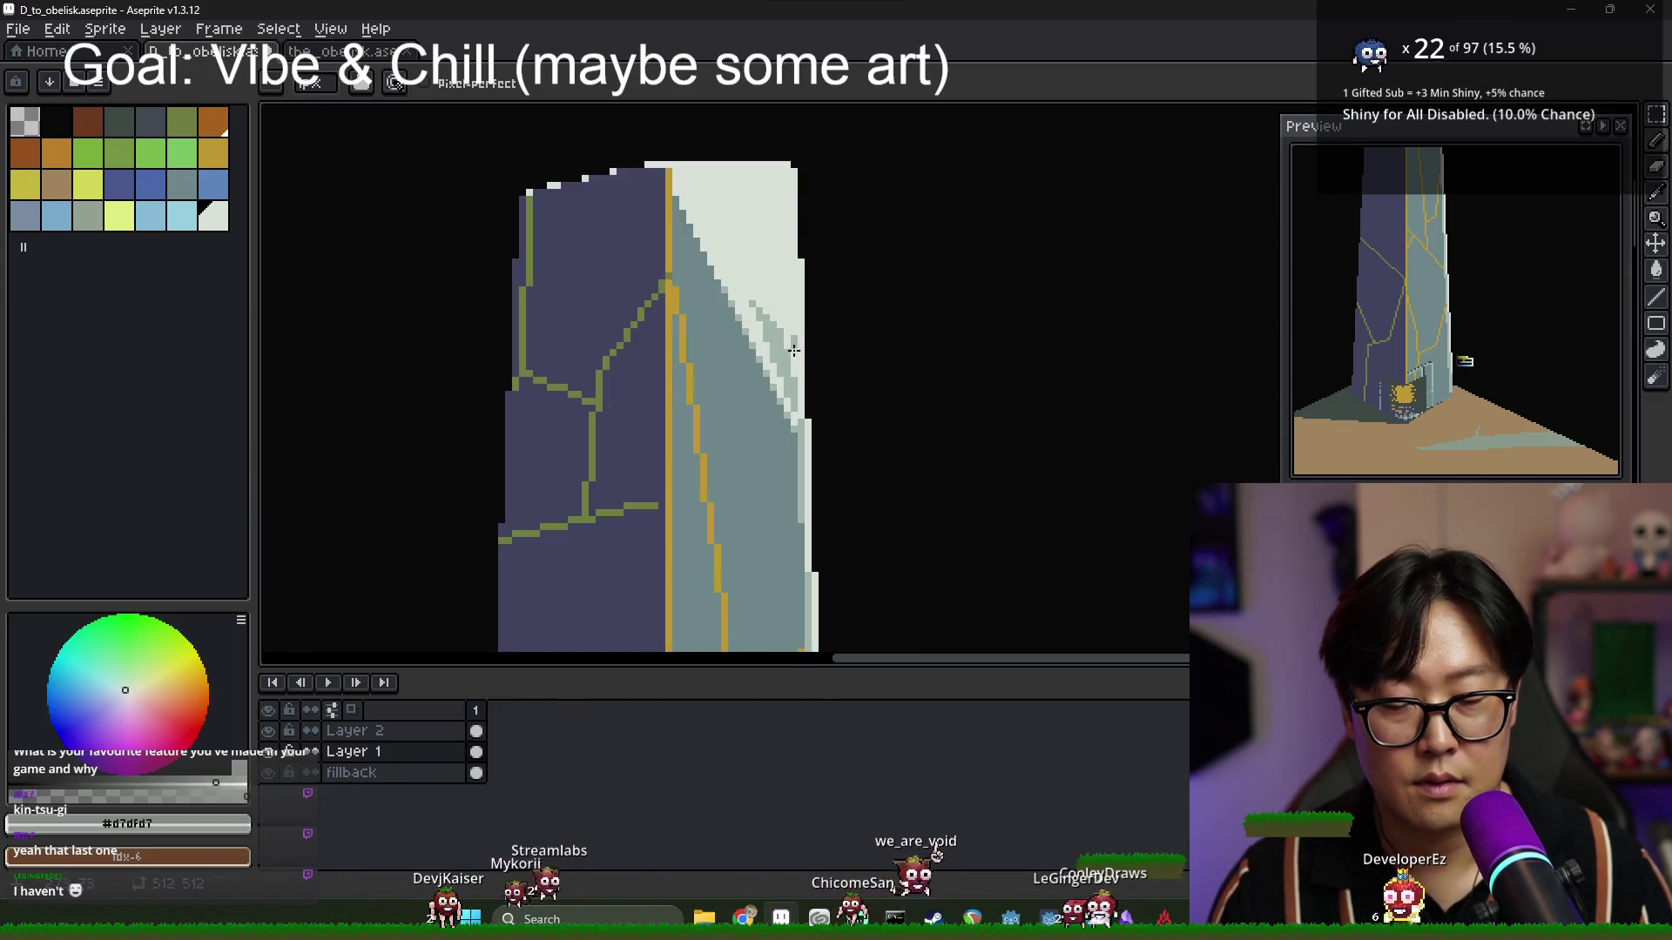
scroll(794, 337, "down", 3)
Bucket-fill the mid-grey patch at the top with the light colour.
key("v")
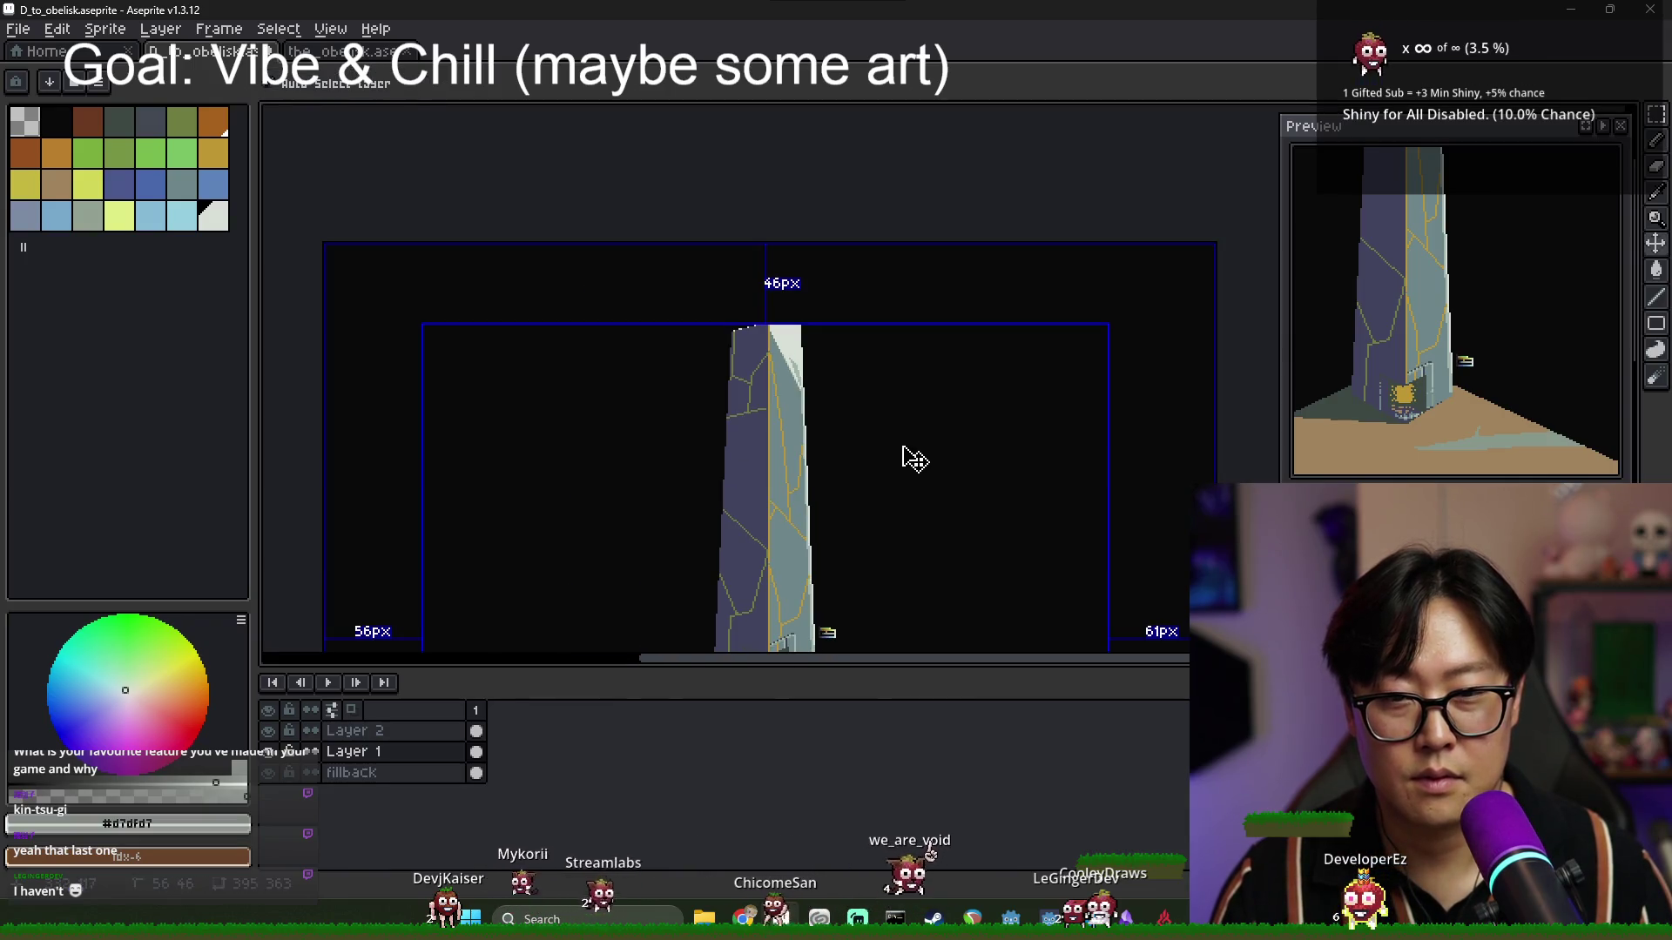
key("b")
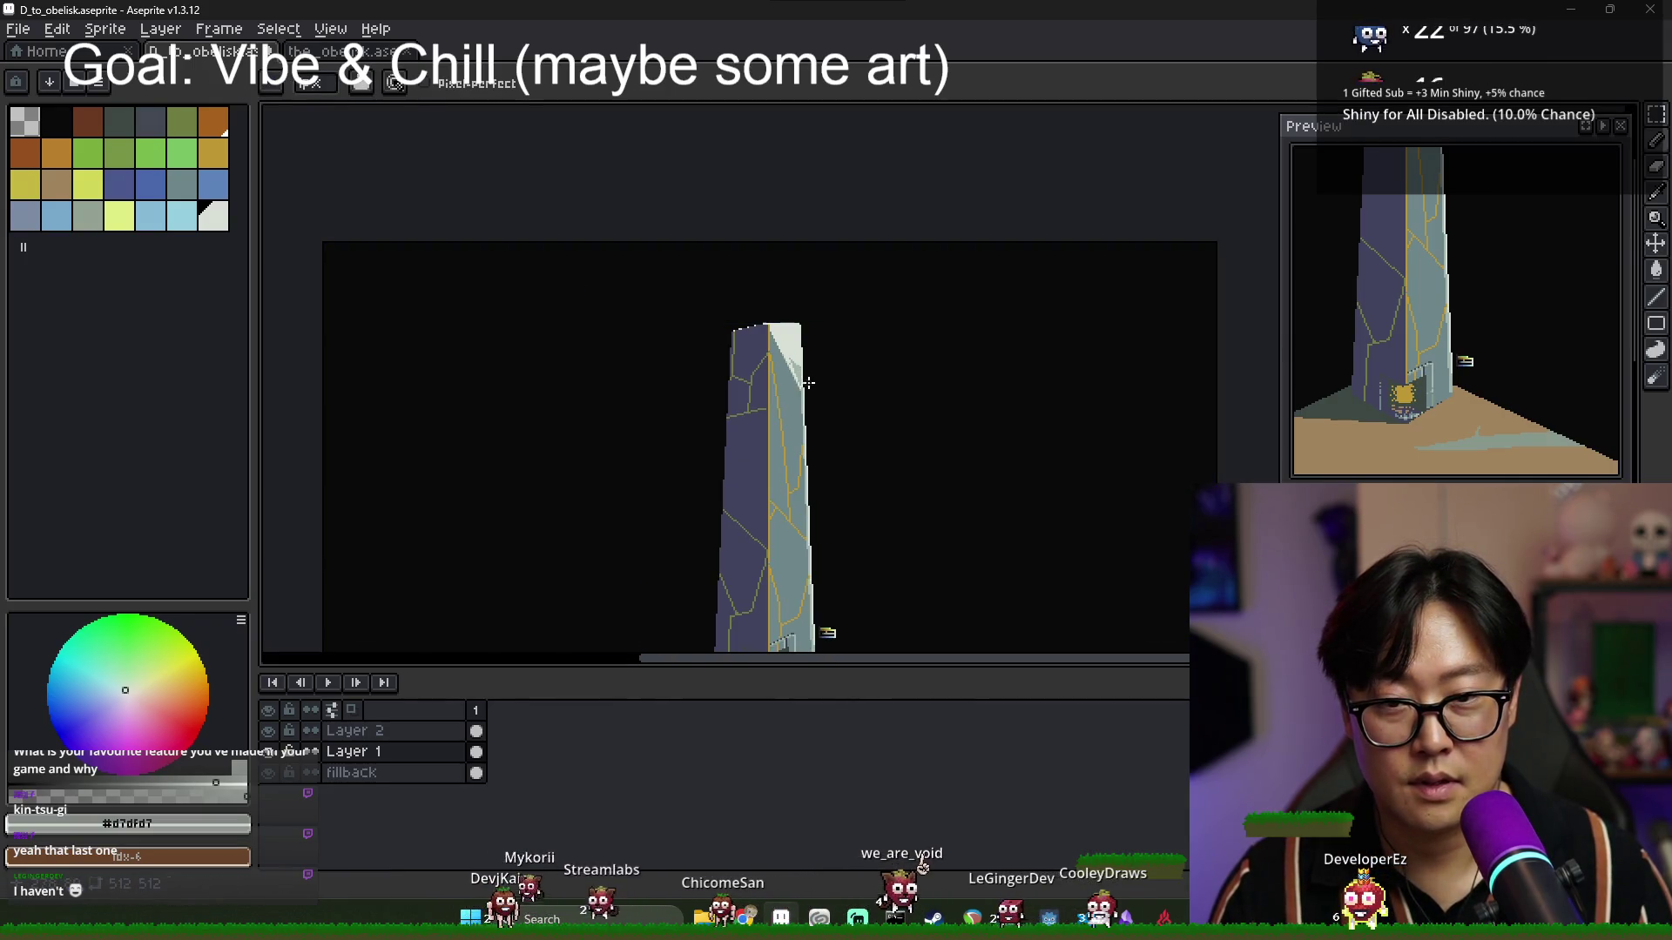
scroll(791, 346, "up", 2)
key("g")
left_click(794, 383)
scroll(784, 366, "down", 2)
scroll(755, 340, "up", 2)
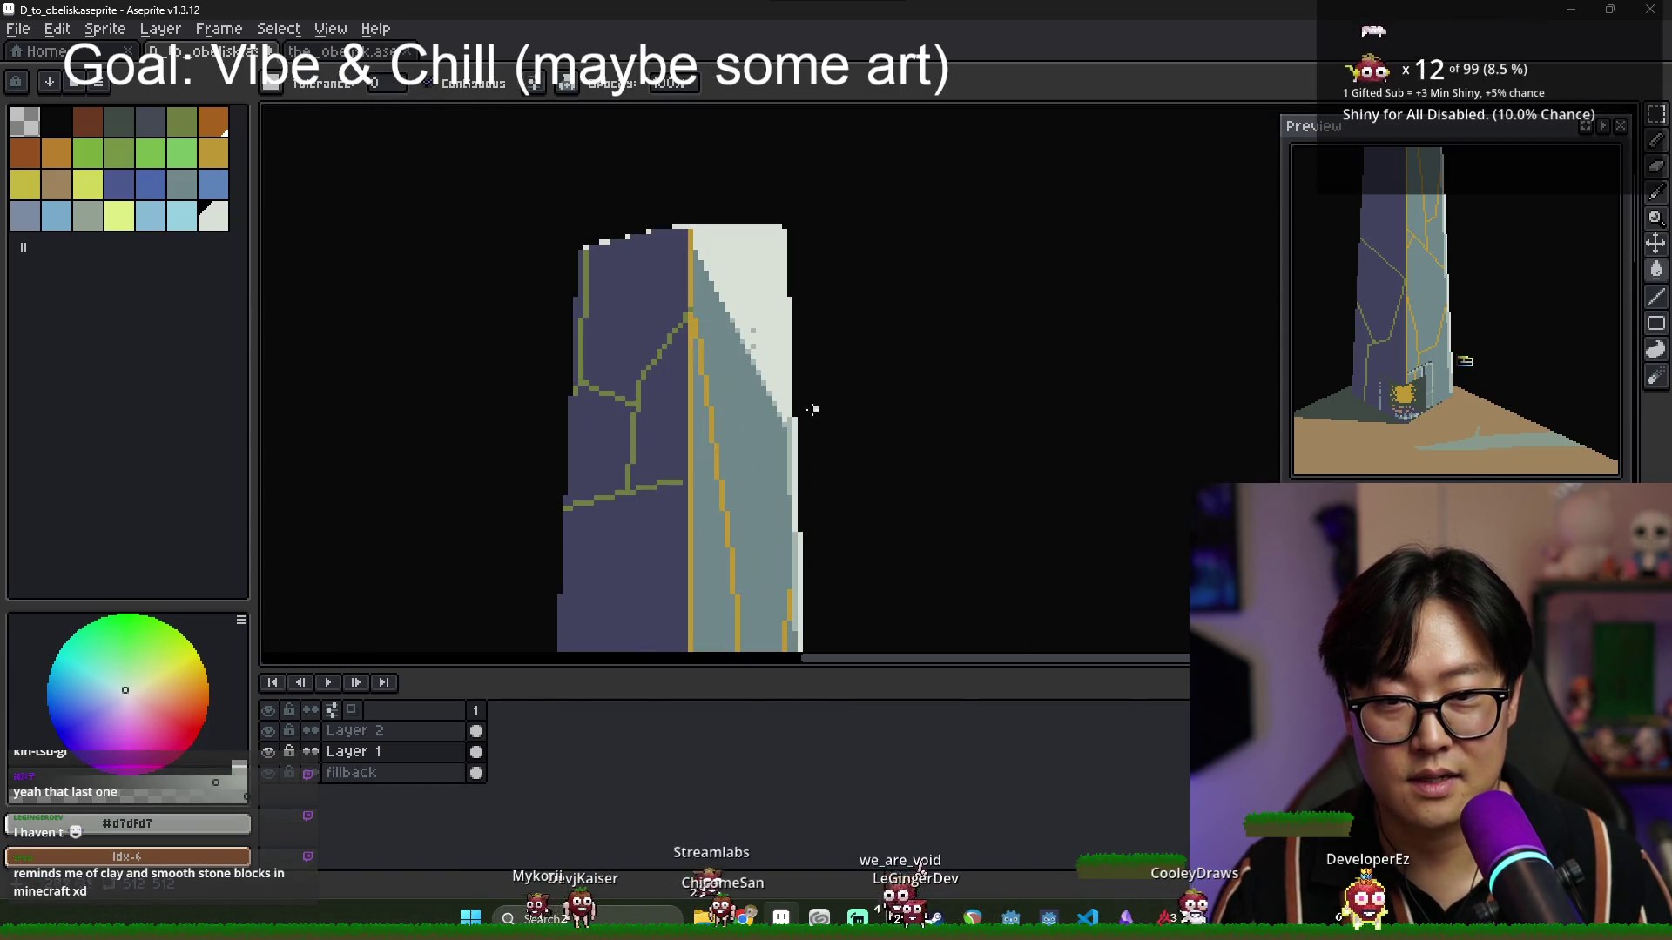
scroll(755, 340, "down", 3)
Fill the left and upper-right green blobs with pale grey-green.
key("v")
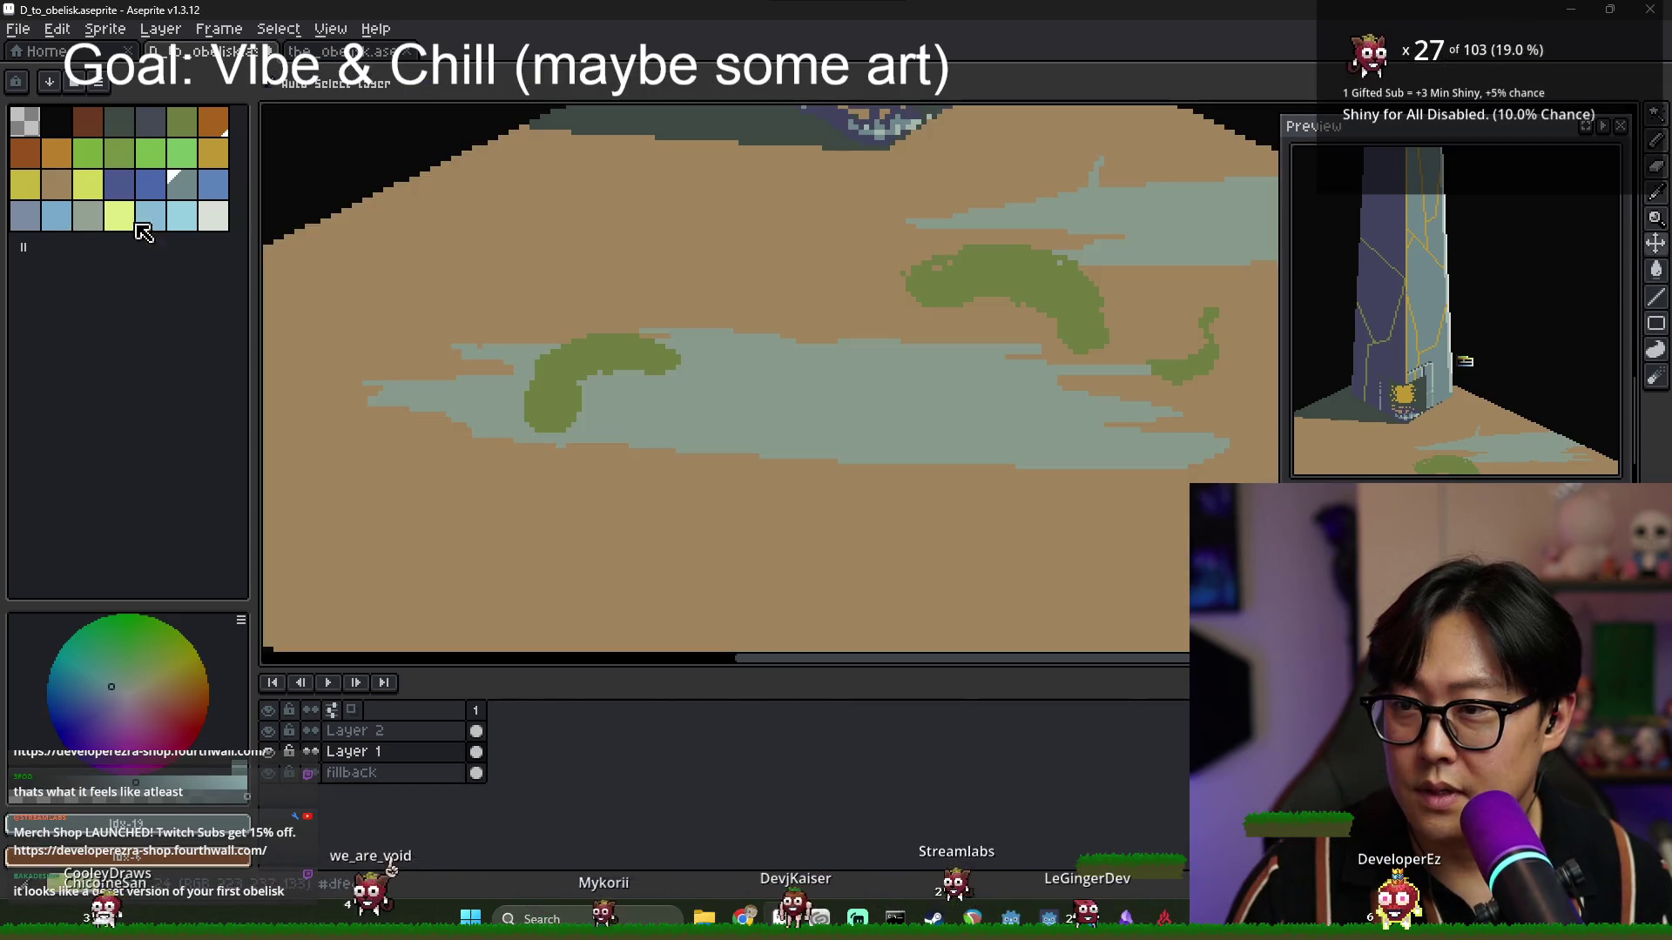
left_click(87, 215)
key("g")
left_click(610, 362)
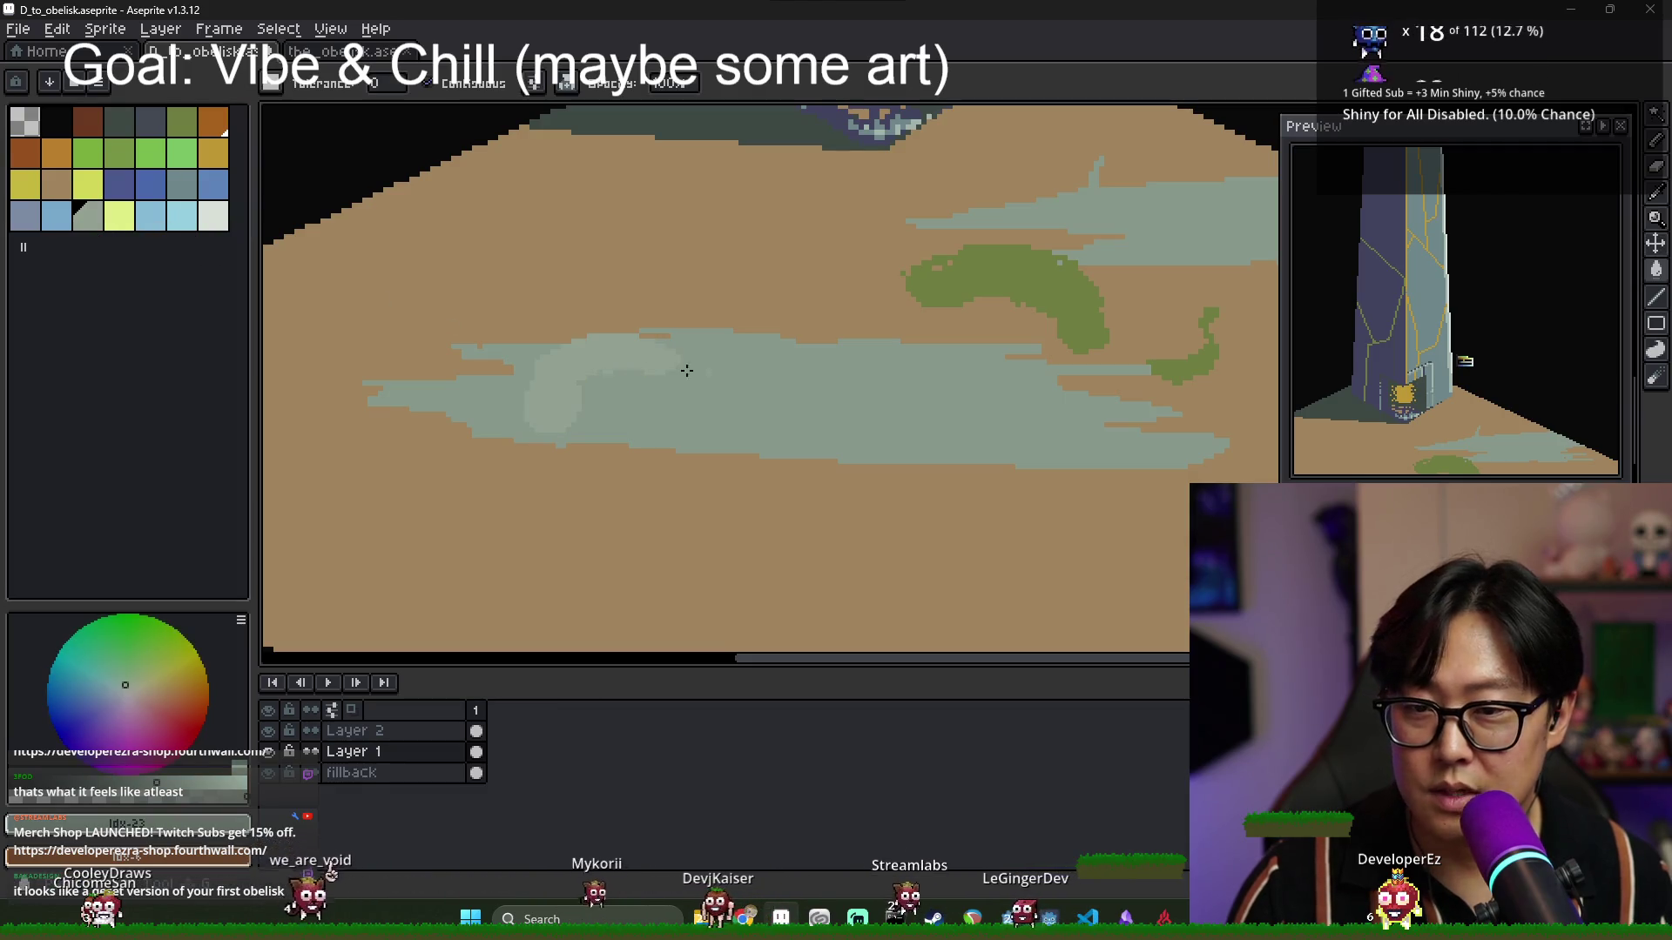
left_click(1009, 276)
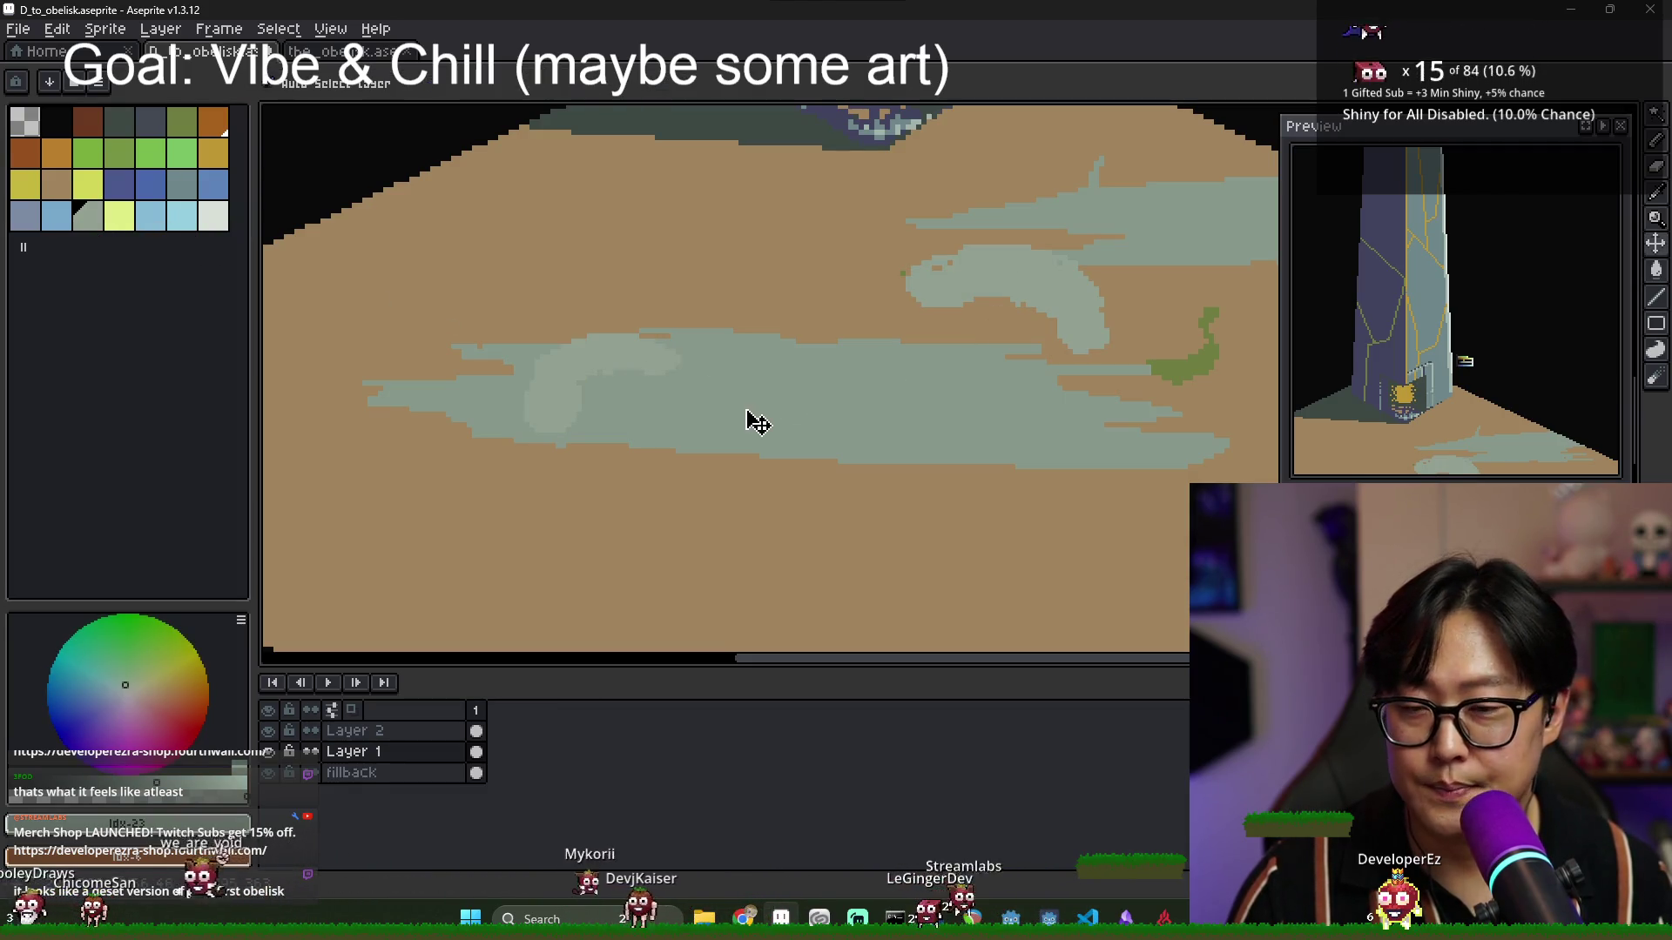
key("ctrl+z")
left_click(976, 296)
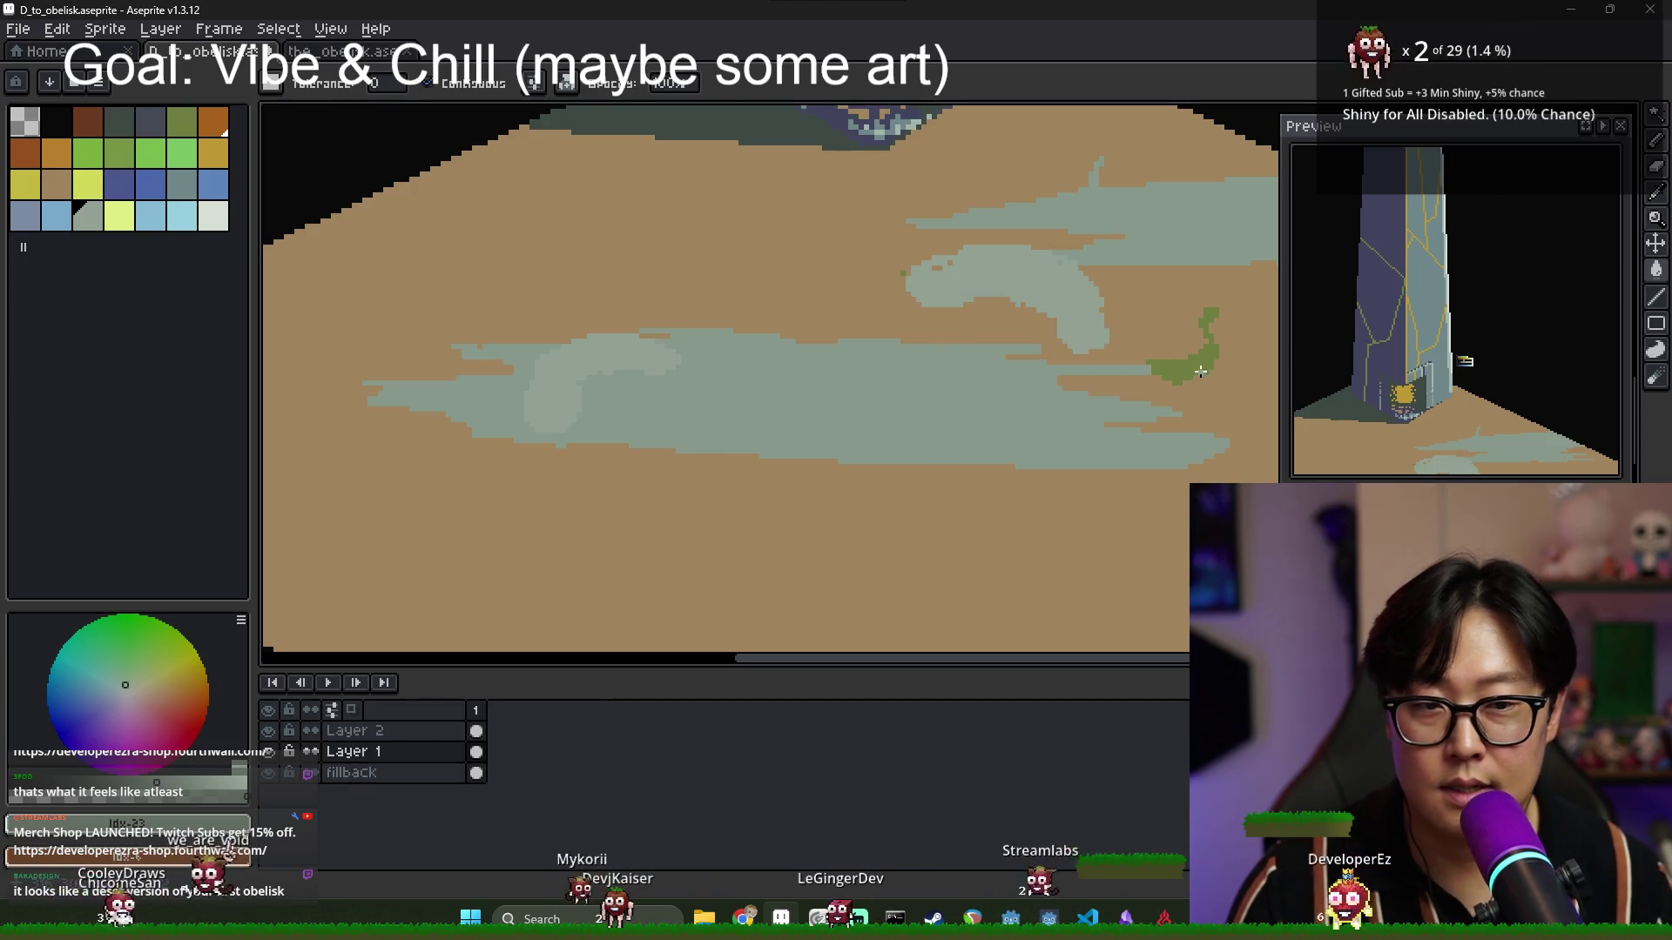
Fill the large central and upper-right pale areas with olive green.
left_click(181, 121)
left_click(739, 406)
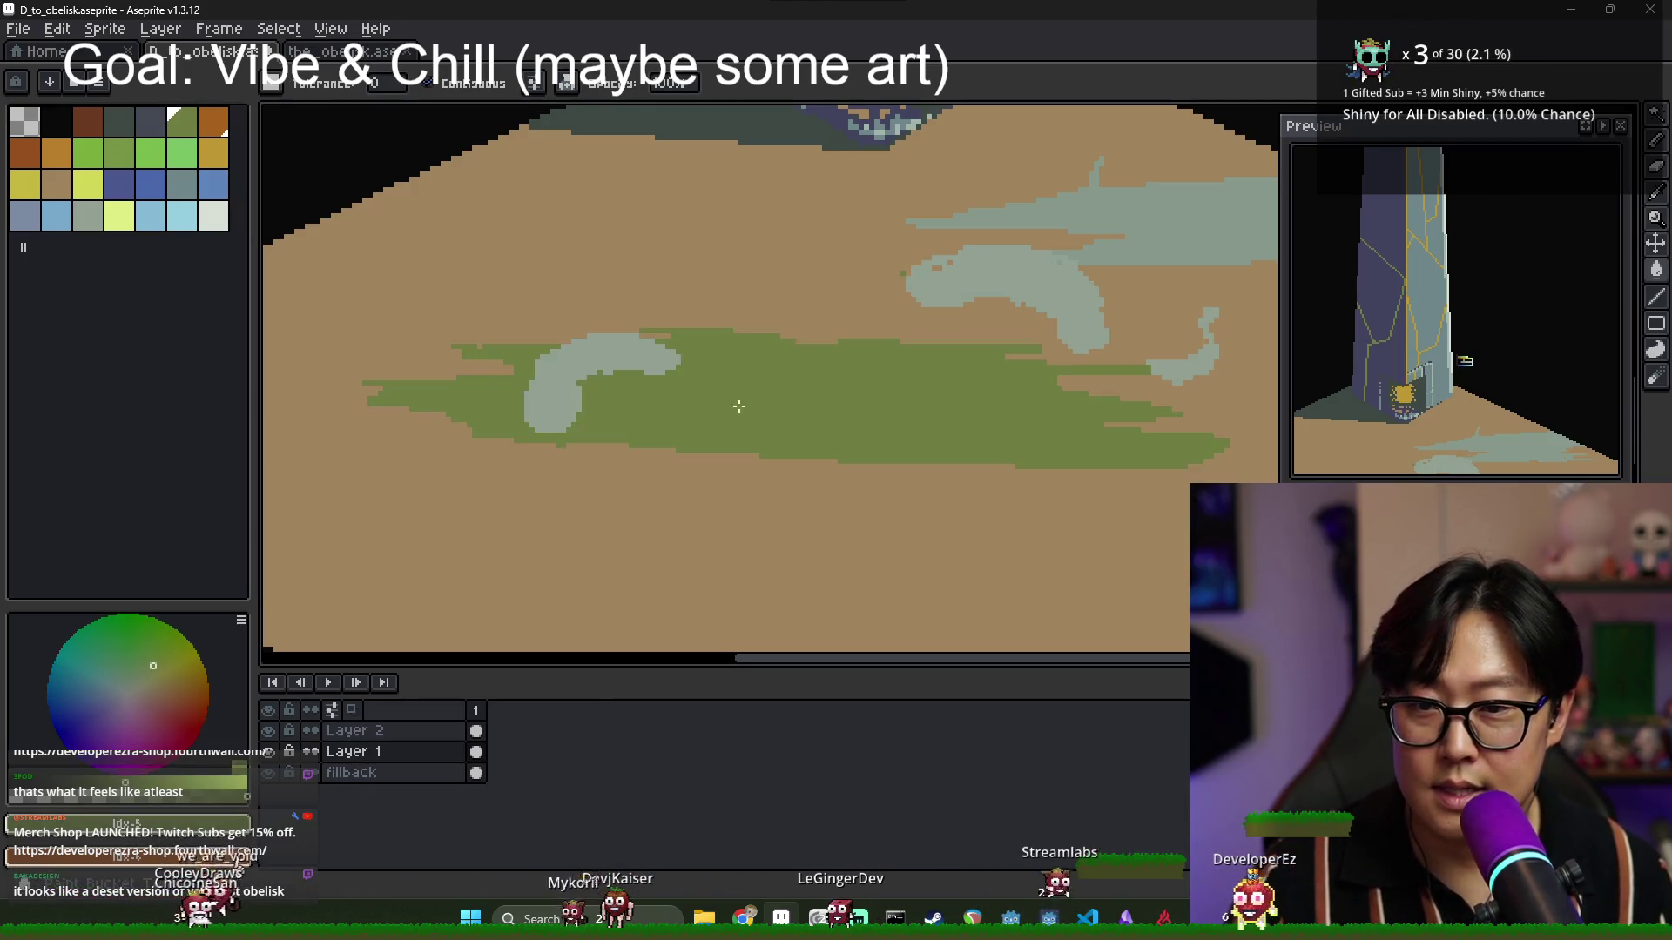
left_click(1133, 237)
scroll(813, 365, "down", 2)
scroll(604, 343, "up", 3)
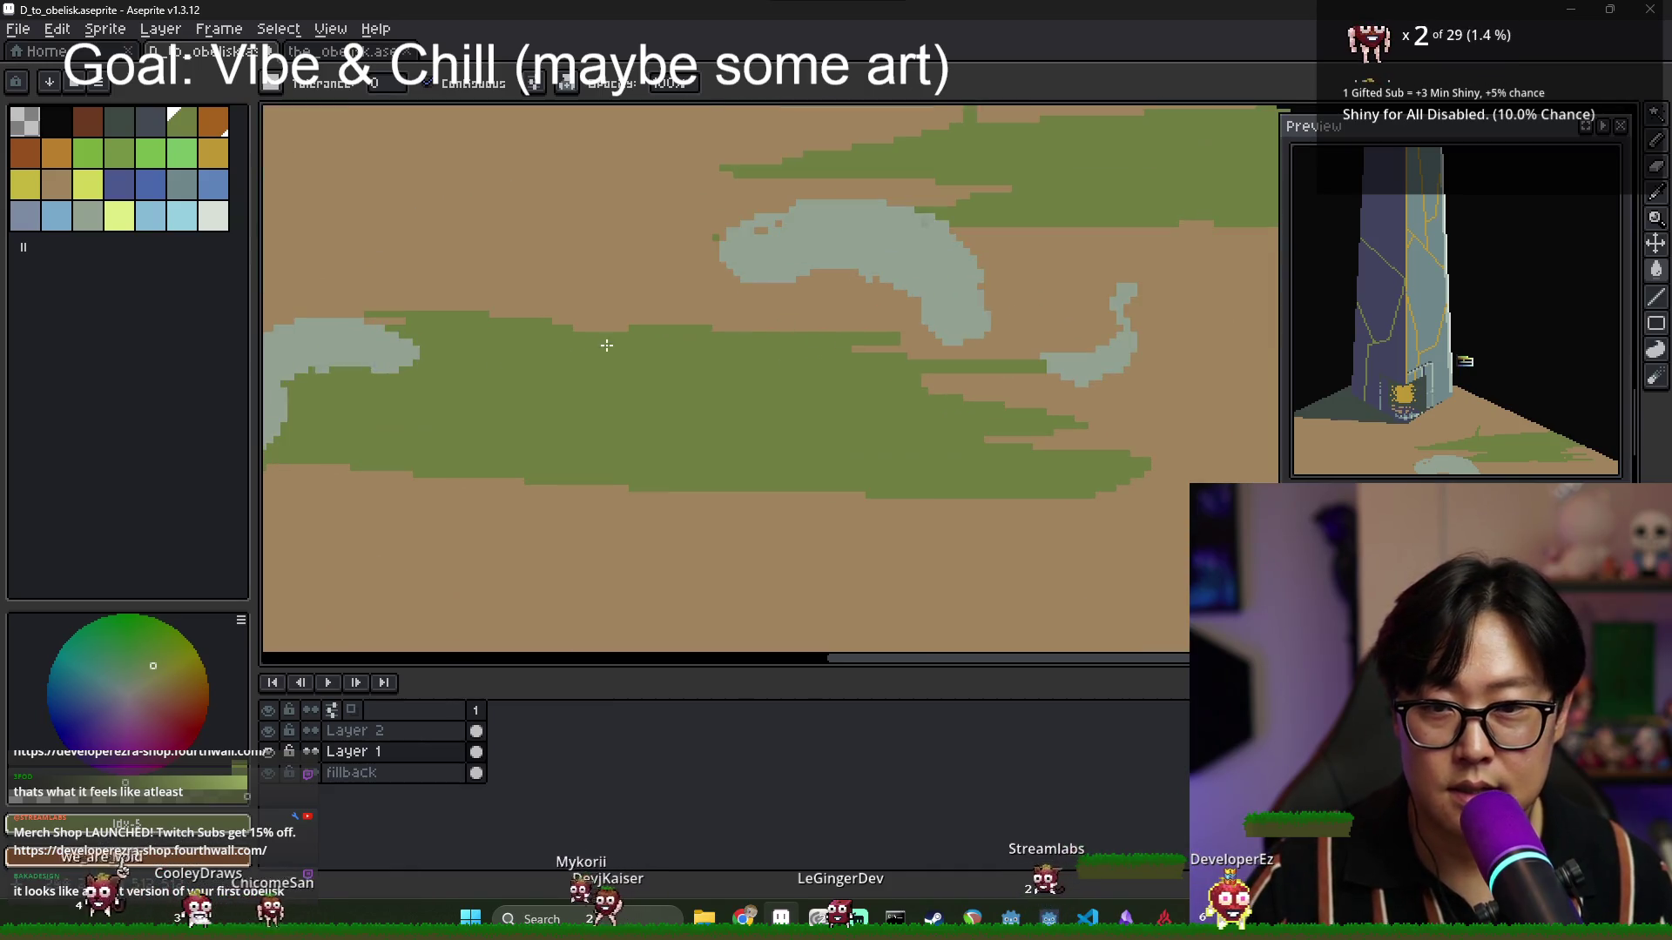
scroll(462, 359, "down", 1)
scroll(461, 358, "up", 2)
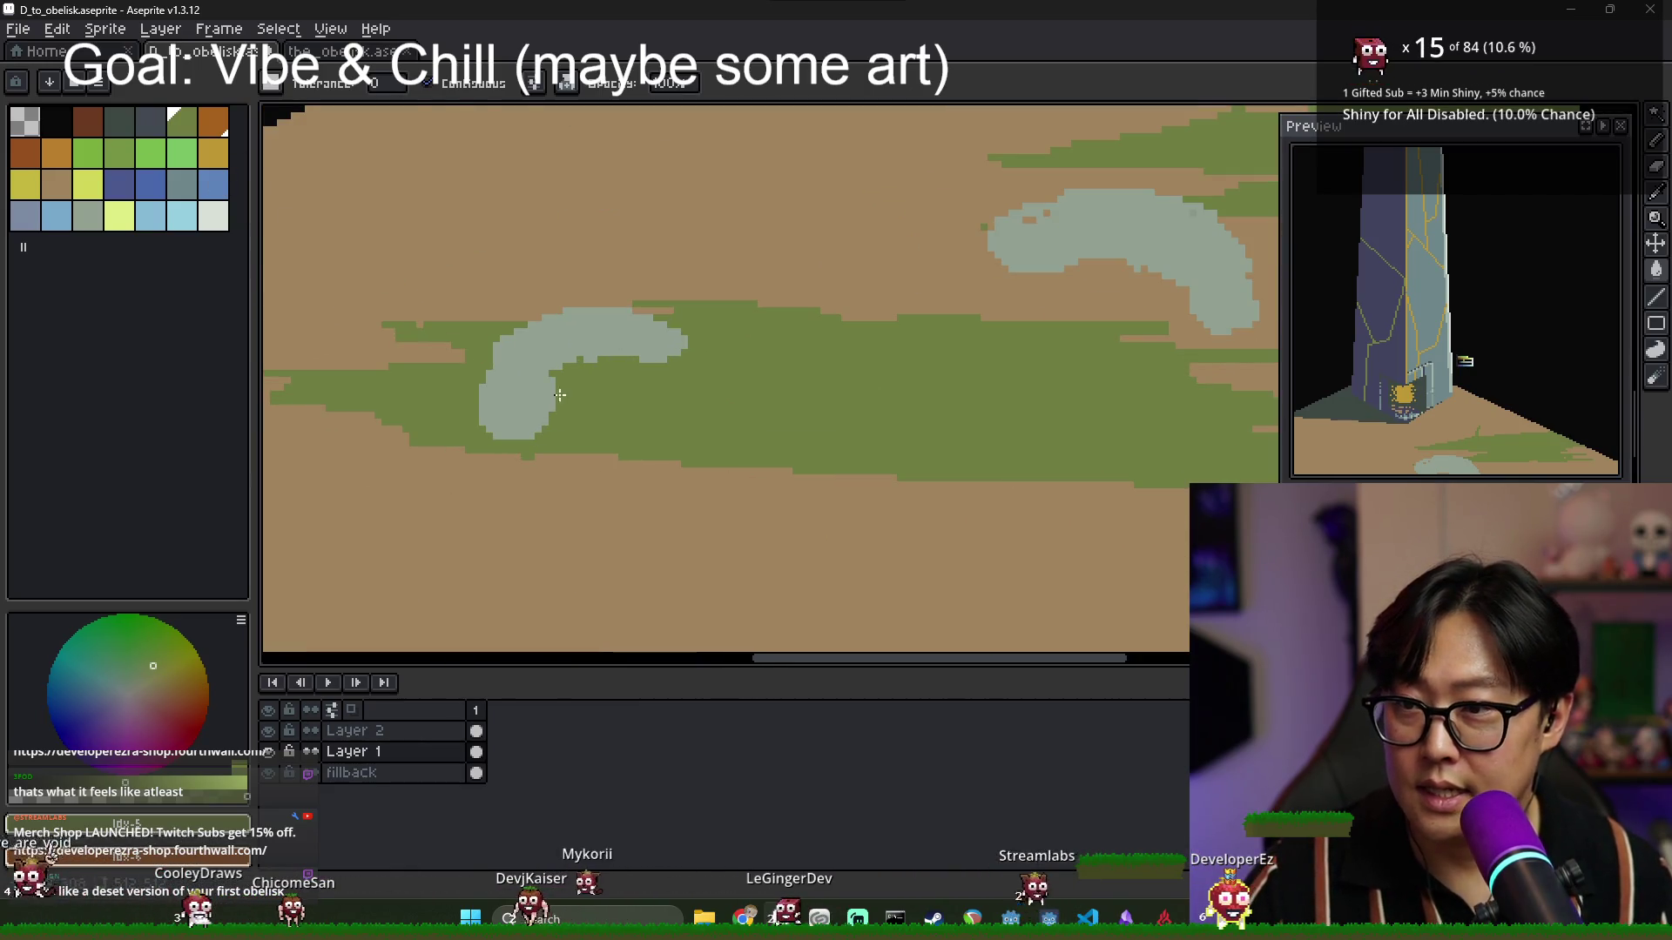
key("b")
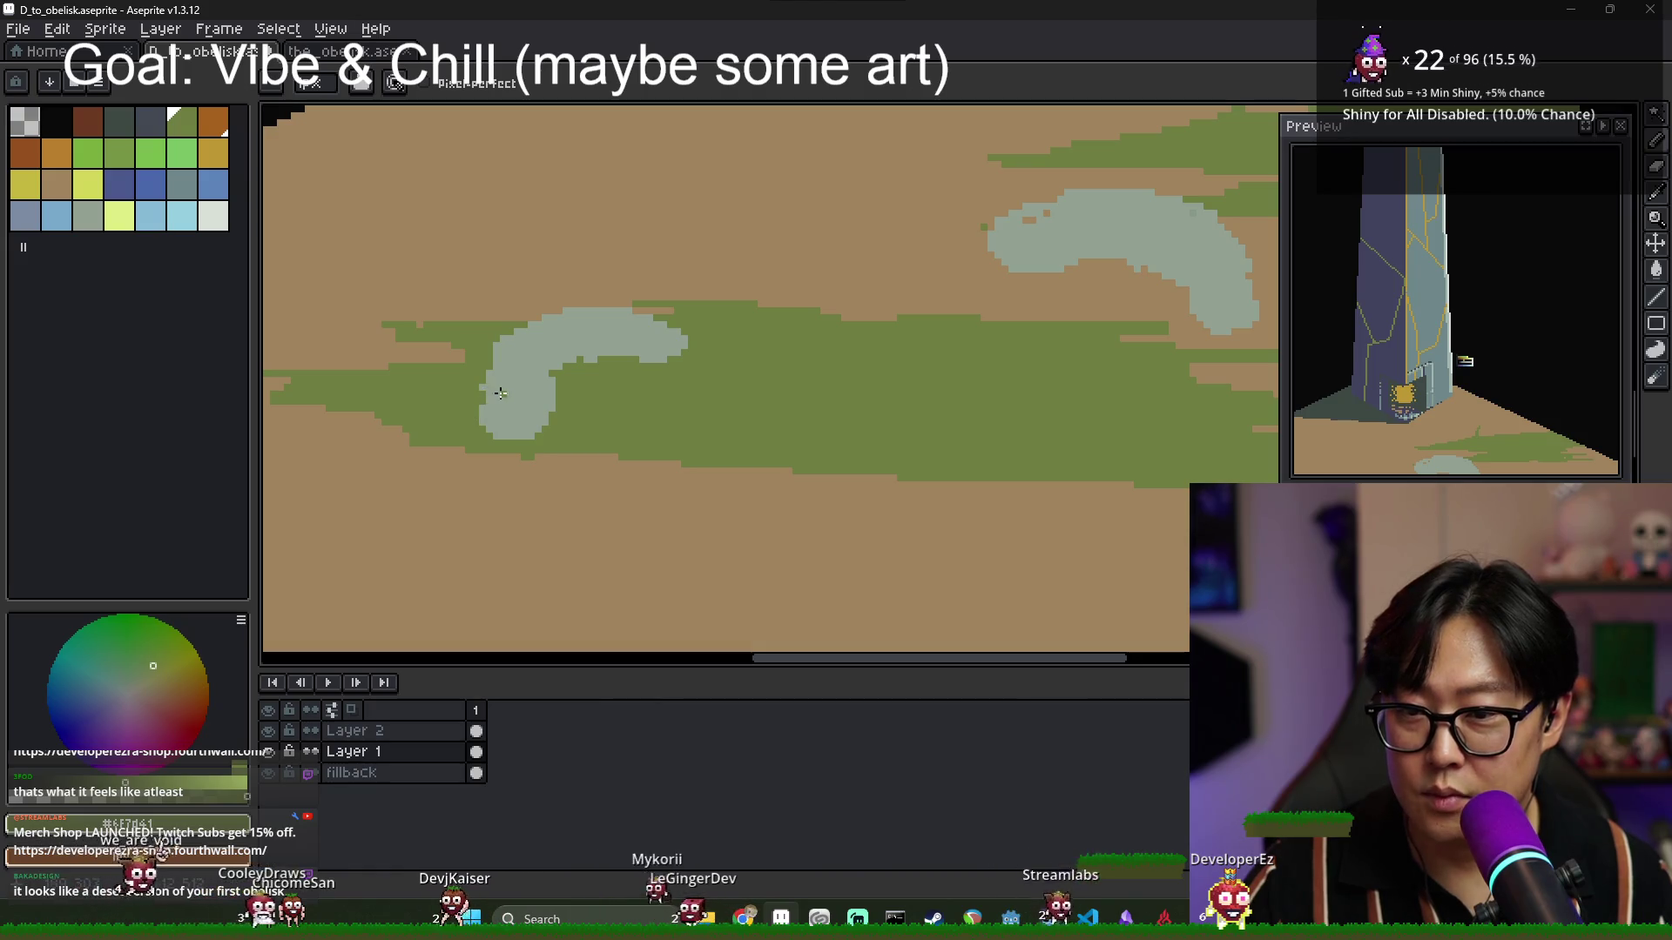
scroll(750, 291, "down", 3)
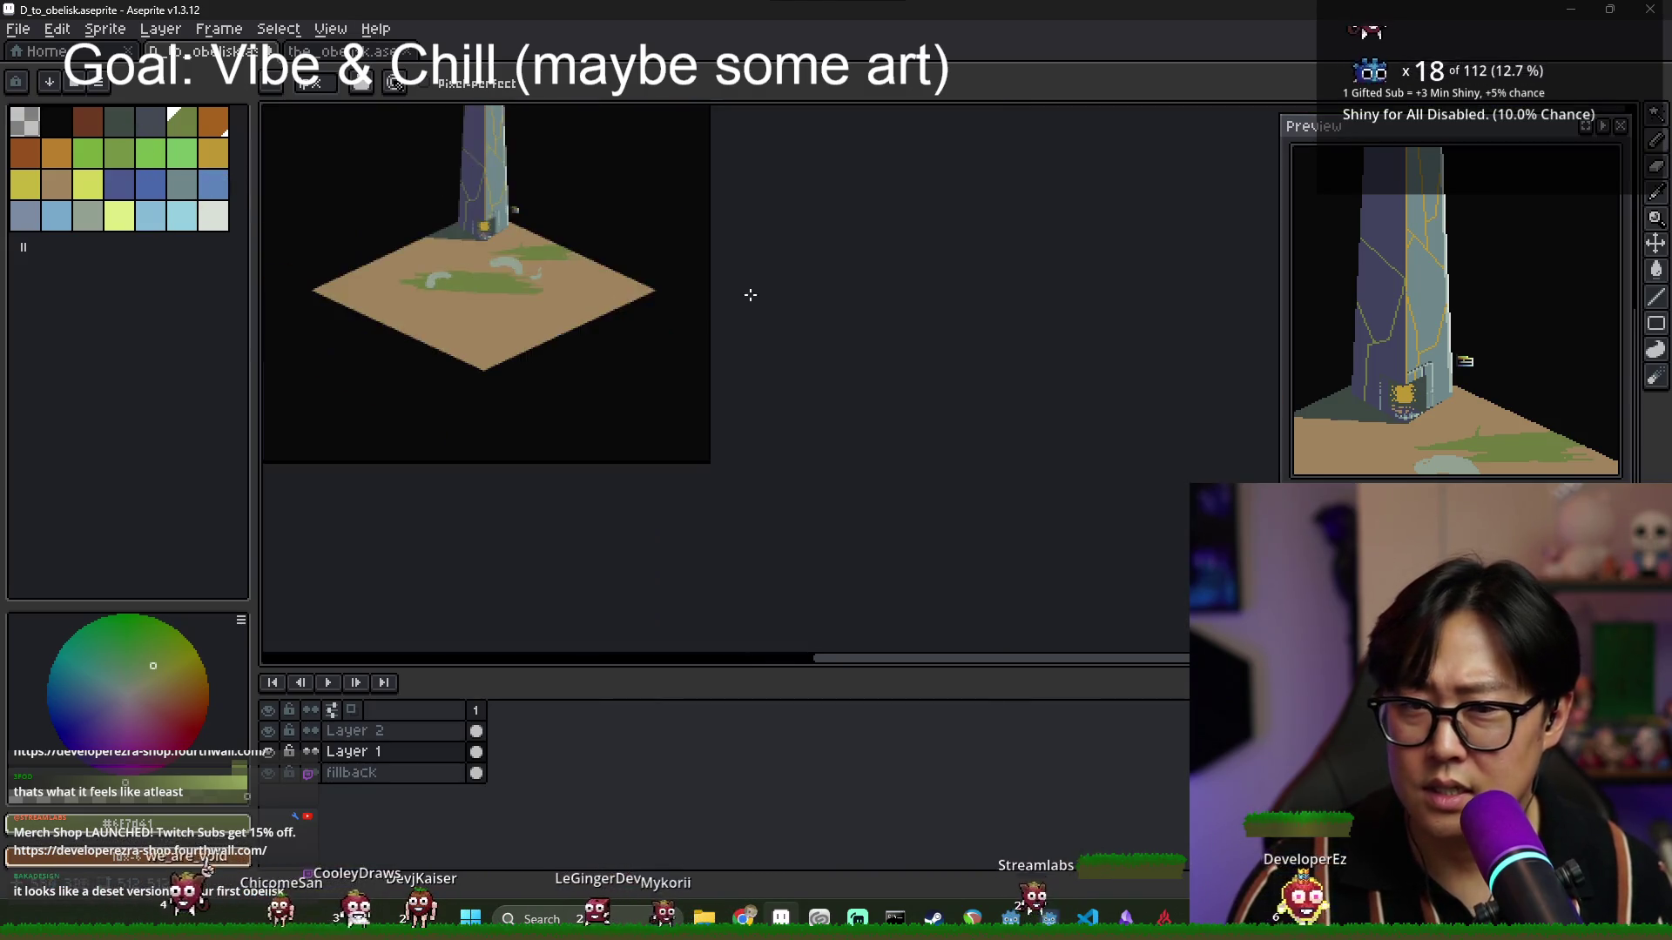
scroll(607, 373, "up", 6)
scroll(607, 373, "up", 2)
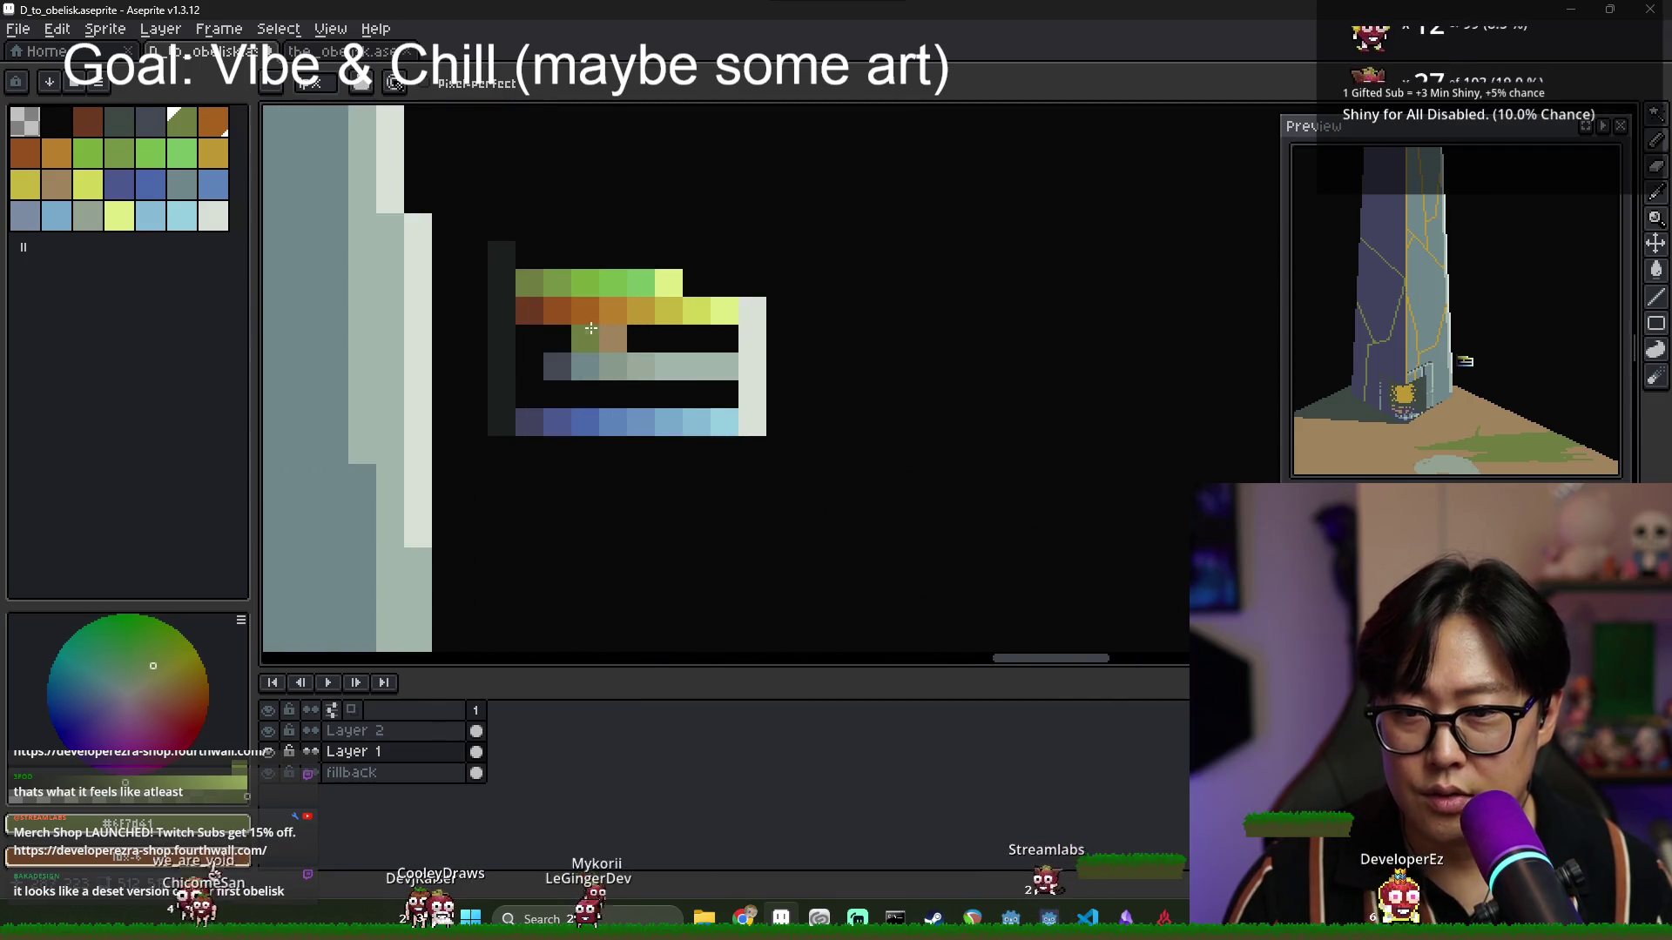
scroll(471, 565, "down", 4)
scroll(561, 411, "up", 4)
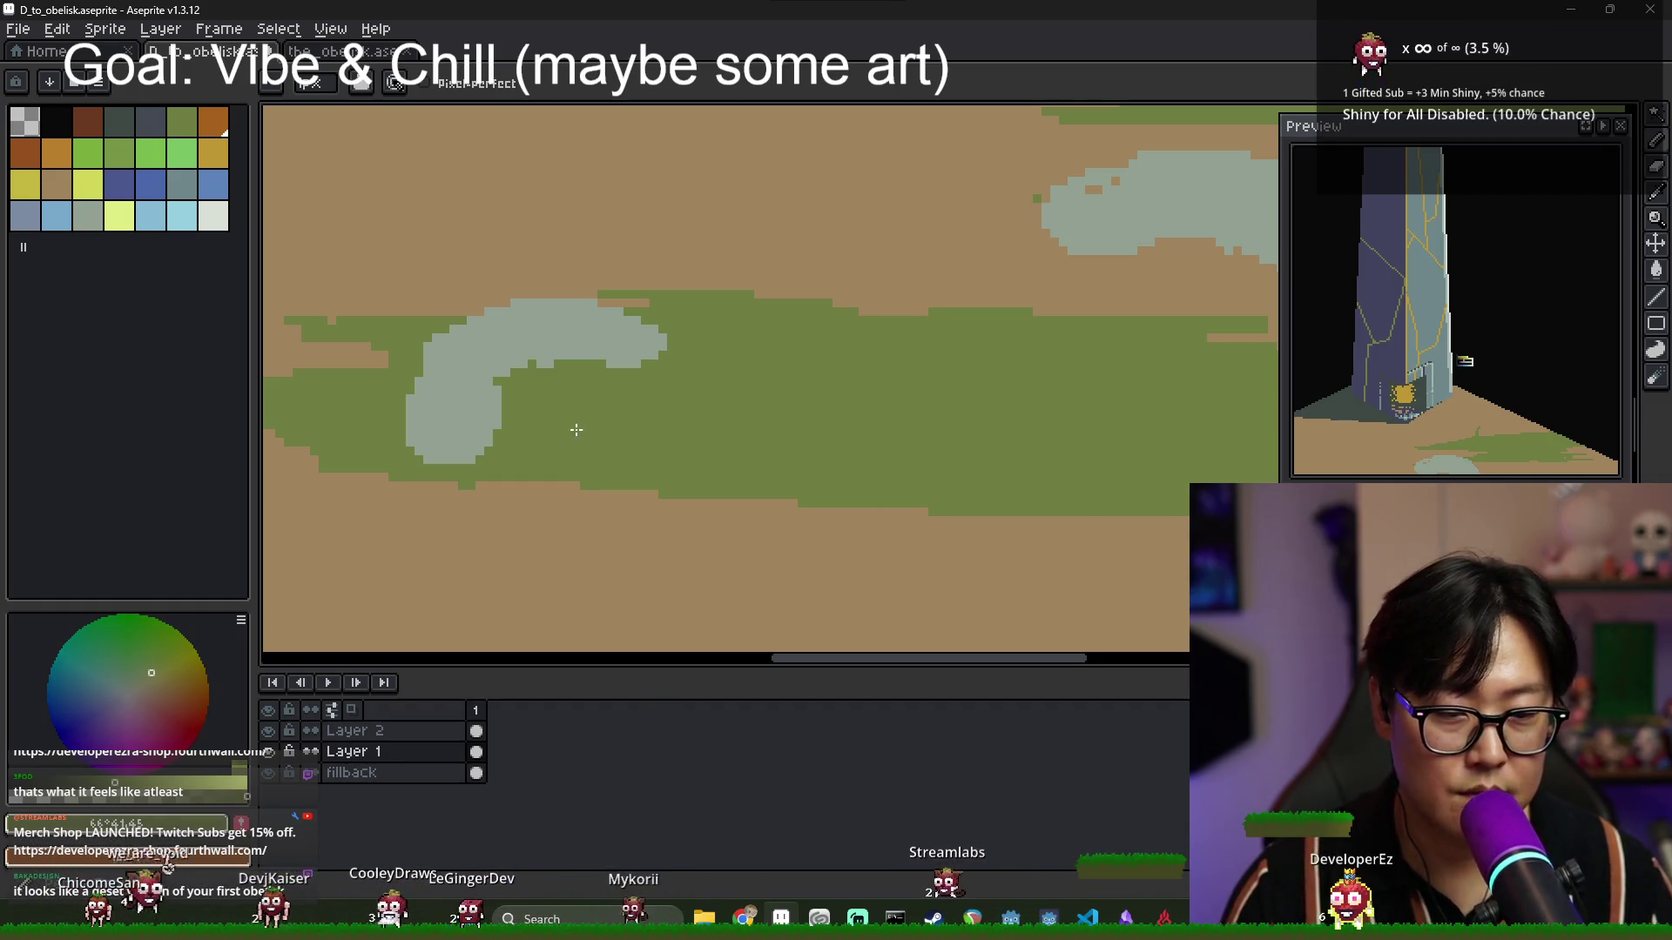
Draw dark olive strokes across the left pale rock and a thin sprout rising above it.
scroll(461, 427, "up", 1)
mouse_move(384, 421)
left_mouse_down()
mouse_move(477, 424)
mouse_move(471, 411)
left_mouse_up()
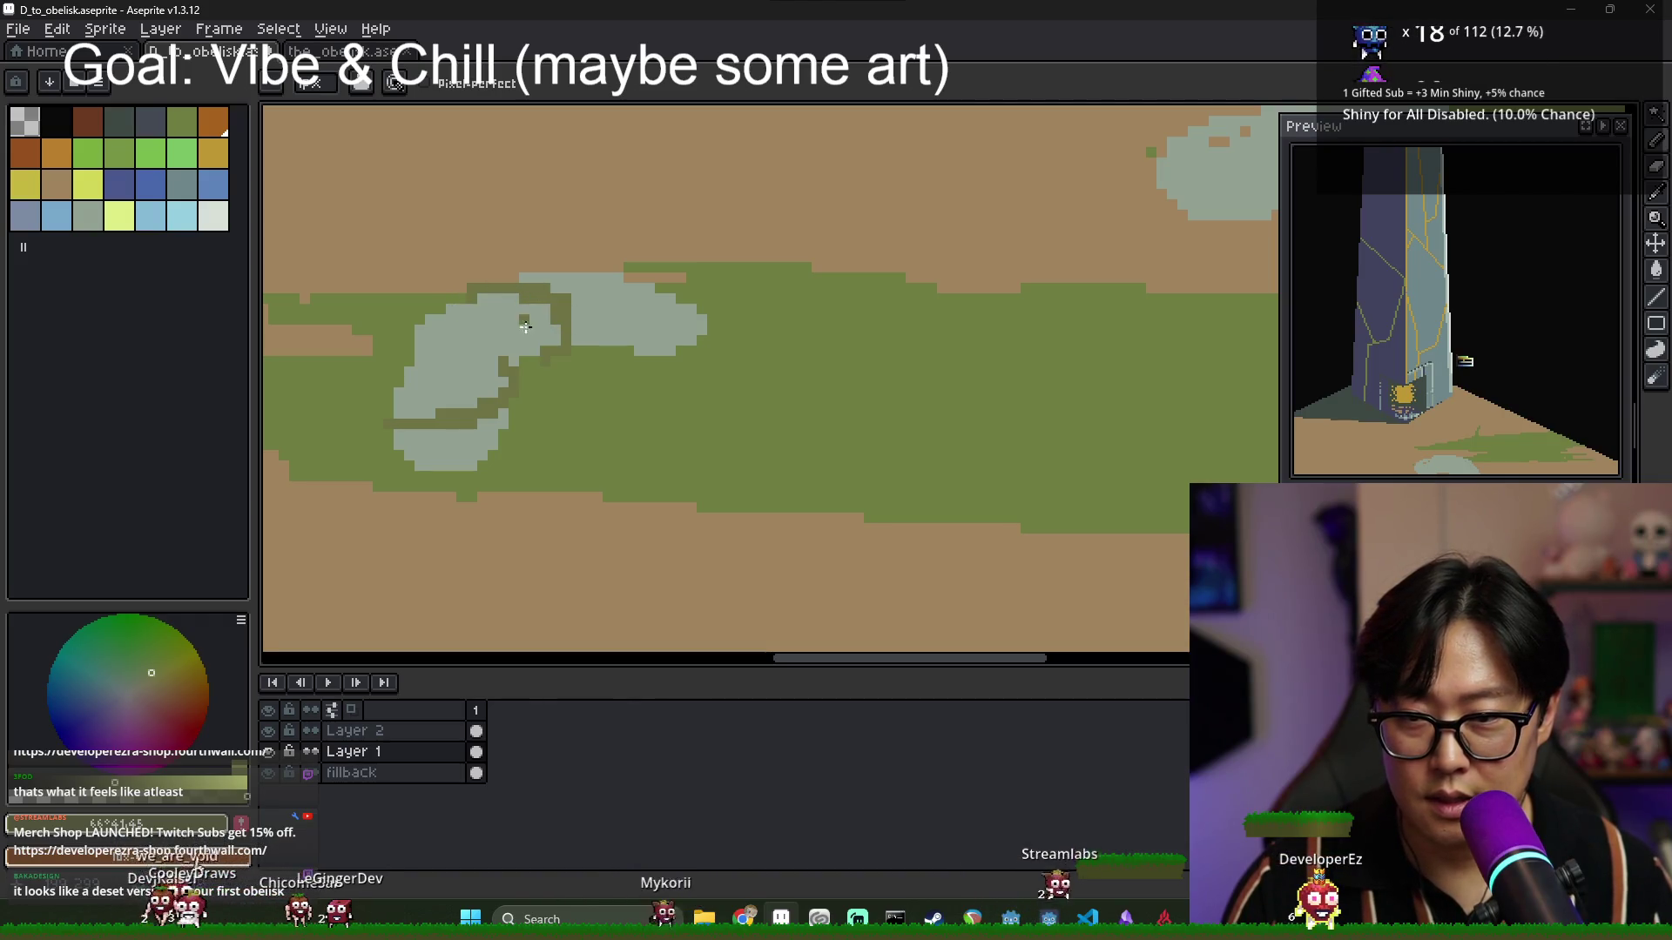
left_click_drag(475, 277, 470, 227)
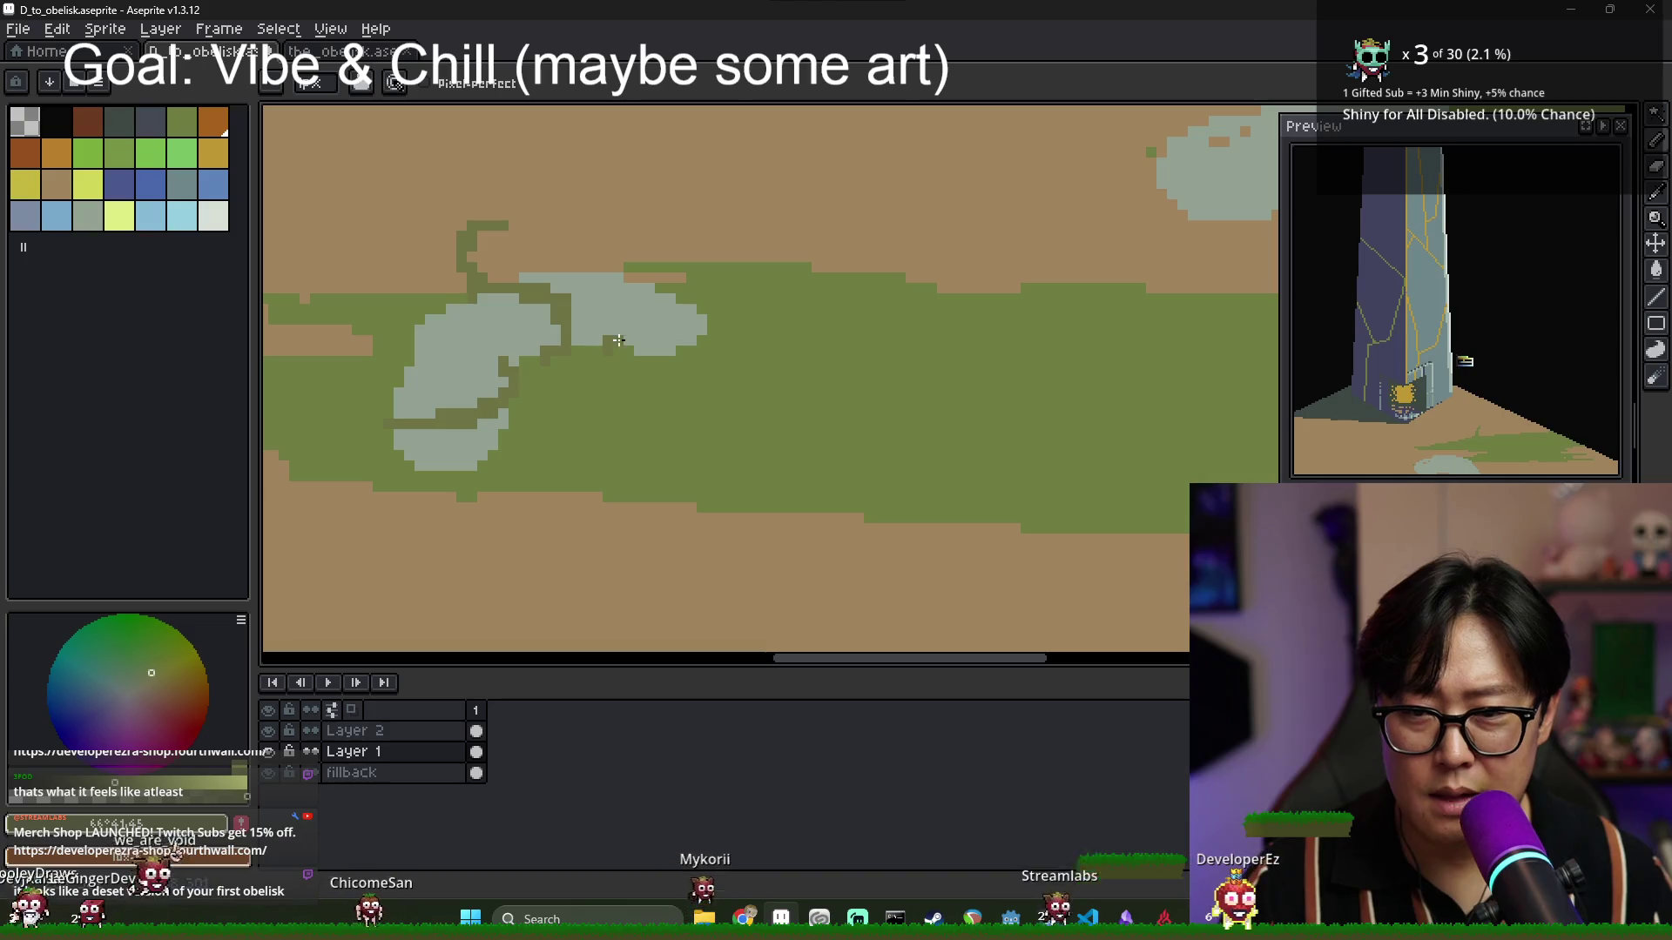
left_click_drag(643, 336, 701, 306)
scroll(691, 299, "down", 3)
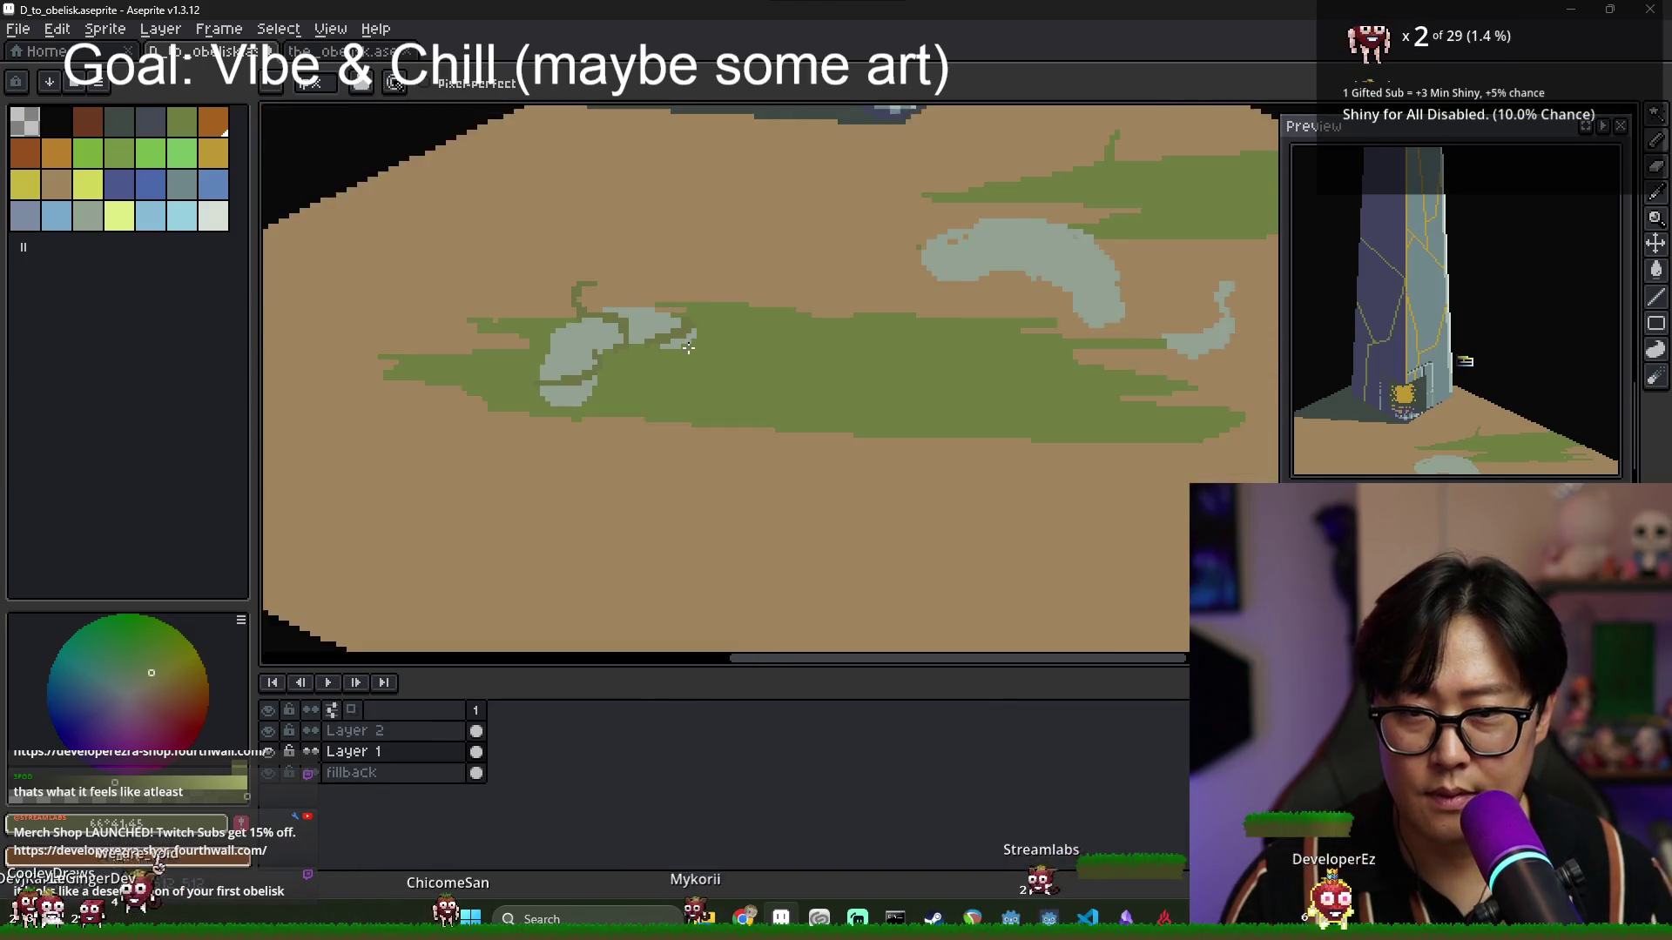
scroll(634, 356, "up", 1)
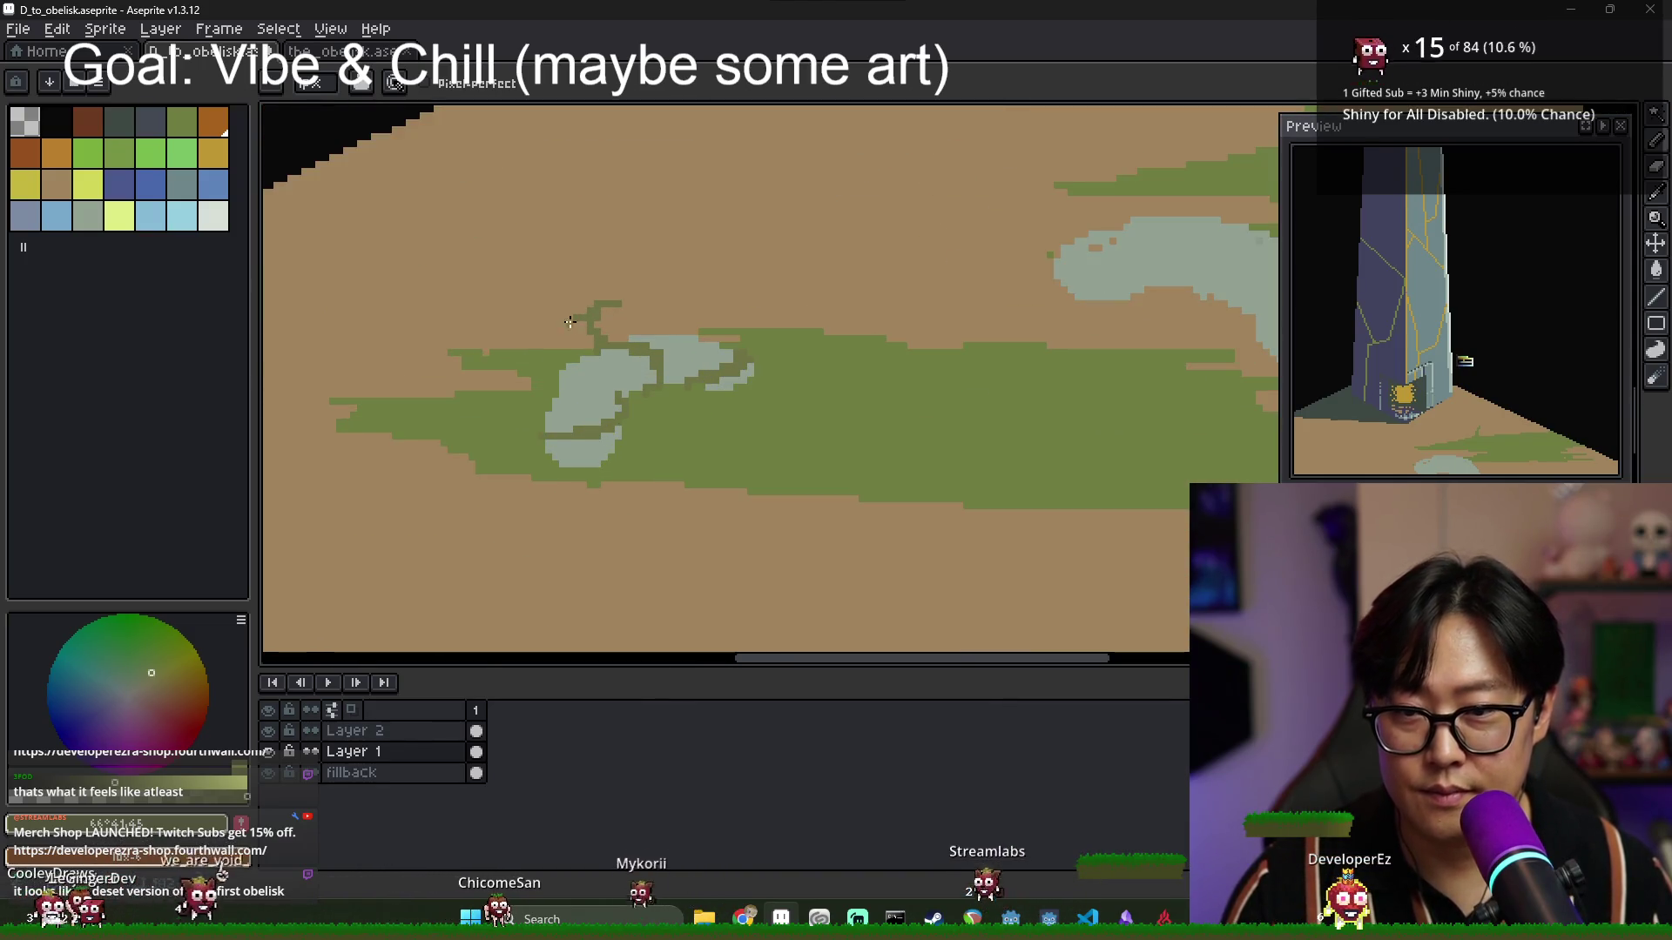
scroll(679, 416, "down", 2)
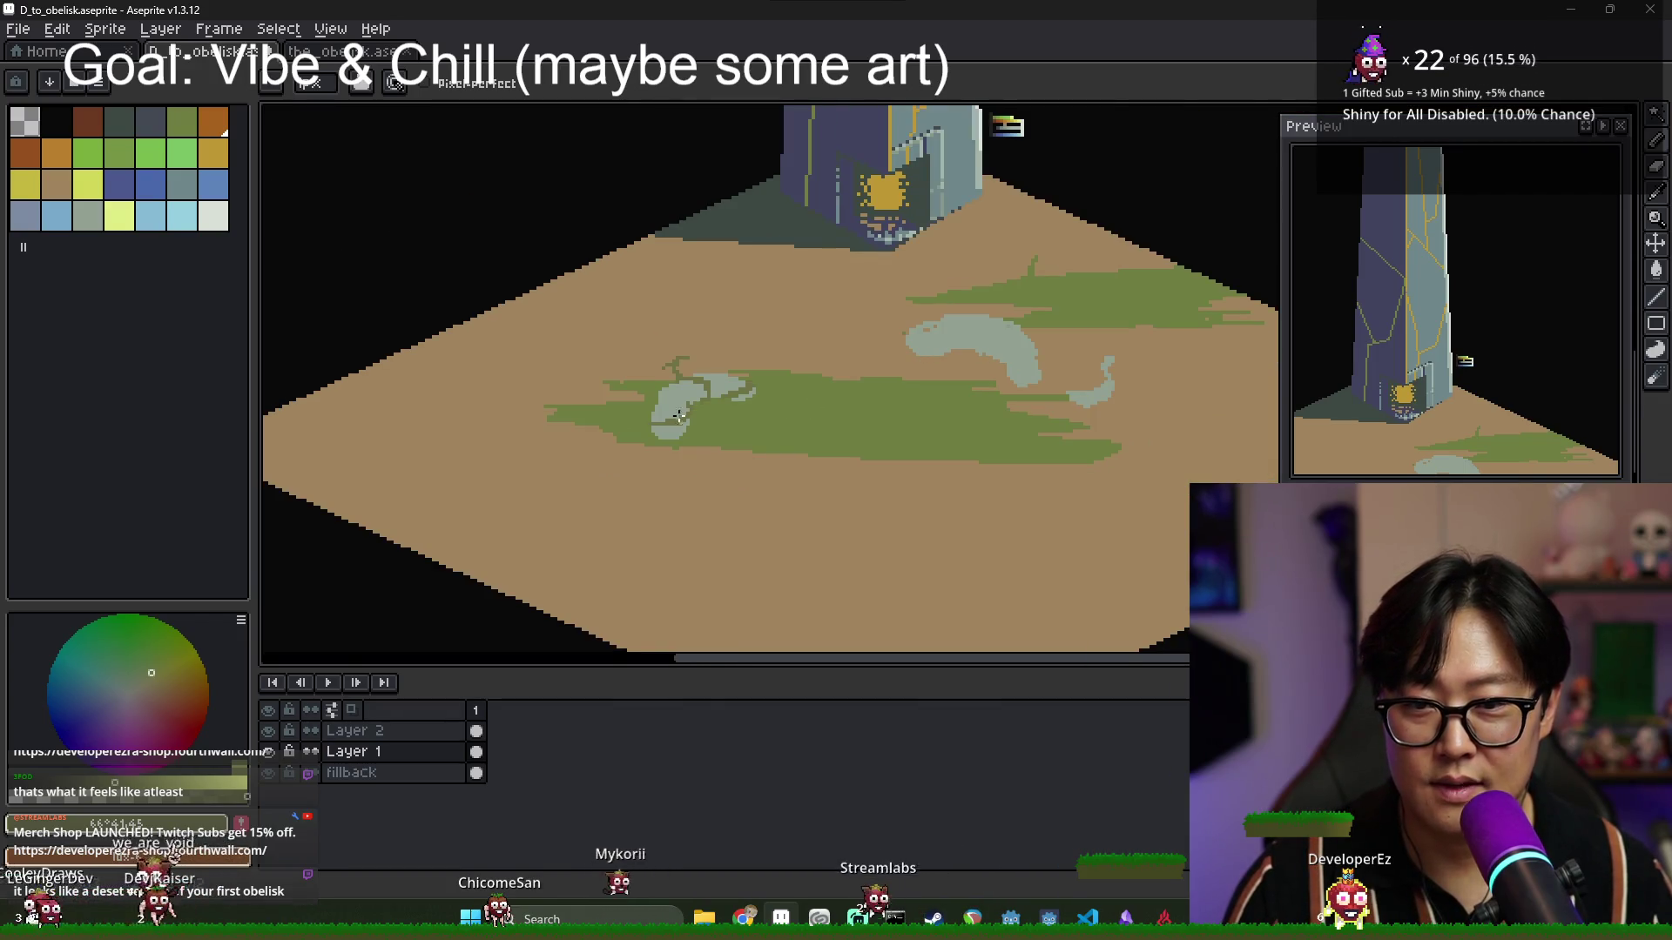
scroll(679, 416, "up", 1)
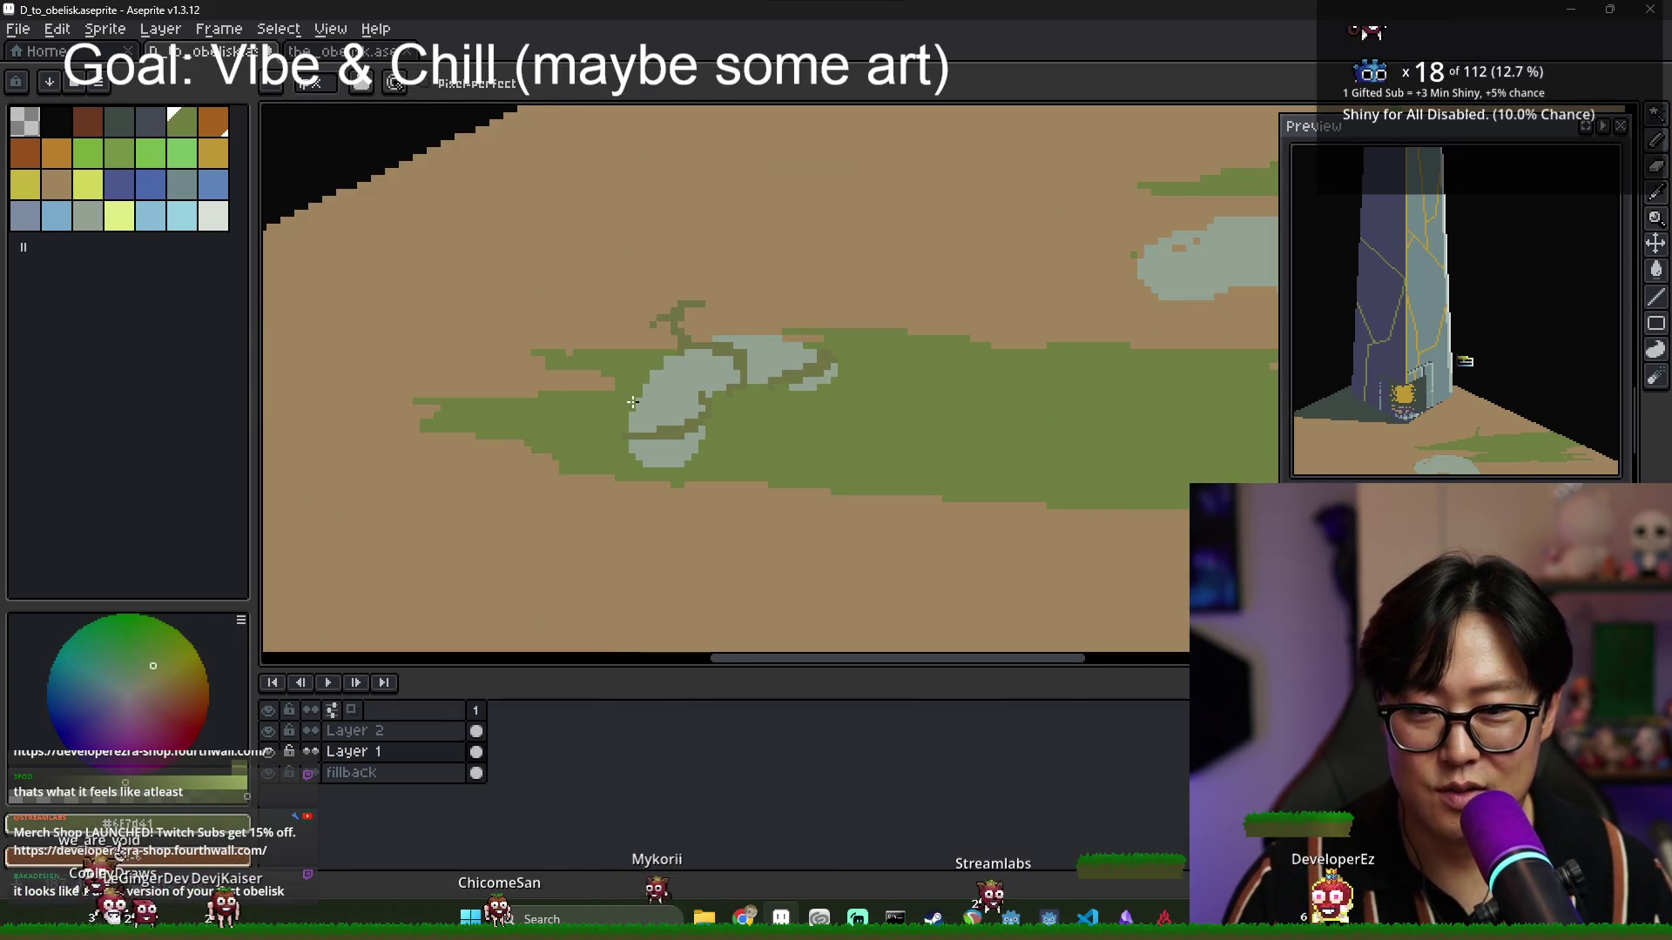
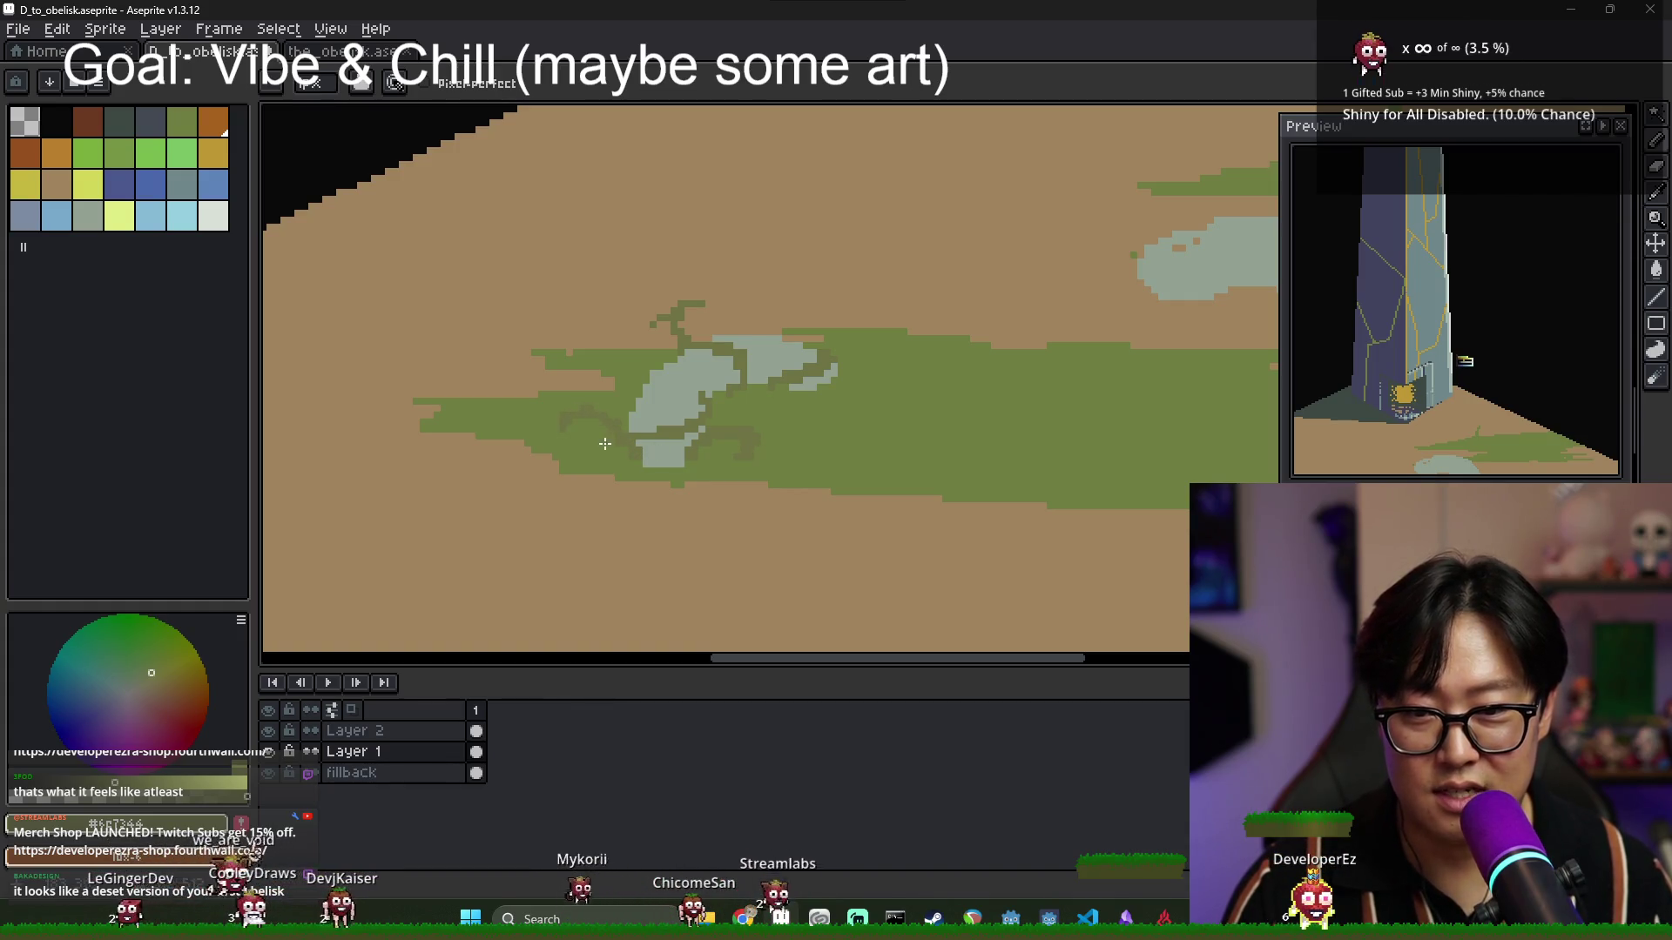
Pick the pale blue-grey stone colour and bucket-fill the hollow stone outline with it.
scroll(601, 417, "down", 2)
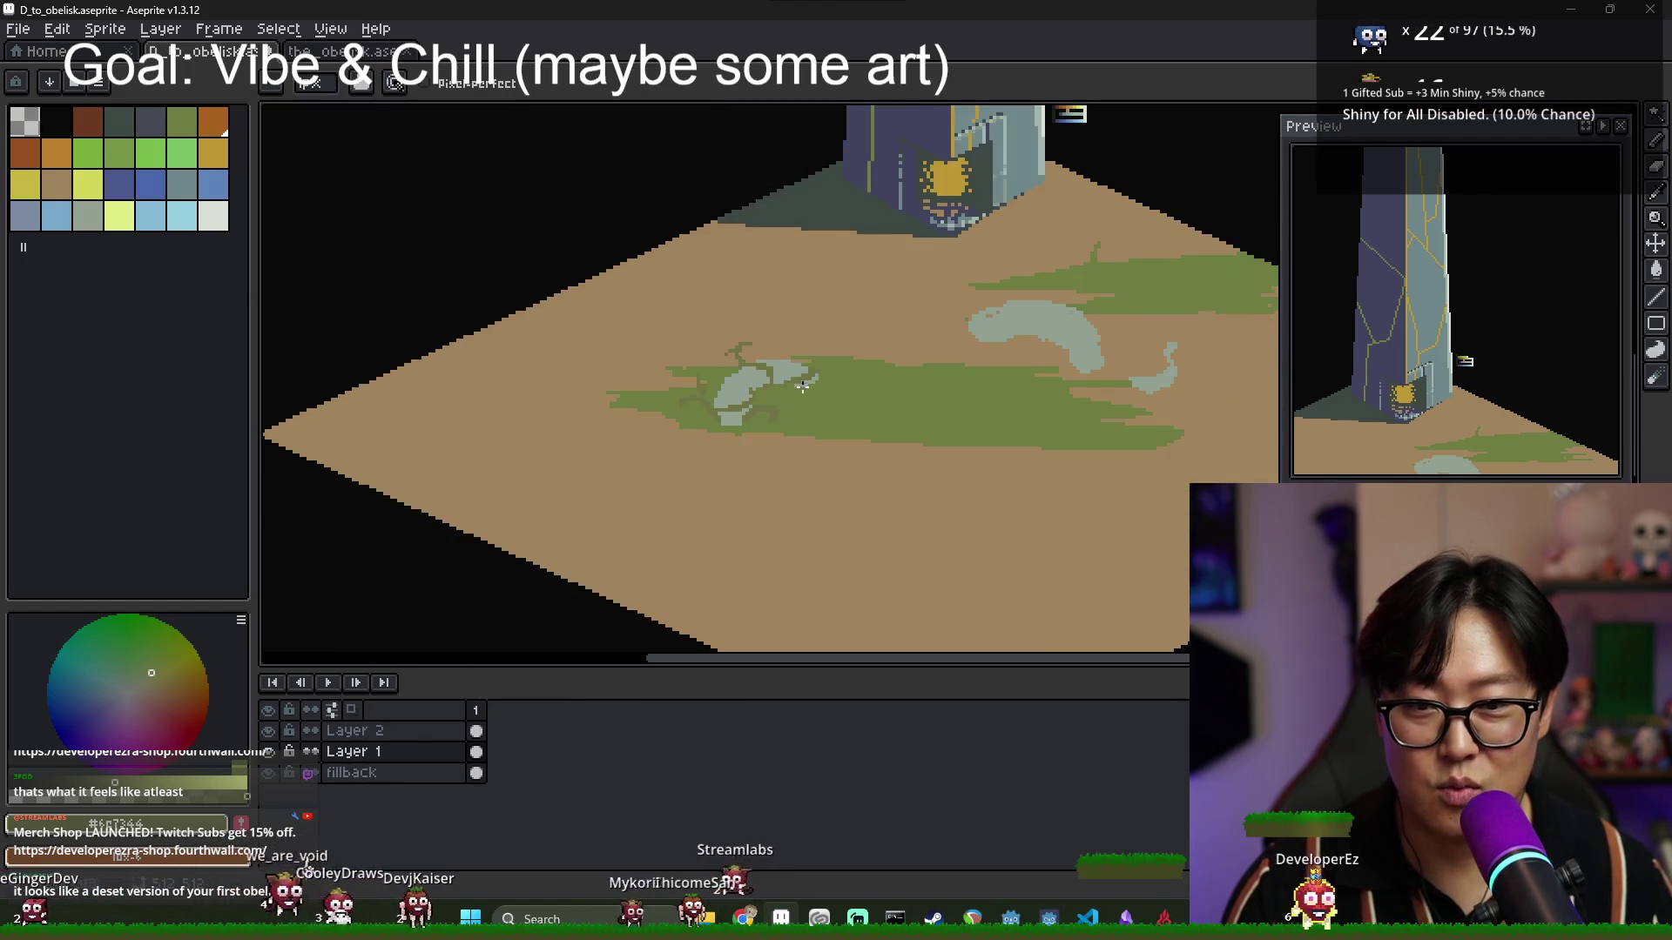
scroll(701, 392, "up", 1)
scroll(946, 353, "up", 1)
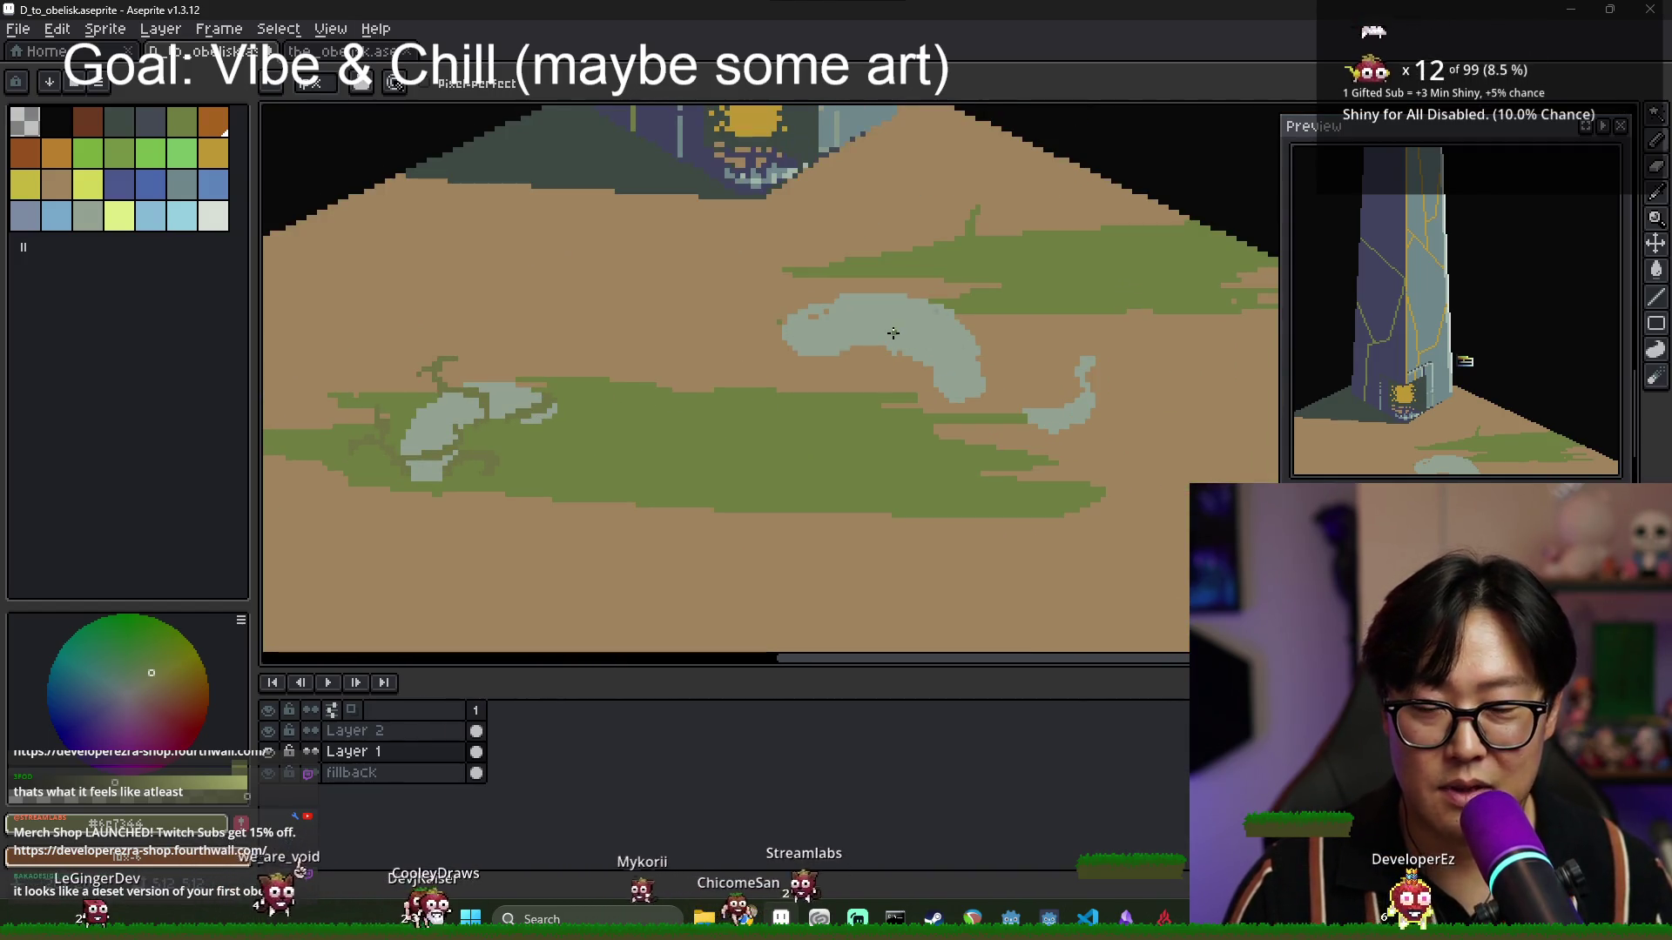
scroll(946, 362, "right", 2)
left_click(1020, 364, "alt")
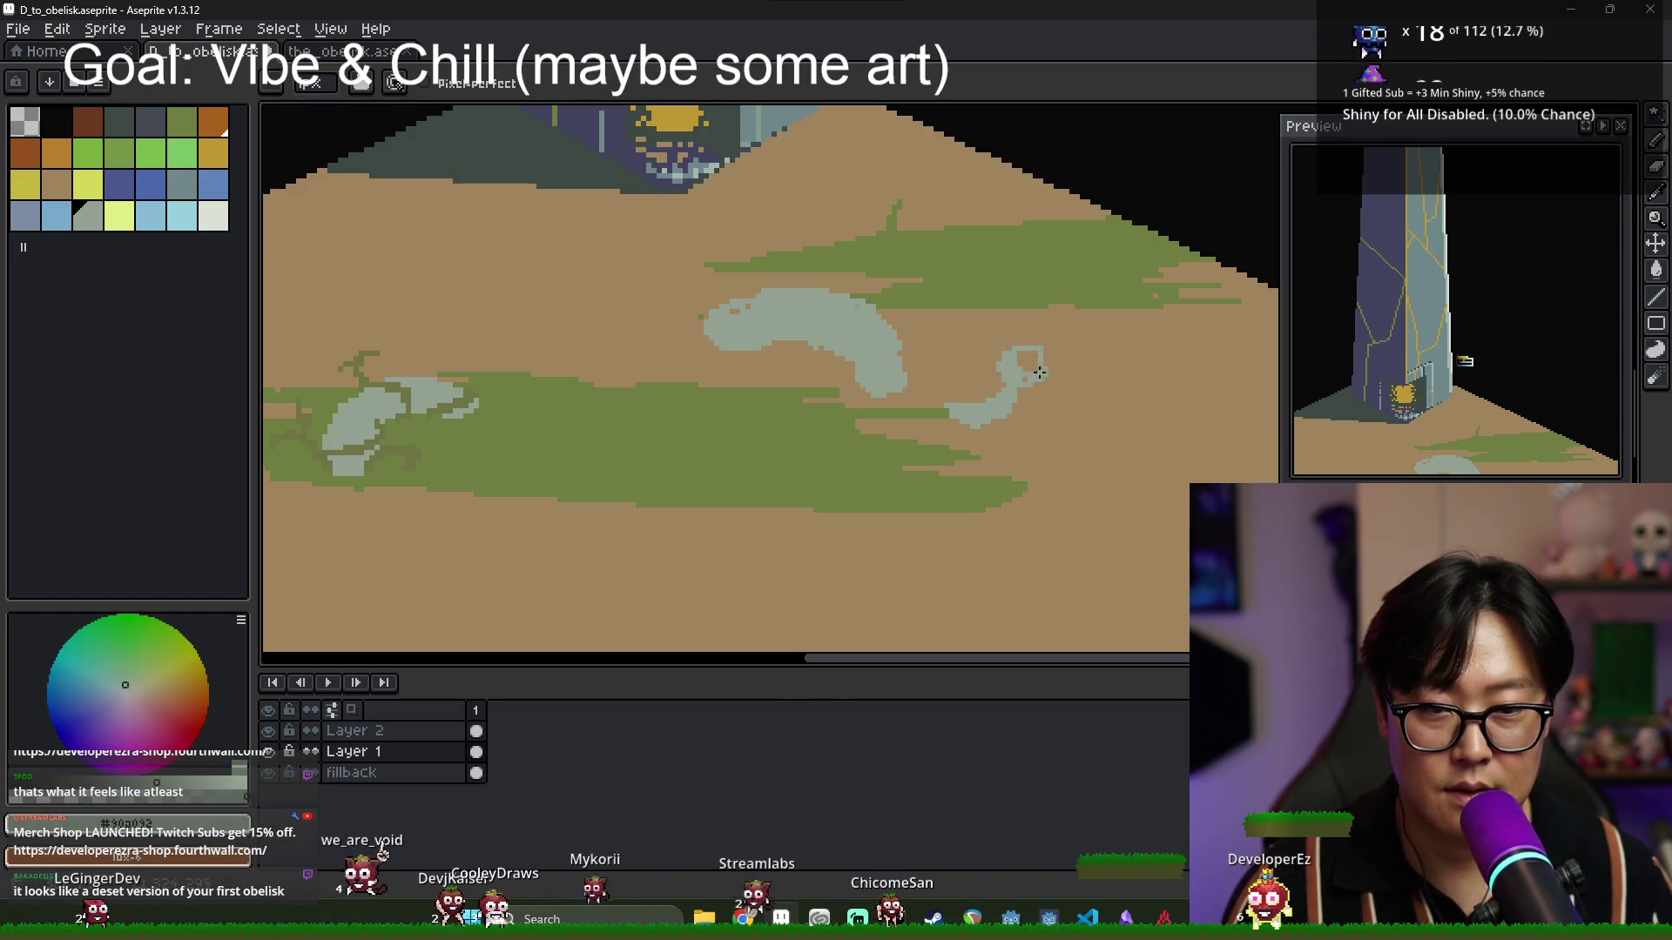
key("g")
left_click(1025, 370)
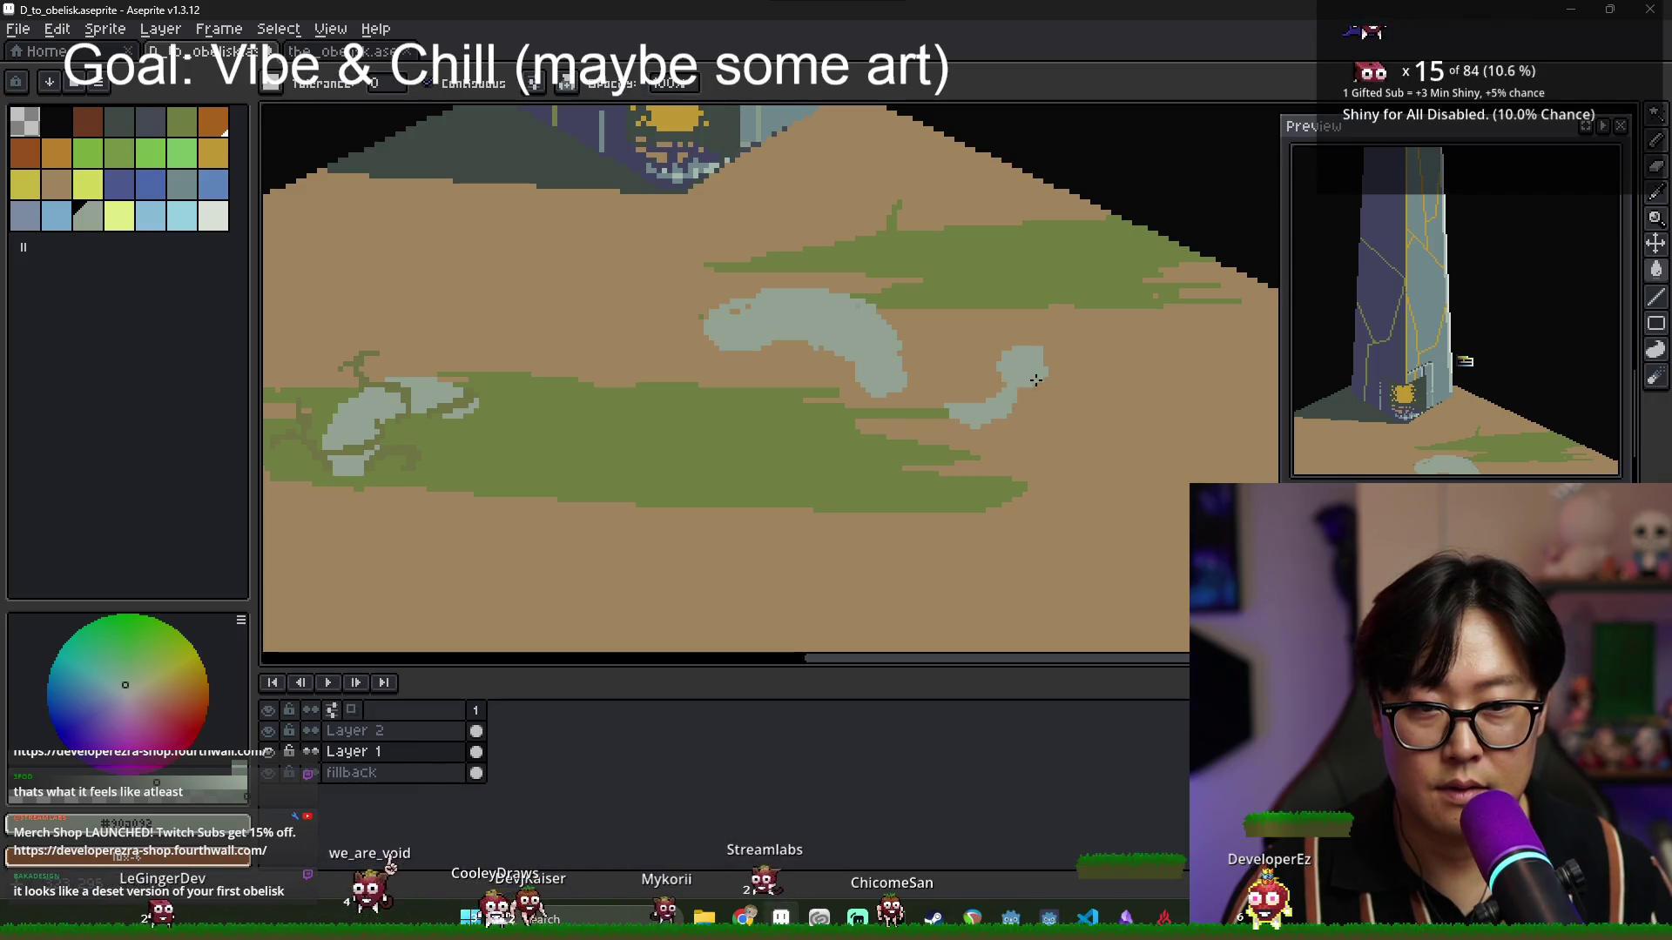
scroll(1027, 386, "up", 2)
With the Pencil, add grass pixels along the stone's lower-left edge and a dark crack across the middle stone.
key("b")
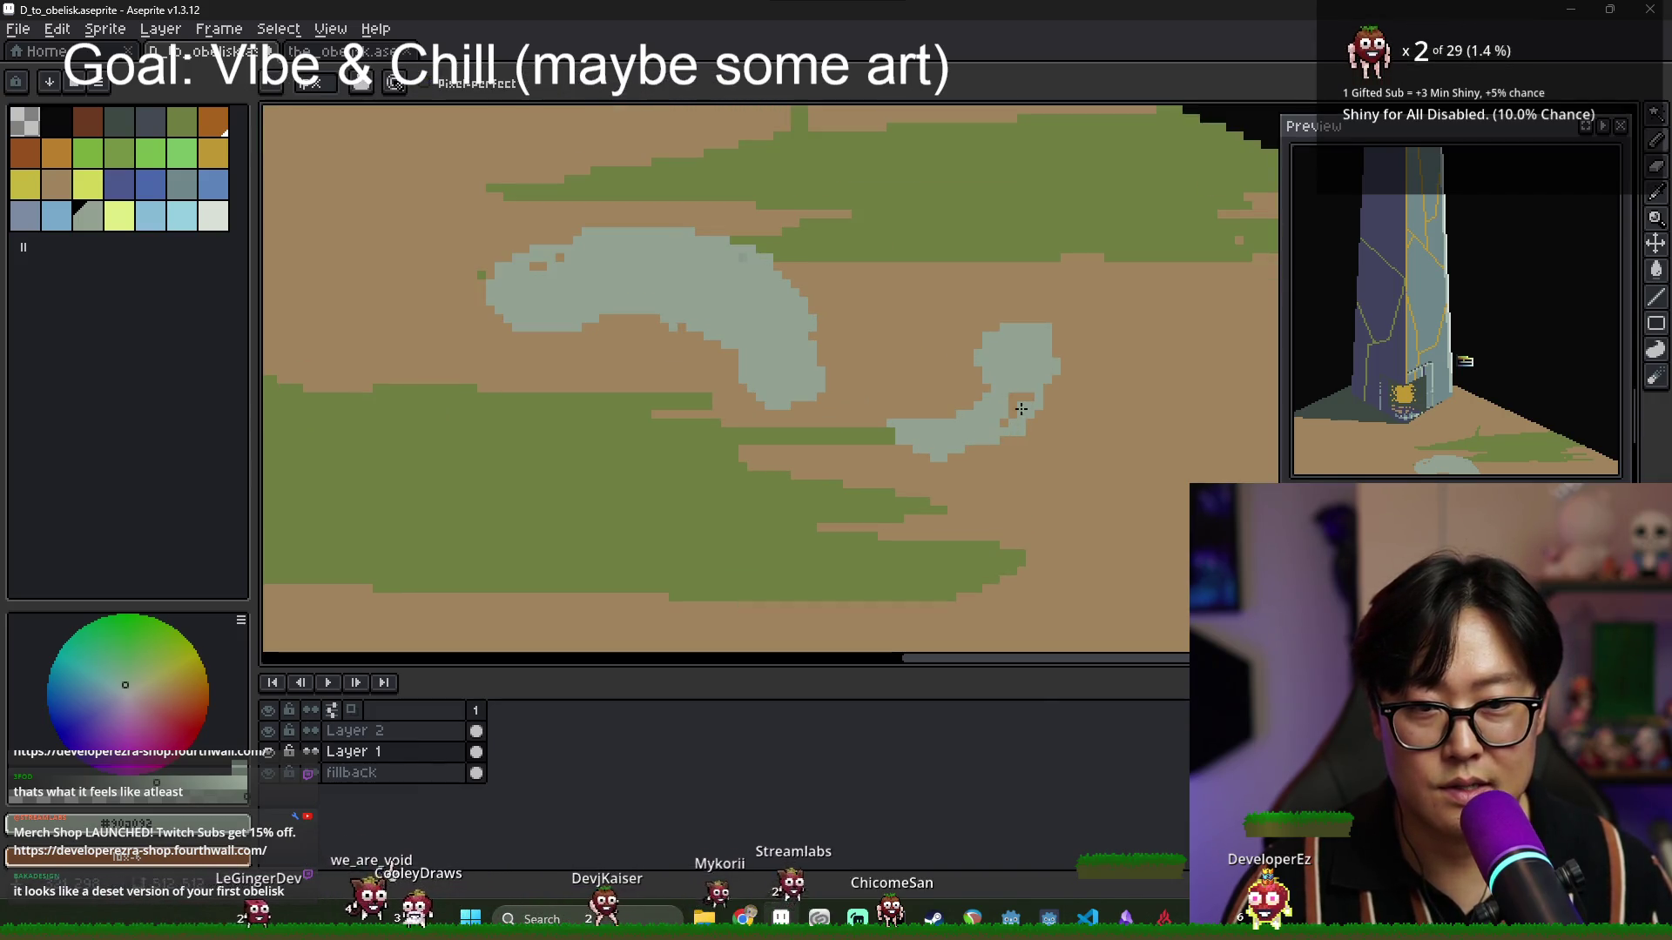
key("g")
scroll(994, 373, "down", 2)
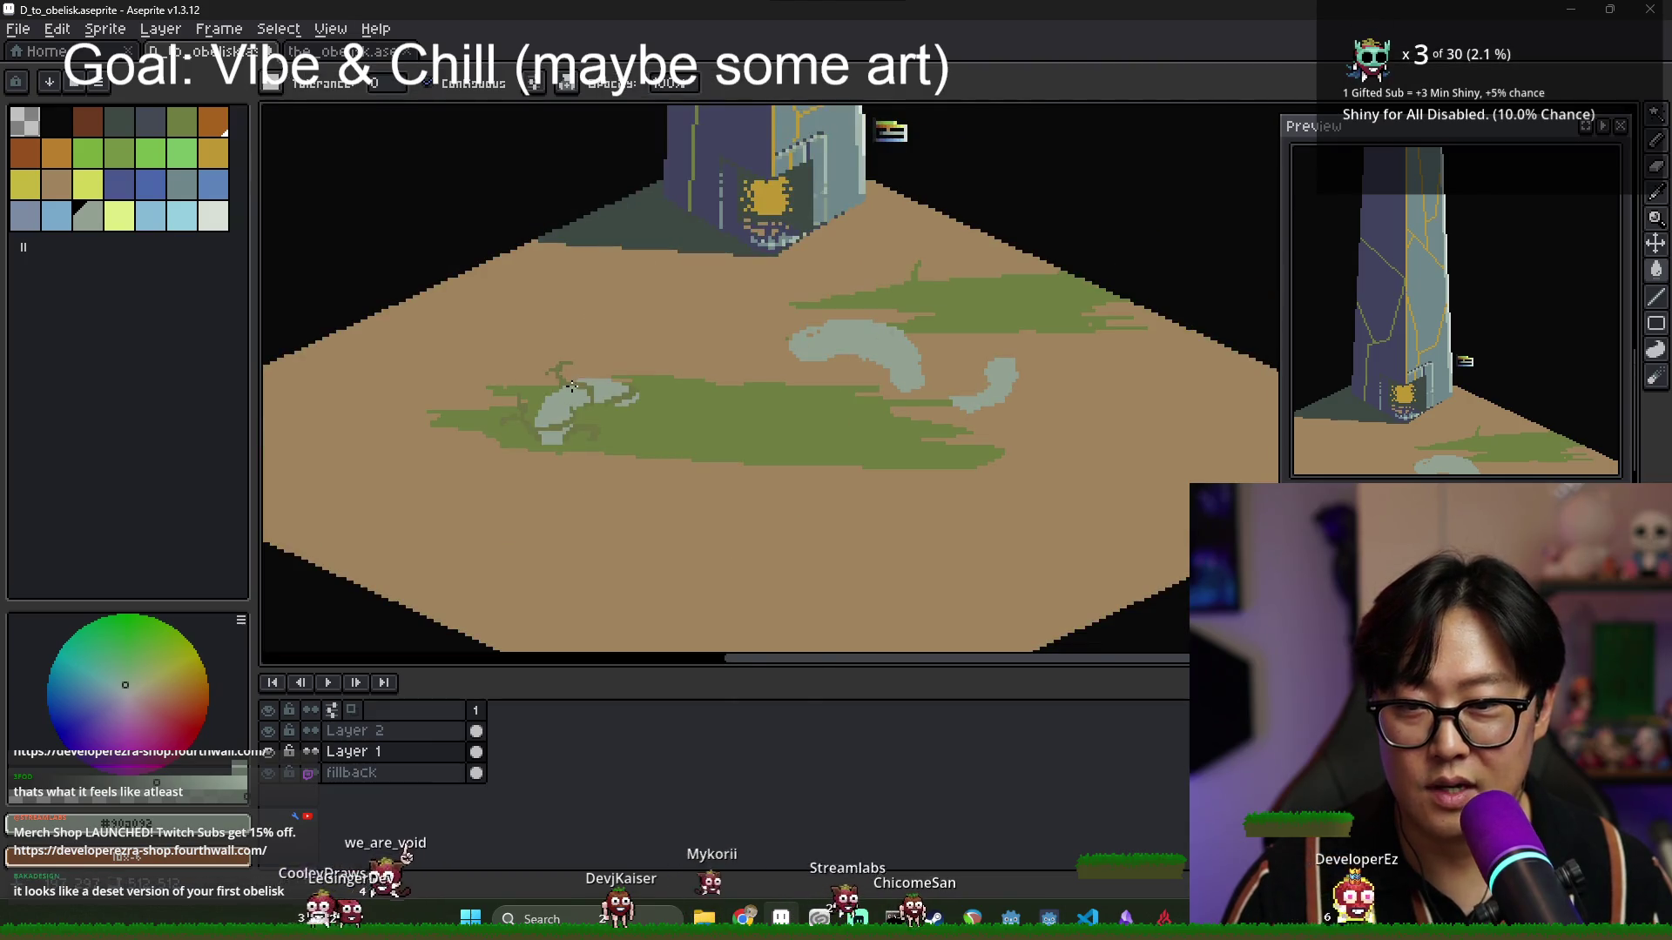
scroll(571, 387, "up", 3)
scroll(583, 366, "down", 2)
key("b")
scroll(798, 317, "up", 1)
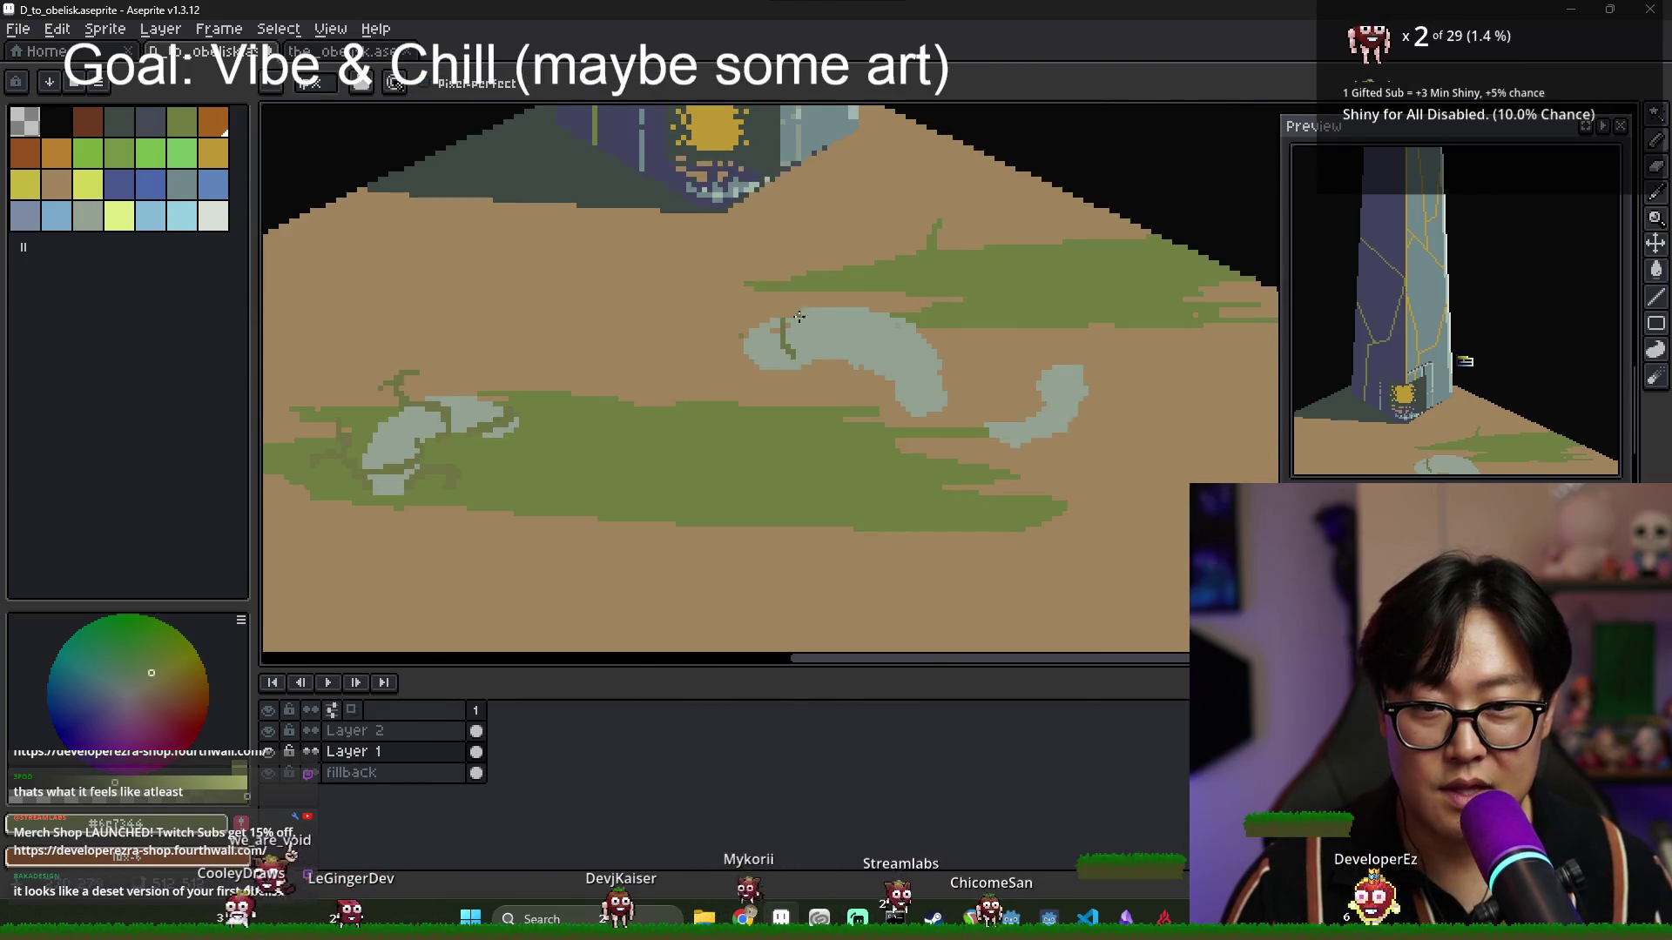
left_click_drag(798, 317, 795, 357)
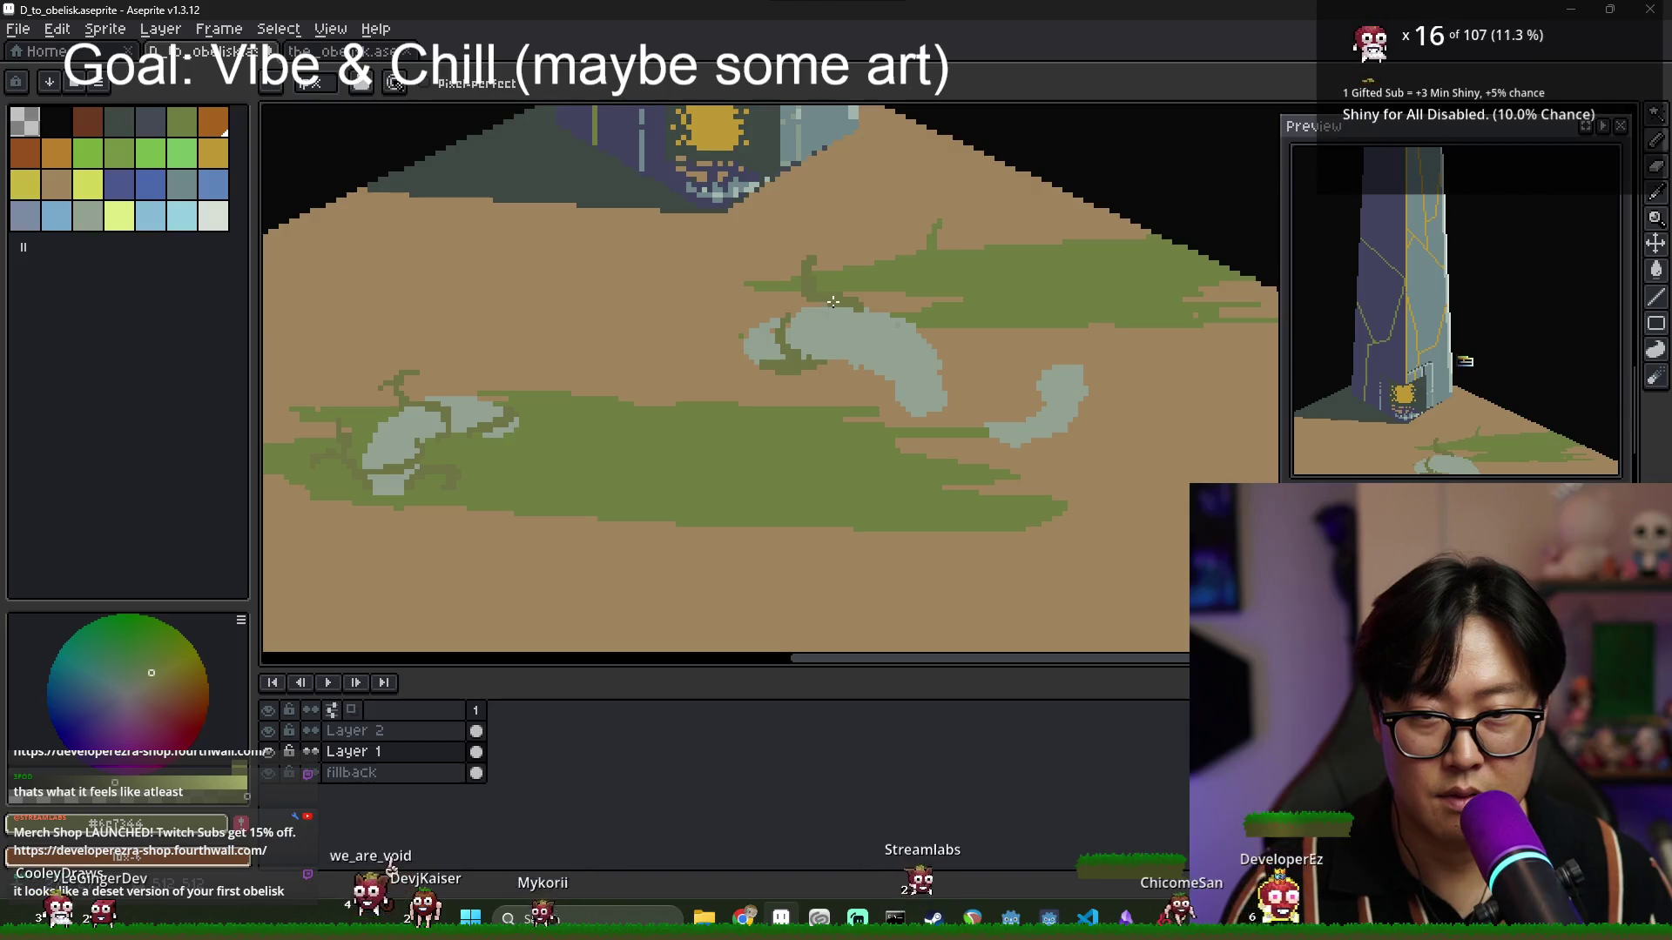
left_click_drag(836, 309, 870, 361)
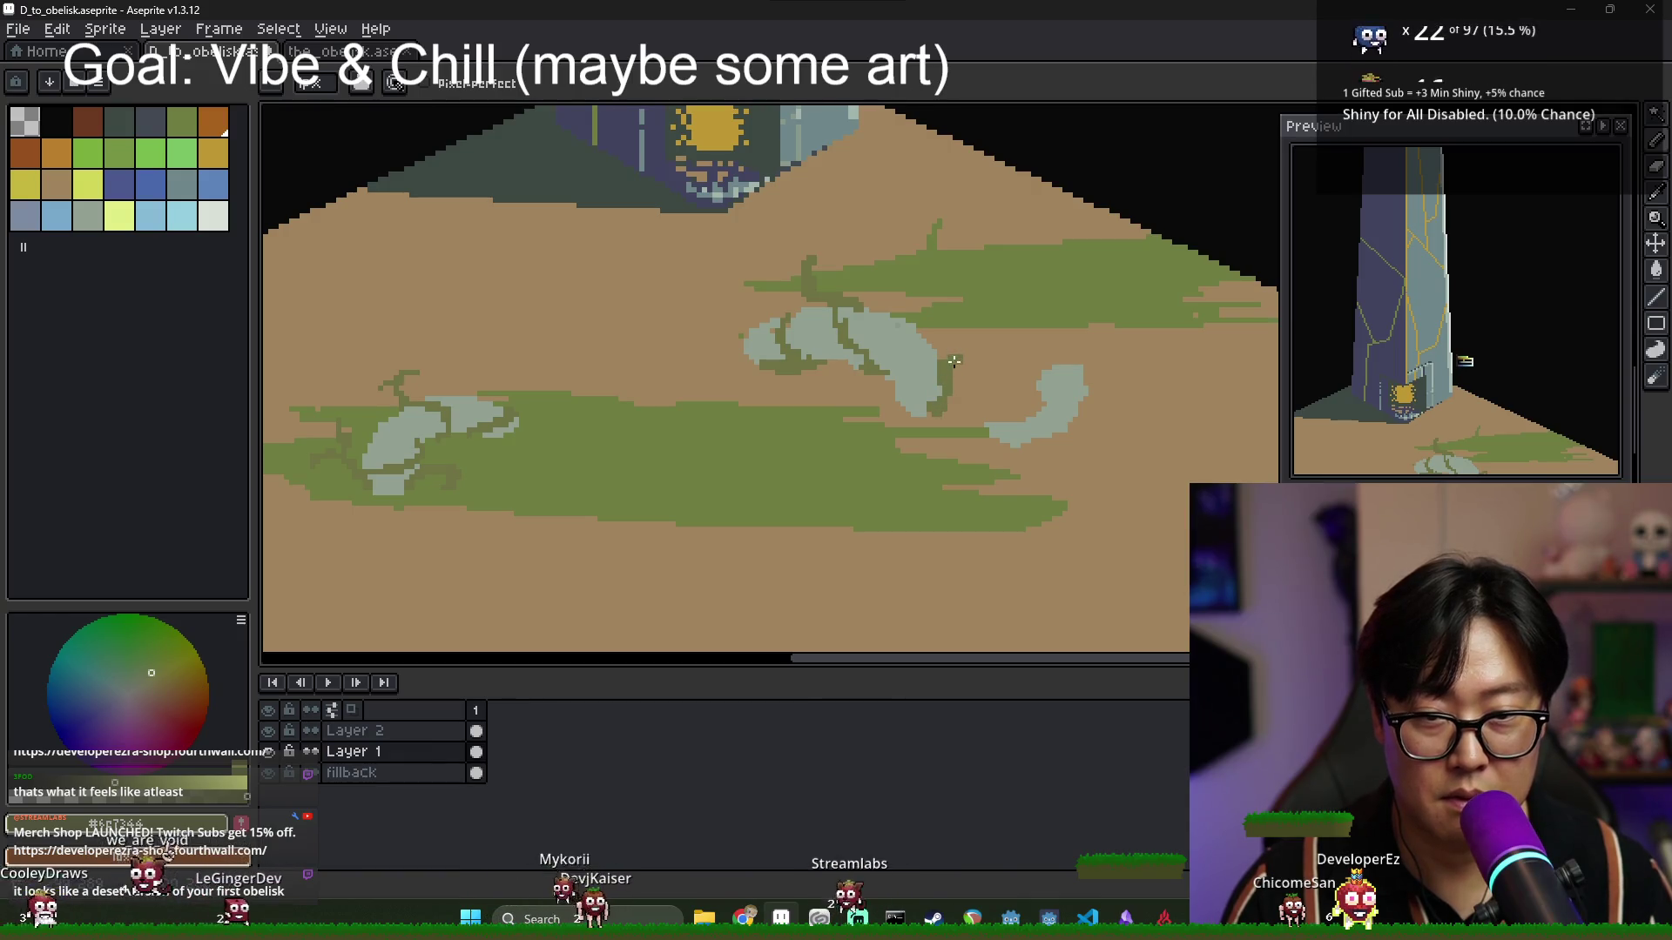
scroll(958, 384, "down", 3)
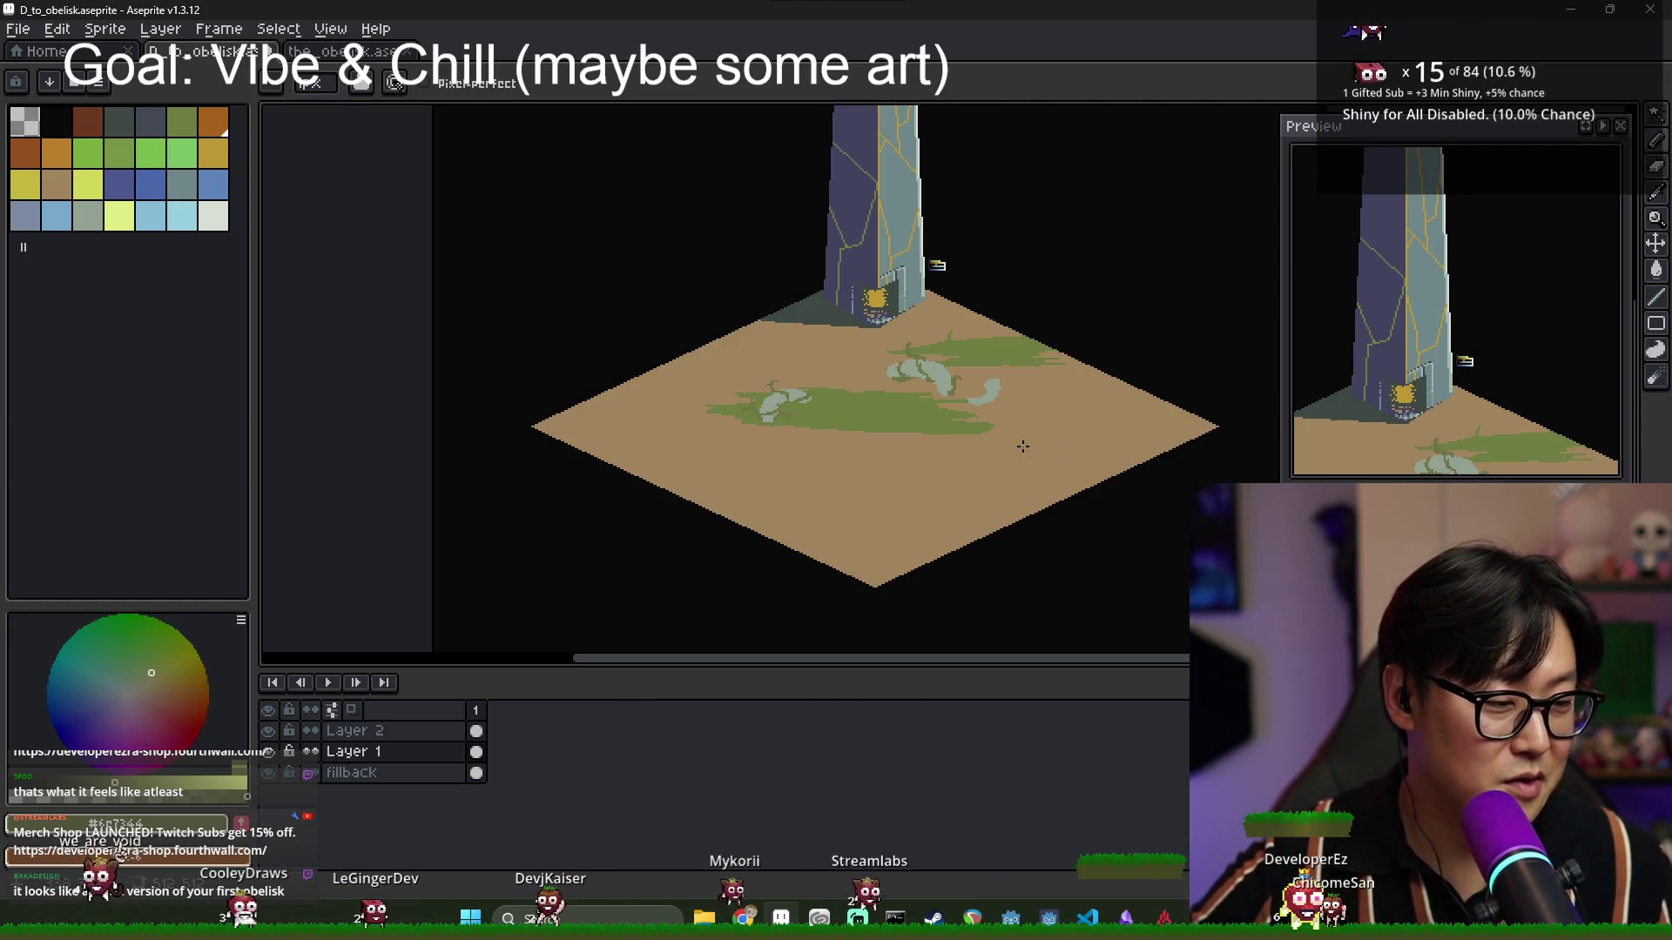
Eyedrop the grass green from the canvas.
scroll(894, 385, "up", 2)
scroll(871, 385, "up", 1)
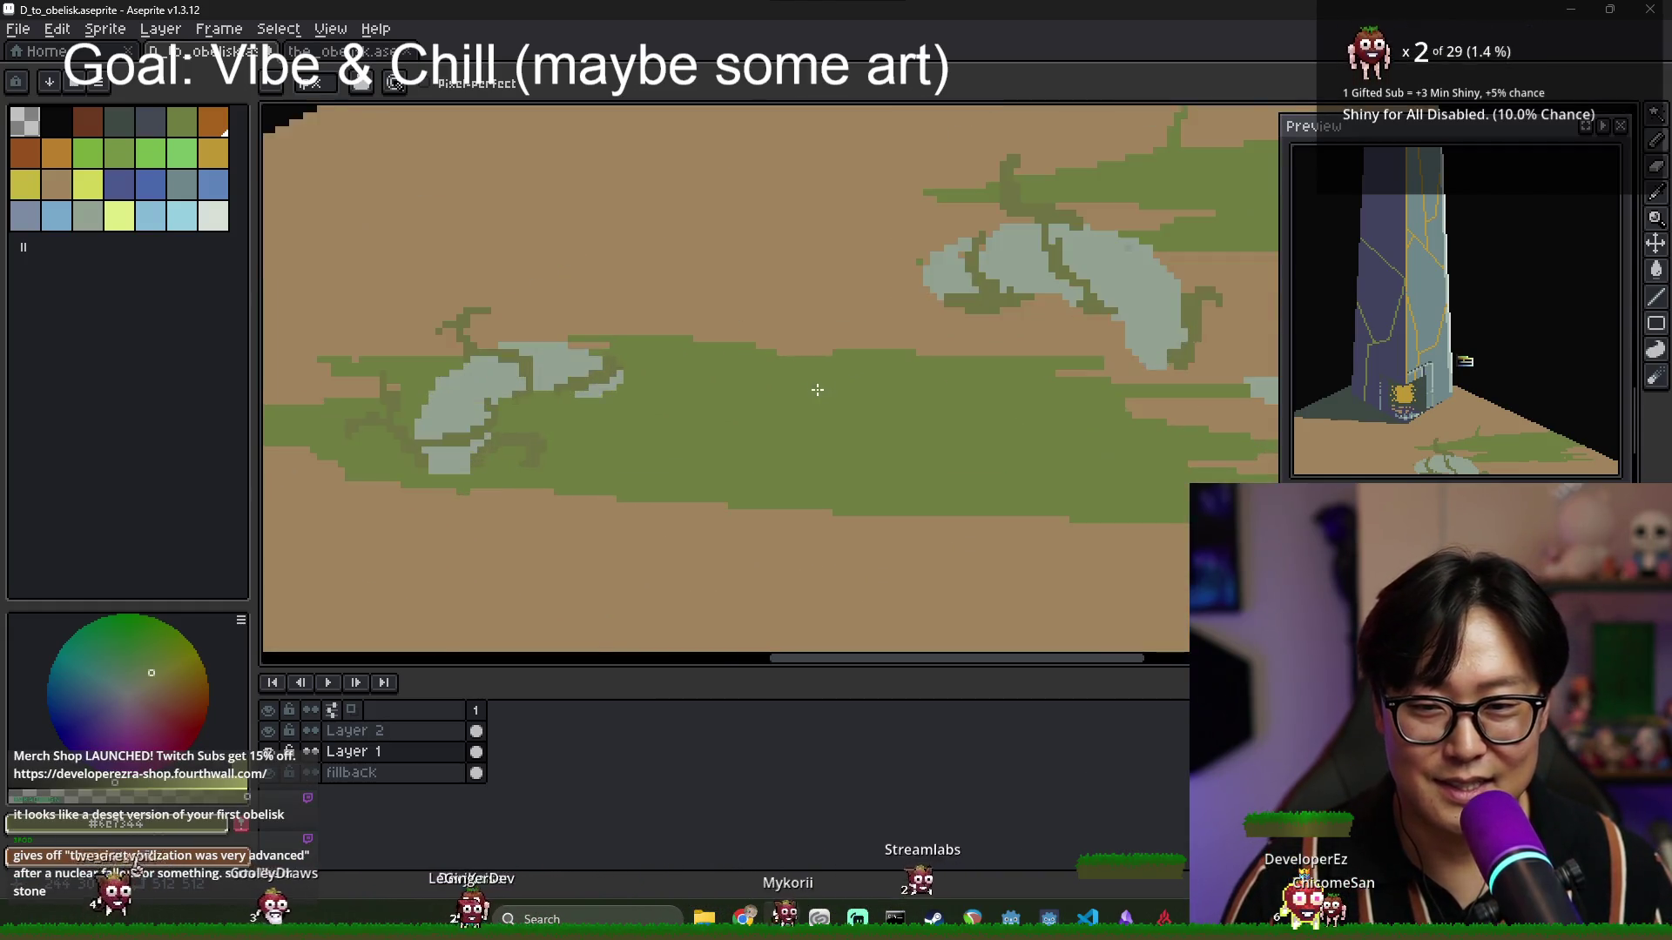
scroll(805, 388, "down", 1)
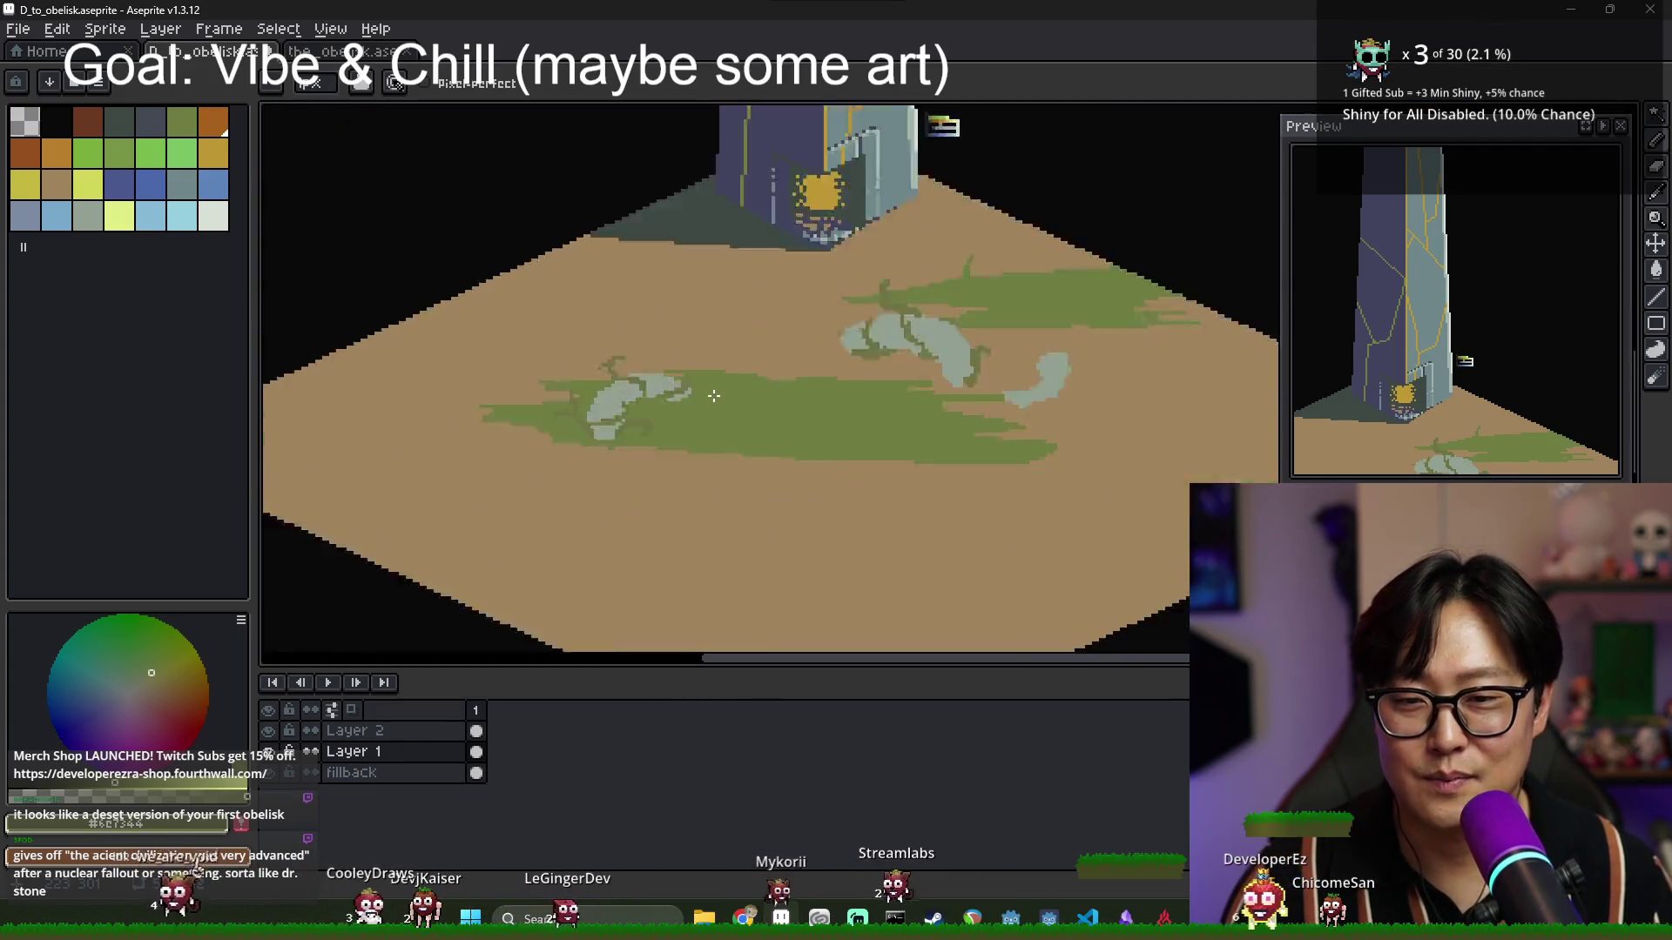
scroll(749, 391, "up", 1)
scroll(718, 393, "down", 1)
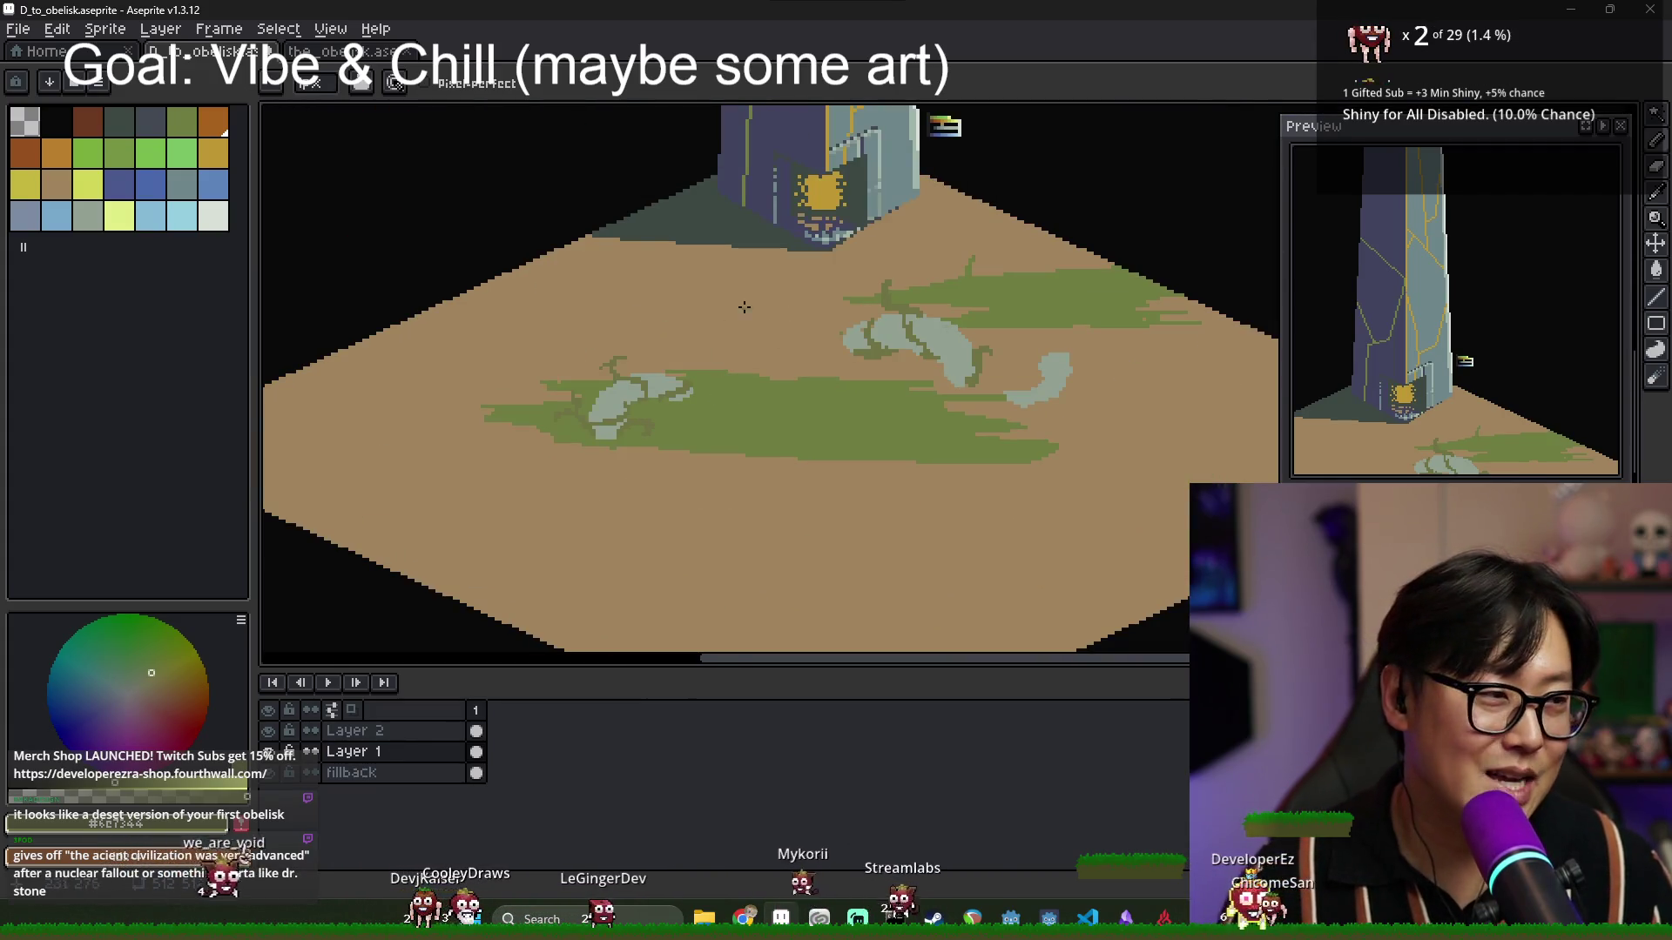
scroll(610, 326, "up", 1)
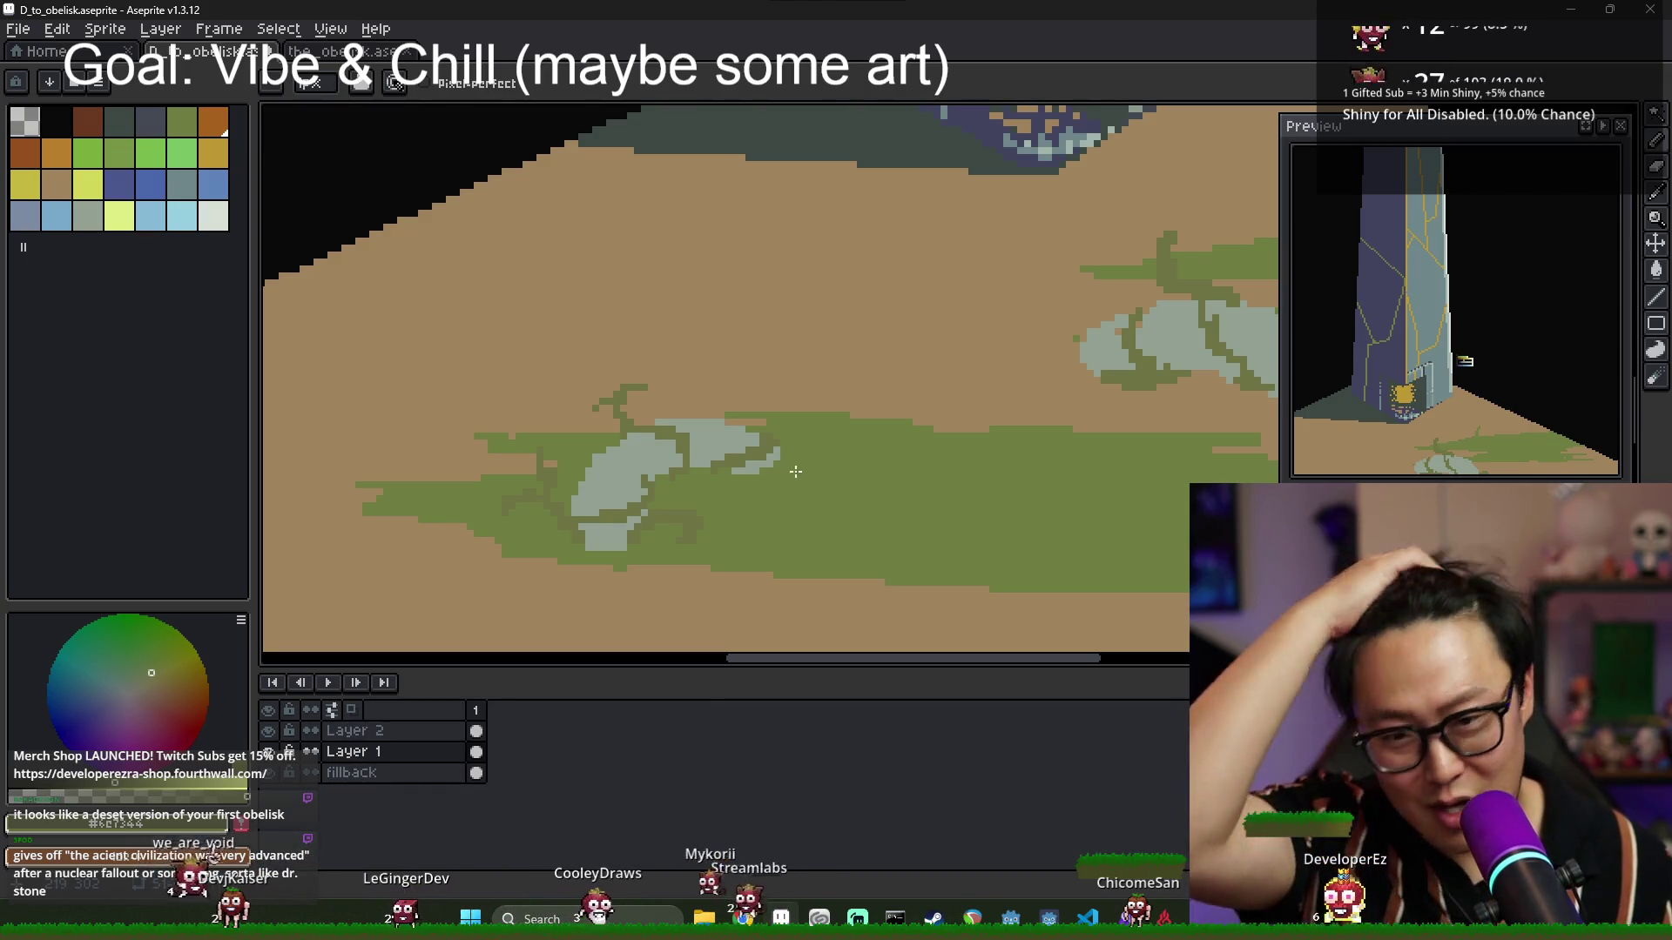
scroll(777, 519, "up", 1)
scroll(777, 519, "up", 1)
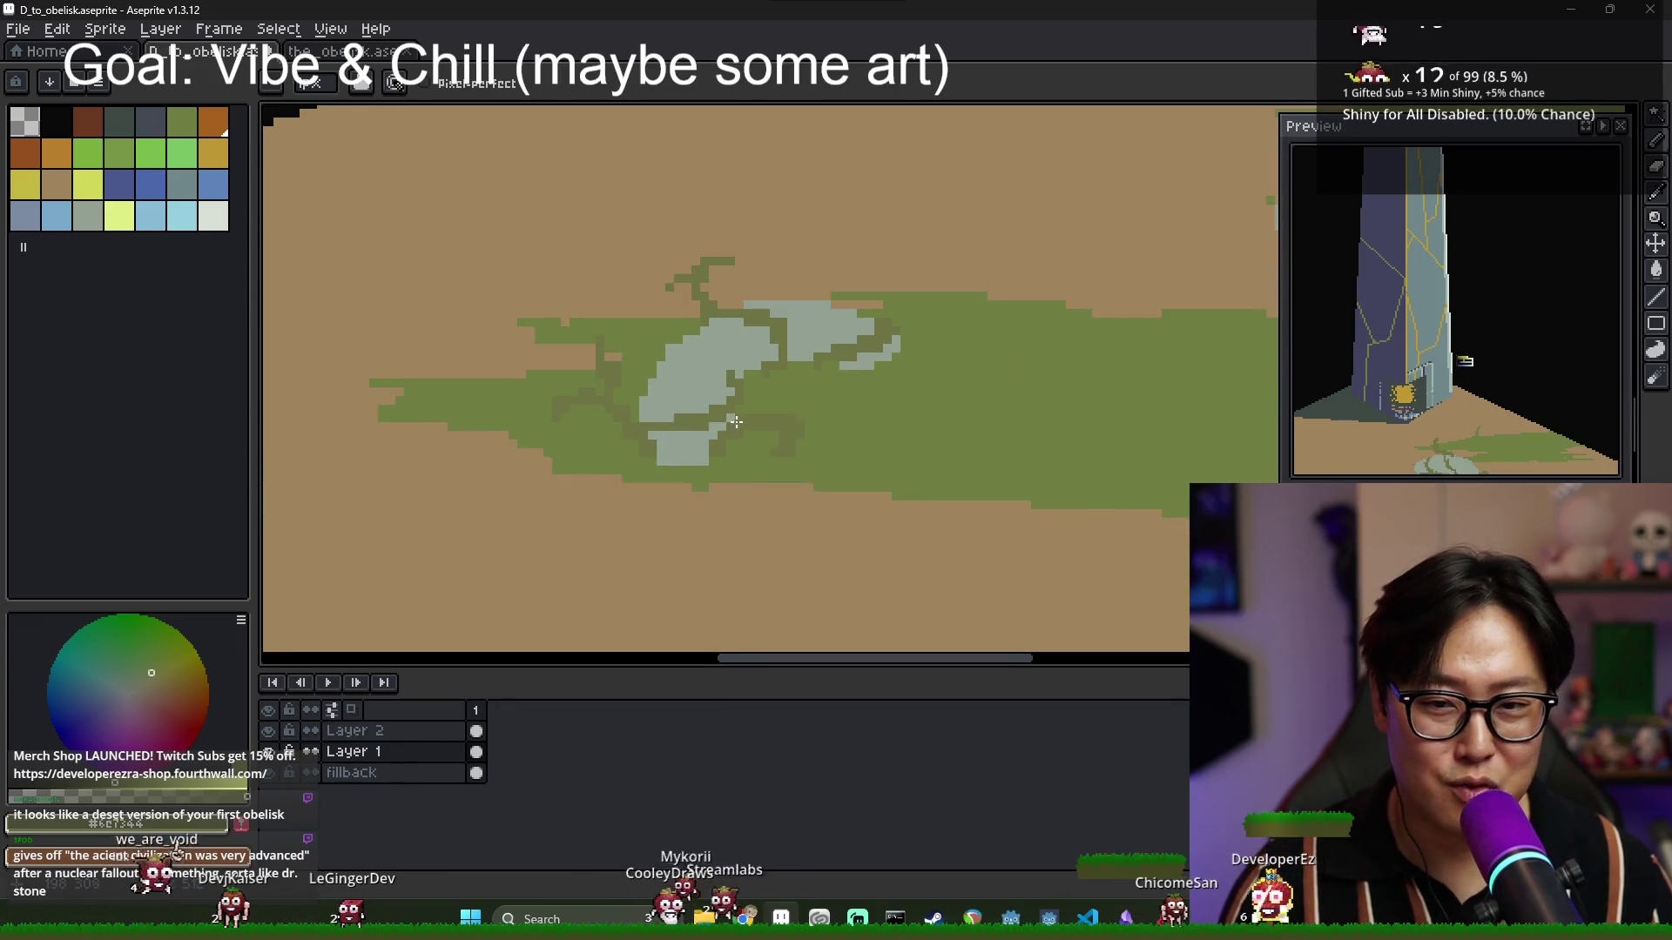
key("i")
left_click(804, 395)
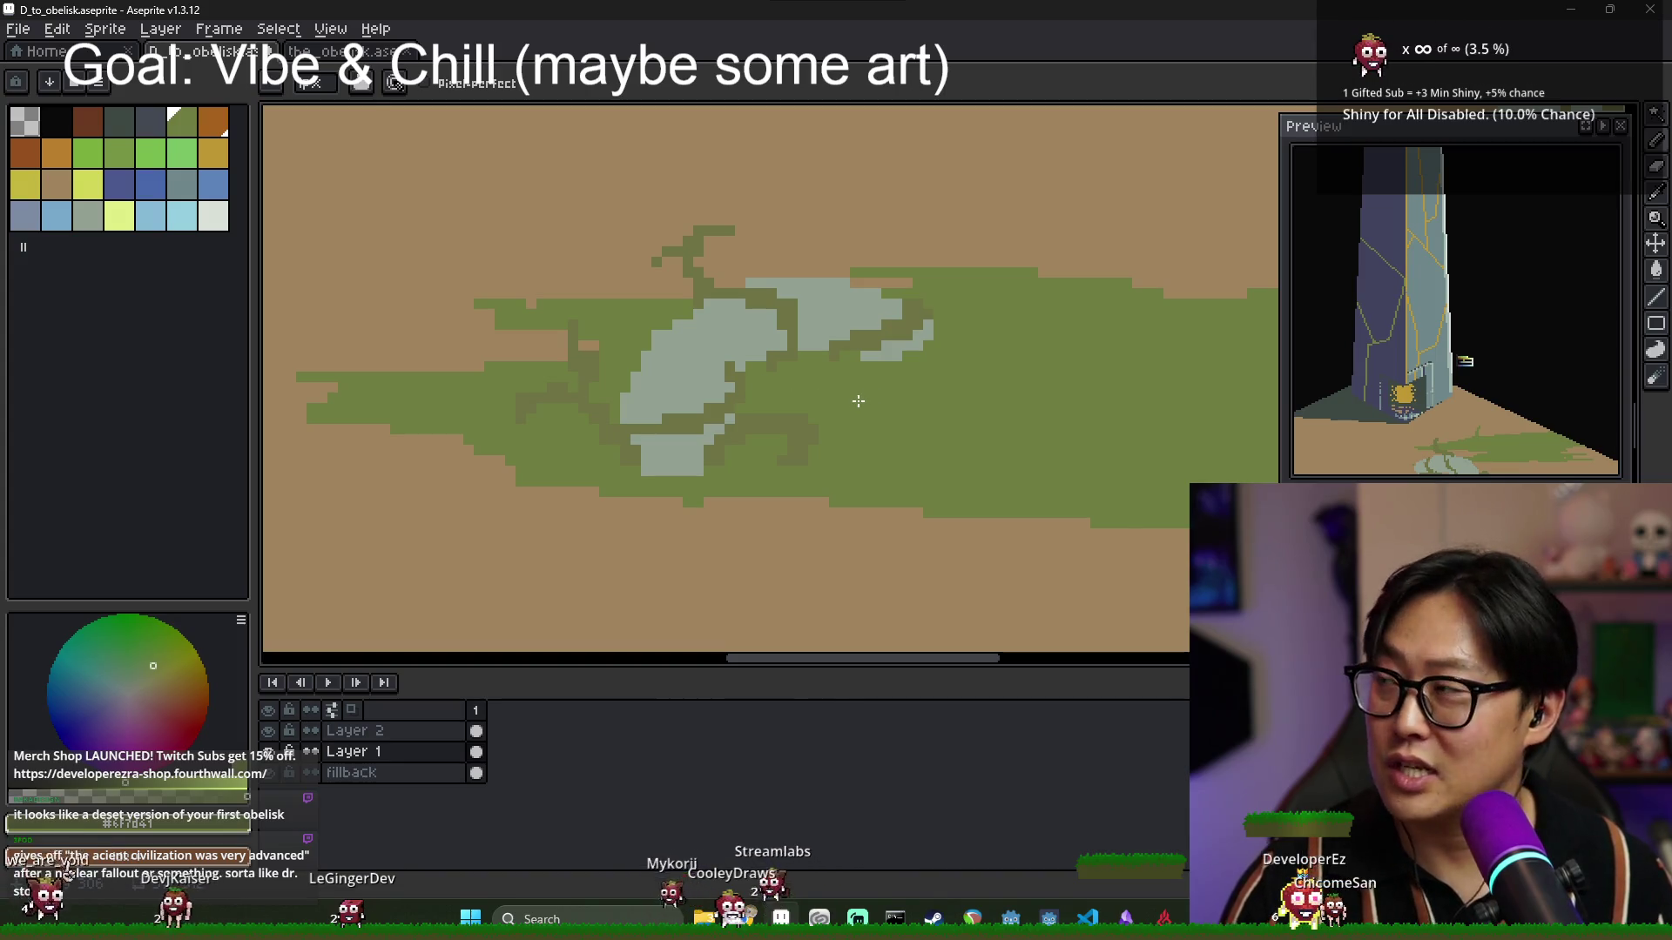
Extend the grass patch with green along its top, bottom and lower-left edges.
scroll(740, 394, "down", 1)
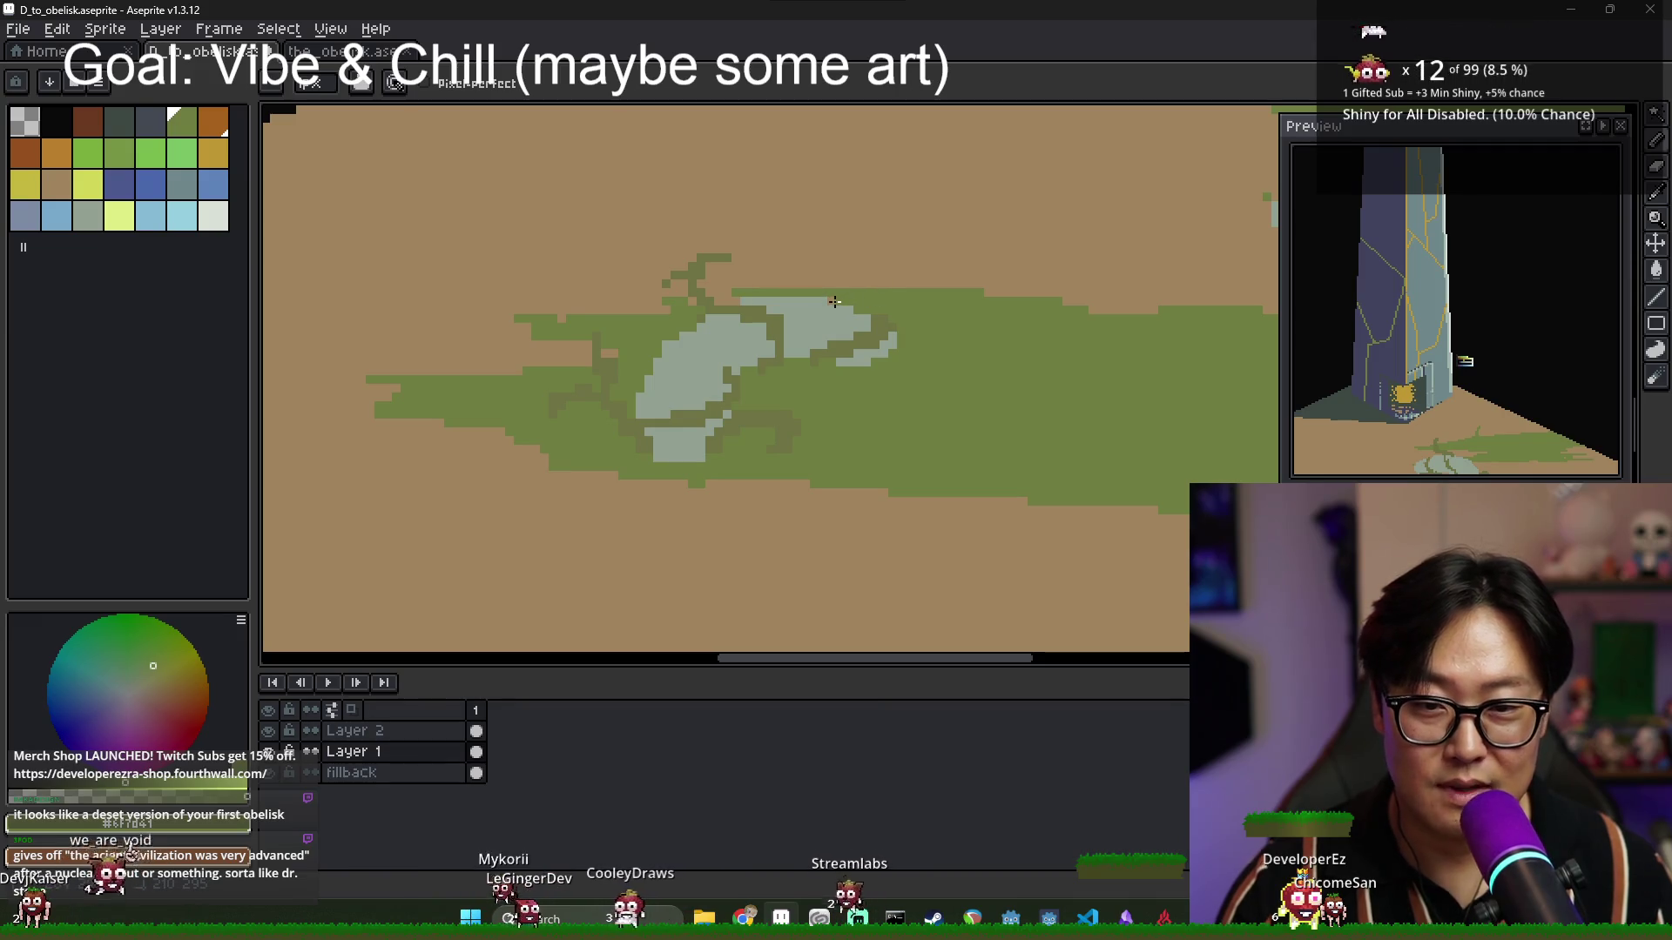
left_click_drag(753, 288, 1141, 304)
mouse_move(943, 483)
left_mouse_down()
mouse_move(871, 507)
mouse_move(773, 483)
left_mouse_up()
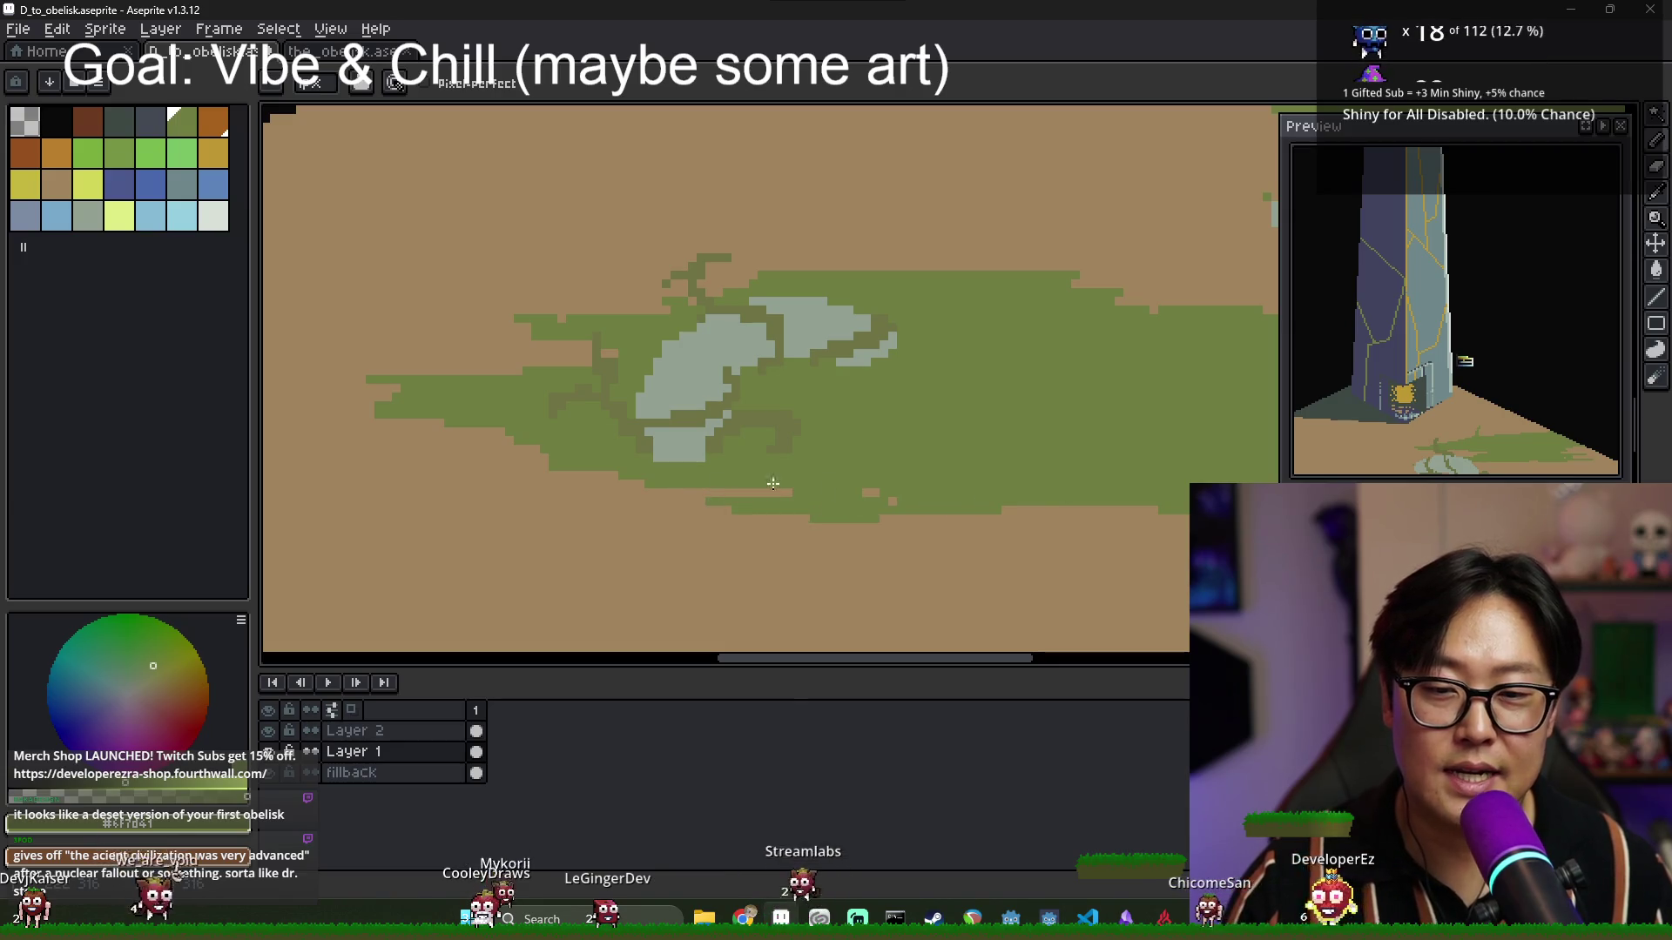
mouse_move(462, 488)
left_mouse_down()
mouse_move(392, 483)
mouse_move(614, 501)
mouse_move(479, 549)
mouse_move(511, 552)
left_mouse_up()
scroll(878, 478, "down", 2)
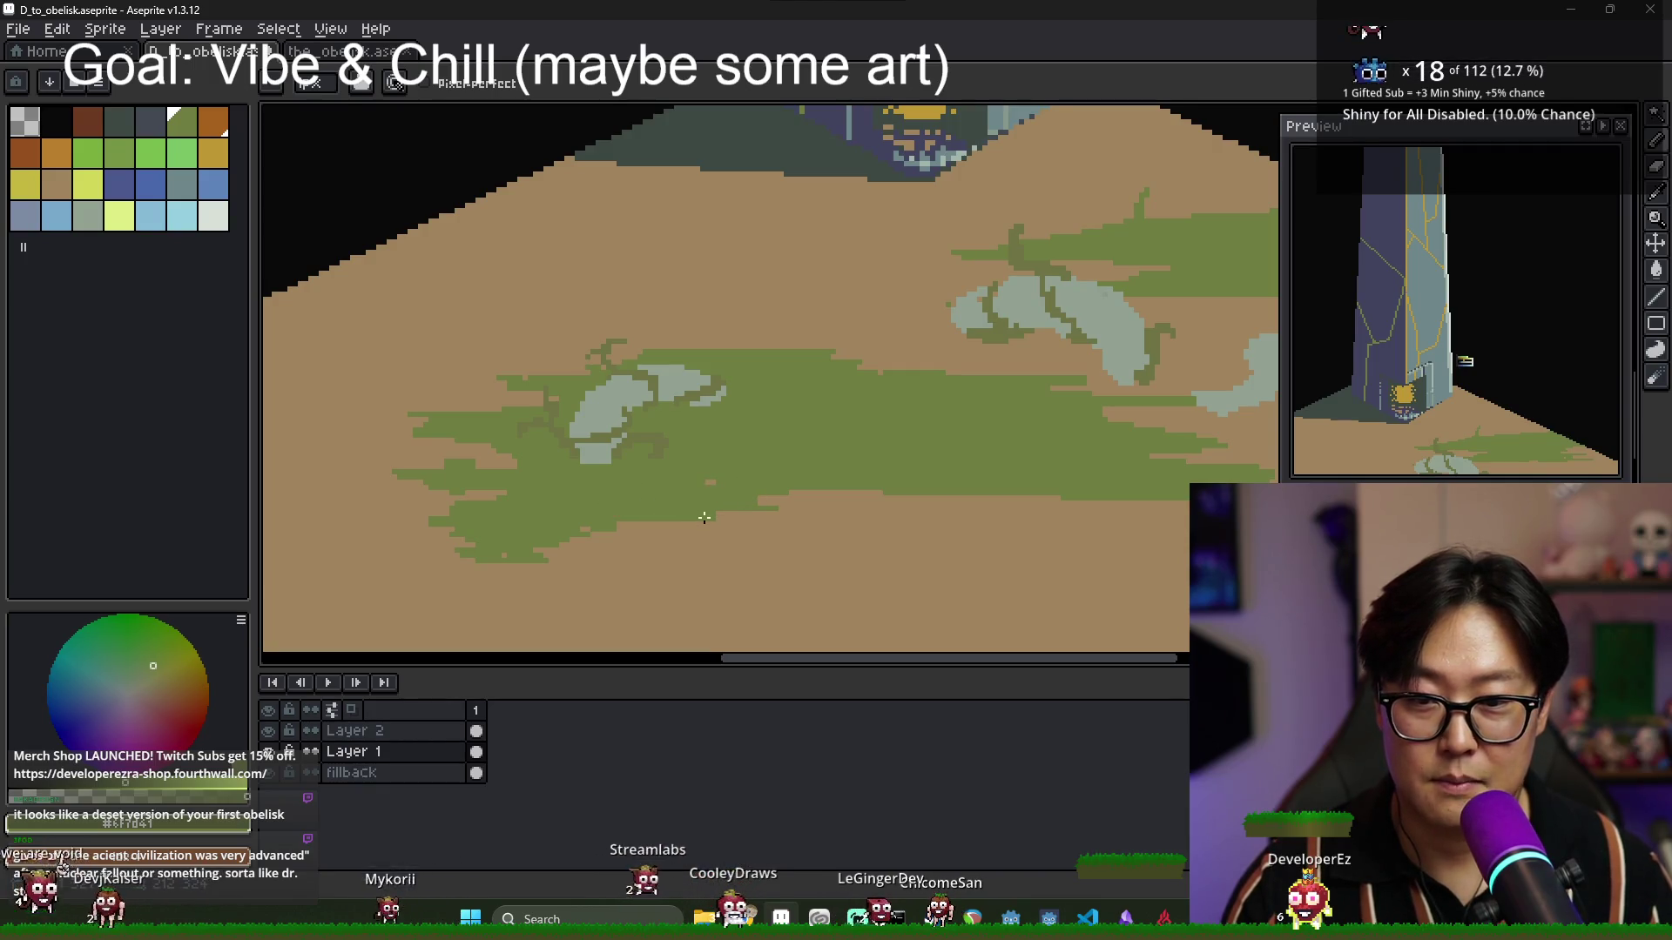
scroll(705, 517, "down", 3)
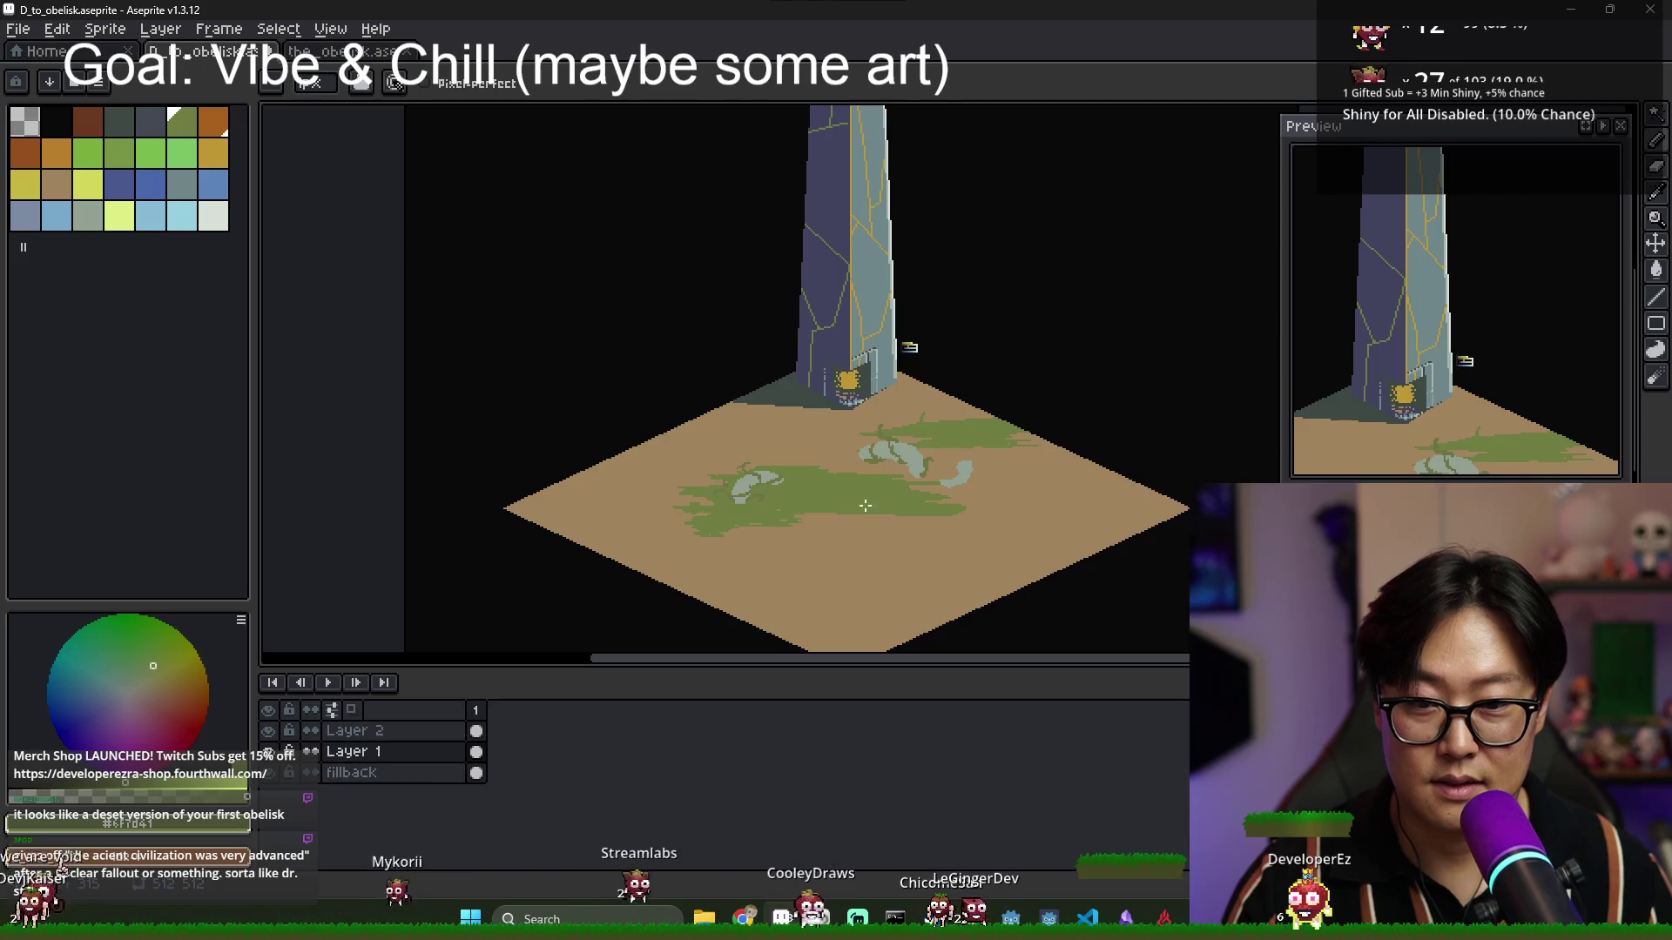
Paint a small green grass tuft onto the bare sand with the Pencil.
scroll(793, 521, "up", 3)
key("e")
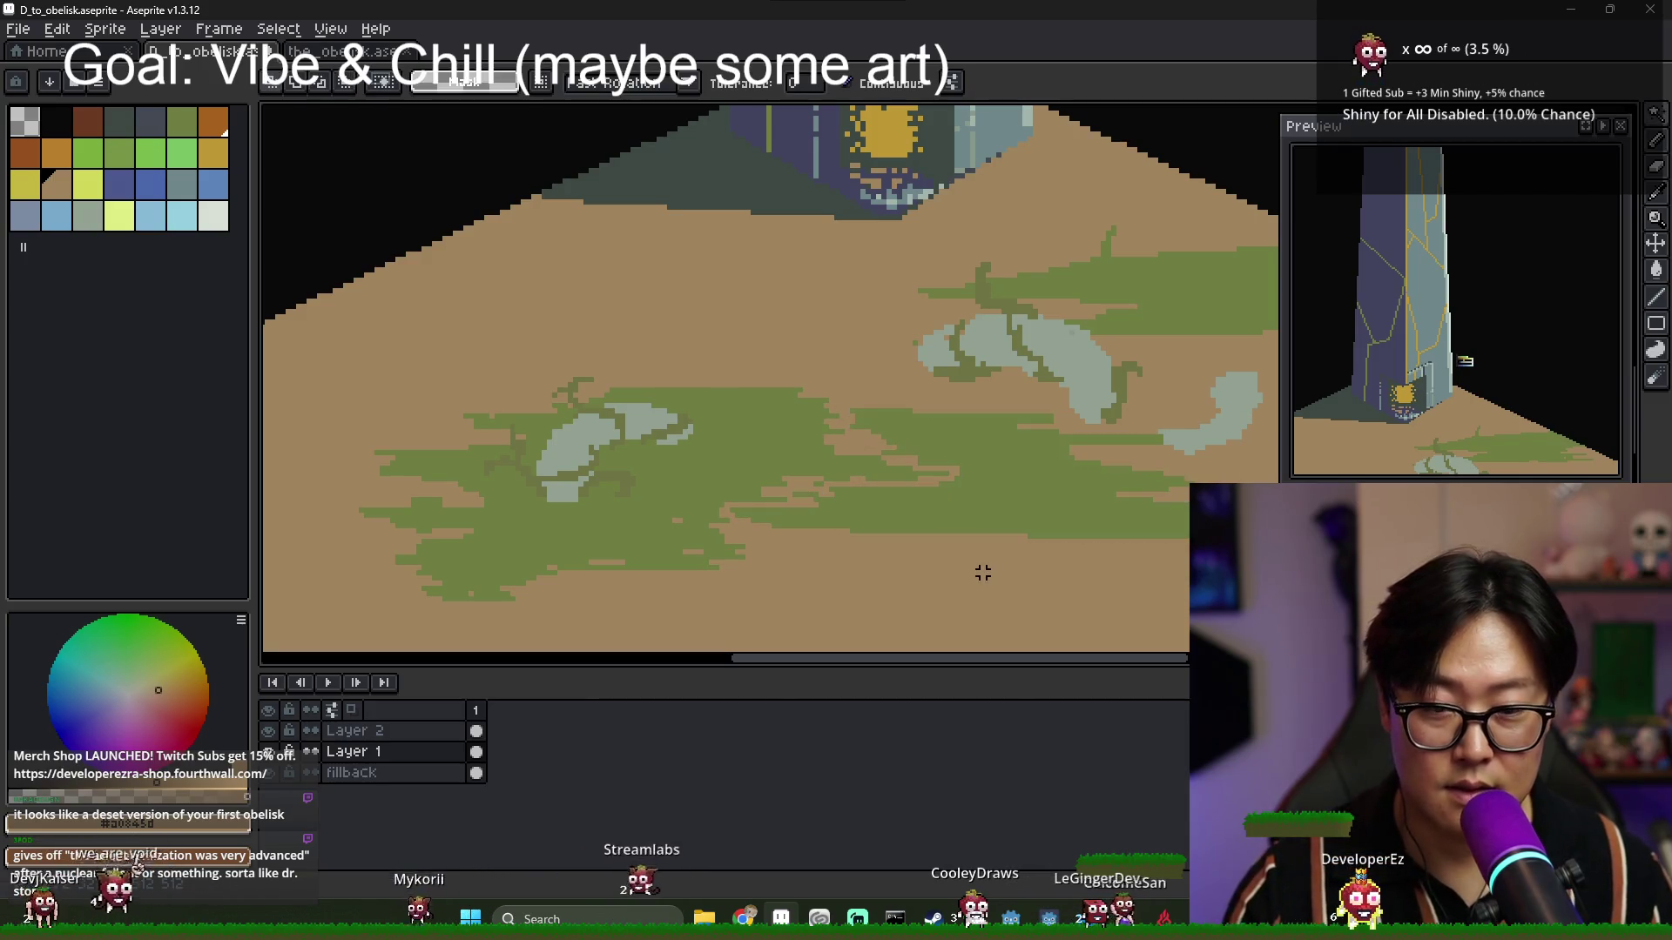
key("g")
scroll(1021, 514, "down", 3)
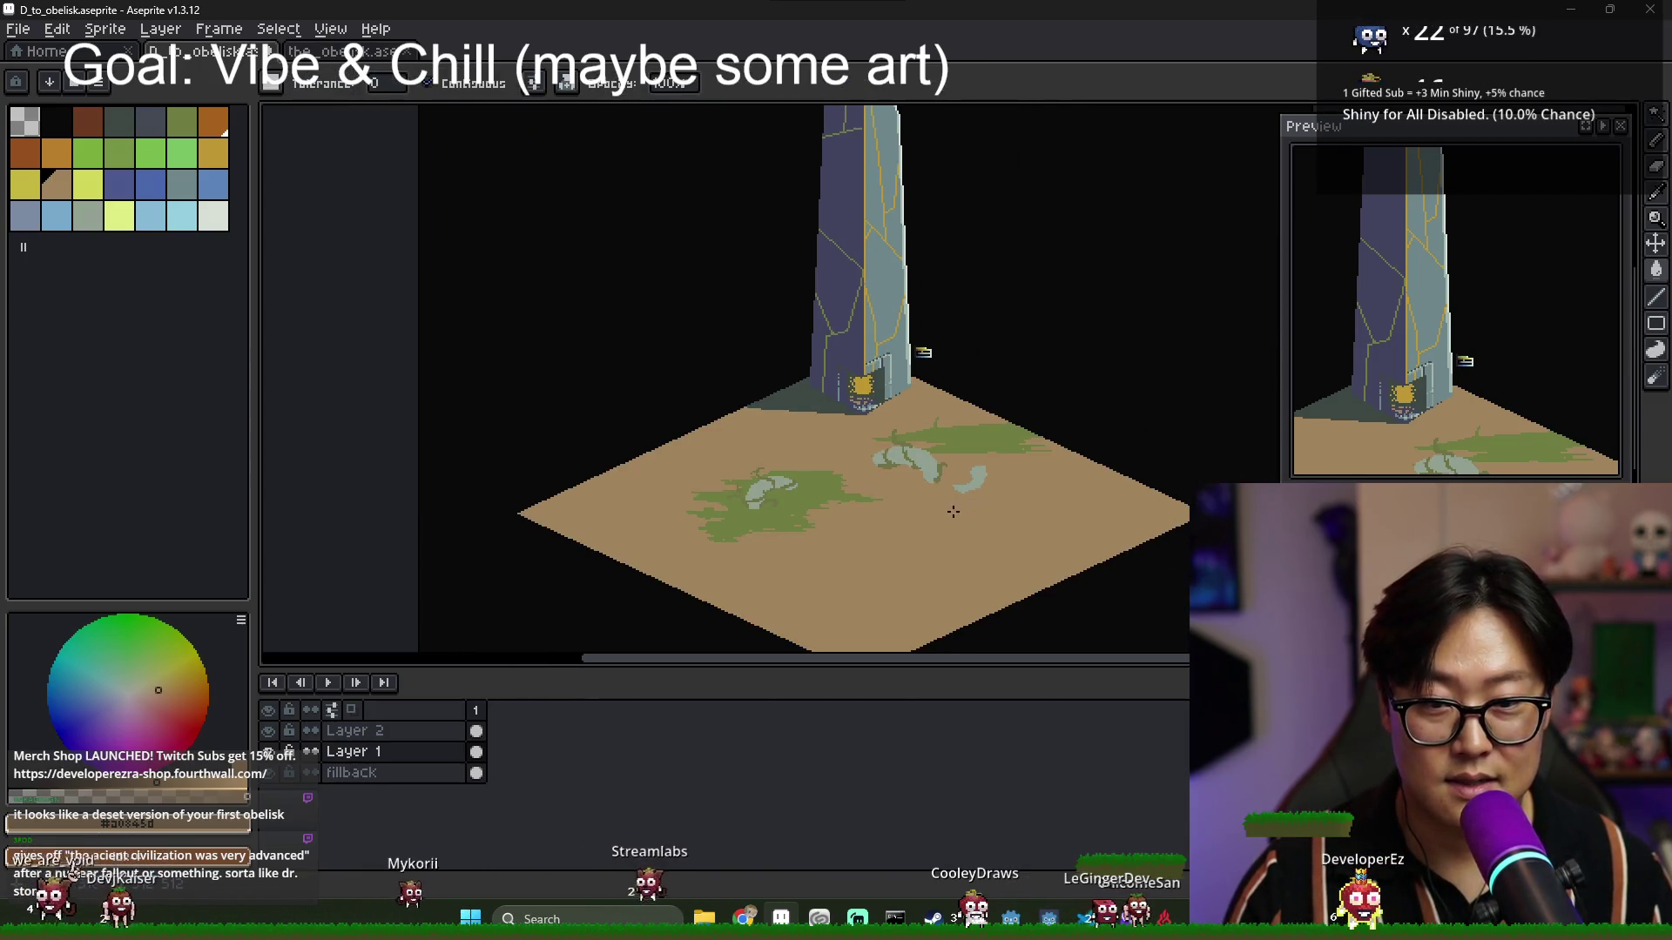
scroll(693, 387, "up", 3)
key("b")
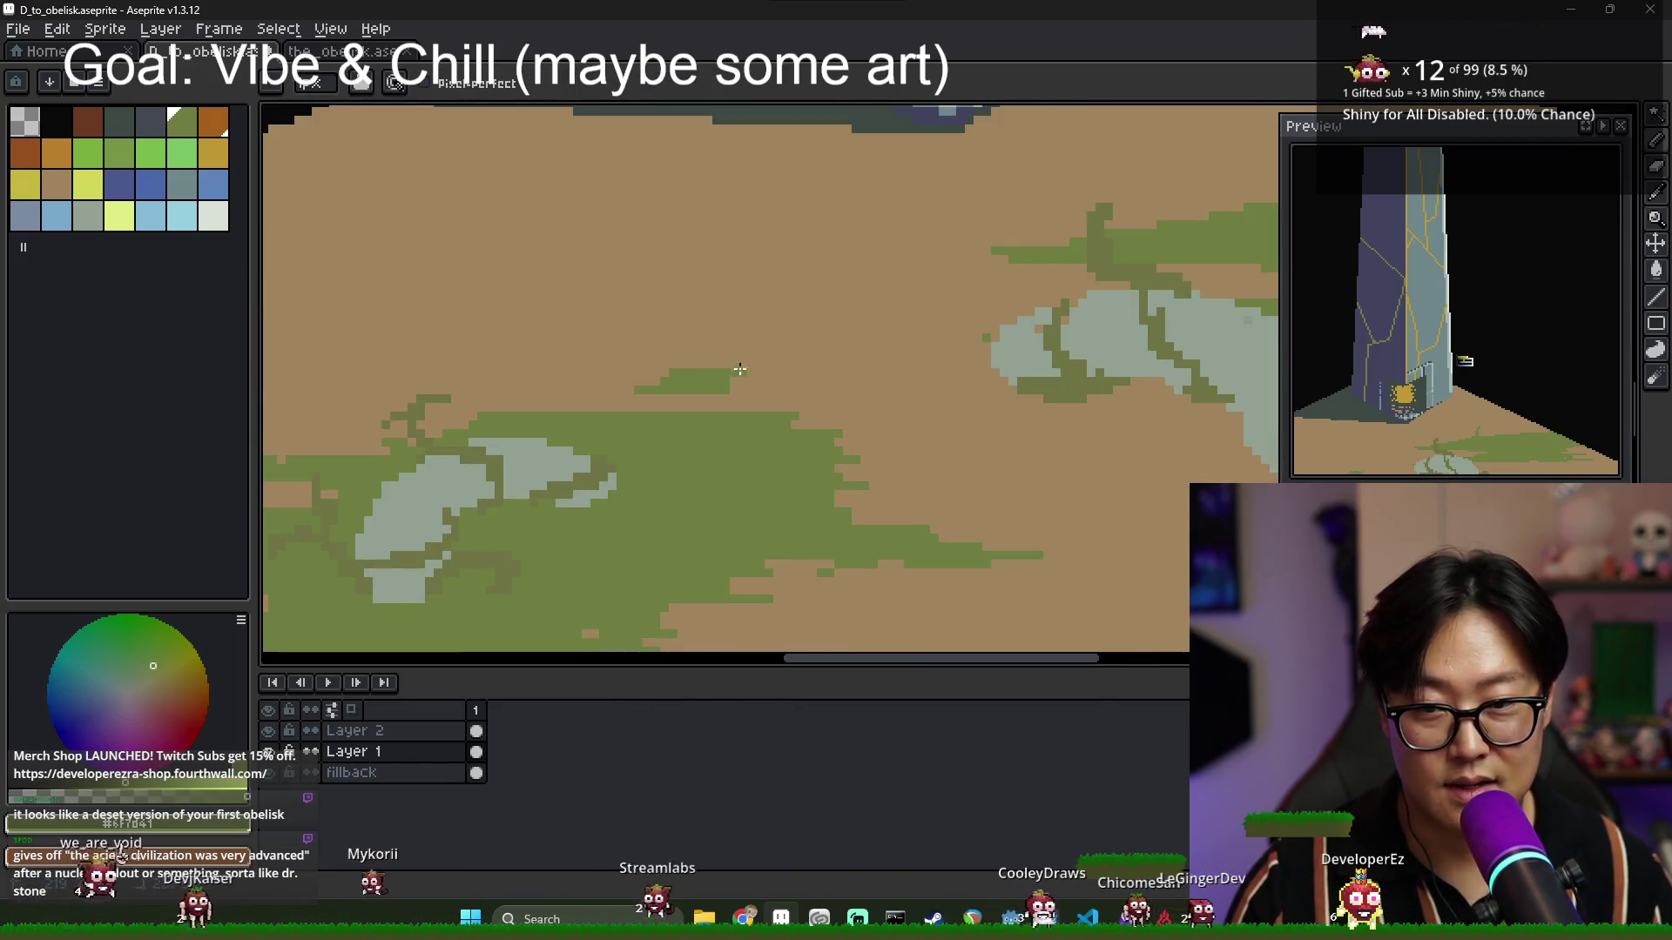
mouse_move(797, 361)
left_mouse_down()
mouse_move(672, 361)
mouse_move(710, 378)
left_mouse_up()
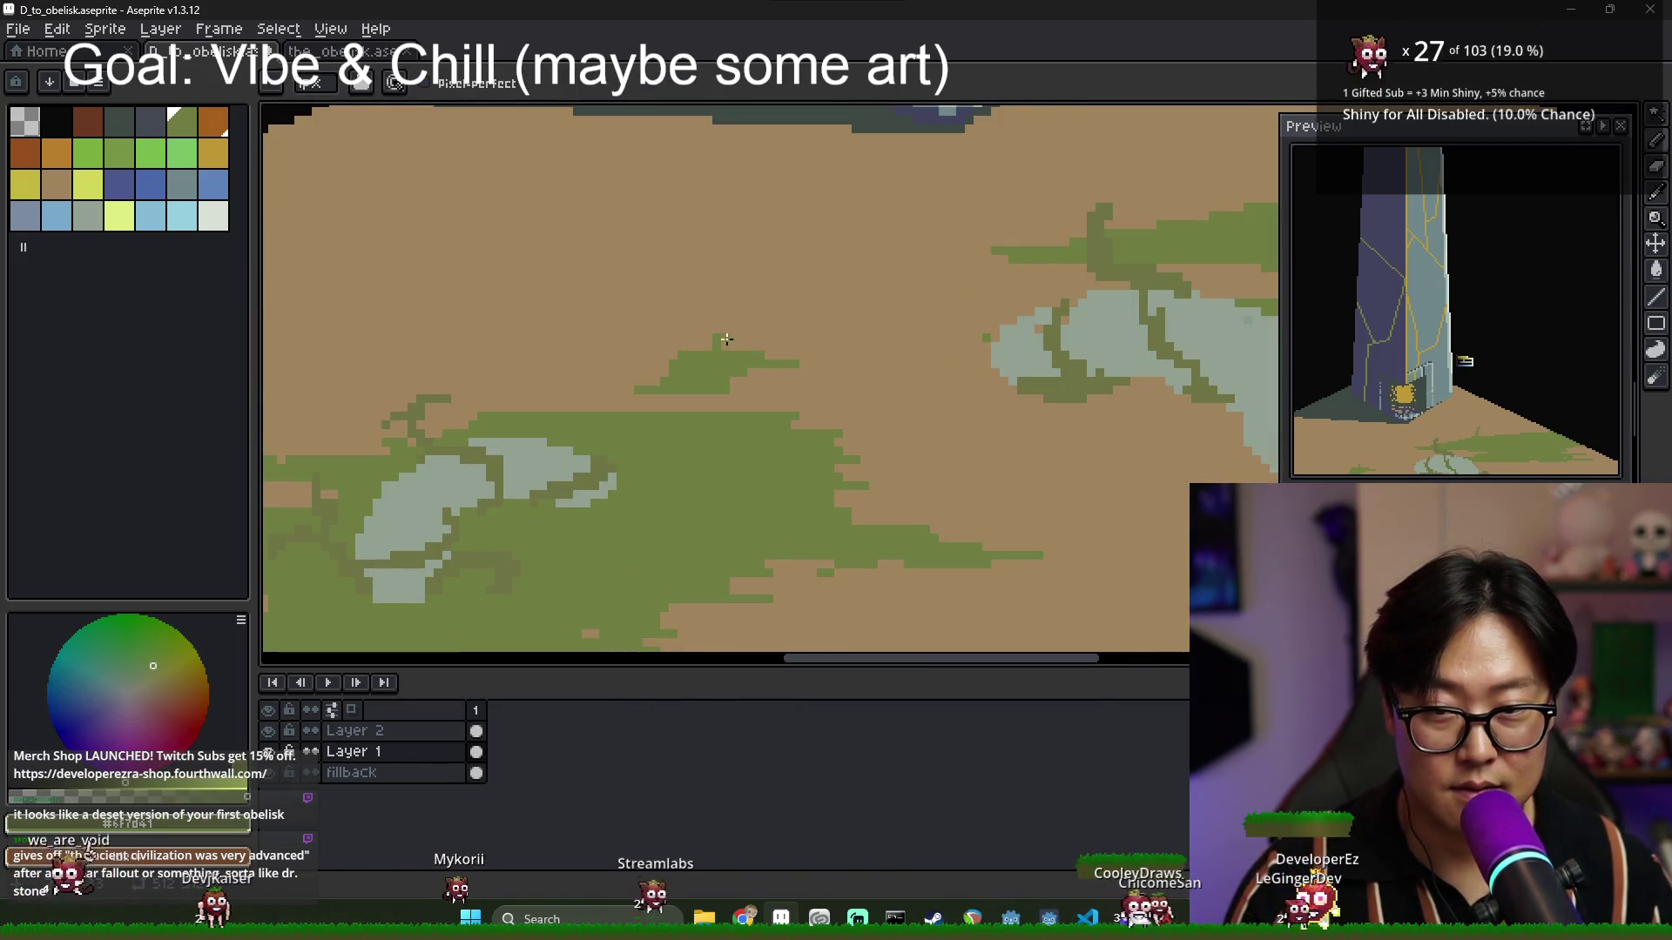
scroll(710, 378, "down", 4)
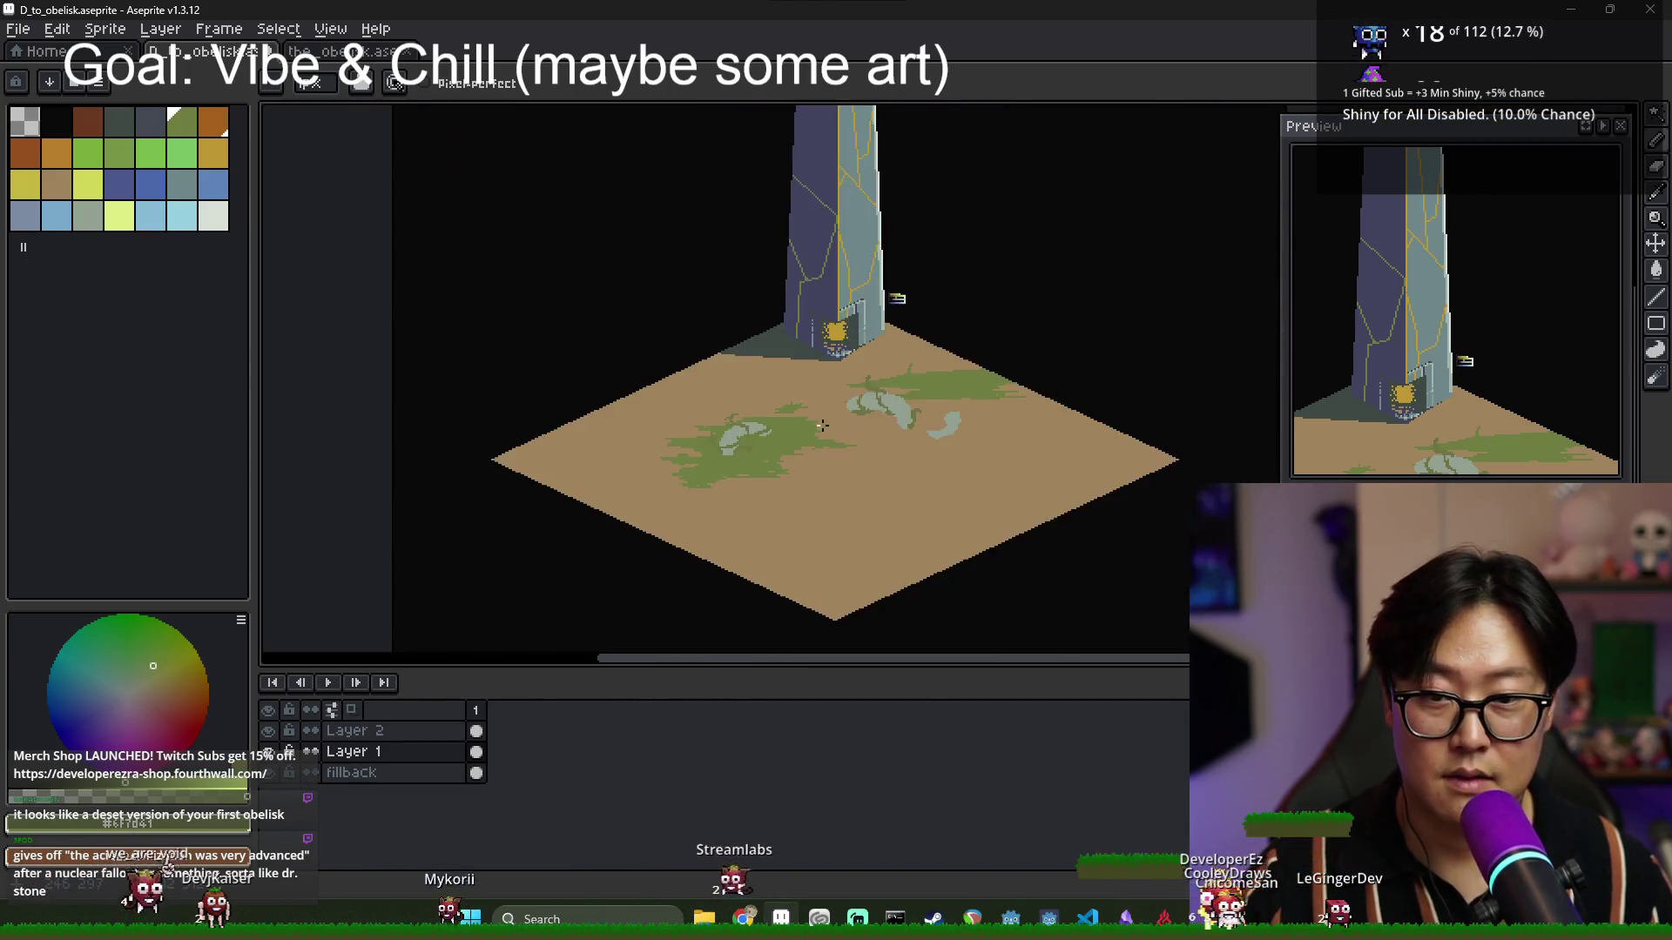
scroll(779, 425, "up", 2)
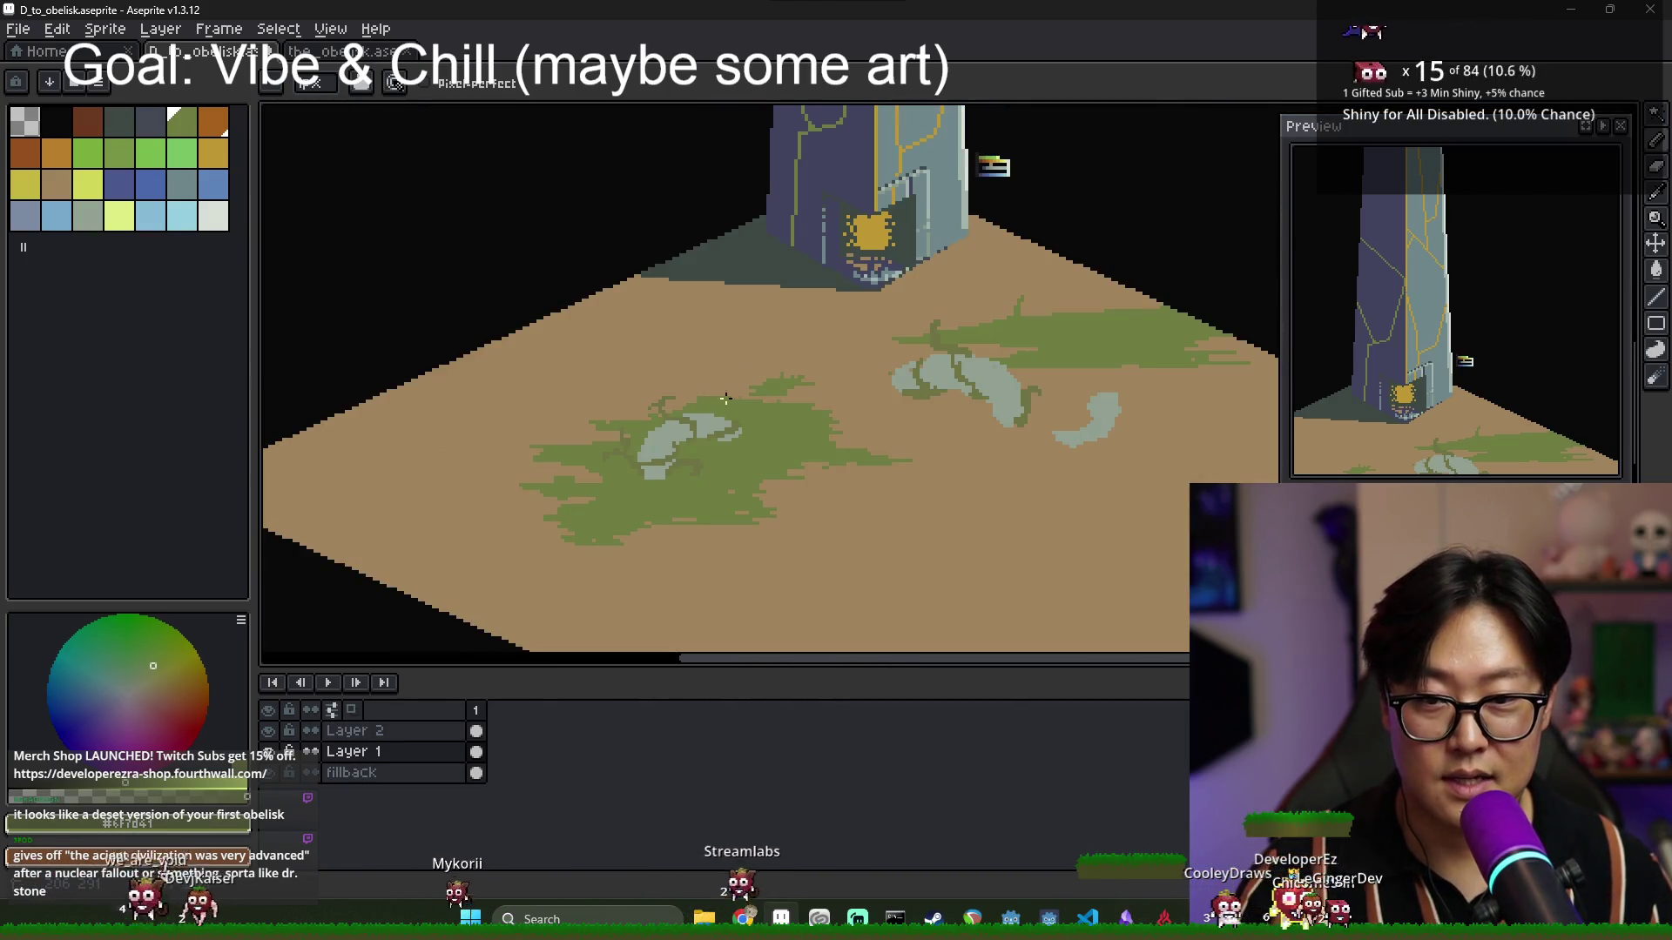
scroll(726, 398, "down", 3)
scroll(879, 451, "up", 2)
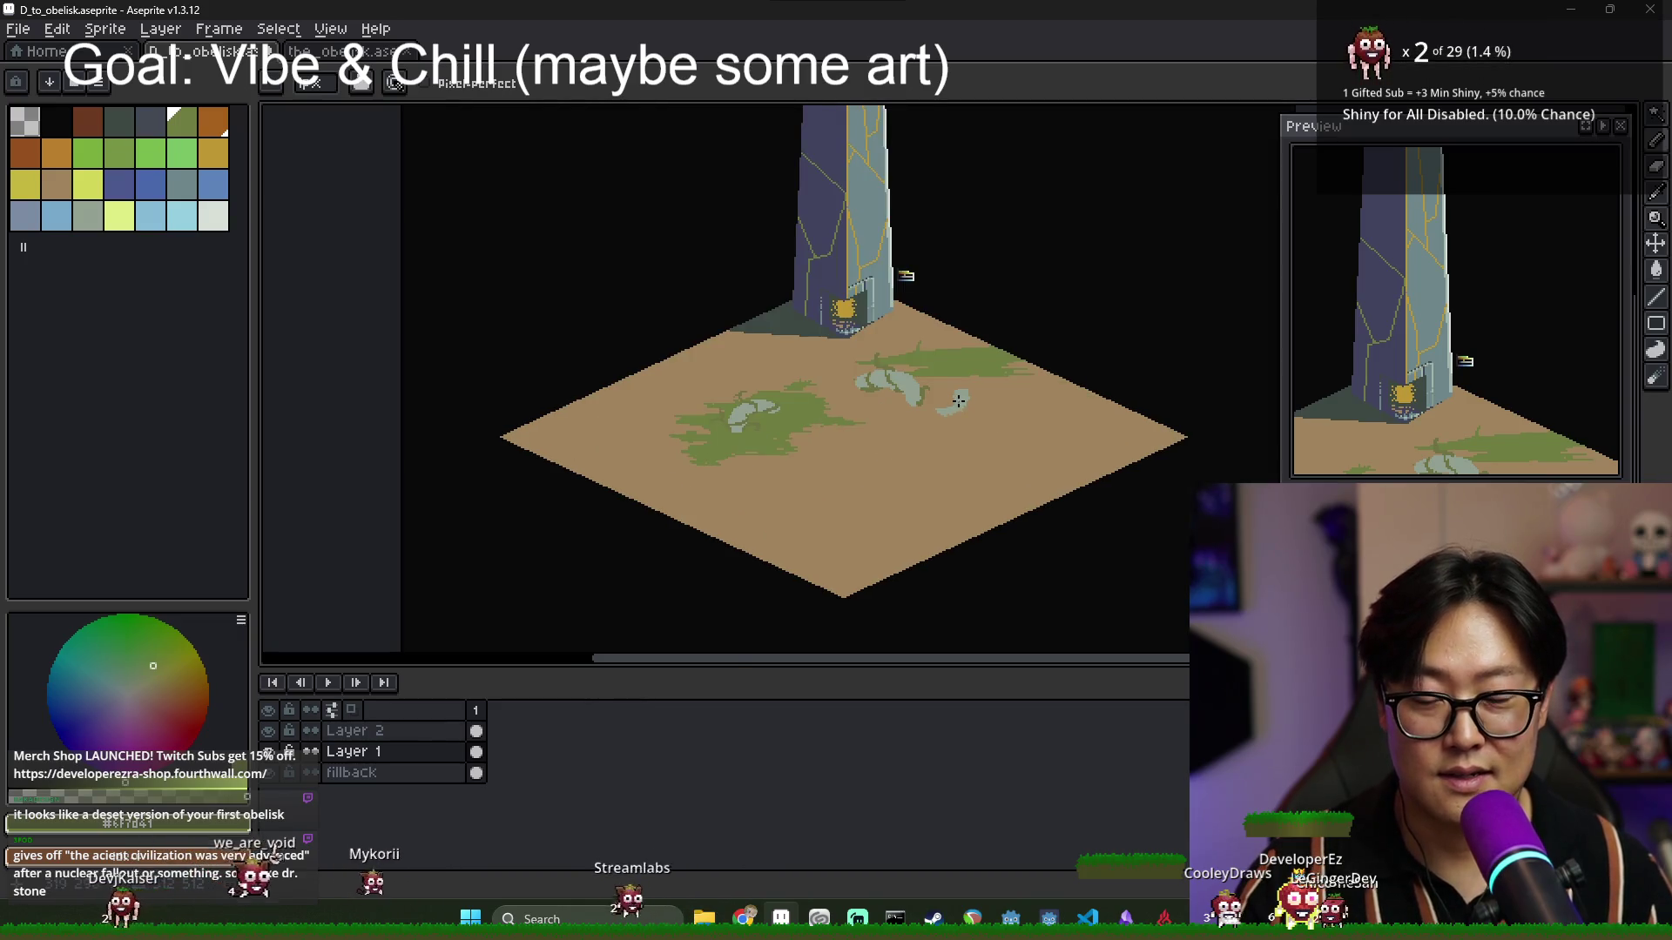
scroll(959, 400, "up", 3)
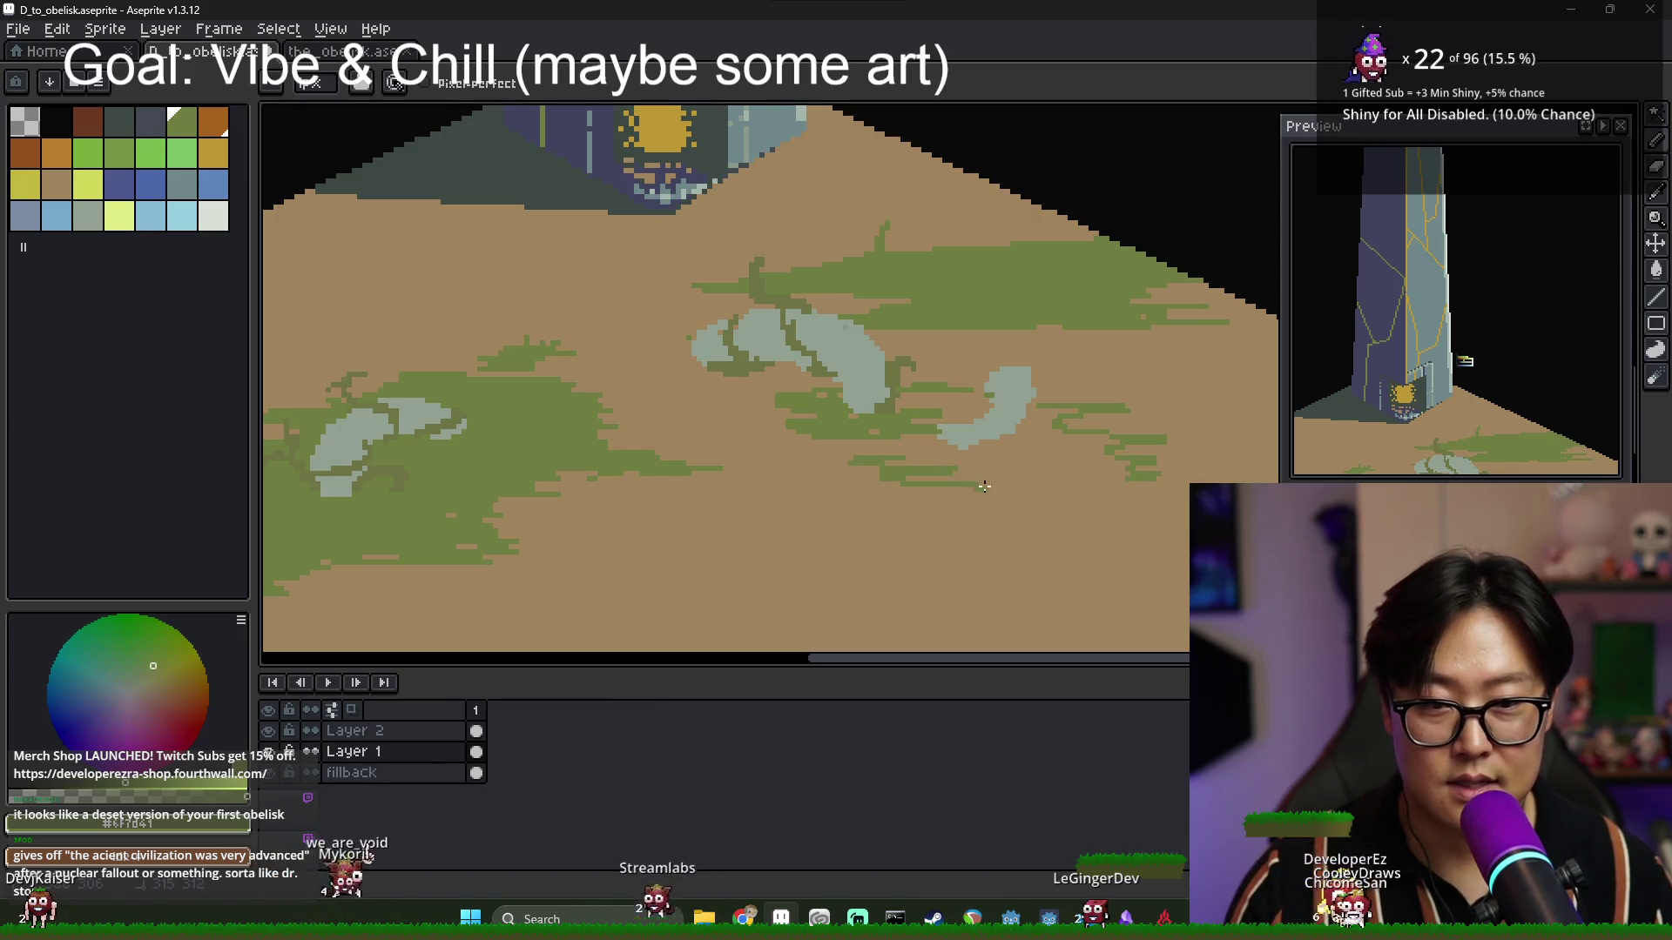
scroll(942, 468, "up", 1)
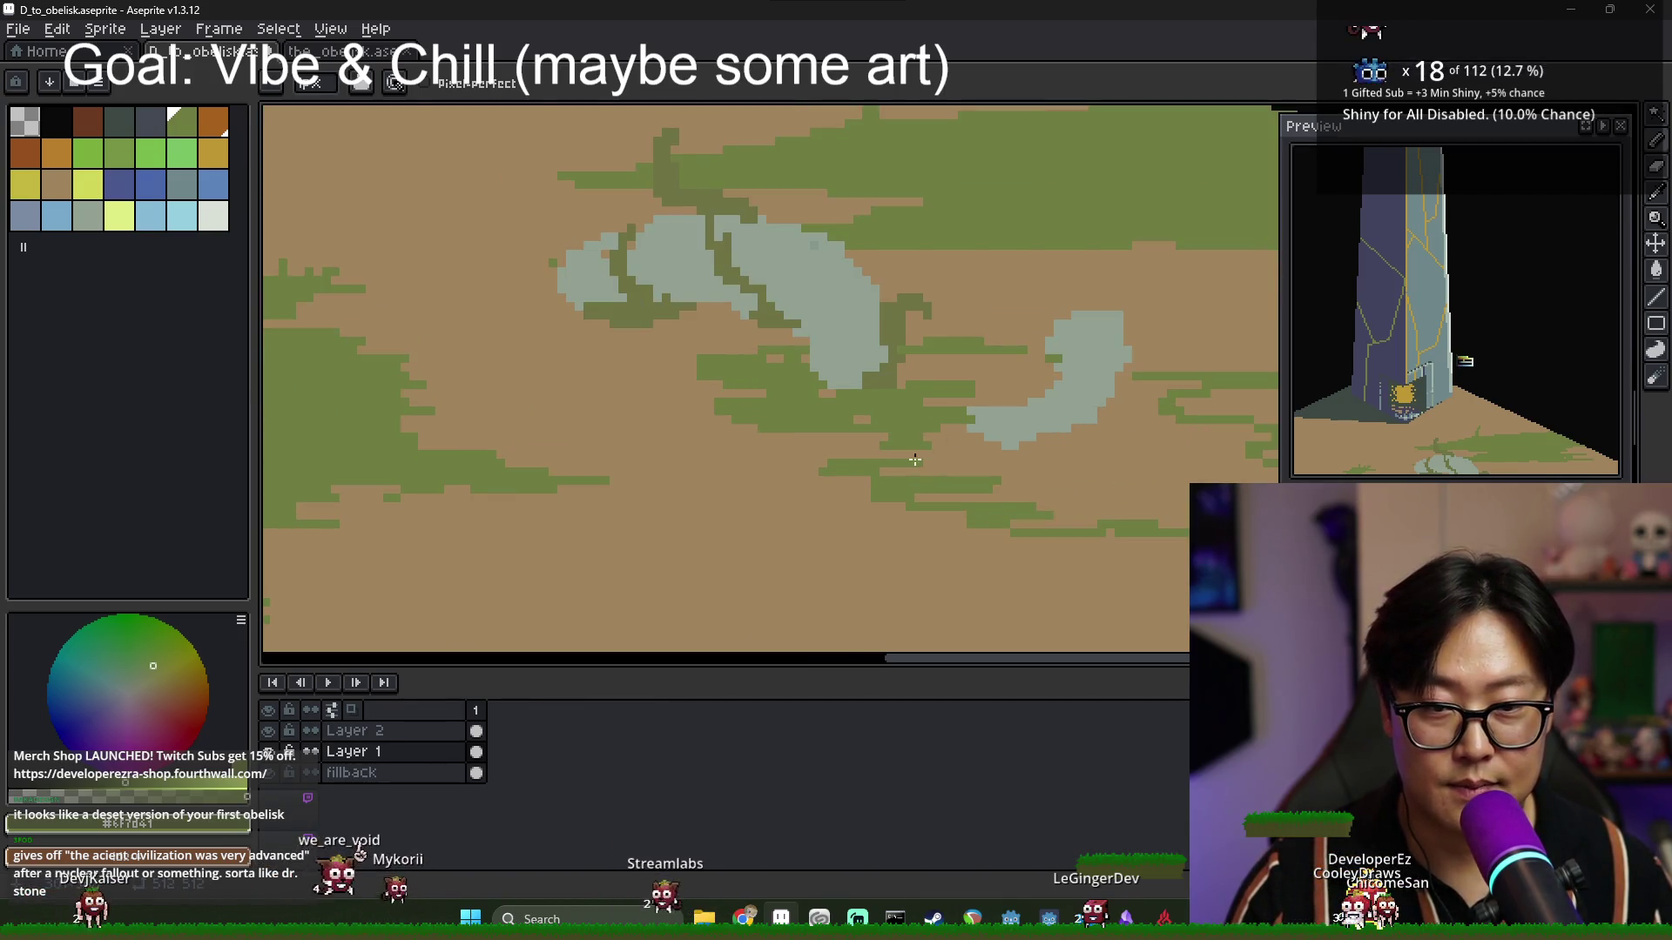
Bucket-fill the enclosed brown gap with green, undoing an accidental fill of the whole ground.
key("g")
left_click(982, 384)
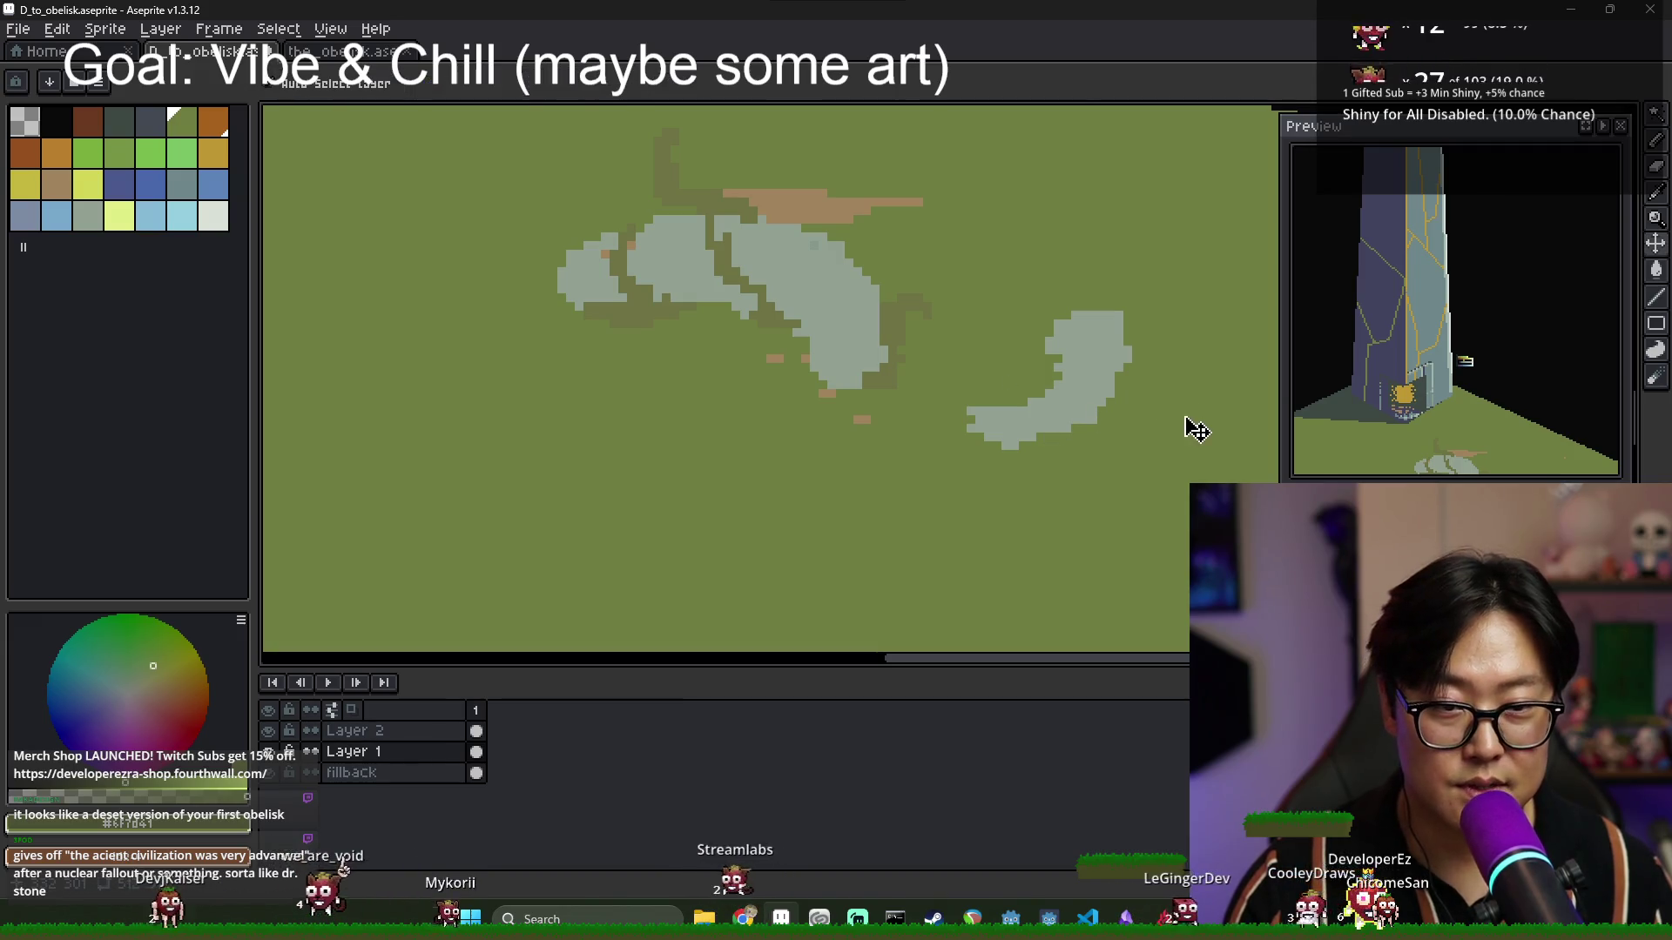
key("ctrl+z")
scroll(1063, 415, "up", 2)
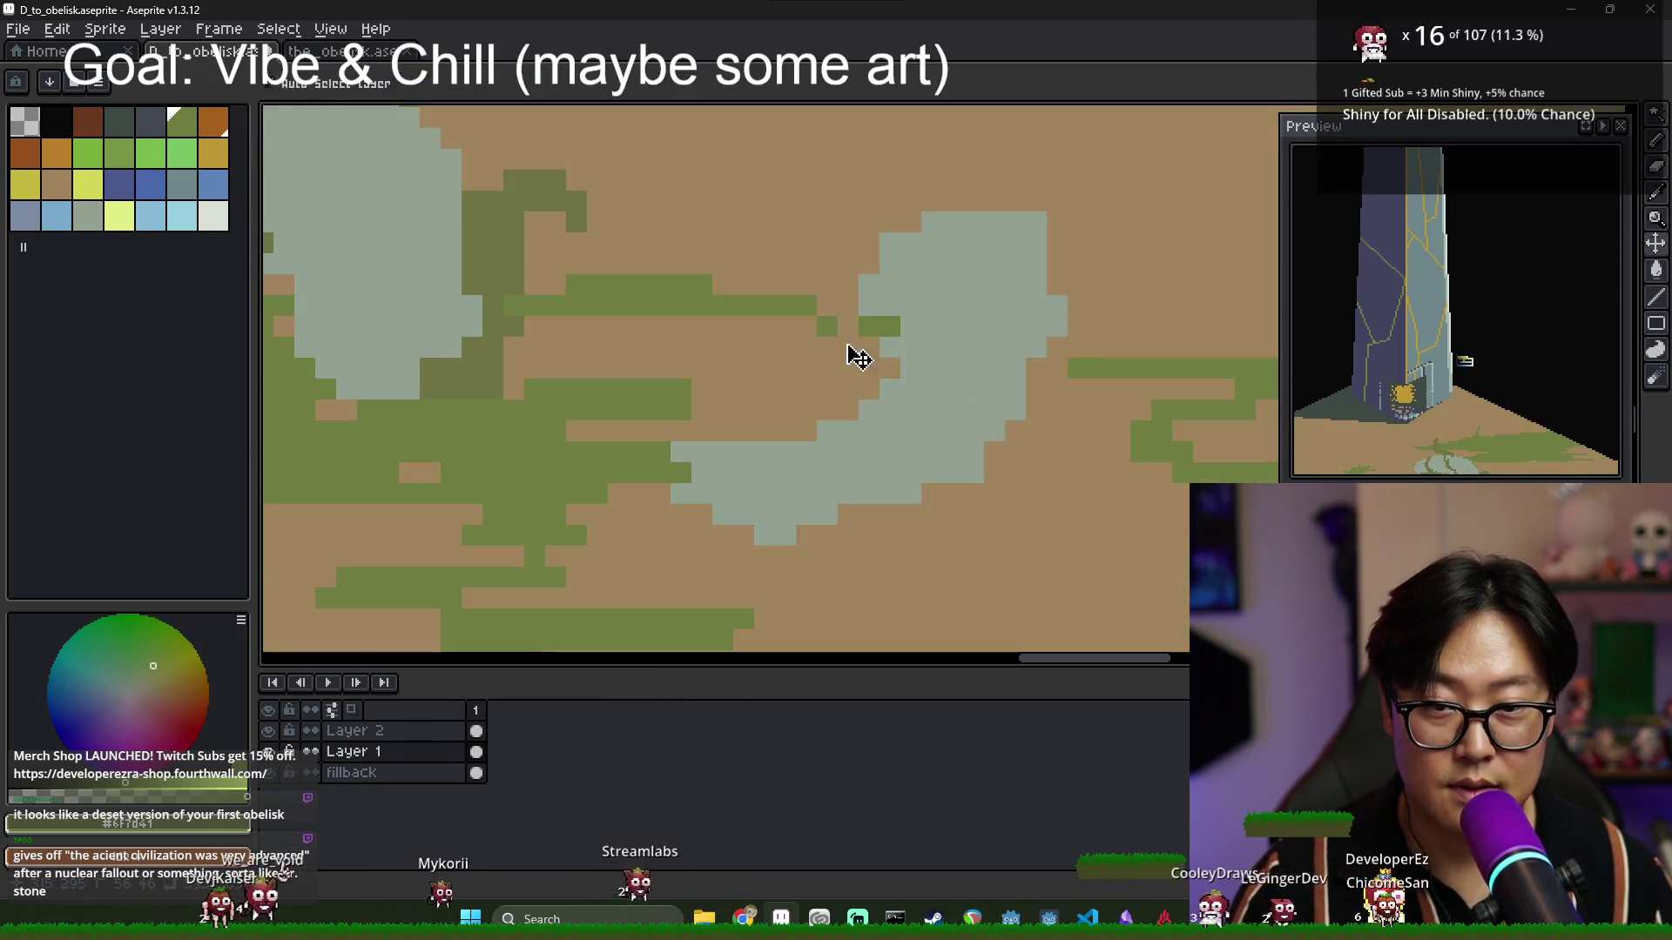
key("g")
left_click(802, 362)
scroll(1074, 485, "down", 2)
scroll(1082, 440, "up", 2)
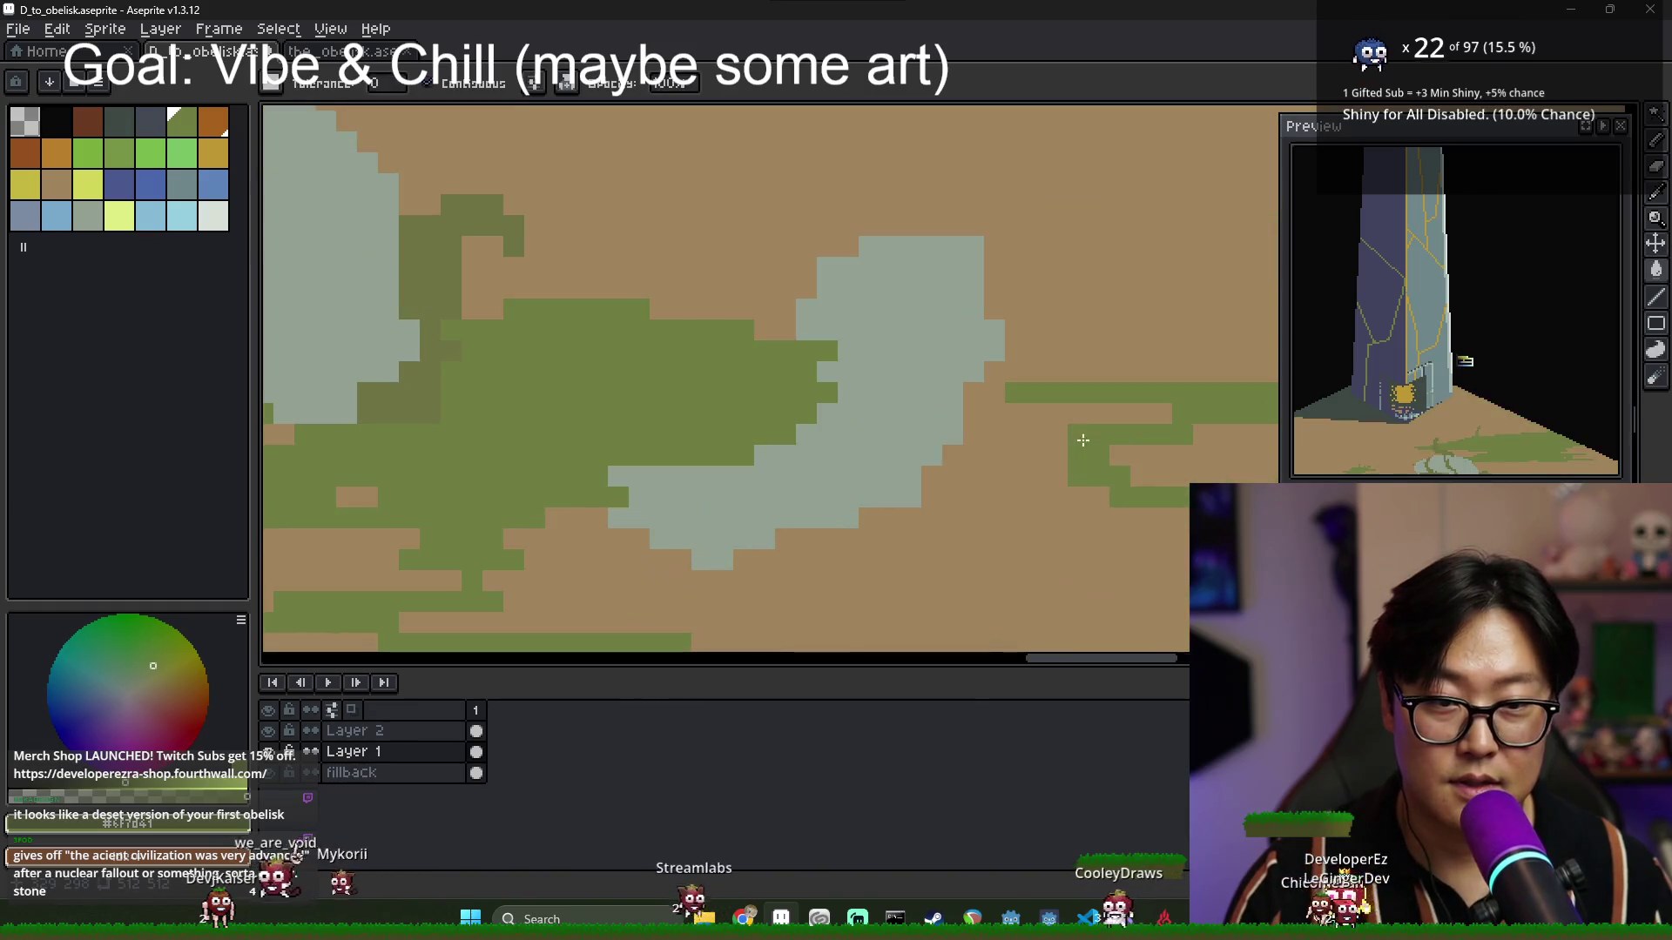
Return to the Pencil and pan around the canvas to inspect the grass patch.
key("b")
key("g")
scroll(1015, 479, "down", 2)
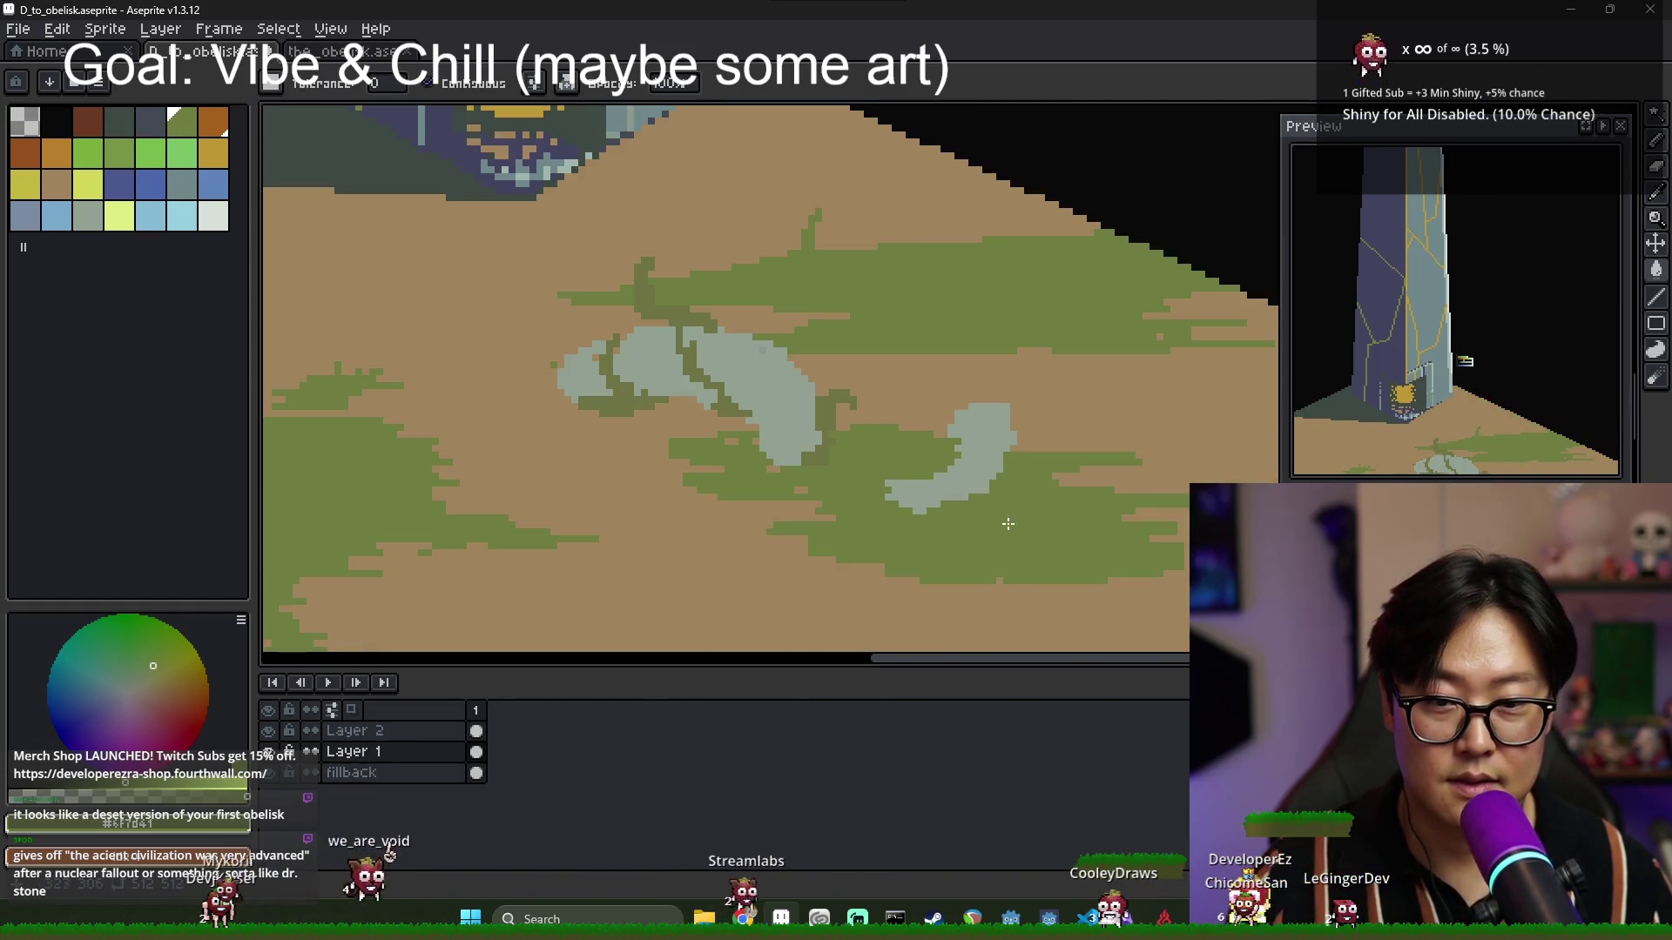
scroll(843, 475, "up", 1)
key("b")
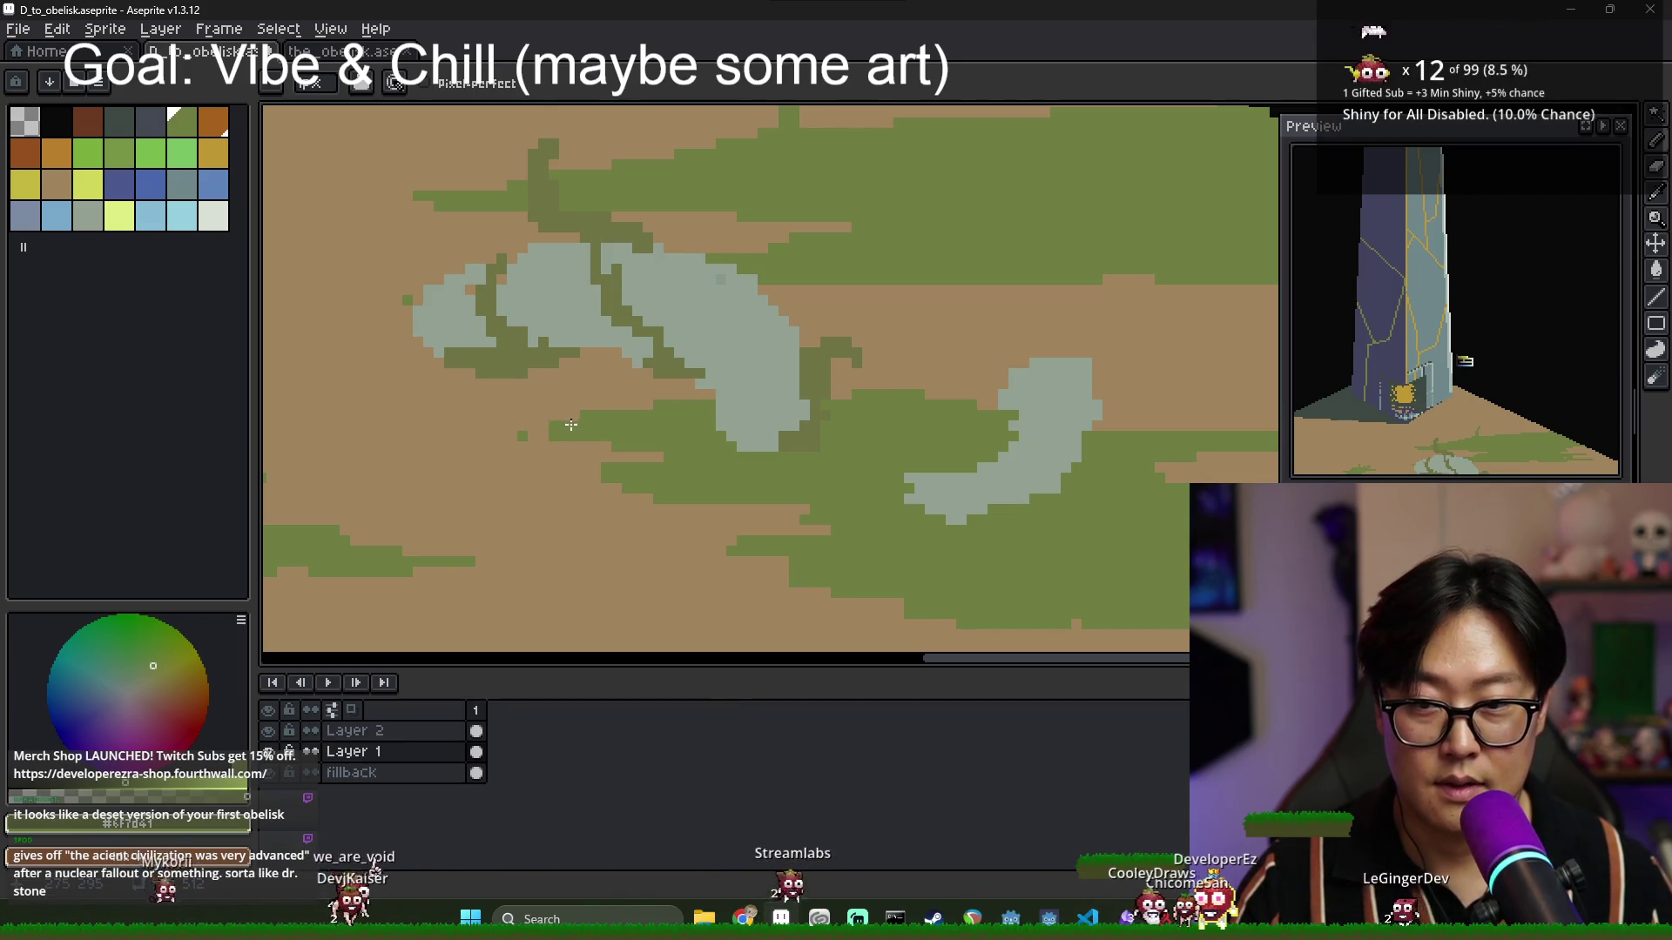
scroll(702, 437, "down", 3)
scroll(843, 407, "up", 3)
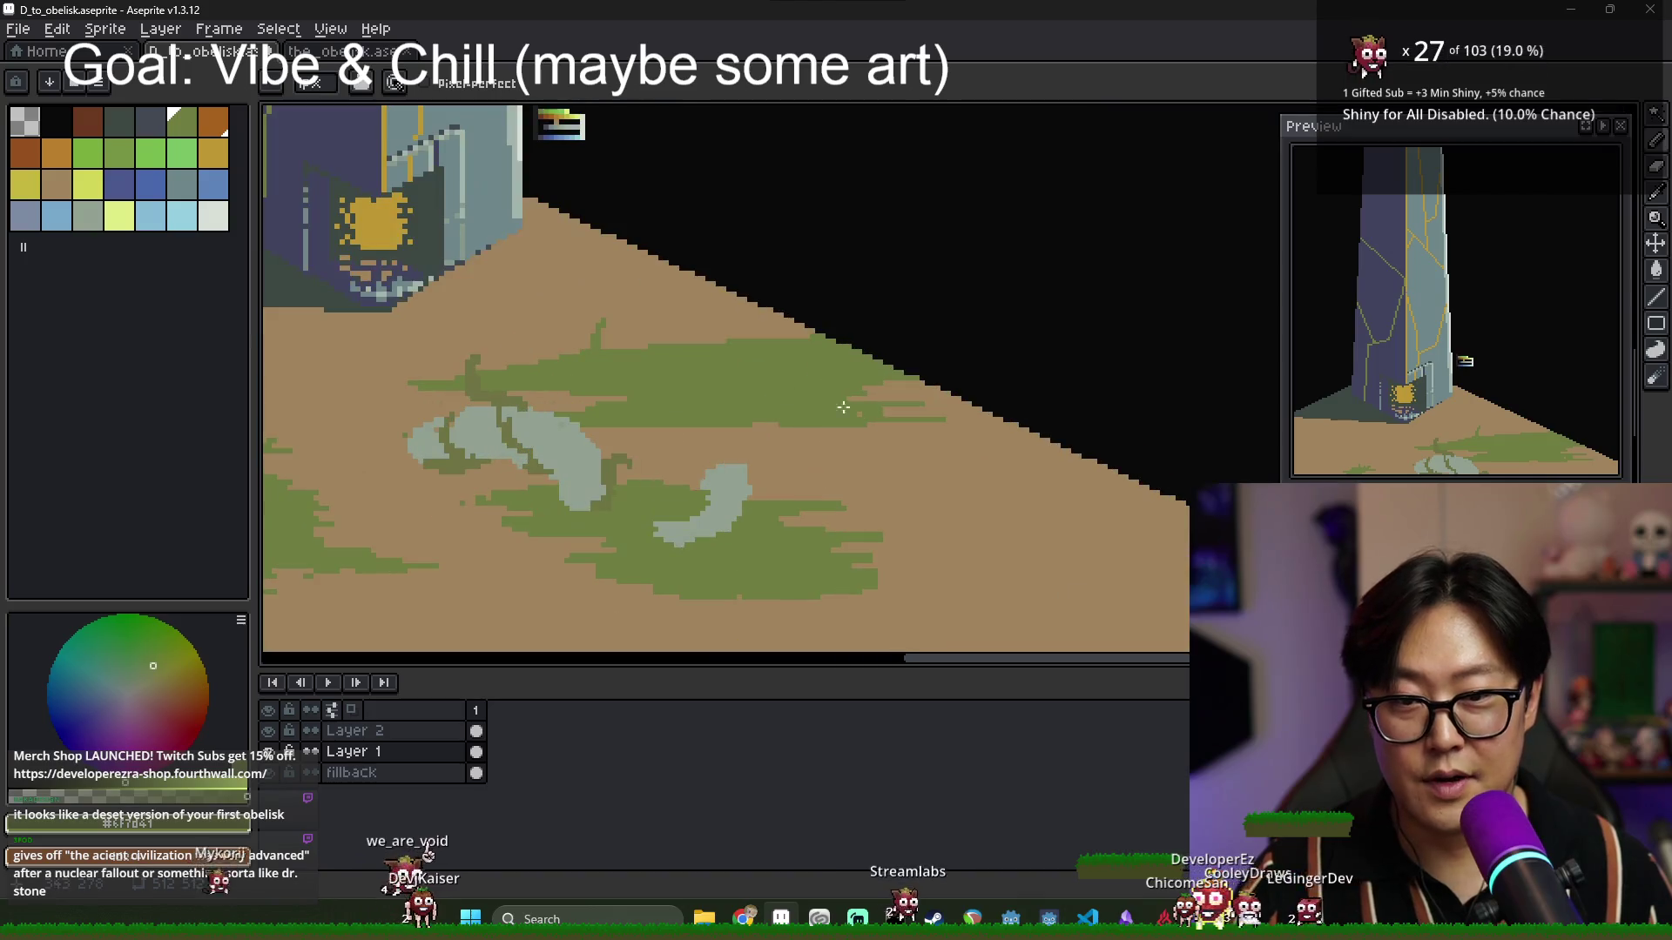
scroll(912, 415, "down", 3)
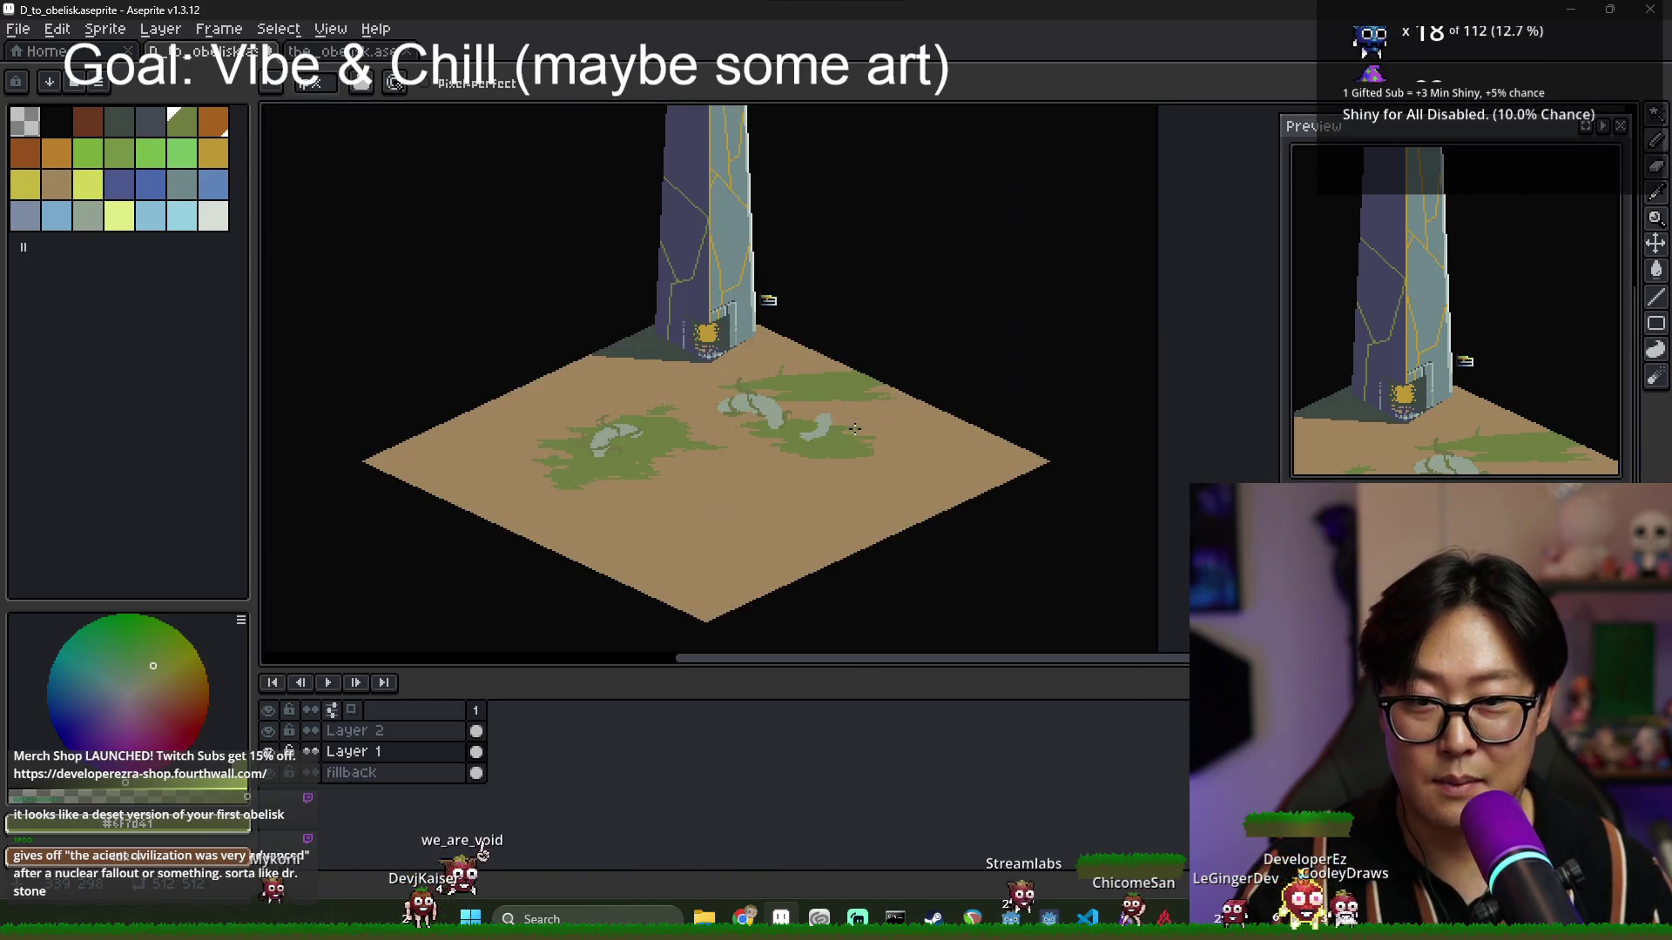
scroll(783, 432, "left", 2)
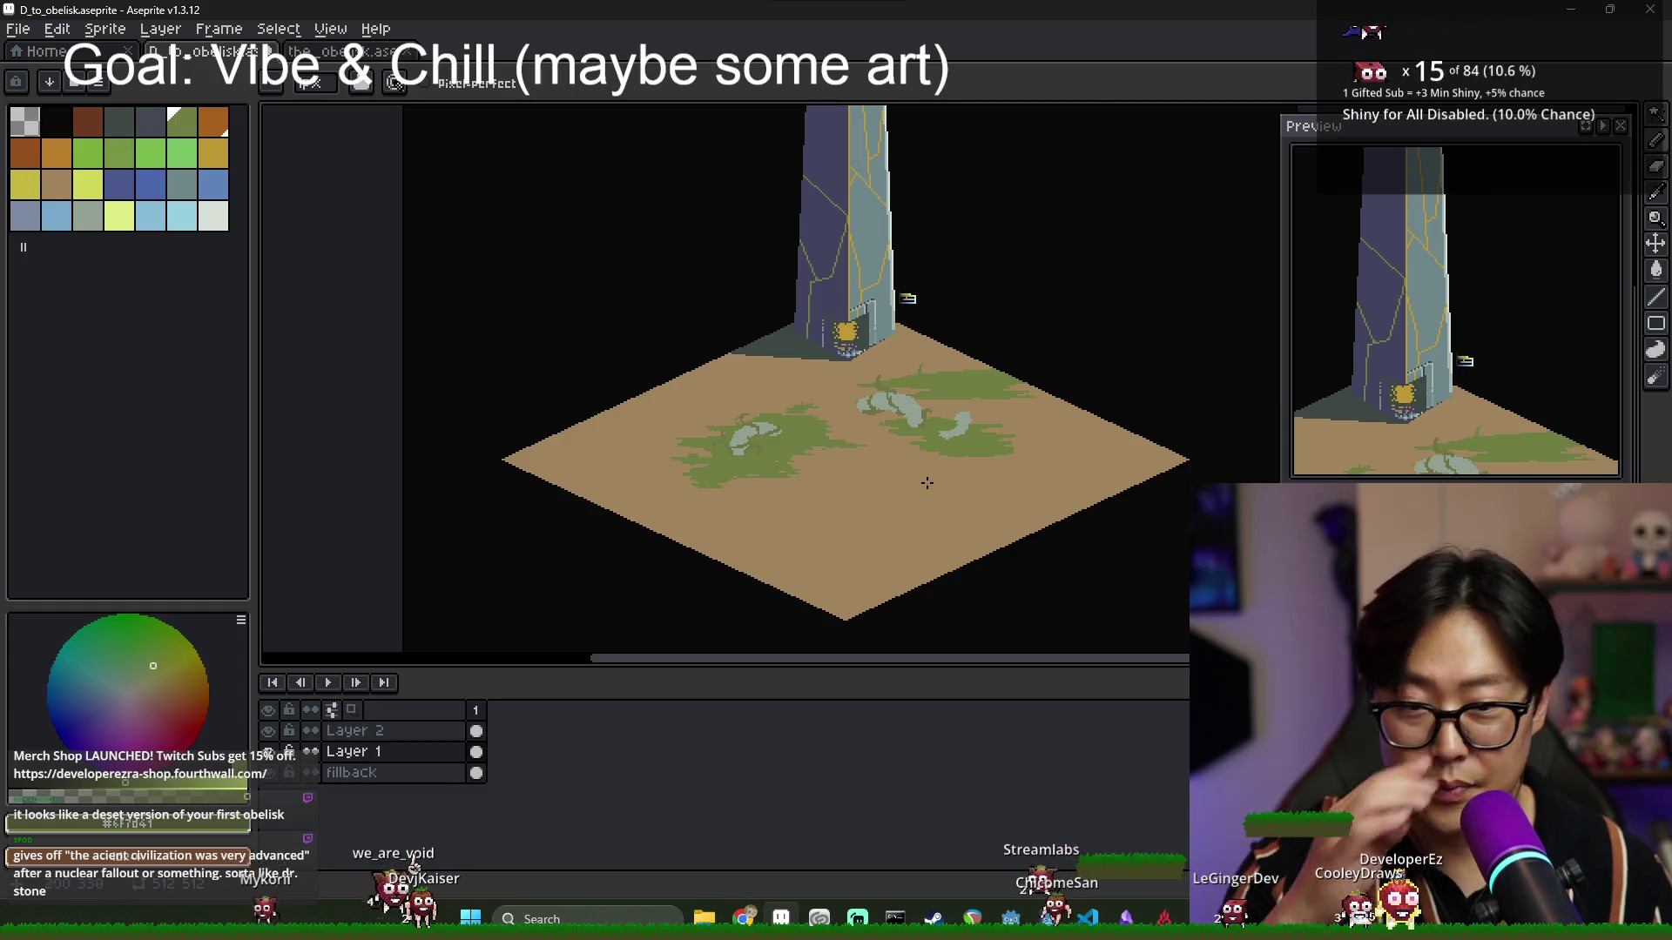
scroll(843, 457, "up", 2)
scroll(1021, 285, "up", 1)
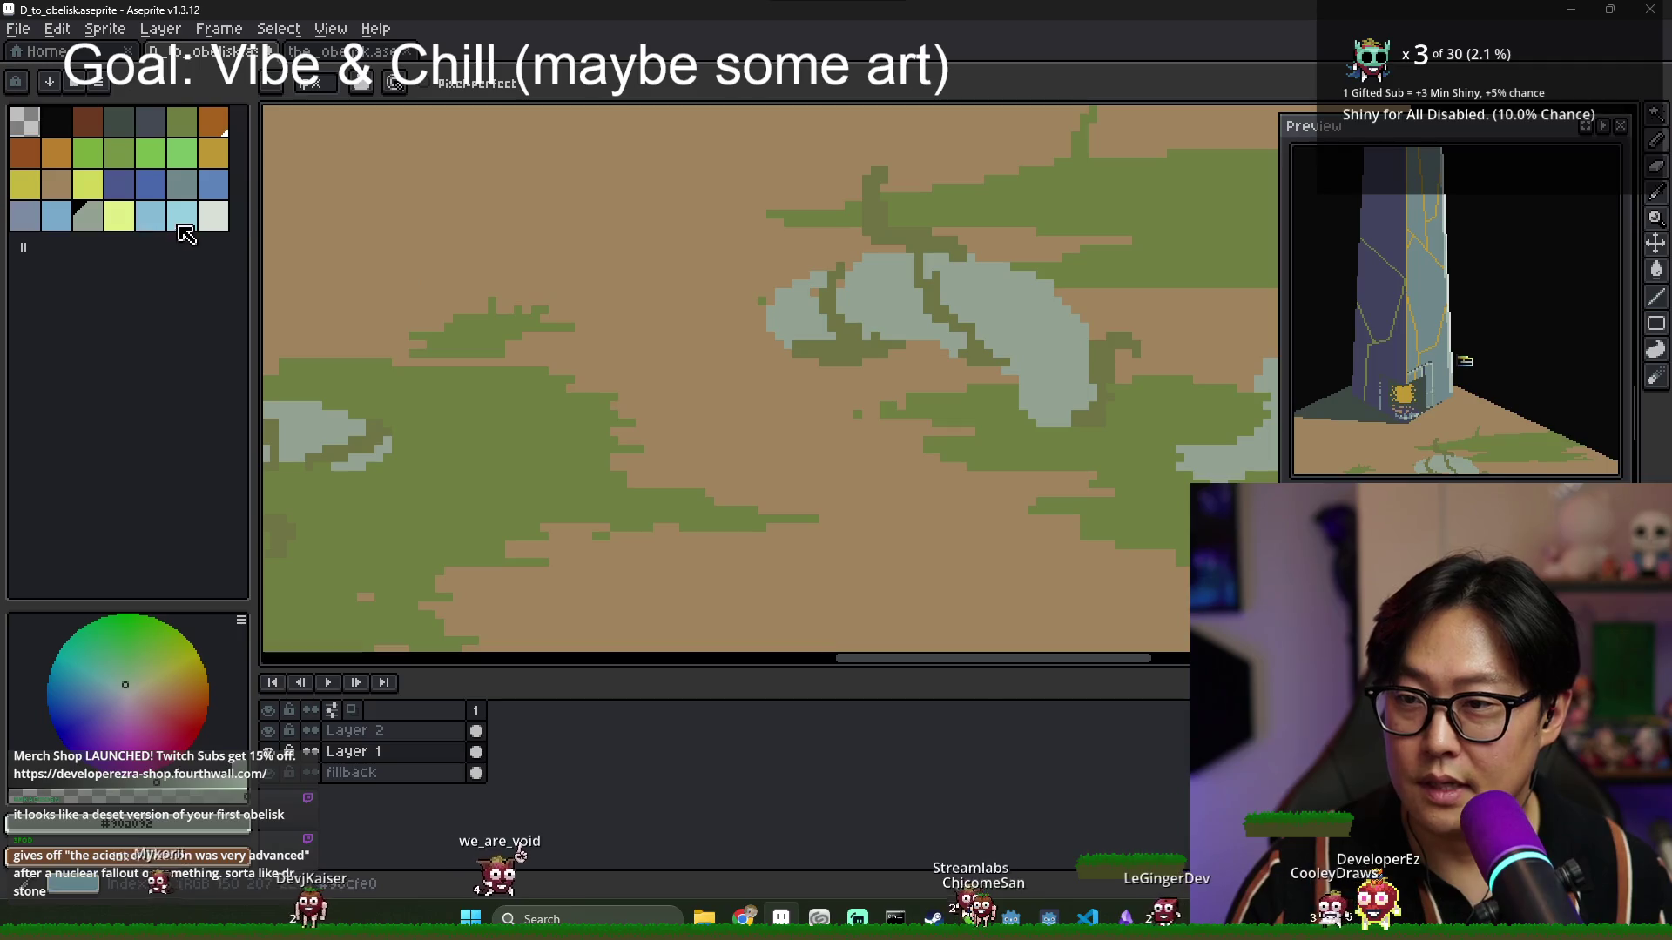
Choose the slate blue-grey swatch and draw shading lines along the stone's underside and lower edge.
left_click(213, 216)
scroll(970, 300, "up", 1)
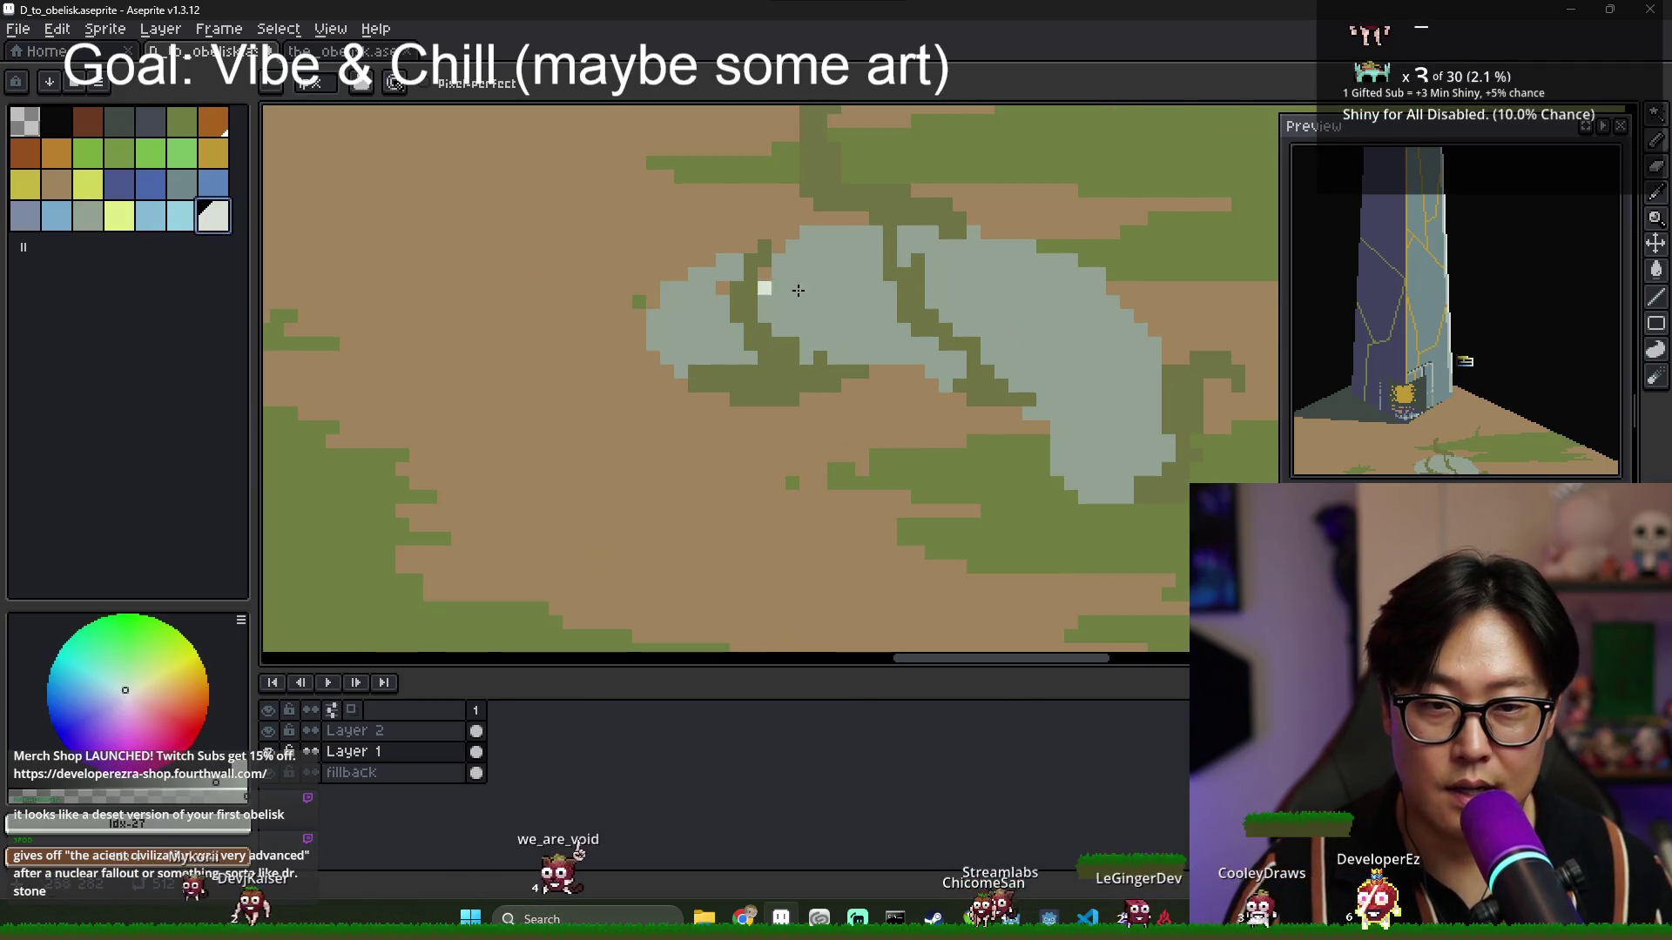
left_click(87, 216)
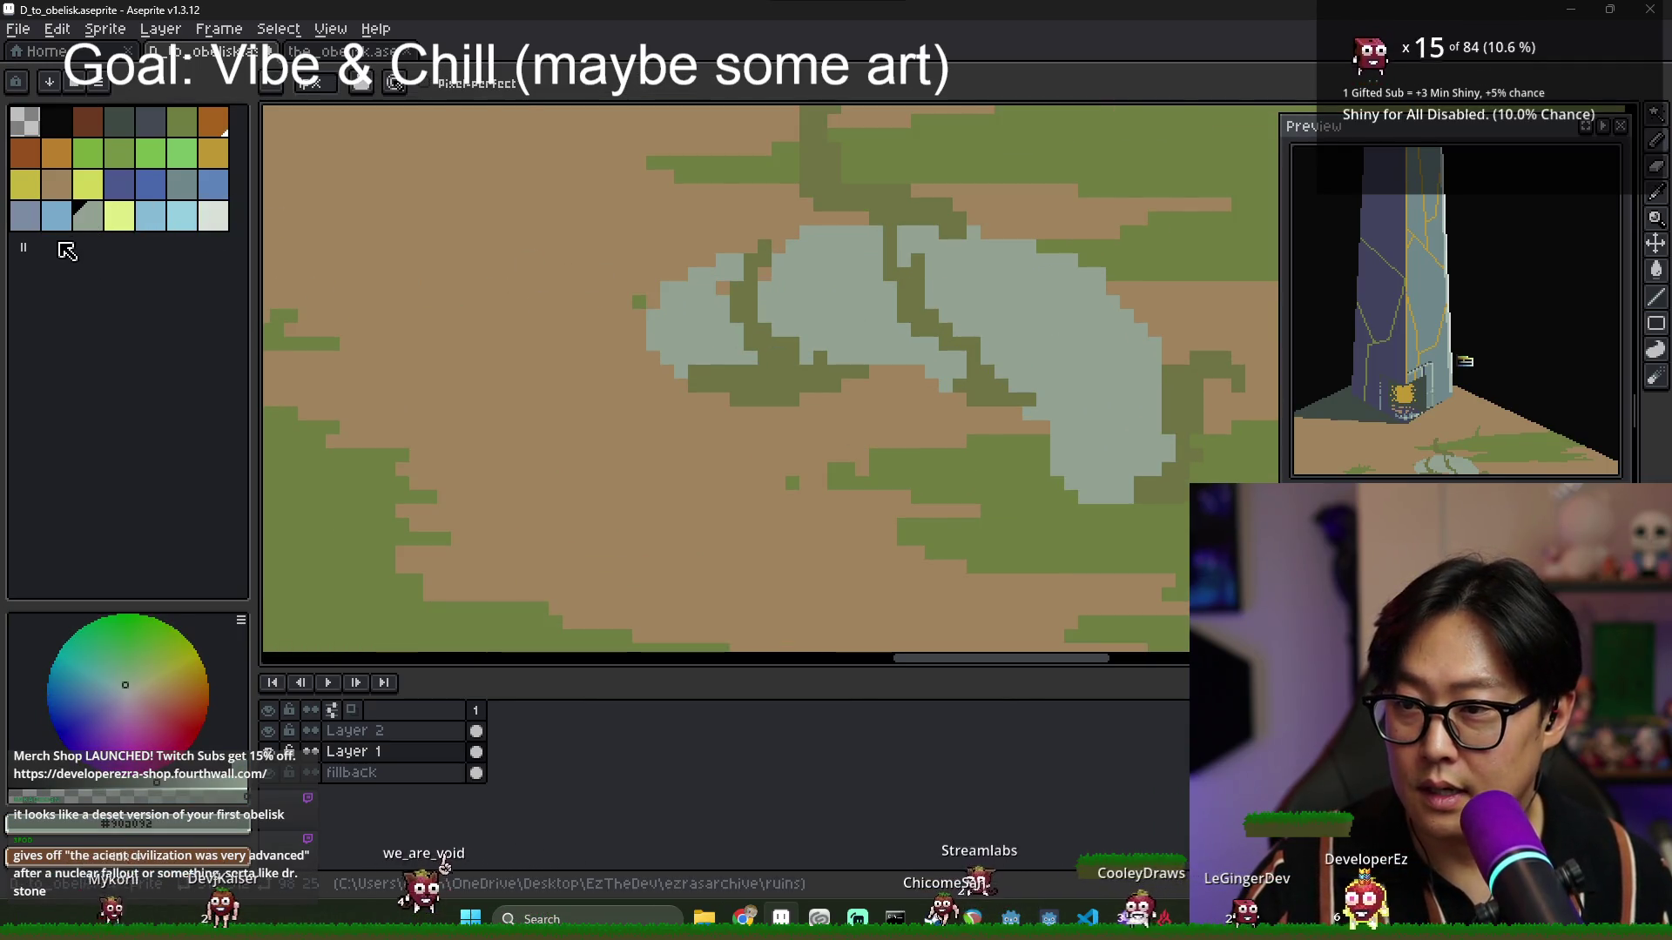
left_click(25, 216)
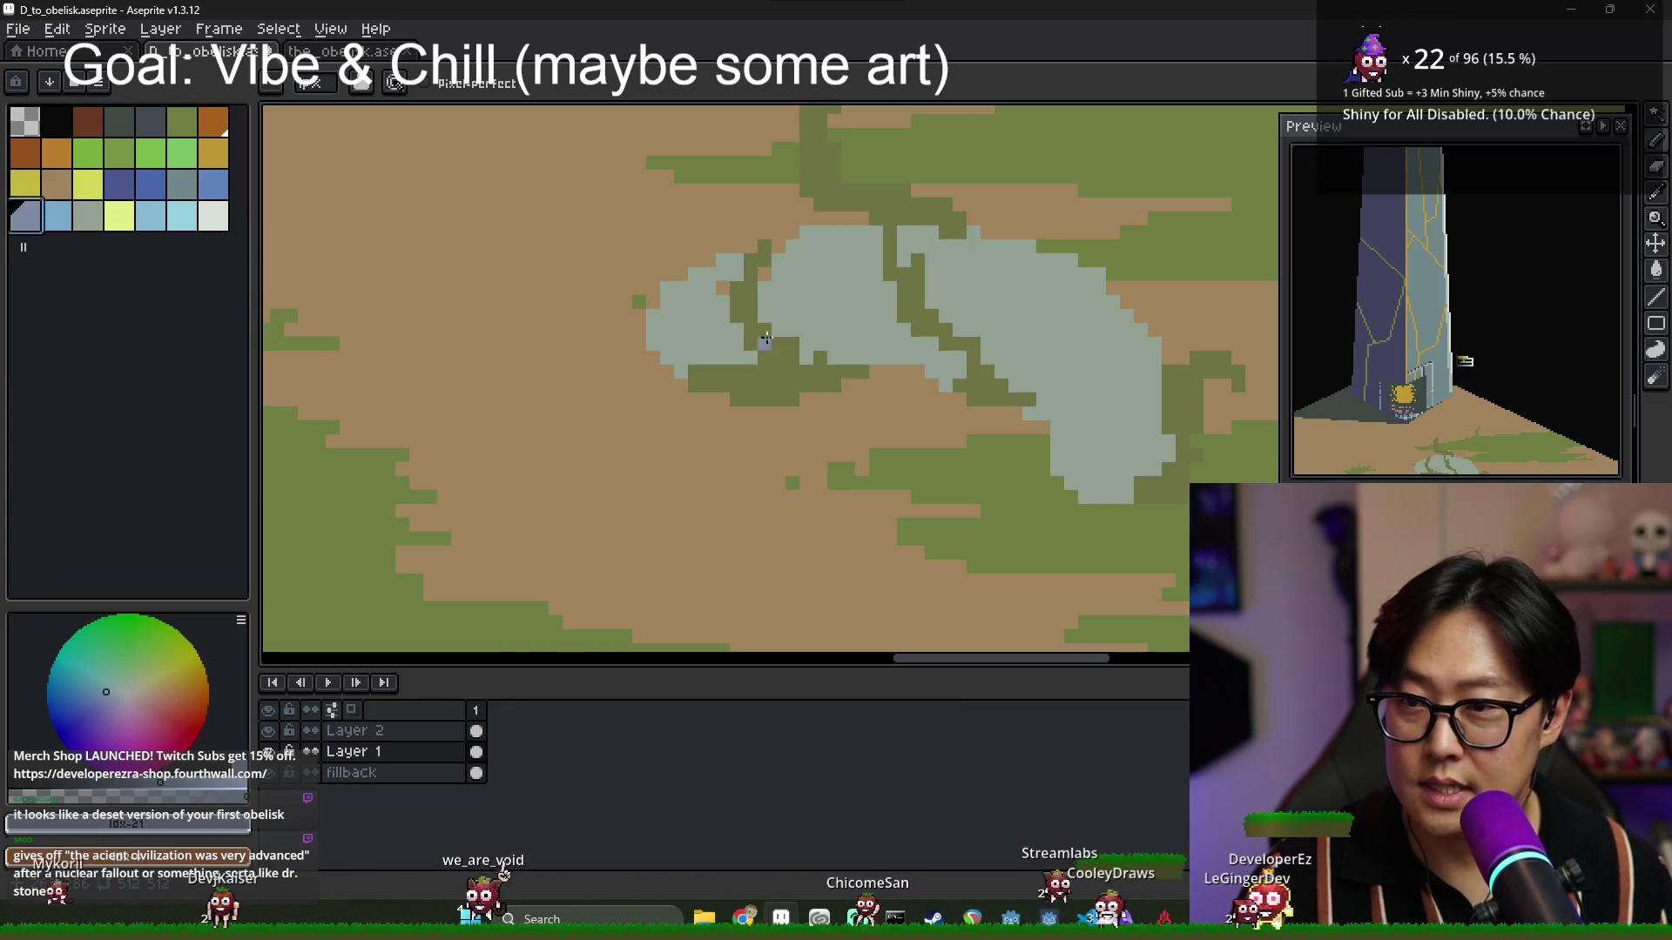
left_click(191, 188)
left_click_drag(789, 329, 887, 306)
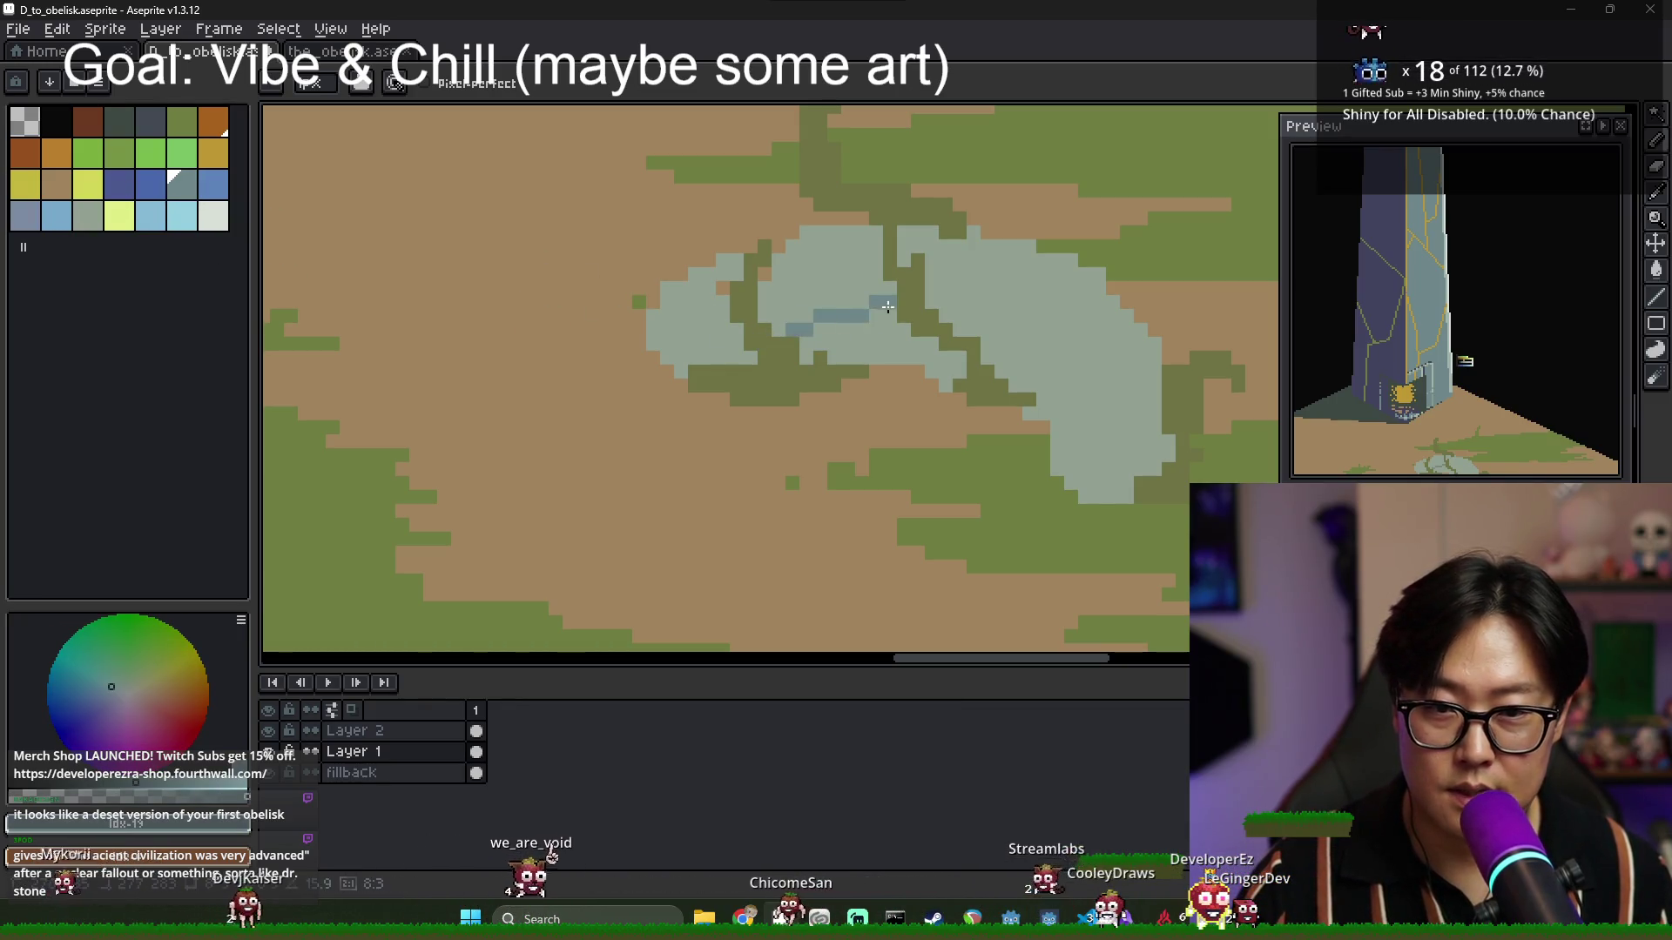
left_click_drag(944, 360, 898, 353)
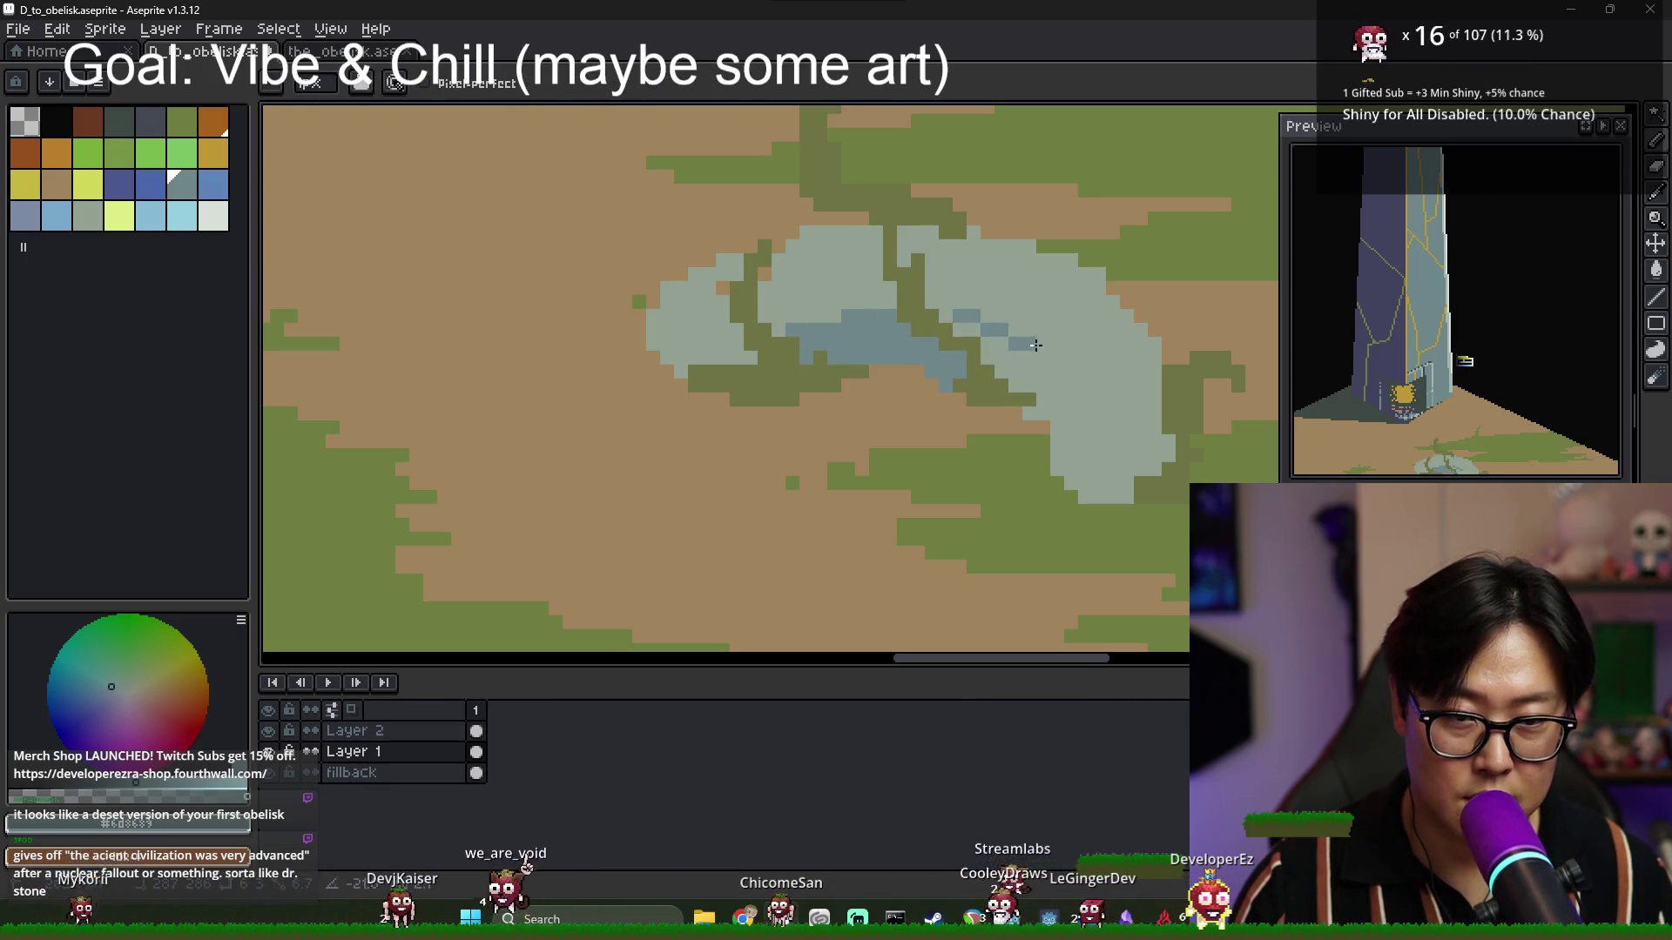
Close off the stone's lower-right tip and fill it blue-grey, undoing a misplaced fill.
key("g")
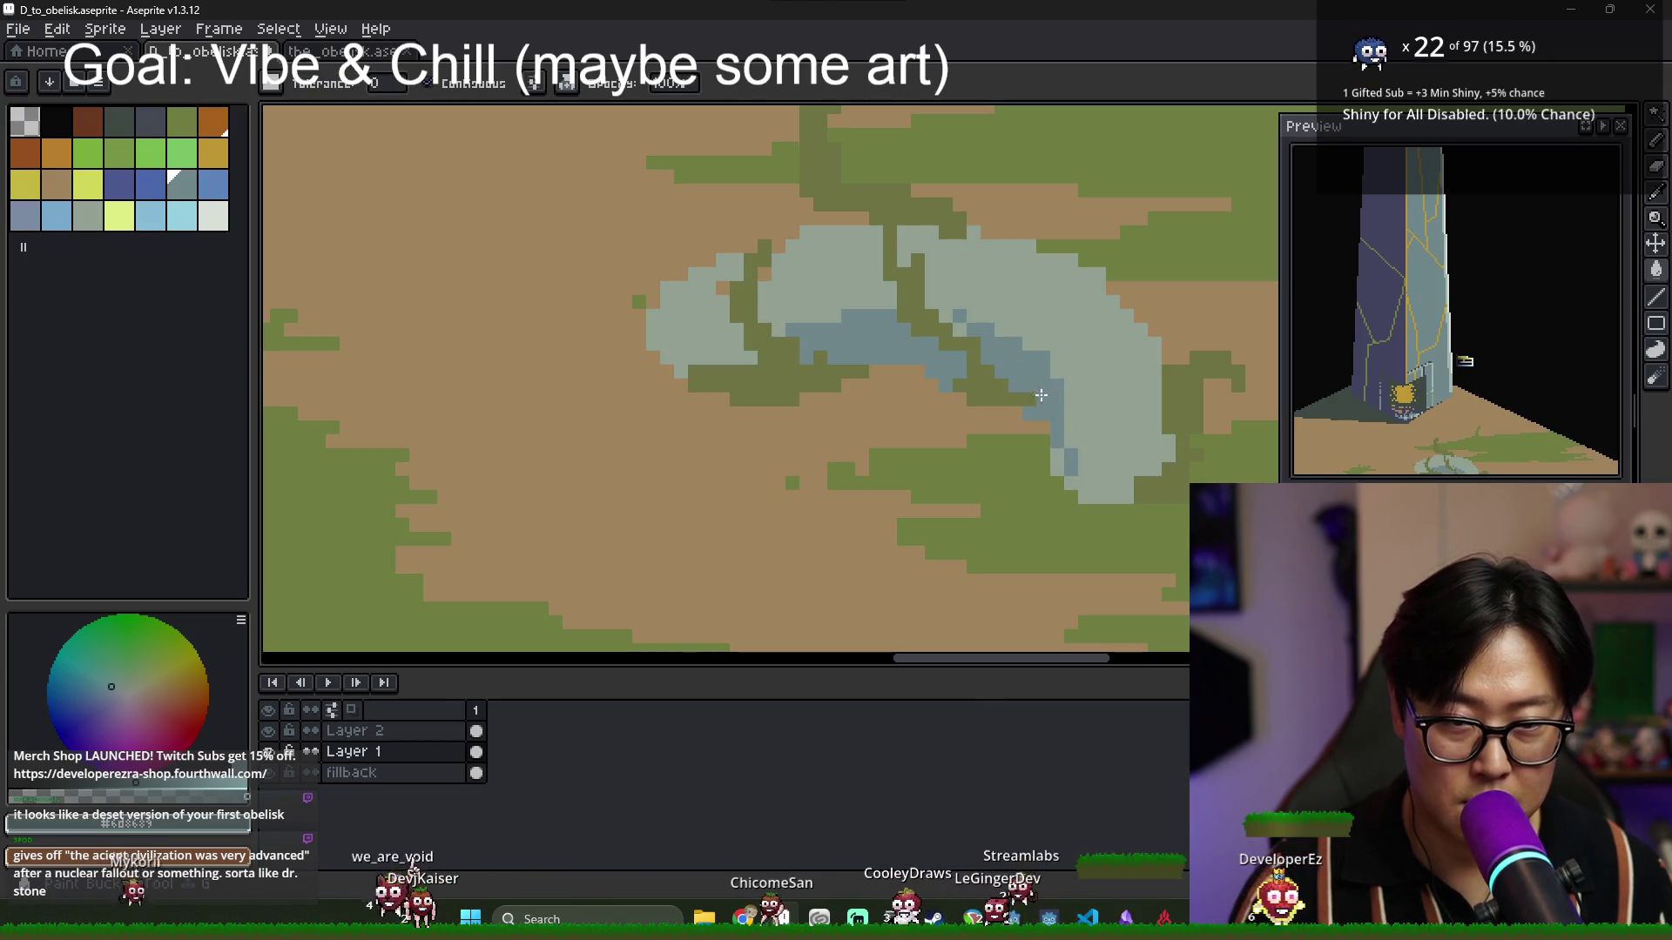
left_click(1144, 419)
key("ctrl+z")
key("b")
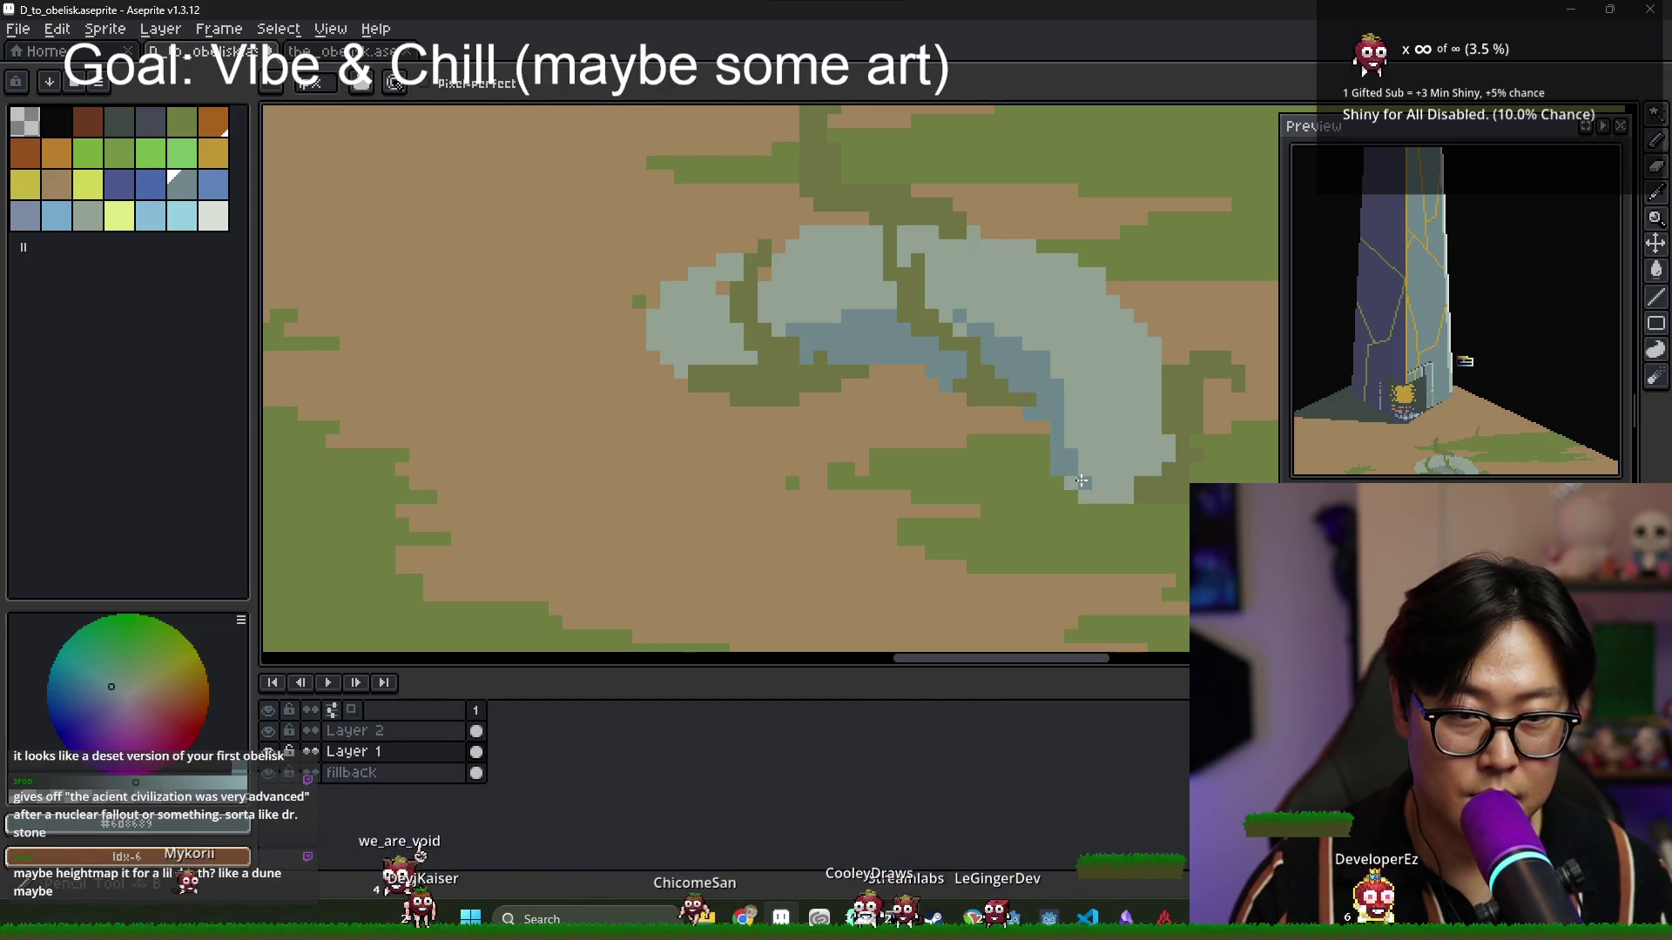
left_click_drag(1066, 389, 1136, 416)
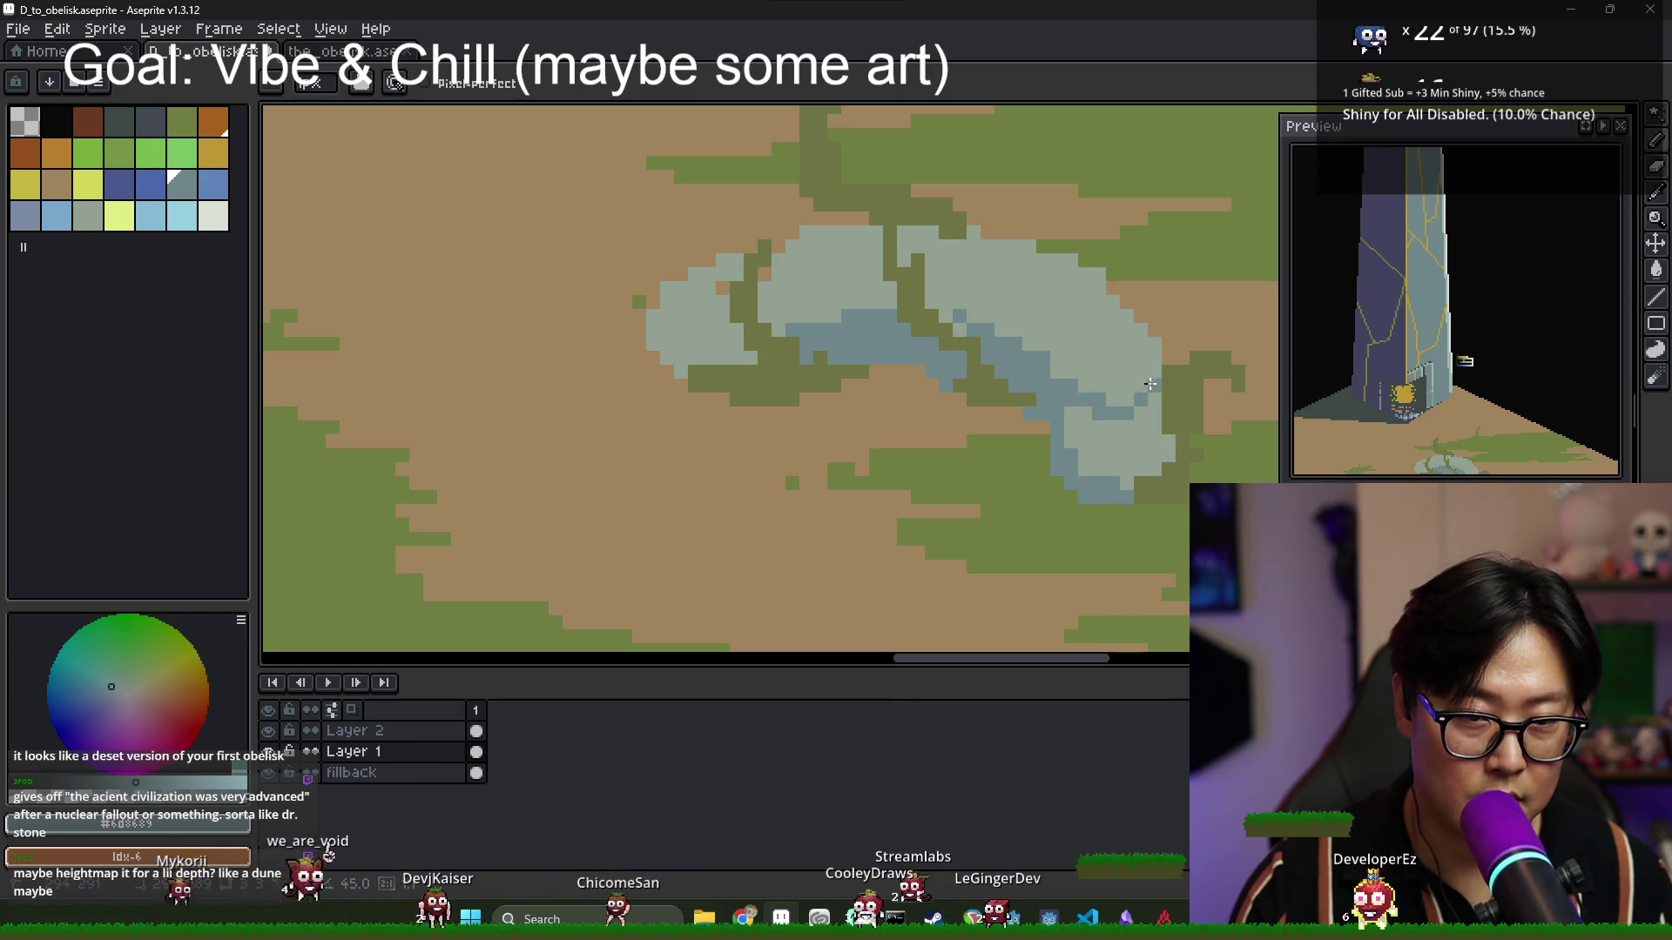
key("g")
left_click(1075, 435)
scroll(1053, 431, "down", 1)
Outline the stone's left lobe in blue-grey and fill it solid.
key("b")
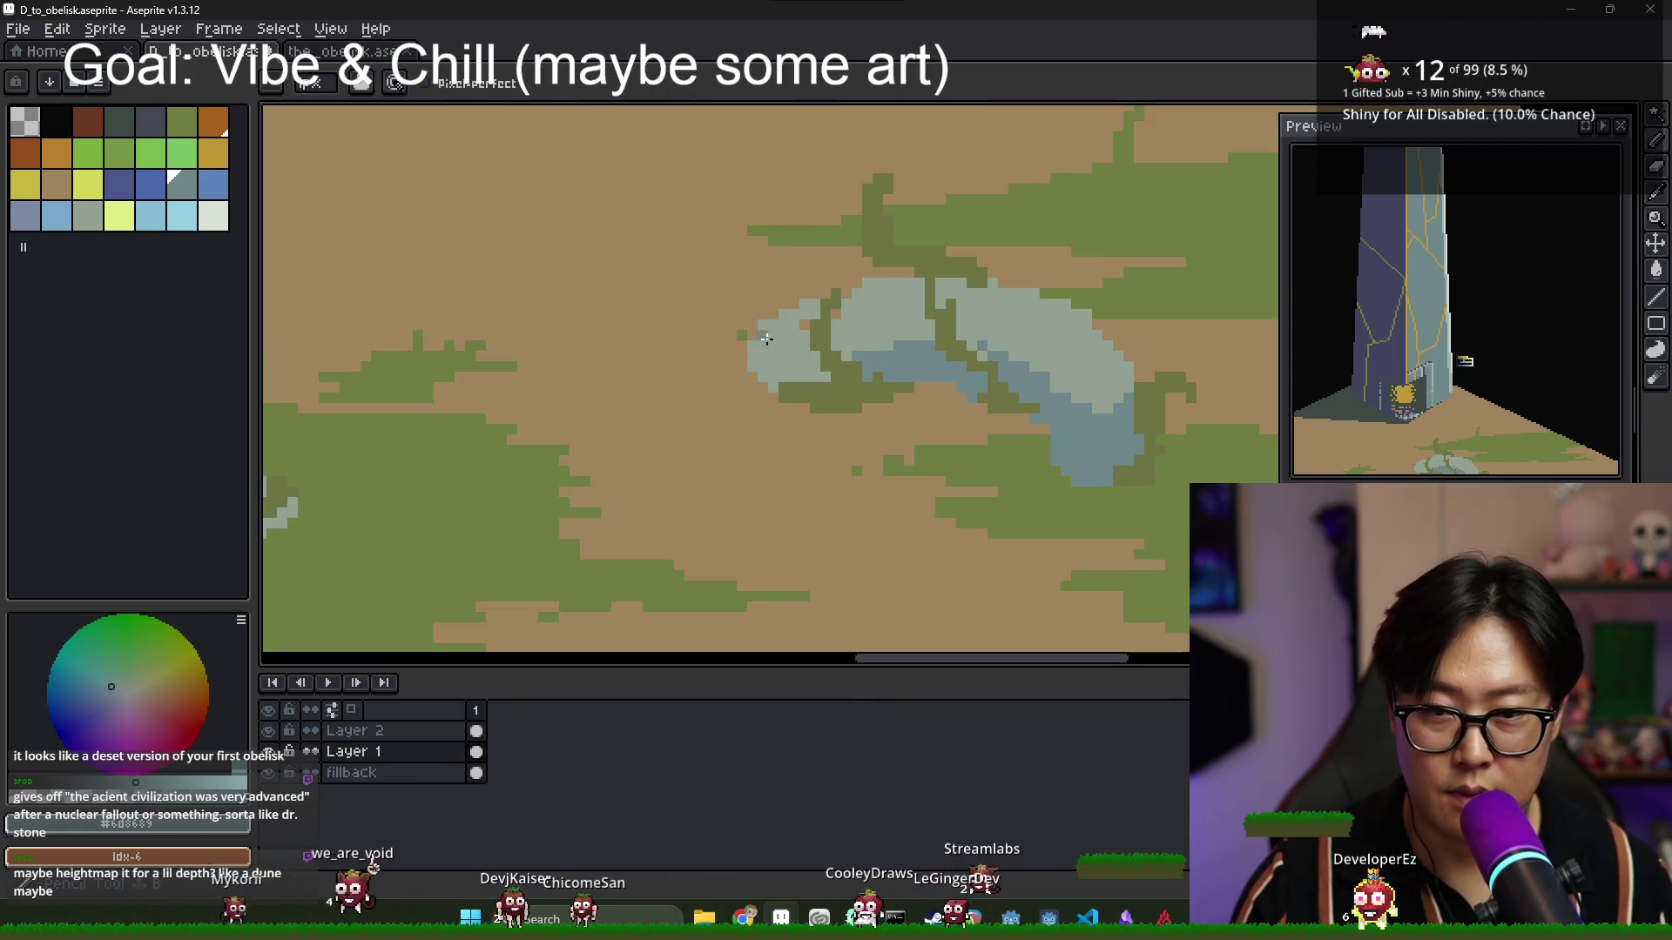
left_click_drag(814, 373, 783, 315)
key("g")
left_click(783, 315)
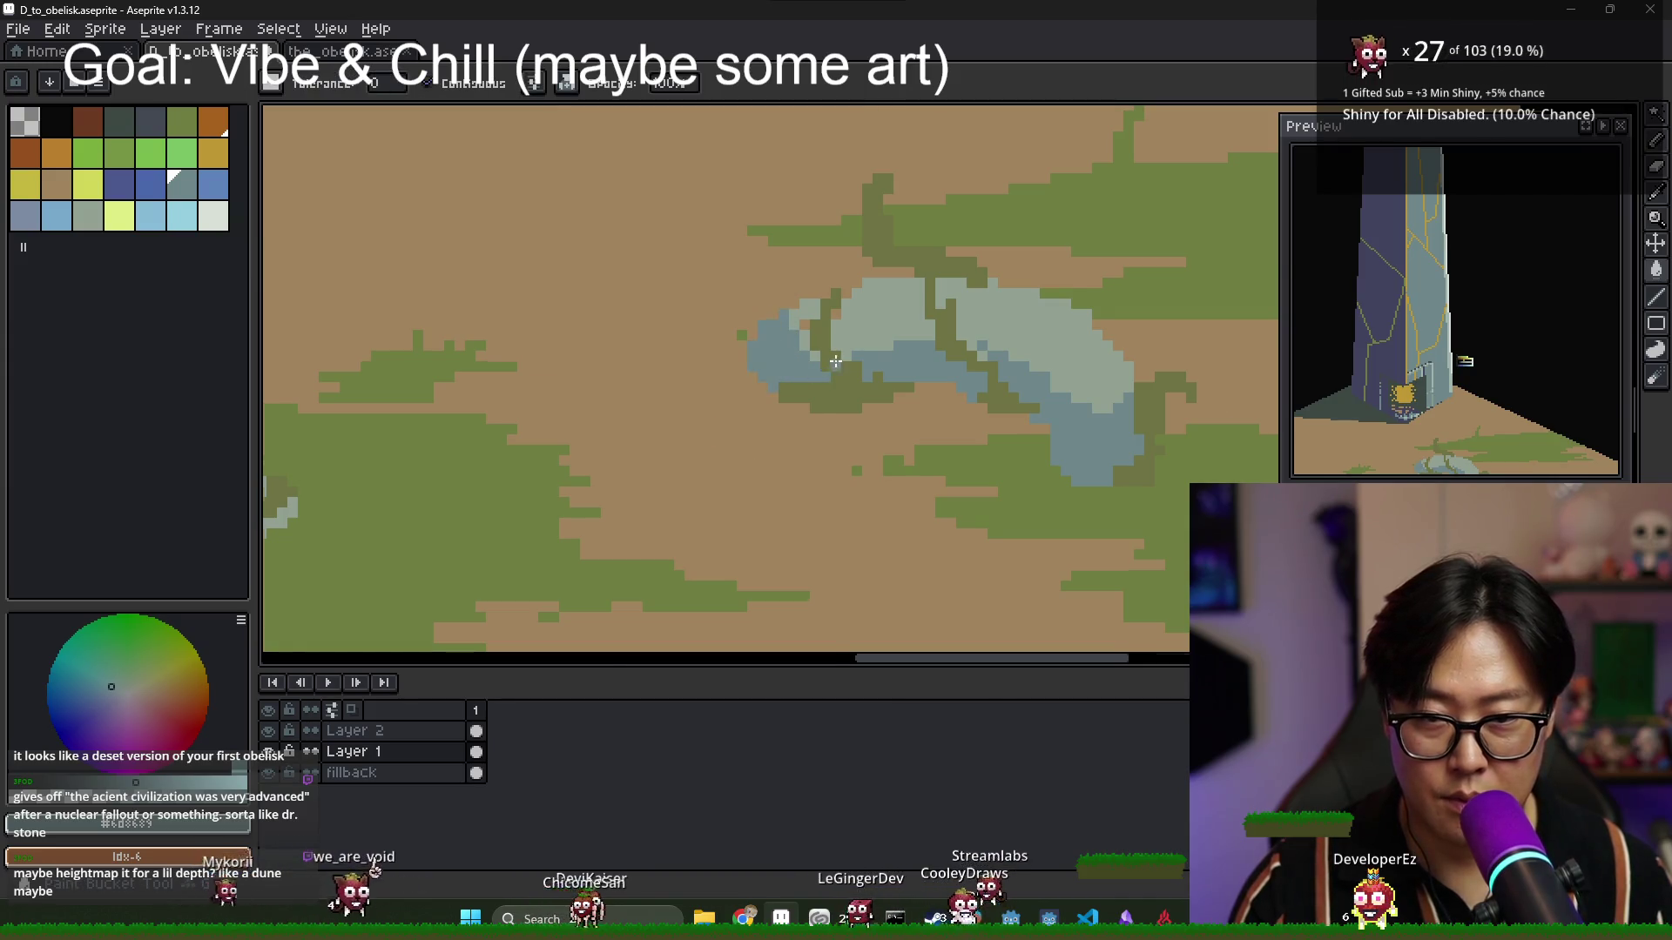
scroll(788, 314, "down", 3)
scroll(792, 311, "up", 2)
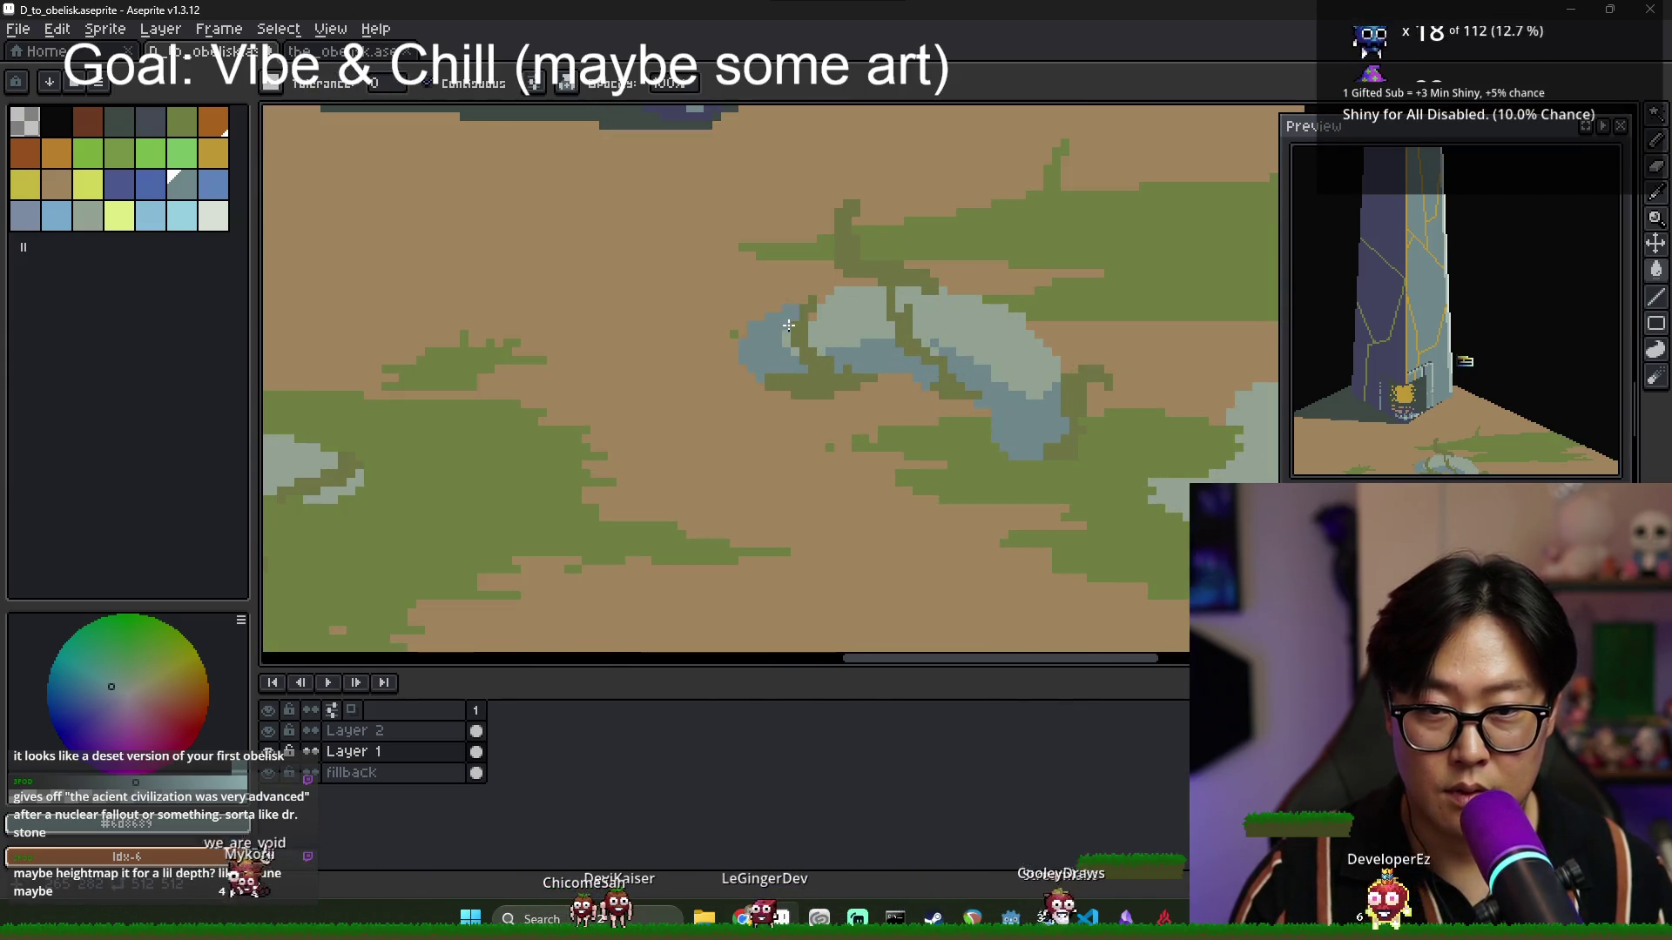
key("b")
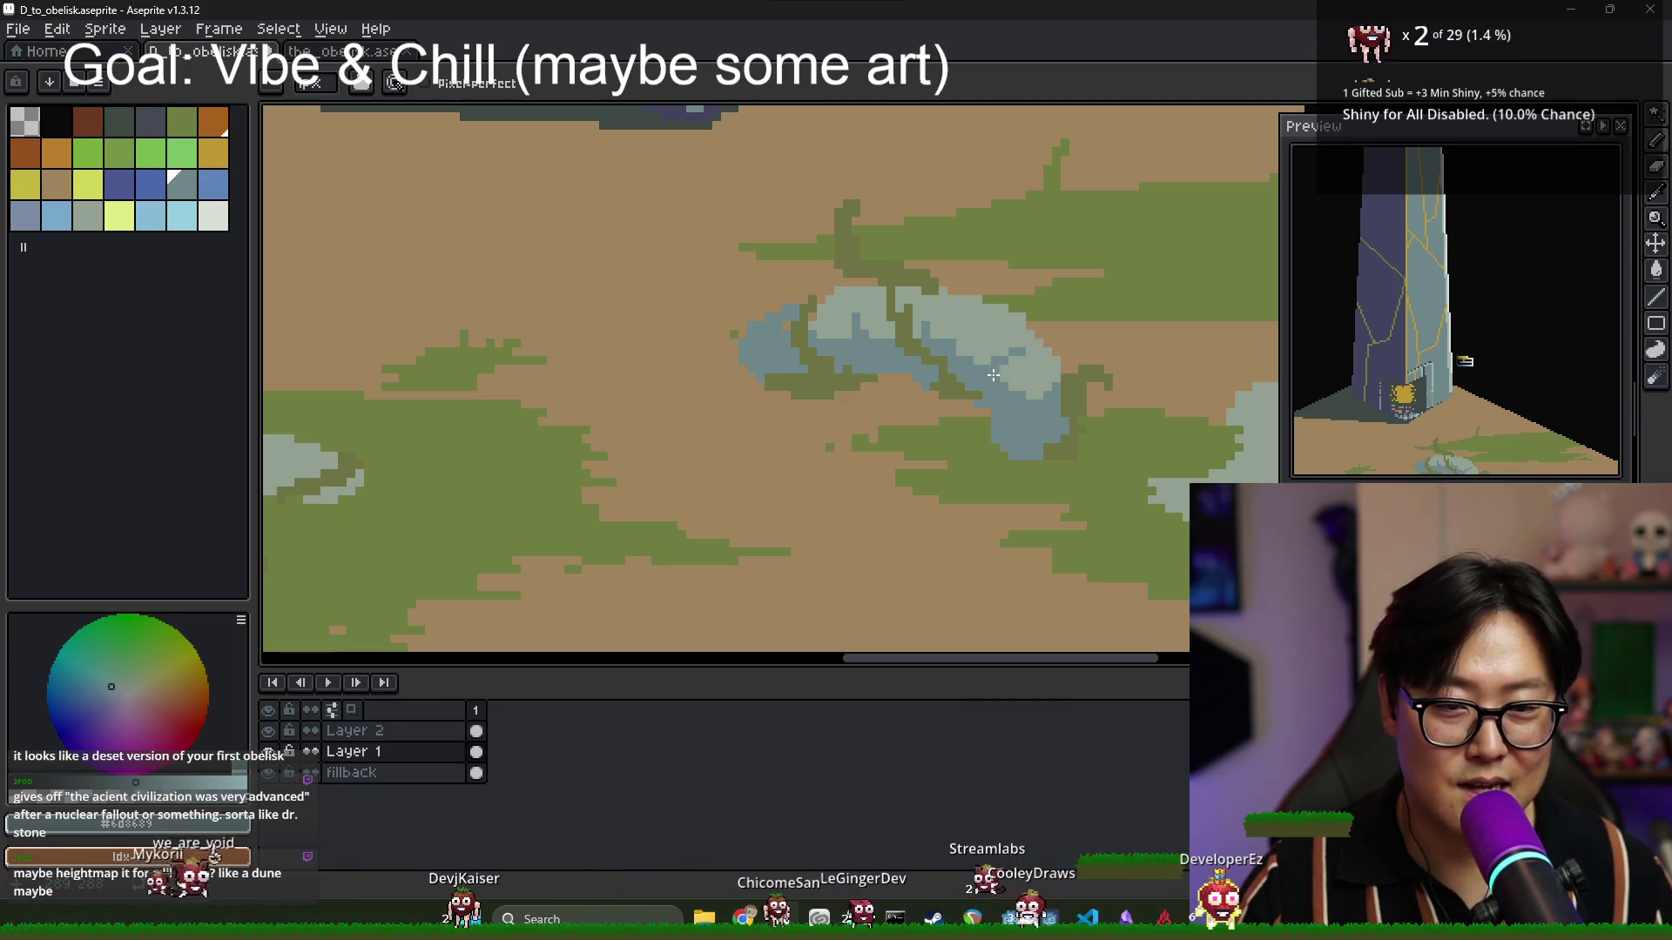
Pick a light grey, then the light blue highlight colour.
scroll(993, 374, "down", 2)
scroll(972, 333, "up", 2)
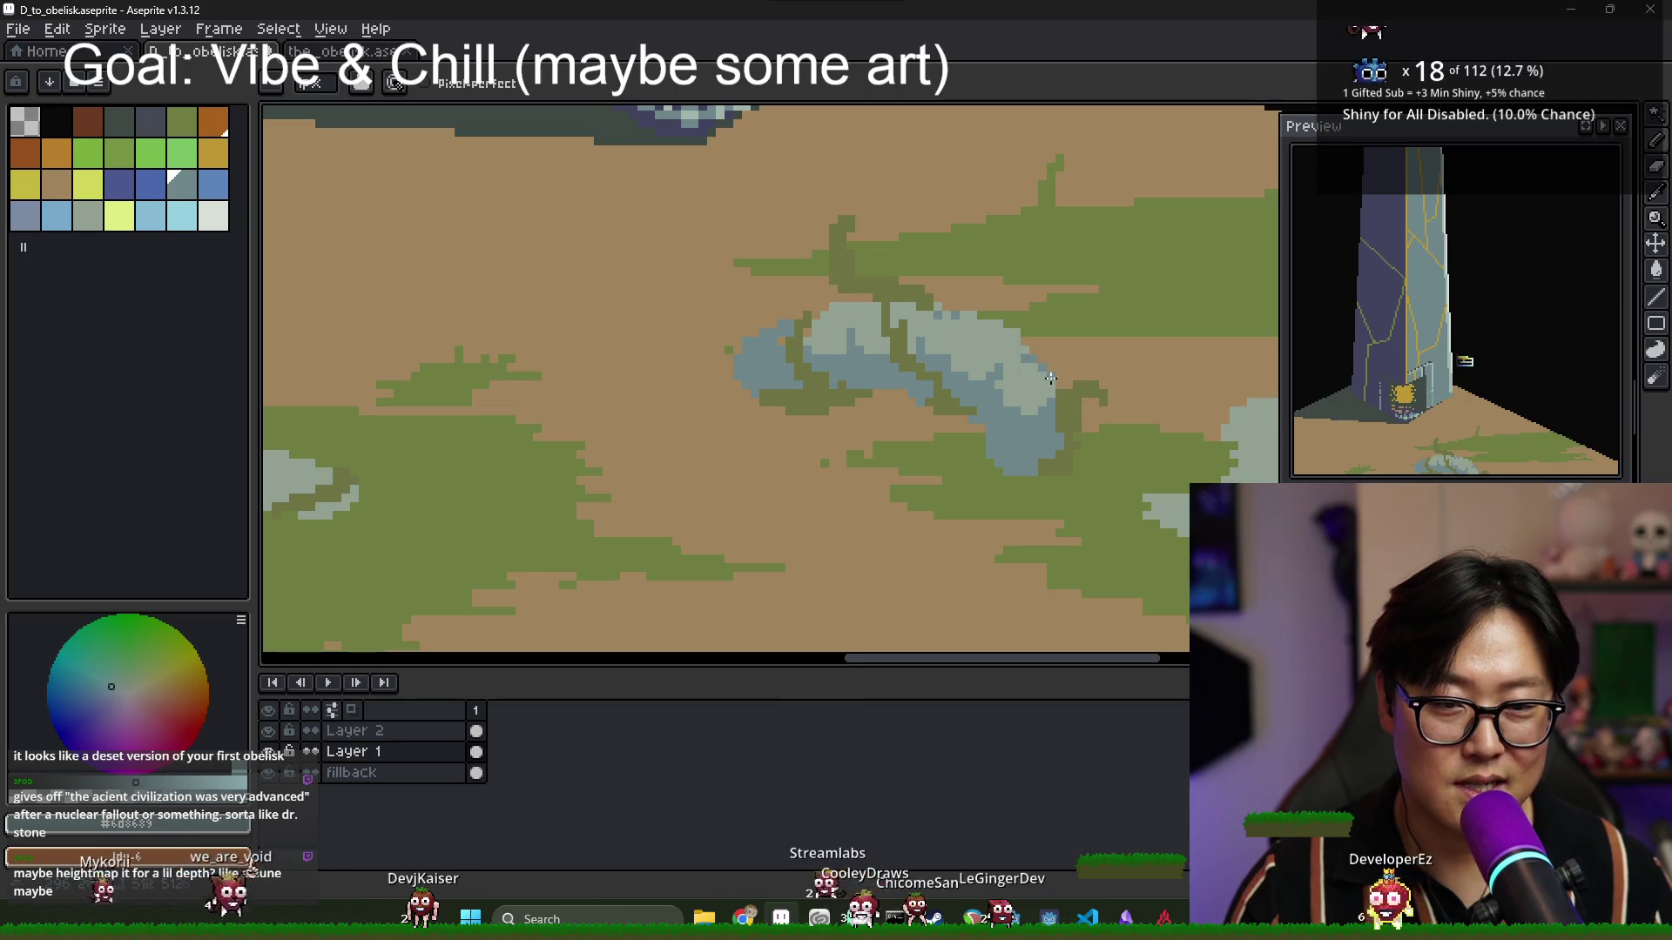
scroll(1051, 377, "down", 3)
scroll(975, 358, "up", 2)
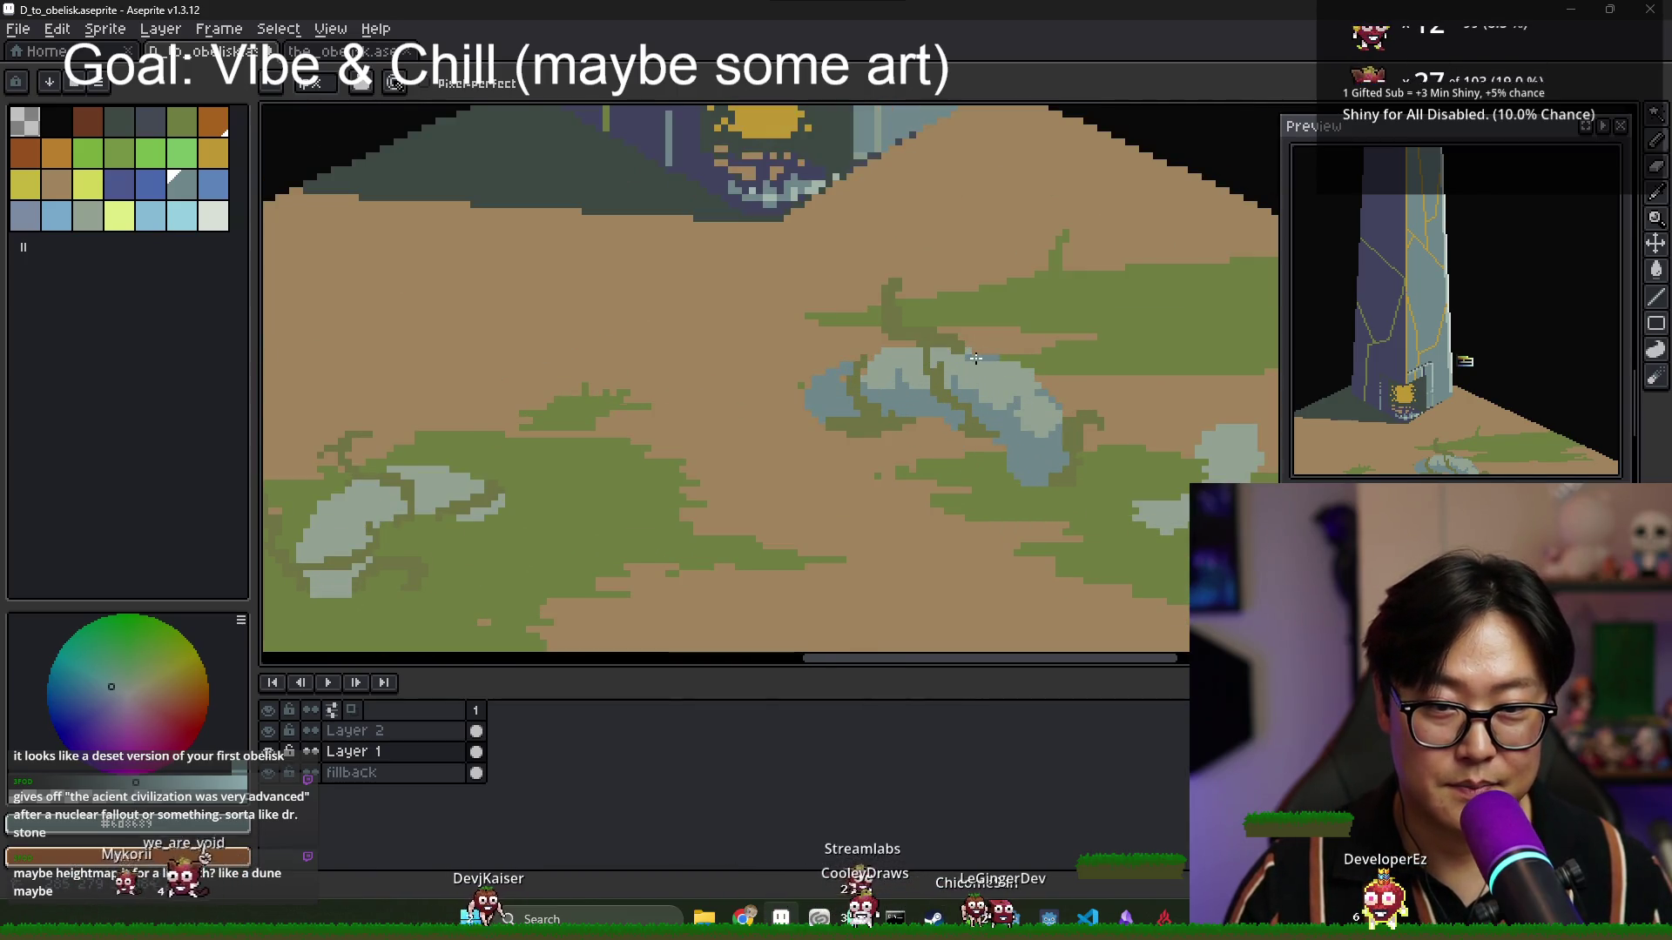
left_click(997, 366, "alt")
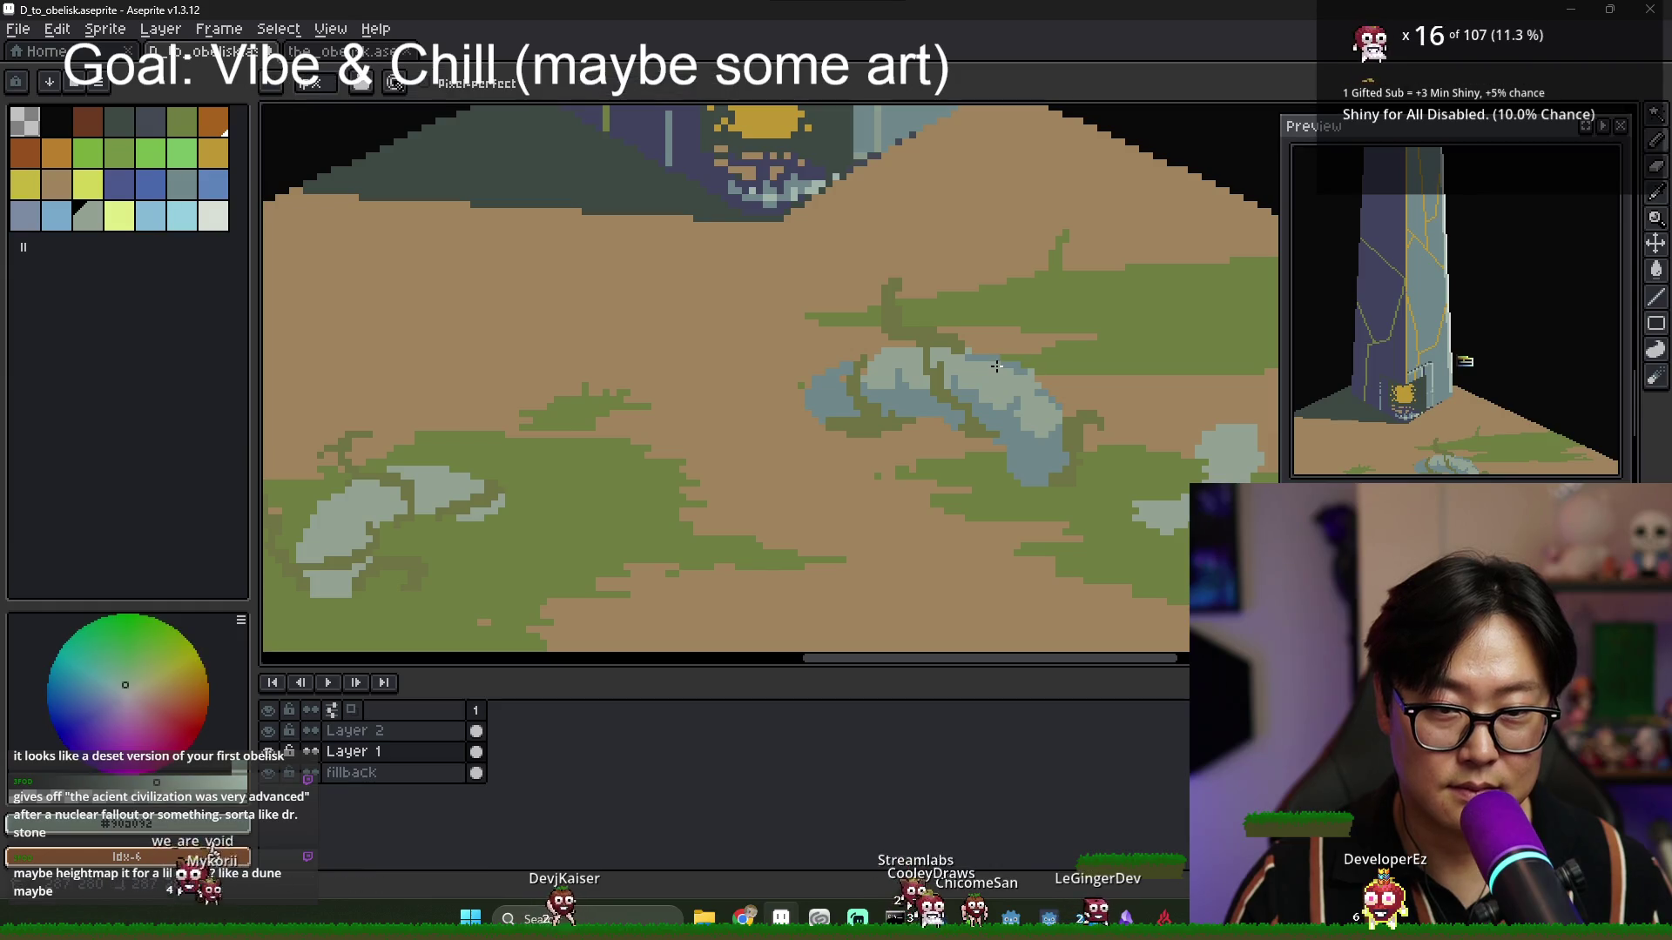
left_click(182, 215)
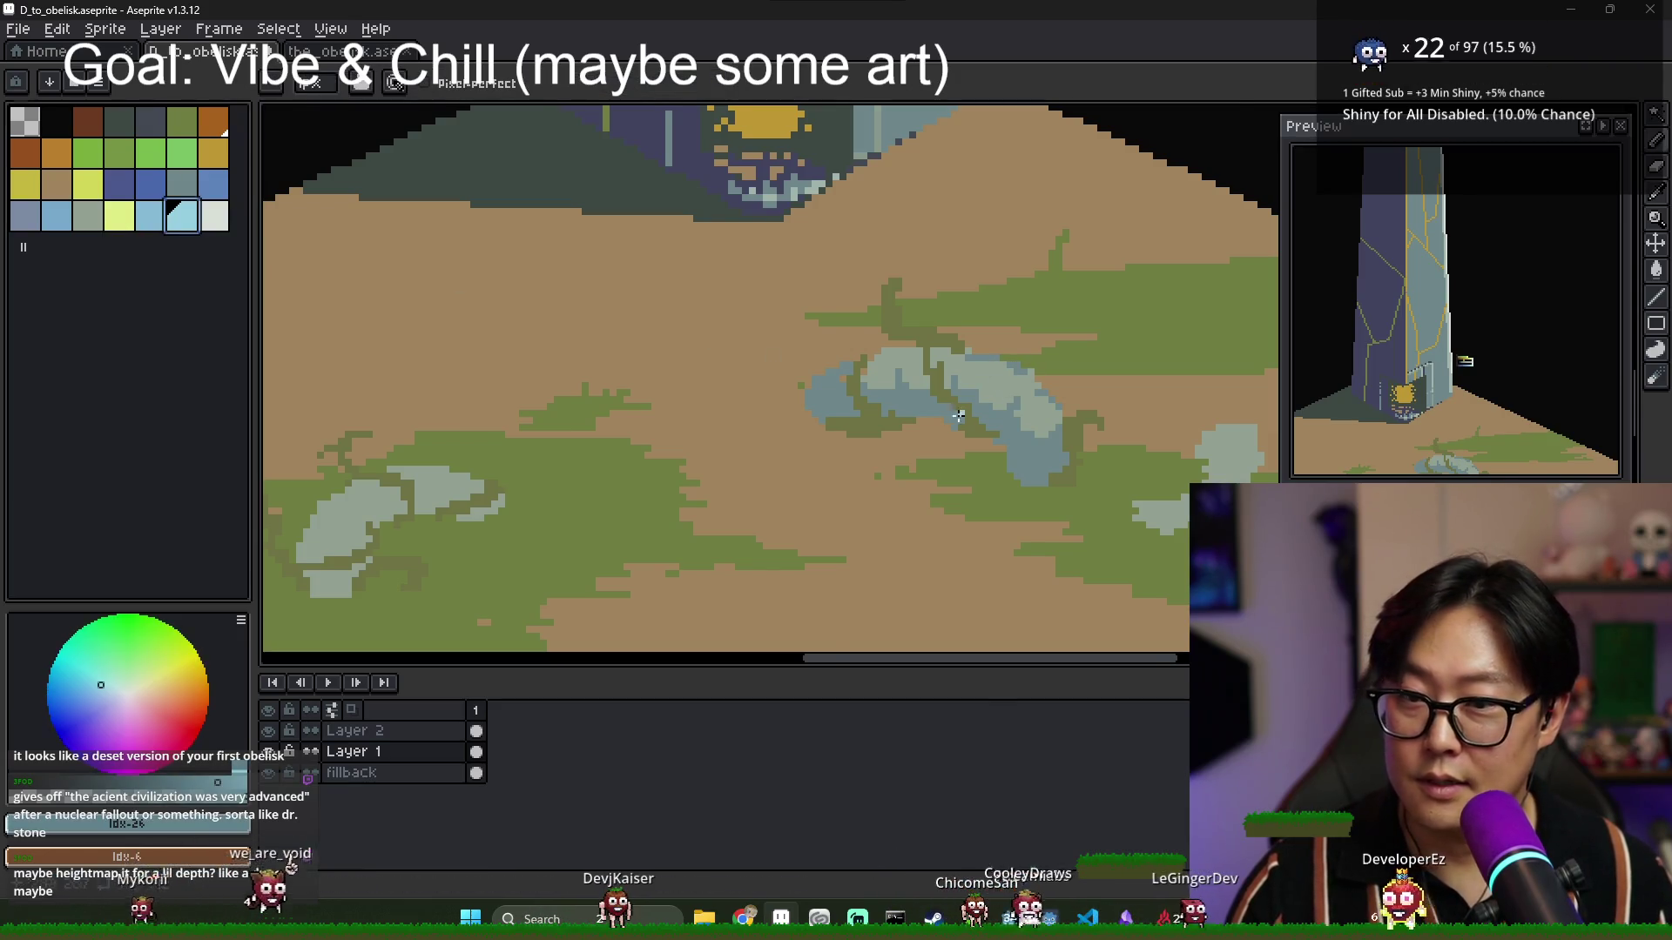
Draw a short light-blue highlight on the stone.
scroll(959, 367, "up", 1)
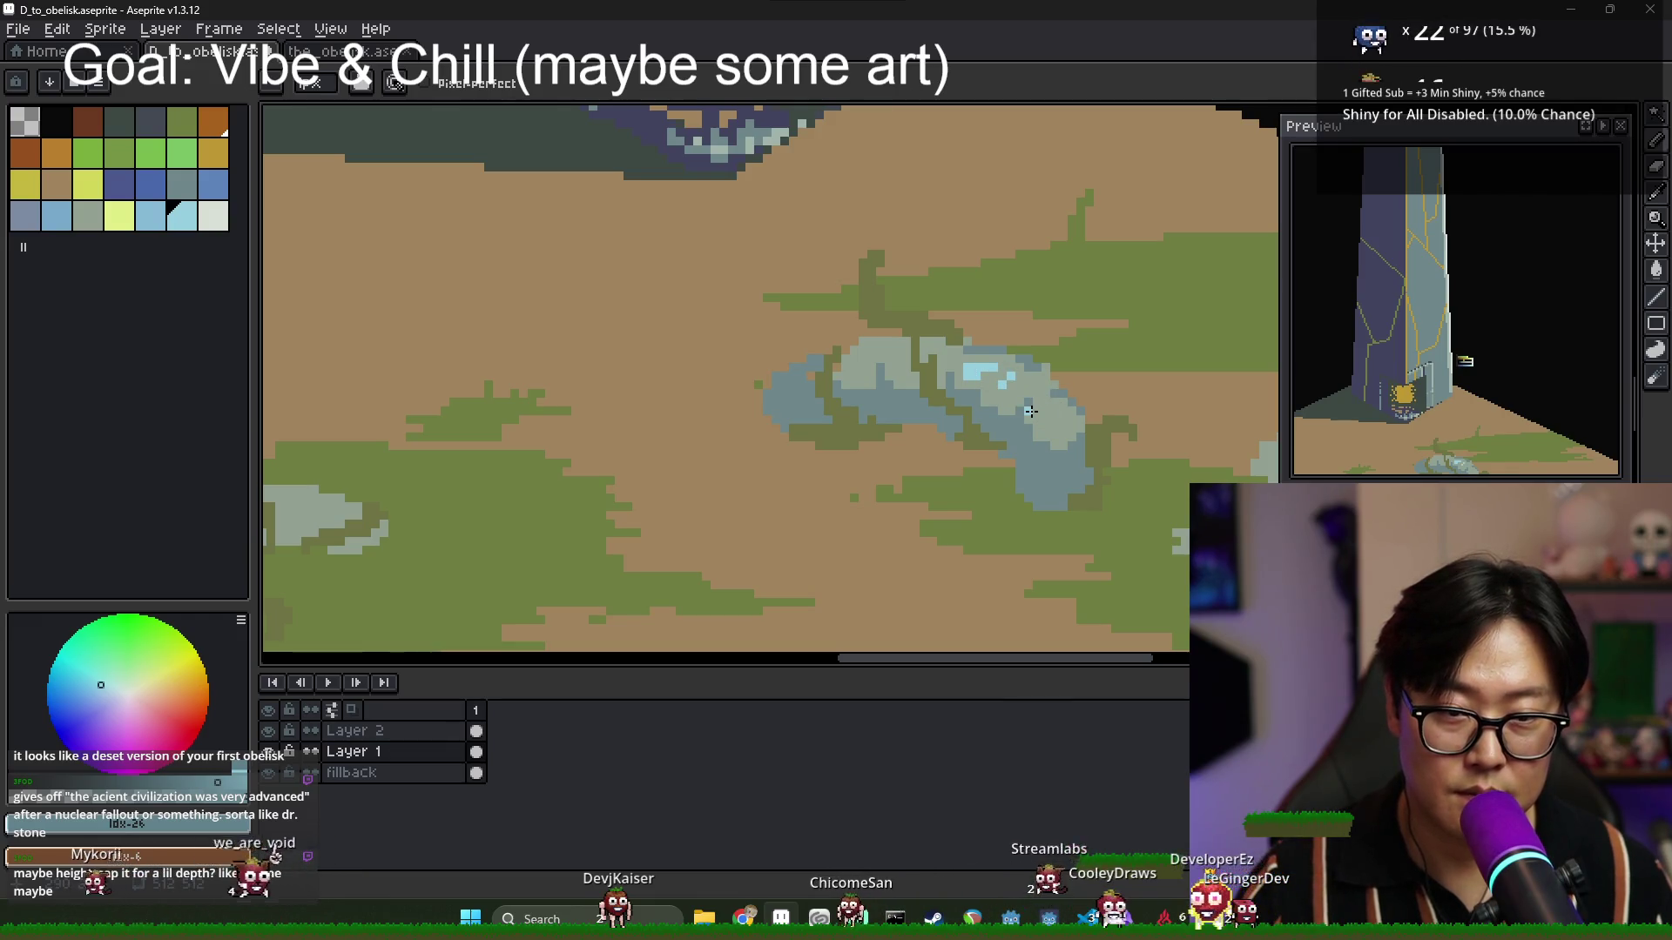
left_click(1057, 419, "shift")
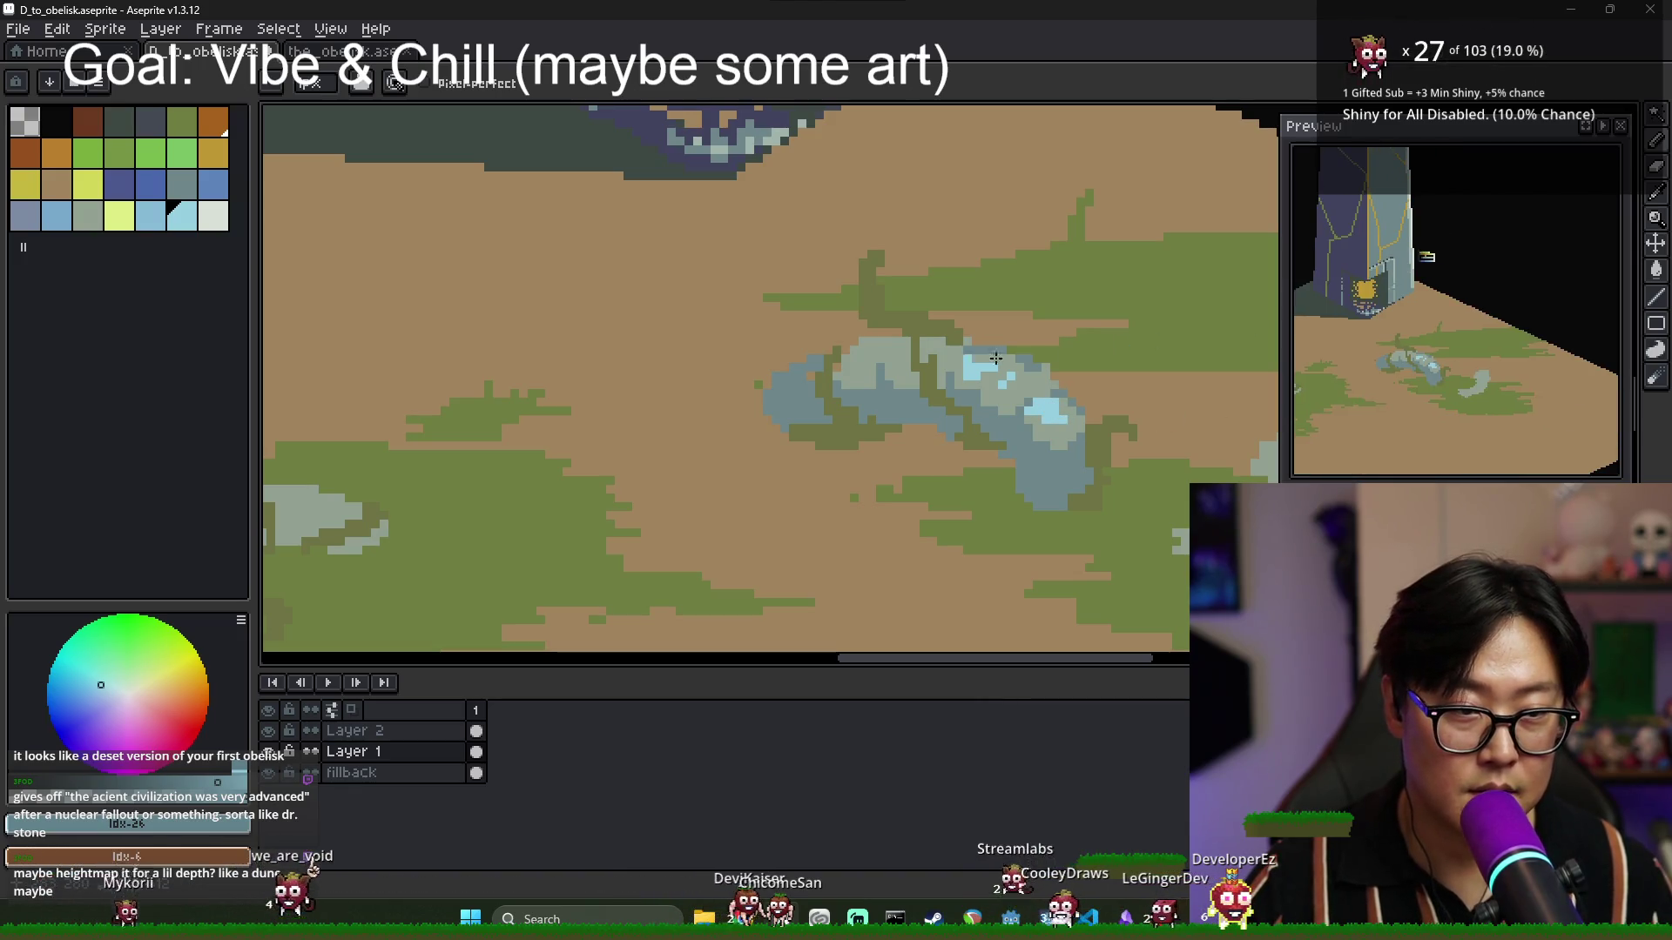
scroll(836, 374, "up", 1)
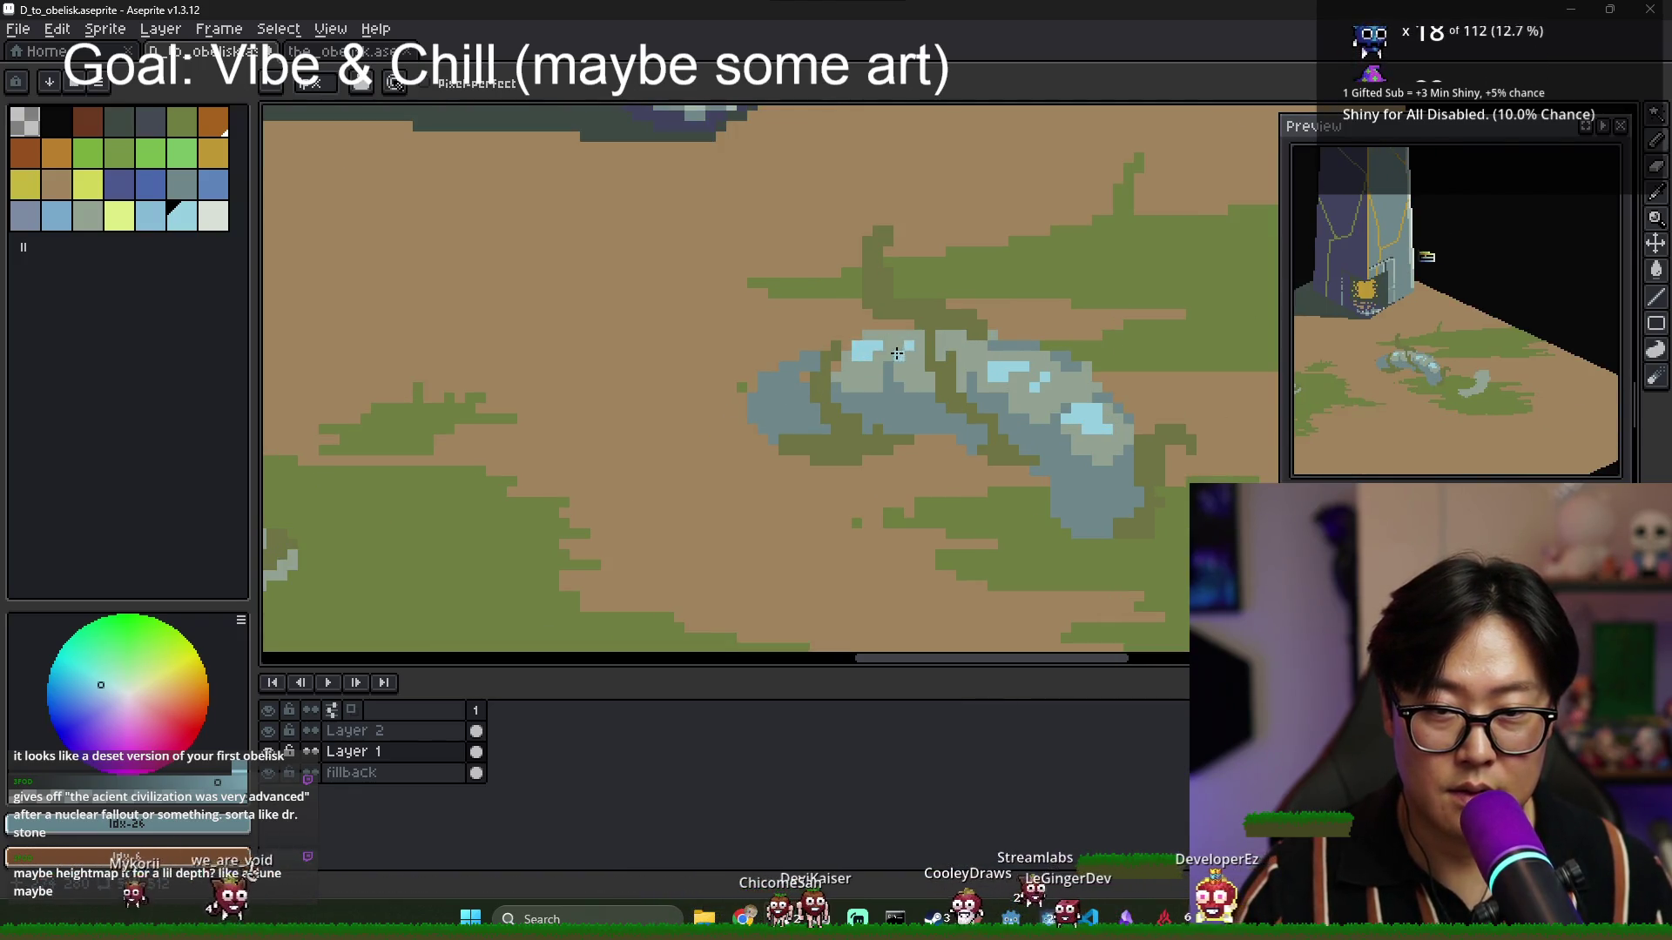
scroll(949, 347, "down", 4)
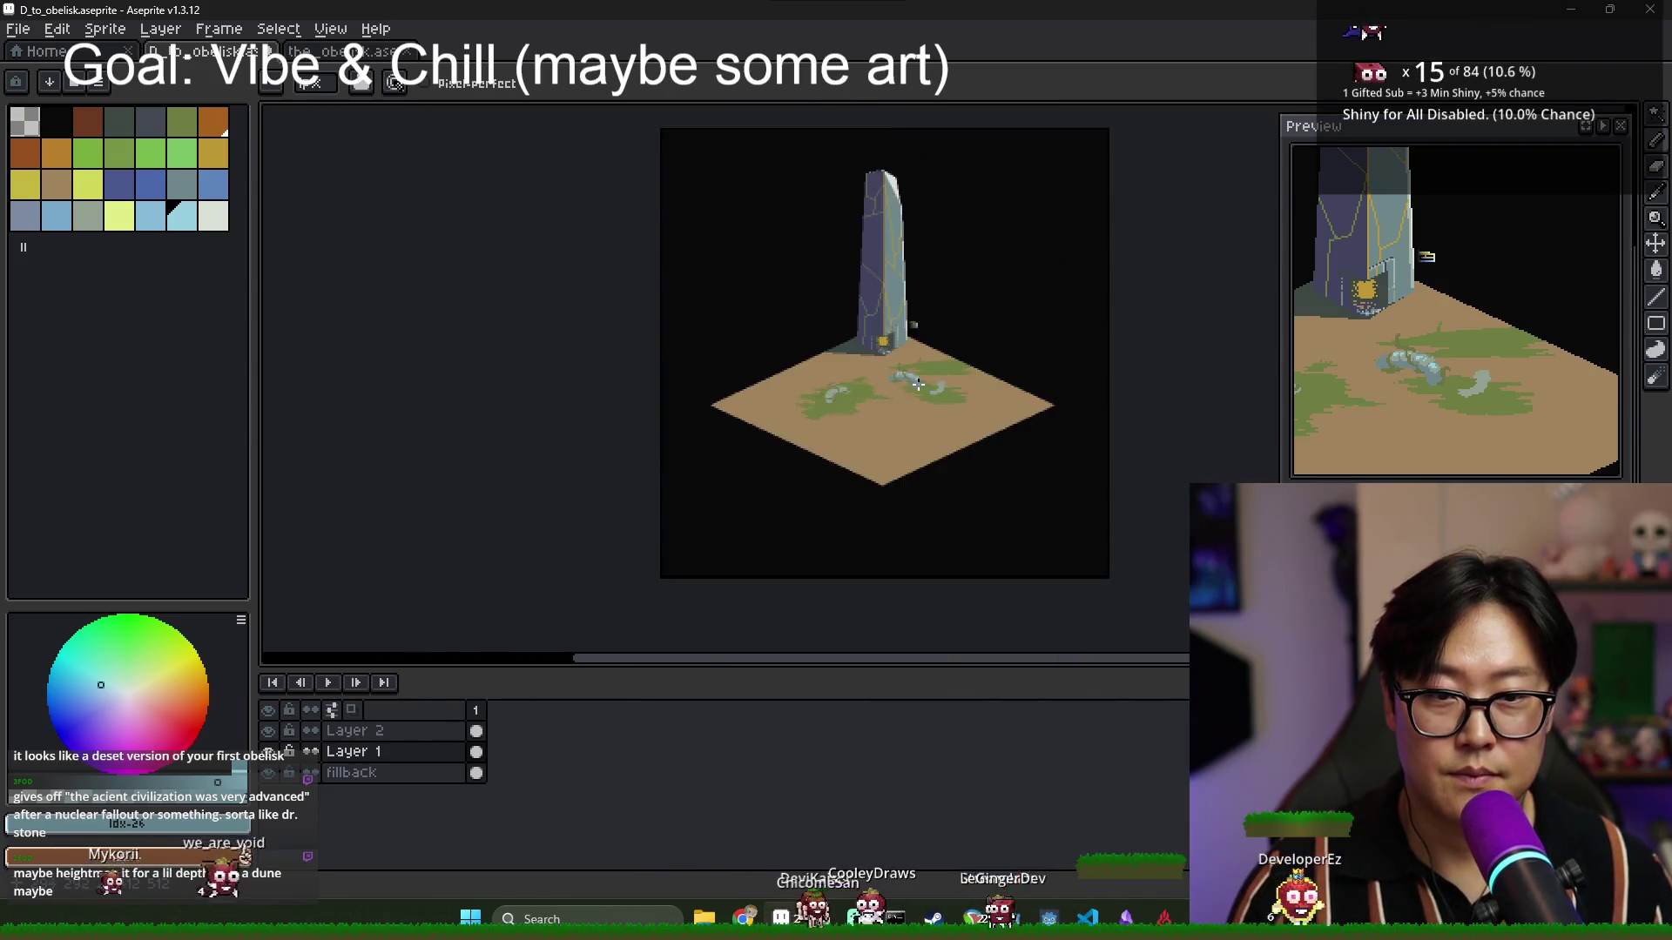
scroll(929, 386, "up", 1)
scroll(928, 386, "up", 3)
Try blue and dark grey palette swatches, then eyedrop the rock's own blue-grey with the Pencil.
left_click(182, 185)
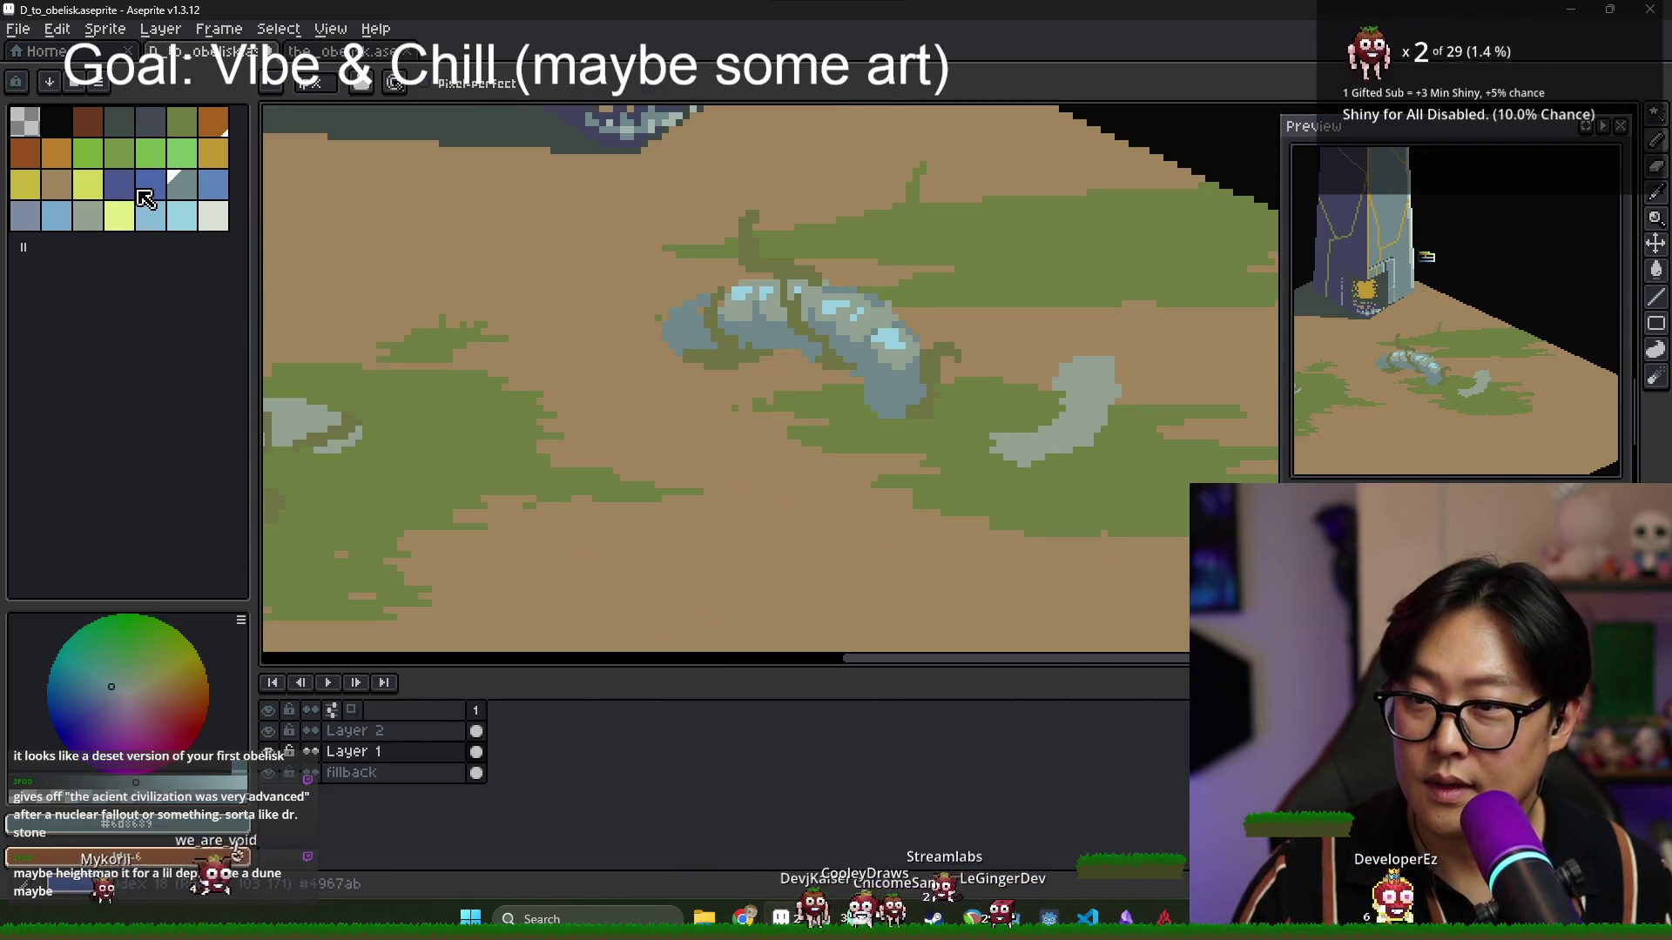
left_click(139, 191)
scroll(949, 370, "up", 1)
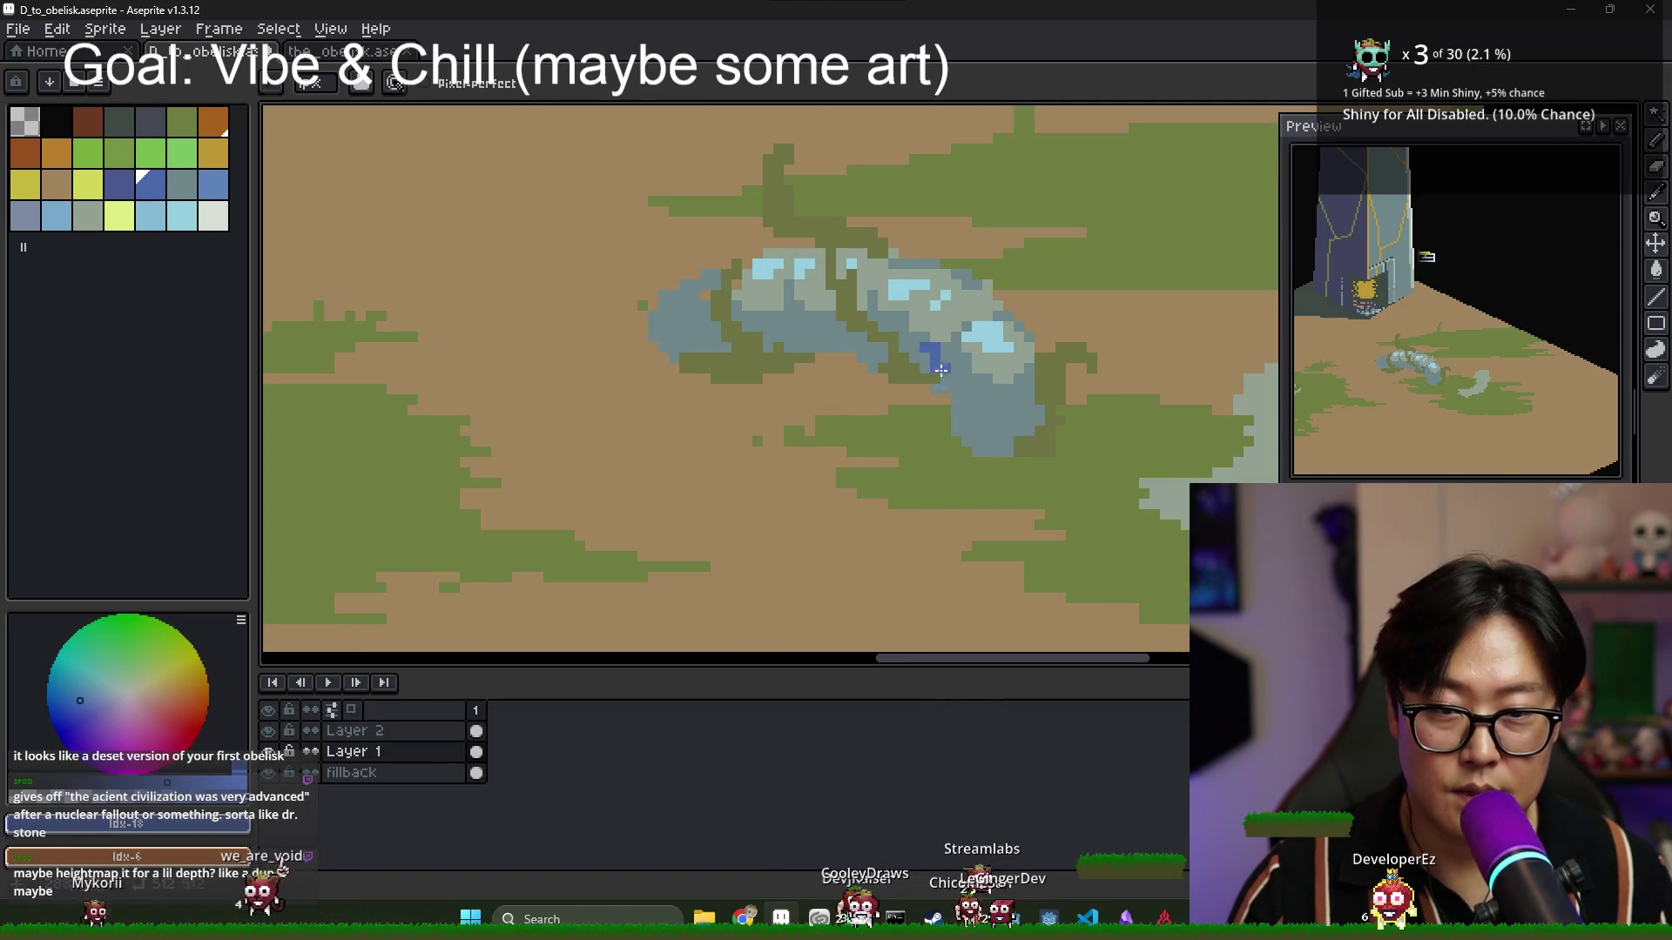
key("bracketright")
key("b")
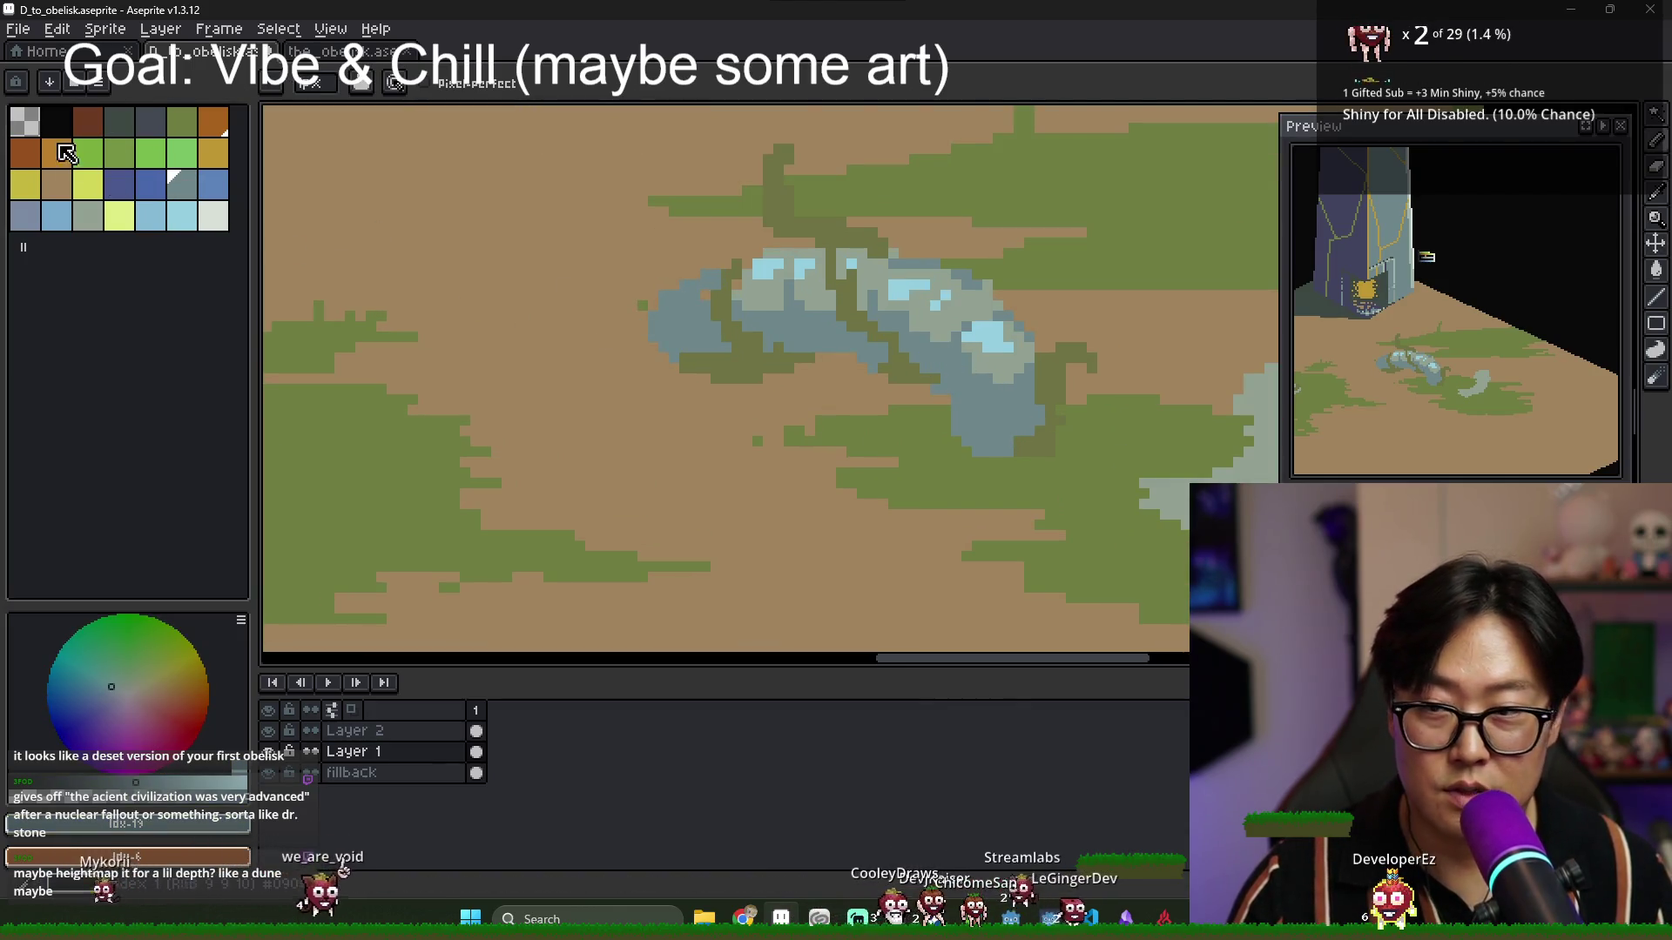
left_click(144, 131)
scroll(947, 350, "up", 1)
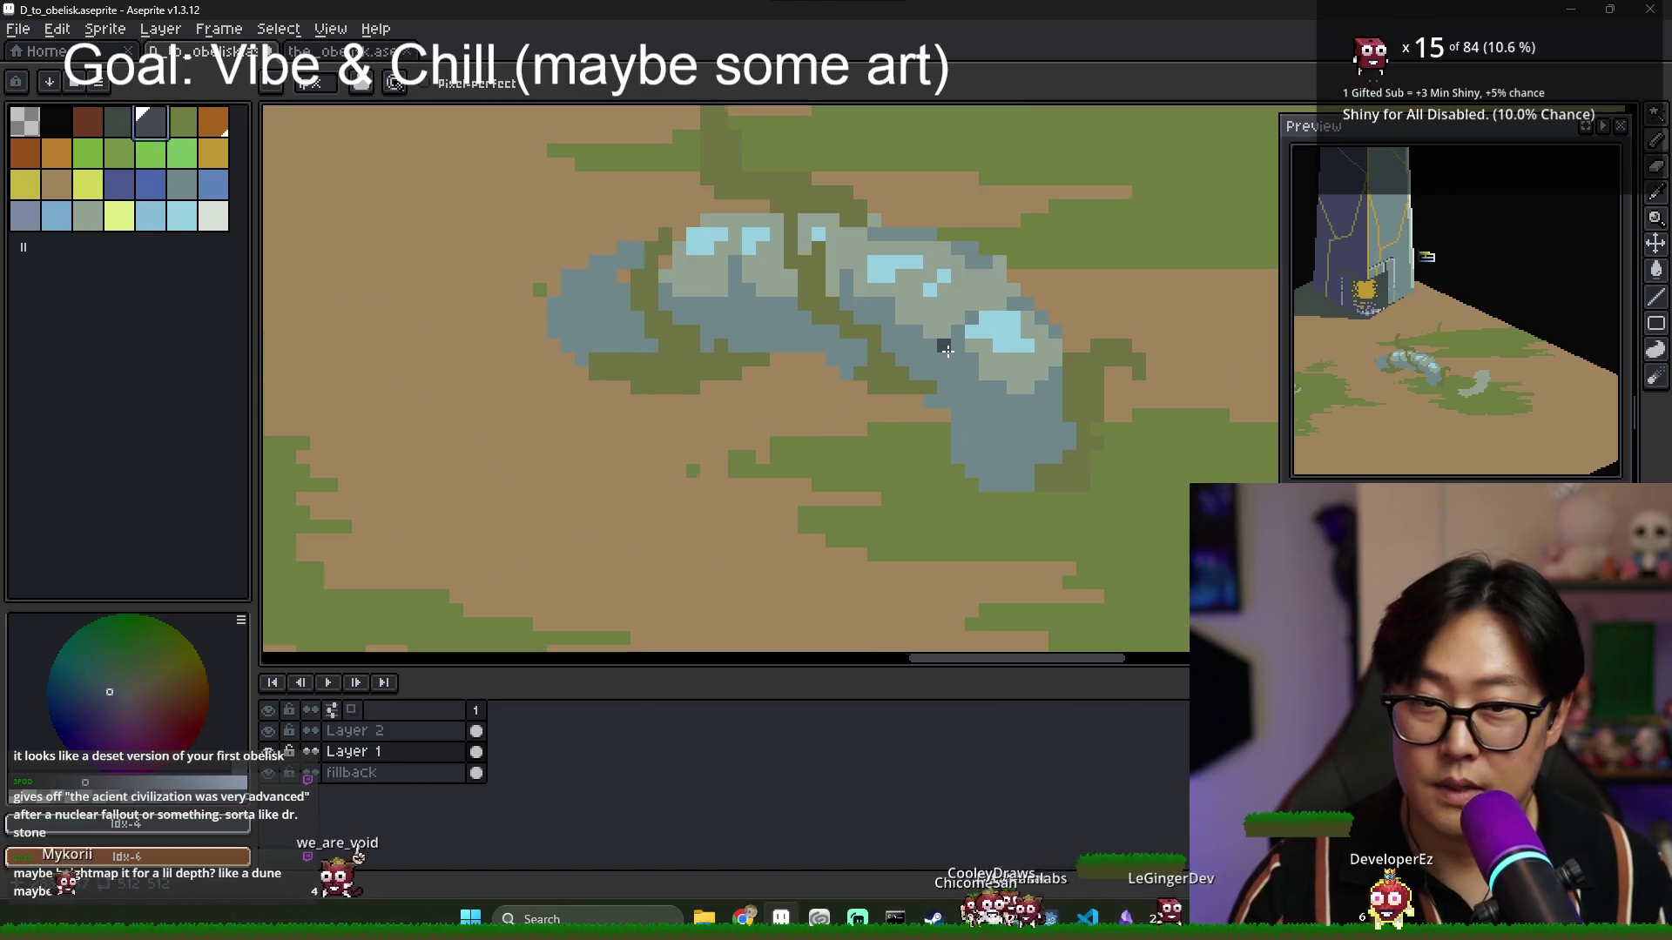
scroll(1062, 270, "down", 2)
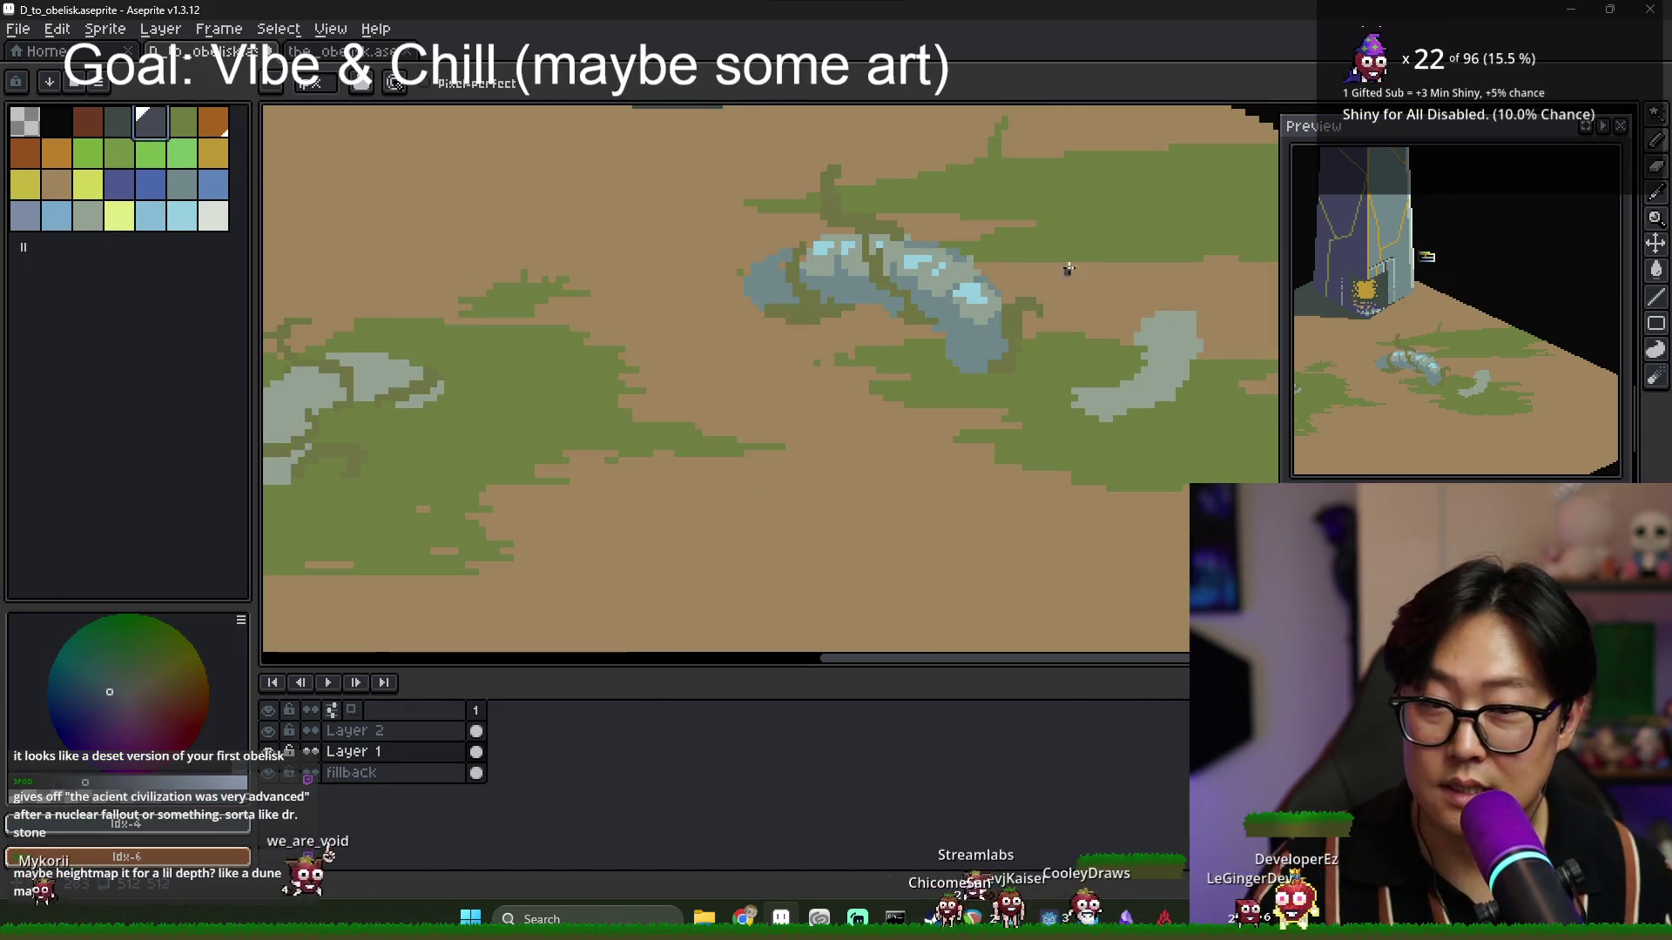
left_click(988, 320, "alt")
scroll(988, 321, "down", 2)
Pick dark blues from the swatch strip and pencil dark blue pixels along the stone's lower edge.
left_click_drag(1010, 180, 966, 414)
scroll(923, 287, "up", 5)
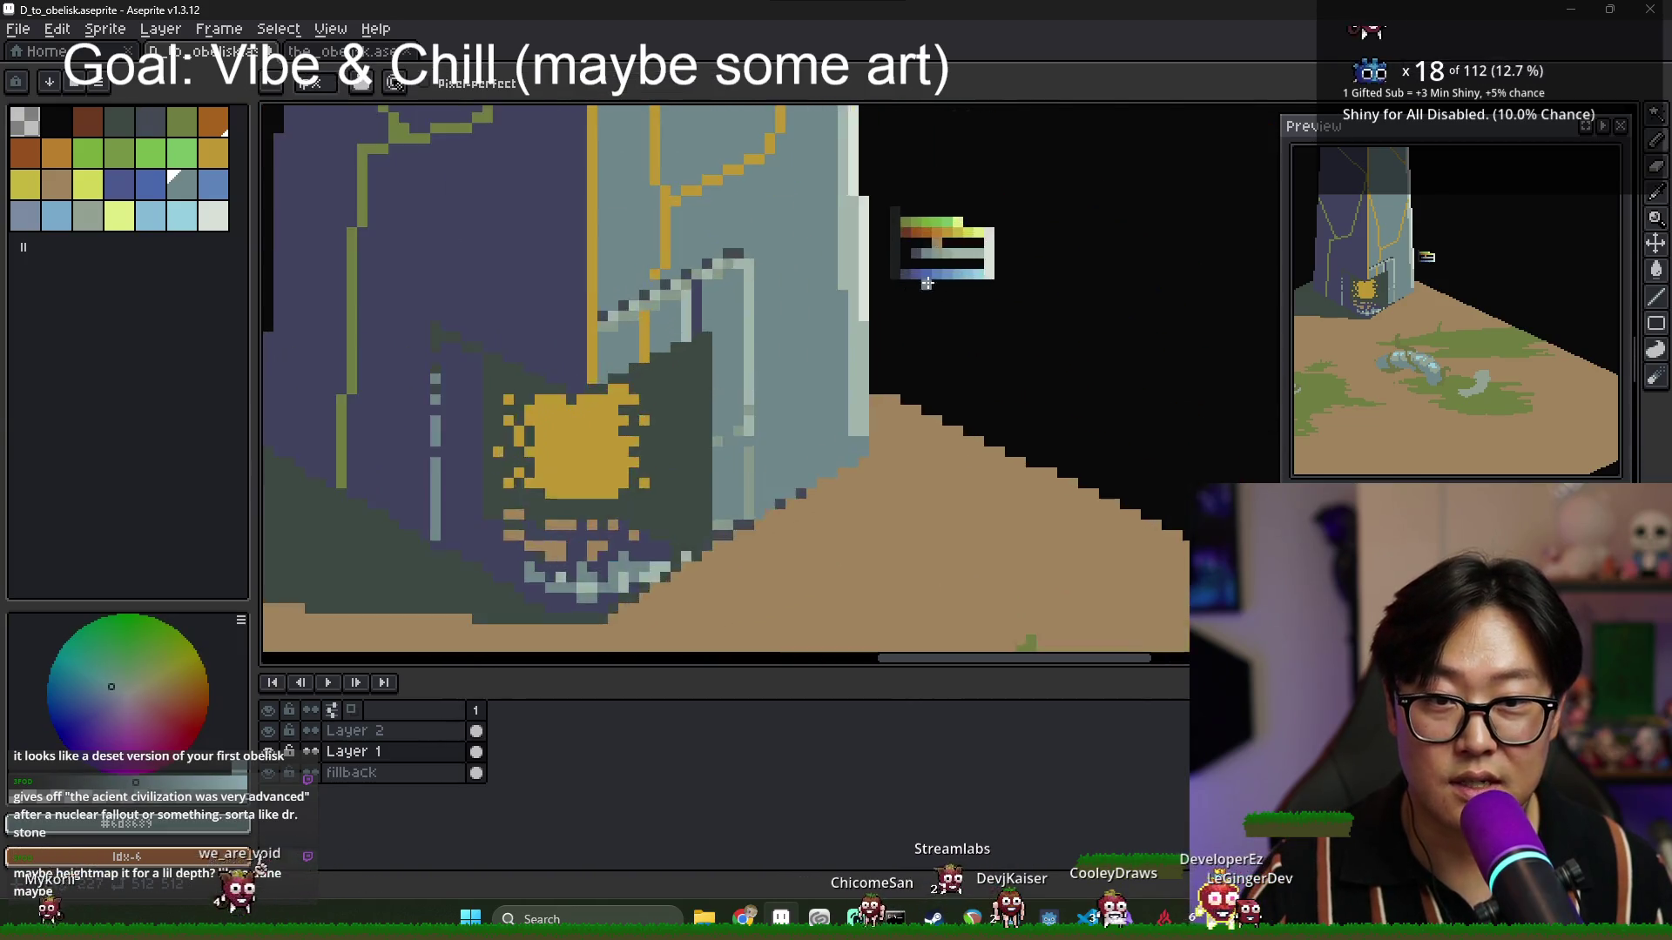
left_click(849, 254, "alt")
left_click(885, 170, "alt")
scroll(885, 171, "down", 4)
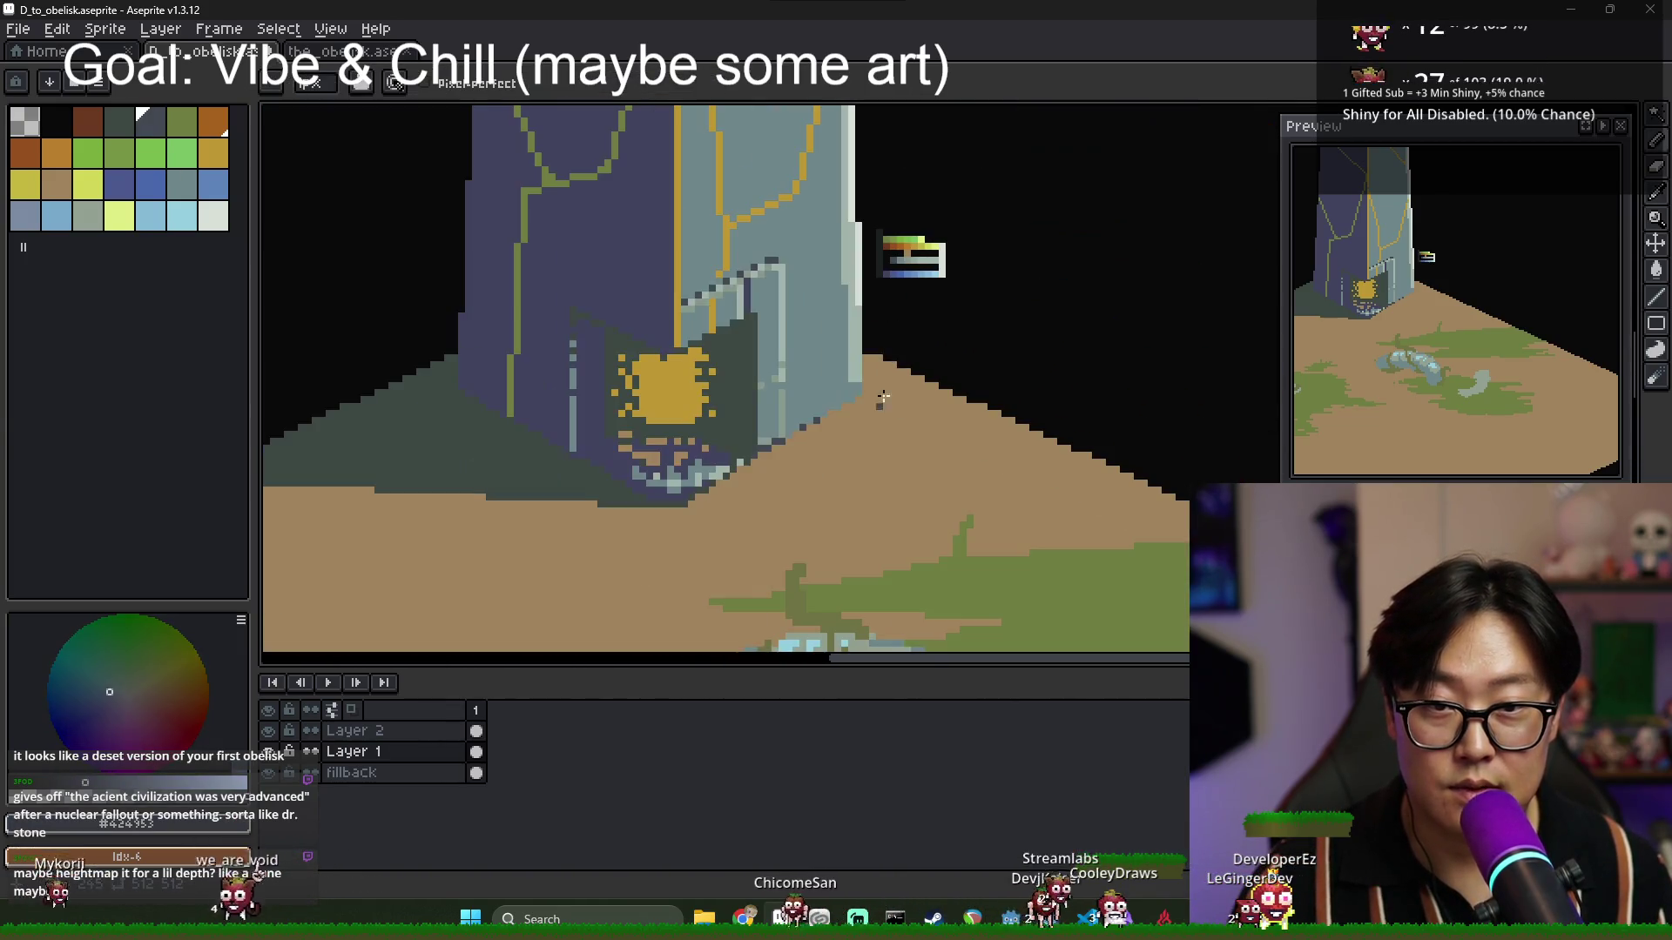
scroll(865, 377, "up", 4)
scroll(877, 364, "down", 4)
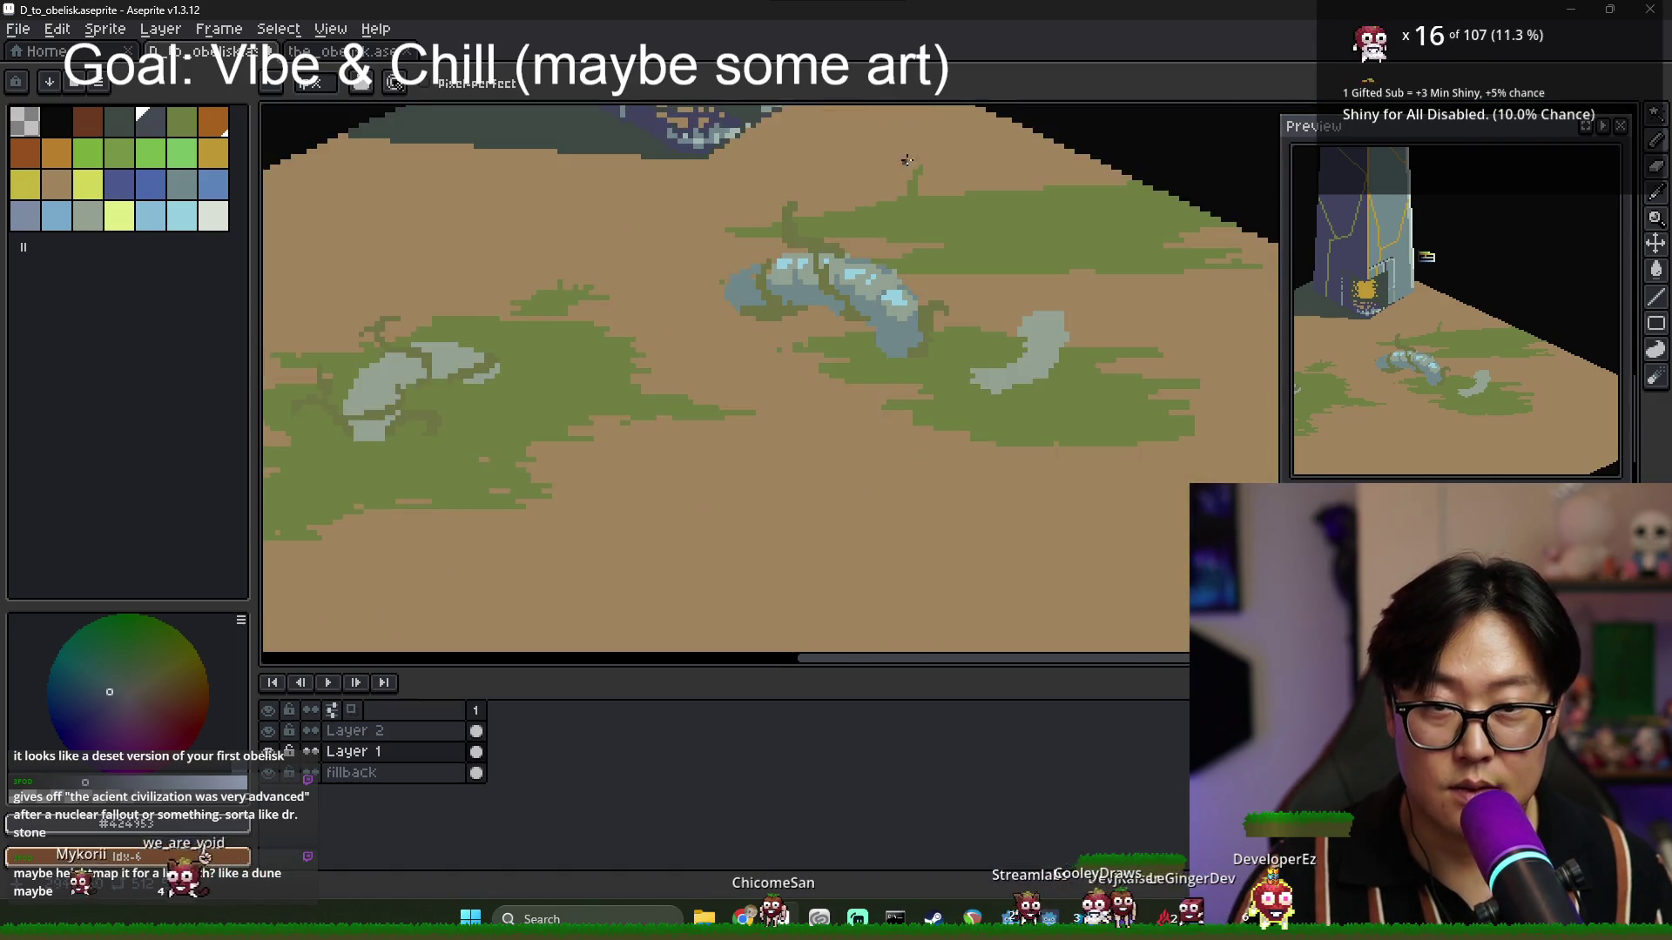
scroll(758, 279, "up", 5)
left_click(740, 267, "alt")
scroll(740, 267, "down", 5)
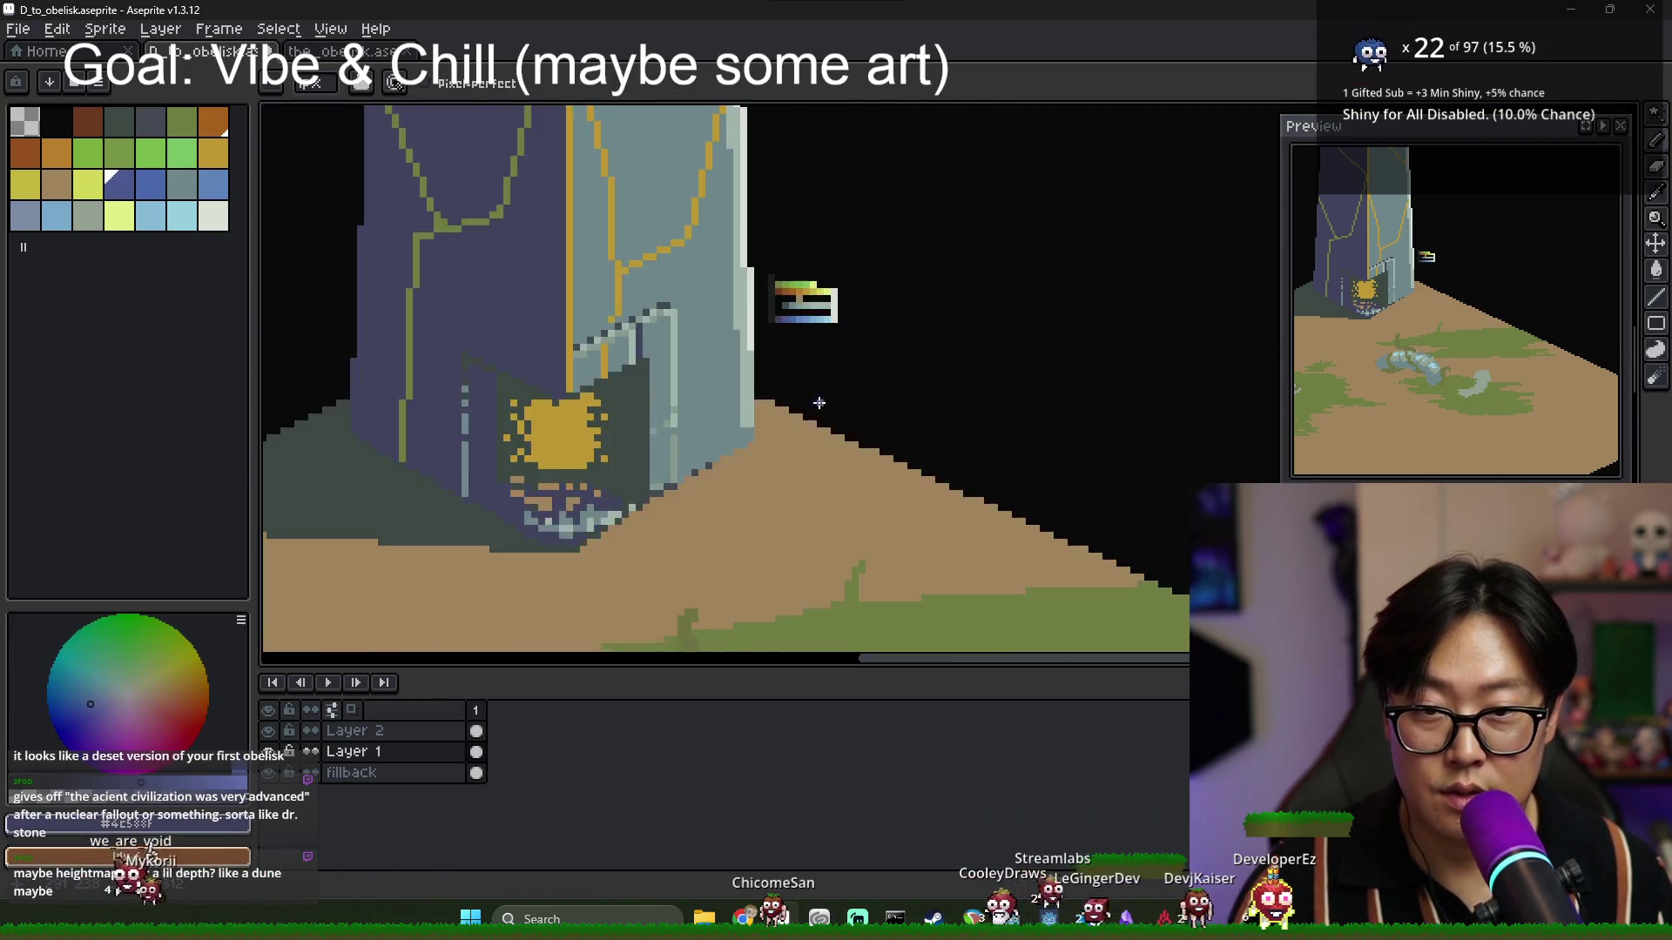
scroll(820, 350, "up", 4)
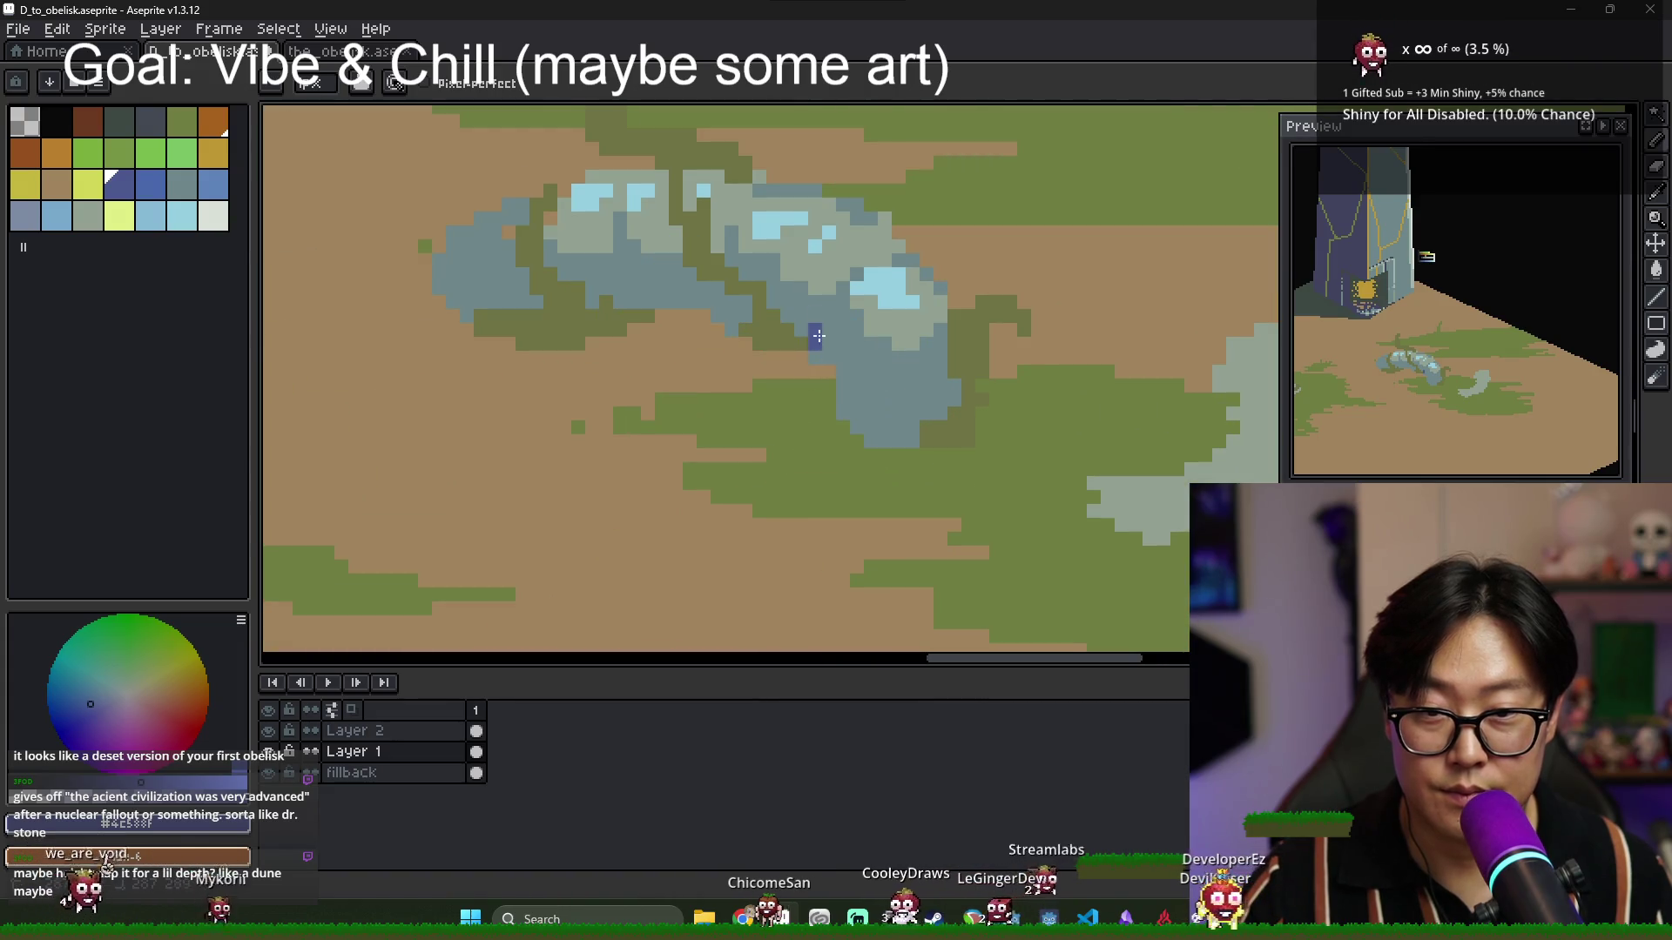
left_click_drag(819, 336, 849, 398)
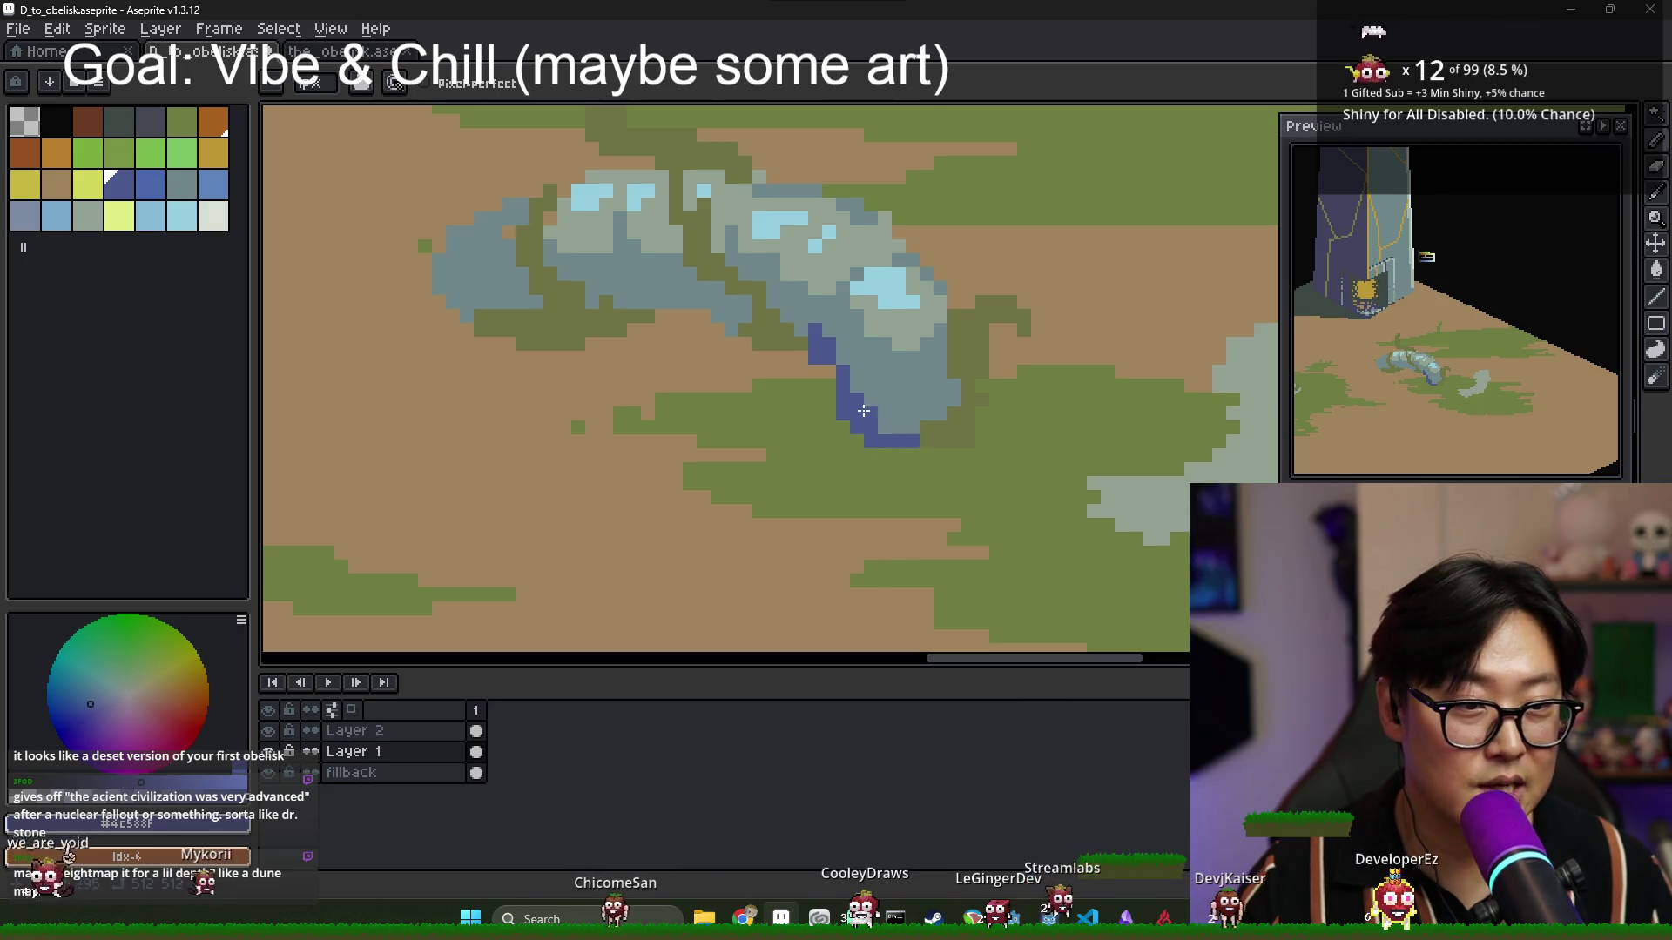
scroll(850, 367, "down", 4)
scroll(782, 180, "up", 5)
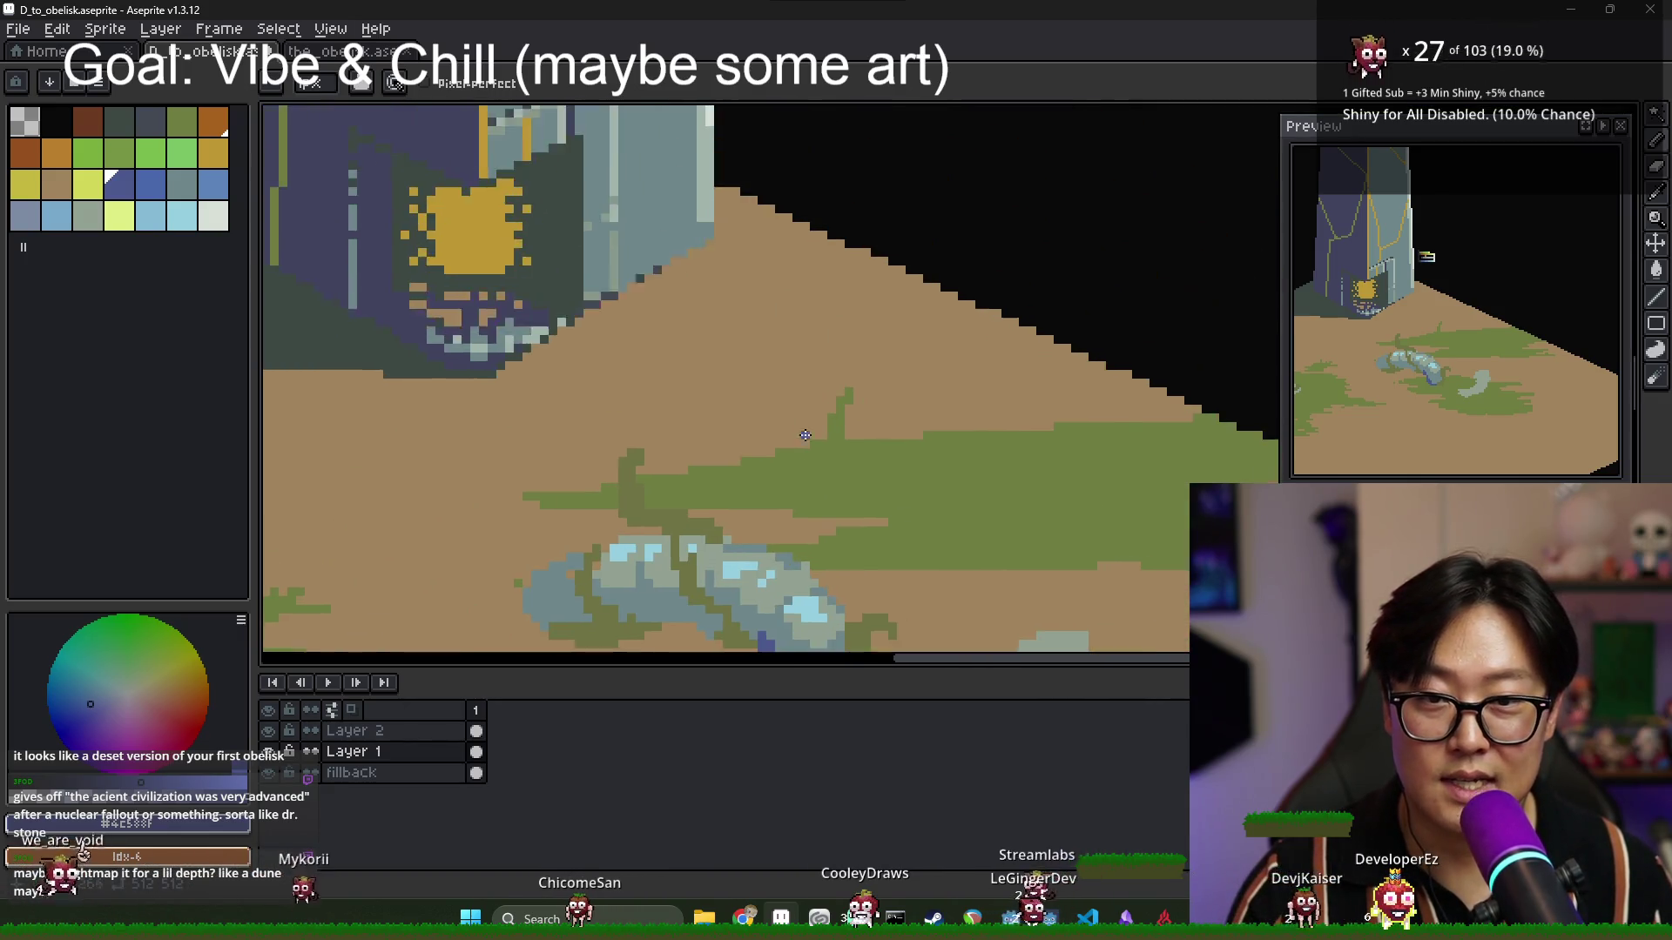
Bucket-fill the dark blue patches with a lighter blue, undoing the oversized fill of the grey-blue area.
left_click(783, 180, "alt")
scroll(783, 179, "down", 4)
scroll(807, 266, "up", 4)
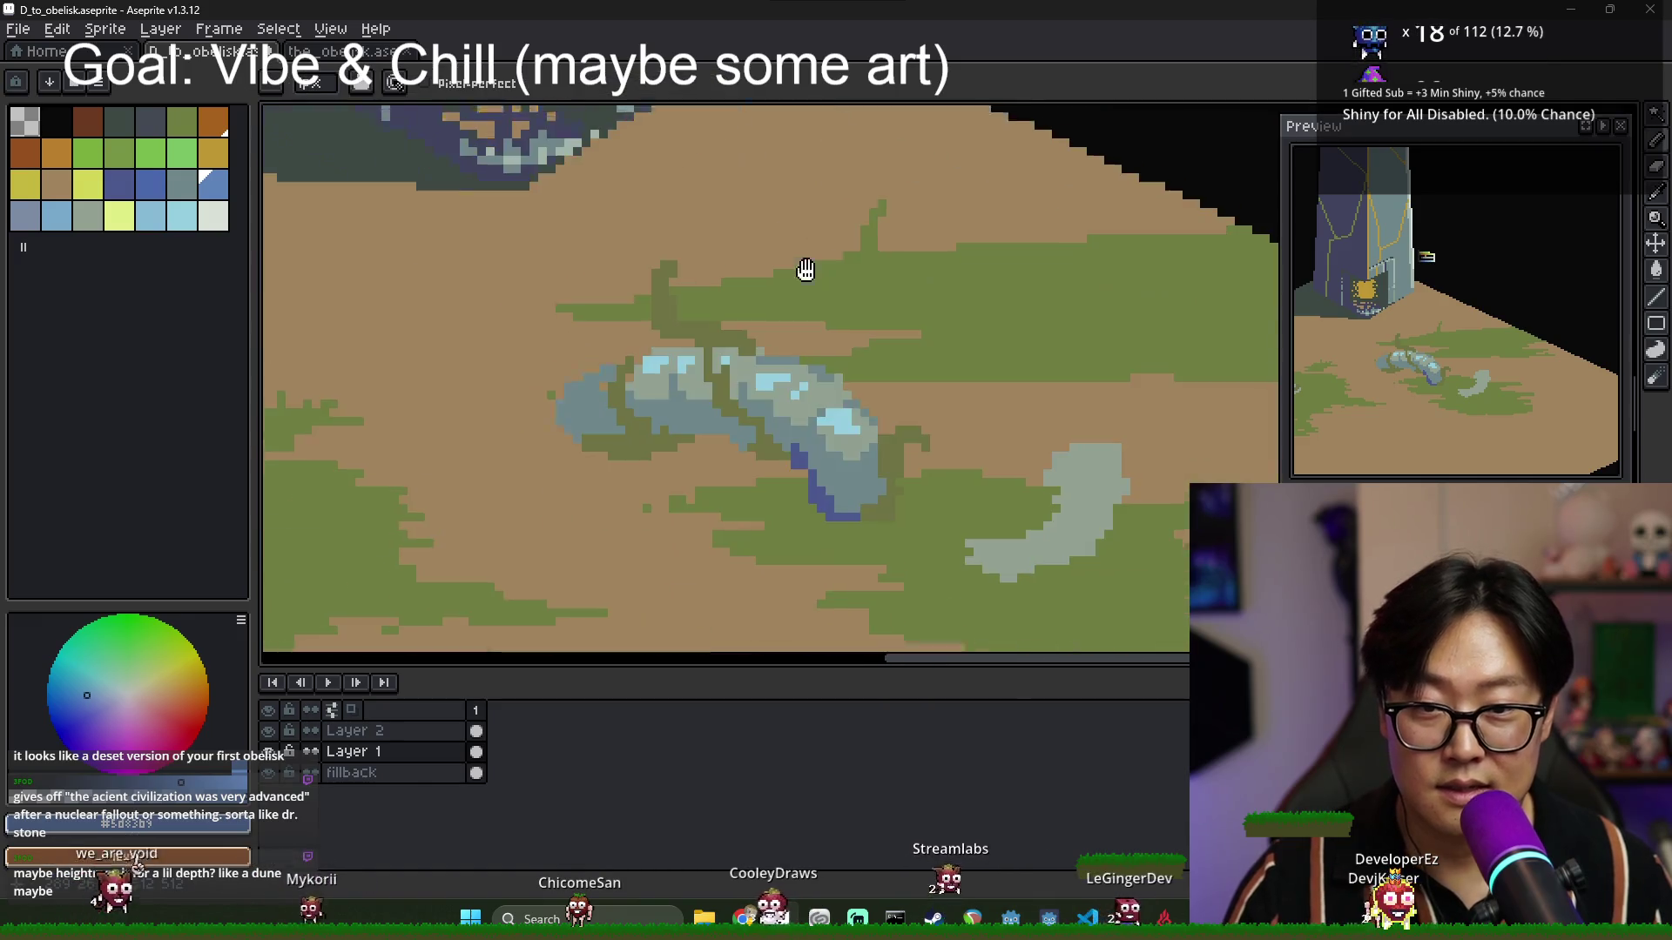
key("g")
left_click(813, 487)
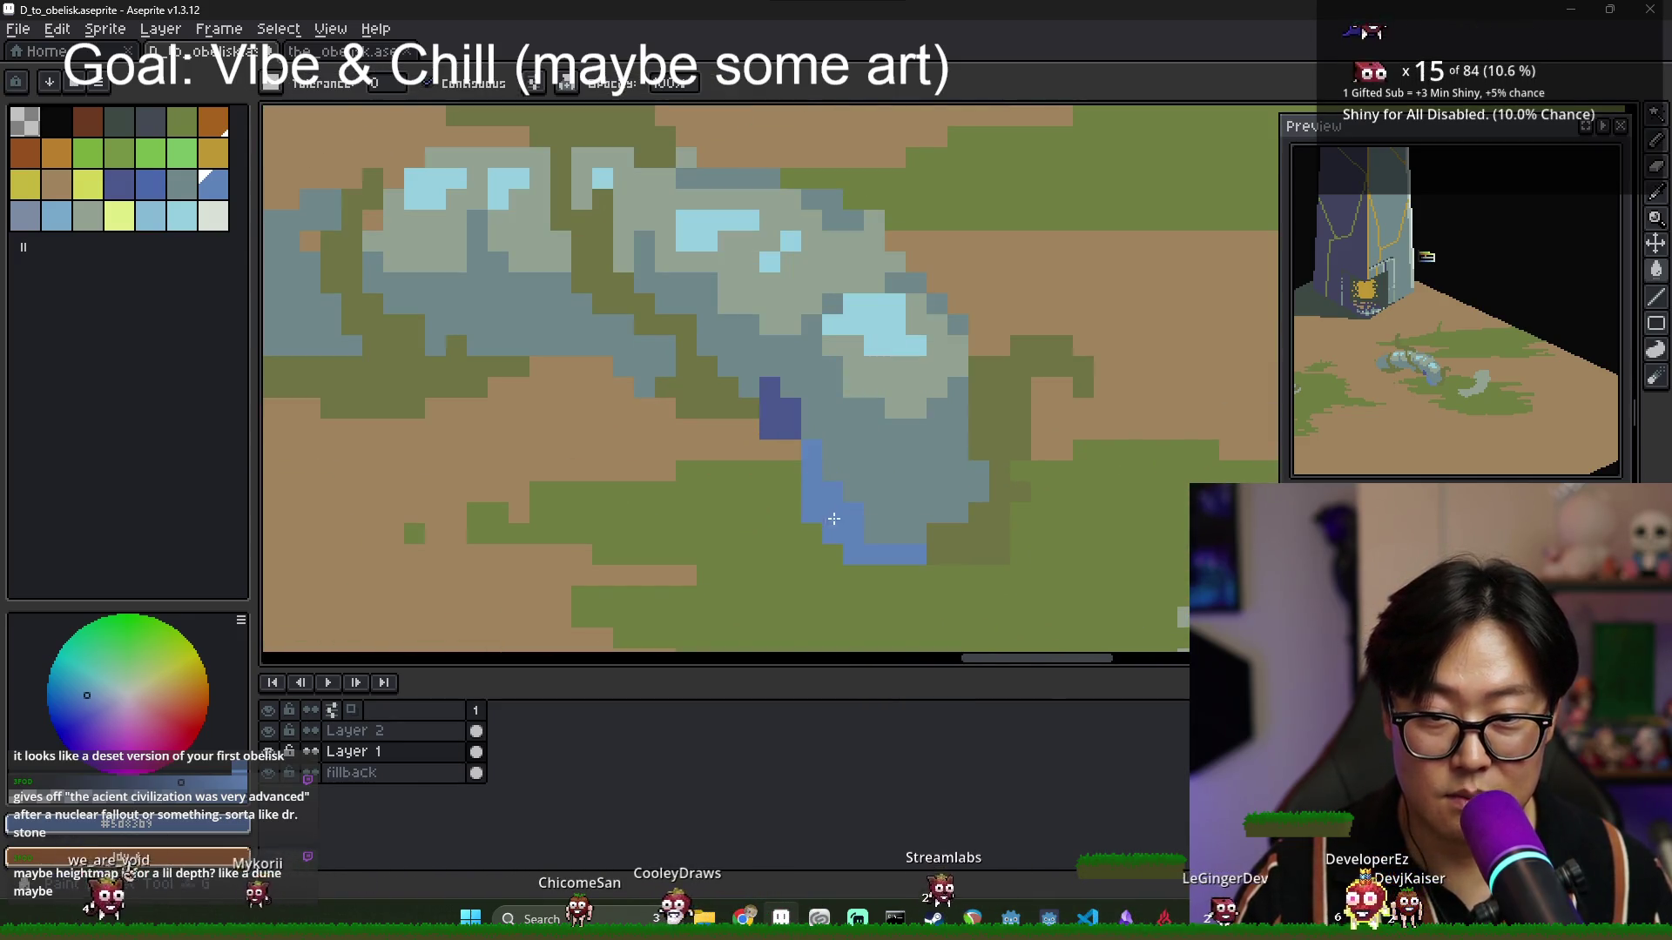
left_click(804, 438)
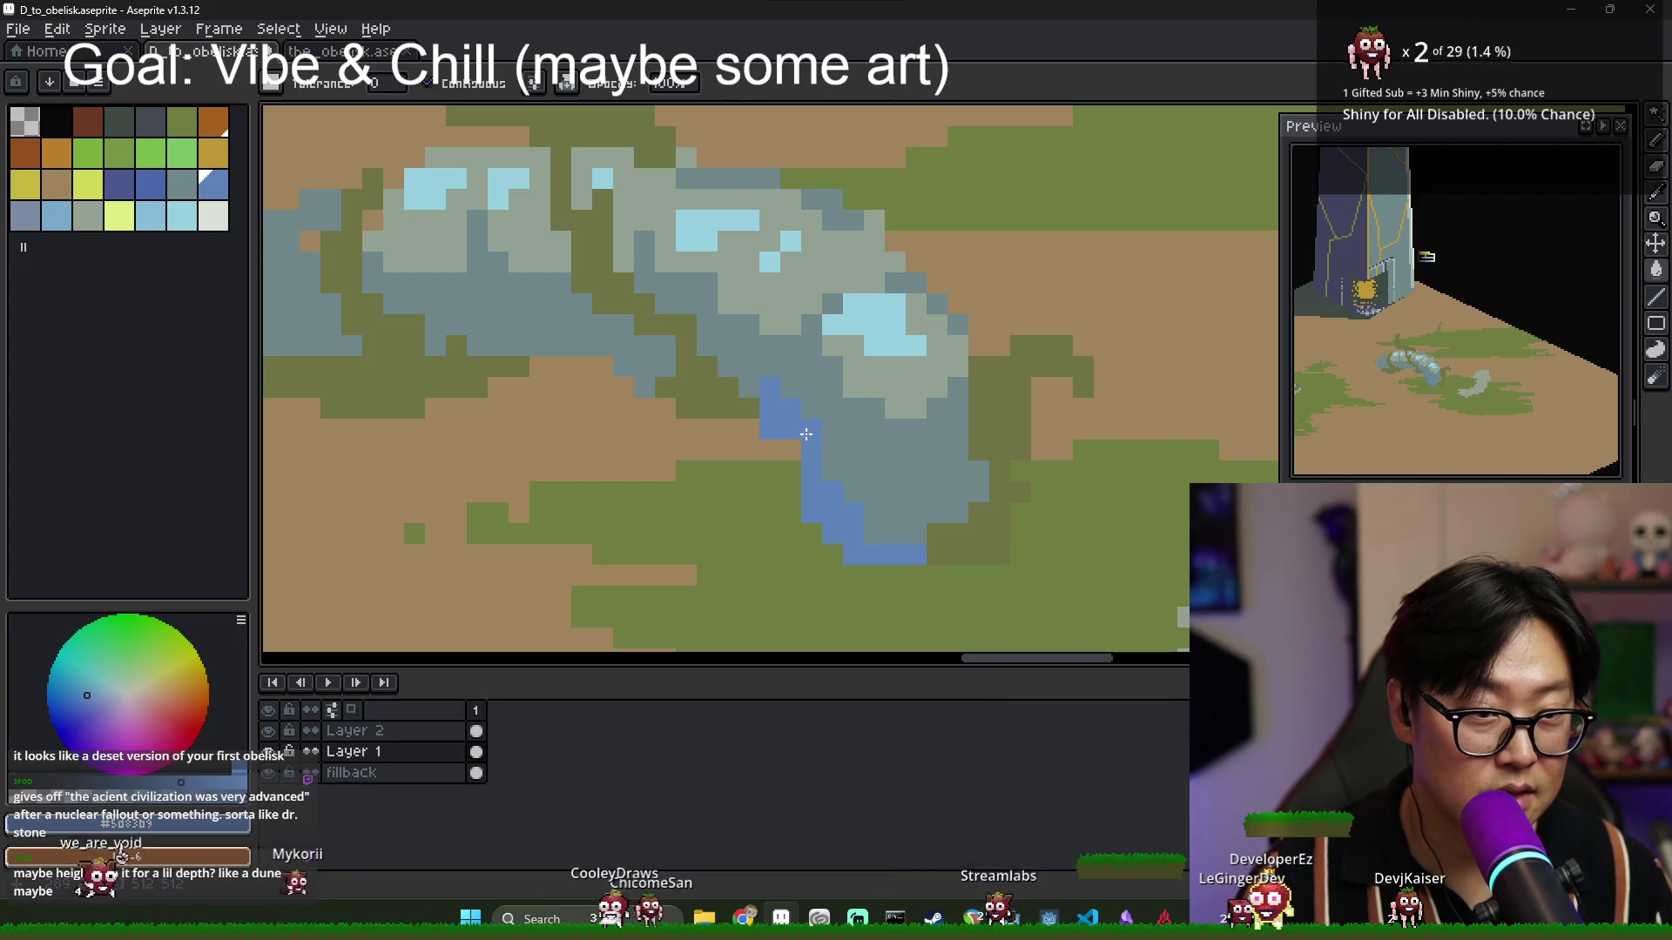
left_click(849, 450)
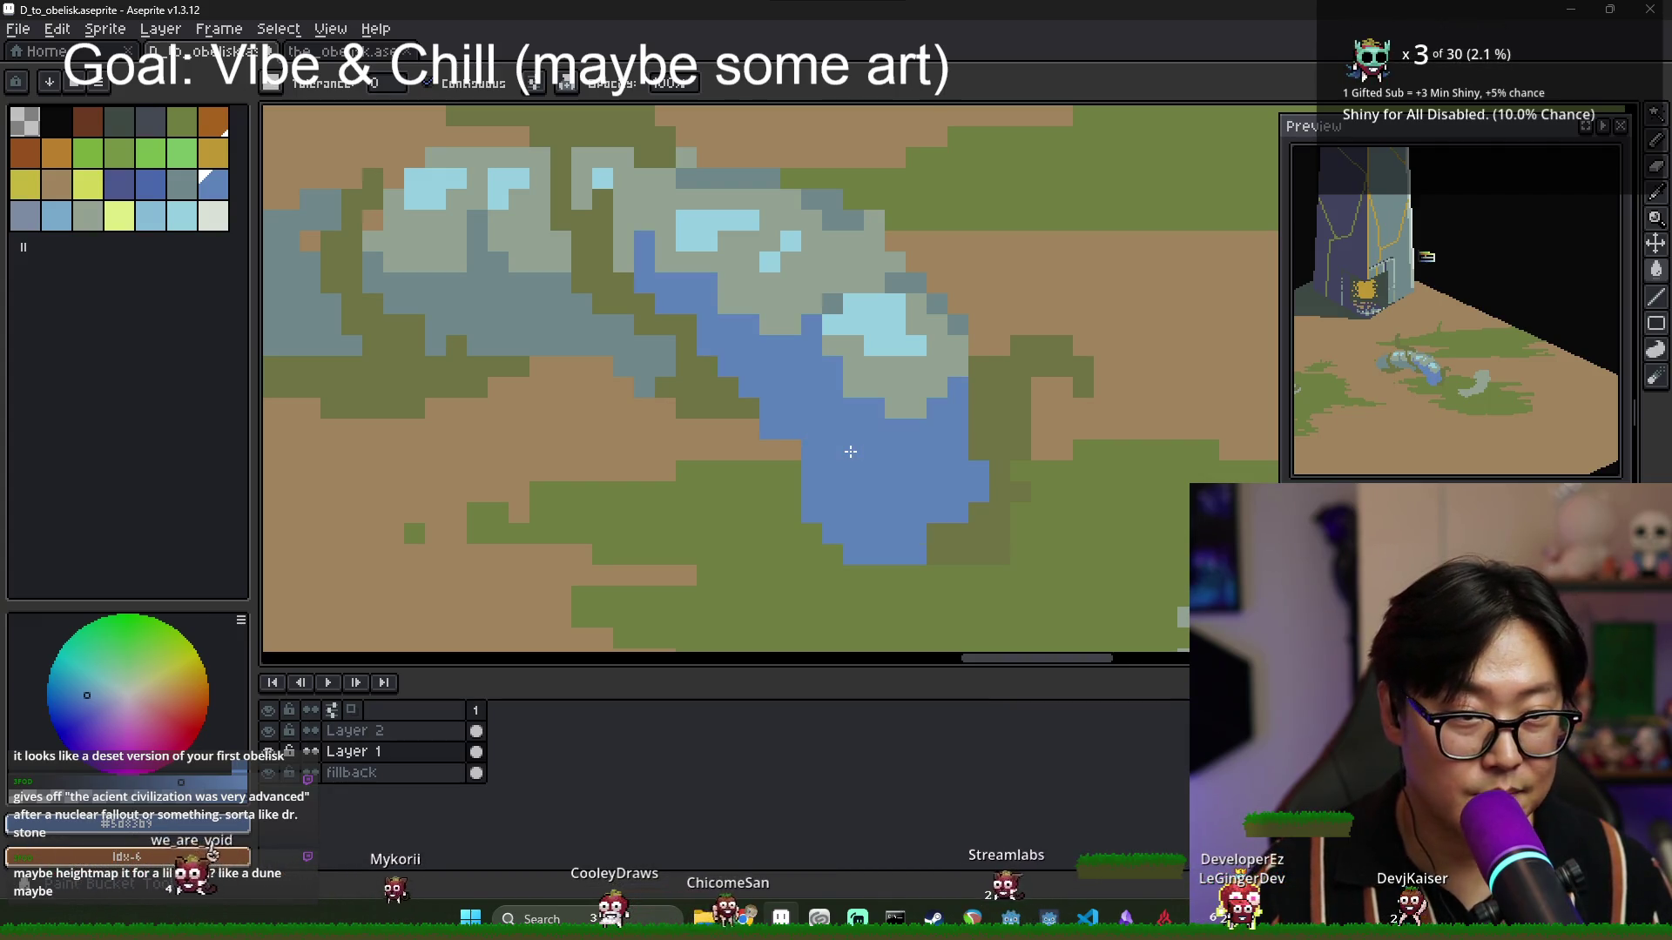
key("ctrl+z")
scroll(852, 451, "down", 3)
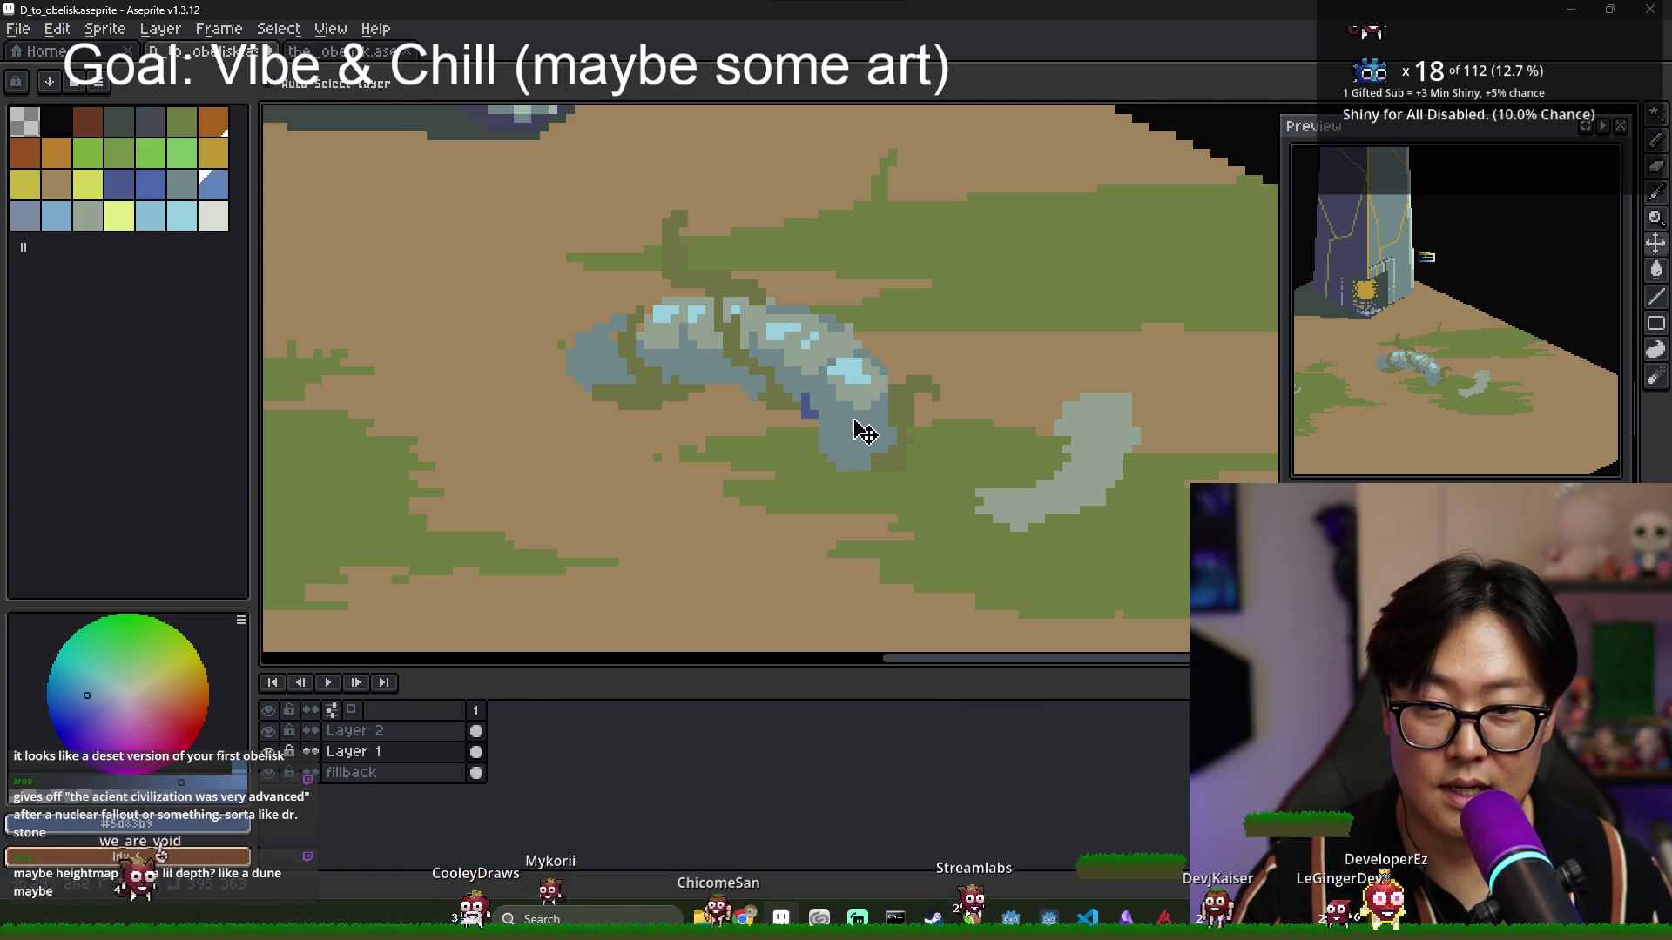
Bring the rock on the dune into view and marquee-select a rectangle around it.
key("g")
scroll(792, 227, "down", 1)
scroll(792, 228, "up", 4)
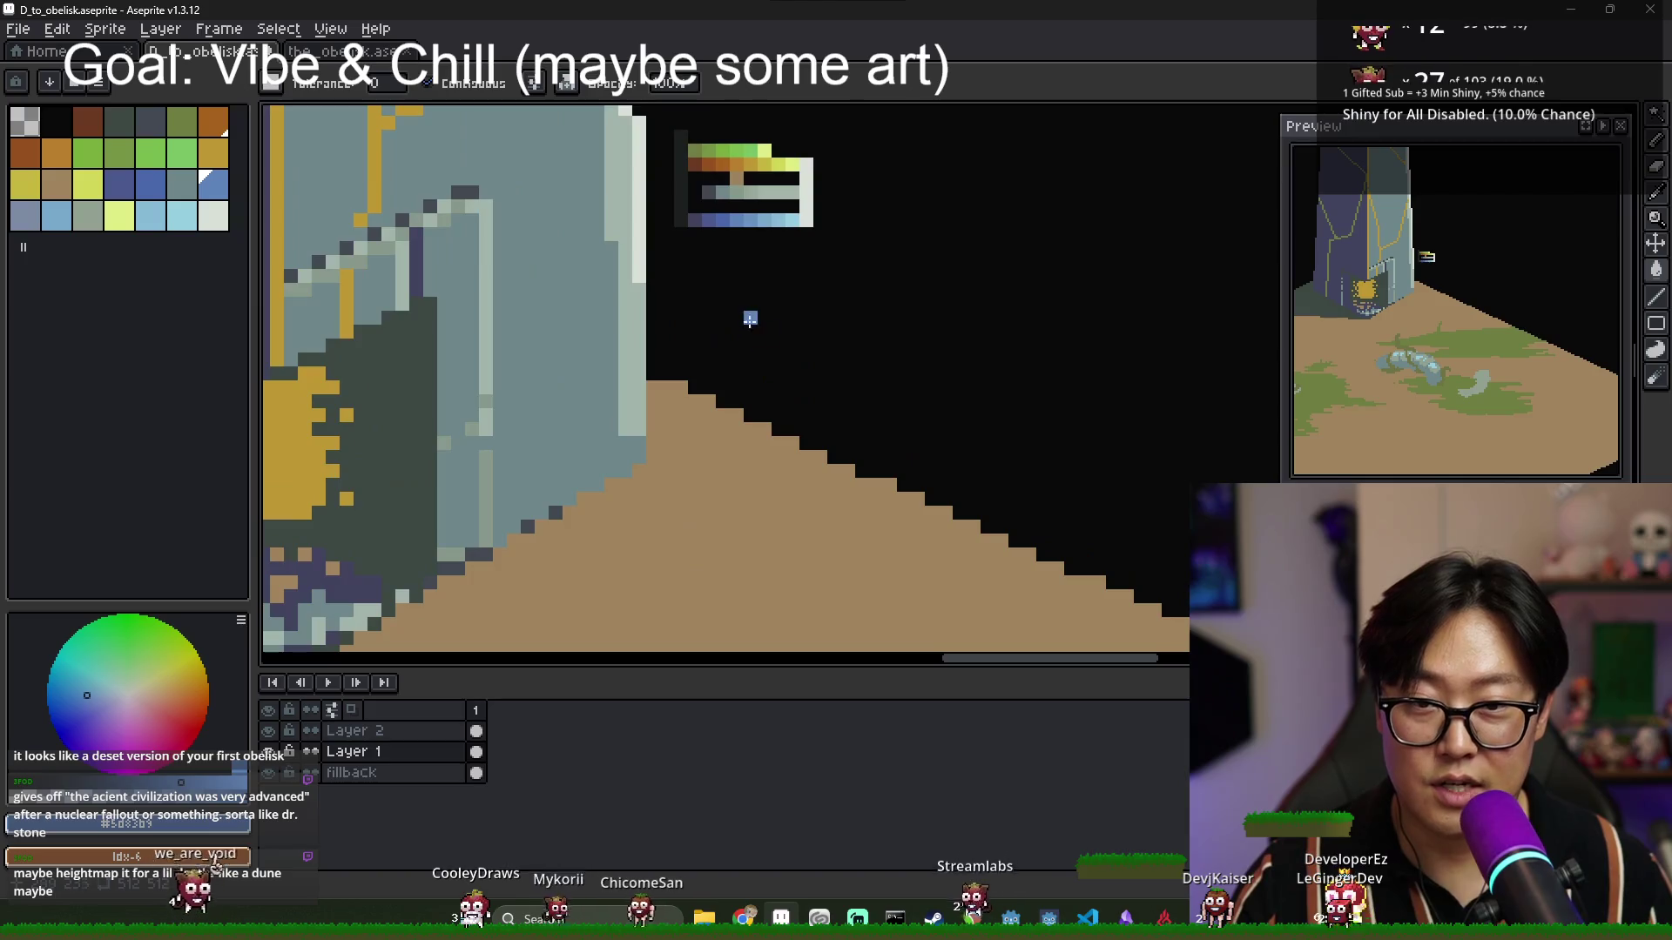
scroll(776, 328, "down", 1)
scroll(784, 348, "up", 1)
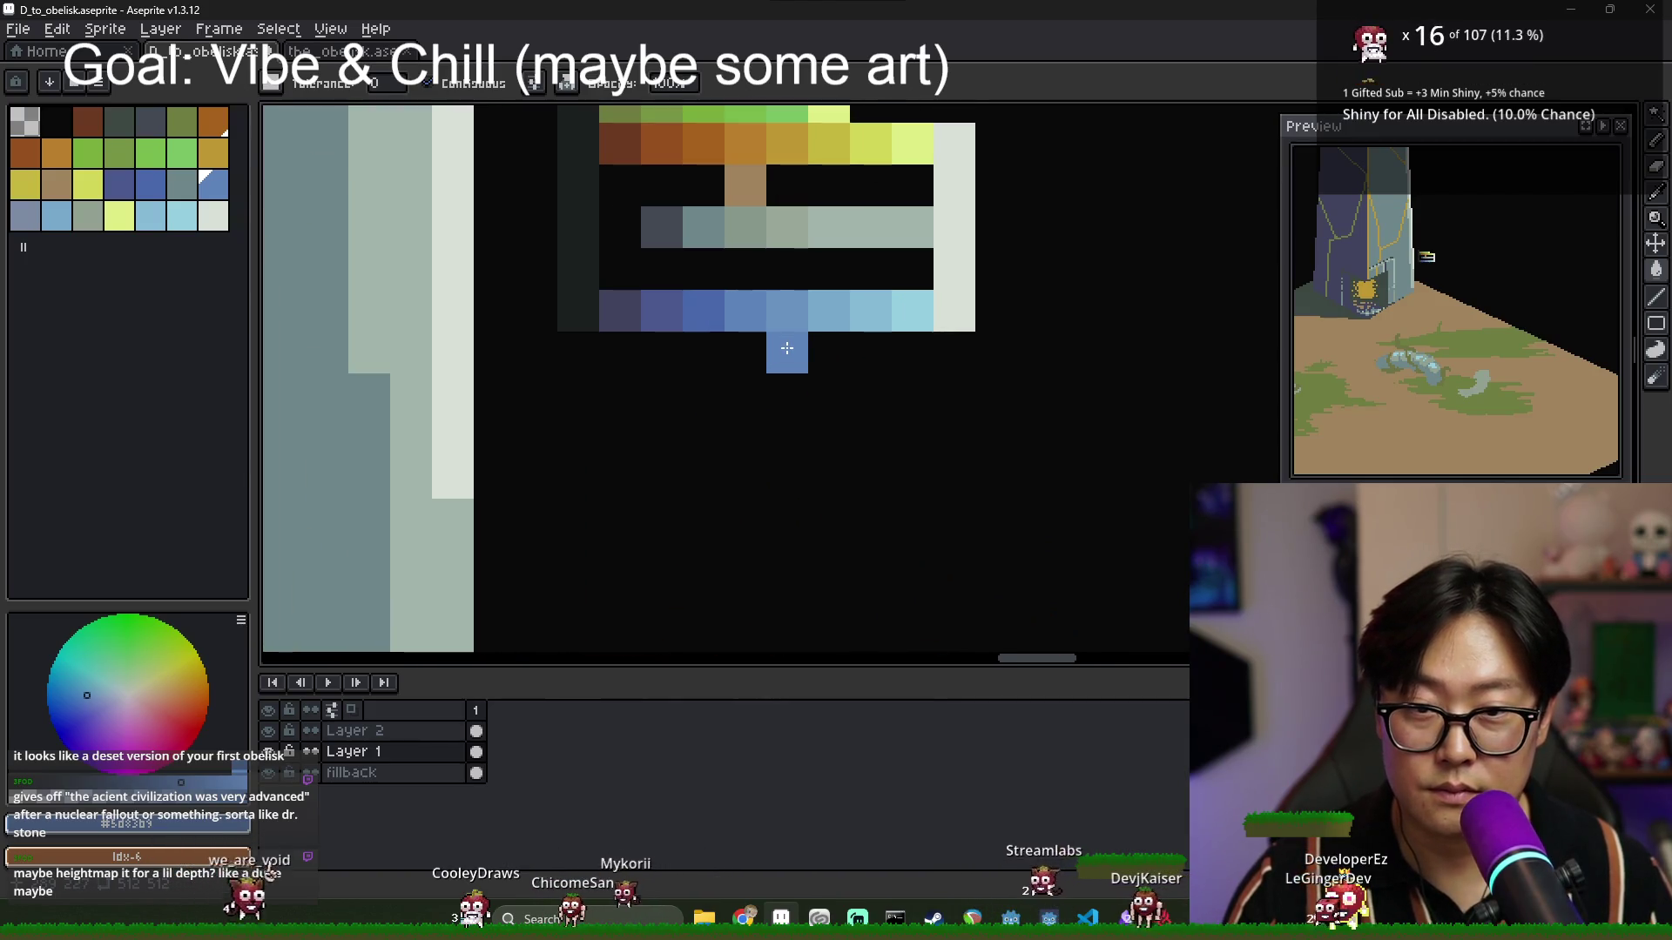
scroll(801, 305, "down", 2)
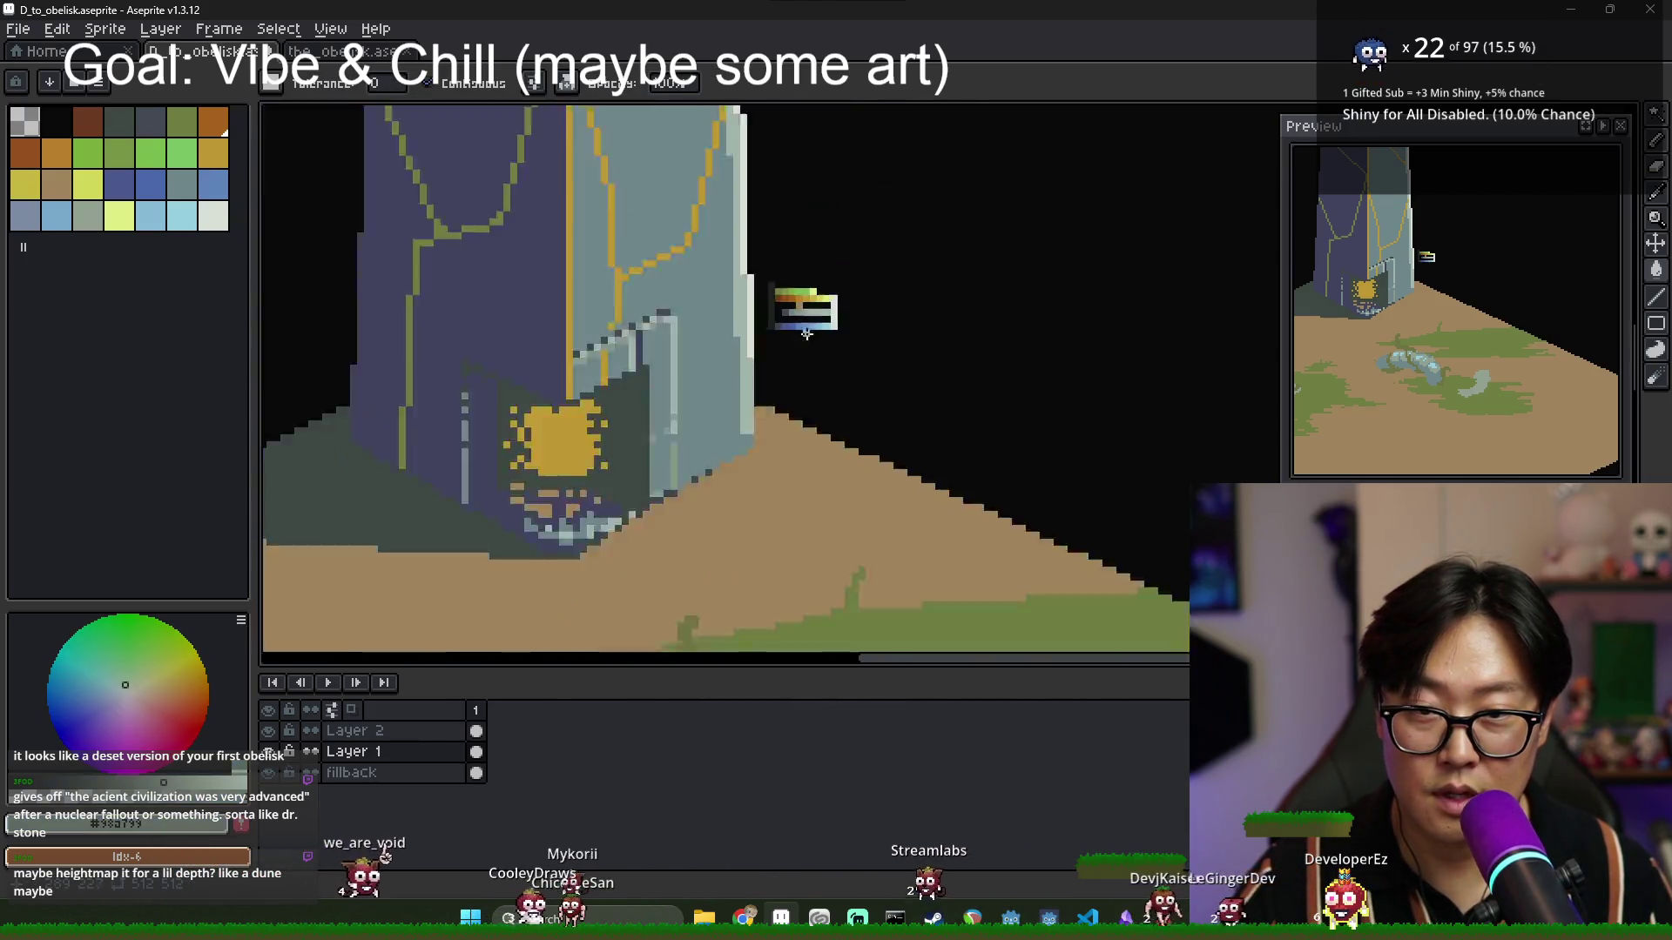
scroll(770, 283, "down", 3)
scroll(788, 441, "up", 2)
scroll(792, 436, "down", 3)
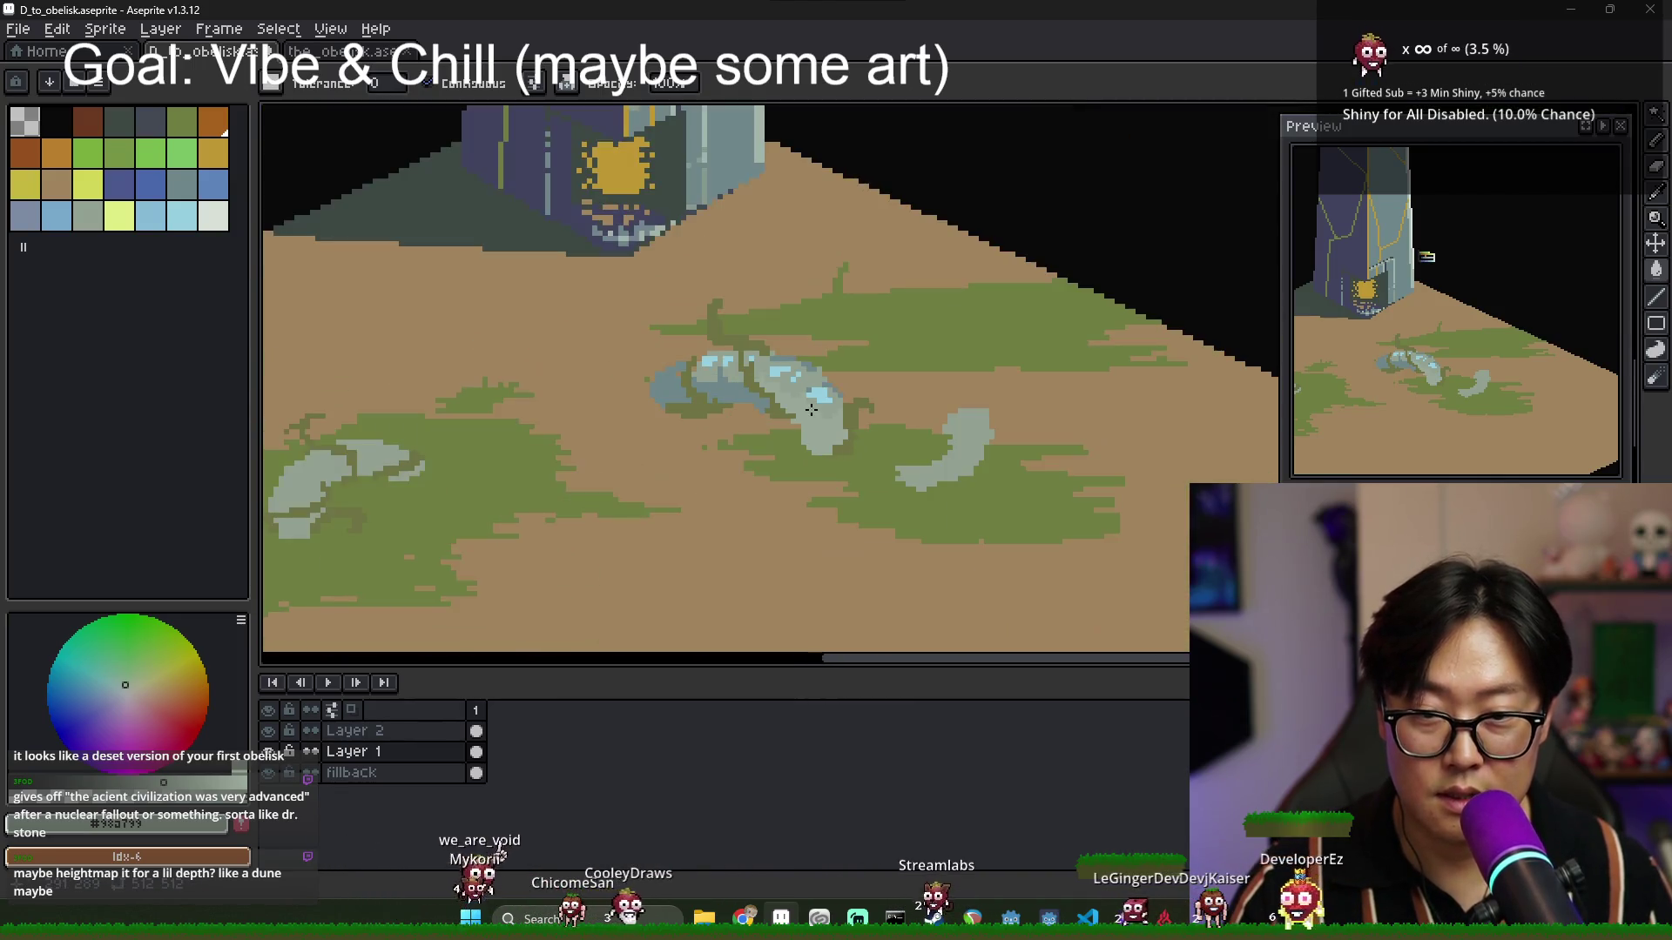
scroll(813, 291, "up", 4)
scroll(770, 361, "up", 1)
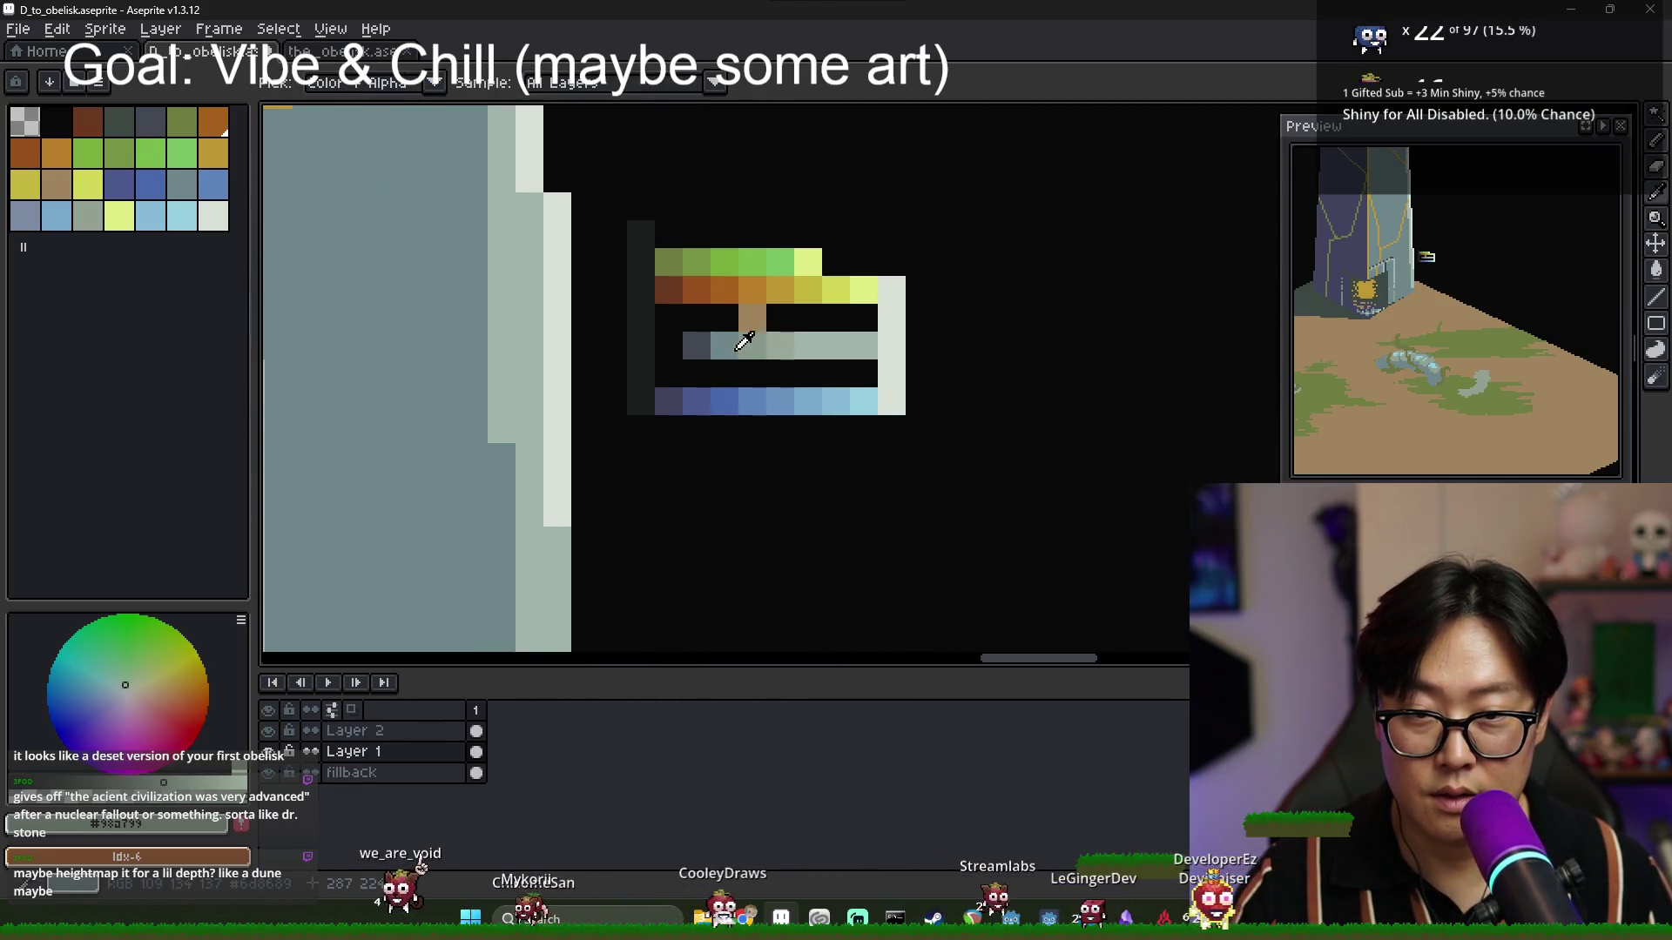
scroll(743, 336, "down", 2)
left_click_drag(784, 421, 779, 182)
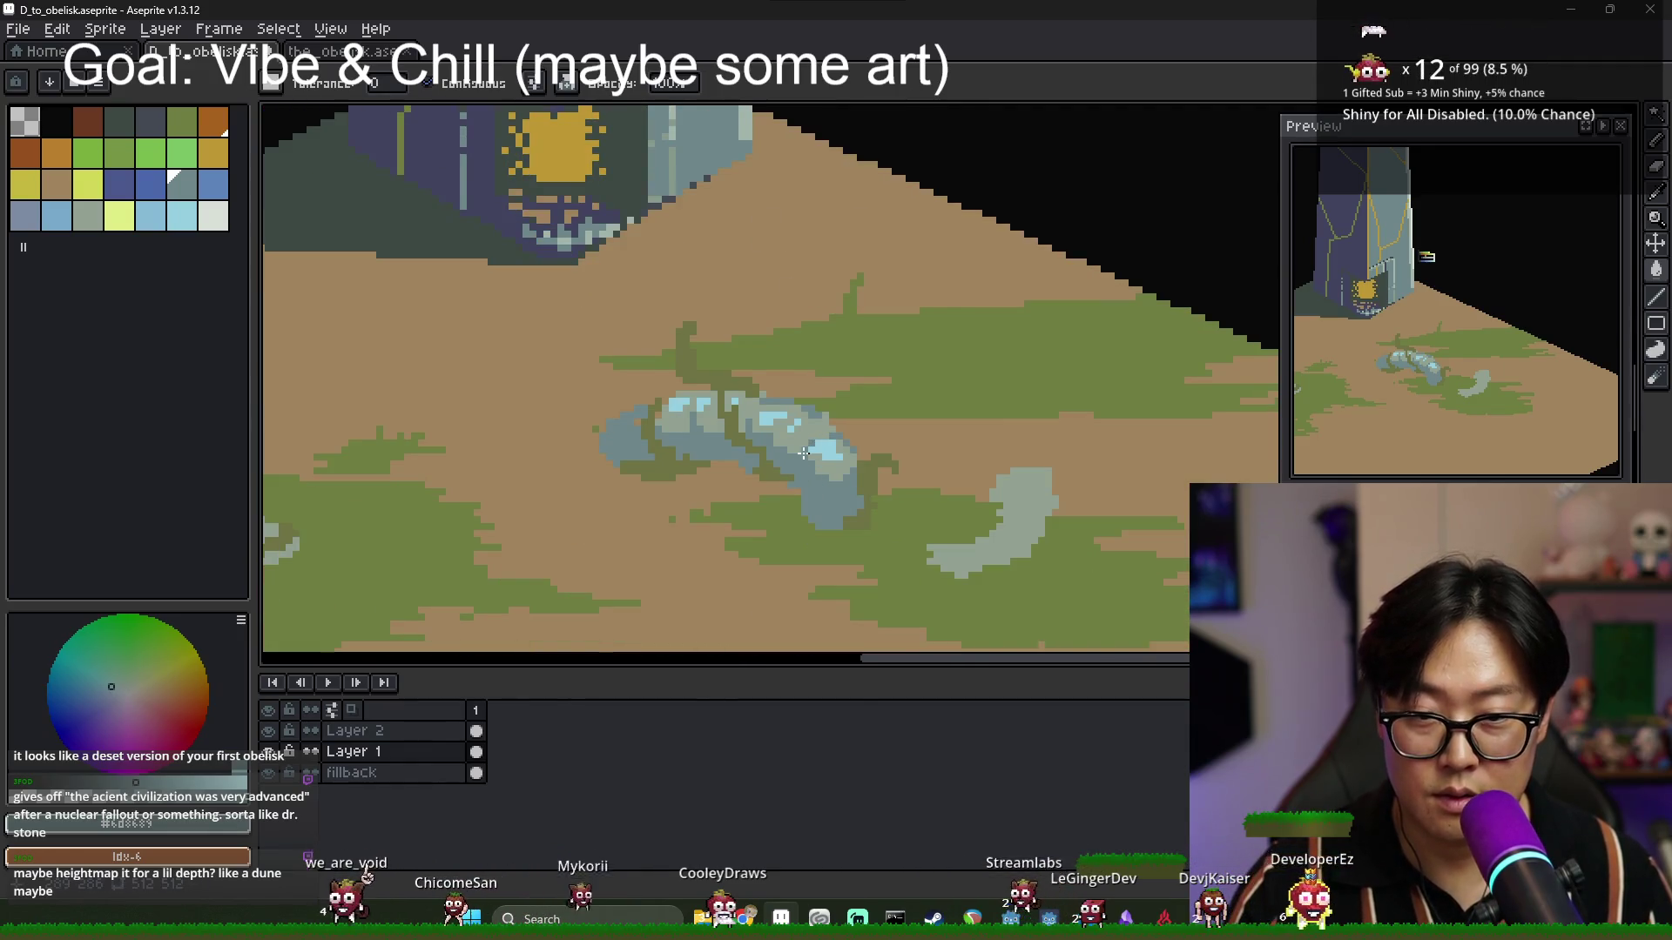
scroll(803, 452, "down", 5)
scroll(790, 257, "up", 6)
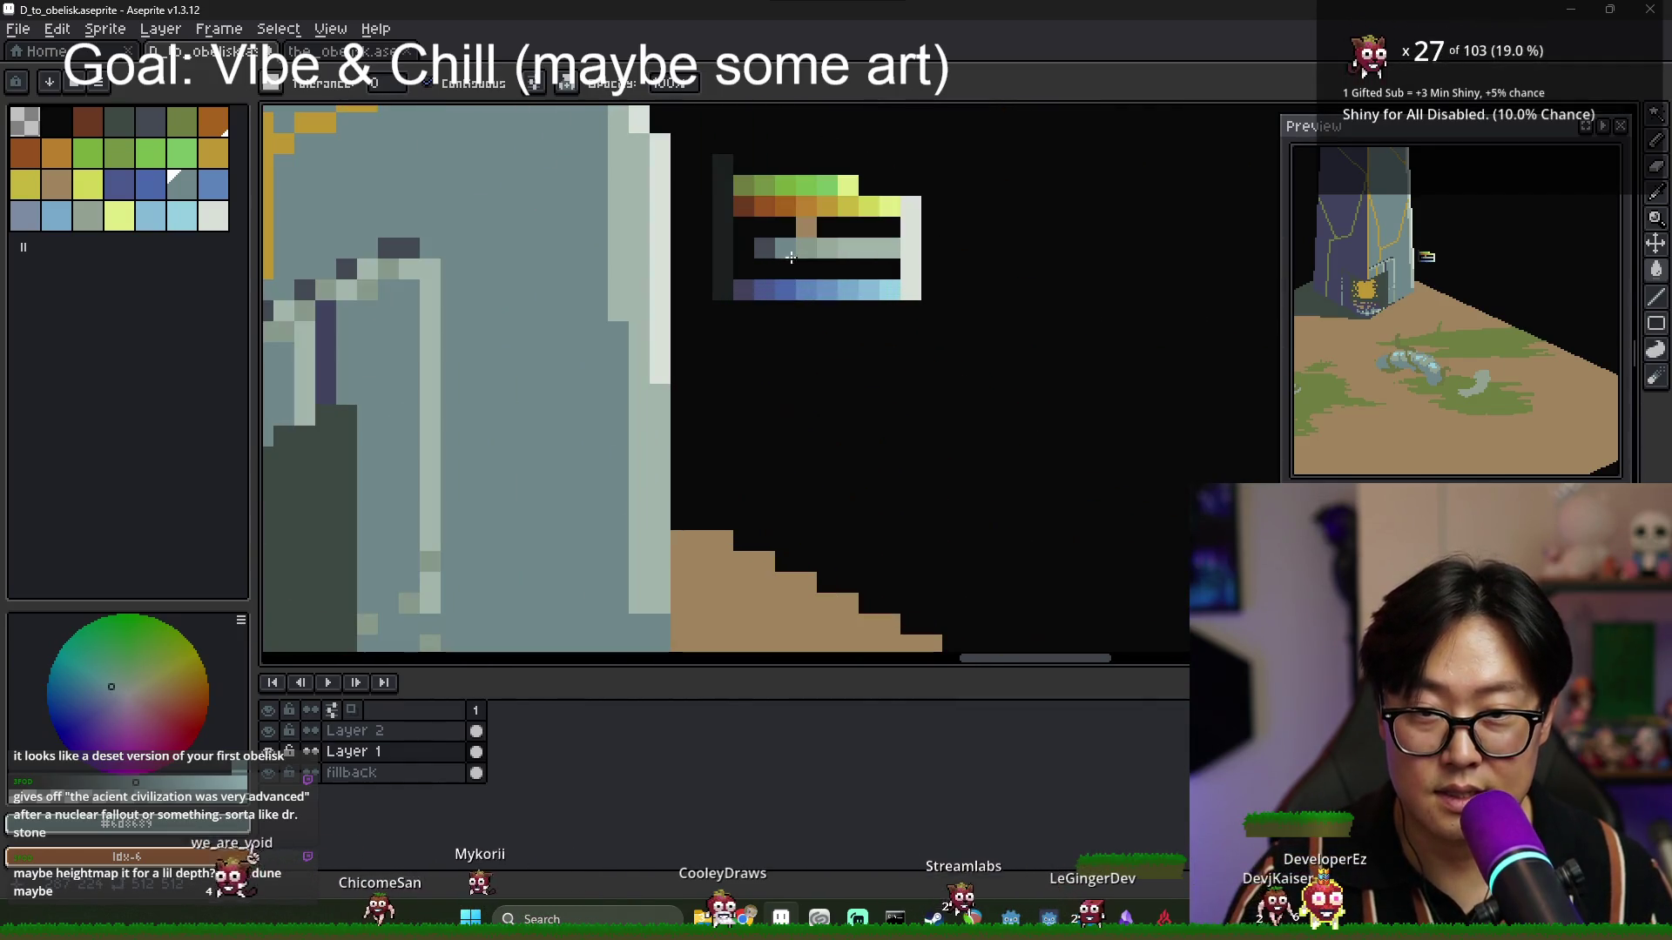
scroll(787, 274, "up", 2)
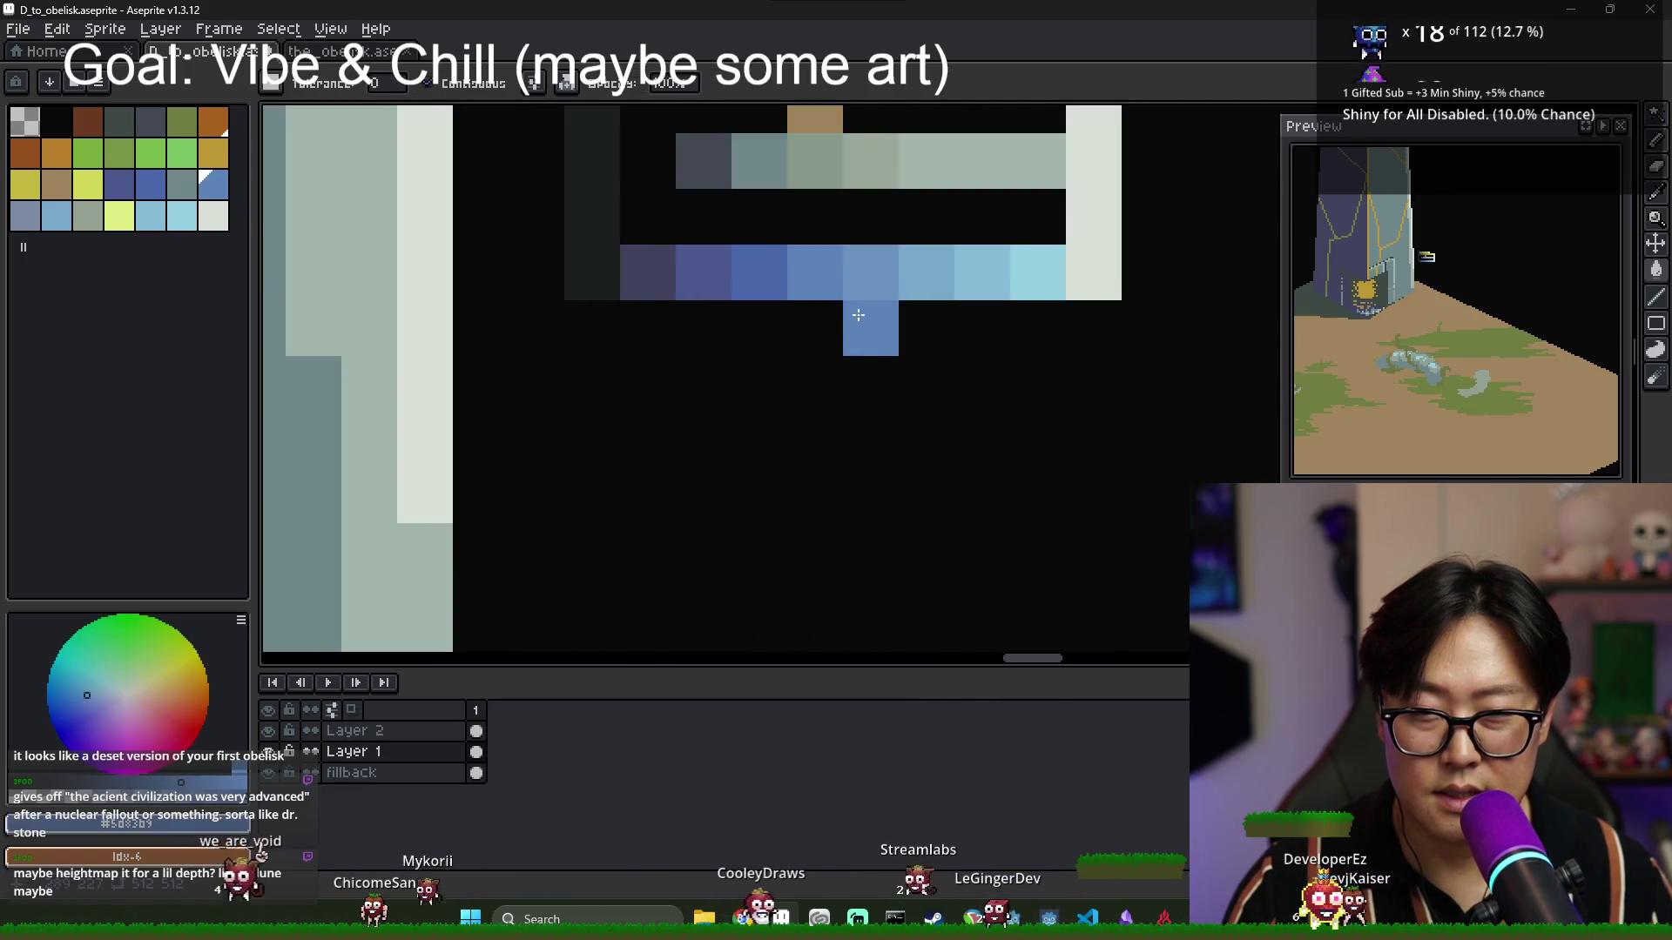
scroll(854, 323, "down", 4)
scroll(834, 540, "down", 3)
scroll(814, 449, "up", 4)
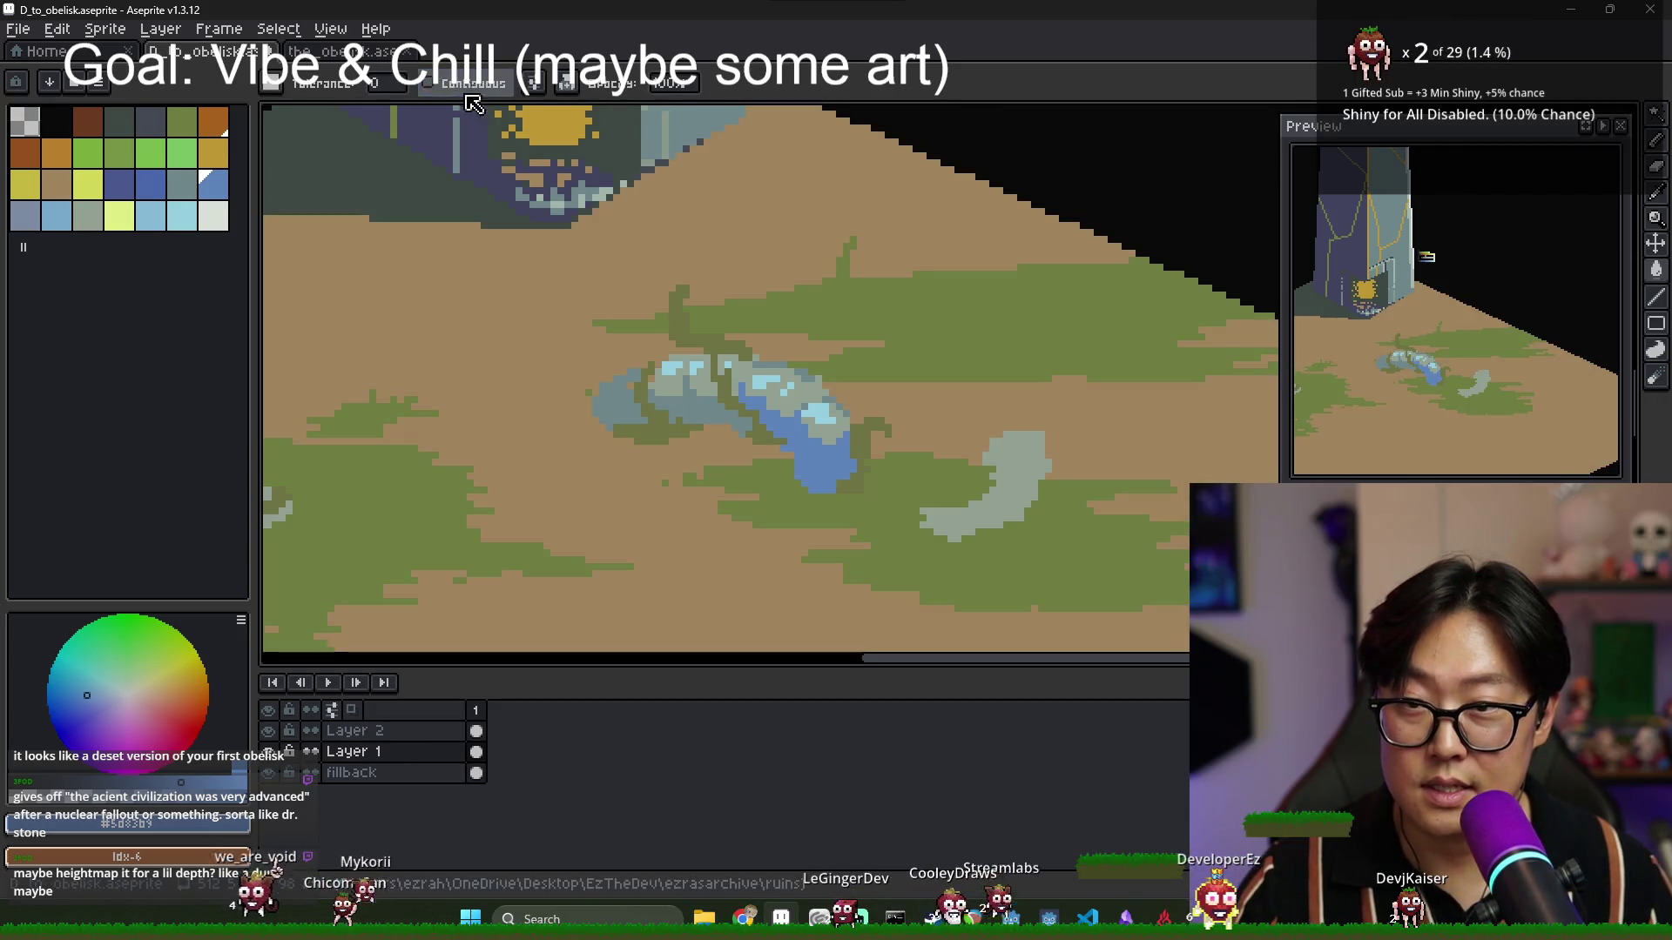
scroll(731, 383, "down", 3)
scroll(741, 376, "up", 2)
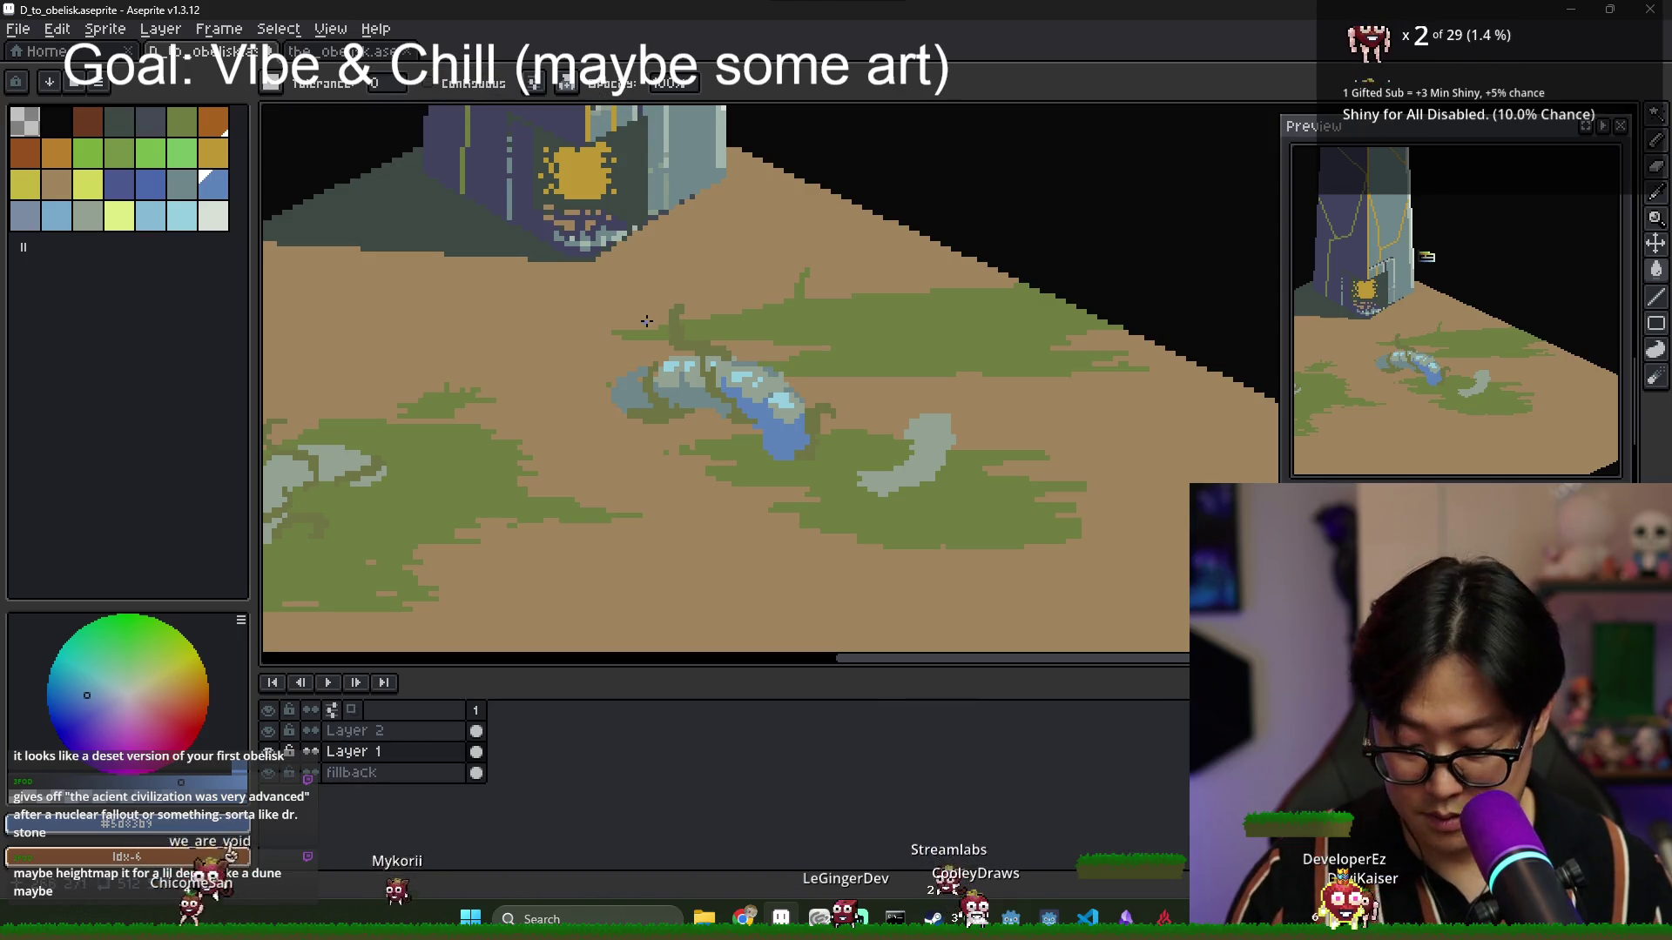
left_click_drag(541, 272, 905, 506)
scroll(731, 405, "down", 3)
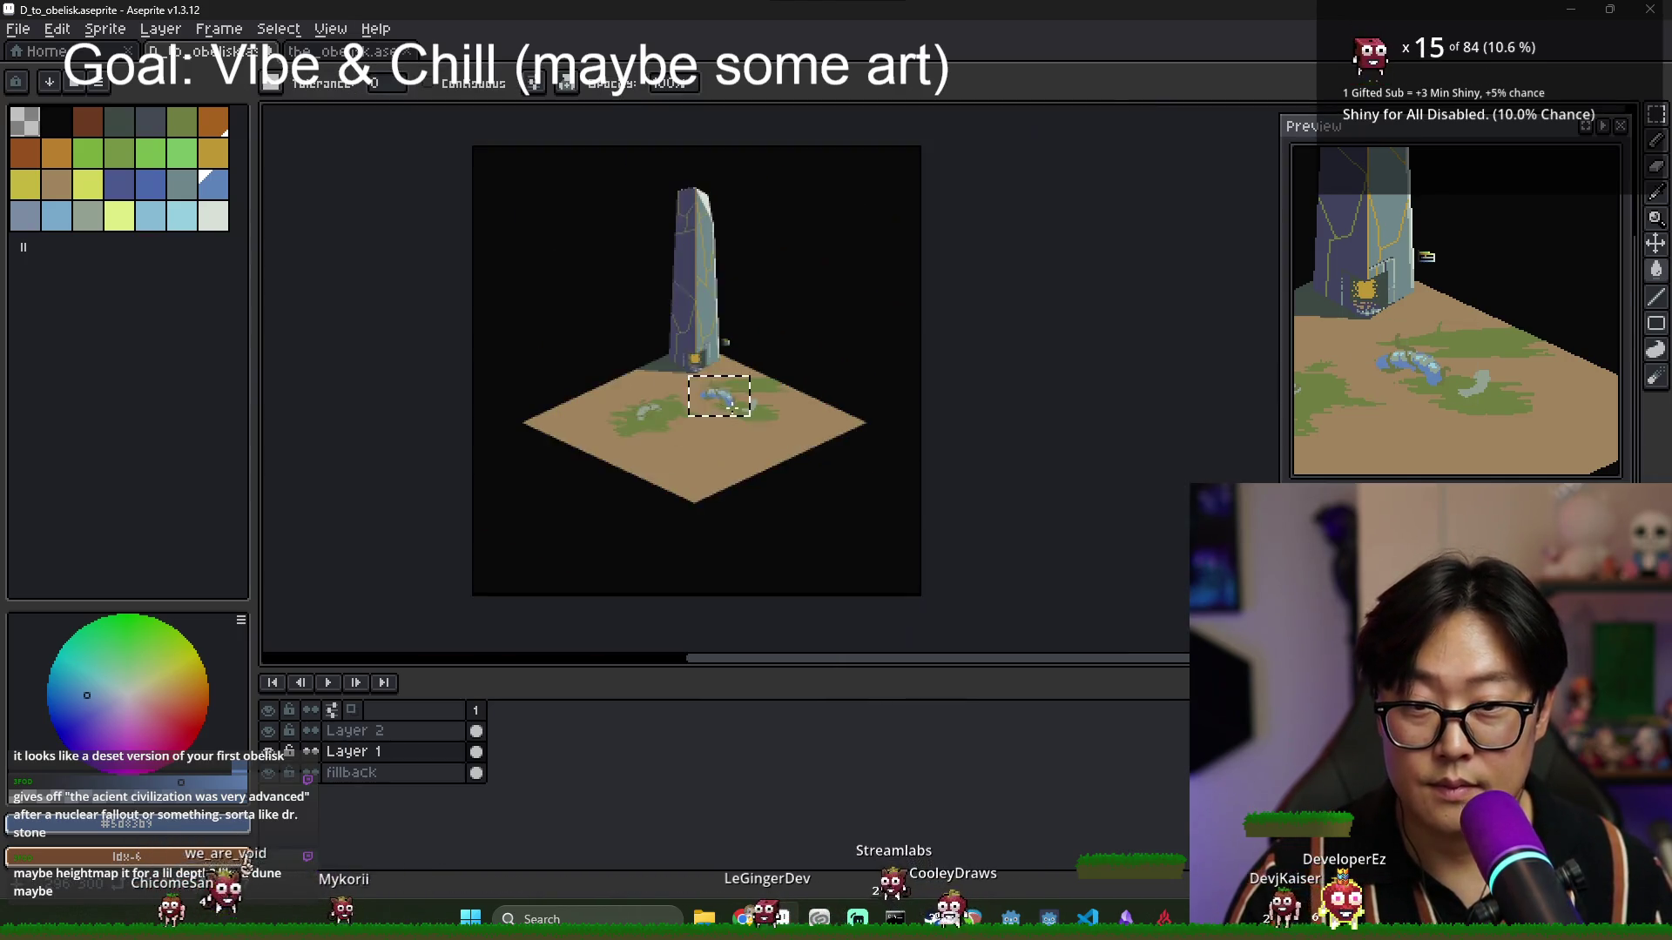
scroll(731, 404, "up", 2)
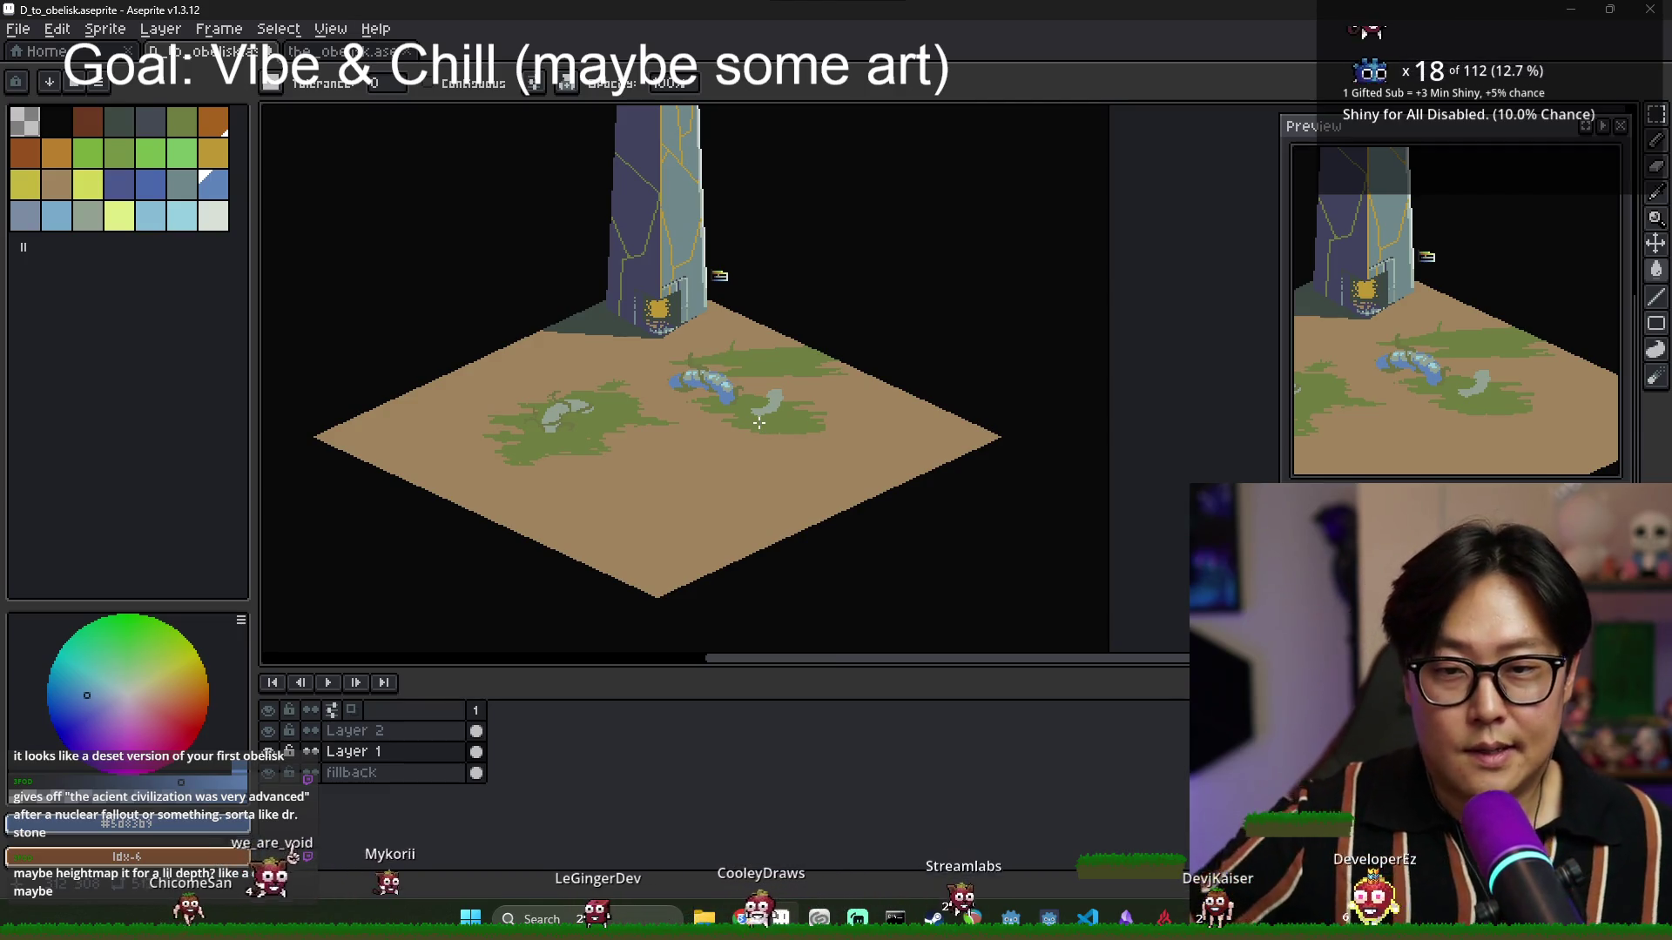
scroll(729, 401, "up", 3)
scroll(704, 395, "up", 1)
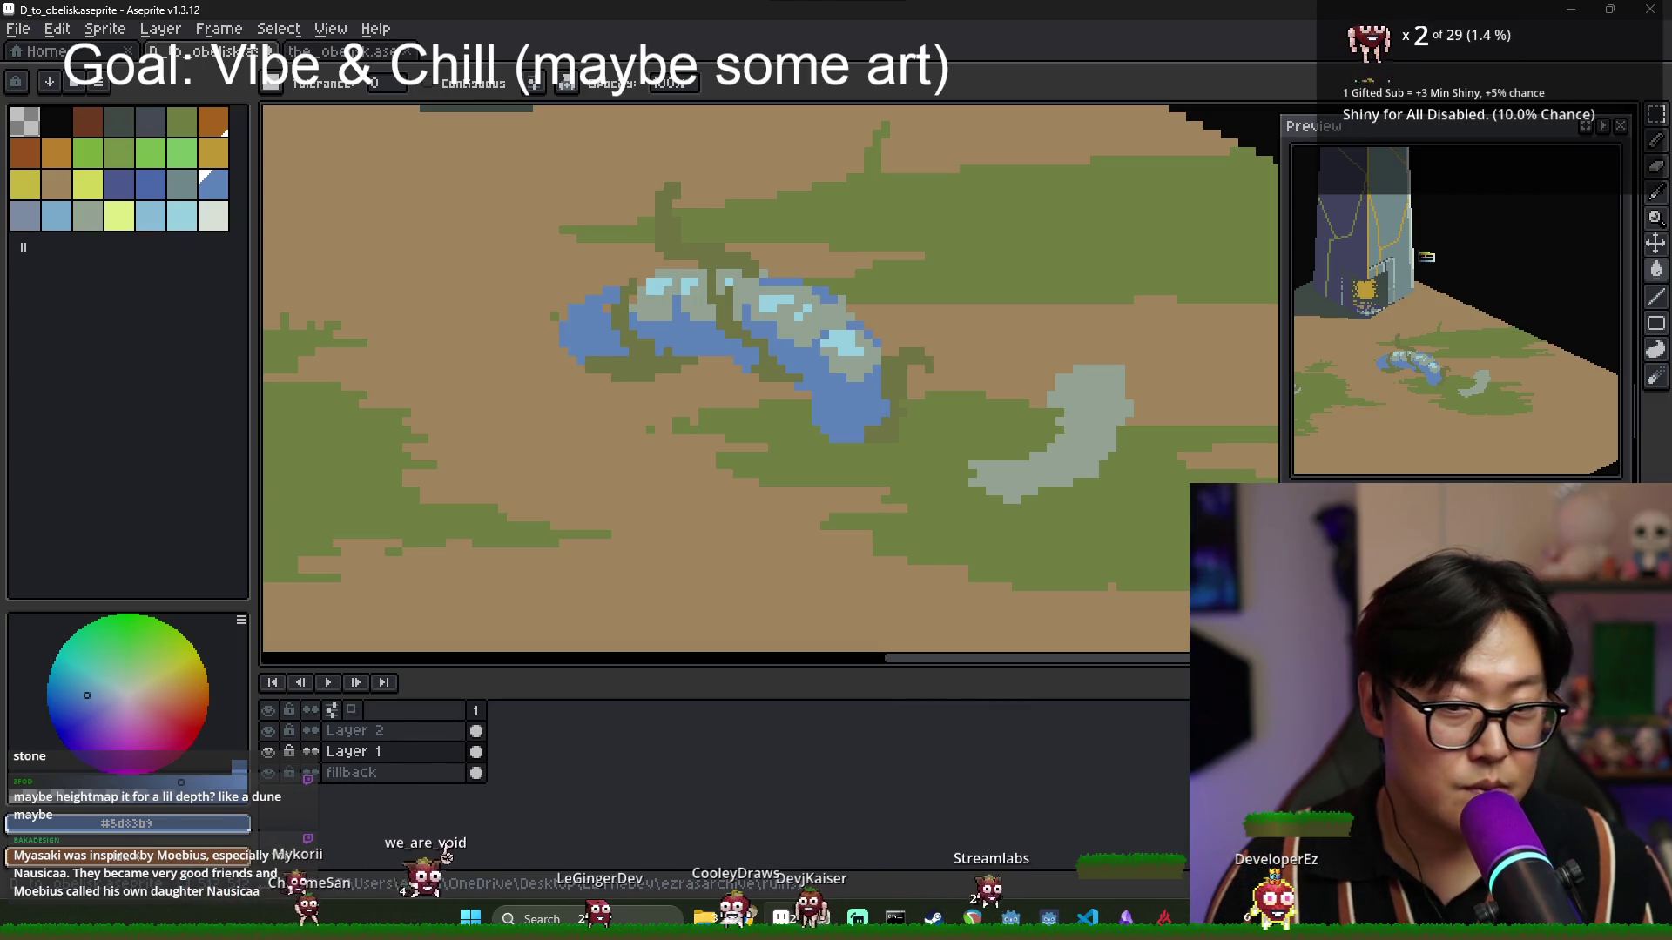
Sample the rock's blues and pencil dark-blue shadow pixels along the rock's underside.
scroll(856, 521, "down", 2)
scroll(856, 521, "up", 3)
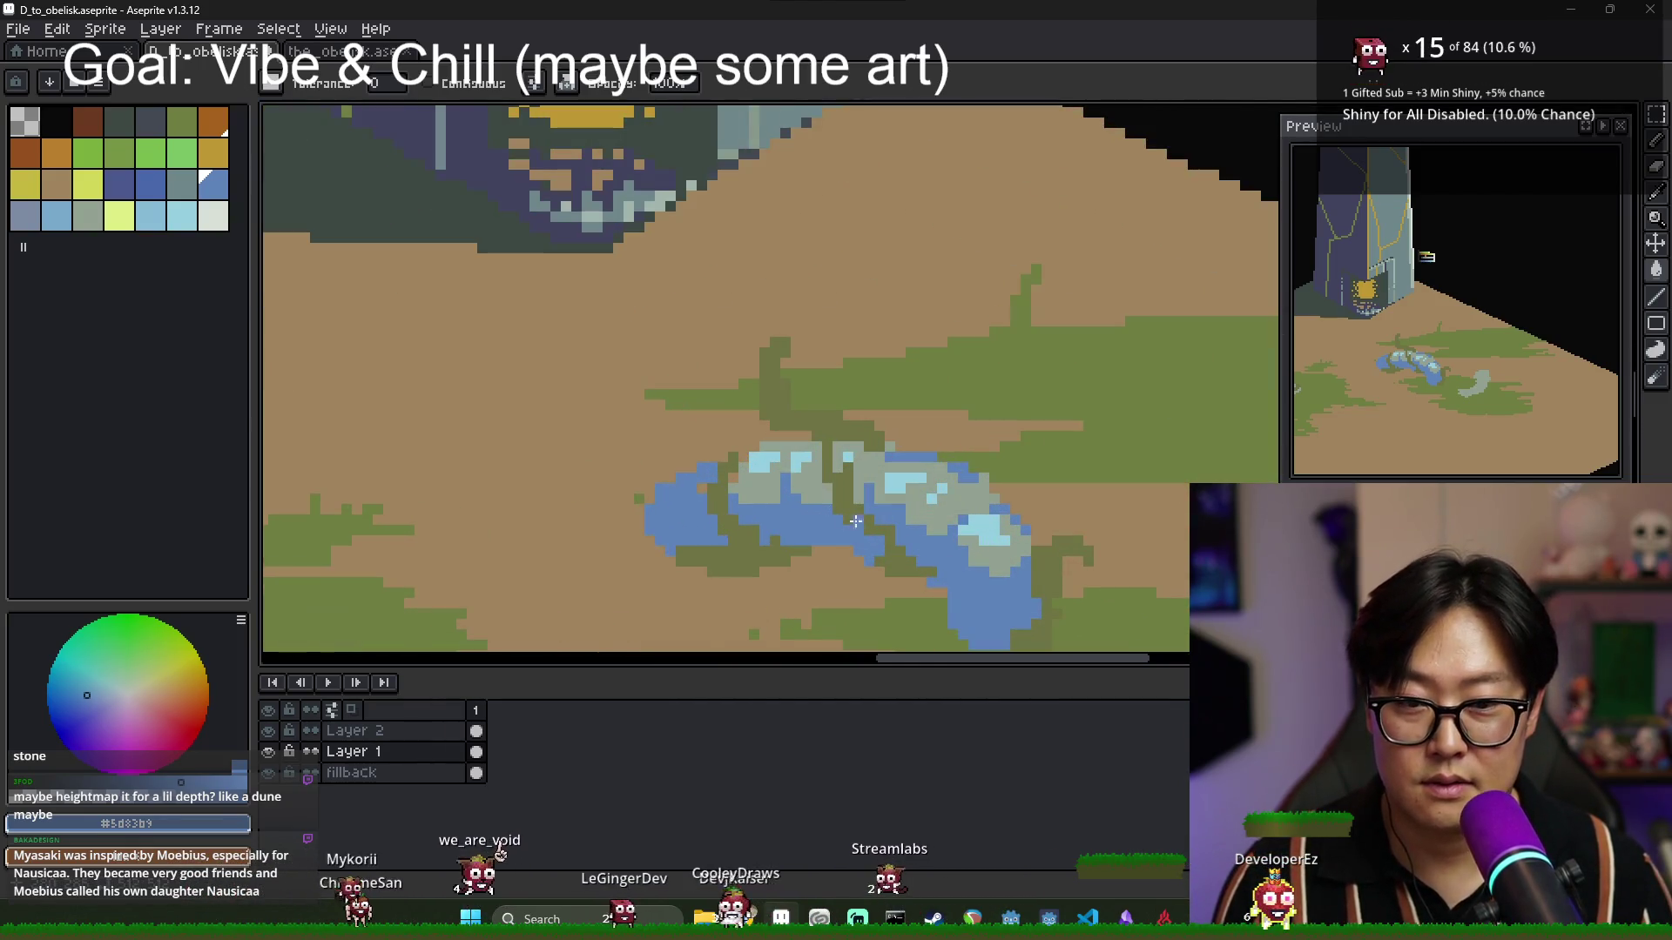
key("b")
left_click(792, 487, "alt")
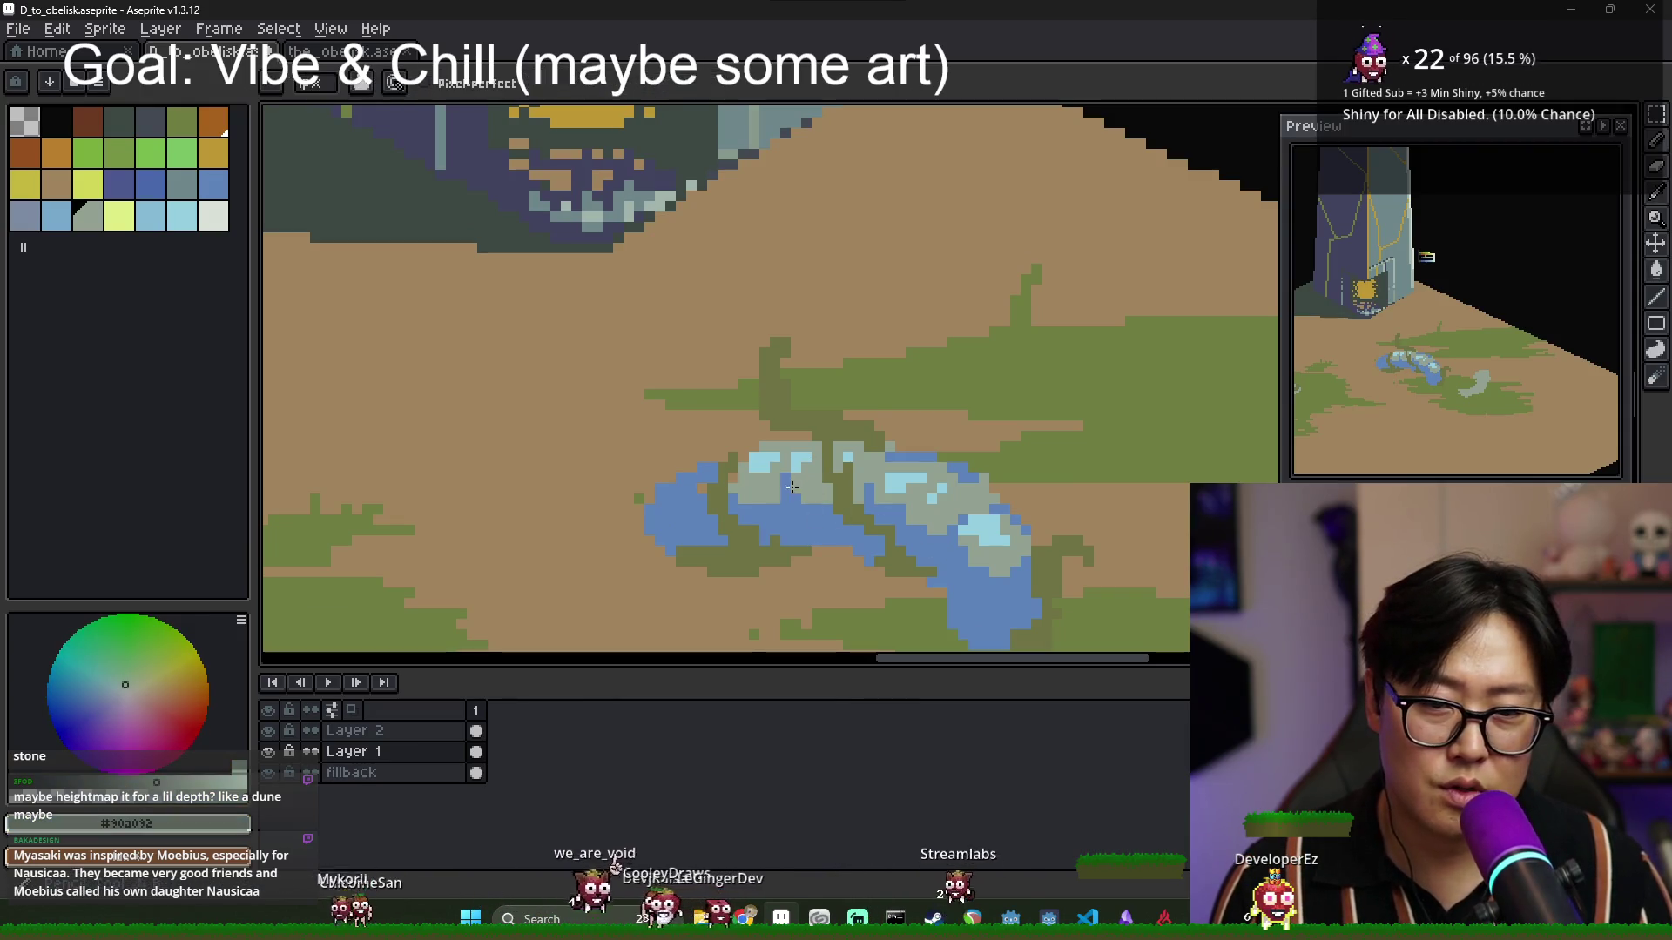
left_click(784, 537, "alt")
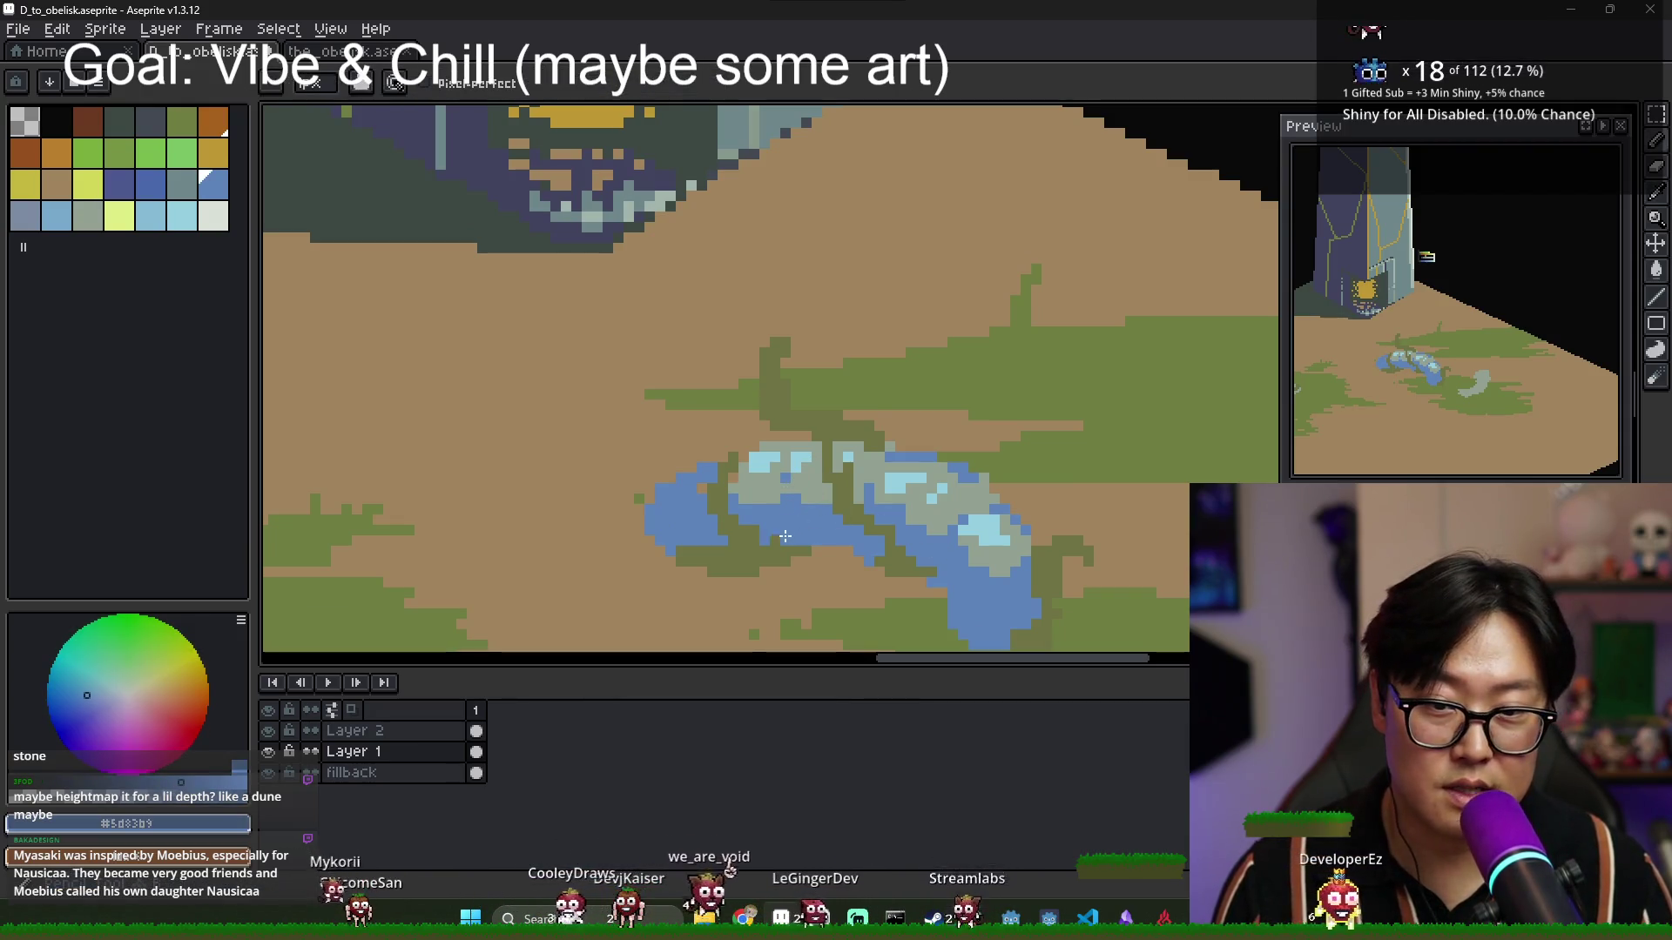
scroll(784, 537, "down", 2)
scroll(809, 367, "up", 5)
left_click(810, 368, "alt")
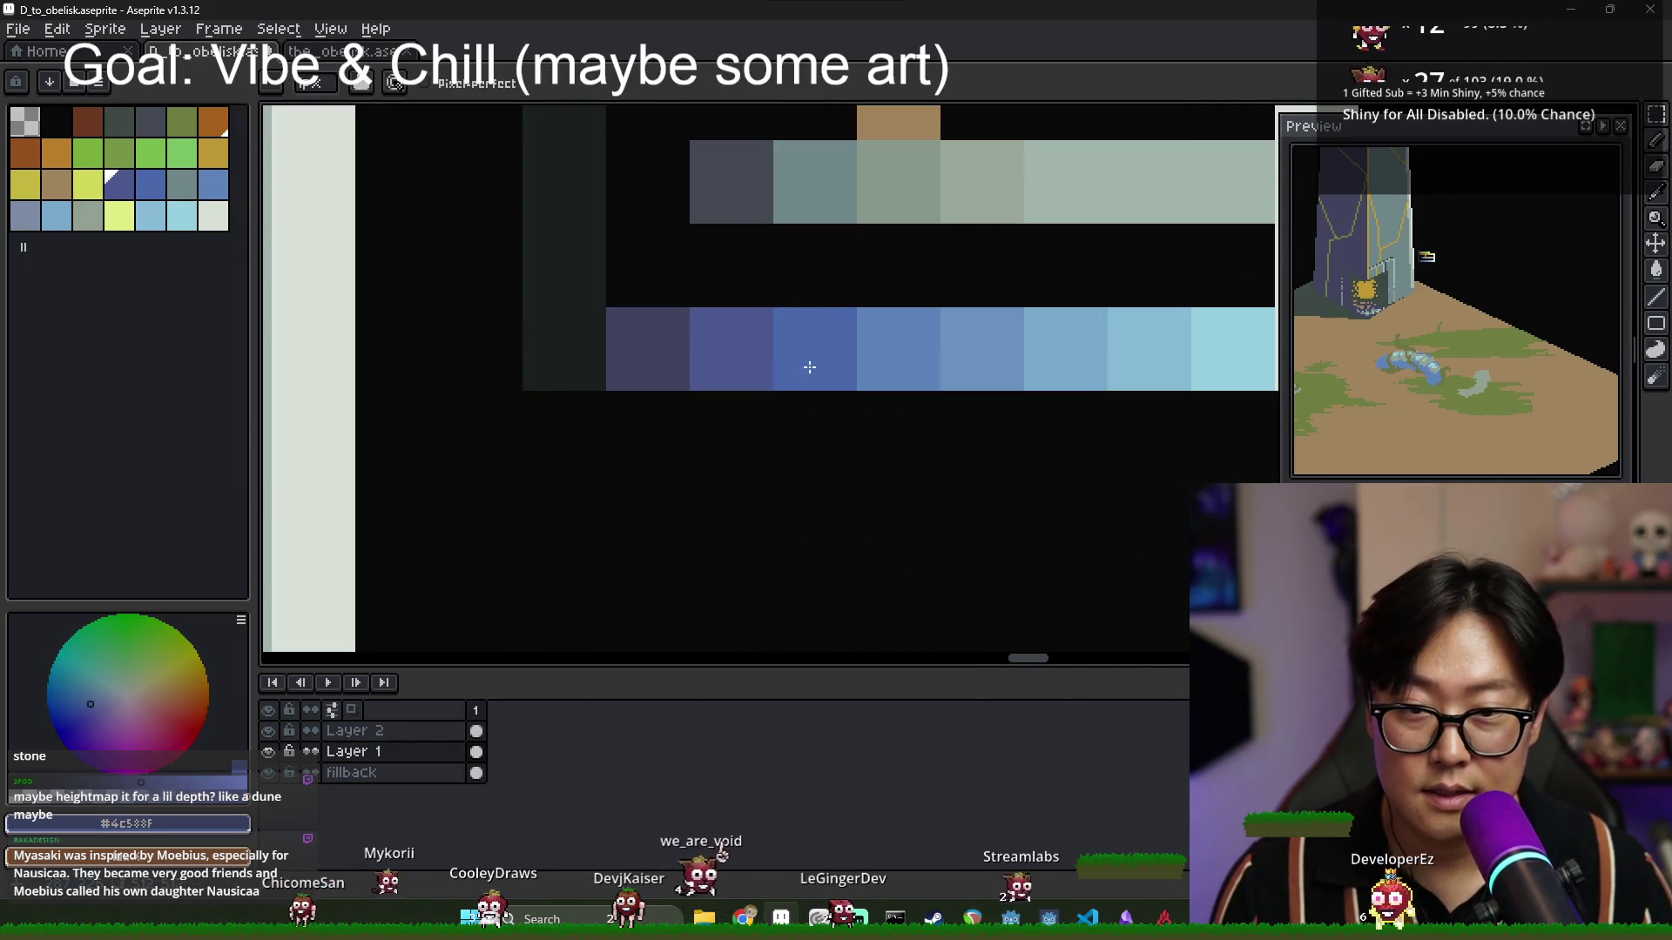
scroll(810, 367, "down", 4)
scroll(780, 511, "up", 2)
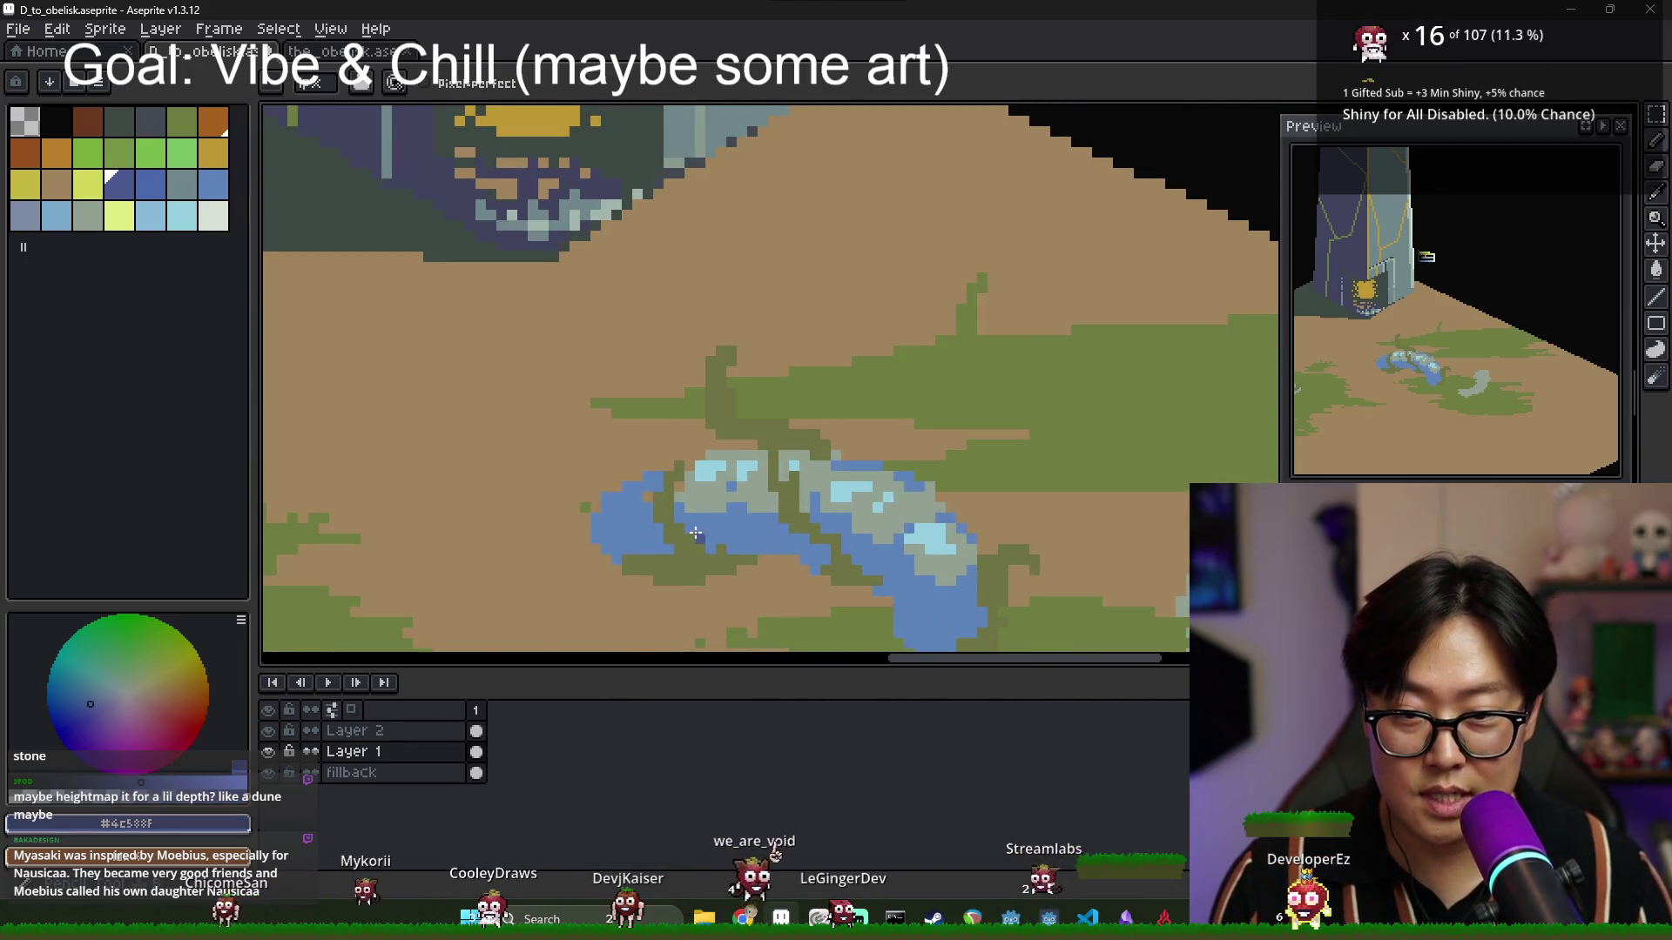
scroll(696, 533, "up", 1)
left_click_drag(701, 533, 797, 546)
left_click(841, 555)
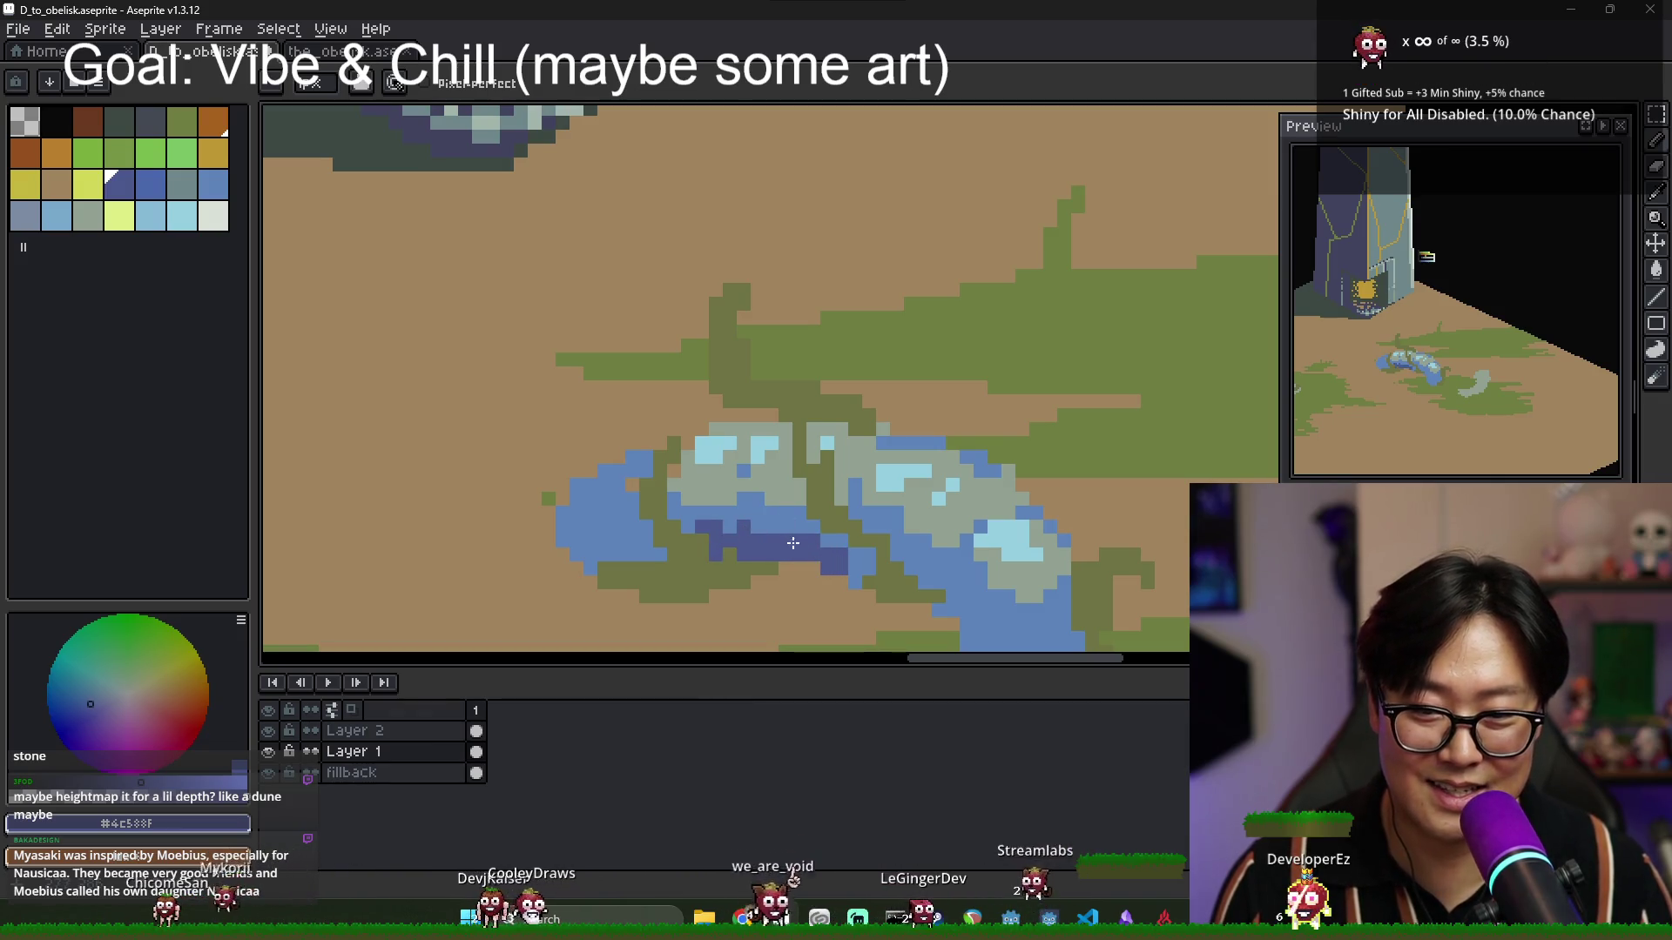
left_click(750, 513)
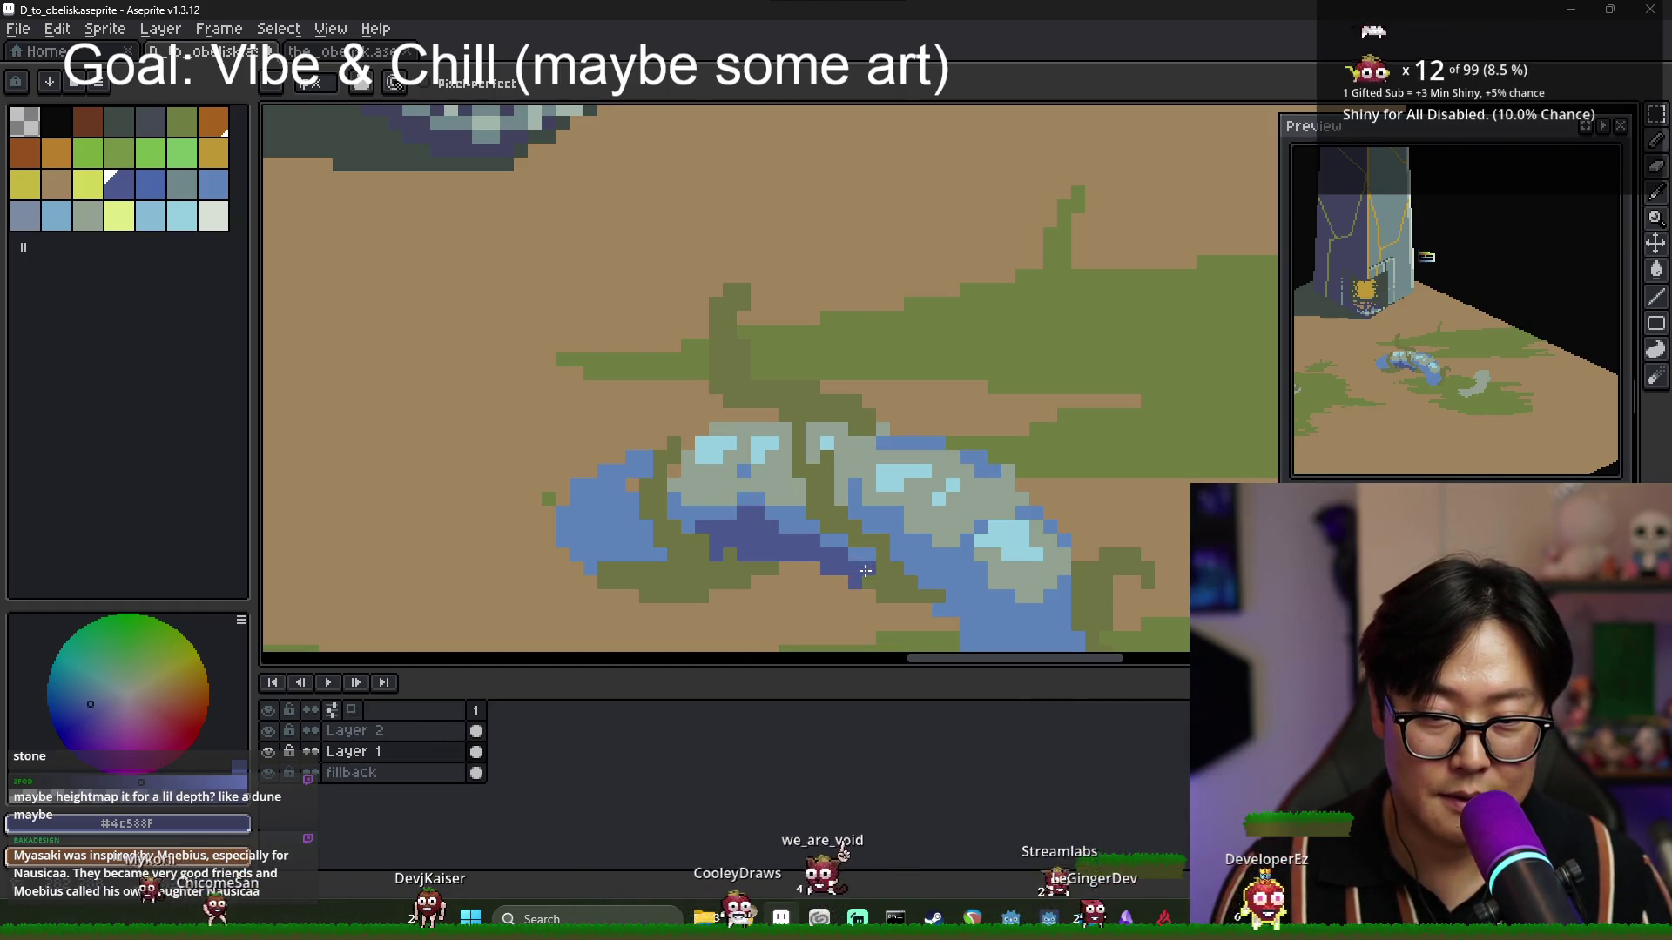
left_click_drag(990, 619, 920, 516)
left_click(852, 471)
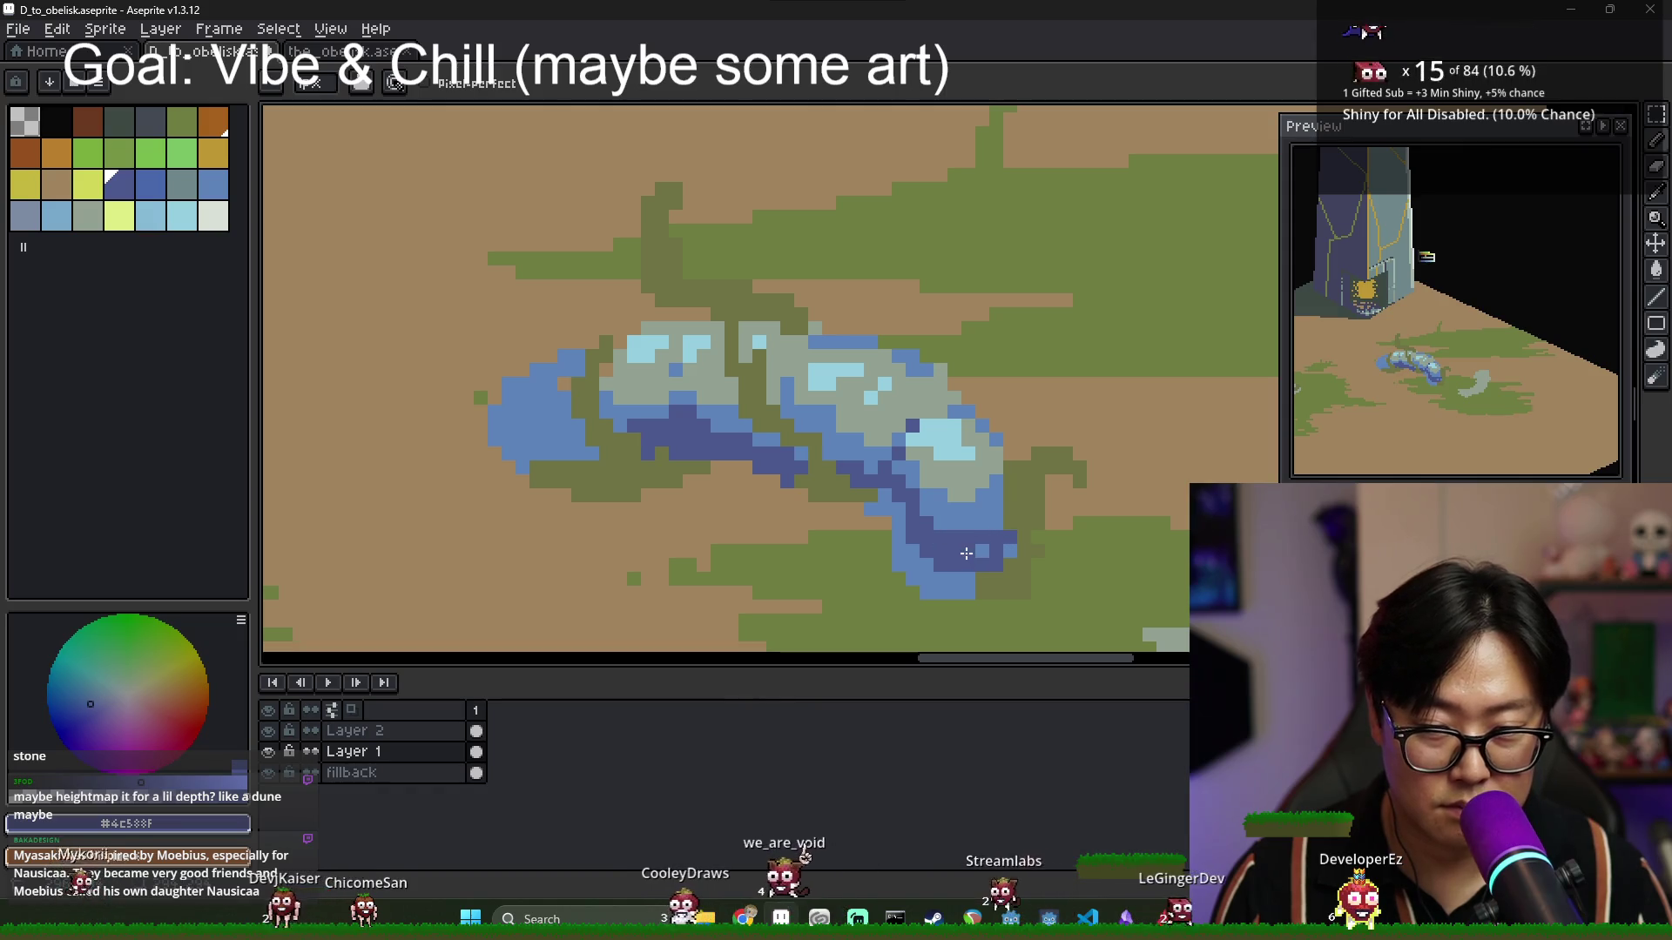
Bucket-fill the rock's lower-right end with dark blue, then undo it back to medium blue.
key("g")
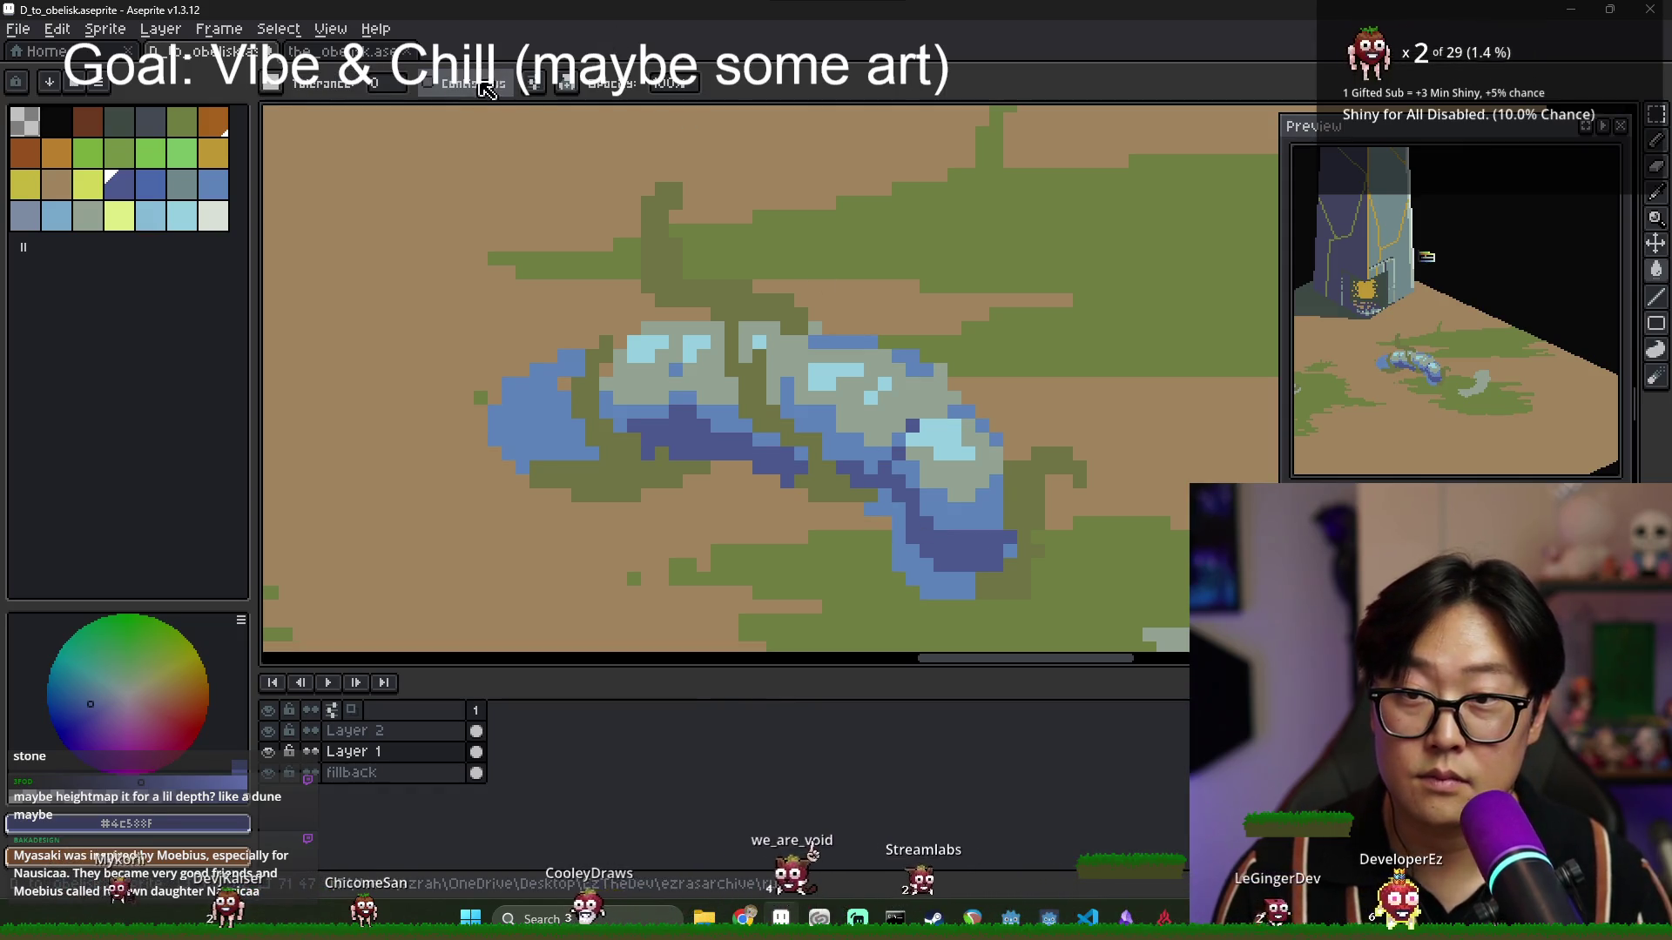
left_click(980, 544)
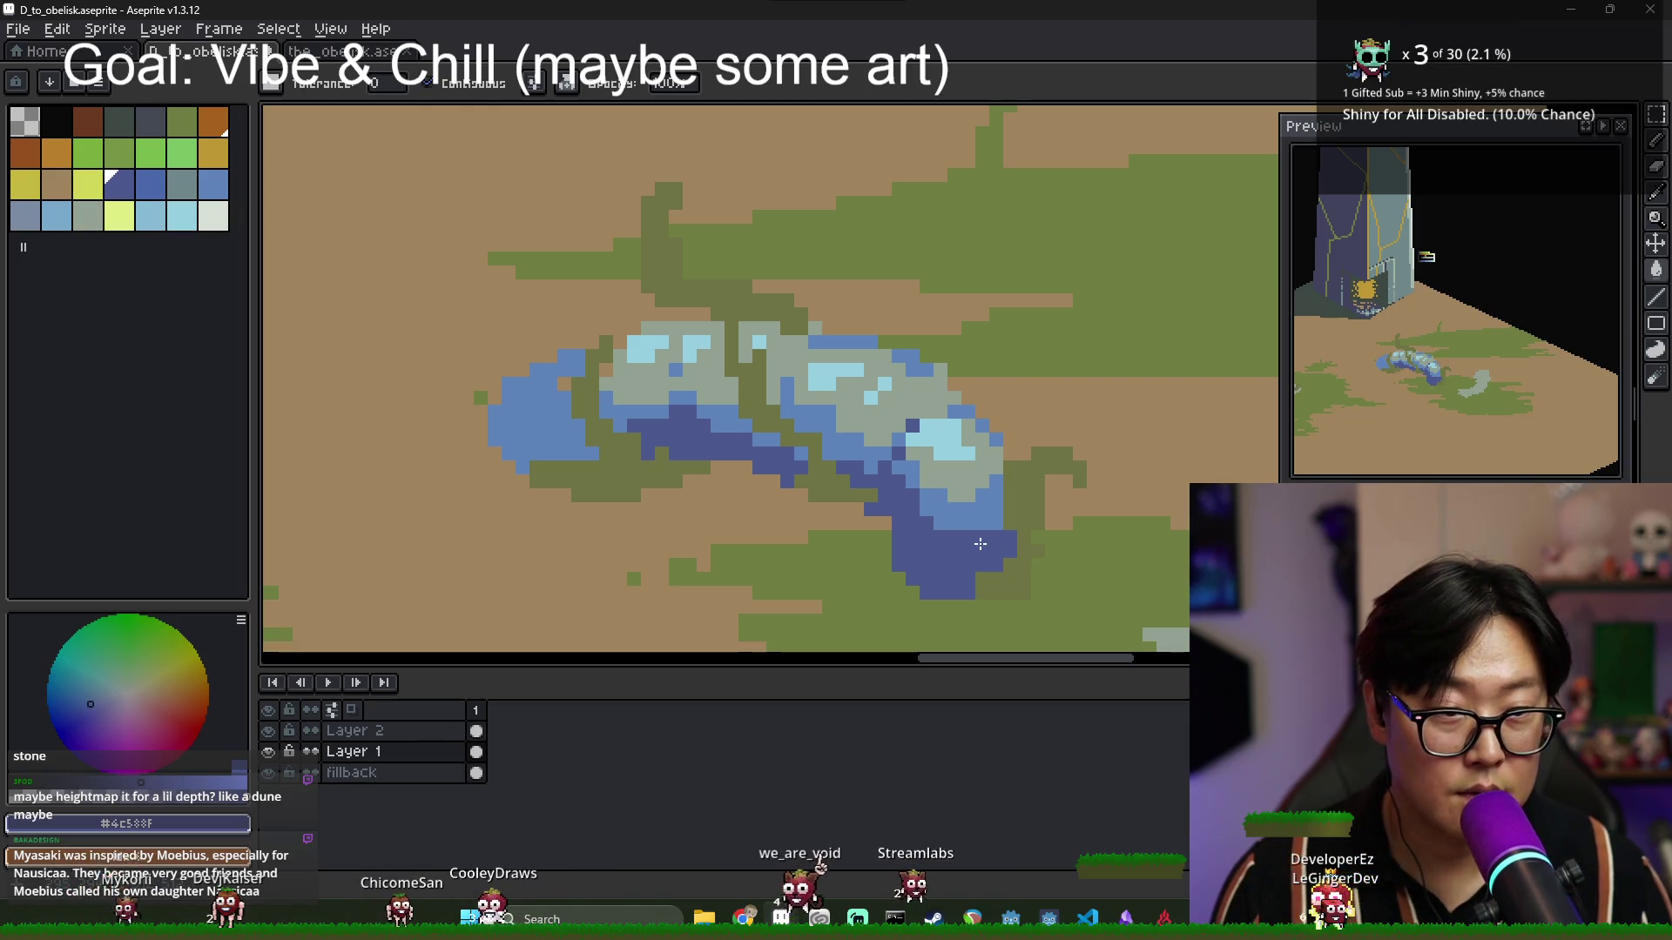
key("b")
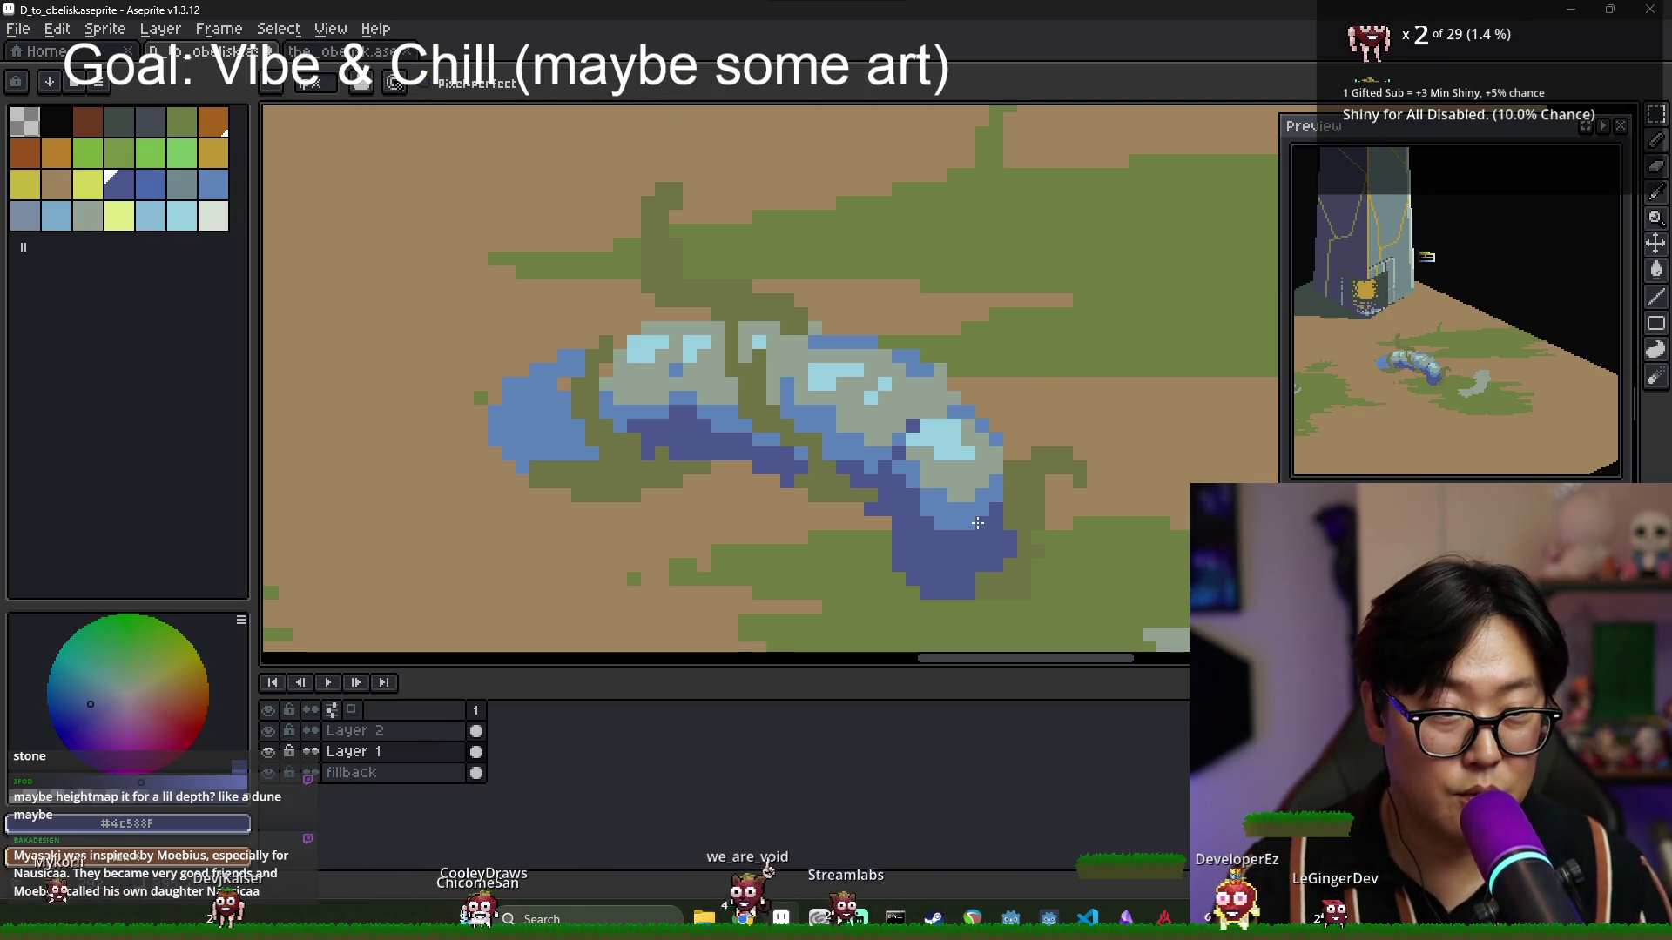
scroll(948, 548, "down", 2)
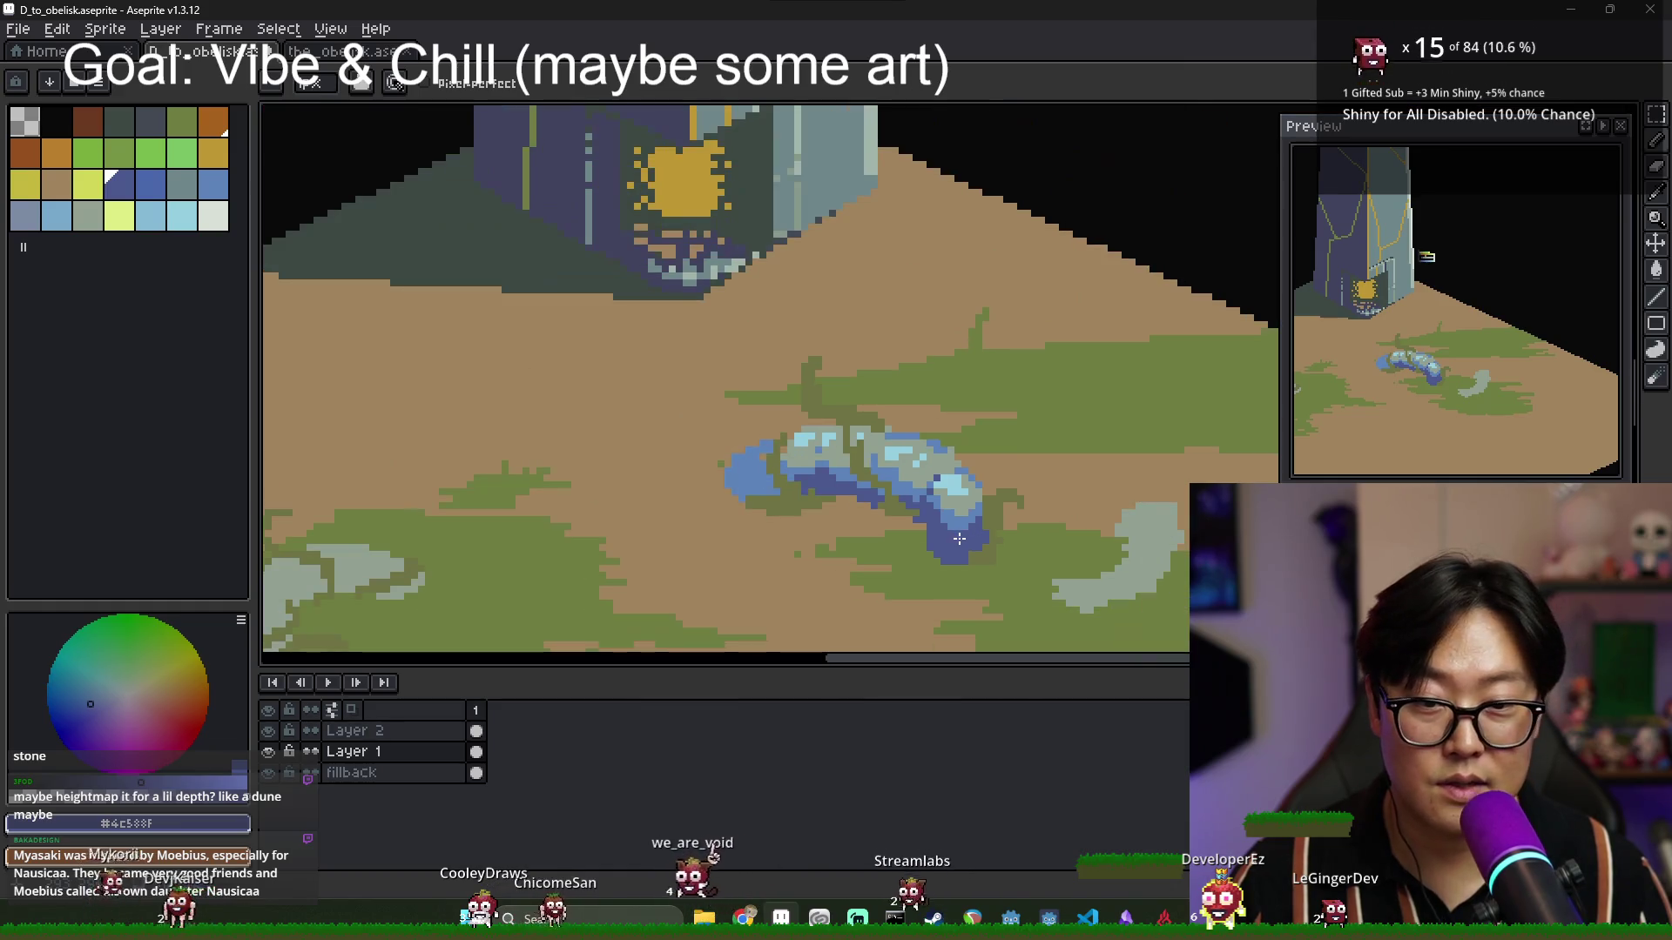
scroll(943, 403, "up", 3)
left_click(944, 403, "alt")
left_click(894, 509, "alt")
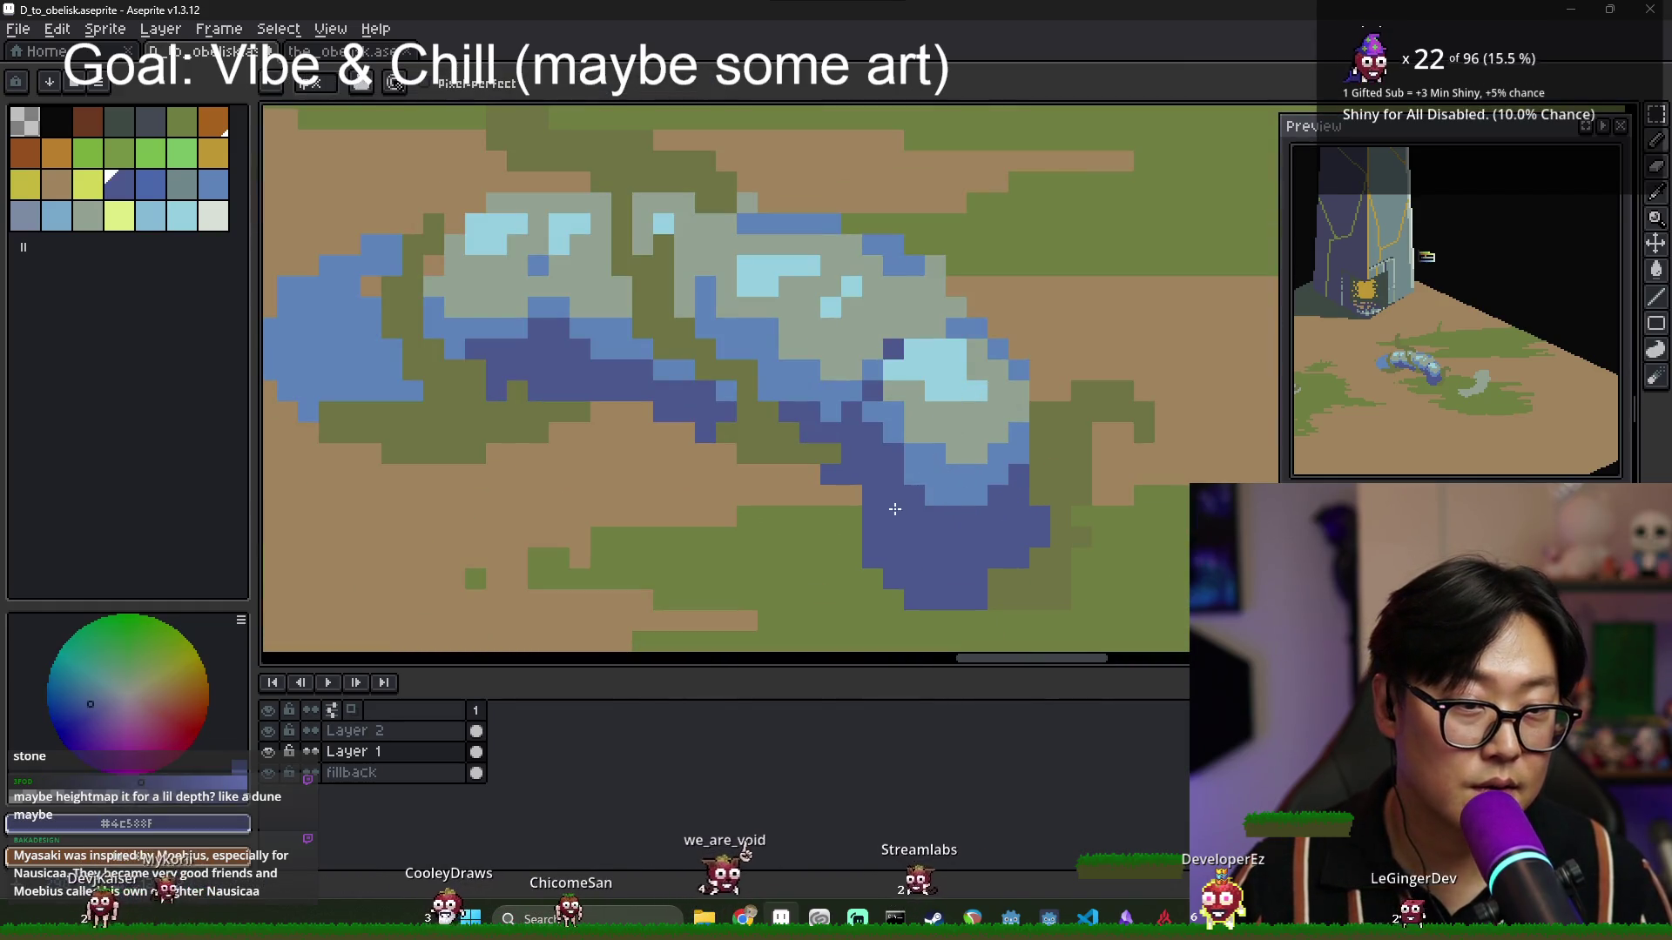
scroll(880, 480, "down", 2)
key("ctrl+z")
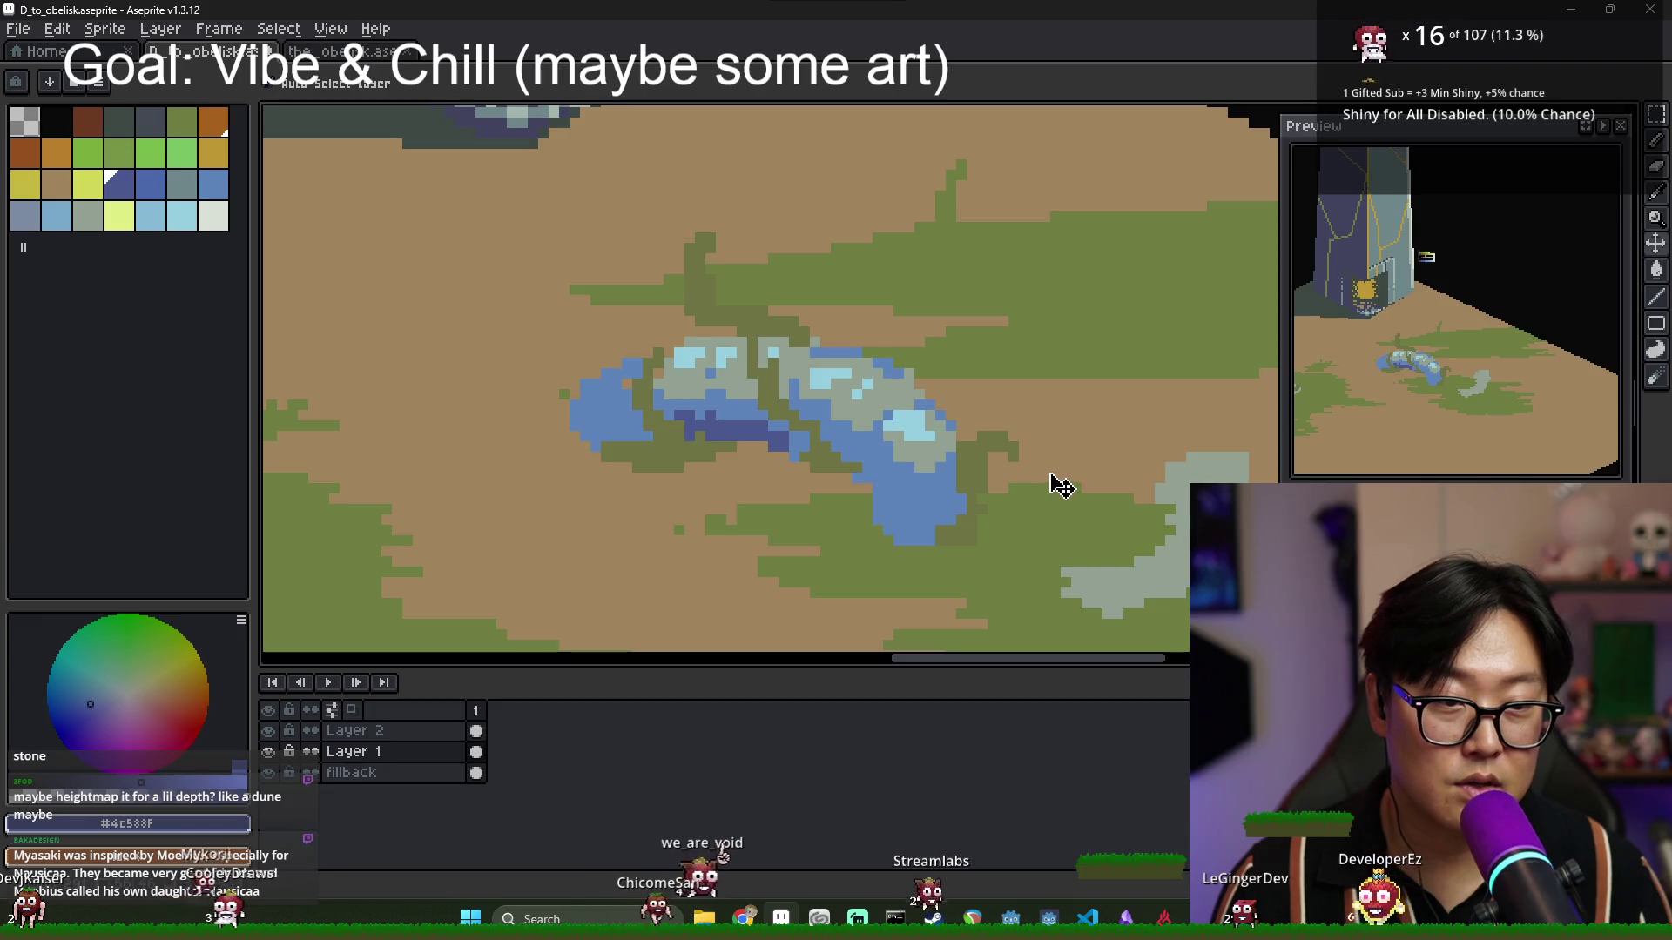
key("ctrl+z")
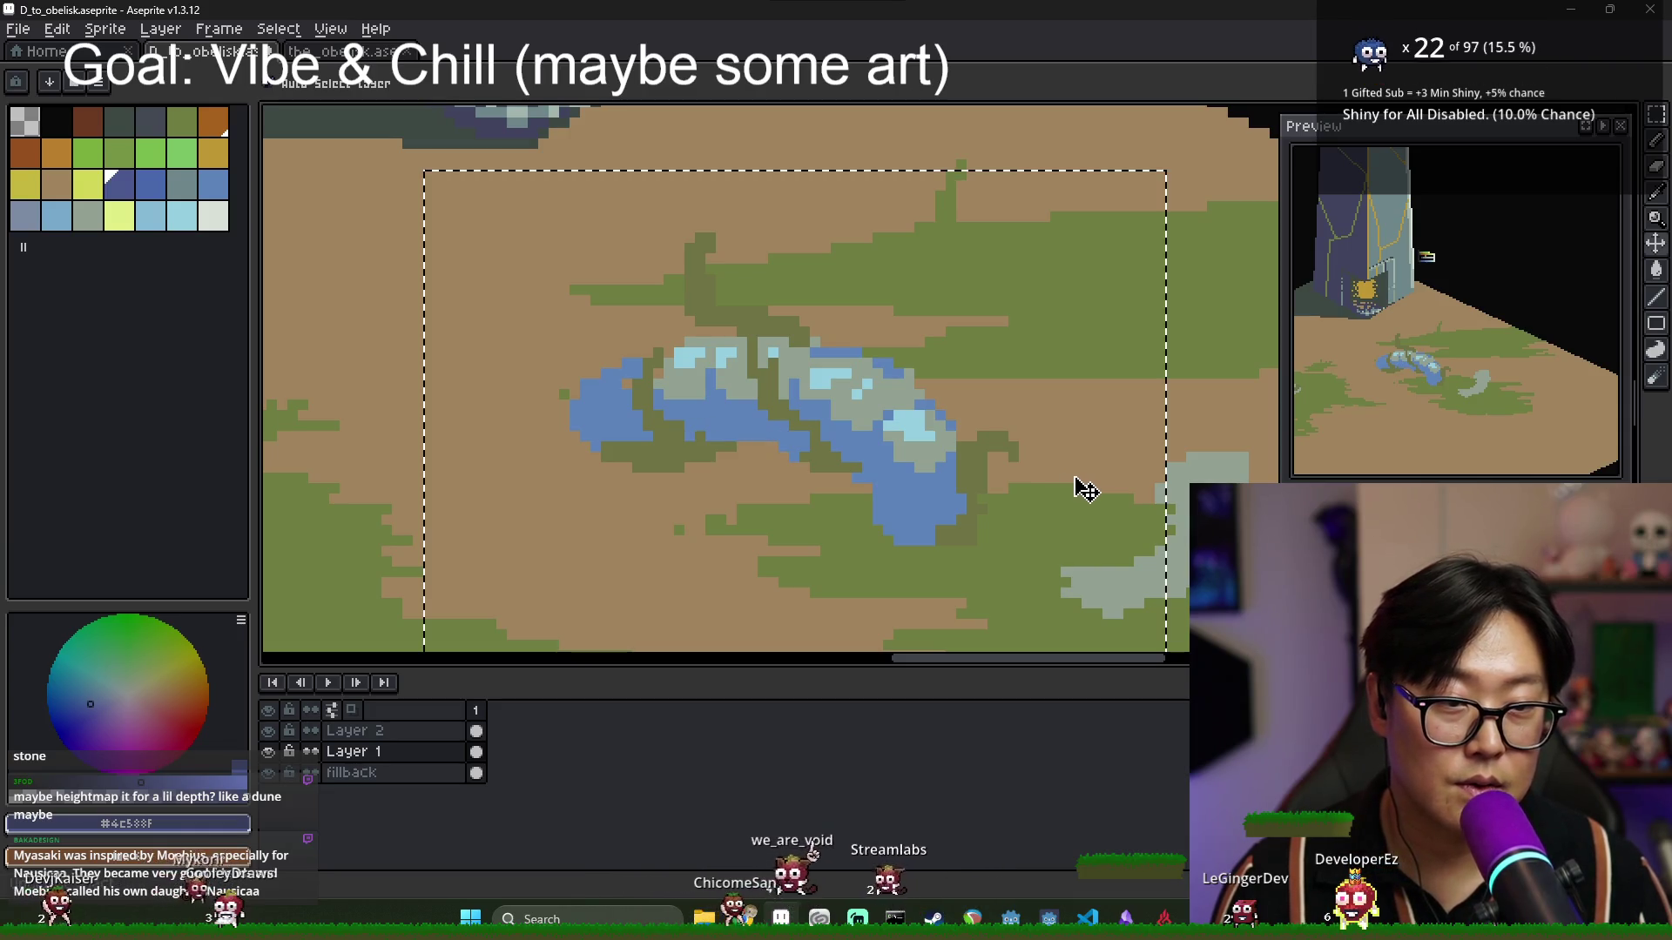
Restore the rock's grey-blue, then outline and fill the small stone's shaded side with blue-grey.
key("ctrl+z")
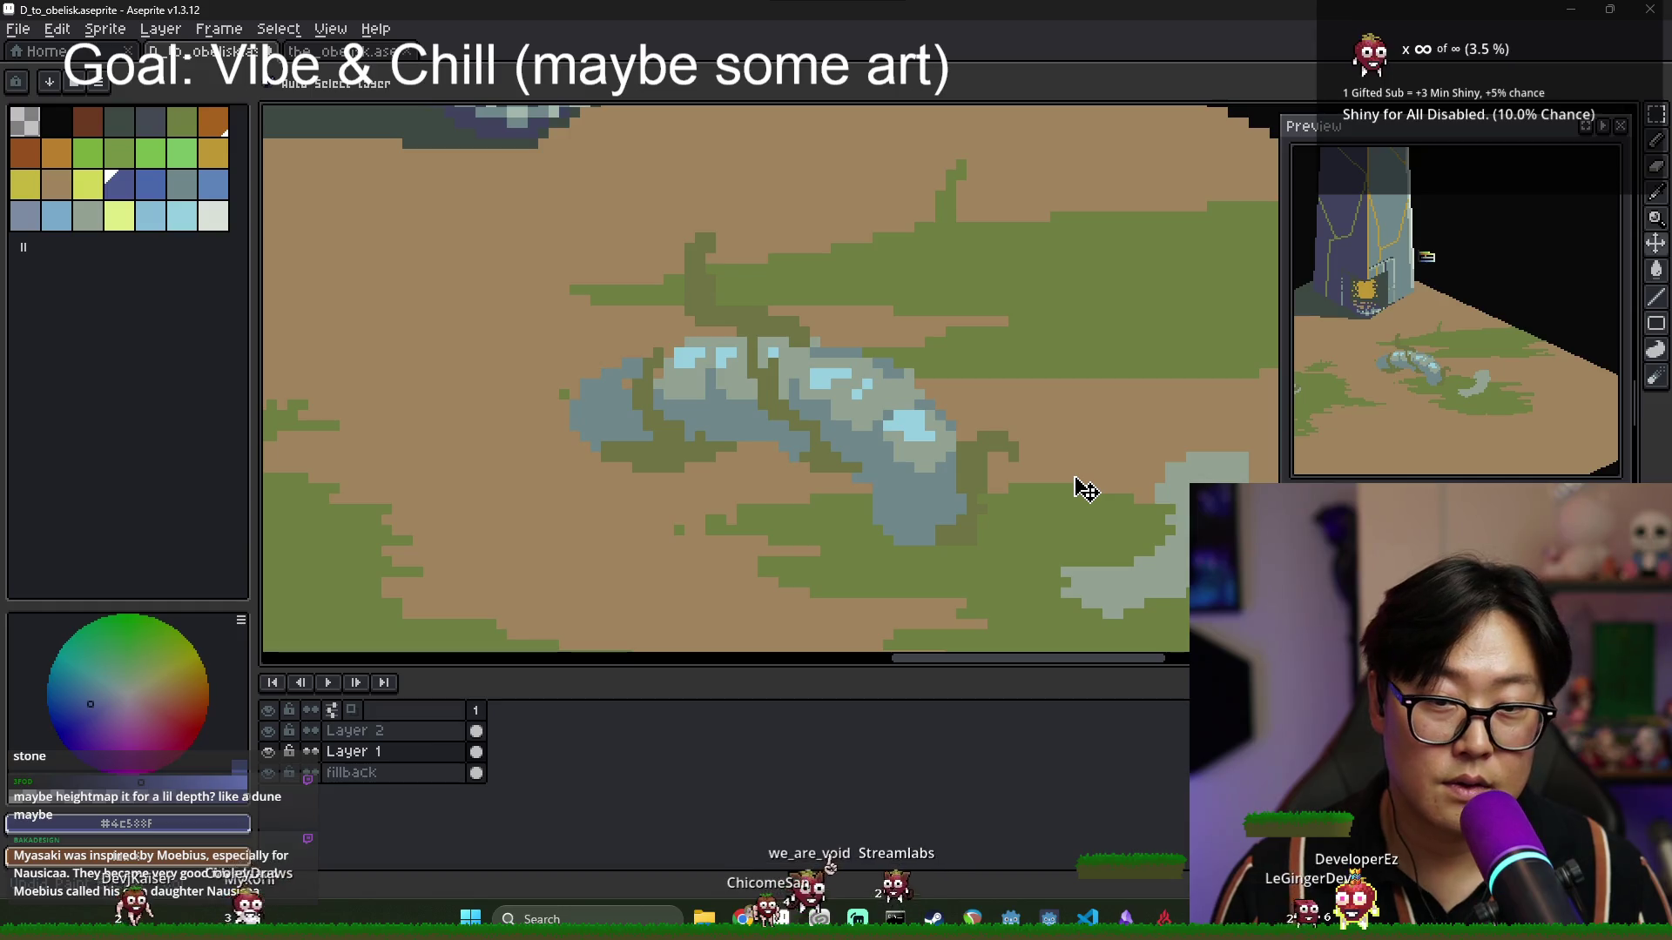
key("b")
scroll(941, 473, "up", 2)
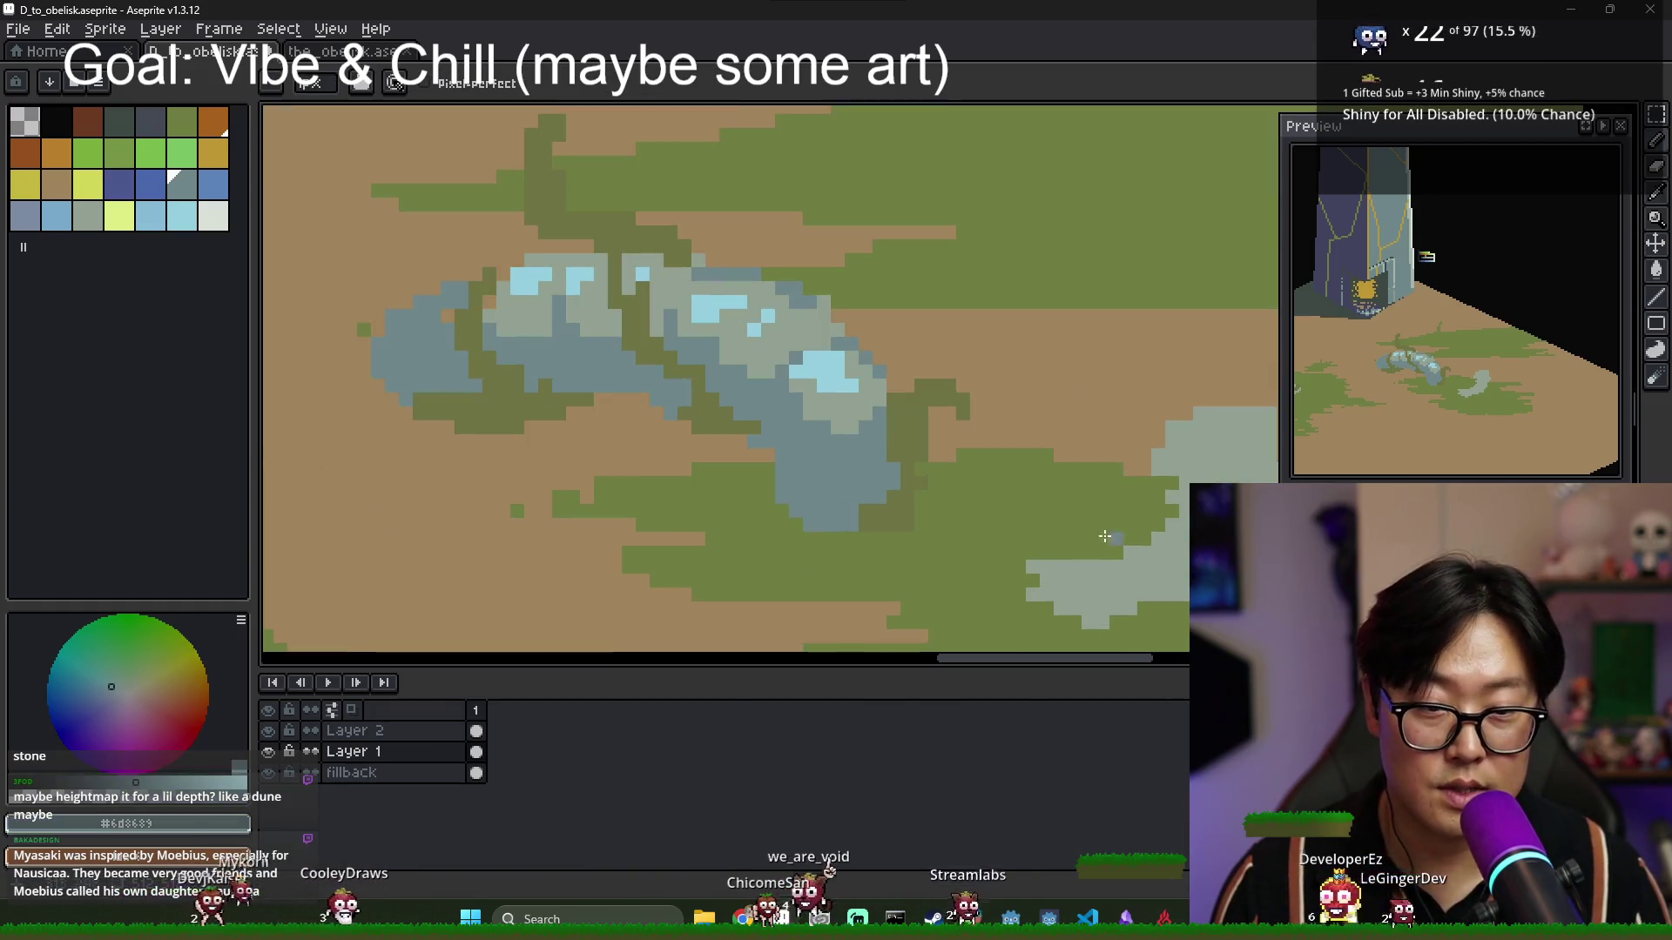
scroll(886, 481, "up", 1)
mouse_move(996, 470)
left_mouse_down()
mouse_move(988, 418)
mouse_move(936, 567)
left_mouse_up()
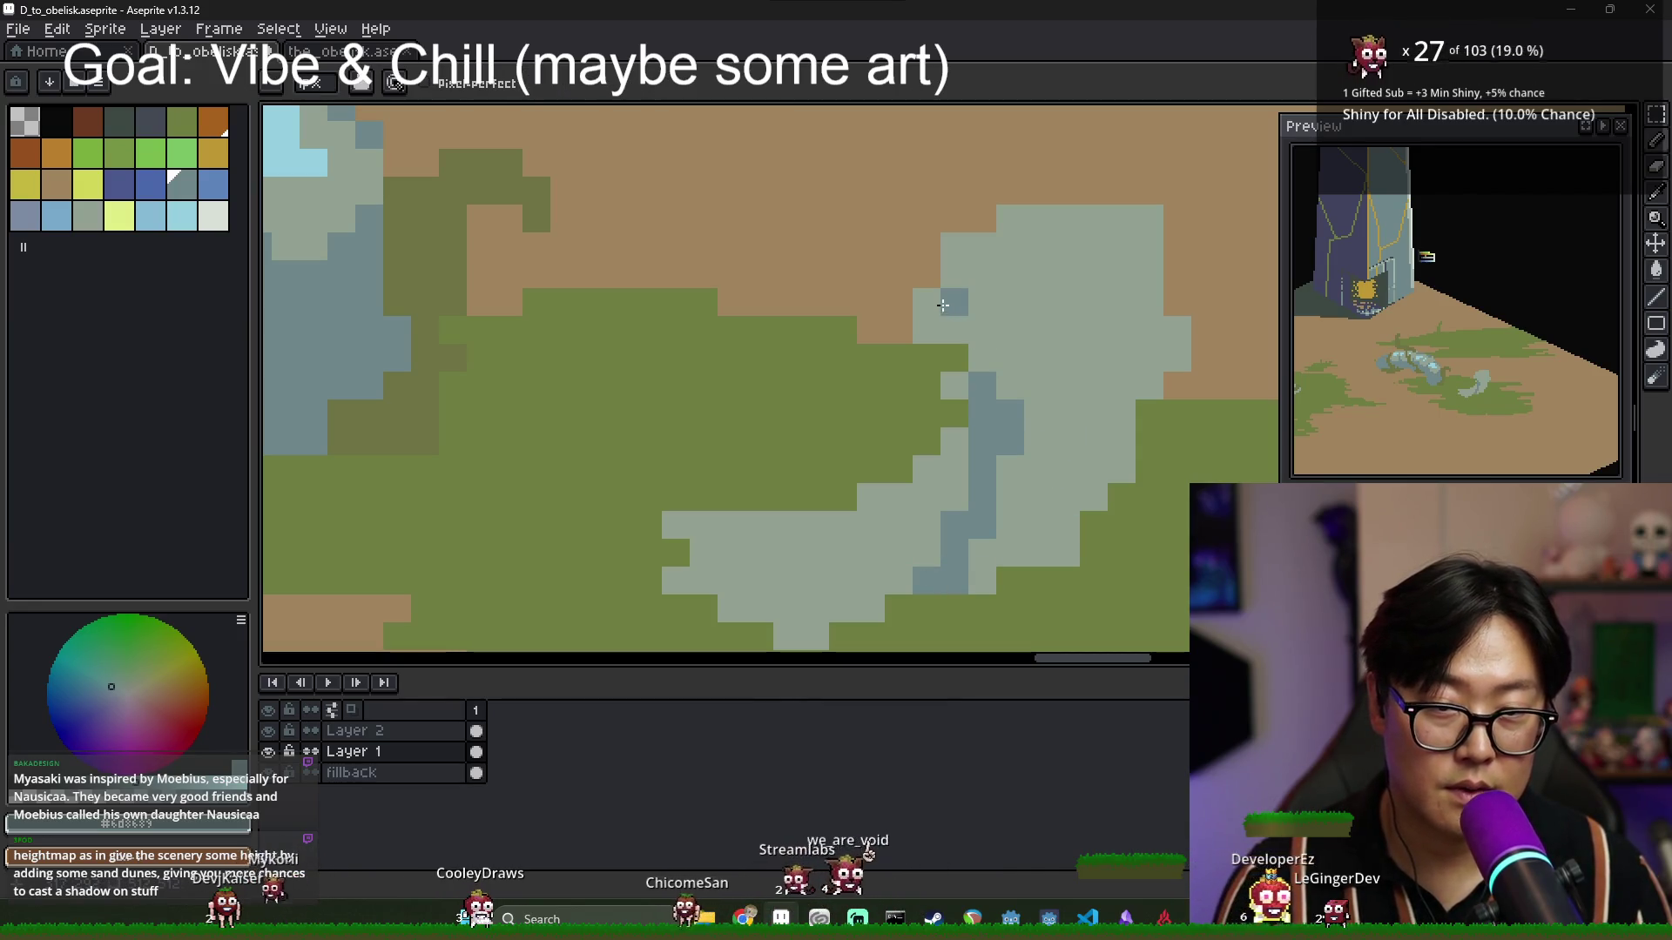
mouse_move(943, 305)
left_mouse_down()
mouse_move(1094, 385)
mouse_move(1149, 357)
left_mouse_up()
key("g")
left_click(1045, 487)
Paint the small stone's top light grey, rim it blue-grey, and add light cyan highlight pixels.
key("b")
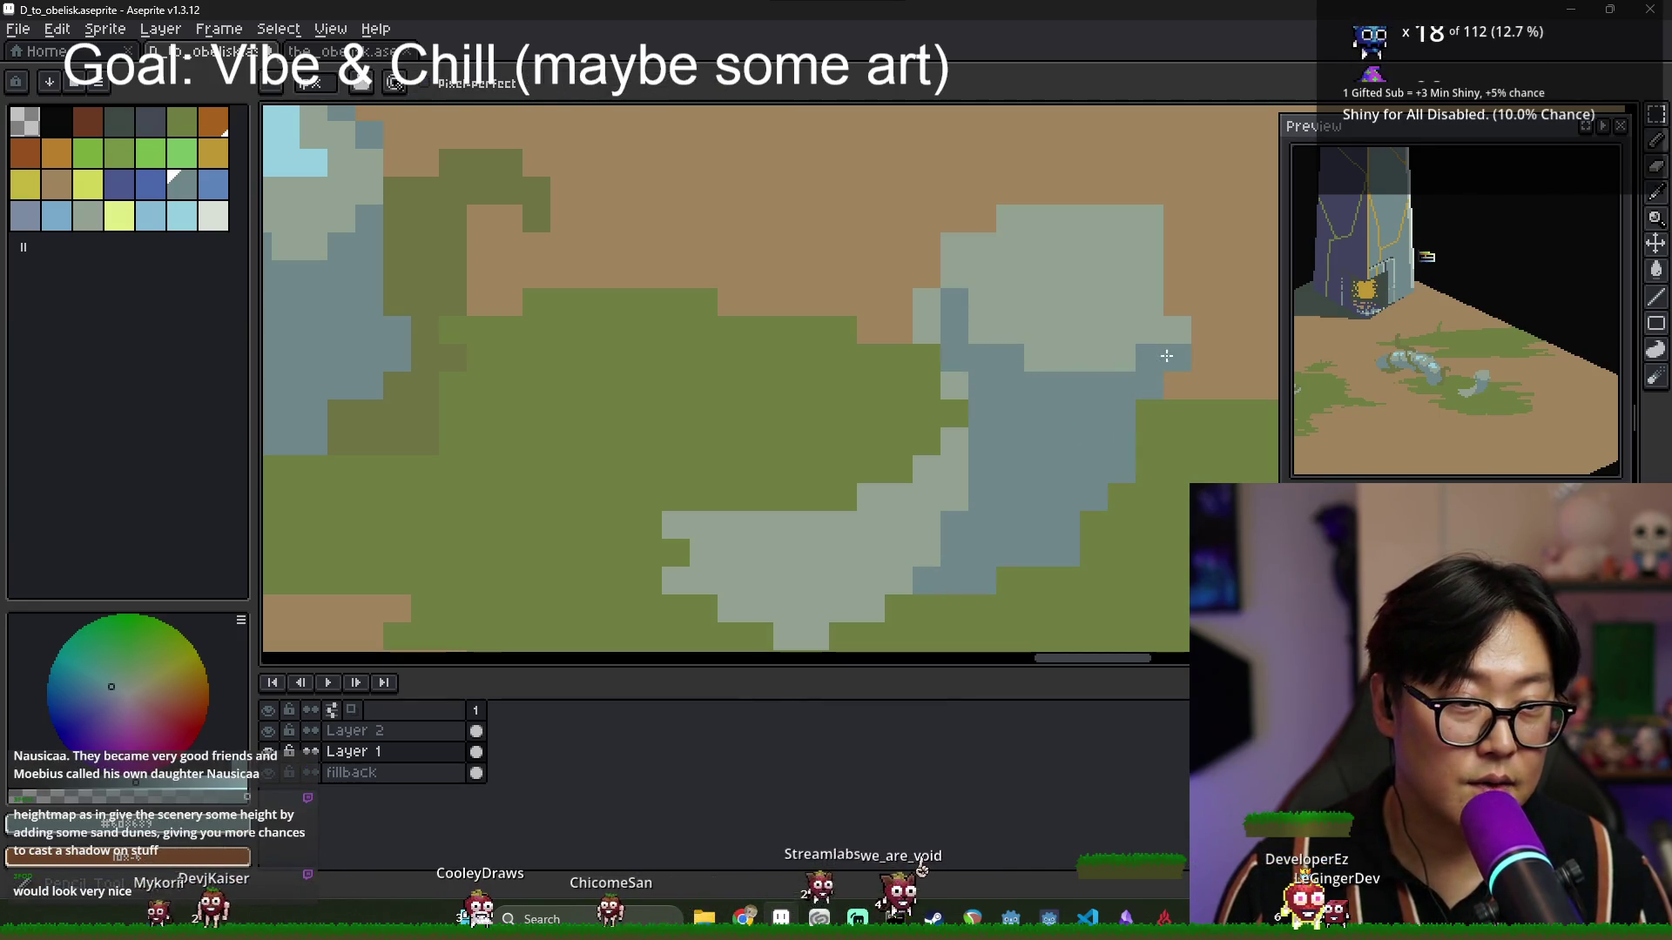
scroll(996, 478, "down", 2)
scroll(970, 478, "up", 1)
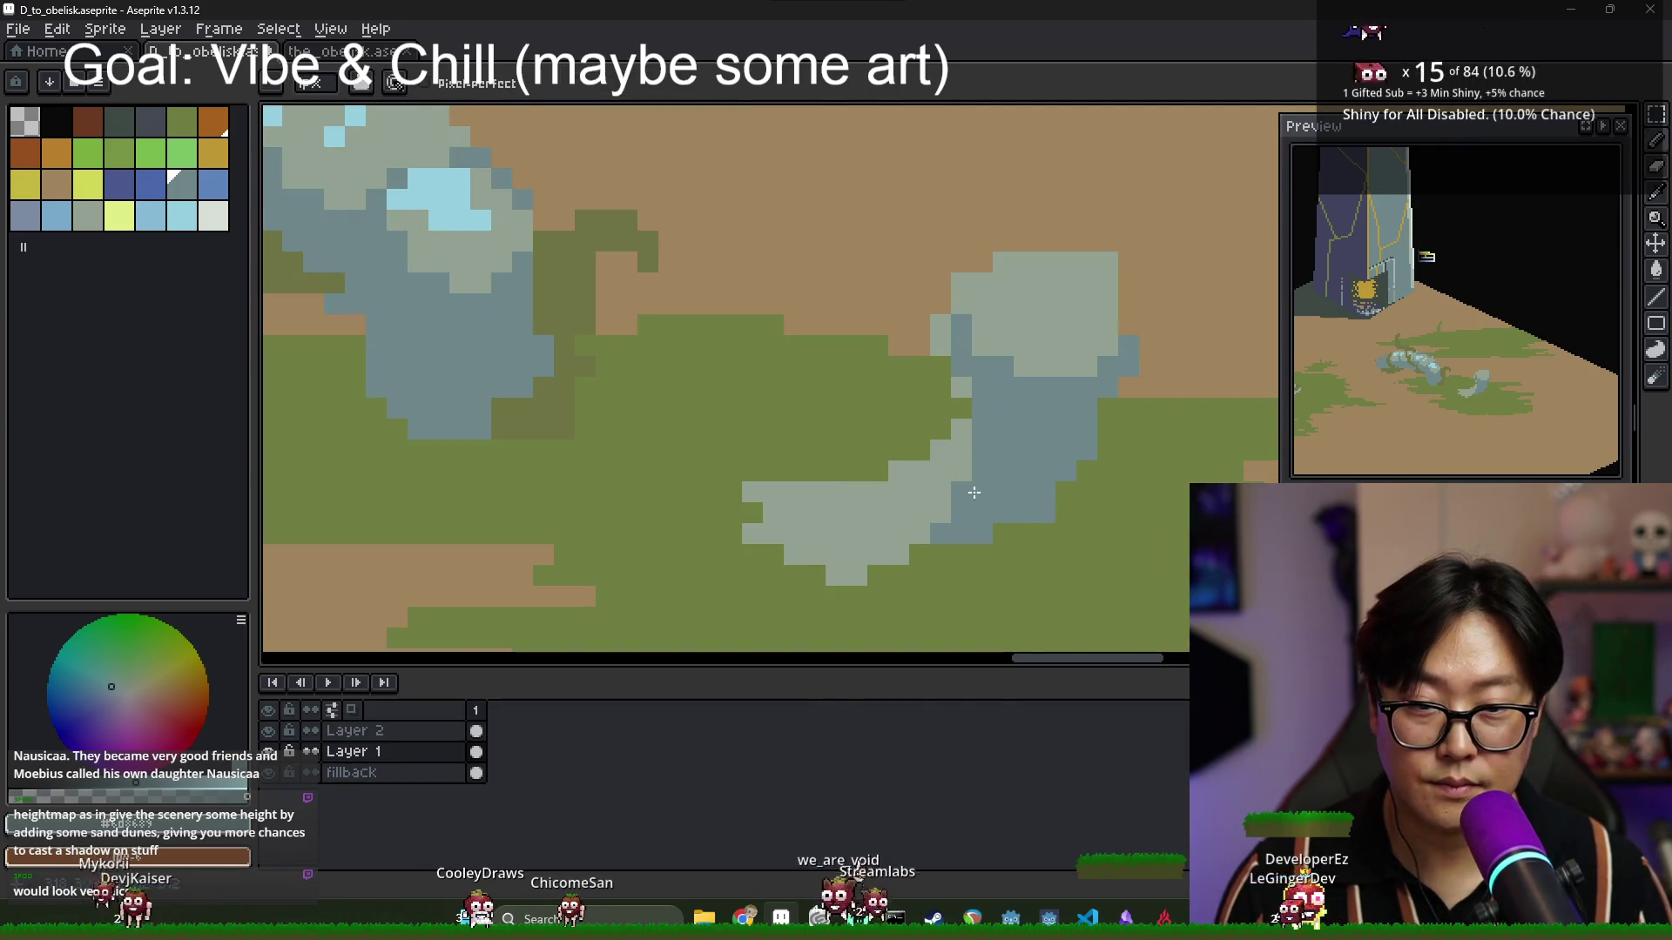
left_click(859, 497, "alt")
left_click_drag(858, 496, 946, 429)
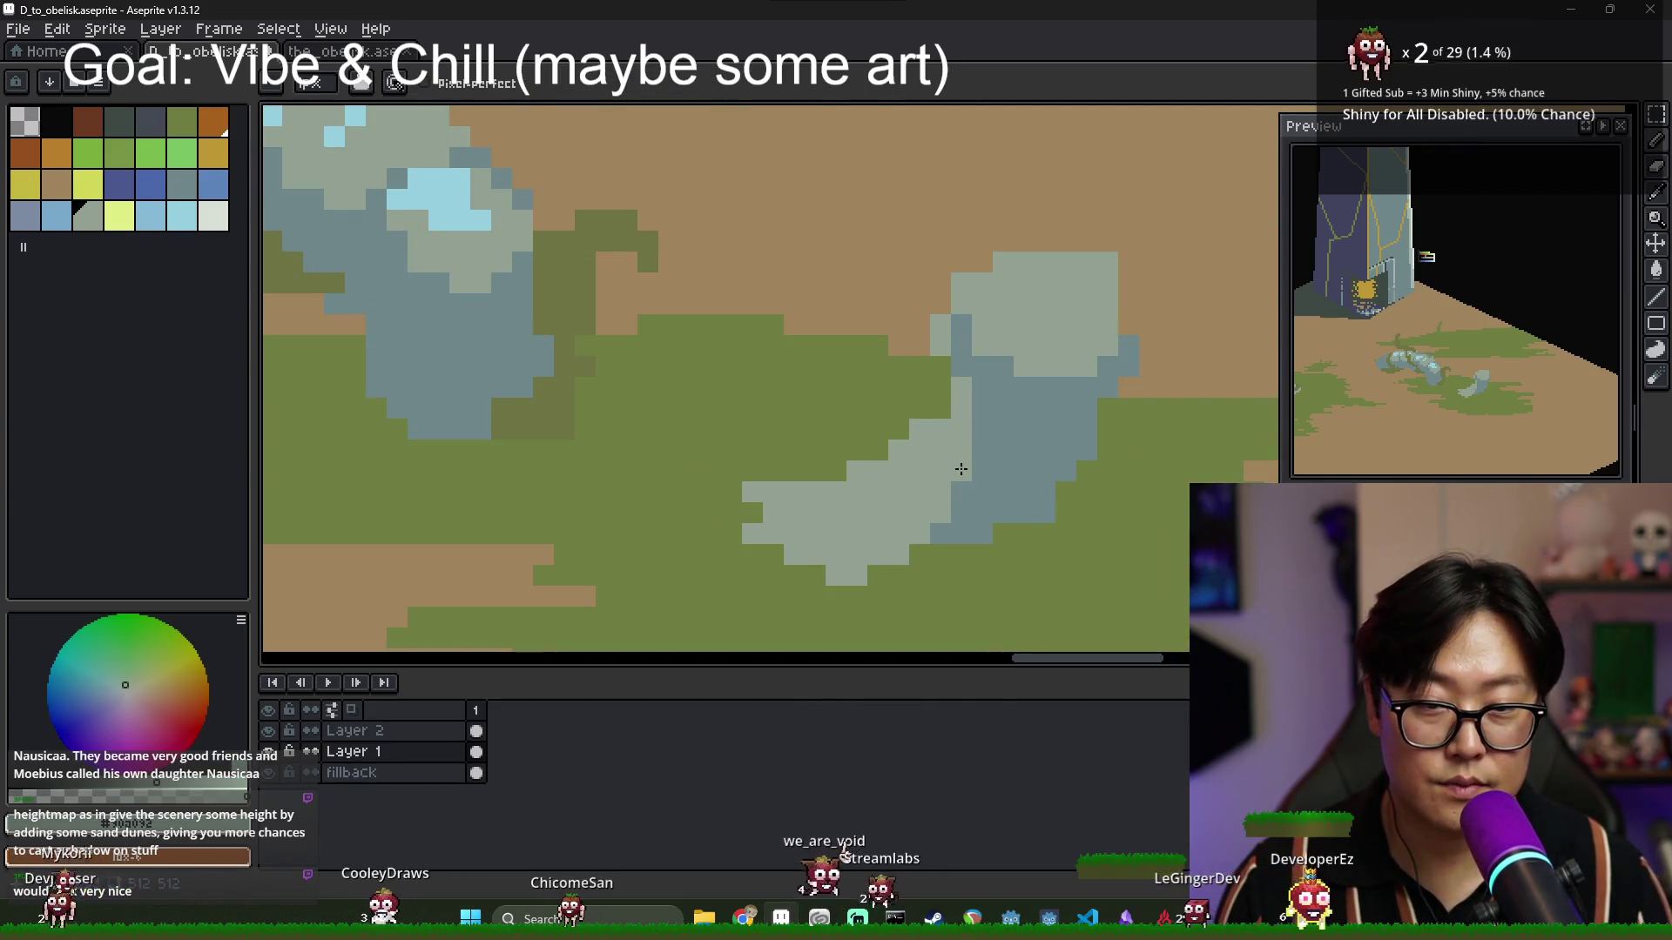
left_click(963, 400, "alt")
left_click_drag(958, 330, 1126, 339)
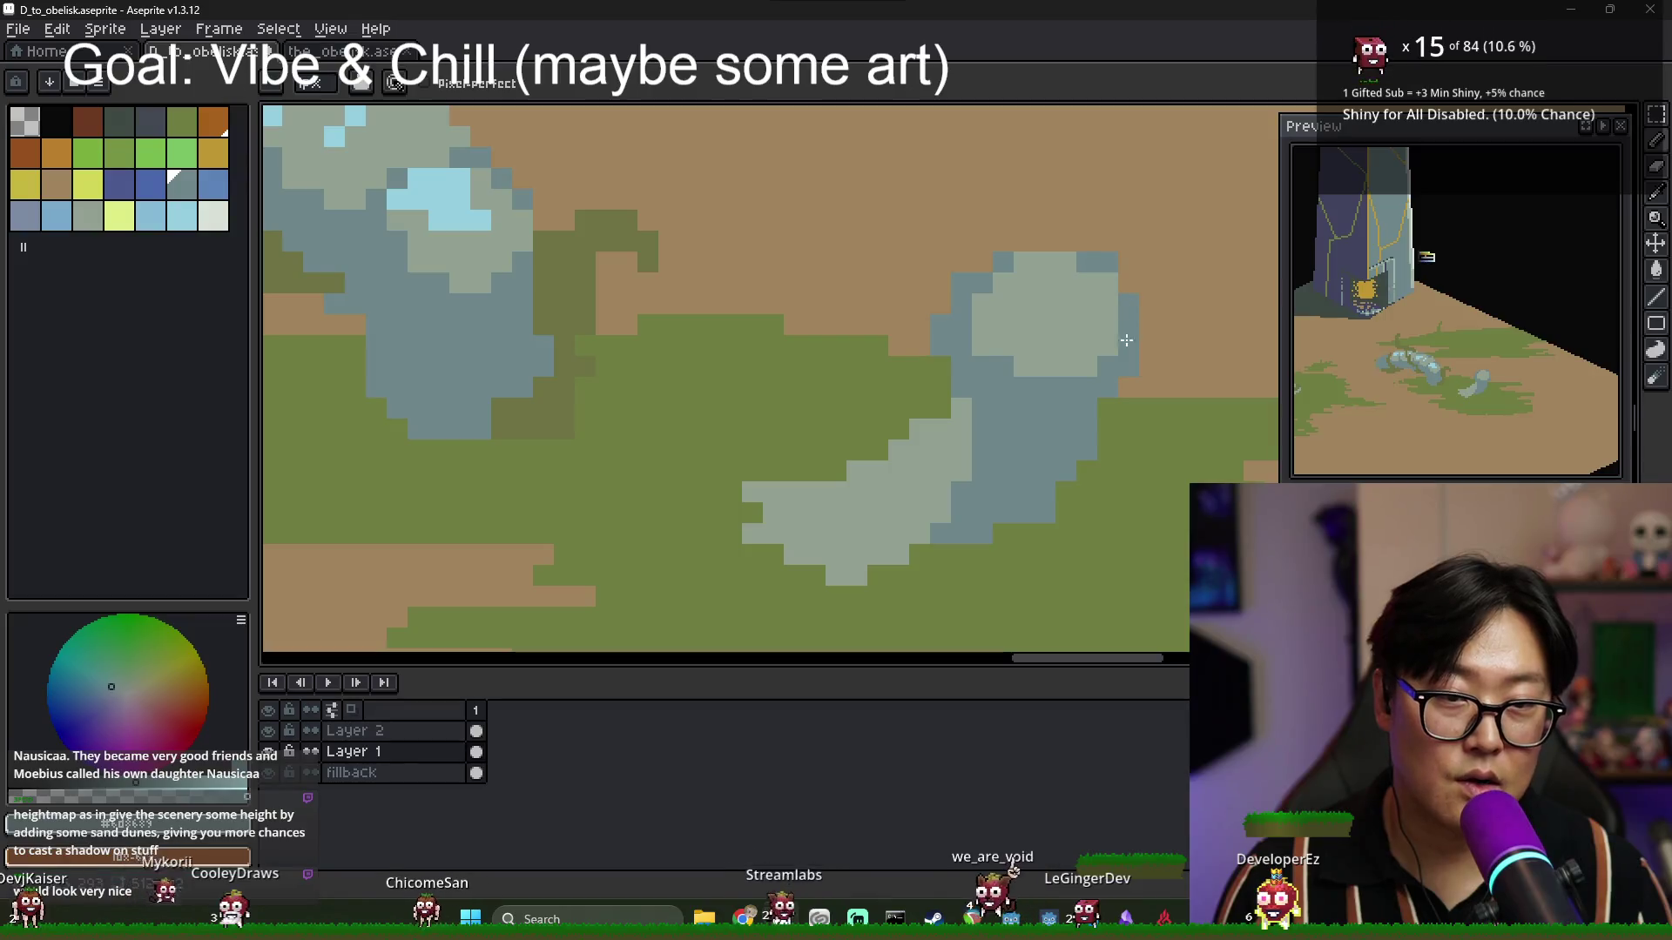
left_click(435, 178, "alt")
left_click(1080, 369)
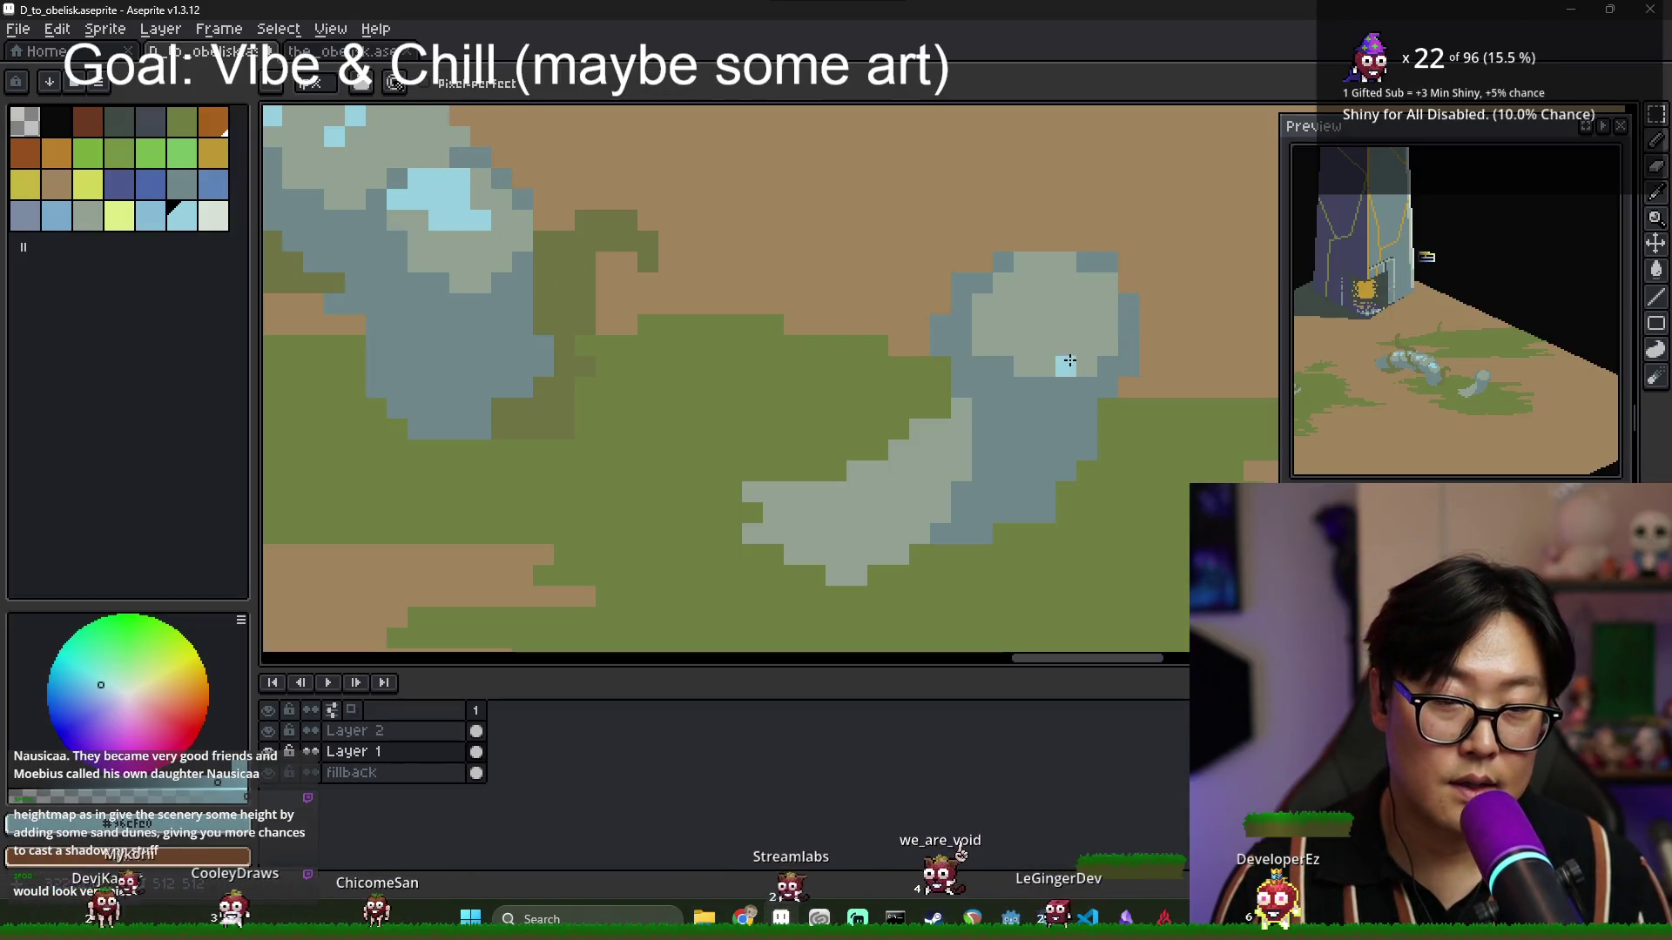
scroll(1029, 362, "down", 3)
scroll(1010, 338, "up", 1)
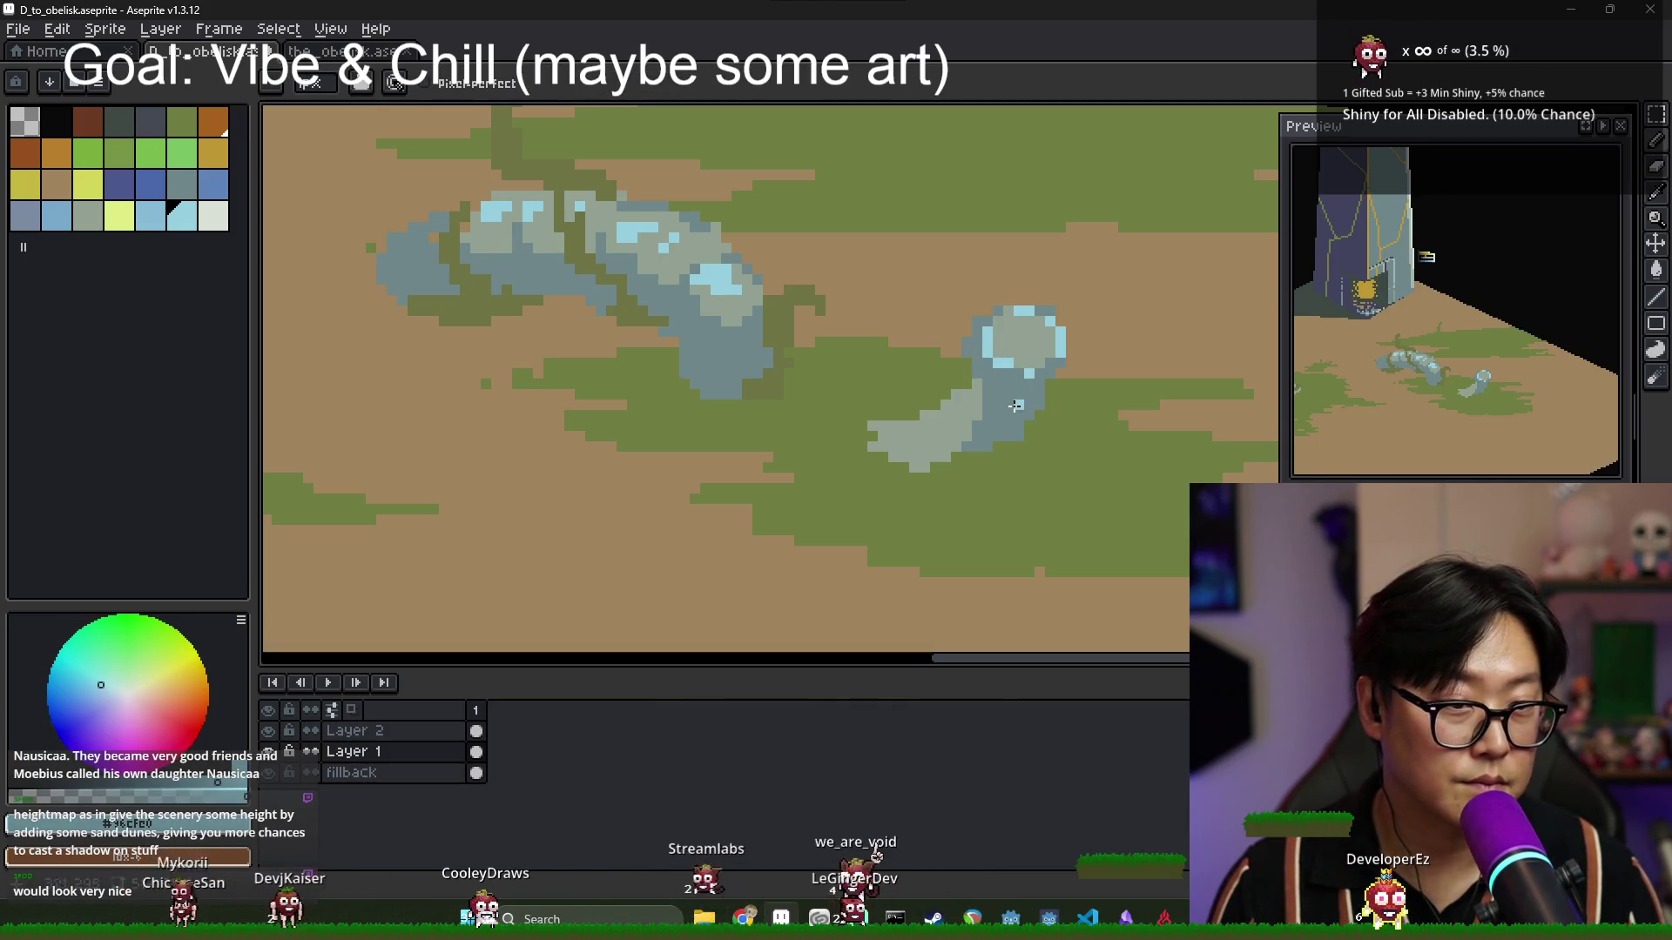
left_click(830, 332)
left_click(1018, 338, "alt")
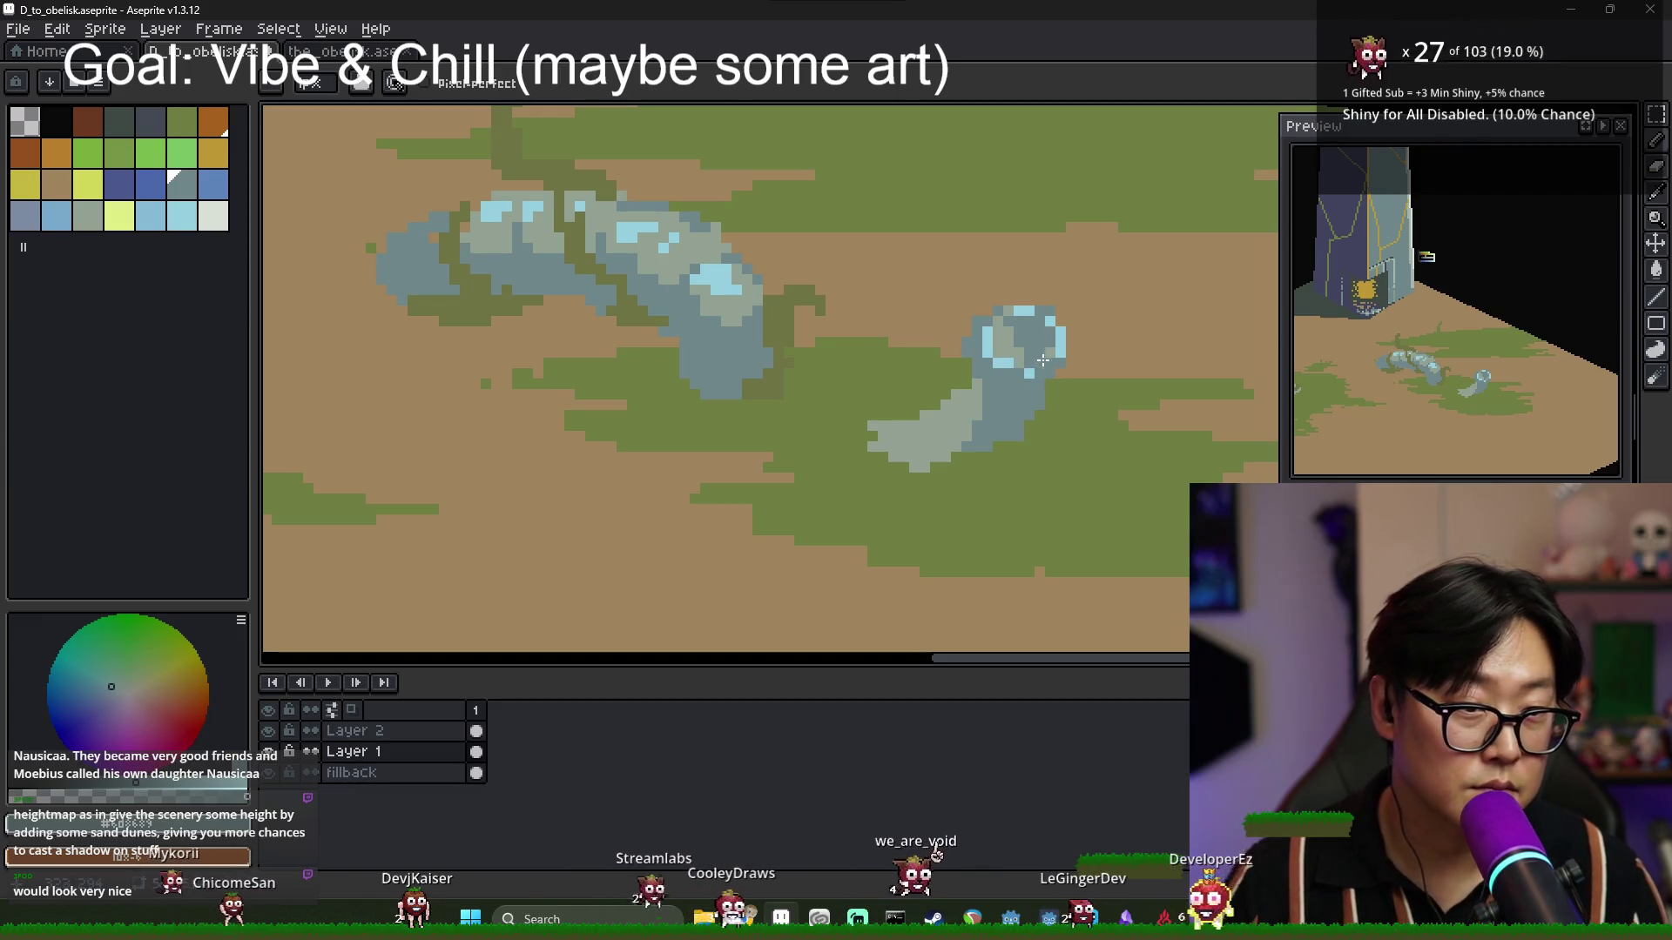
scroll(669, 334, "down", 4)
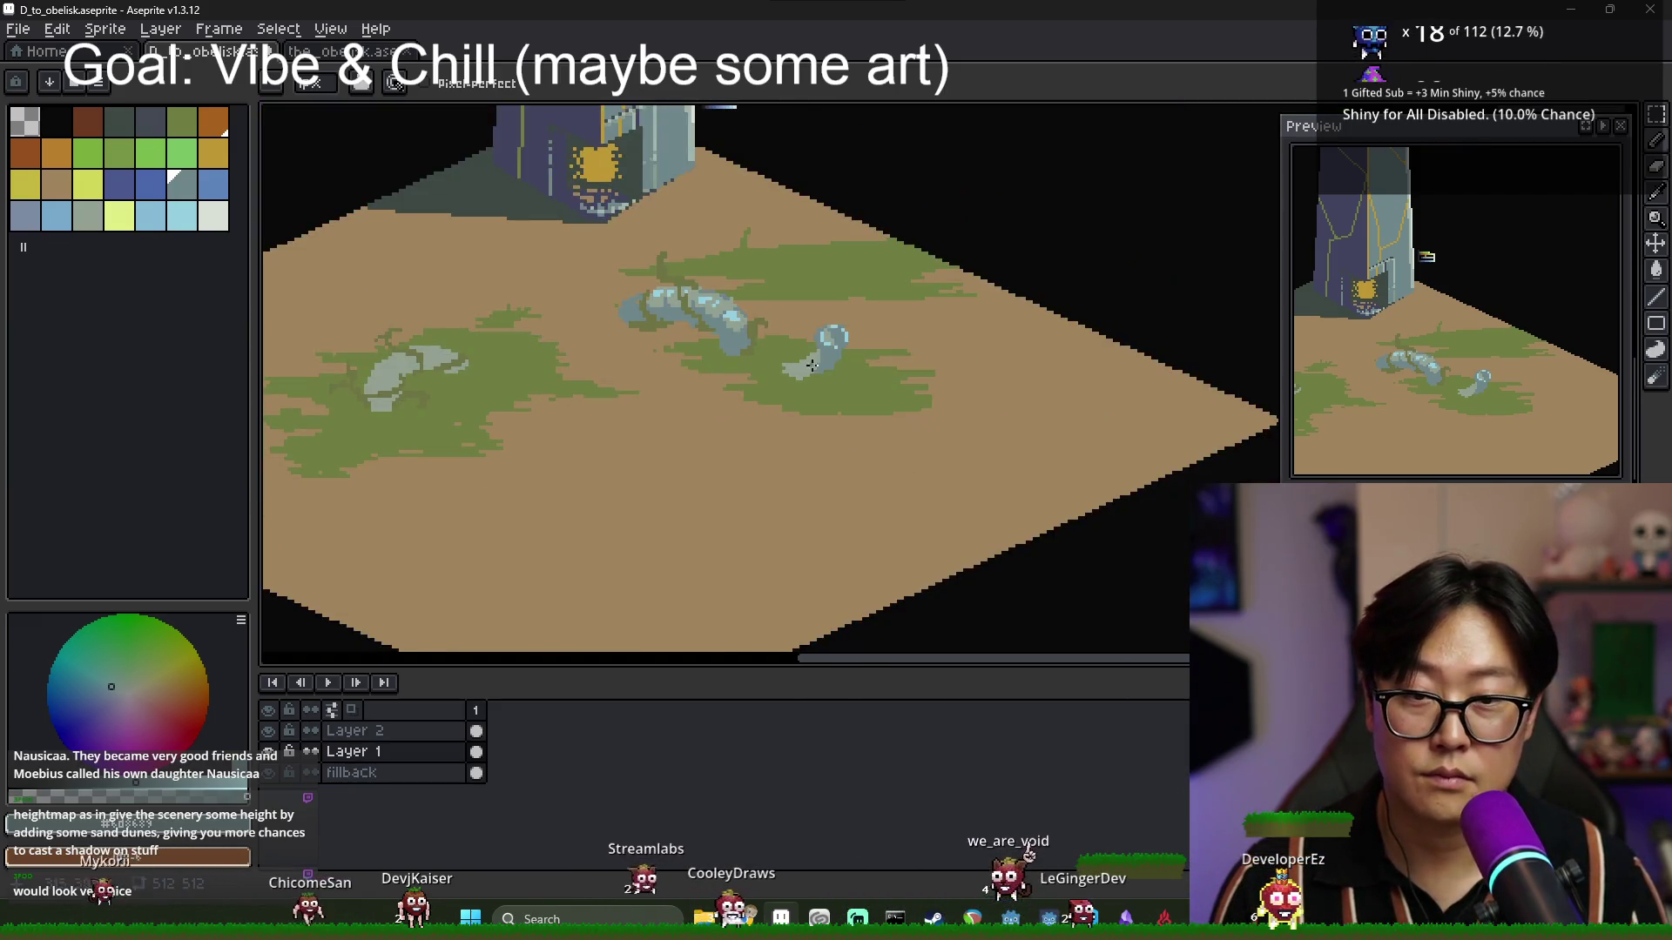
Add light-blue highlight pixels and adjust the shading across the small rock's top.
scroll(832, 322, "up", 4)
scroll(832, 322, "up", 1)
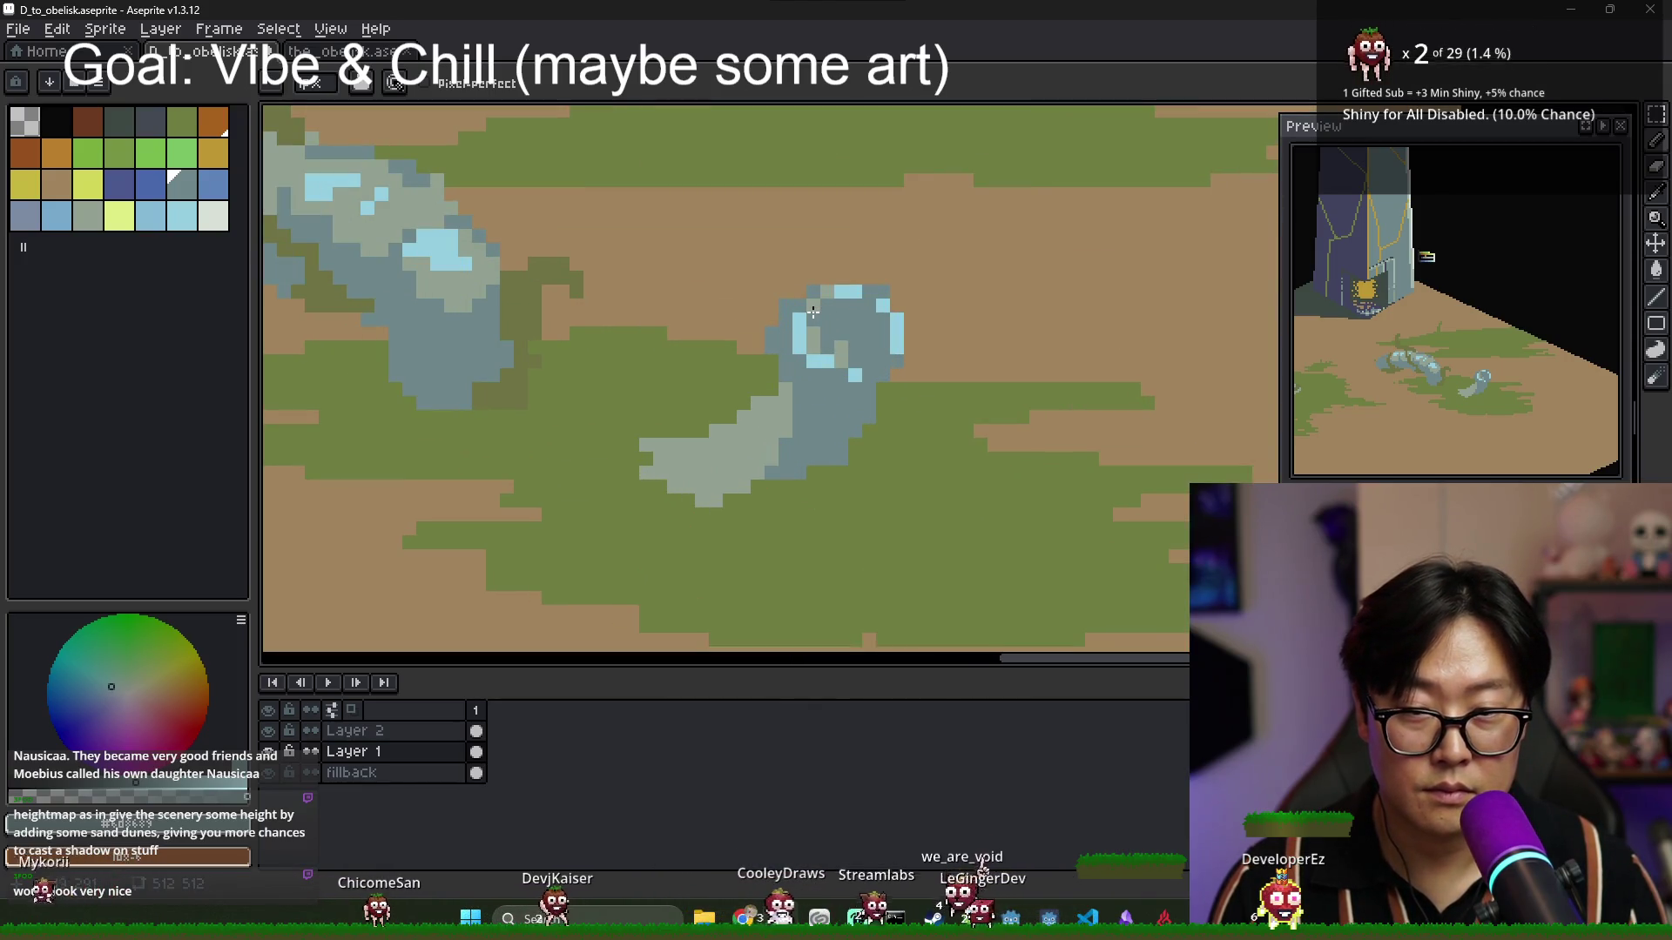
left_click(801, 318, "alt")
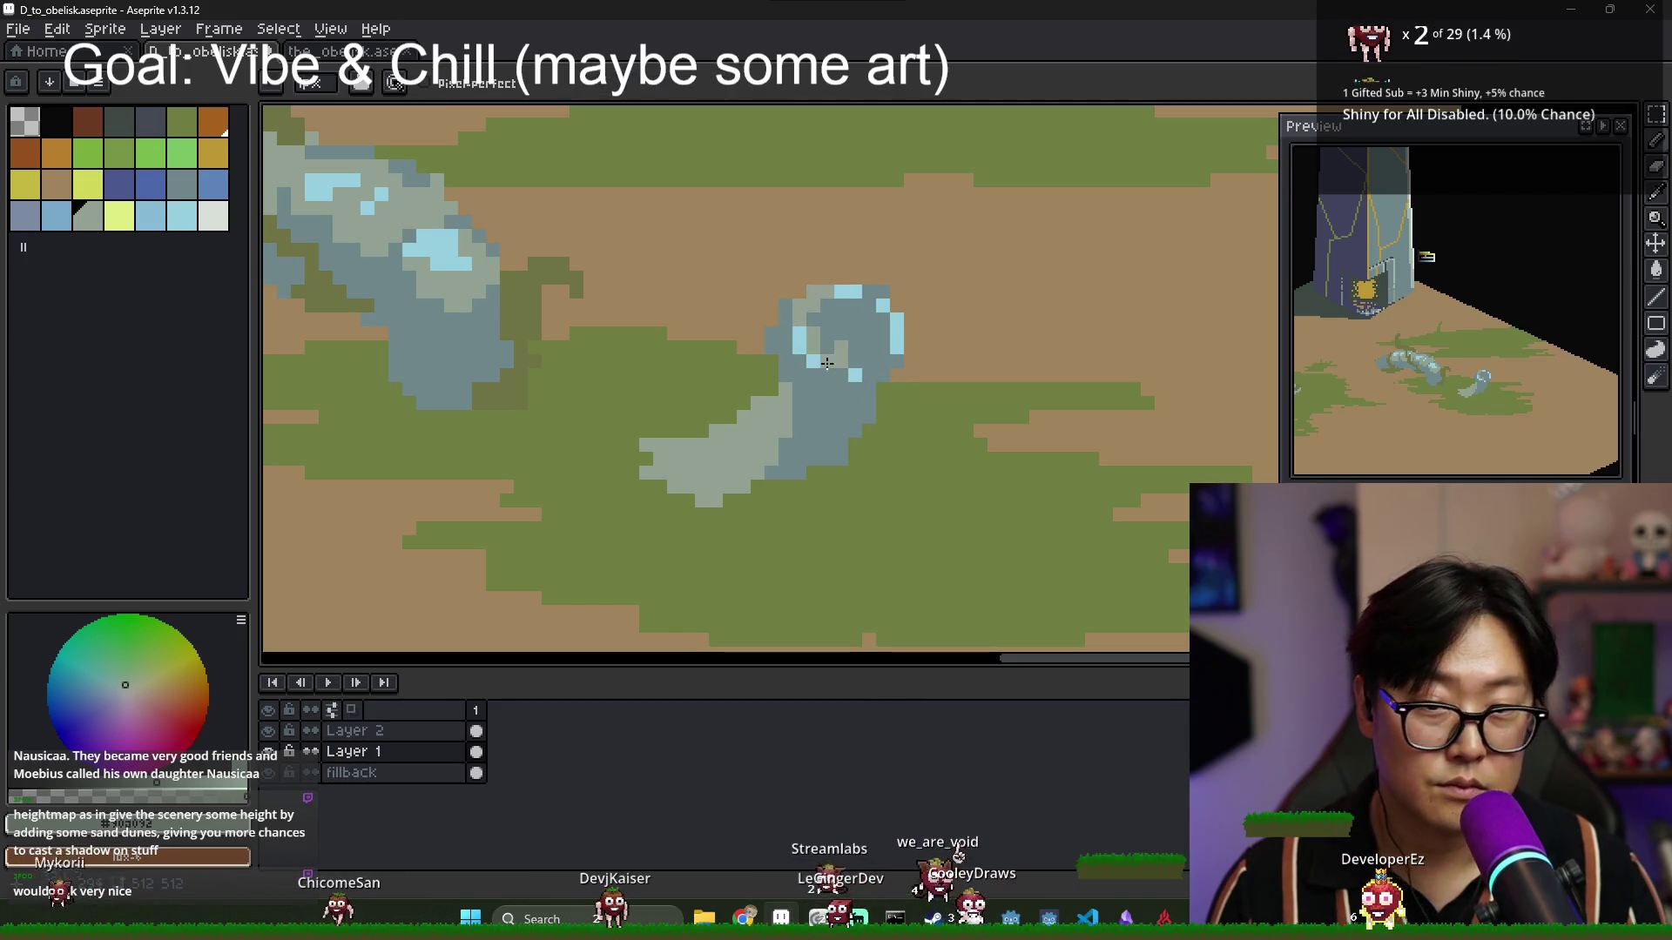
left_click(825, 361, "alt")
left_click(813, 375)
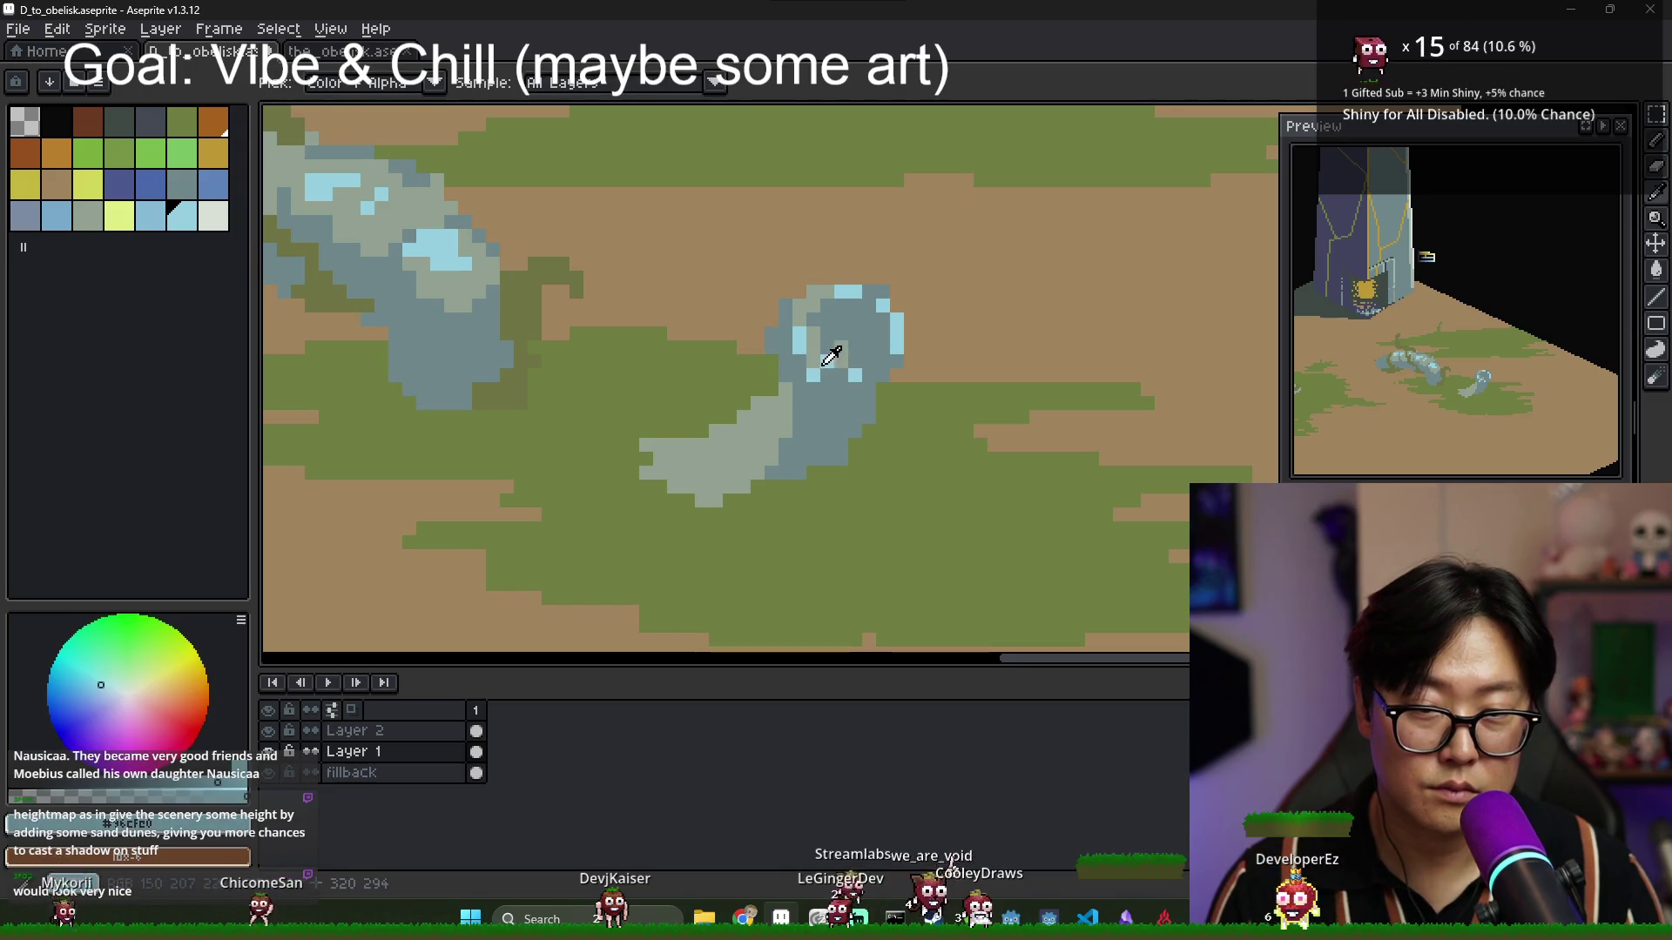
left_click(836, 371, "alt")
left_click(838, 370, "alt")
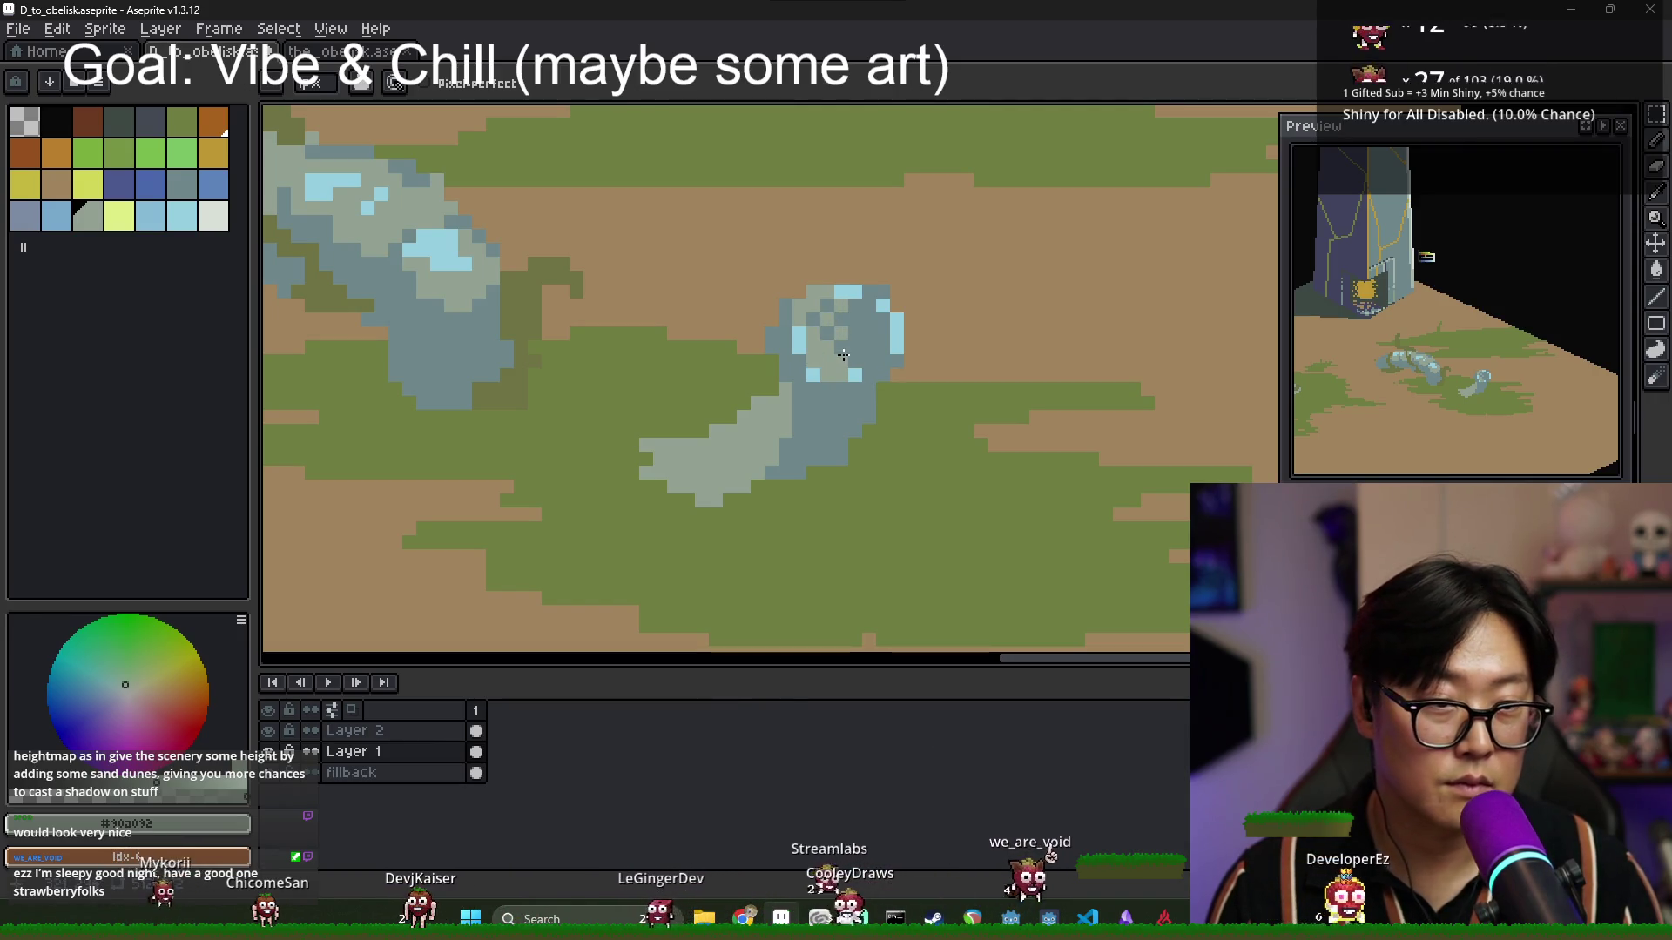
scroll(847, 265, "up", 2)
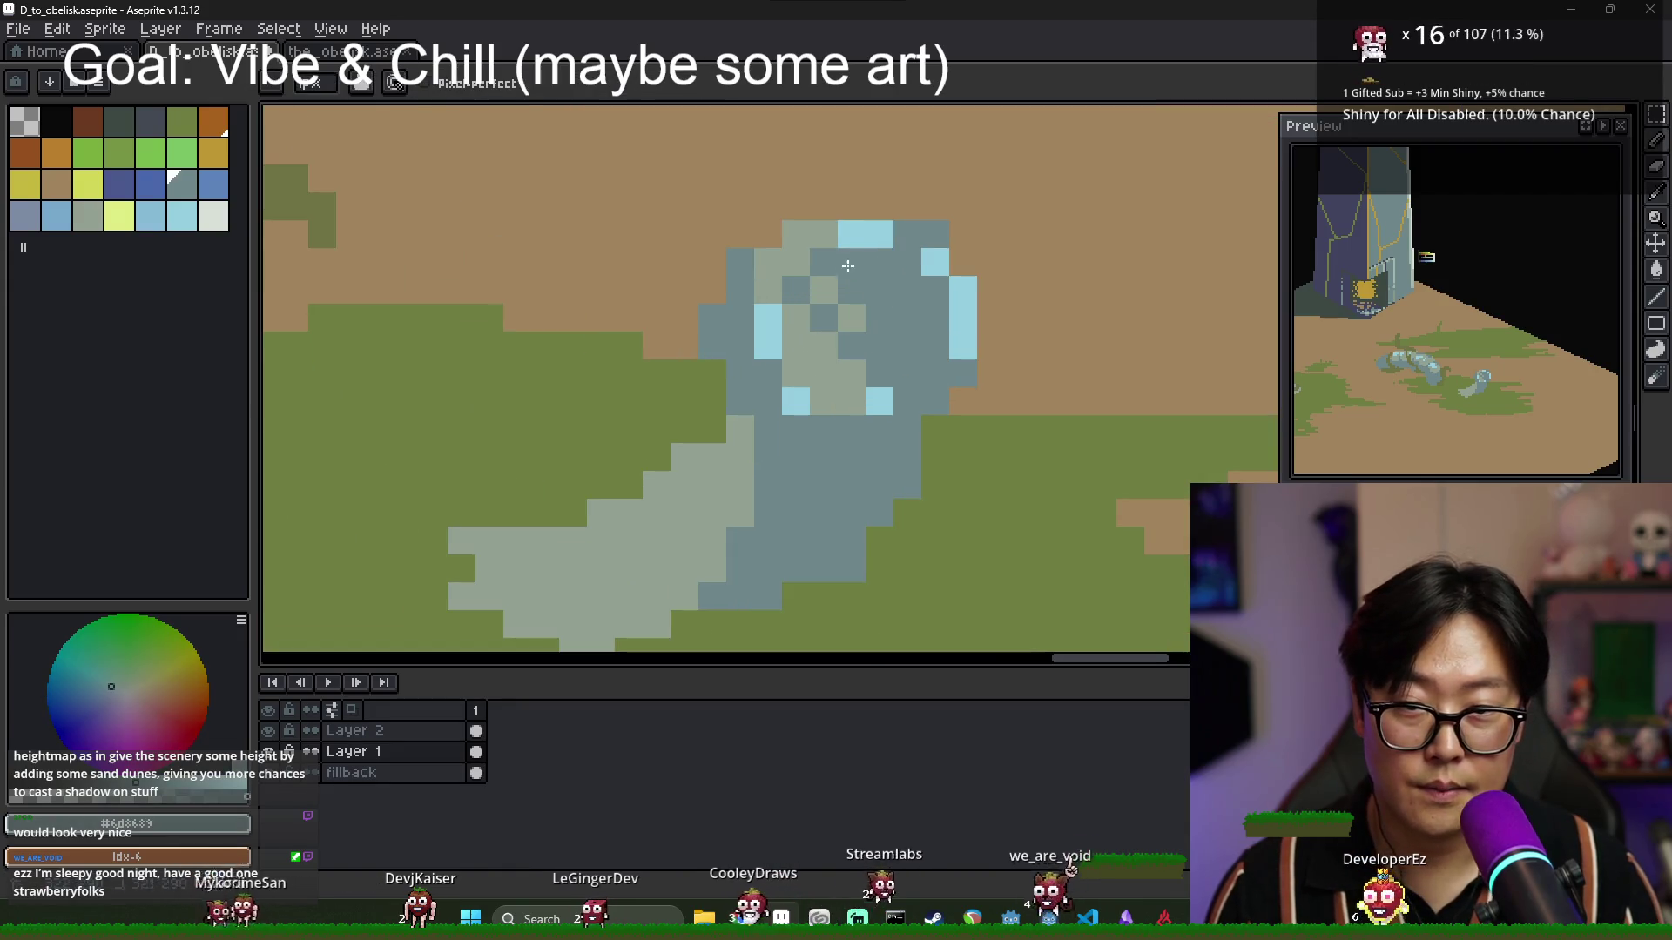
left_click_drag(797, 369, 813, 391)
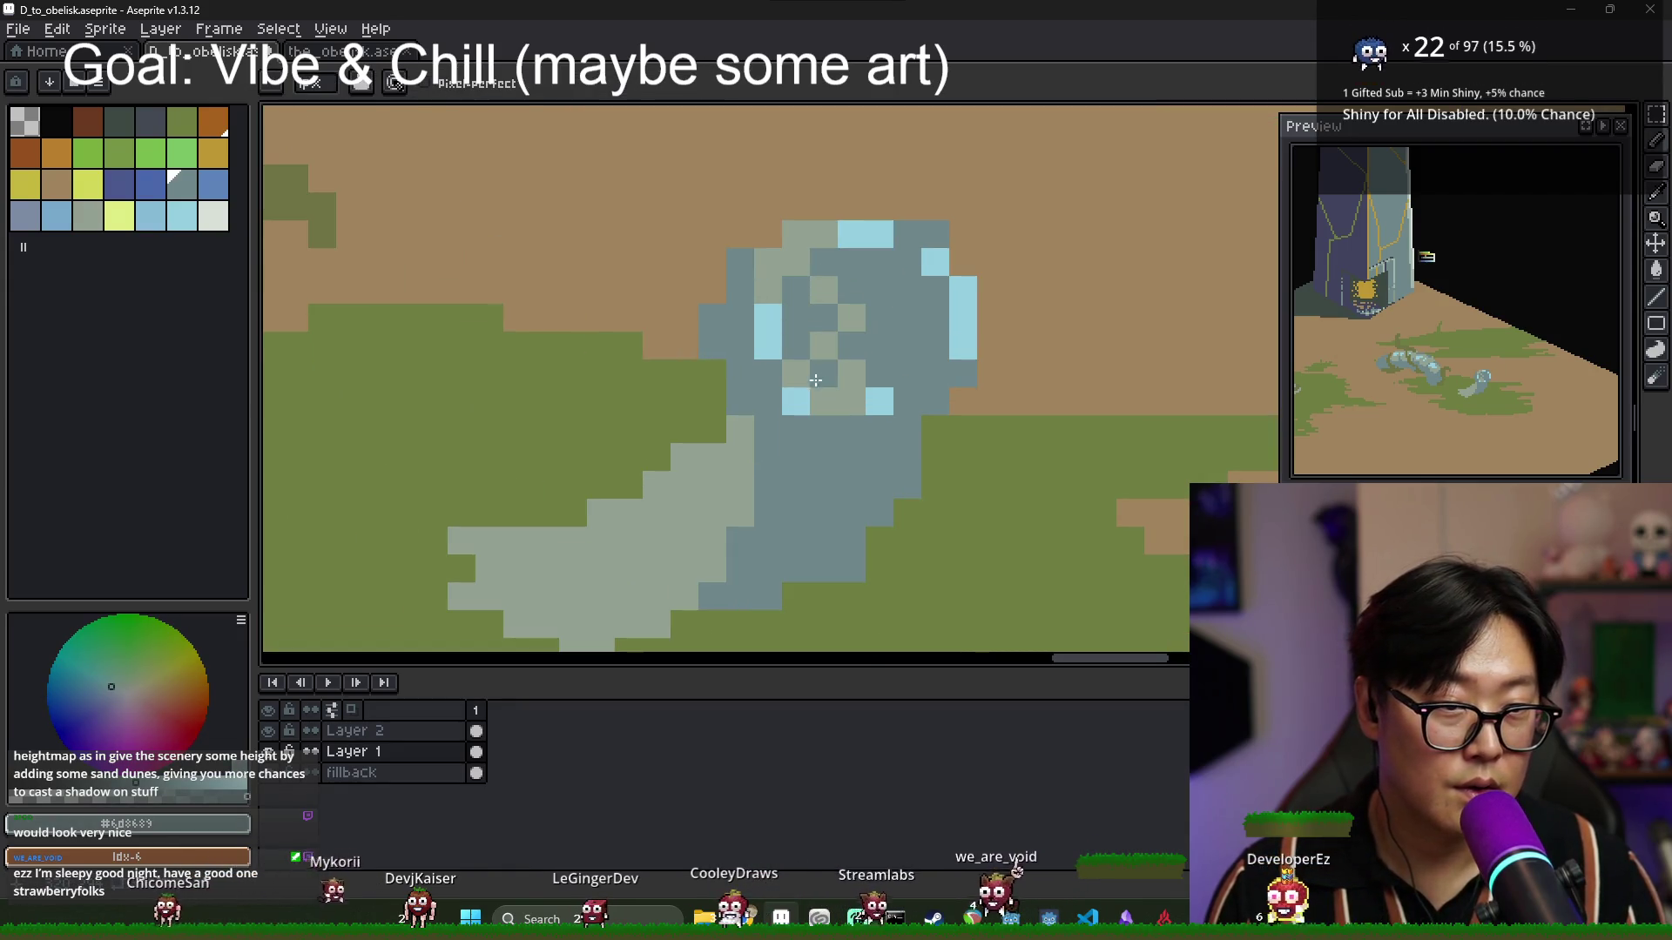
left_click(824, 401)
left_click(824, 373)
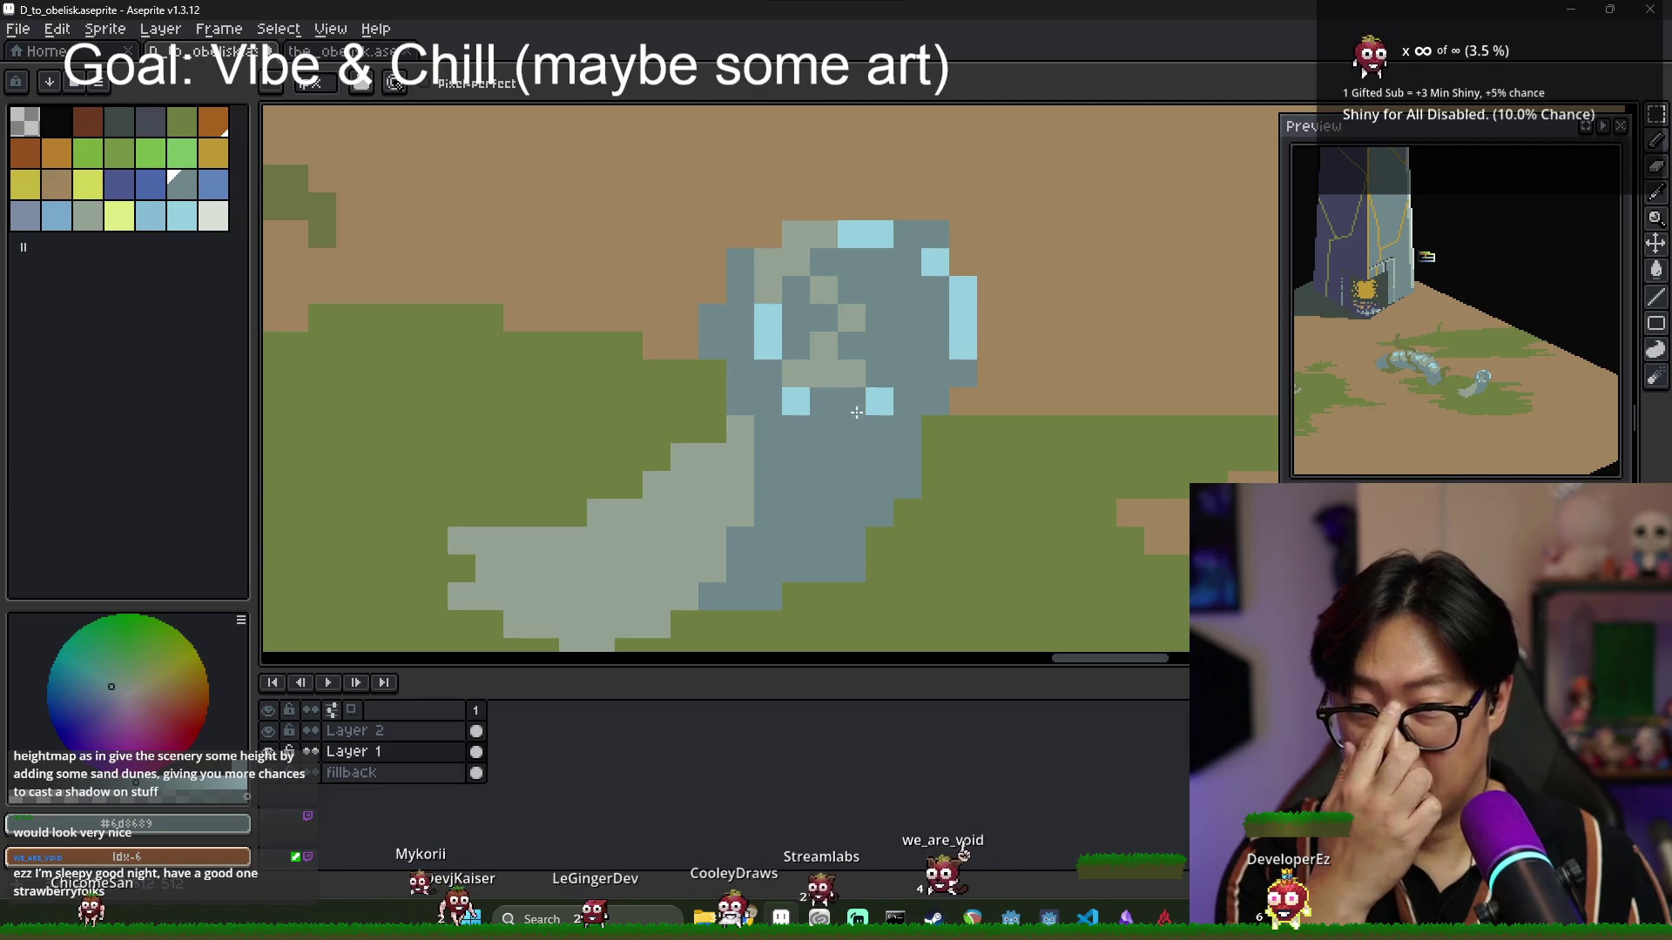
scroll(876, 419, "down", 5)
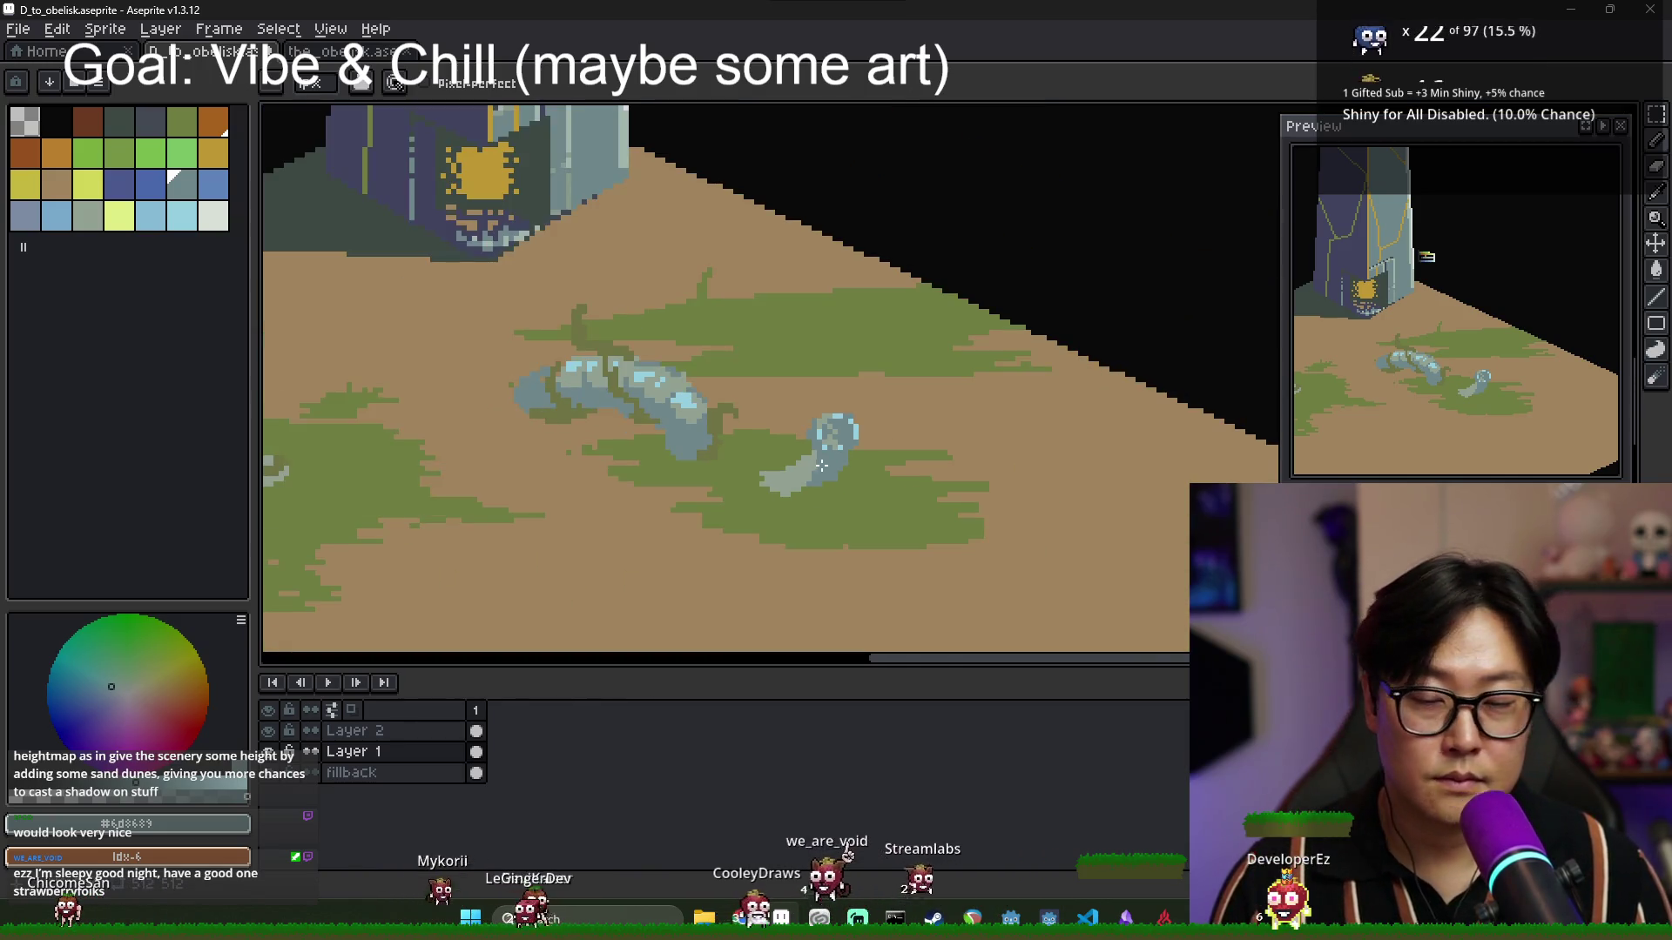
scroll(814, 462, "up", 4)
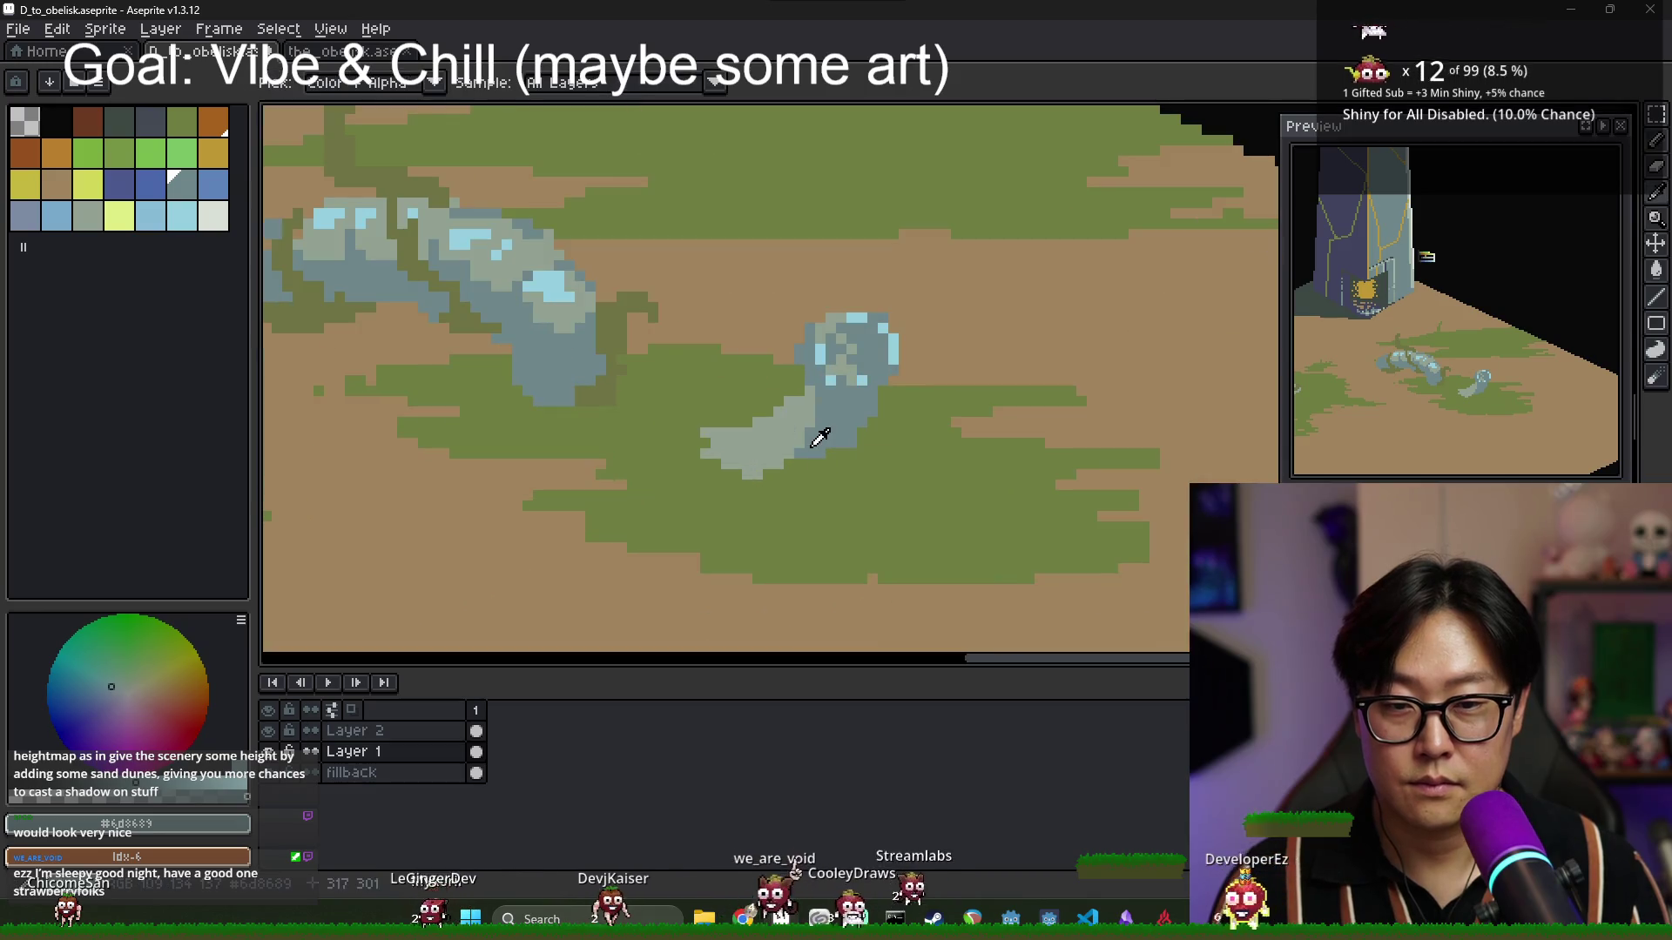
Shade the small rock's left edge blue-grey and its bottom darker blue, greening its left tip.
left_click(799, 391, "alt")
left_click(803, 400, "alt")
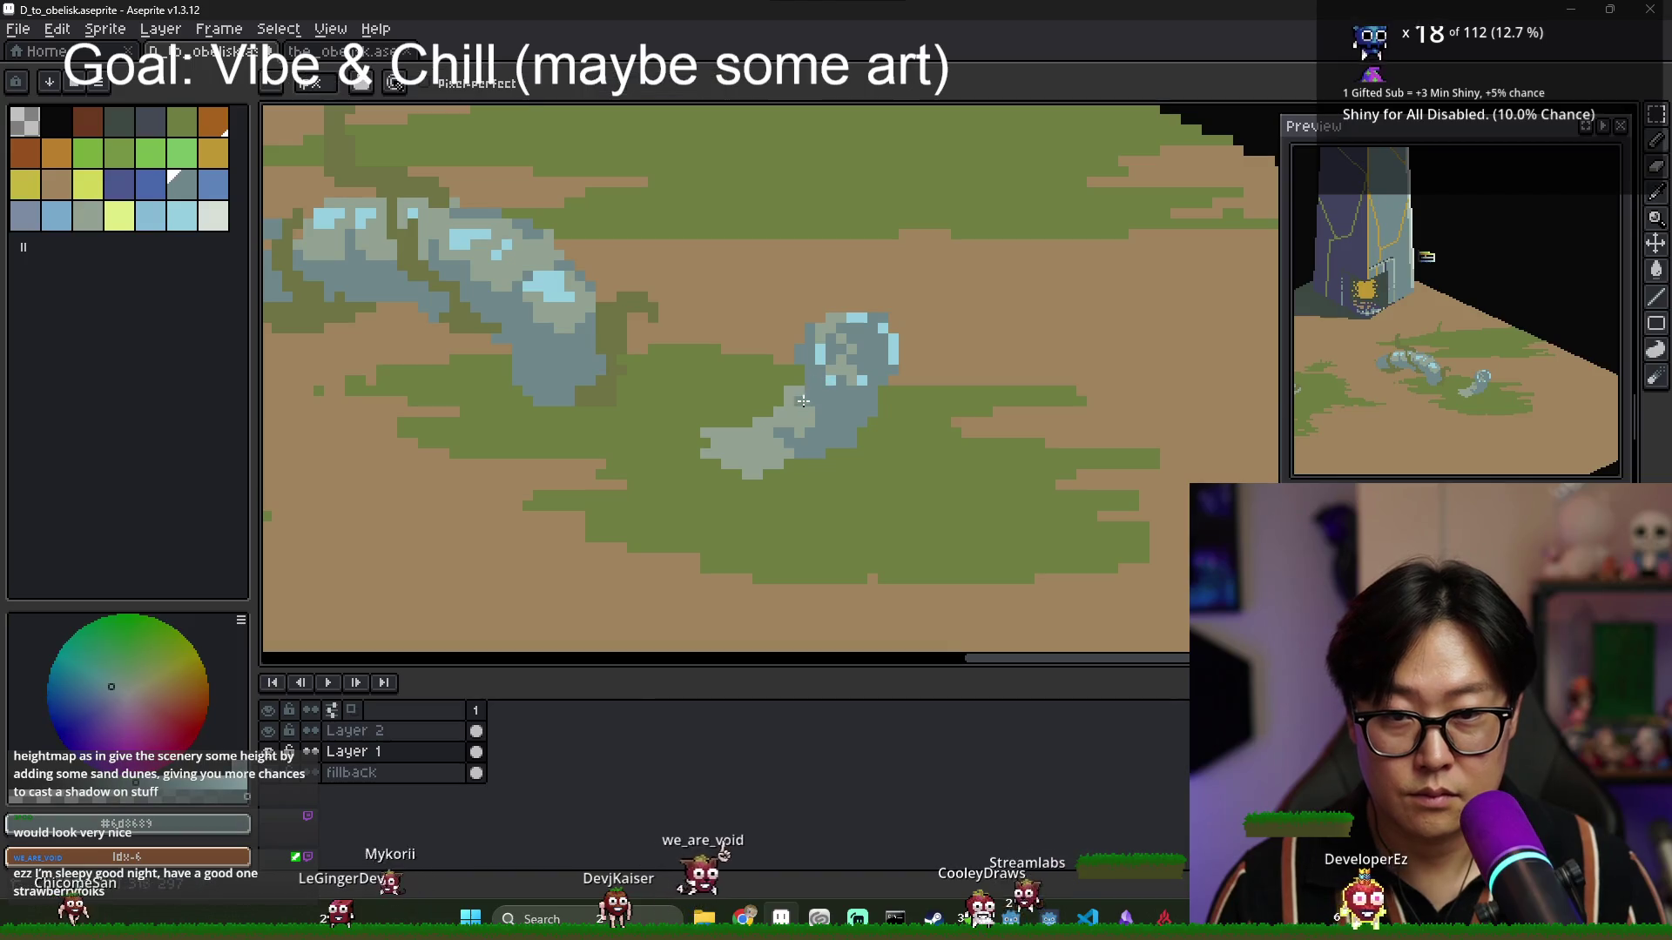
mouse_move(810, 422)
left_mouse_down()
mouse_move(767, 432)
mouse_move(788, 455)
mouse_move(727, 458)
mouse_move(744, 471)
left_mouse_up()
left_click(688, 457, "alt")
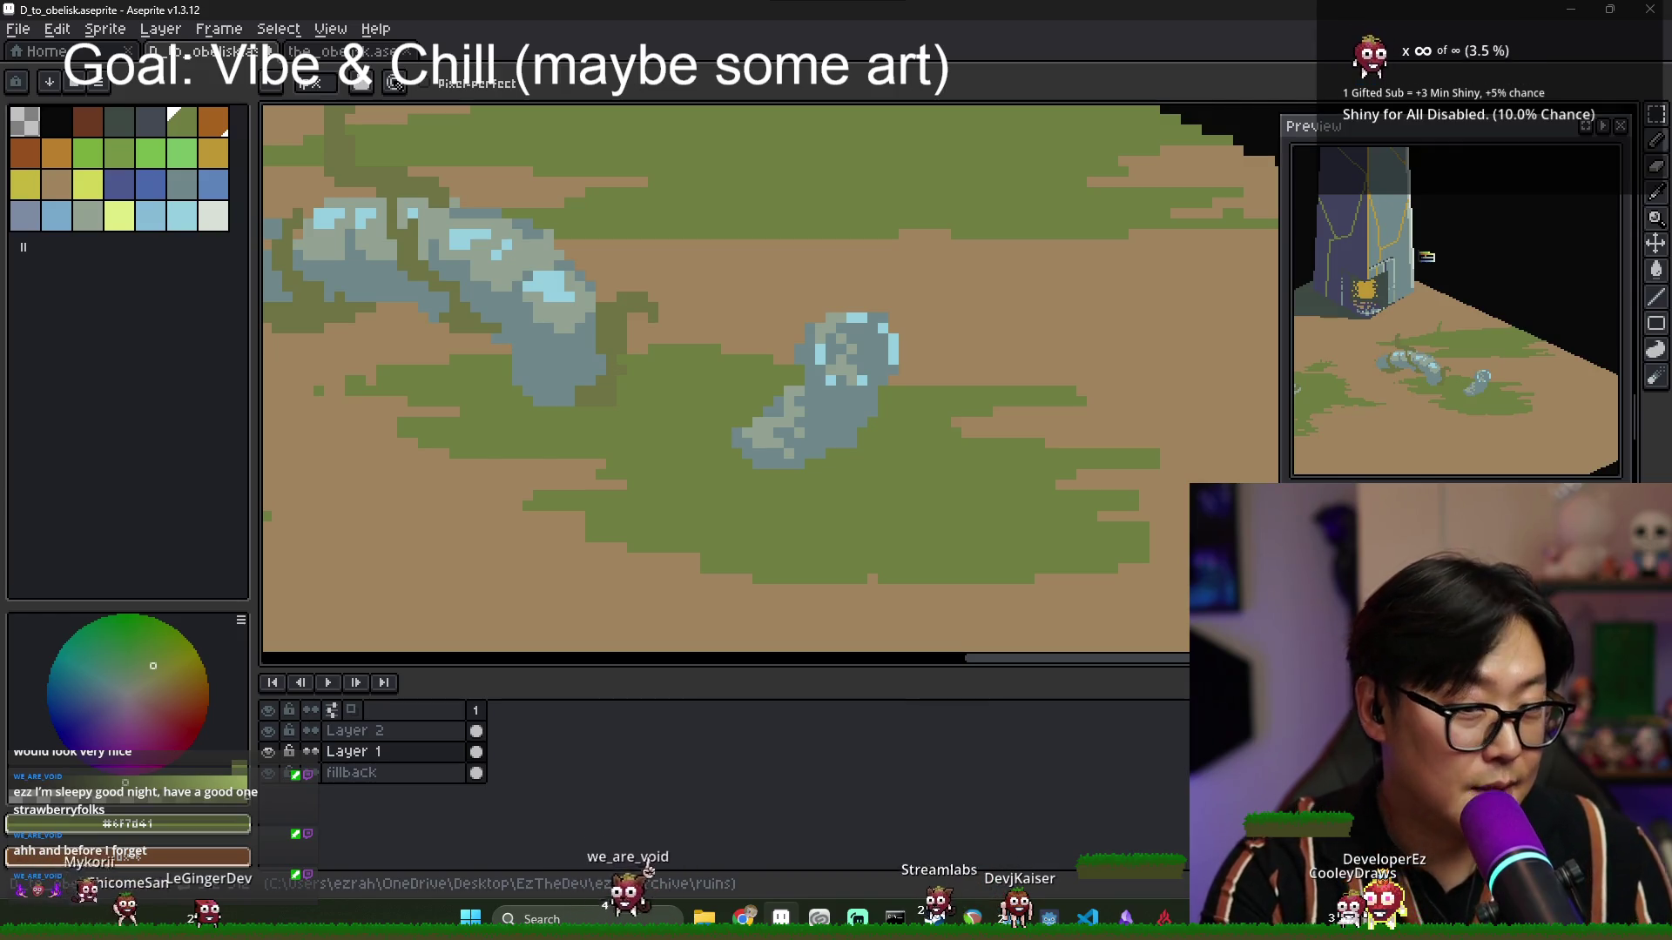
scroll(645, 403, "down", 3)
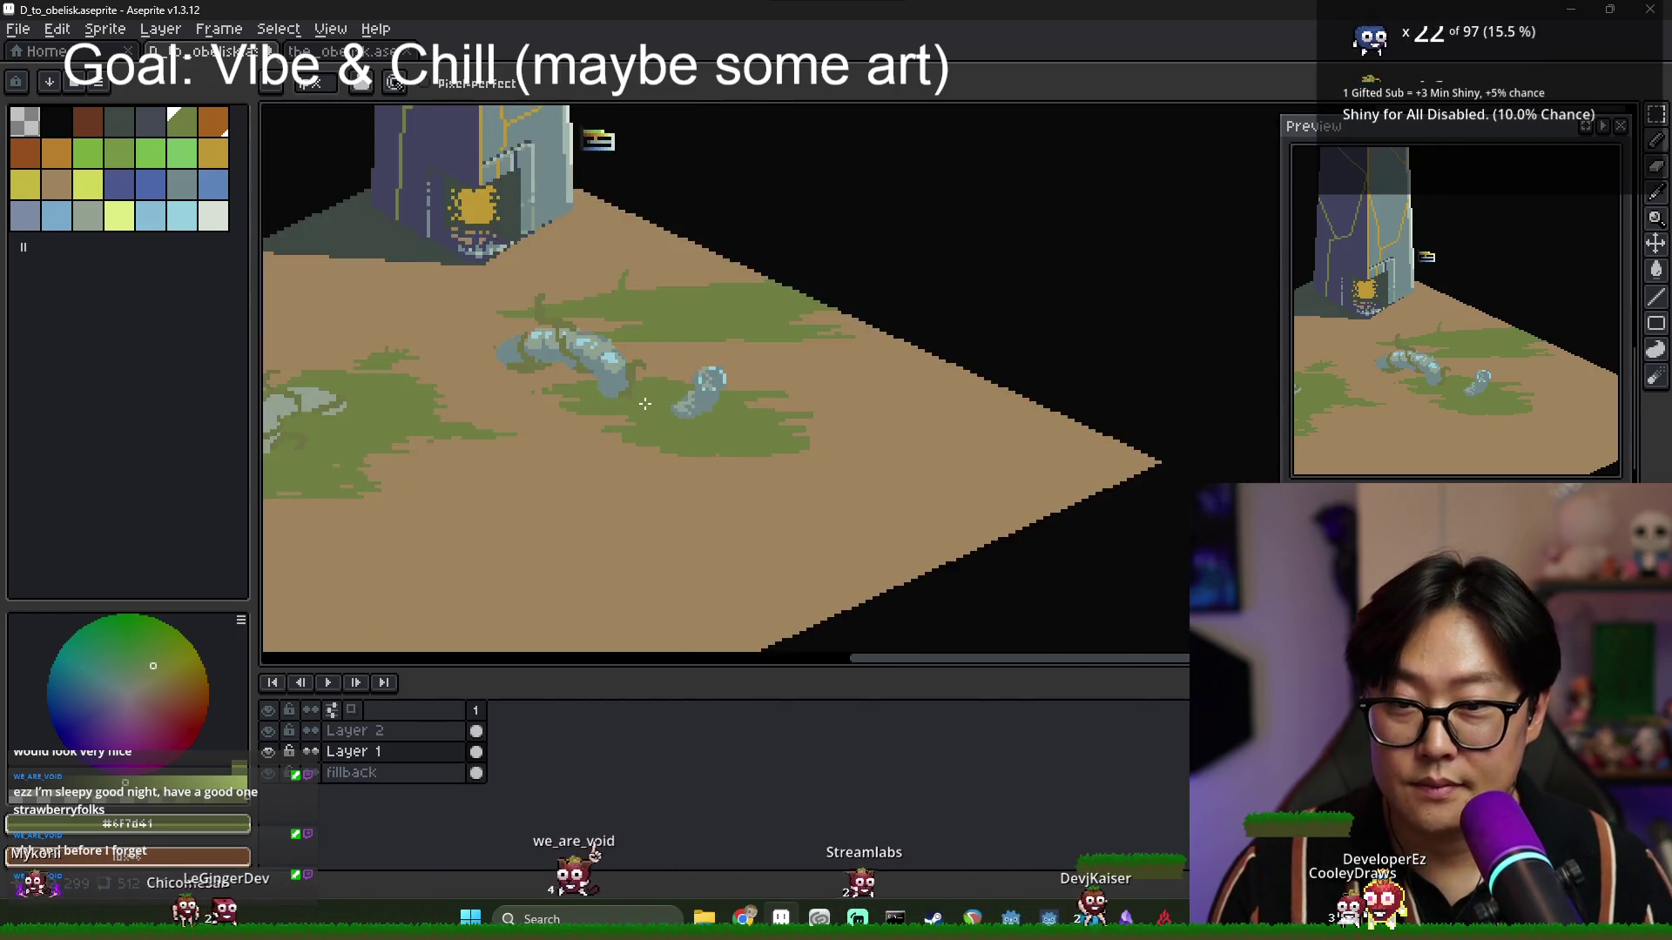
scroll(747, 421, "up", 2)
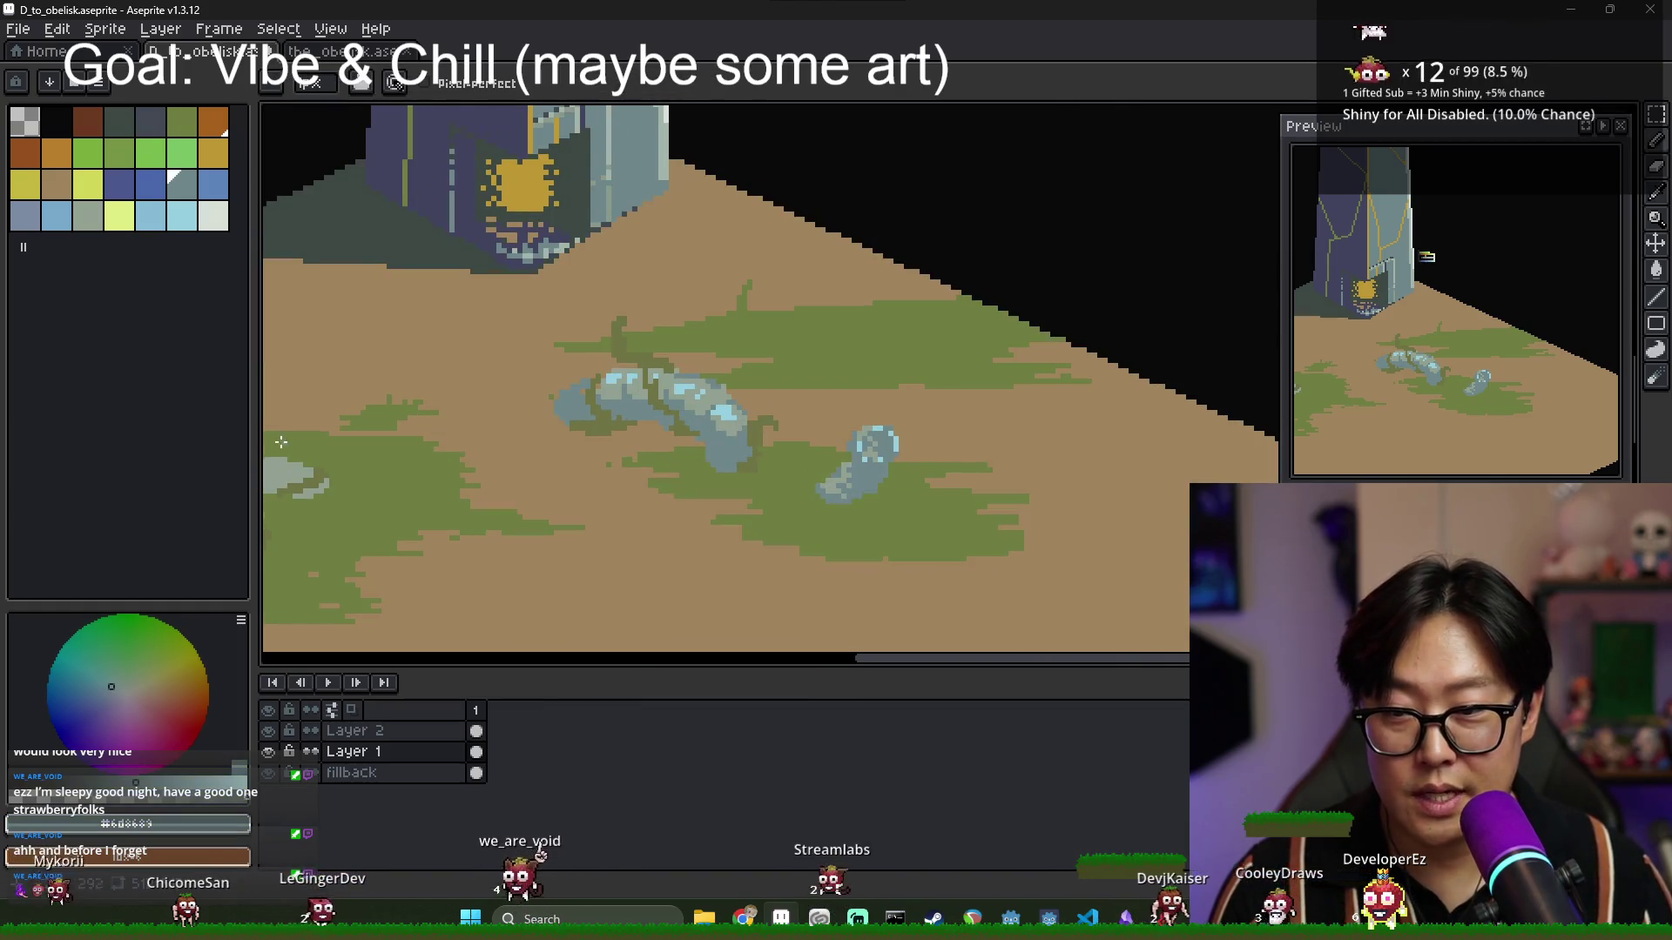
scroll(766, 547, "up", 3)
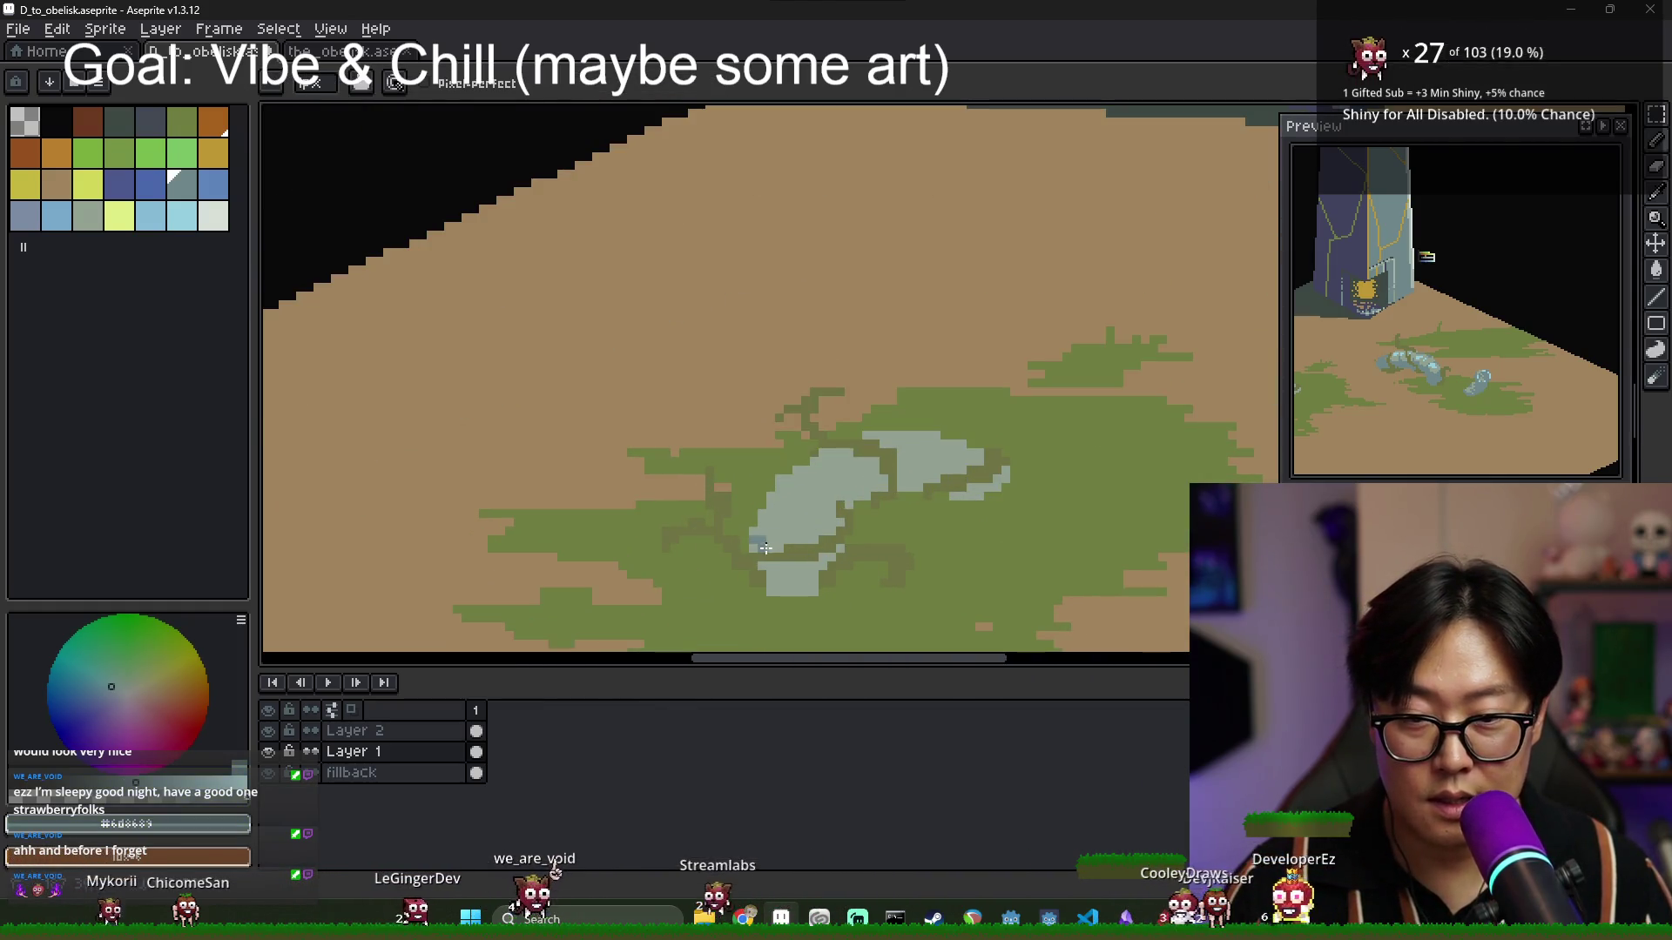
mouse_move(761, 535)
left_mouse_down()
mouse_move(797, 470)
mouse_move(781, 485)
left_mouse_up()
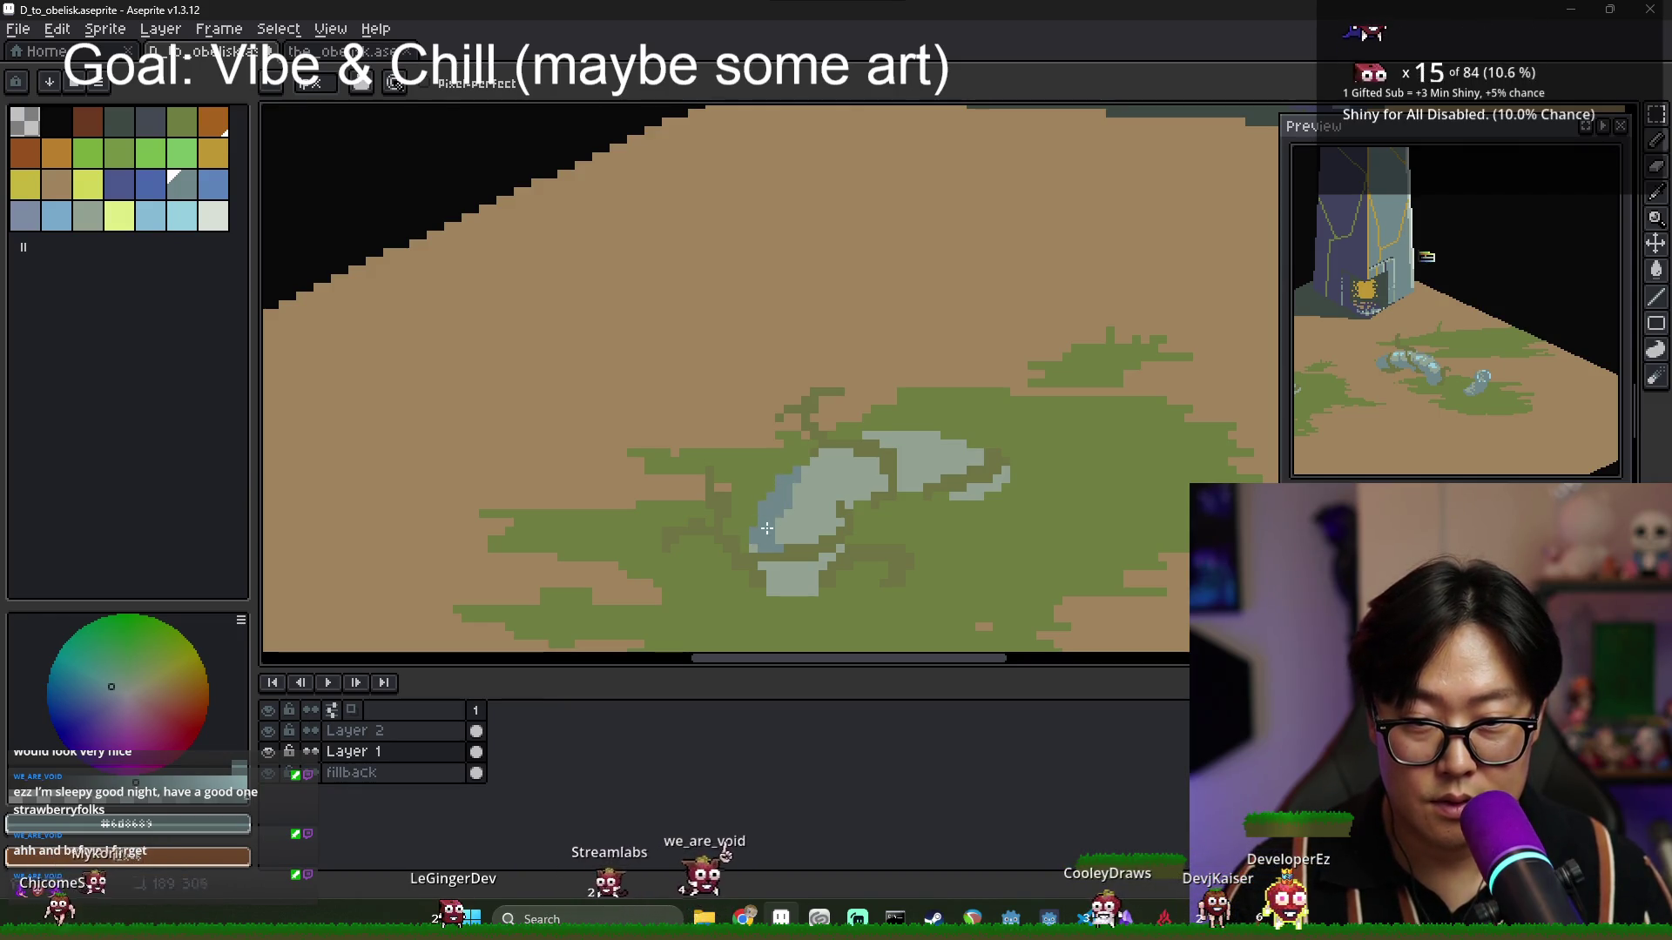
left_click(774, 567)
Alt-sample rock colours and add blue pixels along the rock's top edge.
key("alt")
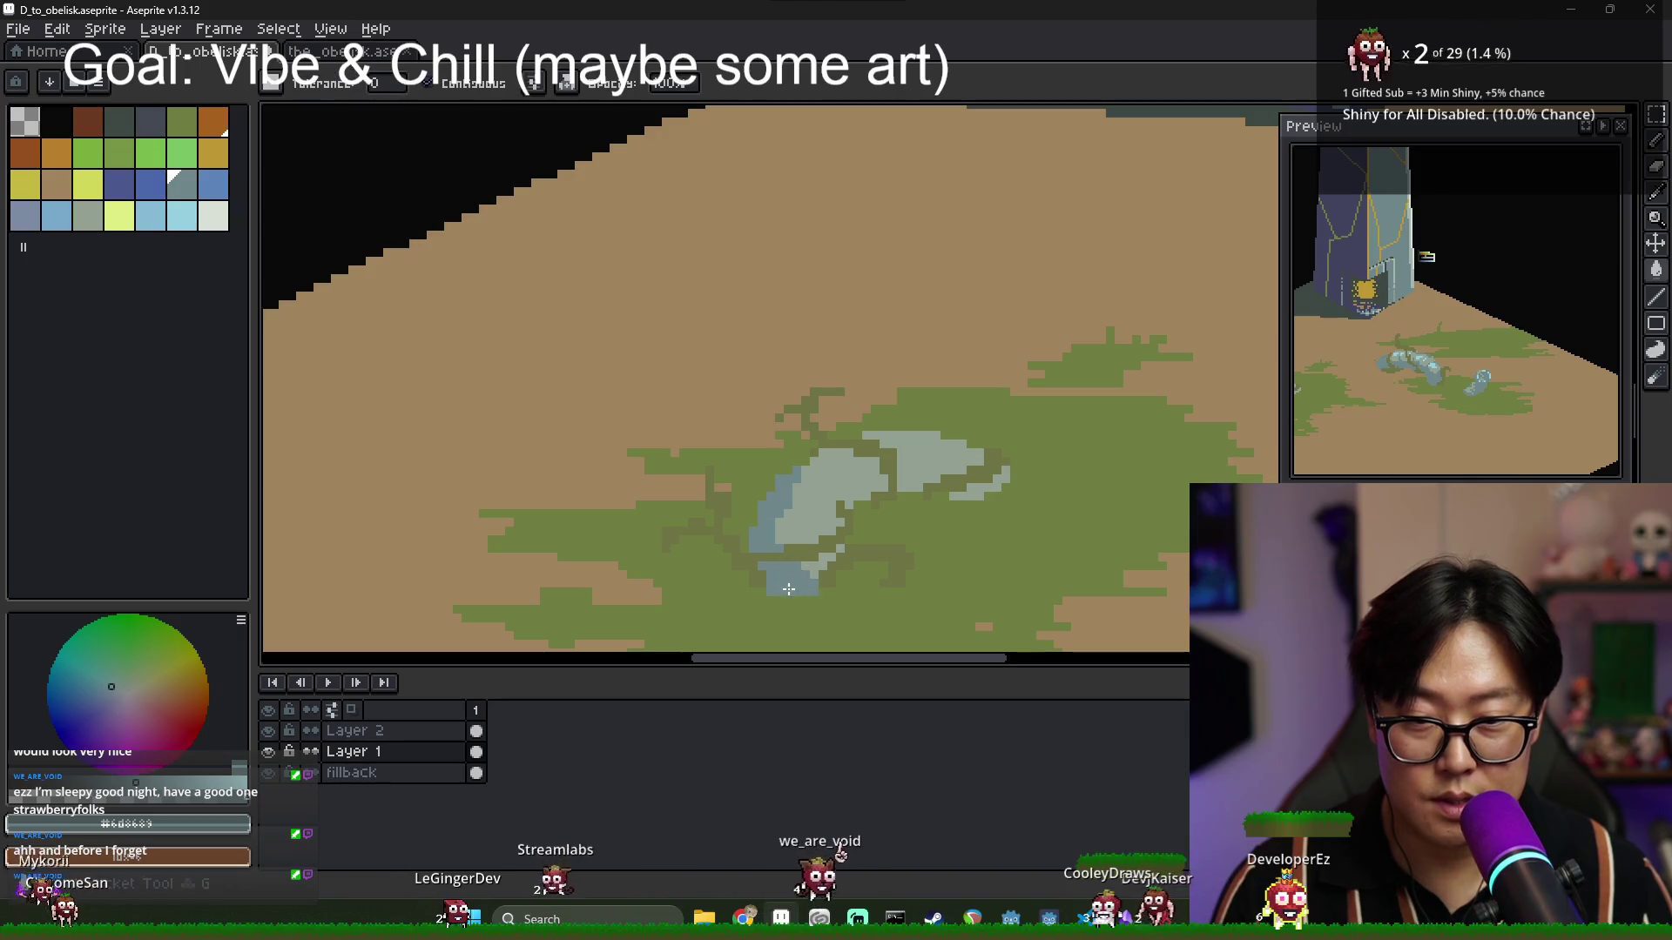
left_click(884, 437)
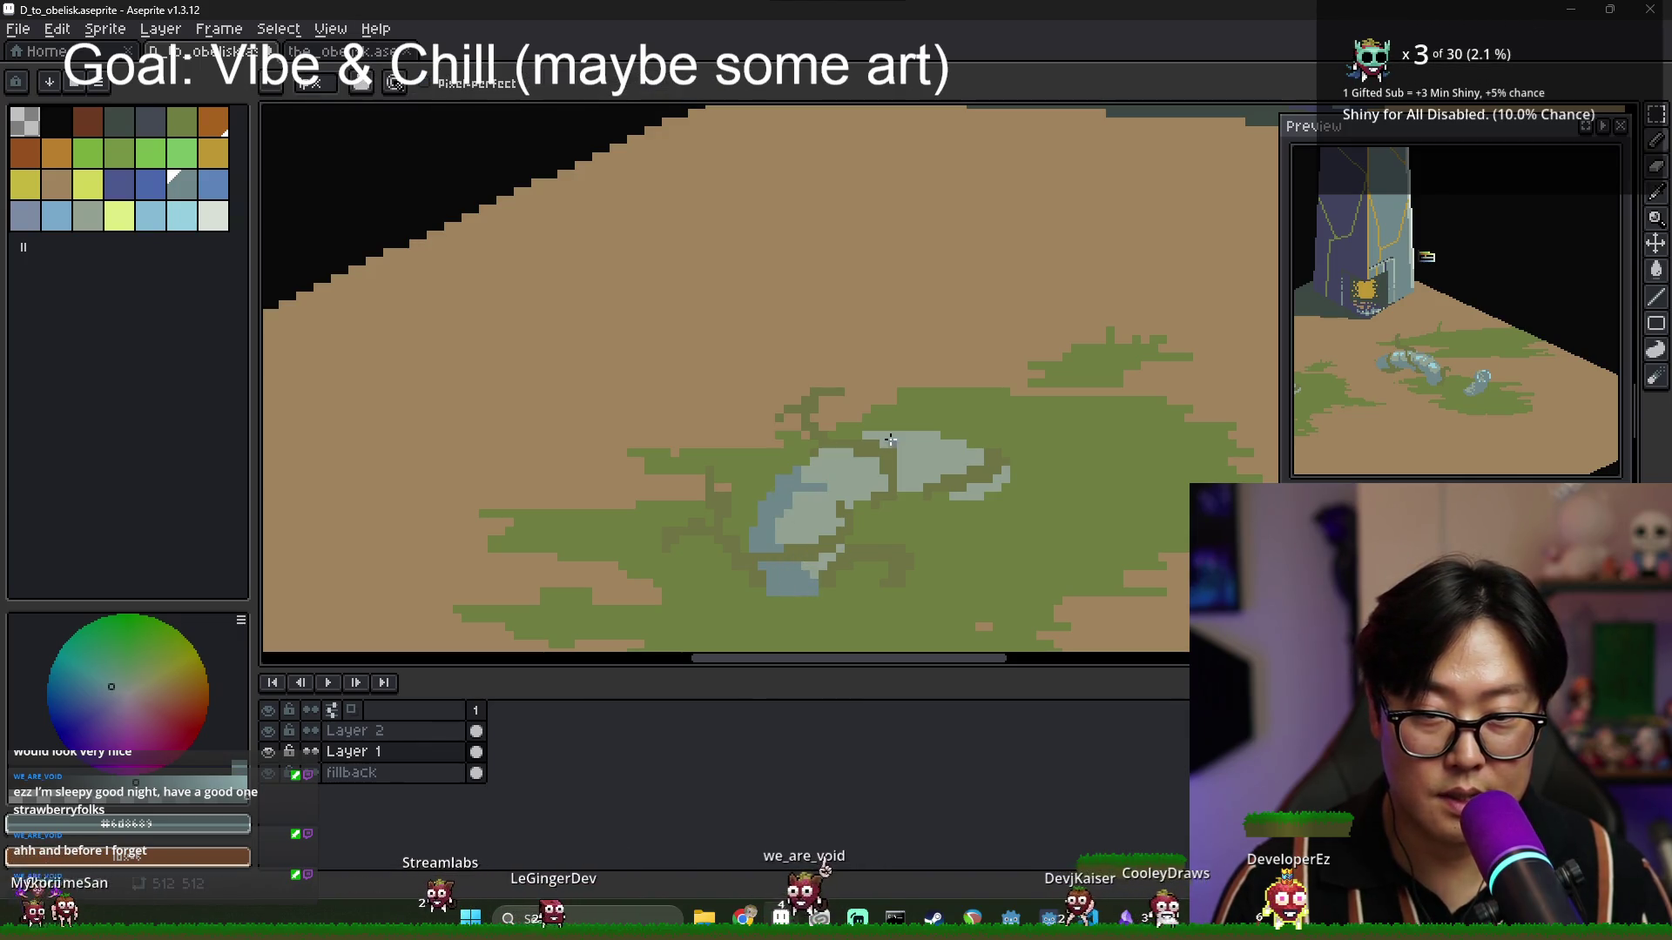
scroll(903, 505, "left", 1)
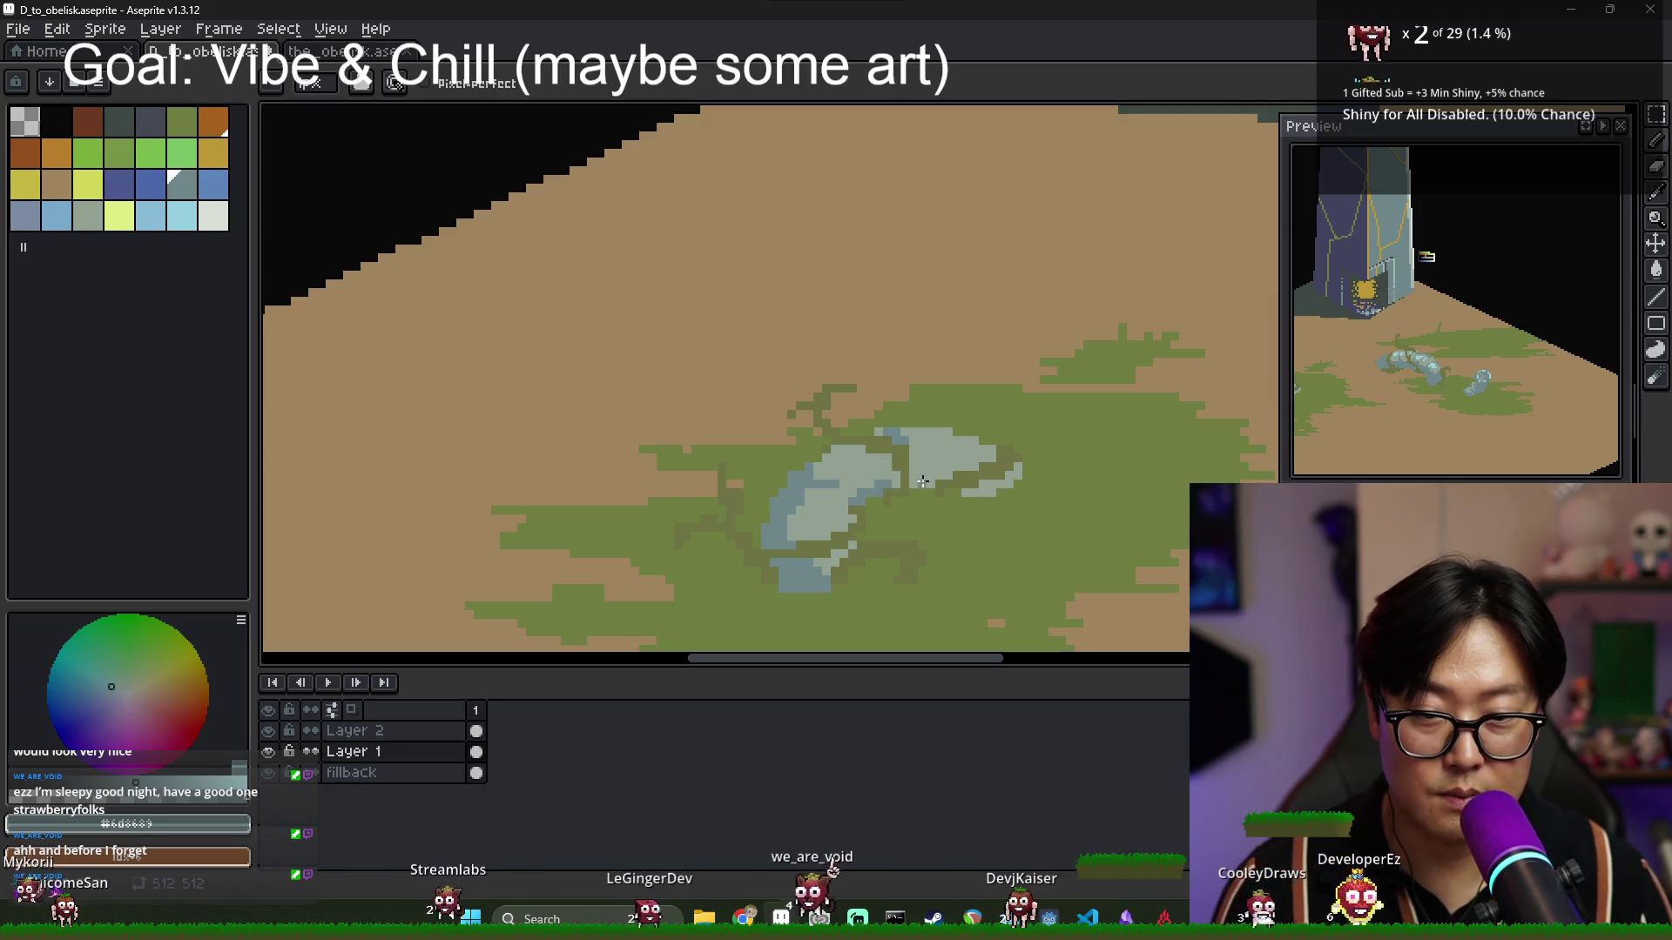
scroll(991, 487, "down", 5)
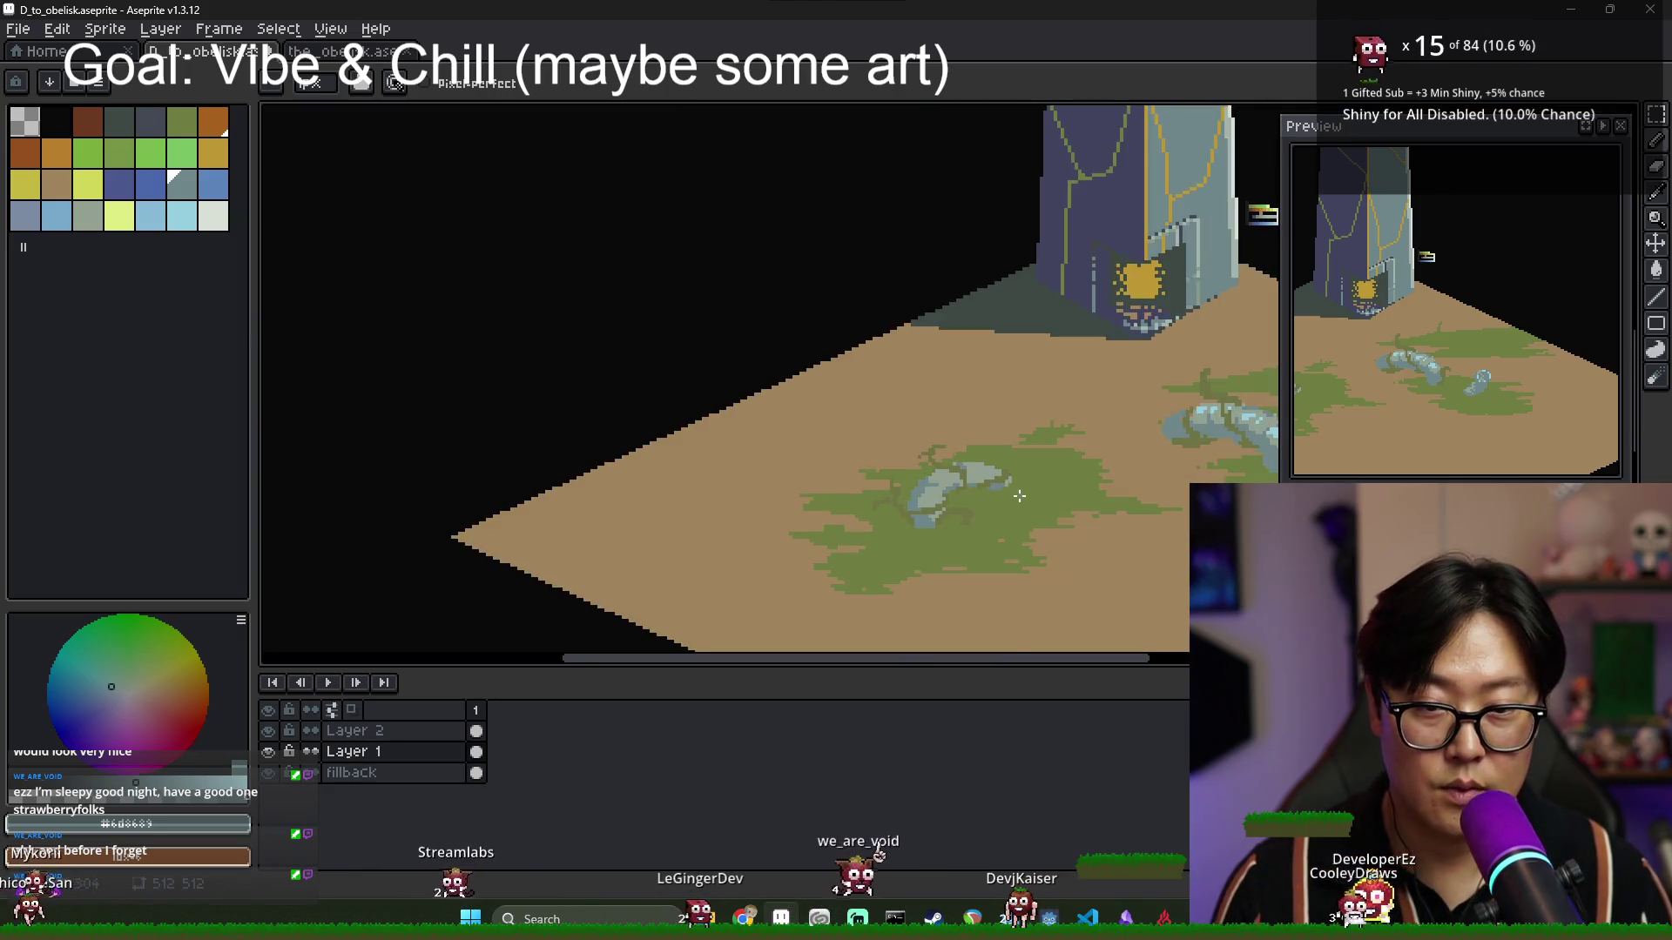
scroll(875, 534, "up", 1)
scroll(875, 535, "up", 3)
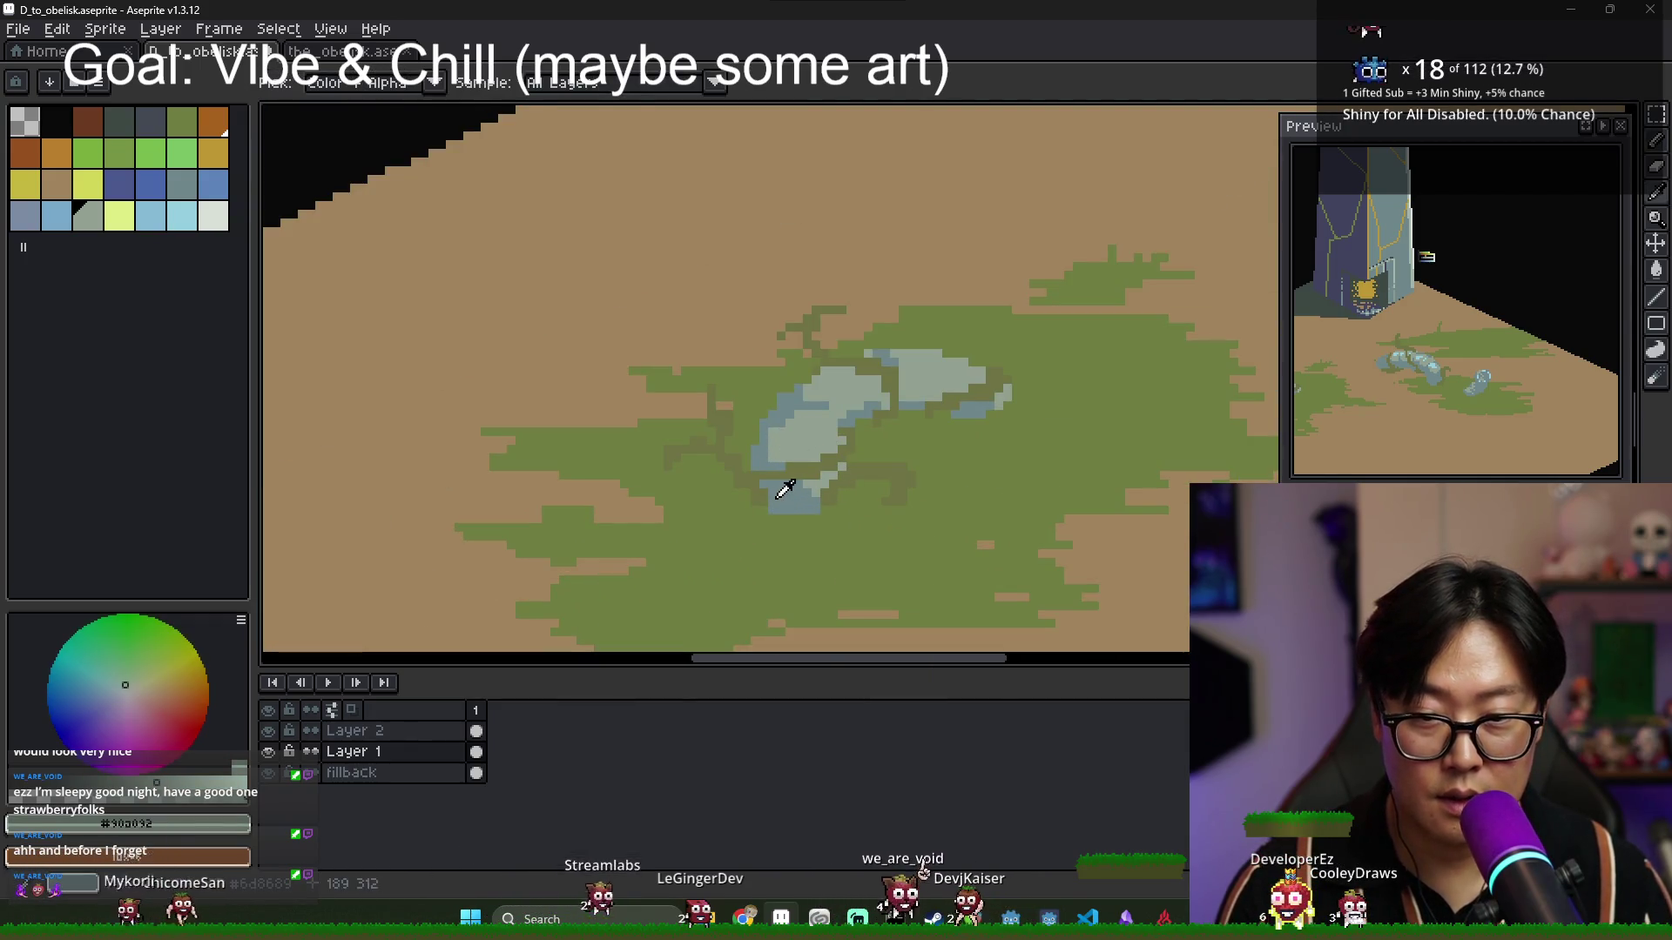
left_click(788, 489, "alt")
scroll(881, 519, "down", 2)
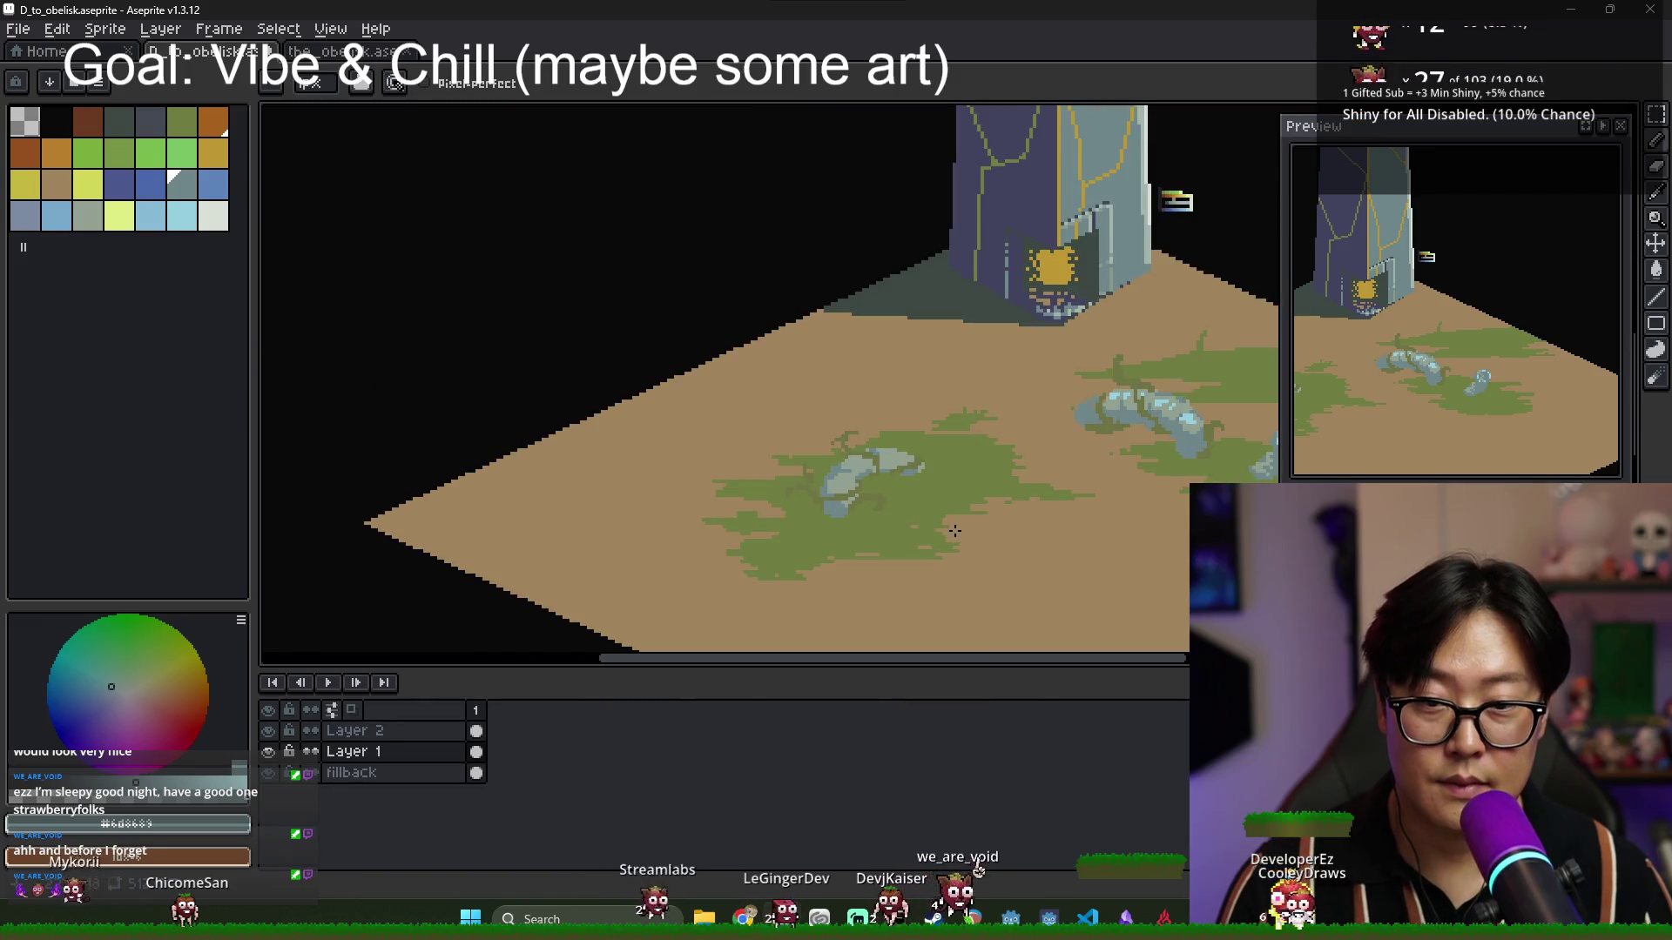
Try grey, slate and blue palette colours, undo a stray blue line, and settle on dark grey.
left_click(938, 288, "alt")
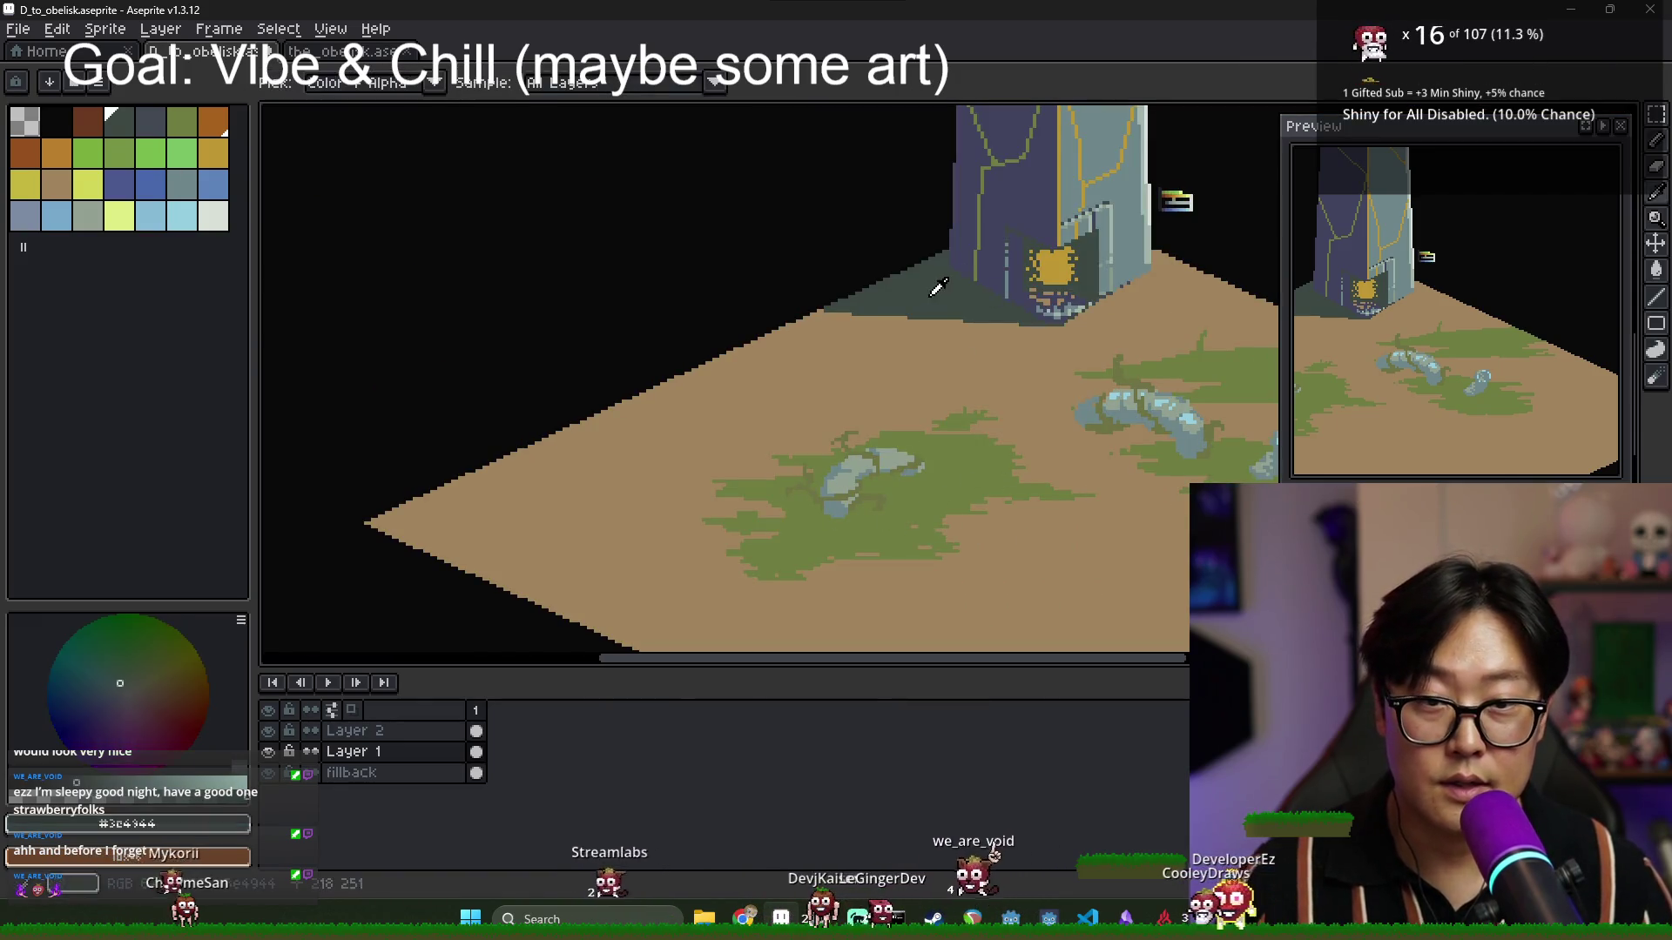
scroll(831, 462, "up", 2)
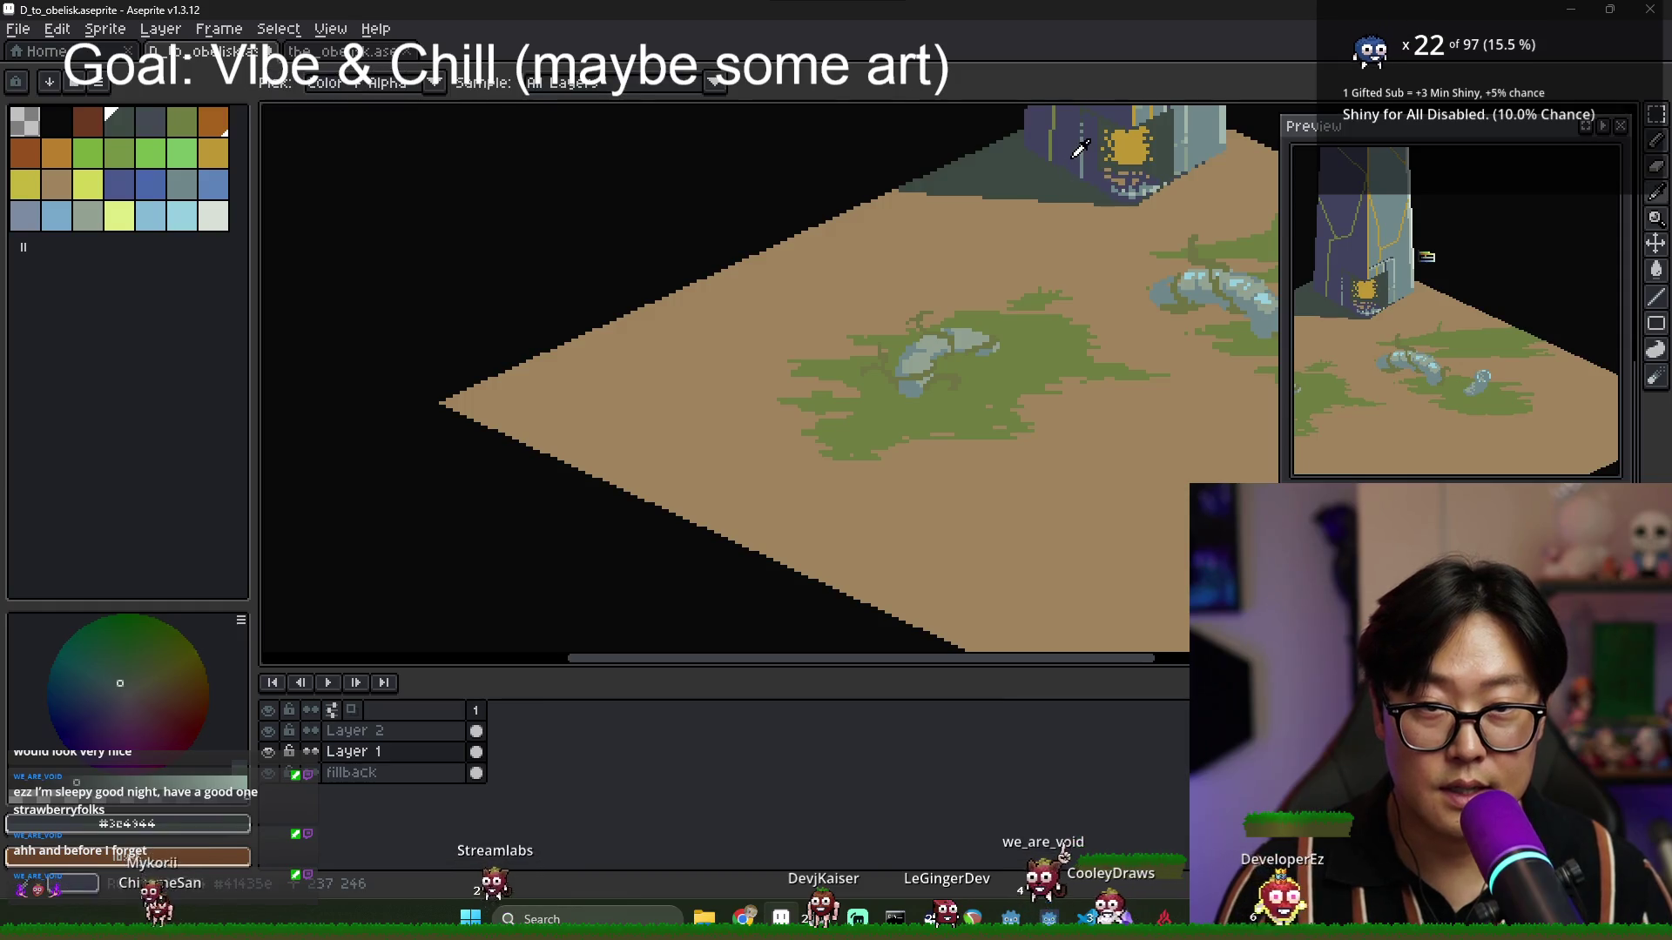
scroll(889, 411, "up", 2)
left_click(905, 353, "alt")
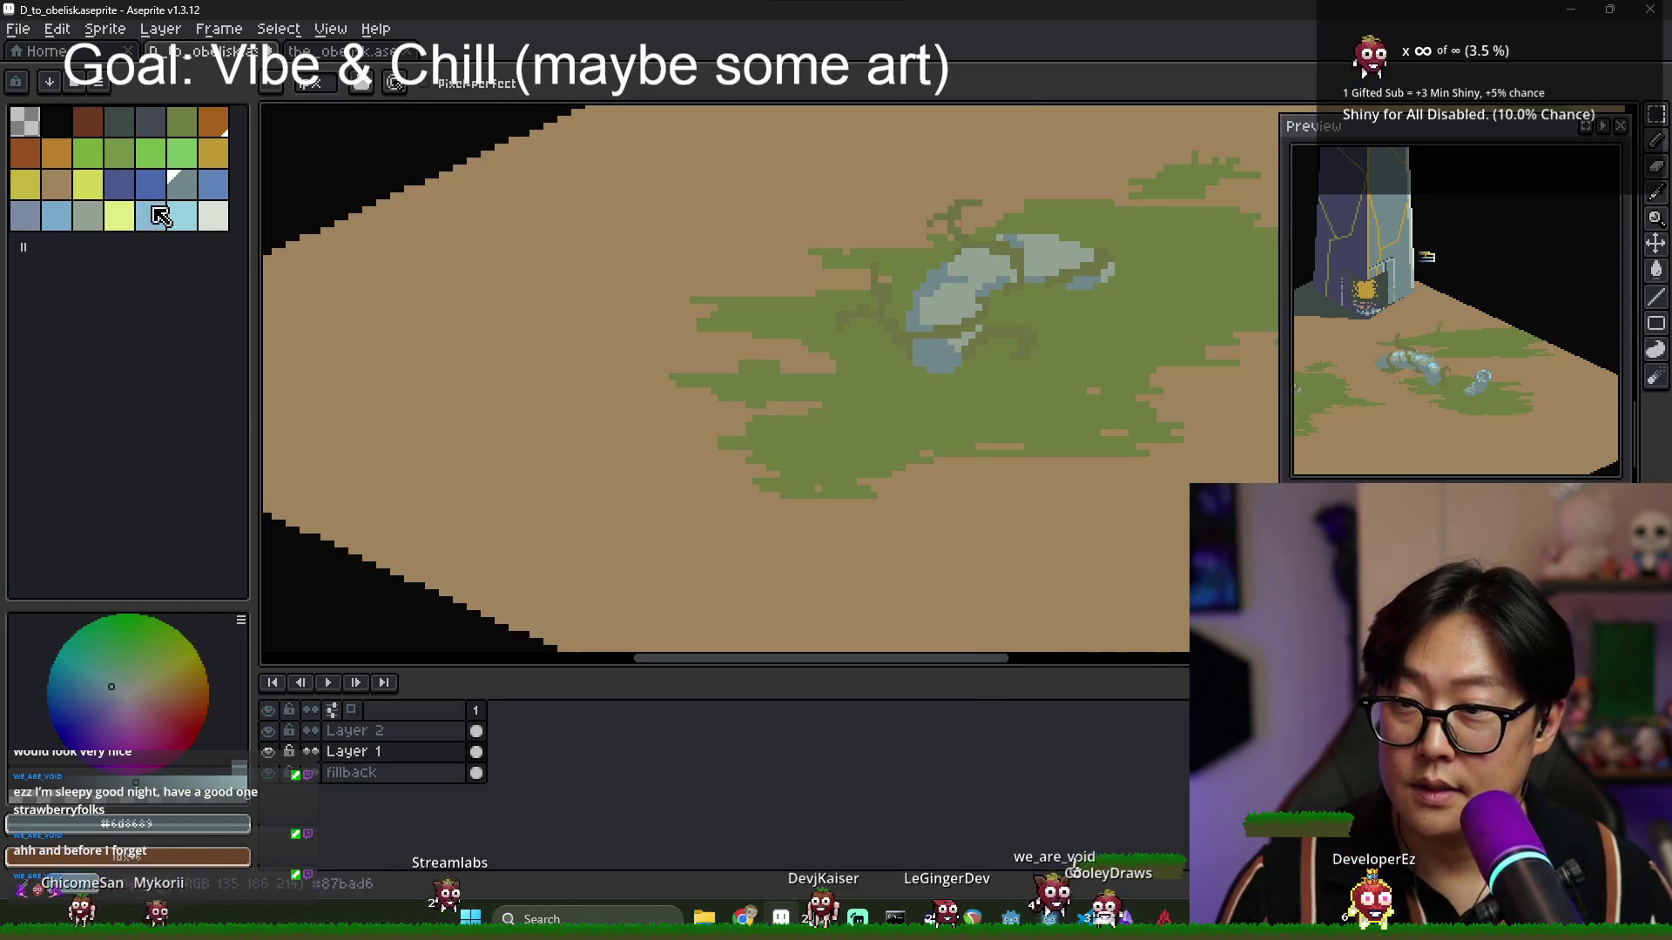
left_click(91, 213)
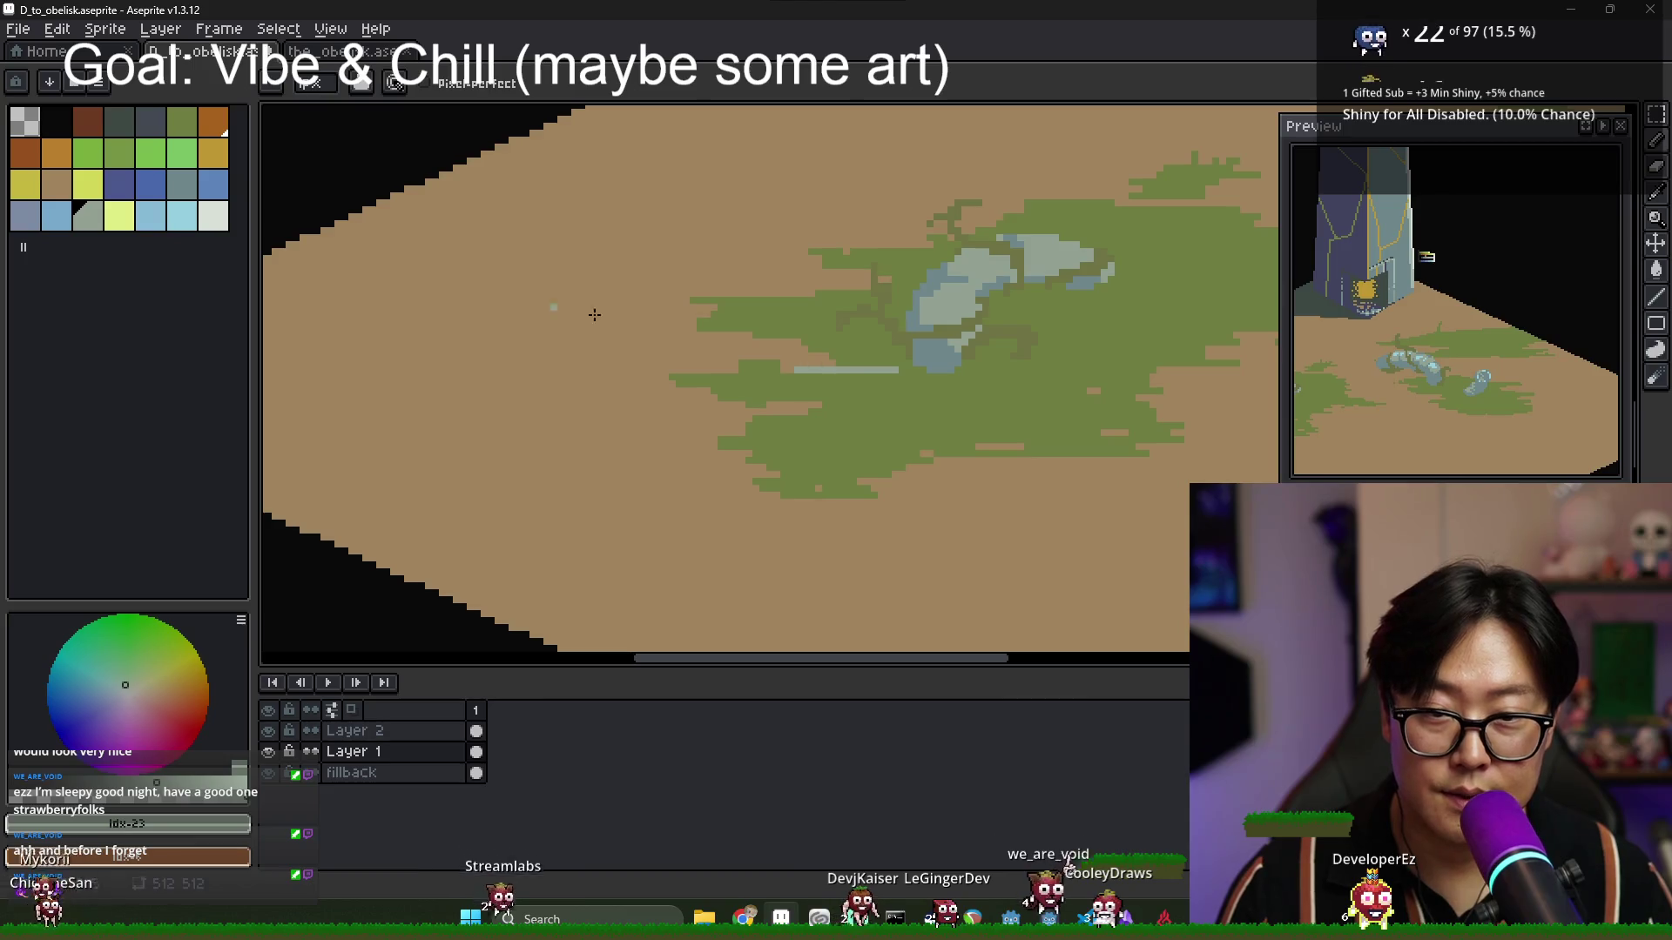
left_click(146, 129)
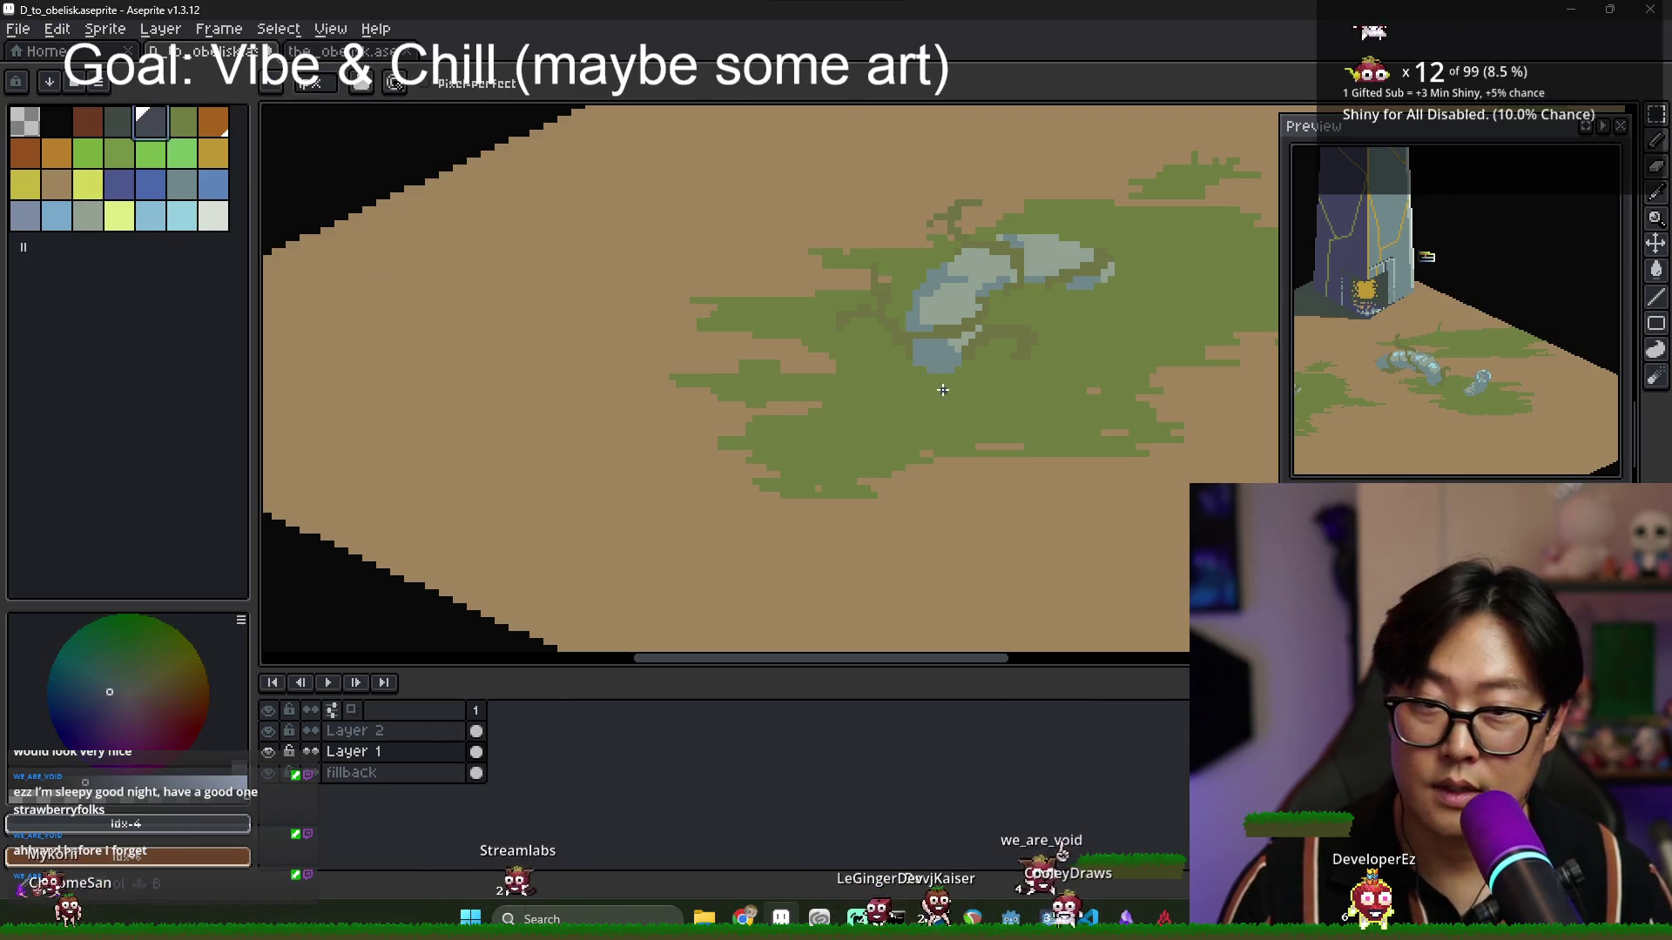
scroll(910, 381, "up", 1)
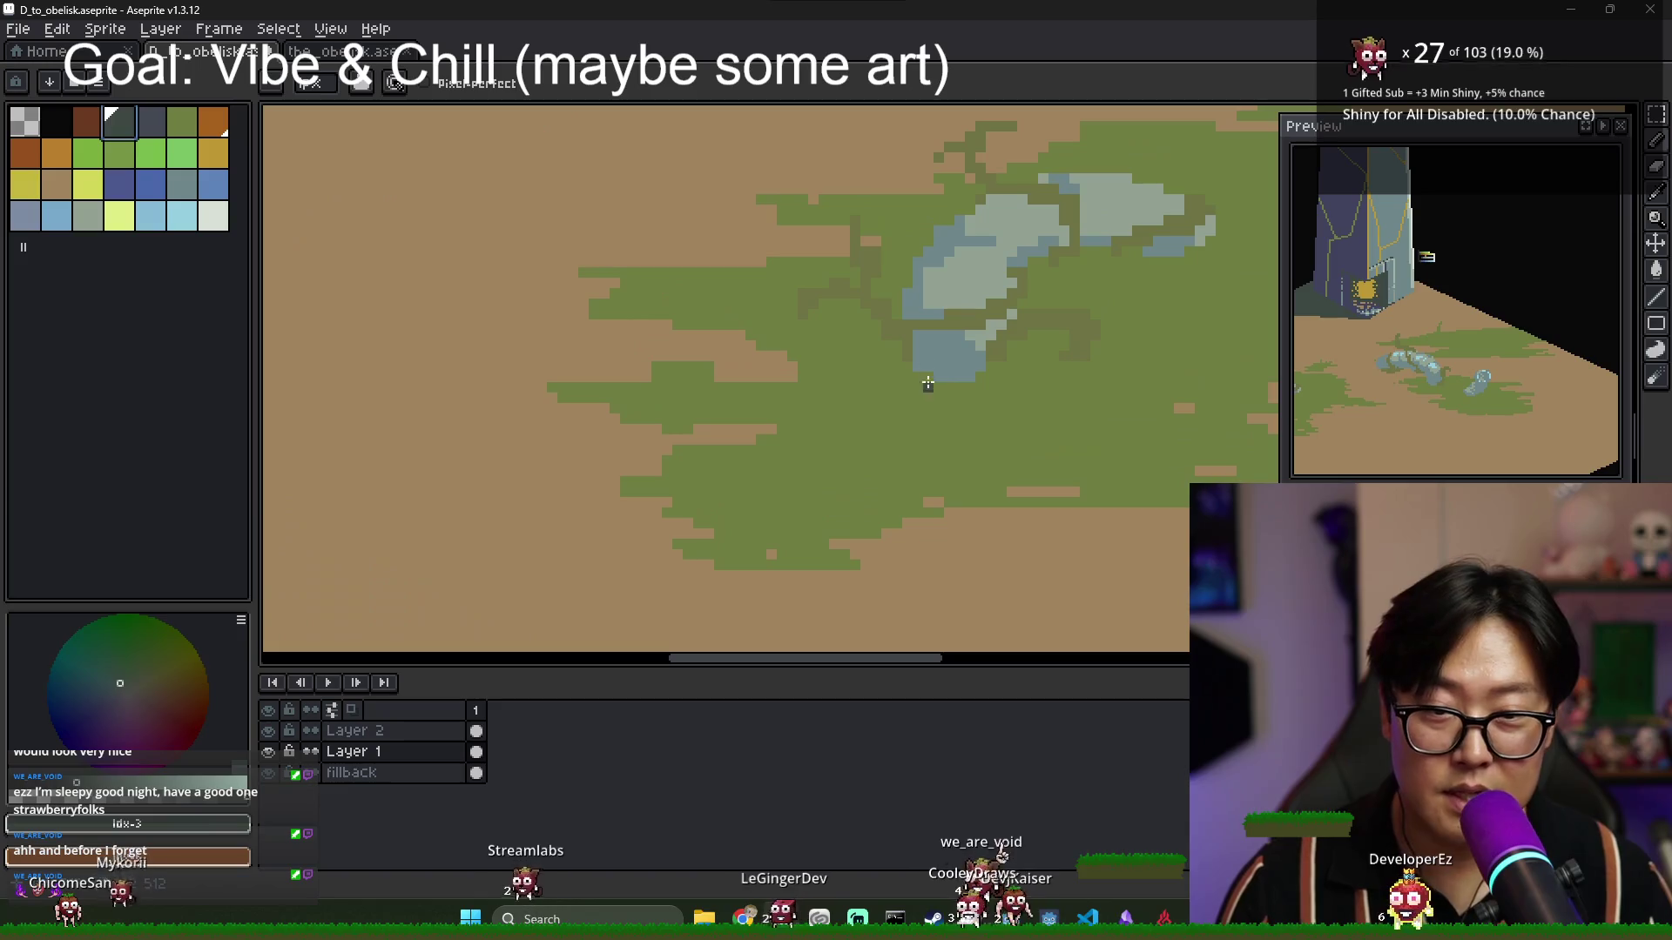
left_click(144, 179)
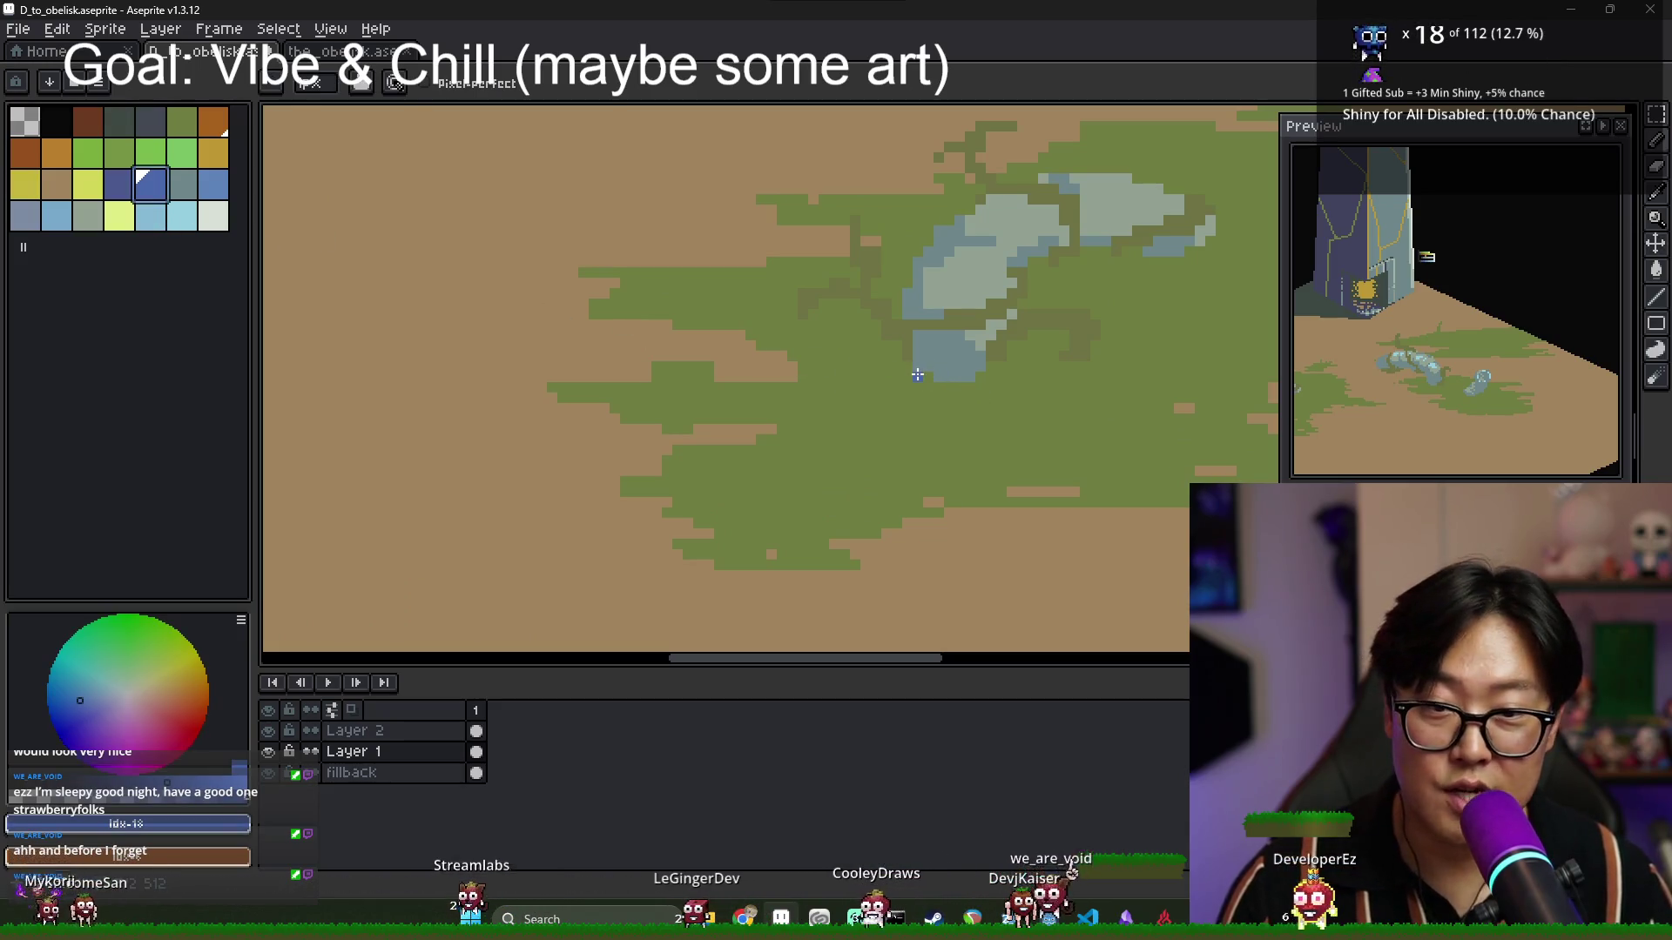
left_click_drag(921, 377, 854, 379)
key("ctrl+z")
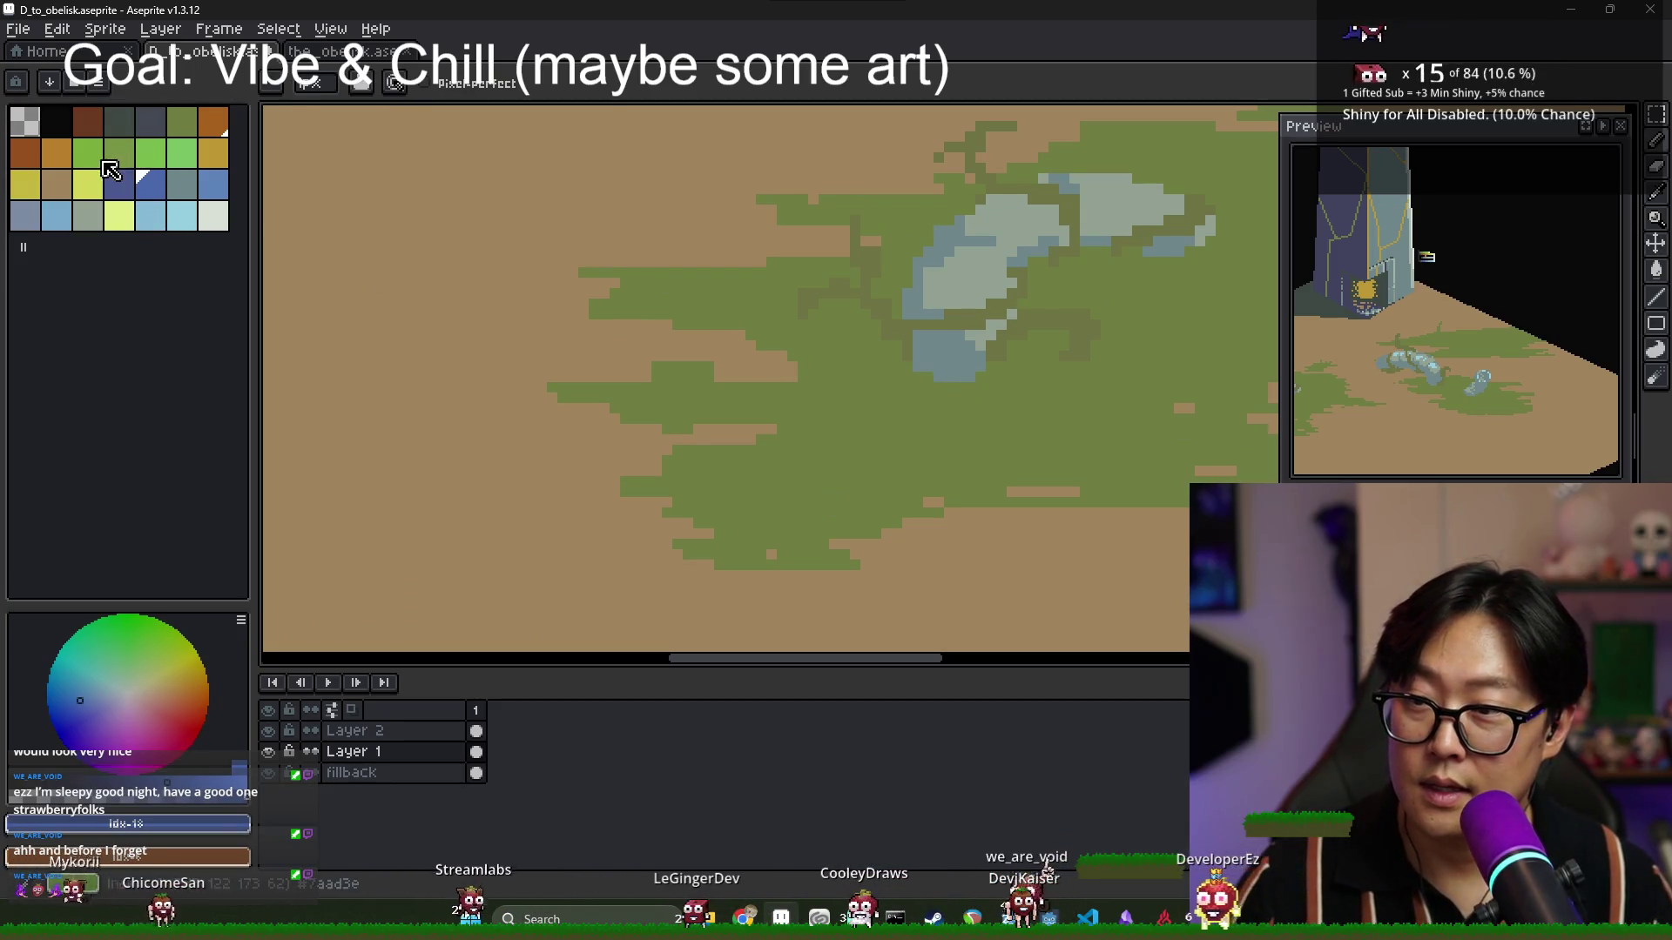
left_click(151, 122)
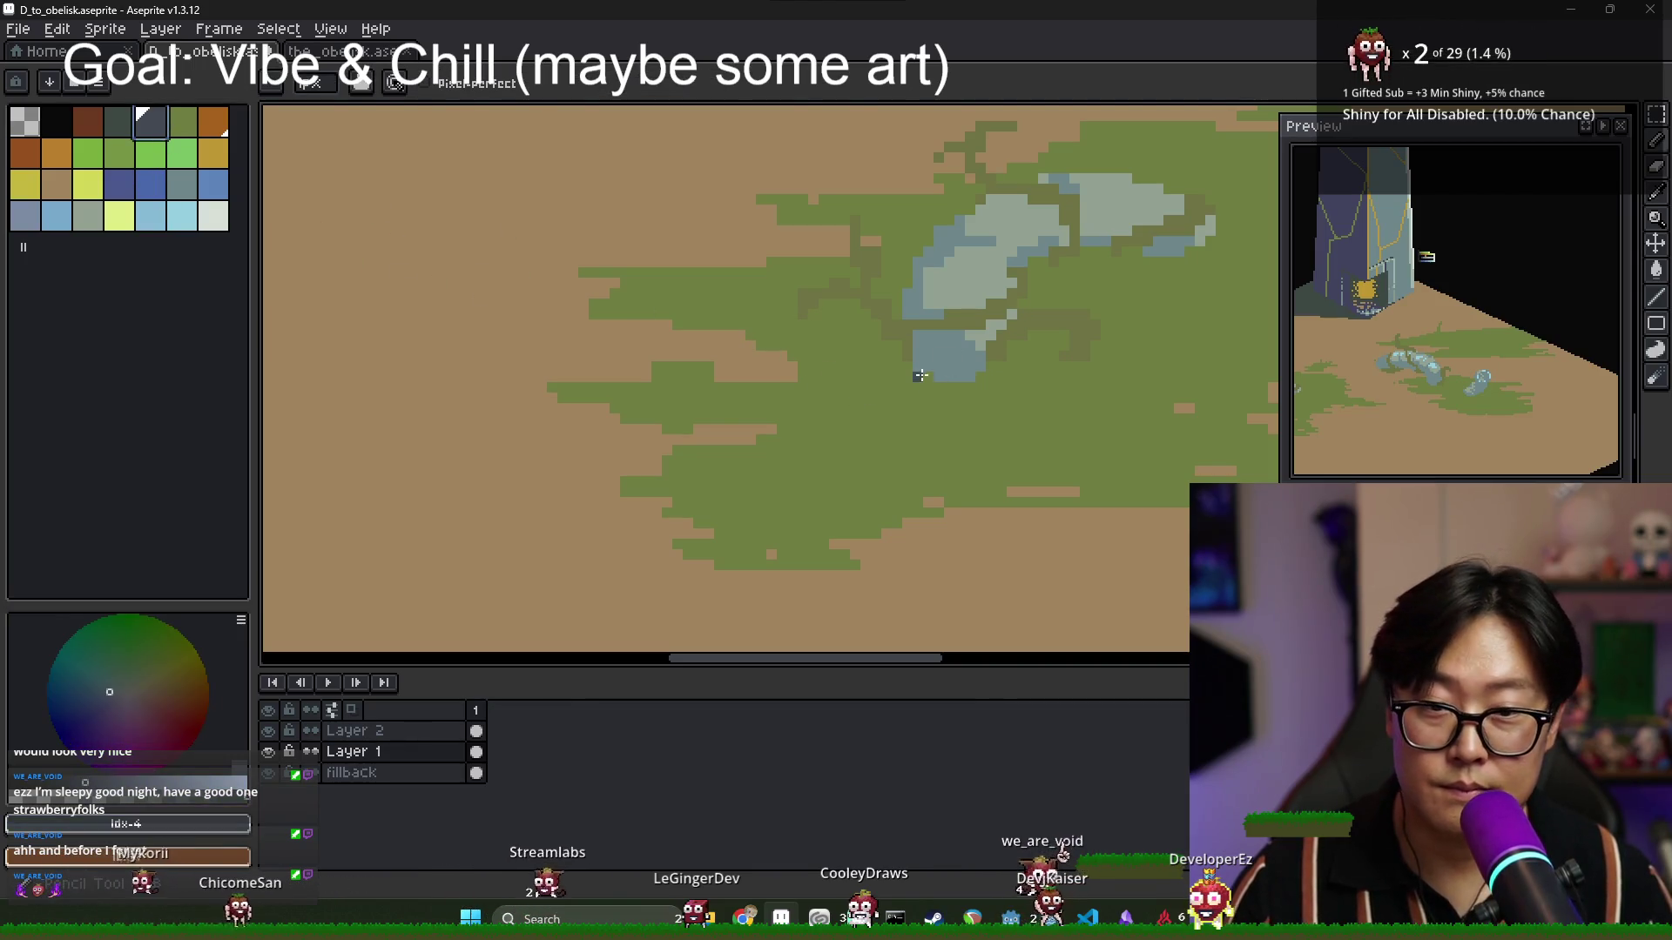
scroll(840, 377, "down", 3)
scroll(786, 275, "up", 1)
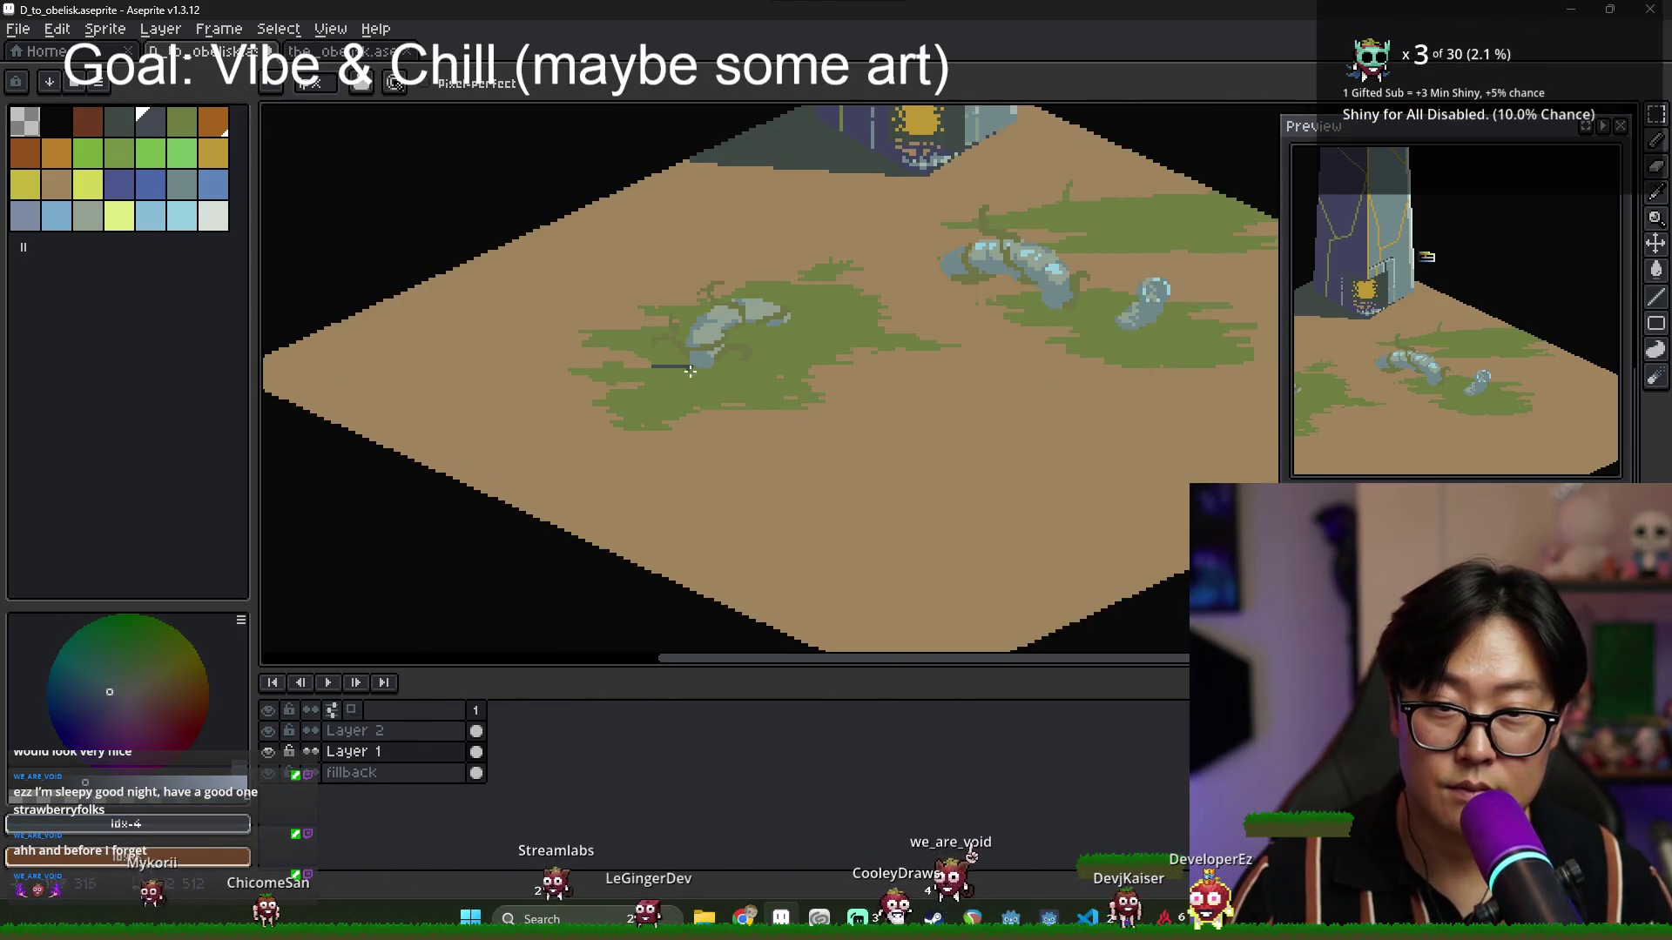
Make Layer 2 the active layer, with the obelisk's colour swatch strip in view.
scroll(880, 212, "down", 3)
scroll(616, 343, "up", 3)
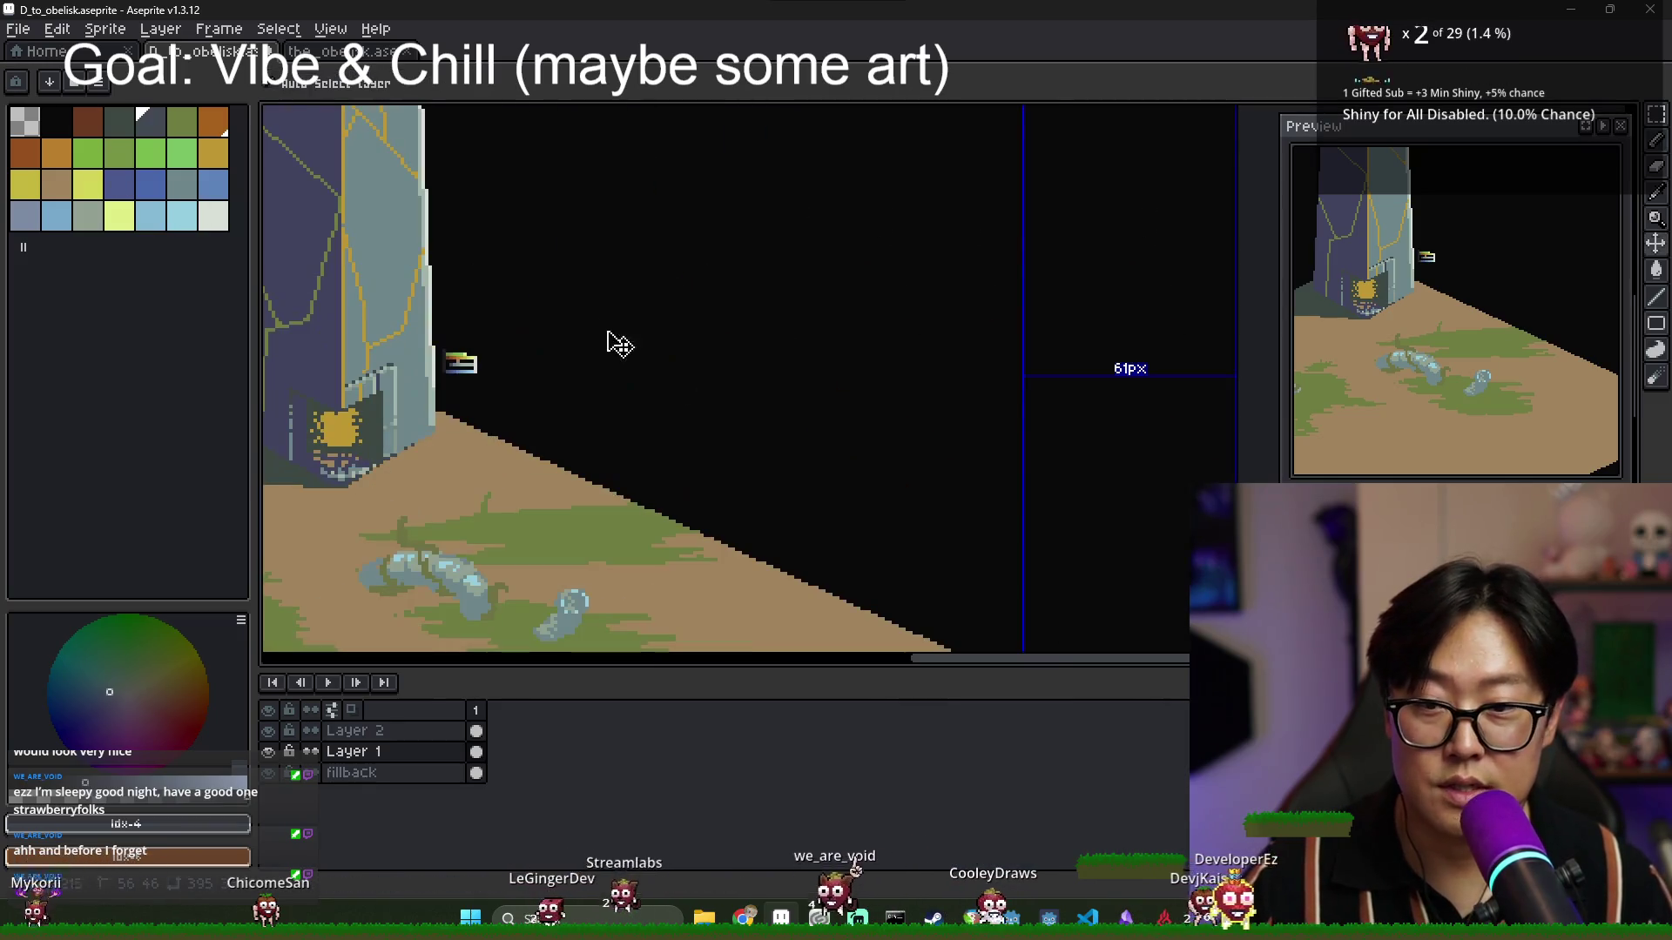
scroll(616, 343, "down", 3)
scroll(598, 366, "up", 1)
scroll(598, 366, "up", 5)
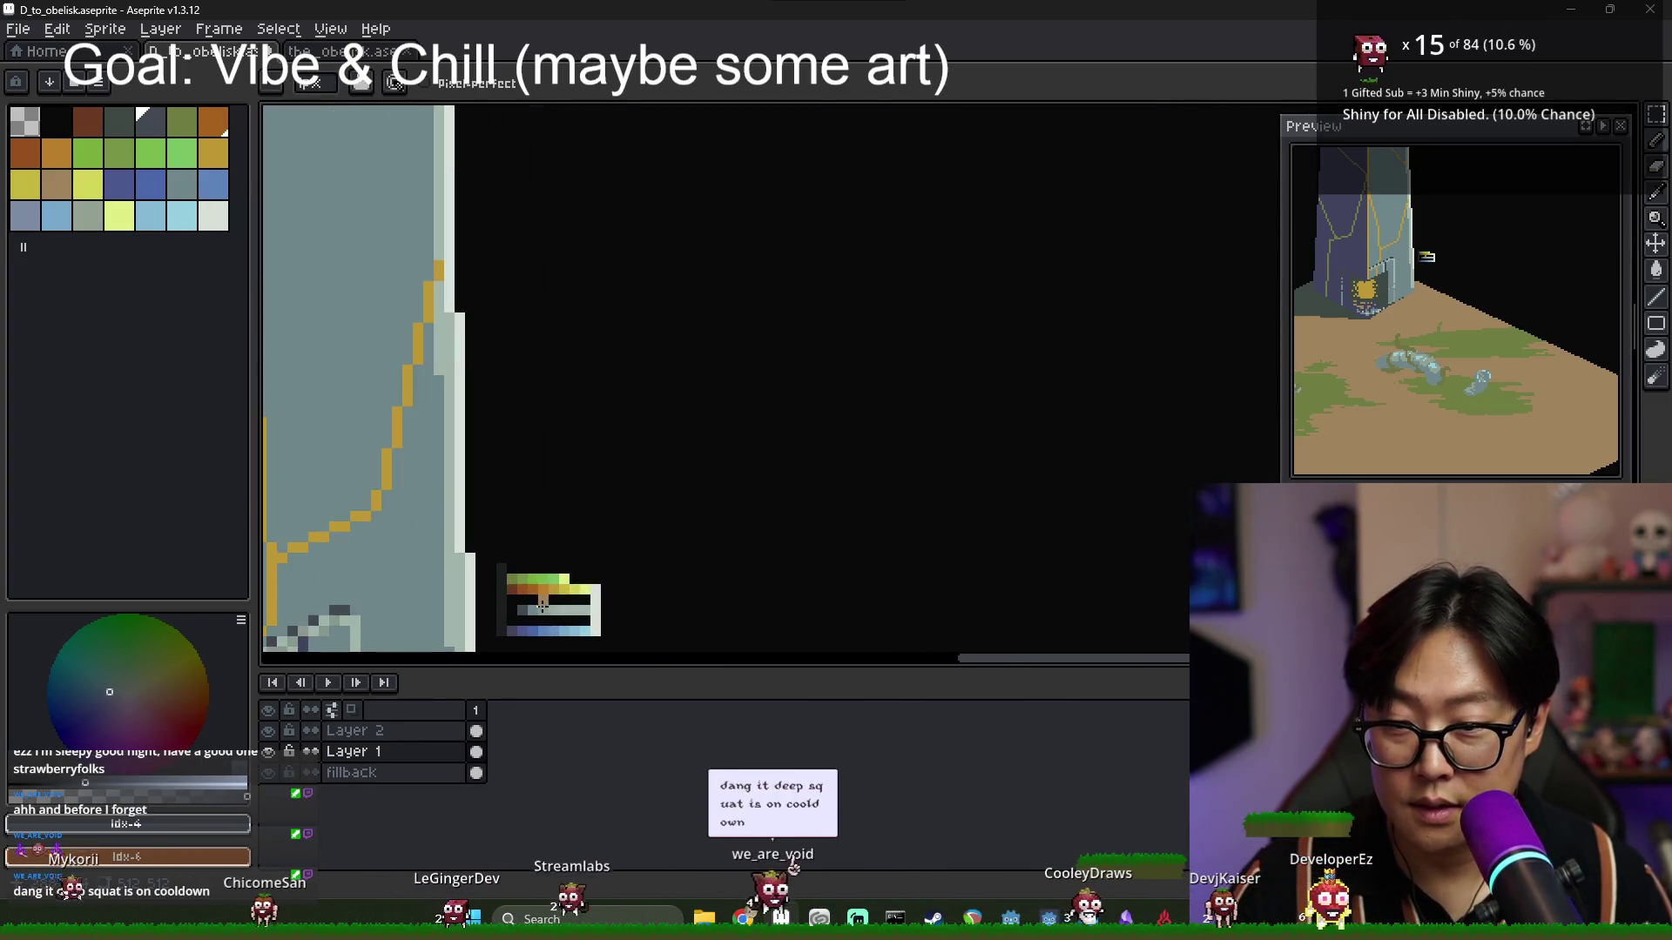
scroll(421, 477, "down", 2)
left_click_drag(421, 476, 496, 421)
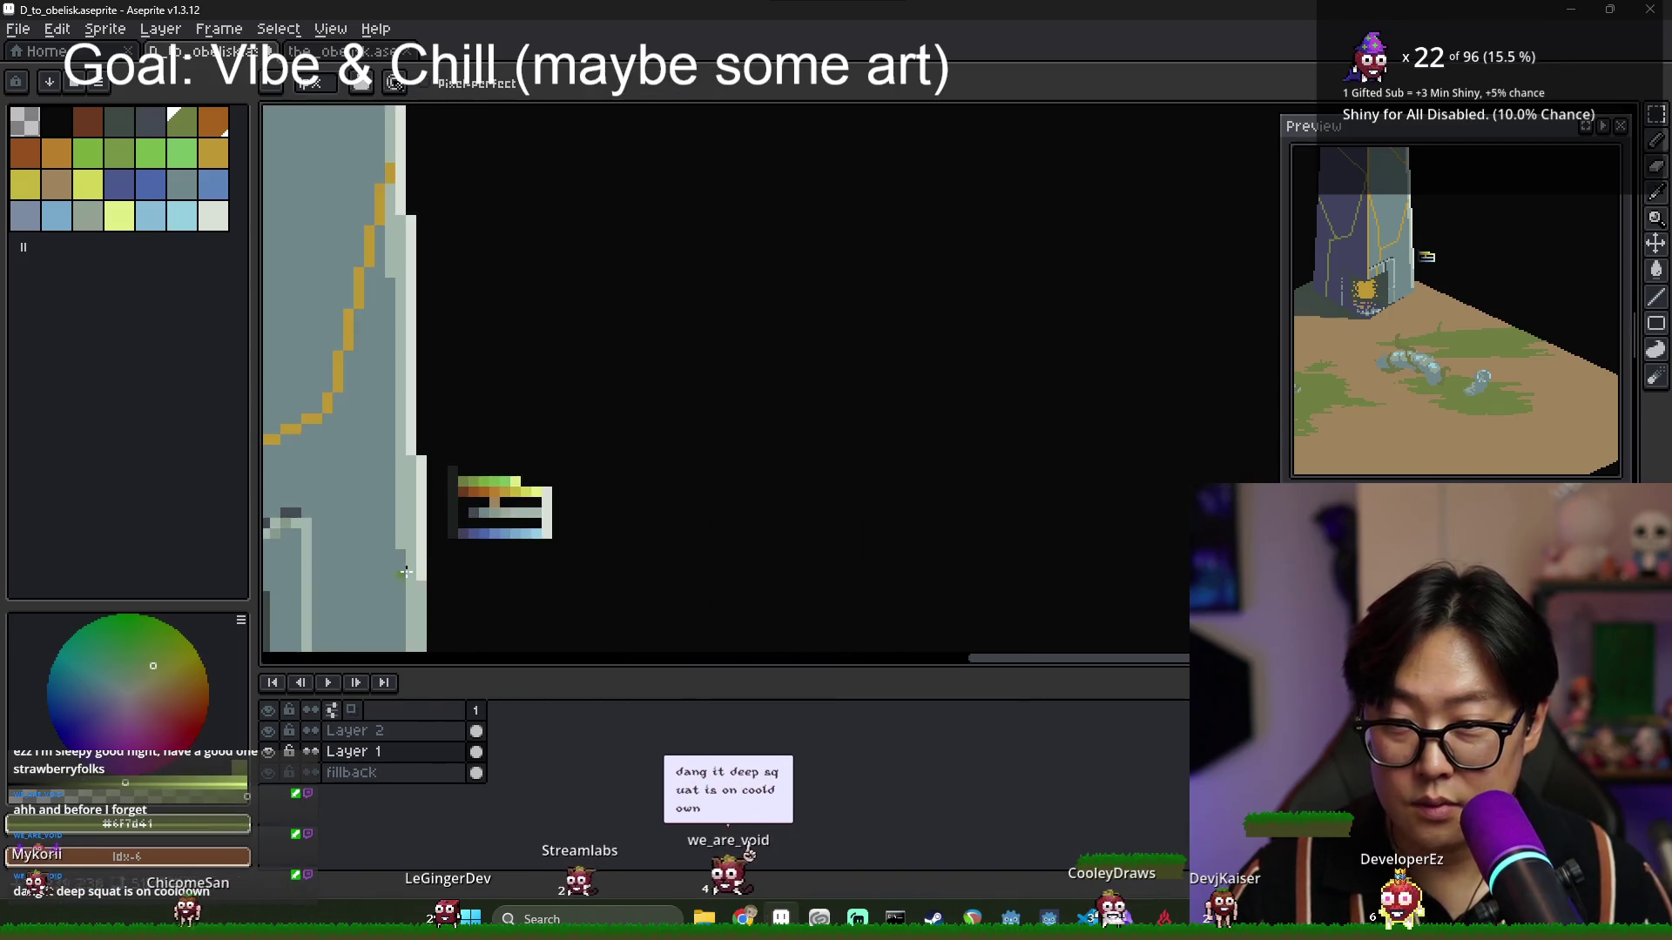
scroll(569, 474, "down", 3)
scroll(570, 474, "up", 3)
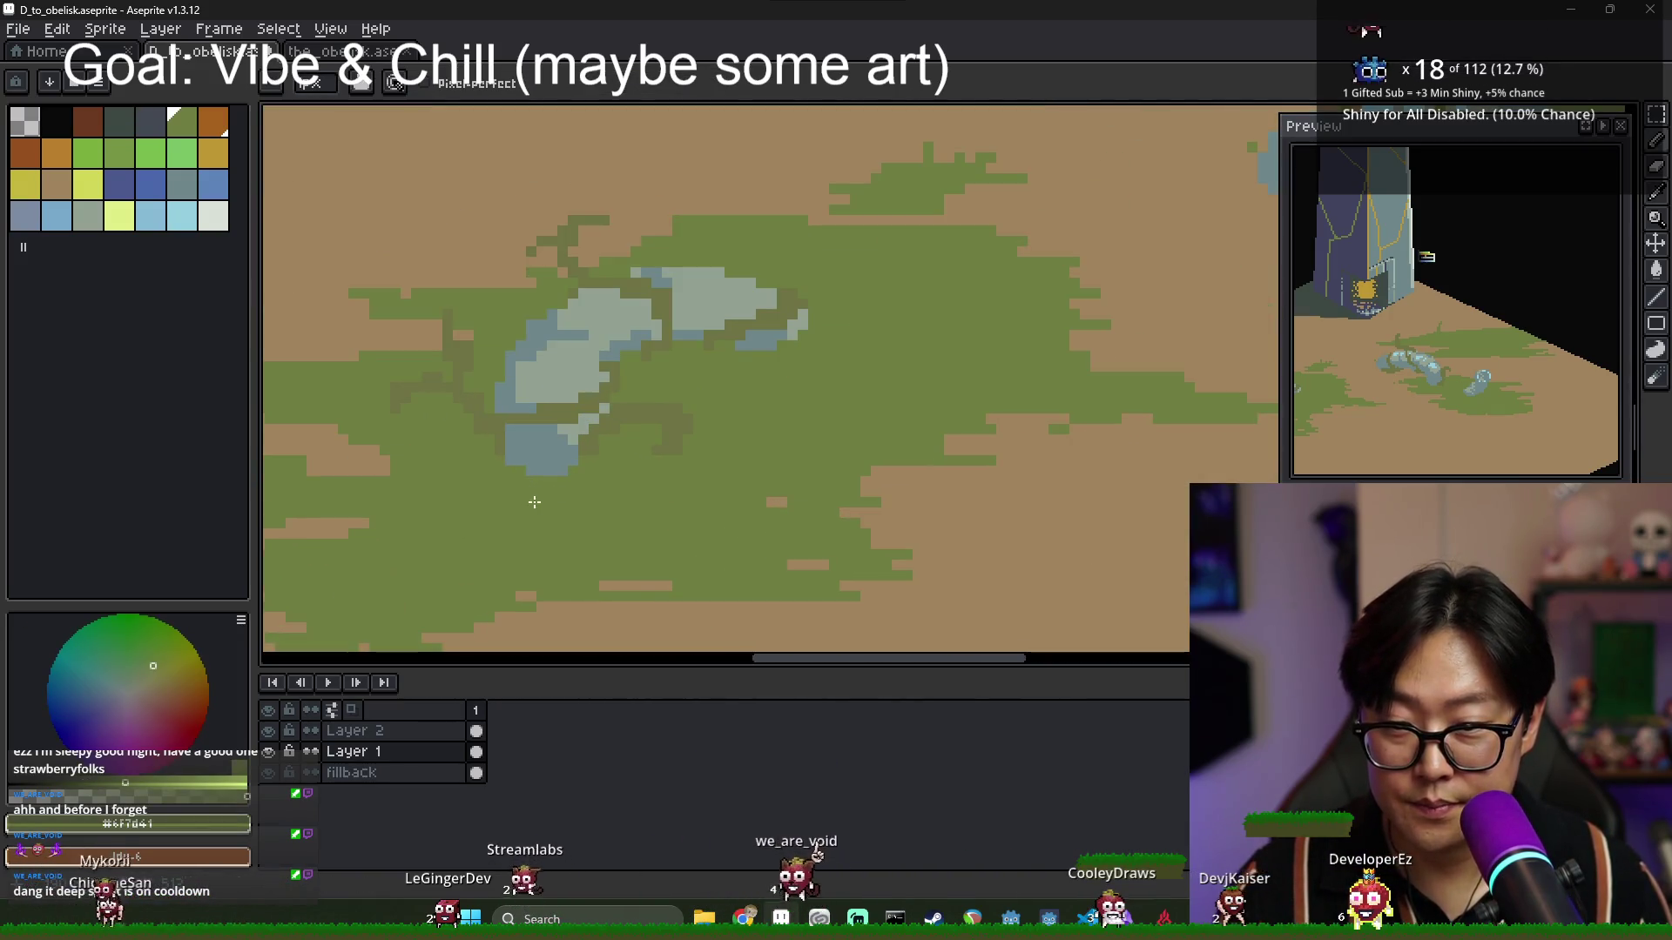
scroll(544, 496, "down", 3)
scroll(713, 387, "up", 5)
mouse_move(713, 386)
left_mouse_down()
mouse_move(903, 374)
mouse_move(870, 418)
mouse_move(786, 451)
left_mouse_up()
left_click(476, 731)
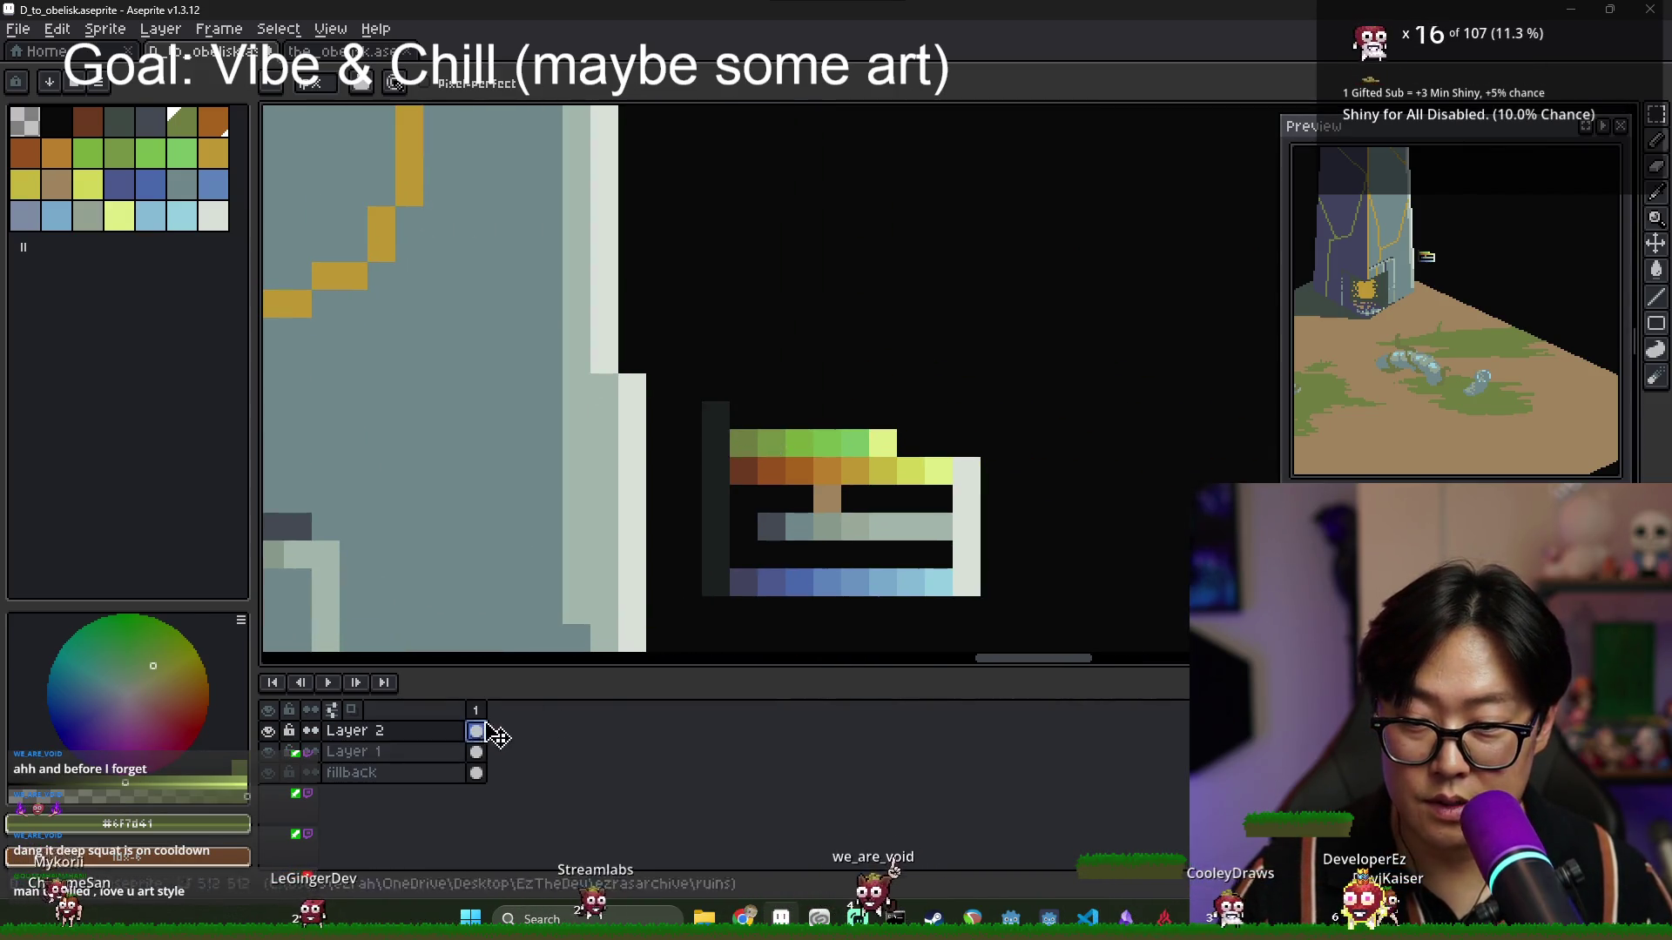
Pencil a dark olive pixel above the green row of the swatch strip.
scroll(848, 389, "up", 2)
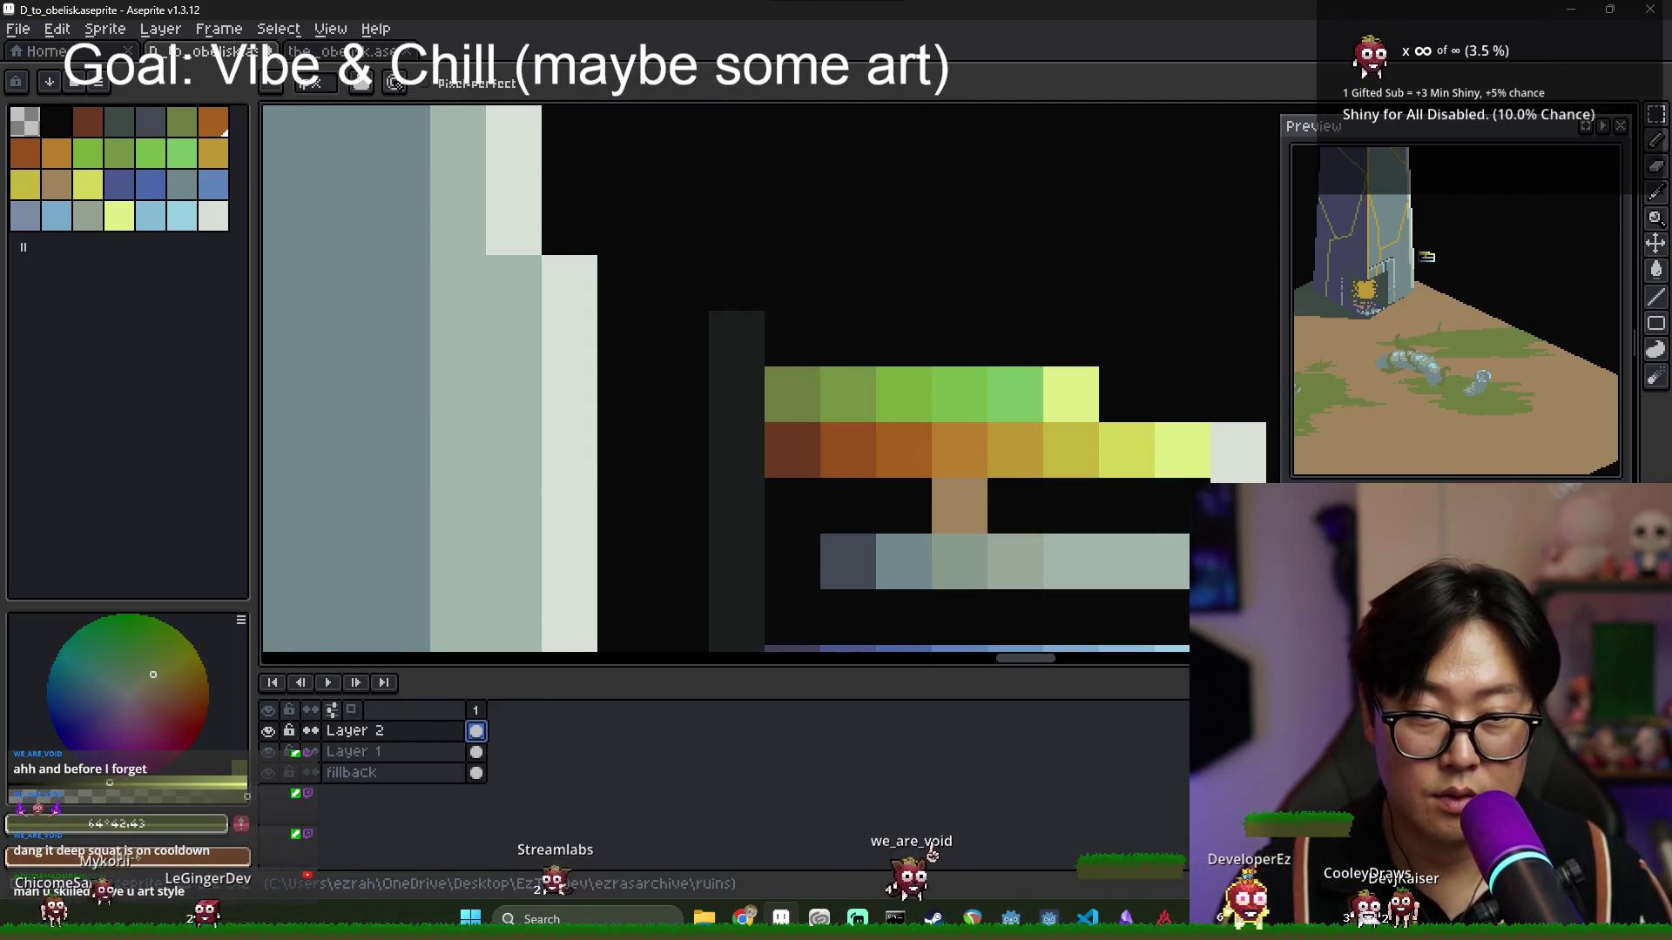
left_click(815, 361)
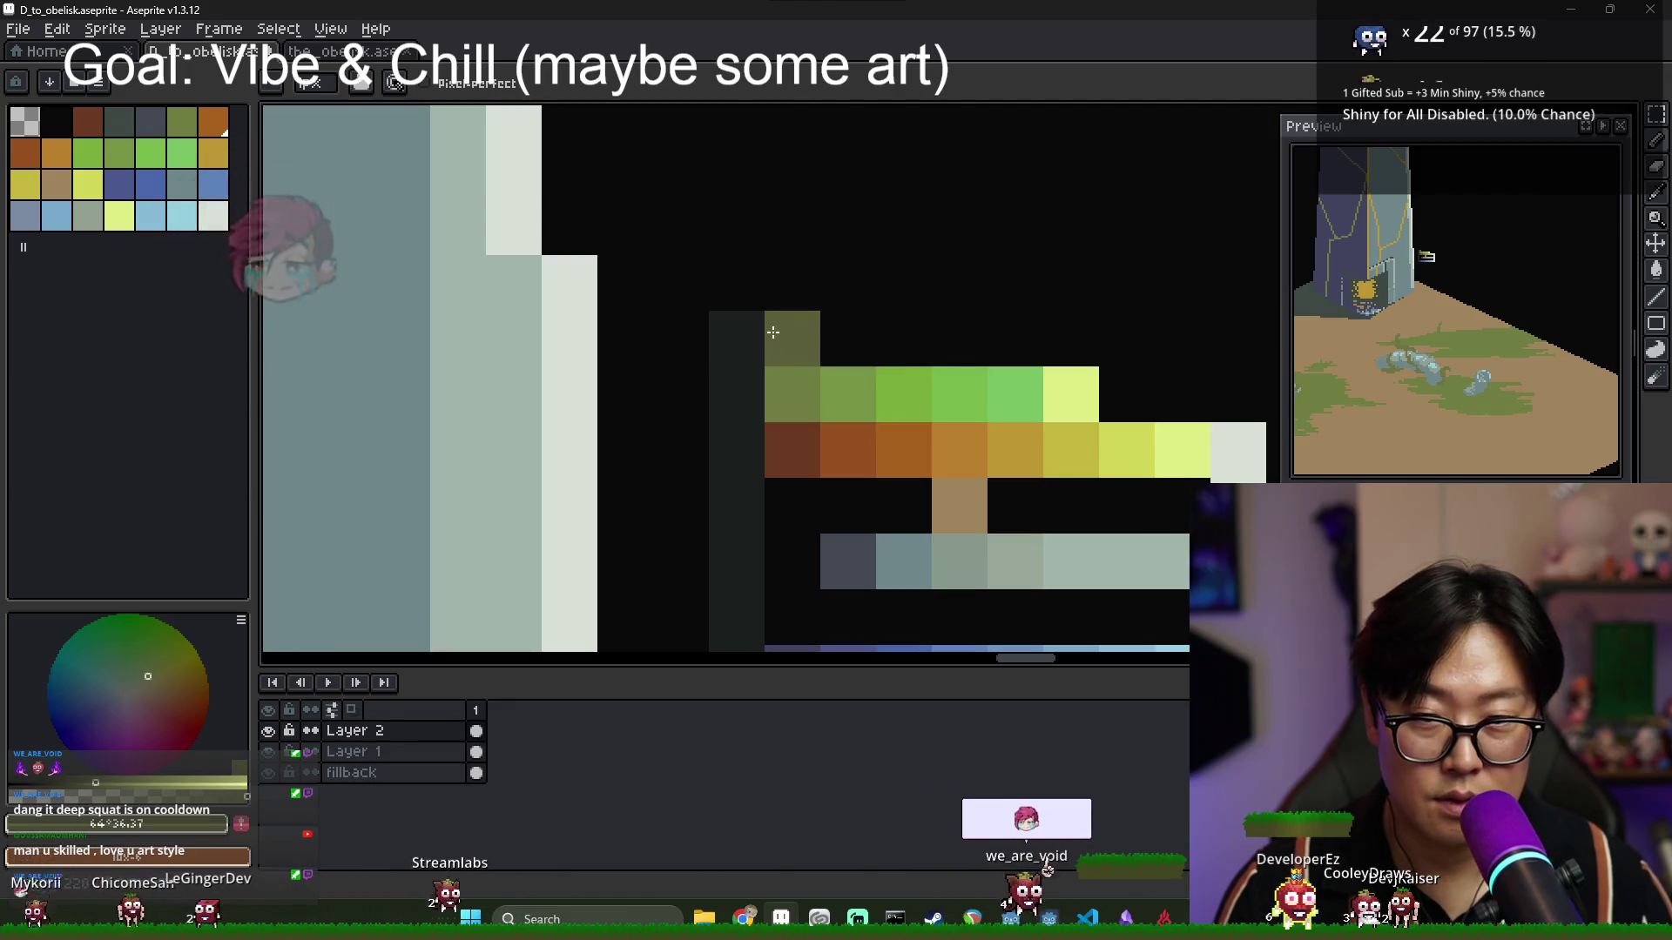
scroll(1125, 489, "down", 5)
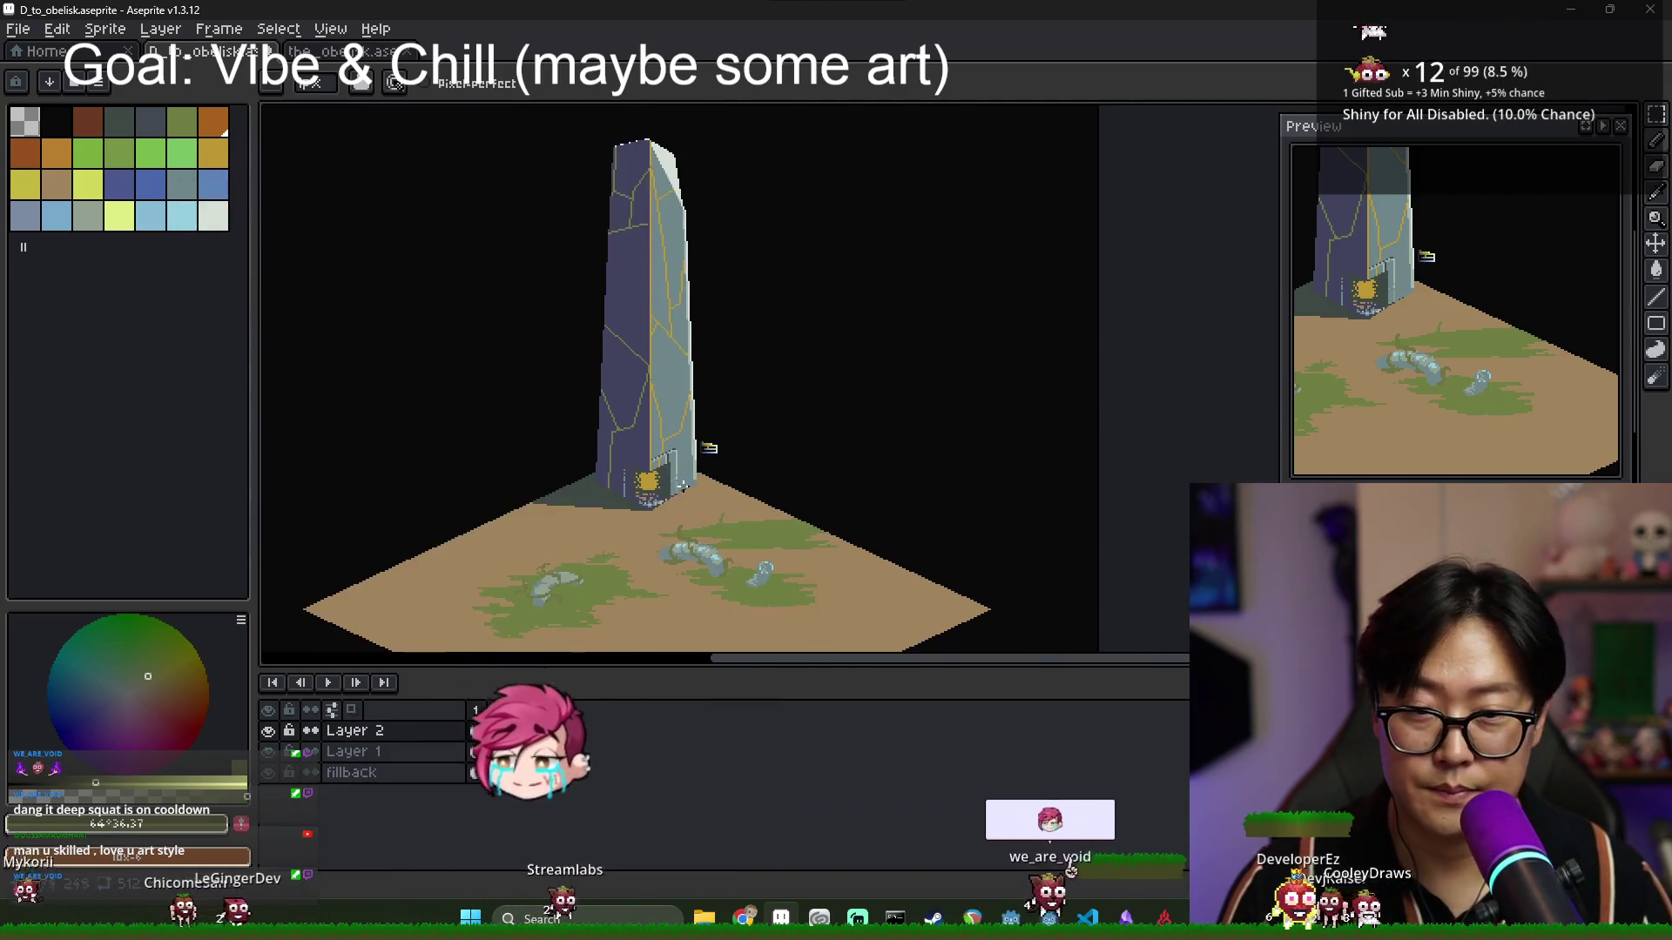
scroll(901, 398, "up", 4)
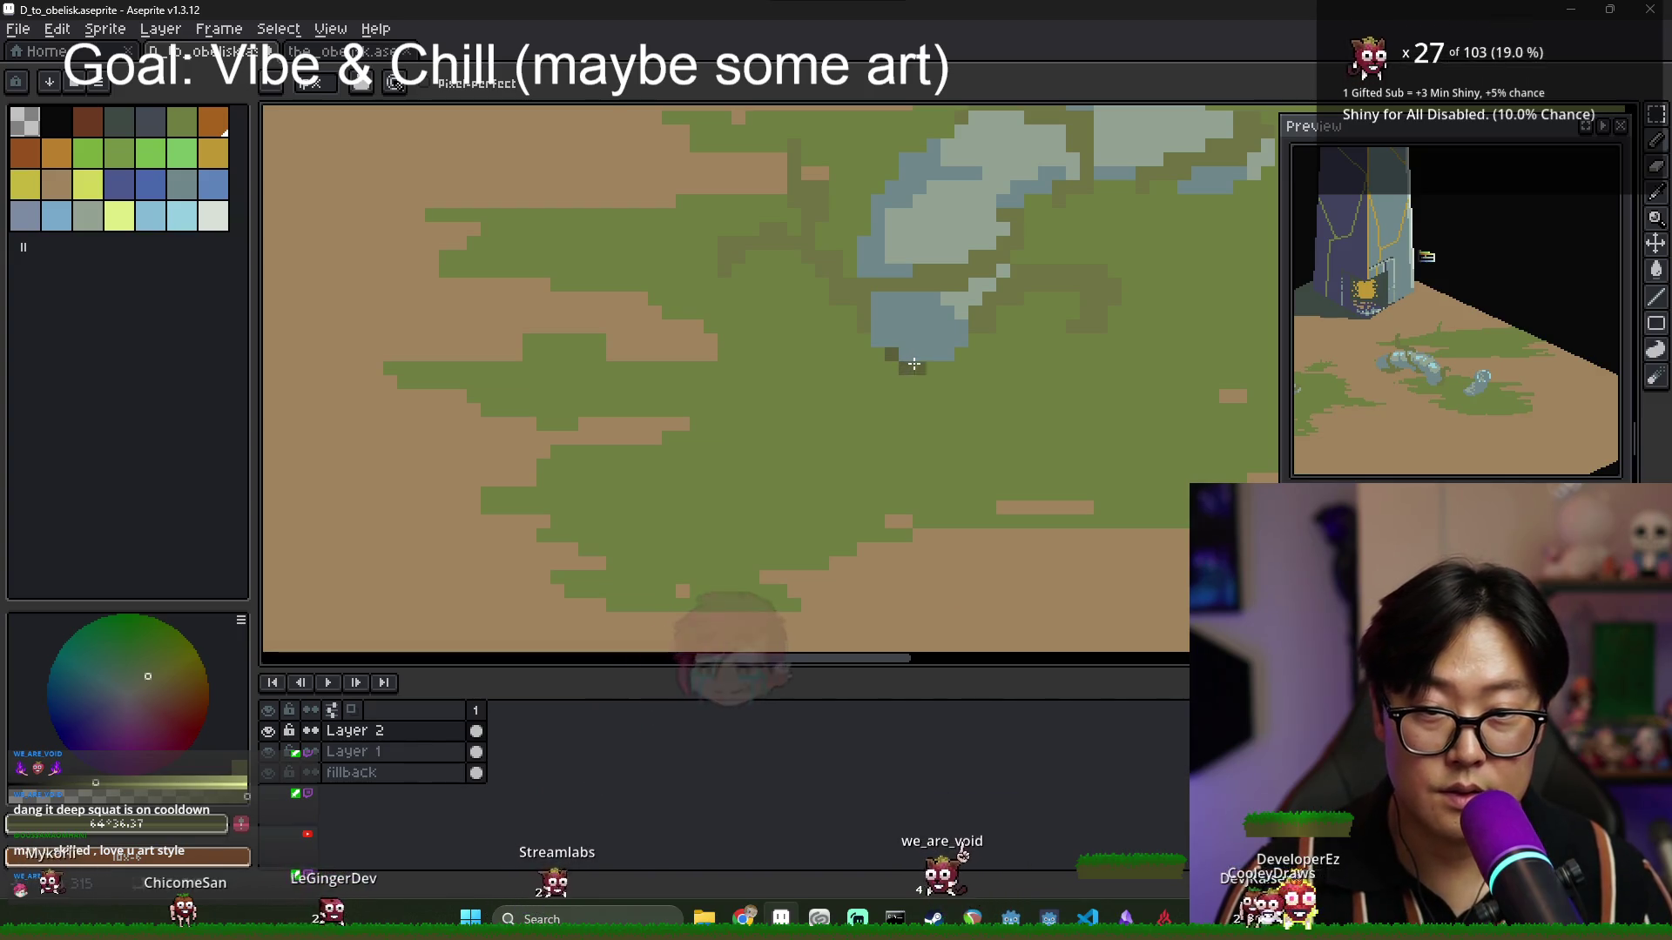
Paint a dark olive shadow stroke under the left blue-grey rock.
left_click_drag(936, 367, 834, 354)
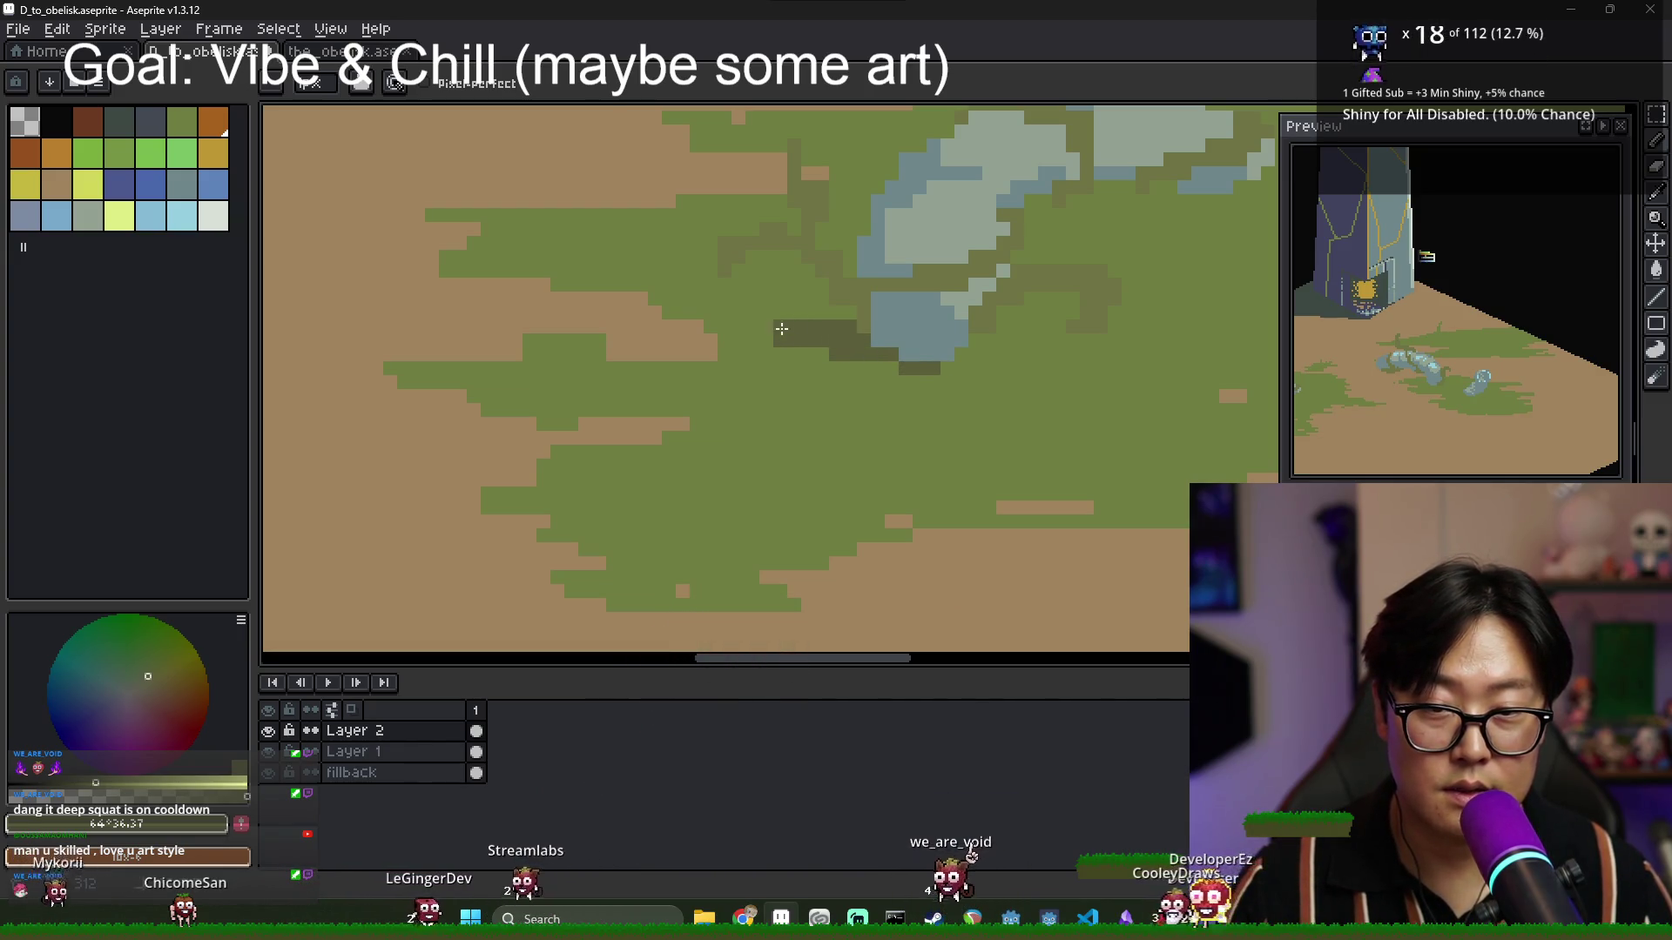
scroll(929, 335, "down", 2)
scroll(930, 335, "up", 2)
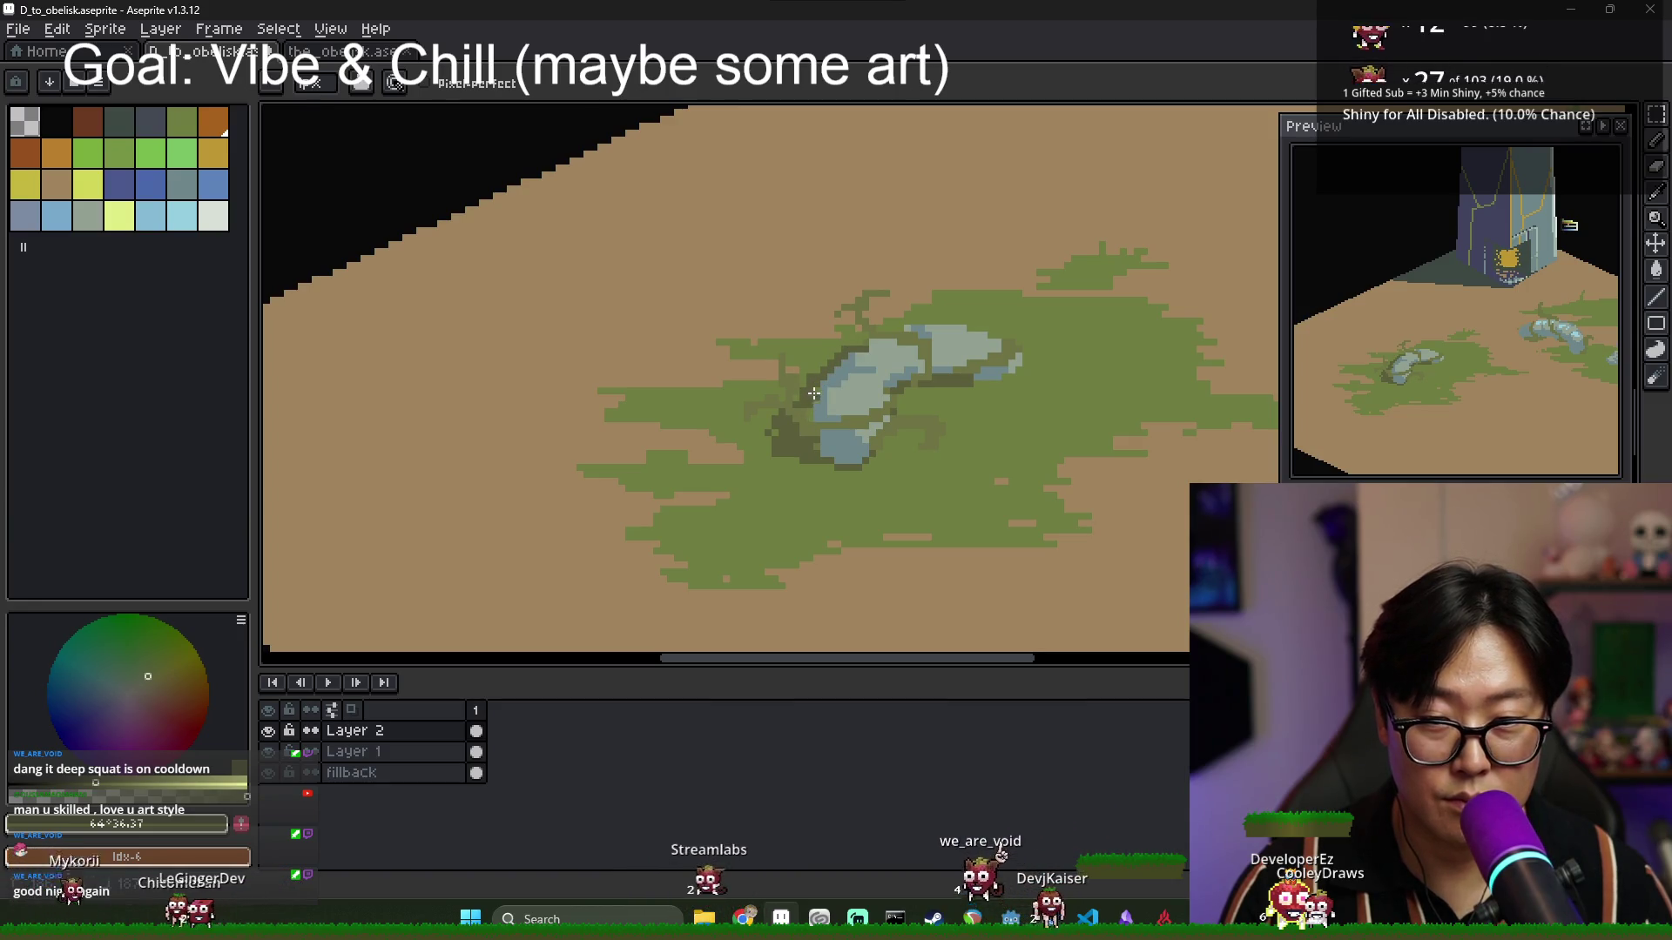
scroll(810, 405, "down", 2)
scroll(801, 413, "up", 3)
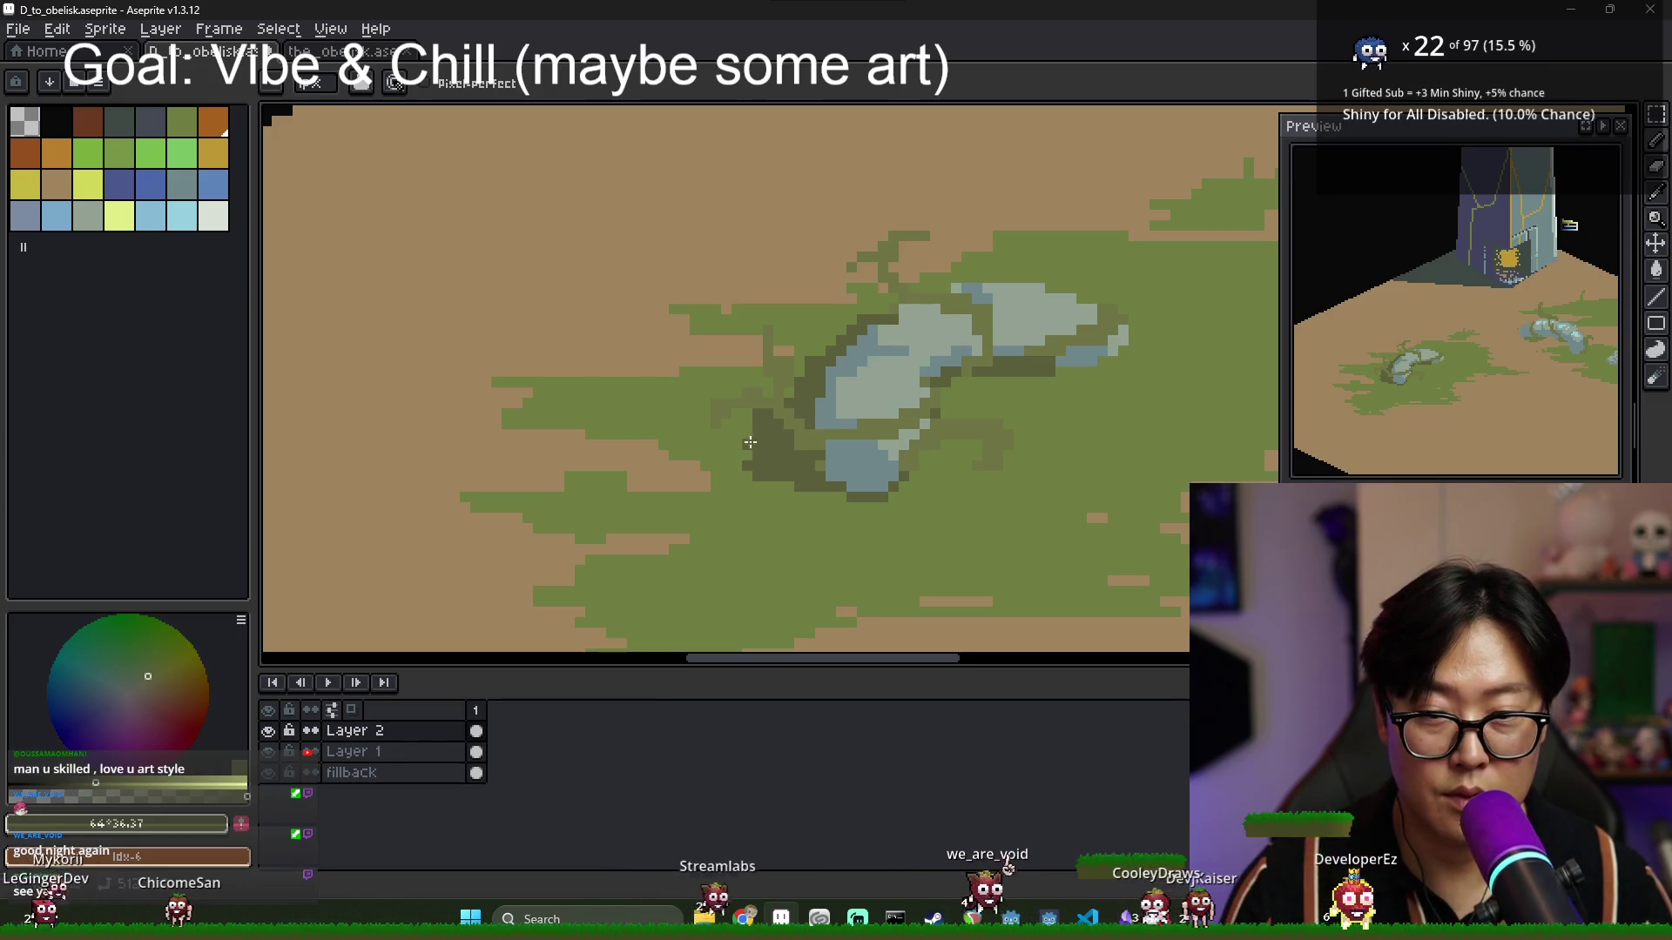
scroll(751, 450, "down", 2)
scroll(772, 423, "up", 2)
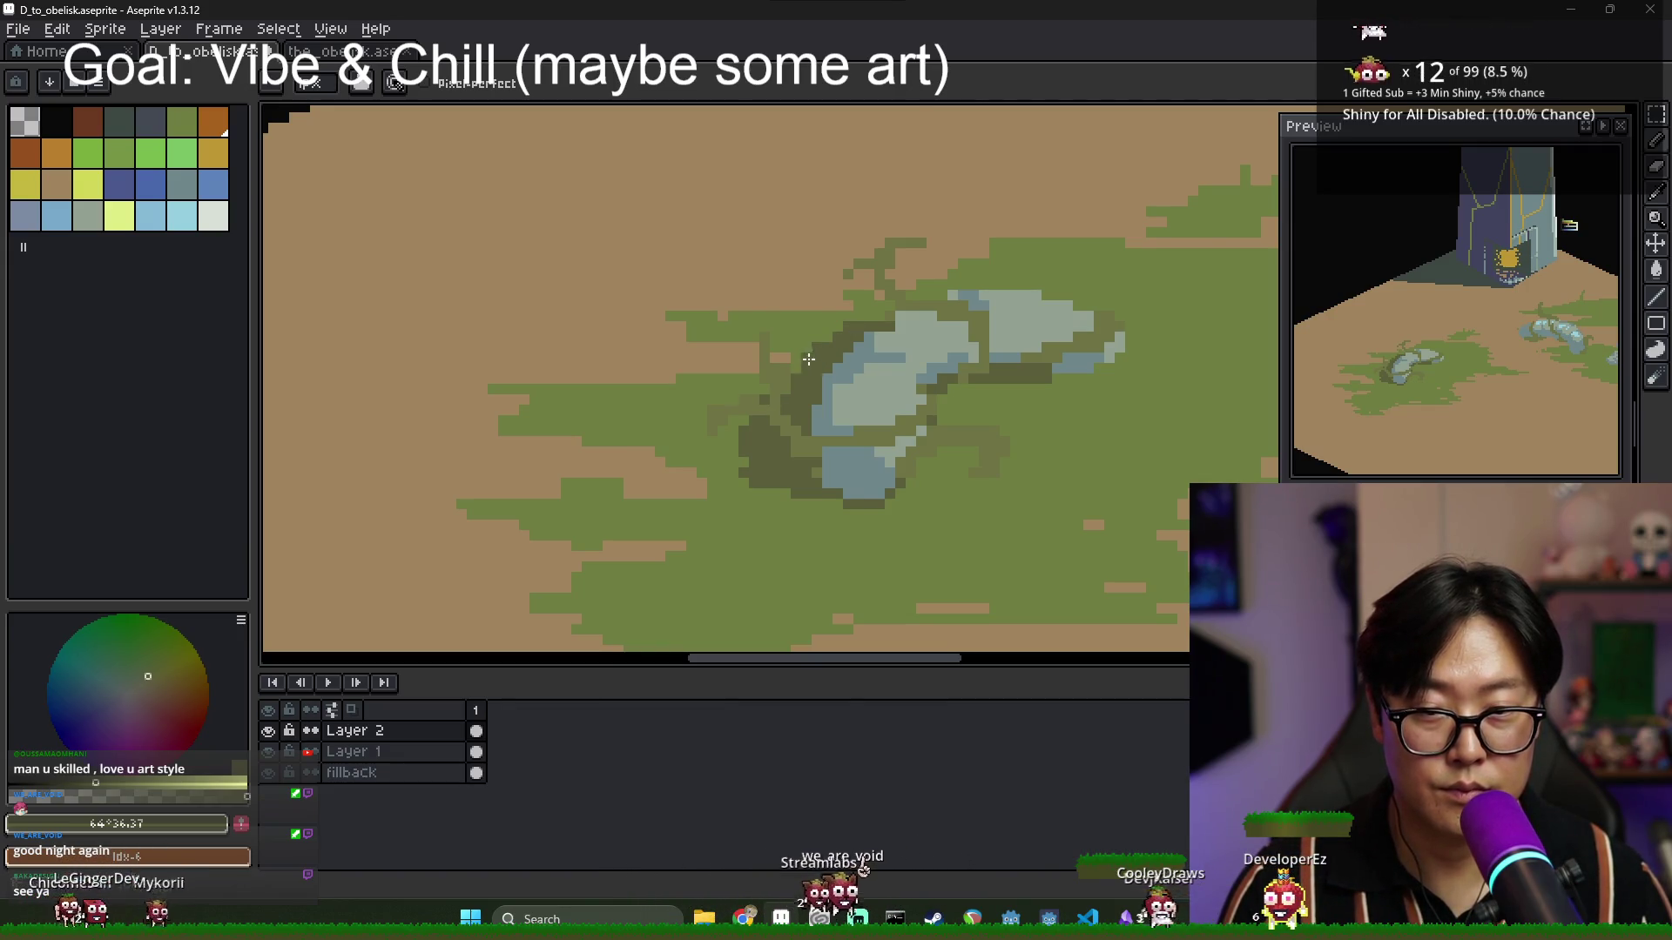
scroll(971, 386, "down", 2)
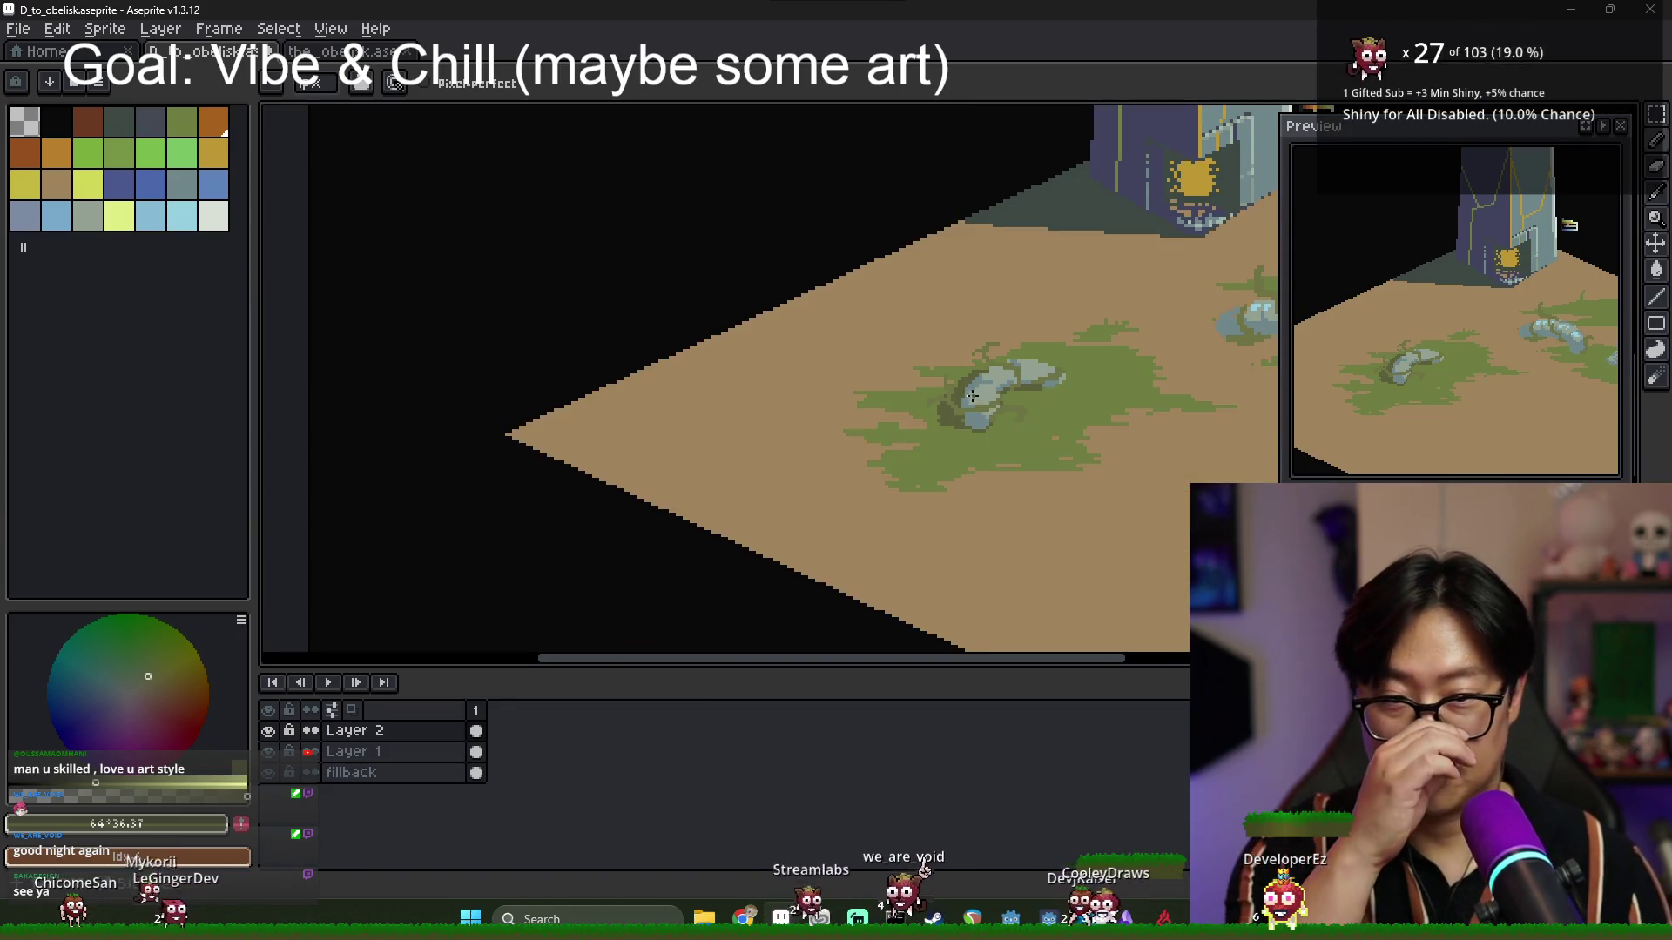
scroll(937, 374, "up", 2)
scroll(1025, 387, "down", 2)
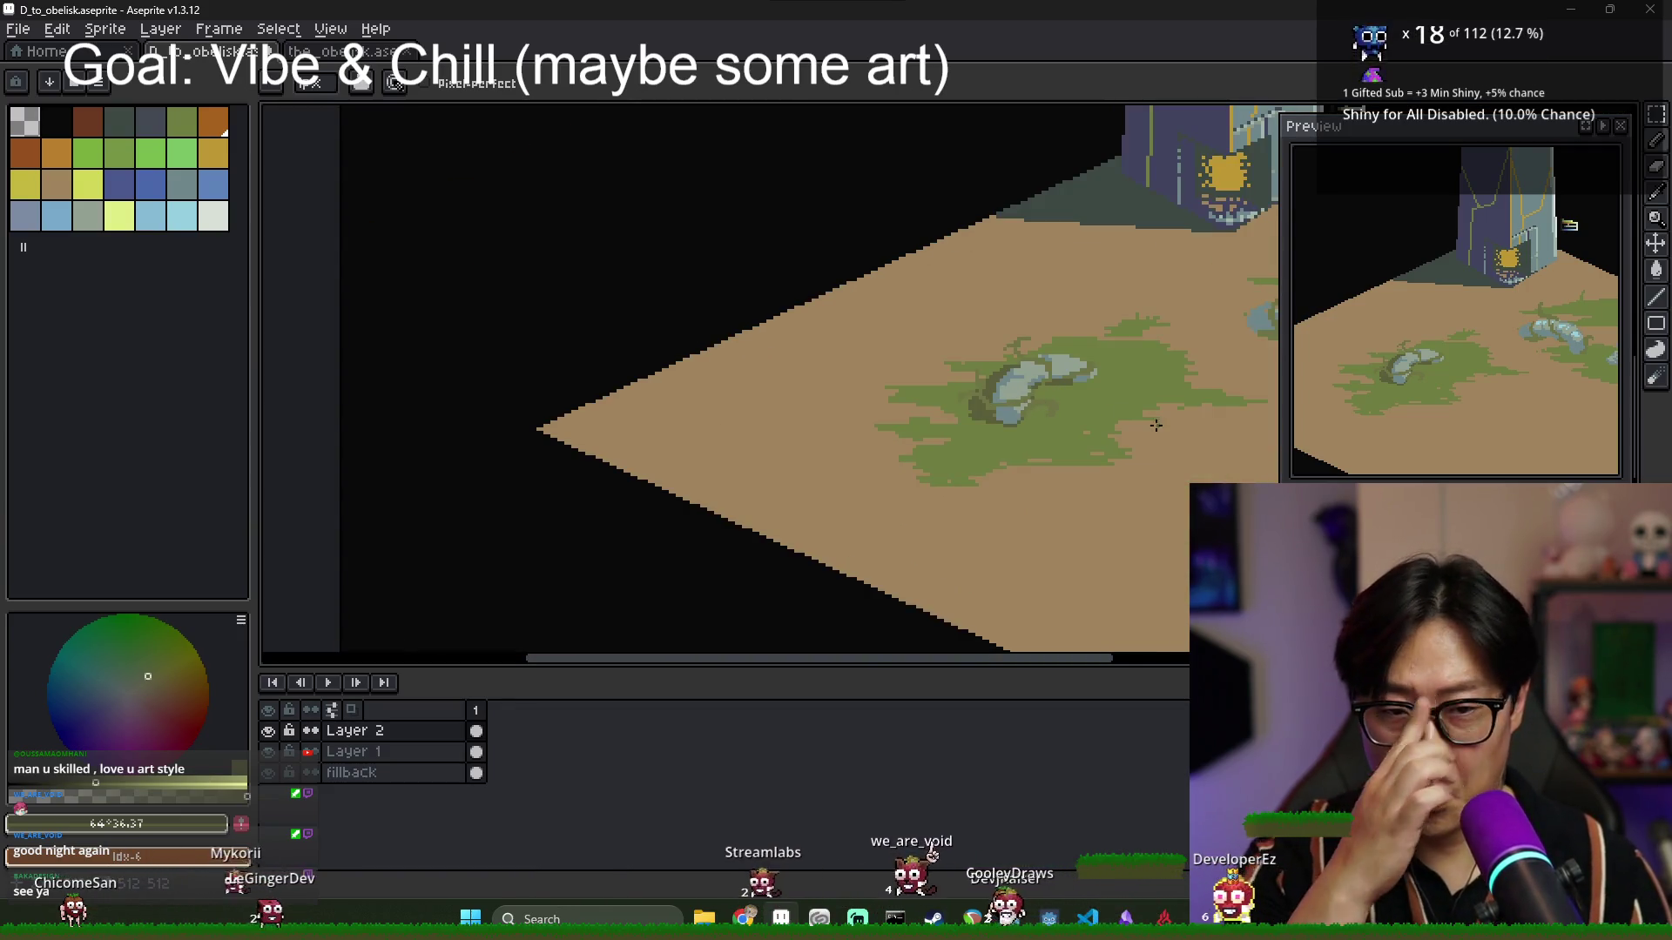
scroll(1088, 418, "up", 3)
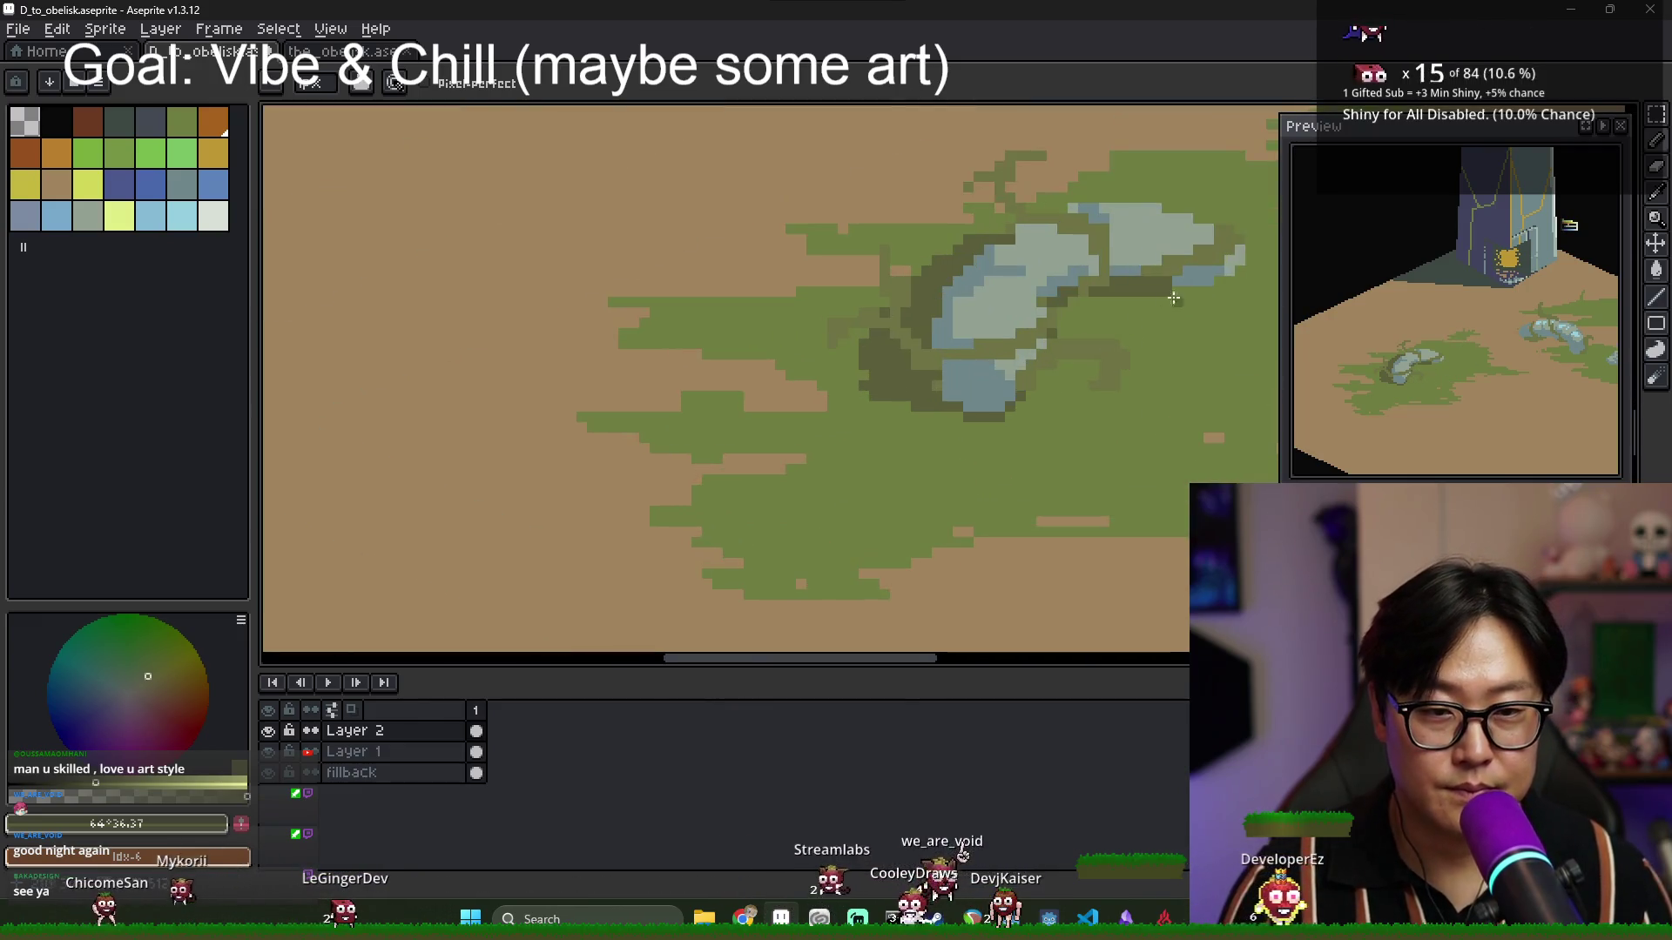
Sample the olive grass green and paint it over the rock's left dark edge.
left_click(974, 338, "alt")
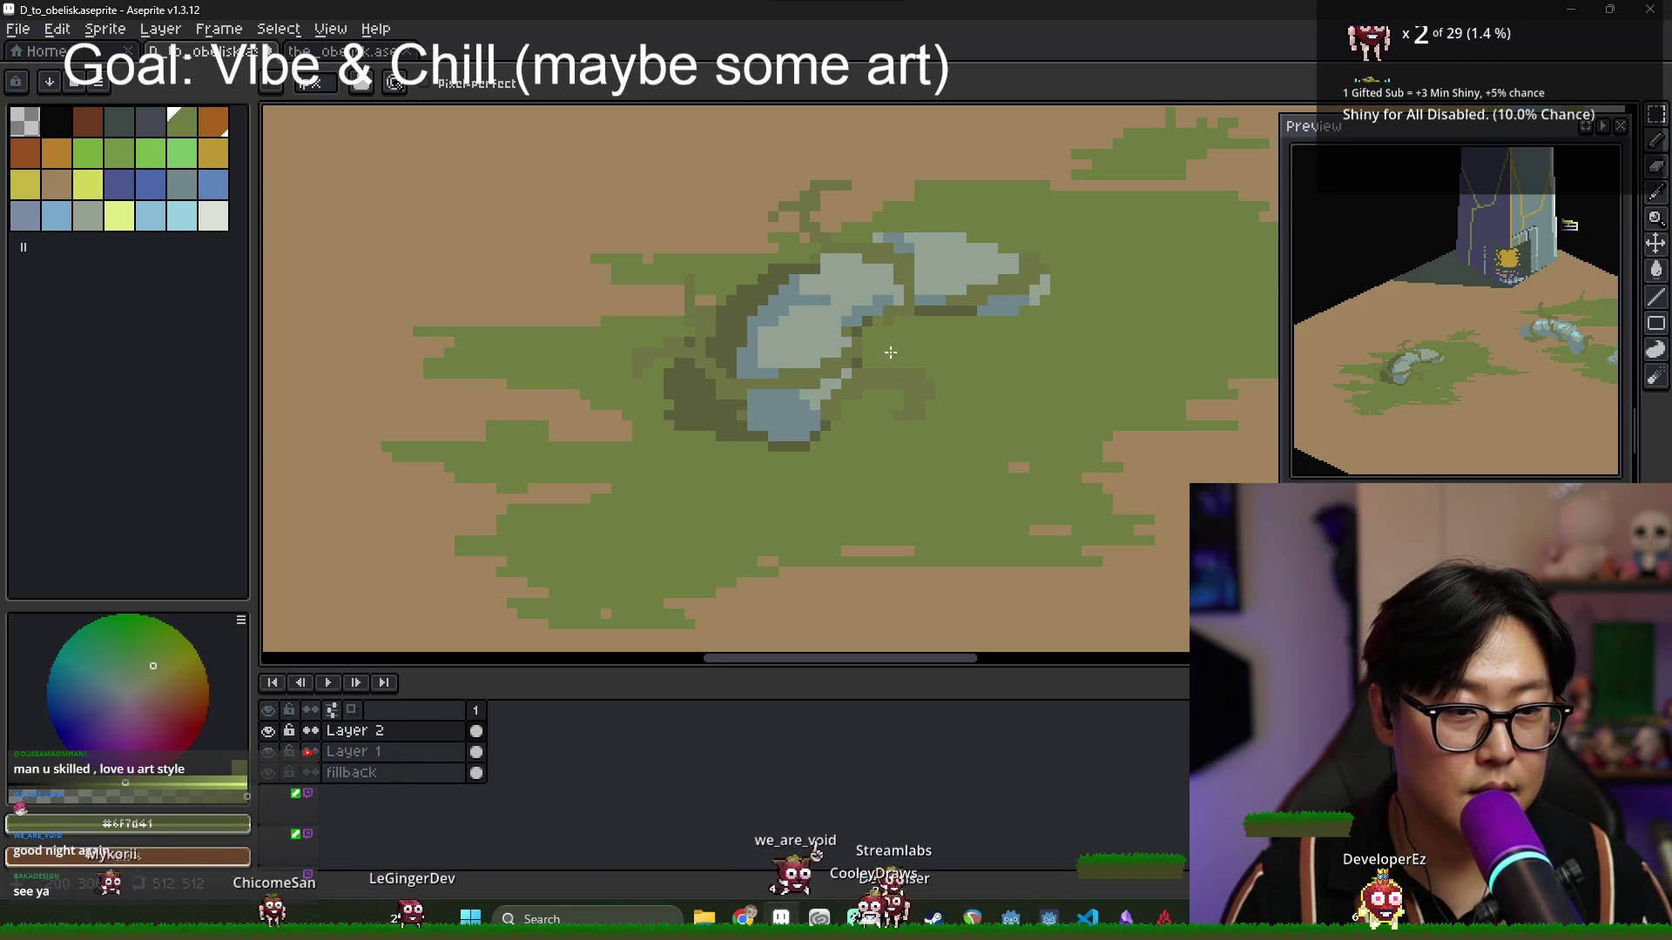
left_click(687, 333, "alt")
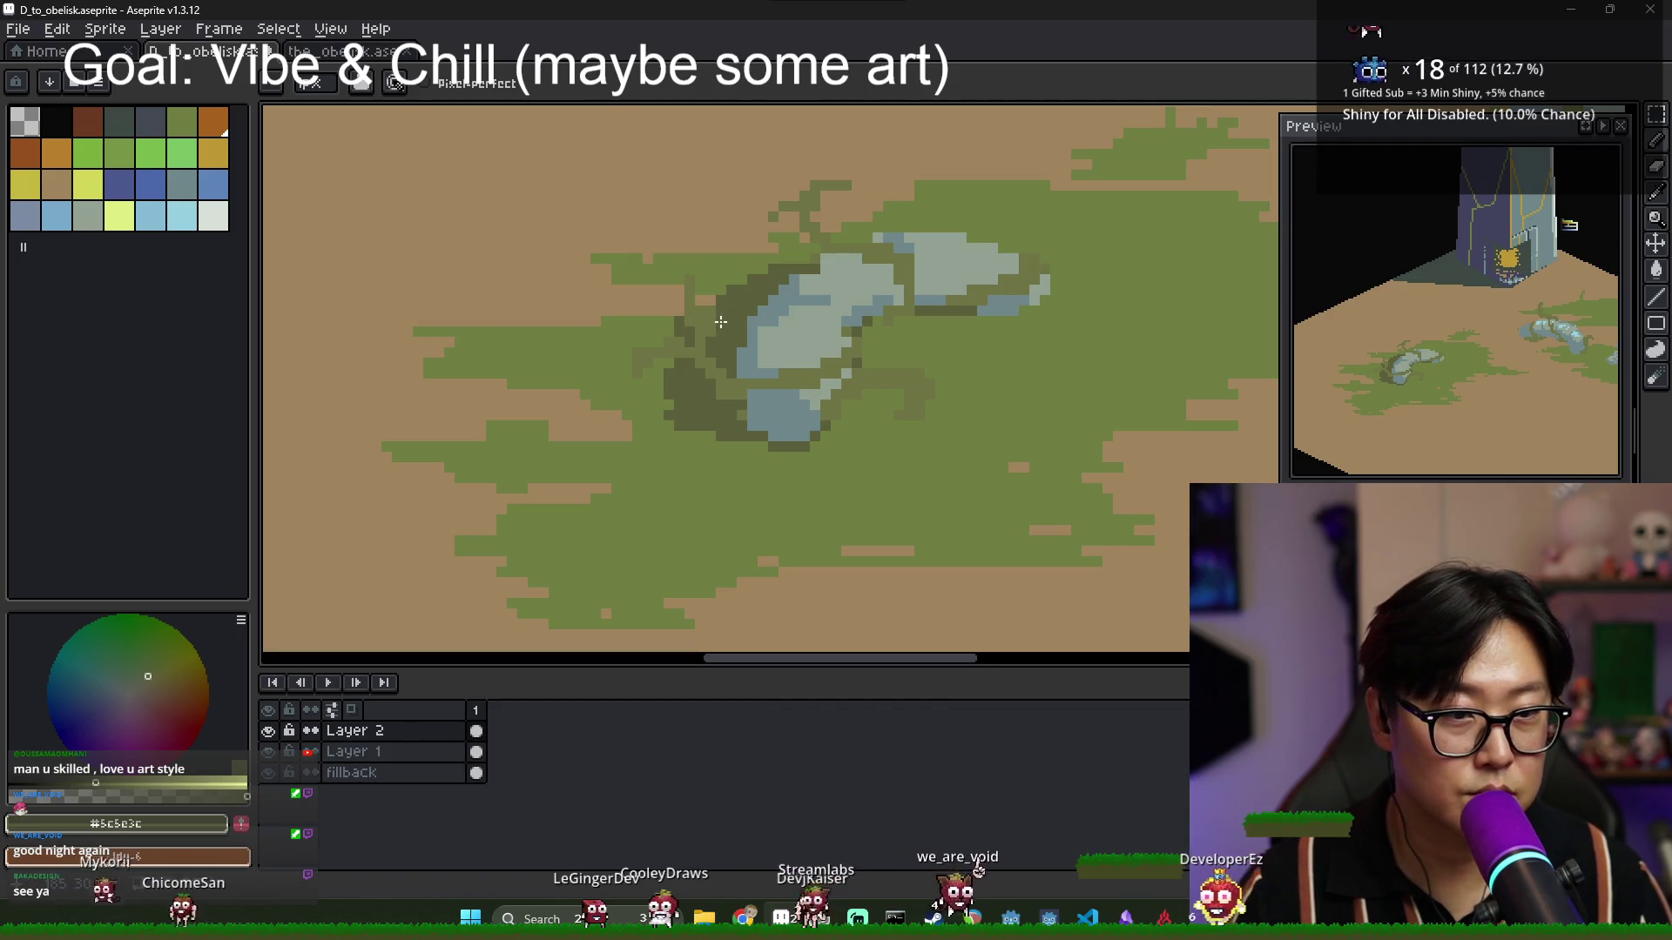
left_click(685, 439, "alt")
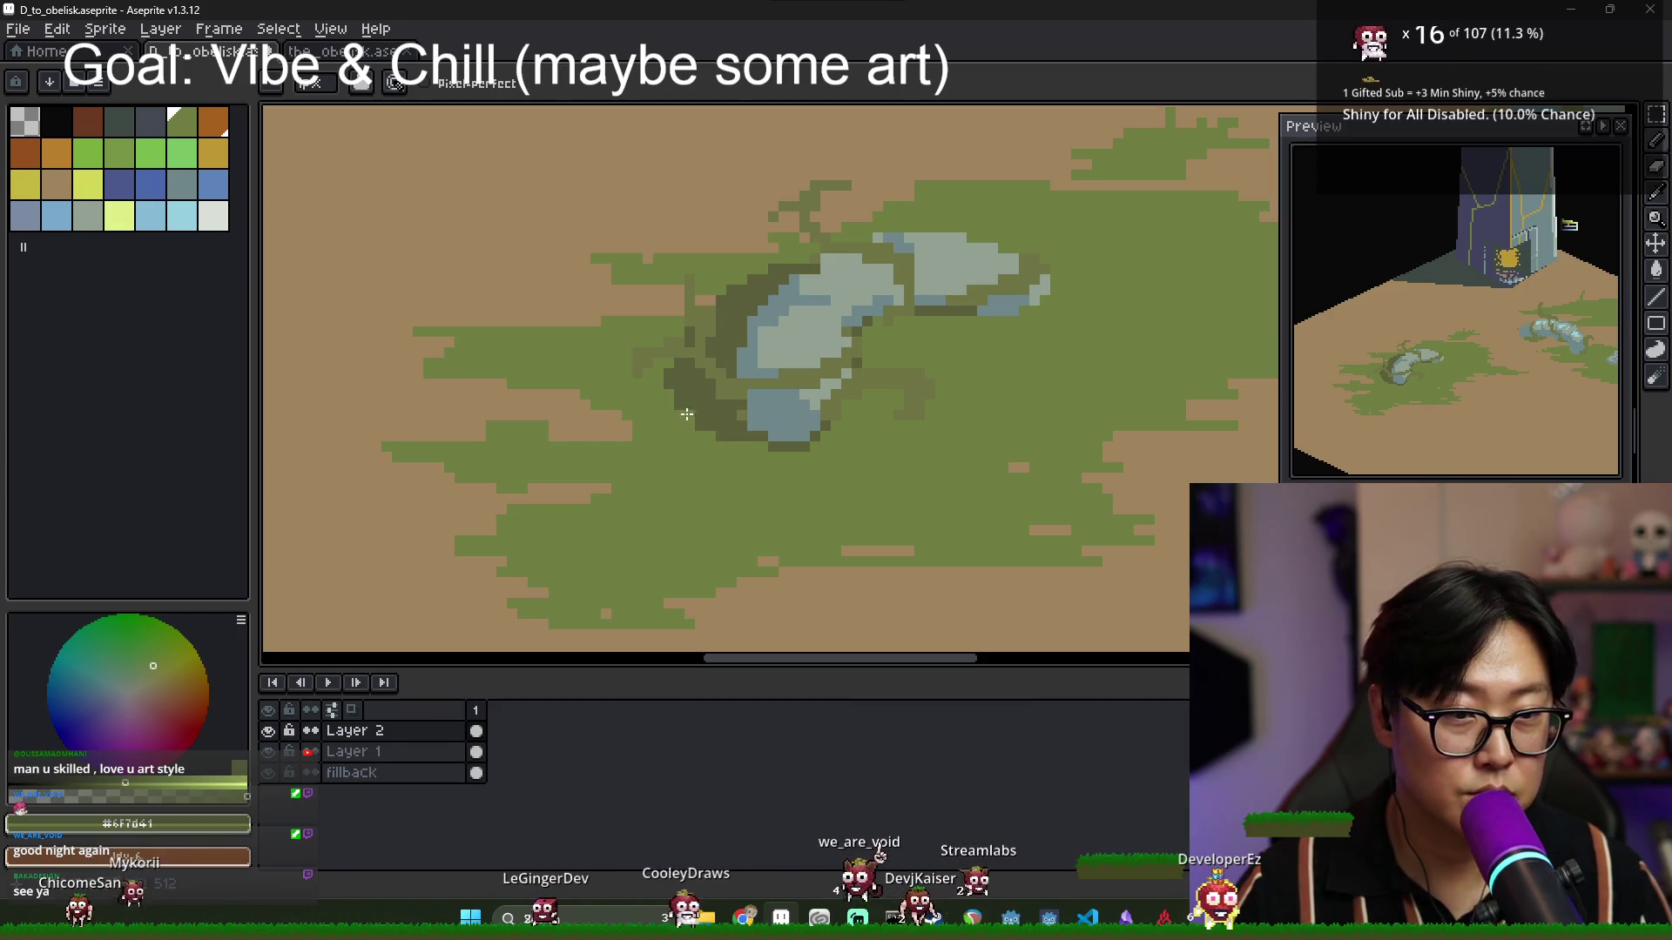
left_click_drag(689, 418, 671, 372)
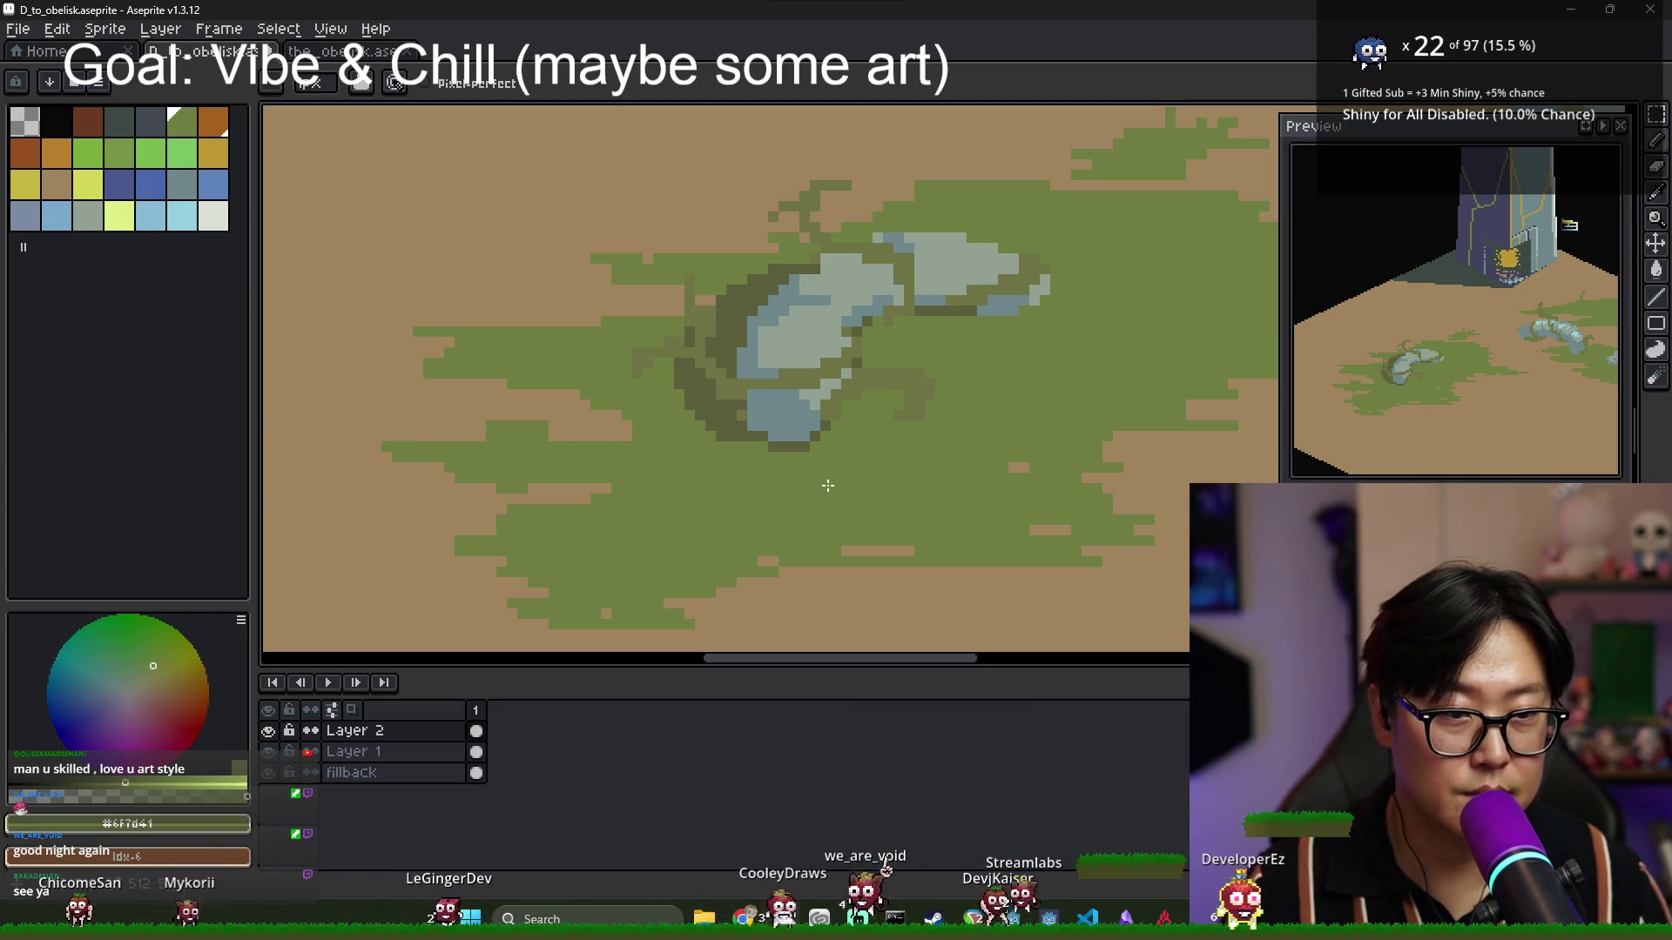
scroll(827, 485, "down", 2)
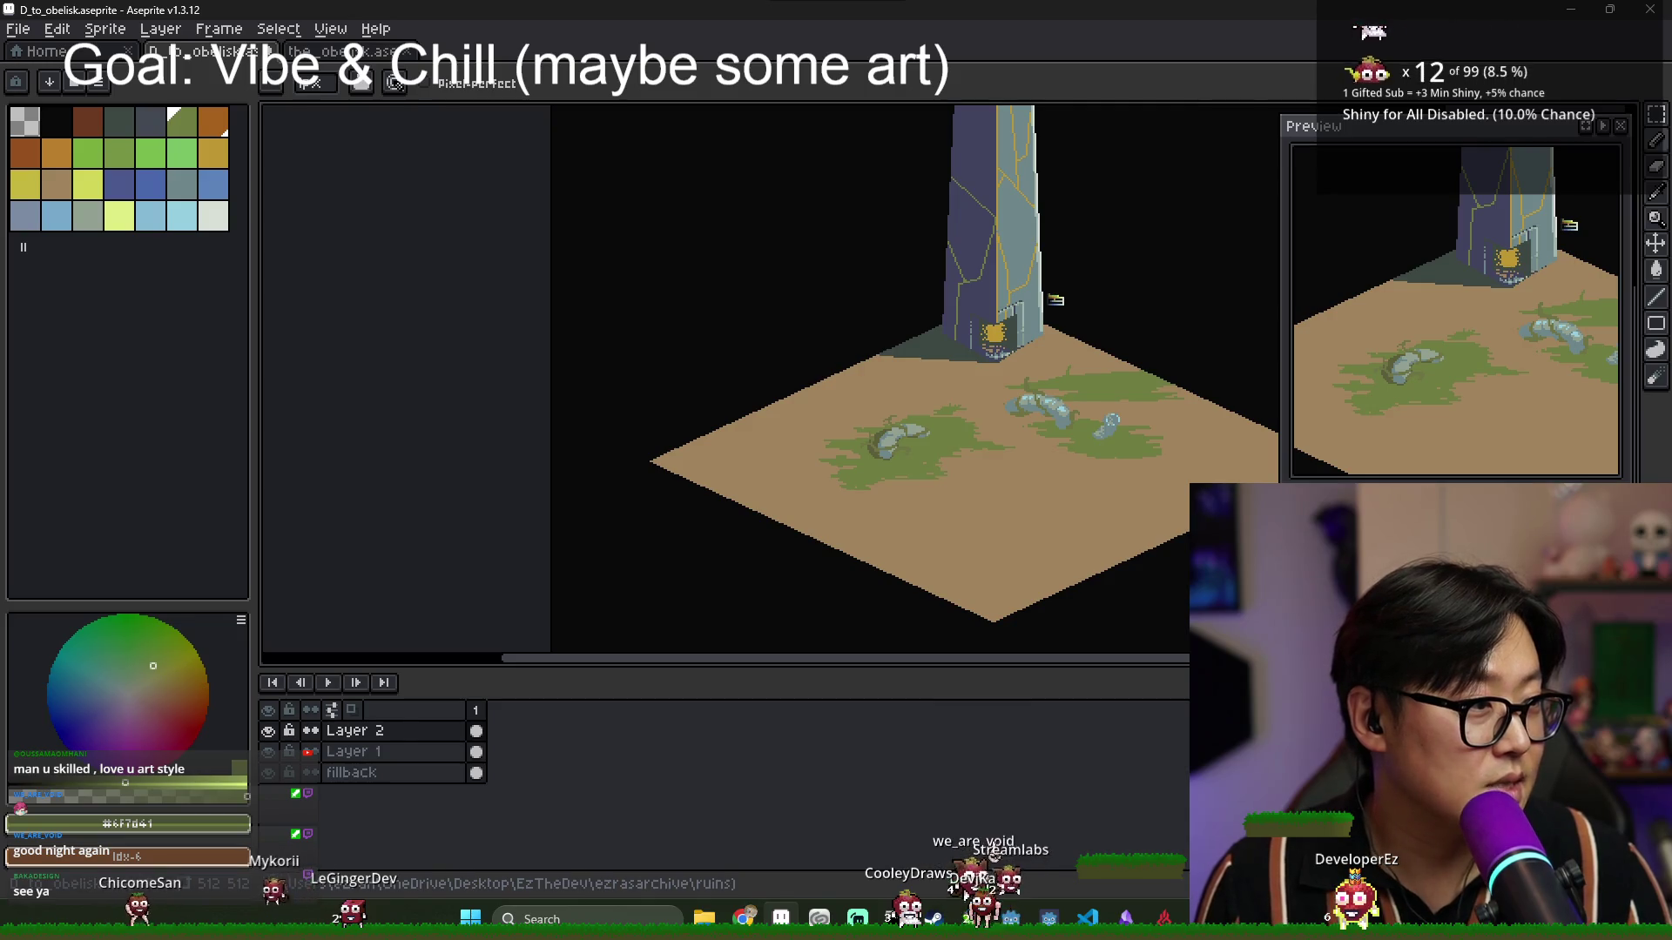
scroll(810, 404, "up", 3)
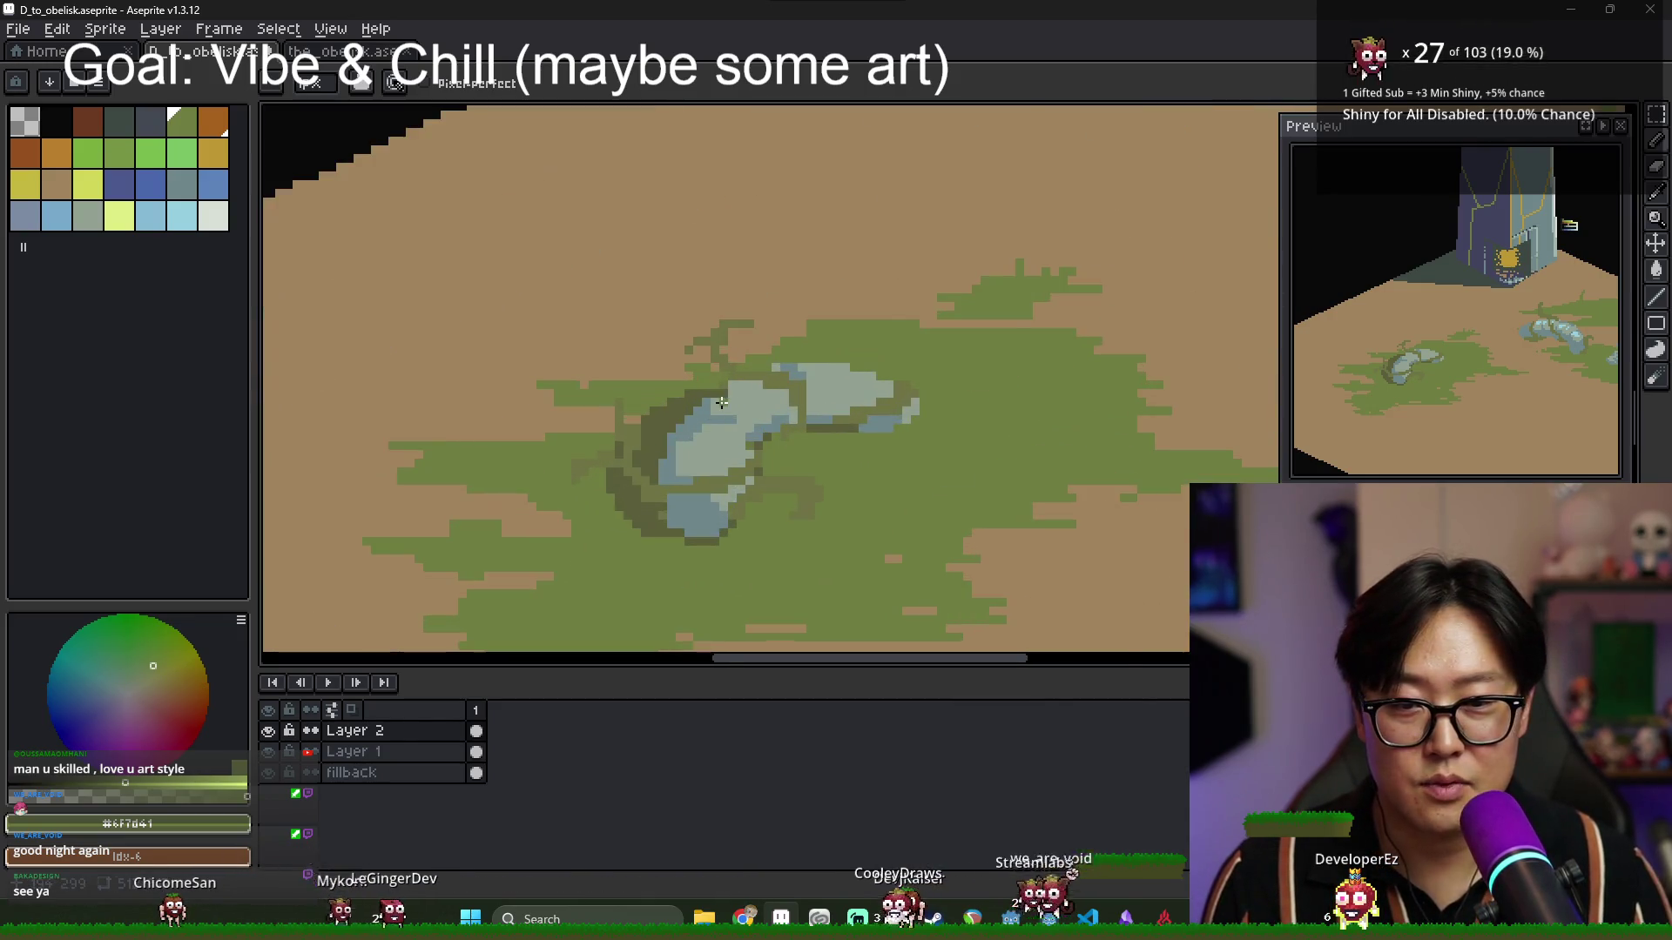
scroll(810, 404, "up", 1)
Eyedrop the rock's blue-grey, dark outline, light highlight and mid tones.
left_click(830, 430, "alt")
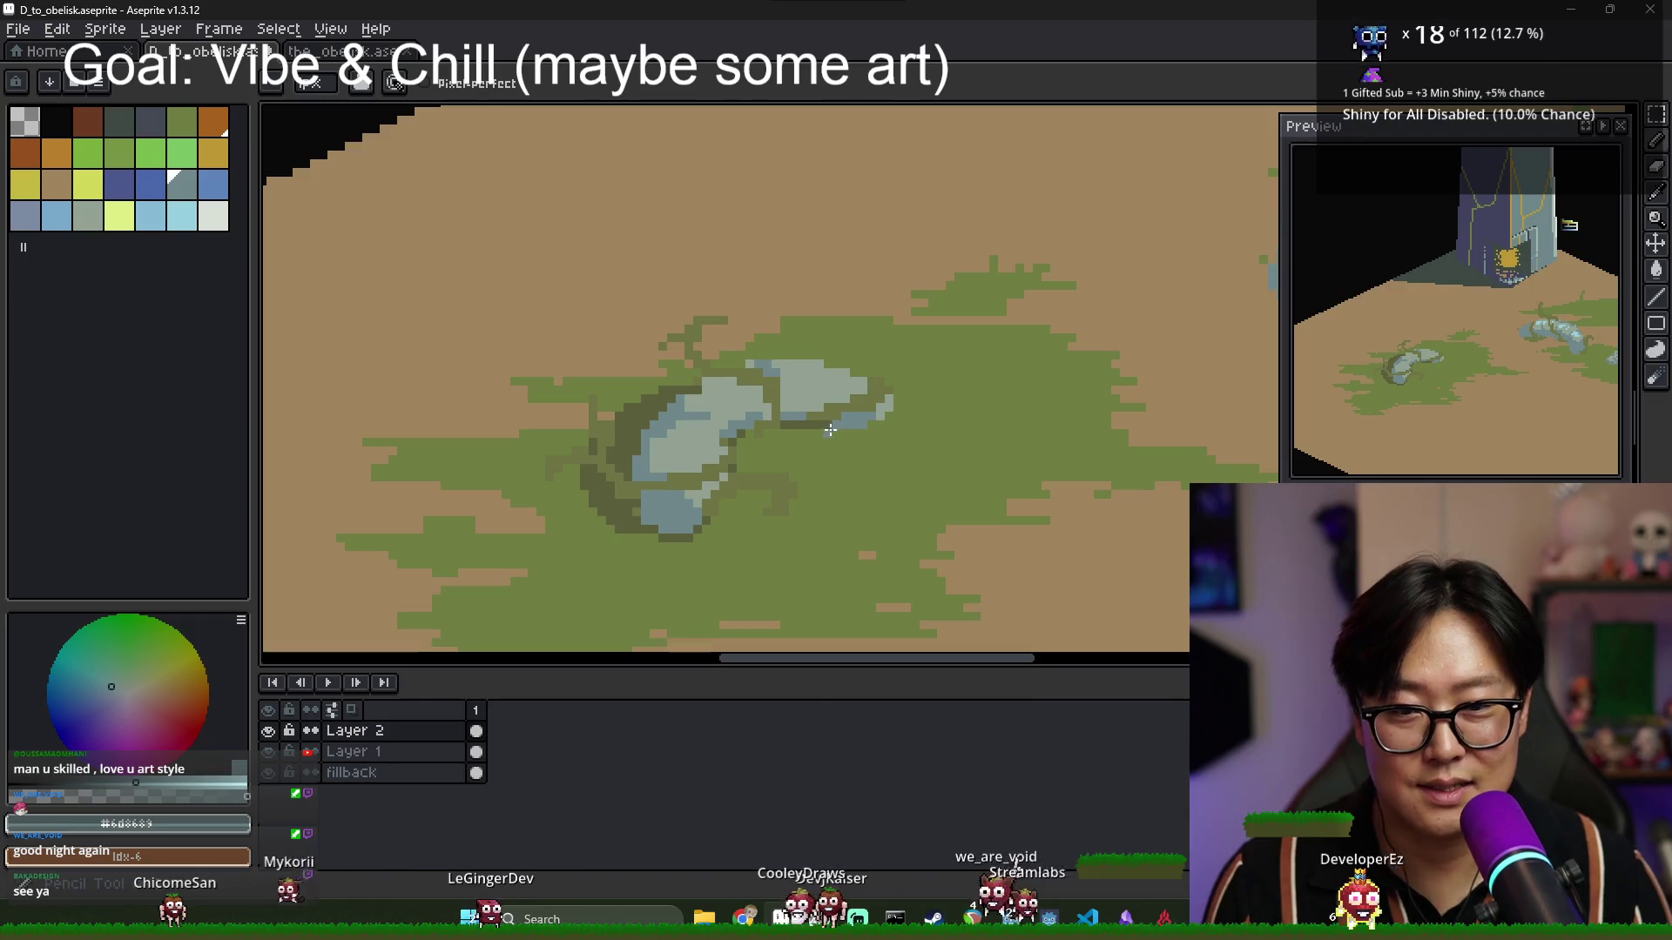
left_click(818, 432, "alt")
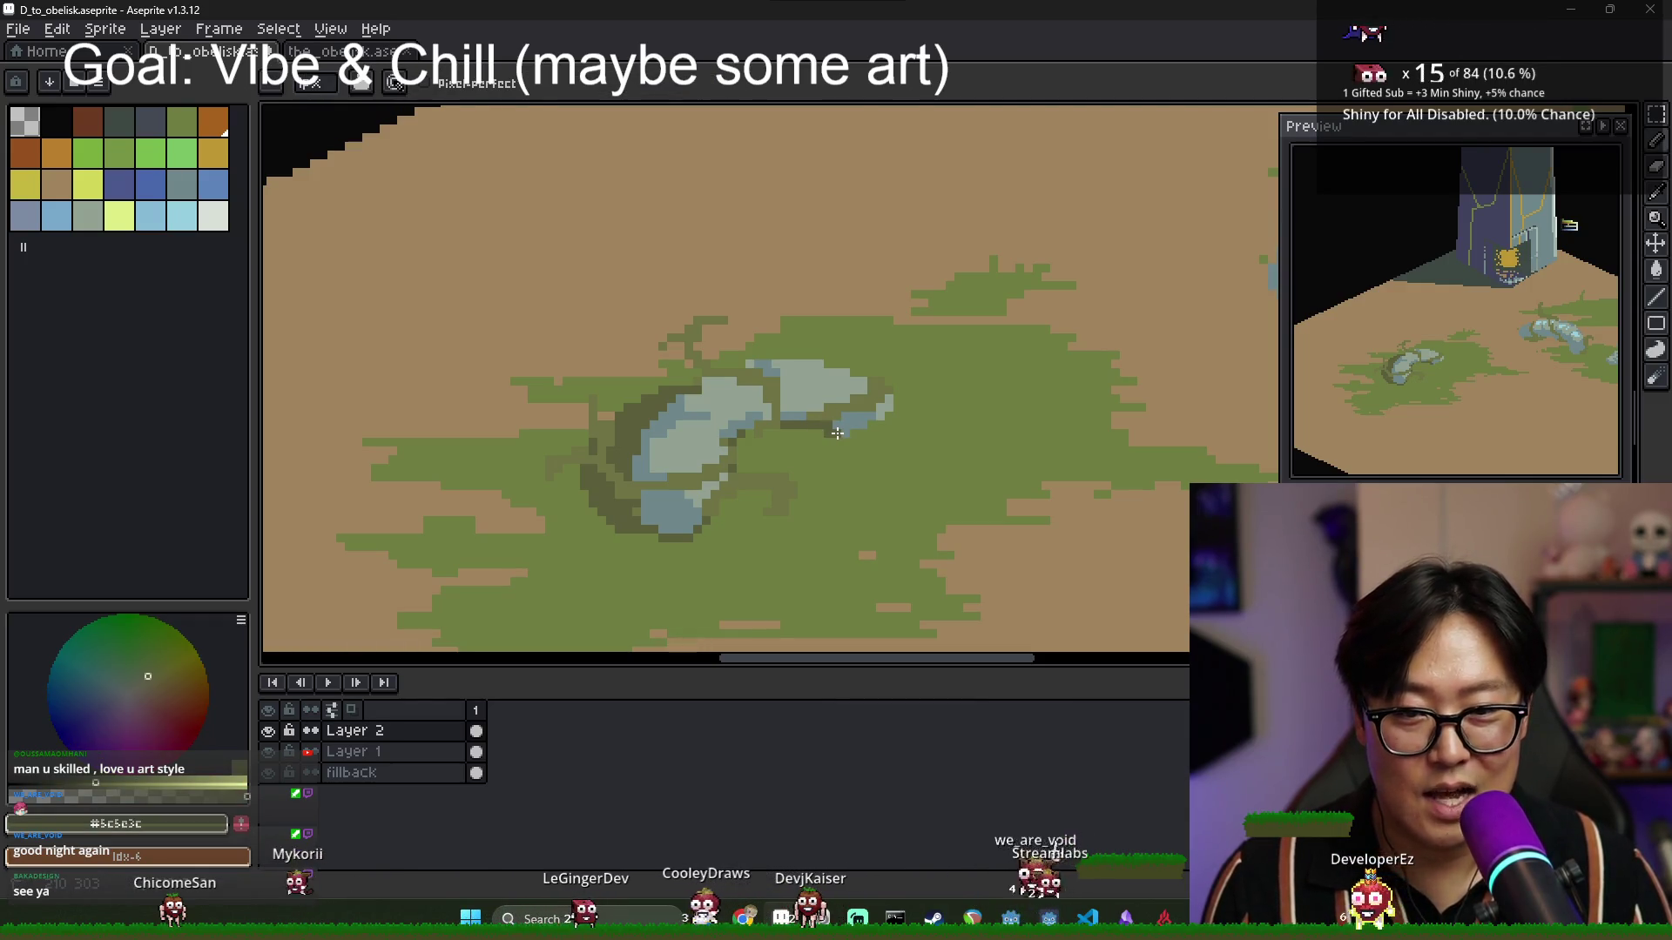
left_click(836, 422, "alt")
left_click(876, 424, "alt")
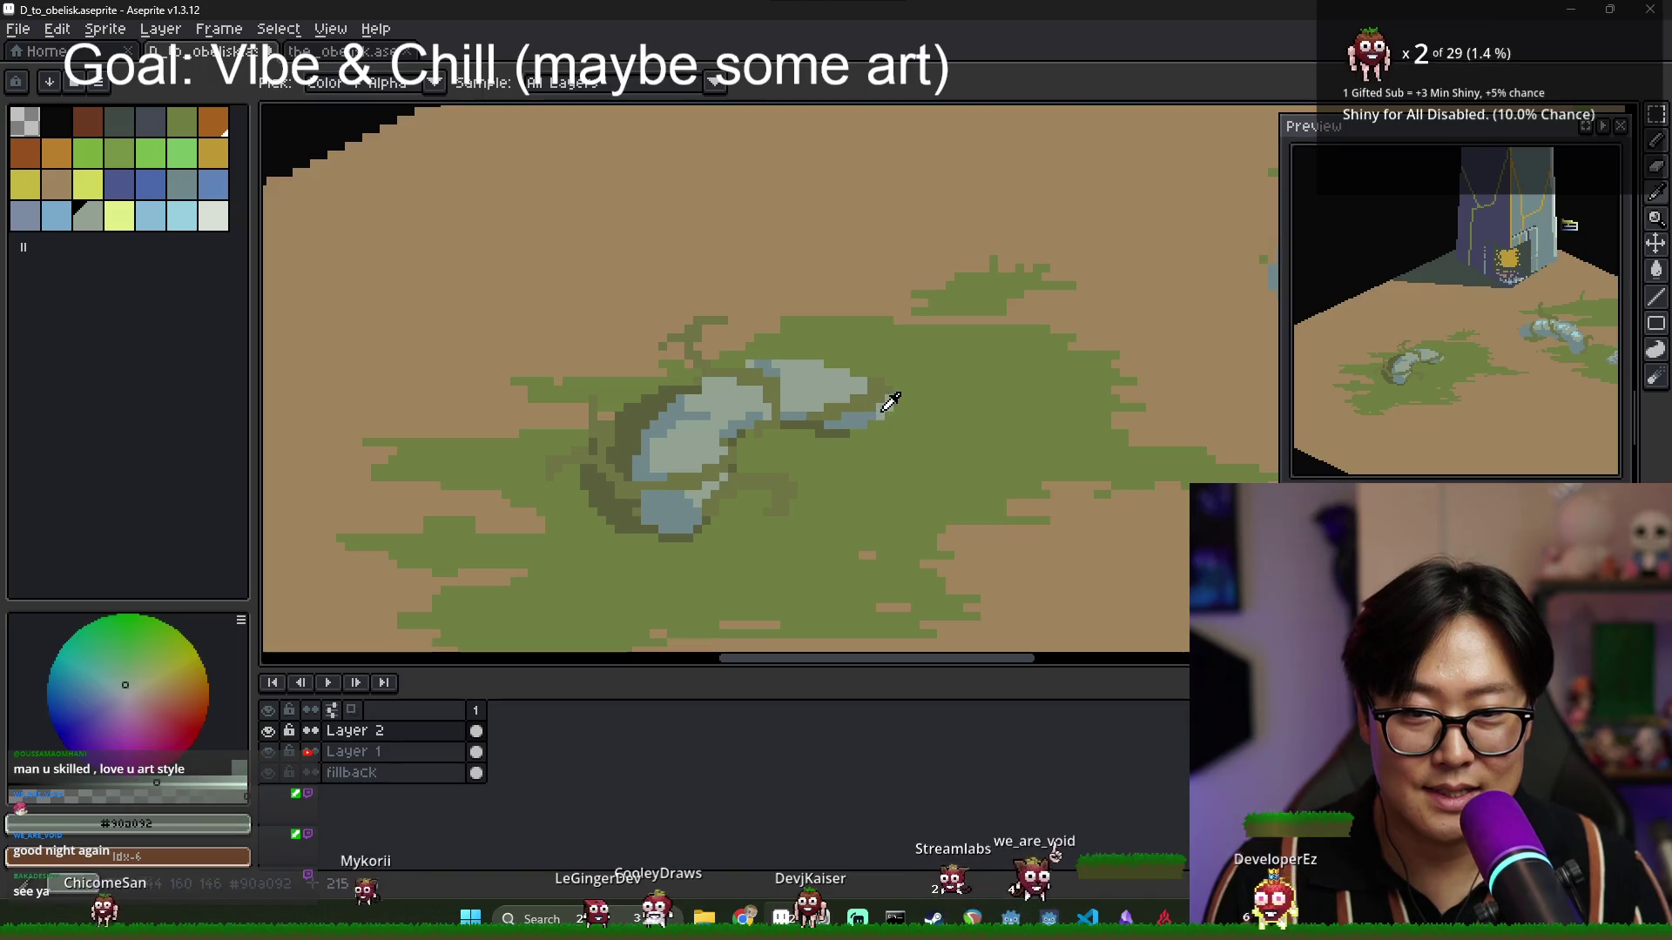
left_click(879, 416, "alt")
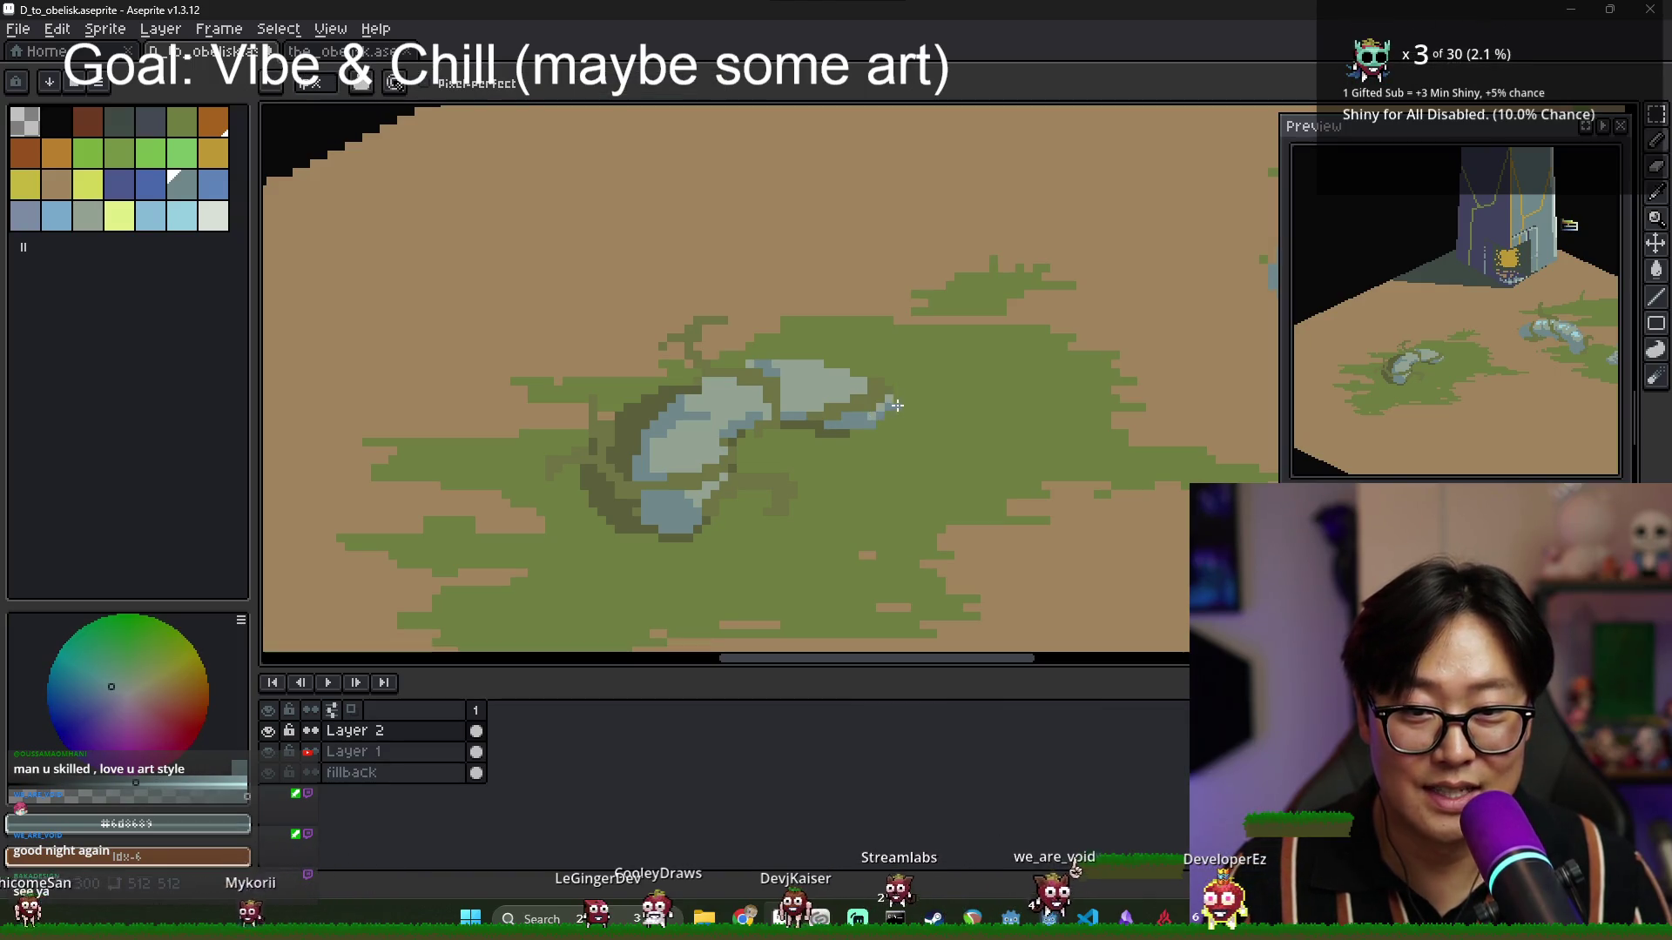
scroll(818, 425, "up", 1)
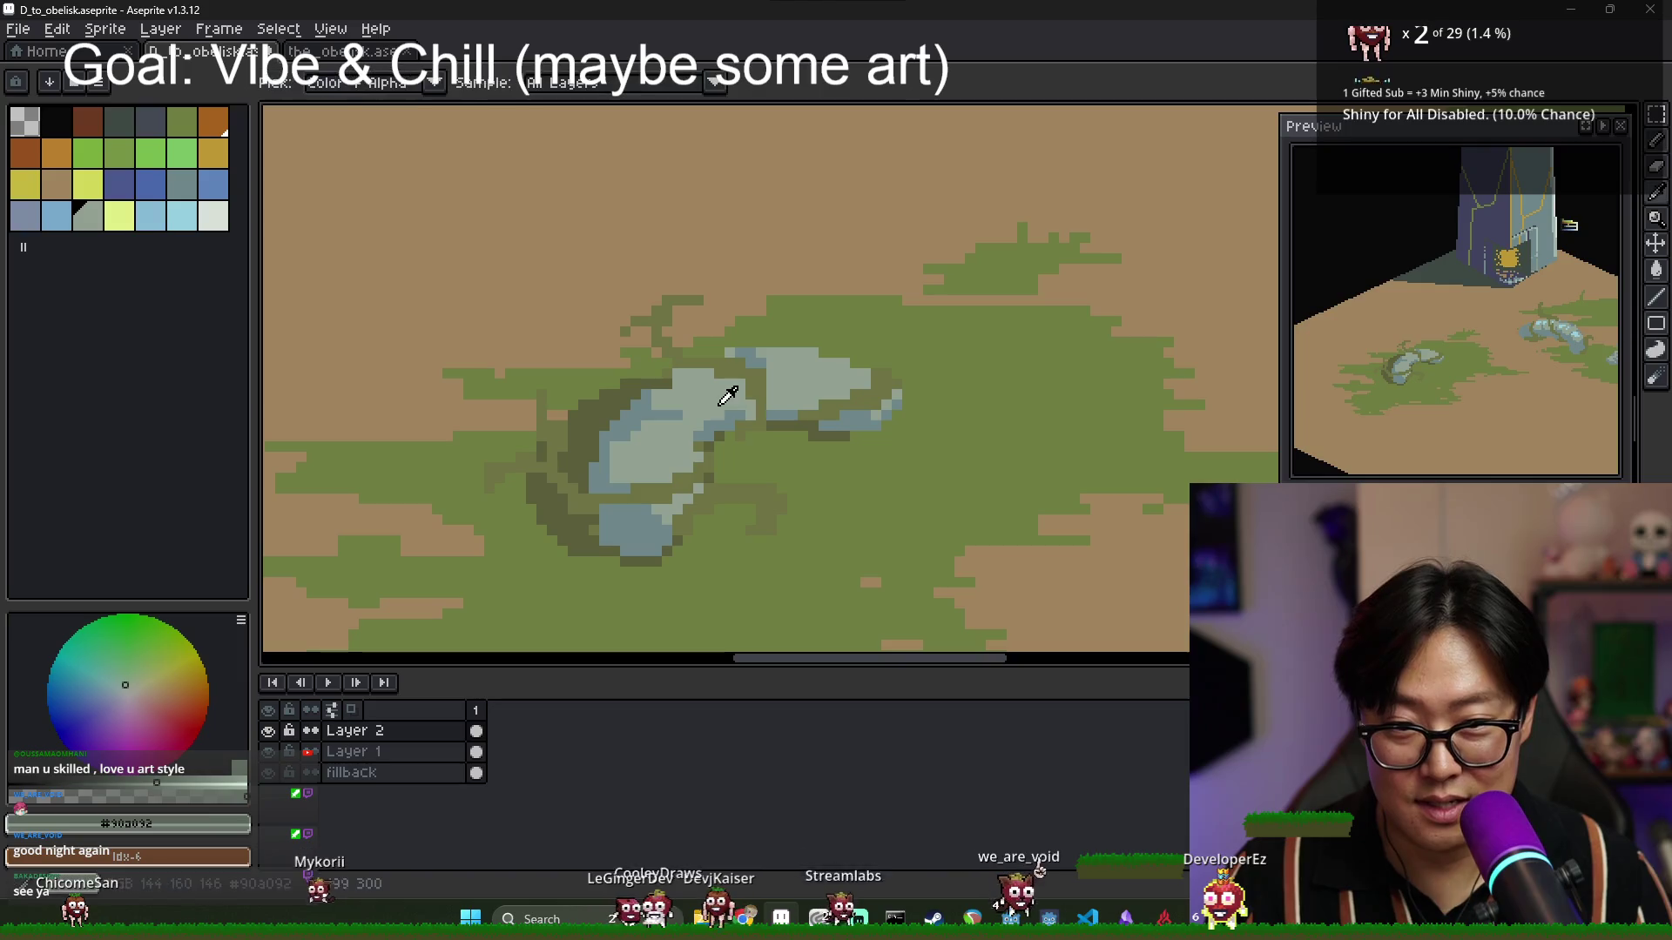
Pick light blue and pencil a highlight stroke onto the left curled rock.
left_click(660, 369, "alt")
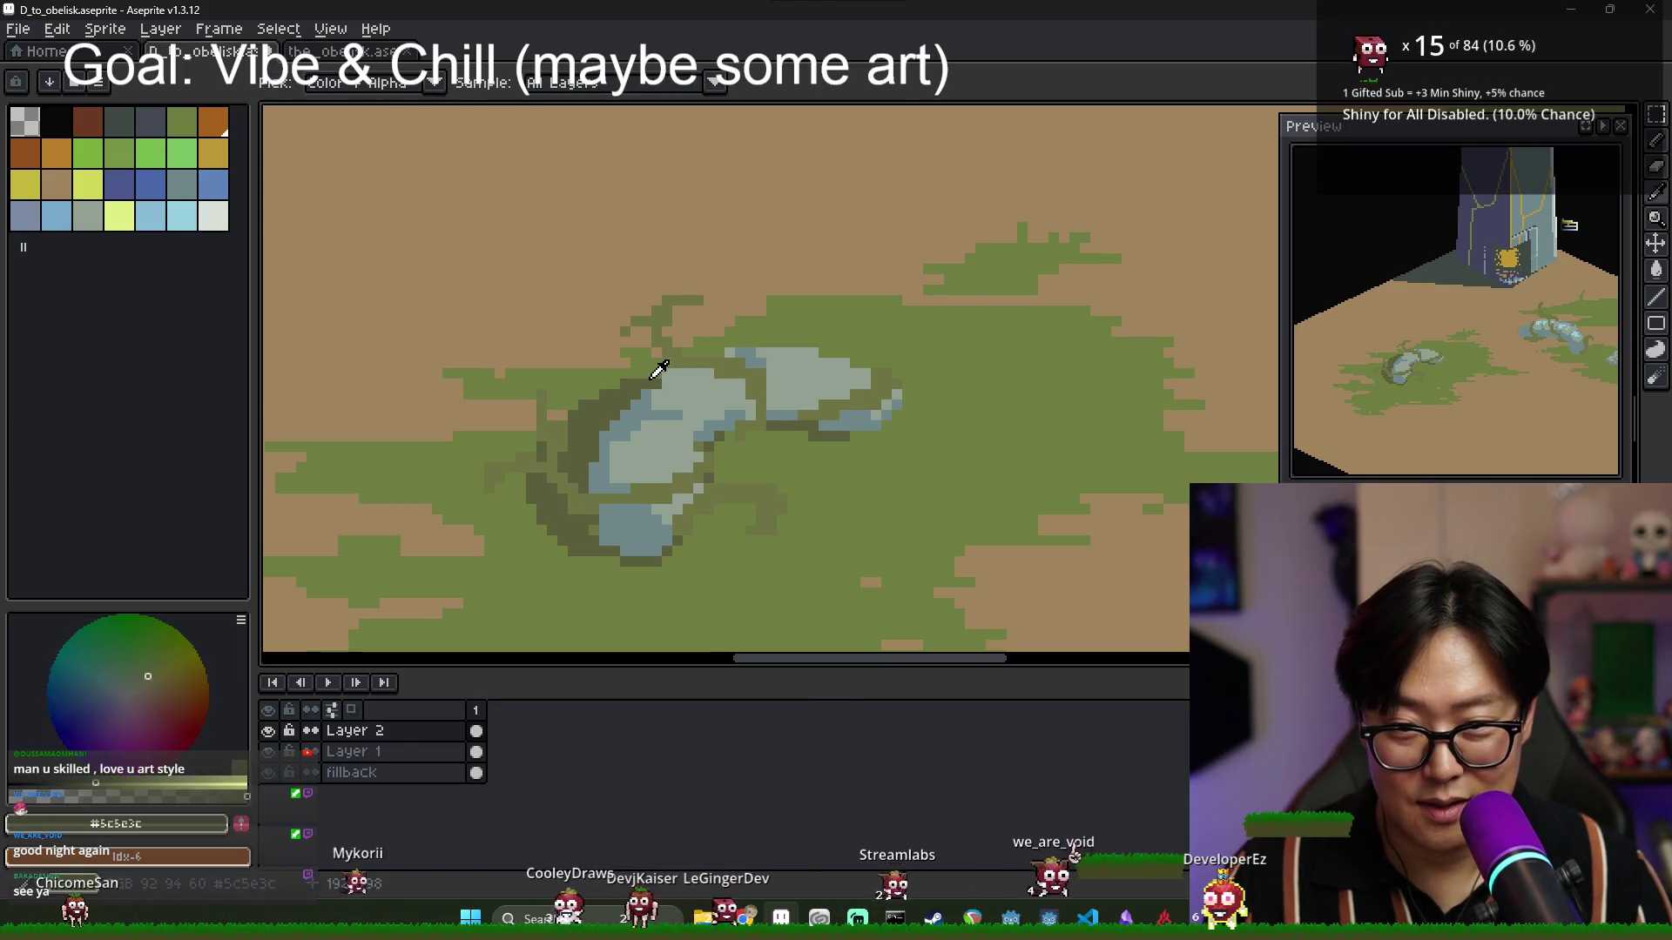
left_click(738, 353, "alt")
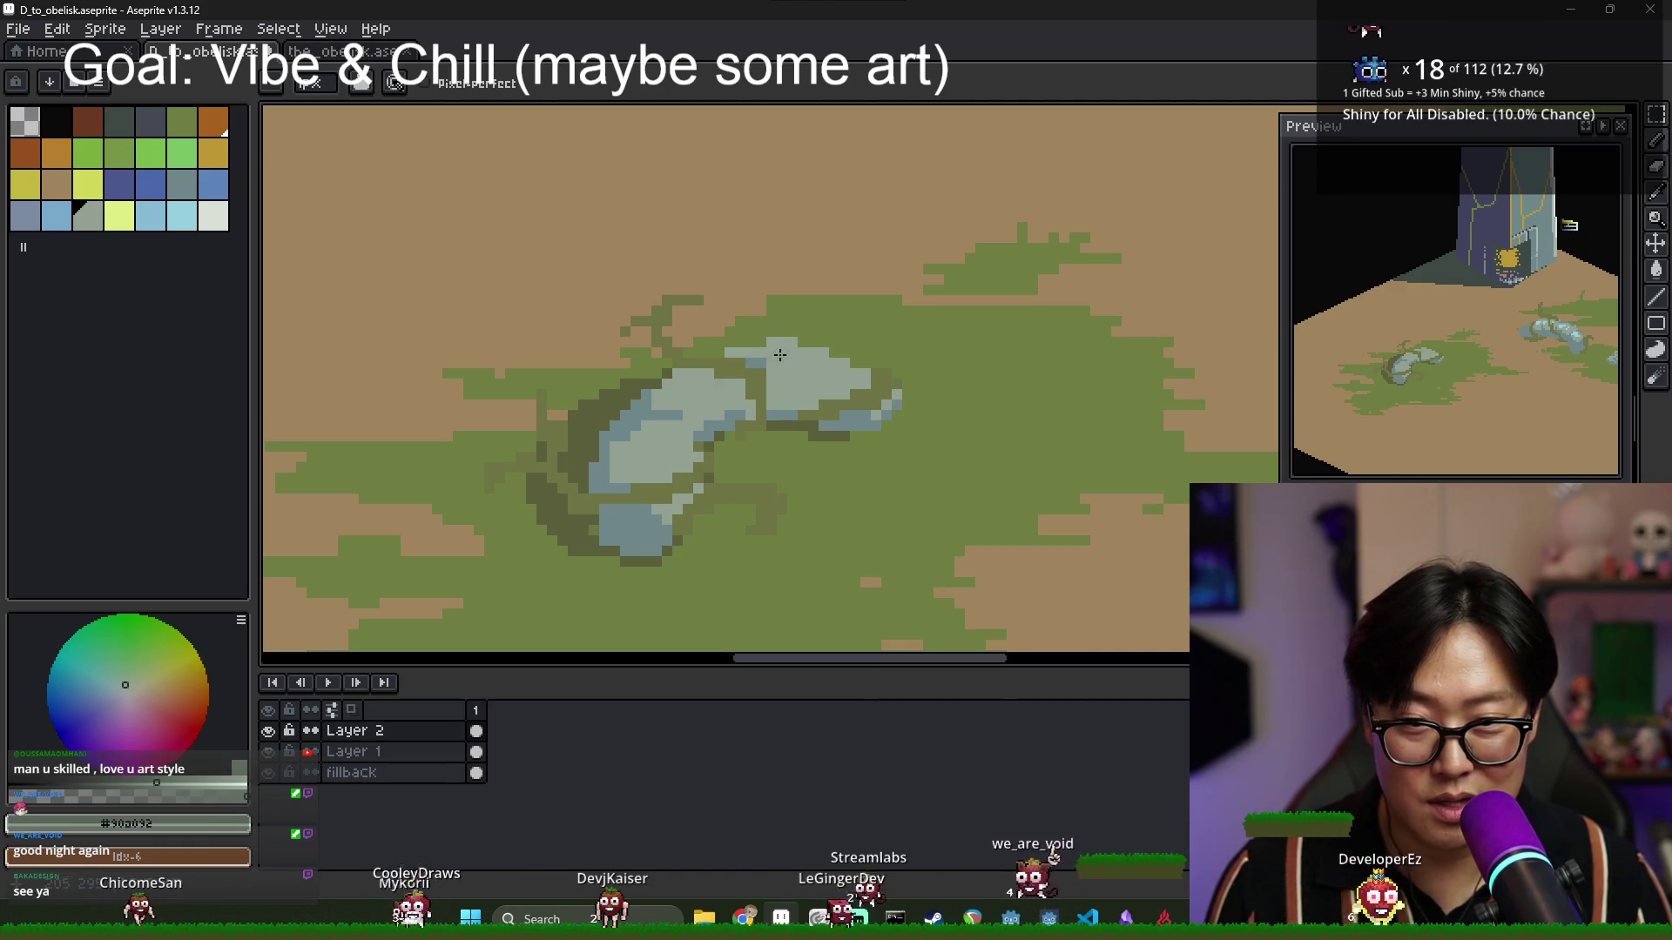
left_click(784, 350, "alt")
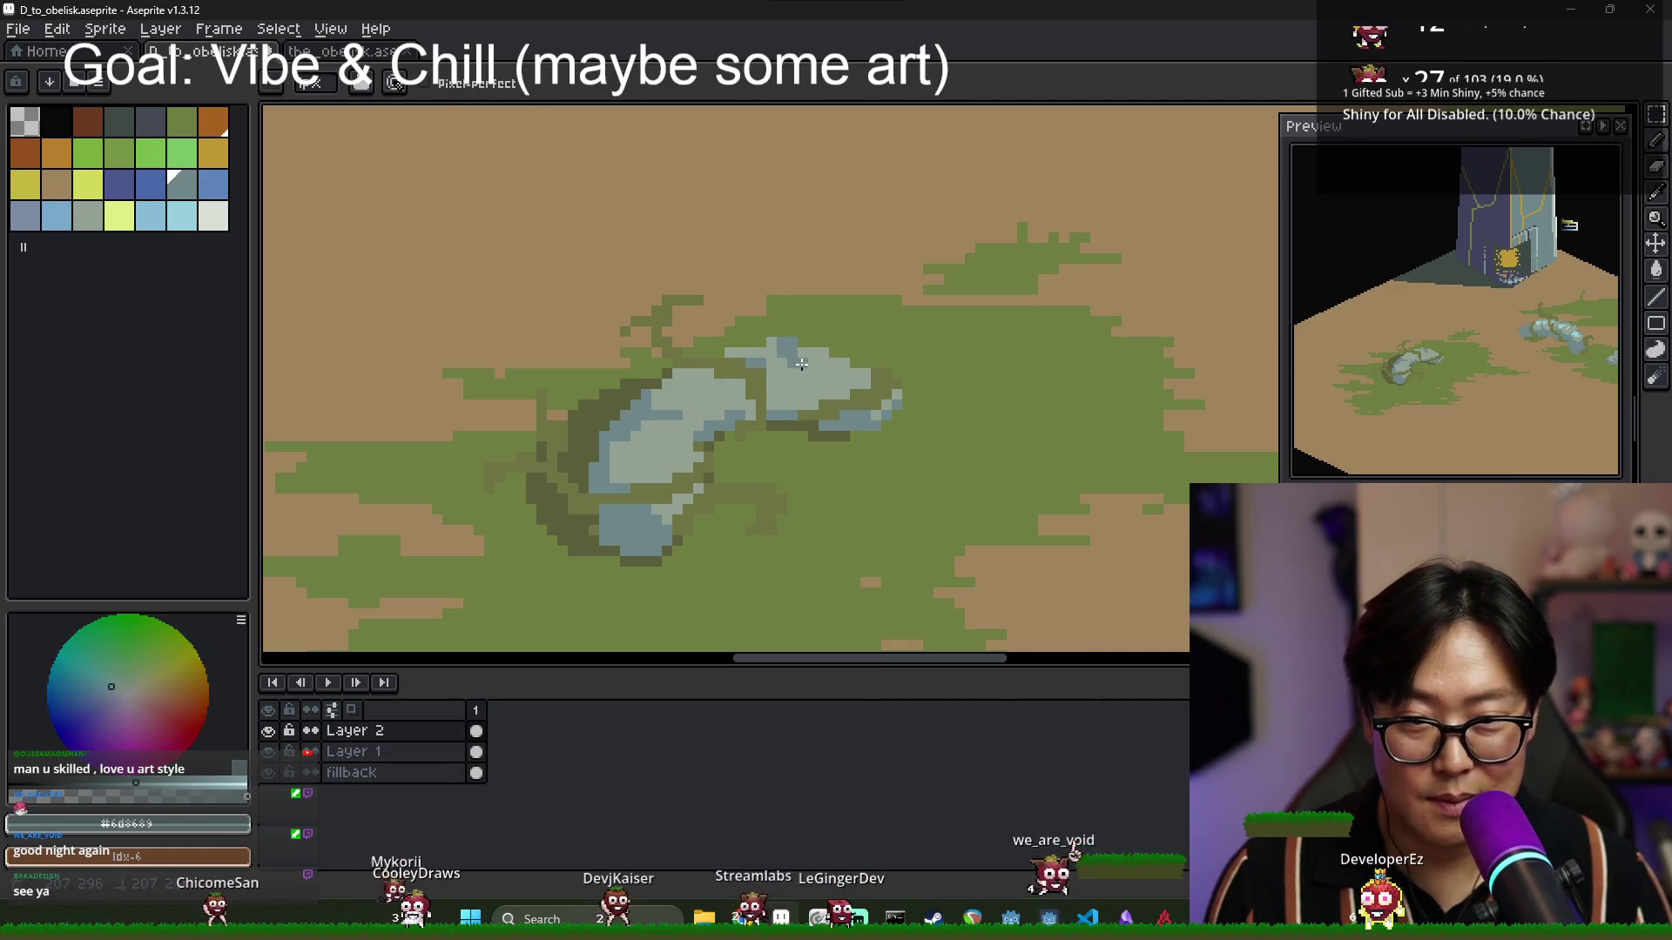
scroll(814, 392, "down", 5)
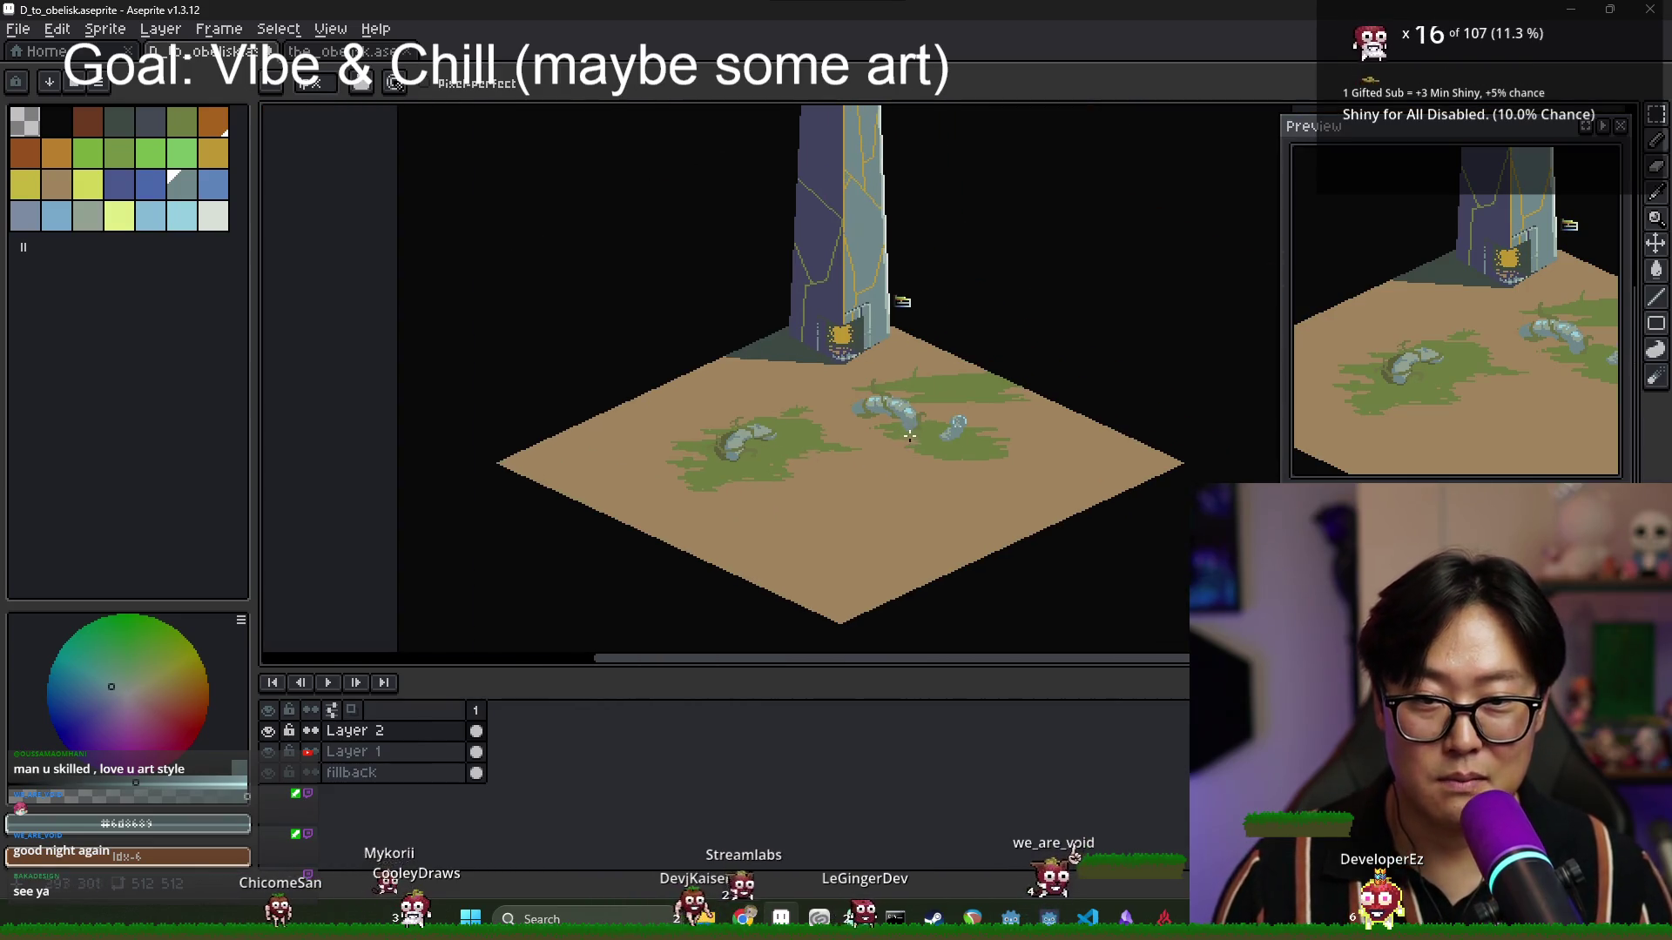
scroll(888, 425, "up", 3)
left_click(748, 383, "alt")
scroll(621, 433, "down", 1)
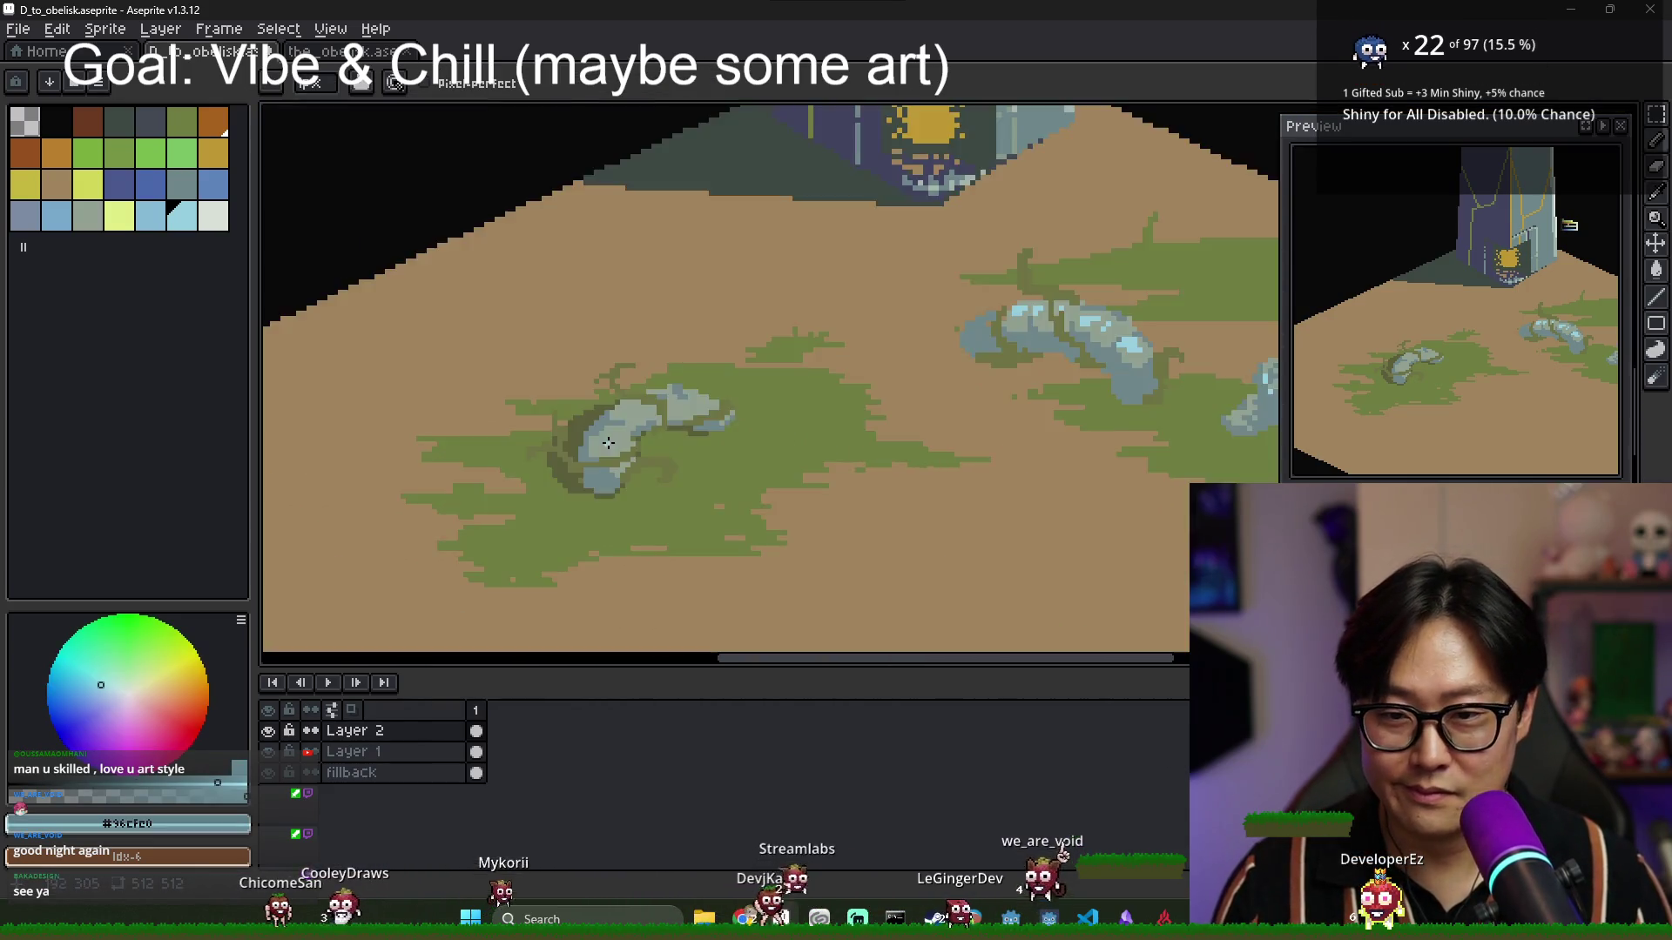
scroll(621, 432, "up", 2)
mouse_move(607, 423)
left_mouse_down()
mouse_move(597, 440)
mouse_move(649, 372)
left_mouse_up()
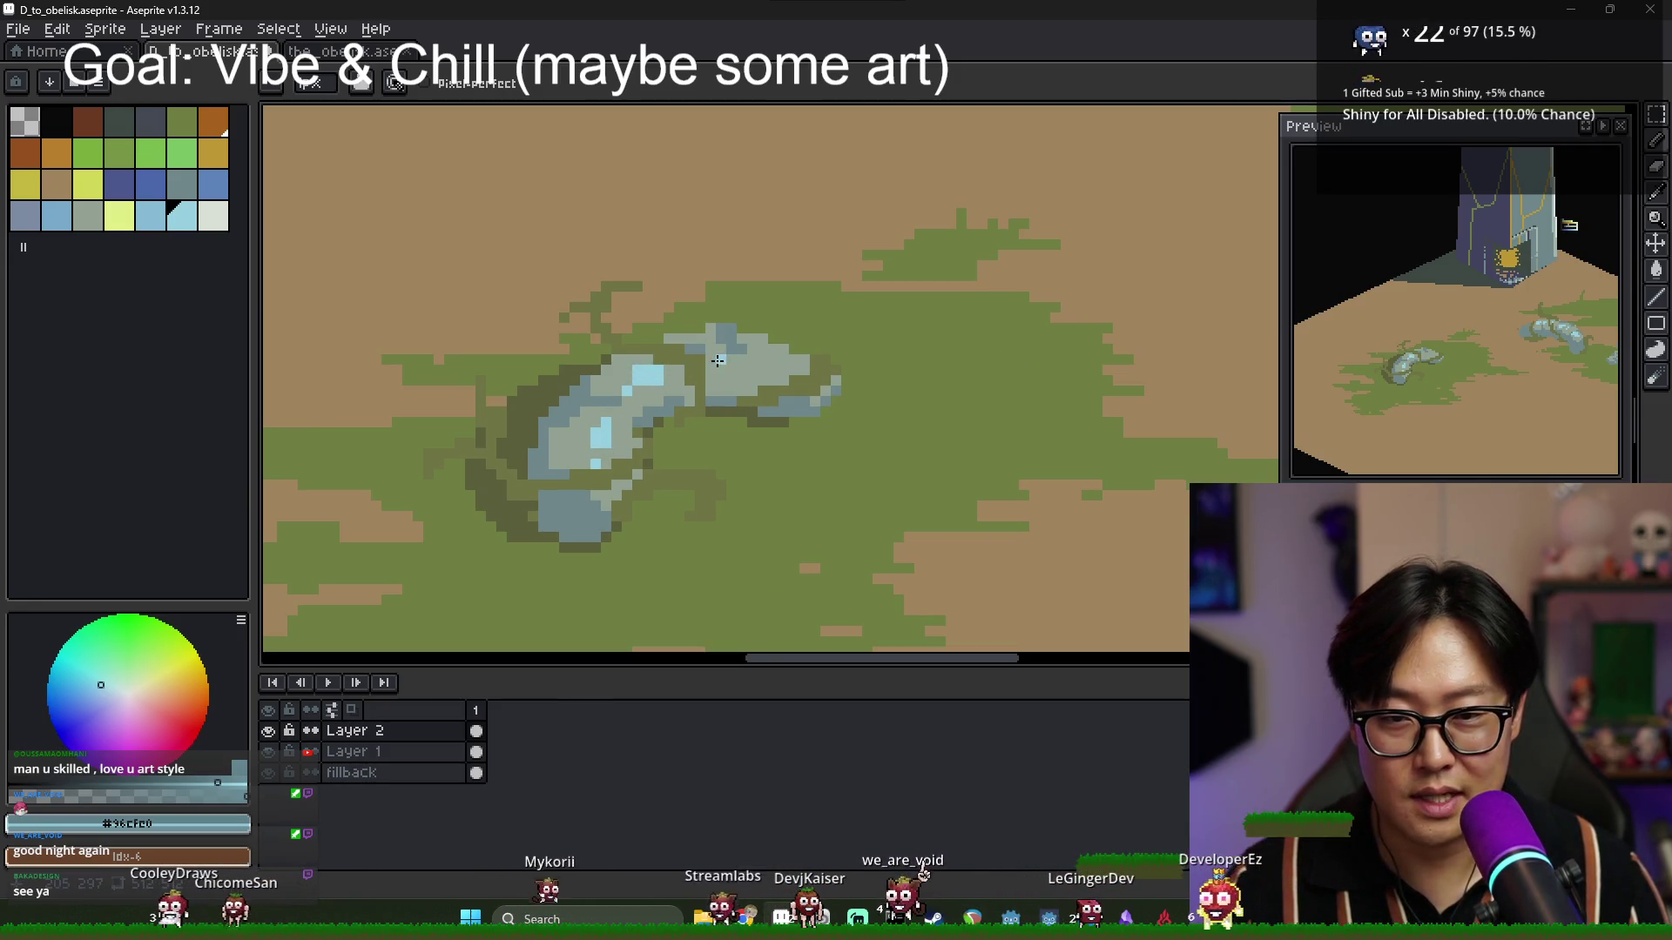
Alt-sample the rock's grey-green and darker grey-green tones from the canvas.
scroll(763, 392, "down", 4)
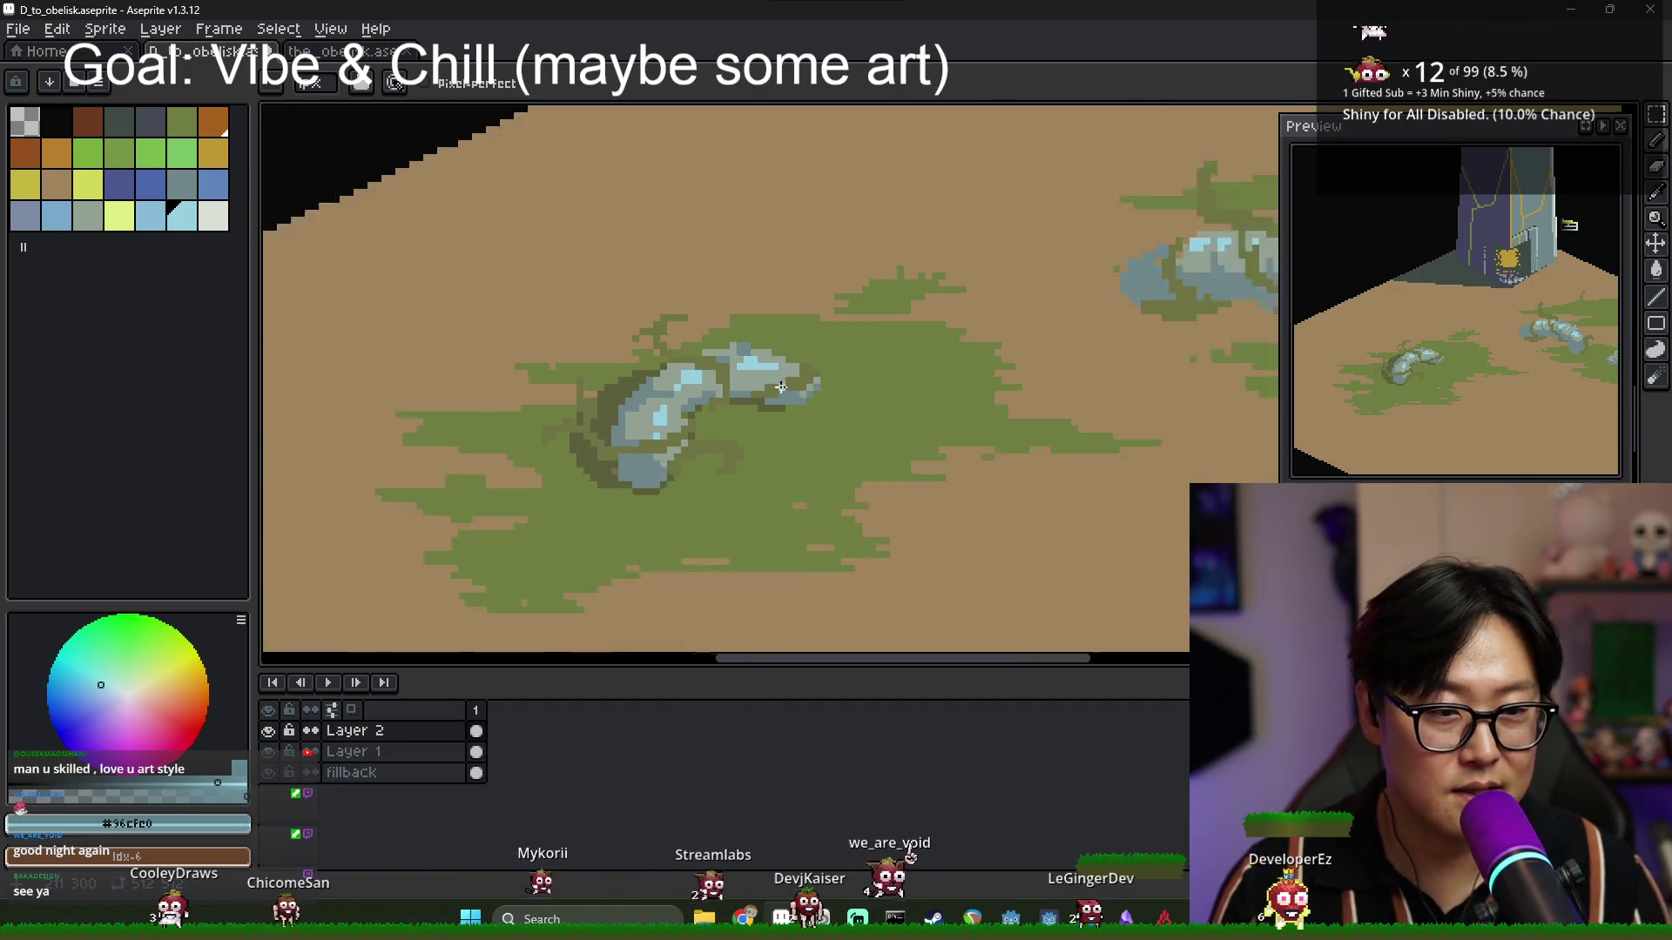
scroll(812, 400, "up", 3)
scroll(730, 414, "down", 1)
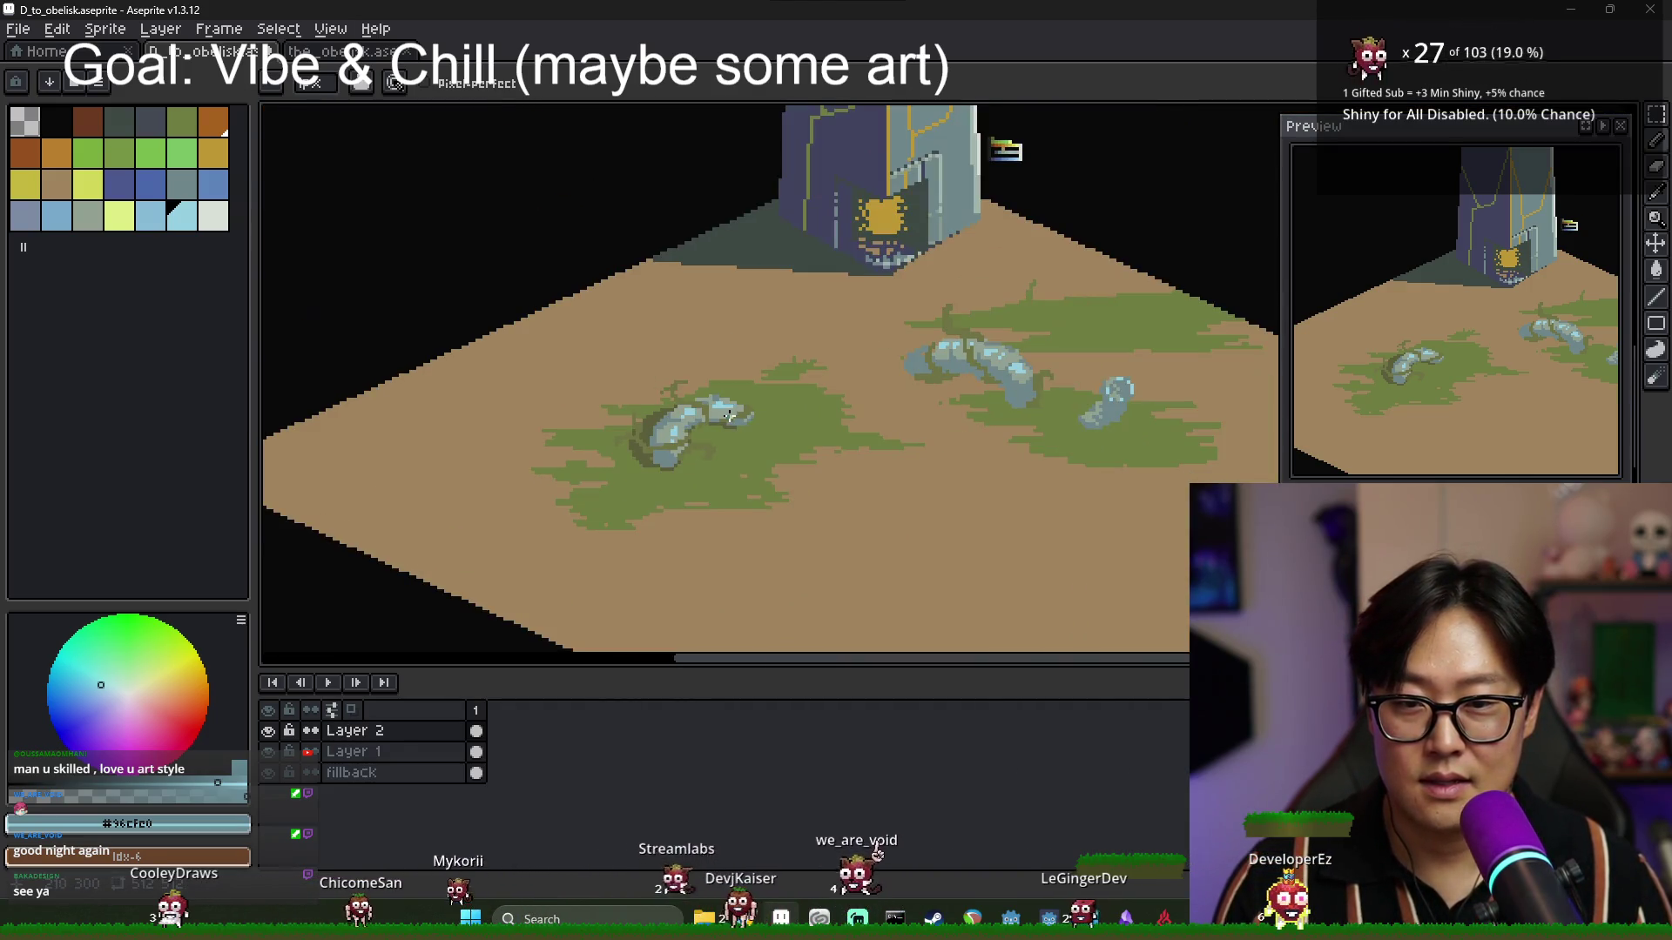
scroll(736, 420, "down", 2)
scroll(705, 392, "up", 5)
key("alt")
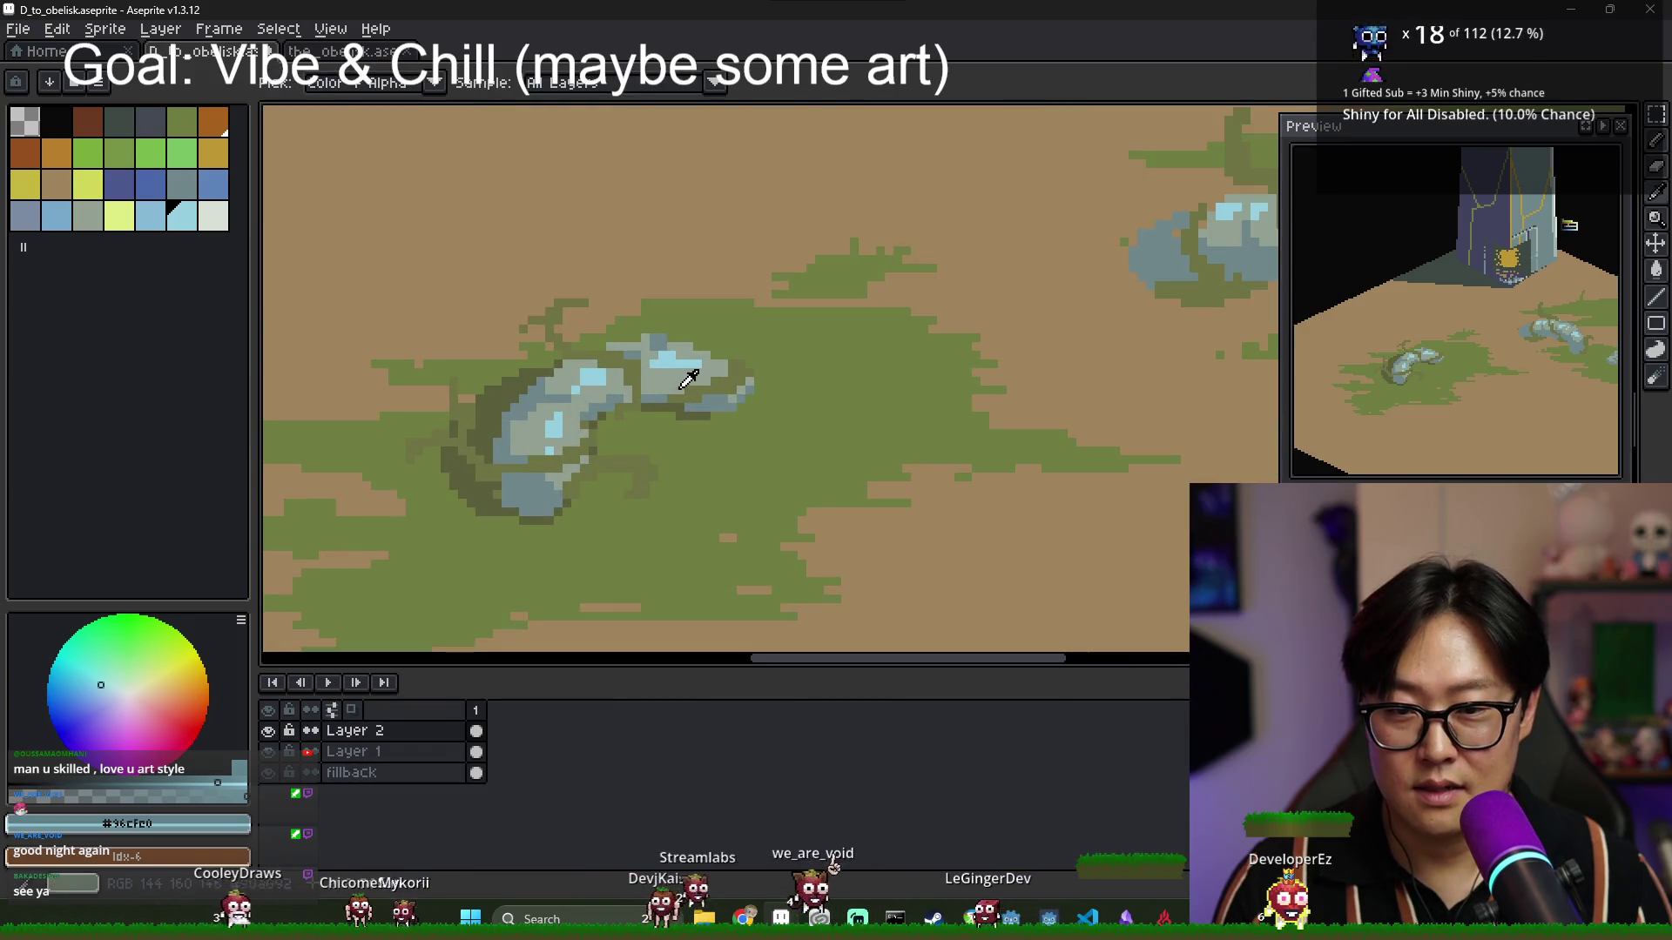
left_click(699, 352, "alt")
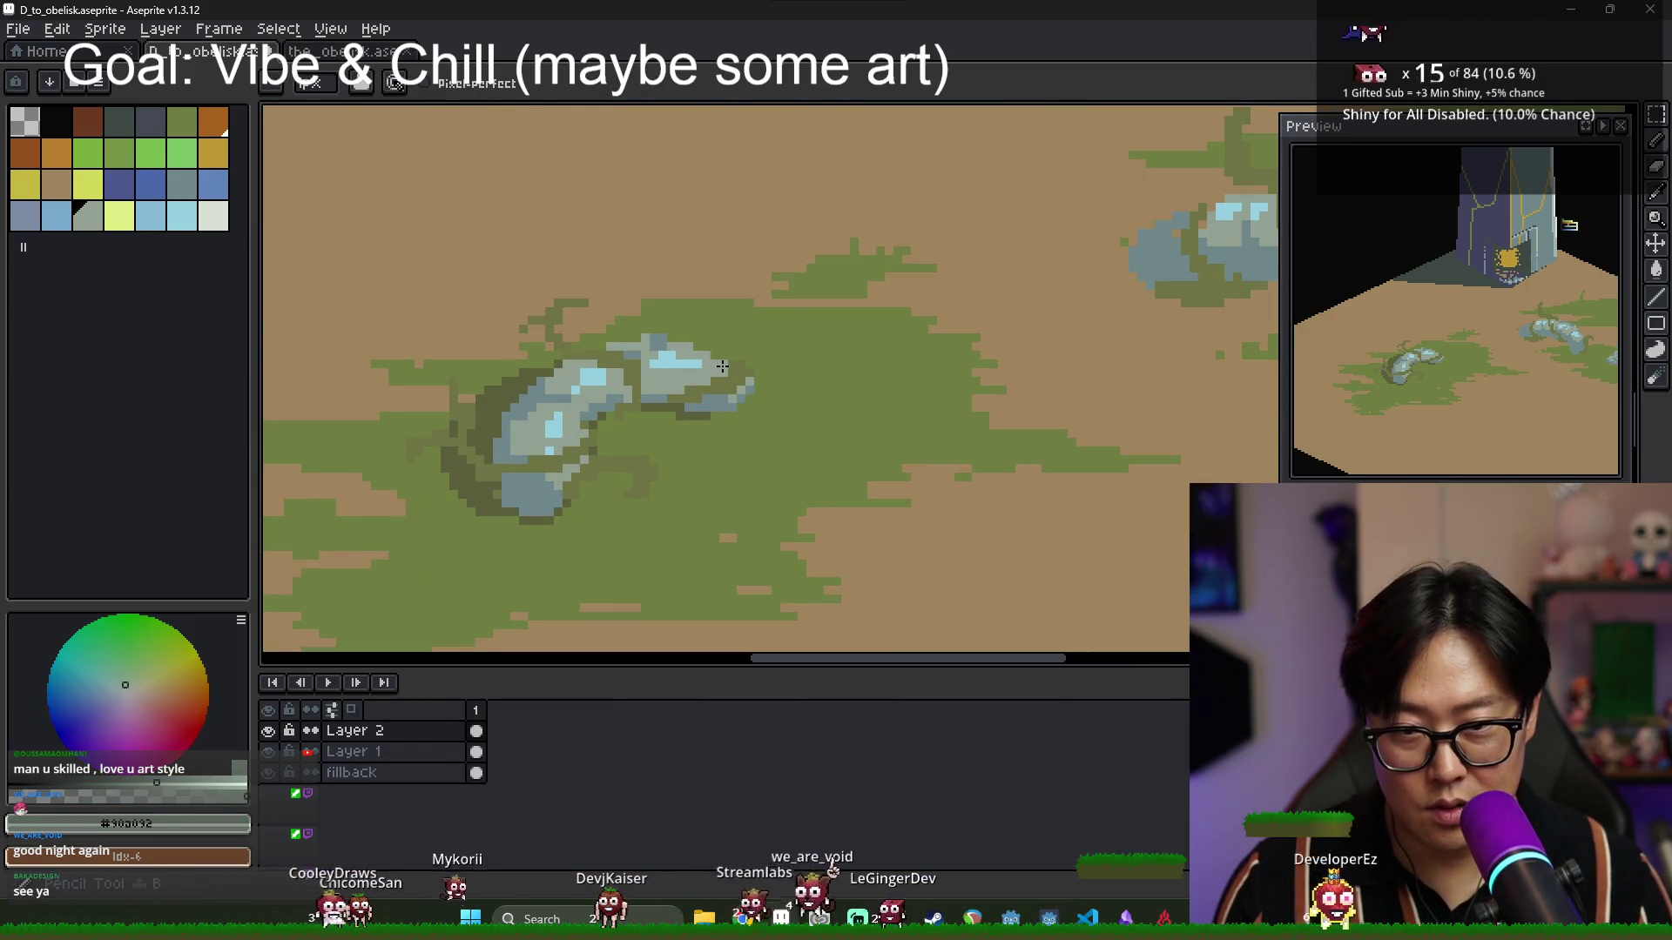
left_click(672, 397, "alt")
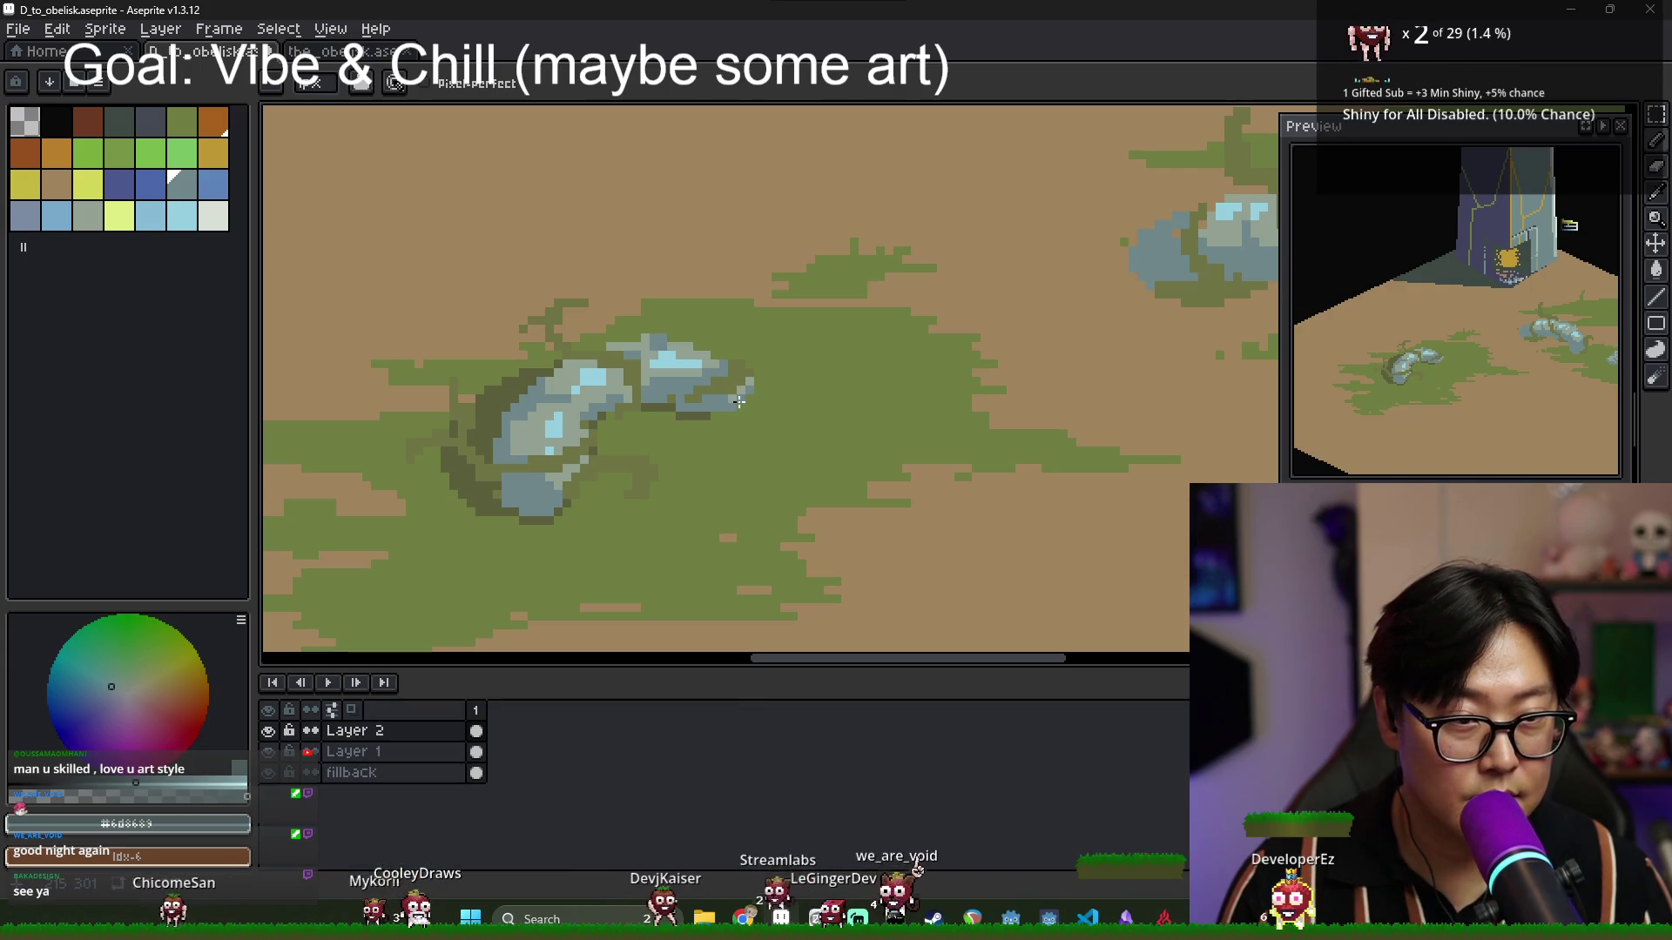
scroll(738, 400, "down", 5)
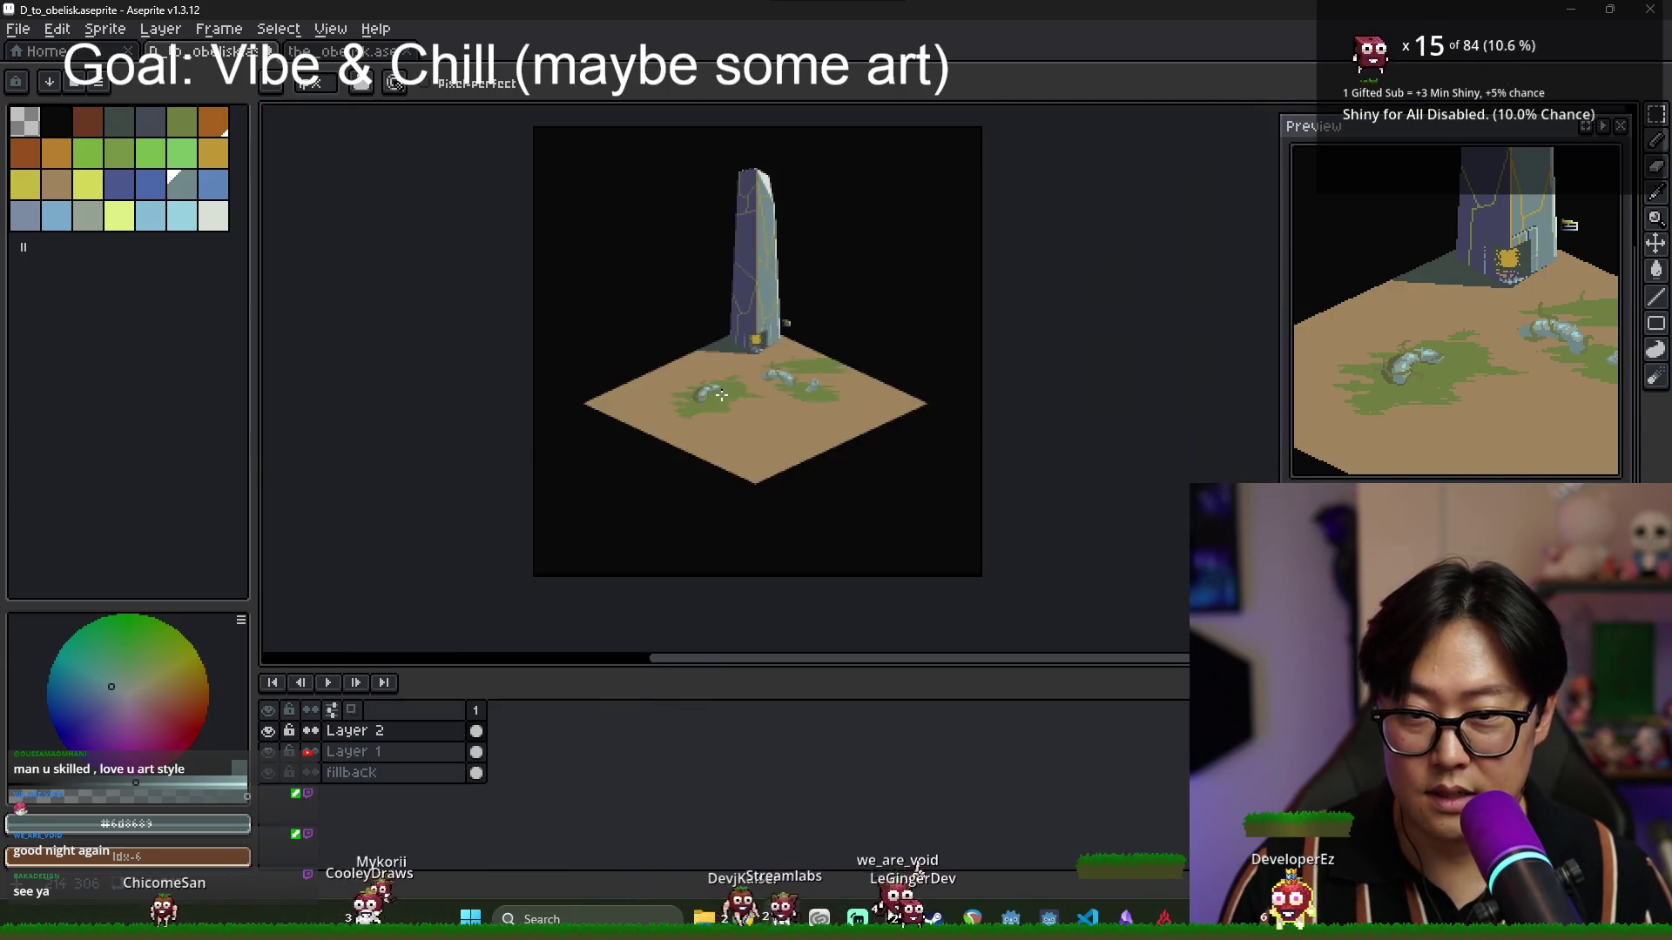
scroll(701, 383, "up", 4)
Sample dark grey, olive grass green and edge grey around the rock for slate shading.
left_click(660, 379, "alt")
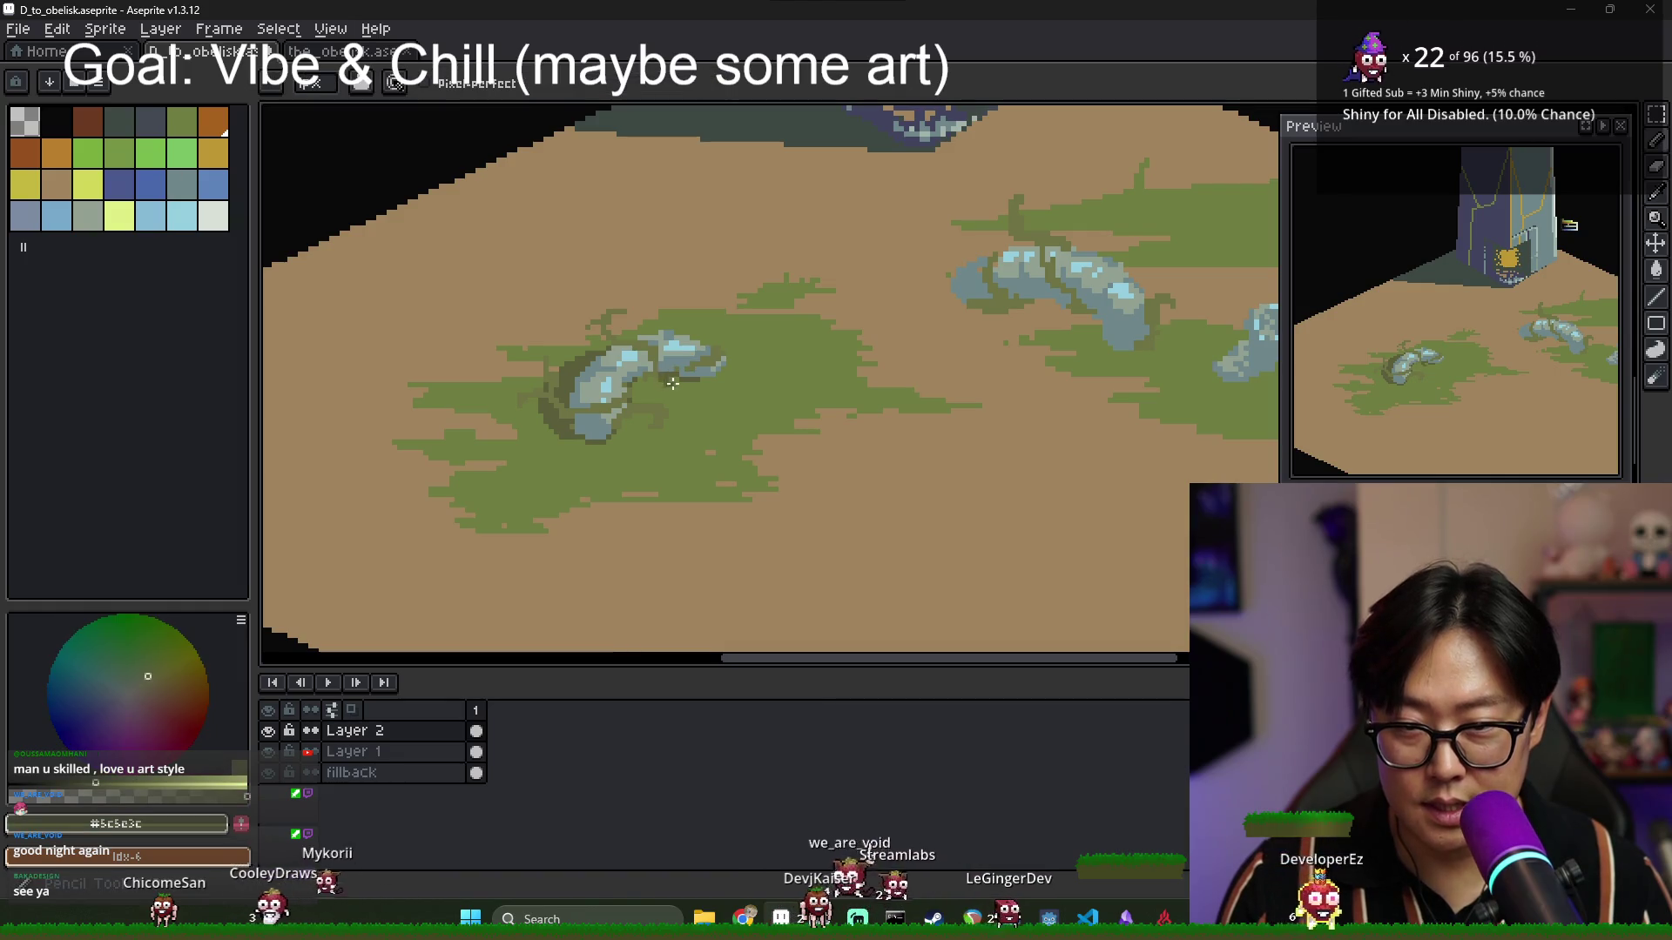
left_click(678, 376, "alt")
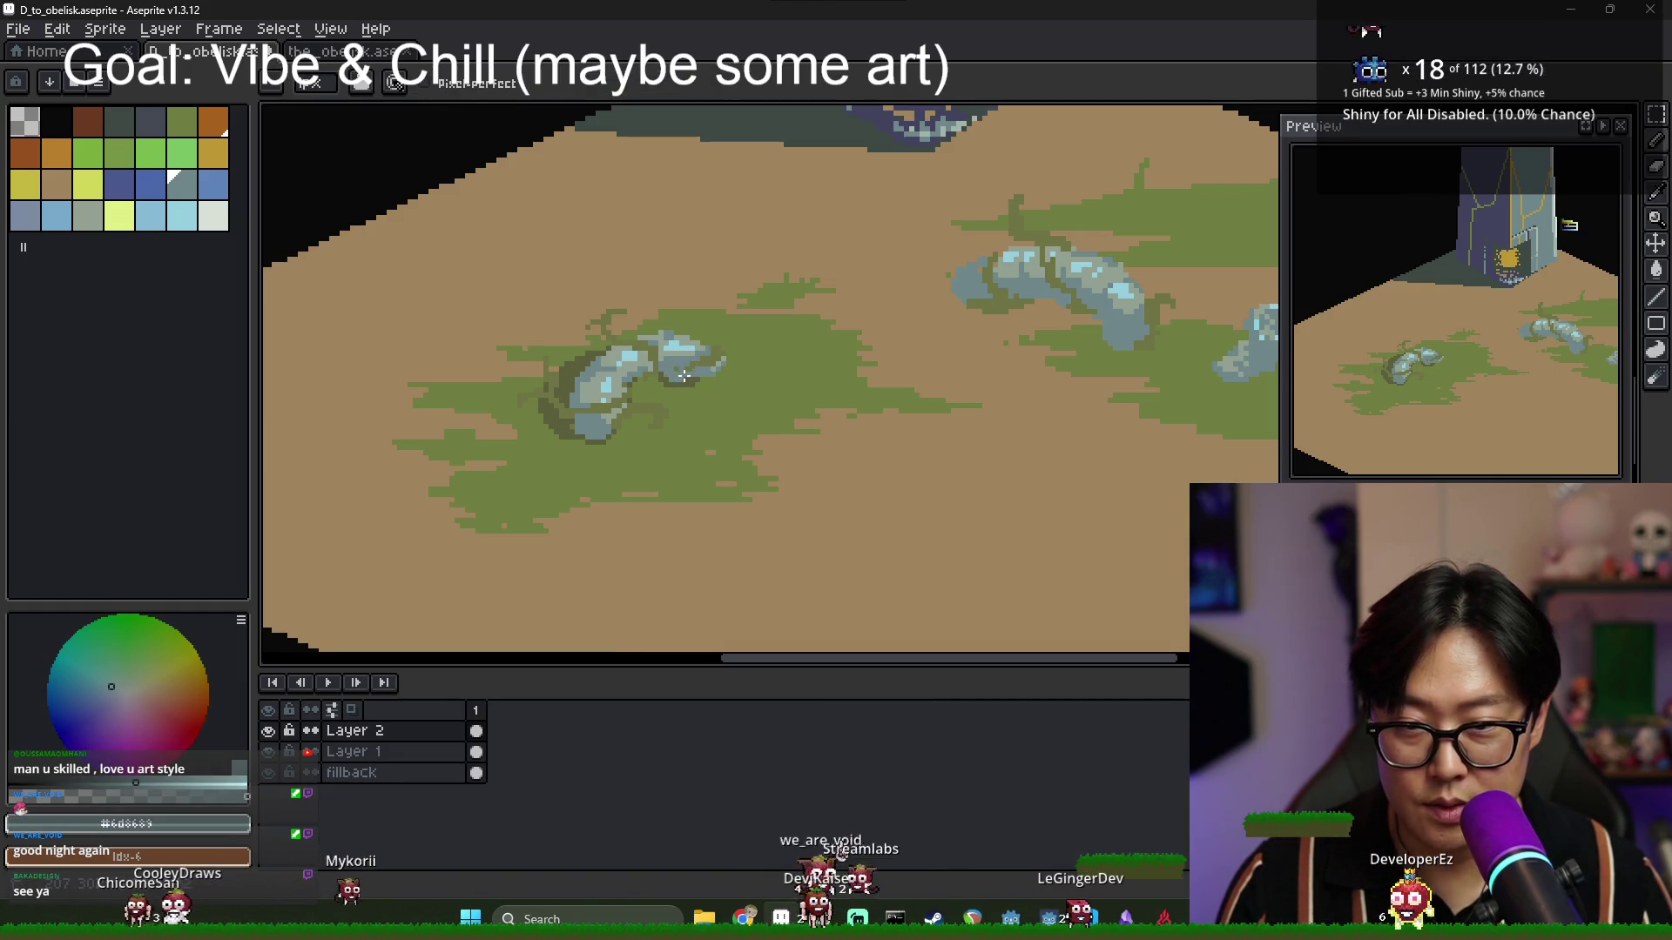
left_click(703, 342, "alt")
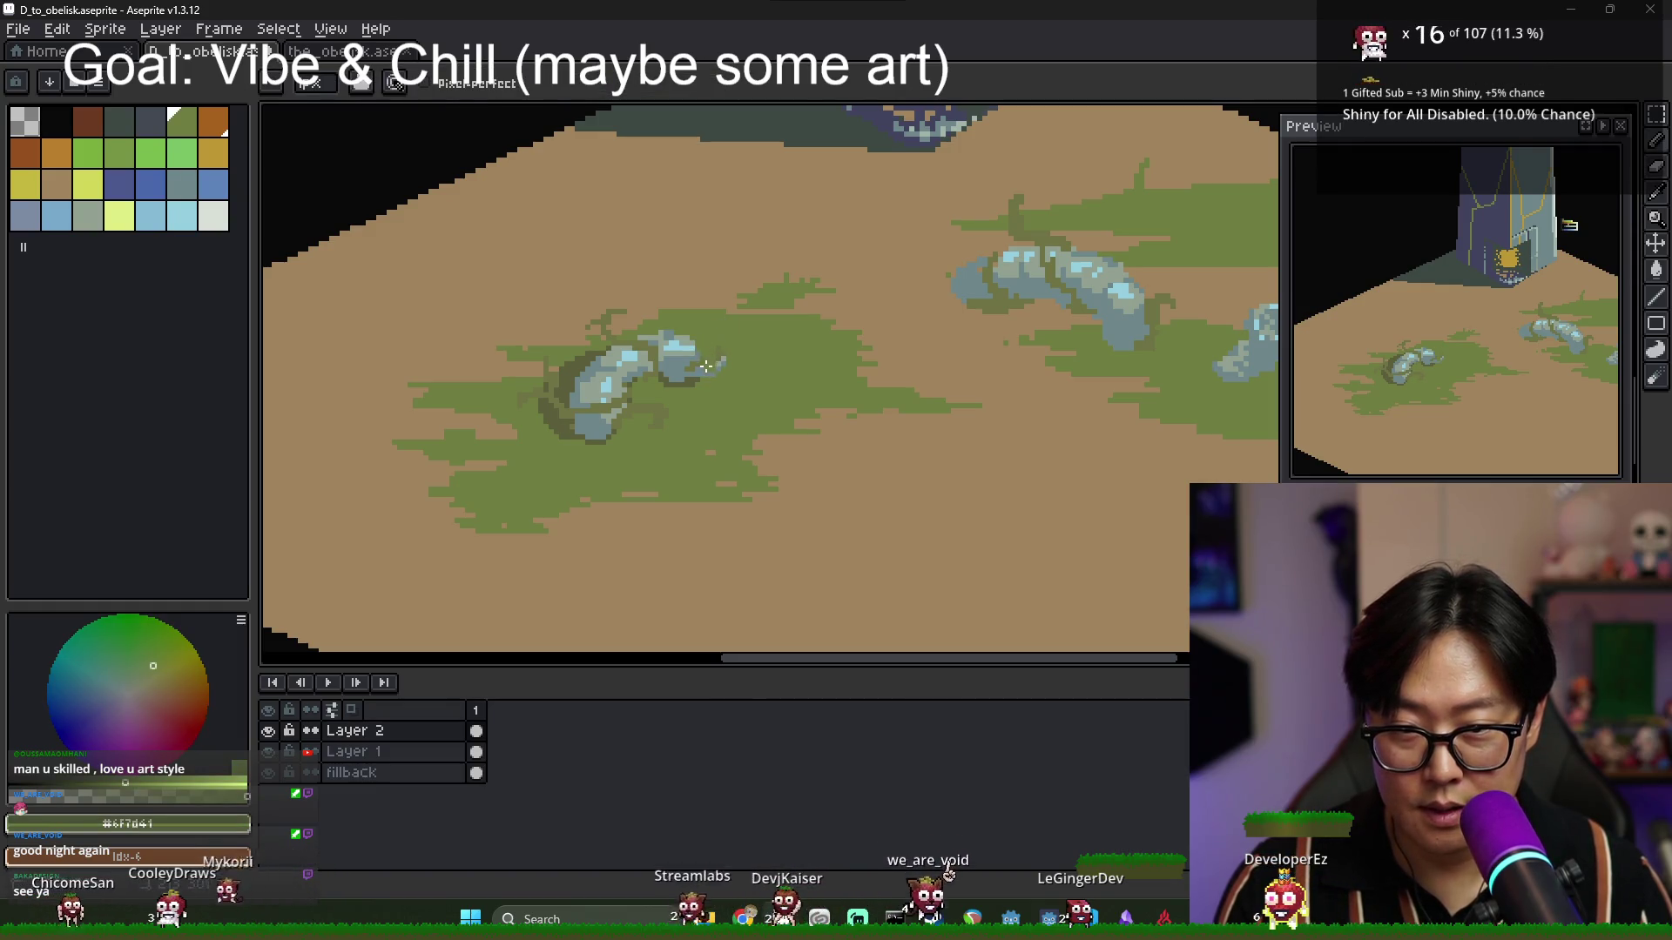
scroll(714, 378, "up", 2)
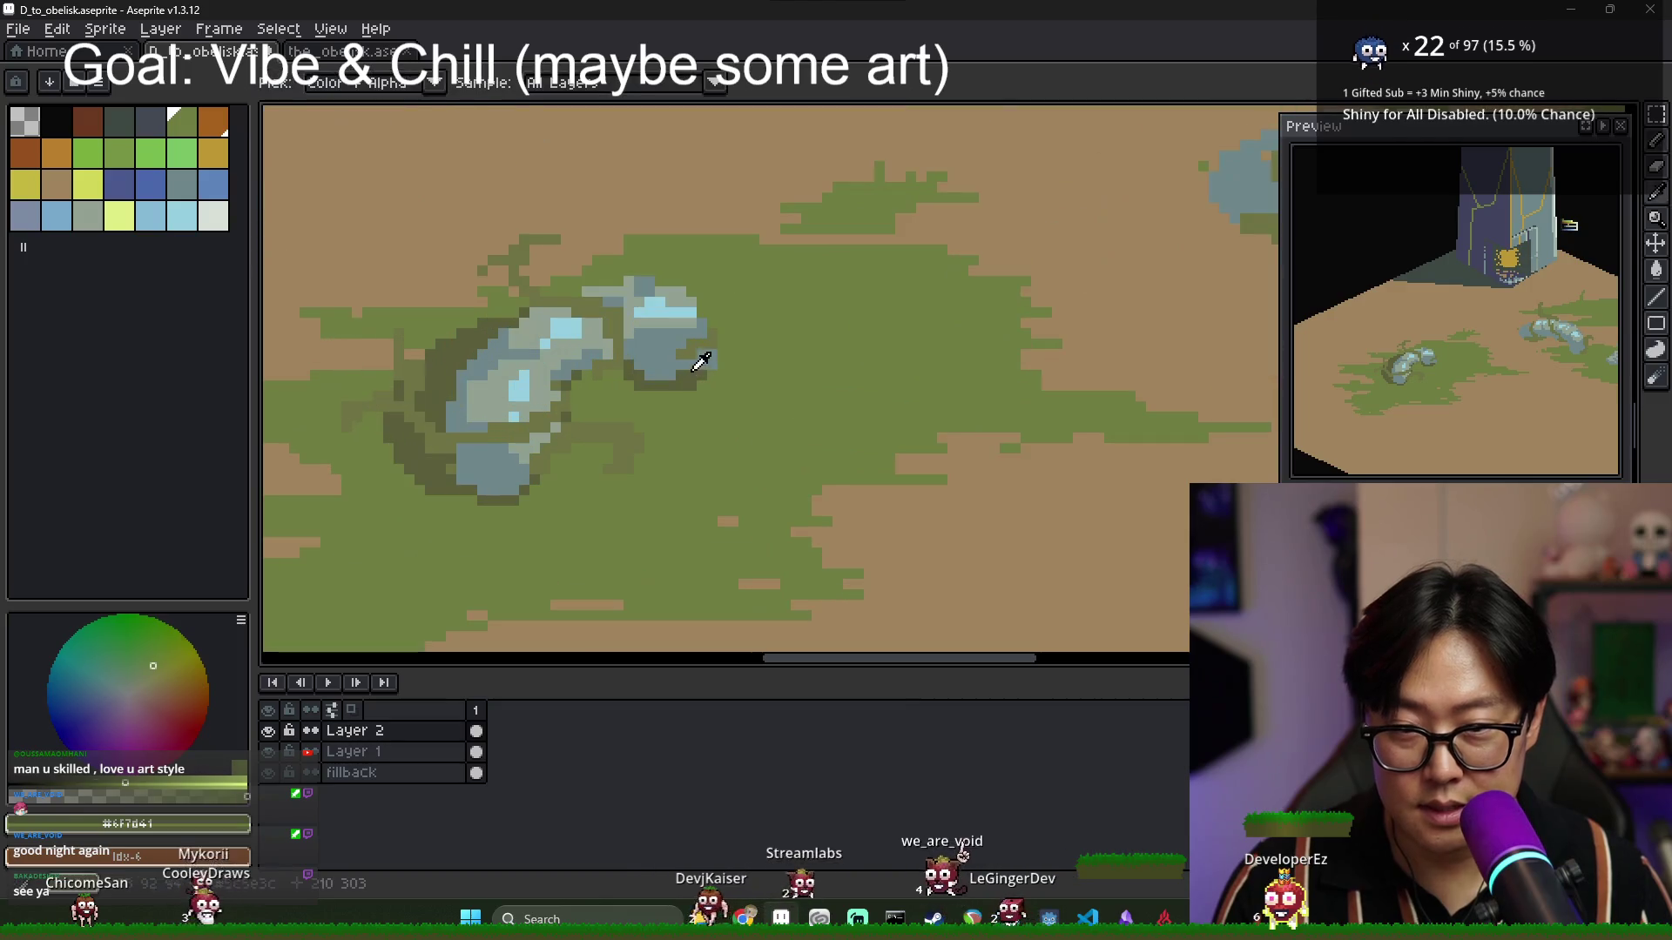
left_click(716, 359, "alt")
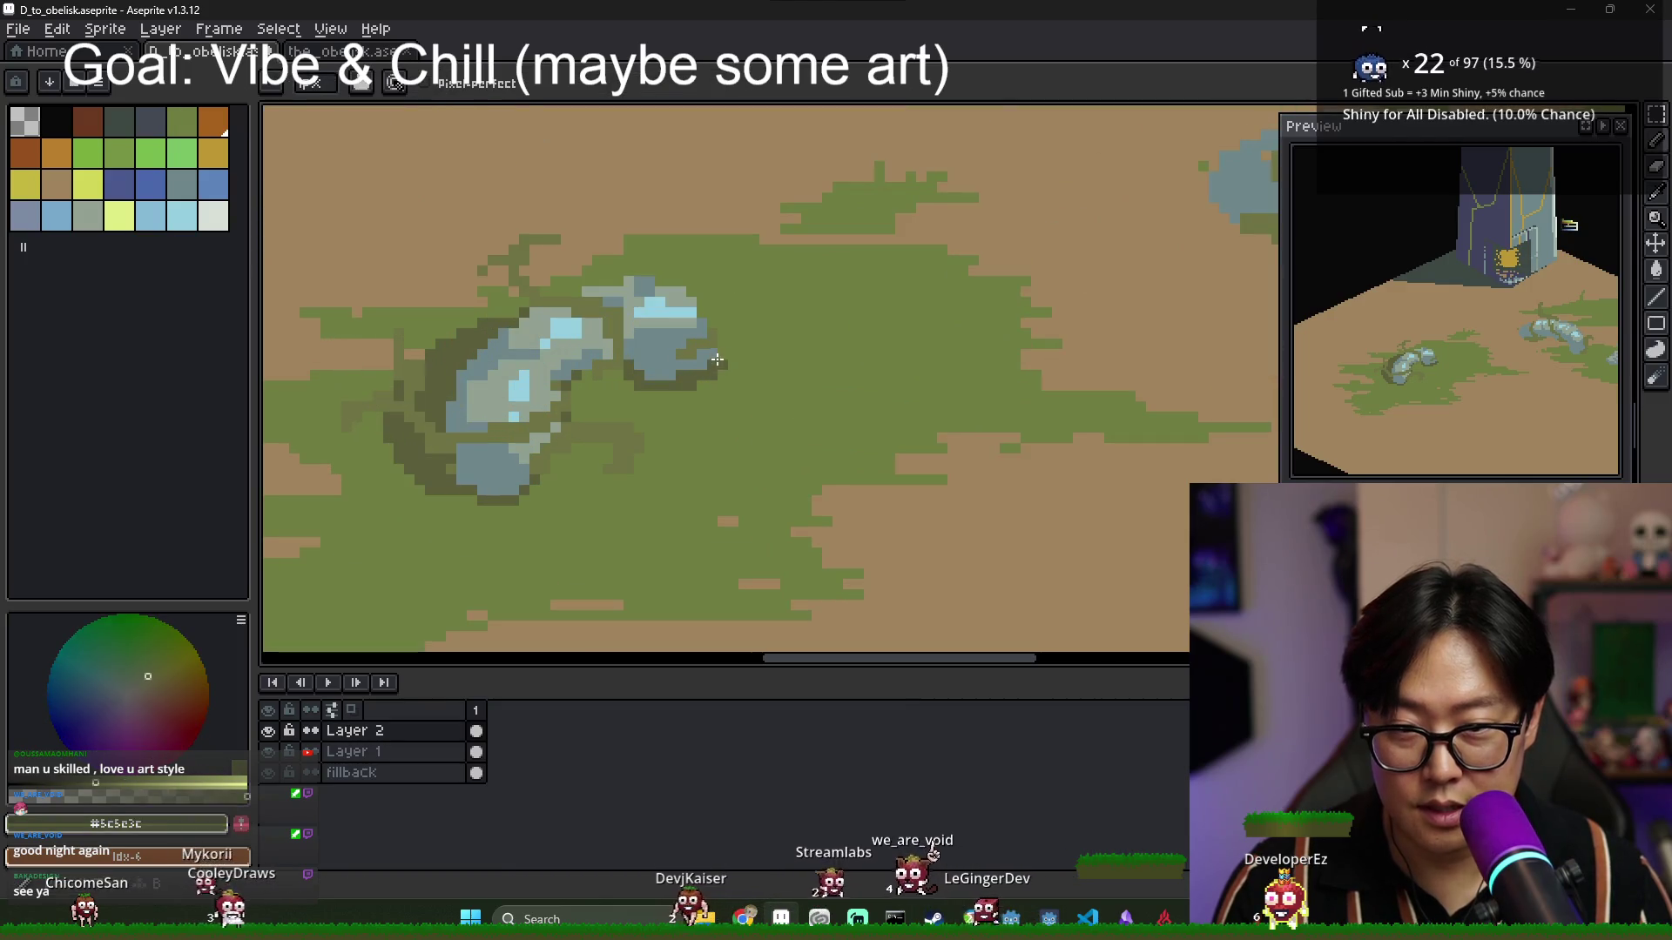
left_click(612, 369, "alt")
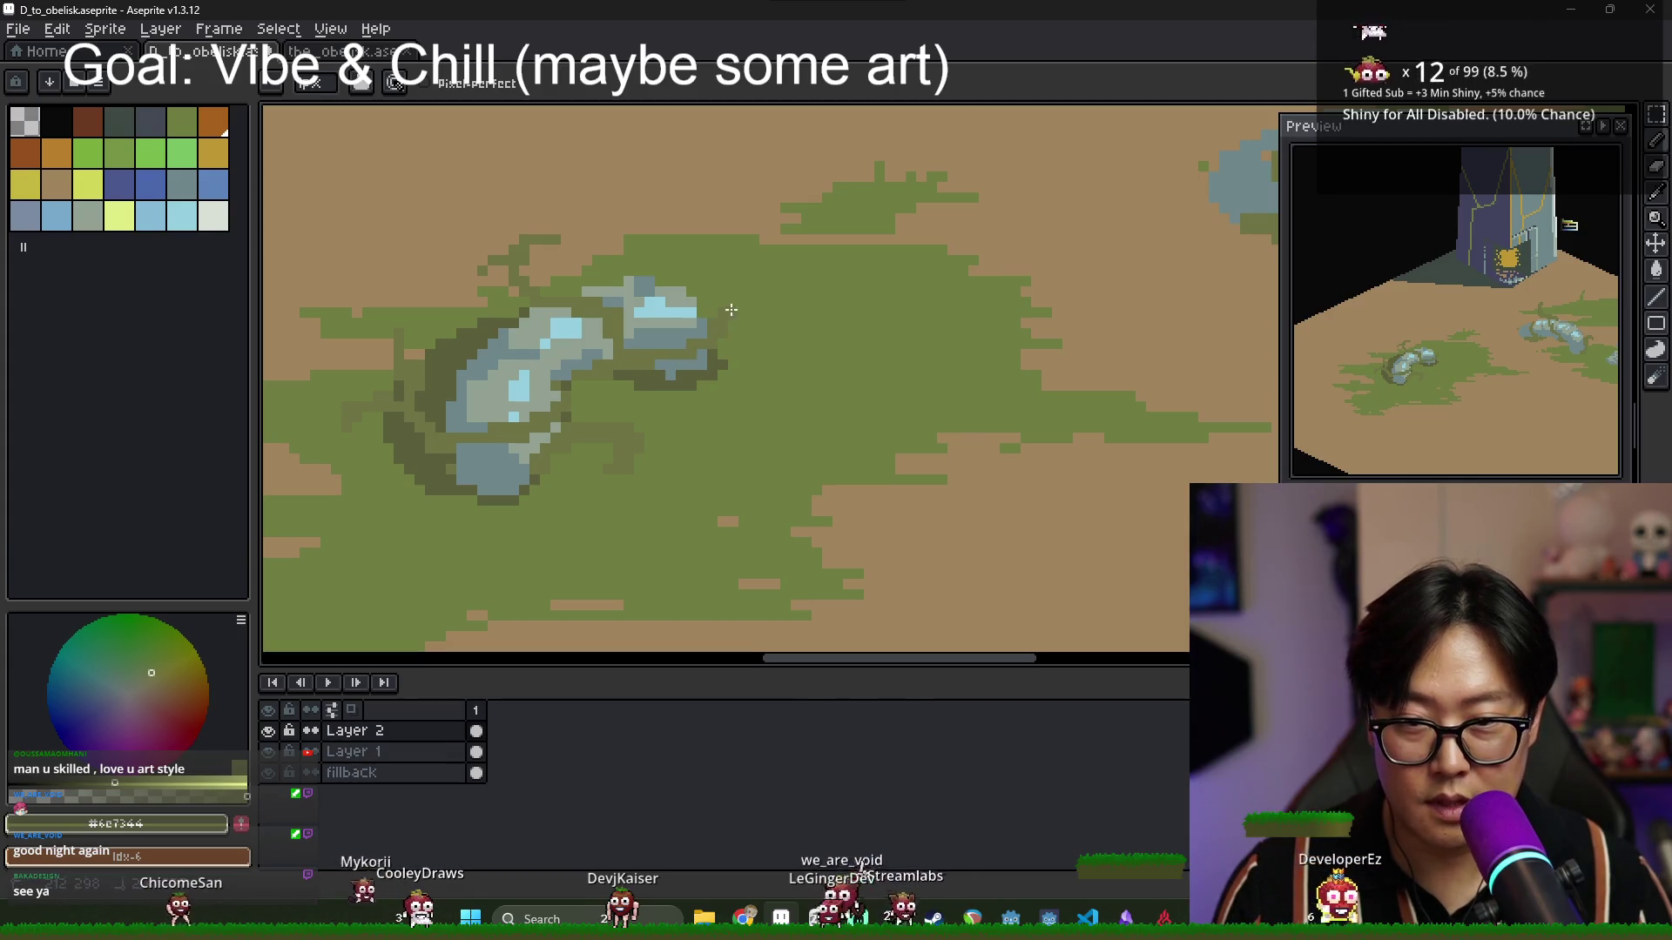
scroll(762, 325, "down", 3)
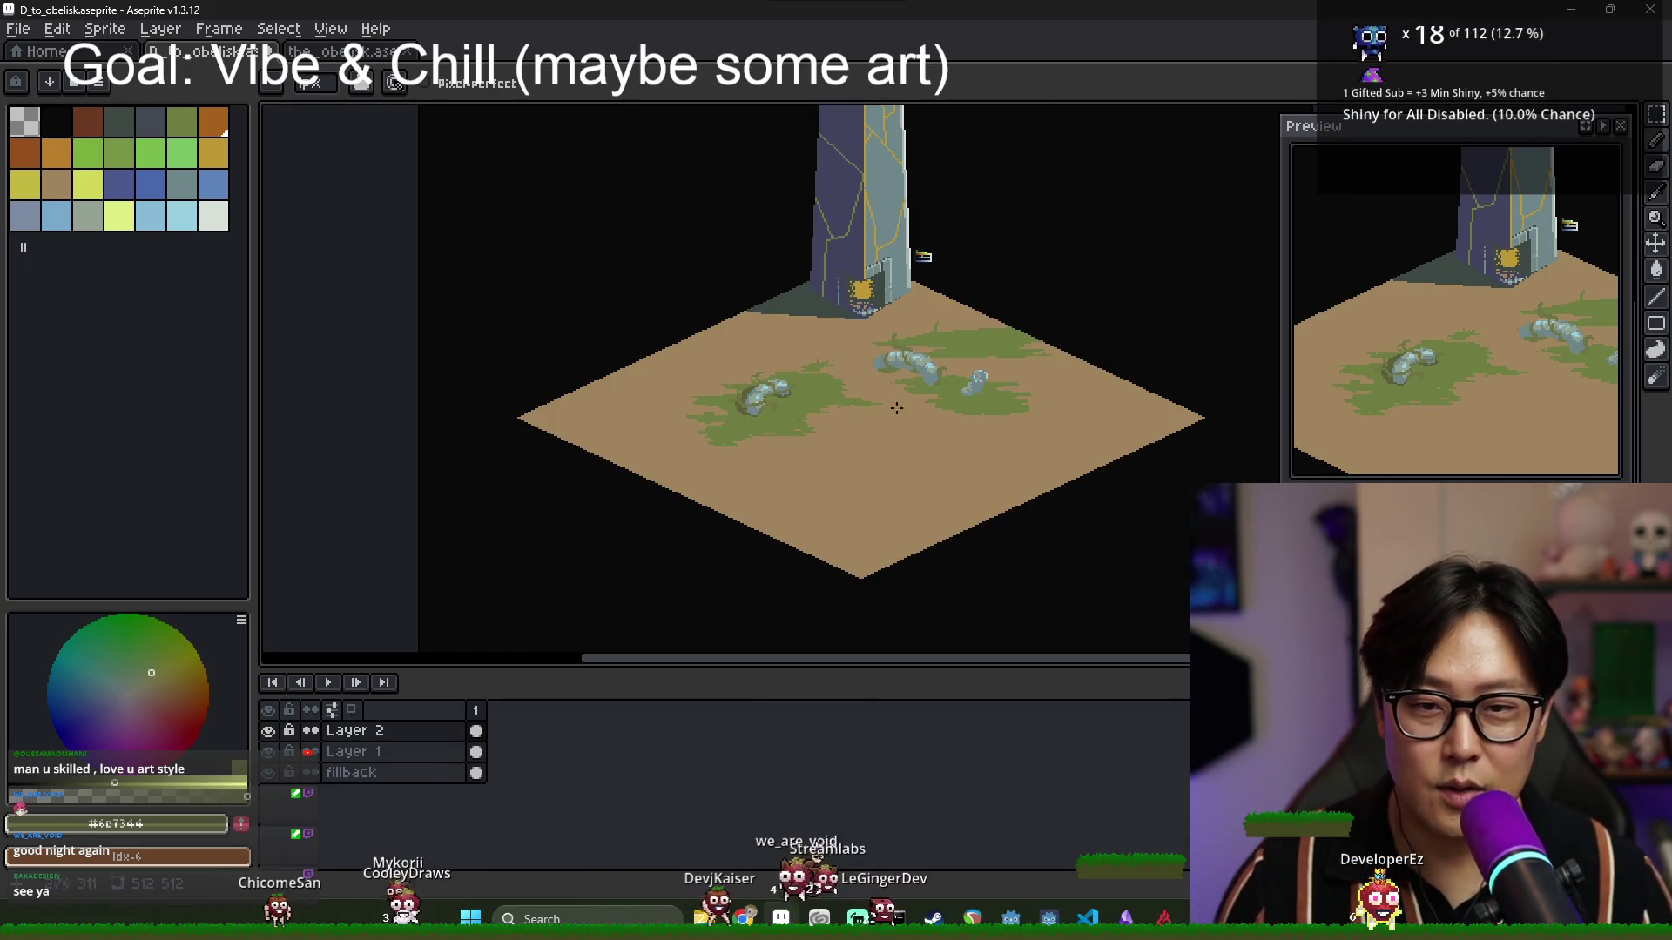
scroll(871, 410, "up", 3)
left_click(480, 301, "alt")
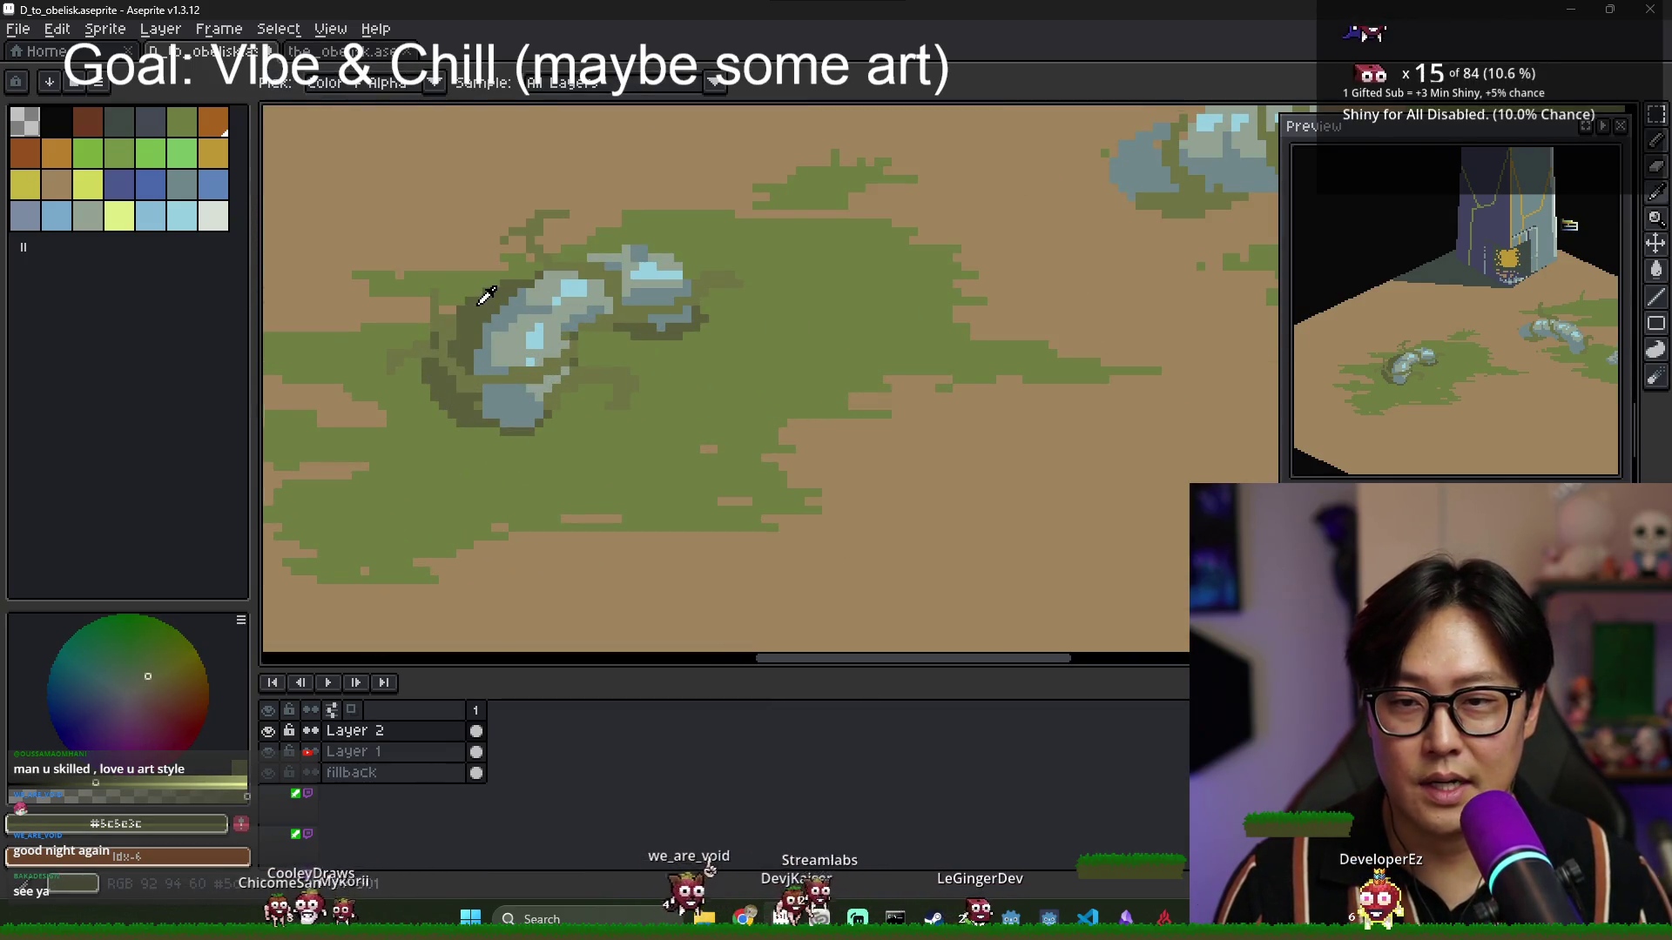
scroll(610, 305, "down", 3)
scroll(801, 312, "up", 4)
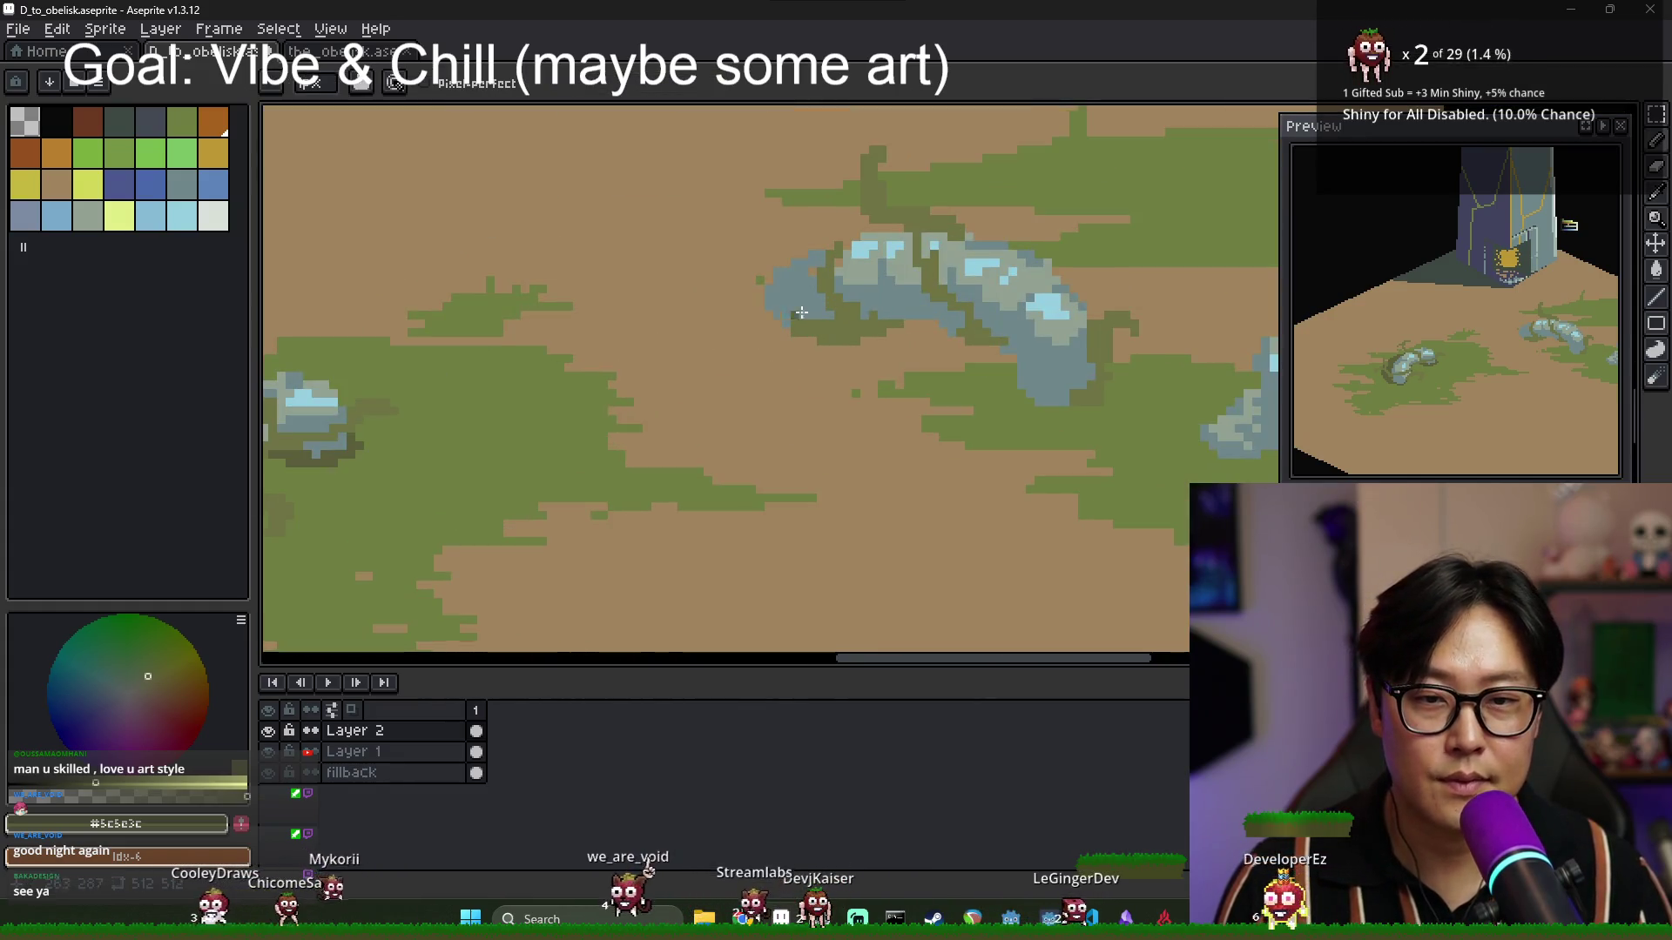
Draw a dark olive shadow arc beneath the middle stone, extending it right and thickening its lower edge.
scroll(757, 317, "down", 2)
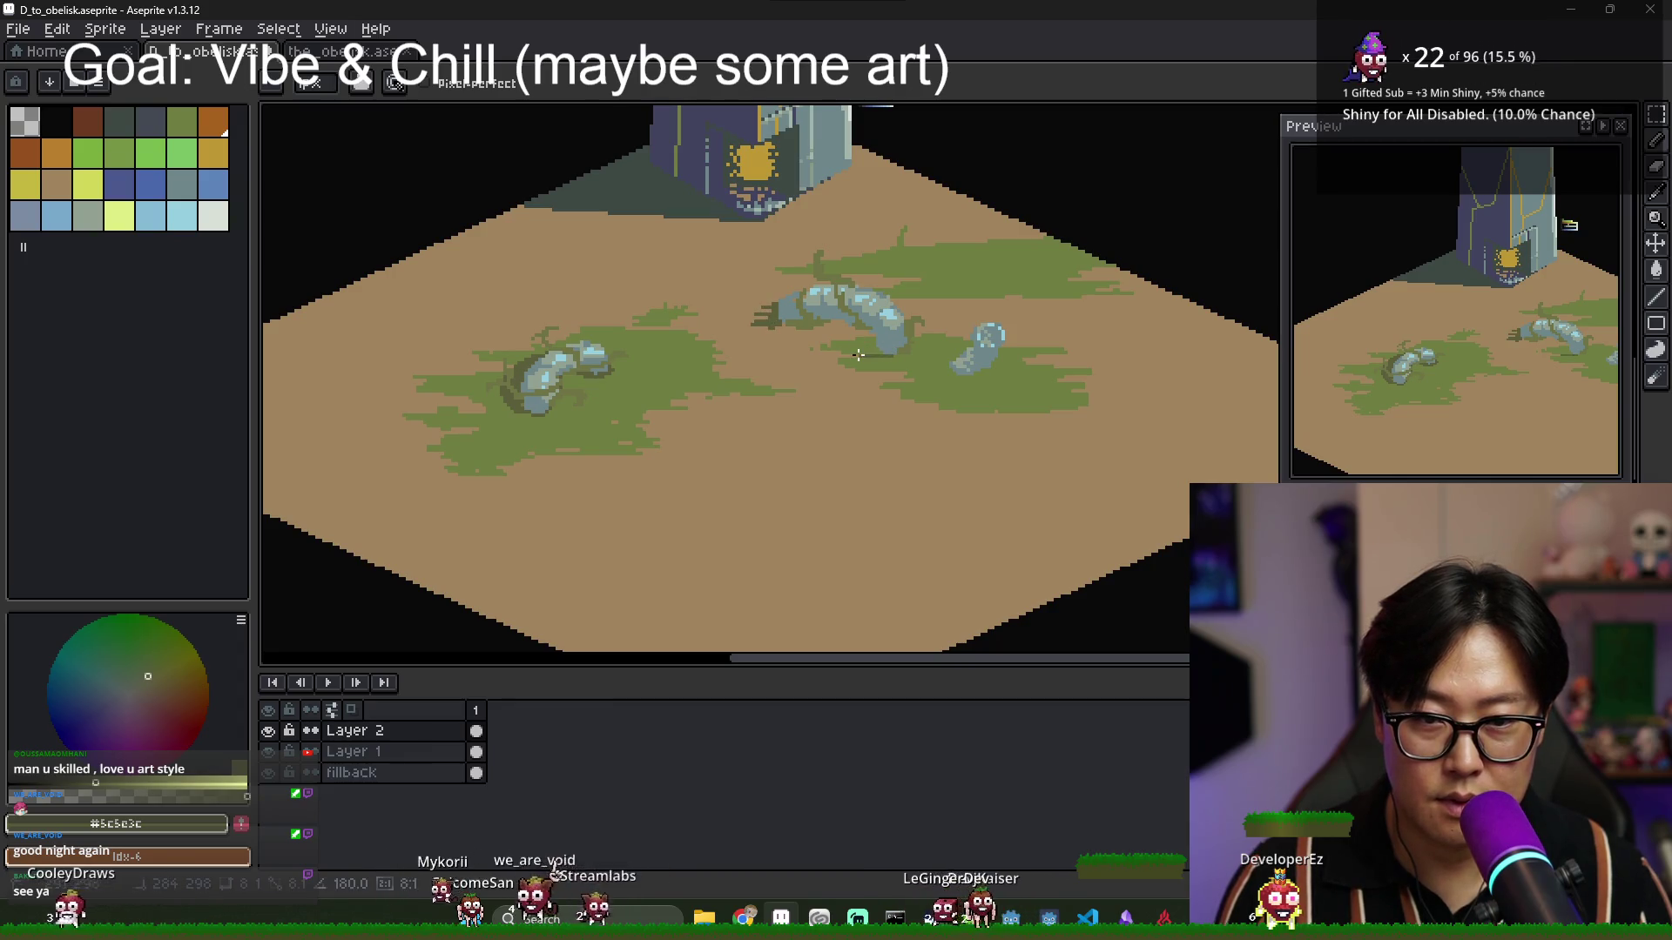
mouse_move(865, 356)
left_mouse_down()
mouse_move(788, 353)
mouse_move(780, 337)
left_mouse_up()
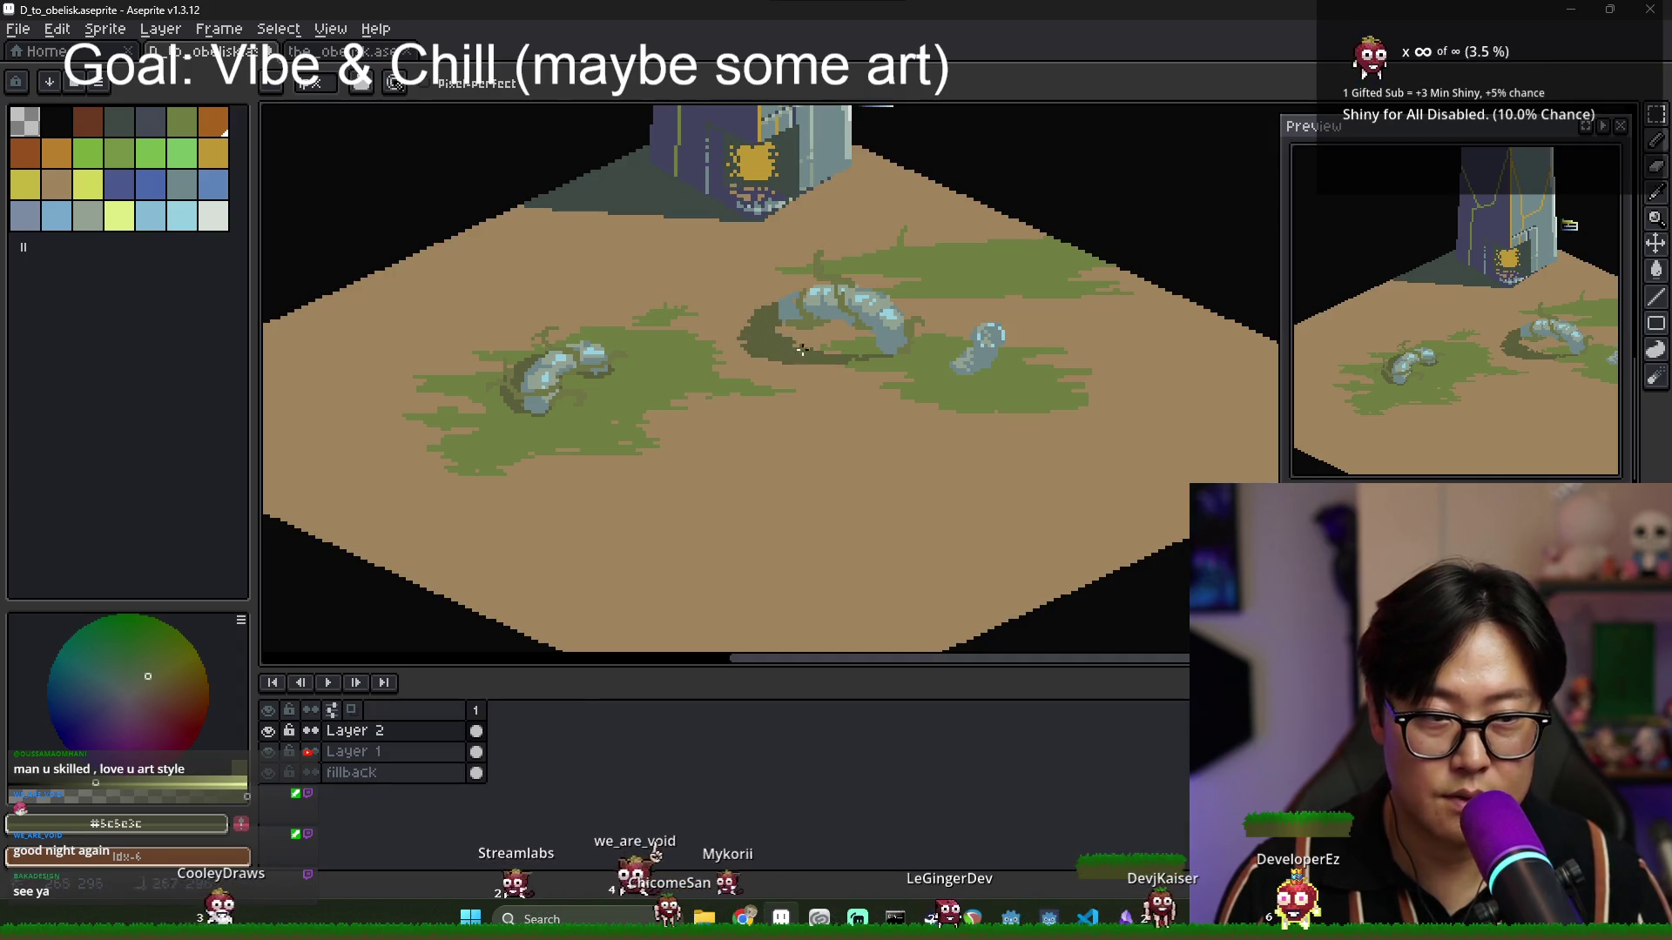
scroll(779, 335, "up", 3)
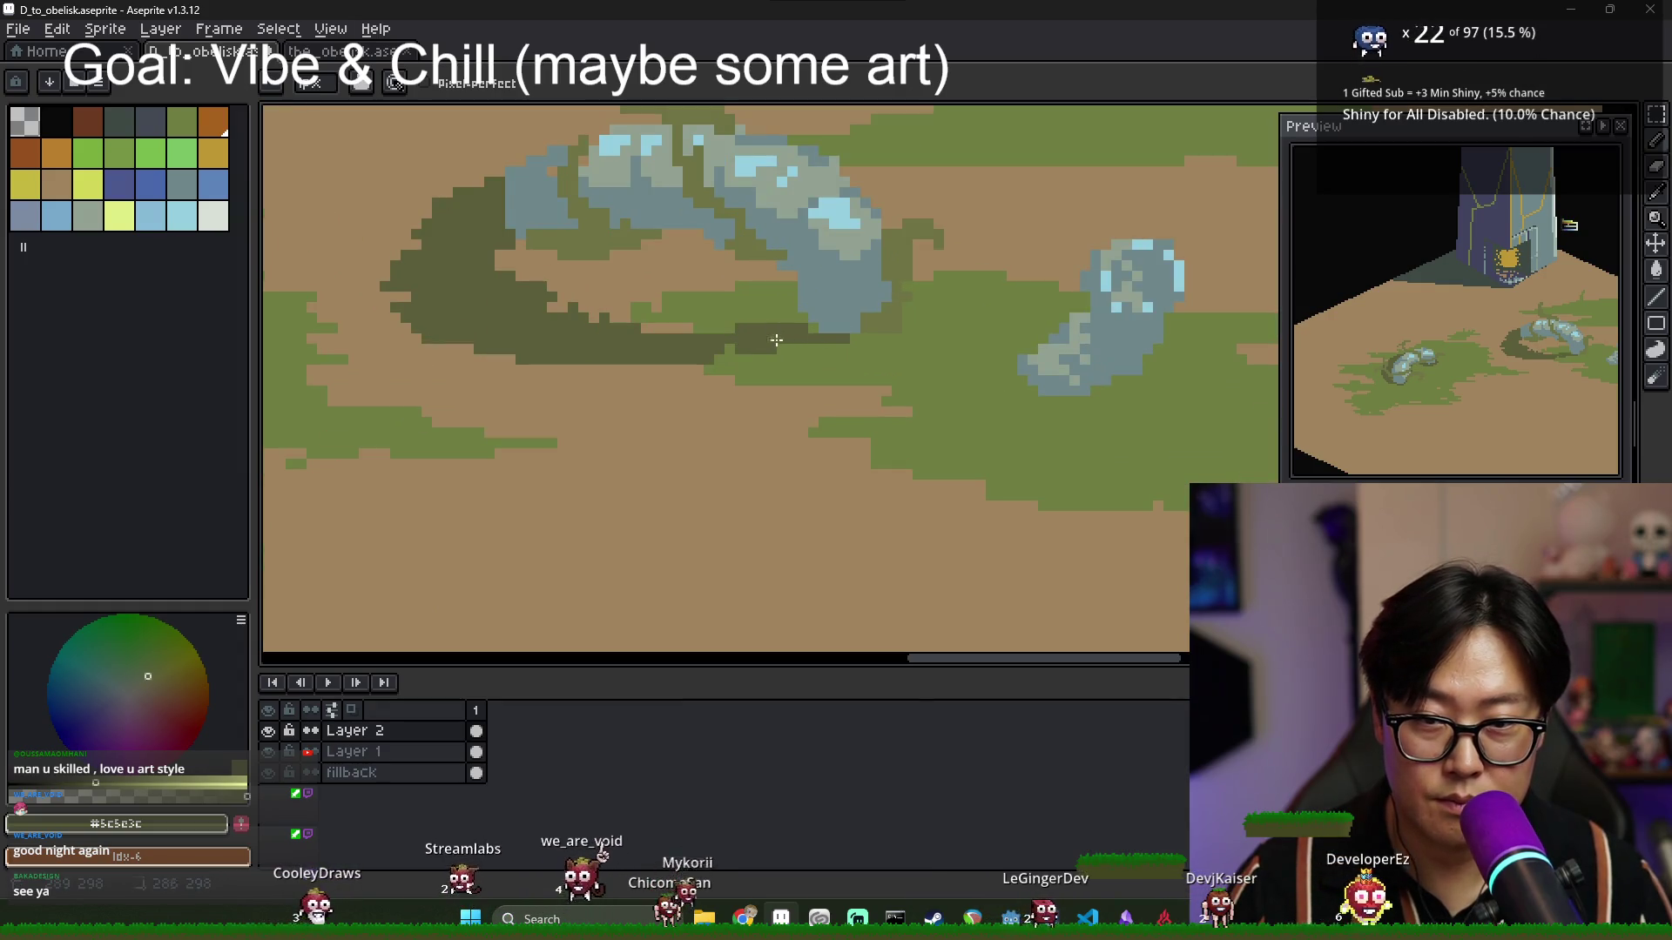
left_click_drag(849, 338, 870, 337)
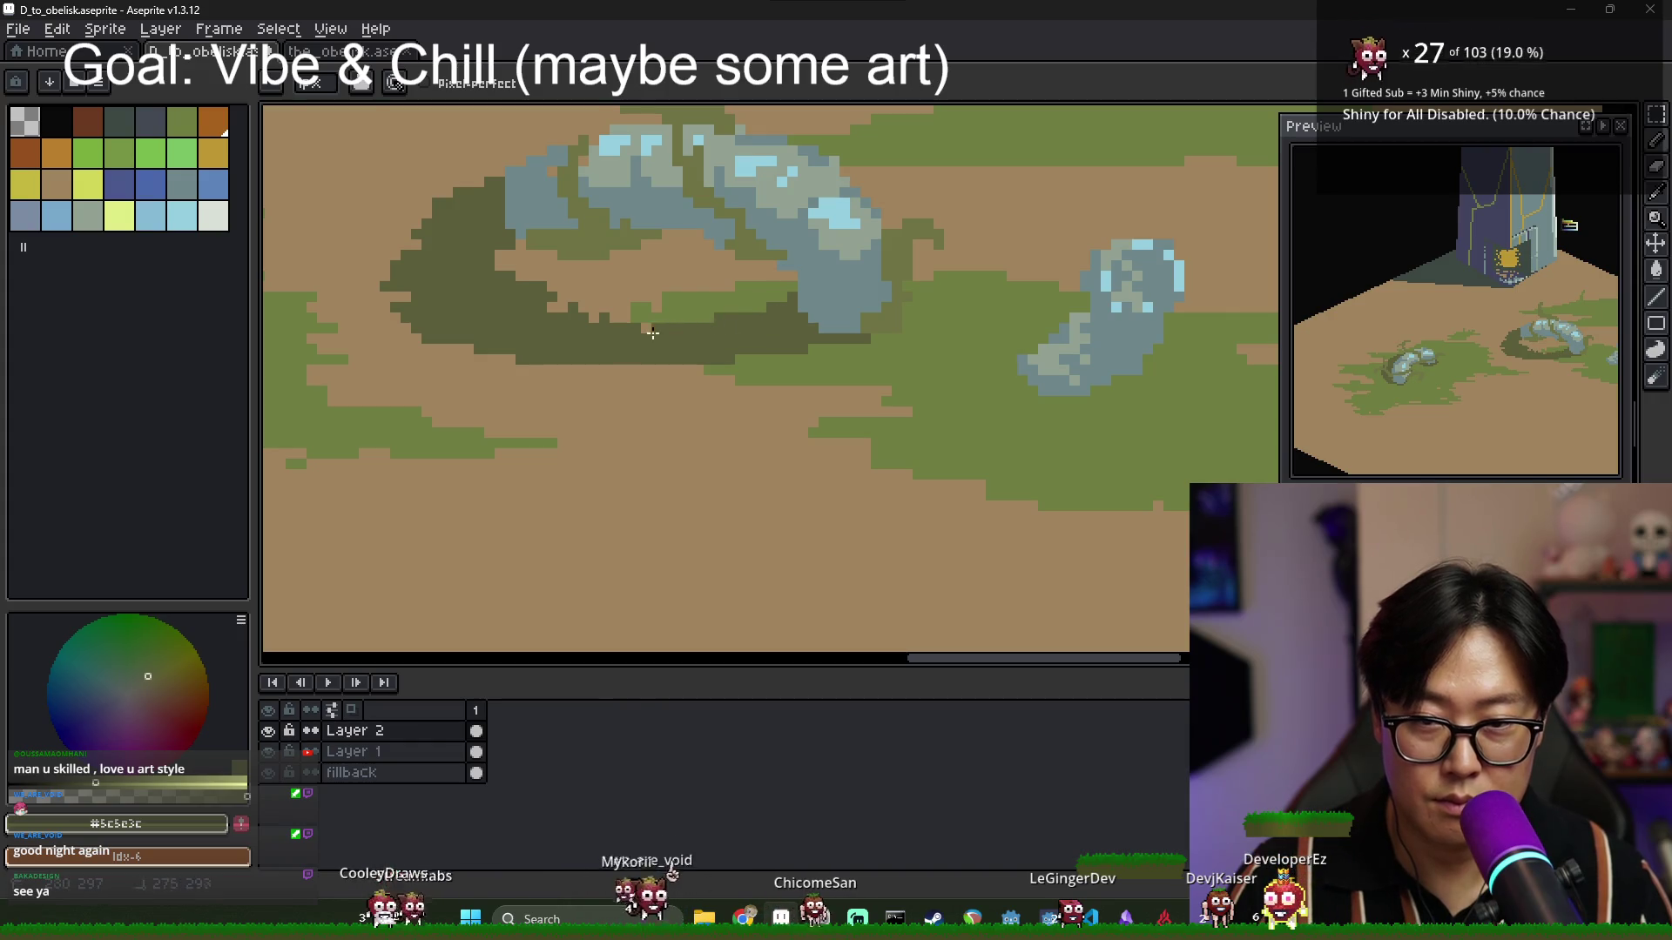
scroll(749, 322, "down", 4)
scroll(682, 340, "up", 3)
left_click_drag(610, 350, 753, 350)
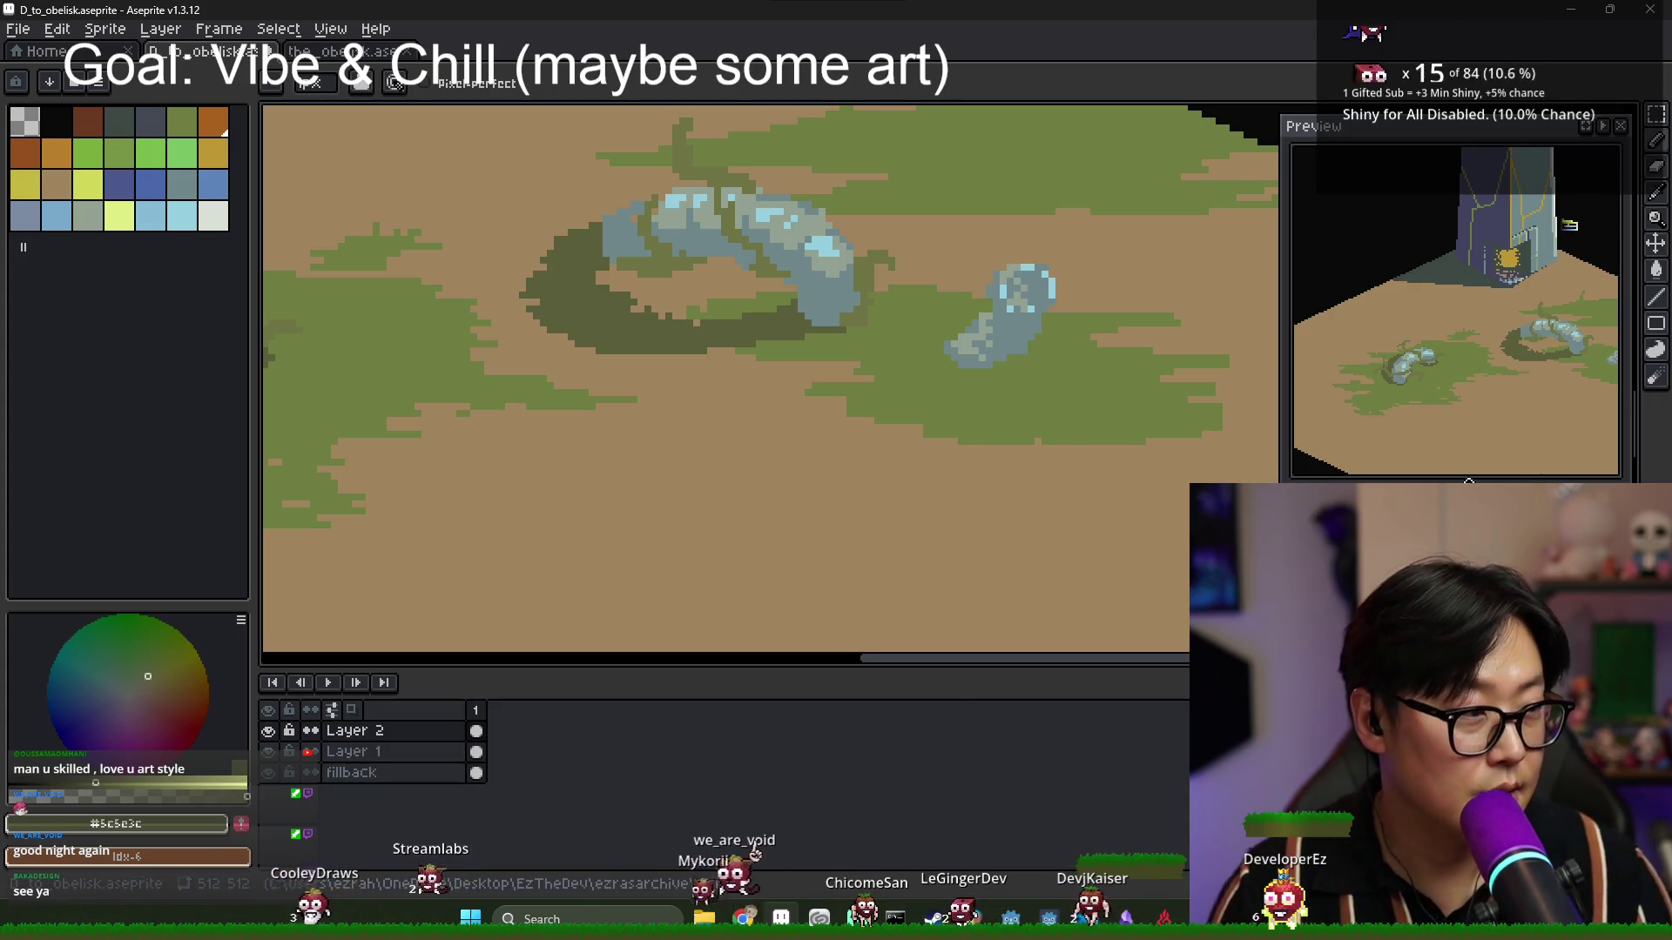
scroll(846, 426, "down", 4)
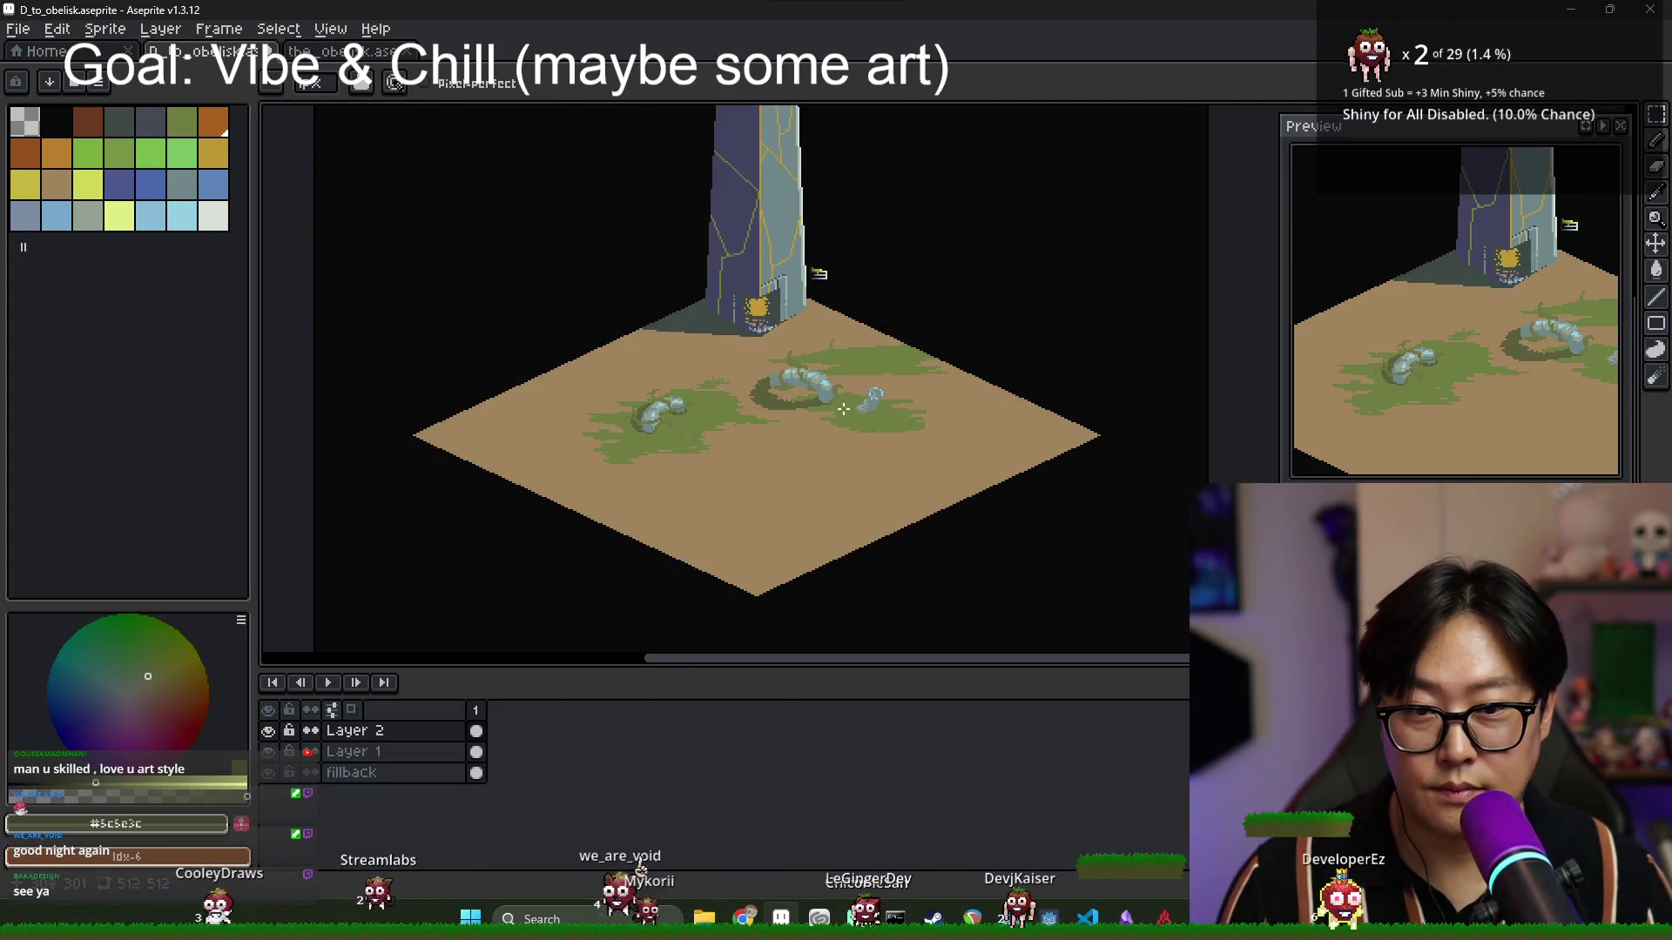
scroll(882, 404, "up", 5)
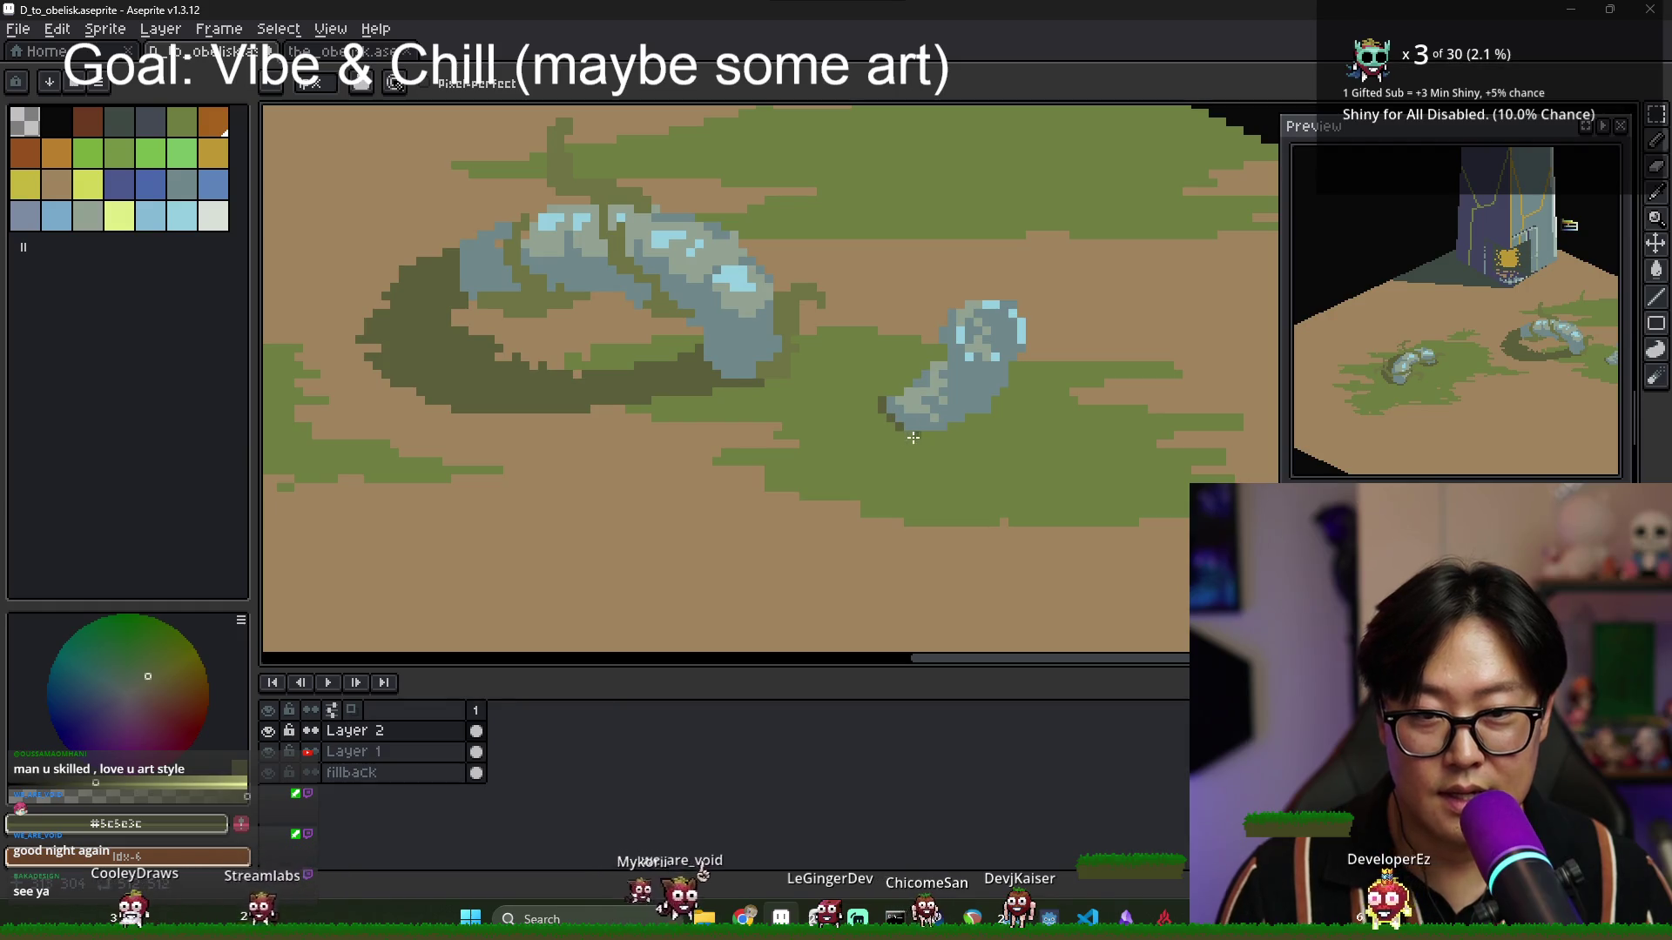
Choose an olive green from the palette for the grass.
scroll(910, 446, "down", 2)
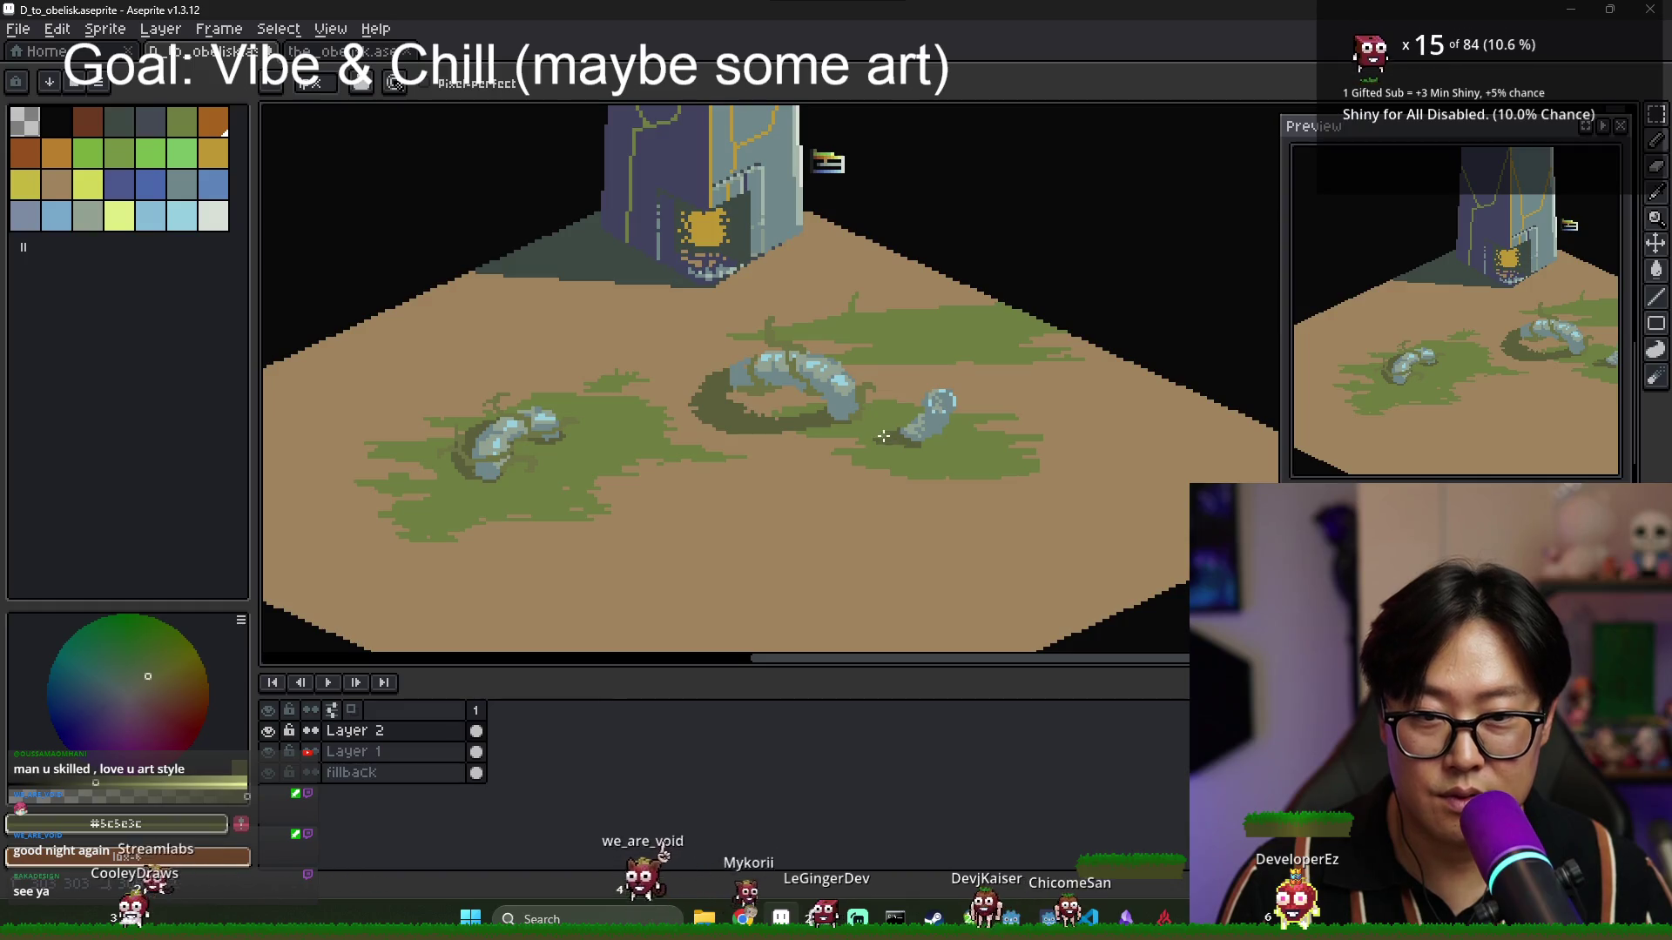
scroll(1022, 468, "down", 2)
scroll(905, 416, "up", 3)
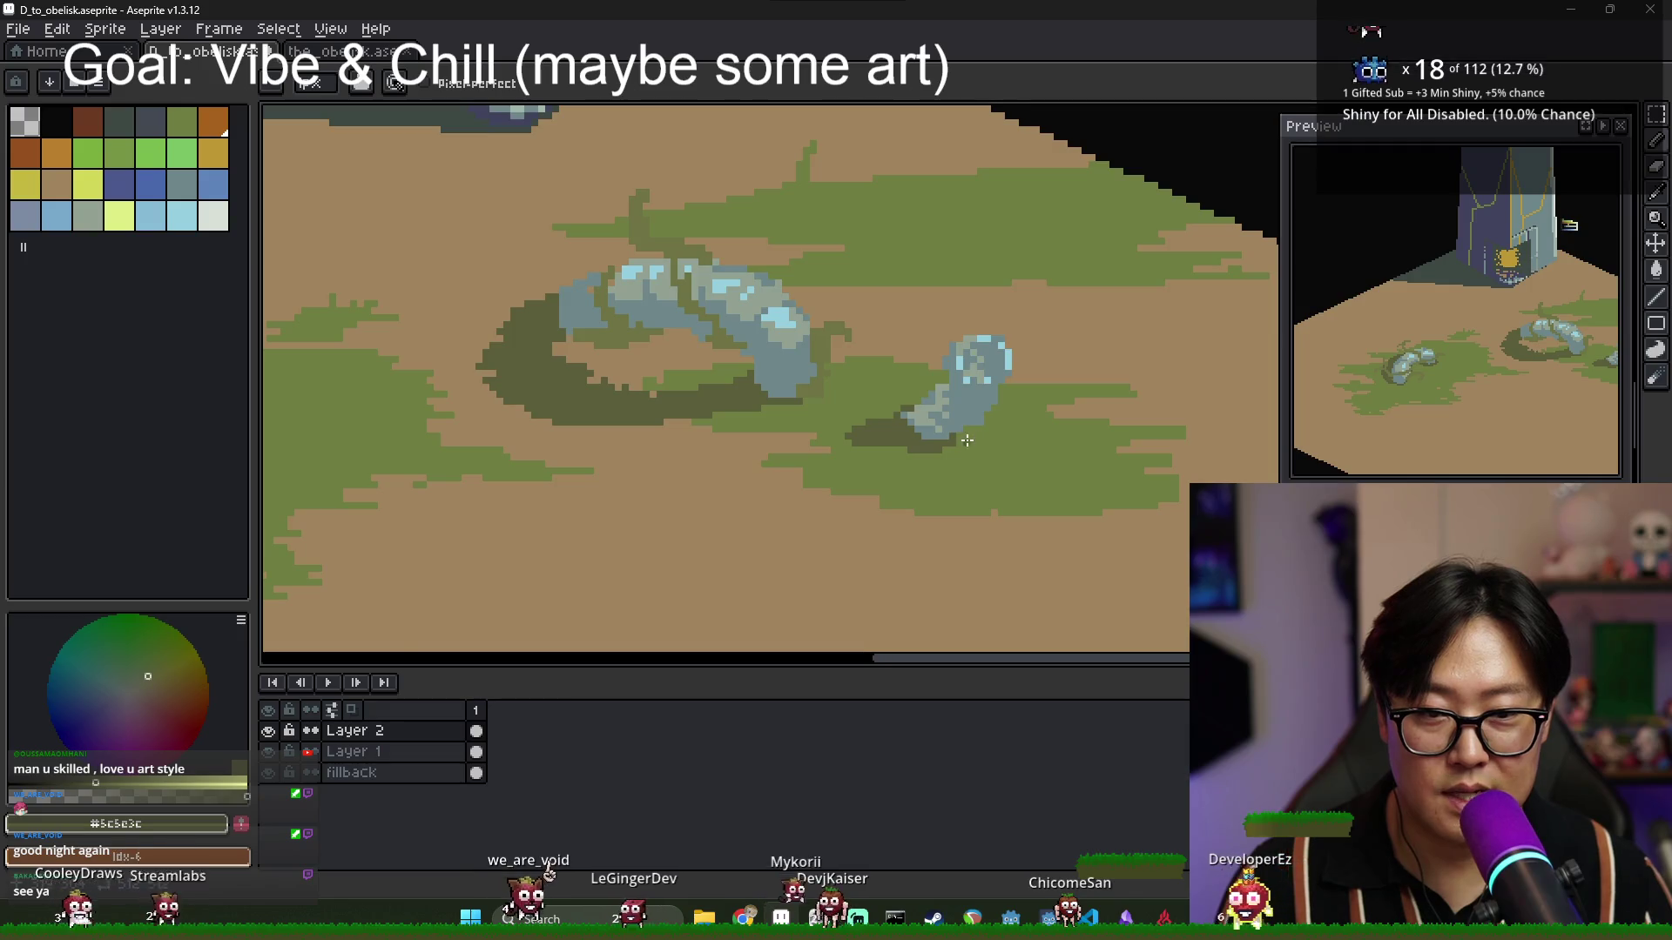
scroll(966, 441, "down", 2)
scroll(963, 397, "up", 3)
scroll(677, 373, "down", 3)
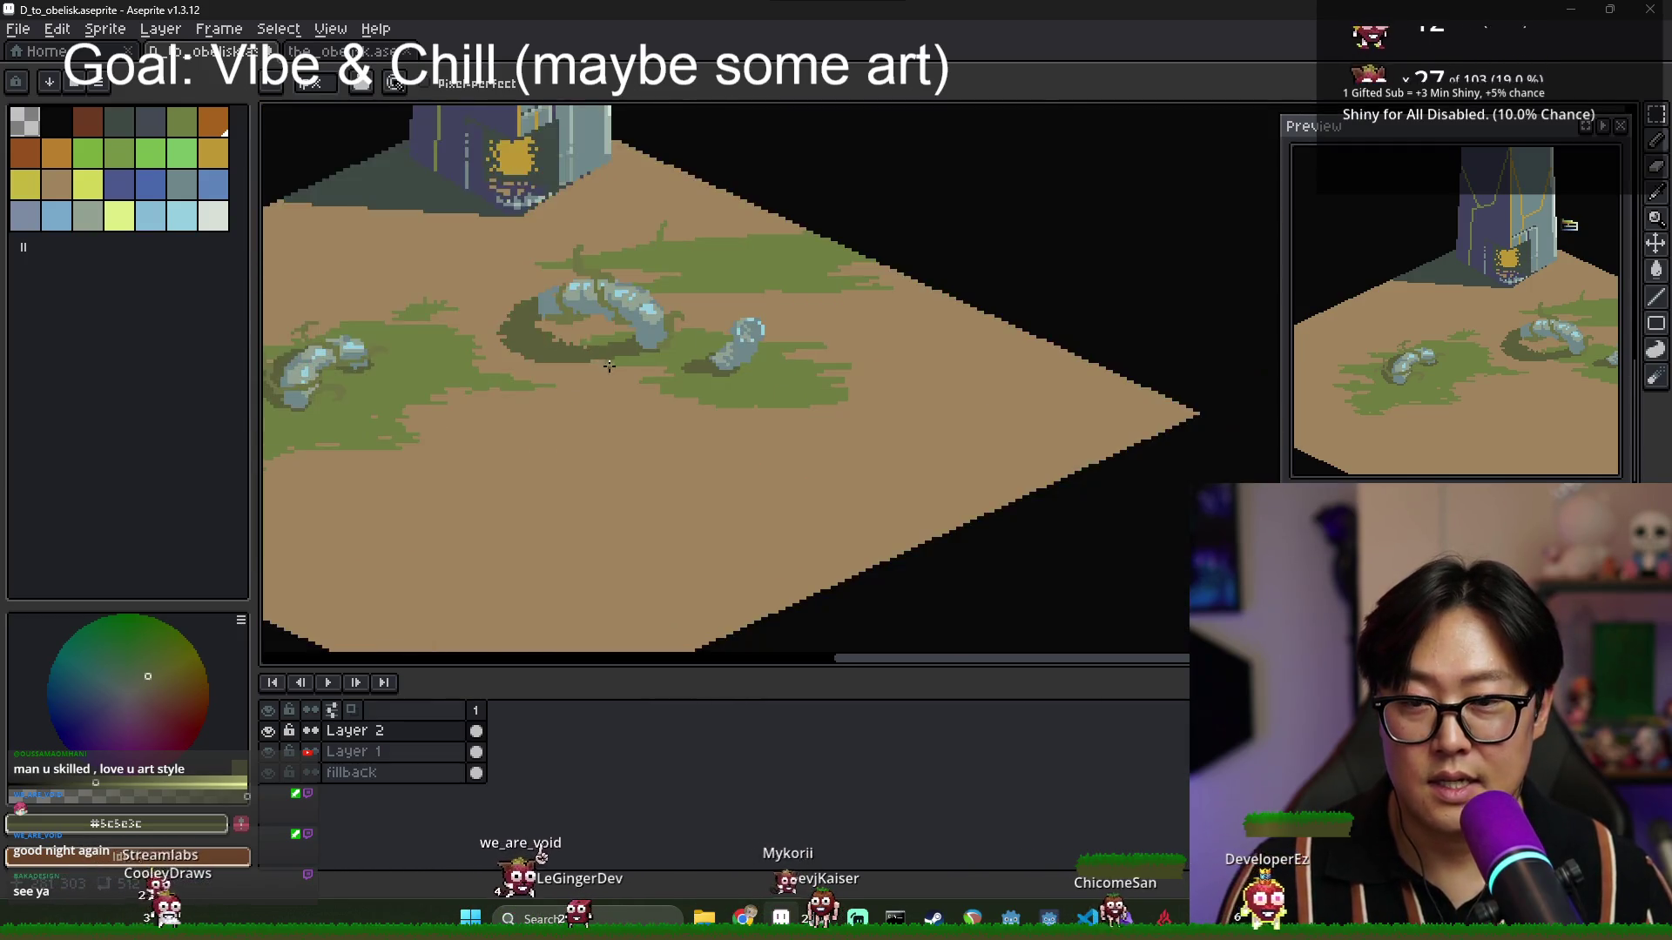
scroll(497, 359, "up", 2)
scroll(542, 365, "down", 3)
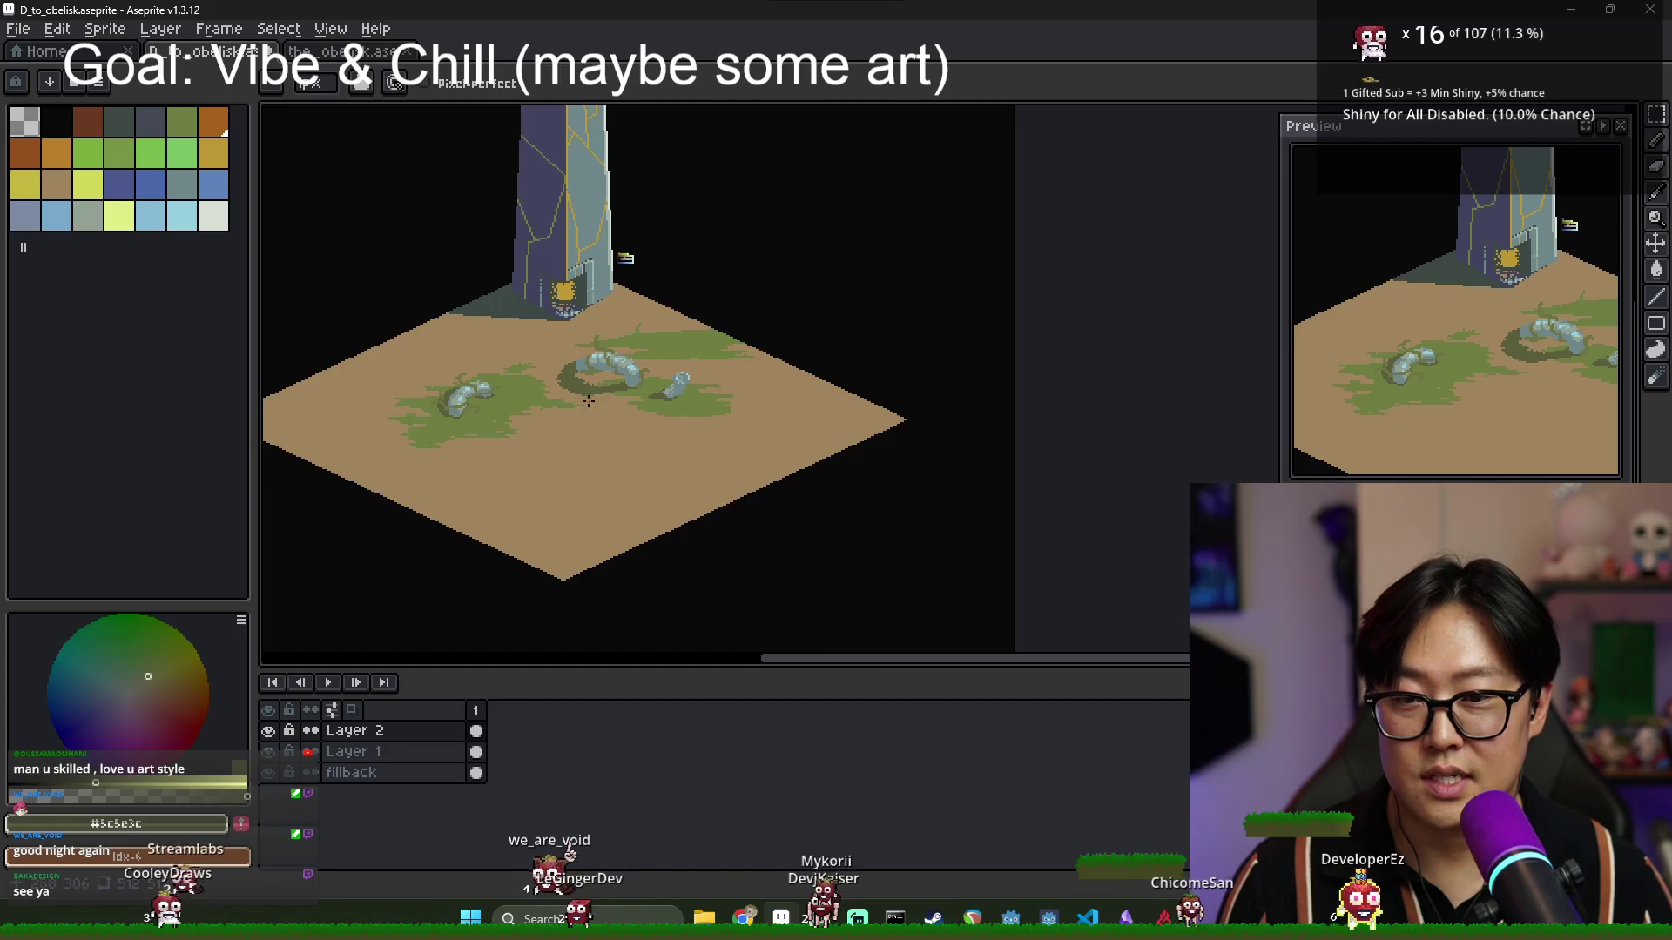
scroll(587, 400, "up", 3)
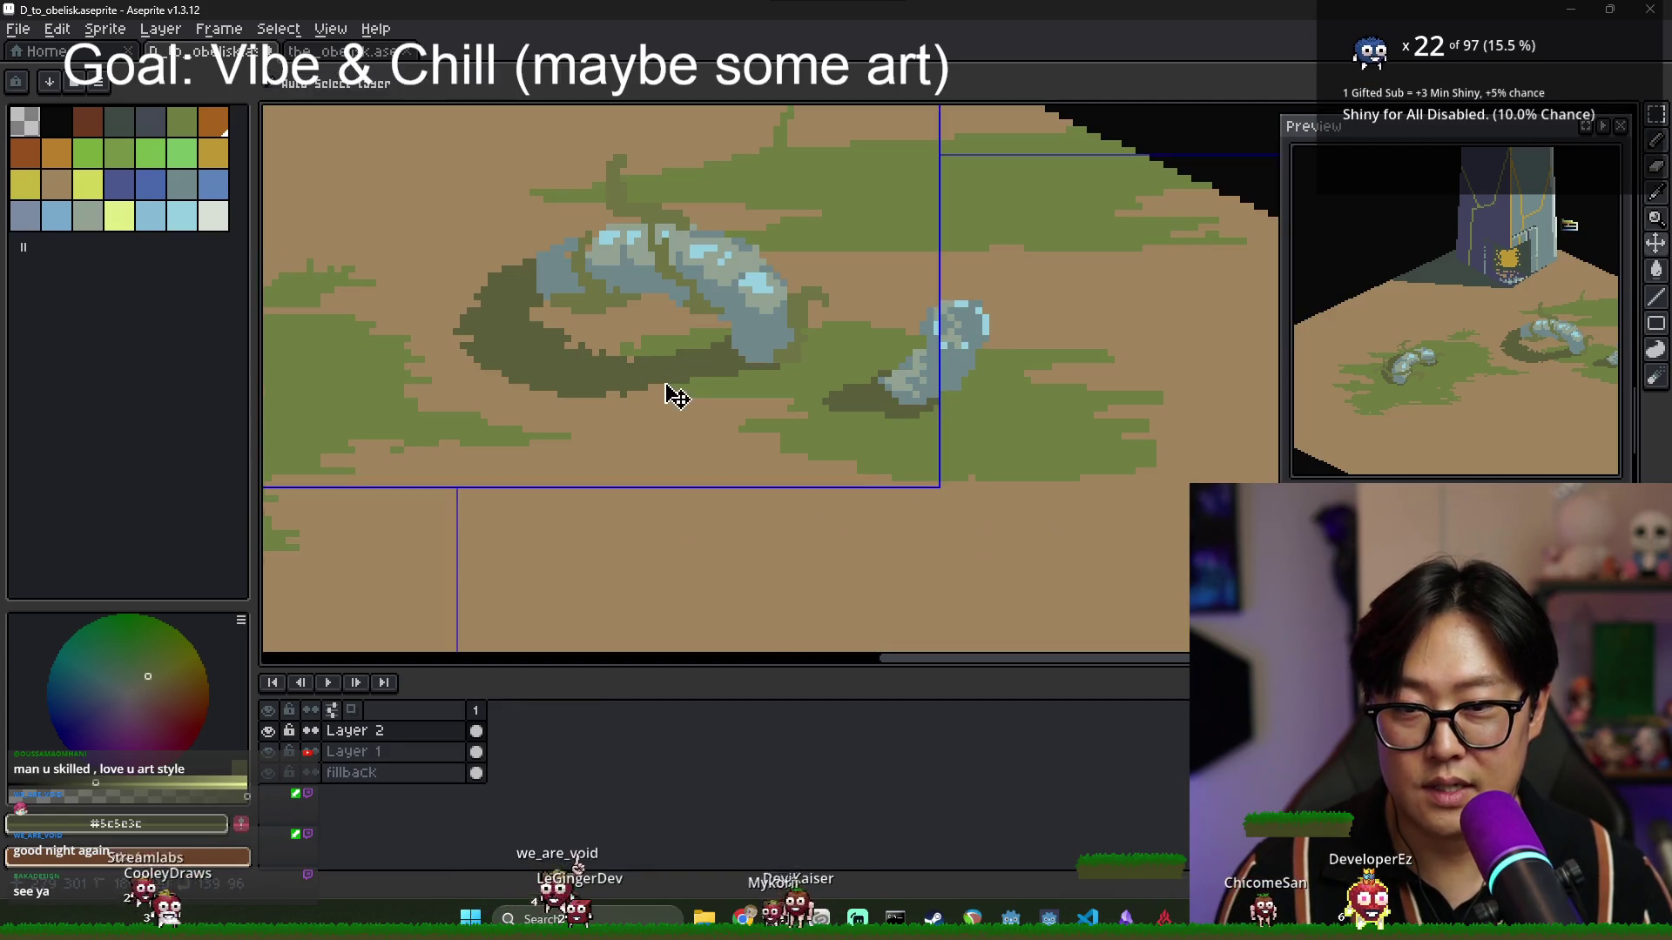
left_click(734, 398, "alt")
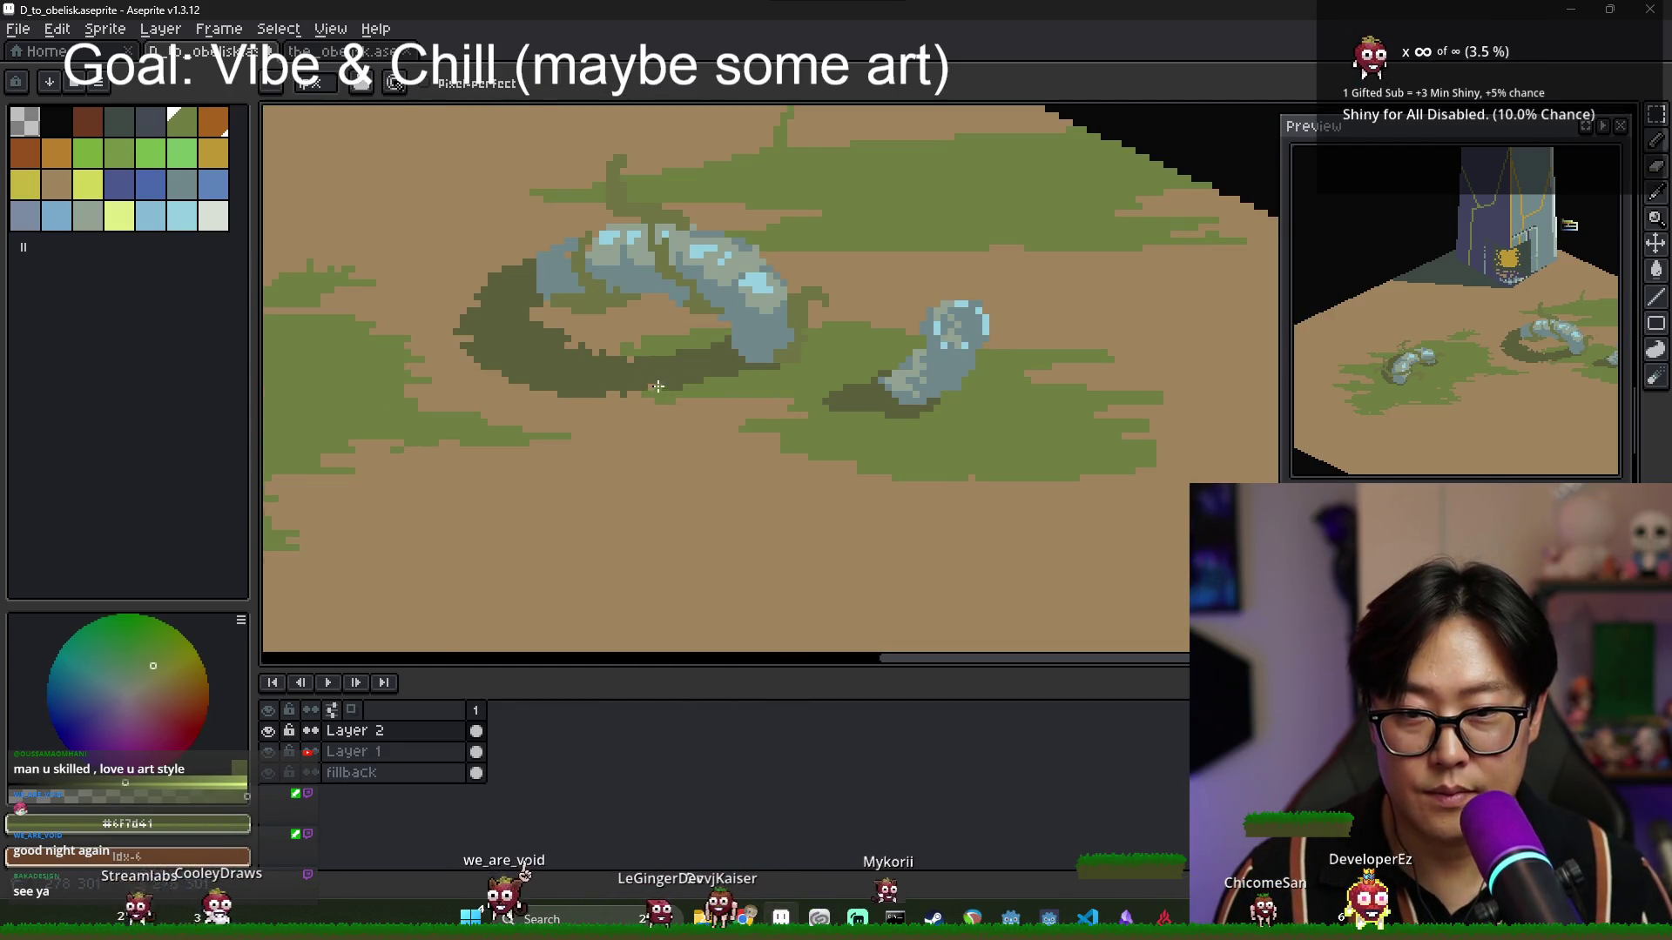
Pencil thin green grass streaks across the sand below the curled stones.
scroll(718, 417, "down", 3)
scroll(642, 367, "up", 1)
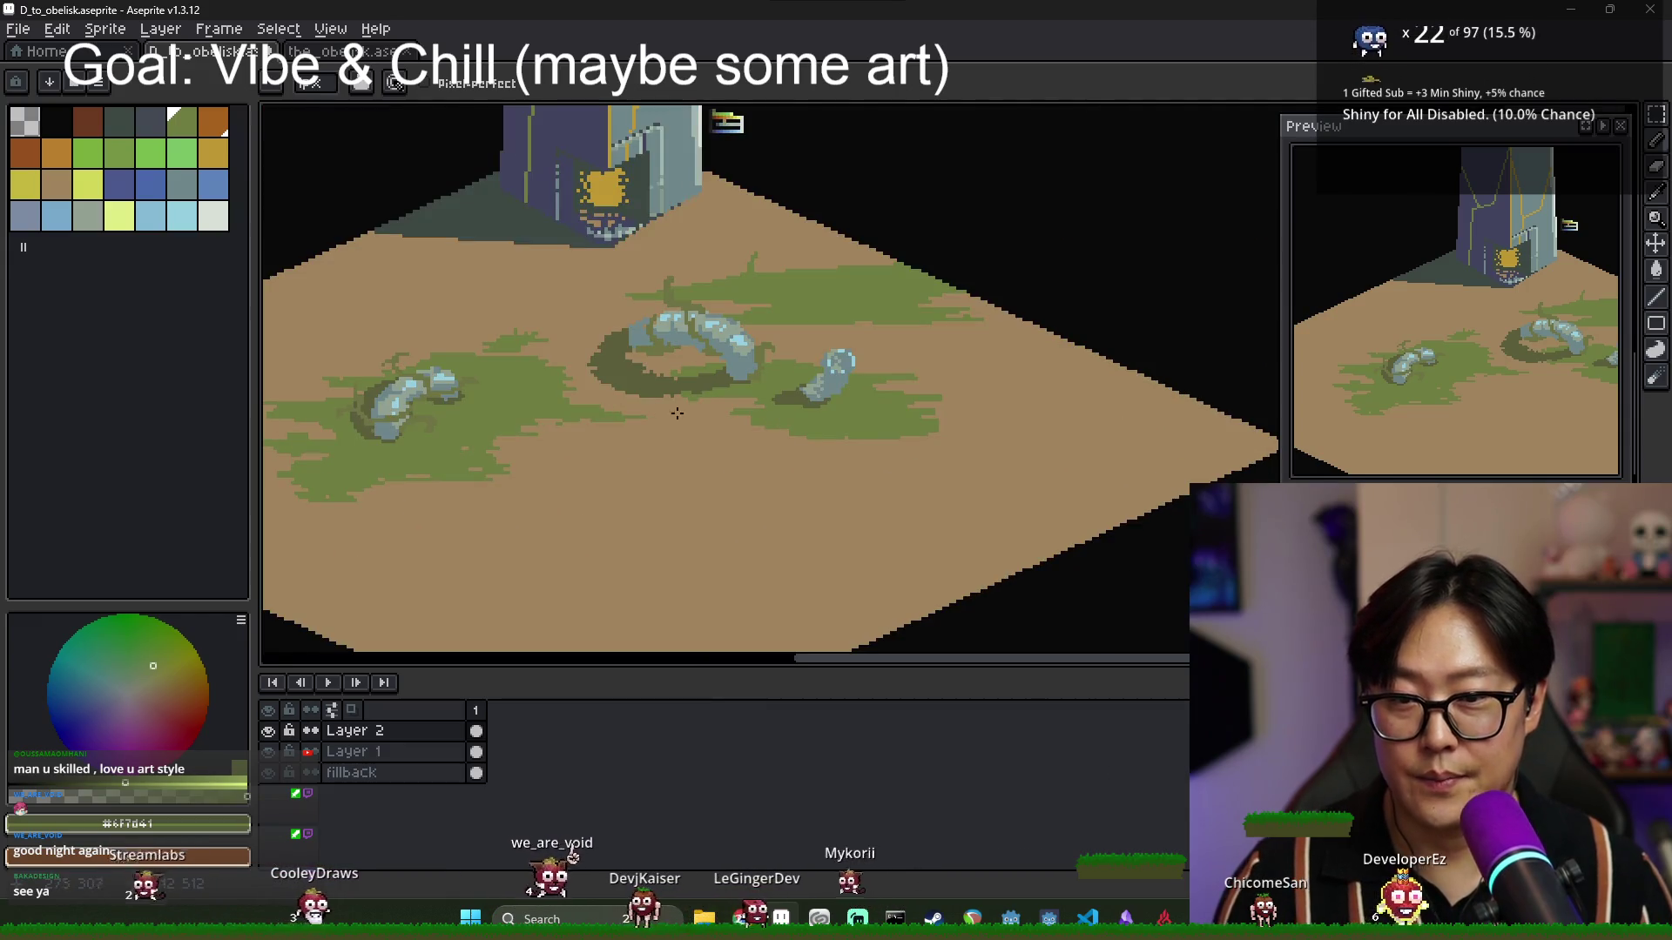
scroll(767, 398, "down", 2)
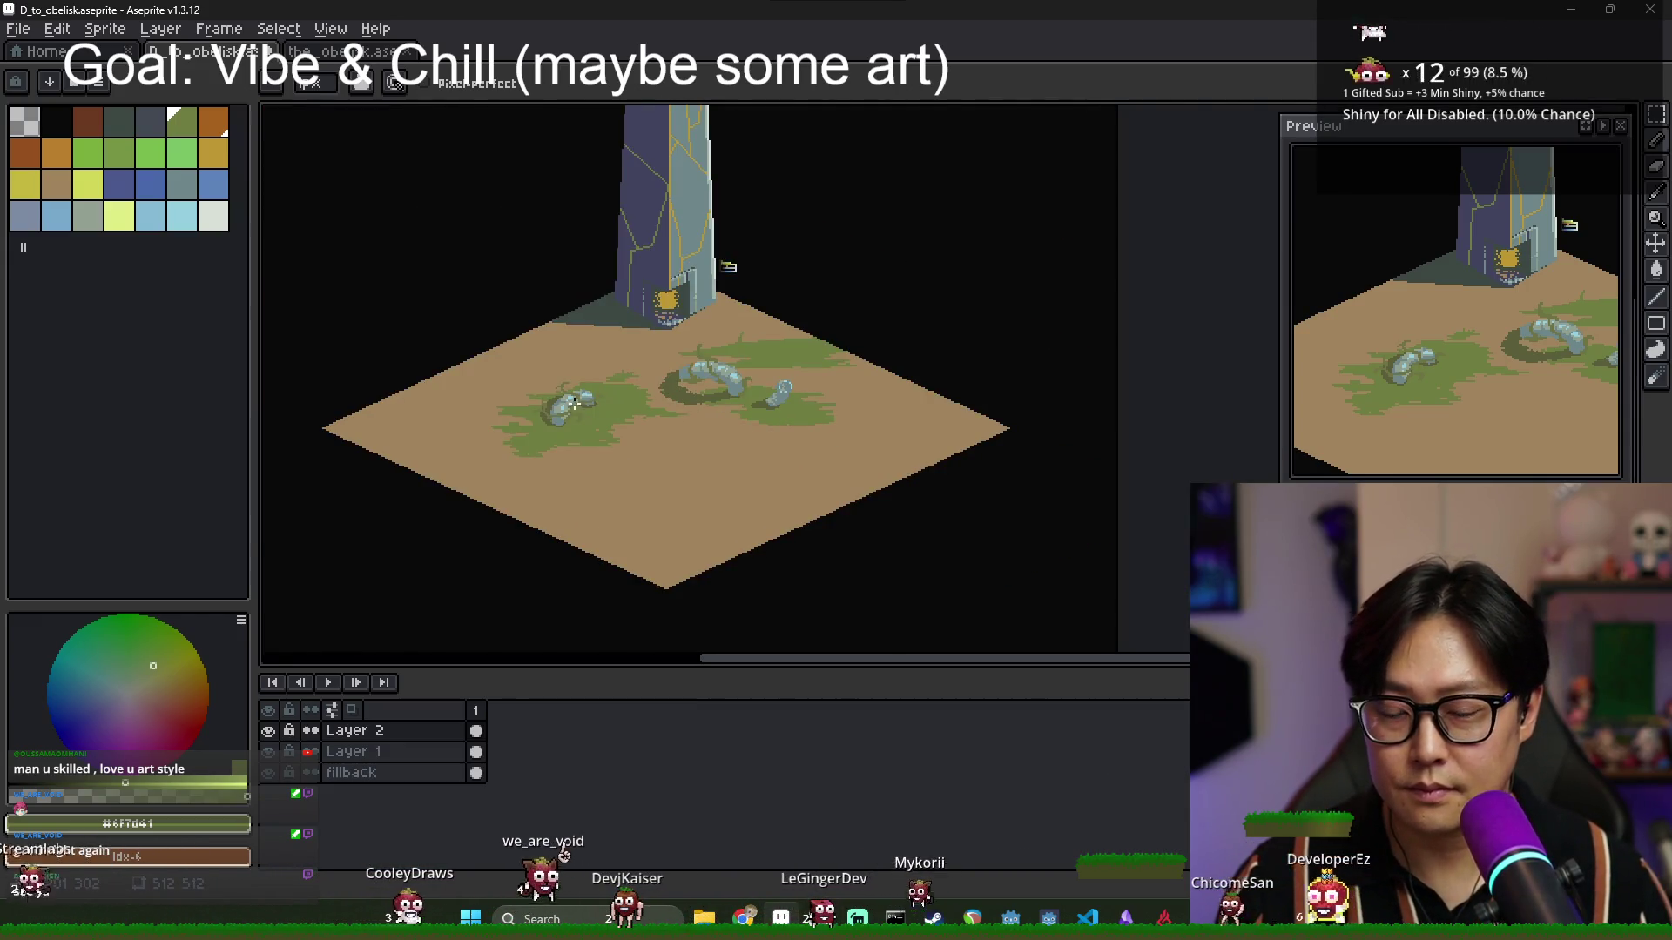
scroll(703, 489, "up", 2)
scroll(703, 474, "up", 2)
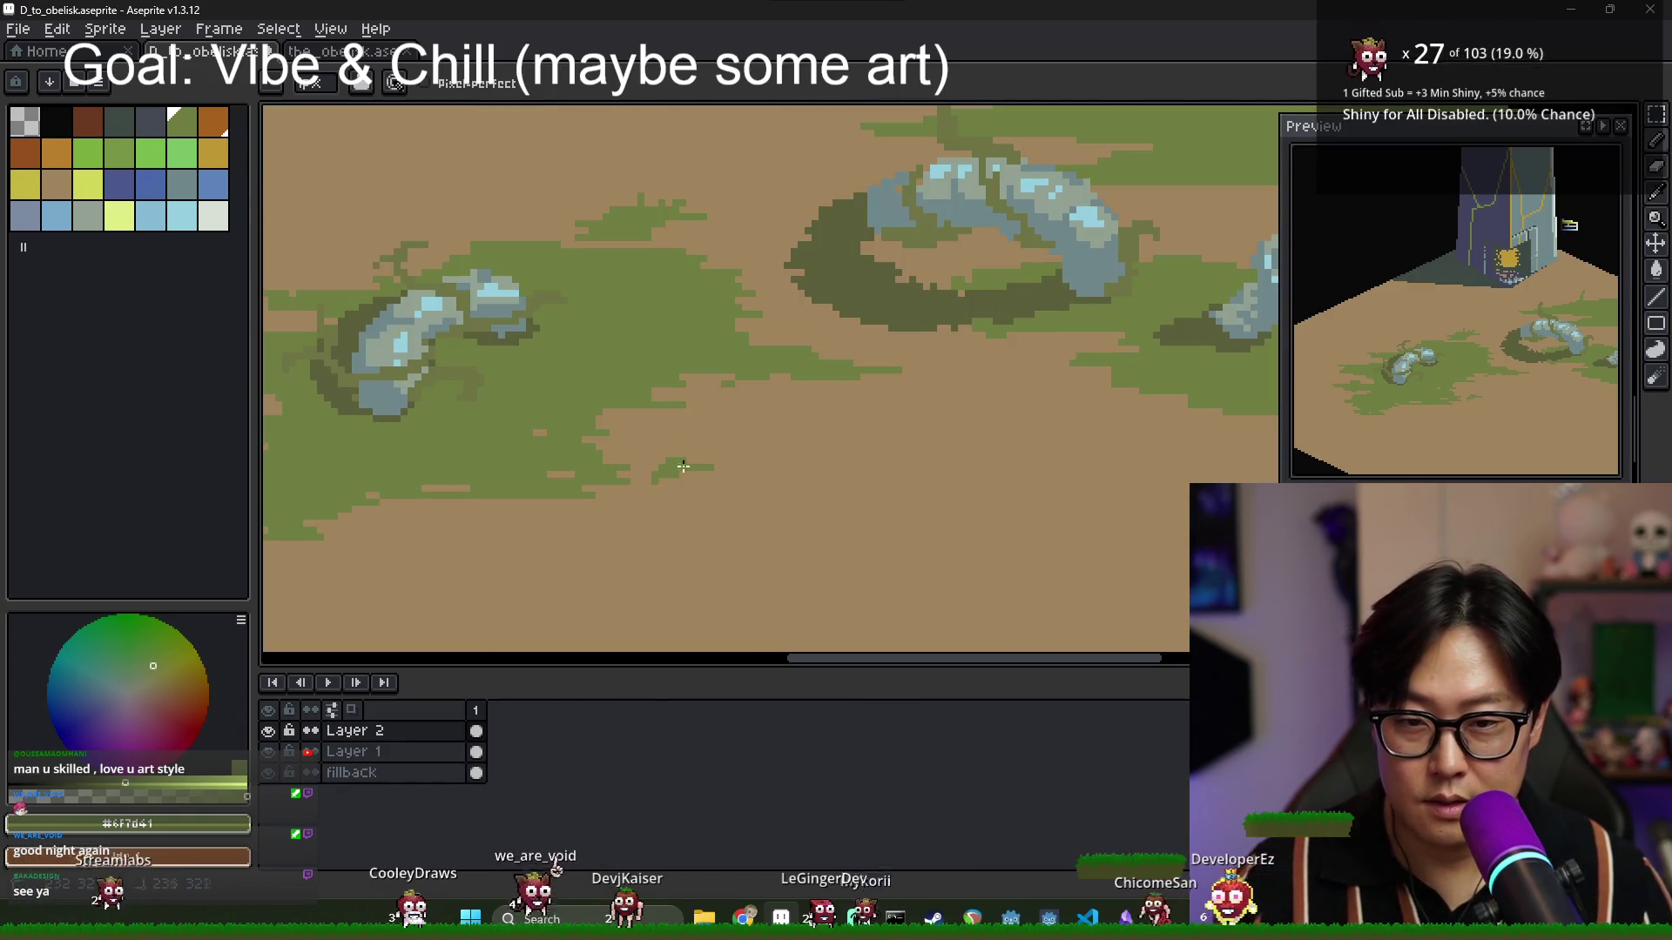
left_click_drag(729, 480, 814, 496)
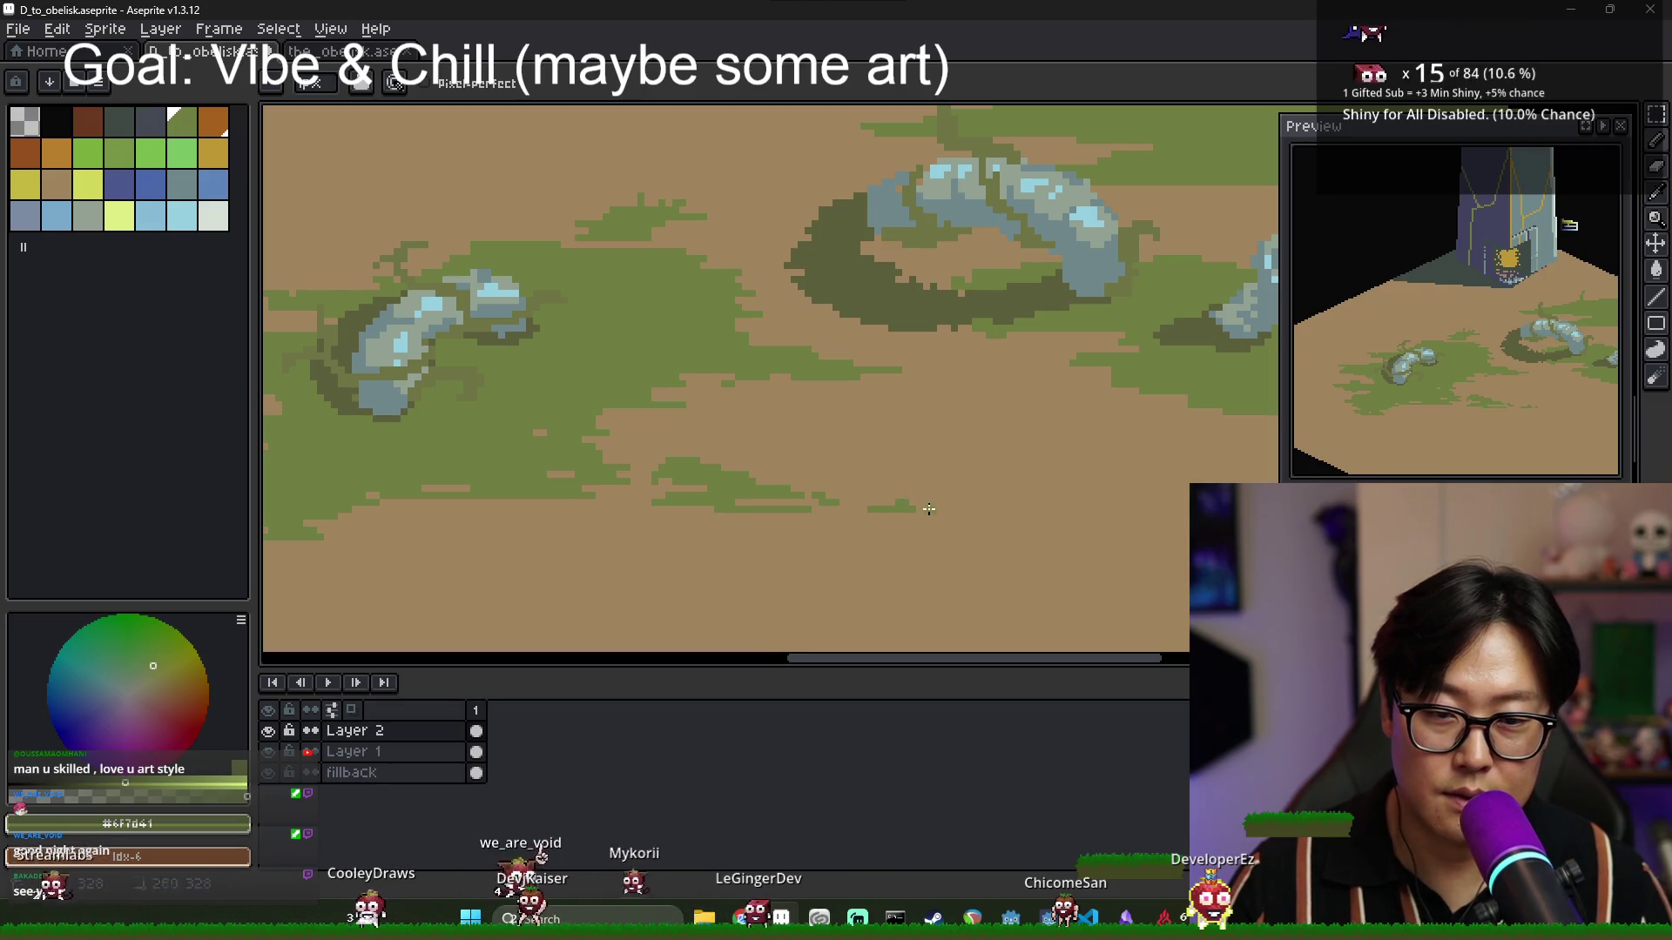
scroll(929, 509, "down", 3)
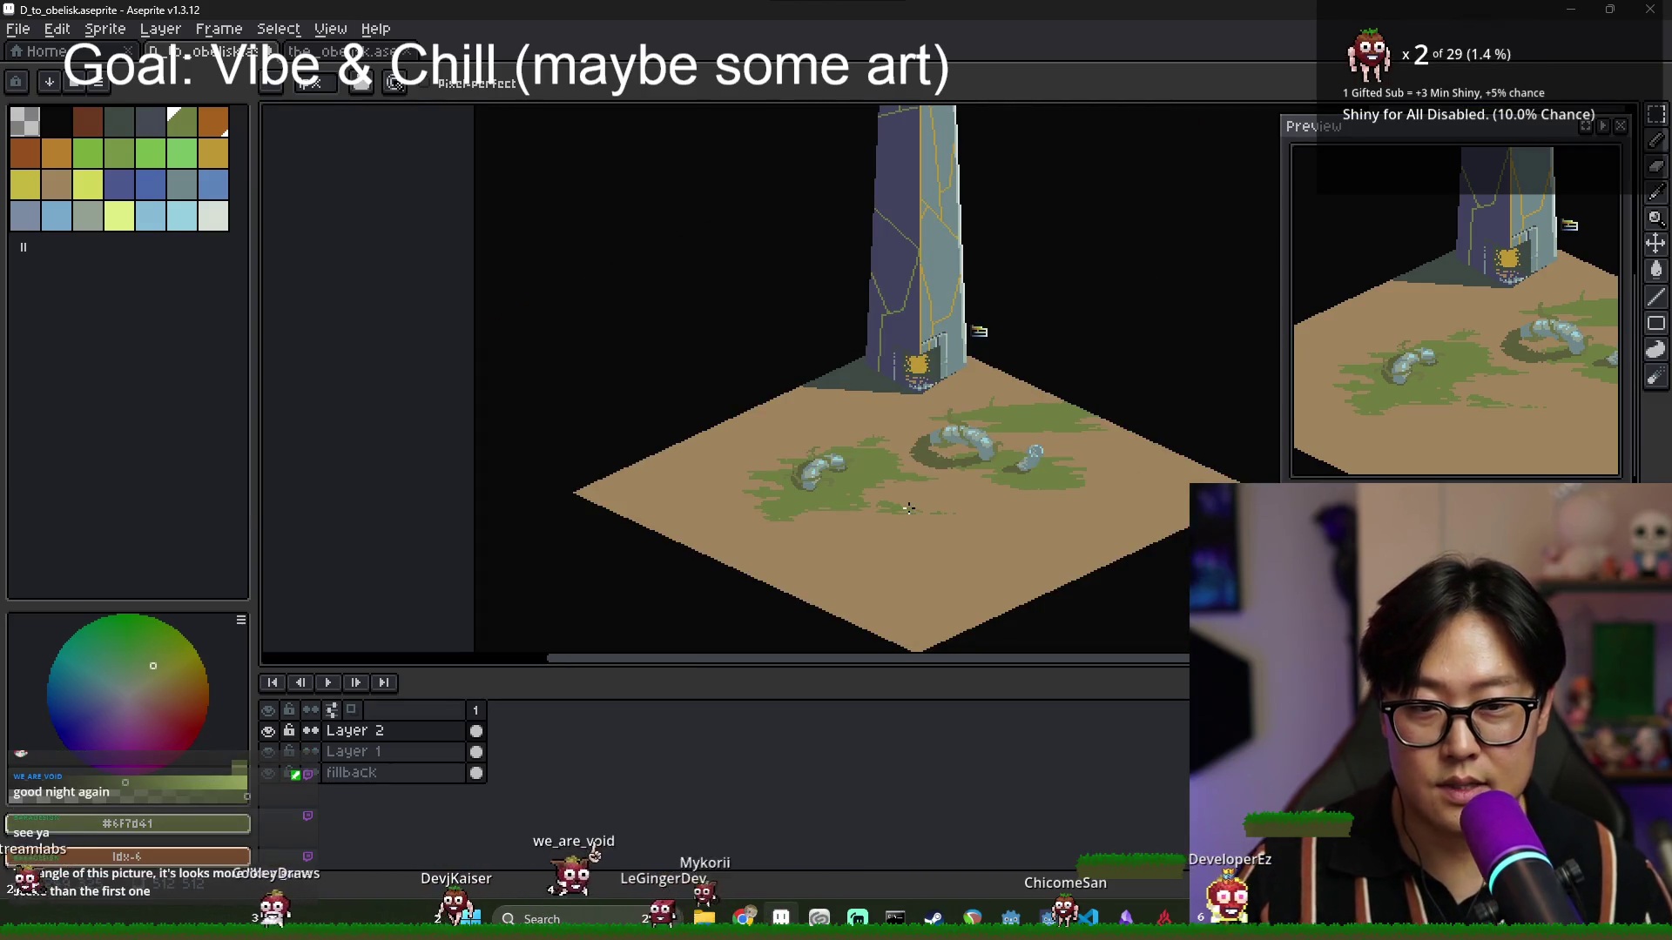
scroll(871, 470, "right", 3)
scroll(831, 429, "up", 2)
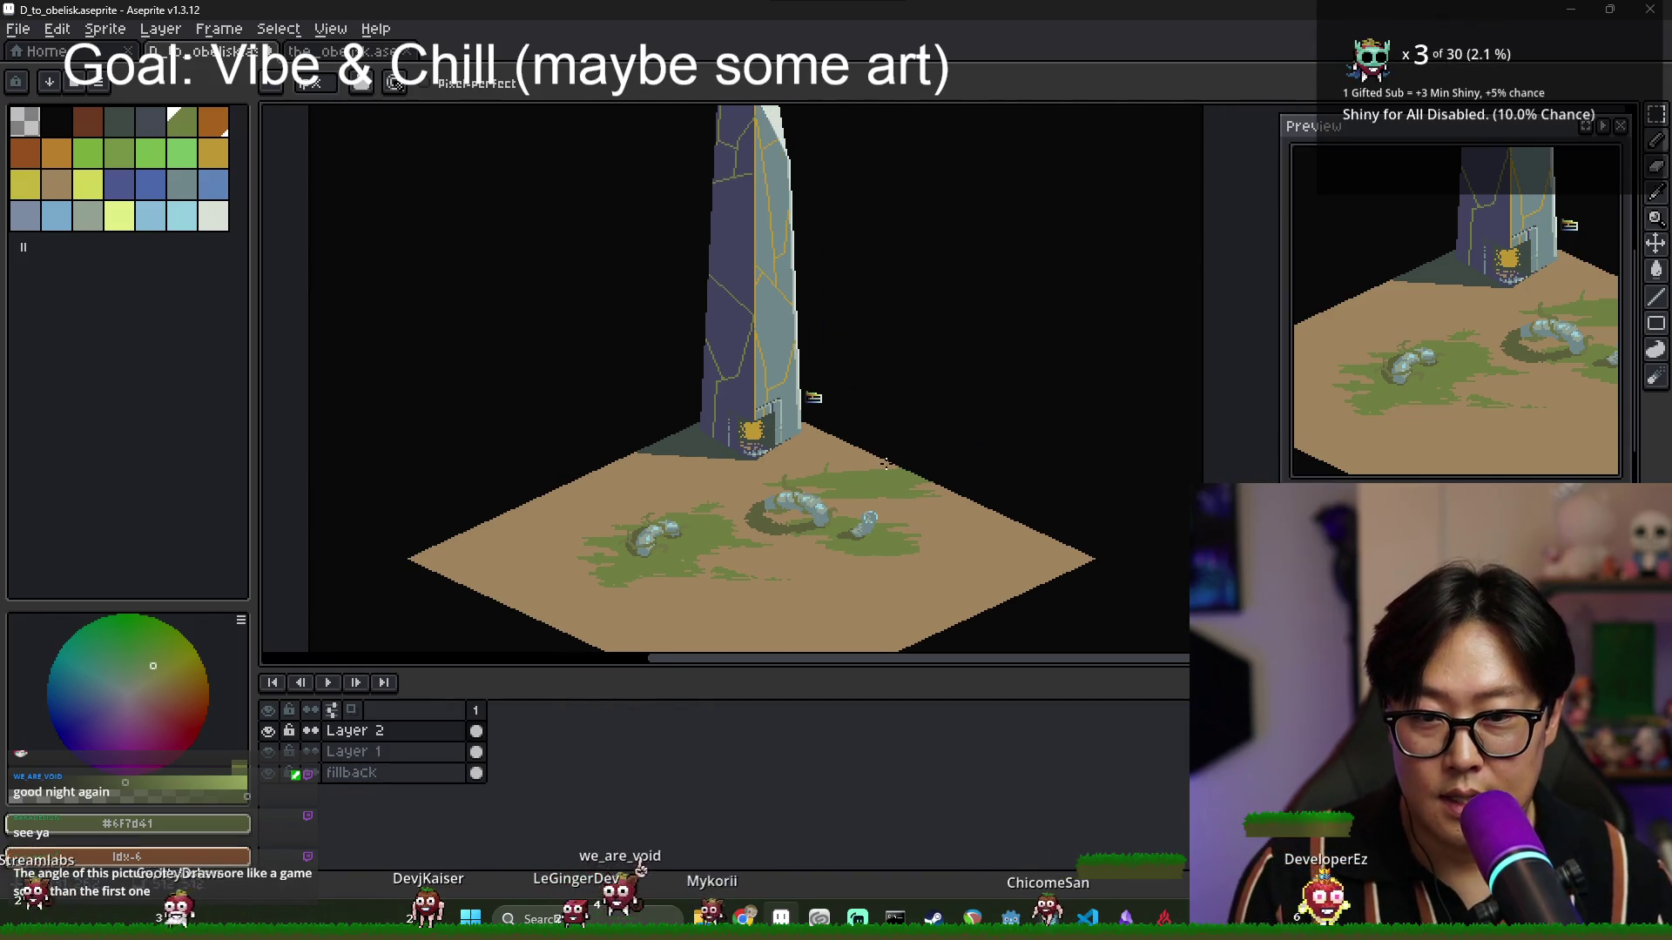
scroll(771, 503, "up", 4)
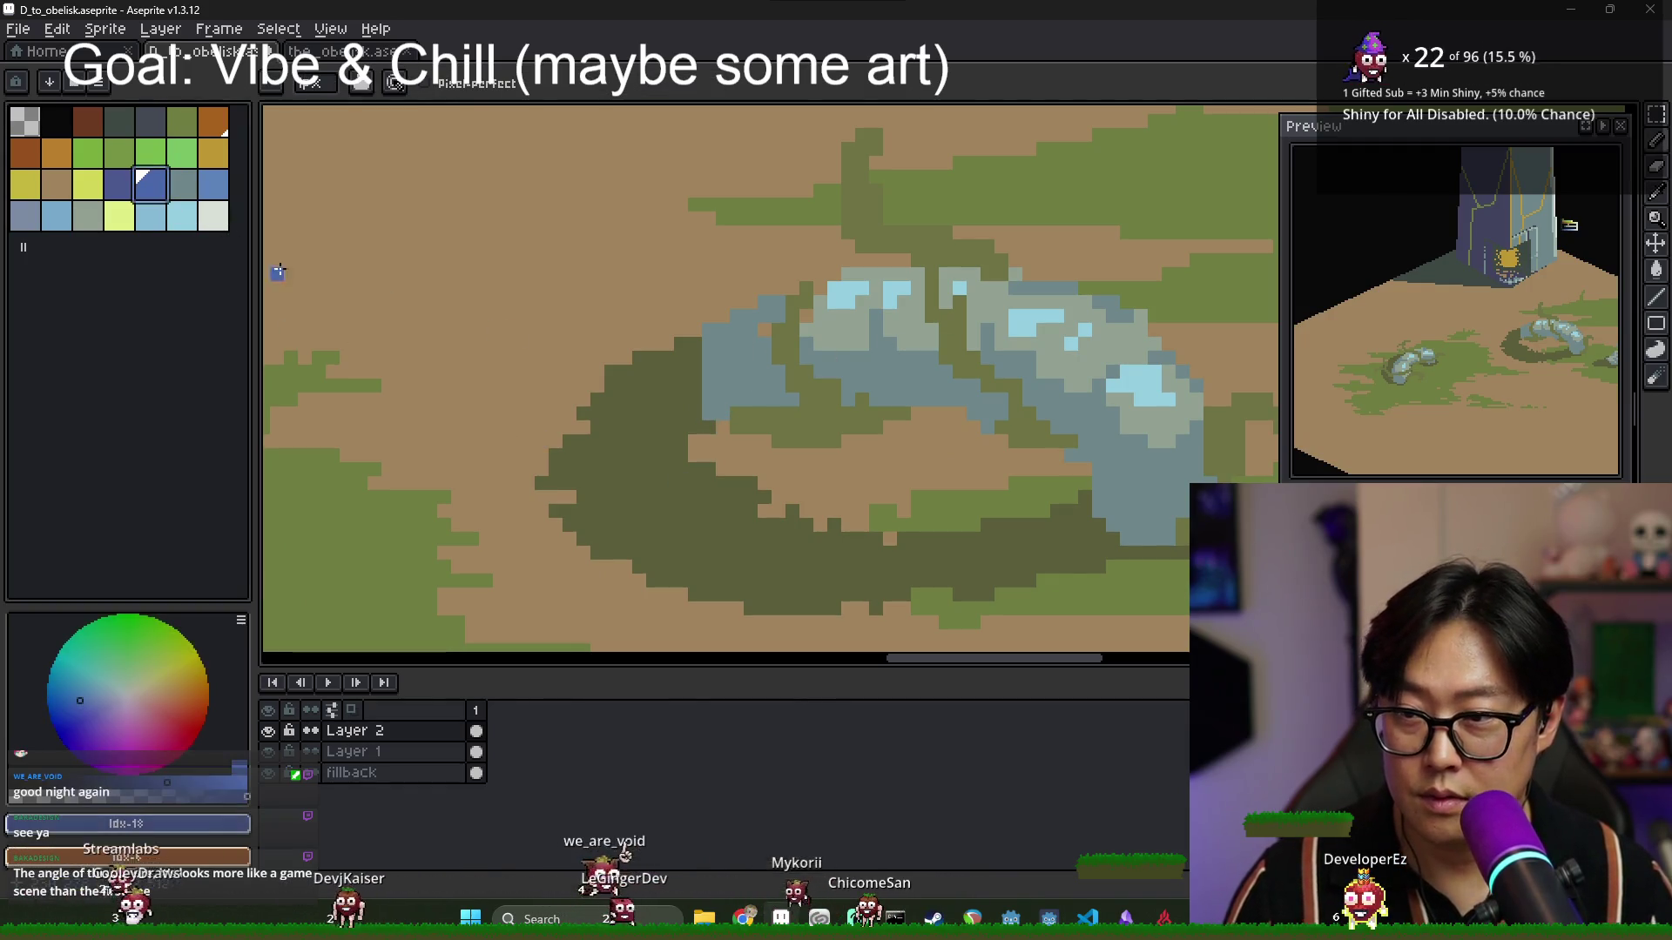
Shade the middle stone's lower-left underside and lower-right tip dark grey, undoing one stray patch.
left_click(213, 184)
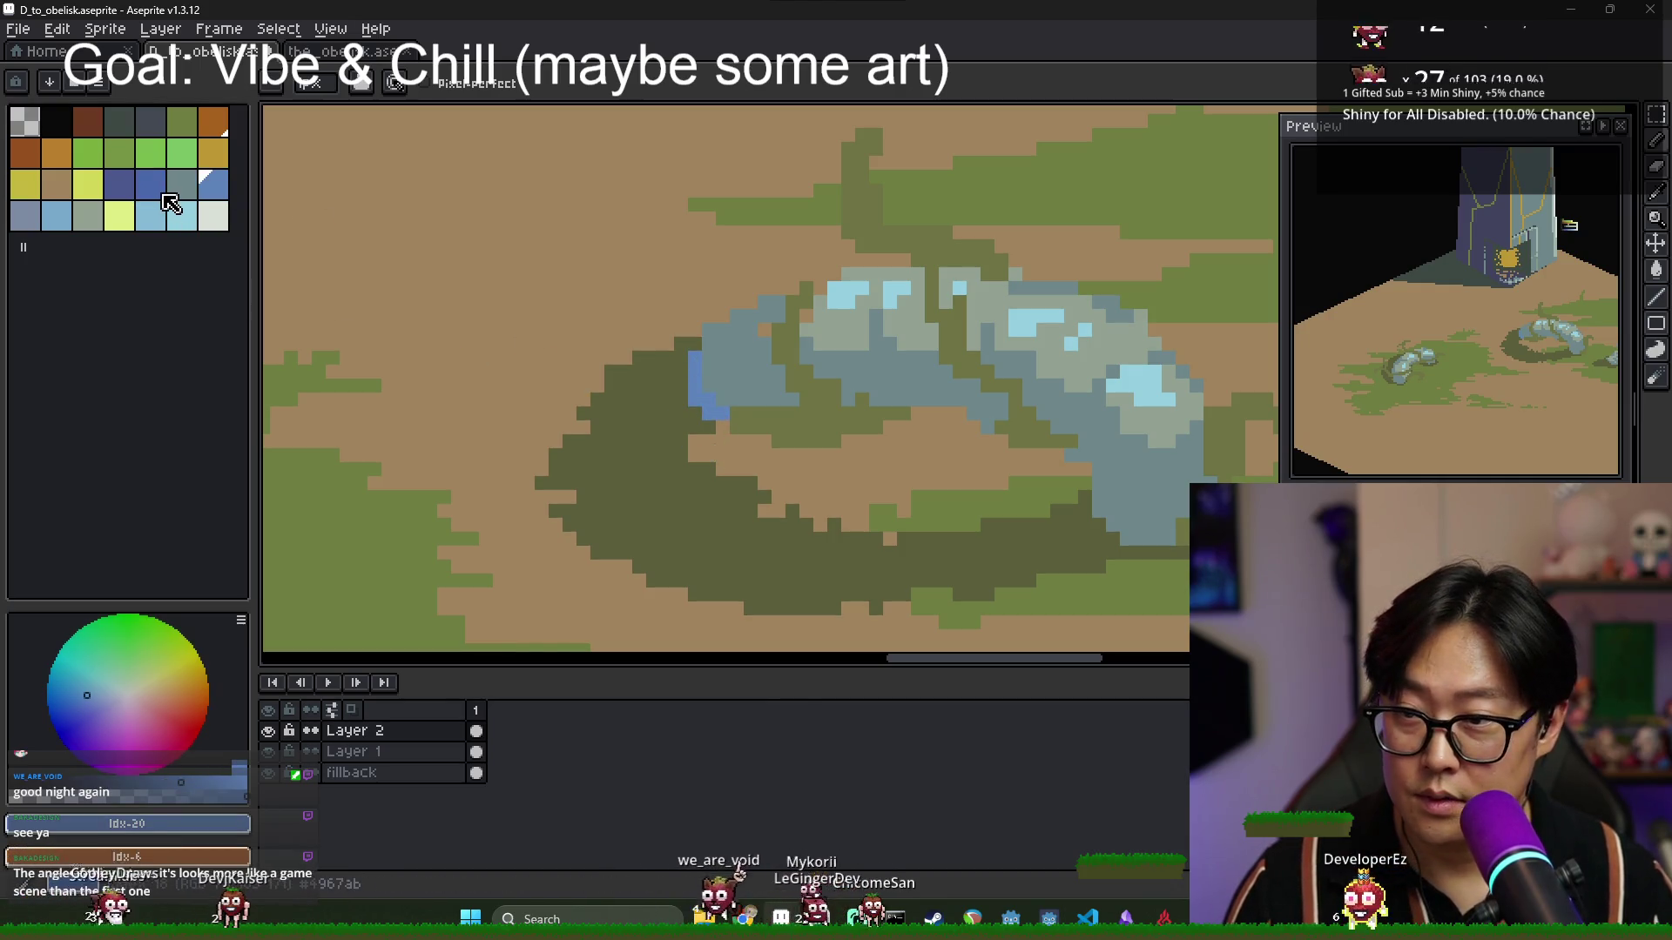
left_click(150, 122)
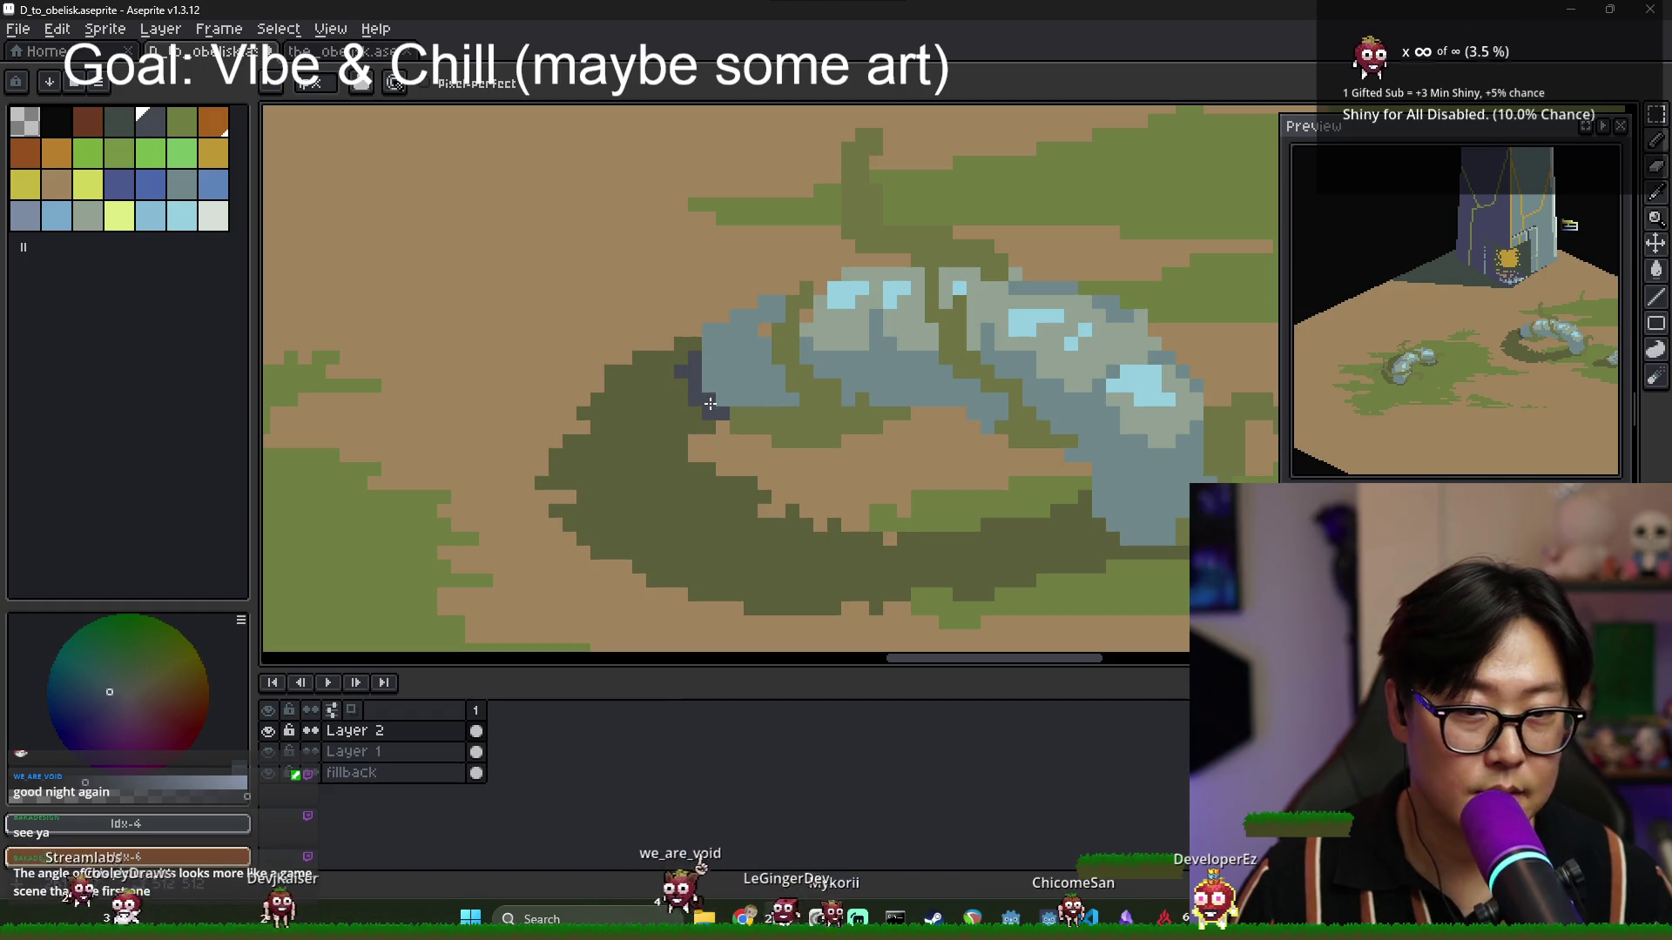
mouse_move(707, 389)
left_mouse_down()
mouse_move(789, 404)
mouse_move(779, 425)
mouse_move(749, 423)
left_mouse_up()
key("ctrl+z")
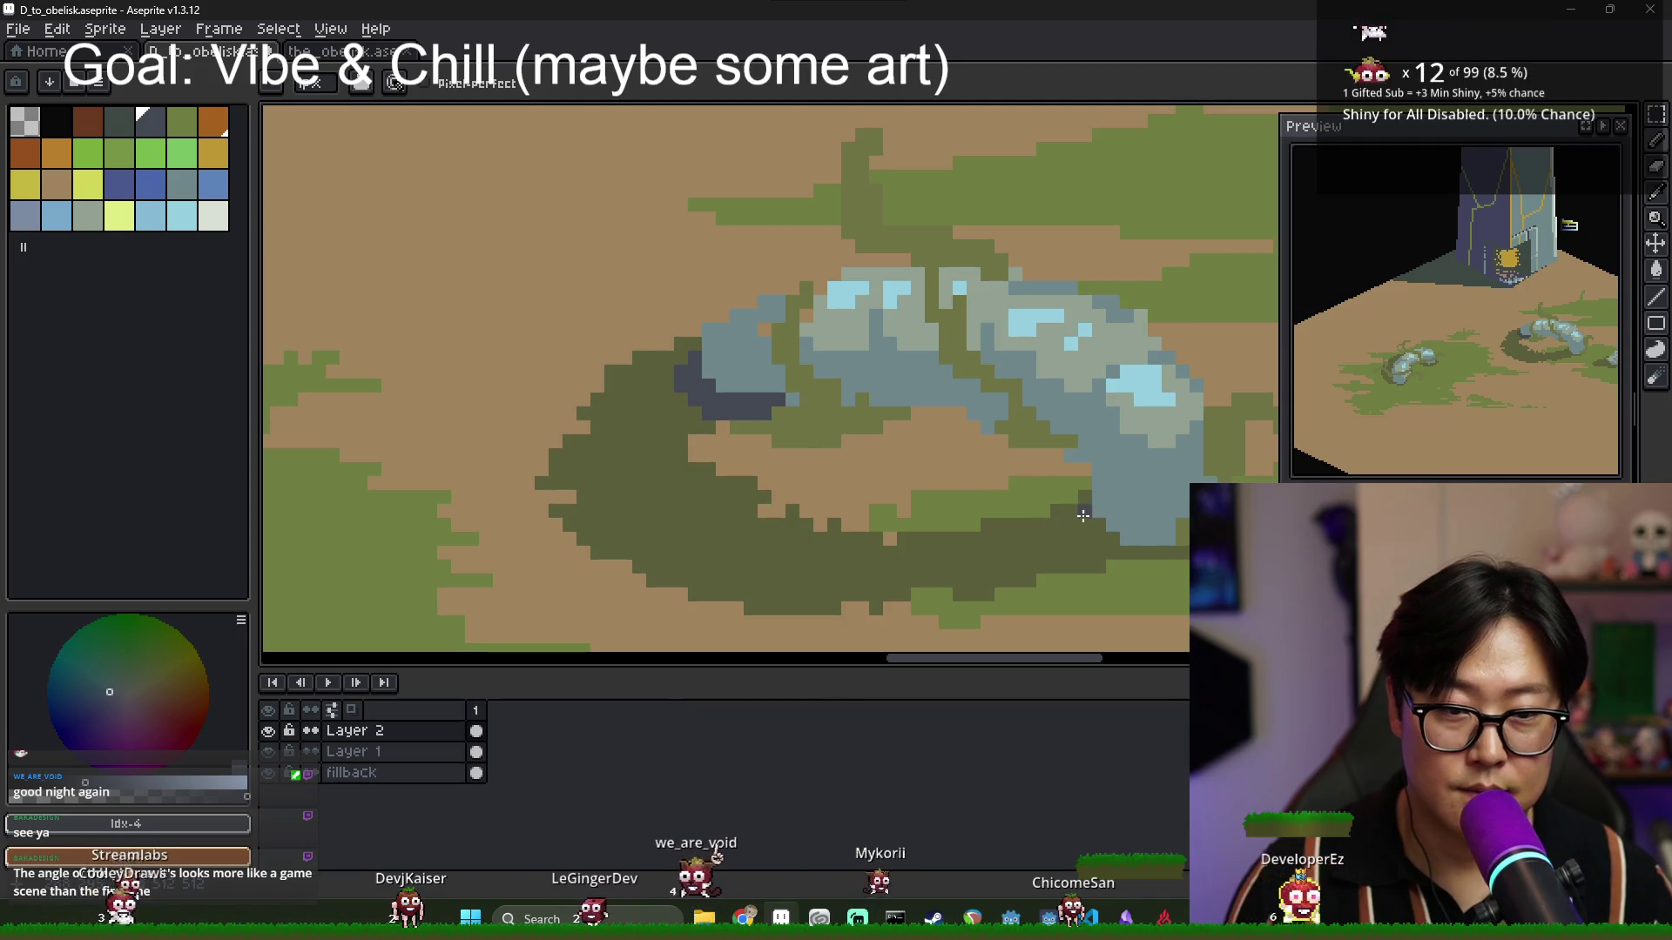
left_click(1083, 515)
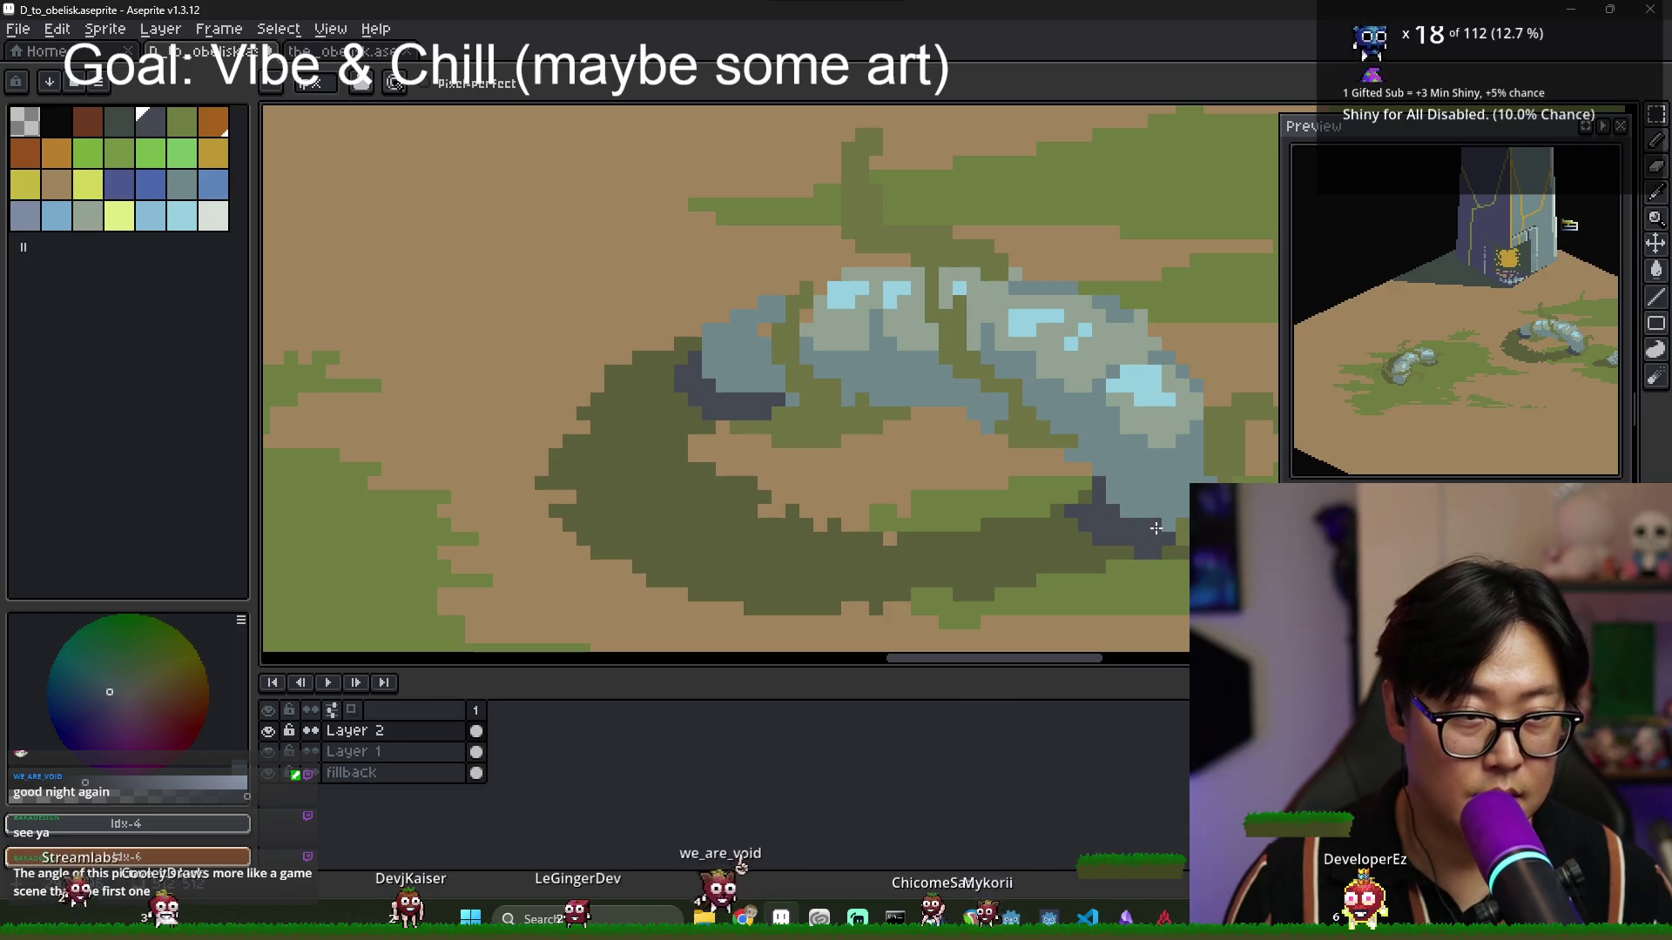
scroll(1080, 540, "down", 2)
scroll(1132, 570, "up", 1)
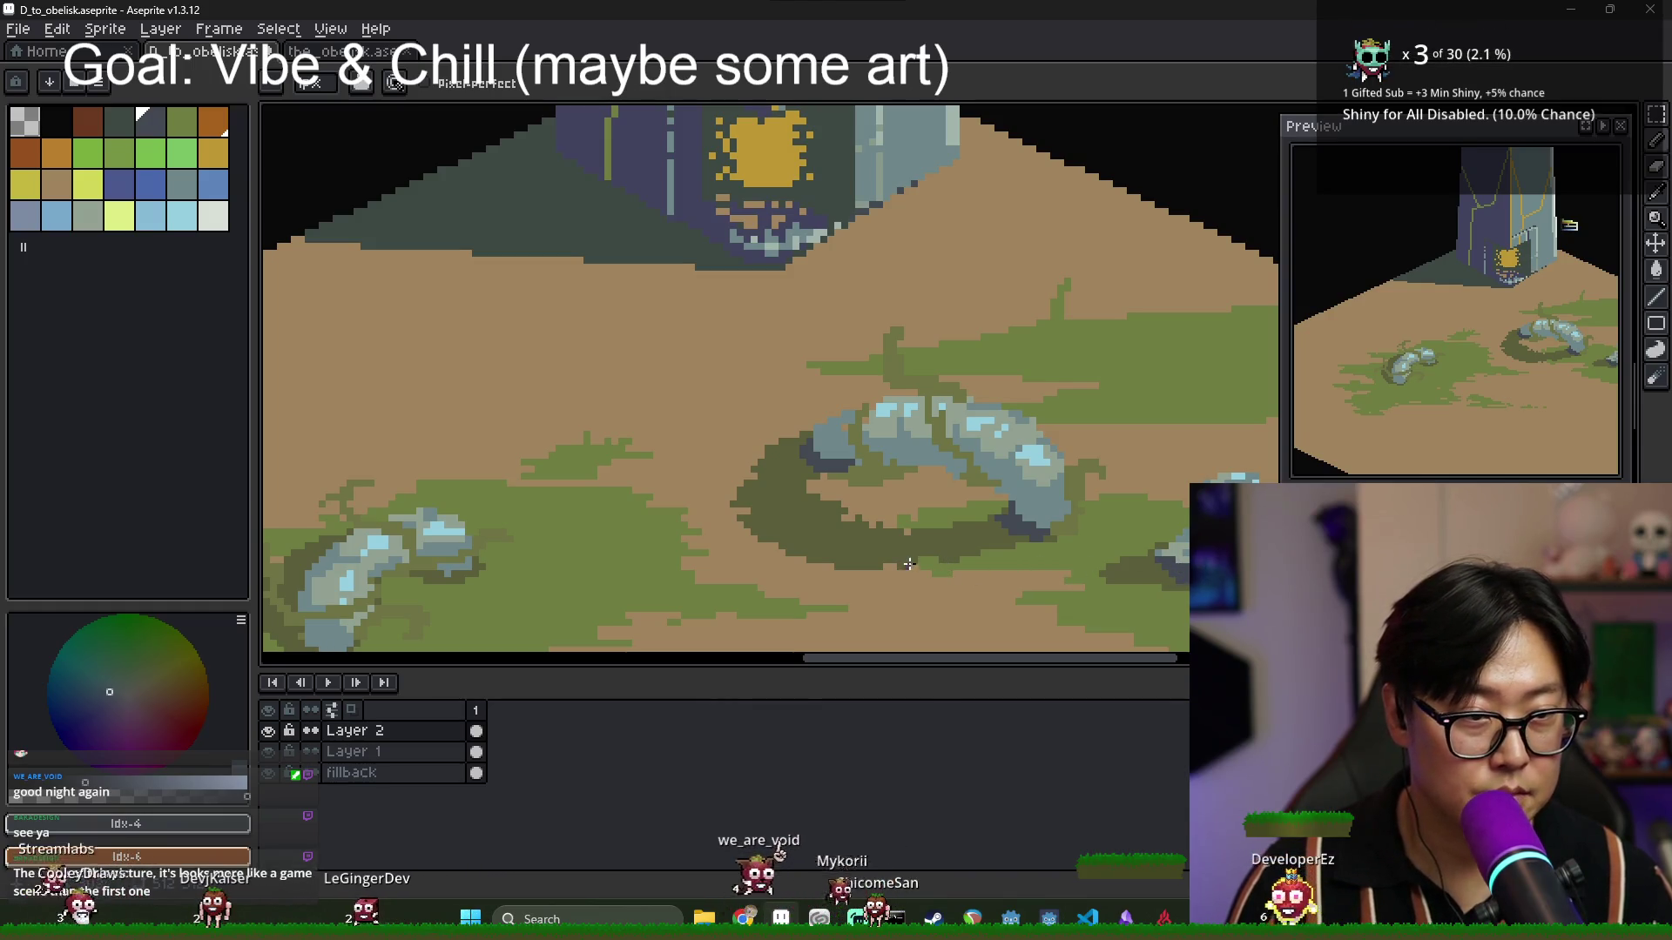
Pencil dark slate shading along the left stone's lower tip.
scroll(465, 566, "down", 1)
scroll(465, 566, "up", 2)
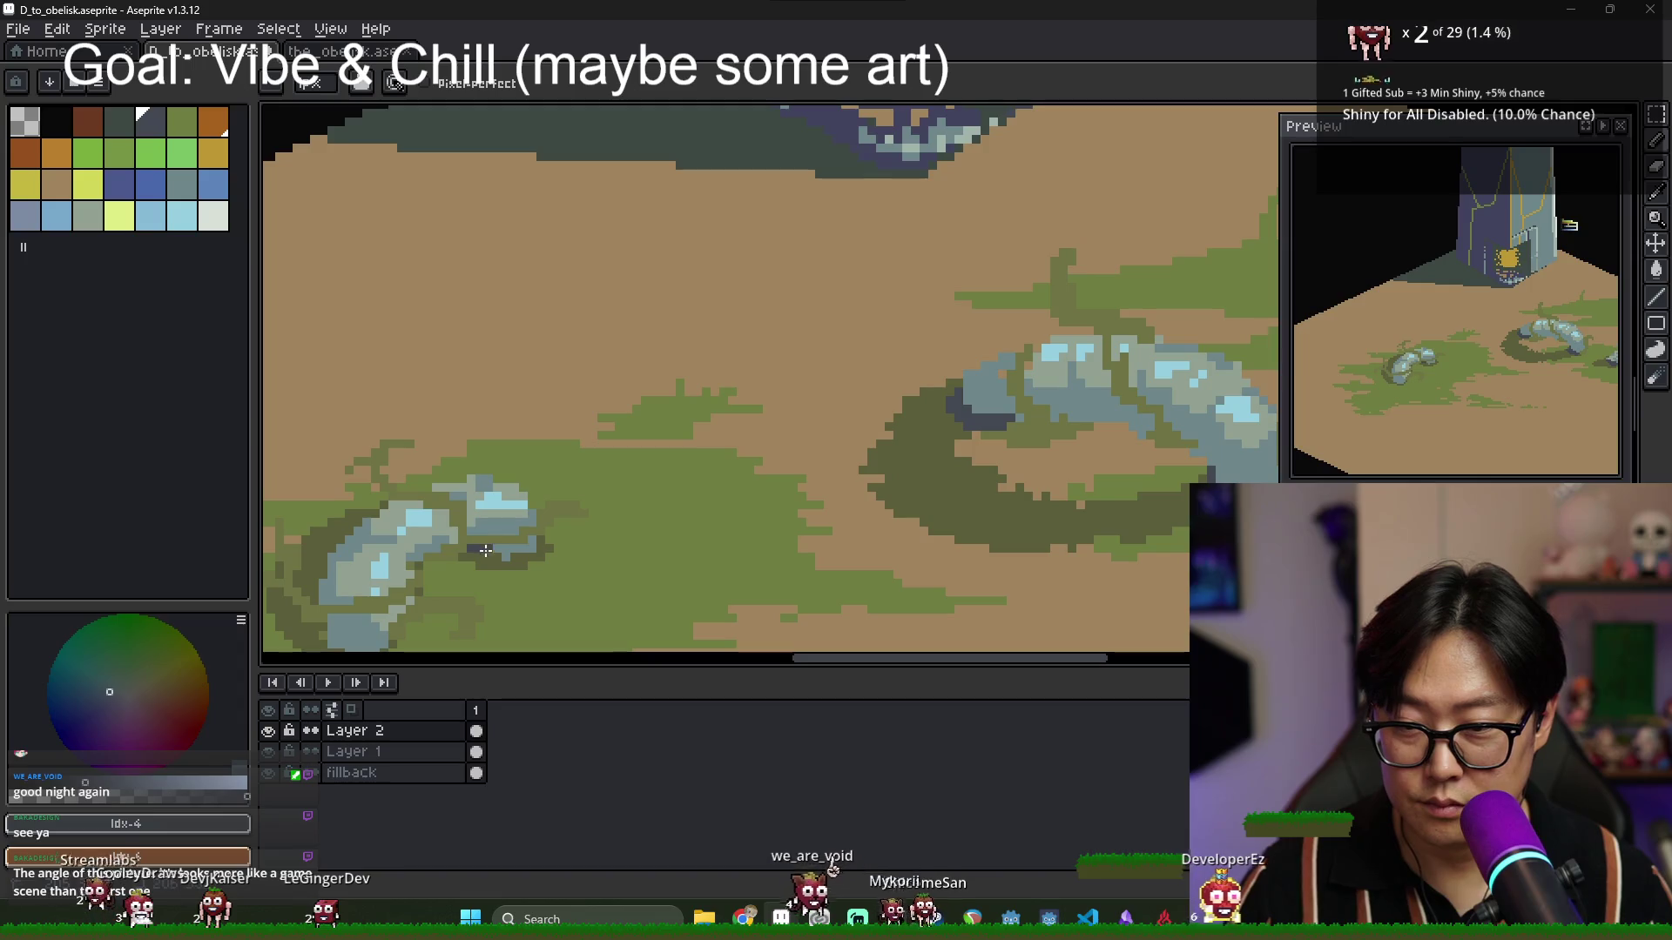
scroll(527, 553, "down", 2)
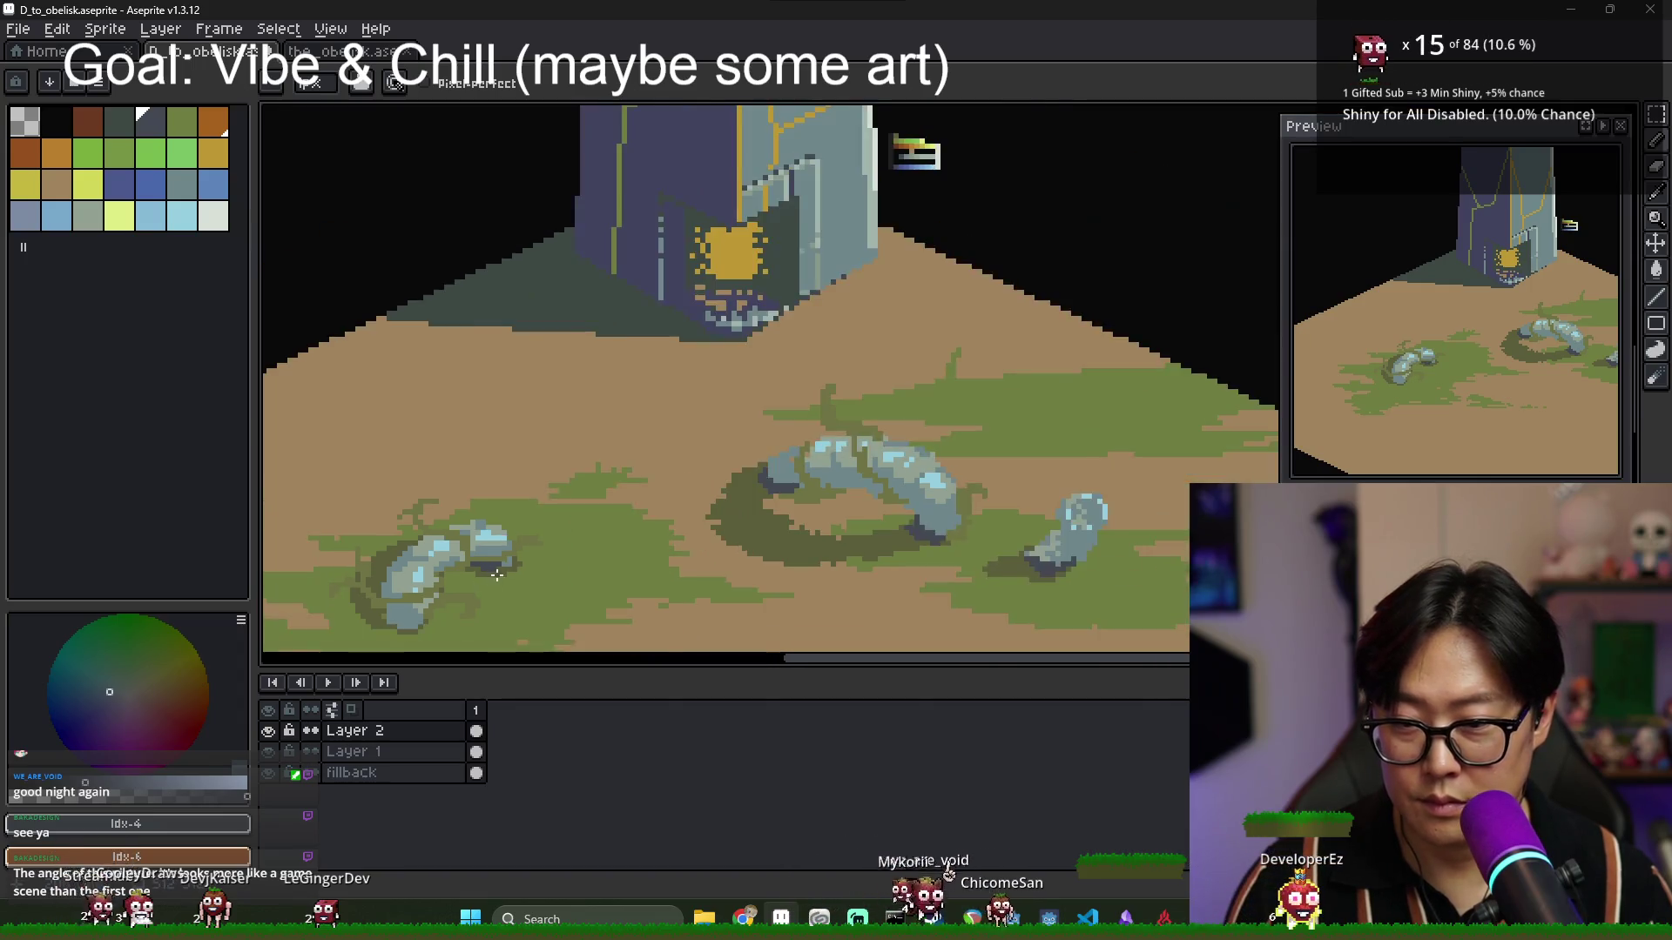
scroll(522, 557, "up", 2)
scroll(509, 562, "down", 2)
scroll(631, 555, "up", 2)
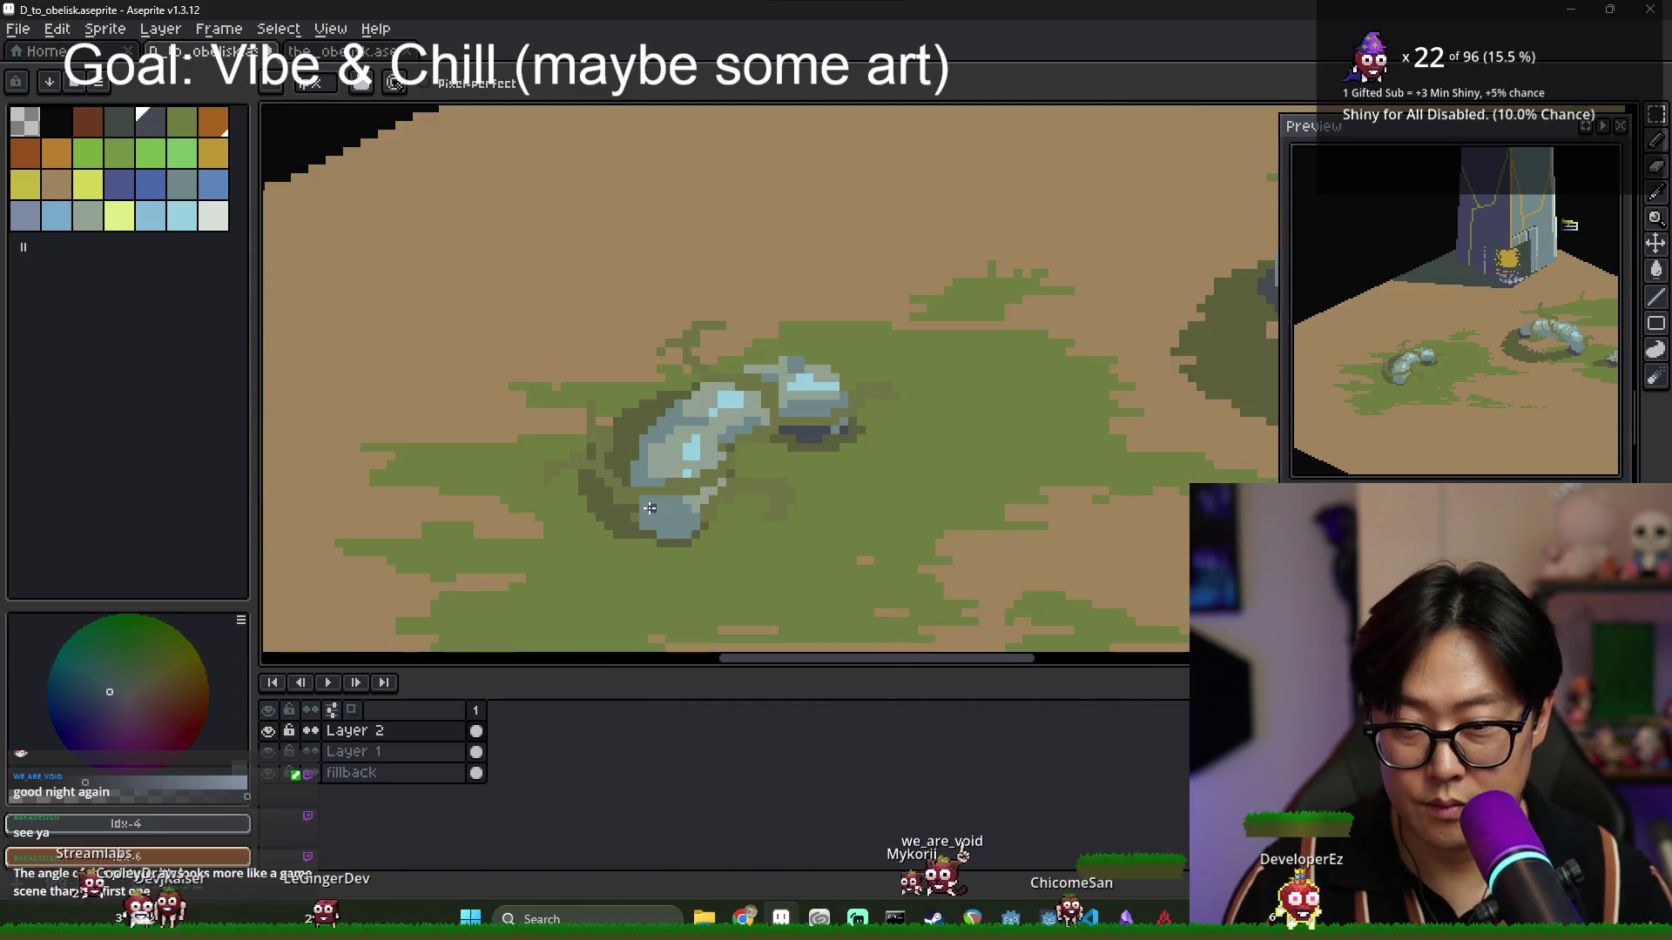
mouse_move(649, 508)
left_mouse_down()
mouse_move(653, 533)
mouse_move(680, 534)
left_mouse_up()
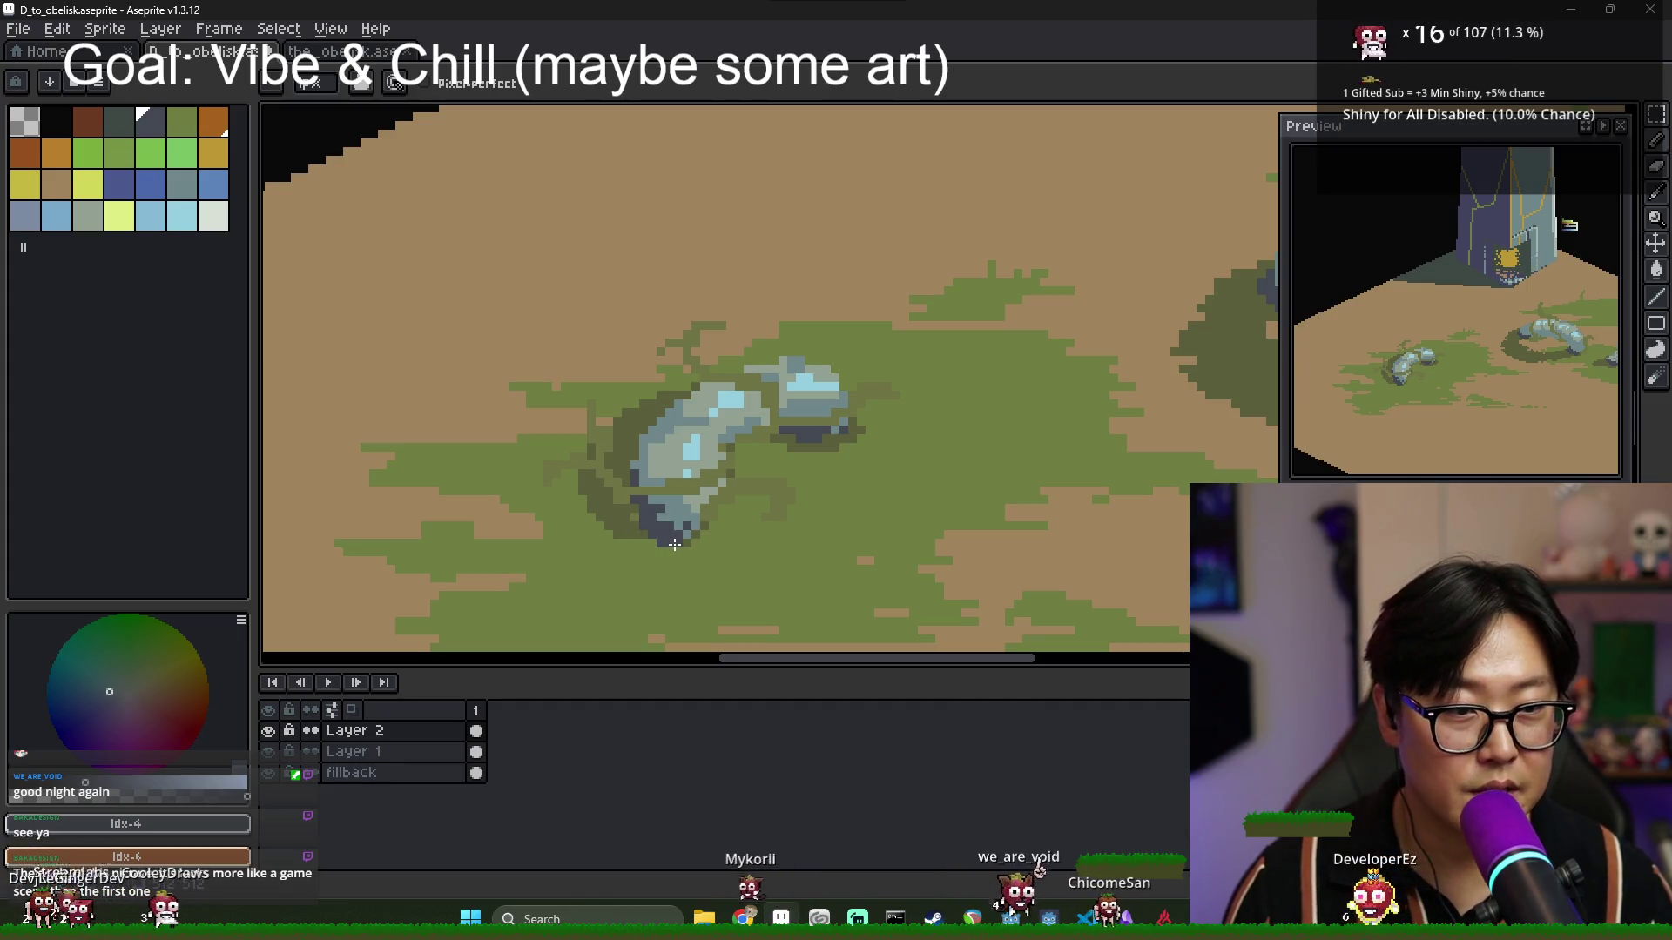
Pick an olive shadow colour, switch to a square brush, and hide Layer 2 to compare.
left_click(674, 545, "alt")
scroll(766, 555, "down", 1)
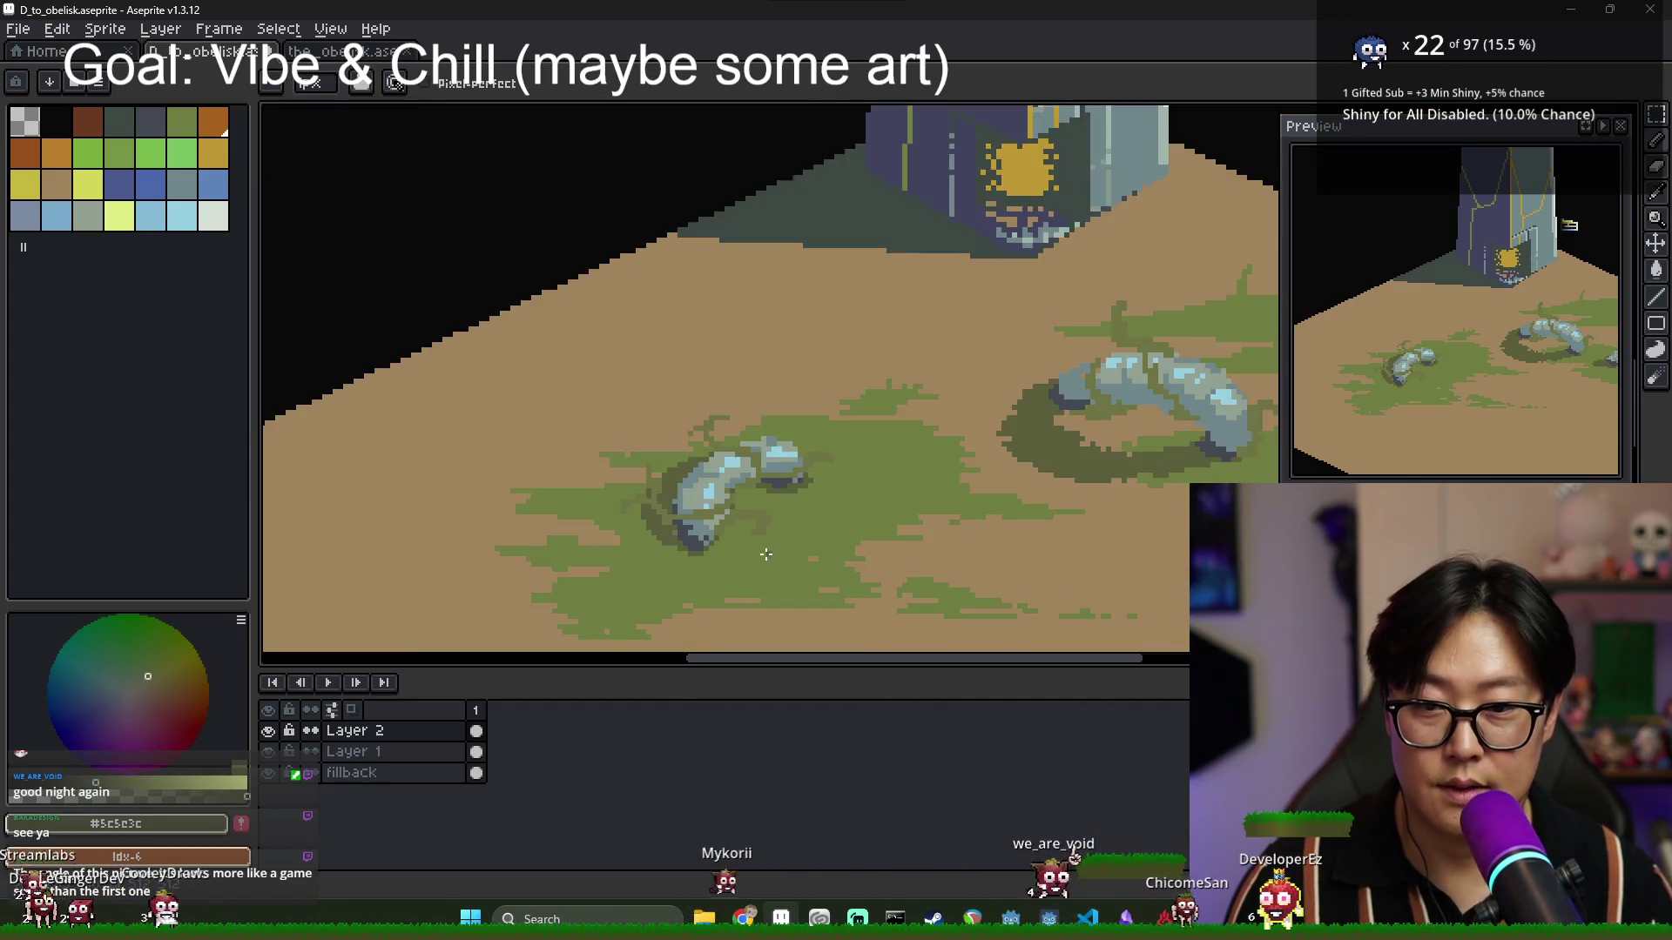
scroll(766, 554, "down", 2)
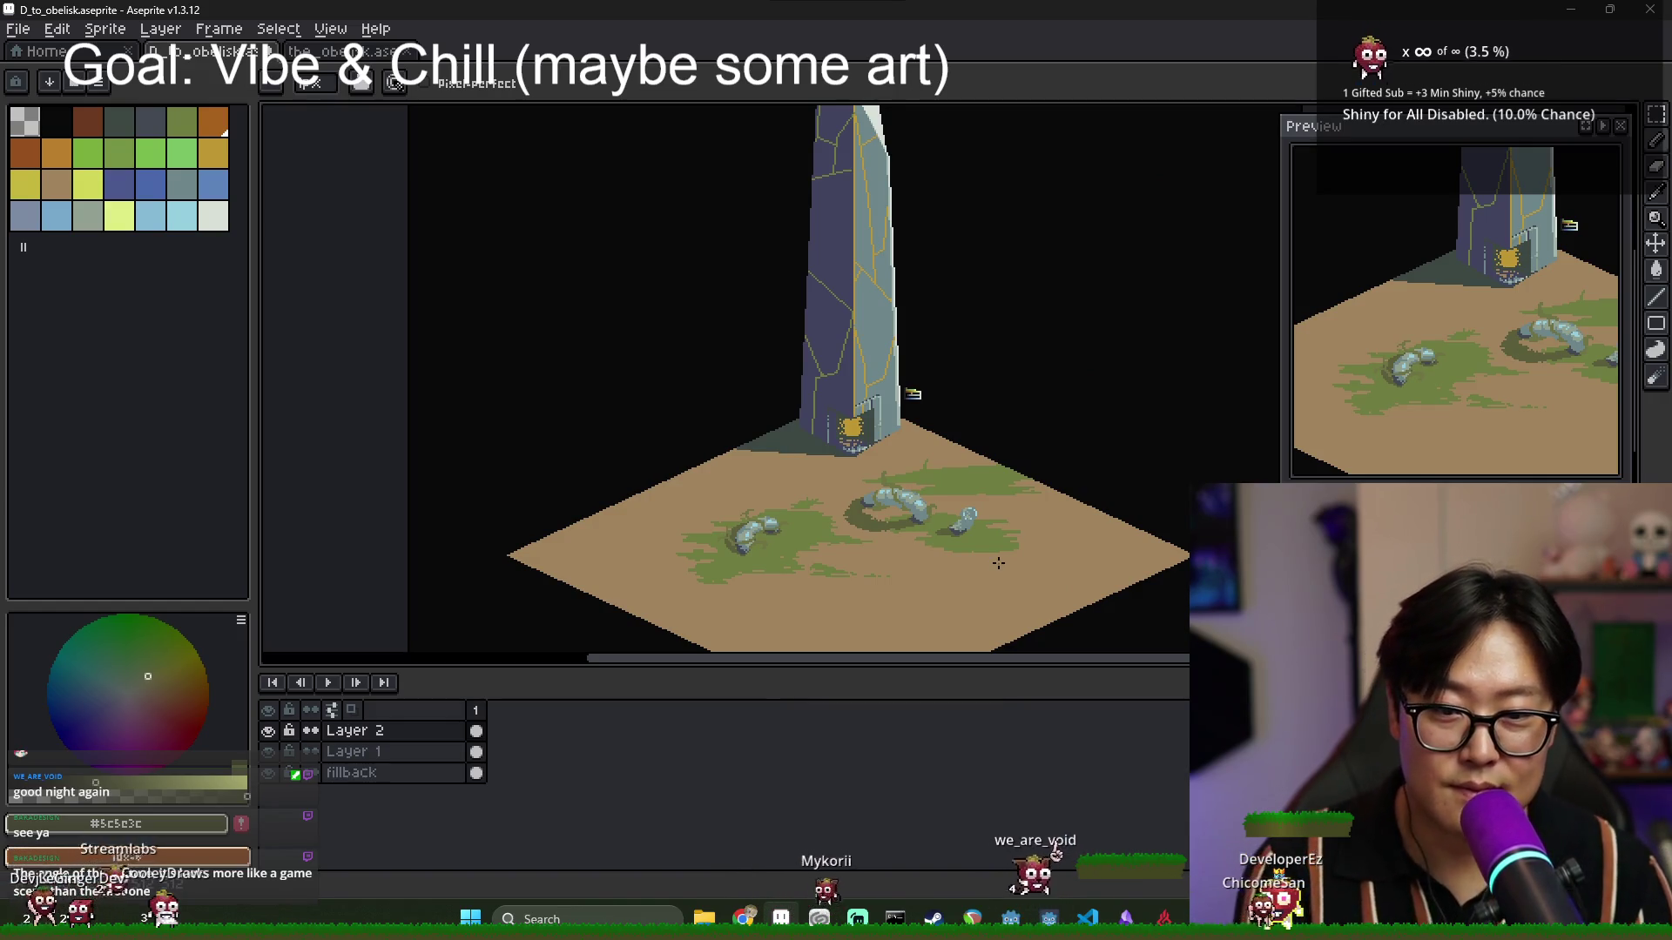
scroll(915, 522, "up", 3)
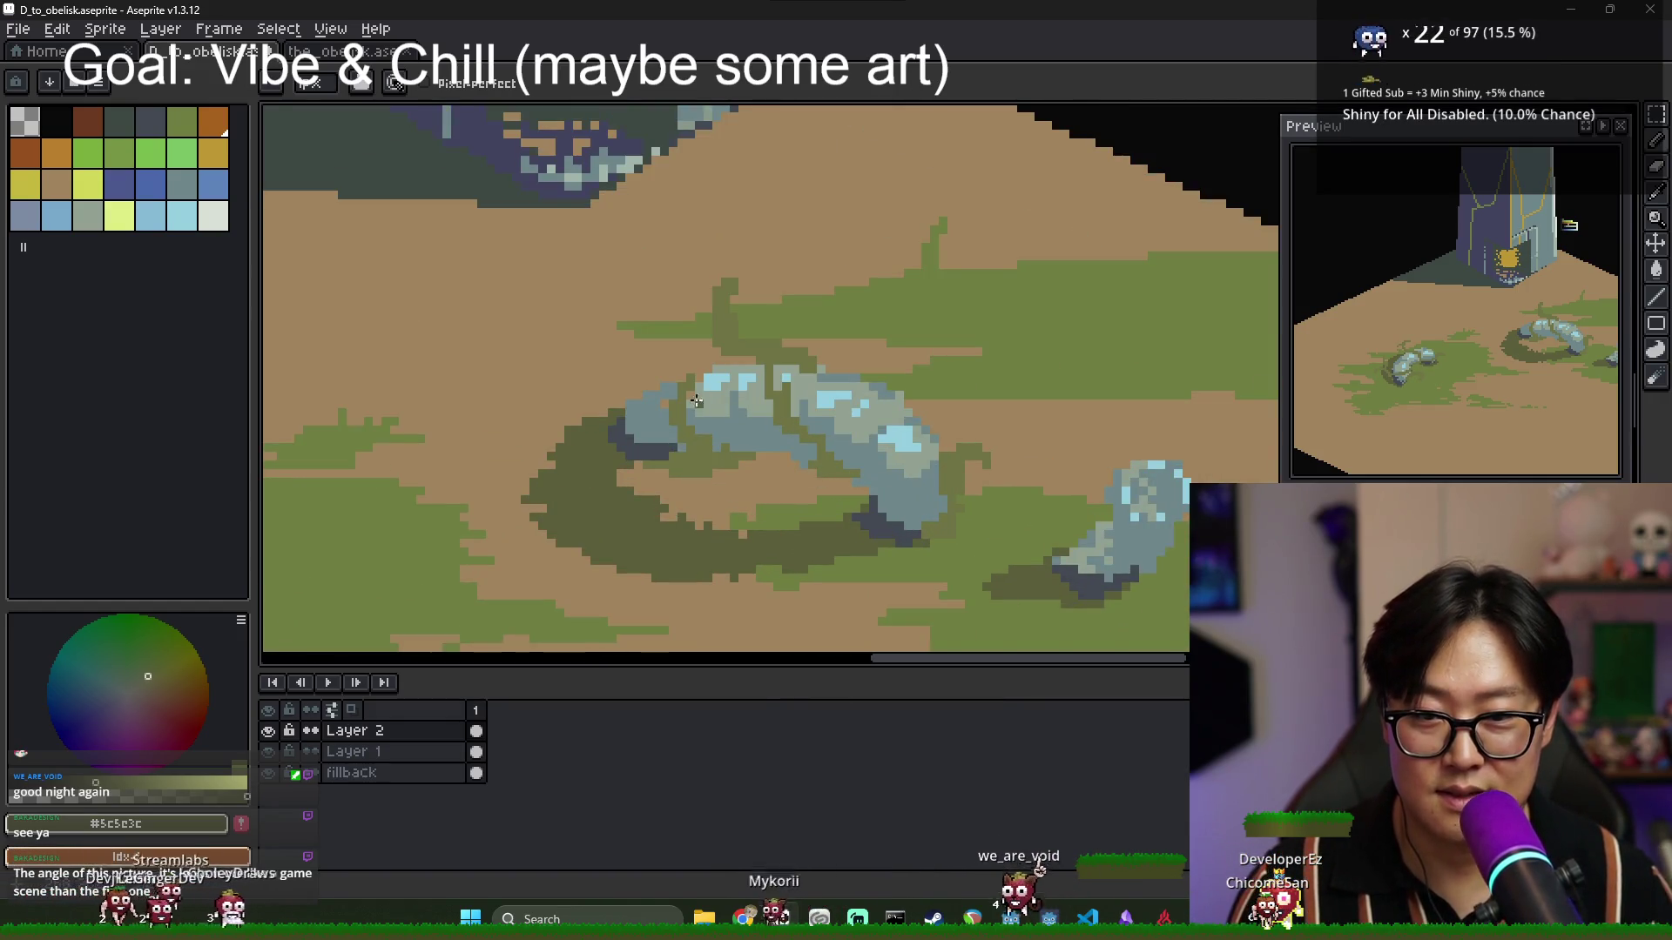
key("b")
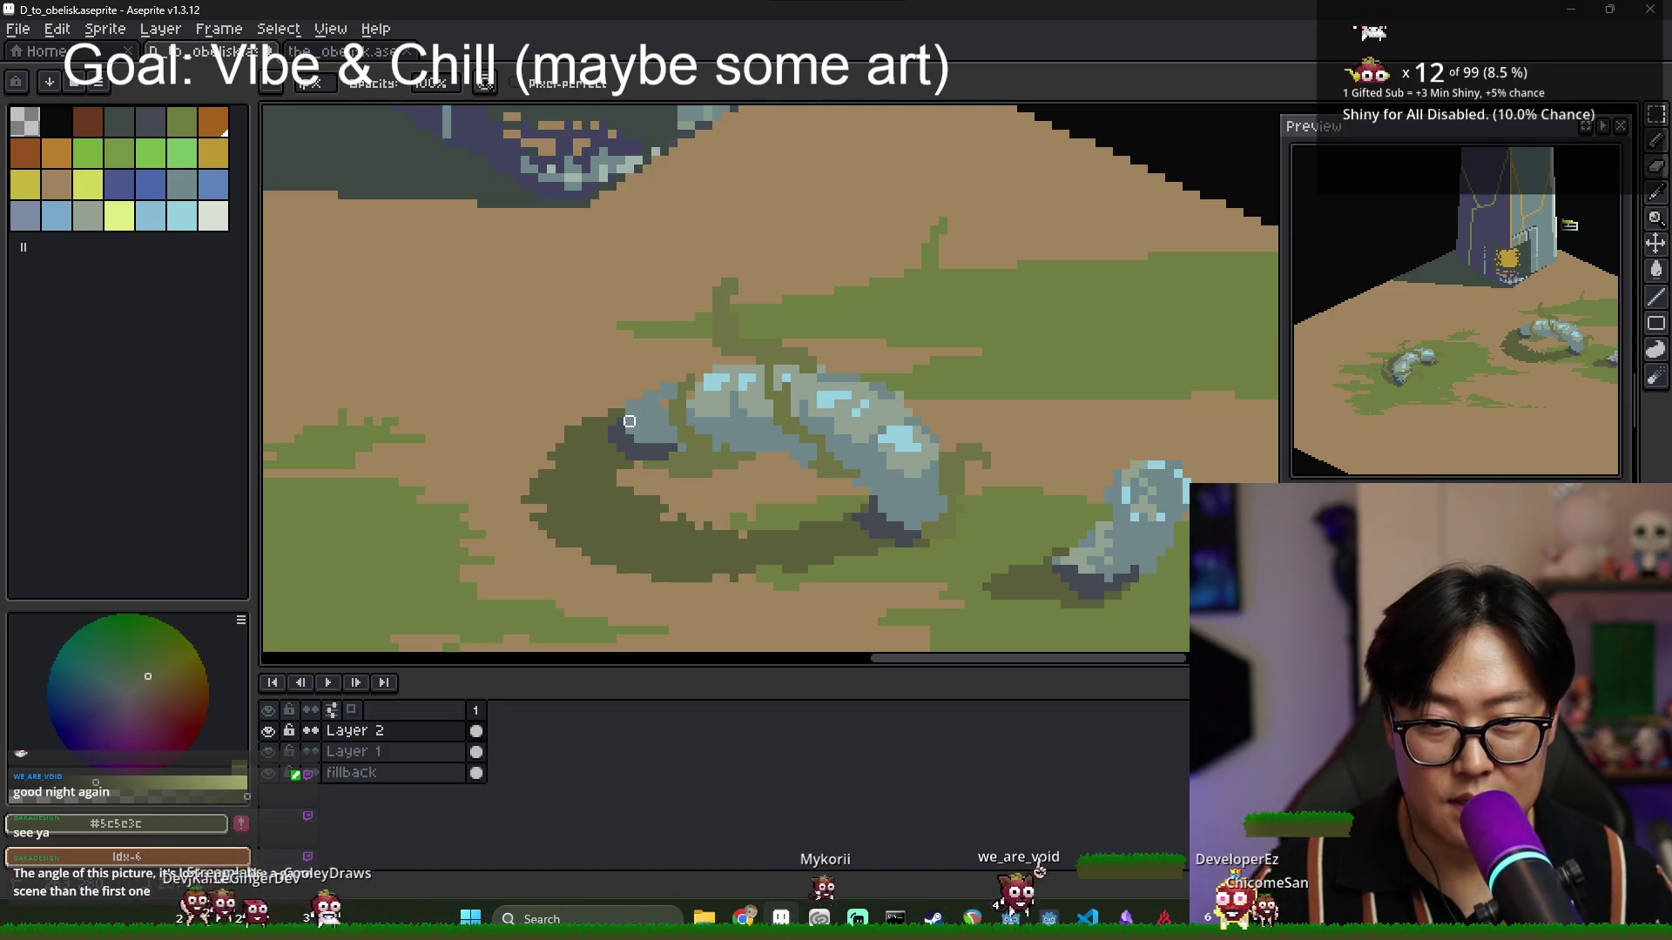
left_click(270, 732)
left_click(270, 731)
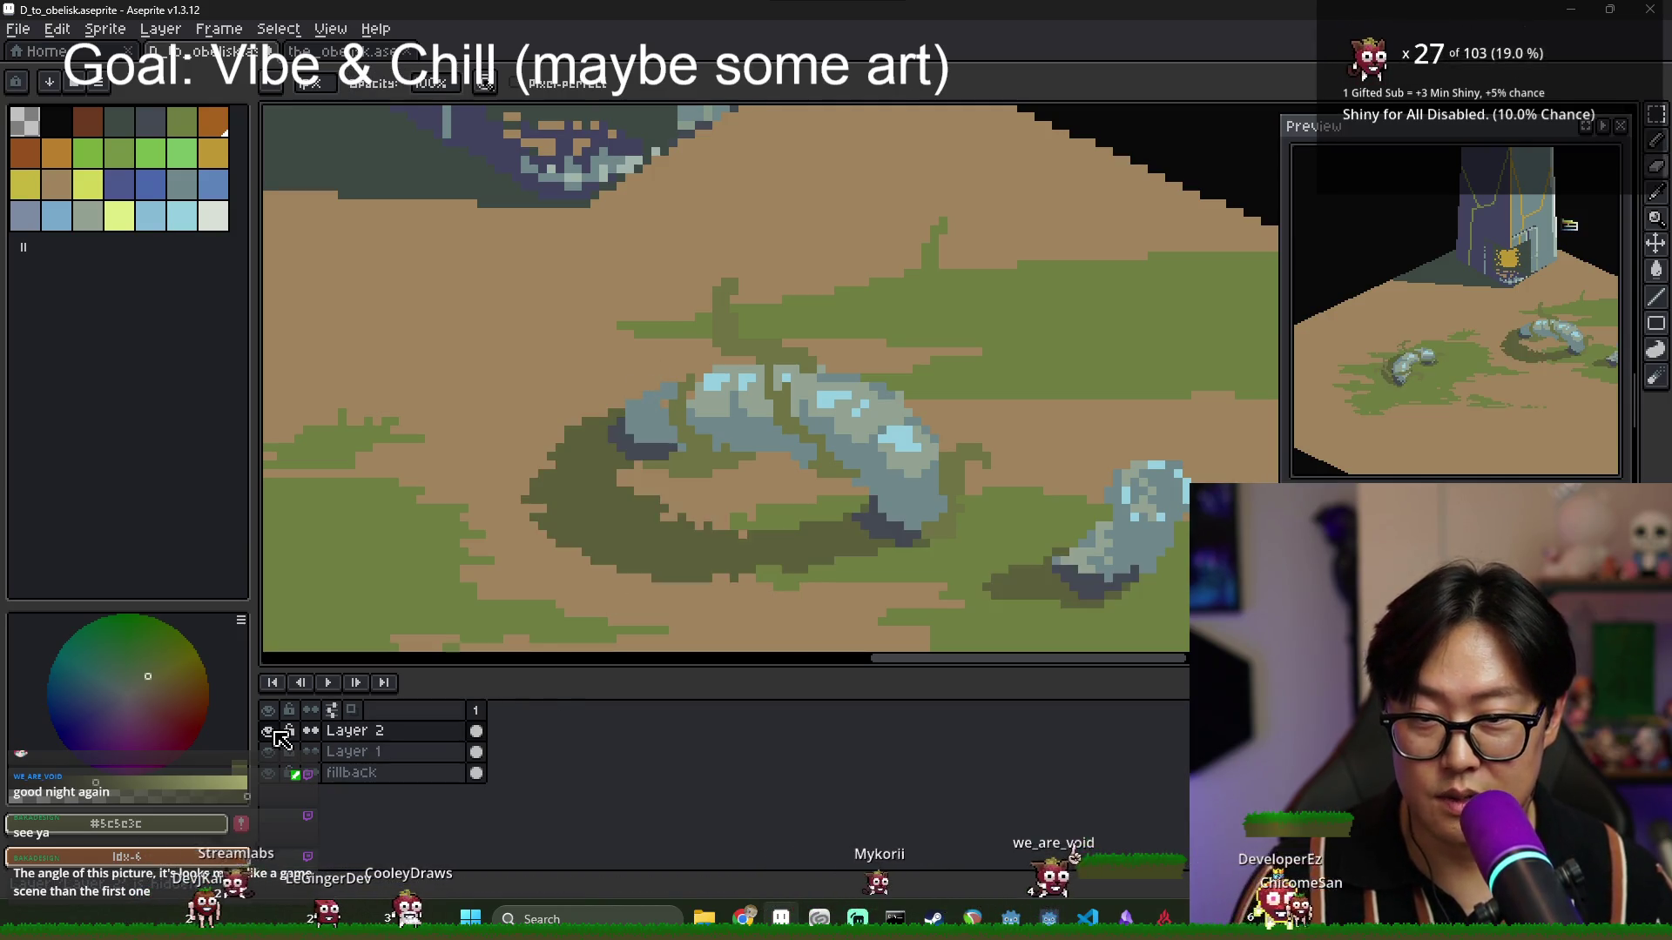
Merge Layer 2 down into Layer 1 and paint over the rock's left end in ground tan.
right_click(378, 731)
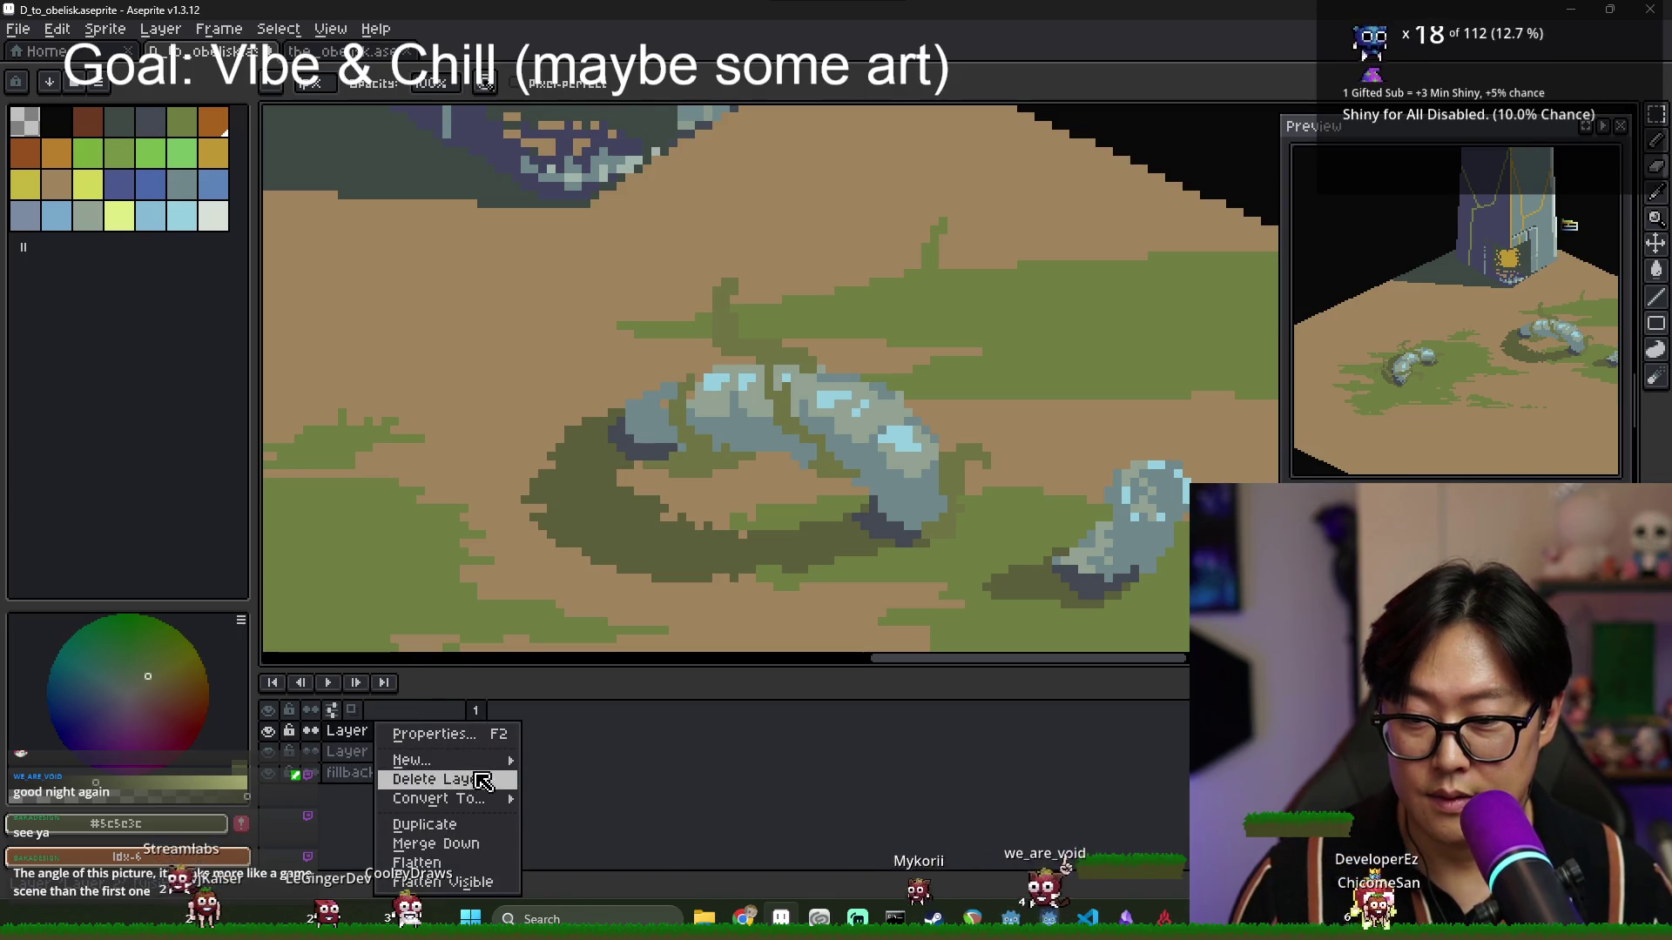
left_click(436, 844)
scroll(657, 383, "up", 1)
left_click(663, 387, "alt")
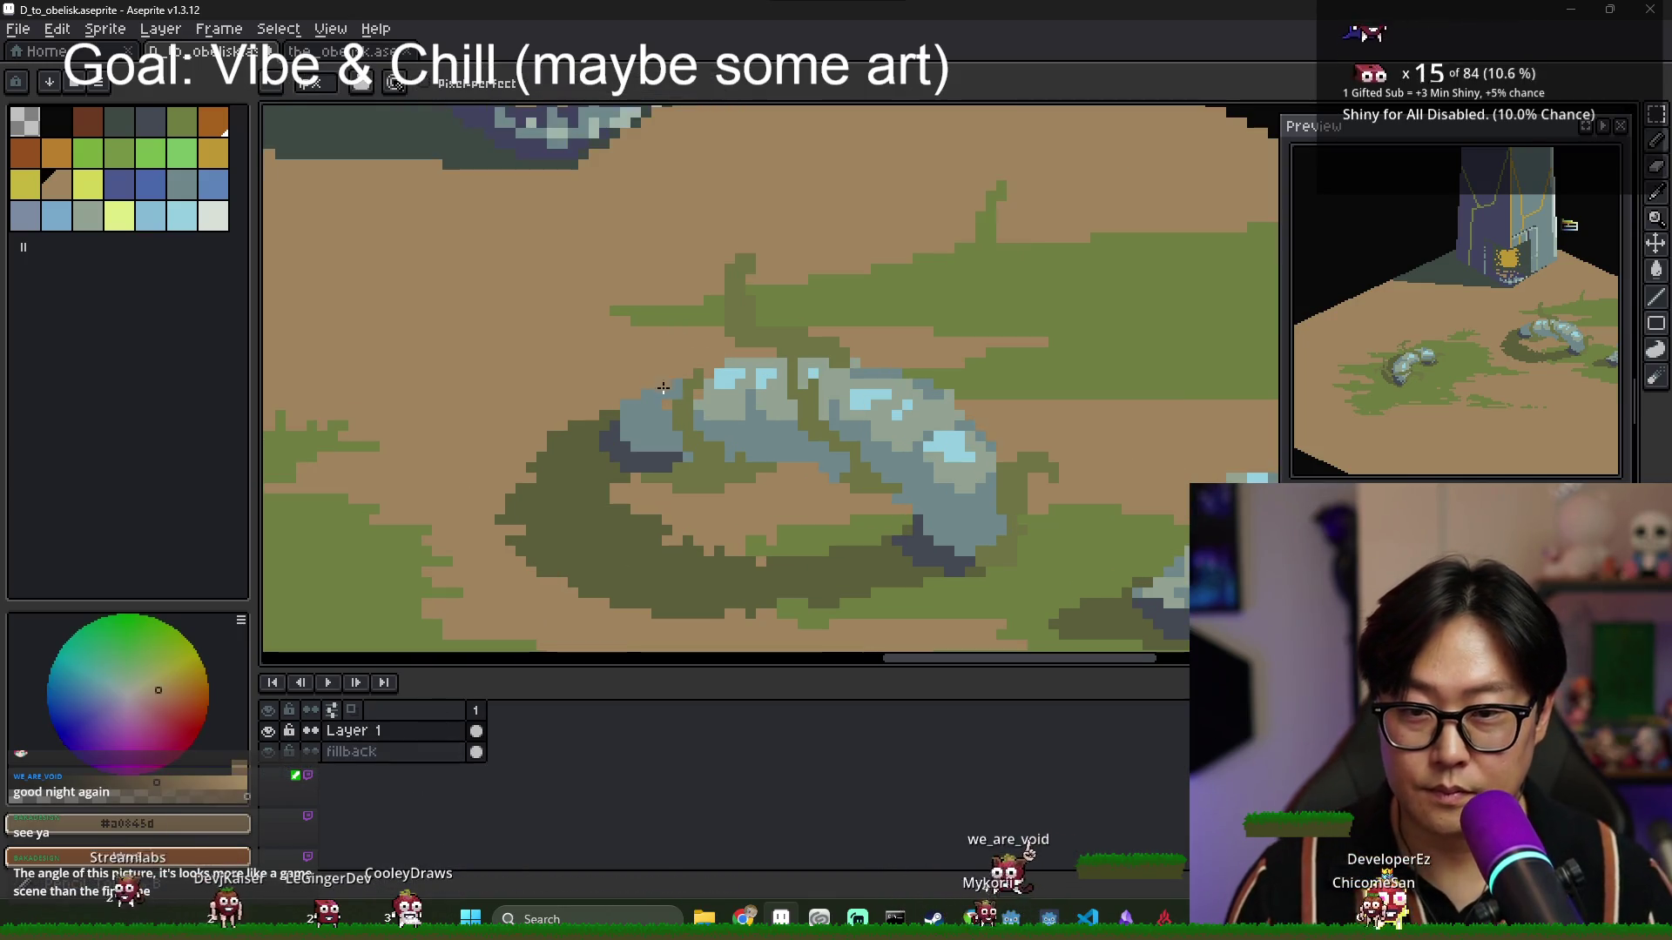
mouse_move(664, 387)
left_mouse_down()
mouse_move(628, 455)
mouse_move(601, 440)
left_mouse_up()
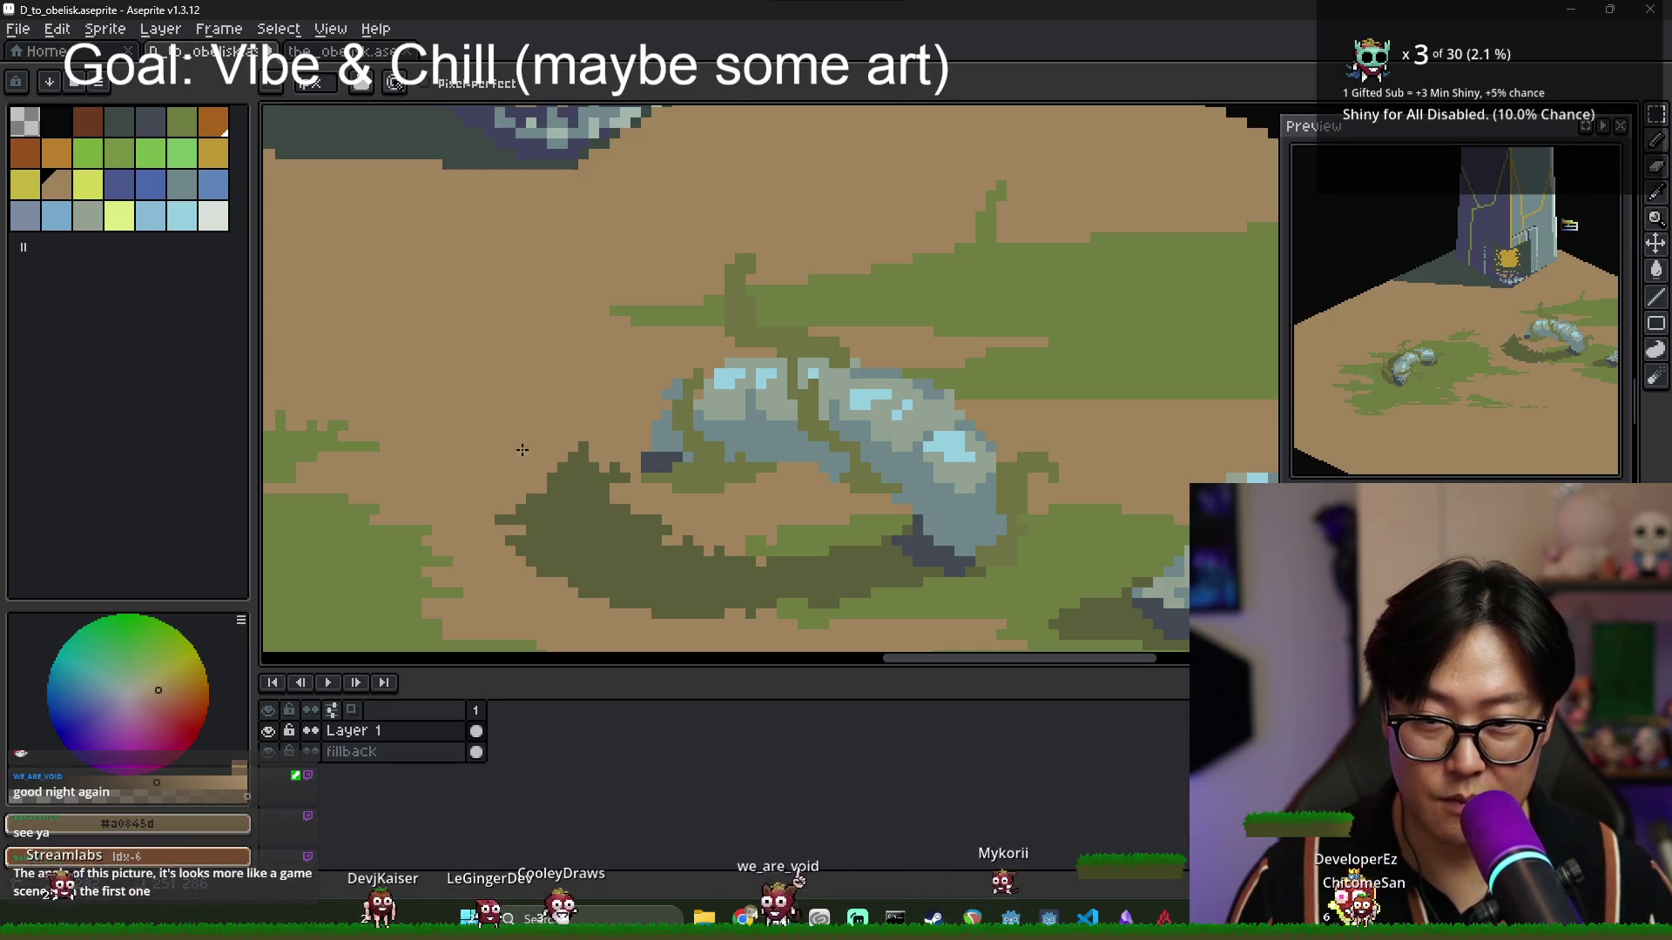
Reshape the rock's left tip with lighter and dark slate pixels, trimming it with ground tan.
left_click(654, 461, "alt")
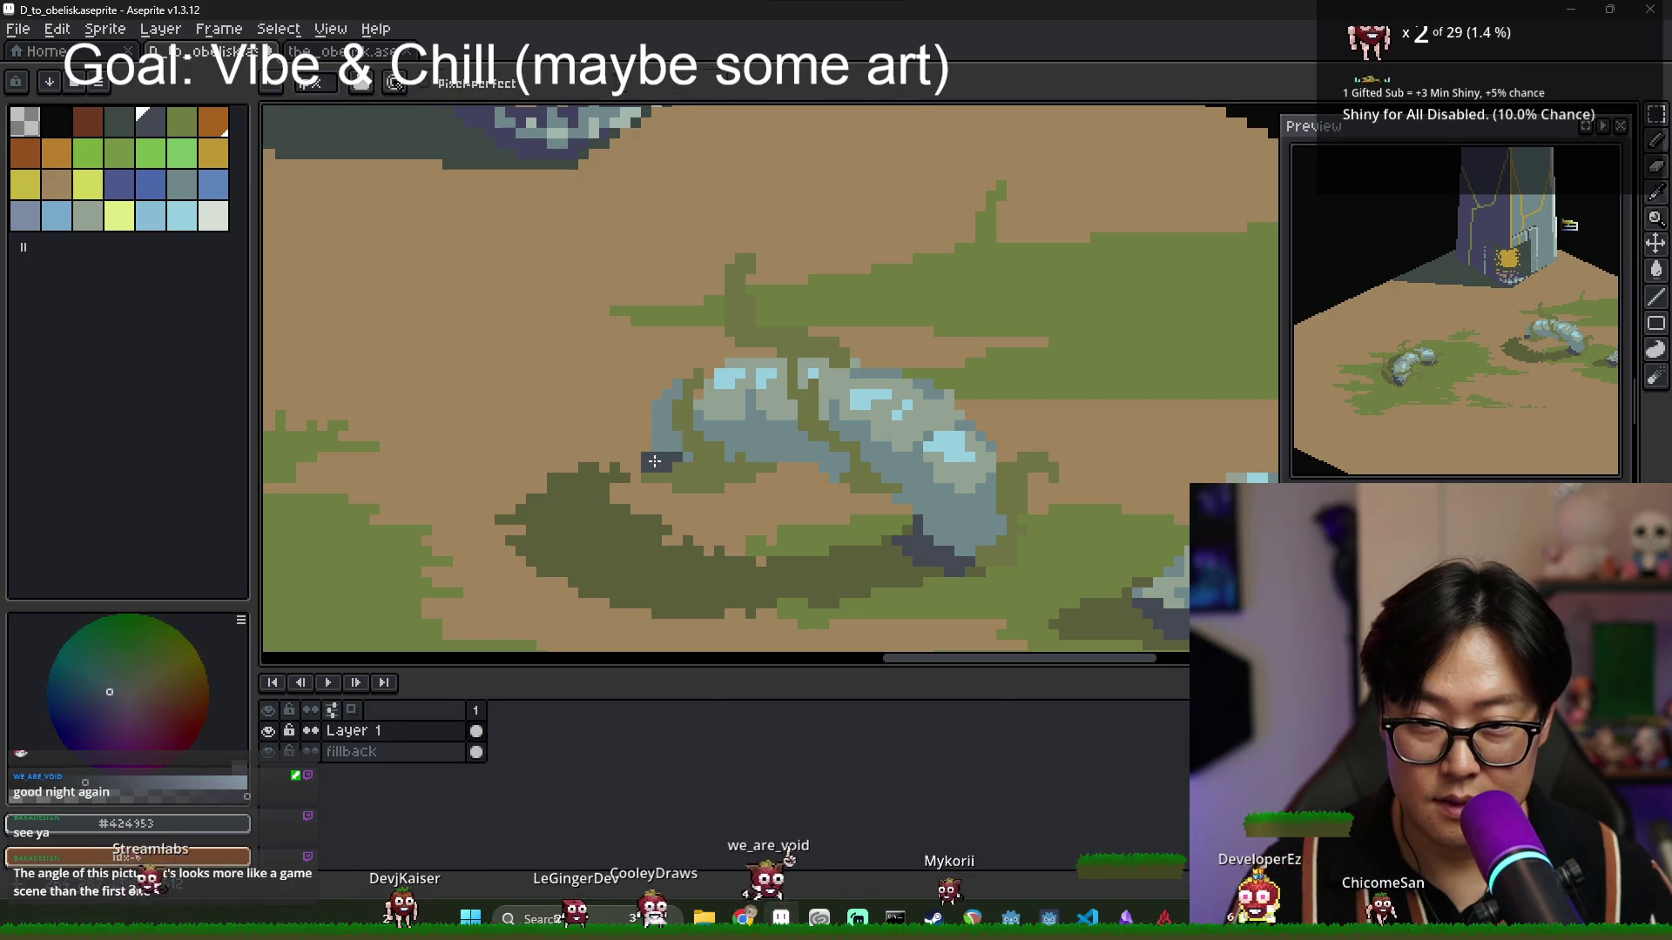
left_click(670, 448, "alt")
left_click_drag(664, 440, 653, 416)
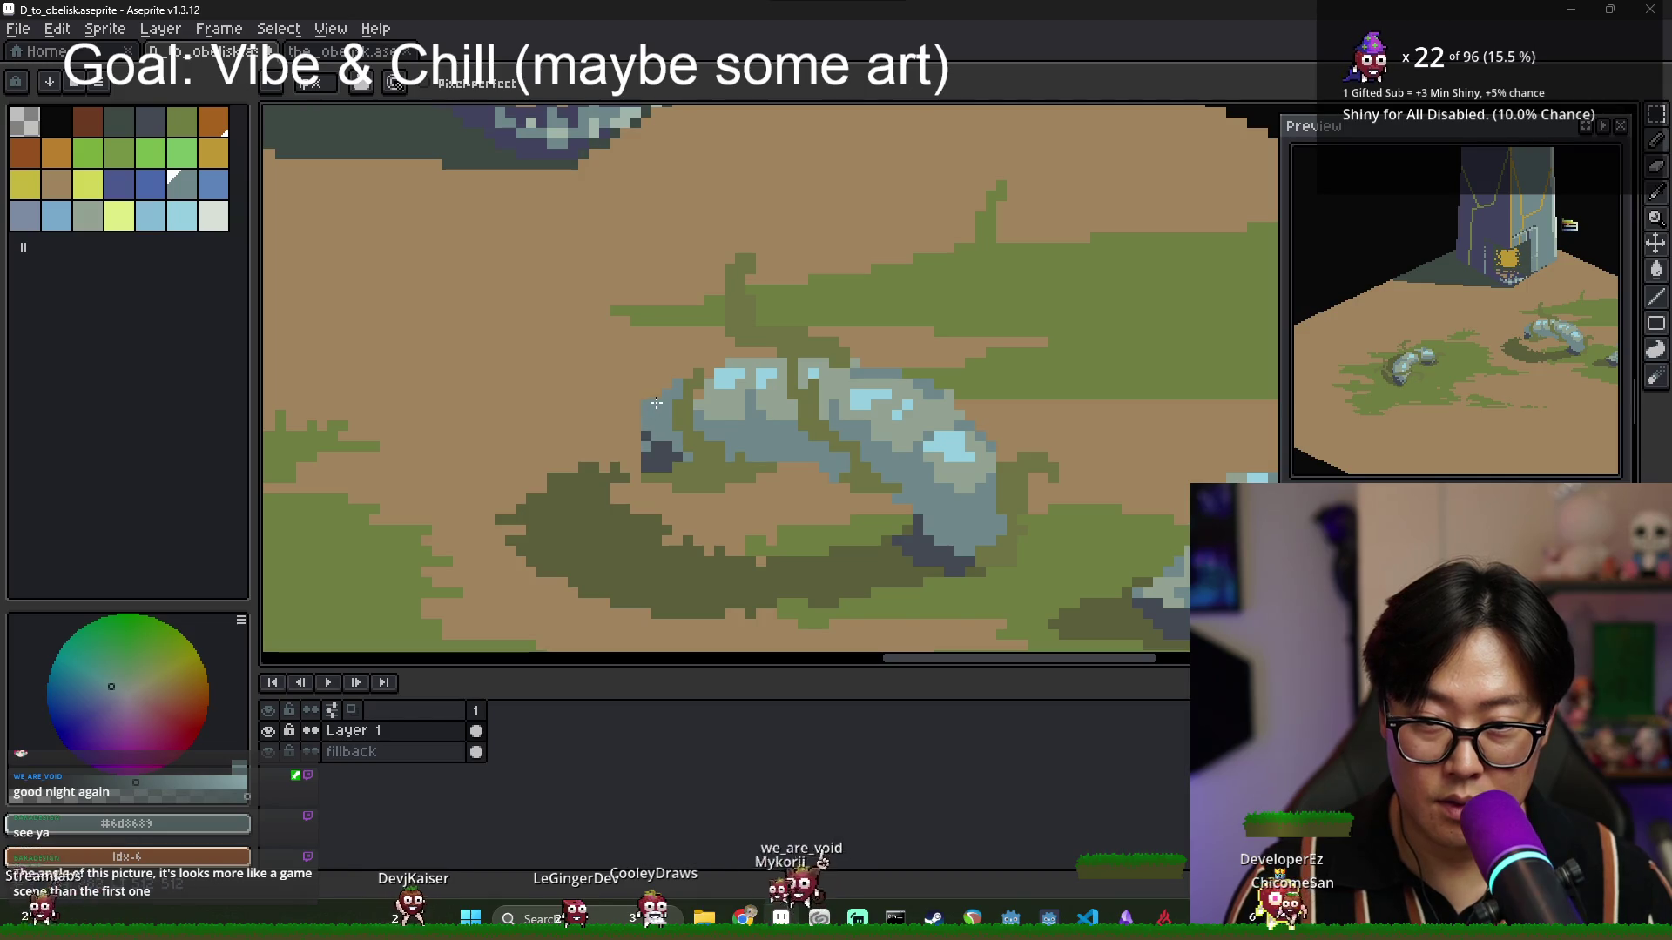
left_click(653, 452, "alt")
mouse_move(648, 435)
left_mouse_down()
mouse_move(649, 407)
mouse_move(644, 425)
left_mouse_up()
left_click(657, 376, "alt")
left_click_drag(1526, 351, 1404, 371)
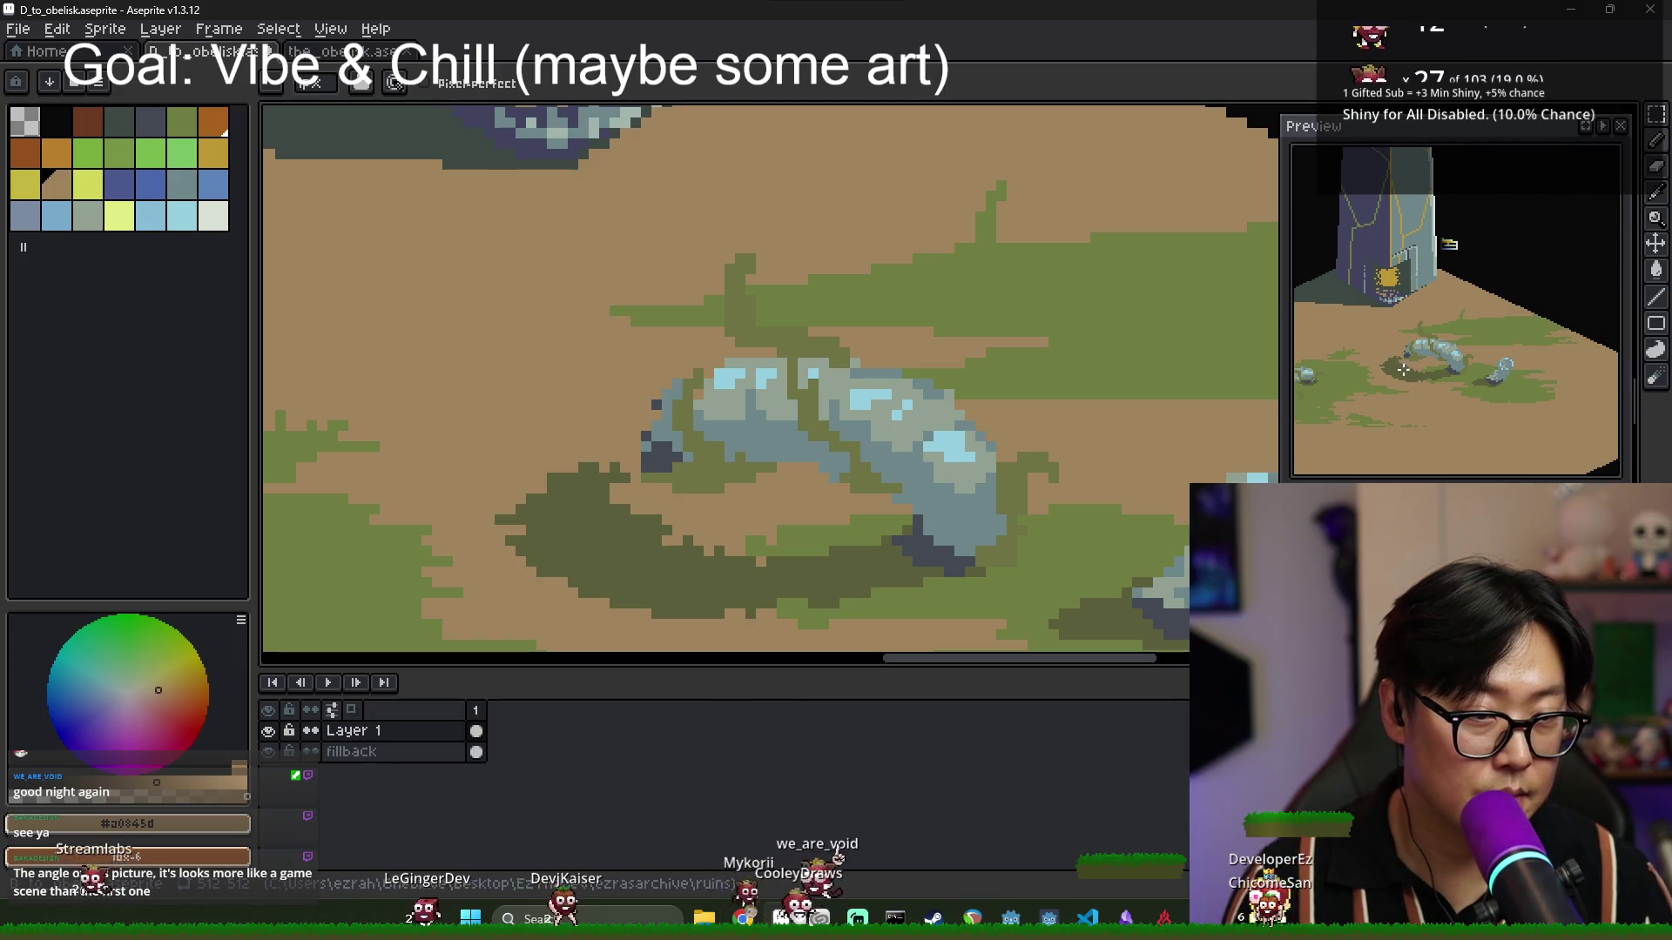
Fill the dark patches on the rock with slate using the Paint Bucket, then return to the Pencil.
left_click(665, 454, "alt")
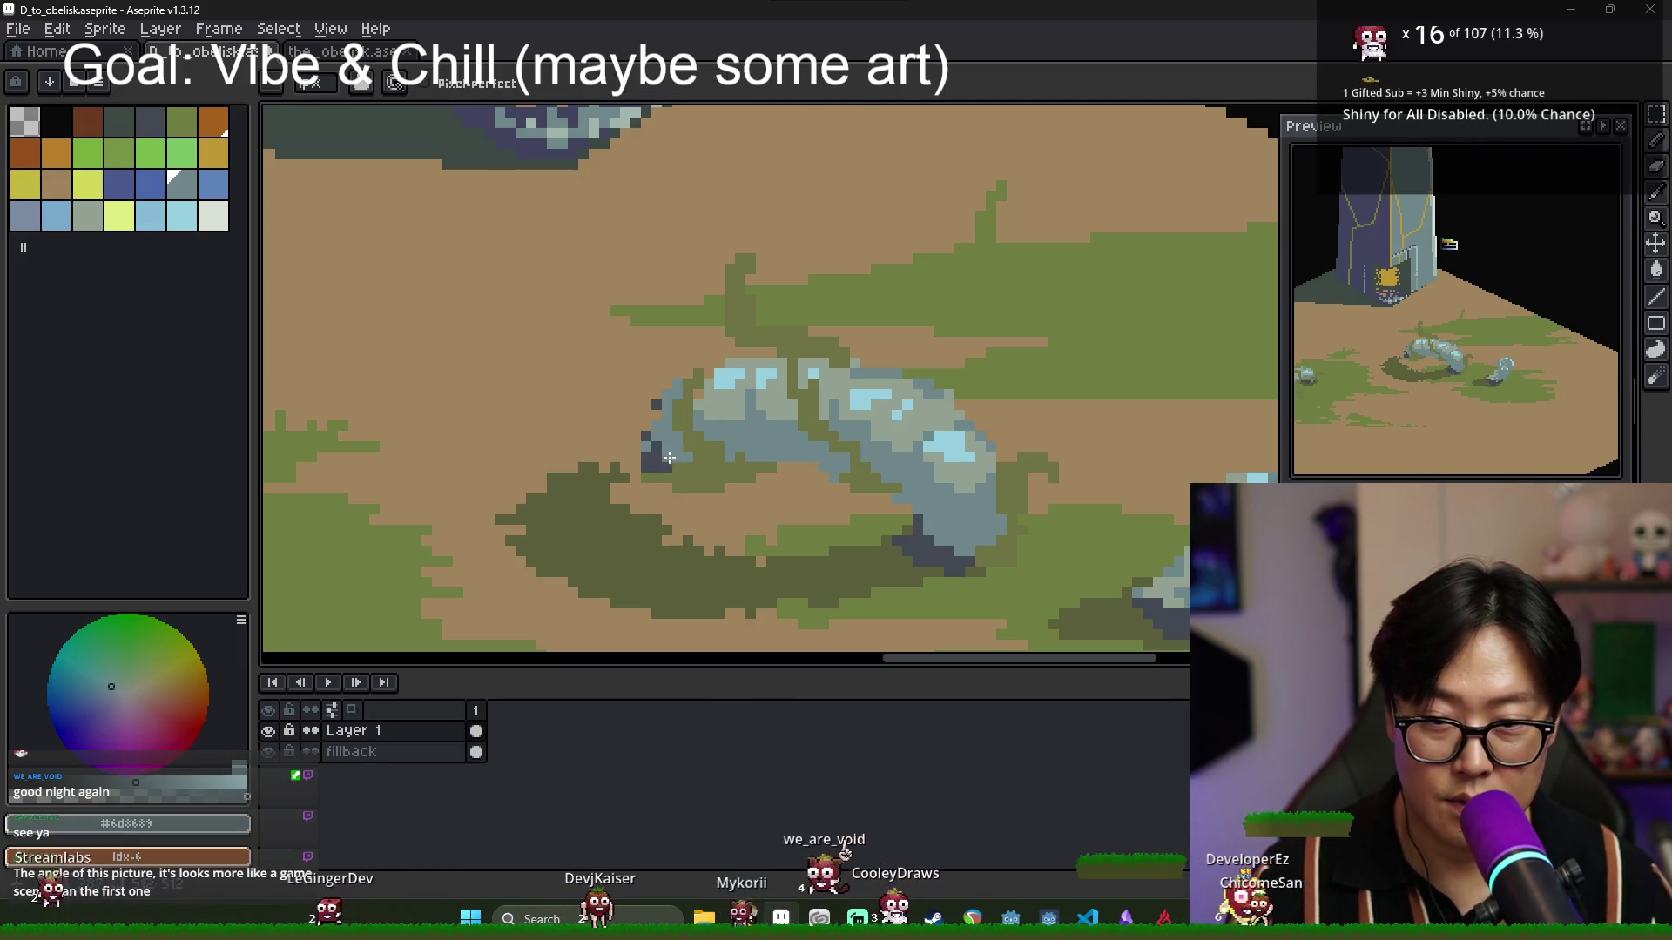
left_click(739, 438, "alt")
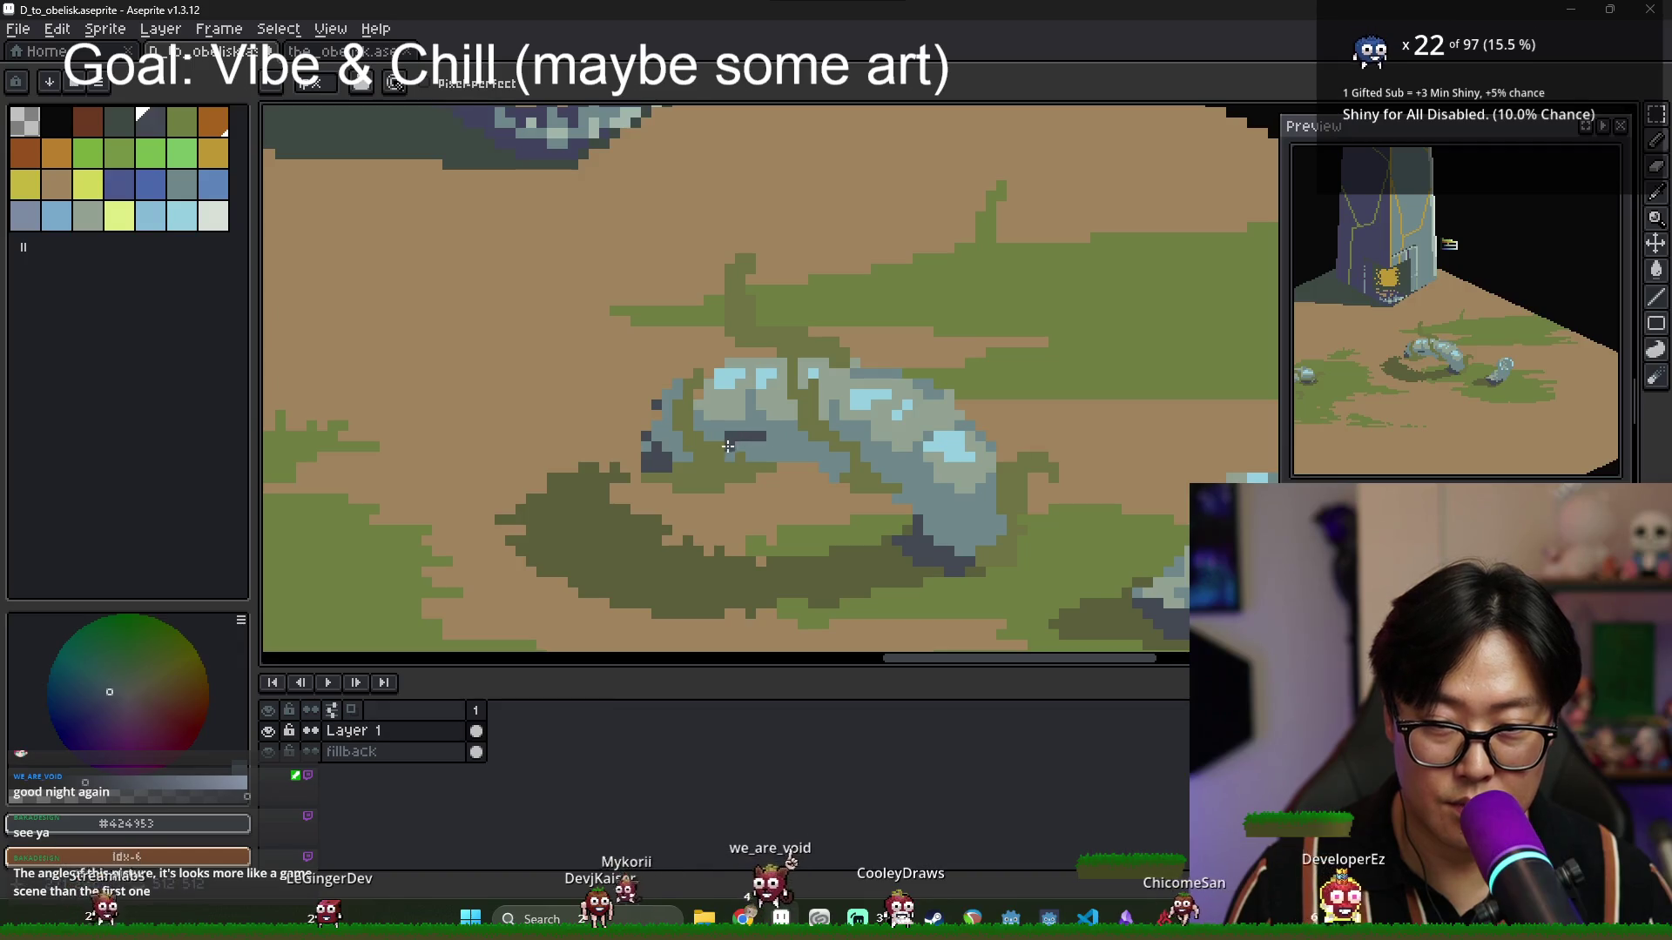
key("g")
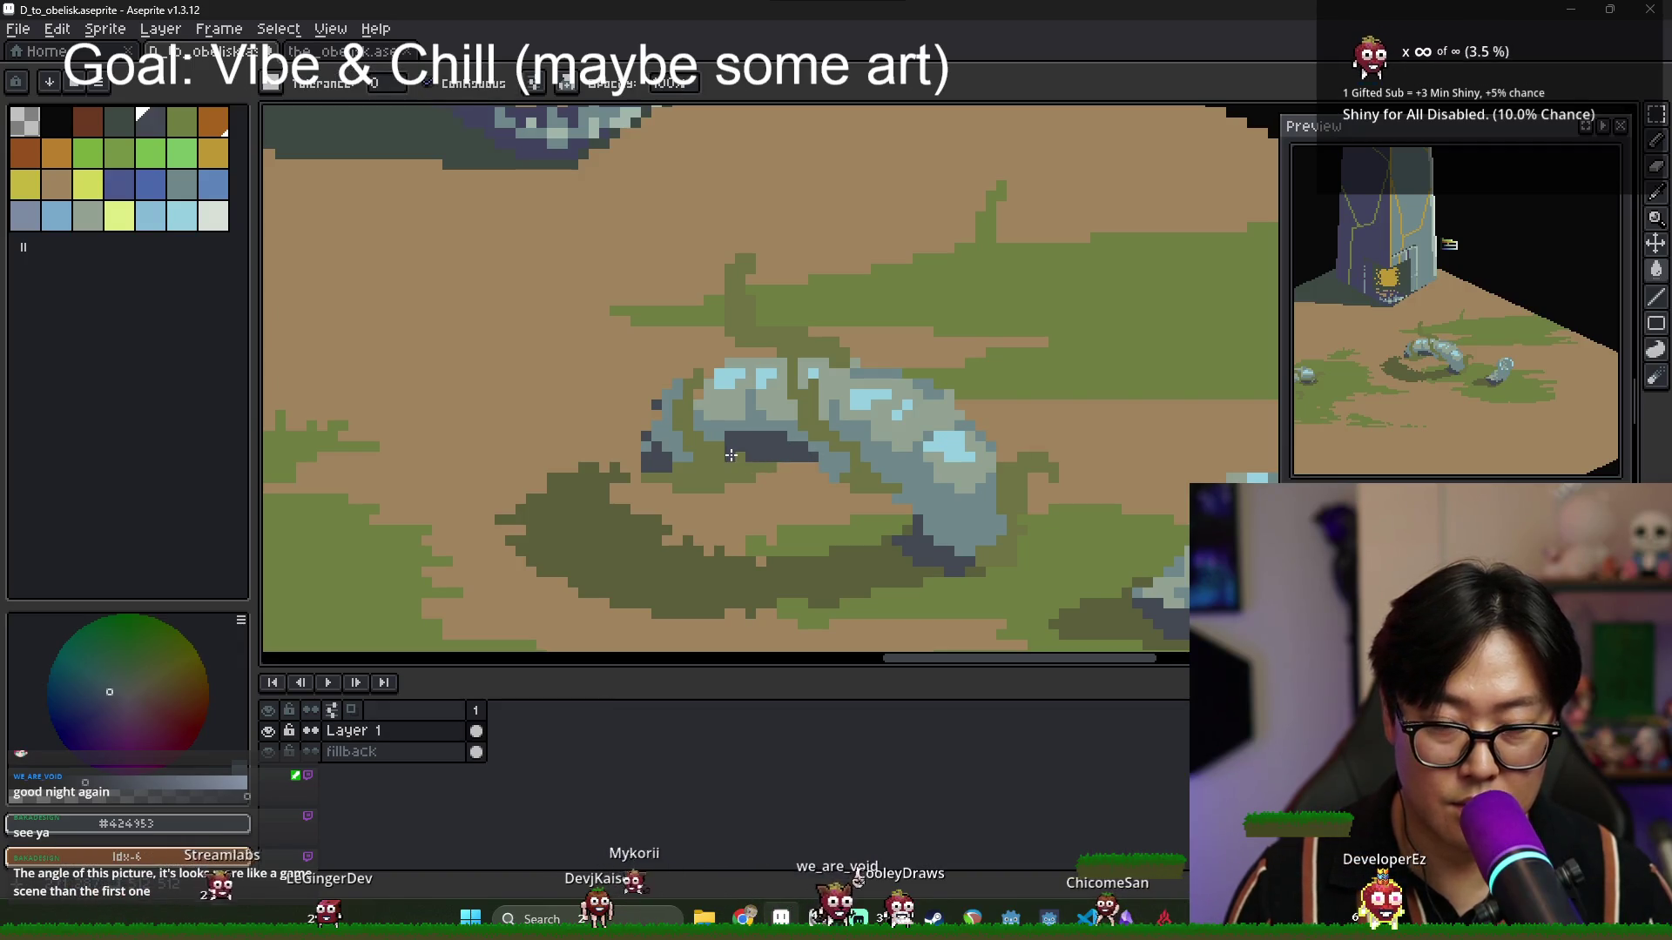
left_click(746, 424, "alt")
left_click(758, 440)
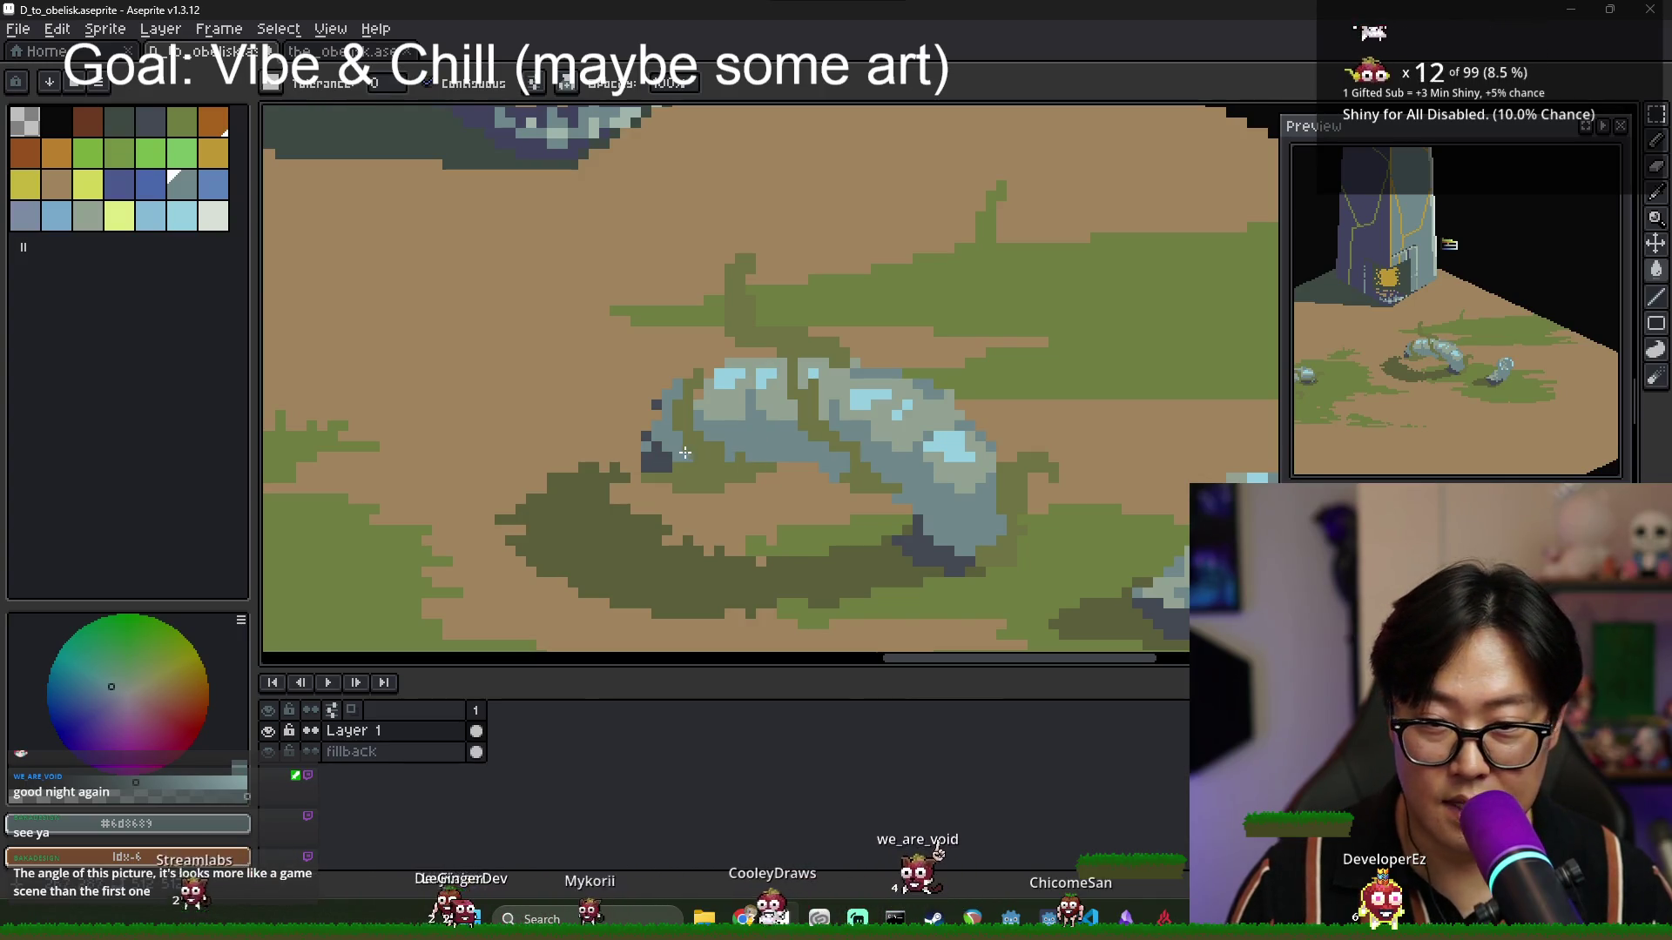
key("b")
left_click(750, 459, "alt")
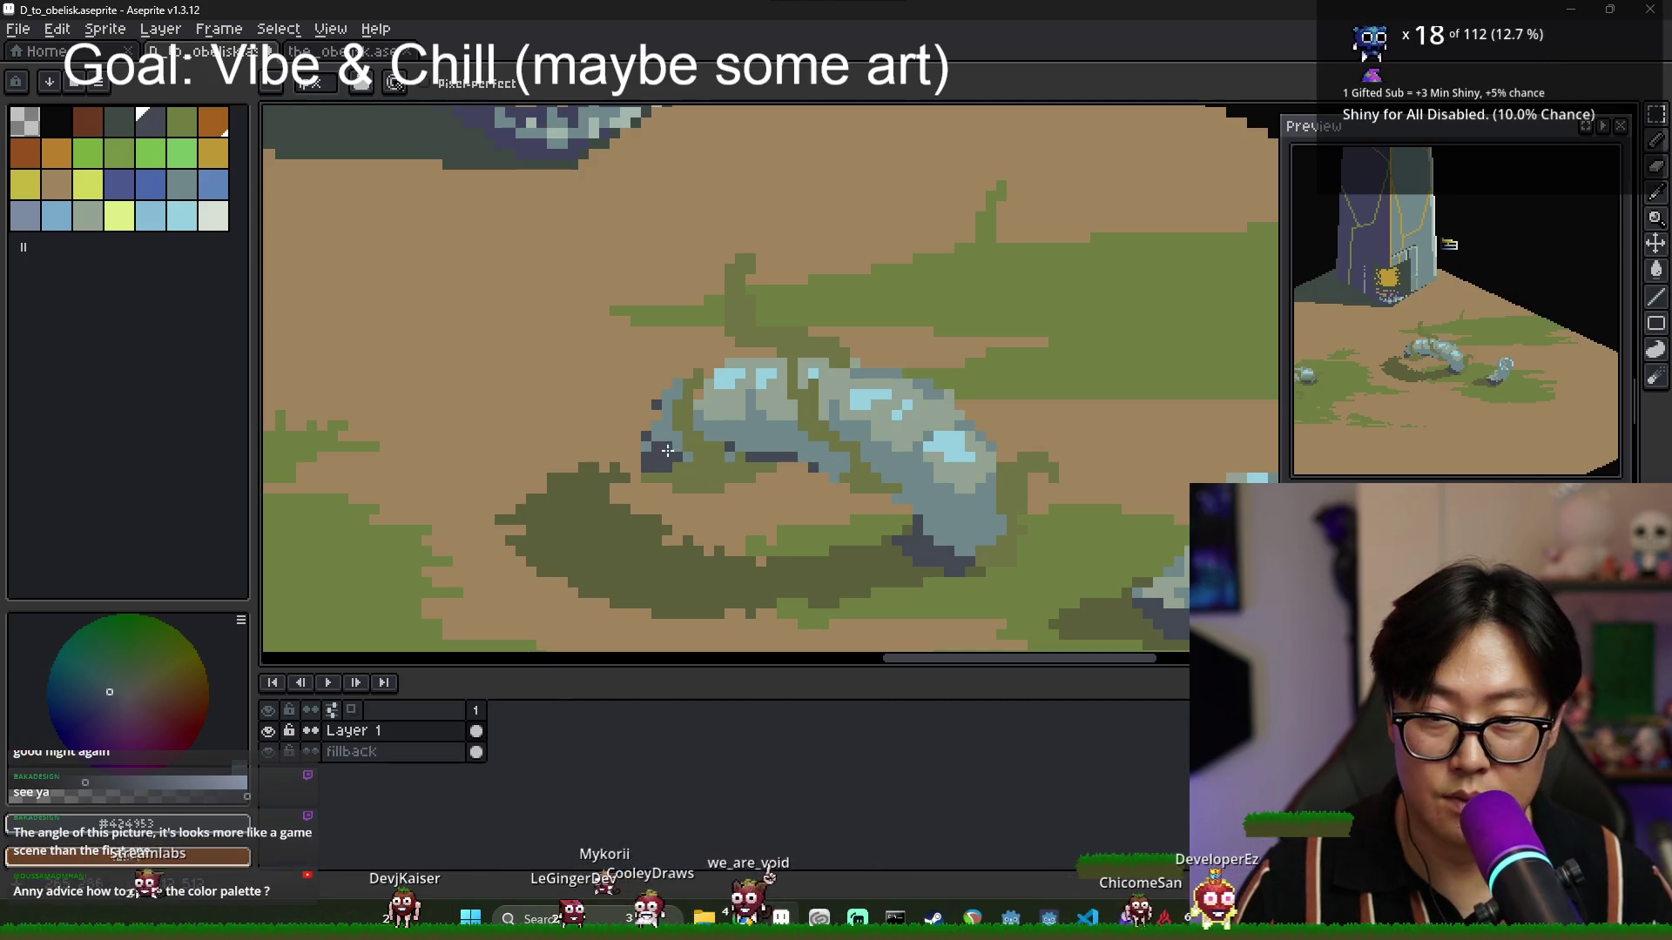
Paint an olive grass shadow along the rock's lower-left edge, wrapping around its left end.
left_click(623, 475, "alt")
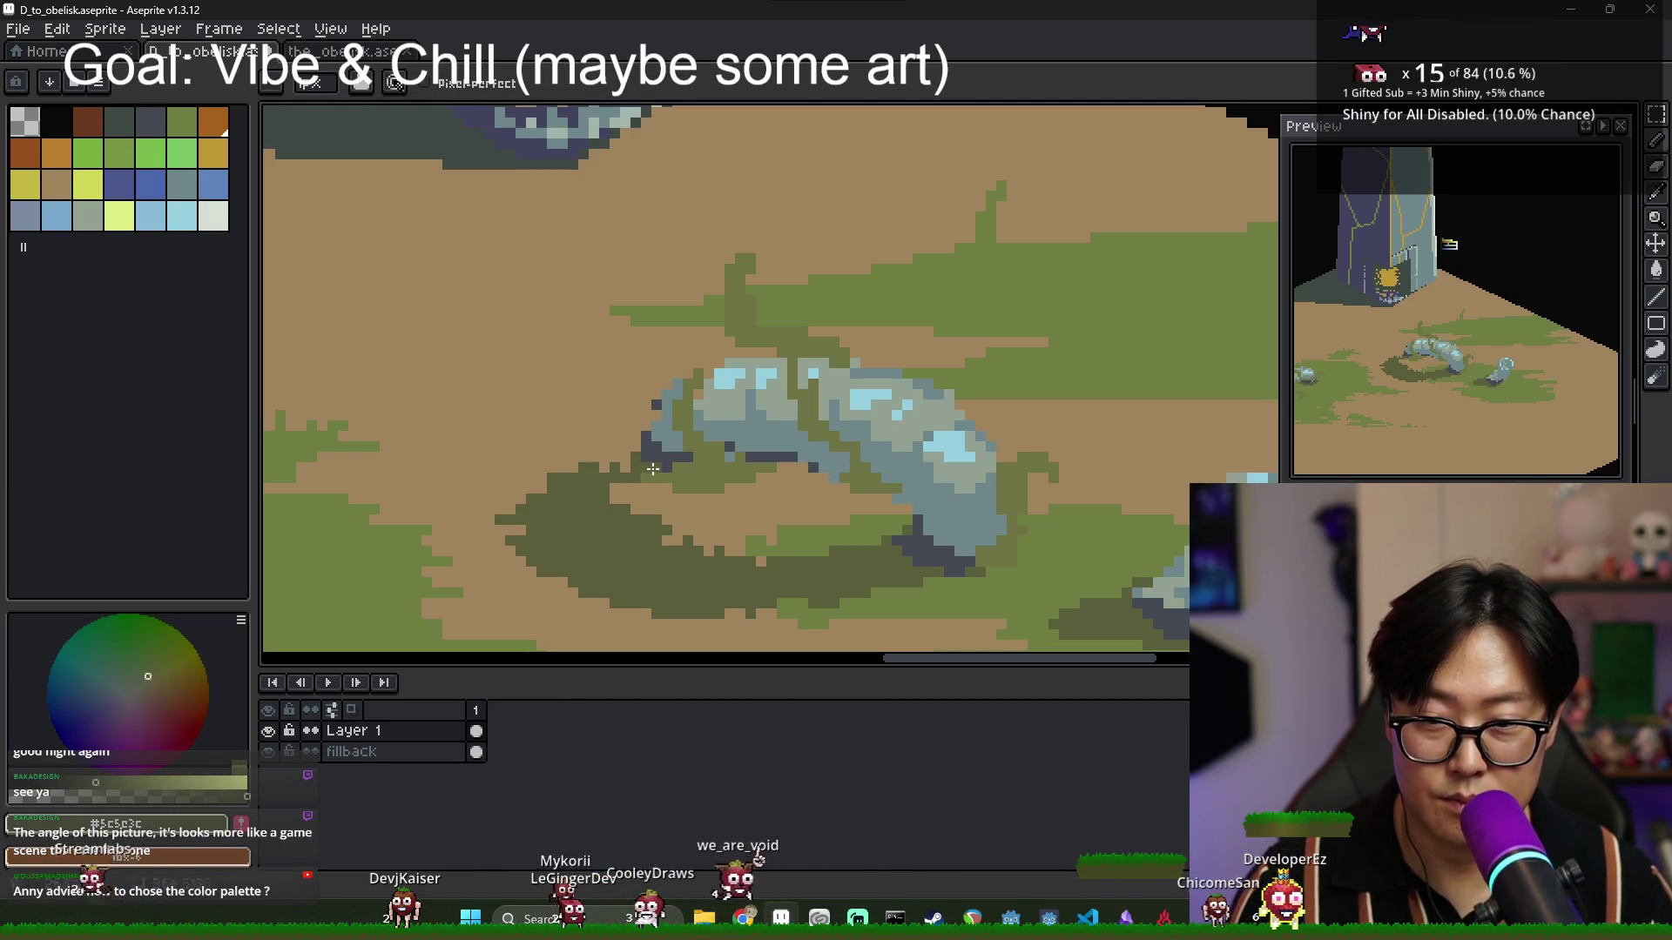
left_click(682, 470)
left_click(625, 441)
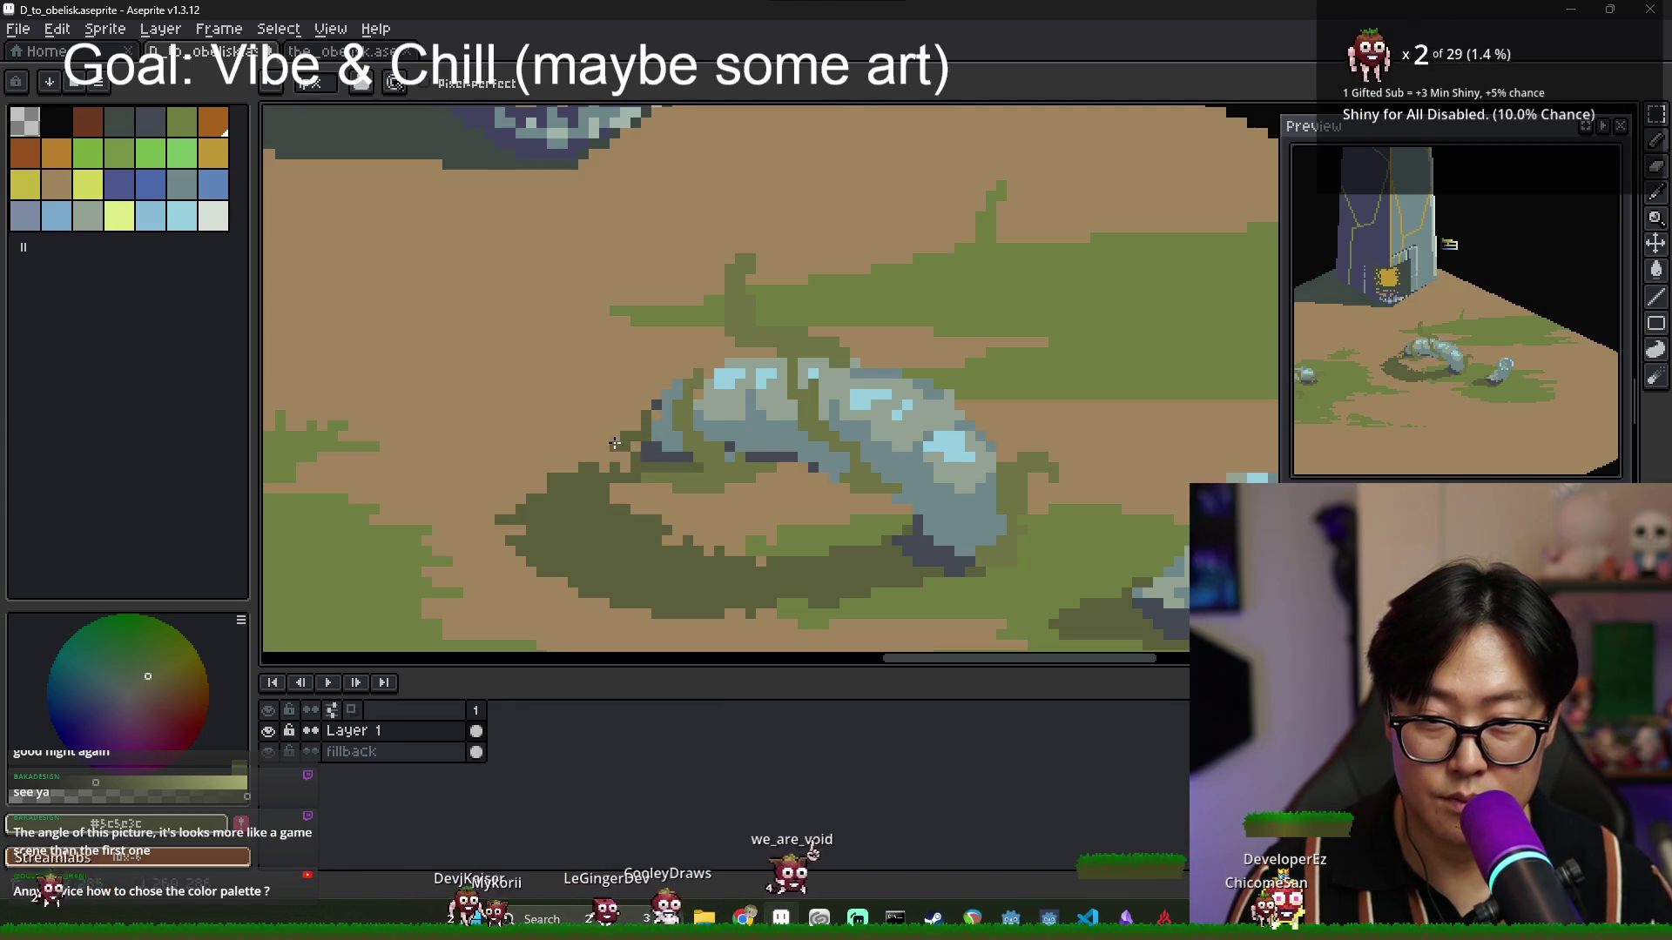
left_click_drag(640, 416, 583, 447)
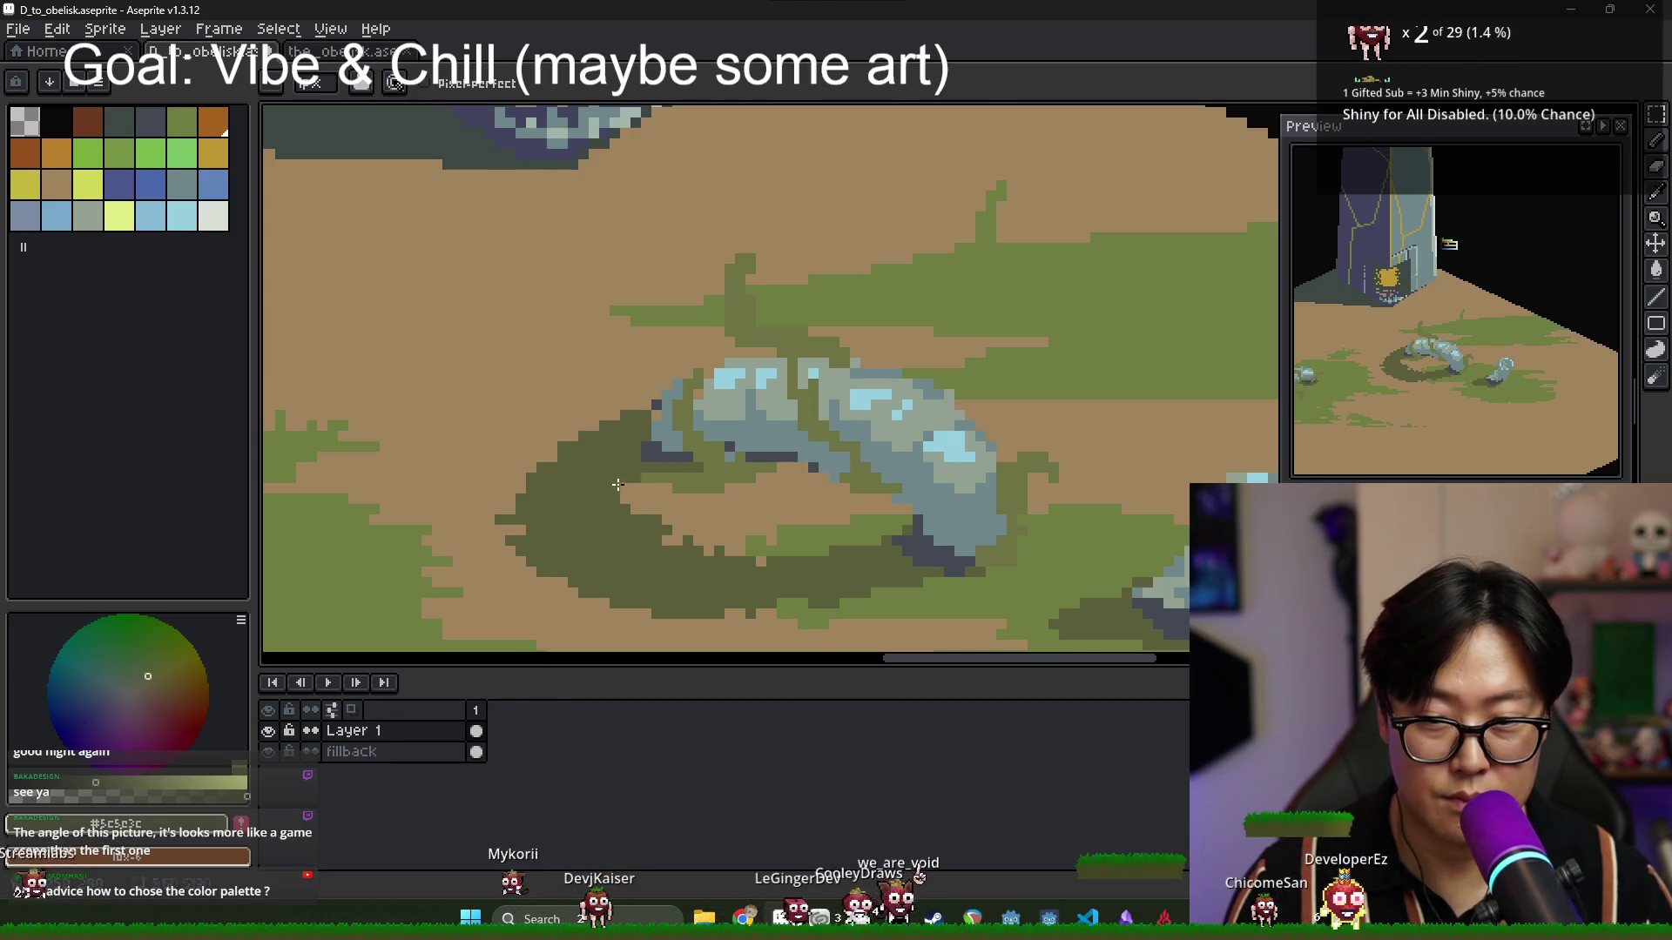
scroll(635, 500, "down", 3)
scroll(758, 520, "down", 1)
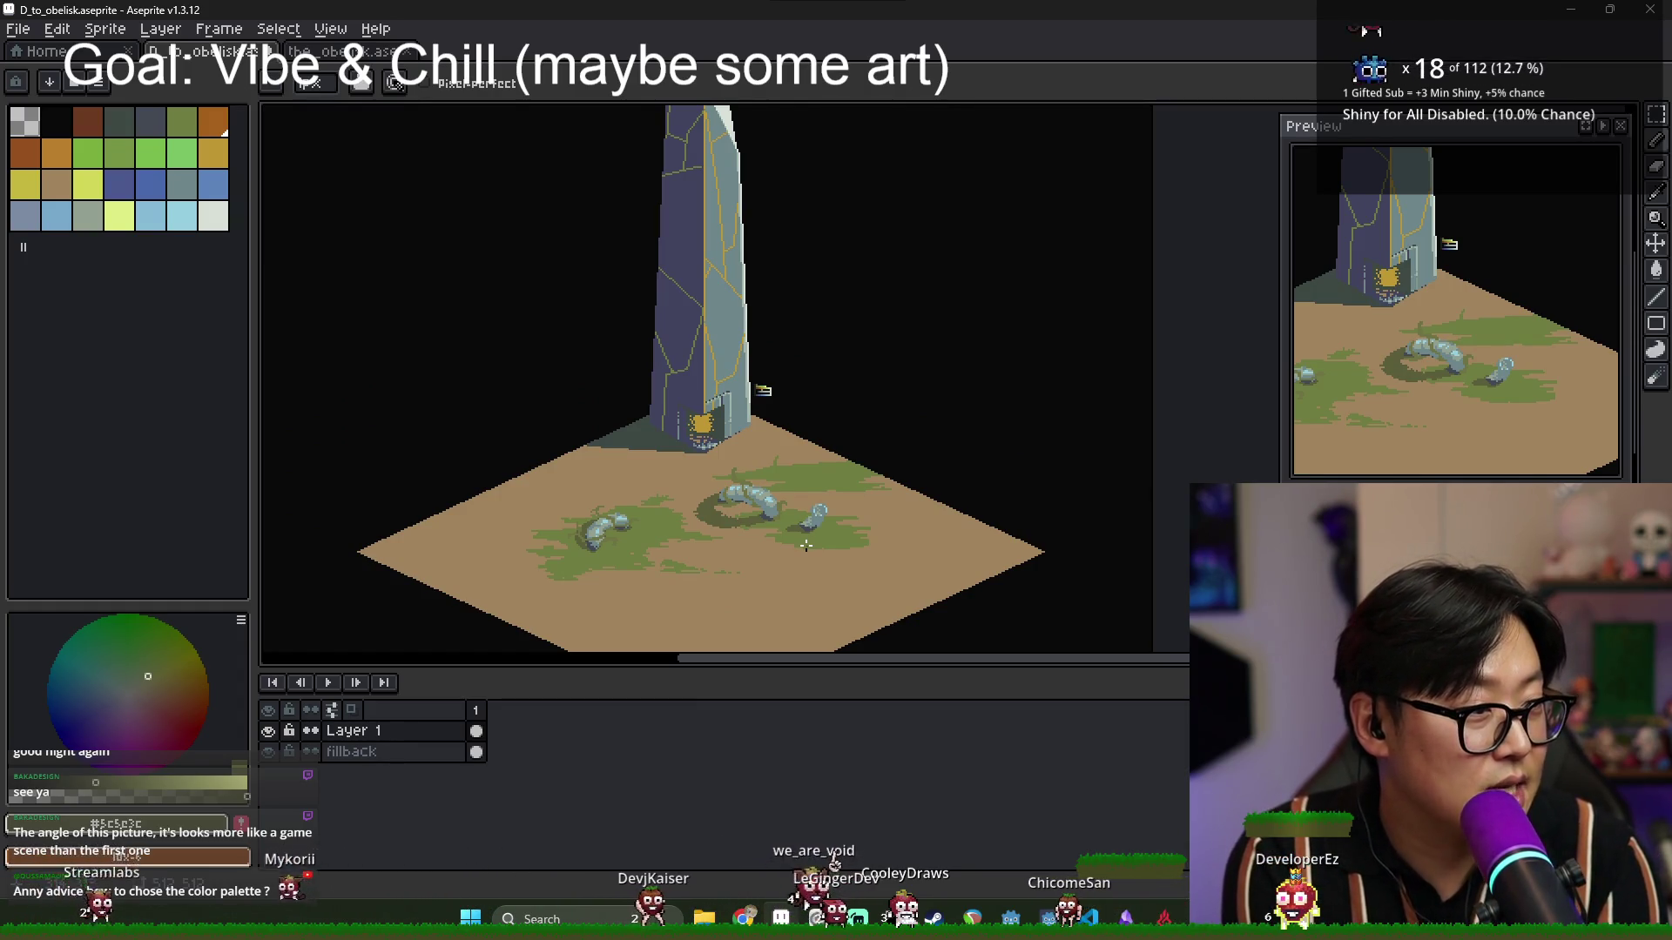
scroll(693, 588, "up", 3)
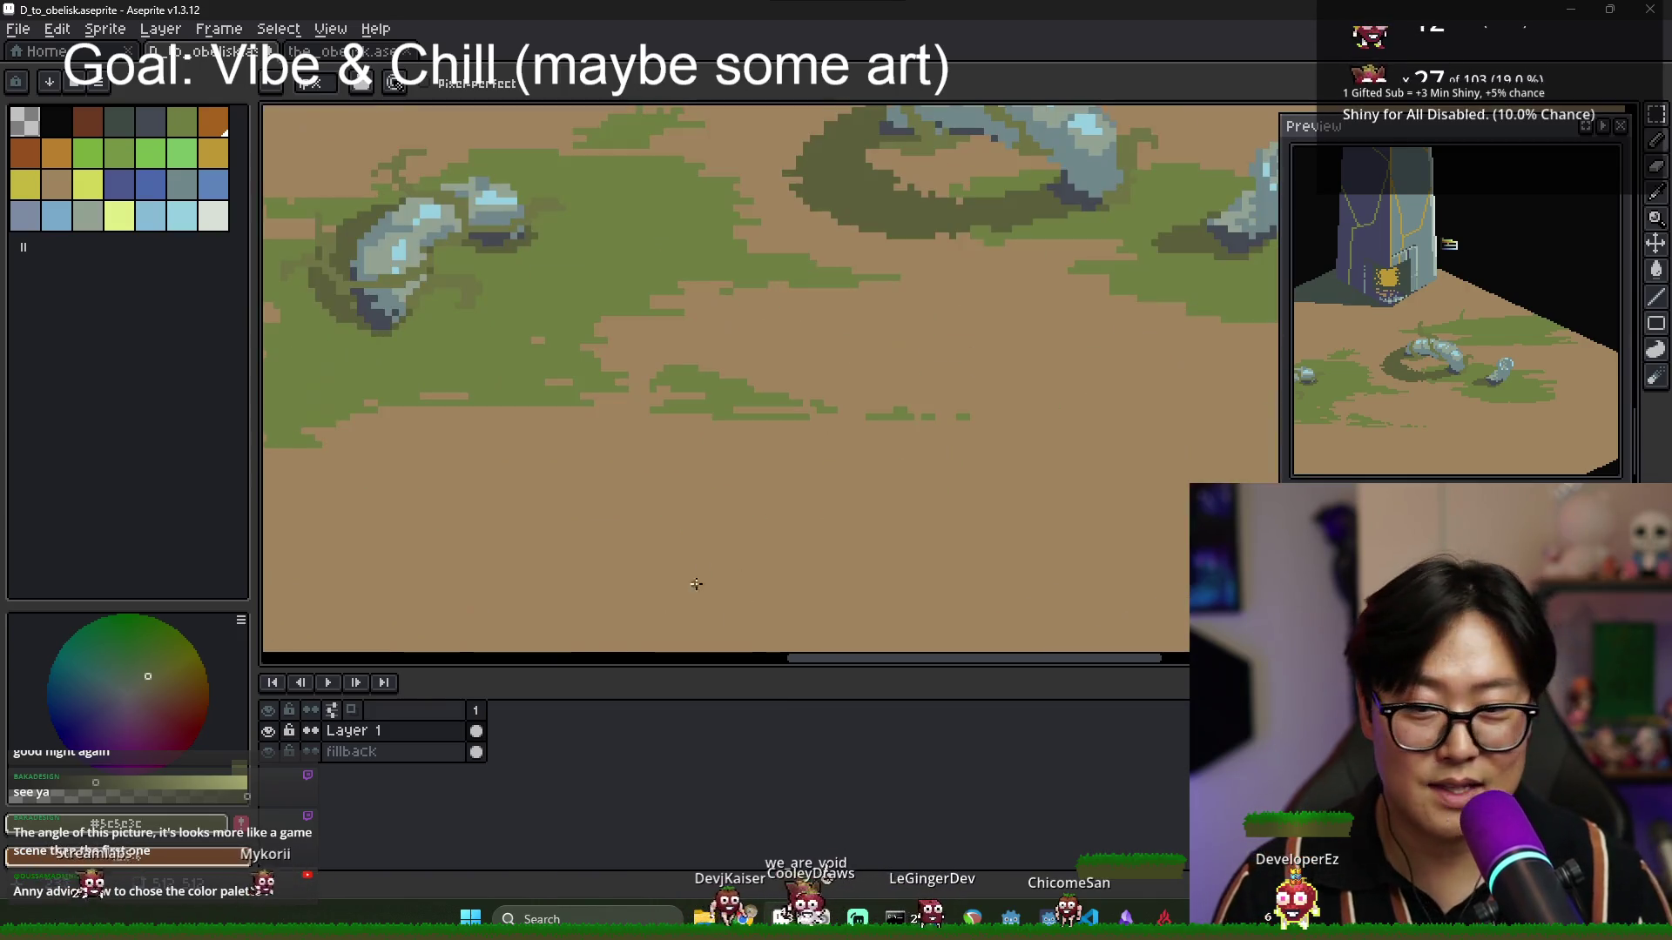
scroll(877, 411, "down", 1)
scroll(952, 329, "up", 1)
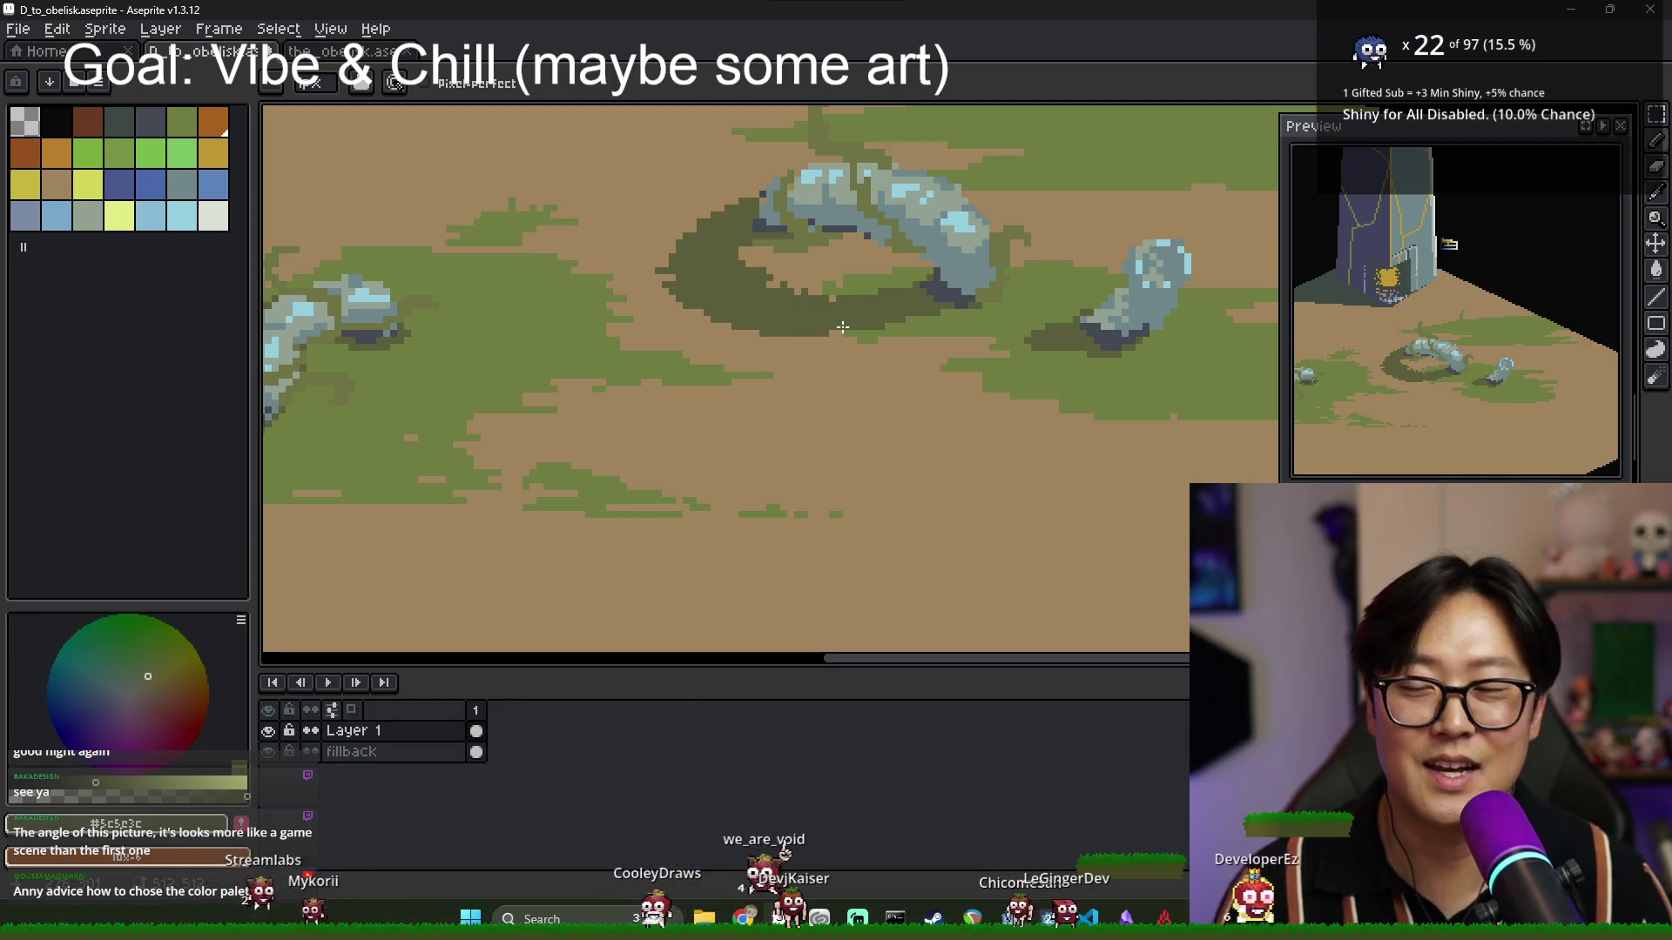
scroll(770, 287, "up", 2)
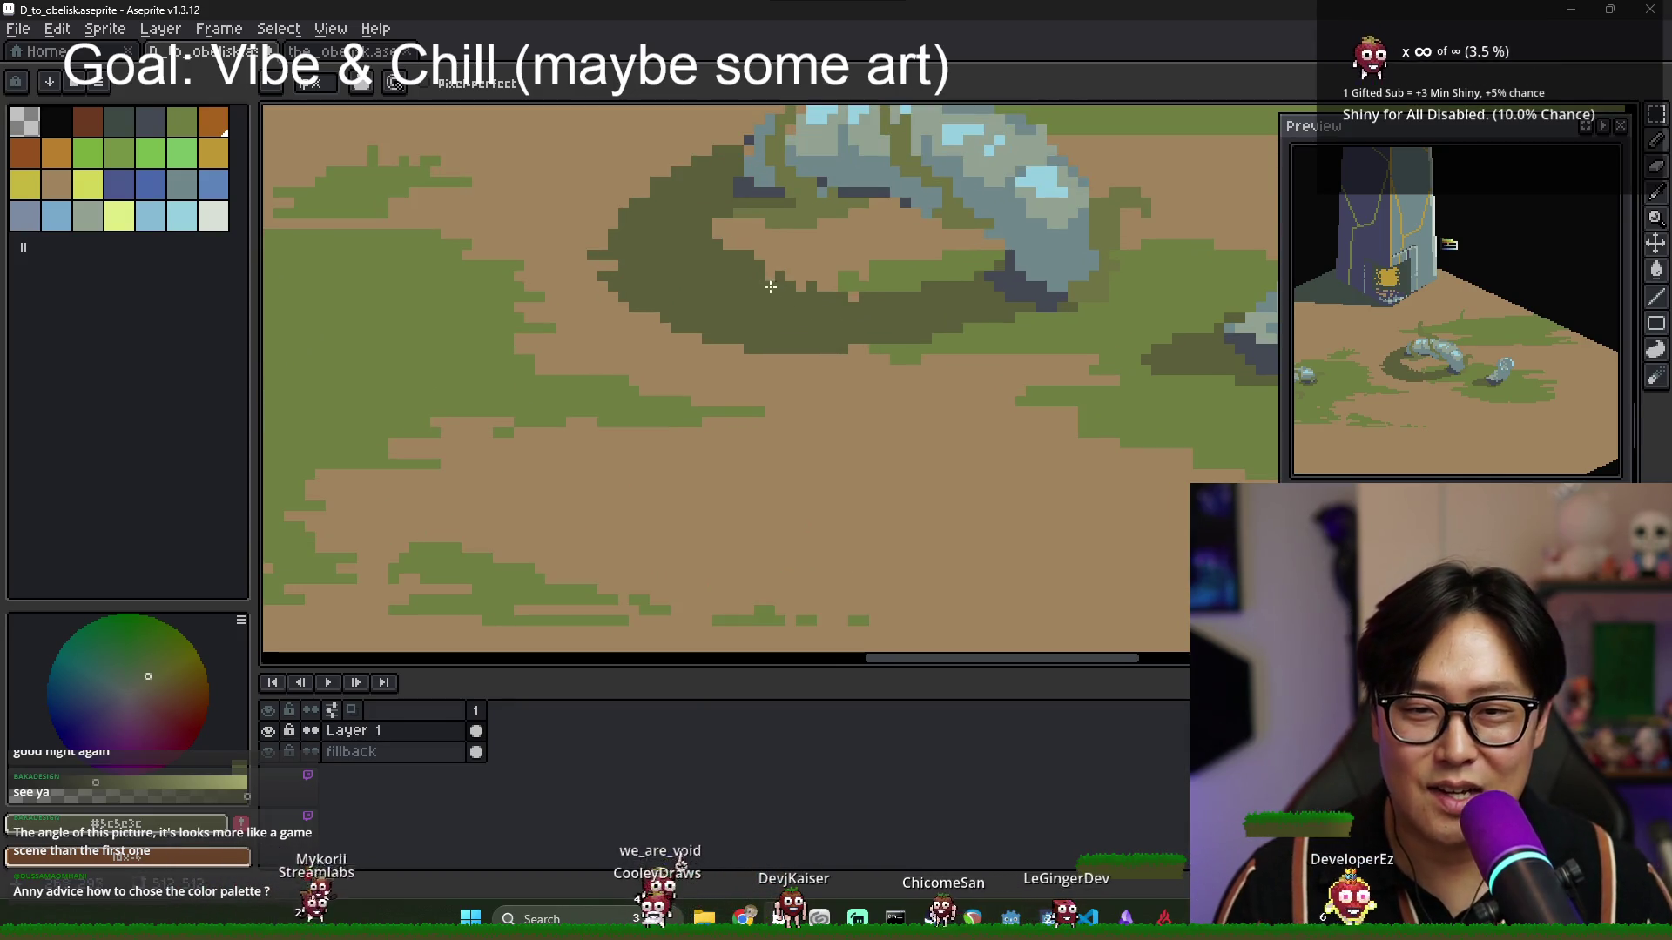
scroll(775, 285, "down", 1)
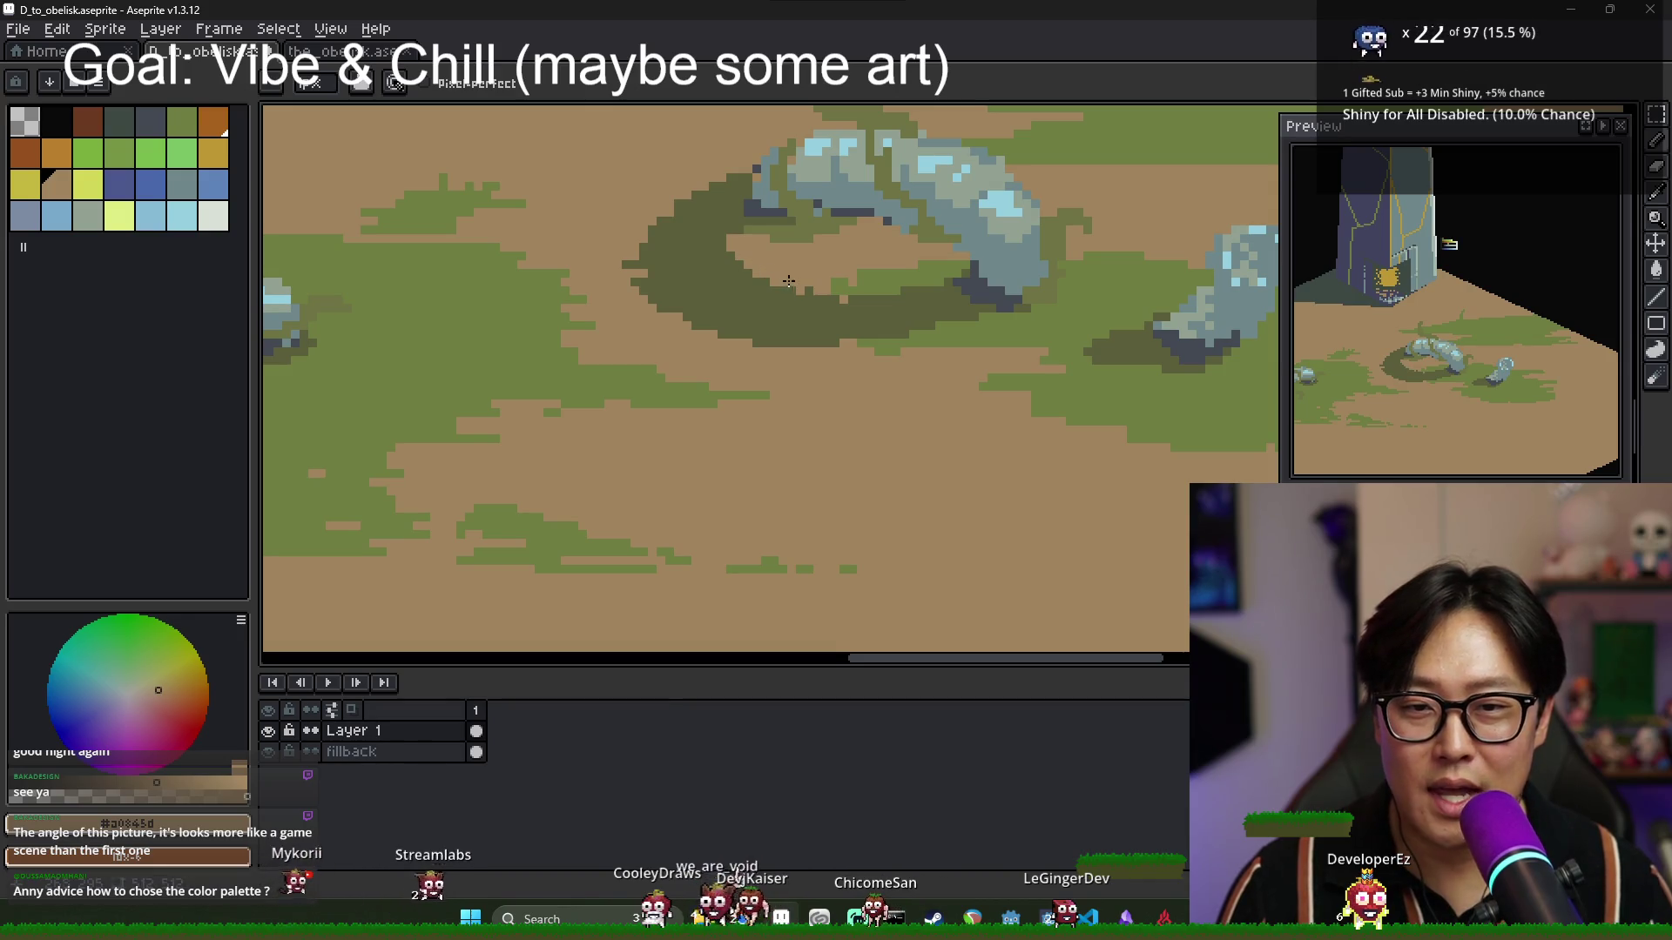
scroll(775, 292, "down", 3)
scroll(741, 310, "up", 1)
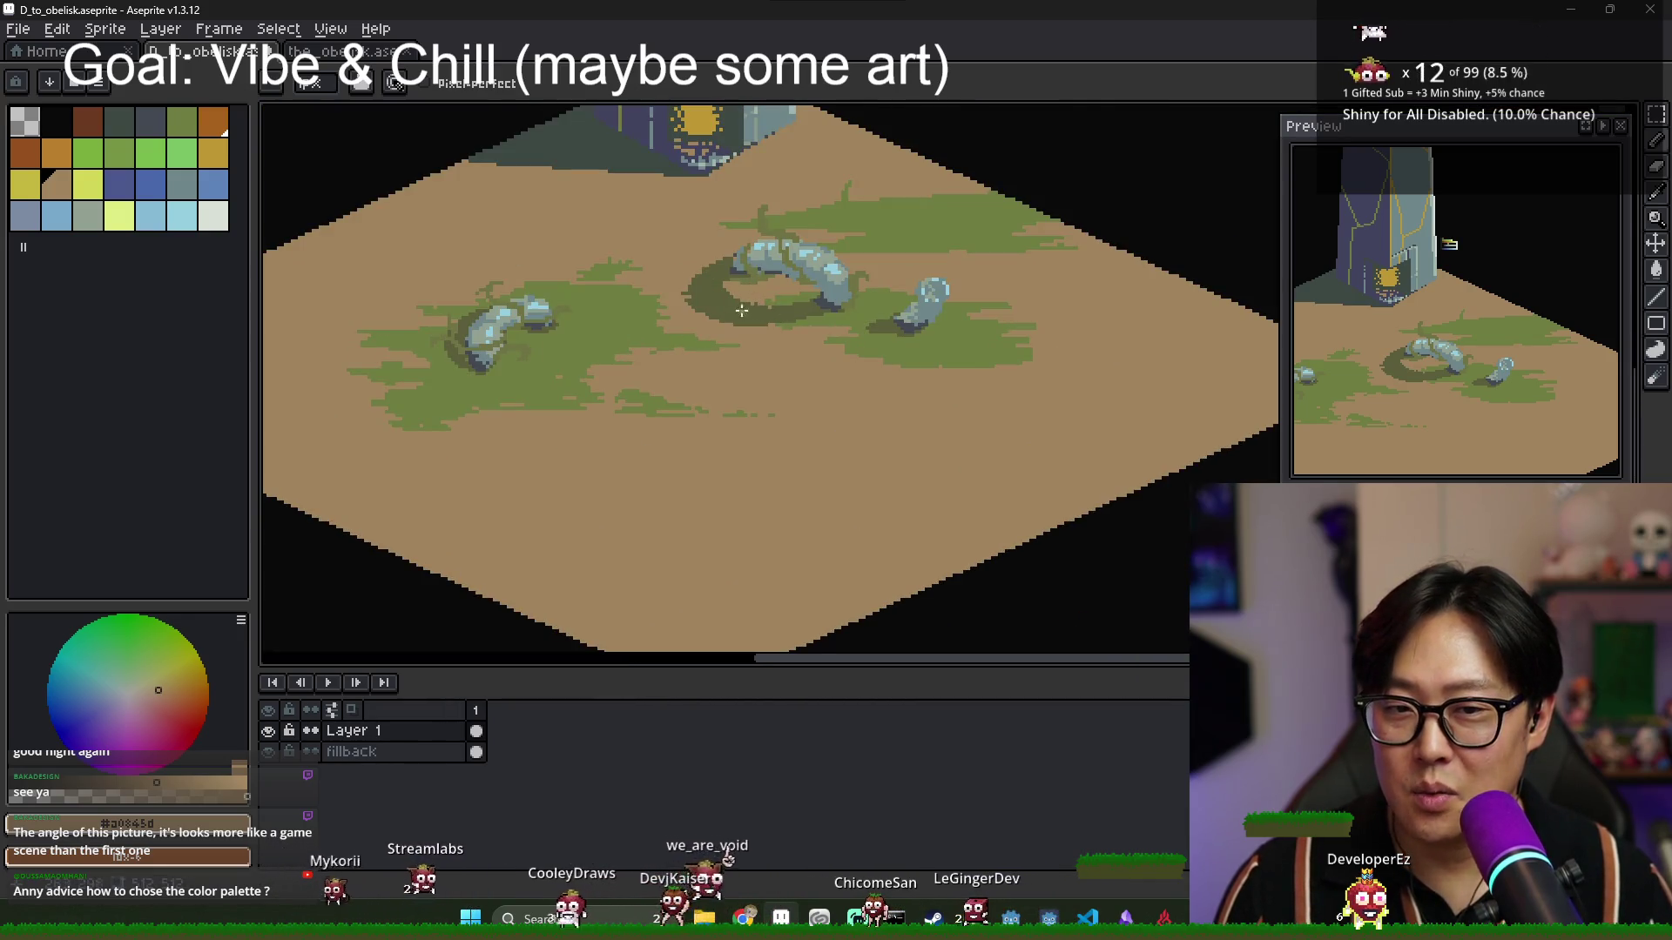
scroll(735, 317, "down", 3)
scroll(714, 330, "up", 4)
scroll(737, 342, "down", 1)
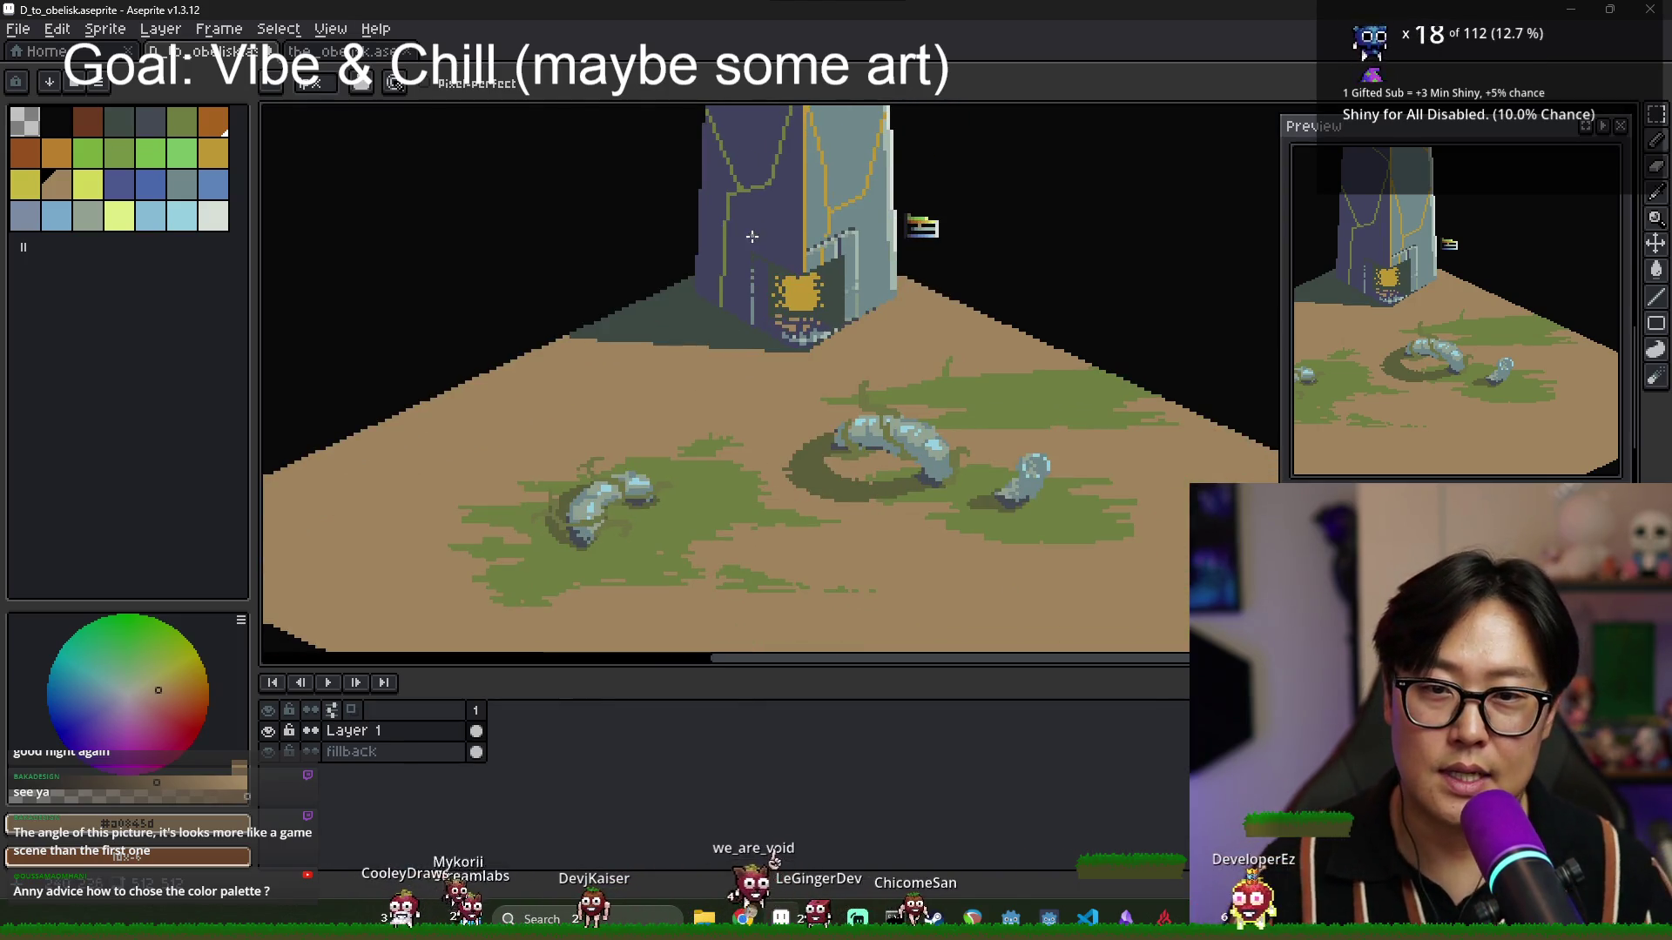
scroll(752, 236, "up", 3)
key("i")
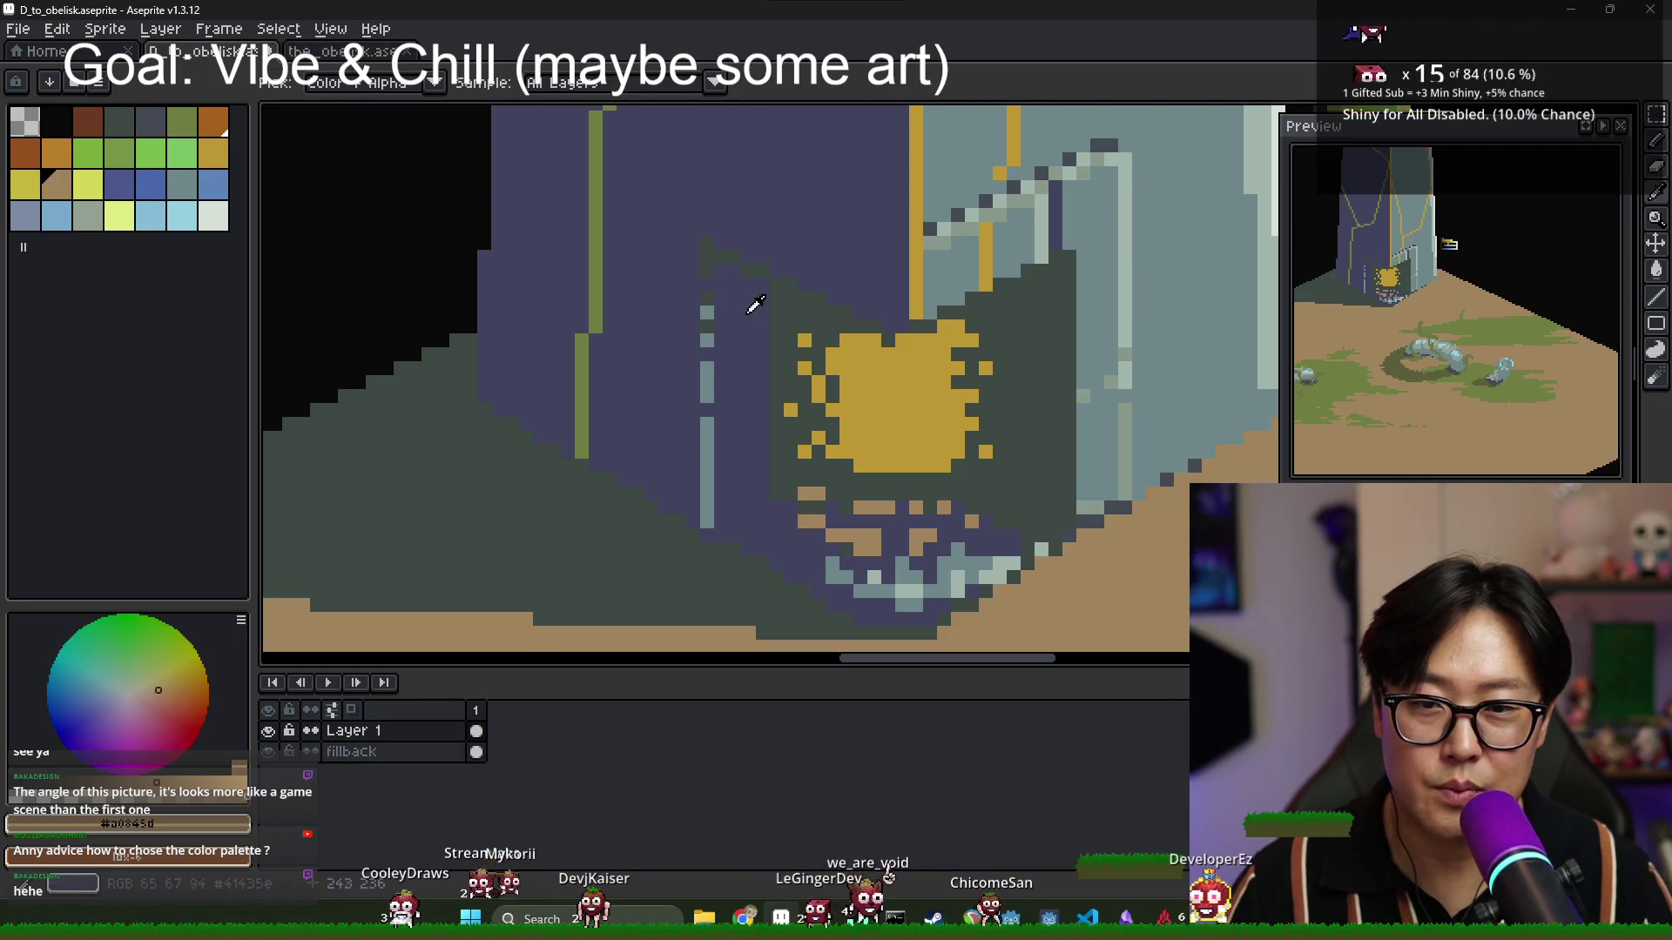
scroll(755, 304, "down", 3)
key("b")
scroll(754, 357, "up", 2)
scroll(755, 366, "down", 1)
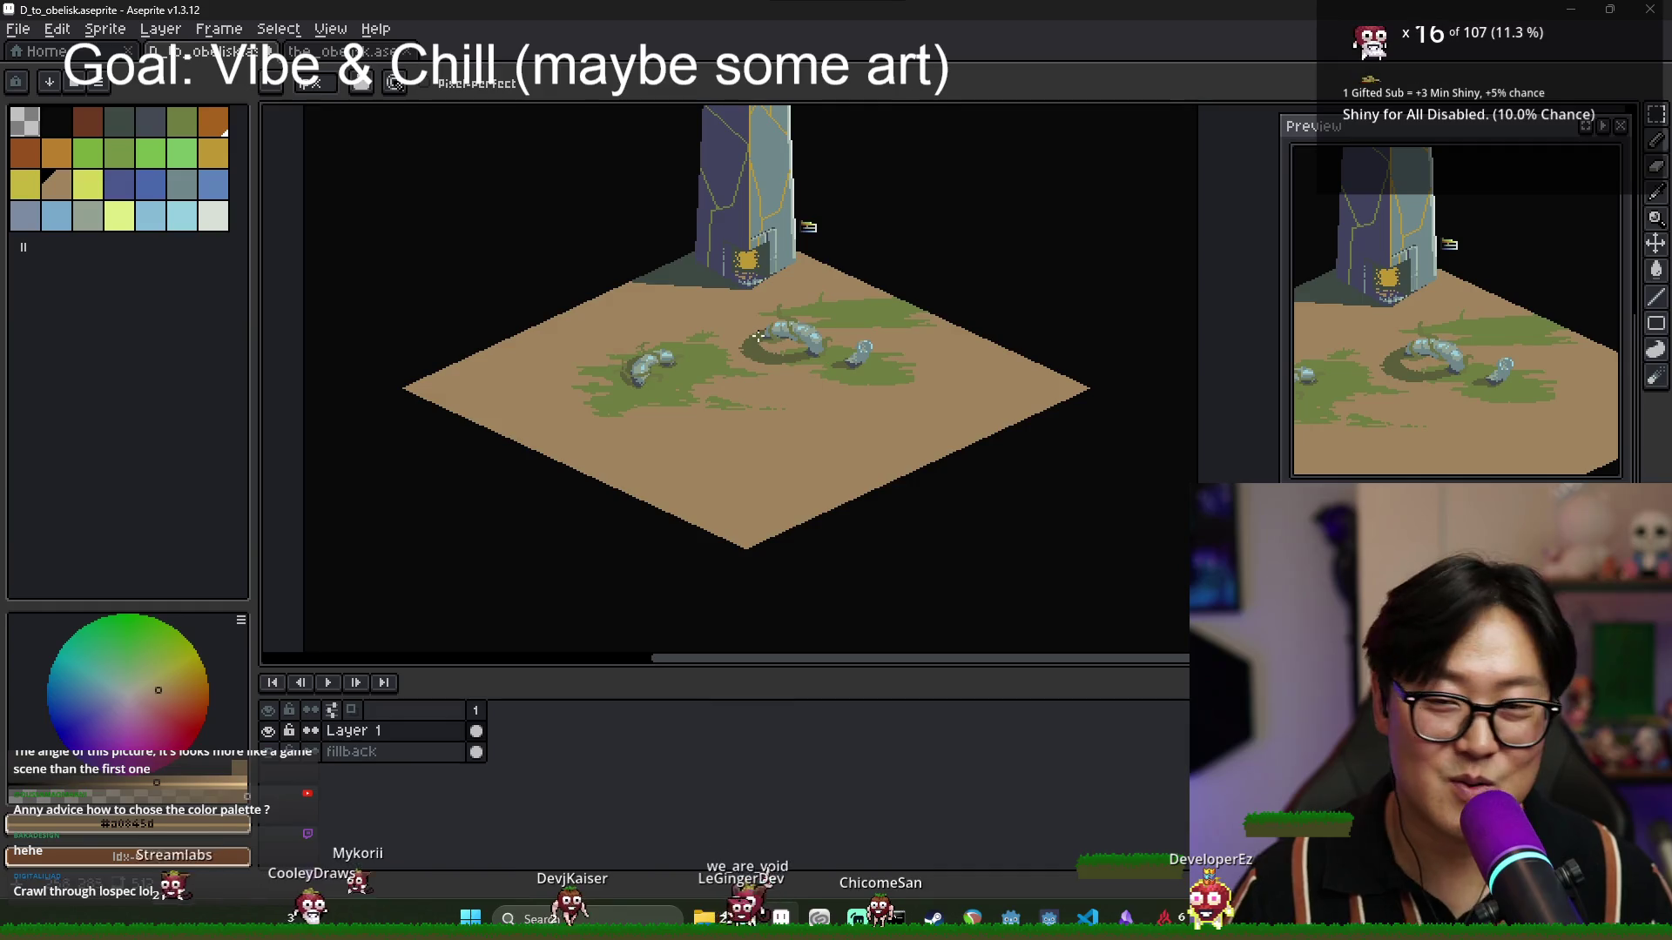
Switch to the_obelisk.aseprite and zoom around the obelisk, tree and grassy path.
left_click(384, 52)
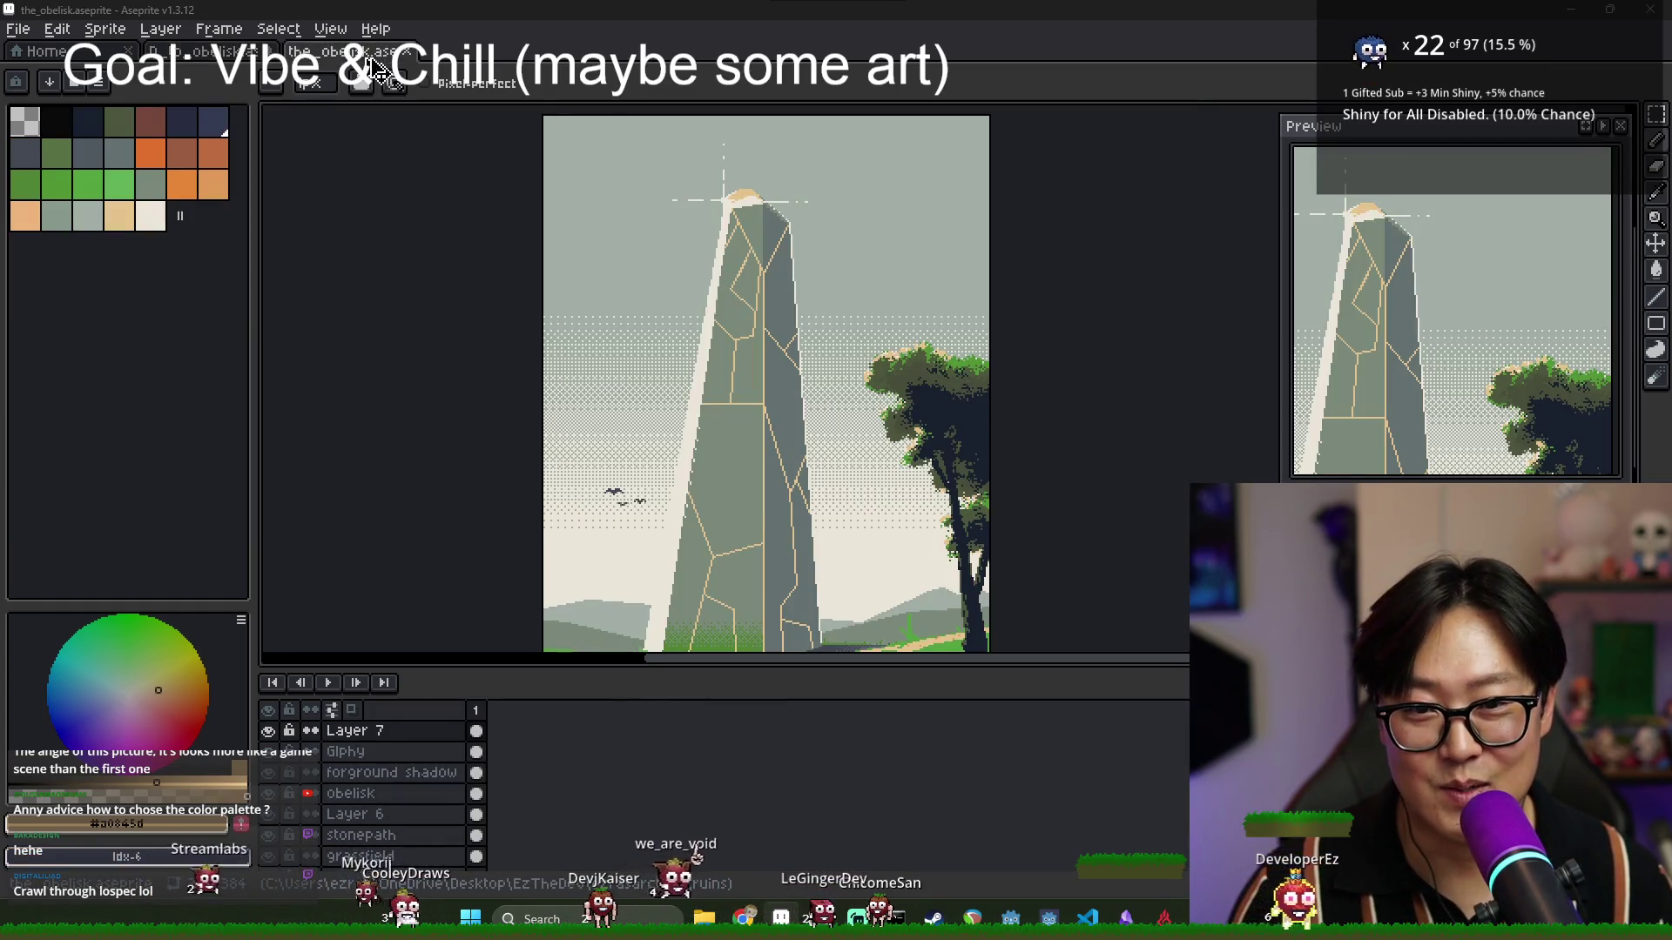
scroll(645, 349, "down", 2)
scroll(673, 343, "up", 4)
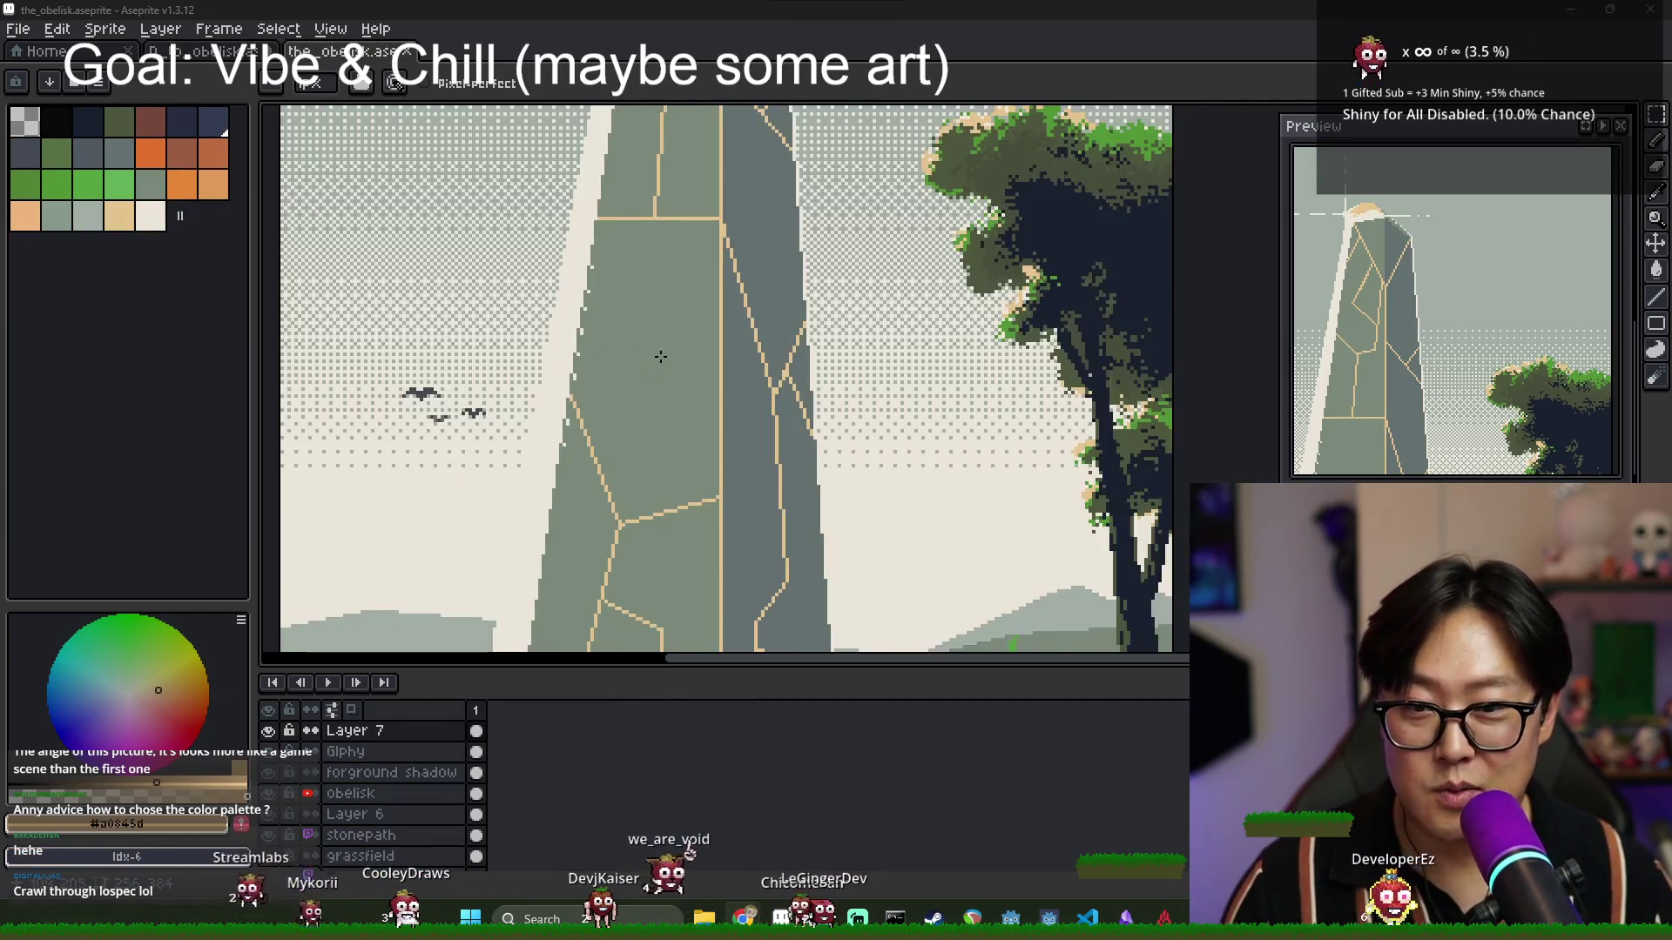
scroll(673, 343, "down", 2)
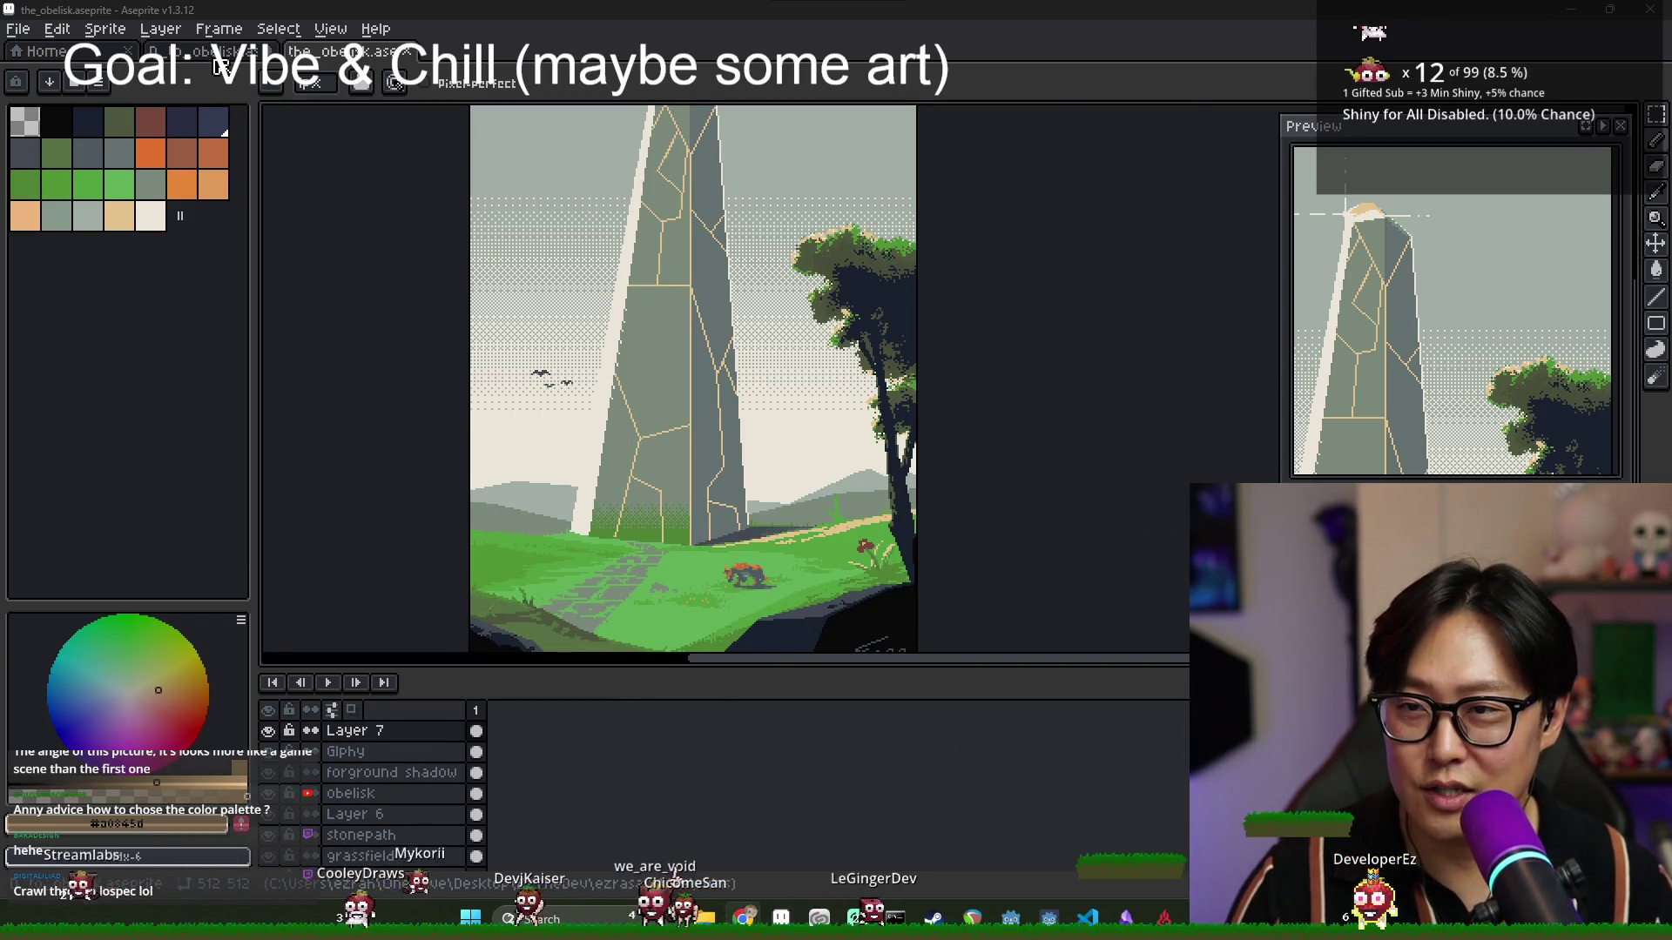
Return to the isometric obelisk tile and pan and zoom the view.
key("ctrl+Tab")
key("ctrl+Tab")
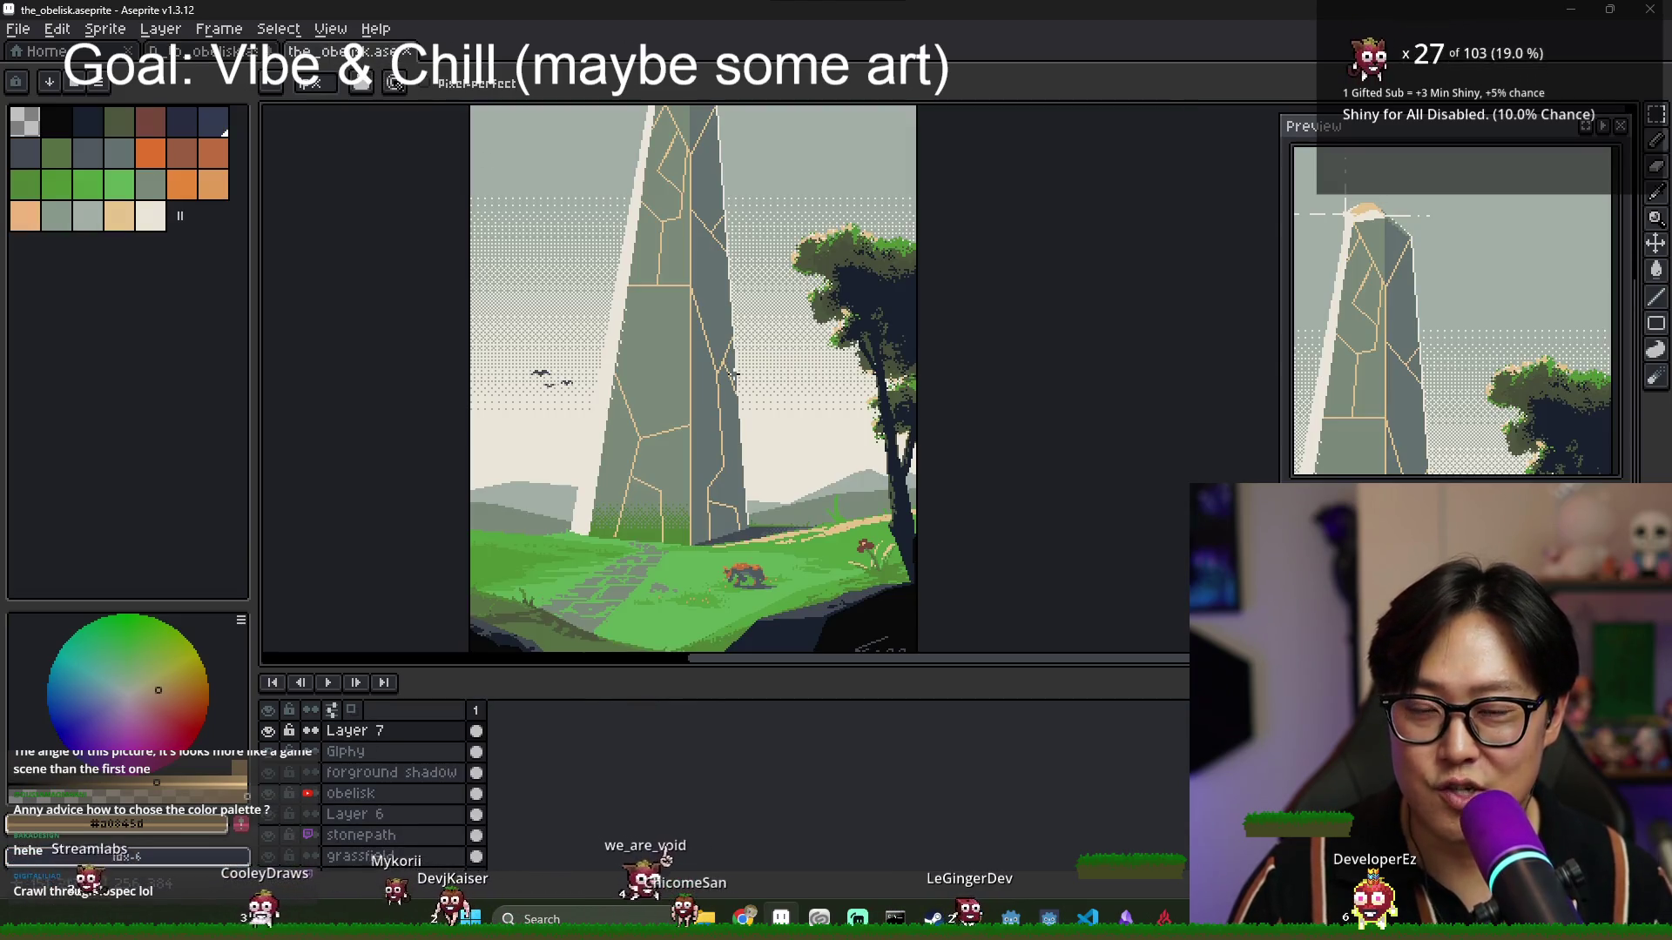
scroll(823, 456, "left", 3)
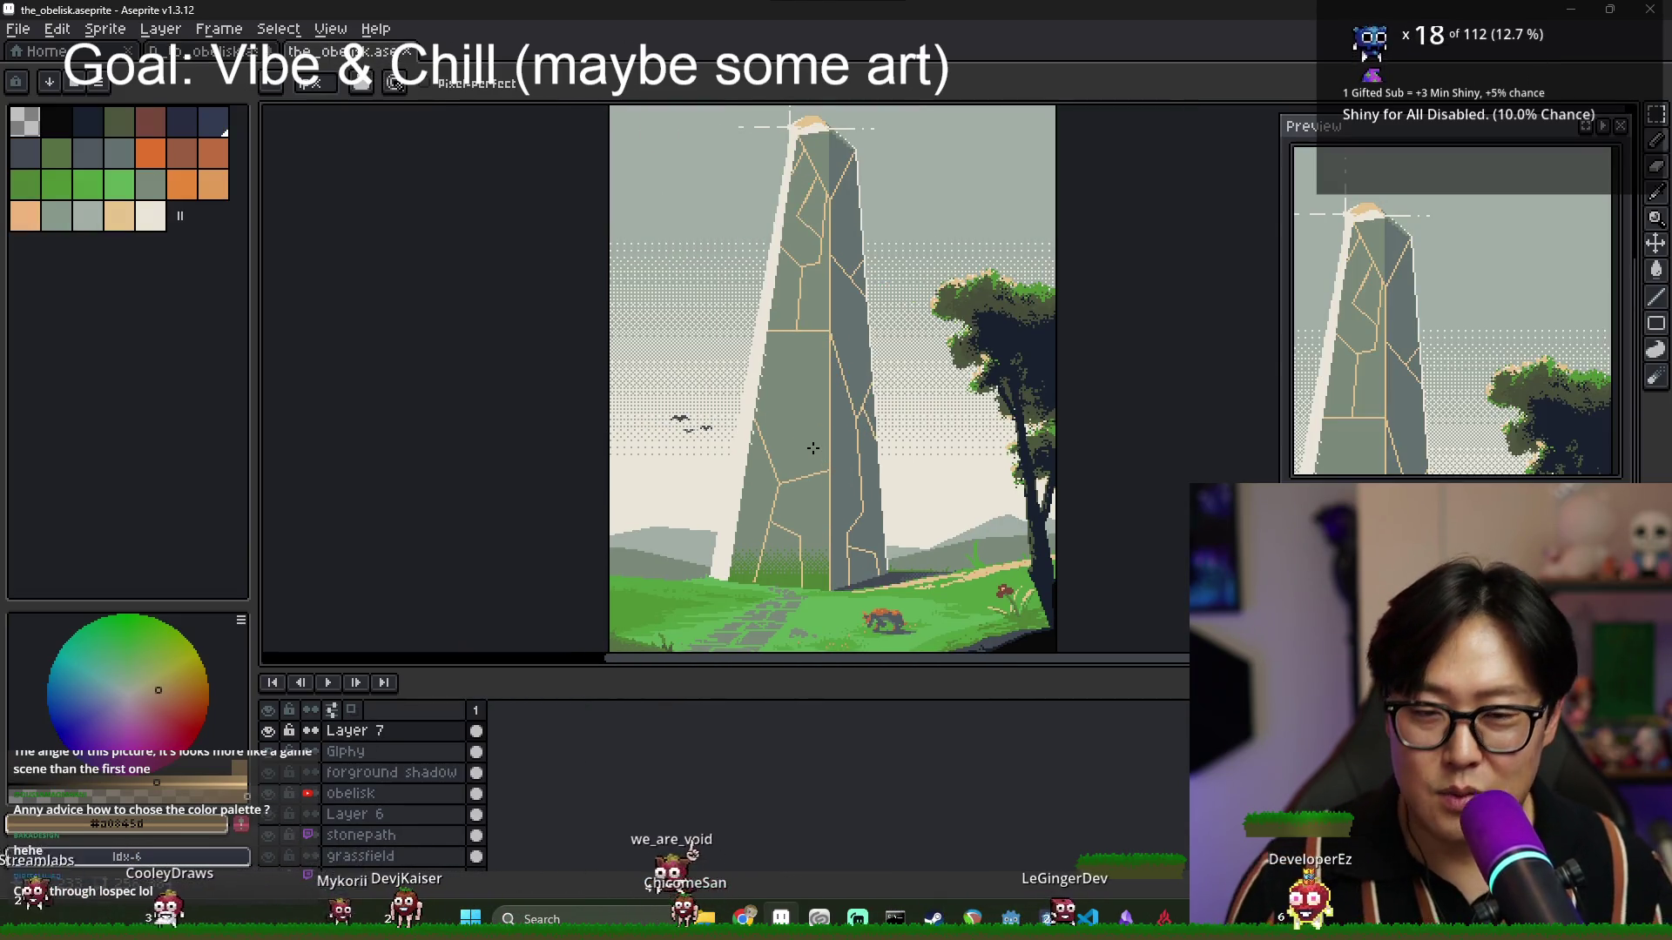
scroll(849, 427, "down", 2)
scroll(838, 419, "up", 2)
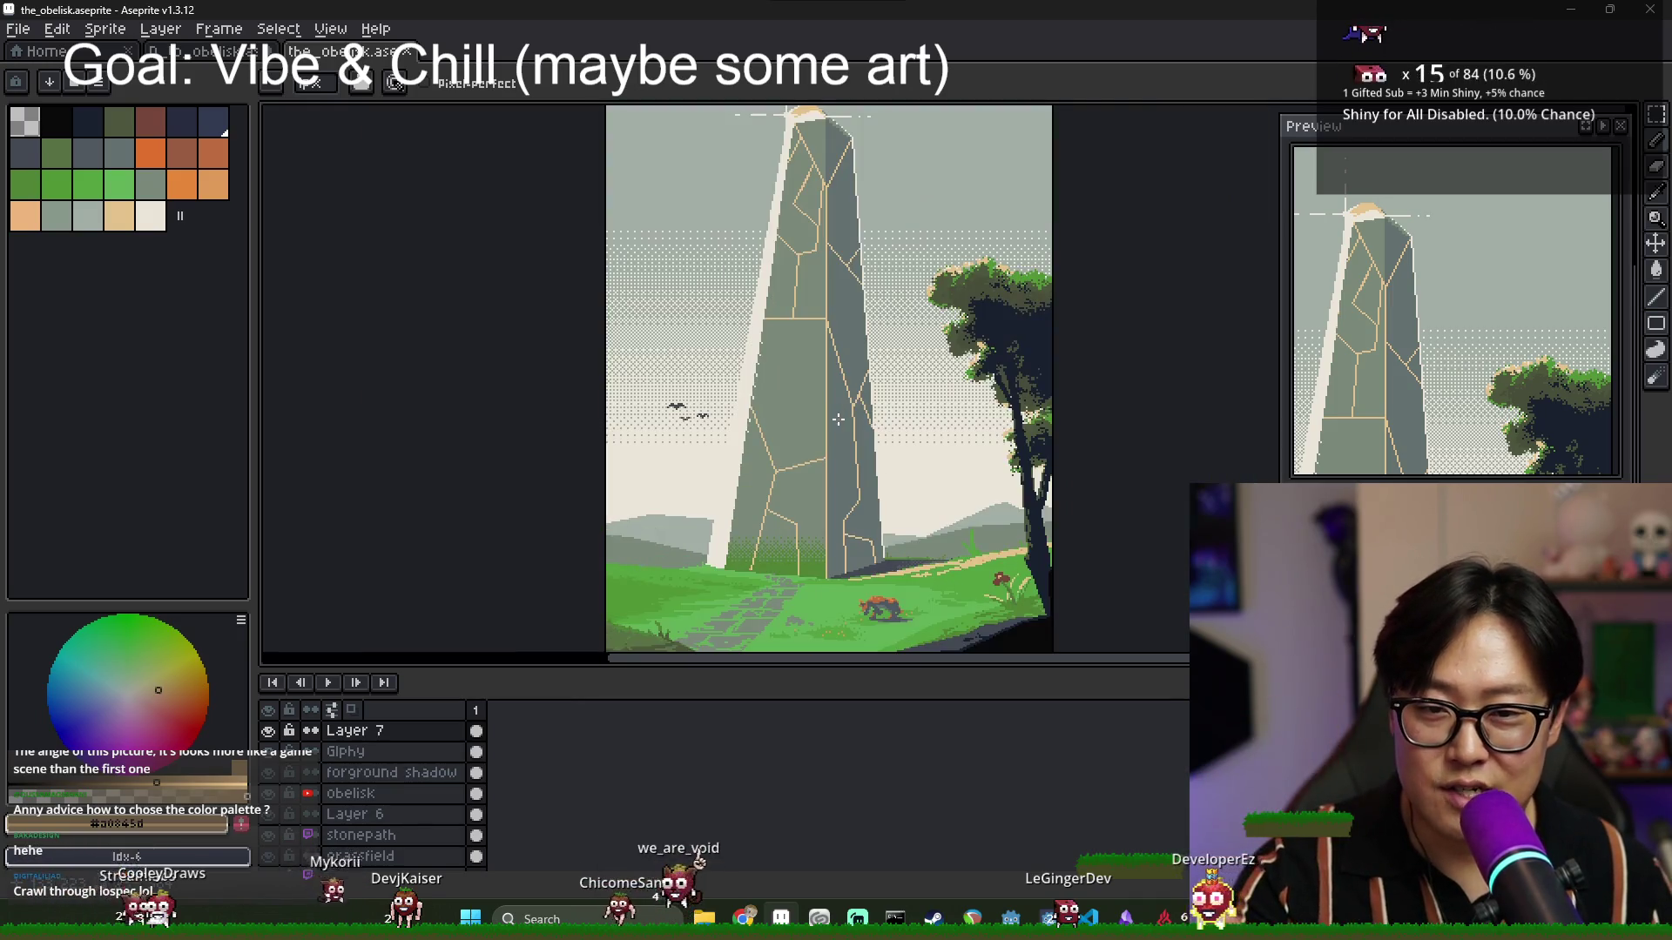
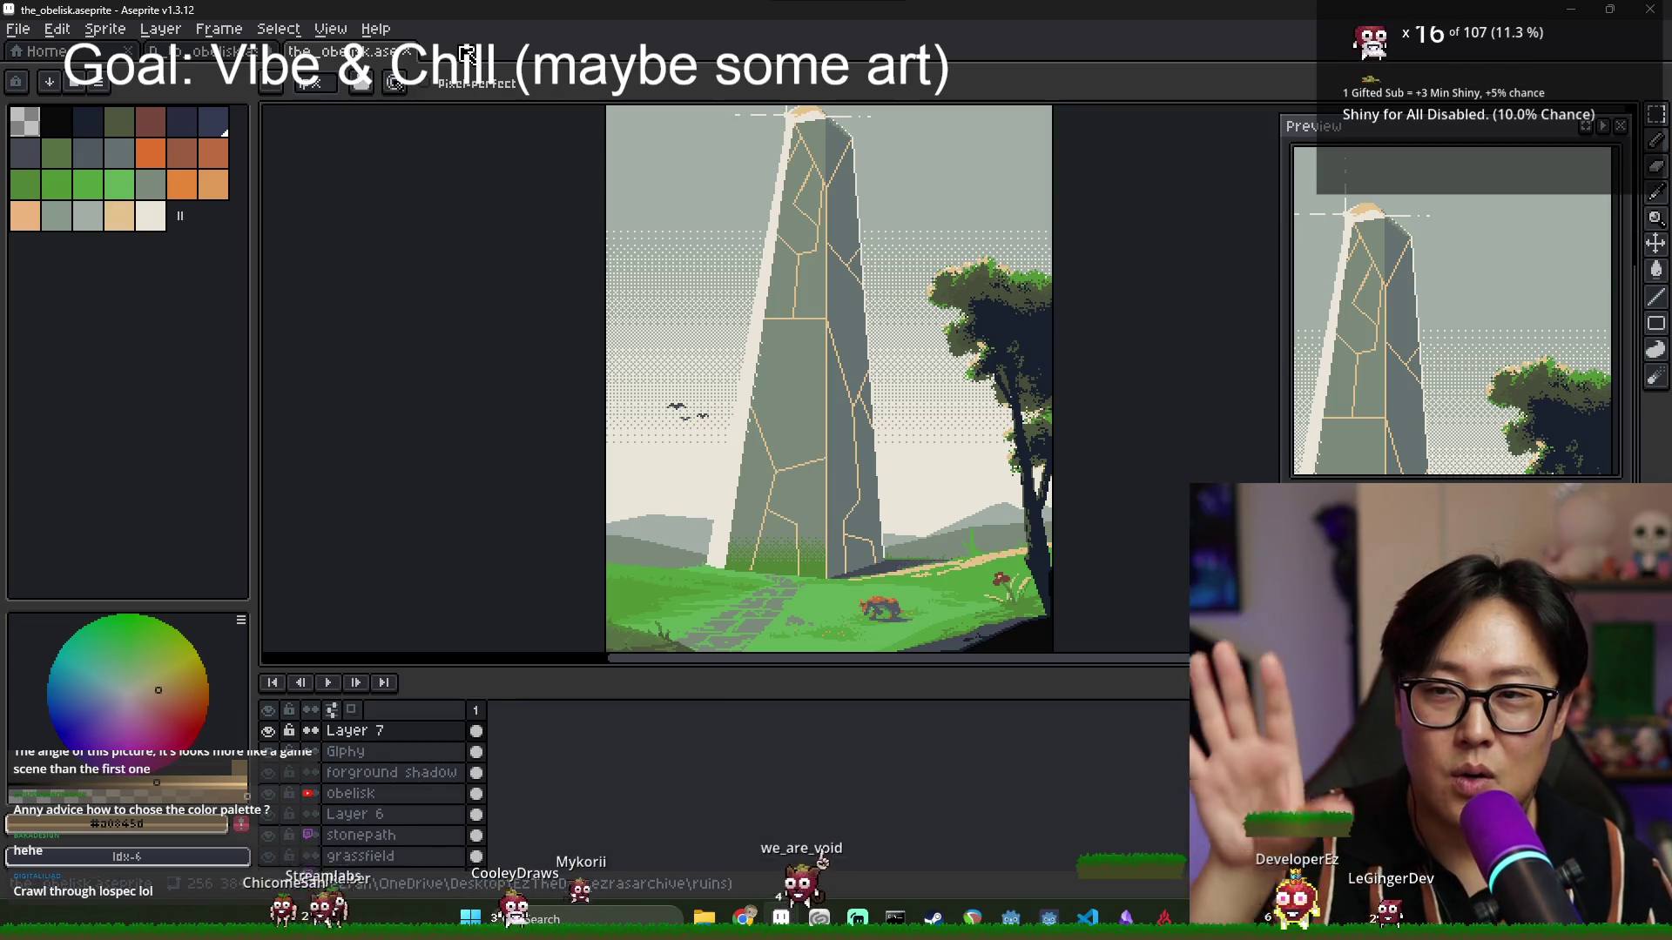
Compare the obelisk landscape painting with the isometric artwork, ending on D_to_obelisk.
left_click(229, 61)
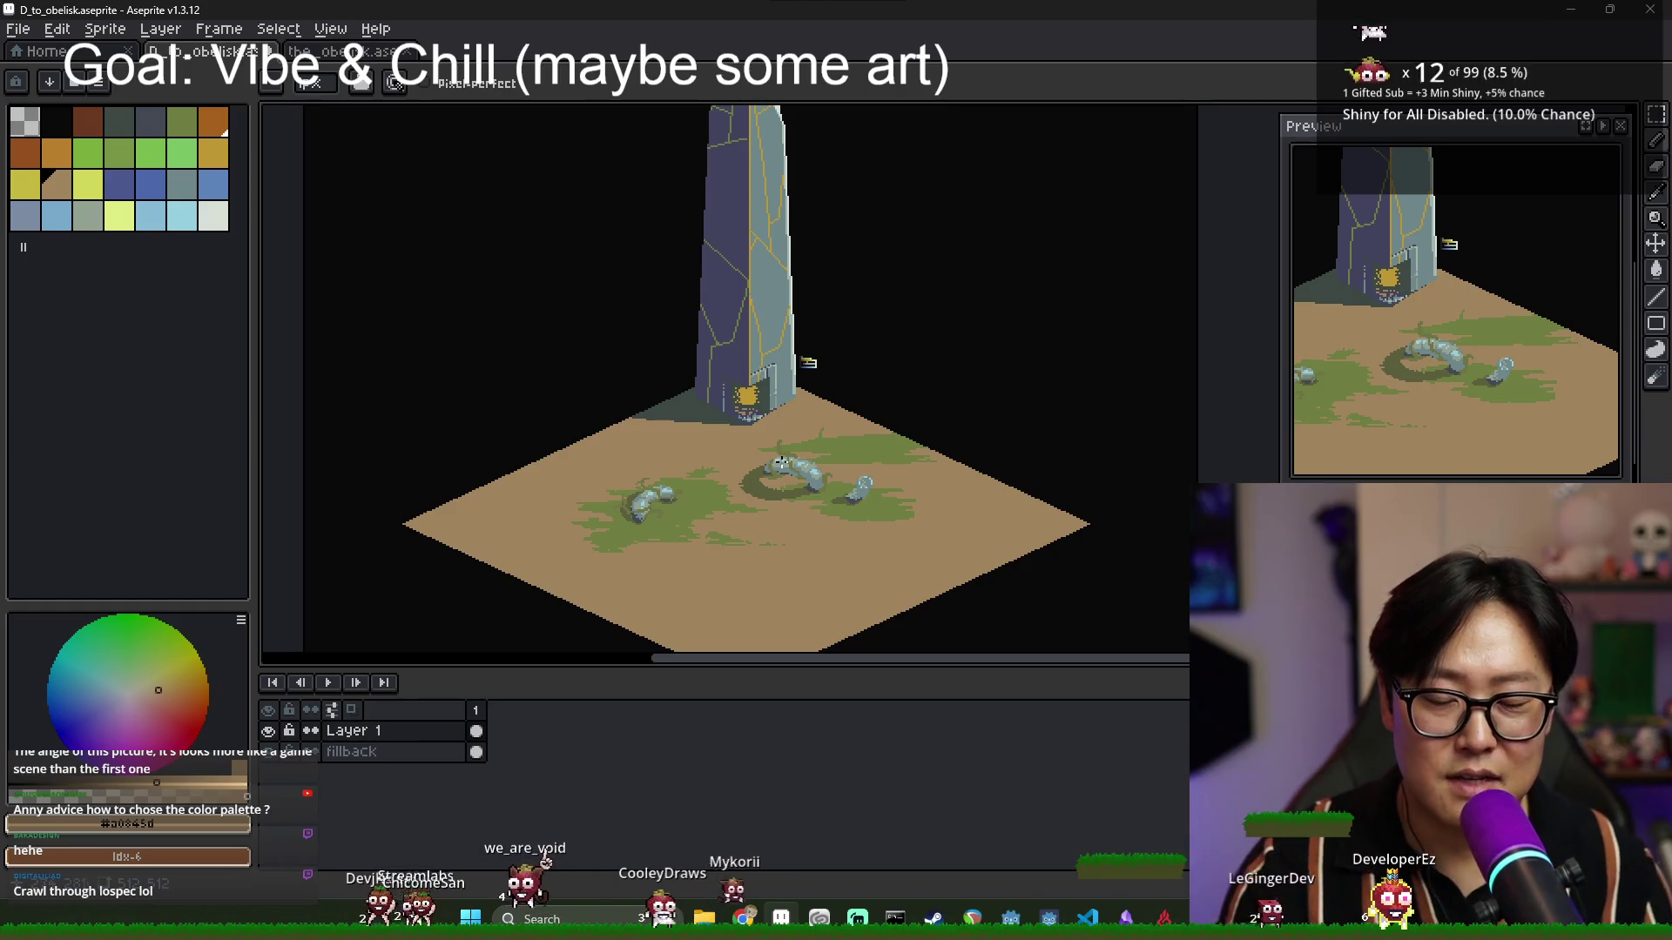
scroll(836, 507, "up", 2)
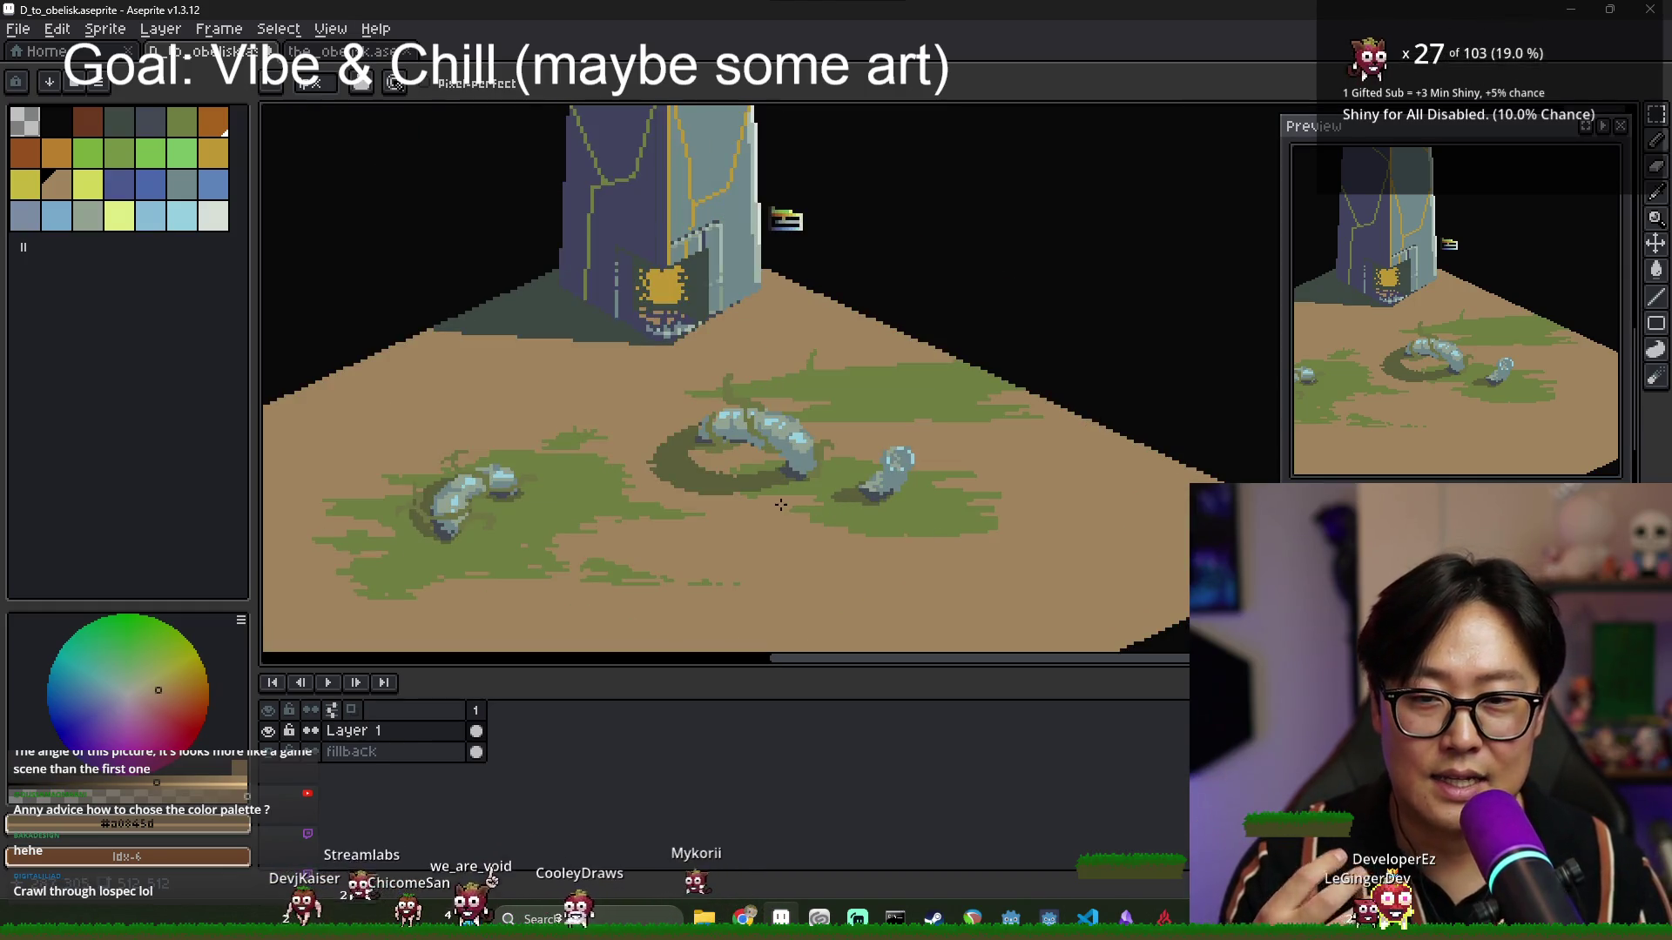
scroll(780, 505, "down", 2)
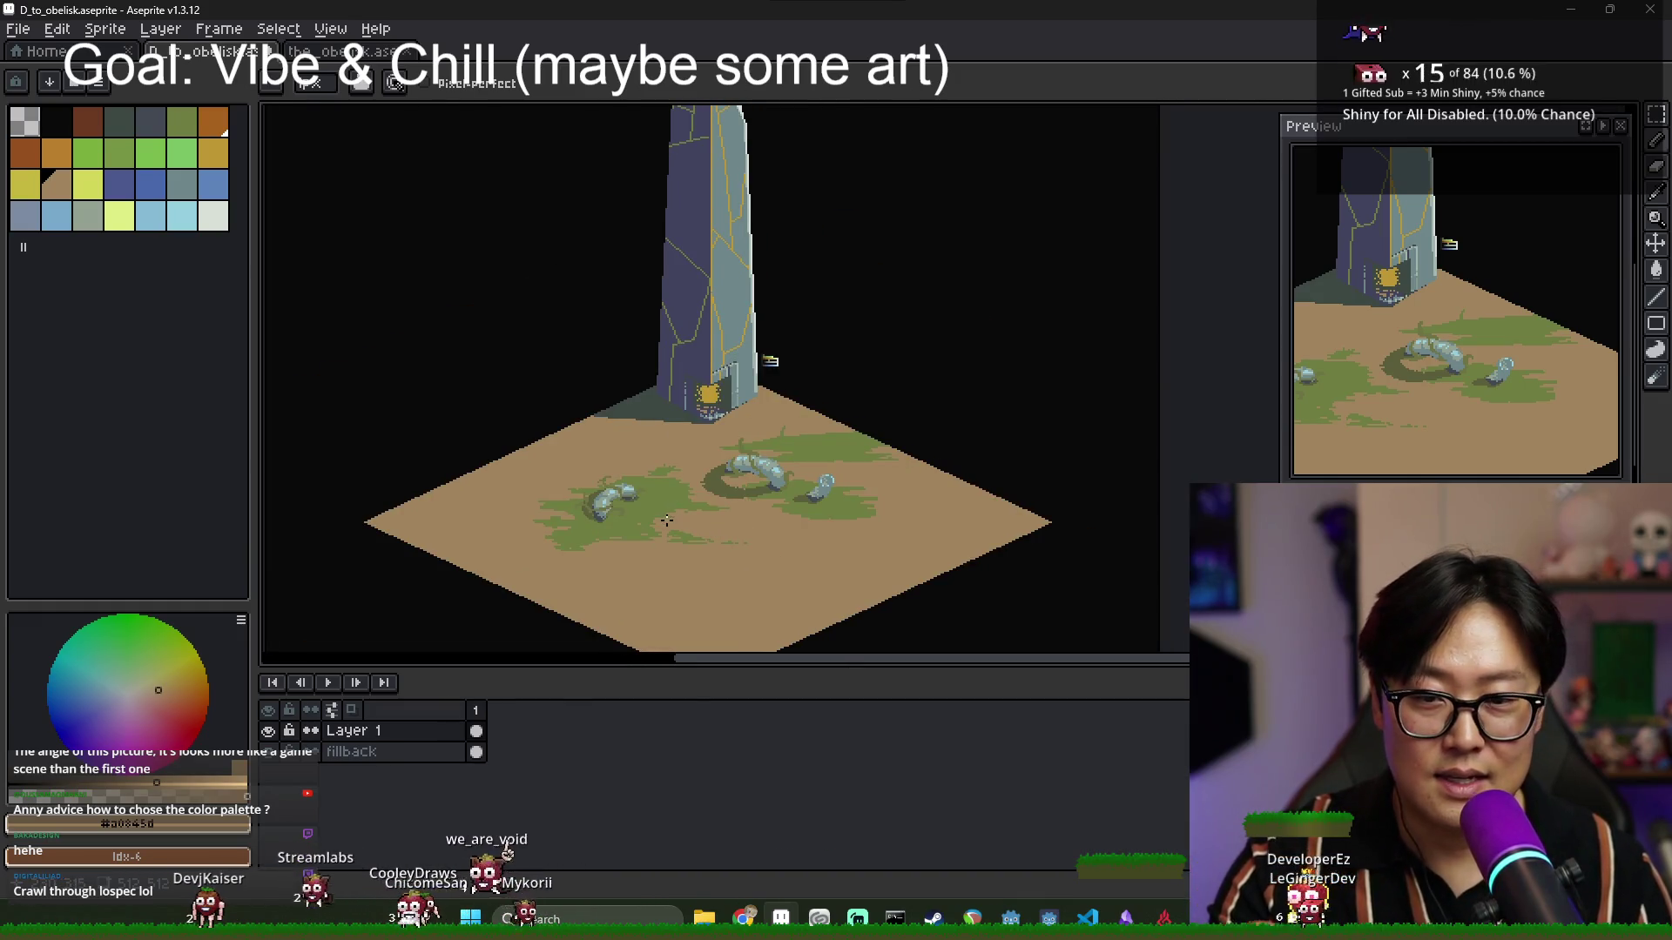
scroll(687, 521, "down", 2)
scroll(688, 523, "up", 2)
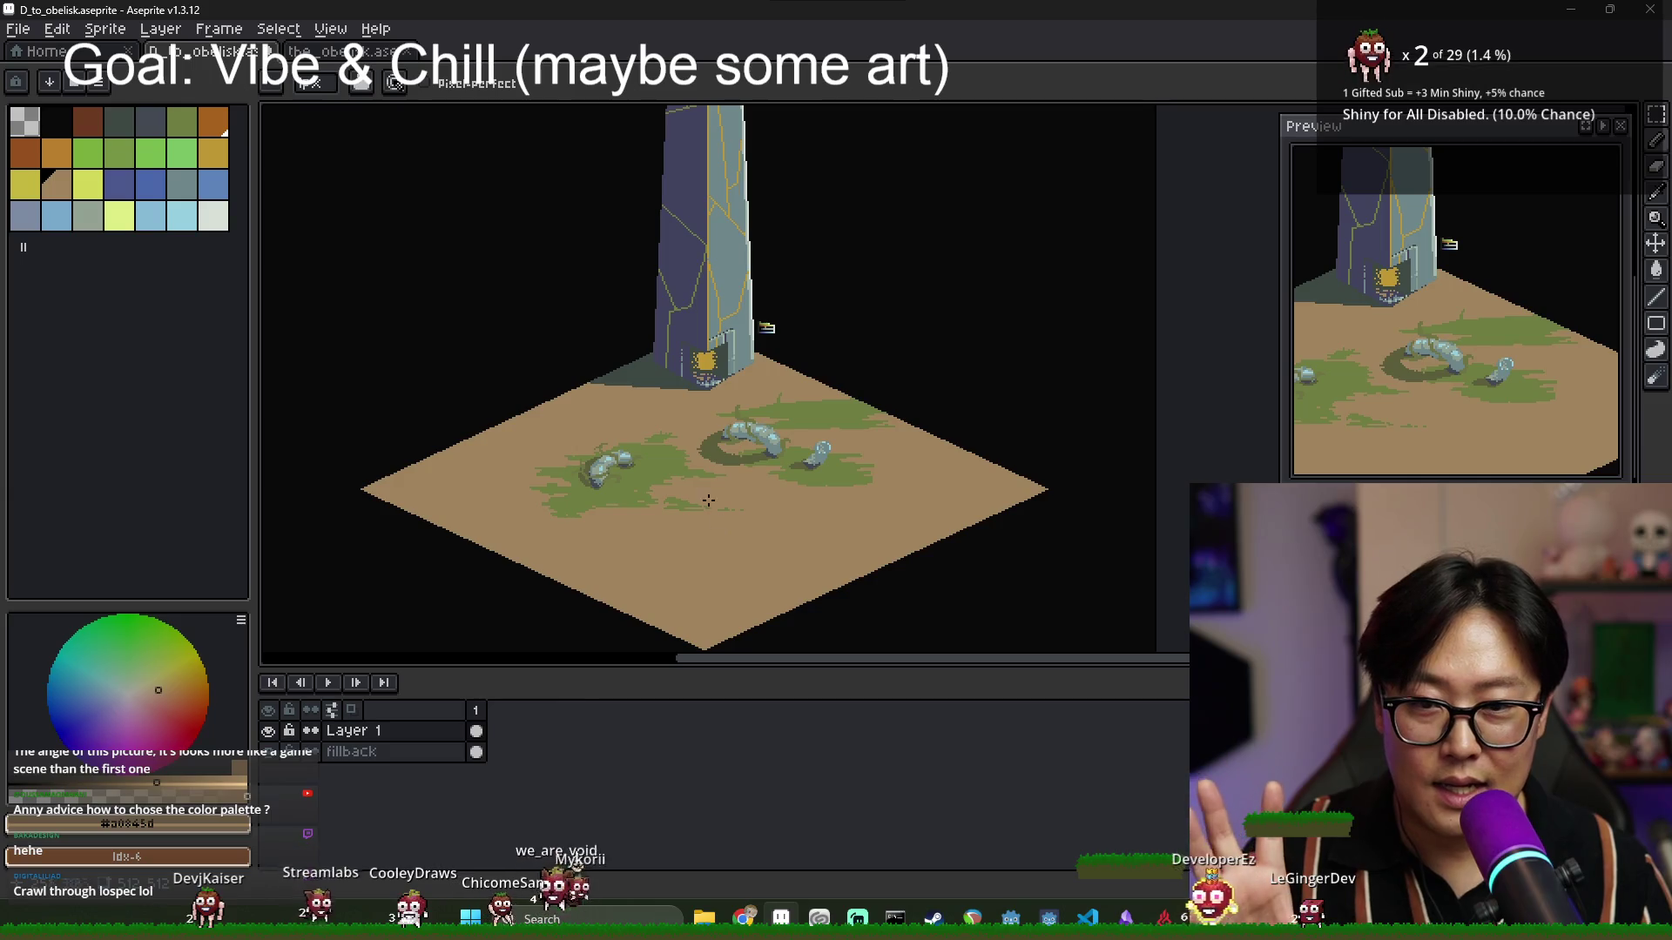
scroll(709, 500, "up", 1)
scroll(656, 481, "down", 1)
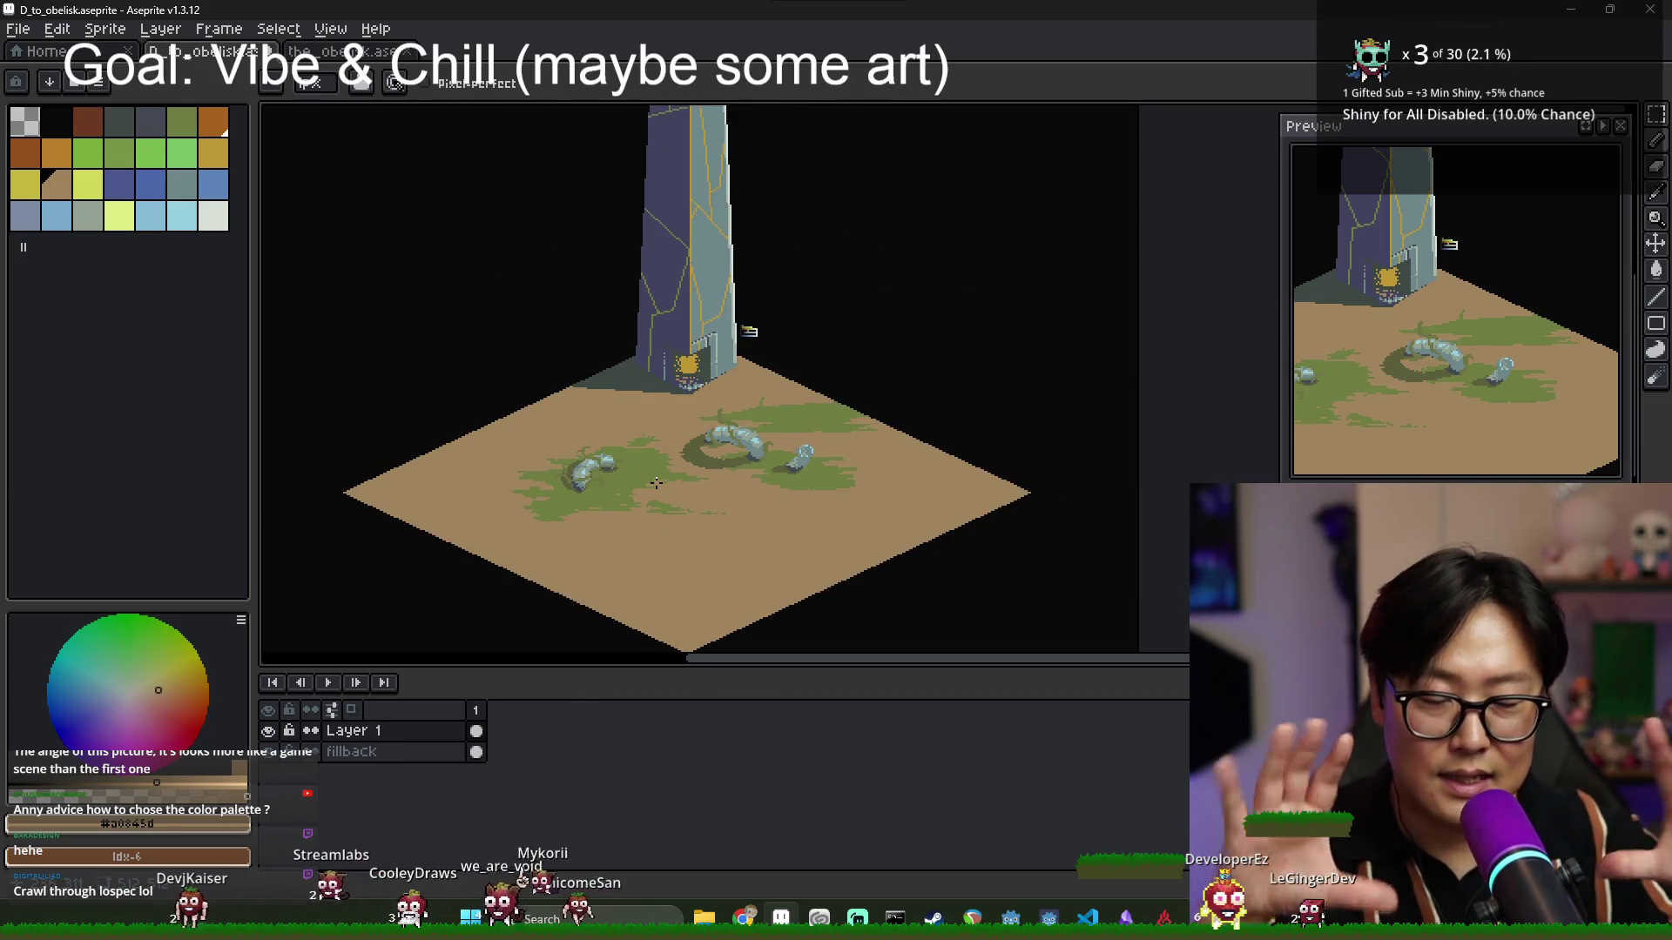
key("ctrl+Tab")
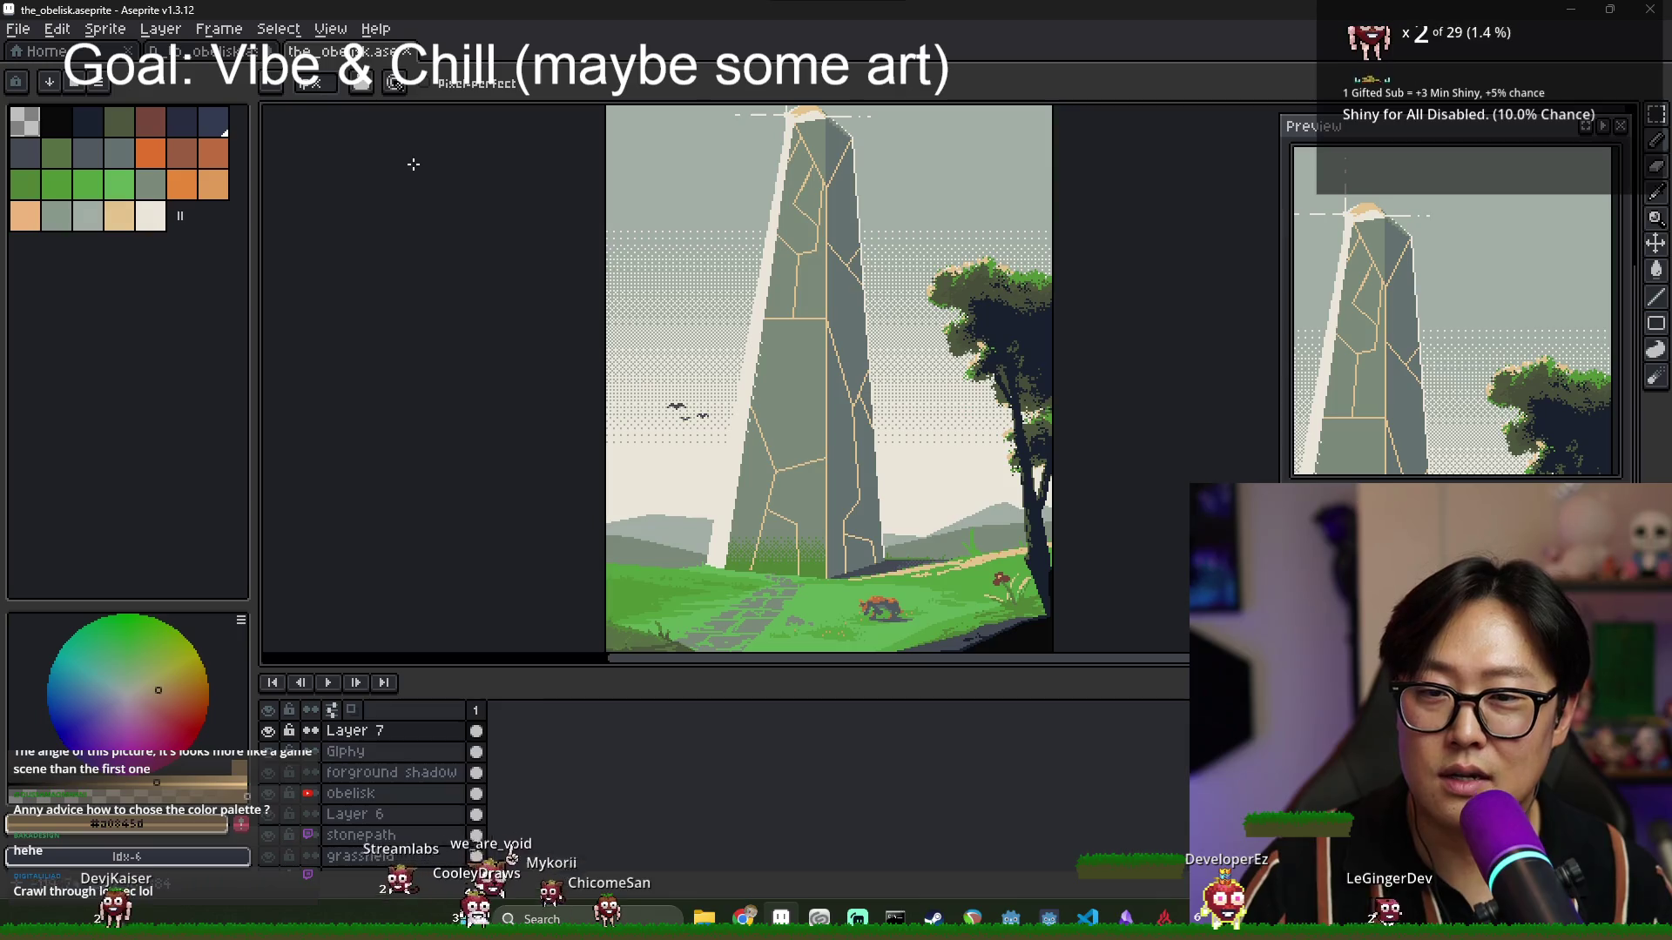
scroll(374, 162, "down", 2)
left_click(225, 56)
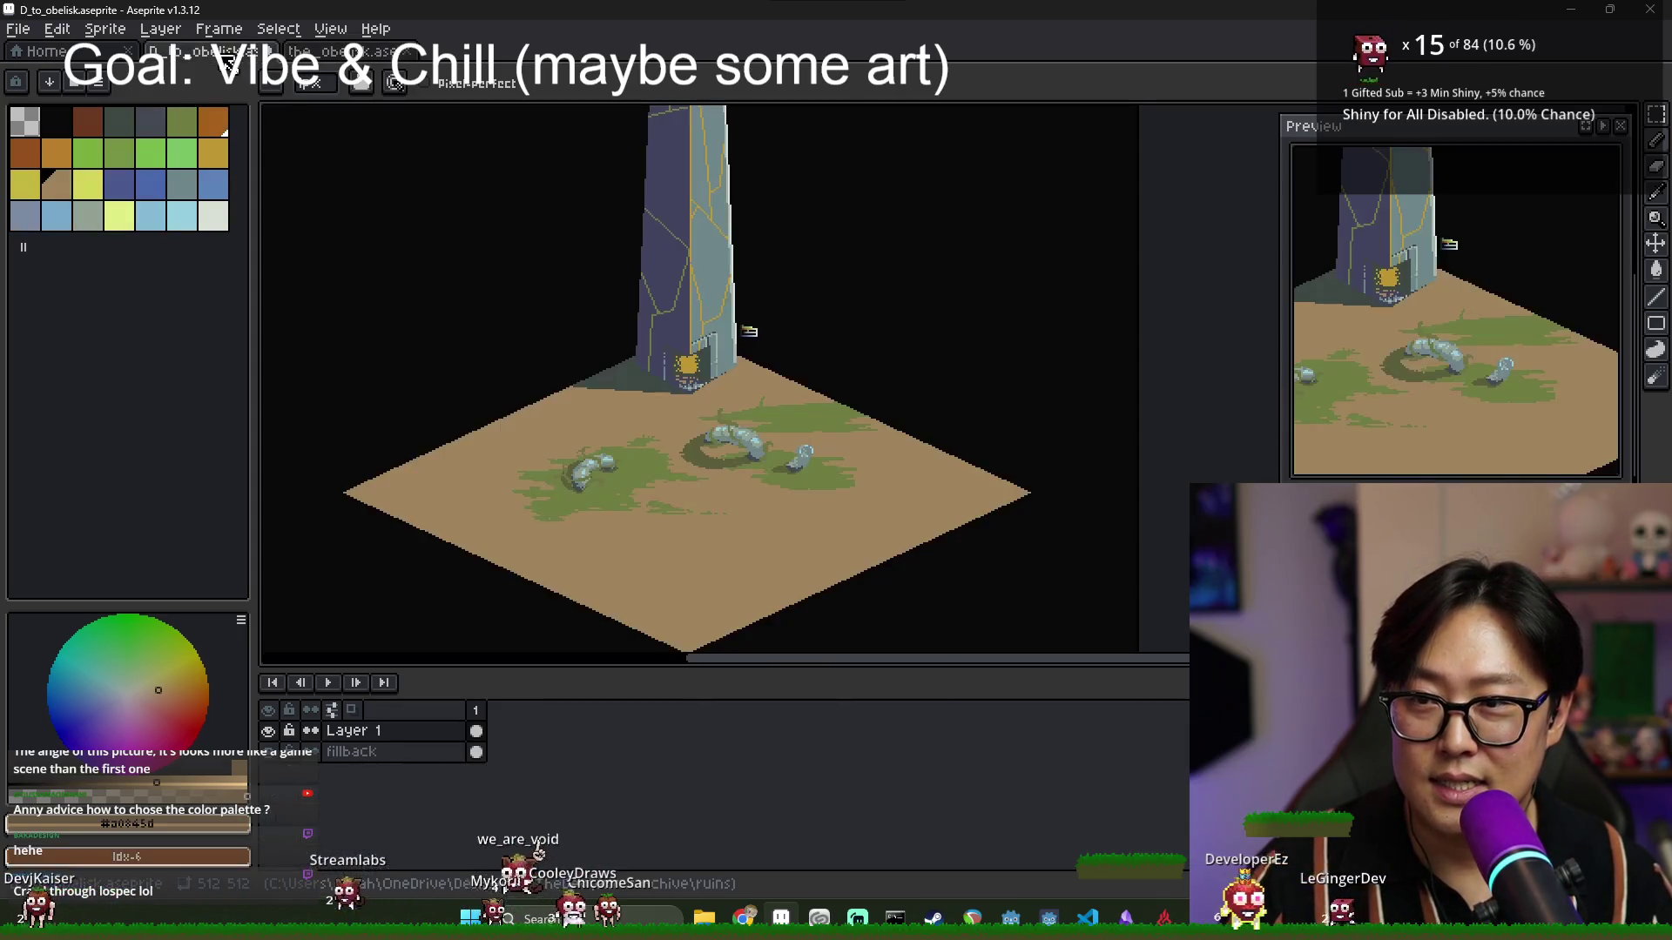
scroll(683, 337, "down", 2)
scroll(688, 357, "up", 1)
scroll(689, 361, "down", 1)
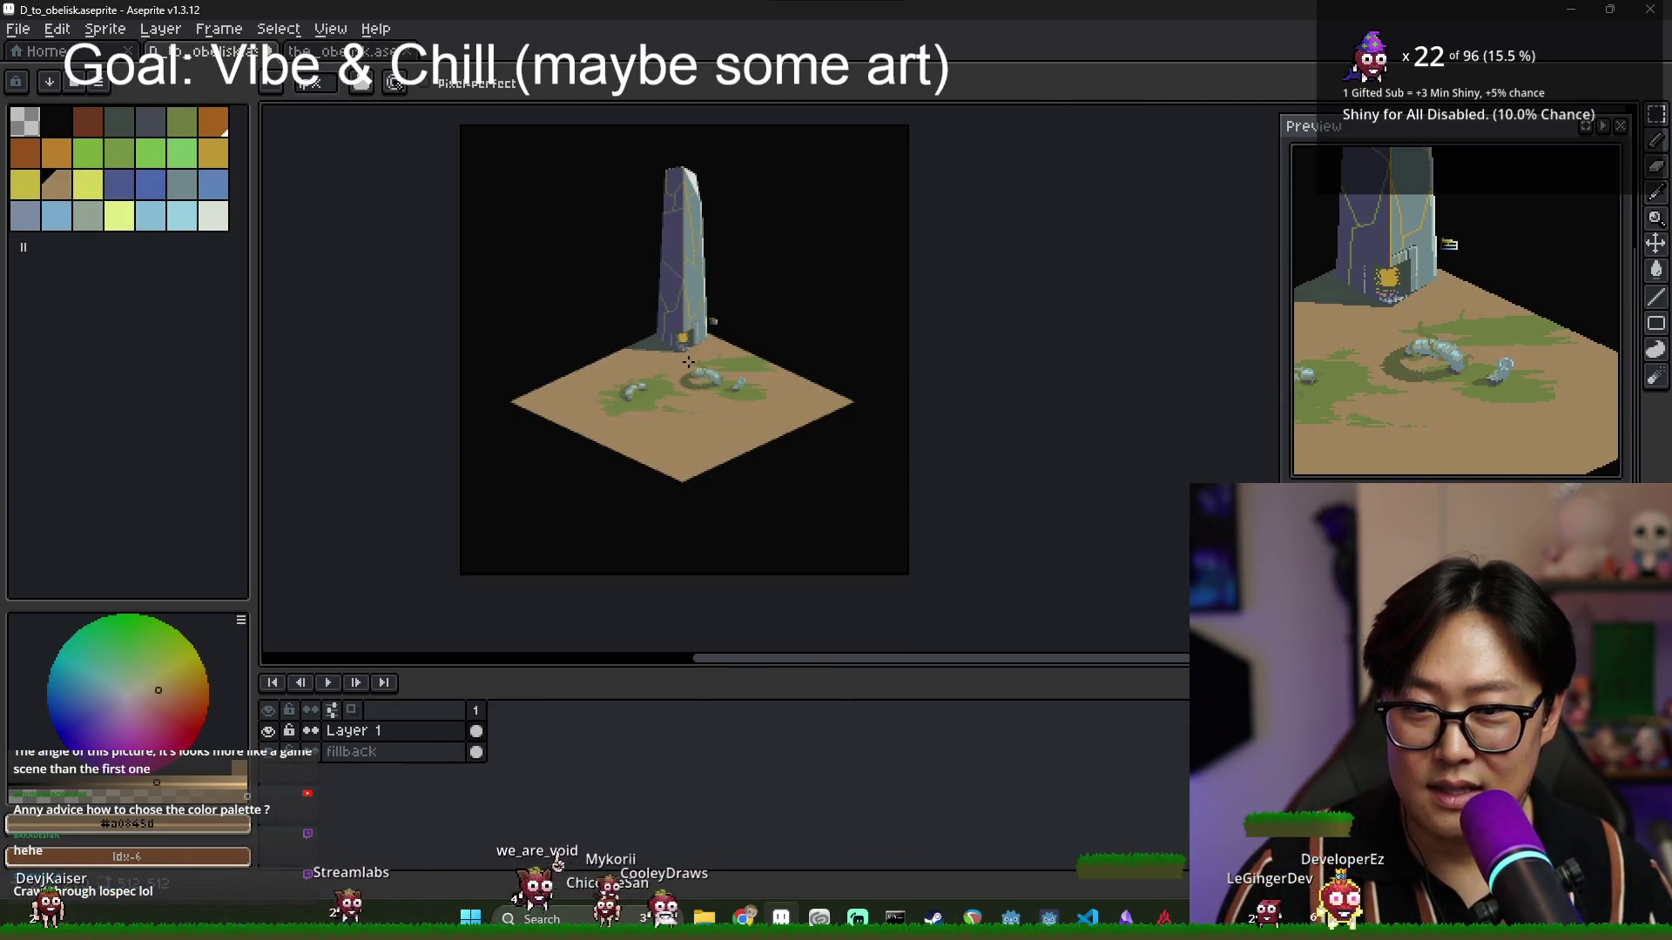
key("ctrl+Tab")
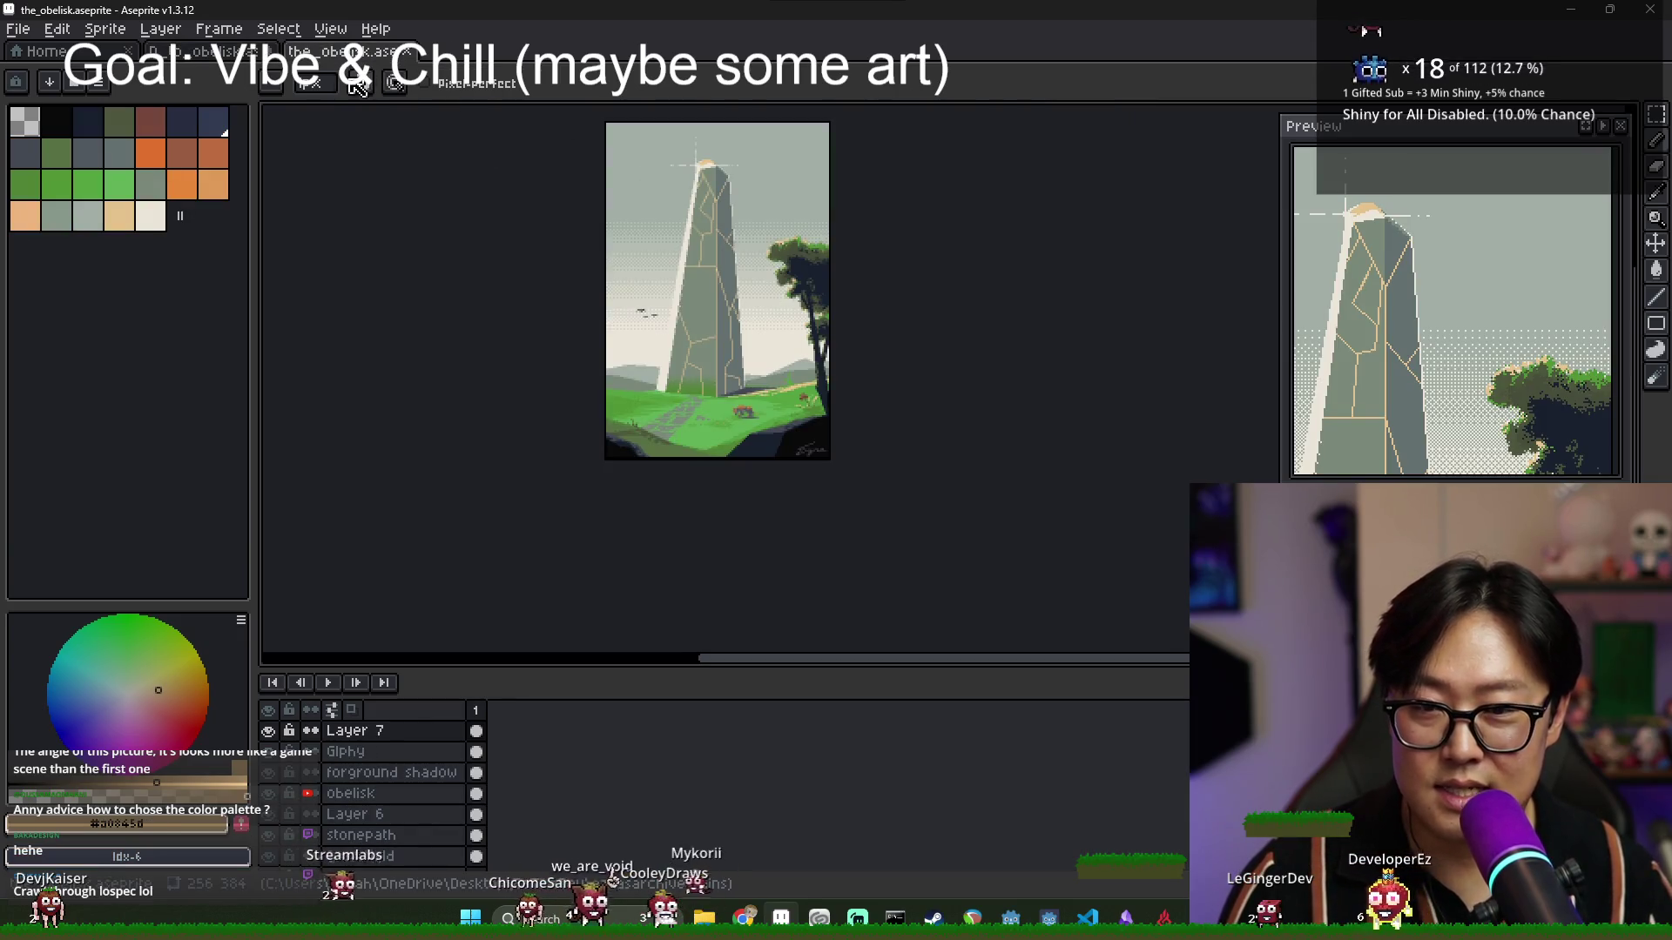
left_click(231, 59)
scroll(648, 323, "up", 2)
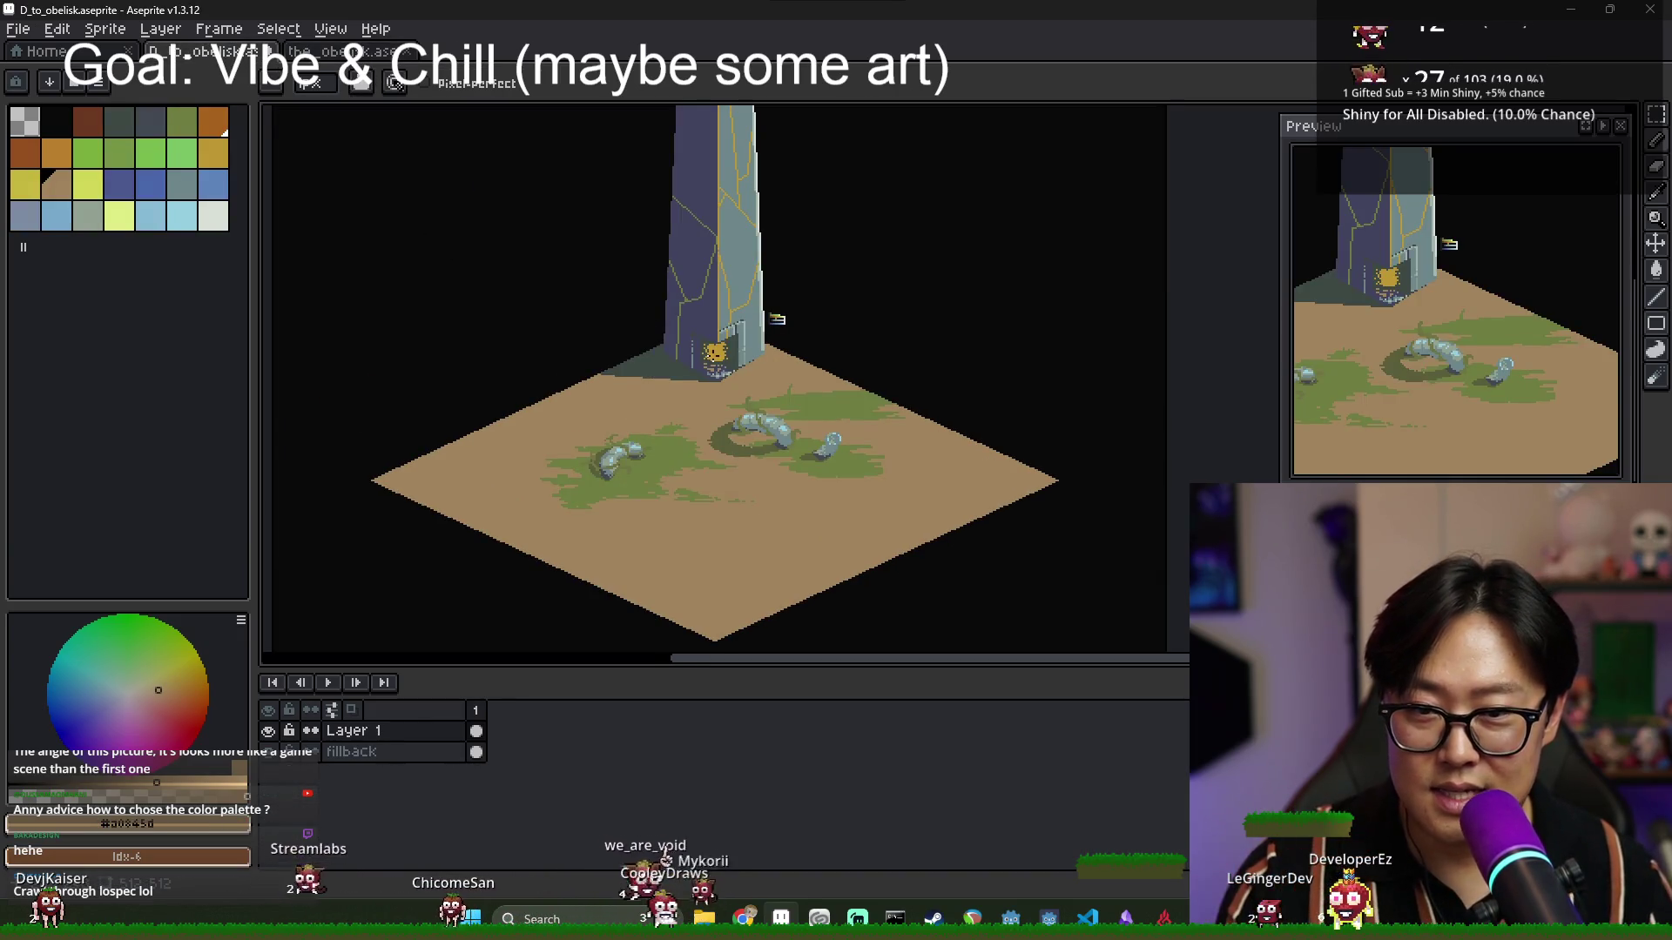
Frame the whole obelisk and pick its dark purple as the drawing colour.
left_click_drag(603, 404, 581, 422)
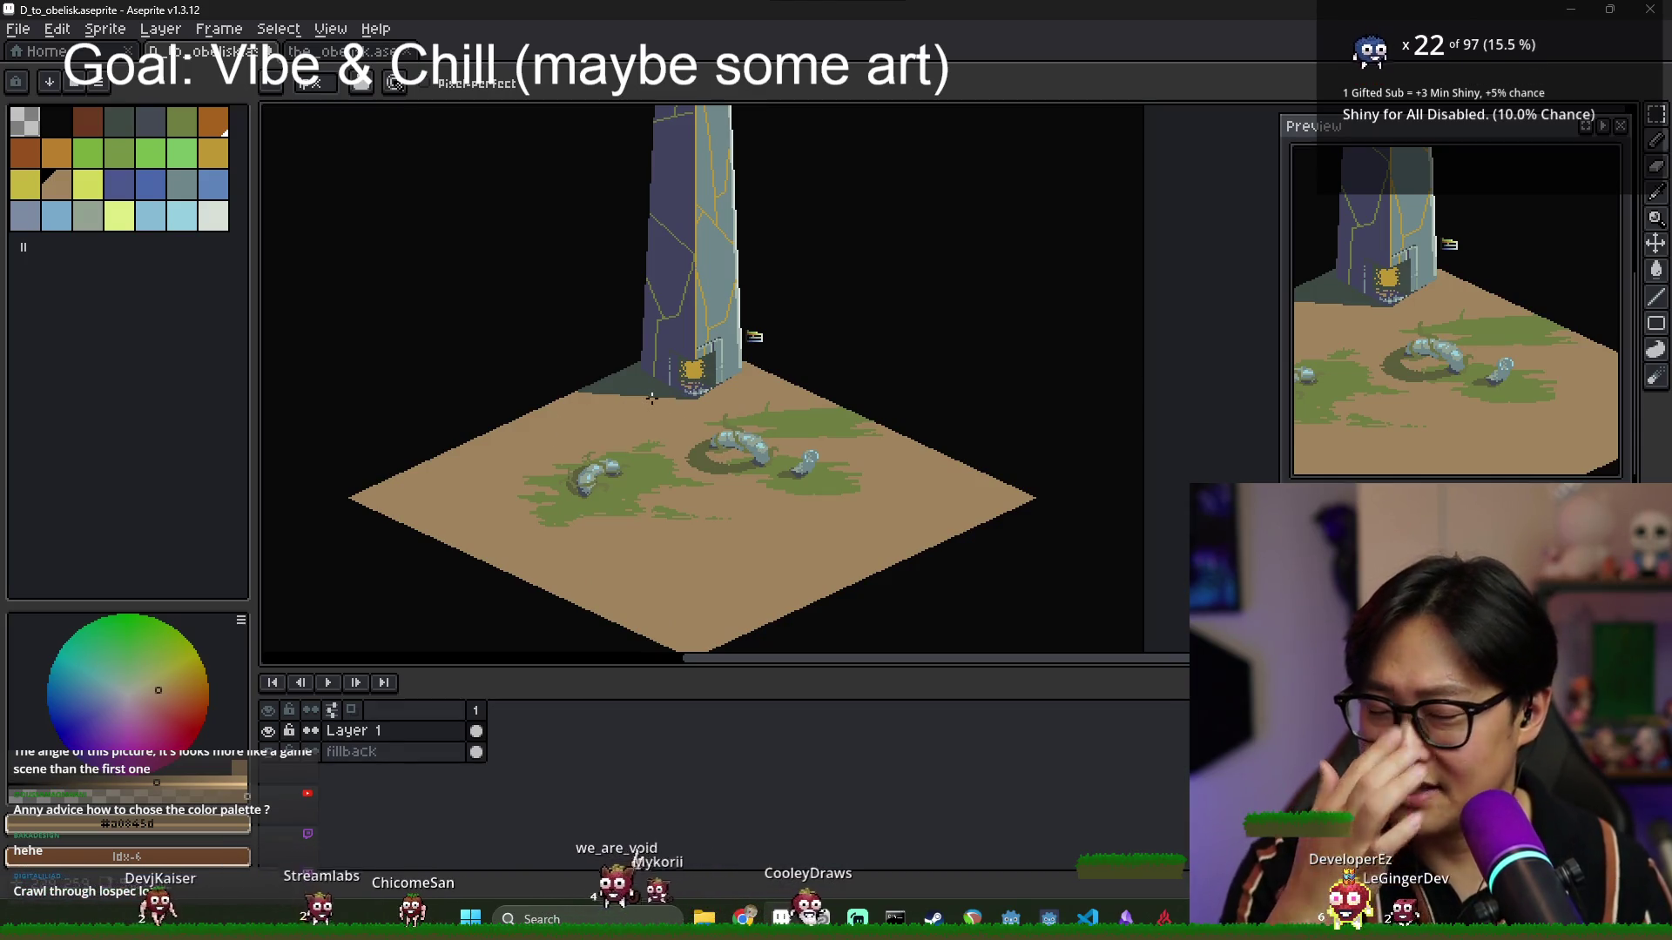
scroll(629, 388, "up", 2)
scroll(628, 388, "up", 1)
scroll(622, 390, "down", 2)
scroll(610, 396, "up", 2)
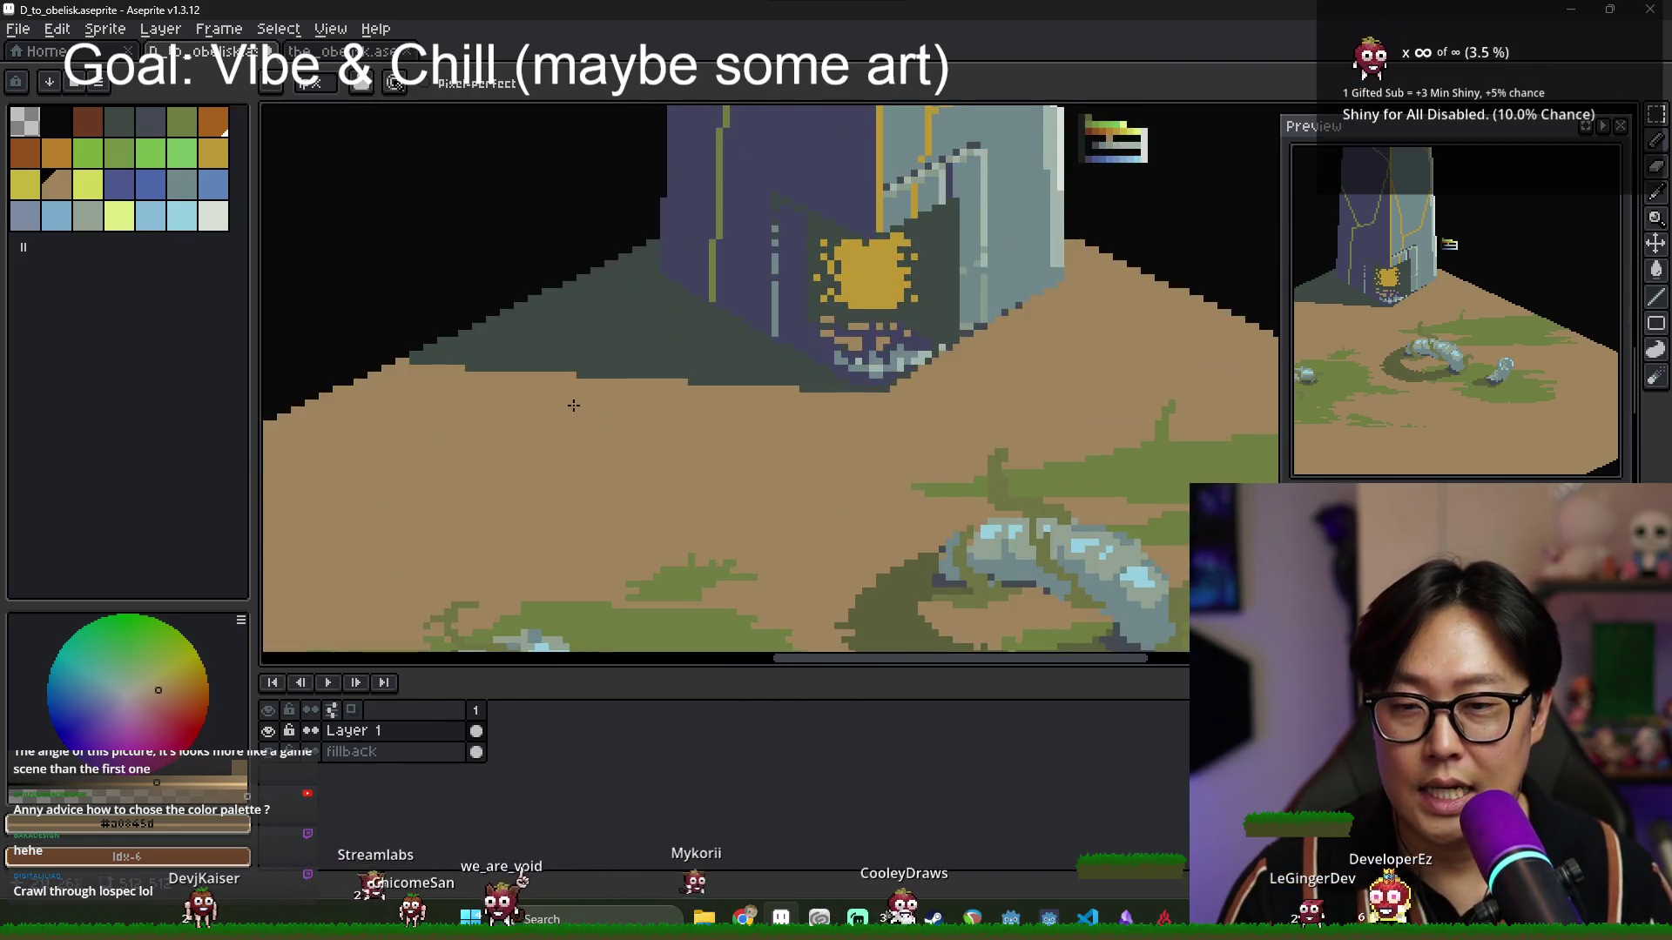
scroll(596, 401, "down", 2)
left_click_drag(348, 569, 386, 433)
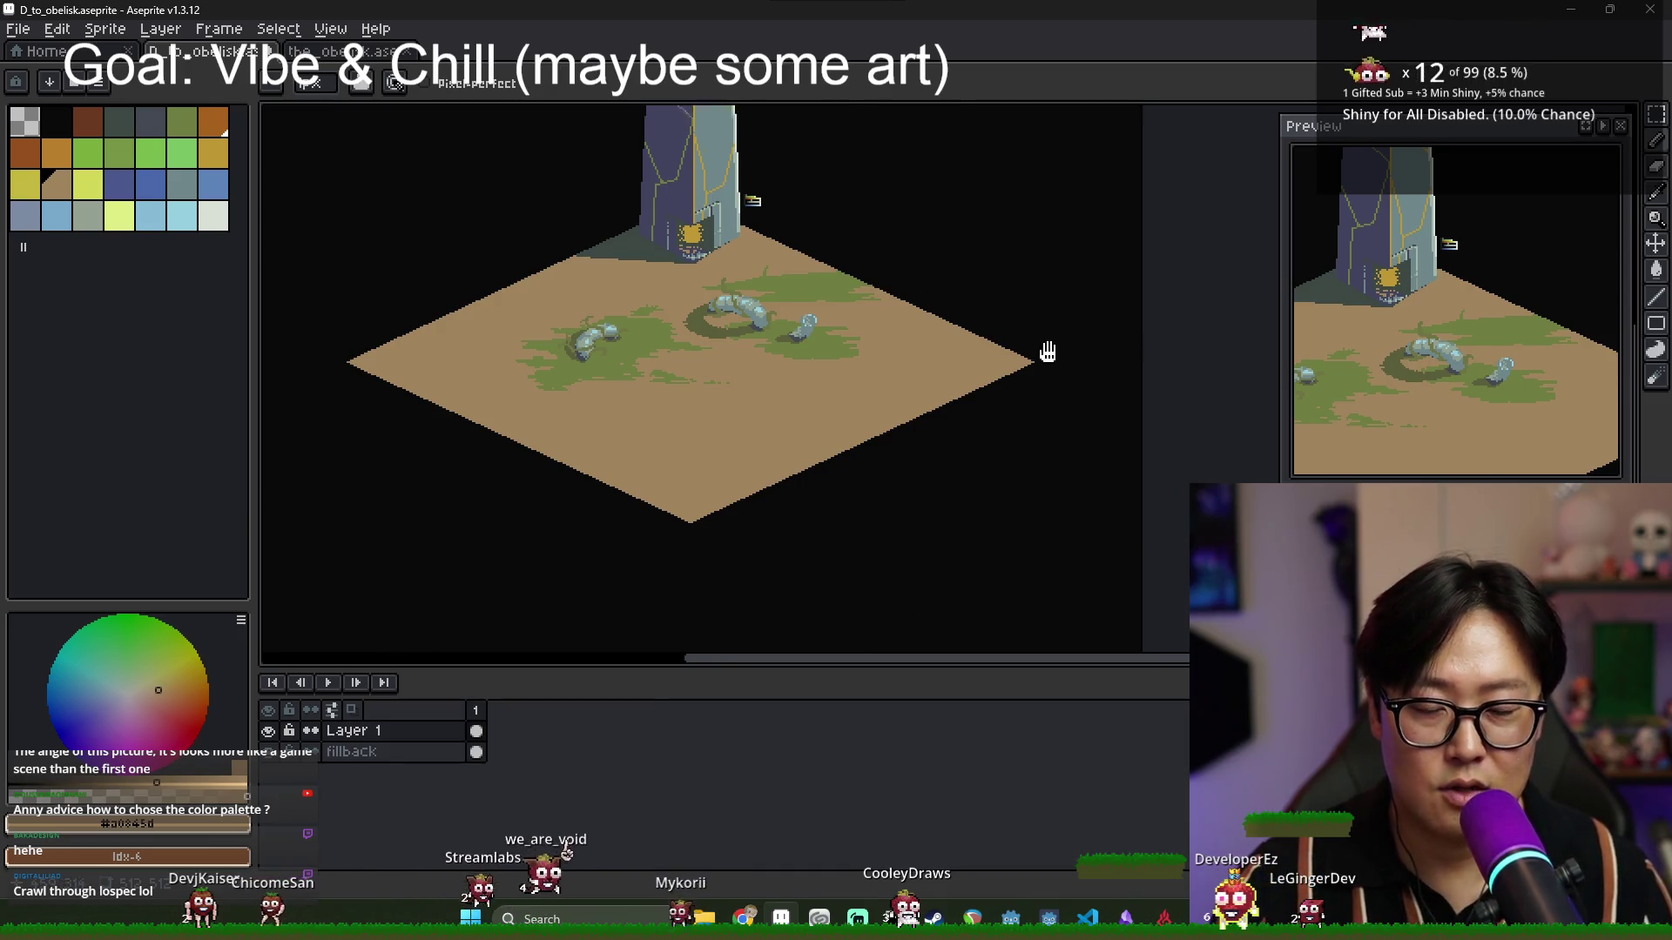
scroll(869, 232, "up", 3)
left_click_drag(869, 231, 1168, 362)
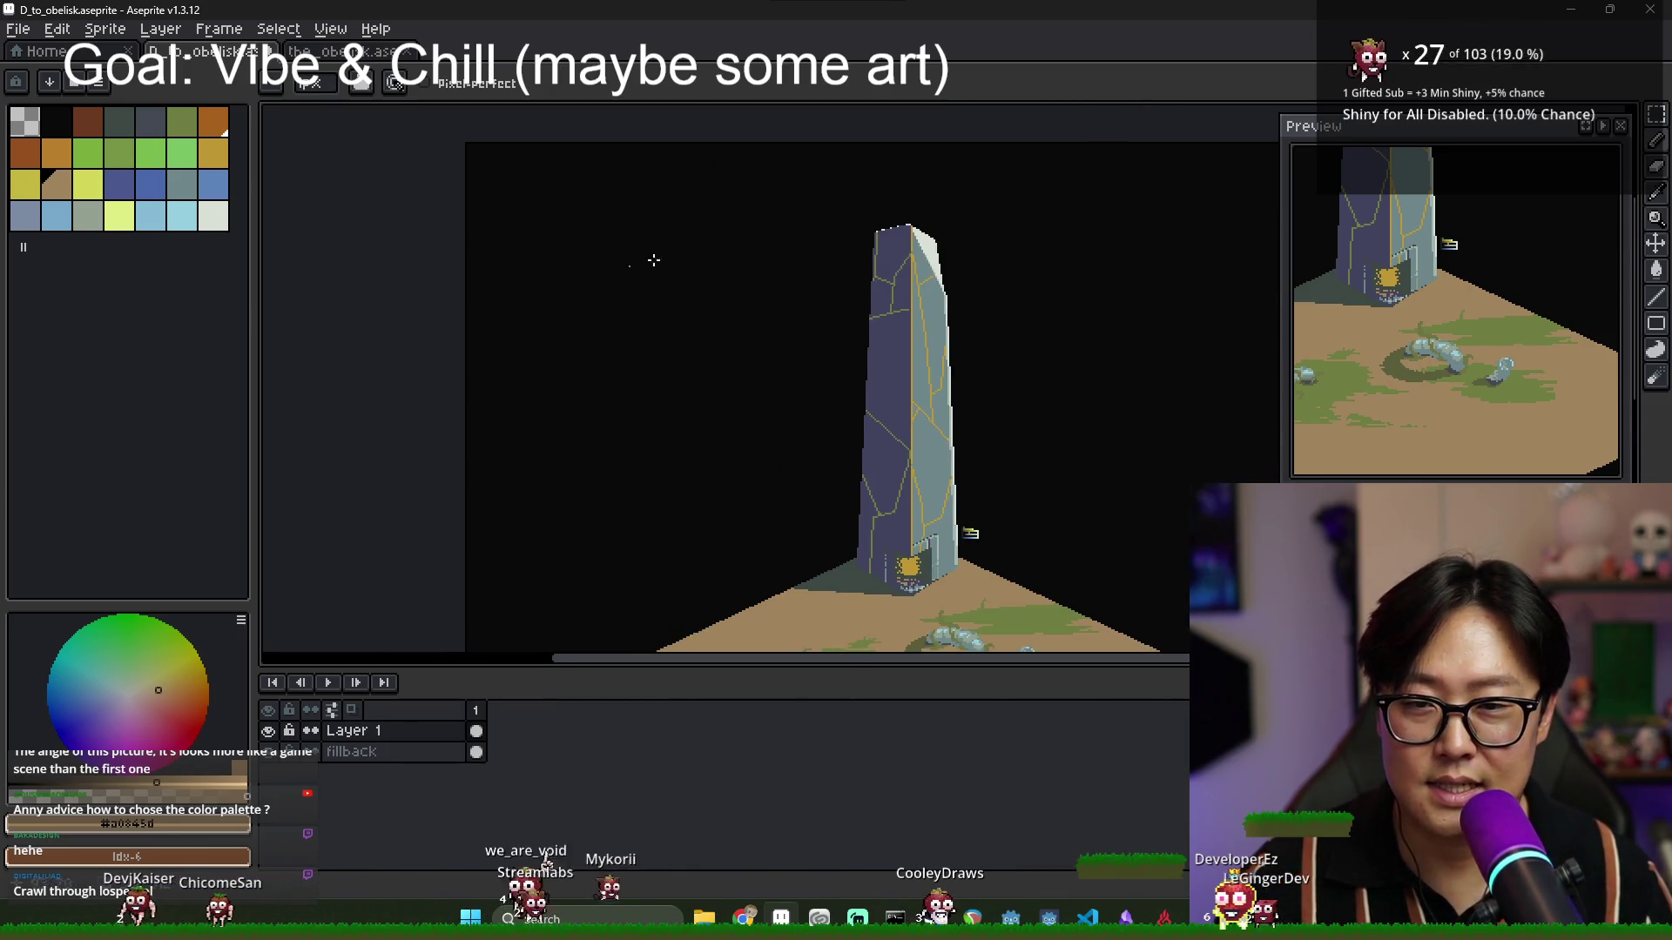
scroll(802, 366, "up", 1)
scroll(899, 361, "down", 1)
scroll(947, 329, "up", 1)
left_click(947, 330, "alt")
Sketch a rough purple frame in the empty space left of the obelisk.
scroll(460, 251, "down", 2)
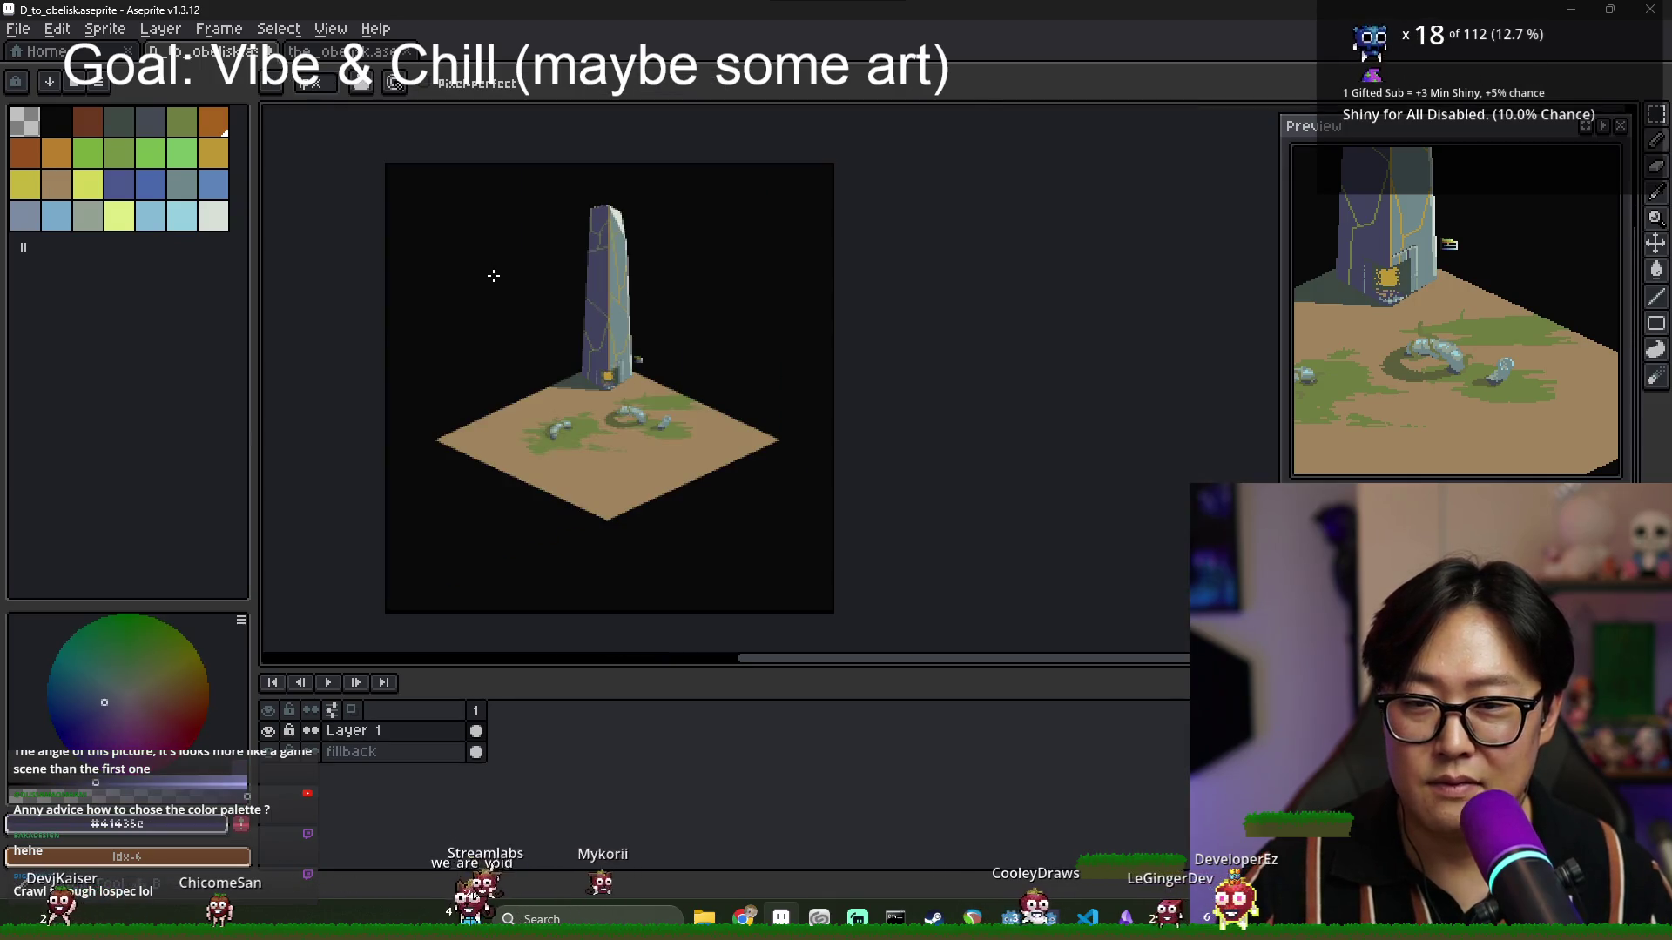
scroll(400, 216, "up", 2)
scroll(369, 209, "down", 2)
mouse_move(352, 253)
left_mouse_down()
mouse_move(354, 287)
mouse_move(518, 321)
mouse_move(343, 151)
mouse_move(509, 214)
left_mouse_up()
scroll(533, 231, "up", 3)
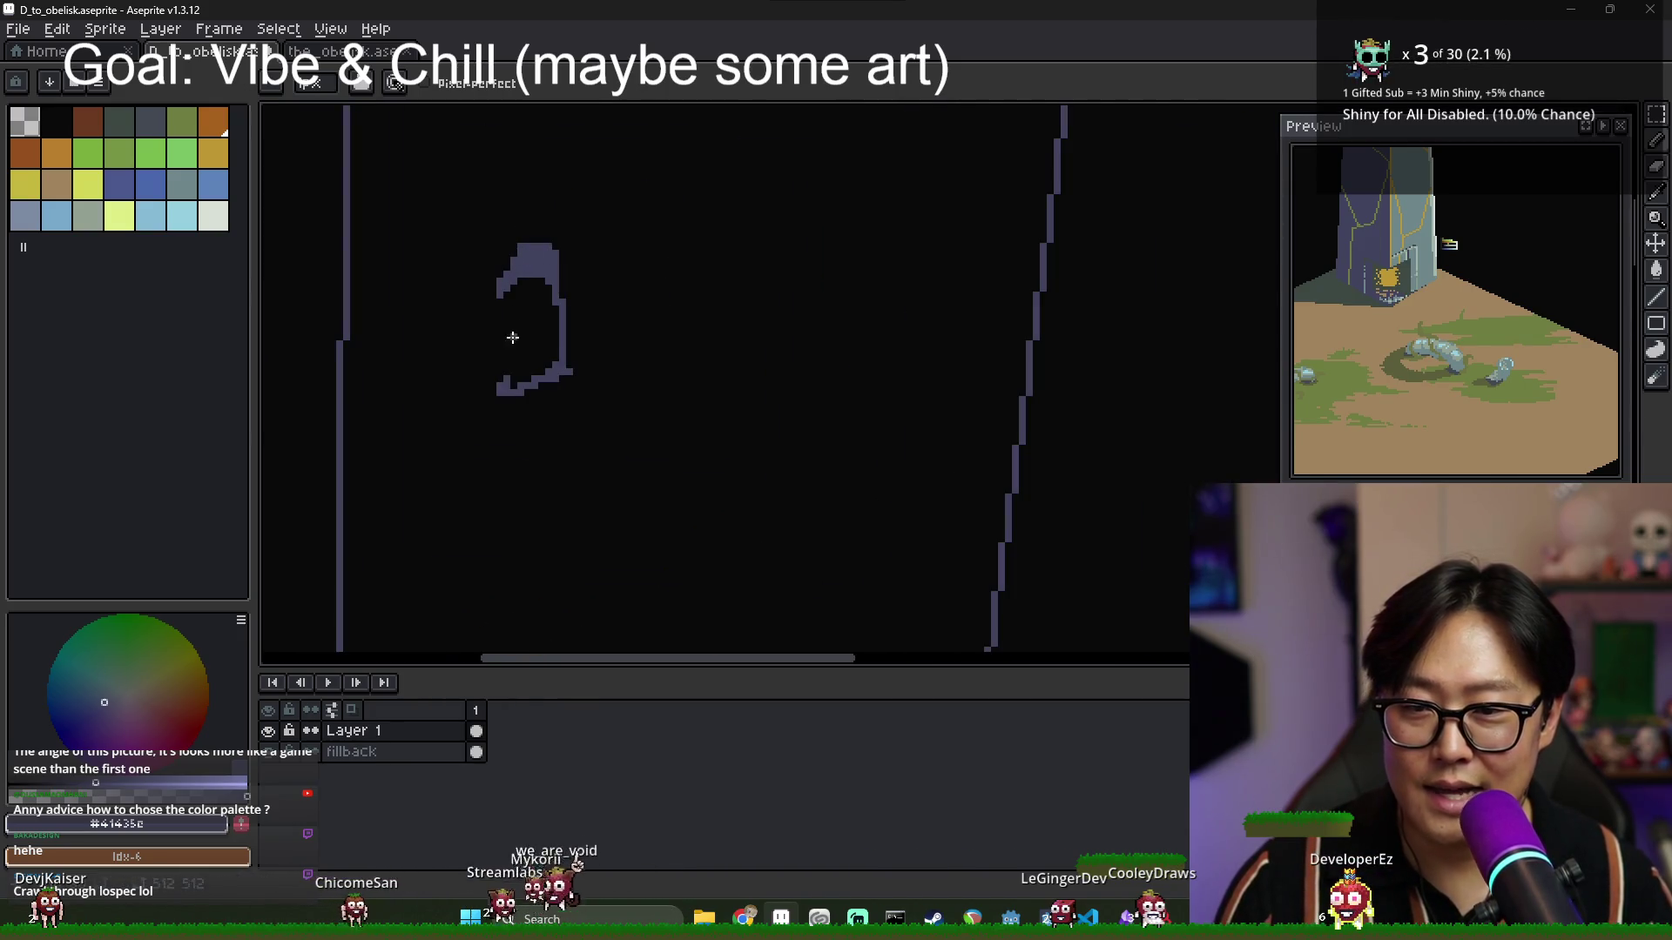
Draw the sketched figure's arc with a hooked crescent and fill the crescent solid purple.
left_click_drag(523, 287, 535, 317)
mouse_move(574, 392)
left_mouse_down()
mouse_move(598, 337)
mouse_move(766, 291)
mouse_move(844, 313)
left_mouse_up()
key("g")
left_click(763, 277)
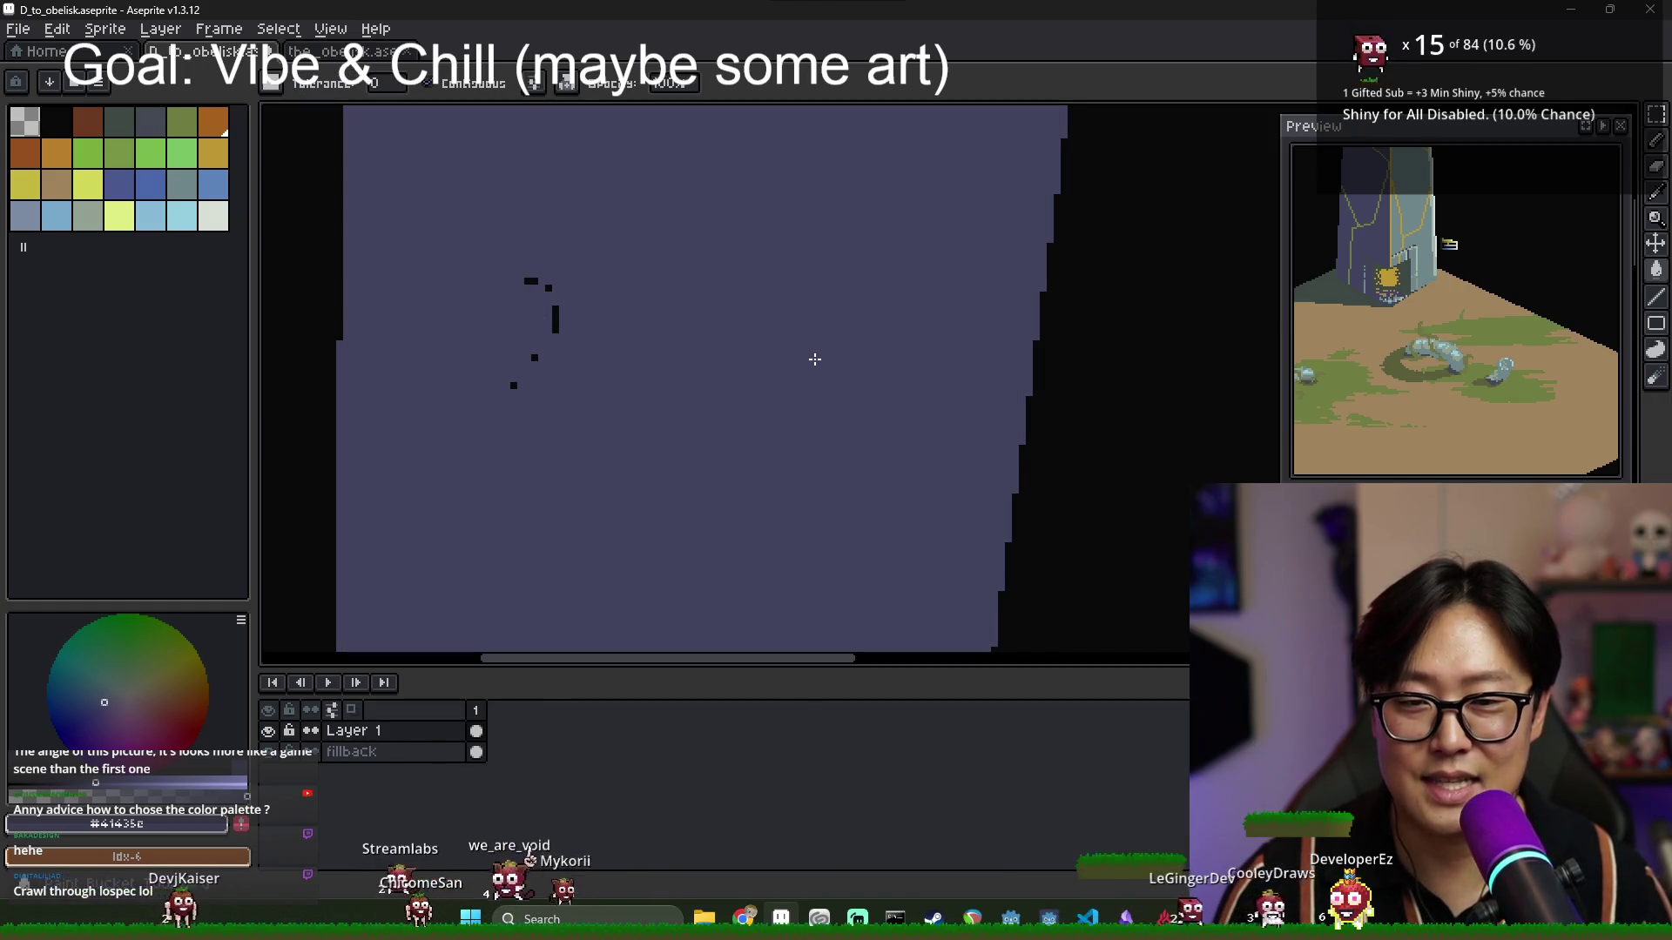
key("ctrl+z")
left_click(813, 358)
scroll(824, 357, "down", 2)
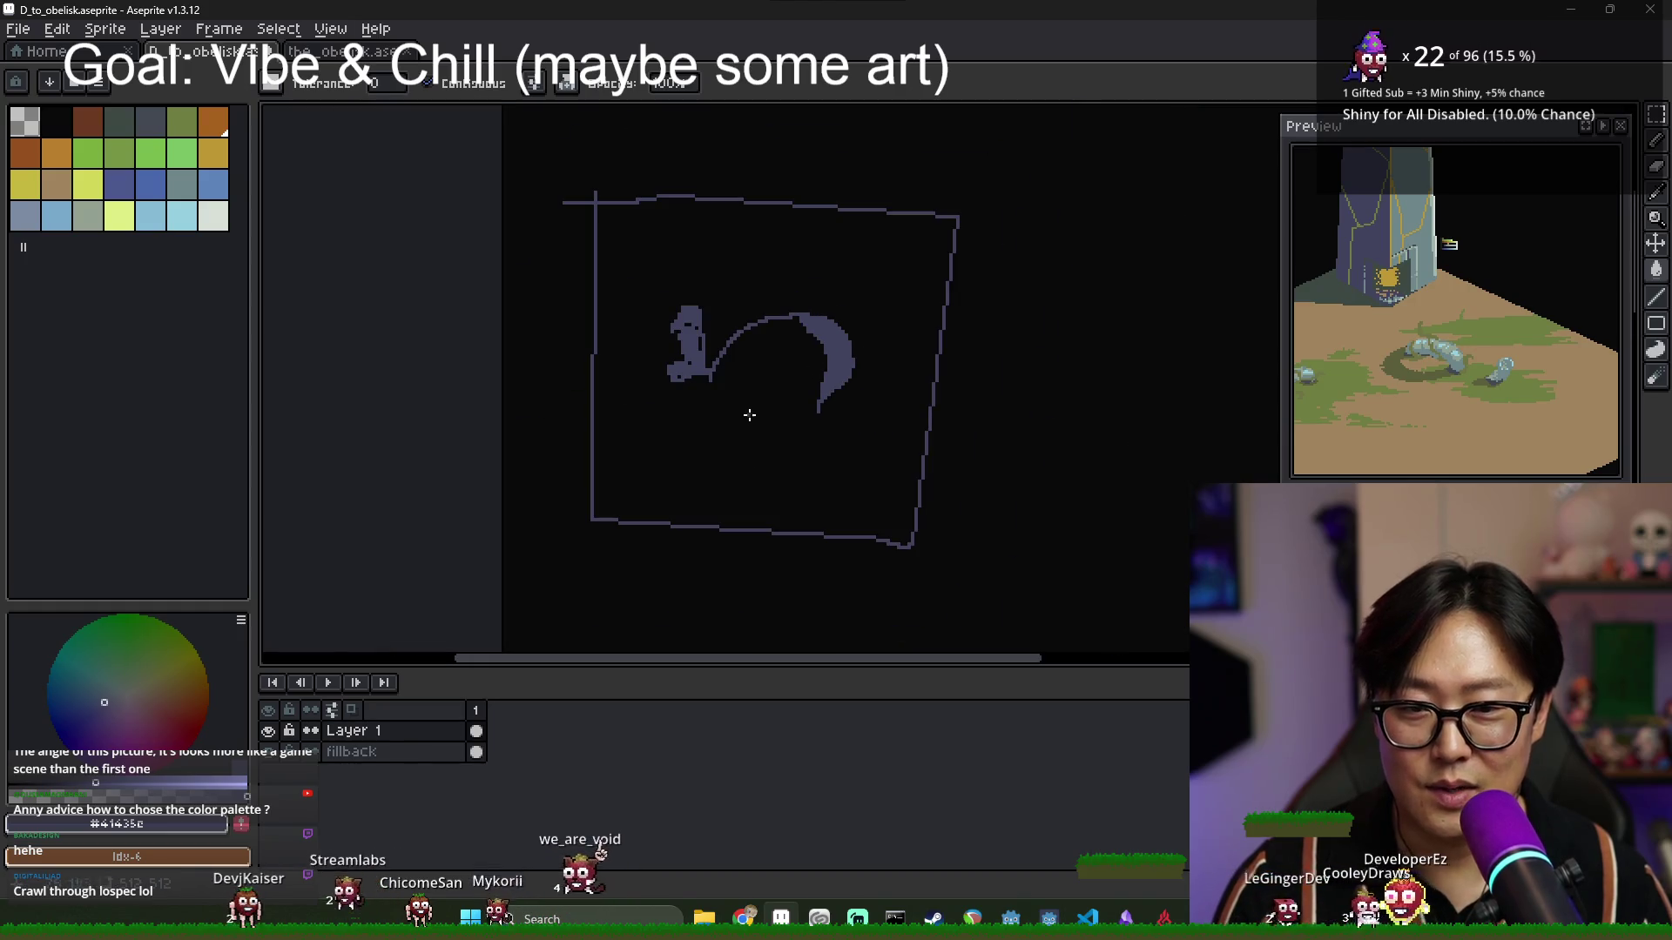
Add an inner frame inside the left box and a stroke beneath the figure.
key("b")
left_click_drag(712, 274, 759, 399)
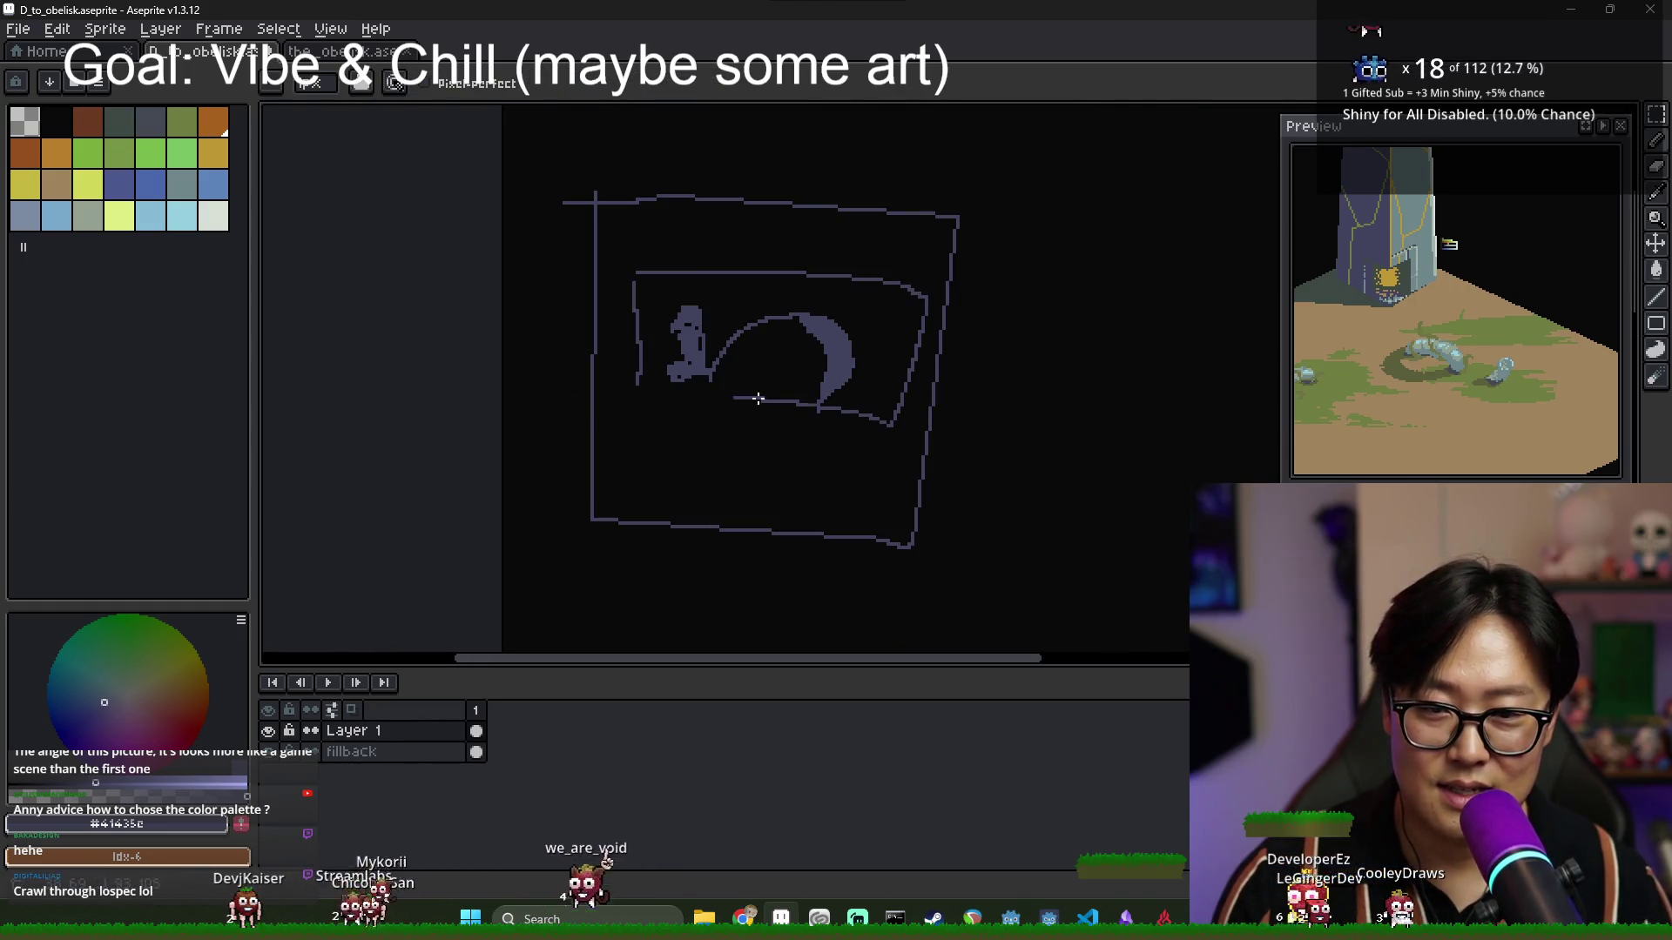
left_click_drag(653, 470, 896, 474)
scroll(897, 475, "down", 3)
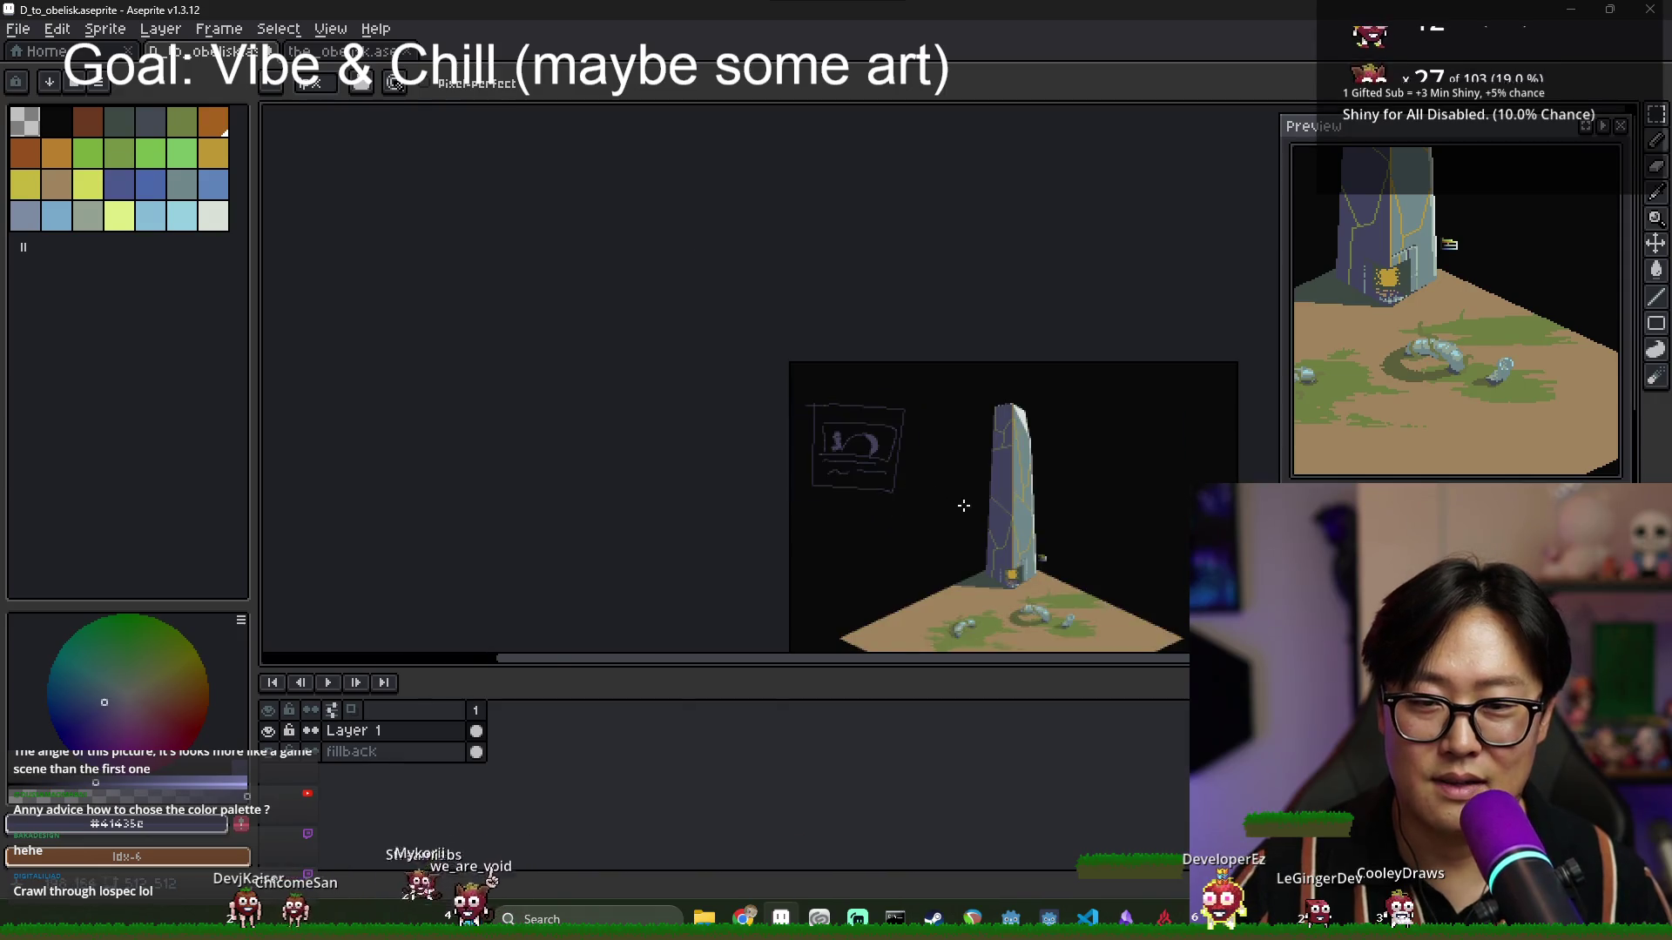
Draw a second frame right of the obelisk with a wavy stroke inside.
mouse_move(1098, 512)
left_mouse_down()
mouse_move(1088, 456)
mouse_move(975, 411)
mouse_move(1067, 505)
mouse_move(984, 458)
left_mouse_up()
scroll(1043, 451, "up", 3)
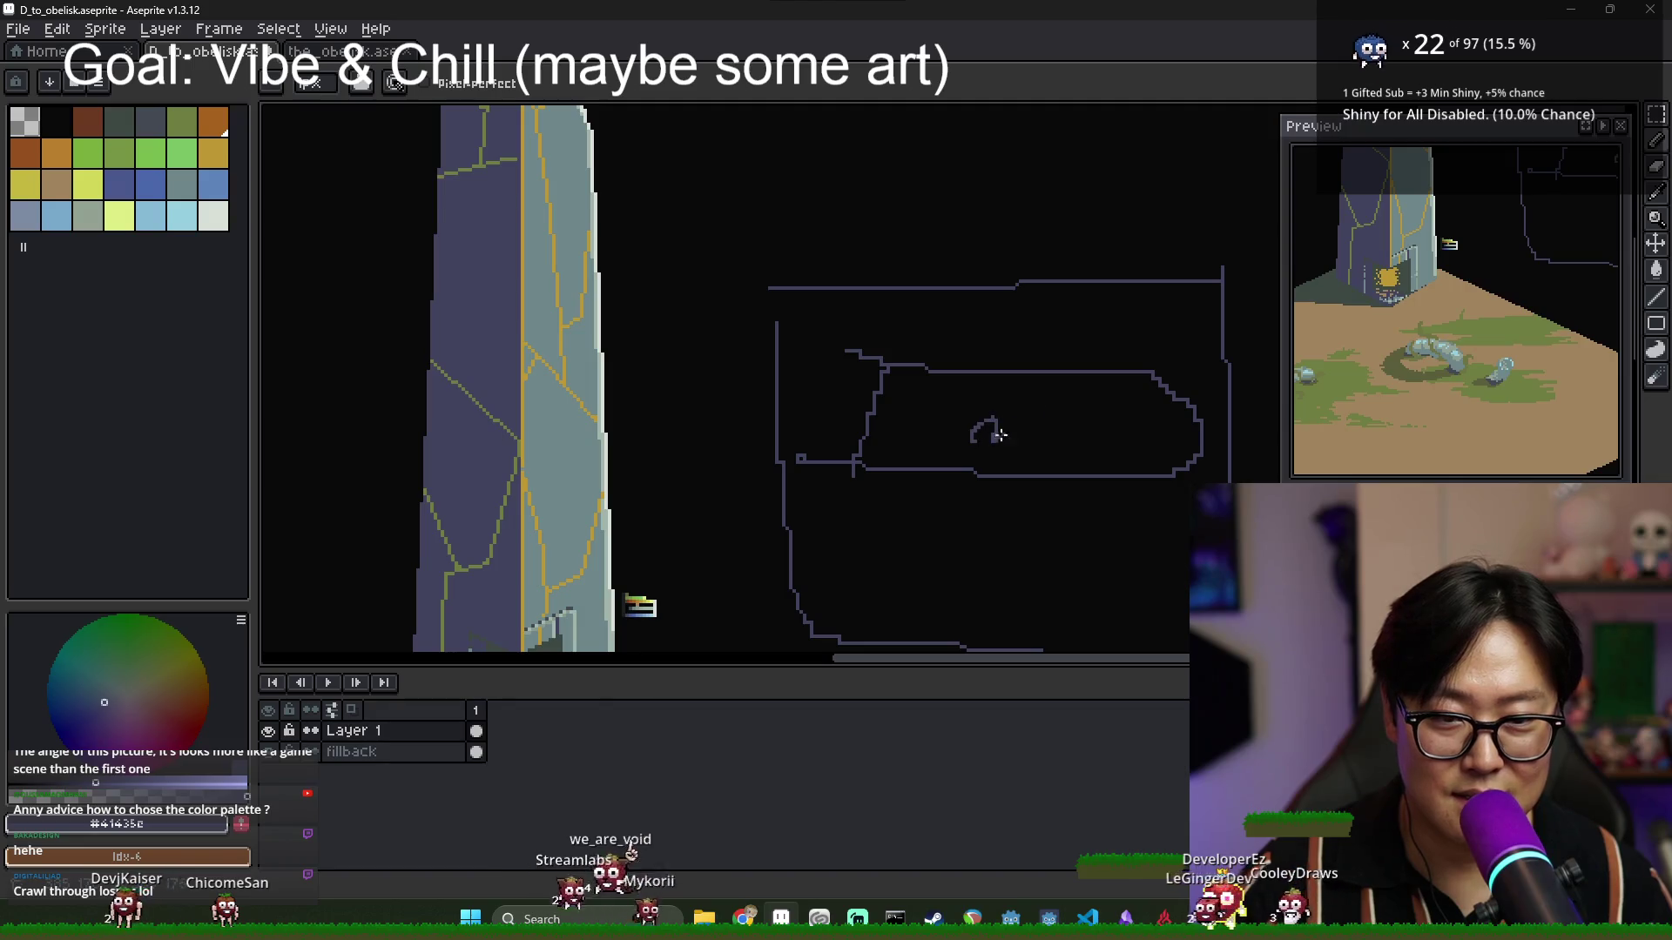
scroll(1080, 496, "down", 2)
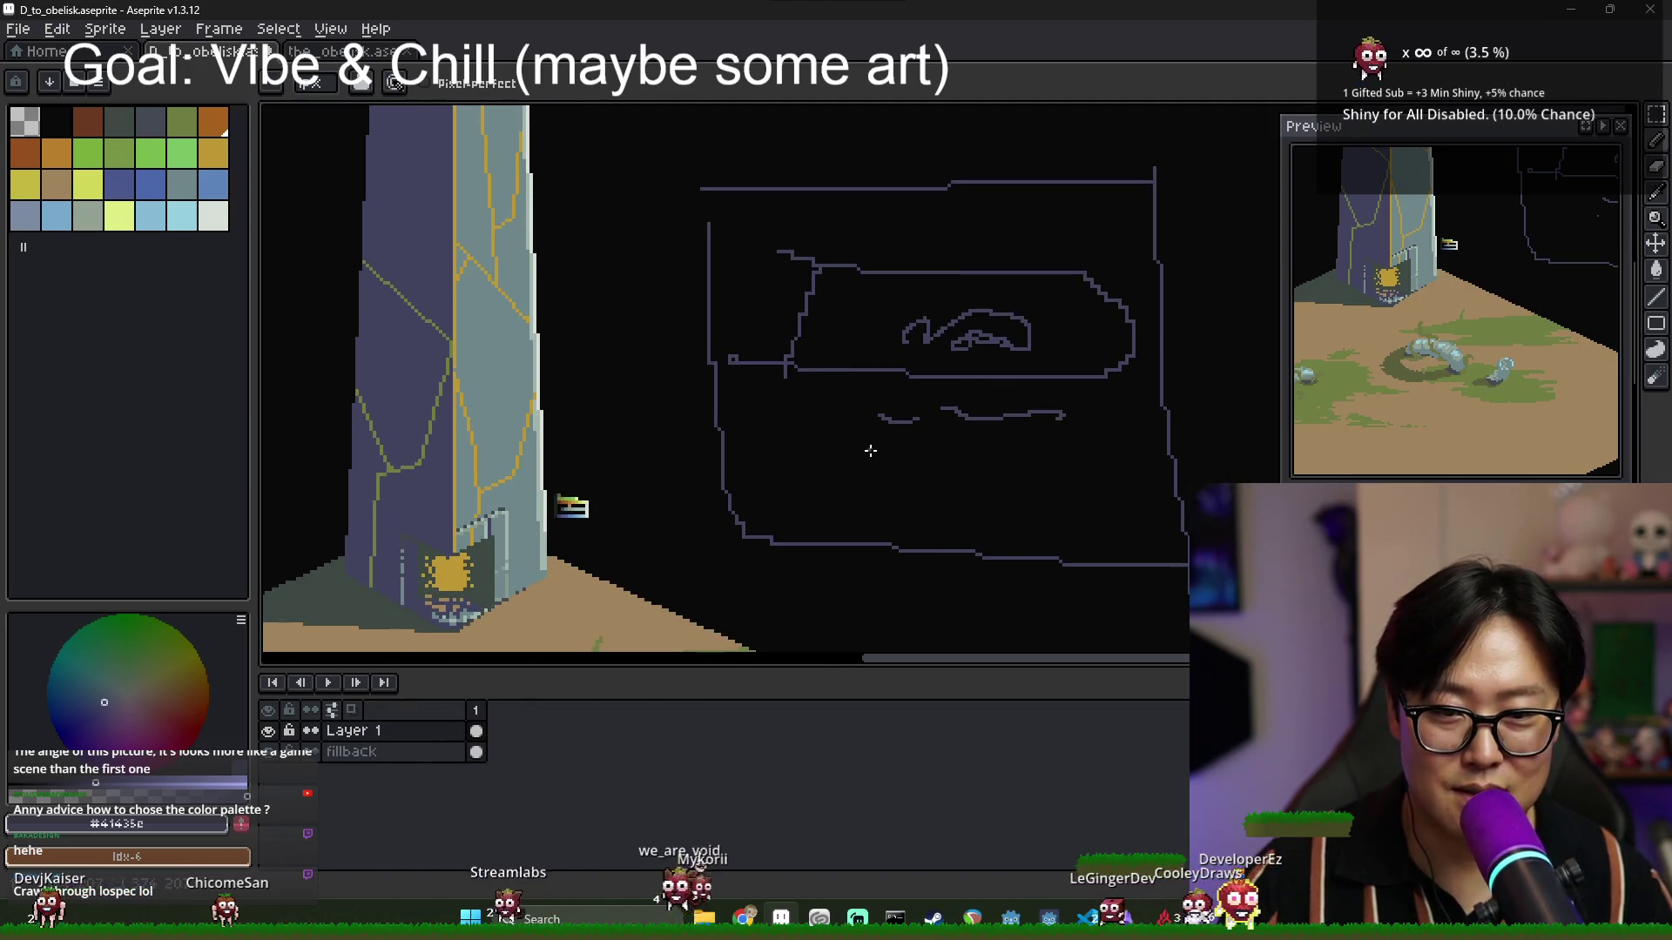
left_click_drag(1076, 444, 867, 466)
scroll(1053, 485, "down", 2)
Outline a third box at lower left with a horizontal line across it.
mouse_move(1054, 485)
left_mouse_down()
mouse_move(879, 348)
mouse_move(885, 298)
left_mouse_up()
mouse_move(560, 470)
left_mouse_down()
mouse_move(682, 473)
mouse_move(678, 543)
left_mouse_up()
scroll(686, 514, "up", 1)
scroll(754, 492, "down", 1)
scroll(772, 485, "up", 1)
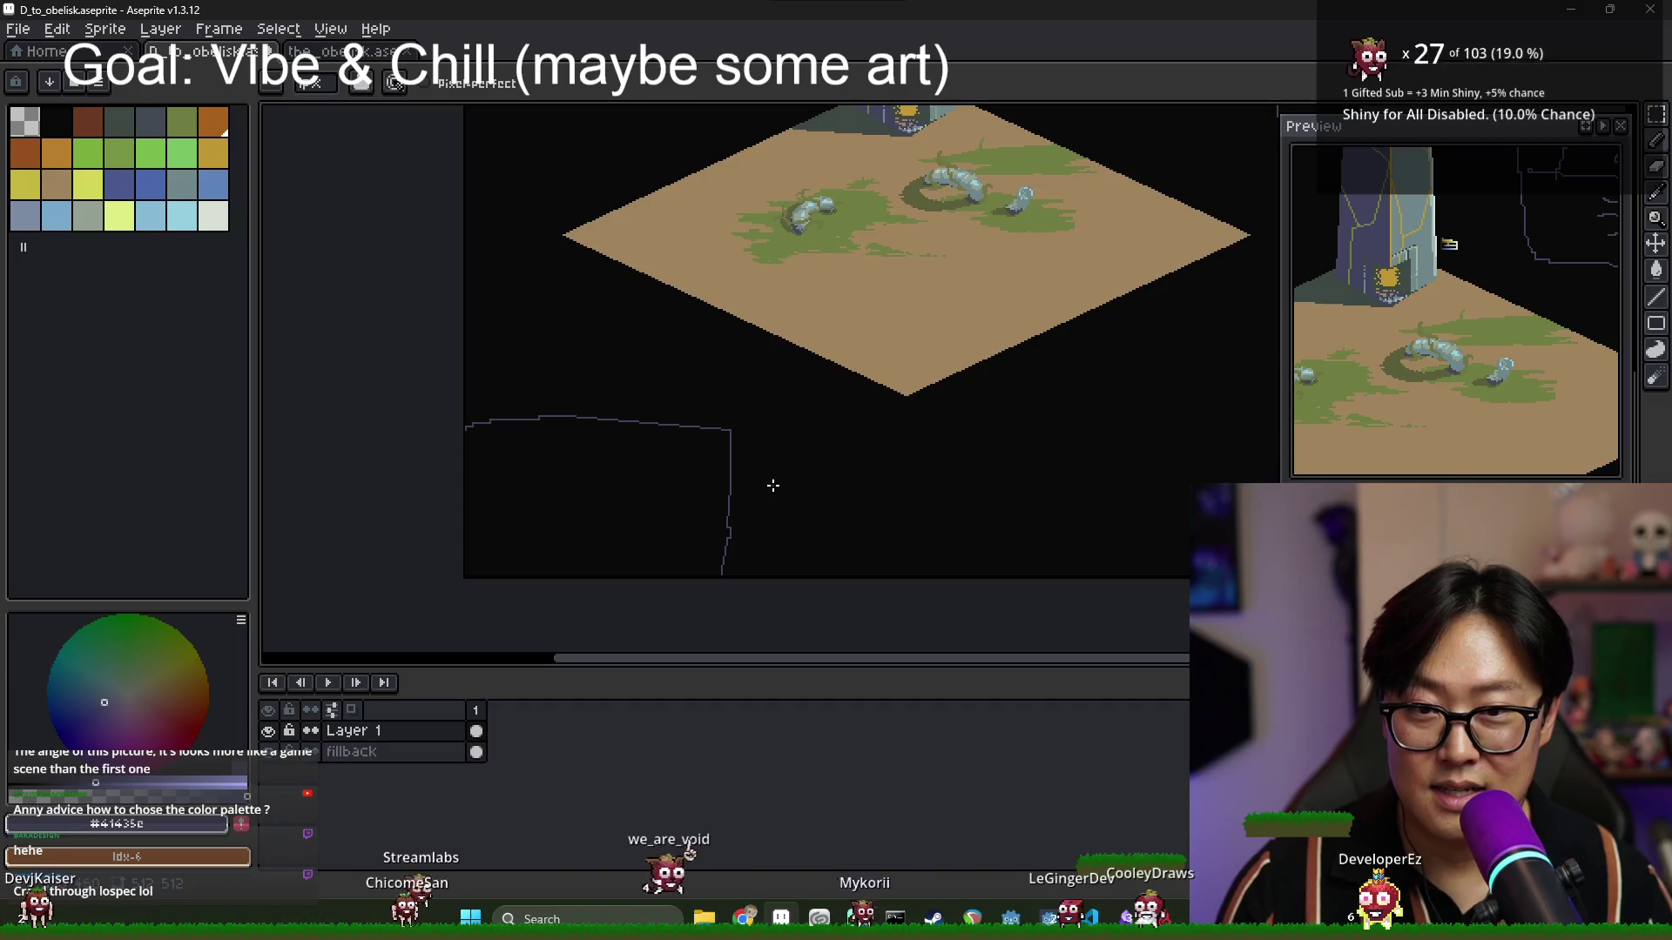
scroll(754, 455, "down", 1)
left_click_drag(634, 464, 744, 462)
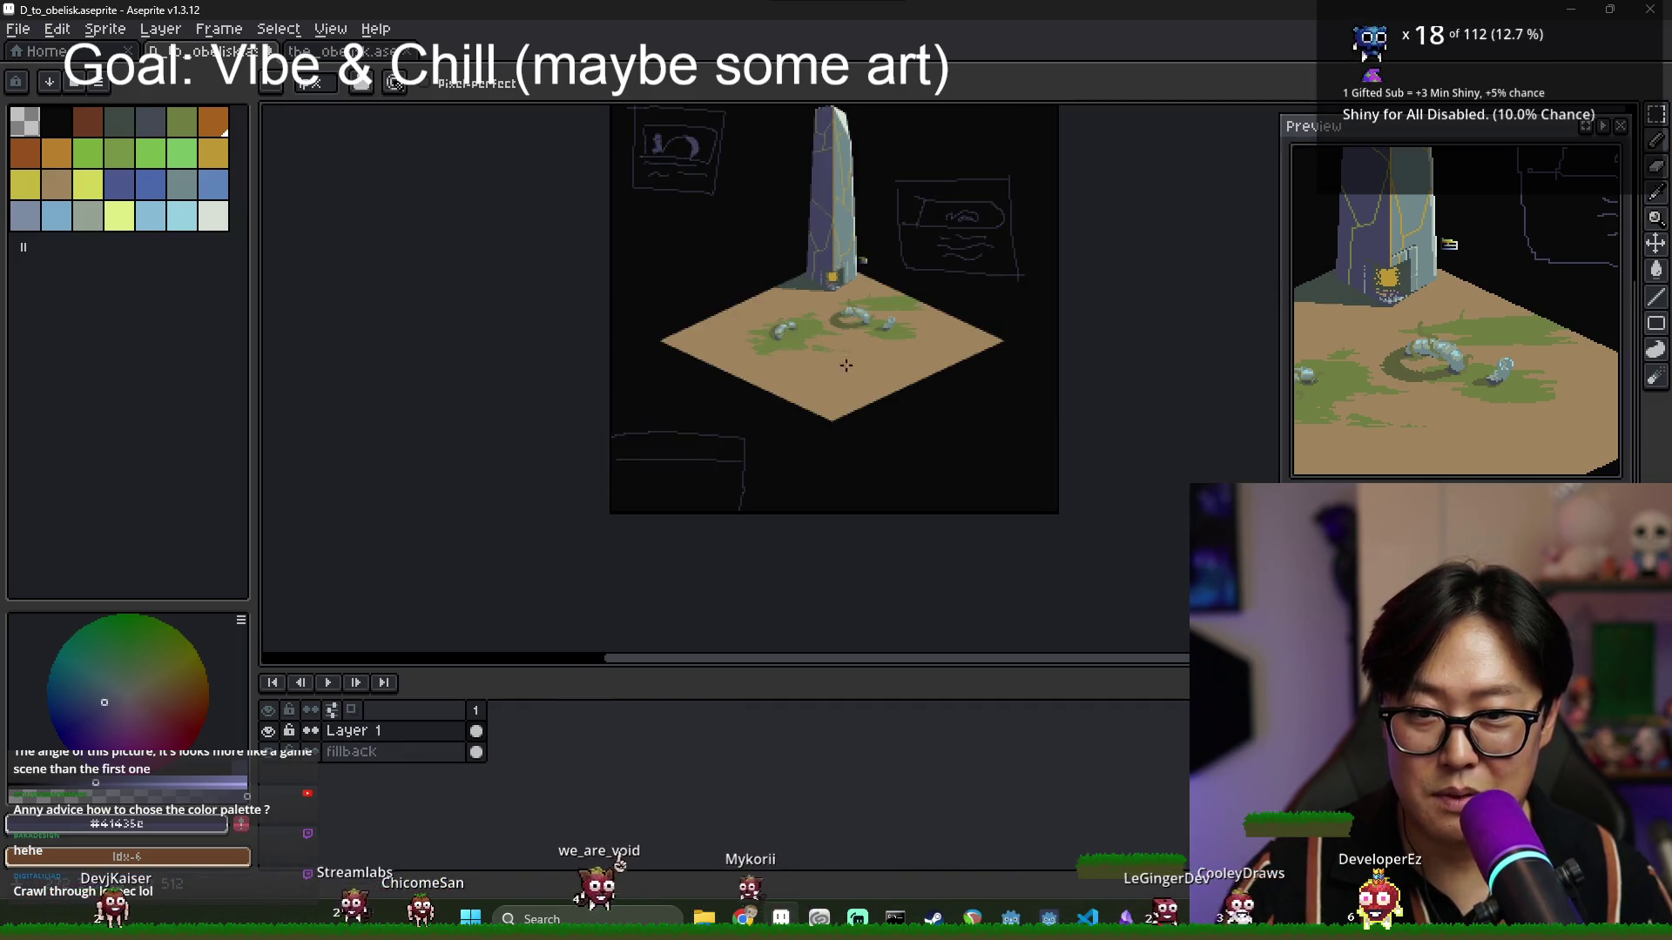
scroll(845, 366, "up", 1)
scroll(825, 532, "down", 1)
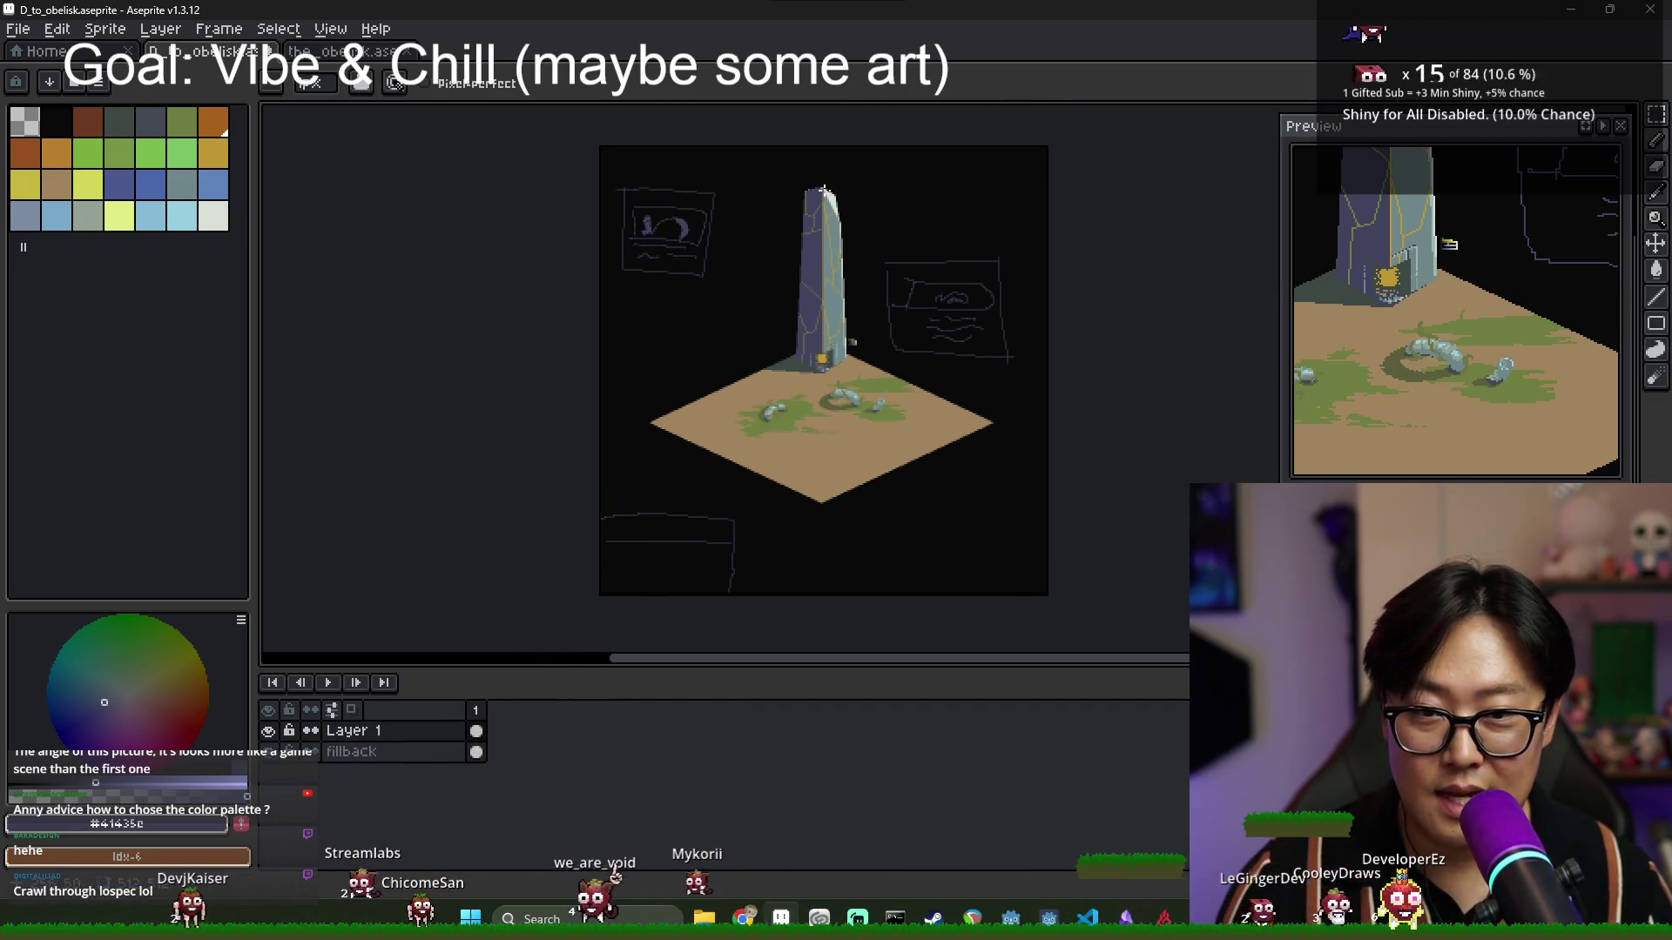
Shift the whole artwork down within the canvas.
key("v")
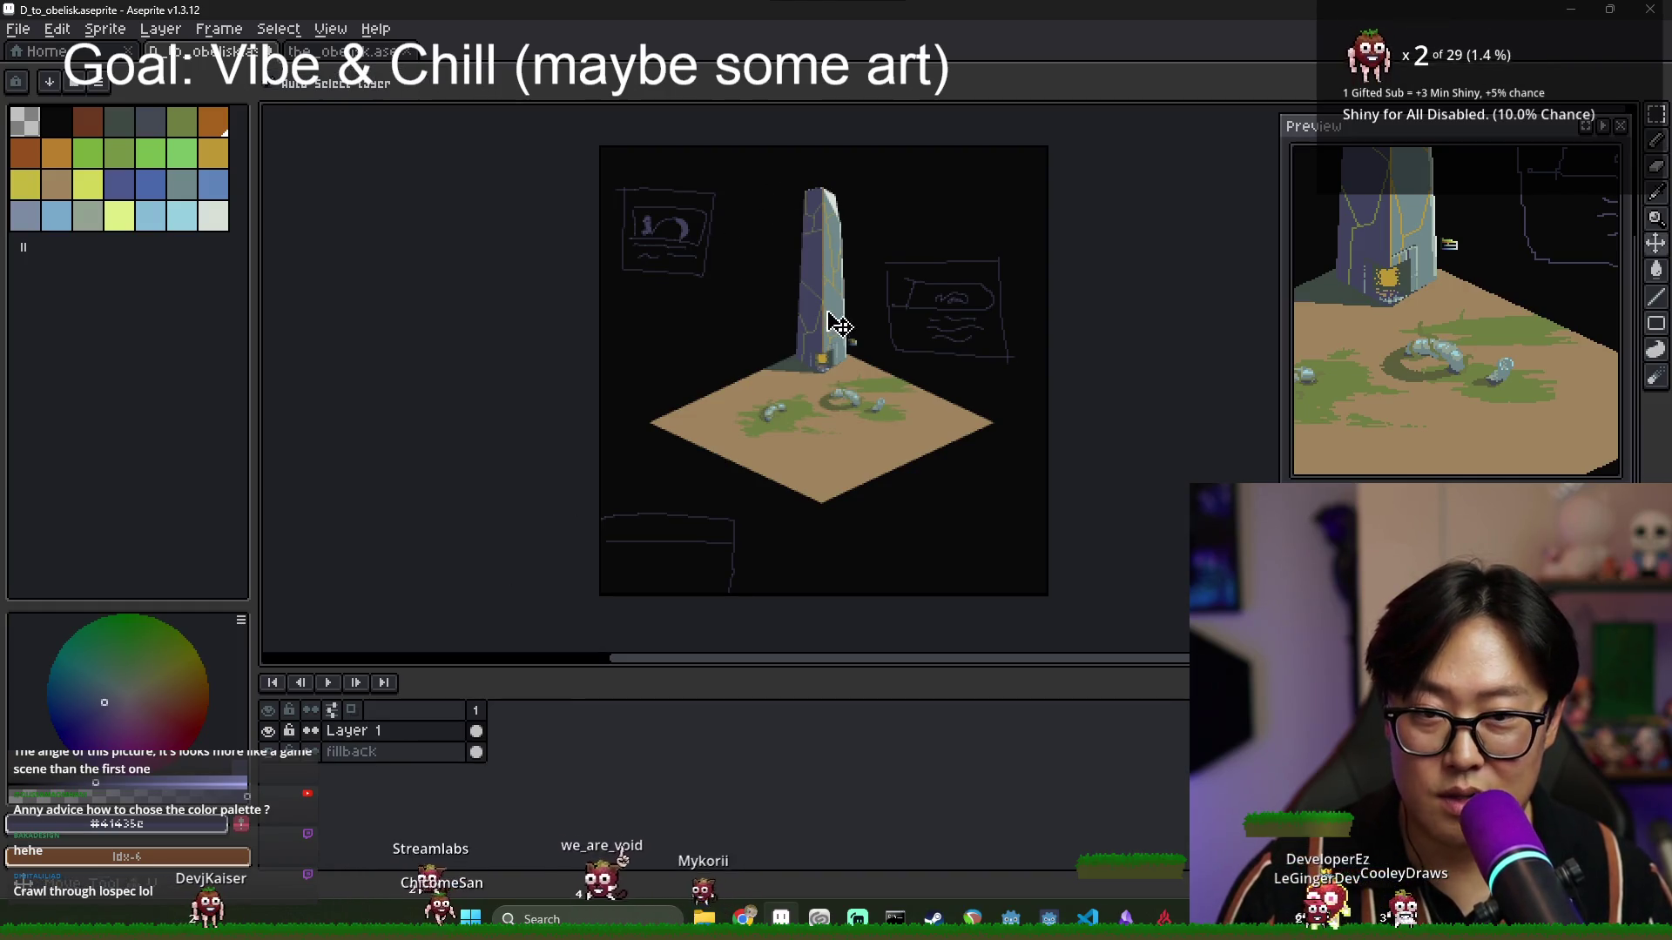
left_click_drag(829, 330, 825, 412)
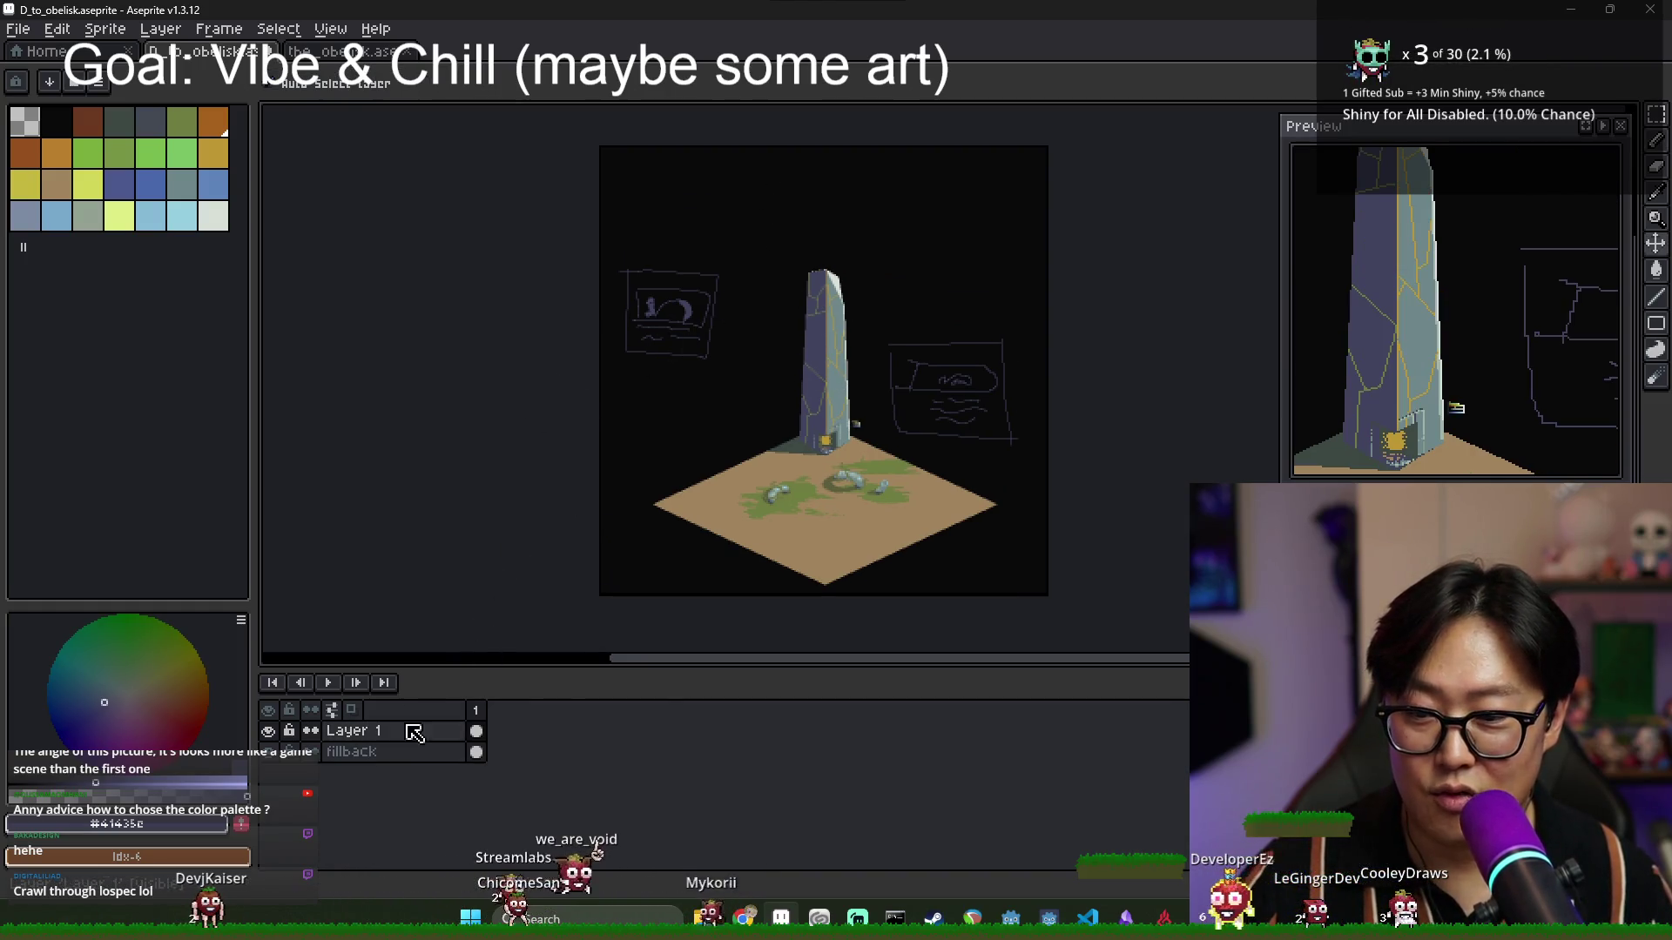
key("b")
Extend the arc above the obelisk and sketch the banner's lower edge and curled end.
scroll(731, 336, "up", 2)
scroll(615, 337, "up", 3)
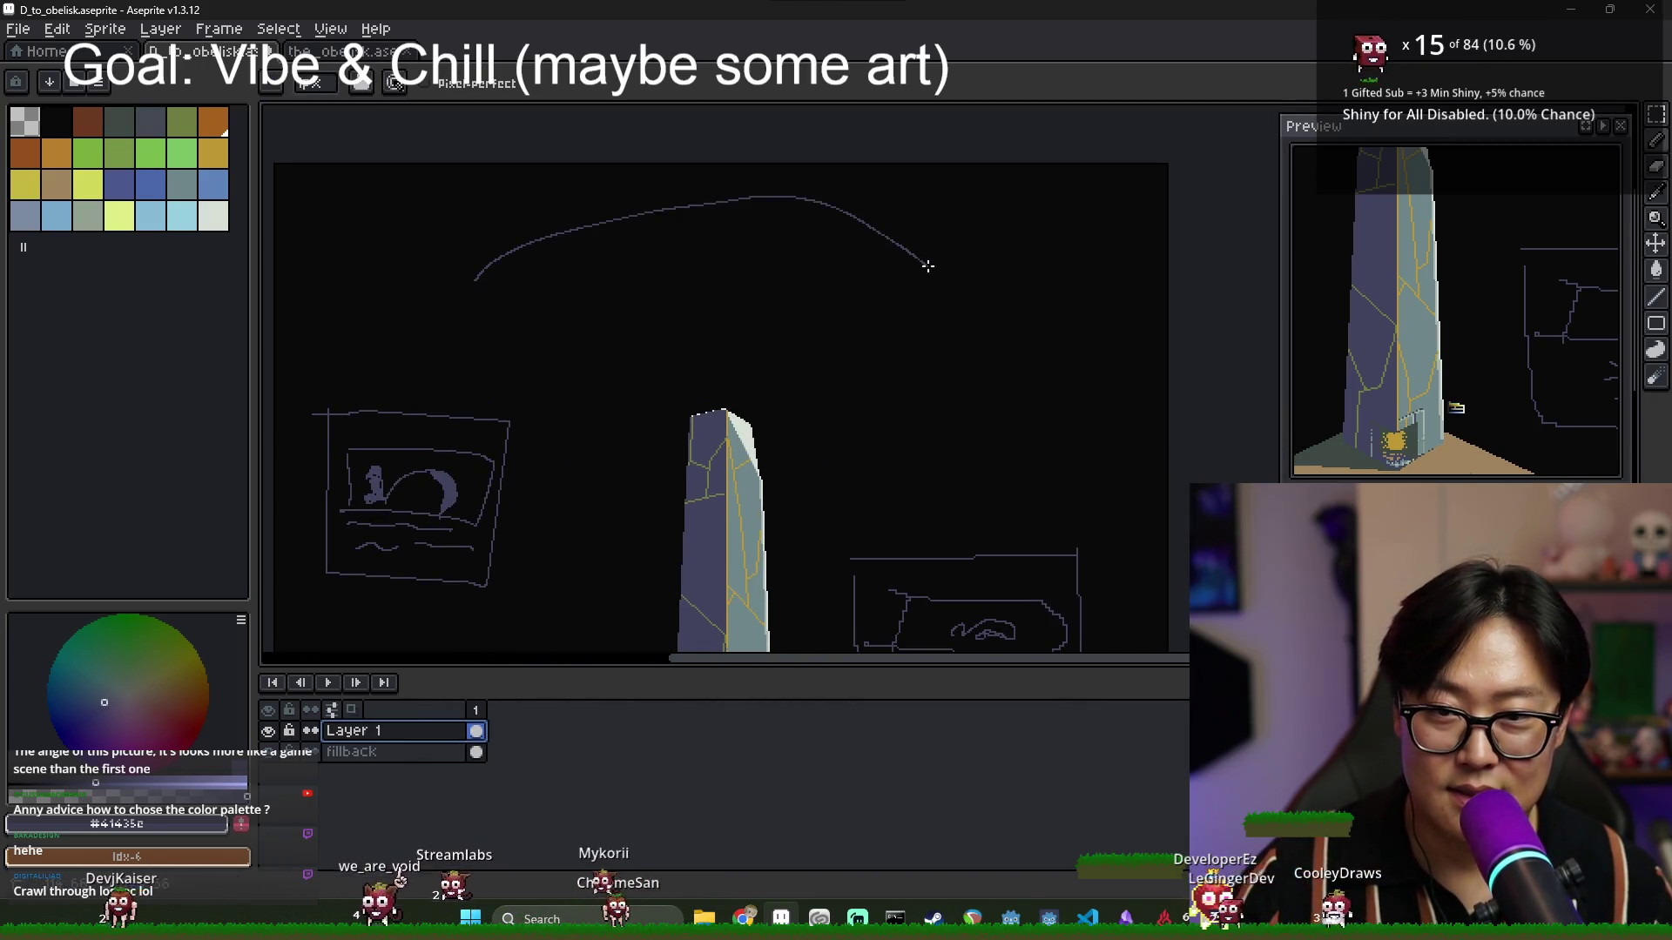
left_click_drag(927, 266, 1010, 277)
left_click_drag(446, 313, 467, 348)
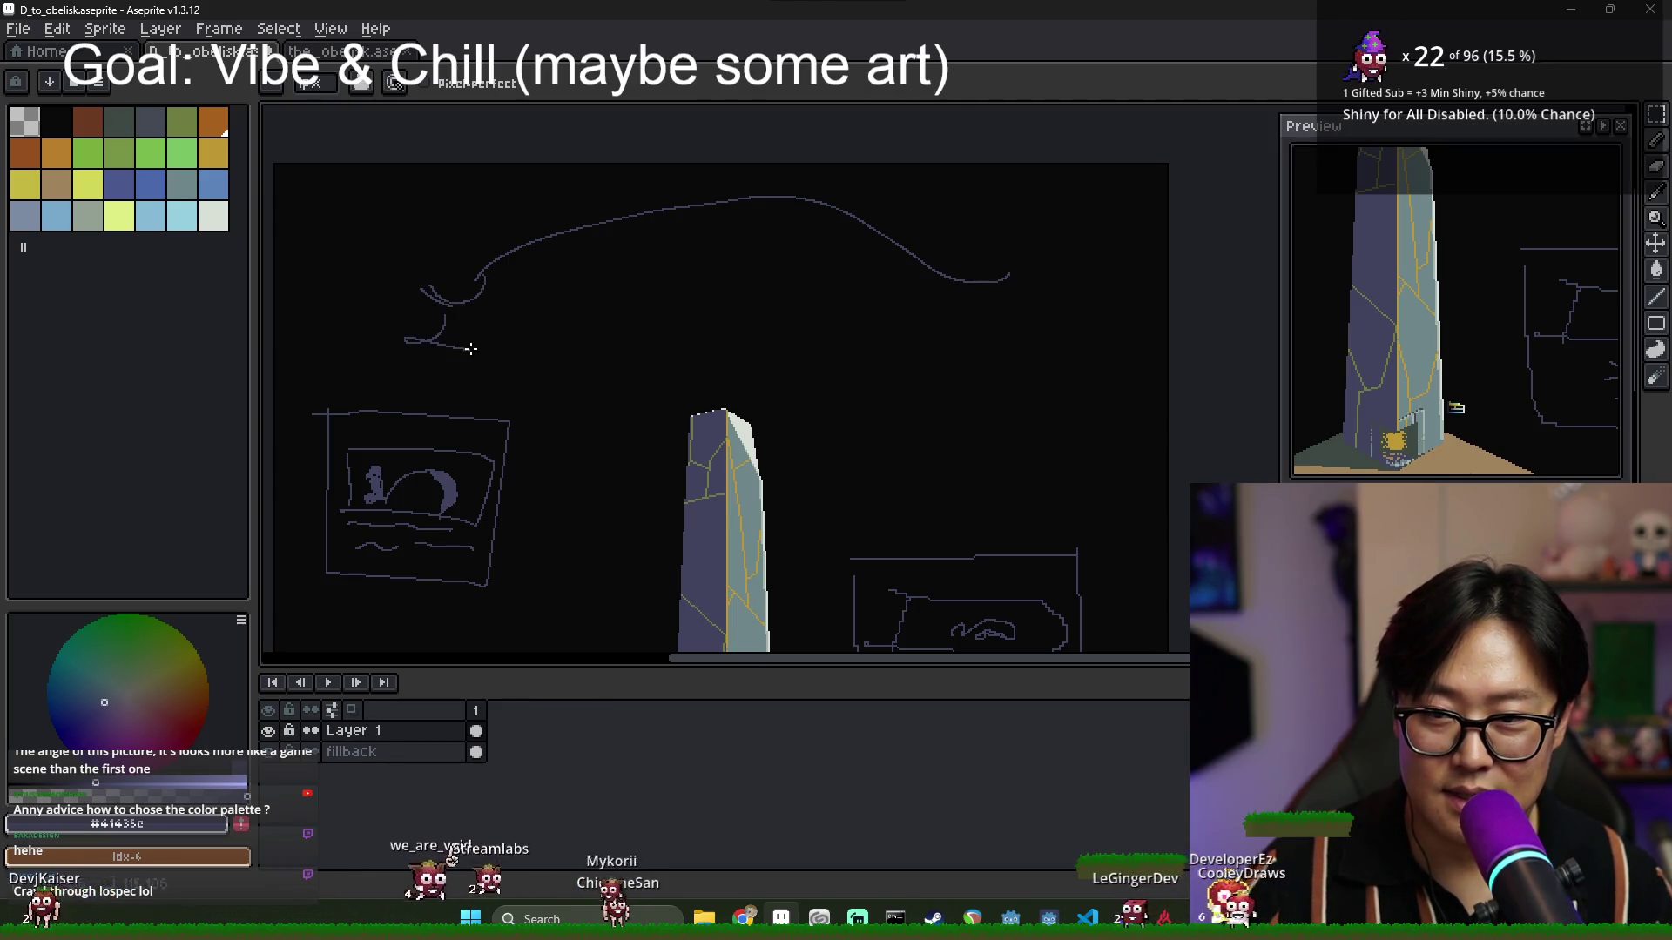
mouse_move(484, 278)
left_mouse_down()
mouse_move(536, 321)
mouse_move(893, 300)
mouse_move(958, 329)
mouse_move(1008, 277)
left_mouse_up()
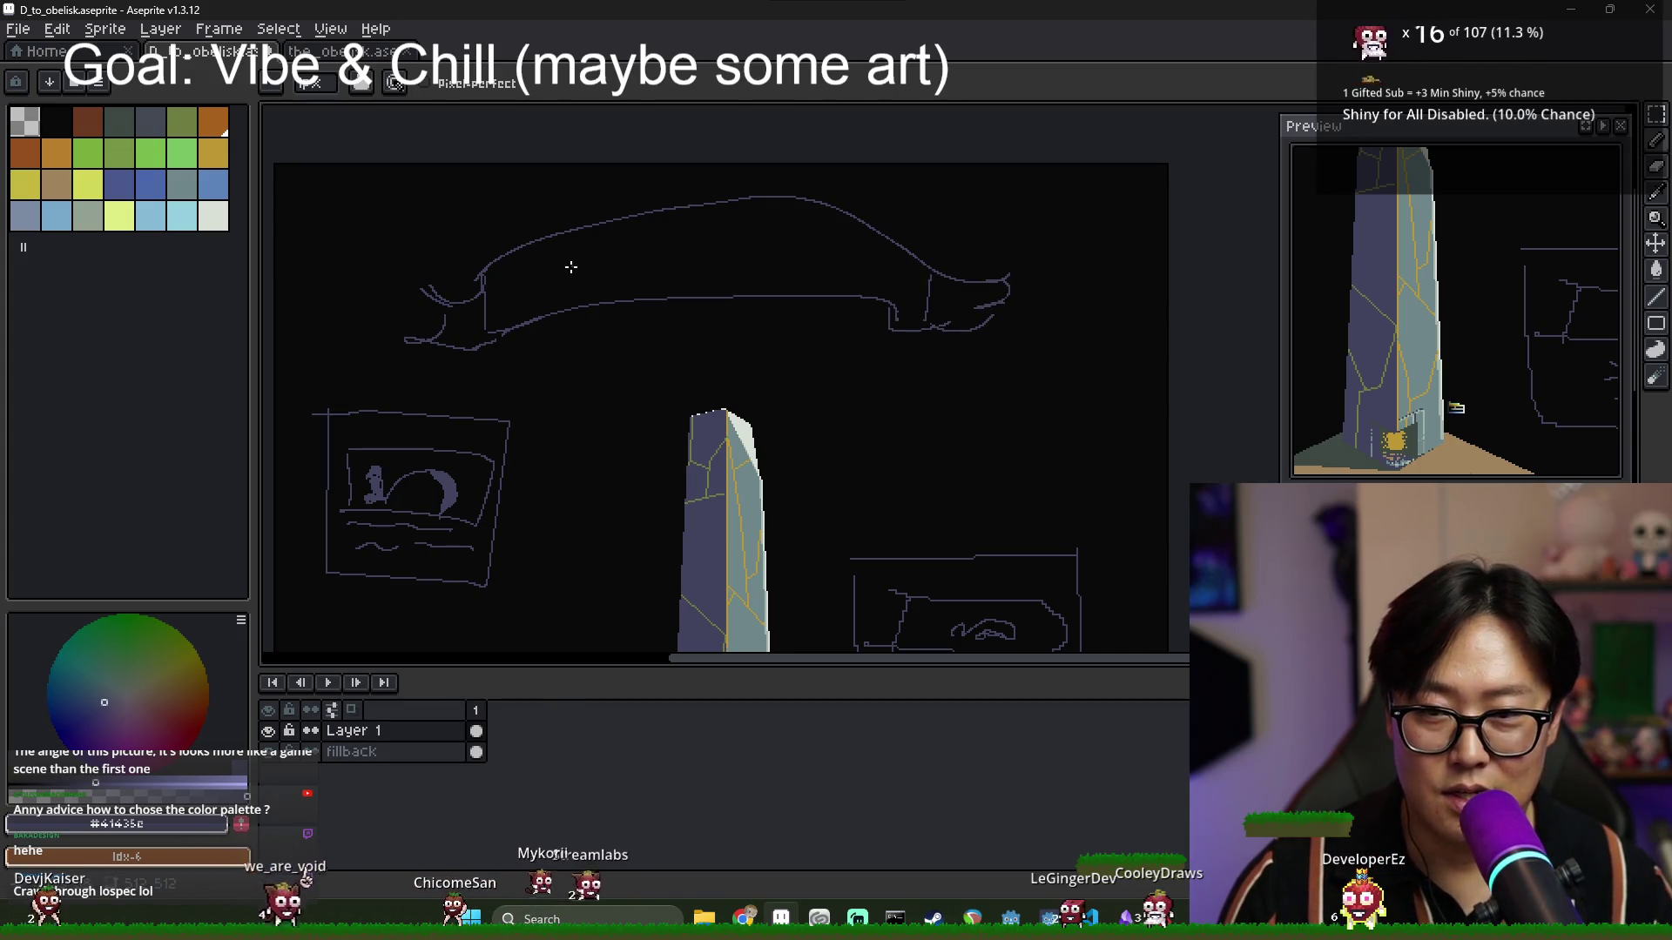
Hand-letter 'Obelisk' inside the banner.
mouse_move(550, 263)
left_mouse_down()
mouse_move(541, 293)
mouse_move(617, 271)
mouse_move(675, 283)
left_mouse_up()
left_click_drag(696, 256, 696, 274)
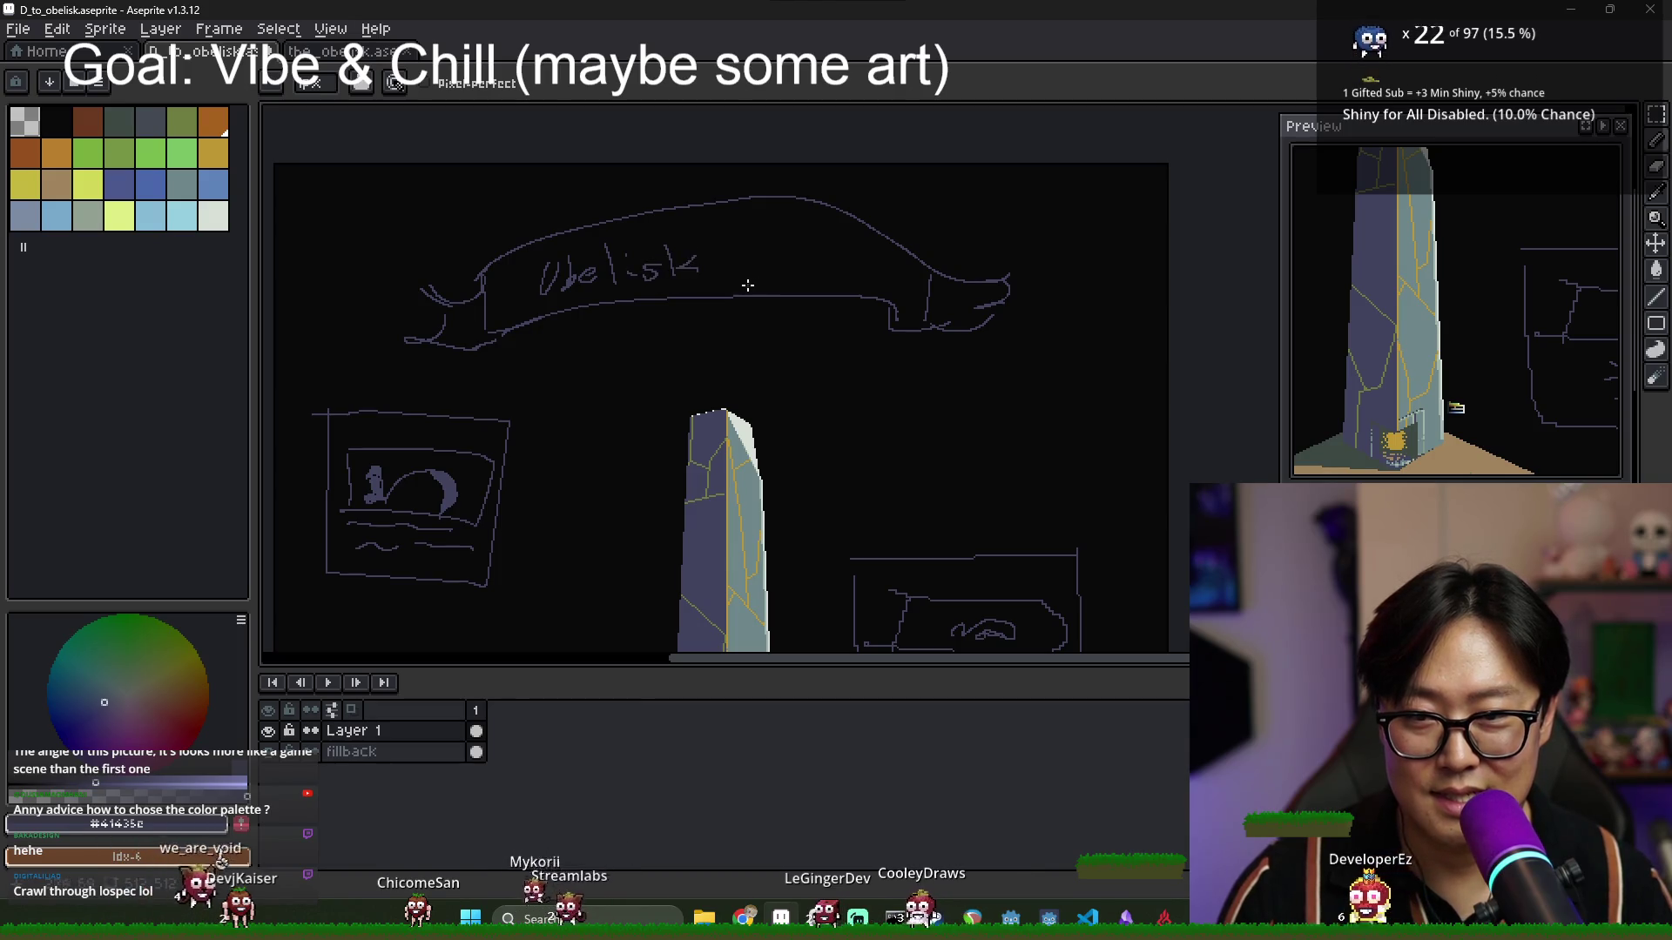
scroll(781, 264, "down", 2)
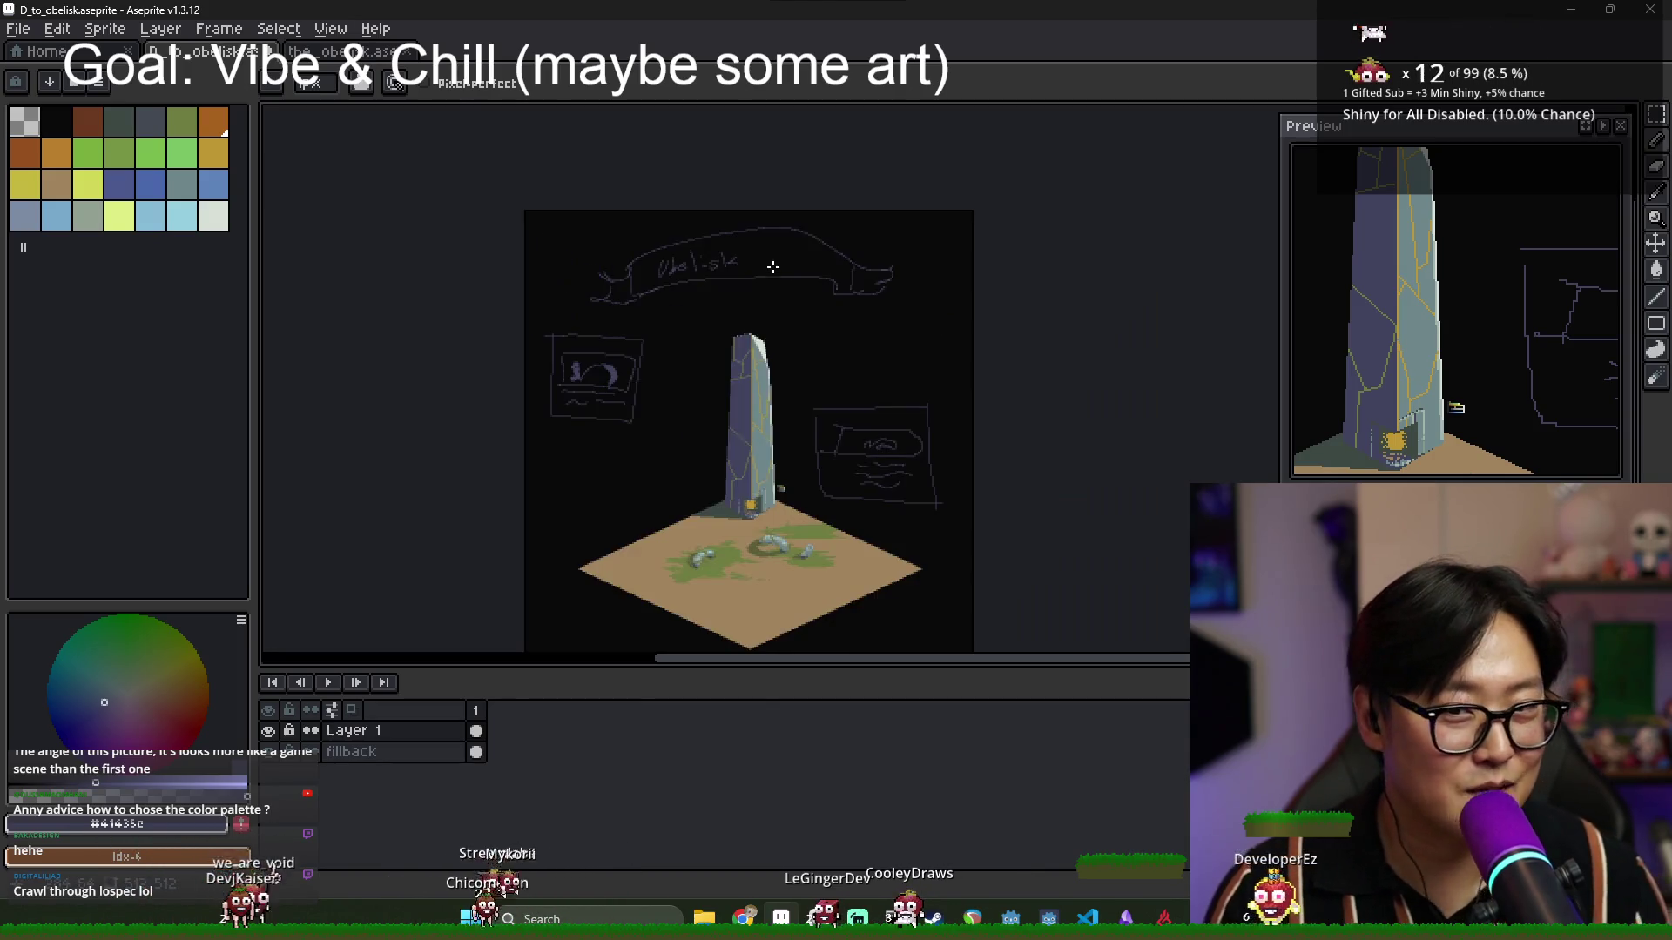
scroll(762, 259, "up", 3)
scroll(761, 259, "down", 1)
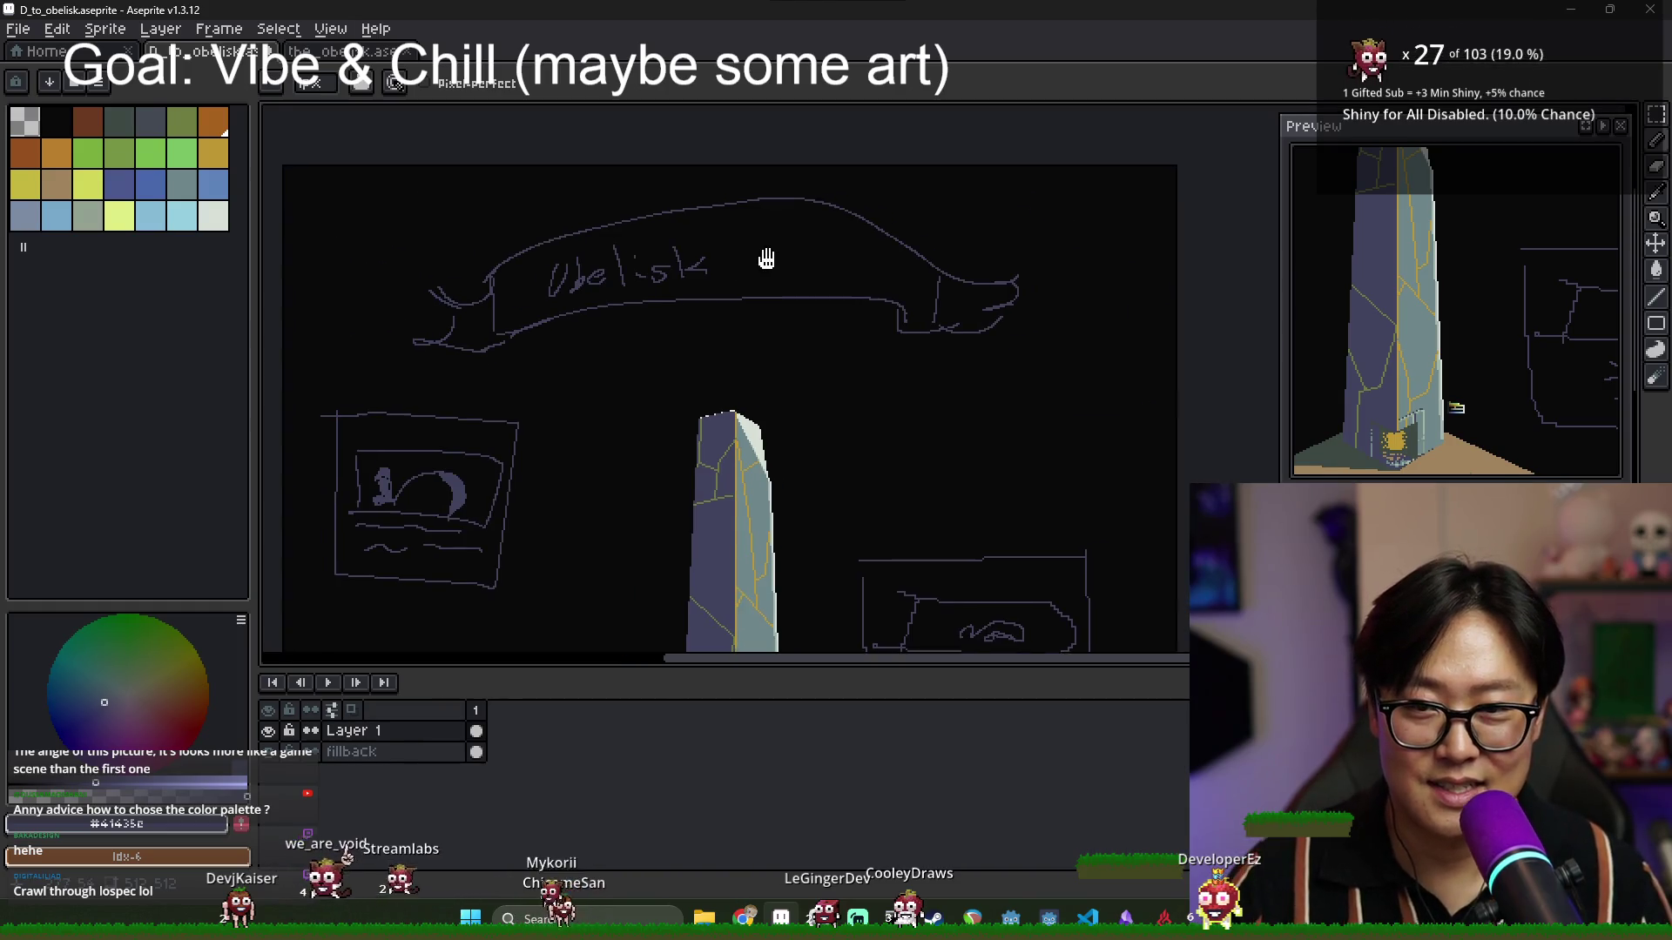
Add the word 'Tenu' after 'Obelisk' in the banner.
mouse_move(726, 248)
left_mouse_down()
mouse_move(726, 284)
mouse_move(747, 267)
mouse_move(796, 282)
left_mouse_up()
left_click_drag(802, 270, 822, 280)
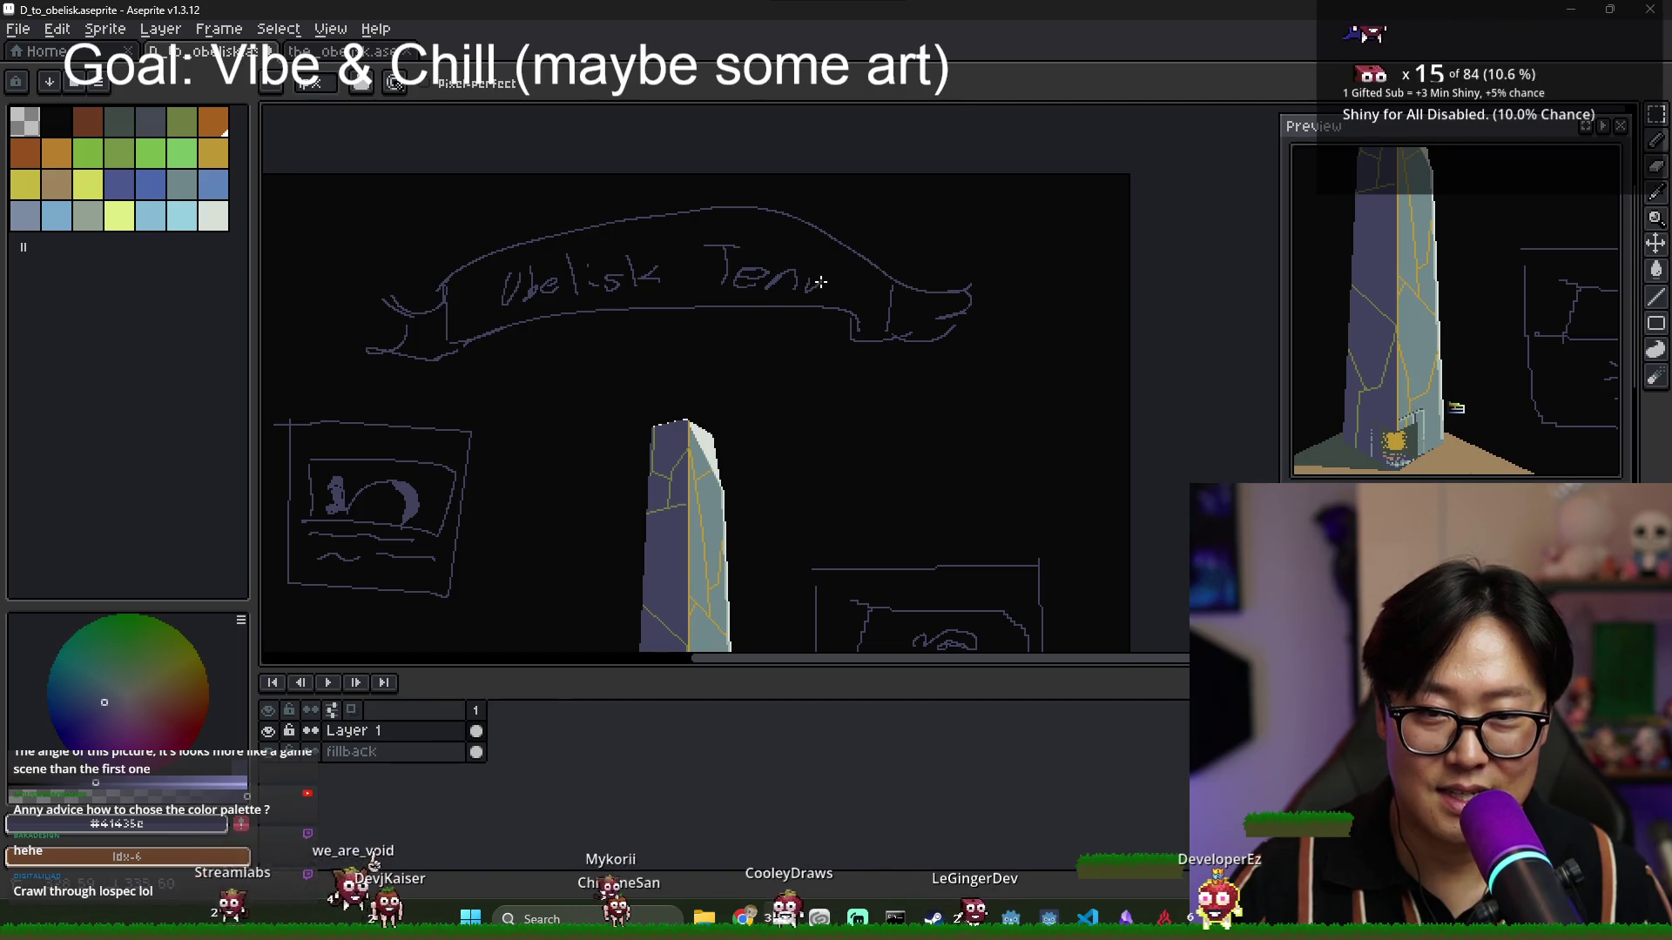
scroll(810, 319, "down", 2)
scroll(819, 348, "up", 1)
scroll(784, 383, "down", 2)
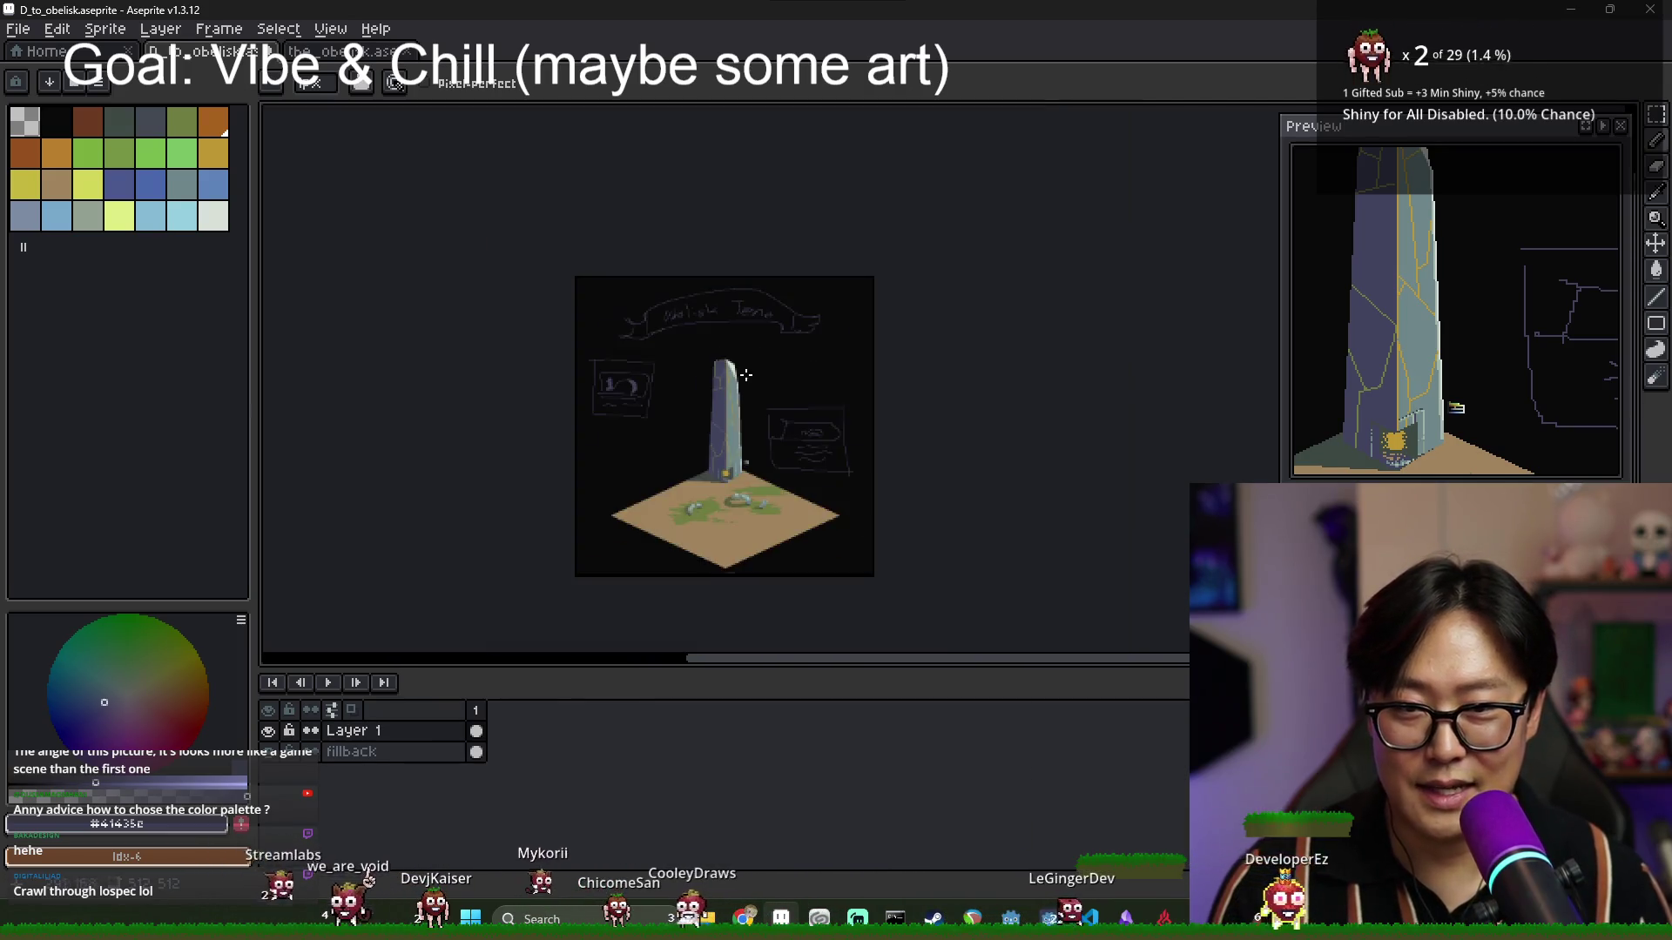
Sketch a small circle around the mark beside the banner.
scroll(748, 417, "up", 1)
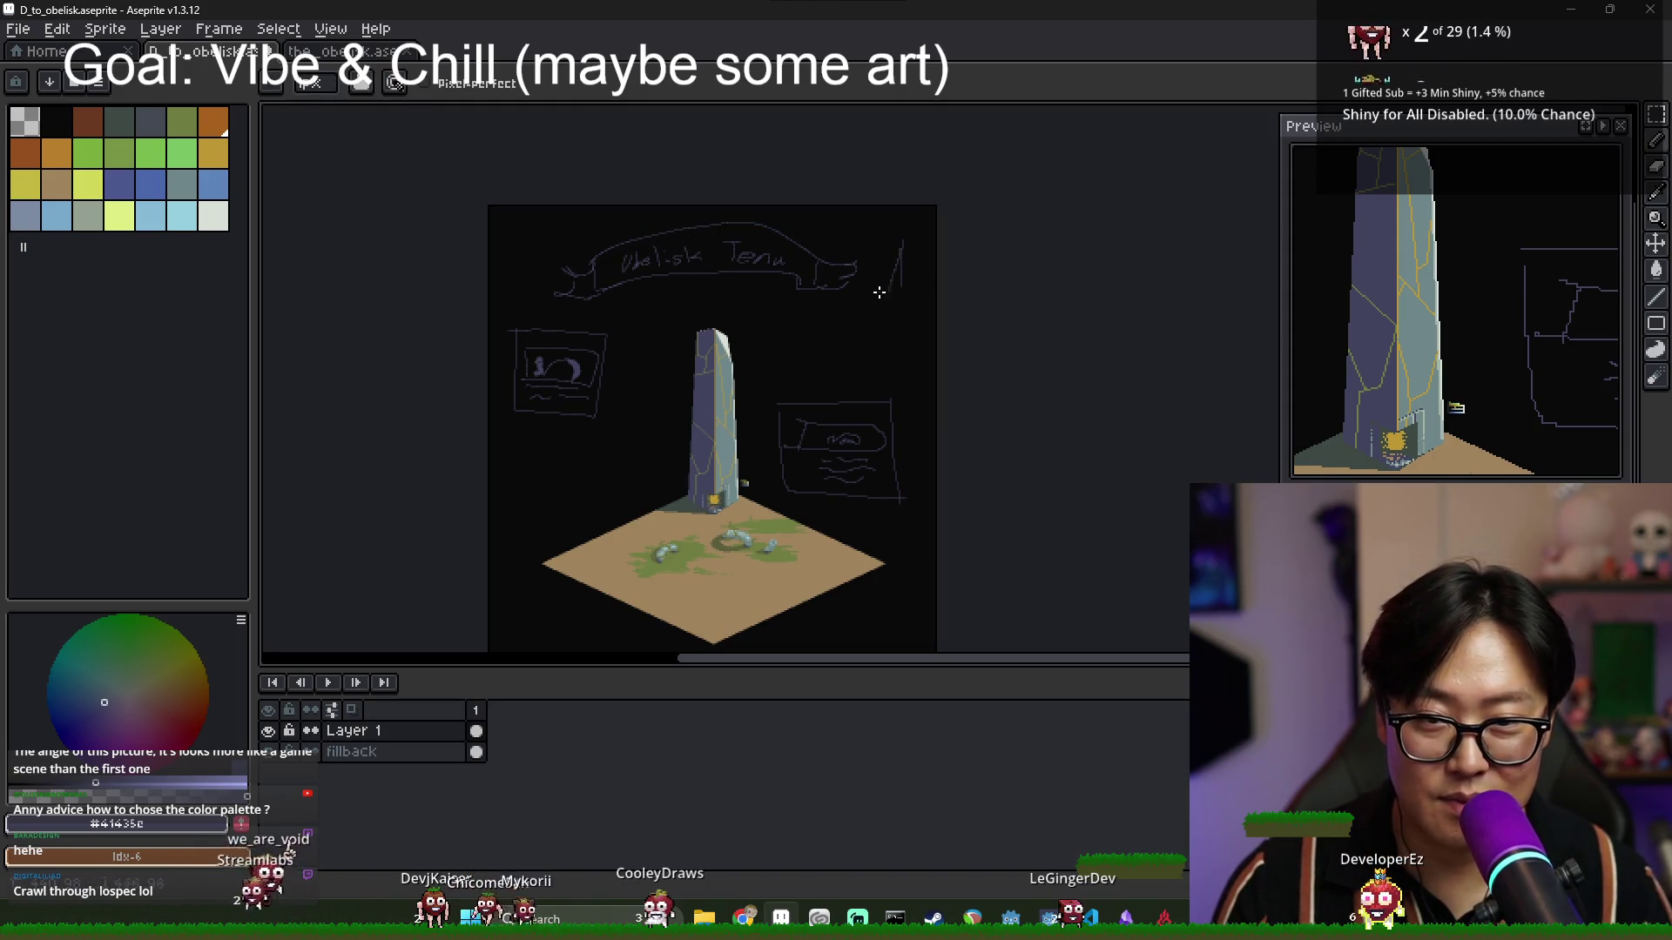
left_click_drag(886, 262, 887, 264)
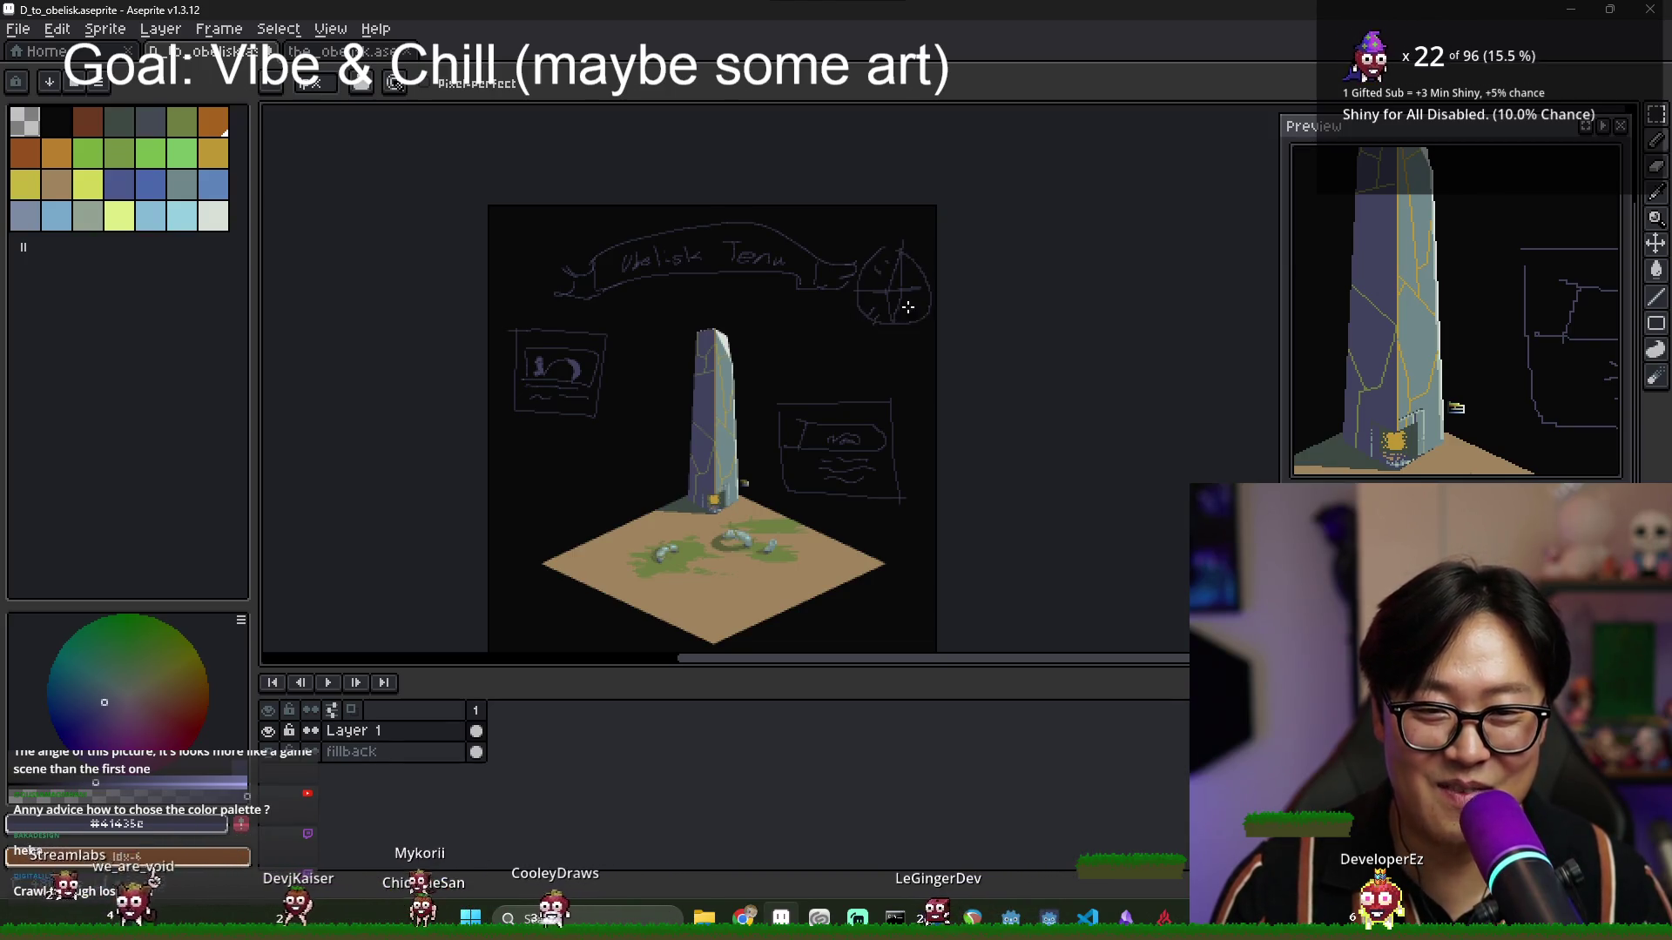
scroll(894, 314, "up", 2)
scroll(836, 348, "down", 2)
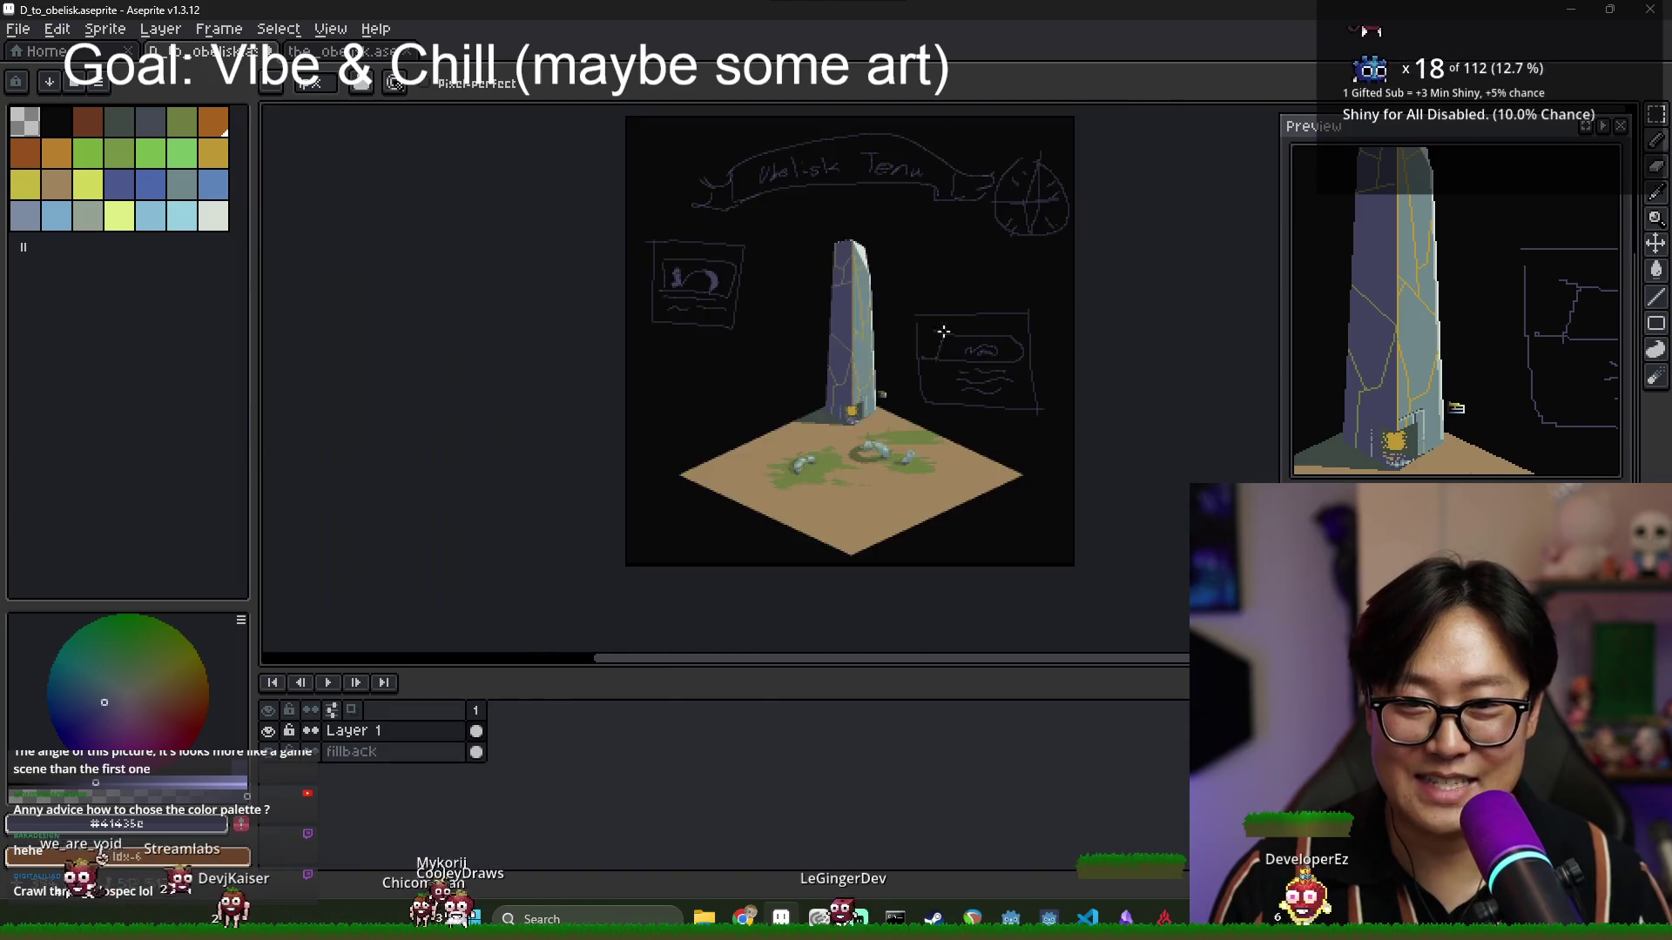
scroll(747, 512, "up", 2)
scroll(829, 434, "down", 2)
Hide the timeline and reframe the view around the obelisk.
key("Tab")
scroll(828, 434, "up", 2)
scroll(784, 452, "down", 2)
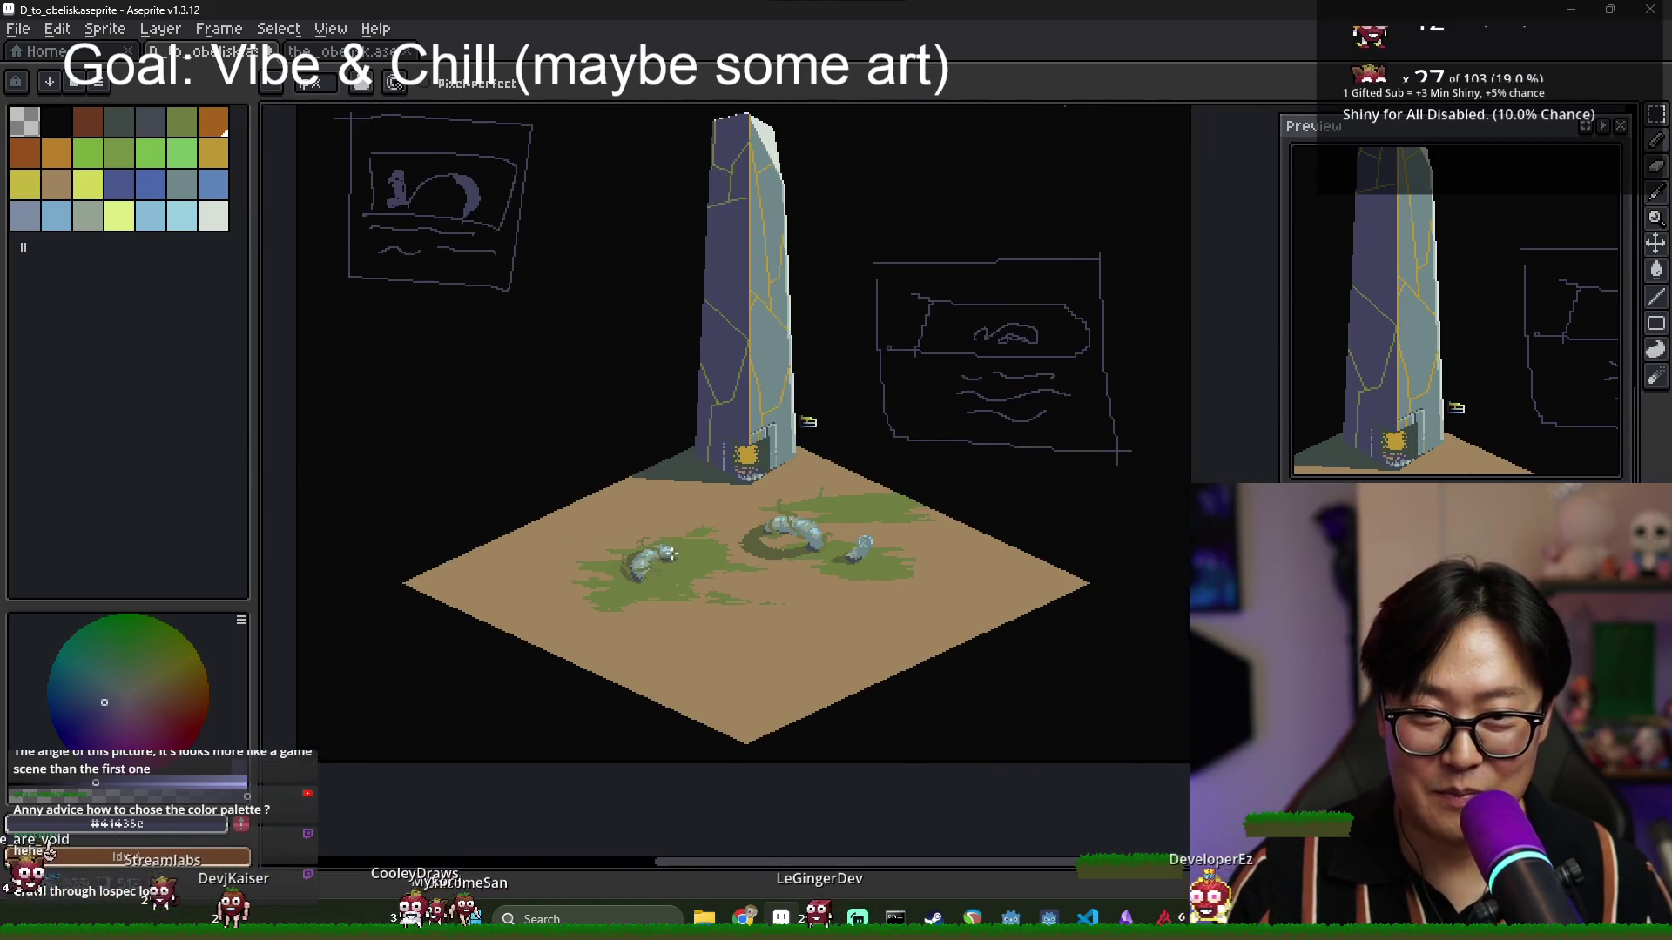
scroll(690, 537, "up", 2)
left_click_drag(690, 538, 768, 576)
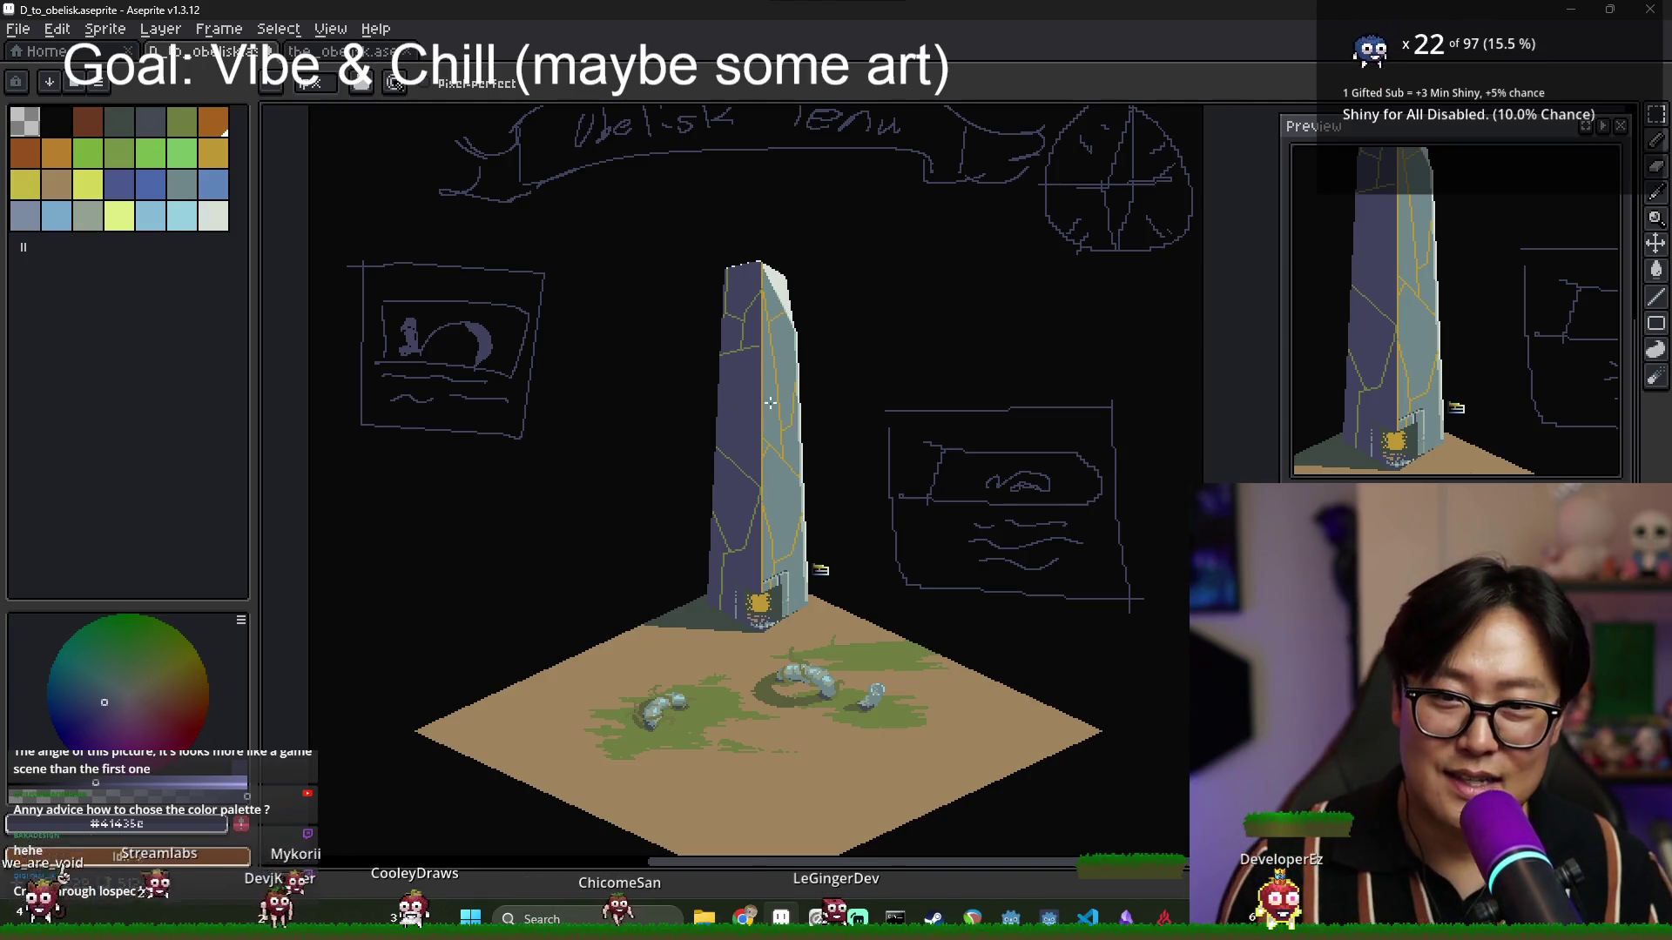
Pick the grey-green stone swatch, then olive green as the drawing colour.
scroll(758, 536, "up", 2)
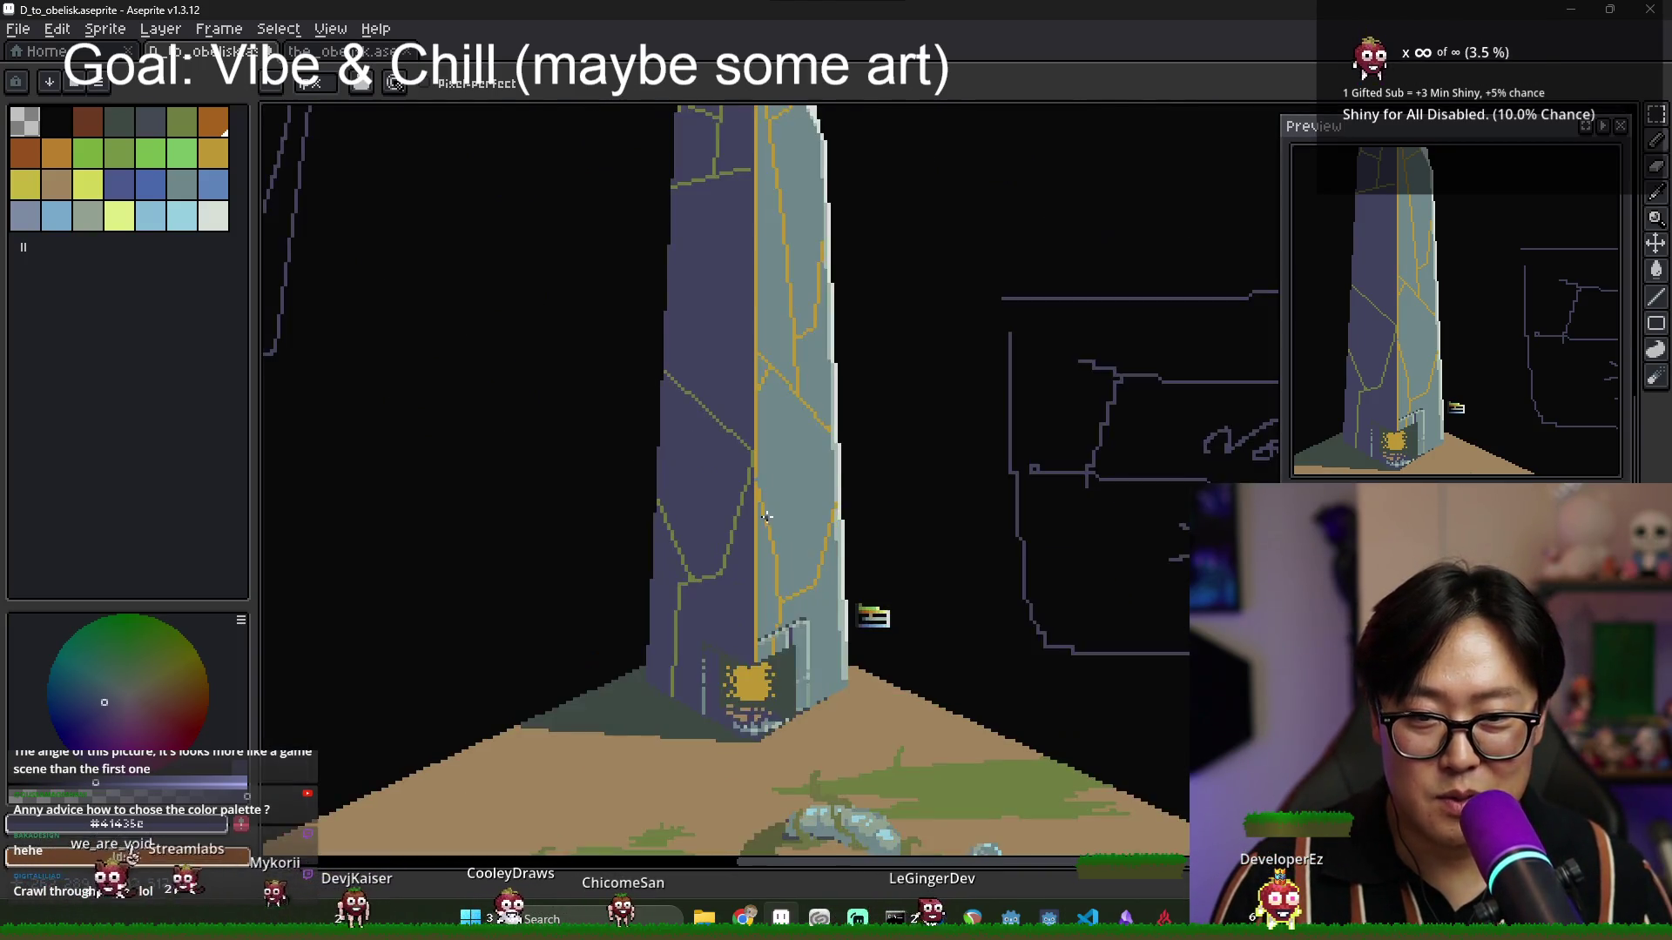
scroll(748, 333, "down", 2)
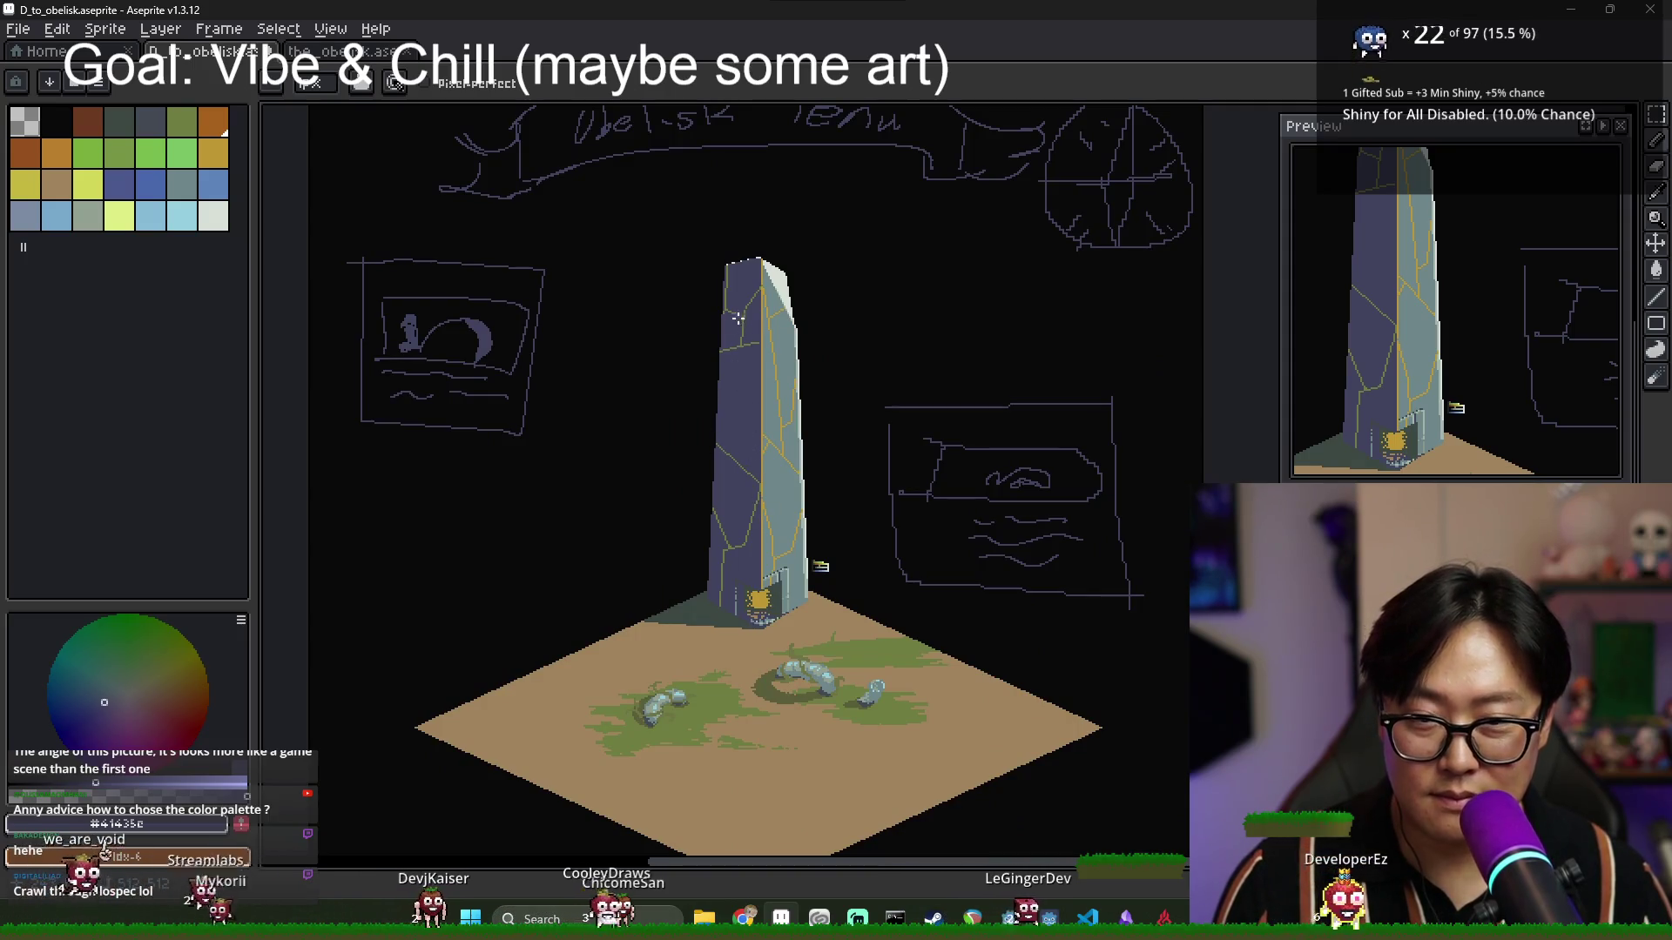
scroll(757, 401, "down", 1)
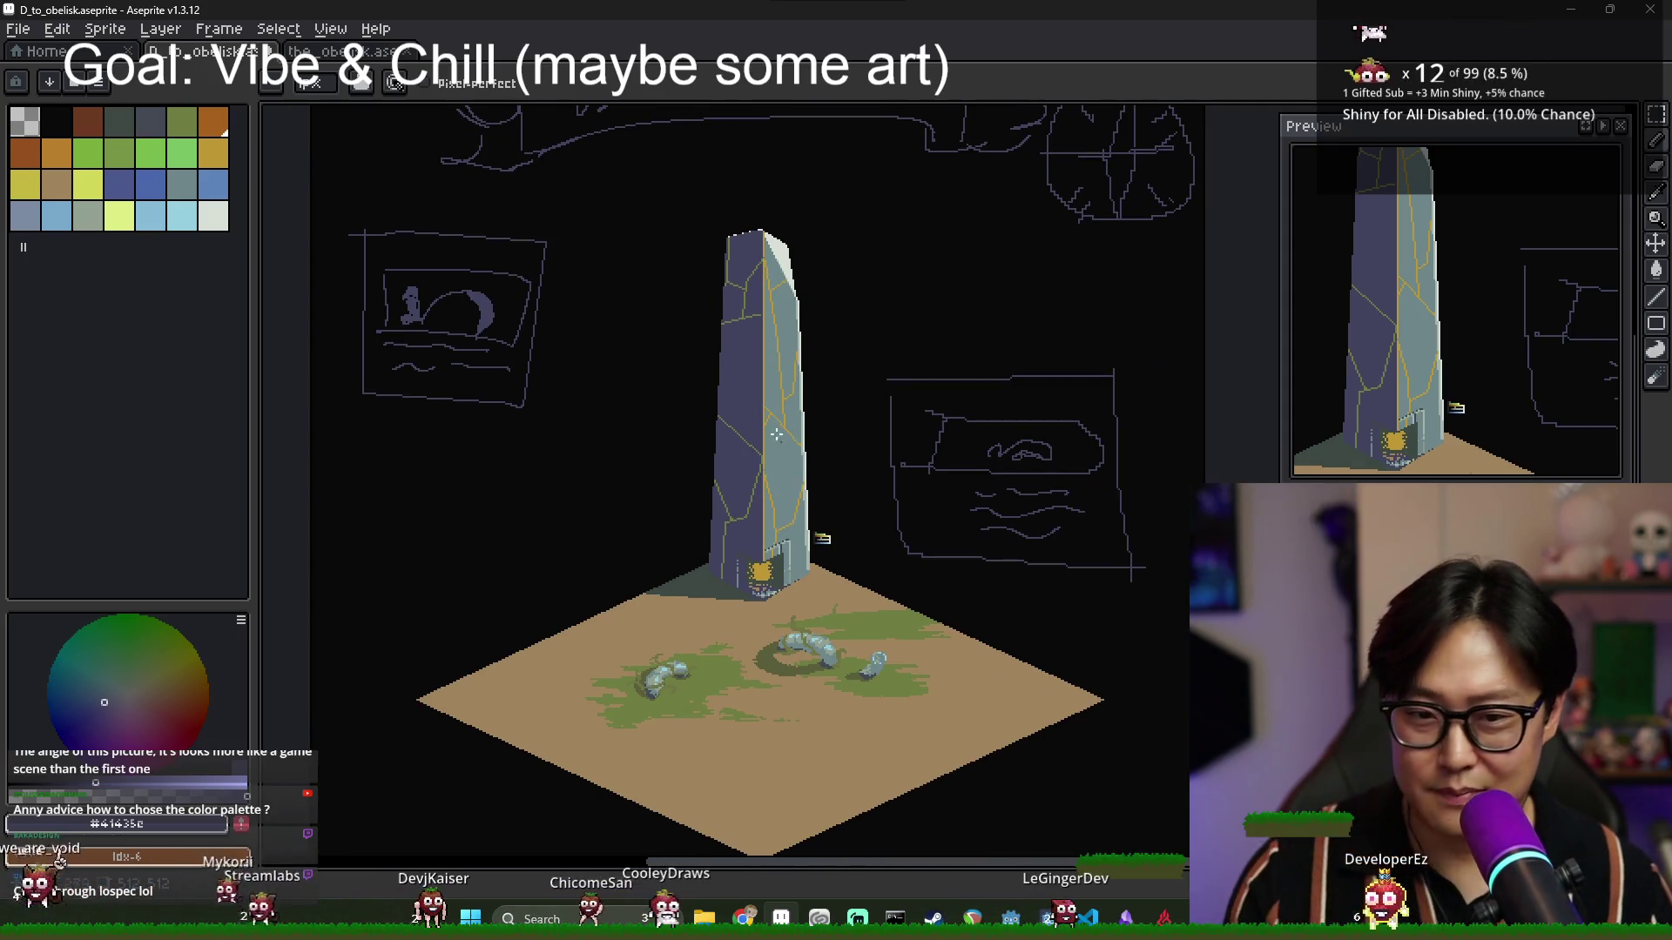
scroll(798, 657, "up", 2)
scroll(723, 705, "down", 2)
scroll(696, 640, "up", 2)
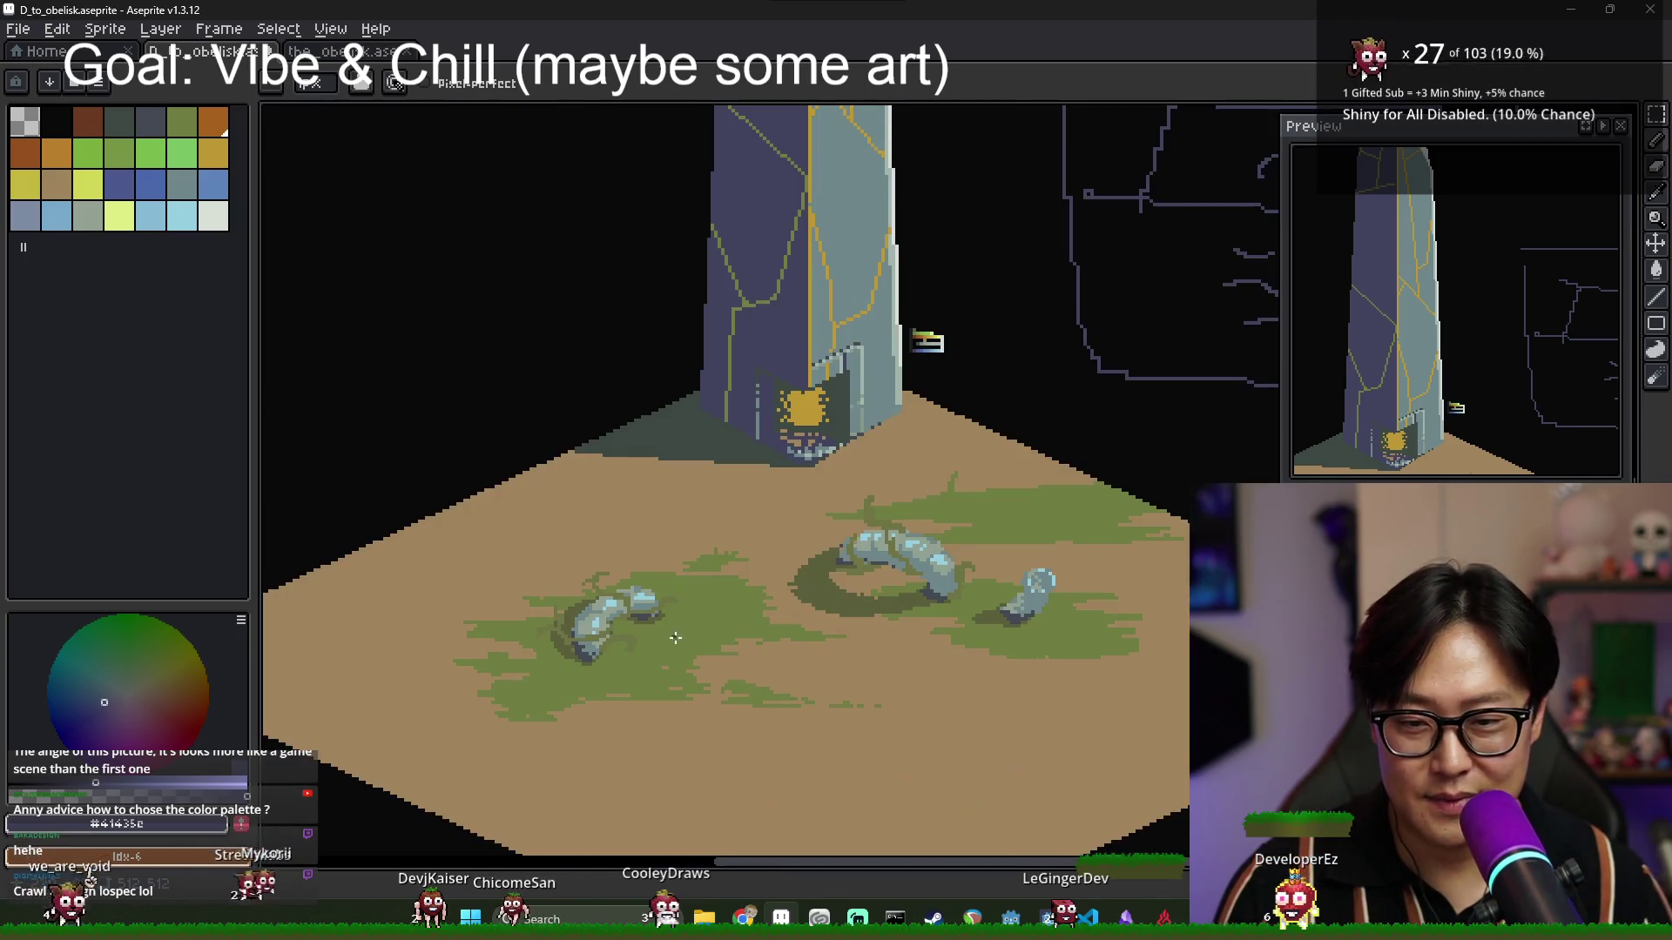
scroll(675, 590, "up", 2)
scroll(642, 563, "down", 1)
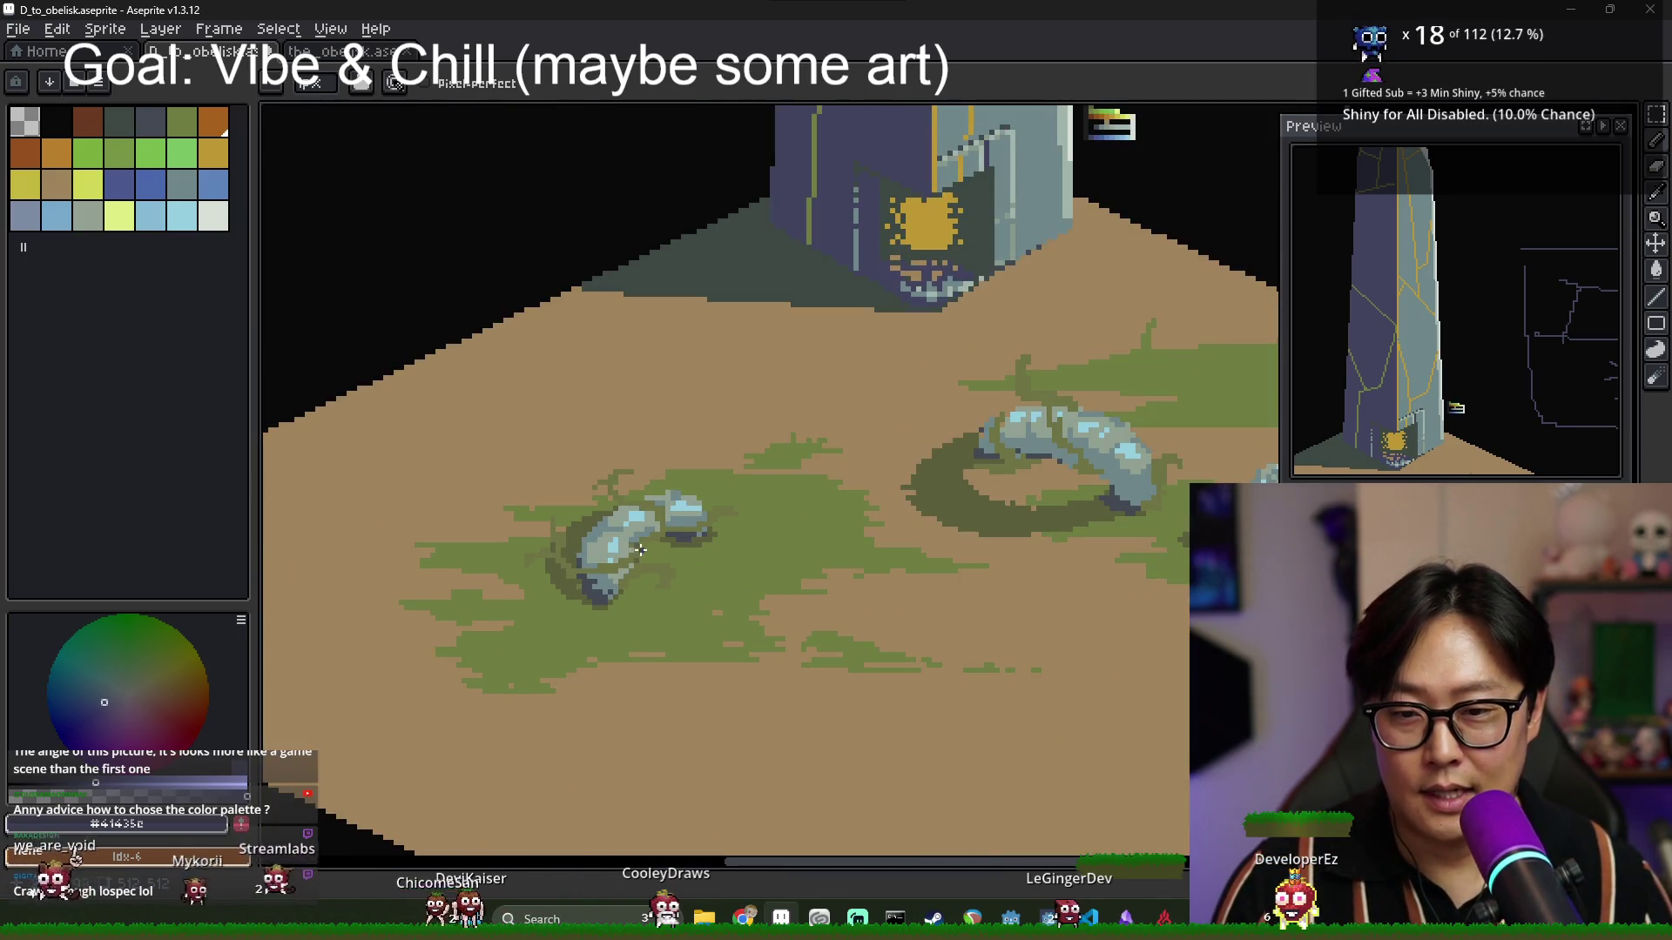
left_click(641, 549, "alt")
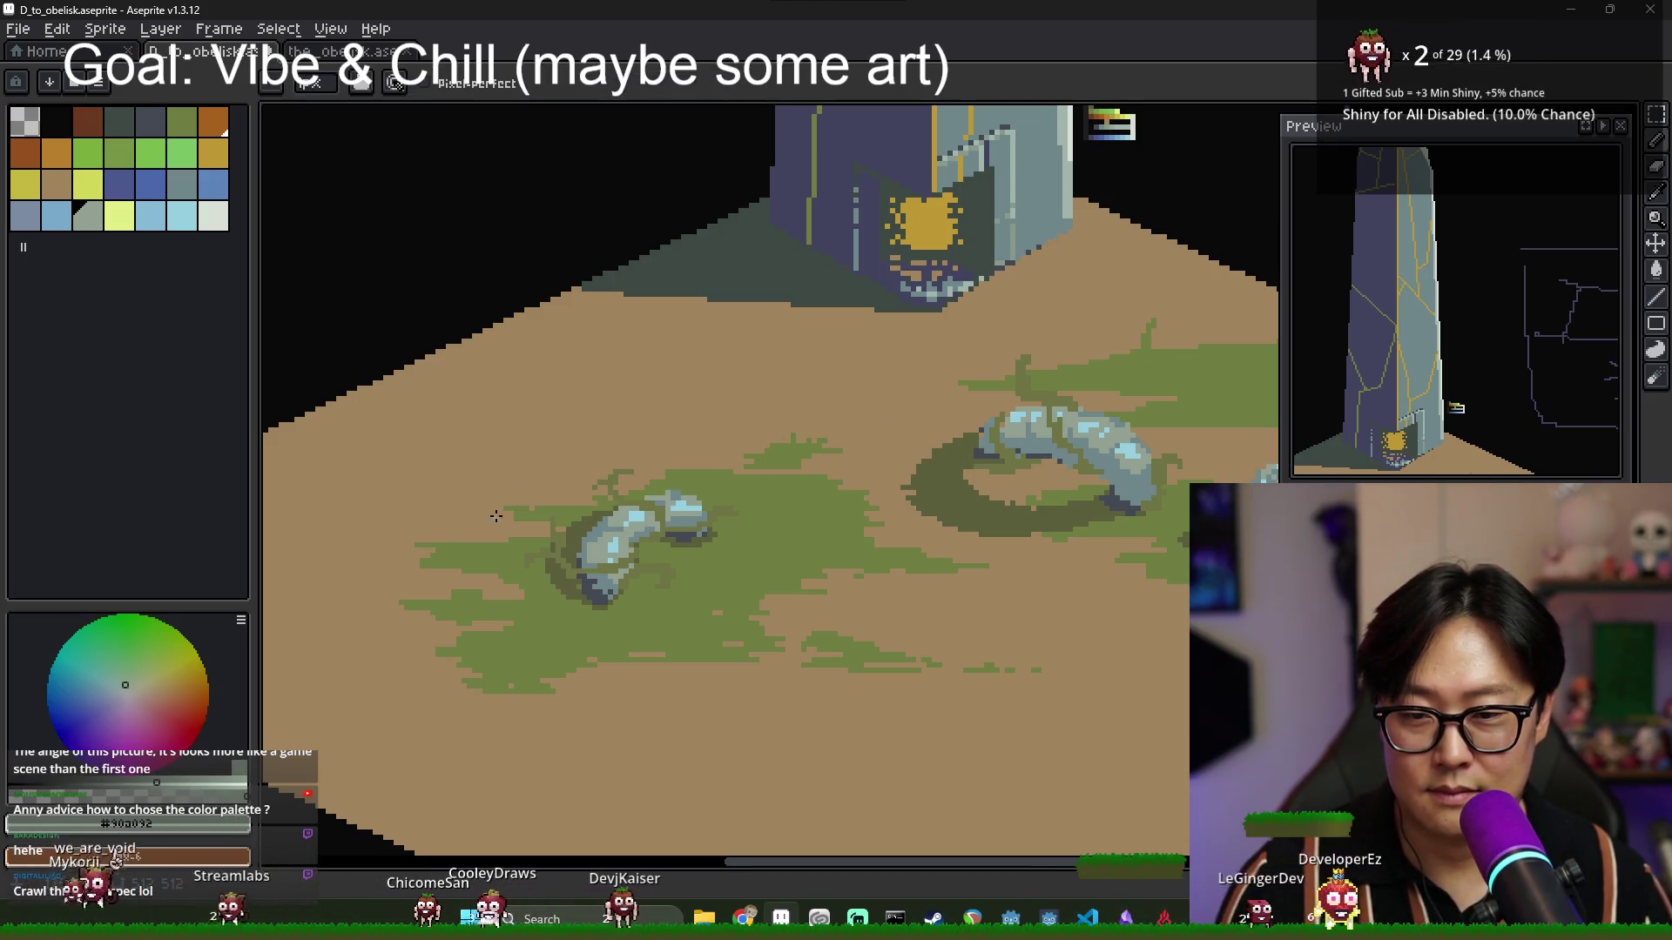
scroll(679, 505, "down", 4)
scroll(745, 538, "up", 3)
left_click(731, 542, "alt")
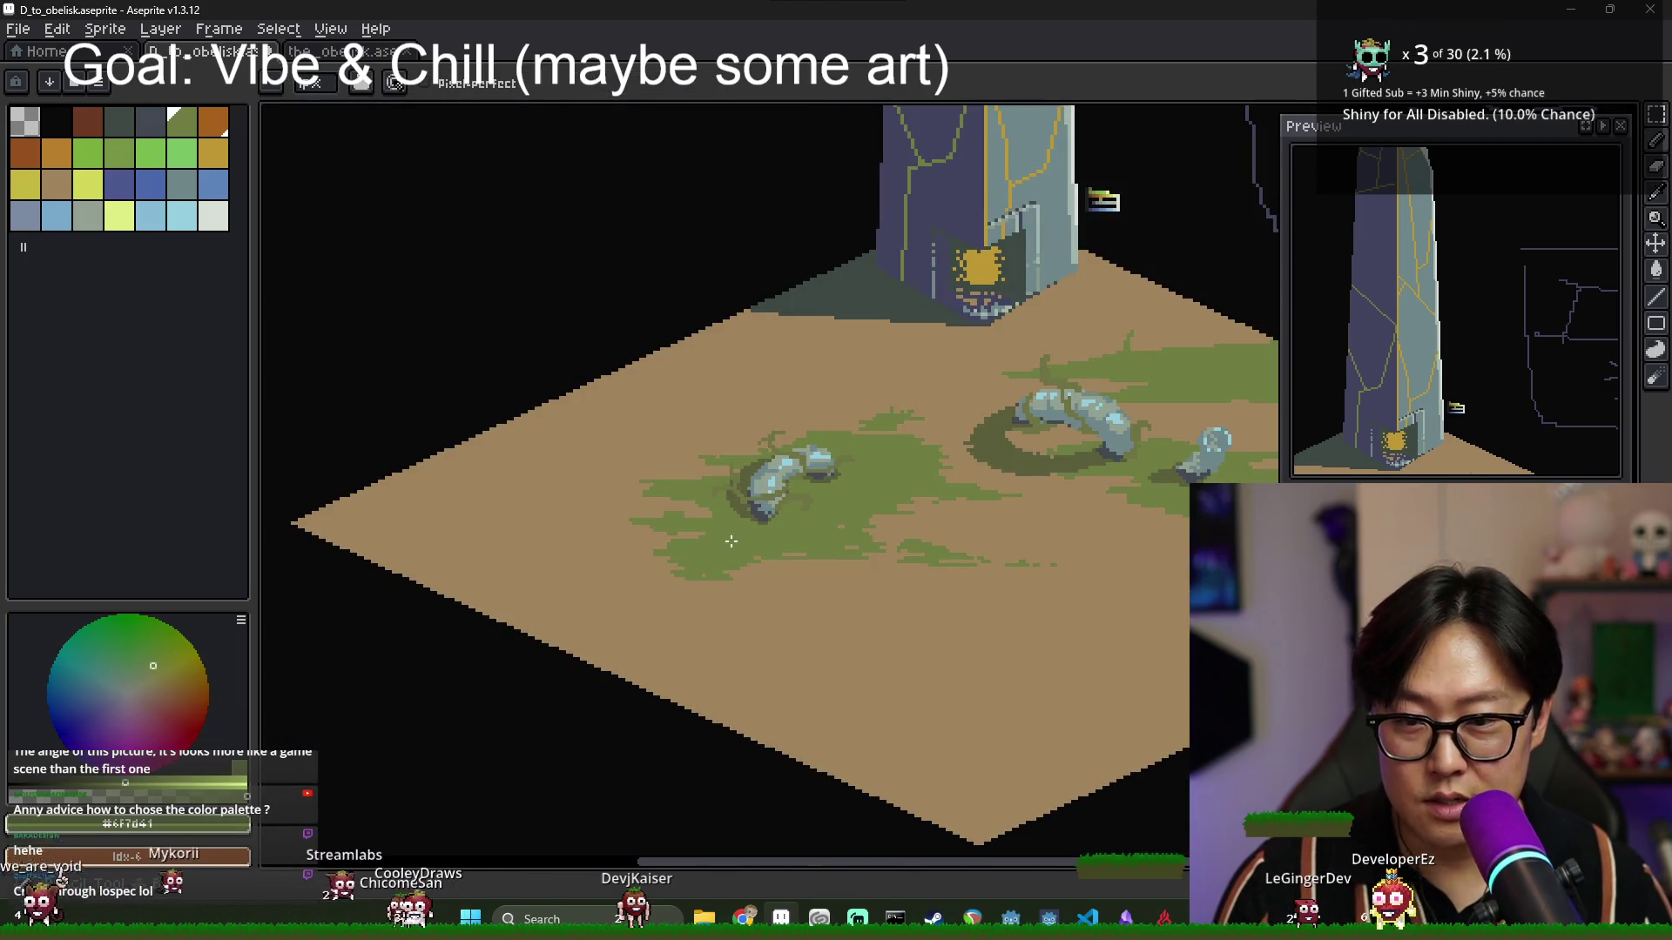
Outline a tan ground extension at the tile's left corner and fill it.
left_click(605, 400, "alt")
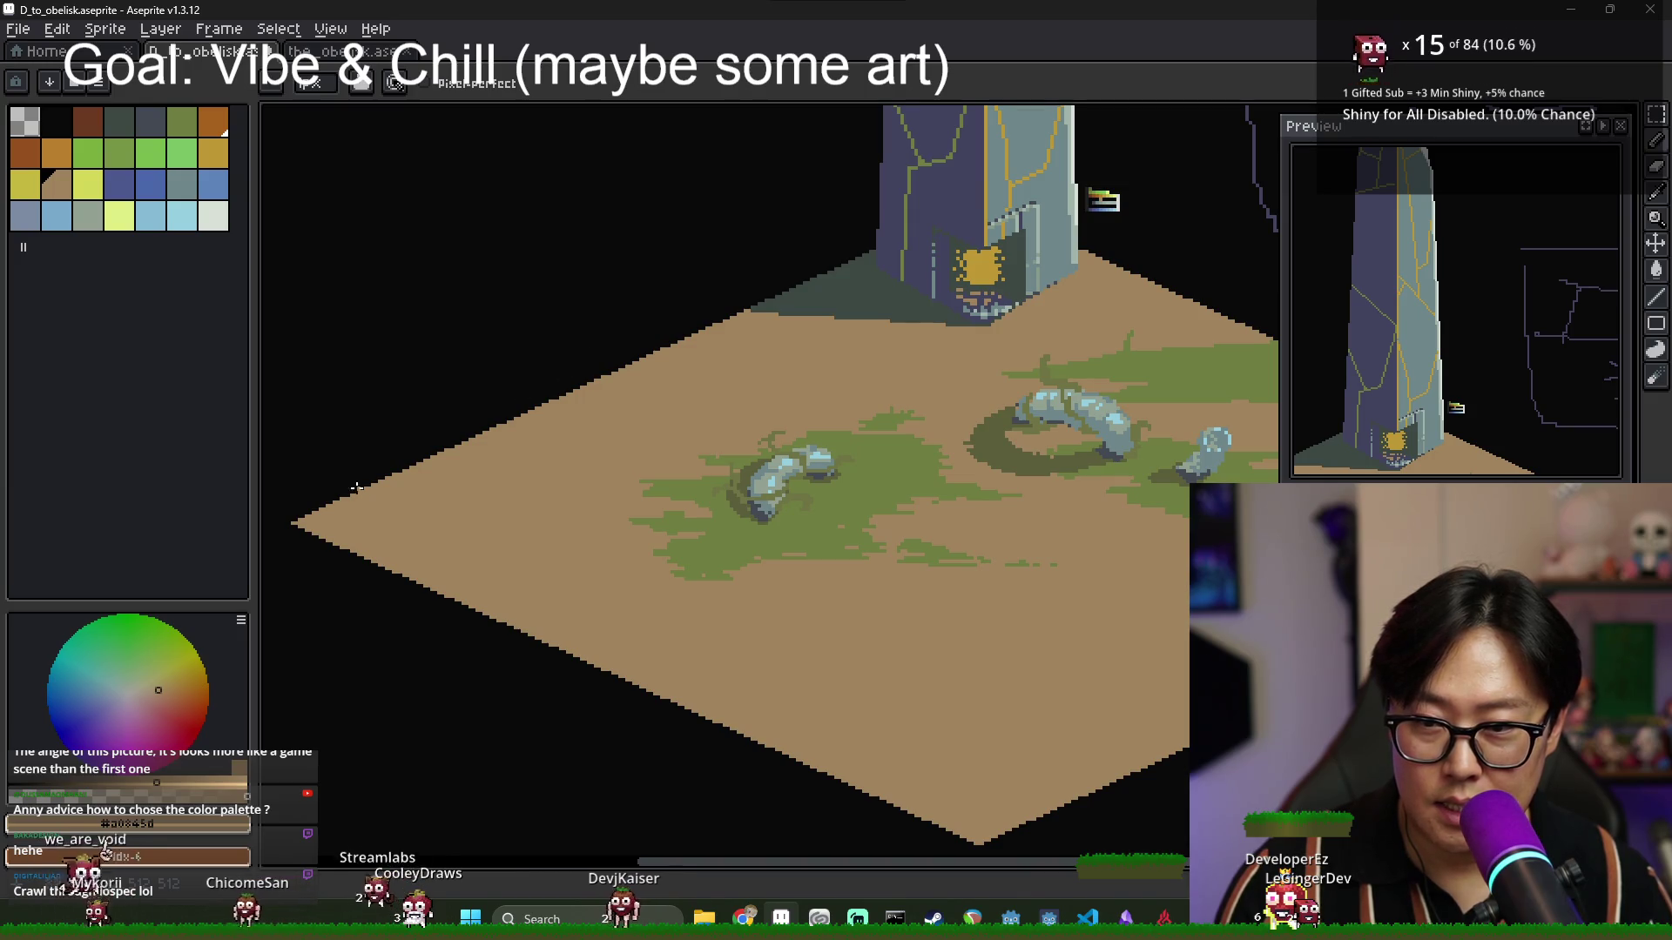
left_click_drag(292, 430, 287, 381)
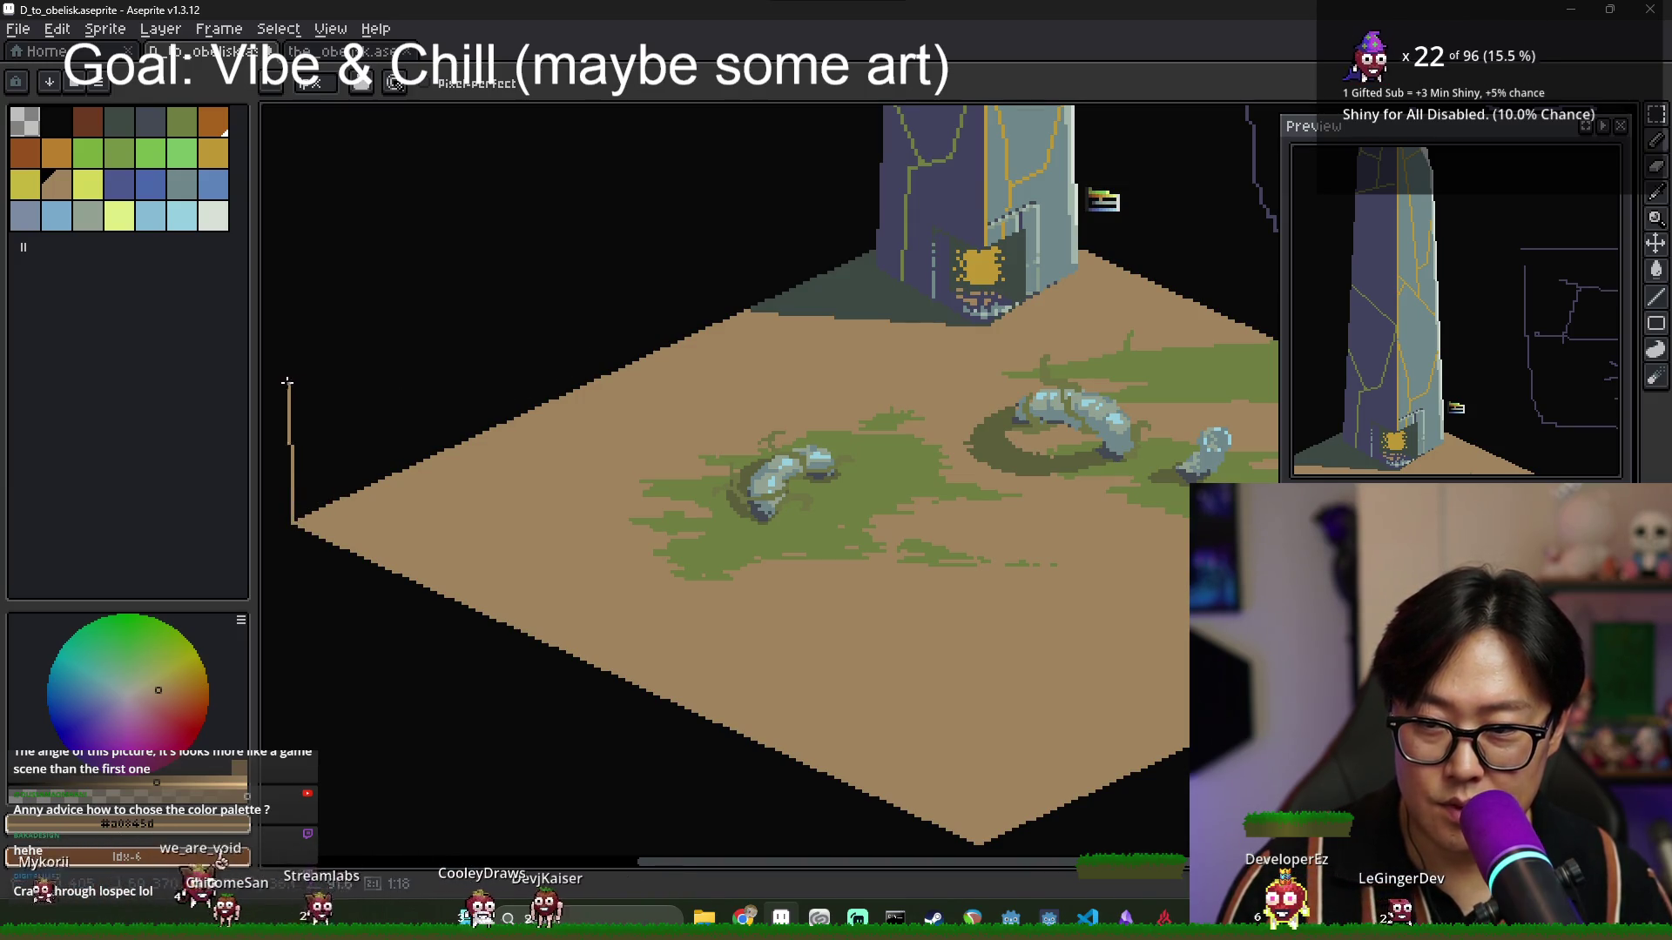
left_click_drag(538, 363, 580, 397)
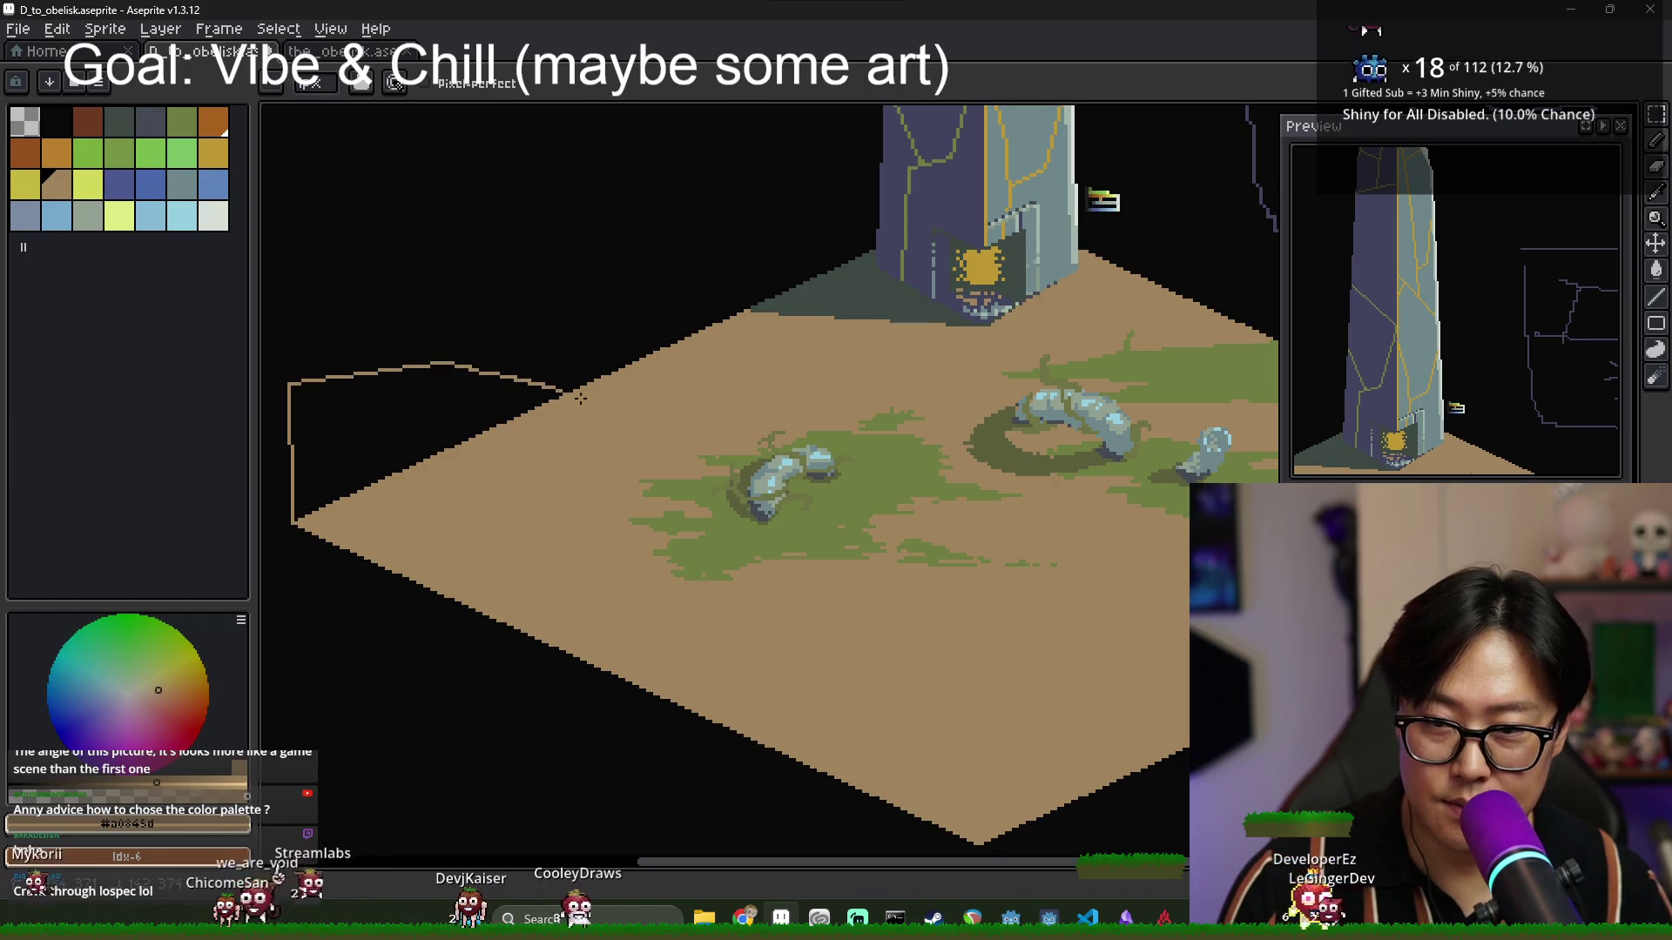
key("g")
left_click(401, 410)
Fill the outlined right area of the tile with tan ground.
scroll(387, 455, "down", 2)
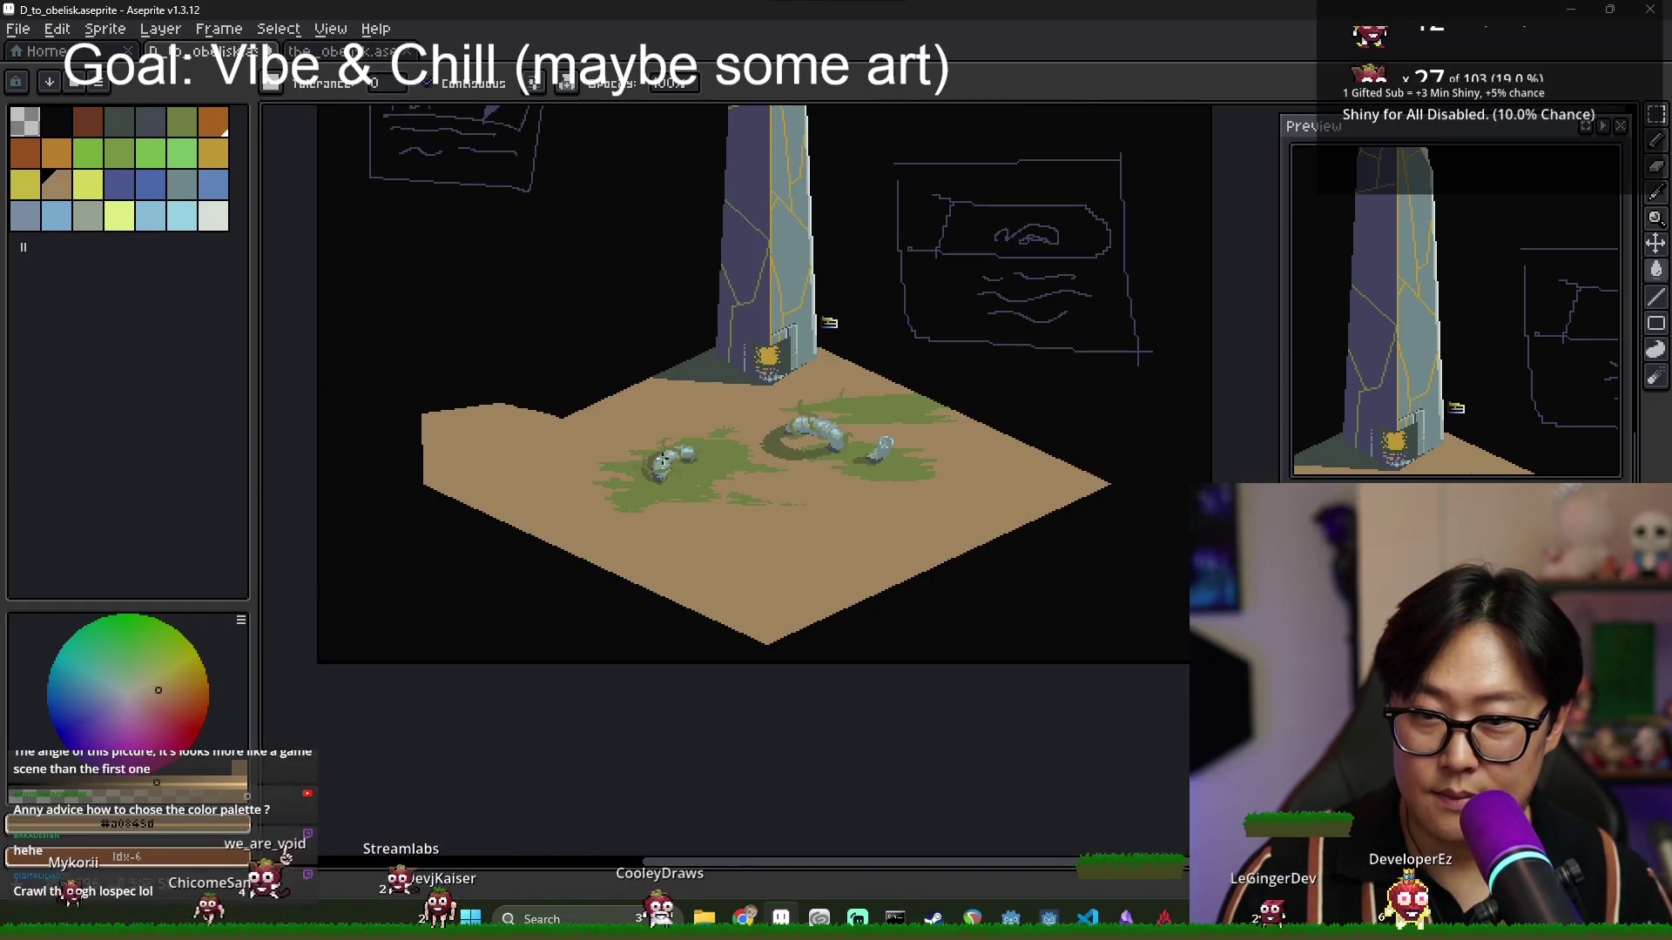
scroll(344, 435, "up", 1)
scroll(316, 407, "up", 1)
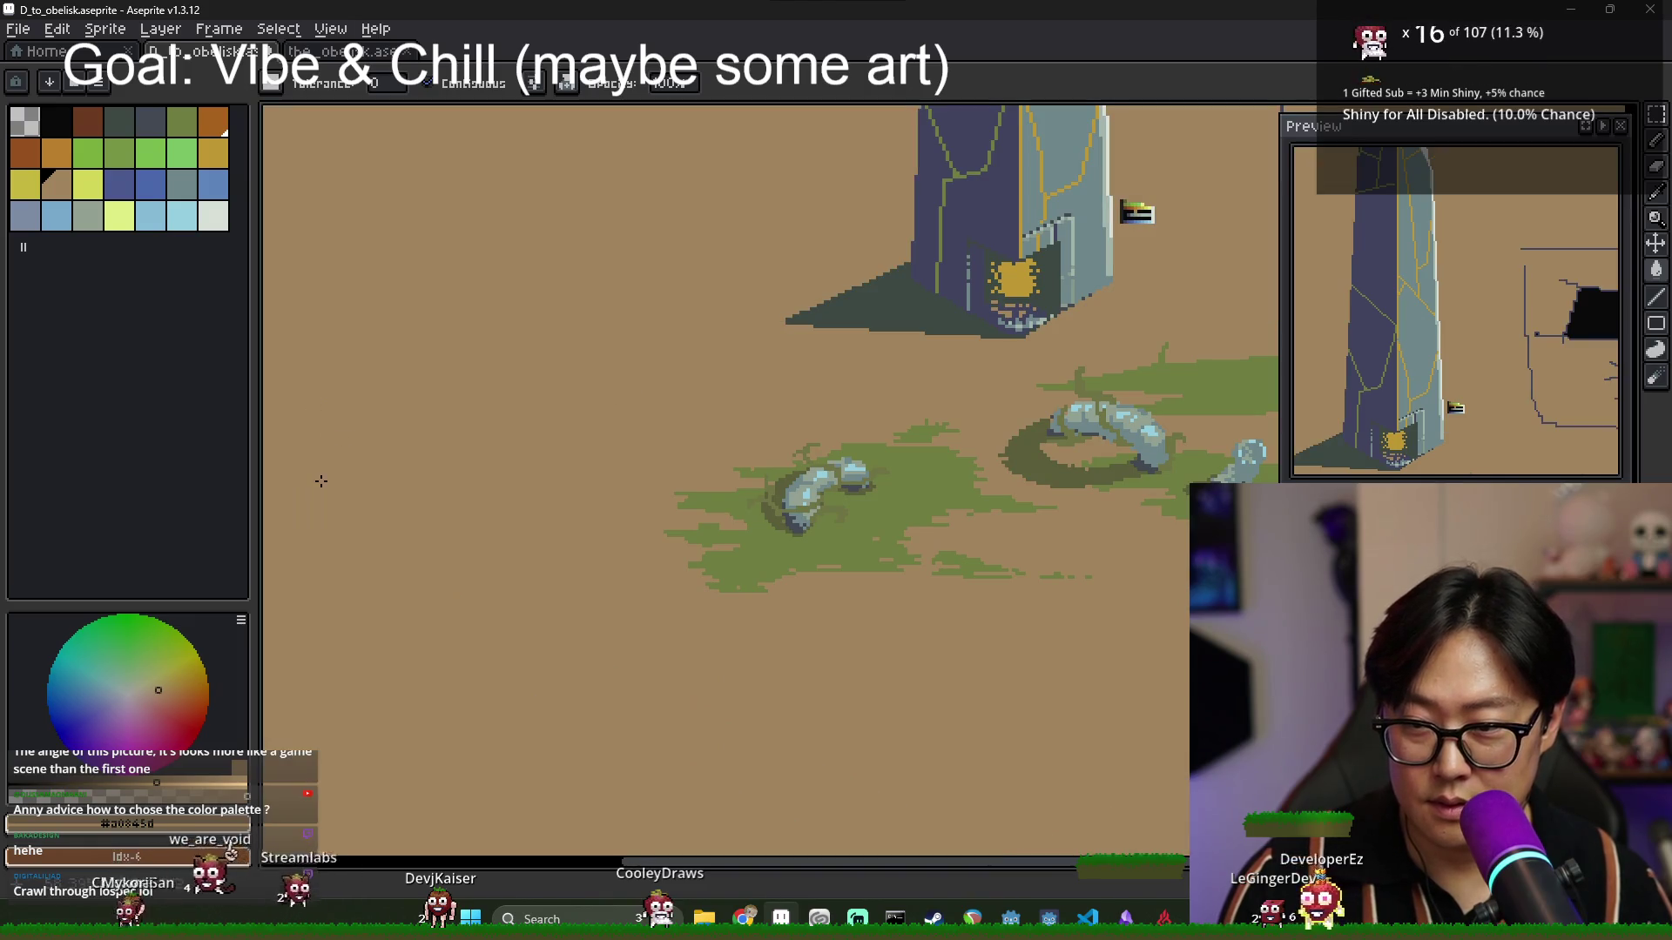
key("b")
scroll(313, 402, "down", 1)
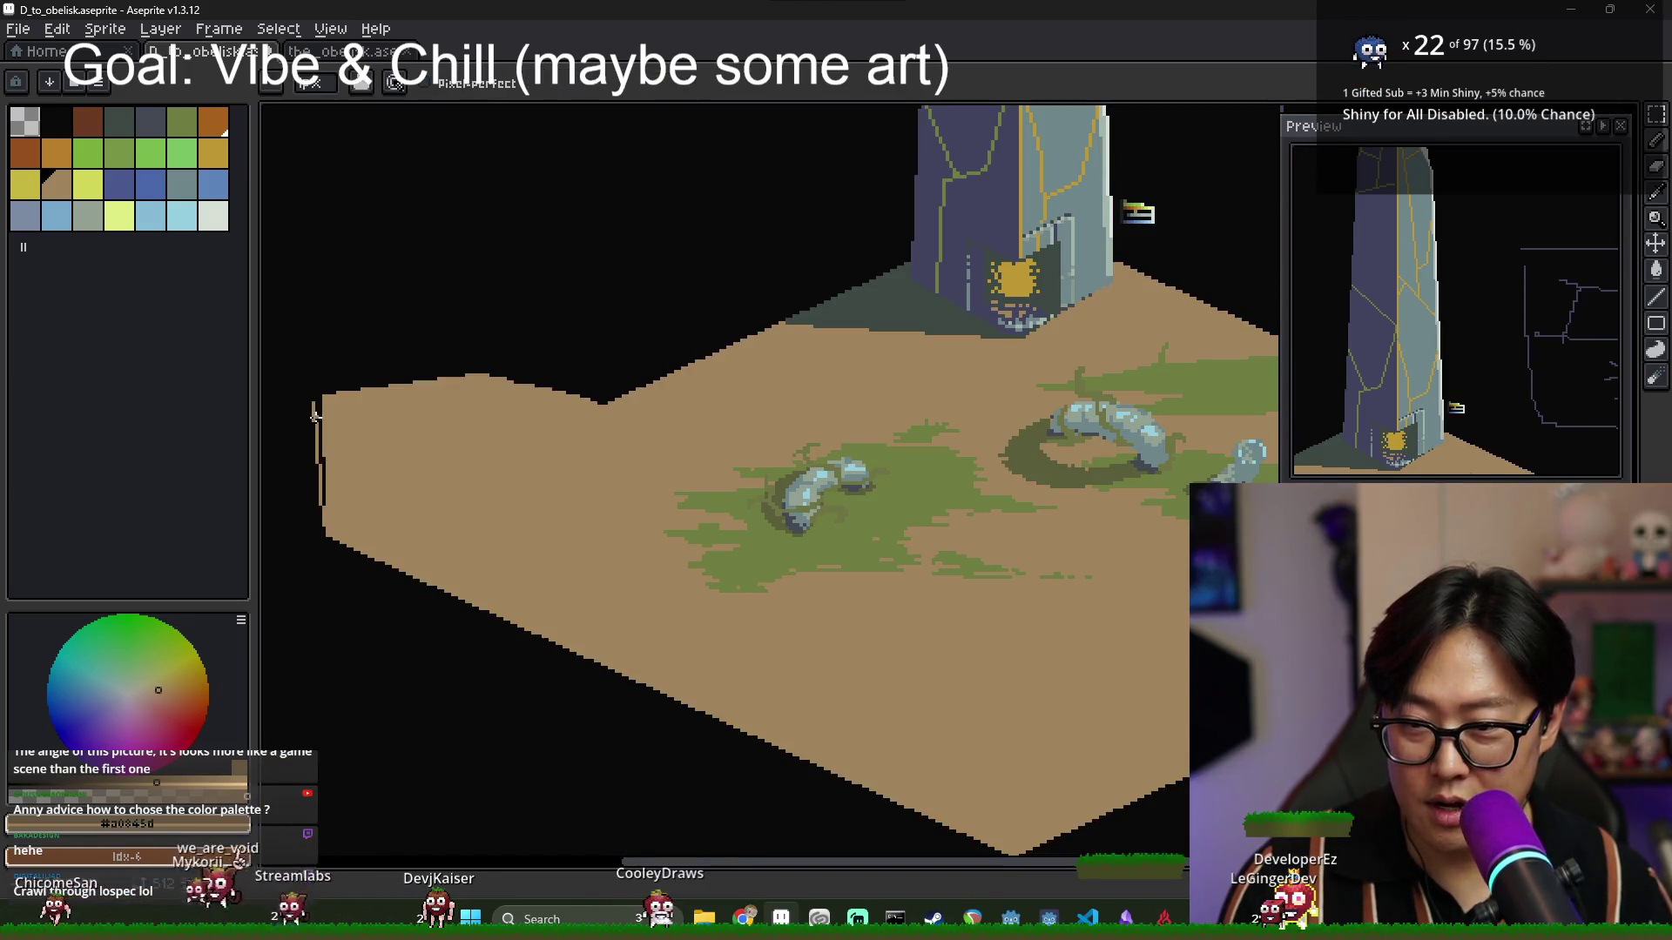
key("g")
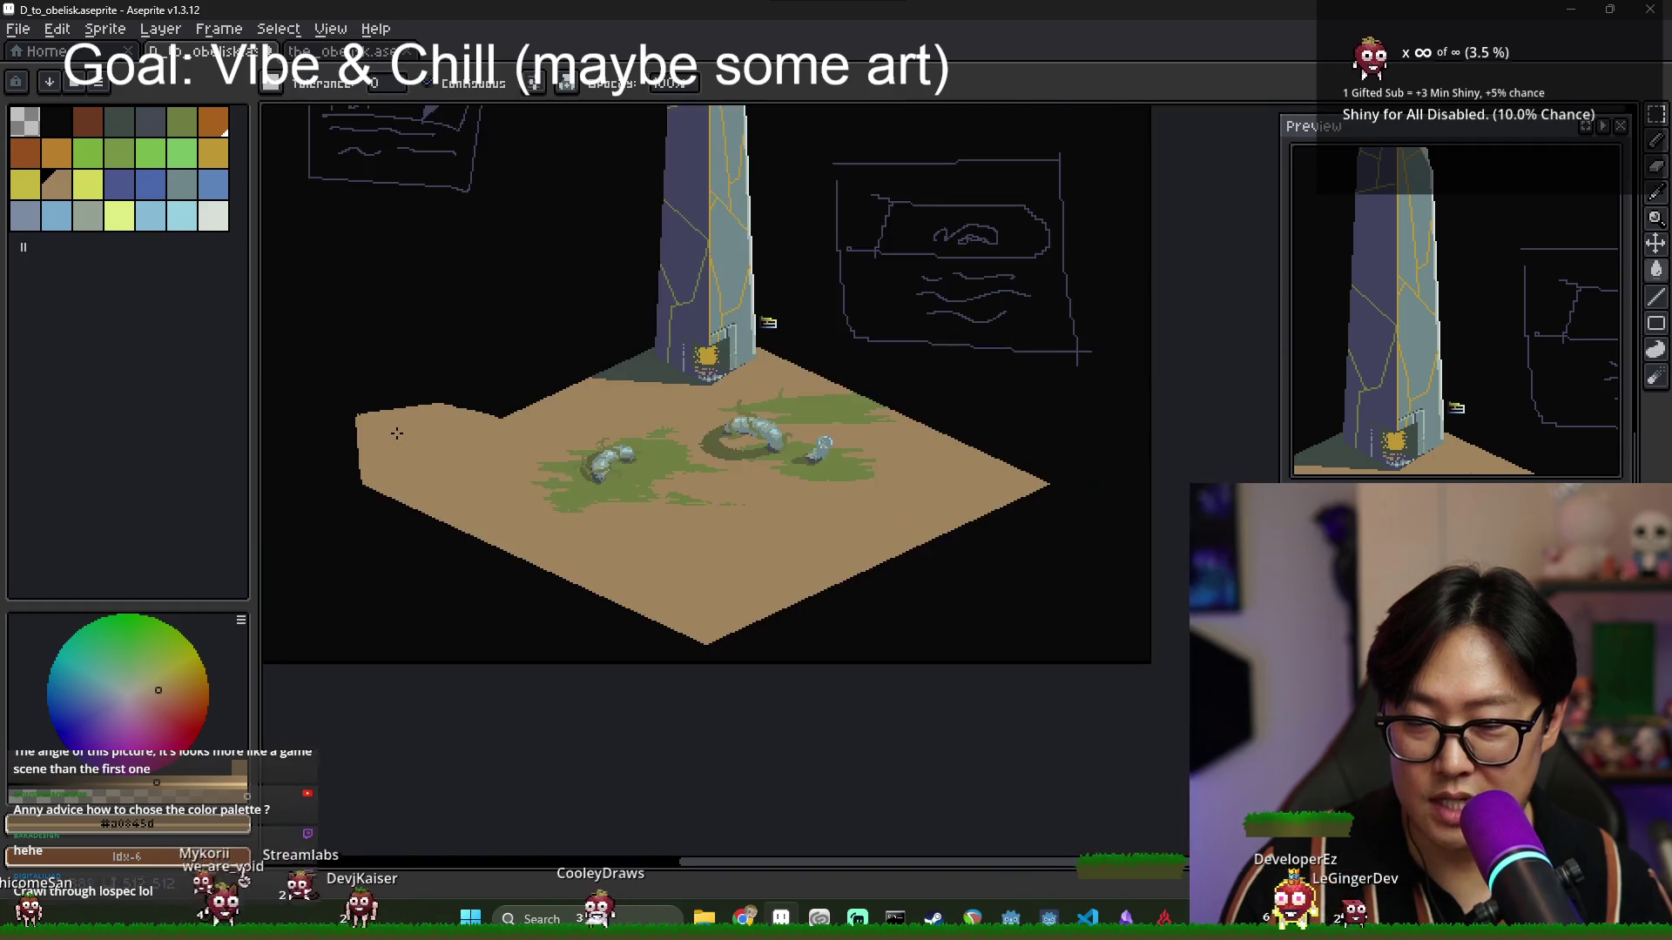
scroll(396, 431, "down", 2)
key("b")
scroll(872, 482, "down", 2)
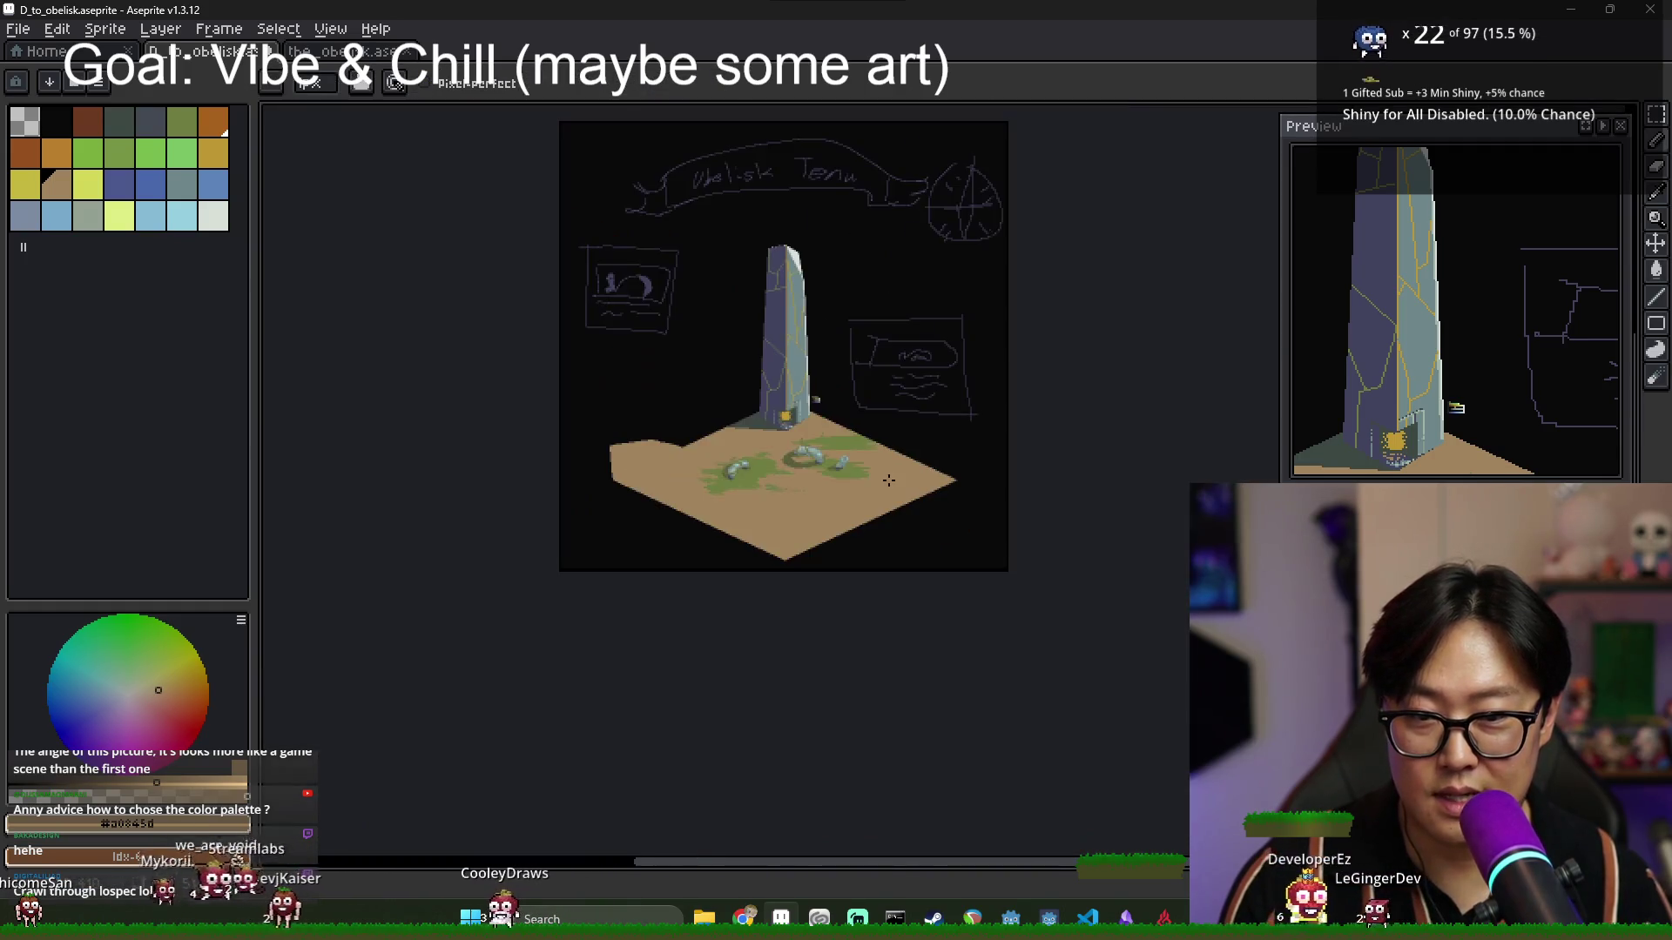
scroll(872, 483, "up", 2)
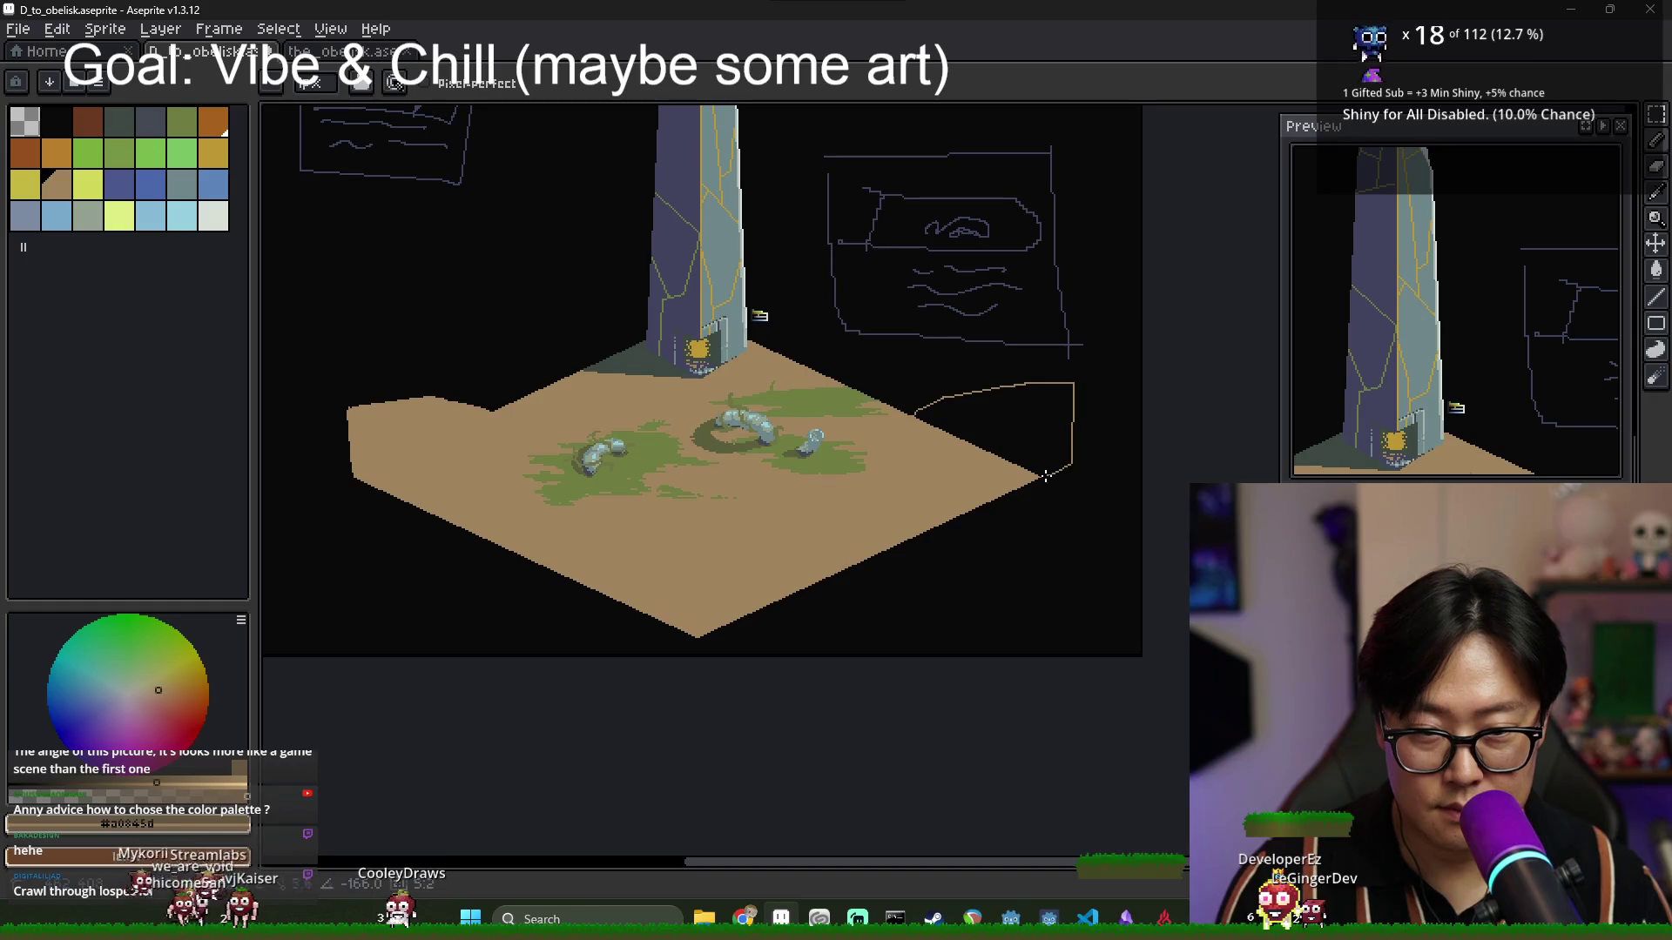
key("g")
left_click(1032, 444)
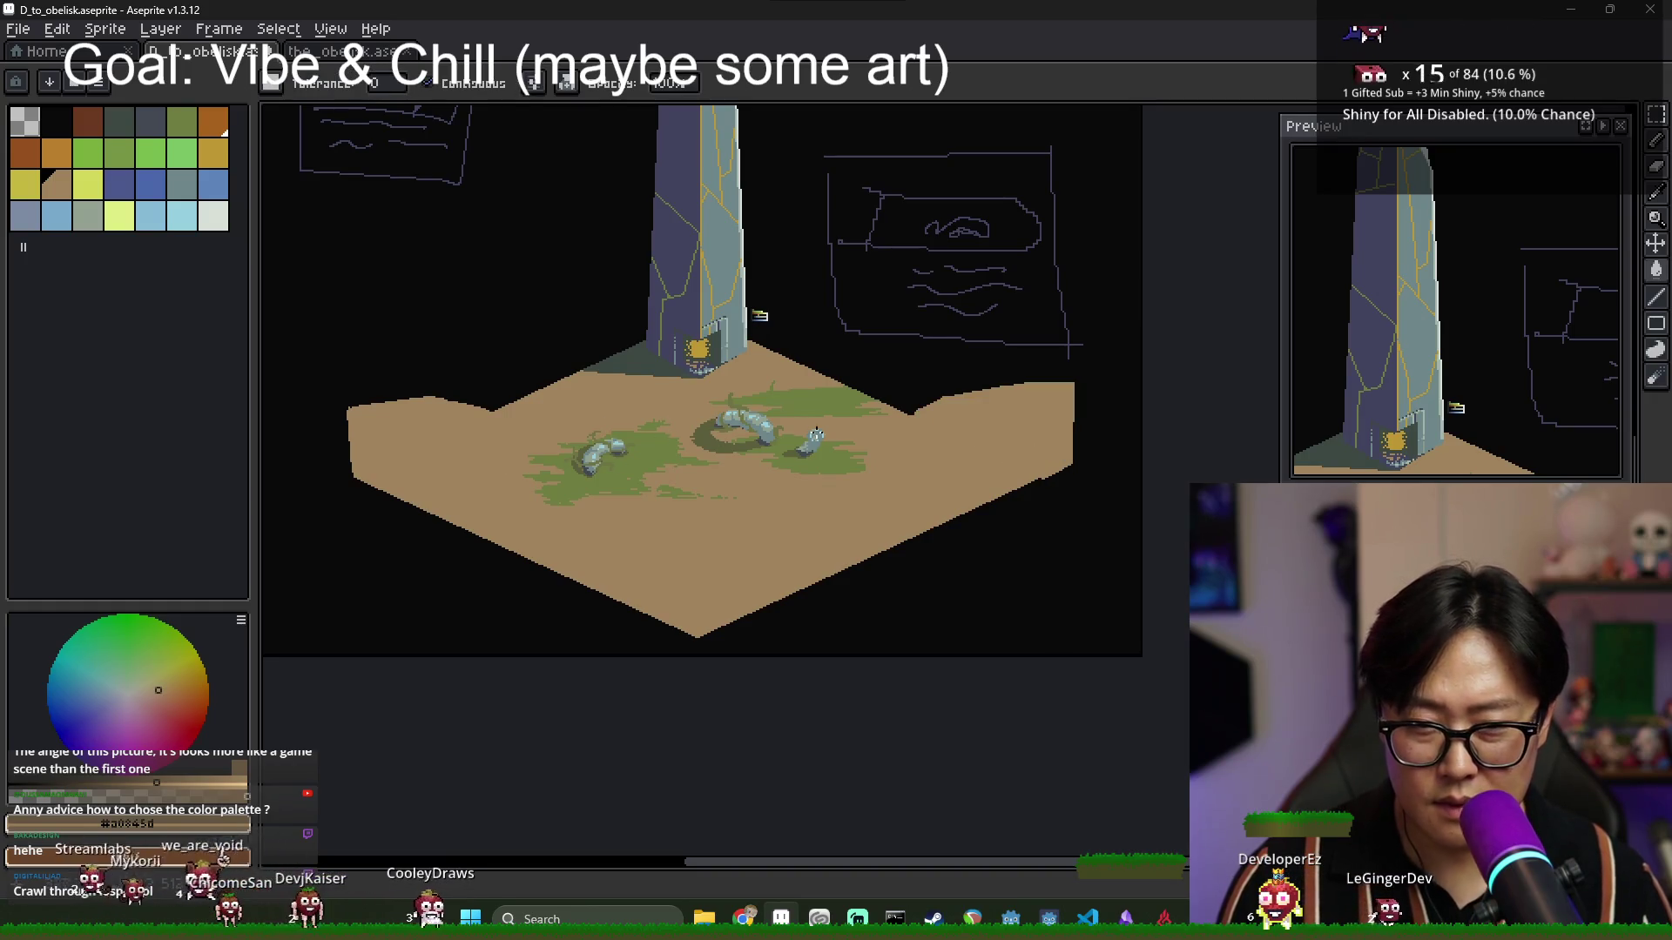
Pick the earthy orange #b37f2d from the colour strip beside the obelisk.
scroll(436, 427, "up", 2)
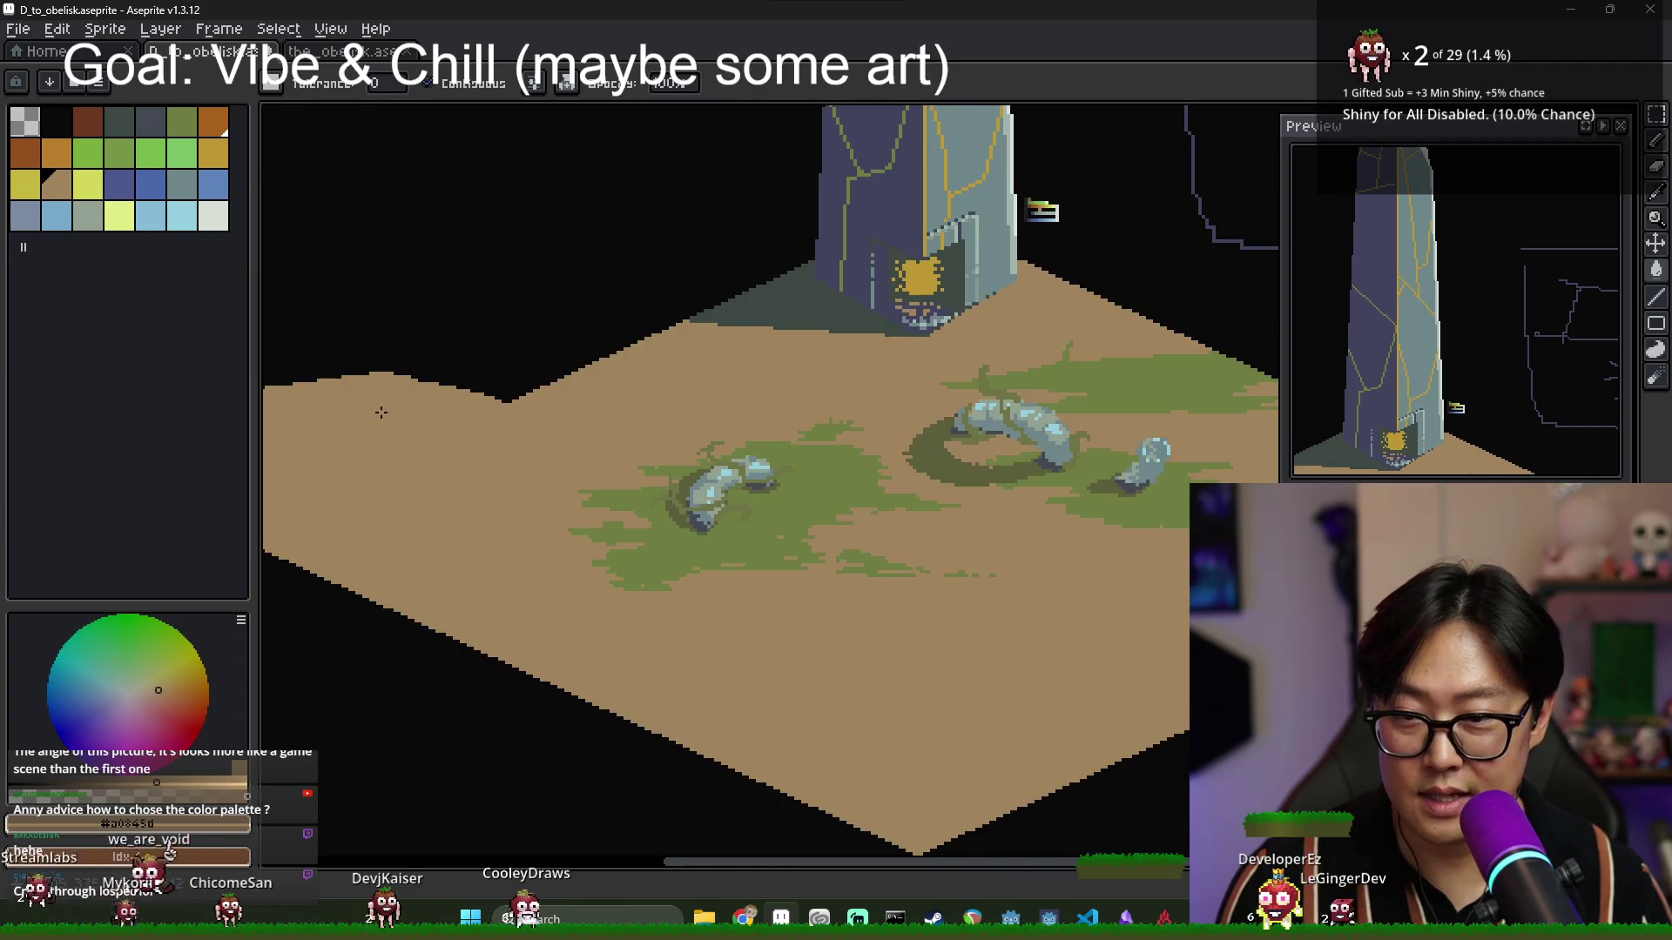
scroll(418, 422, "down", 2)
scroll(365, 417, "up", 2)
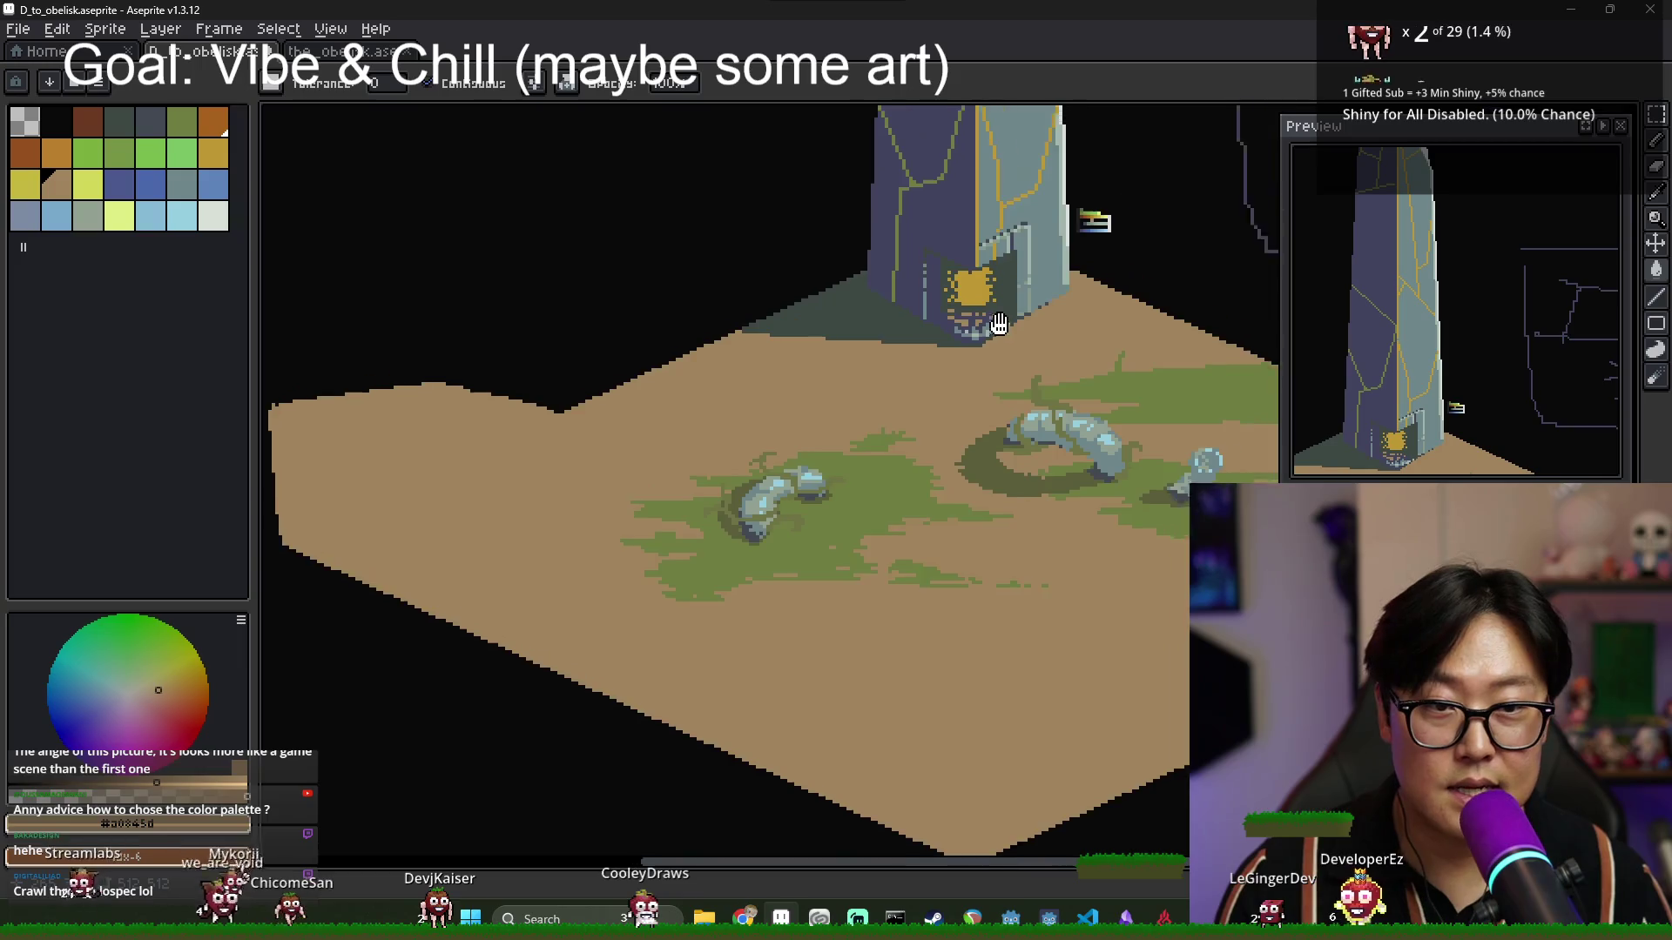
scroll(897, 281, "up", 5)
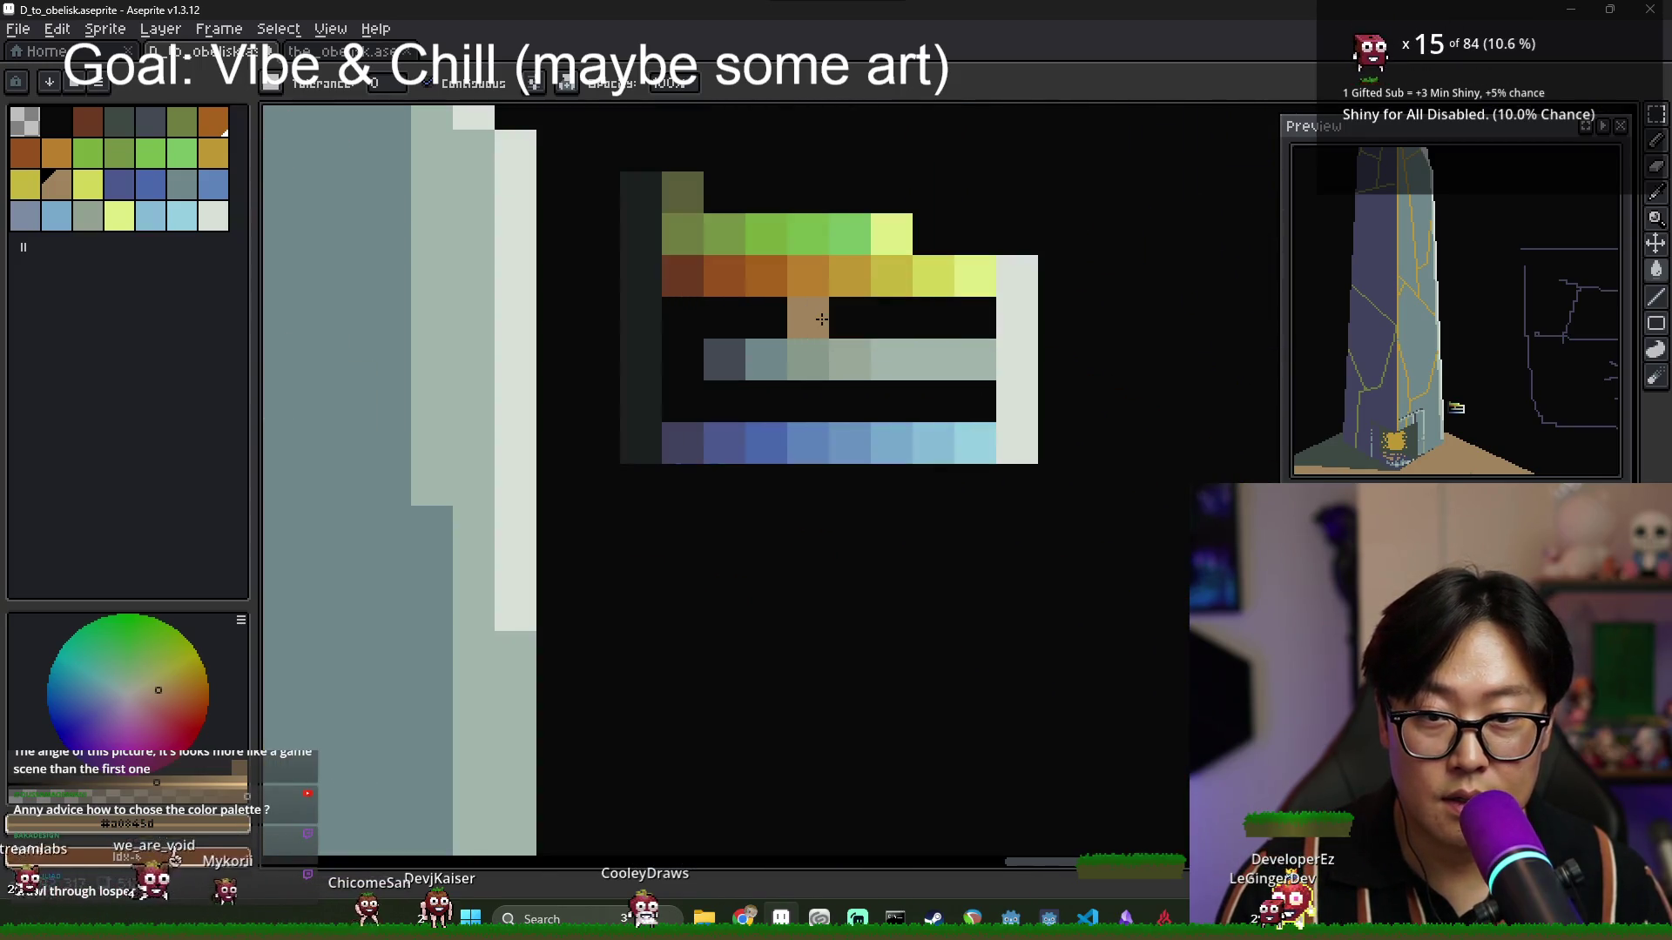
left_click(822, 275, "alt")
Draw a thin orange edge line along the tile's left side.
scroll(479, 545, "down", 5)
scroll(479, 546, "down", 2)
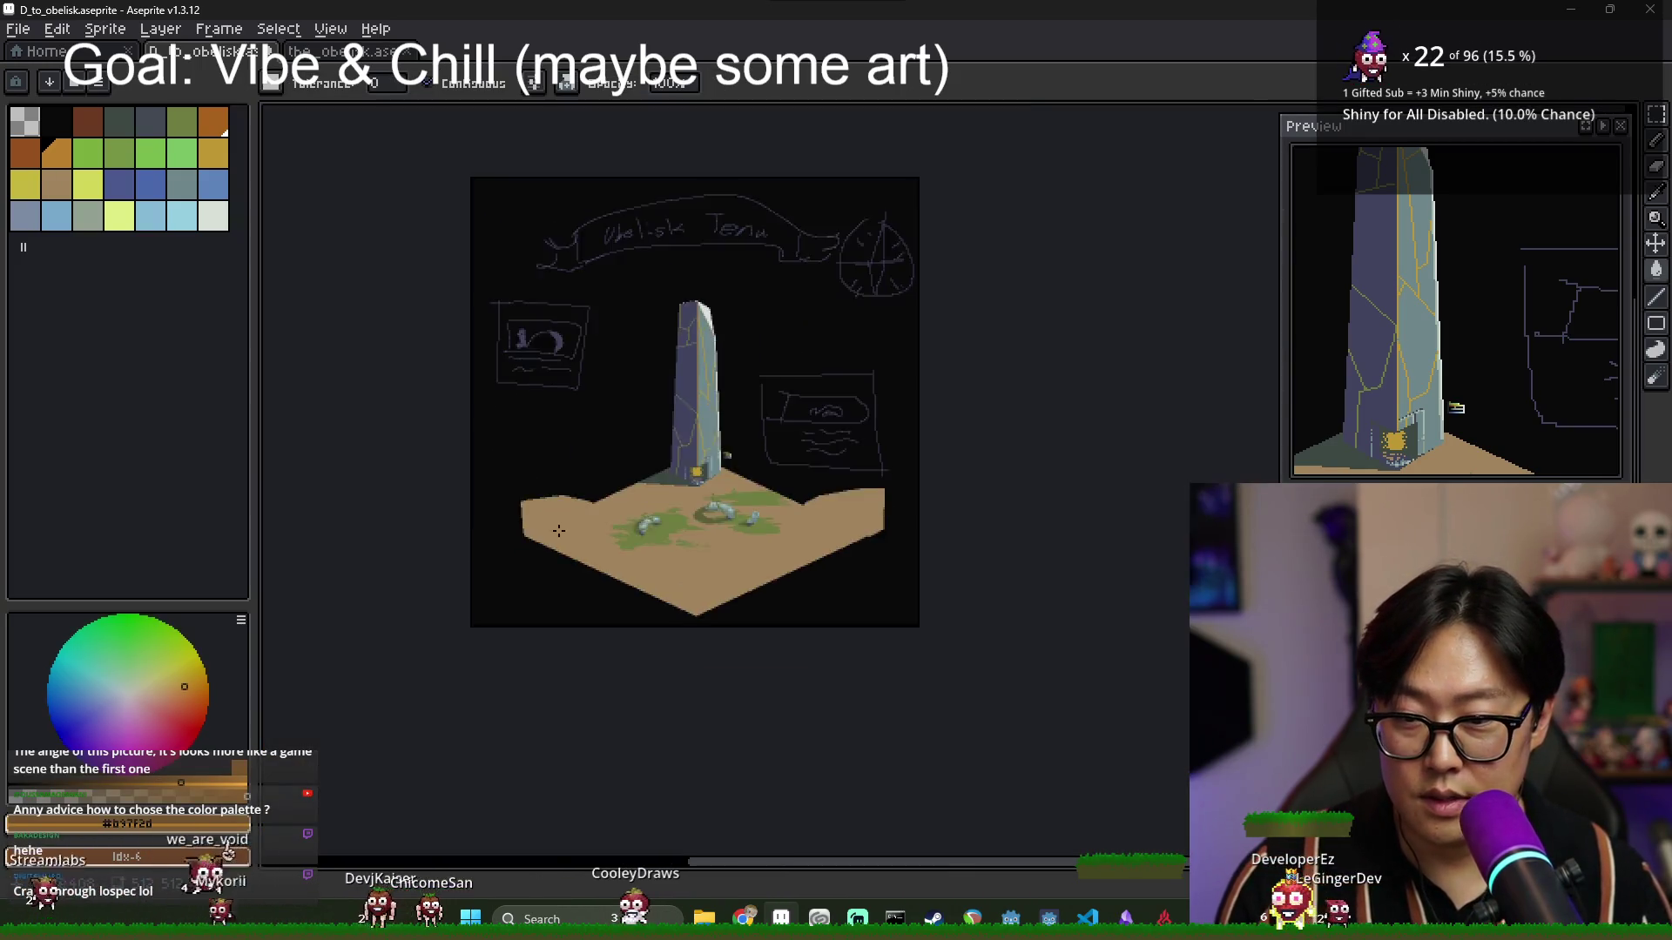
scroll(456, 362, "up", 6)
key("b")
mouse_move(422, 357)
left_mouse_down()
mouse_move(784, 492)
mouse_move(766, 479)
mouse_move(785, 576)
mouse_move(560, 493)
left_mouse_up()
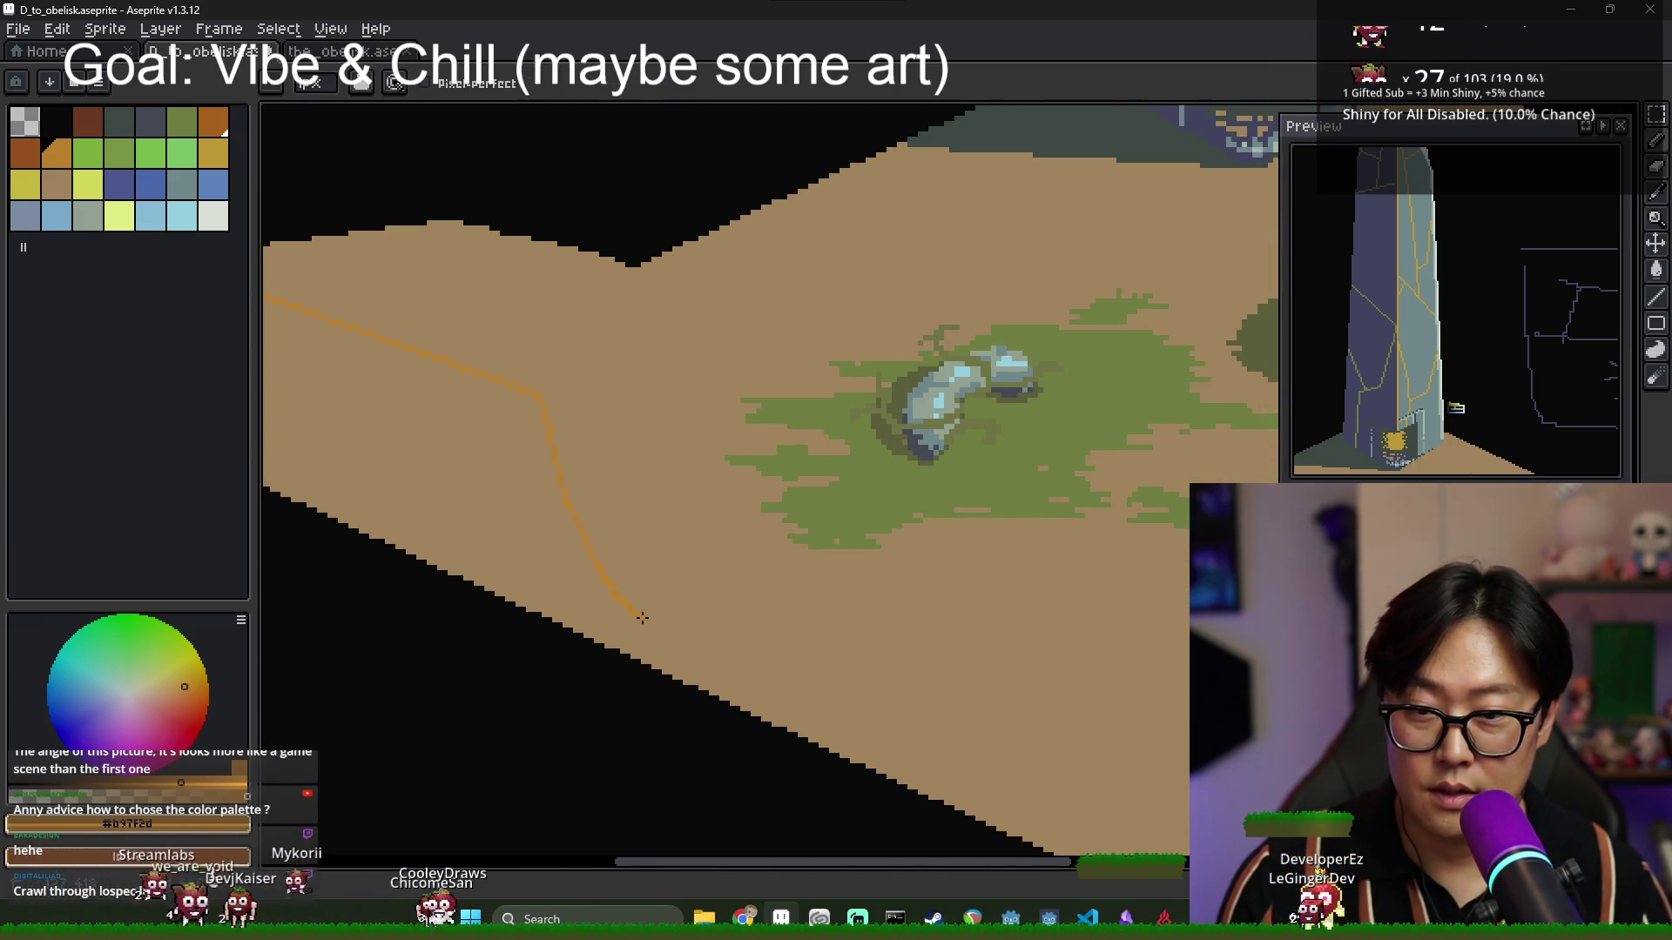
Undo a stray orange stroke and bucket-fill the tile's left side strip orange.
key("ctrl+z")
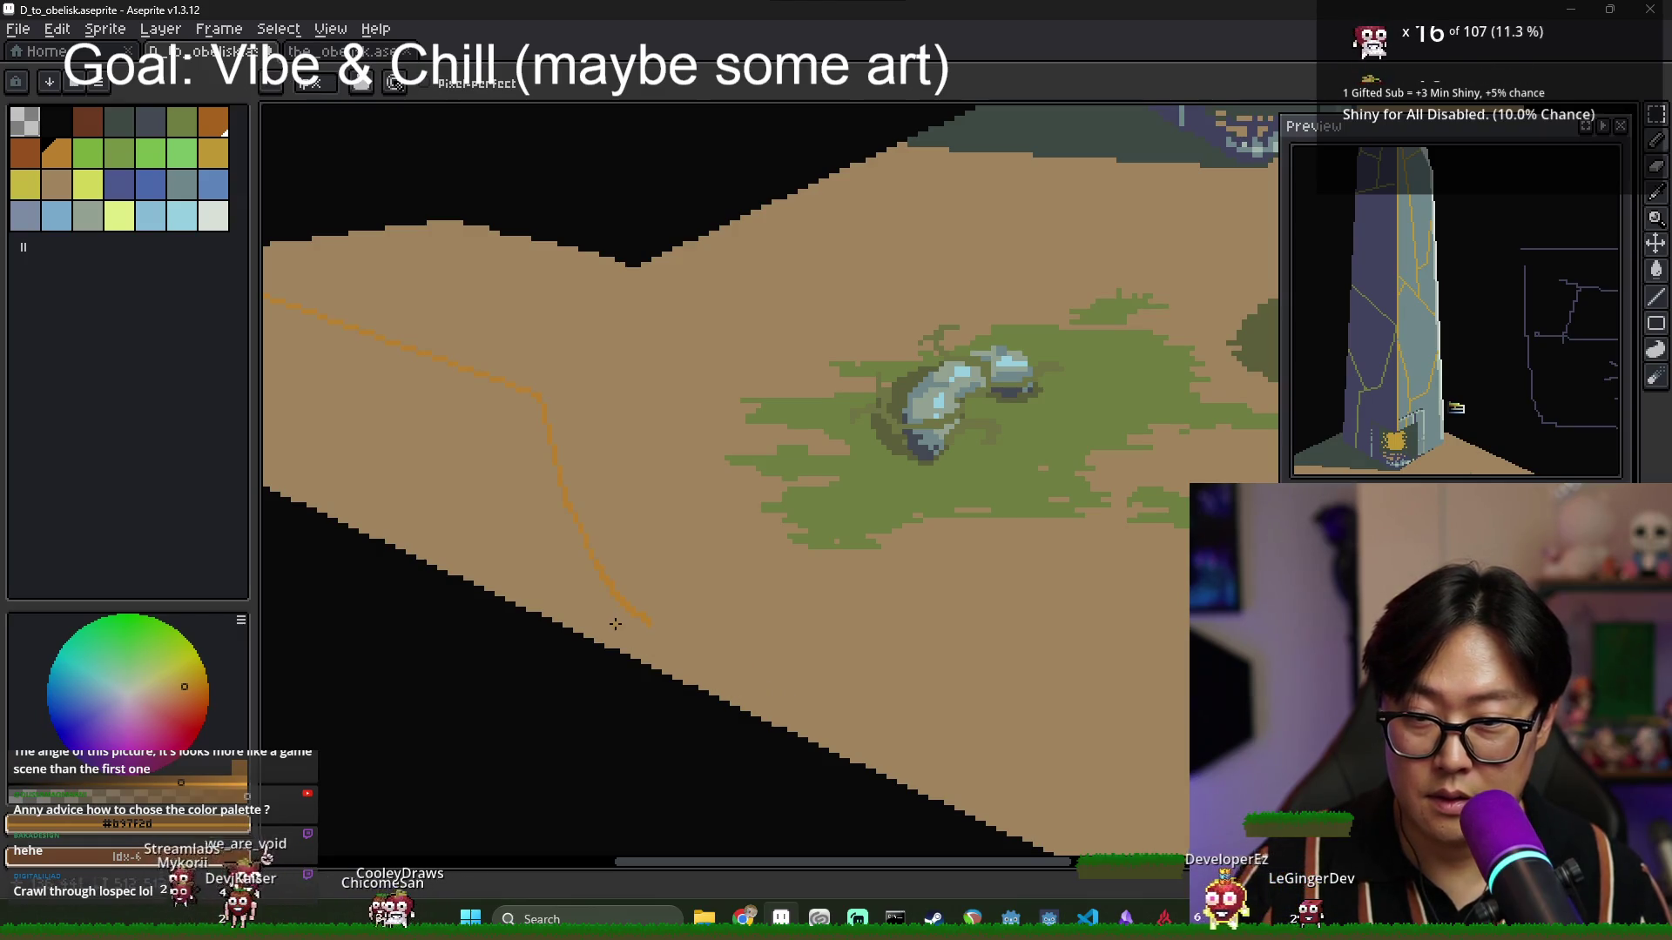
key("g")
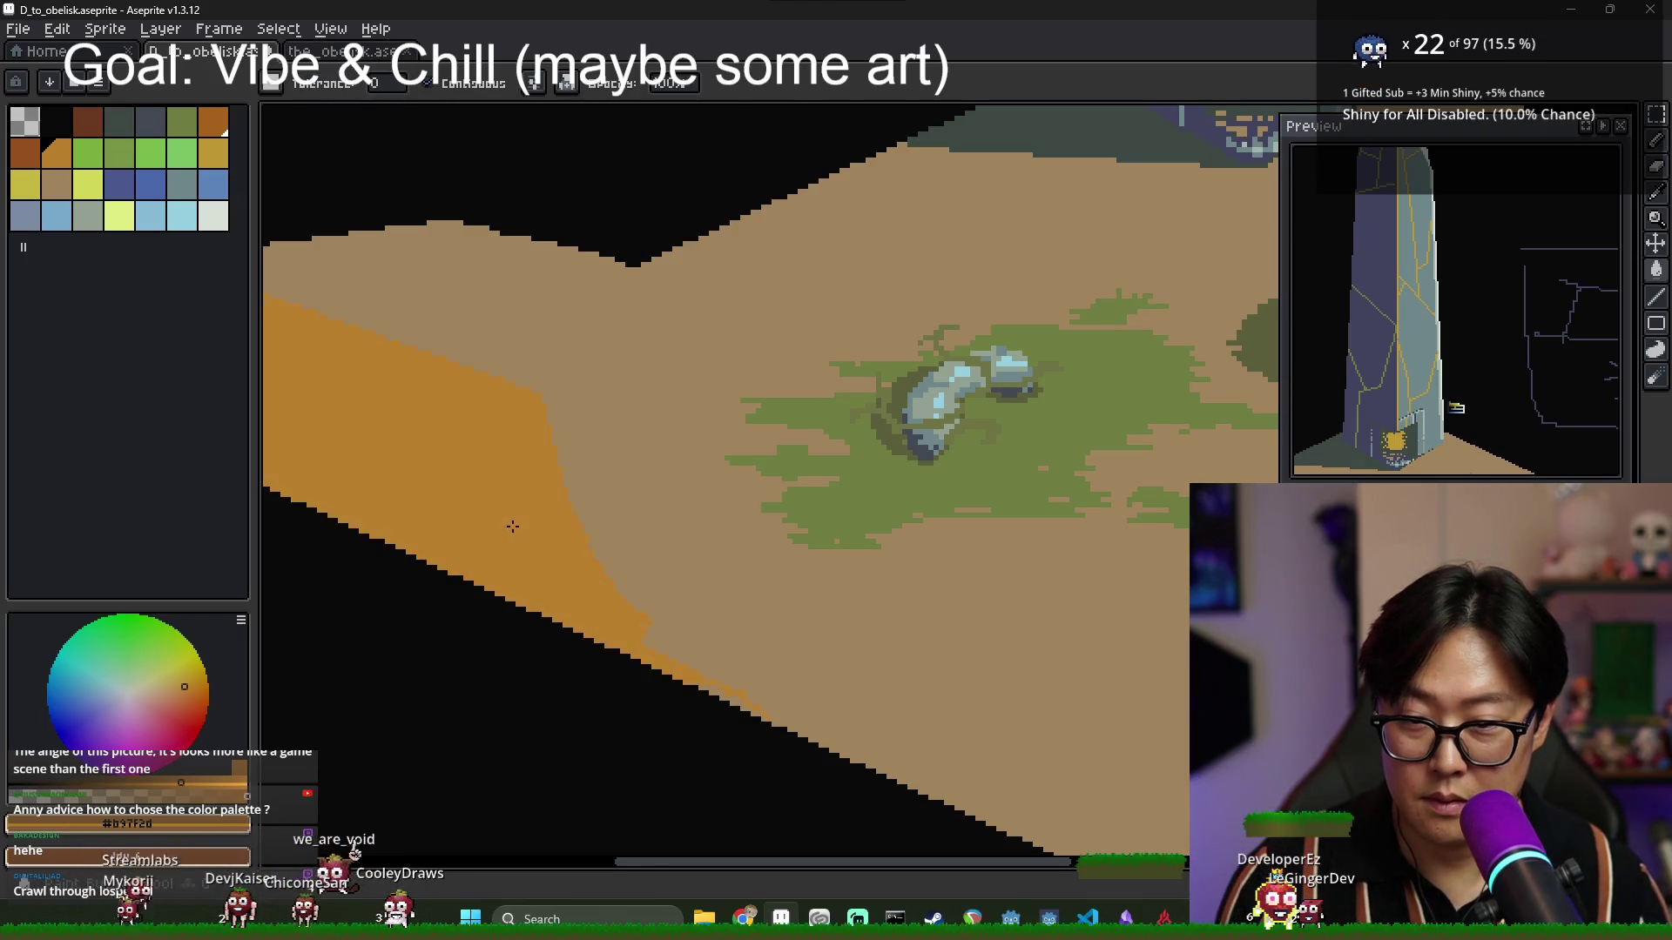
left_click(568, 533)
scroll(572, 532, "down", 3)
scroll(793, 337, "up", 5)
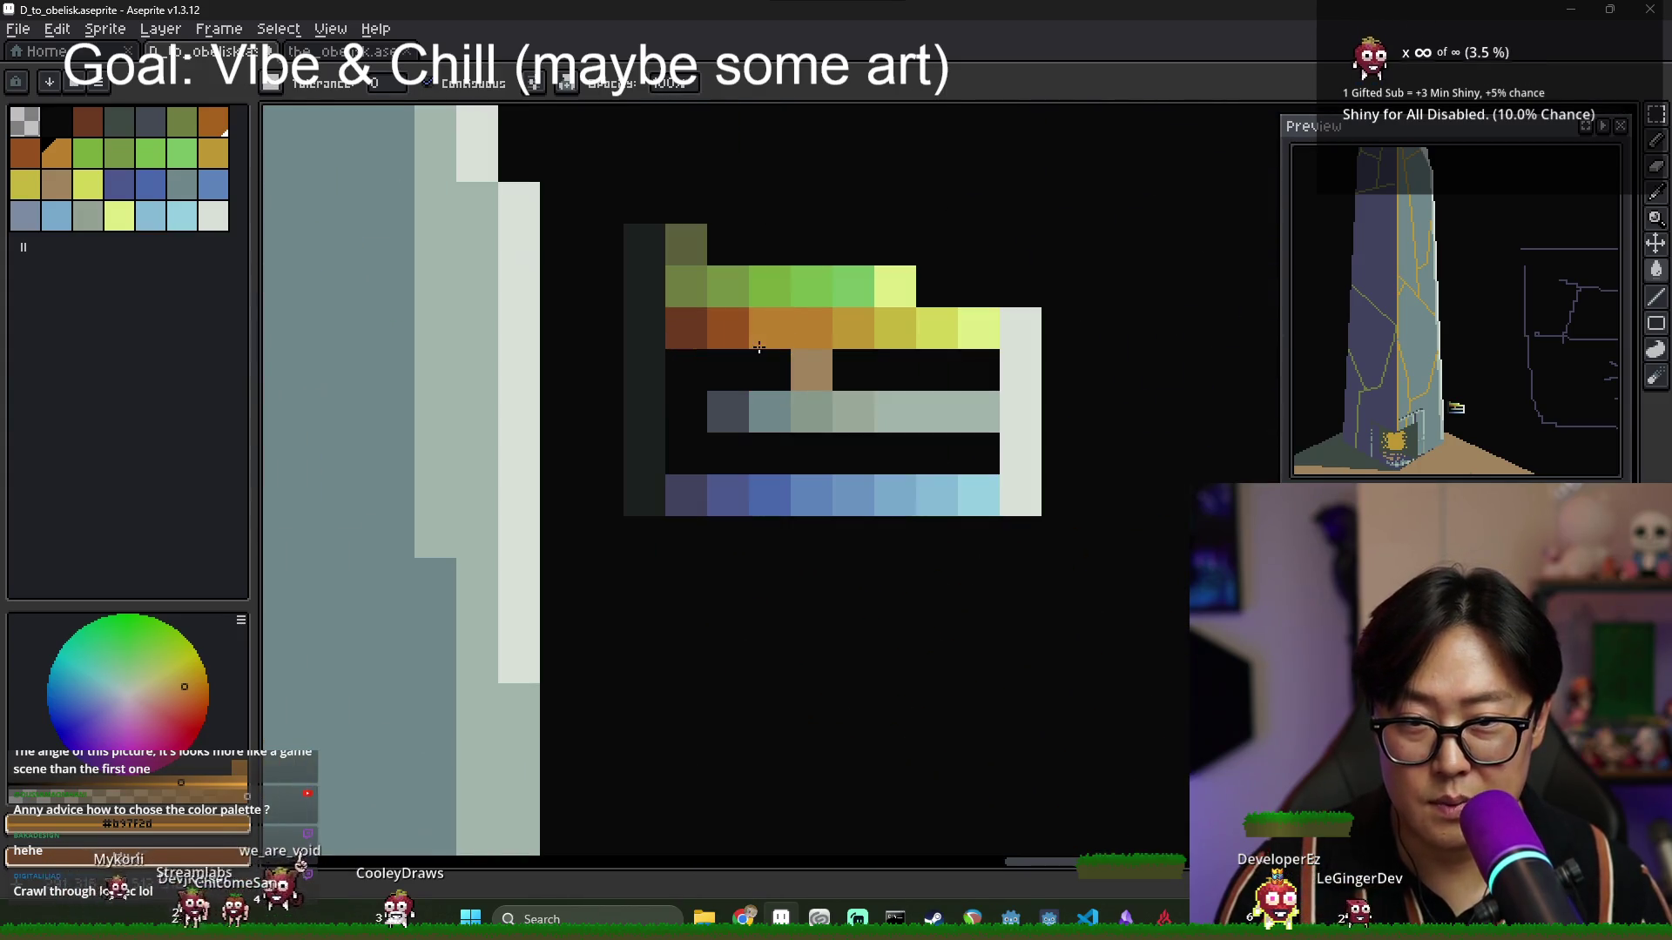
scroll(405, 611, "down", 3)
scroll(405, 612, "down", 4)
scroll(496, 567, "up", 3)
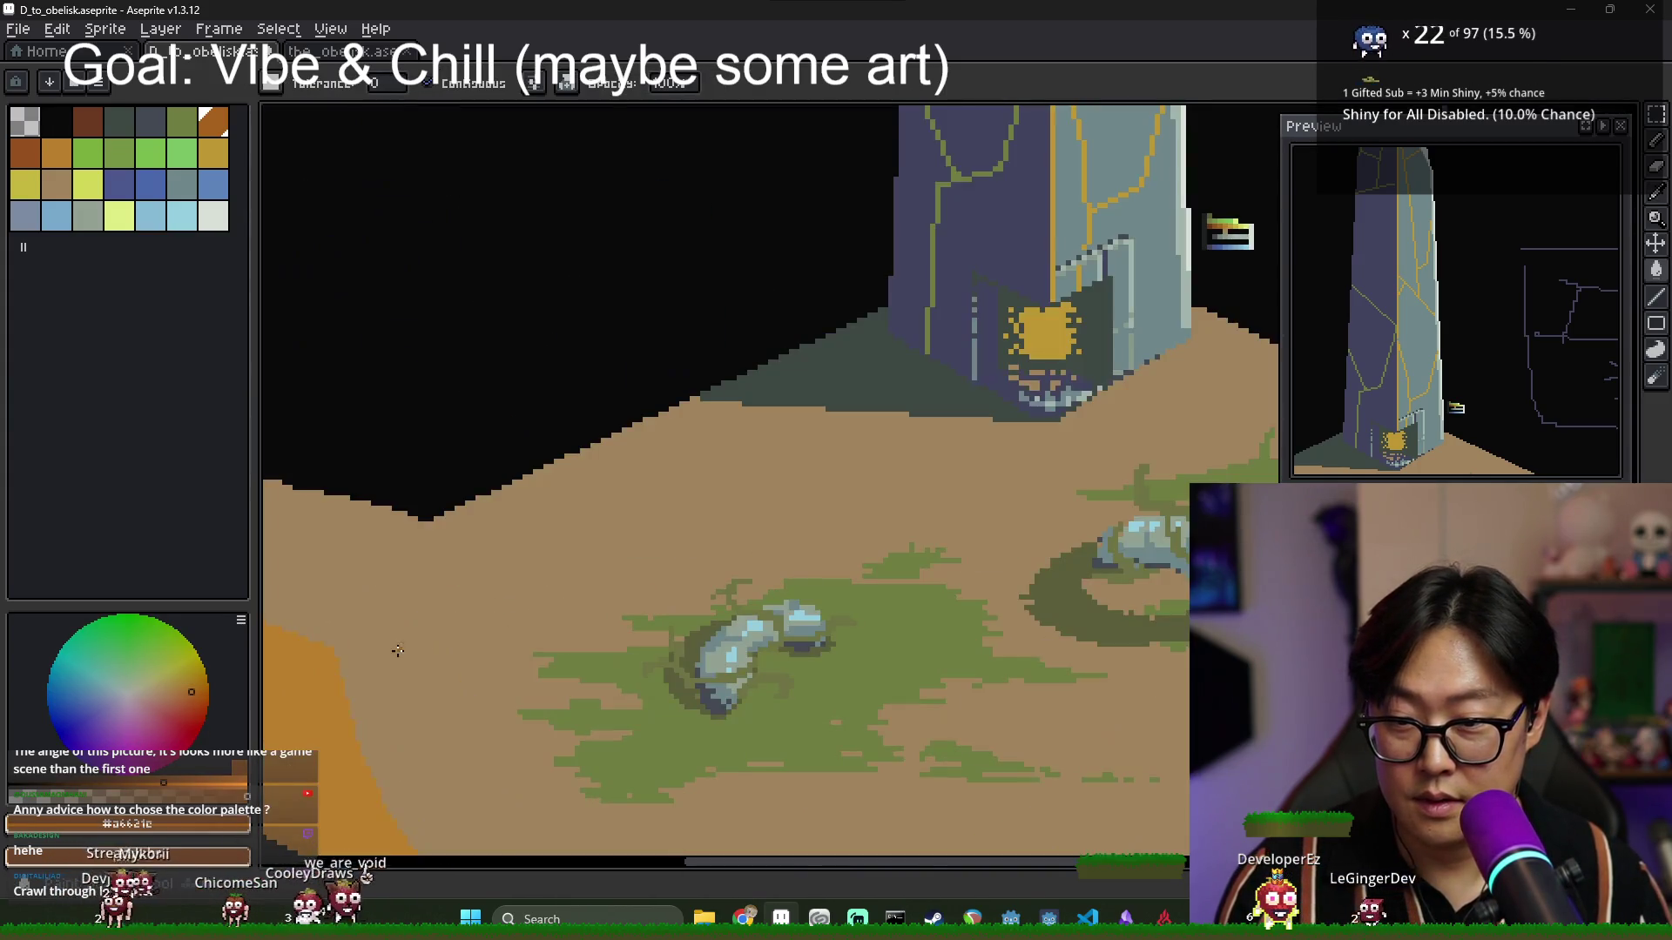
scroll(419, 637, "down", 2)
scroll(419, 637, "up", 2)
scroll(422, 644, "down", 3)
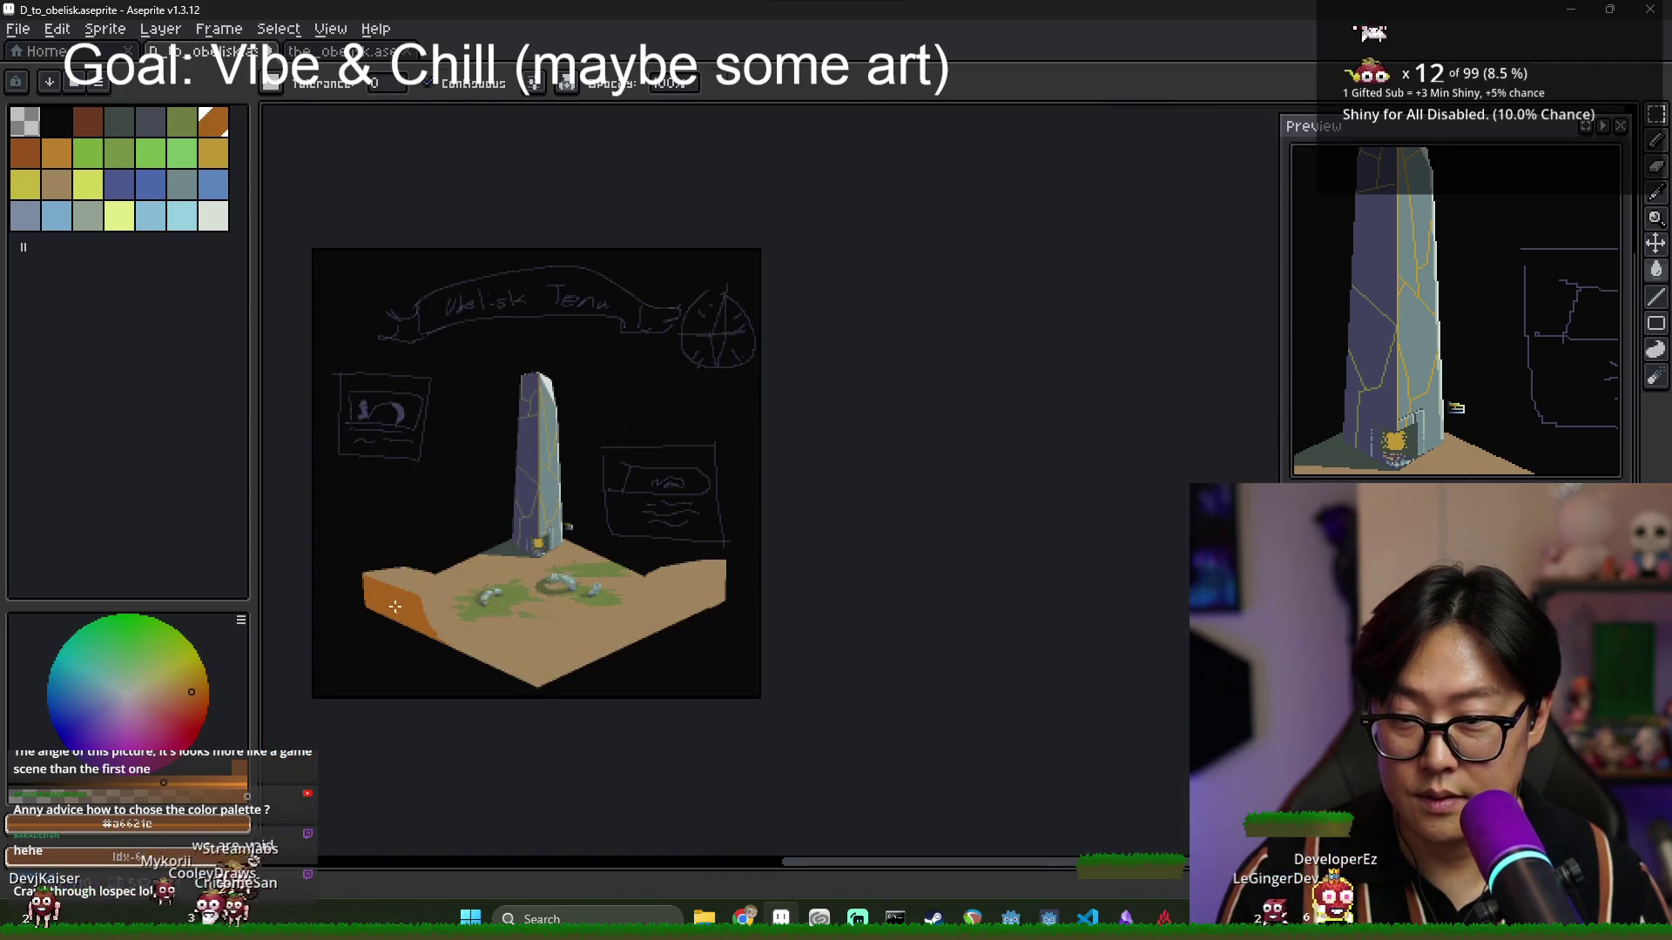
scroll(427, 653, "up", 3)
scroll(434, 664, "down", 1)
Pick a yellow from the colour strip for the next highlight.
key("b")
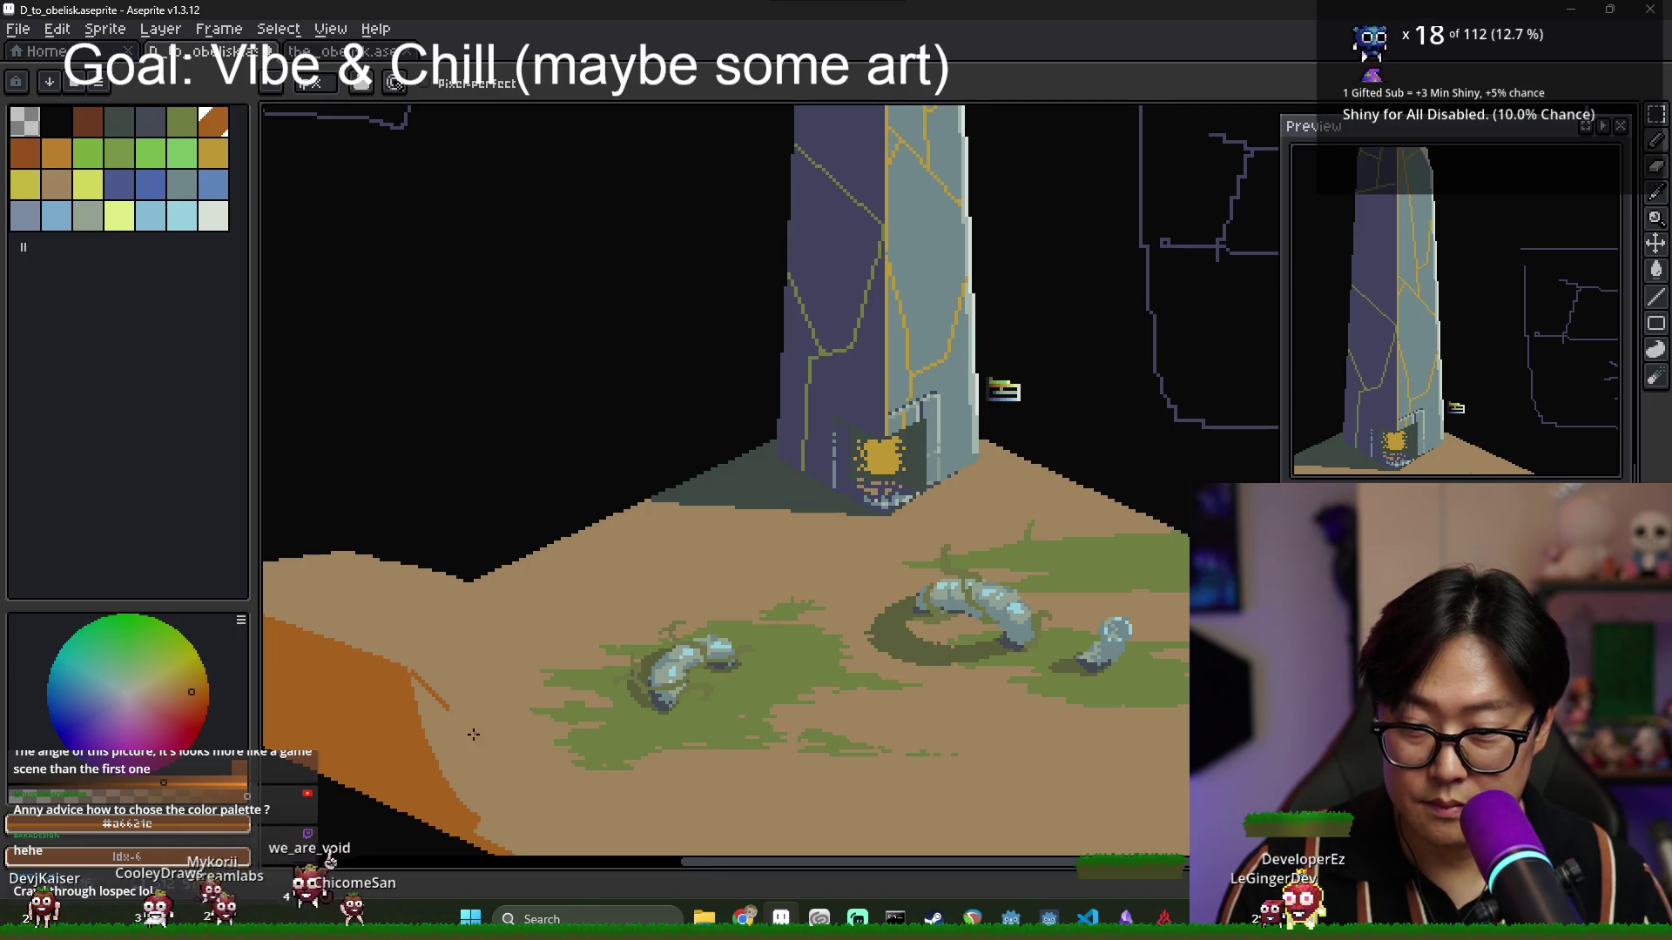
scroll(502, 708, "down", 2)
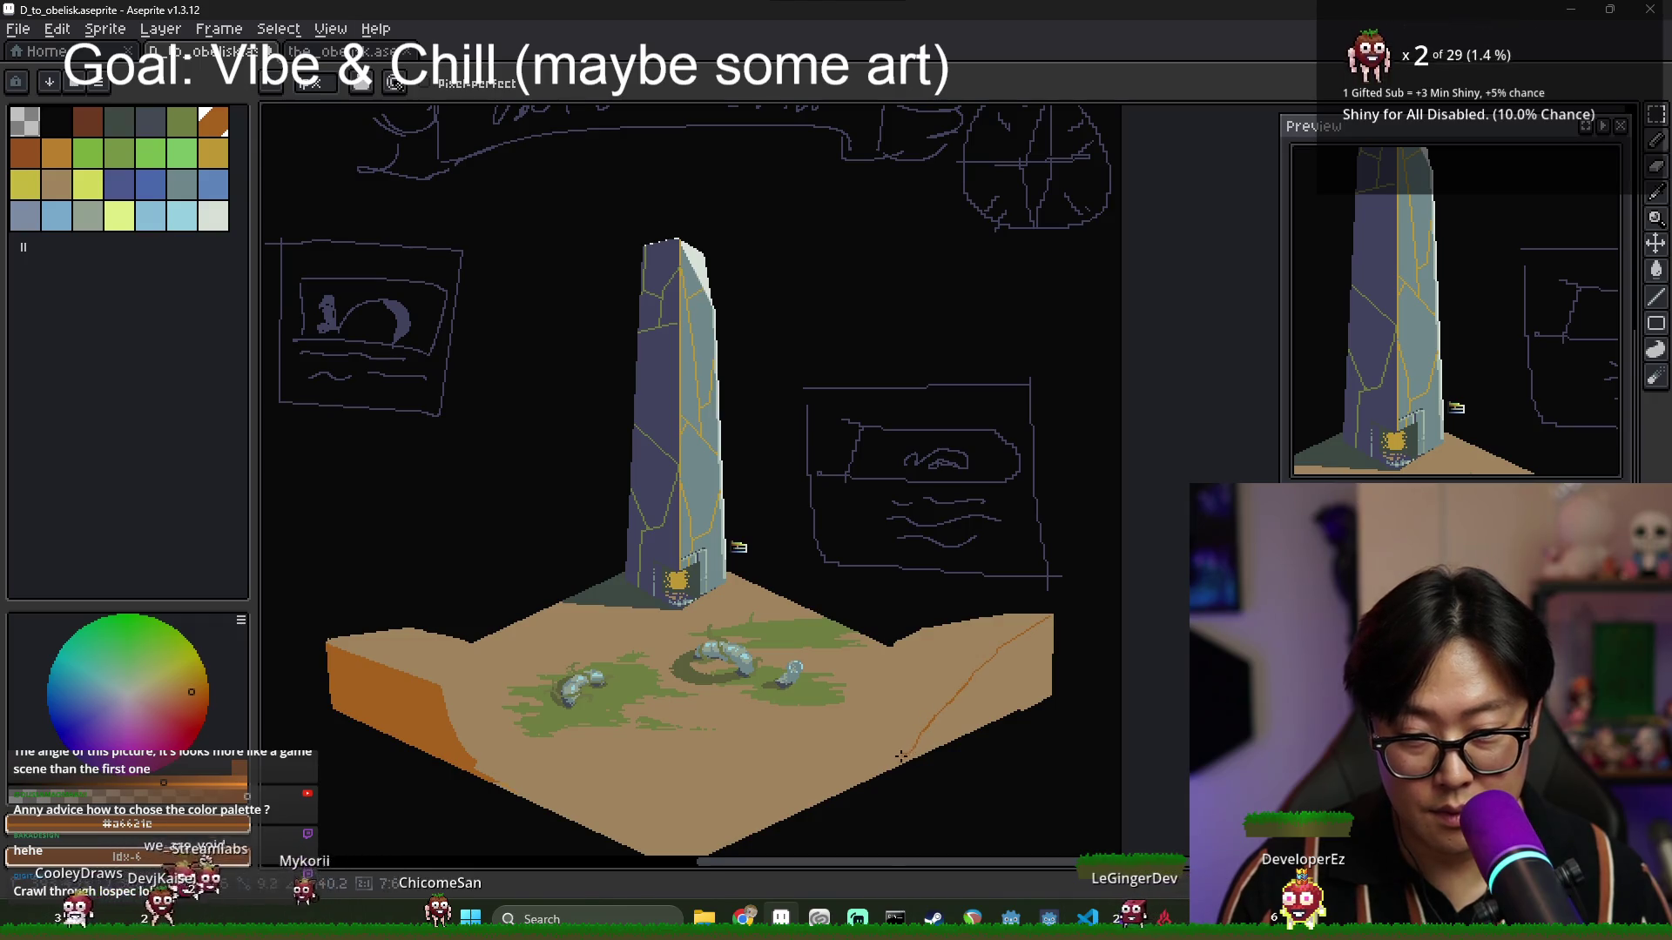
scroll(975, 712, "up", 4)
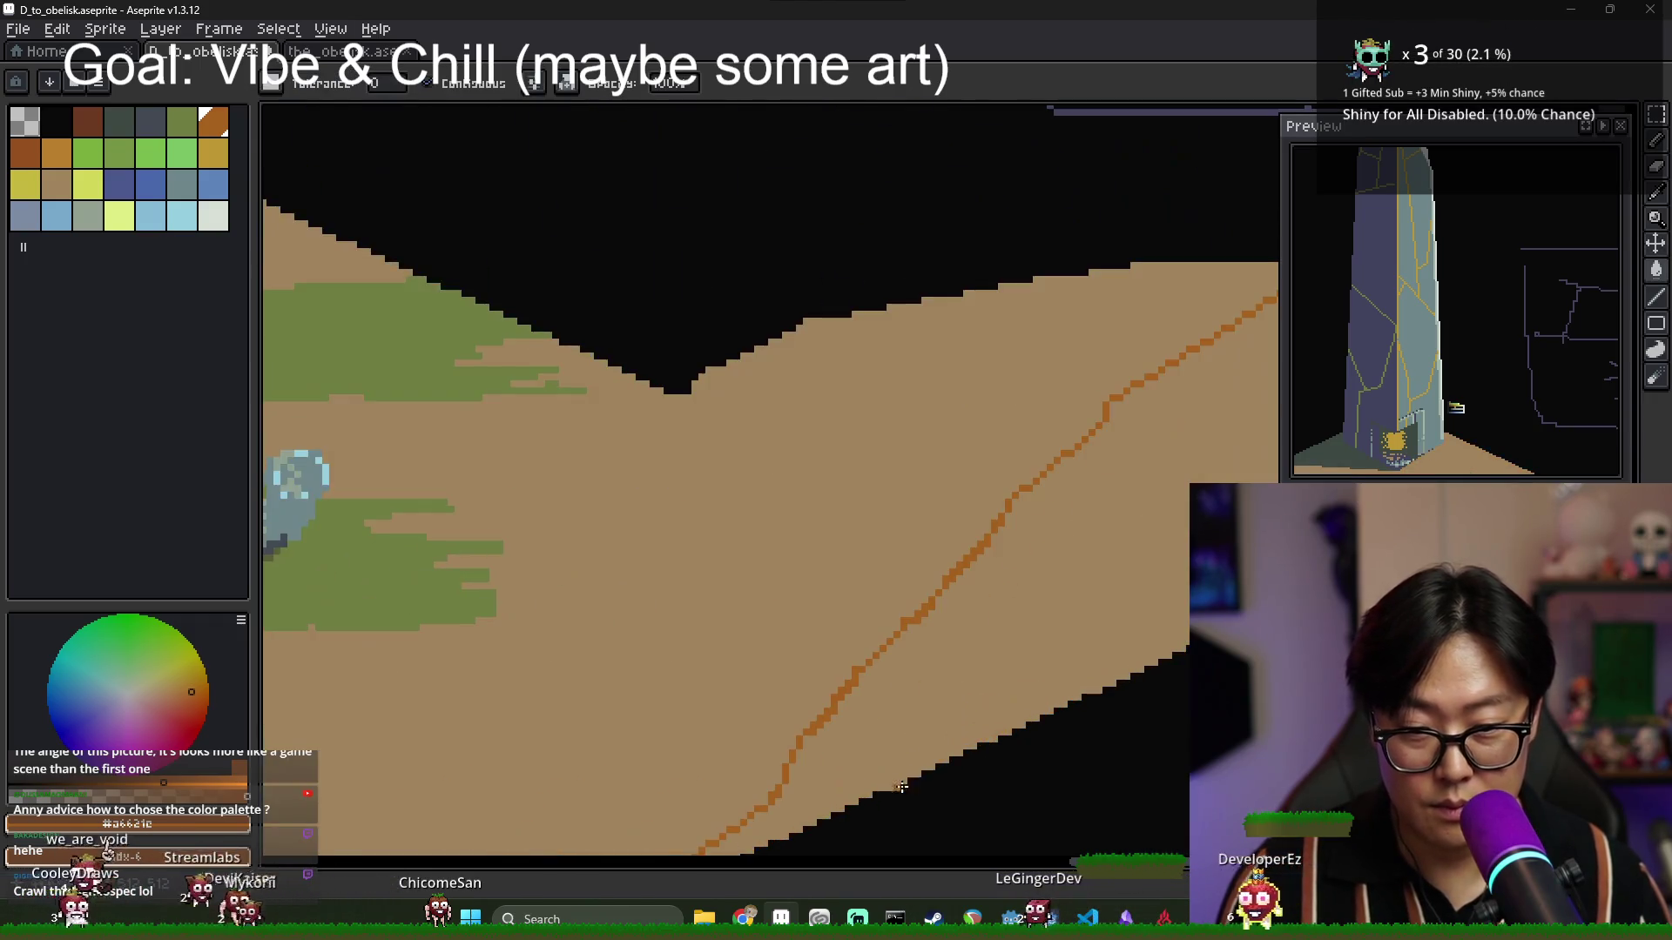
scroll(792, 668, "down", 3)
scroll(844, 376, "up", 4)
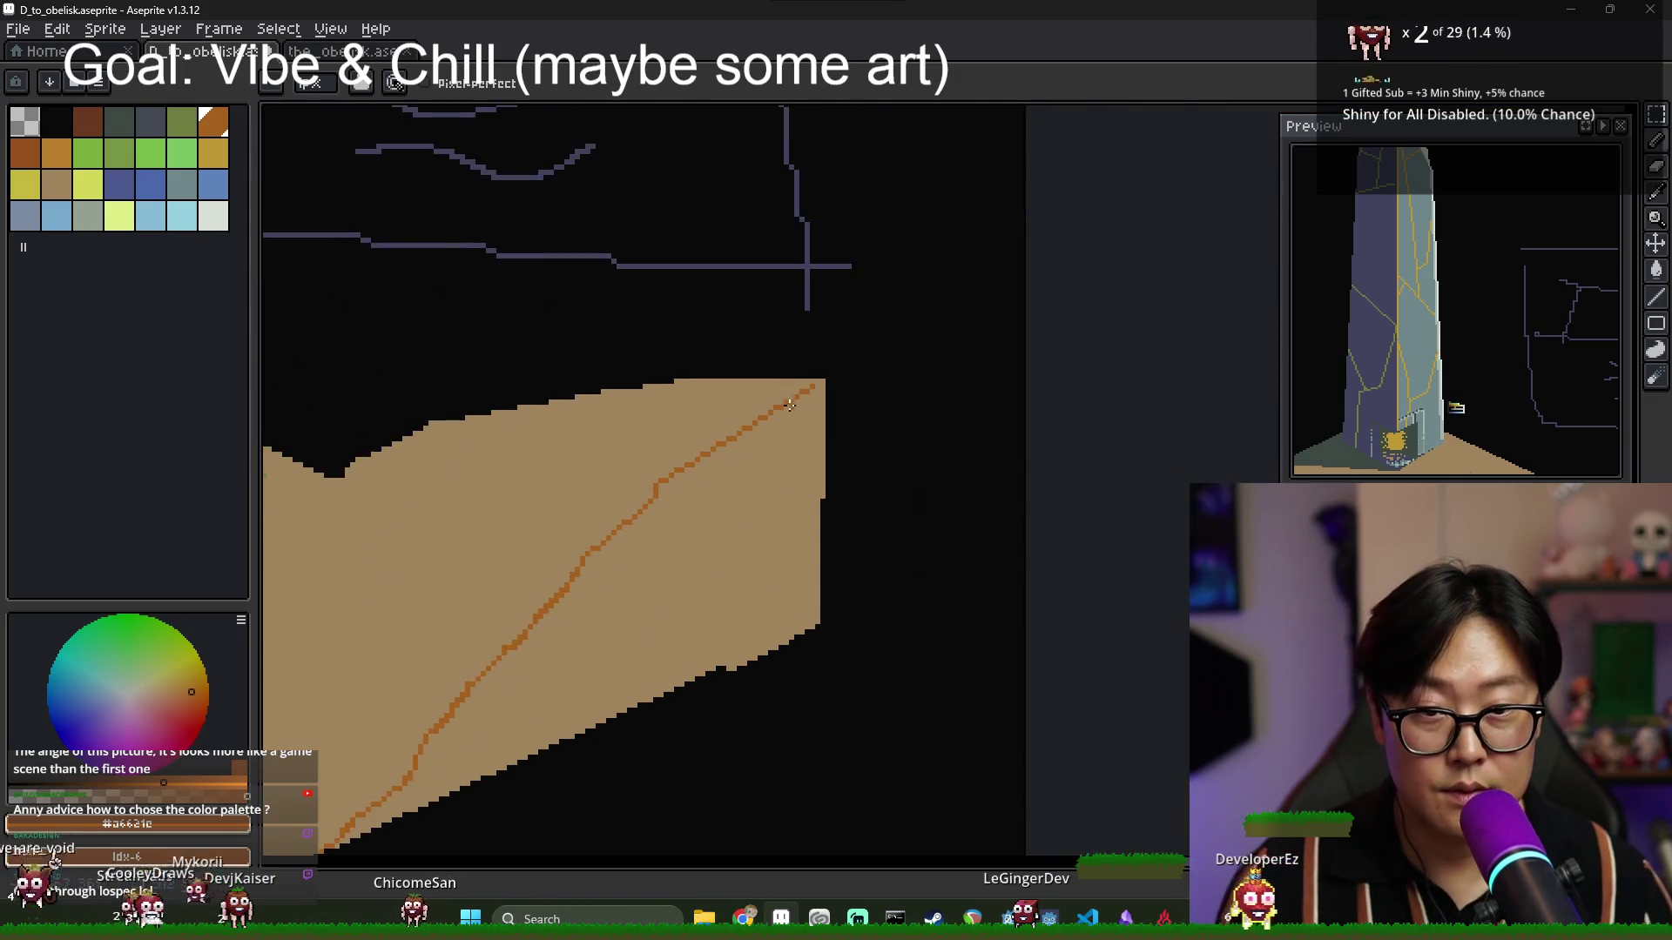
key("g")
scroll(809, 453, "down", 4)
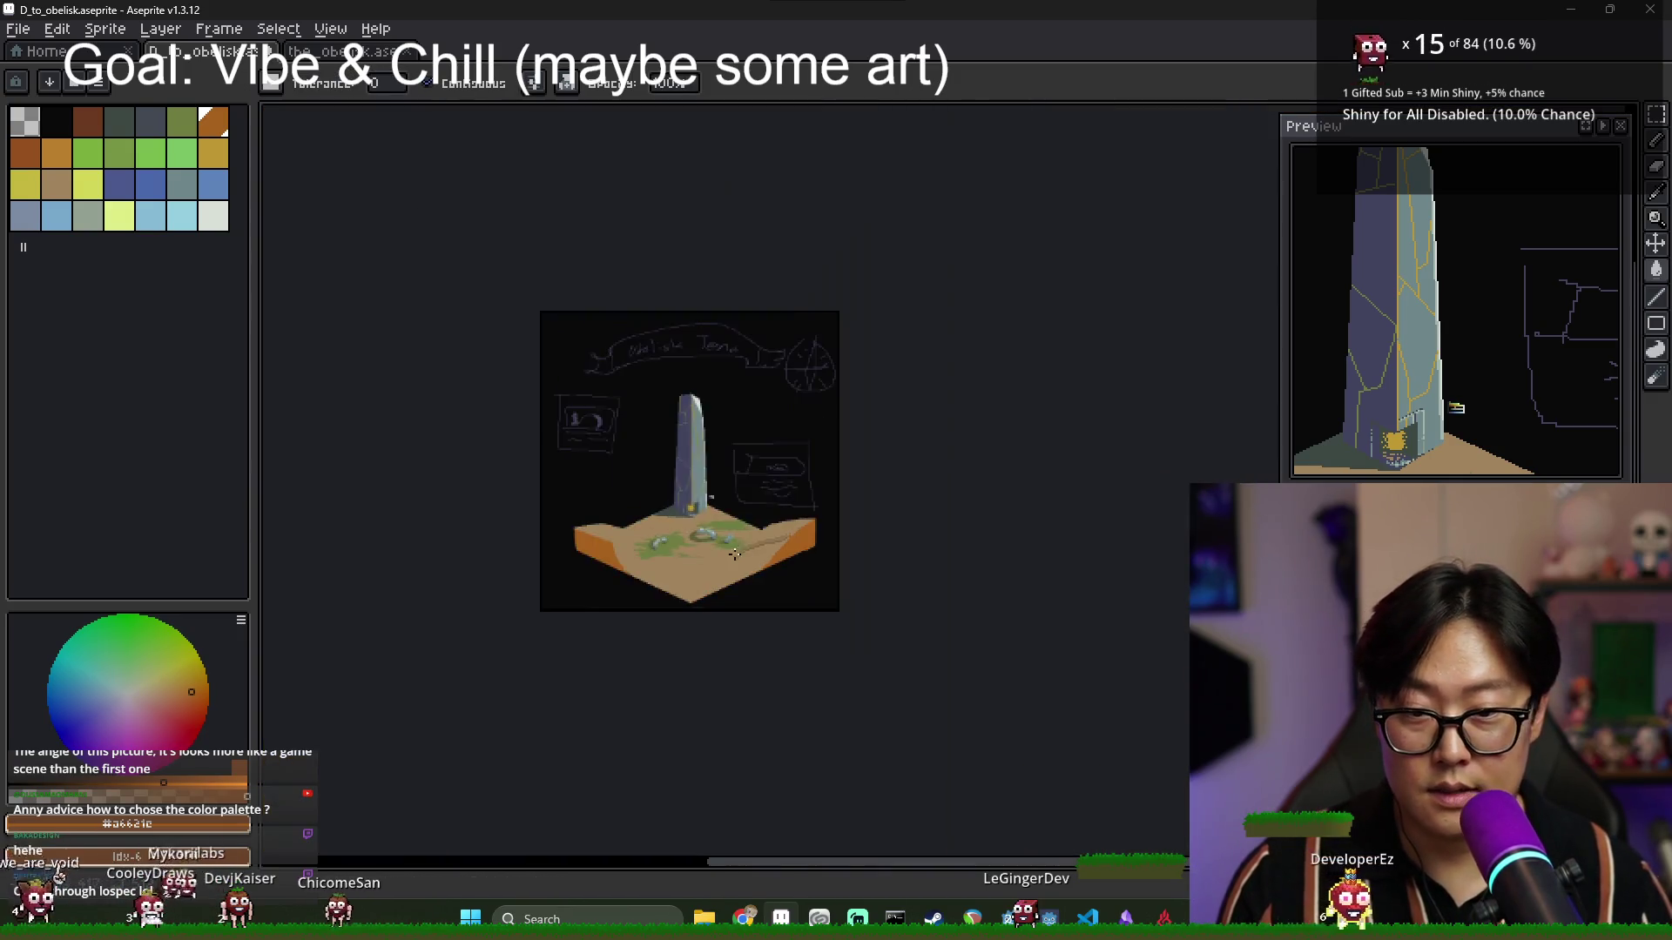
scroll(583, 564, "up", 2)
scroll(583, 565, "down", 1)
scroll(814, 387, "up", 3)
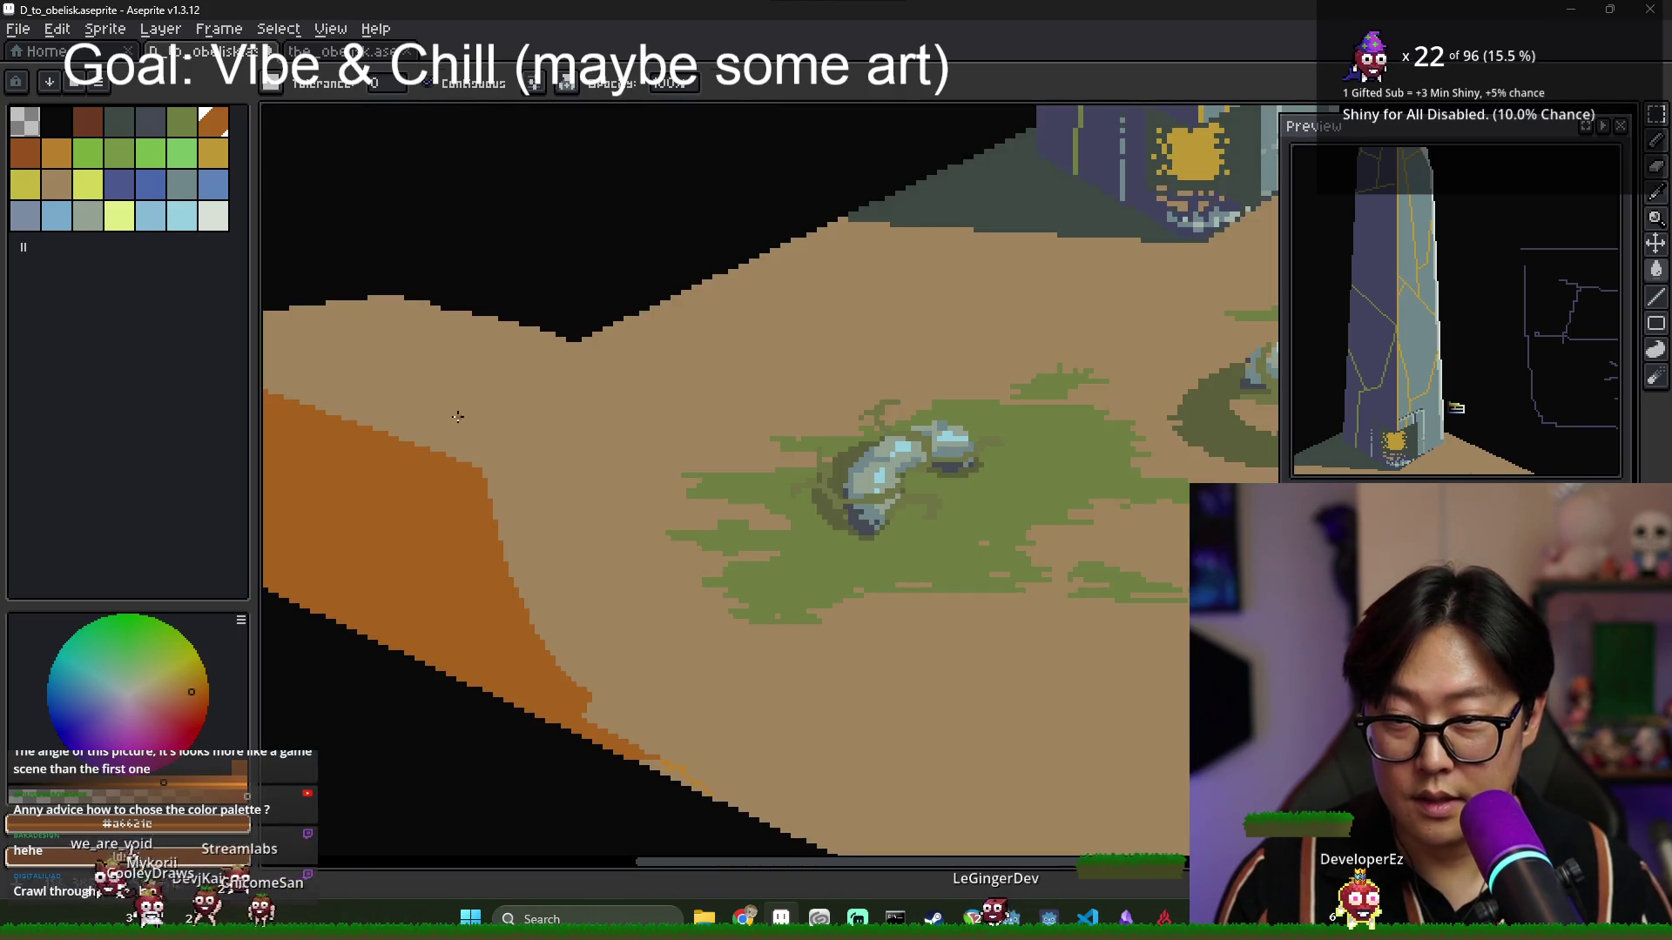
scroll(853, 428, "down", 1)
scroll(853, 428, "down", 3)
scroll(801, 409, "up", 2)
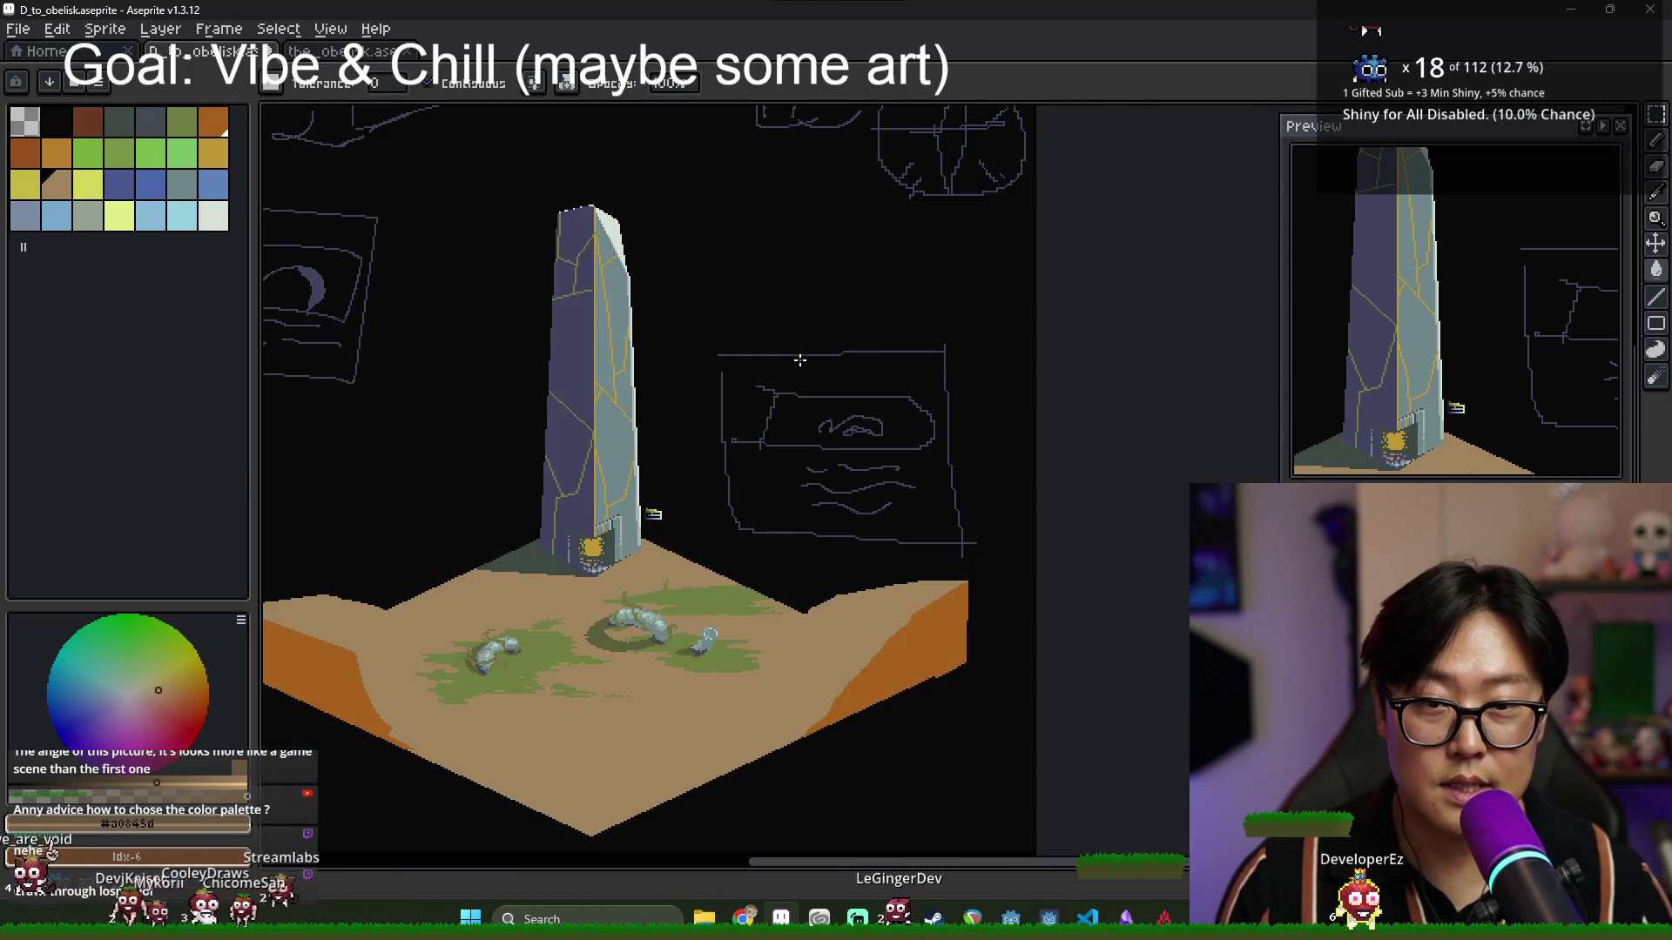
scroll(757, 404, "up", 4)
scroll(757, 403, "up", 2)
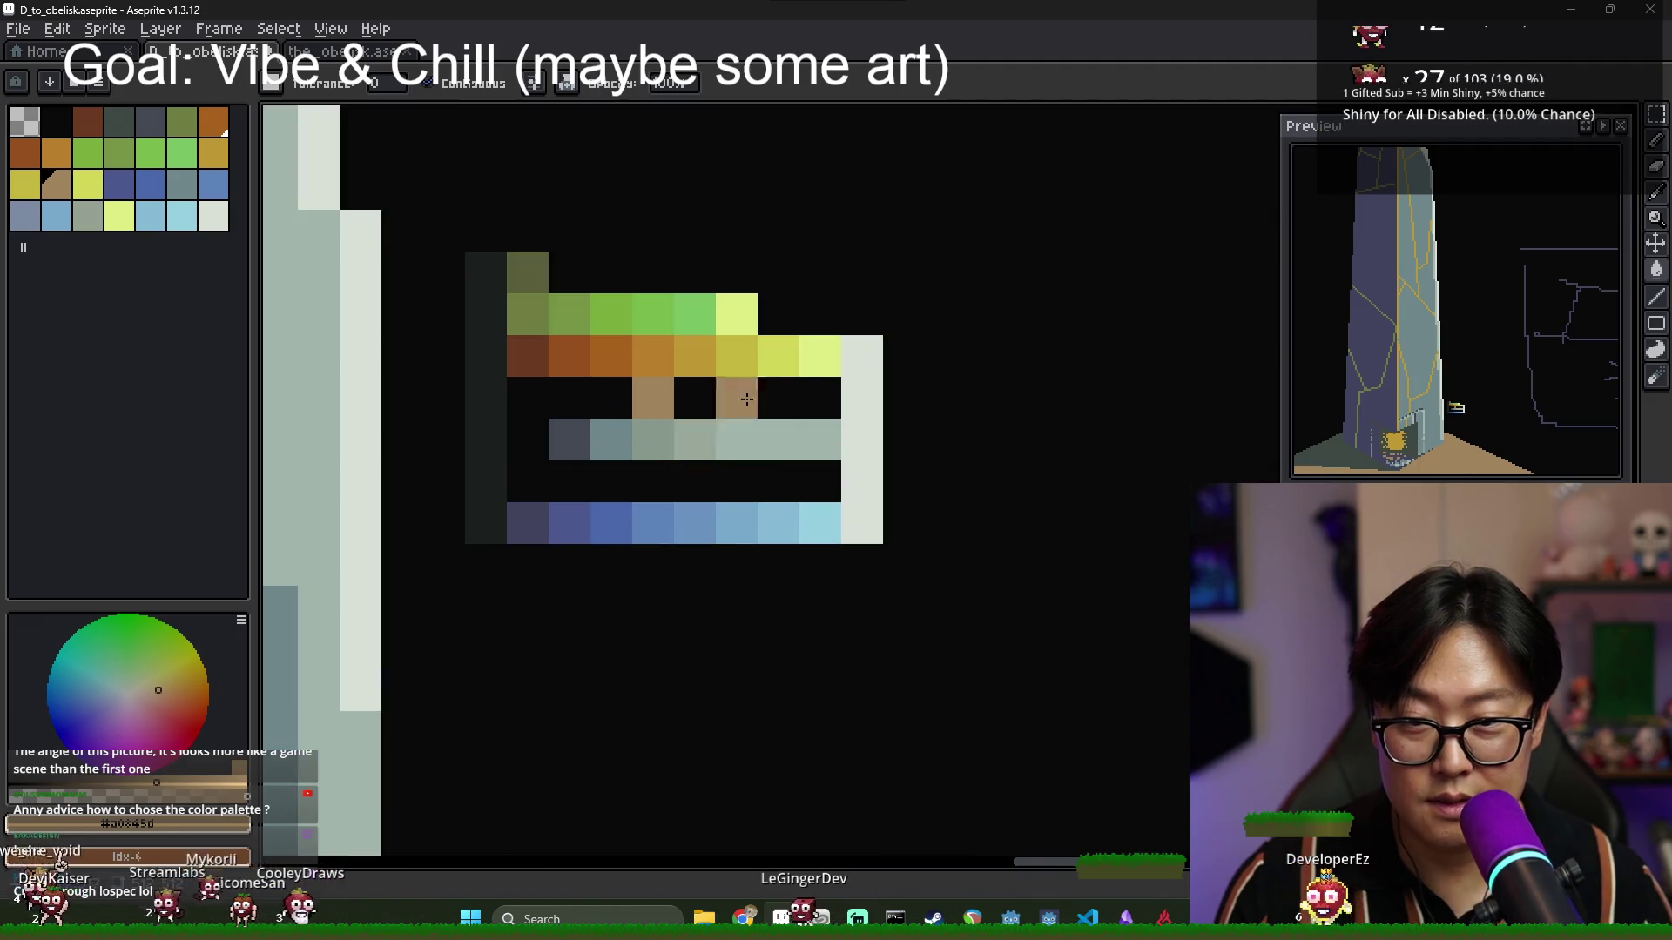
scroll(804, 380, "down", 3)
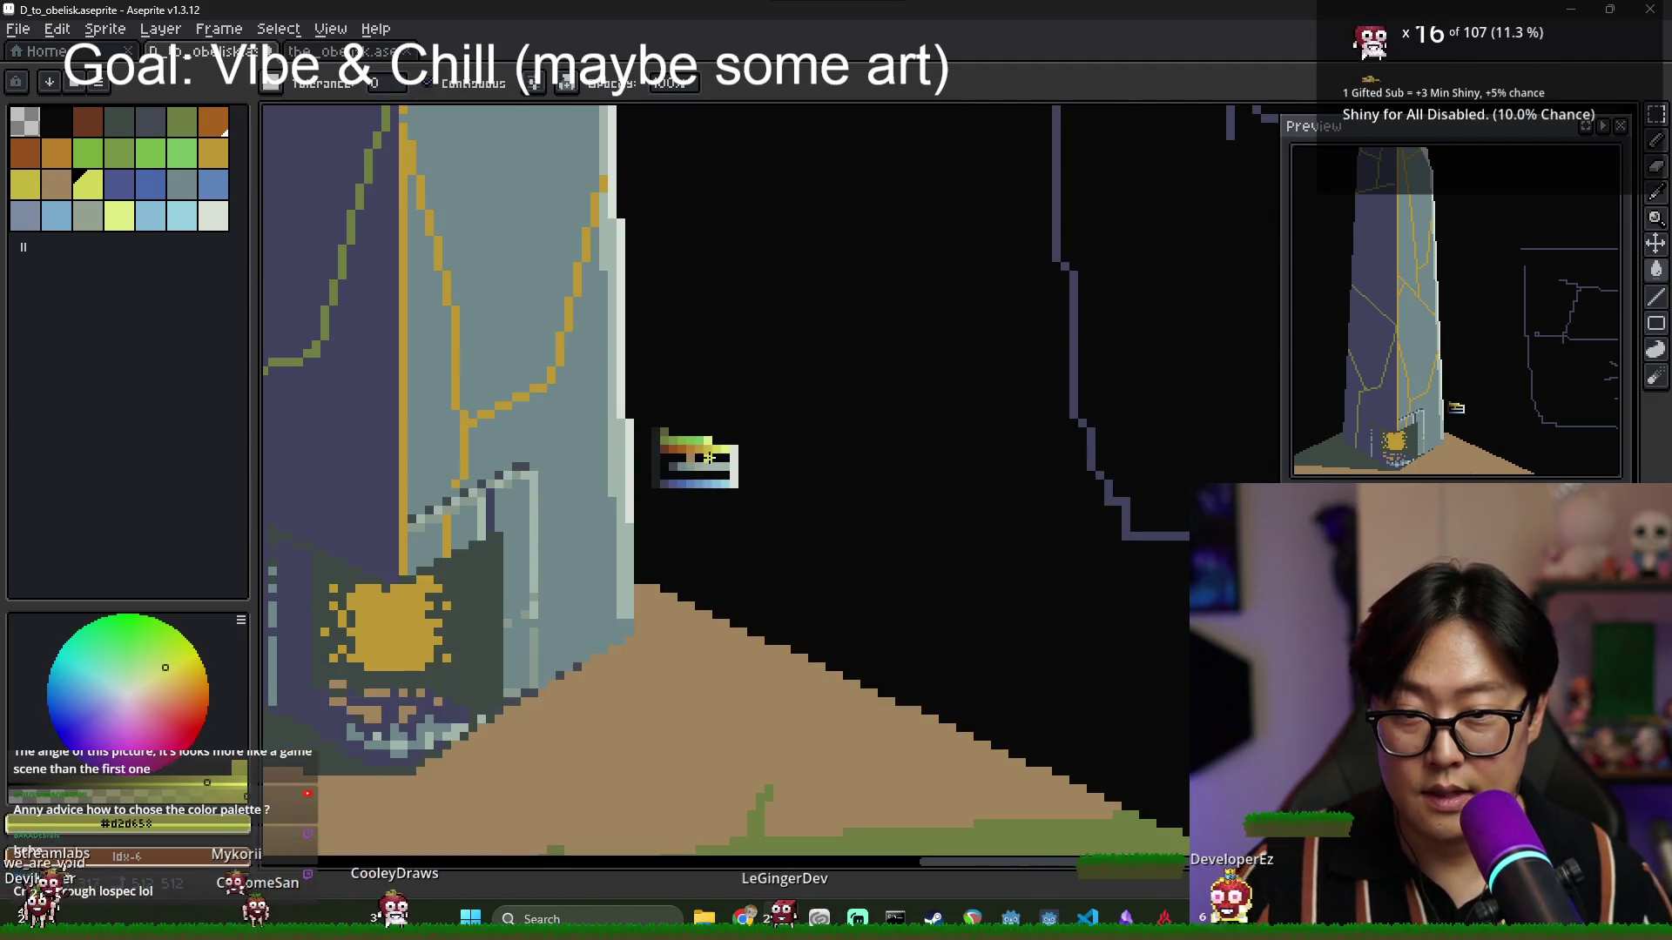
scroll(690, 429, "up", 3)
left_click(691, 429, "alt")
scroll(533, 594, "down", 3)
scroll(448, 645, "up", 1)
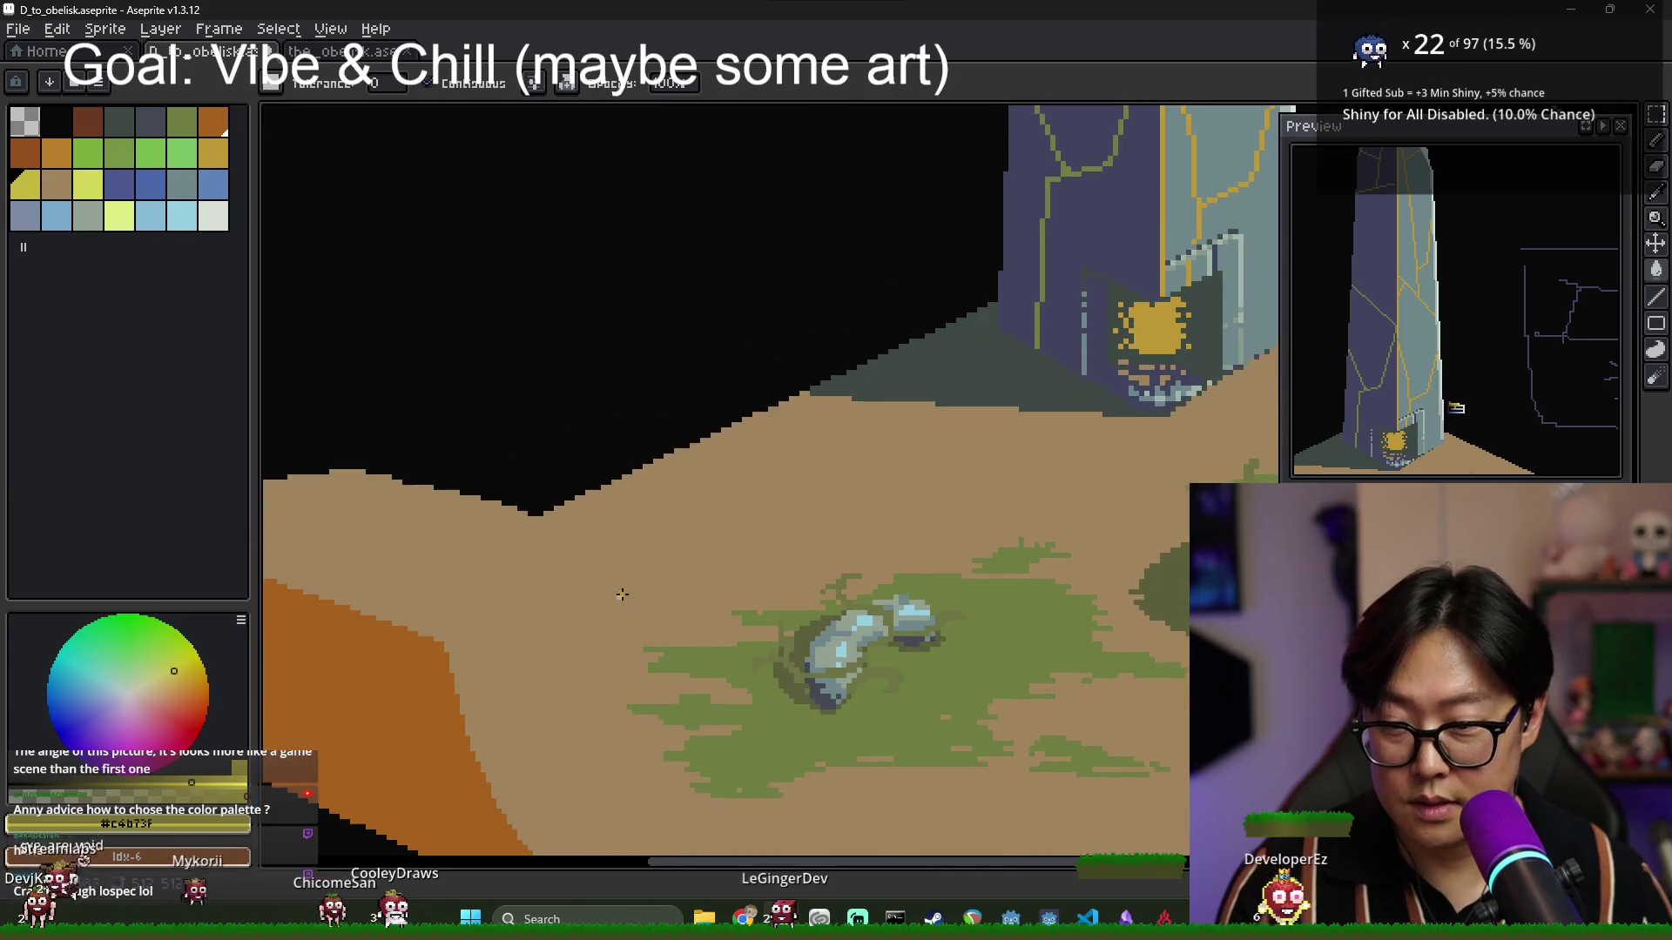
Undo the accidental yellow ground fill and fill the yellow-outlined highlight on the ridge.
left_click(471, 521)
key("b")
key("ctrl+z")
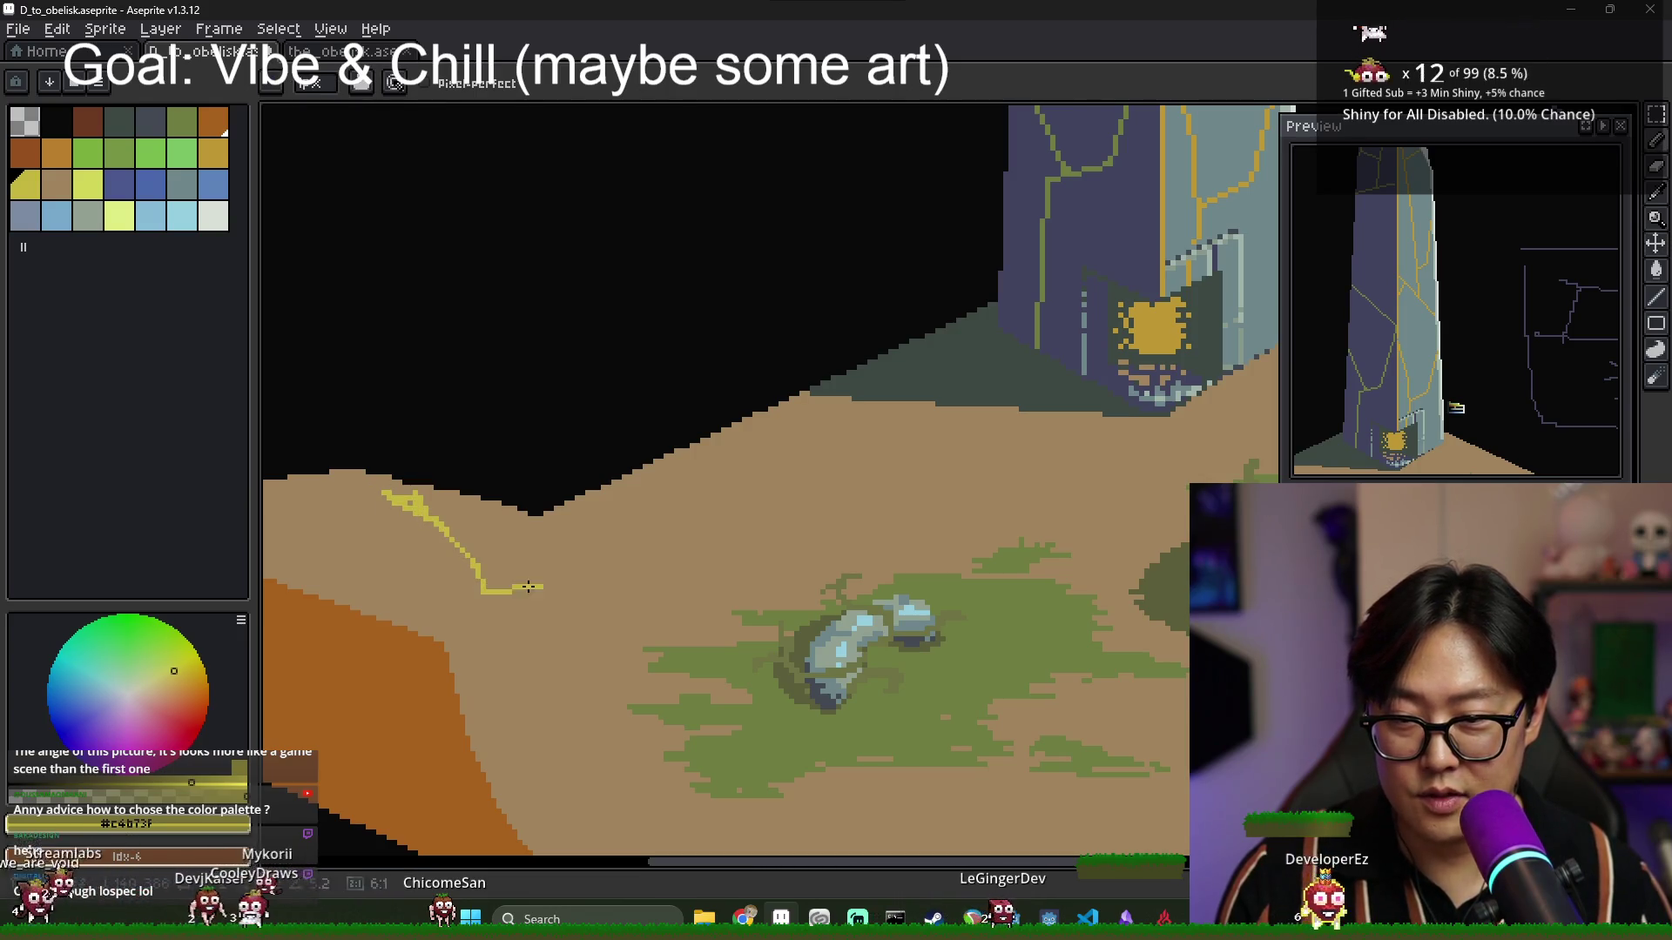
key("g")
left_click(453, 527)
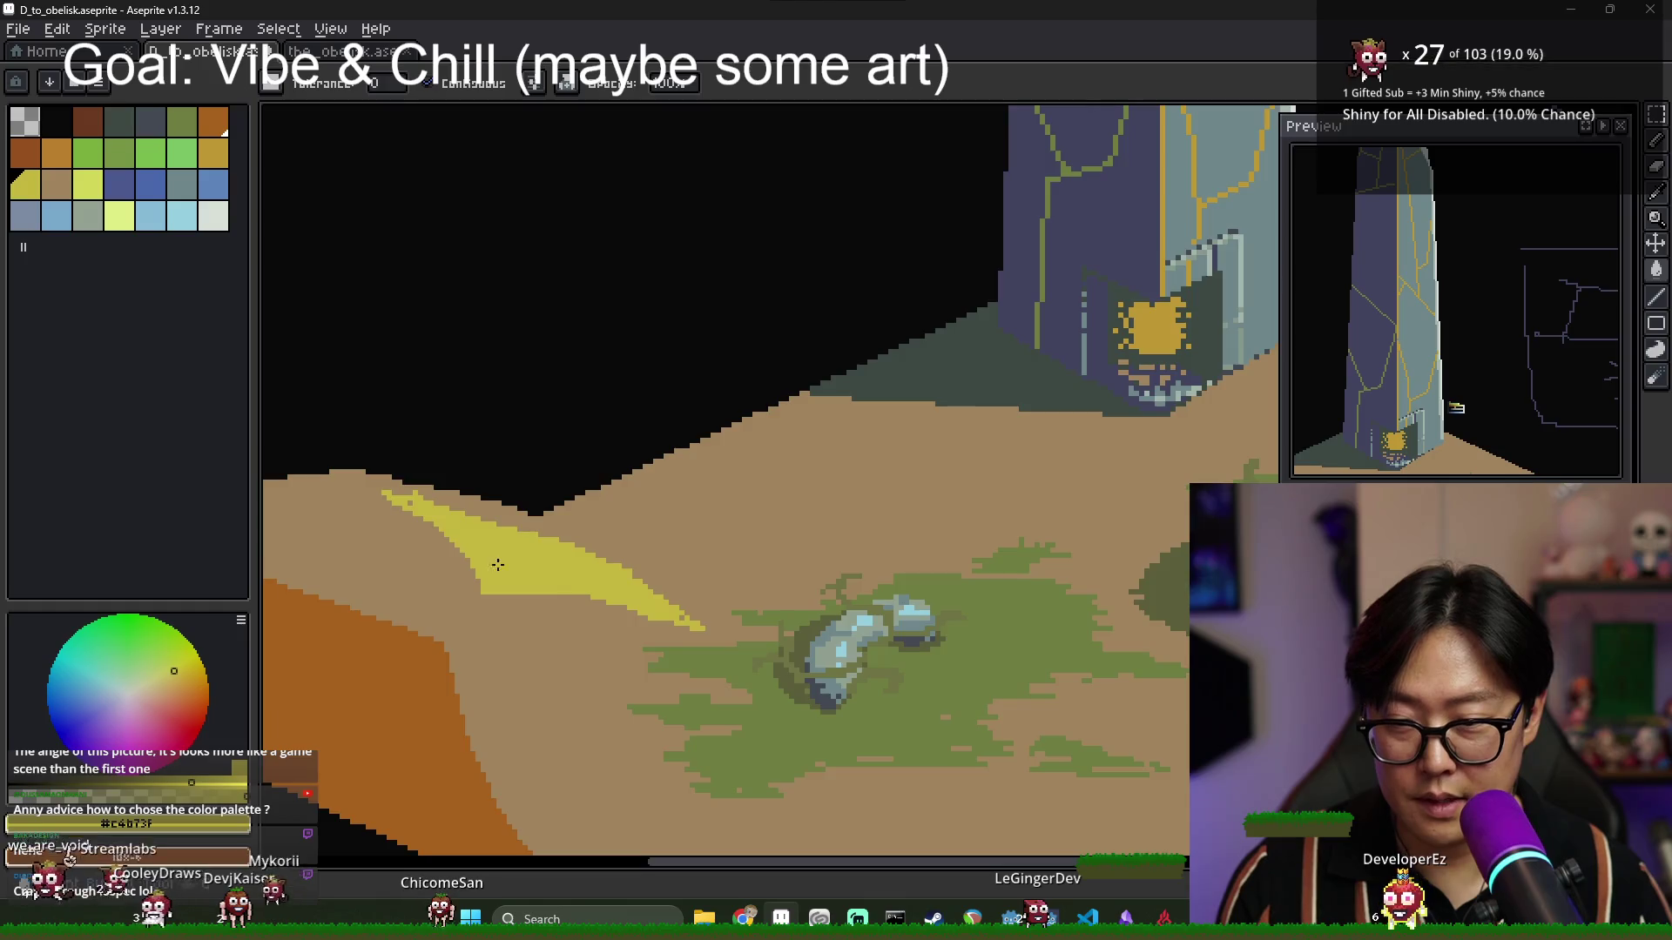
scroll(609, 583, "down", 2)
scroll(1104, 274, "up", 5)
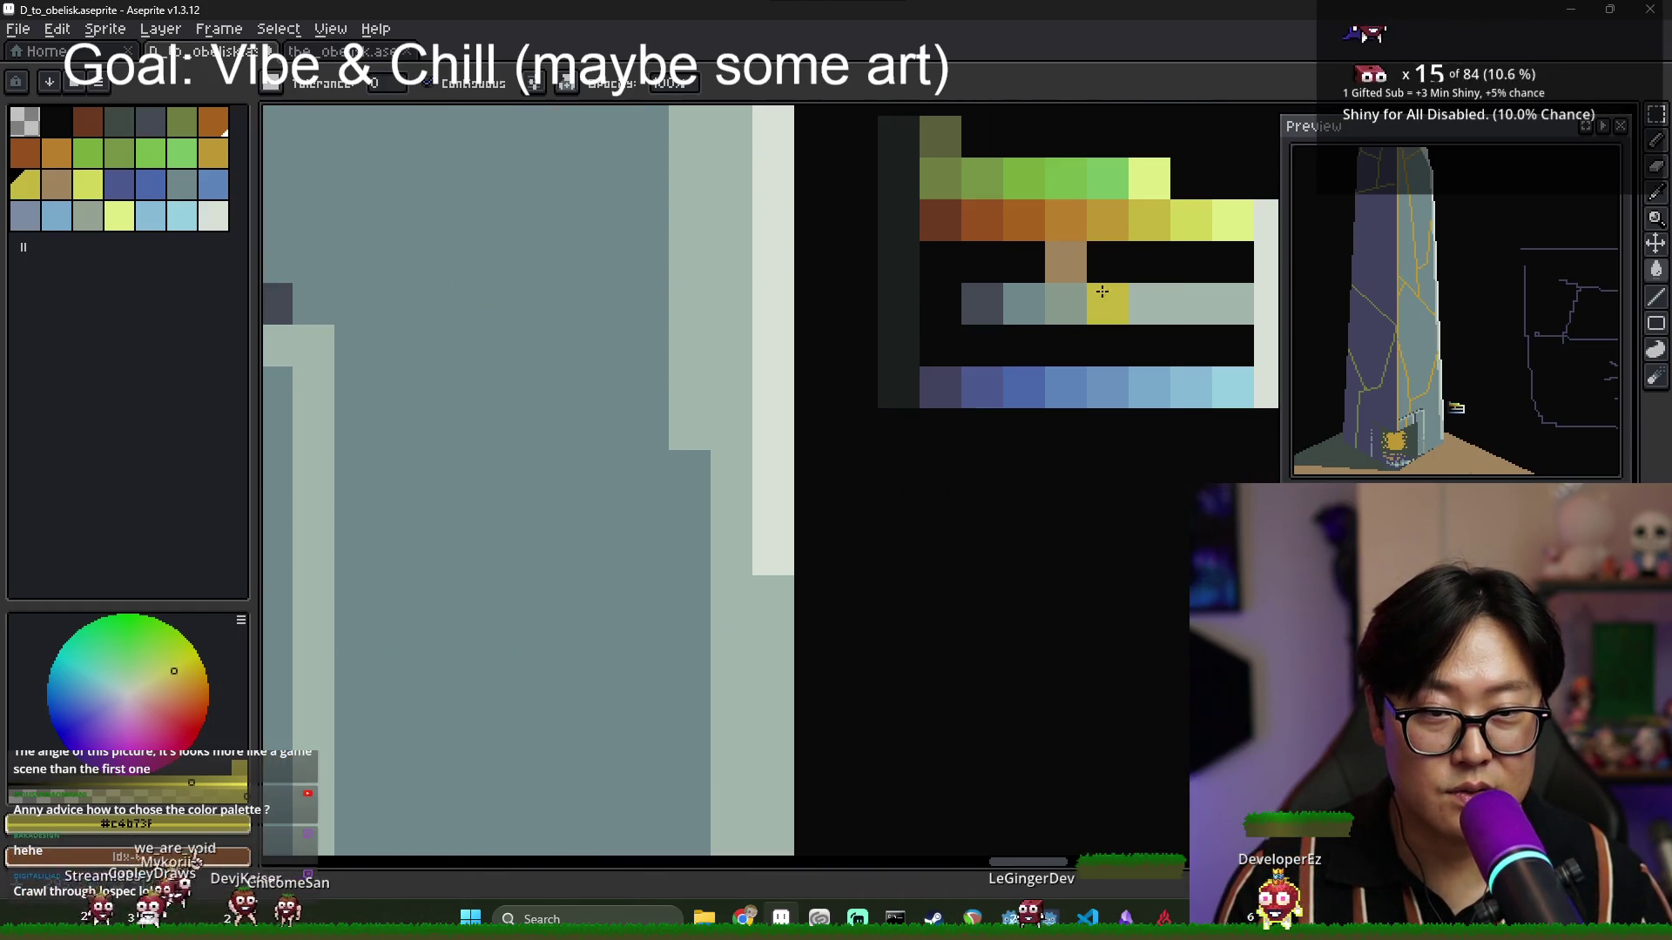
Switch to the pale sandy grey and fill the highlight outline on the ridge top.
left_click(1150, 294, "alt")
scroll(1044, 428, "down", 3)
scroll(928, 453, "down", 1)
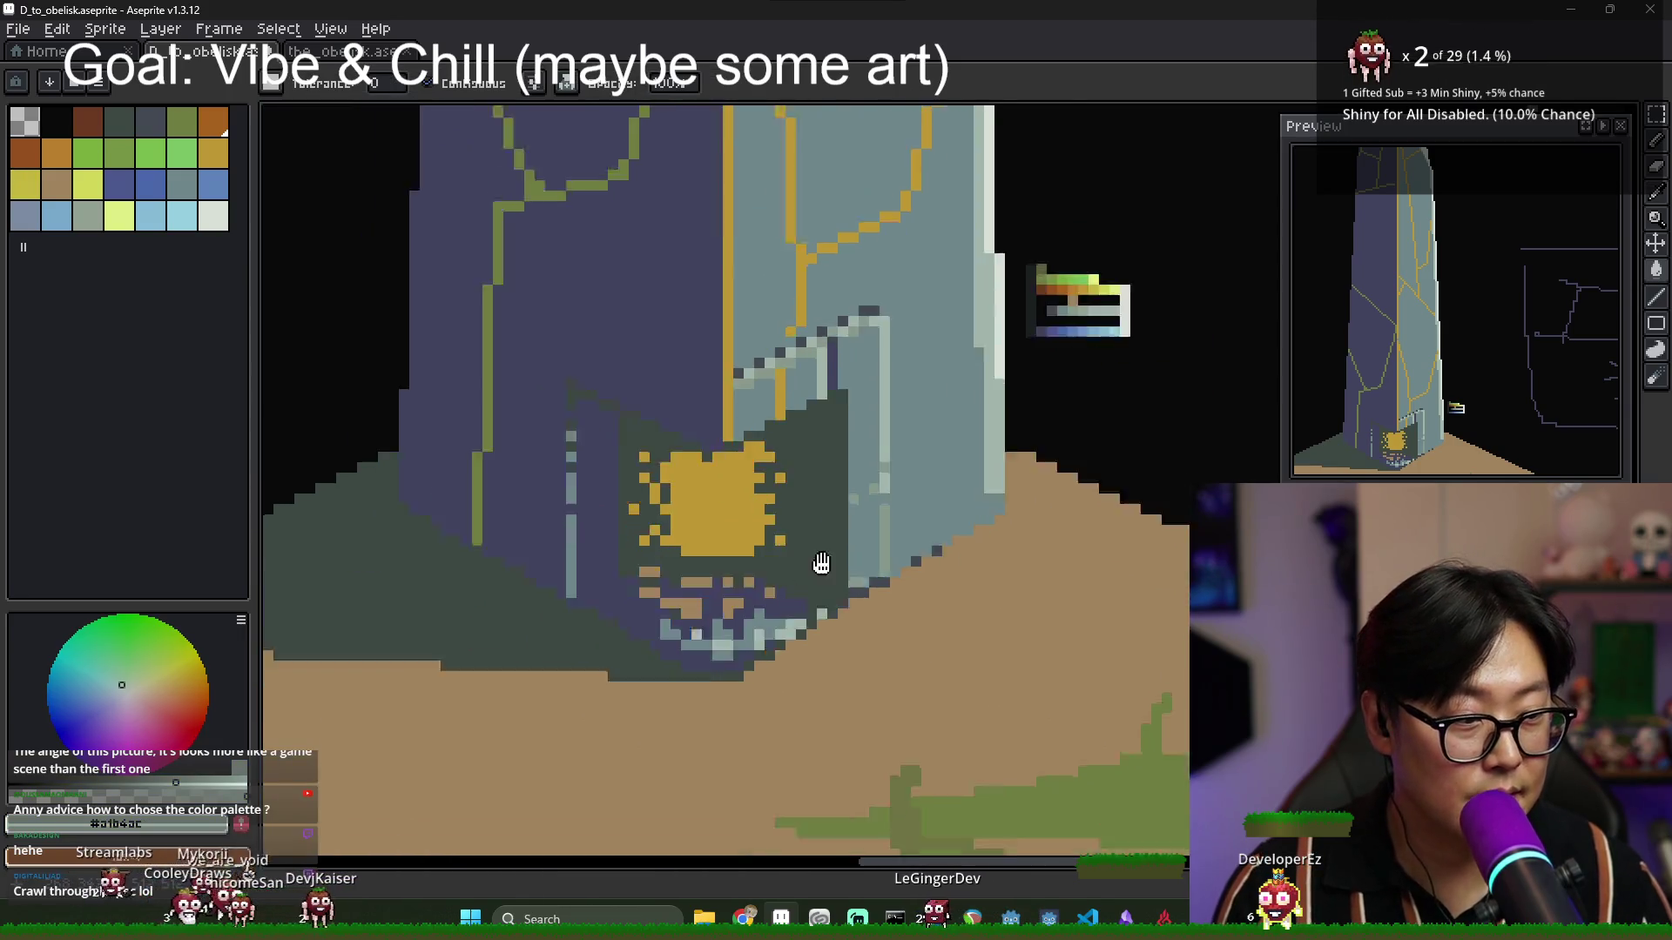
scroll(771, 572, "up", 1)
scroll(717, 591, "down", 3)
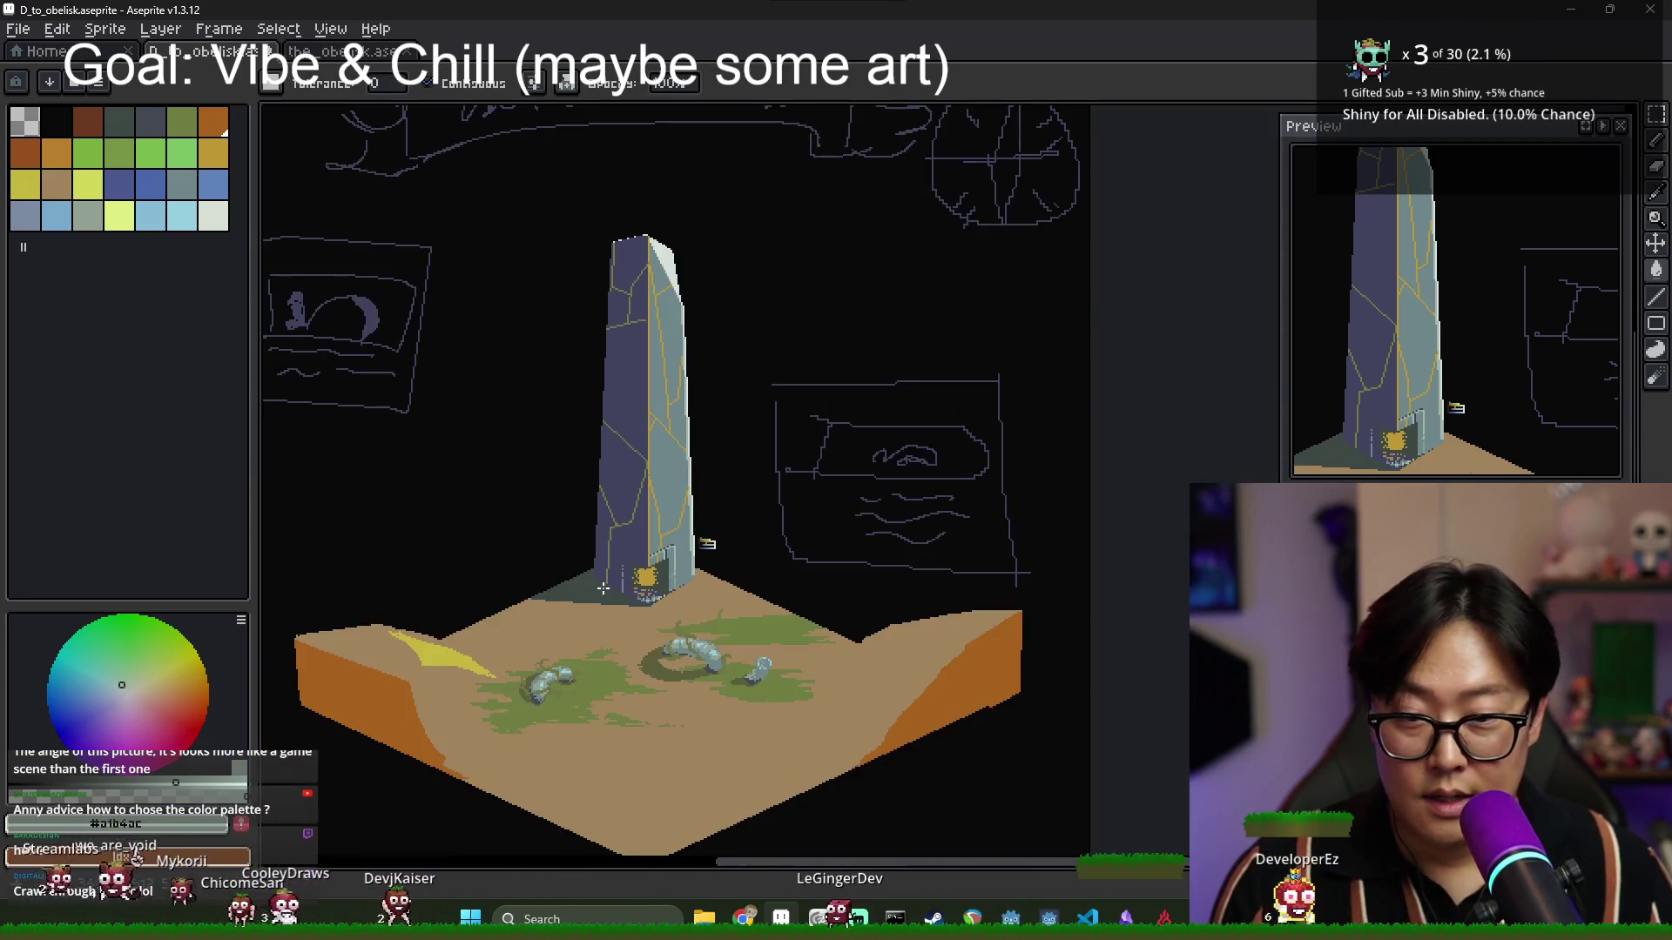
scroll(440, 655, "up", 3)
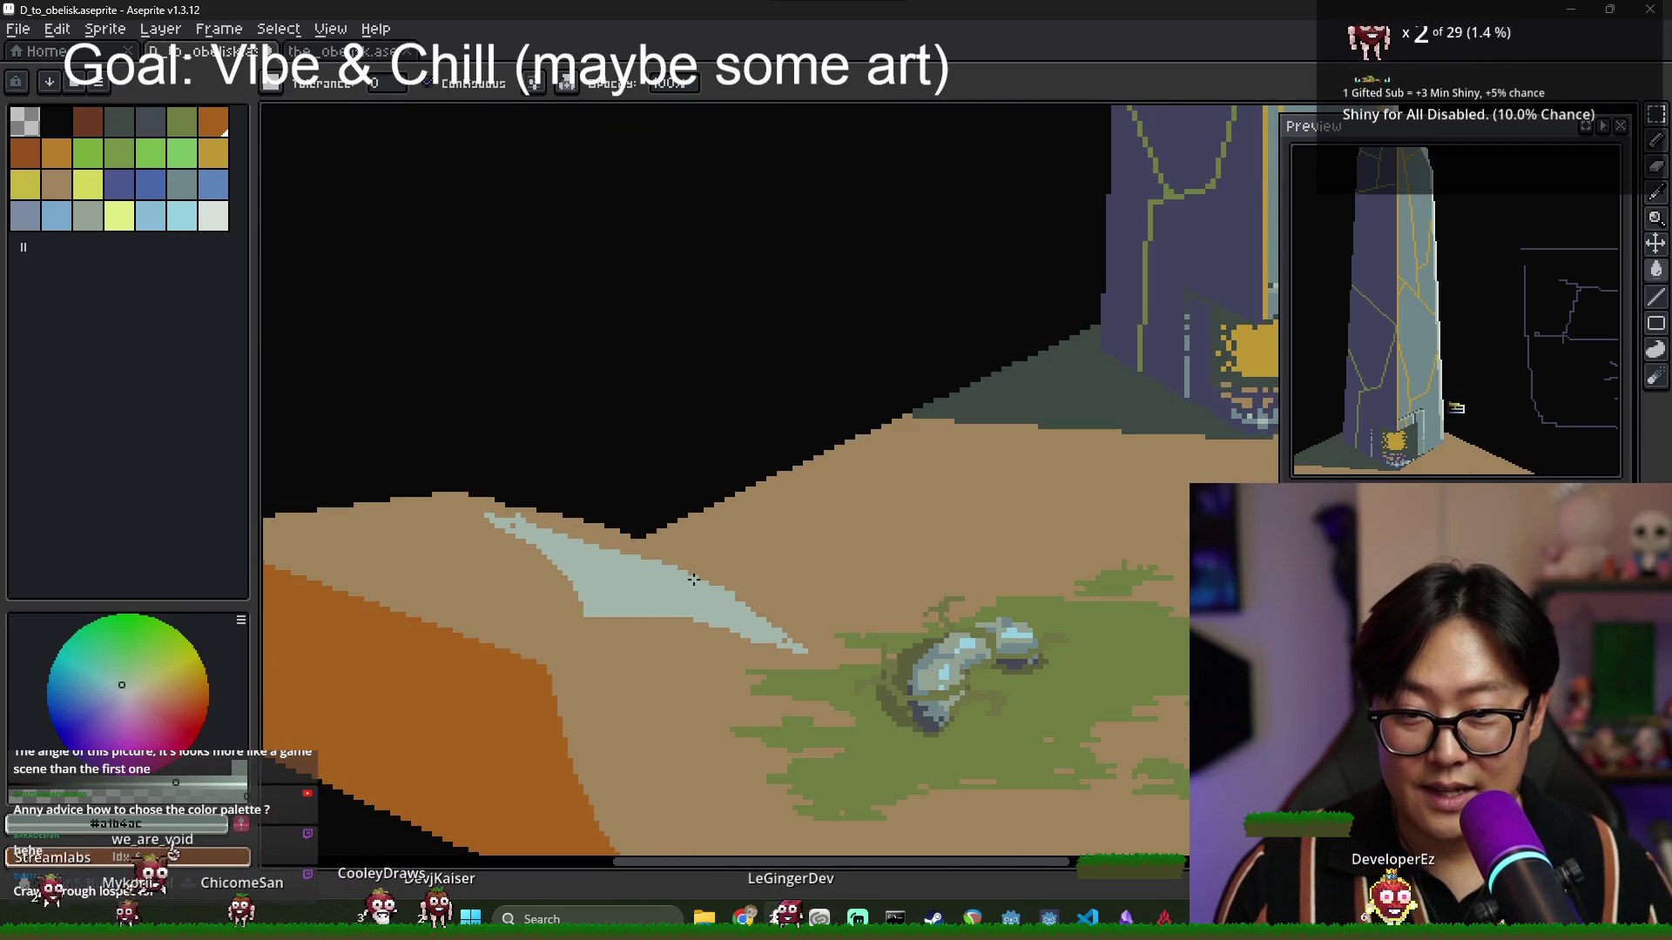
scroll(609, 597, "down", 1)
key("b")
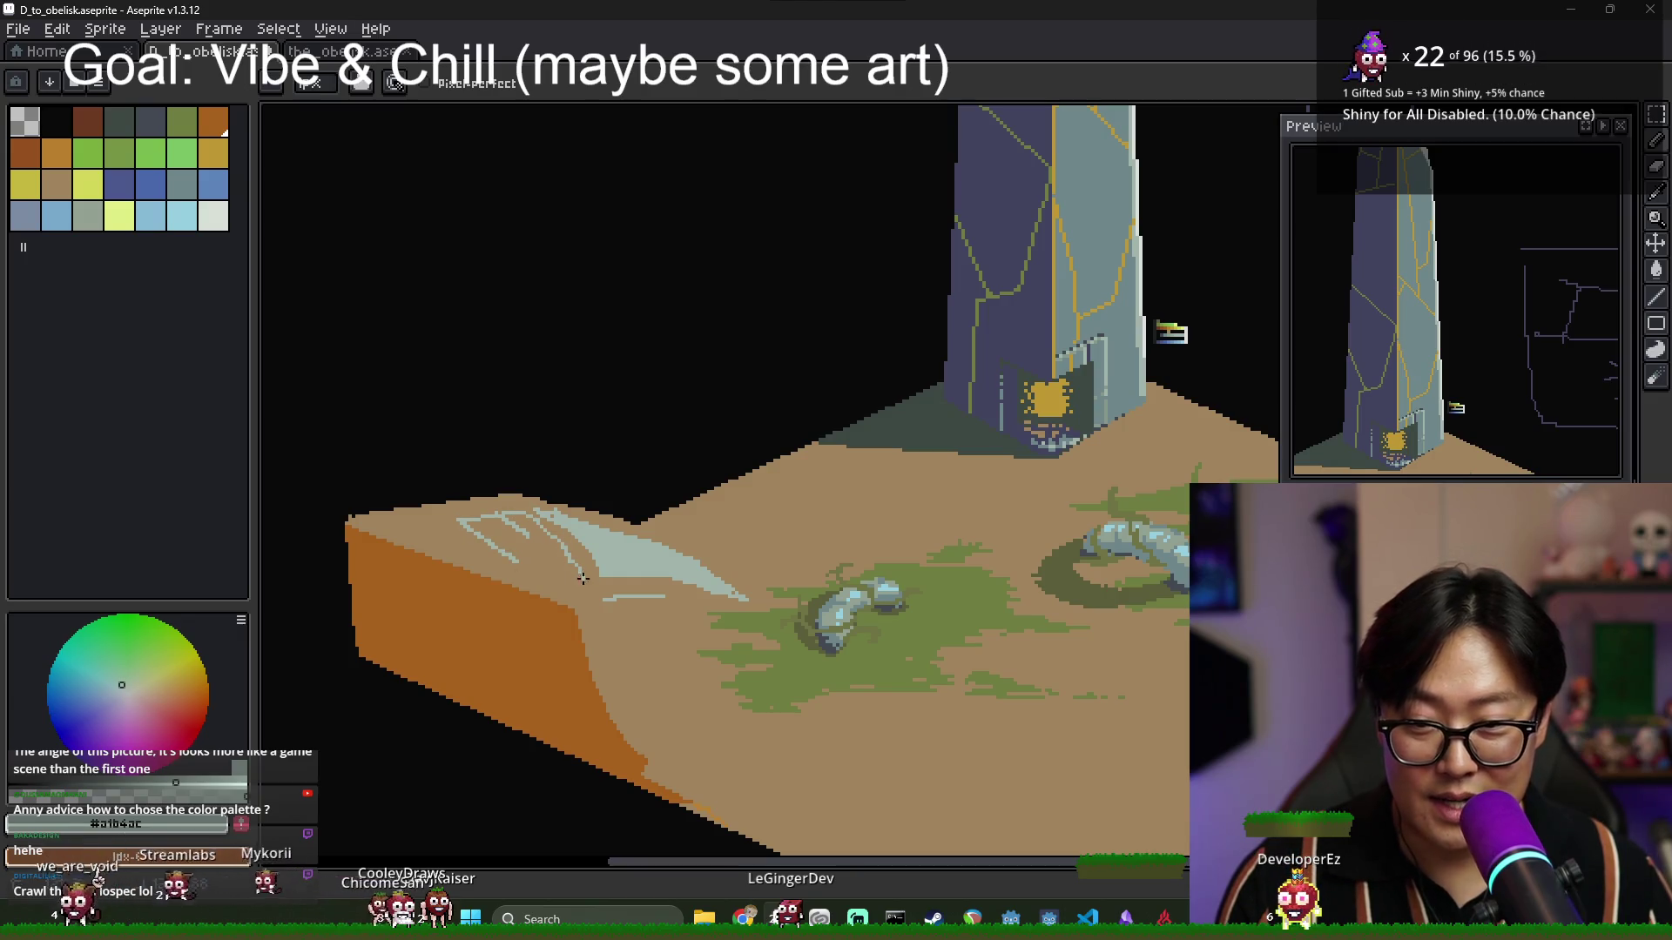
key("g")
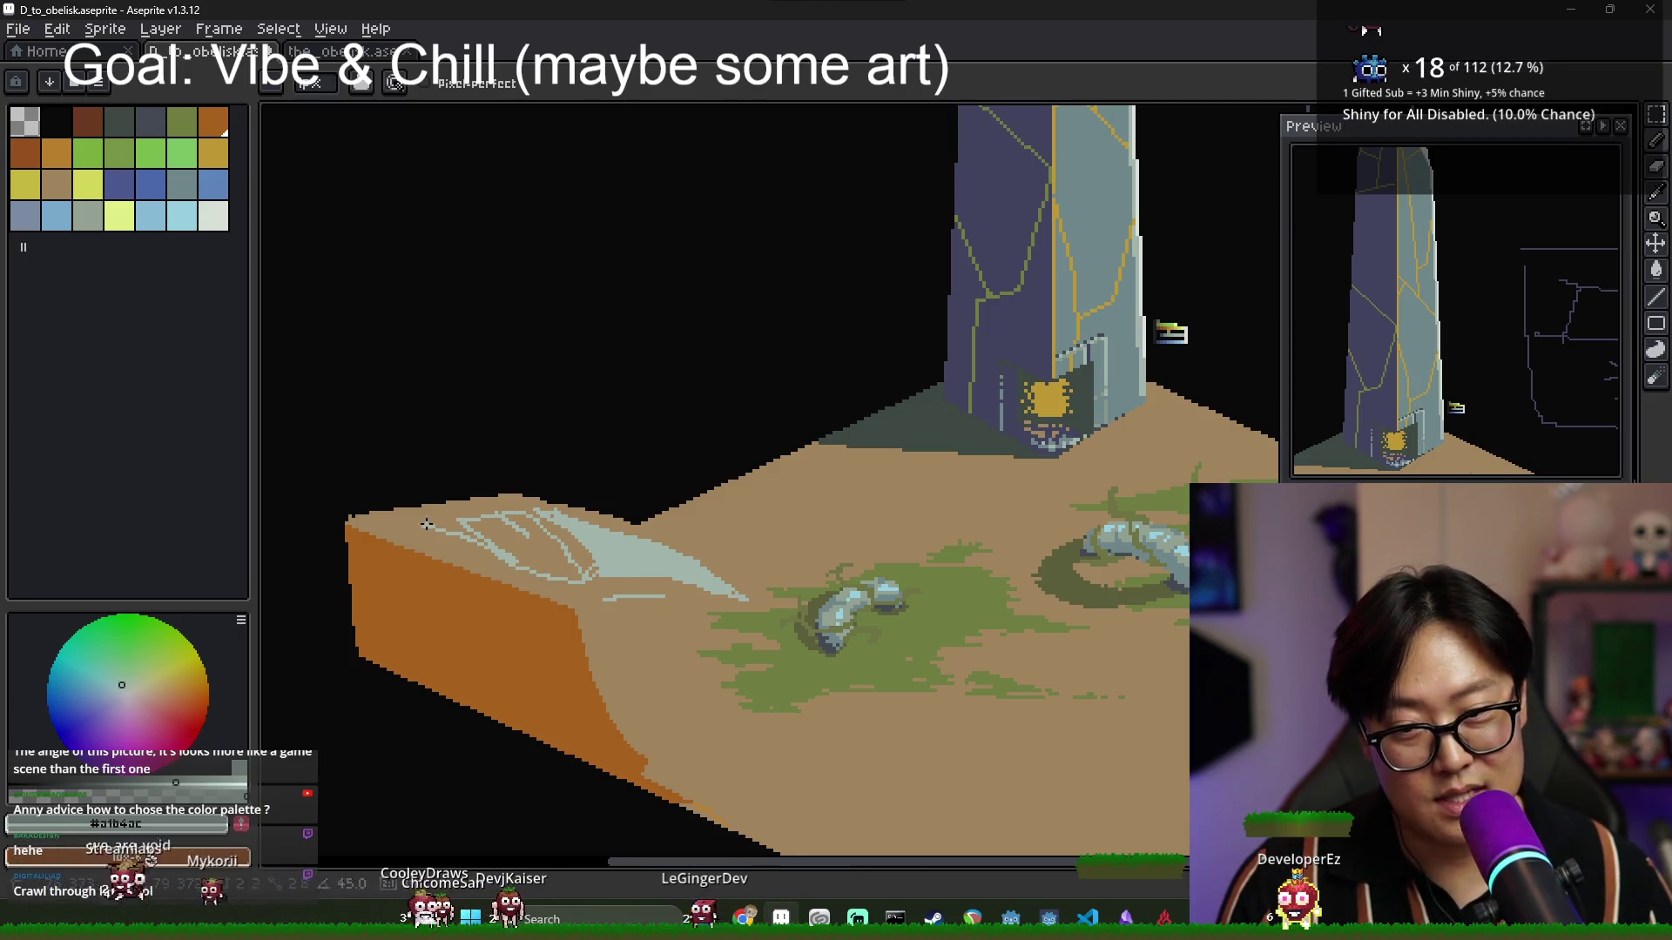
left_click(514, 540)
scroll(513, 540, "up", 2)
scroll(556, 556, "down", 2)
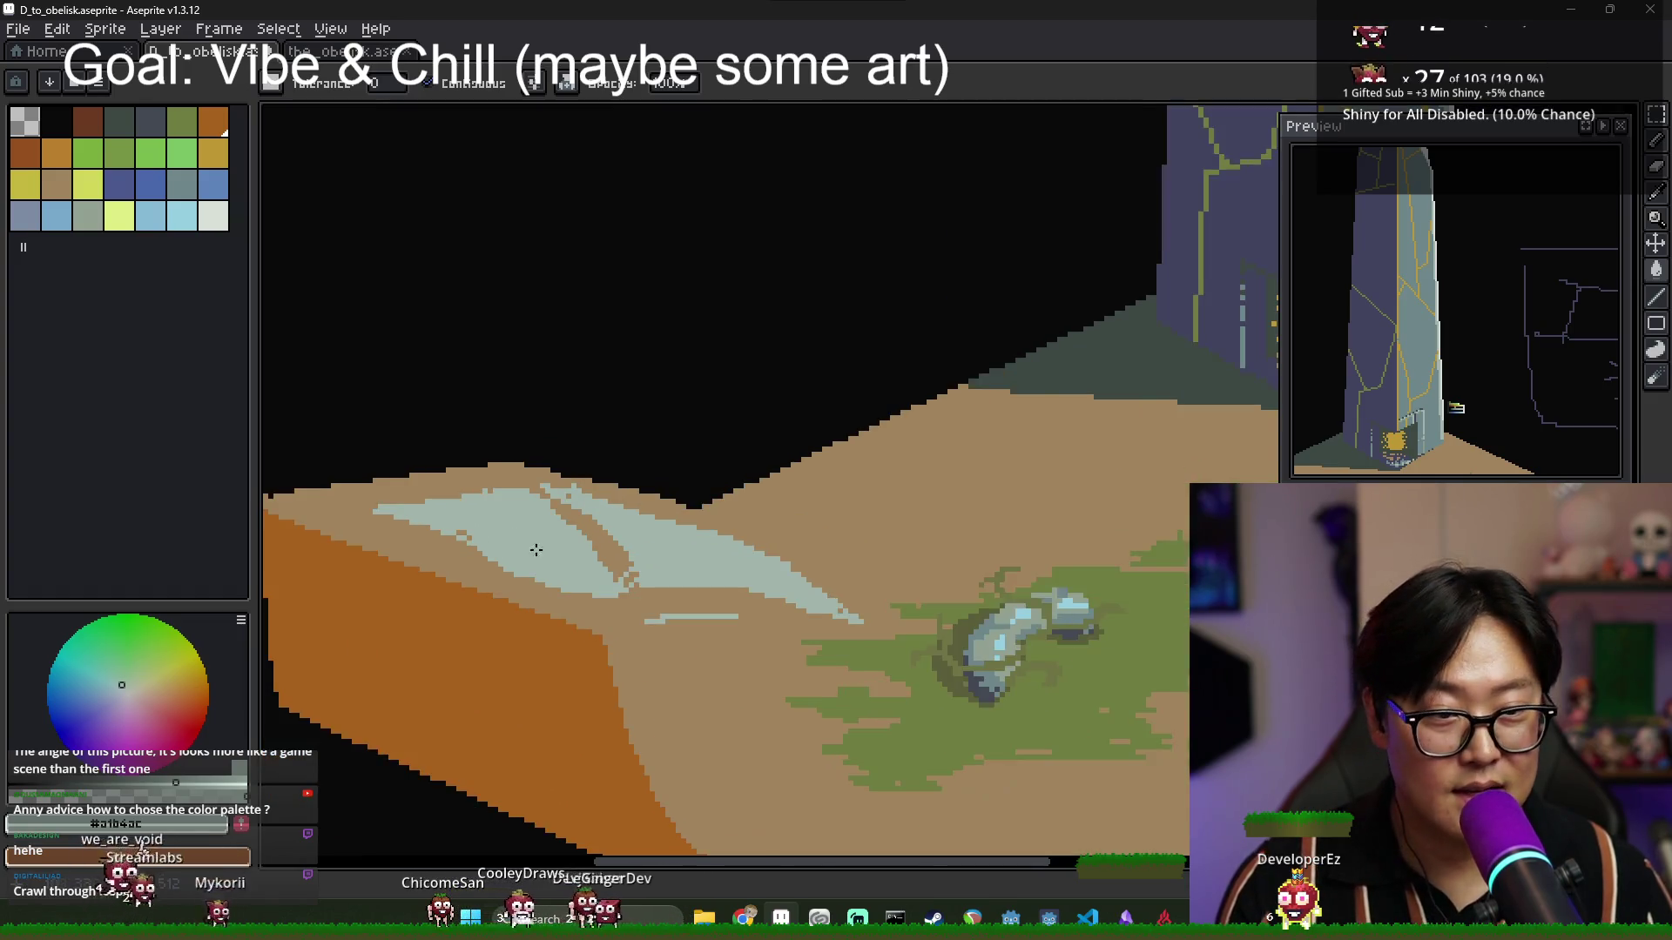
Pan to the right ridge and fill its outlined highlight with sand in two parts.
key("b")
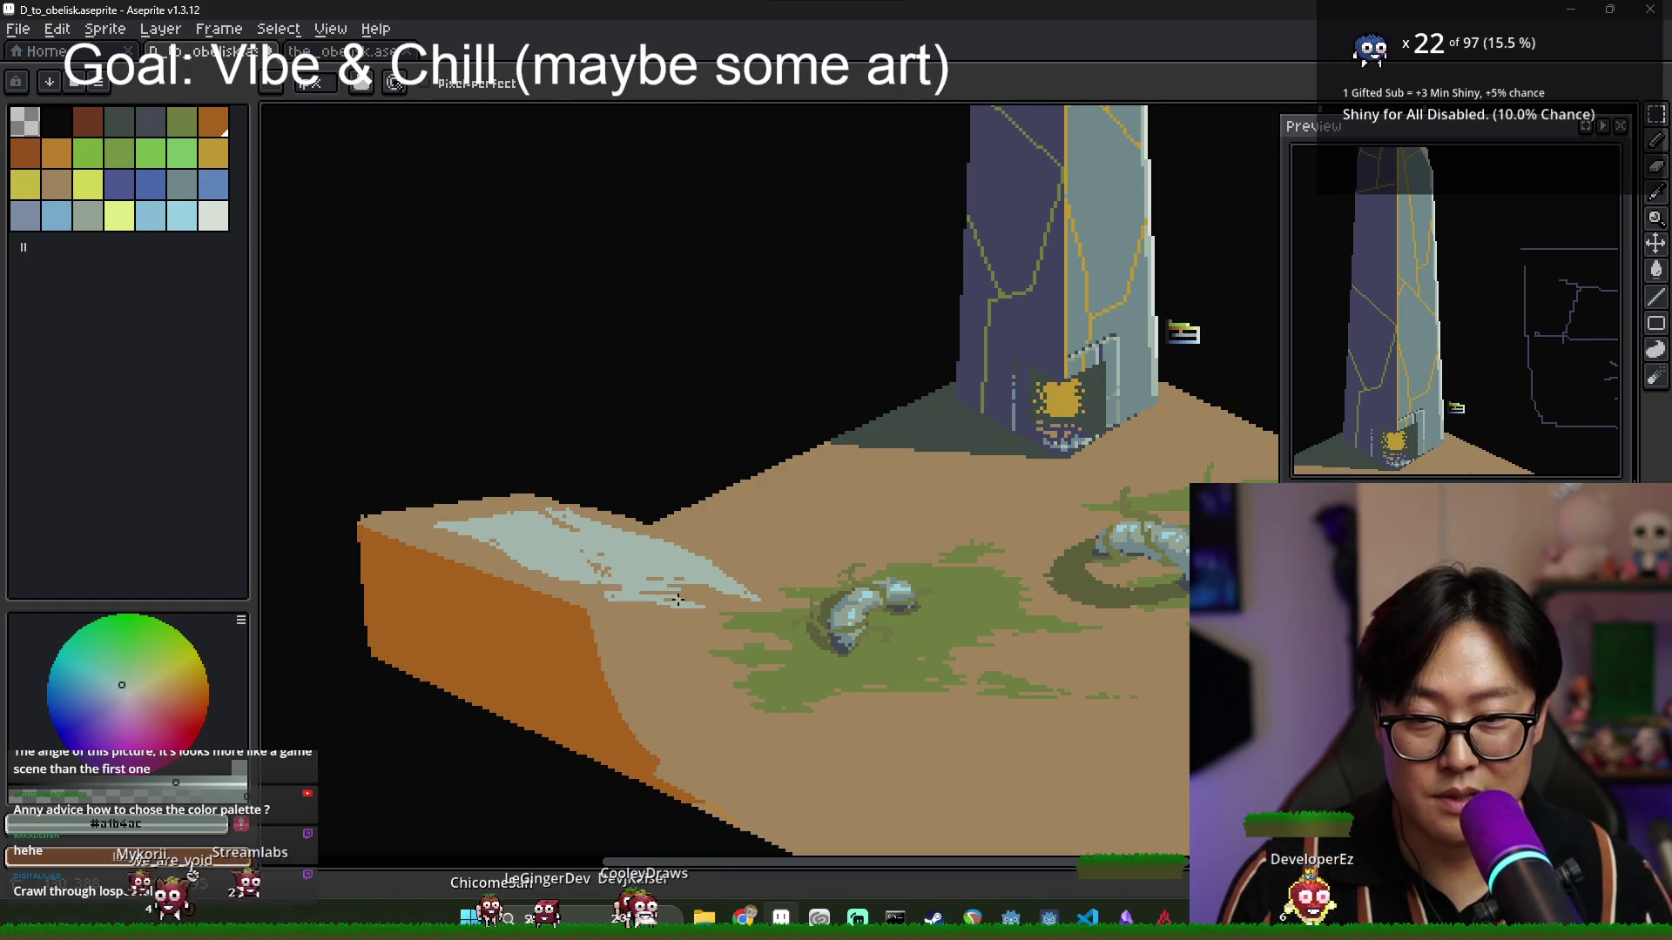
scroll(643, 600, "down", 2)
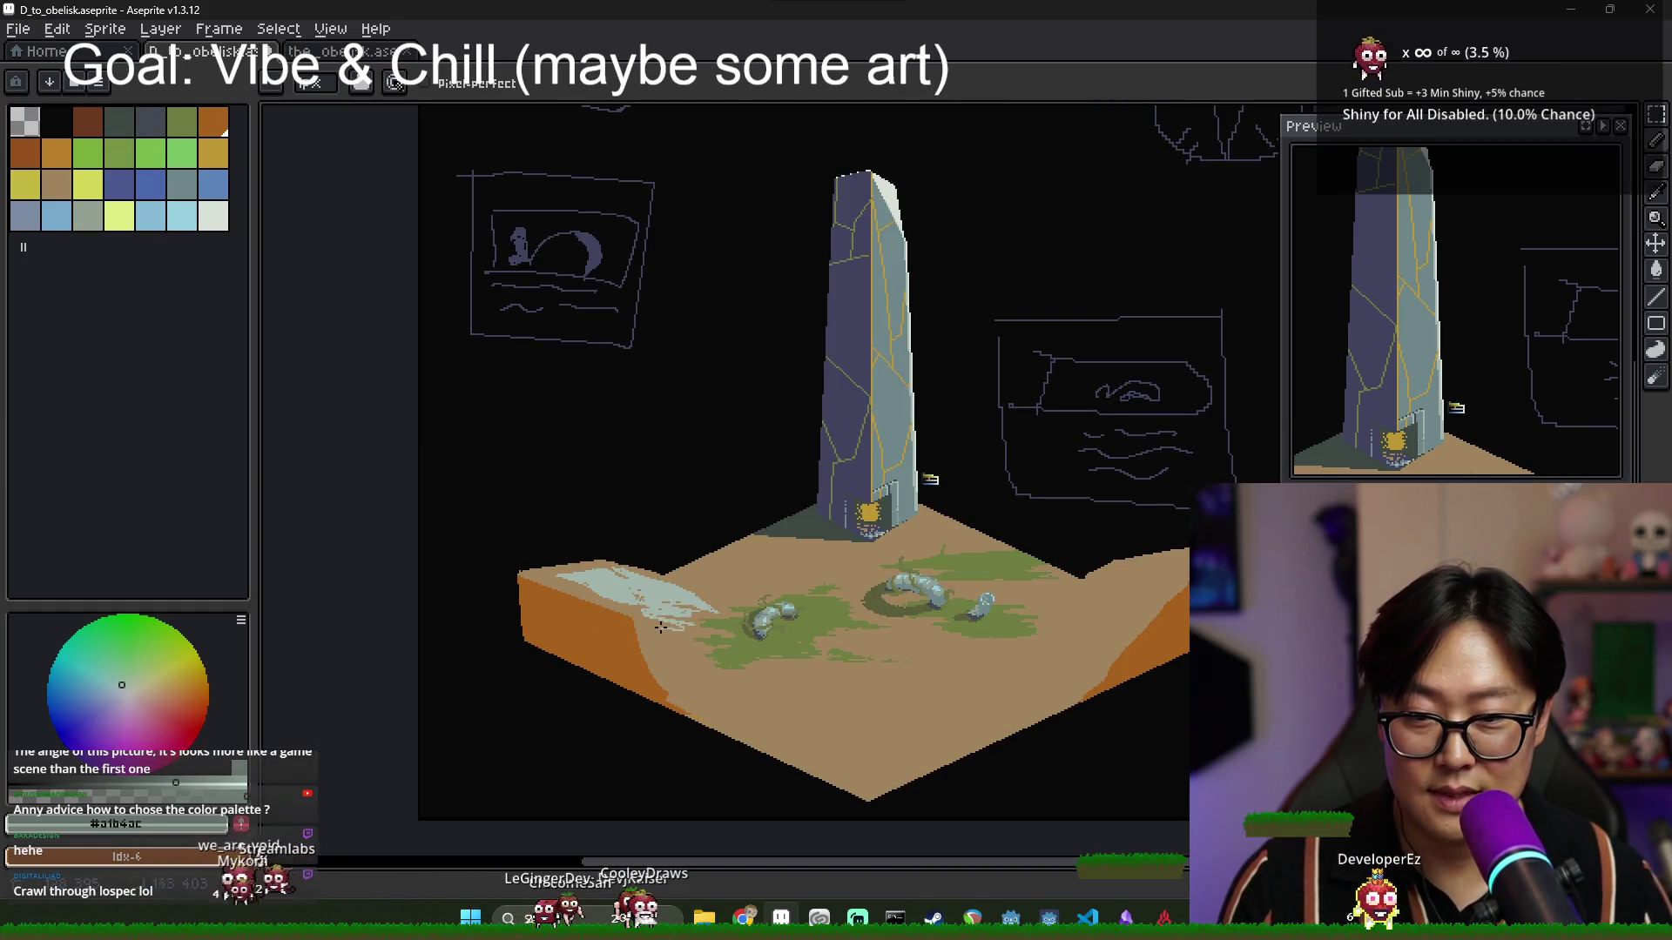
scroll(719, 650, "up", 3)
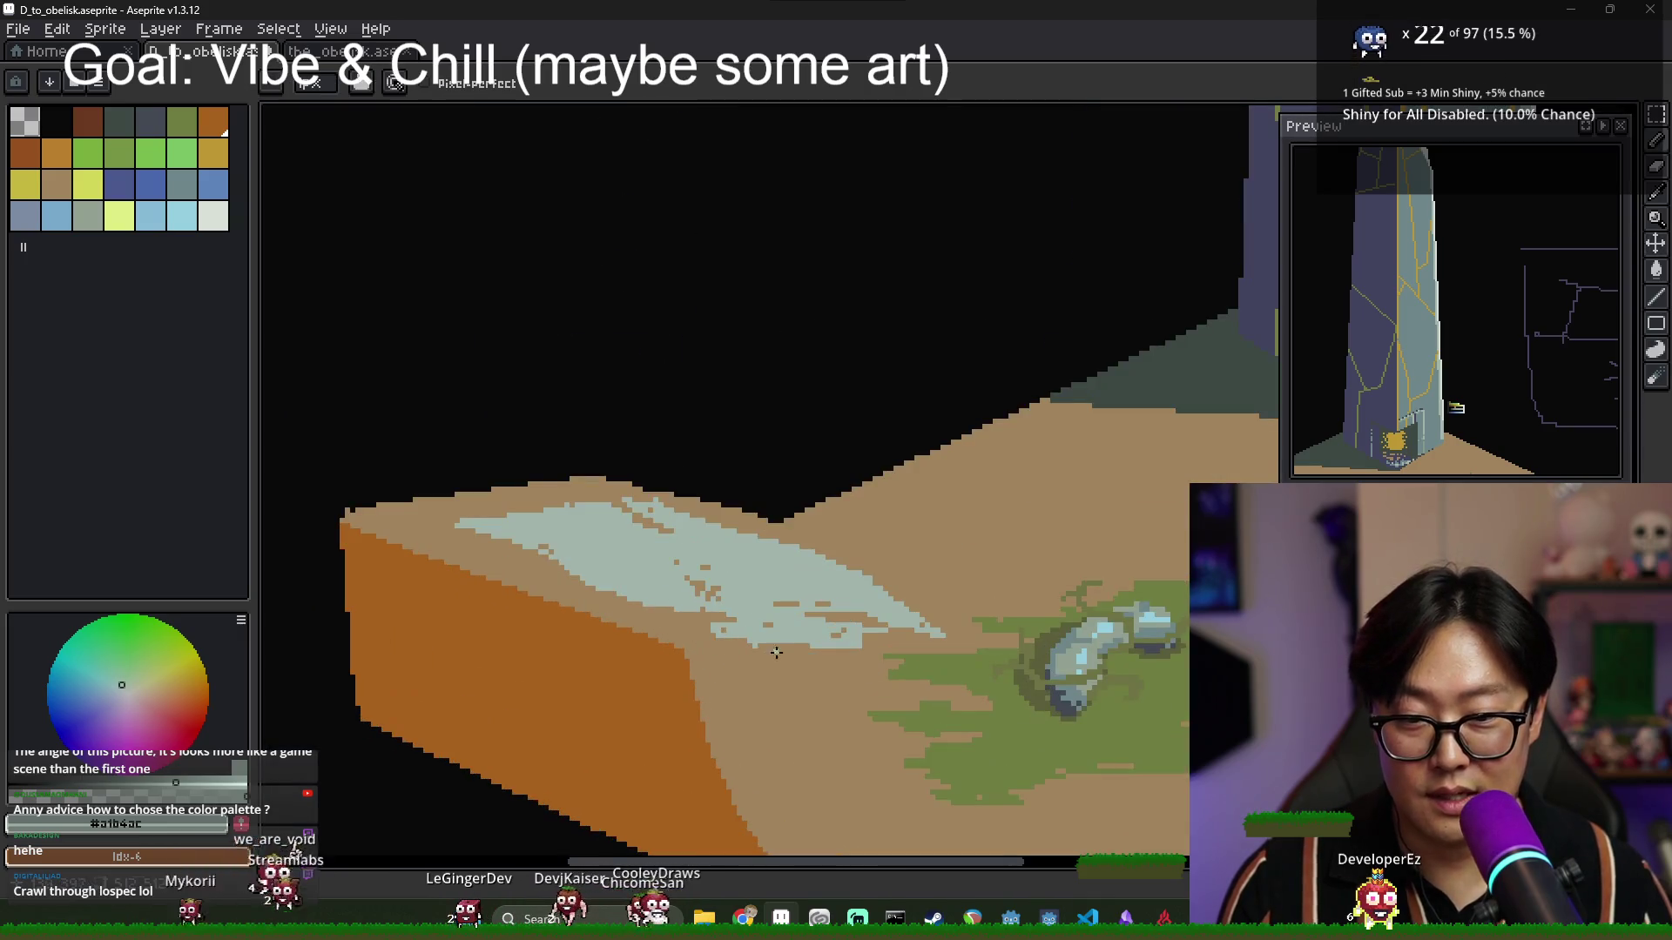
key("g")
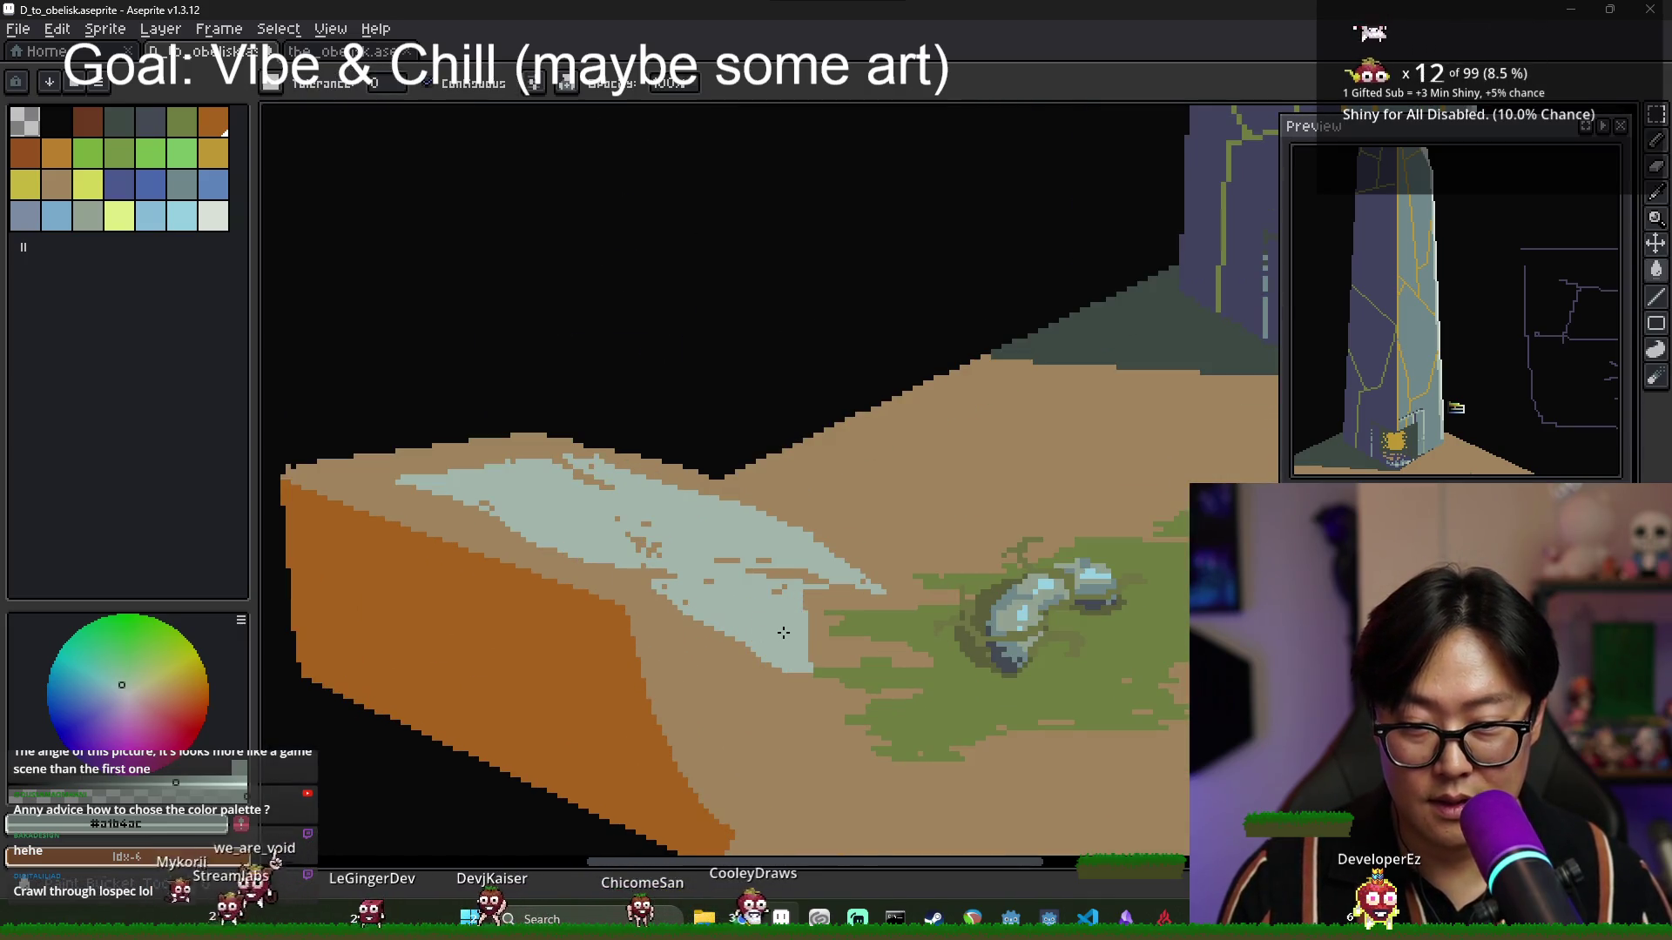
scroll(769, 628, "down", 3)
left_click_drag(828, 630, 602, 606)
key("b")
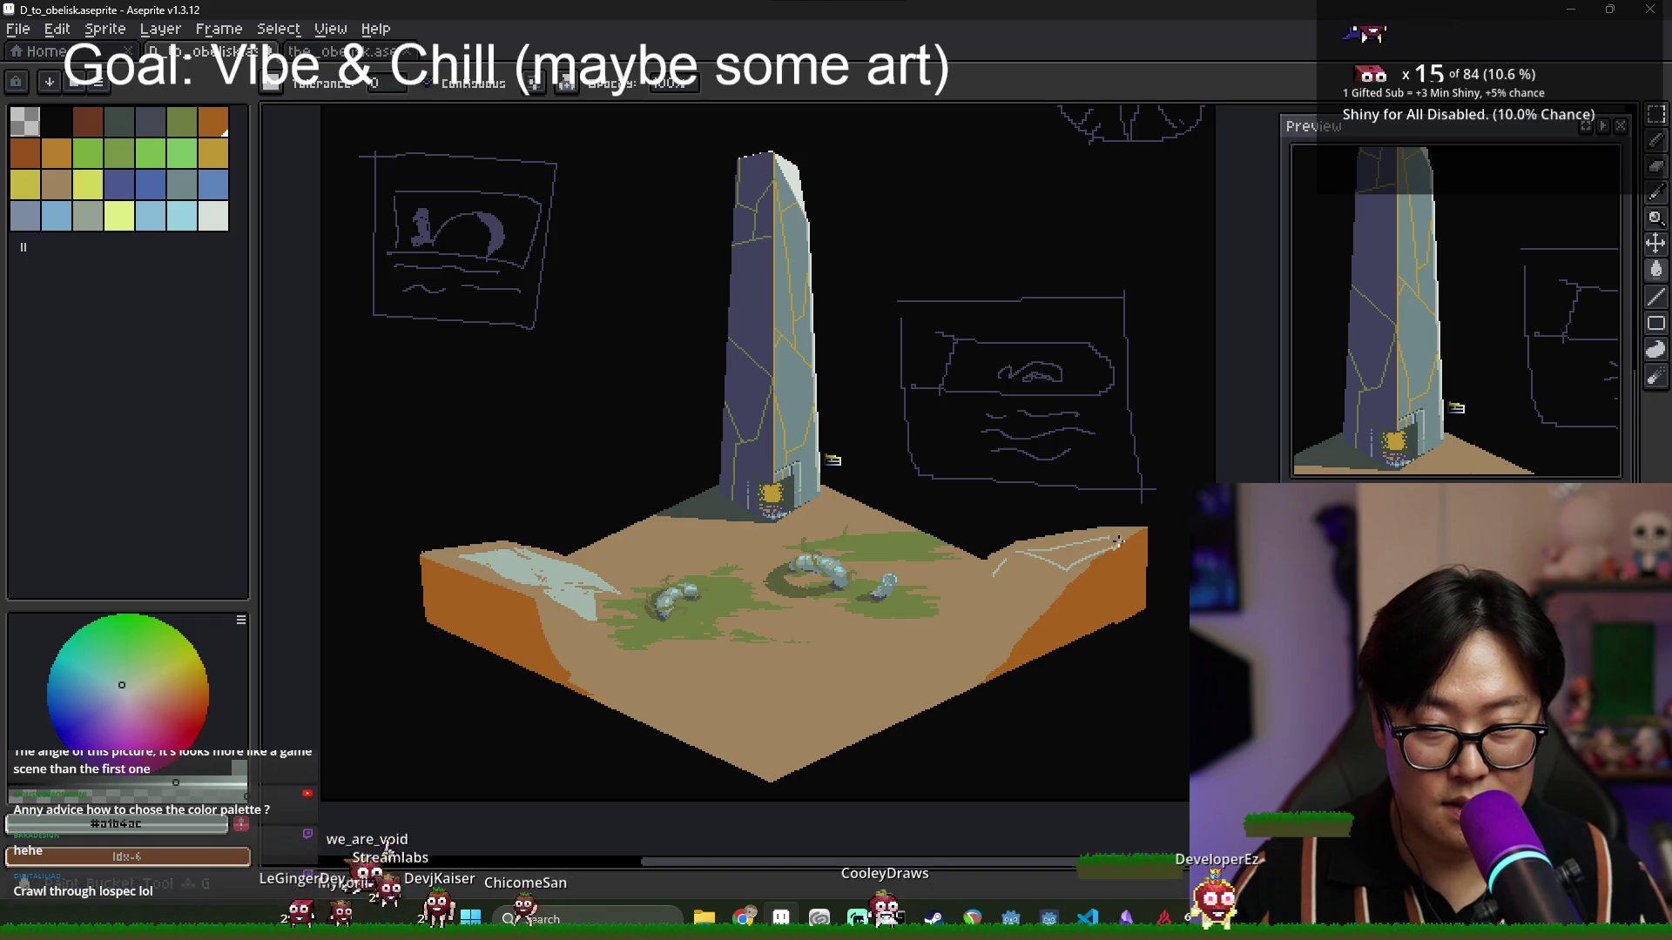
scroll(1121, 538, "up", 3)
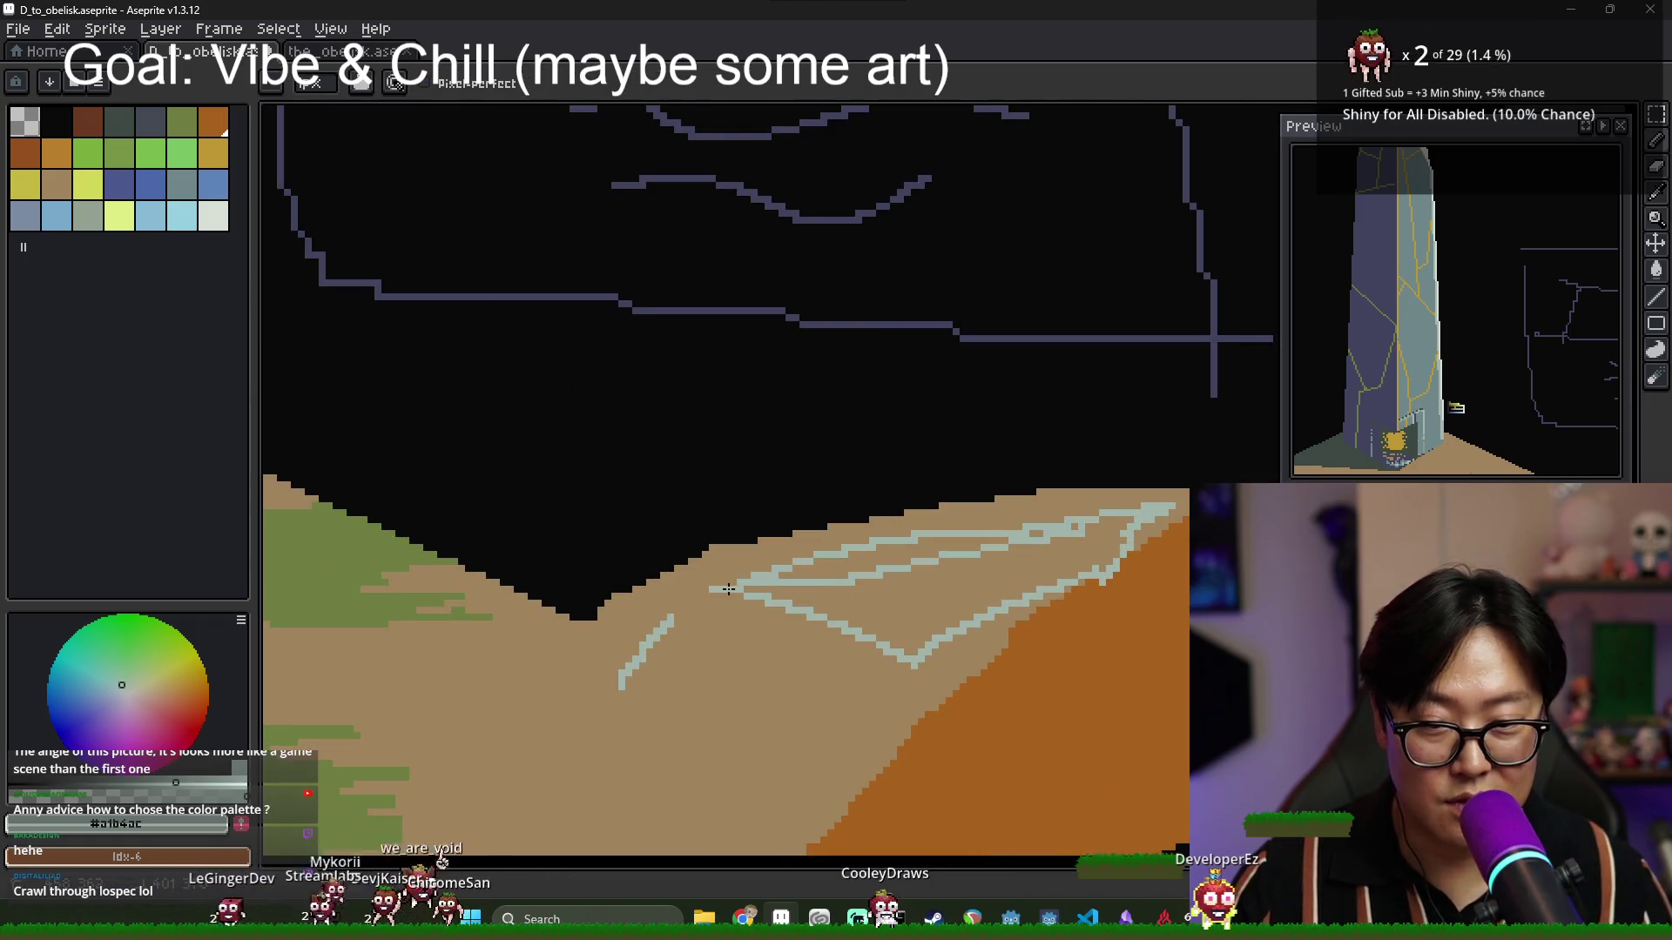
left_click(914, 609)
left_click(871, 562)
scroll(971, 551, "down", 3)
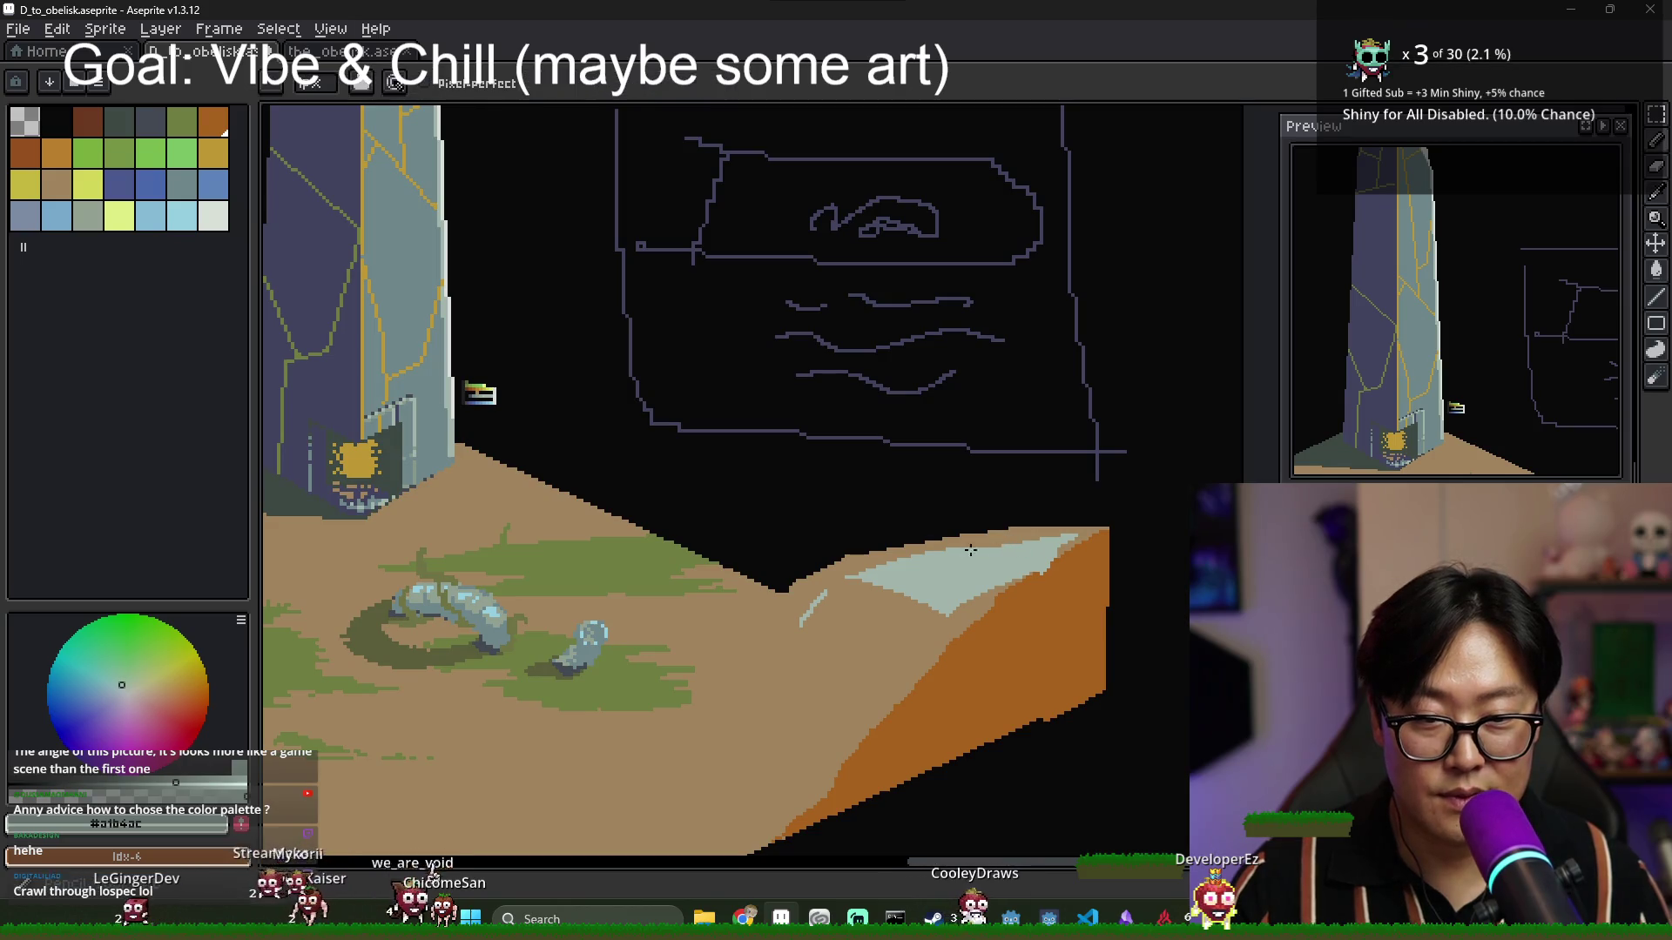
scroll(1047, 536, "down", 3)
scroll(1045, 566, "up", 2)
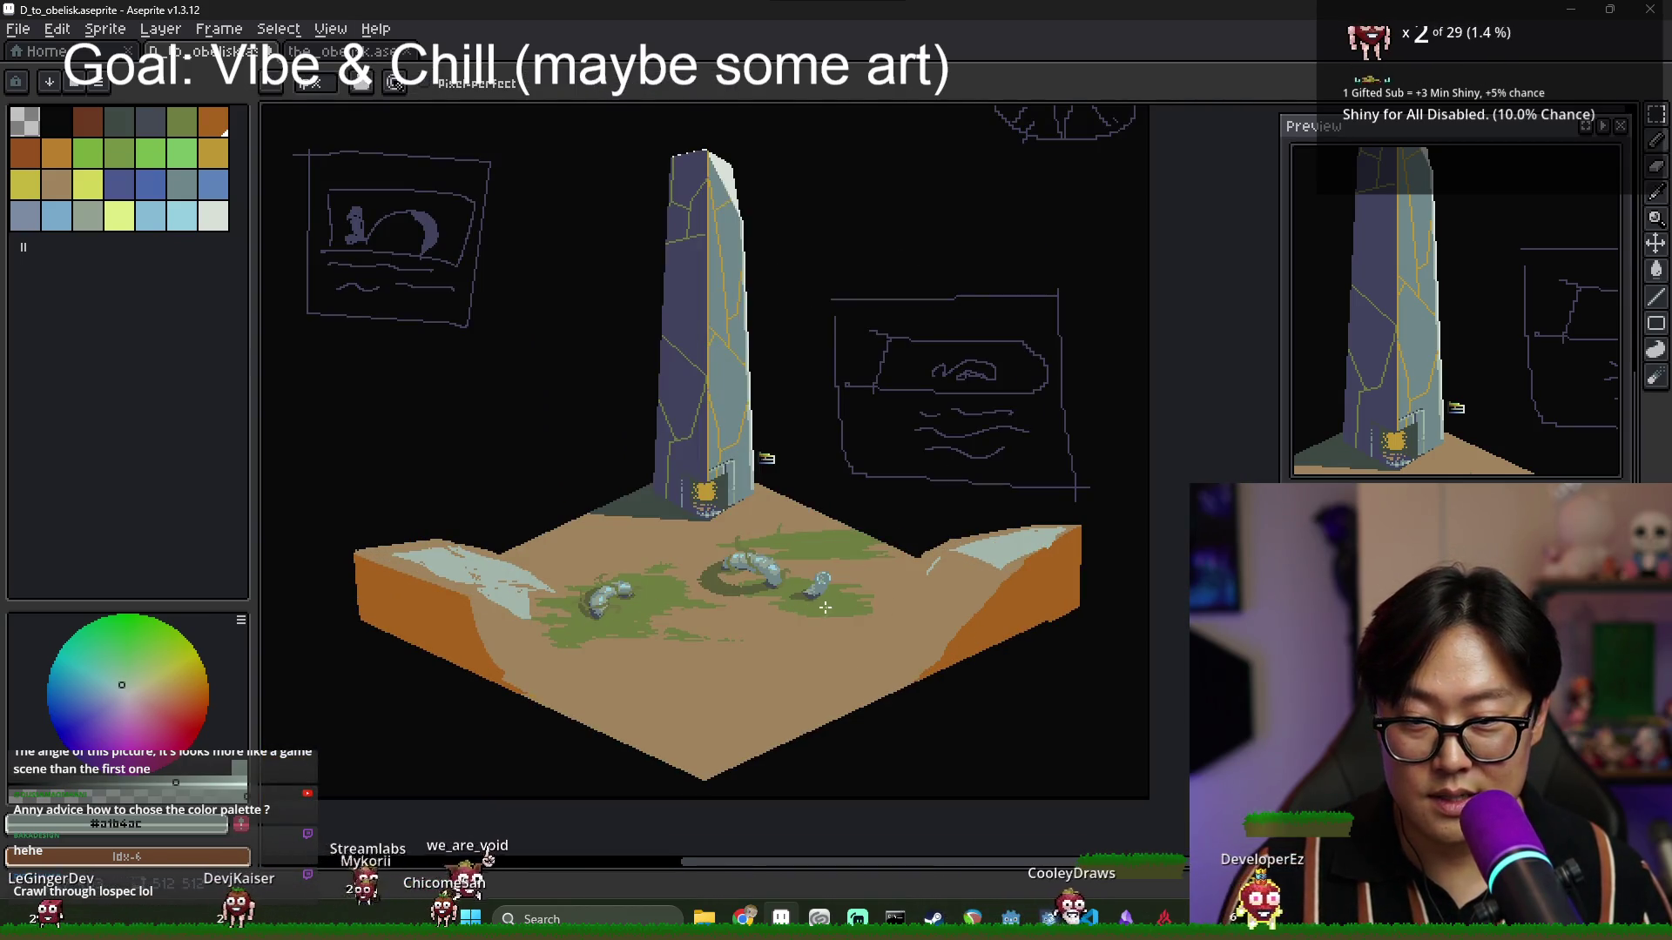
Sample the cliff face's orange as the drawing colour.
scroll(560, 597, "up", 2)
scroll(559, 598, "down", 2)
scroll(548, 585, "up", 2)
left_click(540, 577, "alt")
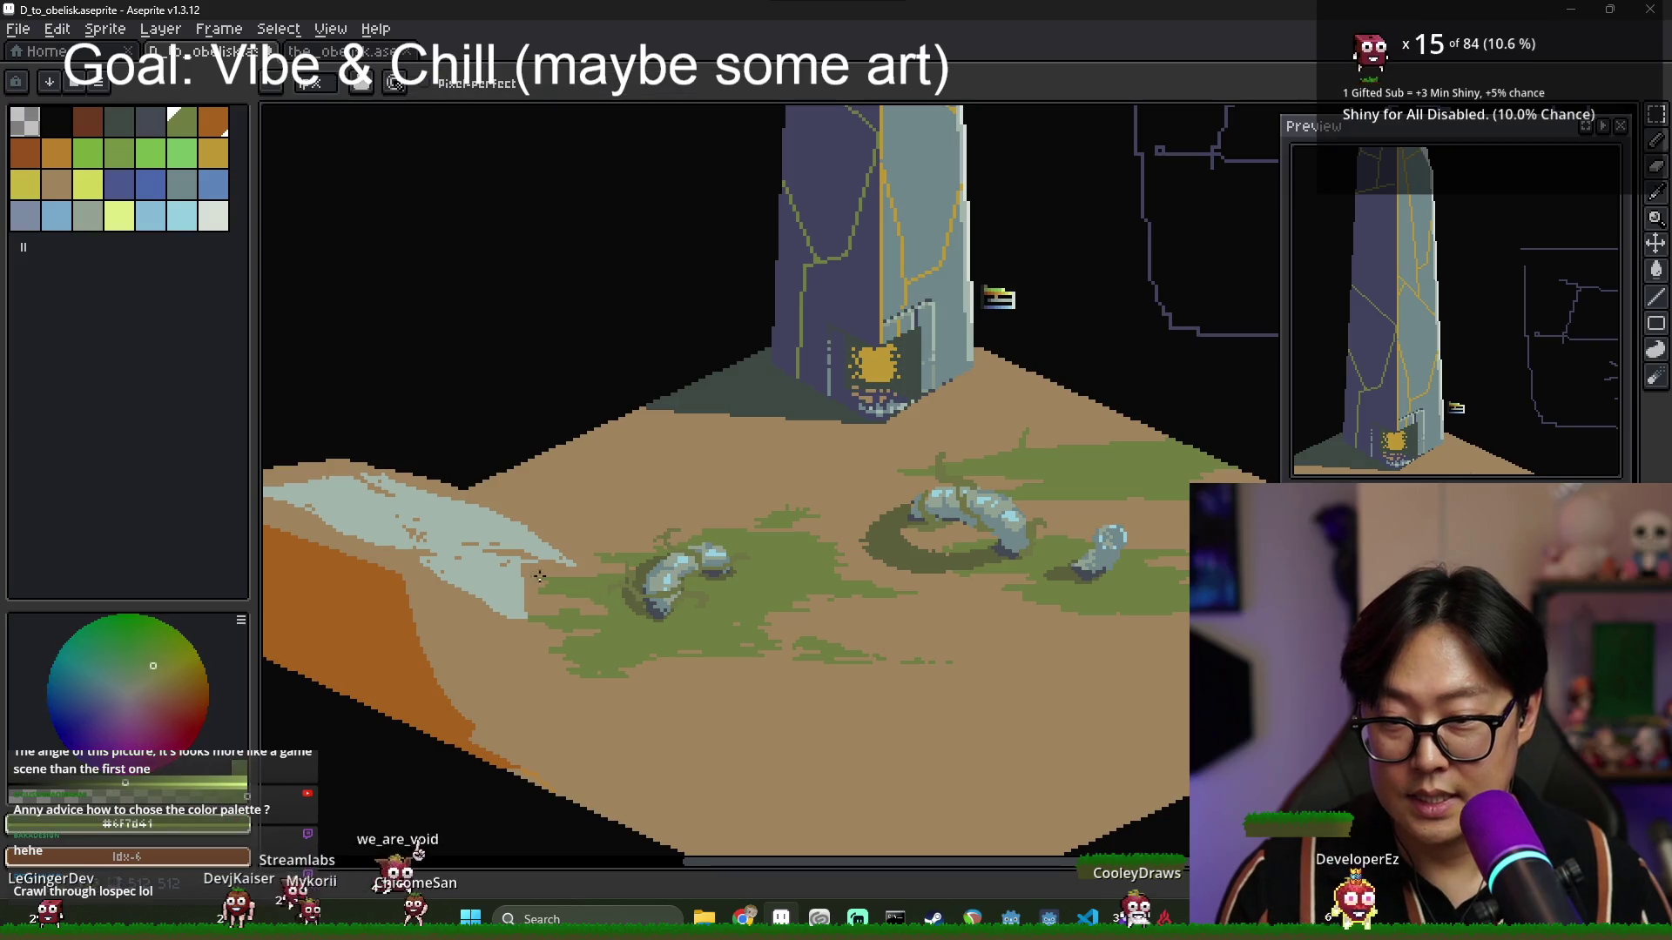
scroll(621, 586, "down", 3)
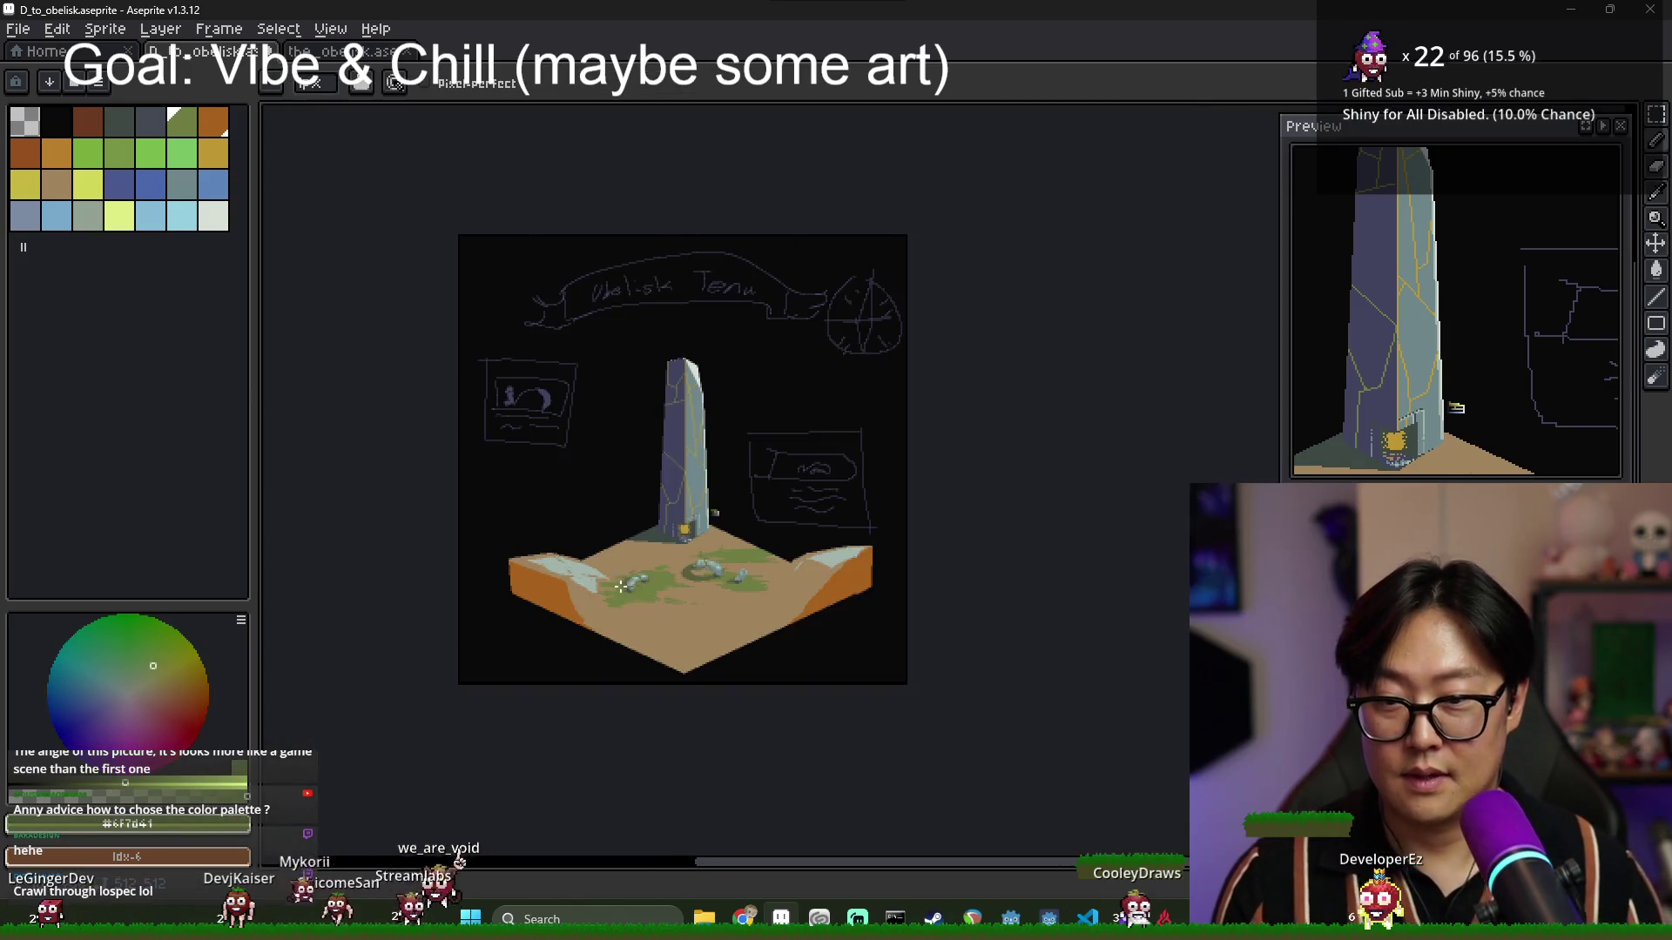
scroll(770, 613, "up", 2)
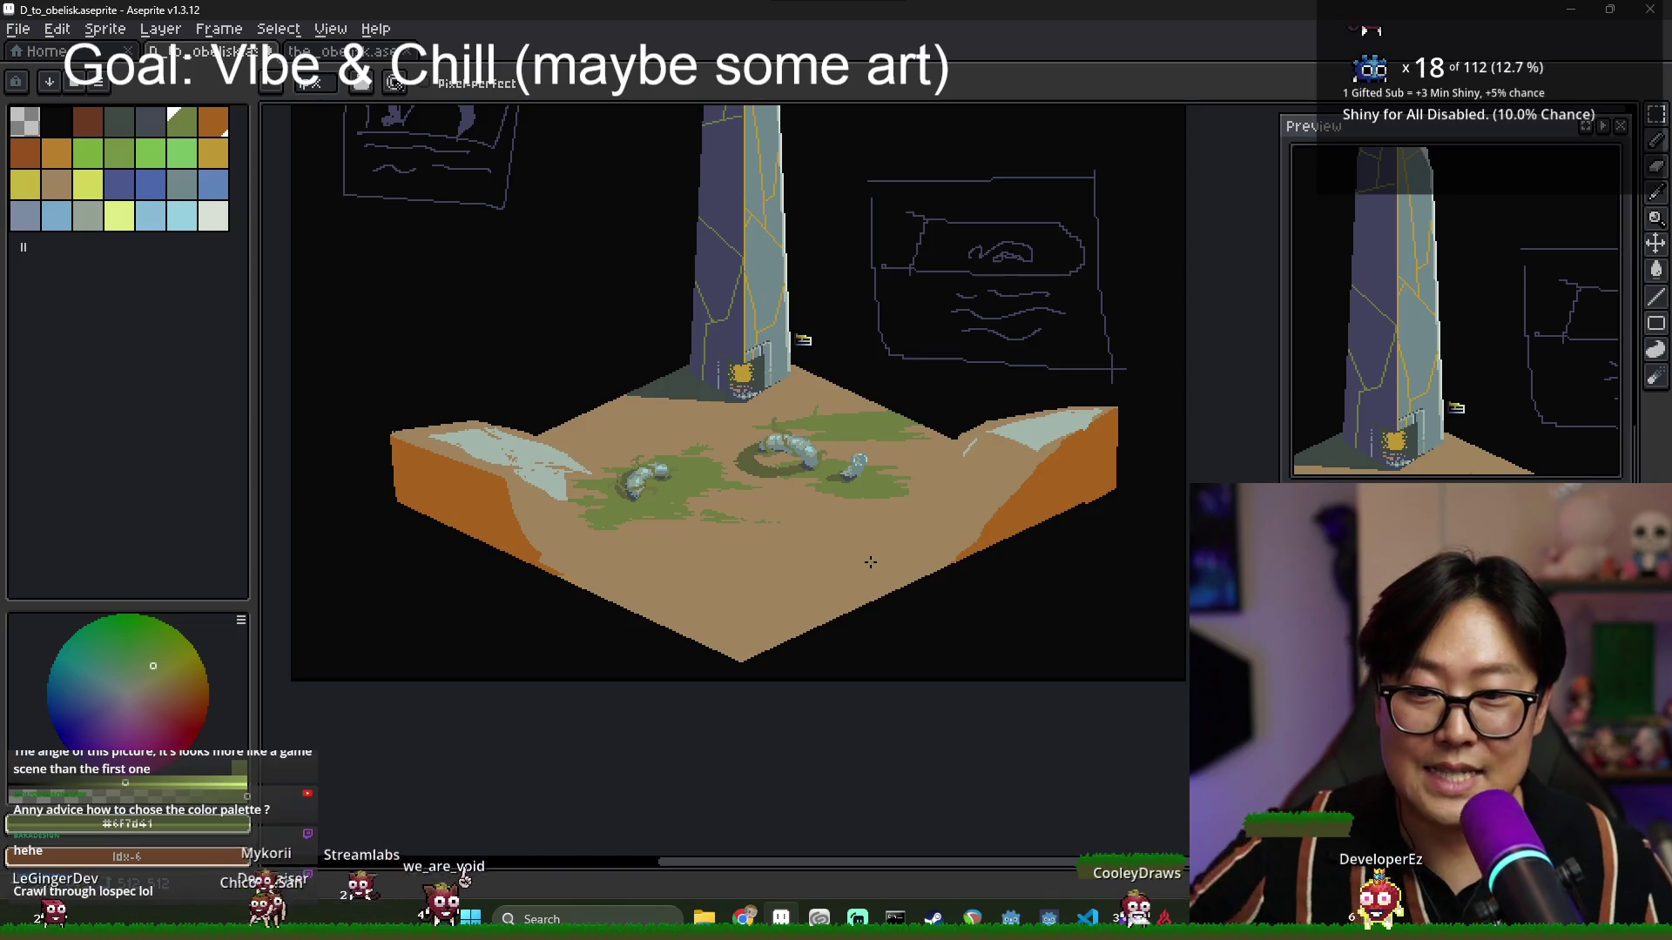
scroll(503, 589, "up", 1)
scroll(436, 523, "down", 1)
scroll(370, 447, "up", 2)
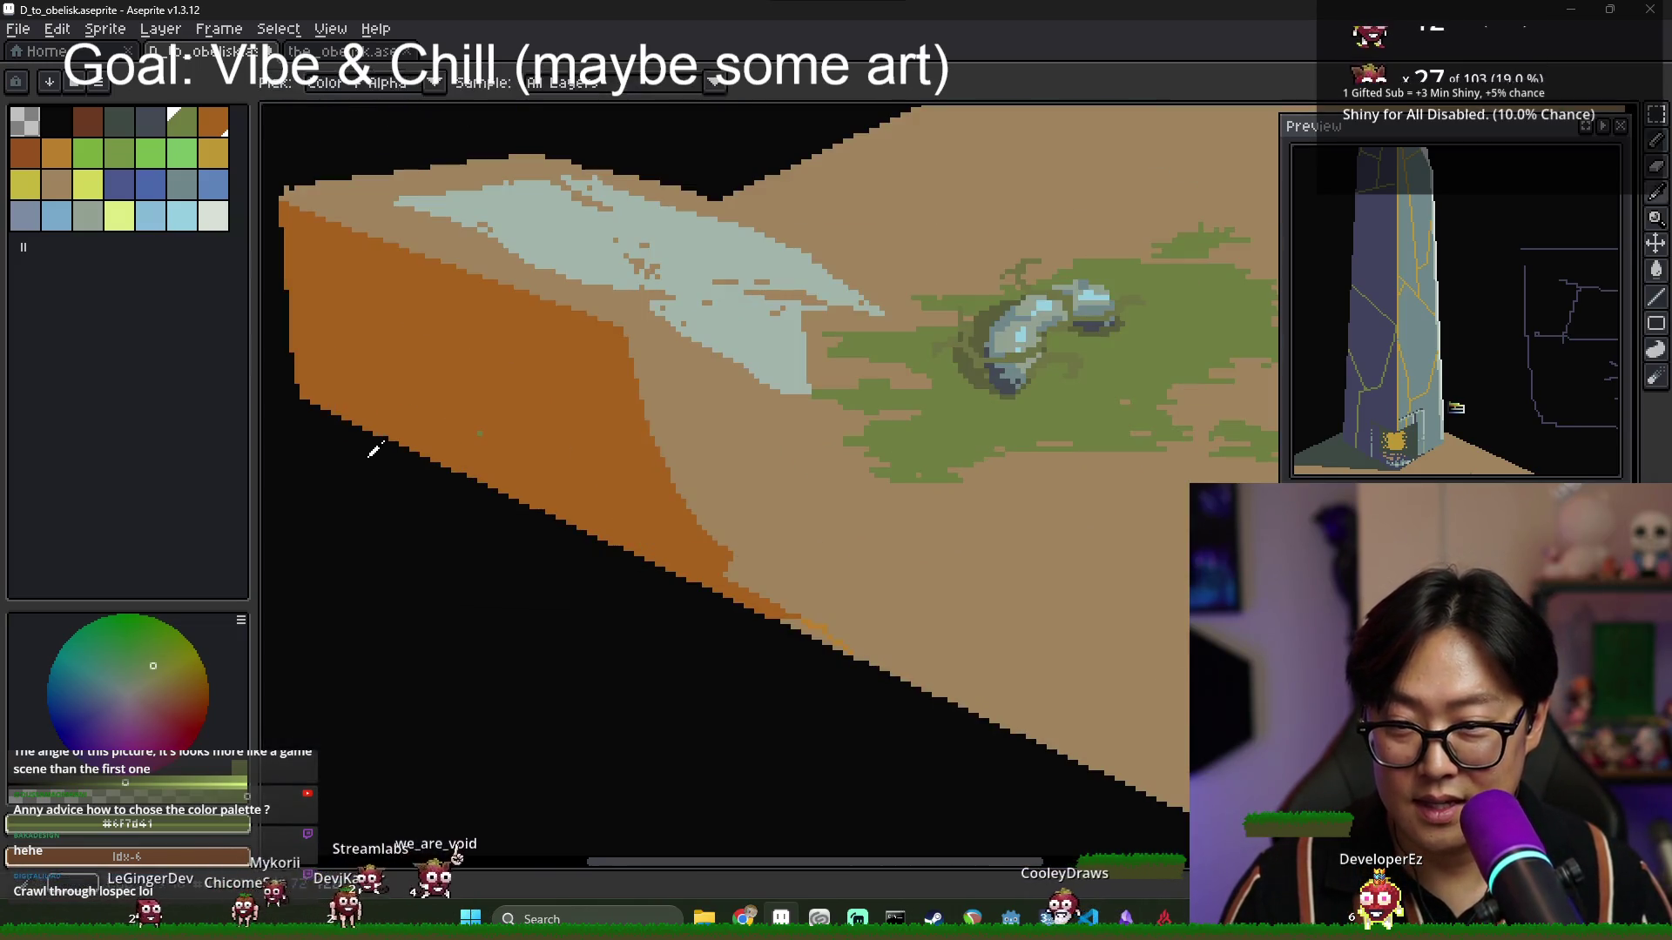
left_click(303, 401, "alt")
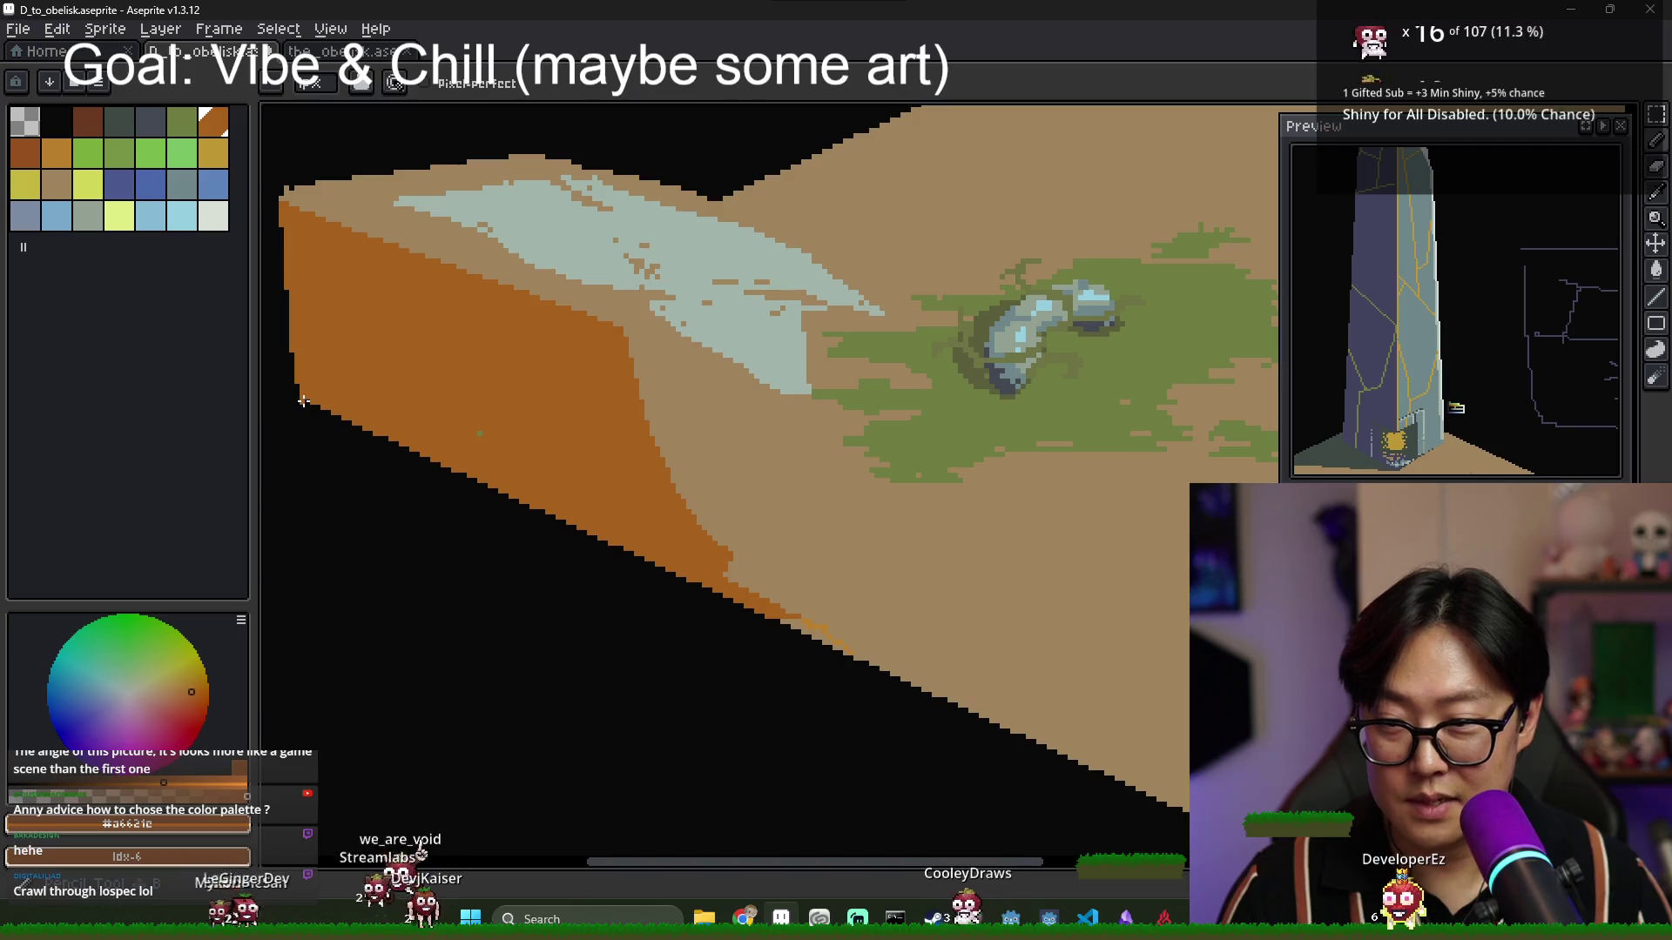
scroll(821, 500, "down", 3)
scroll(885, 557, "up", 1)
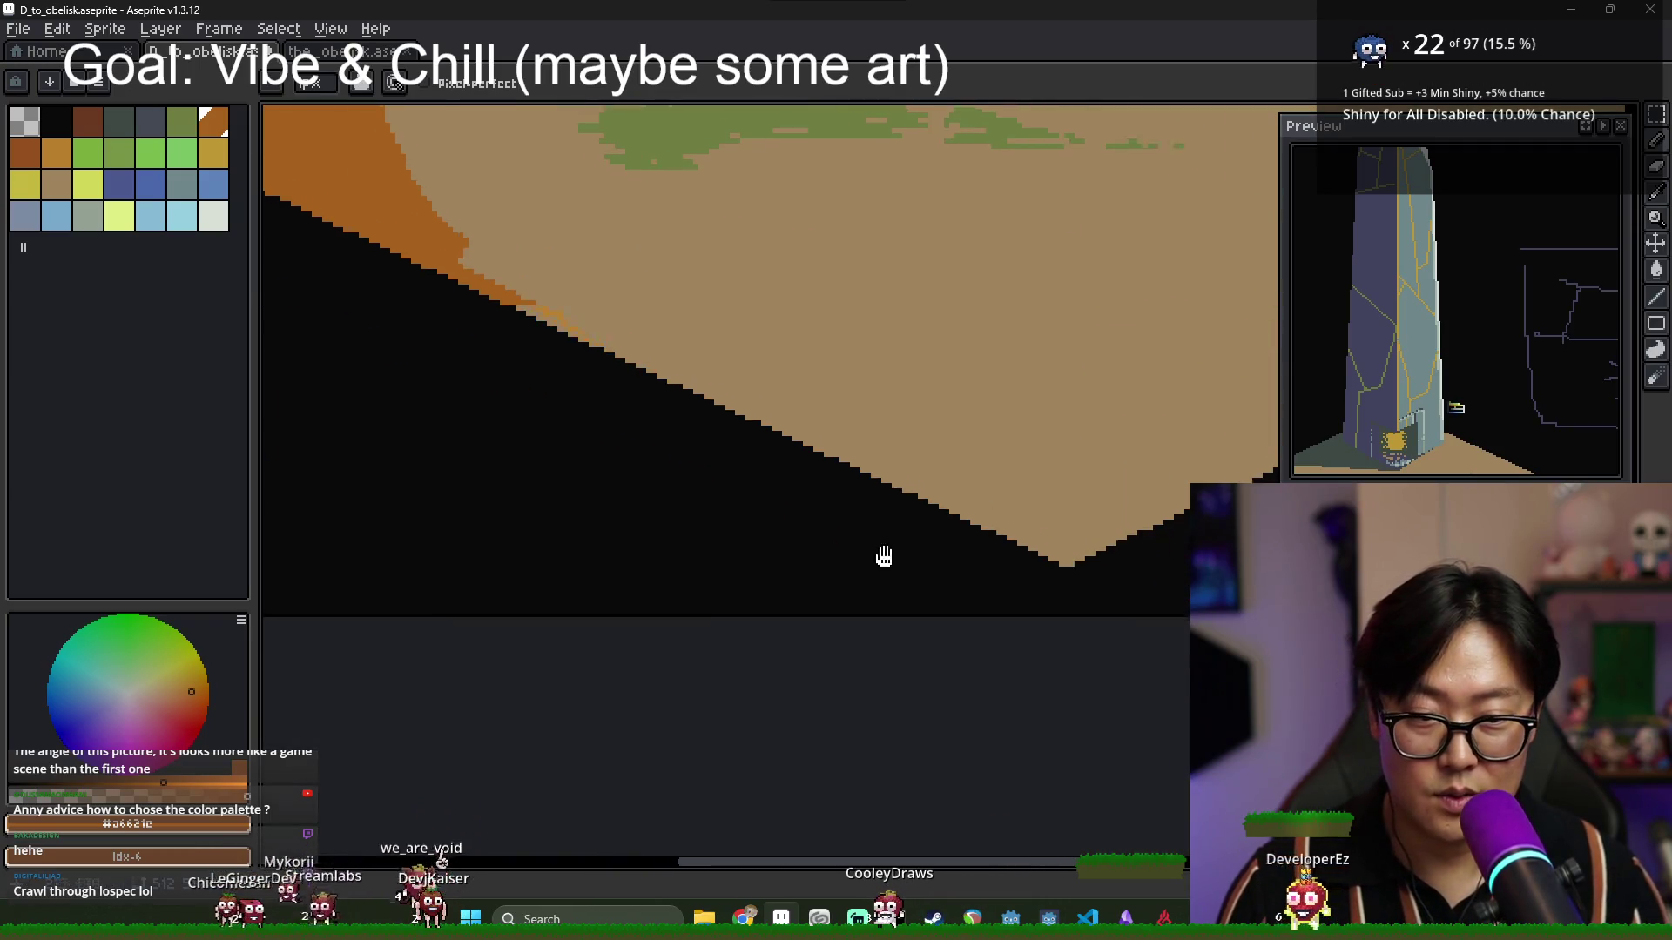
scroll(903, 418, "down", 1)
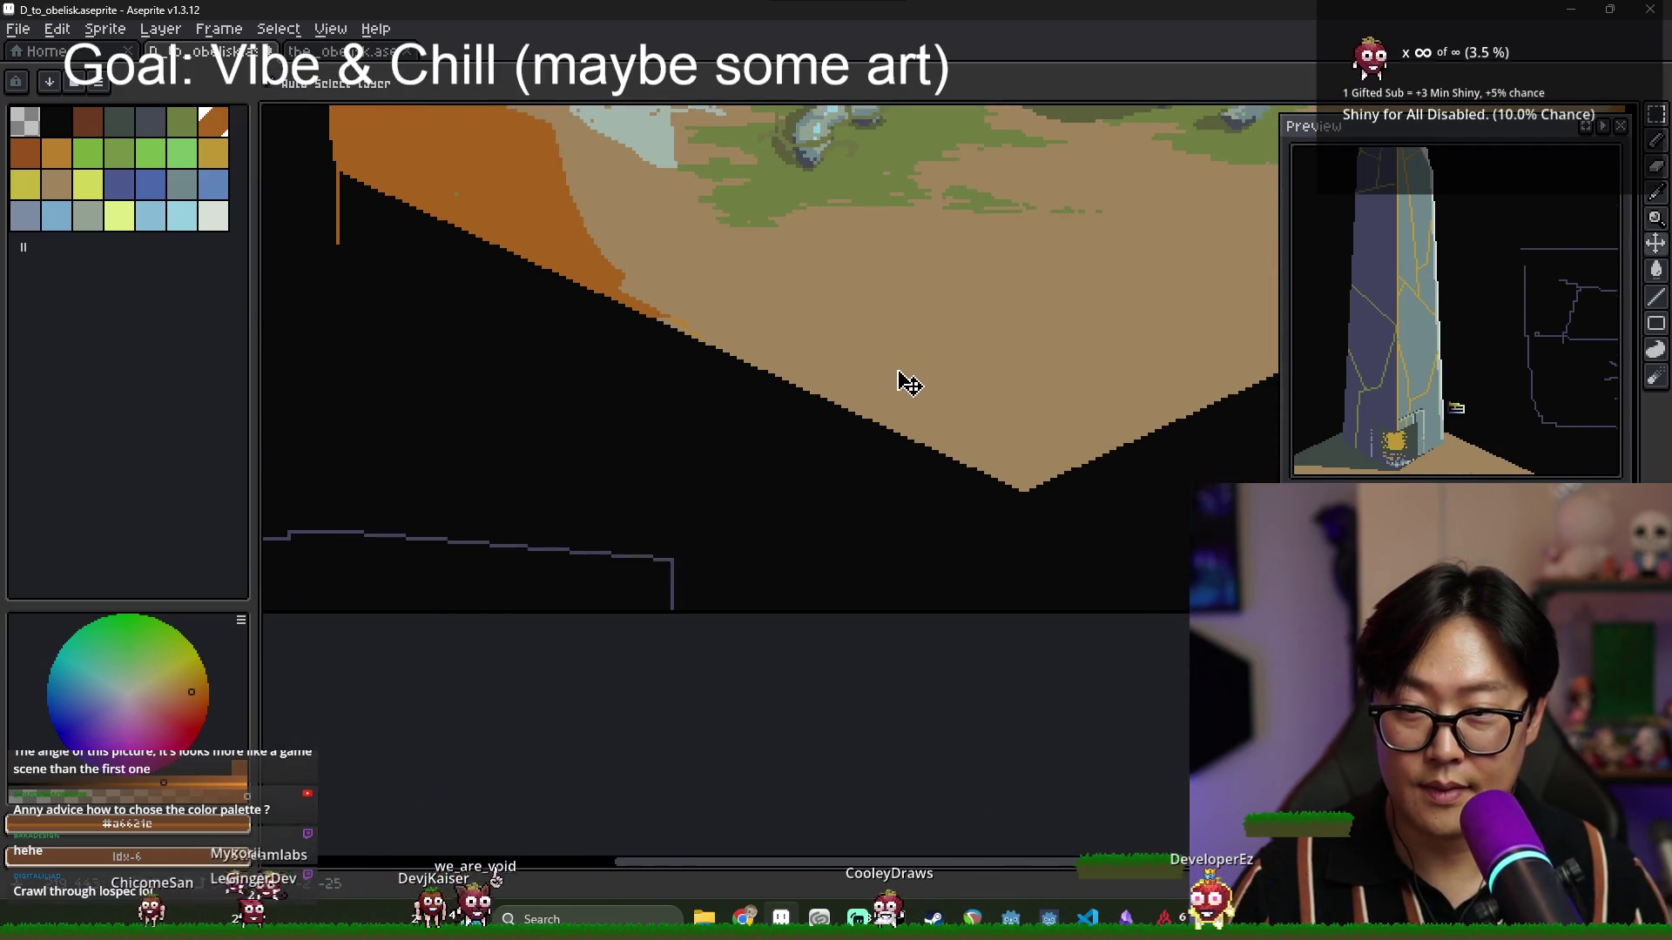
scroll(906, 410, "down", 2)
scroll(852, 507, "down", 1)
scroll(579, 431, "up", 3)
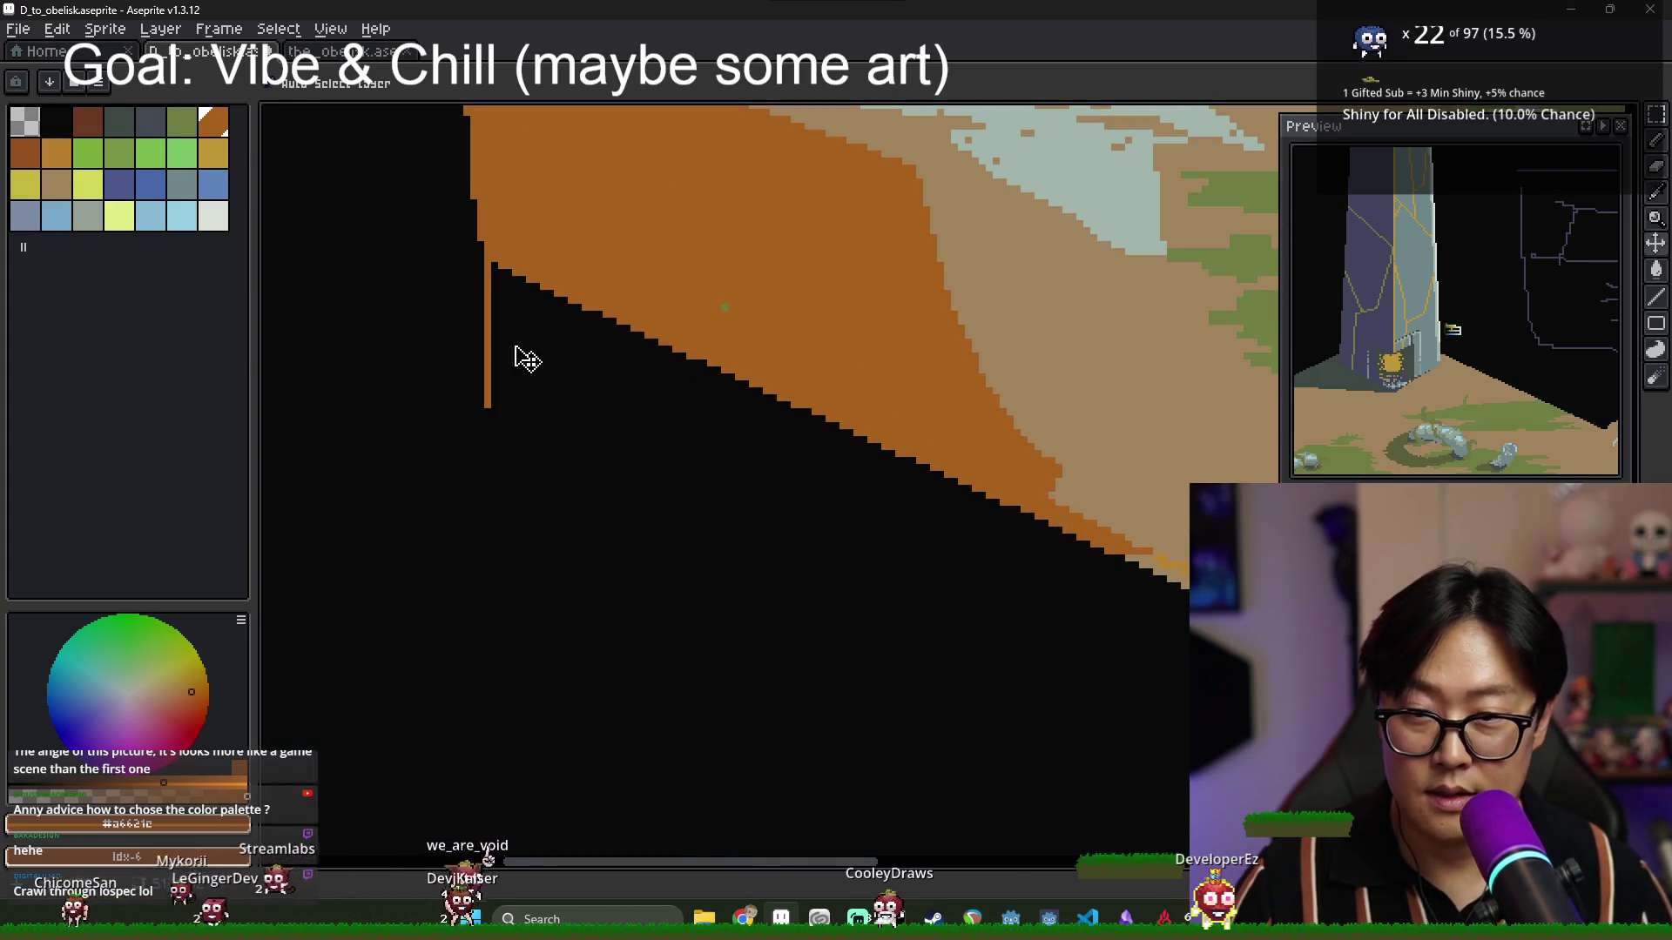
Draw straight orange edges down from the cliff corner and fill the enlarged face.
key("b")
scroll(488, 391, "down", 3)
scroll(910, 616, "up", 2)
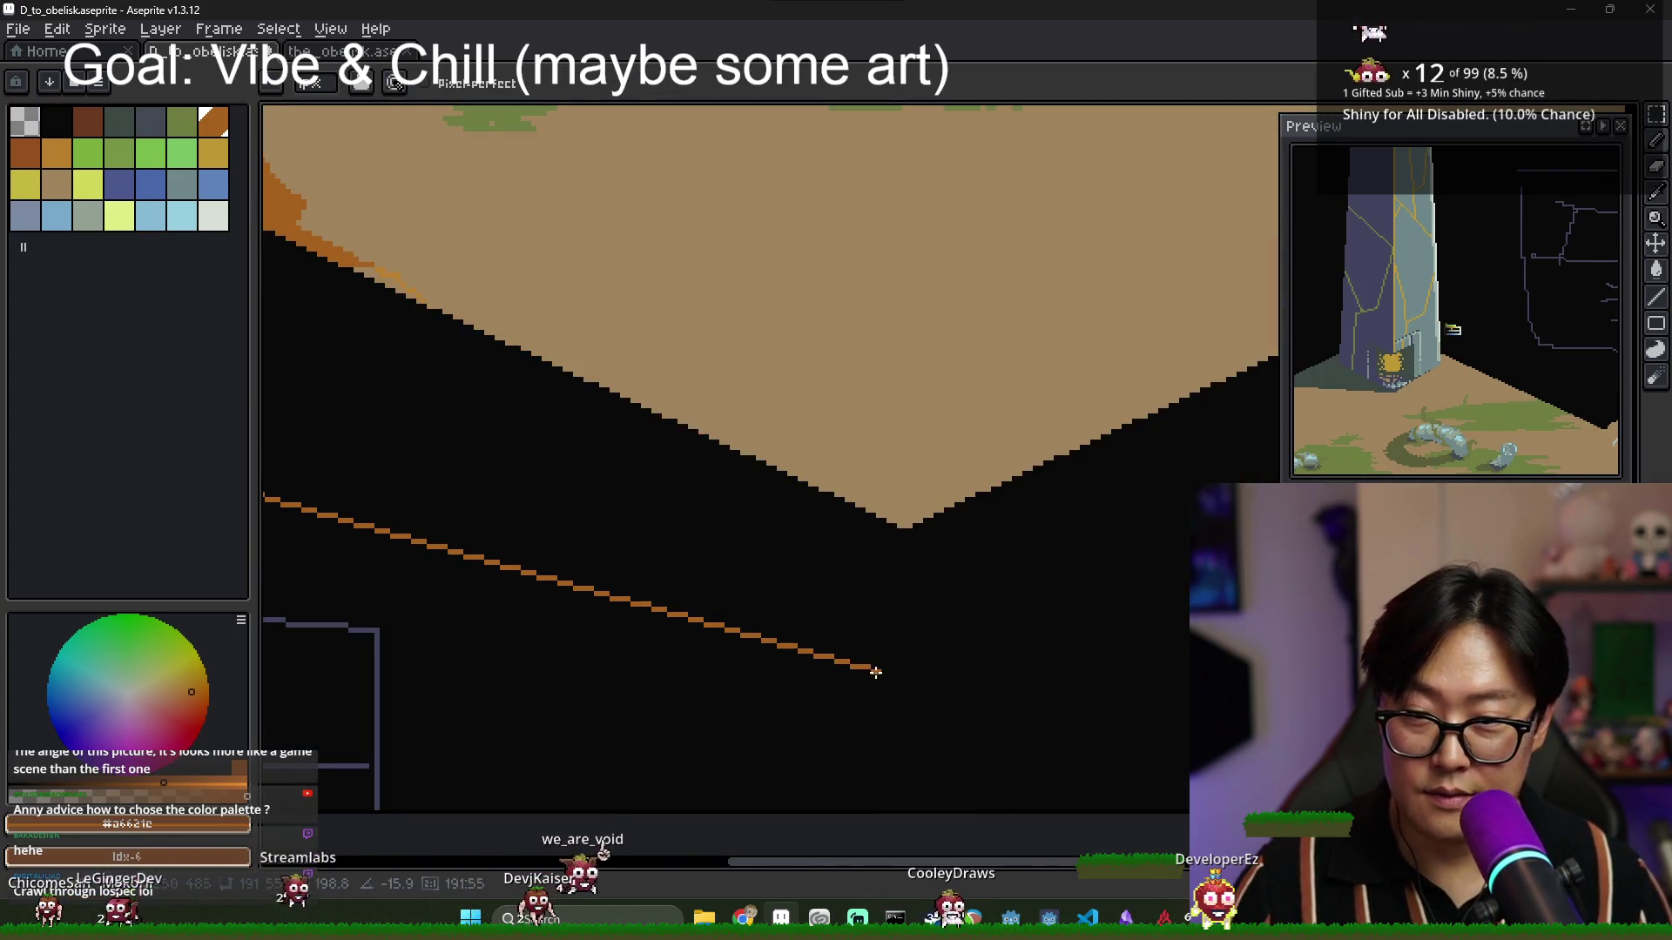
scroll(610, 453, "down", 3)
scroll(643, 421, "up", 1)
scroll(644, 421, "up", 3)
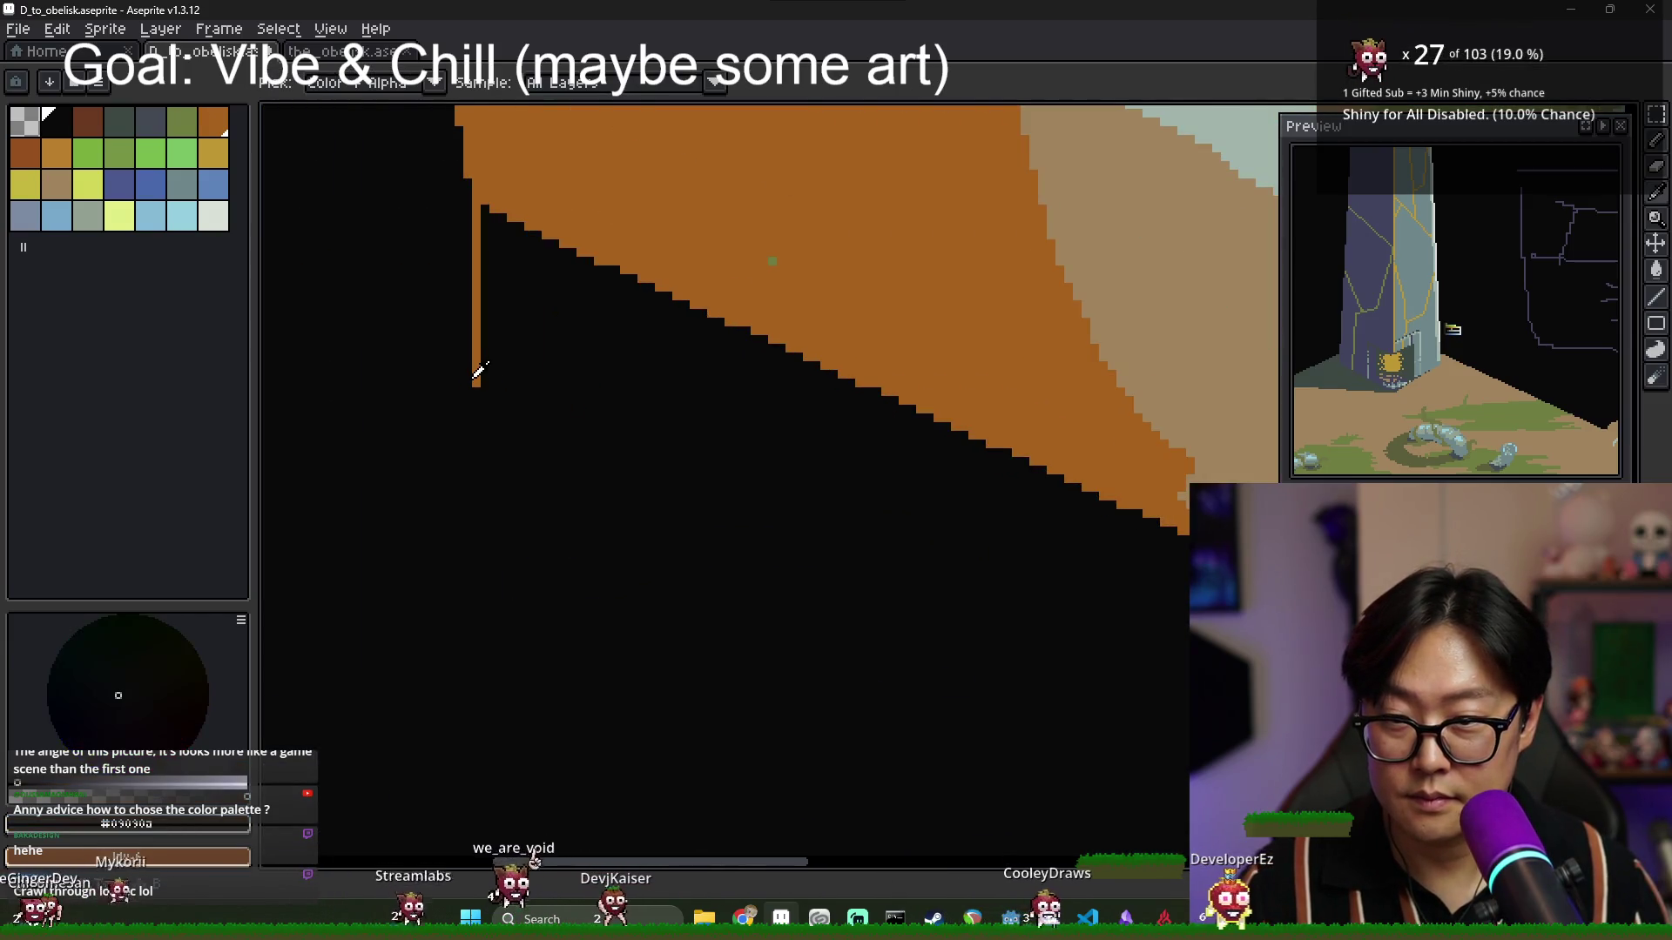
scroll(475, 373, "down", 1)
scroll(859, 565, "down", 1)
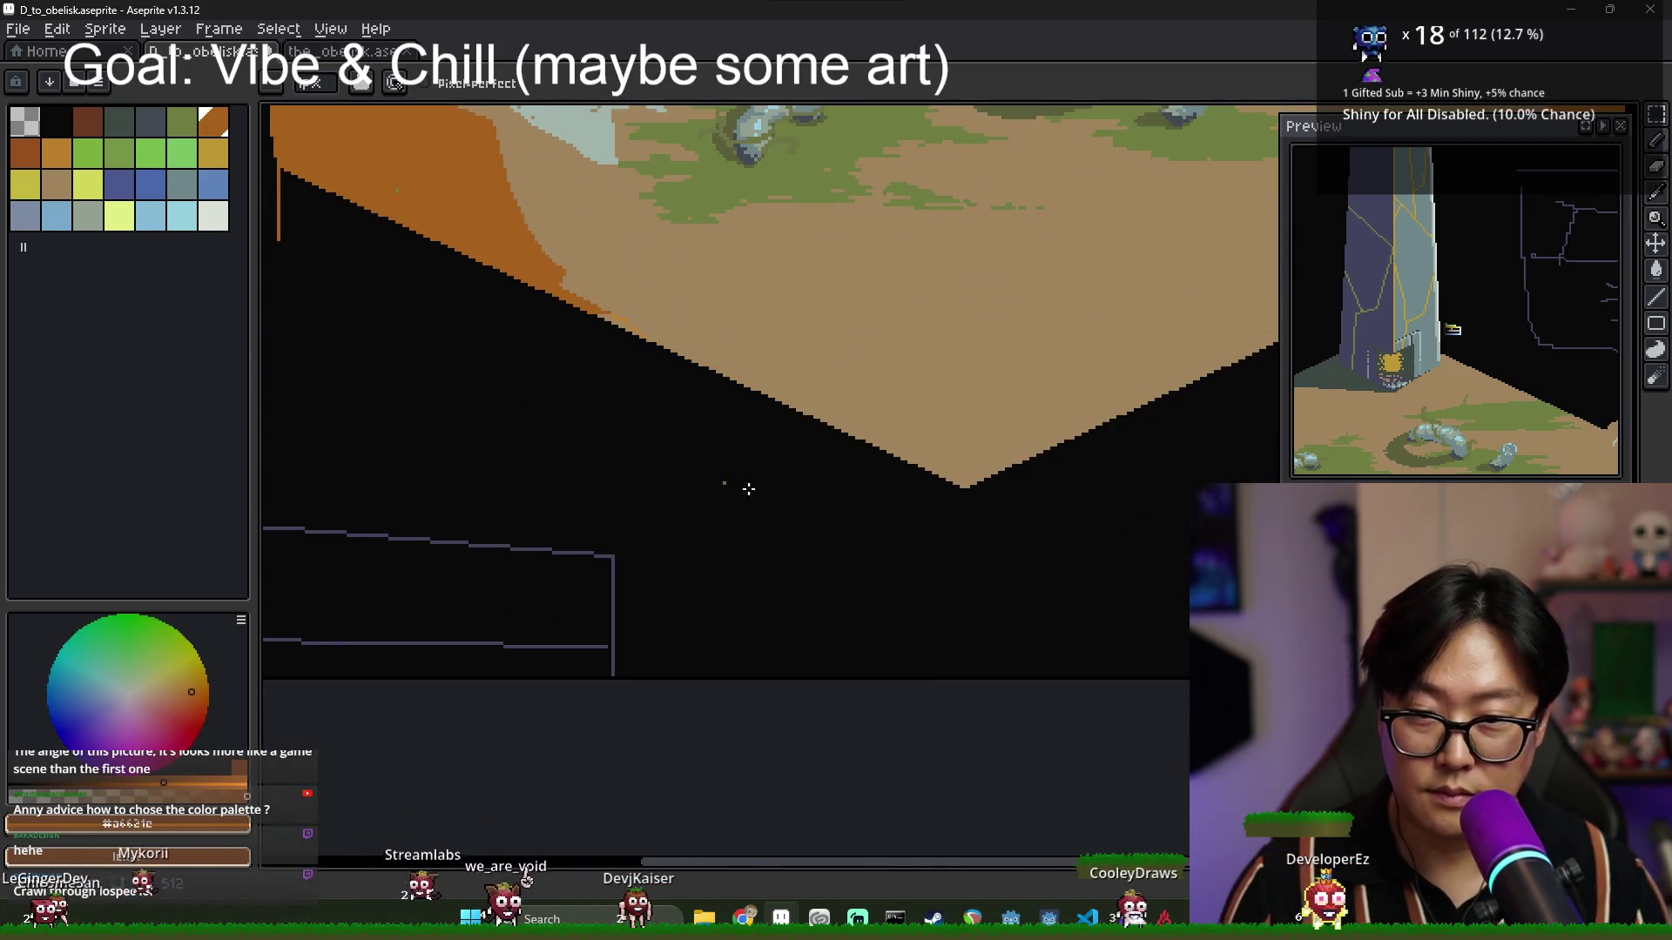
scroll(709, 418, "up", 3)
scroll(900, 474, "down", 2)
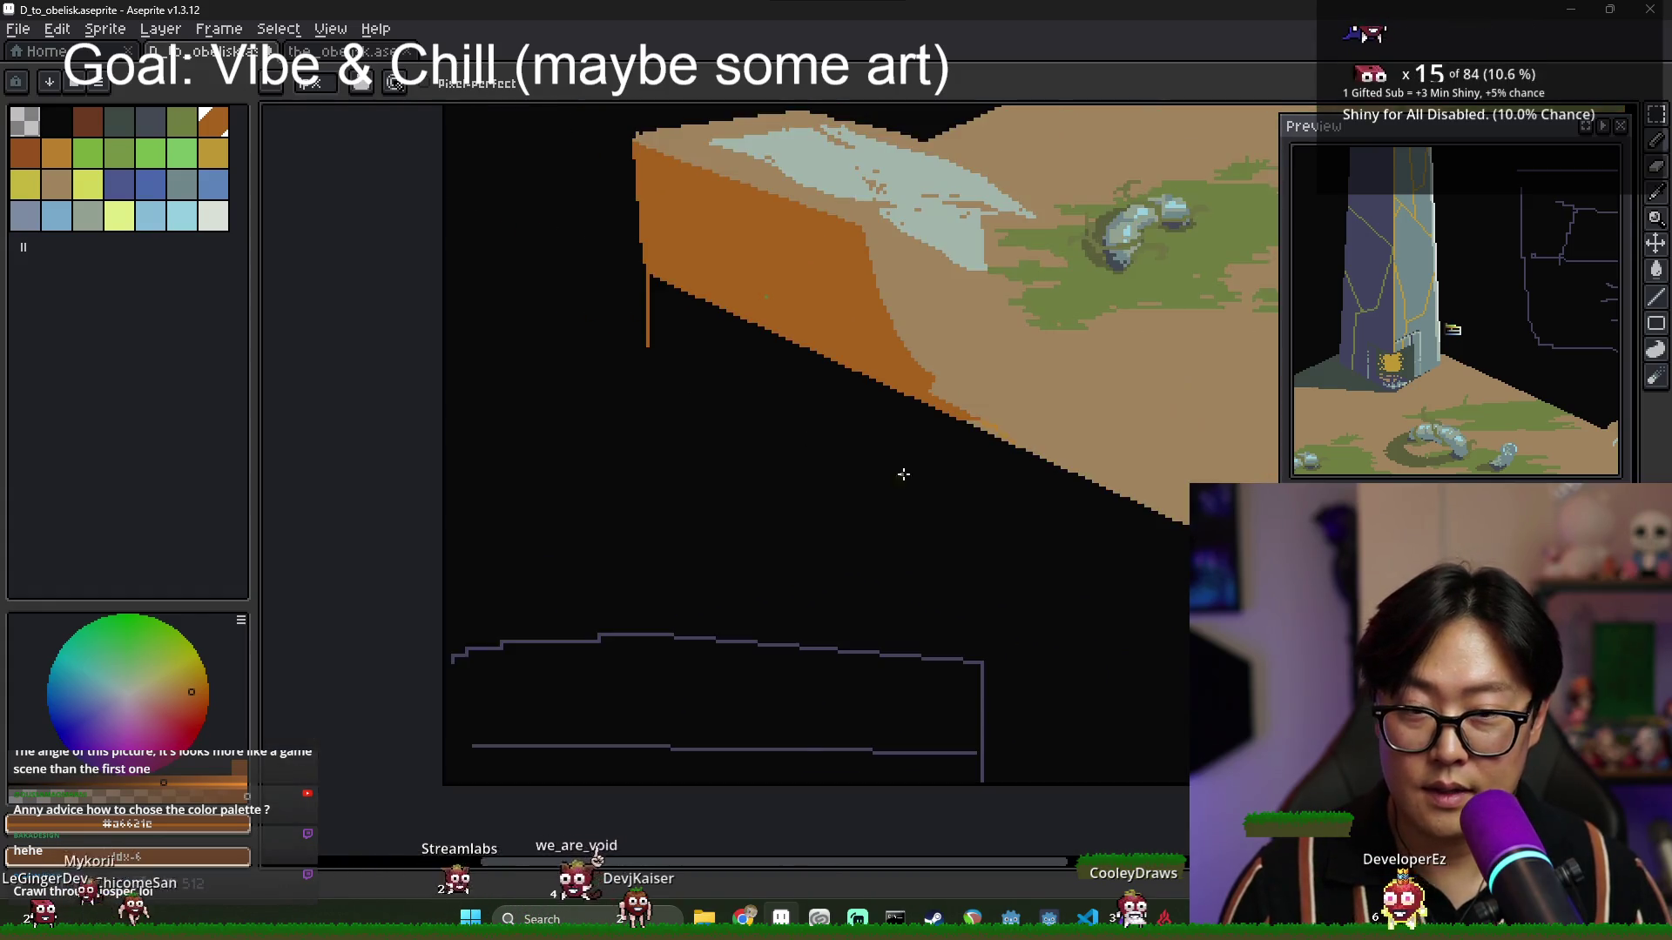
scroll(821, 497, "up", 1)
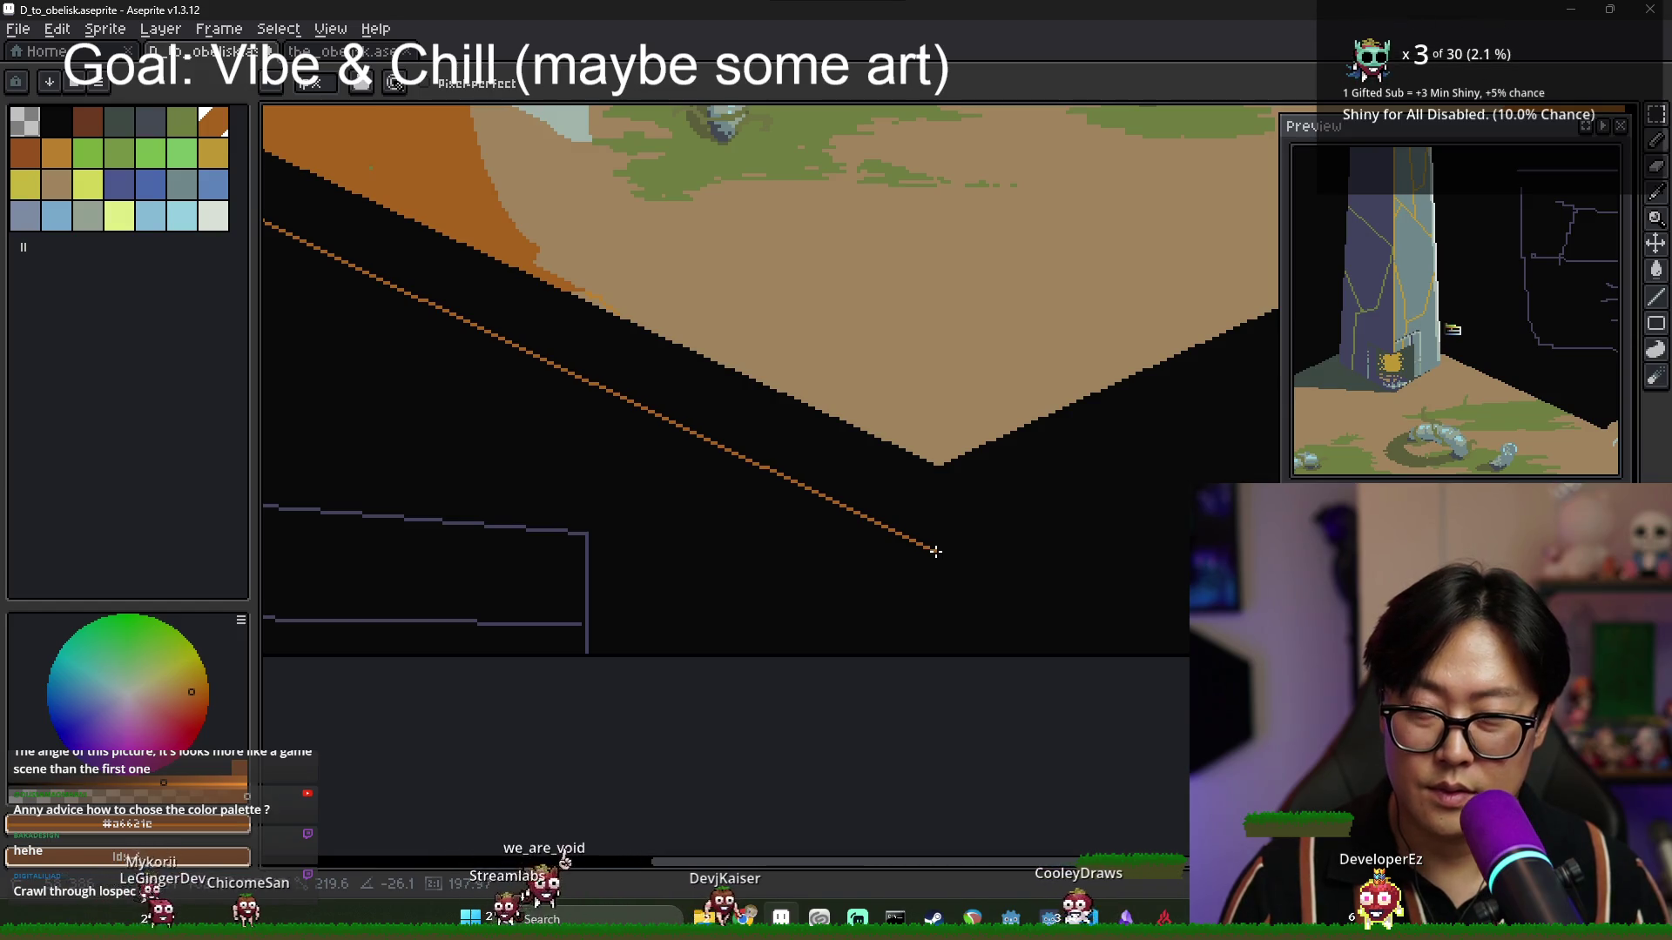
left_click(935, 551, "shift")
scroll(935, 551, "down", 3)
scroll(892, 489, "up", 4)
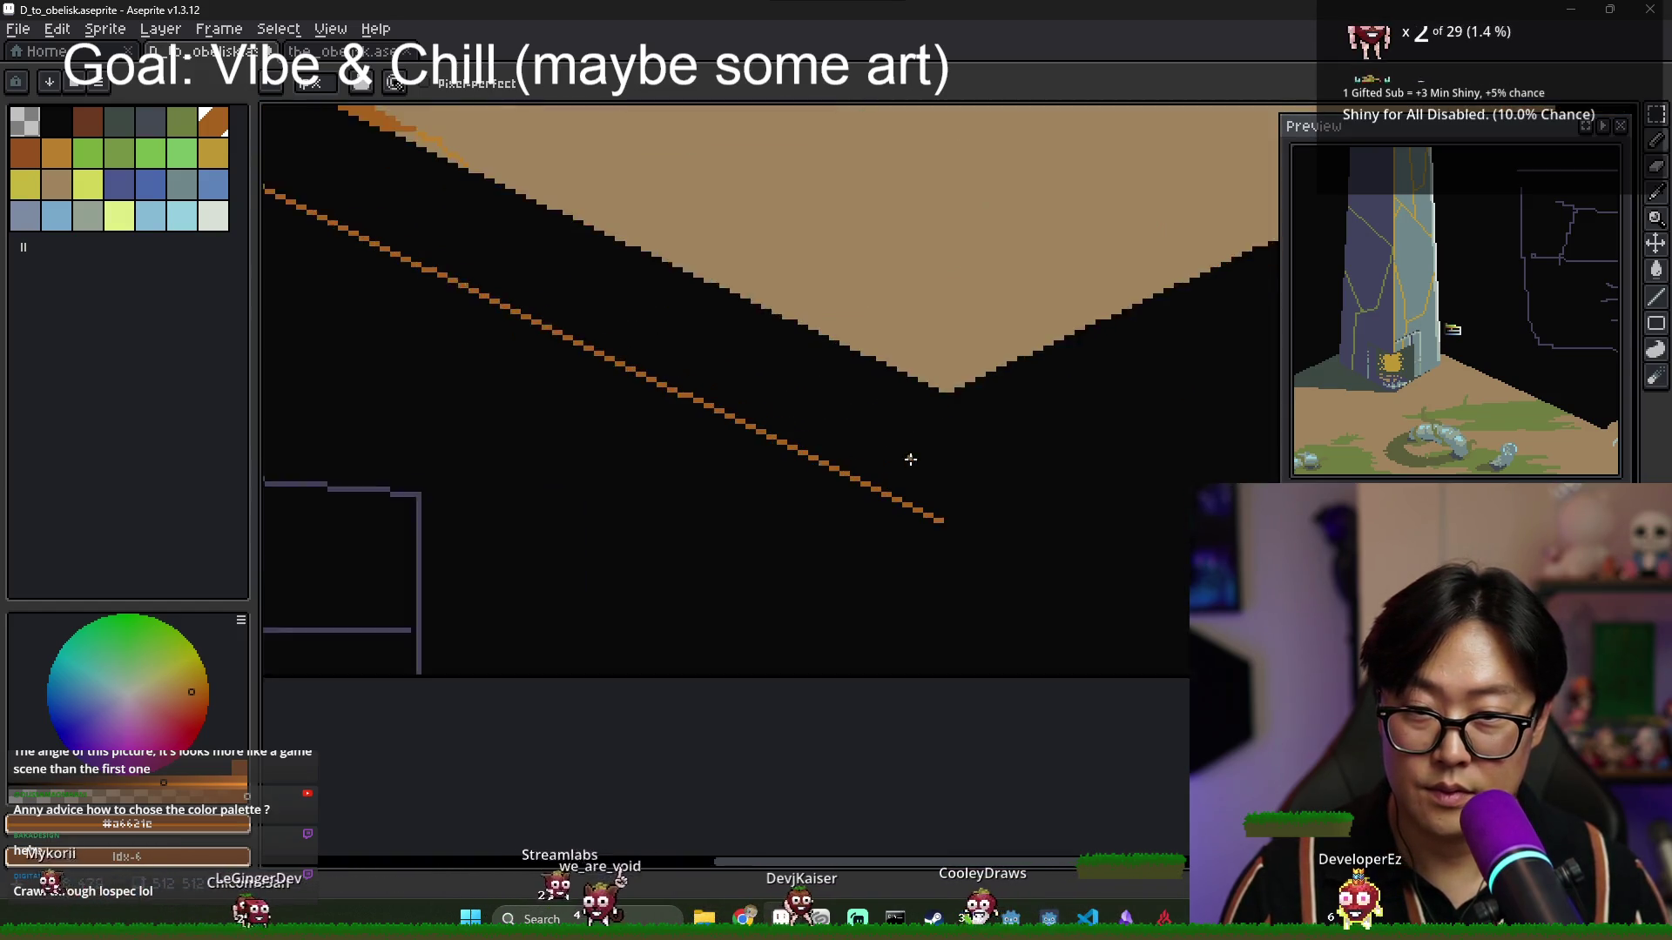
scroll(910, 459, "up", 1)
left_click_drag(949, 373, 949, 545)
key("g")
left_click(906, 496)
scroll(870, 452, "down", 3)
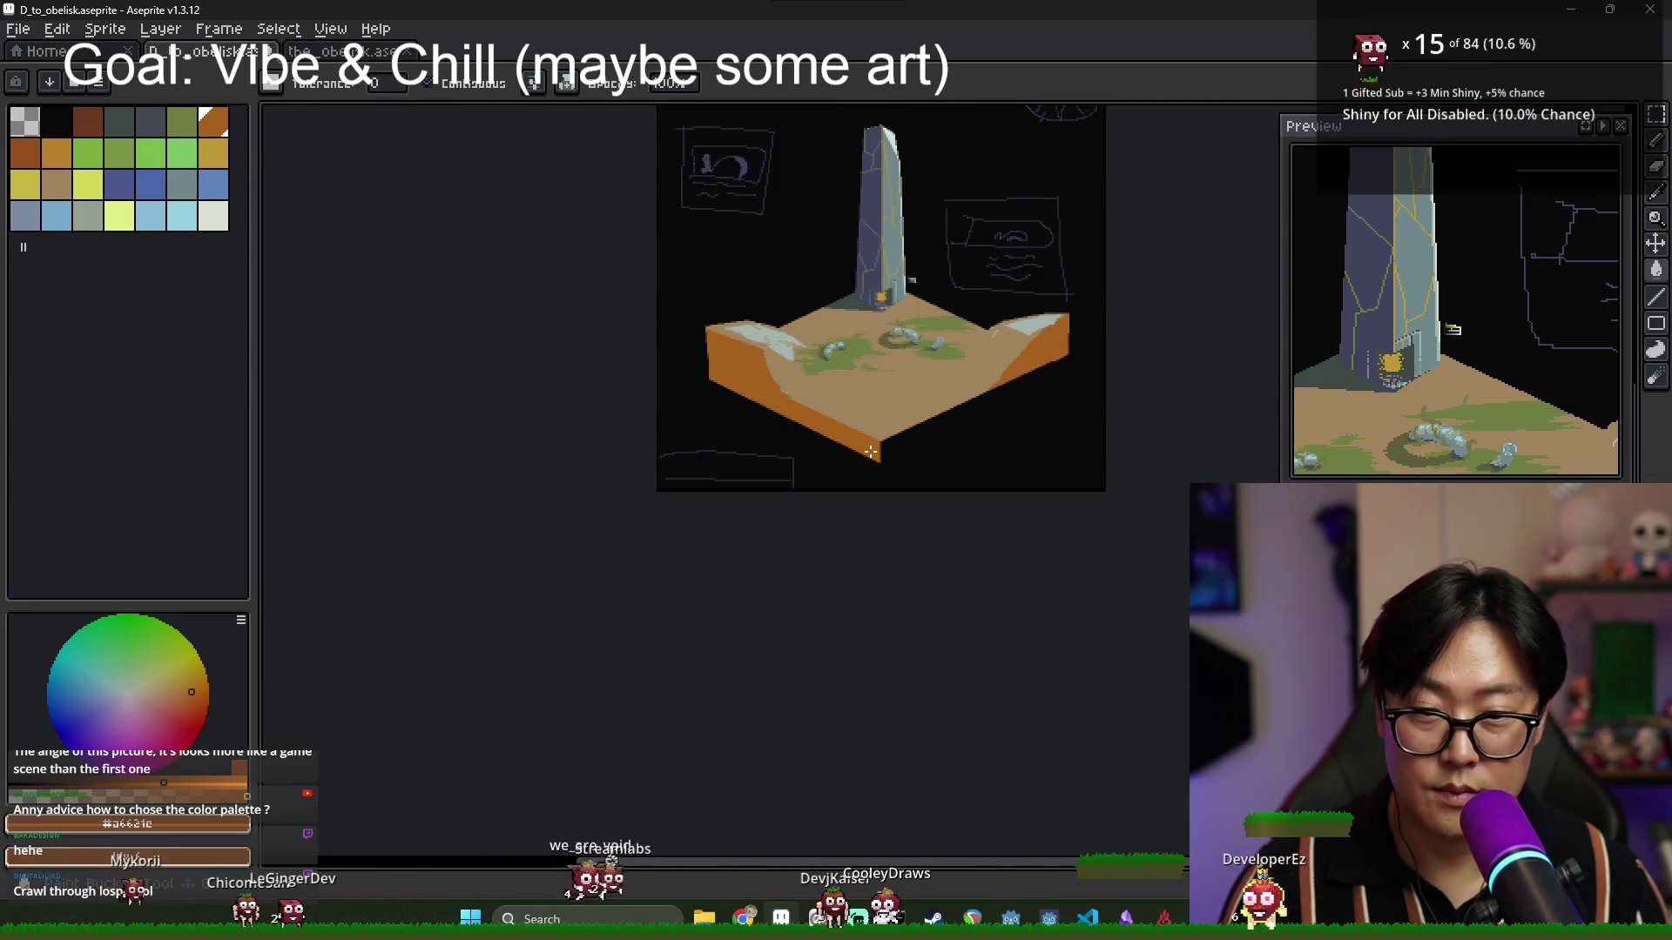
Try filling the area below the cliff orange, undoing both overflowing fills.
scroll(870, 452, "up", 3)
left_click_drag(888, 452, 498, 507)
left_click(546, 530)
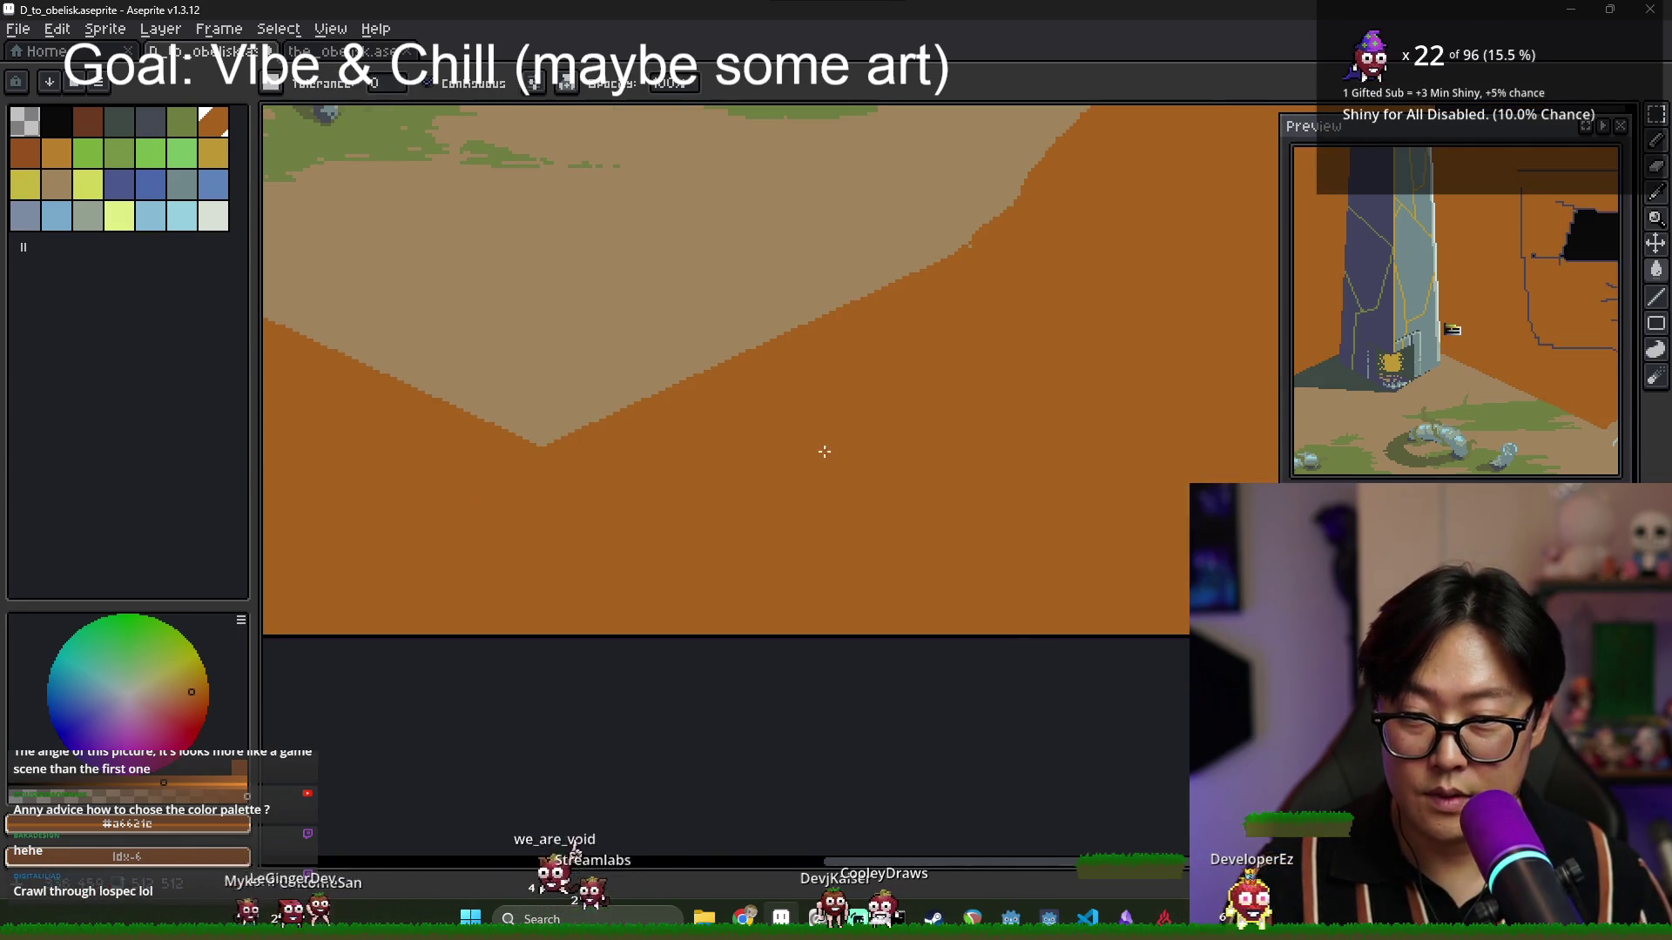
key("ctrl+z")
left_click(540, 528)
key("ctrl+z")
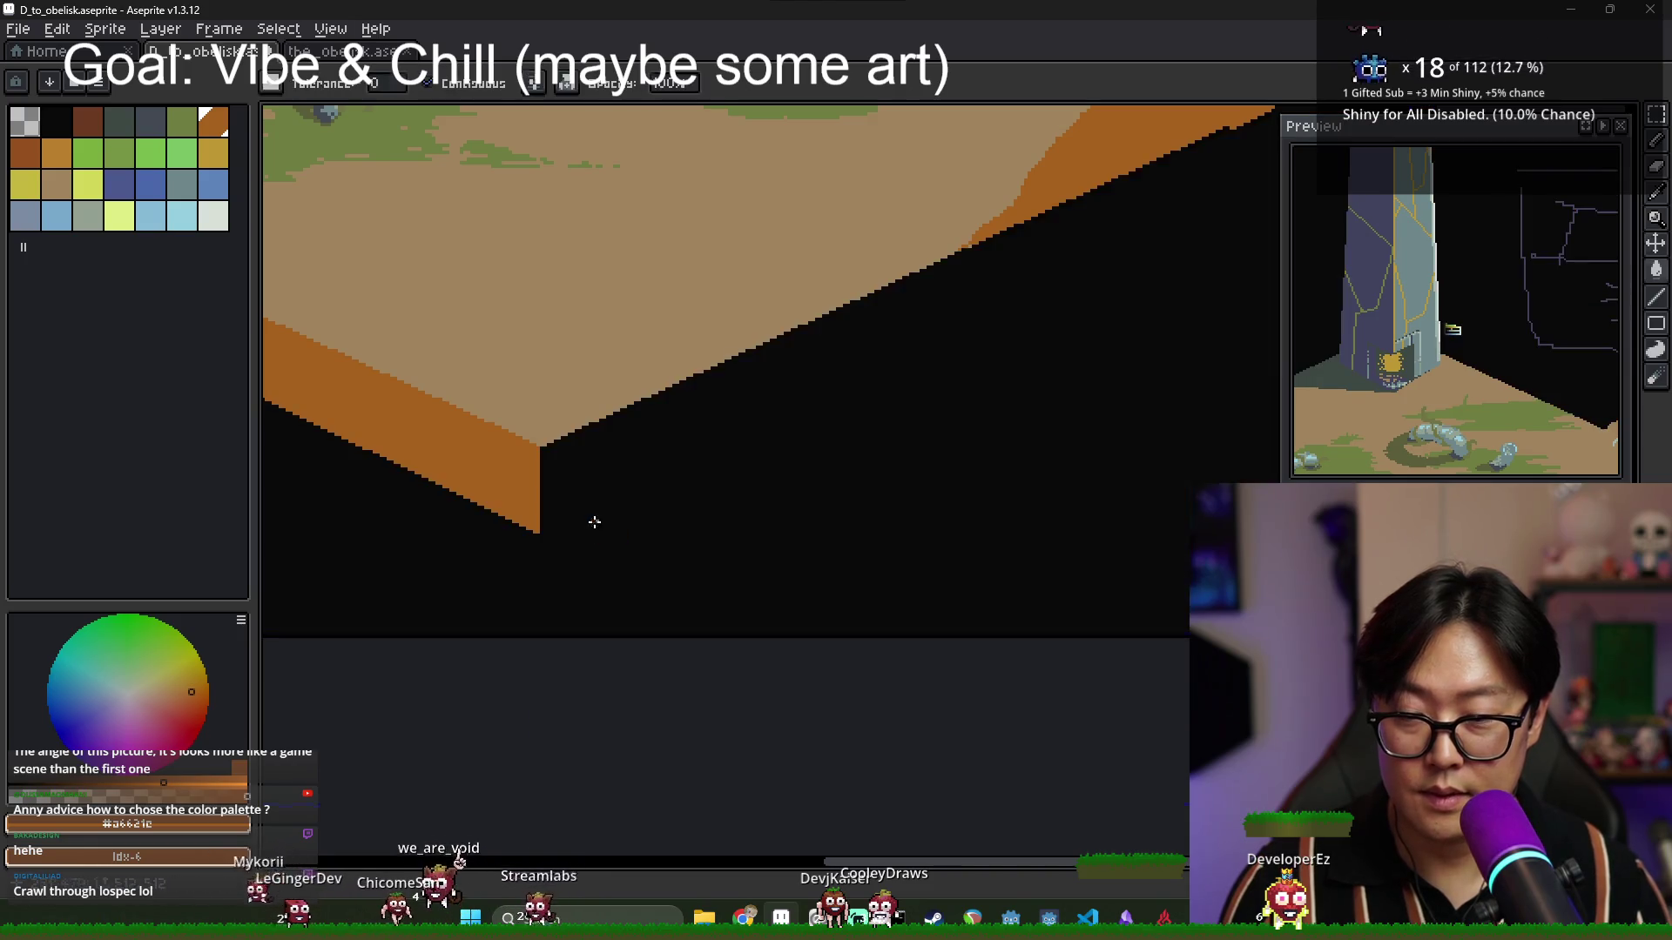
key("b")
Fill the gap between the cliff edge and new line, then pan to the front corner.
scroll(522, 539, "up", 2)
scroll(682, 485, "down", 3)
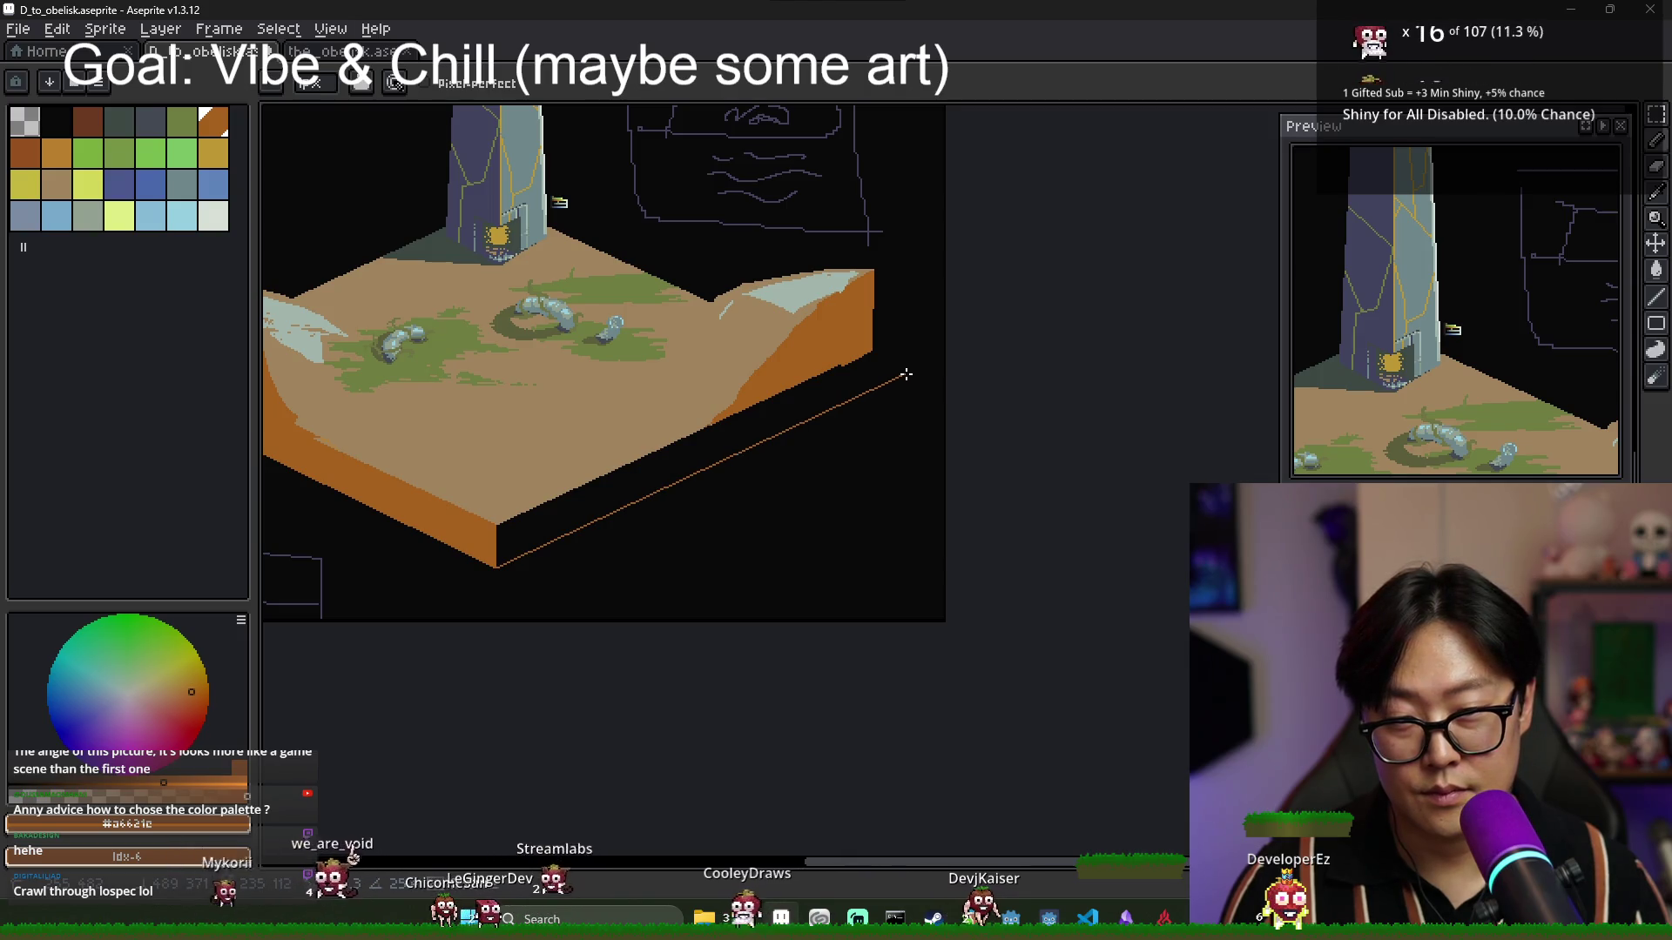
scroll(877, 371, "up", 2)
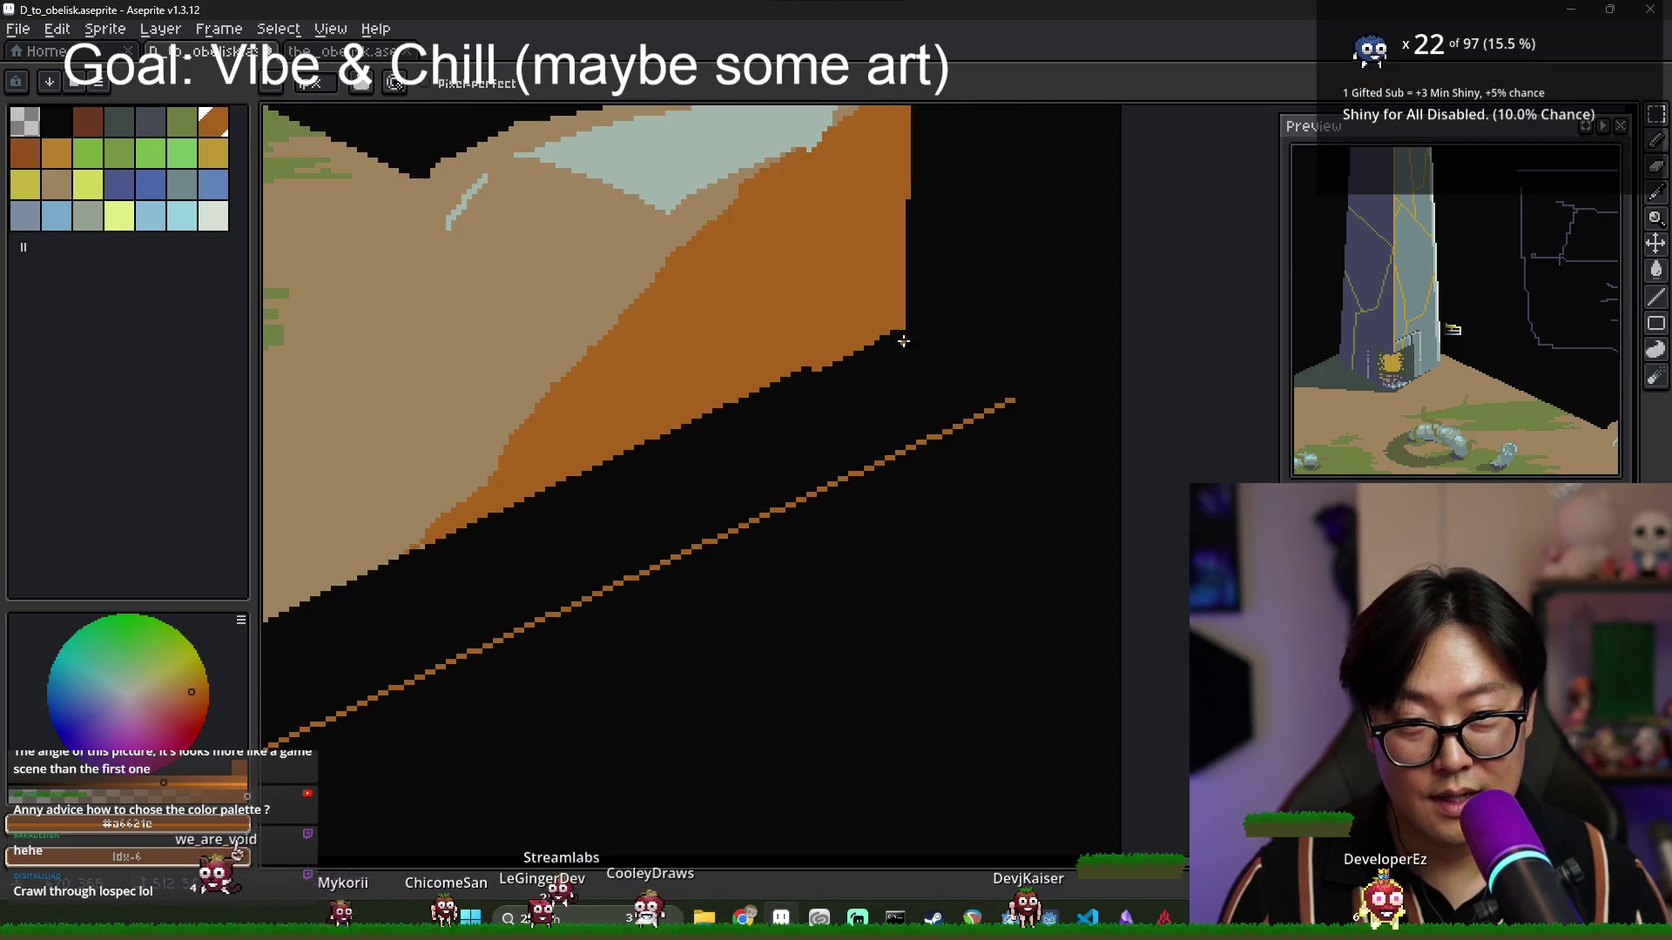
key("g")
left_click(894, 395)
scroll(888, 422, "down", 3)
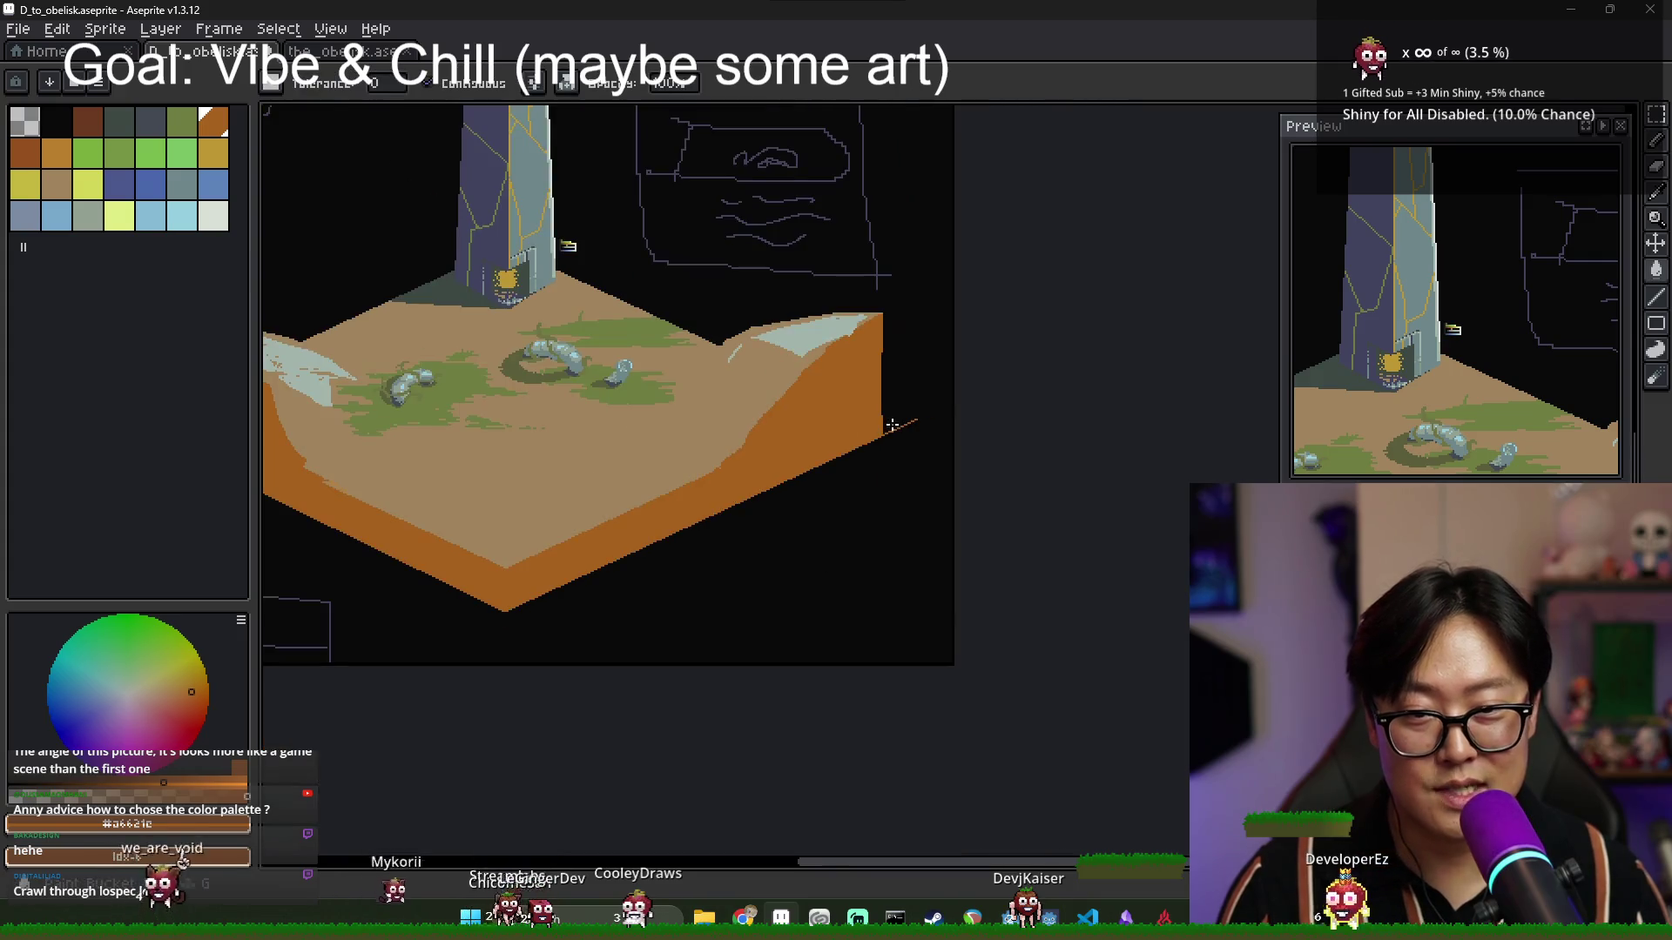
scroll(888, 422, "up", 3)
key("b")
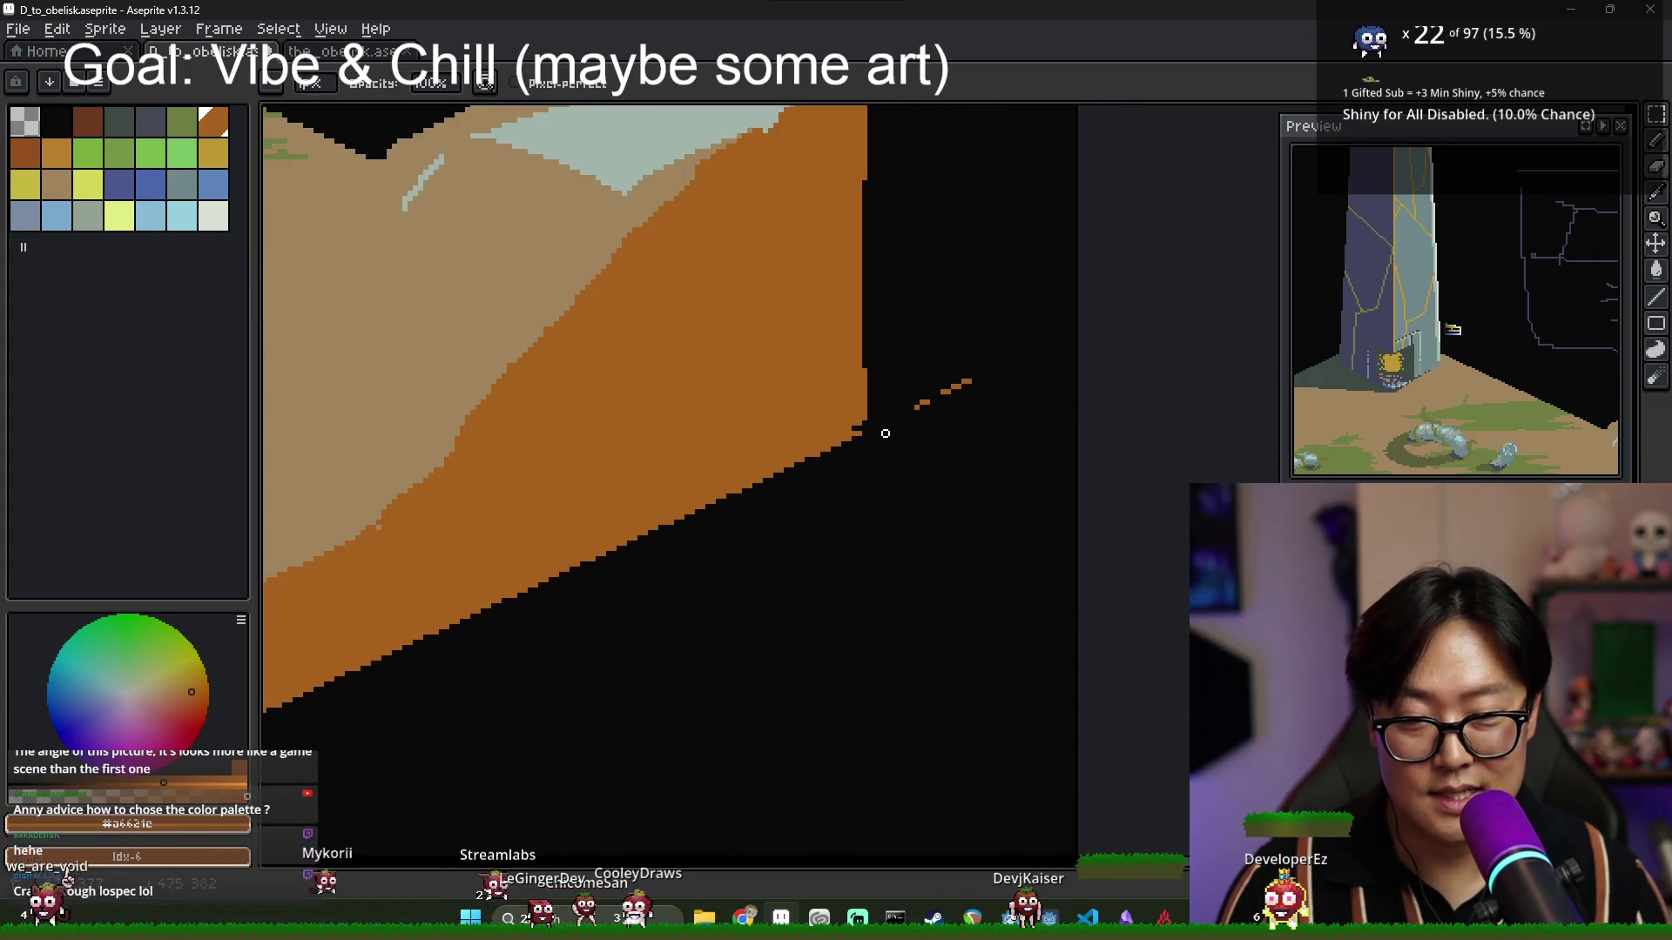
scroll(875, 424, "down", 3)
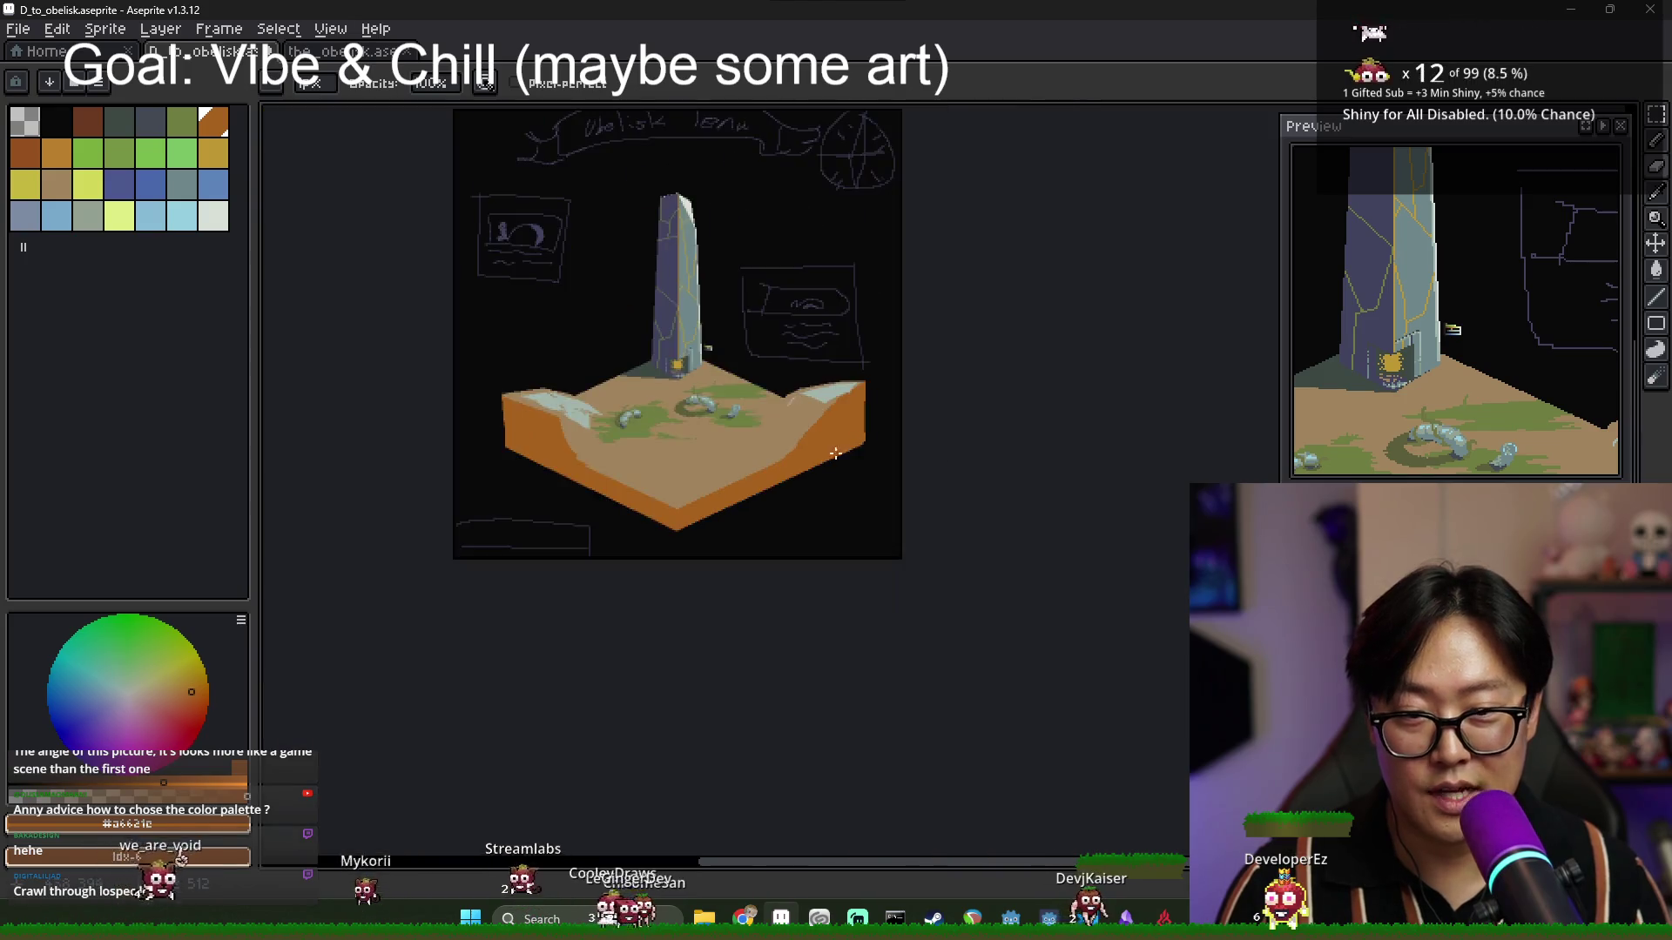
scroll(609, 522, "up", 3)
scroll(577, 551, "down", 1)
scroll(578, 551, "up", 1)
left_click_drag(578, 552, 616, 456)
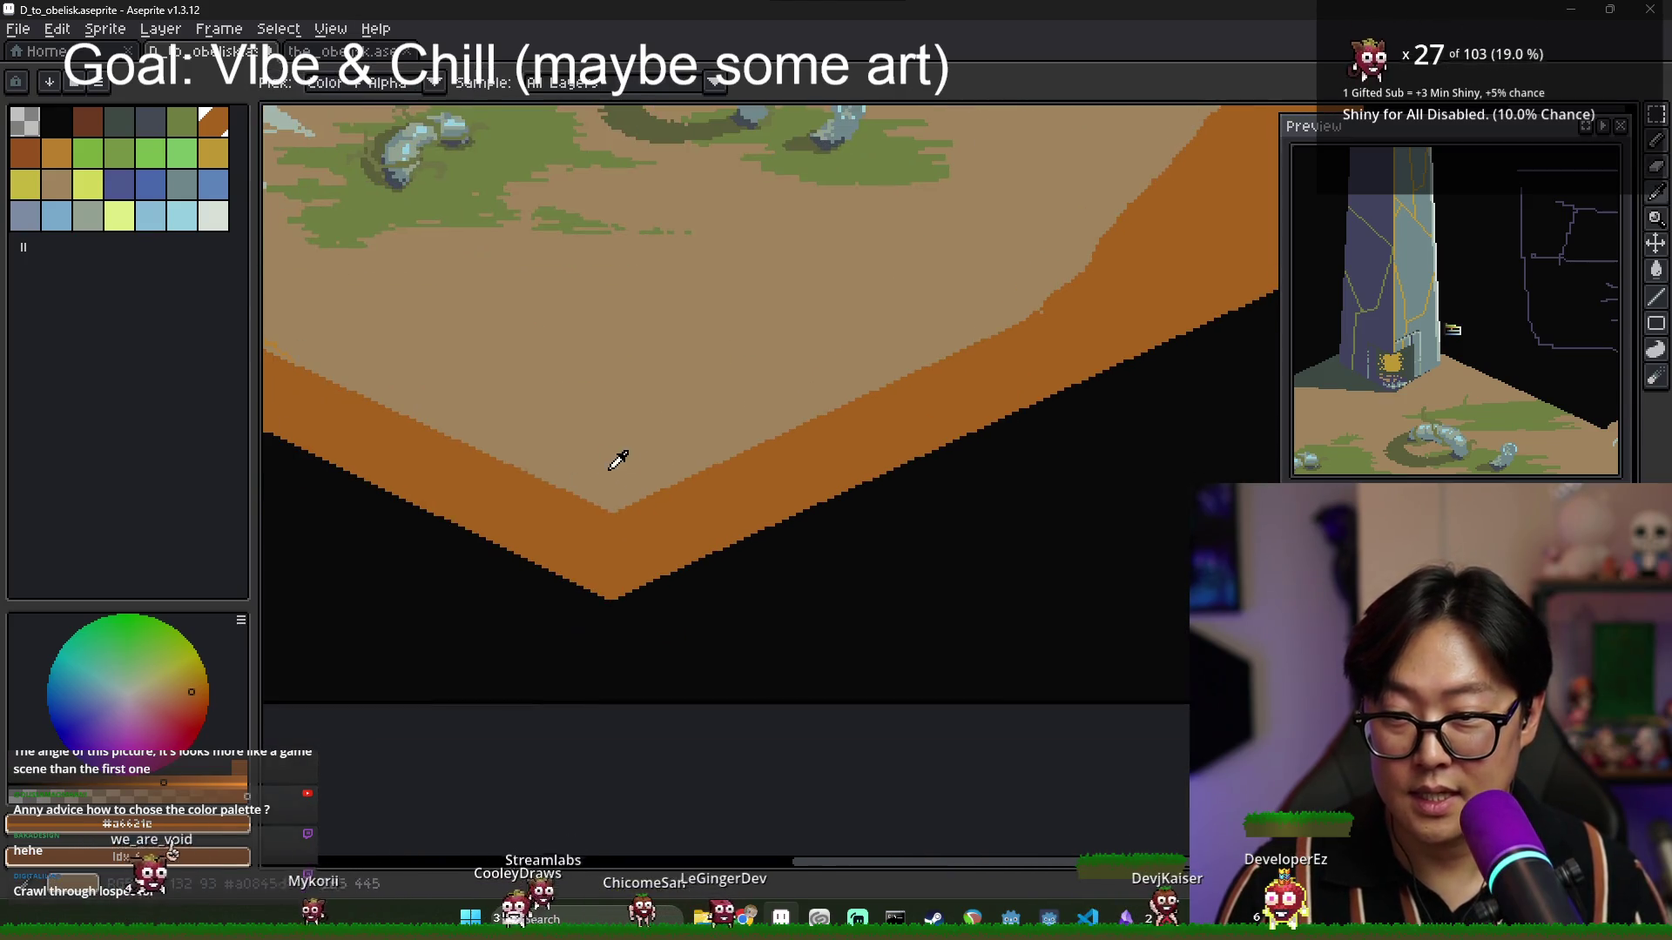
Pick the dark brown palette swatch for the cliff's front corner edge line.
key("x")
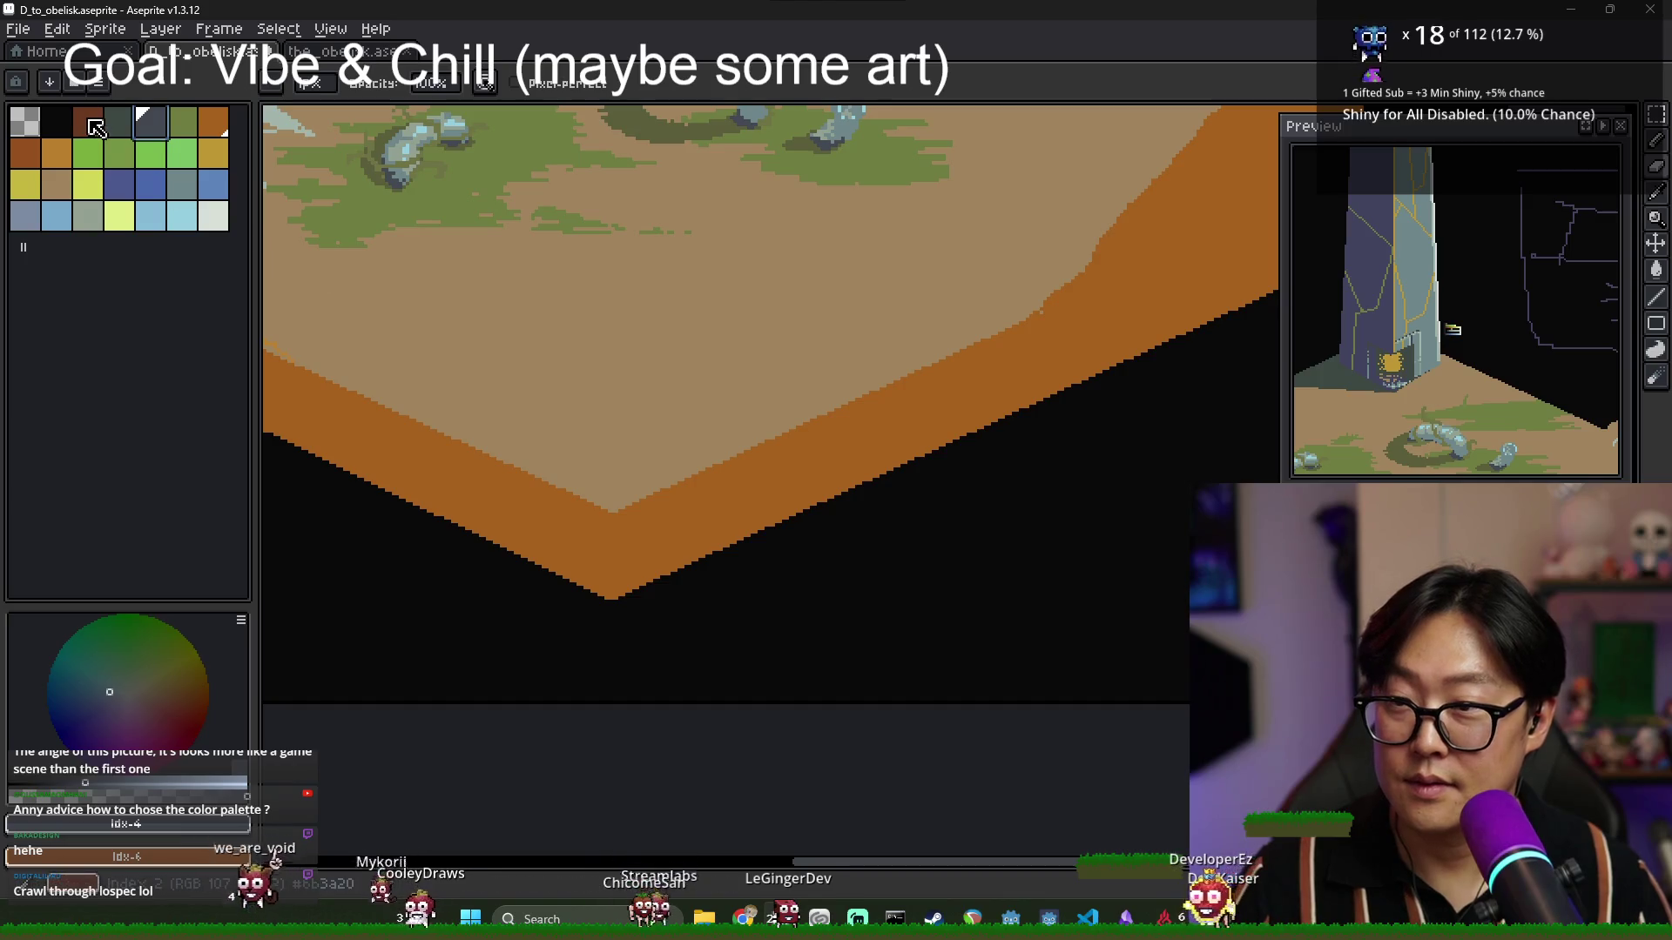
left_click(87, 123)
scroll(630, 503, "up", 1)
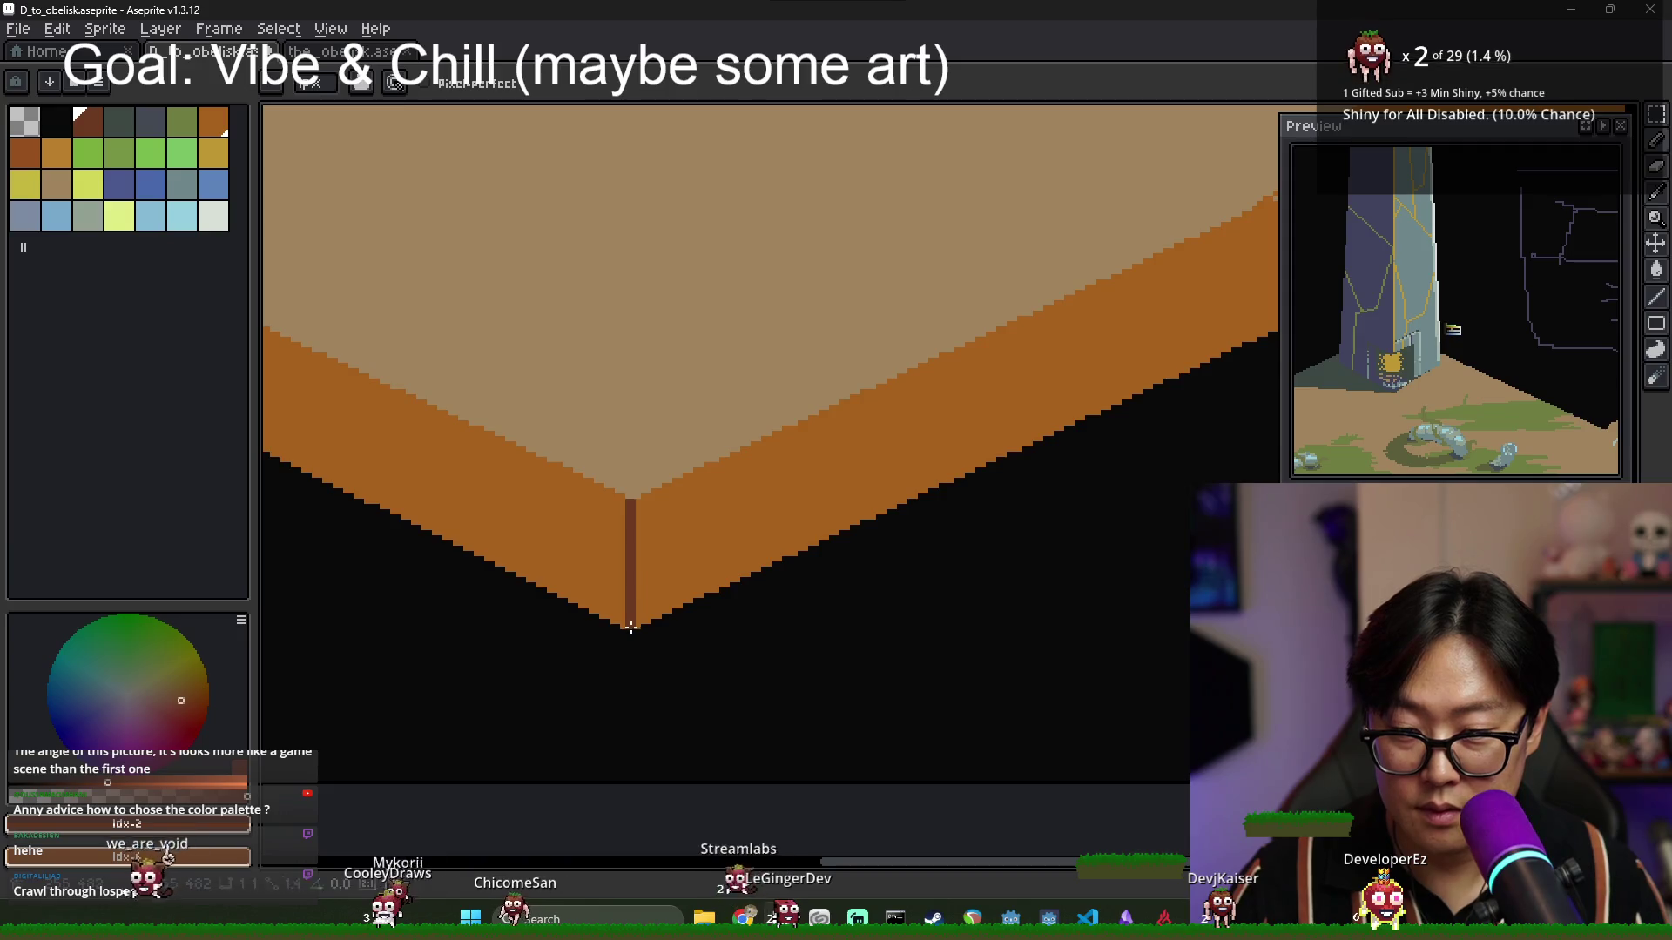
key("g")
scroll(630, 627, "down", 4)
scroll(725, 501, "down", 1)
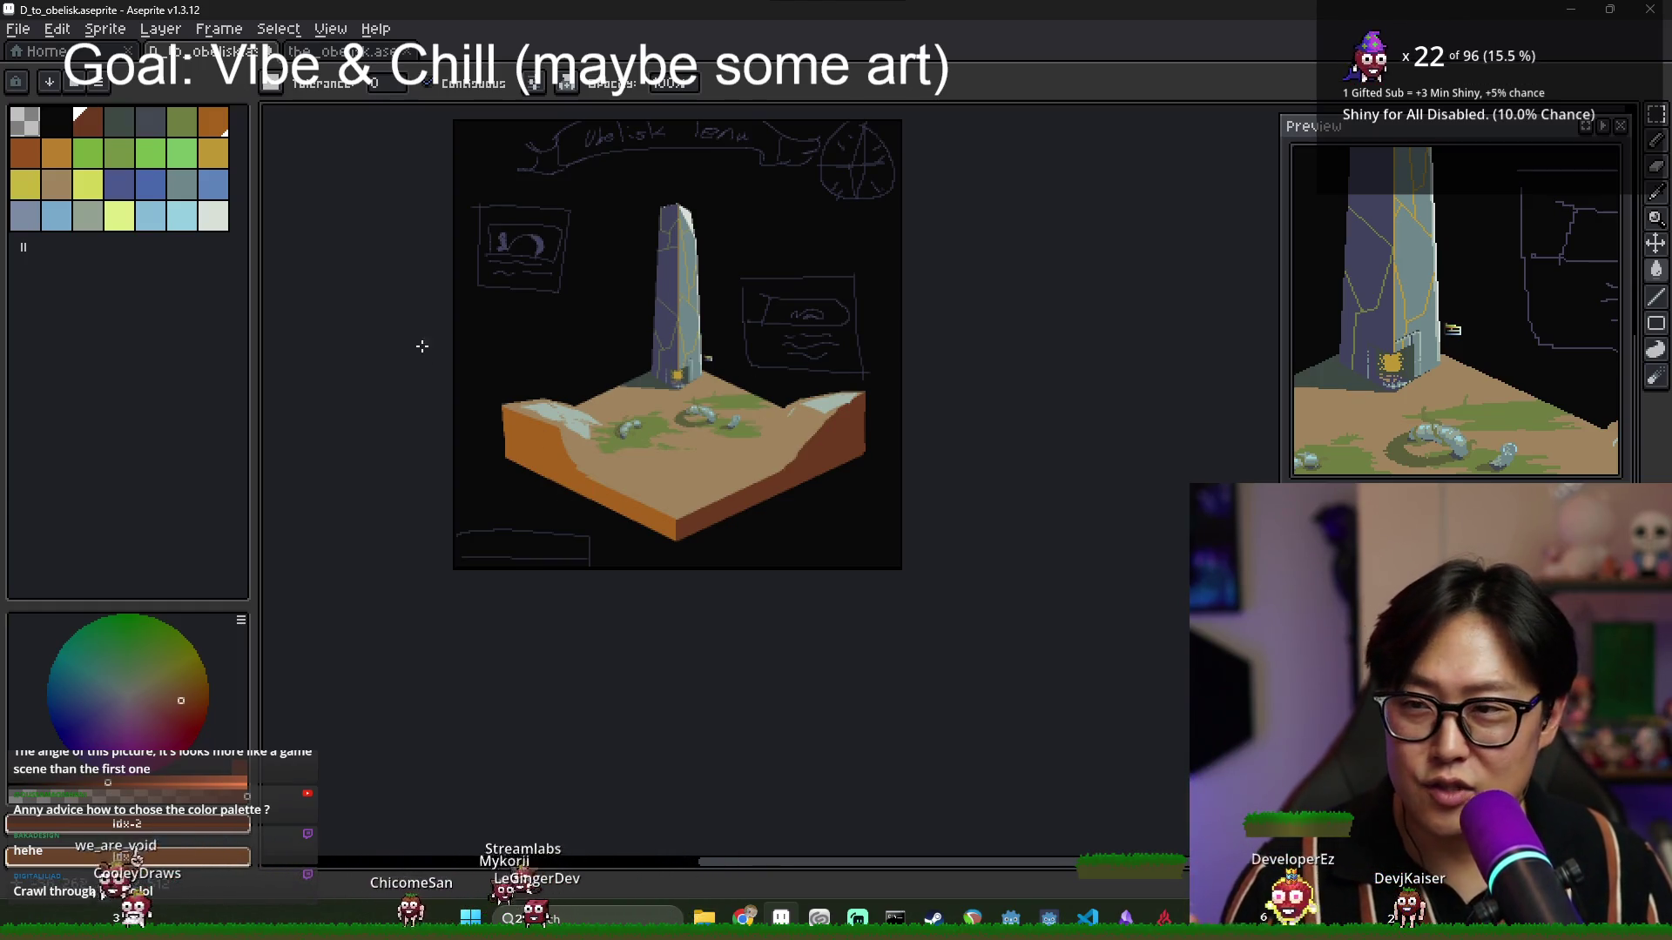
key("alt+Tab")
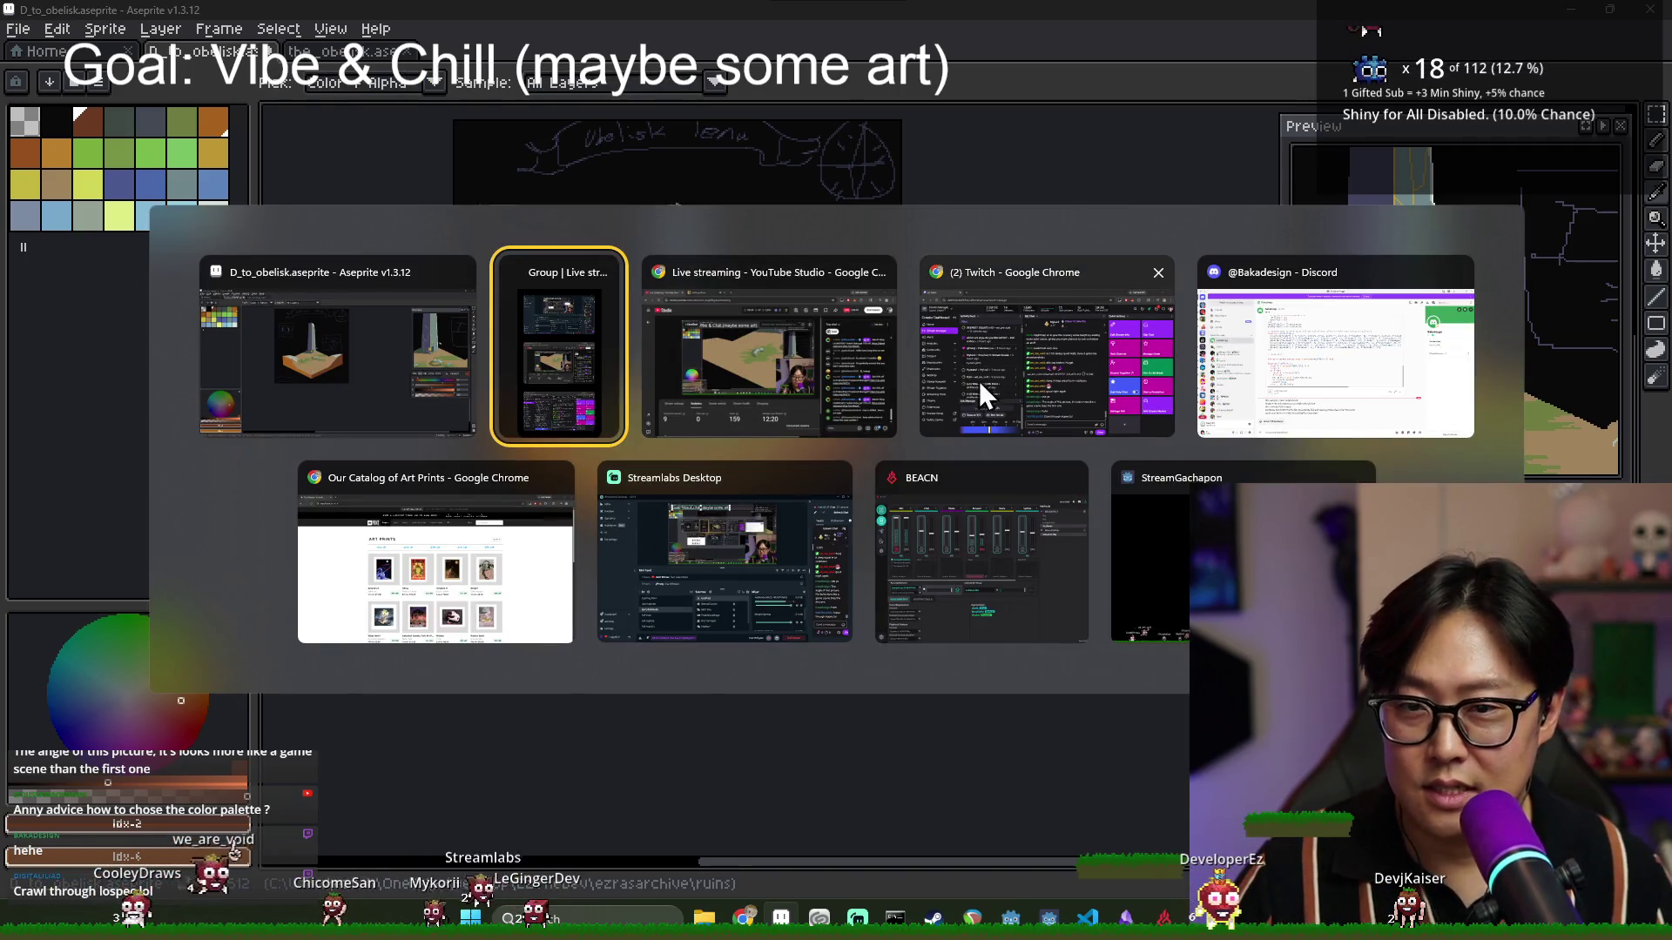
Switch to Chrome and reach Adobe Color's wheel page through a 'color harmony' search.
key("Escape")
key("alt+Tab")
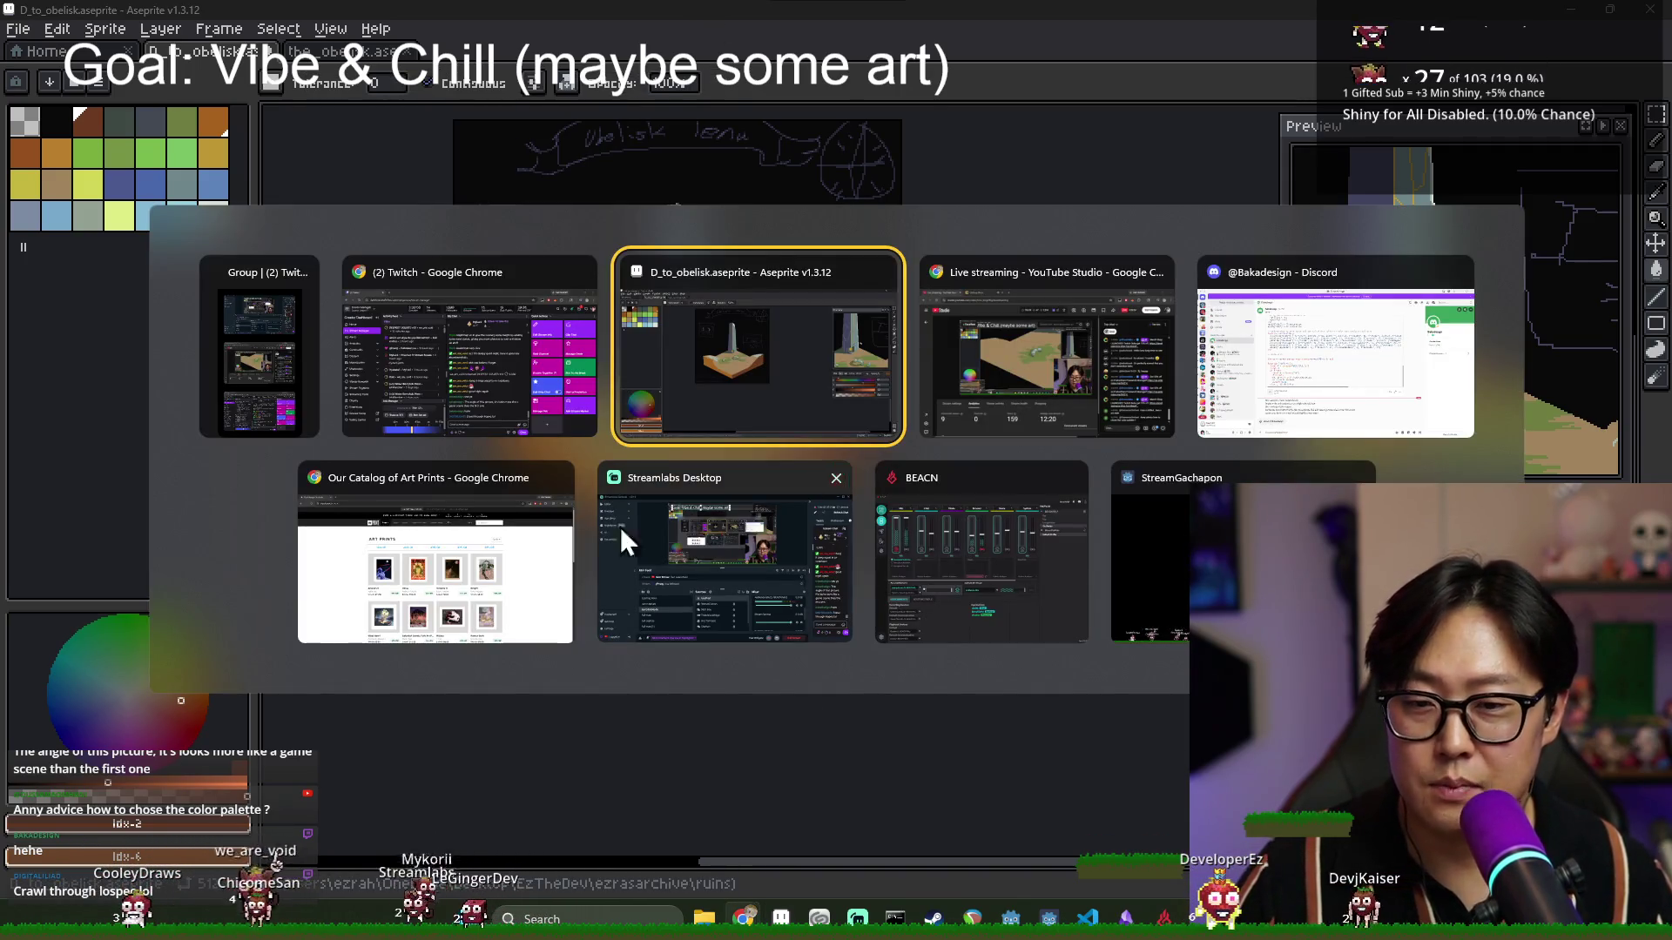
left_click(540, 522)
key("ctrl+t")
type("c")
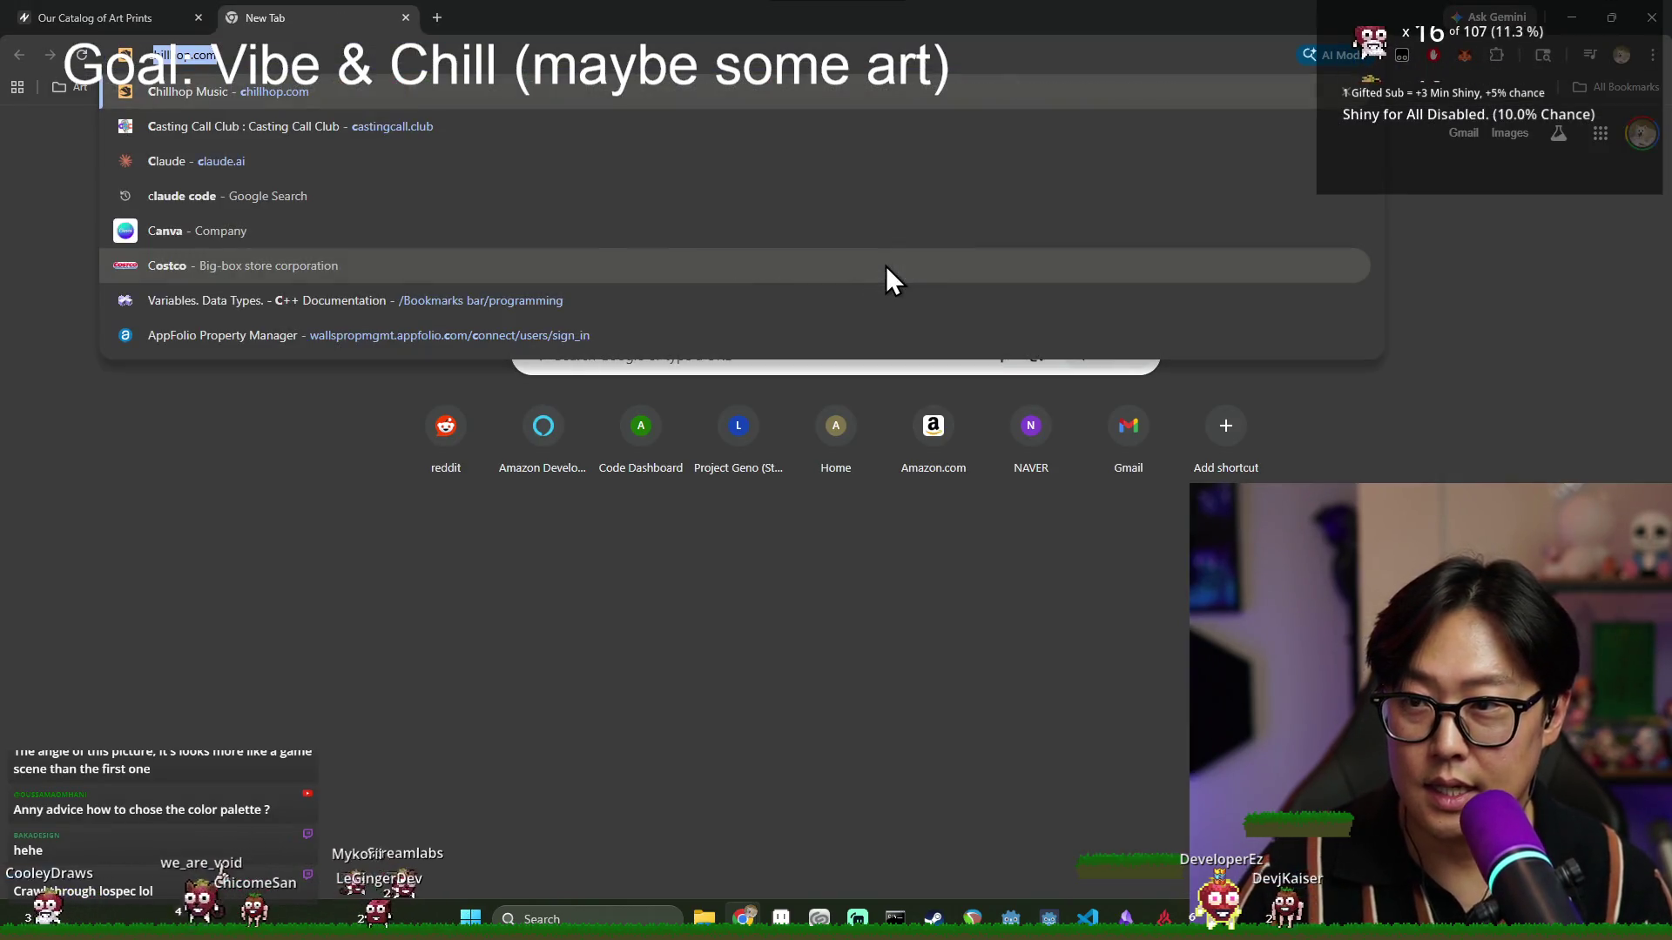
type("olor harmony")
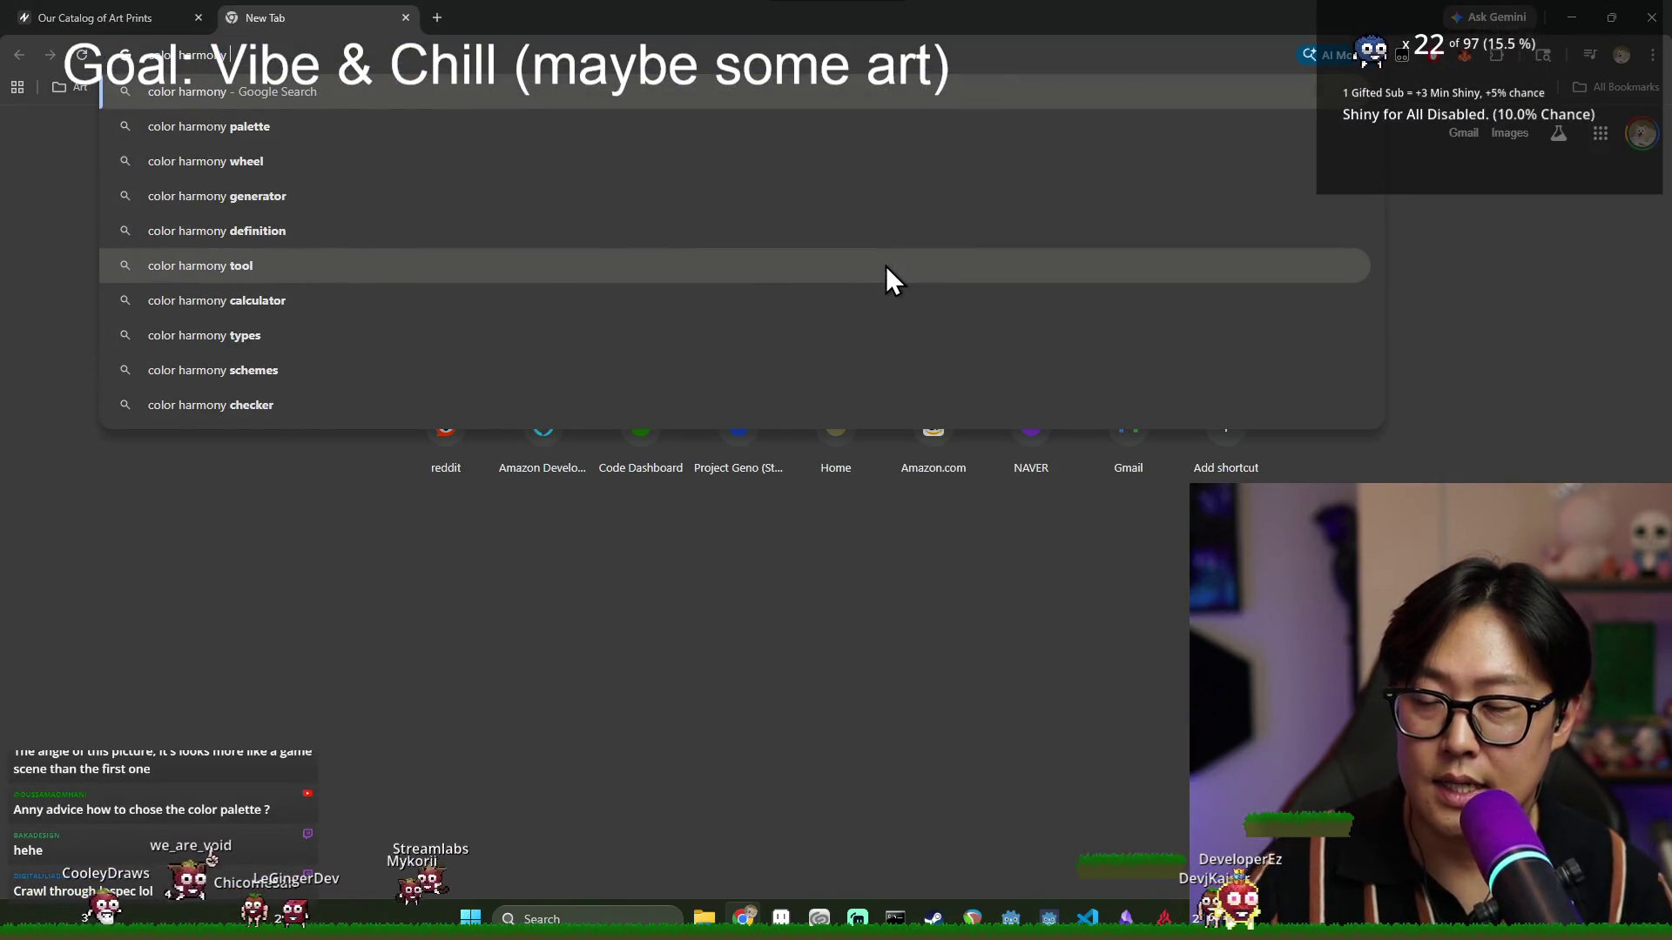
left_click(886, 265)
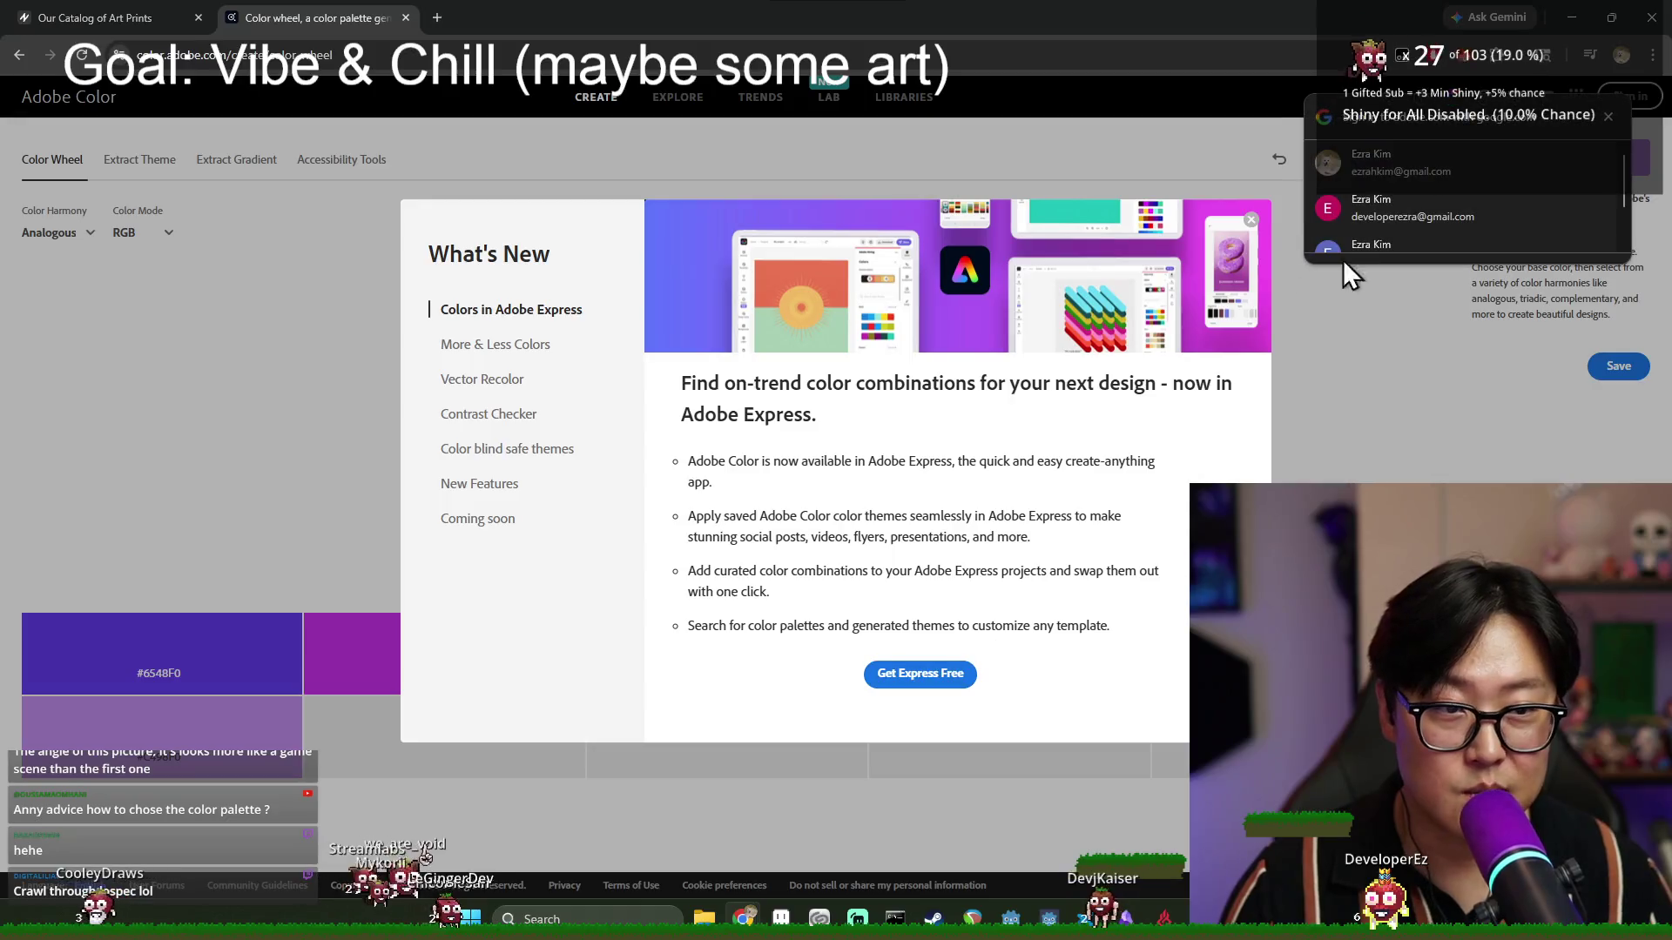
Dismiss What's New, move the base colour on the wheel, and try Monochromatic and Triad harmonies.
left_click(1250, 219)
mouse_move(770, 440)
left_mouse_down()
mouse_move(720, 321)
mouse_move(676, 306)
mouse_move(735, 369)
mouse_move(679, 440)
mouse_move(645, 336)
mouse_move(683, 421)
mouse_move(656, 424)
mouse_move(656, 325)
mouse_move(720, 305)
left_mouse_up()
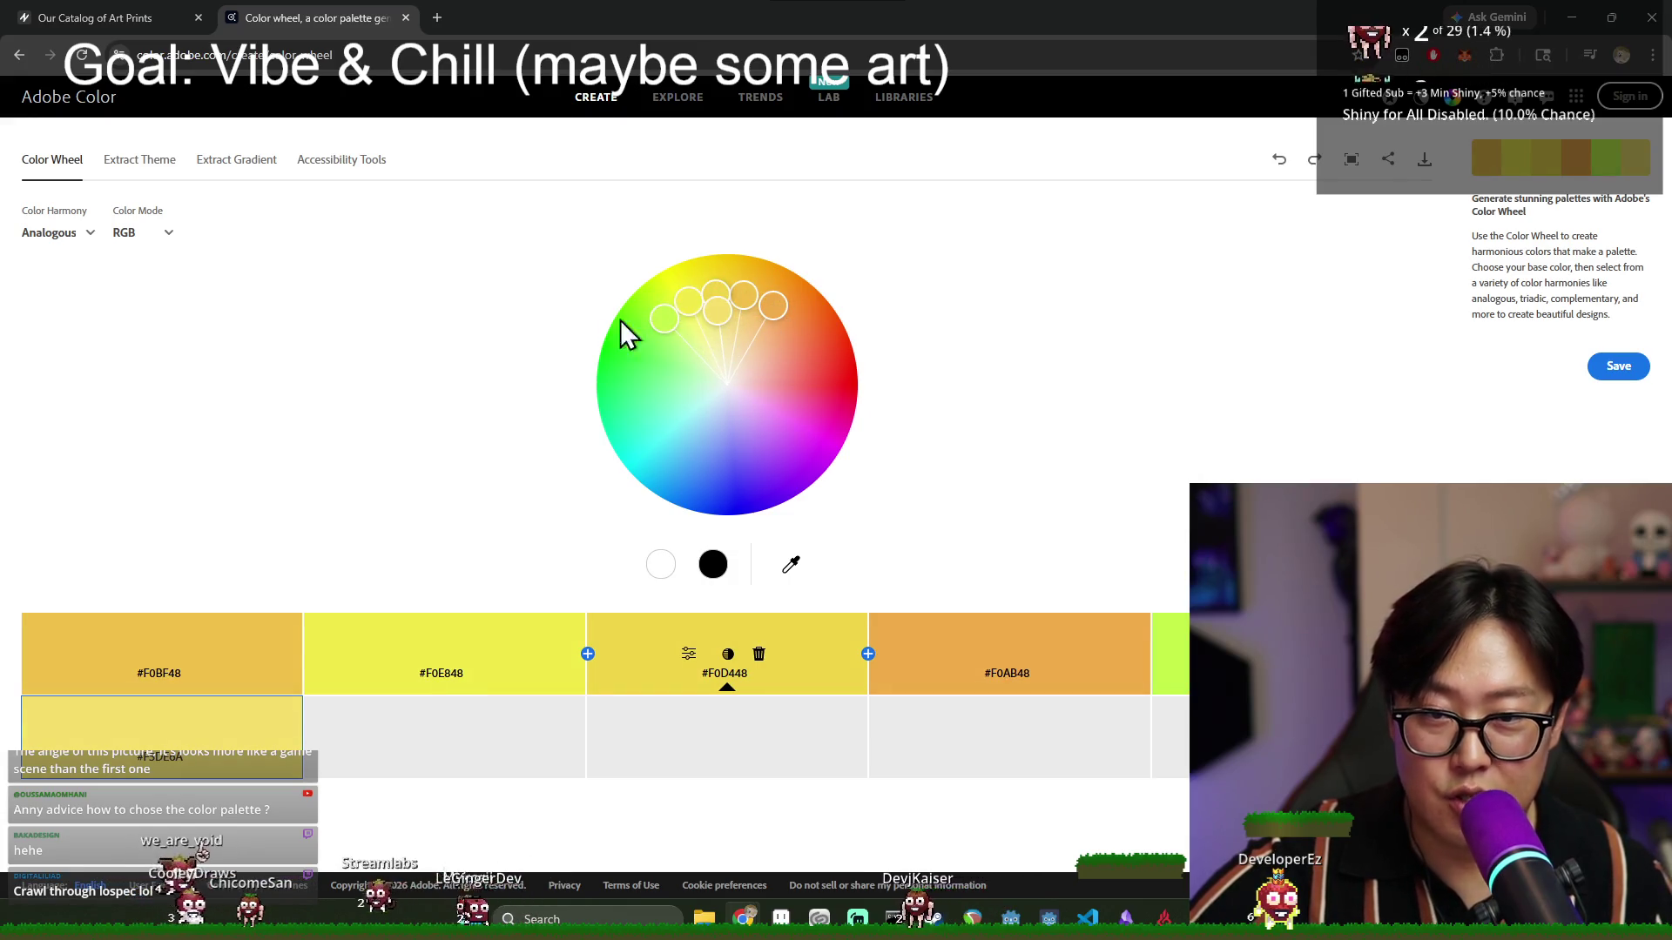
left_click(58, 243)
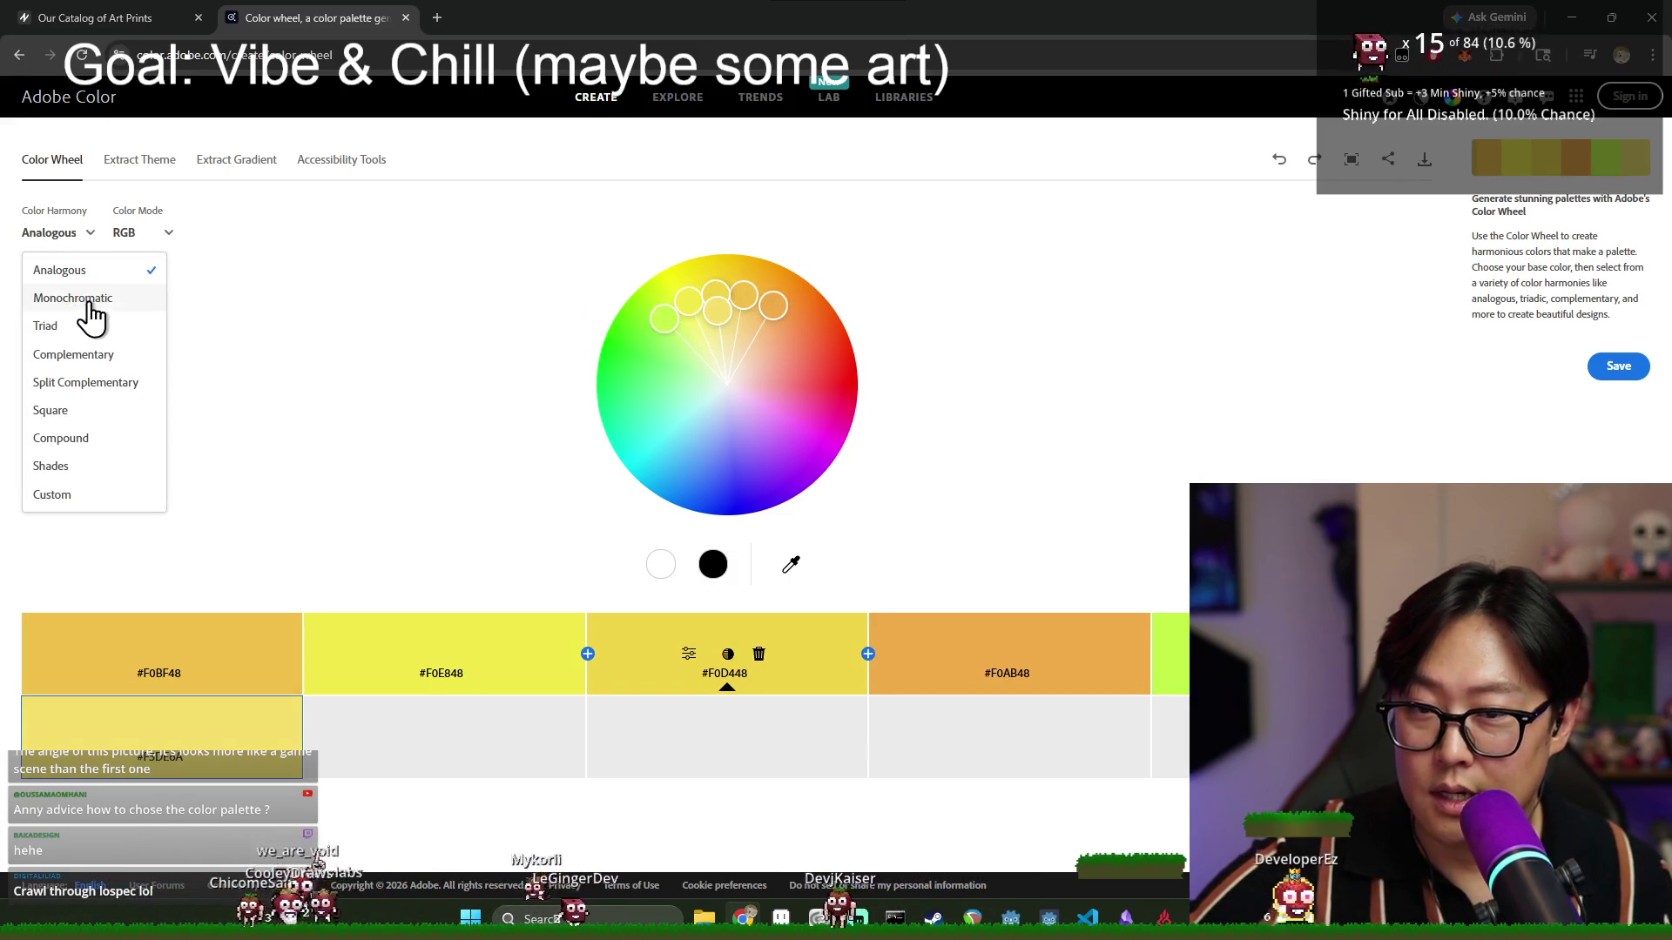
left_click(74, 298)
left_click(70, 232)
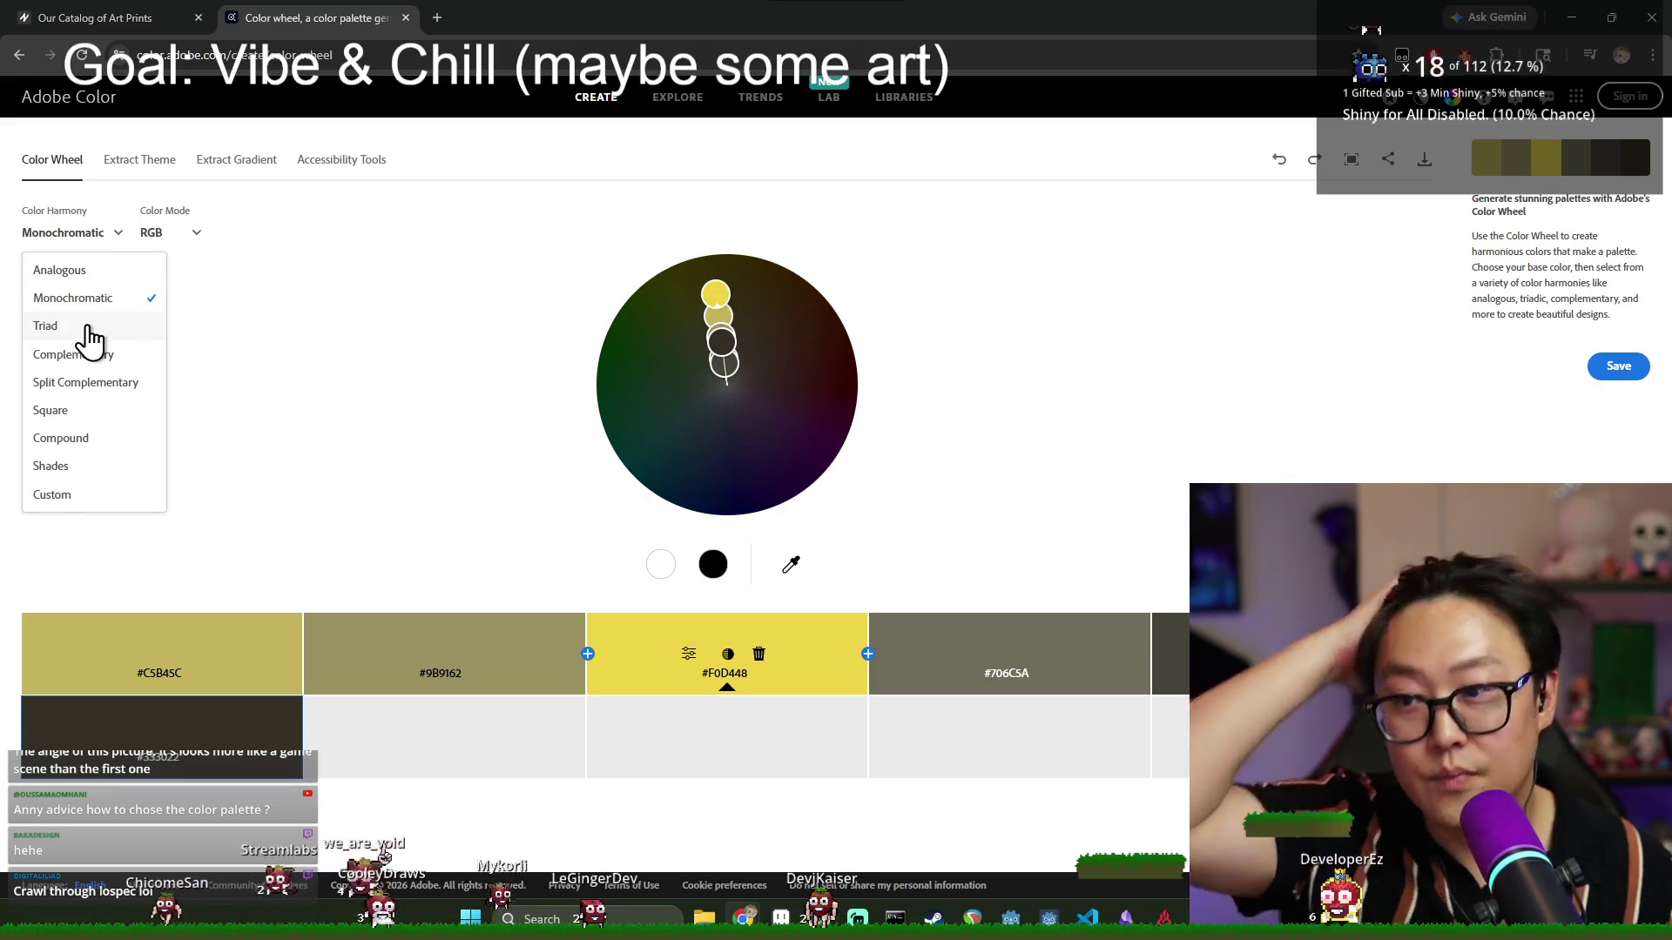
left_click(71, 327)
mouse_move(691, 418)
left_mouse_down()
mouse_move(635, 400)
mouse_move(687, 391)
mouse_move(636, 391)
mouse_move(690, 359)
left_mouse_up()
Compare the Complementary, Split Complementary and Square harmony rules.
left_click(63, 237)
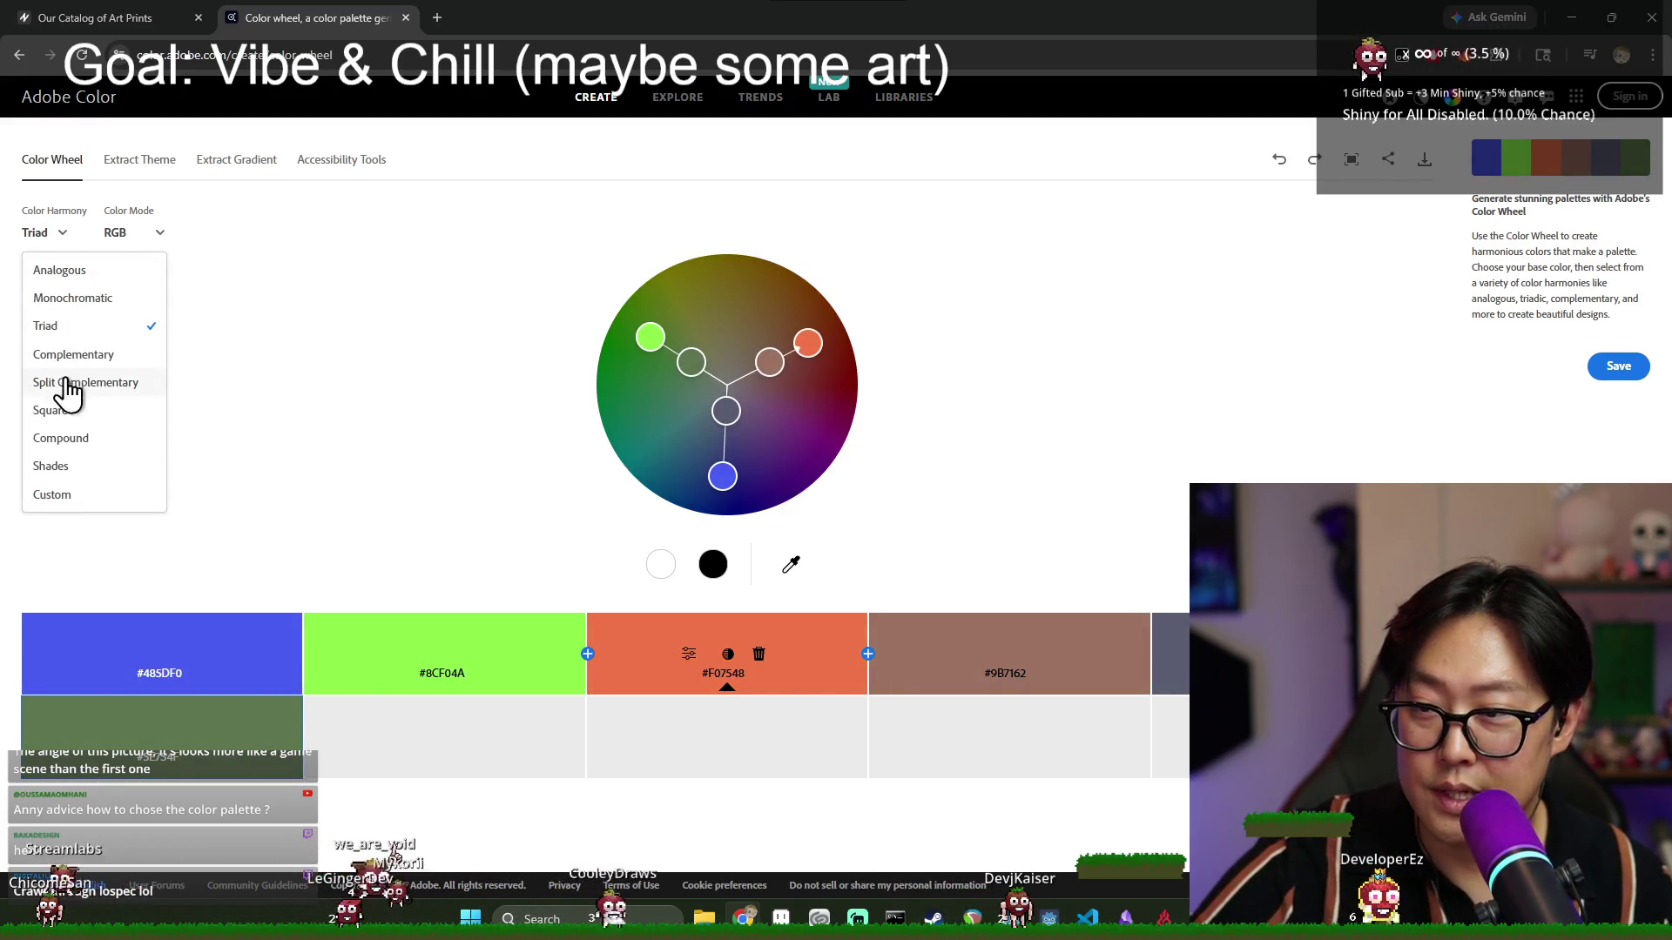
left_click(71, 355)
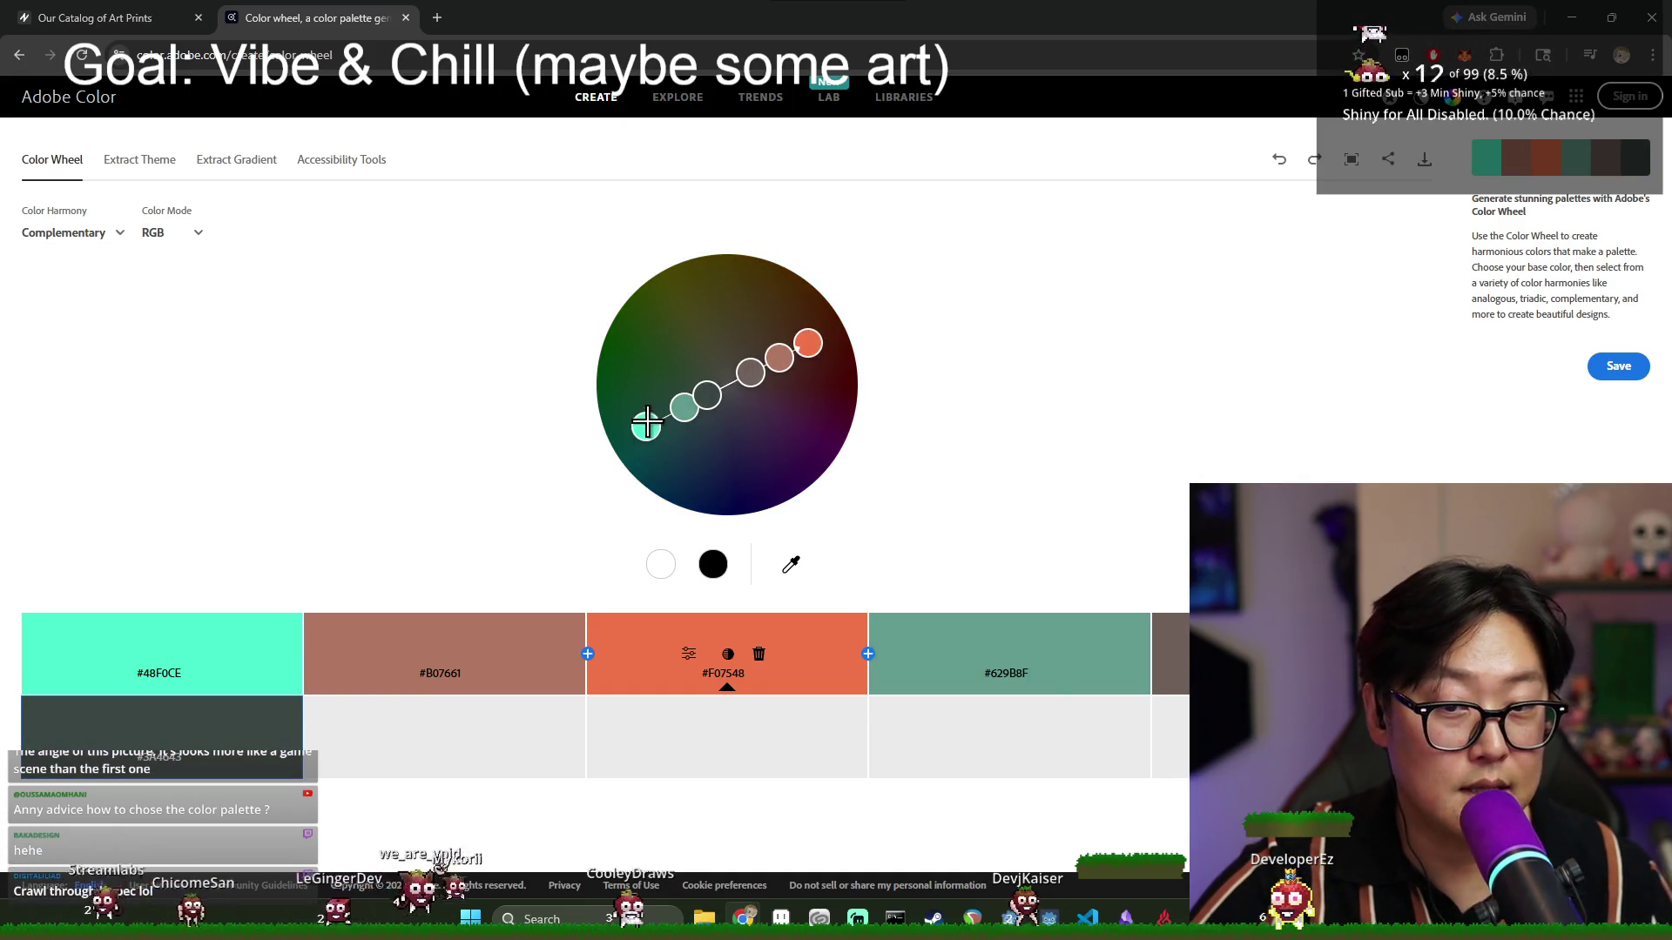
left_click(70, 233)
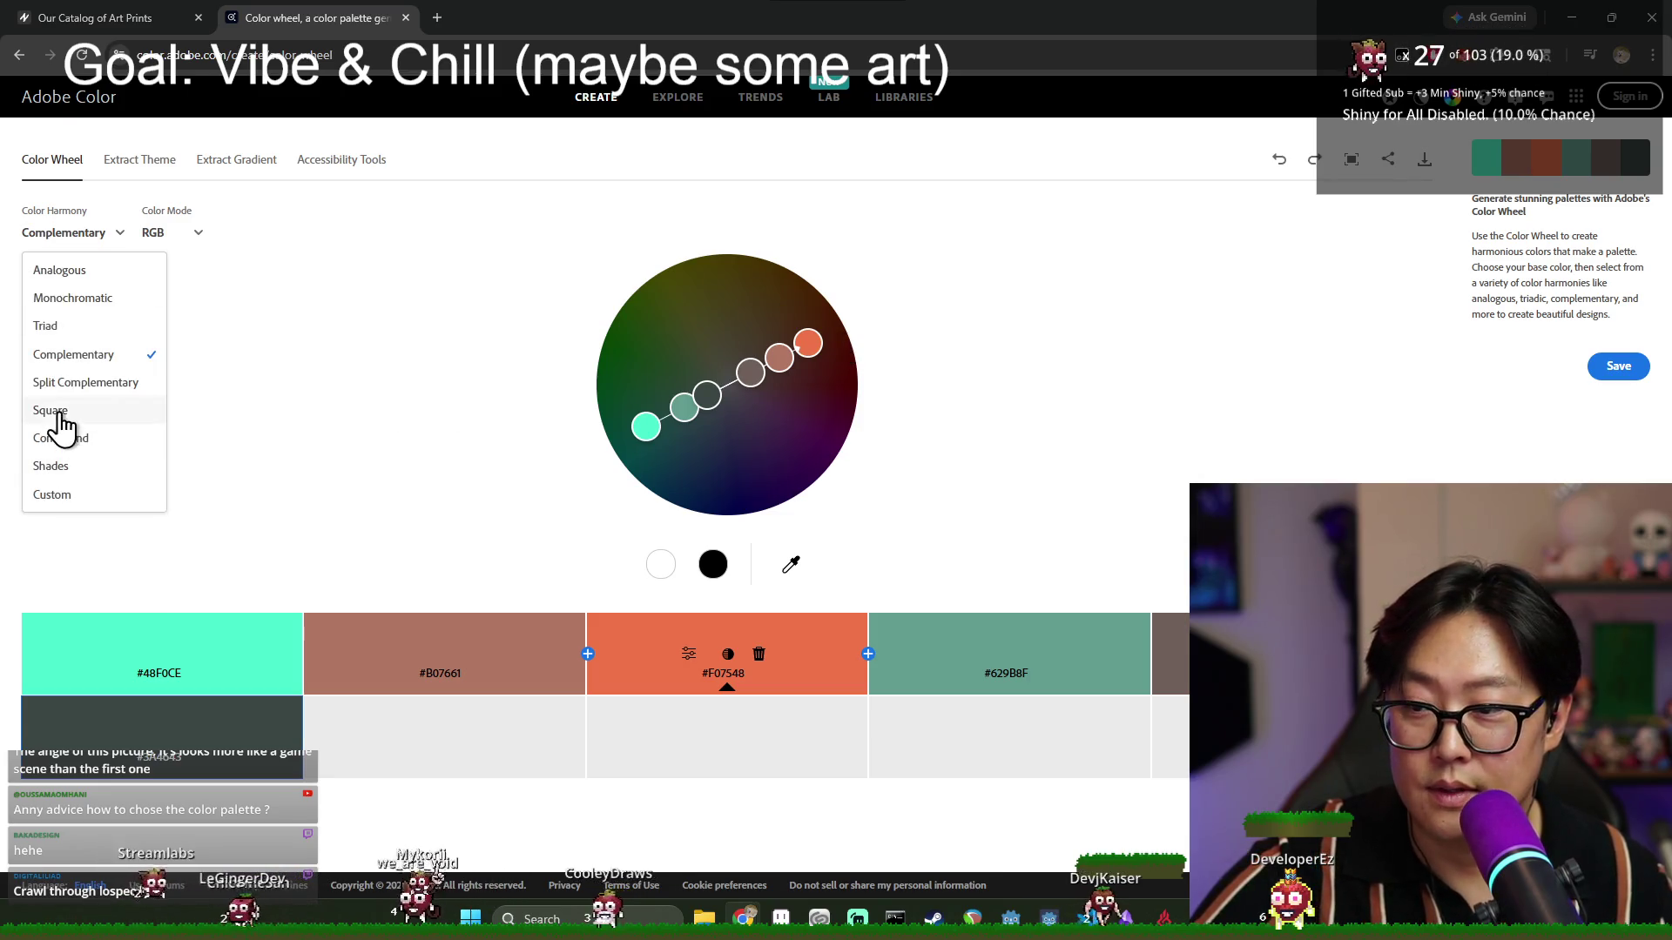
left_click(60, 383)
right_click(130, 395)
left_click(91, 237)
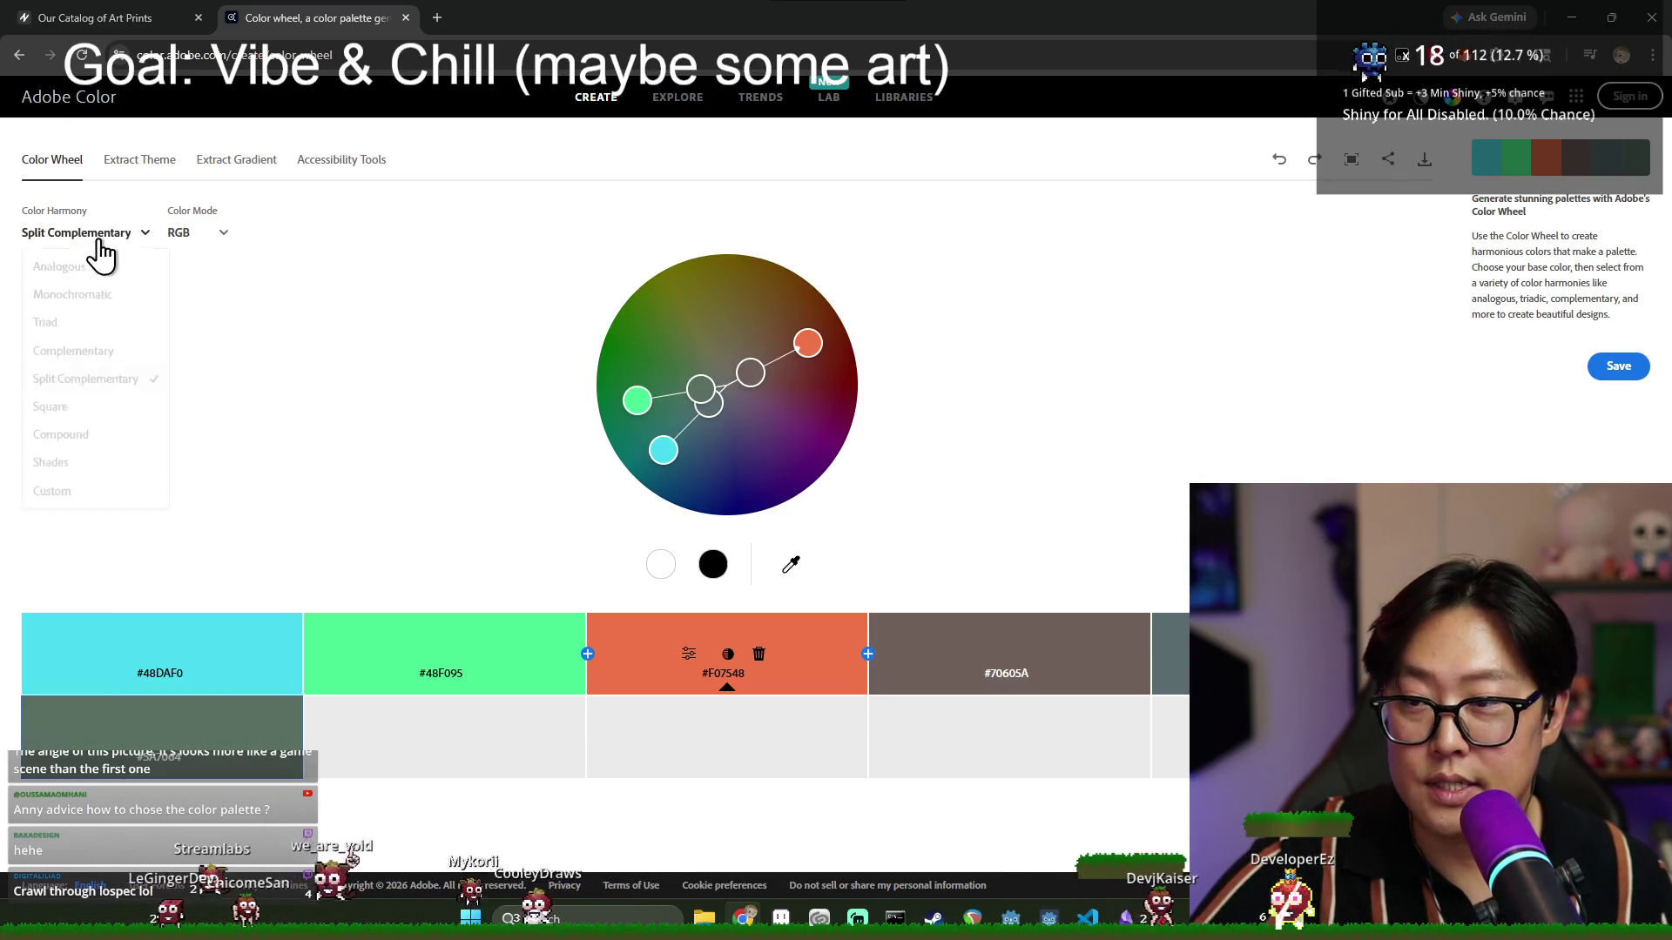
left_click(87, 407)
Try Compound, then settle on the Shades harmony and open a new browser tab.
left_click(57, 235)
left_click(68, 438)
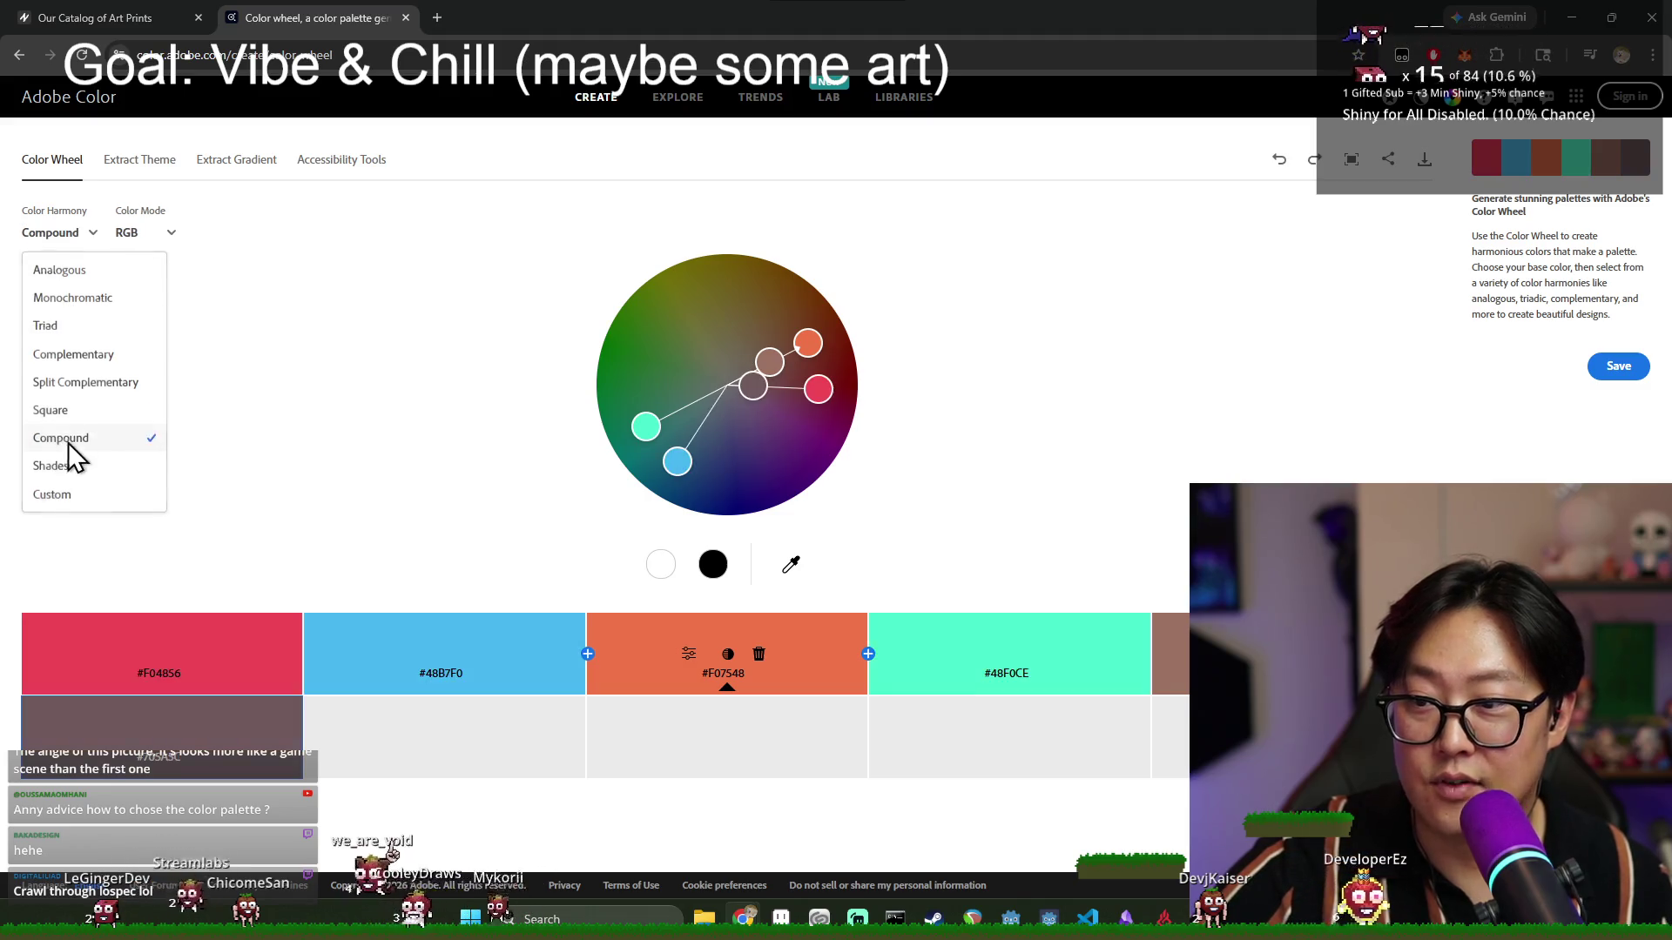
left_click(61, 233)
left_click(54, 466)
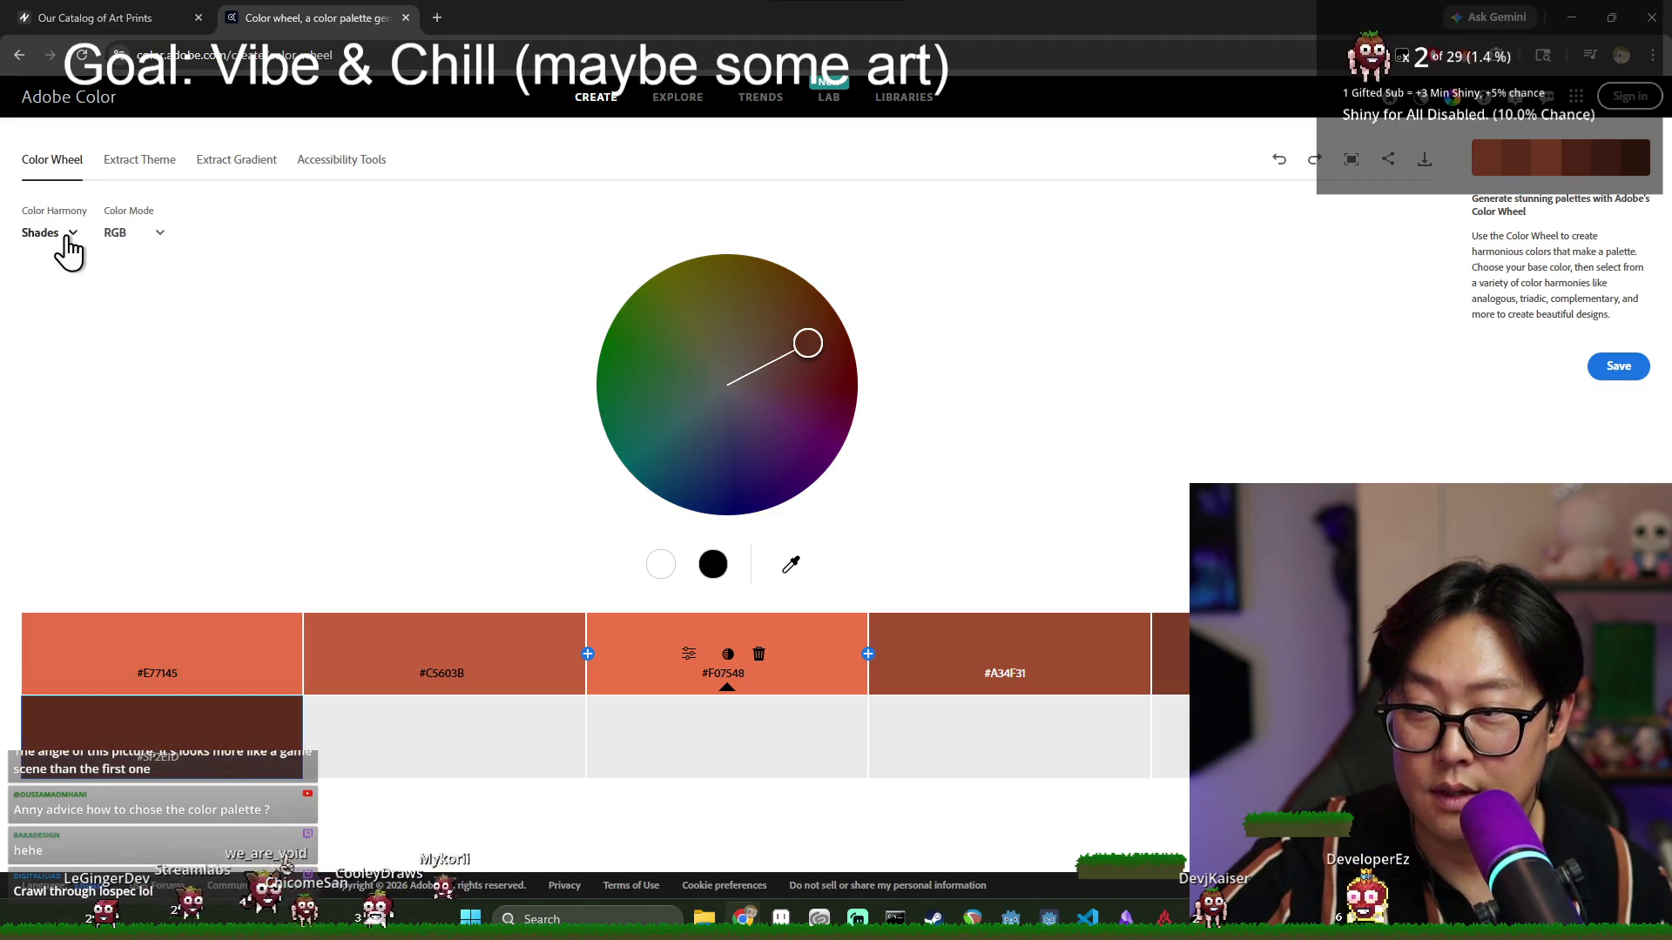
left_click(61, 234)
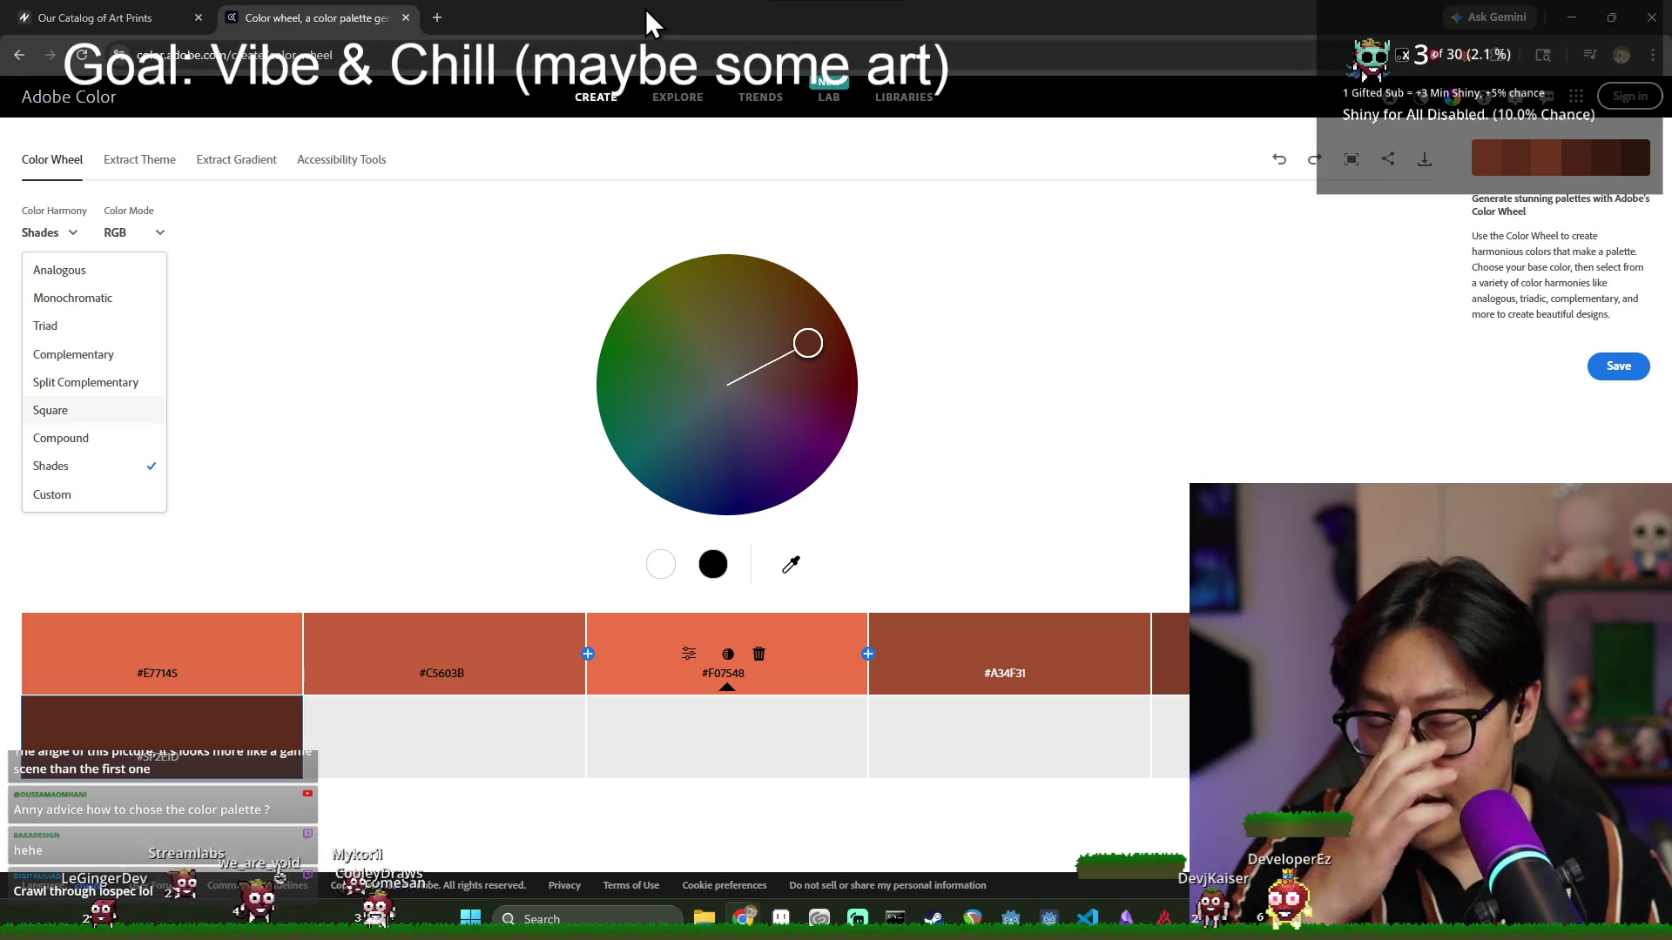
key("ctrl+t")
Go to lospec.com, close the Adobe Color tab, and open the palette list.
type("los")
key("Return")
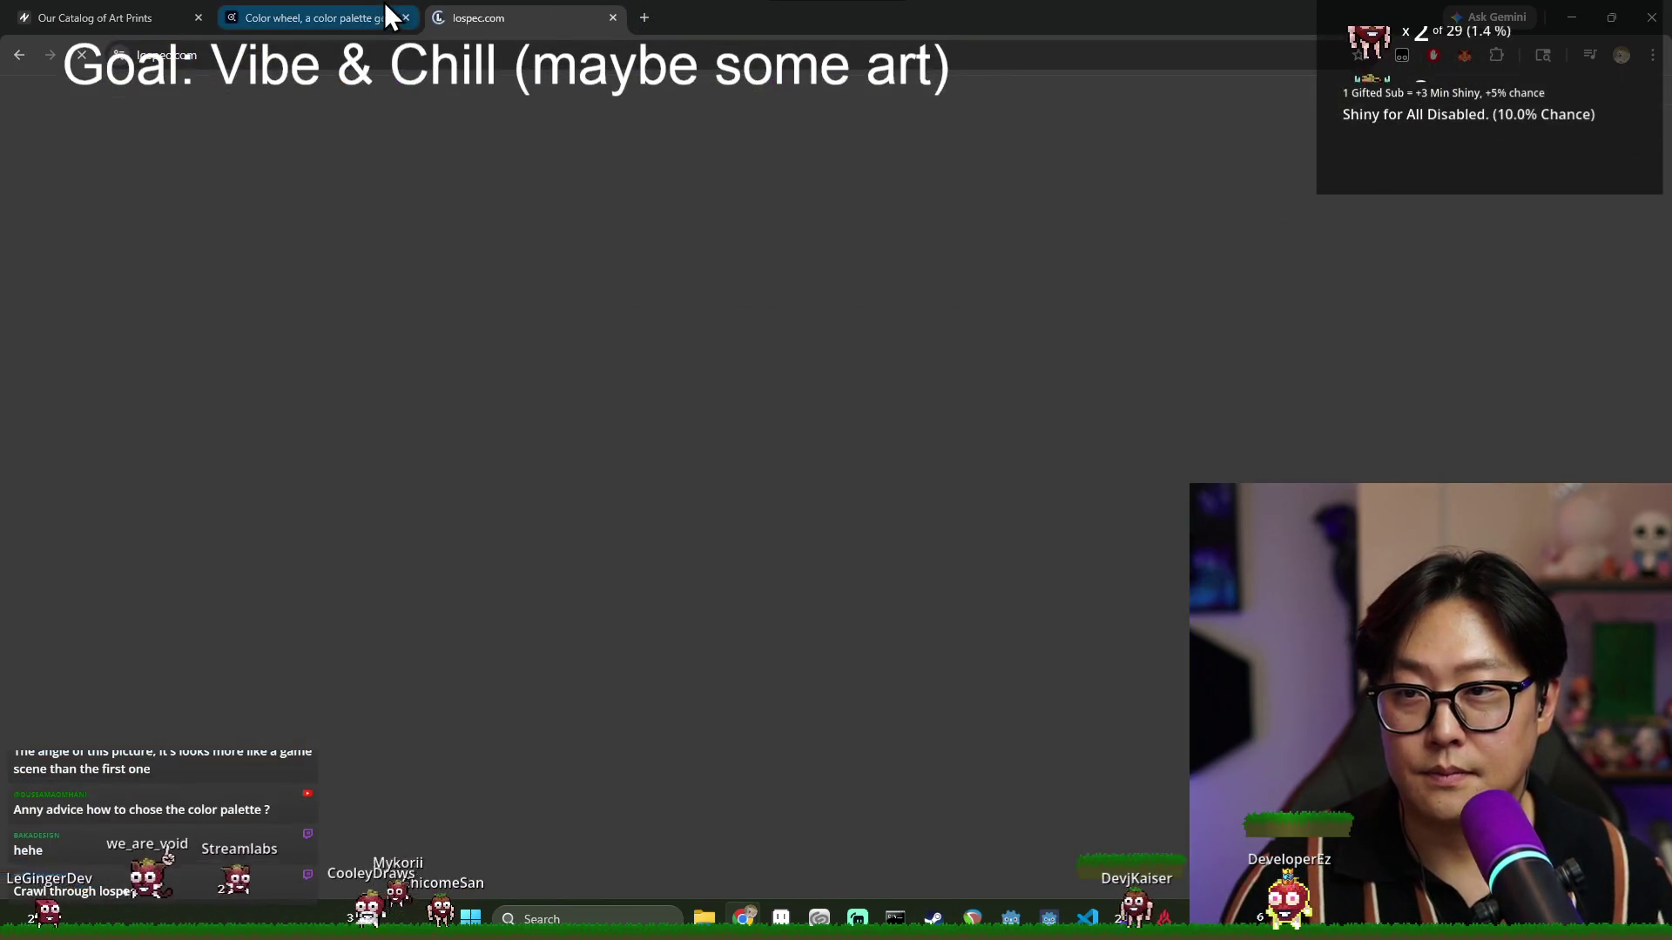
left_click(406, 18)
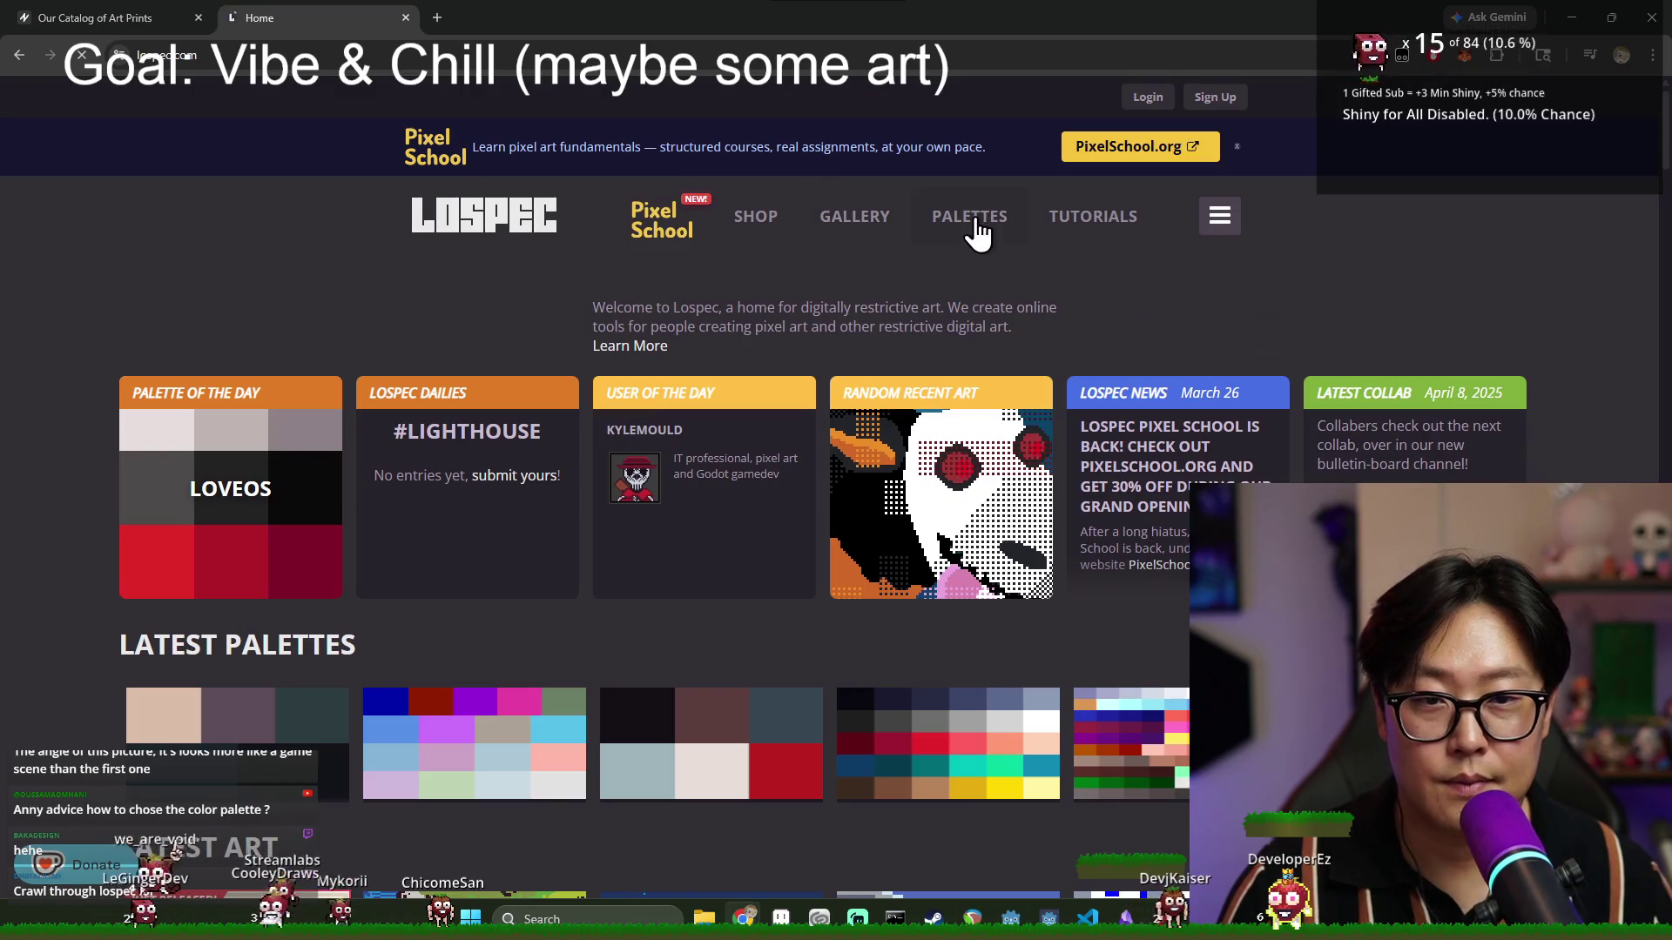
left_click(977, 230)
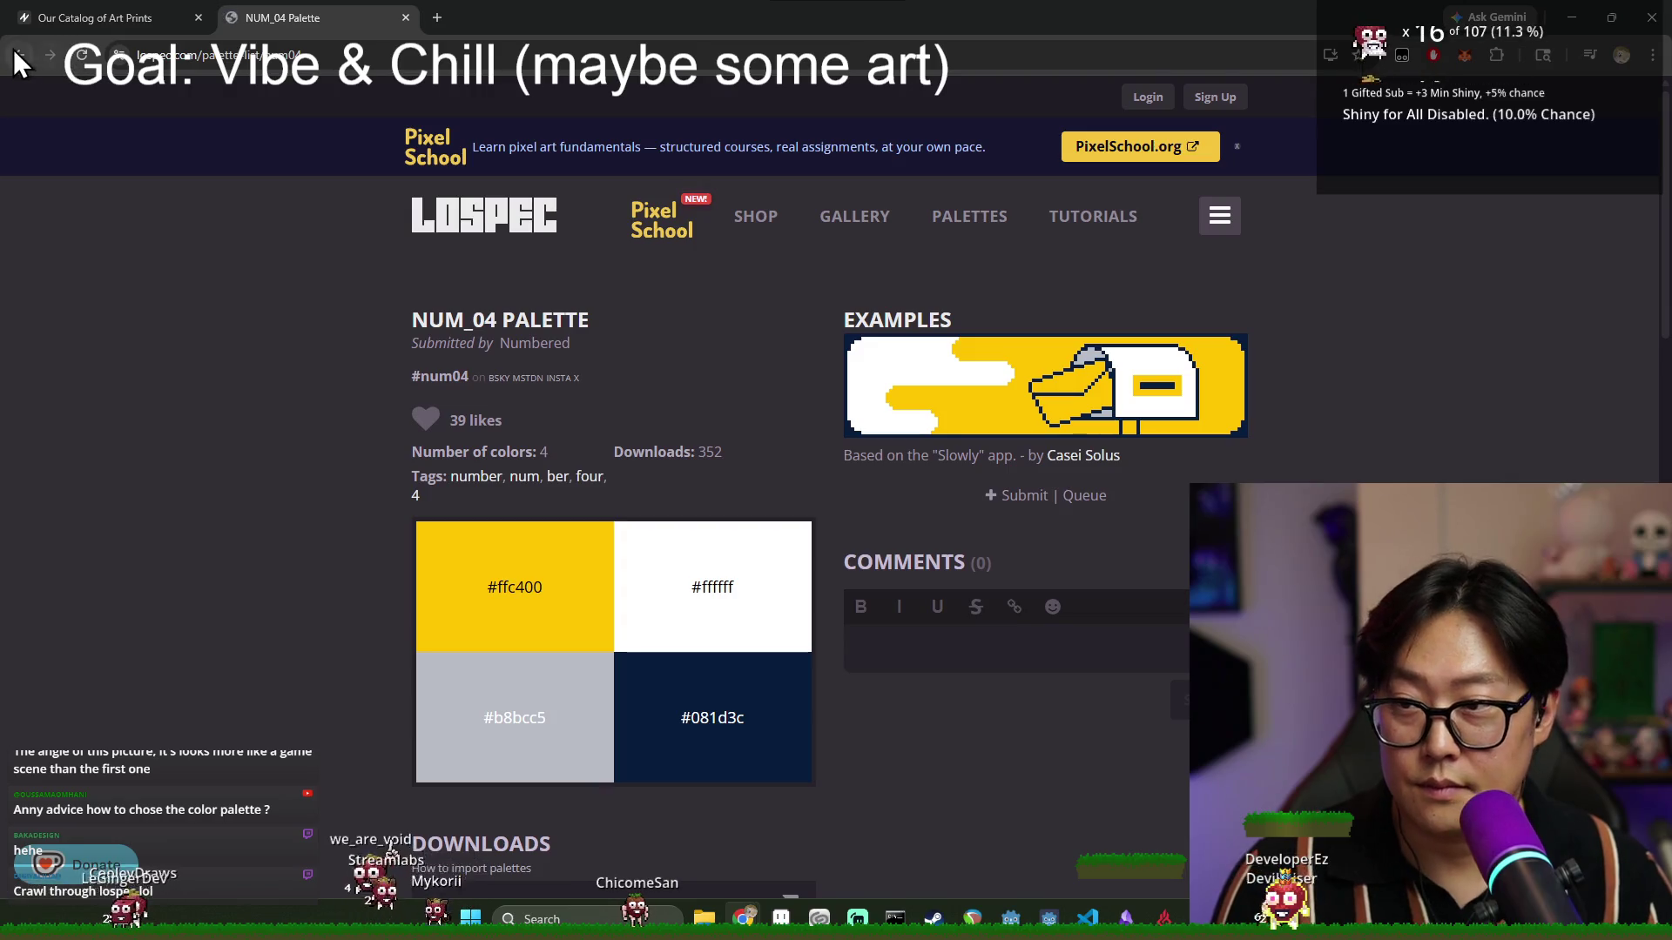
Return from the NUM_04 palette, scroll the palette list, then switch back to Aseprite.
left_click(14, 50)
scroll(968, 500, "down", 15)
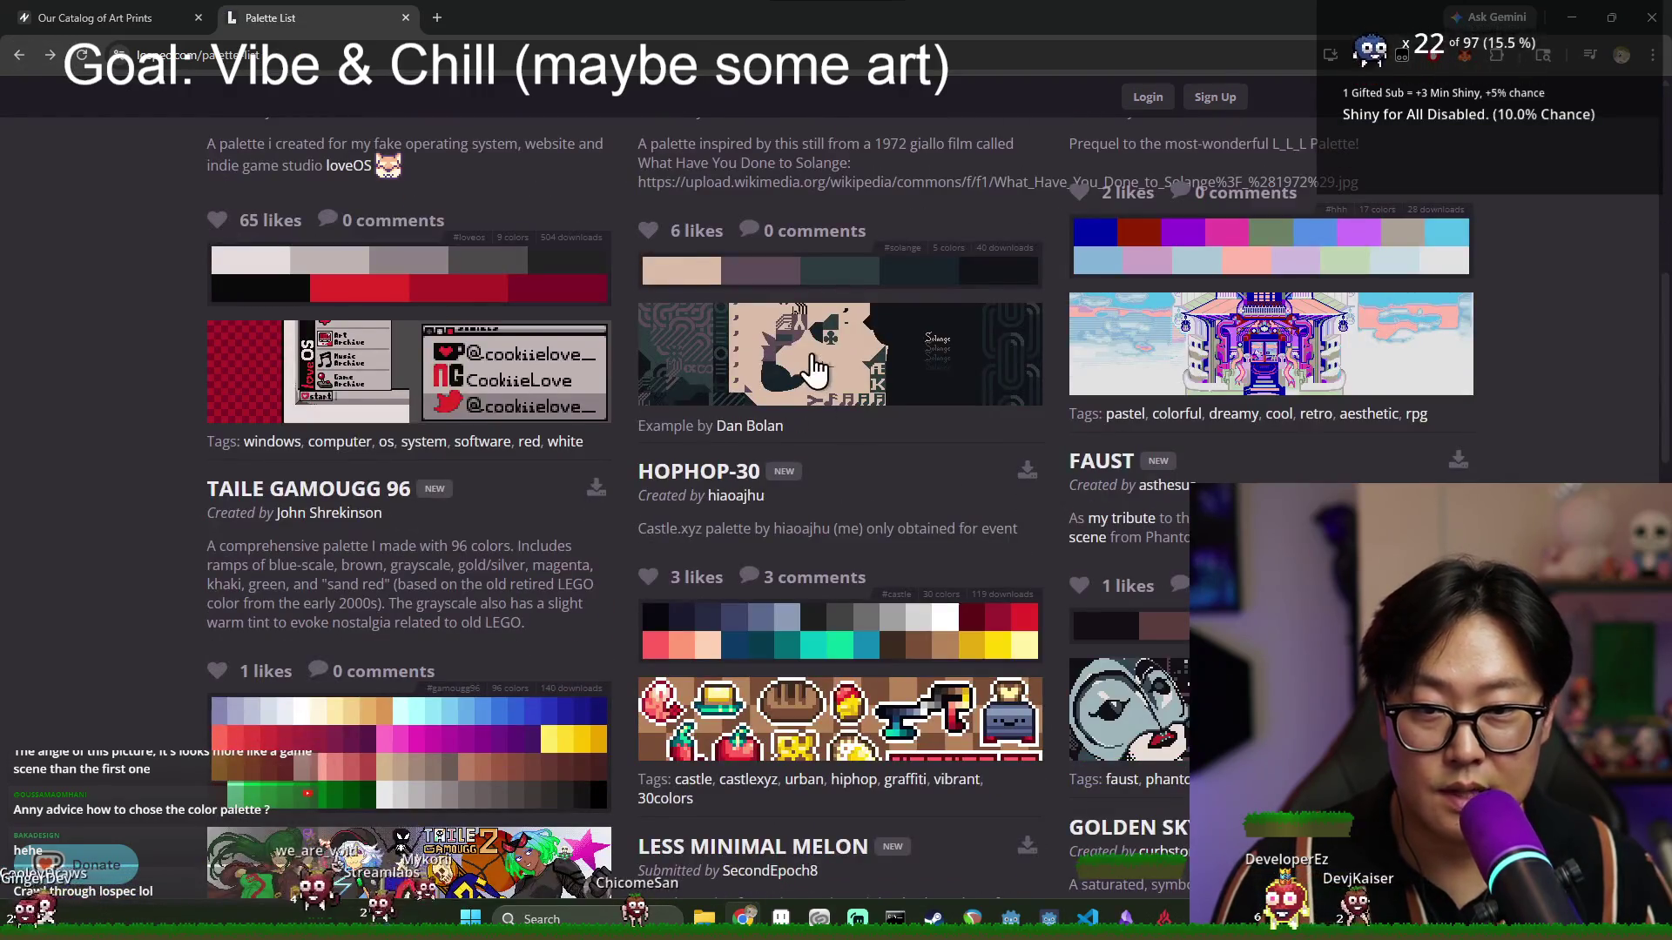
scroll(539, 274, "down", 6)
scroll(859, 428, "up", 2)
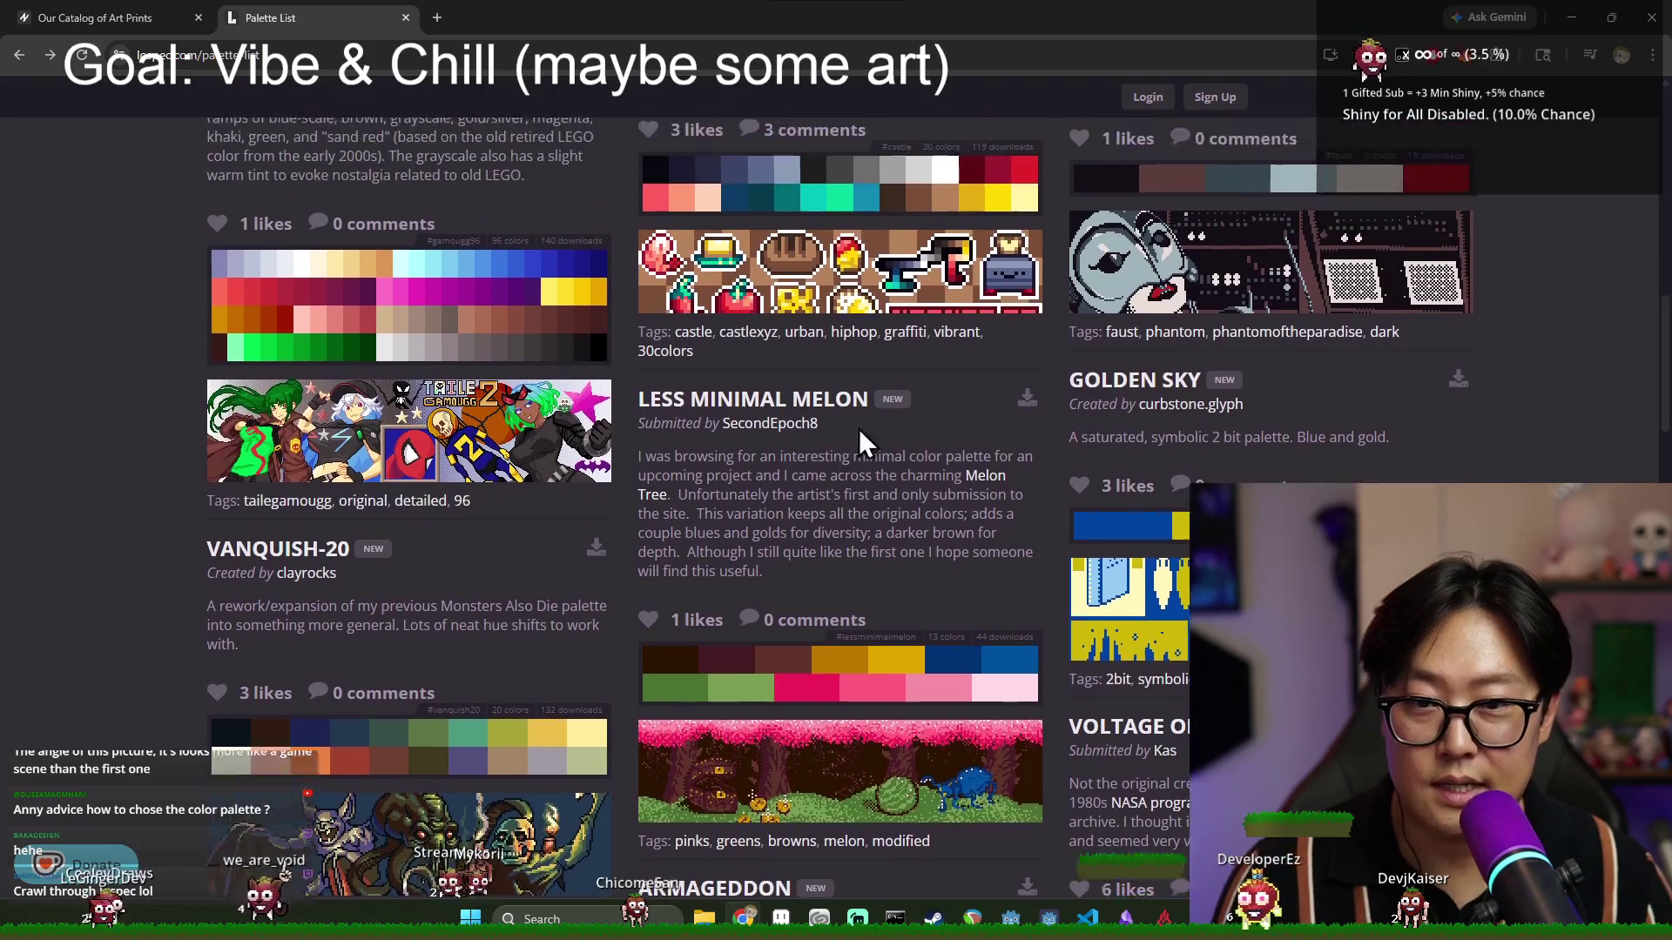
scroll(958, 461, "down", 7)
scroll(1110, 505, "down", 15)
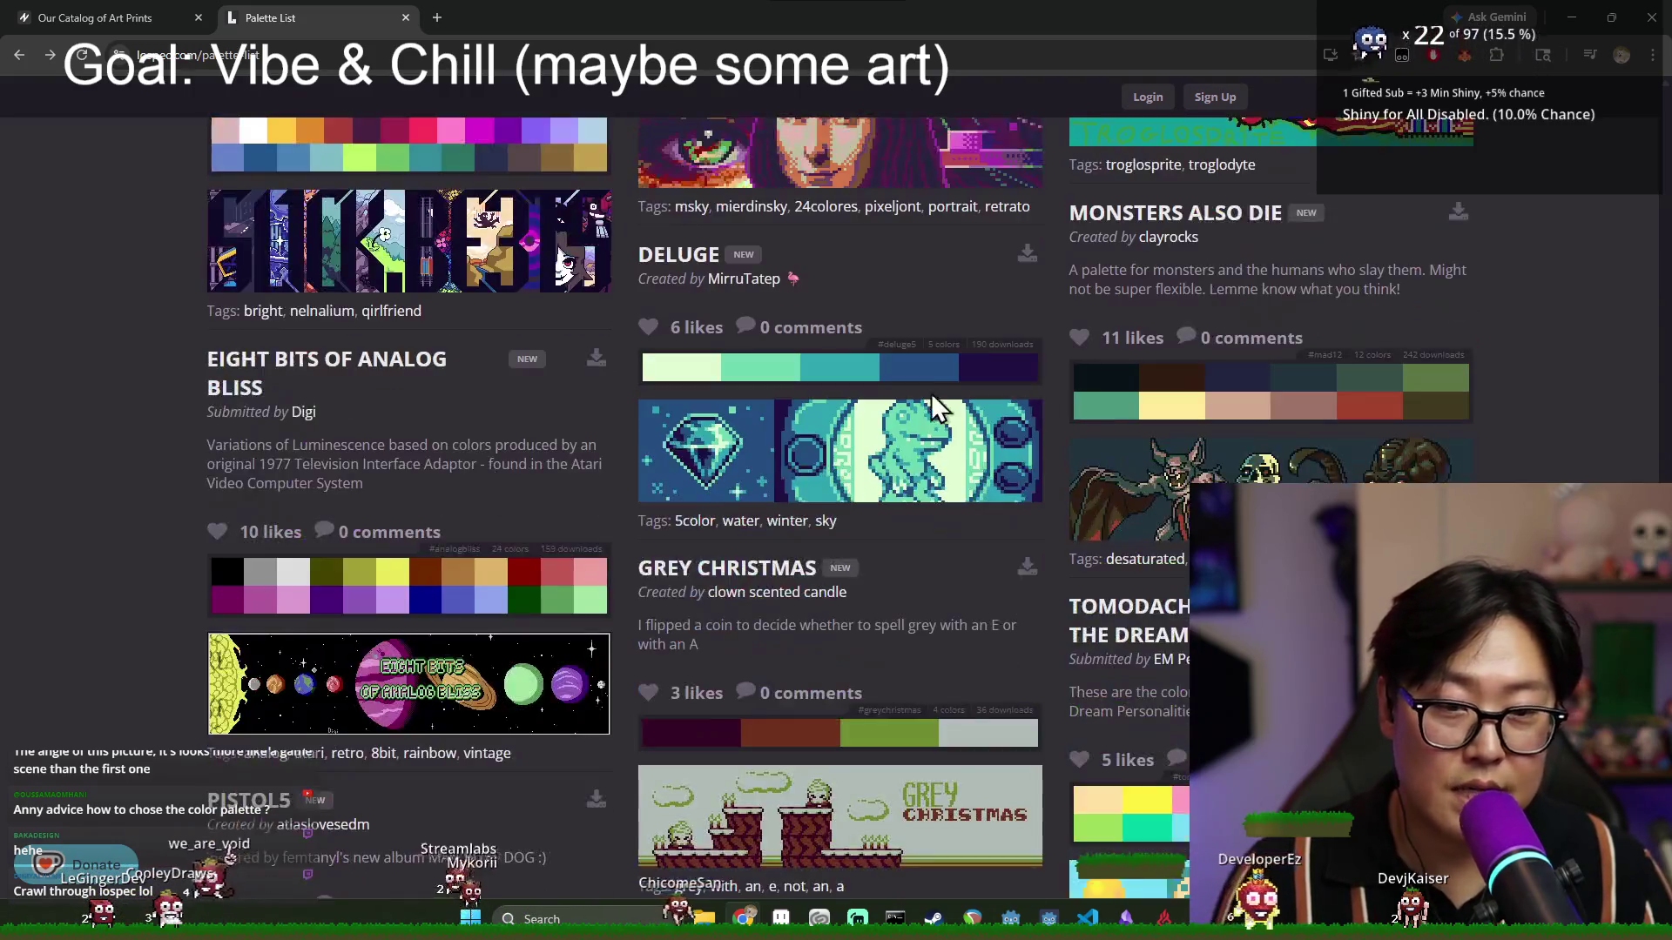
scroll(886, 452, "down", 4)
scroll(895, 503, "up", 5)
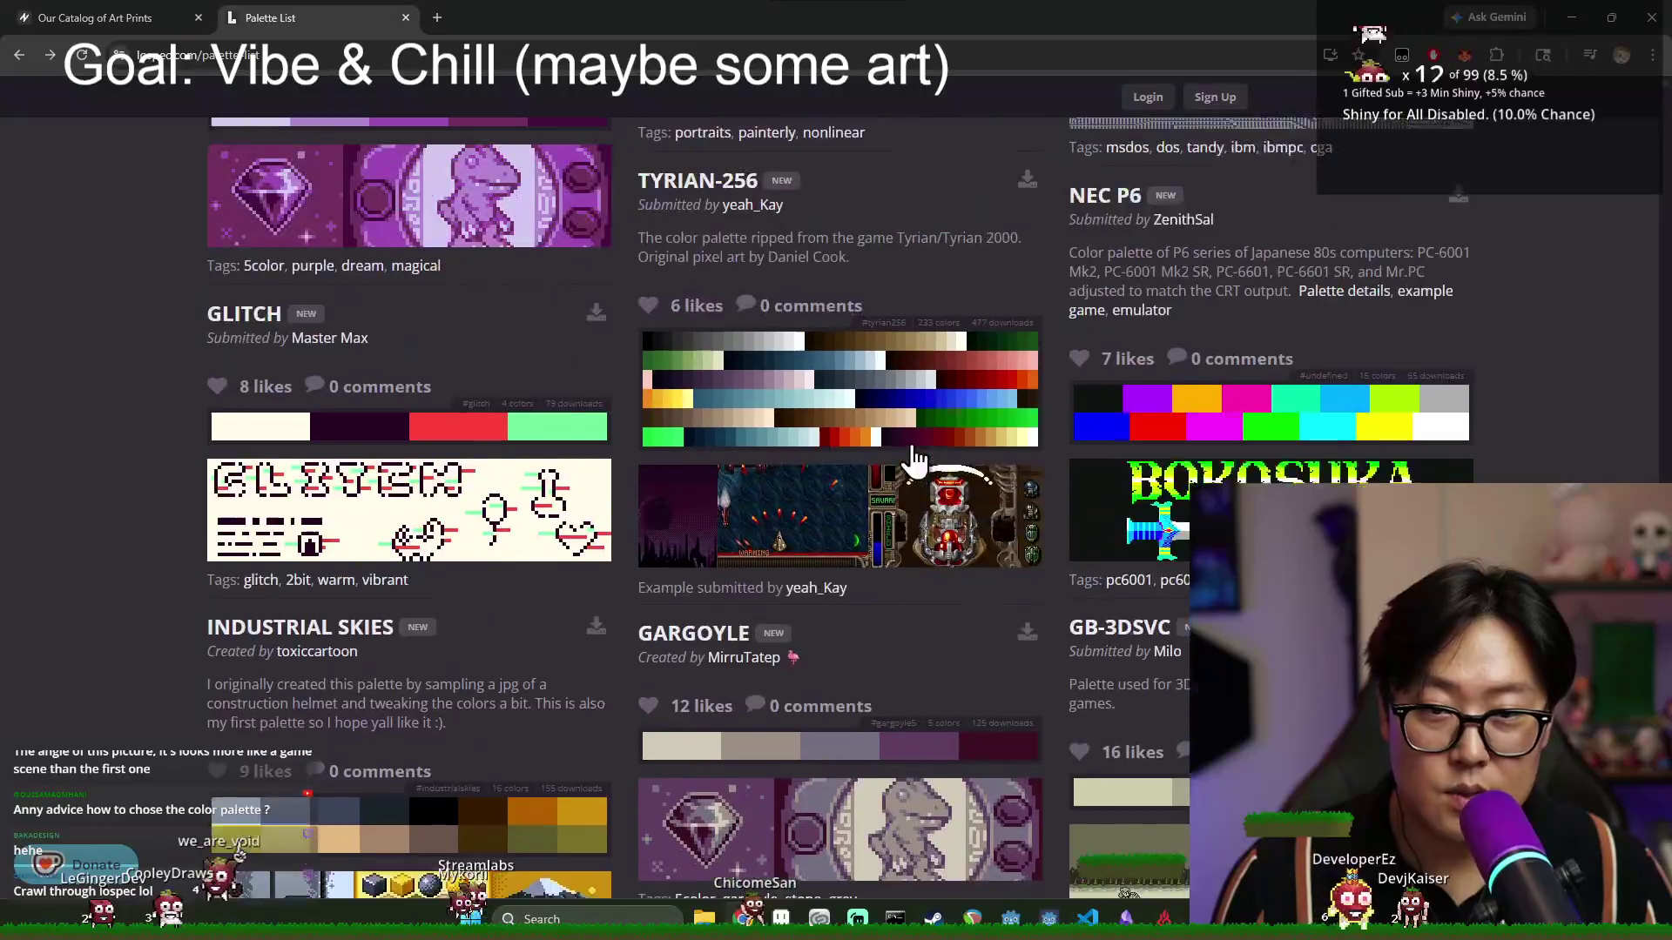
key("alt+Tab")
left_click(1019, 373)
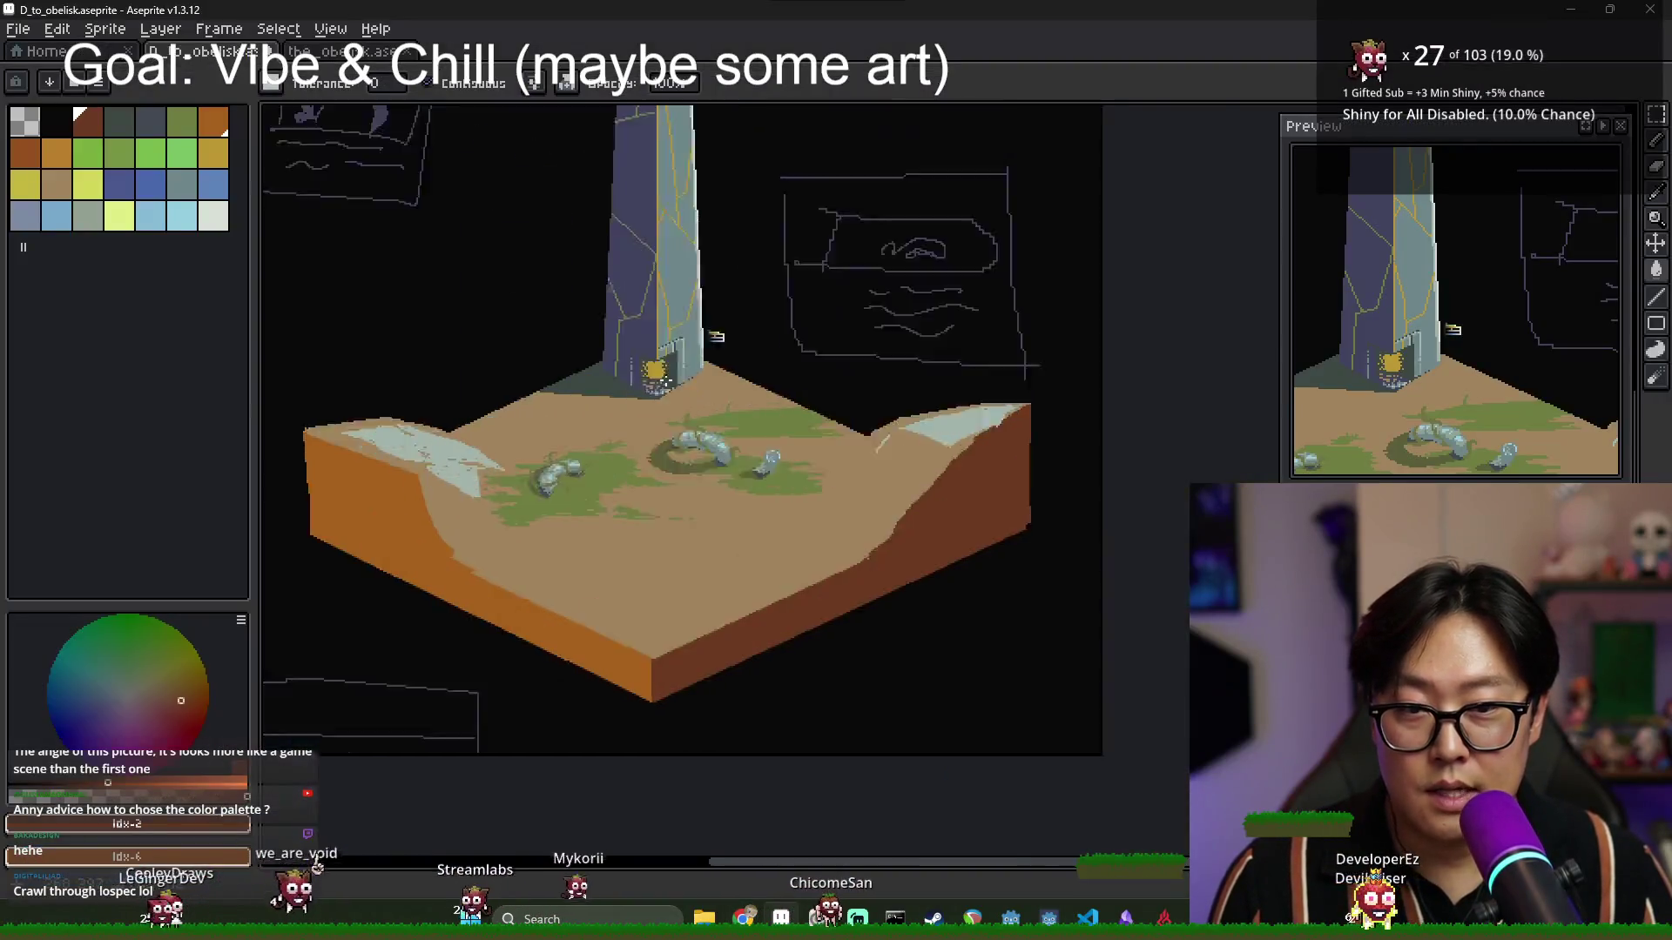
Enlarge the colour wheel panel, pick orange from the strip, and paint a test pixel.
scroll(871, 265, "up", 4)
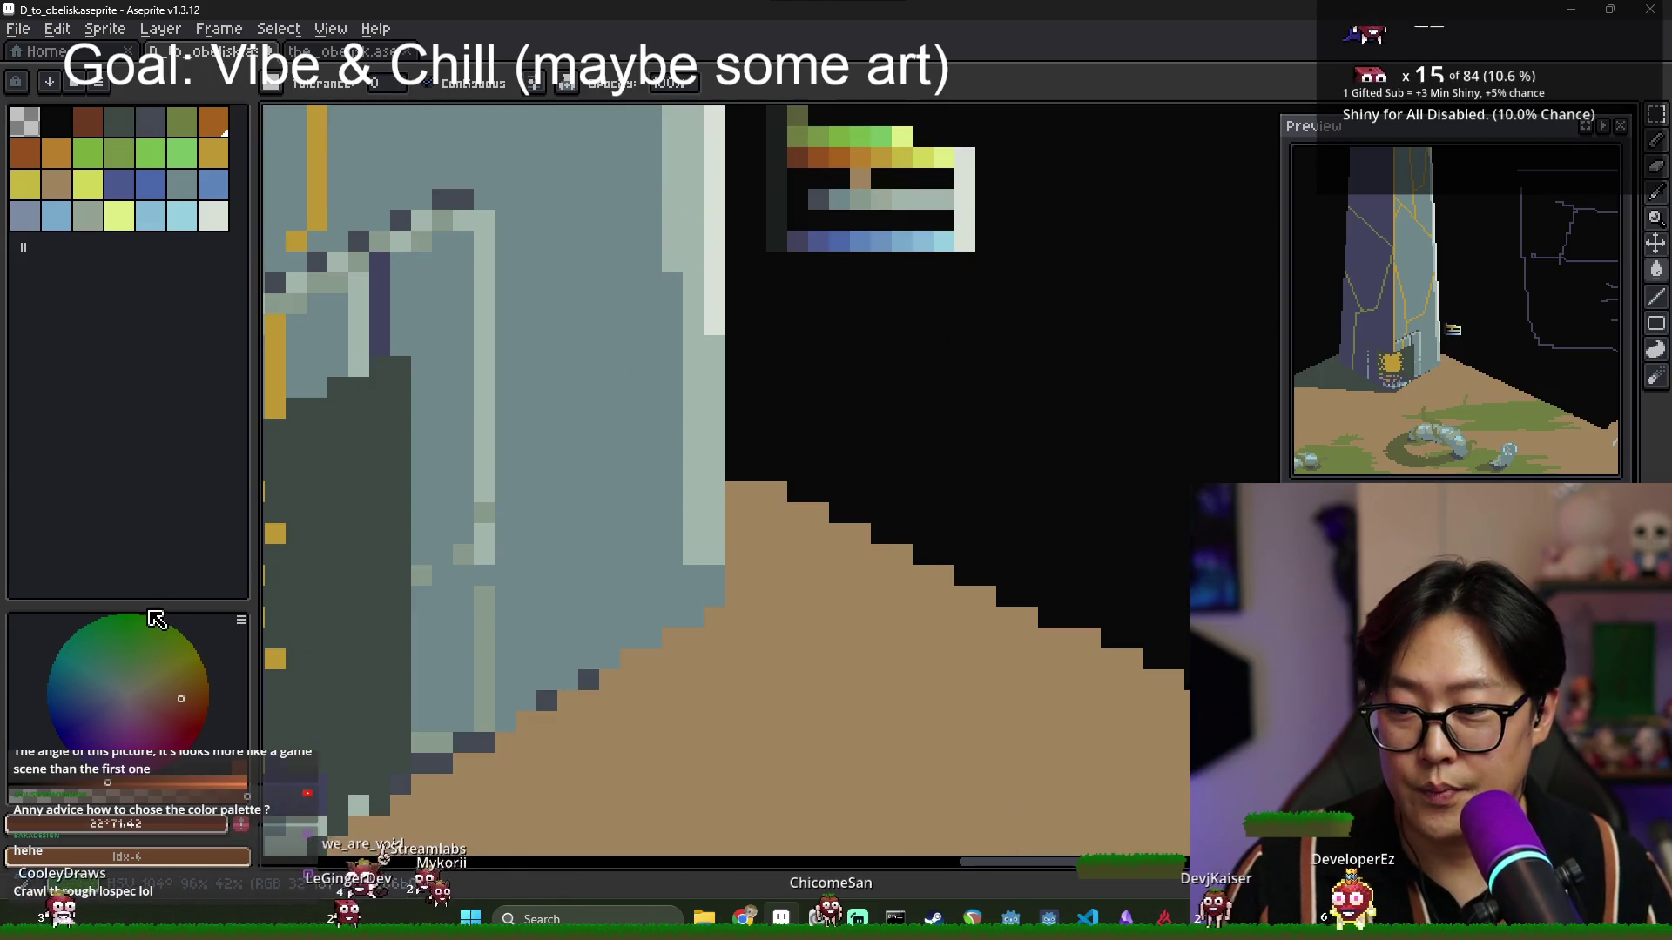
left_click_drag(151, 602, 165, 252)
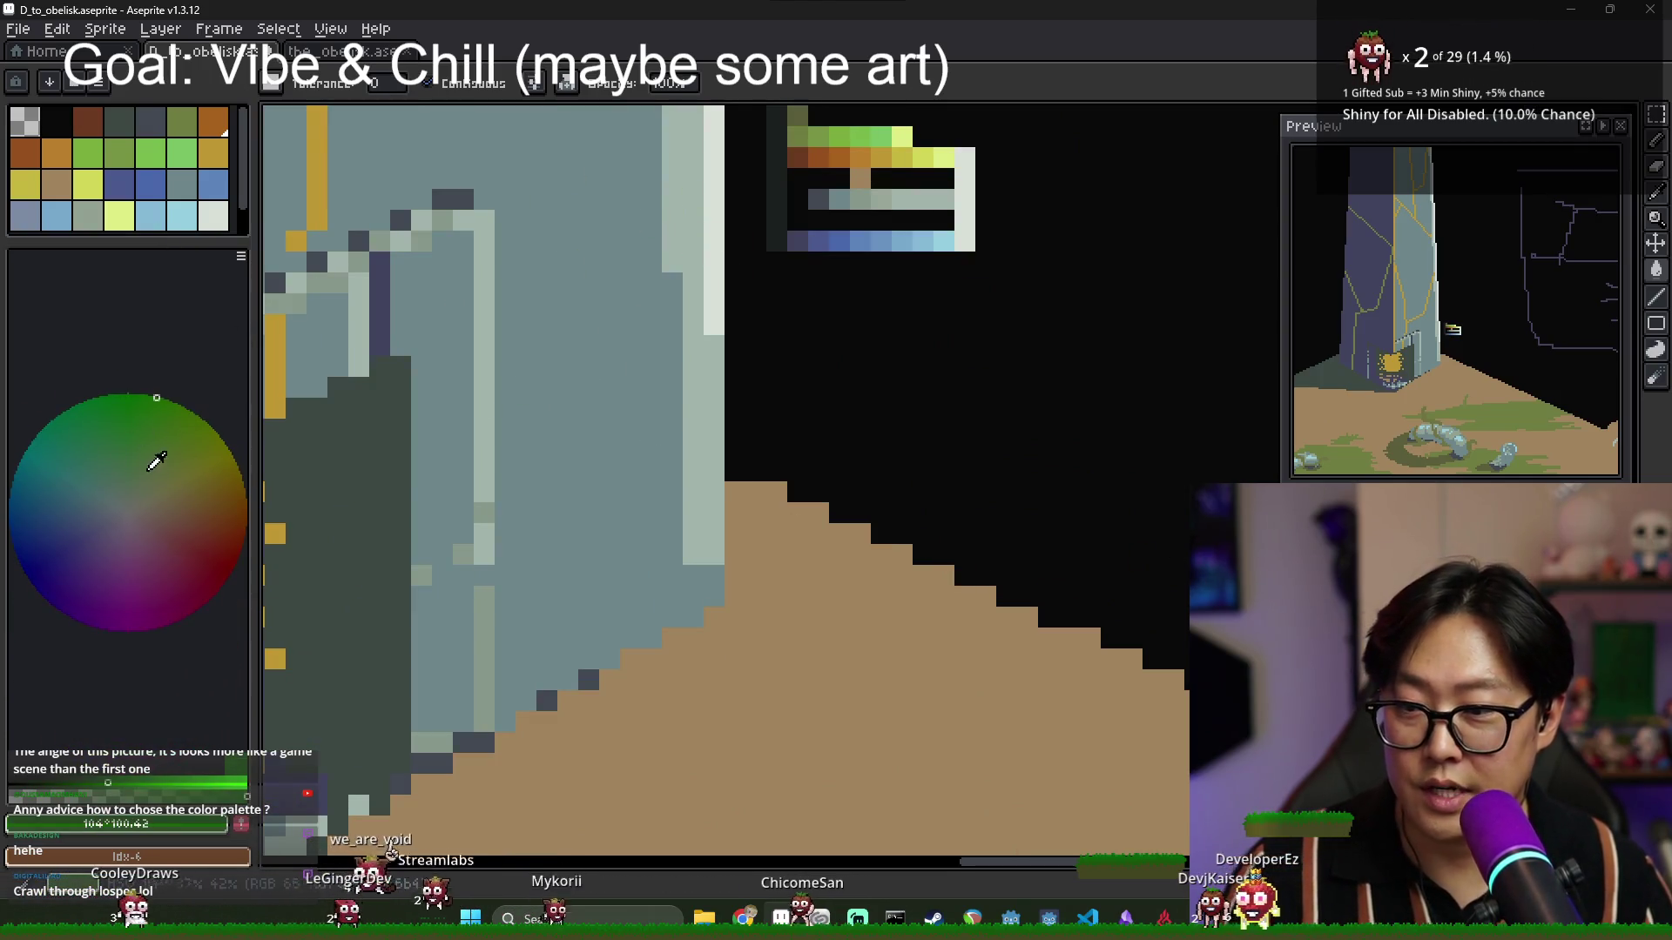
scroll(837, 218, "up", 2)
scroll(841, 325, "down", 1)
left_click(823, 313, "alt")
left_click(734, 393)
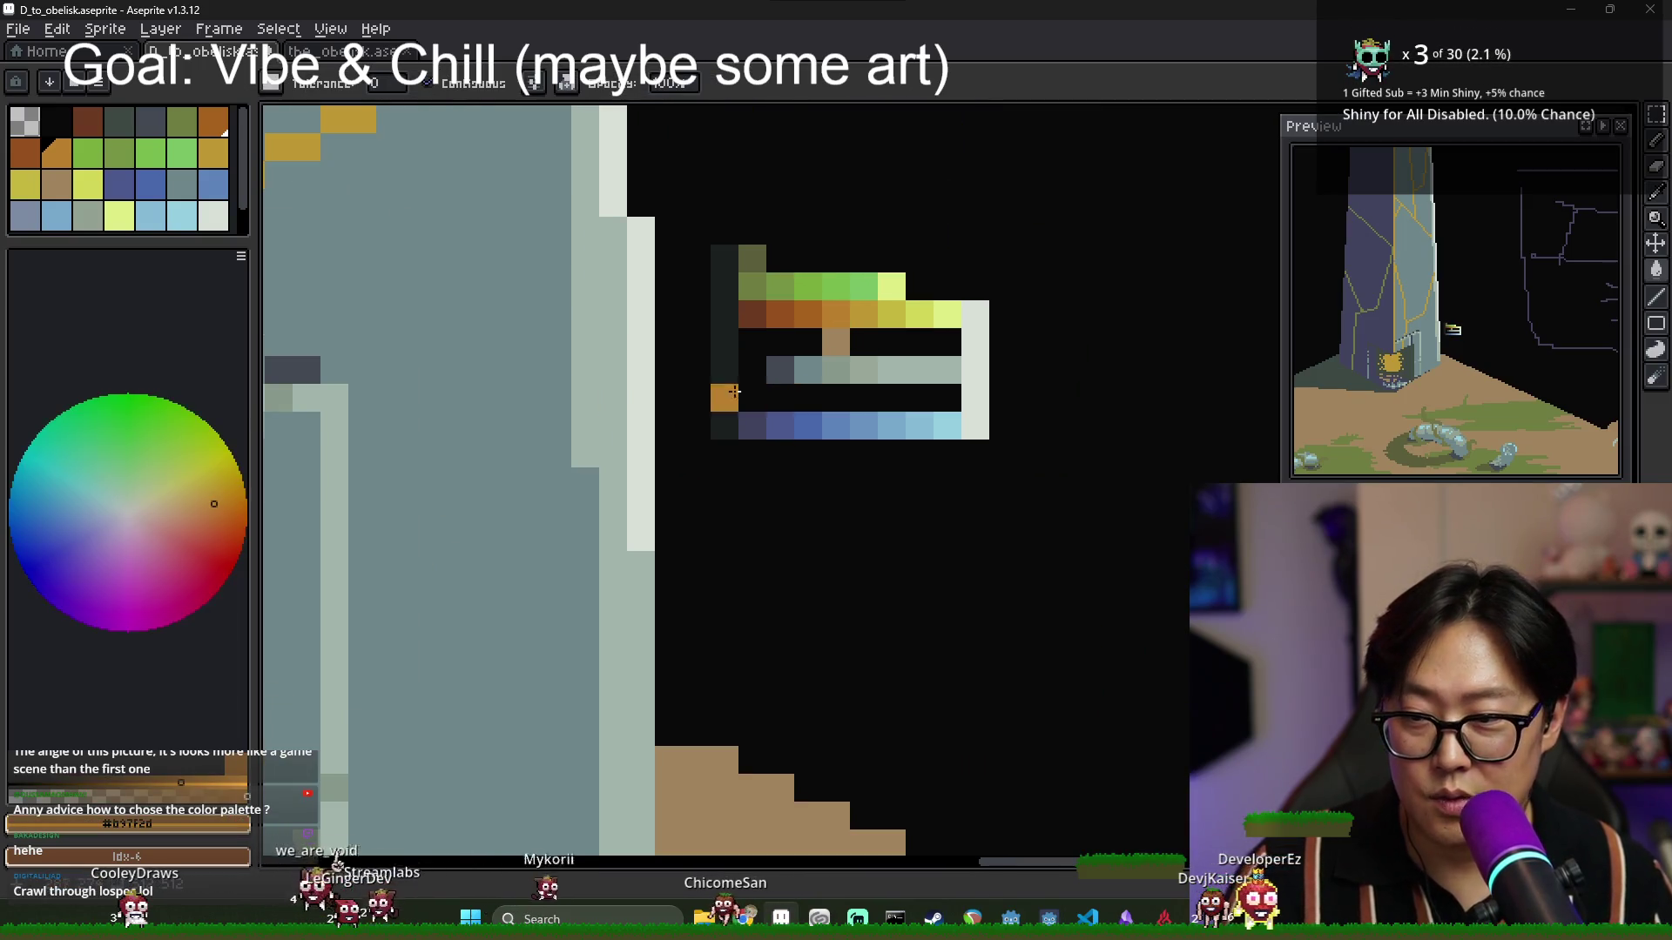
Sample golden orange, yellow-green and pale yellow from the orange row; undo the stray pixel.
key("alt")
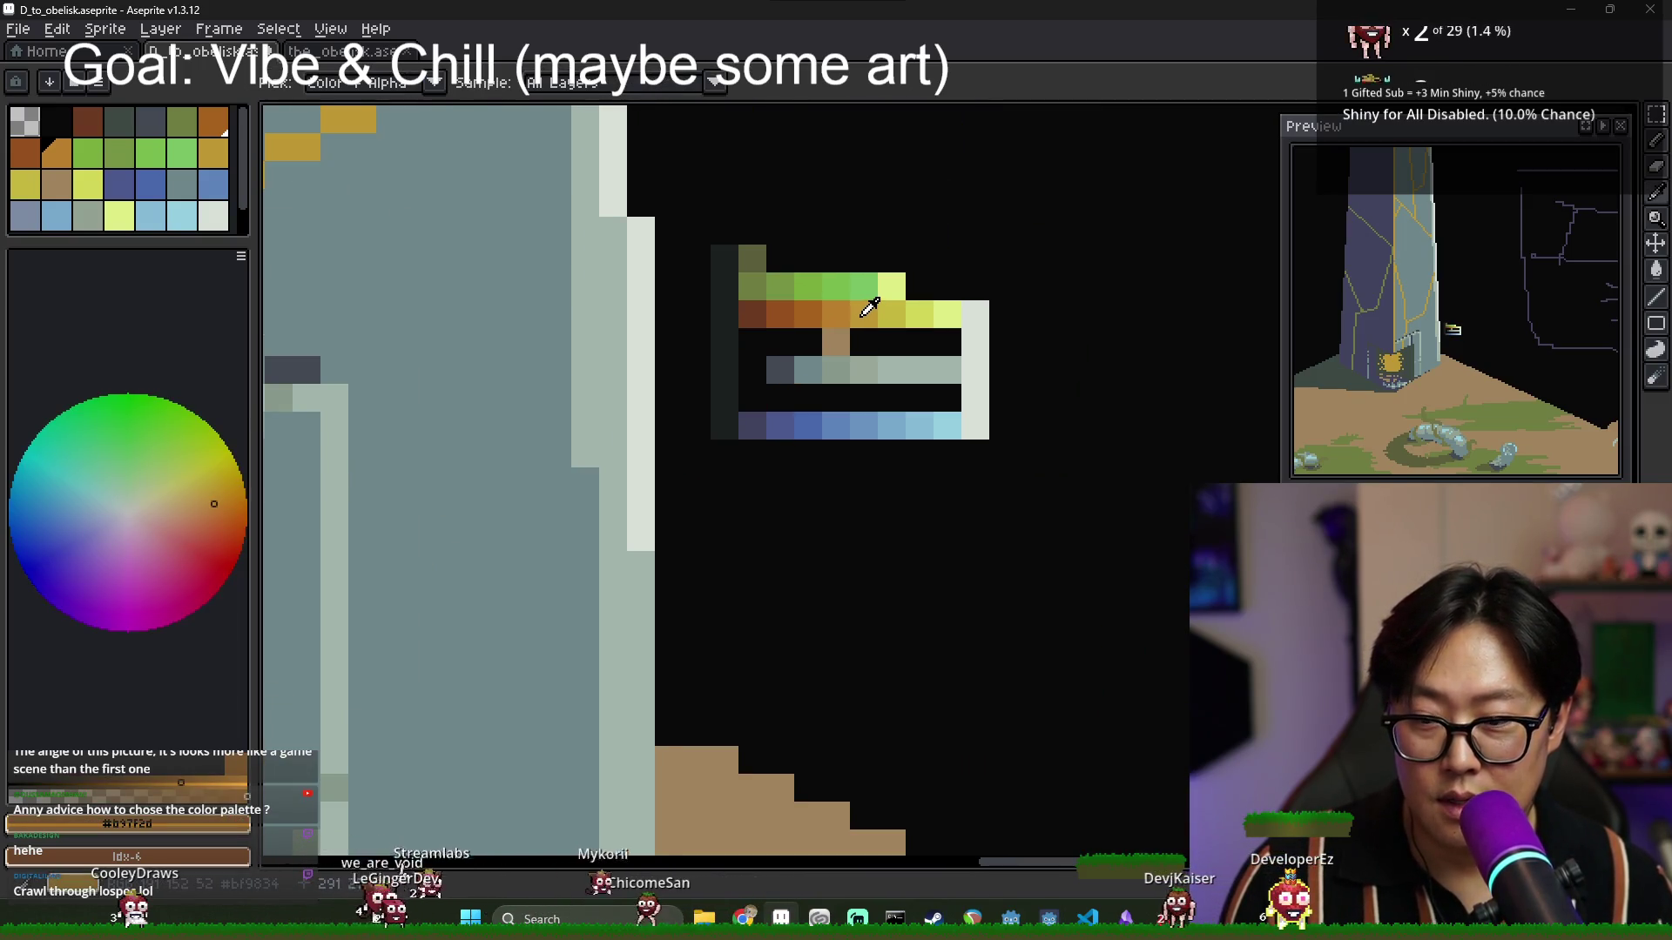
left_click(865, 311, "alt")
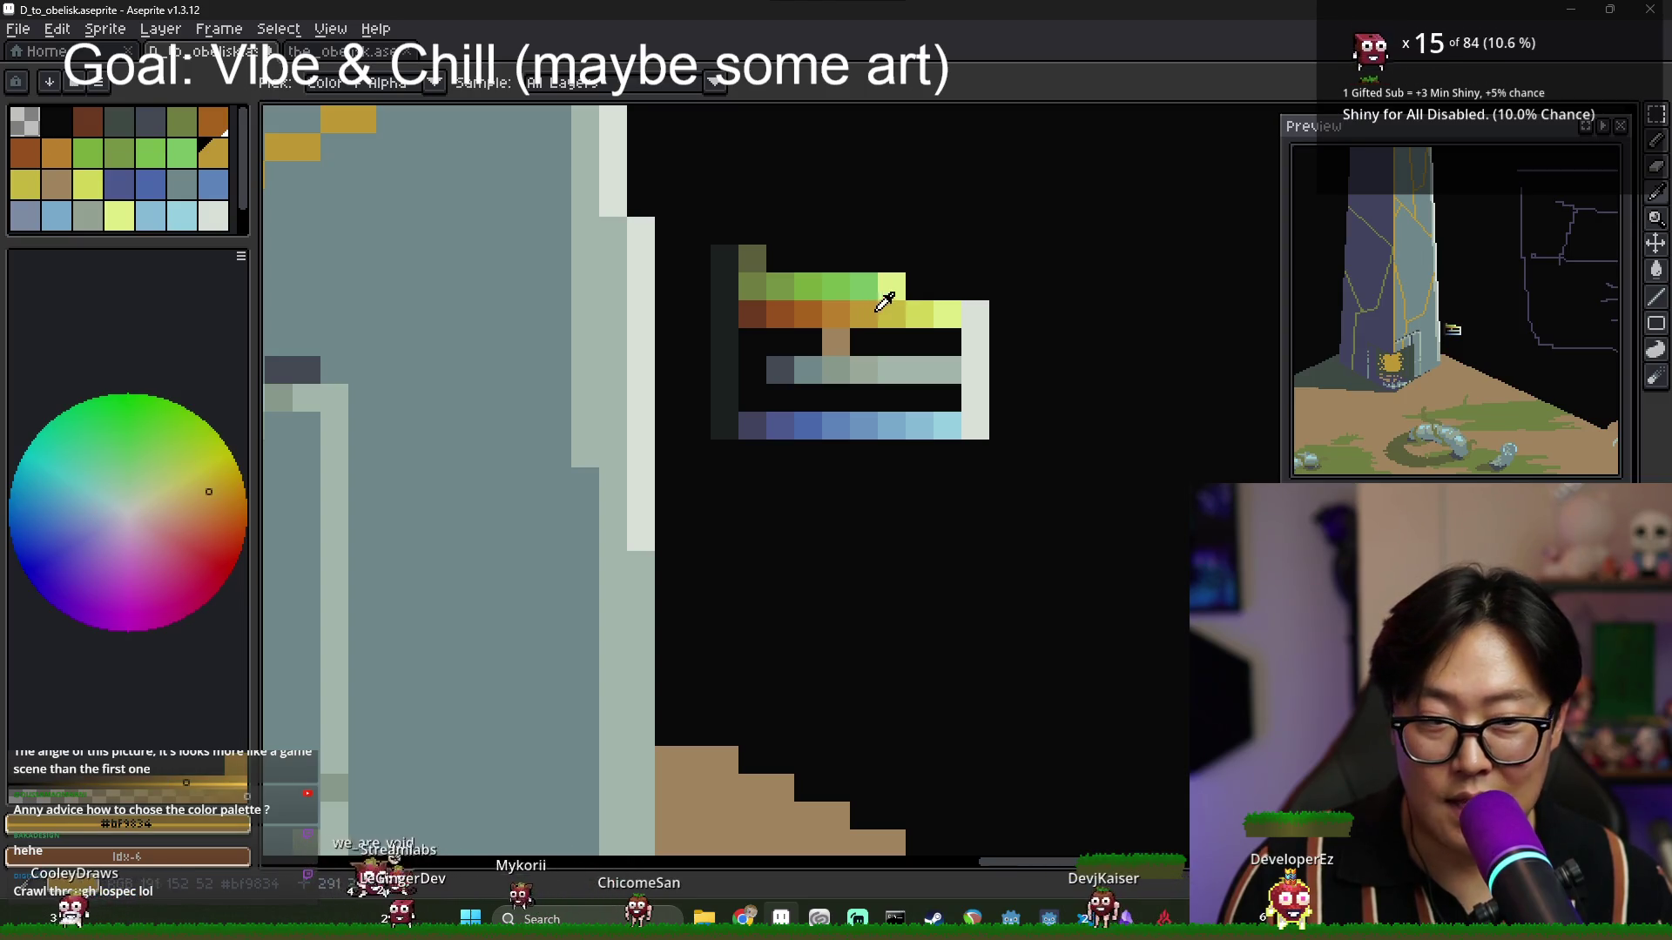
left_click(931, 311, "alt")
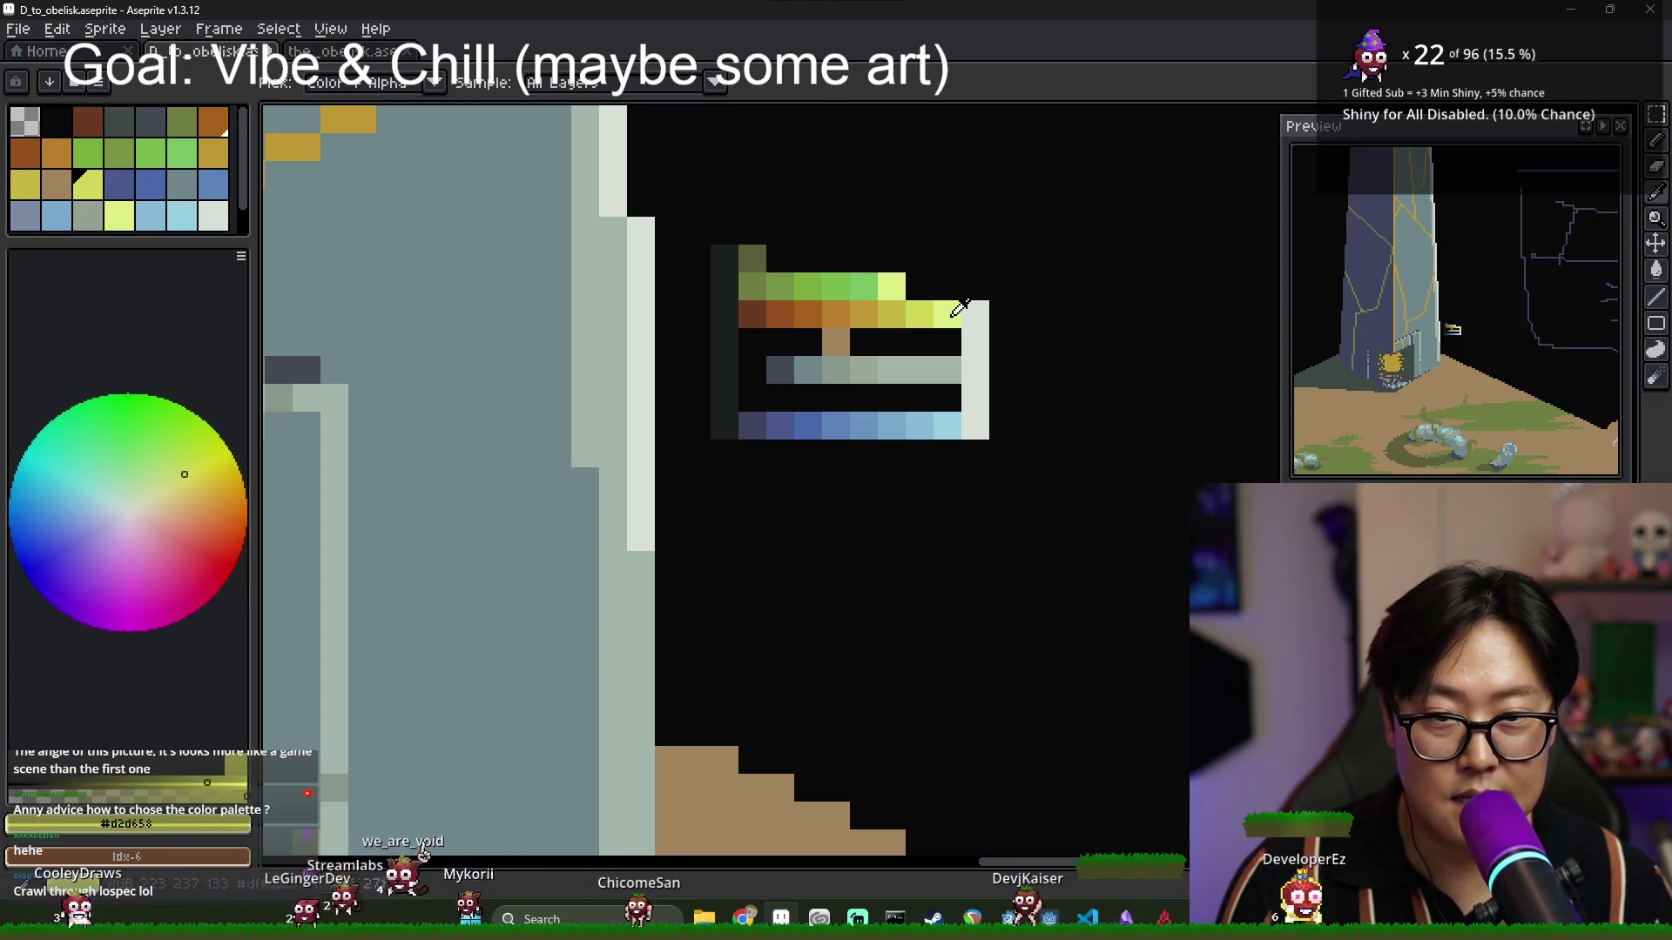
left_click(849, 309, "alt")
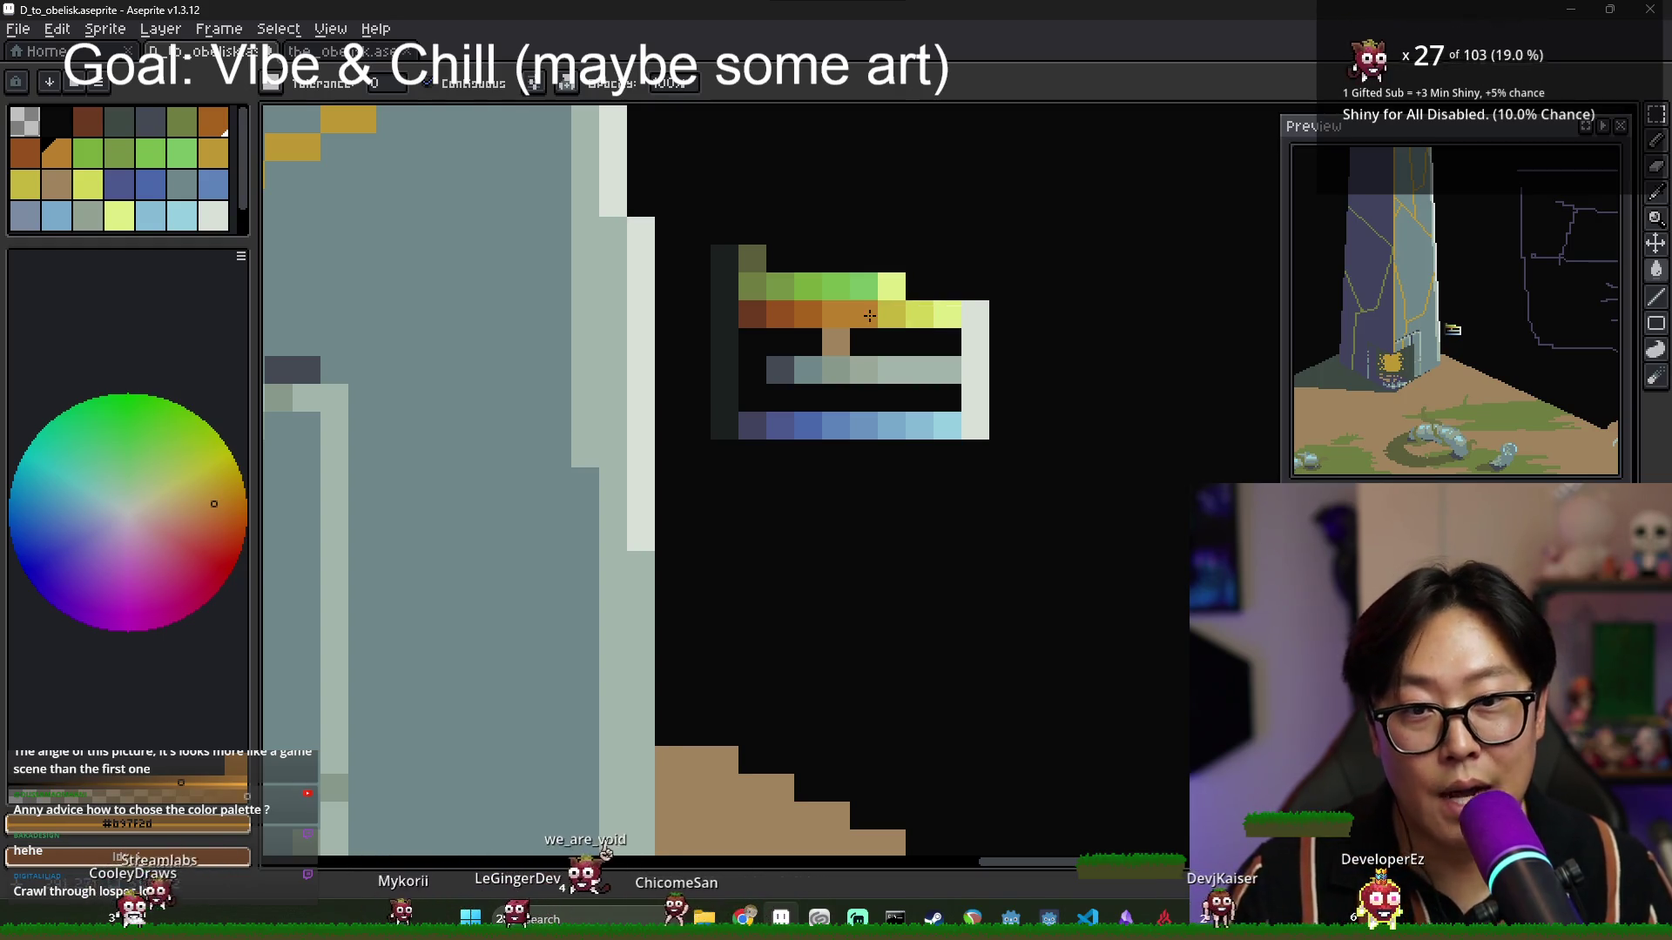
key("i")
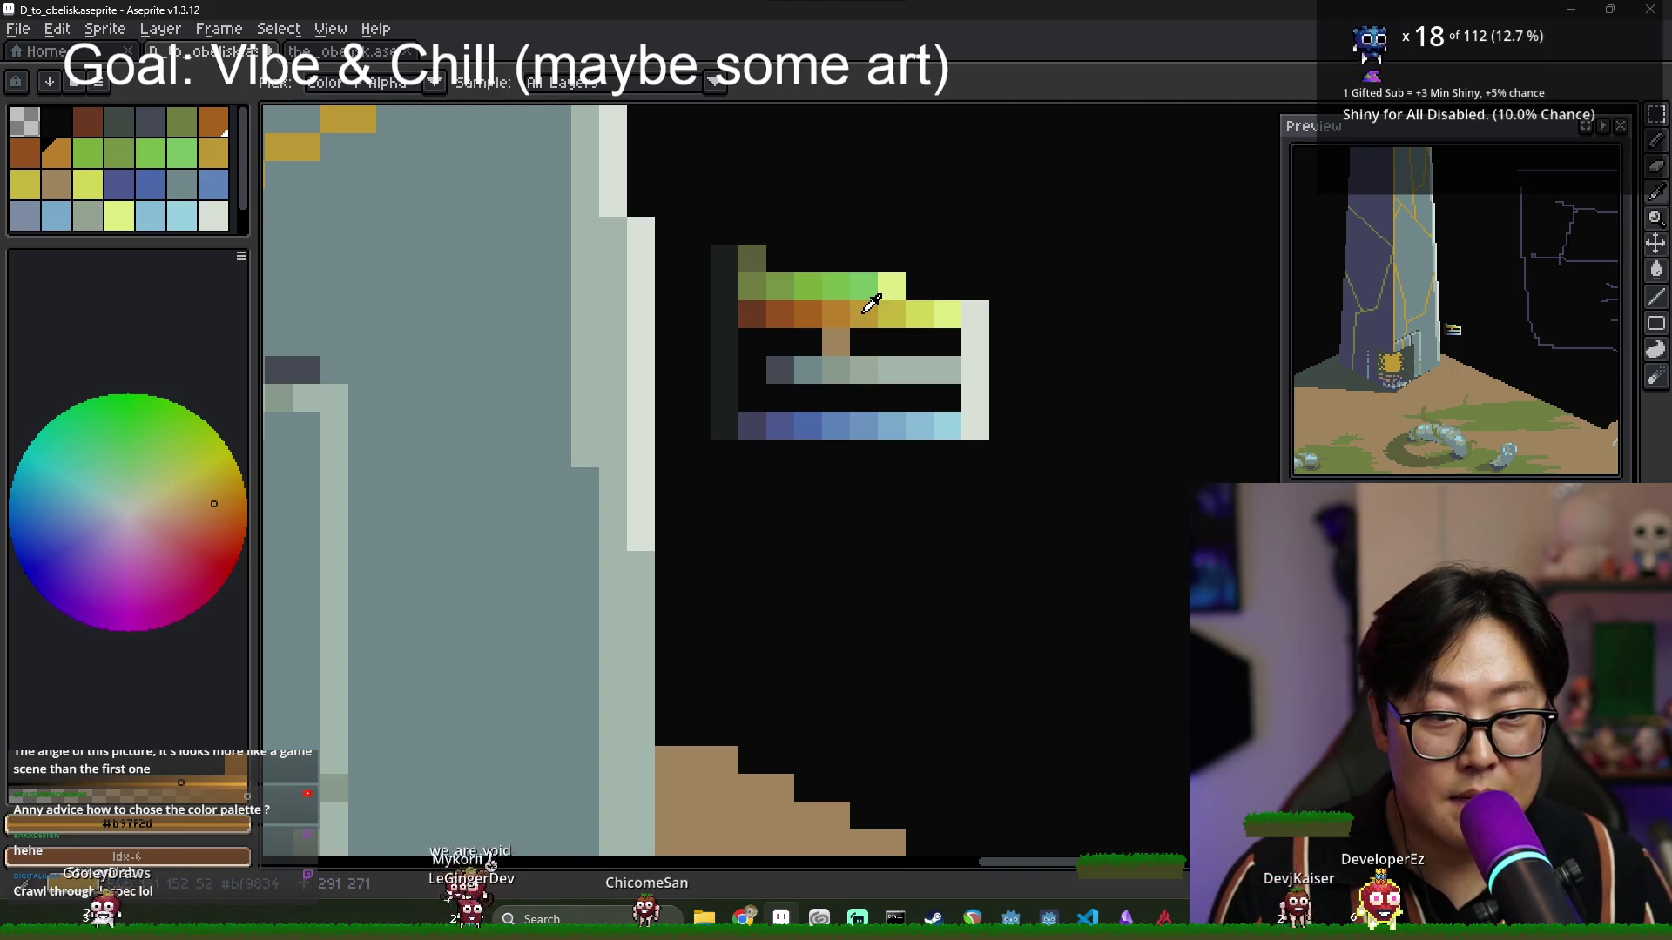
left_click(919, 314)
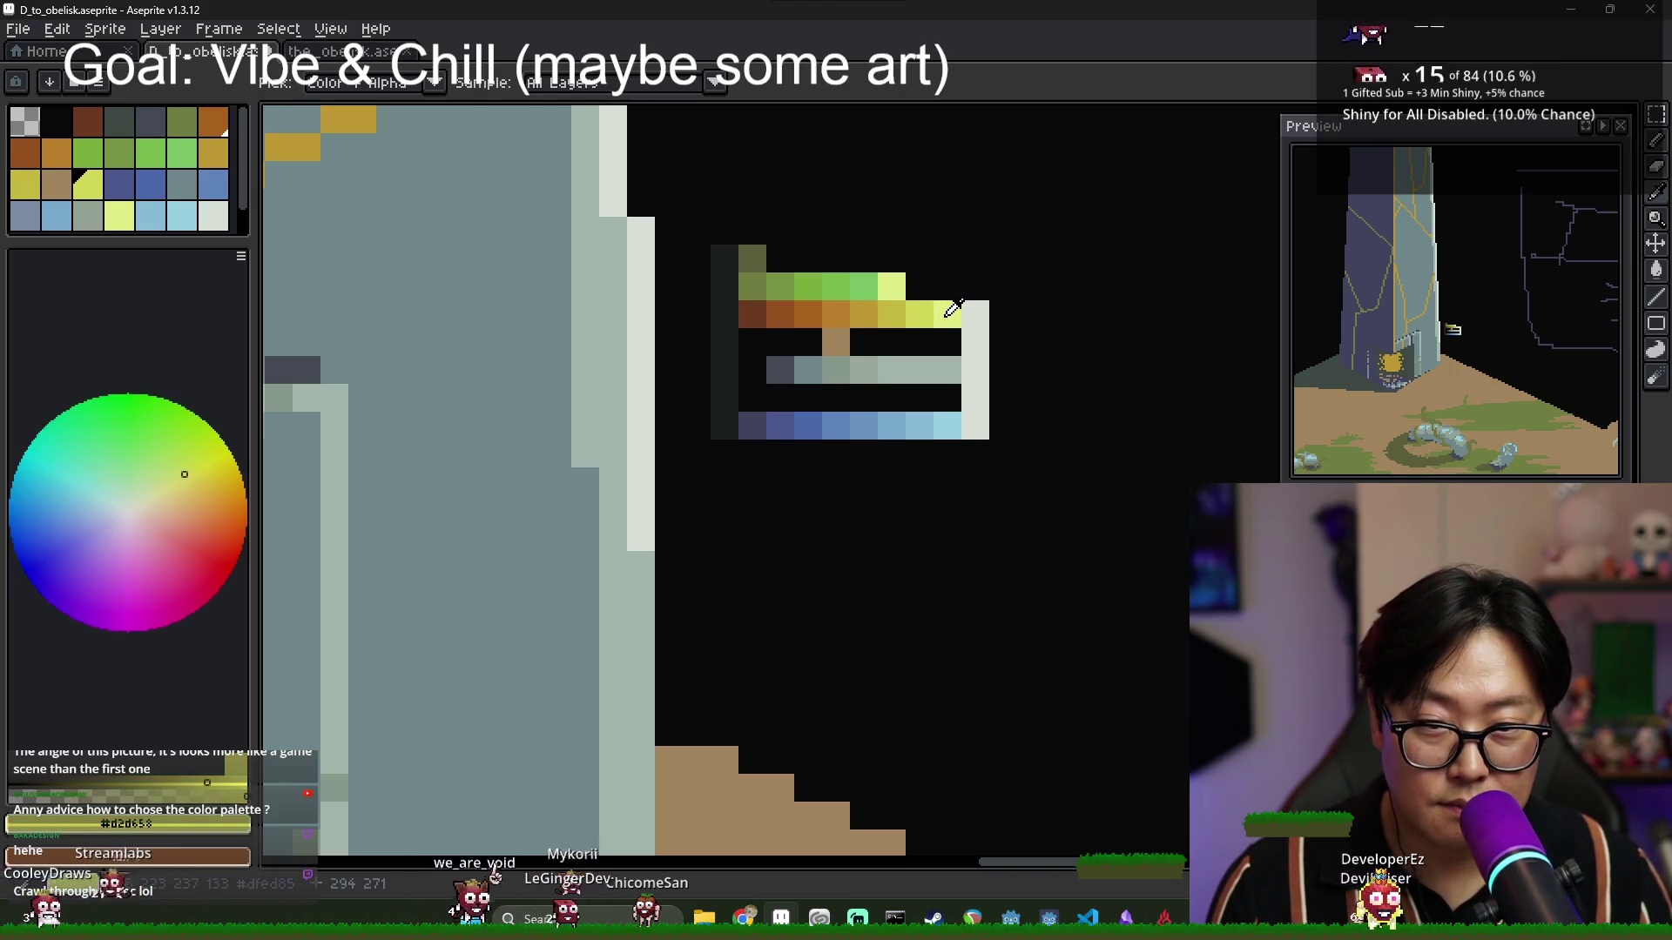
left_click(950, 314)
left_click(878, 307)
key("g")
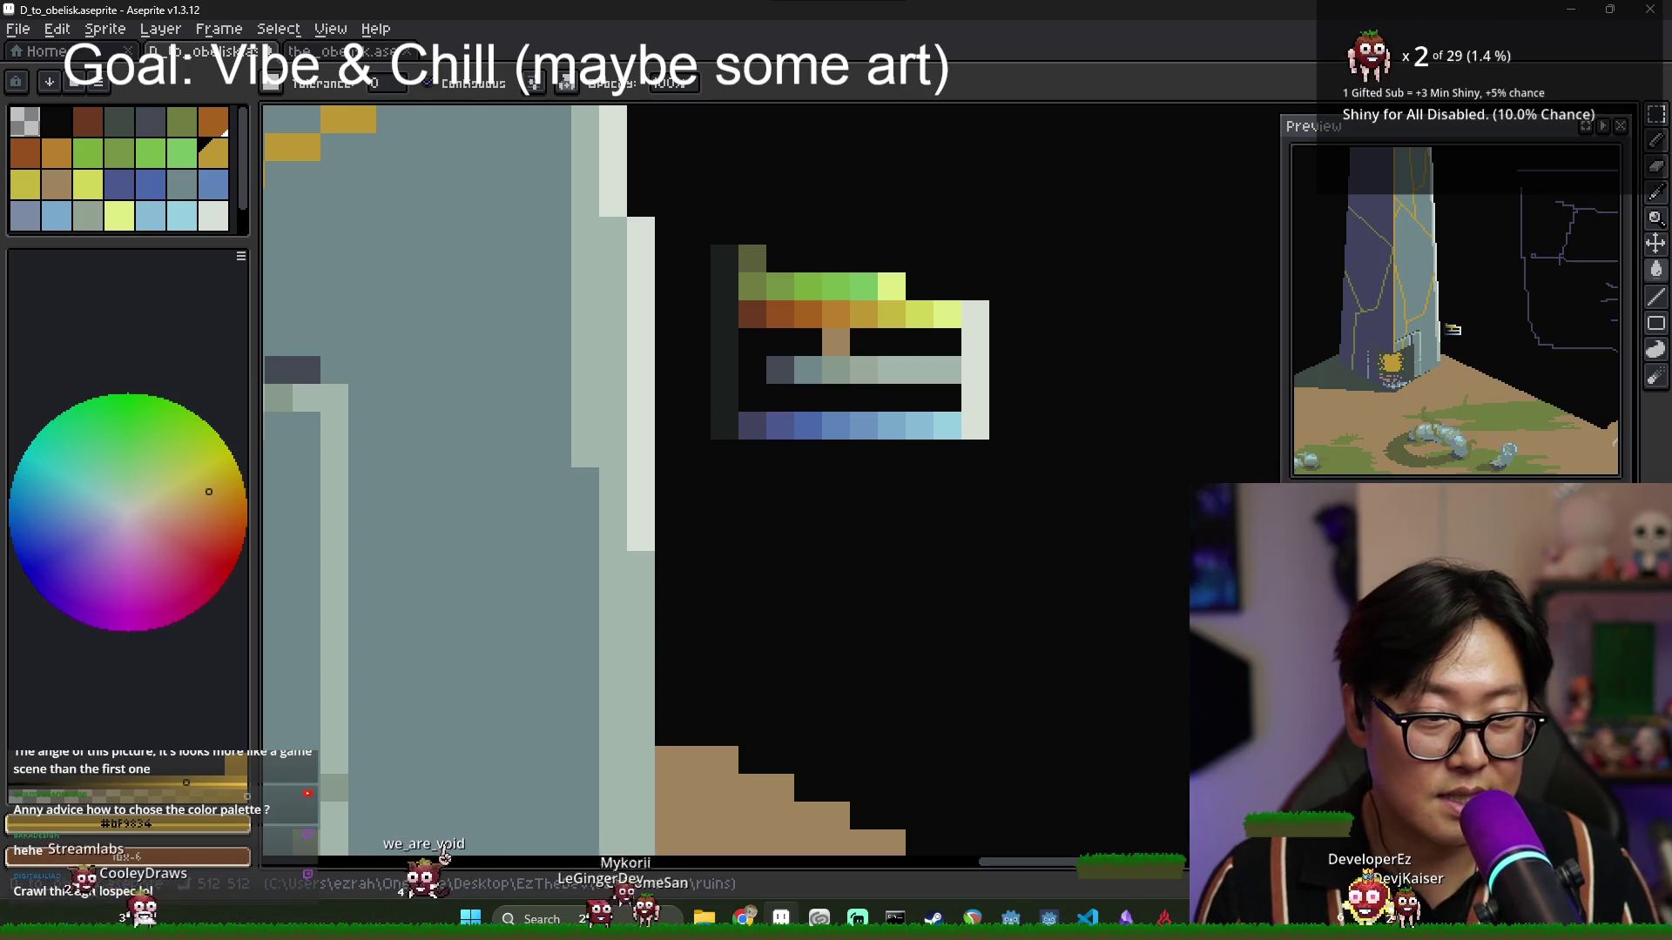
key("ctrl+z")
Sample olive and pale yellow, test a pale-yellow fill on the orange row, then undo it.
key("i")
left_click(903, 310)
left_click(935, 311)
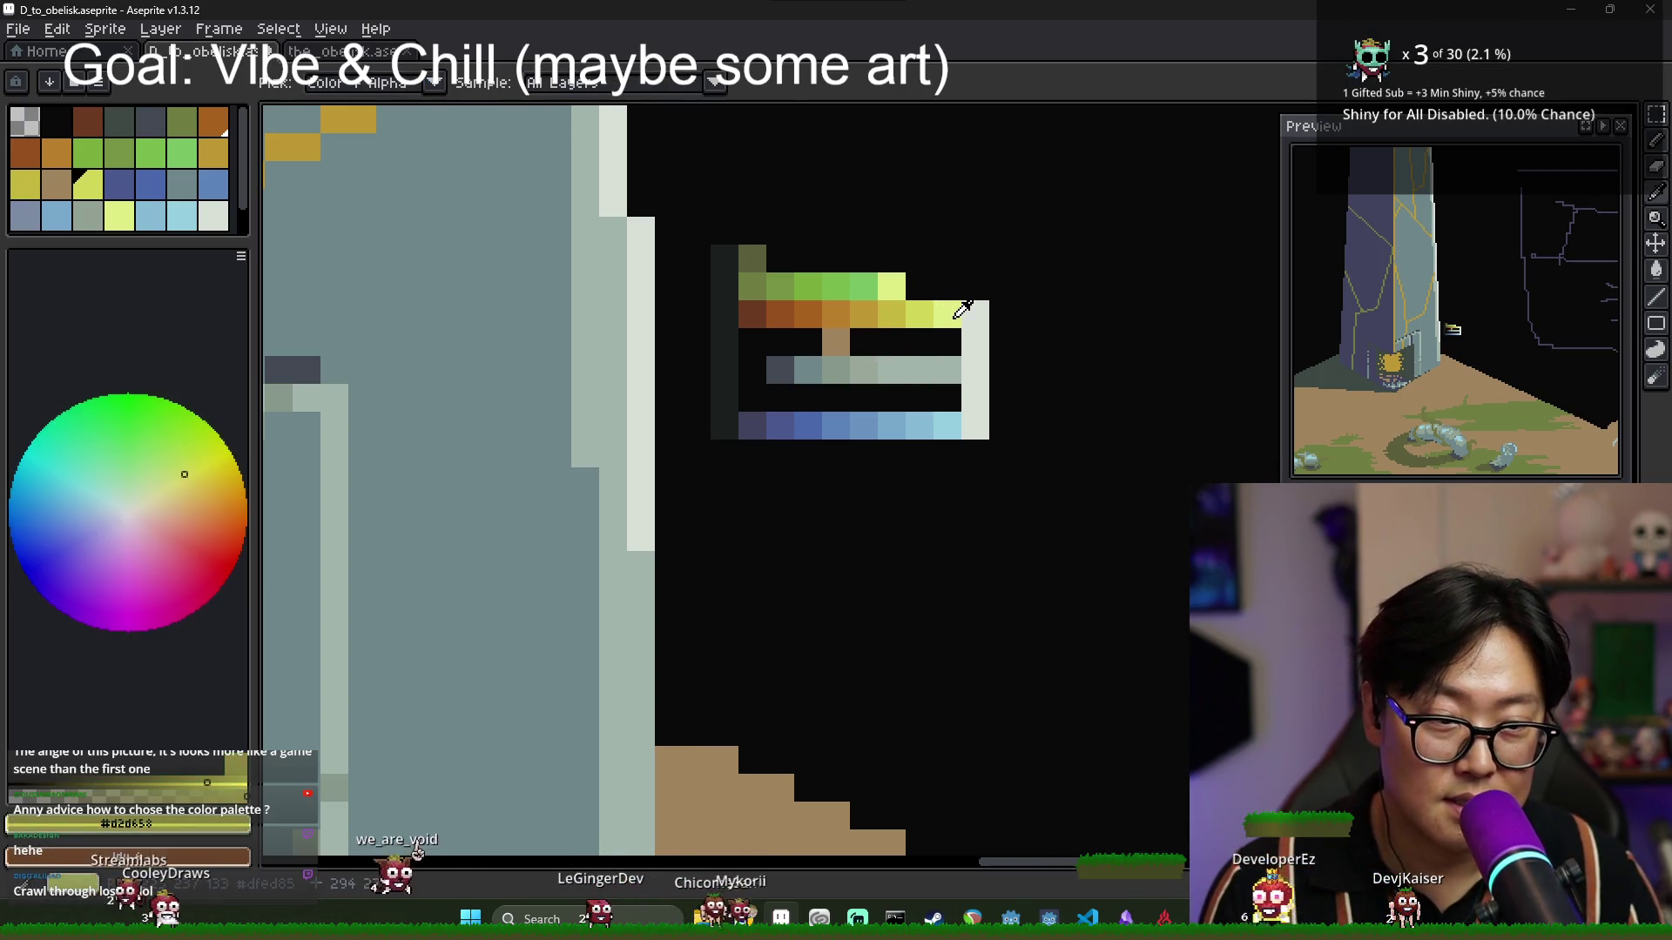
left_click(949, 314)
key("g")
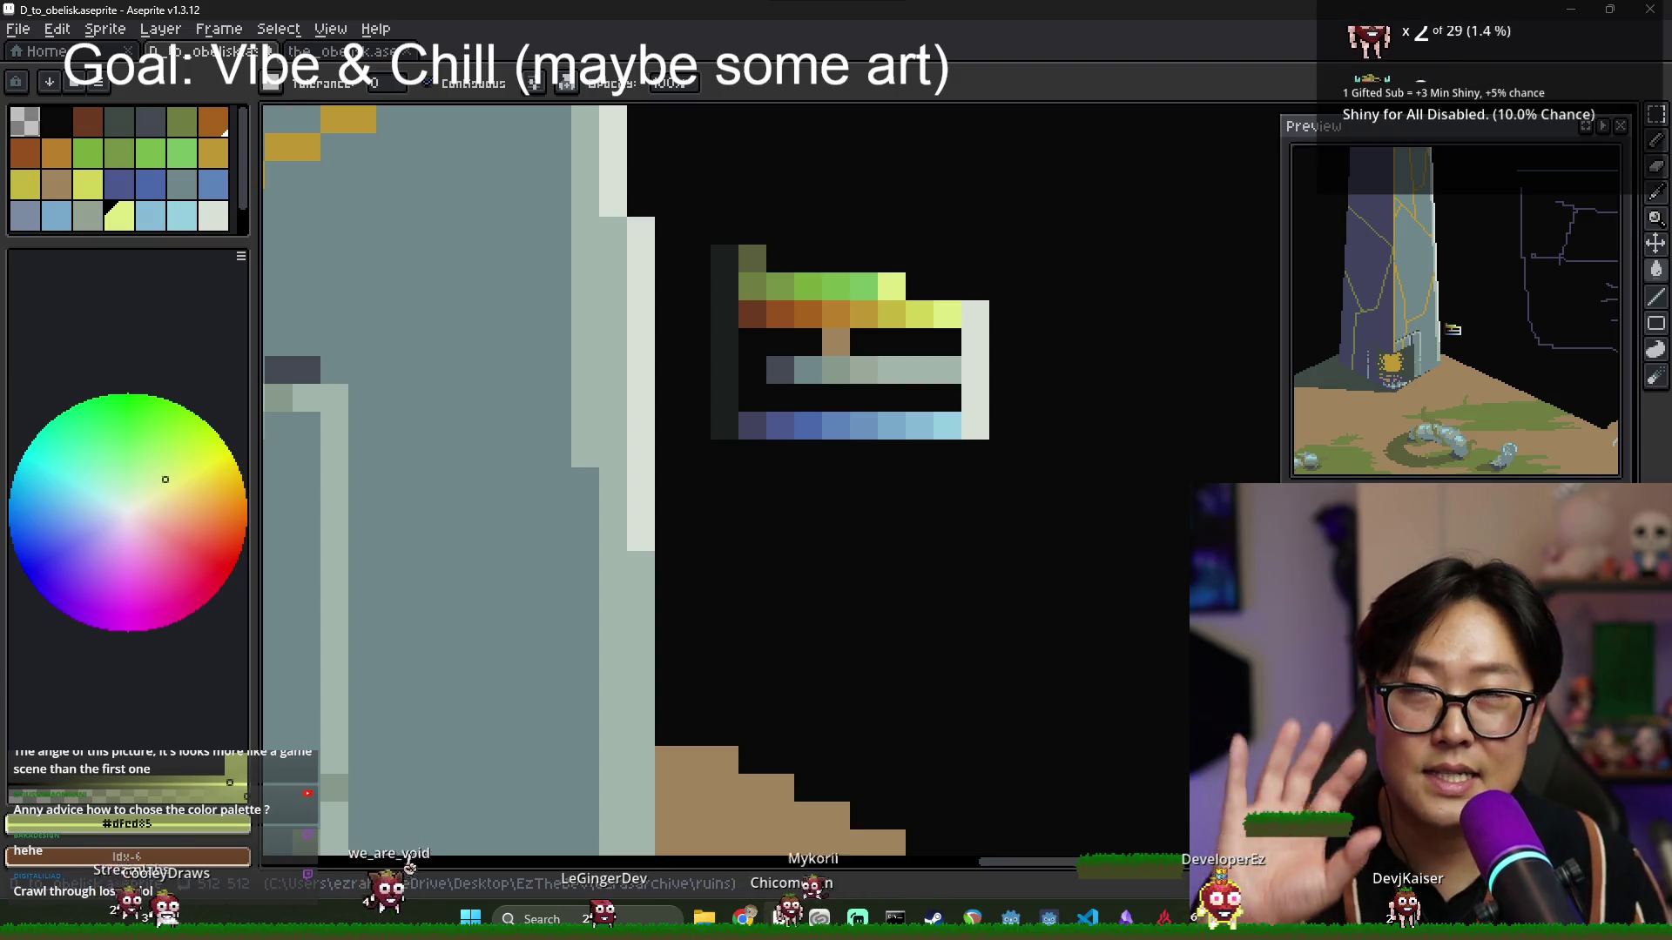
left_click(872, 317)
key("ctrl+z")
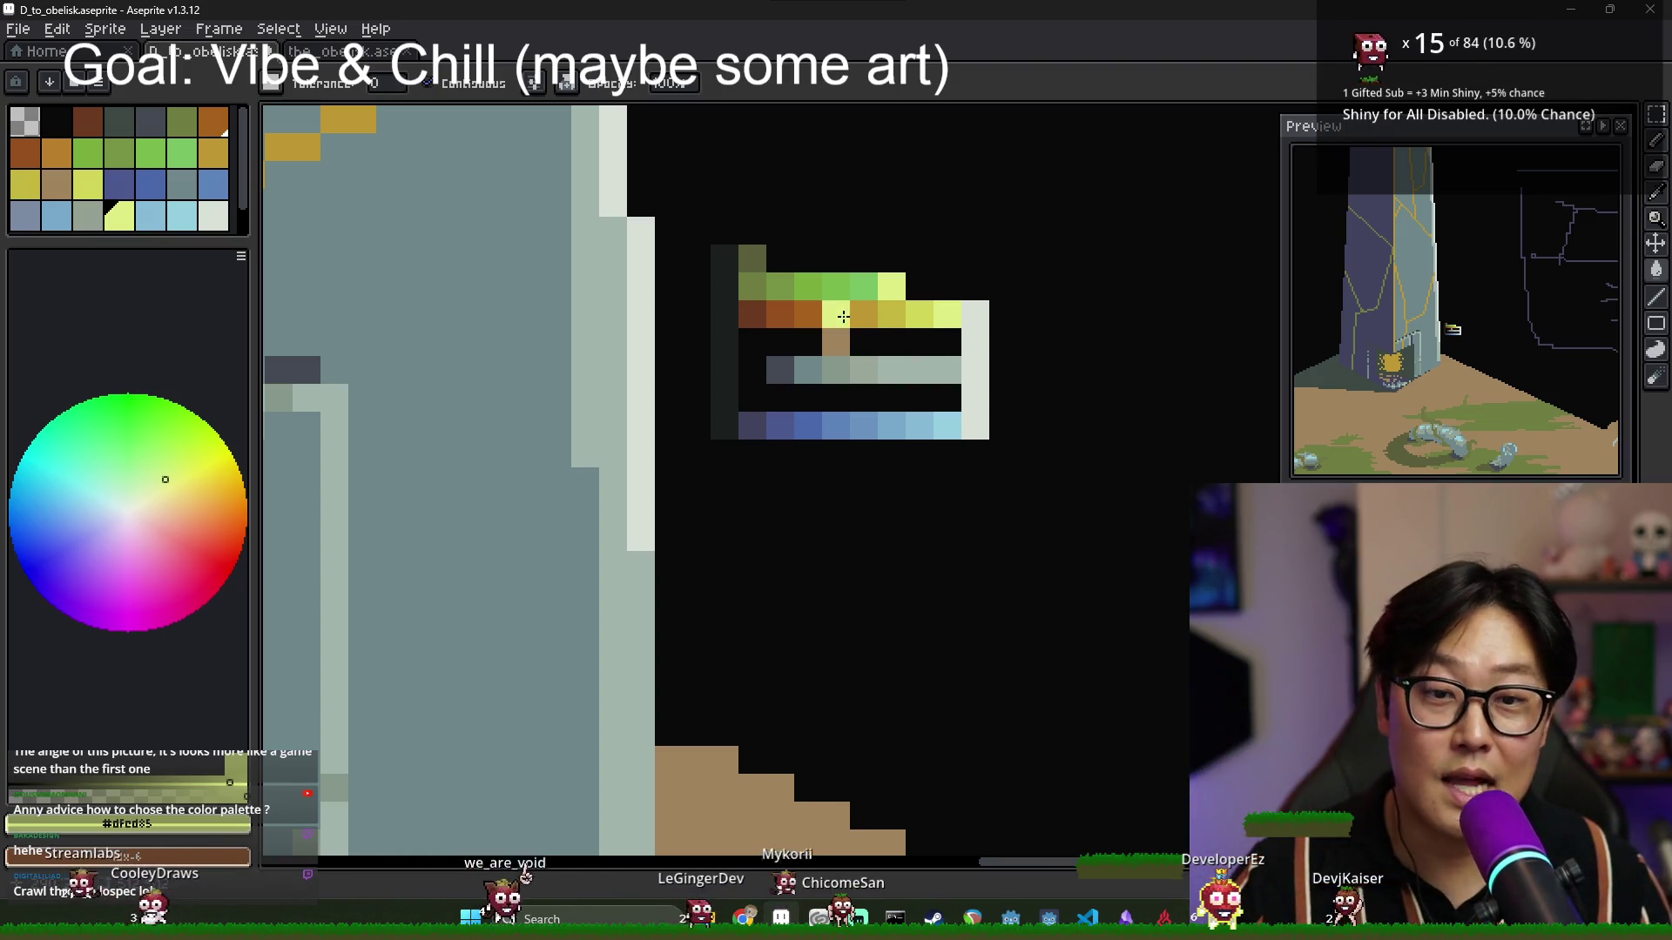
Sample golden orange and yellow-green, test a yellow-green fill, then undo it.
left_click(855, 319, "alt")
key("i")
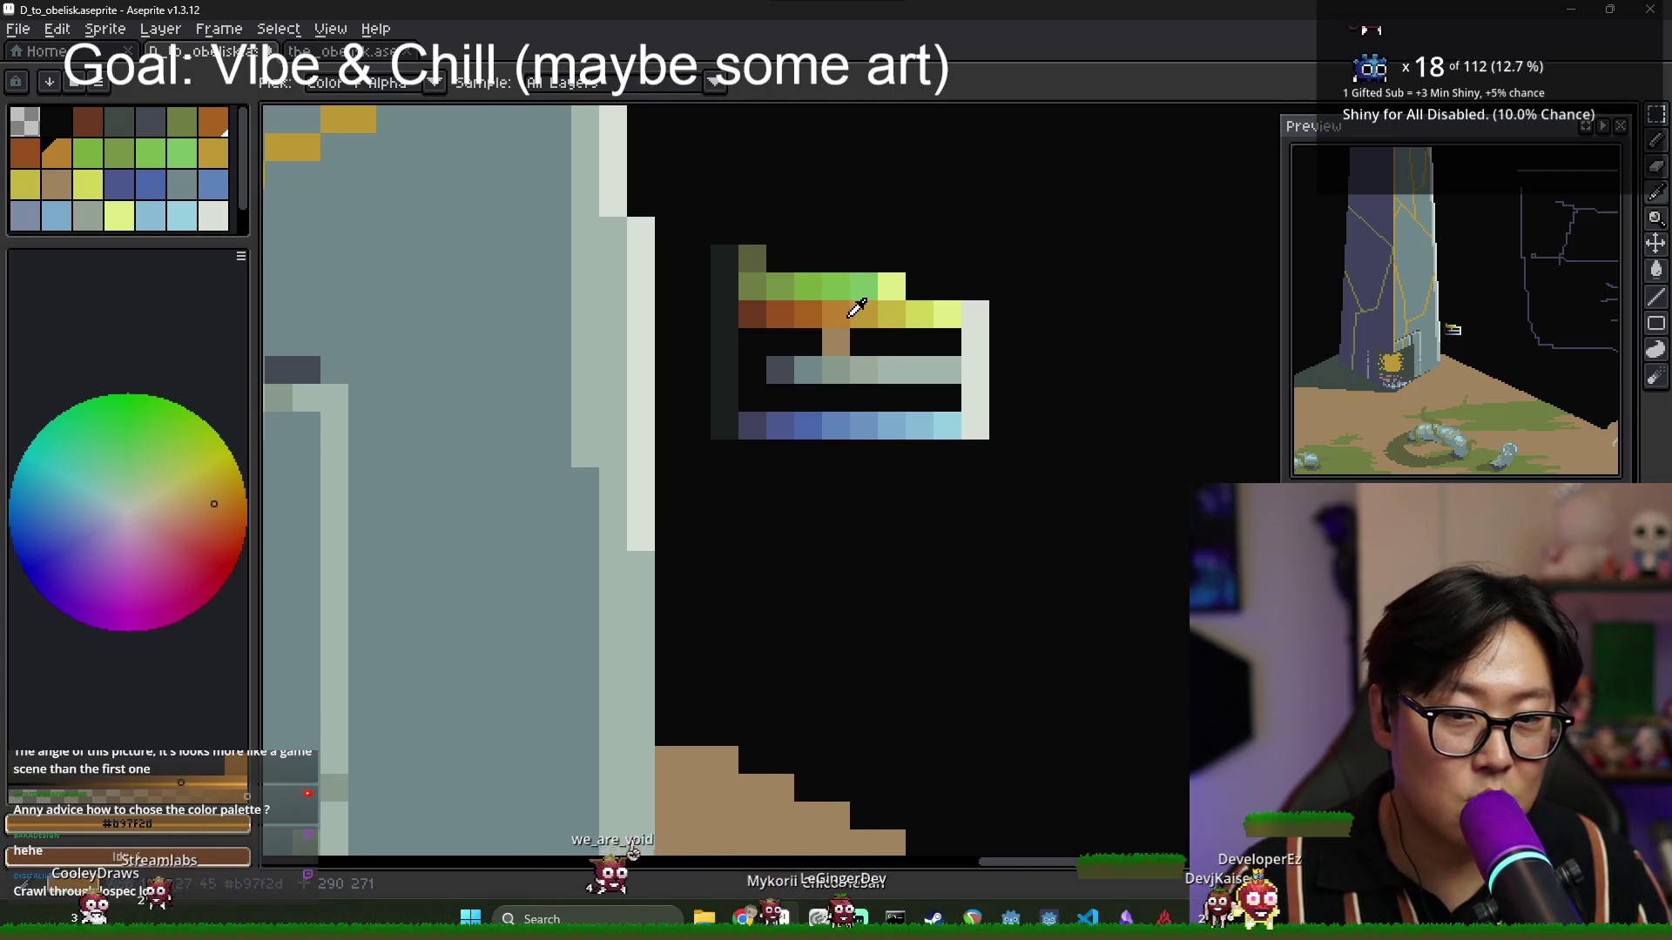
left_click(867, 319)
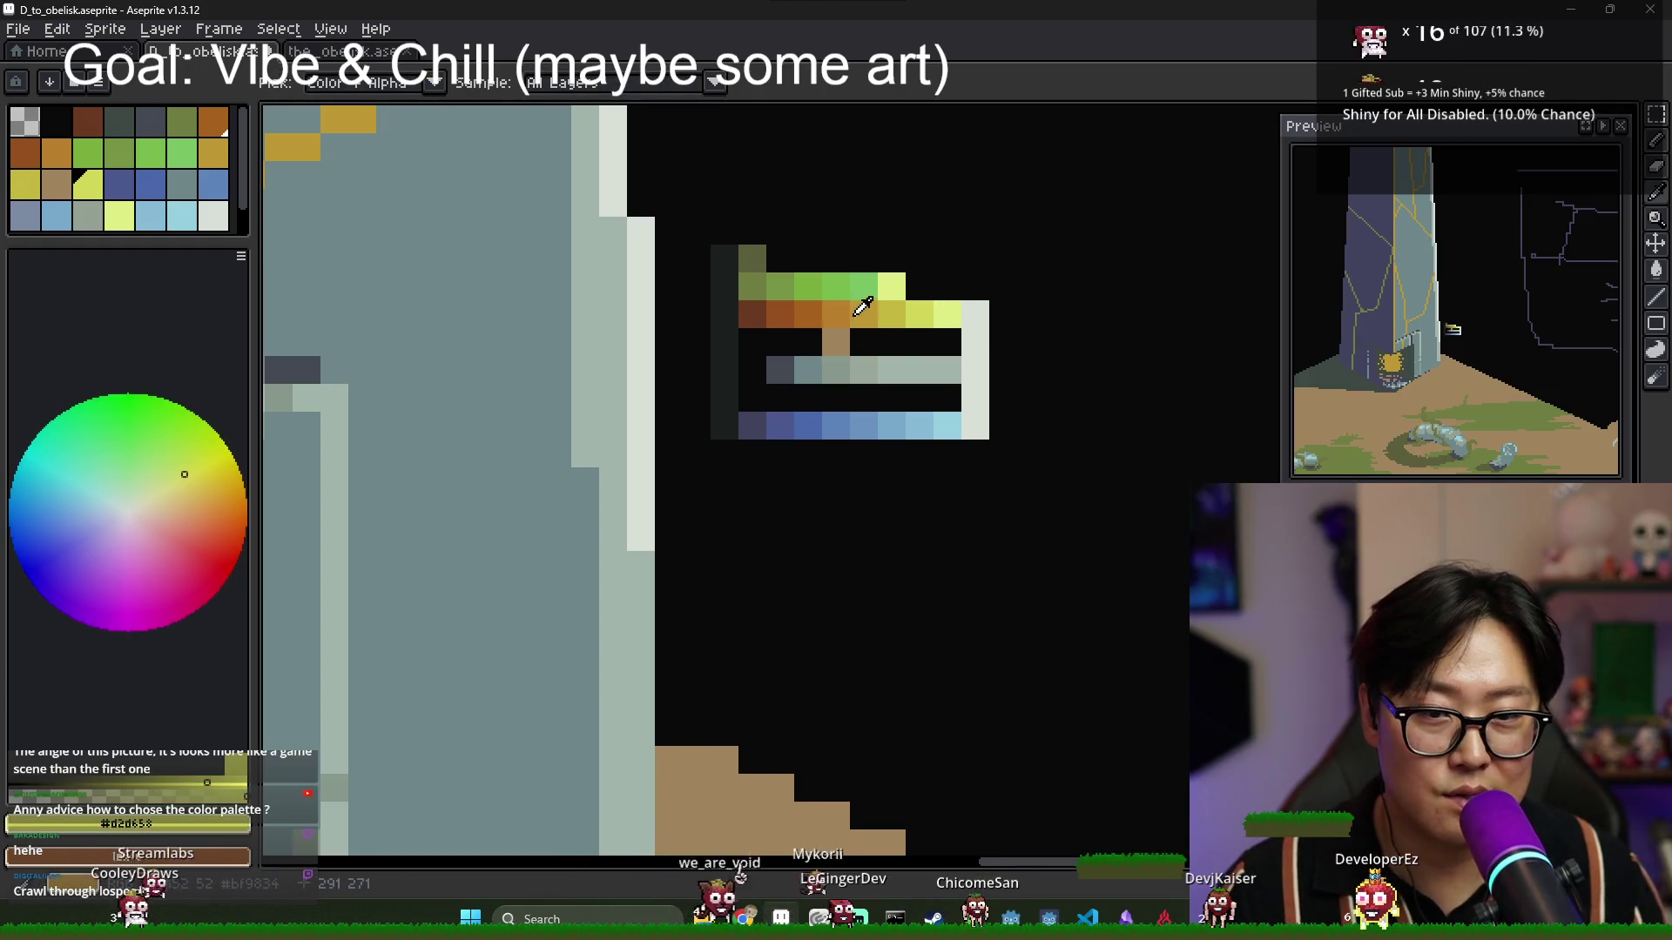
left_click(932, 306)
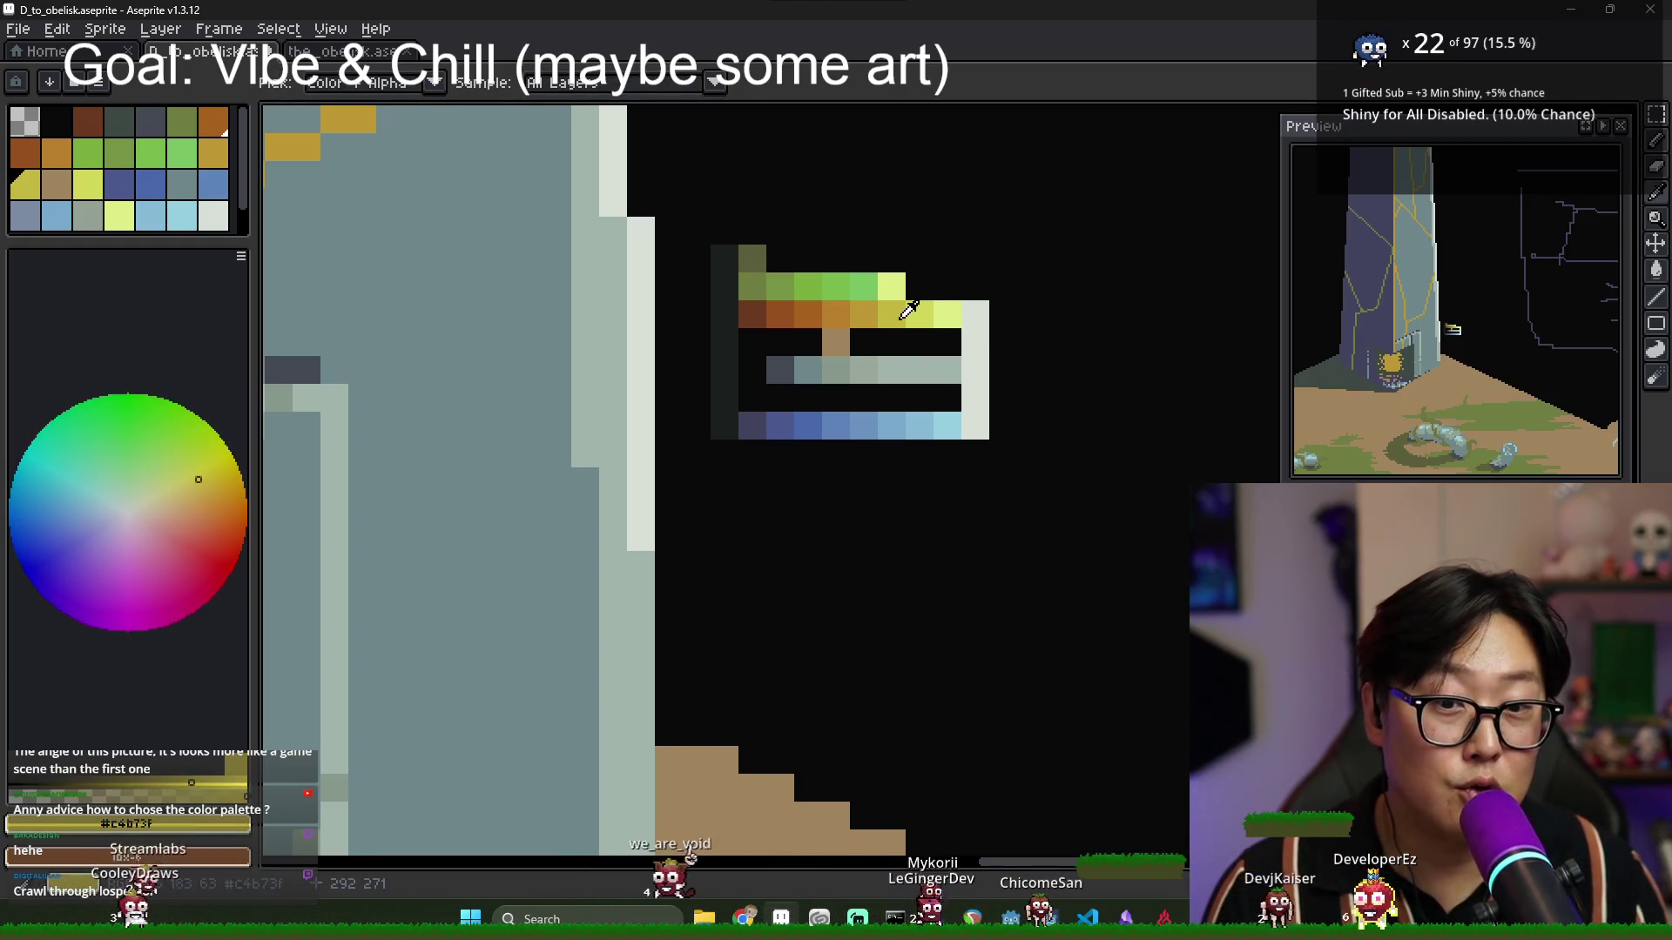
left_click(910, 312)
key("g")
left_click(962, 344)
key("ctrl+z")
Test orange-brown fills, undo them, and fill the grey row's last cell orange.
key("i")
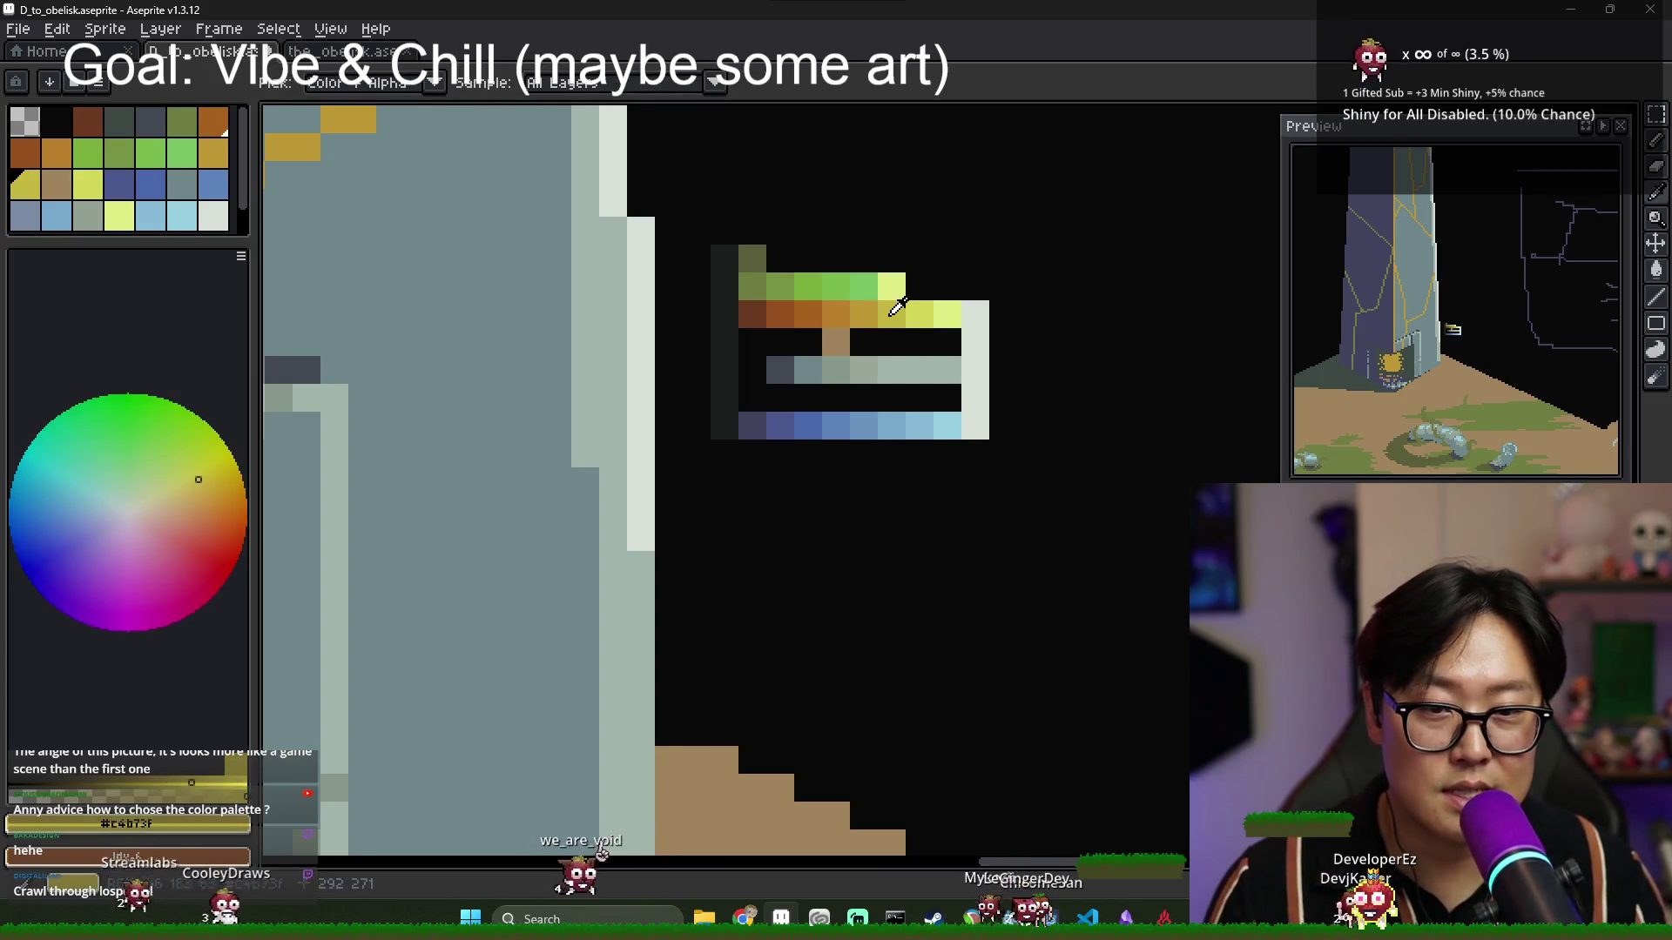
left_click(946, 311)
key("g")
left_click(829, 316, "alt")
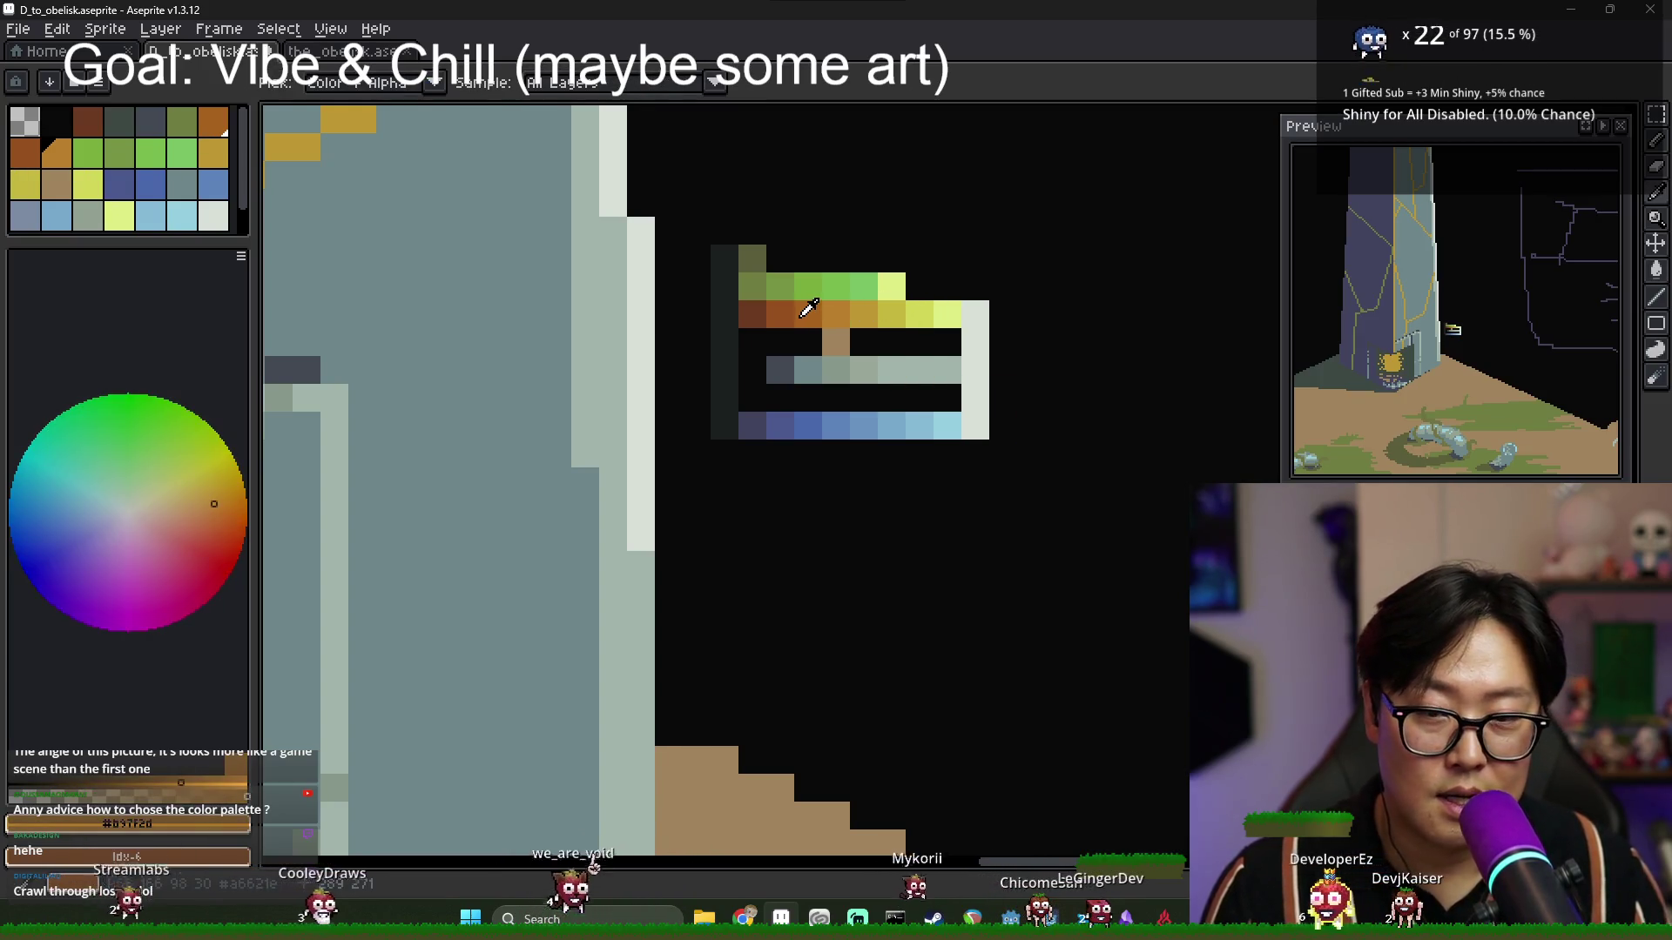
left_click(810, 313, "alt")
left_click(894, 351)
key("ctrl+z")
left_click(934, 377)
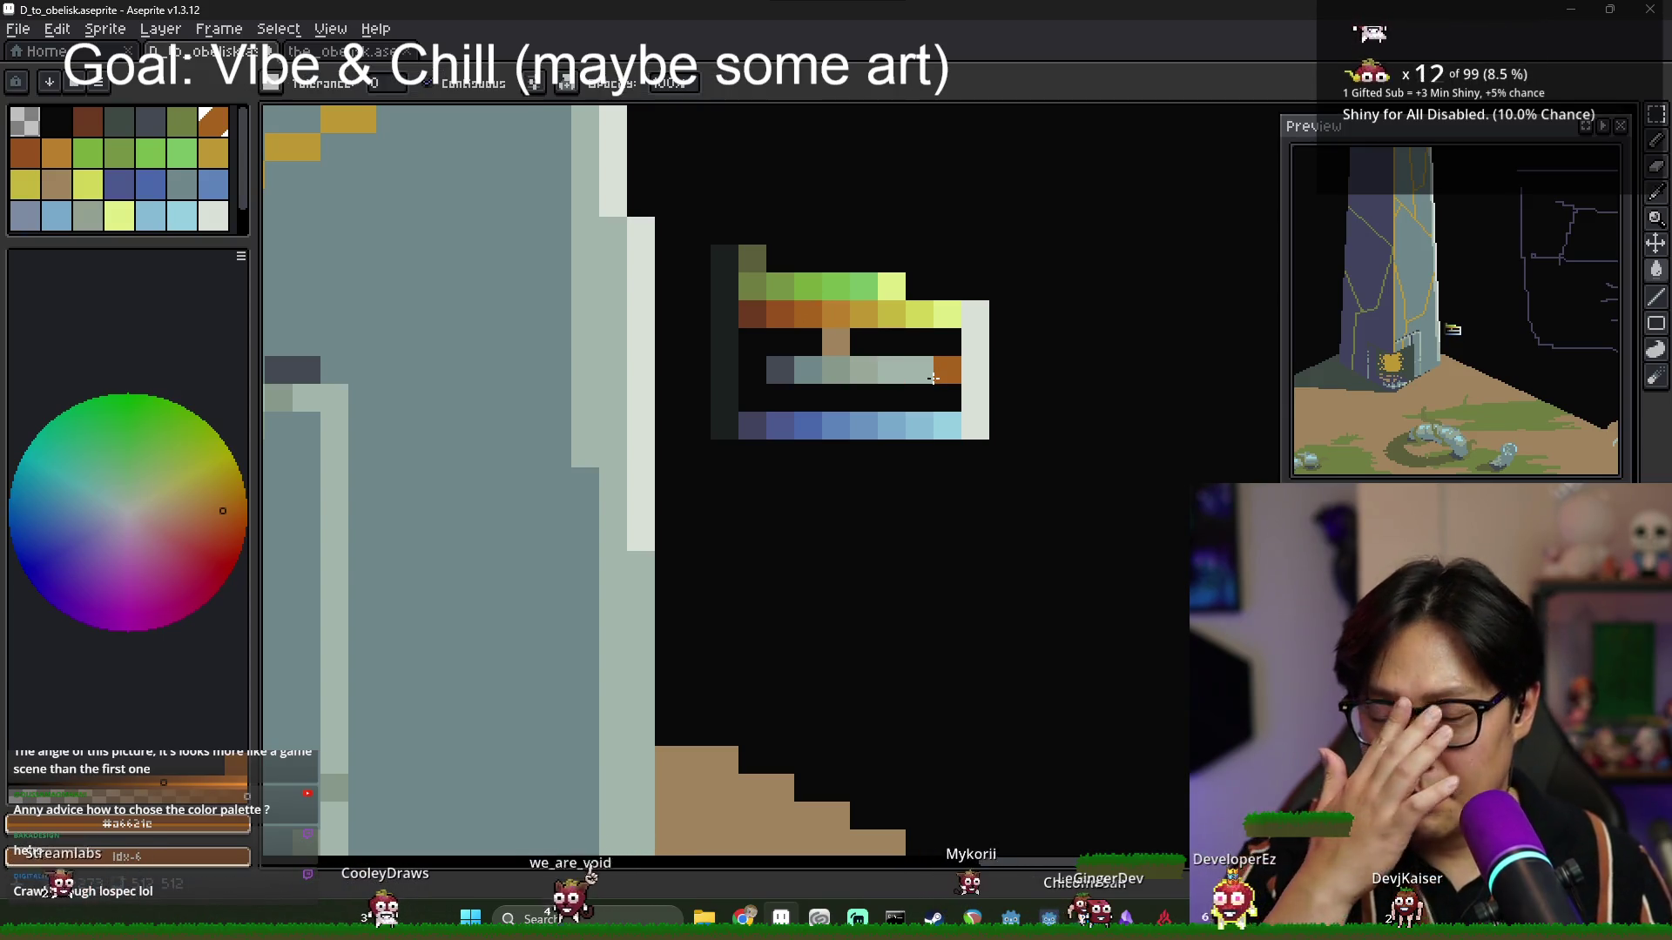
Remove the orange from the grey row, sample orange again, and fill the tan cell orange.
key("ctrl+z")
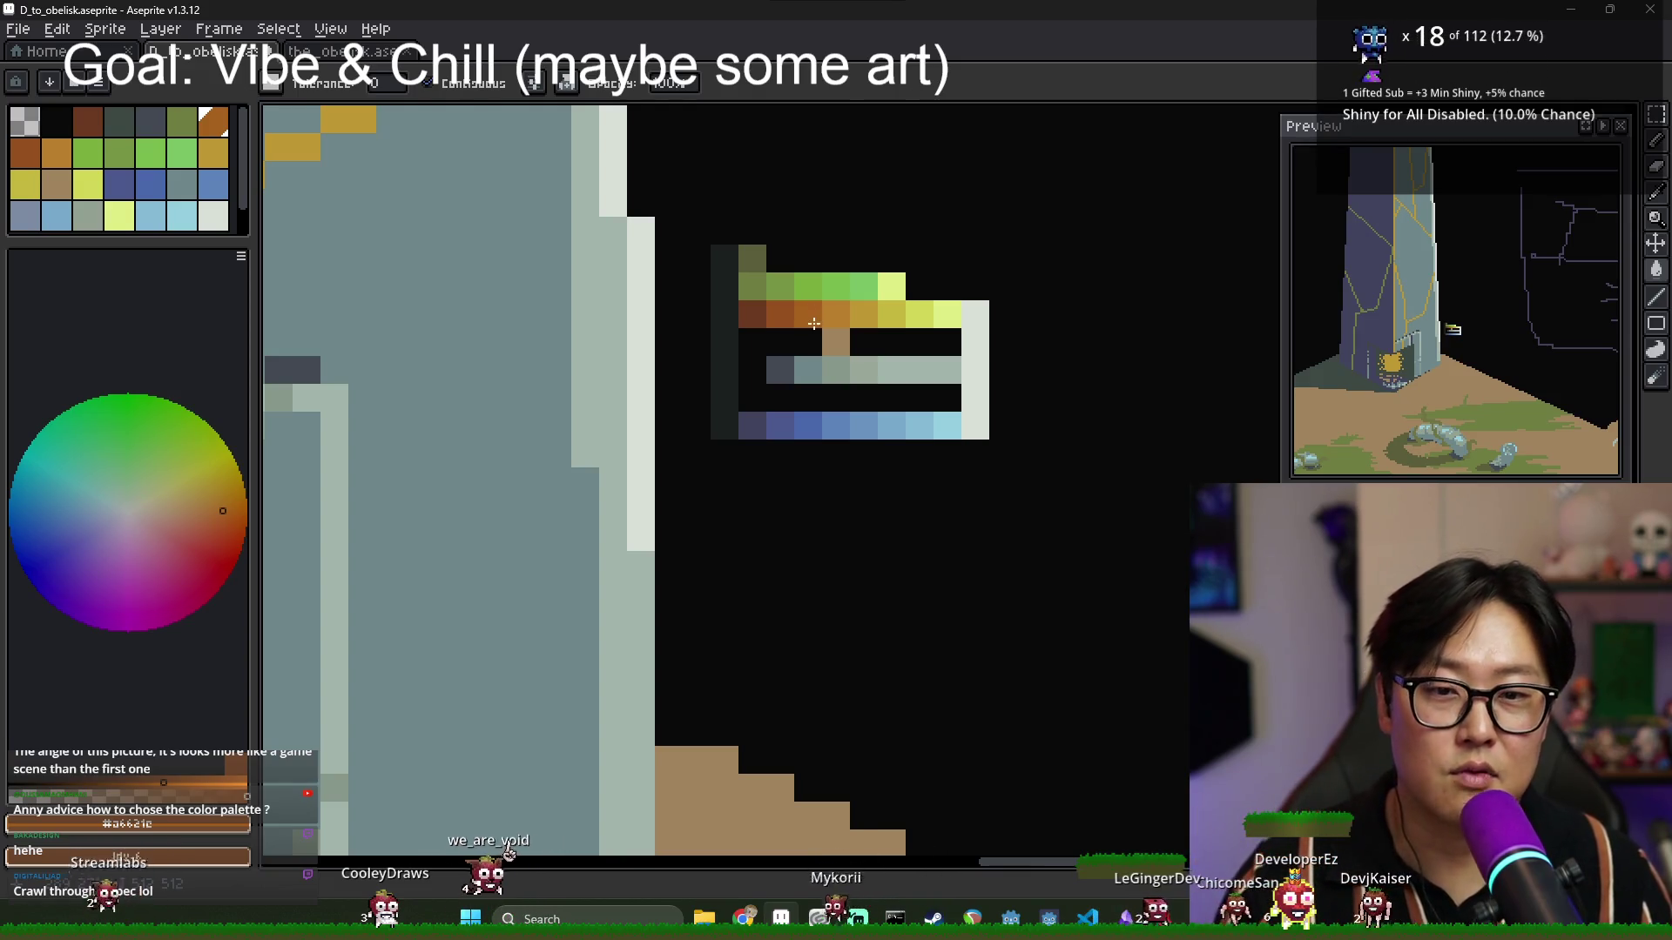
key("i")
left_click(844, 322)
key("g")
left_click(887, 363)
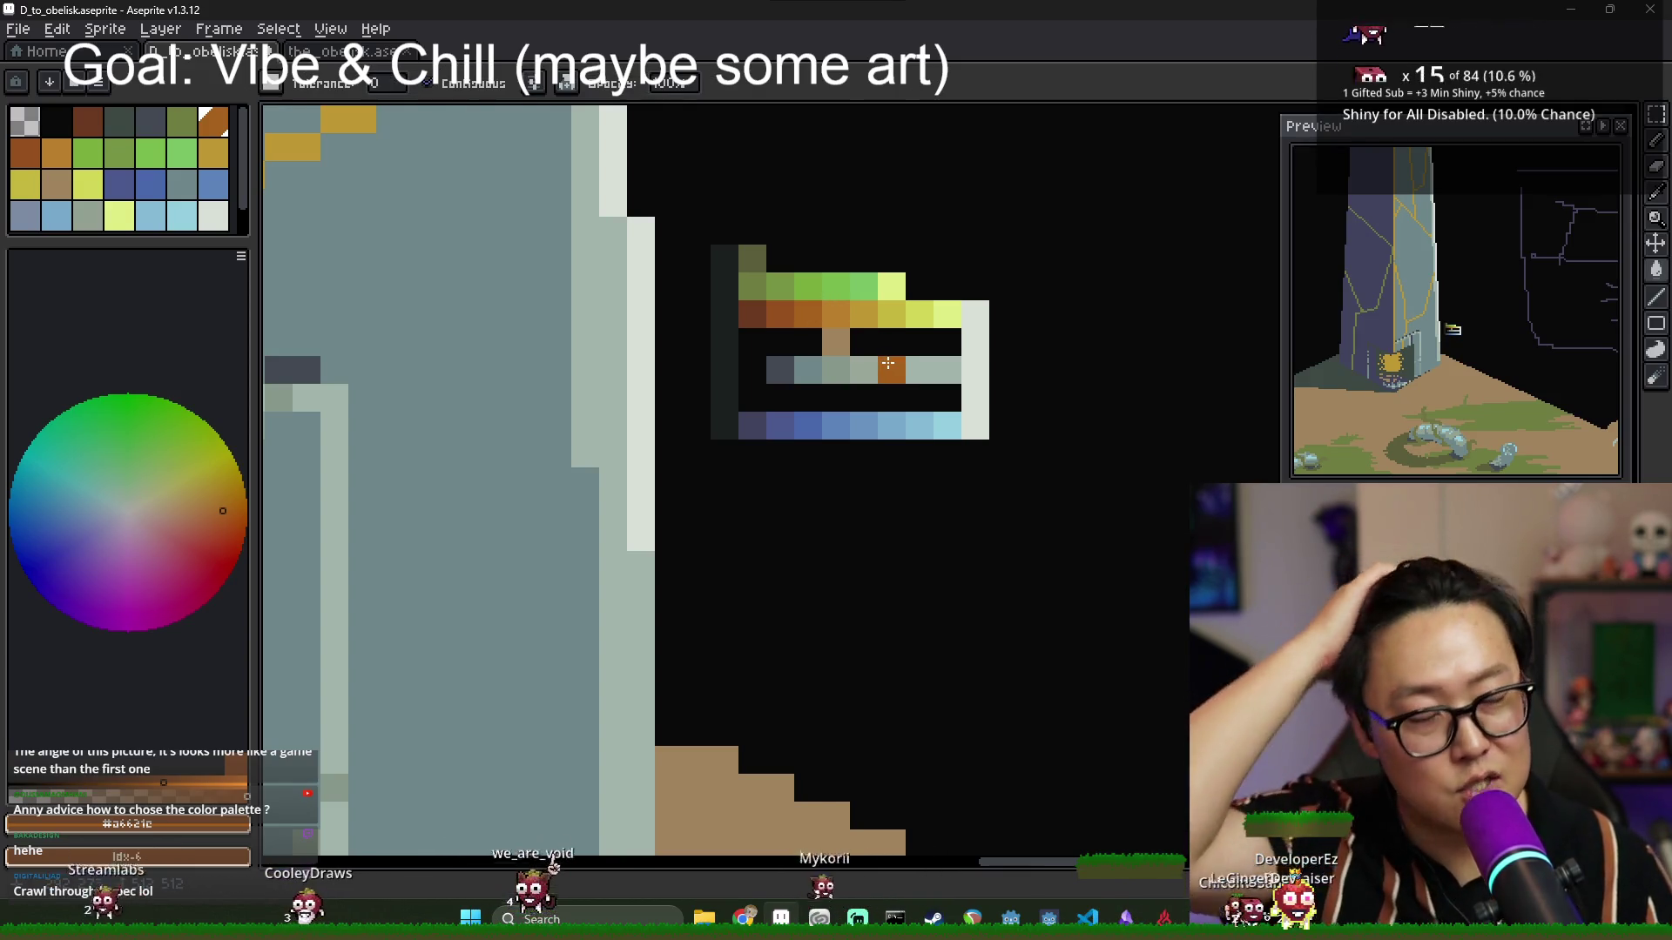
key("ctrl+z")
left_click(833, 346)
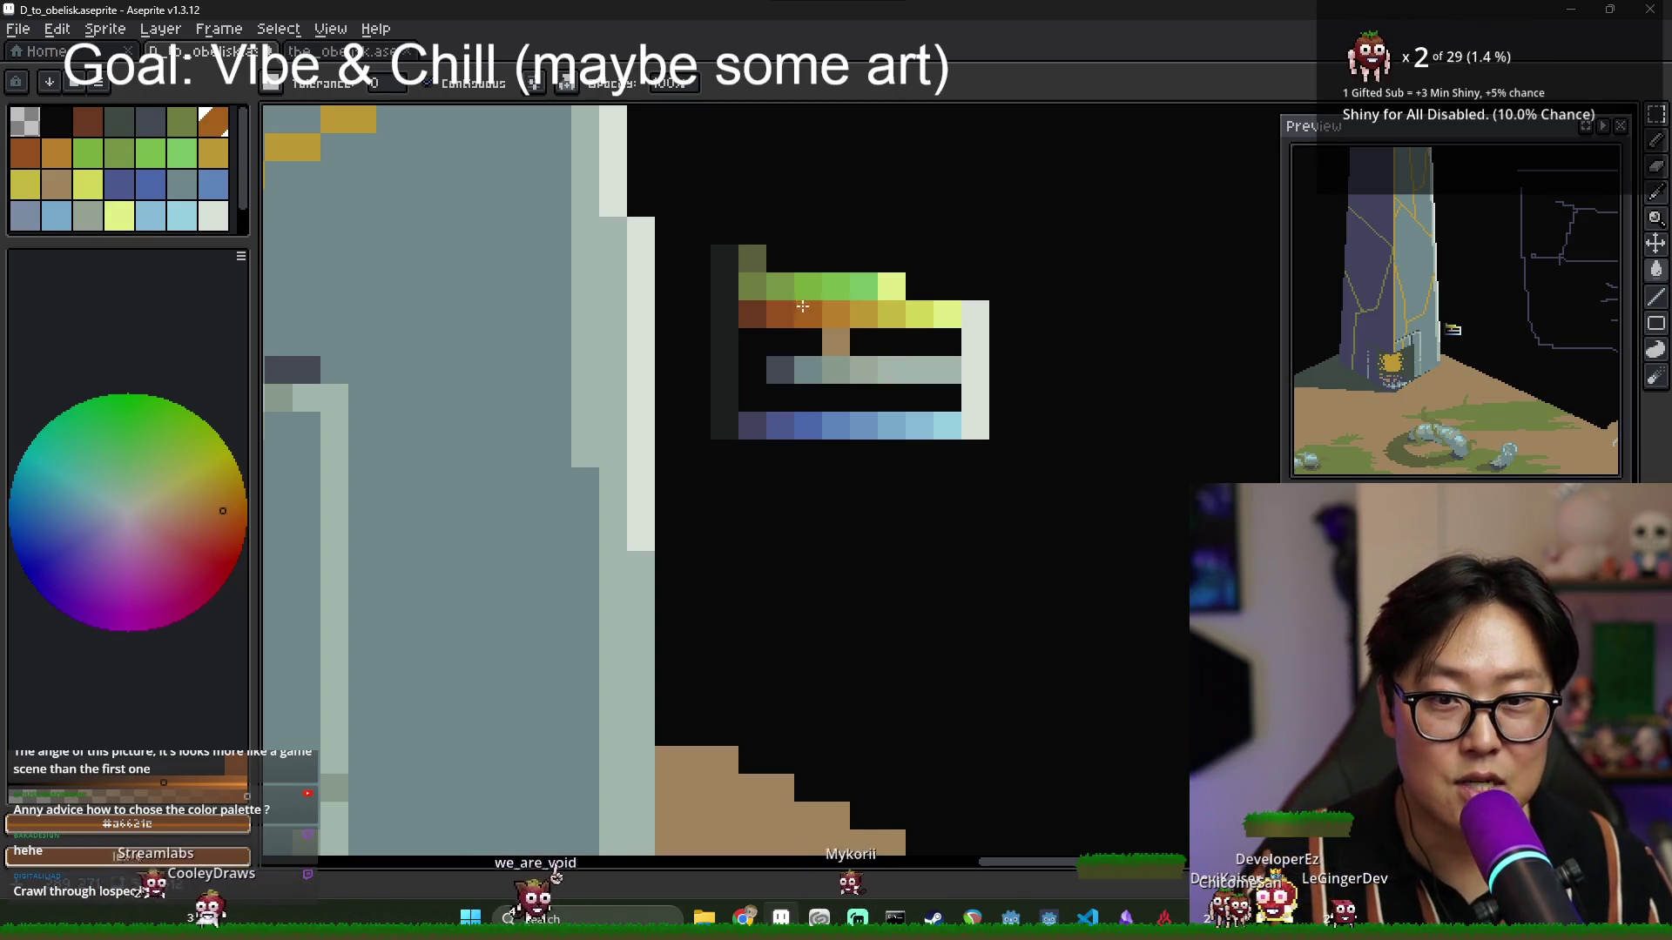
Refill the tan cell orange, undo it, and sample the near-black at the strip's edge.
key("i")
left_click(809, 315)
key("g")
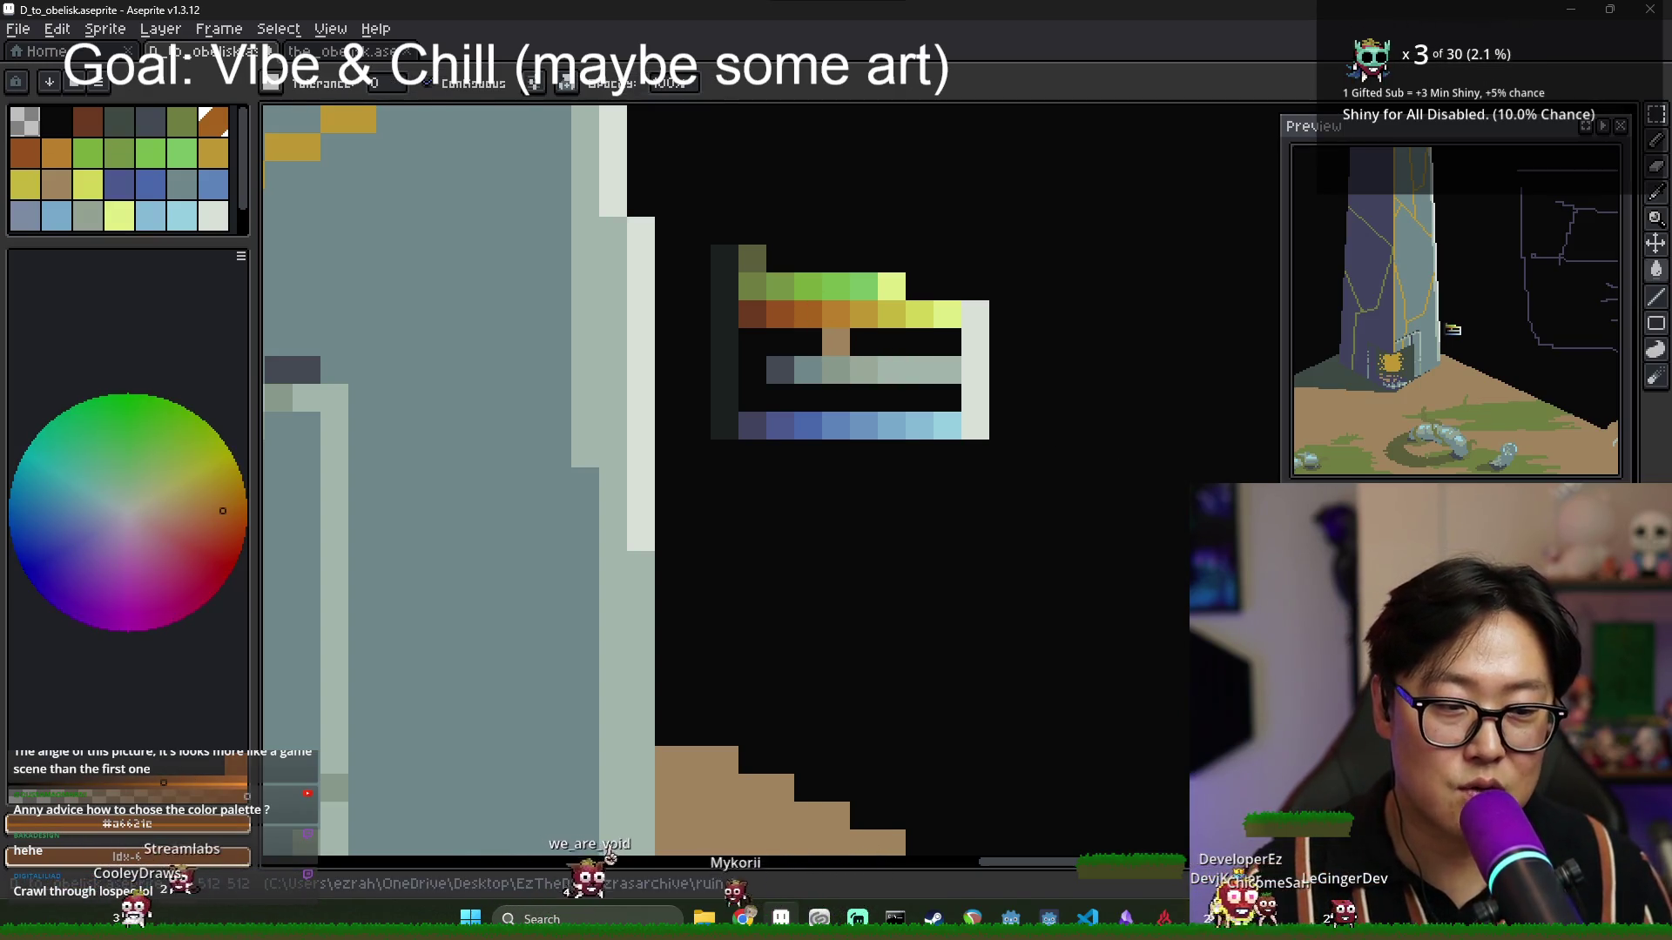
left_click(836, 341)
key("ctrl+z")
key("i")
left_click(795, 341)
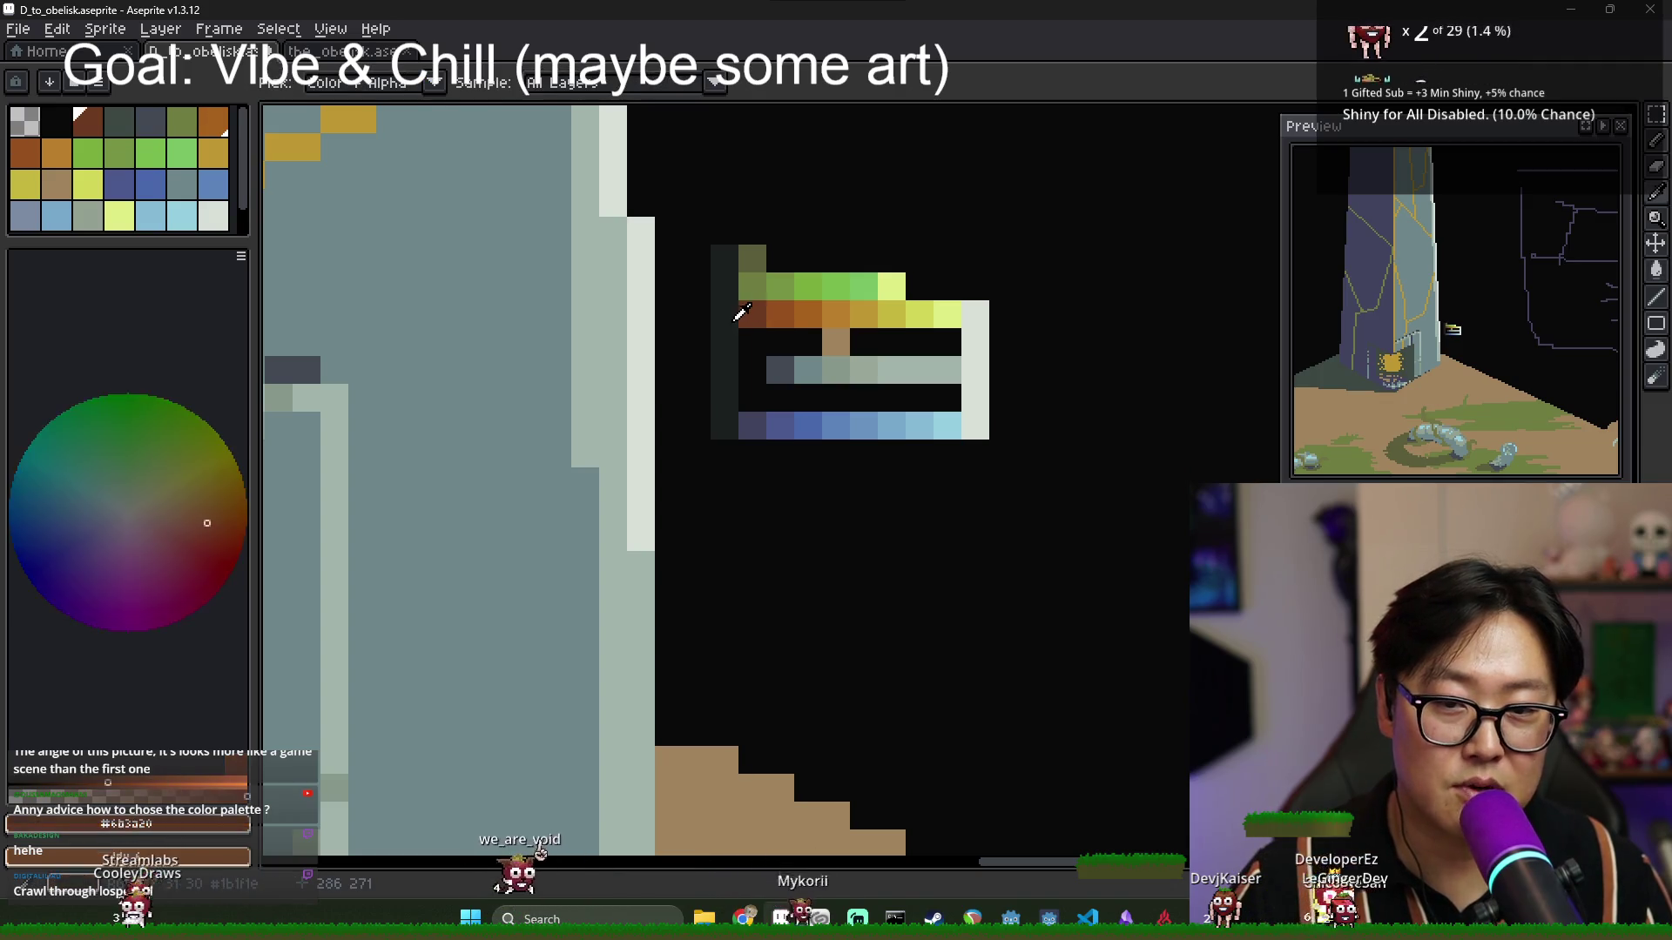
key("g")
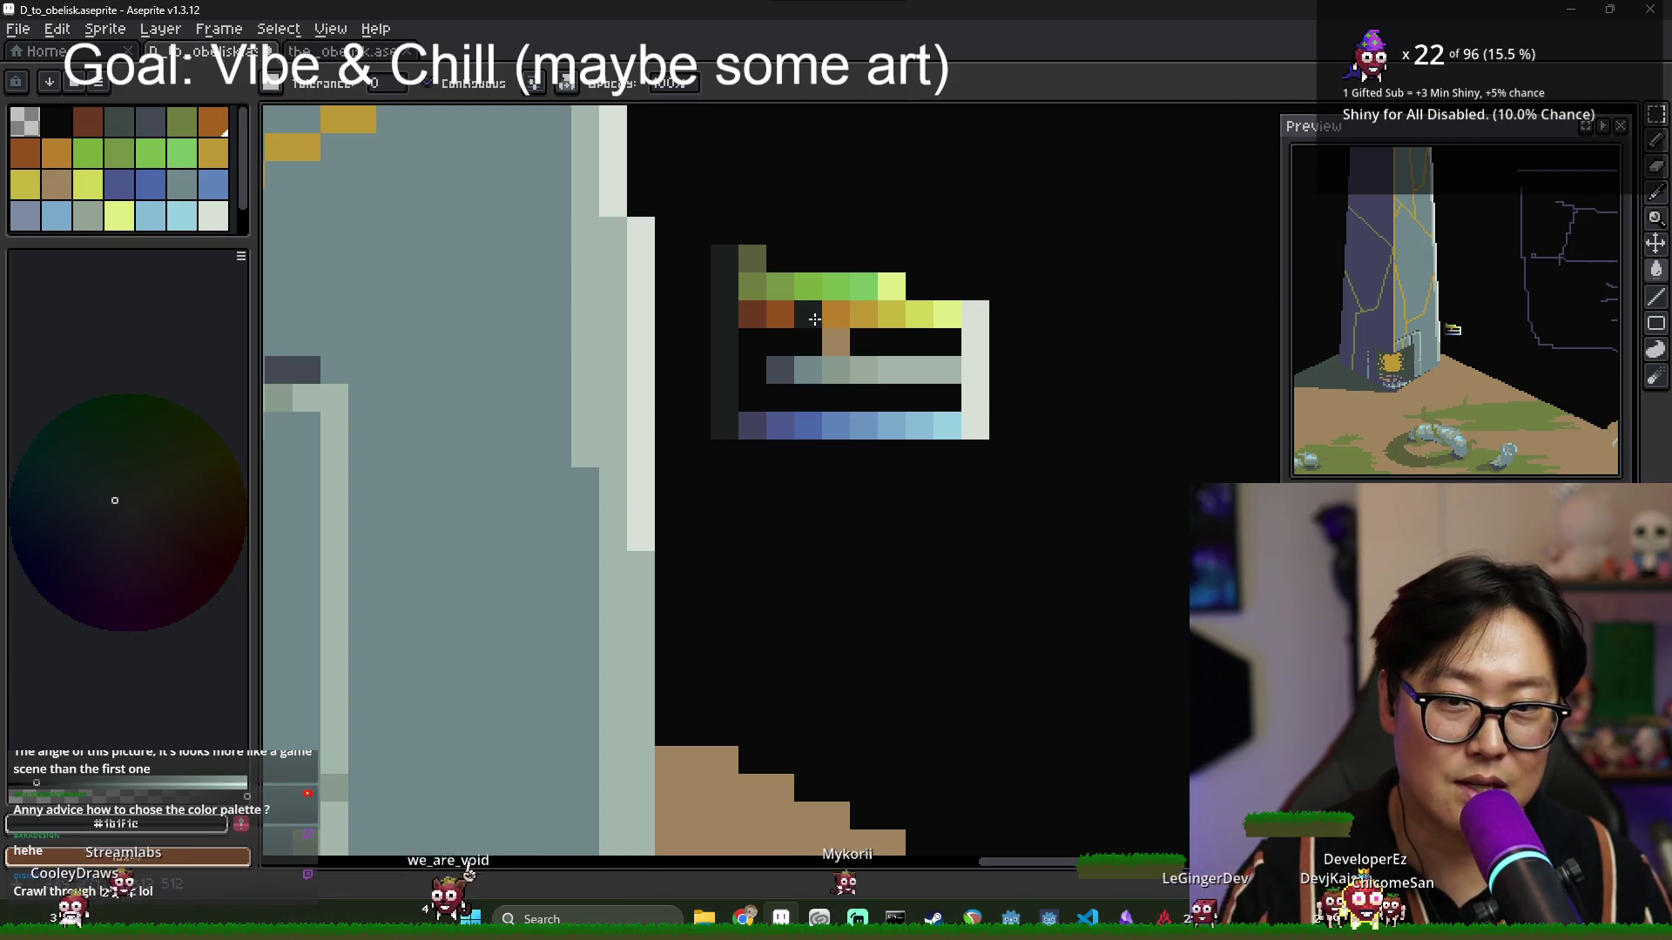
Sample the brown and dark brown swatches from the orange row.
key("i")
left_click(795, 310)
key("g")
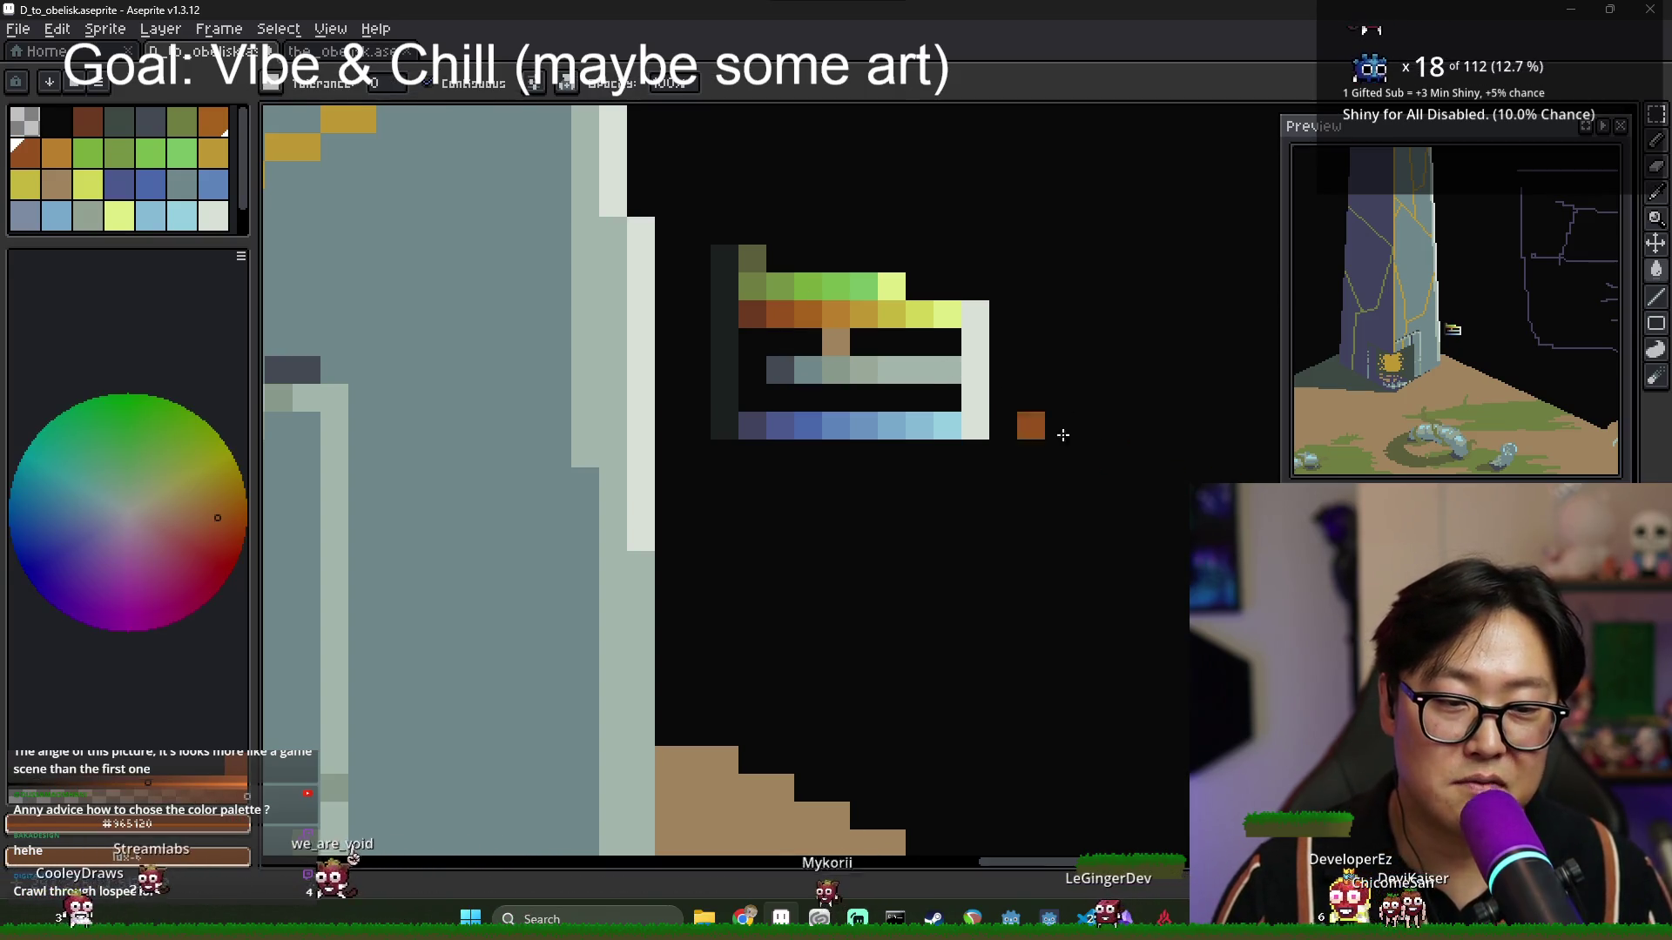
key("i")
left_click(749, 307)
key("g")
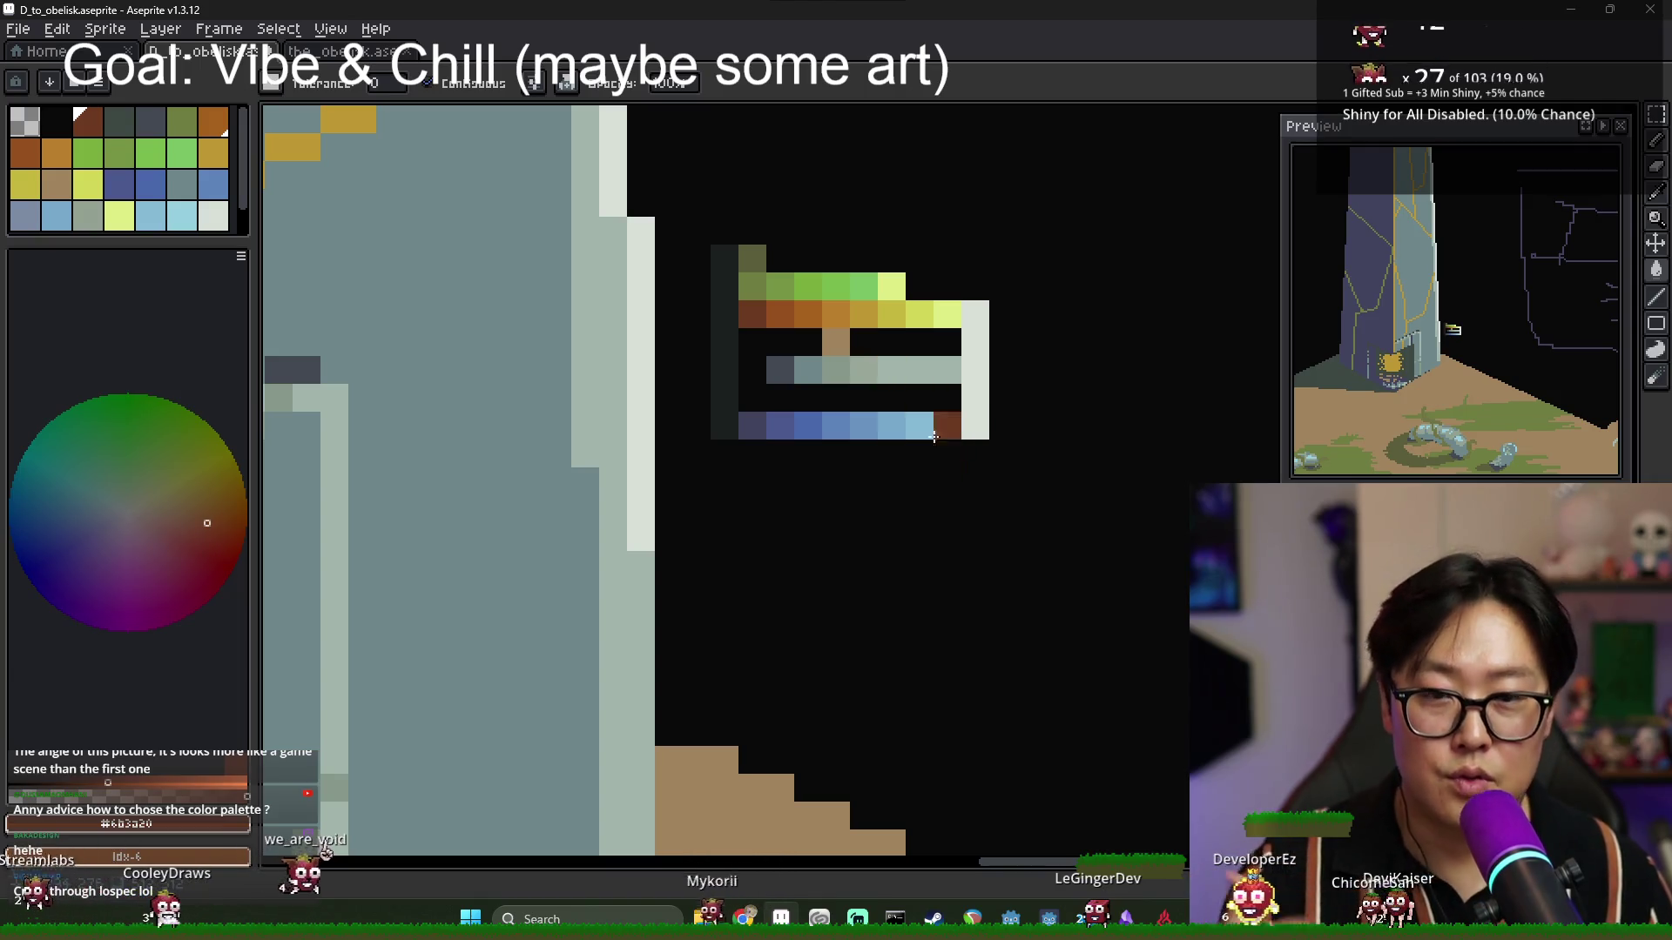
Sample the blues across the strip's bottom row, from dark blue to light cyan.
key("i")
left_click(843, 421)
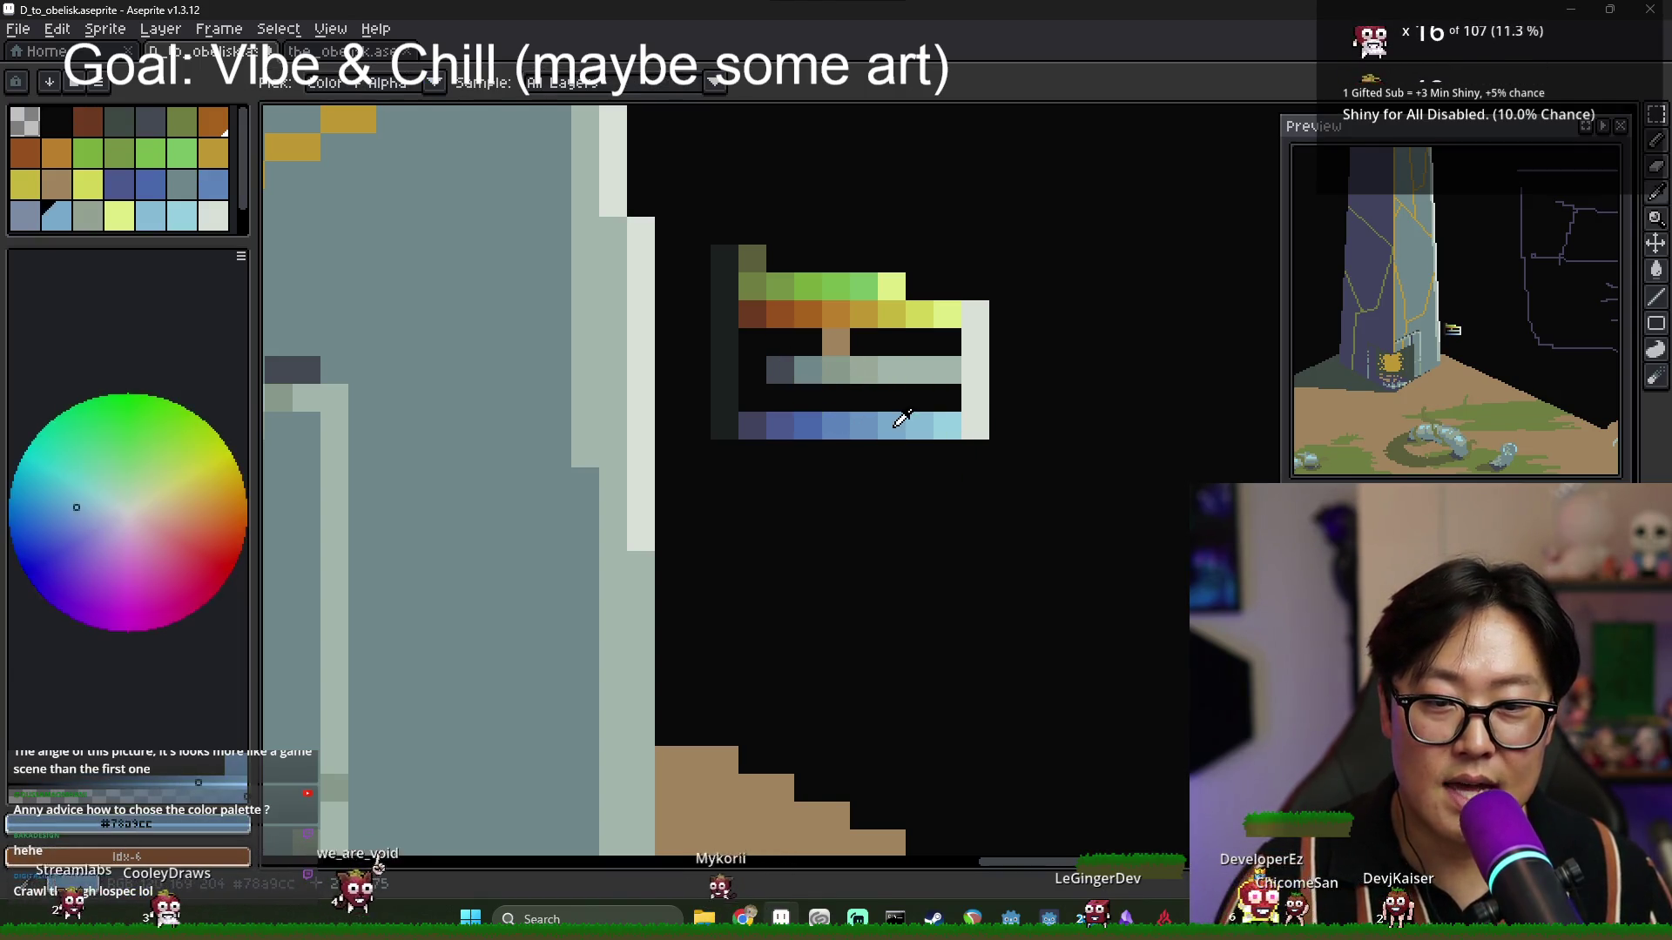
left_click(896, 422)
left_click(831, 342)
left_click(802, 421)
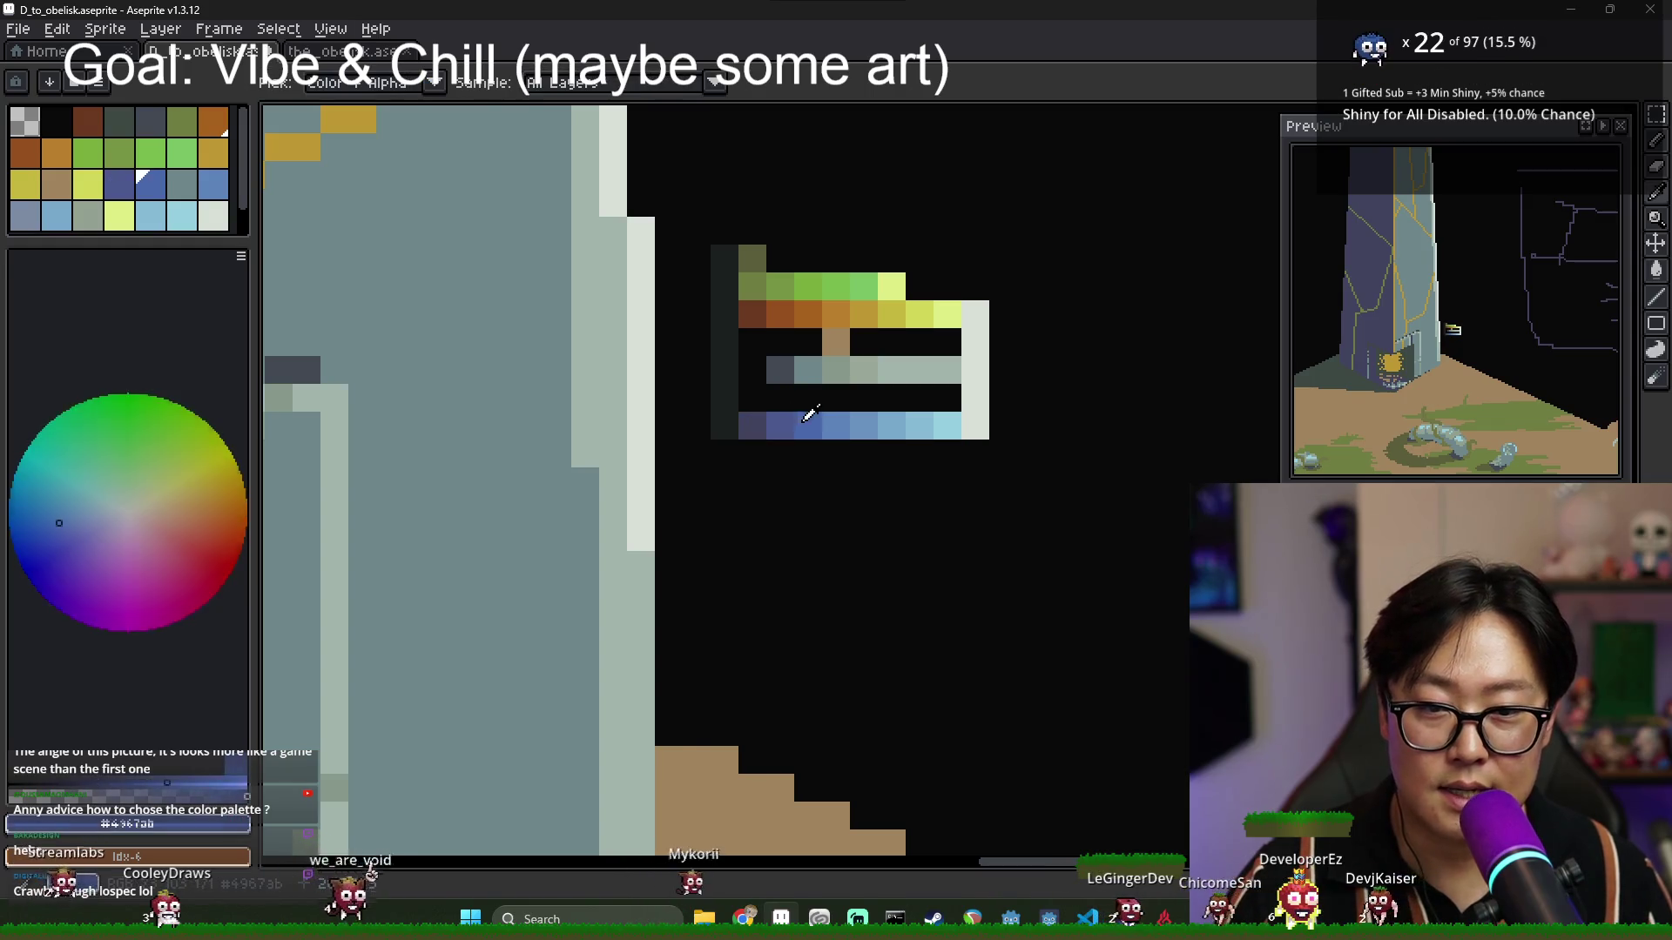
left_click(949, 422)
left_click(761, 423)
left_click(799, 421)
left_click(731, 423)
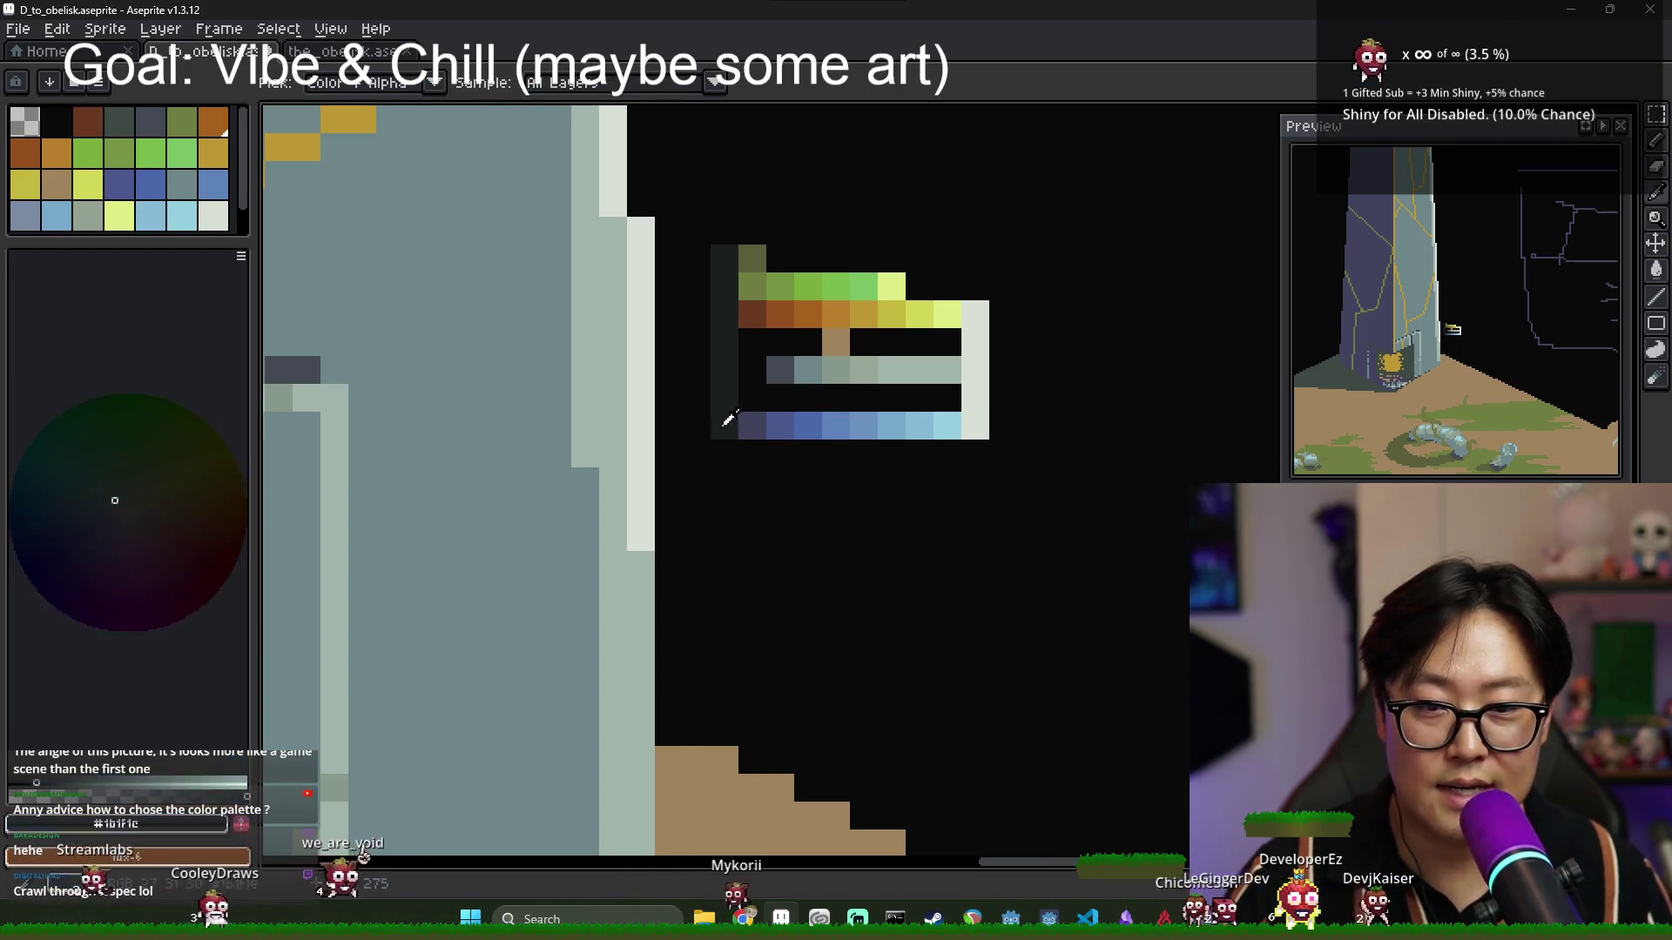
left_click(858, 424)
Compare the strip's oranges and yellows, settling on an orange as the working colour for the Paint Bucket.
left_click(828, 339)
left_click(758, 314)
left_click(835, 287)
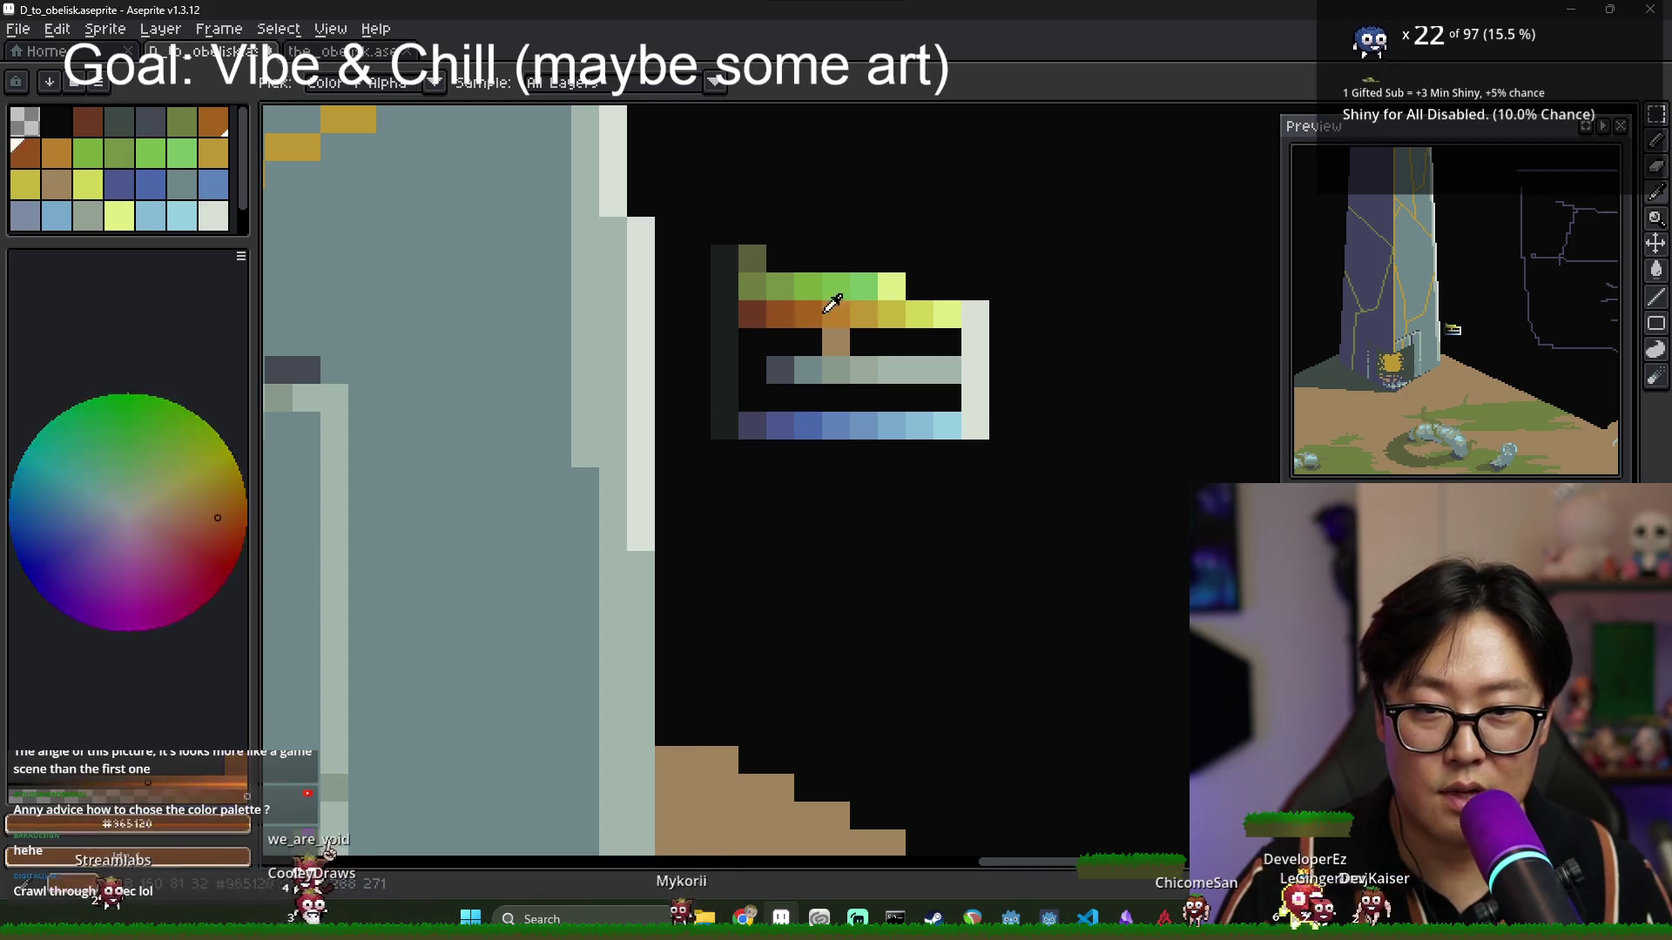
left_click(858, 327)
left_click(840, 302)
left_click(881, 300)
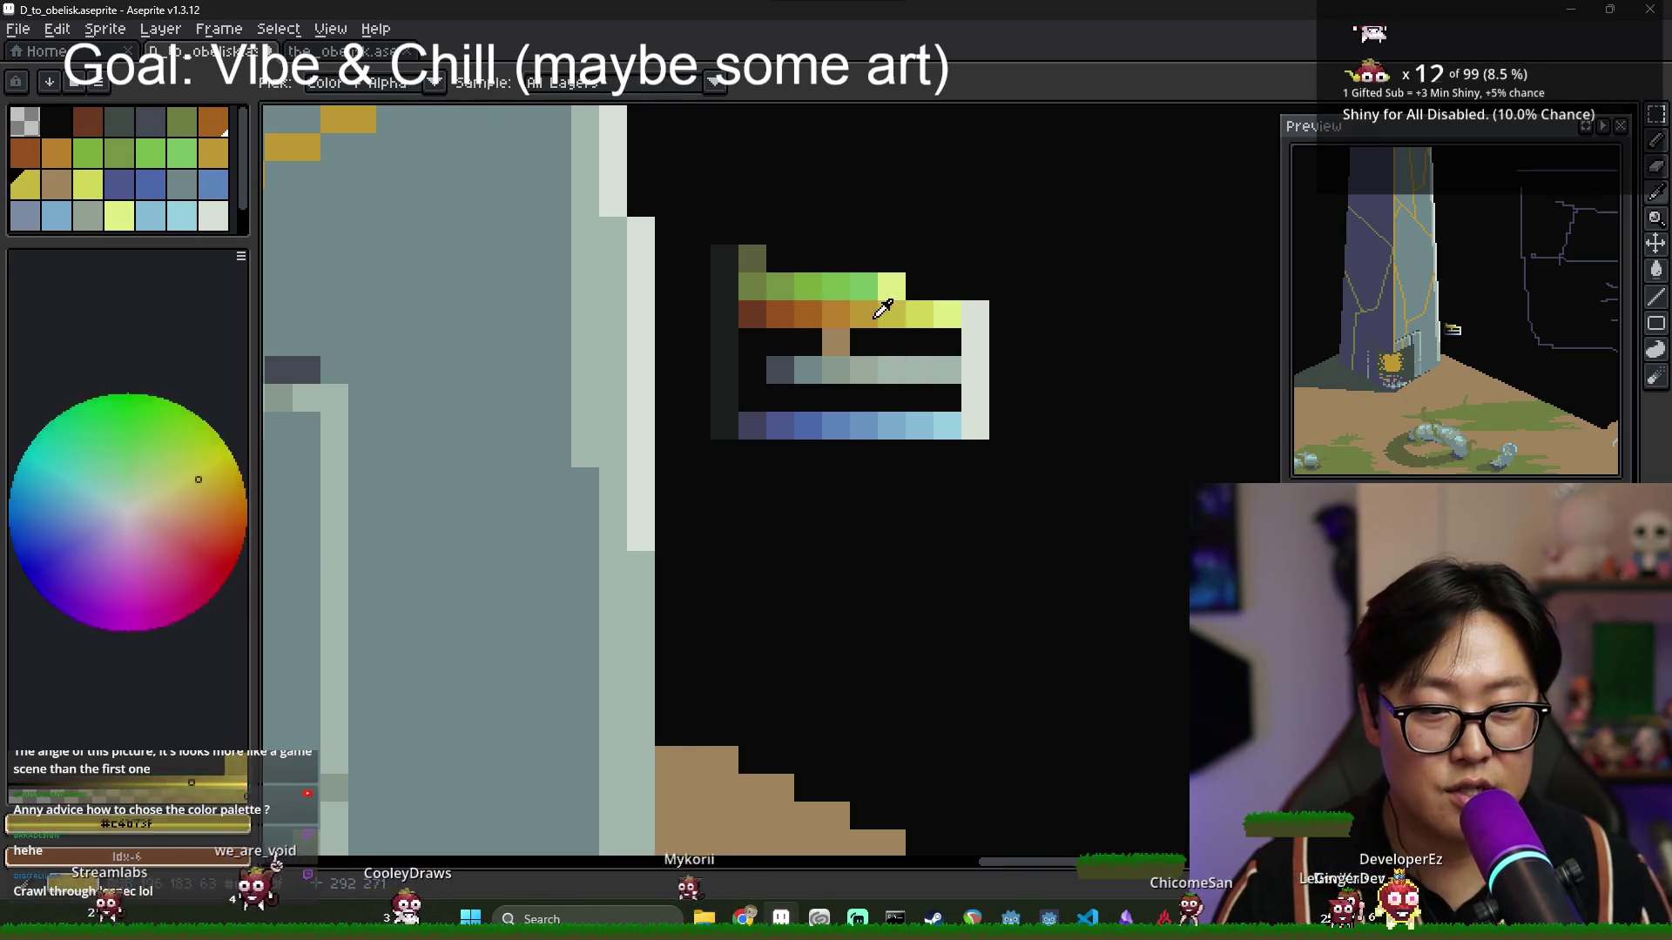
left_click(904, 300)
left_click(815, 300)
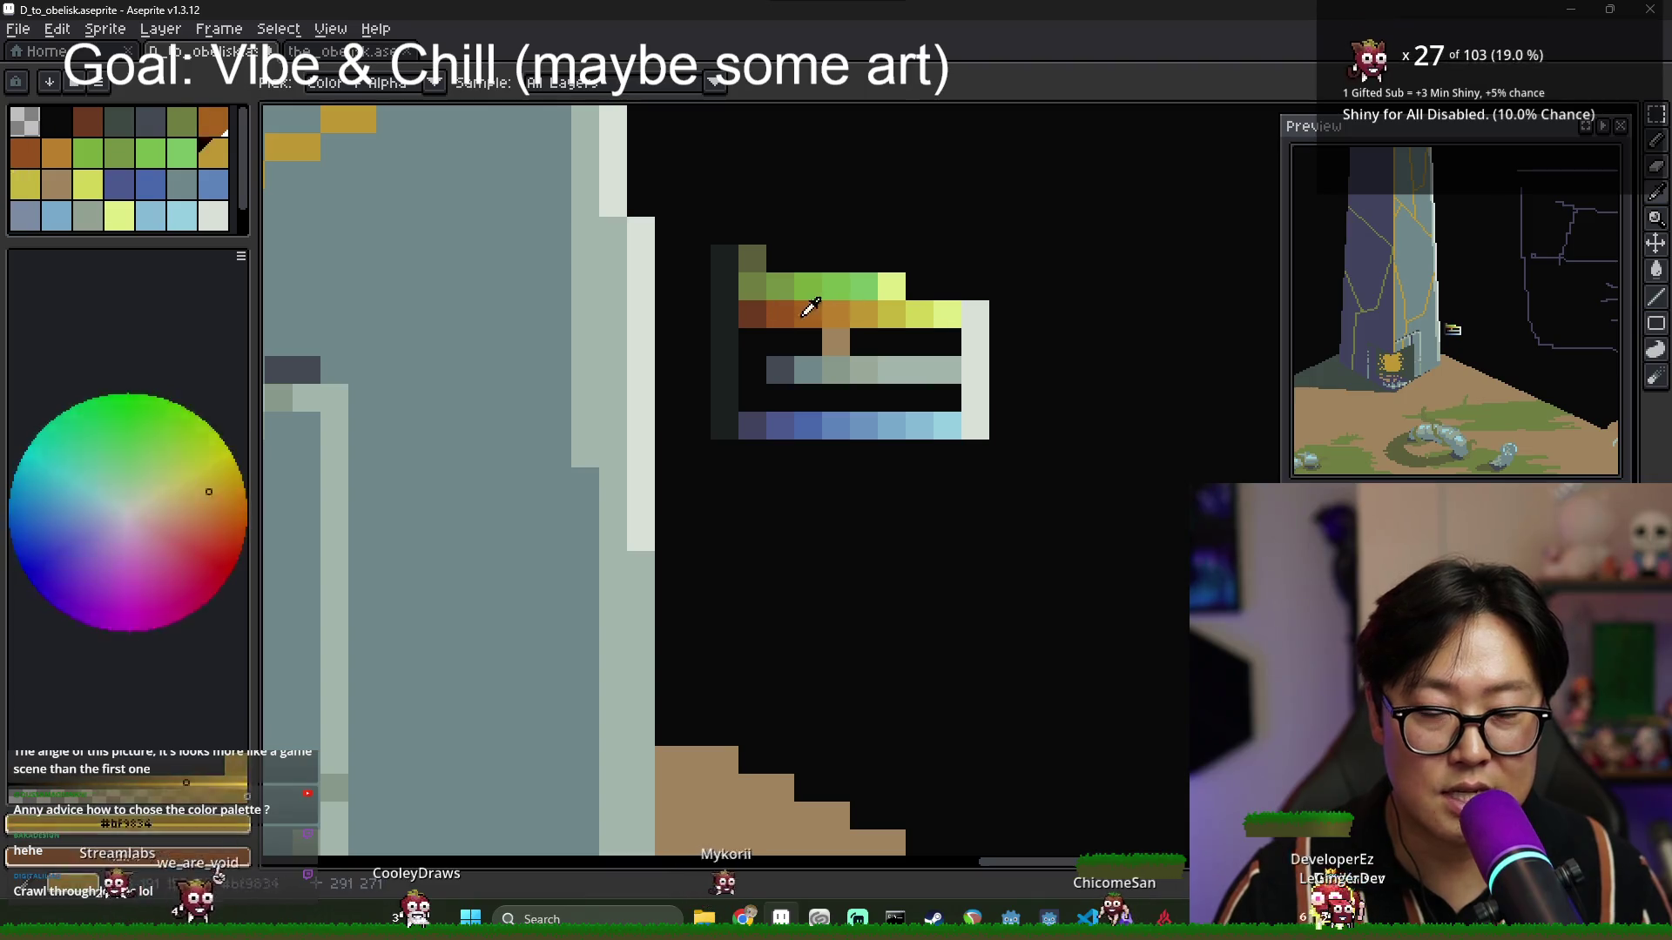
left_click(875, 306)
left_click(809, 313)
scroll(836, 340, "up", 3)
key("g")
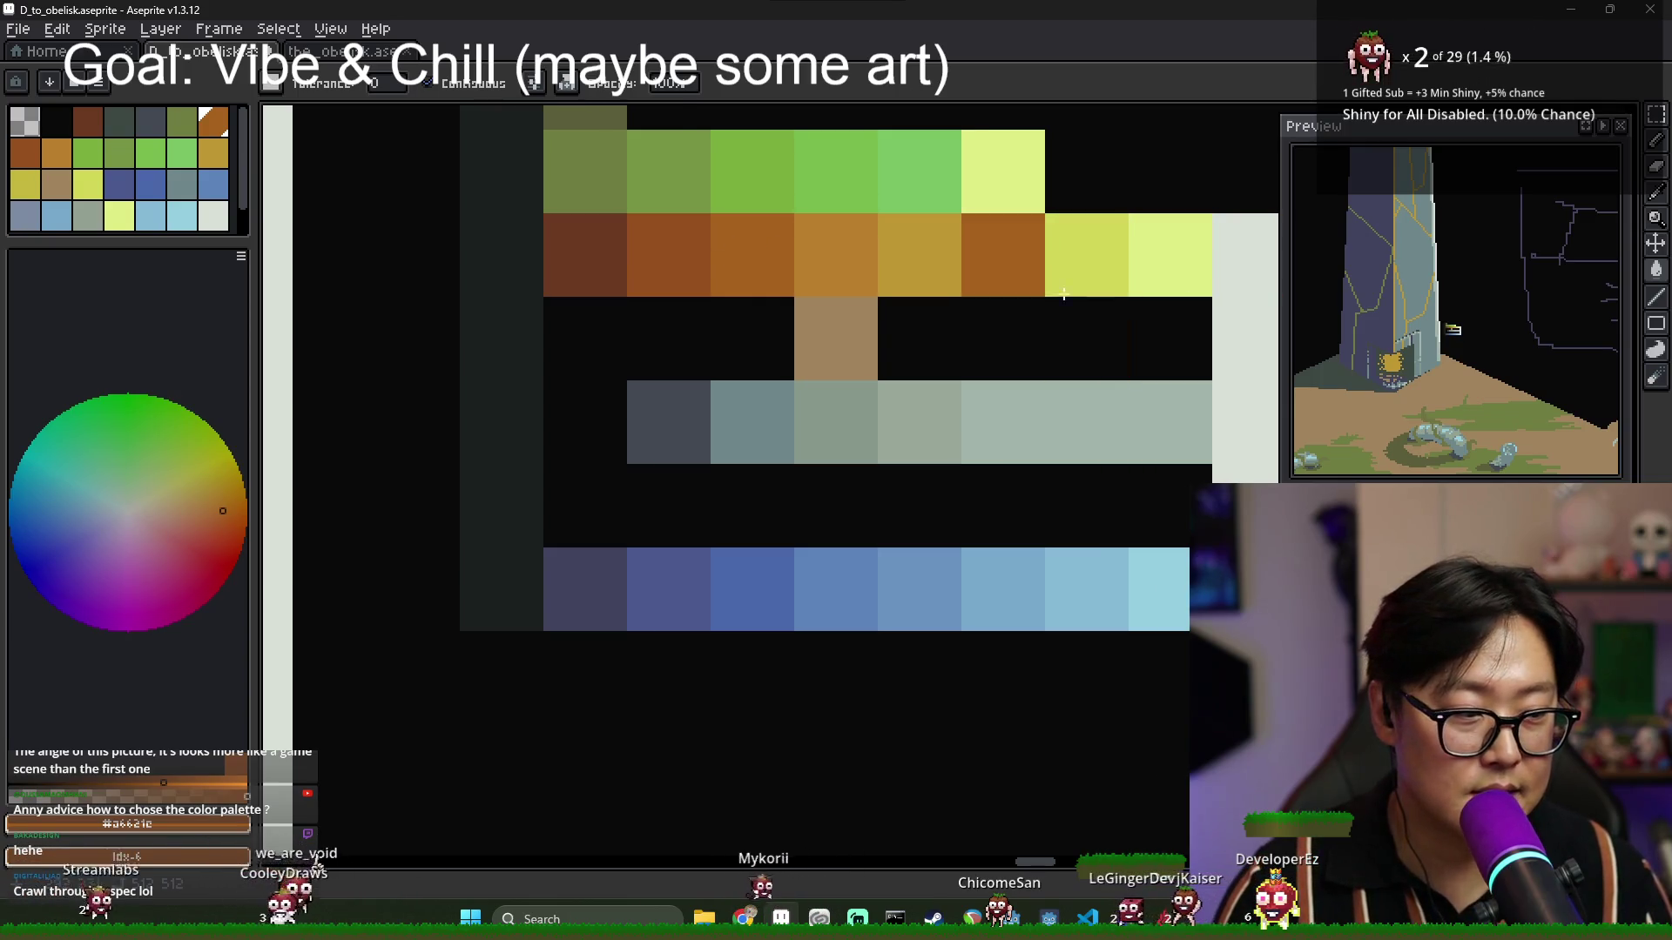
Fill the pale snow patch on the tile's left ridge with tan.
scroll(899, 377, "down", 3)
scroll(897, 436, "up", 1)
scroll(897, 470, "down", 1)
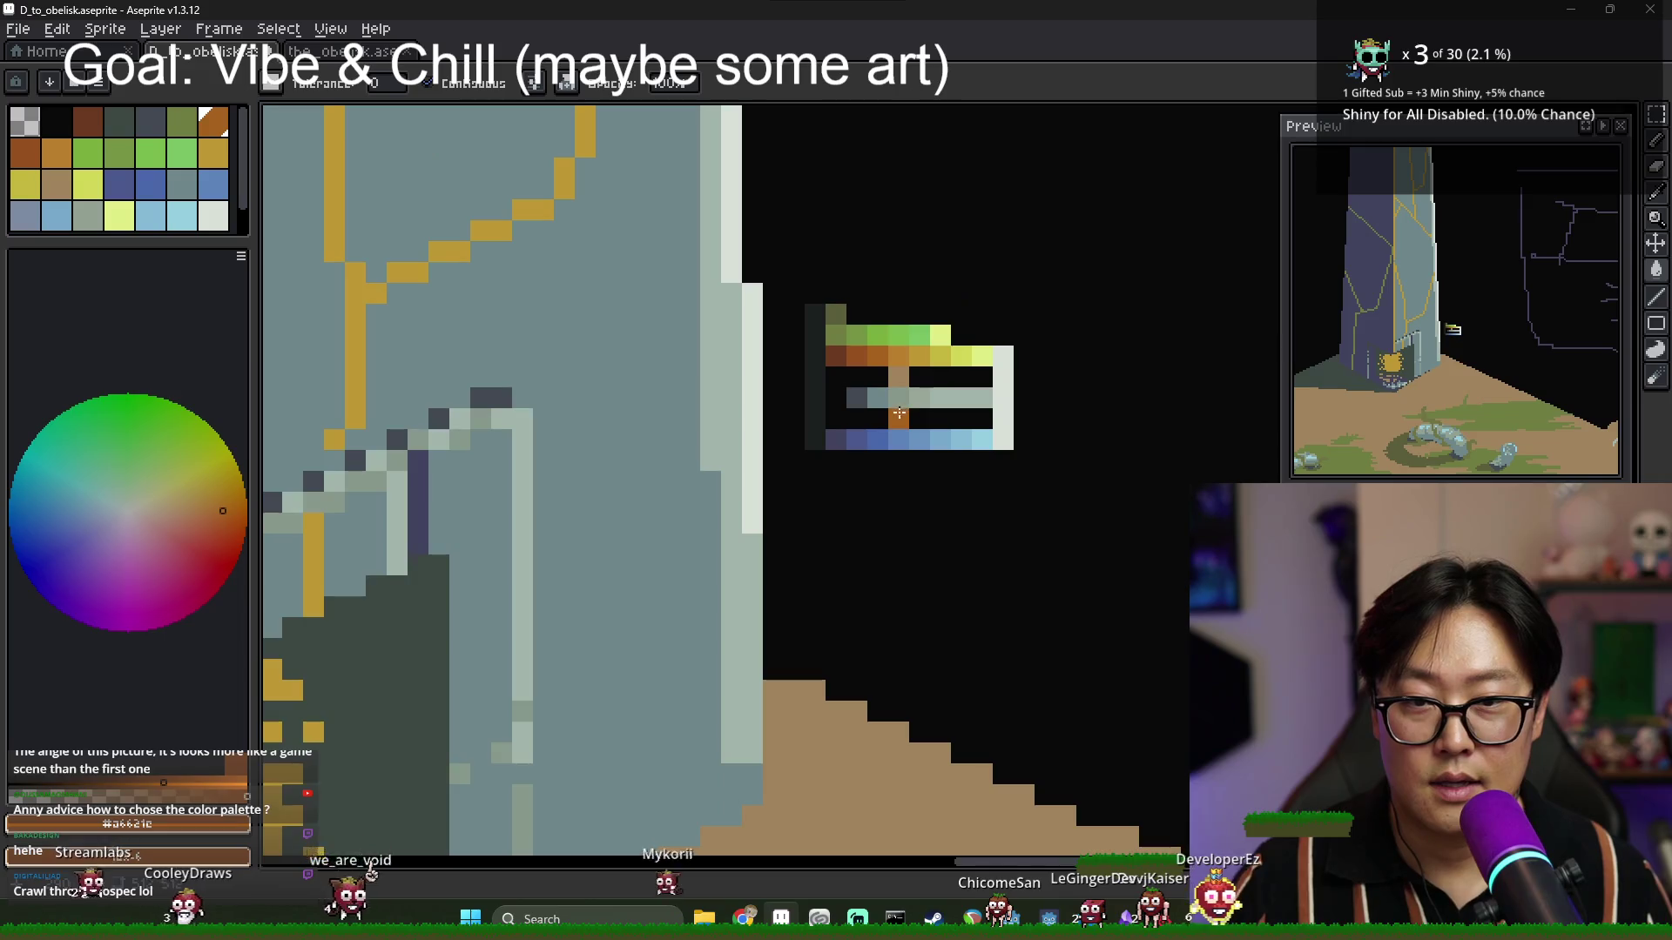
scroll(896, 483, "down", 3)
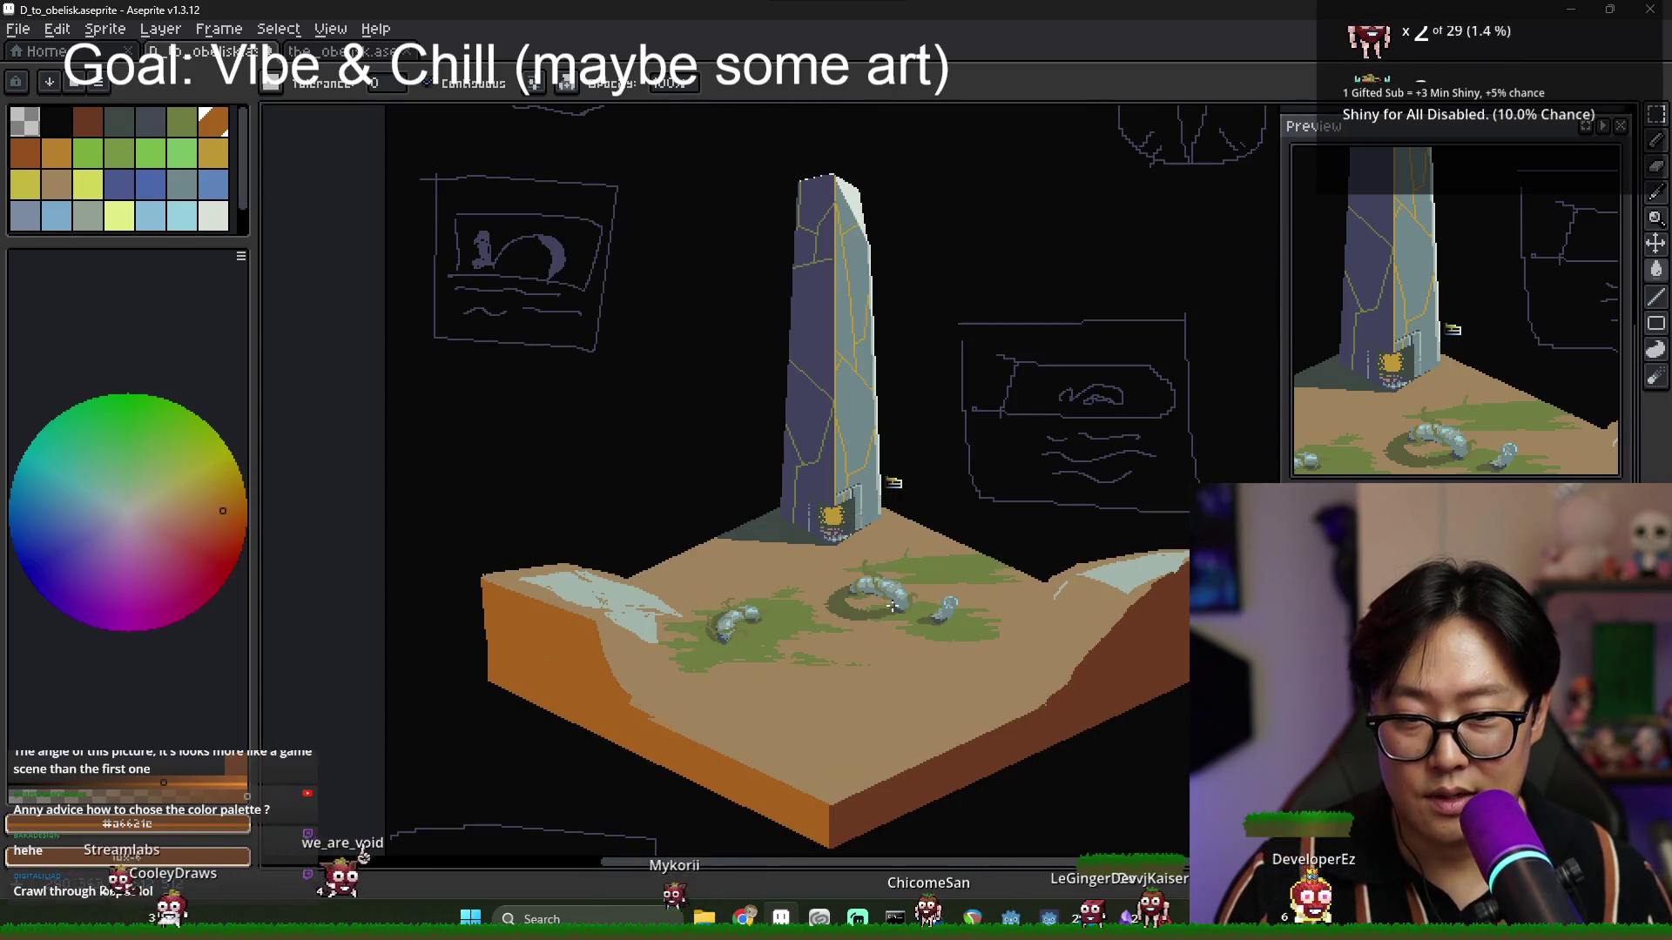
scroll(852, 598, "up", 2)
scroll(697, 558, "down", 2)
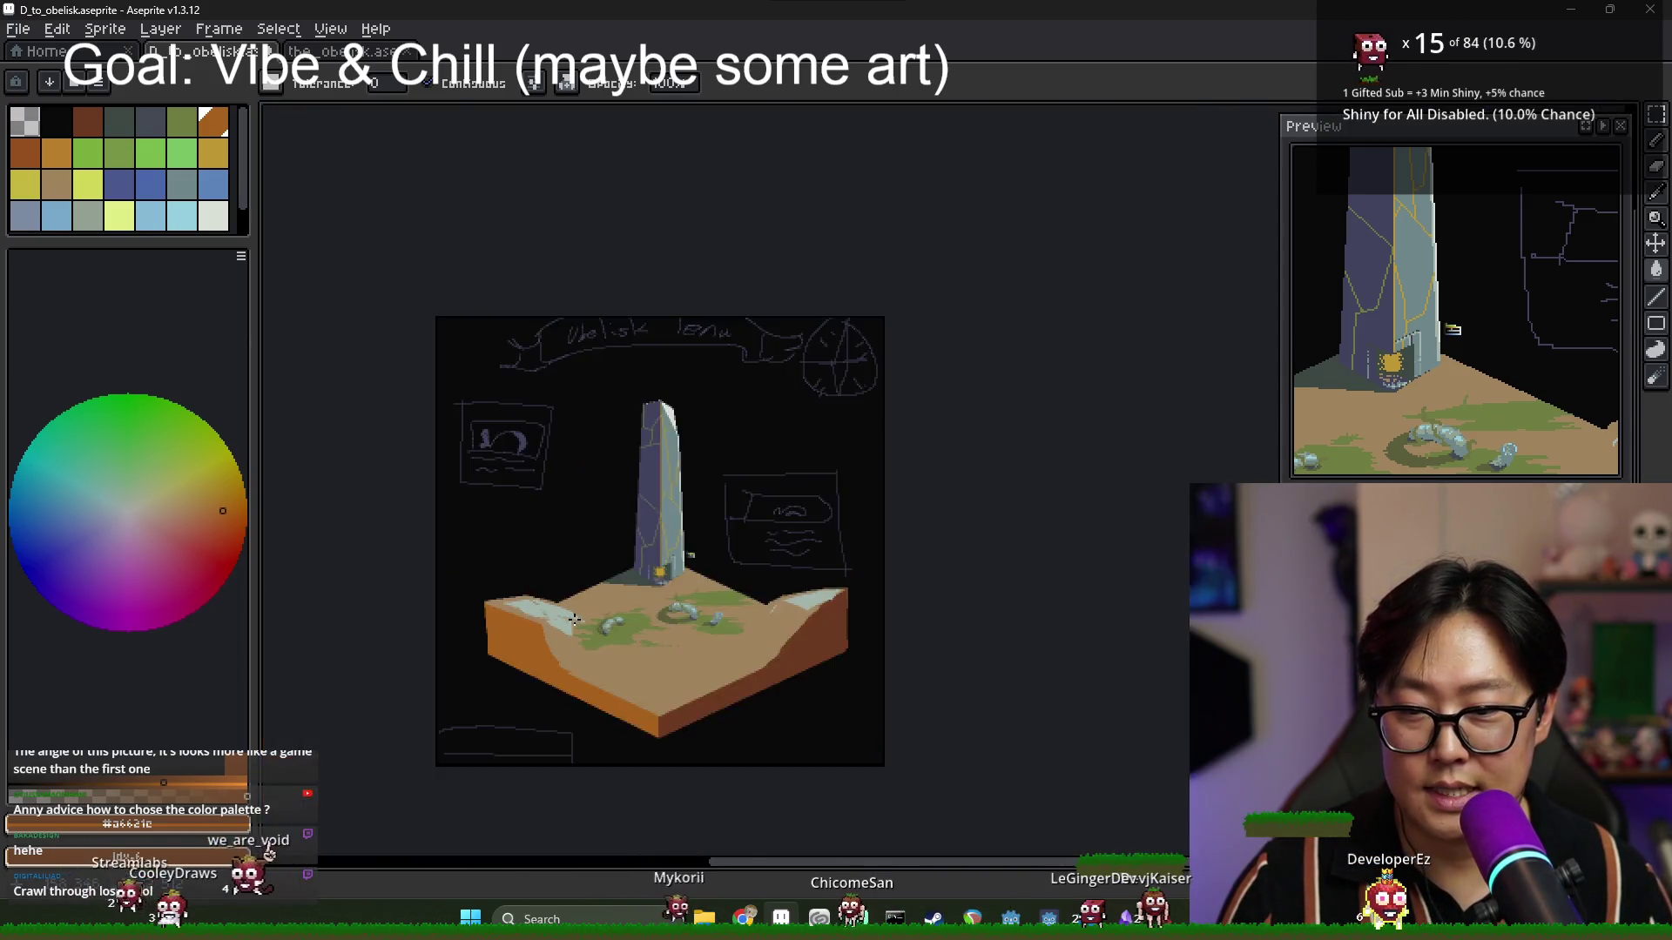
scroll(688, 549, "up", 2)
key("alt")
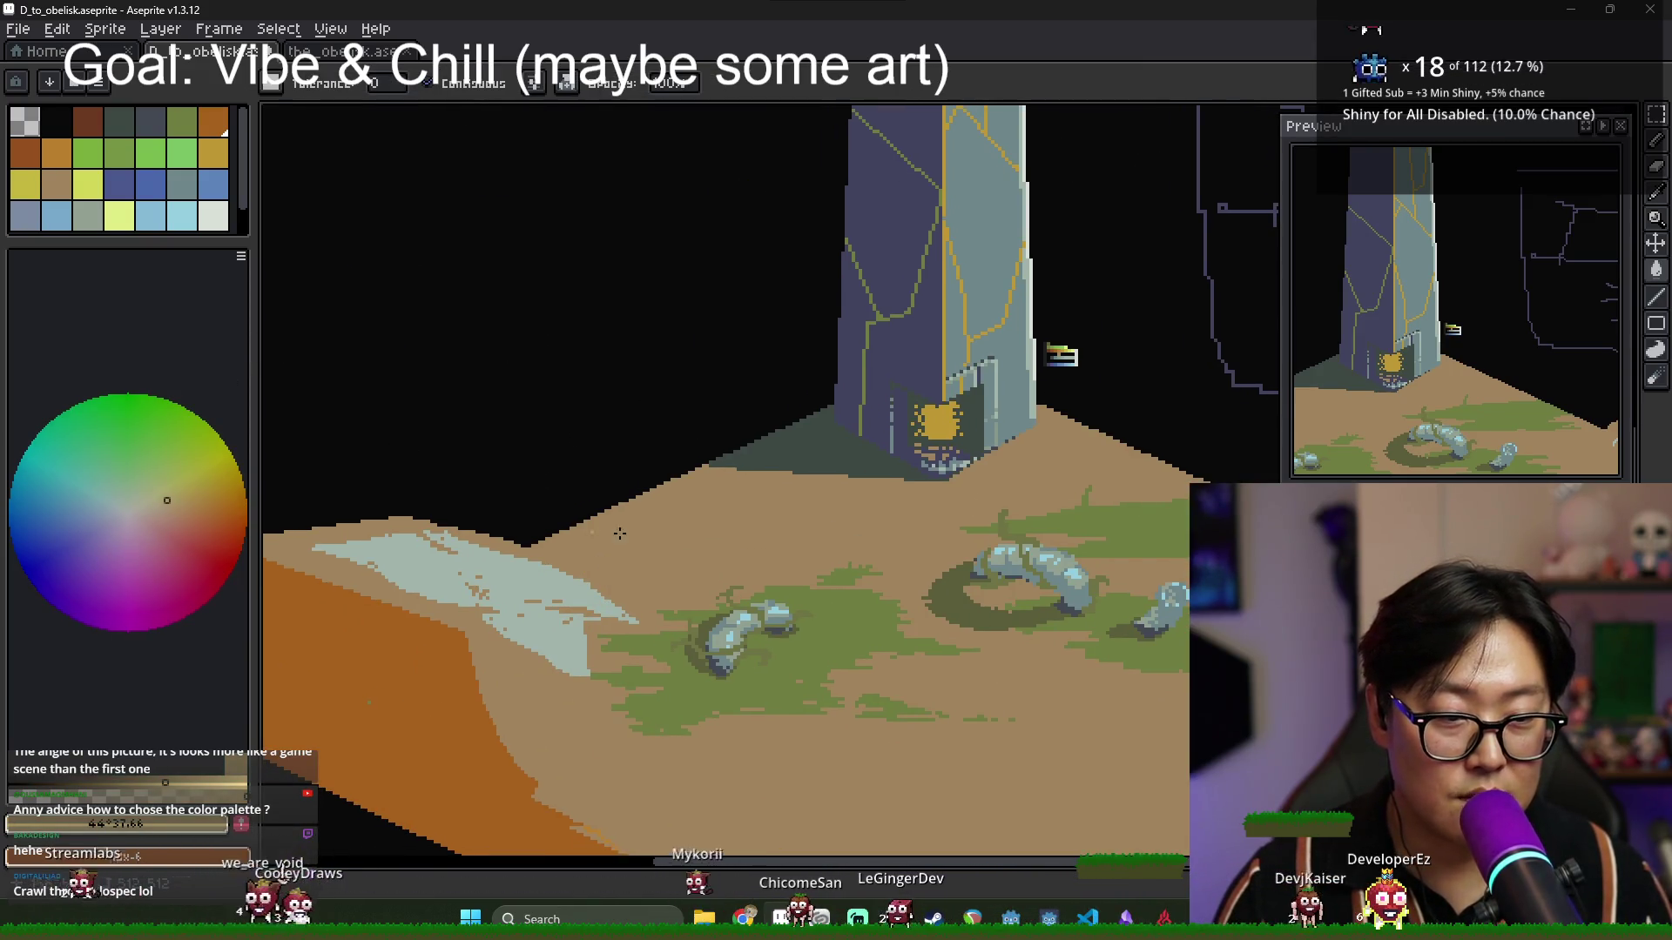
left_click(566, 575)
Paint a lighter tan highlight stroke along the left ridge with the Pencil.
mouse_move(1251, 639)
left_mouse_down()
mouse_move(1023, 612)
mouse_move(988, 497)
left_mouse_up()
scroll(875, 538, "up", 2)
scroll(835, 509, "down", 4)
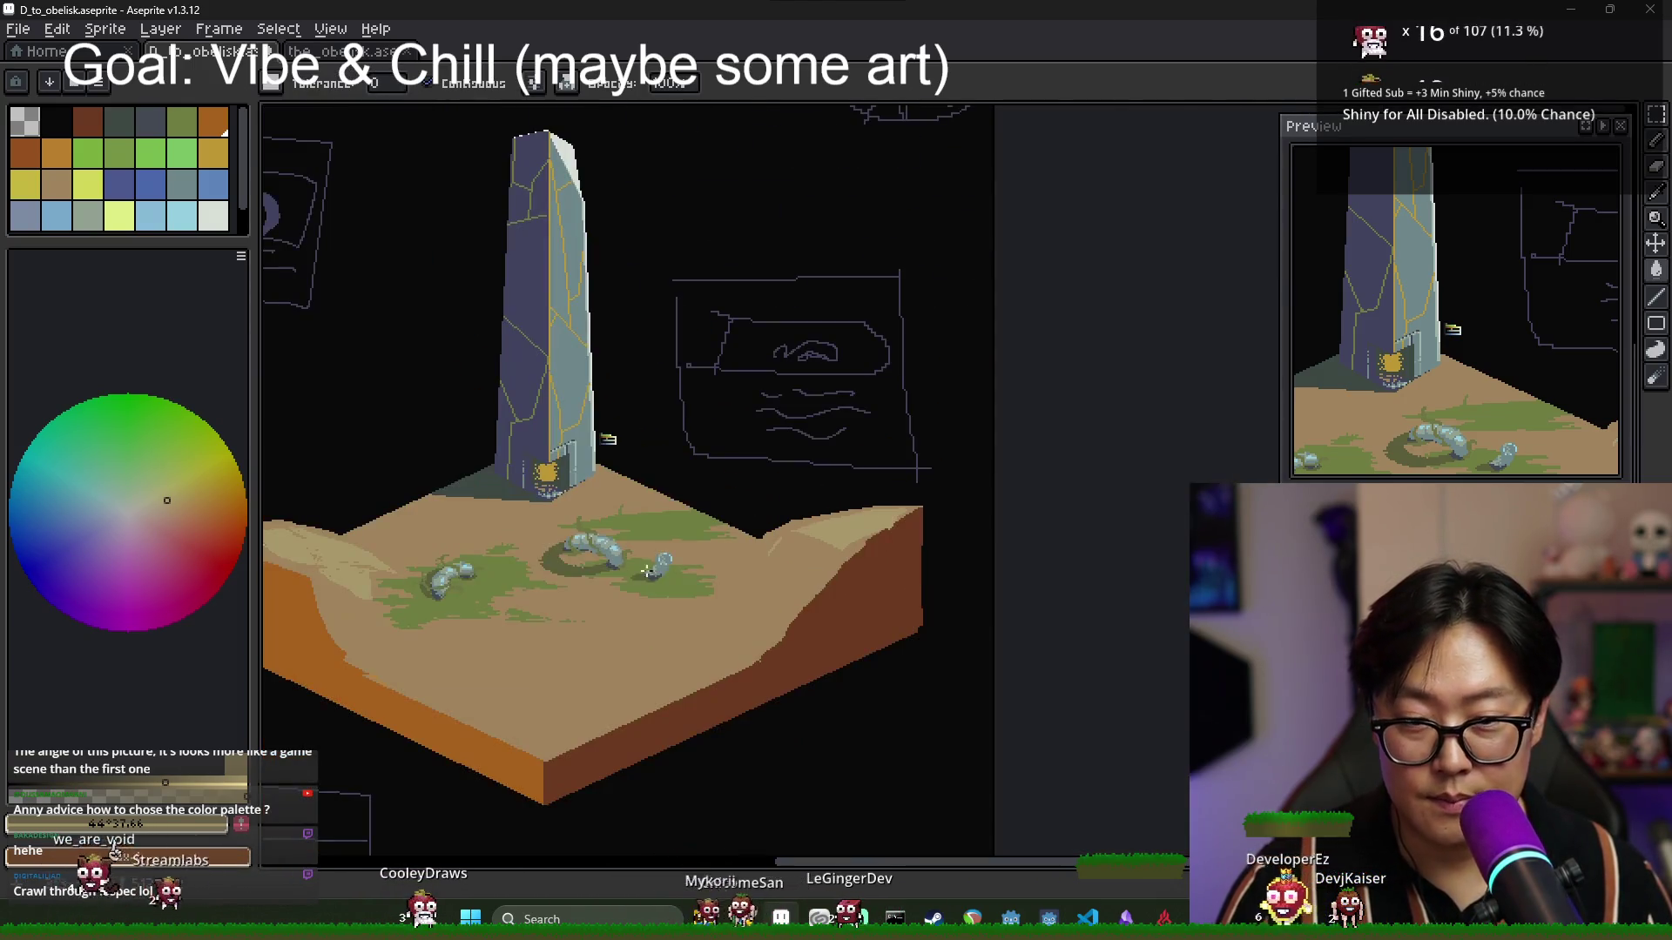
scroll(675, 512, "up", 5)
key("b")
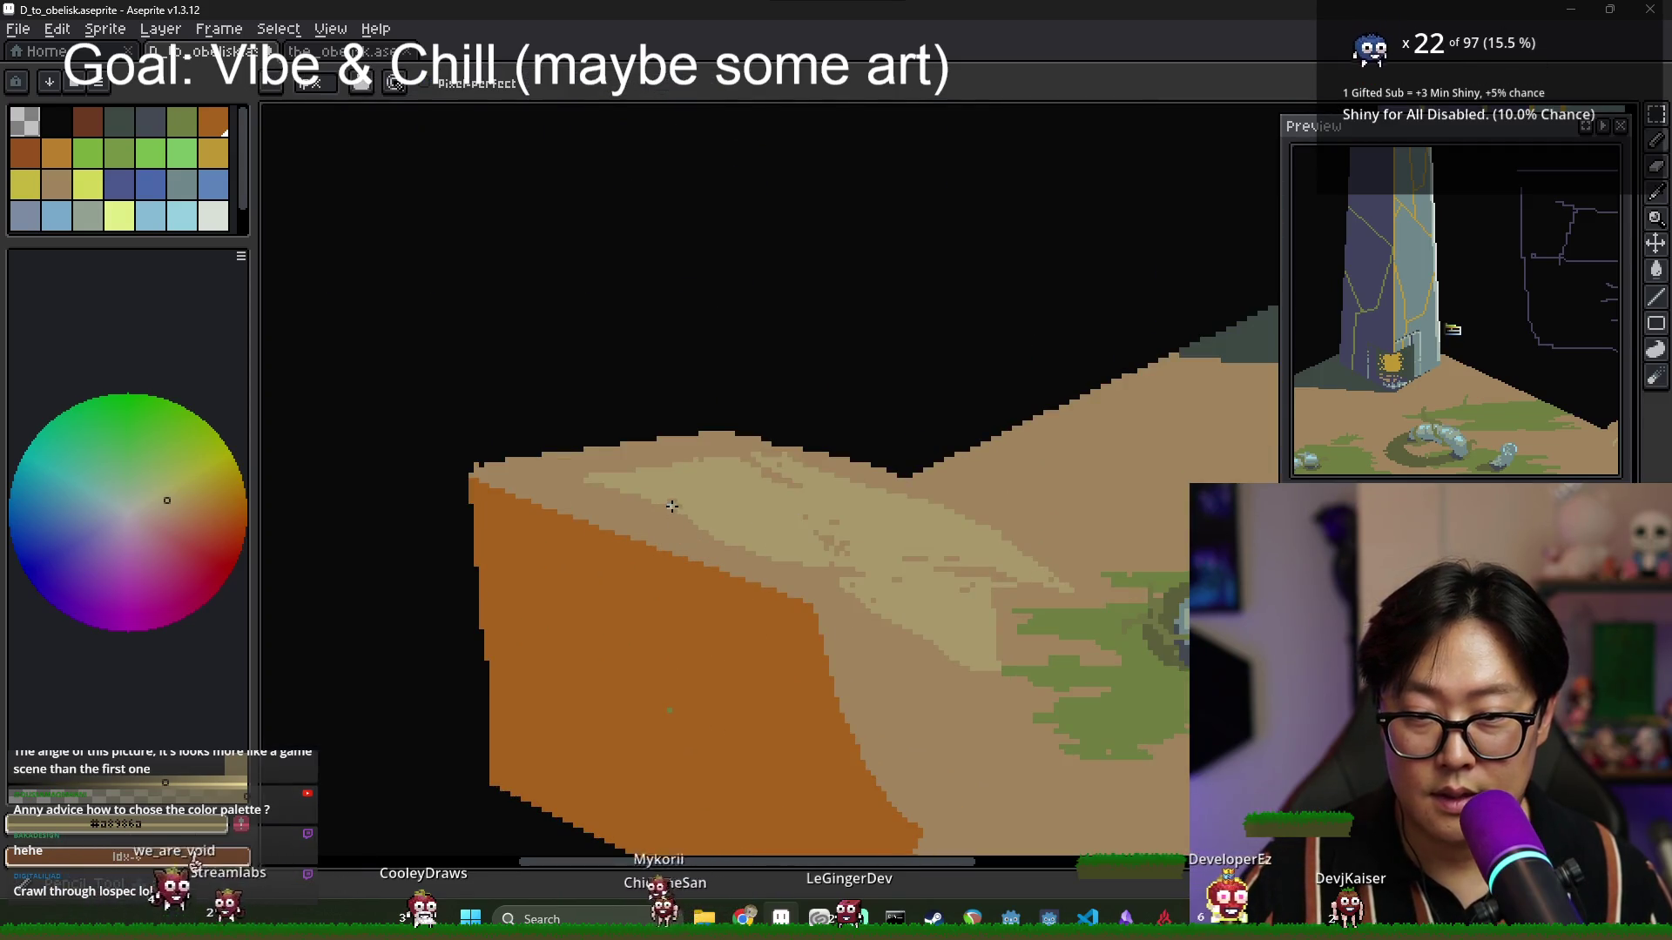
key("g")
scroll(843, 606, "up", 1)
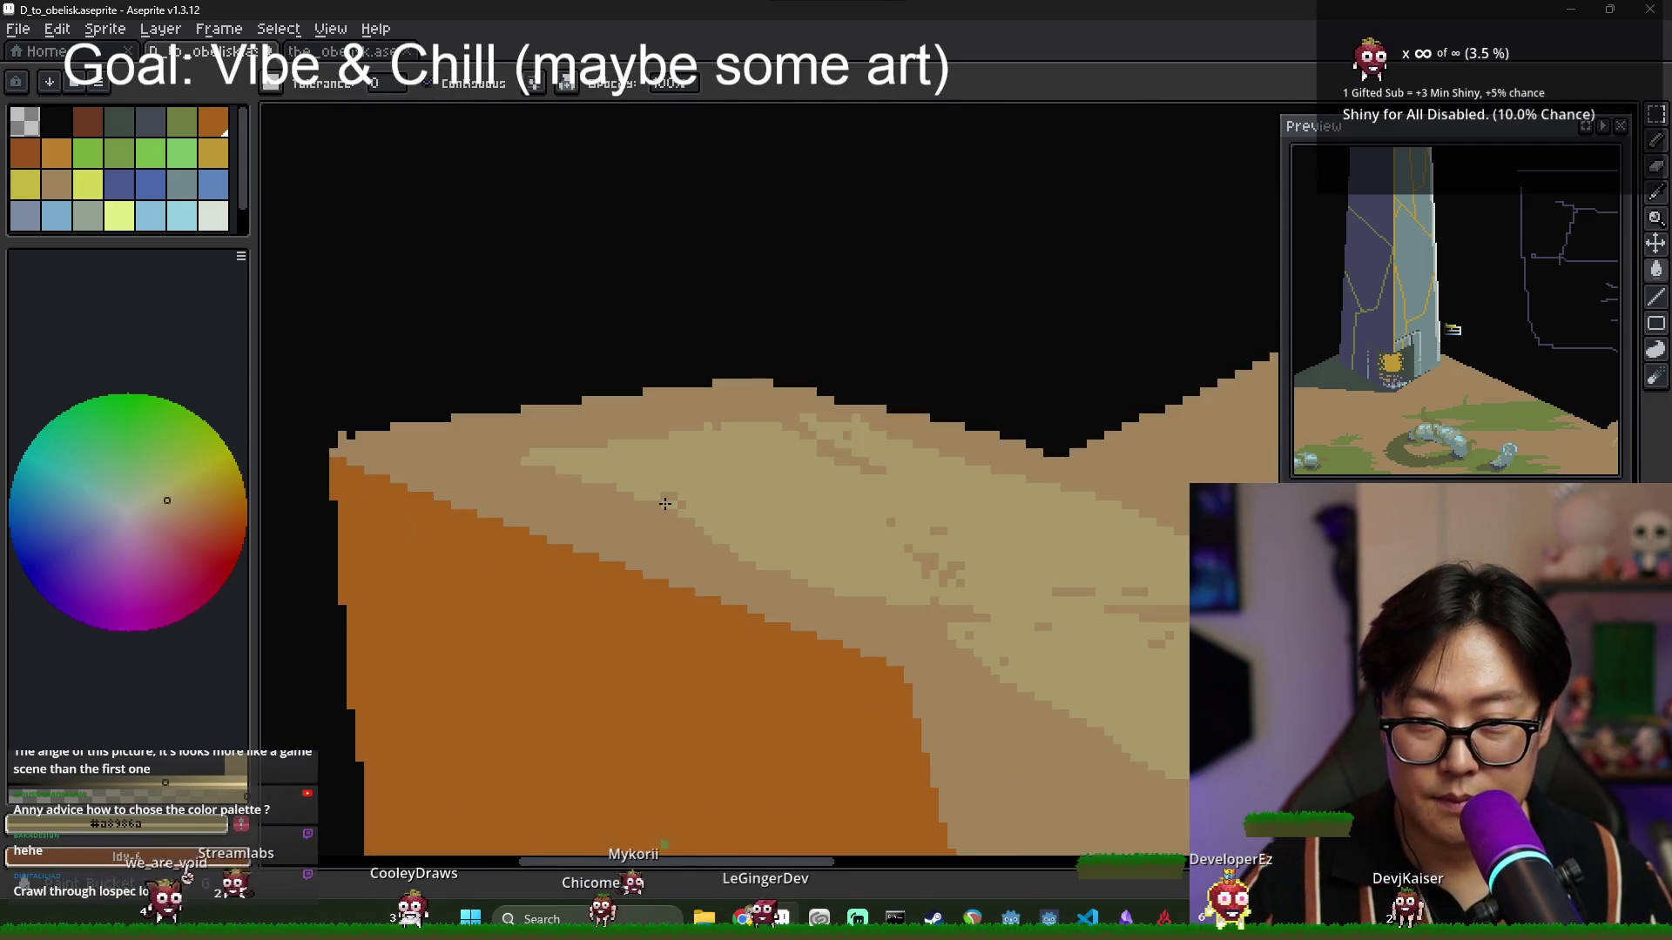
scroll(841, 555, "down", 2)
scroll(841, 554, "down", 1)
key("b")
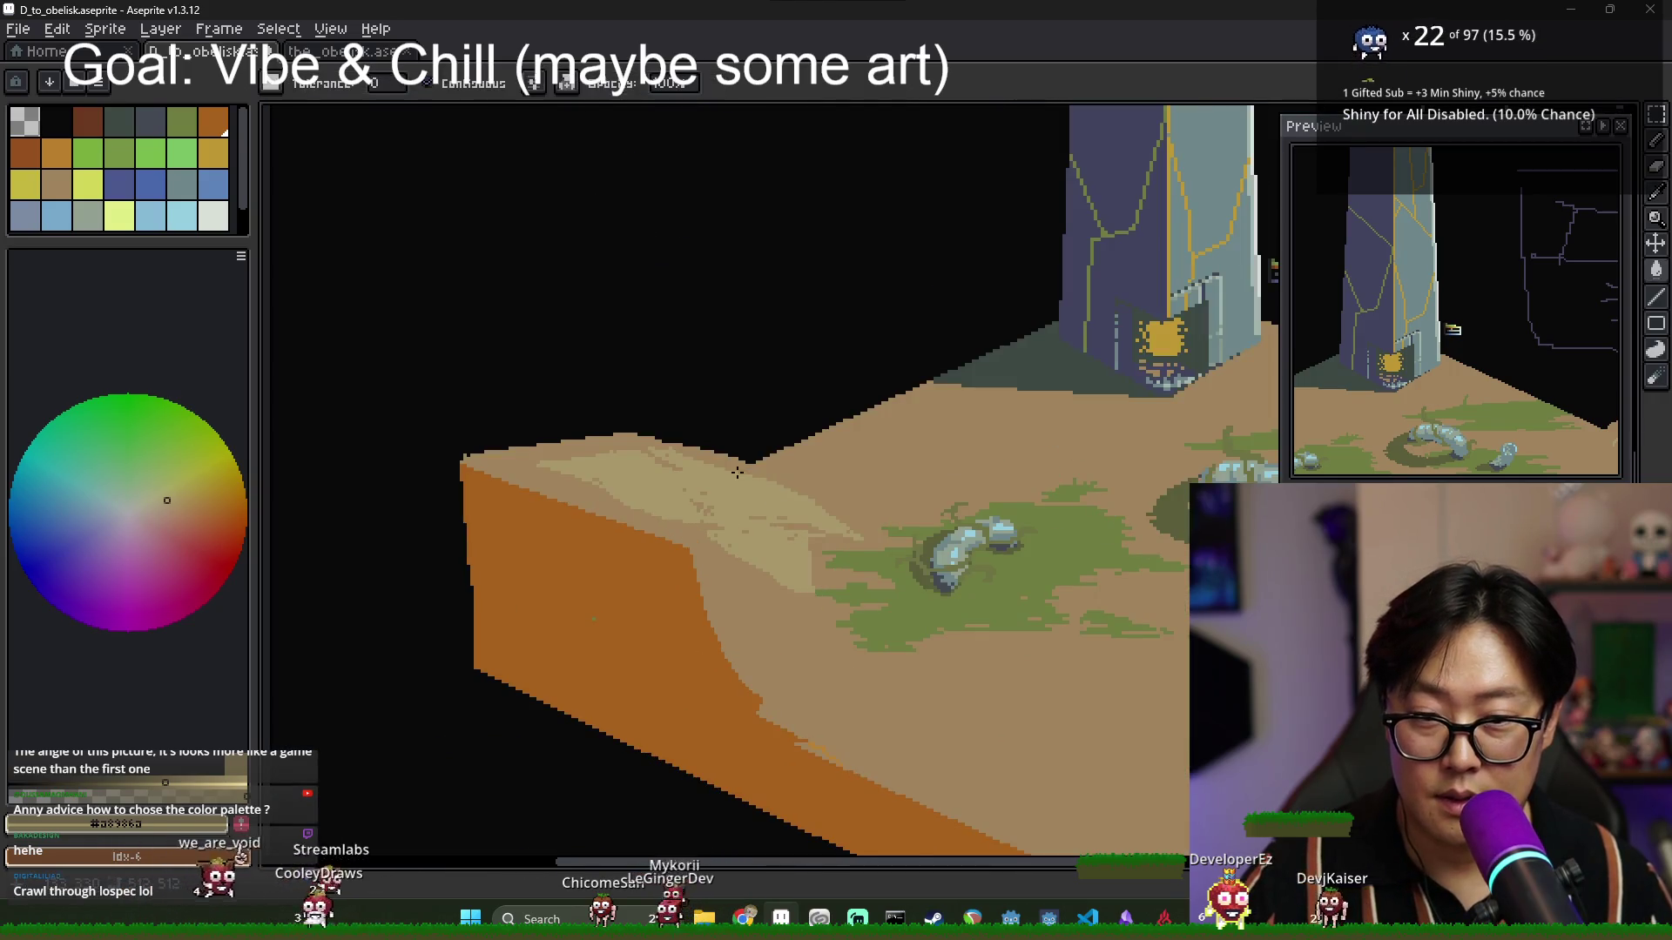
scroll(738, 458, "up", 3)
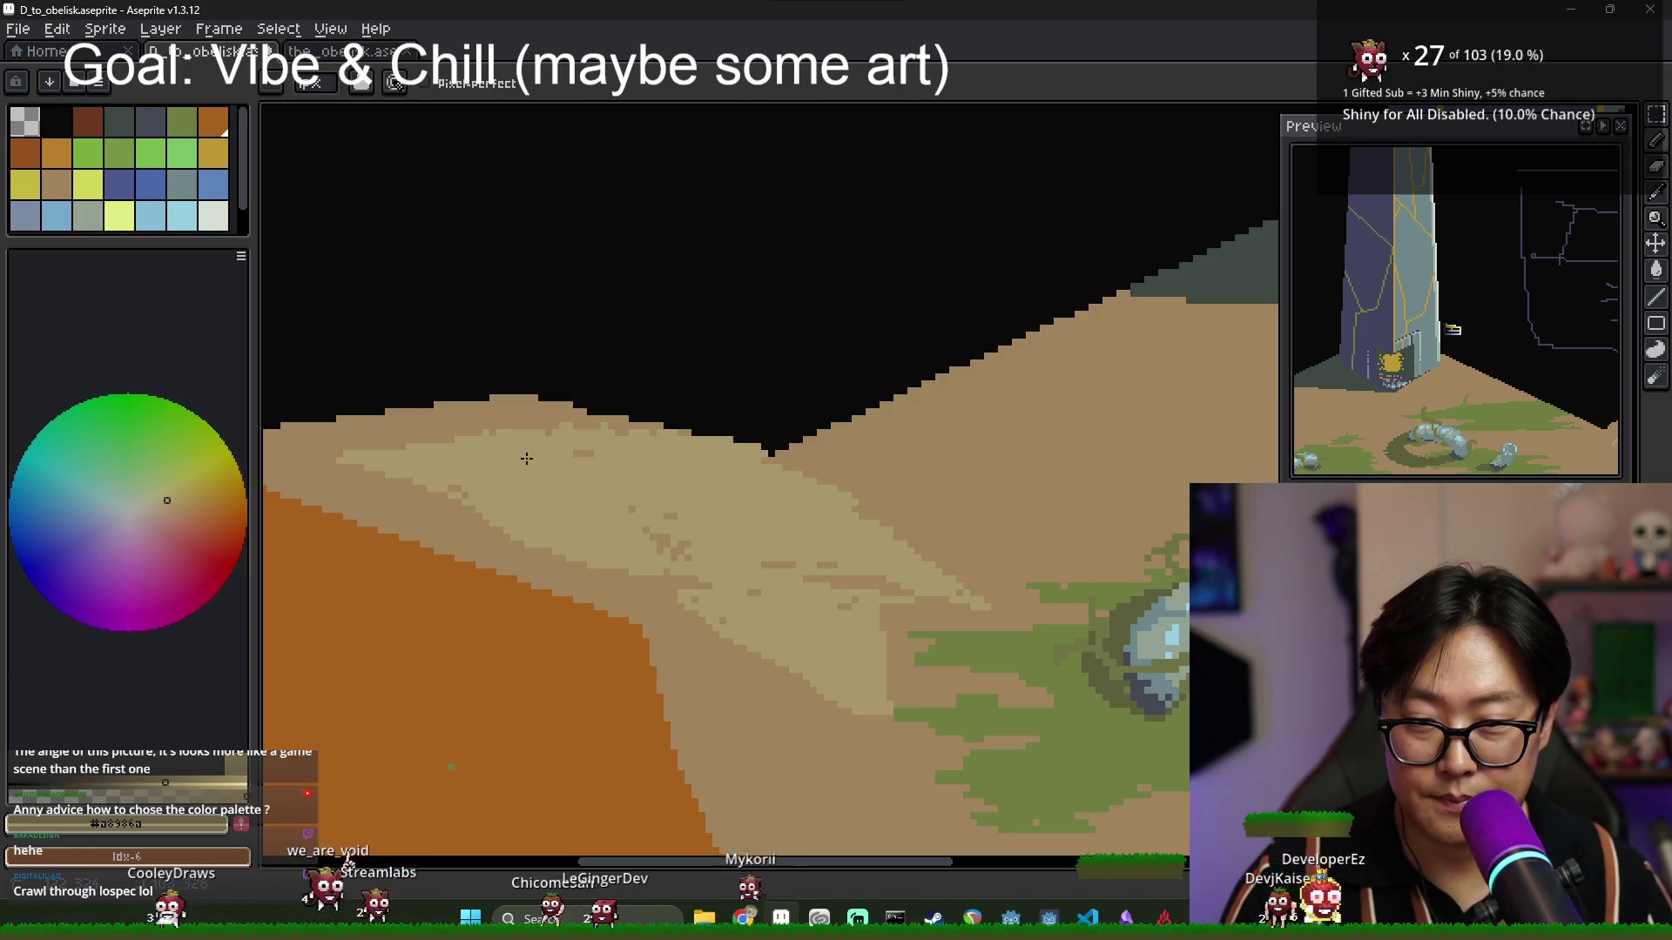
left_click_drag(451, 431, 558, 419)
Fill the light patch with darker tan, then draw a light tan highlight line down the ridge.
scroll(609, 444, "down", 1)
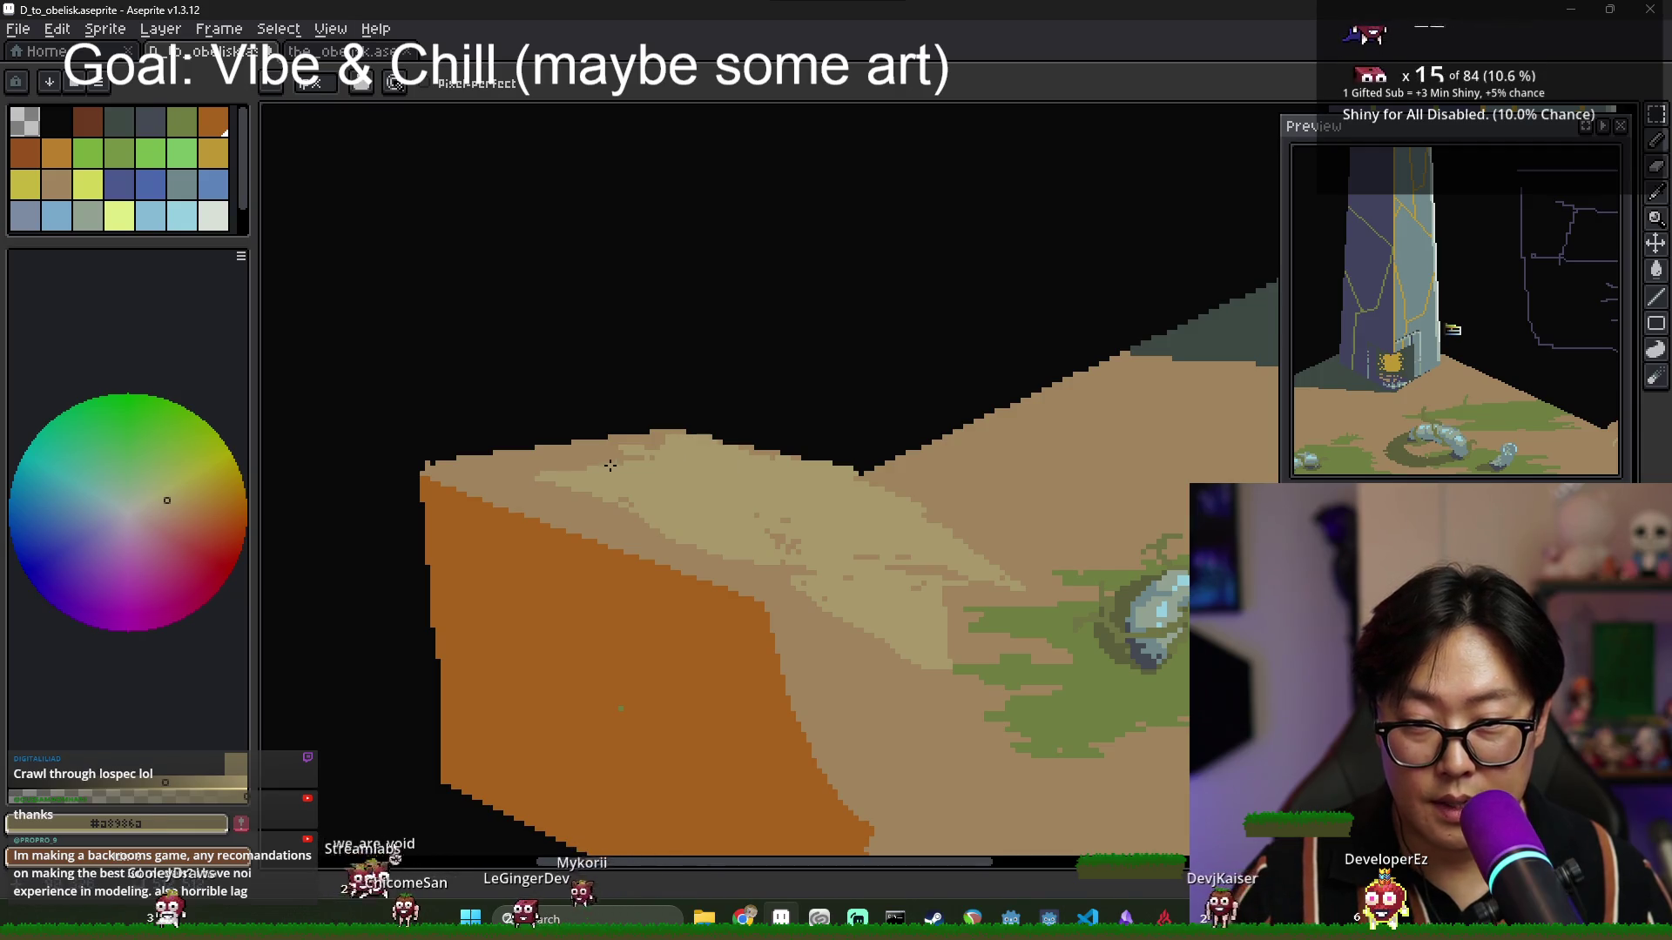
left_click(659, 440, "alt")
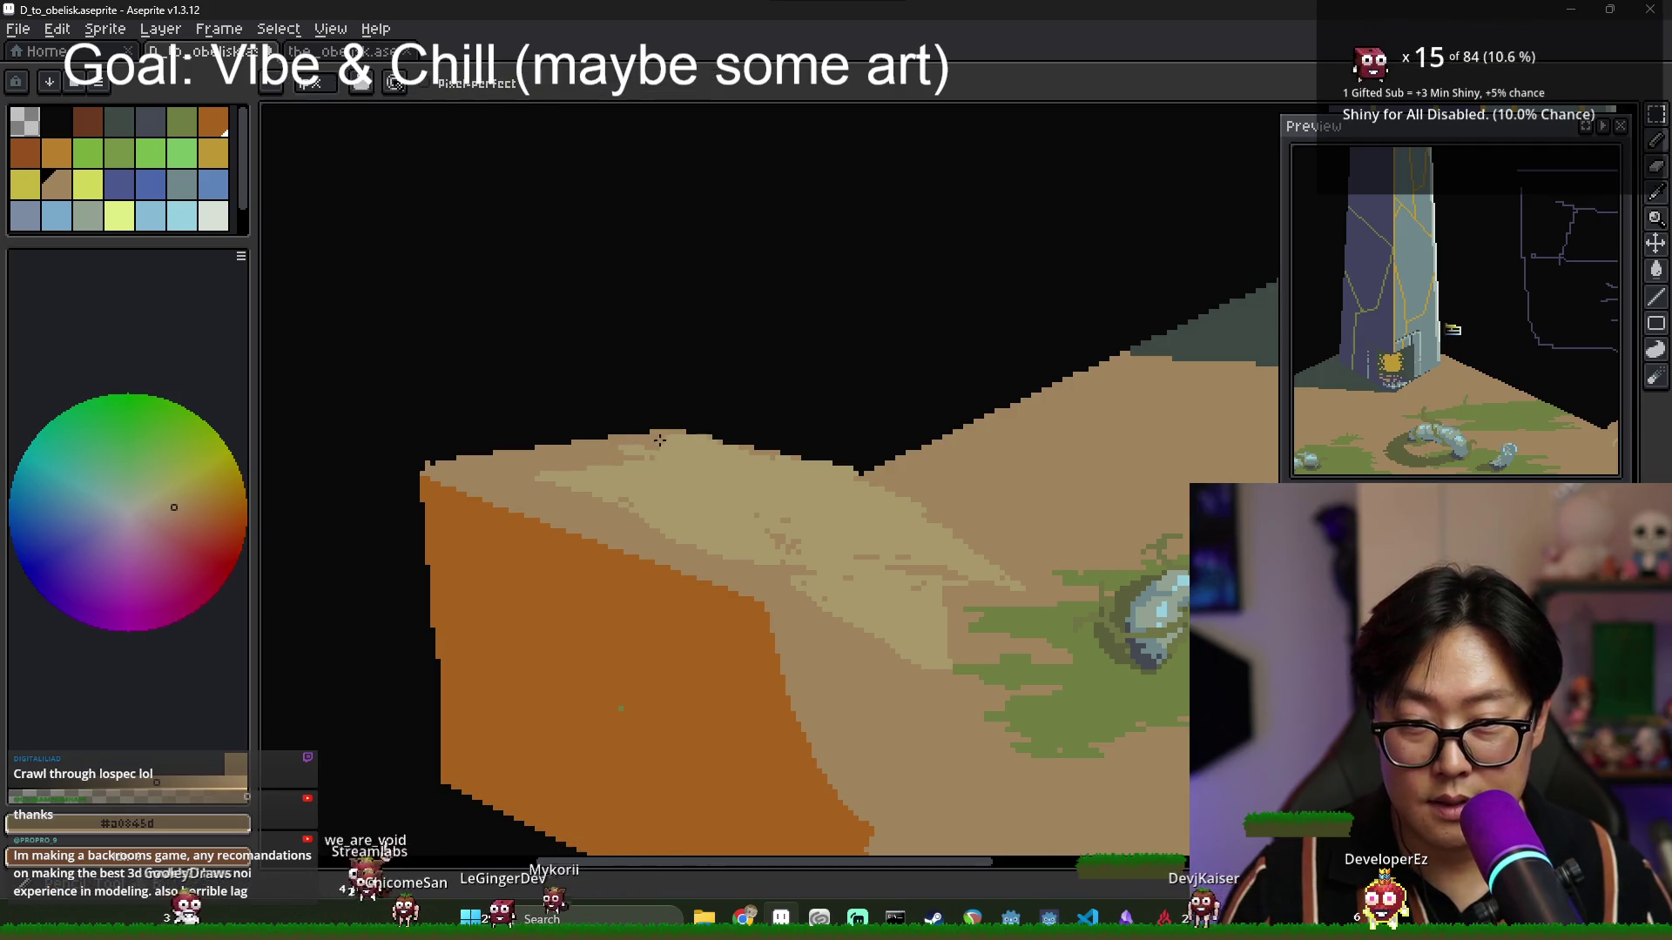
key("g")
left_click(673, 498)
scroll(684, 506, "up", 1)
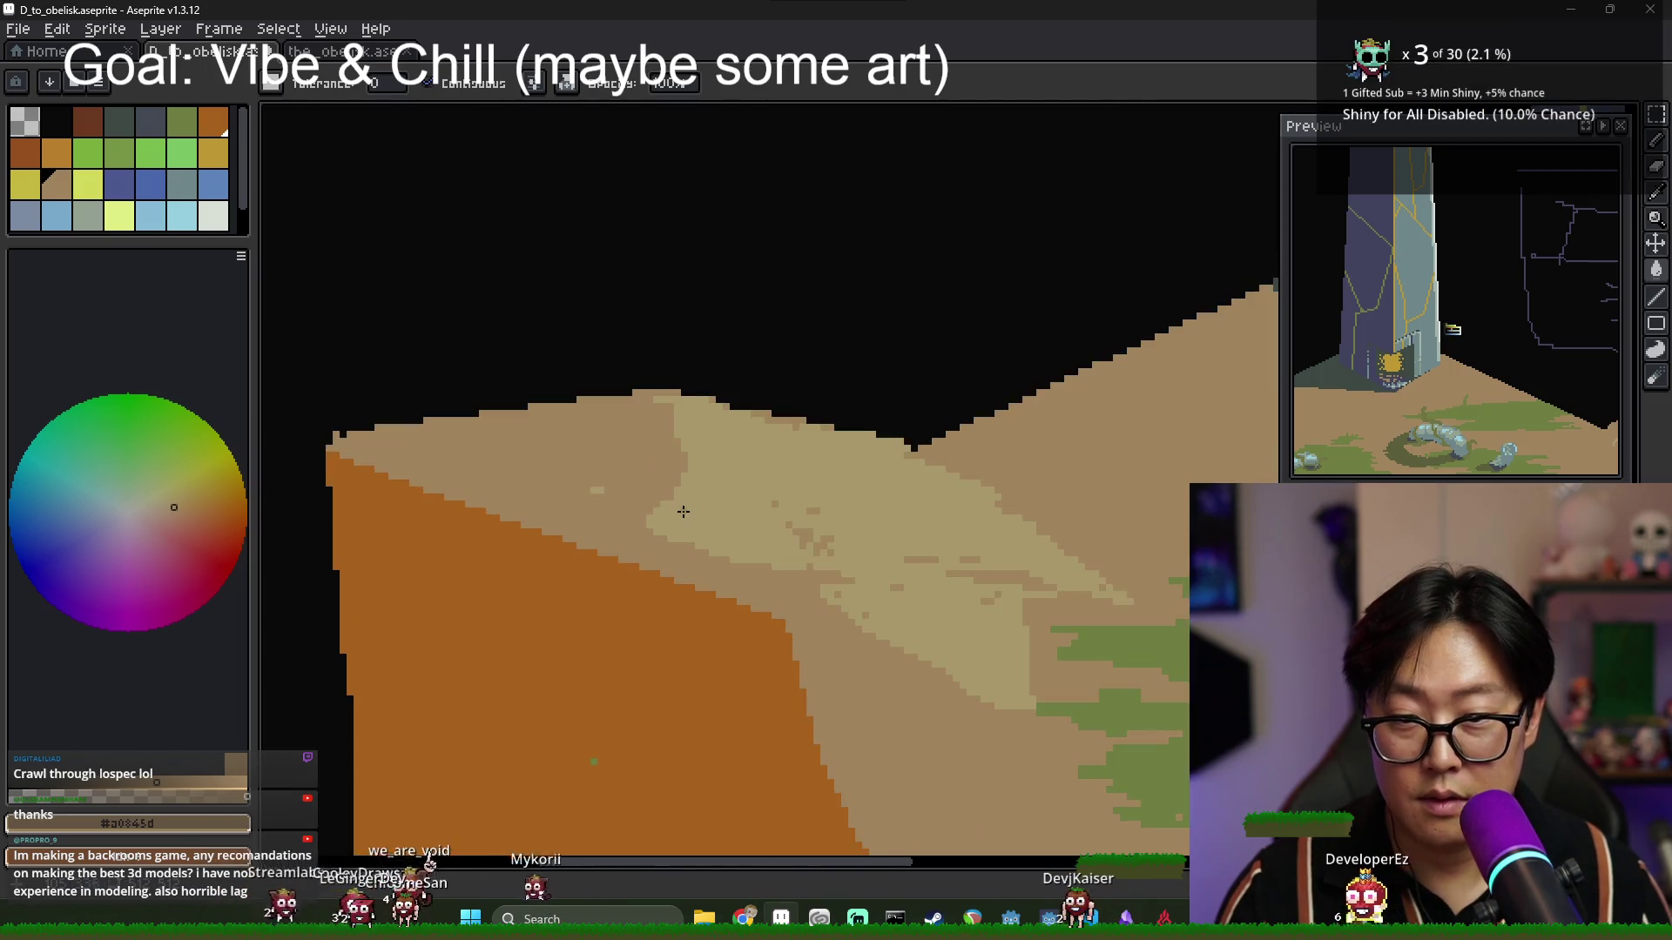
key("b")
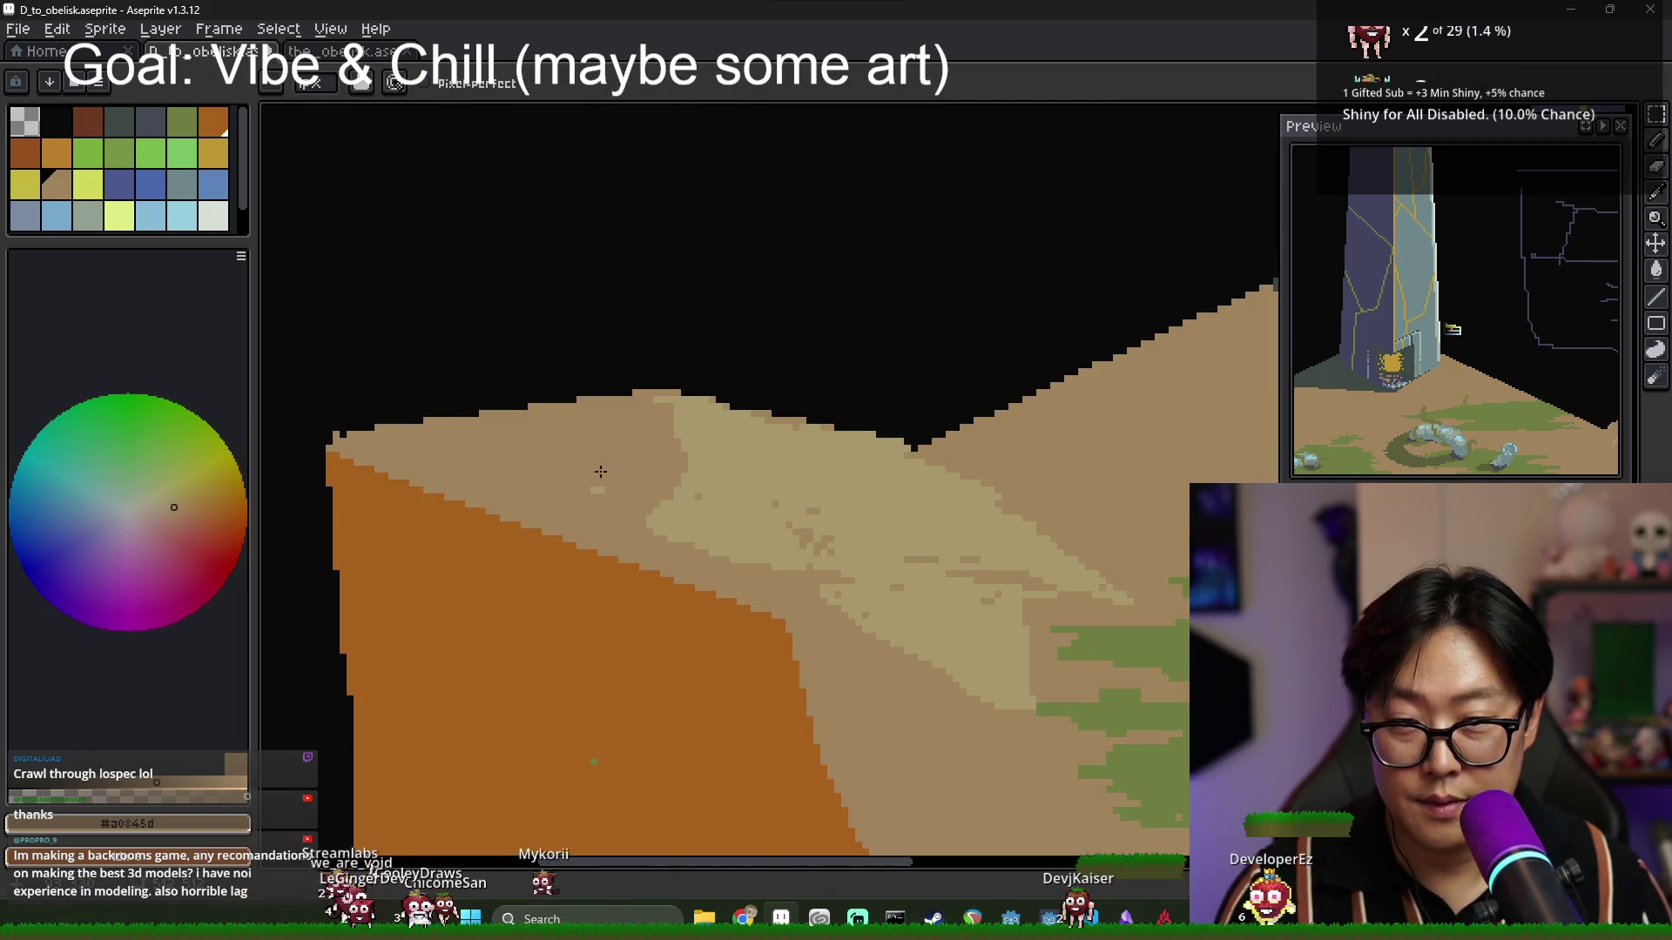
key("x")
mouse_move(634, 399)
left_mouse_down()
mouse_move(599, 508)
mouse_move(662, 409)
left_mouse_up()
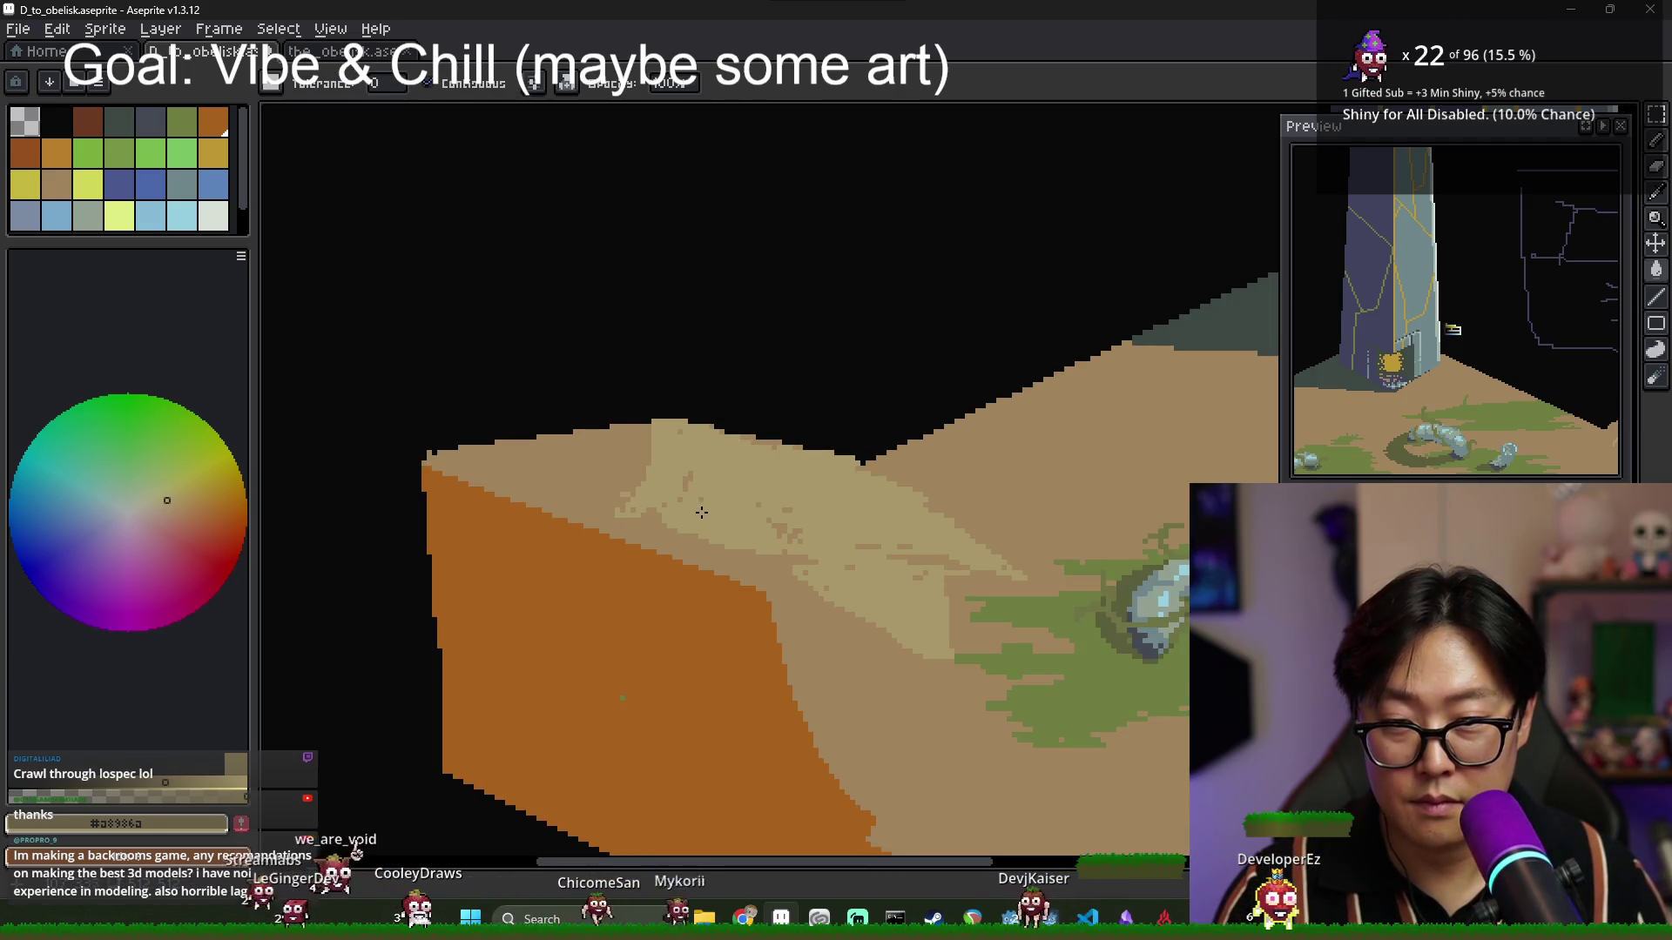
Shade the light peak with darker tan strokes and a darker tan fill, then re-pick darker tan.
scroll(644, 518, "down", 1)
key("x")
mouse_move(659, 531)
left_mouse_down()
mouse_move(701, 449)
mouse_move(791, 552)
mouse_move(801, 452)
left_mouse_up()
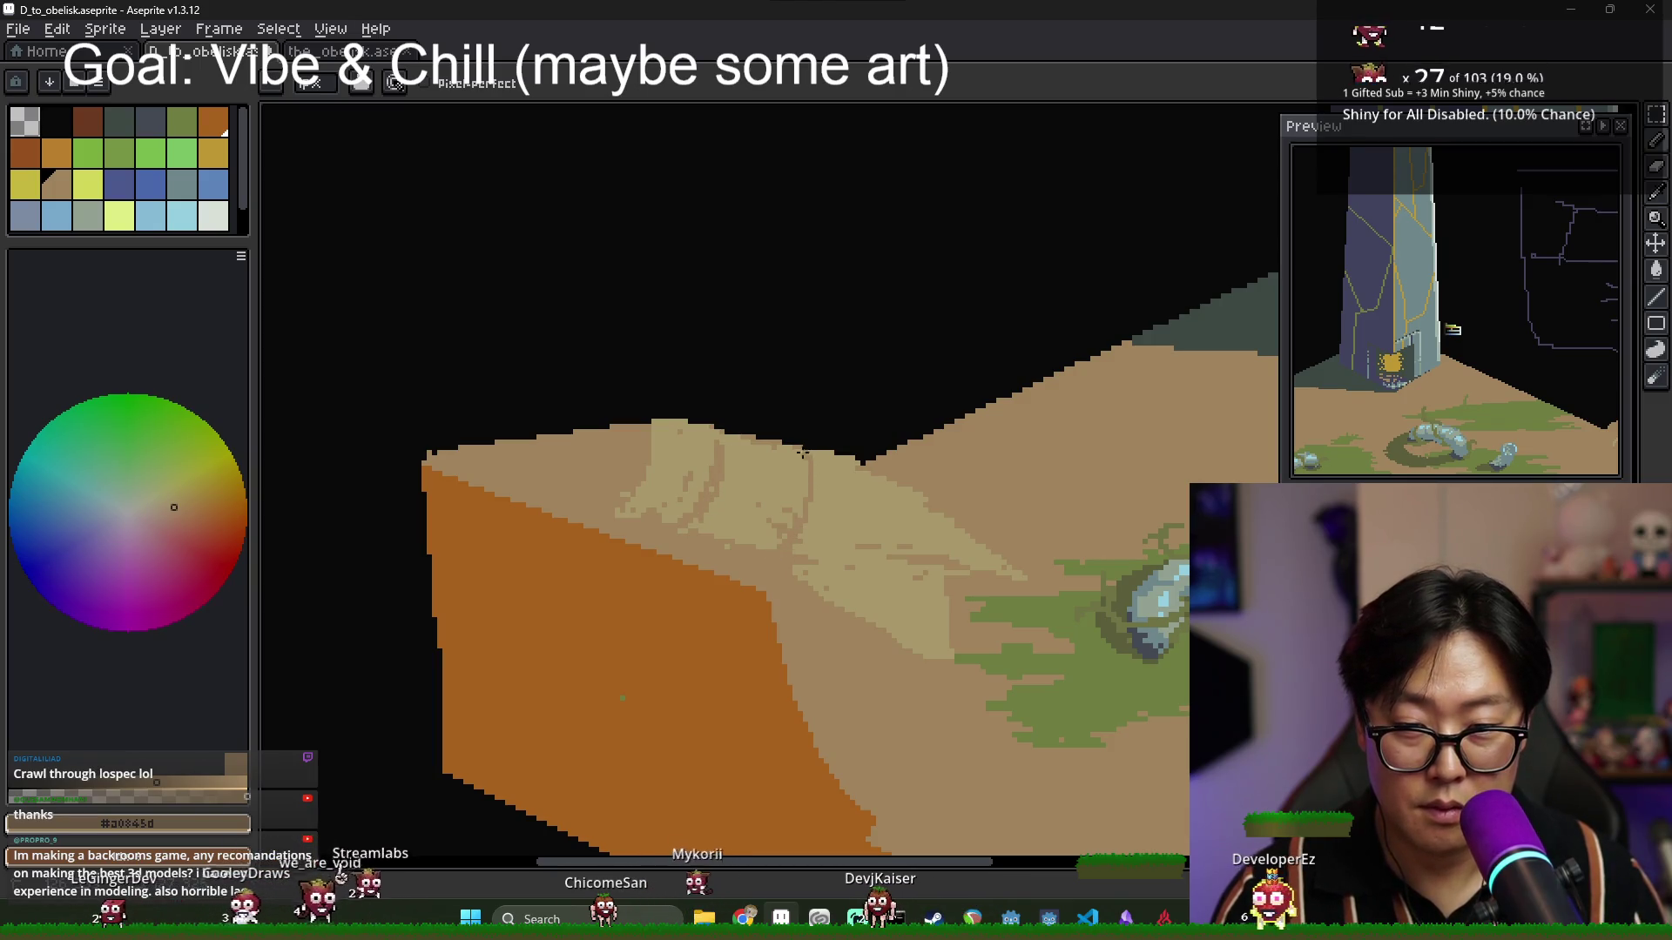
key("g")
left_click(728, 437)
scroll(740, 449, "up", 2)
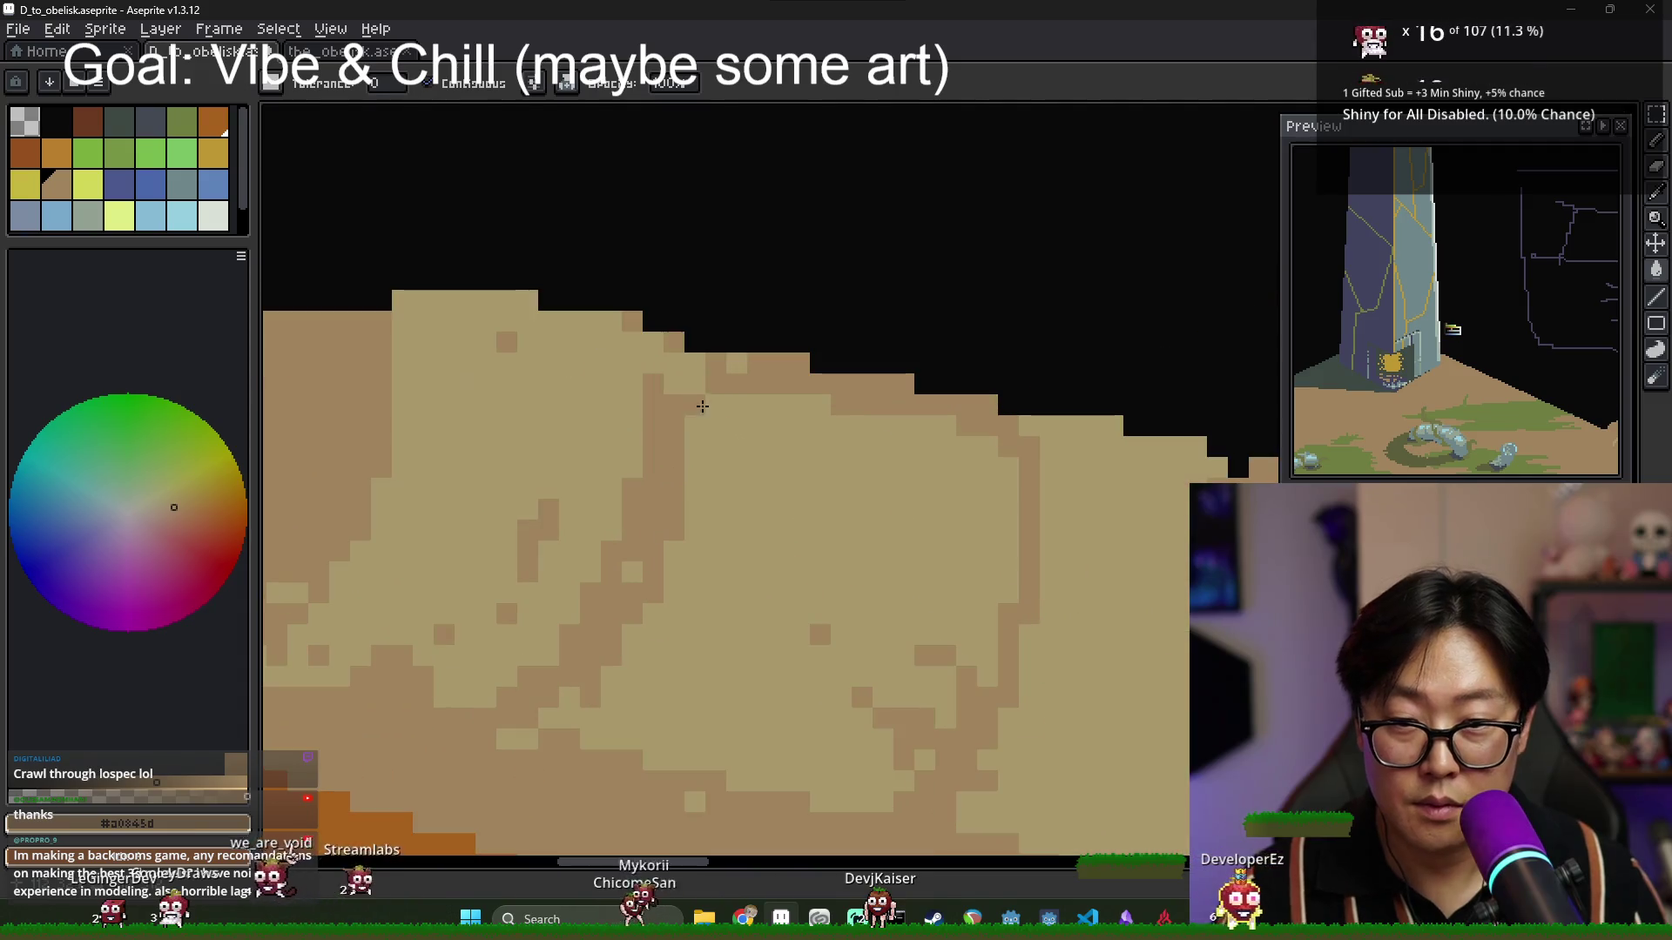
scroll(749, 451, "down", 4)
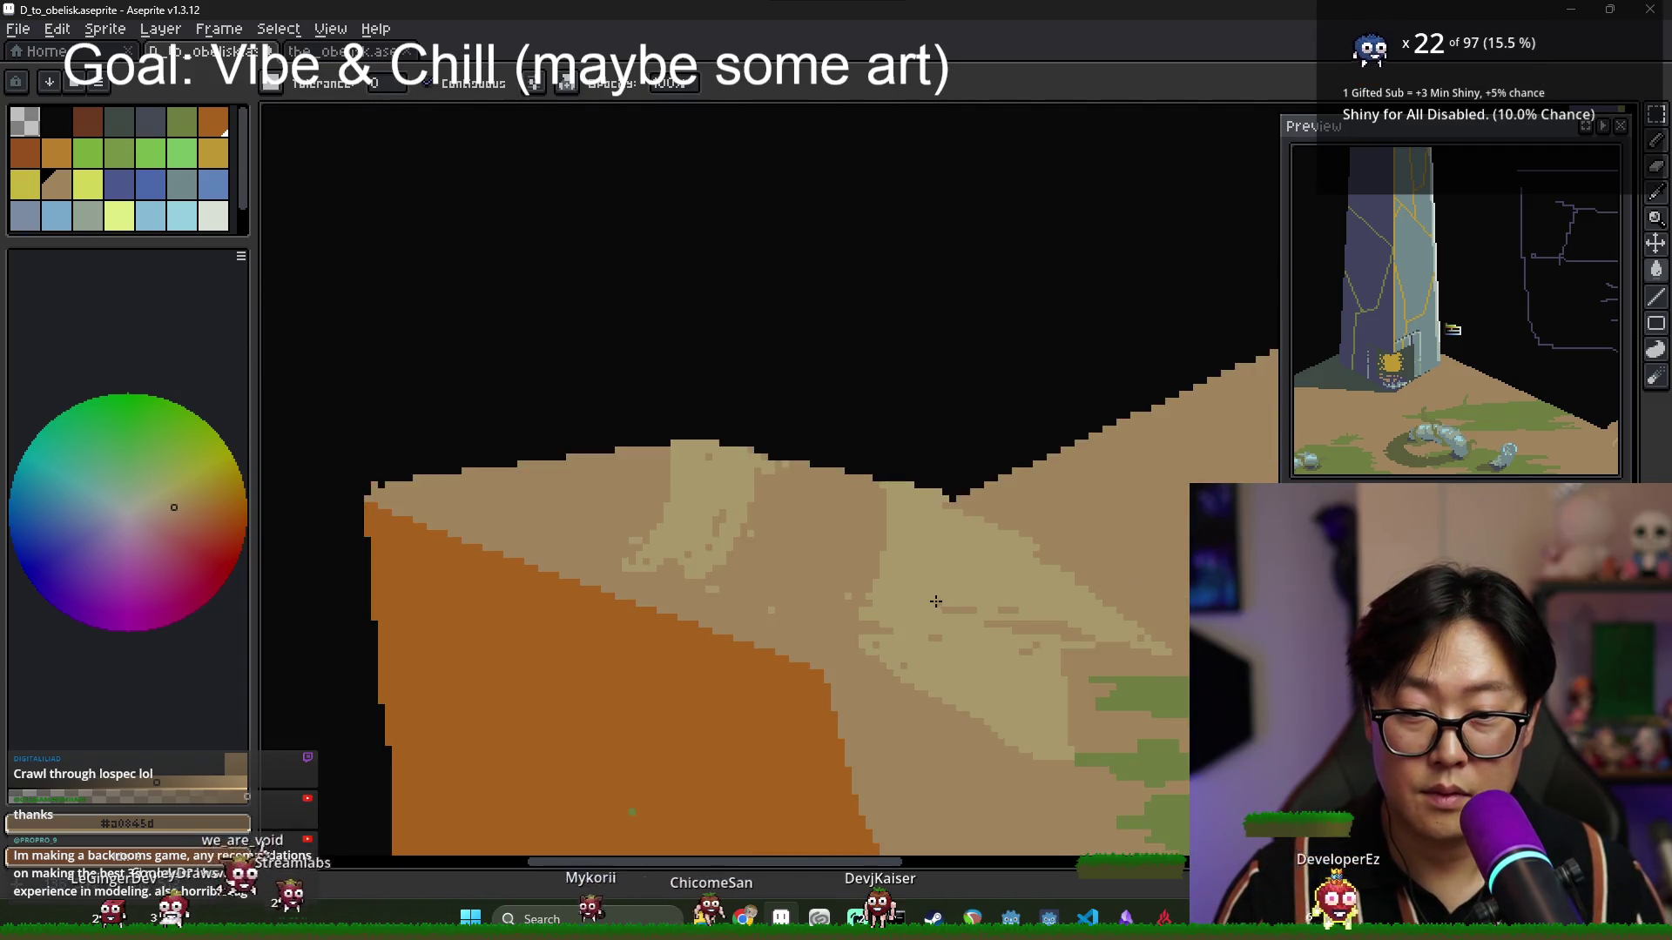
scroll(978, 621, "down", 1)
scroll(836, 557, "up", 3)
key("b")
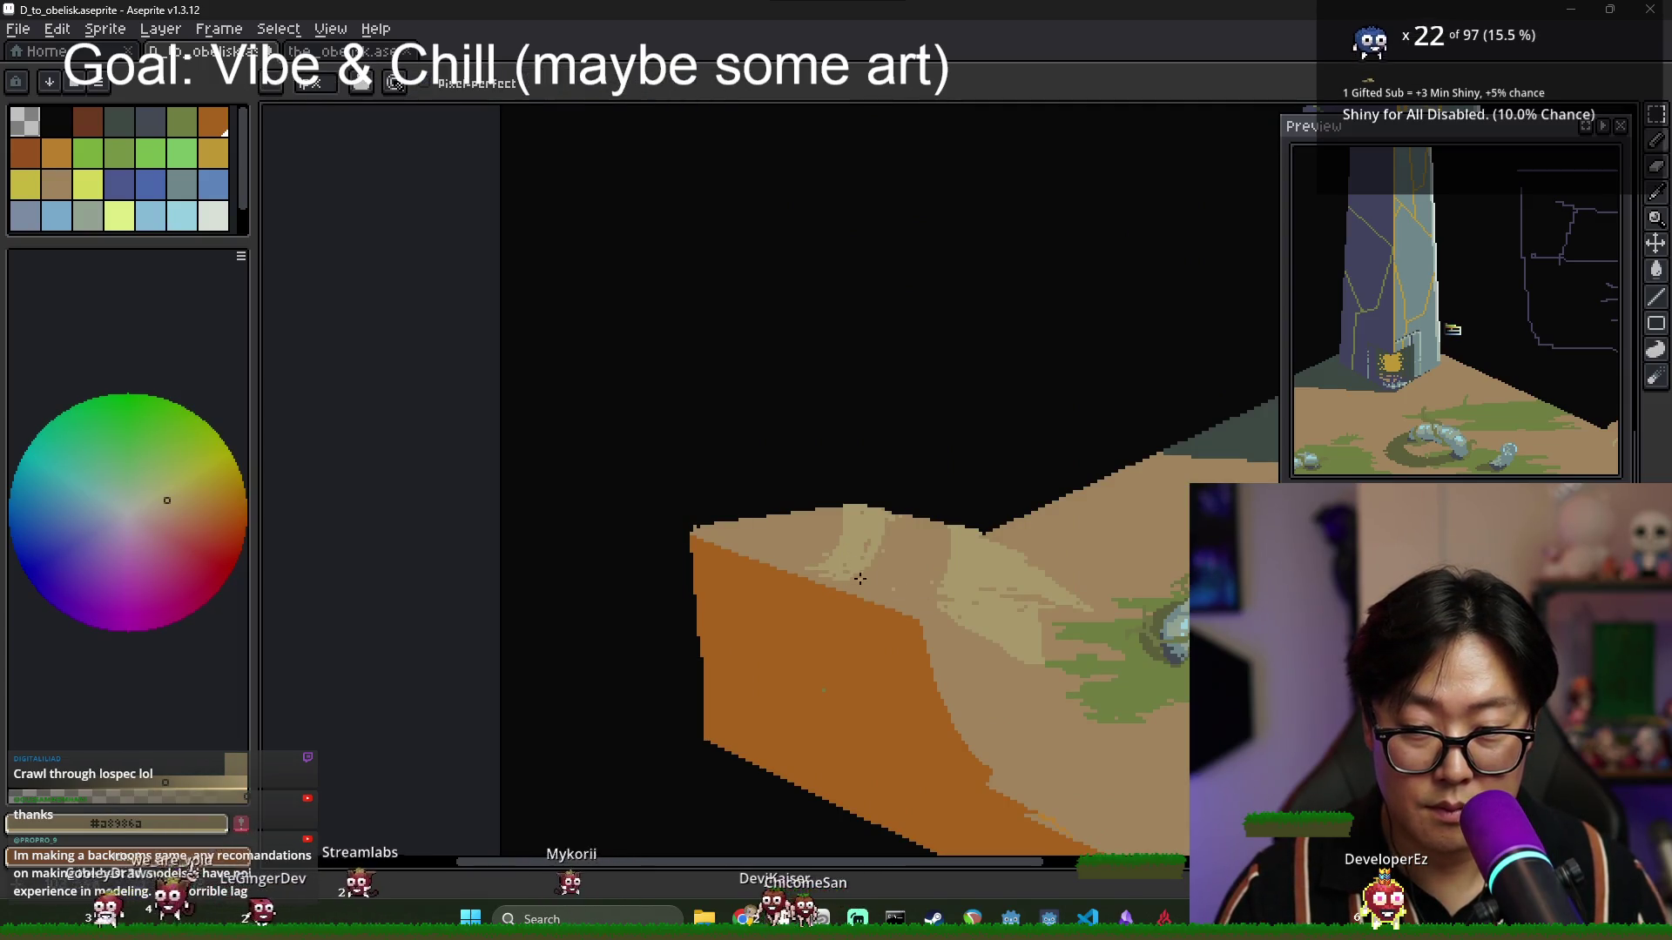
left_click(888, 579, "alt")
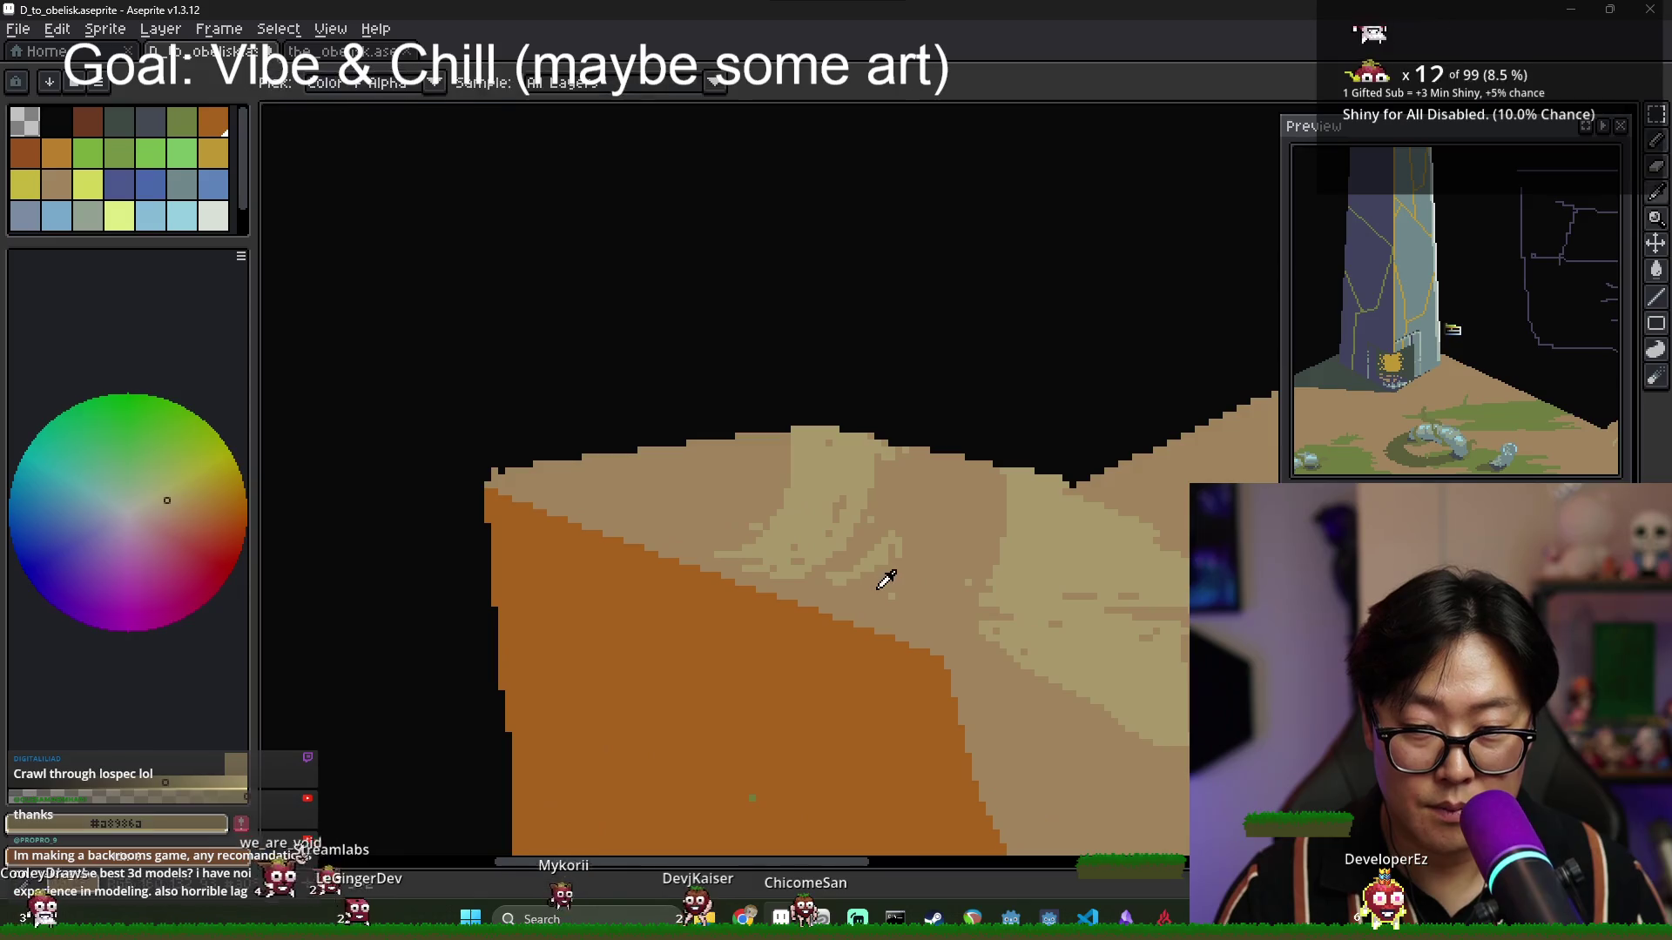
scroll(885, 574, "up", 1)
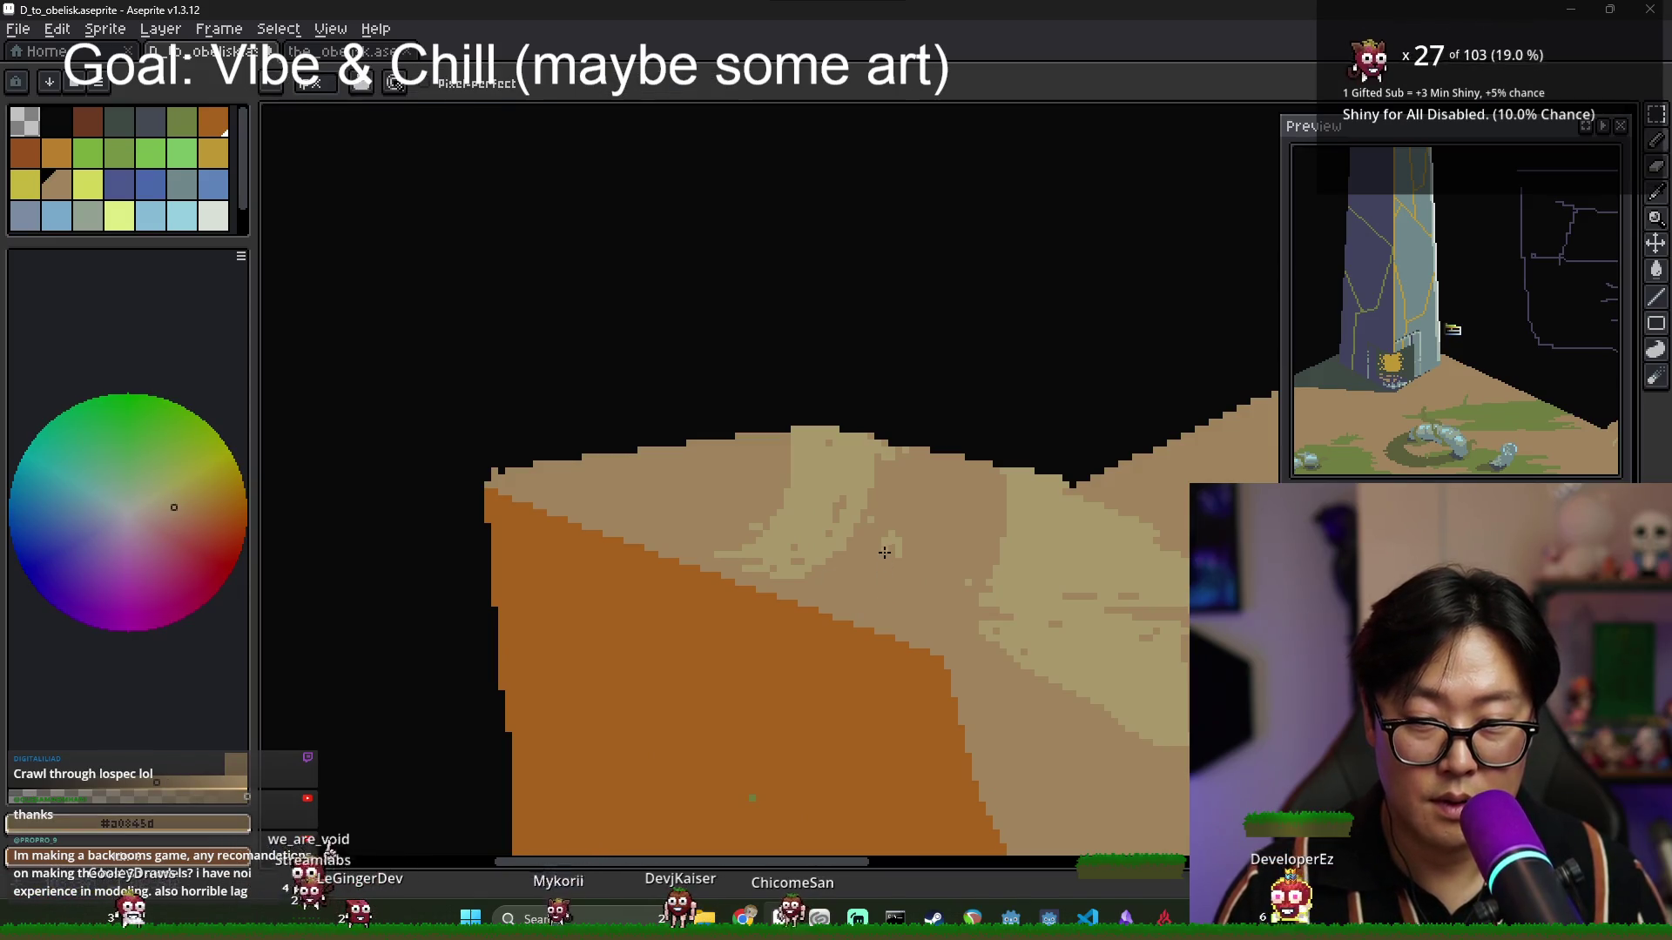
scroll(897, 554, "down", 4)
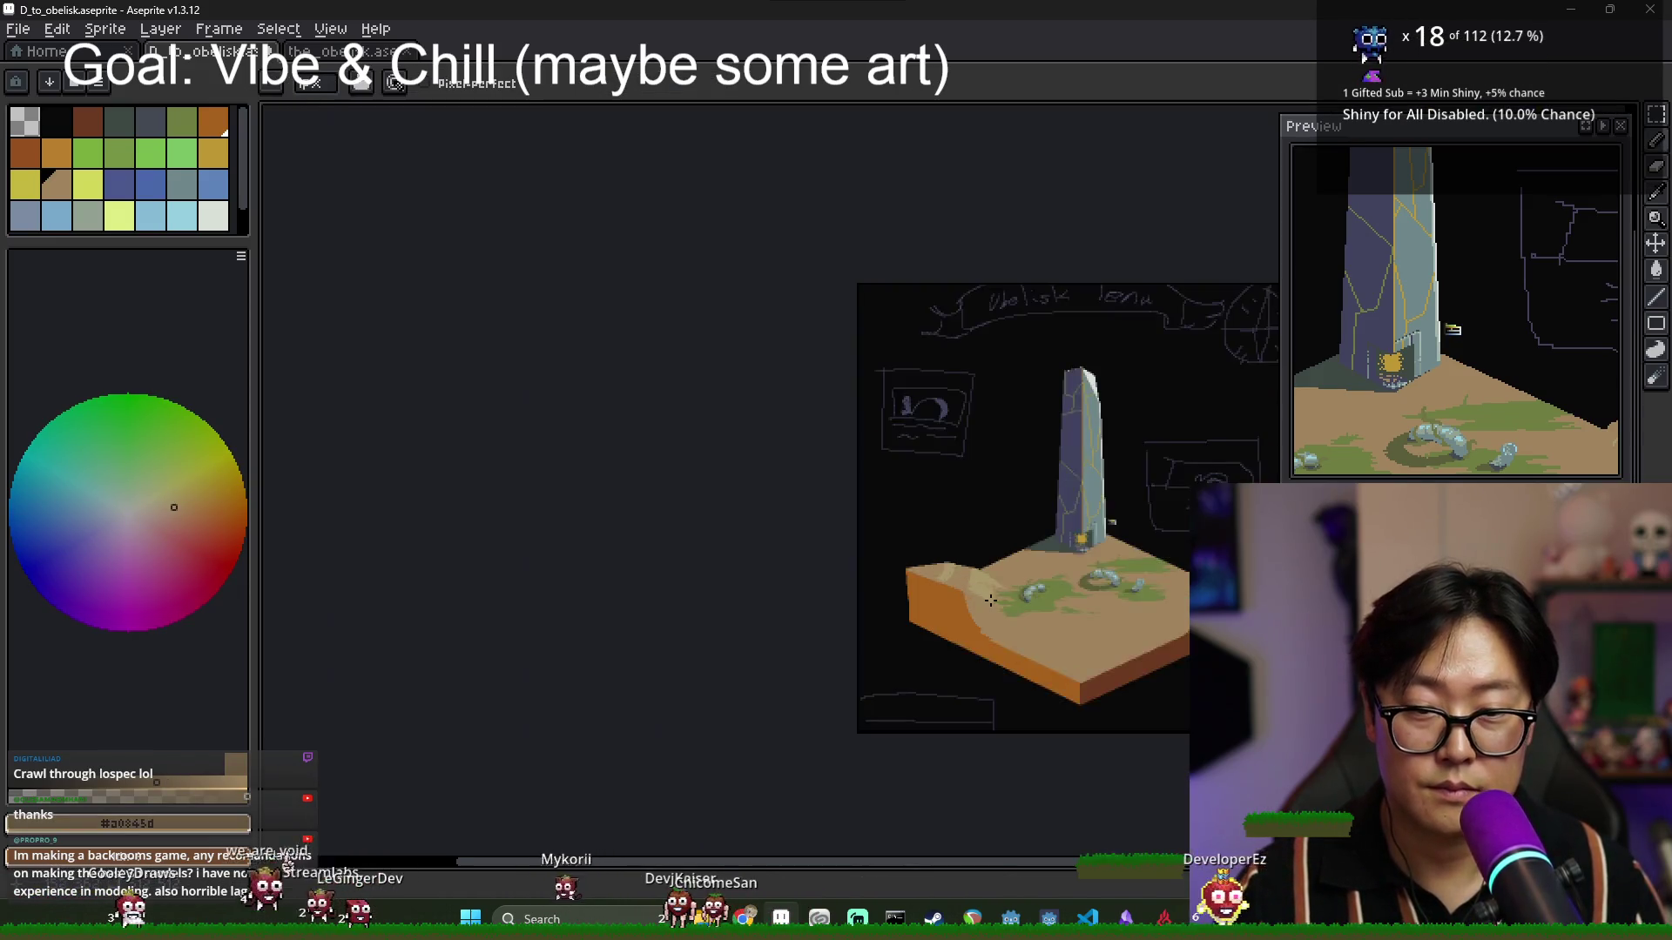
scroll(845, 570, "up", 3)
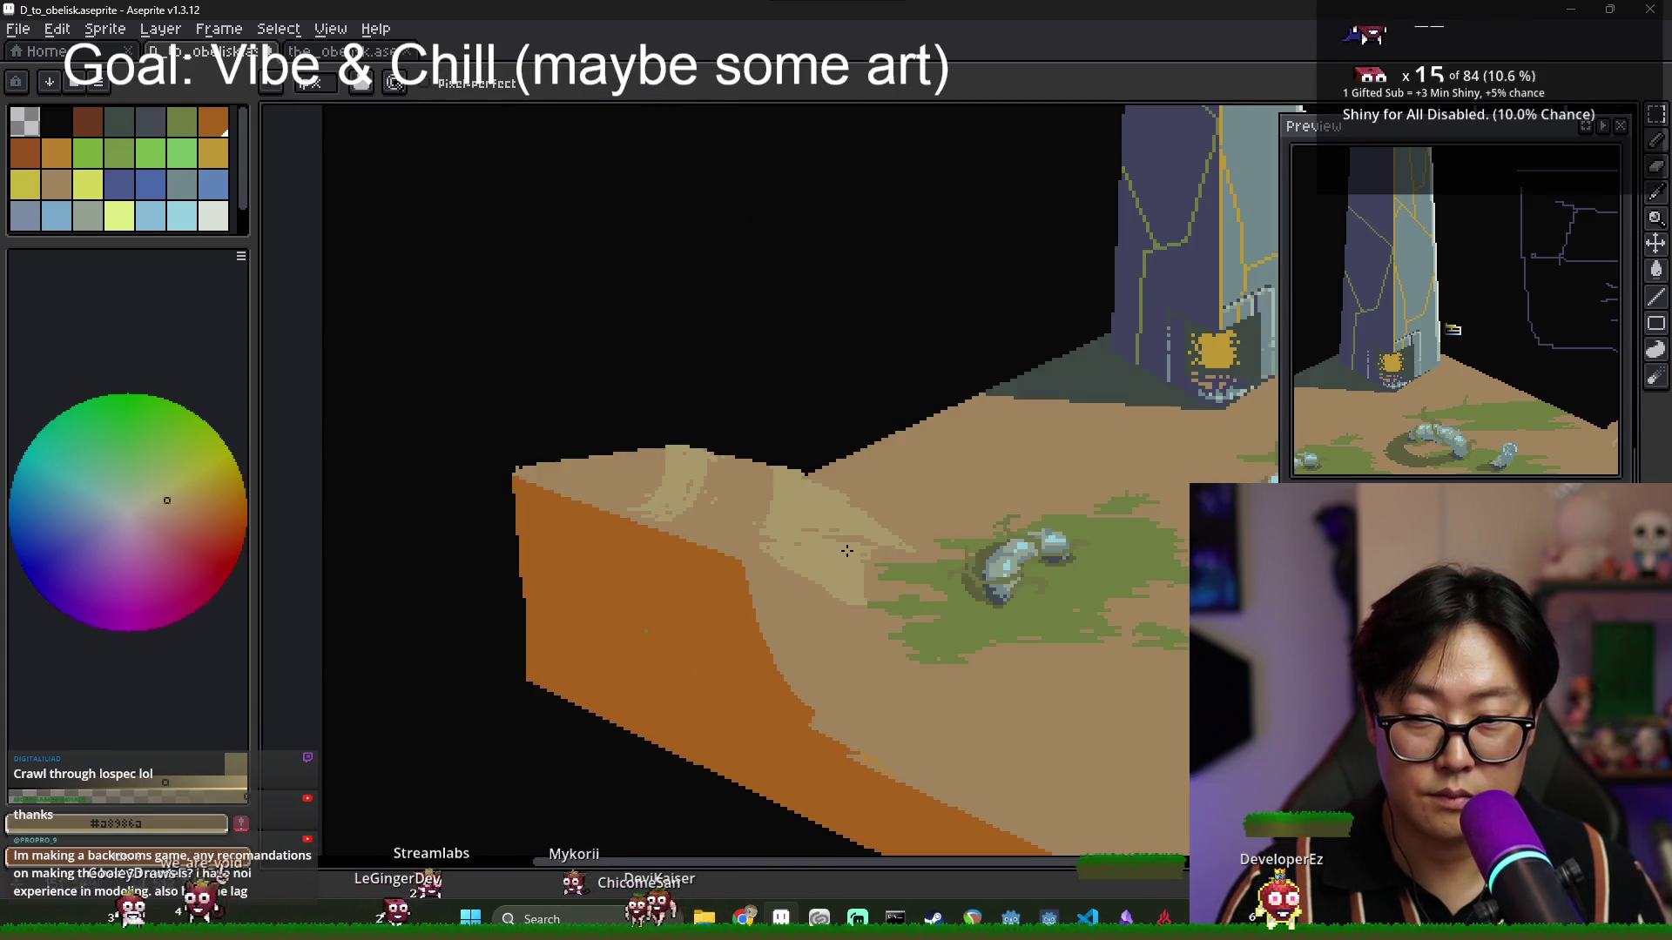
scroll(851, 533, "up", 1)
left_click(860, 515, "alt")
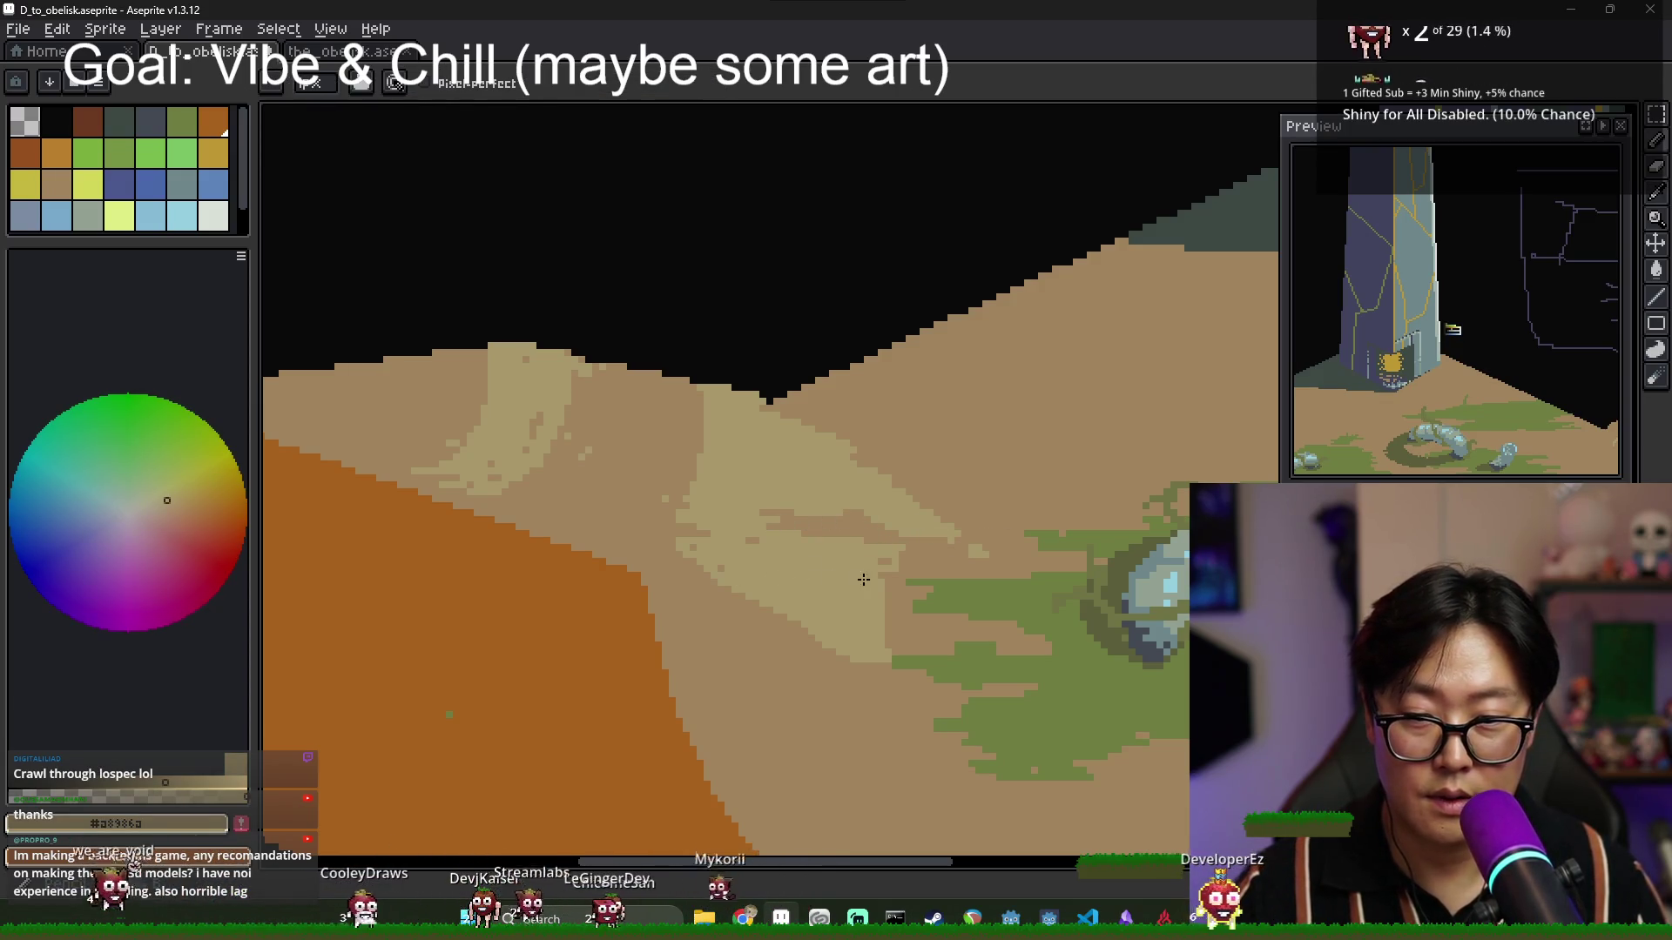
left_click(697, 594, "alt")
left_click(696, 594, "alt")
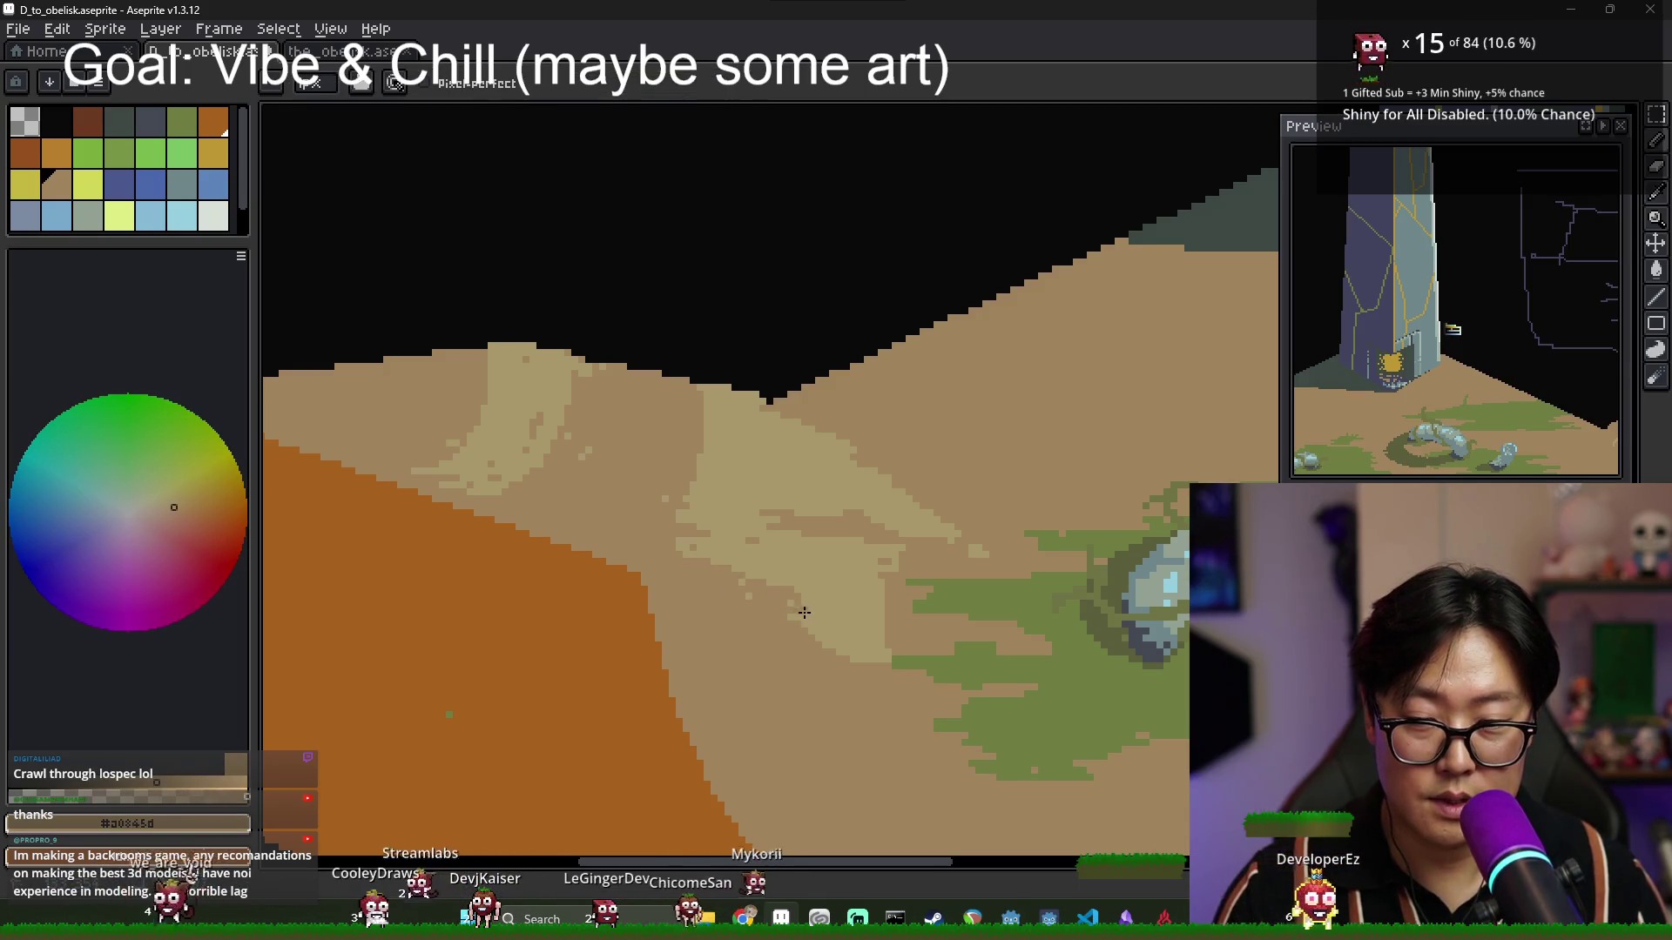
left_click(791, 619, "alt")
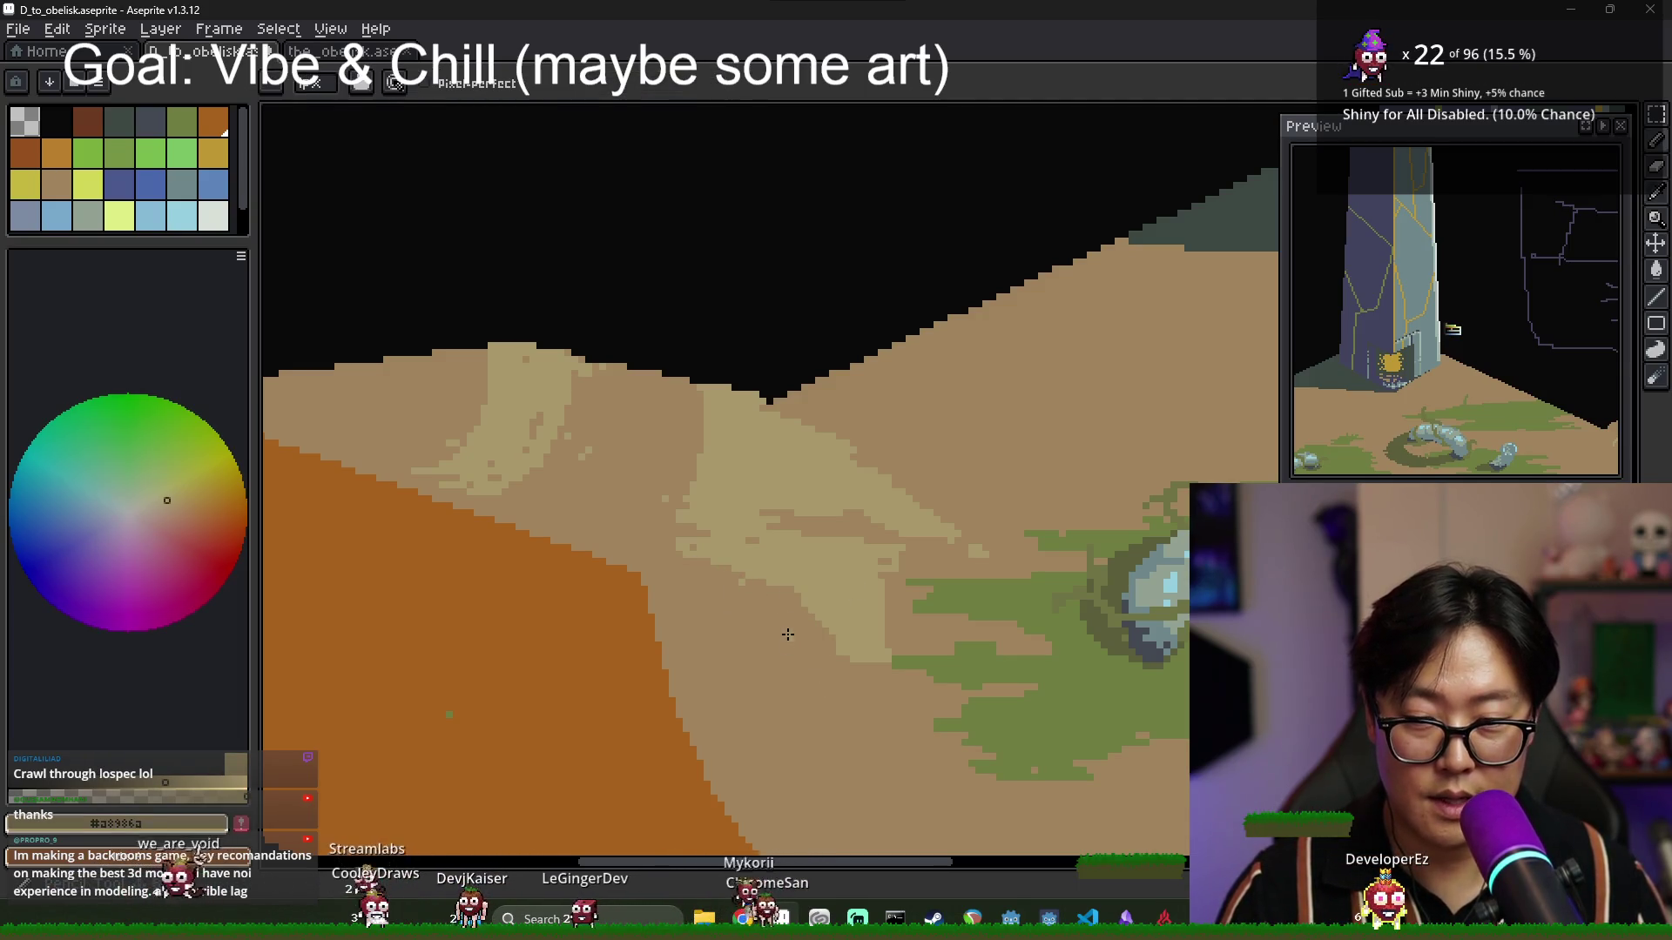
left_click_drag(803, 601, 754, 719)
scroll(813, 640, "down", 3)
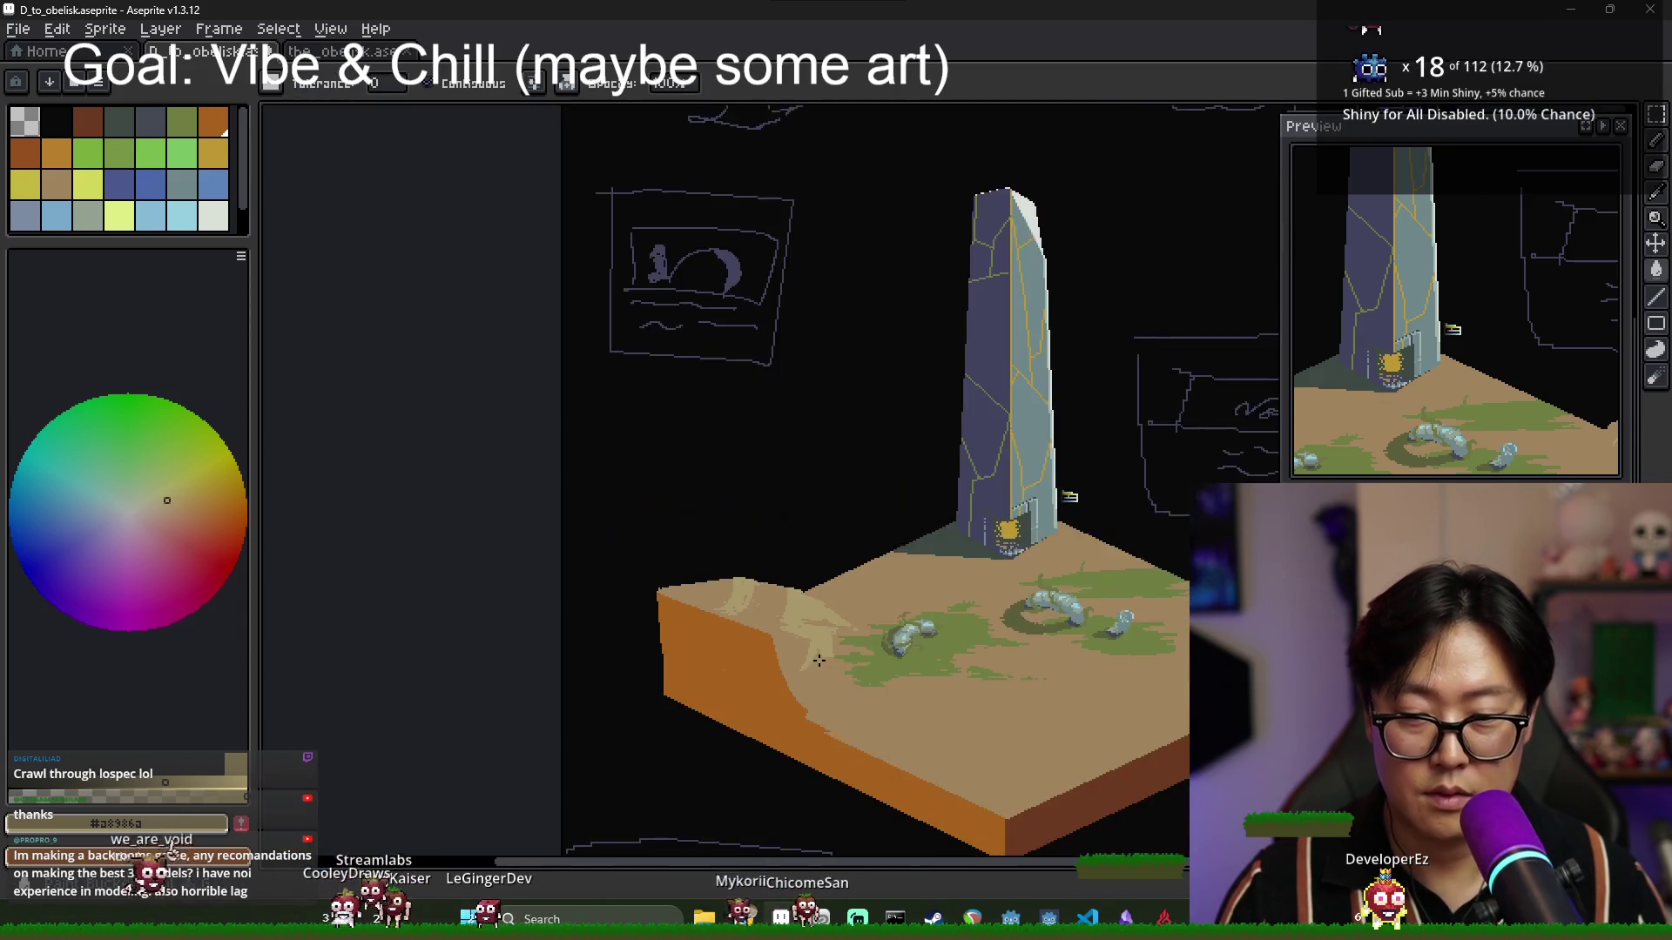
scroll(813, 640, "up", 2)
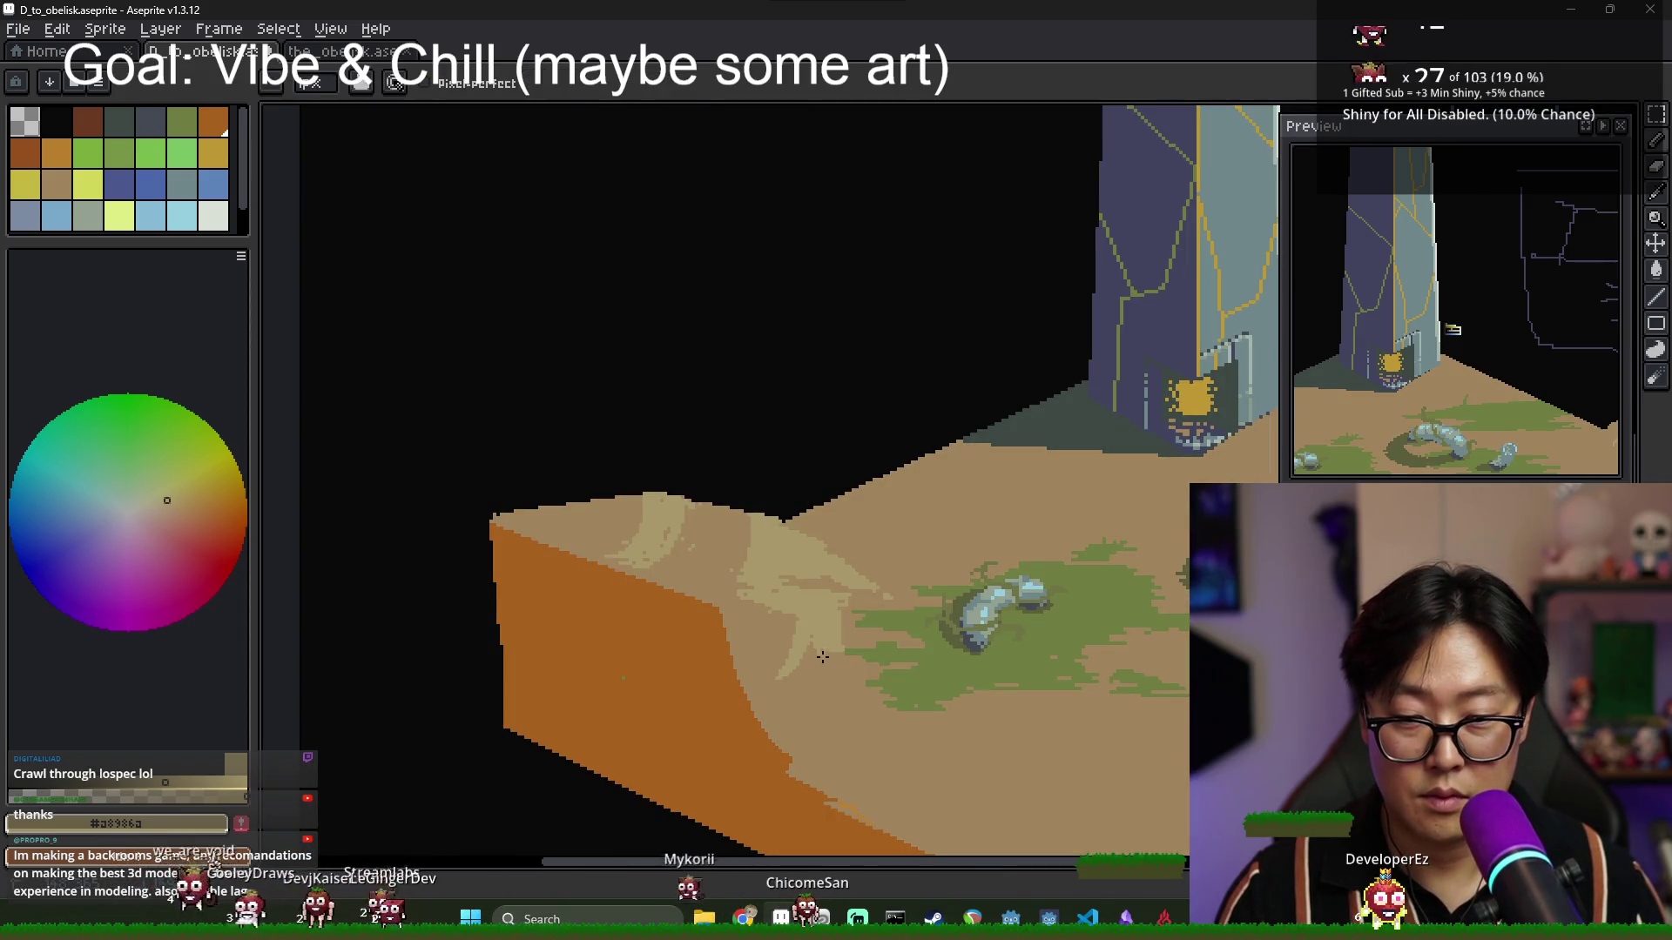
scroll(827, 673, "down", 3)
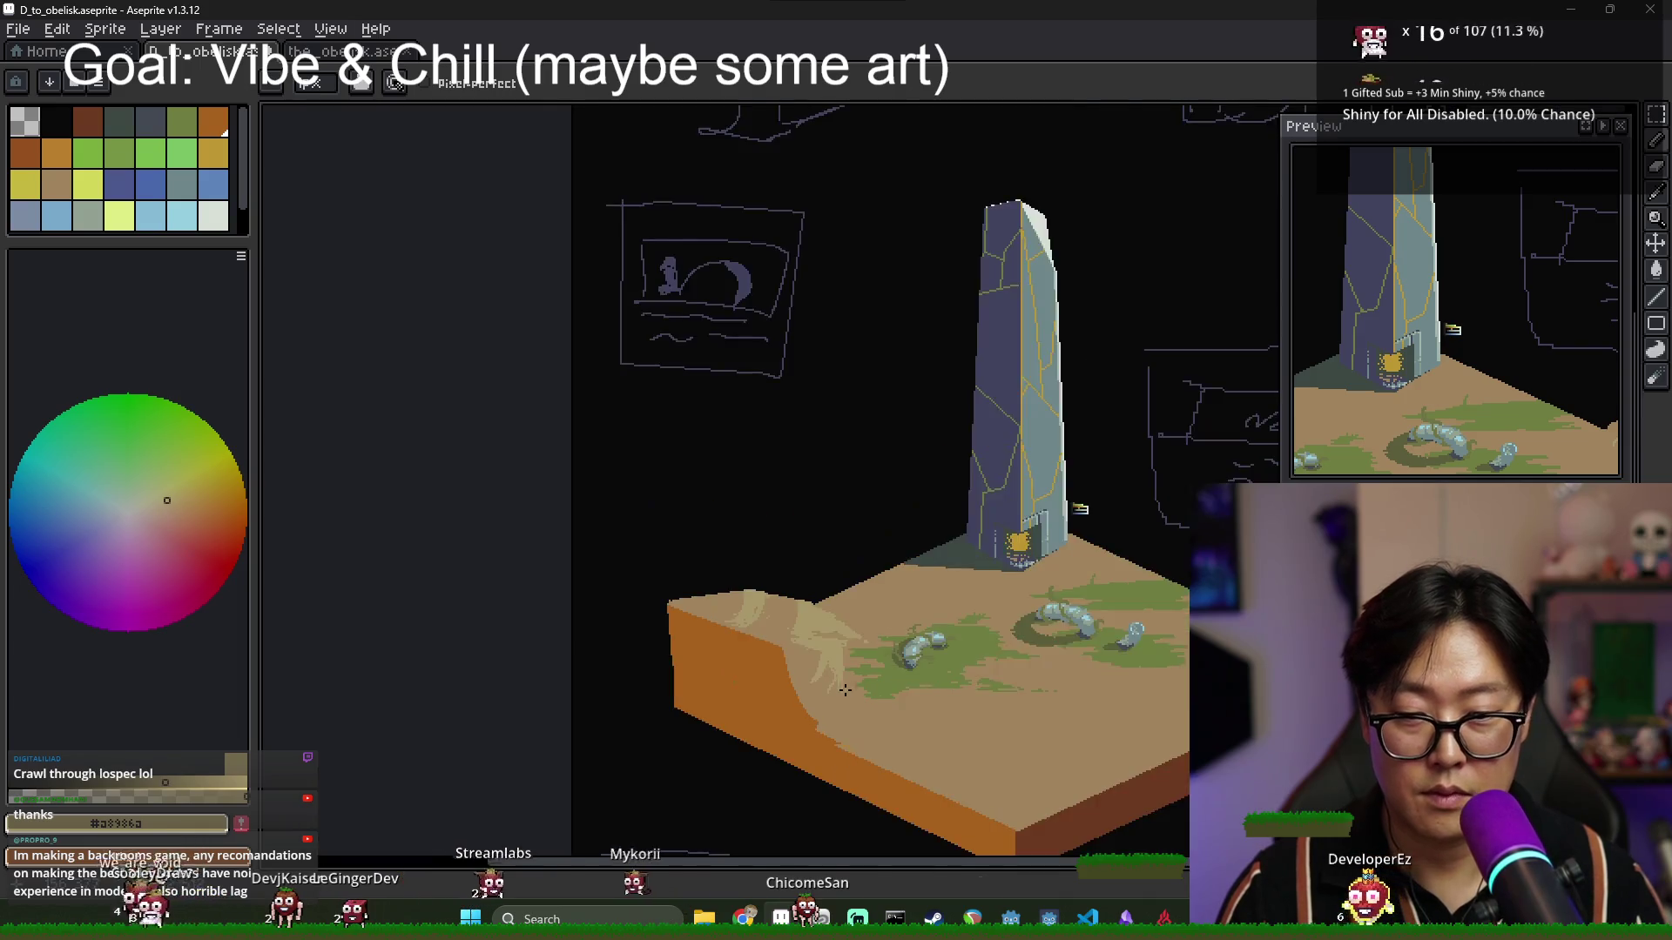
scroll(828, 673, "up", 4)
left_click(826, 669, "alt")
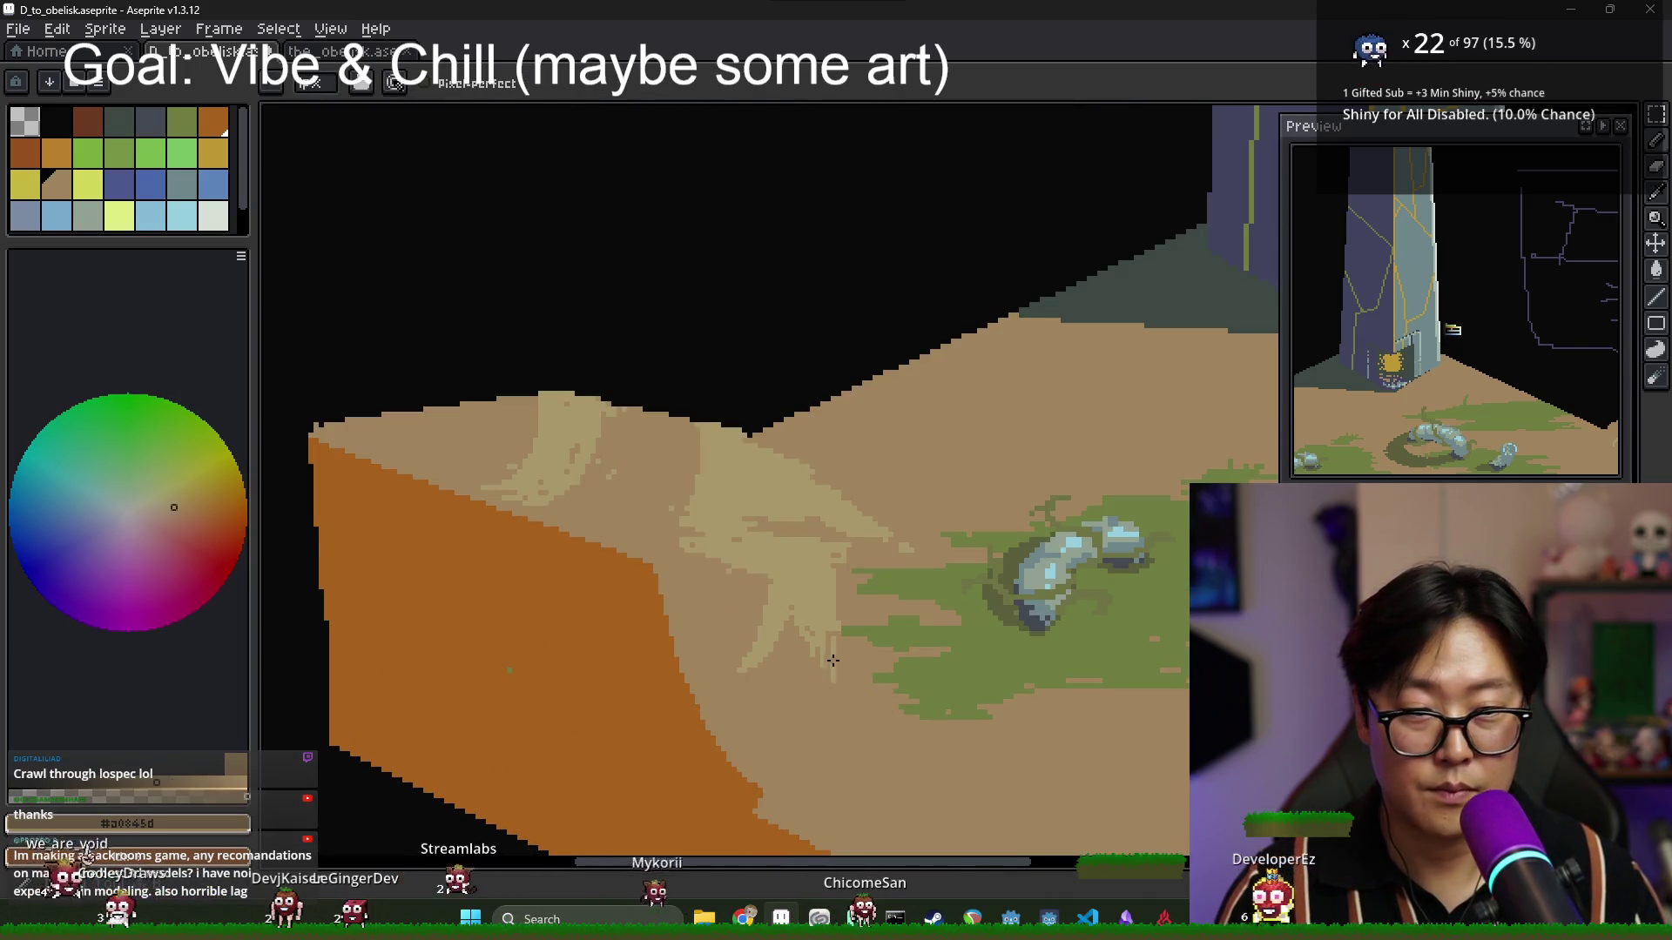
scroll(790, 627, "down", 2)
scroll(827, 655, "up", 1)
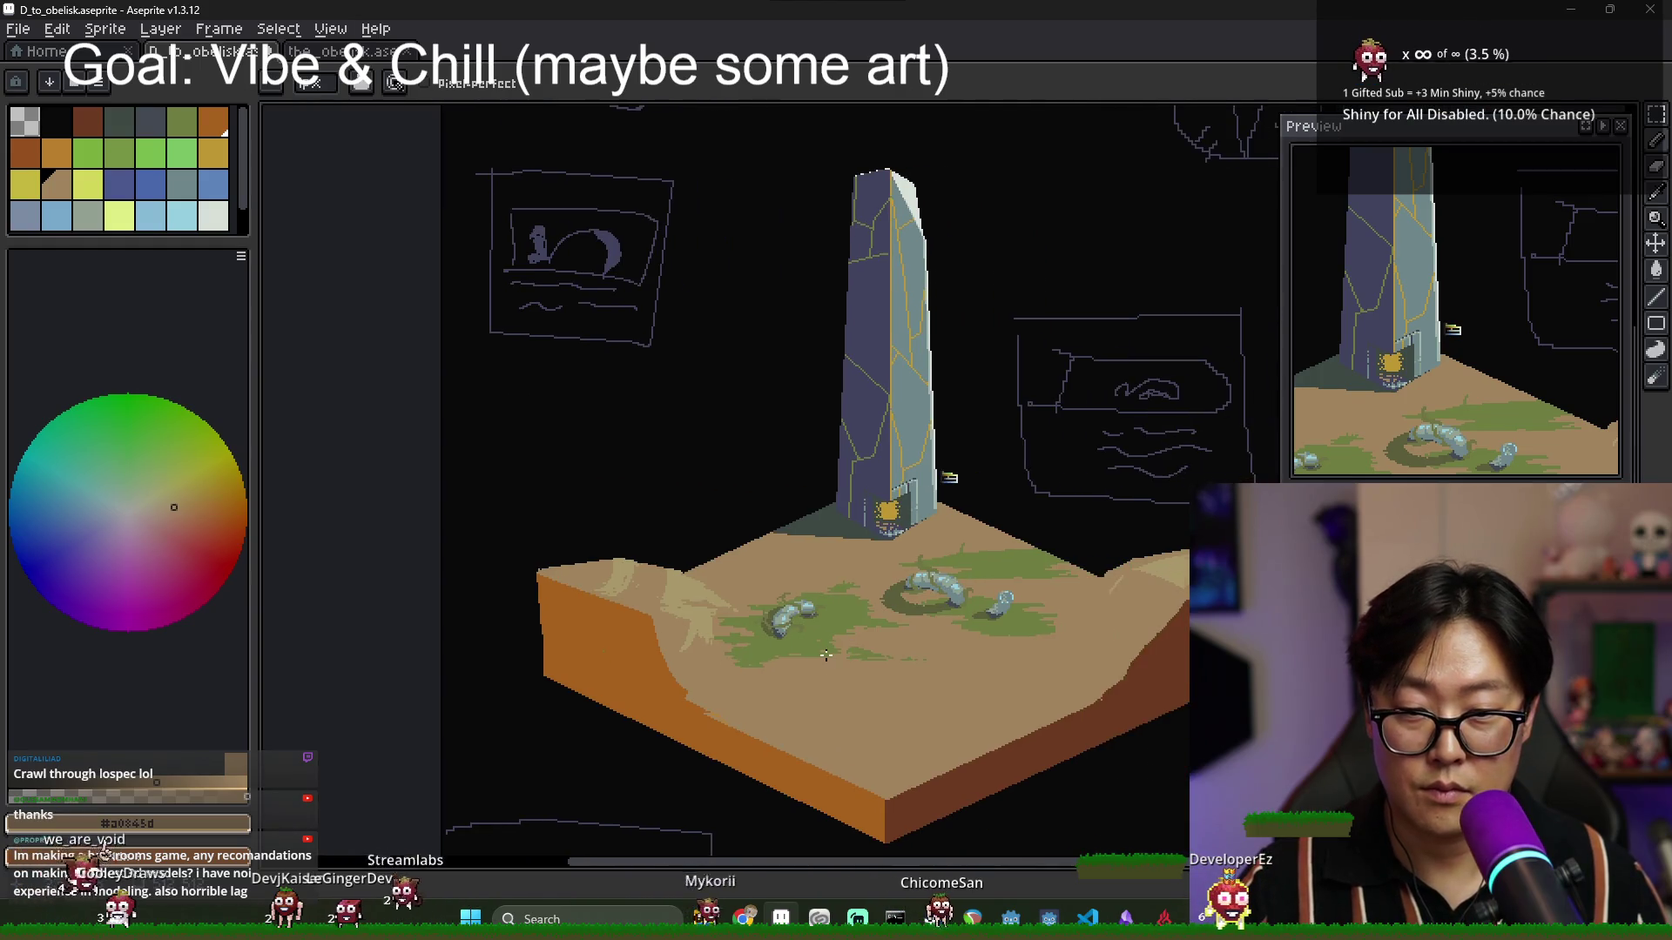
scroll(739, 619, "down", 1)
scroll(760, 634, "up", 1)
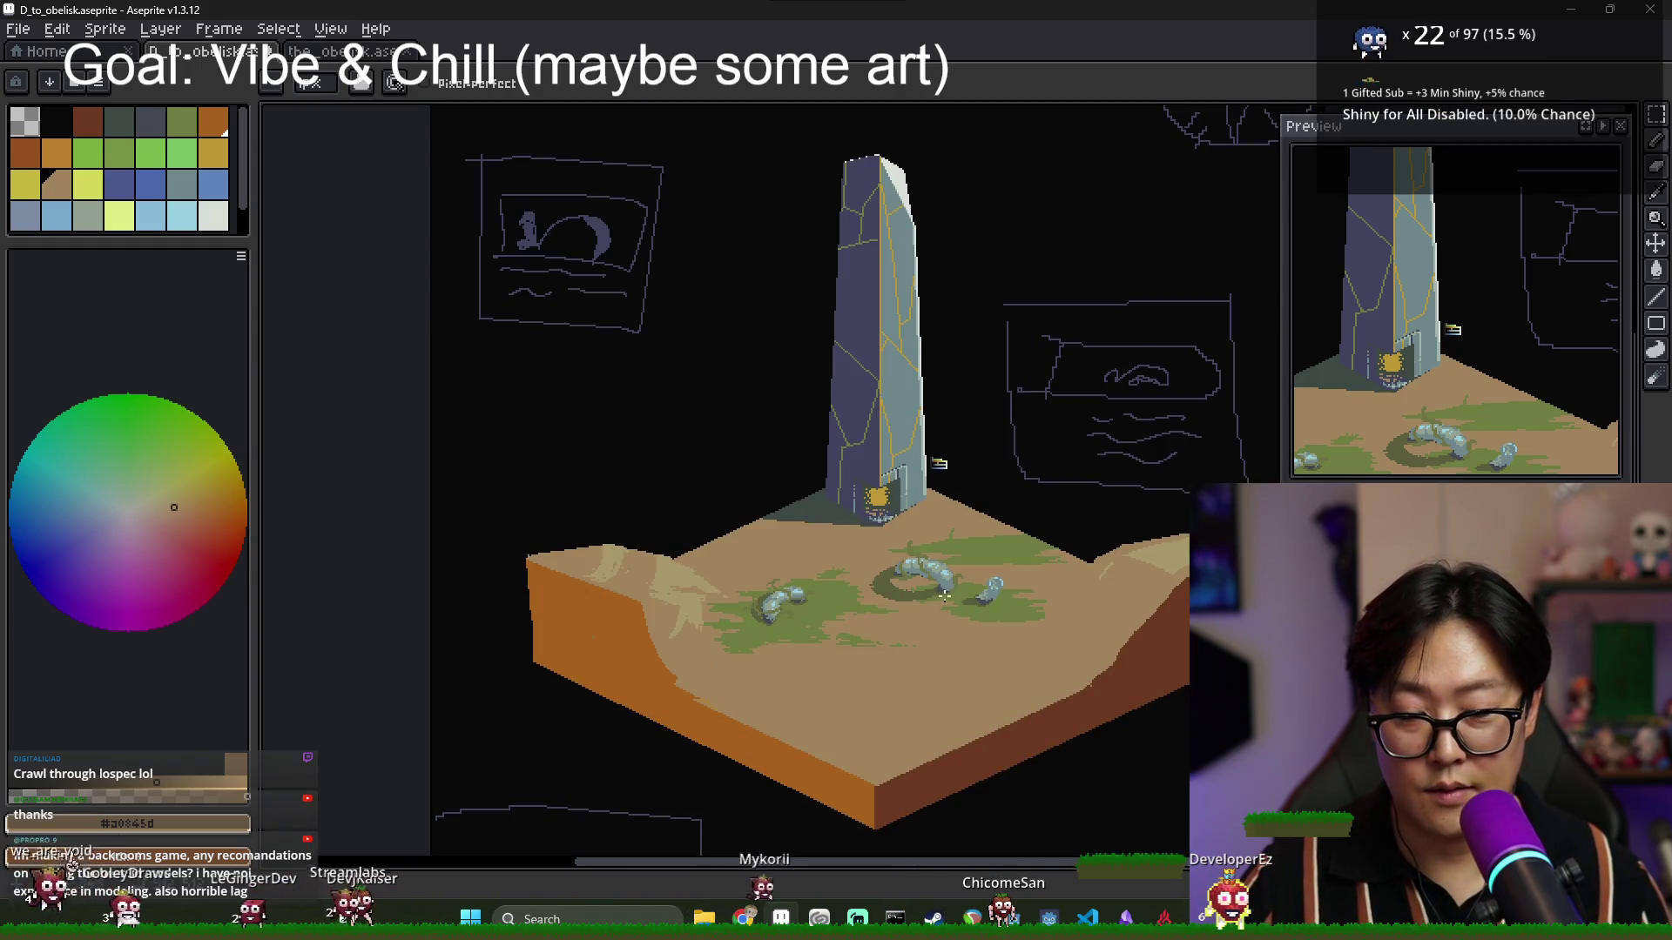
scroll(680, 576, "up", 1)
scroll(652, 564, "up", 2)
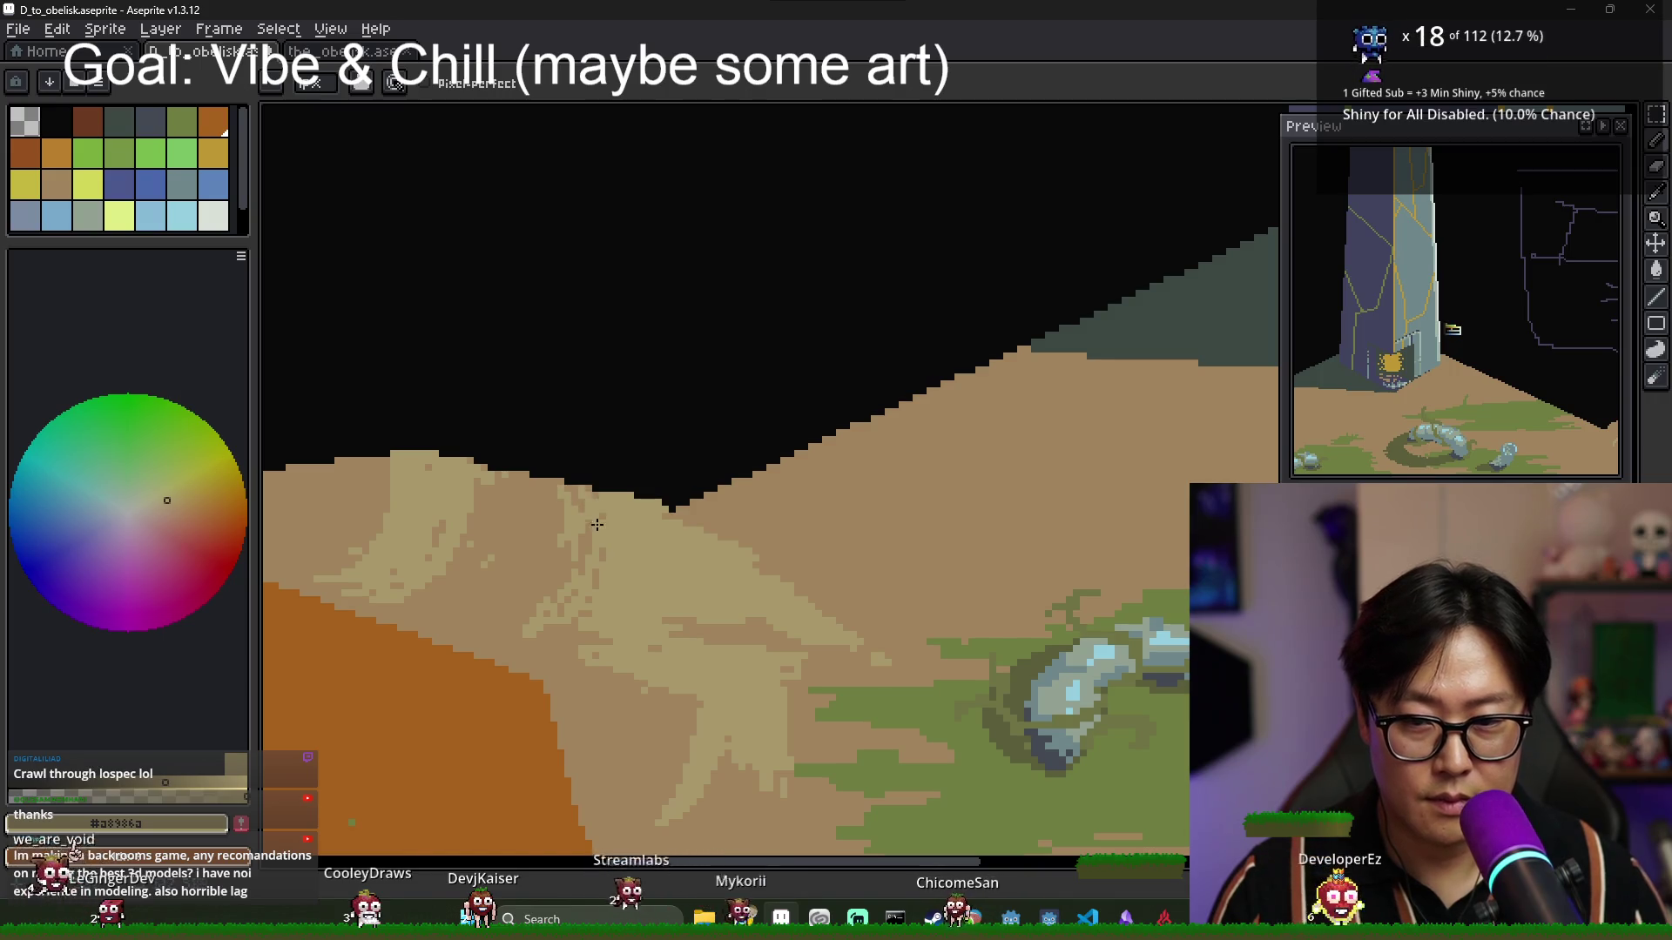
scroll(630, 616, "down", 1)
scroll(630, 616, "down", 2)
scroll(647, 631, "up", 2)
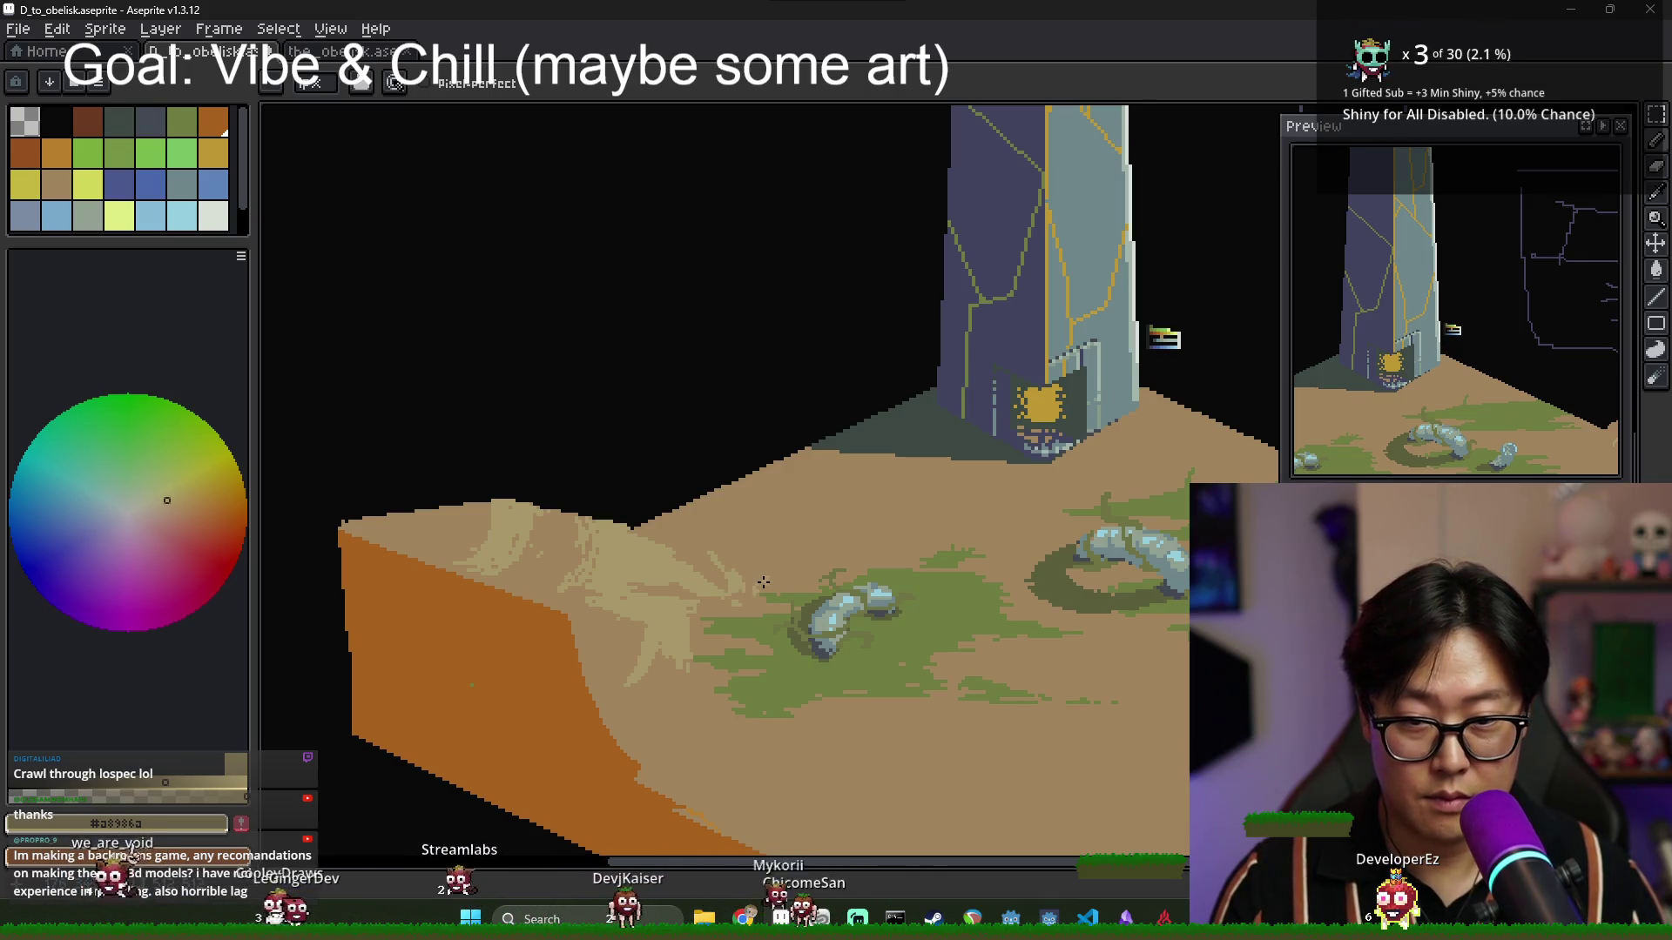
scroll(793, 581, "down", 2)
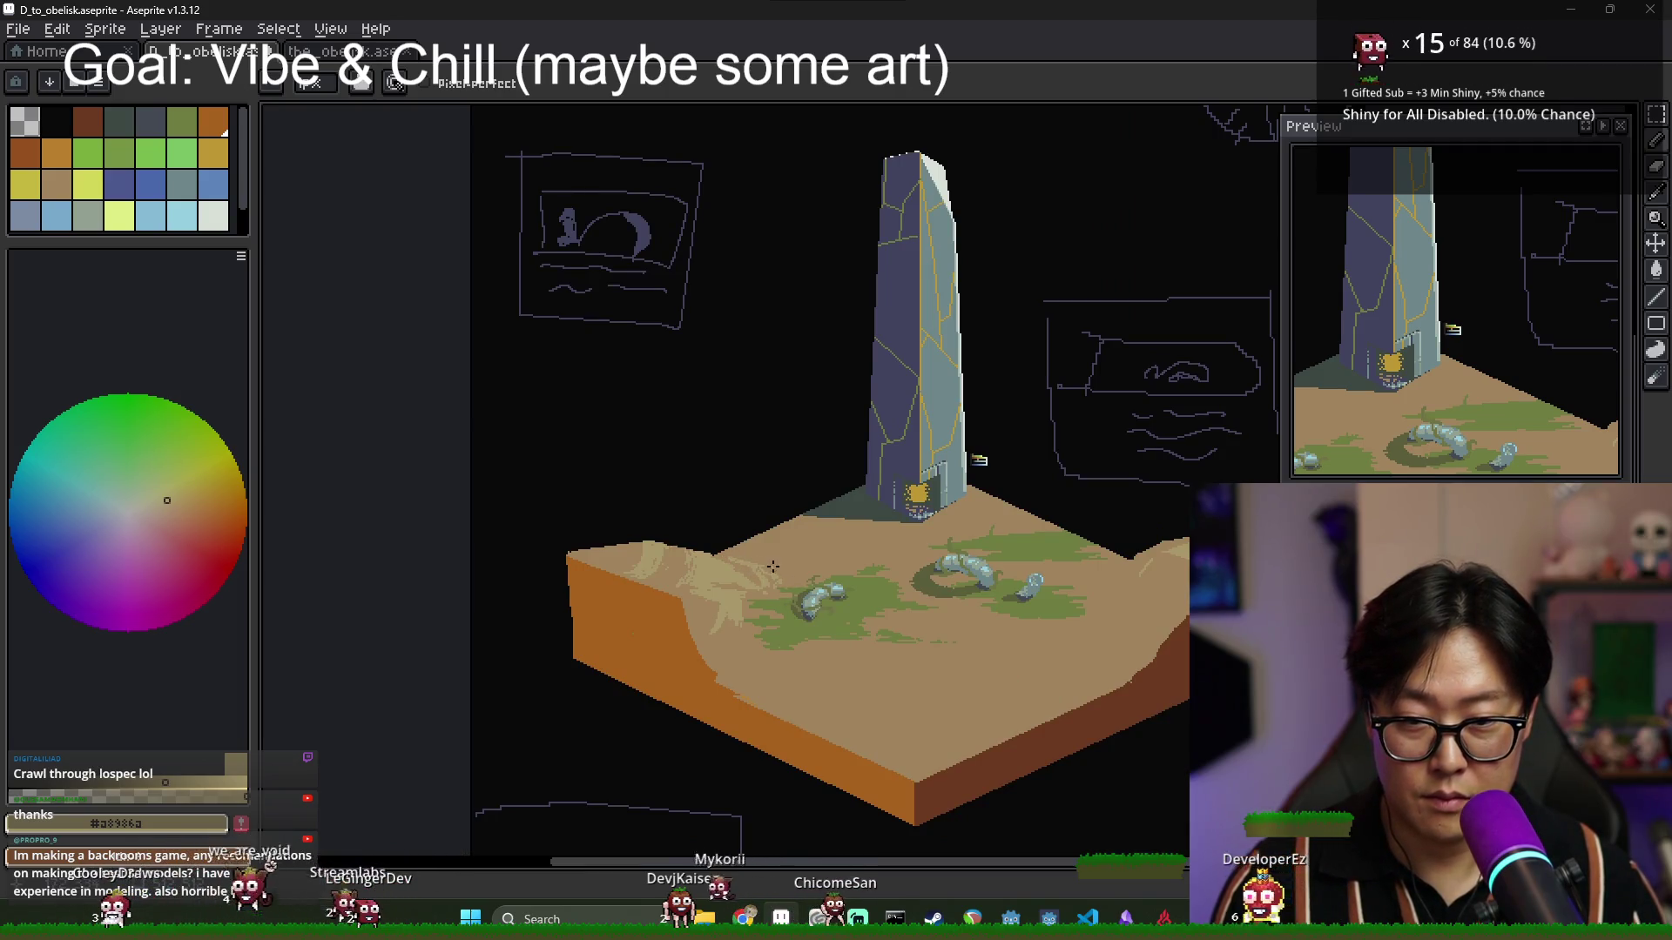
scroll(735, 567, "up", 2)
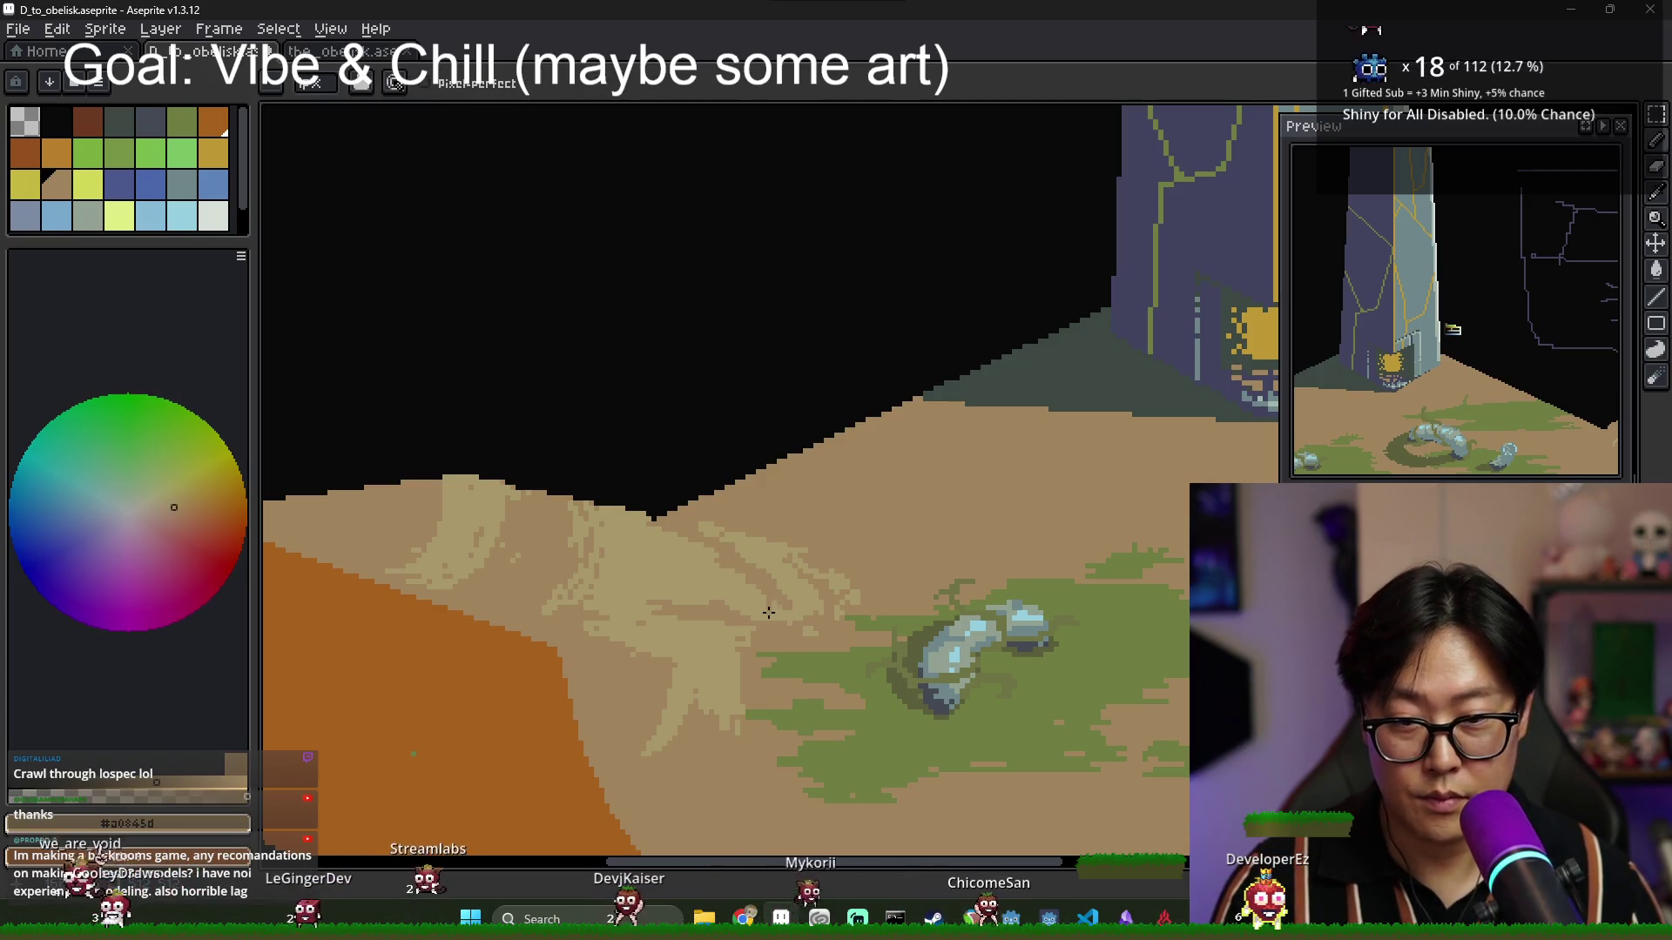
left_click(776, 649, "alt")
scroll(775, 649, "down", 2)
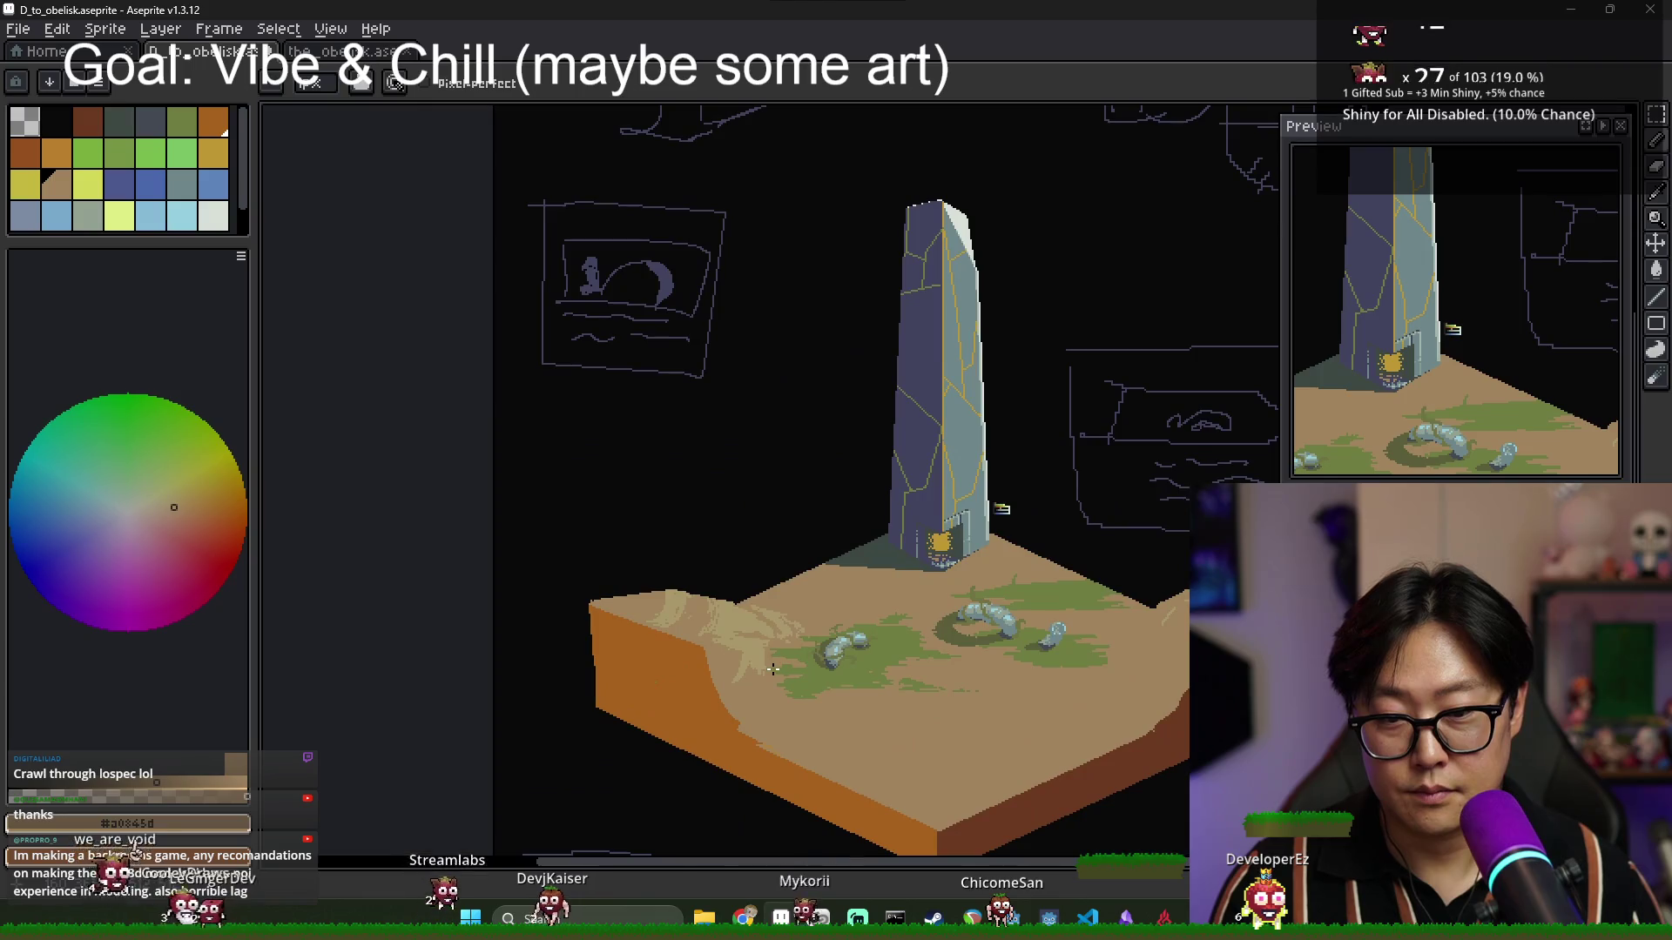
left_click(953, 647, "alt")
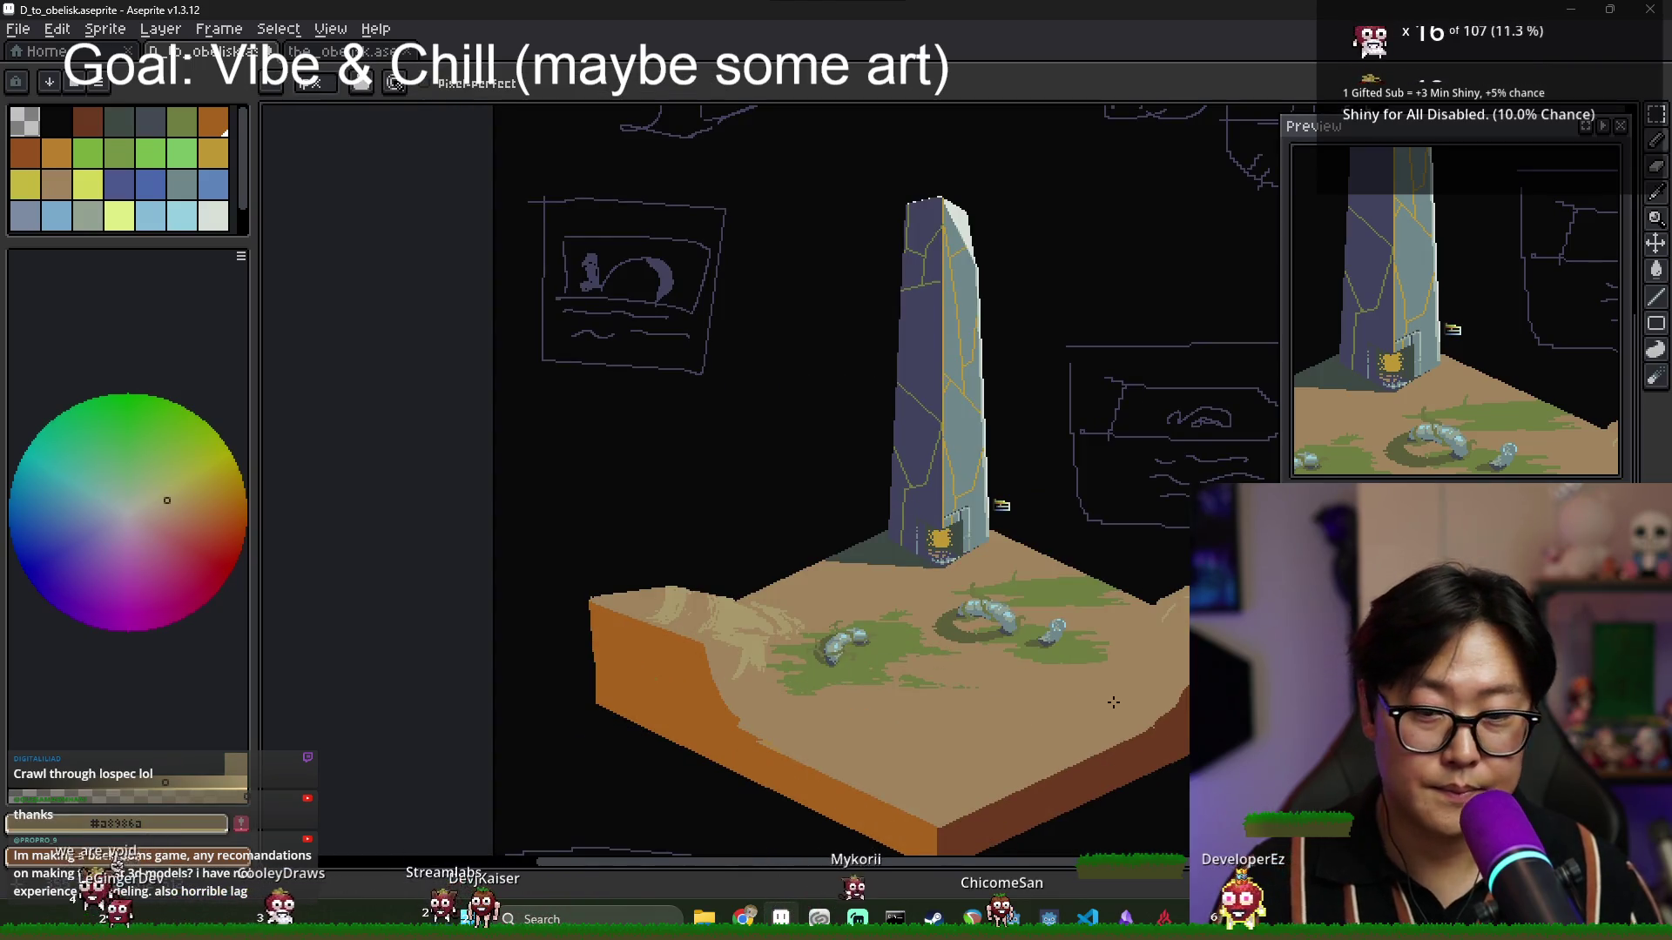
left_click_drag(1112, 702, 976, 697)
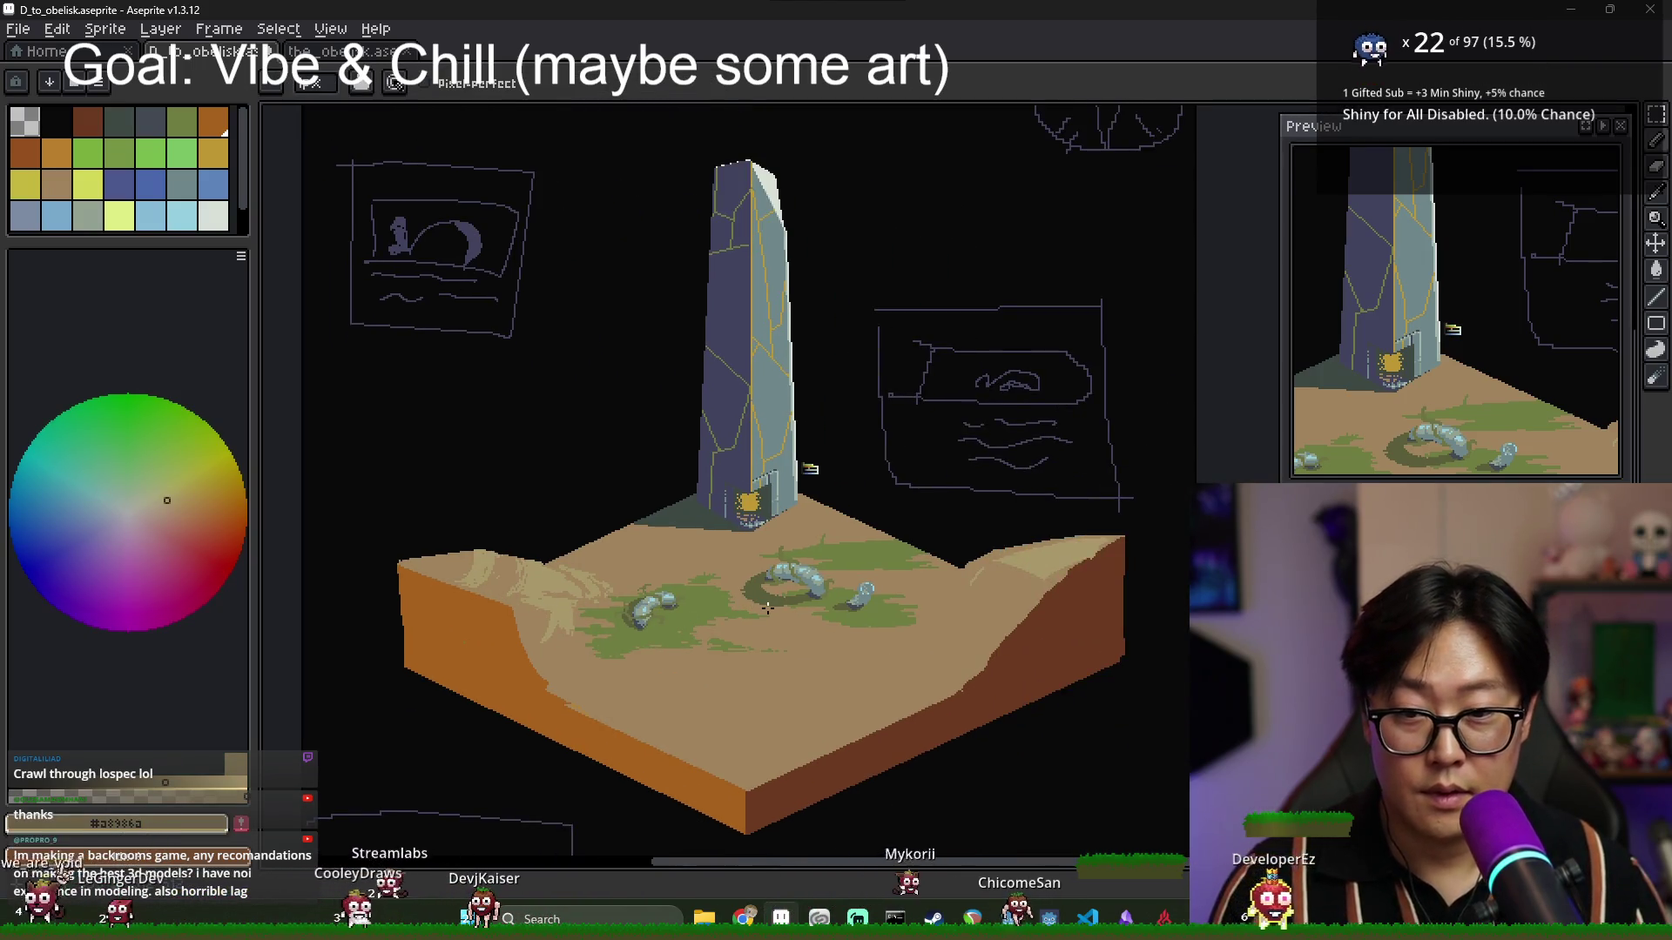
Save the obelisk .aseprite file with Ctrl+S.
left_click_drag(782, 613, 782, 643)
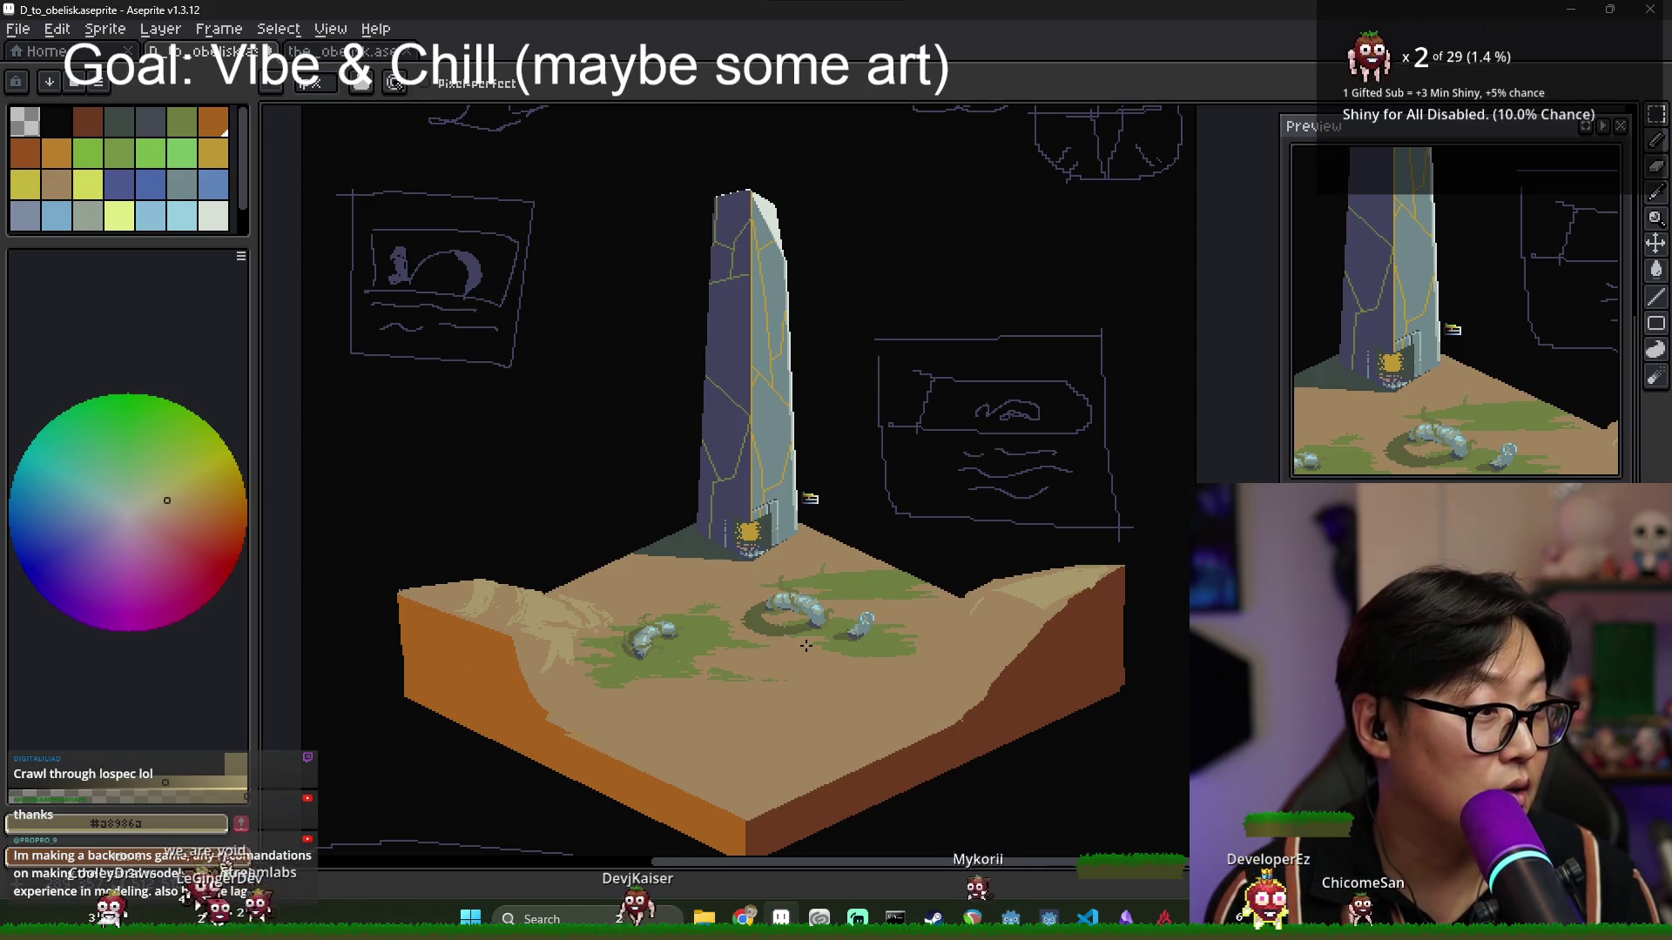
key("ctrl+s")
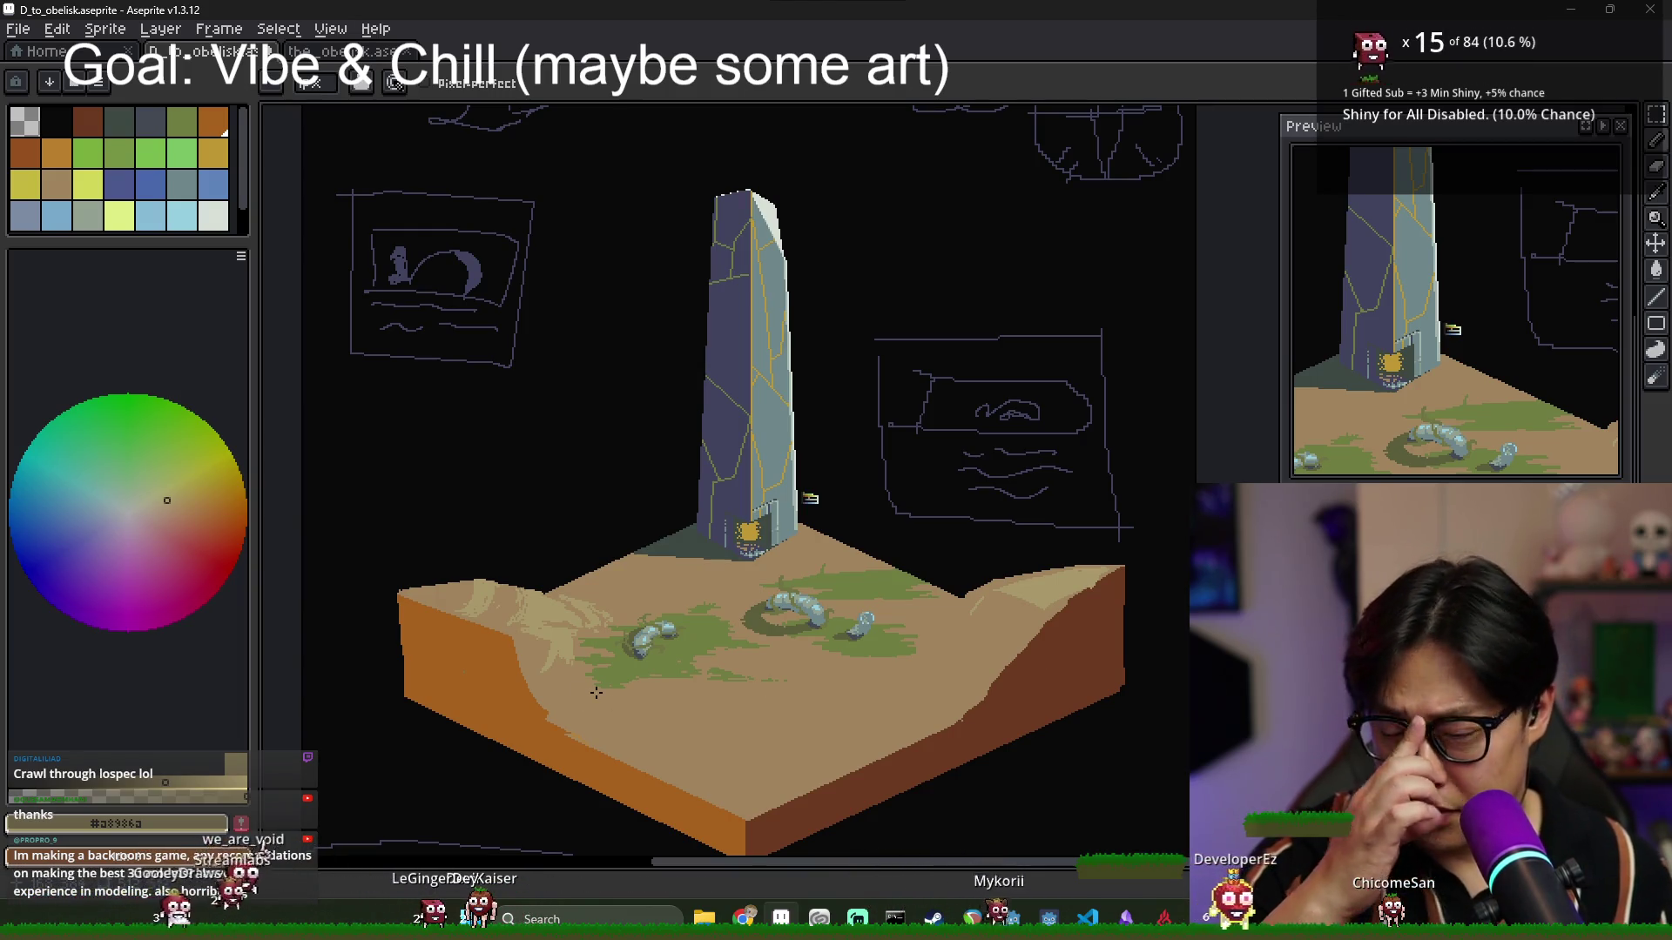
scroll(524, 659, "up", 3)
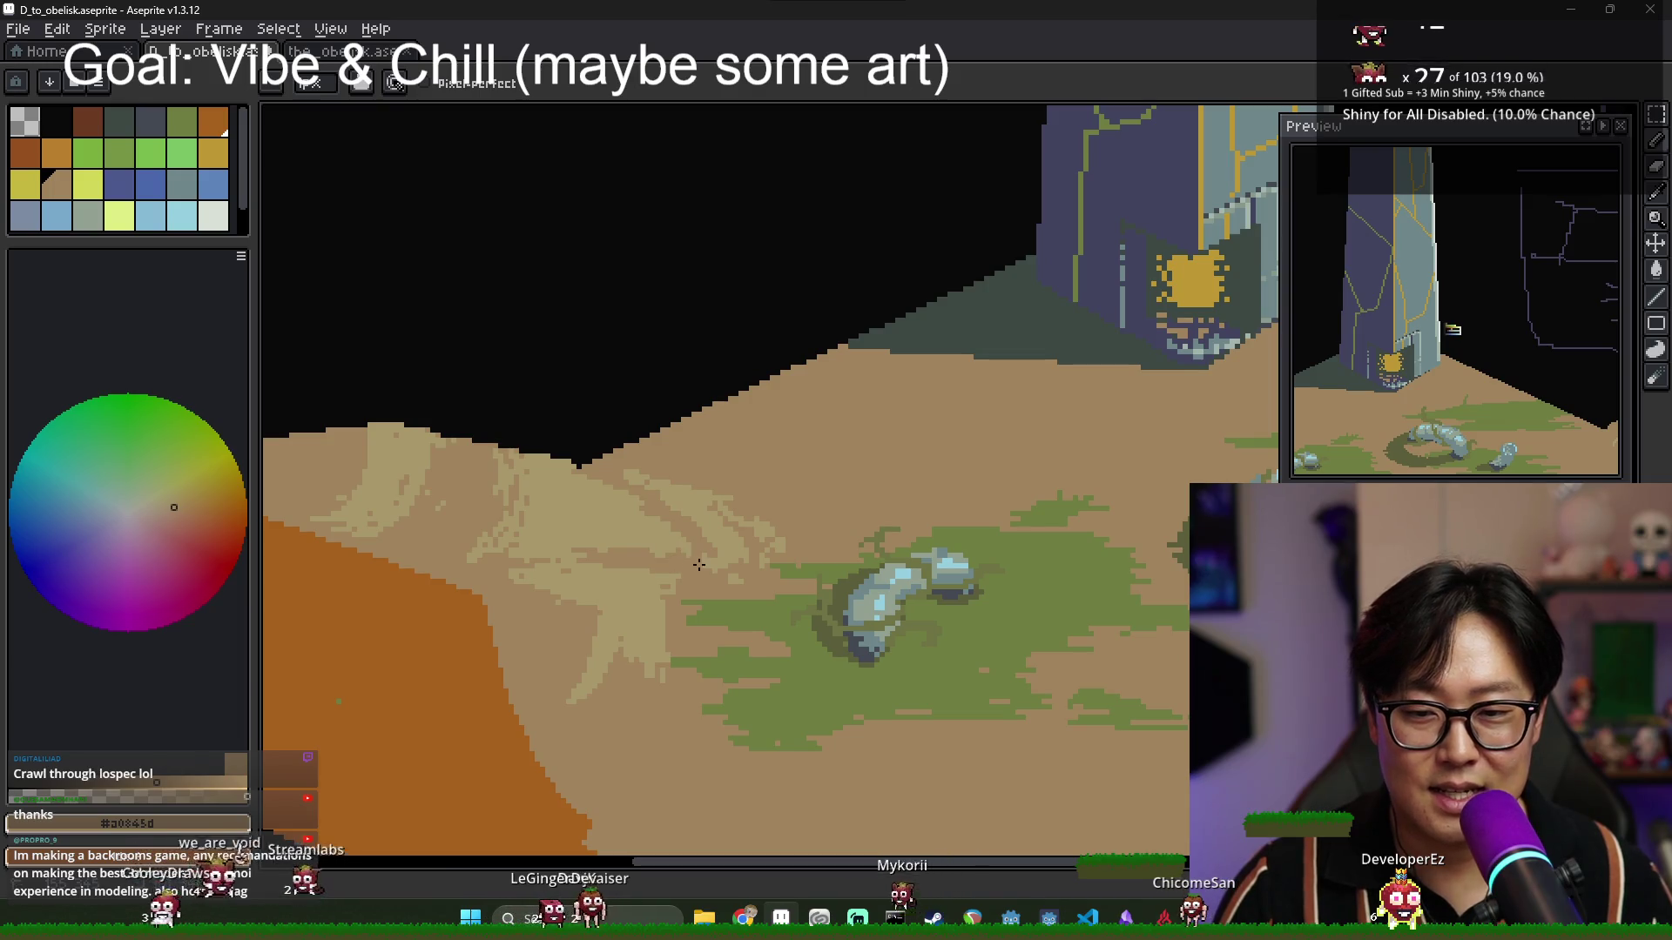
Sample the lighter tan from the ridge sand and paint a highlight stroke across it.
key("i")
key("b")
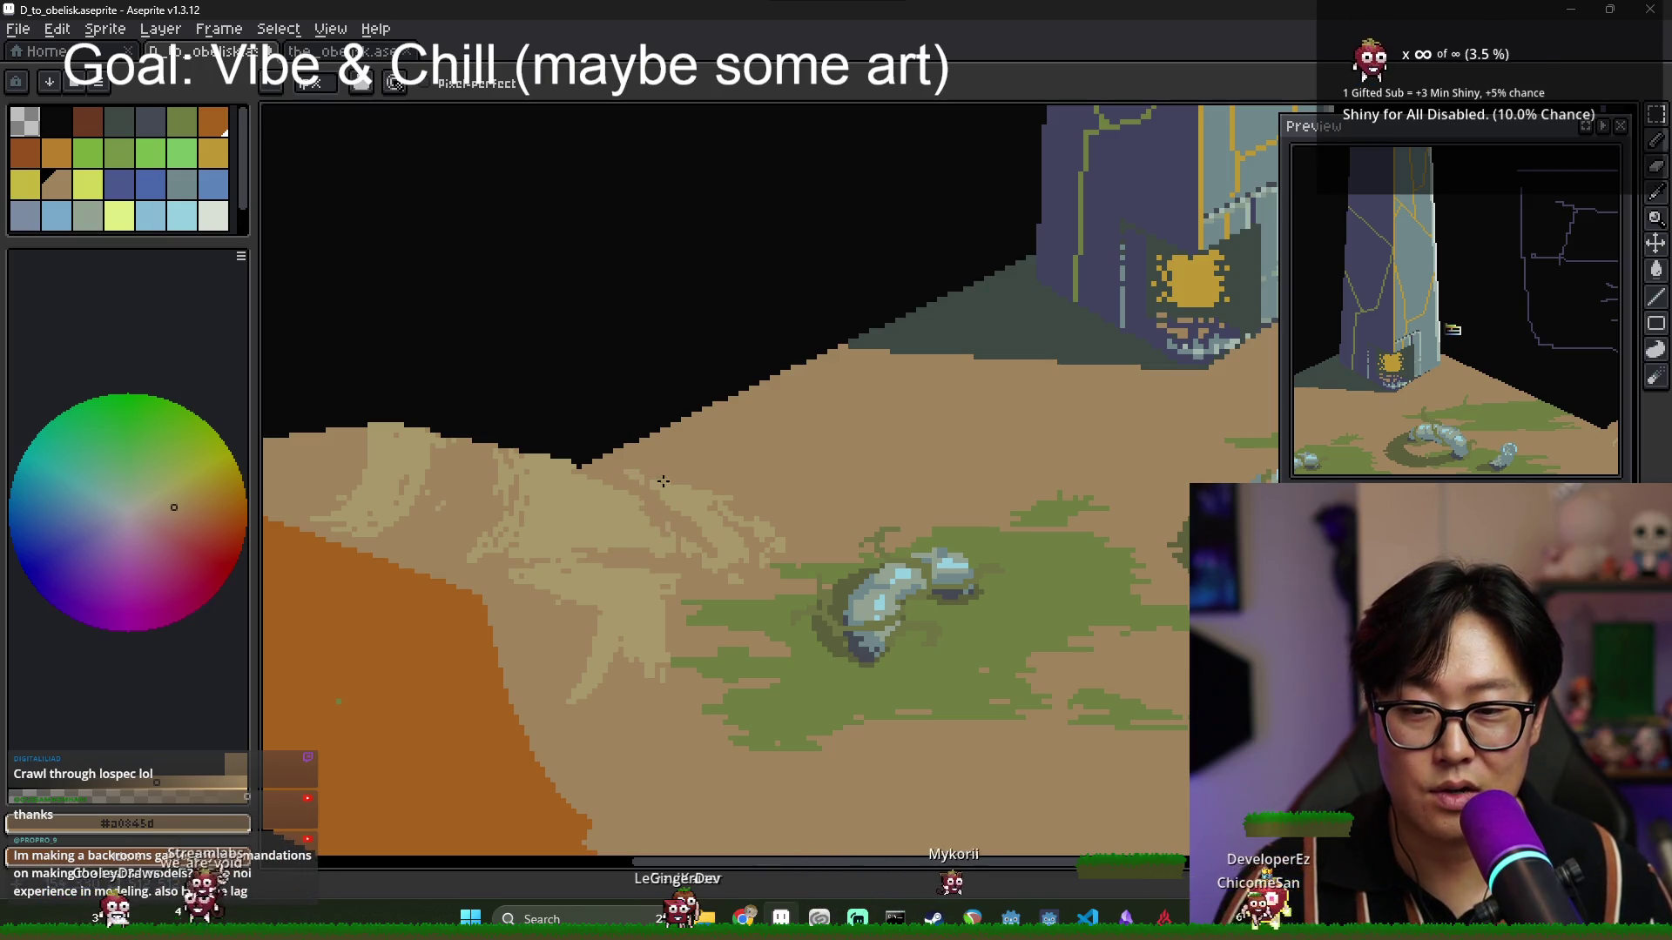
scroll(747, 521, "down", 1)
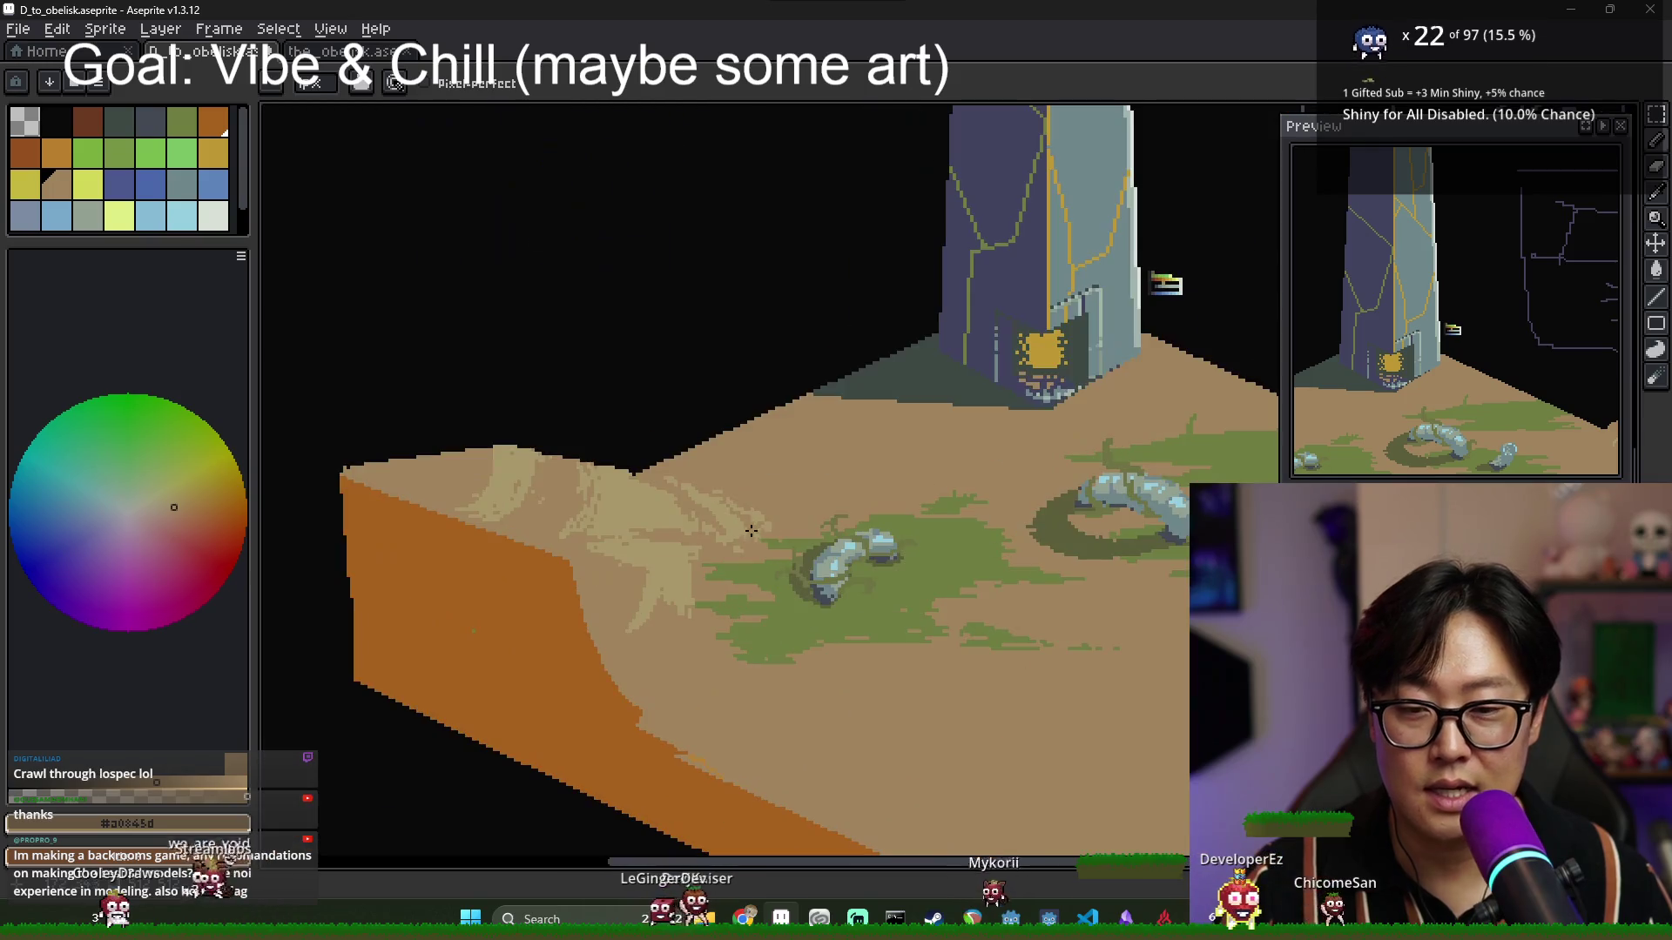
left_click(729, 476, "alt")
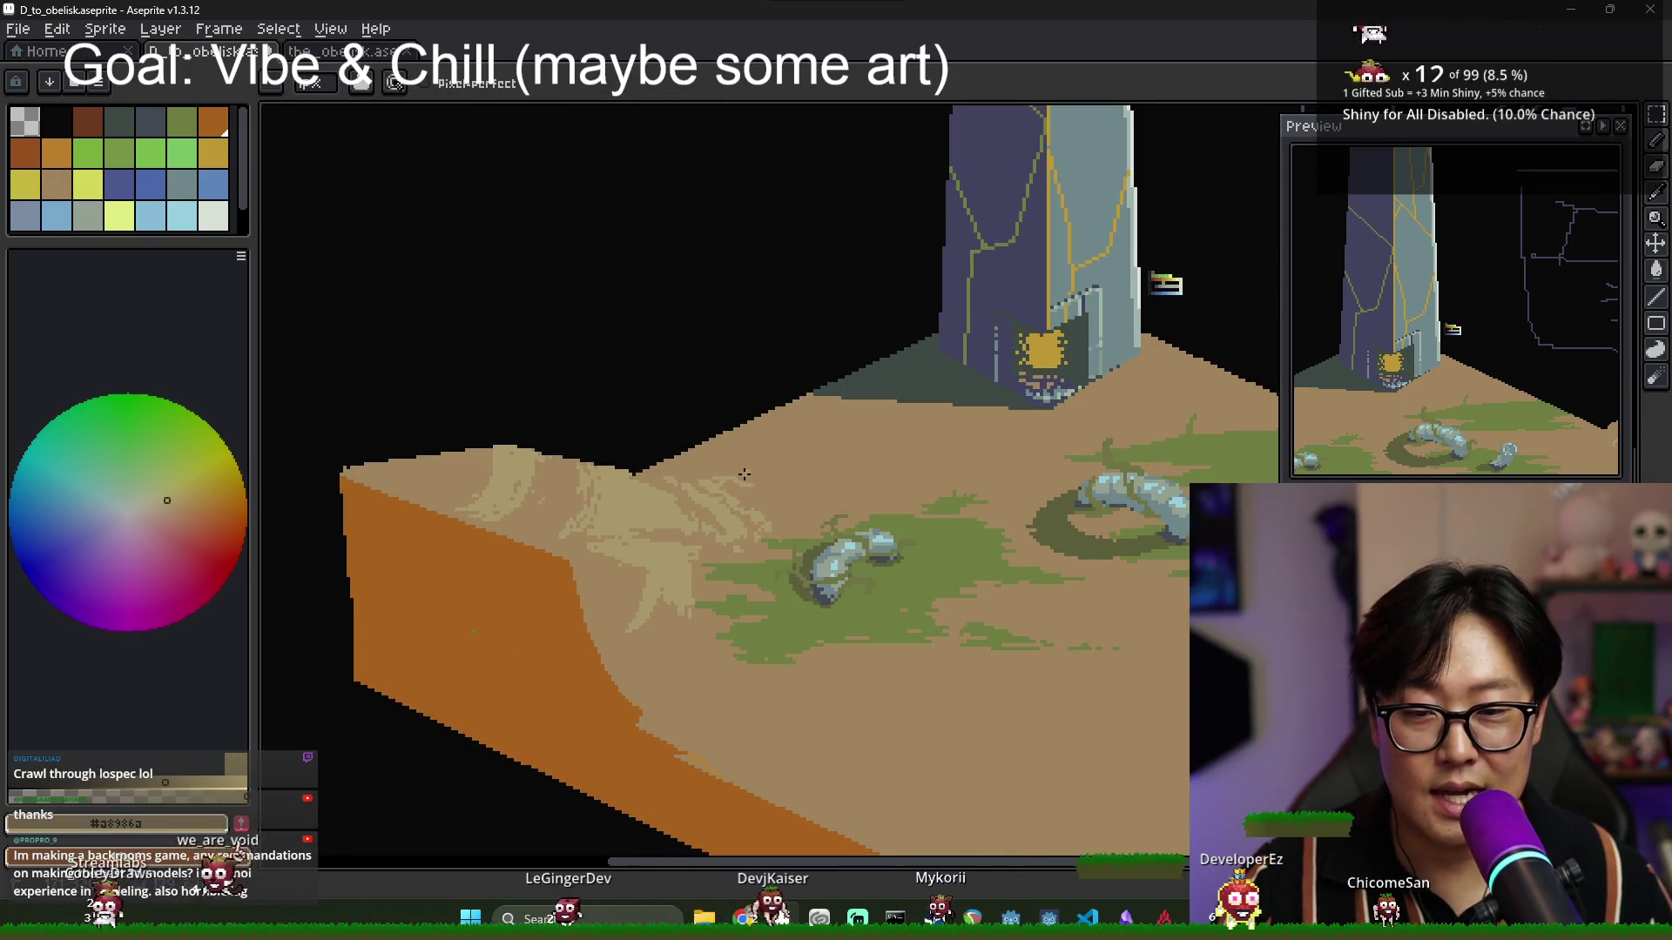
left_click_drag(744, 477, 808, 454)
Re-sample tans #a0845d and #a8986a, briefly toggle Move and Bucket, and return to Pencil.
left_click(725, 483, "alt")
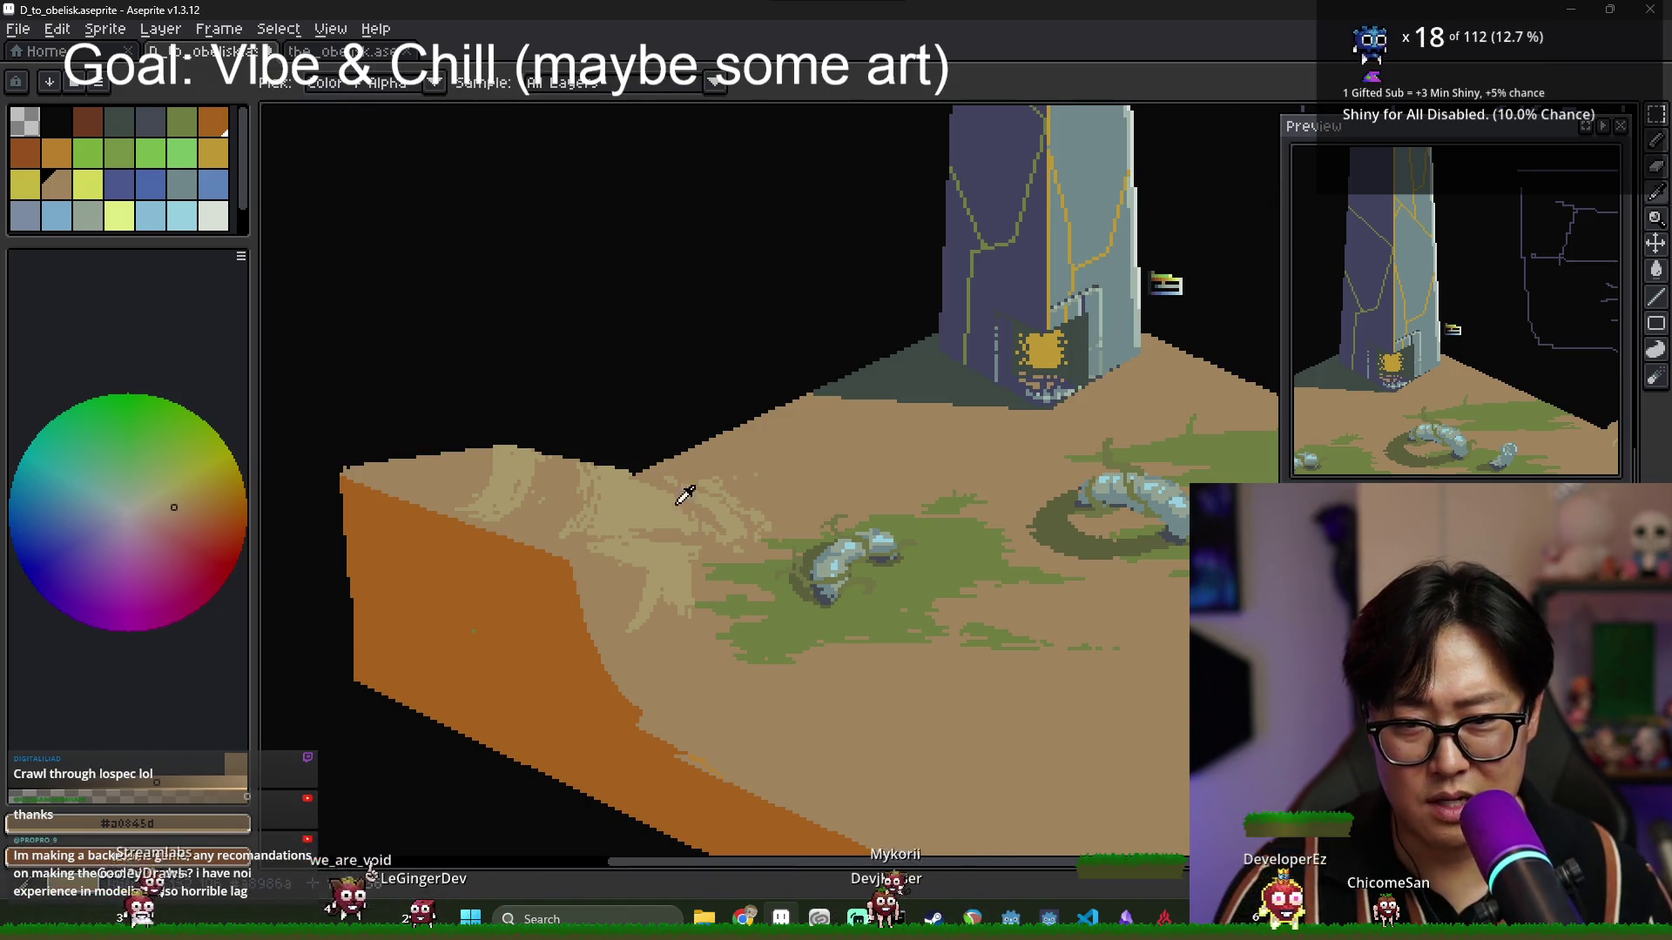
scroll(645, 567, "down", 1)
scroll(626, 542, "up", 1)
left_click(625, 541, "alt")
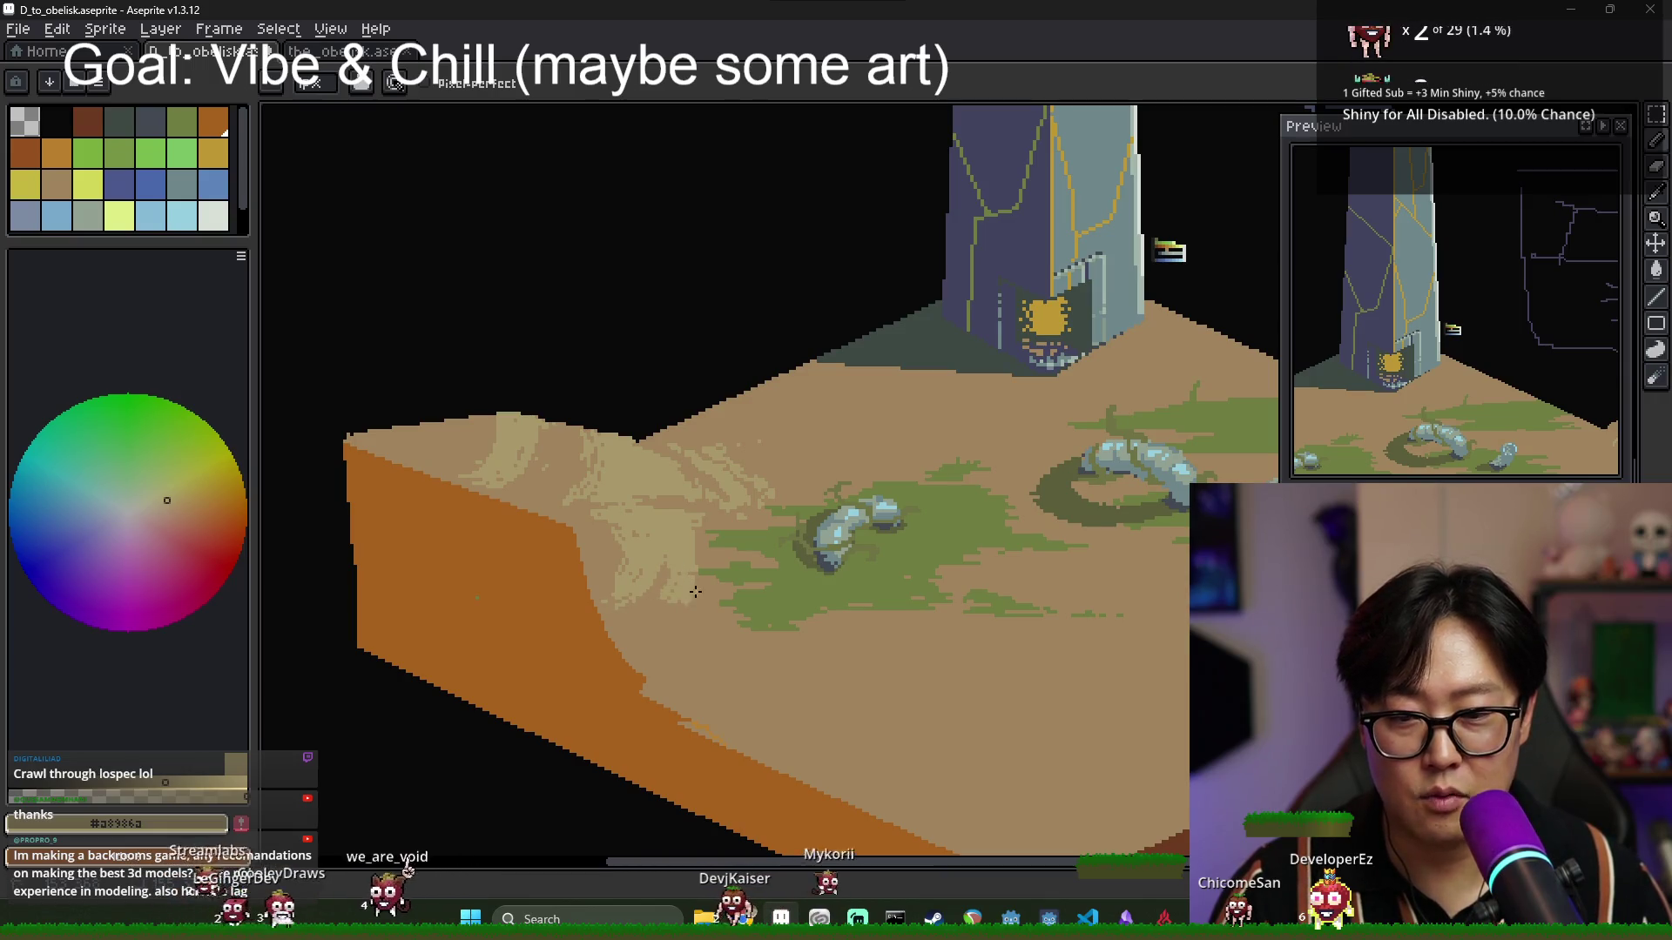
scroll(731, 590, "down", 2)
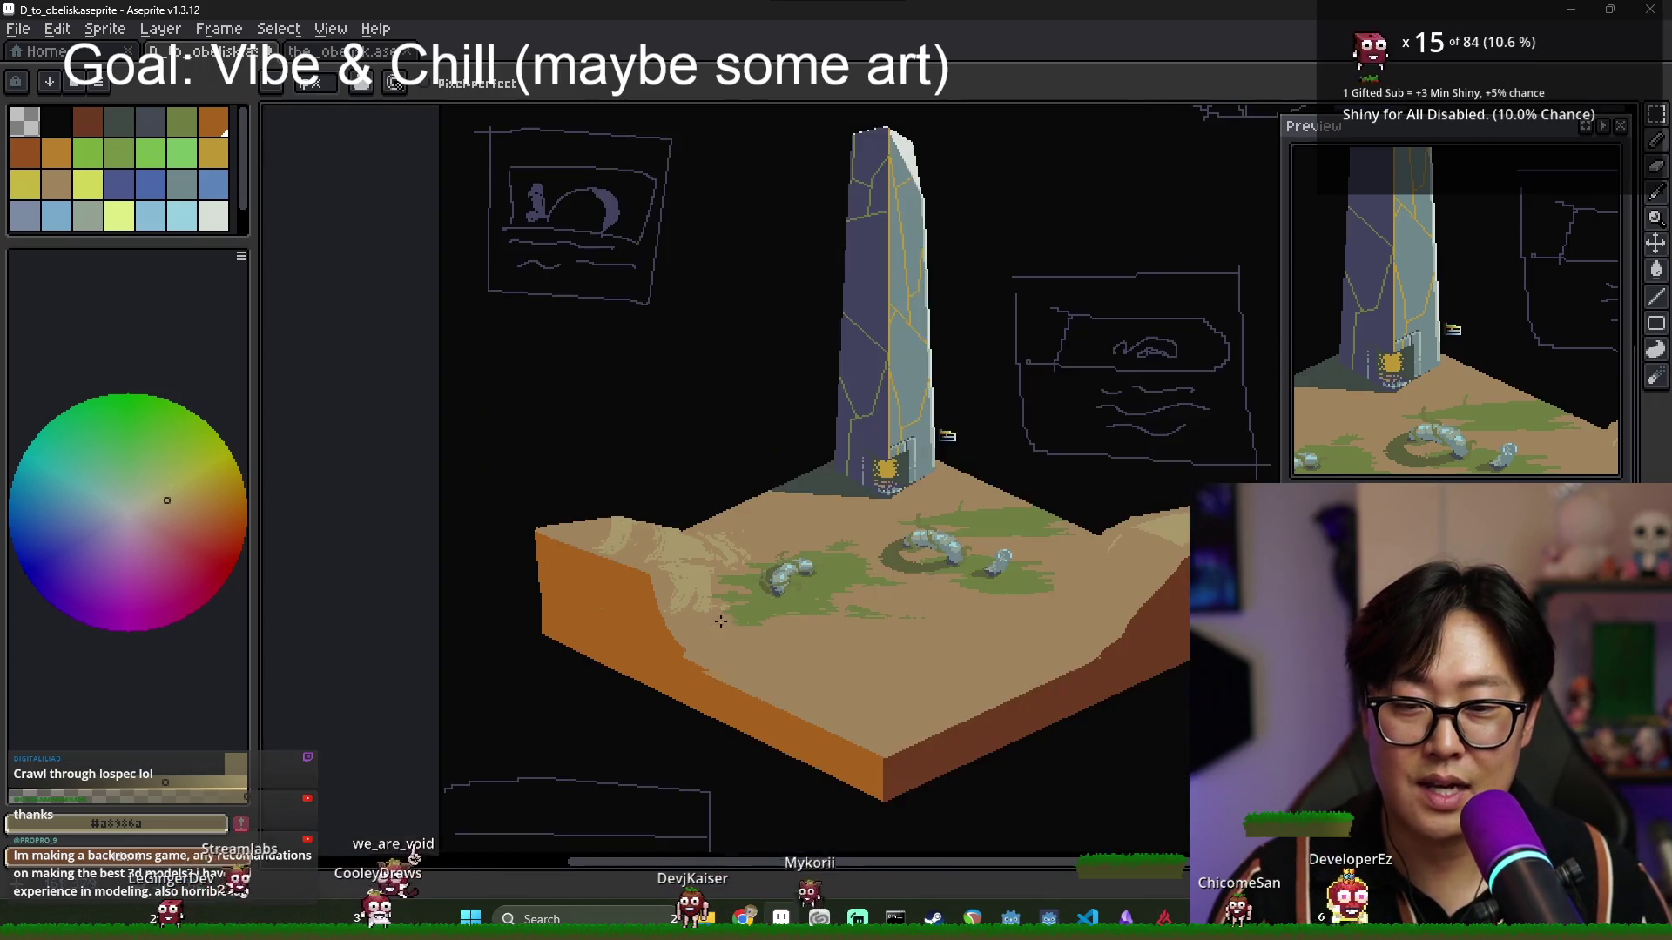
scroll(734, 634, "up", 2)
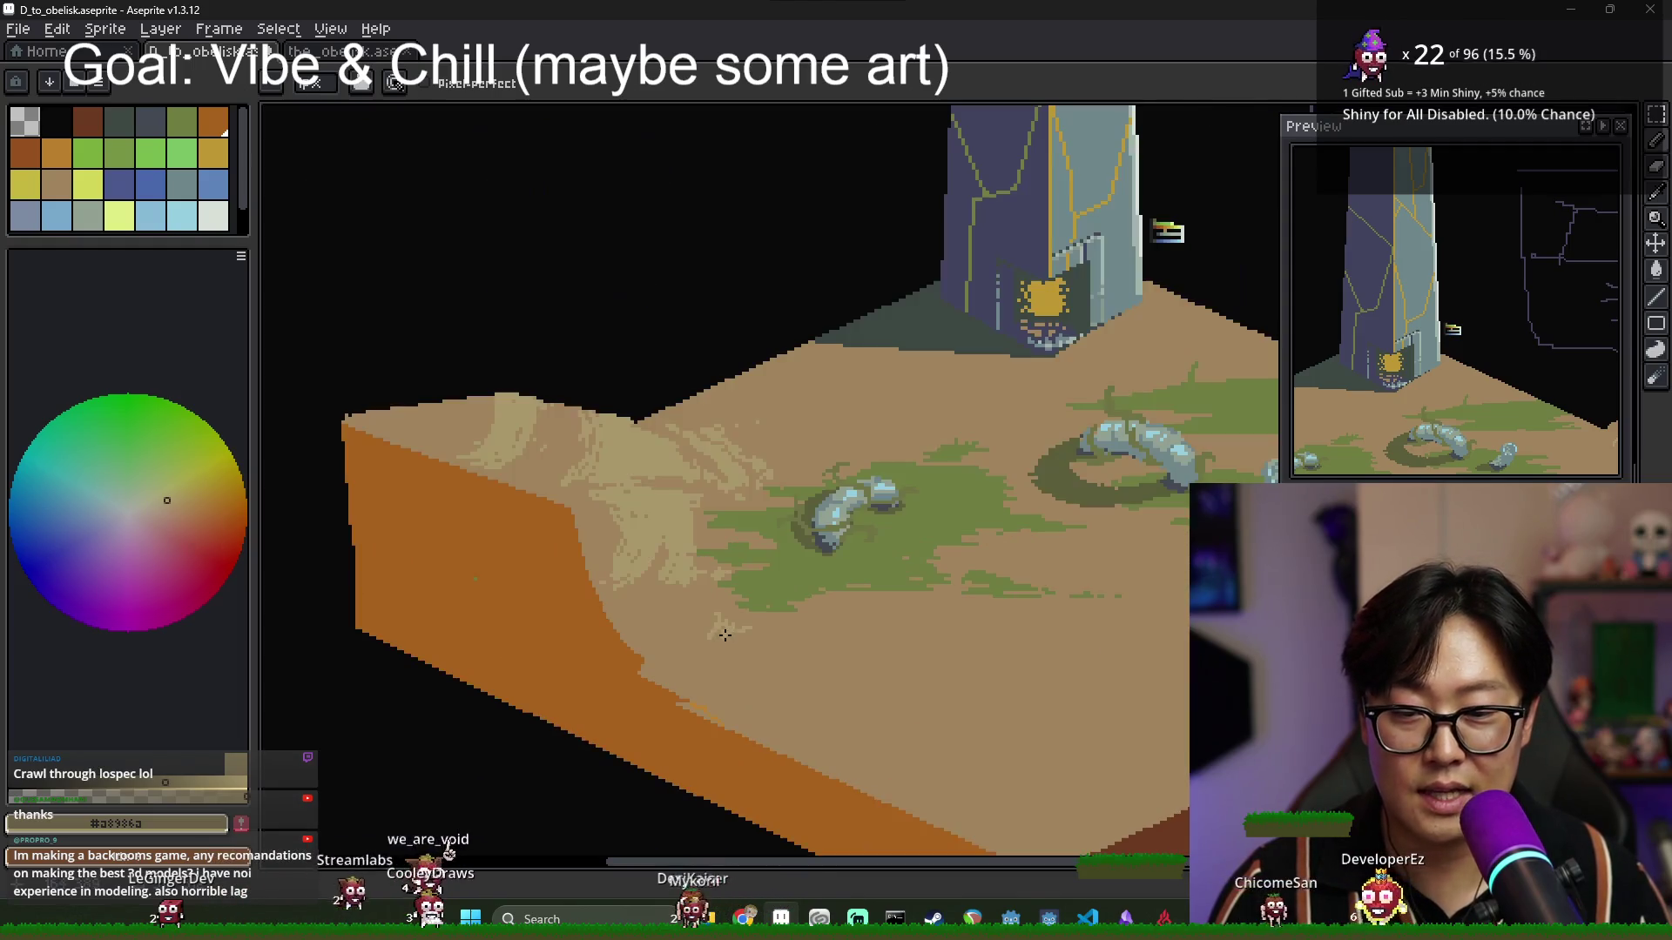
key("v")
key("g")
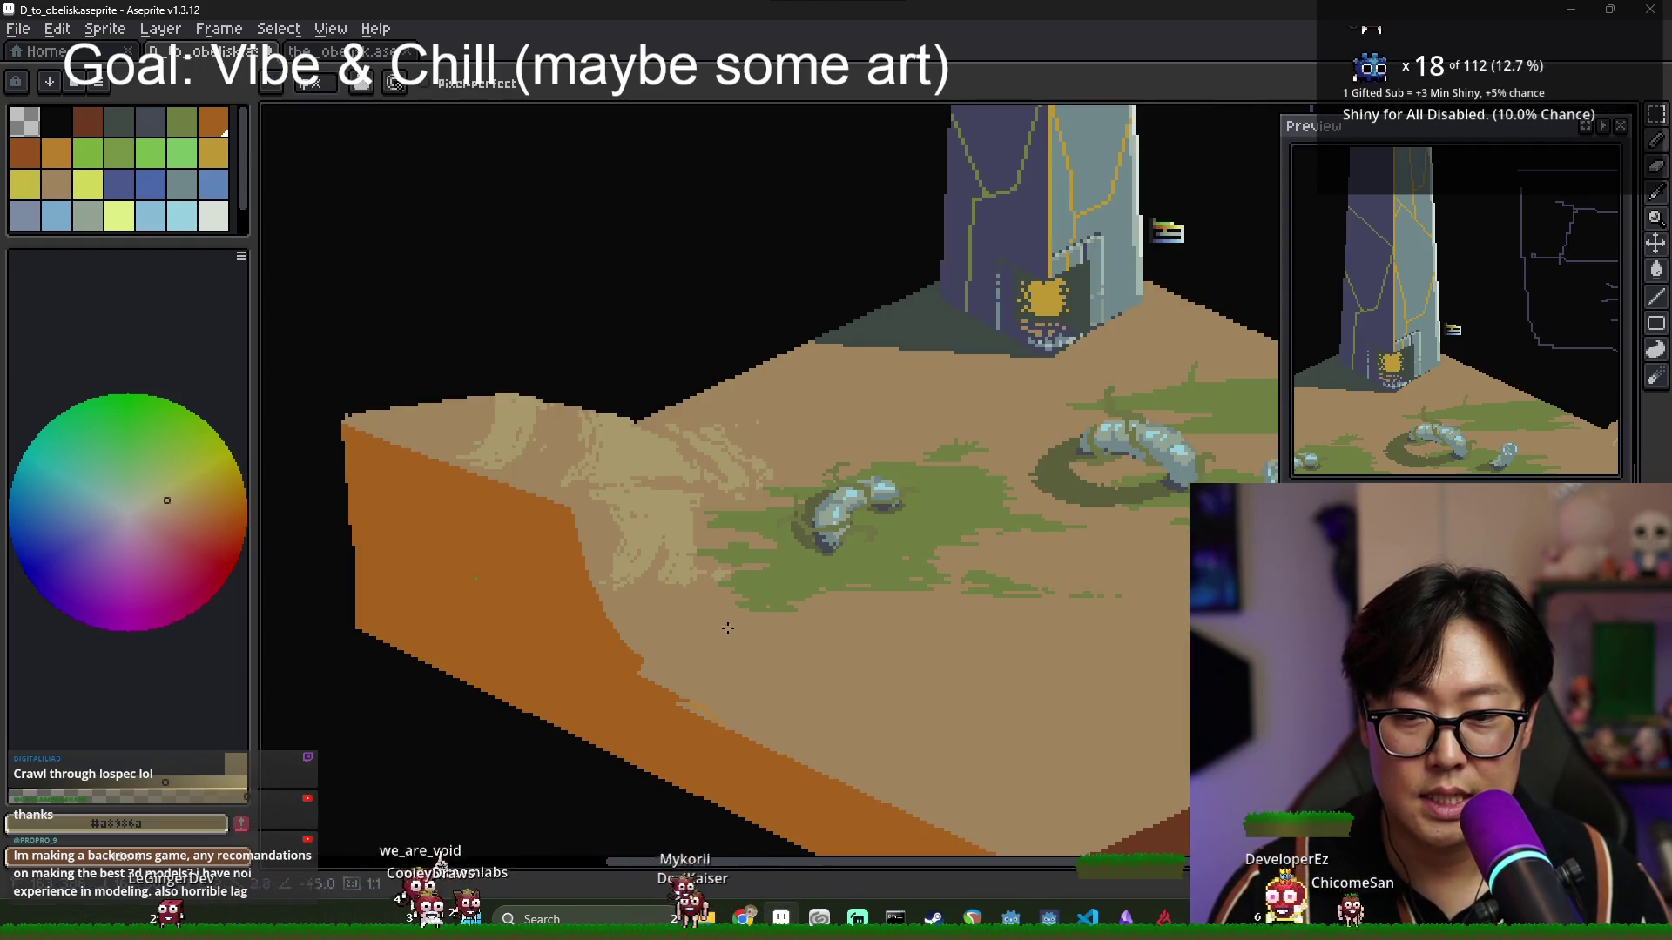
scroll(764, 636, "down", 3)
scroll(764, 637, "up", 3)
key("b")
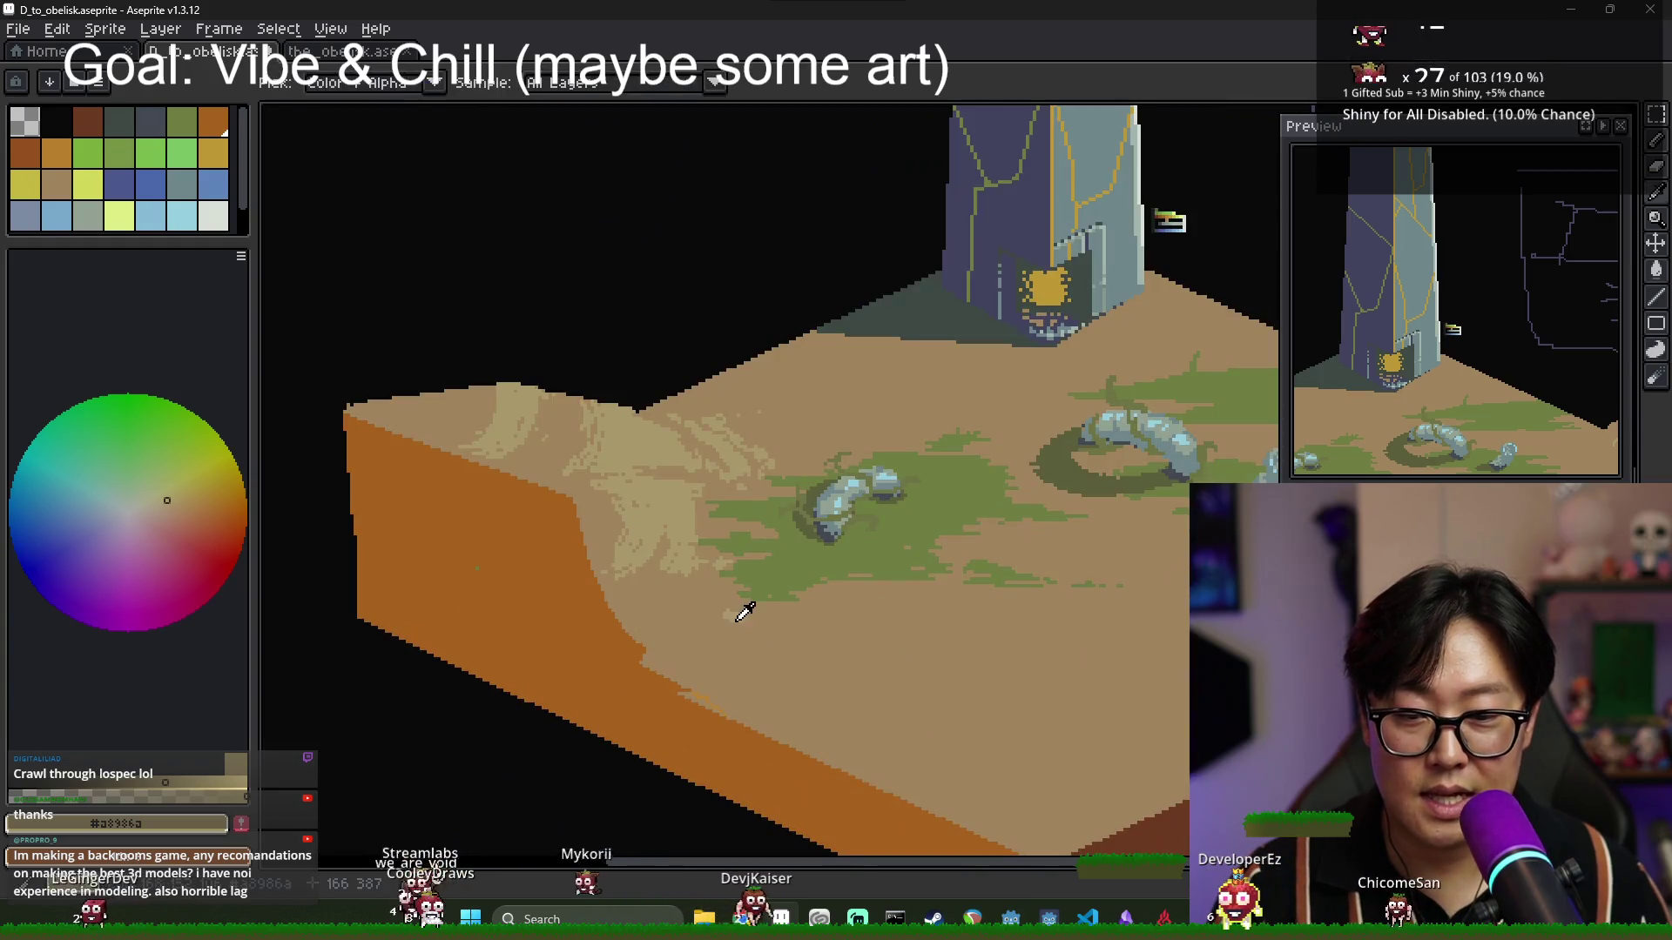
scroll(722, 630, "down", 3)
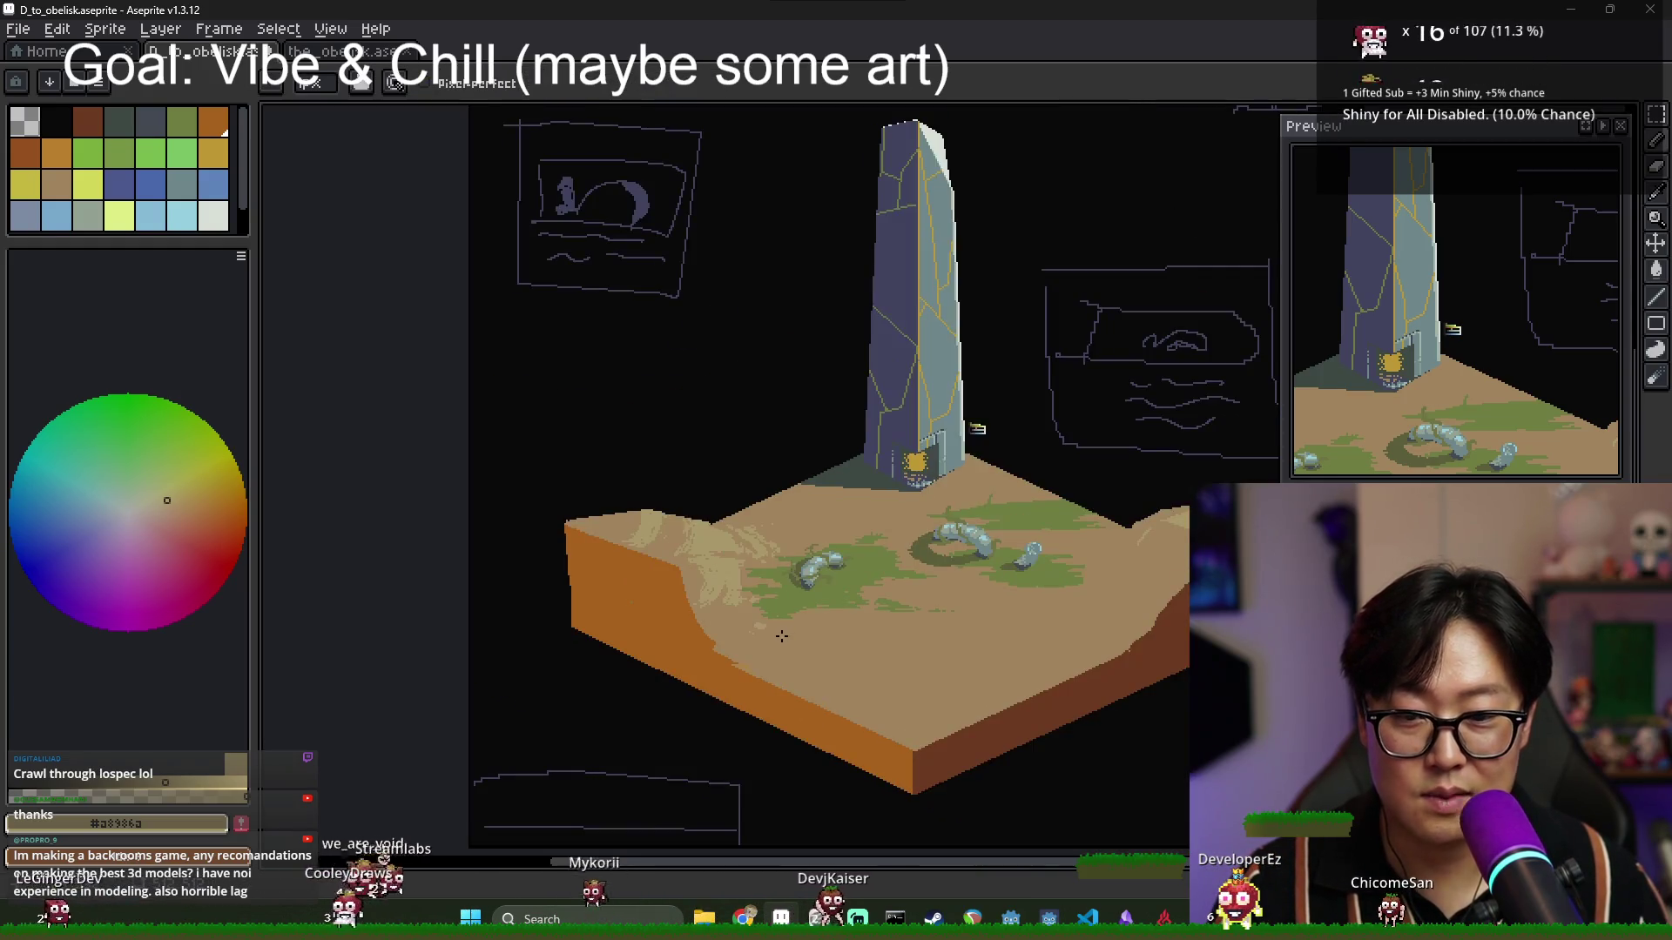
scroll(856, 614, "up", 1)
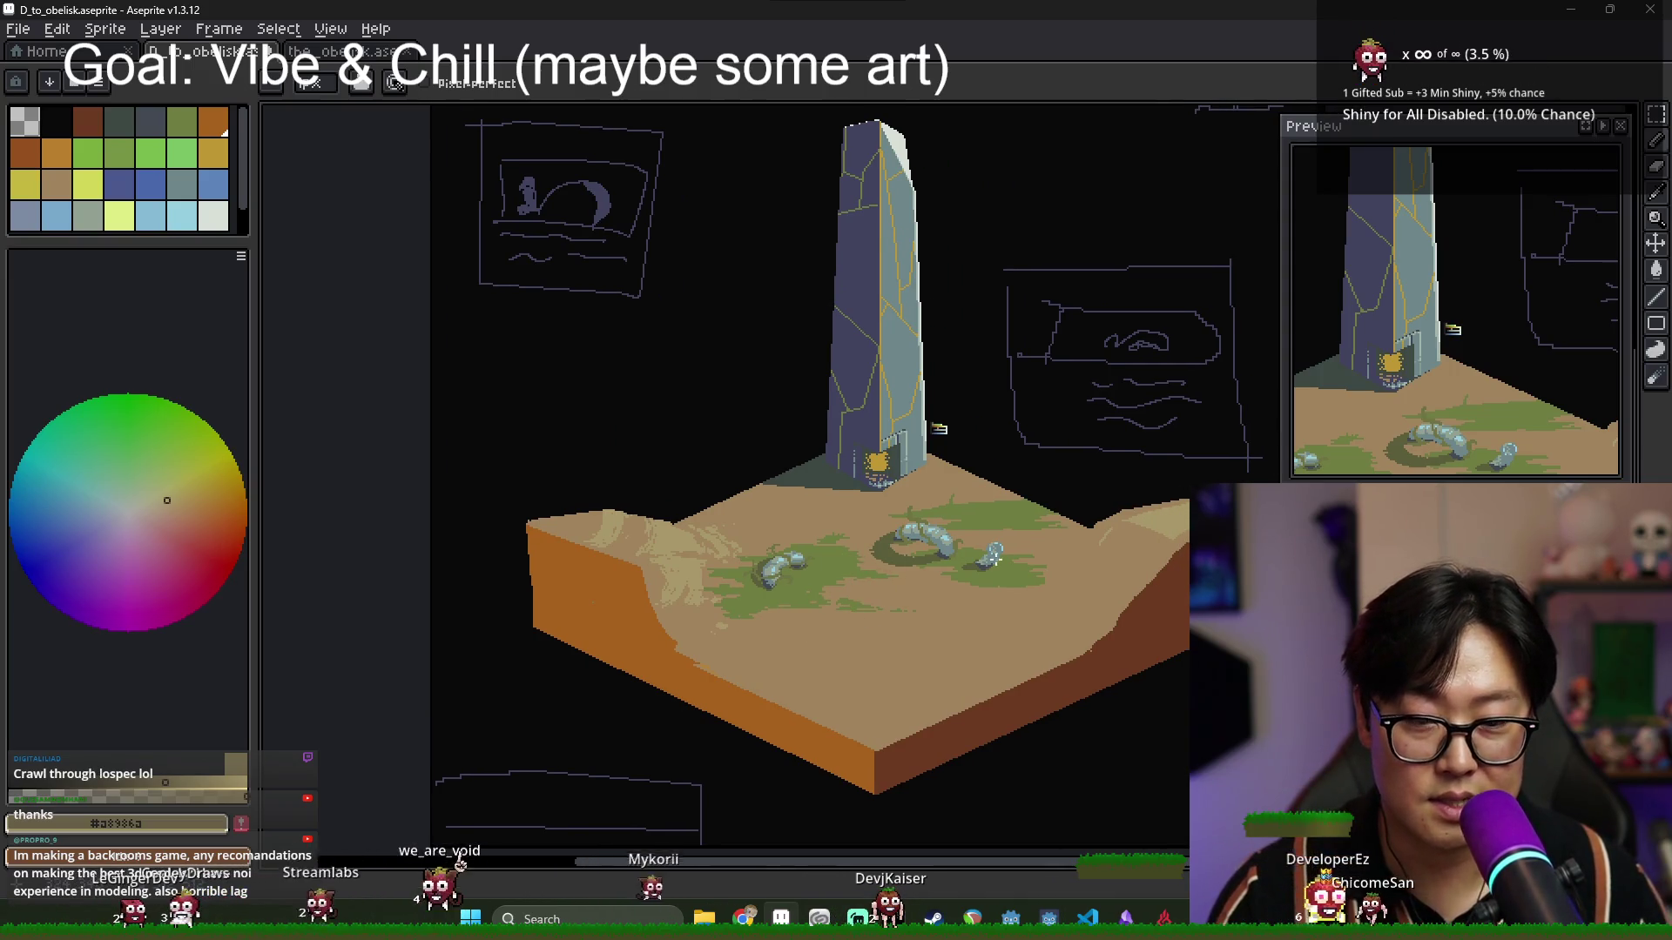
scroll(1052, 515, "up", 2)
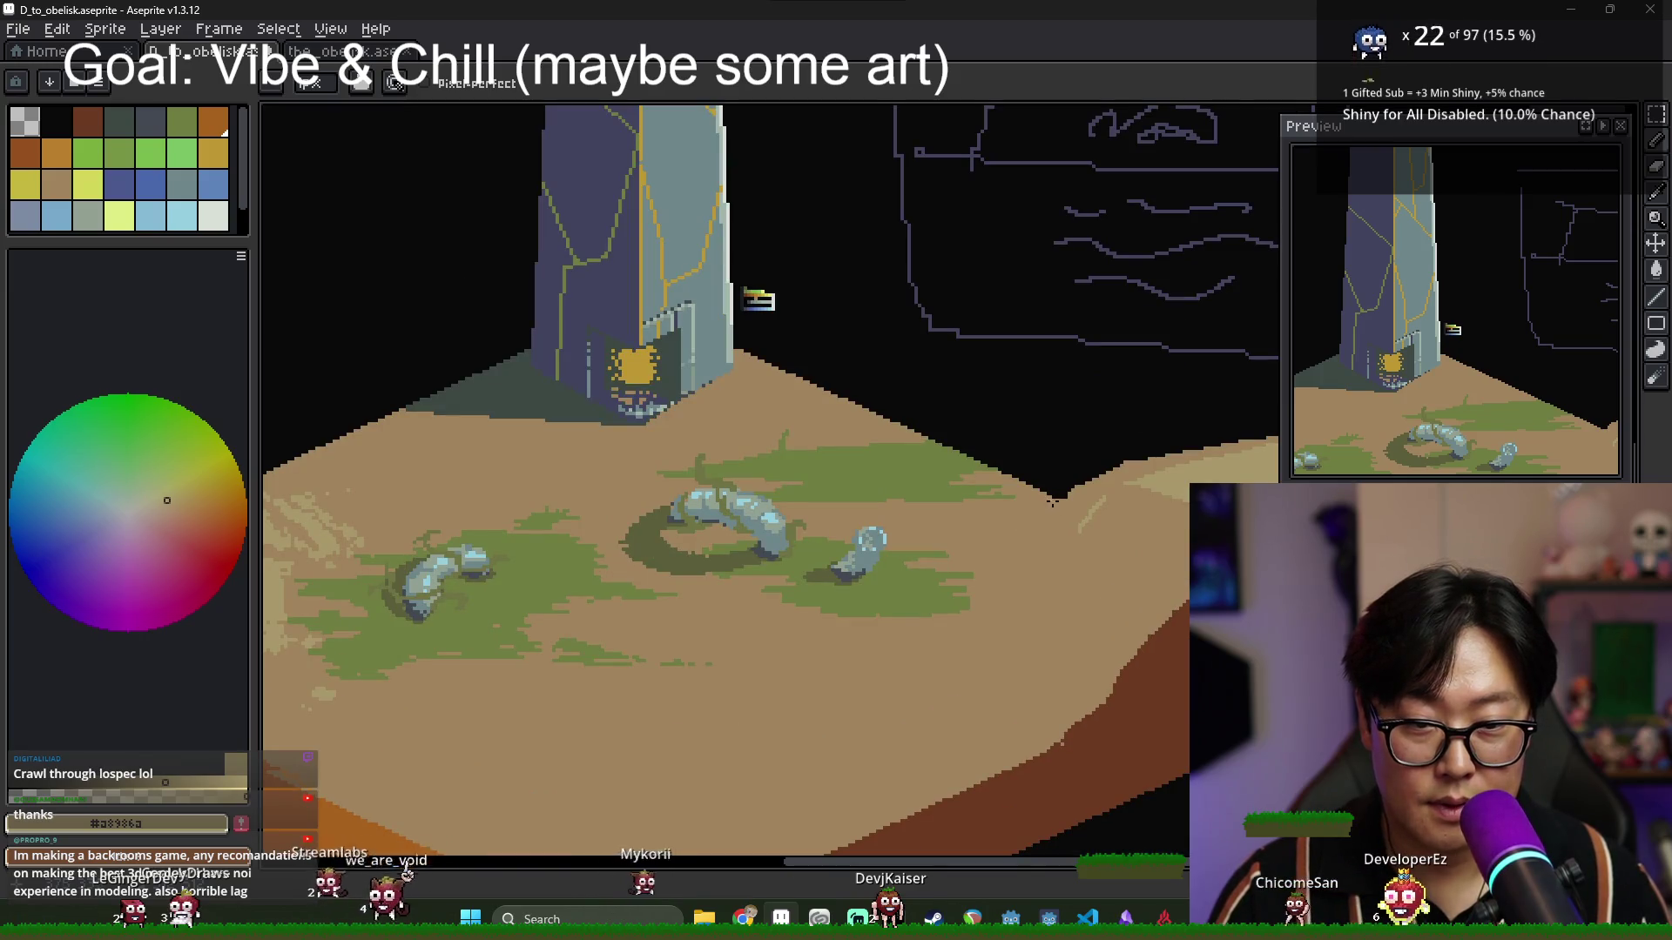
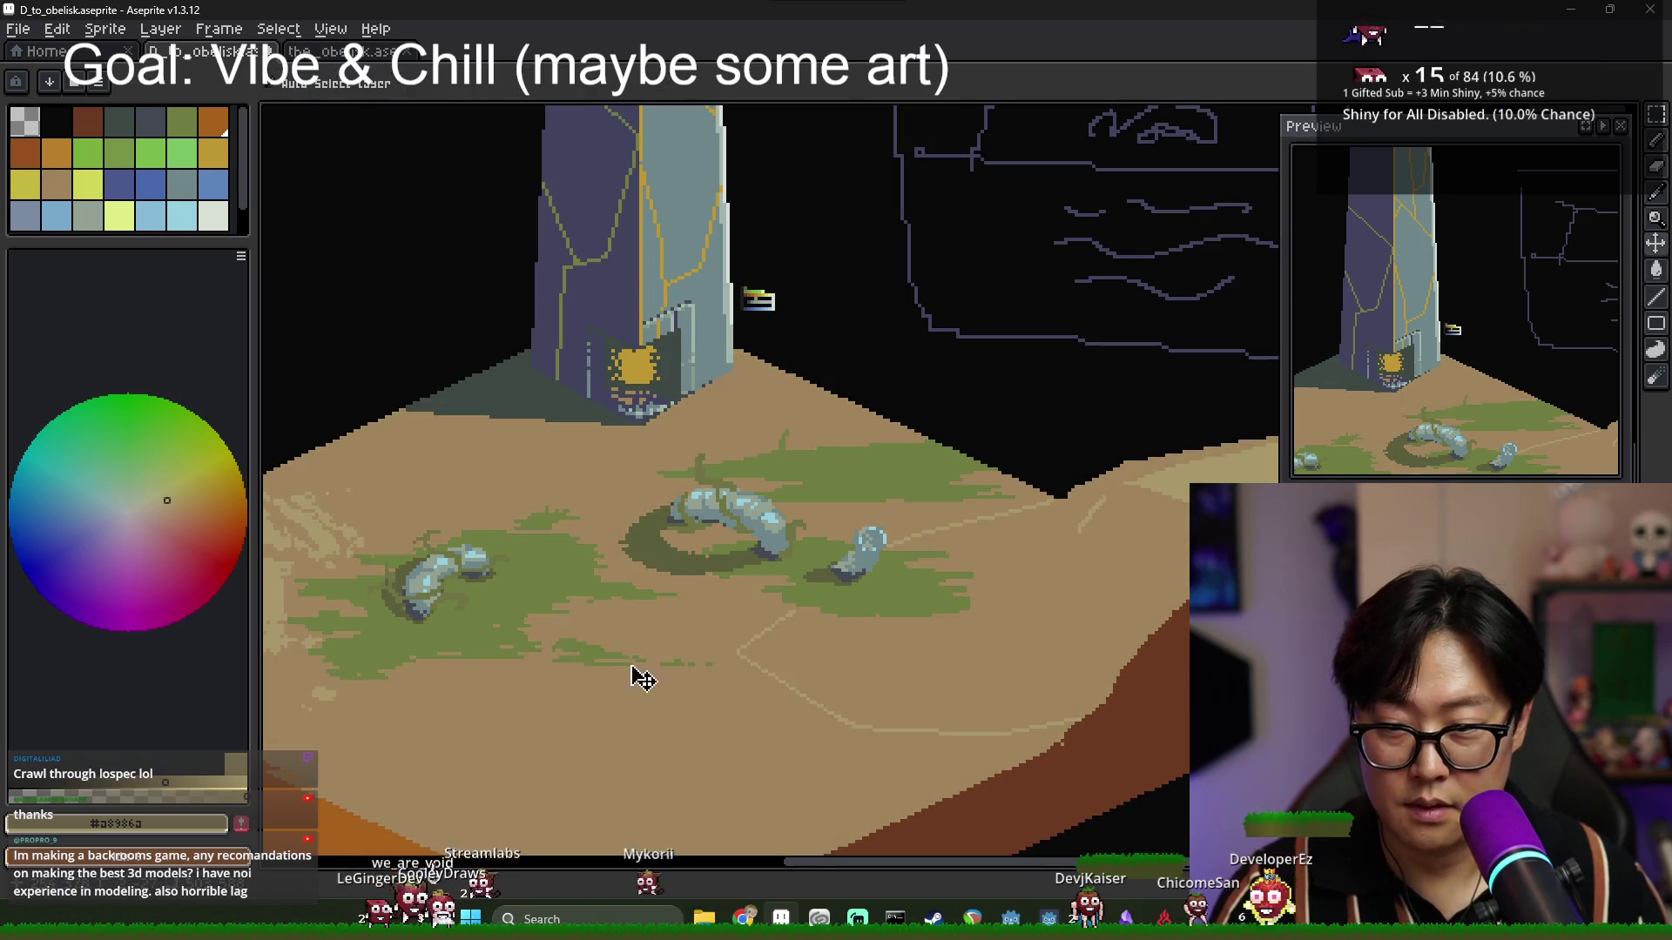
Flood-fill the outlined path with lighter tan and the plateau top with a darker uniform tan.
key("g")
scroll(394, 515, "down", 2)
scroll(393, 514, "up", 1)
scroll(1075, 440, "up", 3)
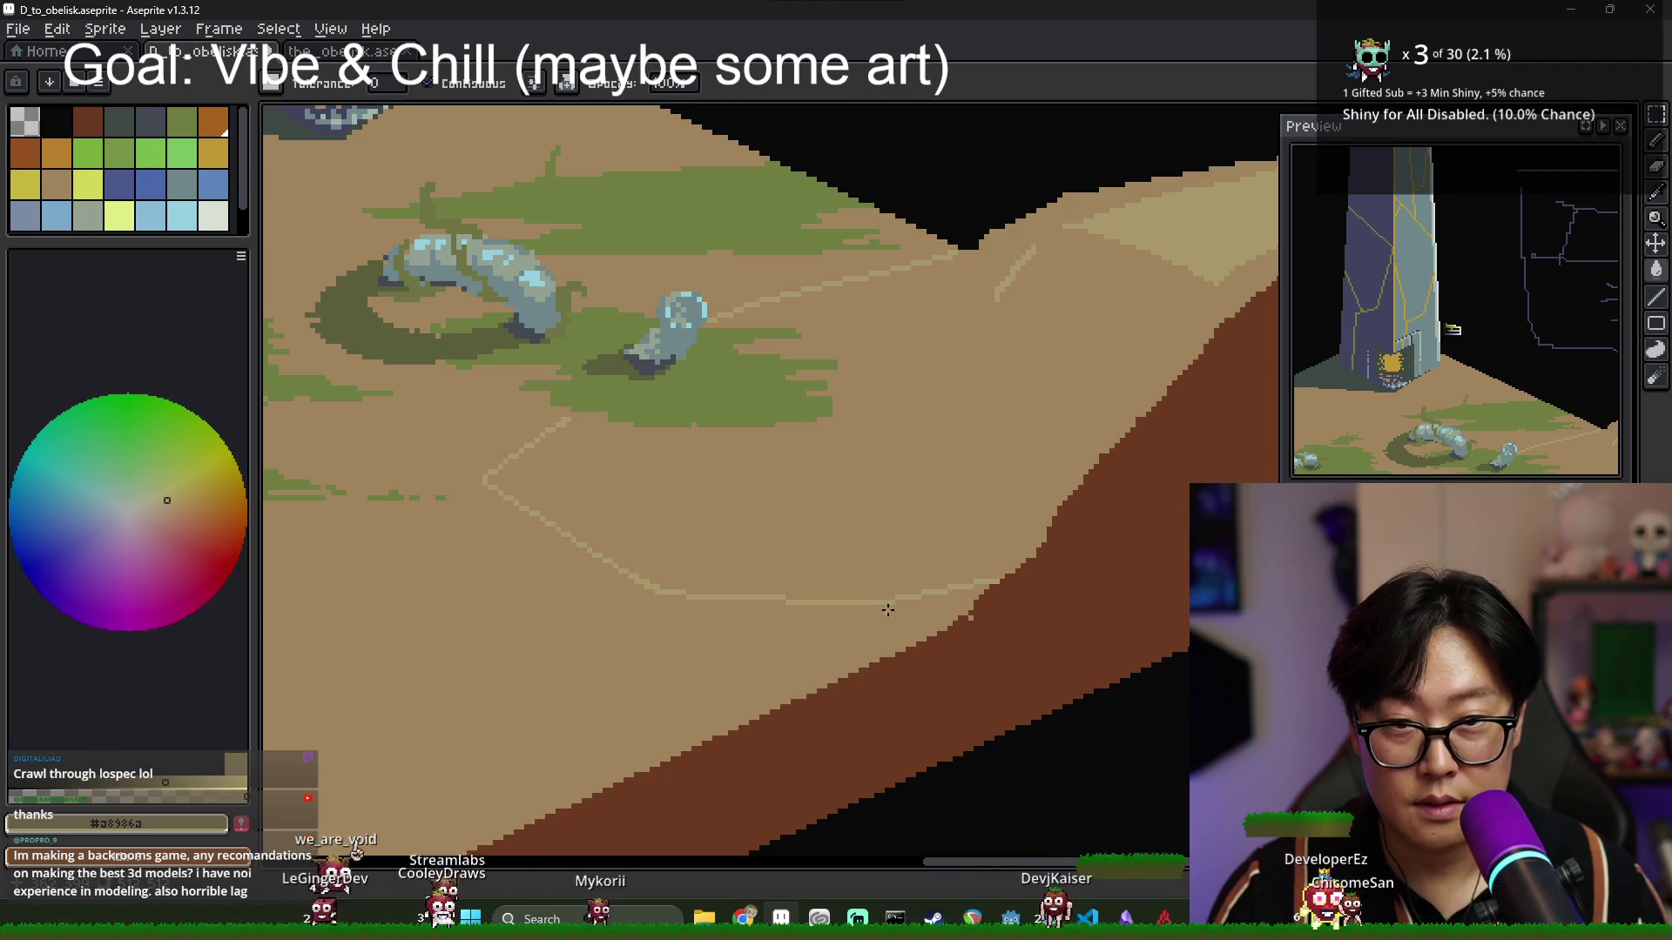
scroll(549, 431, "up", 1)
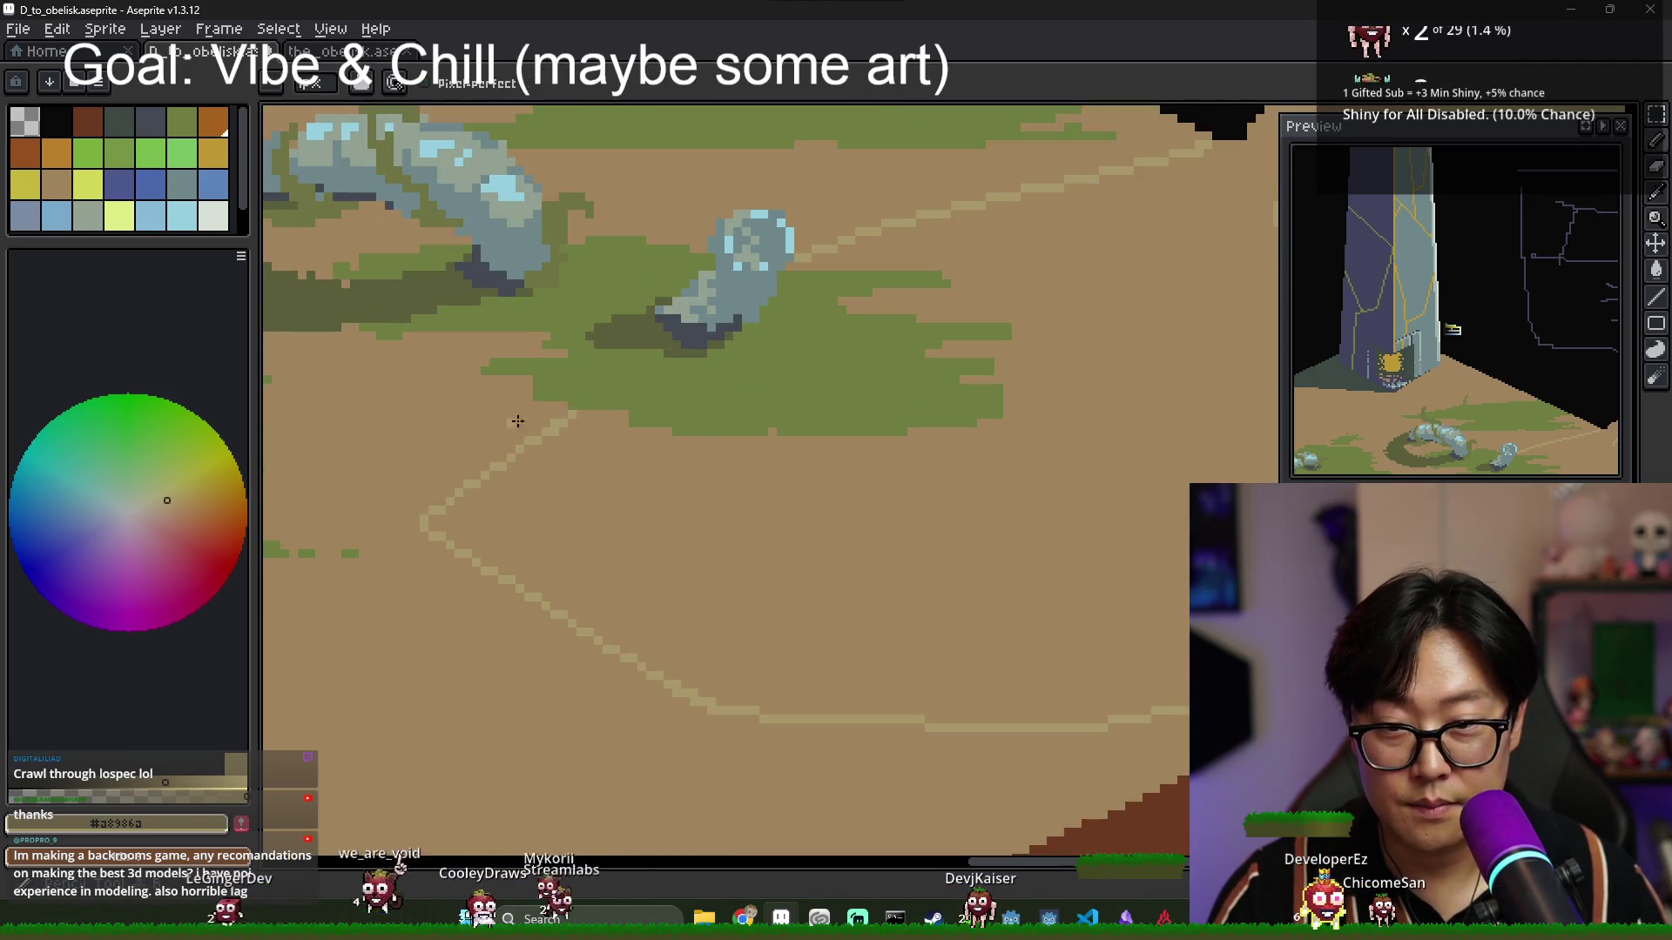
left_click(508, 415)
scroll(508, 415, "down", 4)
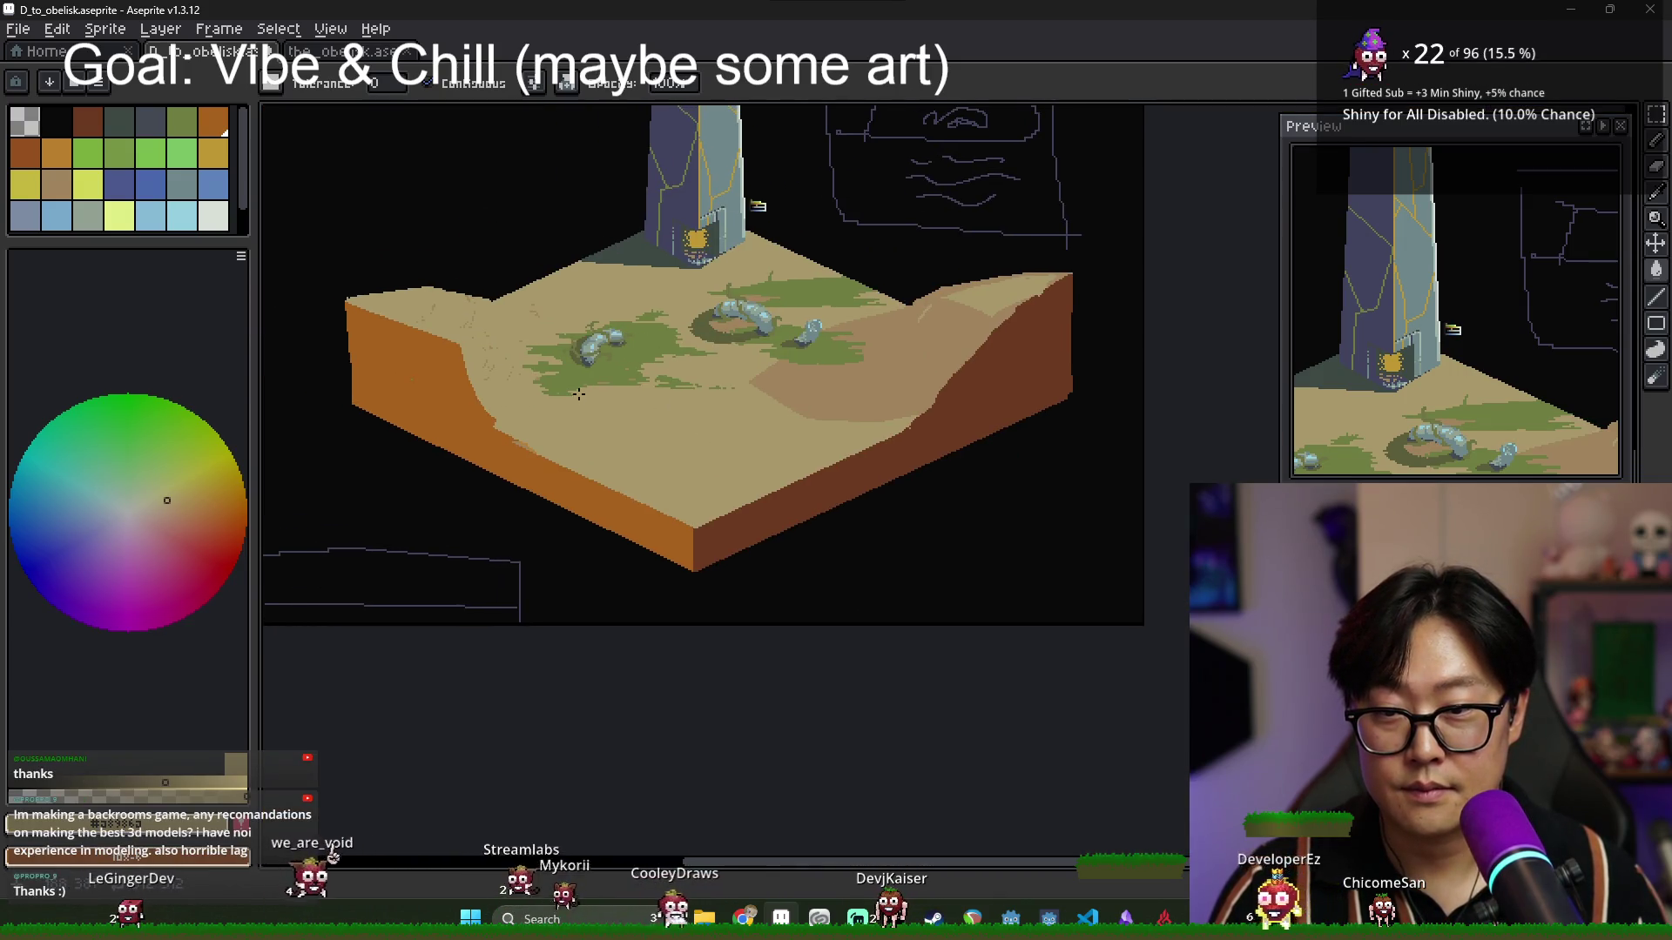
left_click(548, 390)
scroll(539, 385, "up", 2)
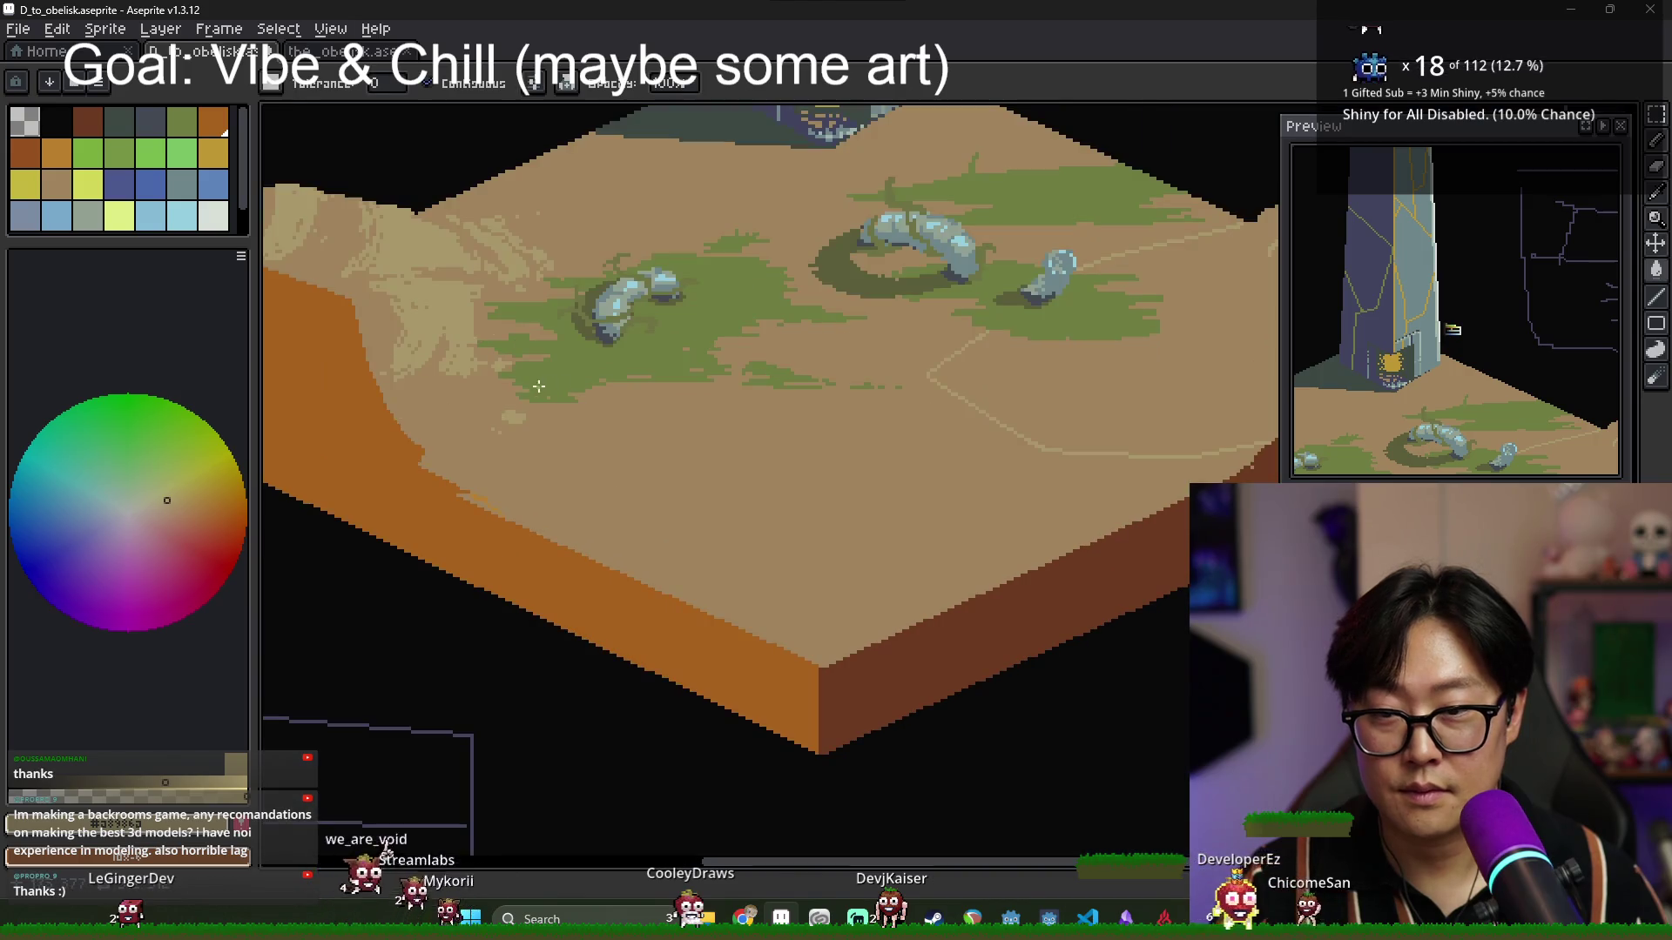
key("b")
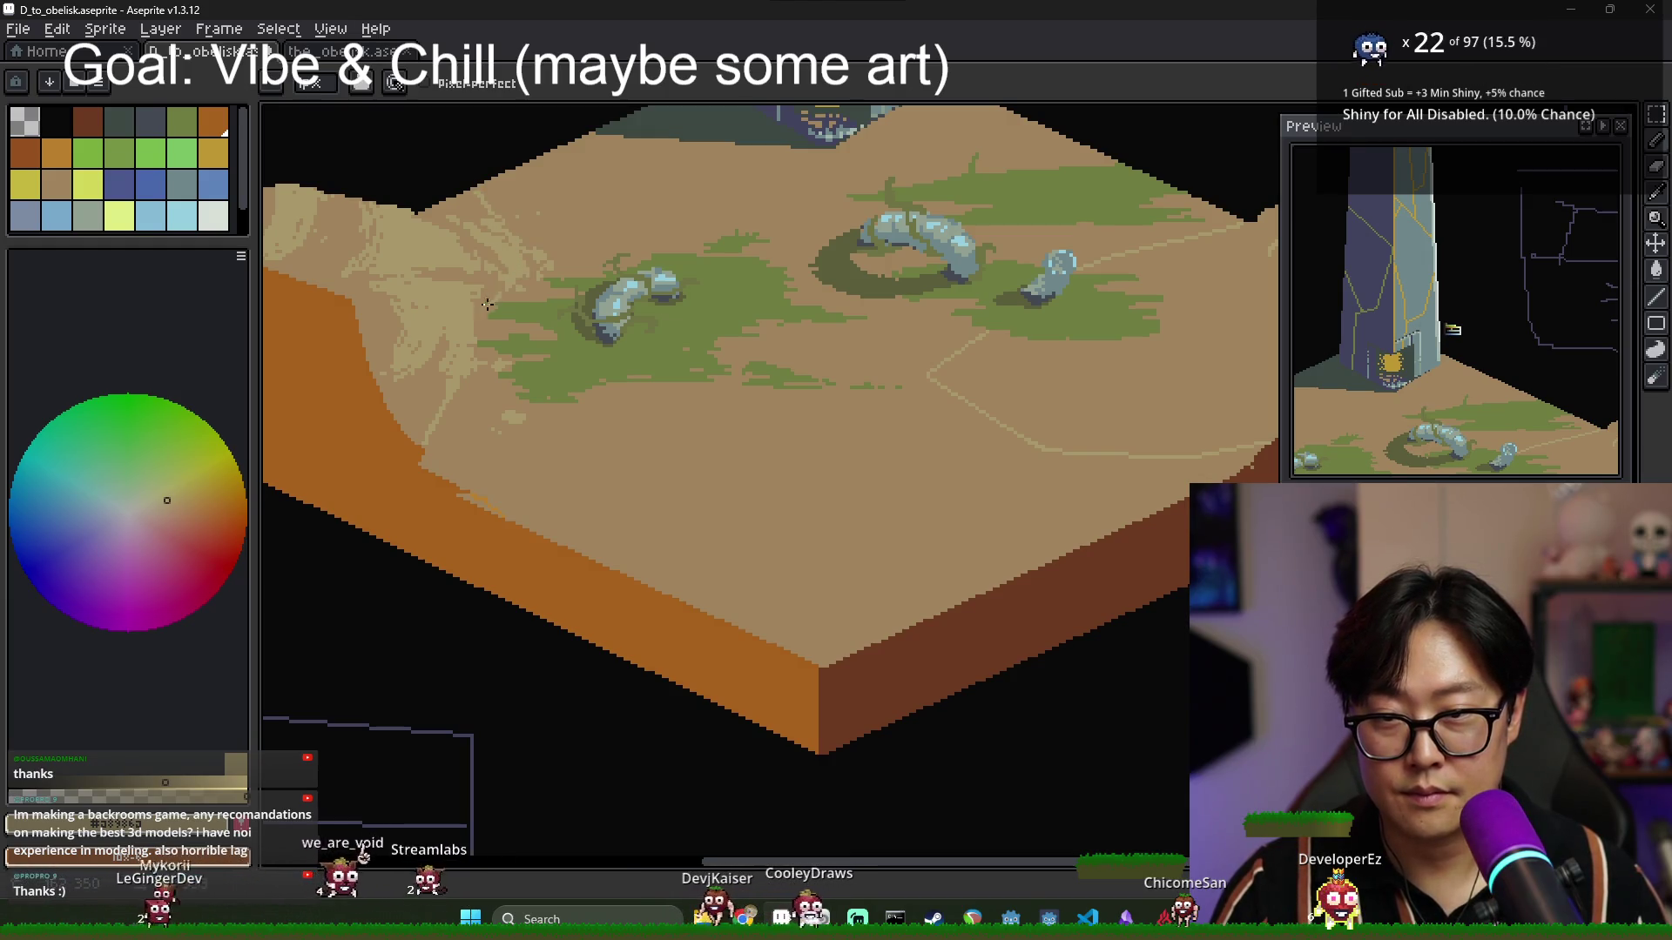
Flood-fill the main sand area with lighter tan.
key("g")
left_click(741, 370)
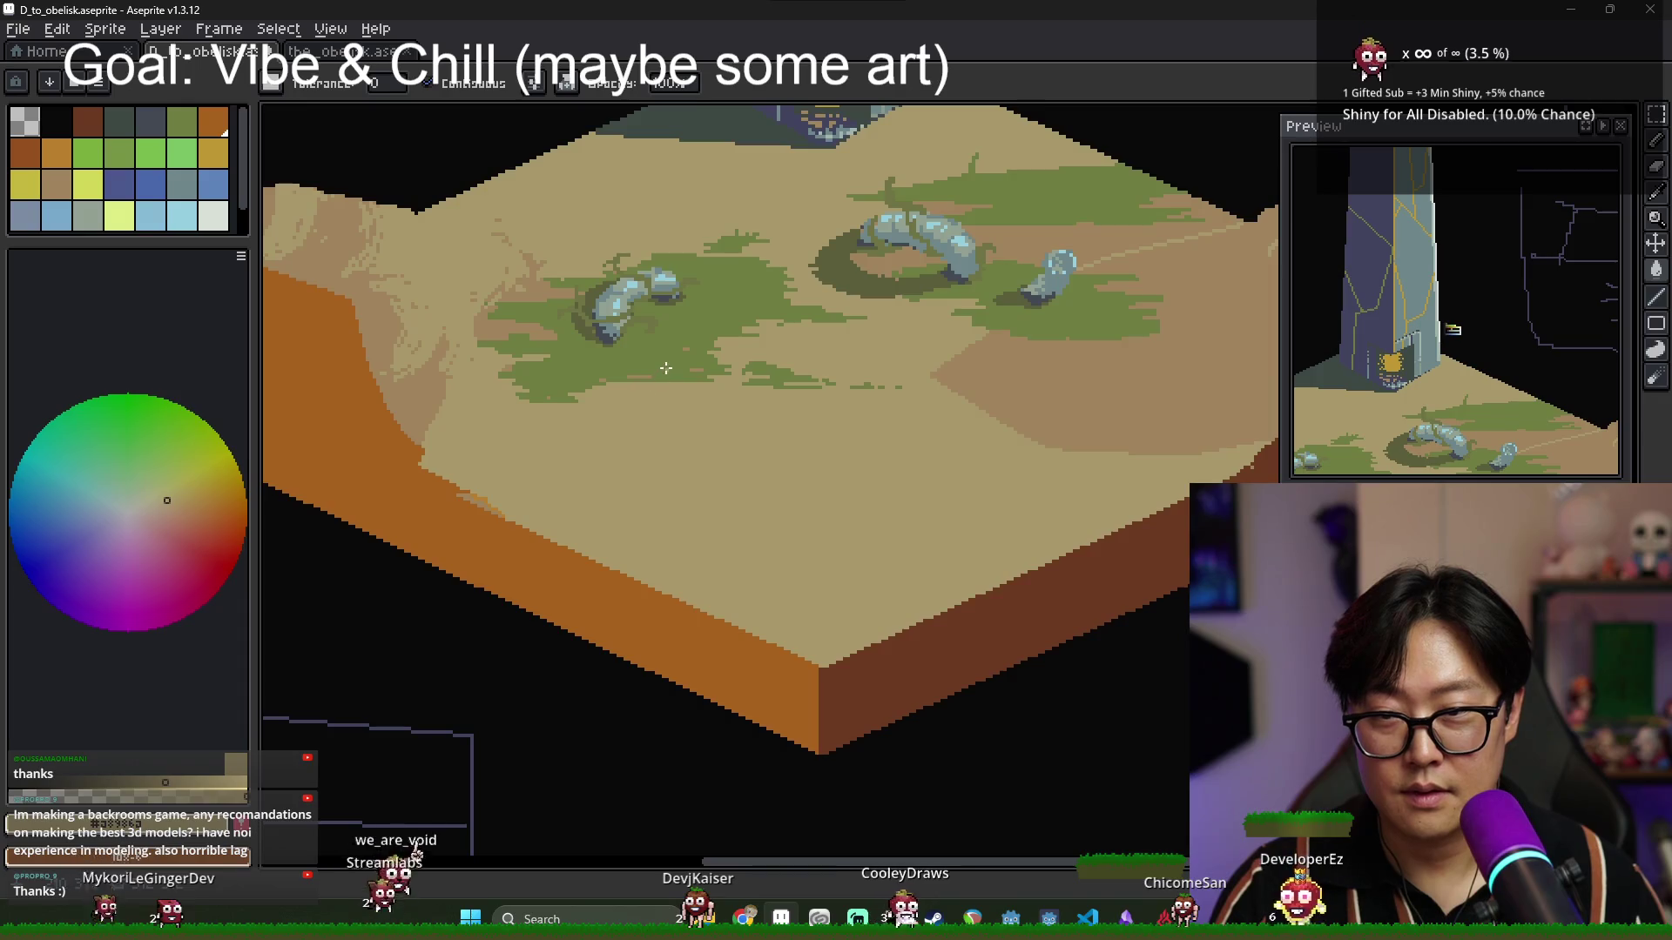
scroll(666, 368, "down", 2)
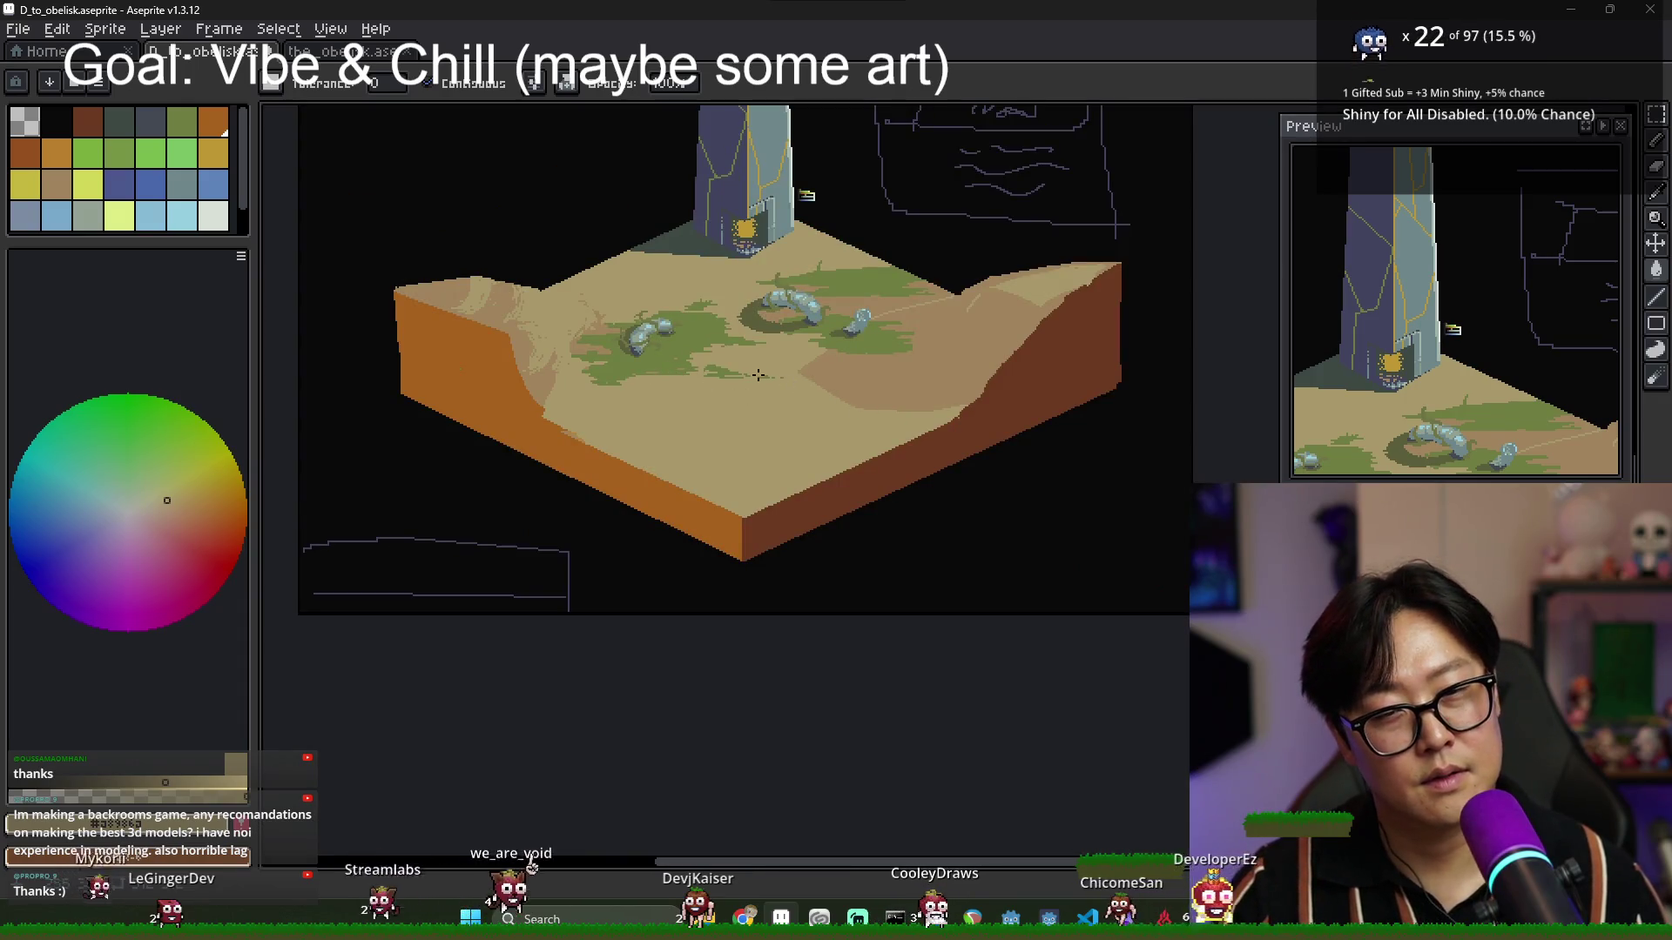
scroll(888, 324, "up", 1)
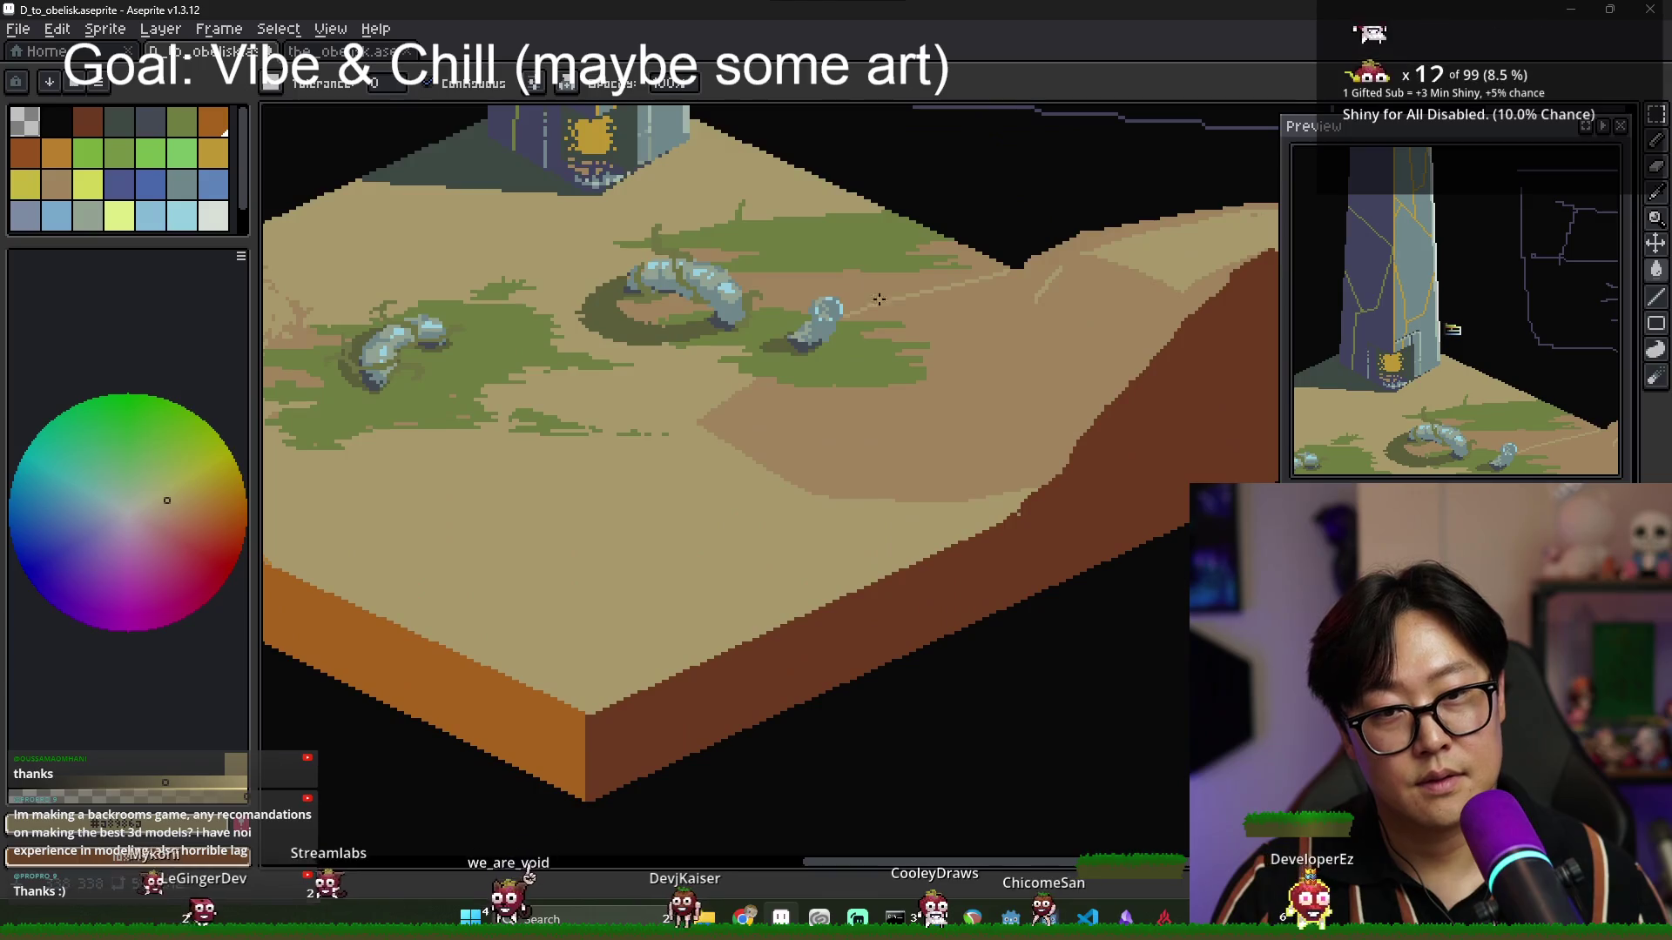
scroll(719, 347, "down", 1)
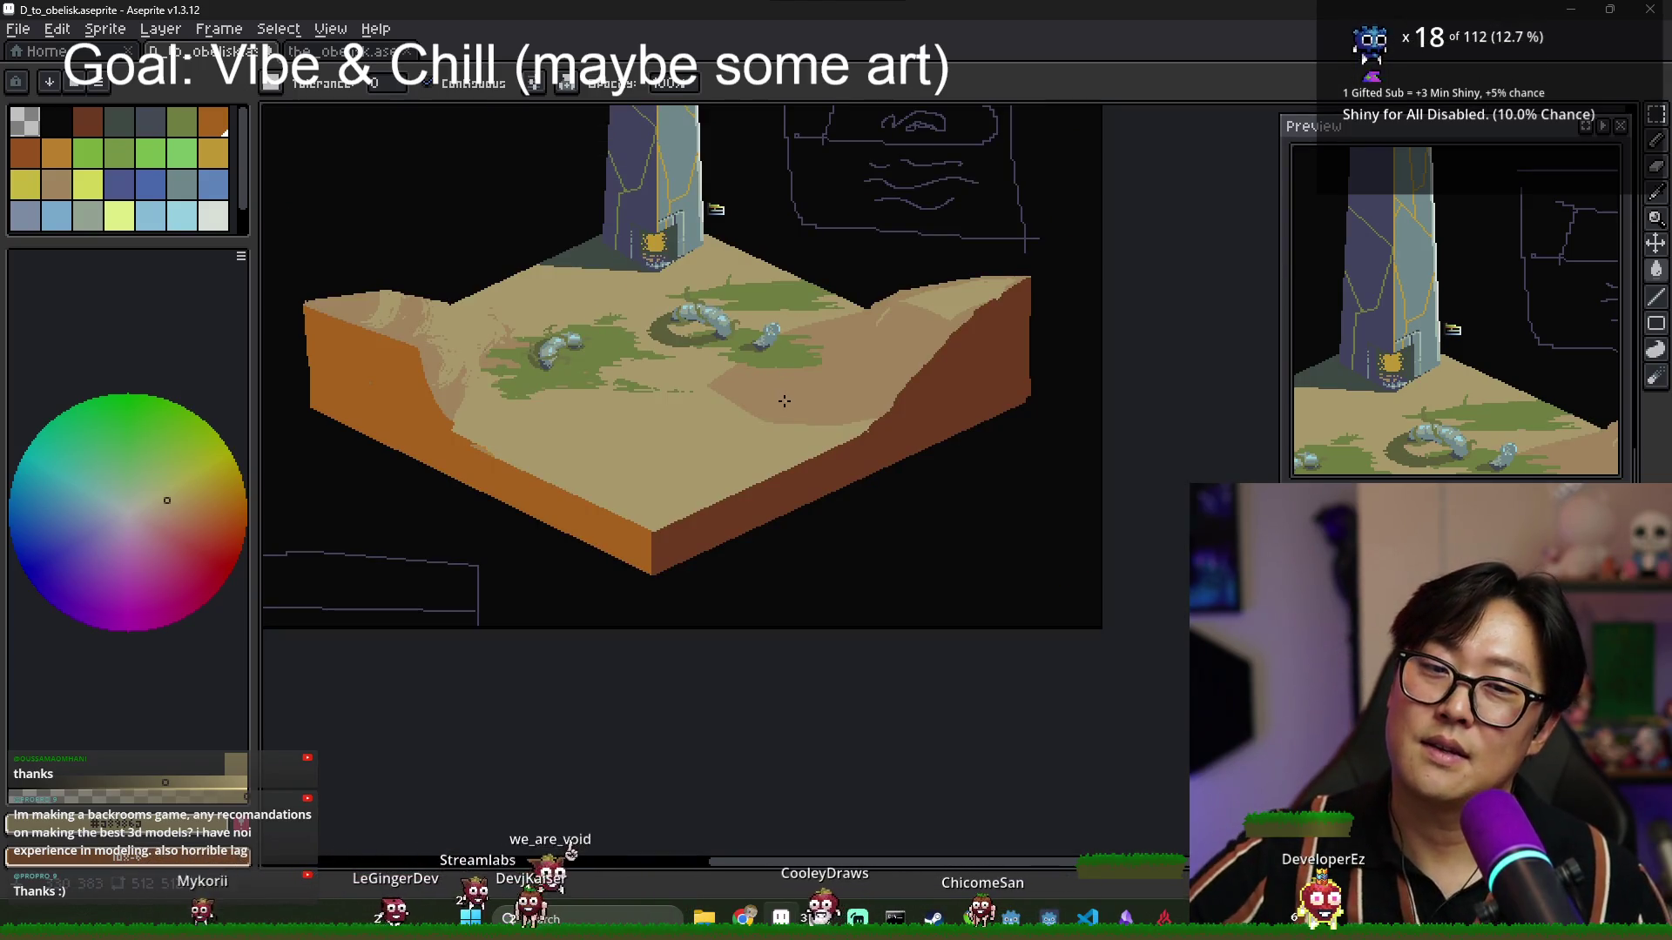
scroll(780, 399, "up", 2)
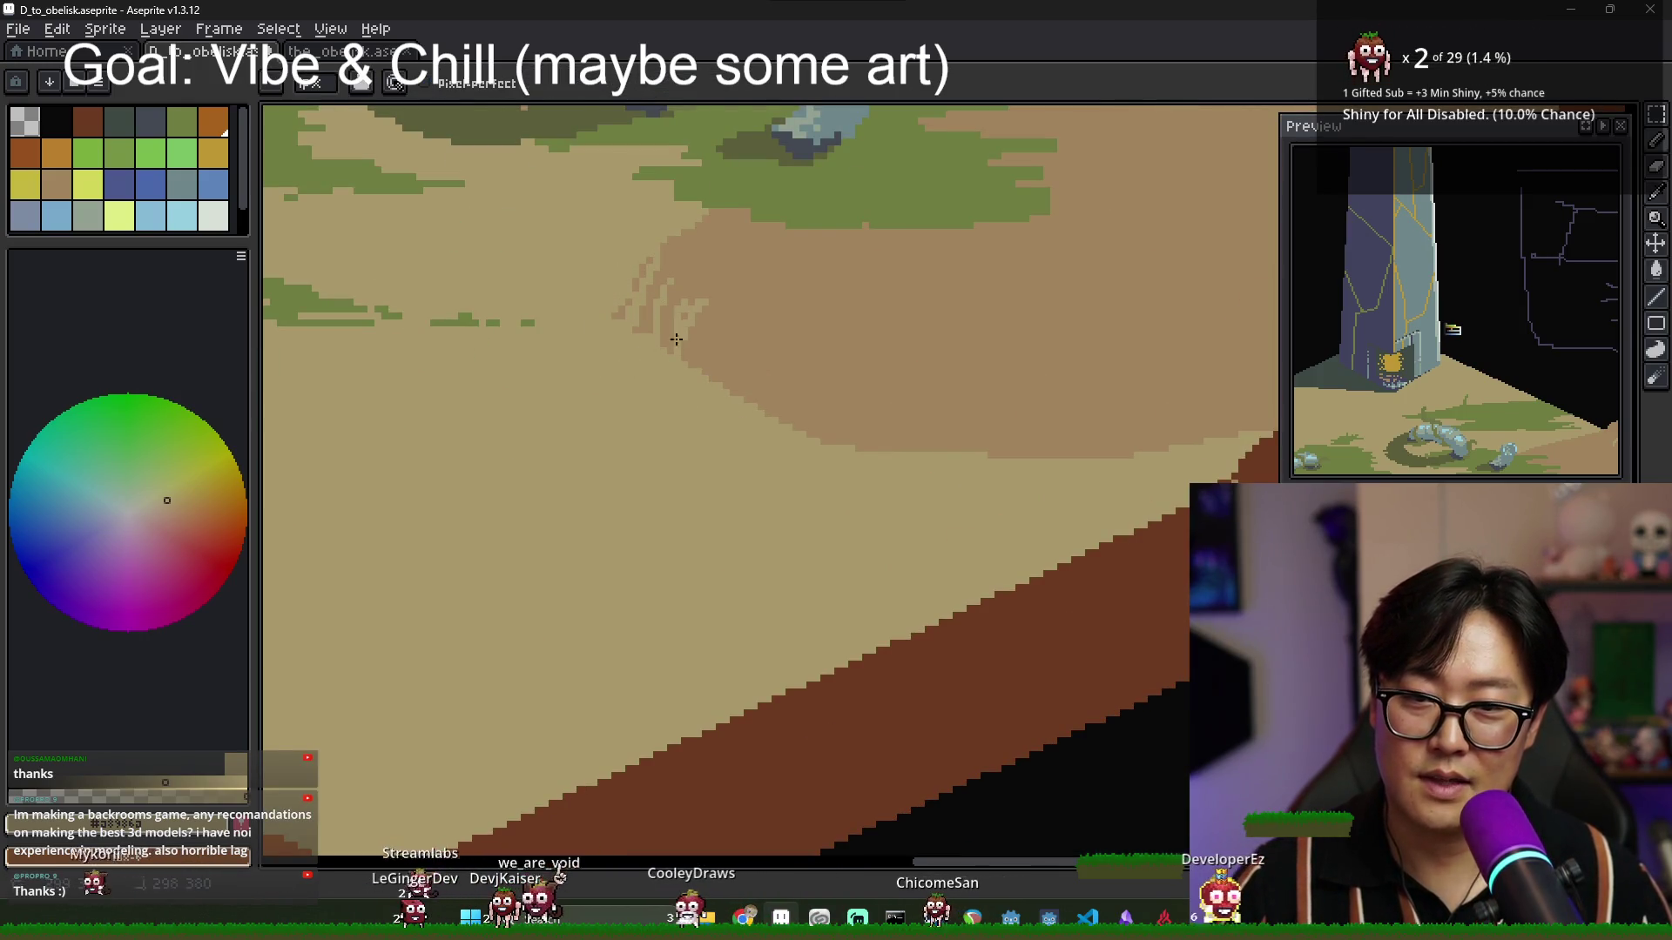
scroll(677, 338, "down", 2)
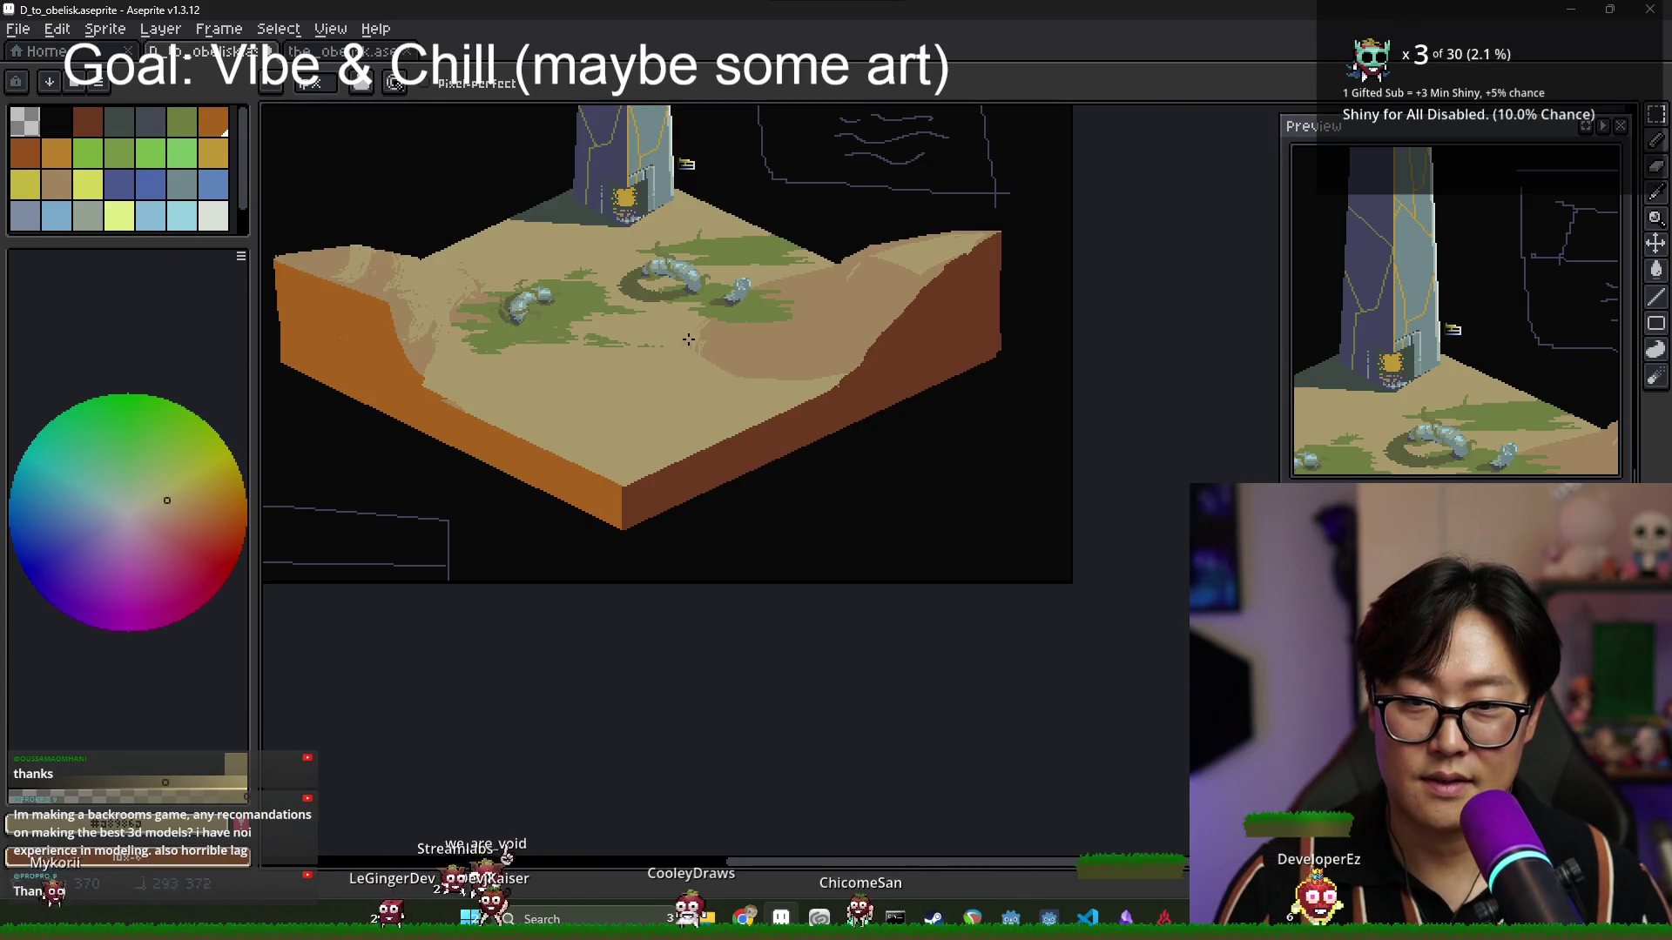
scroll(718, 367, "up", 2)
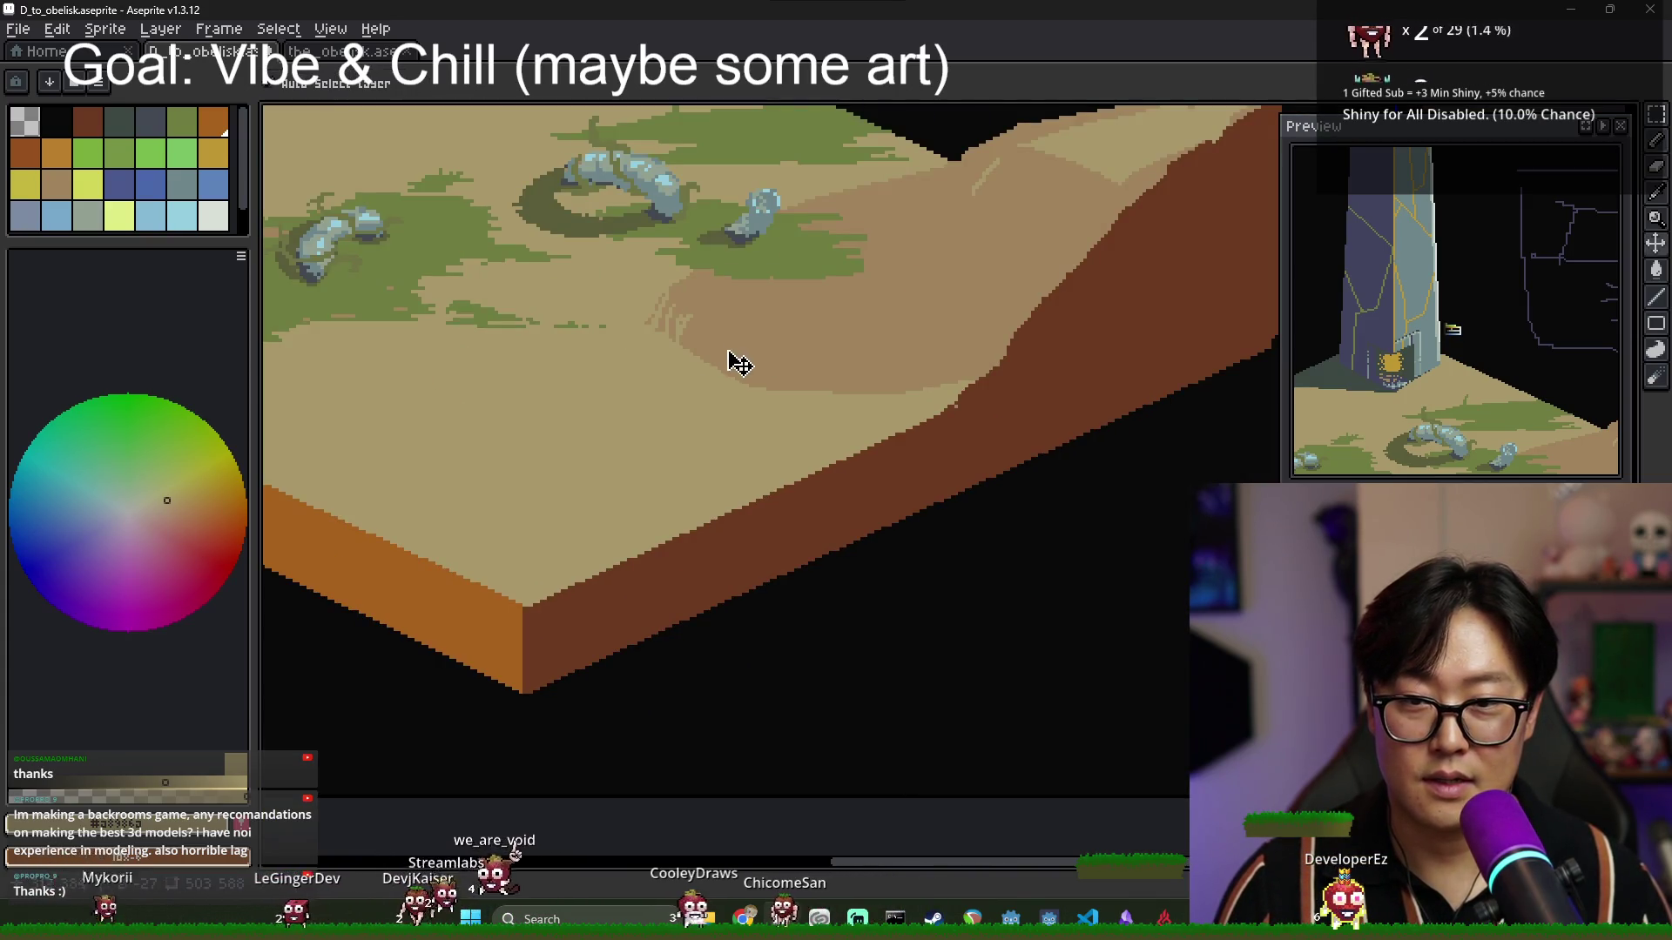
Sample a sand tone from the slope, then a lighter sand colour, with the eyedropper.
key("alt")
left_click(710, 365, "alt")
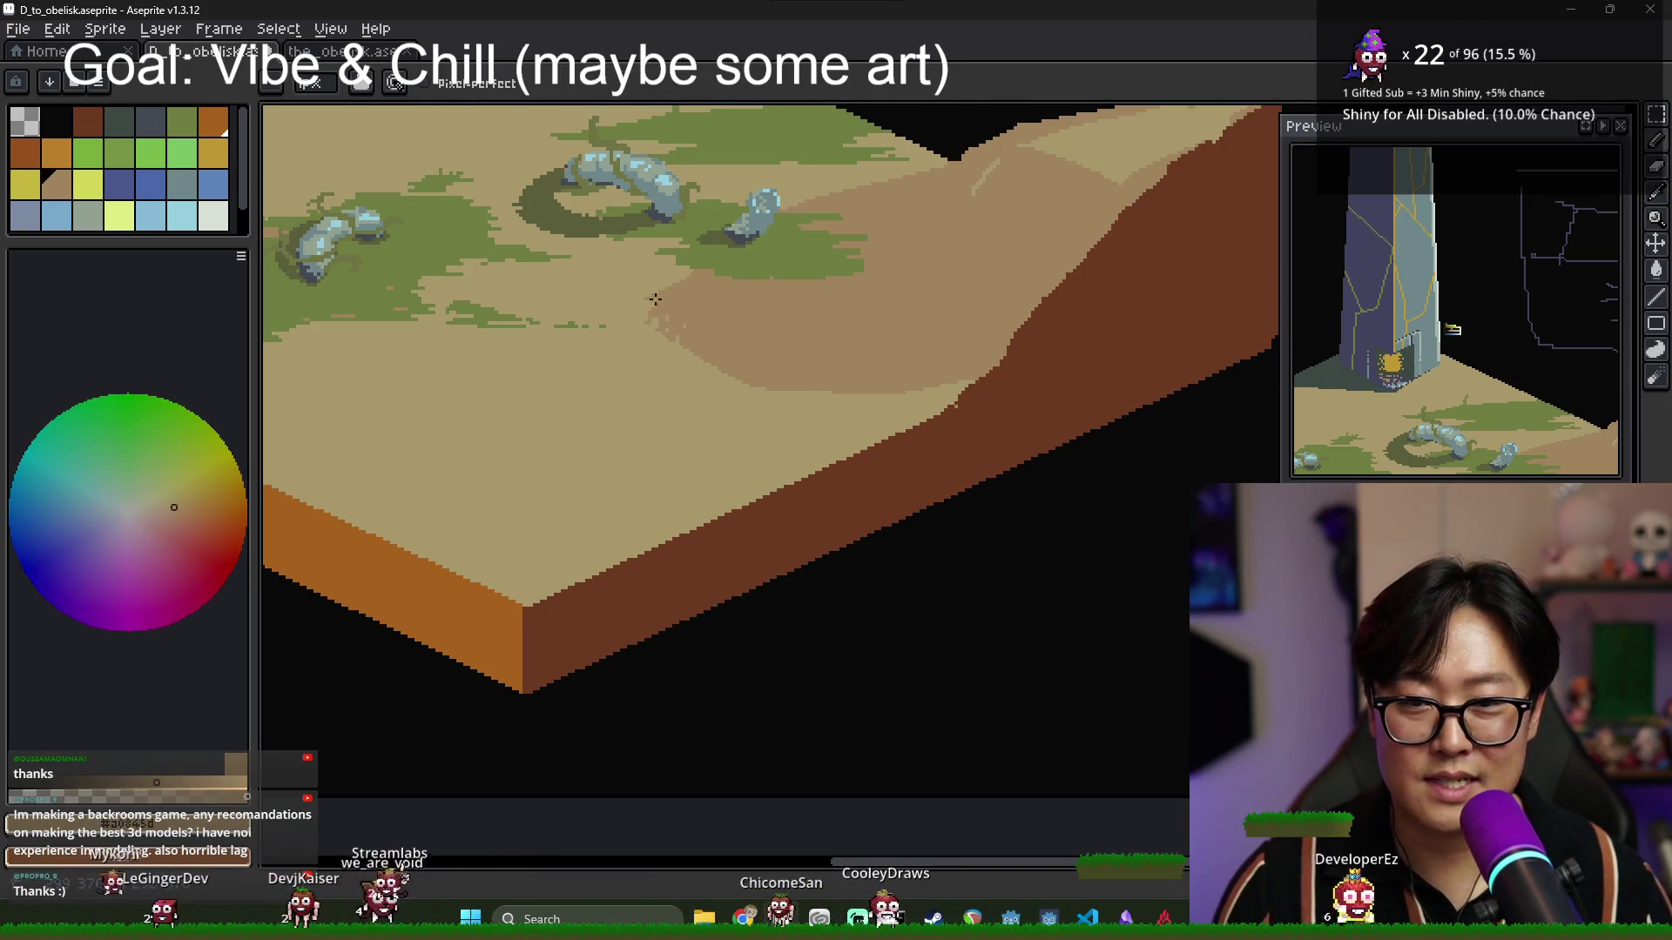
left_click(646, 328, "alt")
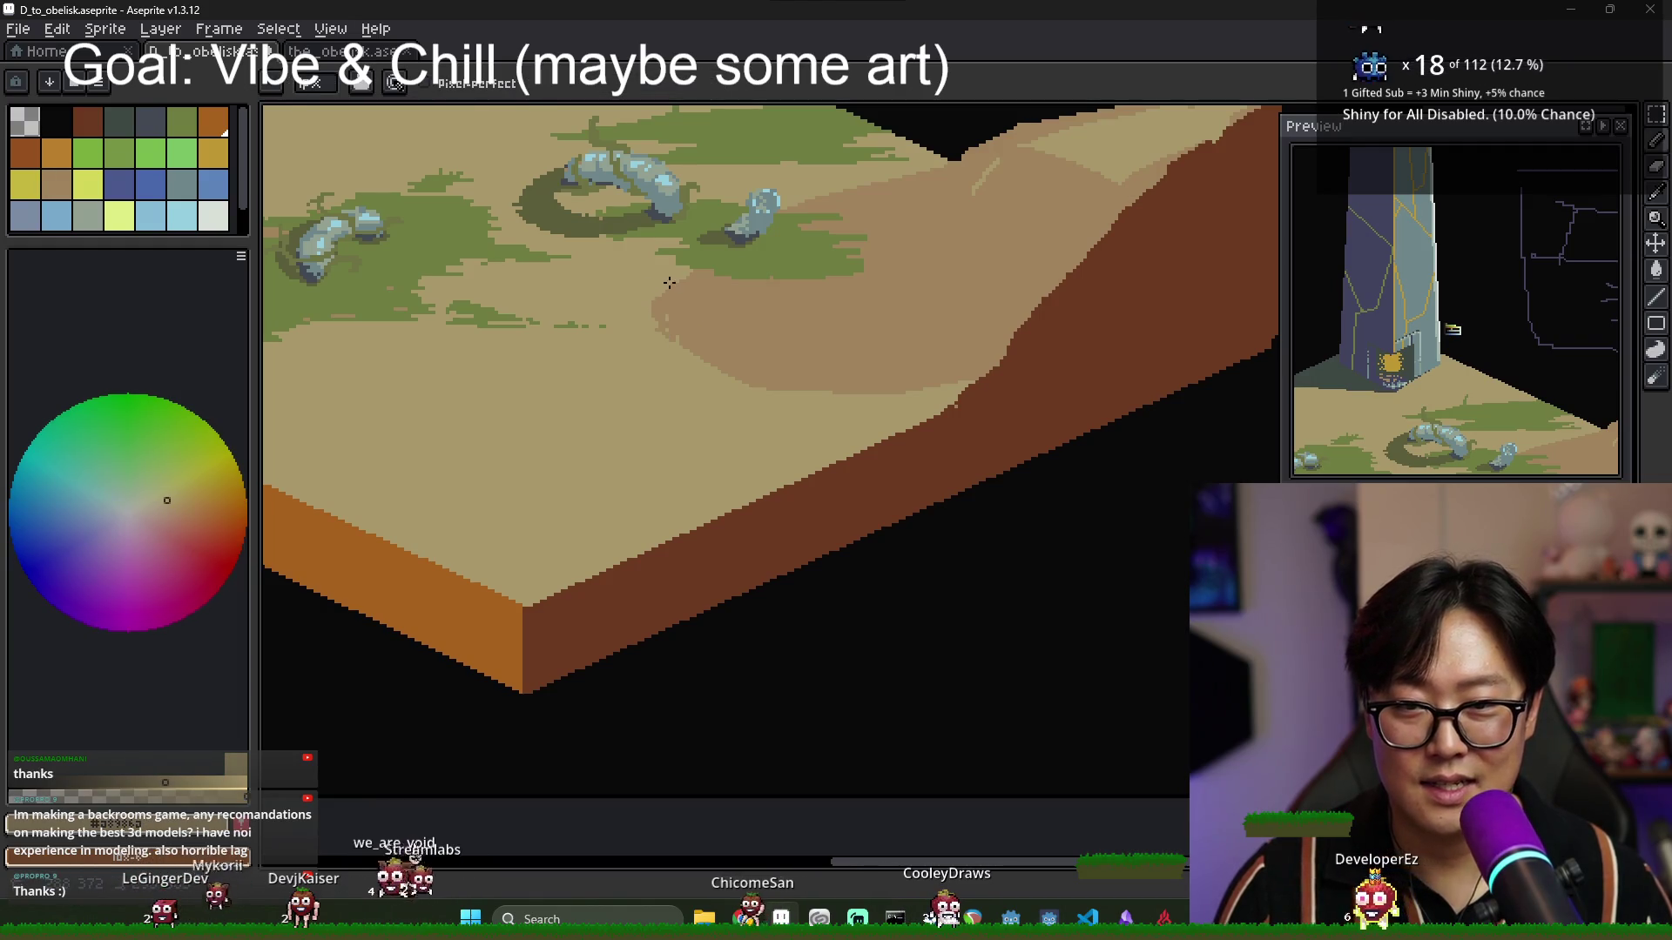
scroll(666, 332, "down", 3)
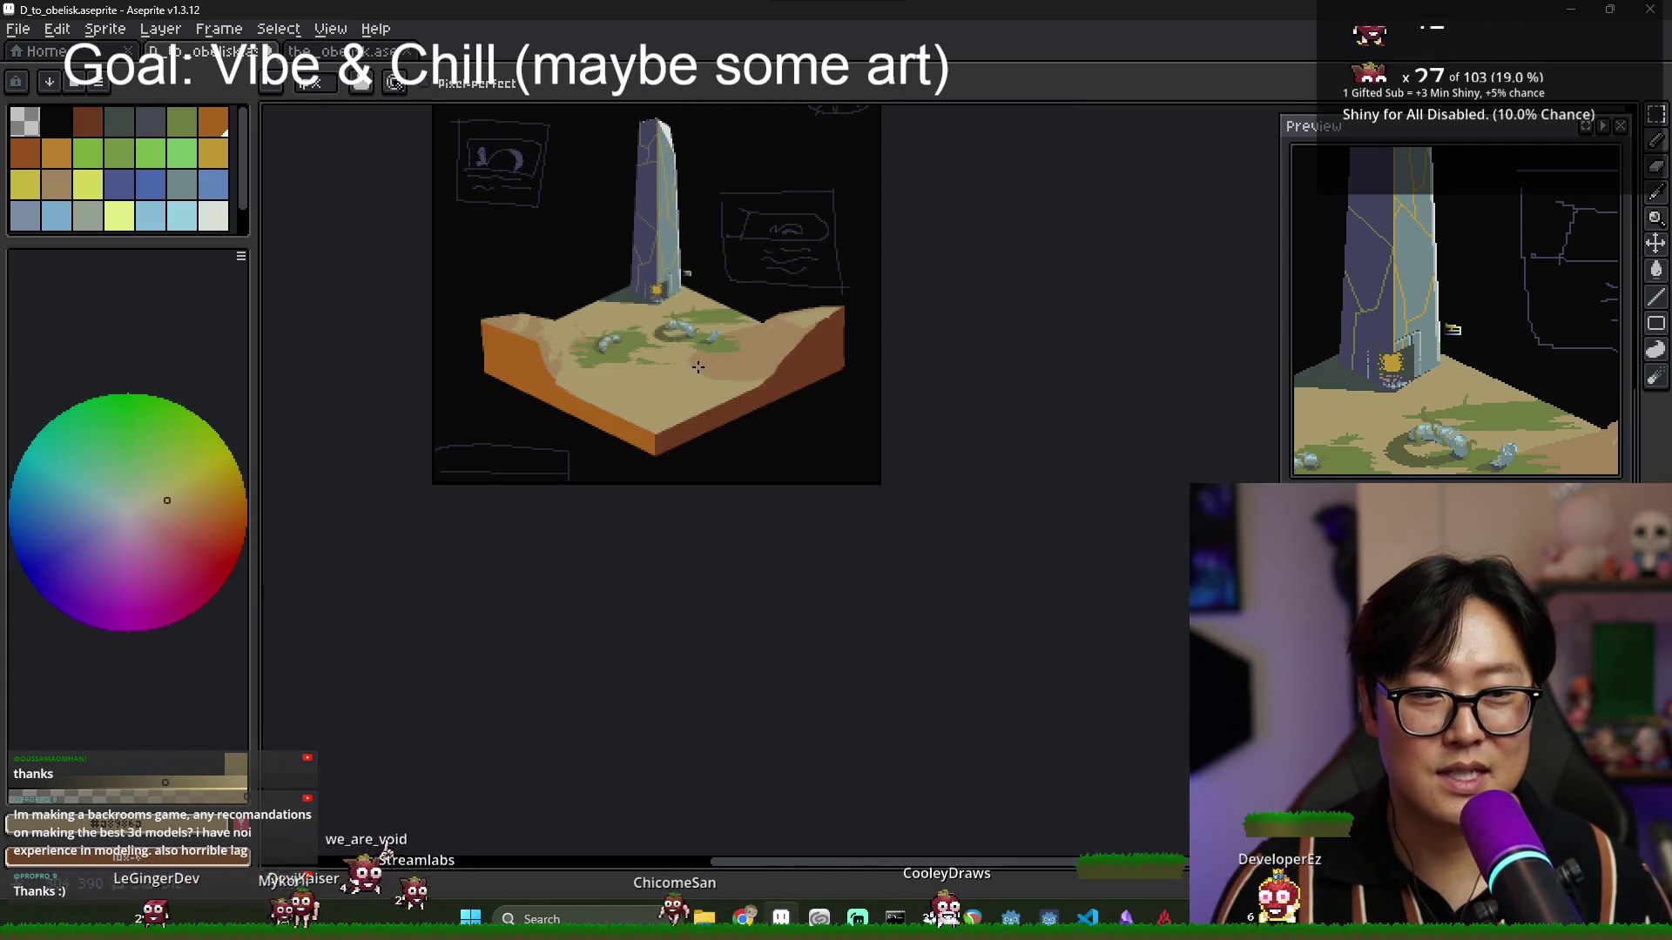
scroll(714, 366, "up", 2)
scroll(862, 316, "up", 2)
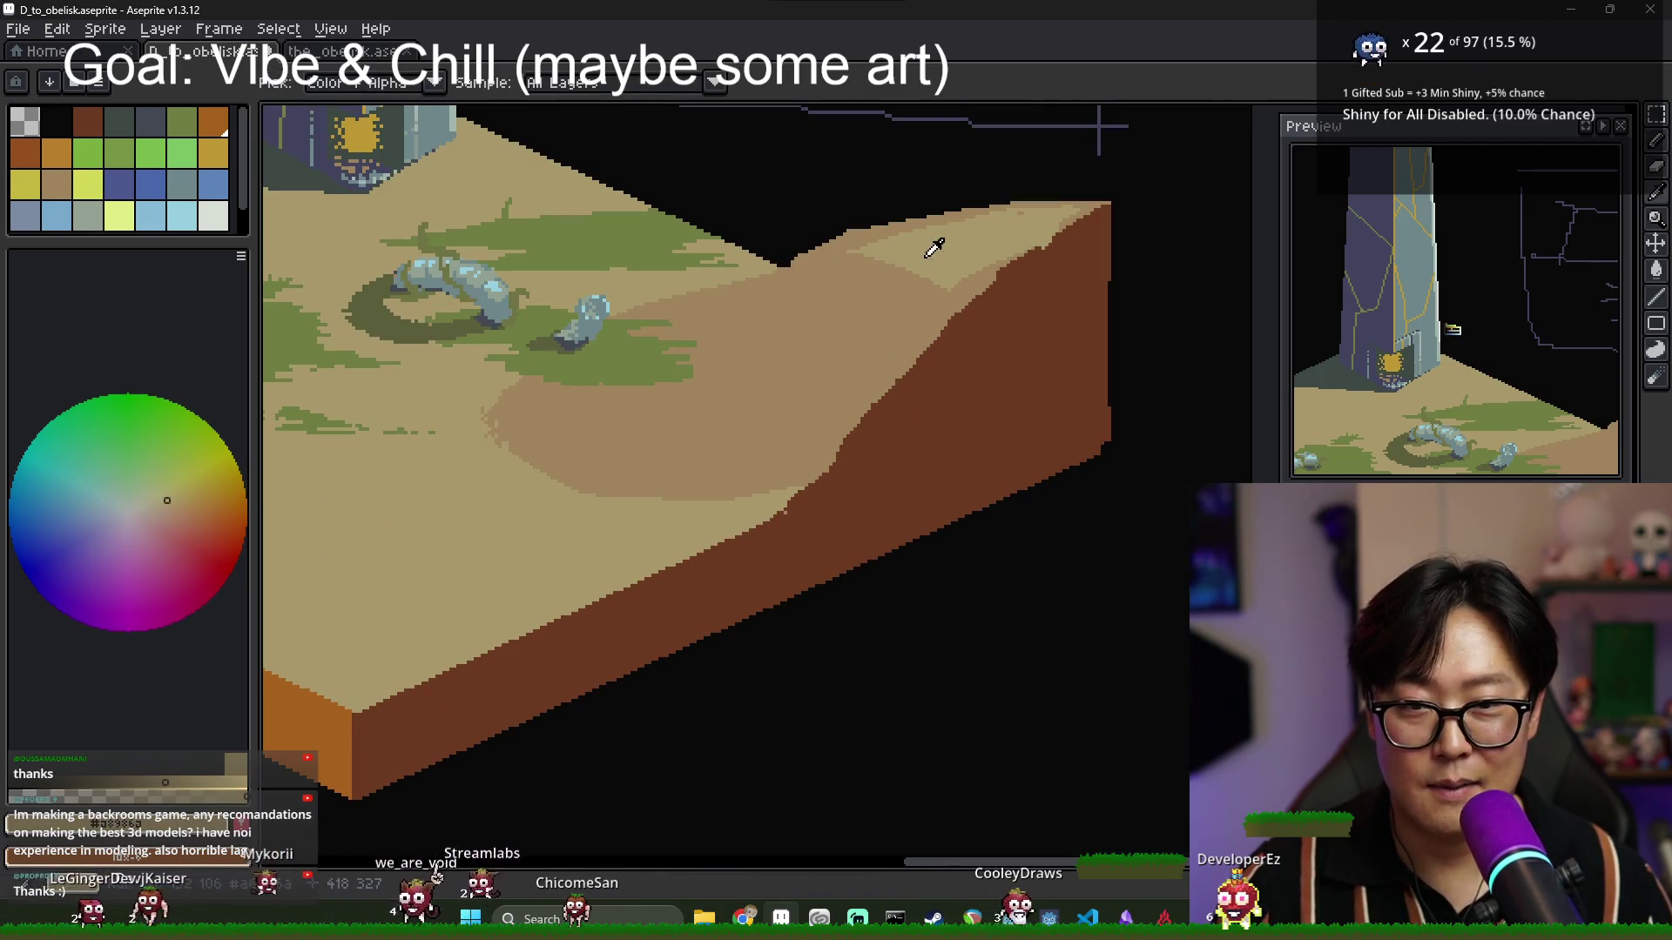
Pick a sand tone and flood-fill the upper sand strip on the right slope with it.
left_click(881, 249, "alt")
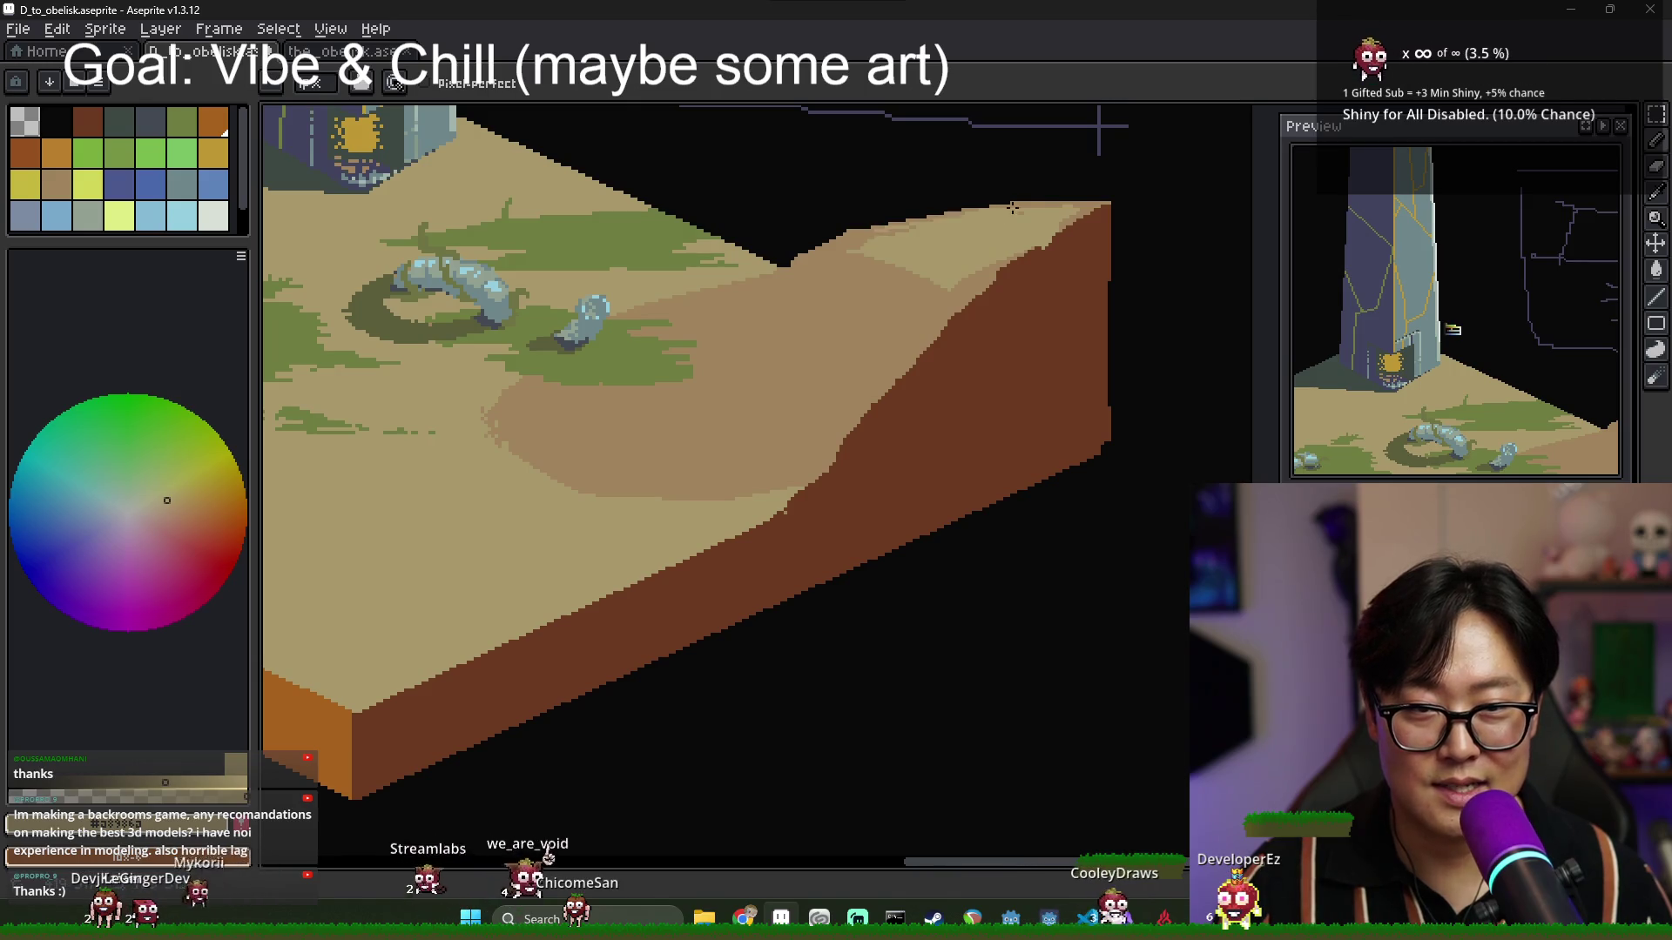
left_click(958, 299, "alt")
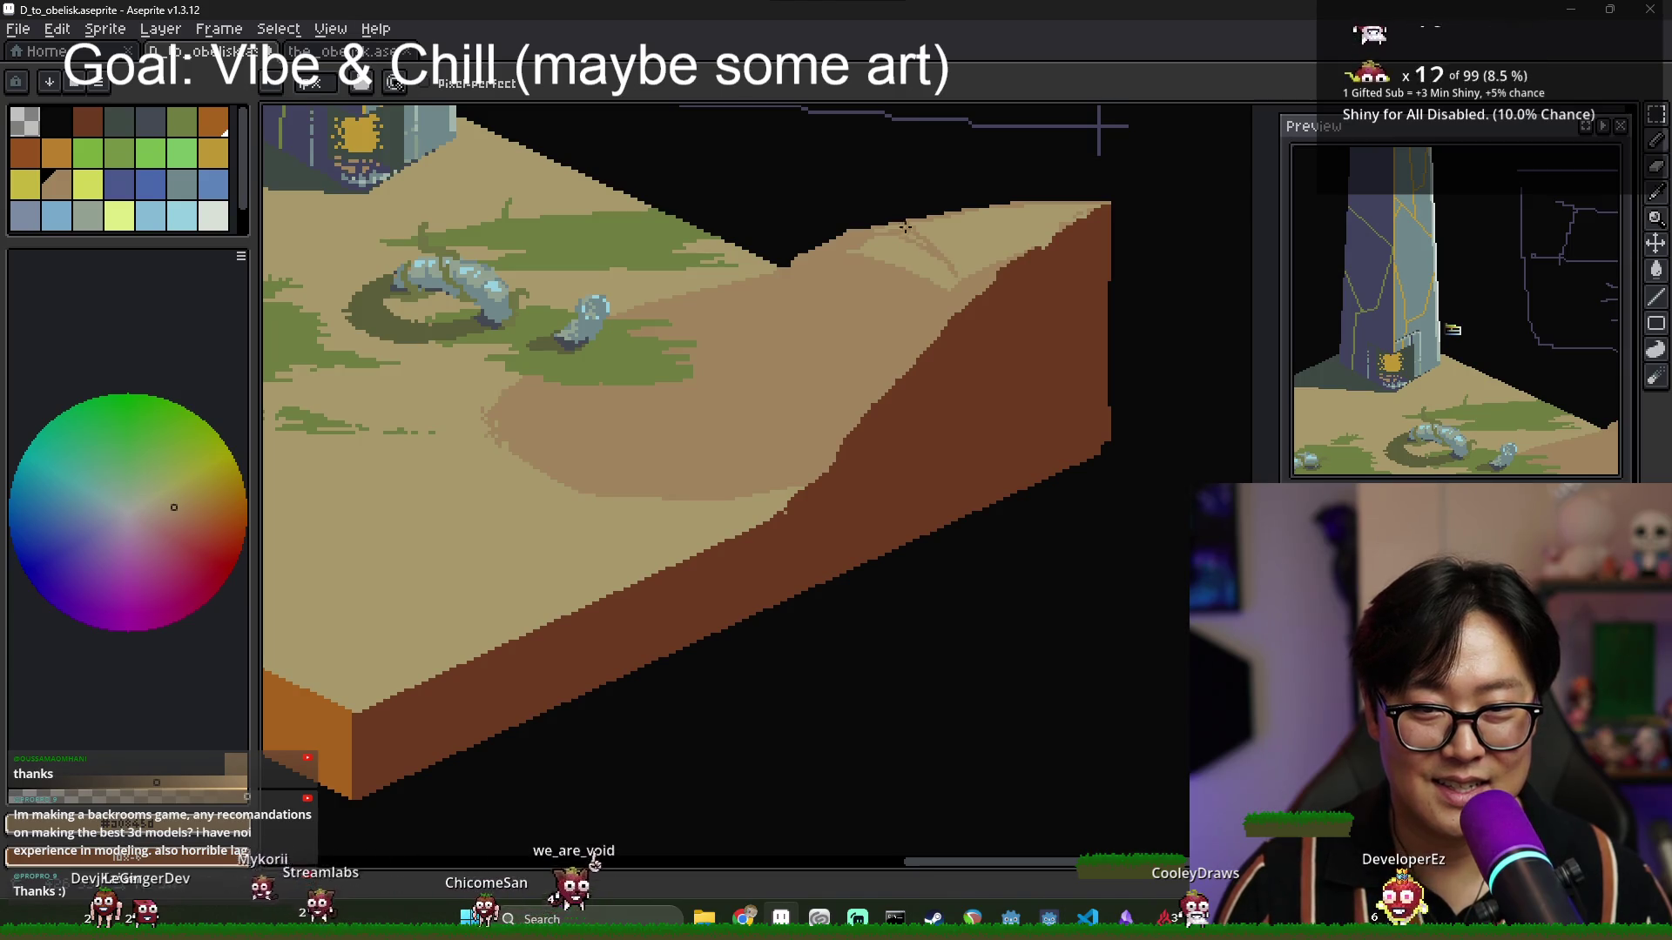
key("g")
left_click(943, 295)
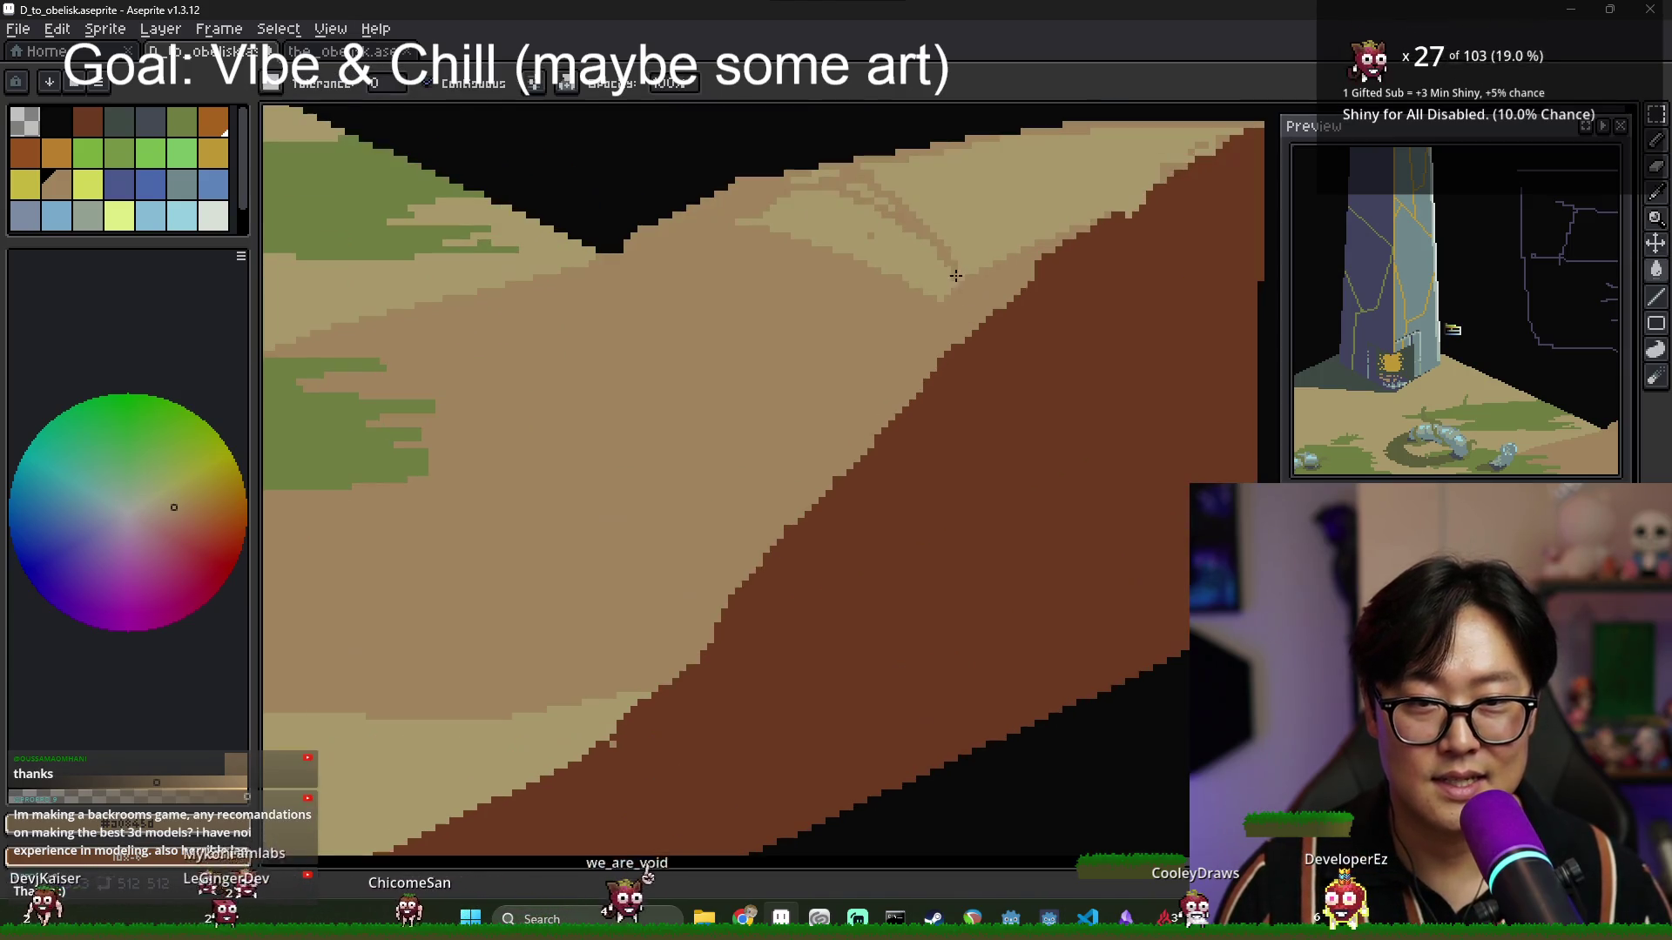
scroll(943, 295, "up", 1)
Darken the remaining lighter sand strip, then return to the pencil with a sampled sand colour.
key("alt")
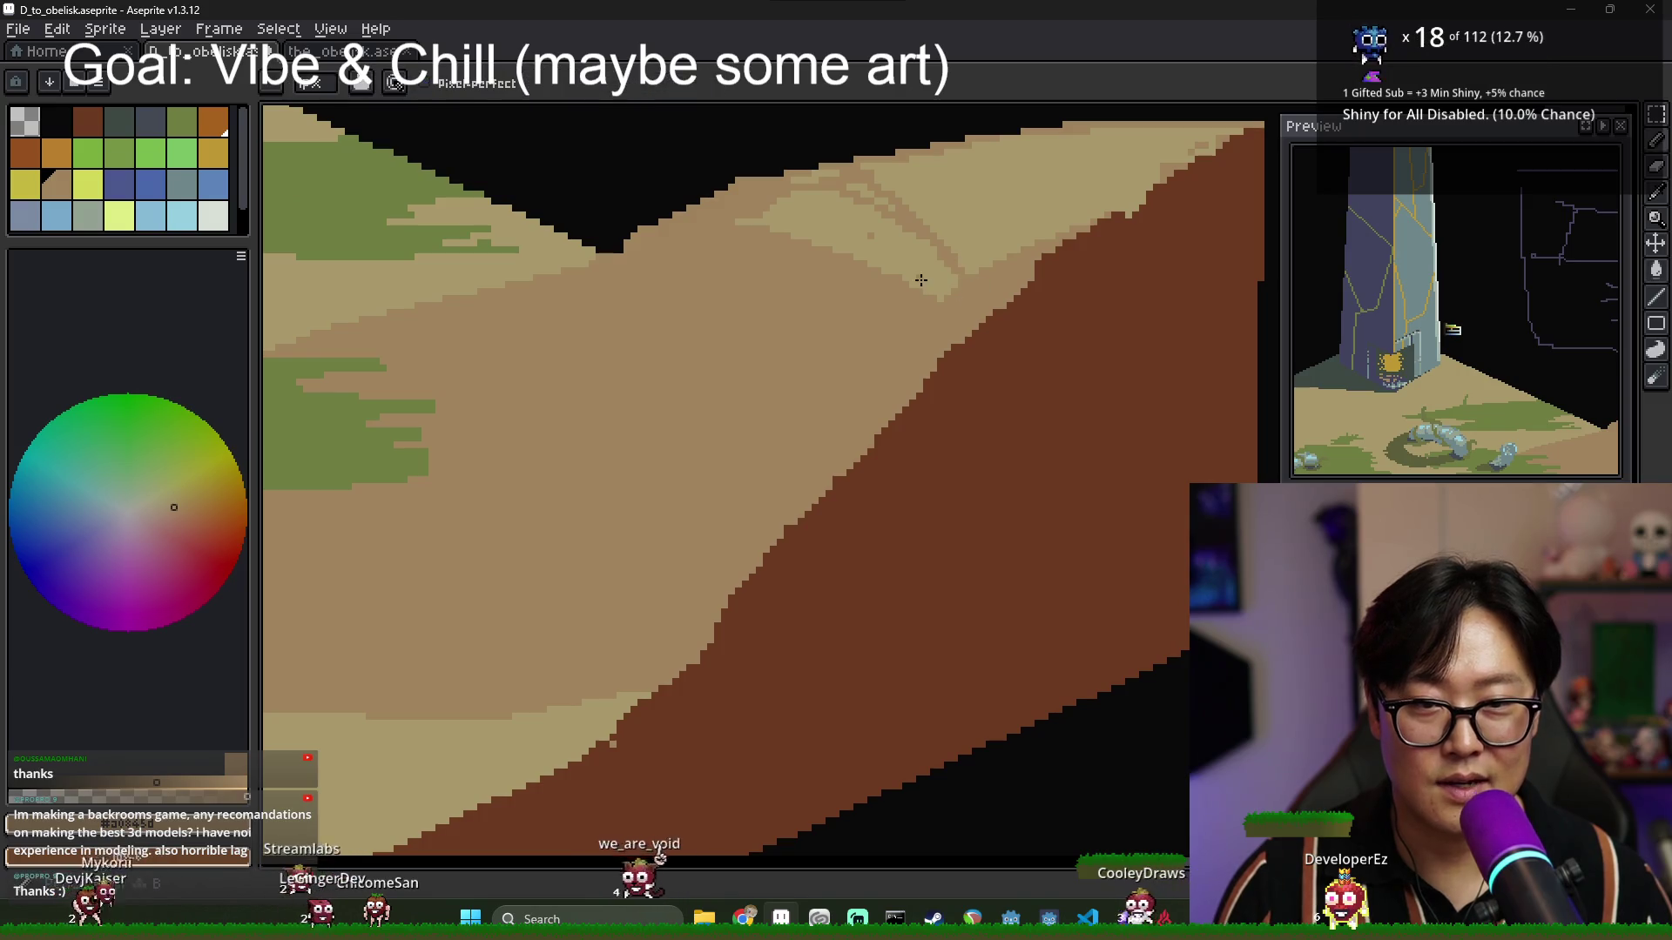
left_click(967, 294)
scroll(949, 283, "down", 3)
scroll(937, 276, "up", 2)
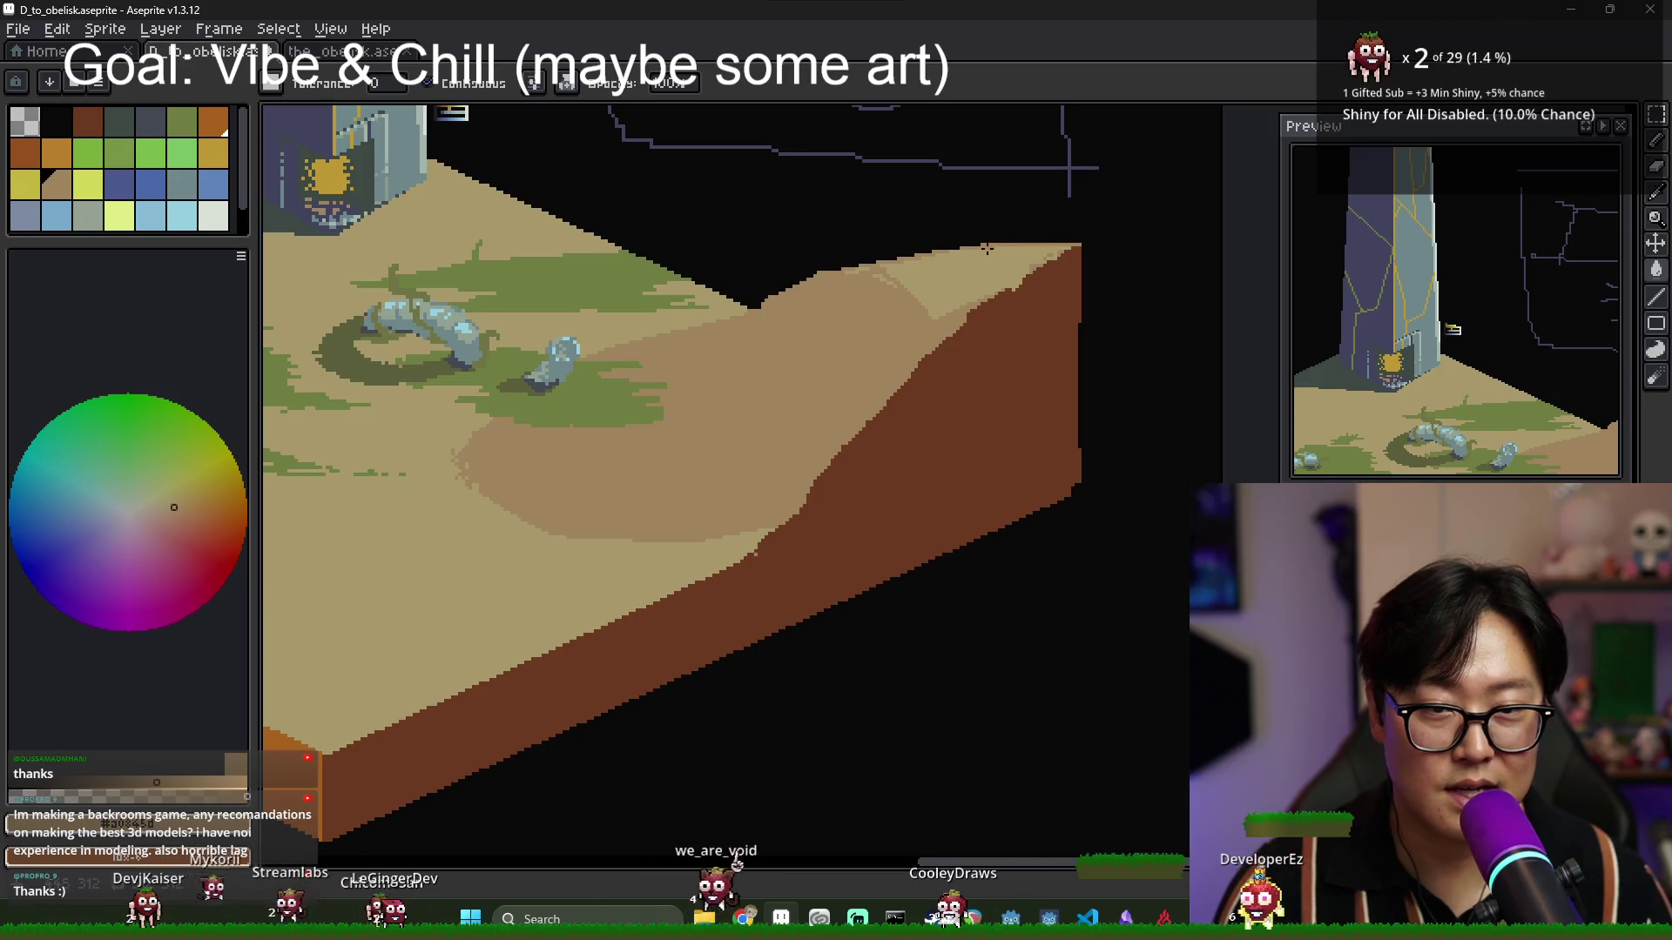
key("b")
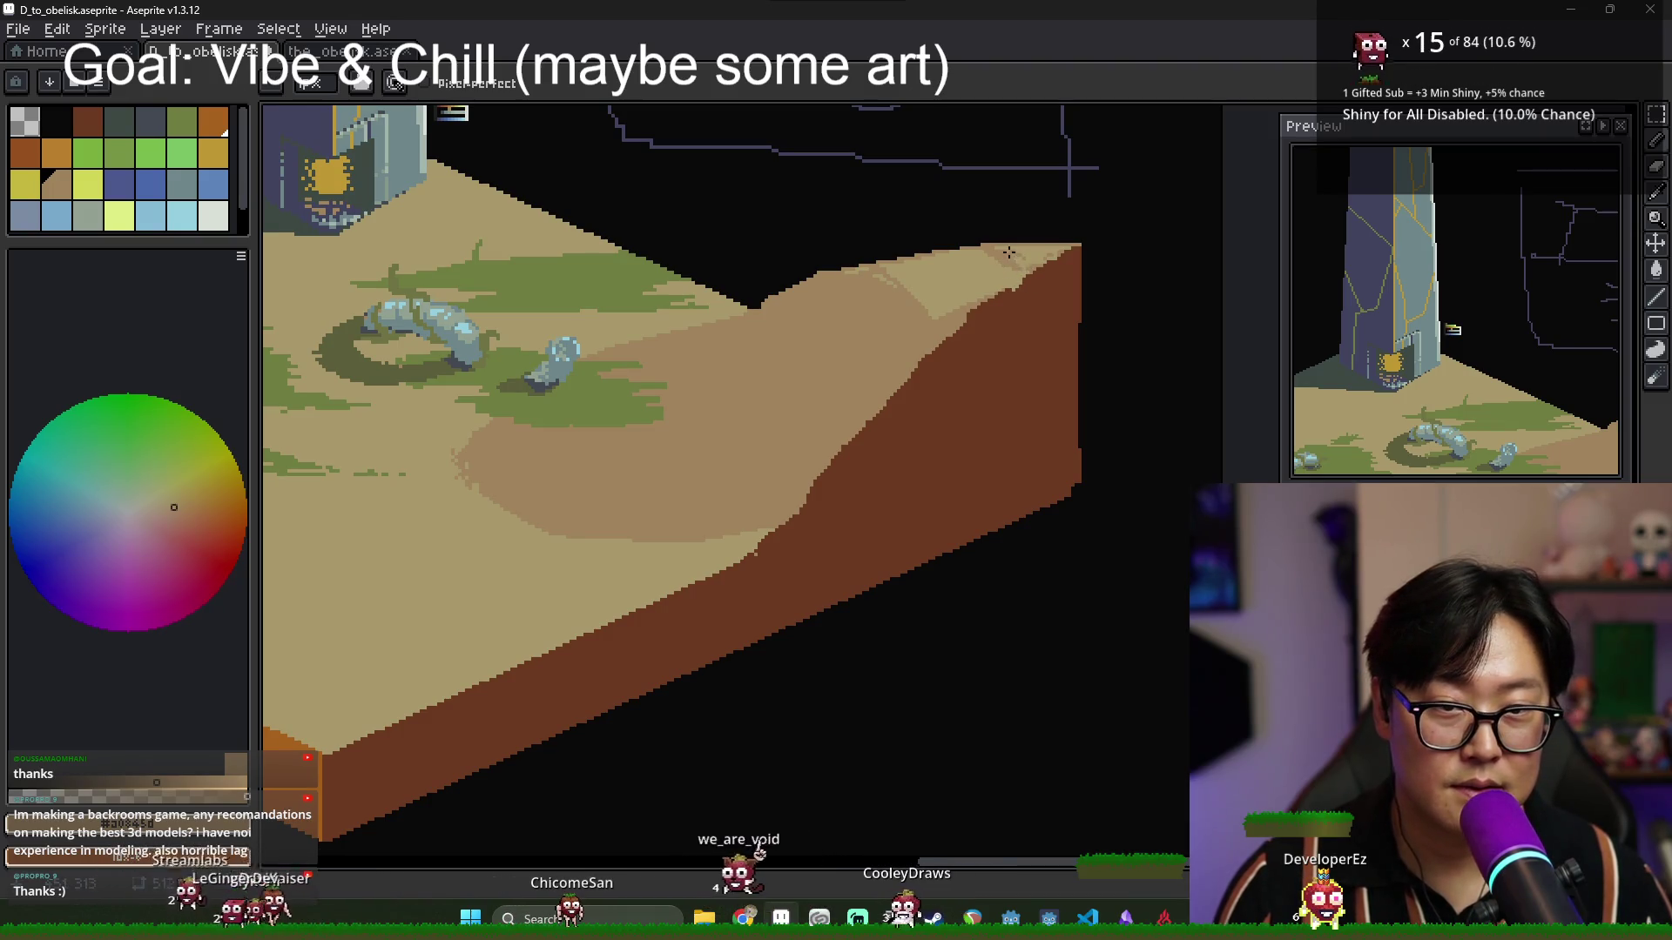
left_click(865, 289, "alt")
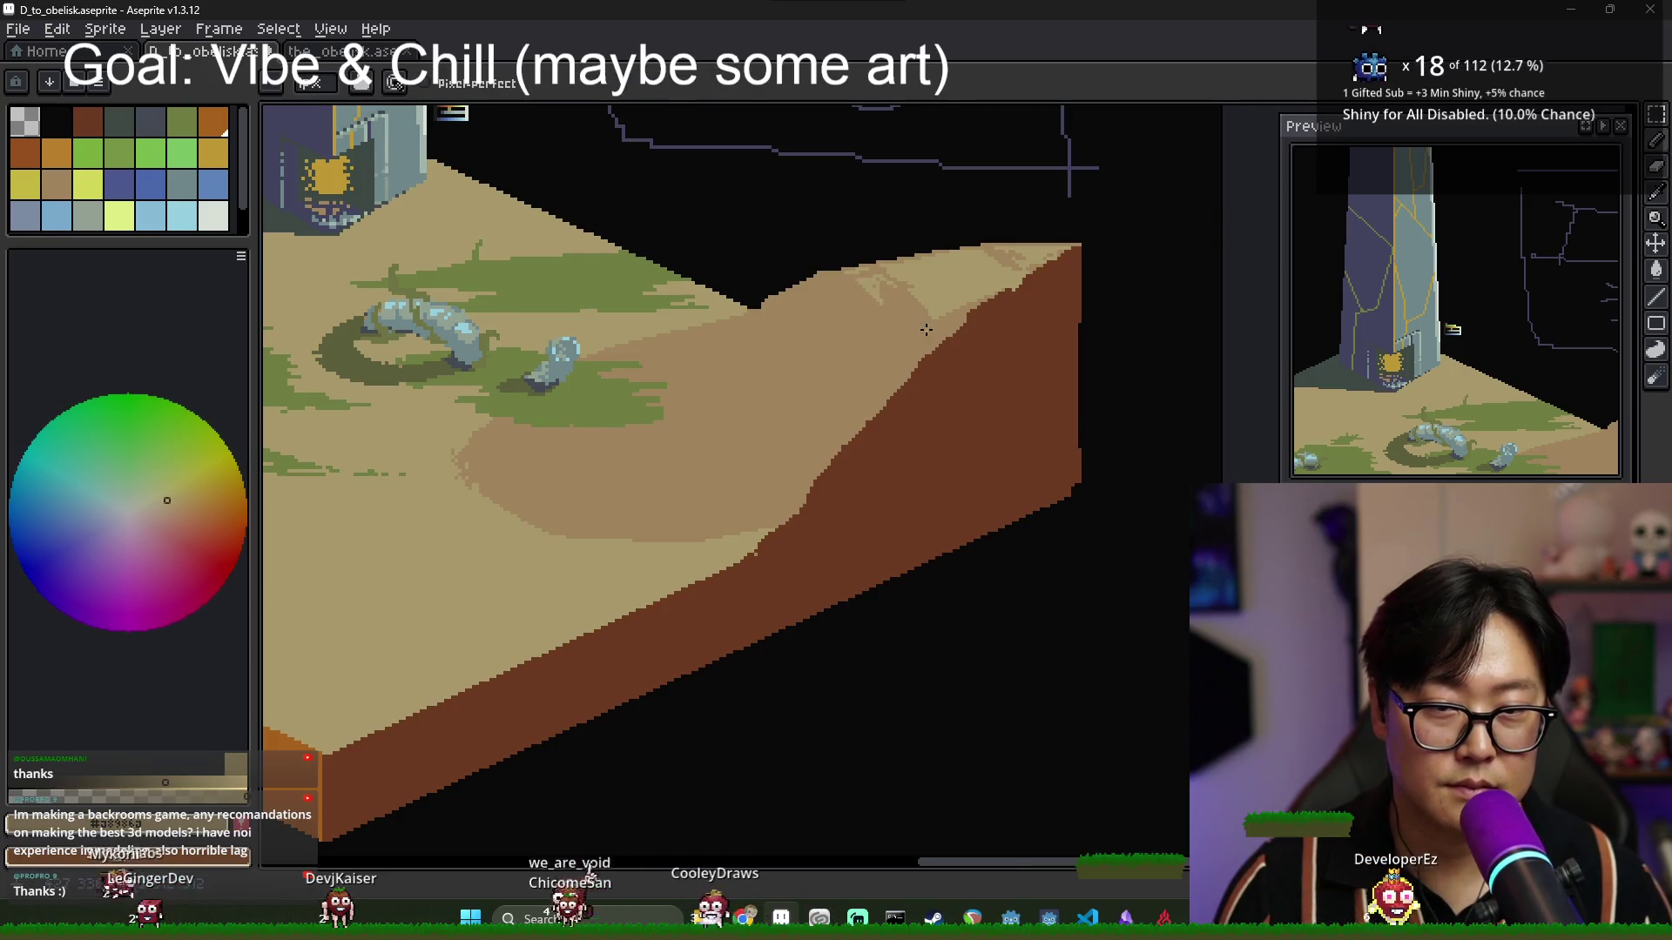
scroll(925, 329, "down", 1)
scroll(921, 334, "down", 1)
scroll(841, 324, "up", 1)
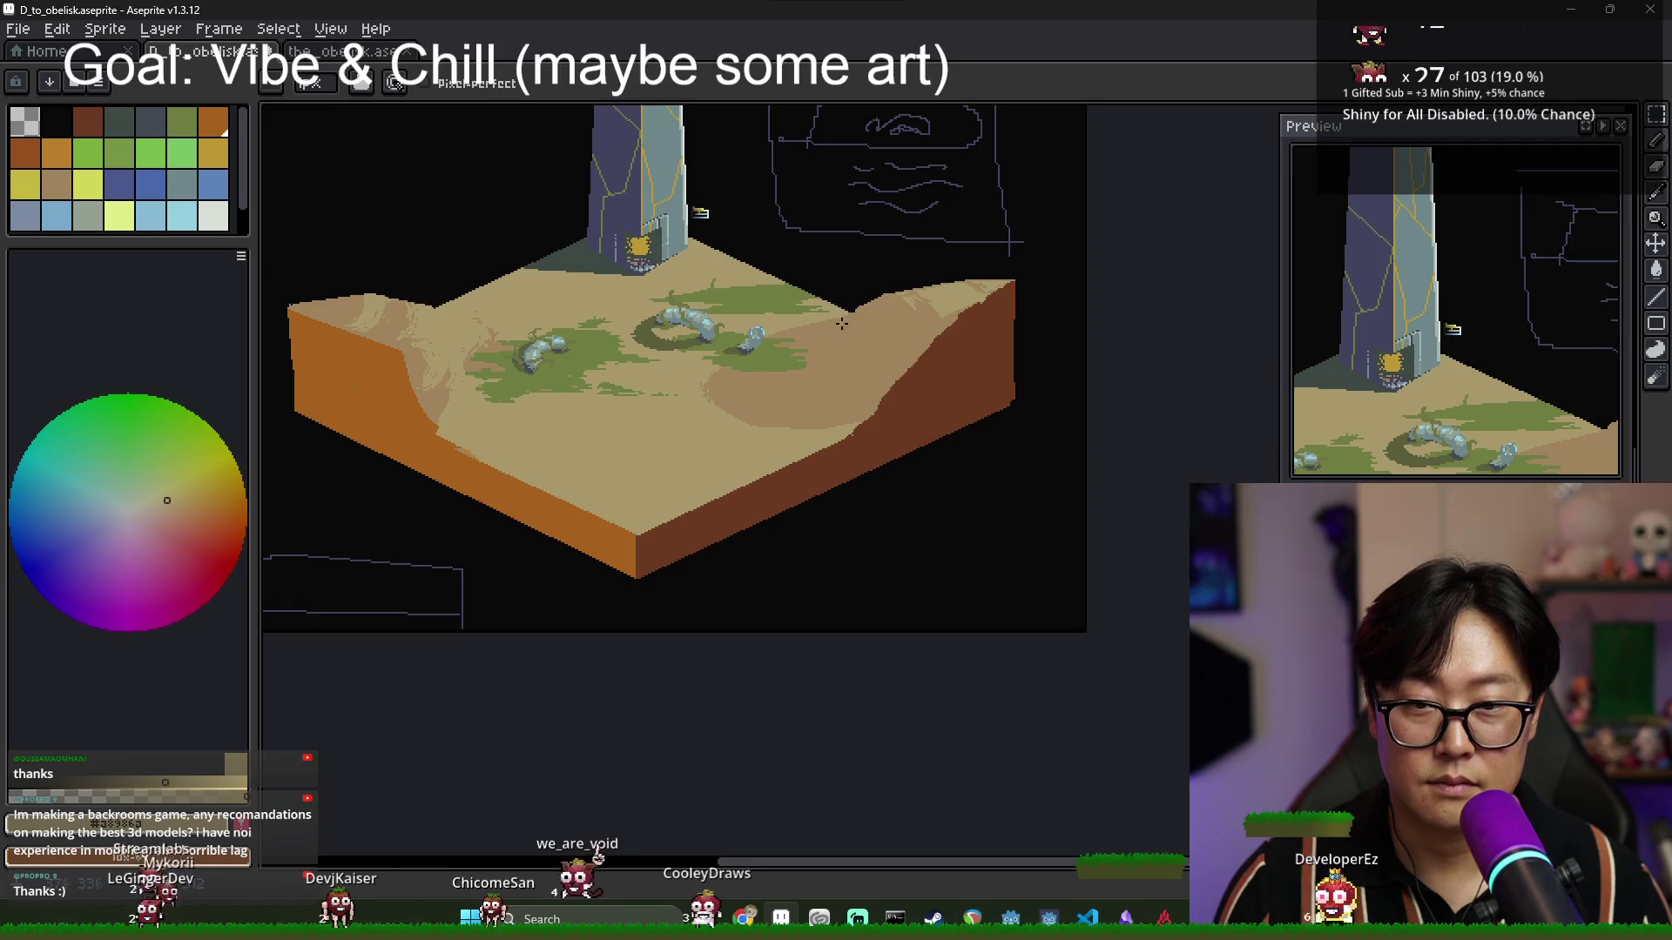
scroll(841, 324, "up", 1)
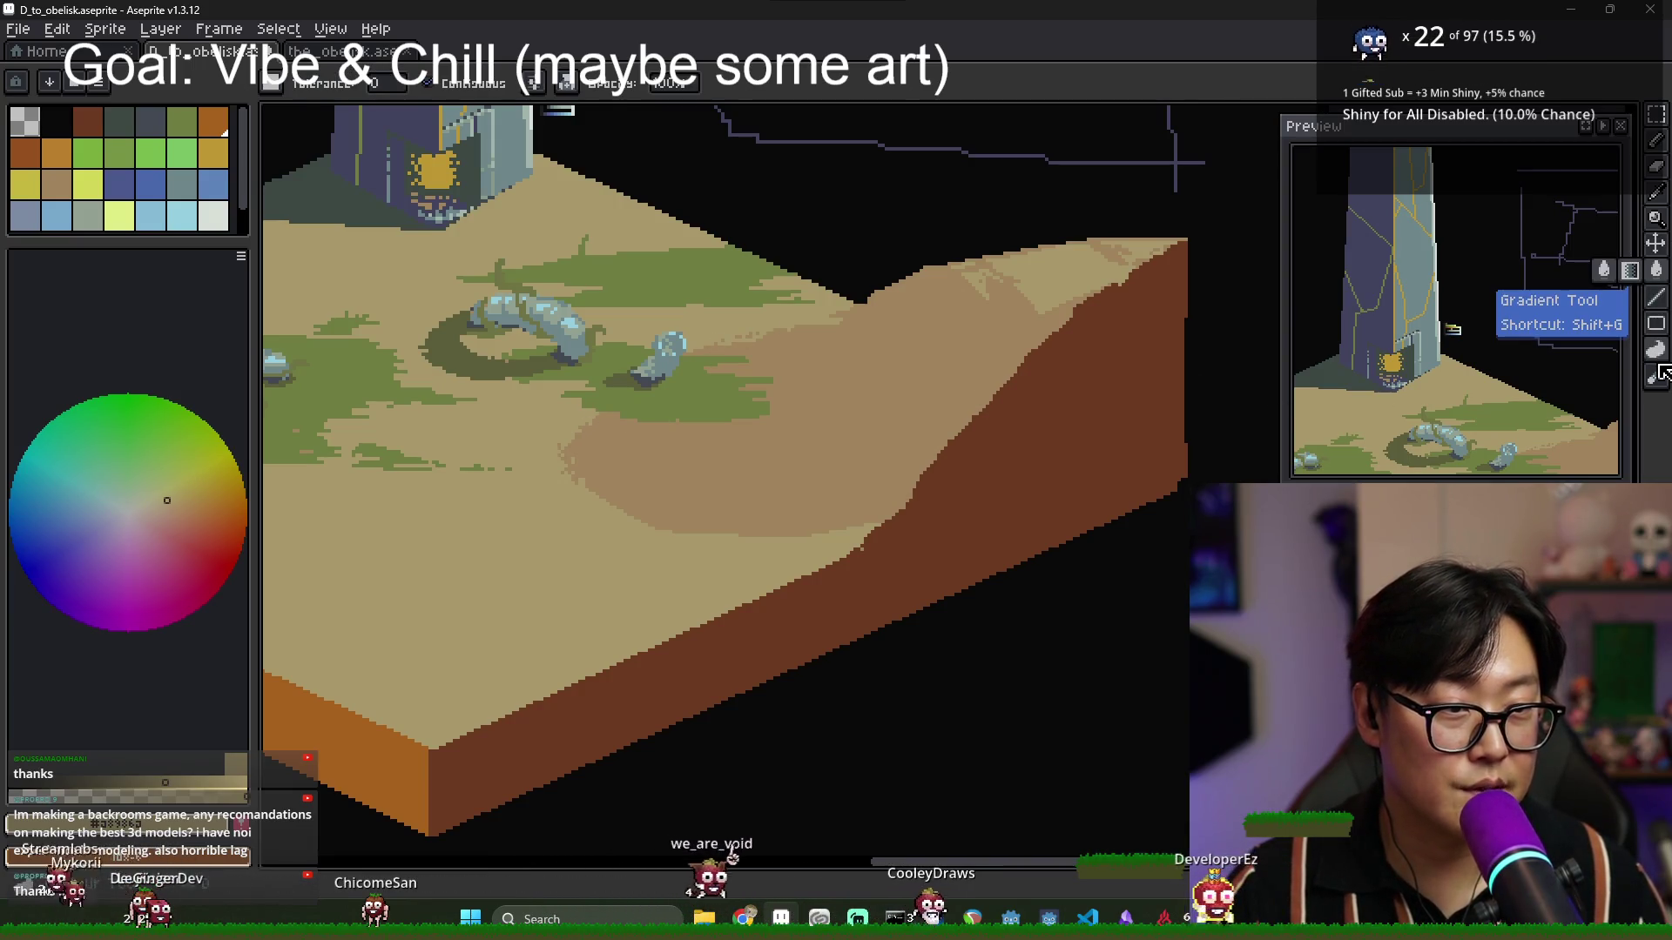
Choose a soft blending tool and enlarge its brush from 5px to 10px.
left_click(1657, 353)
left_click(1657, 349)
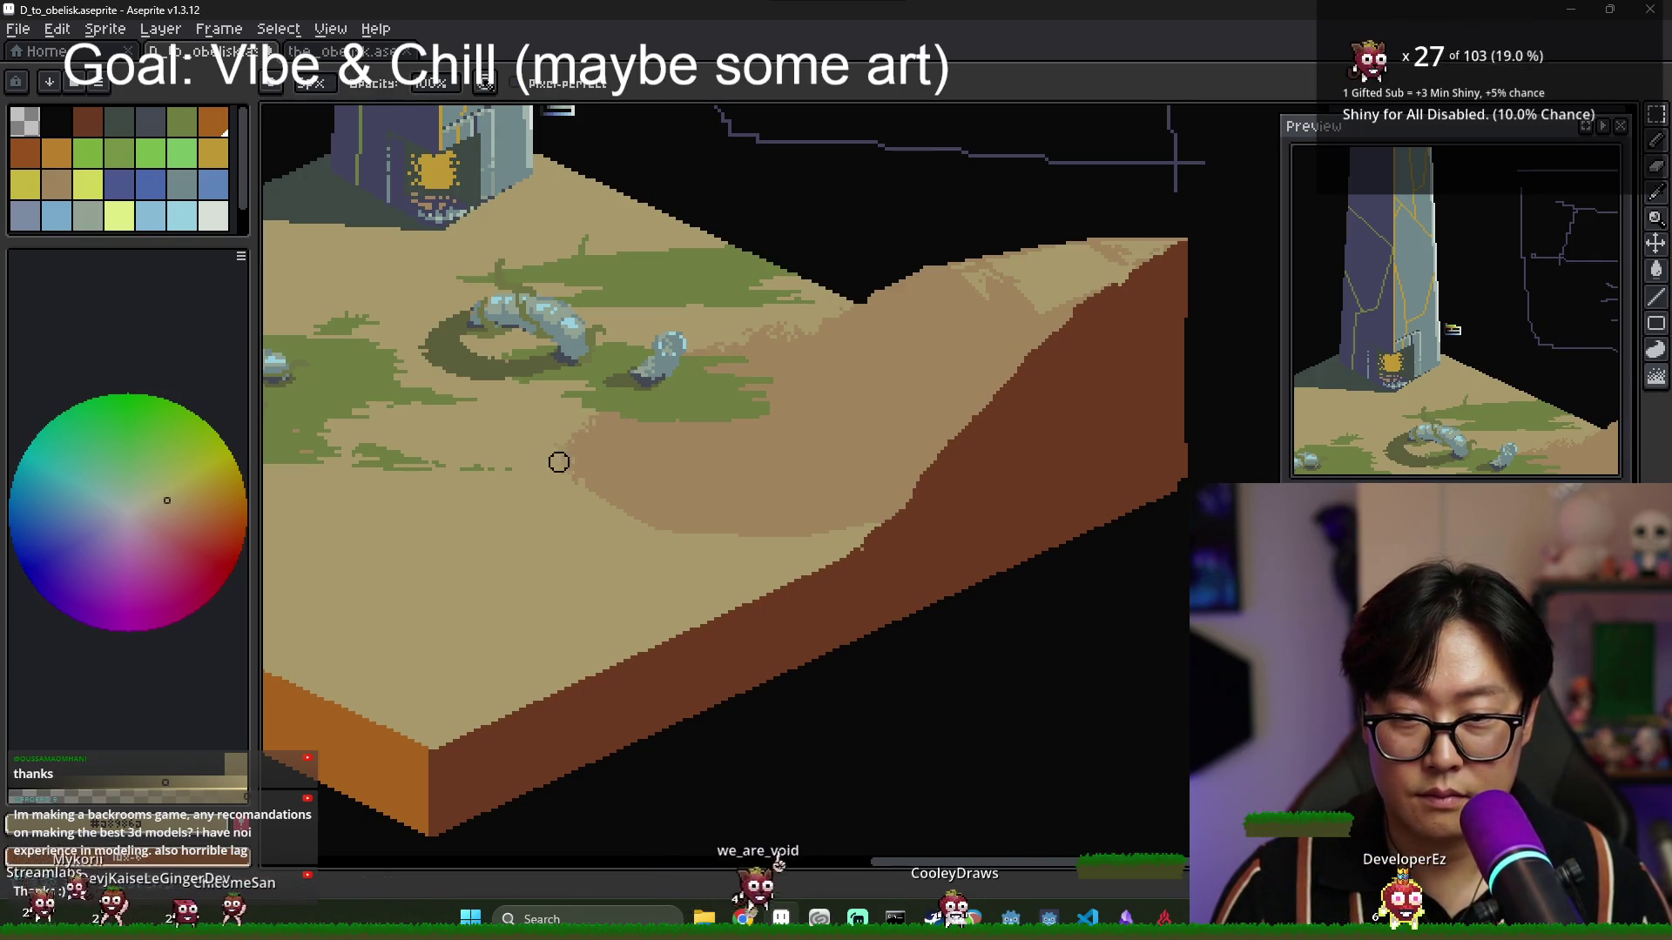
left_click_drag(312, 82, 323, 114)
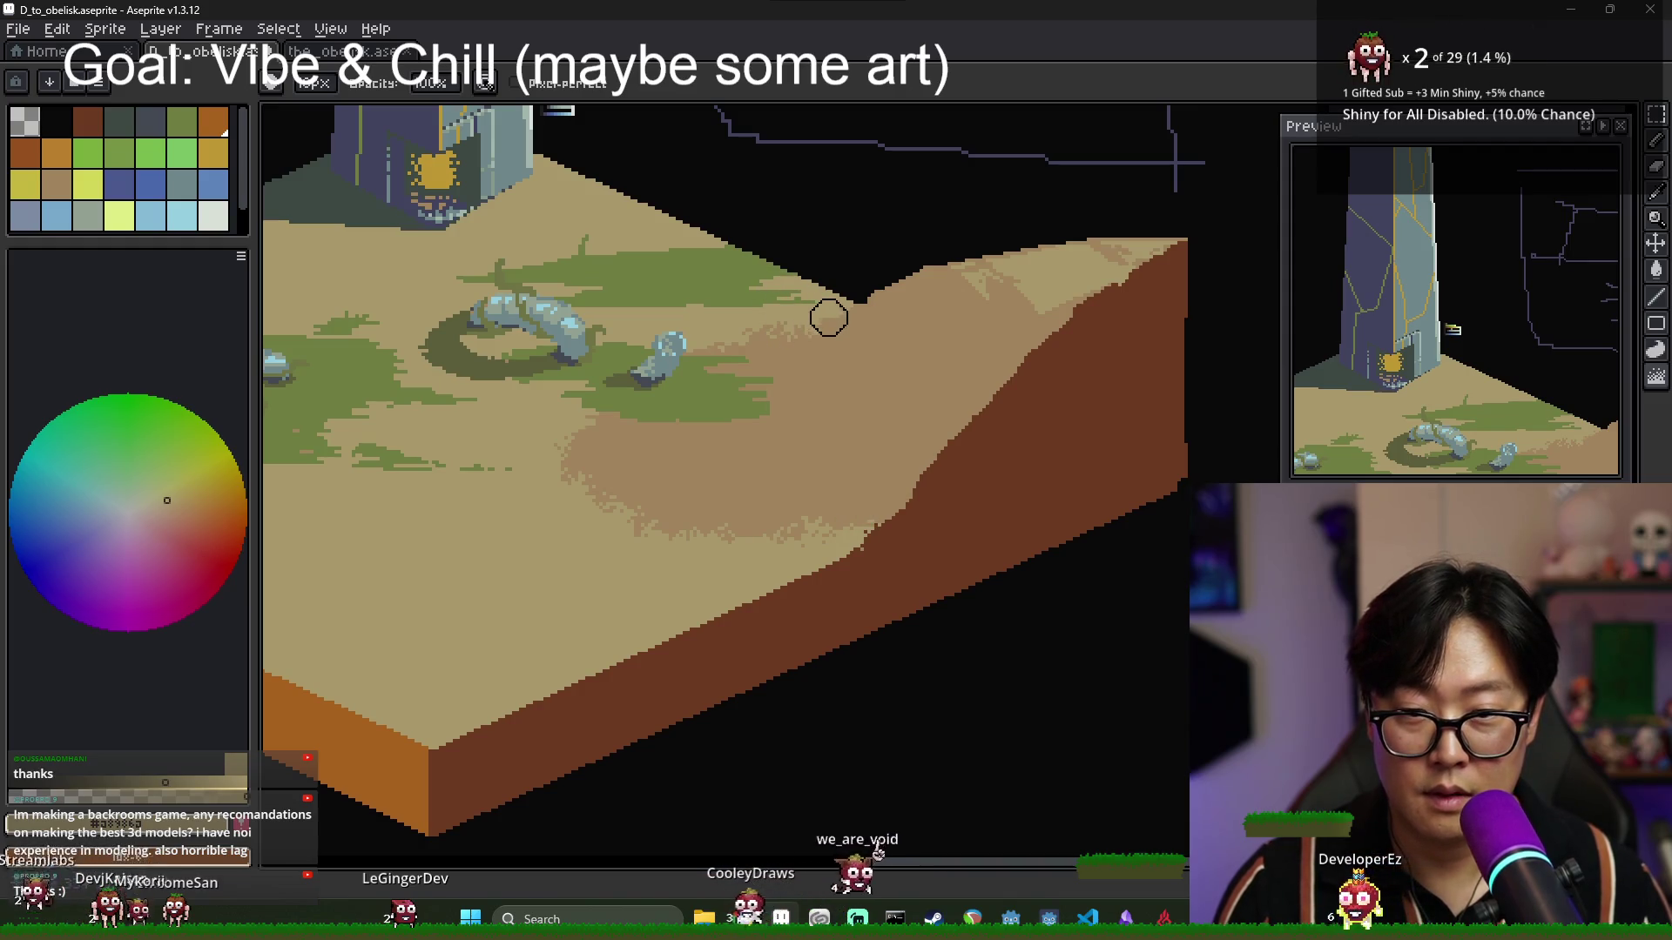
scroll(914, 377, "down", 2)
scroll(971, 338, "up", 3)
scroll(766, 445, "down", 2)
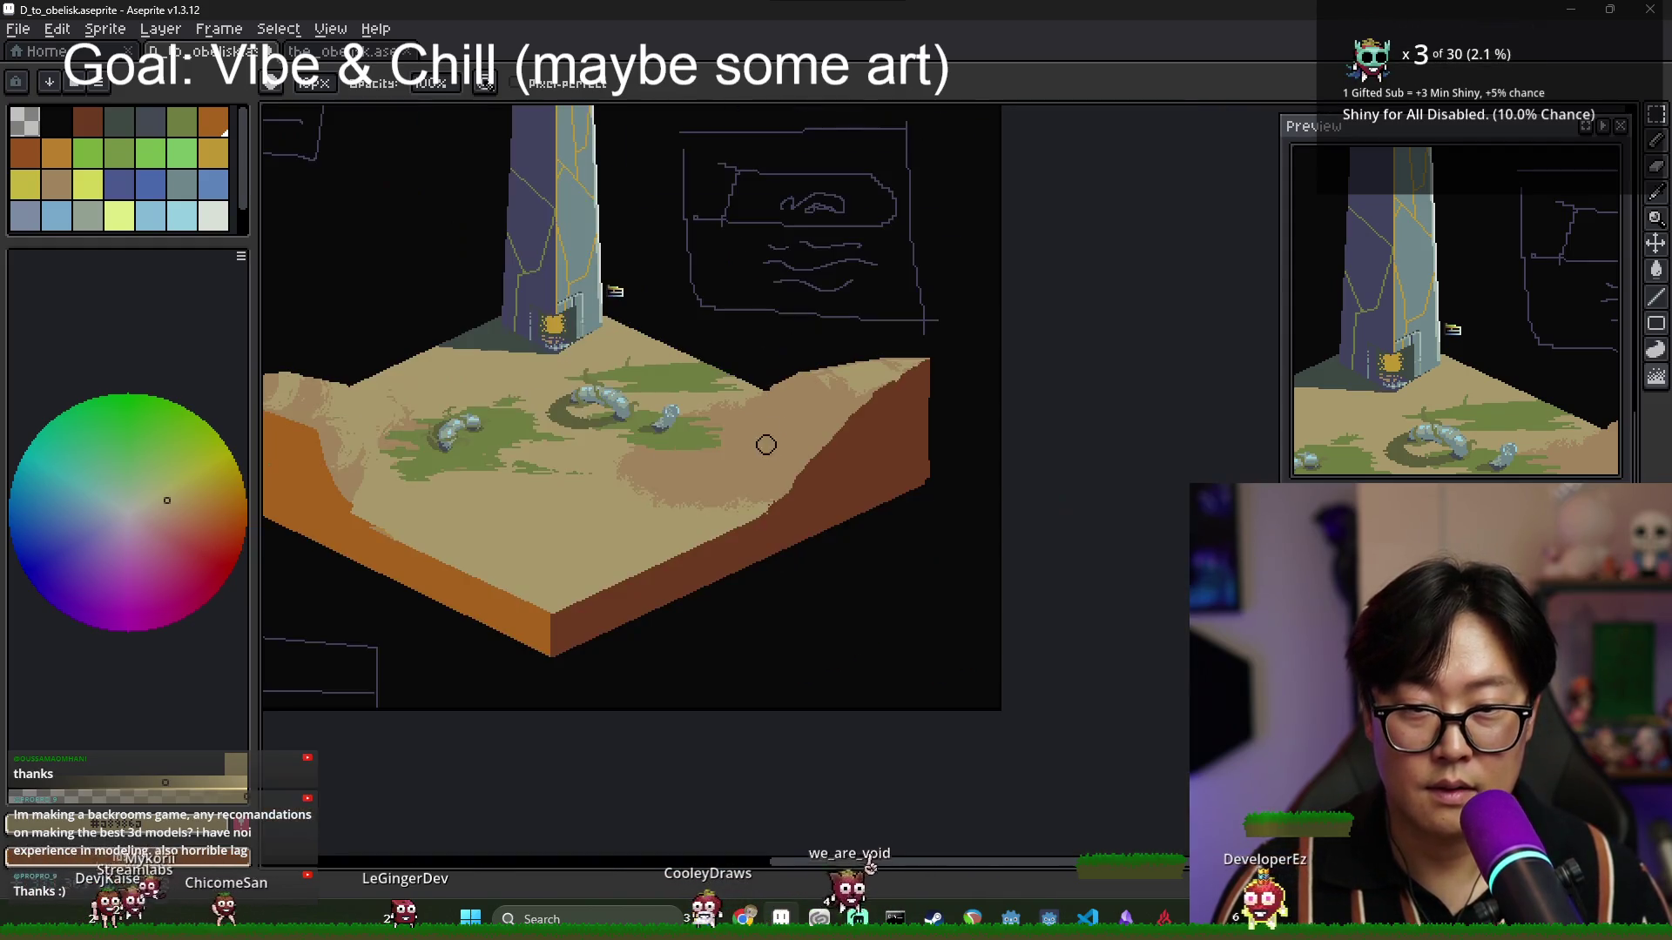
scroll(609, 486, "left", 3)
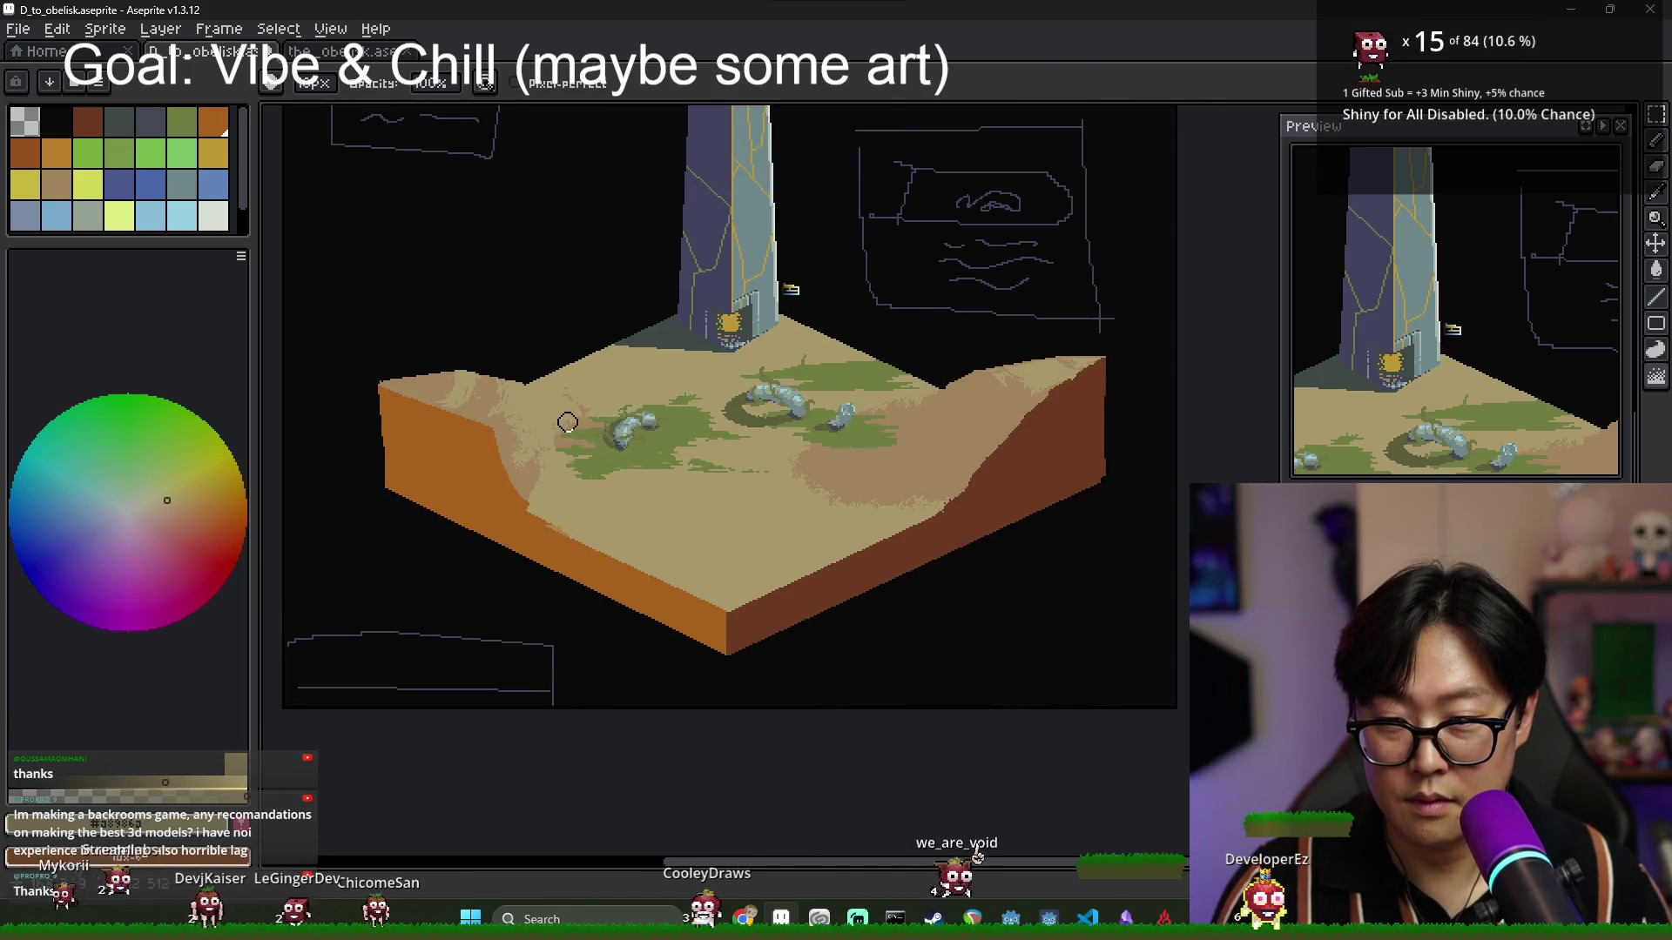
scroll(662, 422, "down", 1)
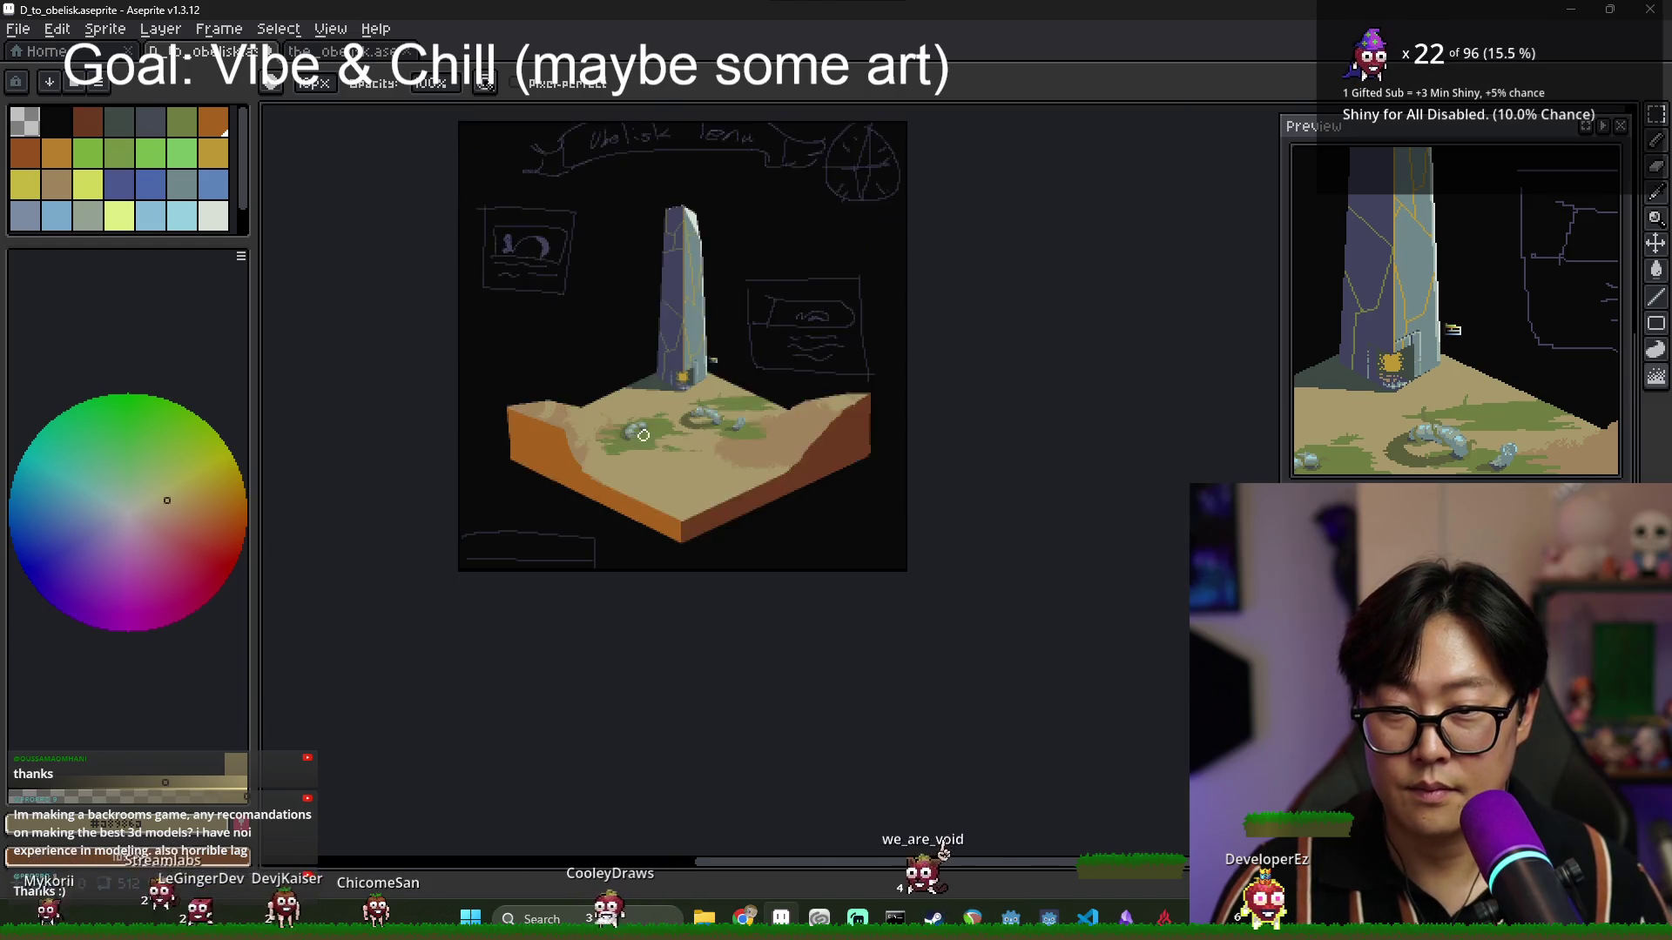
scroll(549, 437, "up", 3)
Go back to the paint bucket and select the grass green swatch as the paint colour.
key("g")
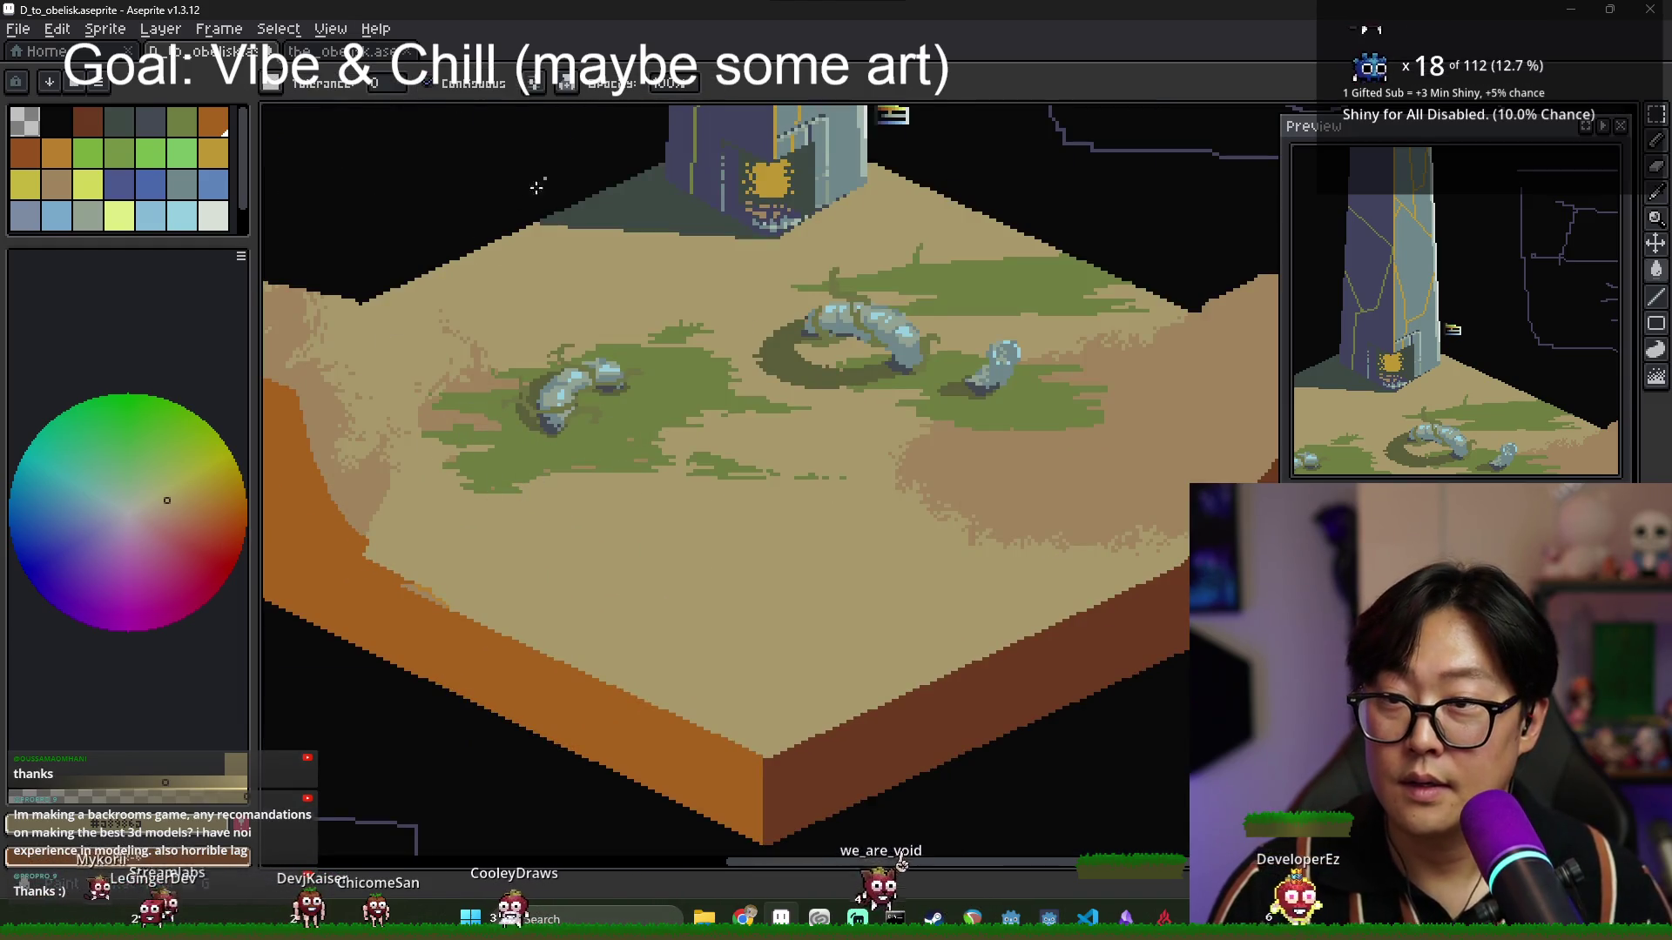
scroll(454, 370, "up", 2)
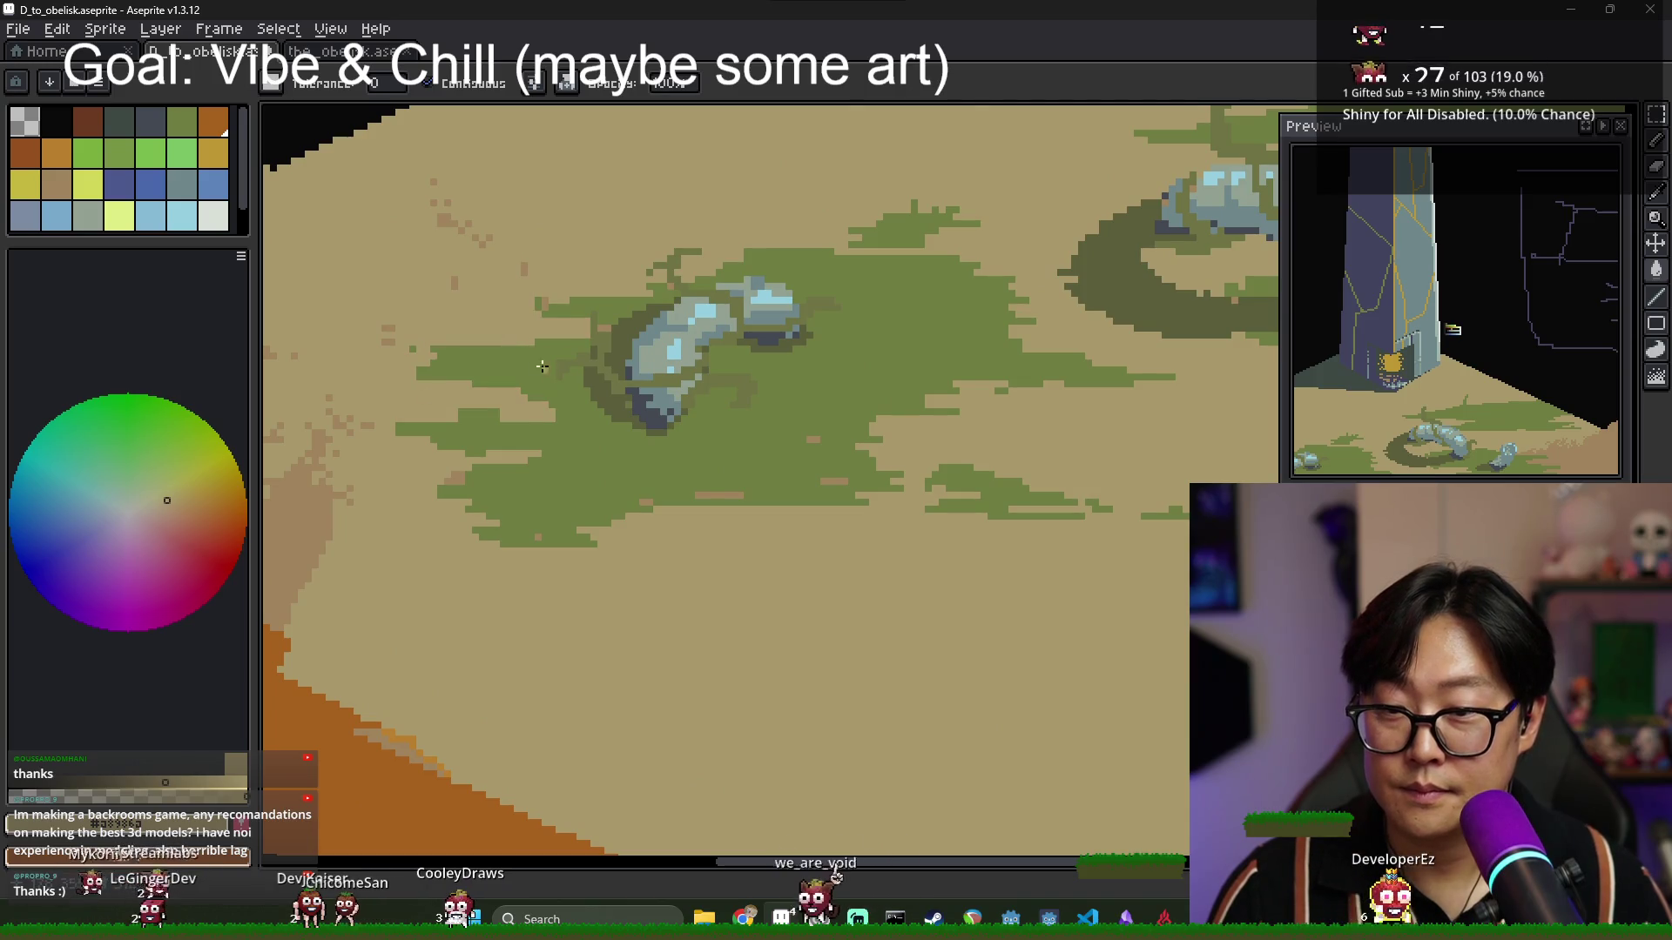
scroll(522, 396, "down", 2)
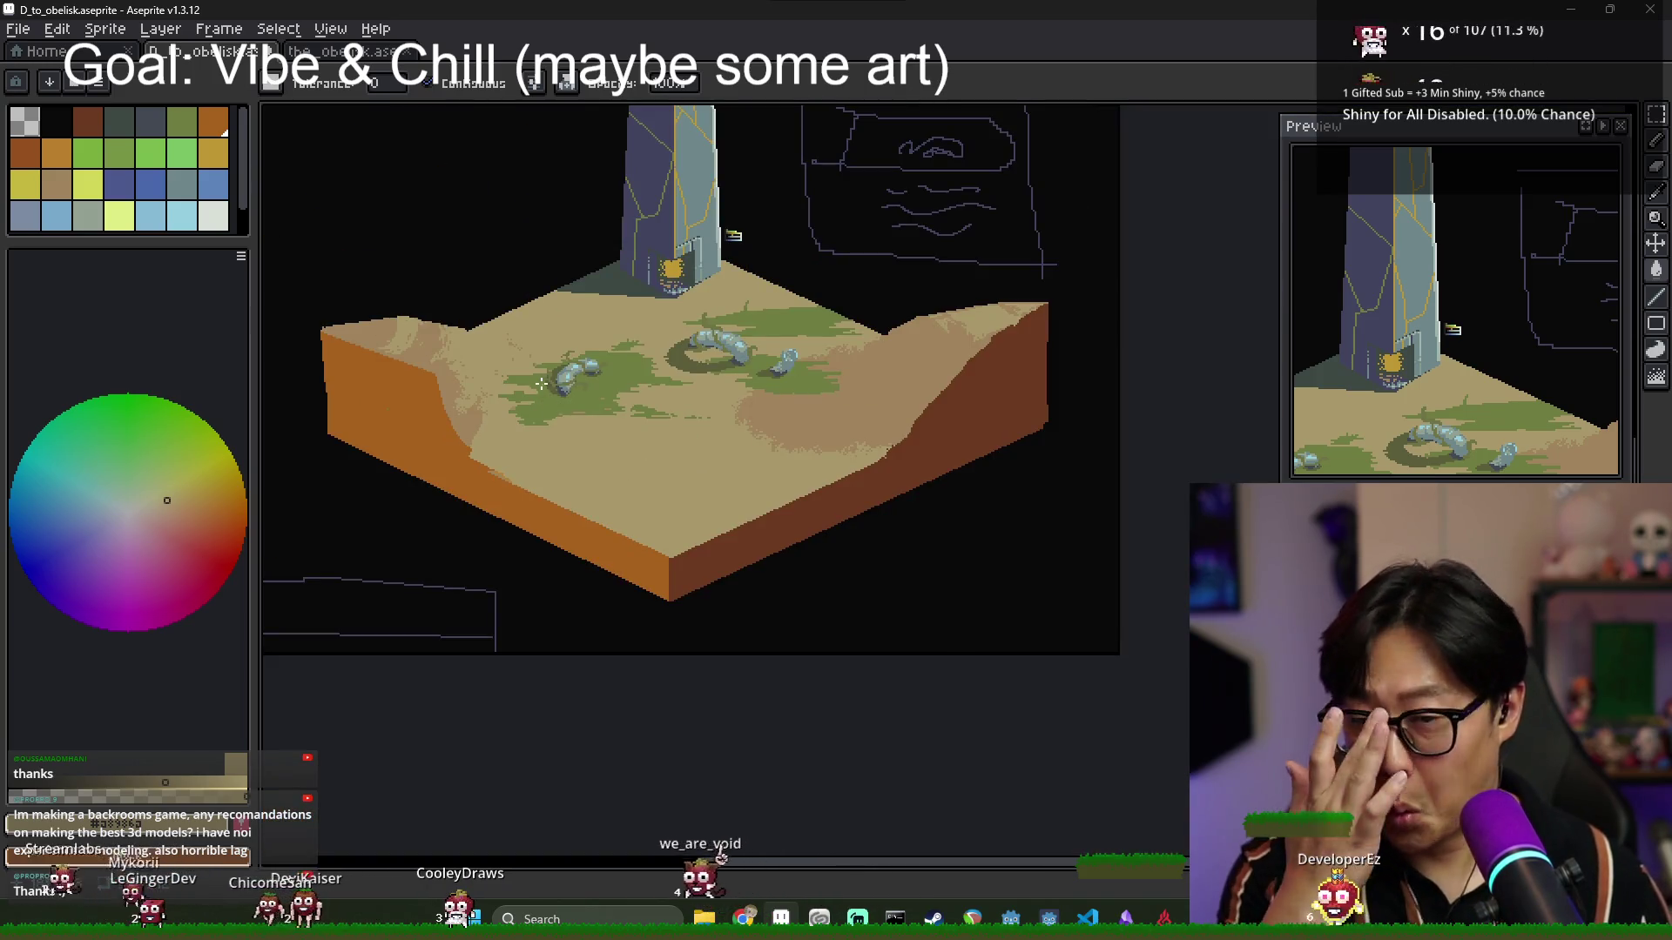
key("v")
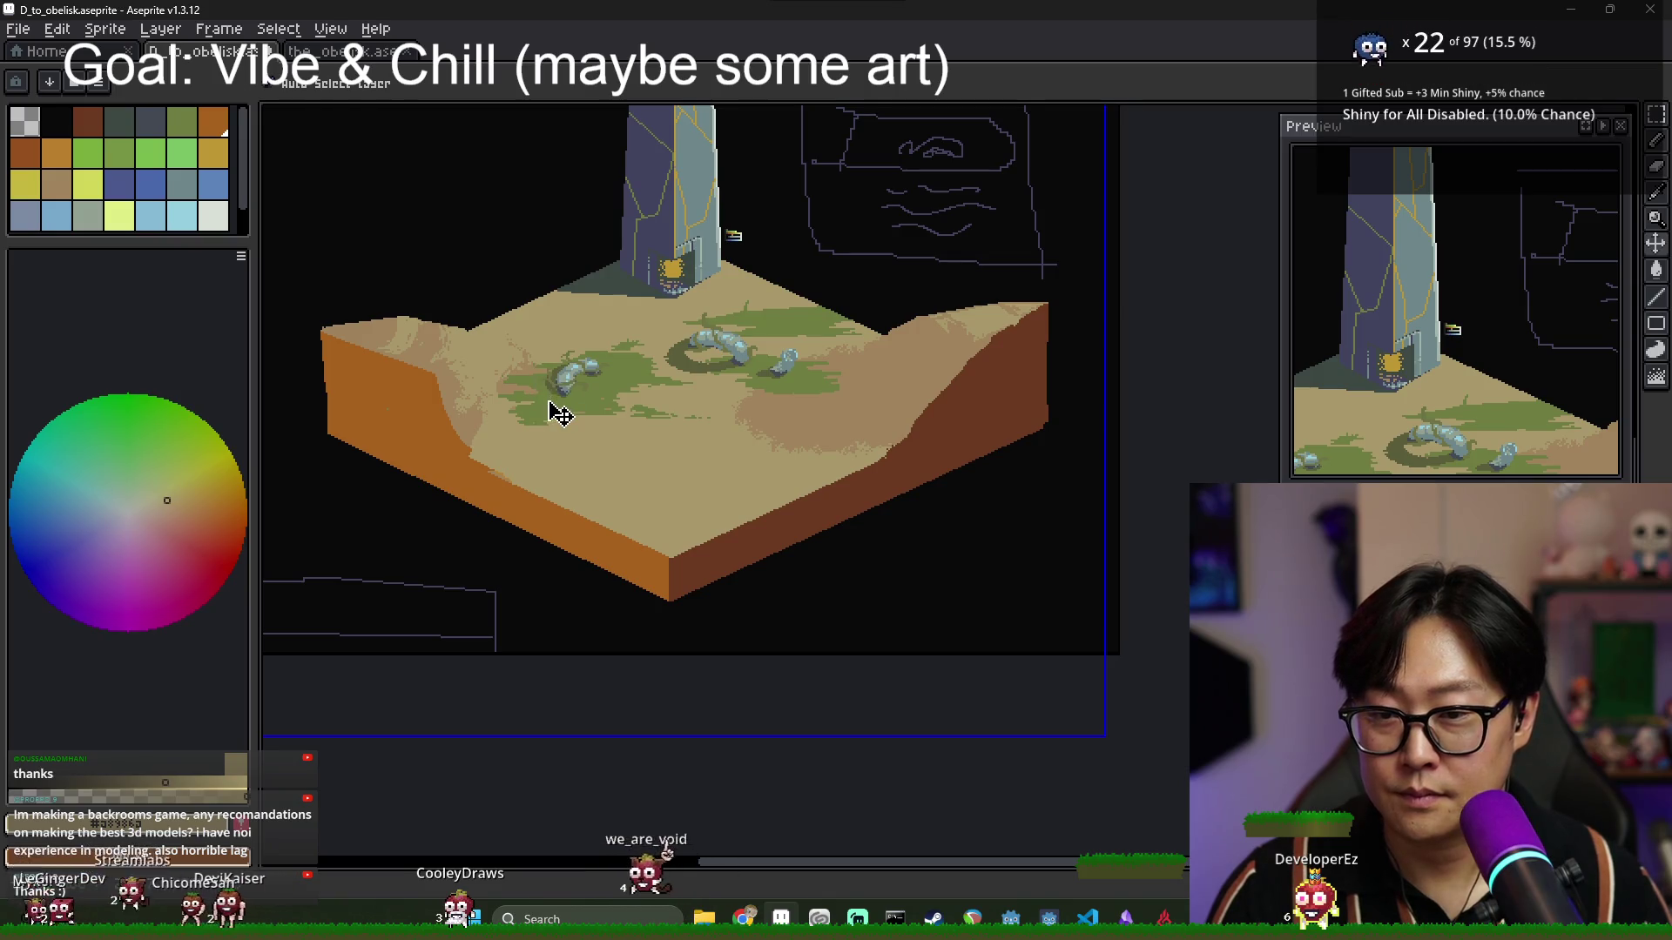
key("g")
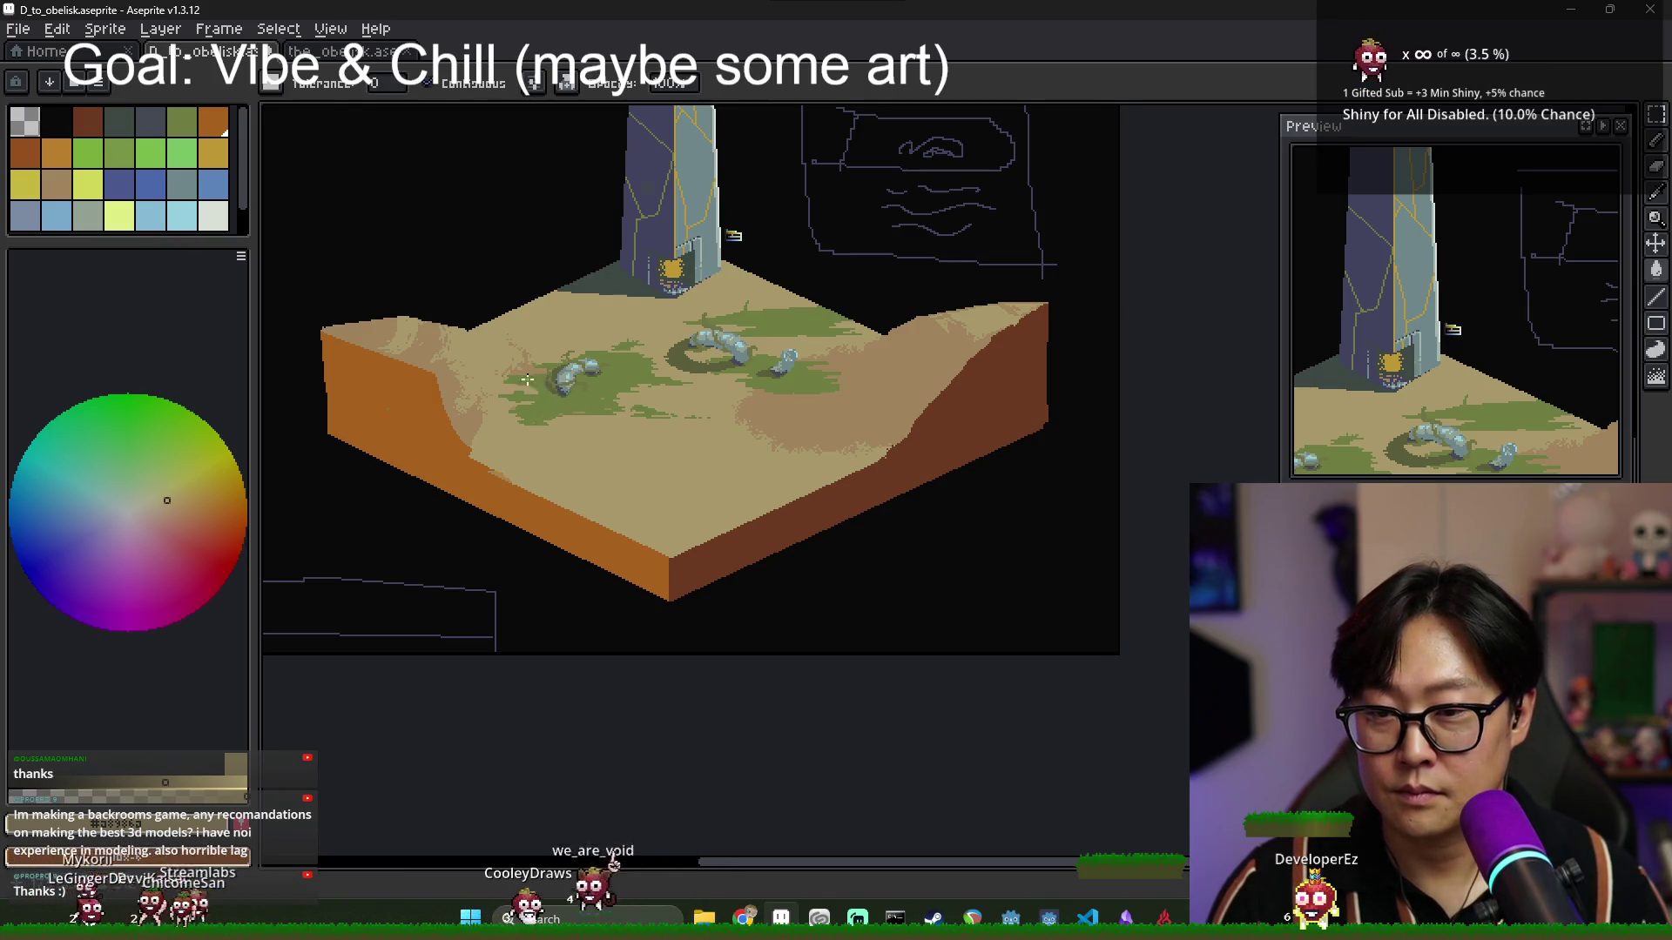
scroll(527, 380, "up", 3)
scroll(537, 366, "down", 3)
scroll(541, 365, "up", 3)
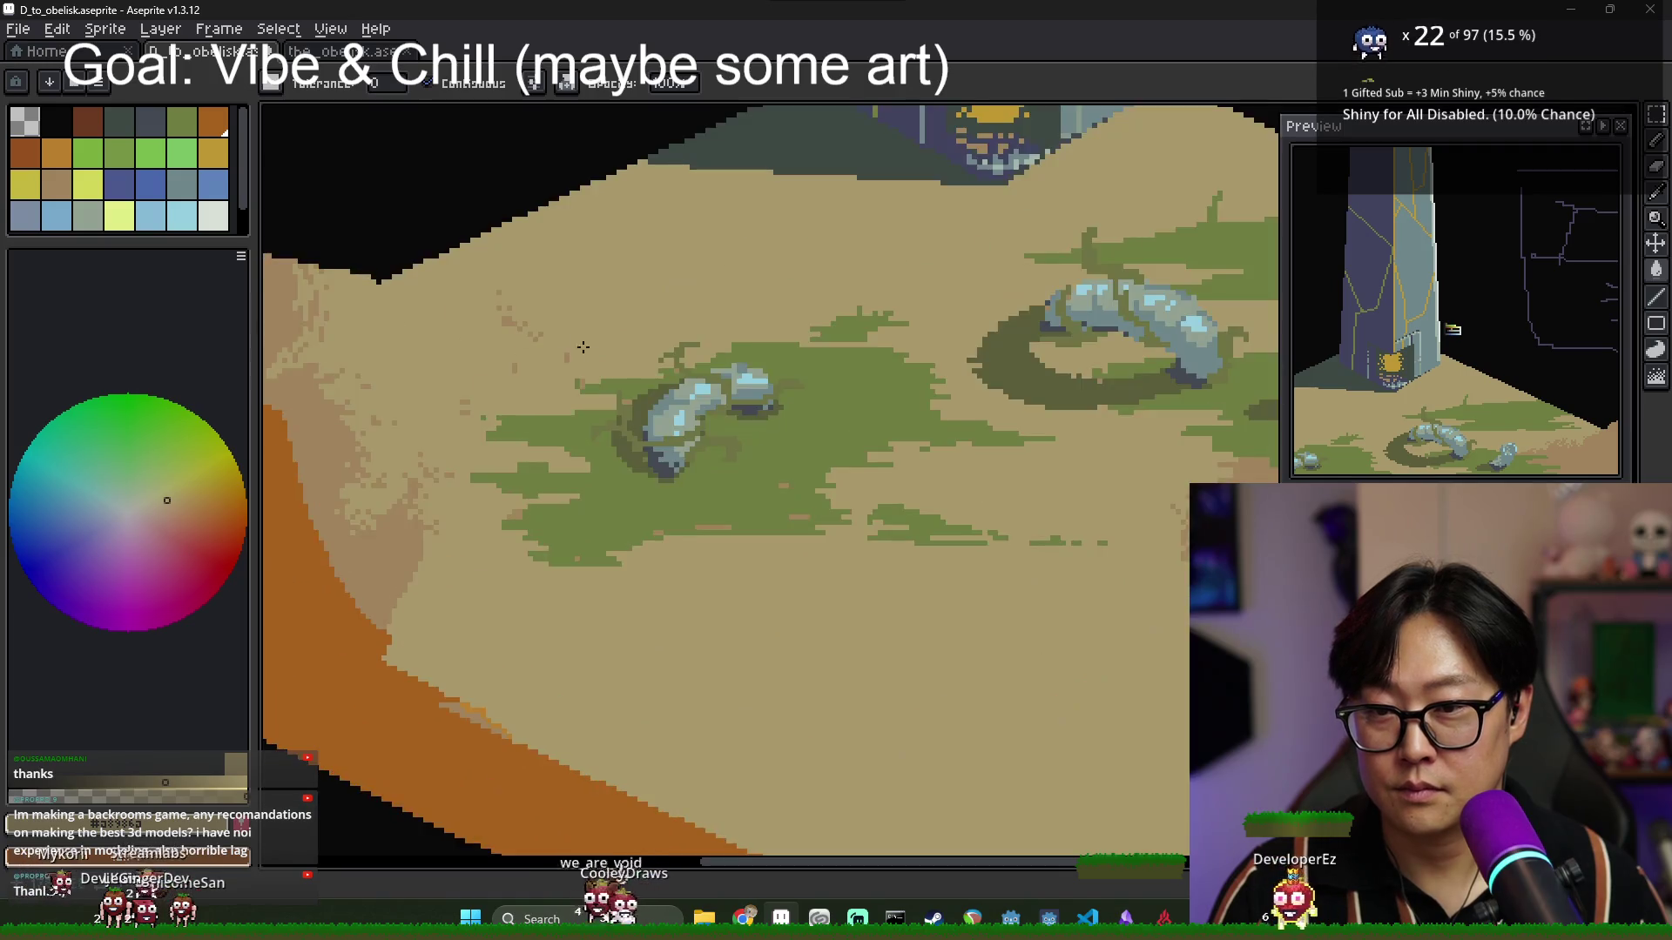
scroll(599, 359, "down", 3)
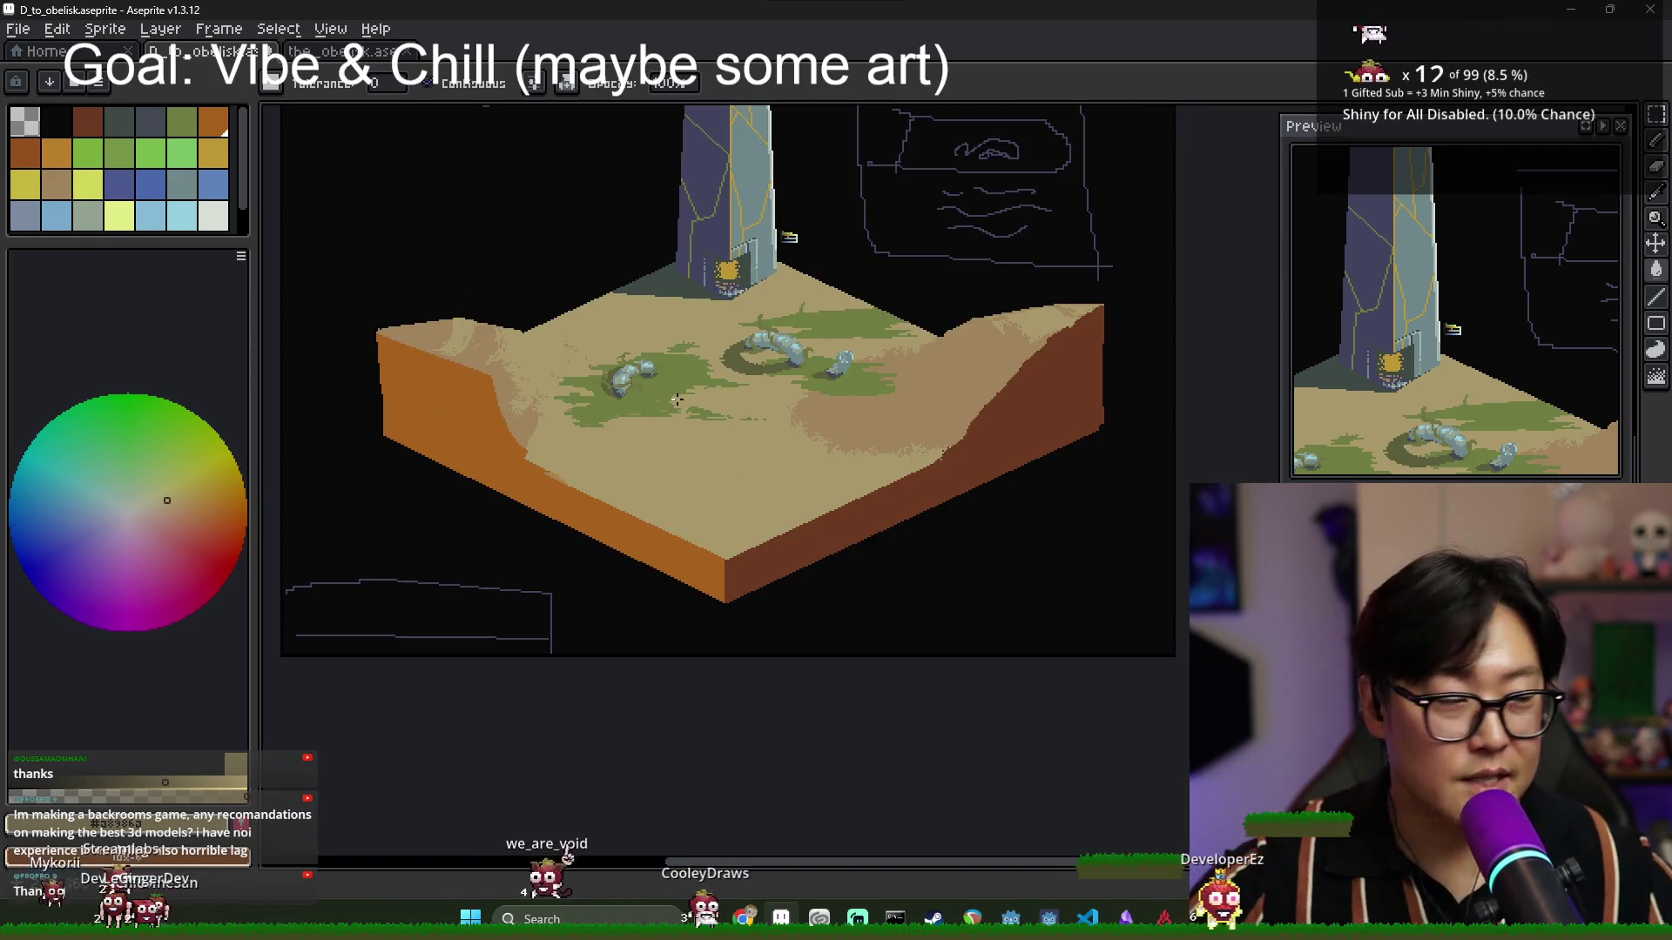
scroll(747, 461, "up", 3)
left_click(615, 373, "alt")
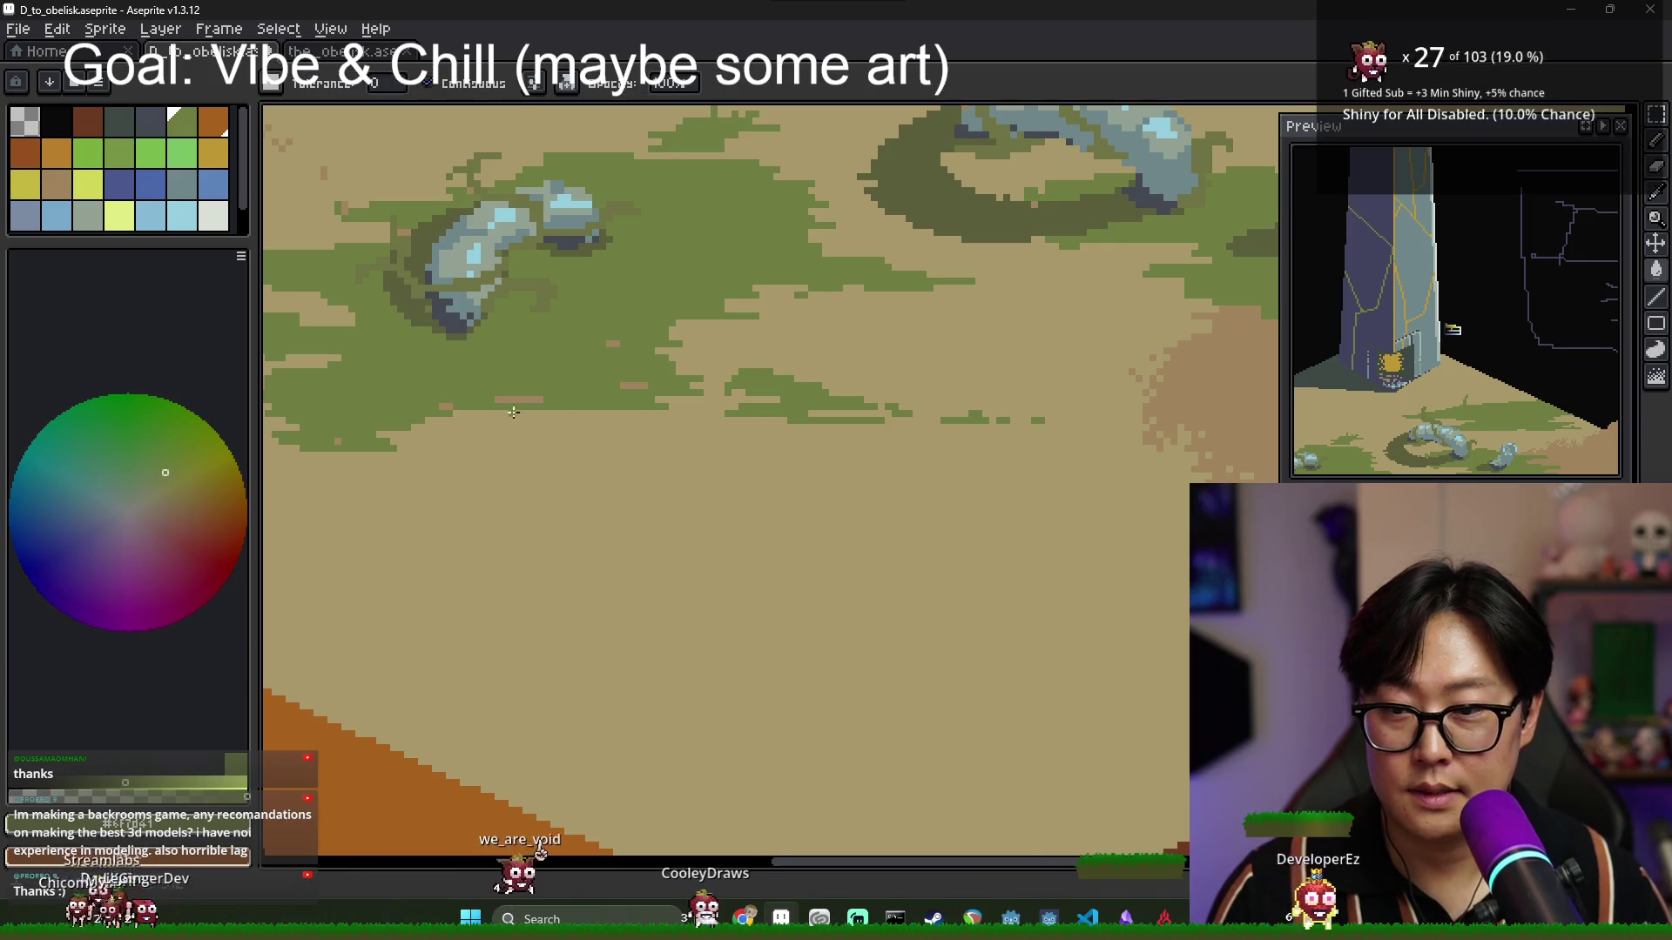
scroll(623, 392, "up", 1)
scroll(634, 419, "down", 1)
scroll(634, 420, "down", 2)
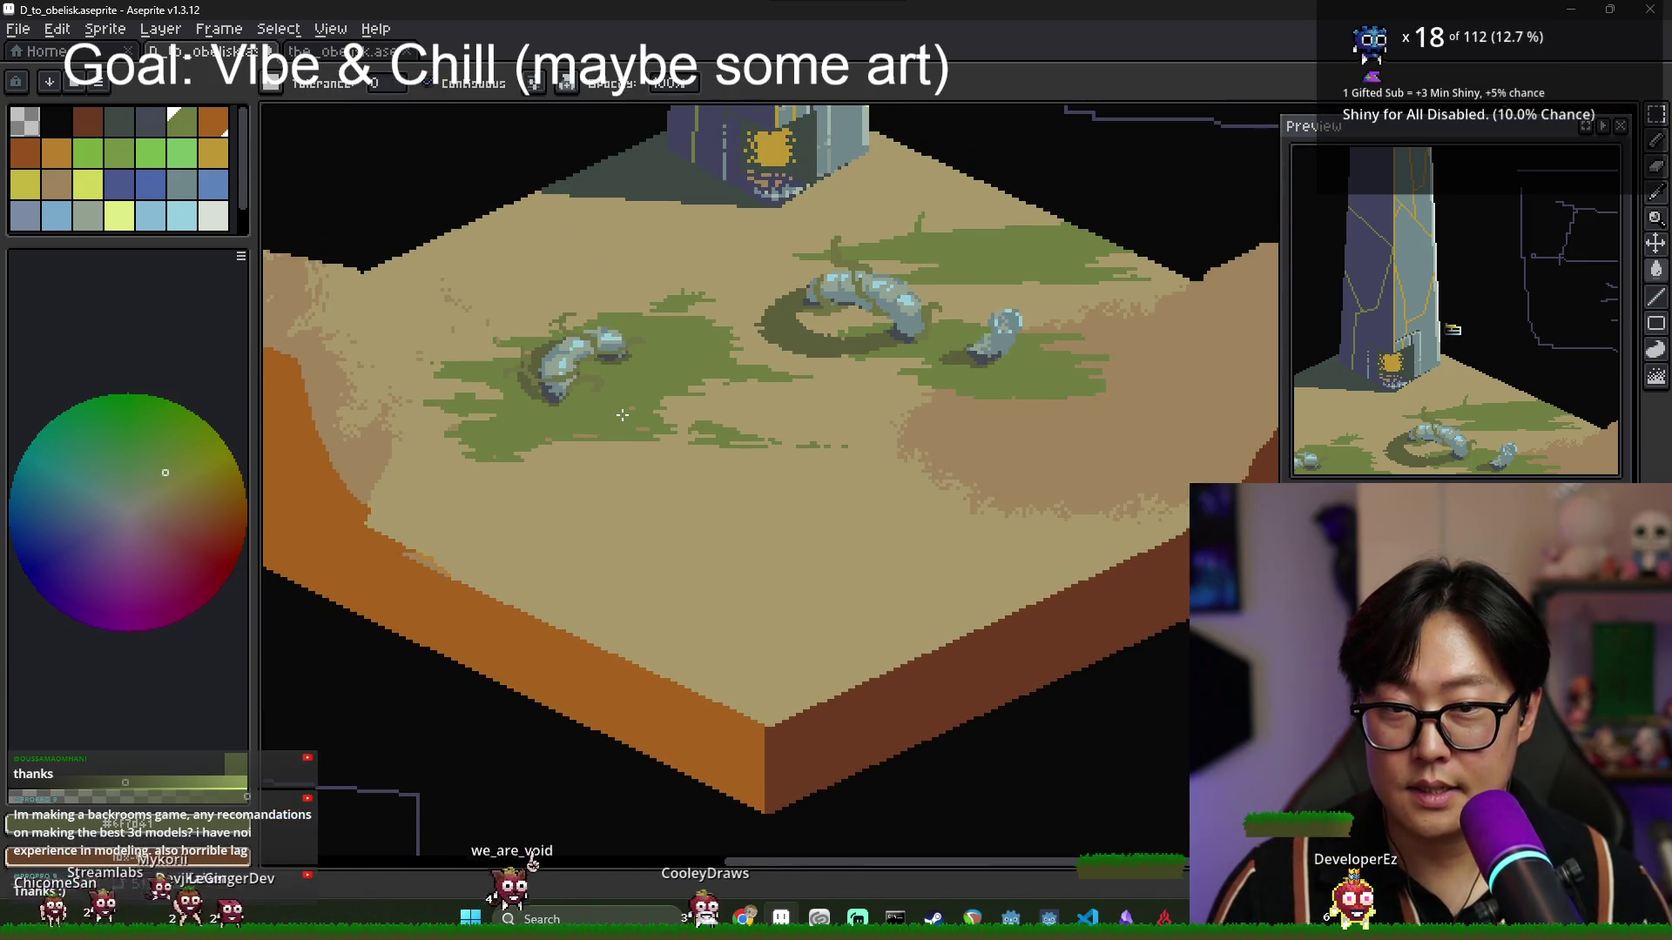
Within a selection around the left grass and rock, fill the brown streak with sampled sand tan.
key("m")
left_click_drag(451, 273, 791, 511)
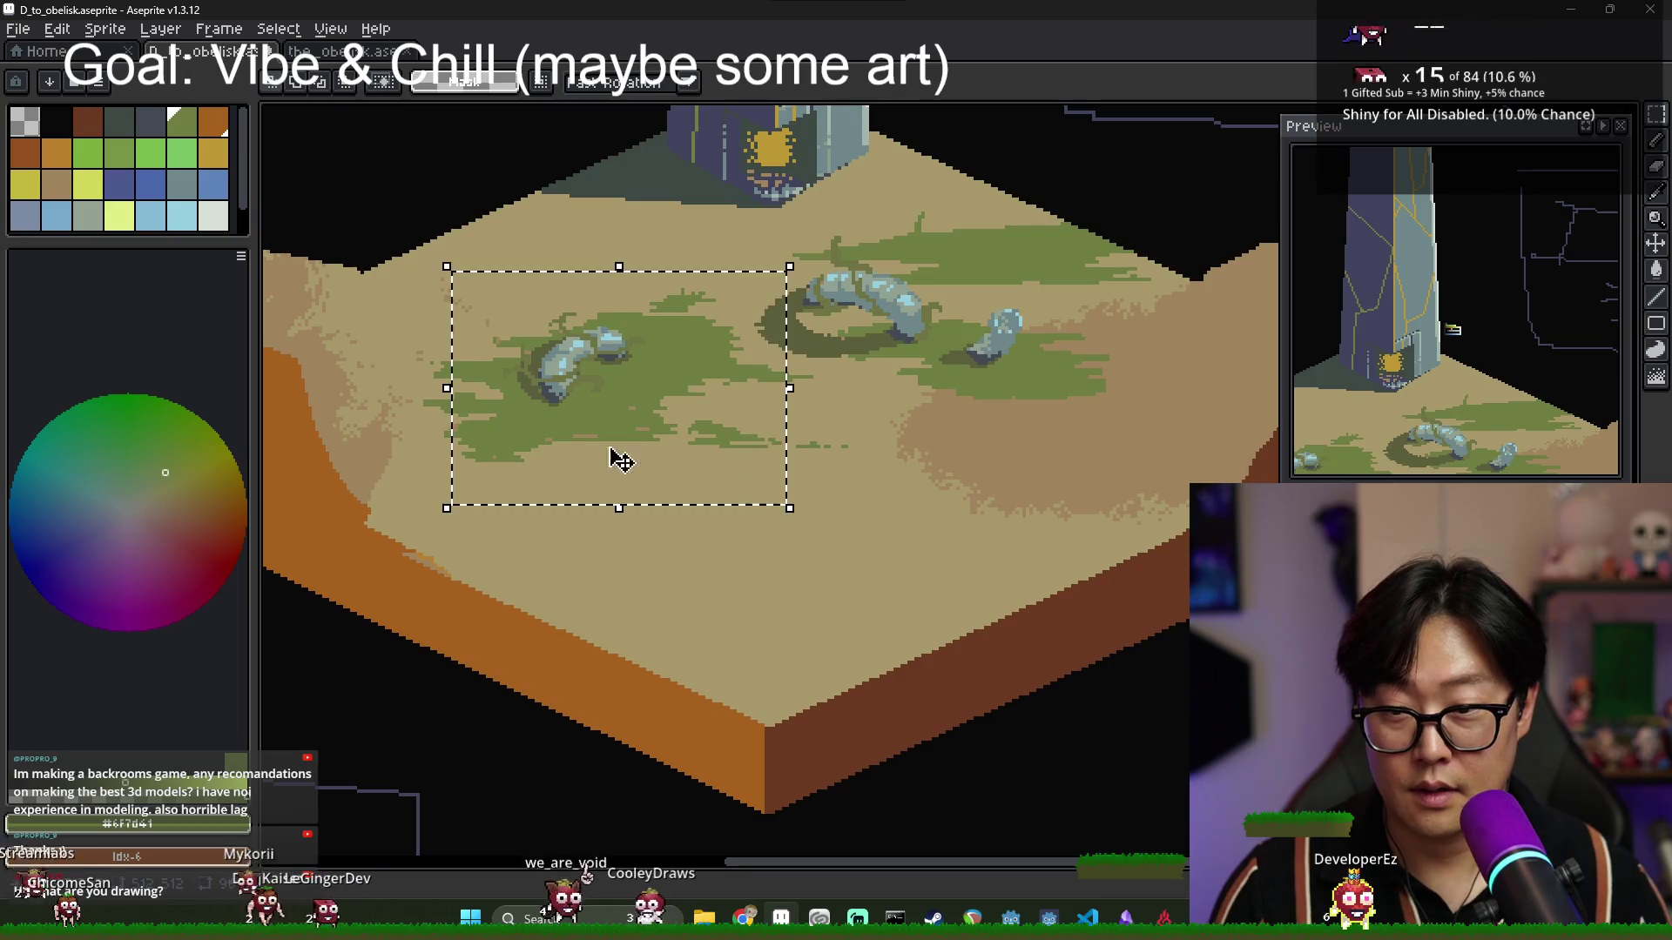
scroll(534, 317, "up", 3)
key("g")
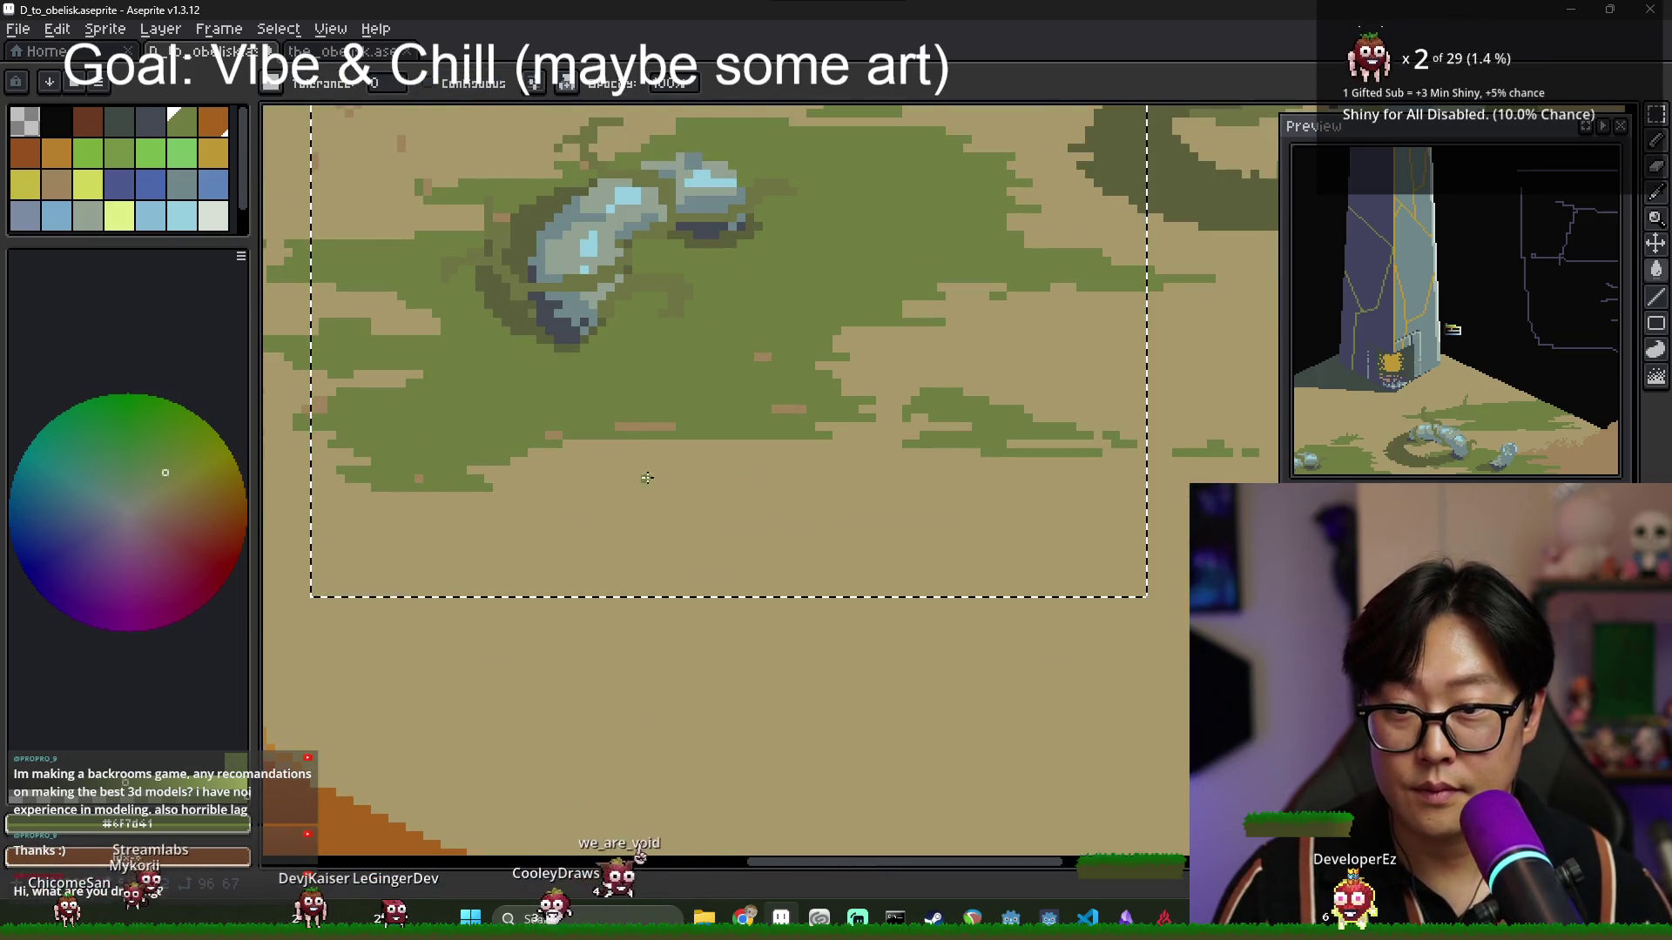
left_click(645, 487, "alt")
left_click(644, 427)
scroll(605, 391, "down", 2)
key("ctrl+d")
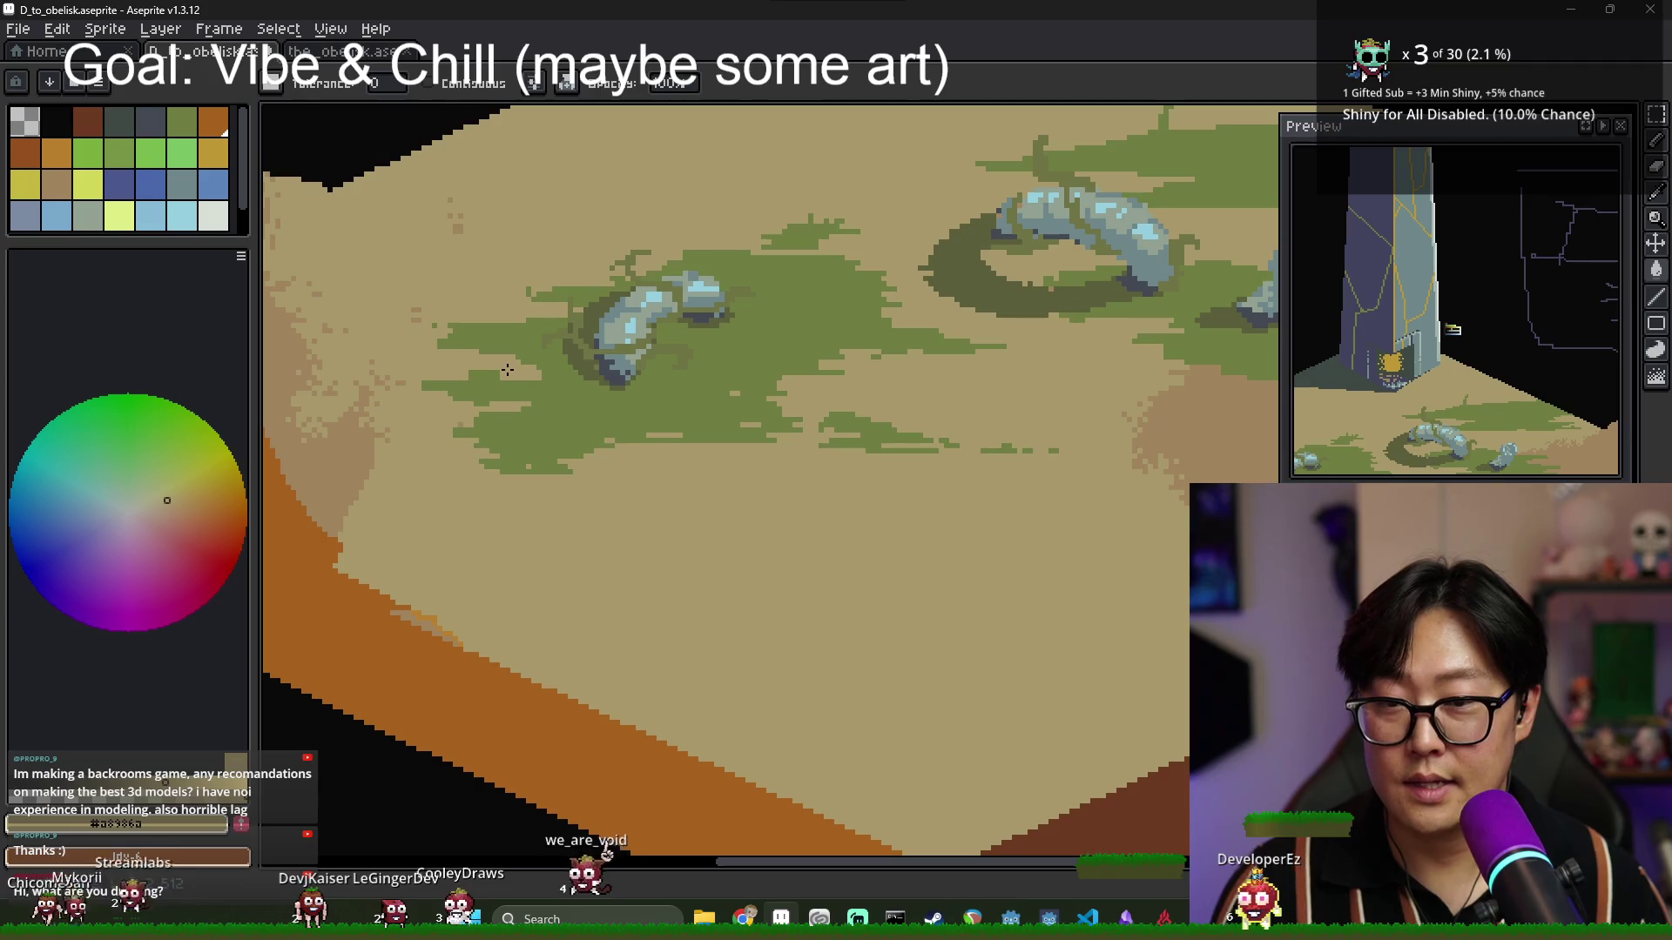
Make dark olive the active paint colour.
left_click(454, 406, "alt")
scroll(609, 392, "down", 5)
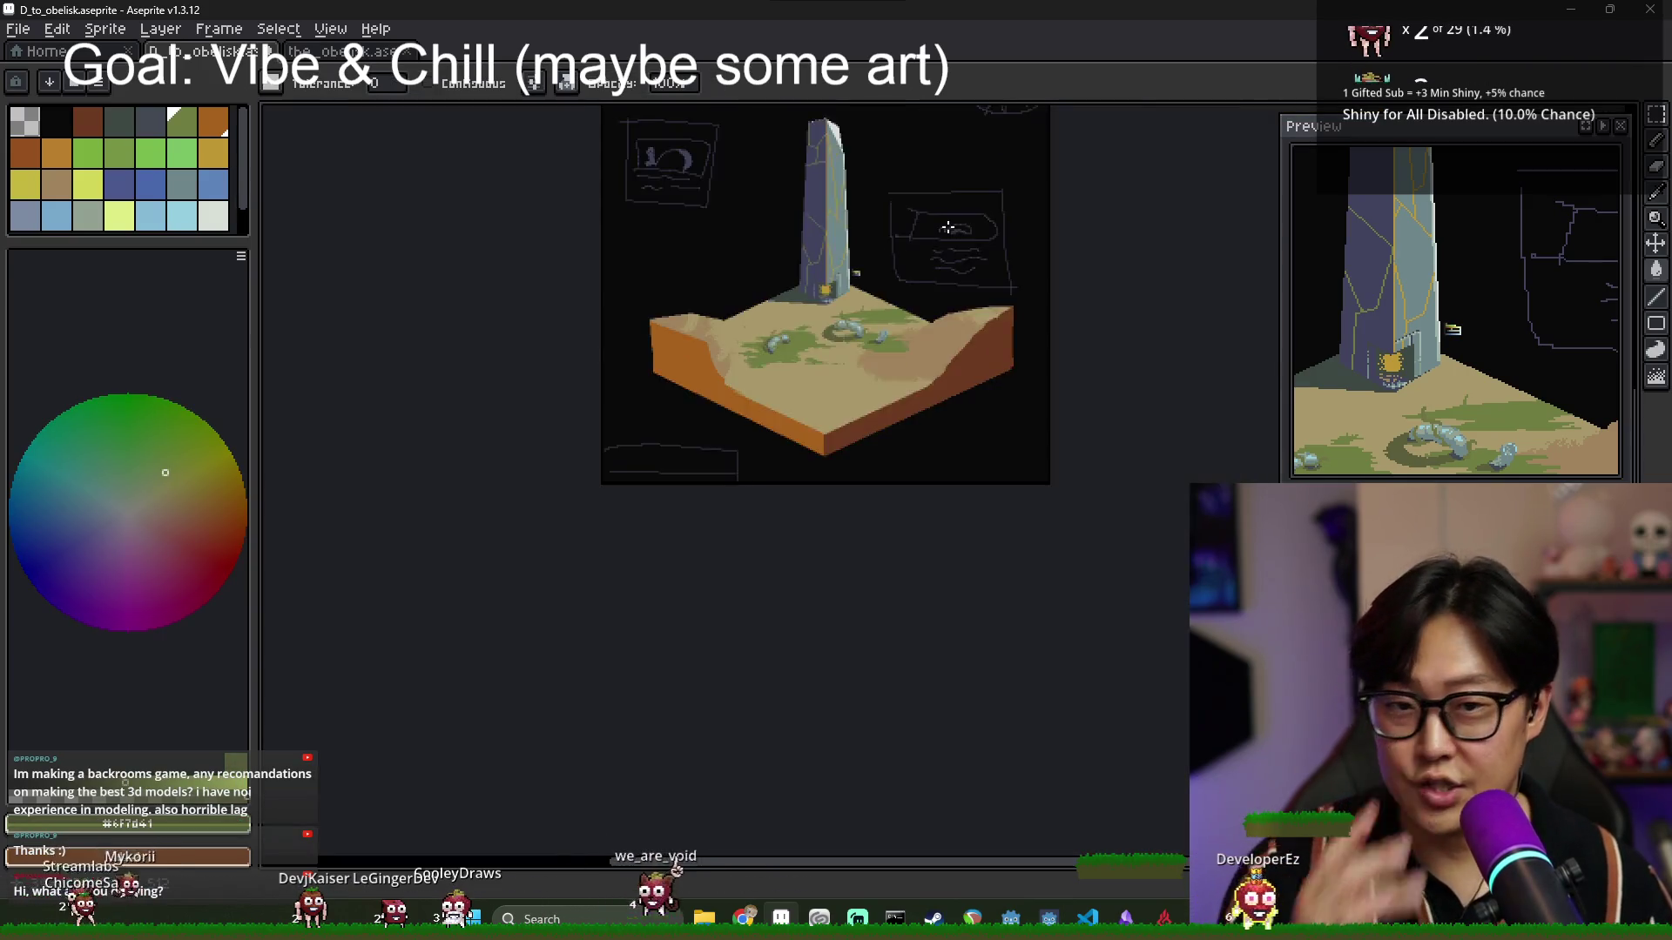
scroll(836, 310, "up", 2)
scroll(802, 484, "down", 2)
scroll(802, 485, "up", 6)
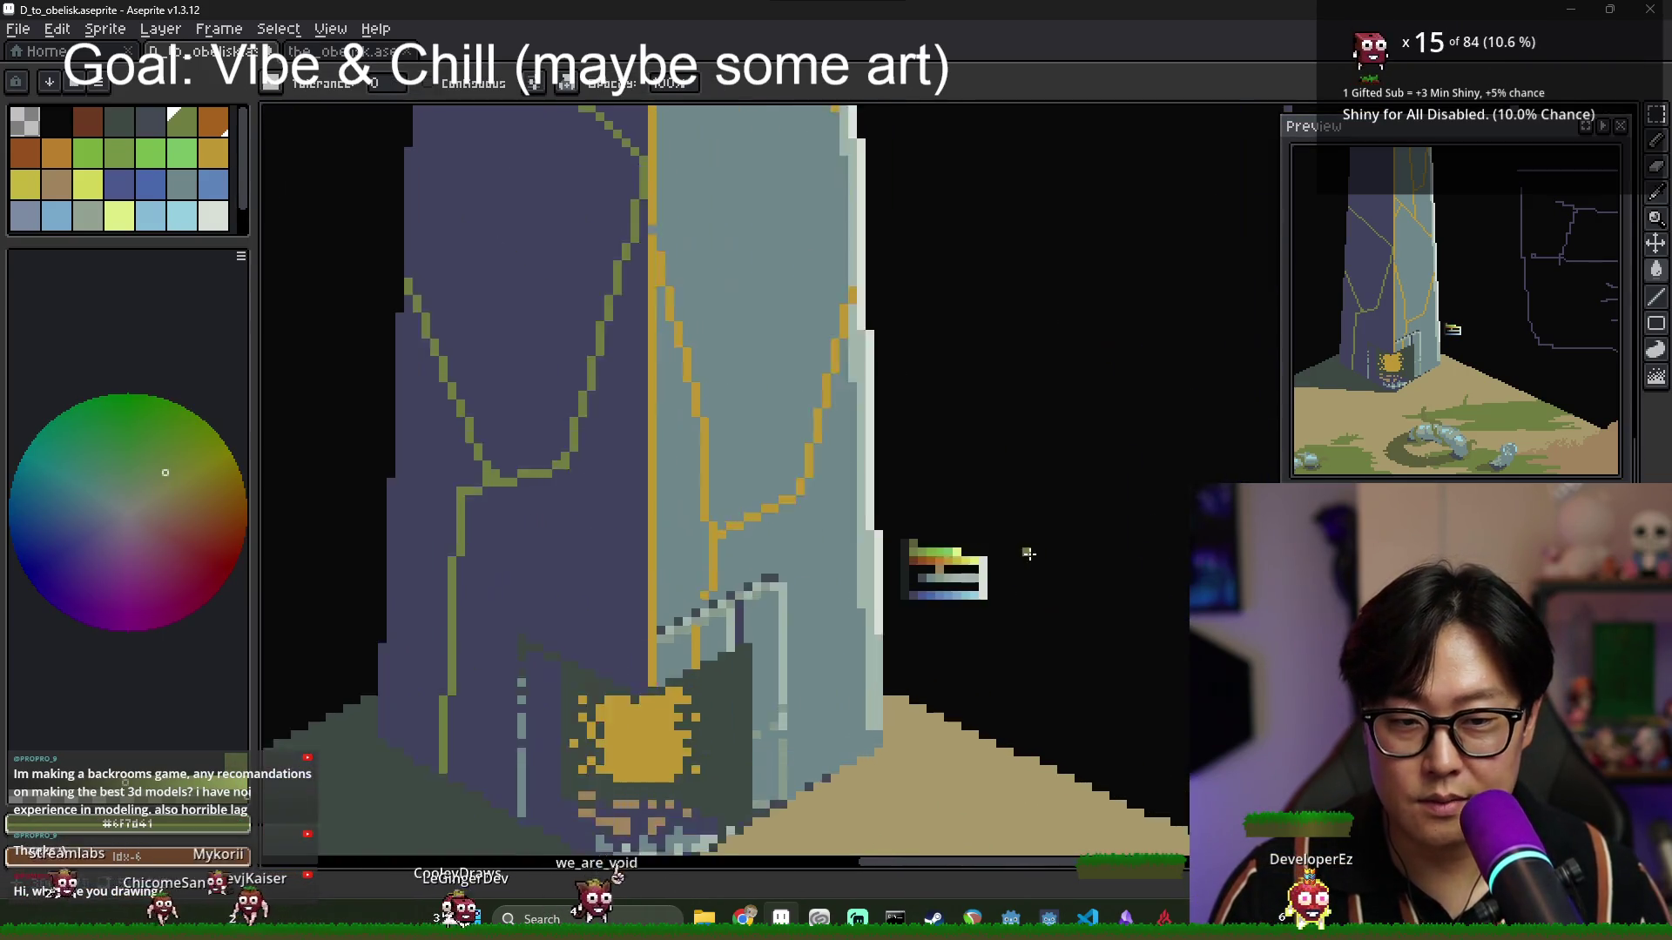
left_click(605, 444, "alt")
scroll(612, 477, "down", 5)
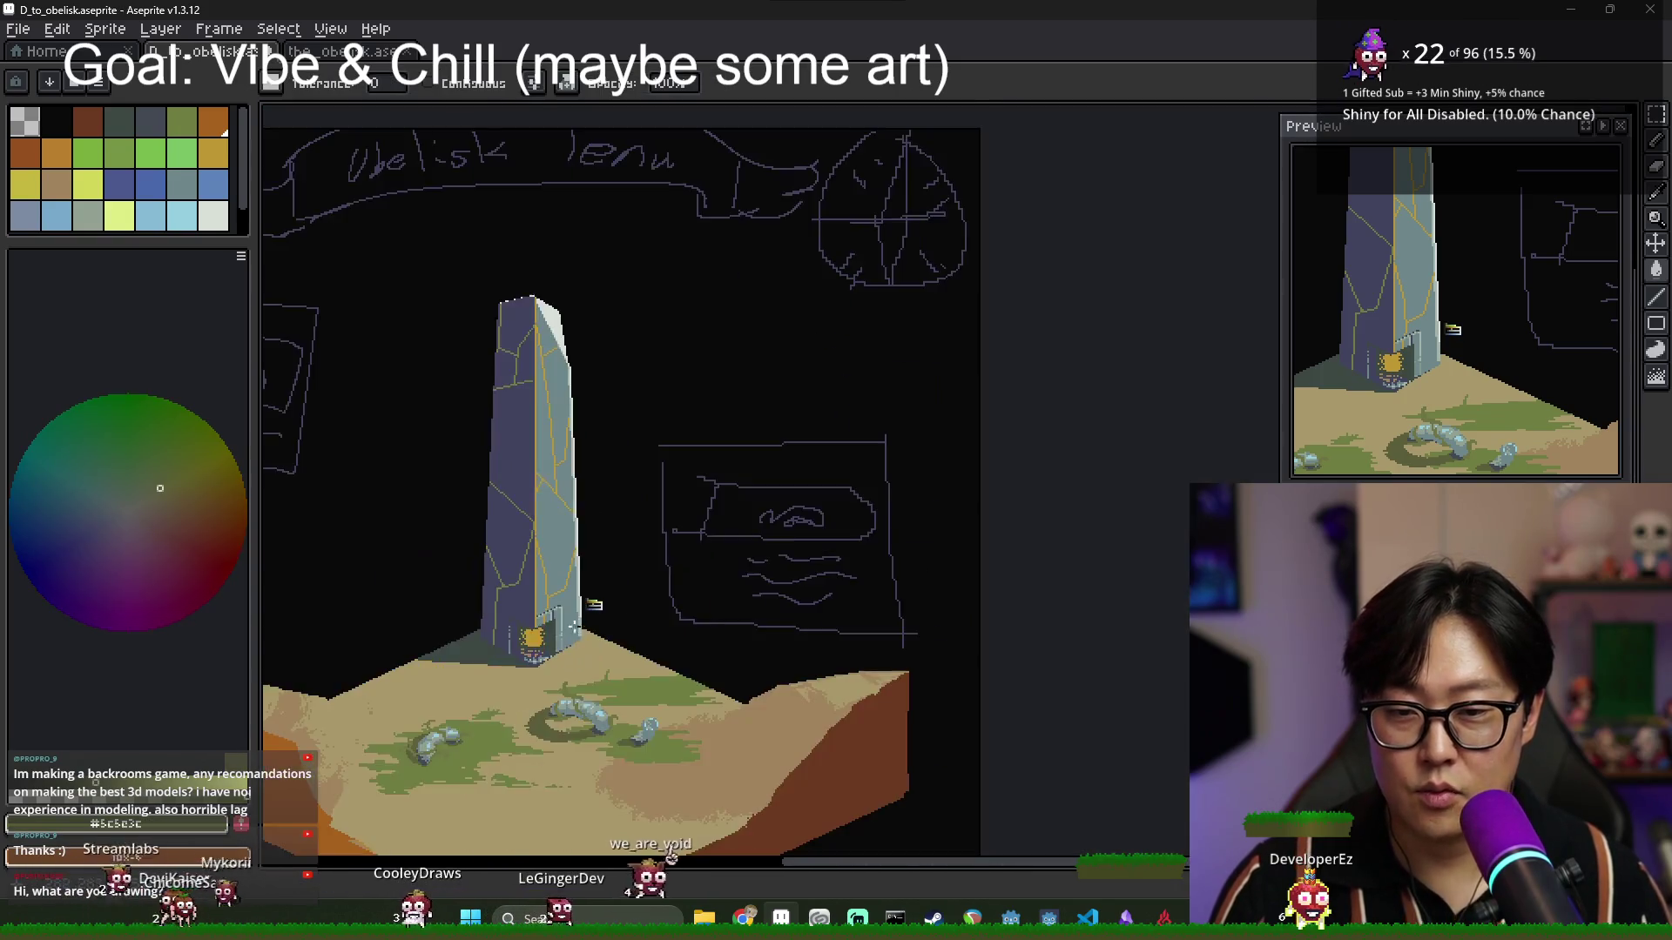
scroll(639, 654, "up", 5)
scroll(639, 655, "up", 4)
Pencil a short dark olive row and extend the shading along the grass's lower edge.
key("b")
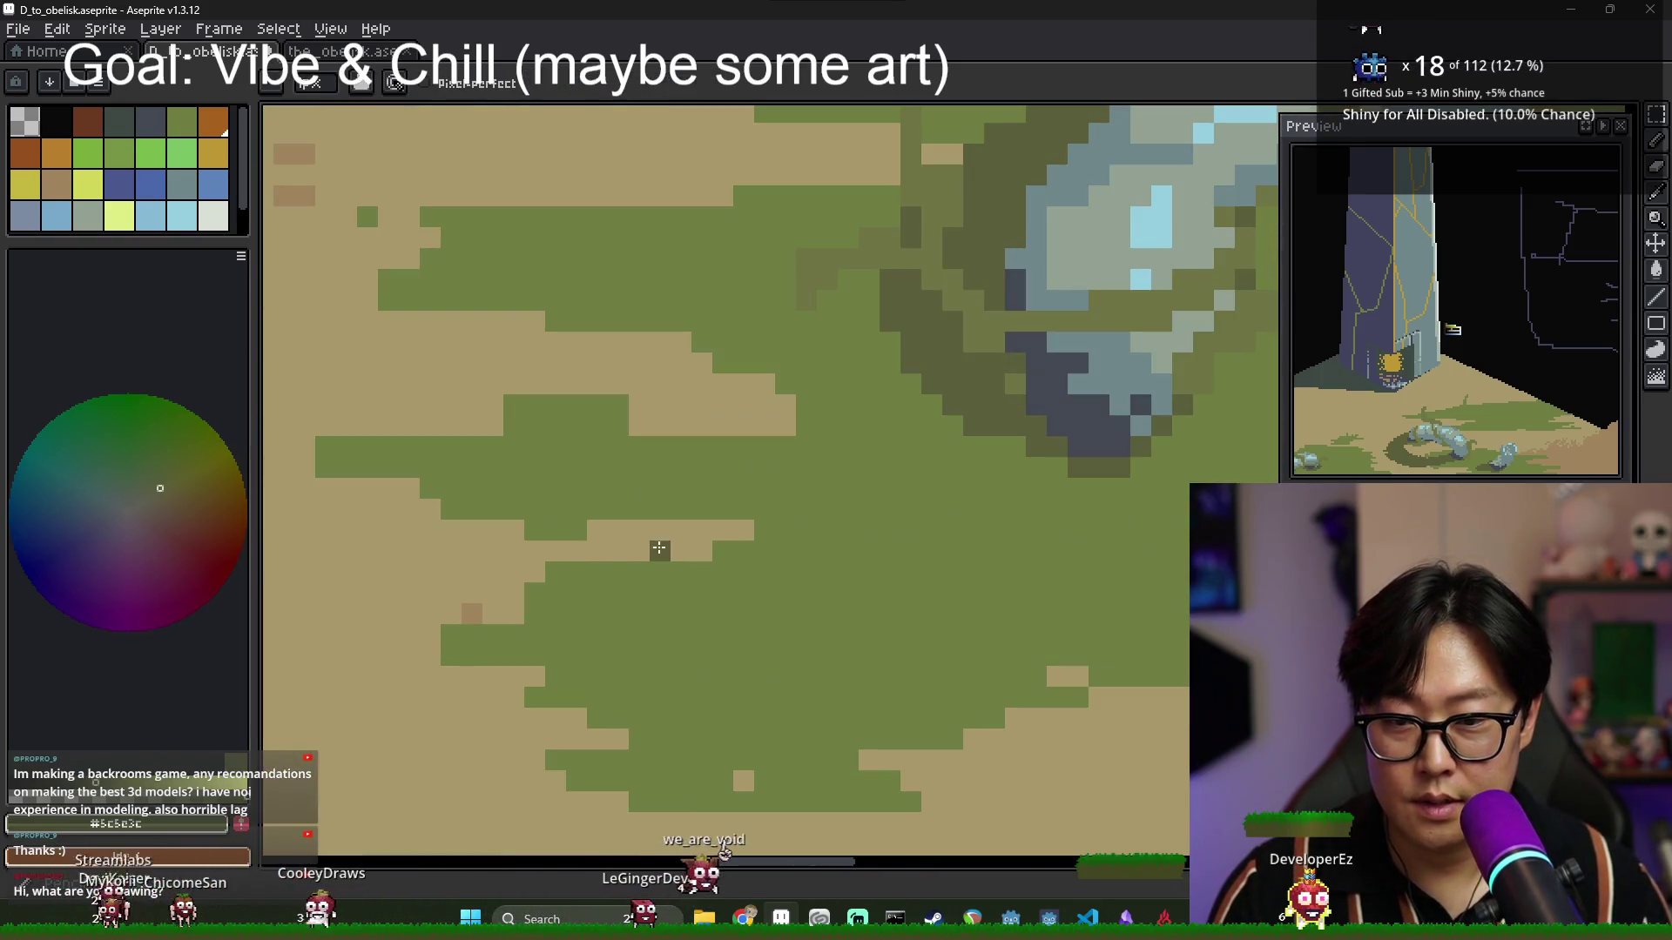
left_click_drag(601, 508, 675, 514)
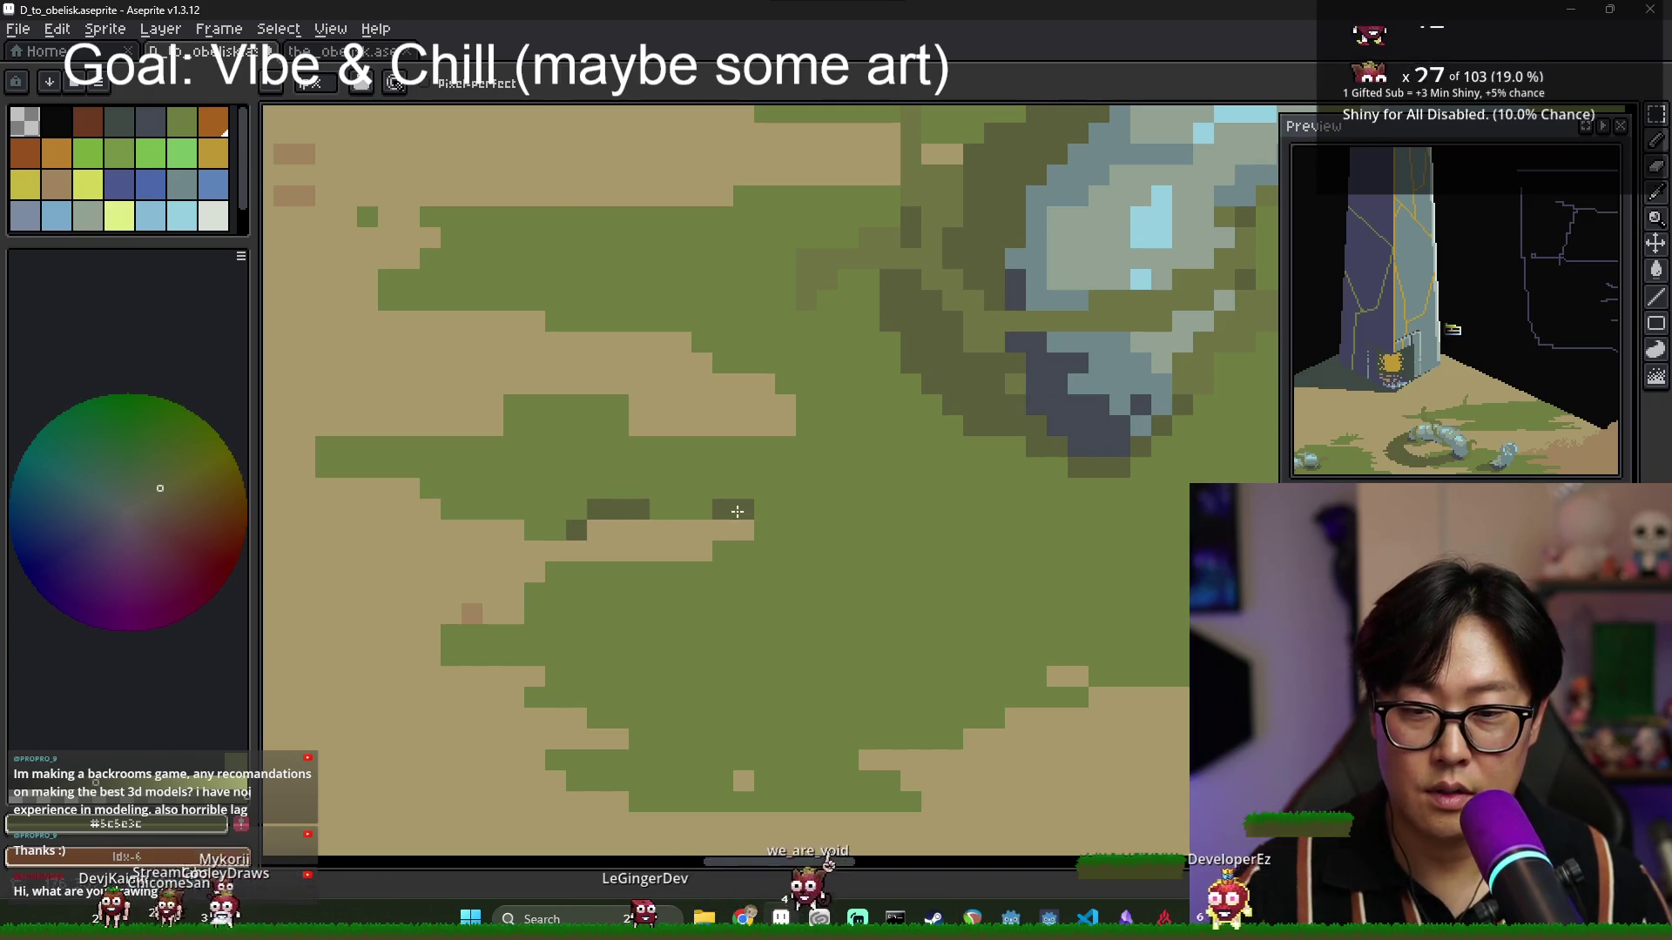
scroll(658, 625, "down", 3)
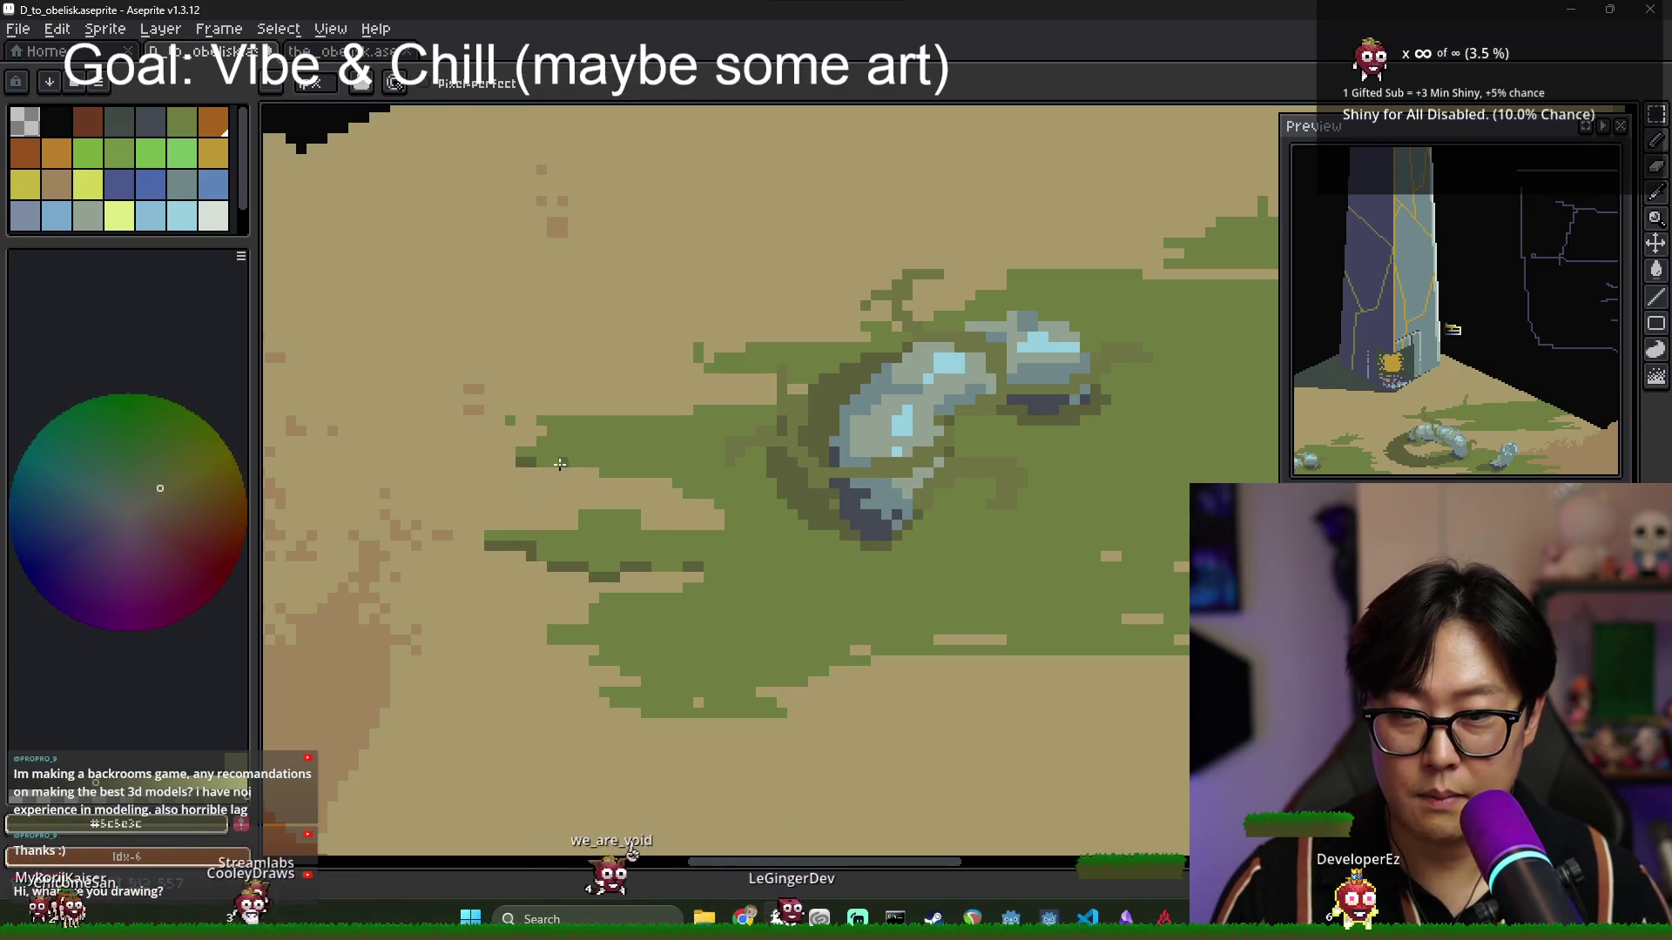
scroll(631, 473, "down", 2)
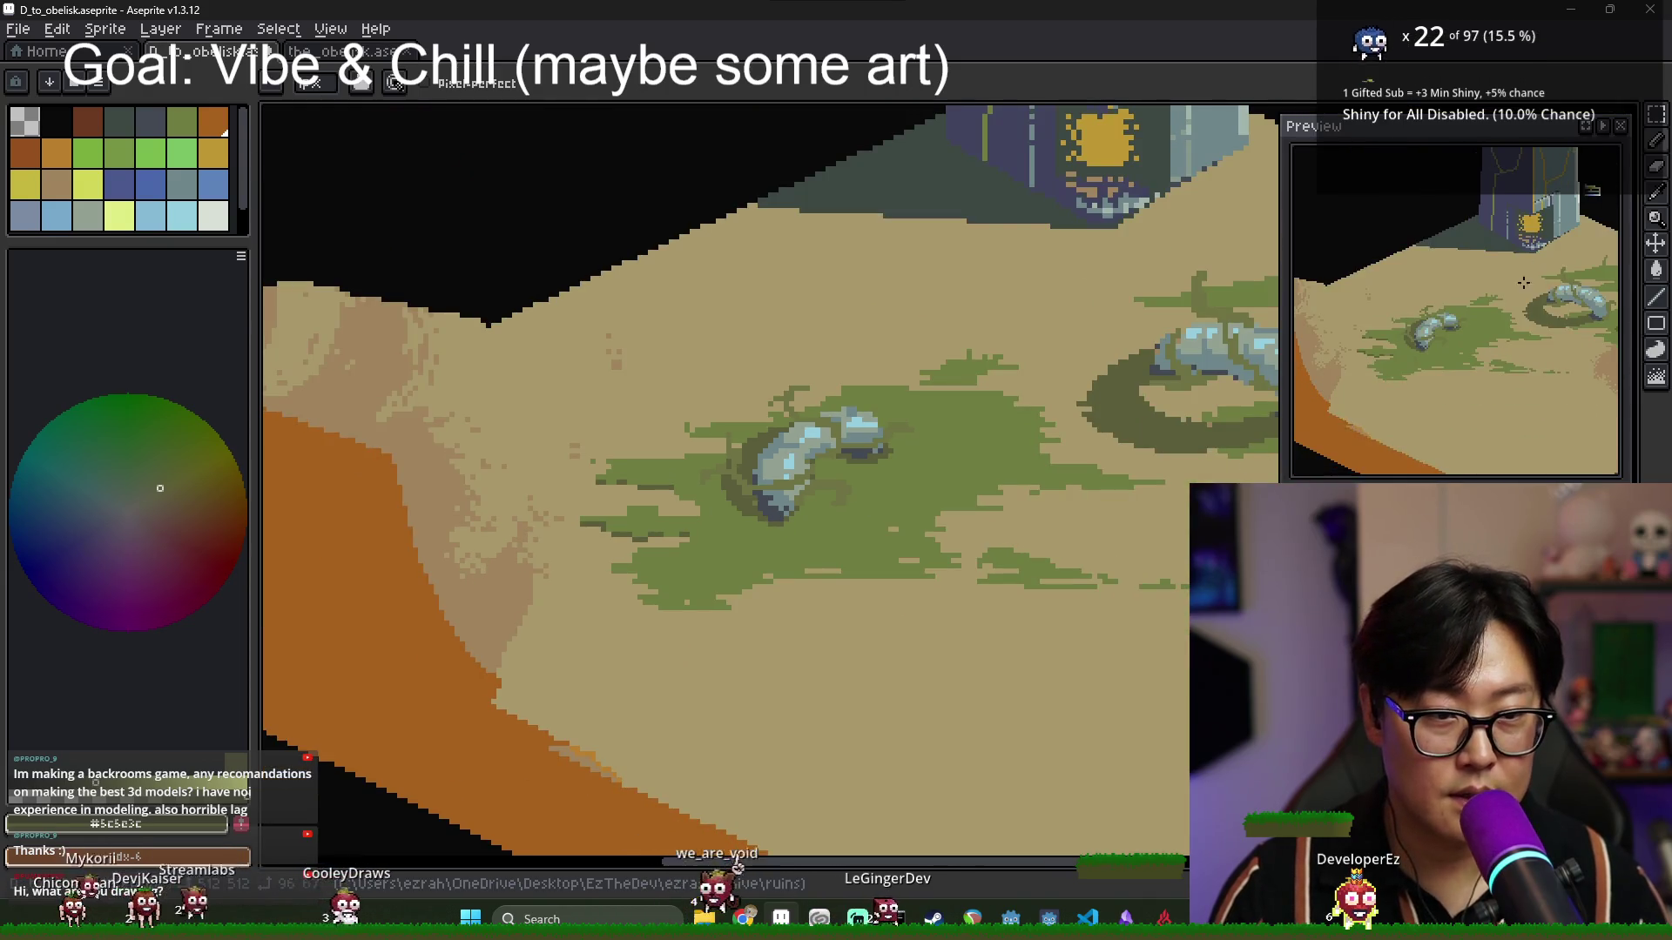
scroll(1377, 358, "down", 2)
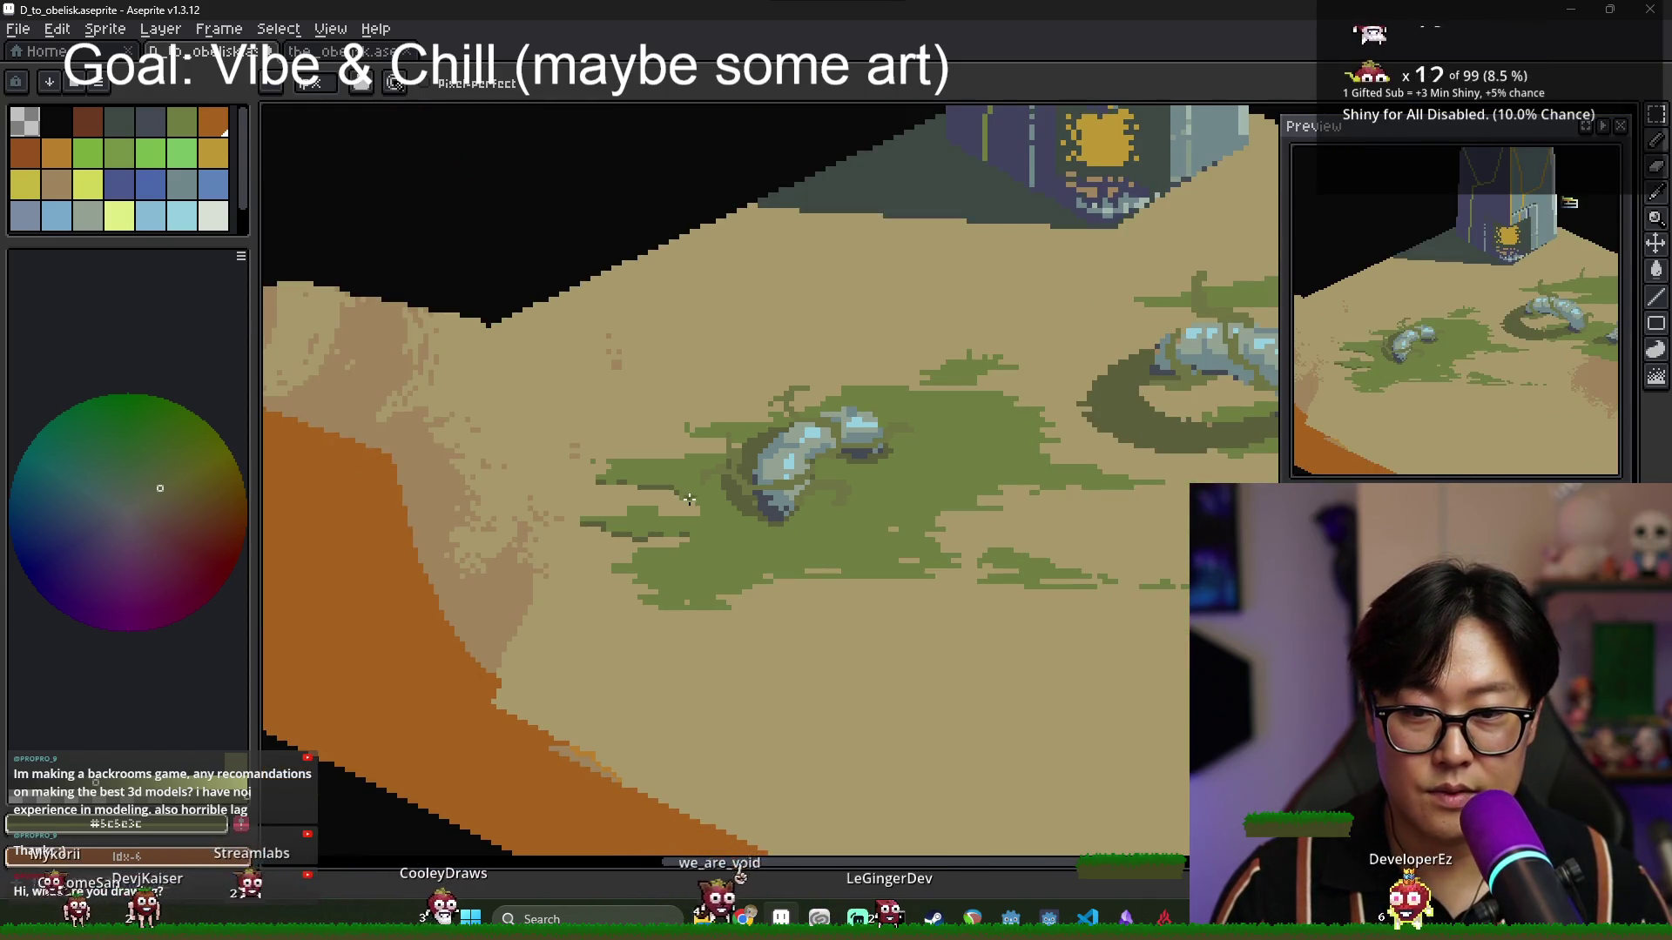
scroll(670, 418, "down", 2)
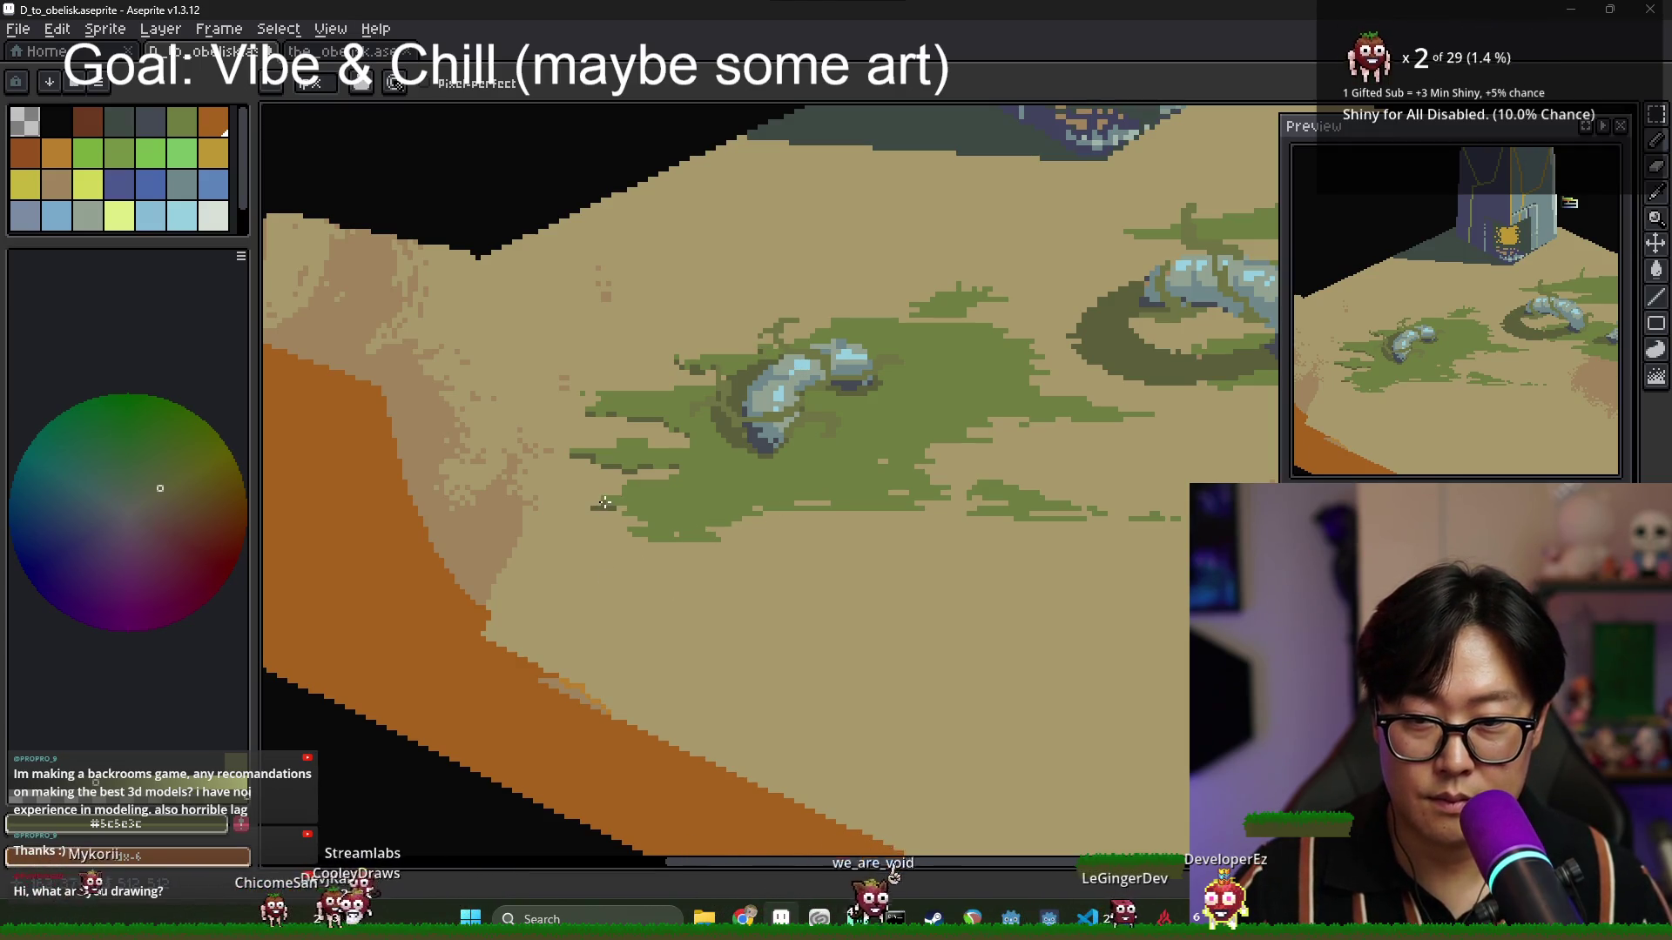
left_click(608, 504, "alt")
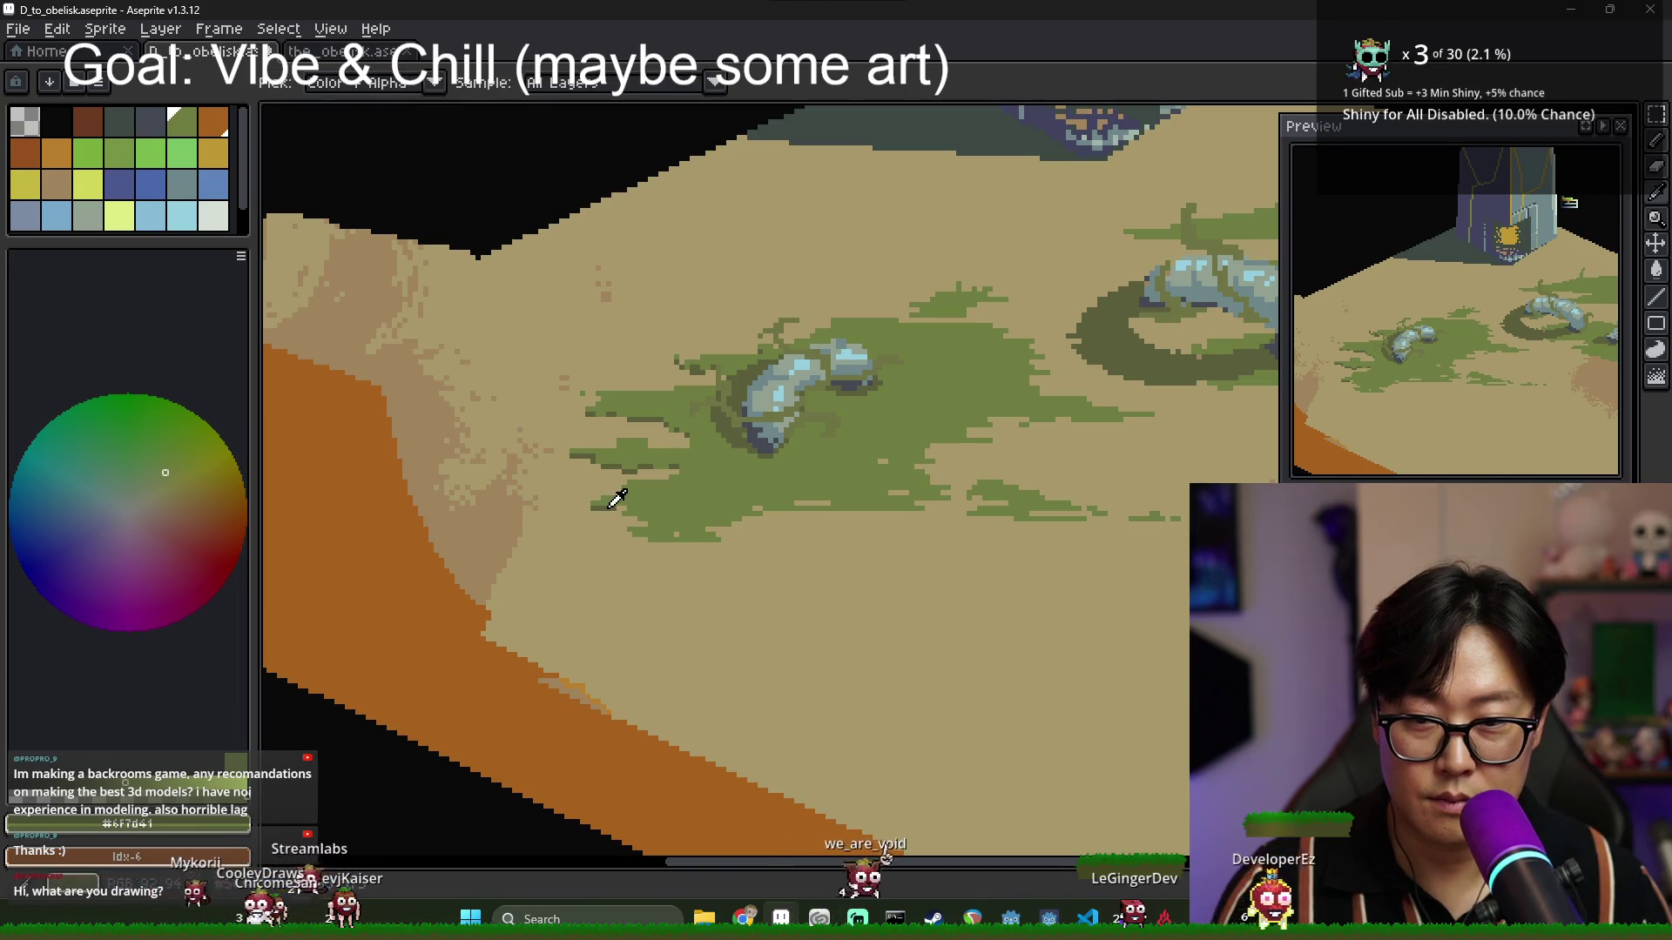
left_click(610, 504, "alt")
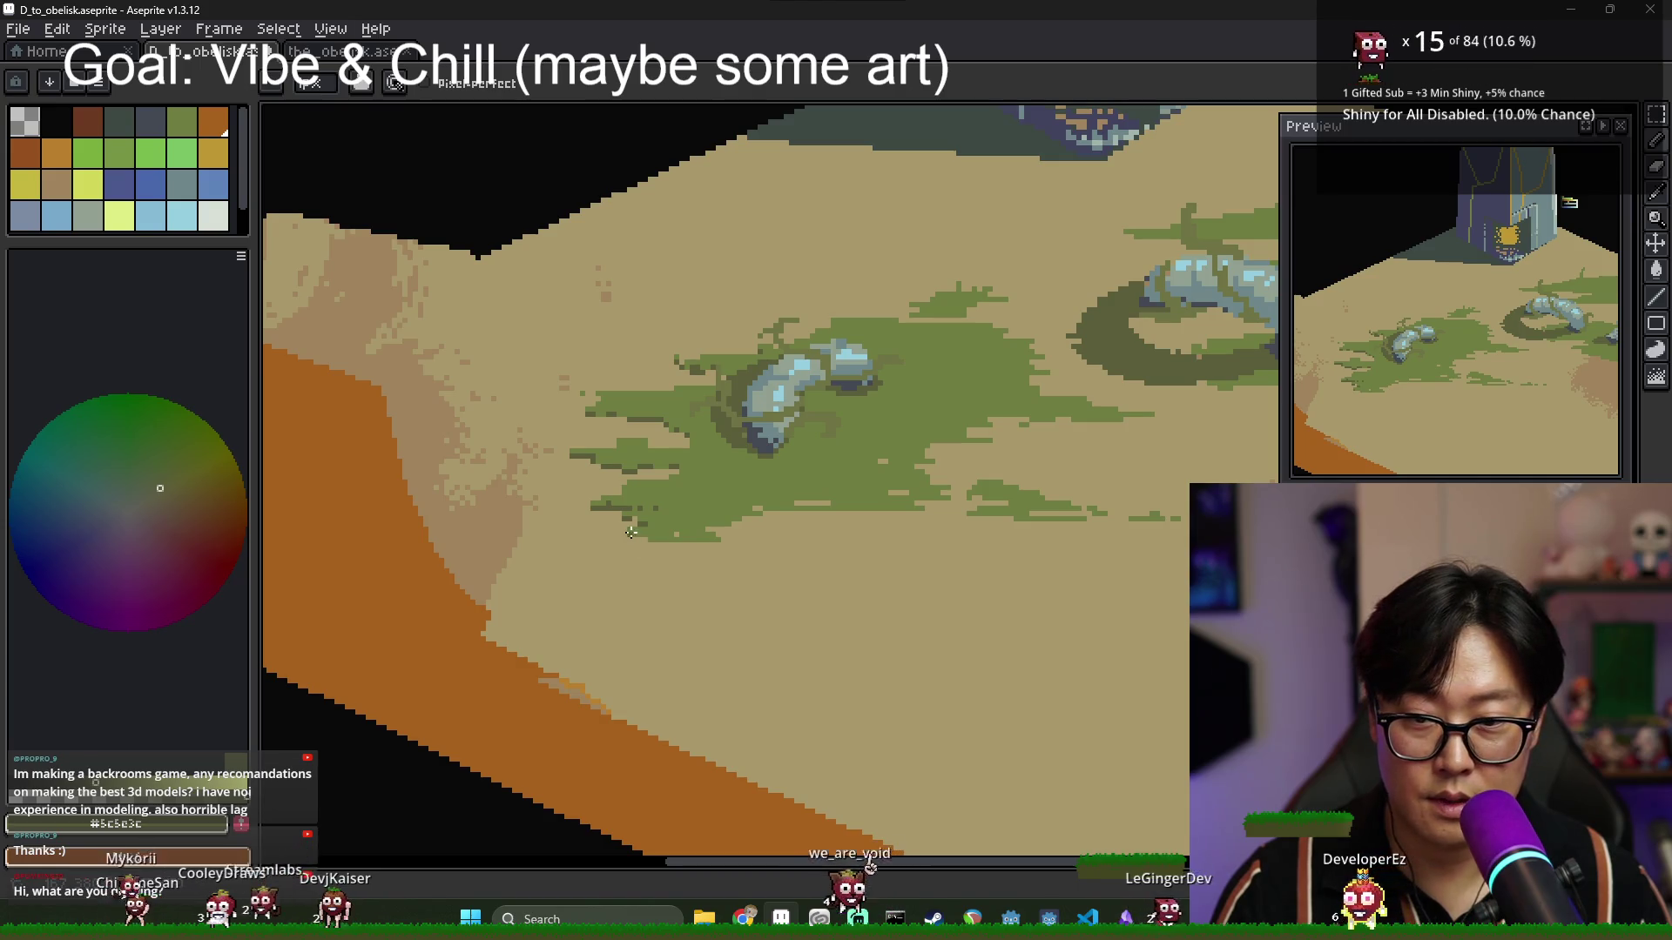
mouse_move(659, 541)
left_mouse_down()
mouse_move(716, 542)
mouse_move(672, 534)
mouse_move(725, 523)
left_mouse_up()
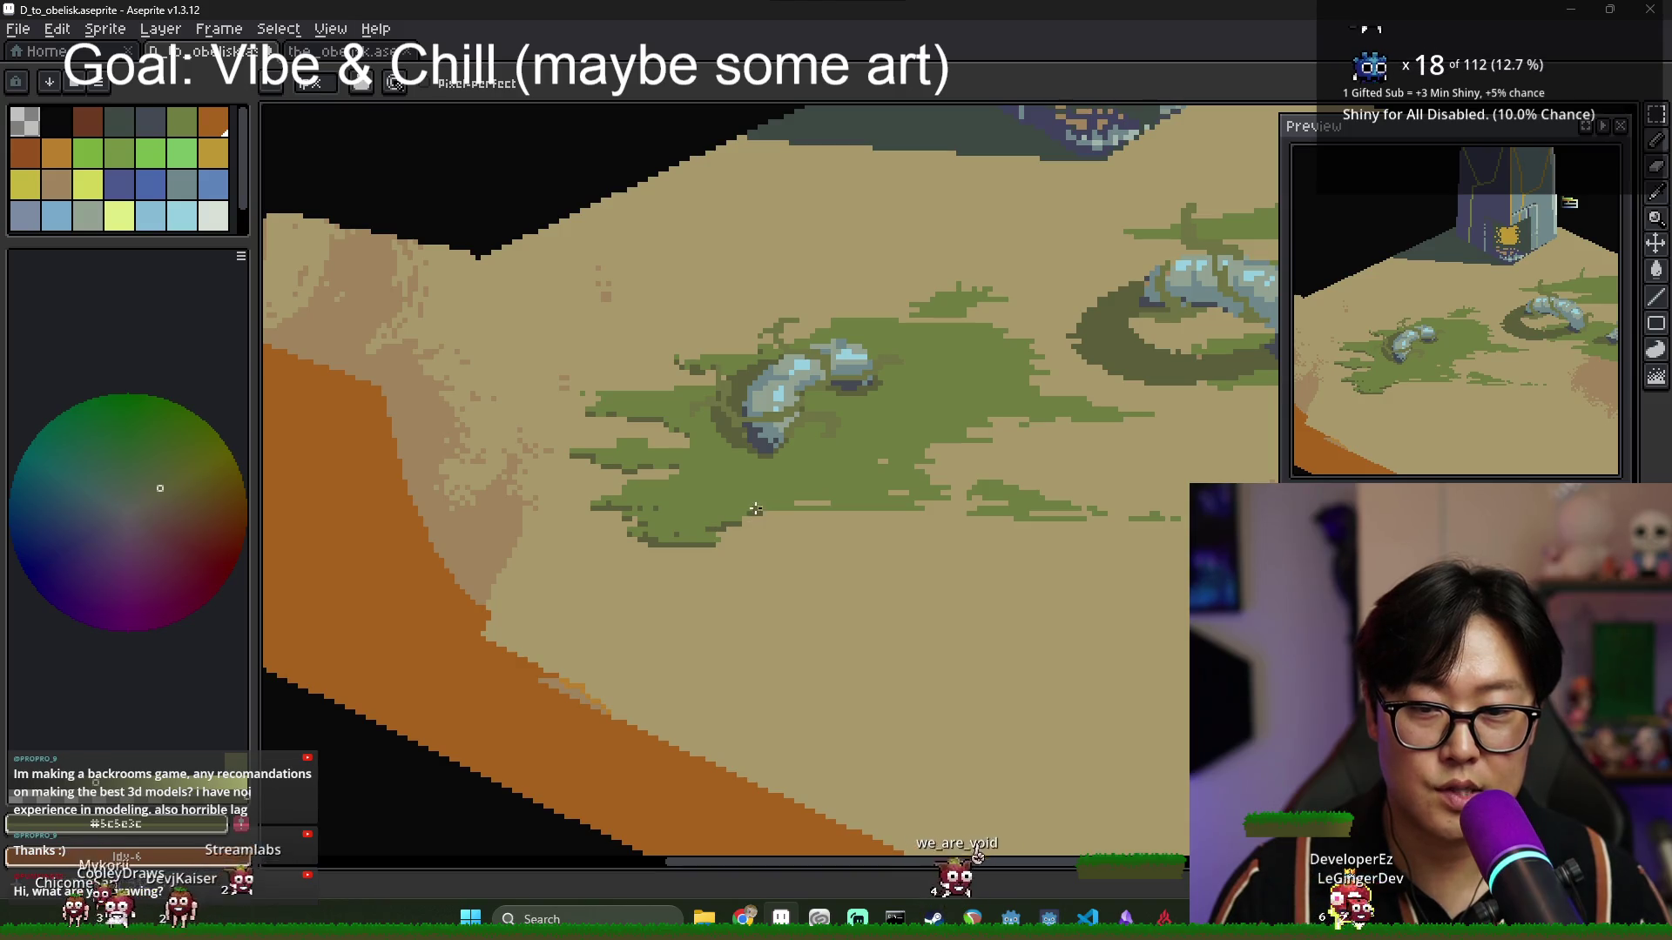
scroll(788, 490, "up", 5)
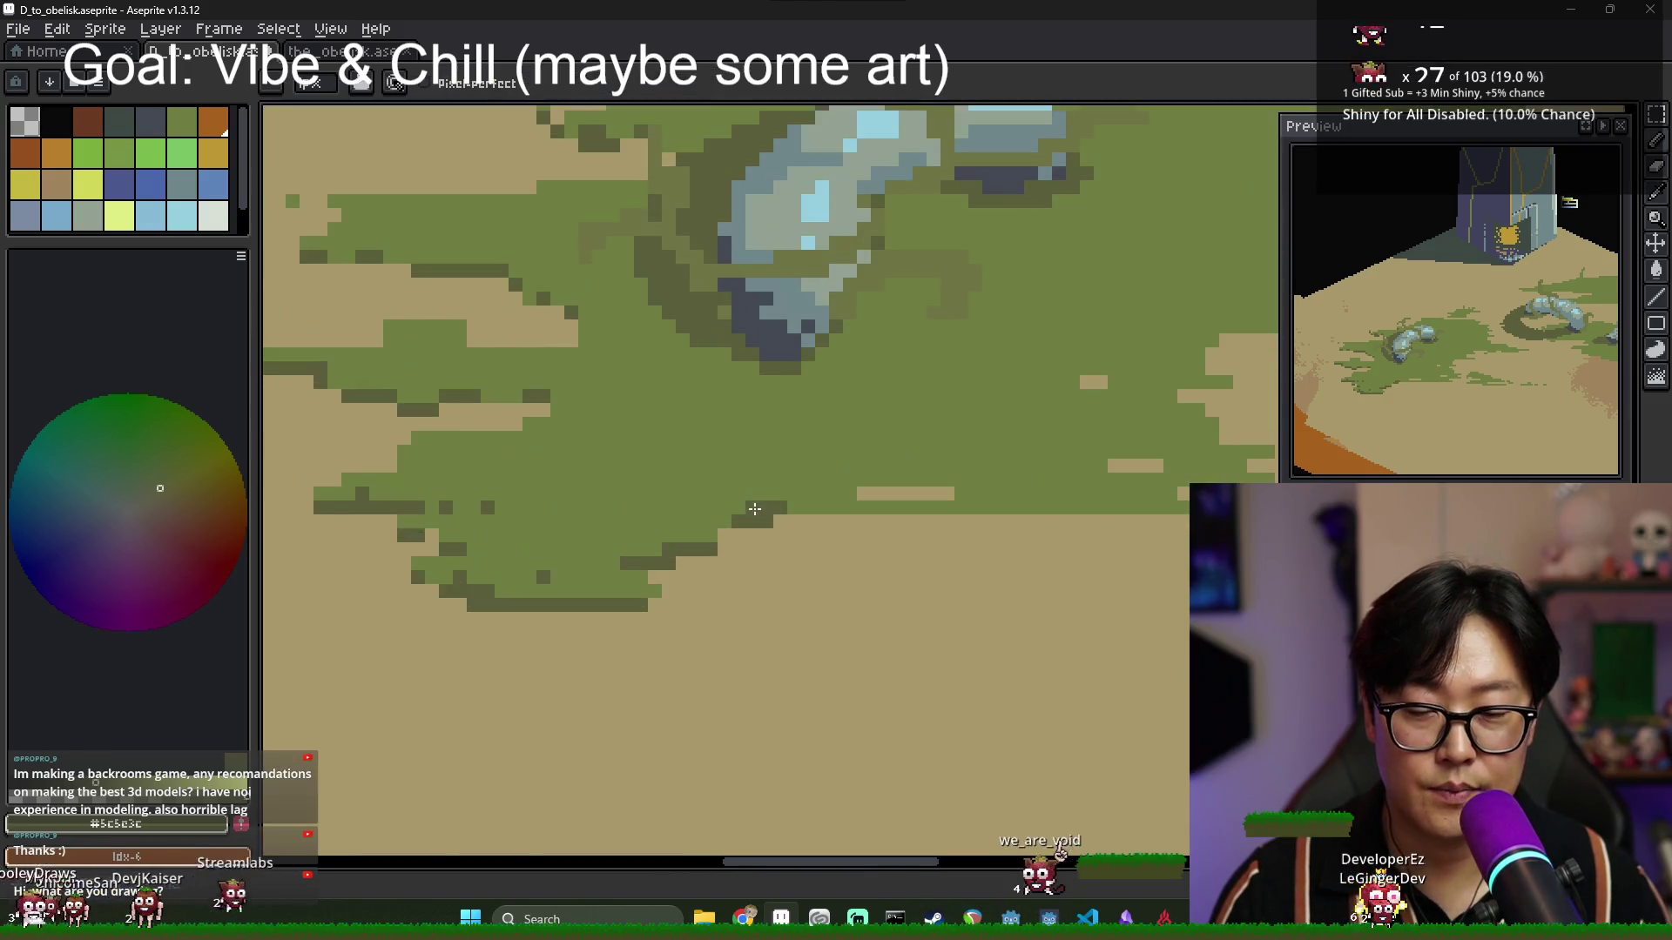
Touch up the grass-sand edge, repainting a dark step tan and adding dark pixels.
left_click(812, 515, "alt")
left_click_drag(757, 511, 686, 514)
left_click(670, 512, "alt")
left_click(628, 550)
left_click(579, 547)
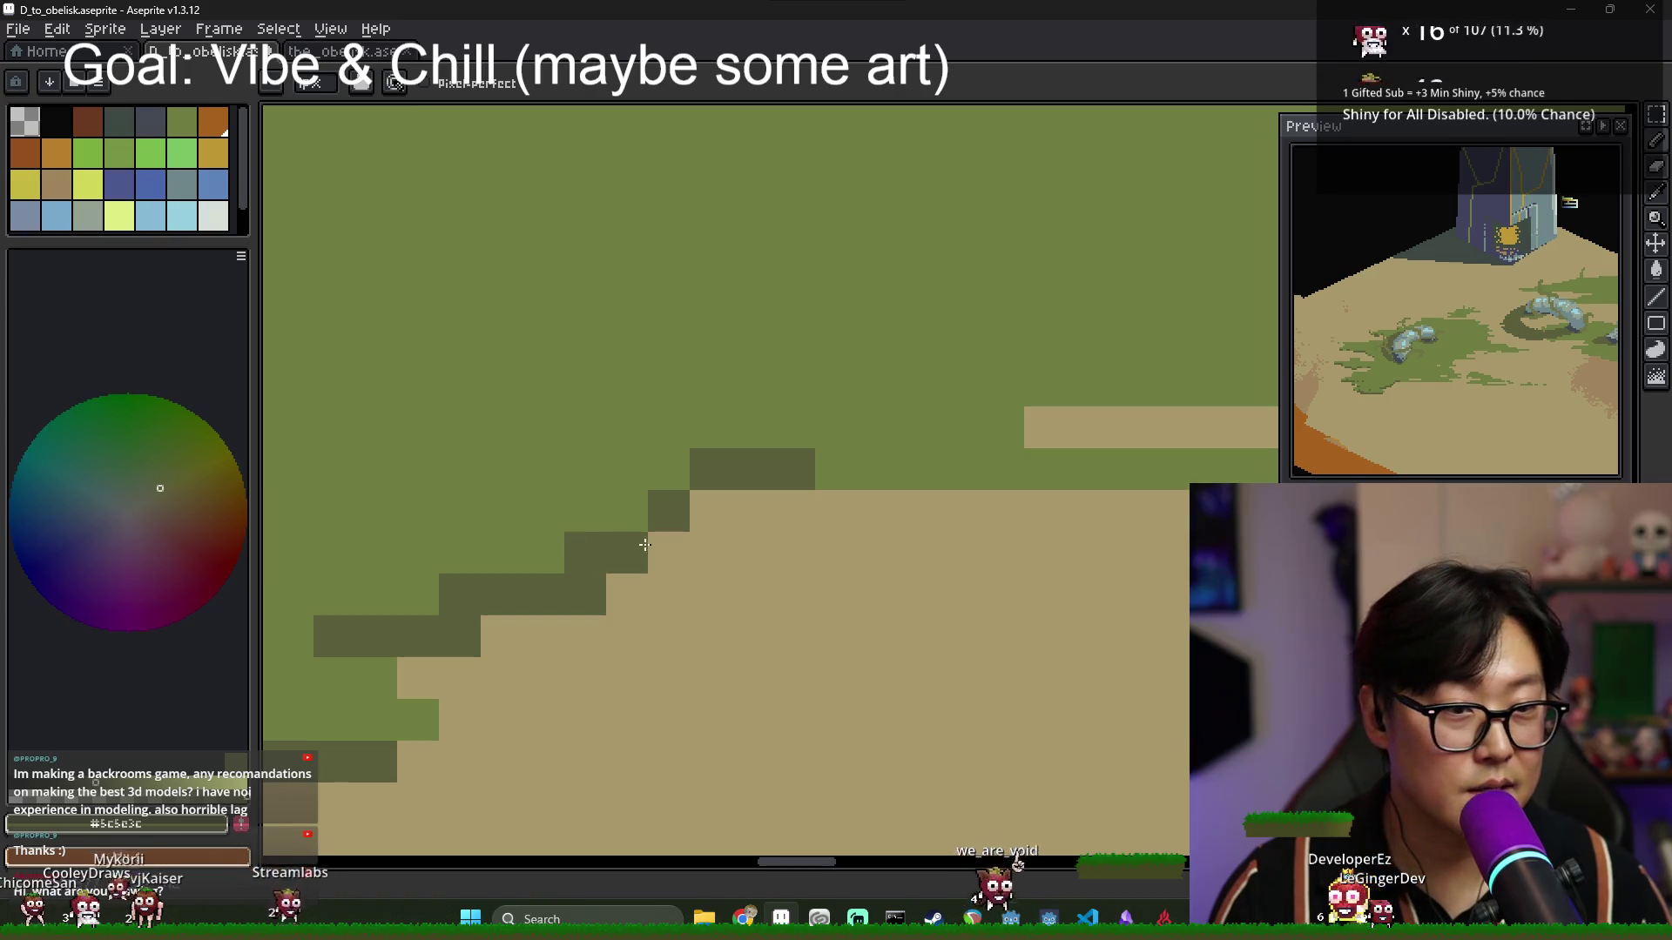
left_click(818, 549)
left_click(694, 598, "alt")
scroll(694, 597, "down", 5)
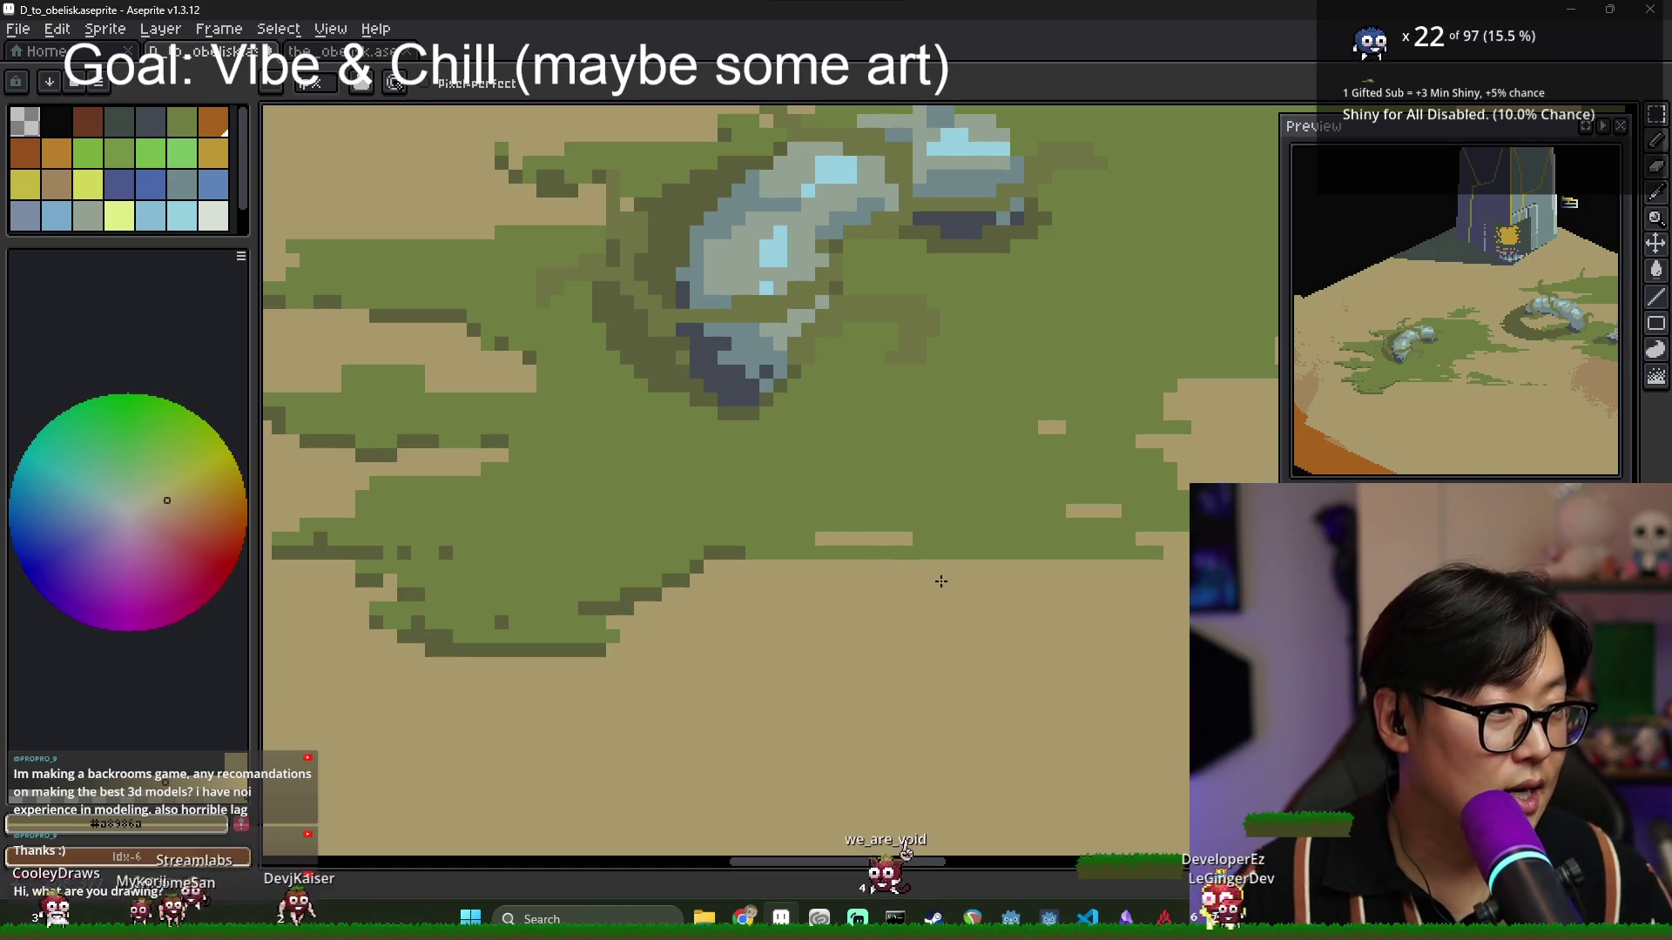
scroll(871, 627, "right", 3)
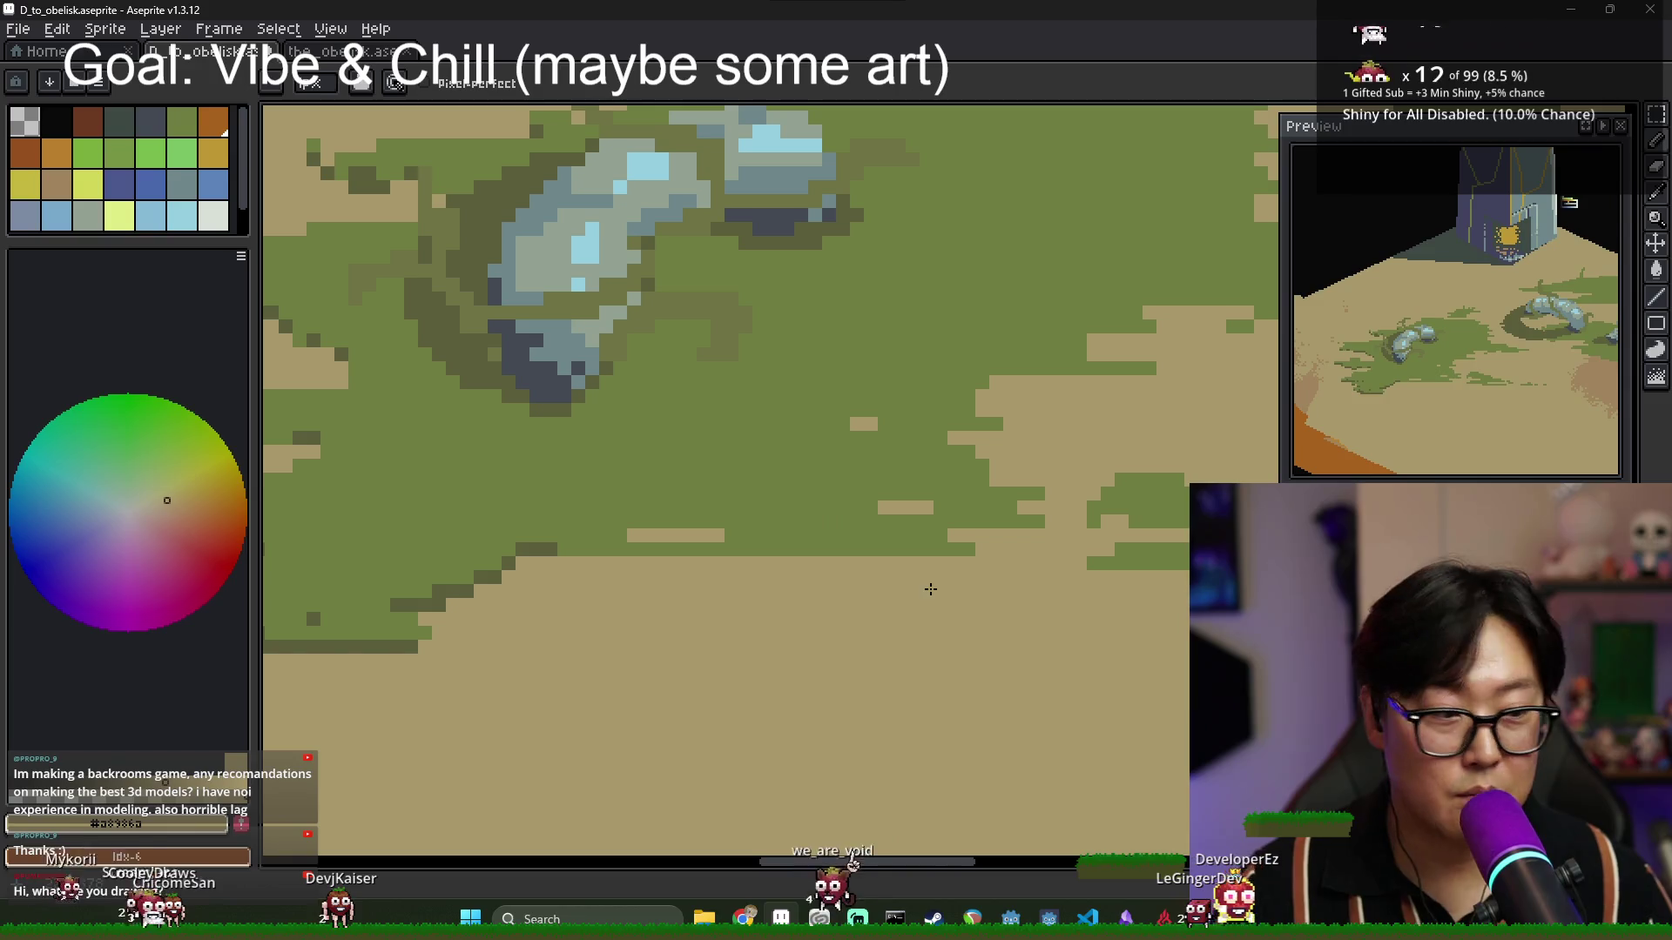
Paint the light tan strips dark olive and draw a long dark line along the grass edge.
left_click(554, 549, "alt")
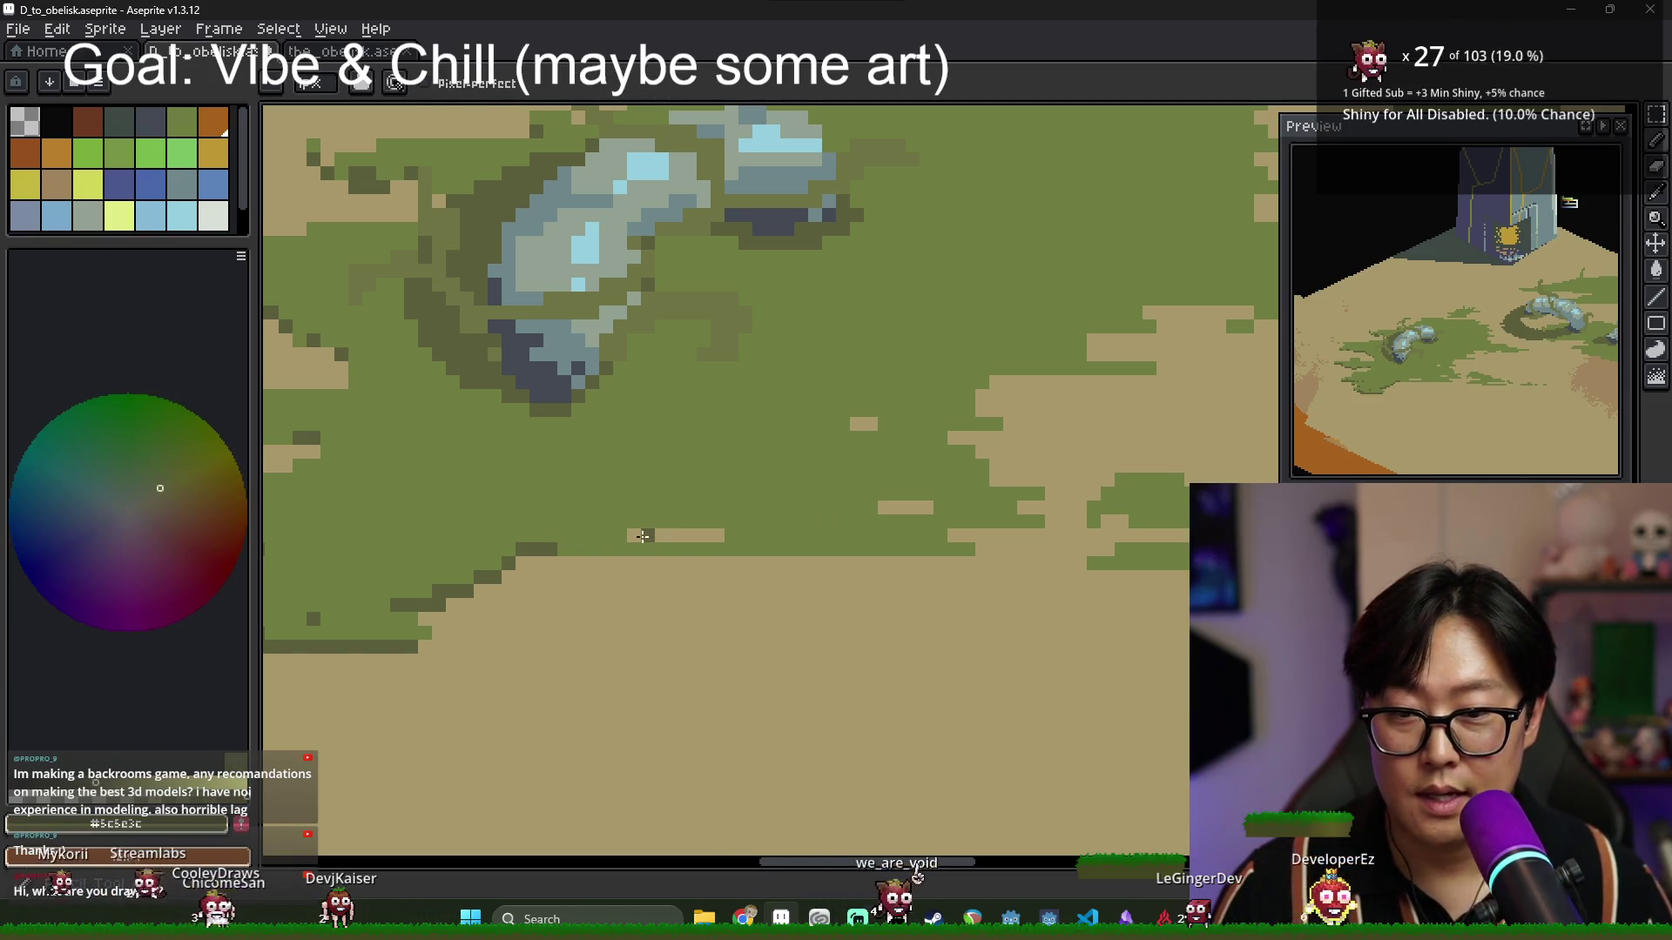
left_click_drag(629, 535, 722, 533)
left_click(689, 520)
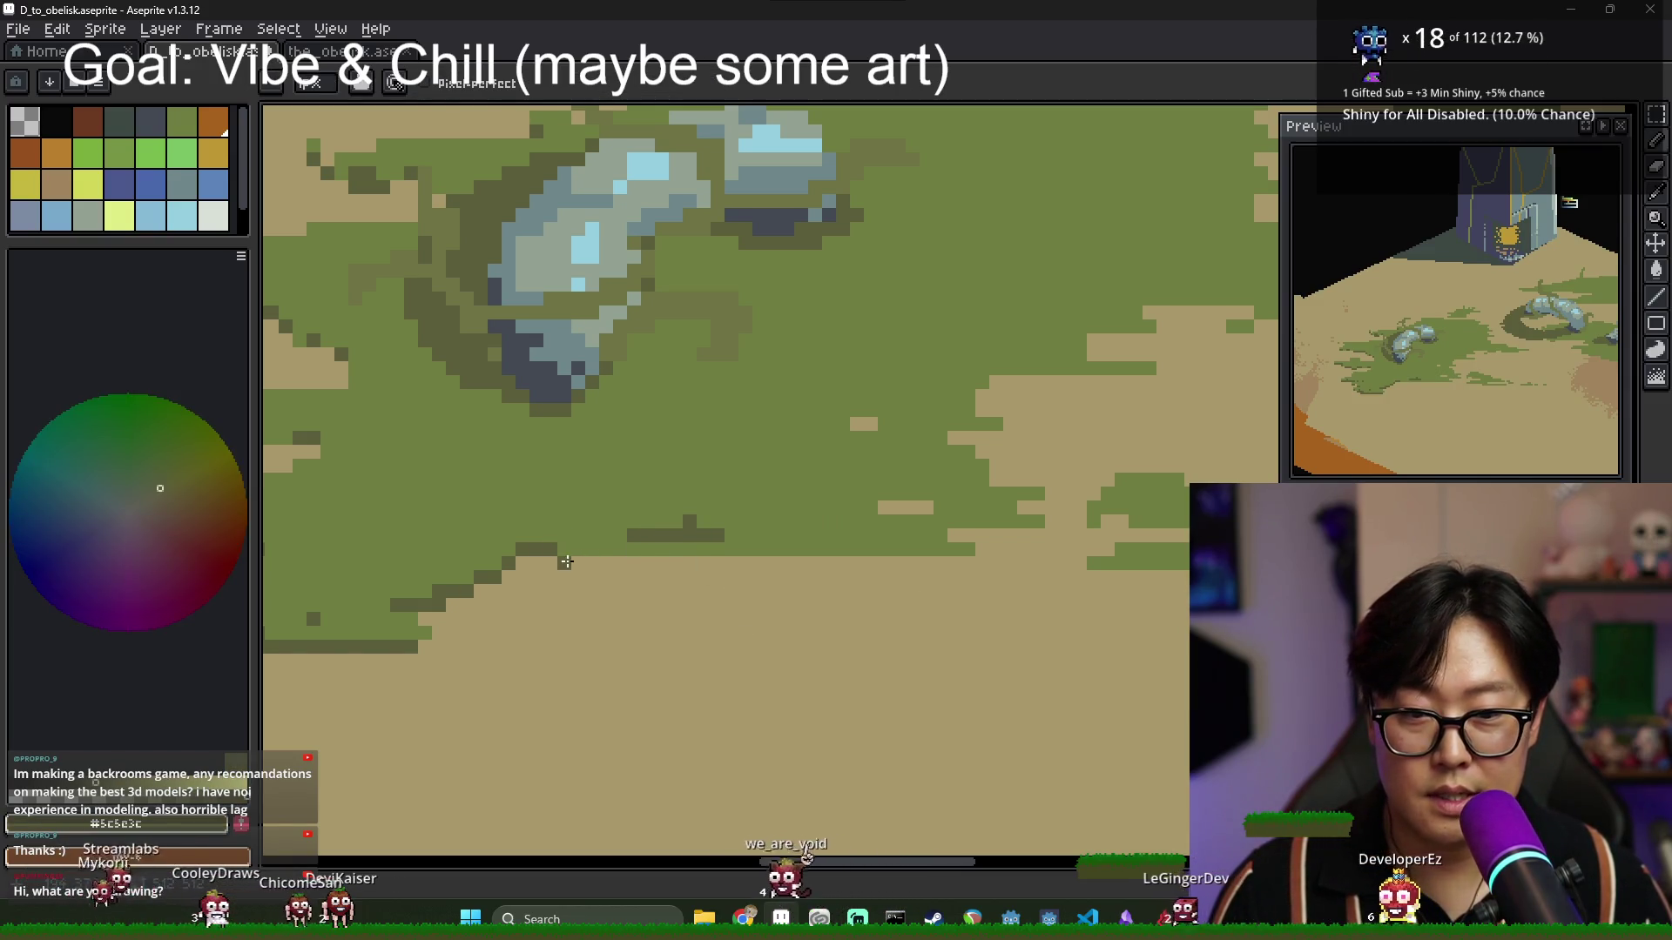
left_click_drag(546, 562, 951, 562)
left_click_drag(882, 508, 944, 507)
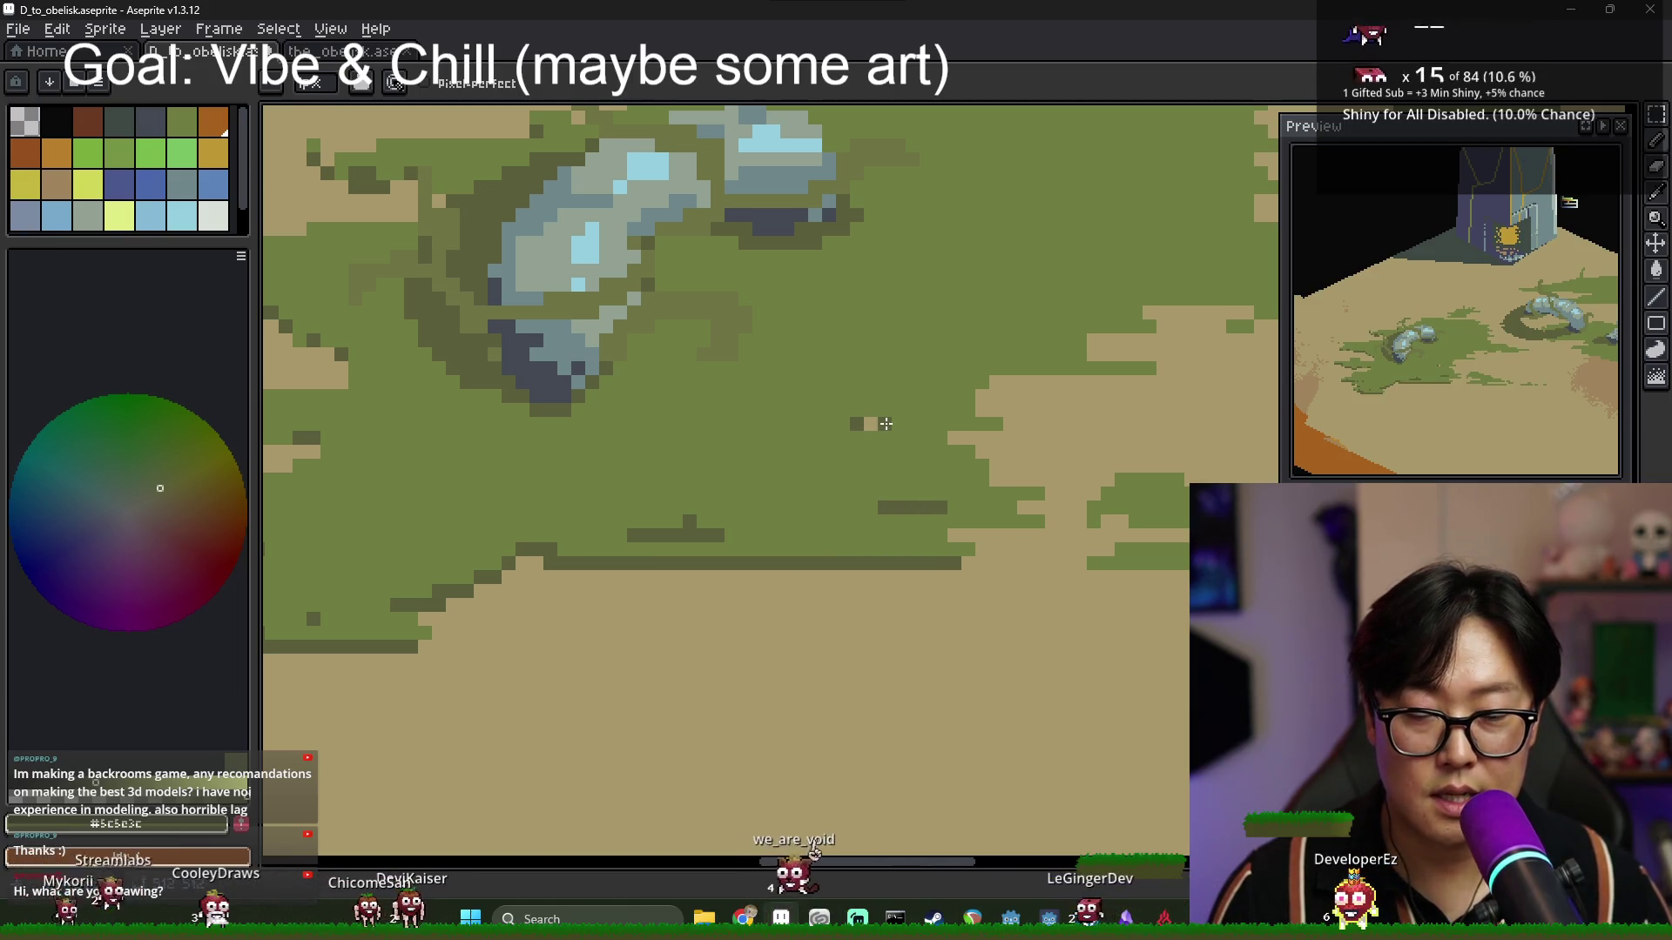
Fill stray tan pixels and gaps at the grass edge with green.
left_click(857, 424)
left_click(885, 424, "alt")
left_click(871, 424)
left_click(989, 529, "alt")
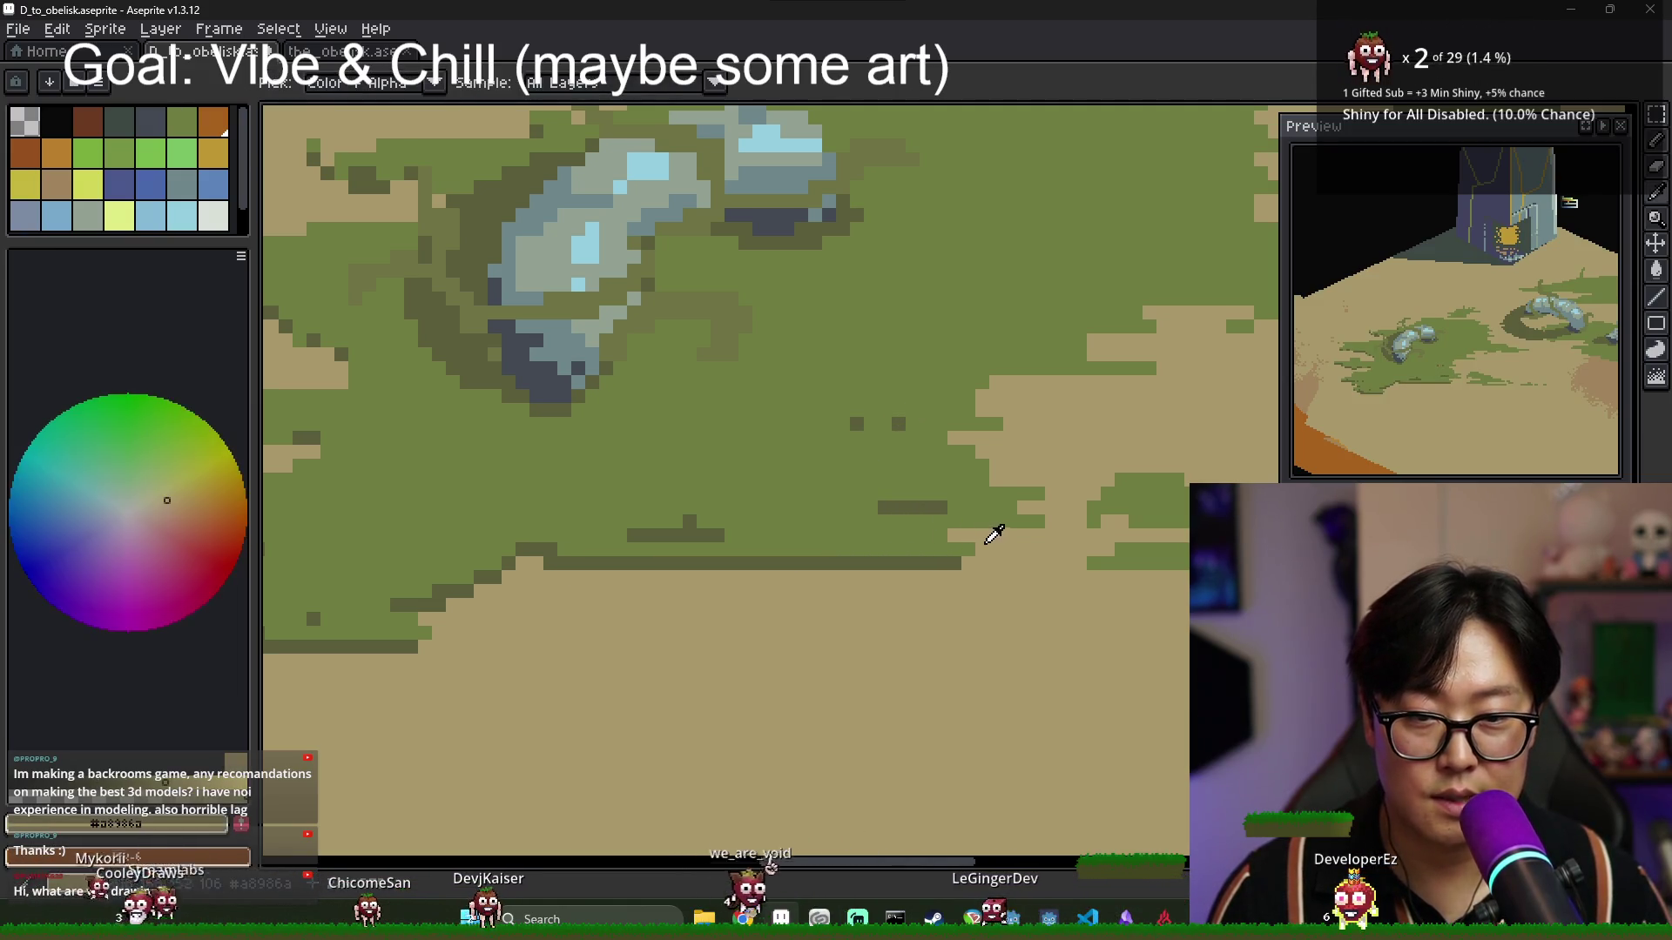
Draw dark olive shadow lines under the grass, fixing a stray pixel green and adding shading pixels.
left_click(906, 507, "alt")
left_click_drag(951, 534, 1041, 535)
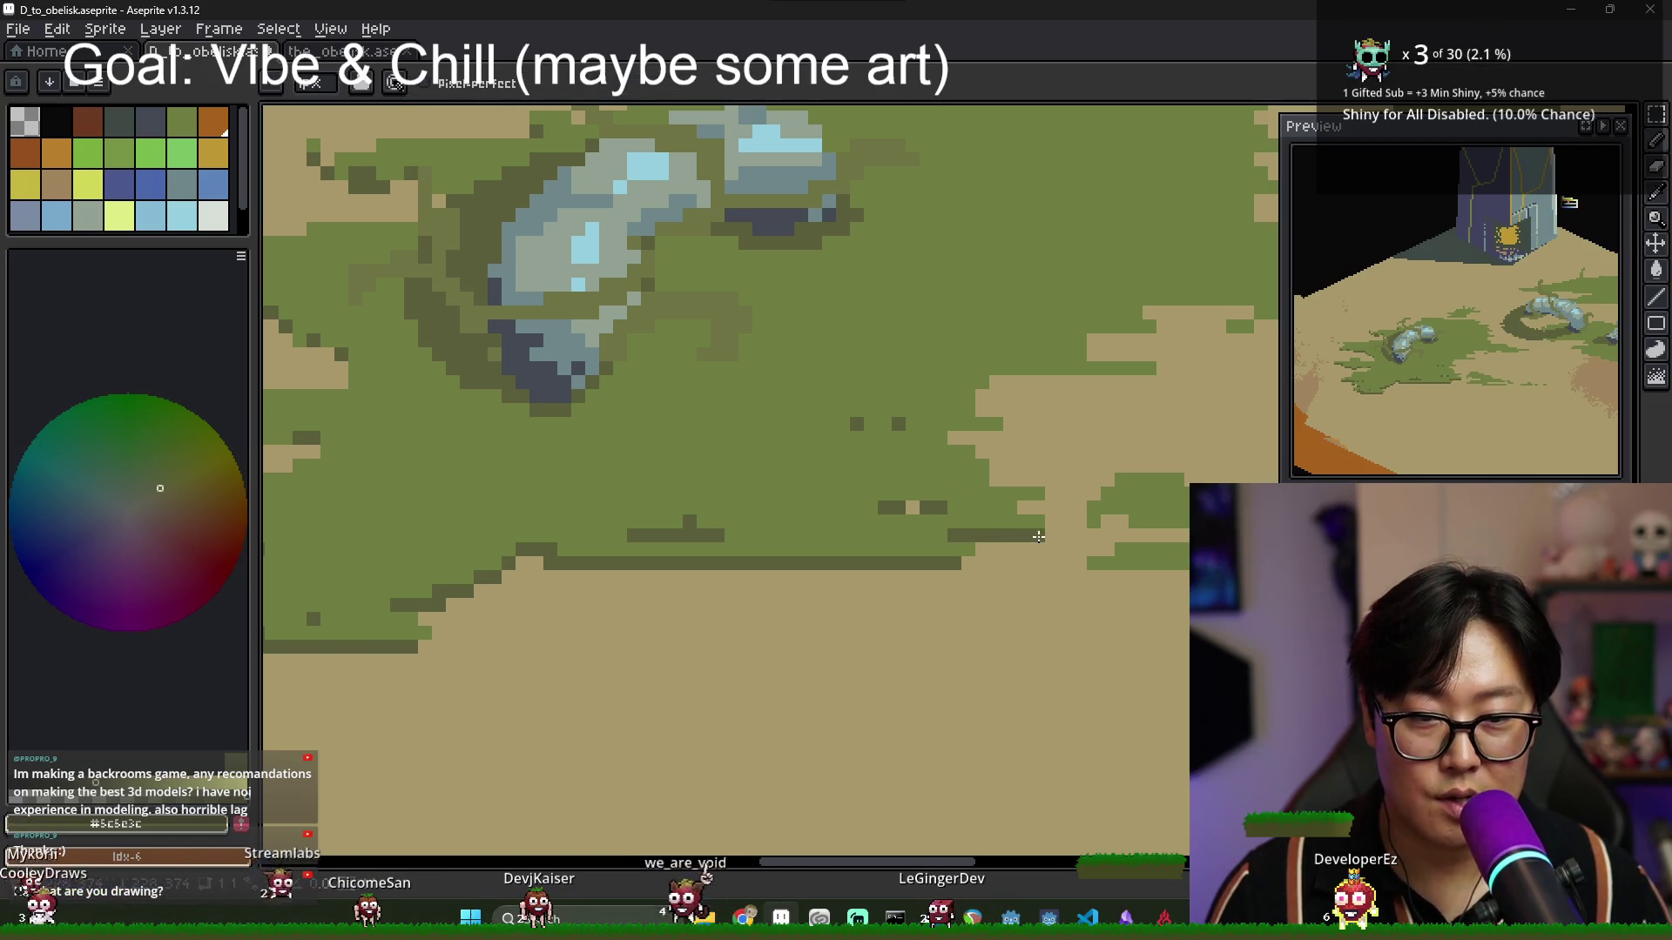
left_click(1034, 522, "alt")
left_click(1051, 522)
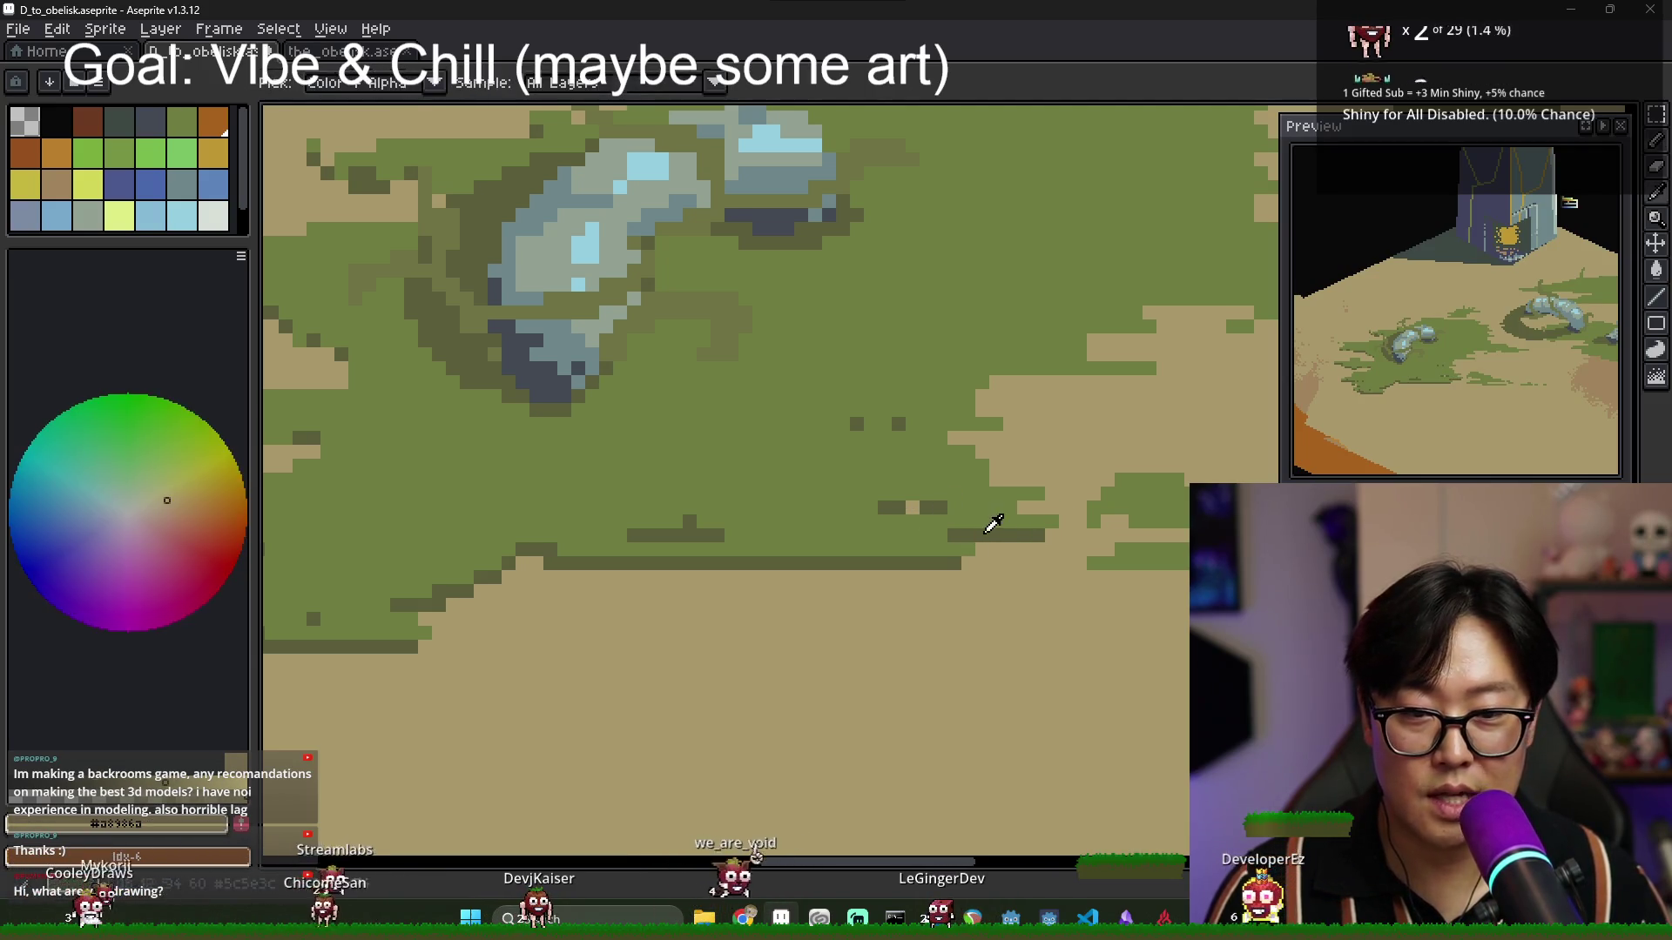
left_click(992, 533, "alt")
left_click(968, 562)
left_click(424, 647)
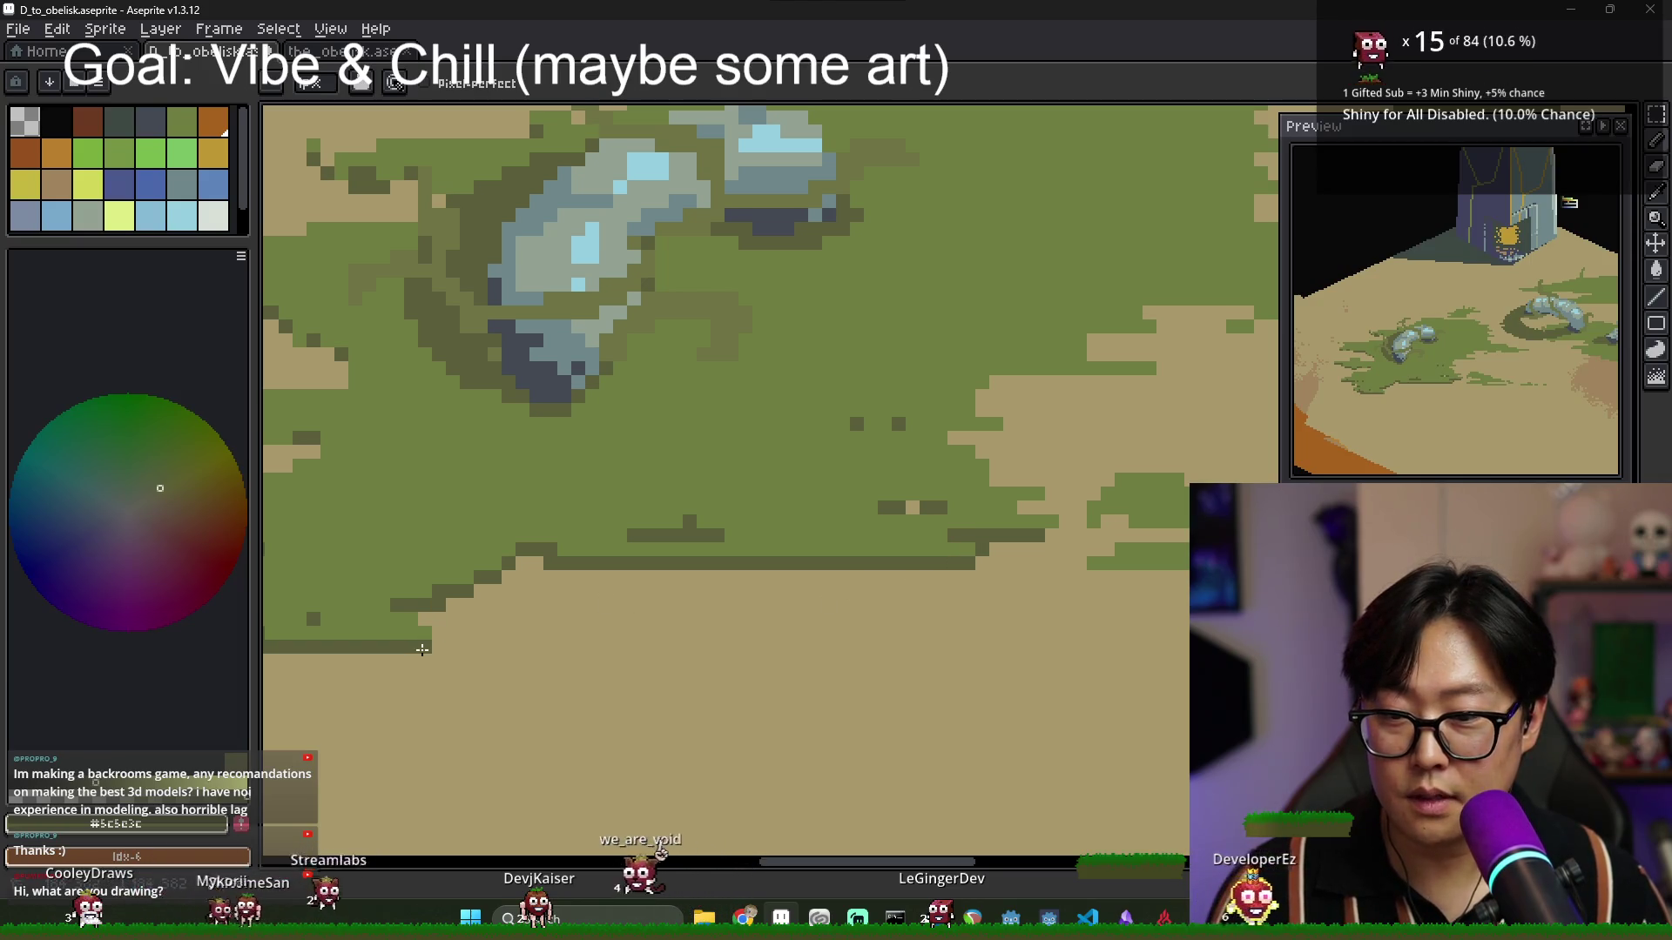
left_click(453, 646)
left_click_drag(784, 610, 661, 572)
mouse_move(954, 540)
left_mouse_down()
mouse_move(1090, 541)
mouse_move(908, 556)
mouse_move(1032, 555)
left_mouse_up()
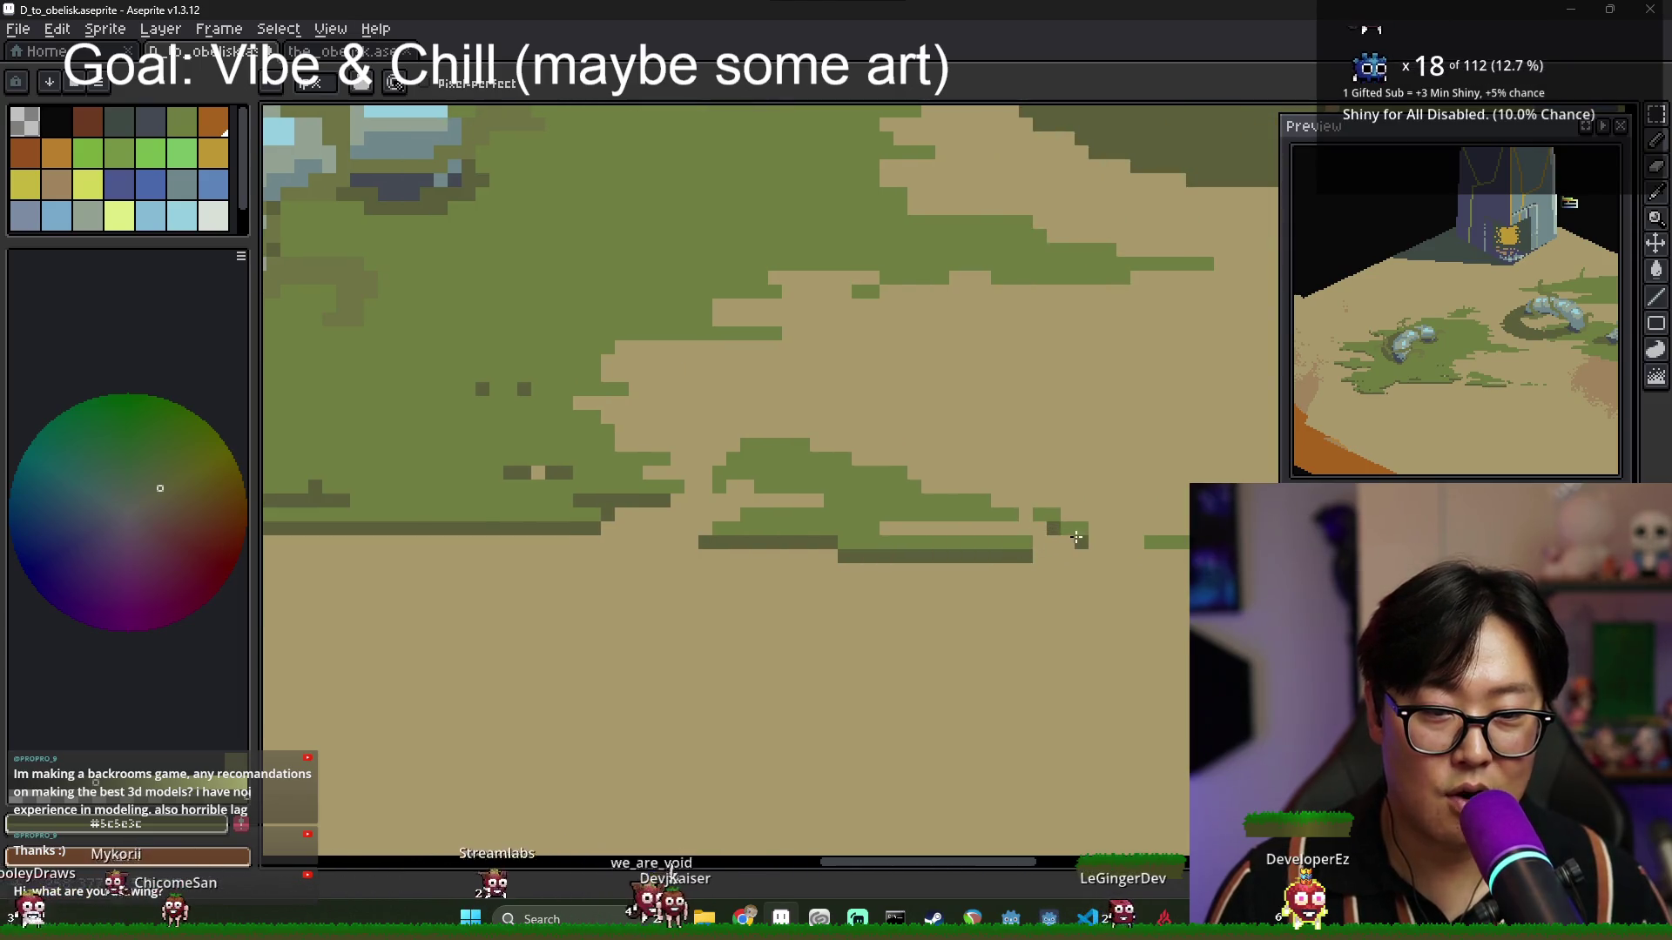
Pencil dark olive shadow strokes under the grass strips and at the patch's left edge.
mouse_move(1141, 554)
left_mouse_down()
mouse_move(917, 554)
mouse_move(996, 554)
left_mouse_up()
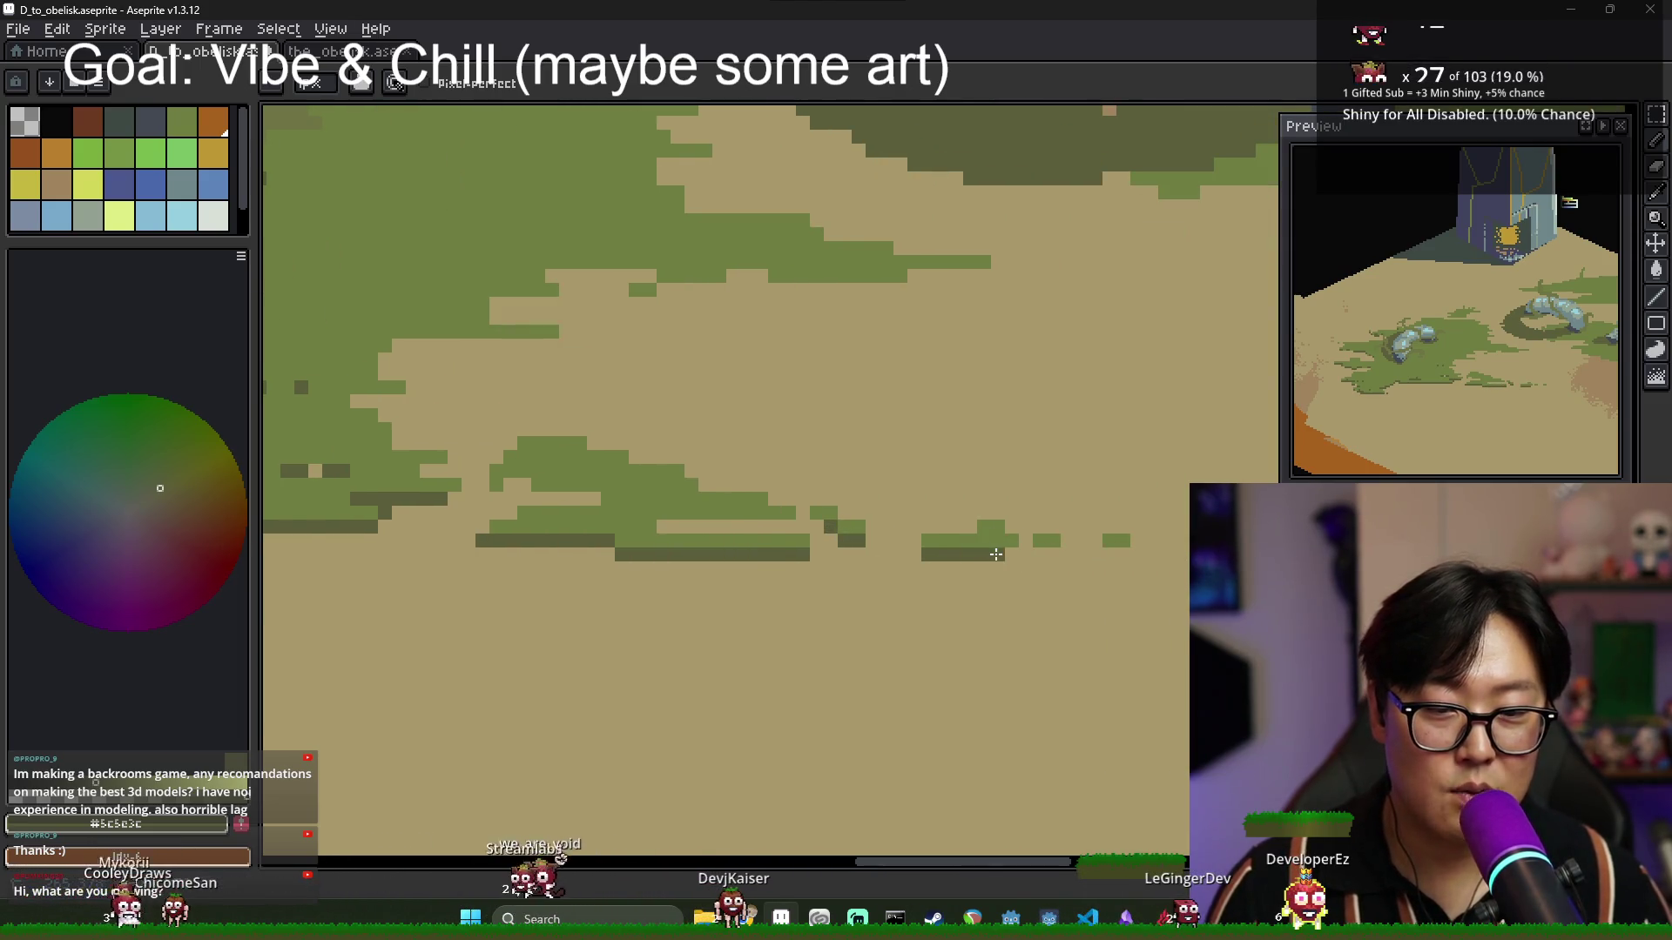
scroll(849, 510, "down", 2)
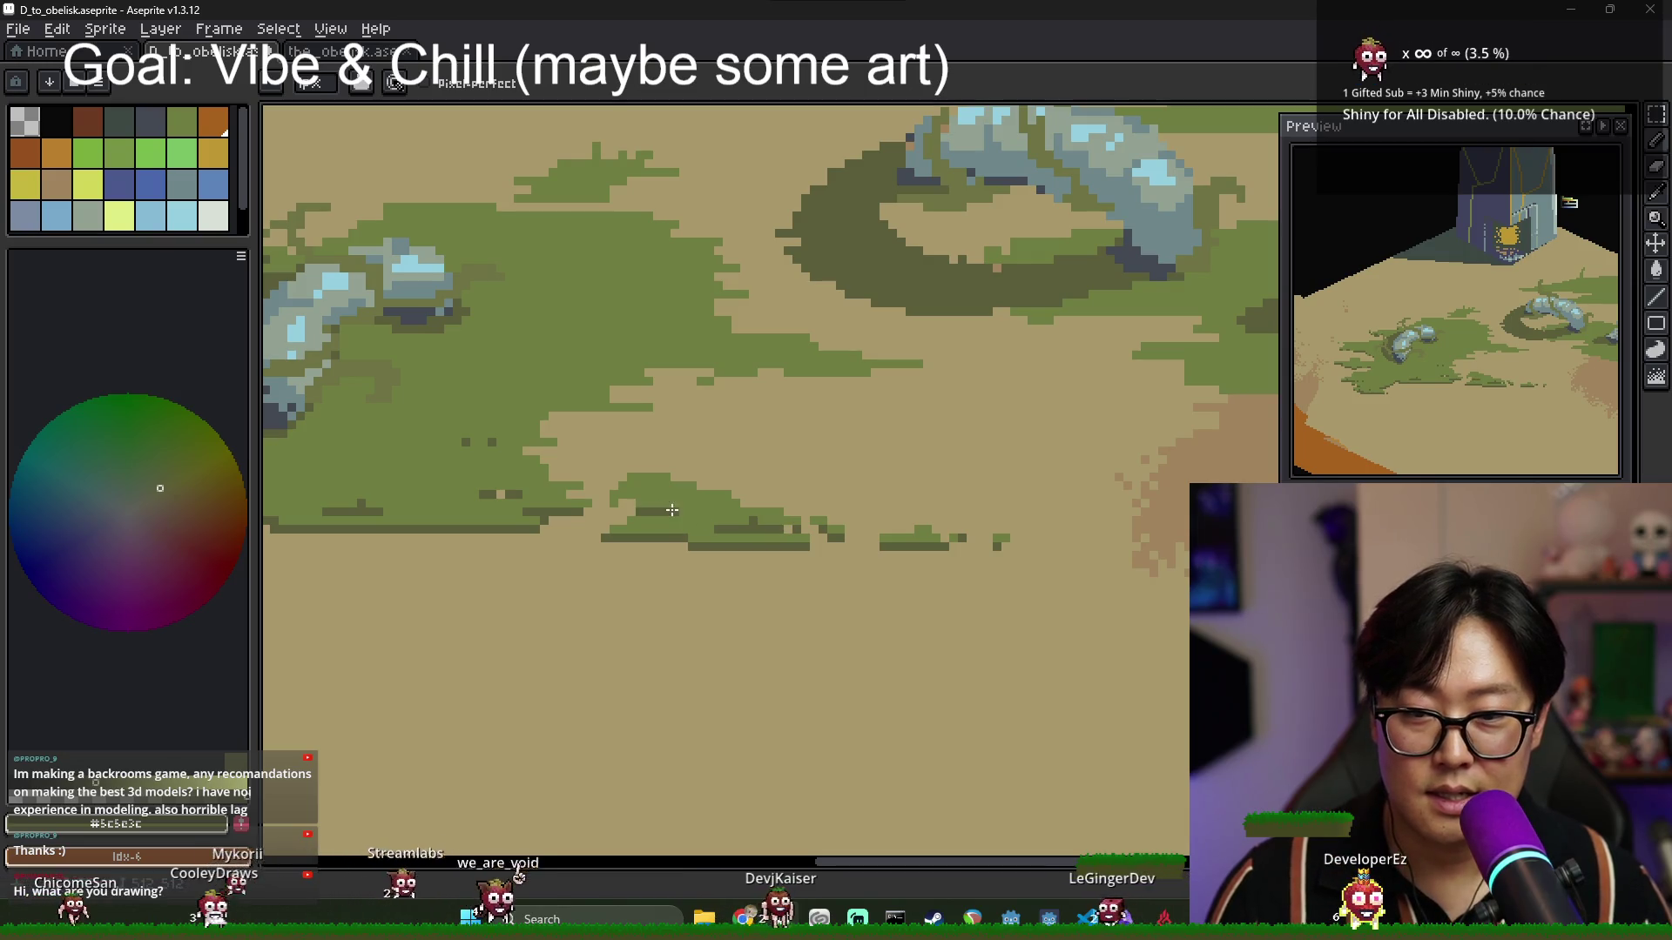
left_click(620, 499)
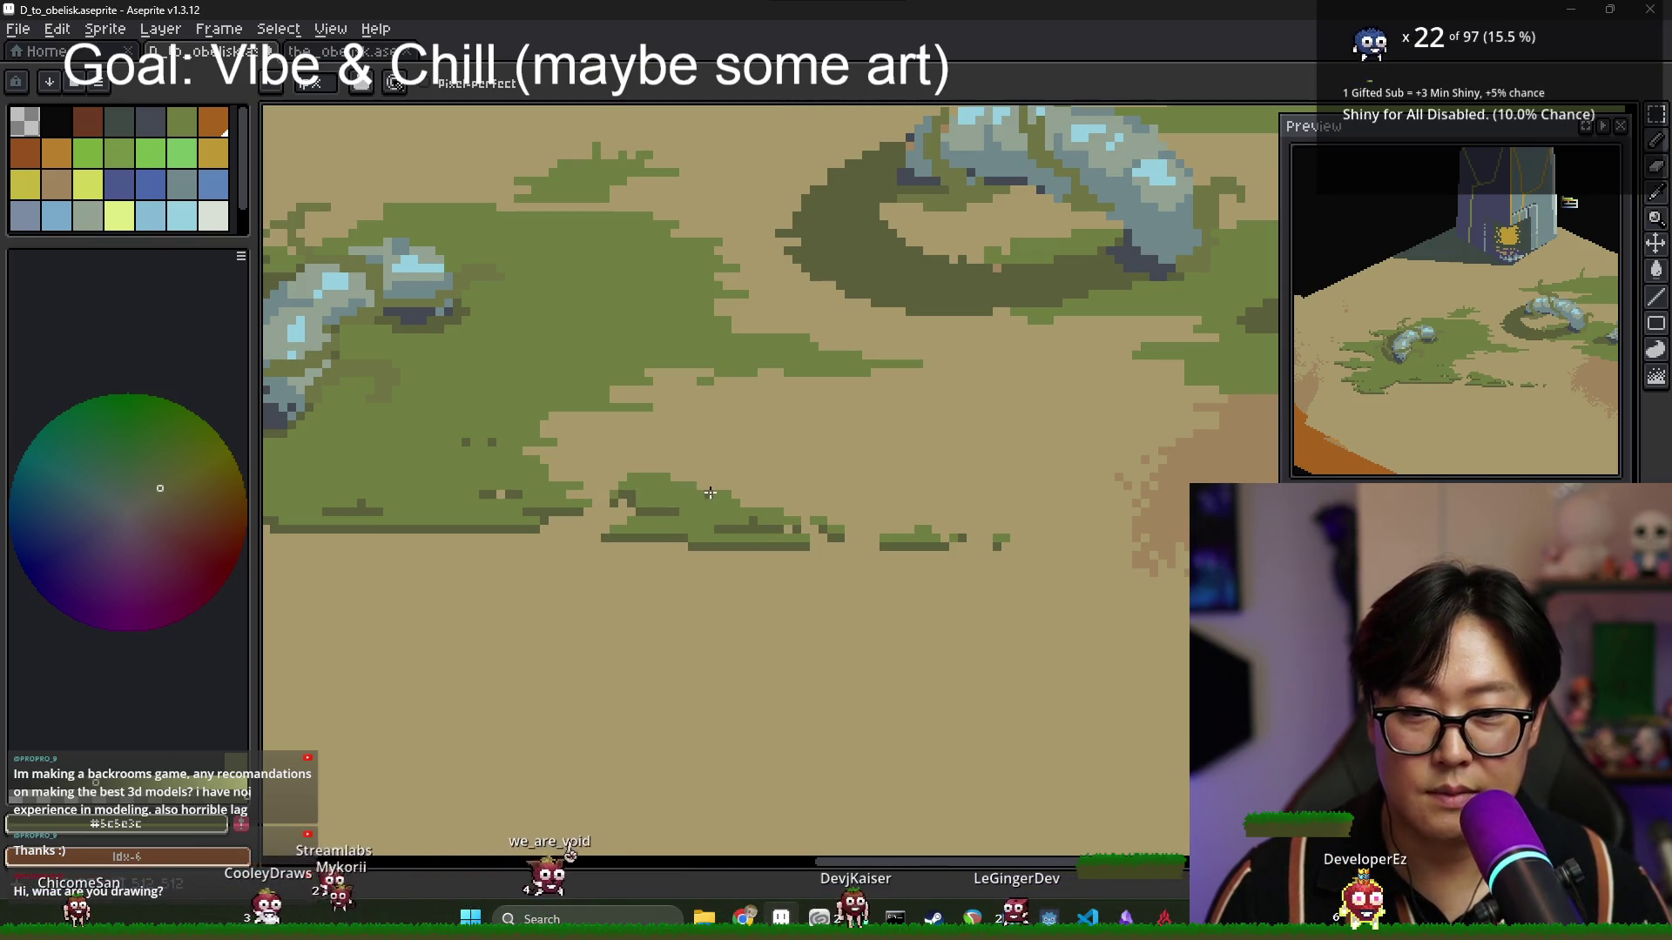
scroll(572, 497, "up", 1)
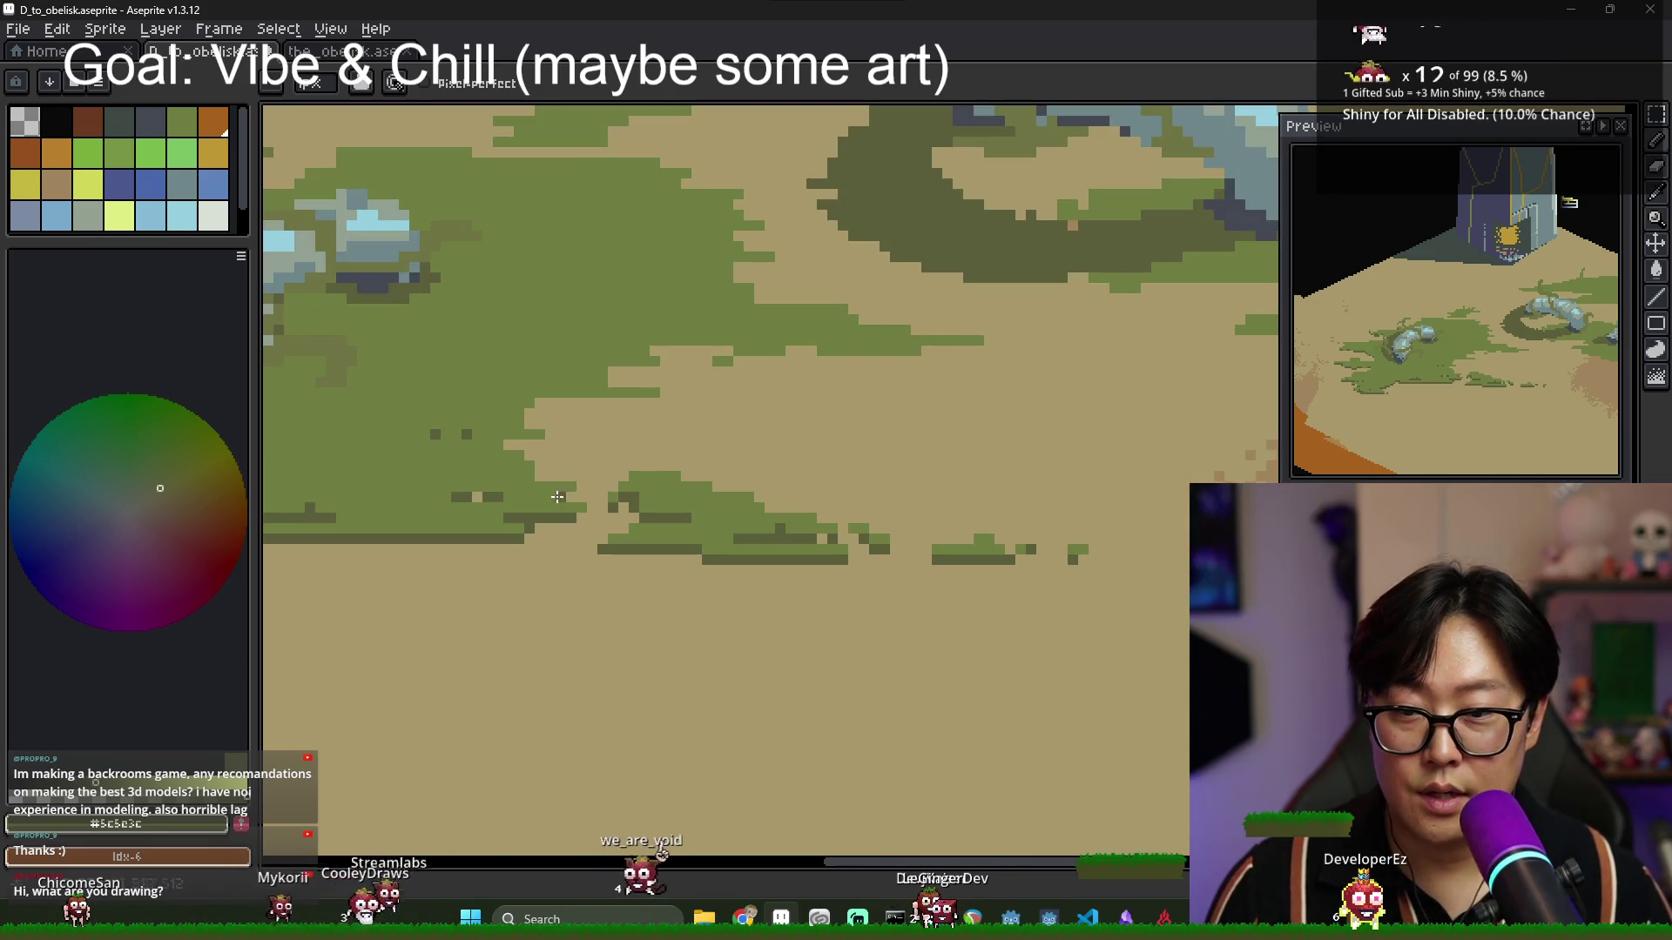
left_click(538, 436, "alt")
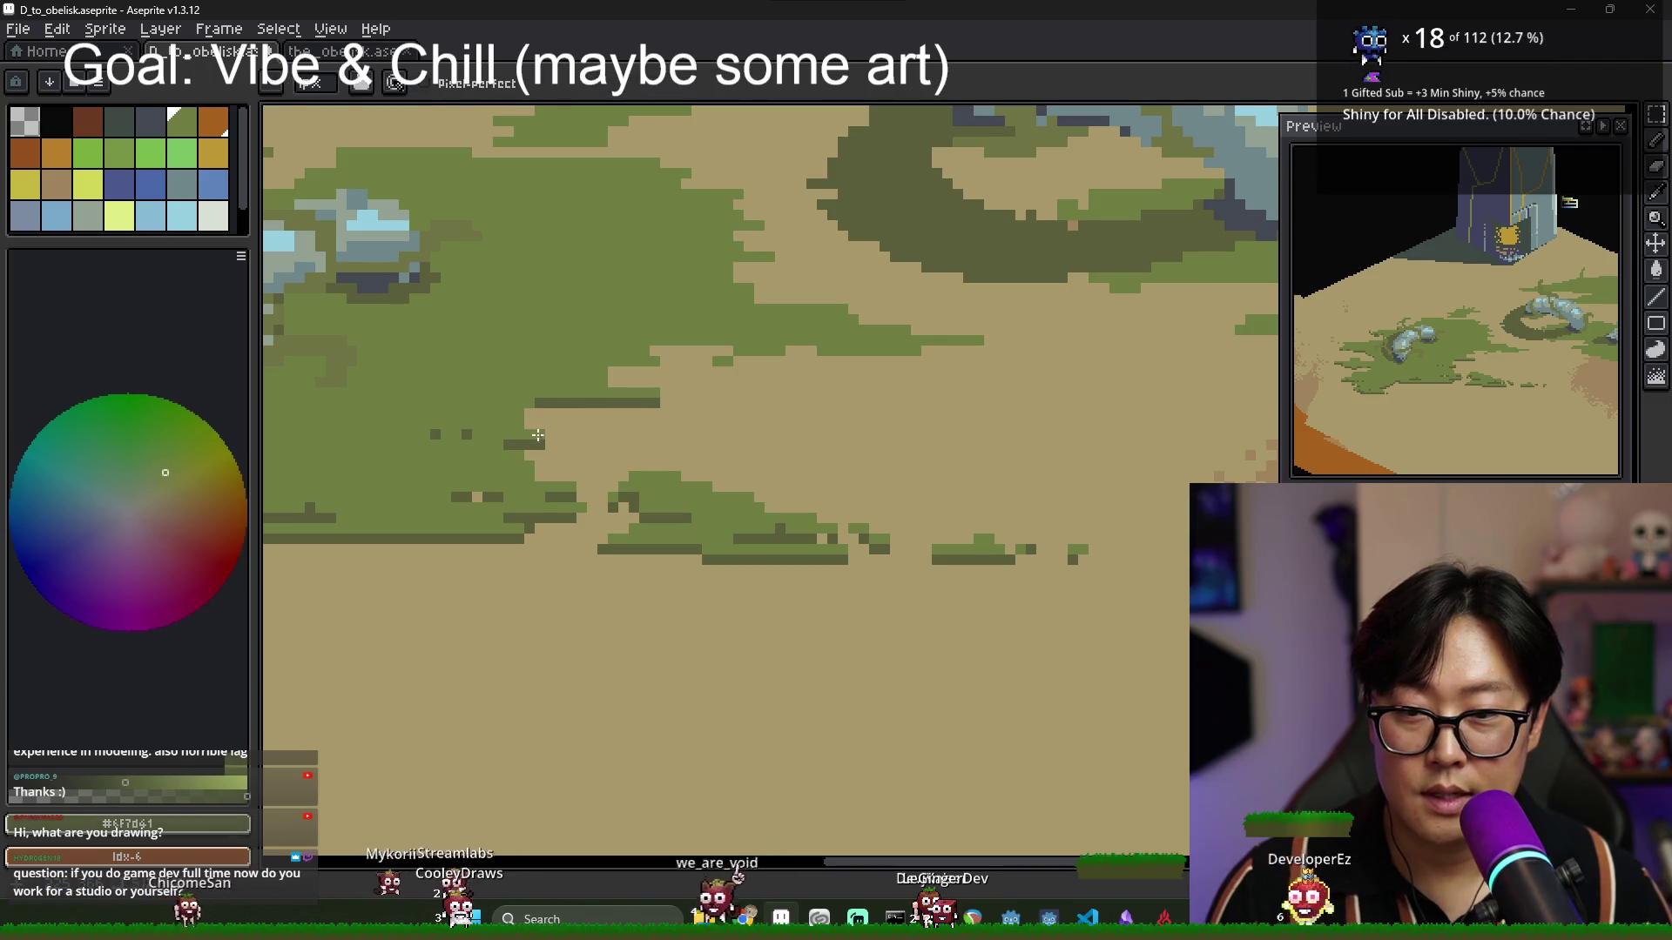
left_click(649, 403, "alt")
left_click_drag(632, 371, 658, 367)
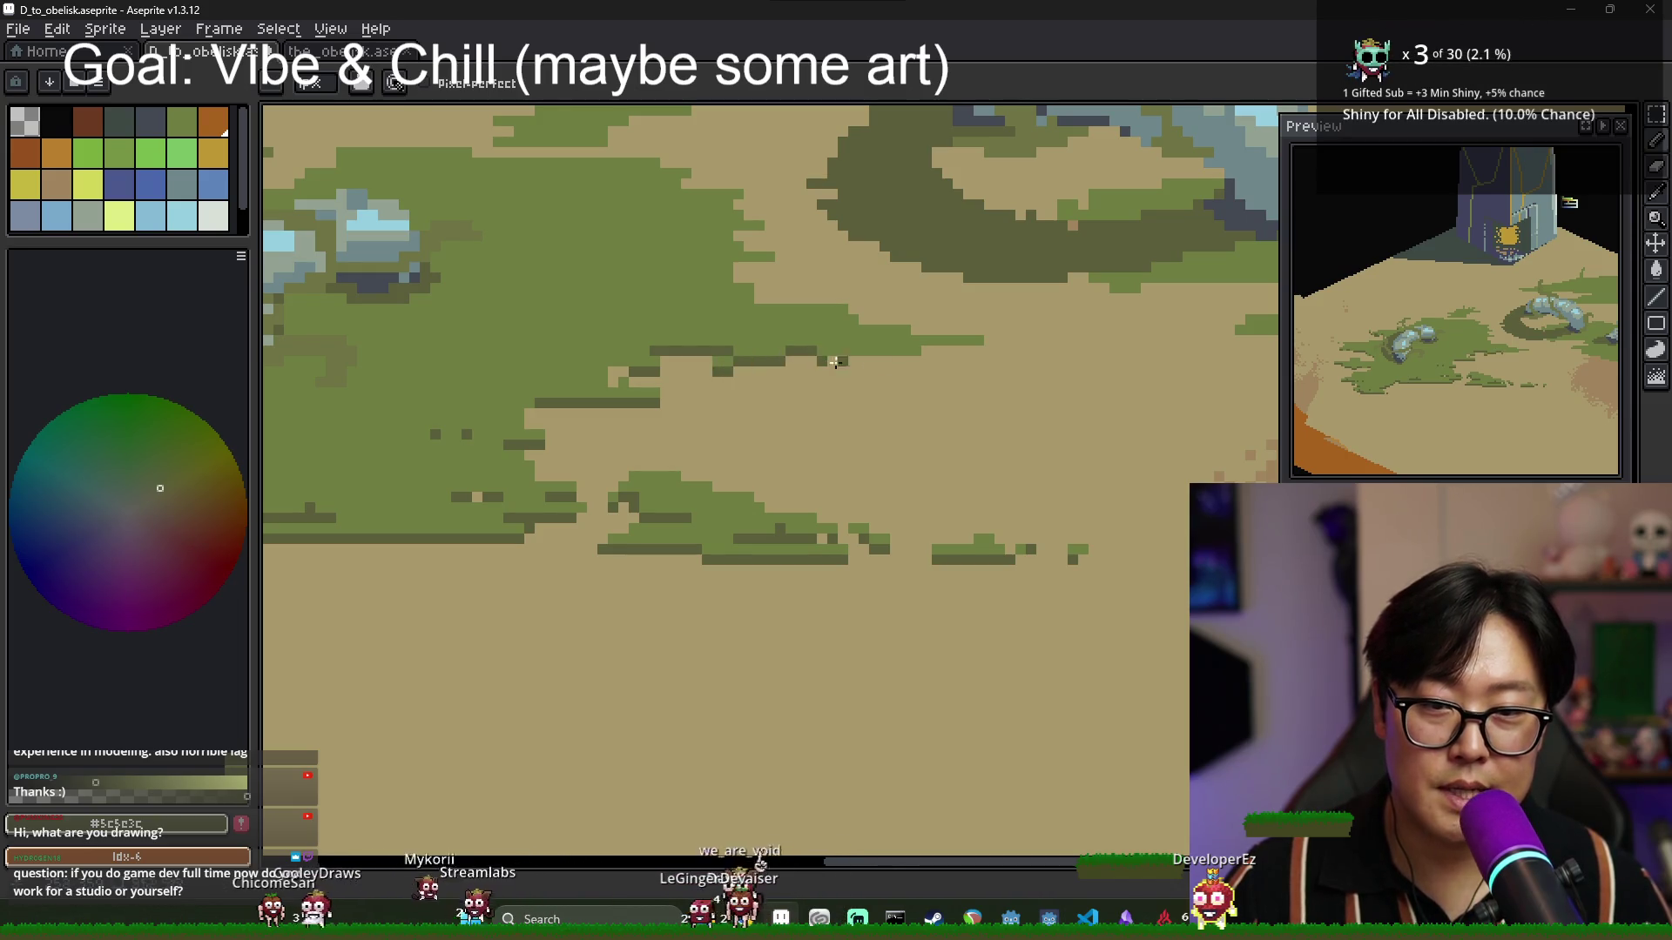
left_click_drag(967, 351, 921, 351)
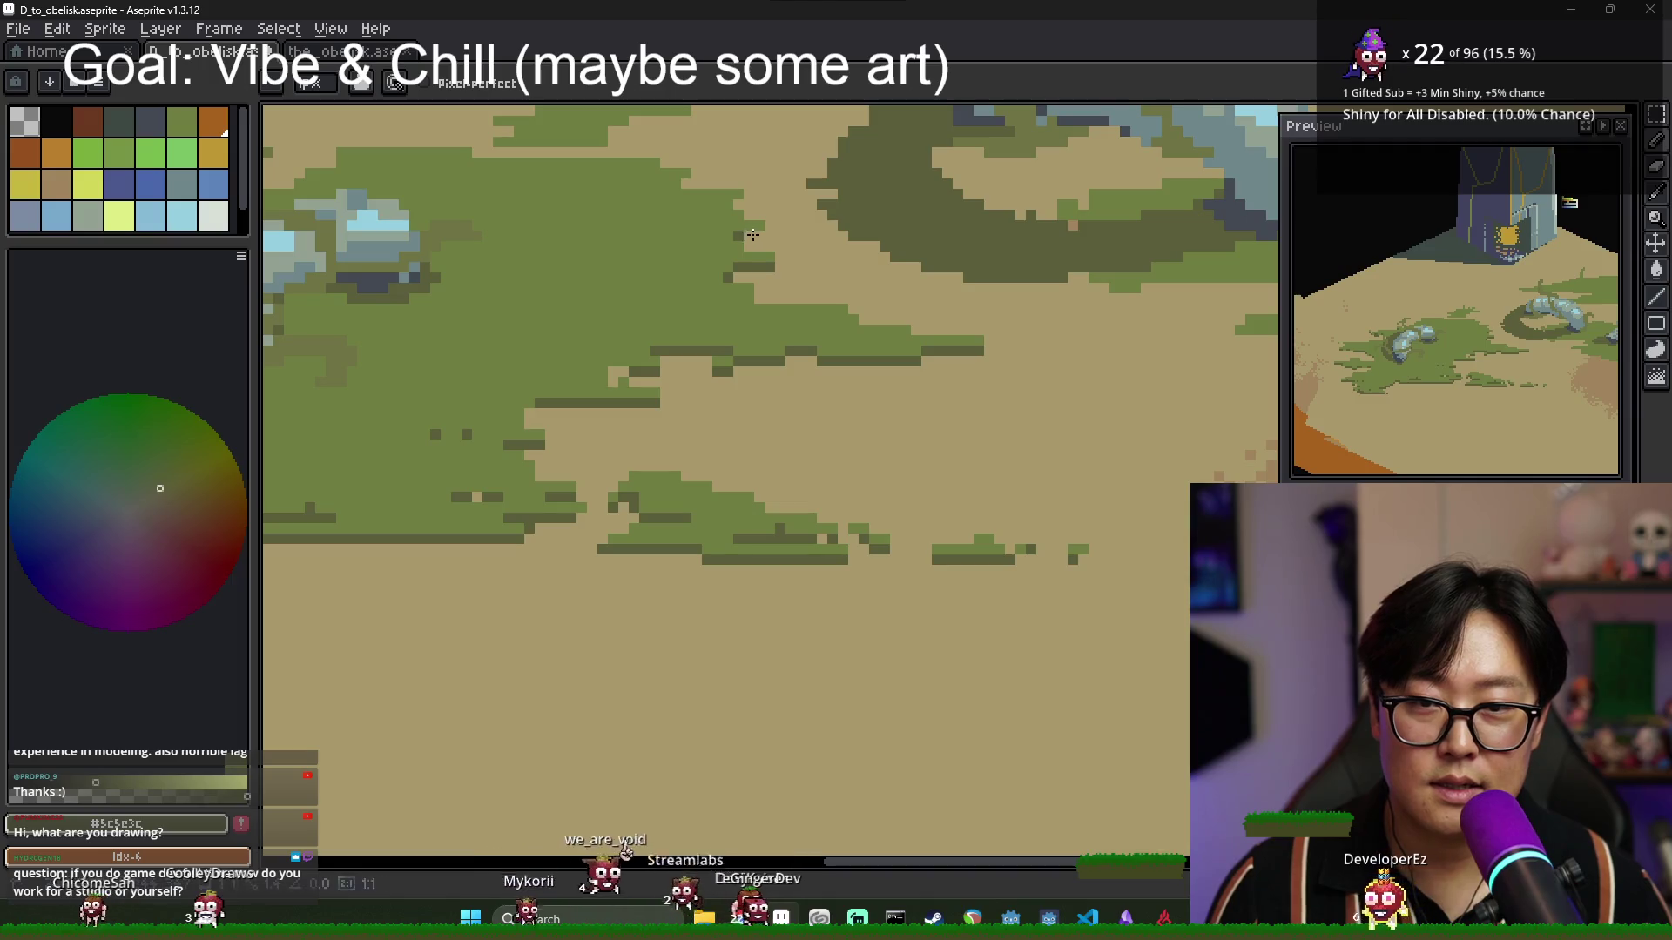
Paint a dark green strip under the upper grass, then pan across the whole platform.
scroll(771, 244, "up", 1)
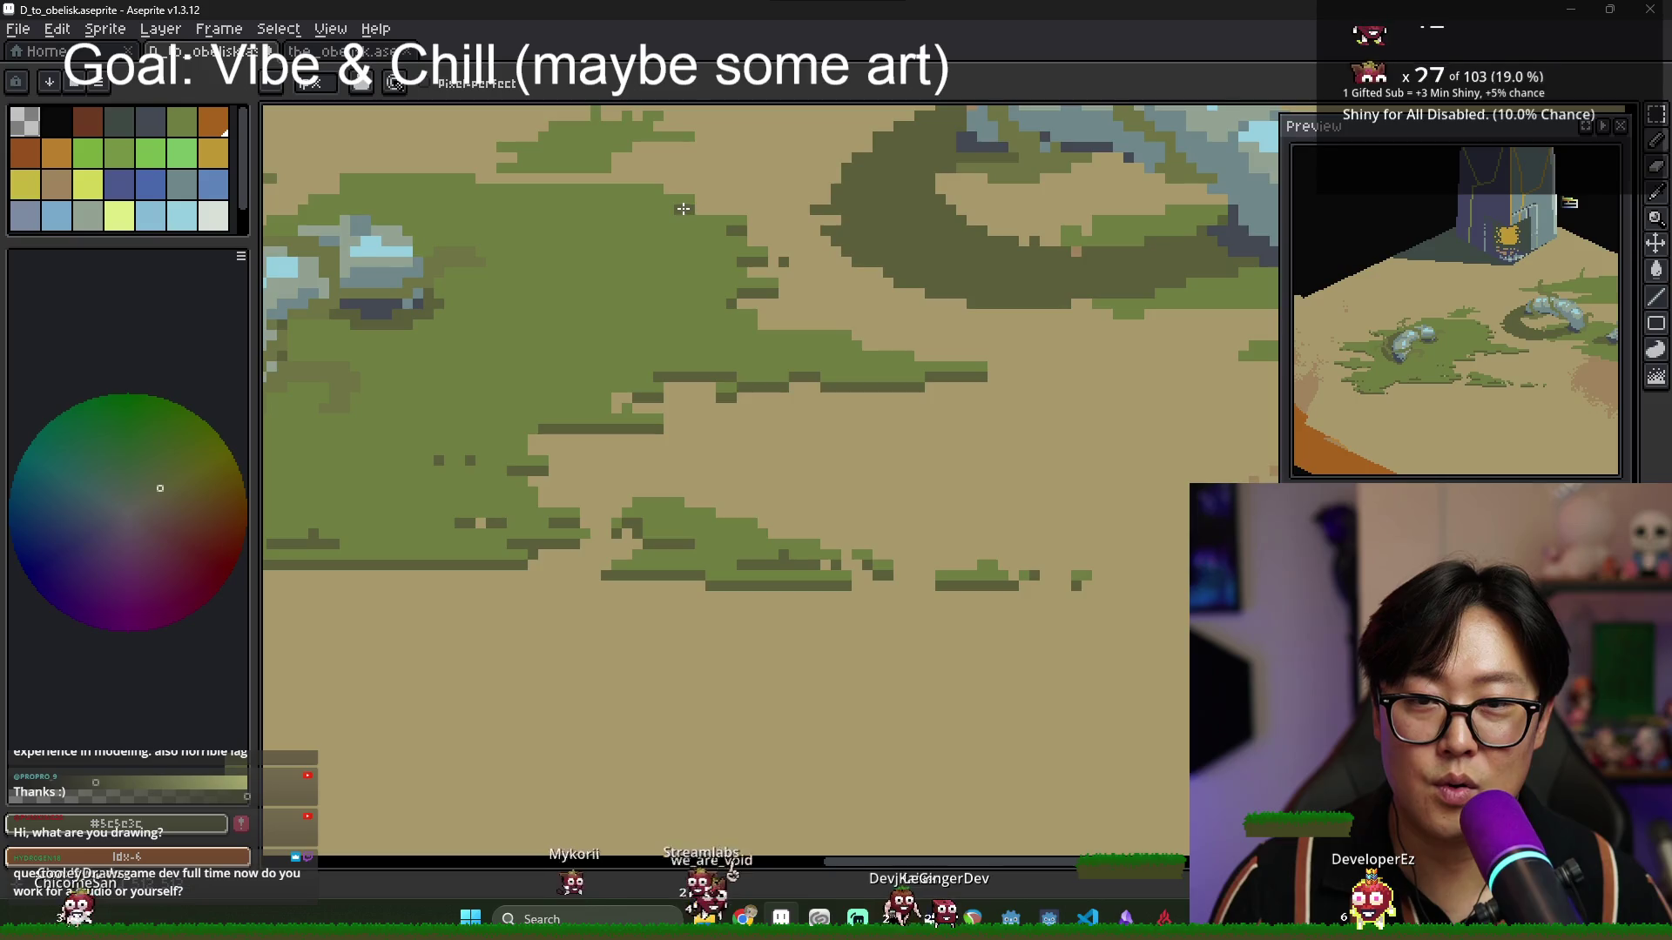
scroll(544, 281, "up", 4)
left_click_drag(544, 280, 669, 261)
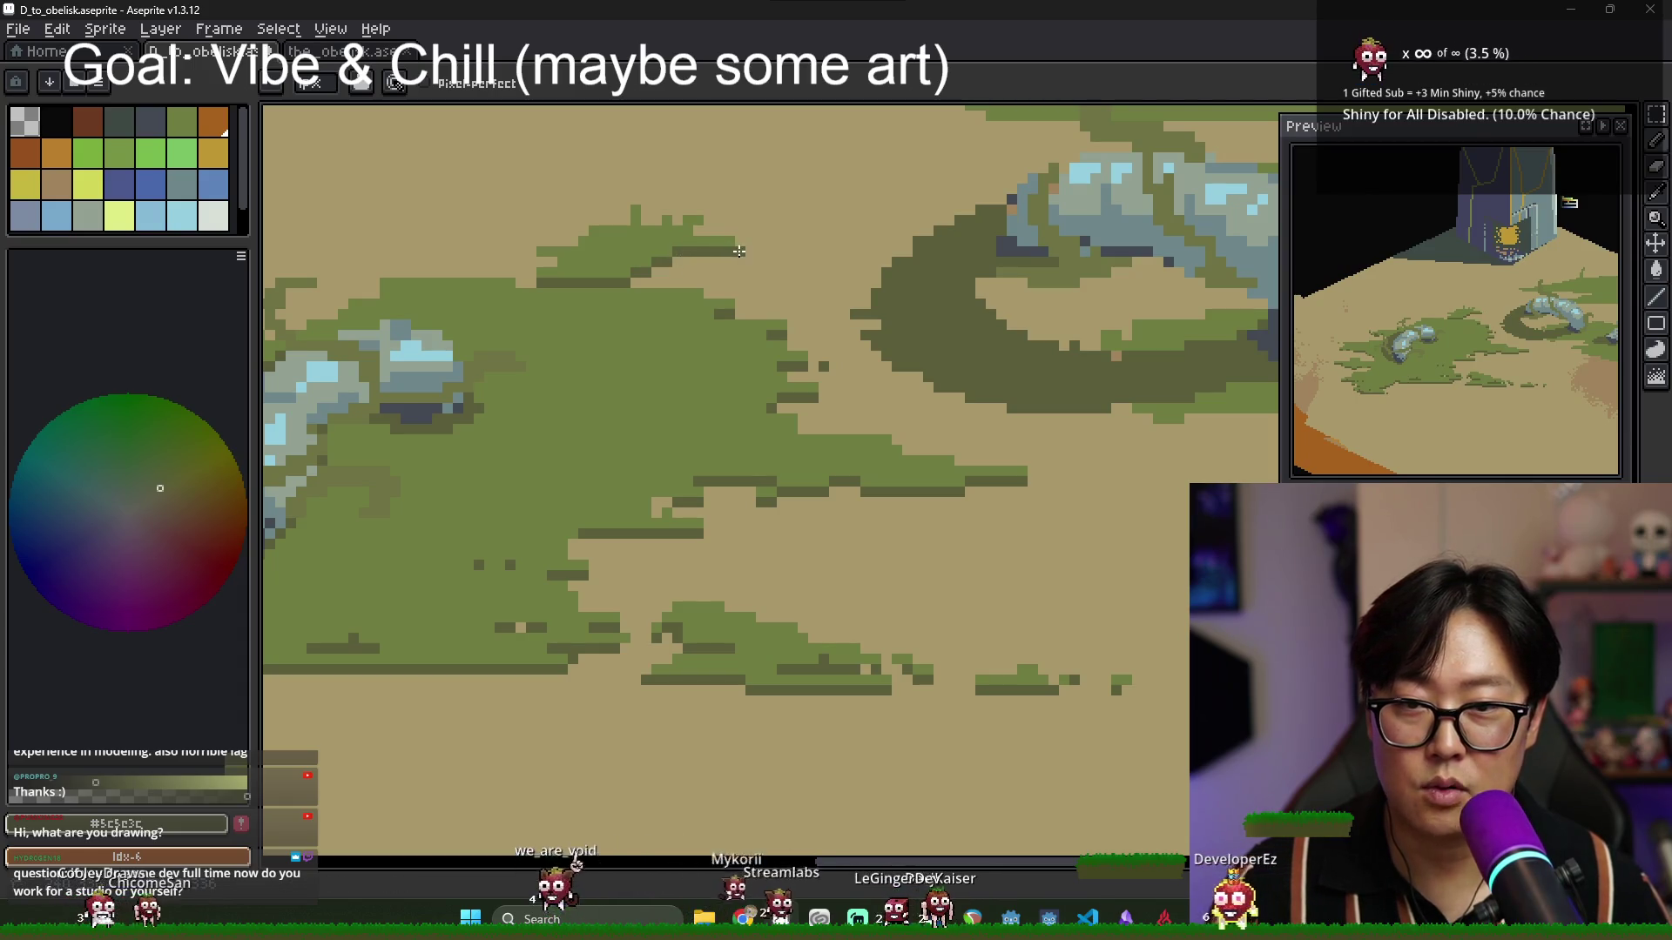
scroll(621, 302, "down", 3)
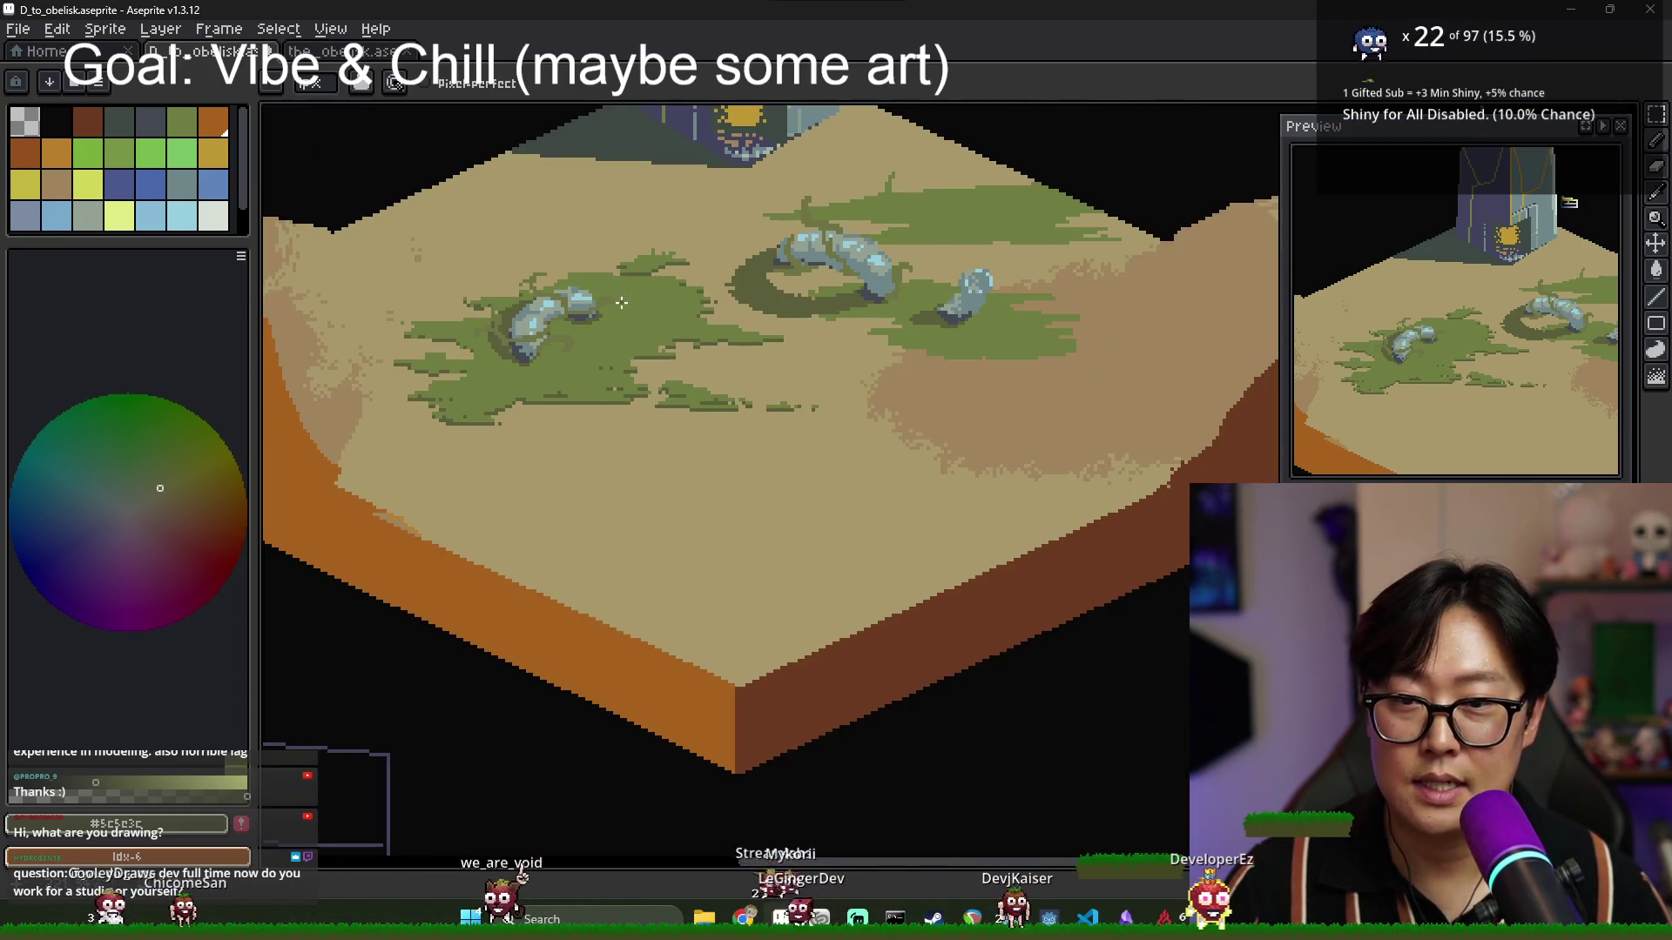
scroll(814, 320, "up", 2)
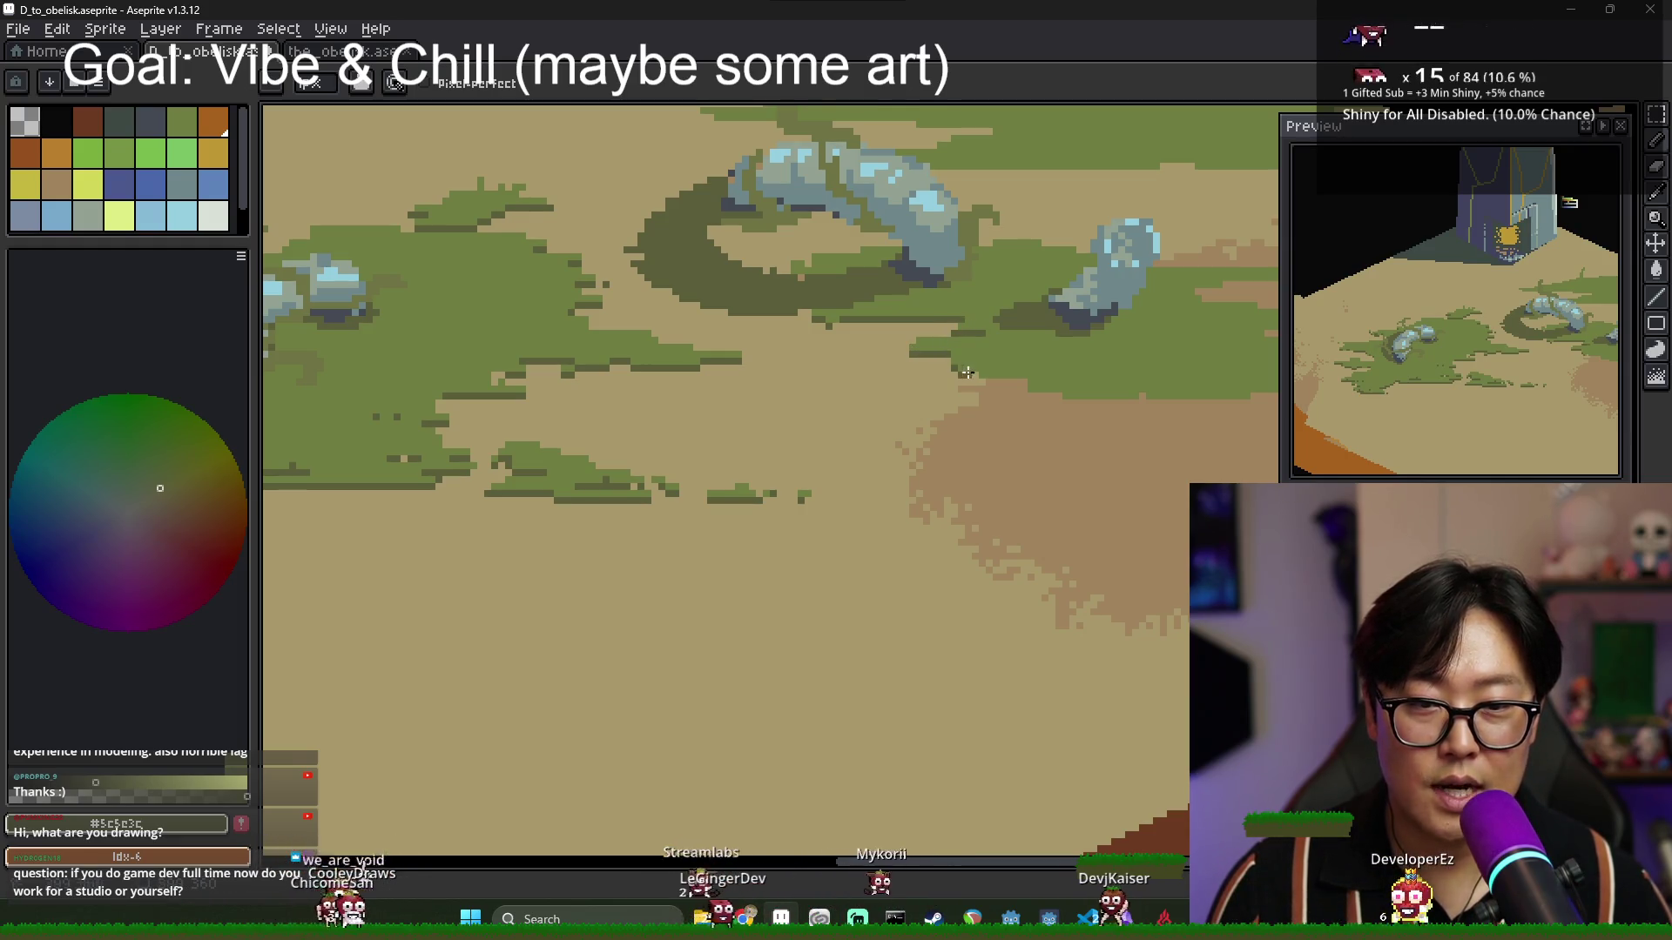
scroll(1018, 383, "down", 3)
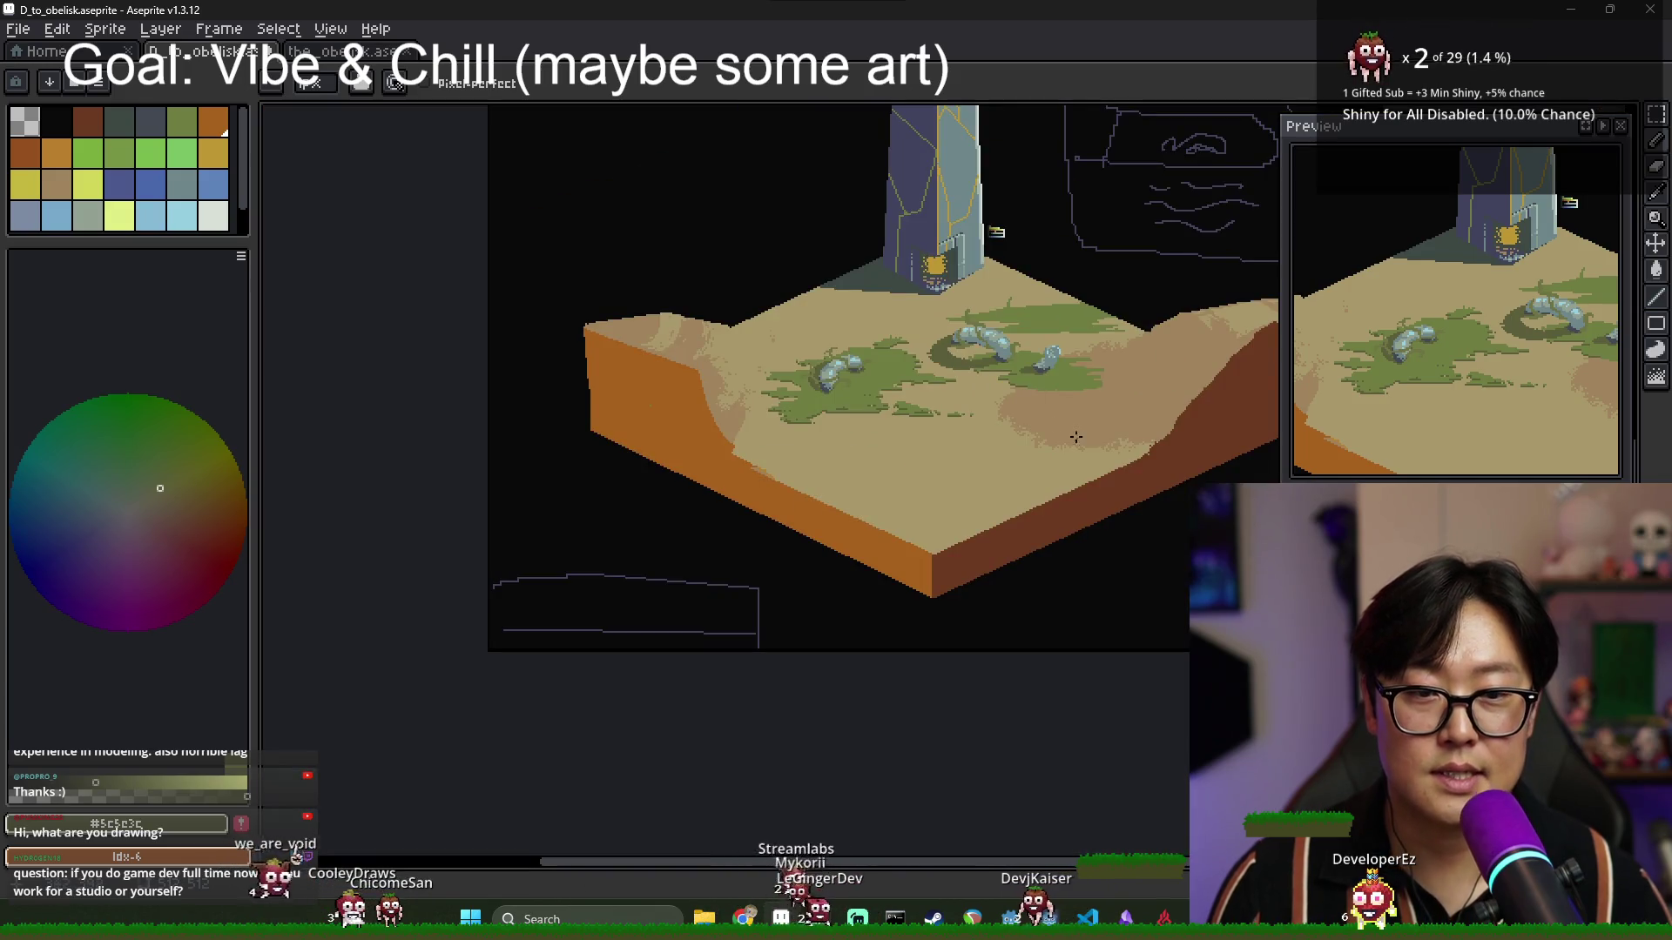
left_click_drag(1076, 437, 922, 456)
left_click_drag(1040, 438, 938, 453)
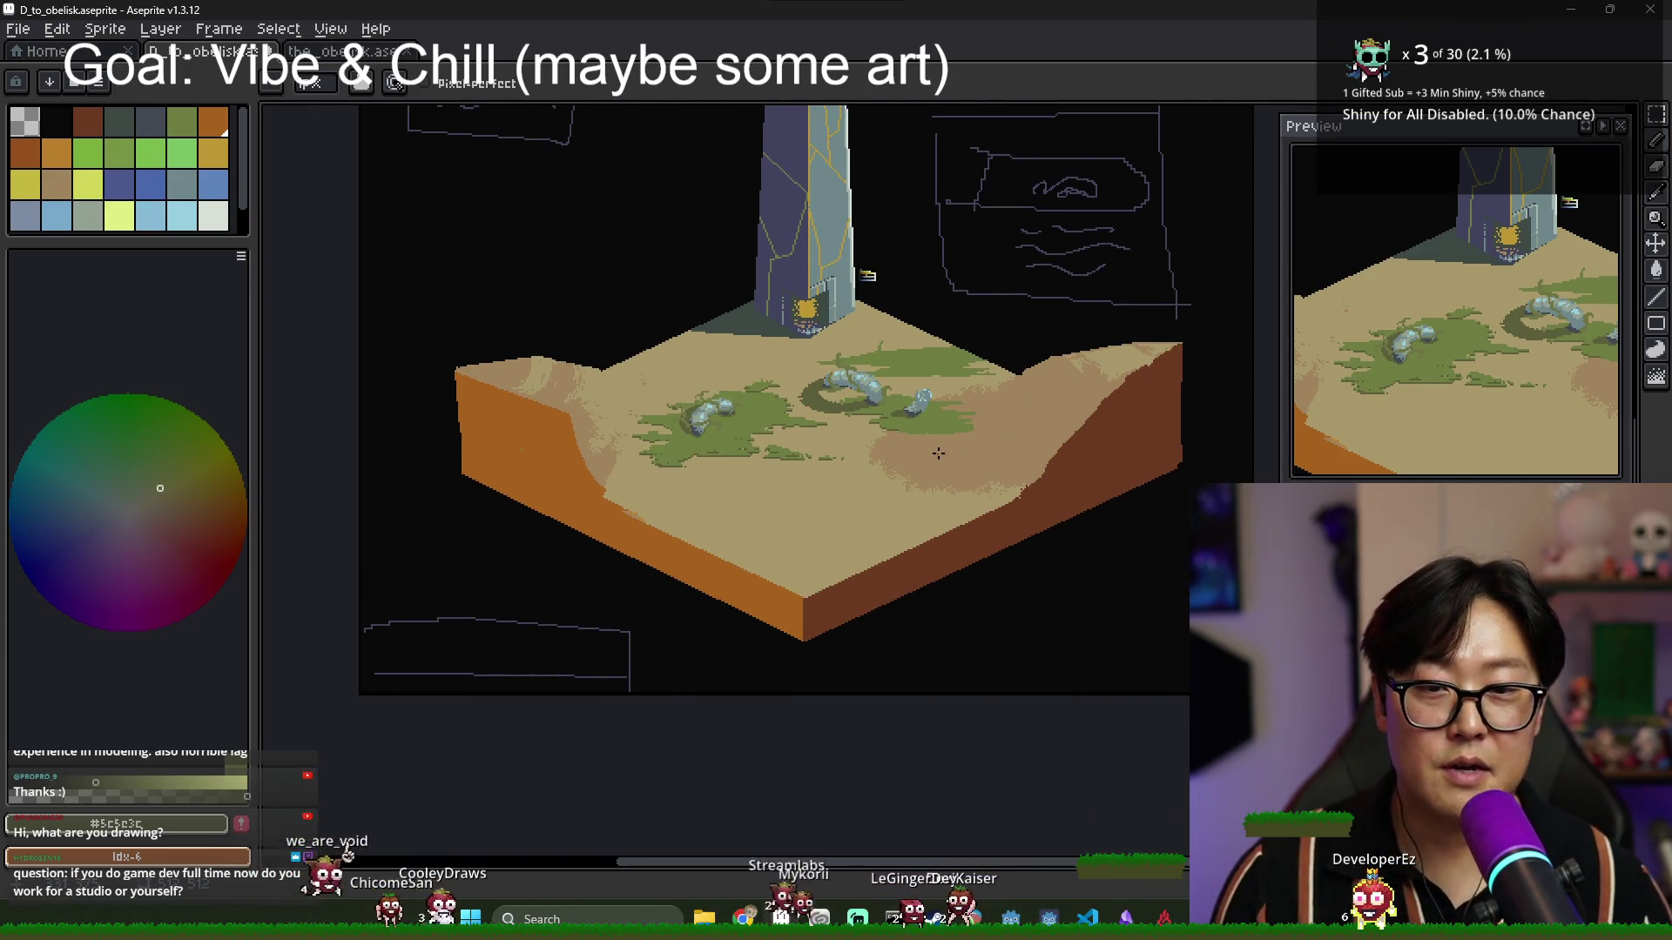
scroll(905, 423, "up", 3)
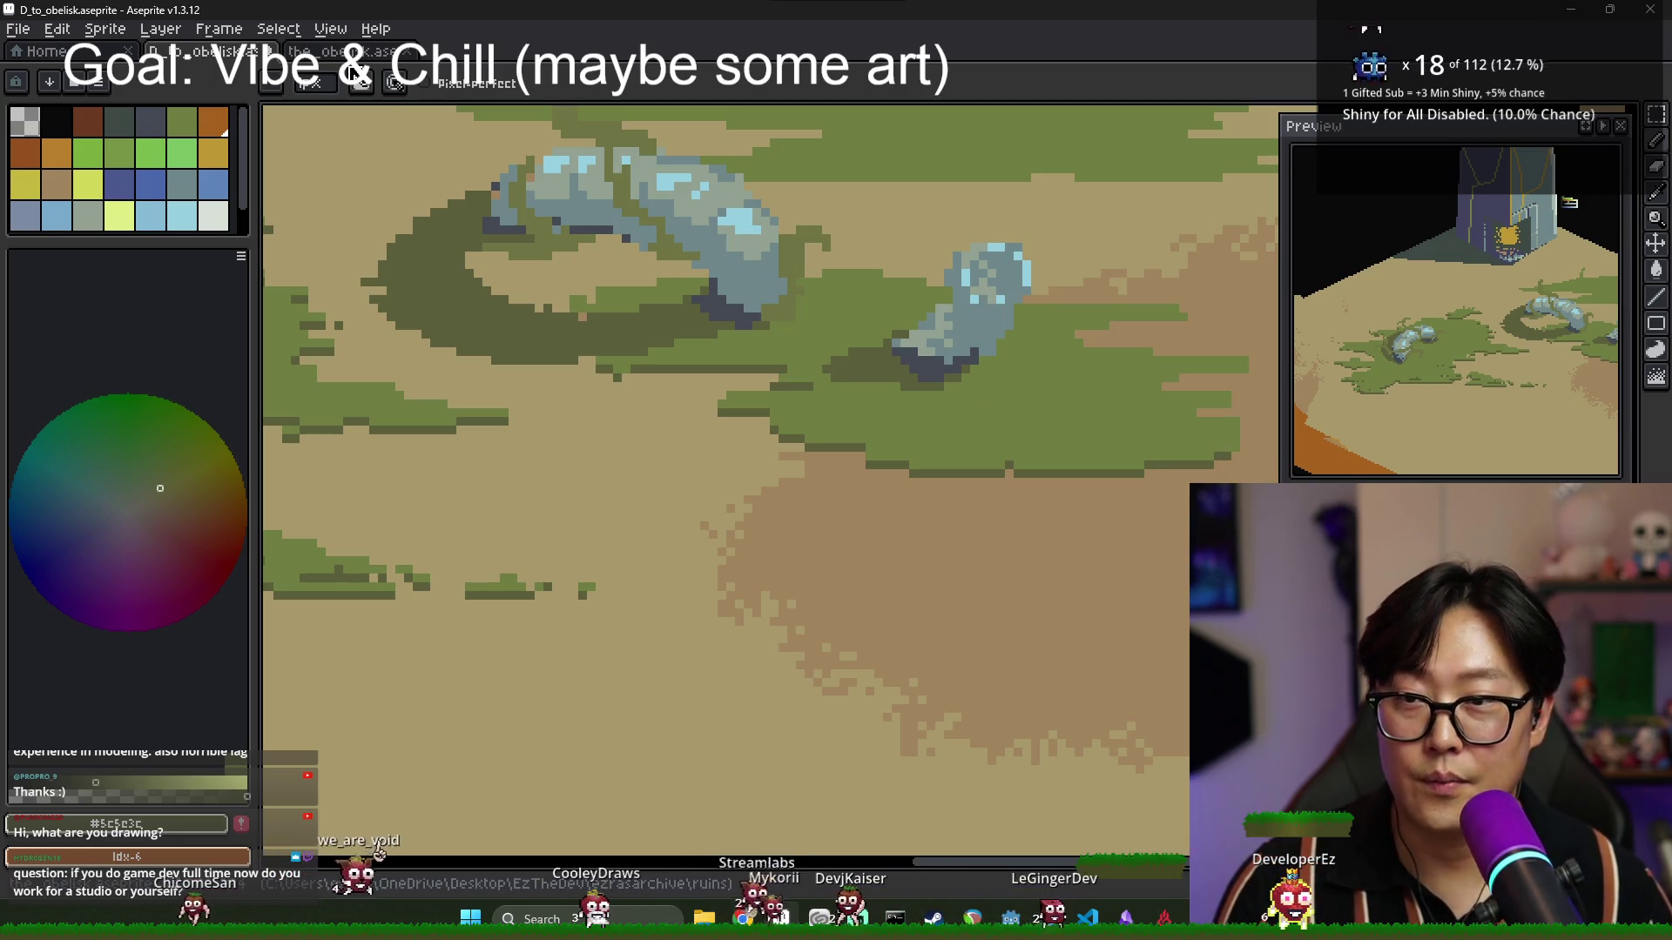
Switch to the the_obelisk.aseprite document for reference.
key("ctrl+Tab")
scroll(584, 246, "up", 3)
scroll(557, 366, "down", 2)
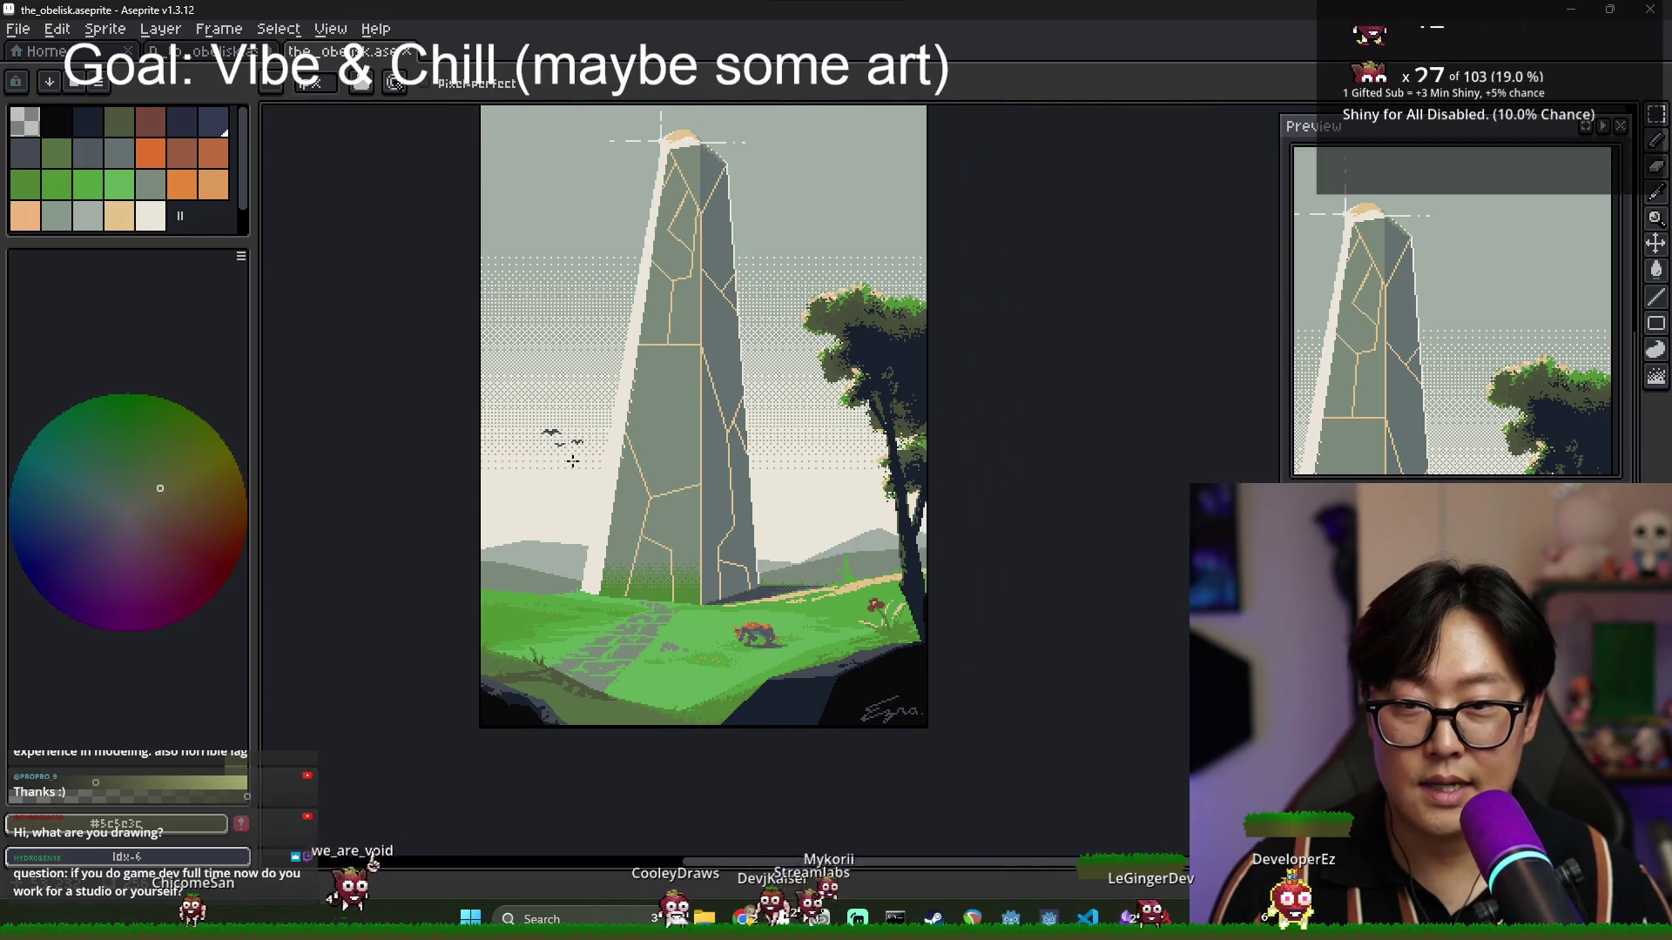
Pan across the the_obelisk.aseprite painting before returning to D_to_obelisk.aseprite.
left_click_drag(536, 496, 504, 468)
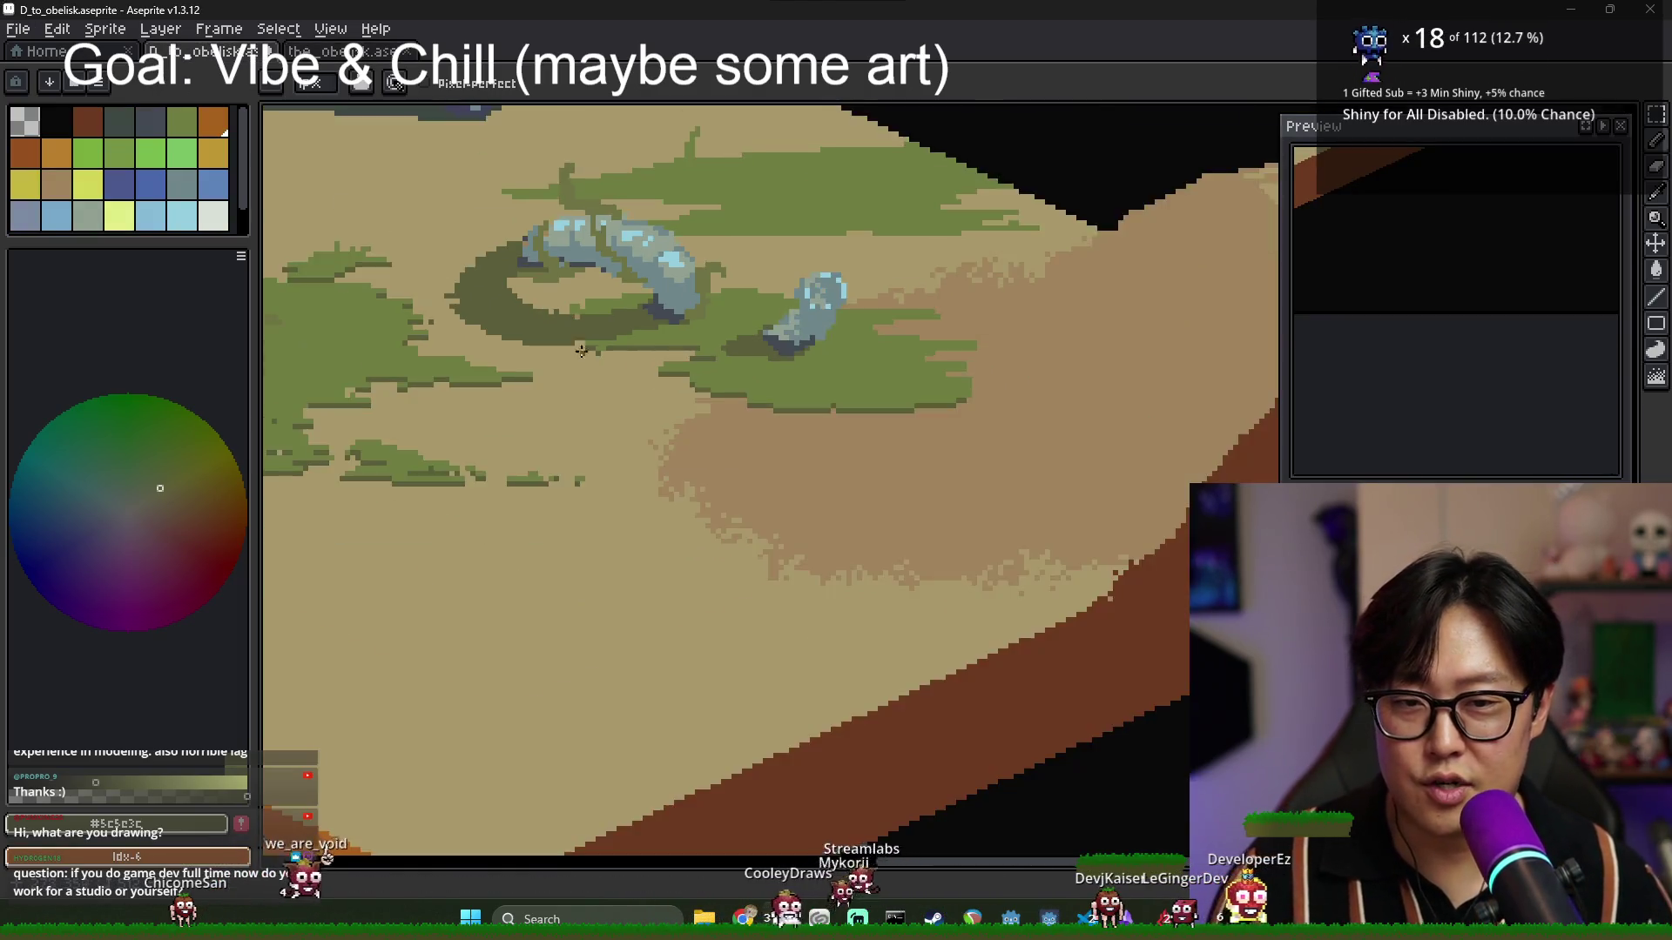
Draw a dark shading line under the upper grass strip, then re-sample green from the artwork.
scroll(654, 324, "up", 1)
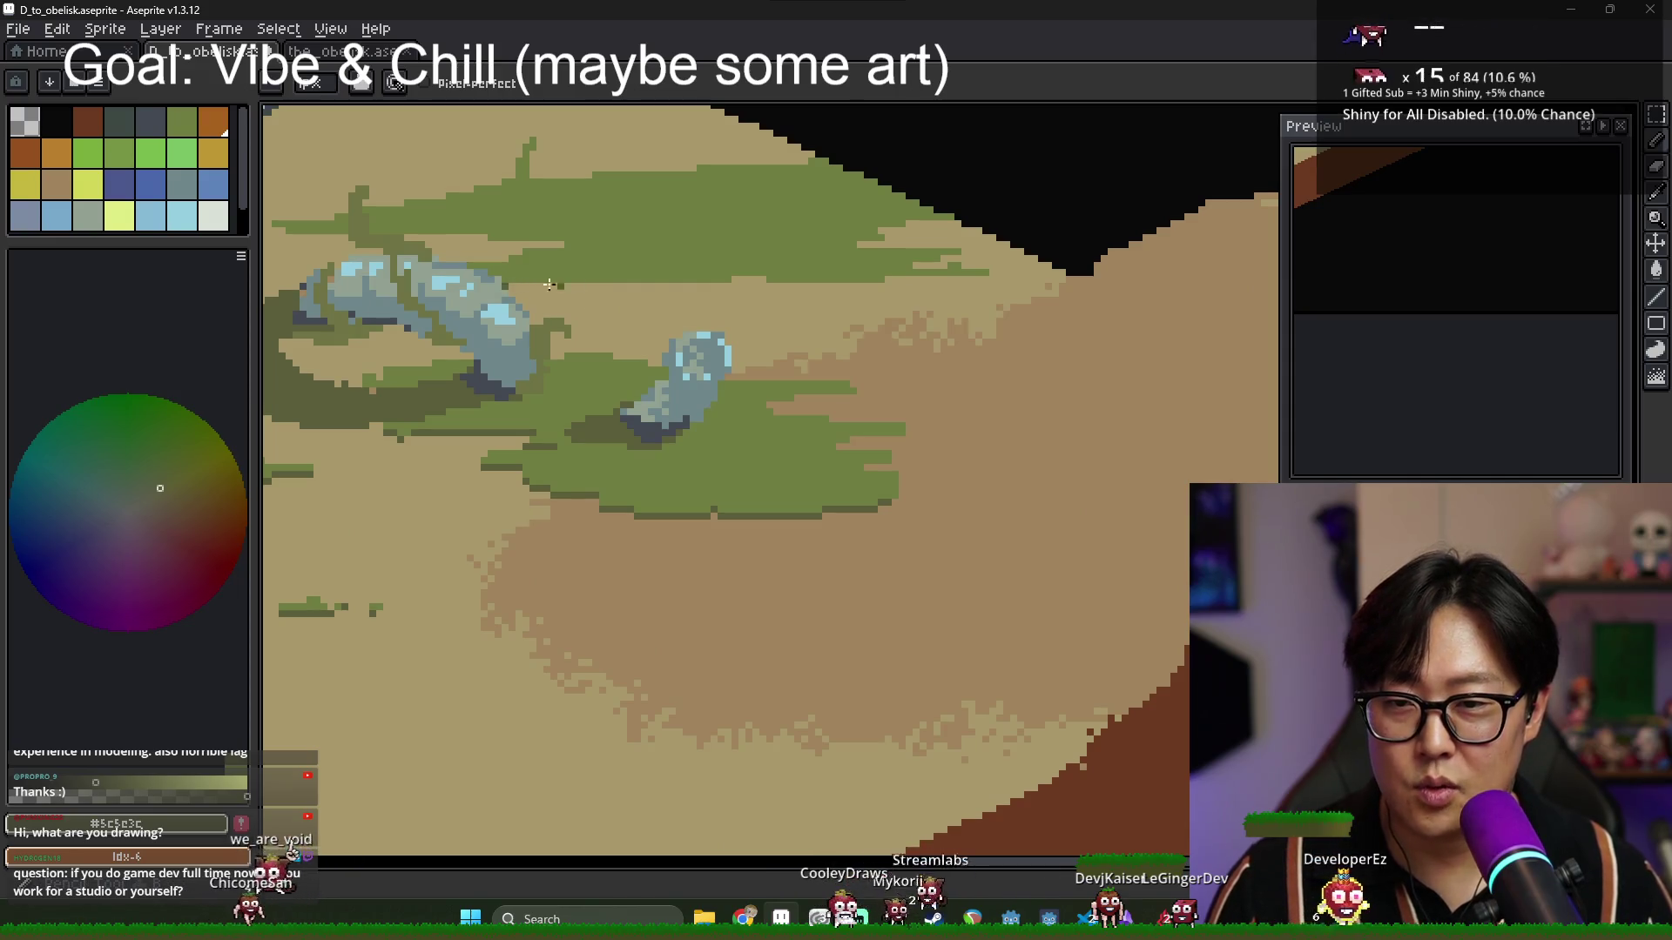
left_click_drag(549, 284, 879, 286)
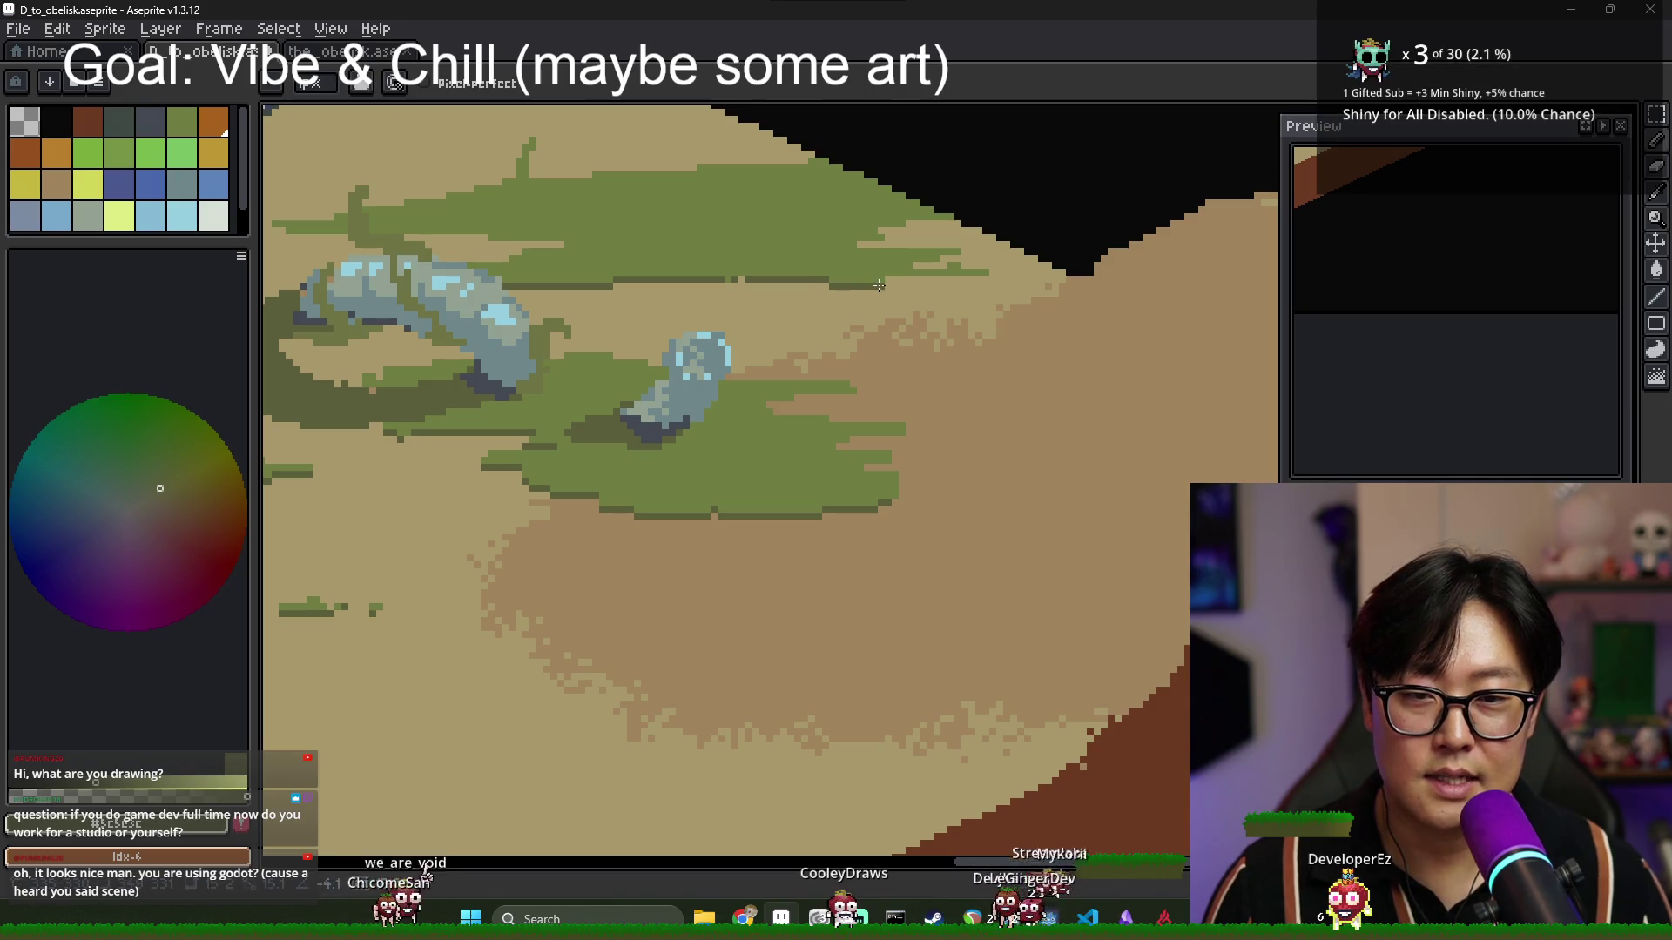
left_click(900, 277, "alt")
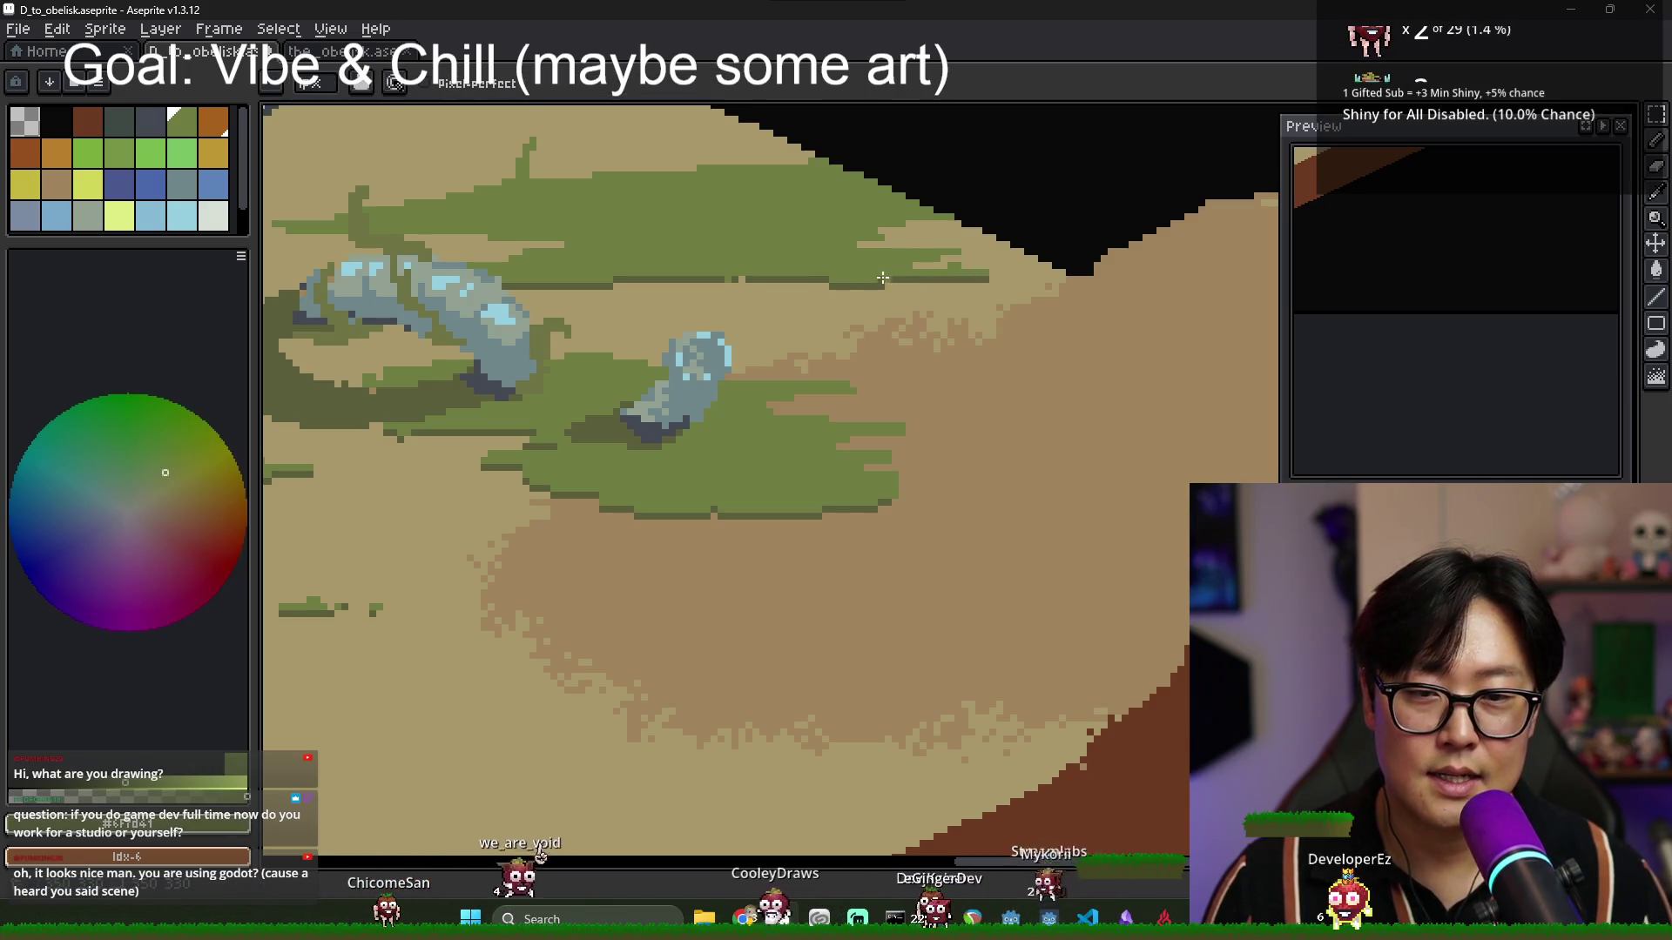
left_click(893, 261, "alt")
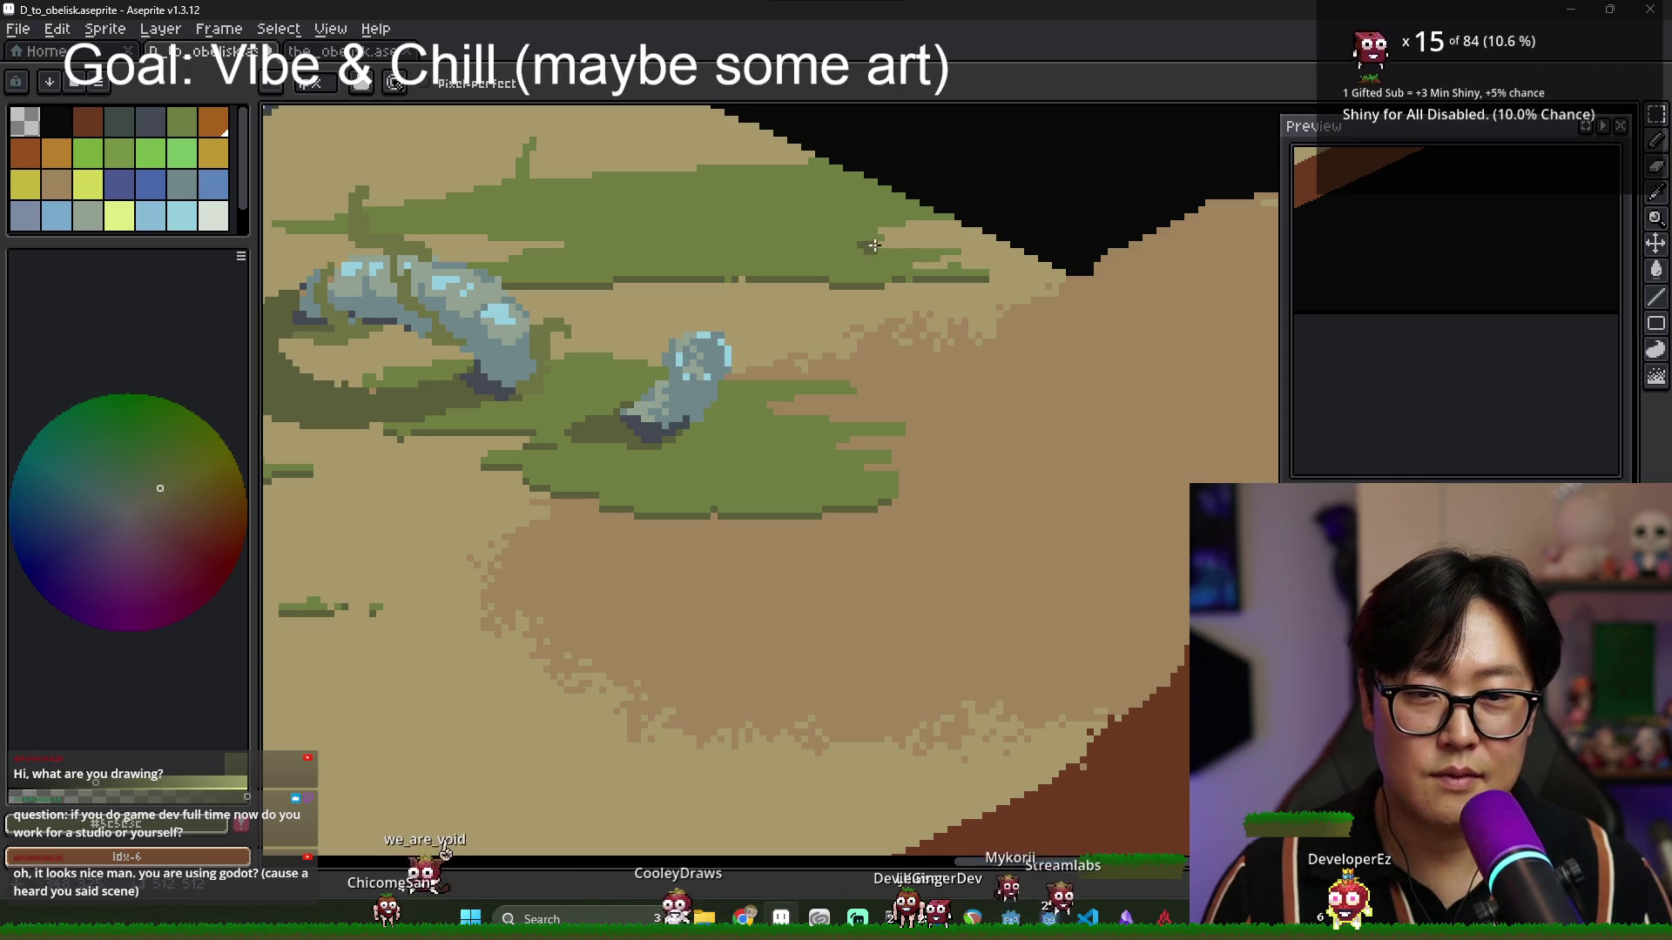
Return to the Pencil and pan and zoom out to show the whole platform.
key("v")
key("b")
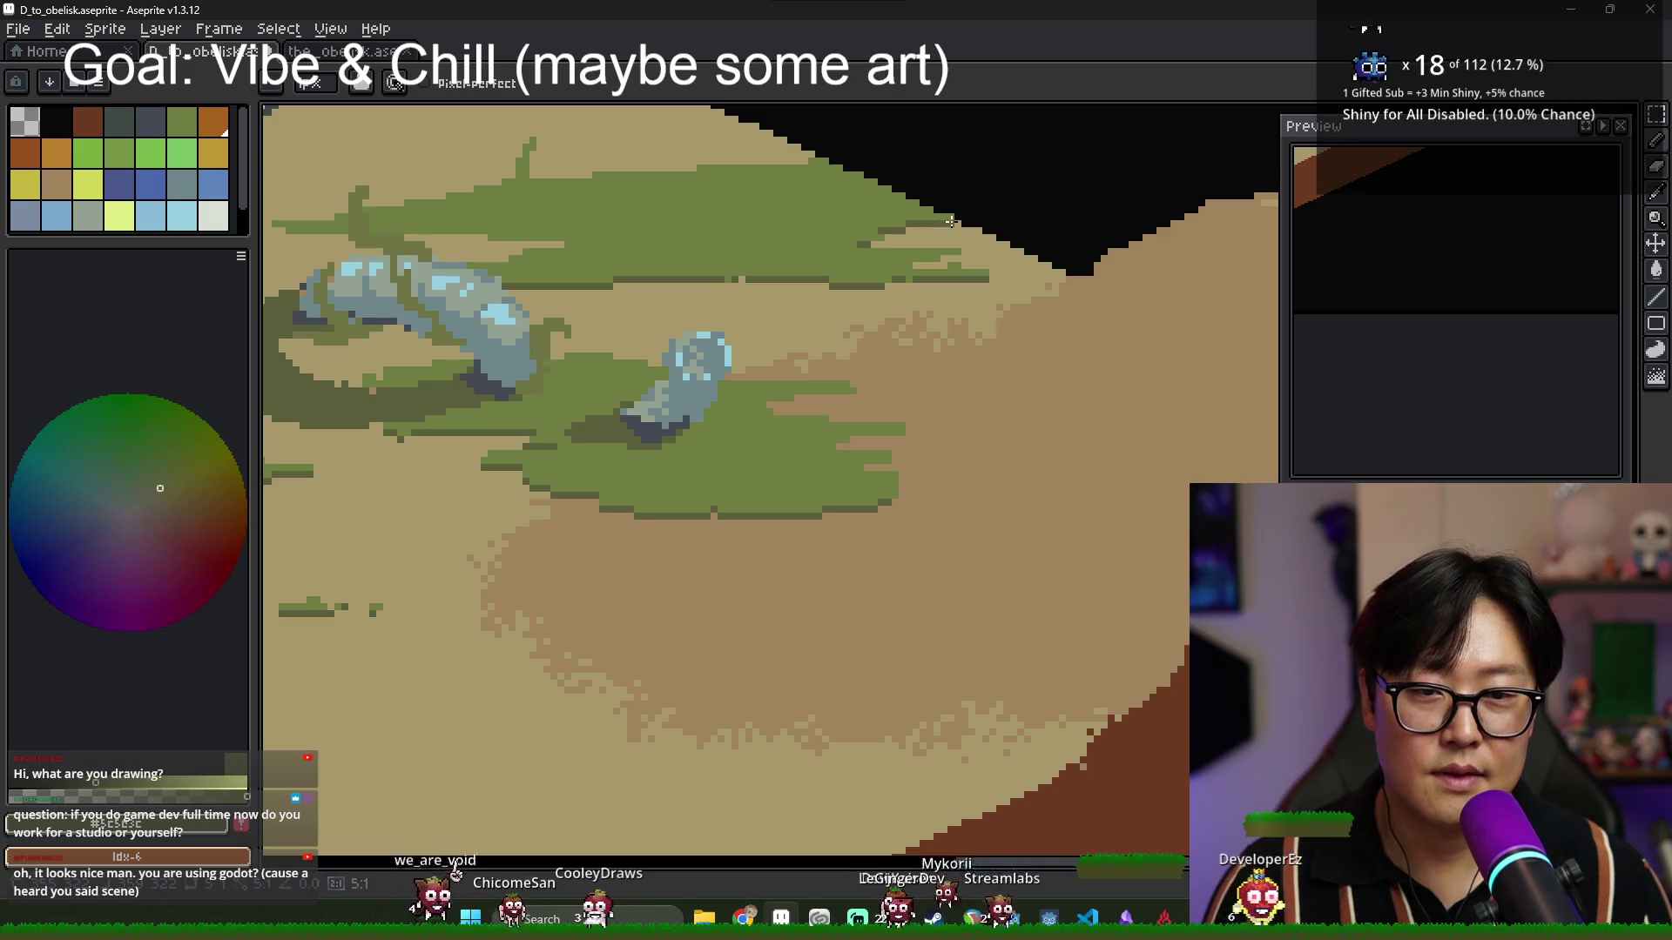
left_click_drag(730, 201, 821, 249)
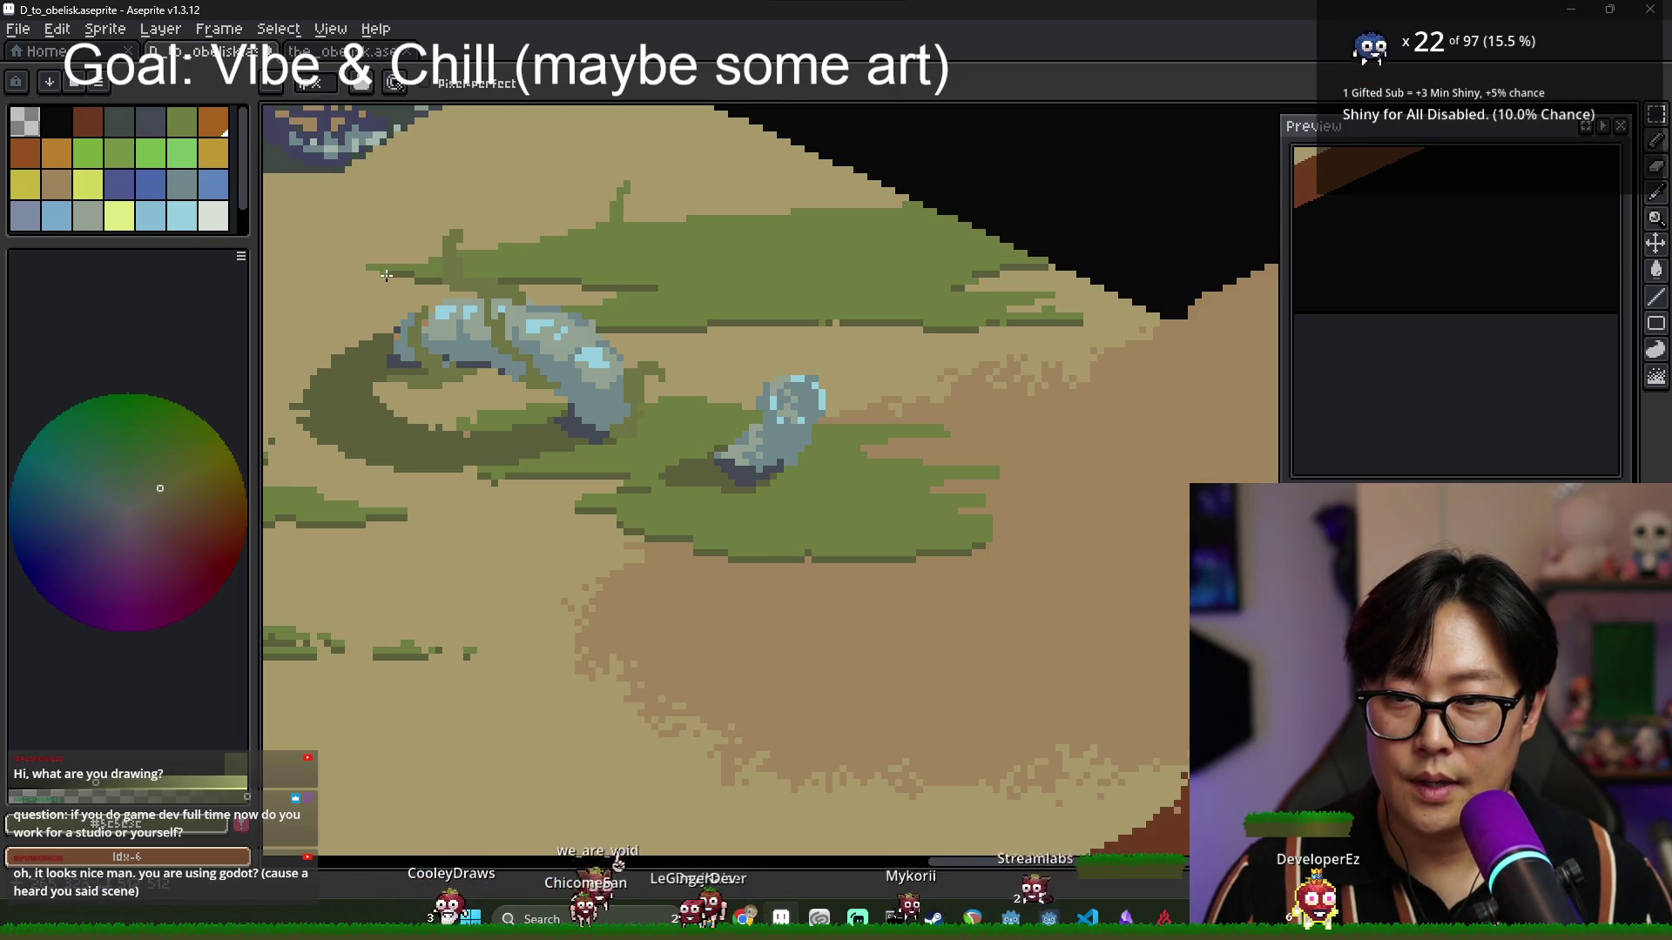
scroll(365, 272, "down", 4)
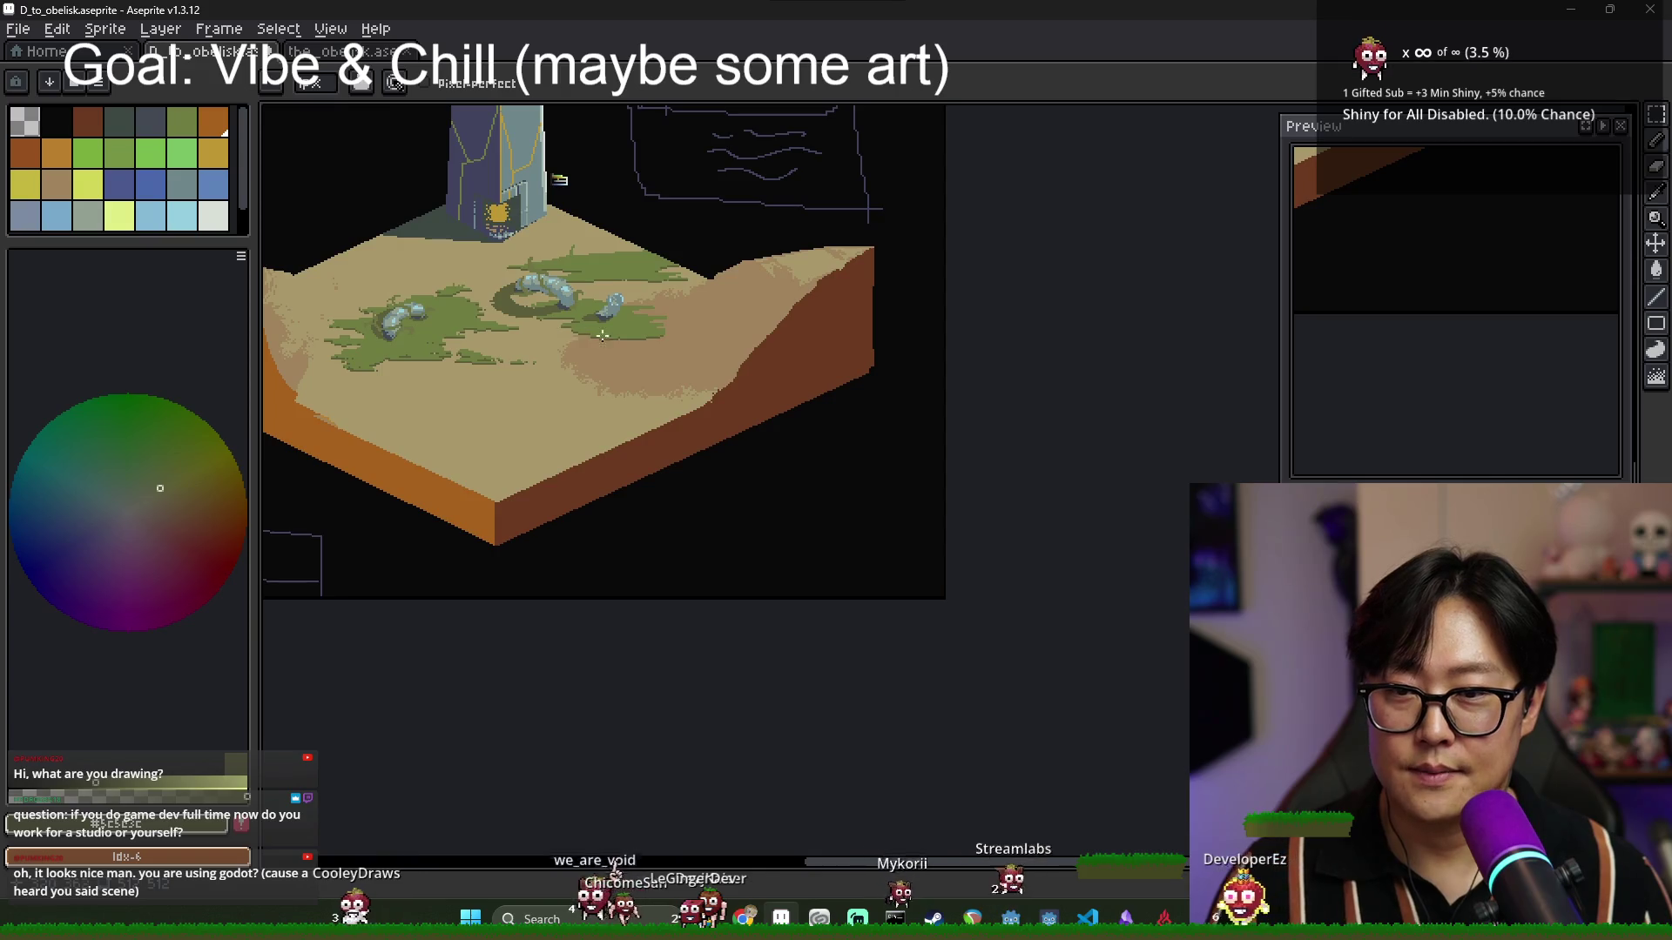
Bring the obelisk and plateau into view and eyedrop a colour from the sandy terrain.
scroll(602, 336, "down", 3)
scroll(702, 341, "up", 4)
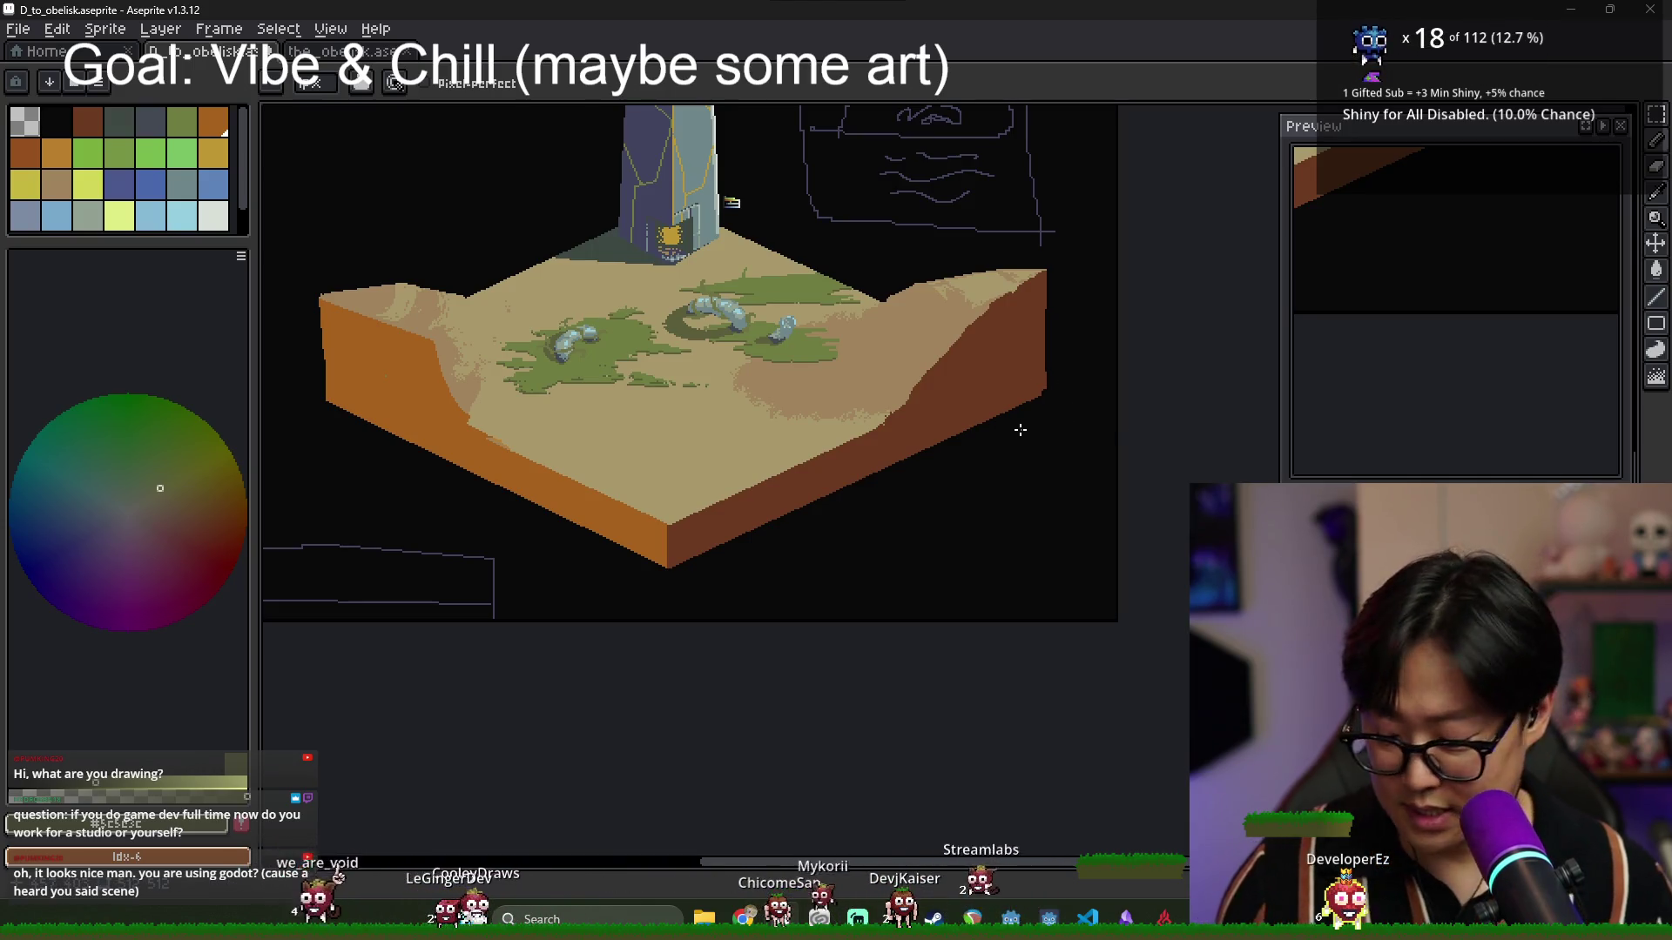
scroll(854, 428, "up", 3)
scroll(813, 355, "up", 3)
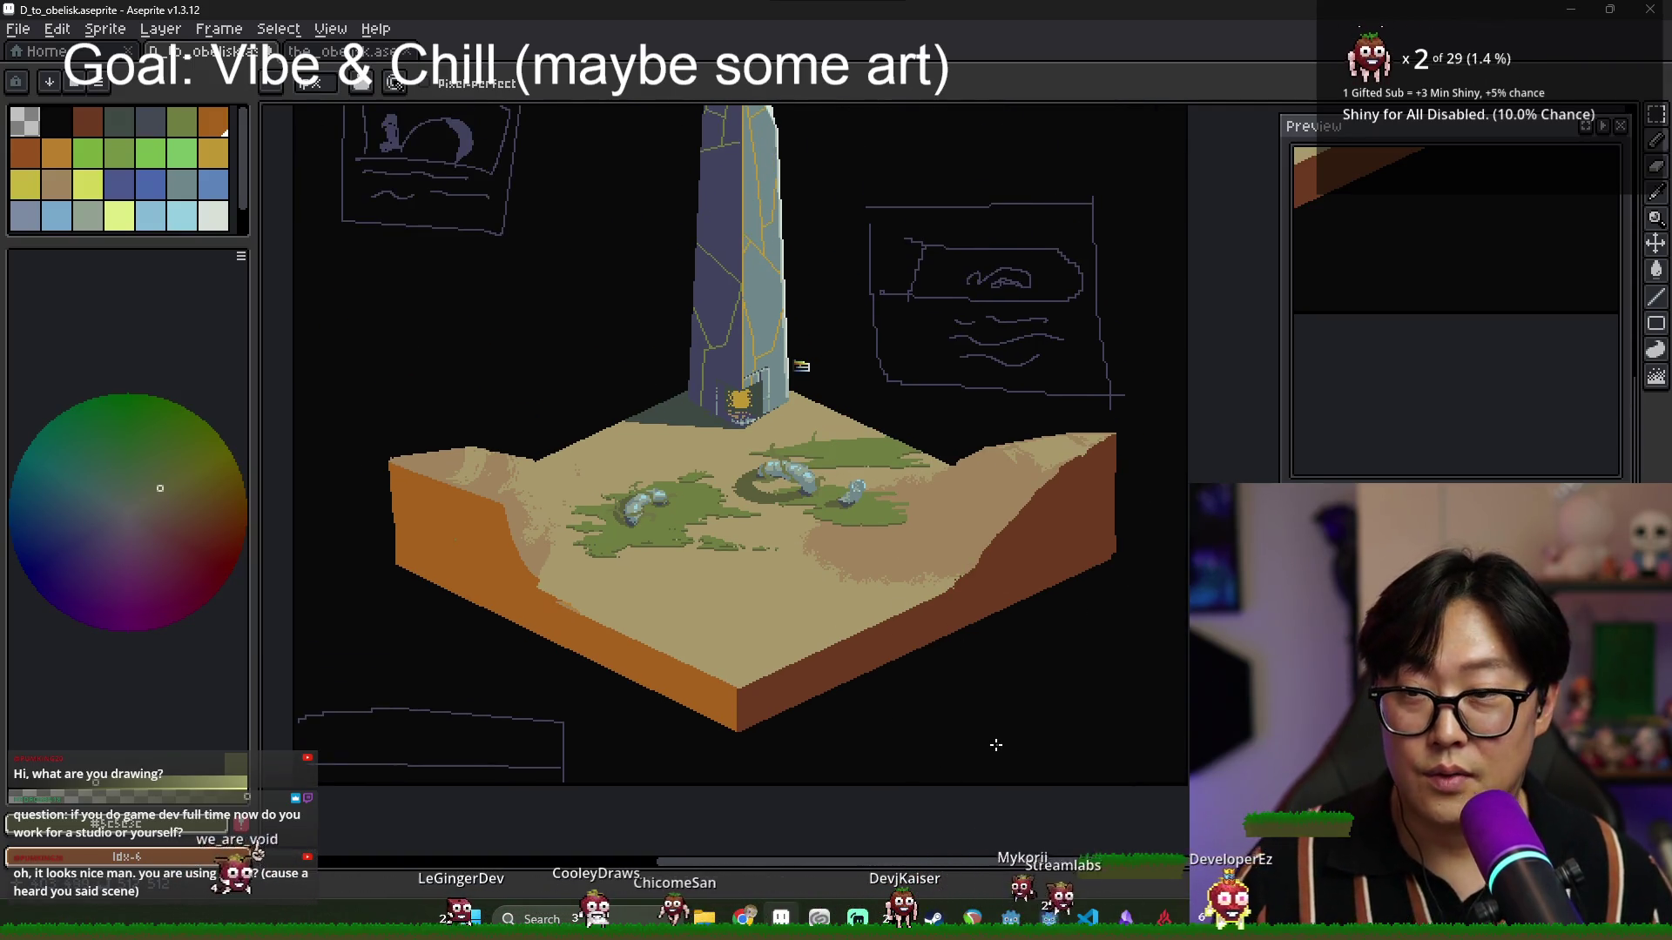
left_click_drag(813, 581, 828, 652)
scroll(661, 645, "up", 1)
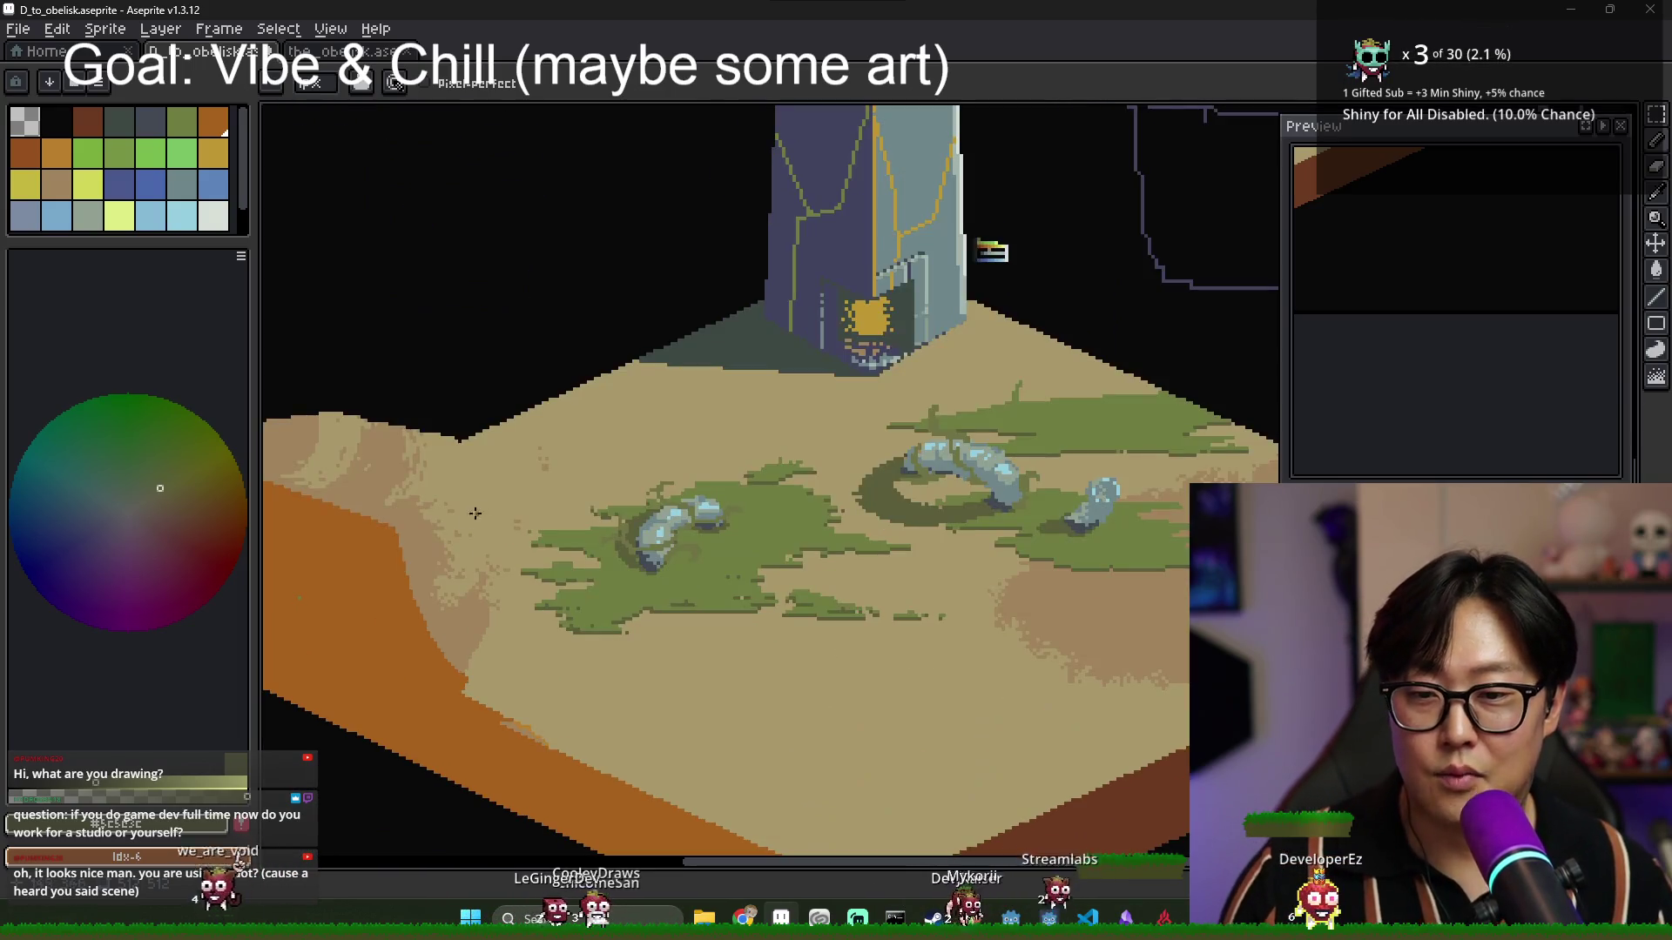
scroll(622, 587, "down", 1)
scroll(875, 653, "up", 1)
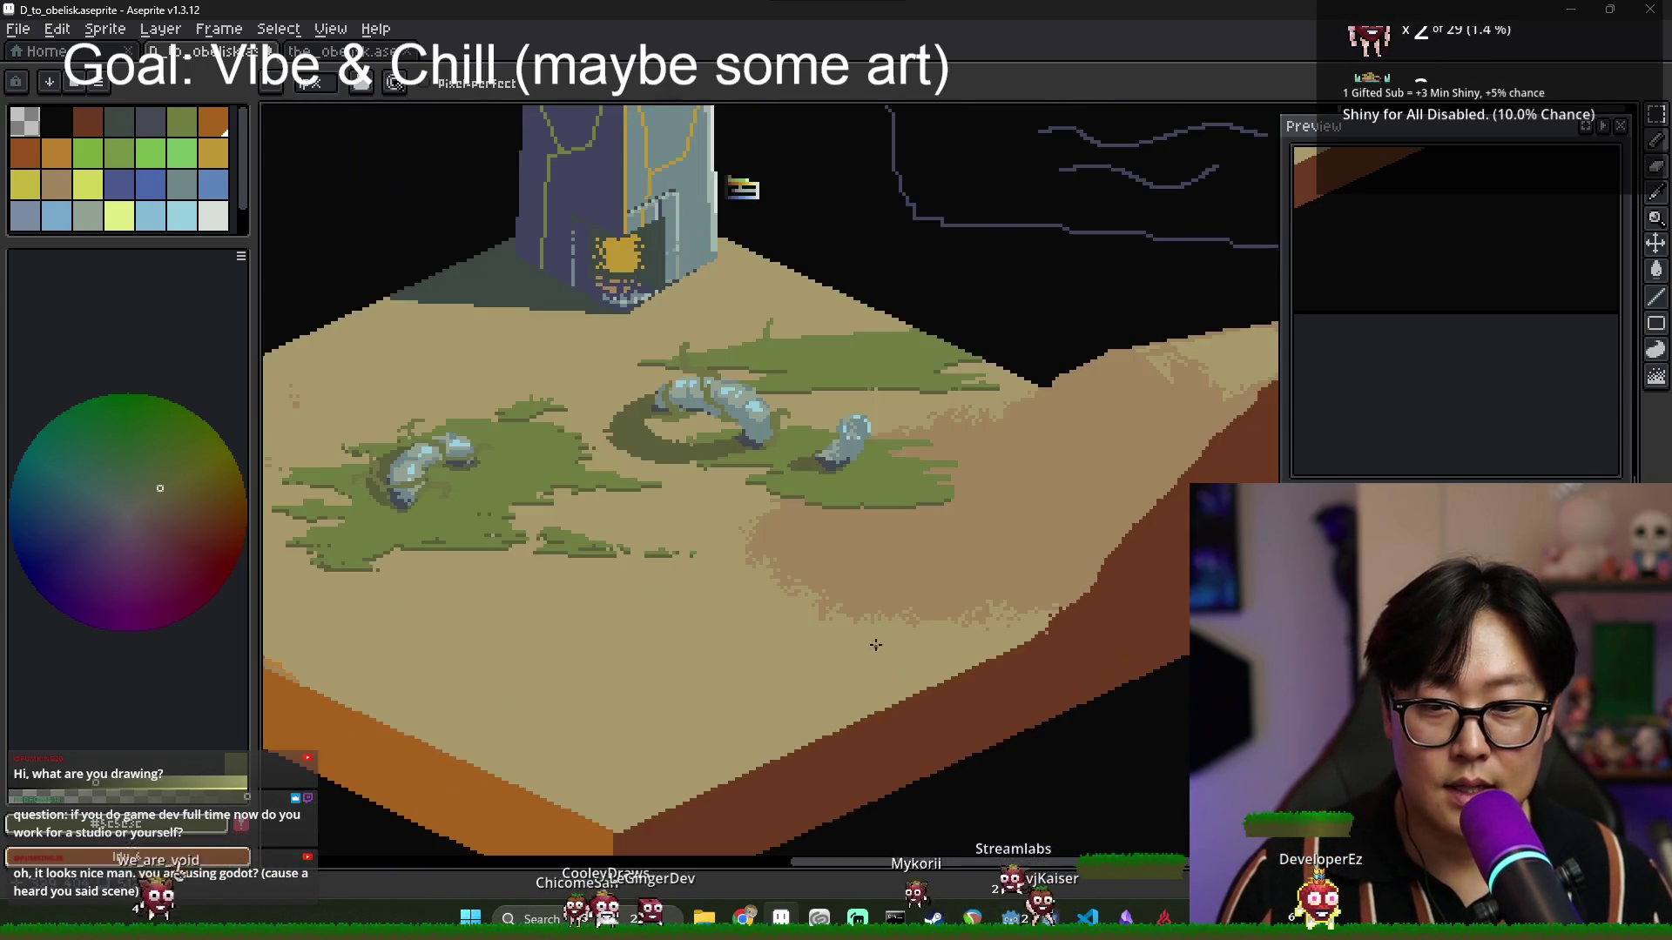
scroll(875, 653, "down", 1)
left_click_drag(919, 631, 840, 607)
scroll(840, 607, "up", 1)
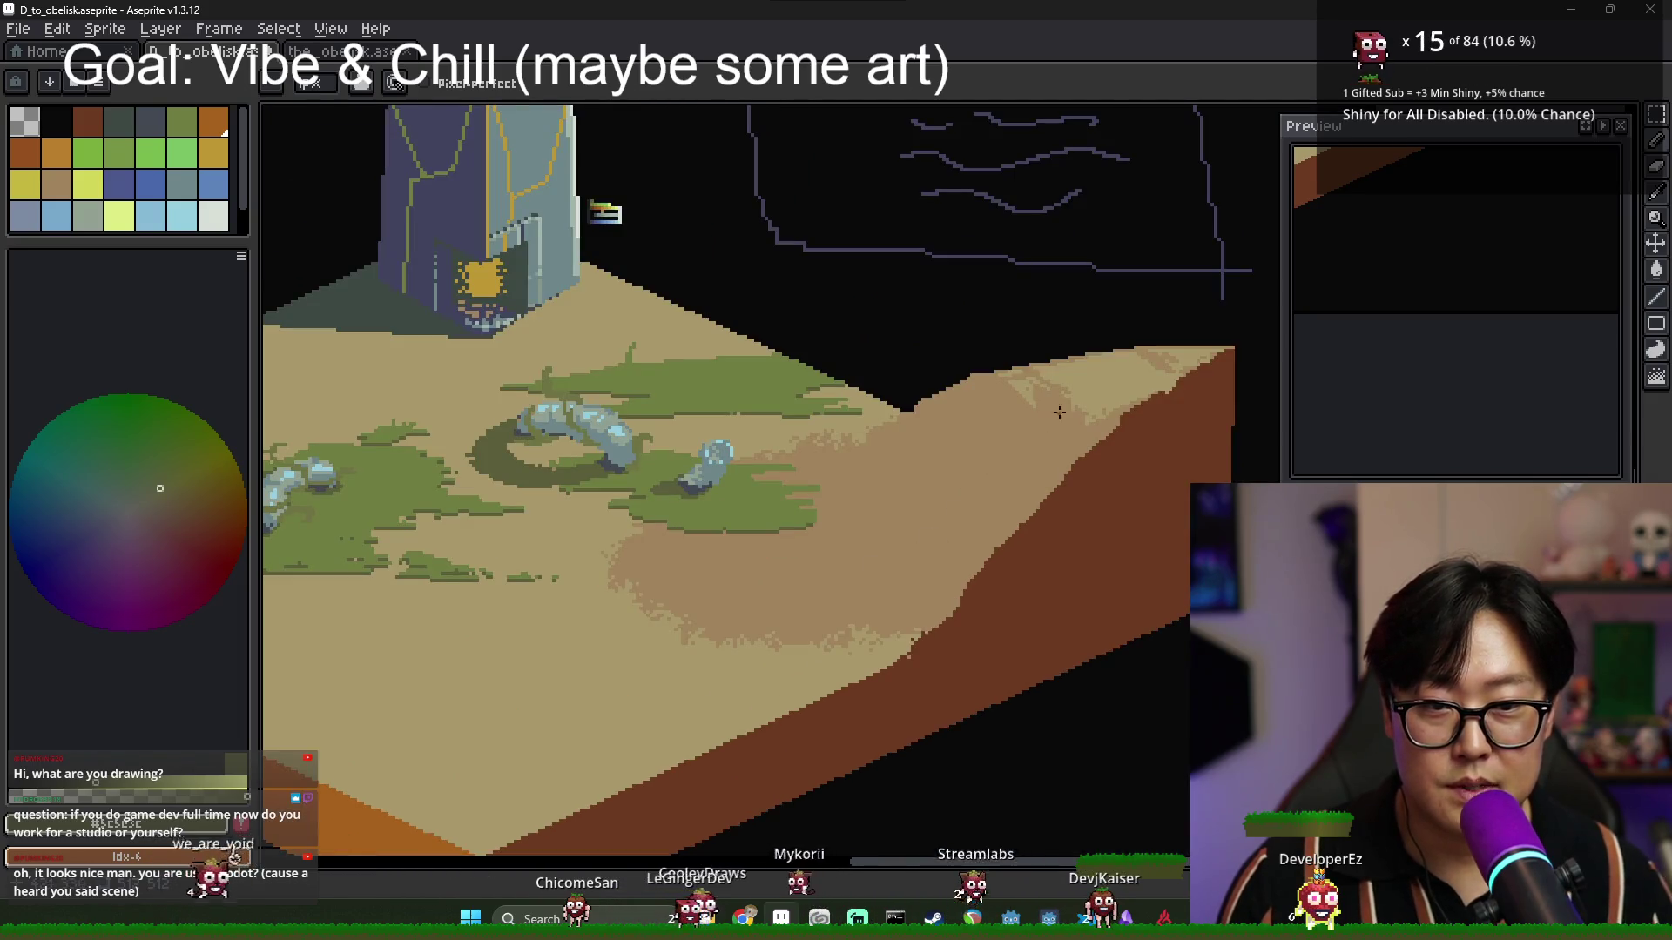
left_click(630, 532, "alt")
Recentre the view on the whole diorama scene.
scroll(630, 532, "down", 1)
scroll(629, 532, "up", 2)
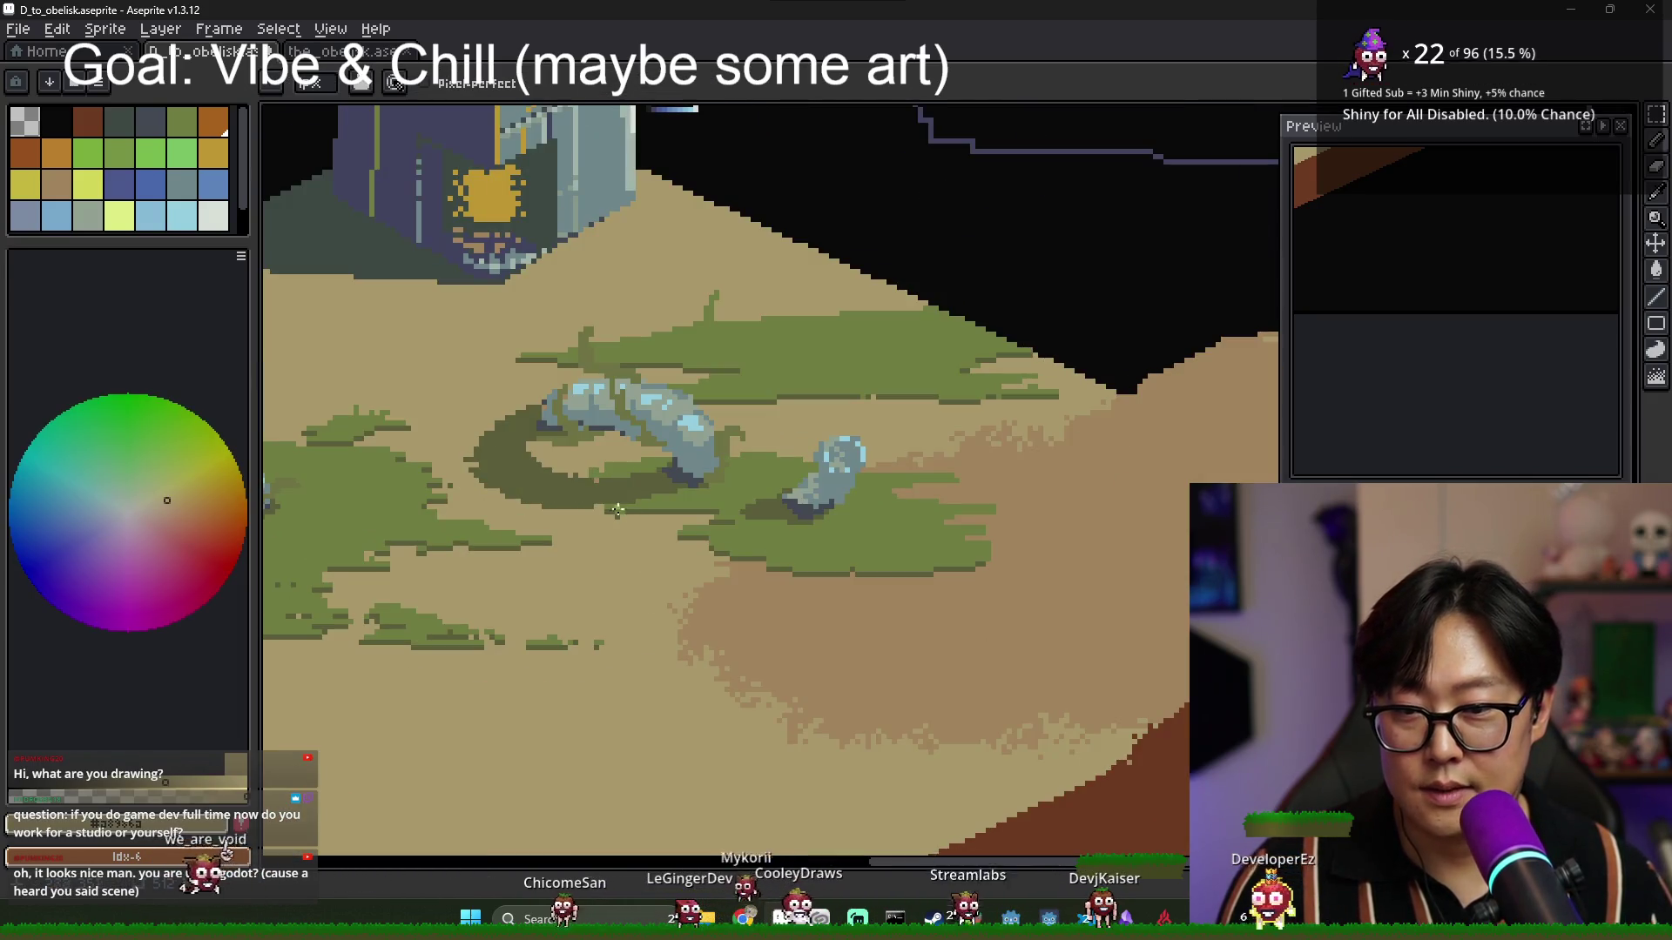
scroll(632, 520, "up", 1)
scroll(633, 520, "down", 1)
scroll(632, 520, "down", 2)
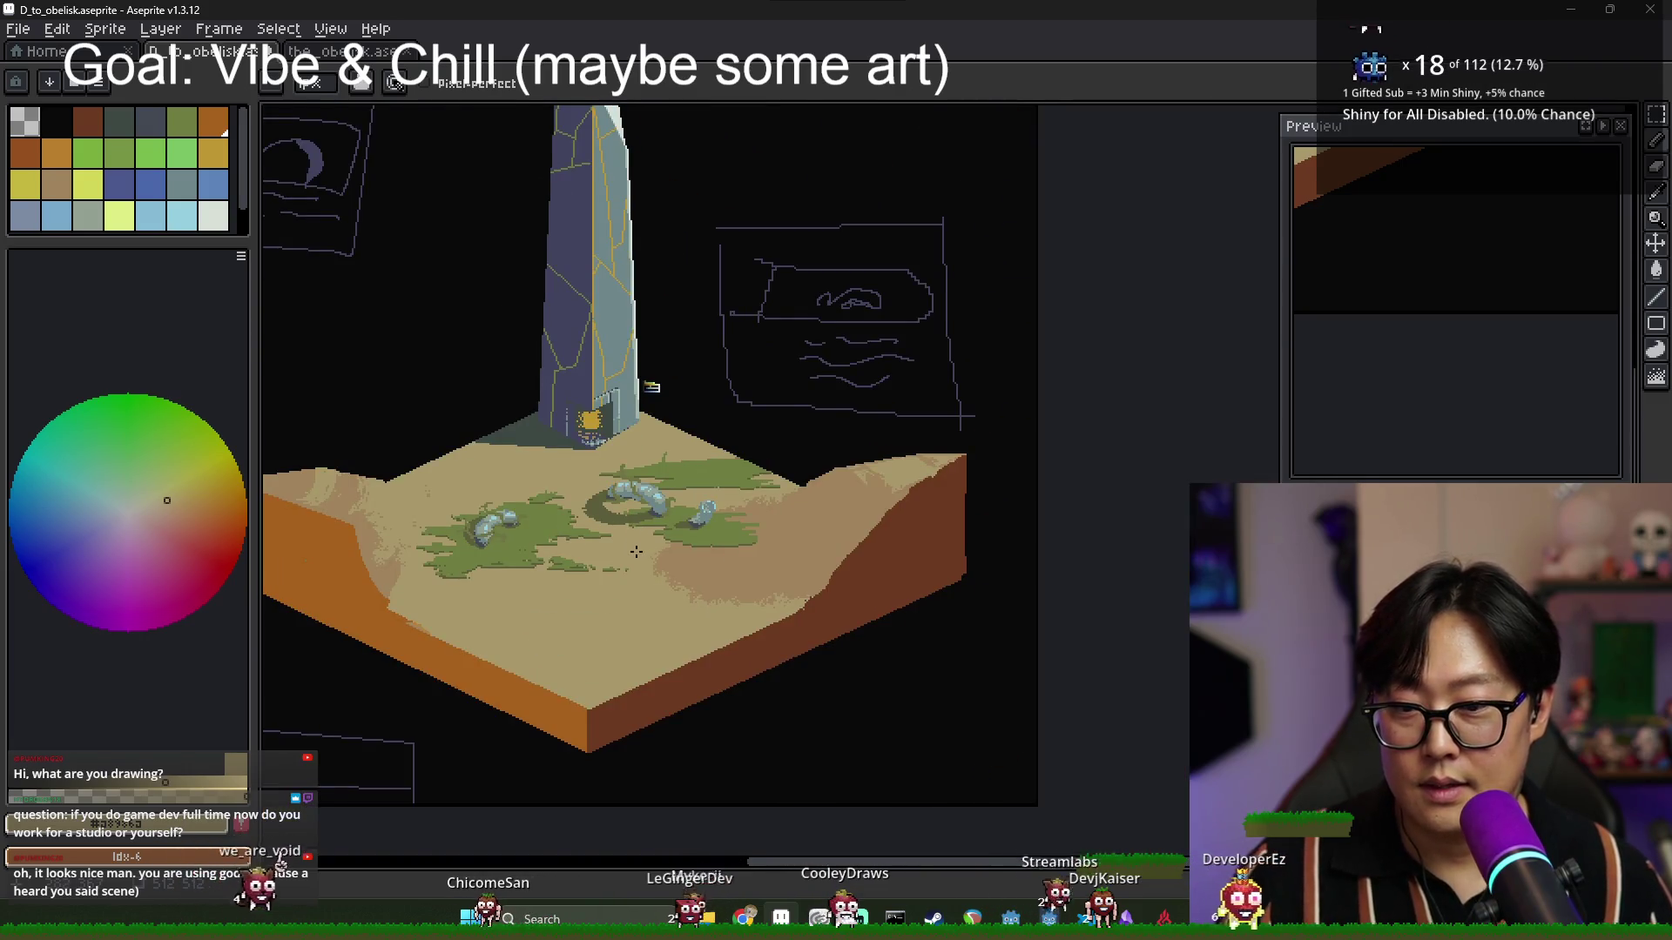
left_click_drag(636, 552, 691, 564)
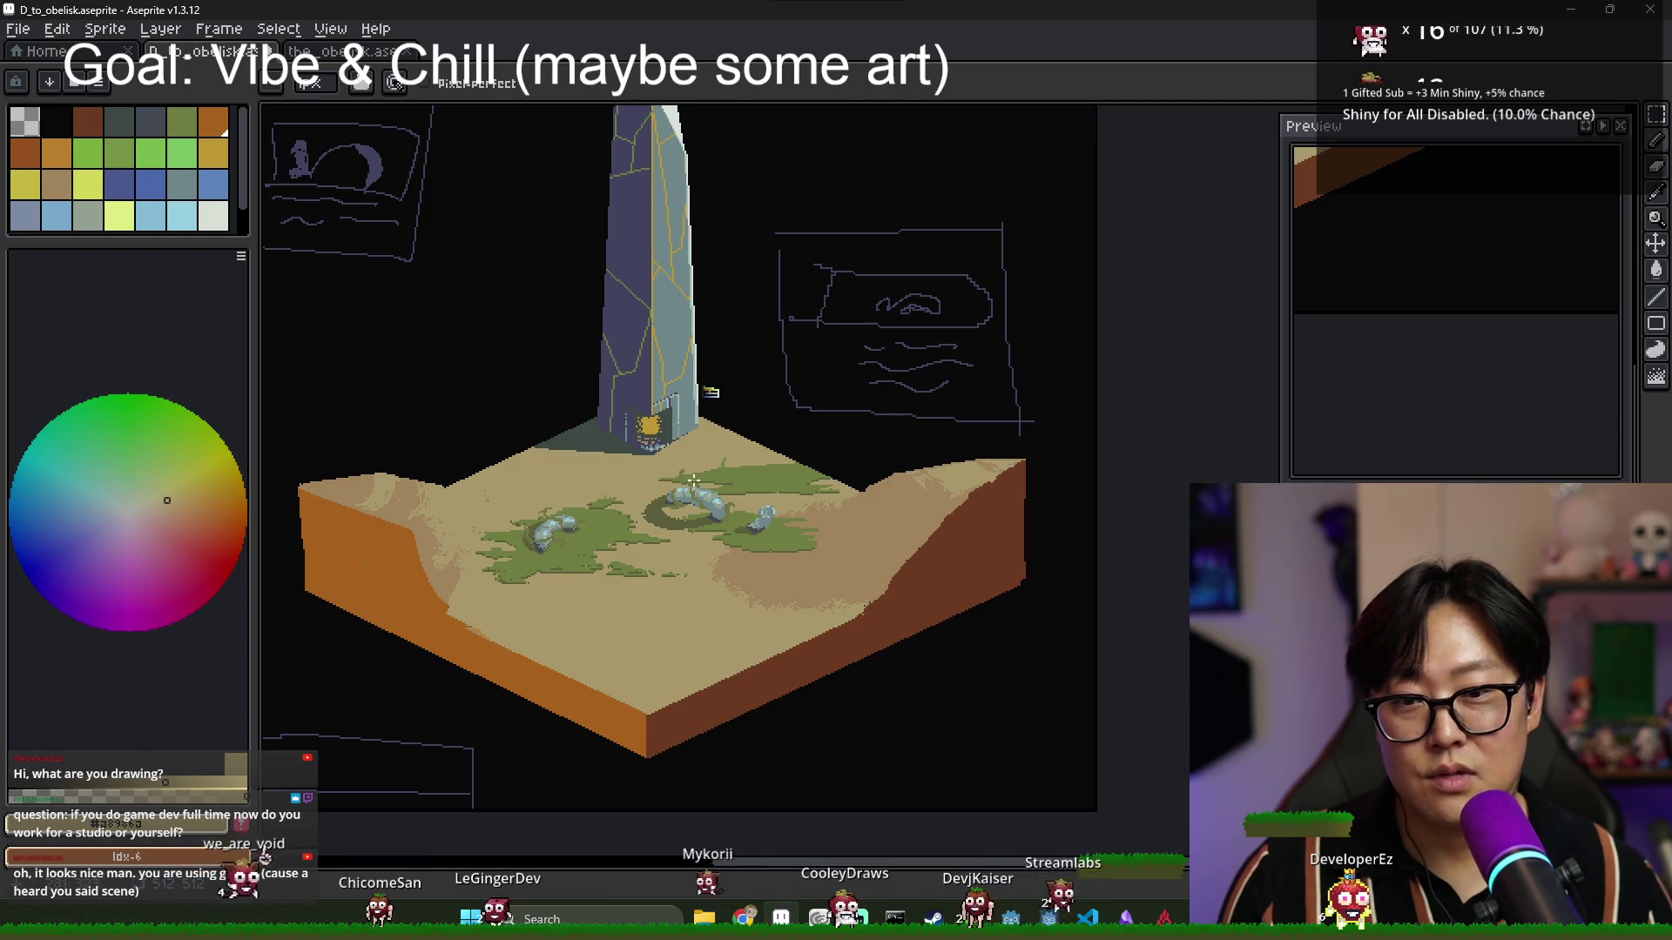
left_click_drag(682, 554, 707, 541)
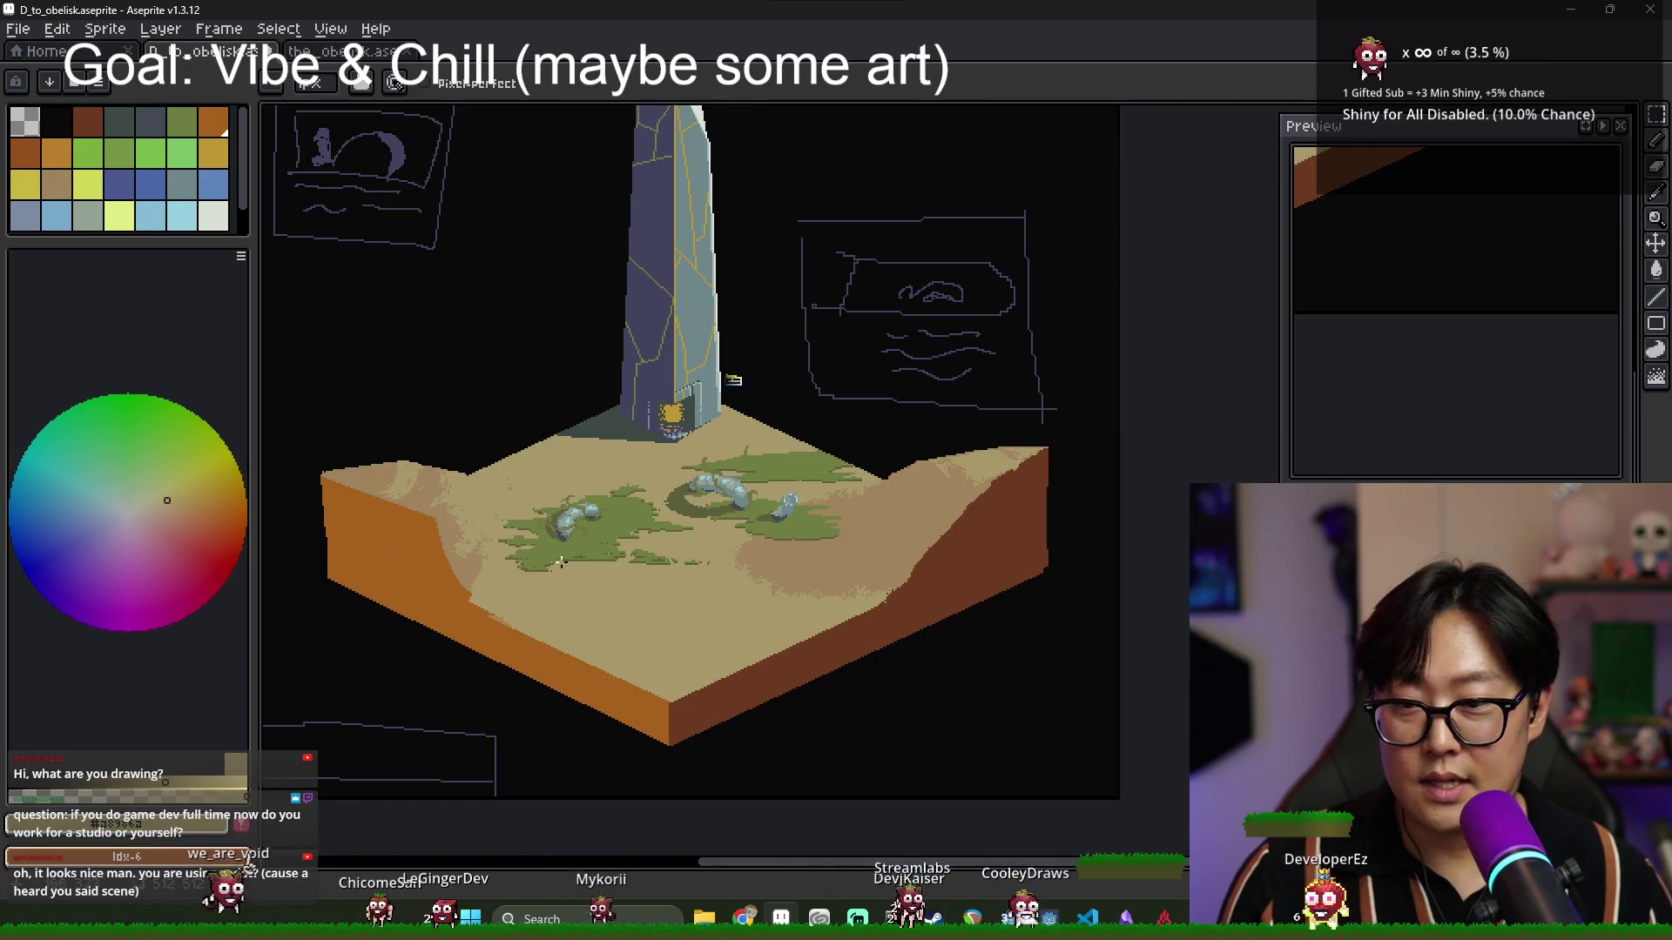
scroll(561, 561, "up", 2)
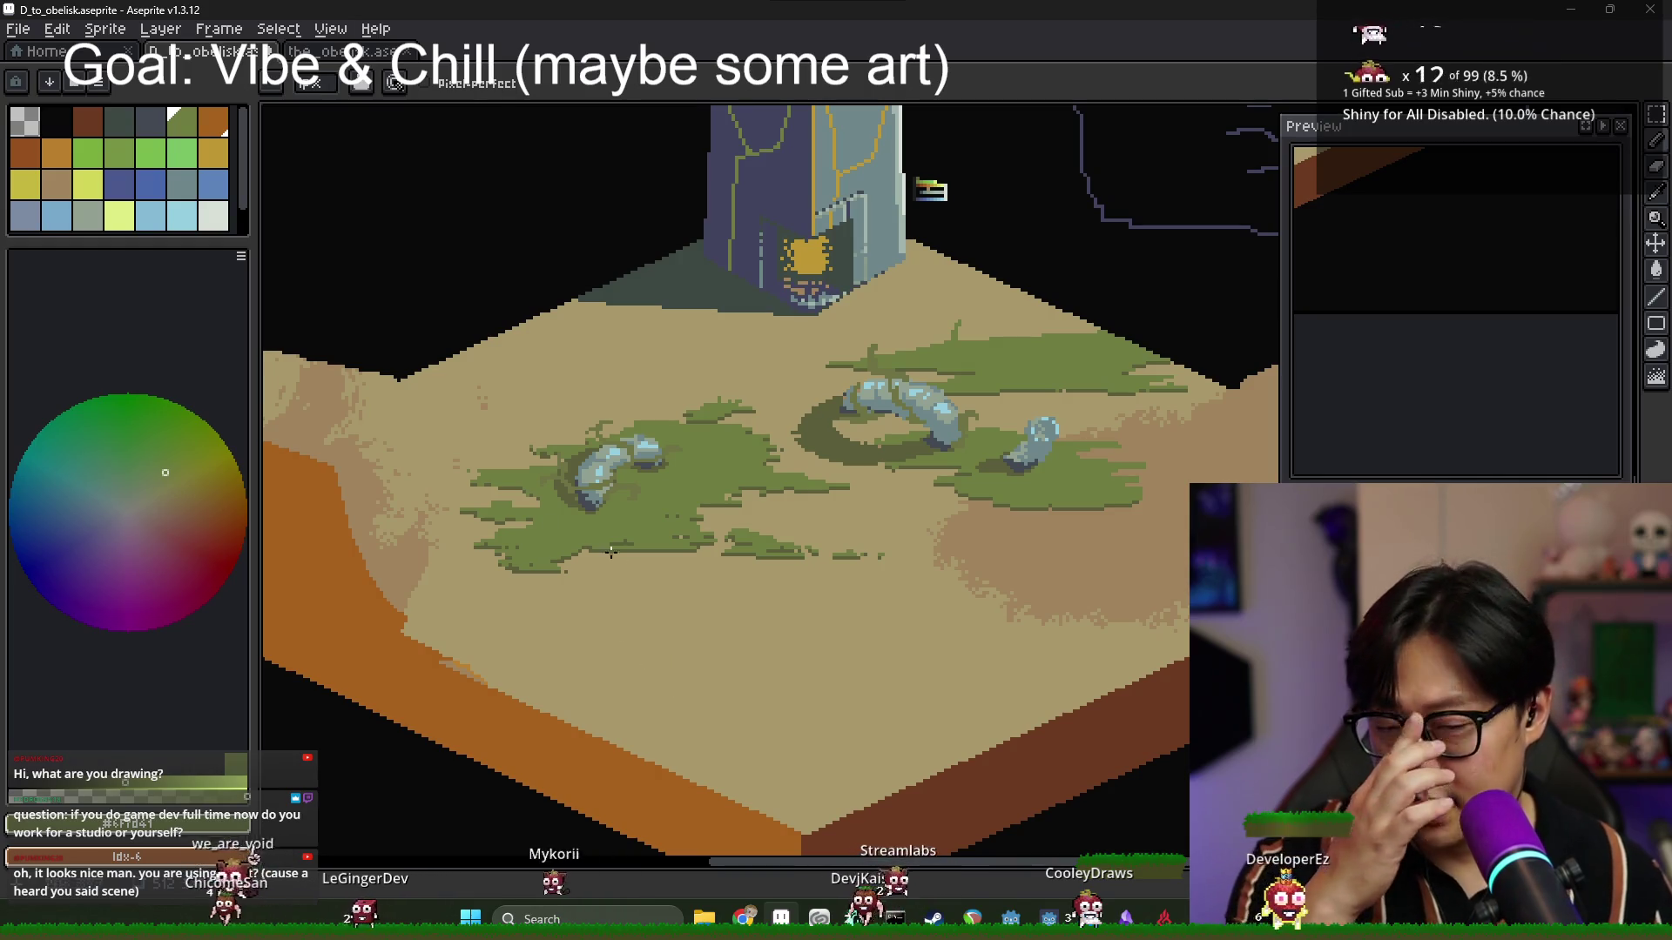
Zoom into the grass and eyedrop a darker muted green.
scroll(611, 551, "down", 2)
scroll(704, 511, "up", 3)
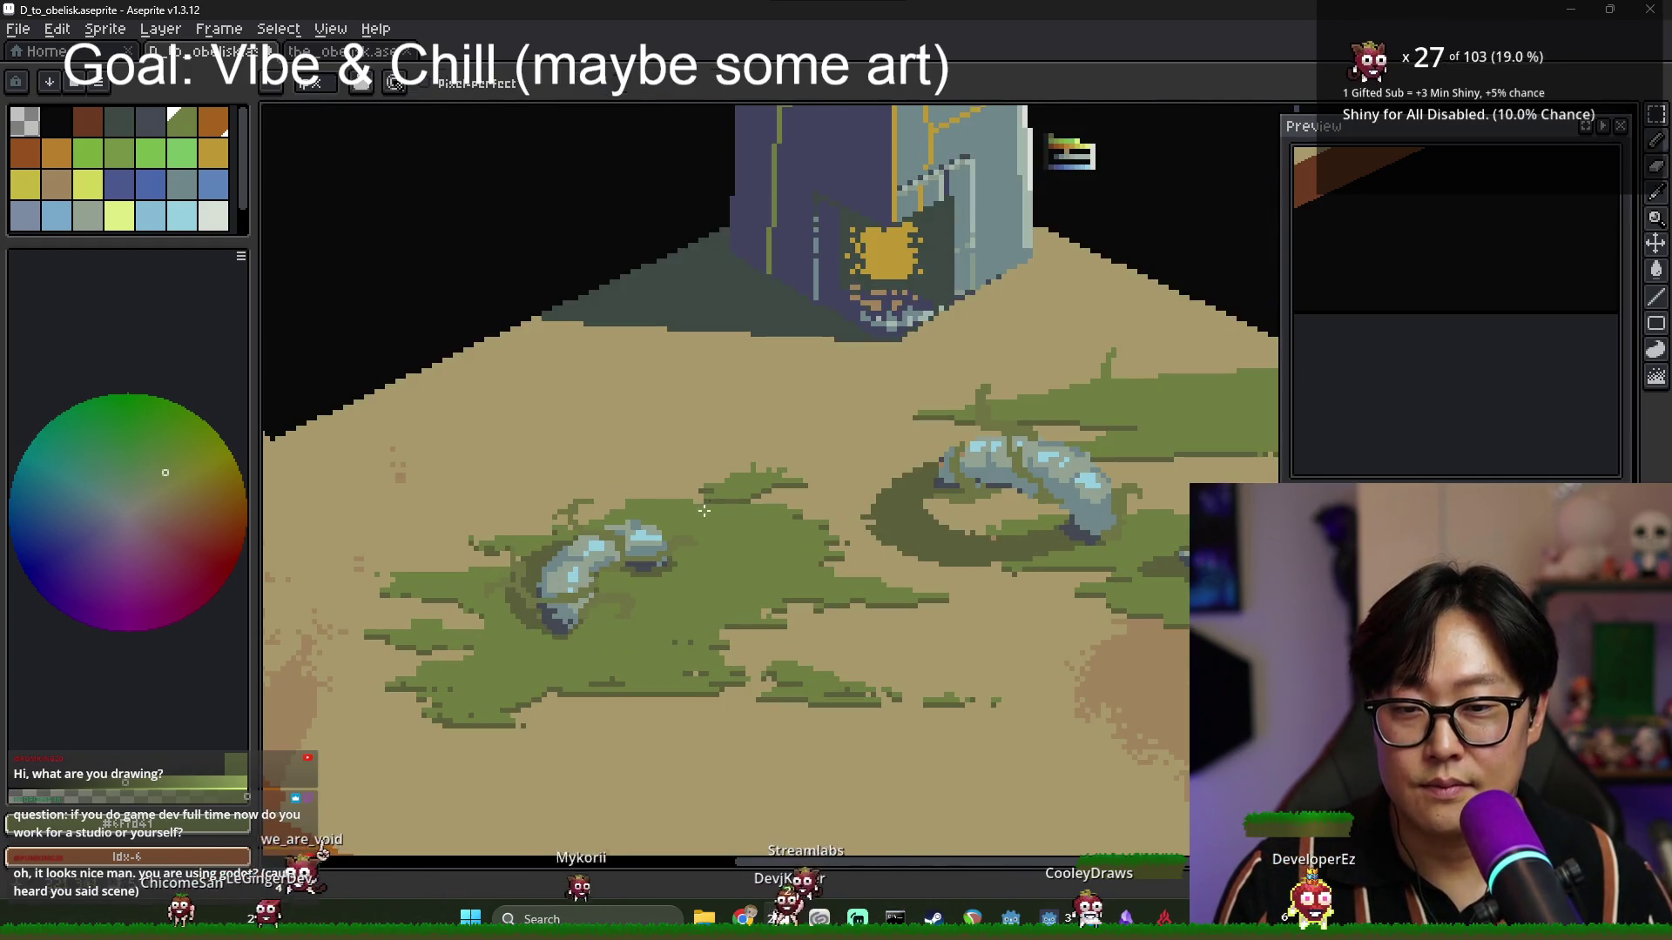
scroll(722, 500, "down", 3)
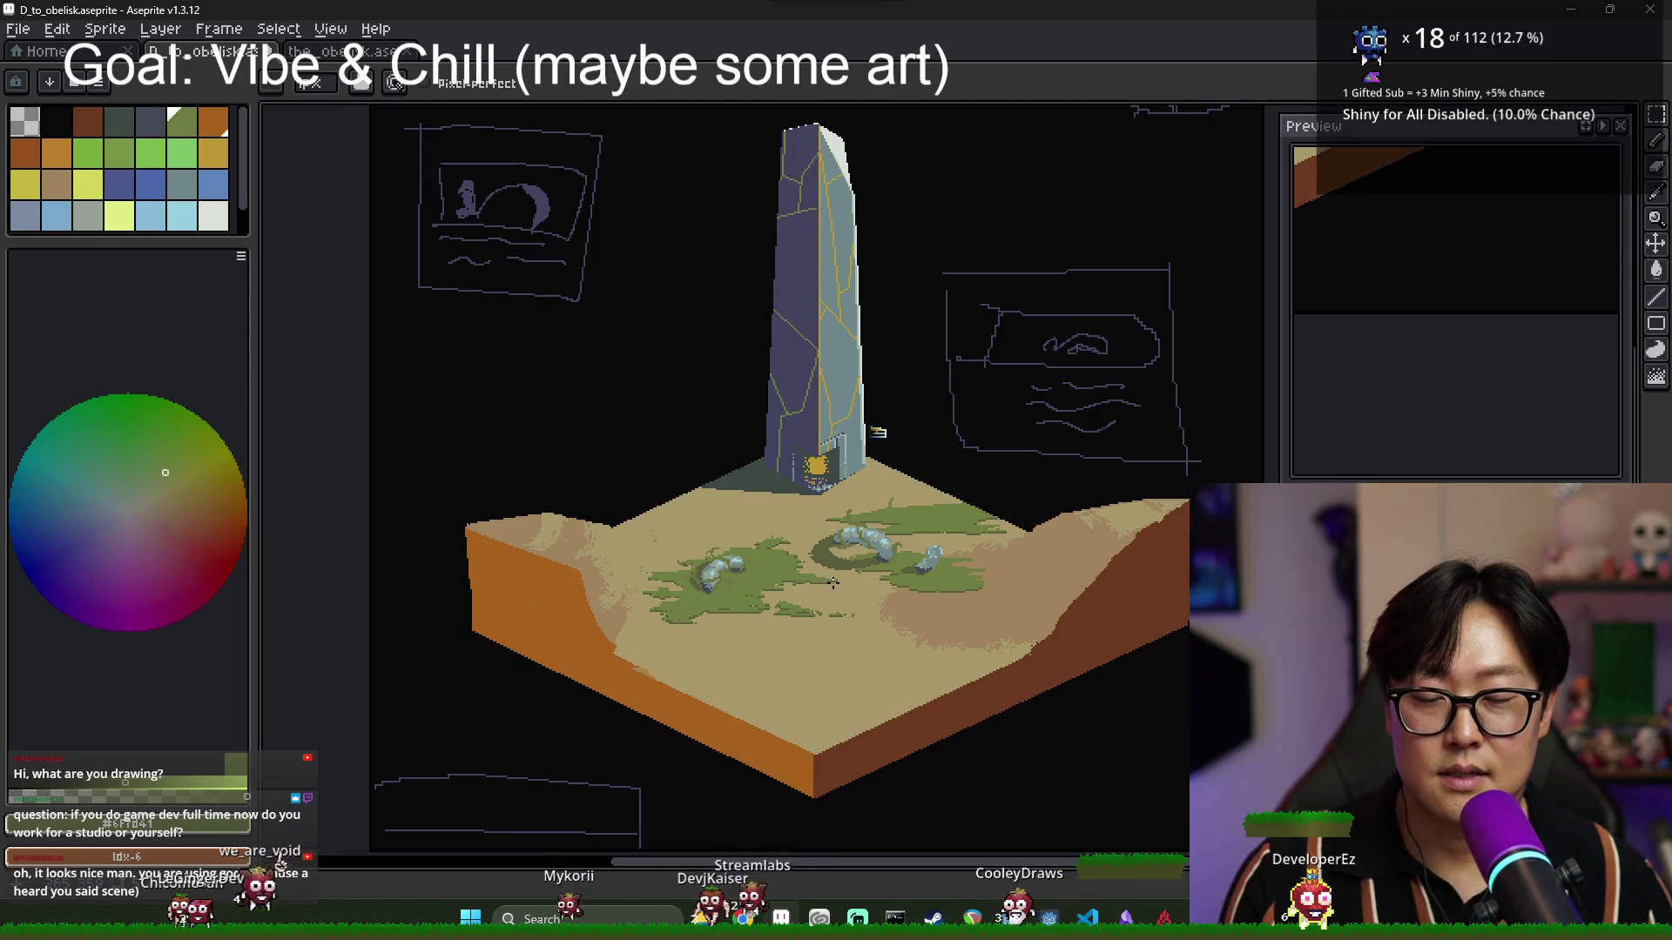
scroll(769, 538, "left", 2)
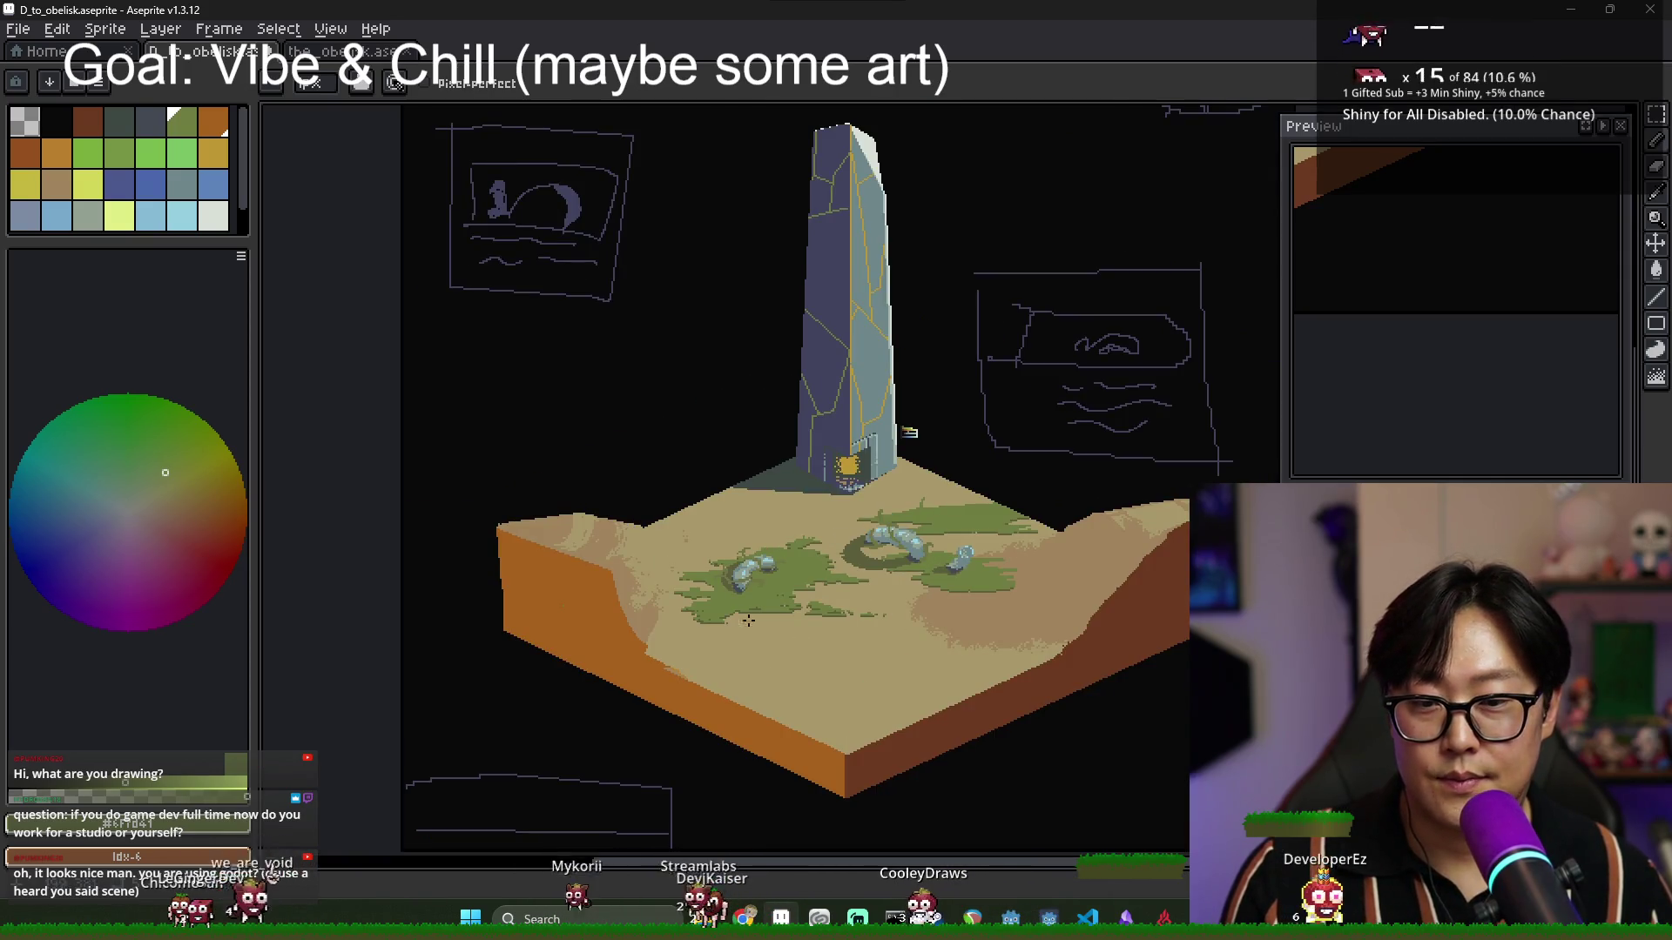
scroll(858, 557, "up", 3)
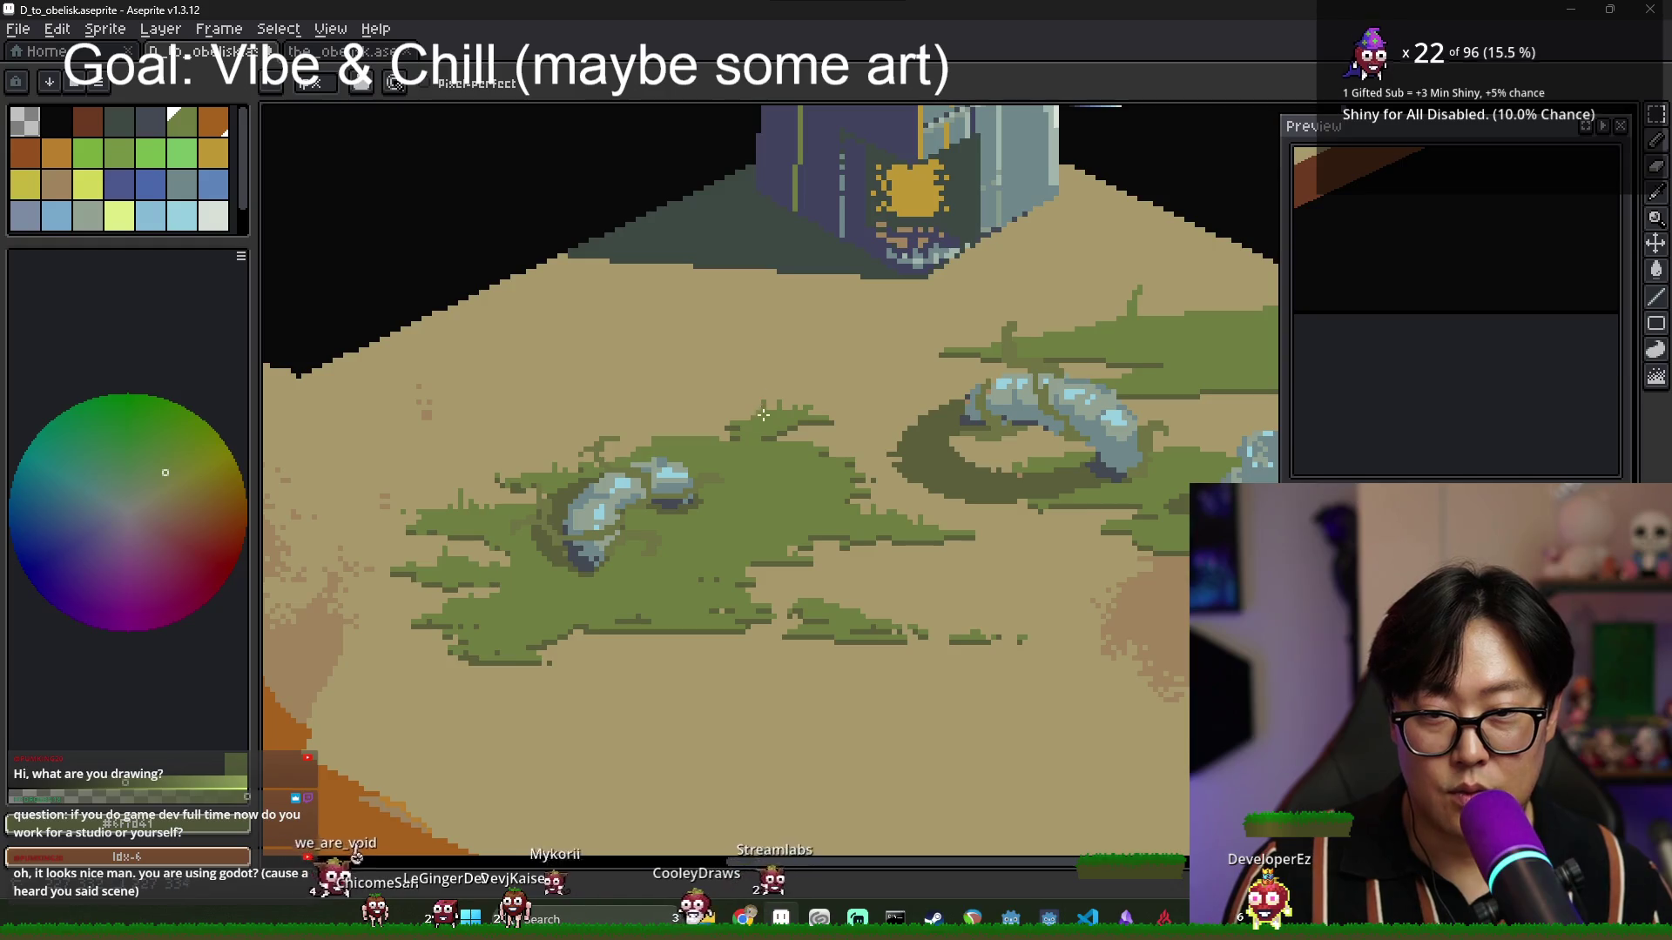
scroll(1076, 330, "up", 1)
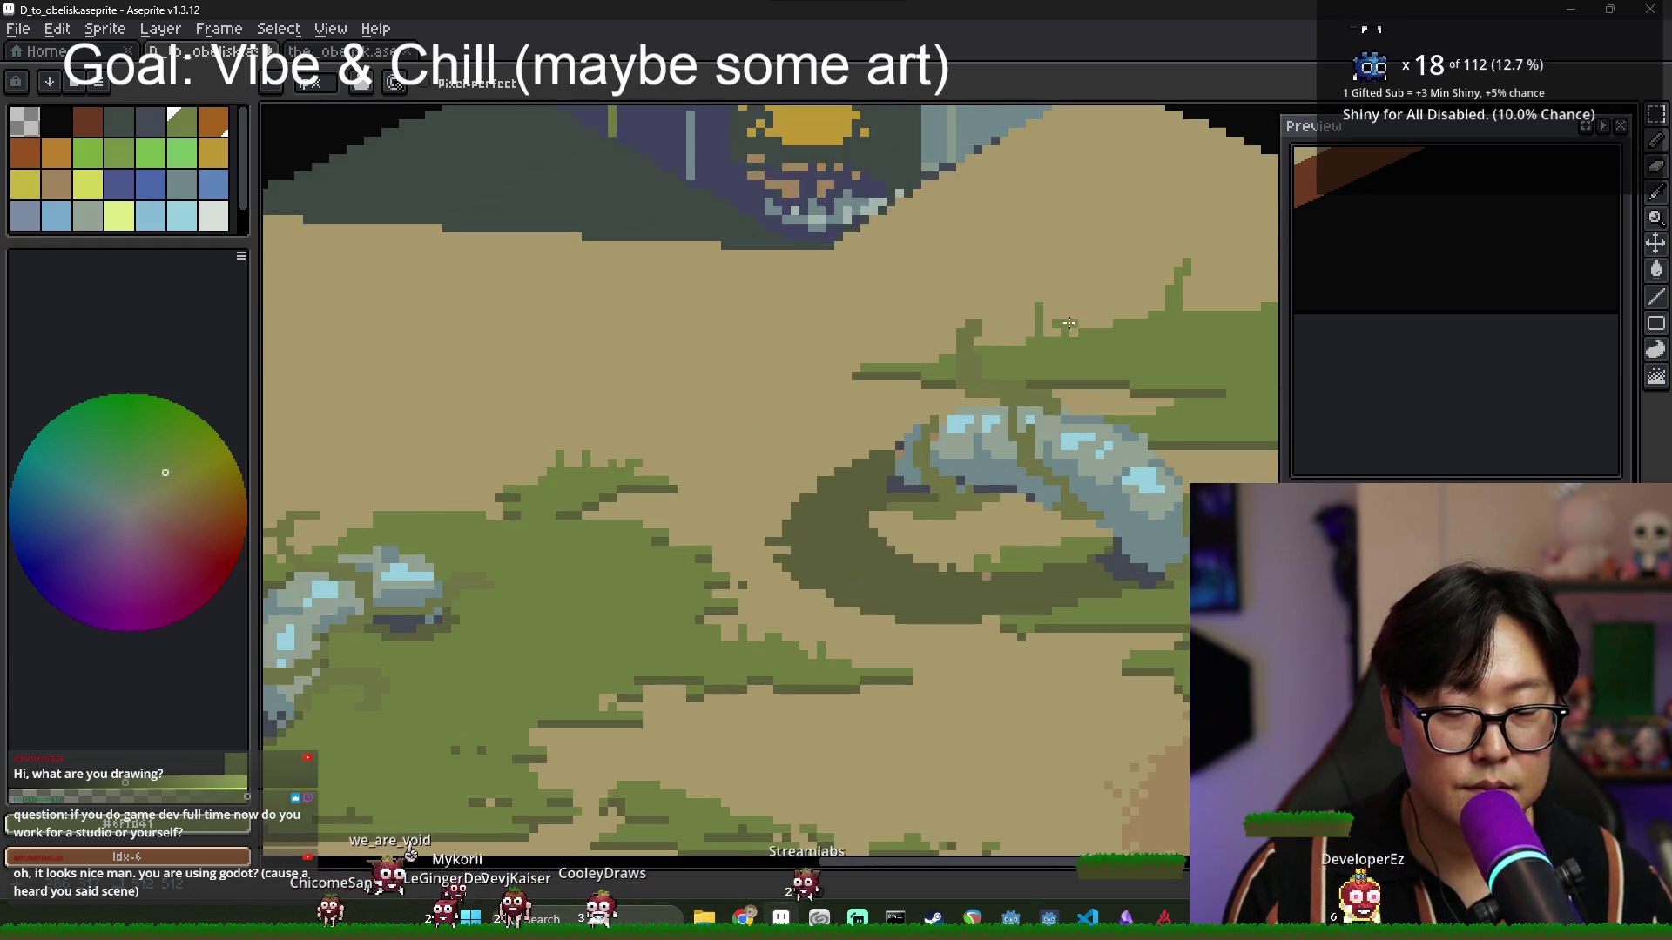
scroll(1181, 351, "down", 1)
scroll(1182, 350, "right", 2)
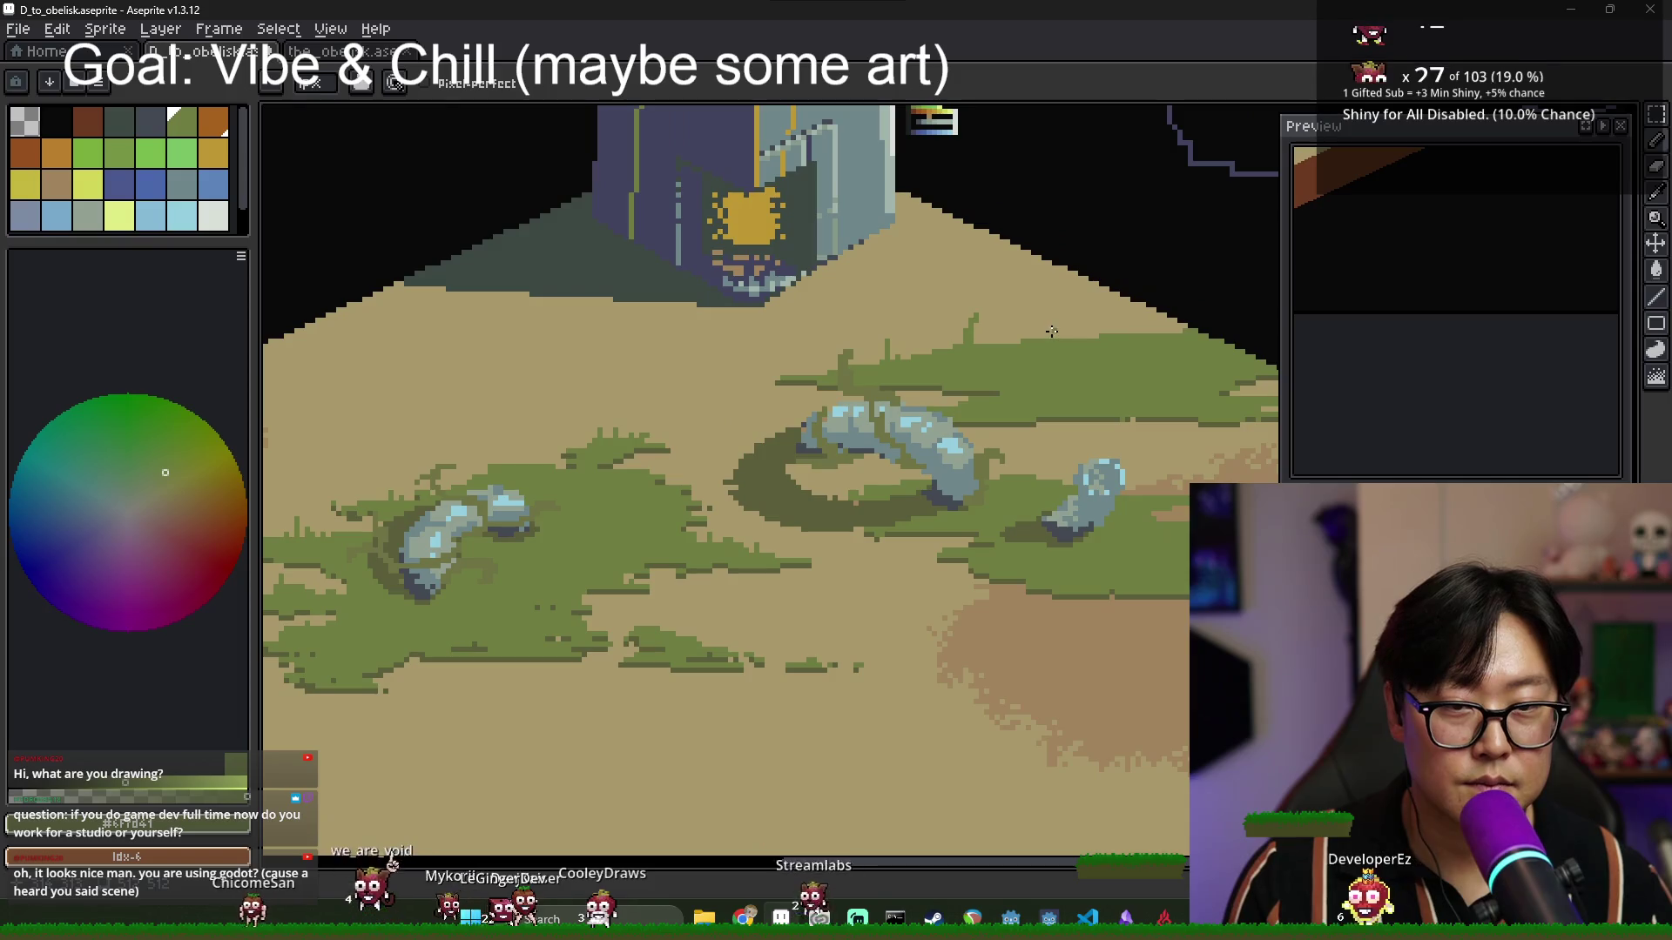
scroll(1144, 334, "down", 3)
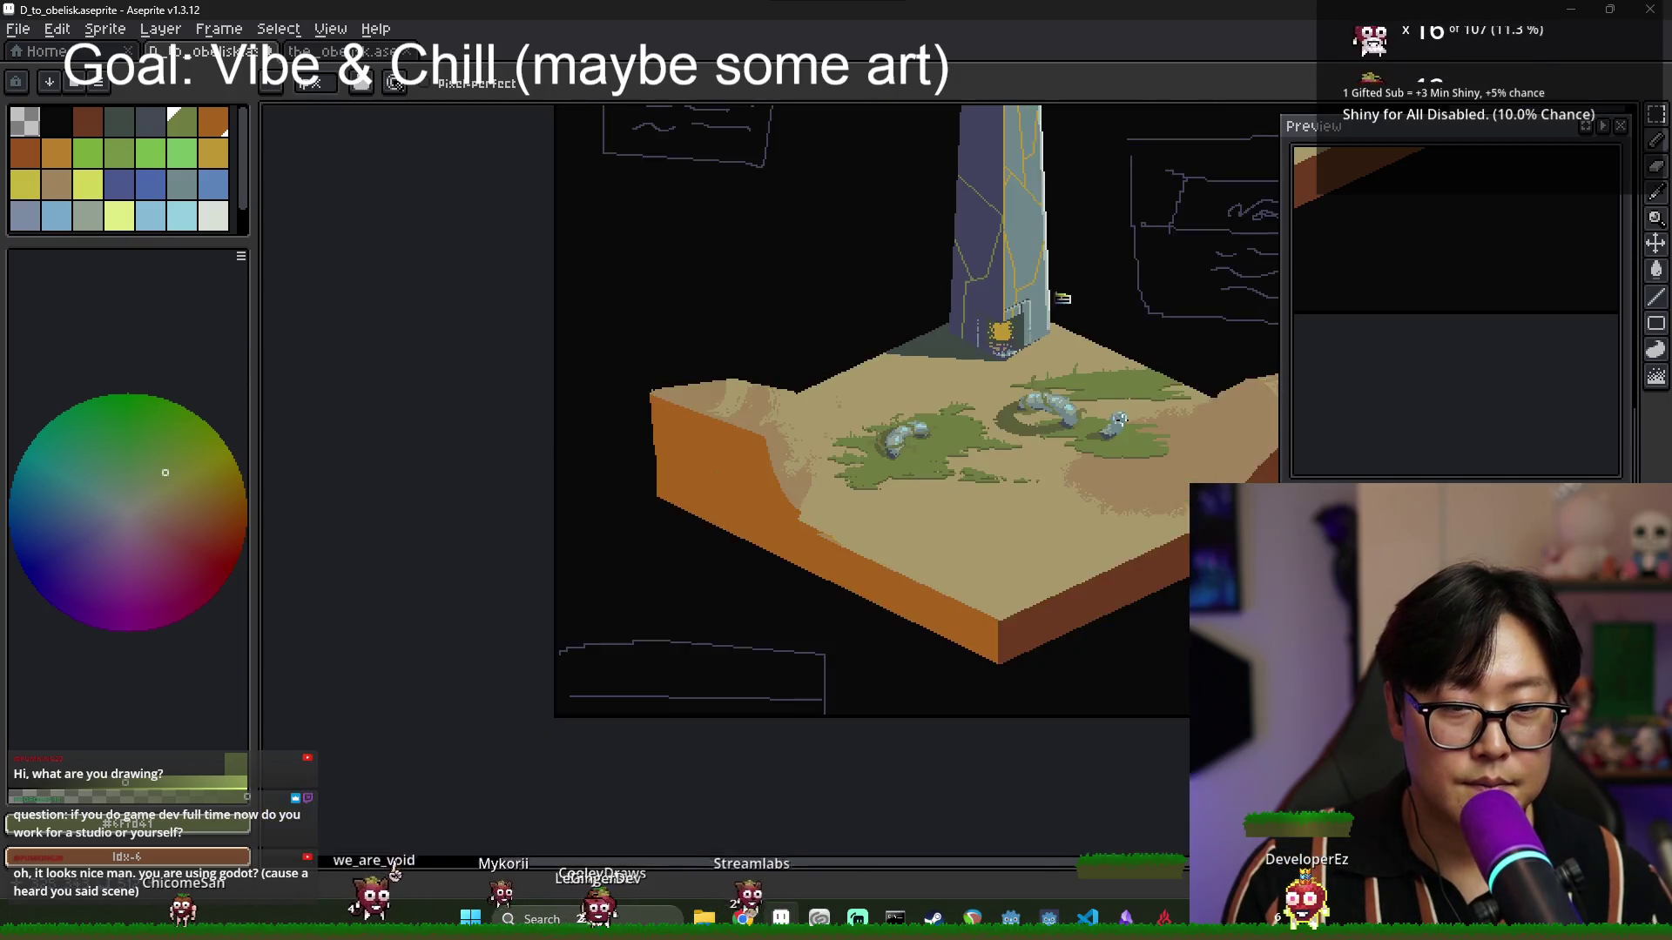
scroll(1061, 414, "up", 3)
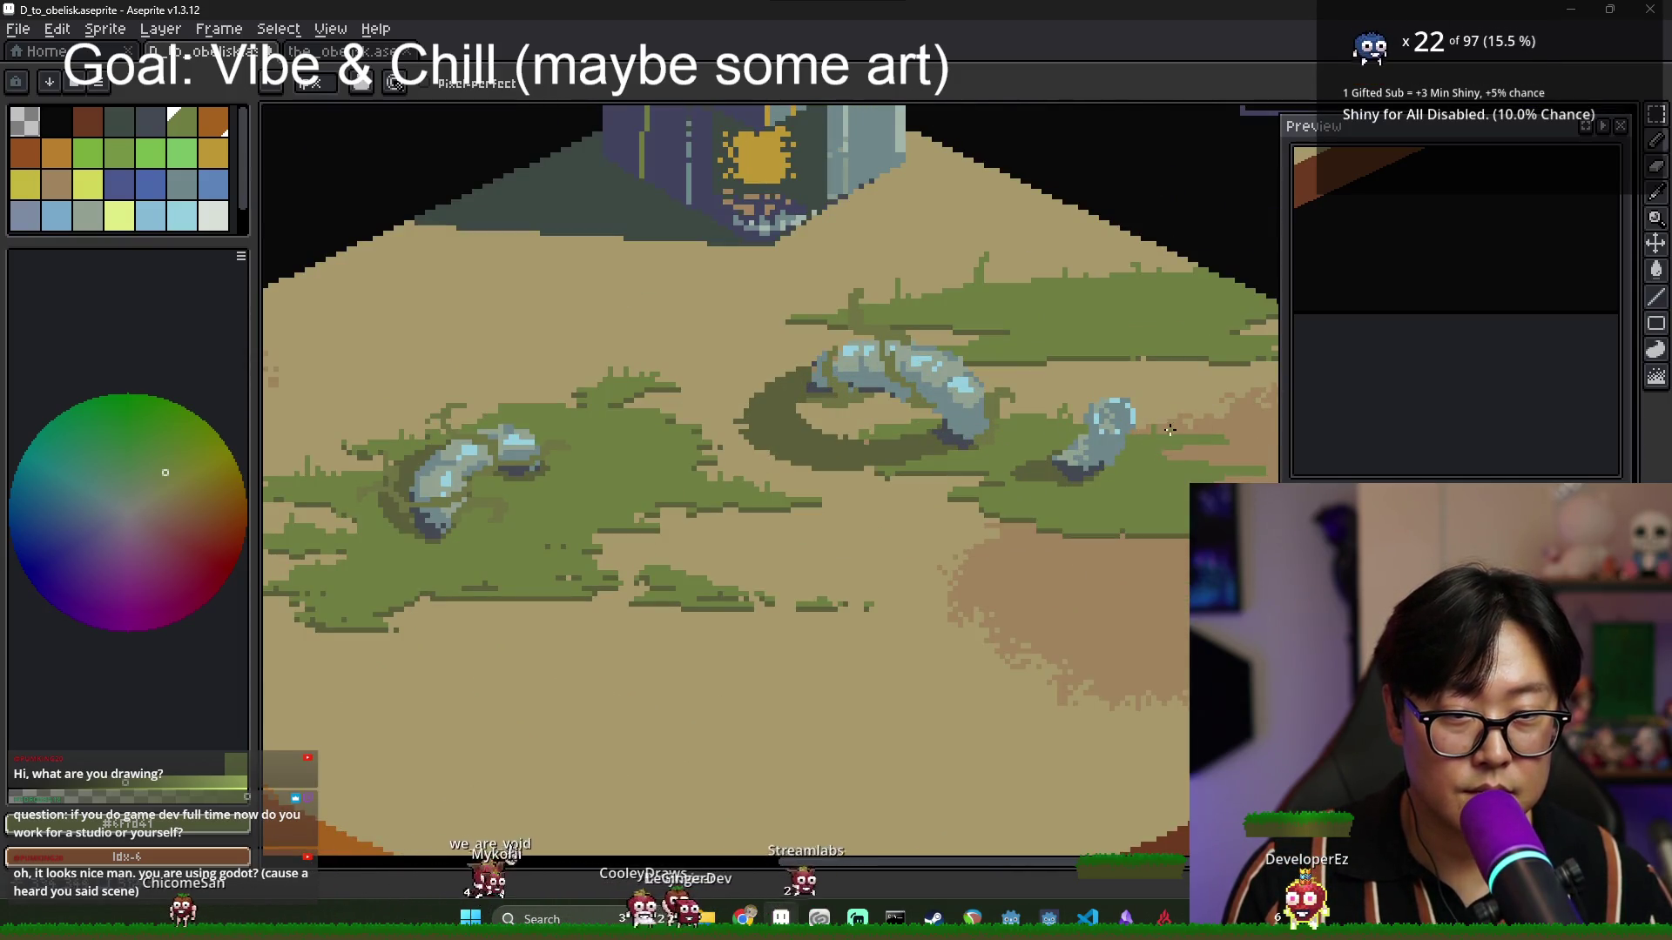
scroll(1134, 514, "down", 3)
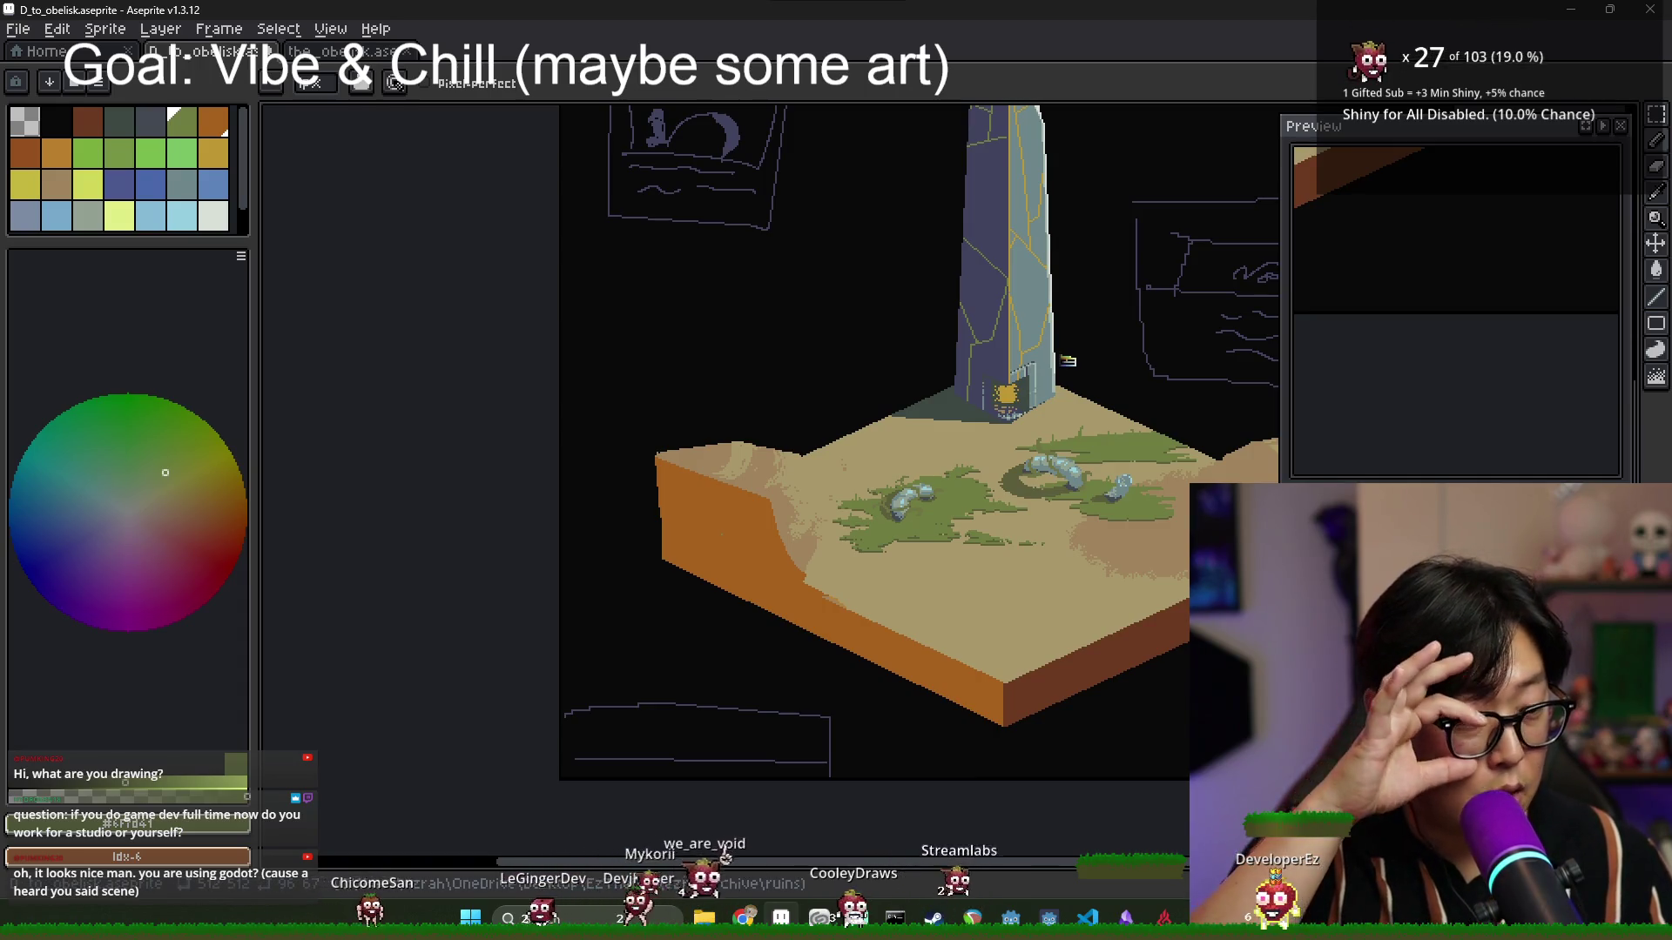
scroll(1136, 516, "up", 2)
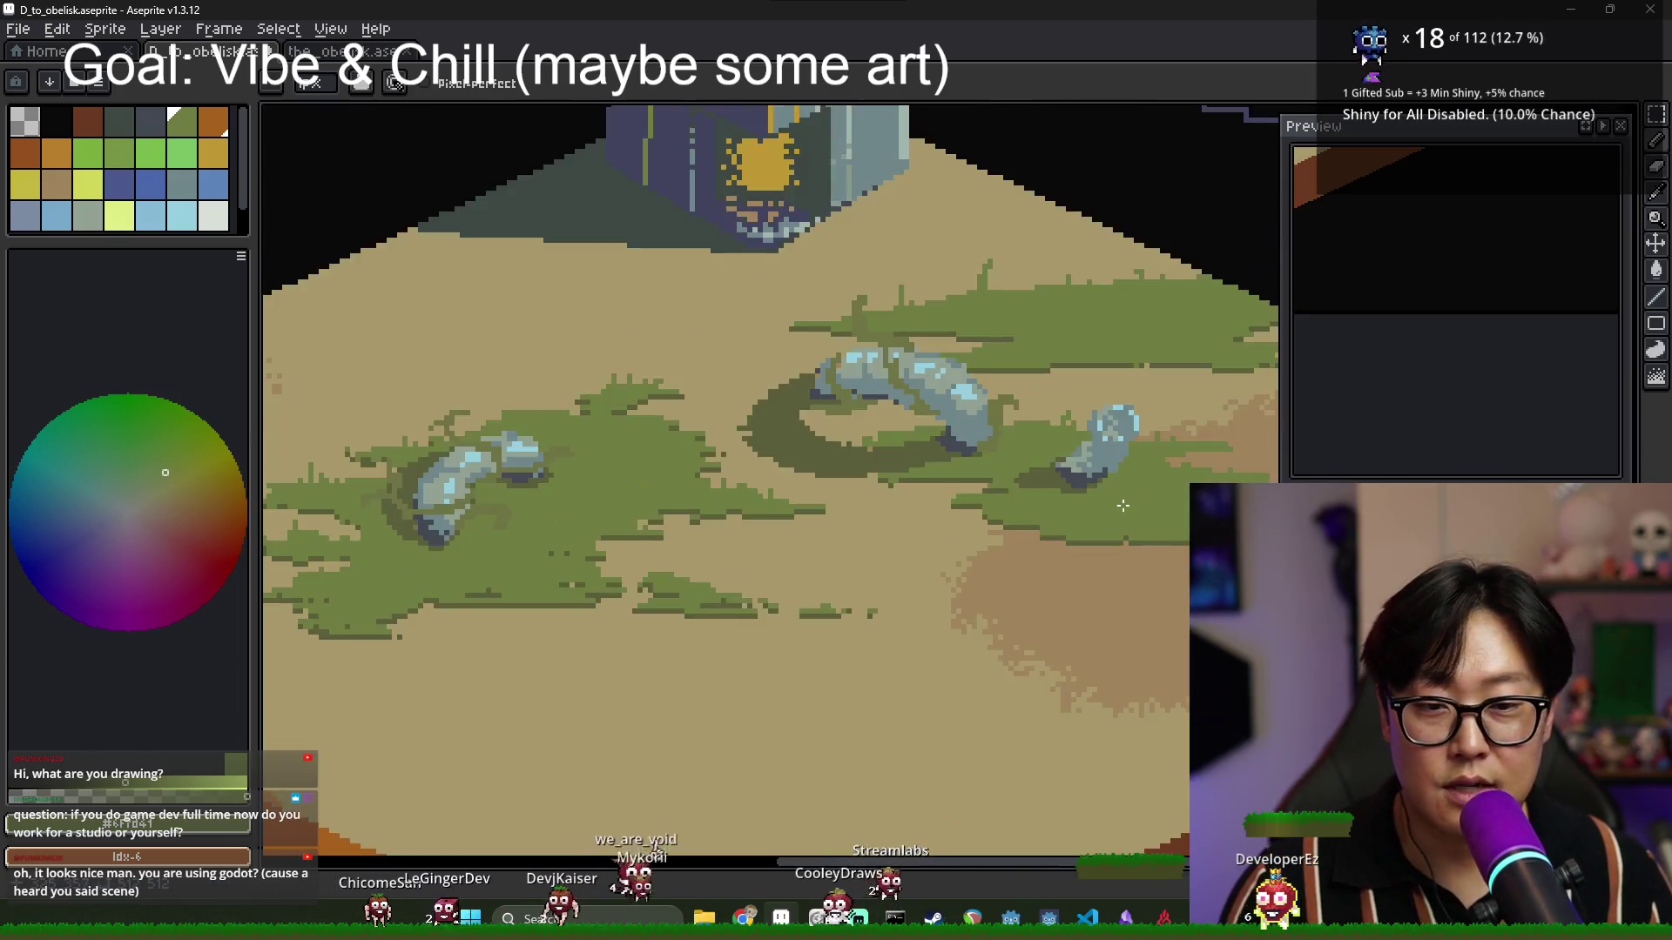
scroll(1001, 505, "down", 1)
scroll(906, 501, "up", 2)
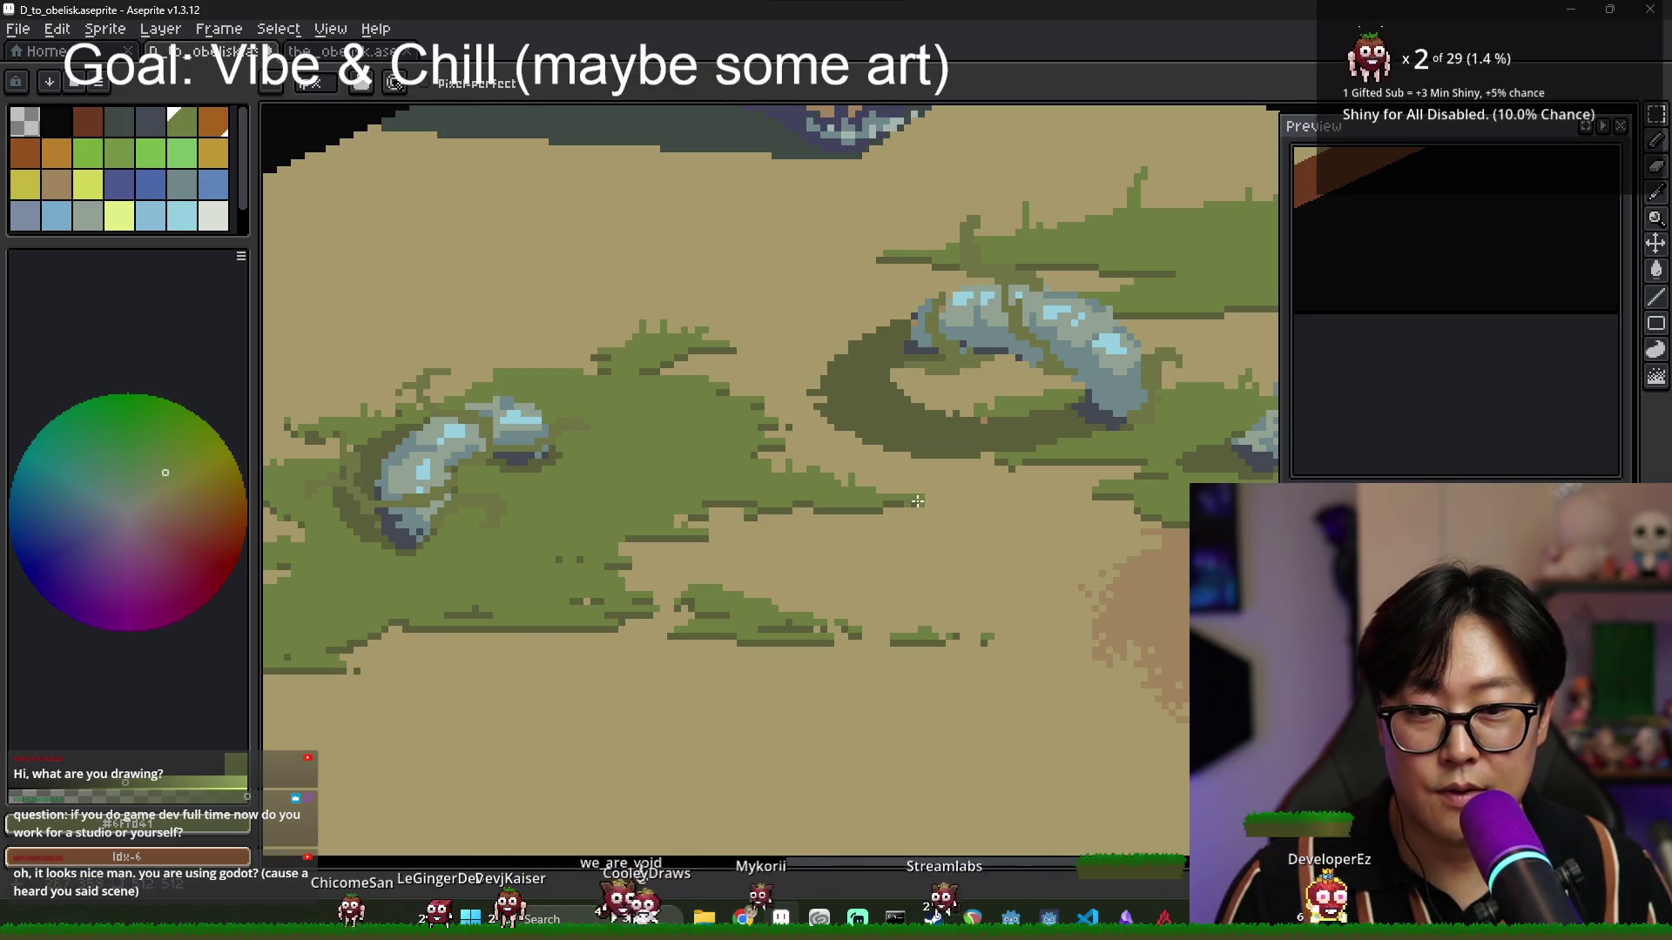
scroll(930, 500, "up", 2)
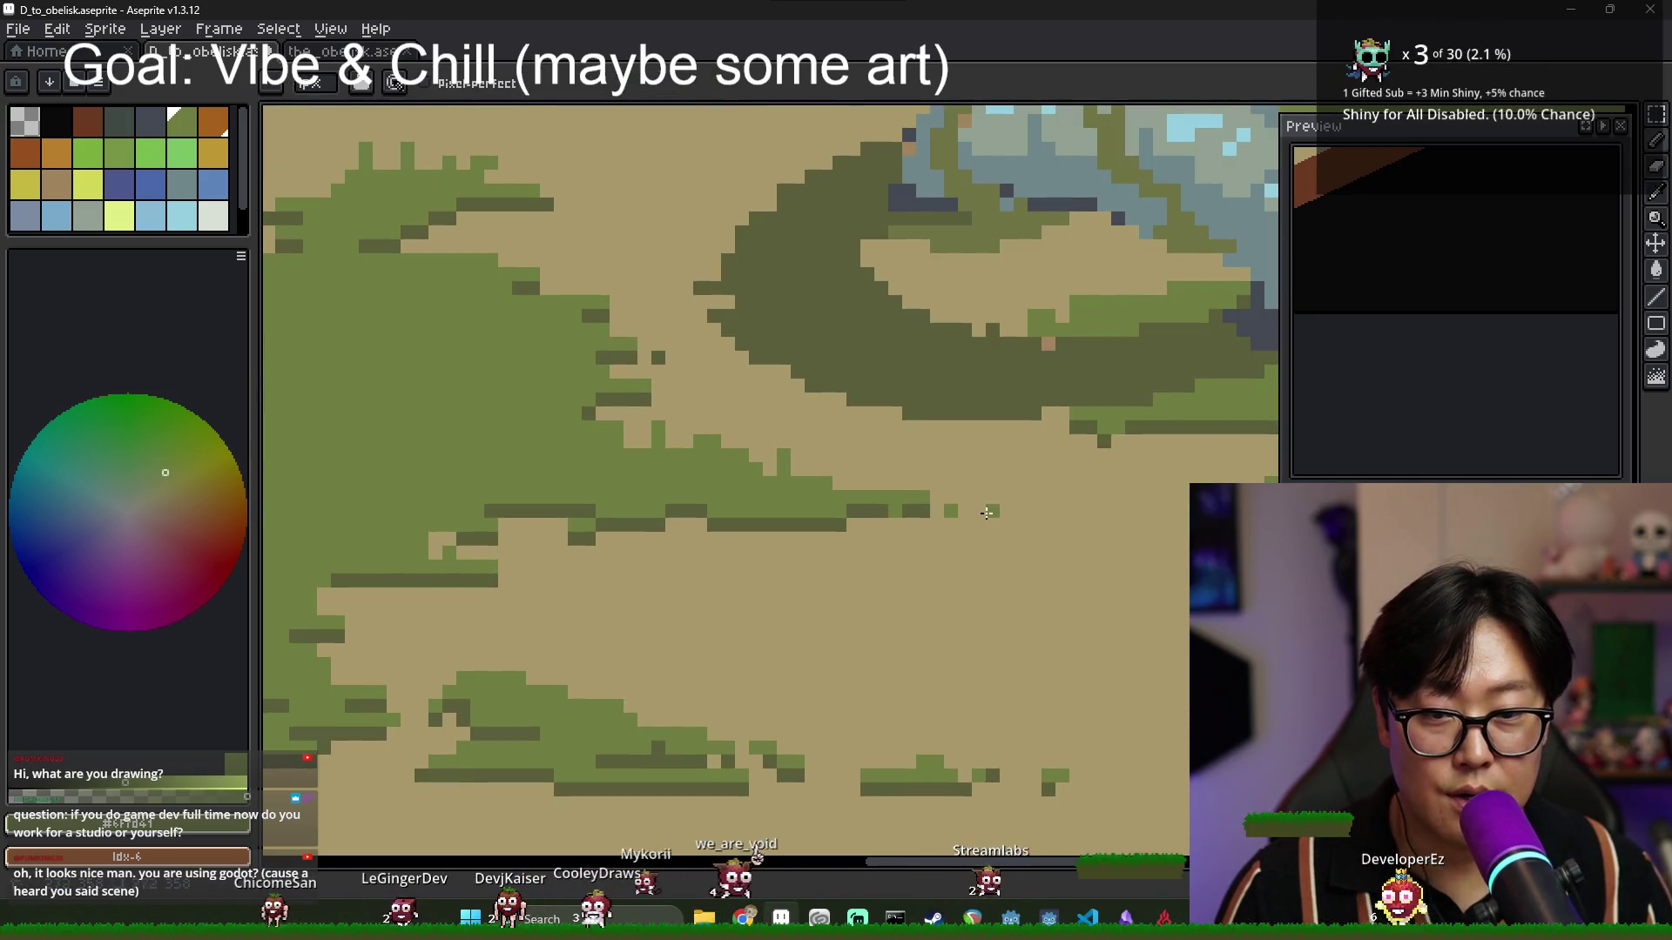
scroll(1002, 519, "down", 1)
scroll(1013, 524, "up", 1)
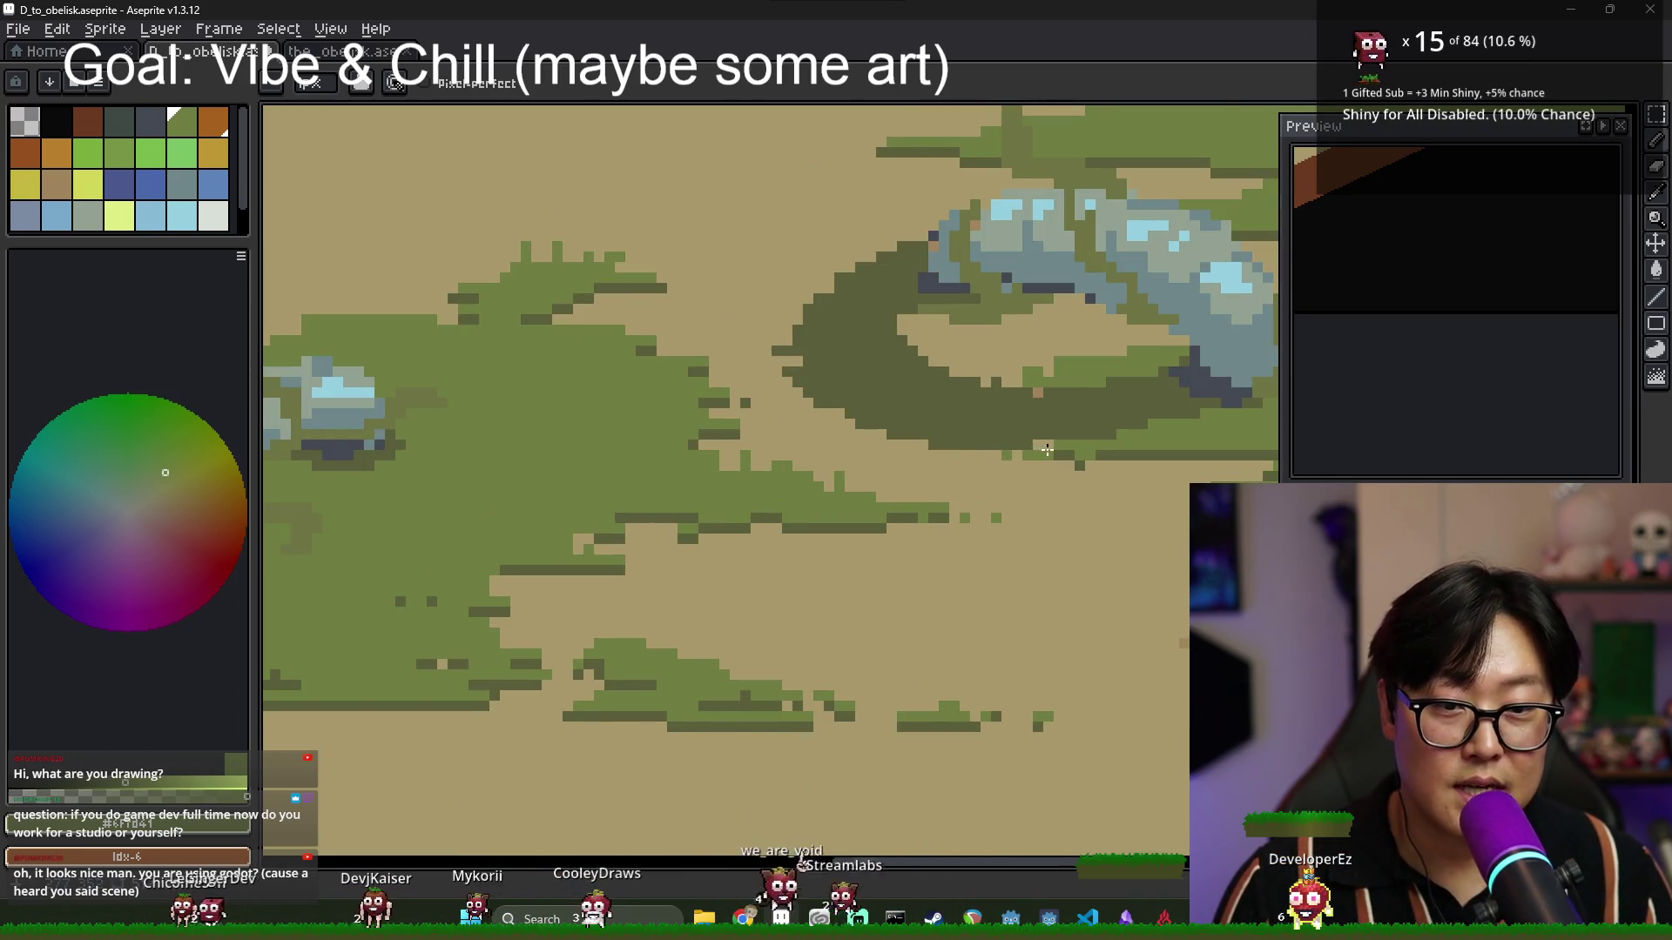
scroll(1041, 447, "down", 1)
left_click(1053, 460, "alt")
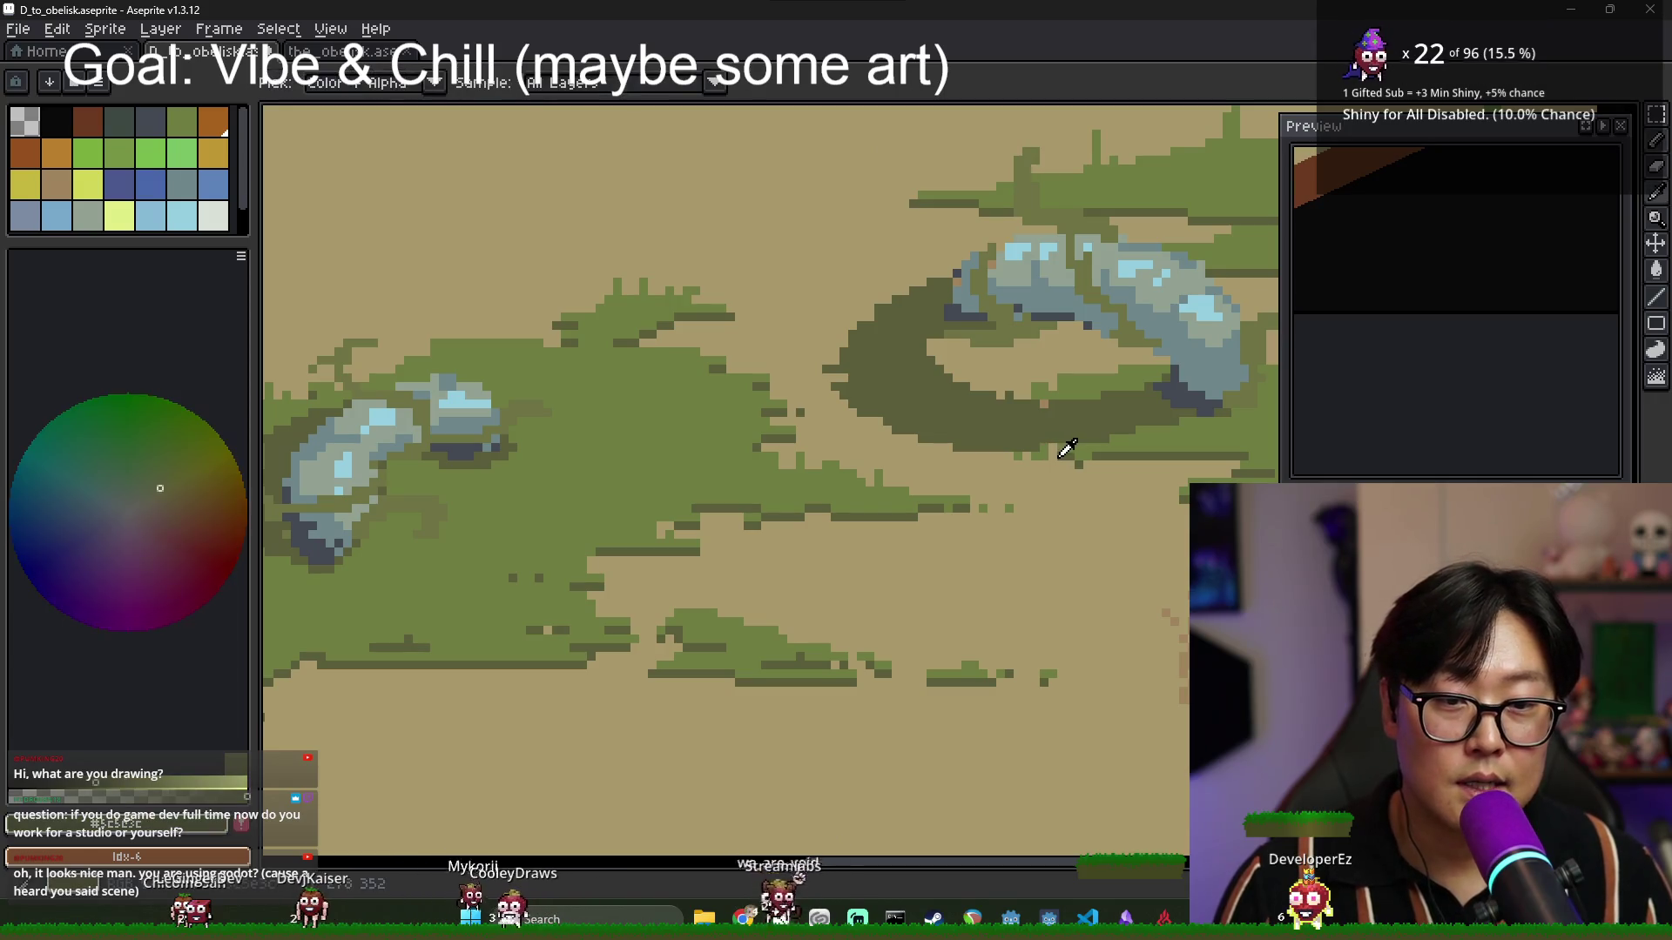
Sample the mid grass green #6F7D41, the olive shadow #5C5E3C, then #6F7D41 again.
scroll(1080, 463, "down", 1)
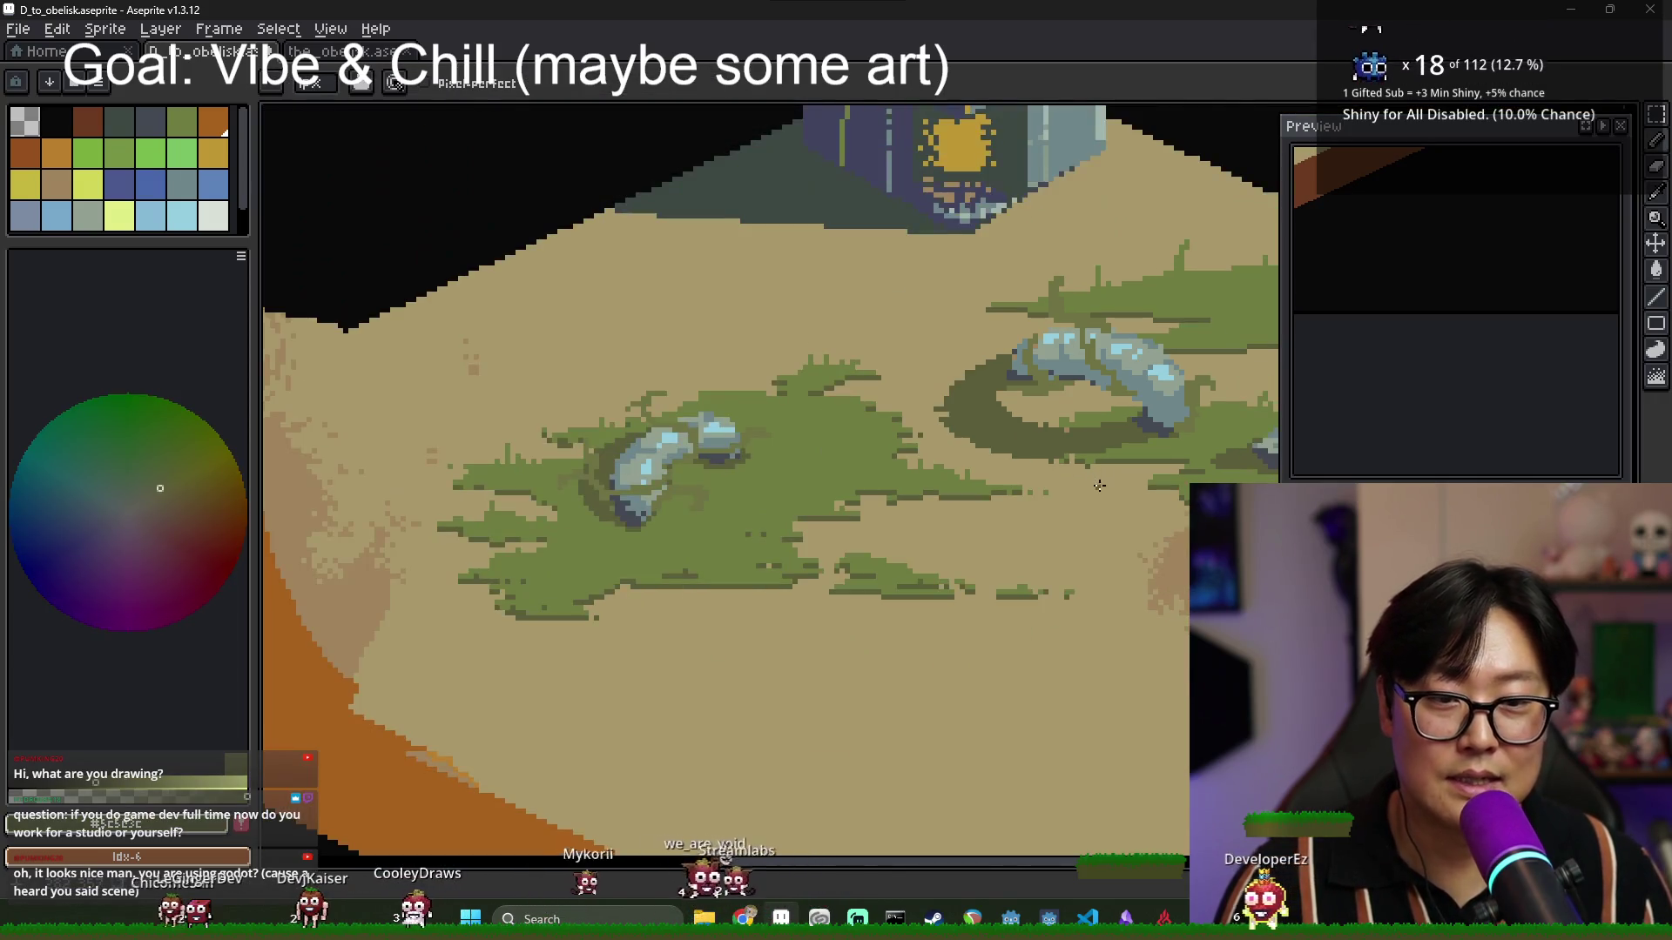
scroll(1104, 481, "down", 2)
scroll(1079, 457, "up", 4)
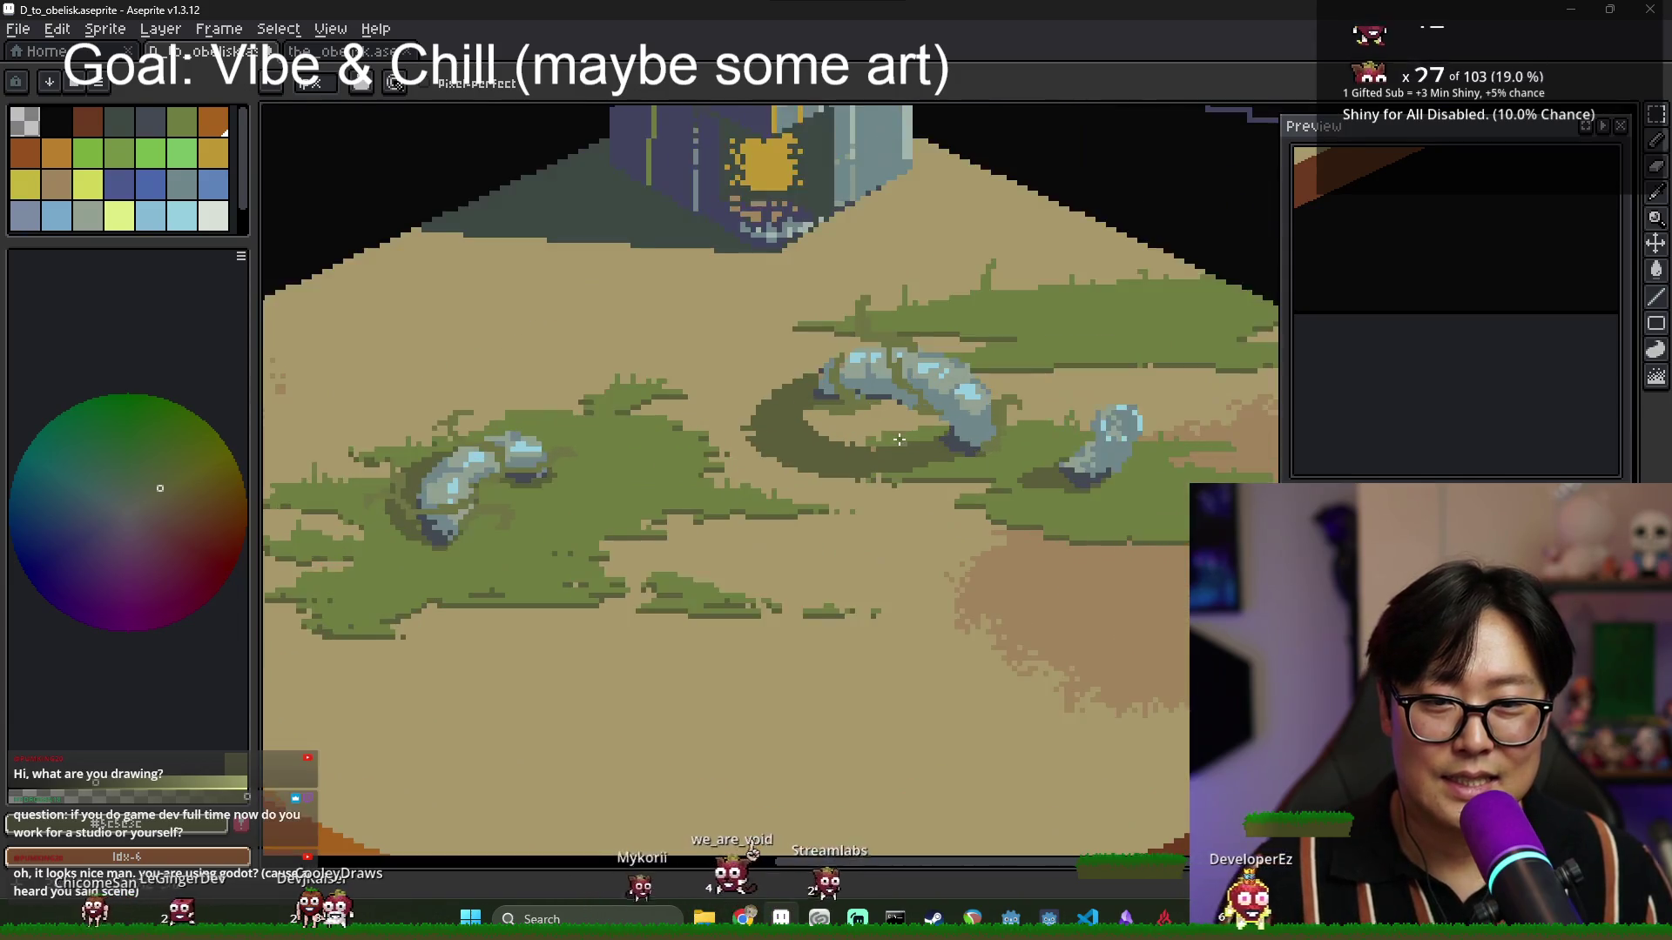
scroll(1056, 432, "down", 2)
scroll(1106, 322, "up", 2)
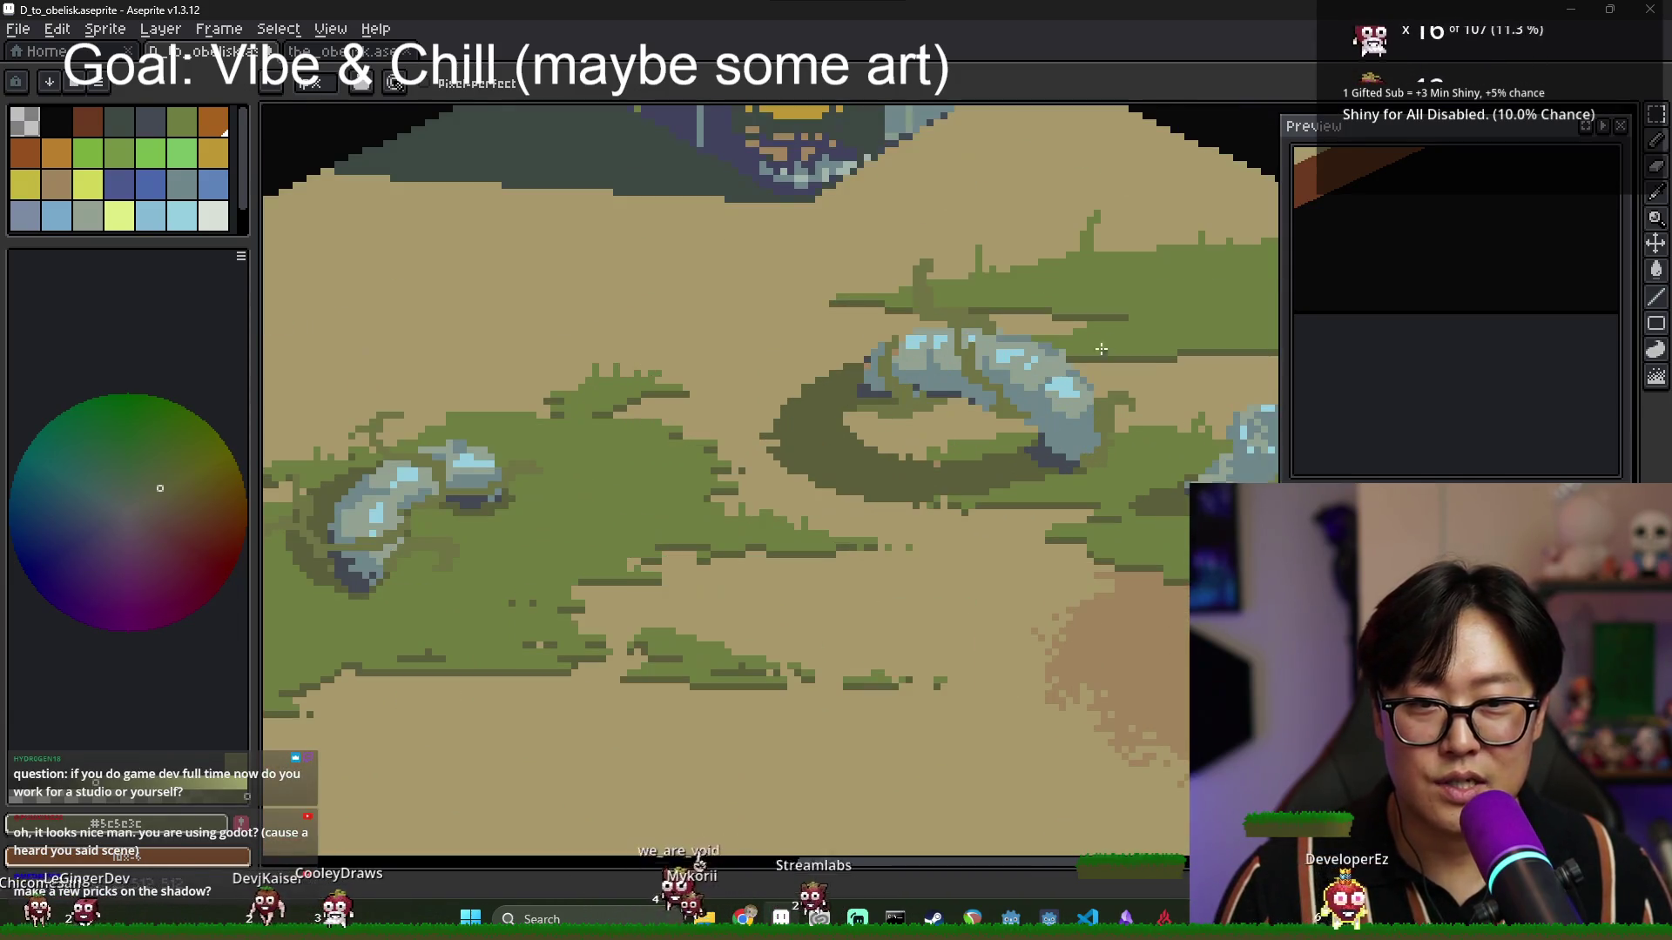
left_click(1109, 317, "alt")
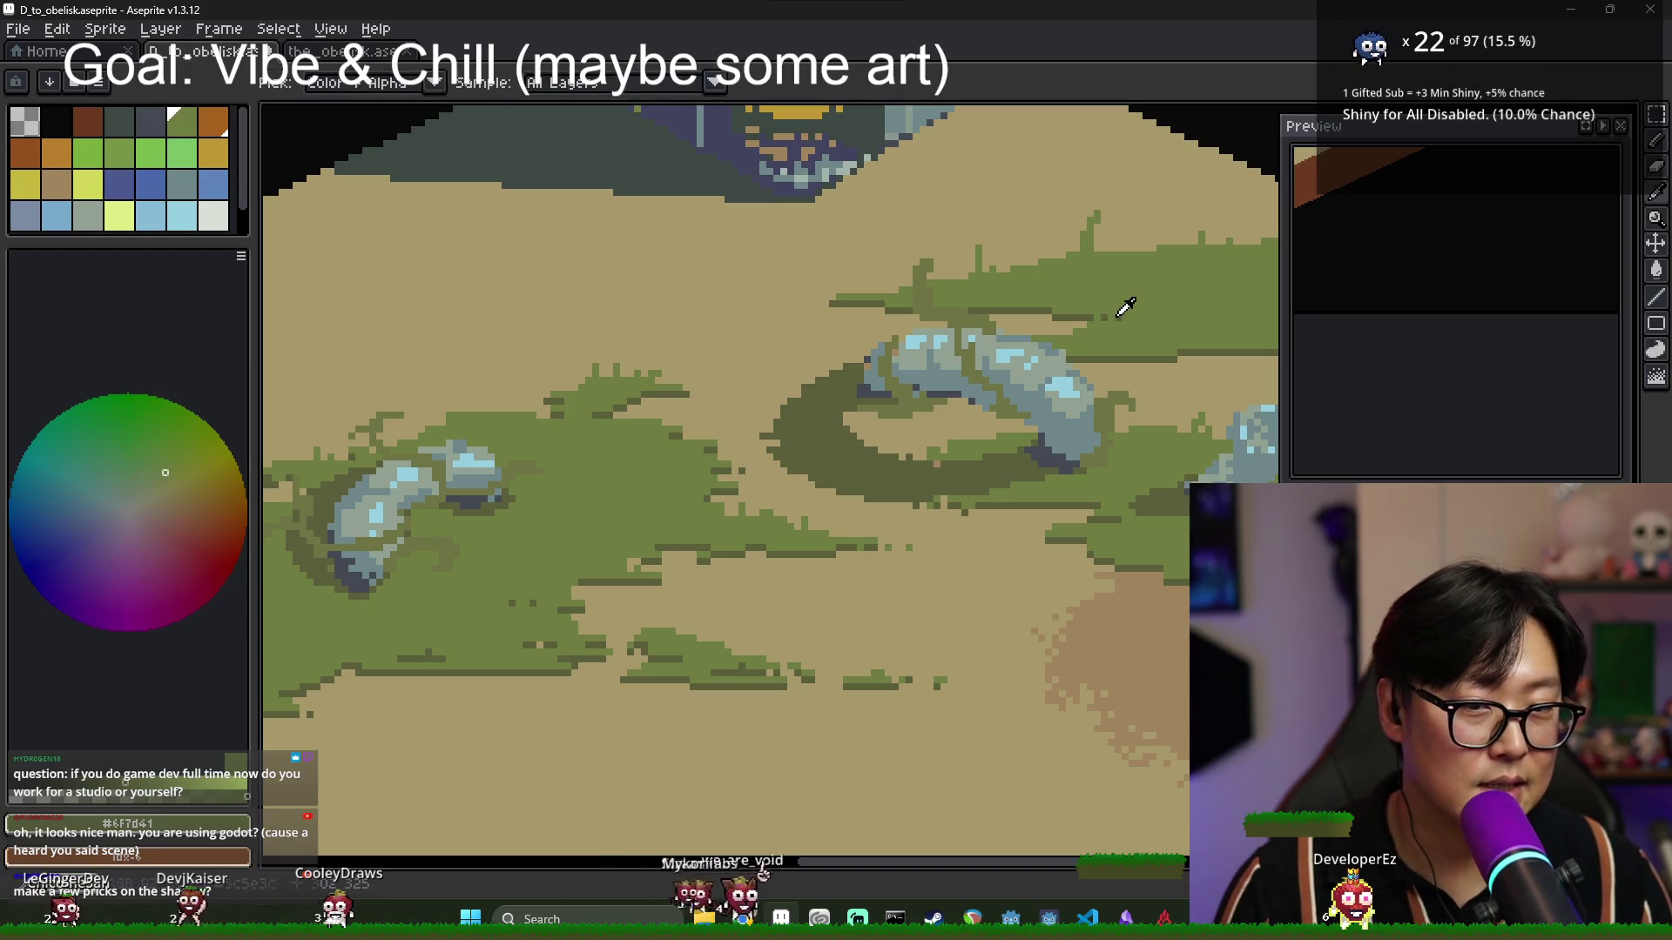
left_click(1152, 325, "alt")
scroll(1152, 324, "down", 2)
scroll(940, 375, "up", 2)
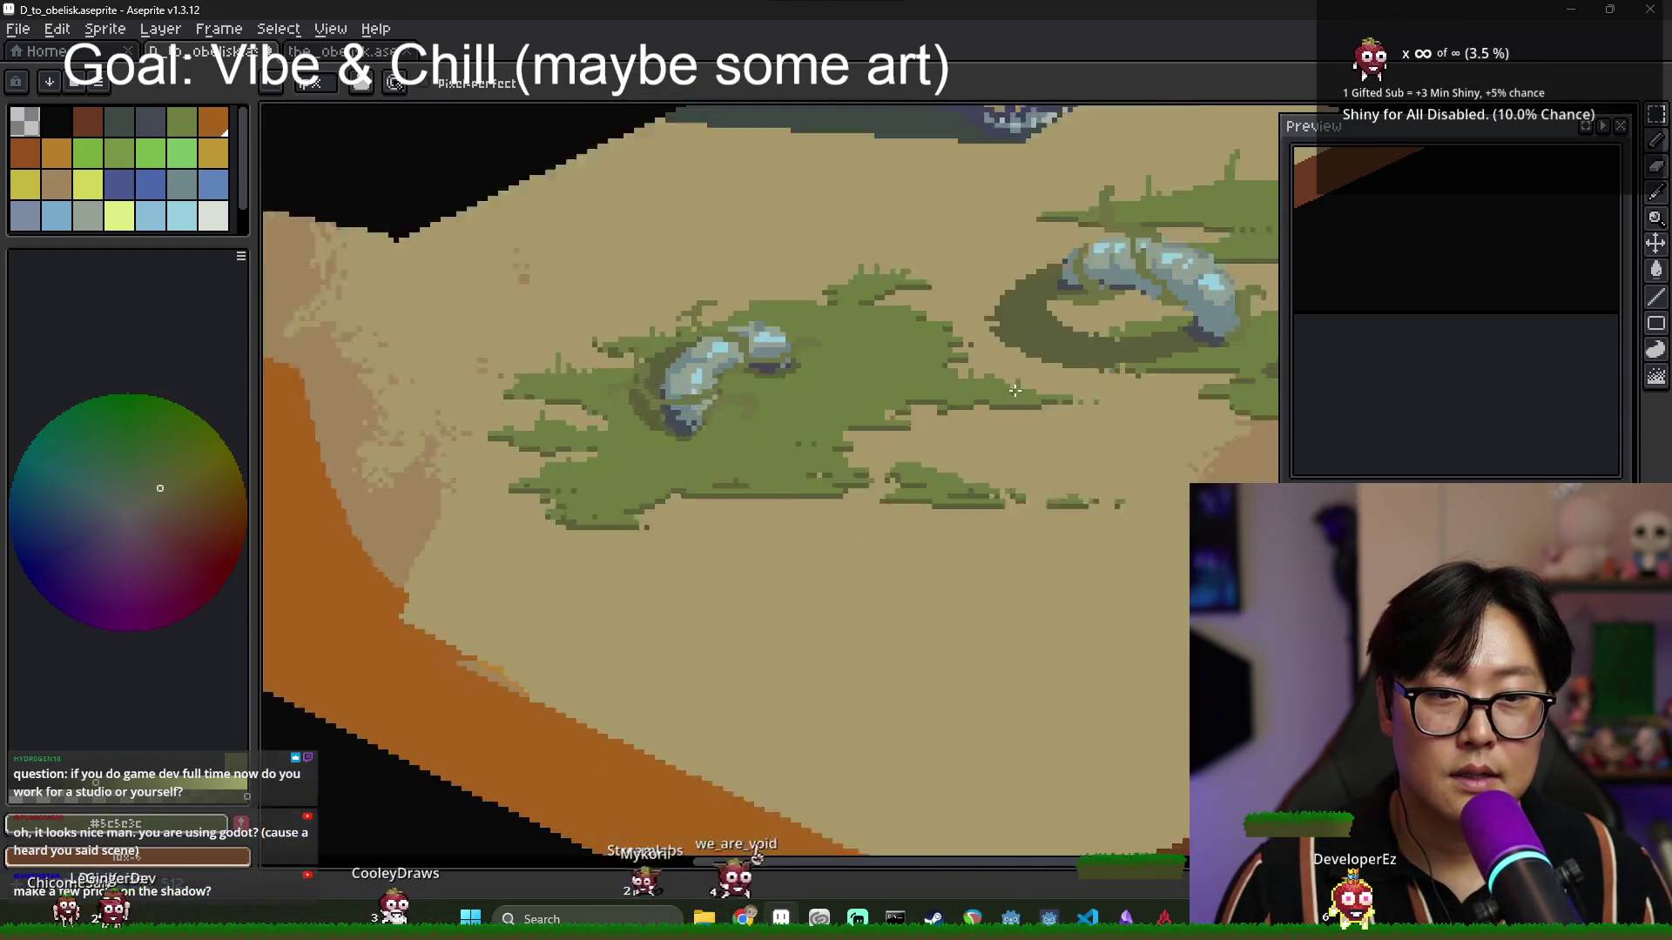
left_click(917, 379, "alt")
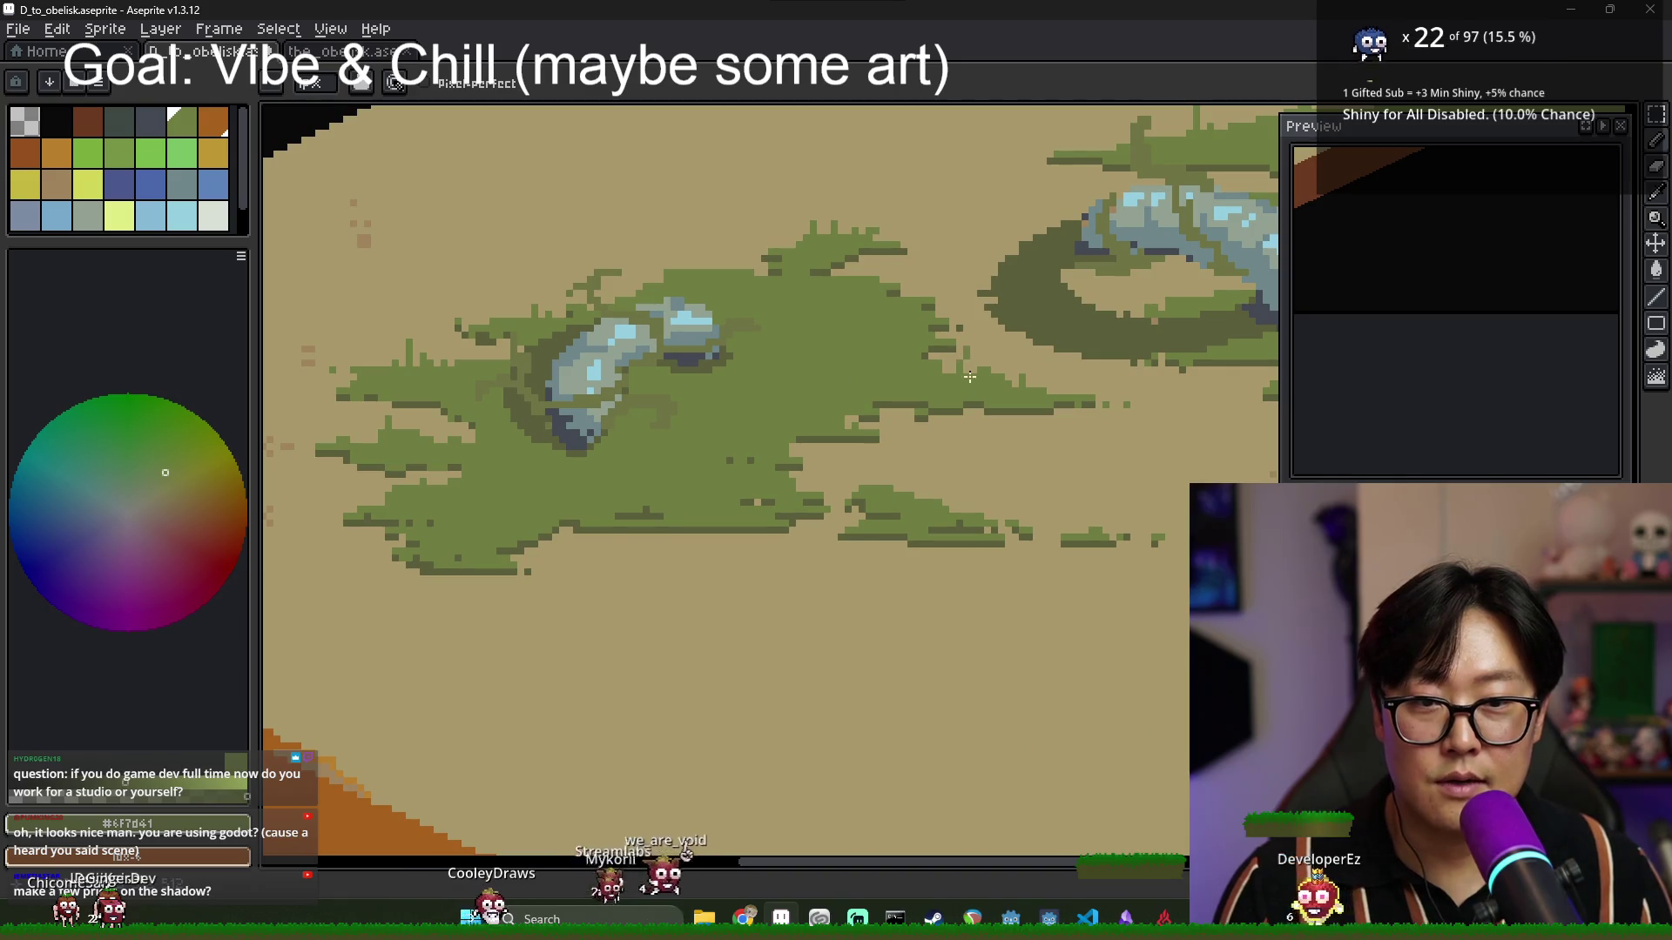
Eyedrop a darker olive and neighbouring grass colours from the left grass patch.
scroll(969, 377, "down", 2)
scroll(974, 347, "up", 2)
scroll(981, 396, "down", 2)
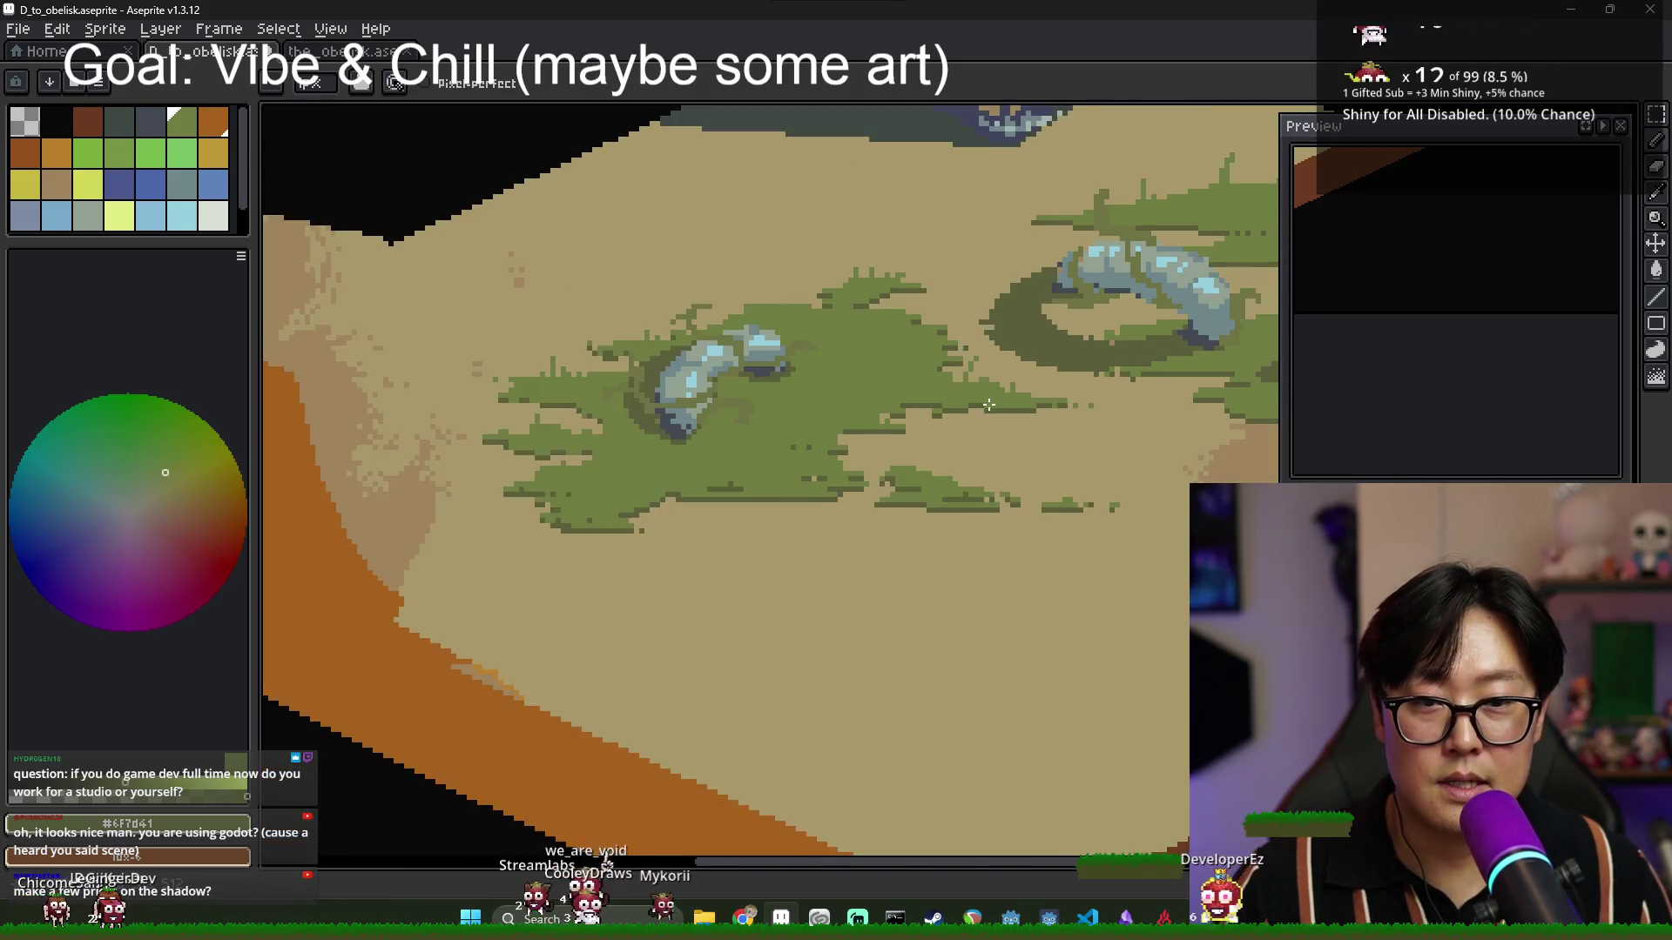
scroll(975, 404, "up", 2)
scroll(972, 410, "down", 1)
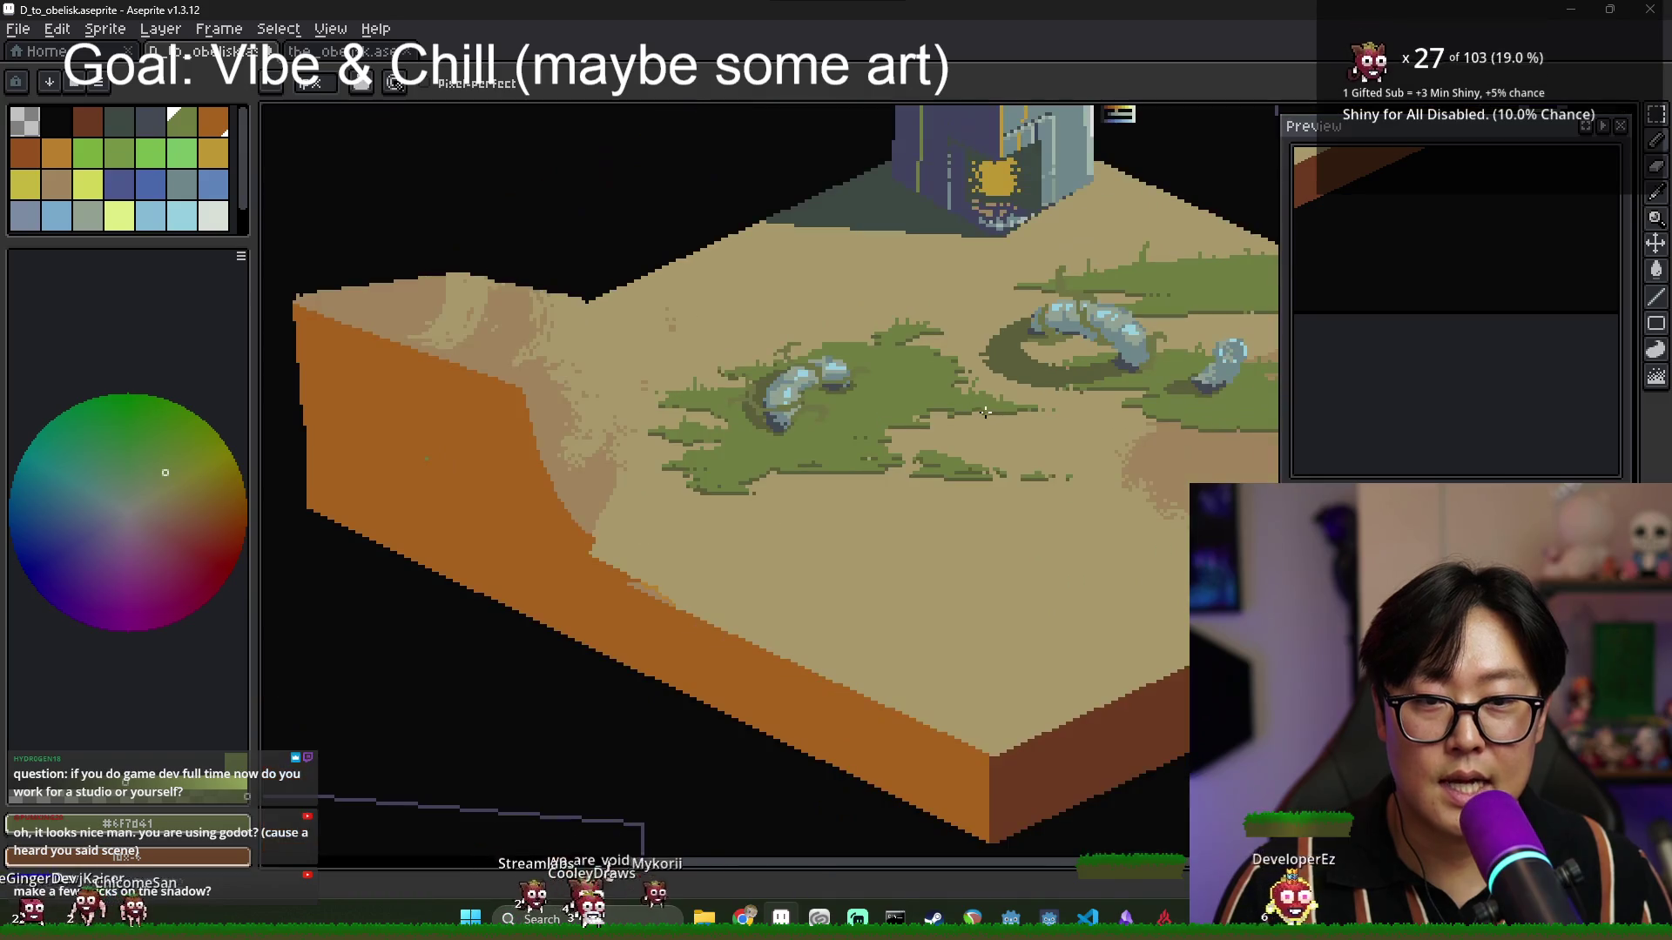
scroll(939, 386, "up", 2)
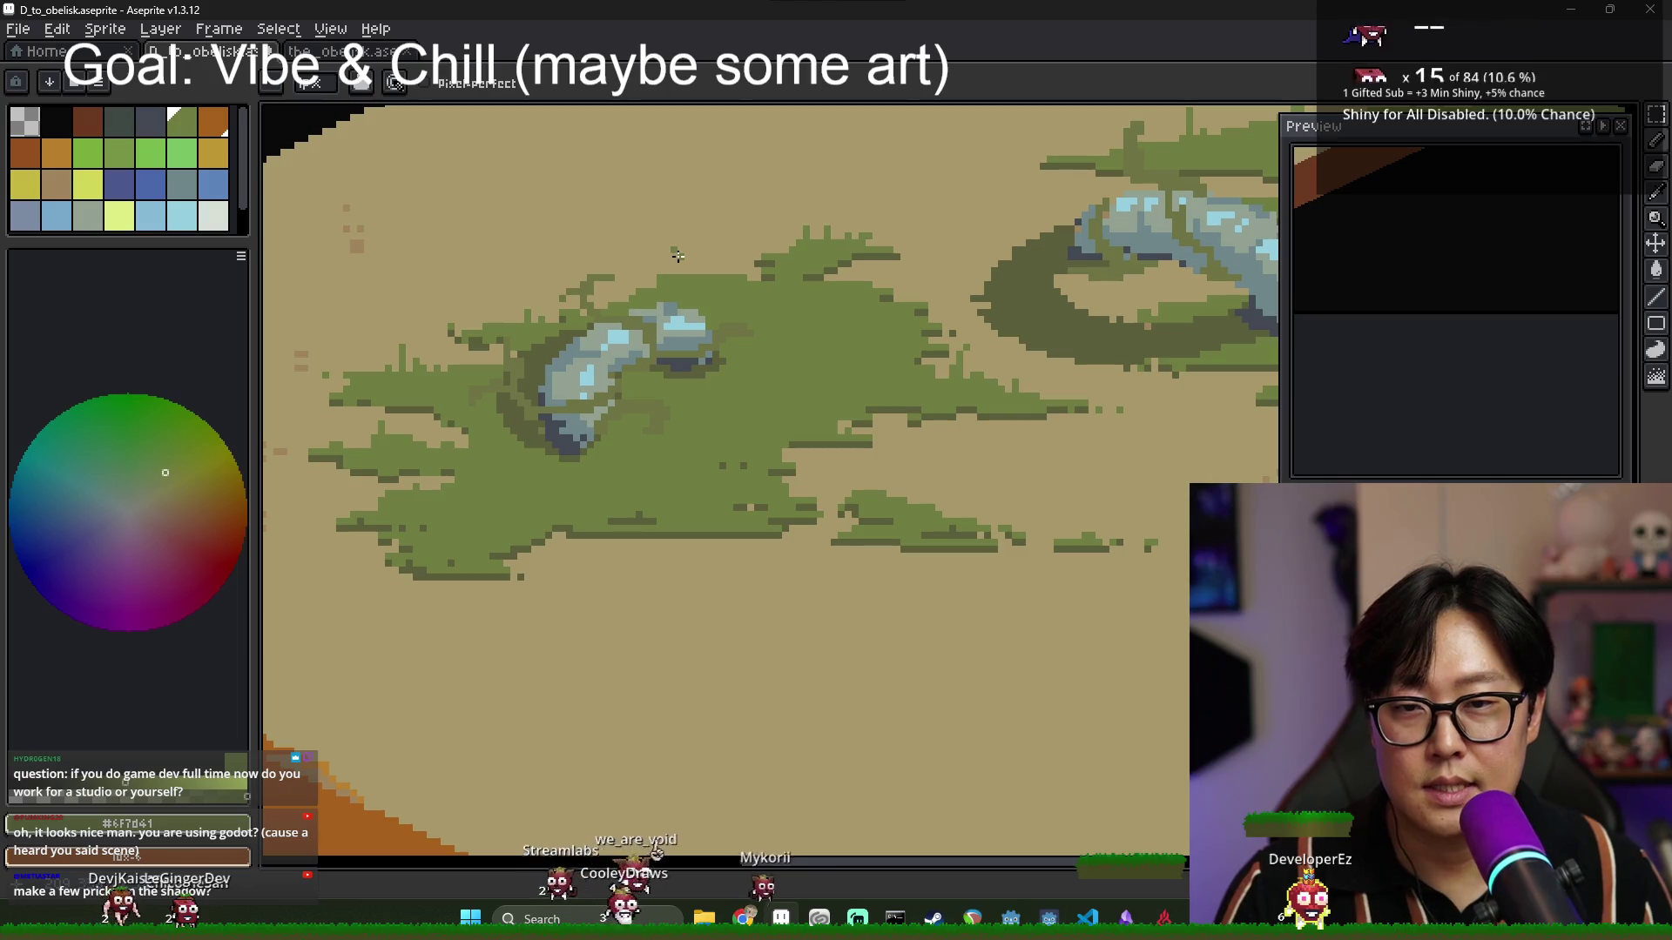
scroll(691, 284, "down", 3)
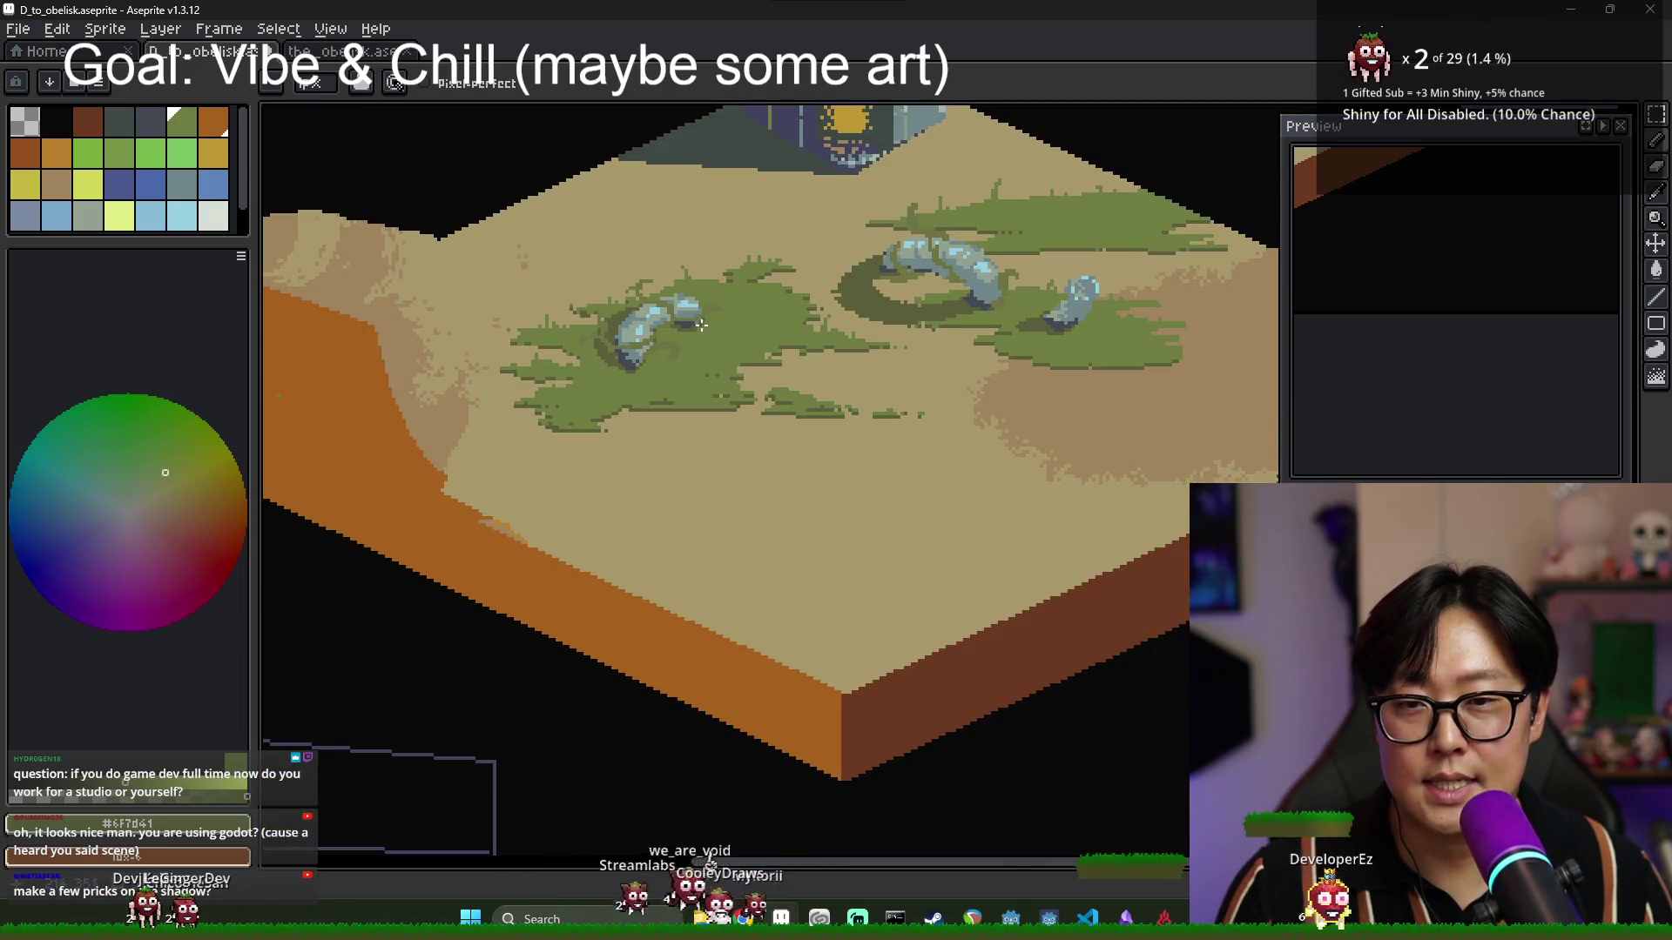
scroll(725, 391, "down", 1)
scroll(700, 376, "up", 2)
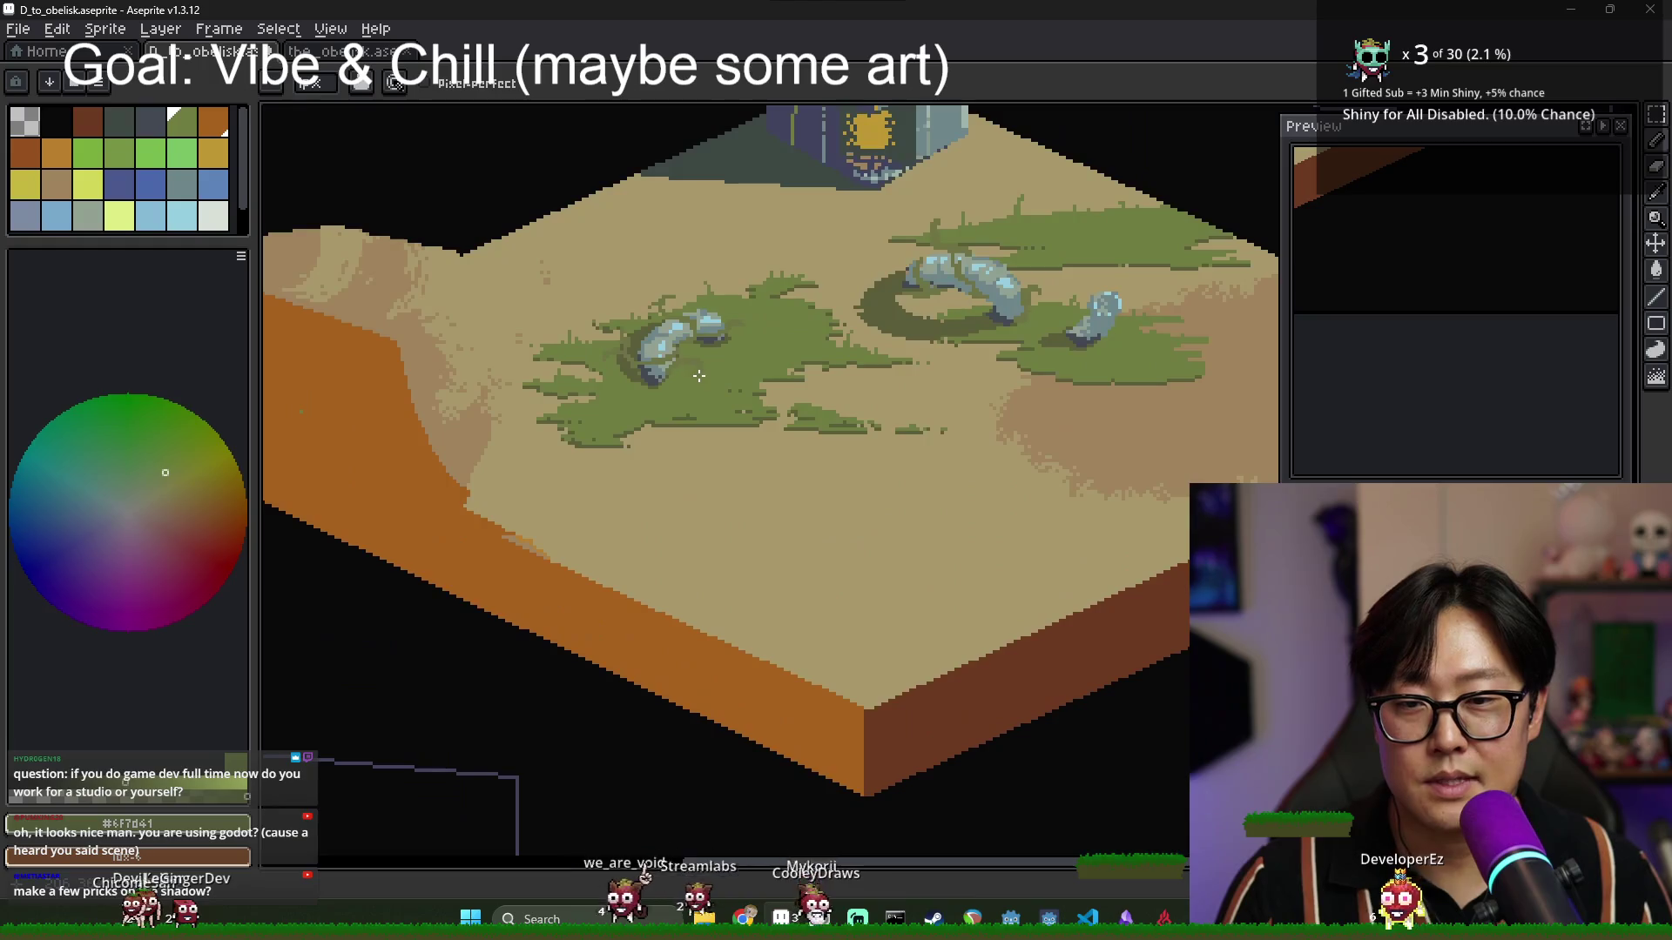
scroll(601, 372, "up", 2)
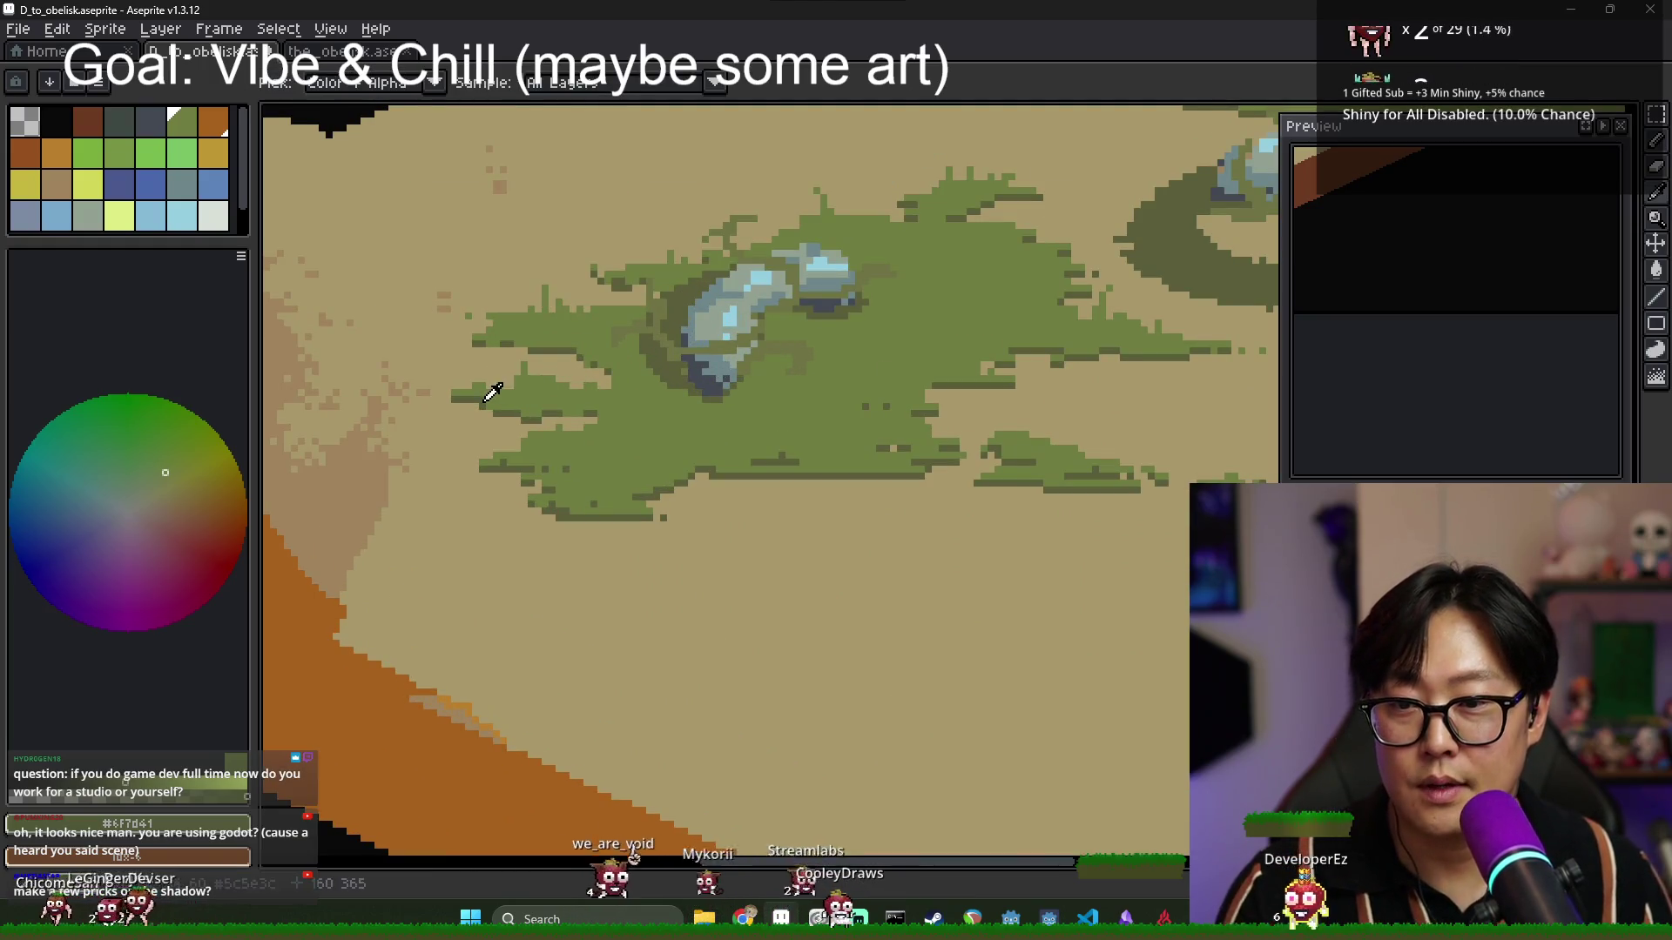
left_click(505, 391, "alt")
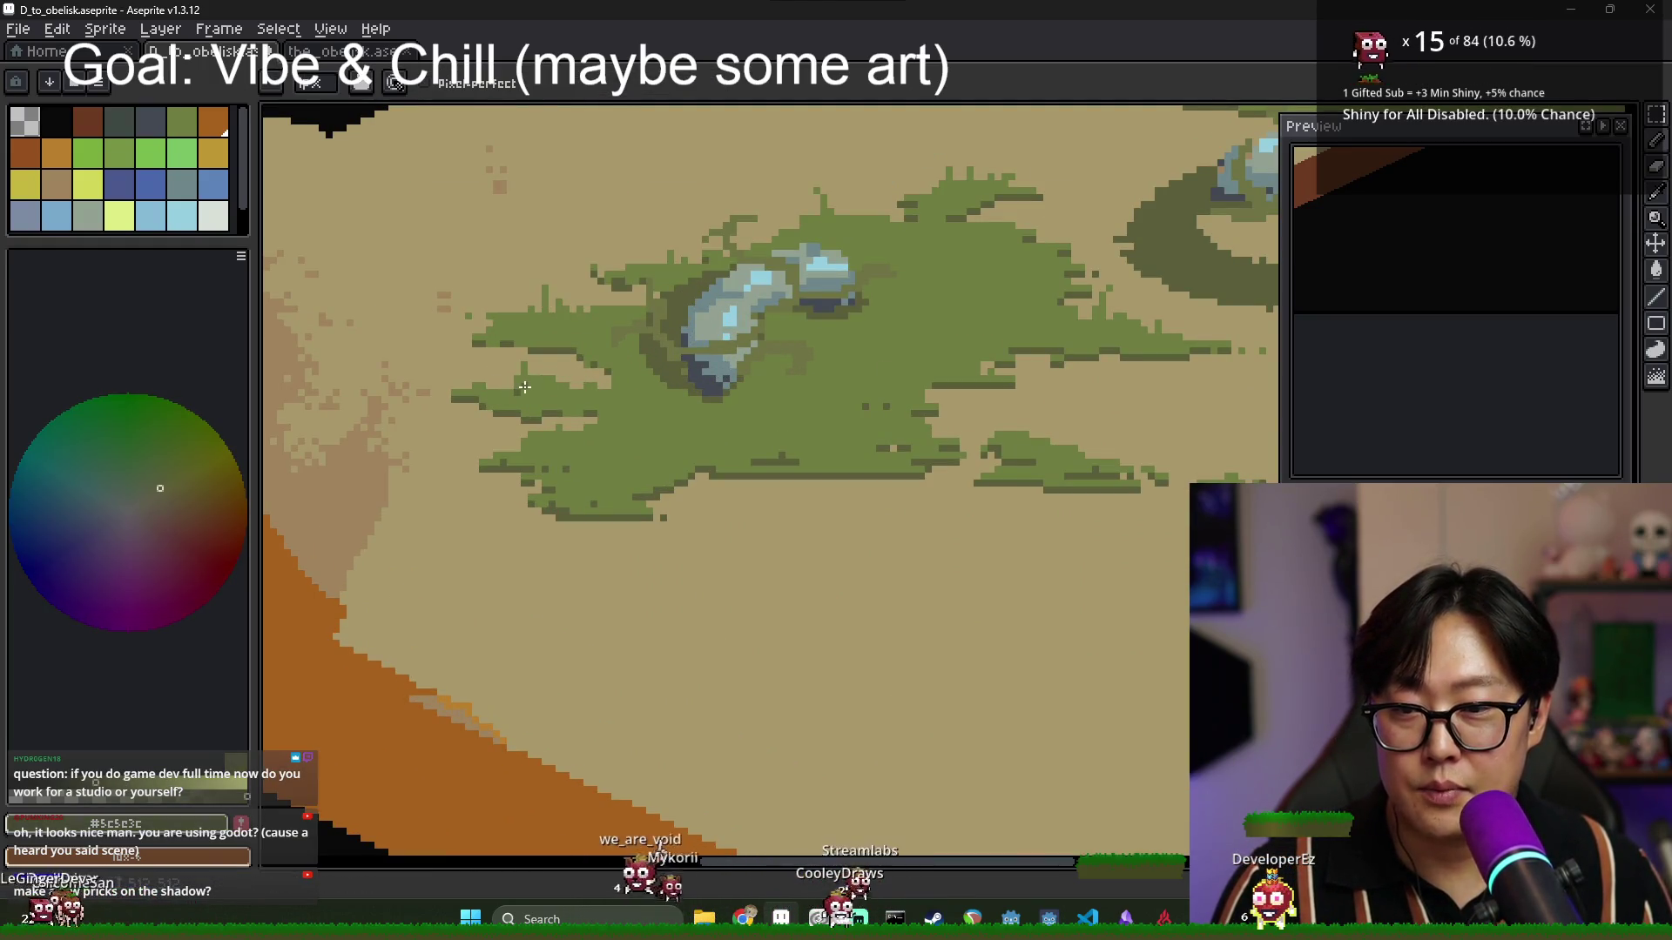
left_click(516, 389, "alt")
left_click(531, 386, "alt")
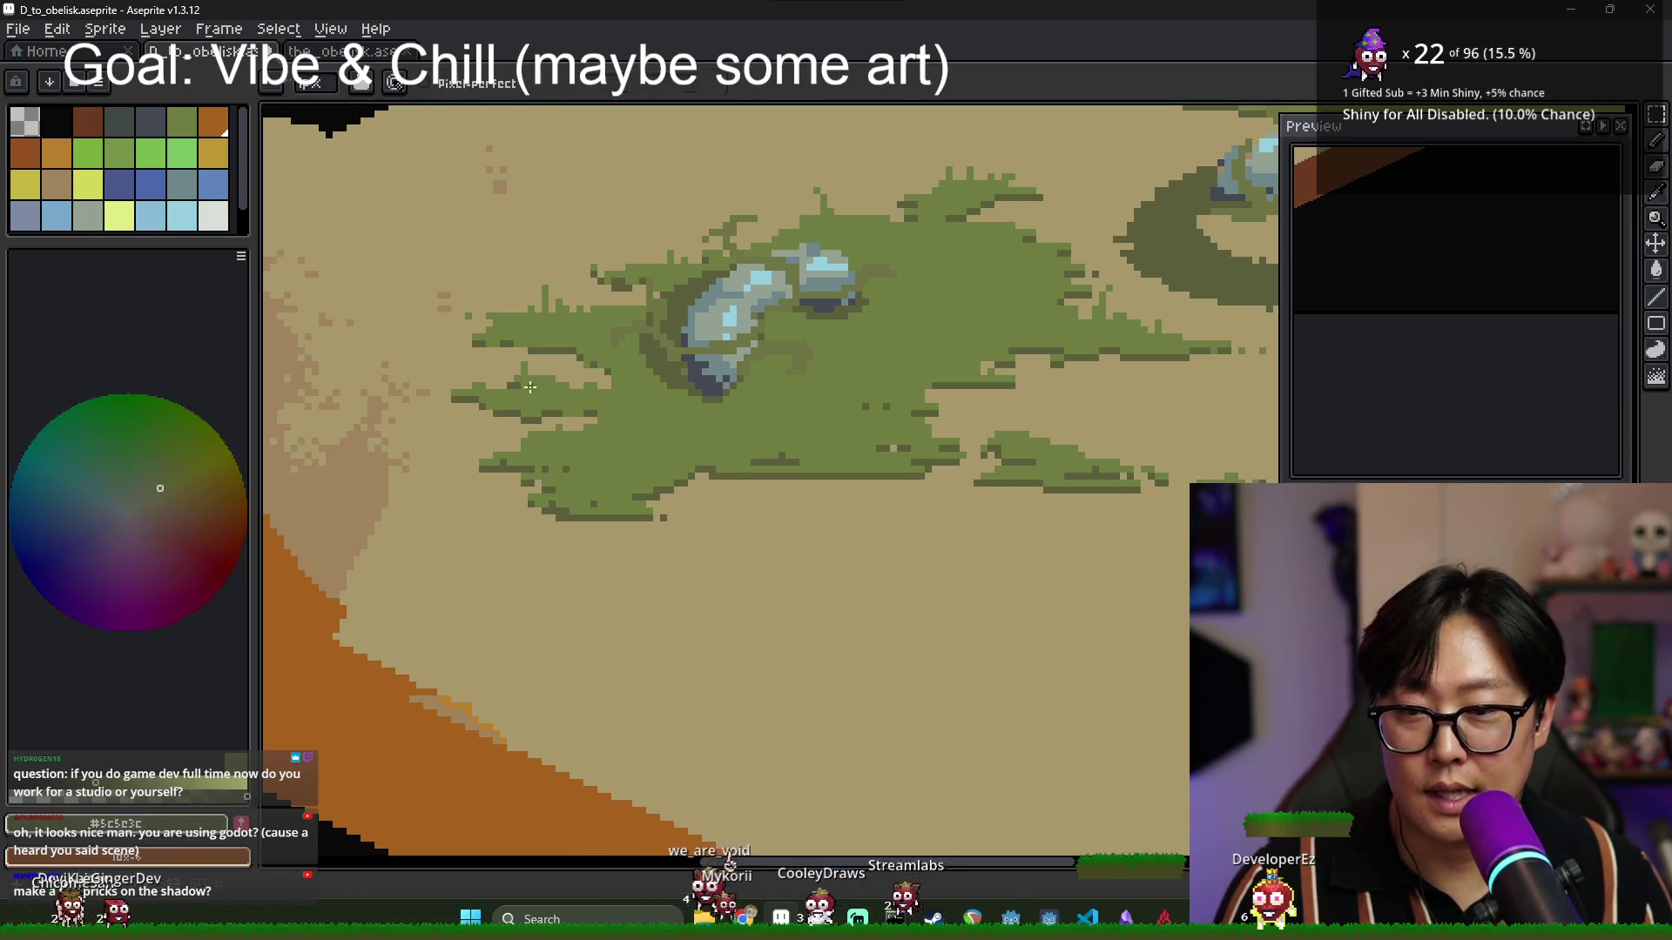
Finish by sampling the grass green #6F7D41 from the canvas.
scroll(572, 389, "down", 3)
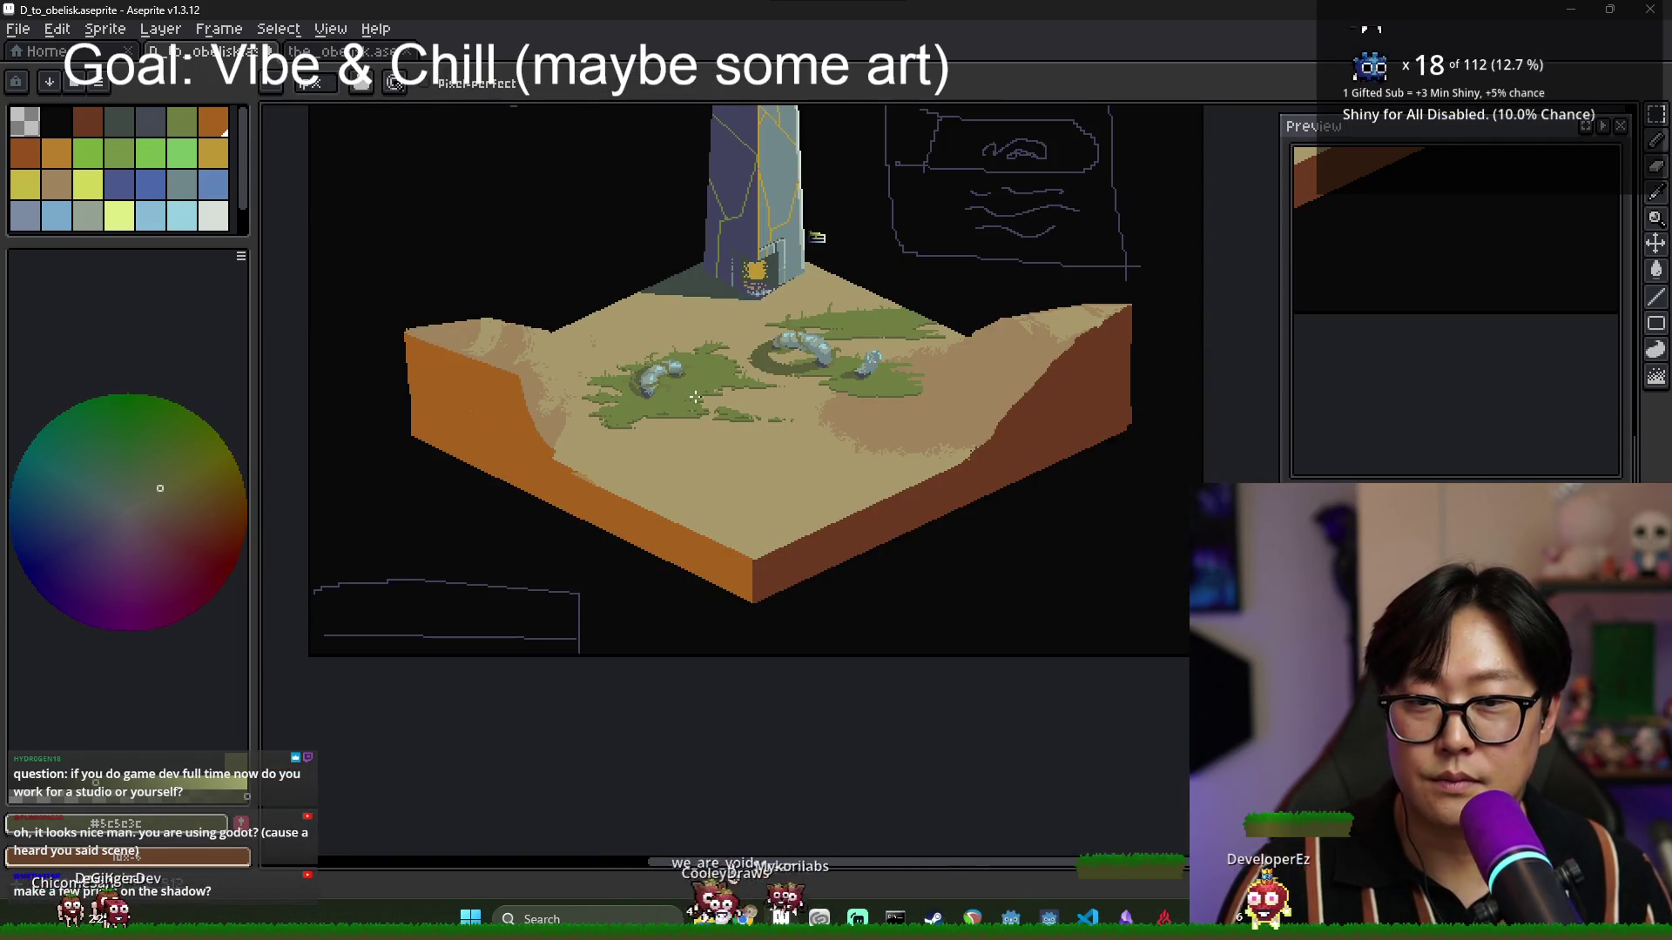
scroll(853, 309, "up", 3)
scroll(893, 313, "down", 3)
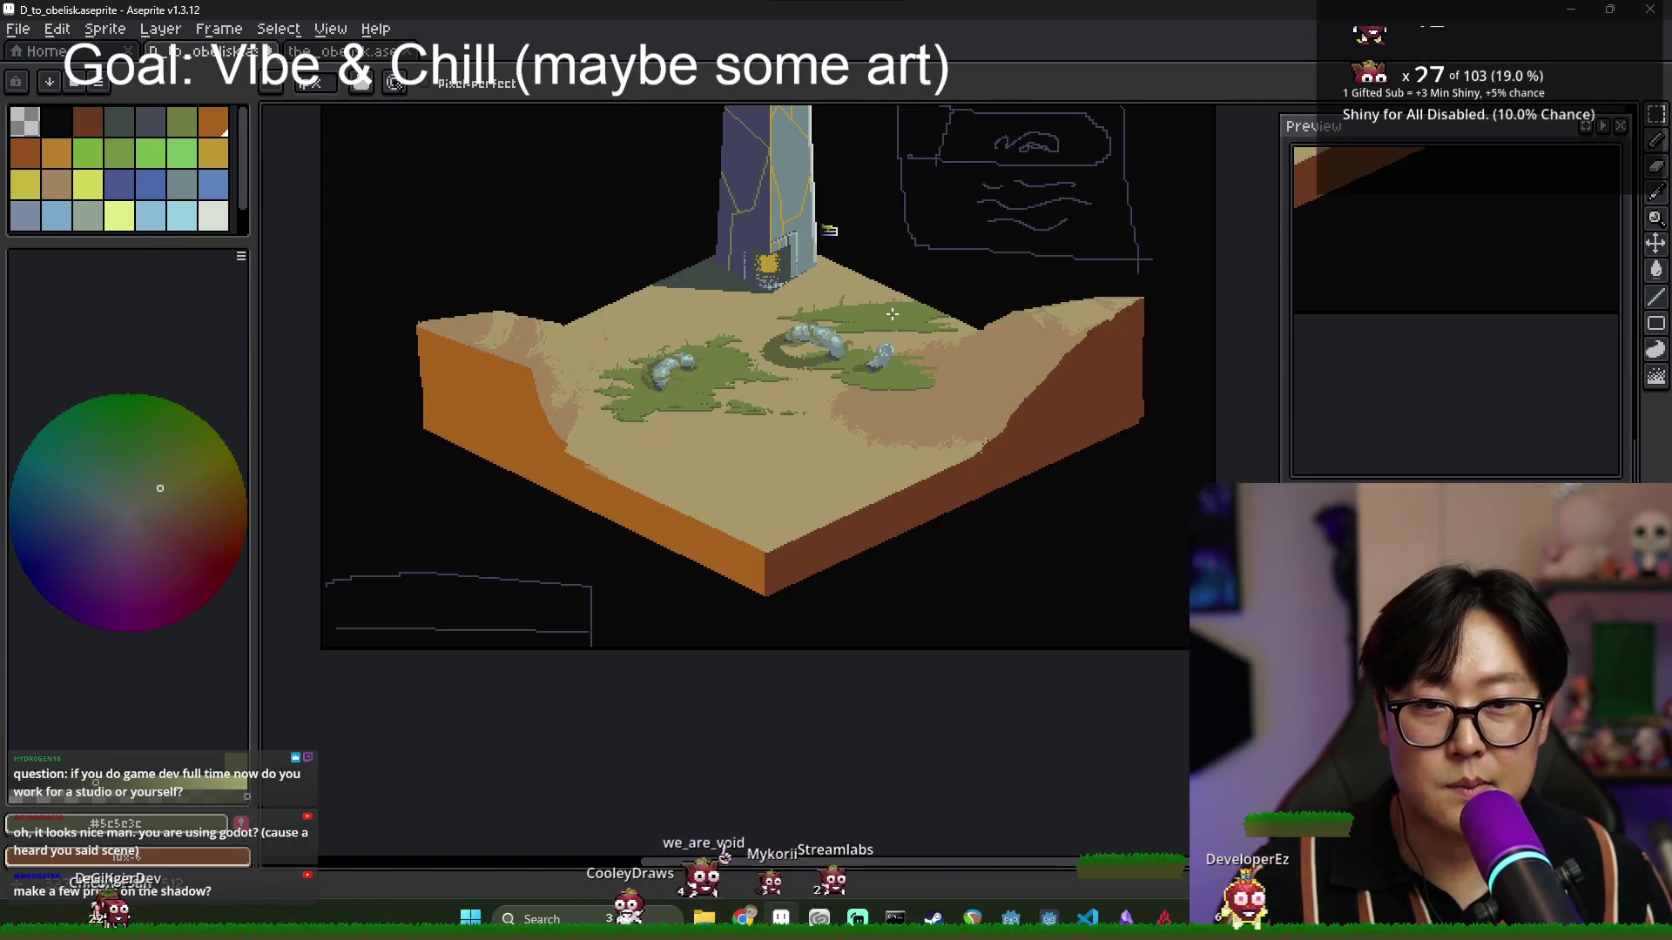
scroll(879, 340, "down", 2)
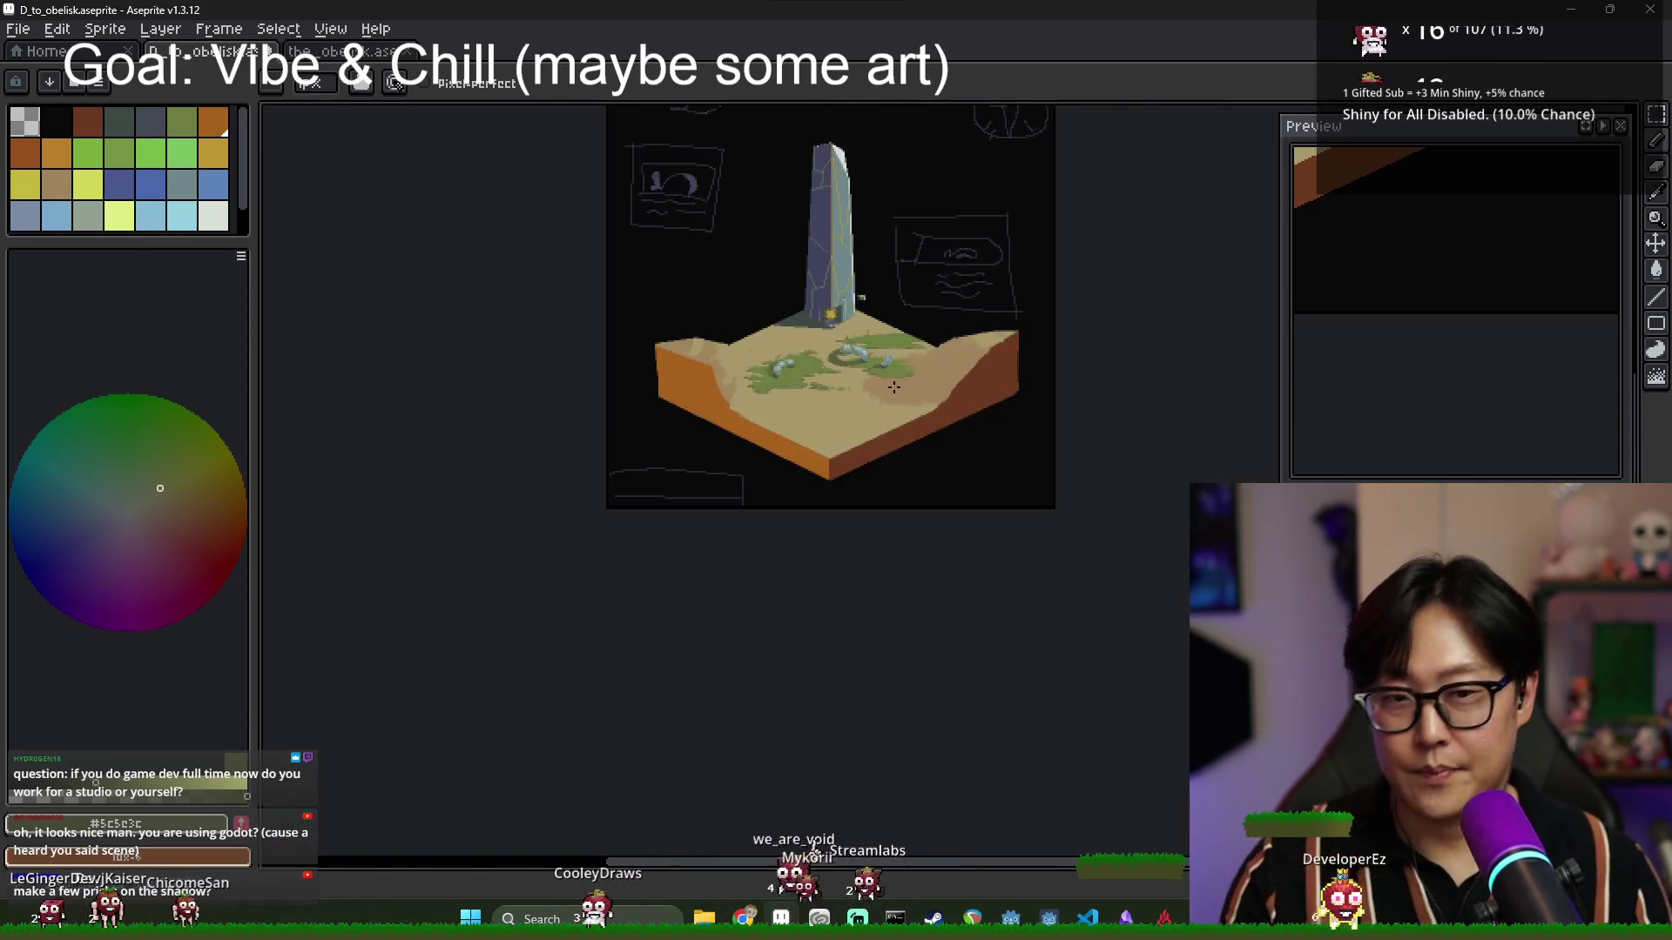
scroll(784, 348, "up", 5)
left_click(758, 351, "alt")
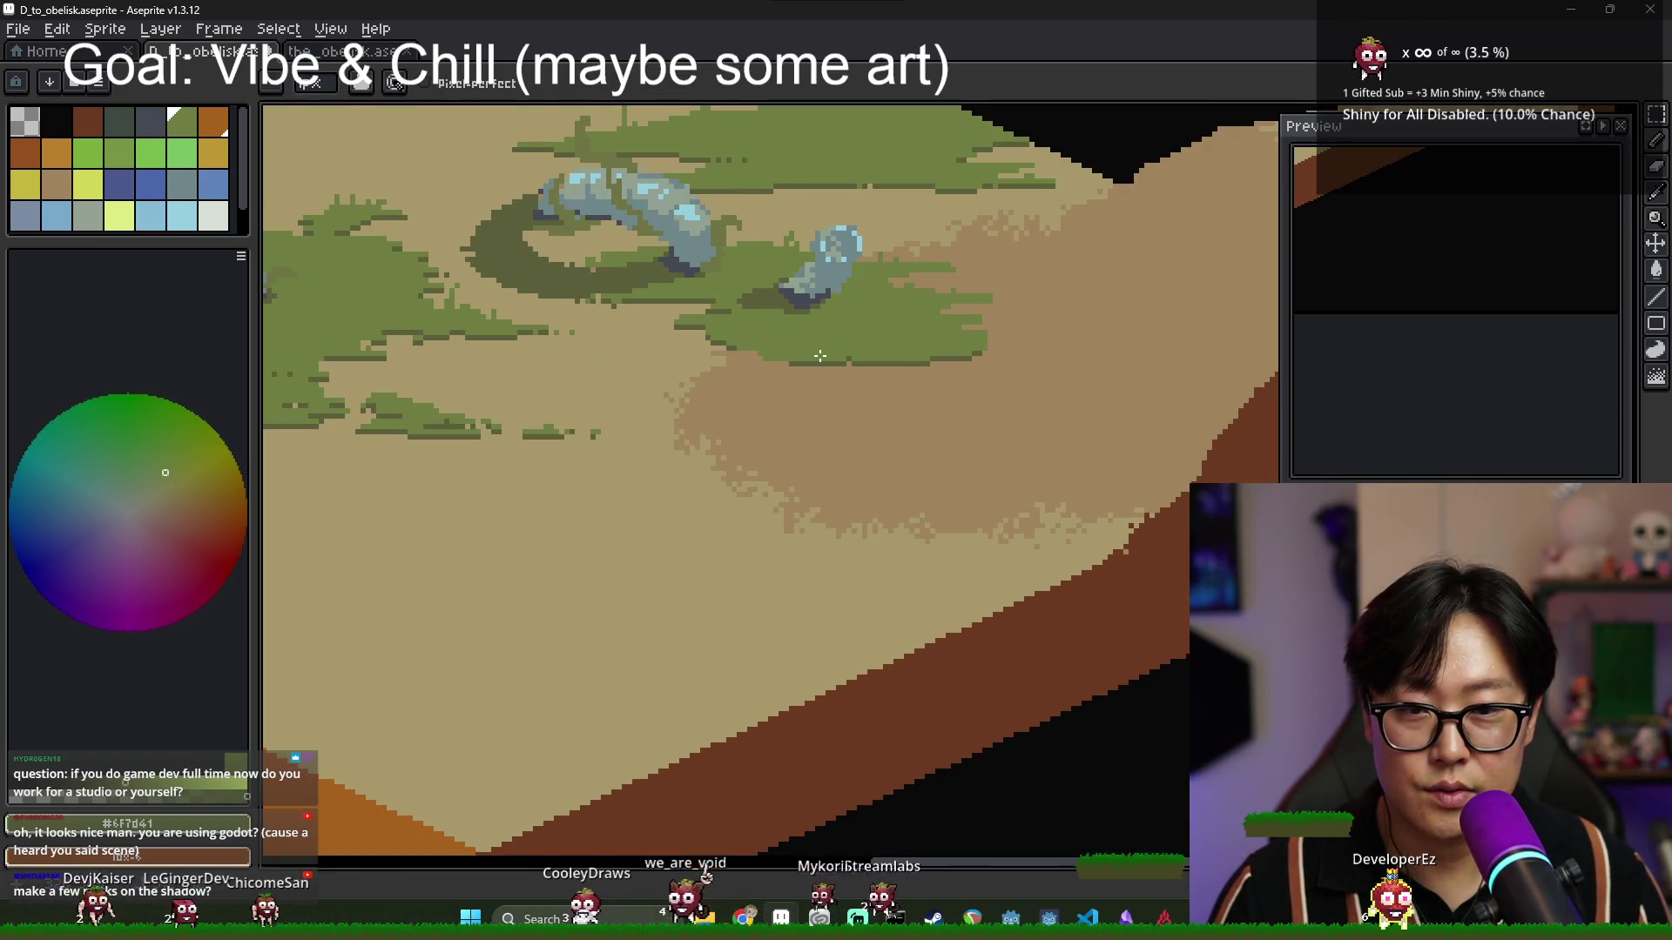
scroll(801, 348, "down", 1)
scroll(765, 313, "down", 1)
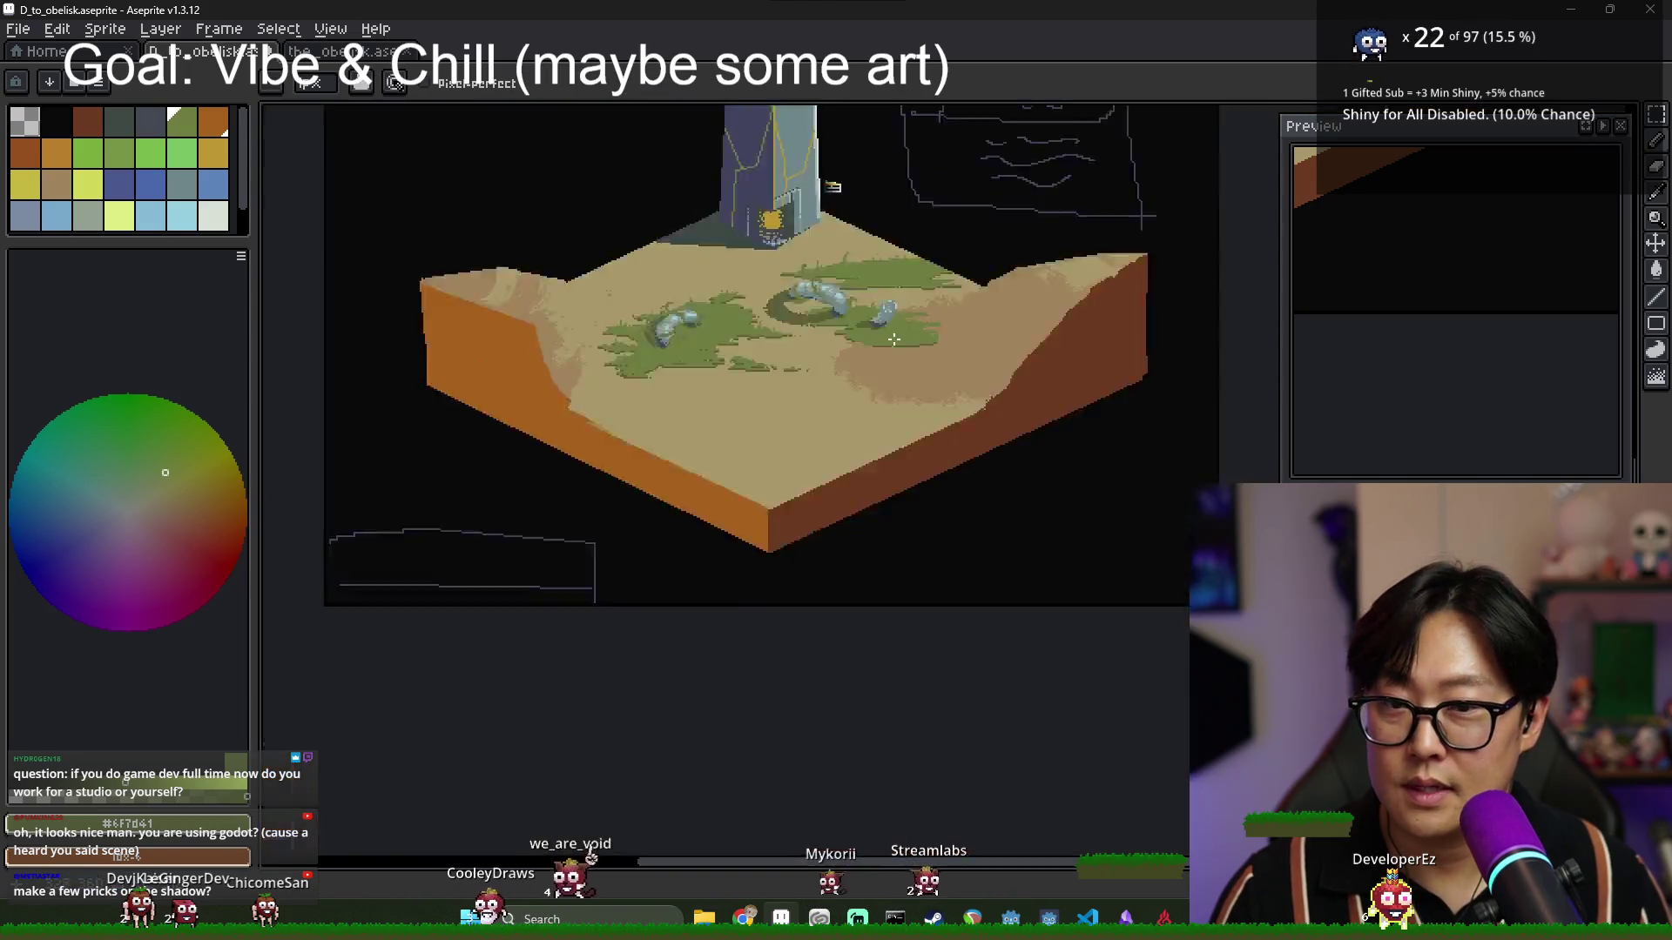
scroll(938, 252, "up", 2)
scroll(938, 252, "down", 2)
Eyedrop the dark olive and grass green from the swatch block, then pencil a new olive swatch beside them.
scroll(742, 202, "up", 4)
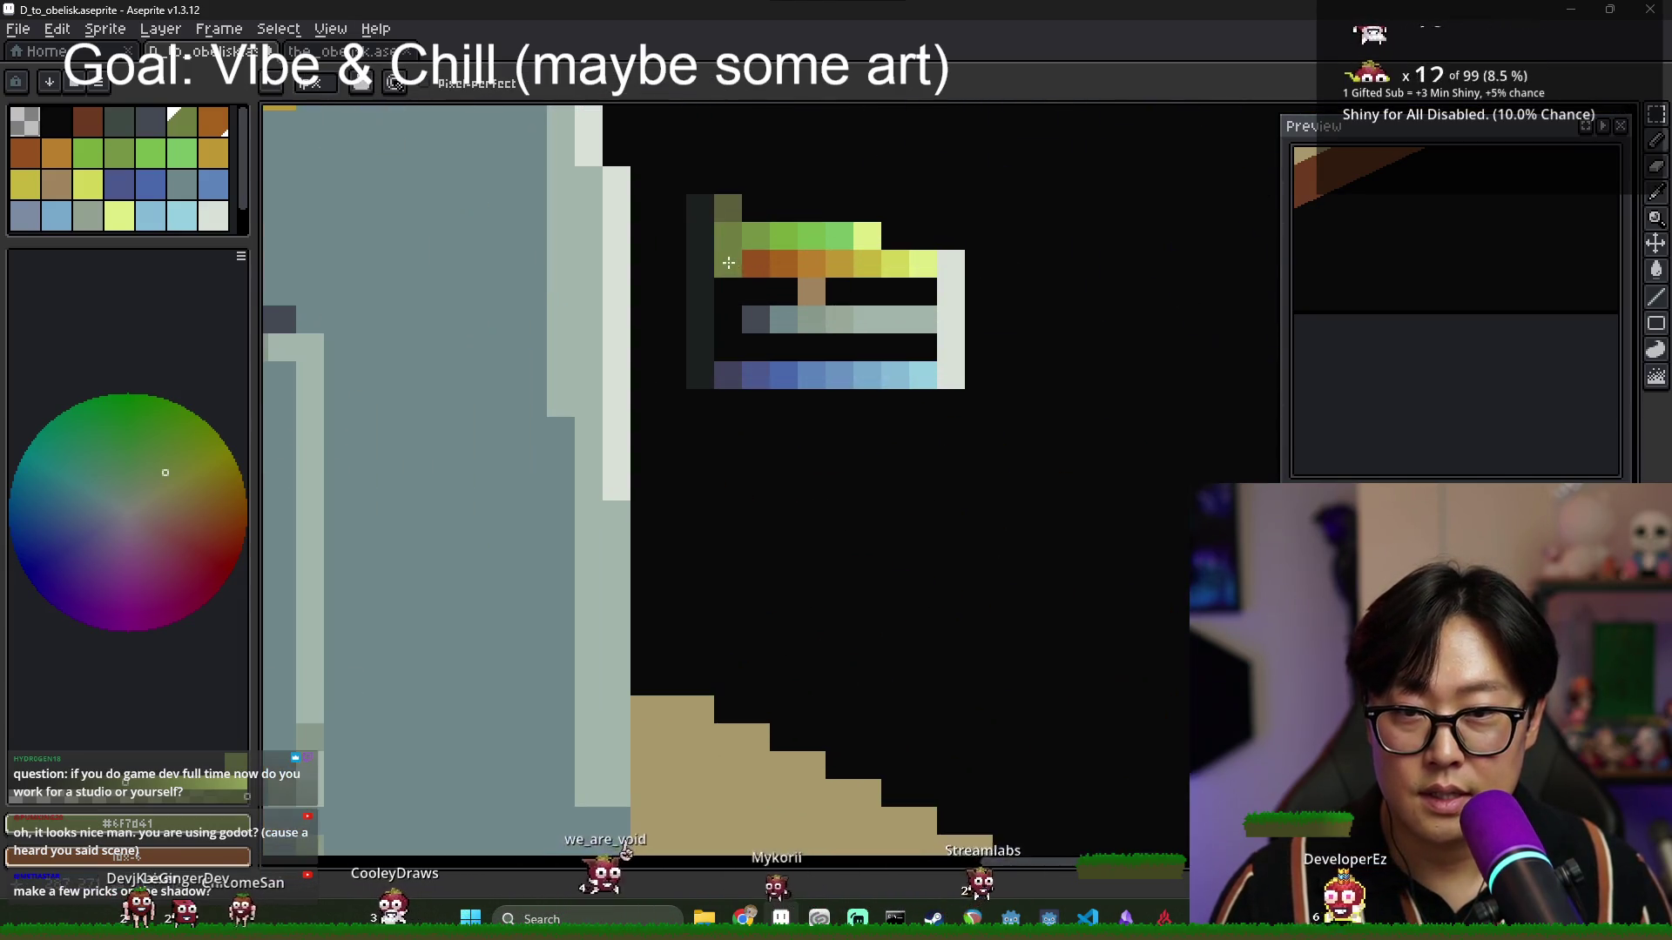
left_click(742, 202, "alt")
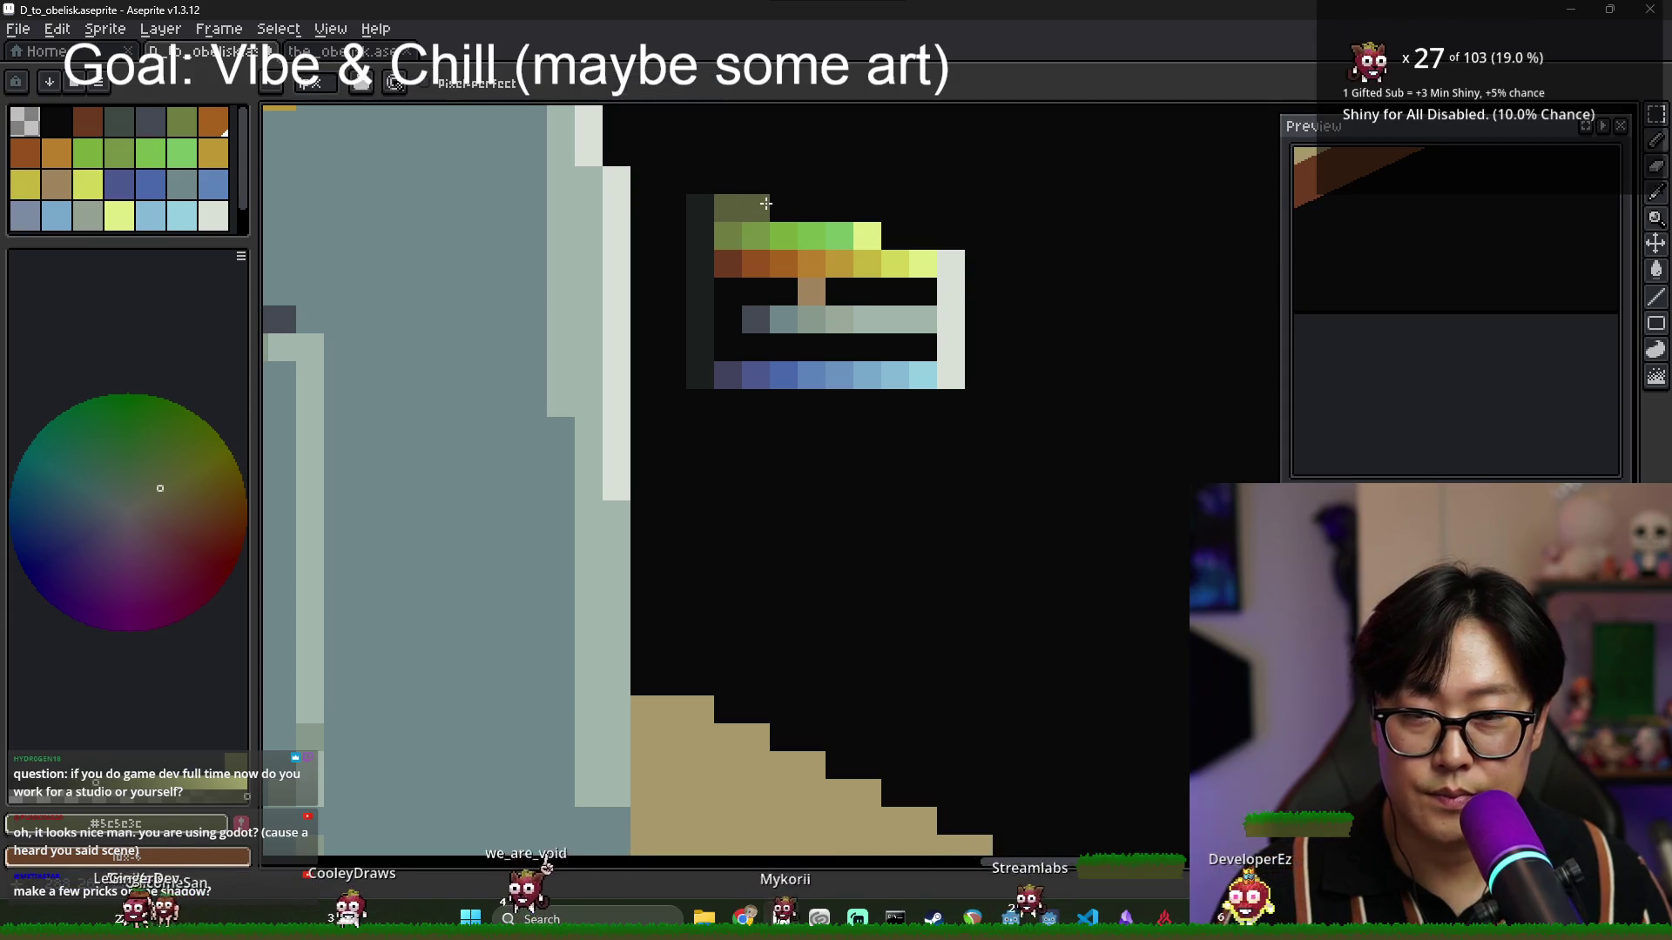
left_click(735, 234, "alt")
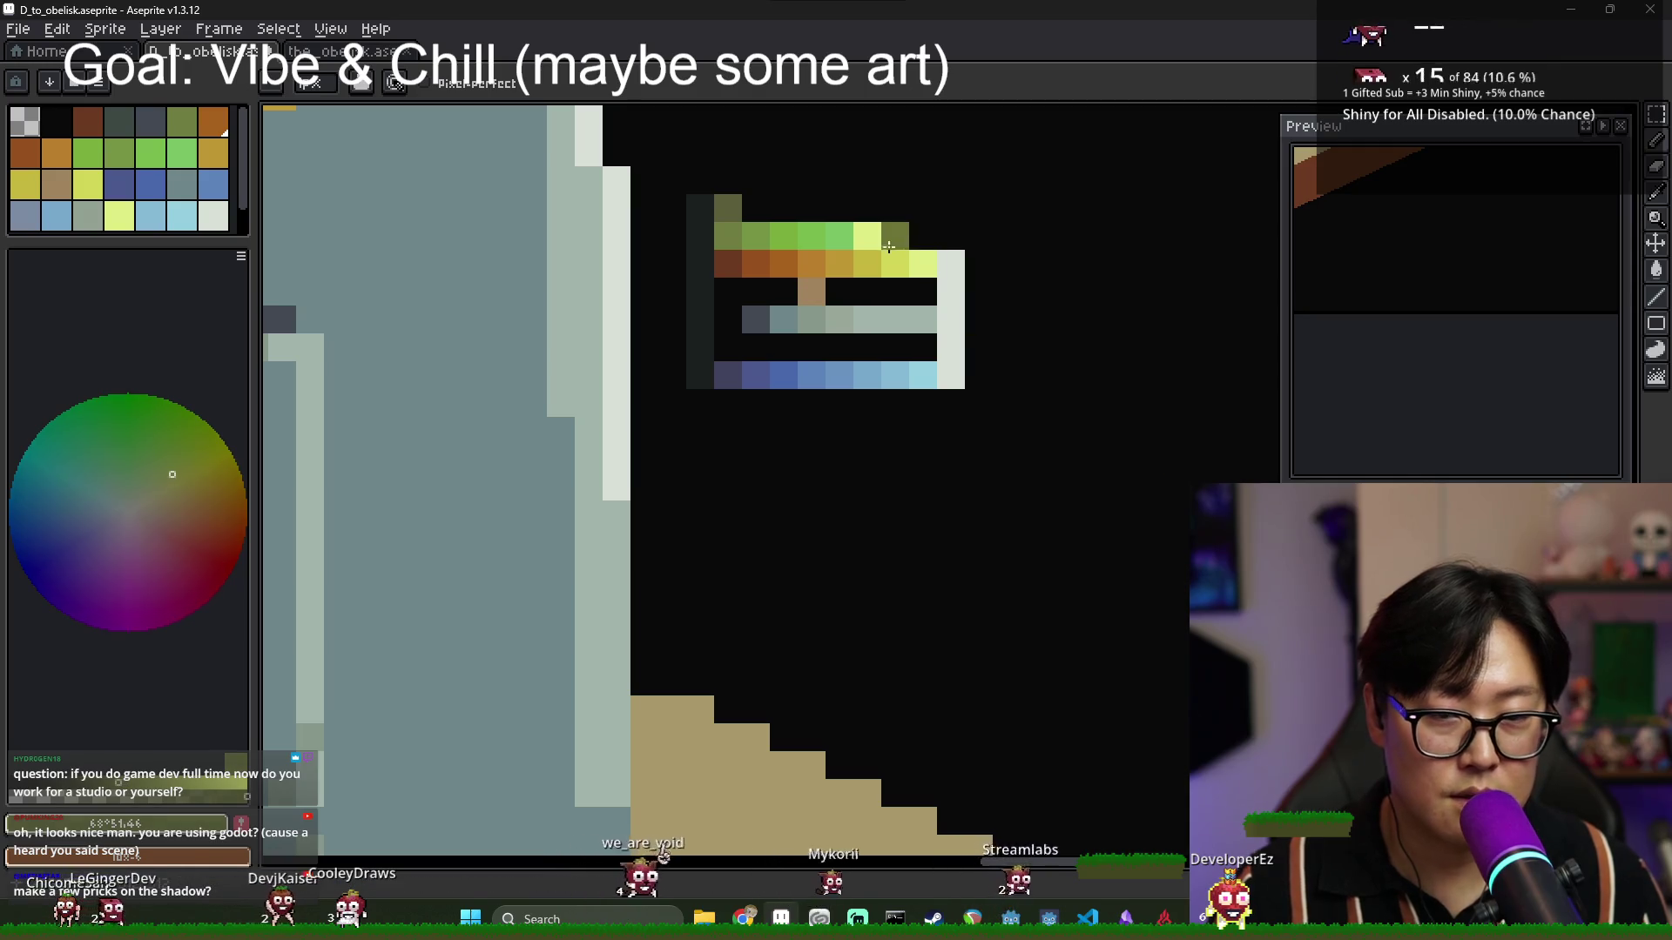
left_click(756, 207)
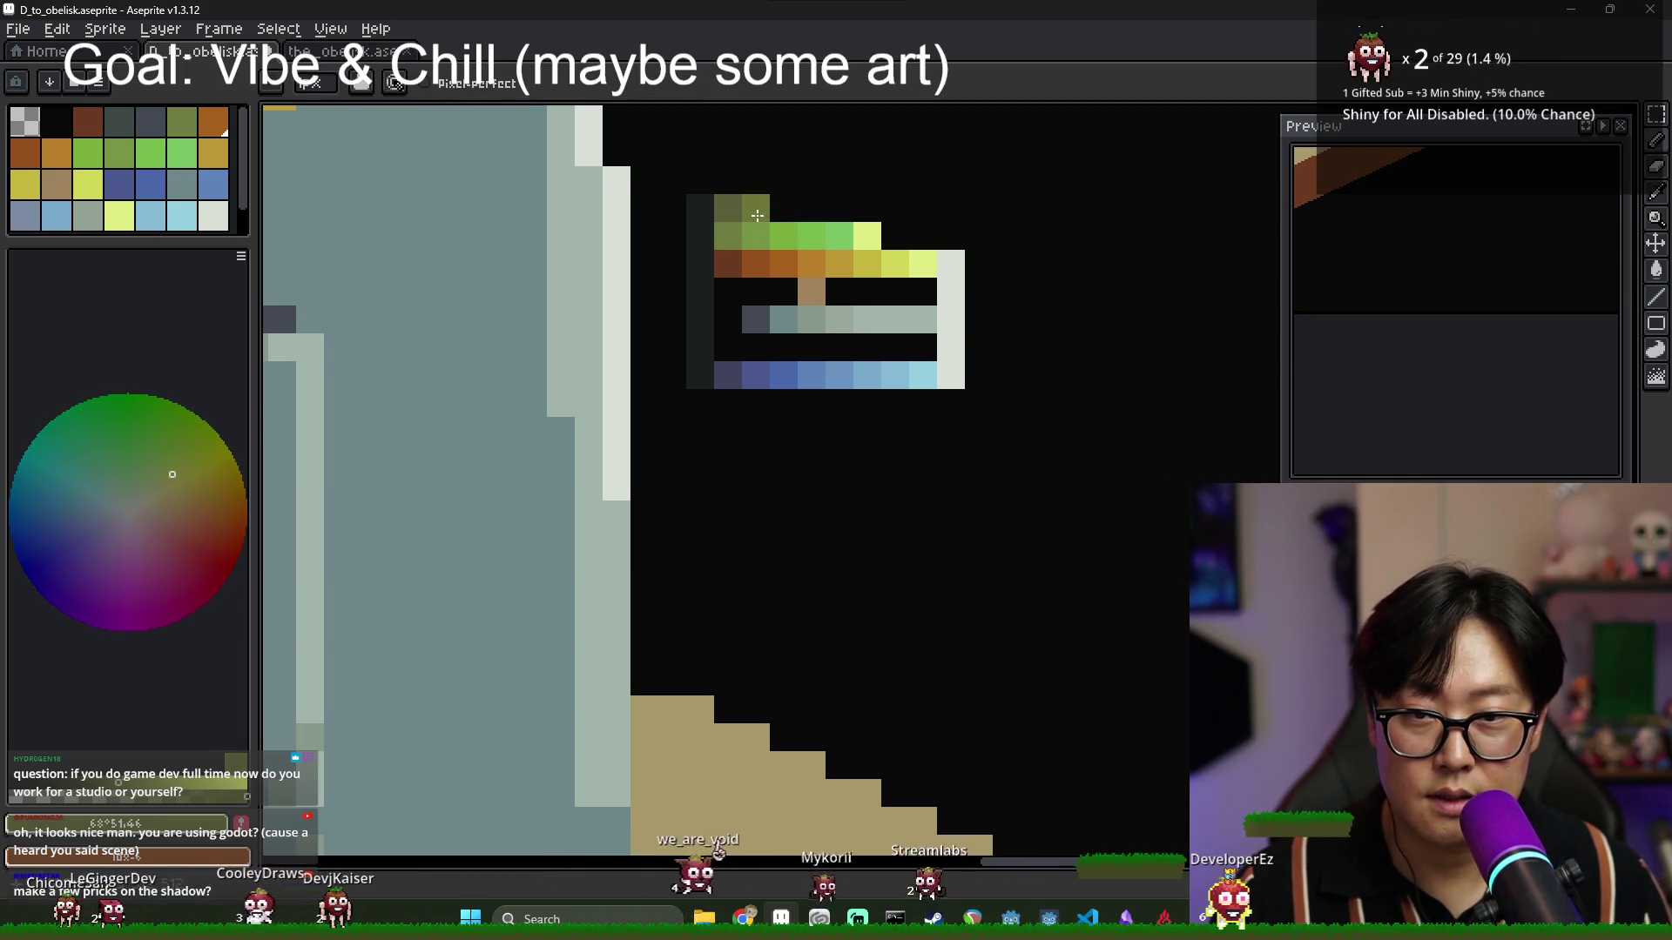
scroll(764, 228, "down", 3)
scroll(871, 391, "down", 3)
scroll(953, 522, "up", 1)
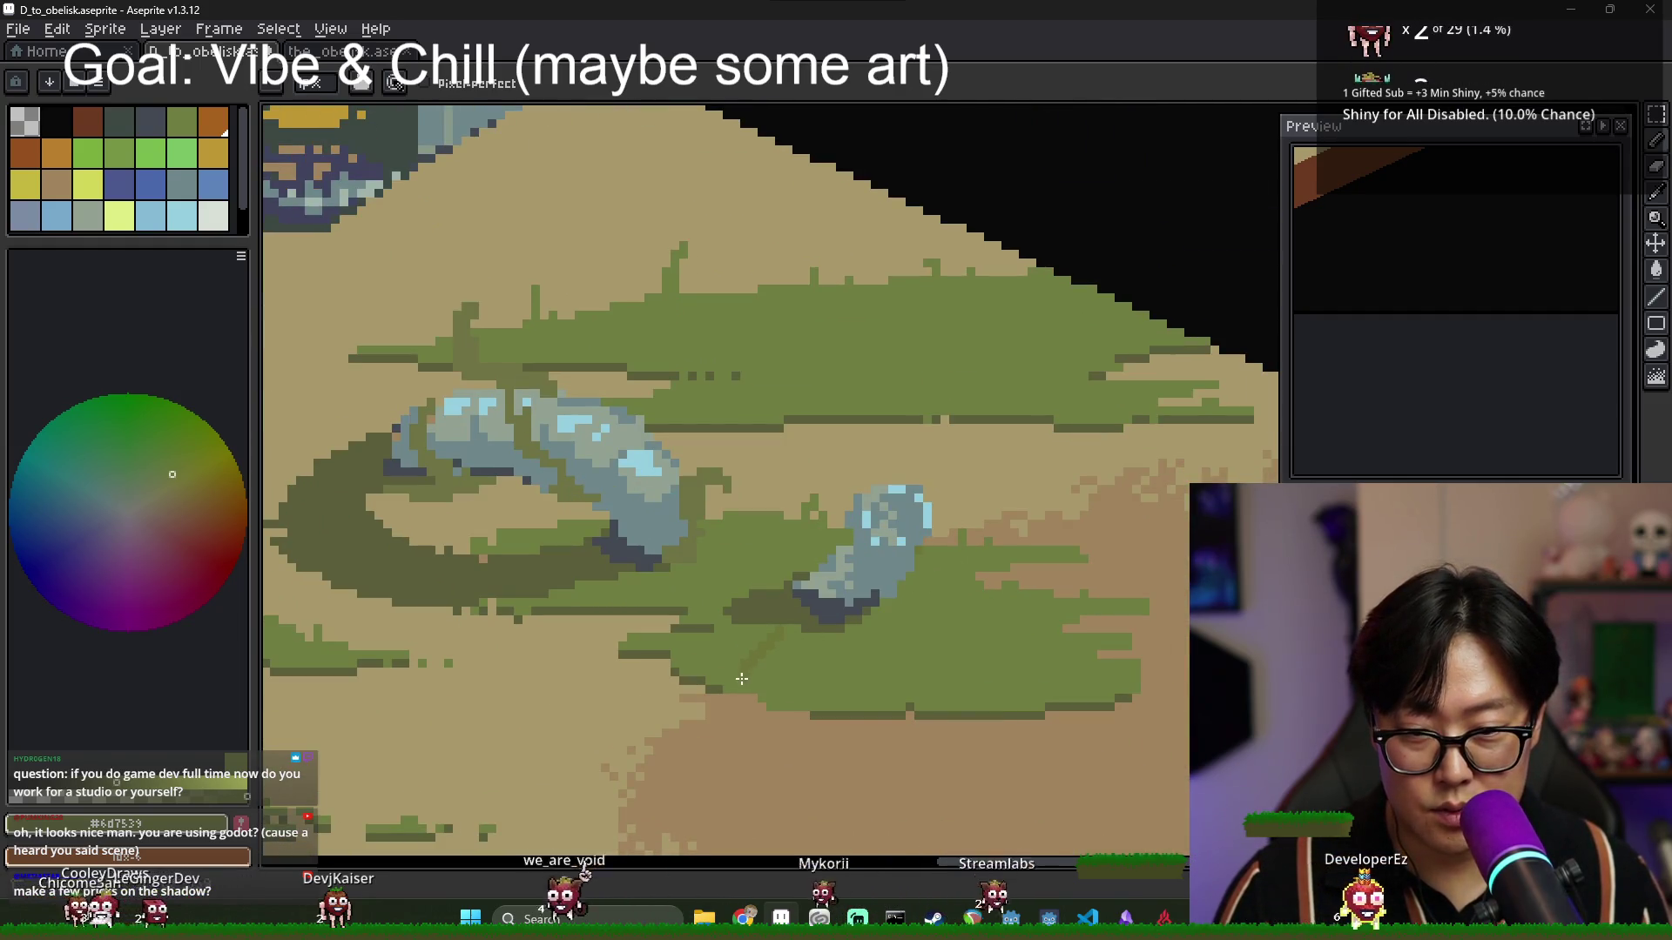
Paint a short dark green stroke, then bucket-fill a grass patch with darker sampled olive.
left_click_drag(749, 672, 727, 694)
key("g")
scroll(814, 675, "up", 1)
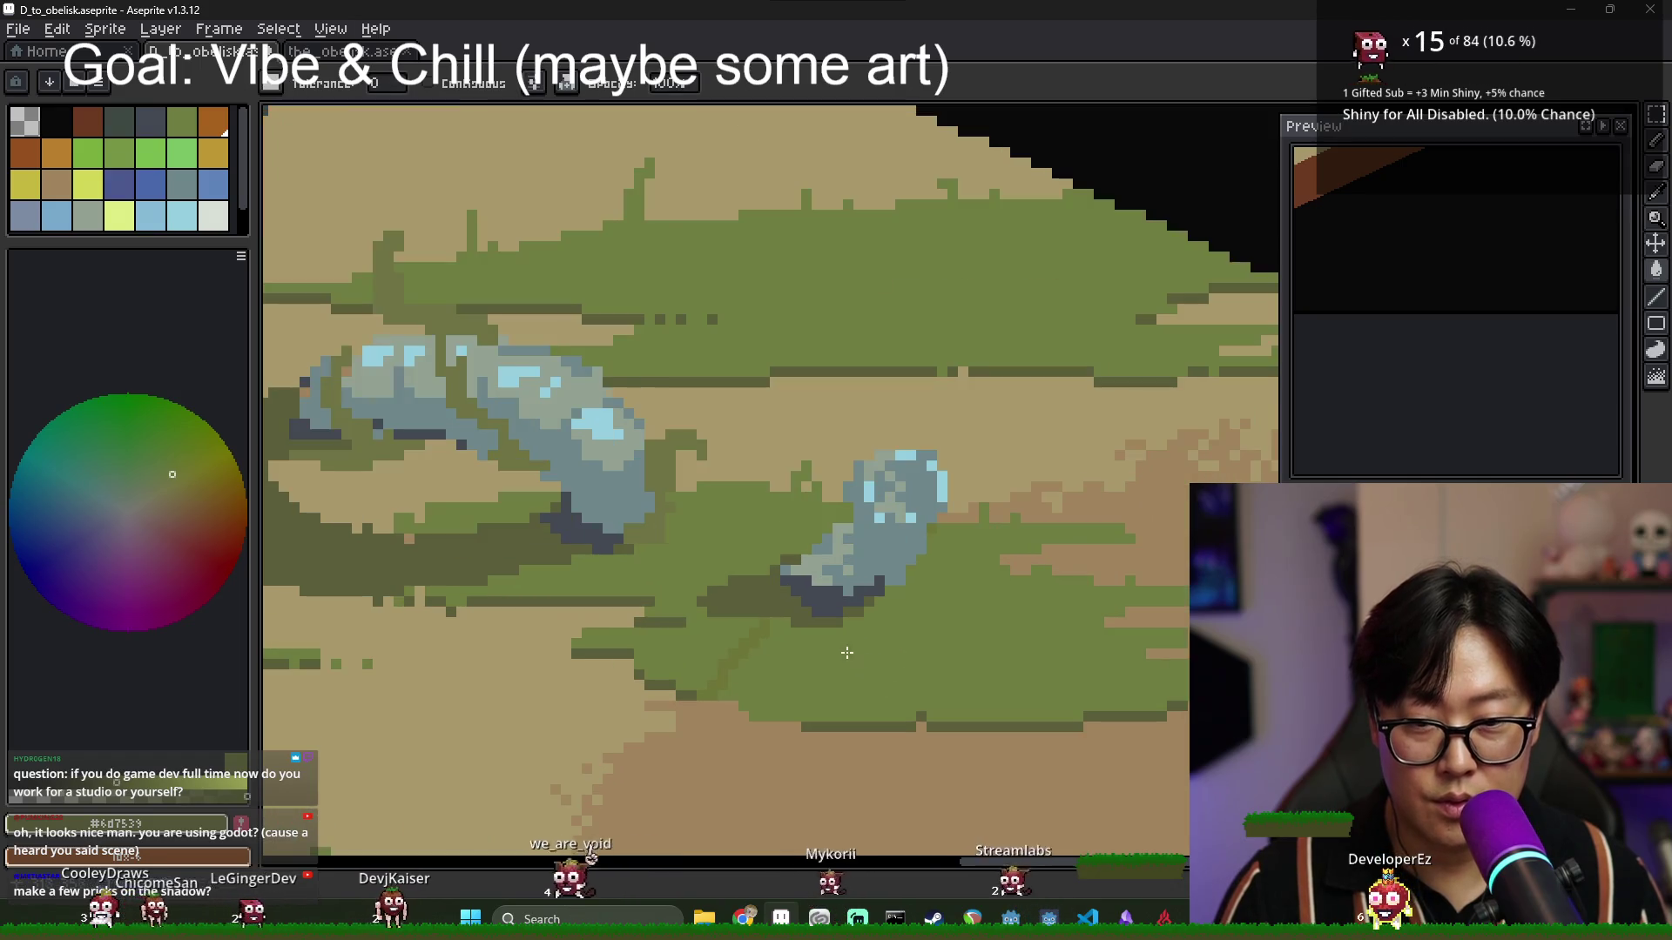
scroll(931, 570, "down", 3)
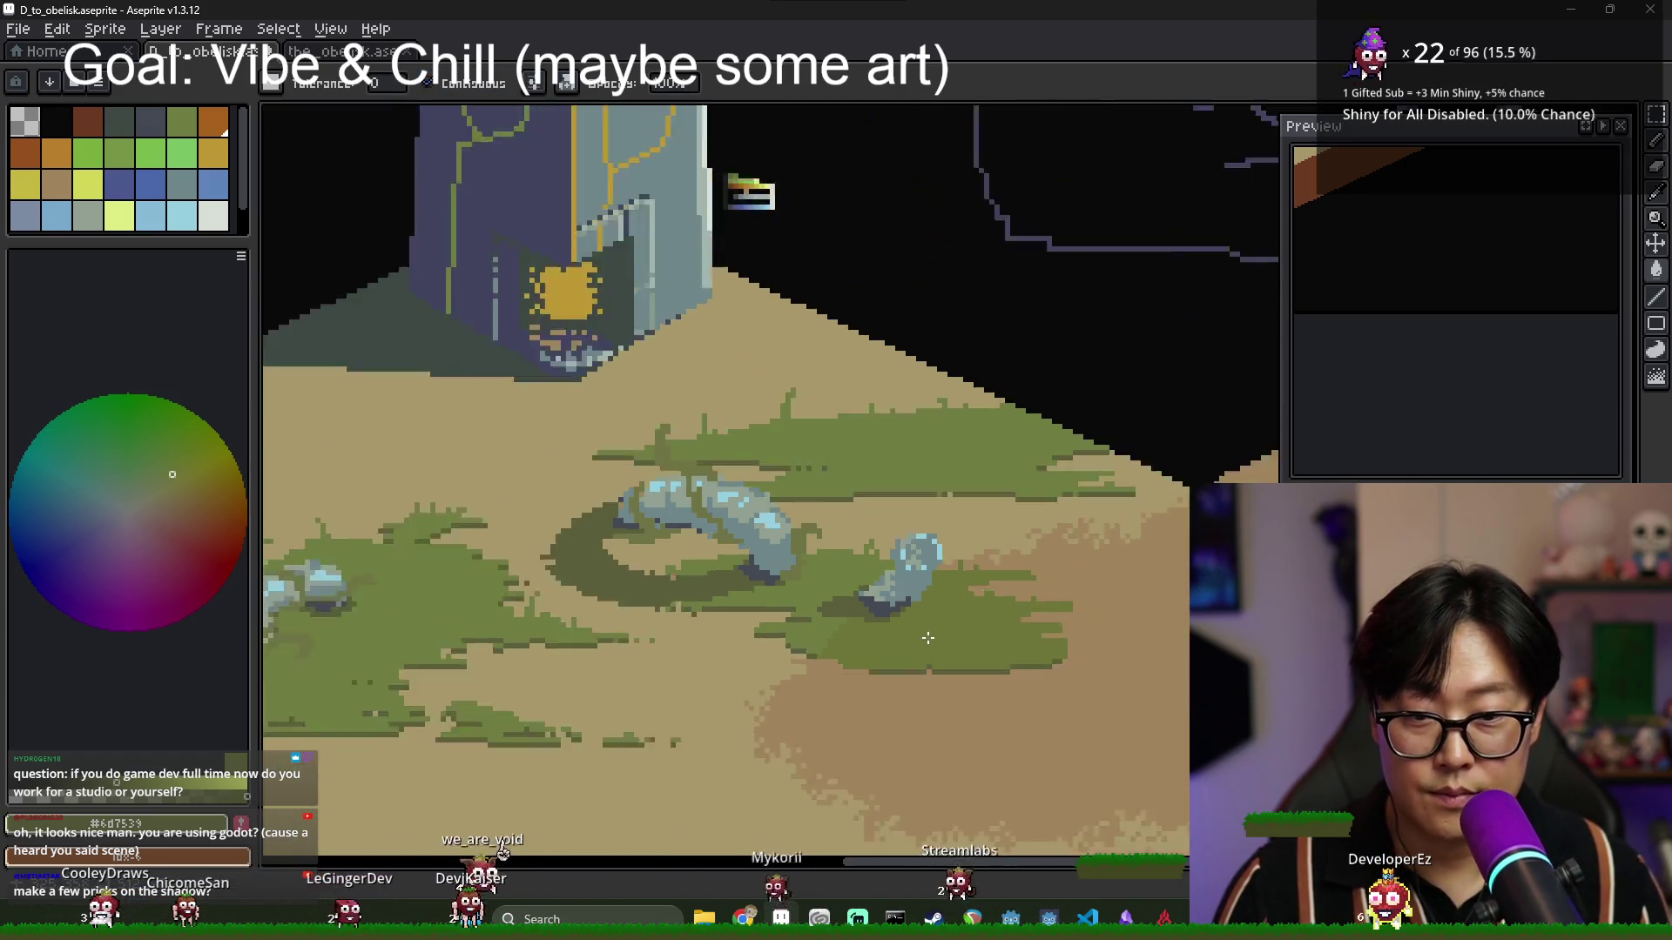
left_click(886, 640, "alt")
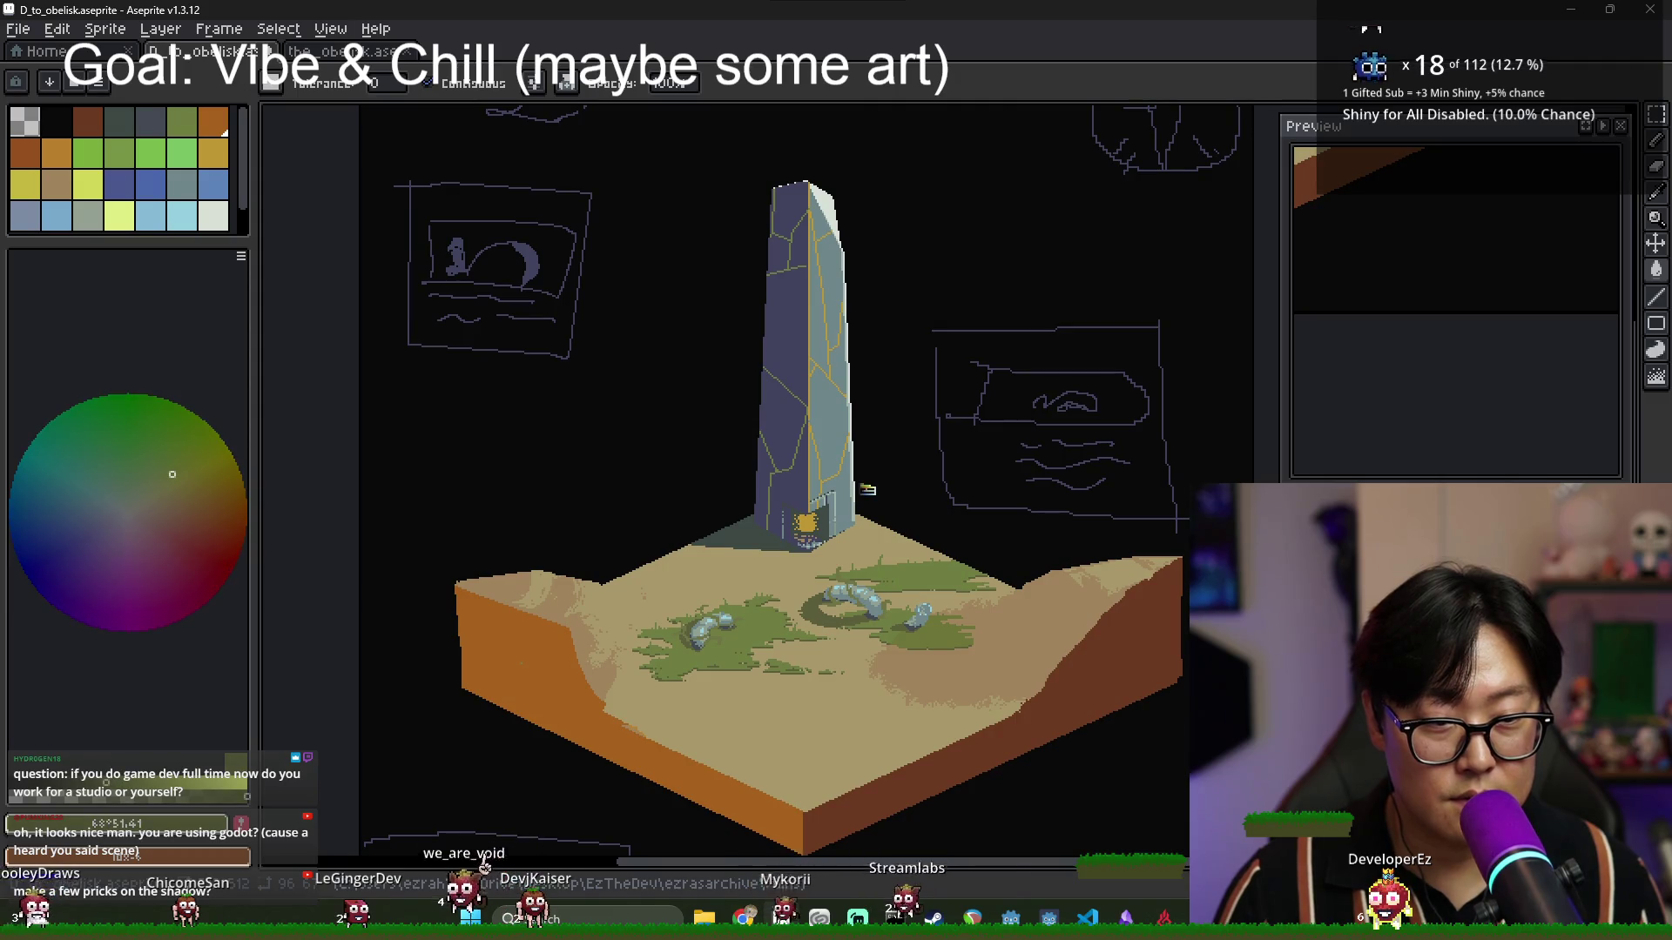
scroll(885, 640, "up", 3)
scroll(1001, 610, "down", 1)
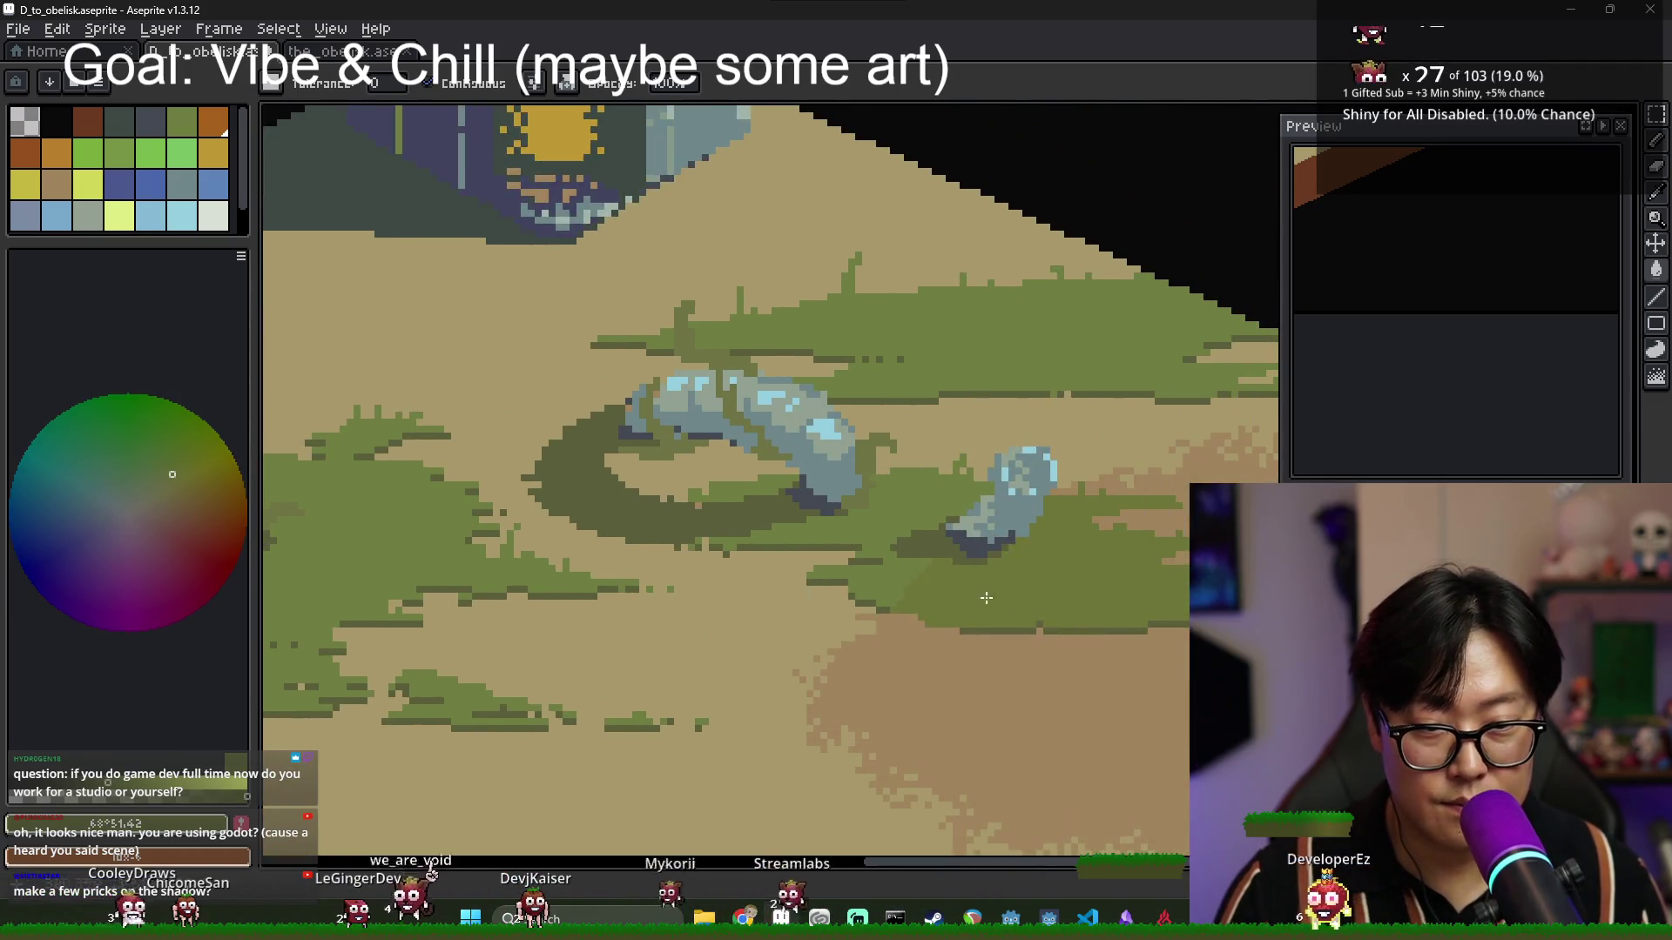
left_click(1062, 611)
Bucket-fill the grass band beside the rocks with lighter olive.
scroll(832, 527, "up", 2)
key("b")
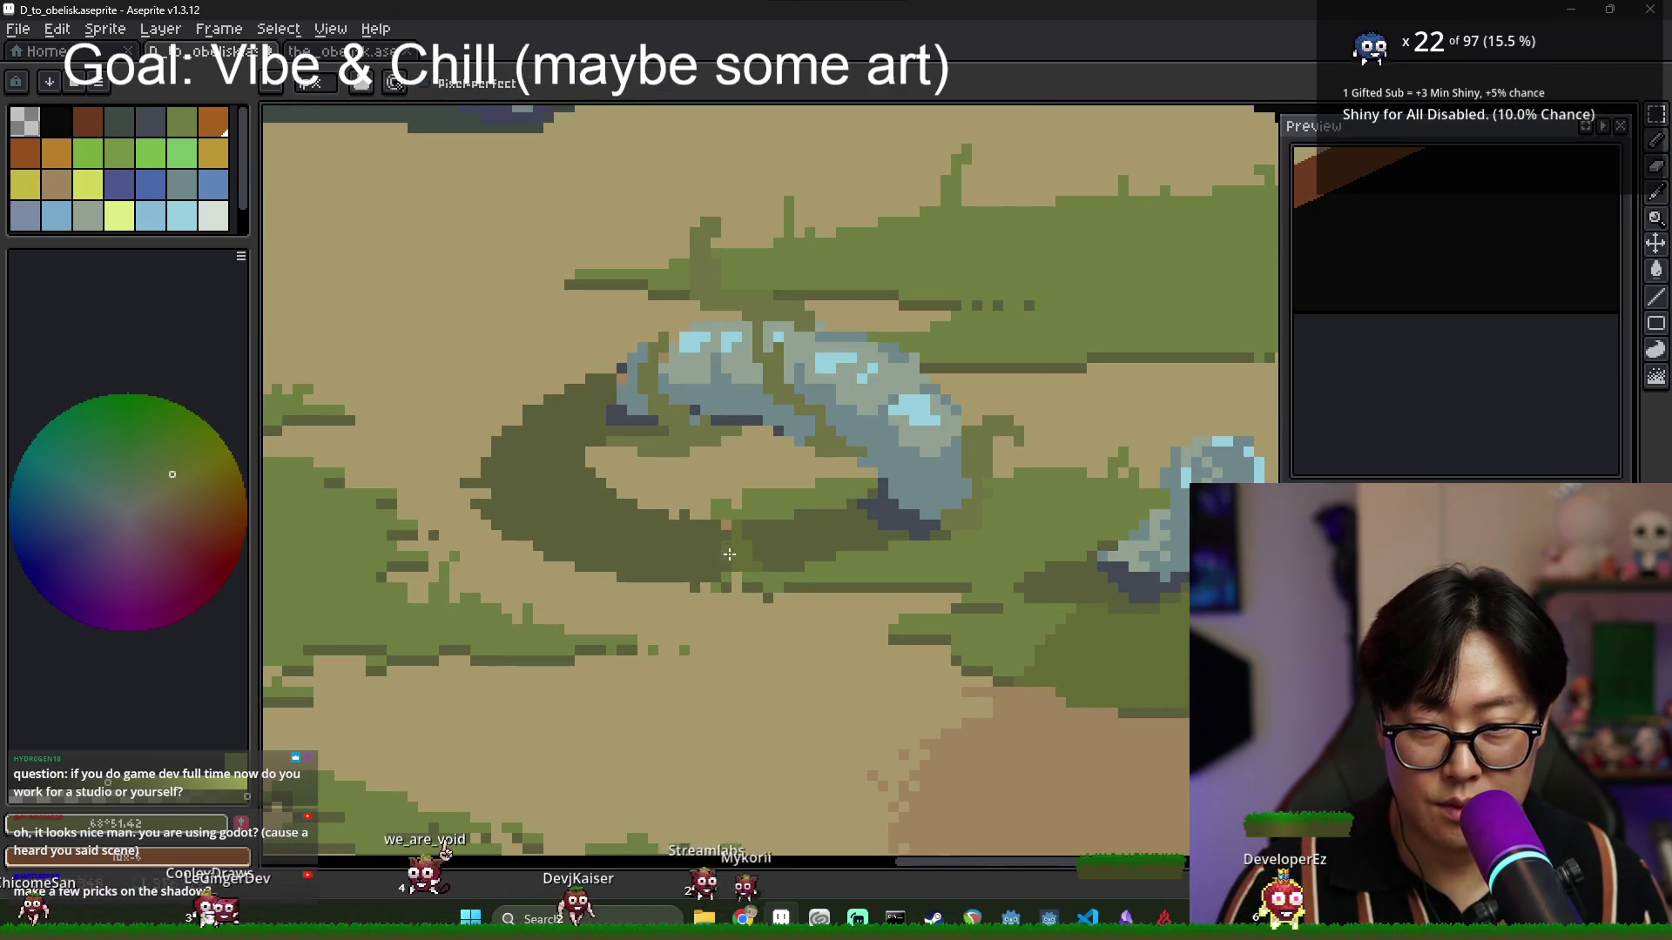
key("g")
left_click(801, 541)
scroll(624, 422, "down", 3)
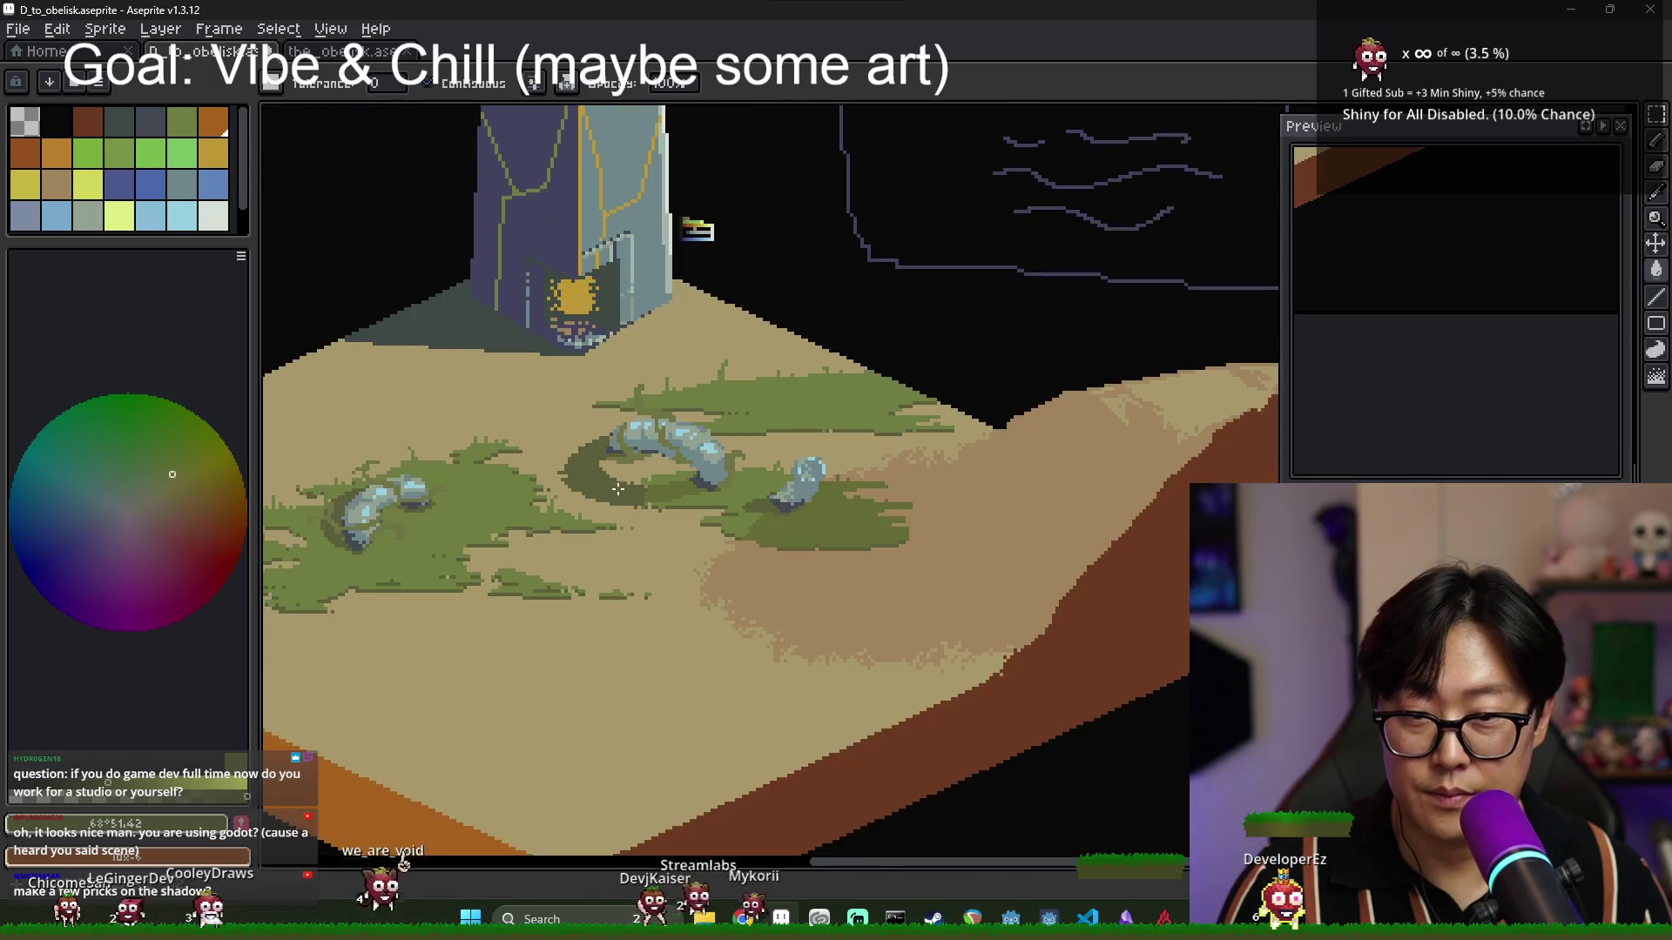
scroll(656, 528, "down", 2)
scroll(460, 489, "up", 3)
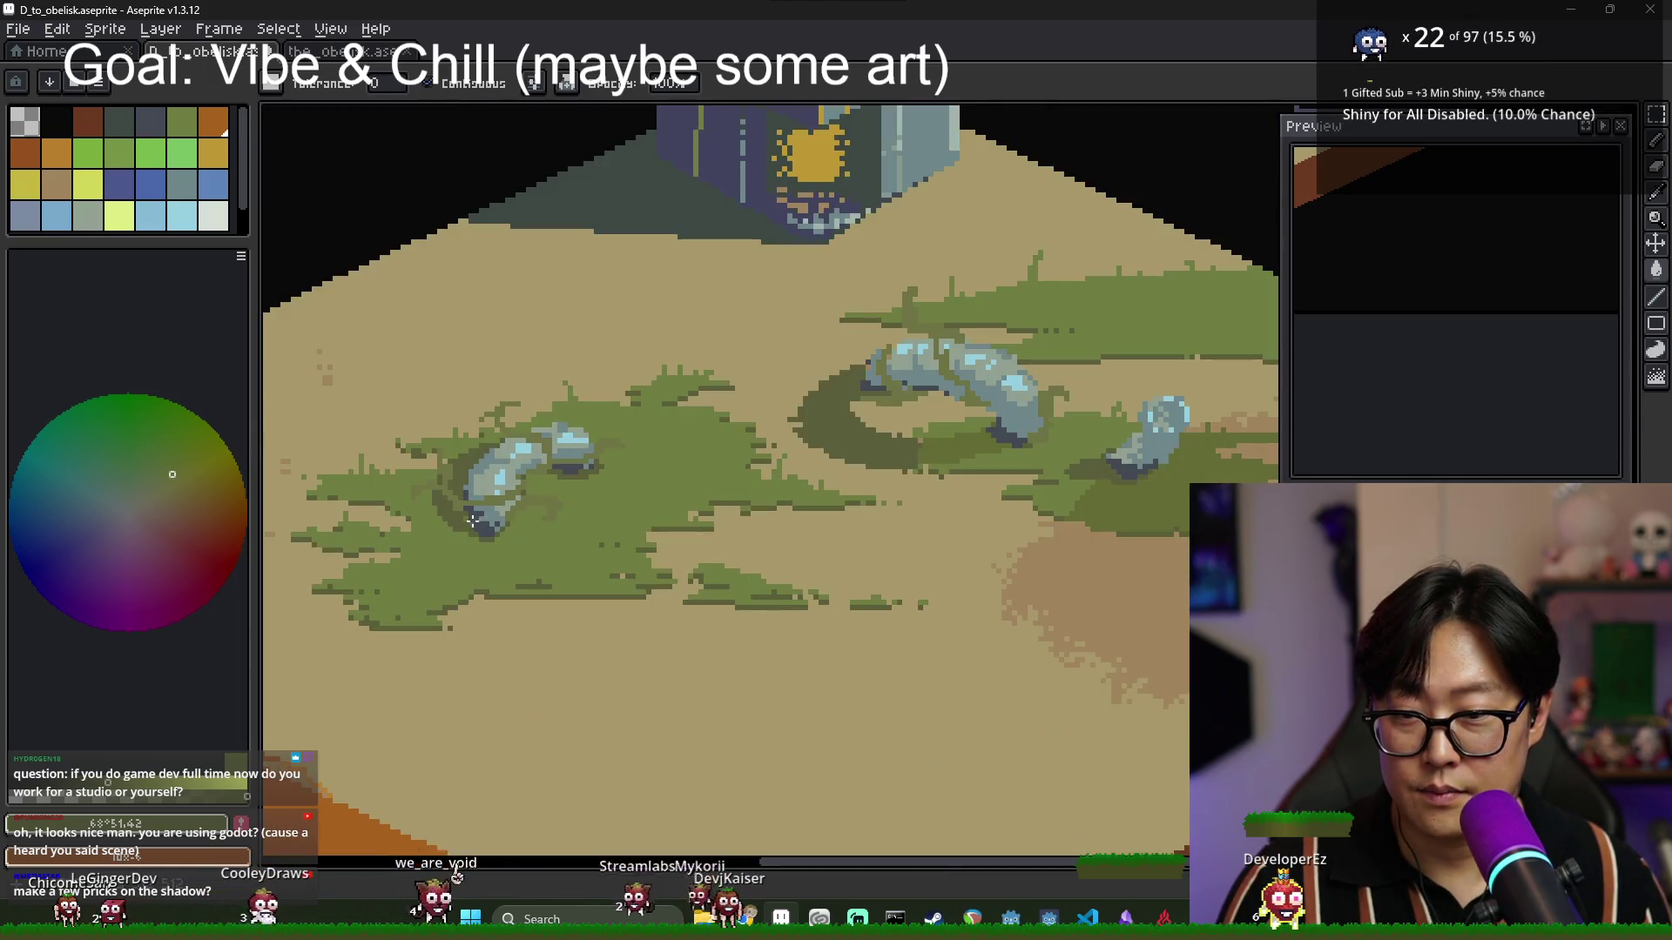
scroll(565, 537, "down", 3)
scroll(611, 555, "up", 3)
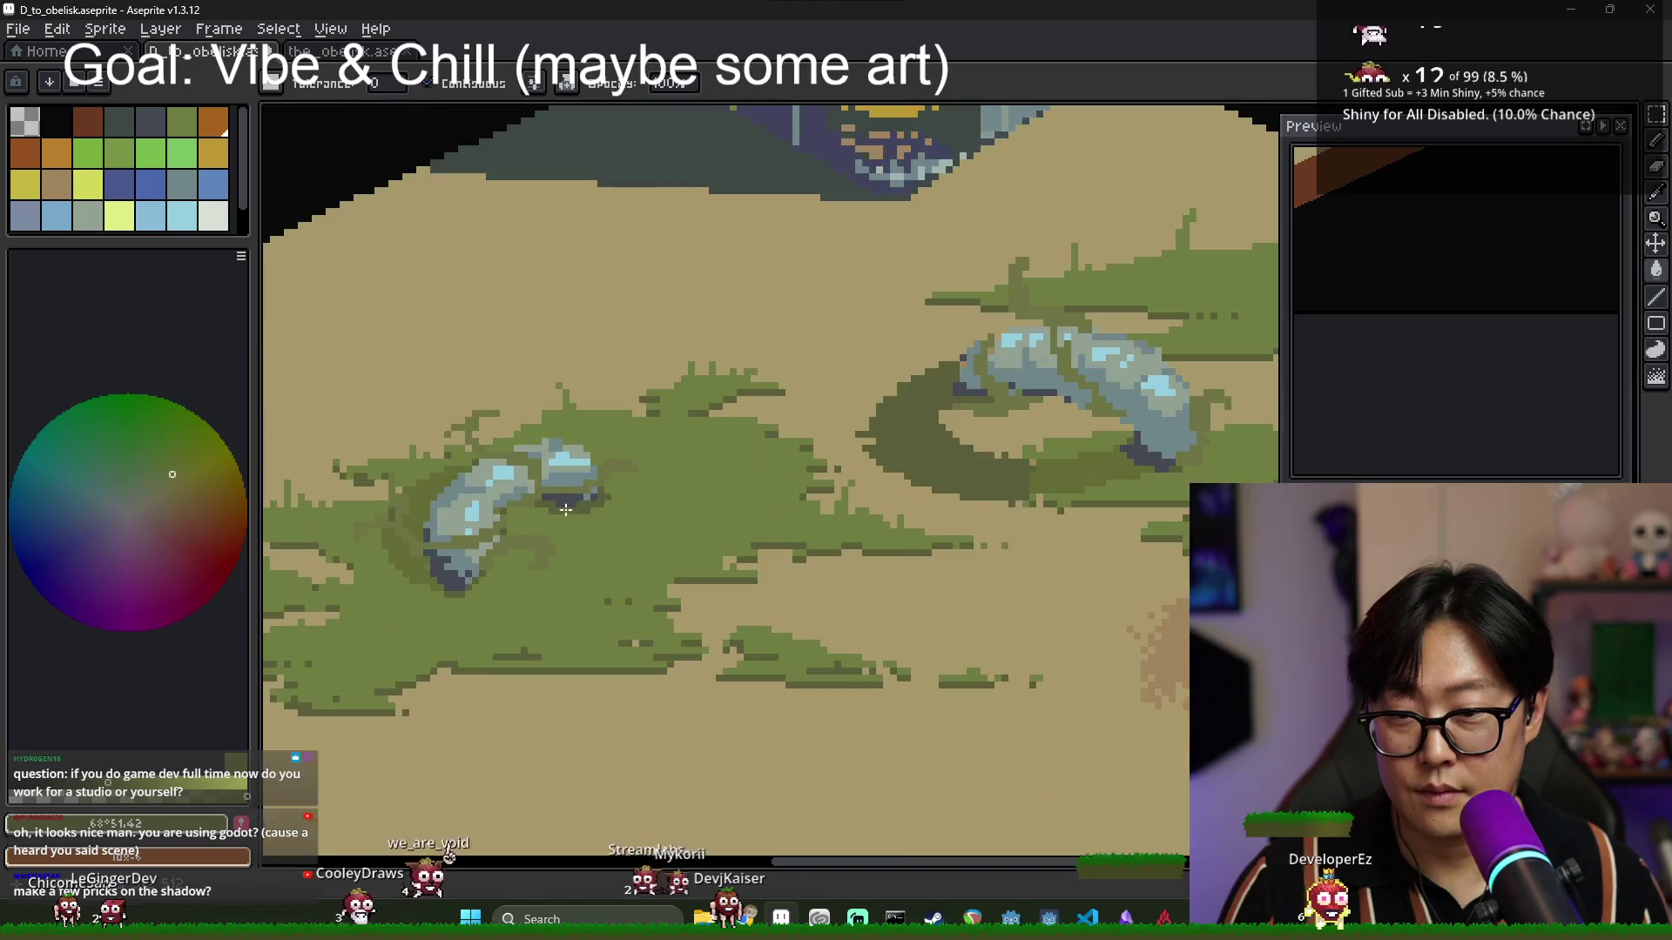
scroll(567, 510, "down", 3)
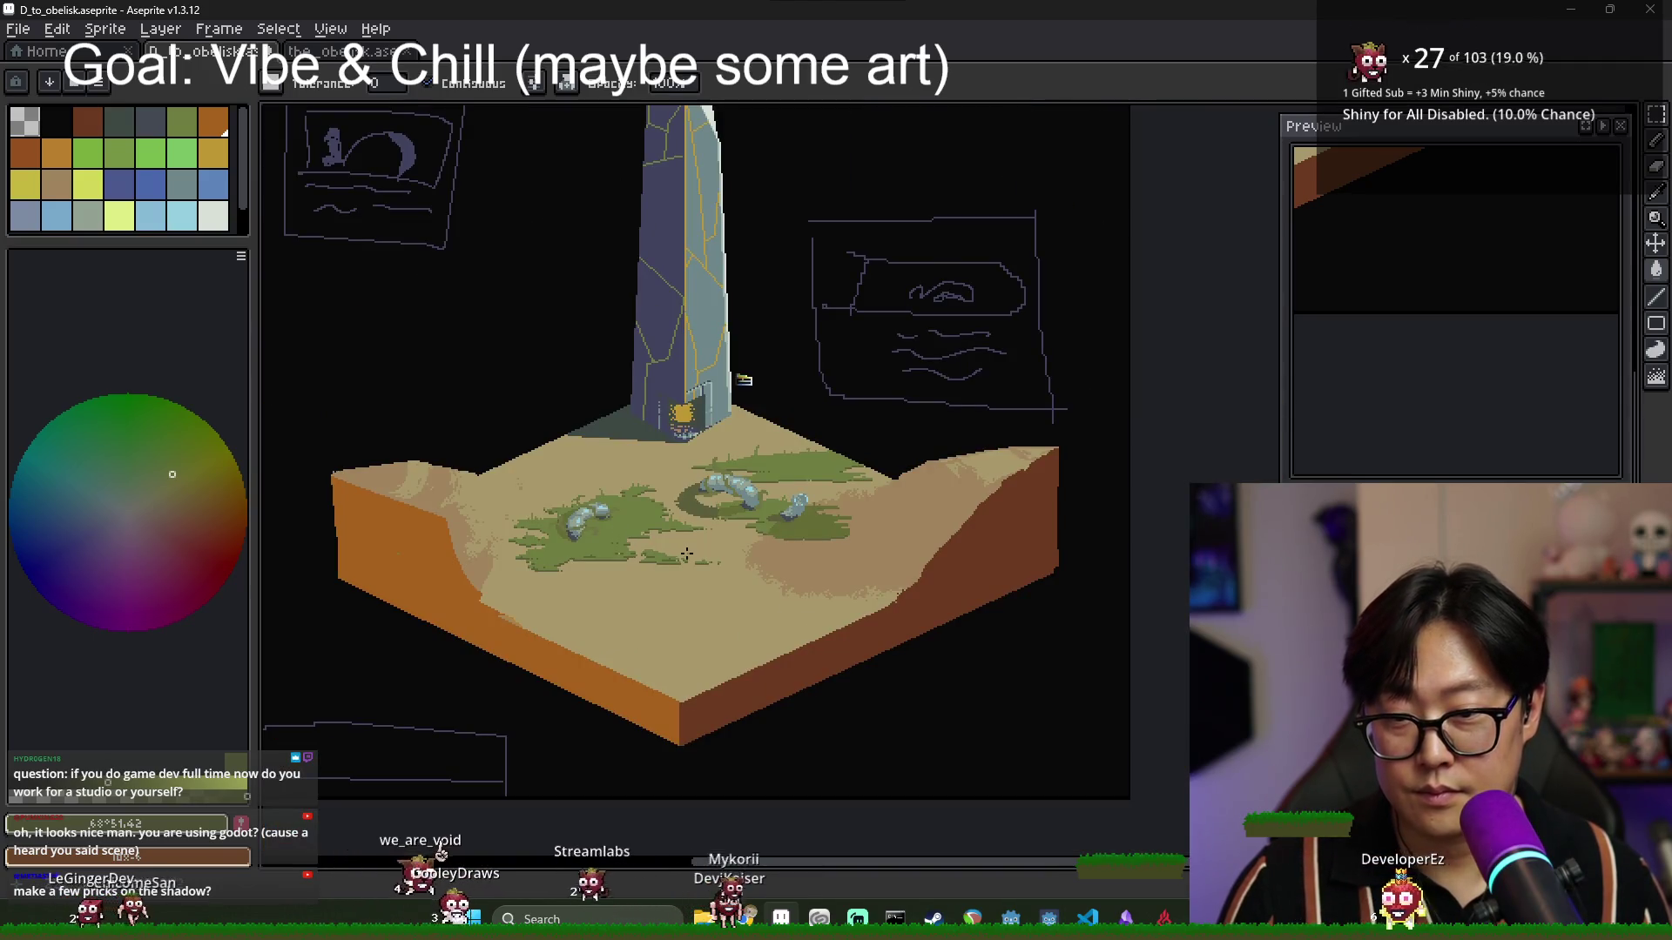
scroll(729, 513, "up", 3)
key("b")
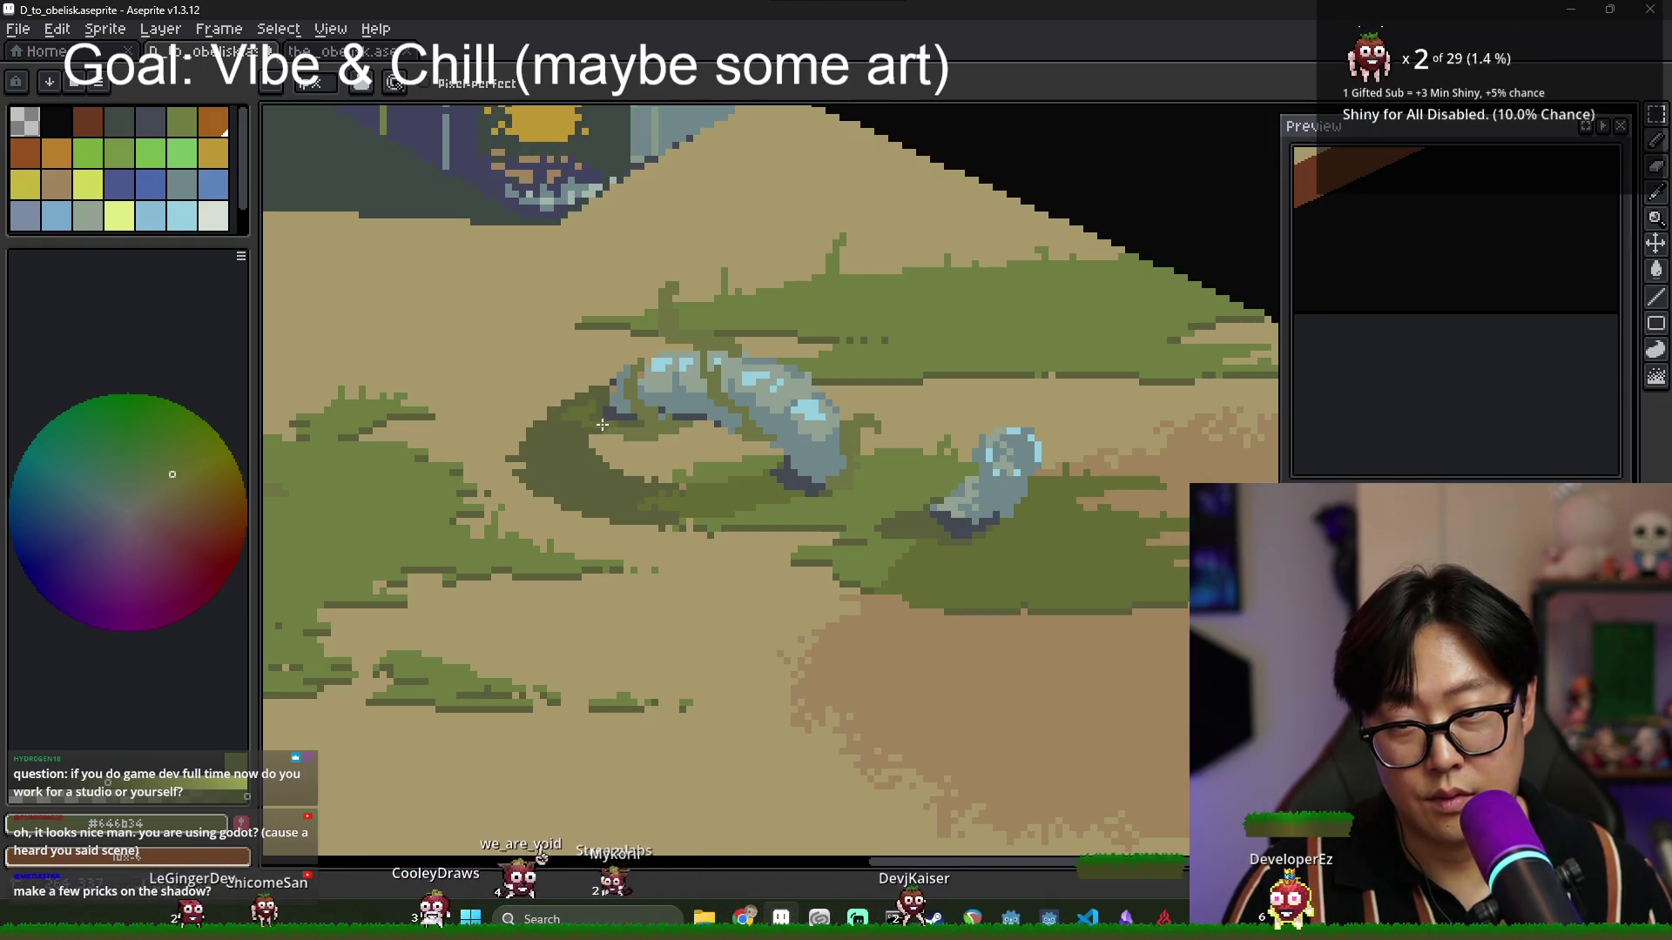
key("g")
scroll(715, 492, "down", 2)
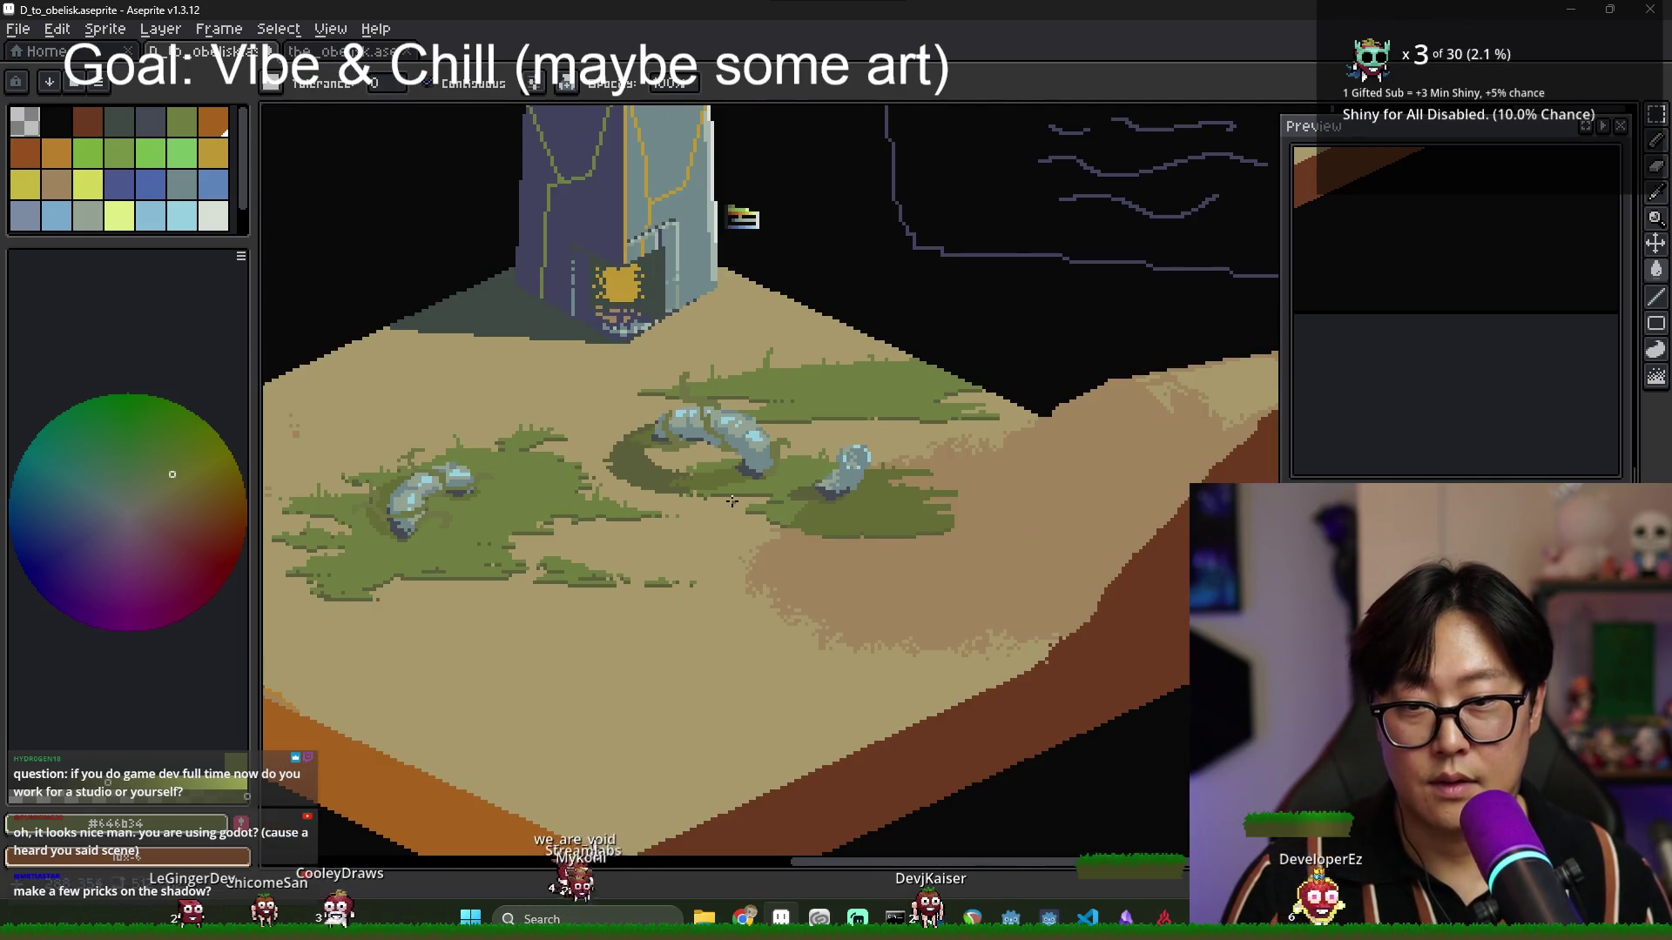
scroll(732, 501, "down", 1)
scroll(766, 520, "up", 1)
scroll(767, 519, "down", 1)
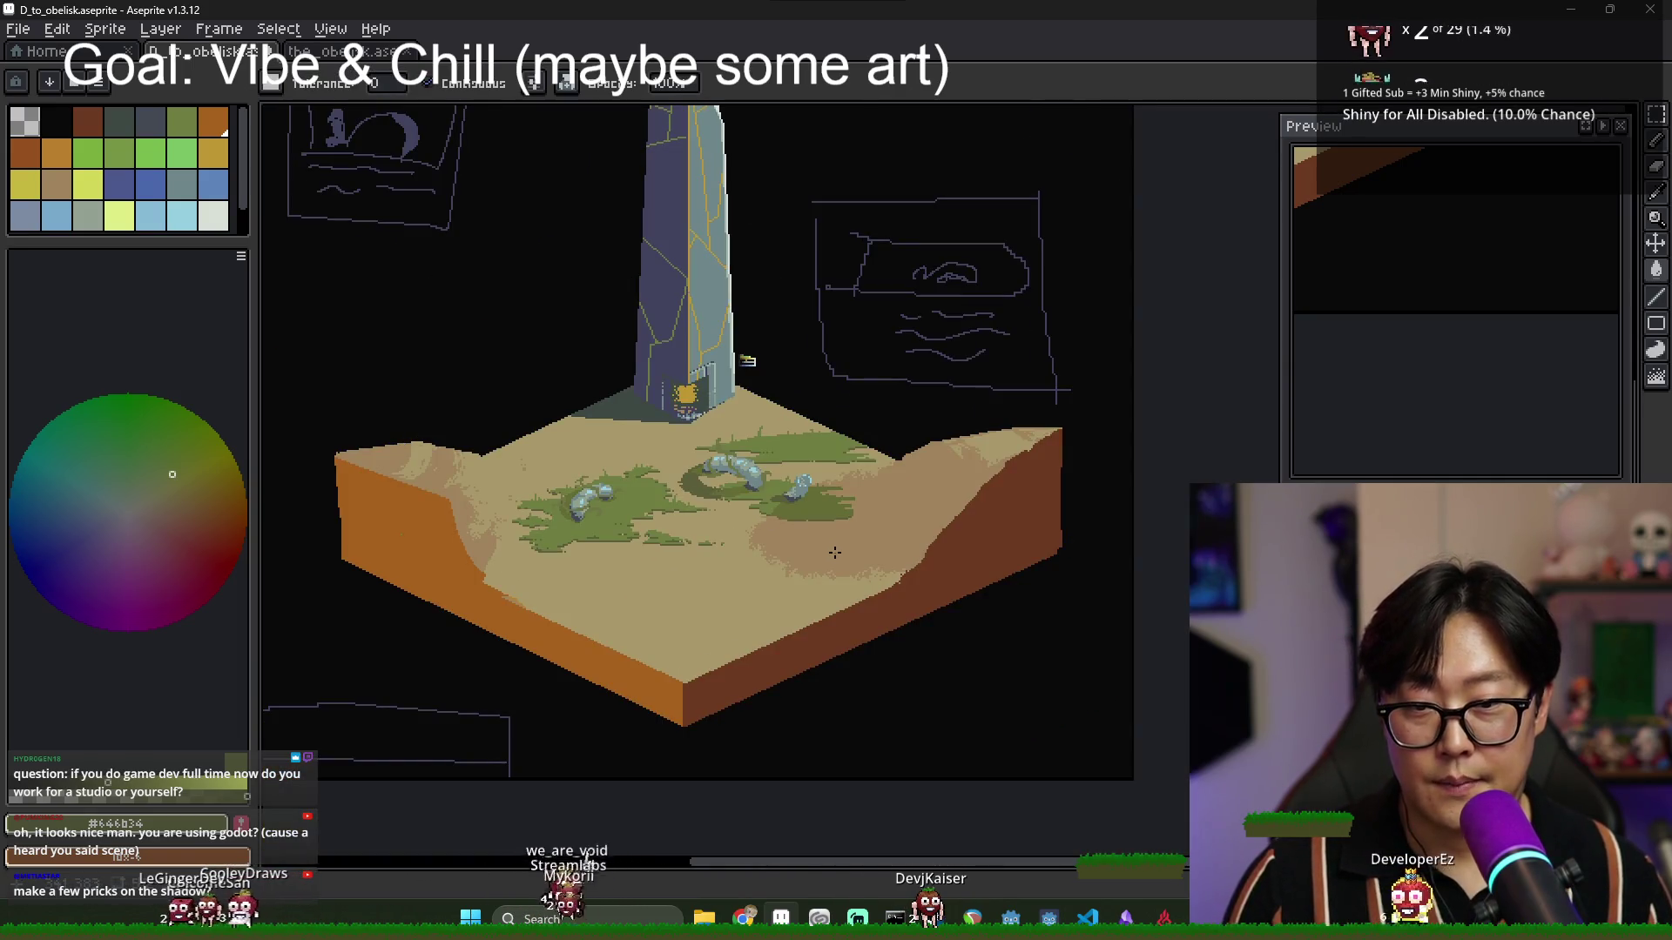
scroll(861, 519, "up", 2)
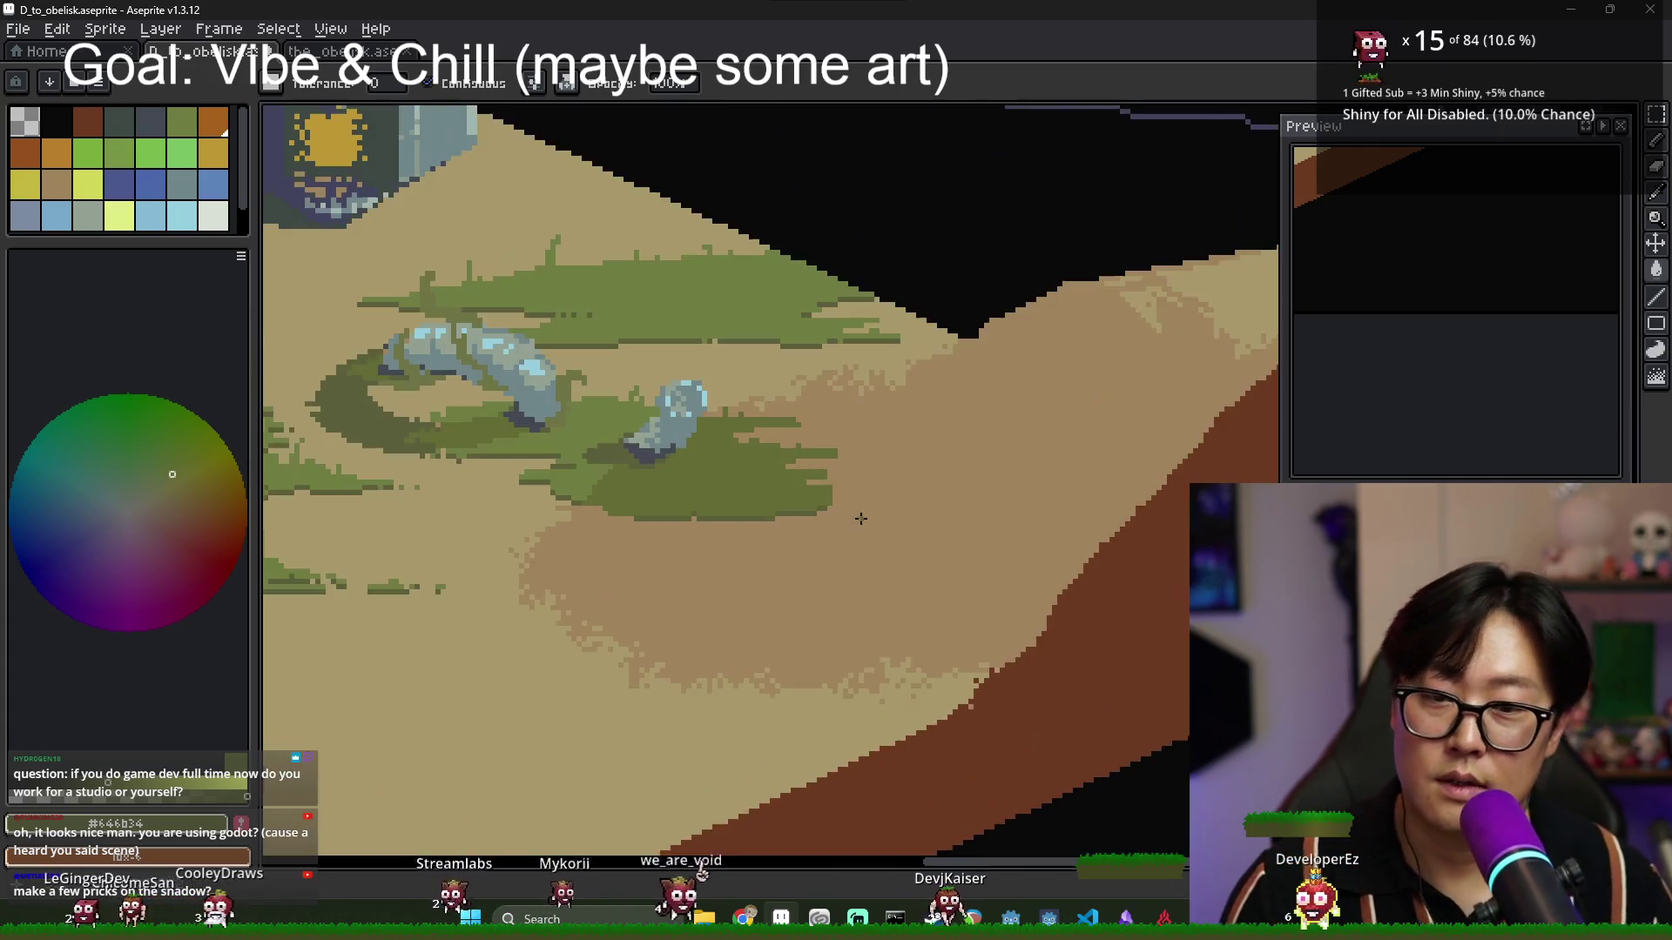
Select the Blur tool and shrink its brush to about half size.
key("r")
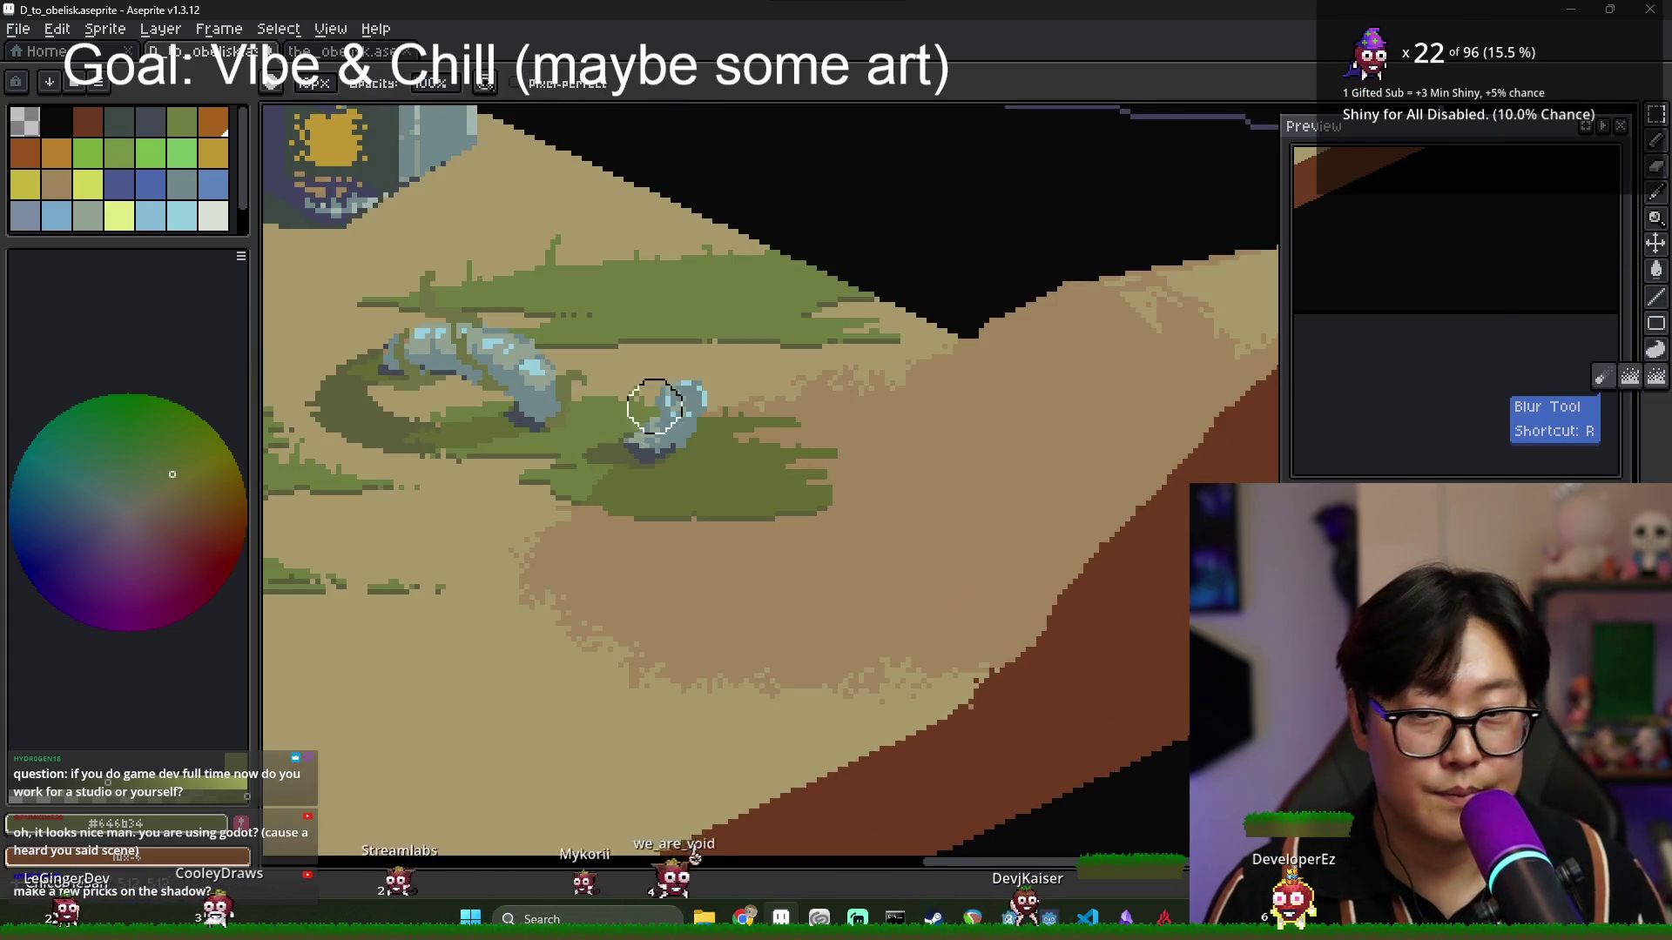
key("minus")
key("minus")
key("minus")
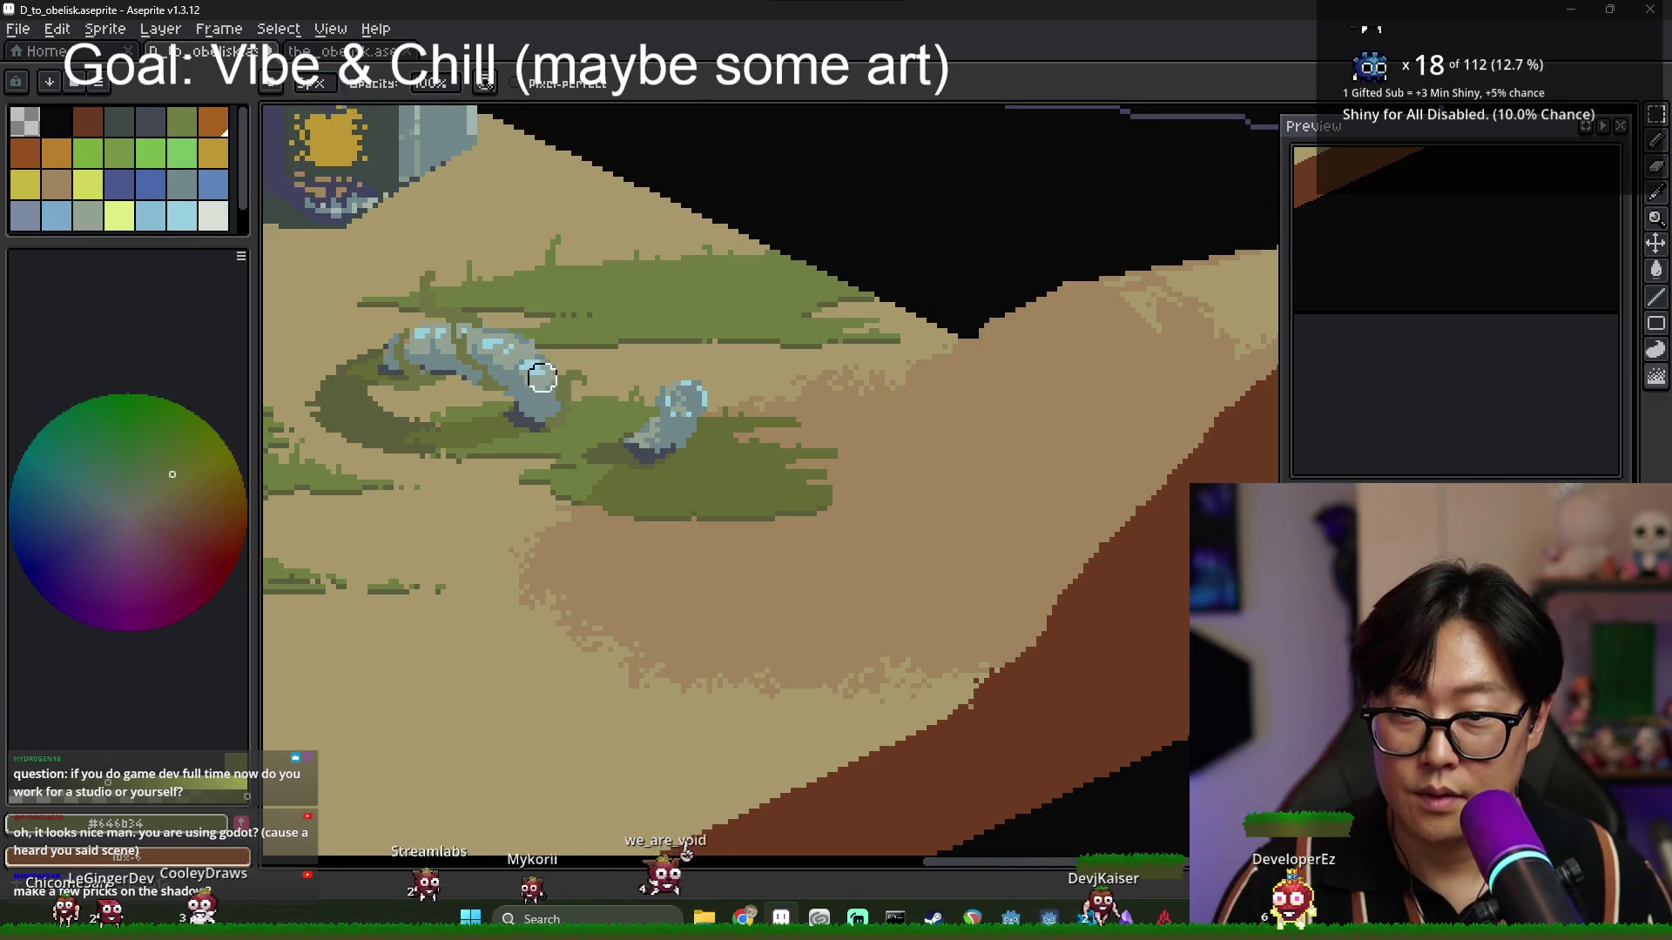
scroll(587, 488, "up", 1)
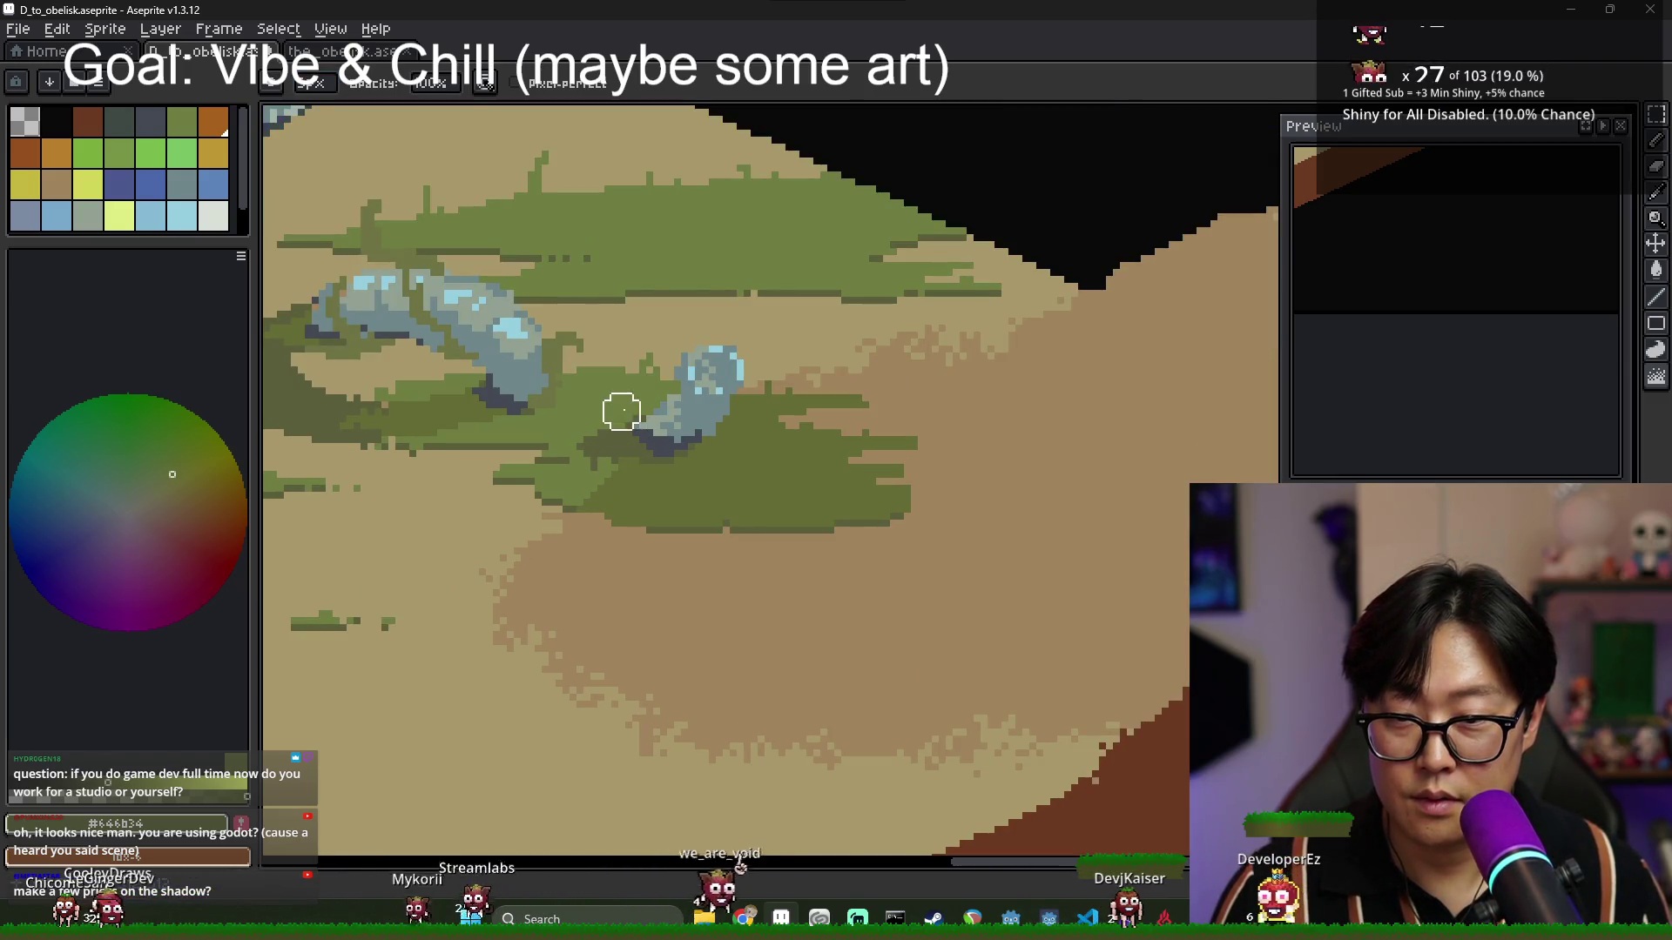
scroll(661, 477, "down", 3)
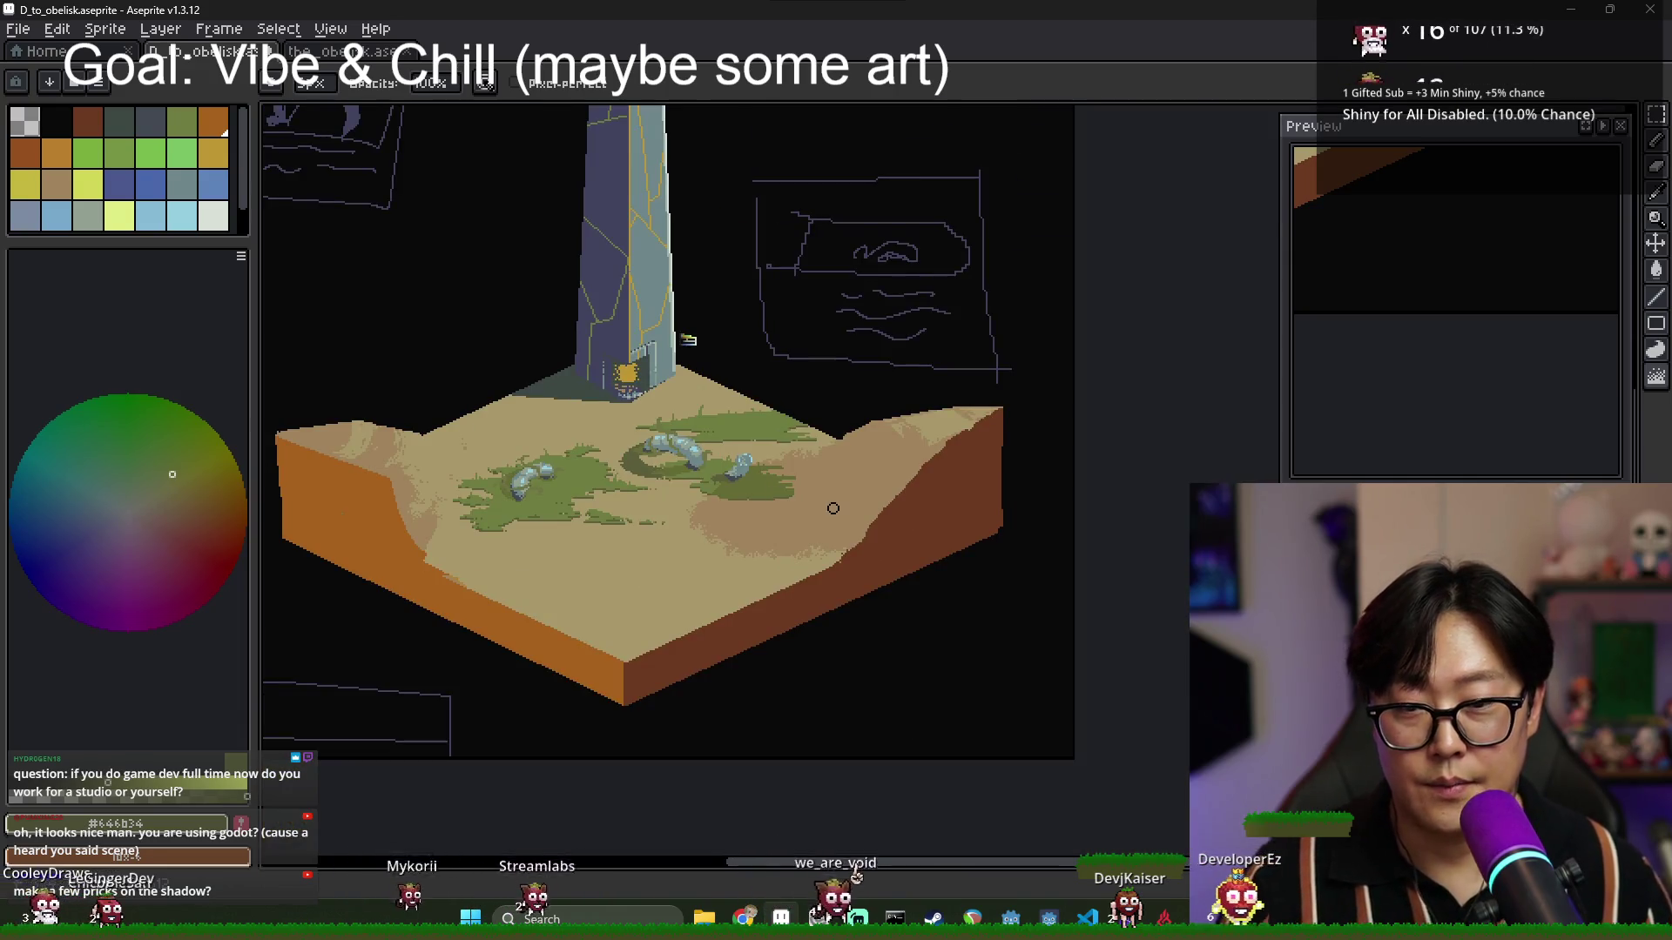